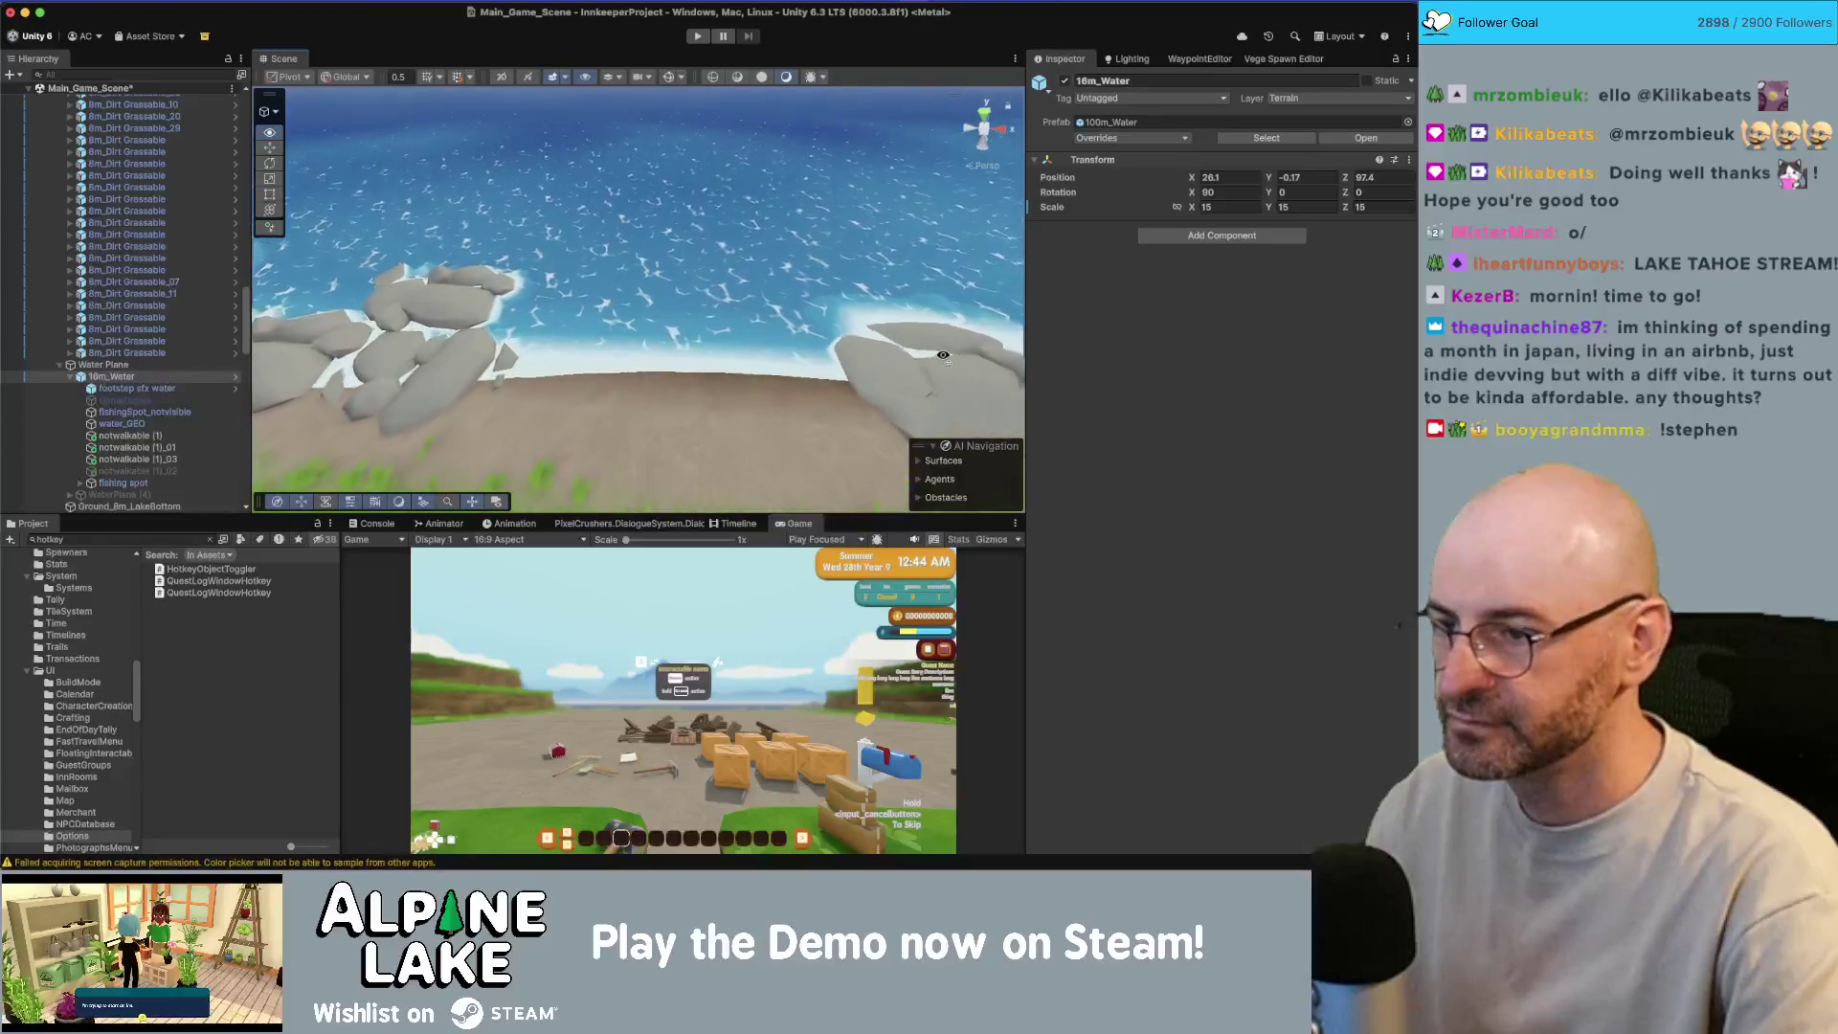
Step: Set water_GEO's Wave Geometry to amplitude 0.05 and noise 0.1, then orbit to inspect the shoreline waves
{"action": "left_click", "coordinate": [760, 335]}
{"action": "scroll", "coordinate": [1150, 513], "scroll_direction": "down", "scroll_amount": 5}
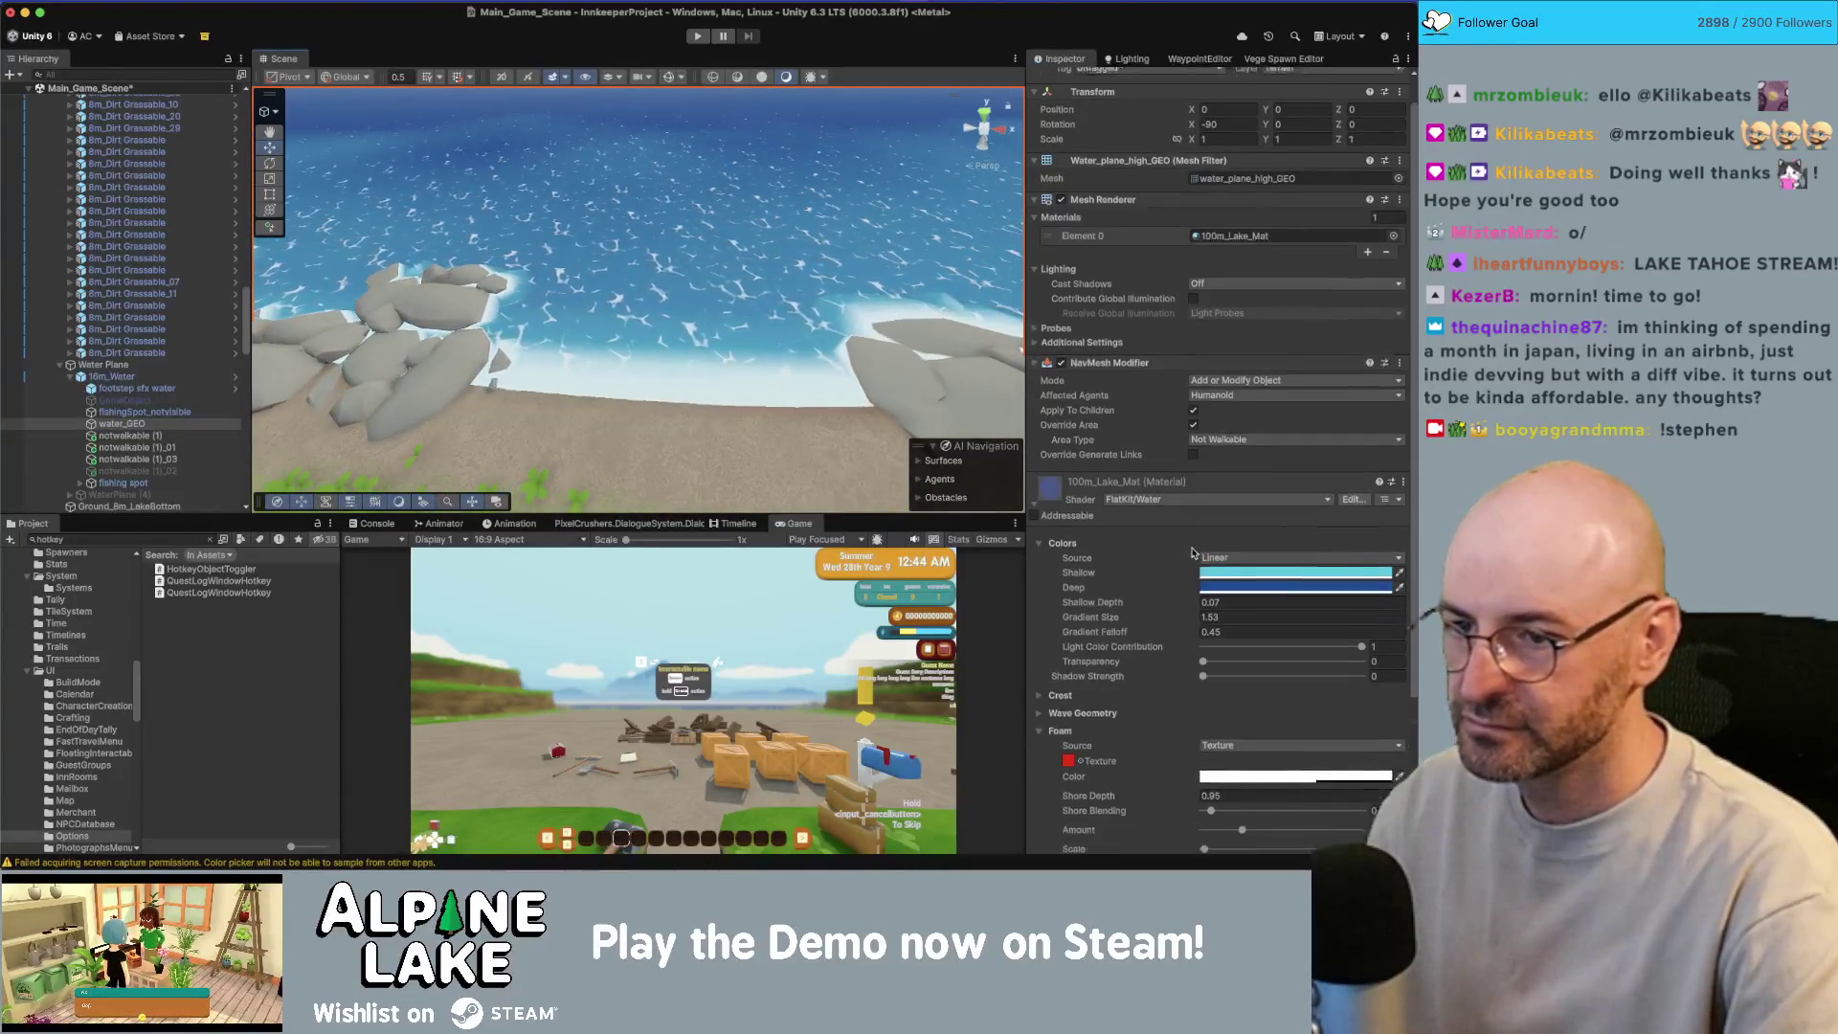
{"action": "left_click", "coordinate": [1040, 567]}
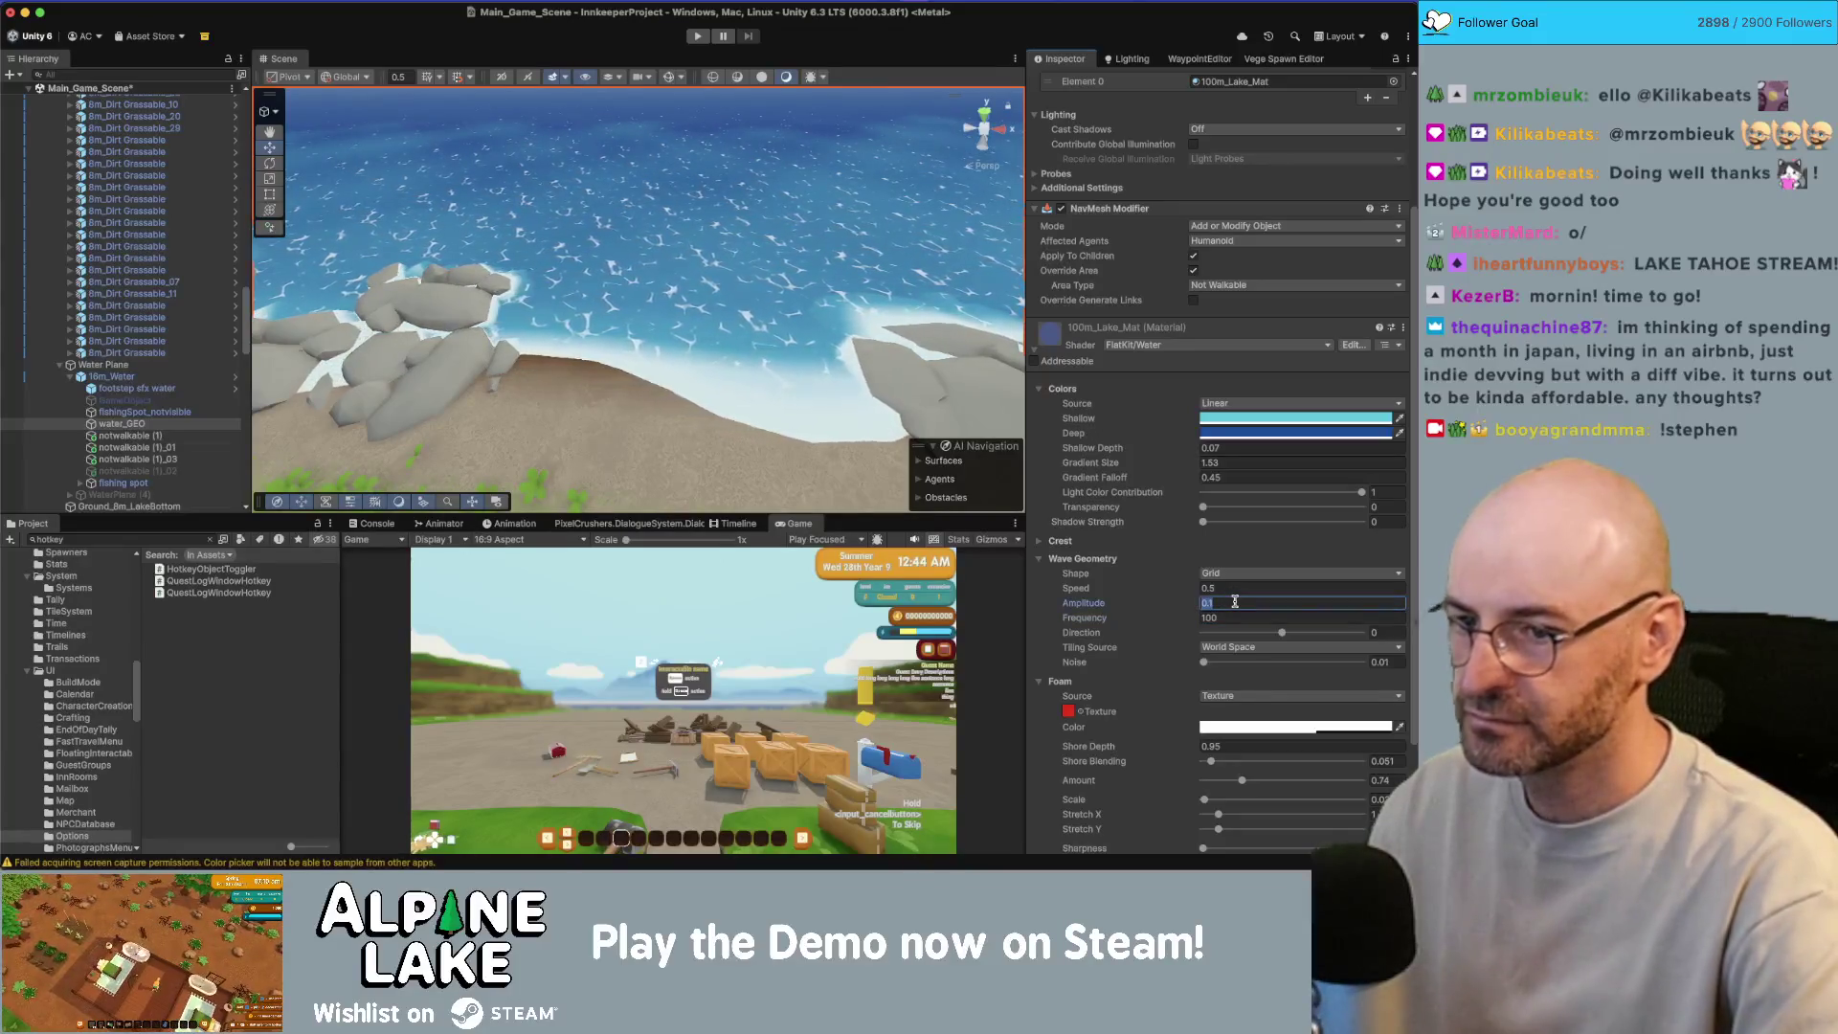
{"action": "type", "text": "0.05"}
{"action": "mouse_move", "coordinate": [777, 390]}
{"action": "left_mouse_down"}
{"action": "mouse_move", "coordinate": [649, 313]}
{"action": "mouse_move", "coordinate": [724, 382]}
{"action": "left_mouse_up"}
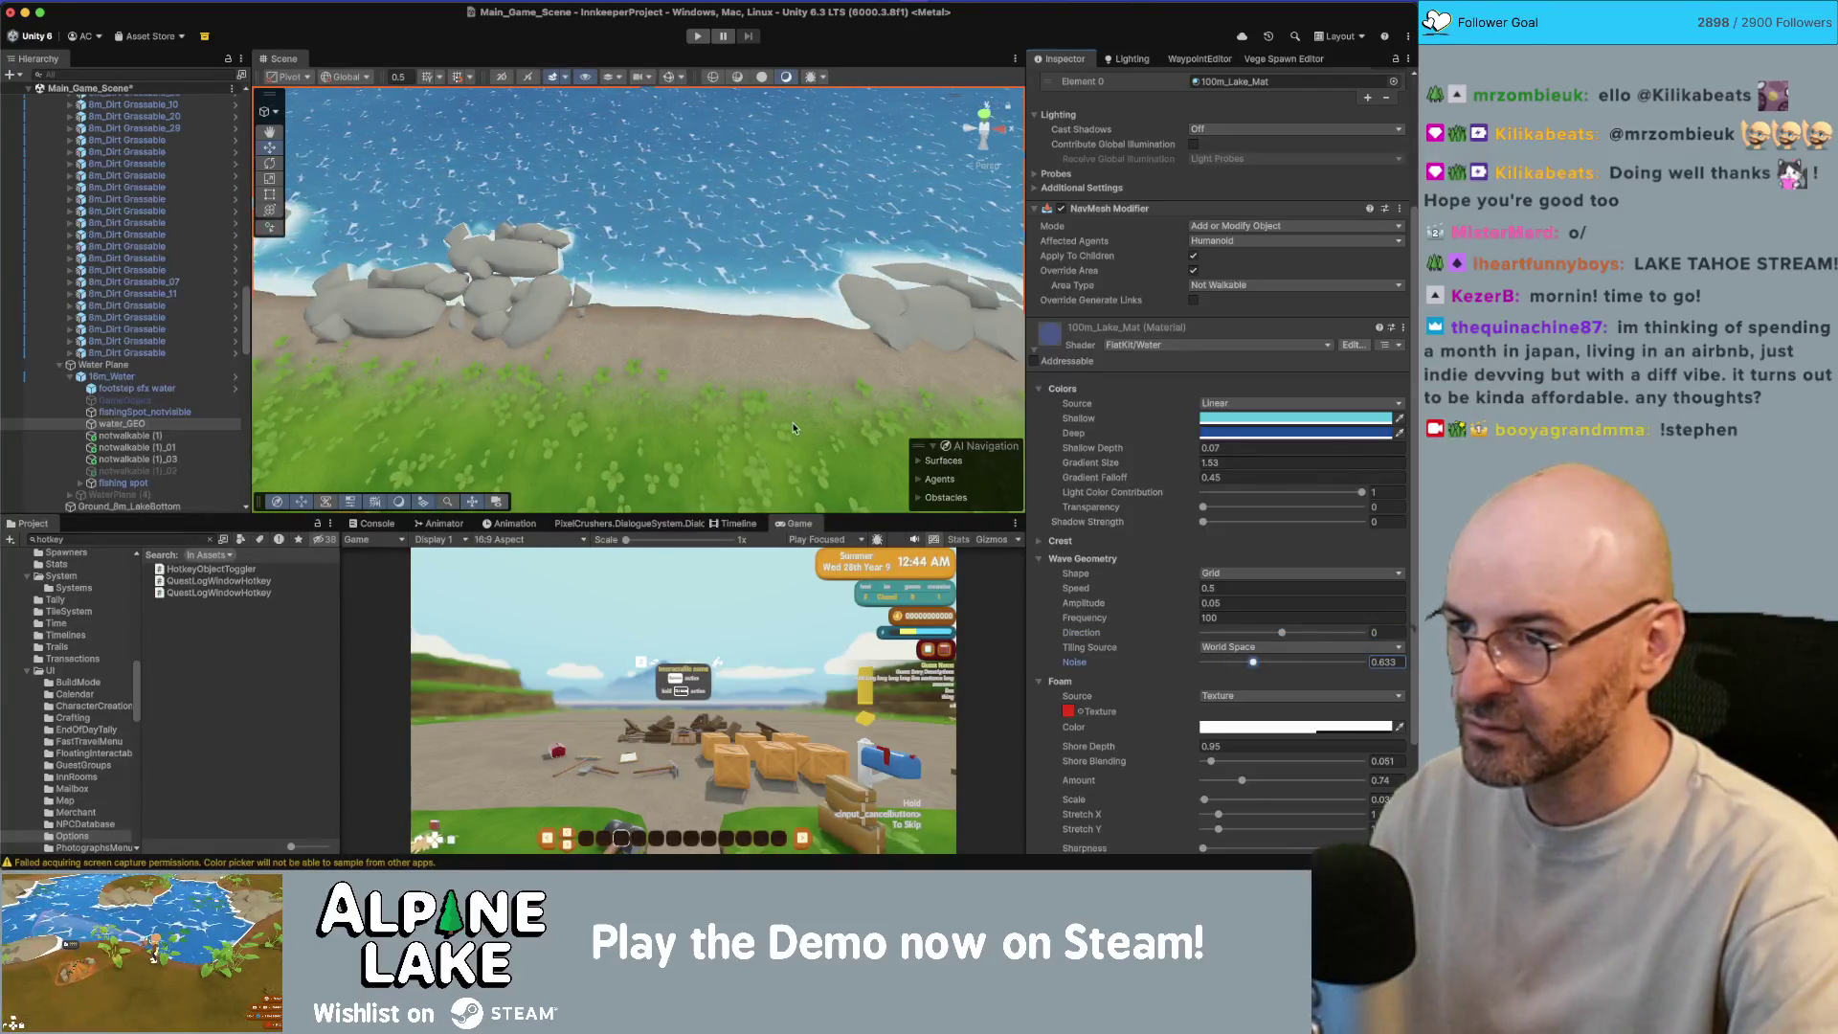
{"action": "left_click_drag", "start_coordinate": [795, 381], "coordinate": [674, 339]}
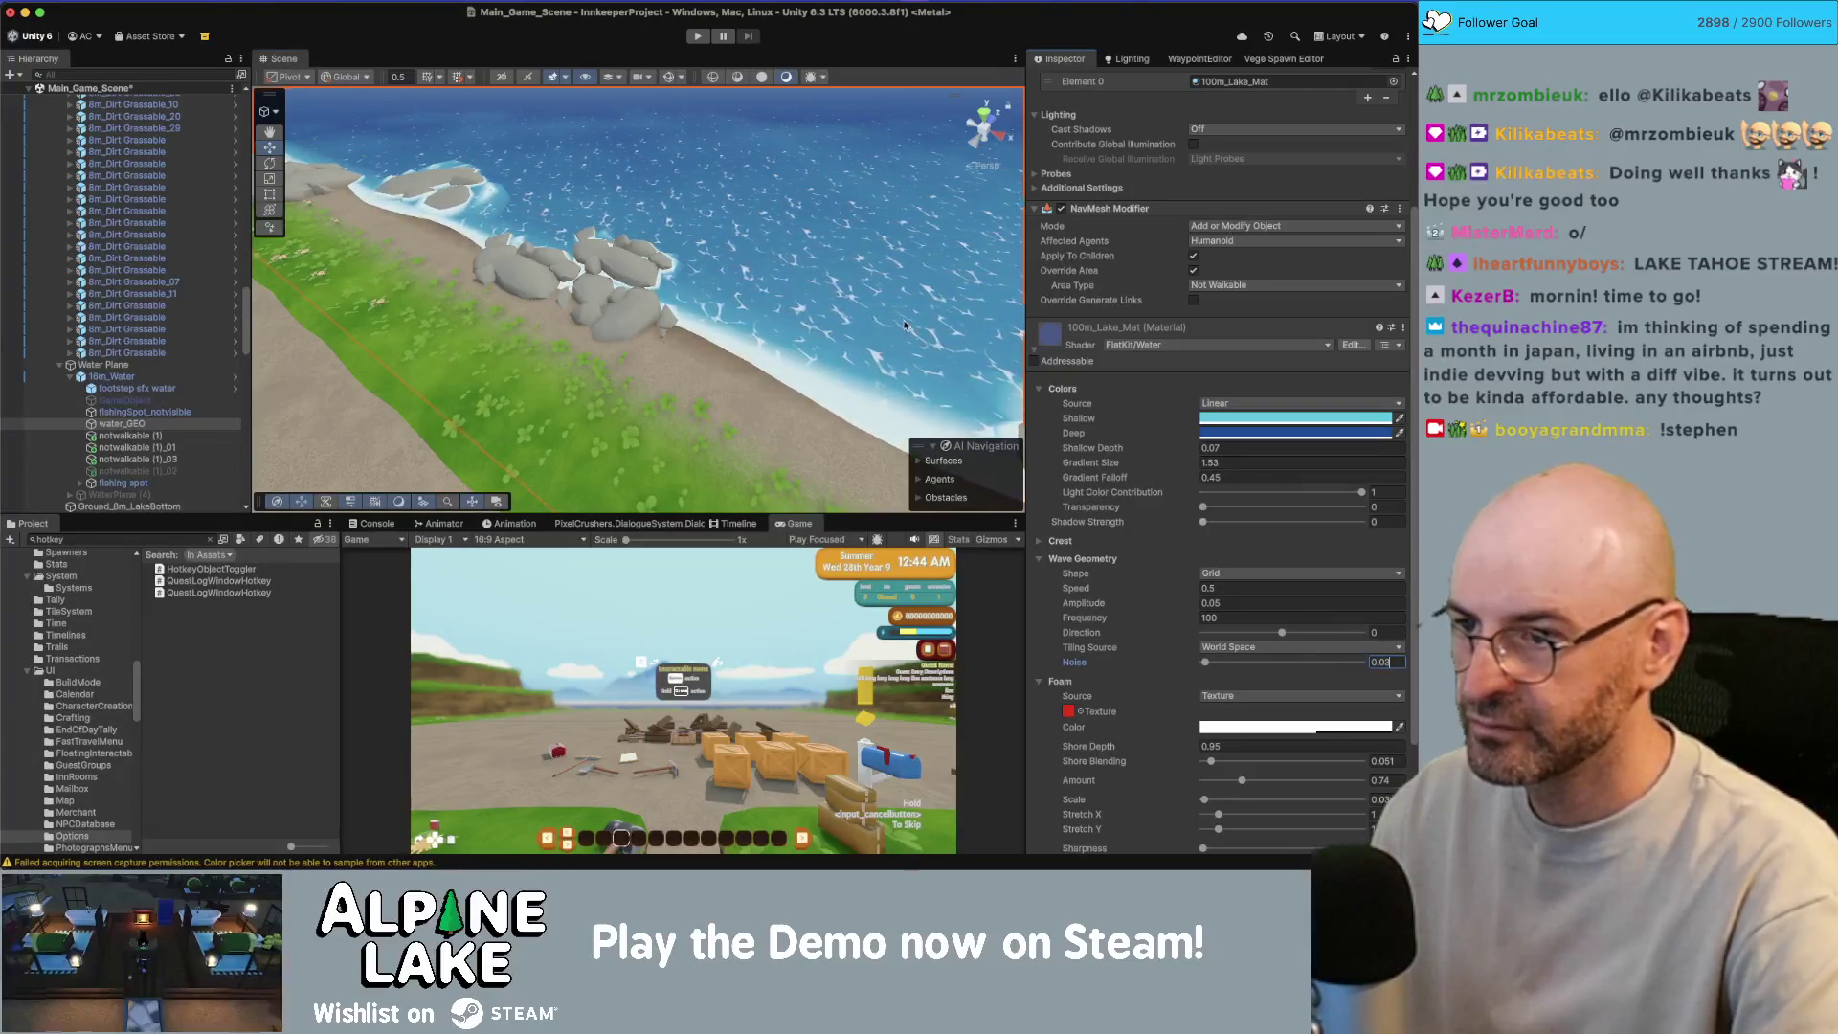
{"action": "left_click_drag", "start_coordinate": [904, 325], "coordinate": [833, 292]}
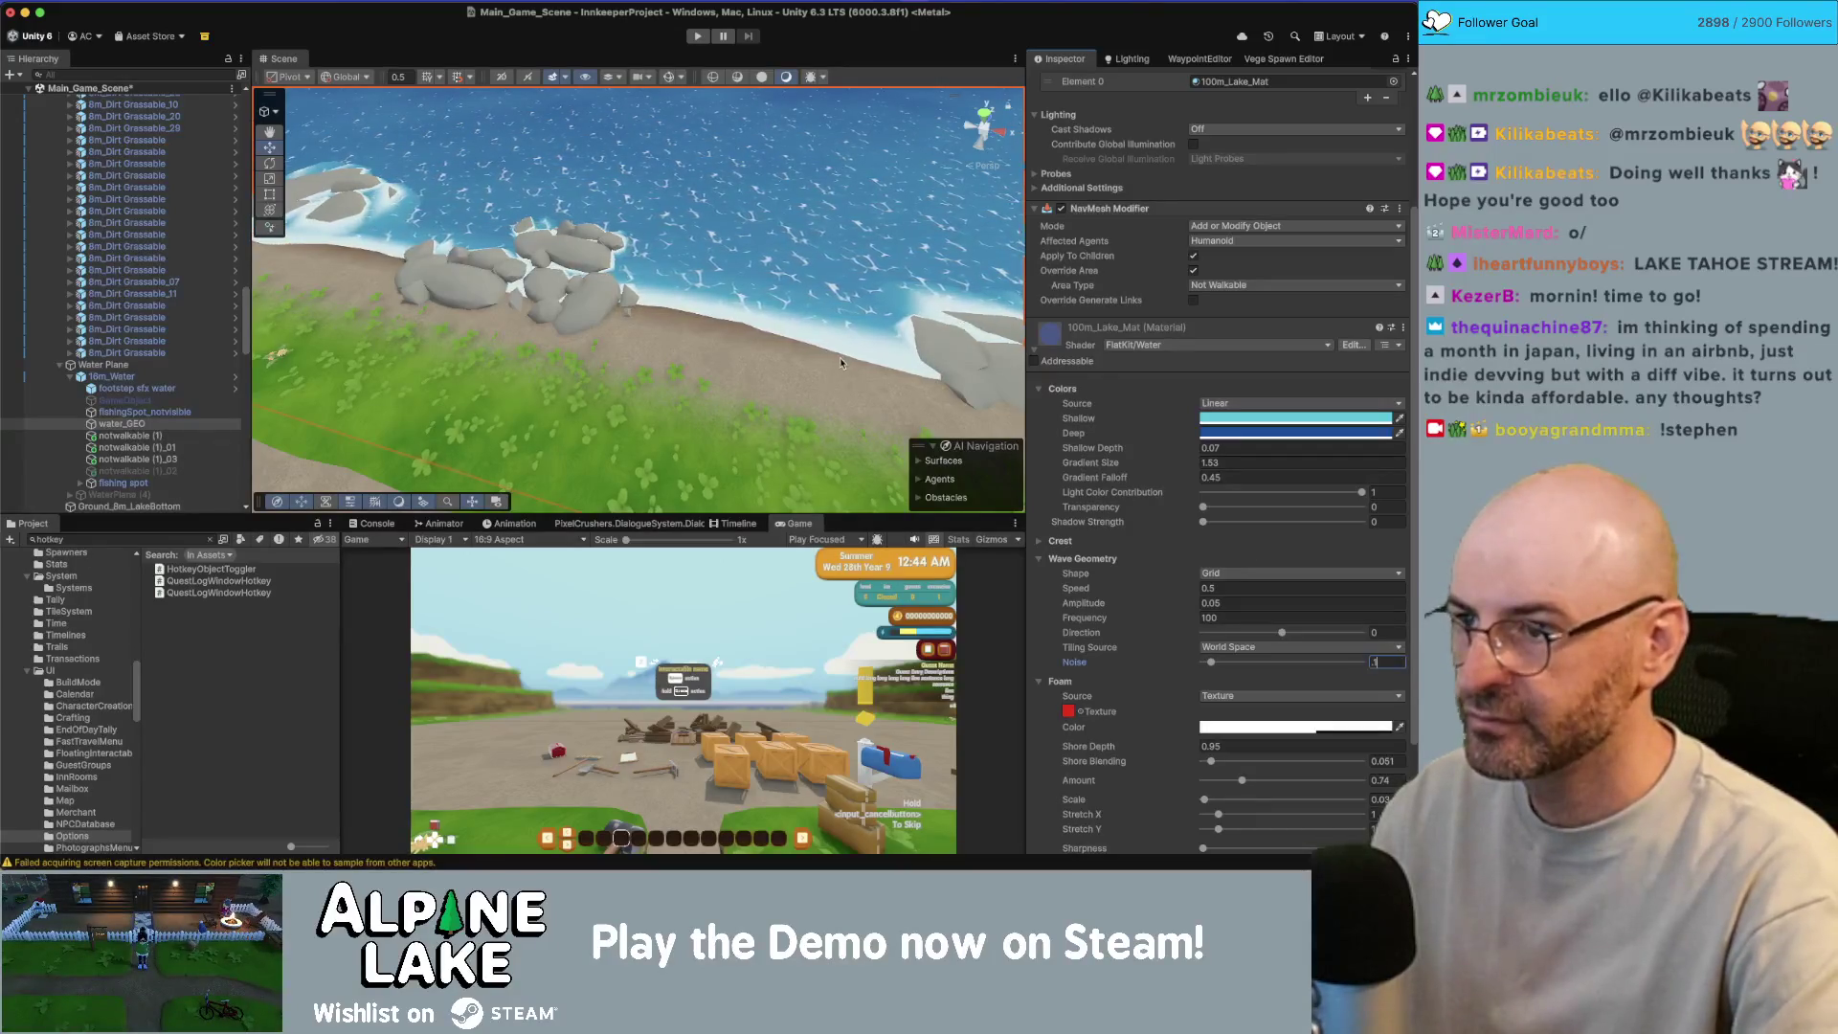
{"action": "mouse_move", "coordinate": [841, 362]}
{"action": "left_mouse_down"}
{"action": "mouse_move", "coordinate": [879, 366]}
{"action": "mouse_move", "coordinate": [802, 349]}
{"action": "mouse_move", "coordinate": [762, 218]}
{"action": "mouse_move", "coordinate": [949, 156]}
{"action": "mouse_move", "coordinate": [867, 142]}
{"action": "mouse_move", "coordinate": [807, 166]}
{"action": "left_mouse_up"}
Step: Nudge the hue of the lake water's deep colour slightly
{"action": "key", "text": "w"}
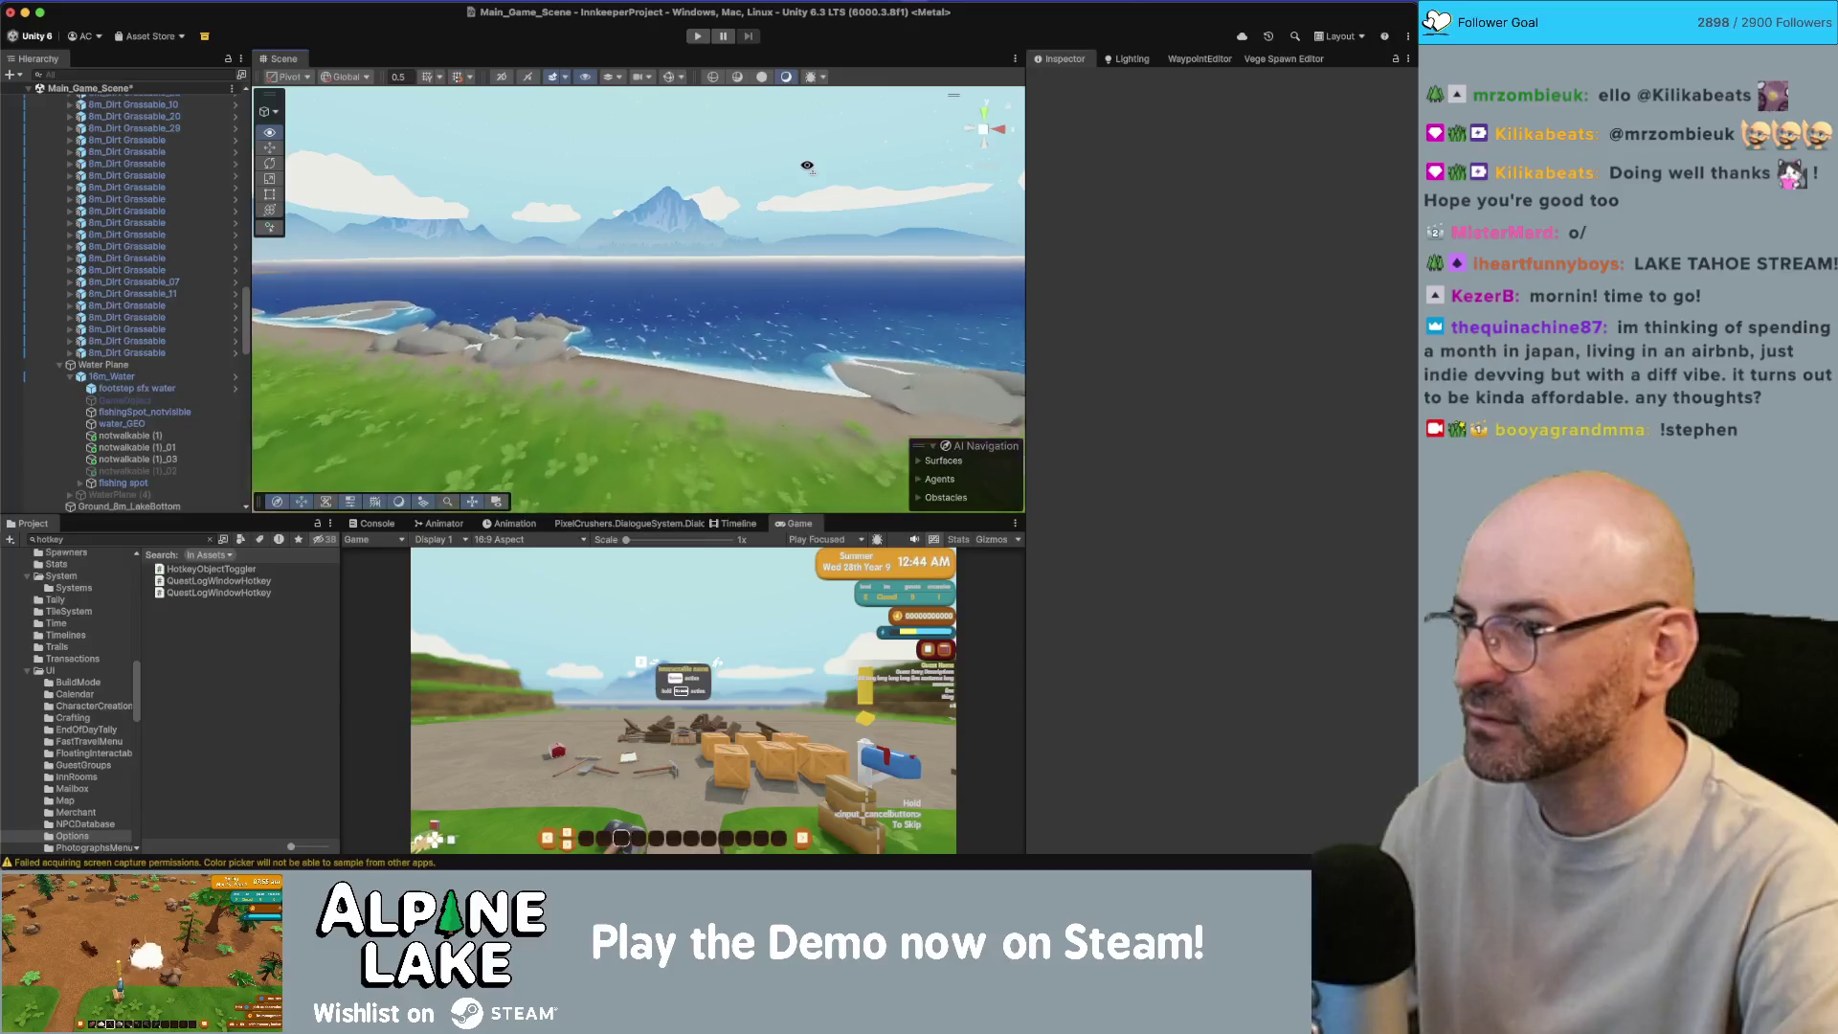
{"action": "left_click", "coordinate": [708, 298]}
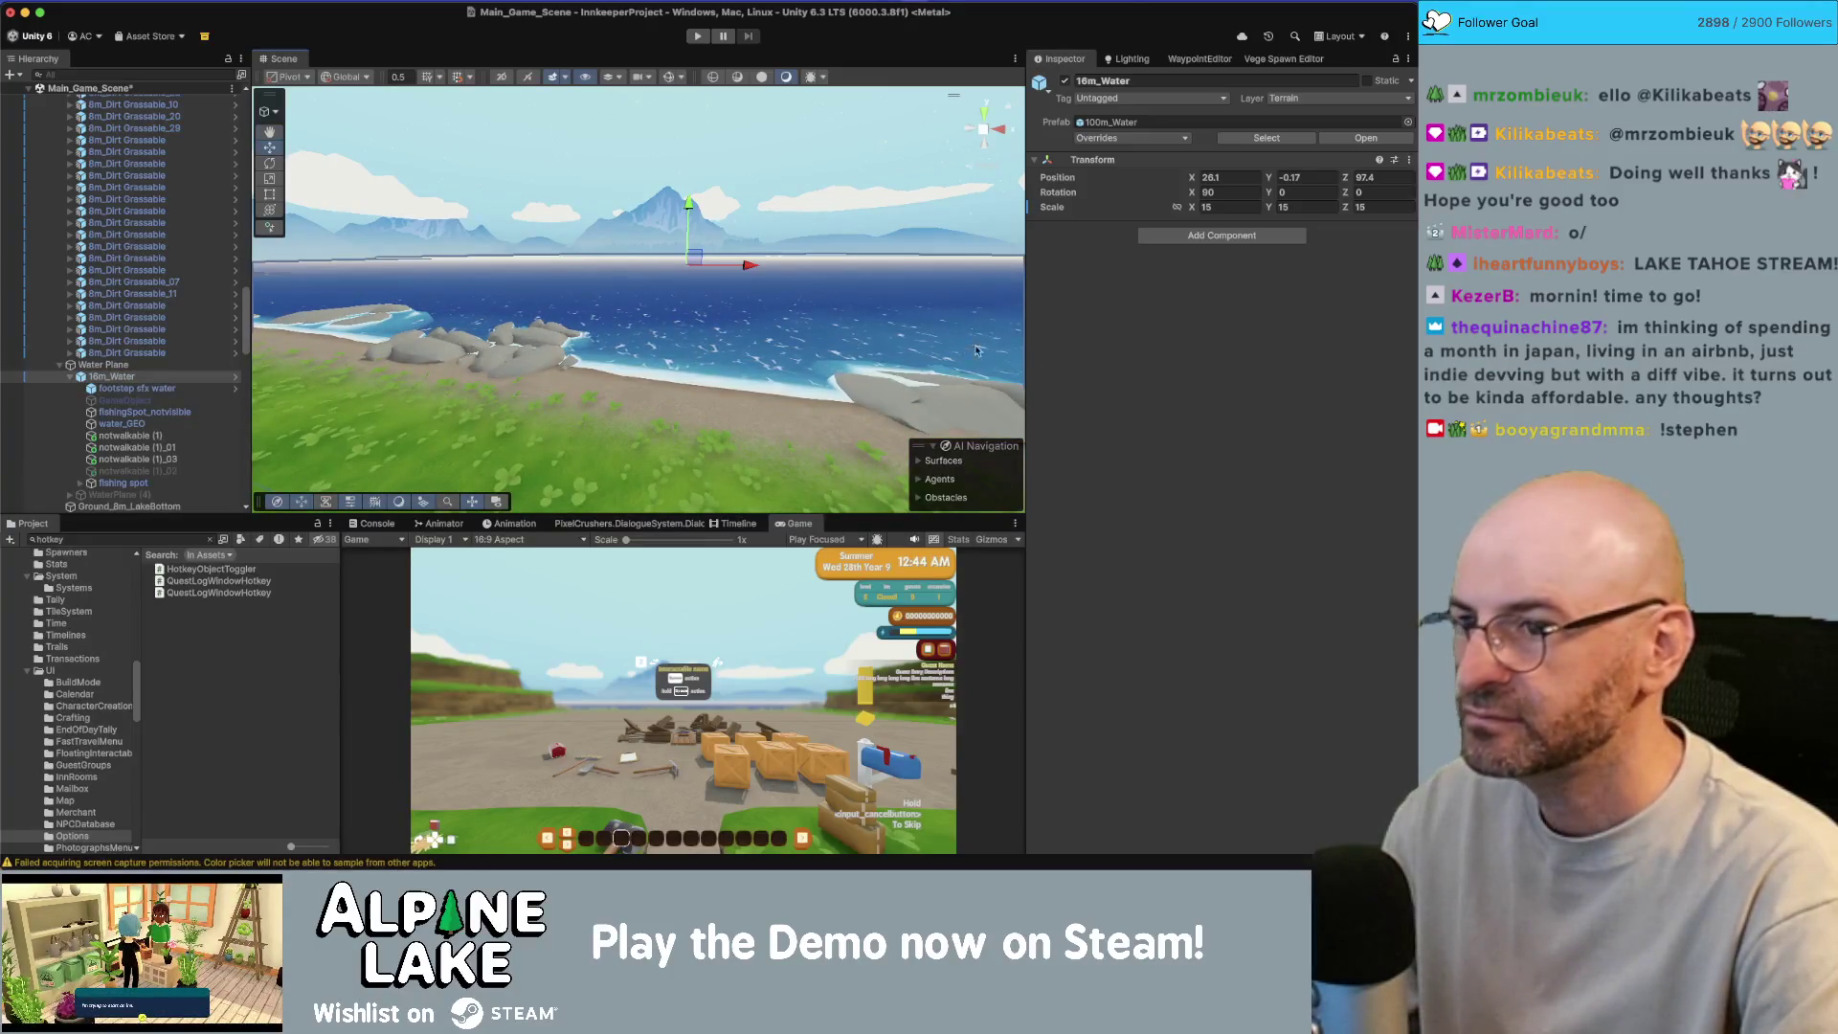
{"action": "left_click", "coordinate": [769, 292]}
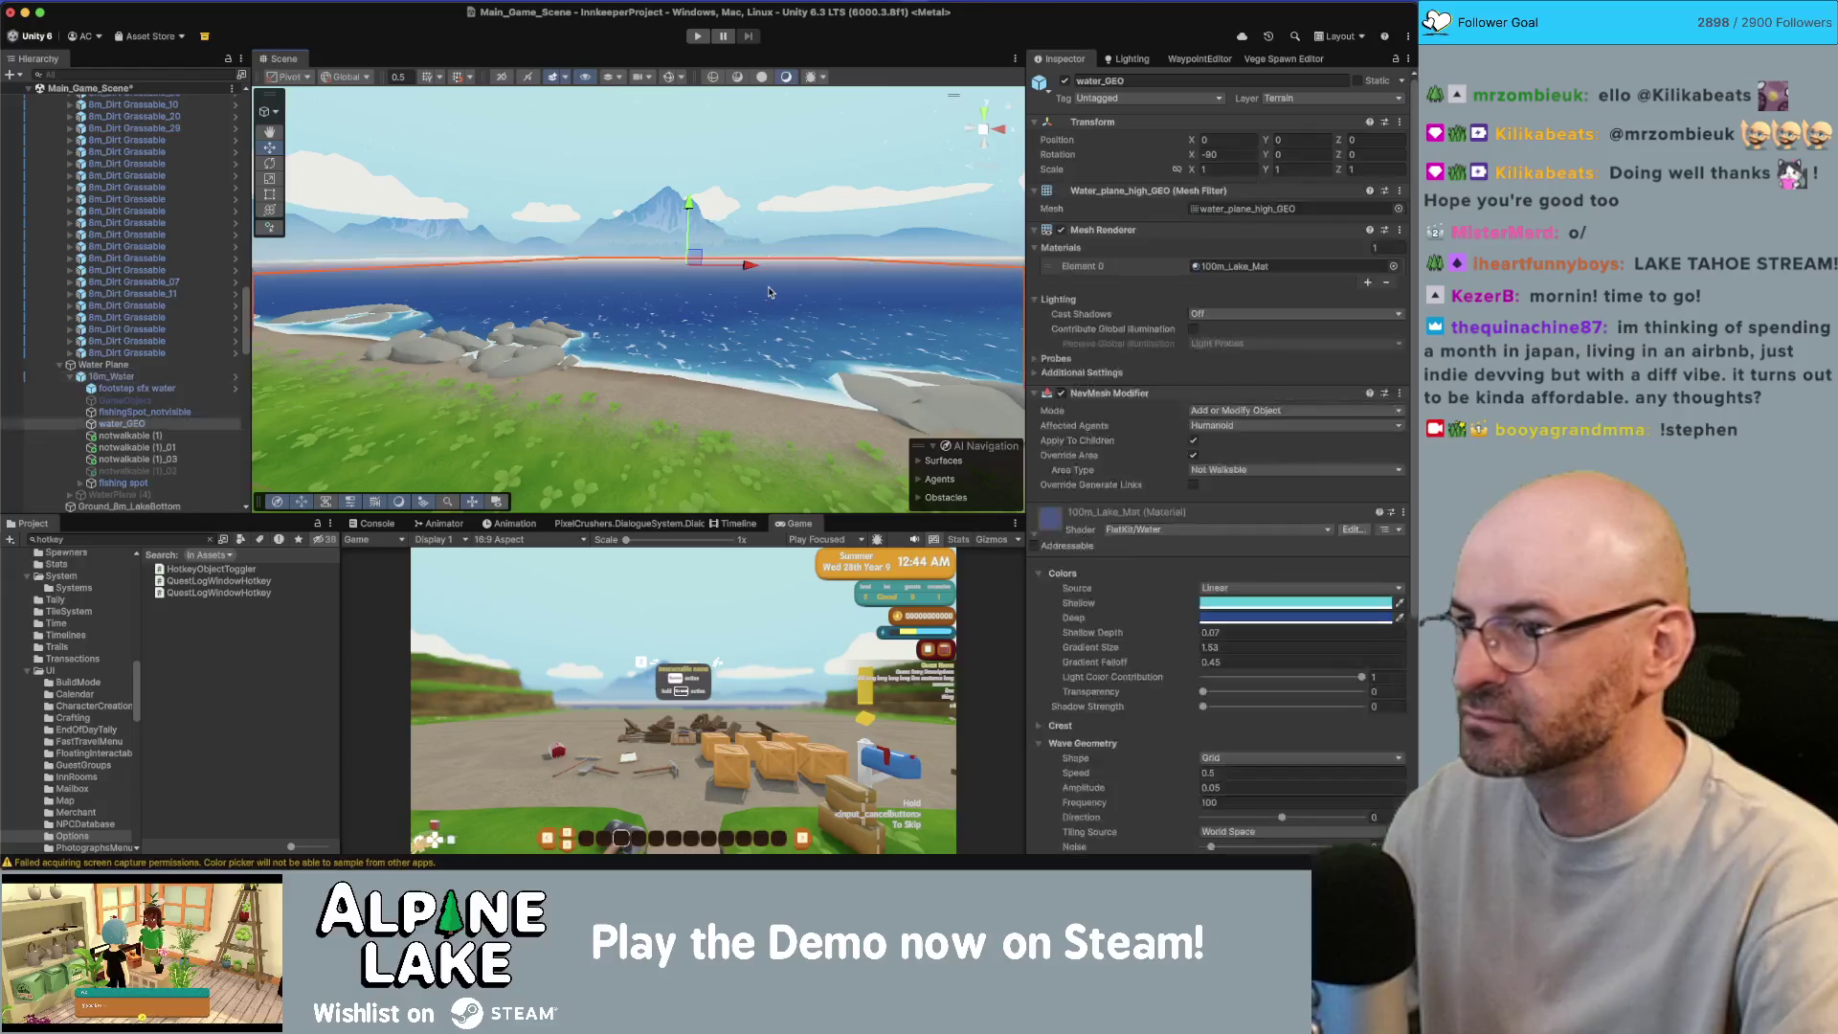
{"action": "left_click", "coordinate": [1260, 617]}
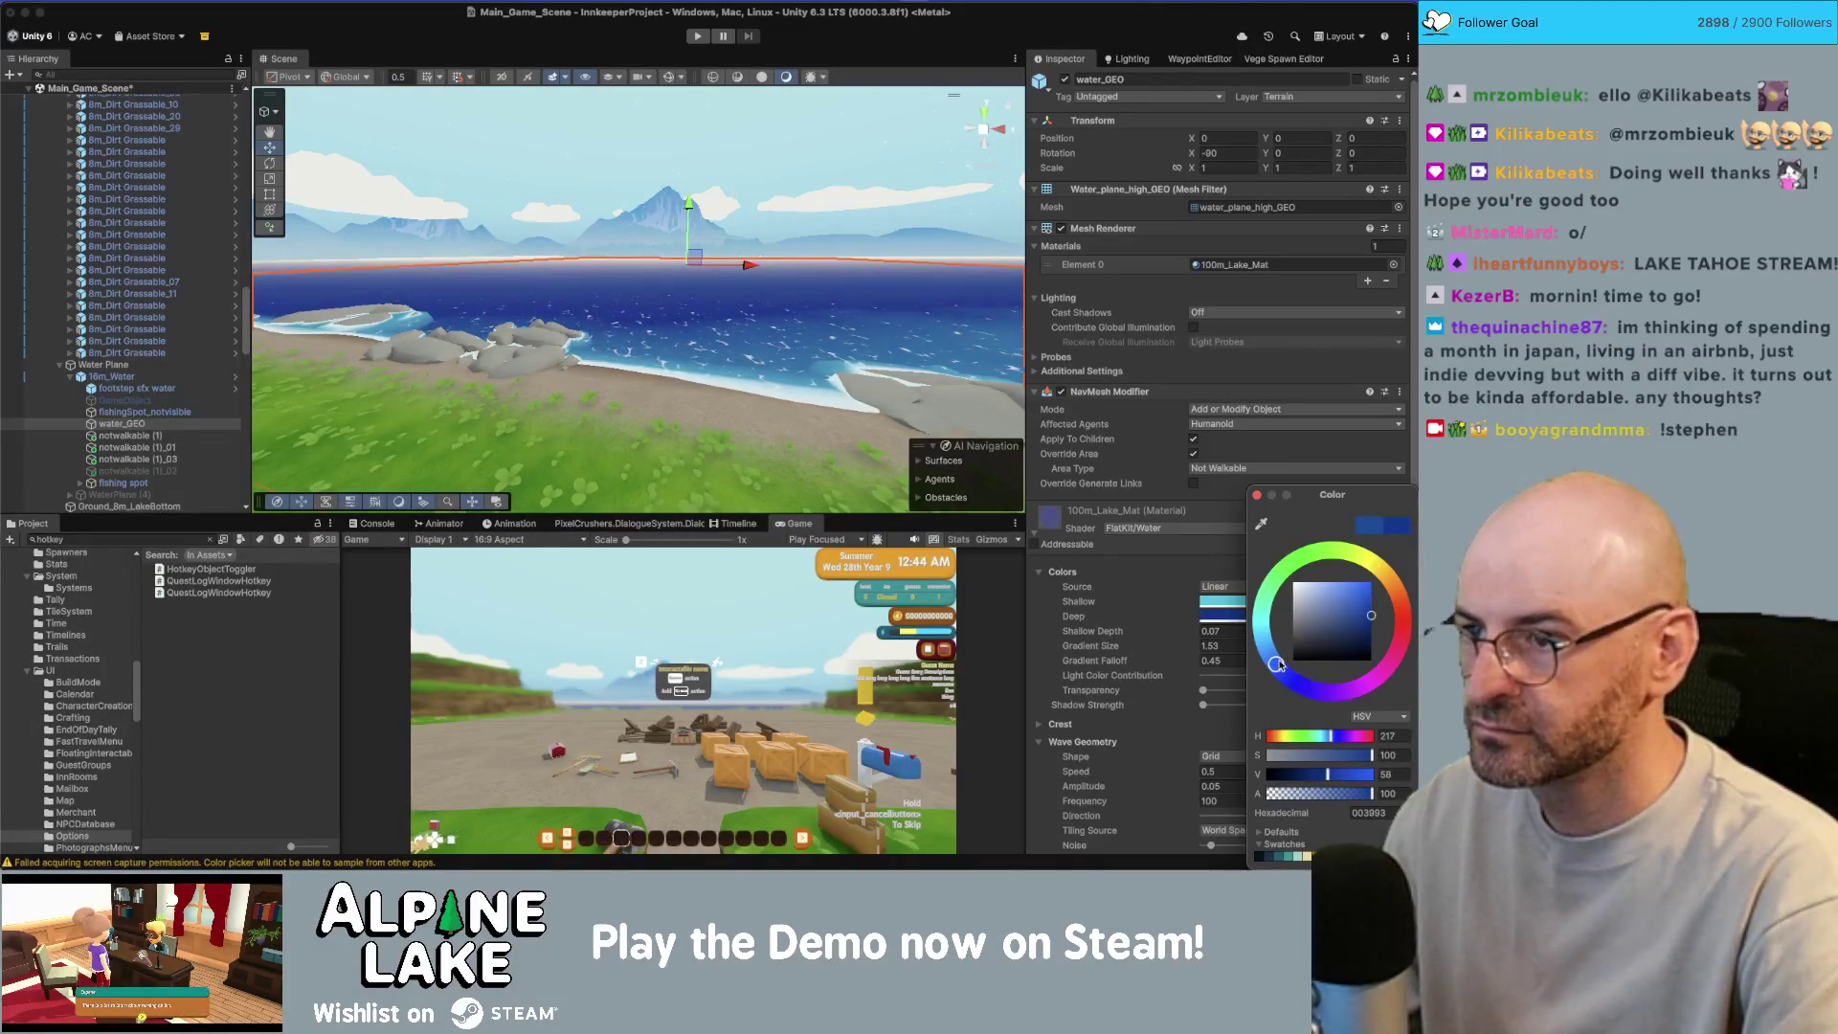
{"action": "left_click_drag", "start_coordinate": [1279, 663], "coordinate": [1276, 659]}
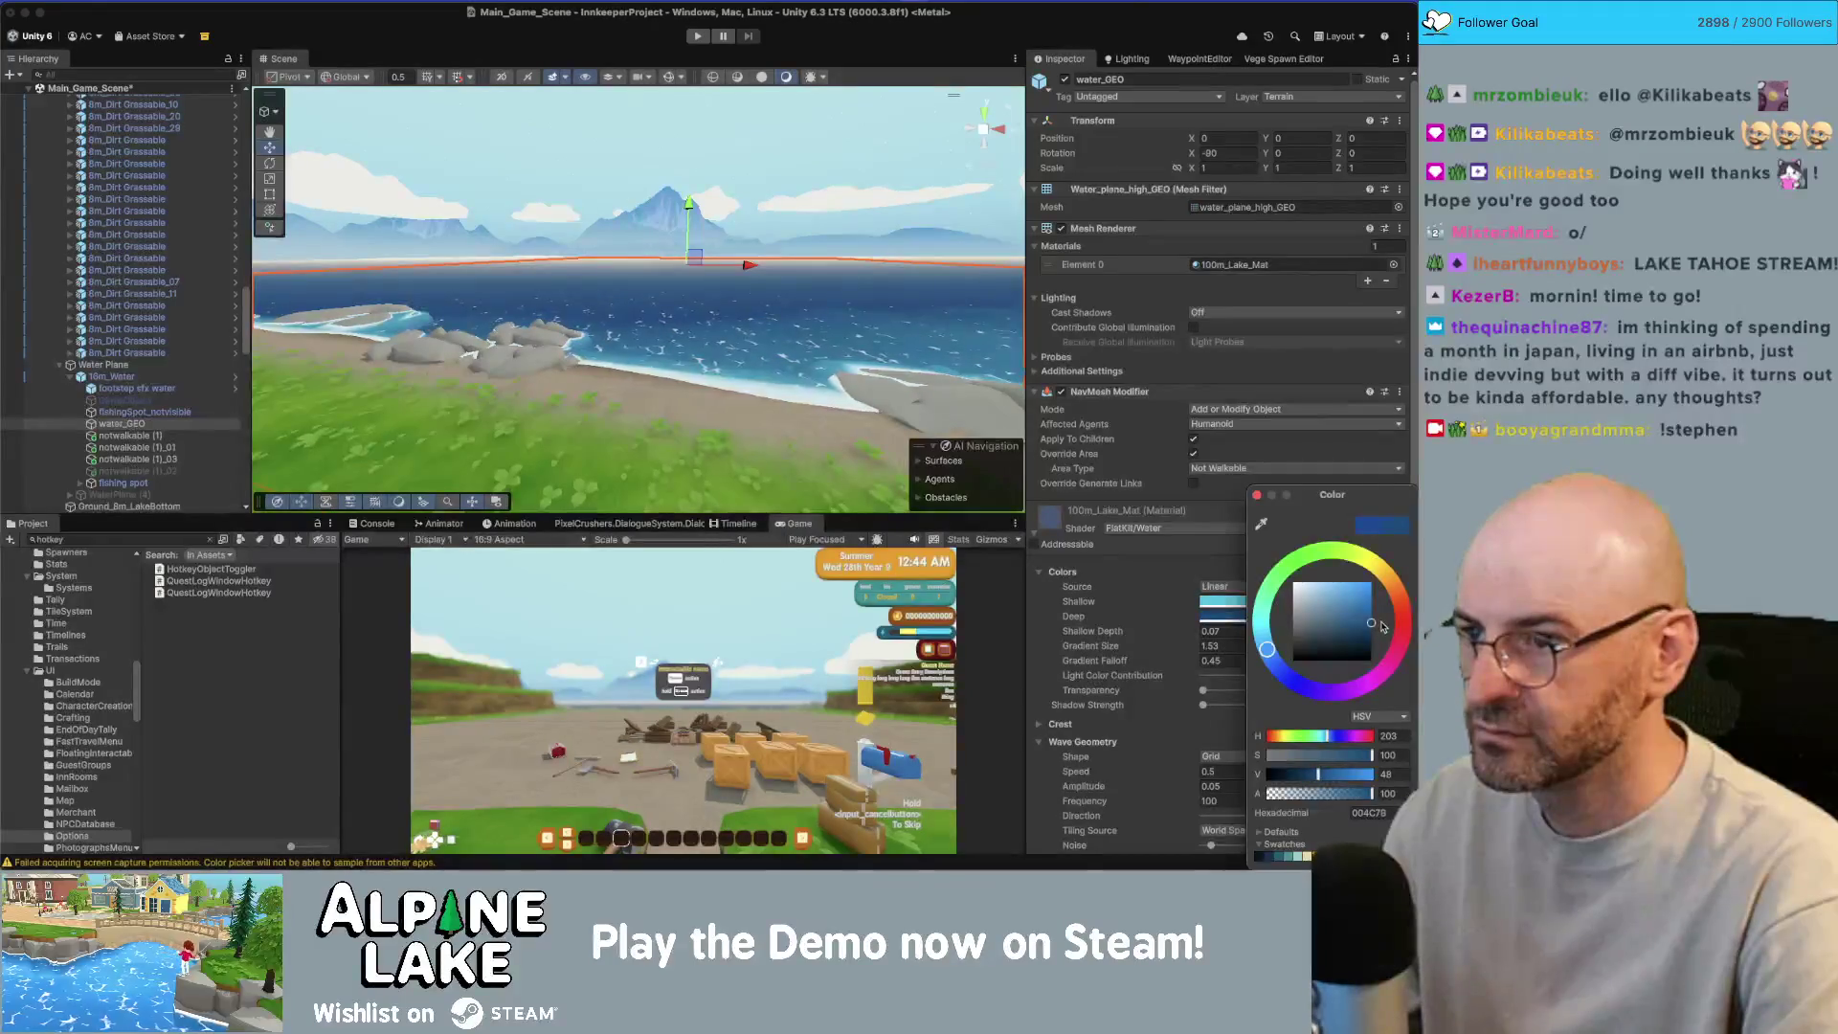
{"action": "left_click", "coordinate": [912, 275]}
Step: Shift the lake water's shallow colour hue toward a deeper blue
{"action": "mouse_move", "coordinate": [912, 275]}
{"action": "left_mouse_down"}
{"action": "mouse_move", "coordinate": [883, 290]}
{"action": "mouse_move", "coordinate": [893, 357]}
{"action": "mouse_move", "coordinate": [895, 320]}
{"action": "mouse_move", "coordinate": [756, 297]}
{"action": "left_mouse_up"}
{"action": "left_click", "coordinate": [747, 293]}
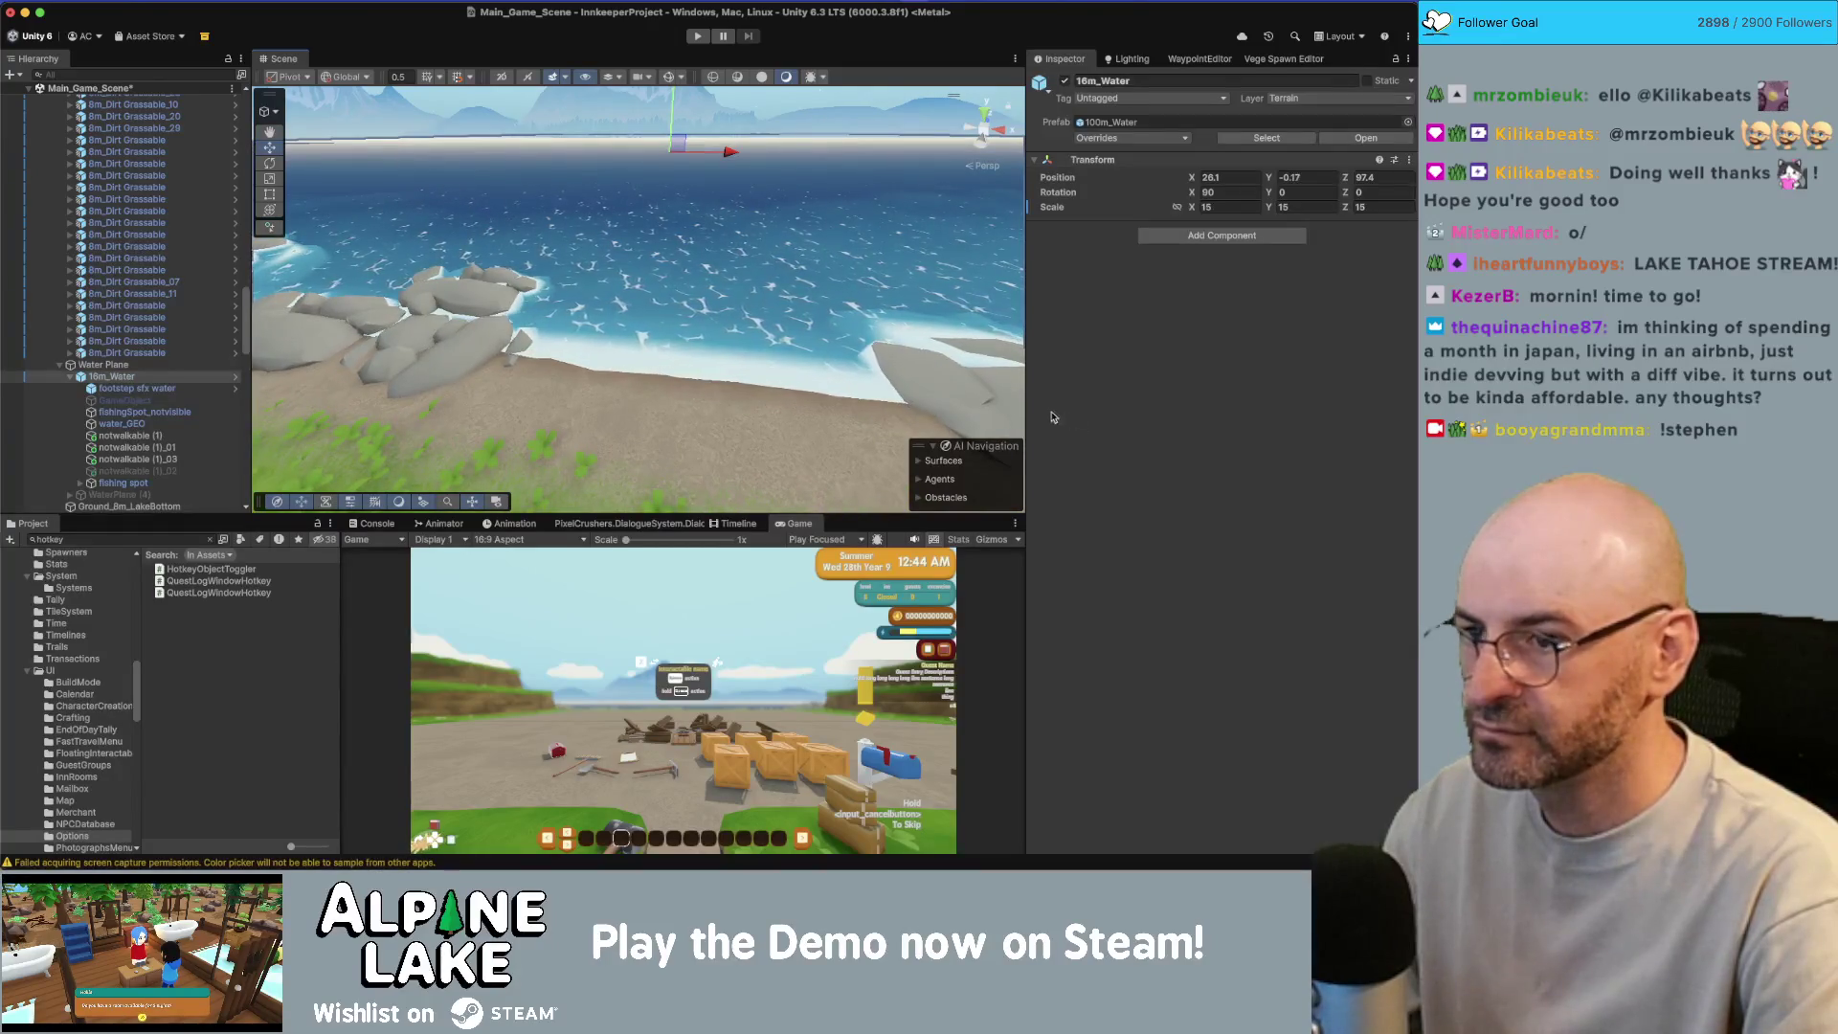
{"action": "left_click", "coordinate": [742, 307]}
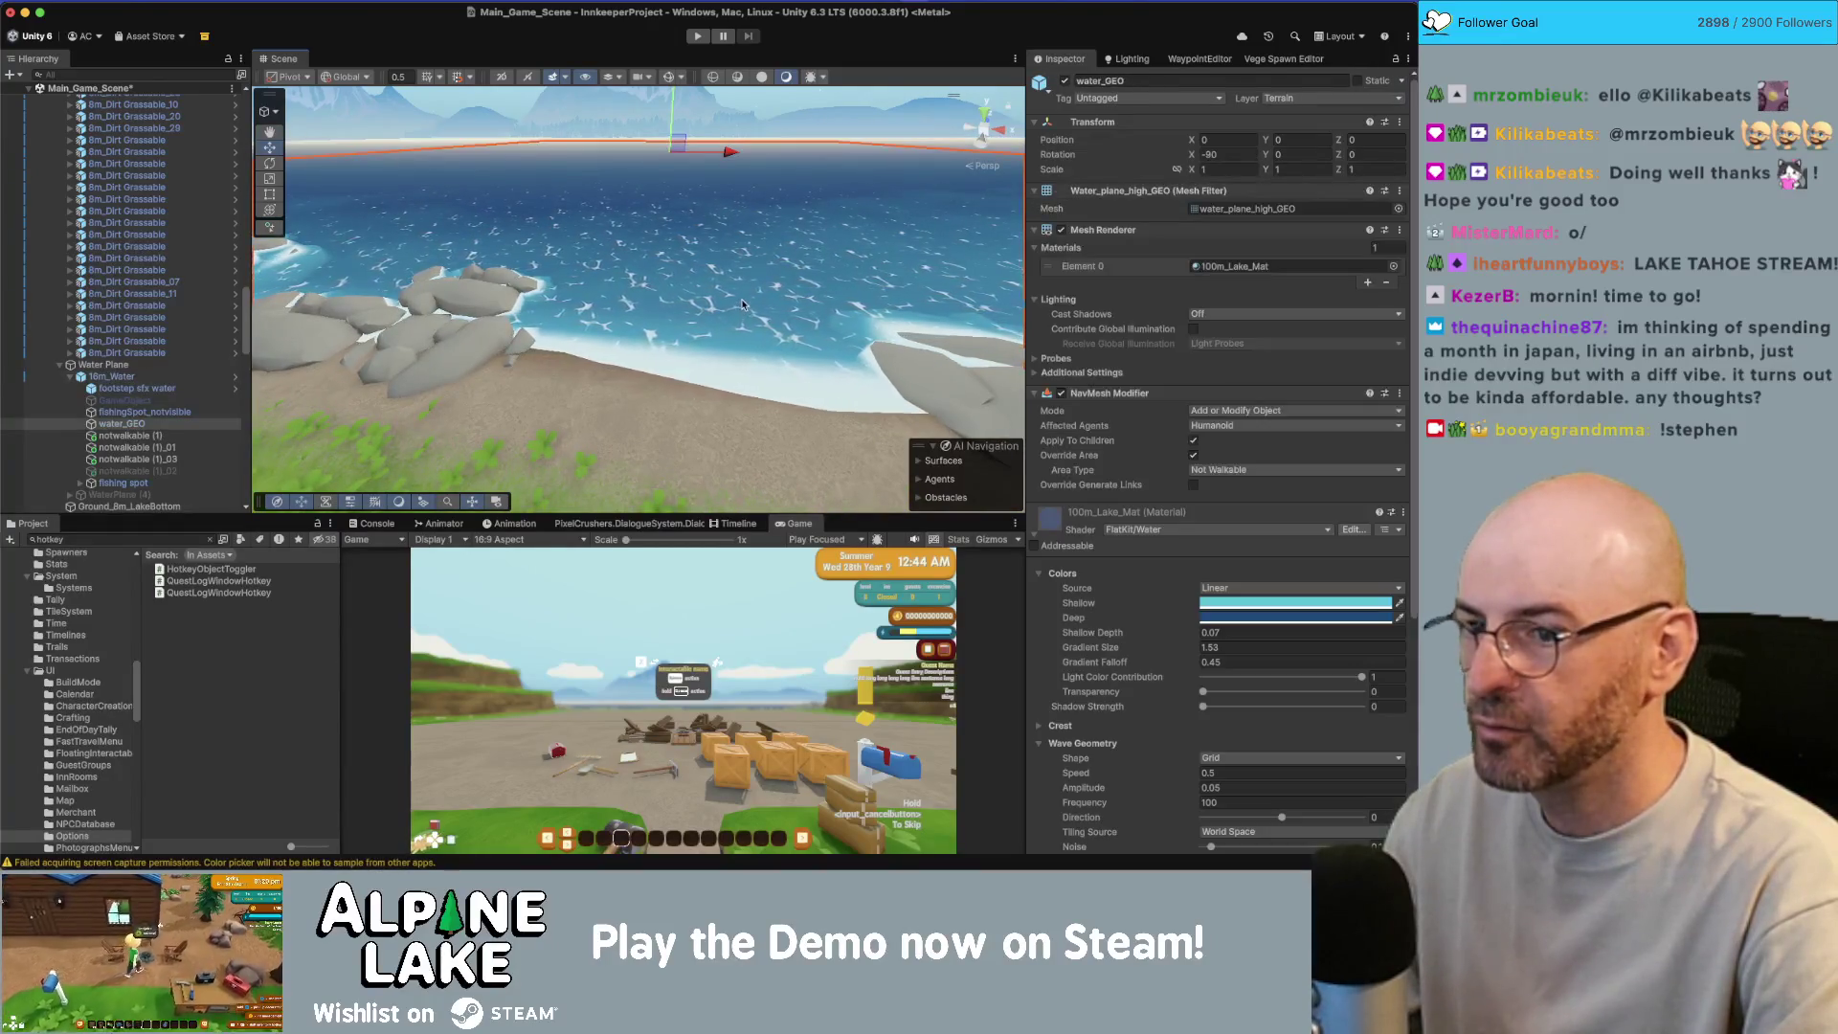
{"action": "left_click", "coordinate": [1274, 605]}
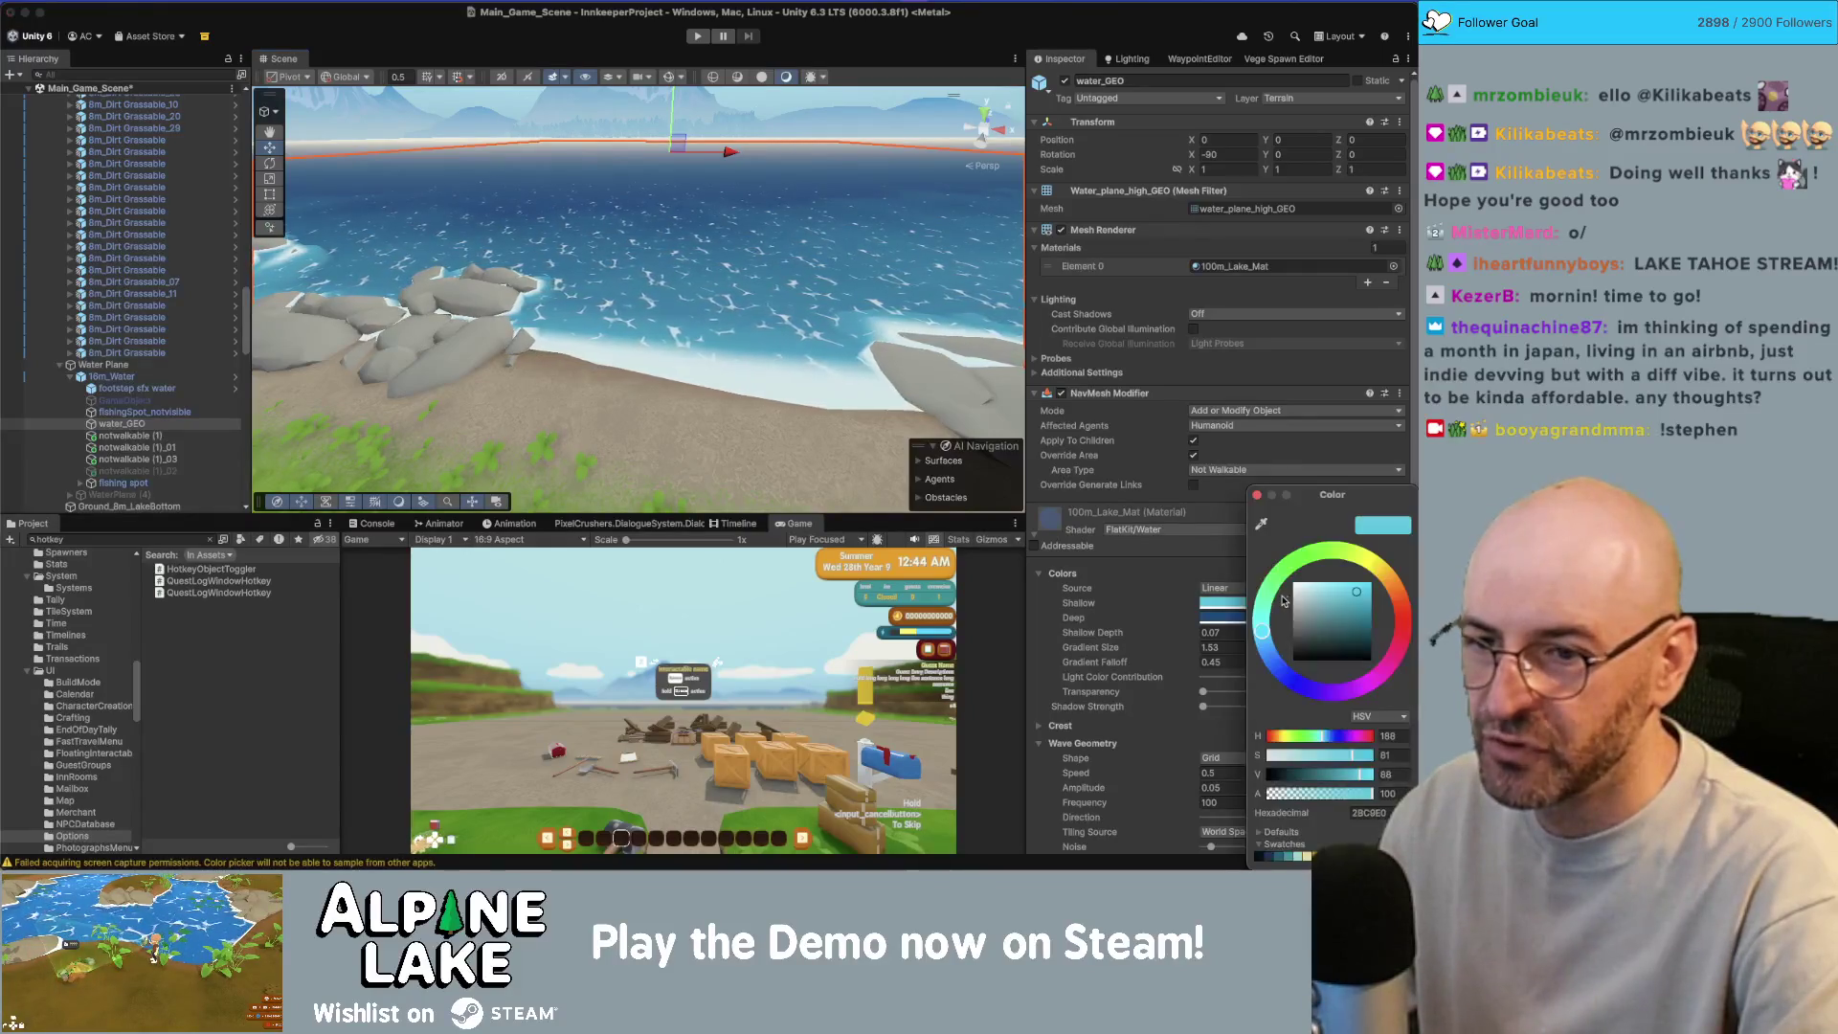
{"action": "left_click_drag", "start_coordinate": [1261, 639], "coordinate": [1265, 643]}
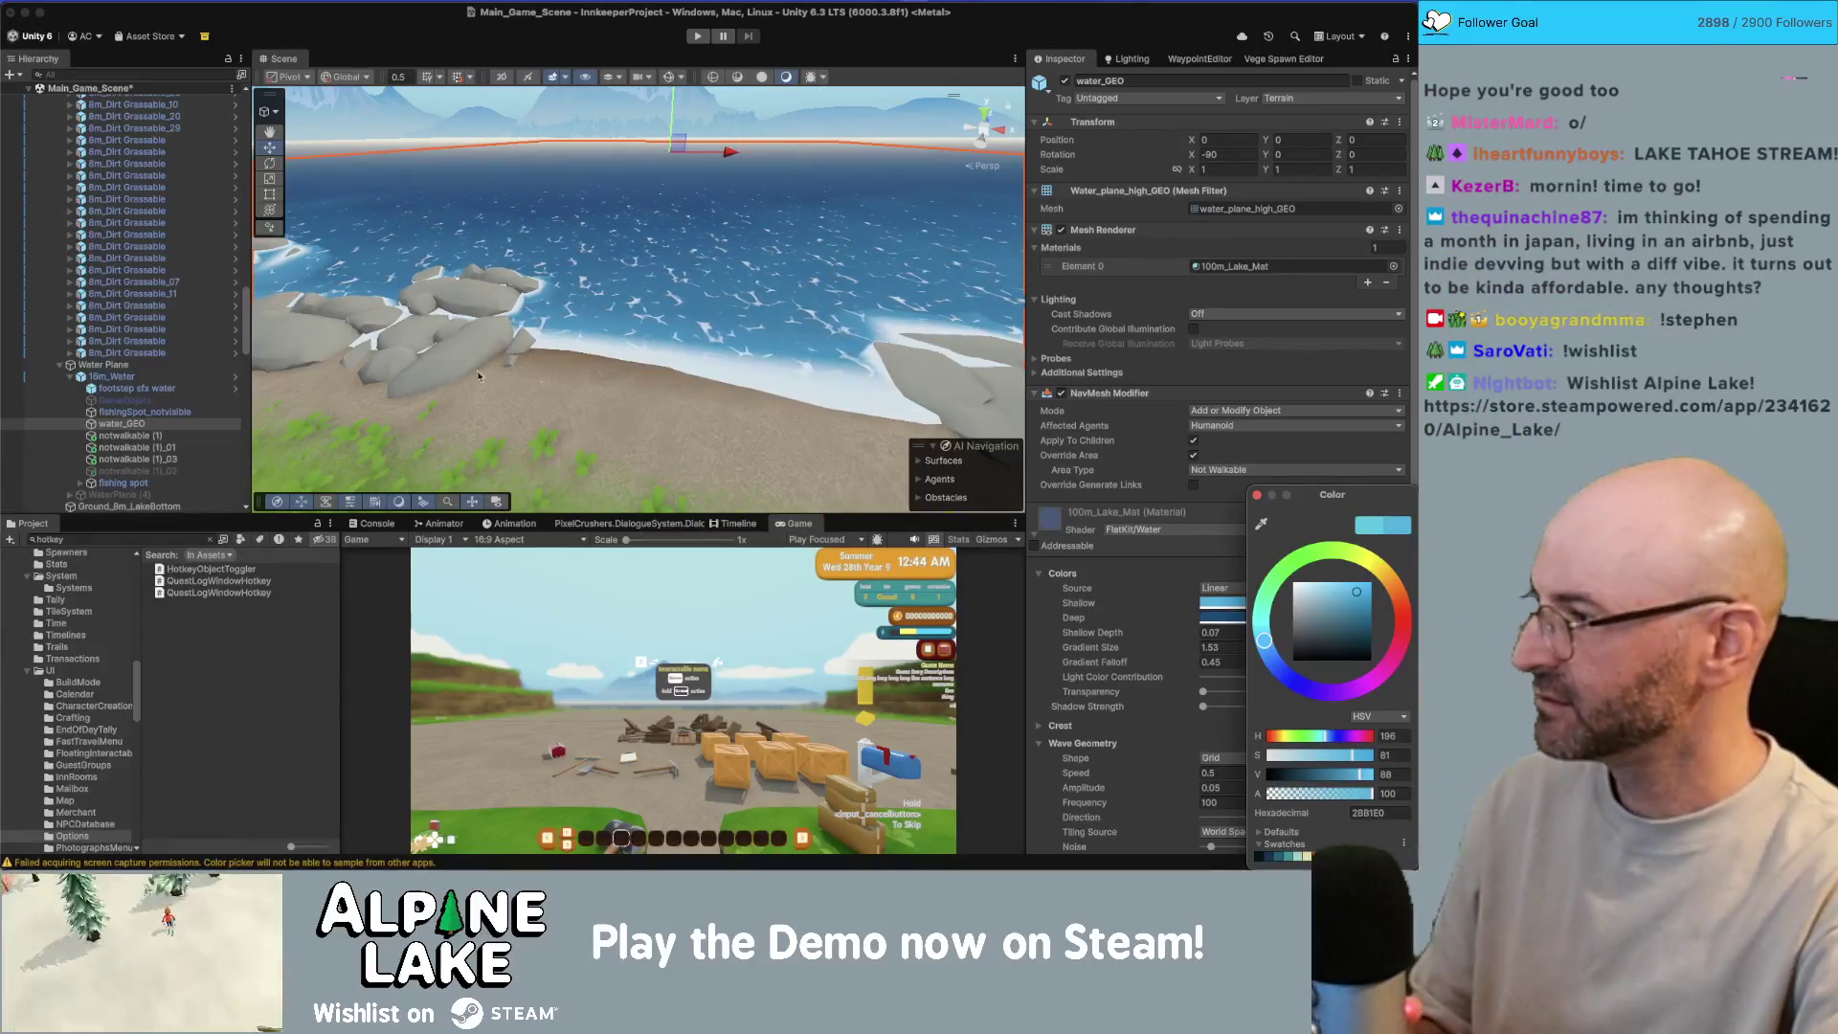
{"action": "left_click", "coordinate": [1518, 618]}
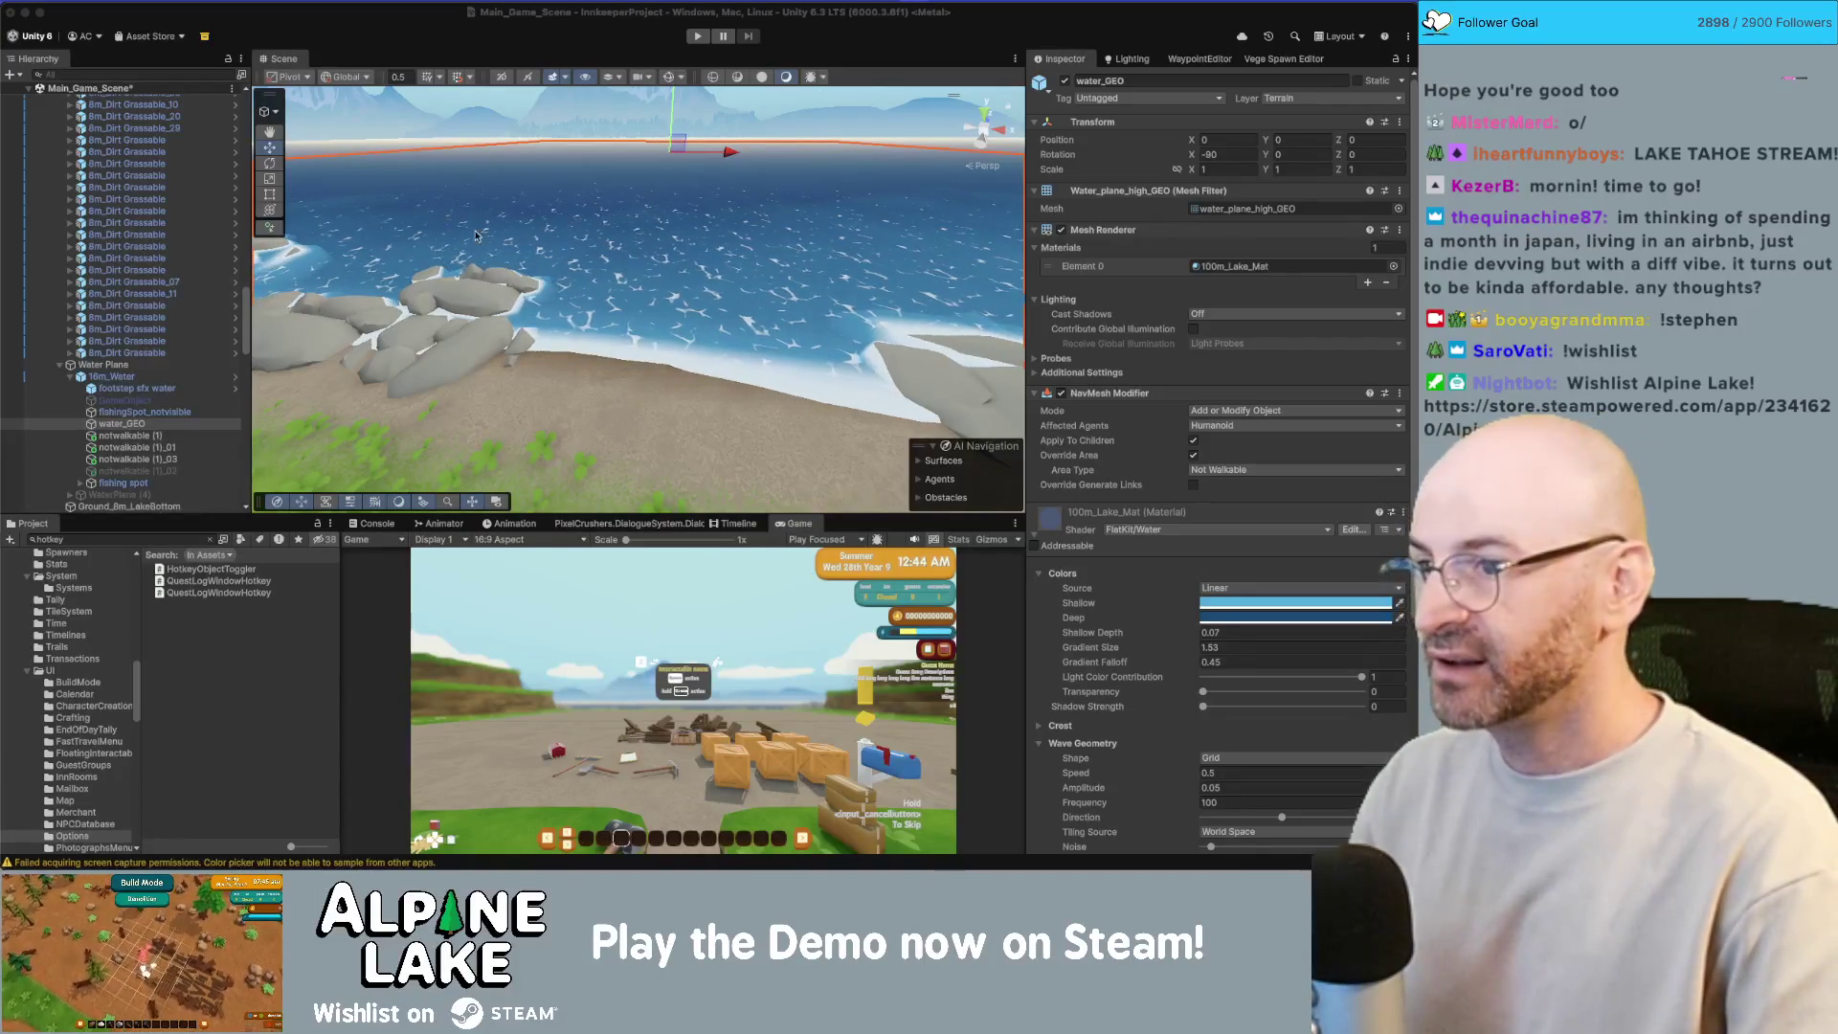
Step: Make the lake's shallow colour a fully bright sky blue at hue 203, saturation 100
{"action": "left_click_drag", "start_coordinate": [586, 239], "coordinate": [737, 172]}
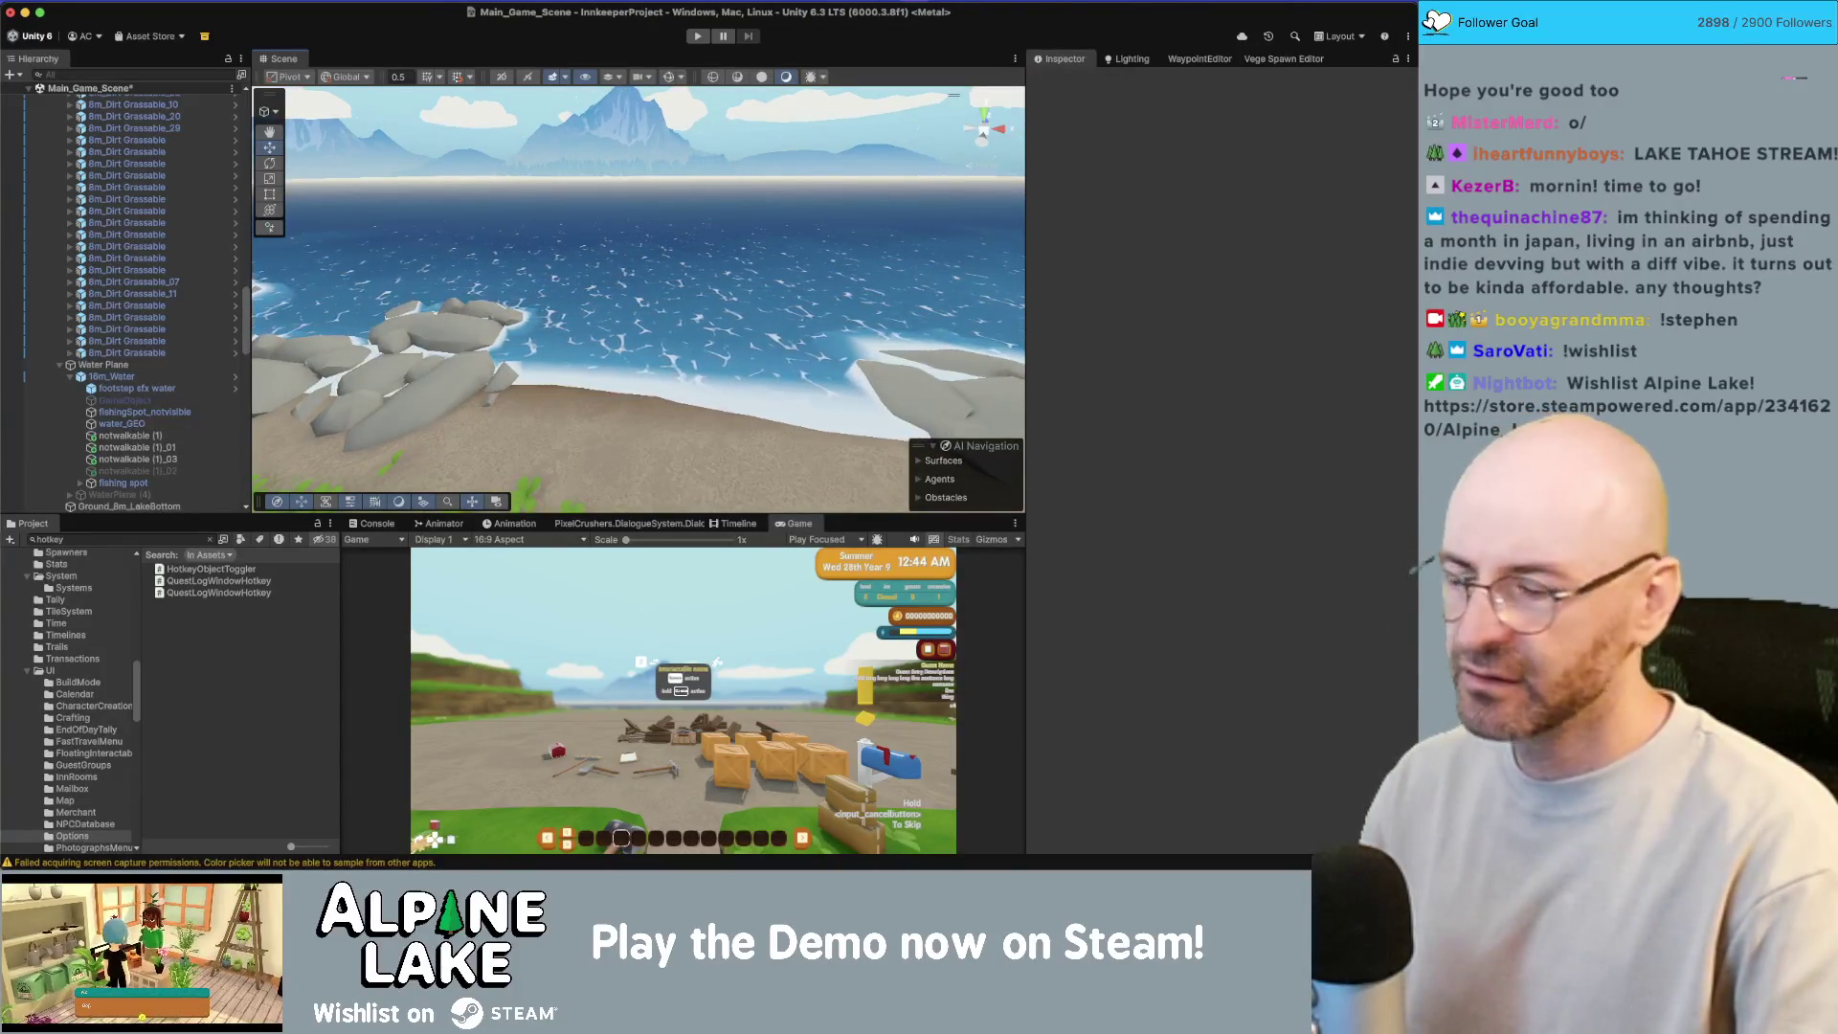
{"action": "key", "text": "super+Tab"}
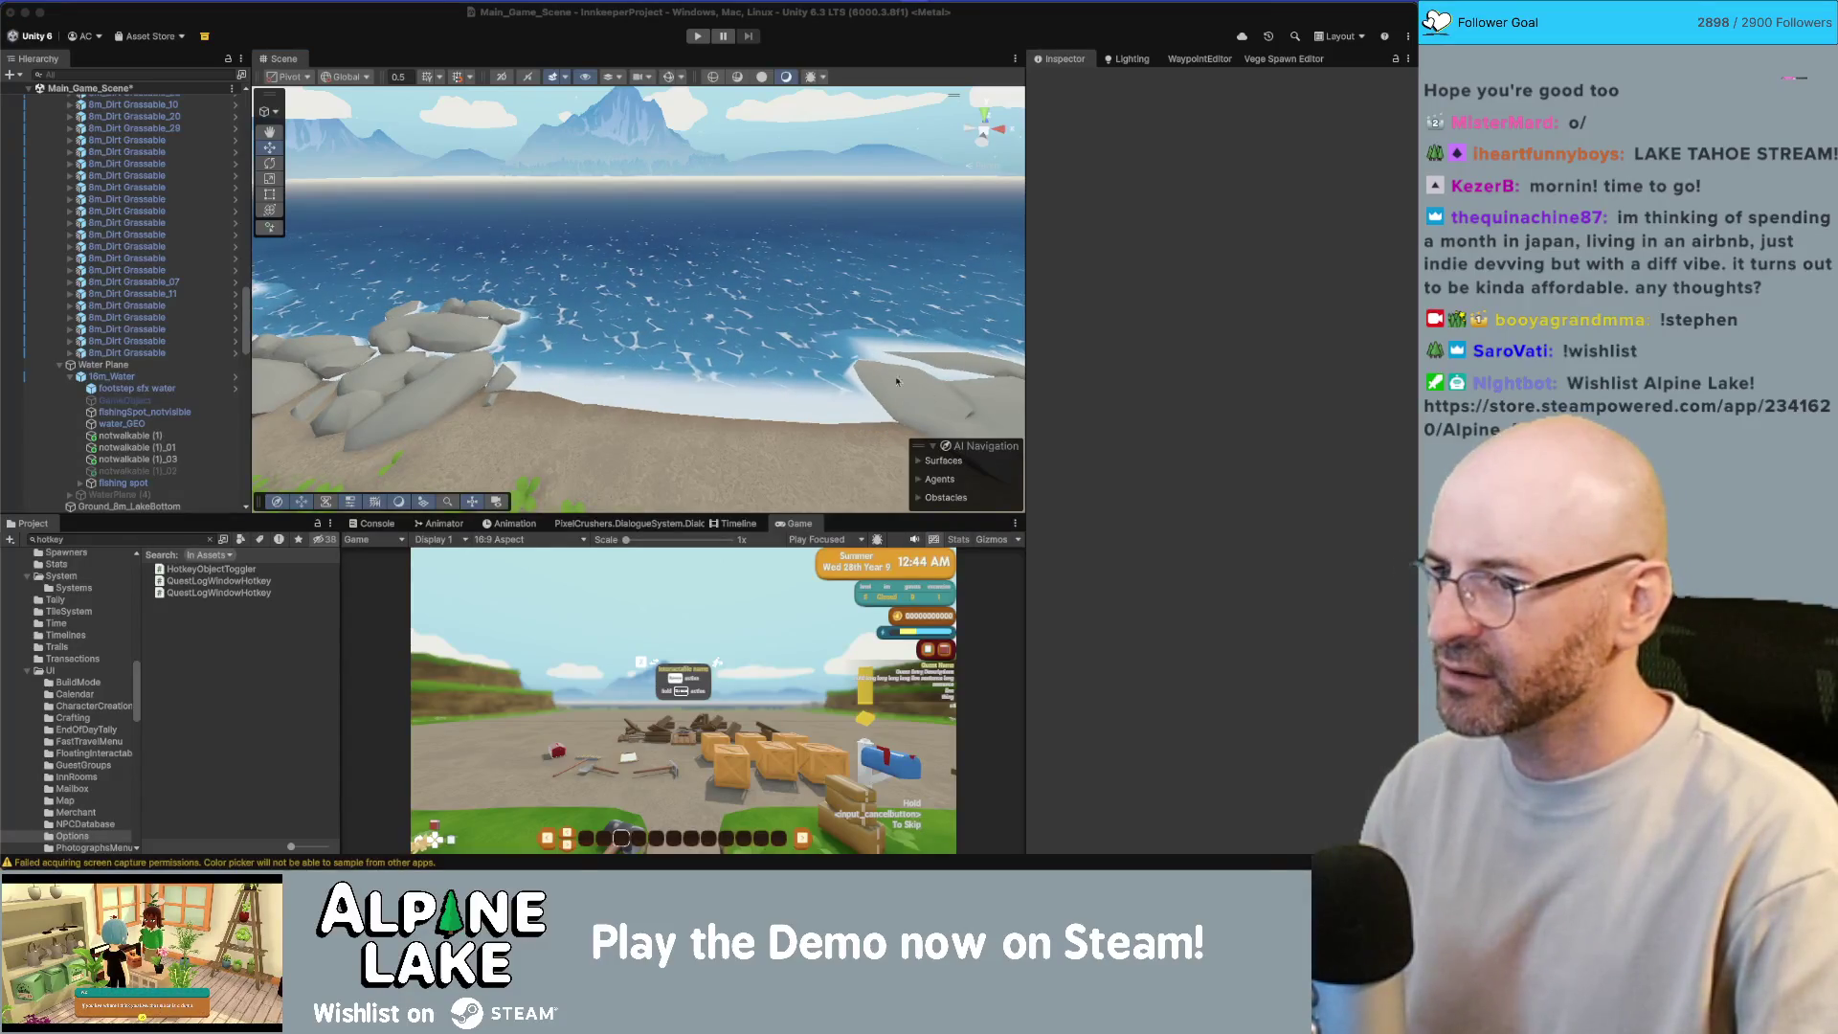
{"action": "mouse_move", "coordinate": [846, 335]}
{"action": "left_mouse_down"}
{"action": "mouse_move", "coordinate": [787, 317]}
{"action": "mouse_move", "coordinate": [786, 425]}
{"action": "mouse_move", "coordinate": [716, 241]}
{"action": "left_mouse_up"}
{"action": "left_click", "coordinate": [716, 241]}
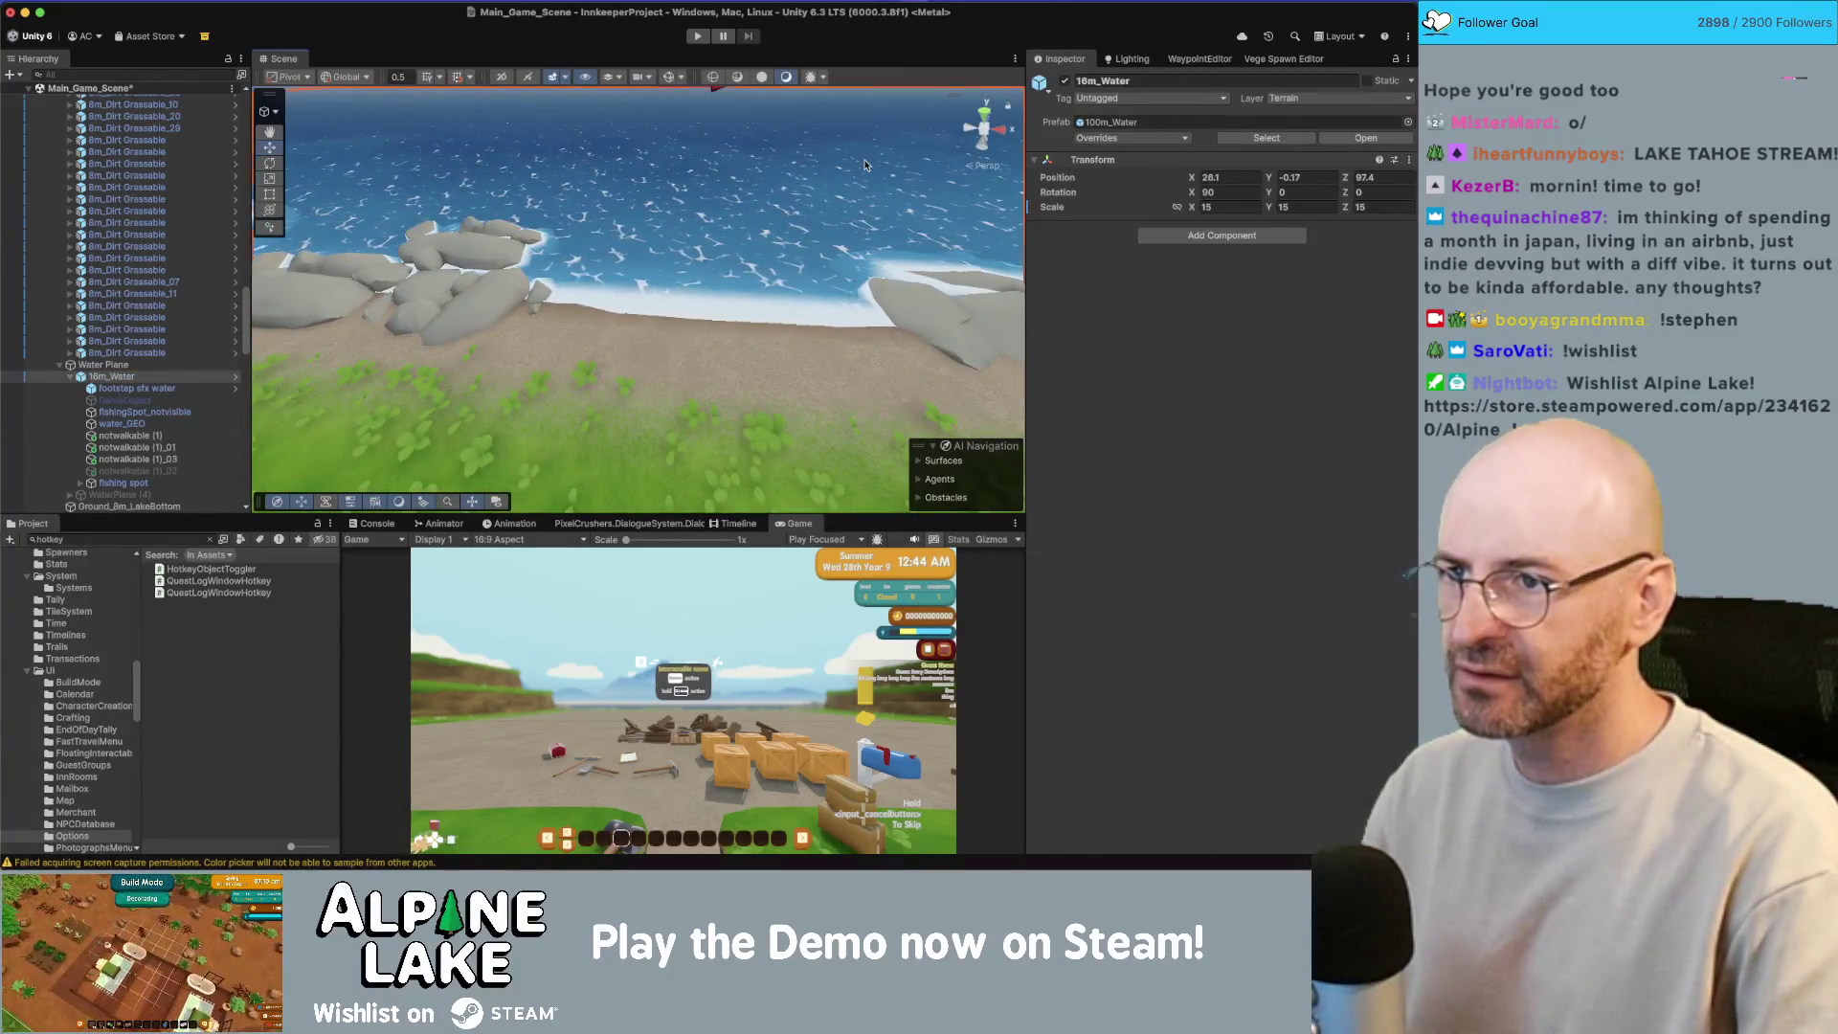
{"action": "left_click", "coordinate": [894, 222]}
{"action": "left_click", "coordinate": [1236, 603]}
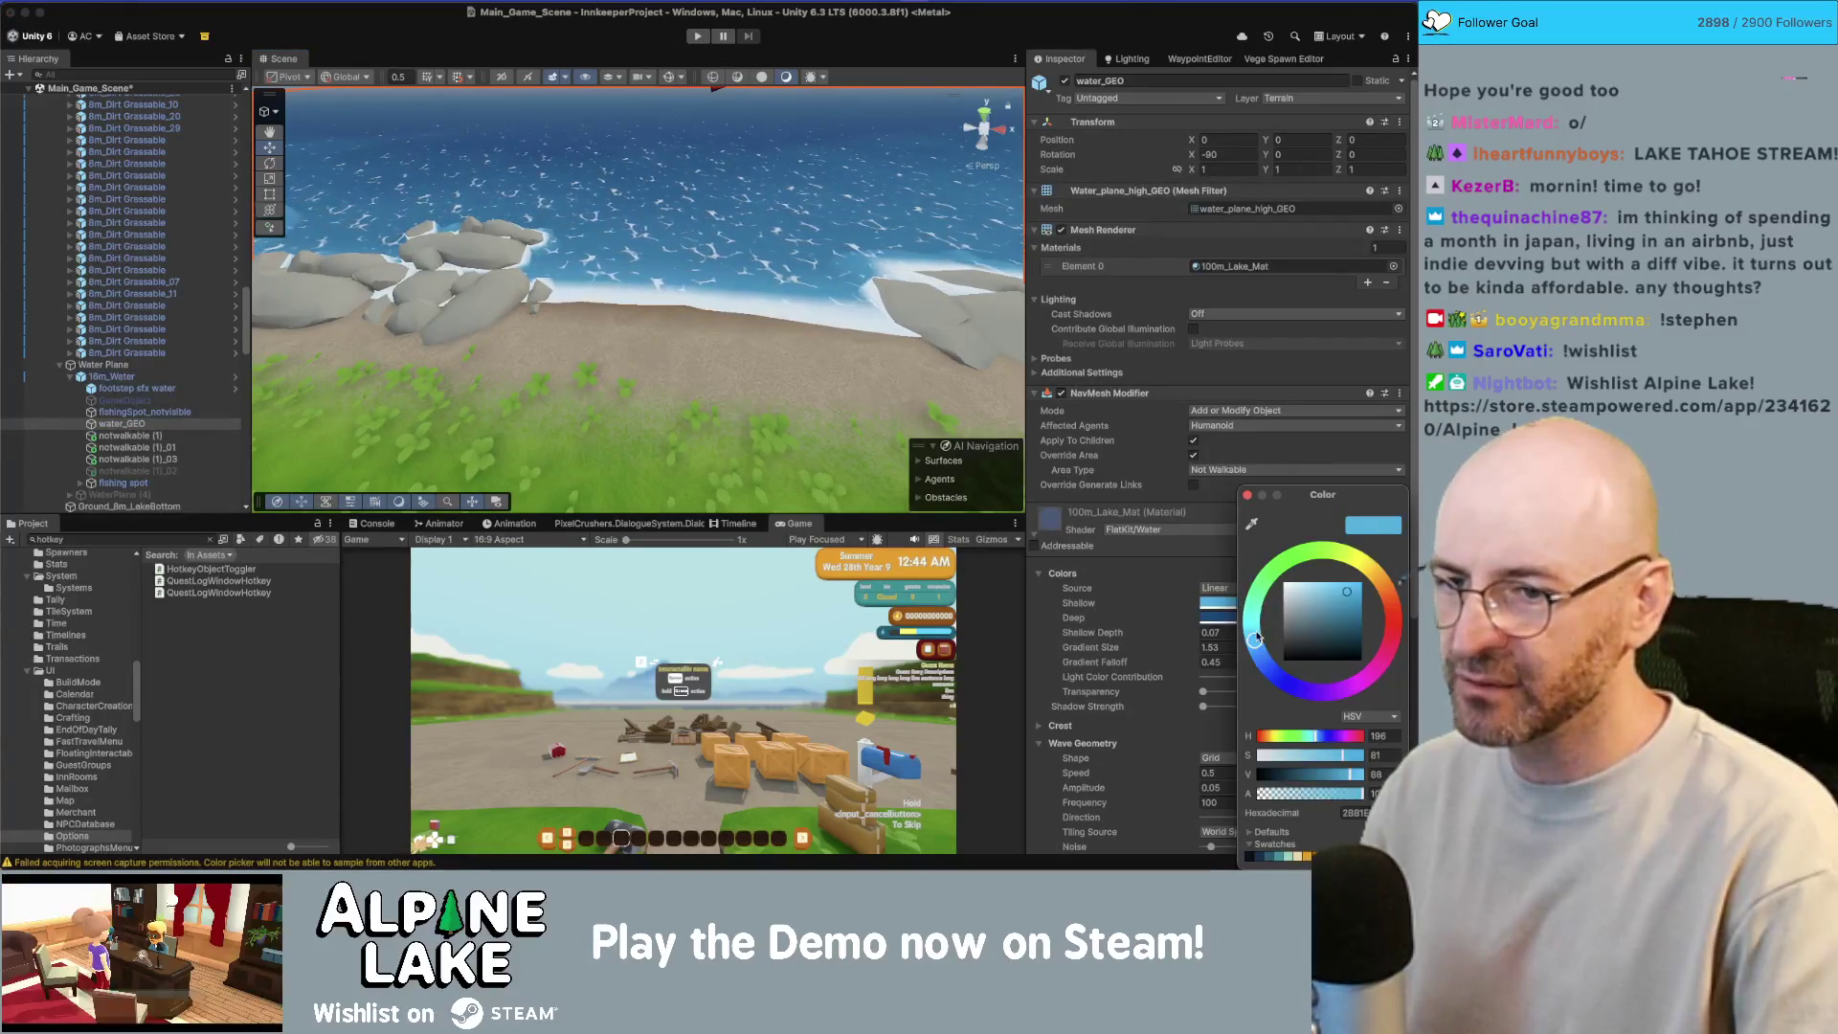
{"action": "left_click_drag", "start_coordinate": [1256, 644], "coordinate": [1259, 651]}
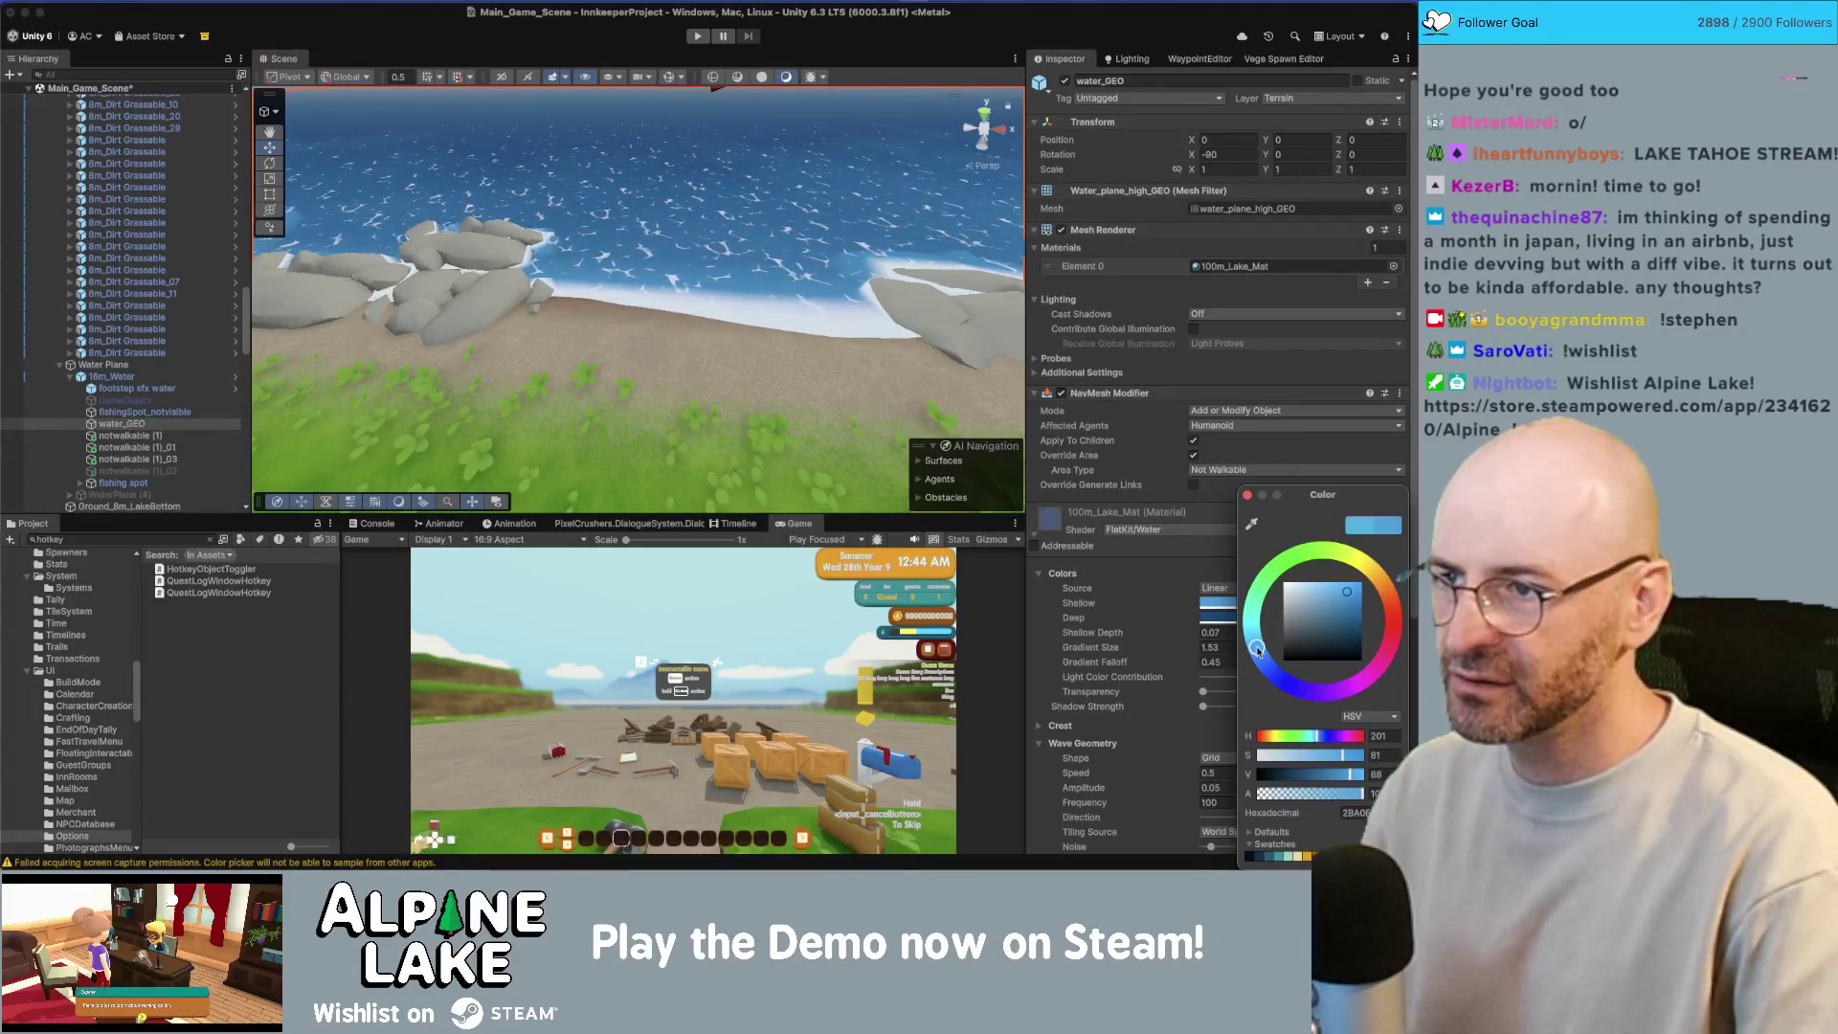
{"action": "left_click", "coordinate": [1347, 580]}
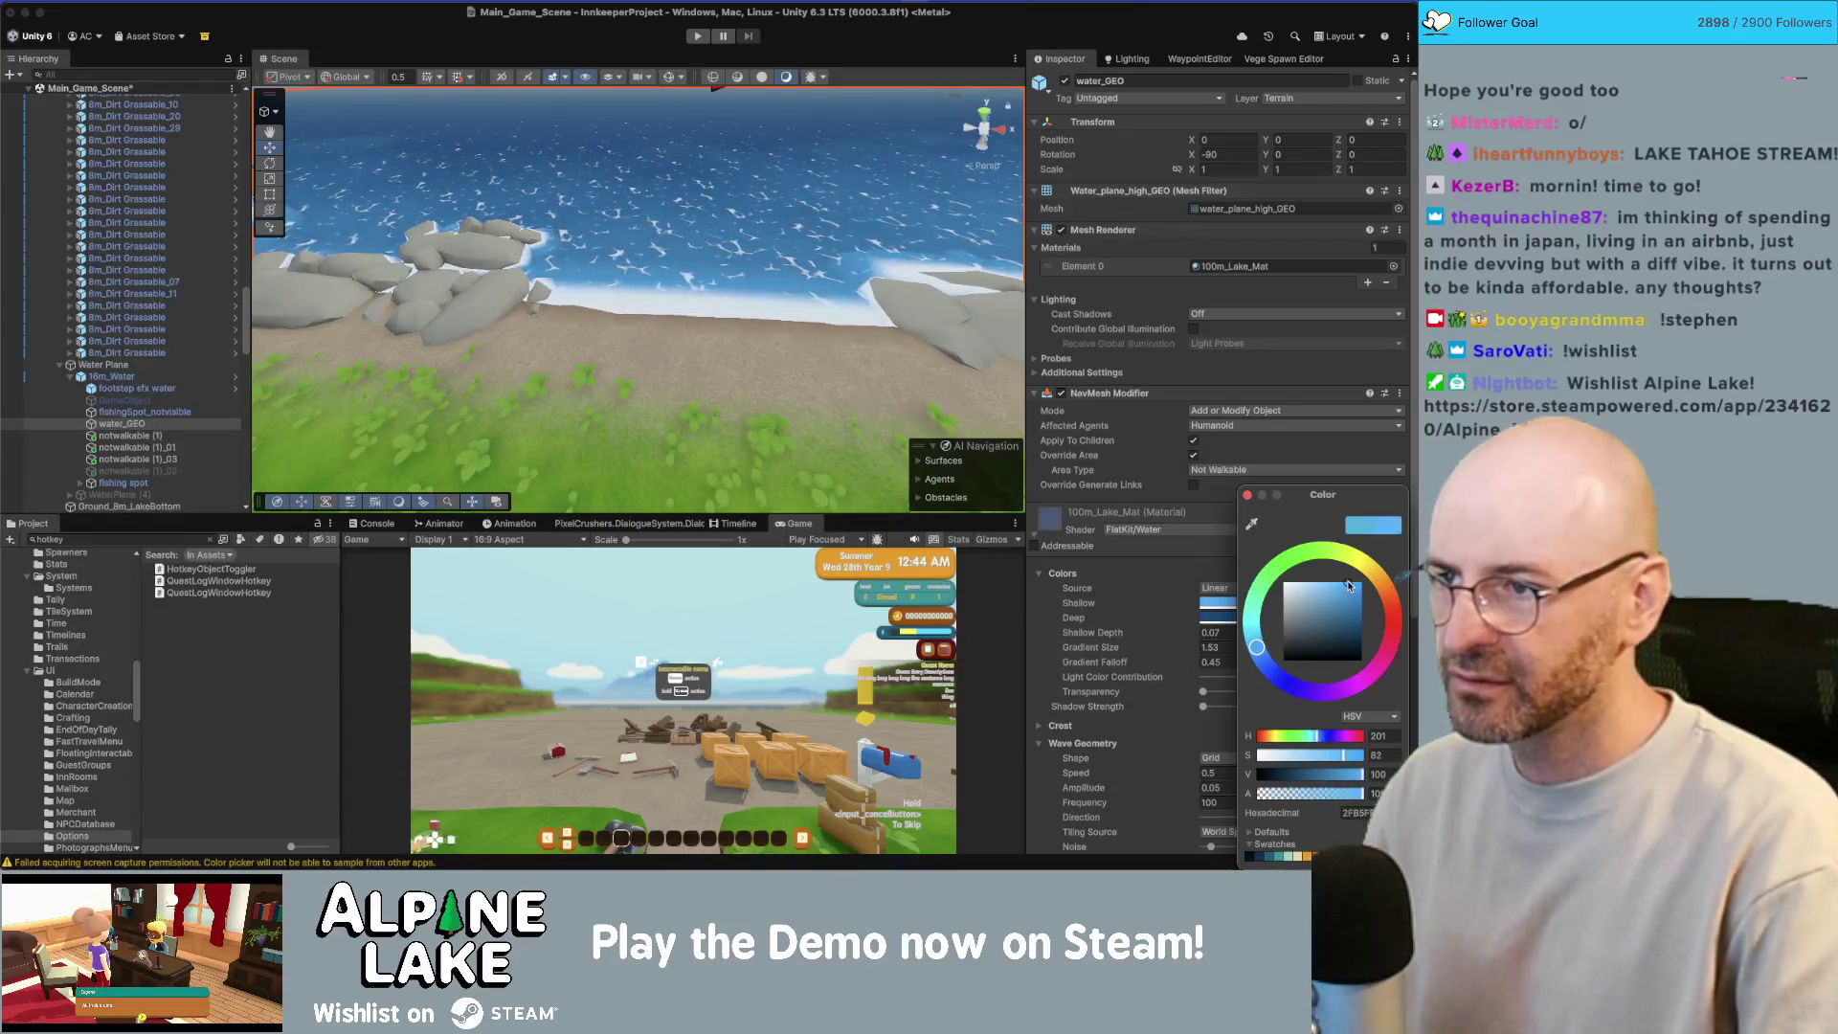
{"action": "left_click", "coordinate": [1262, 653]}
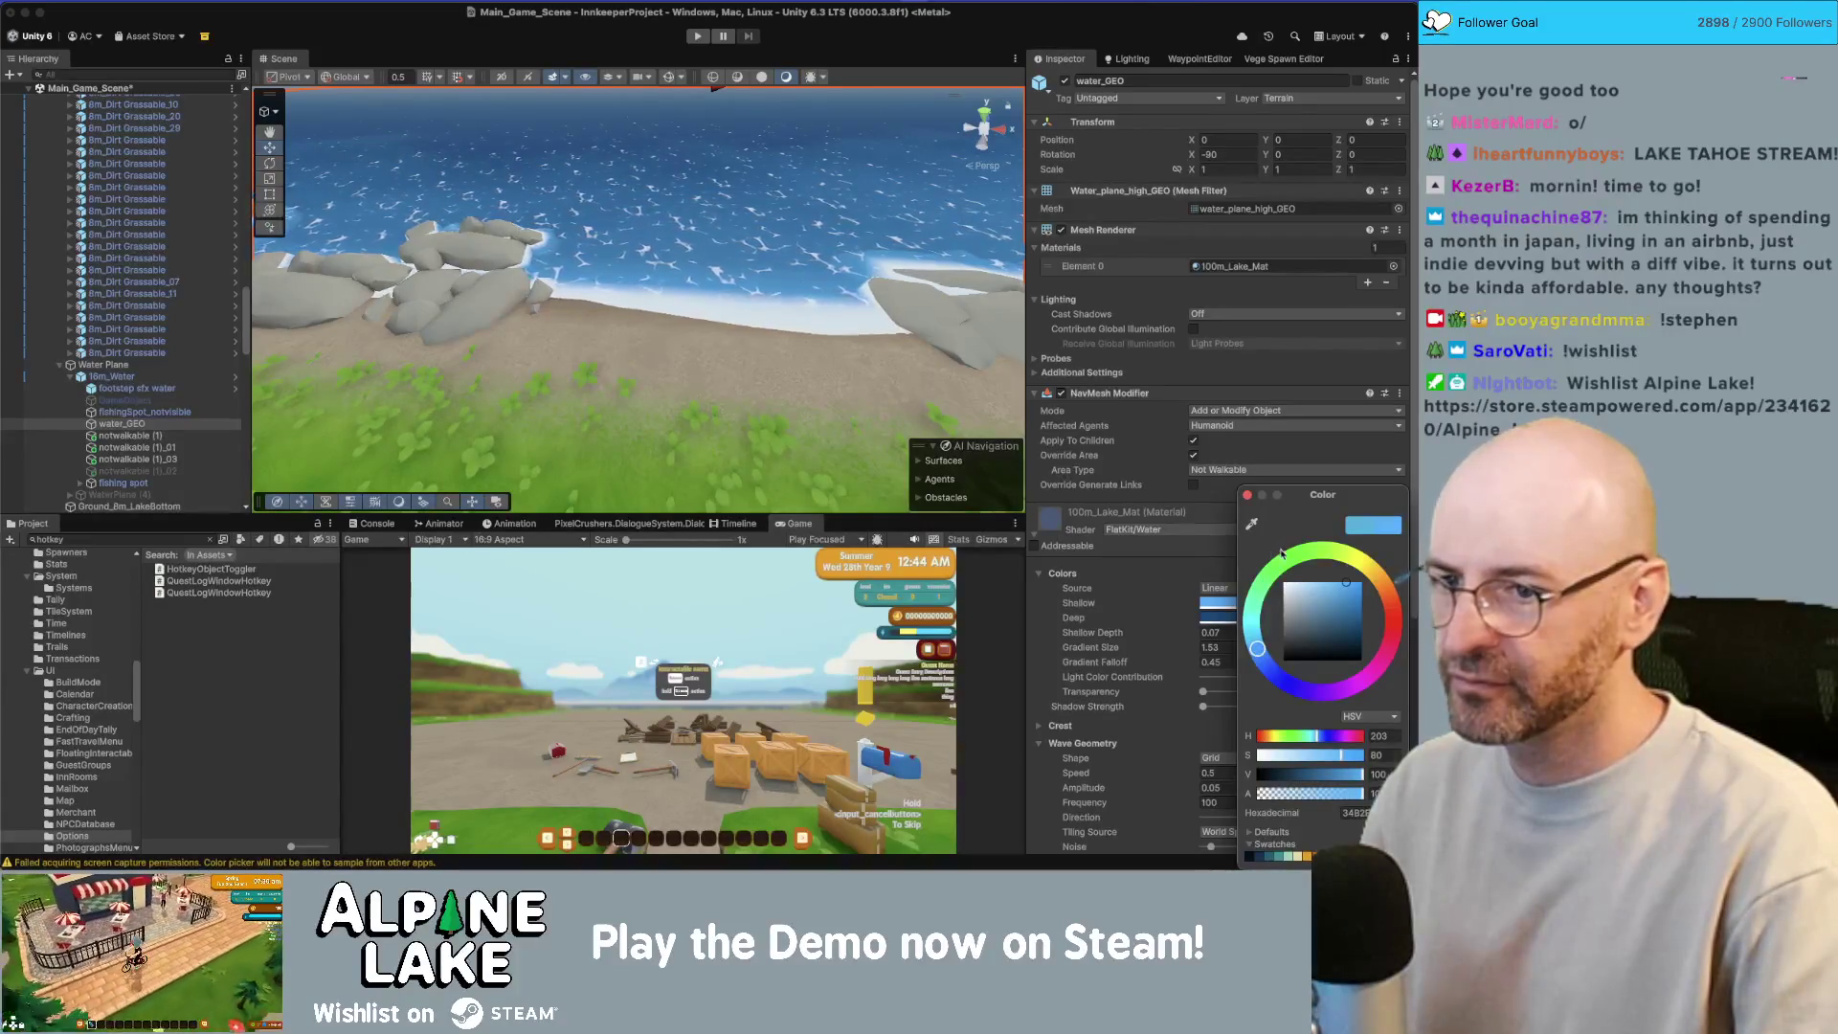
{"action": "left_click", "coordinate": [1247, 496]}
Step: Darken the lake's deep water colour and view it toward the horizon
{"action": "left_click", "coordinate": [1222, 618]}
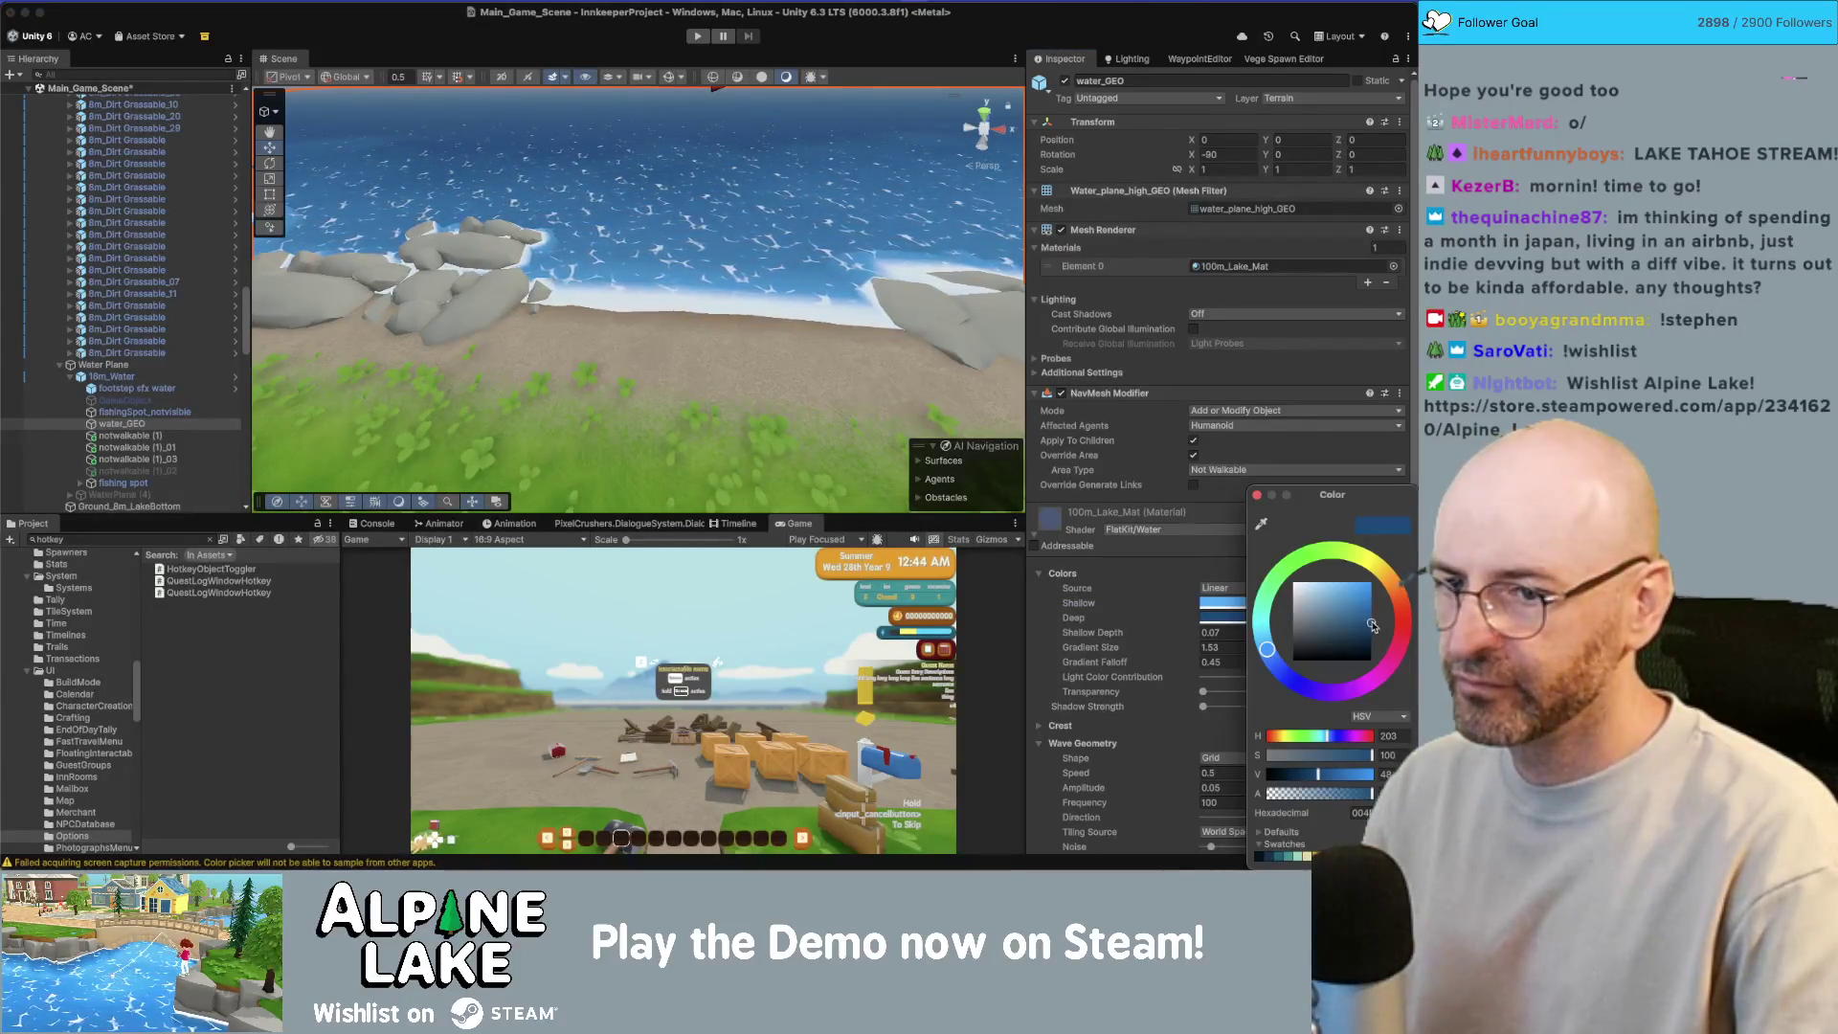
{"action": "left_click_drag", "start_coordinate": [1370, 626], "coordinate": [1373, 629]}
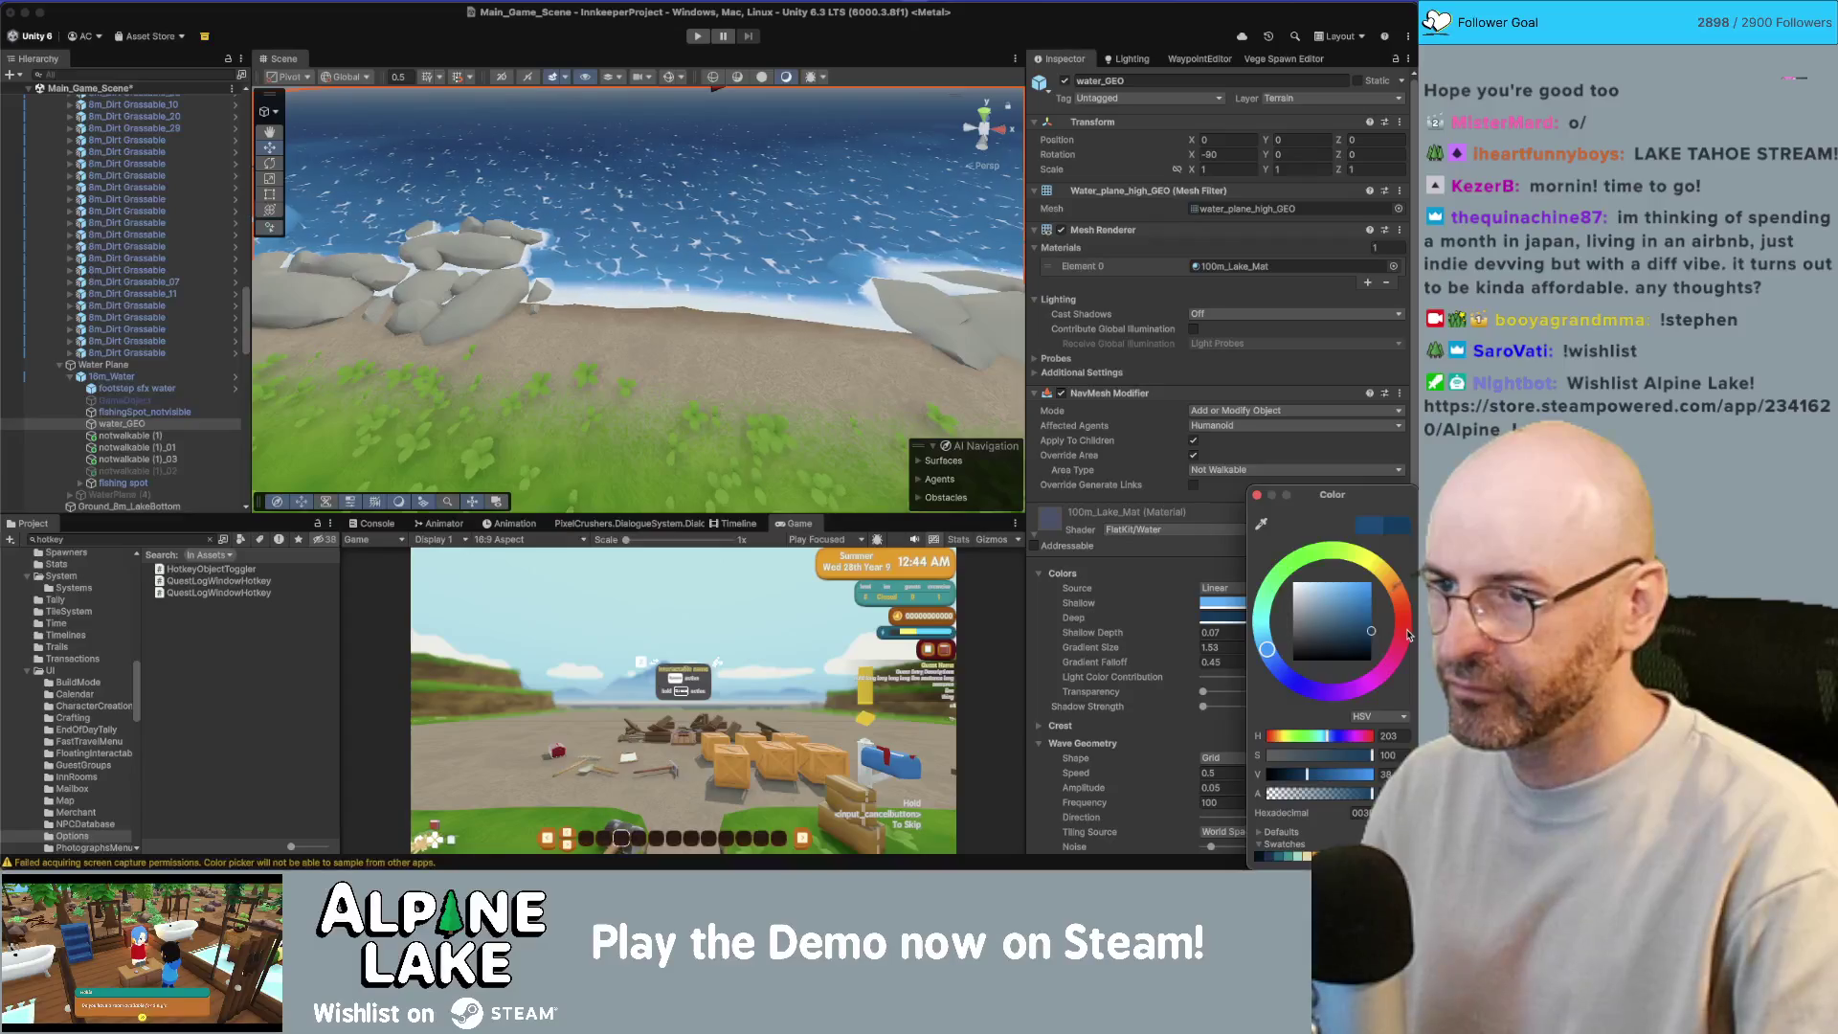
{"action": "mouse_move", "coordinate": [814, 330]}
{"action": "left_mouse_down"}
{"action": "mouse_move", "coordinate": [842, 167]}
{"action": "mouse_move", "coordinate": [847, 285]}
{"action": "left_mouse_up"}
{"action": "left_click", "coordinate": [843, 166]}
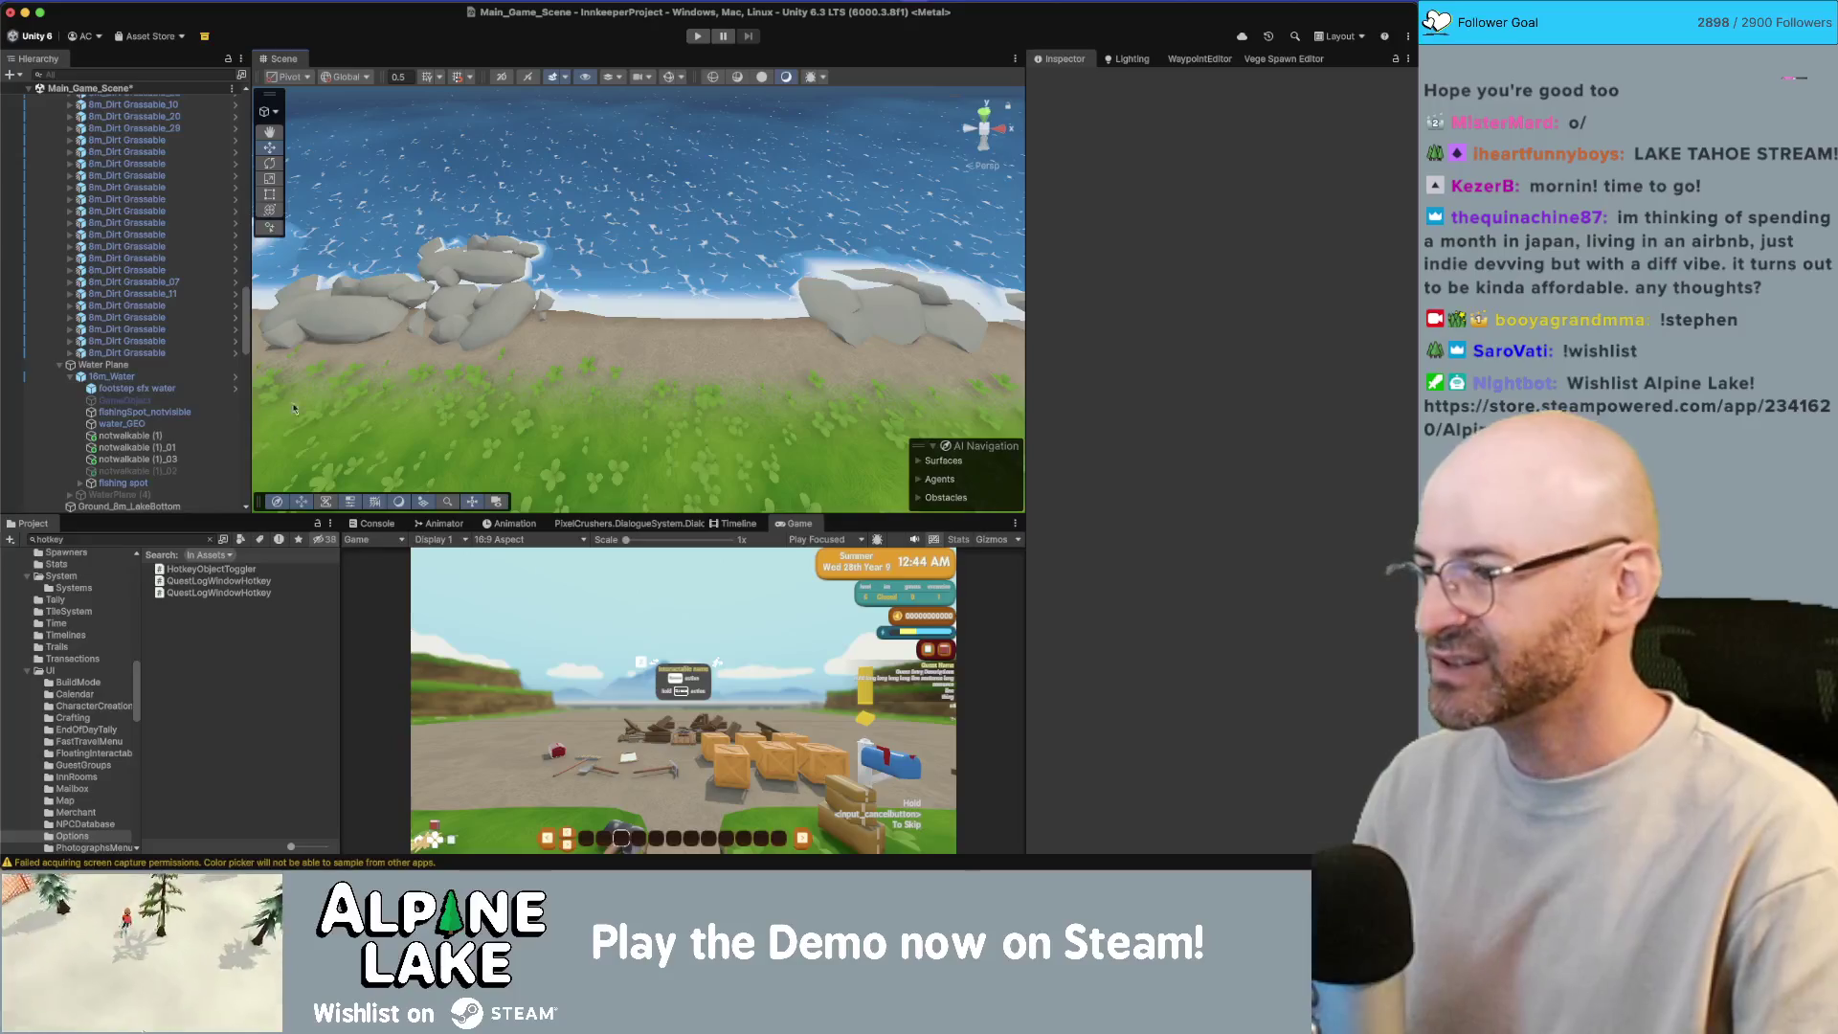
Step: Orbit along the shoreline to inspect the lake water's lighter shallows
{"action": "left_click", "coordinate": [190, 537]}
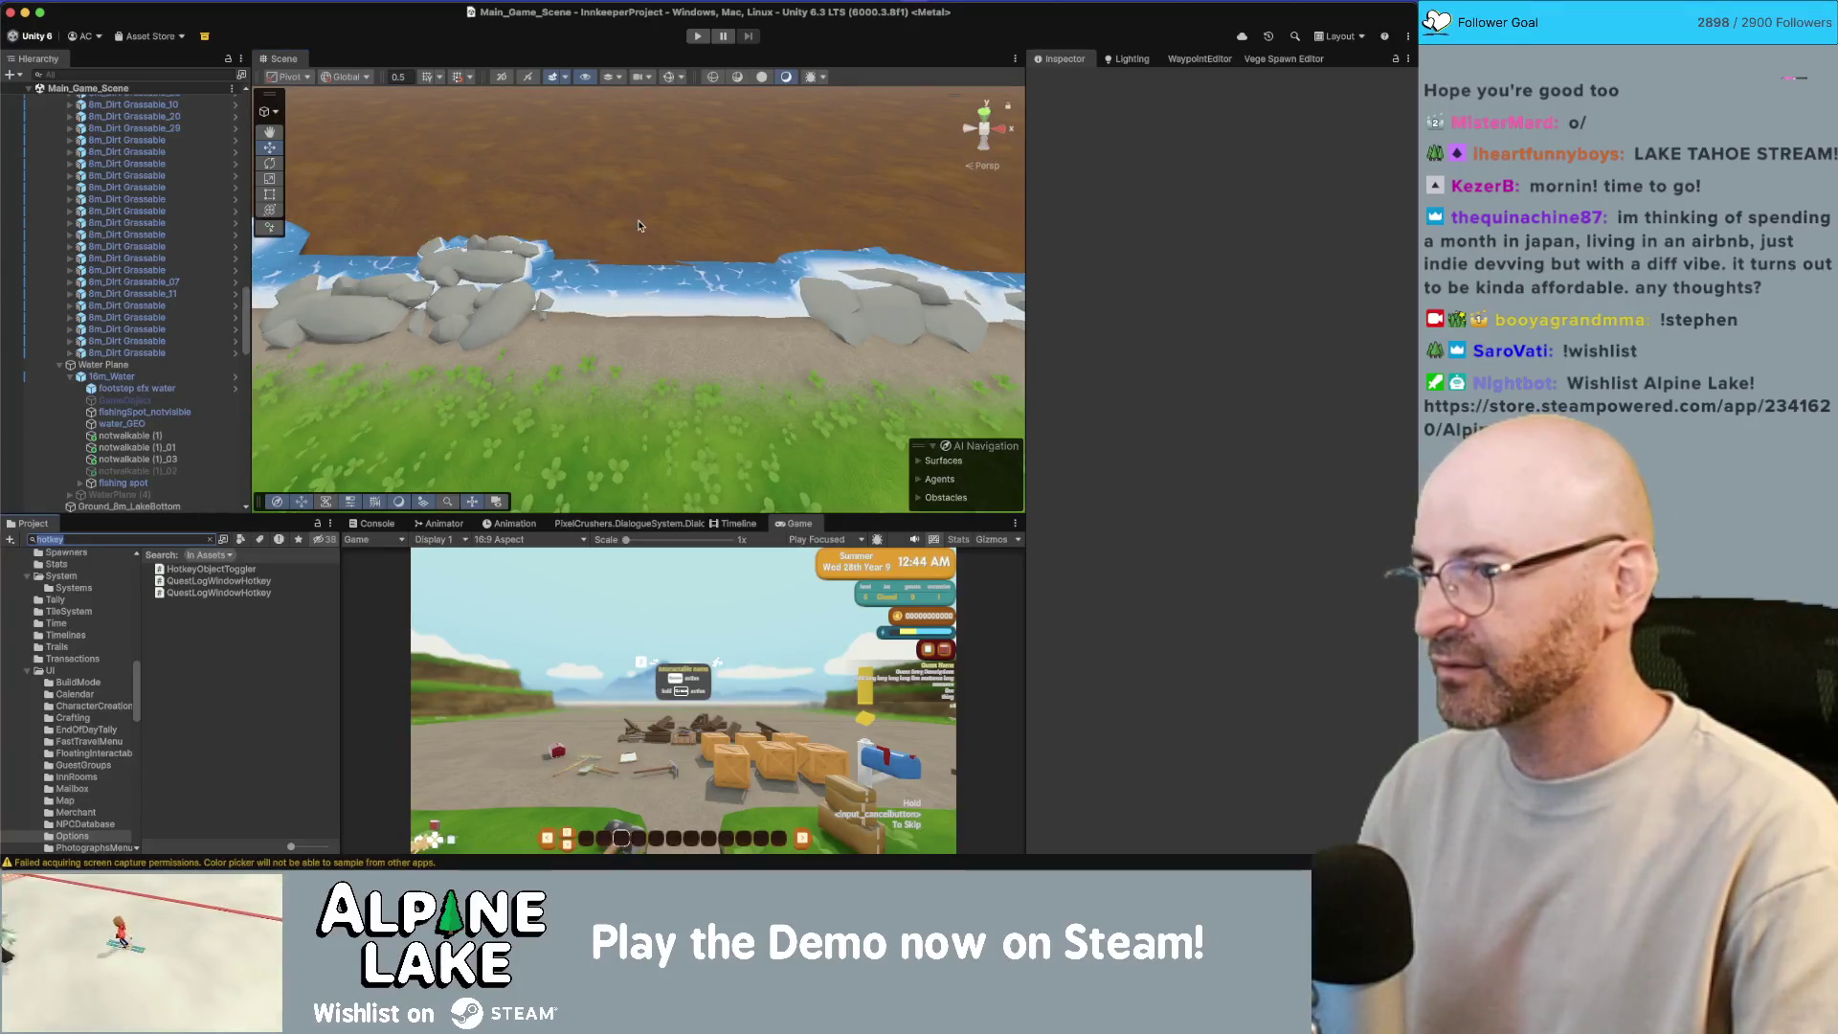
{"action": "mouse_move", "coordinate": [630, 257]}
{"action": "left_mouse_down"}
{"action": "mouse_move", "coordinate": [736, 246]}
{"action": "mouse_move", "coordinate": [696, 277]}
{"action": "mouse_move", "coordinate": [386, 239]}
{"action": "mouse_move", "coordinate": [661, 354]}
{"action": "mouse_move", "coordinate": [644, 190]}
{"action": "mouse_move", "coordinate": [539, 313]}
{"action": "mouse_move", "coordinate": [603, 277]}
{"action": "mouse_move", "coordinate": [670, 201]}
{"action": "mouse_move", "coordinate": [756, 288]}
{"action": "mouse_move", "coordinate": [819, 313]}
{"action": "mouse_move", "coordinate": [568, 294]}
{"action": "mouse_move", "coordinate": [536, 249]}
{"action": "mouse_move", "coordinate": [408, 211]}
{"action": "mouse_move", "coordinate": [1181, 193]}
{"action": "mouse_move", "coordinate": [542, 365]}
{"action": "mouse_move", "coordinate": [795, 312]}
{"action": "mouse_move", "coordinate": [638, 380]}
{"action": "left_mouse_up"}
{"action": "left_click", "coordinate": [668, 358]}
{"action": "left_click", "coordinate": [644, 189]}
Step: Frame the lake water mesh with F and show the _Scripts/Spawners folder contents
{"action": "left_click", "coordinate": [542, 366]}
{"action": "left_click", "coordinate": [541, 366]}
{"action": "key", "text": "f"}
{"action": "left_click", "coordinate": [105, 552]}
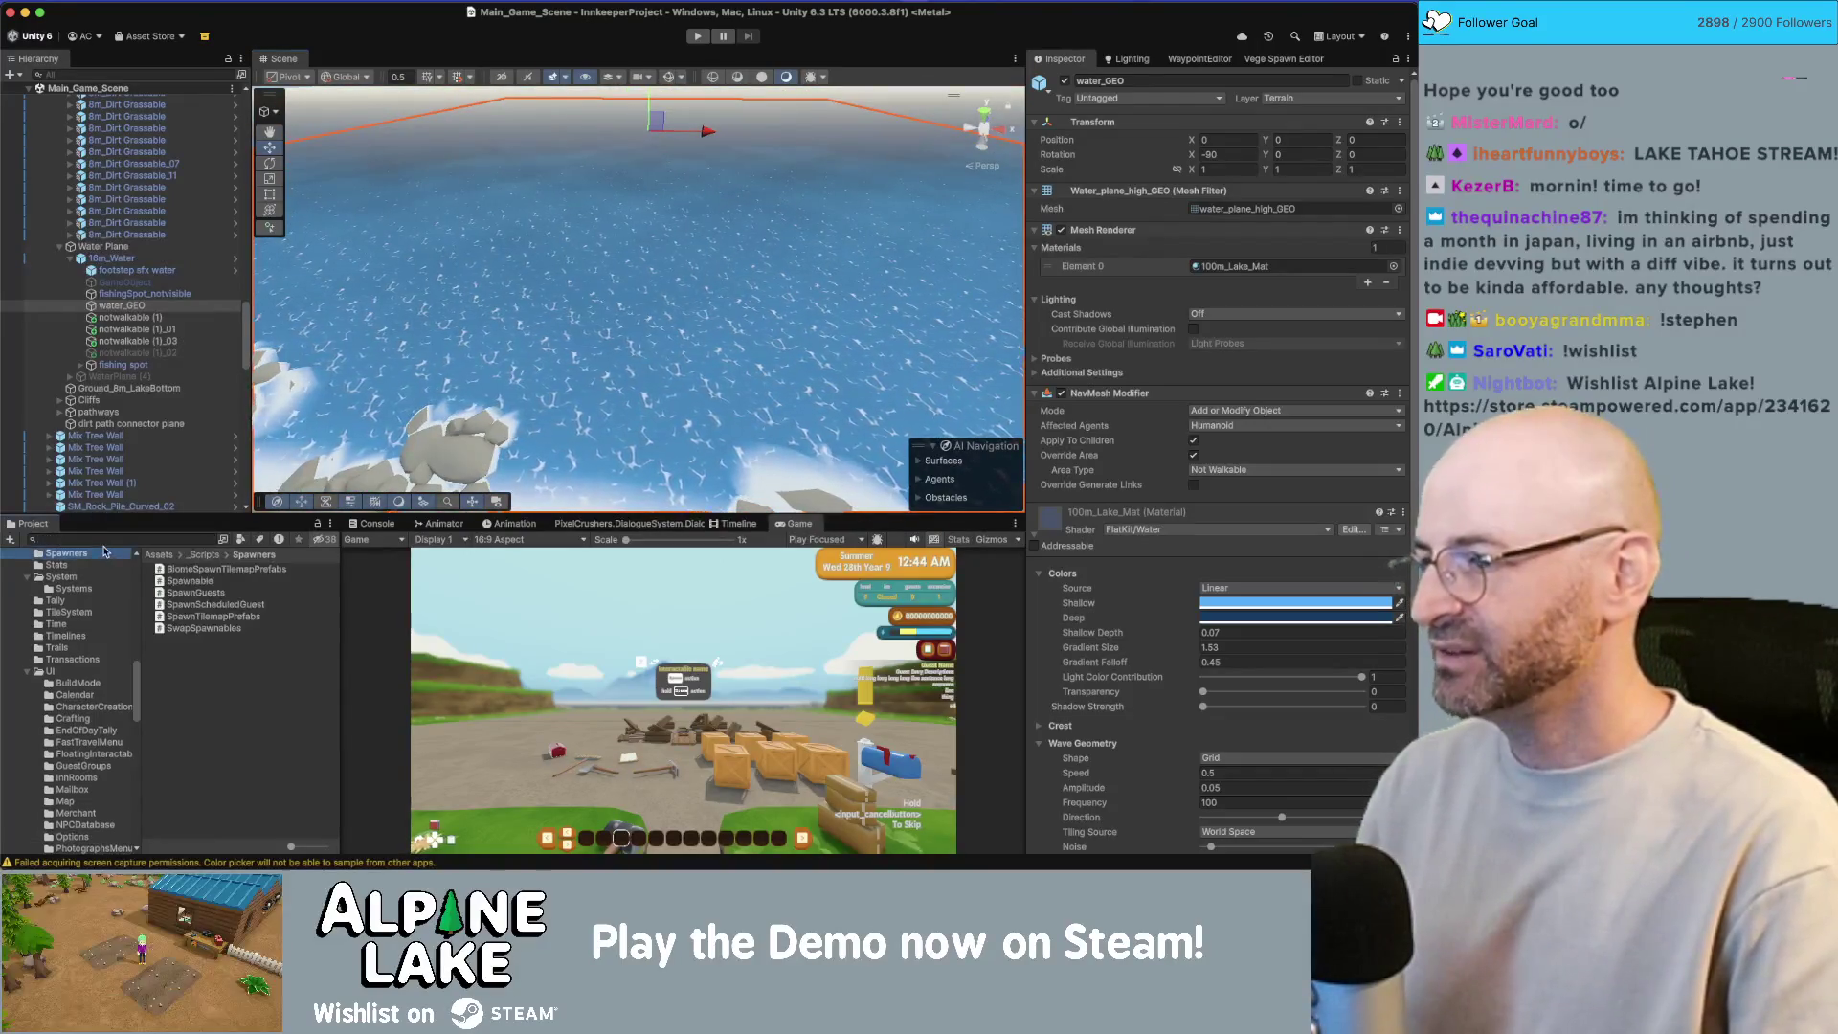
Step: Find Town_Scene, expand [Triggers] and frame the House A Photo Spot
{"action": "type", "text": "town sce"}
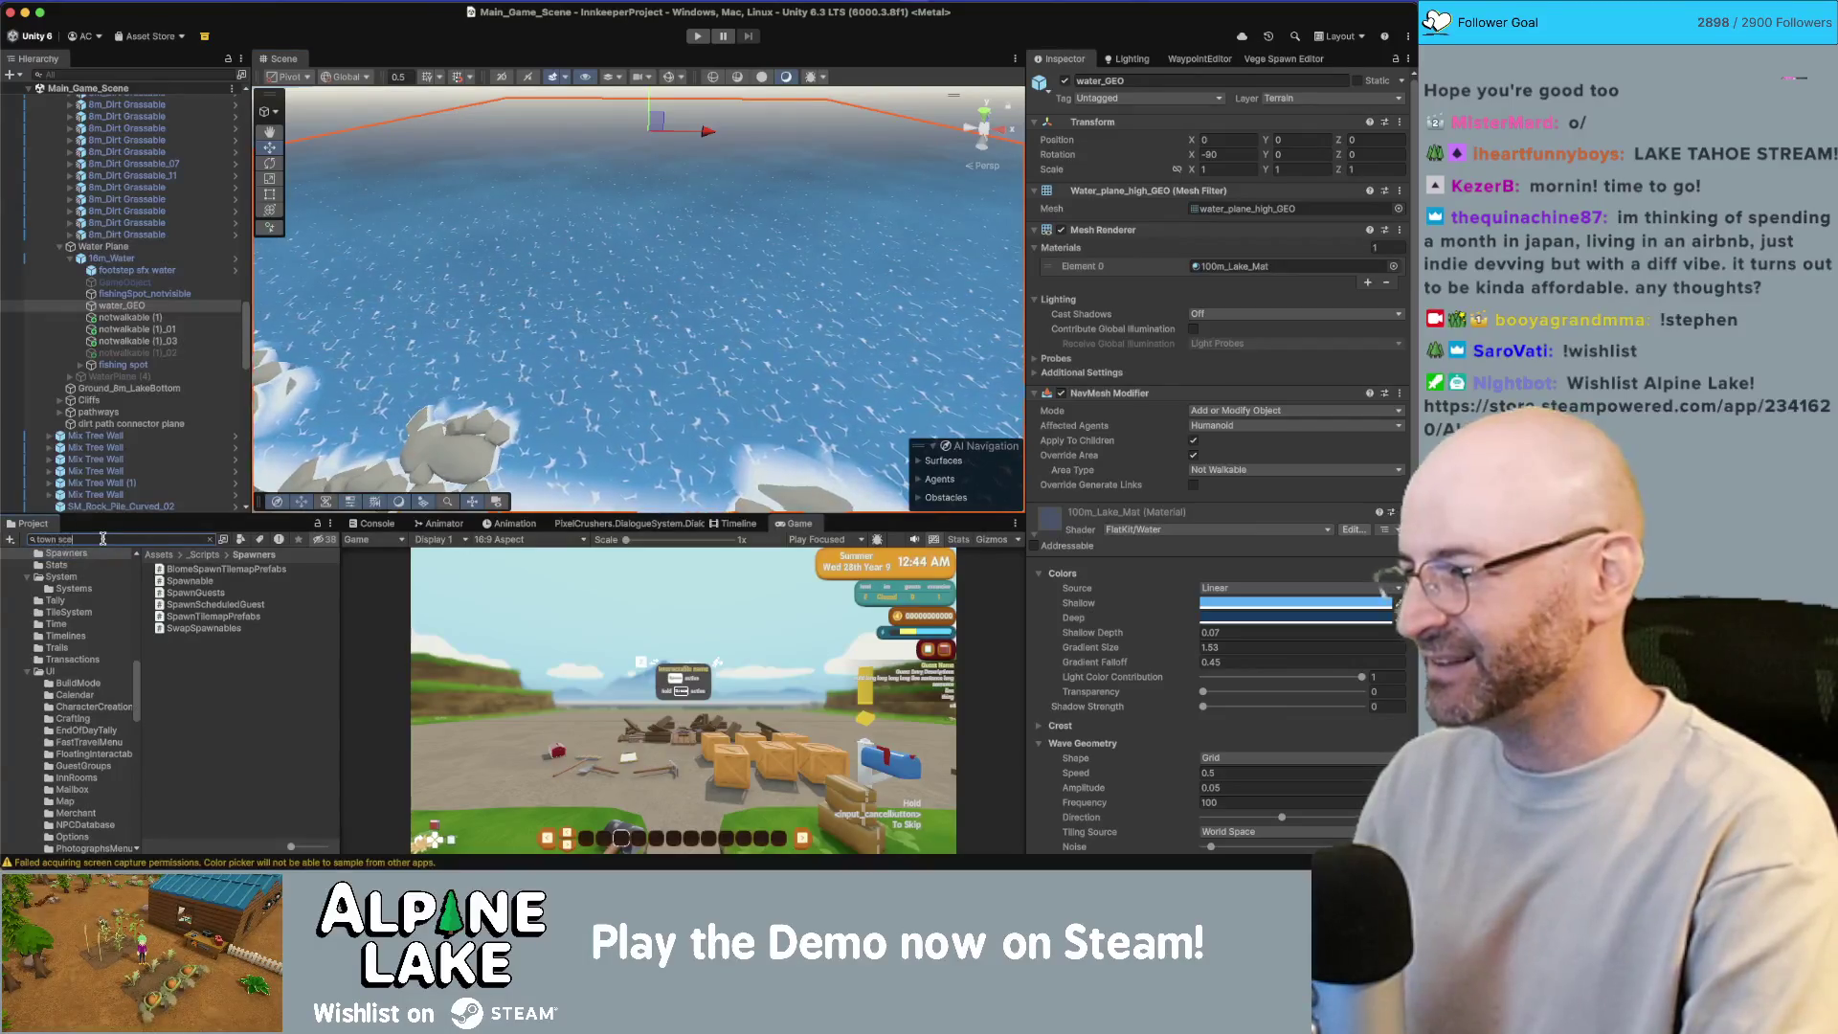
{"action": "type", "text": "ne"}
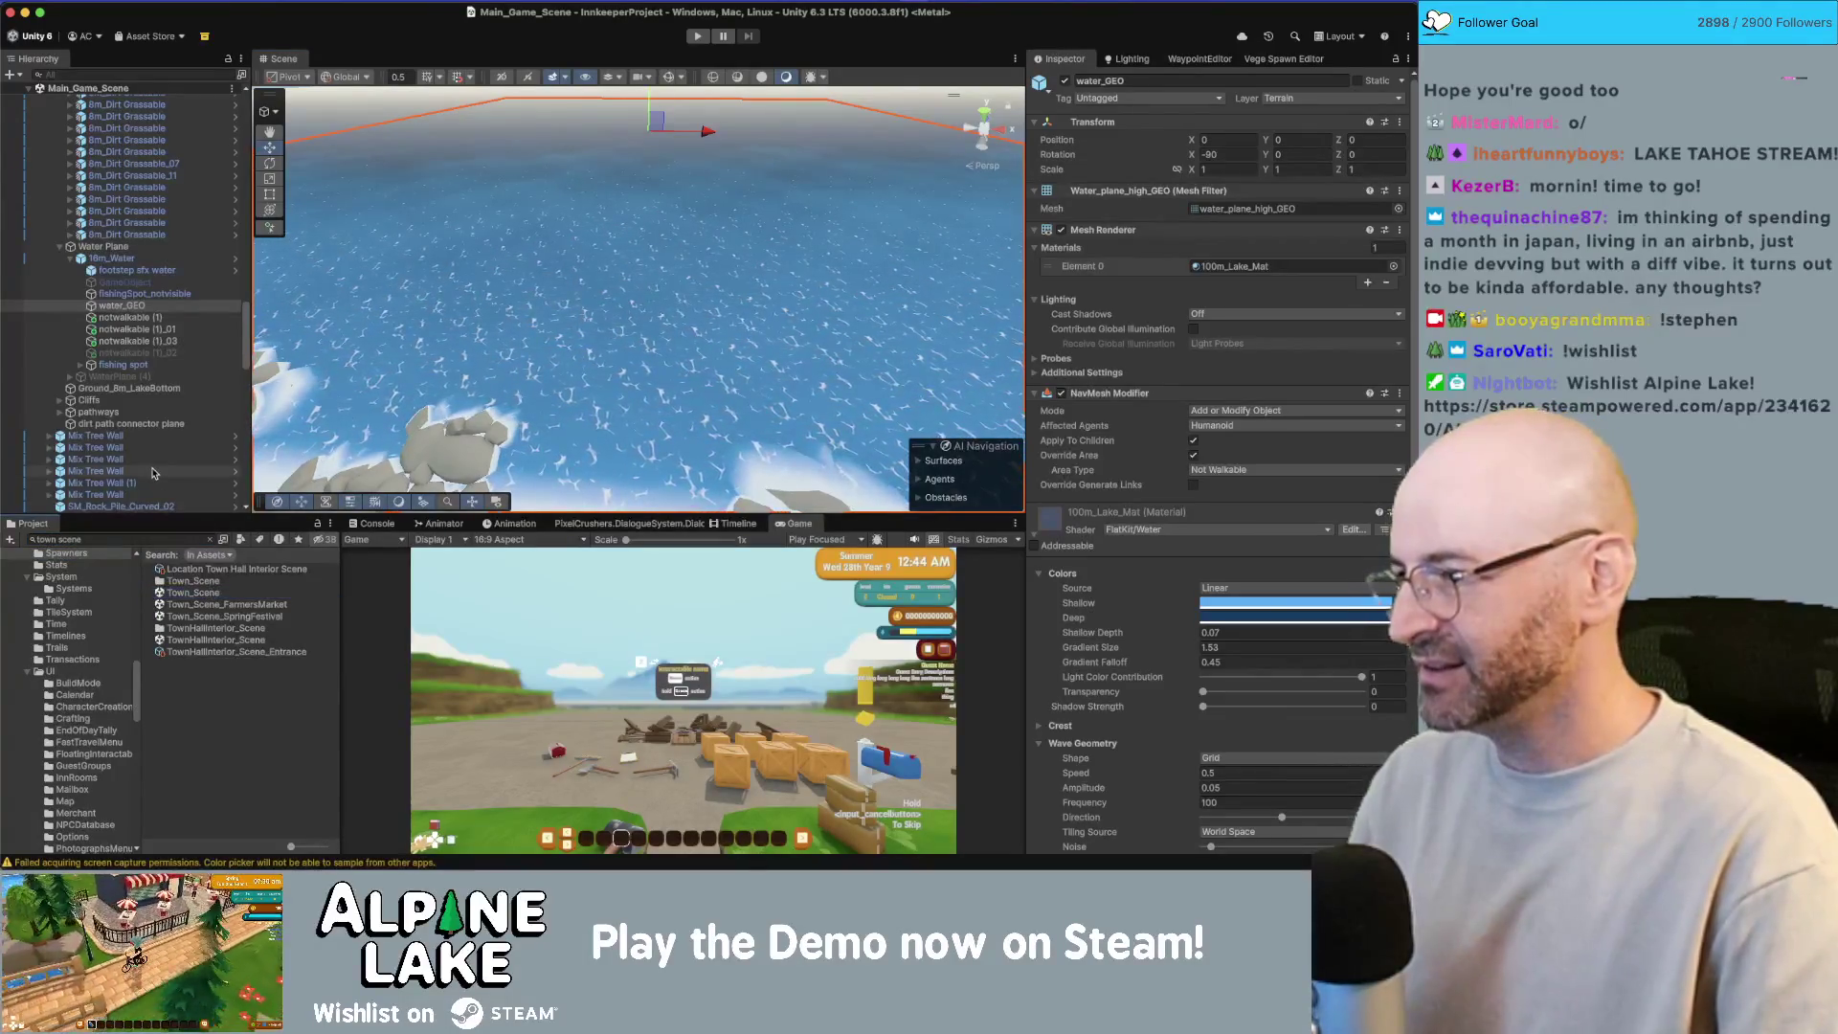
{"action": "scroll", "coordinate": [152, 478], "scroll_direction": "down", "scroll_amount": 15}
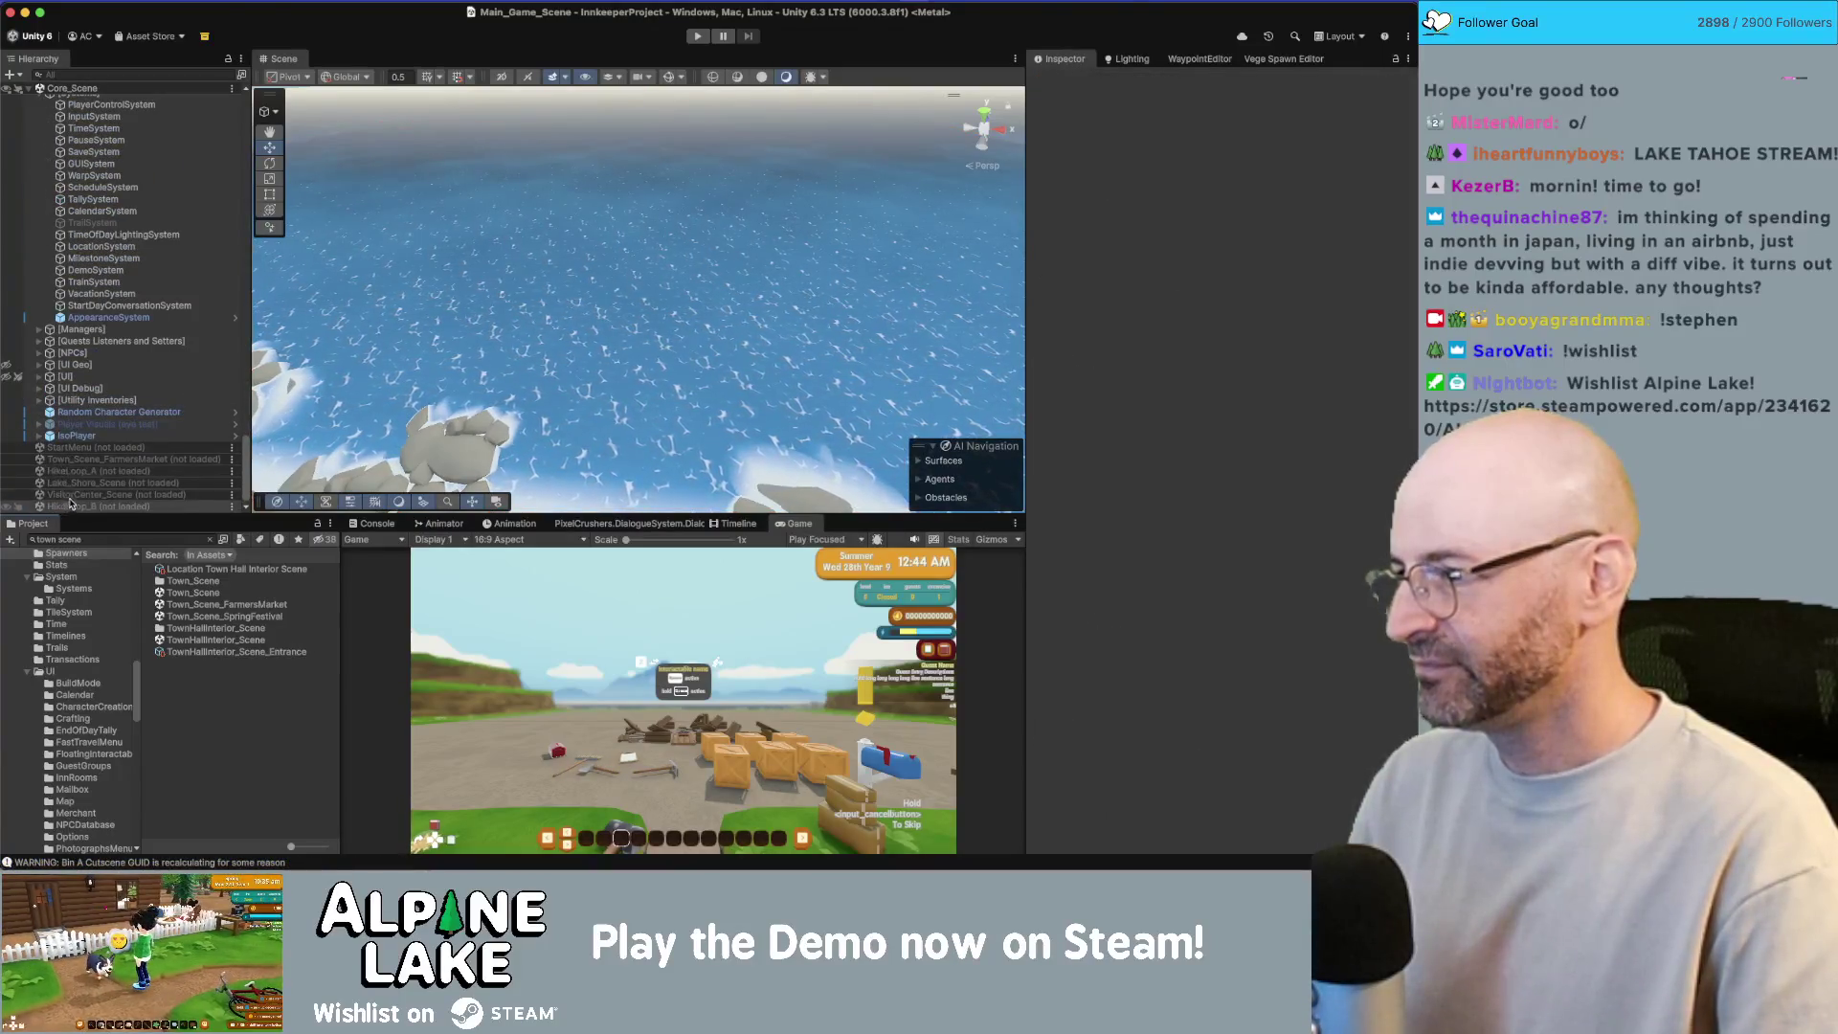
{"action": "scroll", "coordinate": [53, 465], "scroll_direction": "up", "scroll_amount": 10}
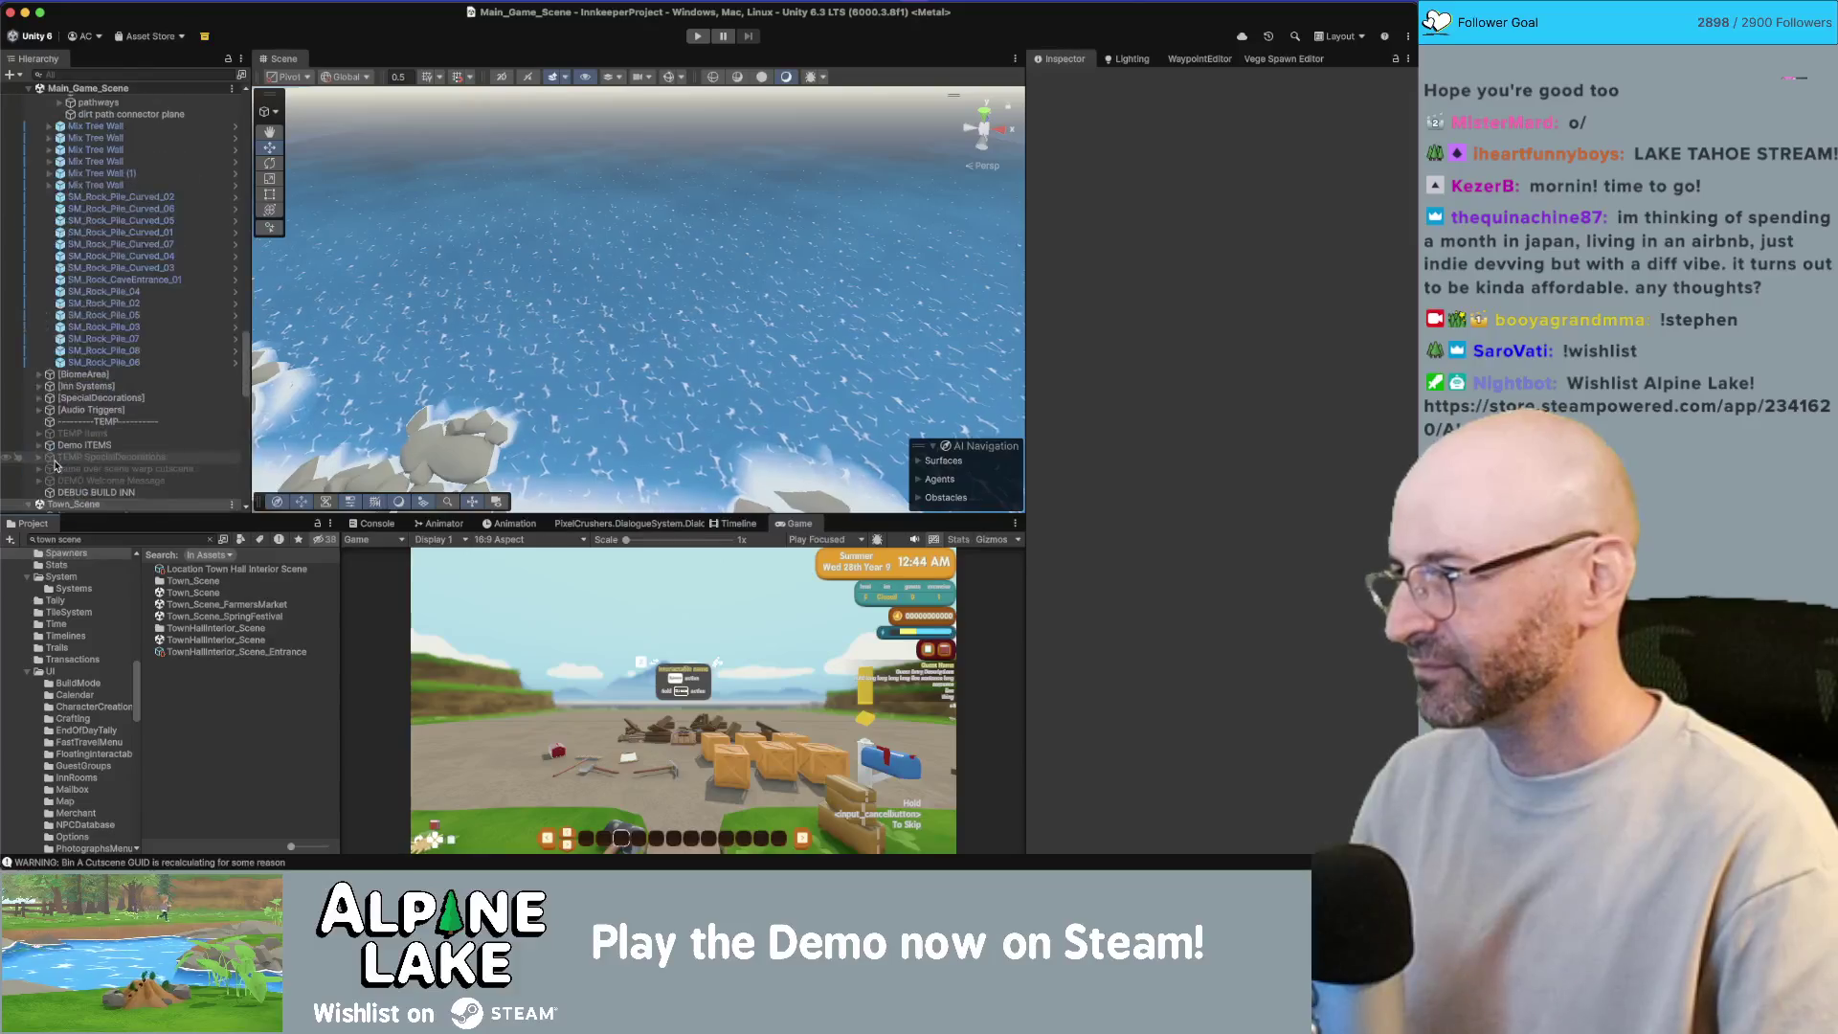
{"action": "scroll", "coordinate": [72, 457], "scroll_direction": "down", "scroll_amount": 5}
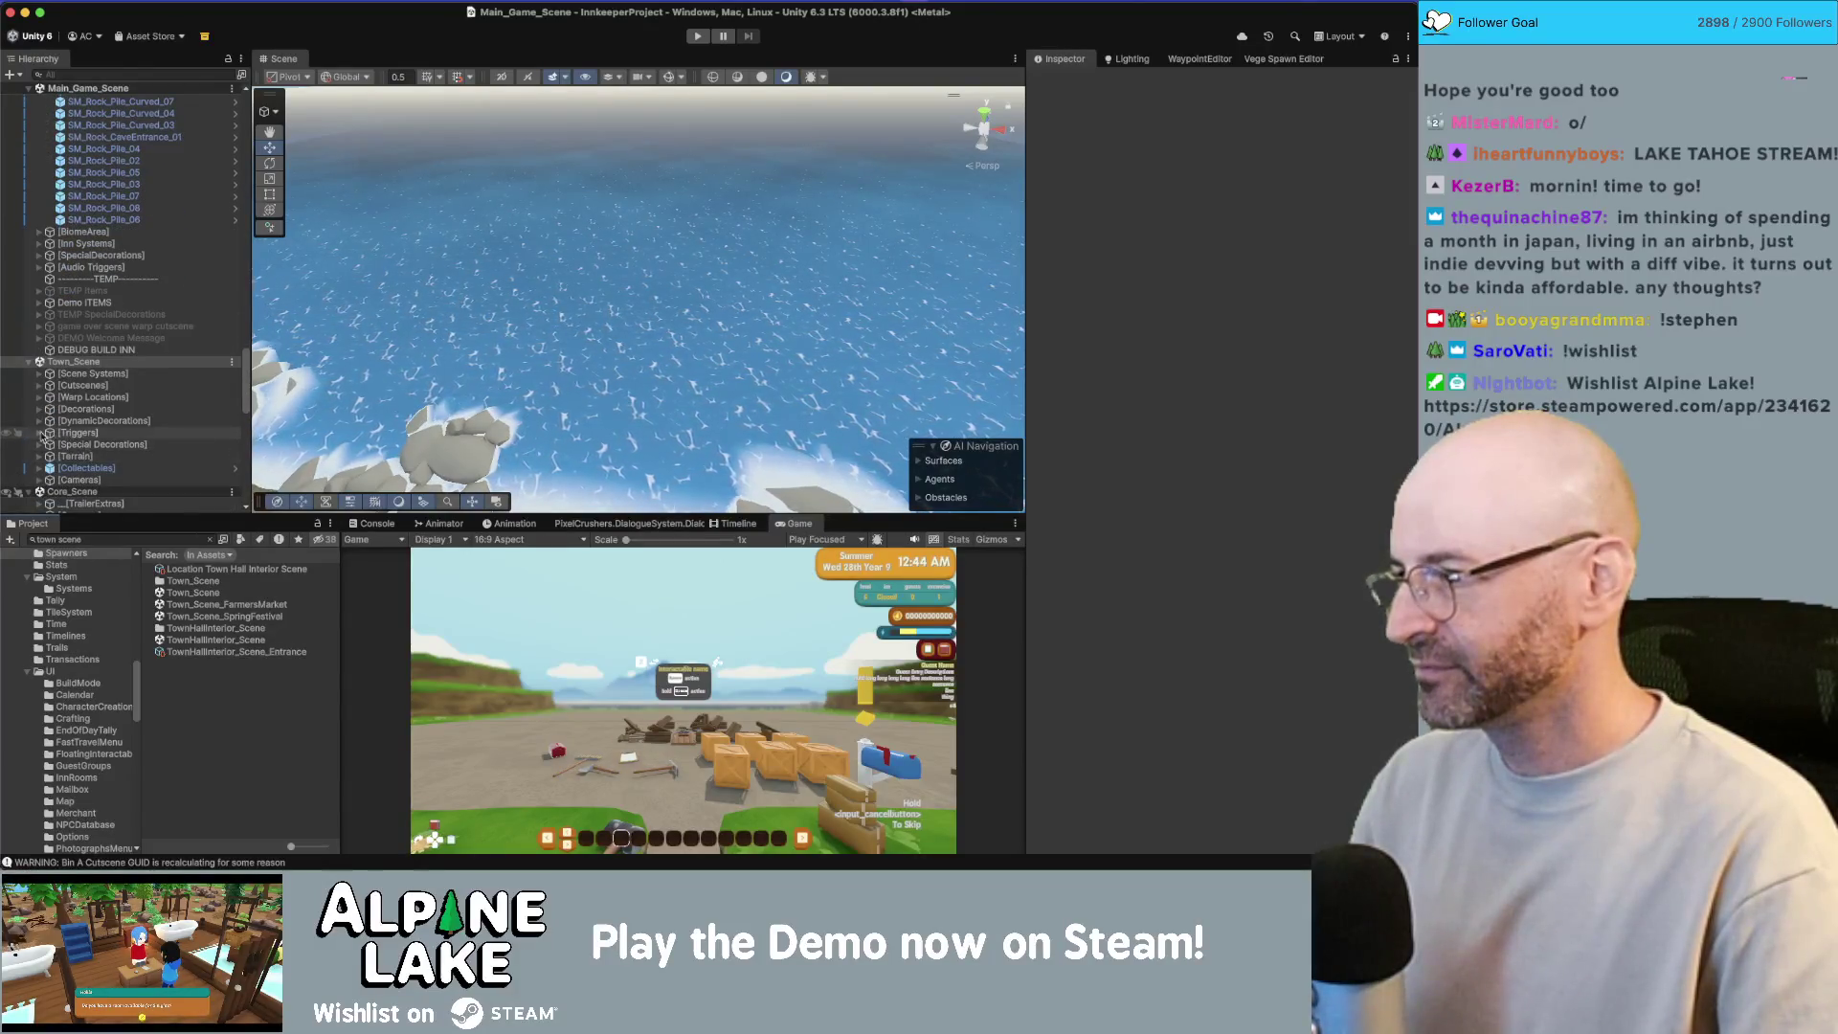
{"action": "left_click", "coordinate": [40, 432]}
{"action": "double_click", "coordinate": [108, 445]}
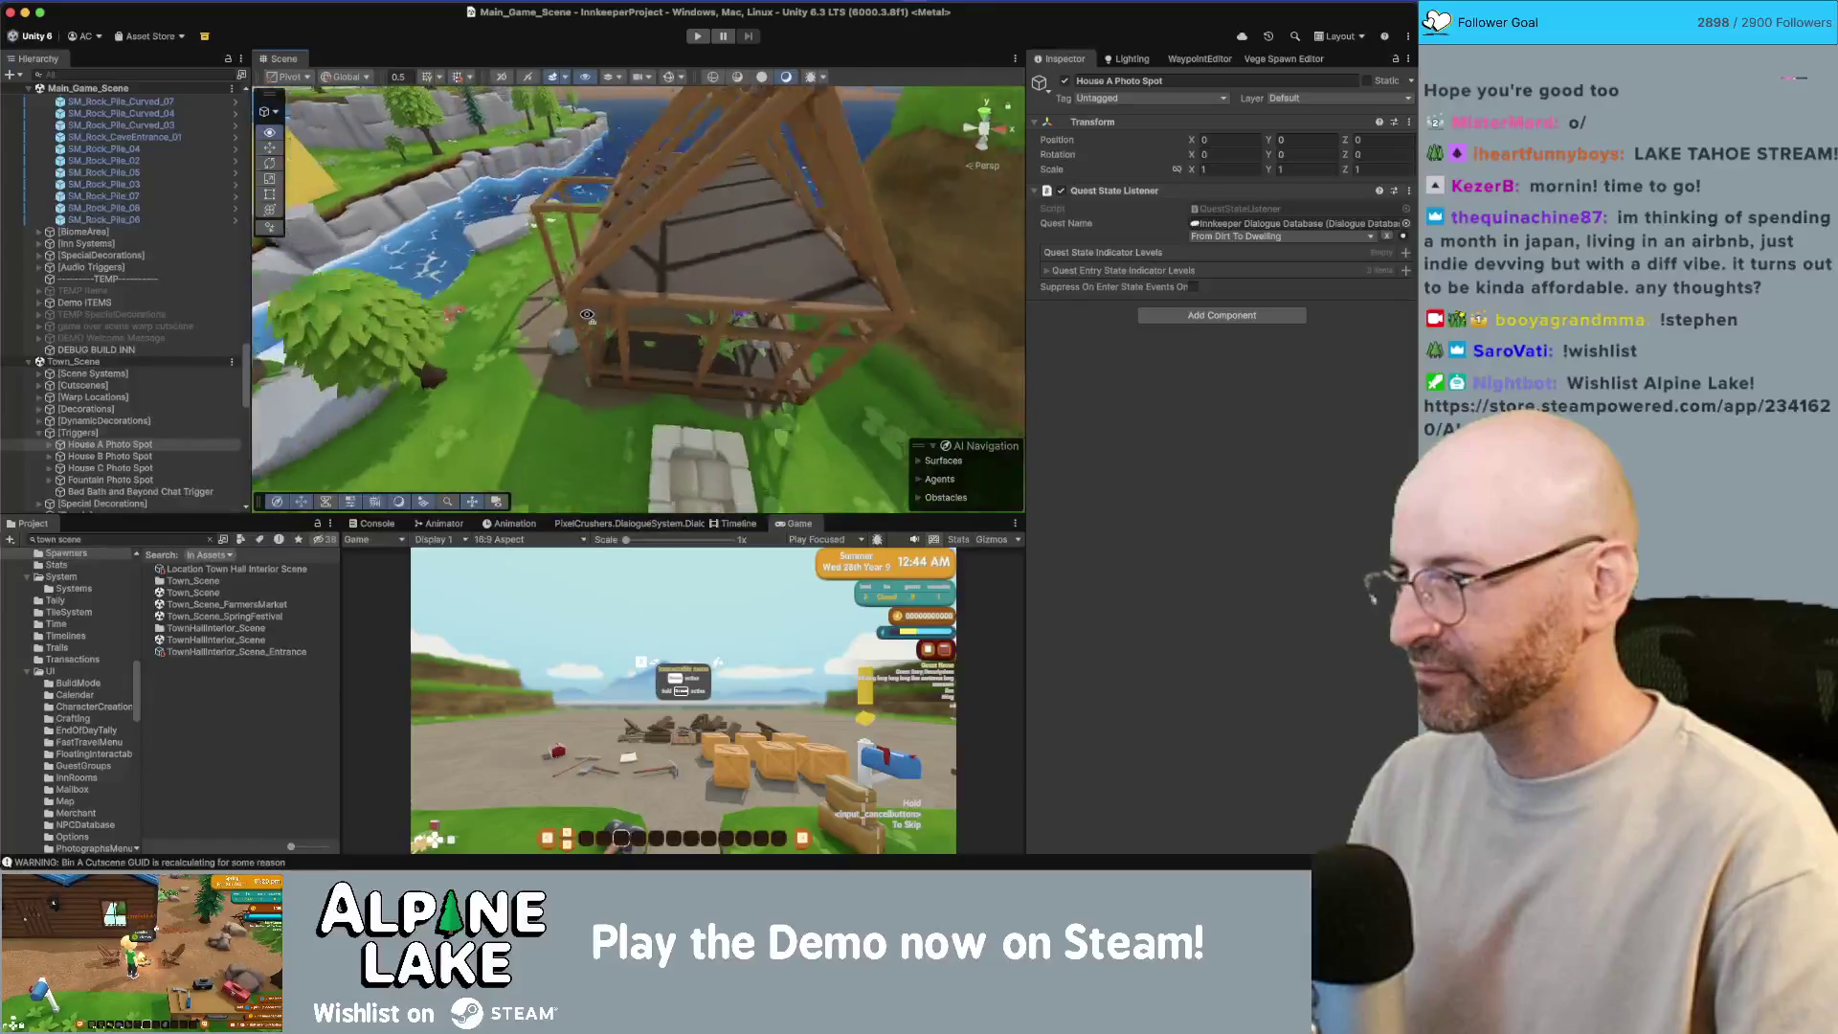
Step: Bring the stone bridge into view and select the brown lake-bottom plane
{"action": "scroll", "coordinate": [586, 315], "scroll_direction": "down", "scroll_amount": 5}
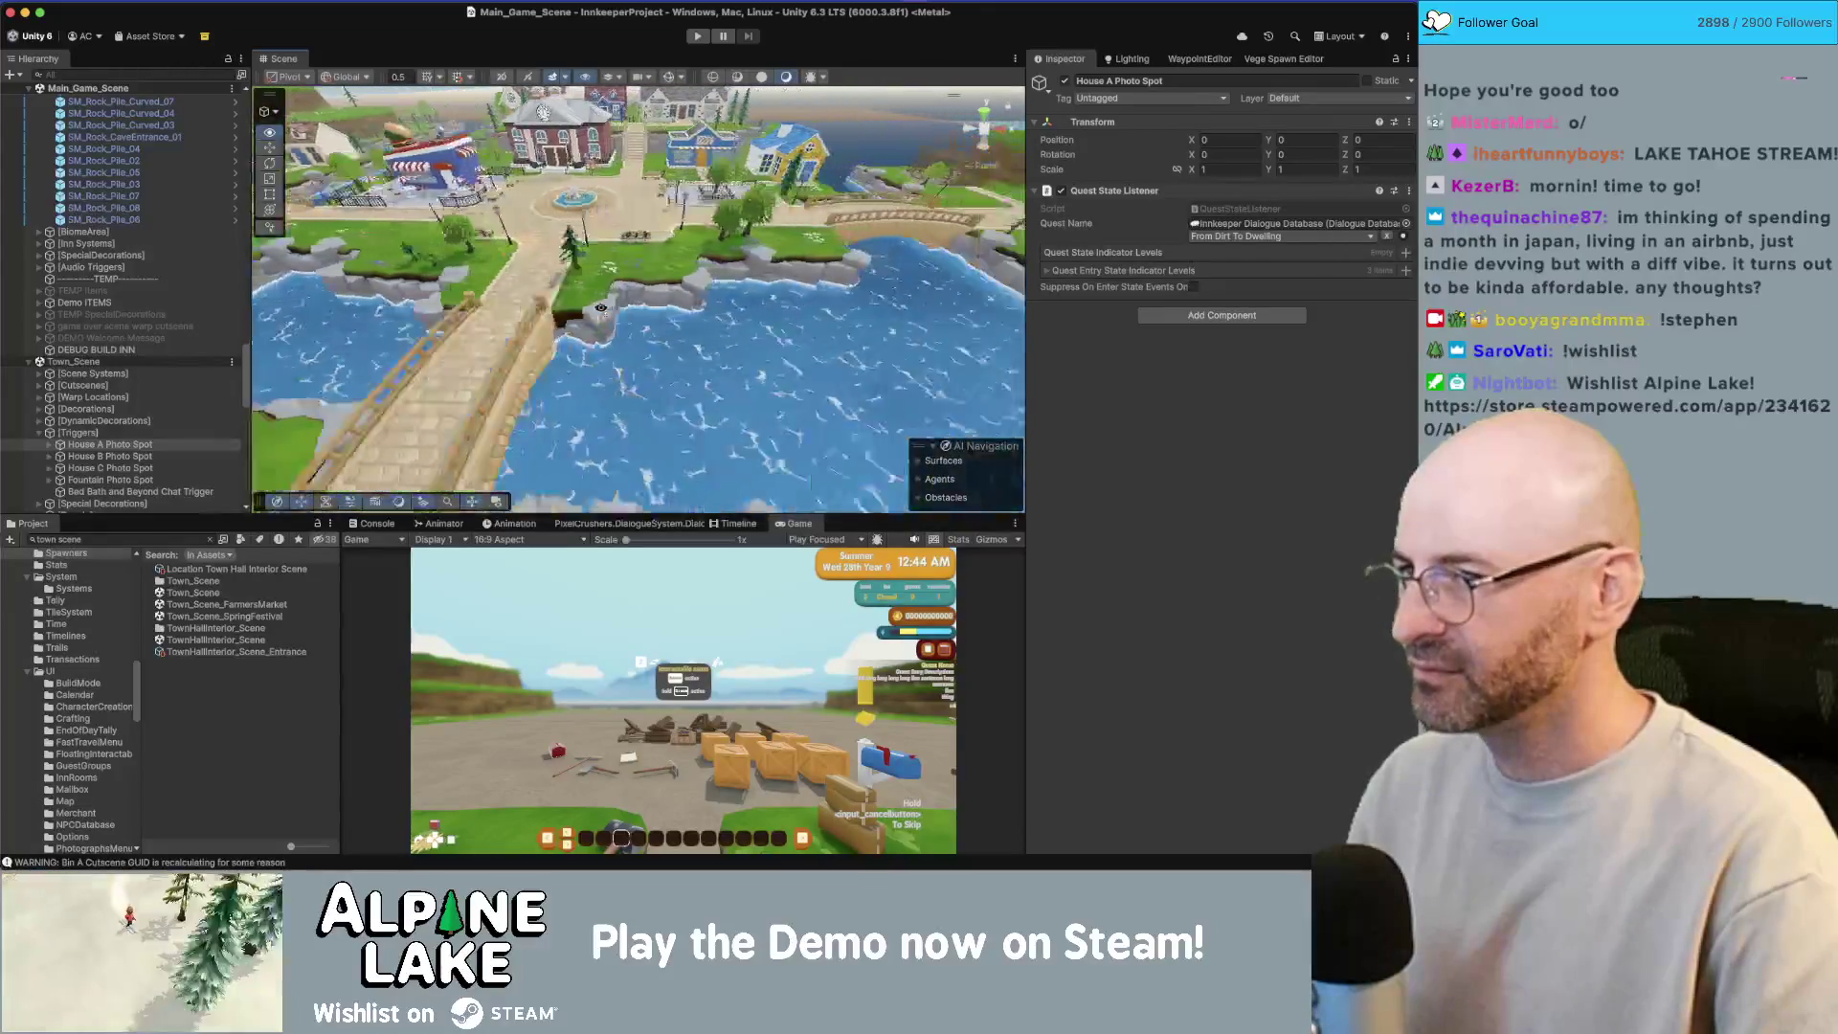
{"action": "mouse_move", "coordinate": [600, 307]}
{"action": "left_mouse_down"}
{"action": "mouse_move", "coordinate": [547, 334]}
{"action": "mouse_move", "coordinate": [691, 280]}
{"action": "mouse_move", "coordinate": [952, 270]}
{"action": "mouse_move", "coordinate": [847, 284]}
{"action": "mouse_move", "coordinate": [682, 267]}
{"action": "left_mouse_up"}
{"action": "scroll", "coordinate": [548, 334], "scroll_direction": "down", "scroll_amount": 2}
{"action": "left_click", "coordinate": [679, 266]}
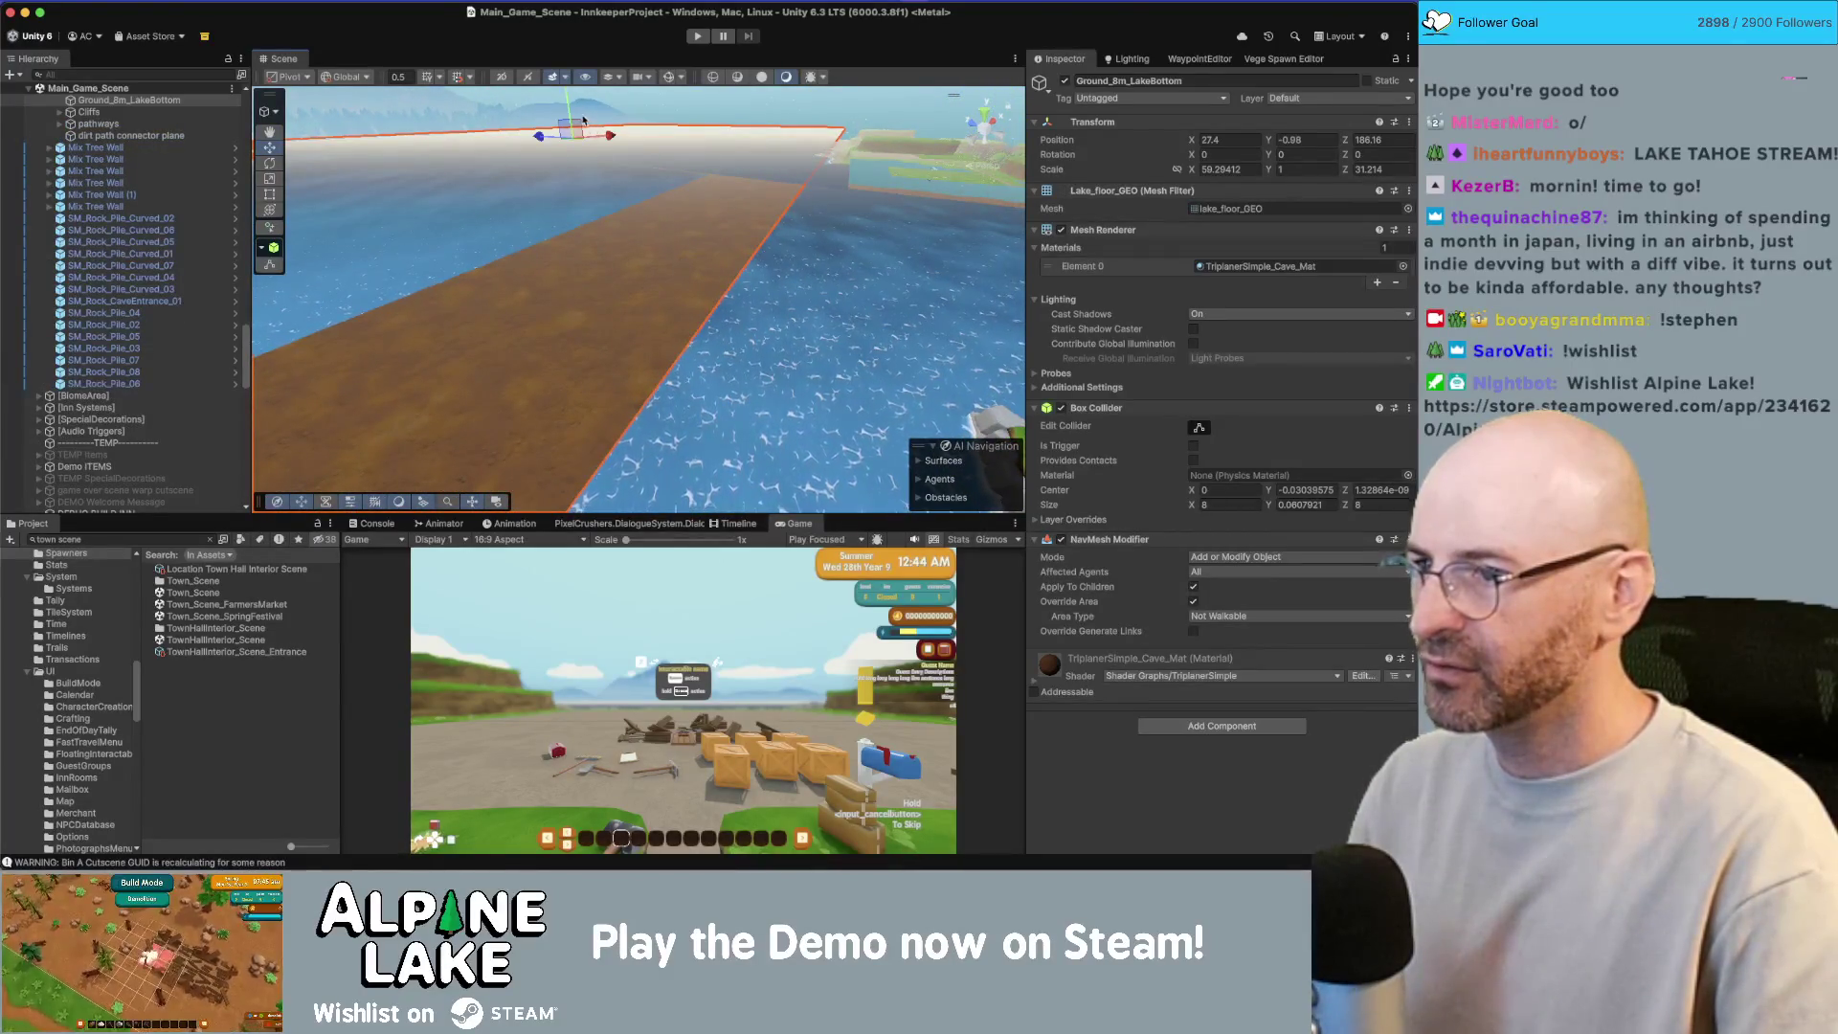
Step: Lower Ground_8m_LakeBottom beneath the water and orbit around the lake to check it
{"action": "left_click_drag", "start_coordinate": [569, 111], "coordinate": [568, 116]}
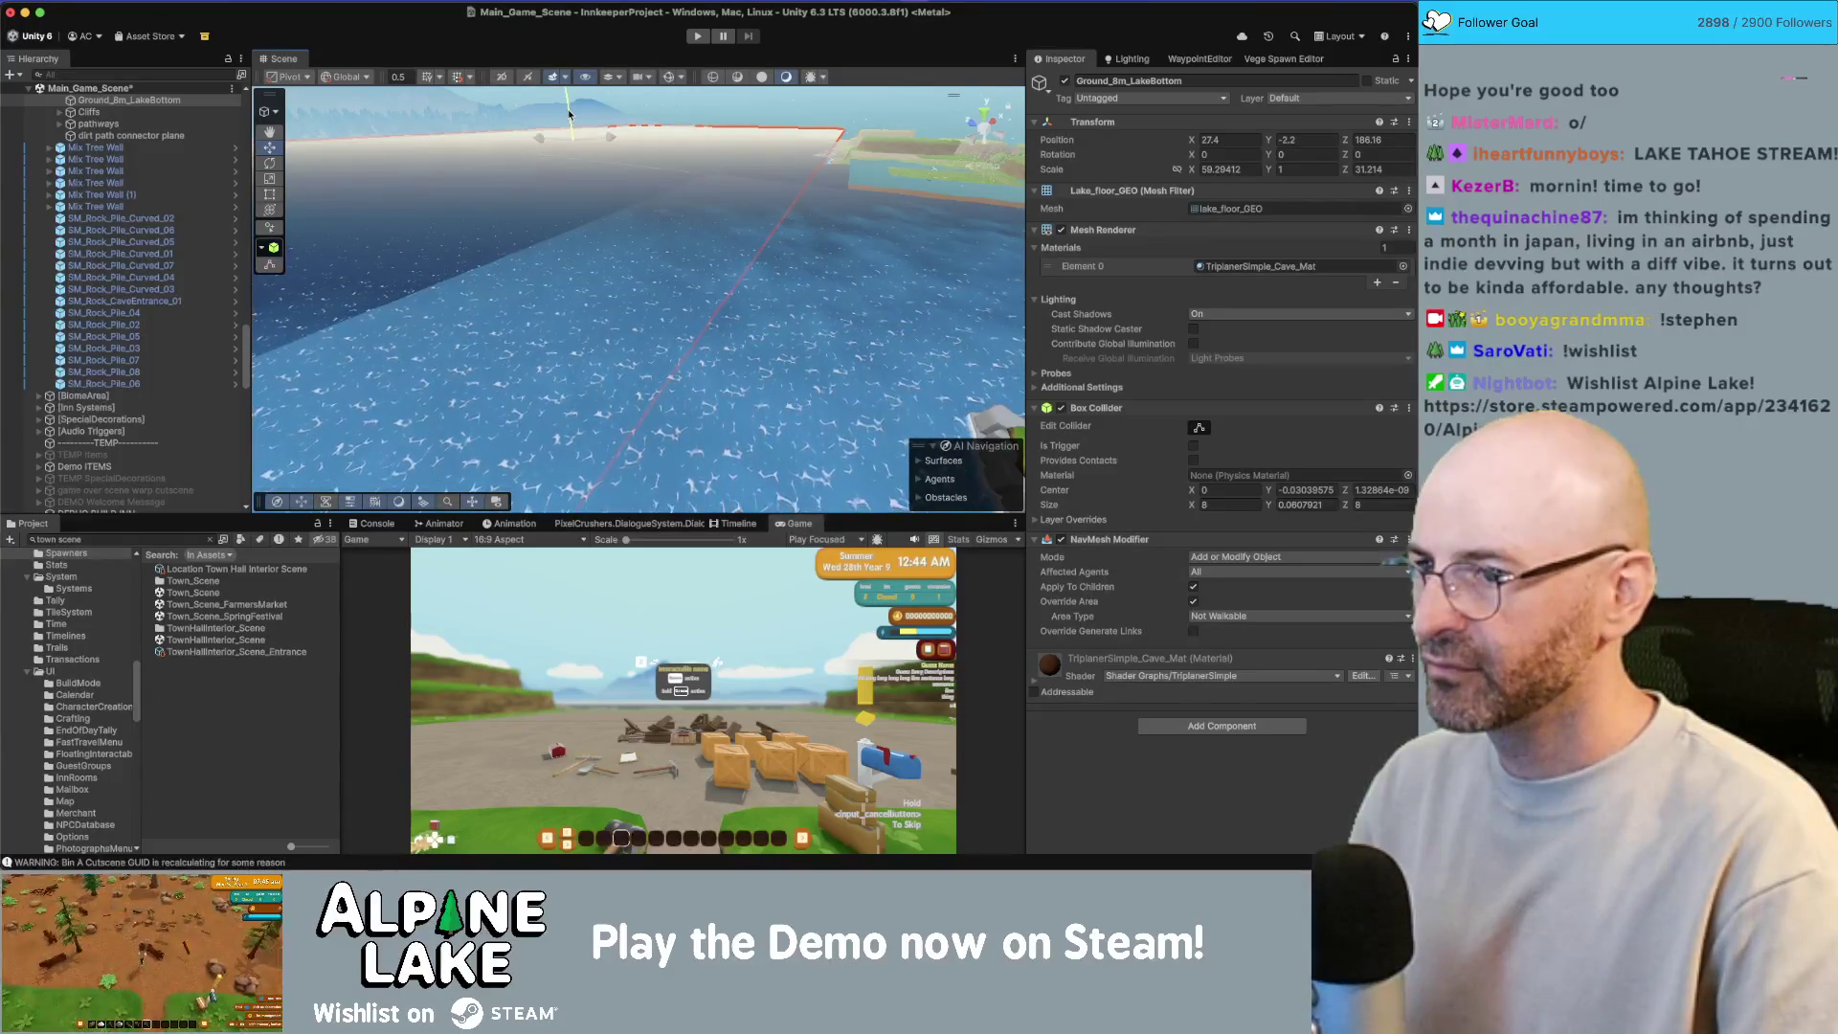
{"action": "mouse_move", "coordinate": [727, 188]}
{"action": "left_mouse_down"}
{"action": "mouse_move", "coordinate": [867, 153]}
{"action": "mouse_move", "coordinate": [678, 187]}
{"action": "left_mouse_up"}
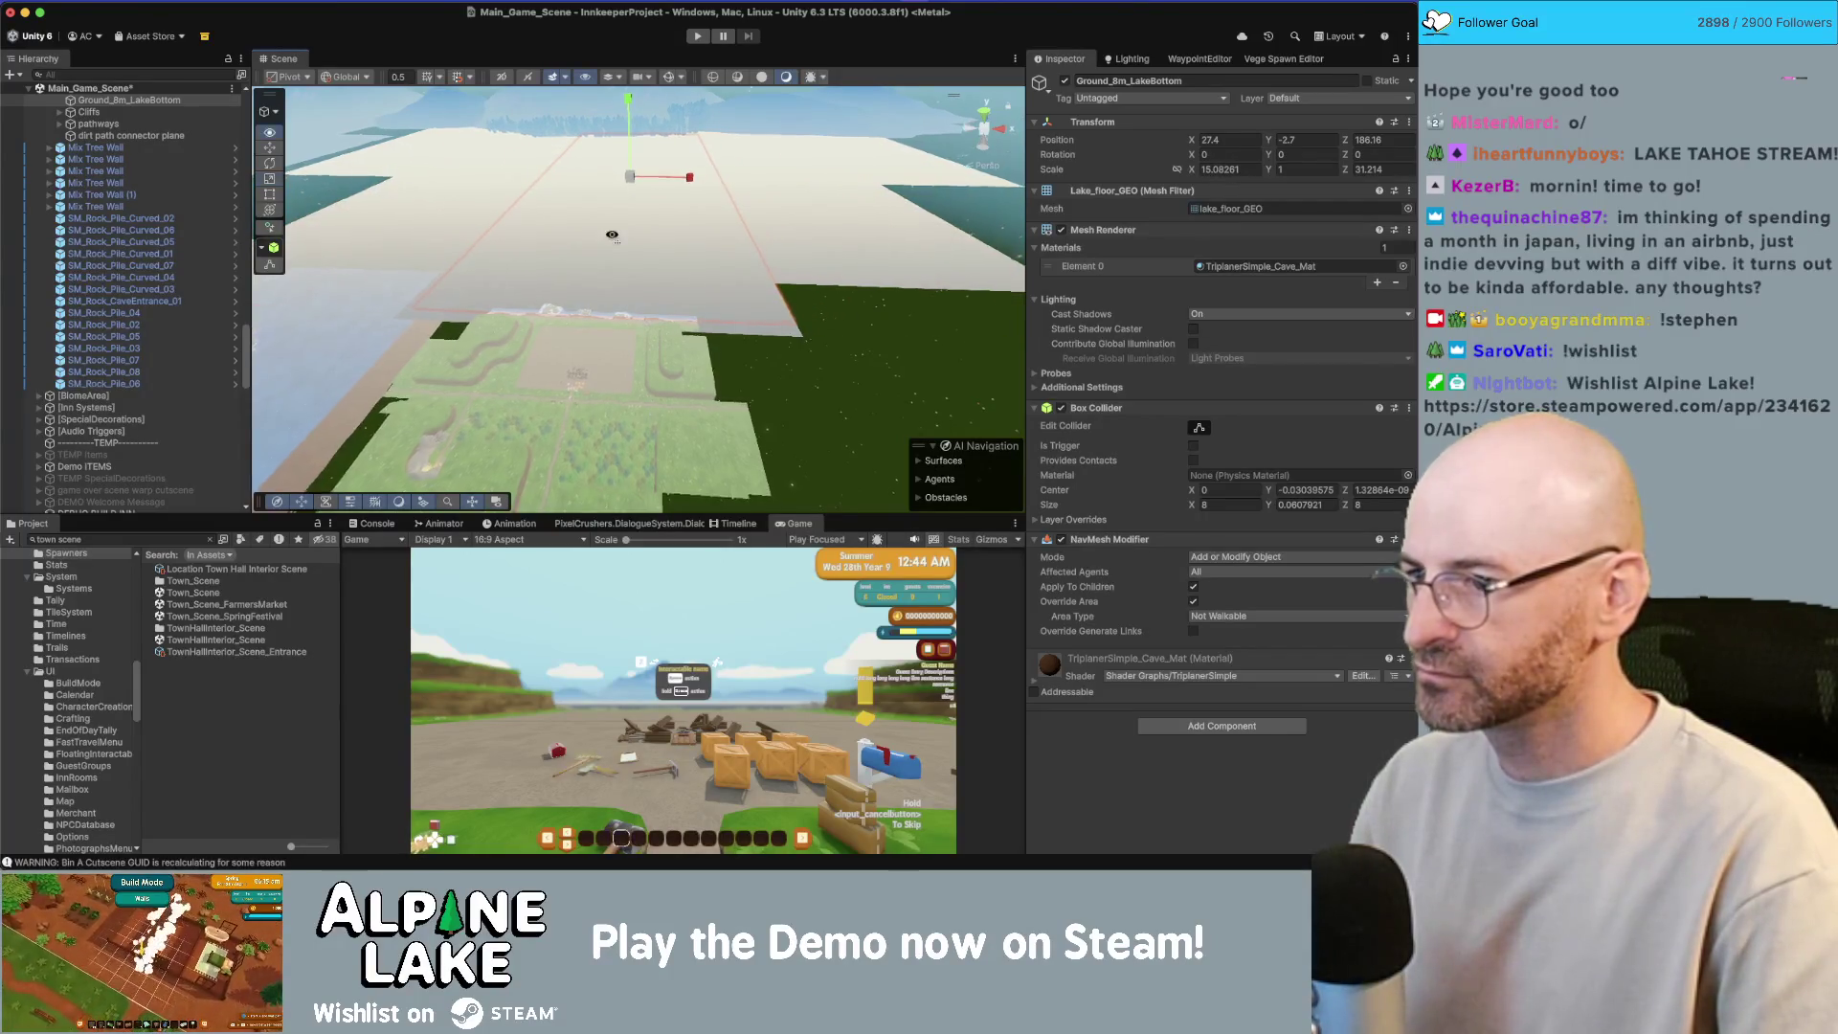
{"action": "left_click", "coordinate": [642, 188]}
{"action": "mouse_move", "coordinate": [643, 189]}
{"action": "left_mouse_down"}
{"action": "mouse_move", "coordinate": [746, 316]}
{"action": "mouse_move", "coordinate": [743, 251]}
{"action": "left_mouse_up"}
Step: Shrink the lake-bottom plane's Scale X to 12.5114 so it fits within the lake
{"action": "left_click", "coordinate": [747, 249]}
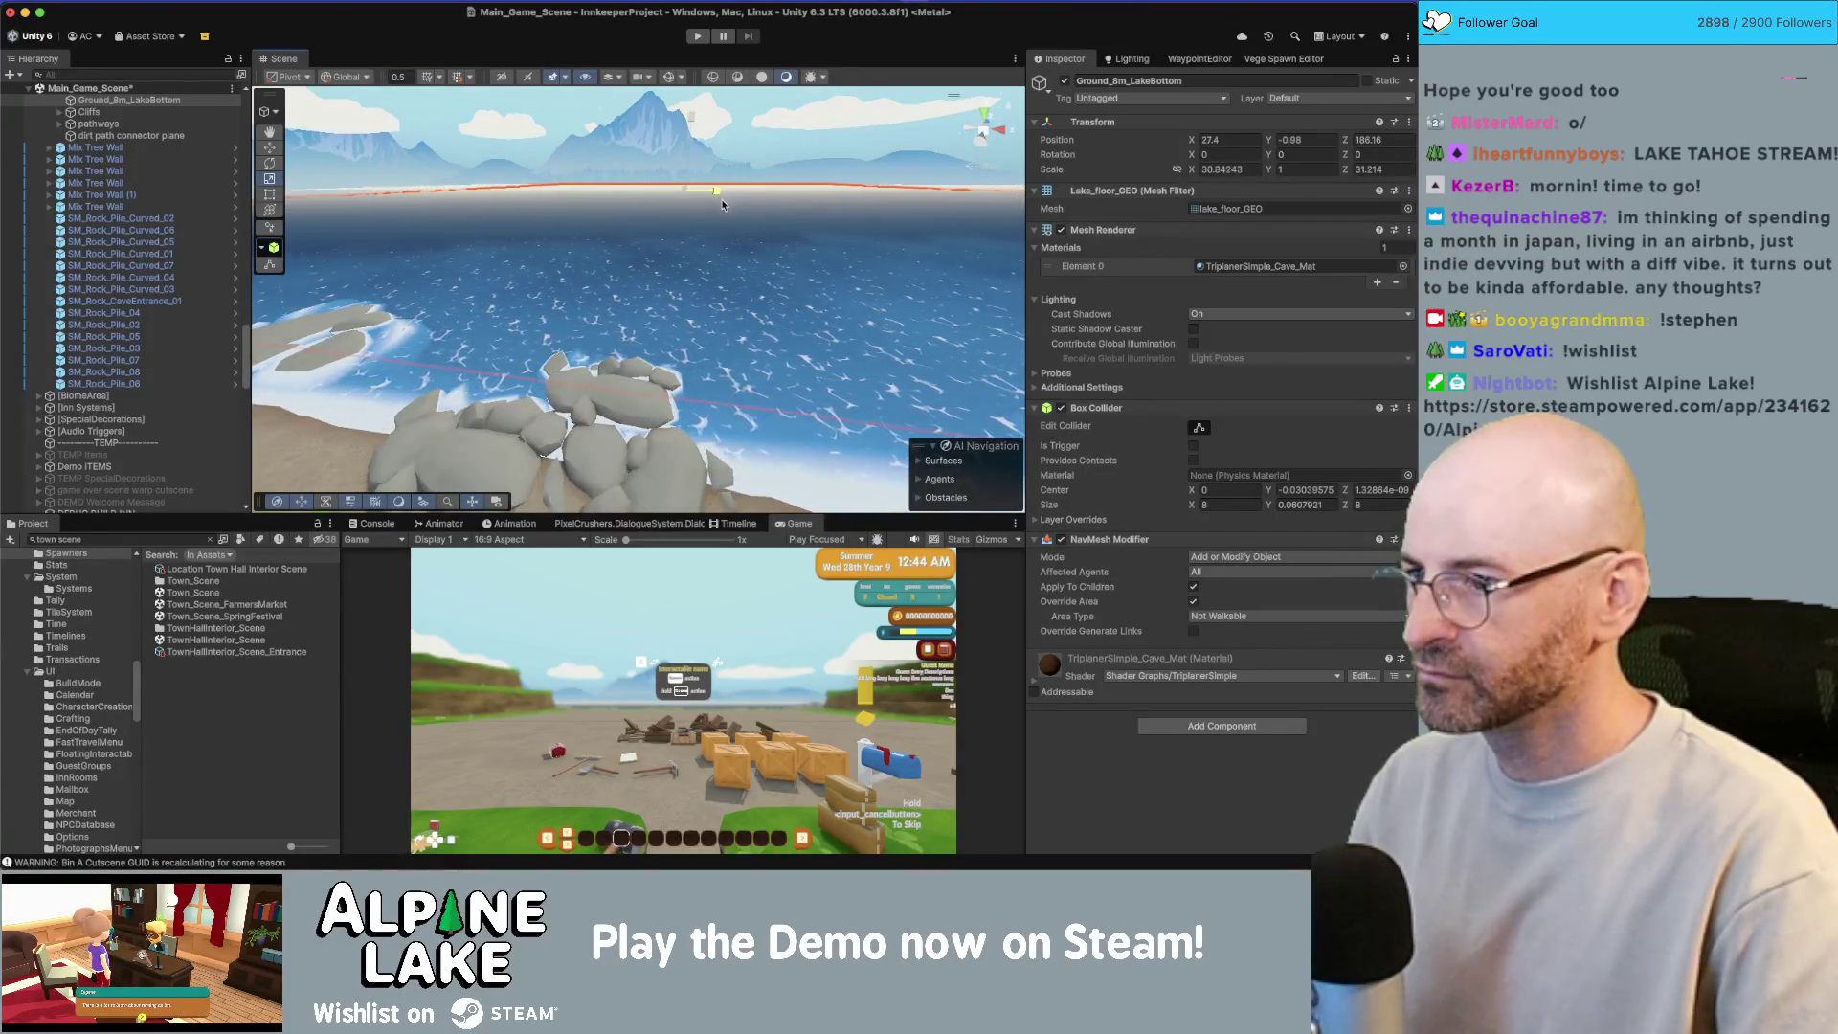
{"action": "scroll", "coordinate": [716, 205], "scroll_direction": "down", "scroll_amount": 10}
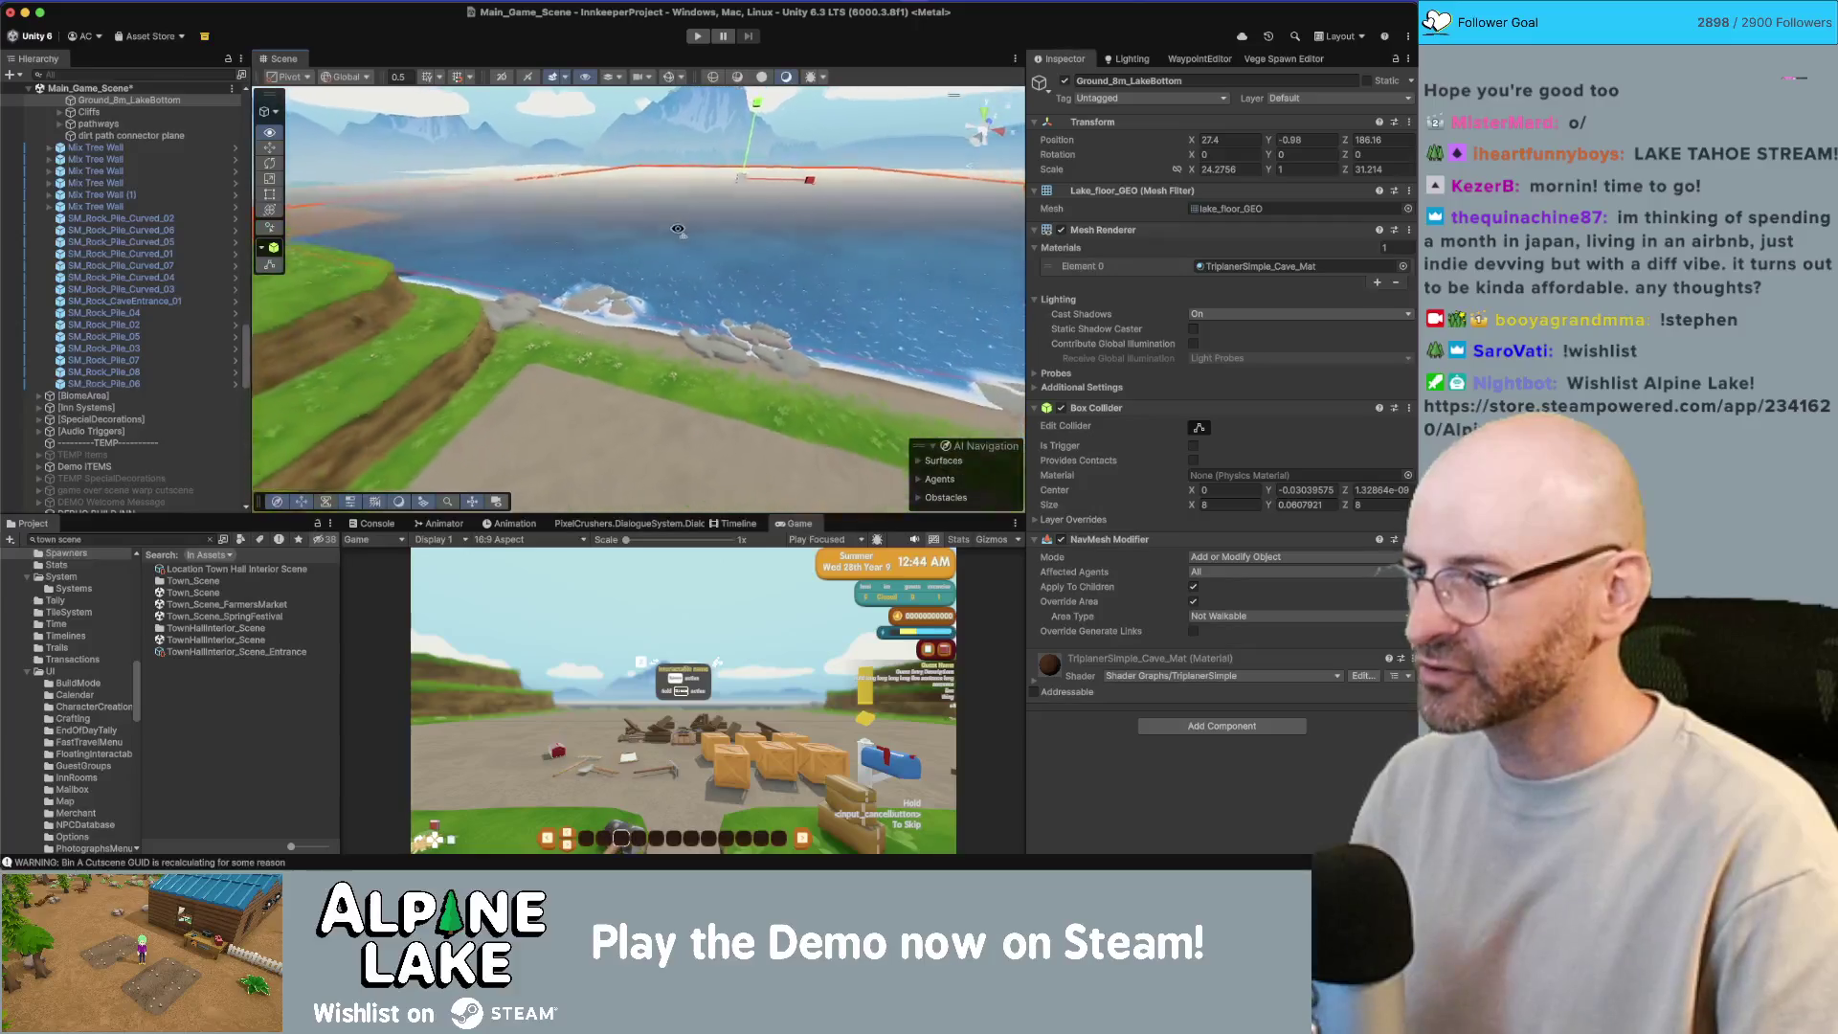
{"action": "left_click_drag", "start_coordinate": [774, 190], "coordinate": [766, 188]}
{"action": "scroll", "coordinate": [819, 204], "scroll_direction": "up", "scroll_amount": 10}
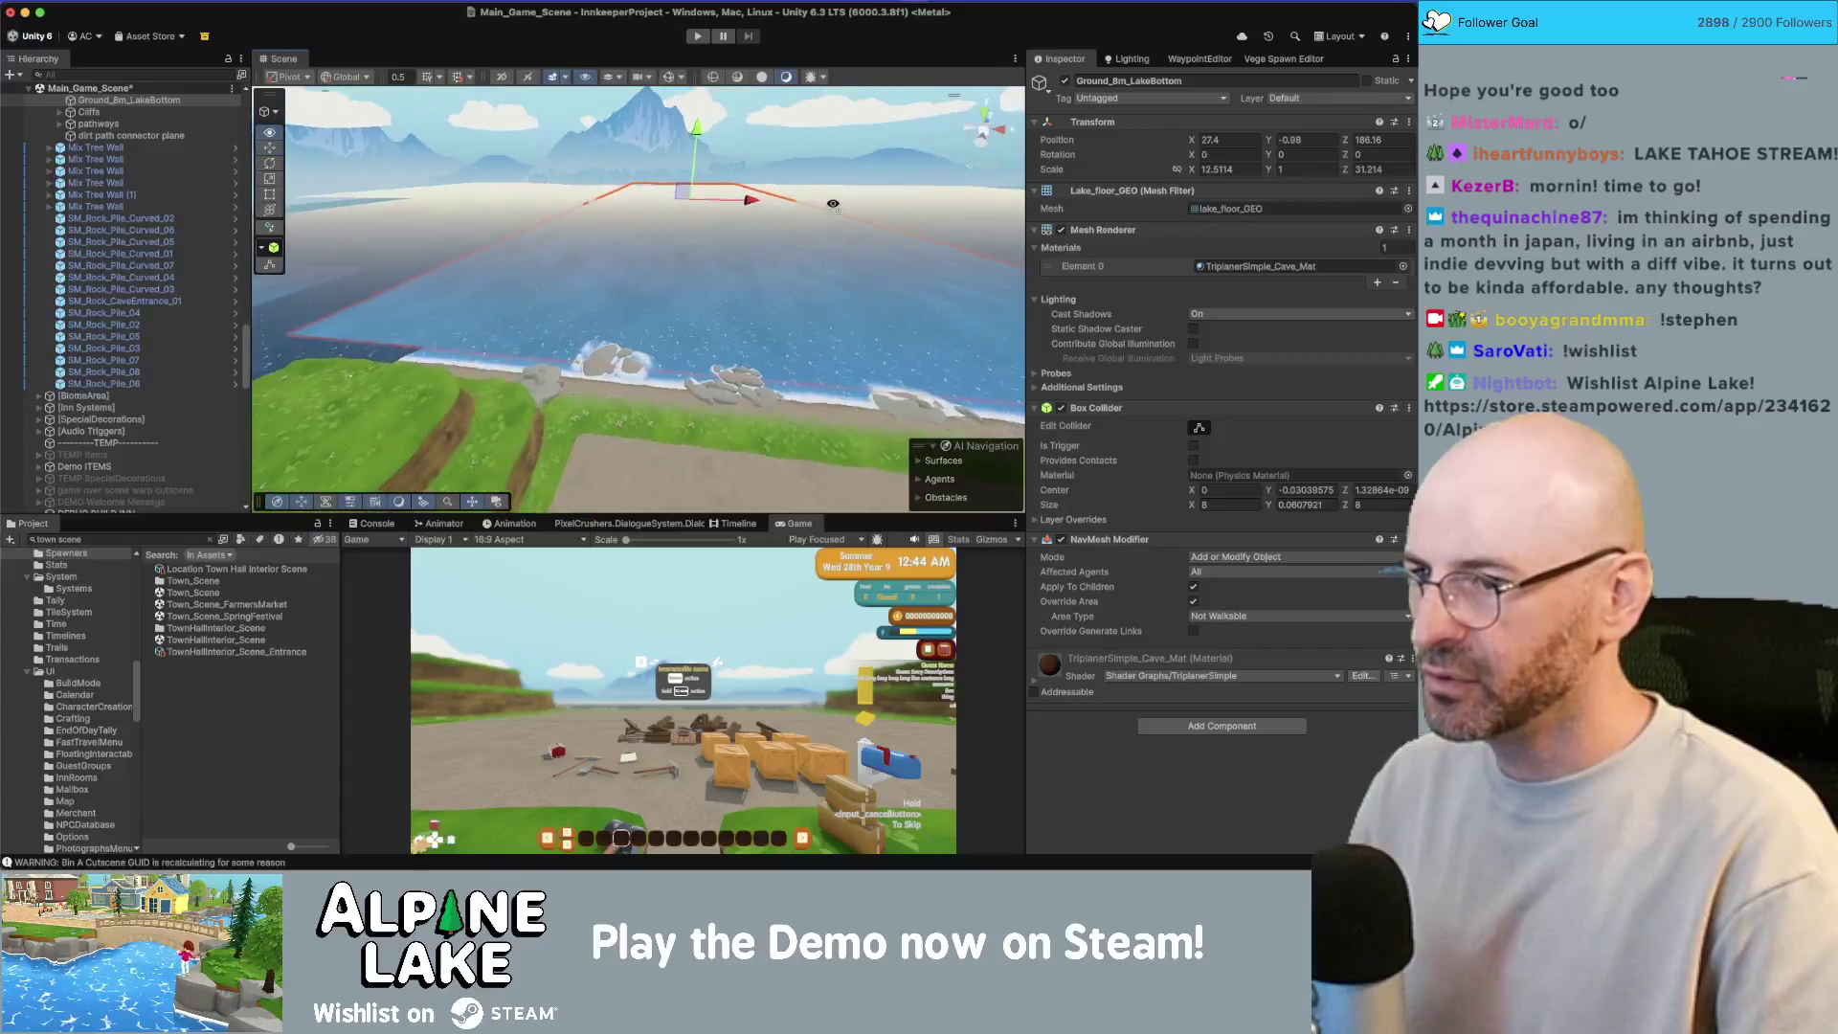
{"action": "scroll", "coordinate": [828, 178], "scroll_direction": "up", "scroll_amount": 10}
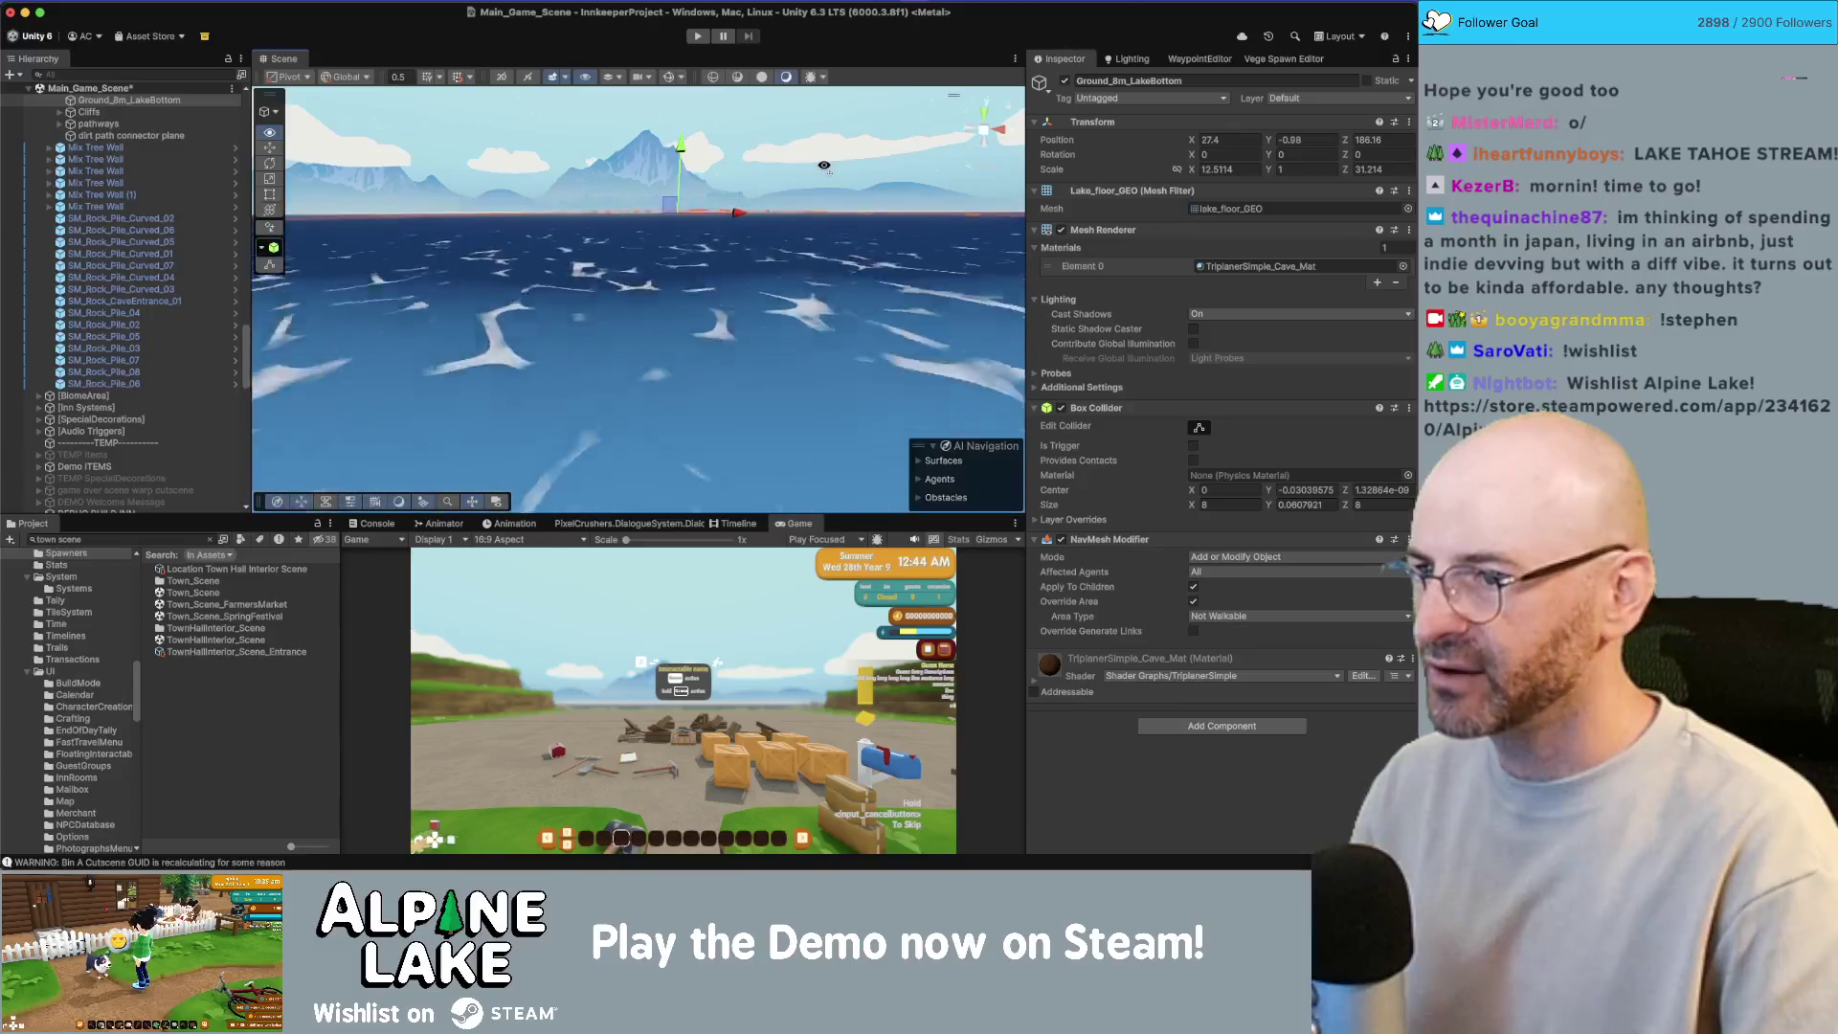
{"action": "mouse_move", "coordinate": [823, 165]}
{"action": "left_mouse_down"}
{"action": "mouse_move", "coordinate": [828, 234]}
{"action": "mouse_move", "coordinate": [816, 125]}
{"action": "mouse_move", "coordinate": [714, 129]}
{"action": "left_mouse_up"}
{"action": "left_click", "coordinate": [807, 170]}
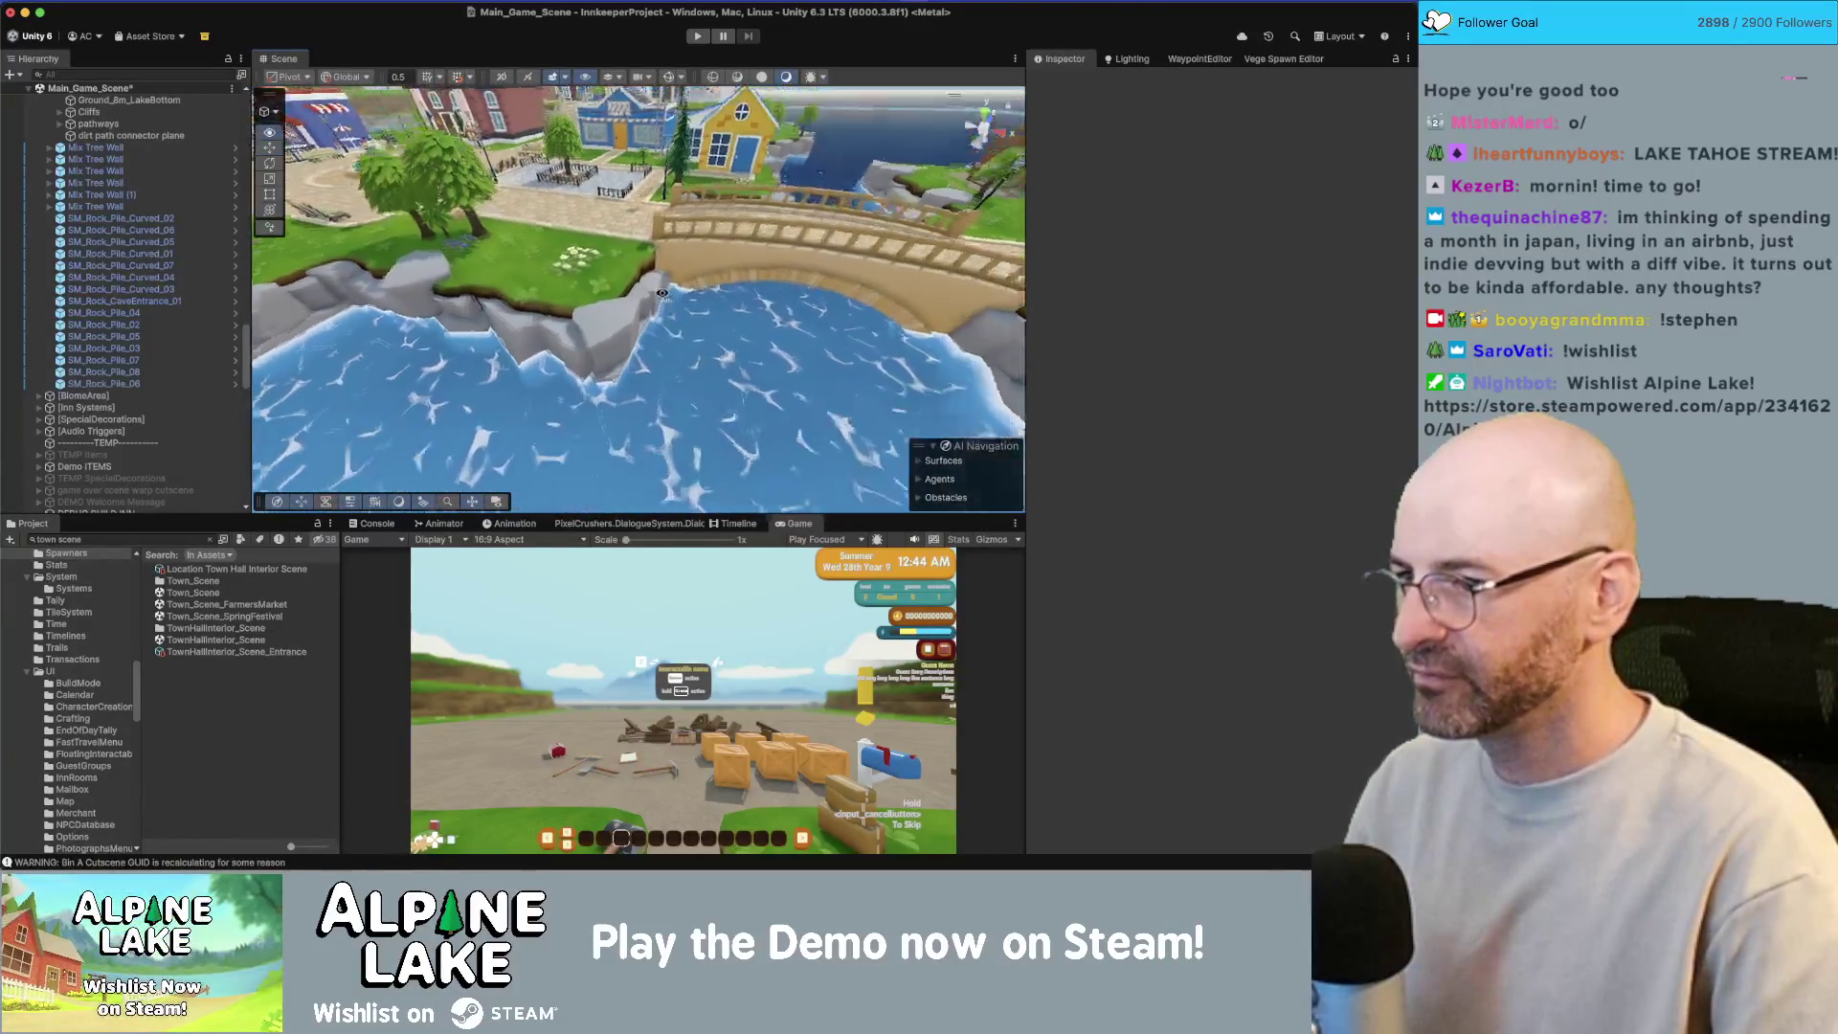
{"action": "left_click", "coordinate": [715, 281]}
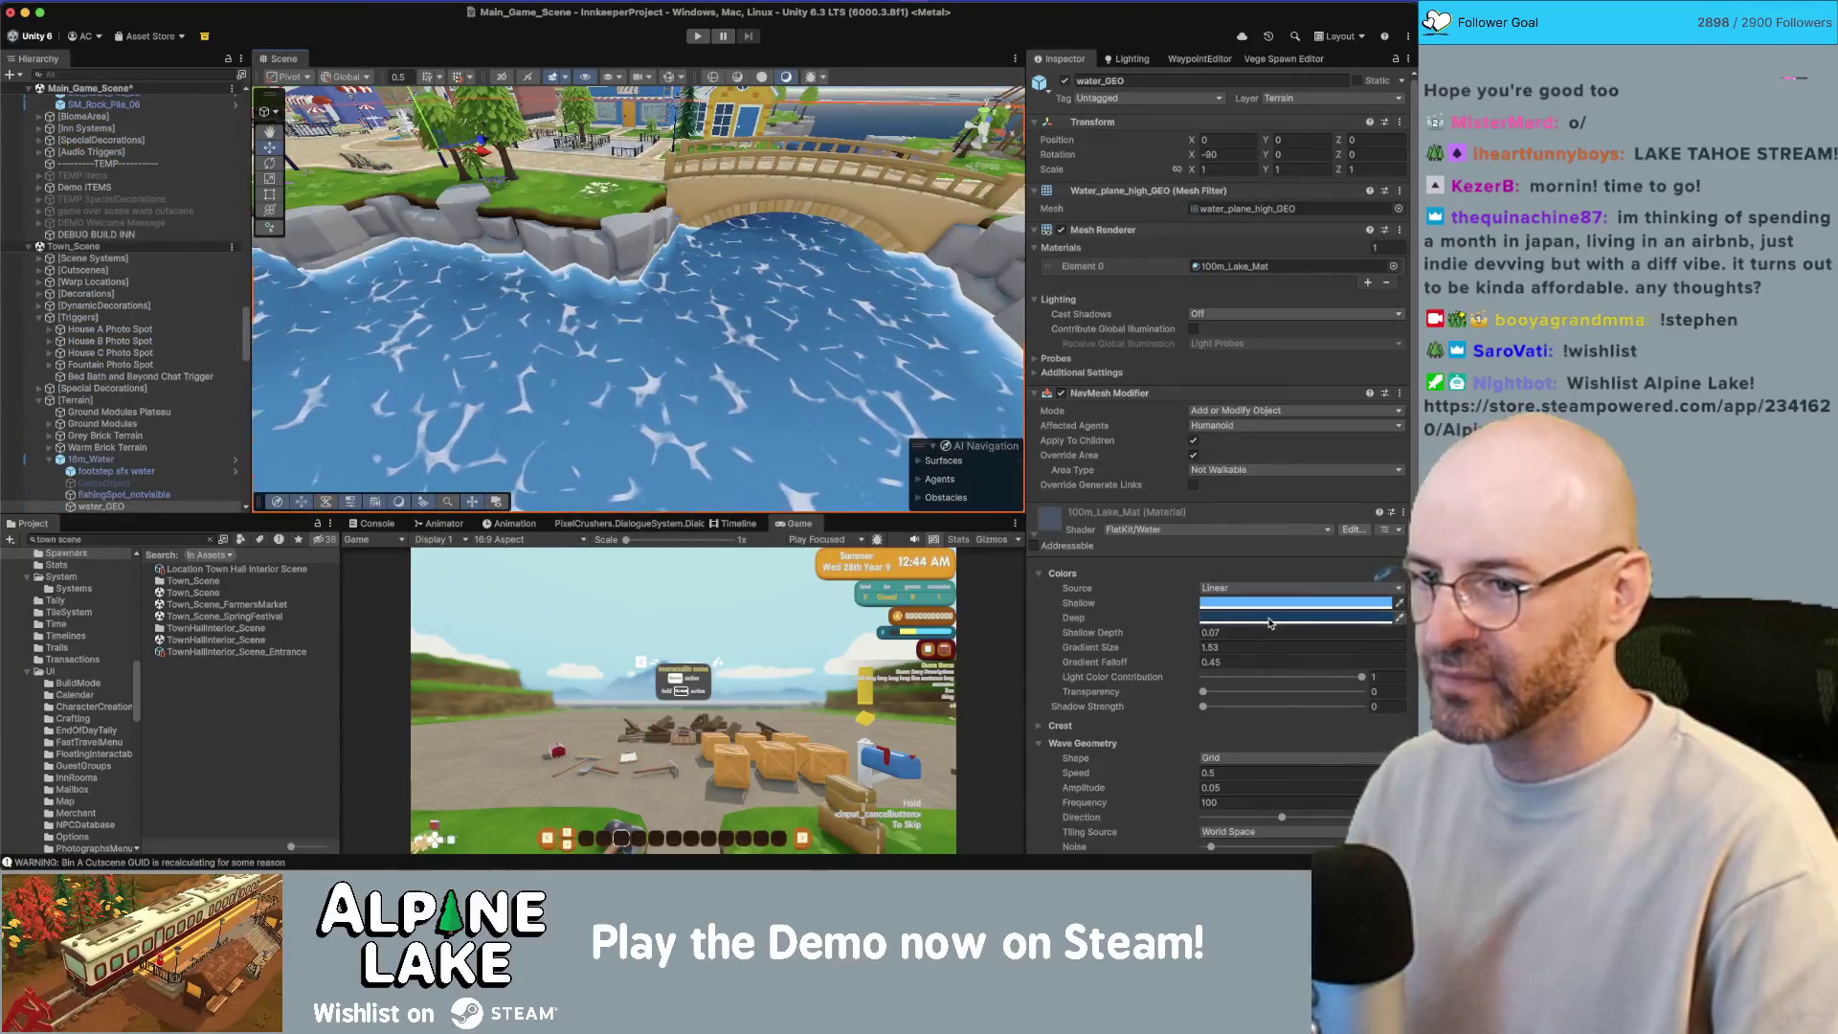
Step: Review the deep and shallow colour swatches while orbiting over the bridge and water
{"action": "left_click", "coordinate": [1269, 620]}
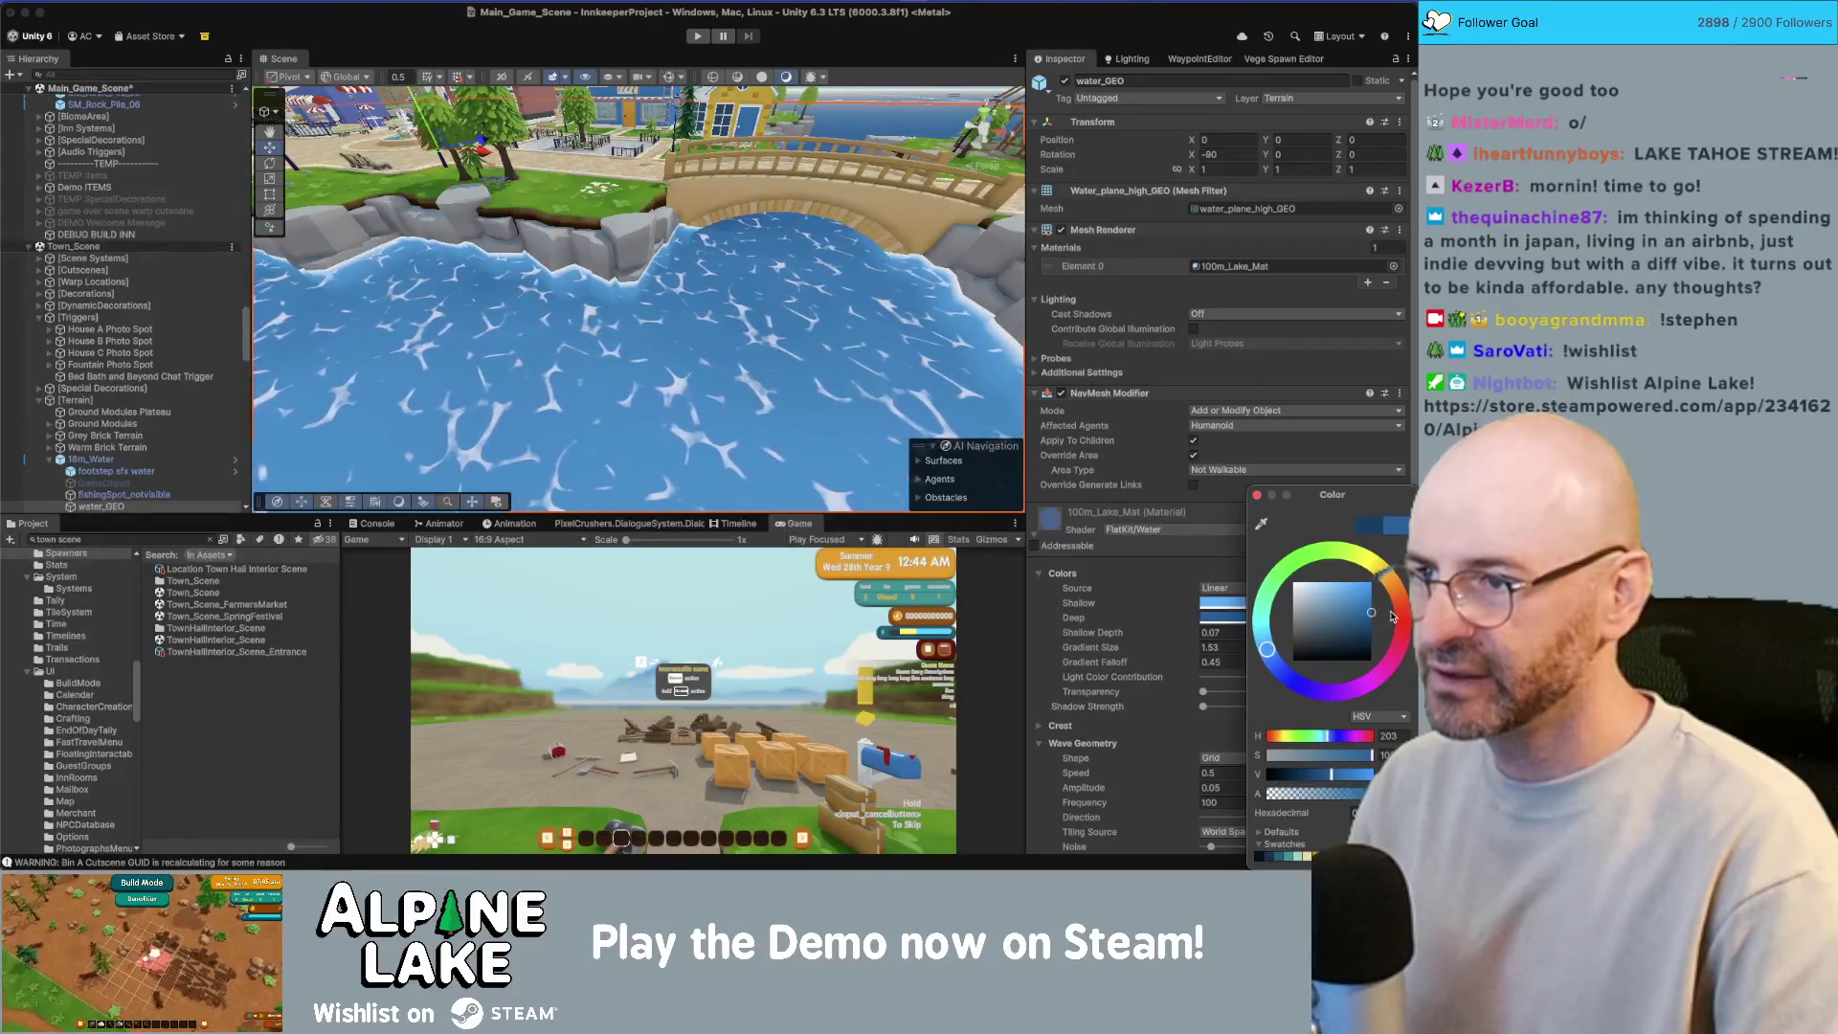
{"action": "left_click_drag", "start_coordinate": [873, 345], "coordinate": [775, 278]}
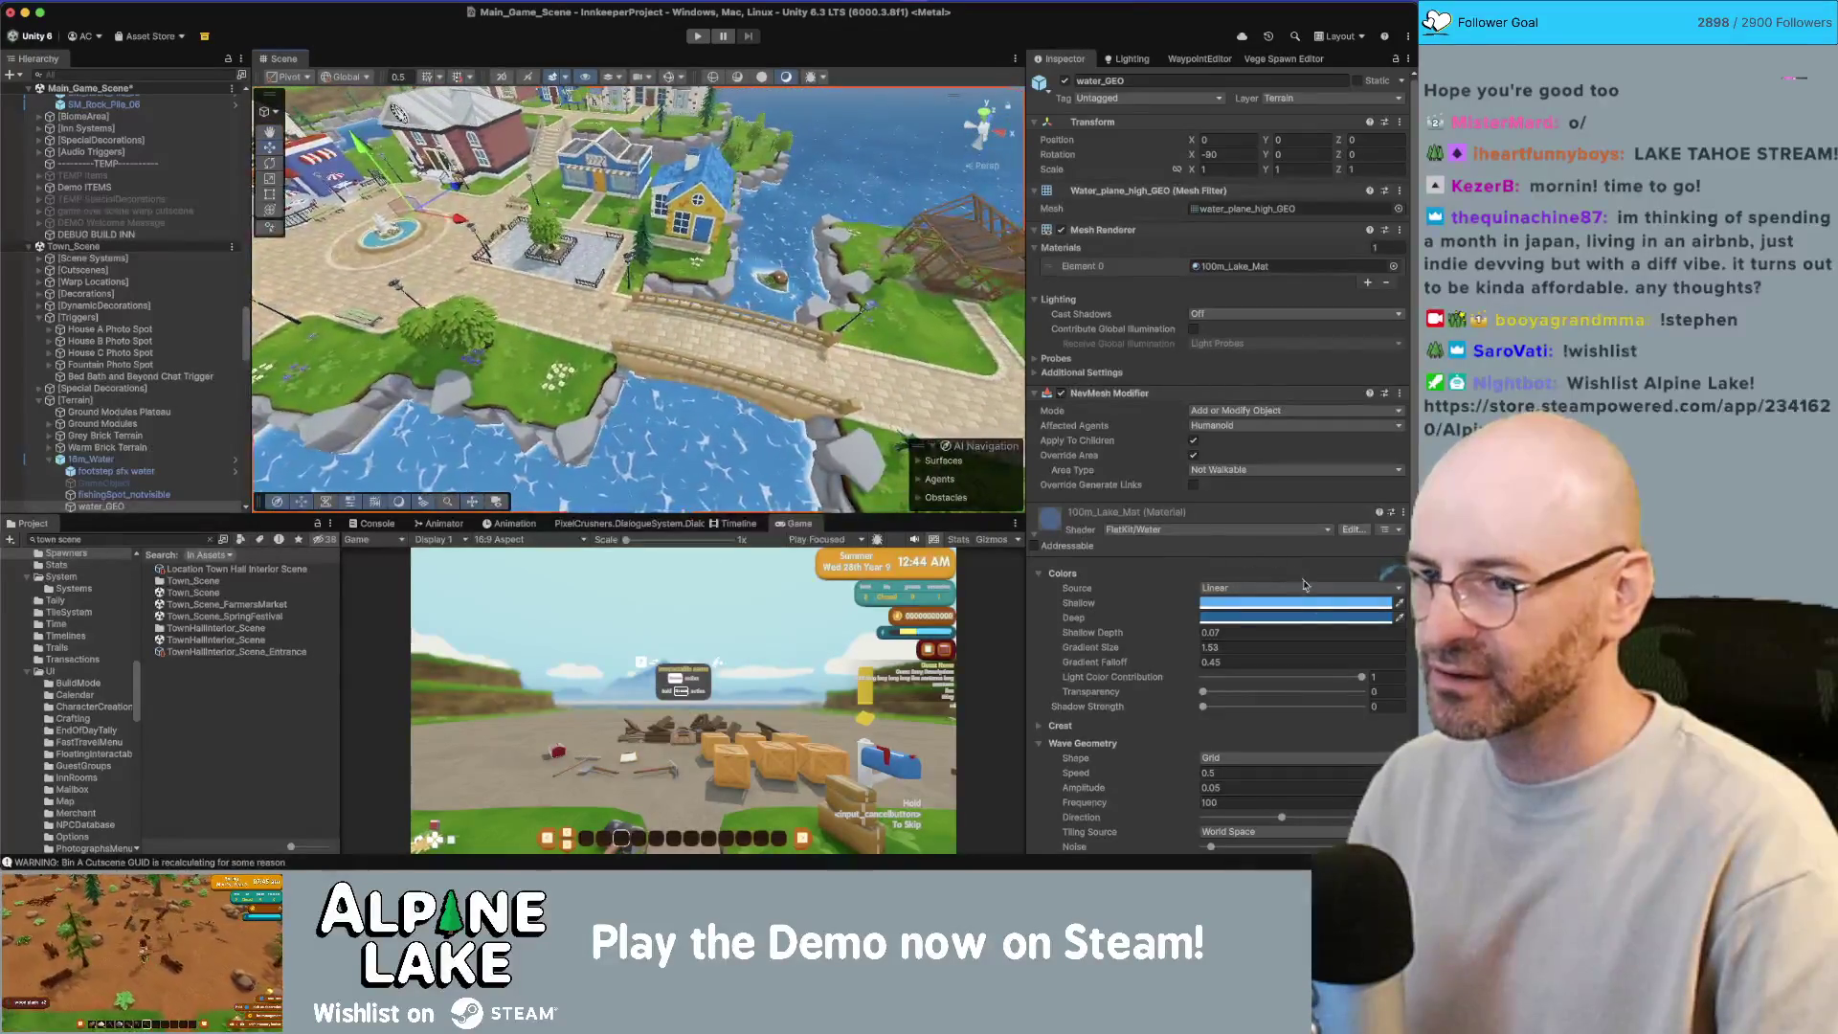
{"action": "left_click", "coordinate": [1317, 605]}
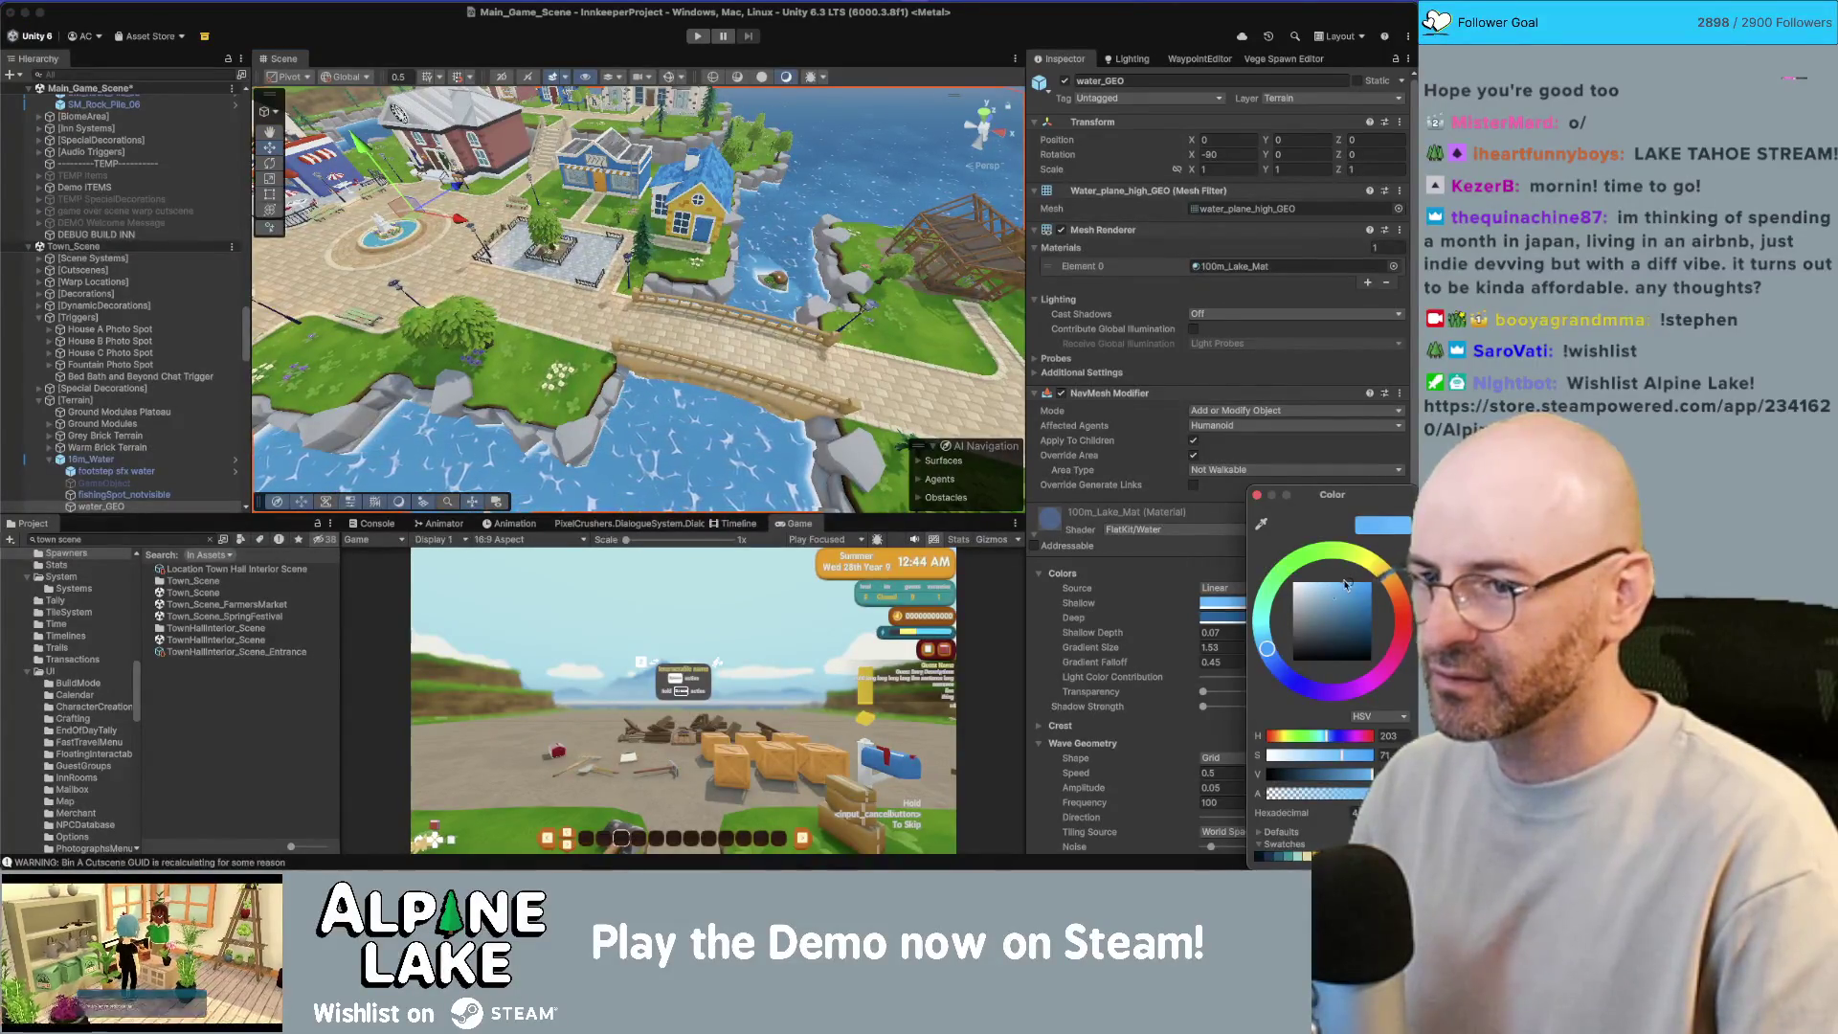
{"action": "left_click", "coordinate": [1224, 620]}
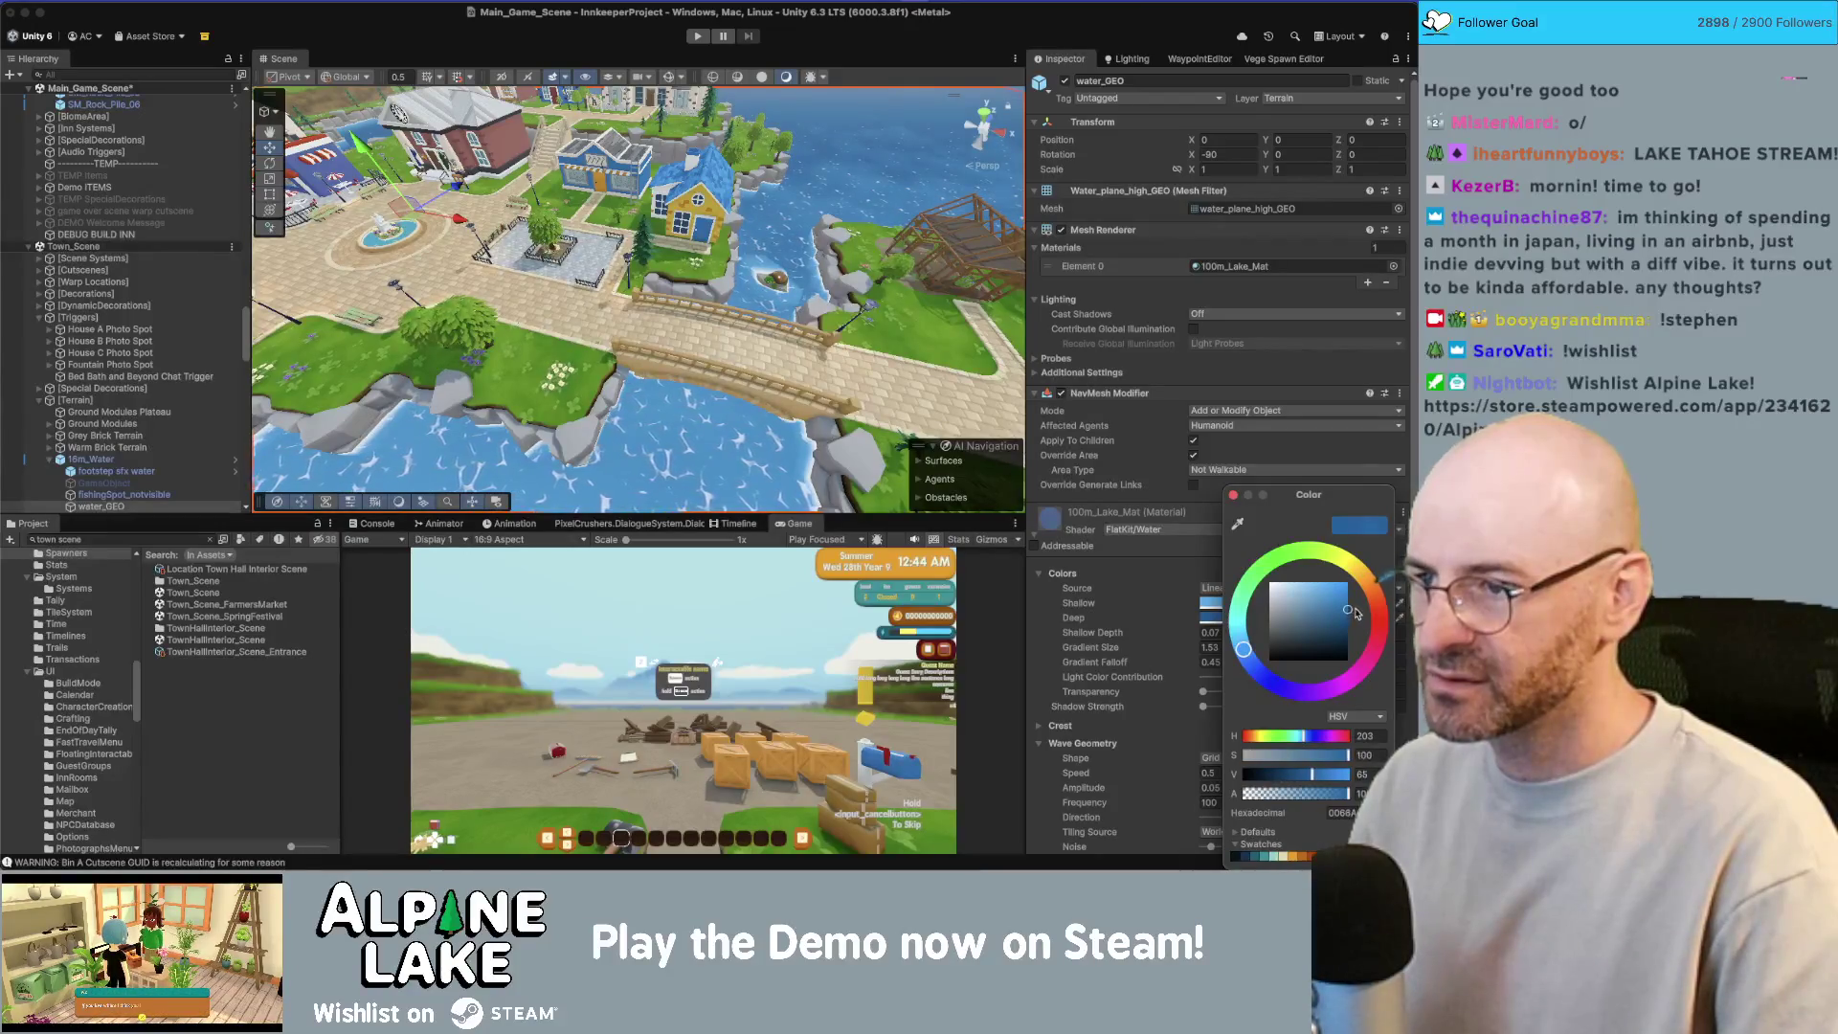
{"action": "left_click", "coordinate": [1234, 496]}
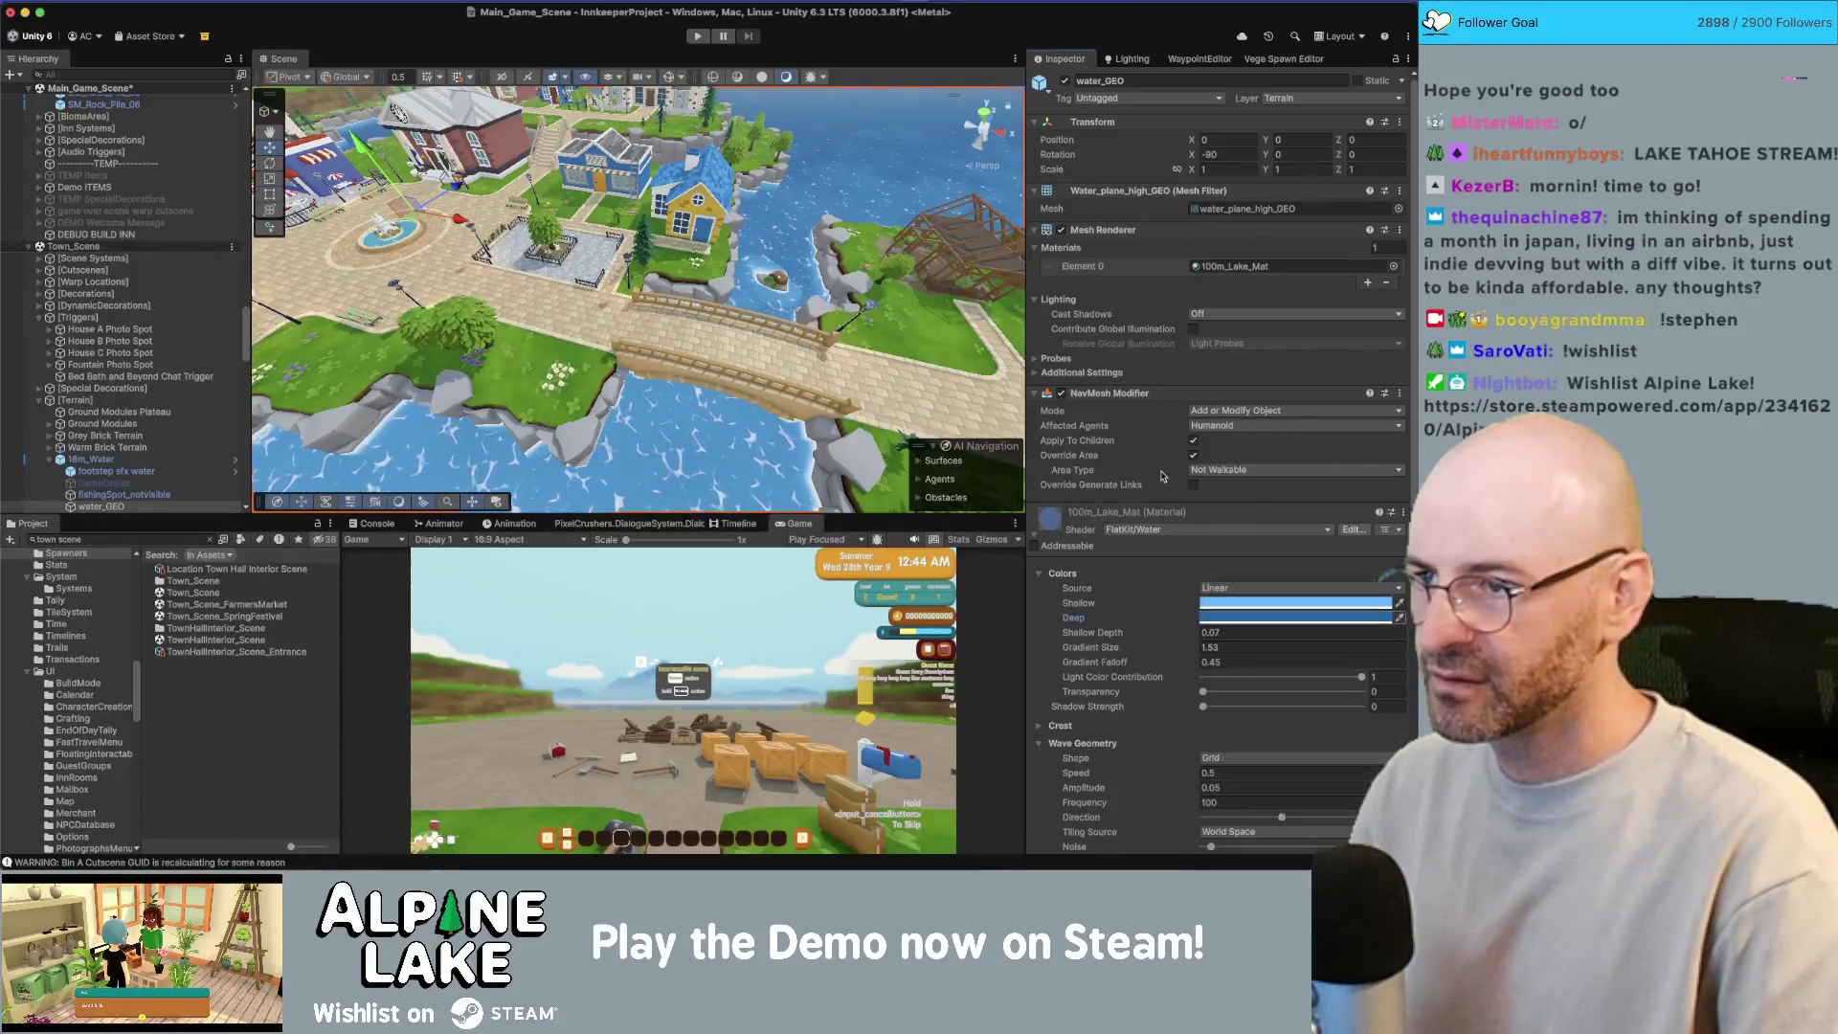
{"action": "mouse_move", "coordinate": [766, 402]}
{"action": "left_mouse_down"}
{"action": "mouse_move", "coordinate": [755, 316]}
{"action": "mouse_move", "coordinate": [713, 272]}
{"action": "left_mouse_up"}
{"action": "mouse_move", "coordinate": [763, 278]}
{"action": "left_mouse_down"}
{"action": "mouse_move", "coordinate": [655, 360]}
{"action": "mouse_move", "coordinate": [681, 344]}
{"action": "mouse_move", "coordinate": [703, 385]}
{"action": "mouse_move", "coordinate": [689, 340]}
{"action": "left_mouse_up"}
{"action": "scroll", "coordinate": [689, 340], "scroll_direction": "down", "scroll_amount": 5}
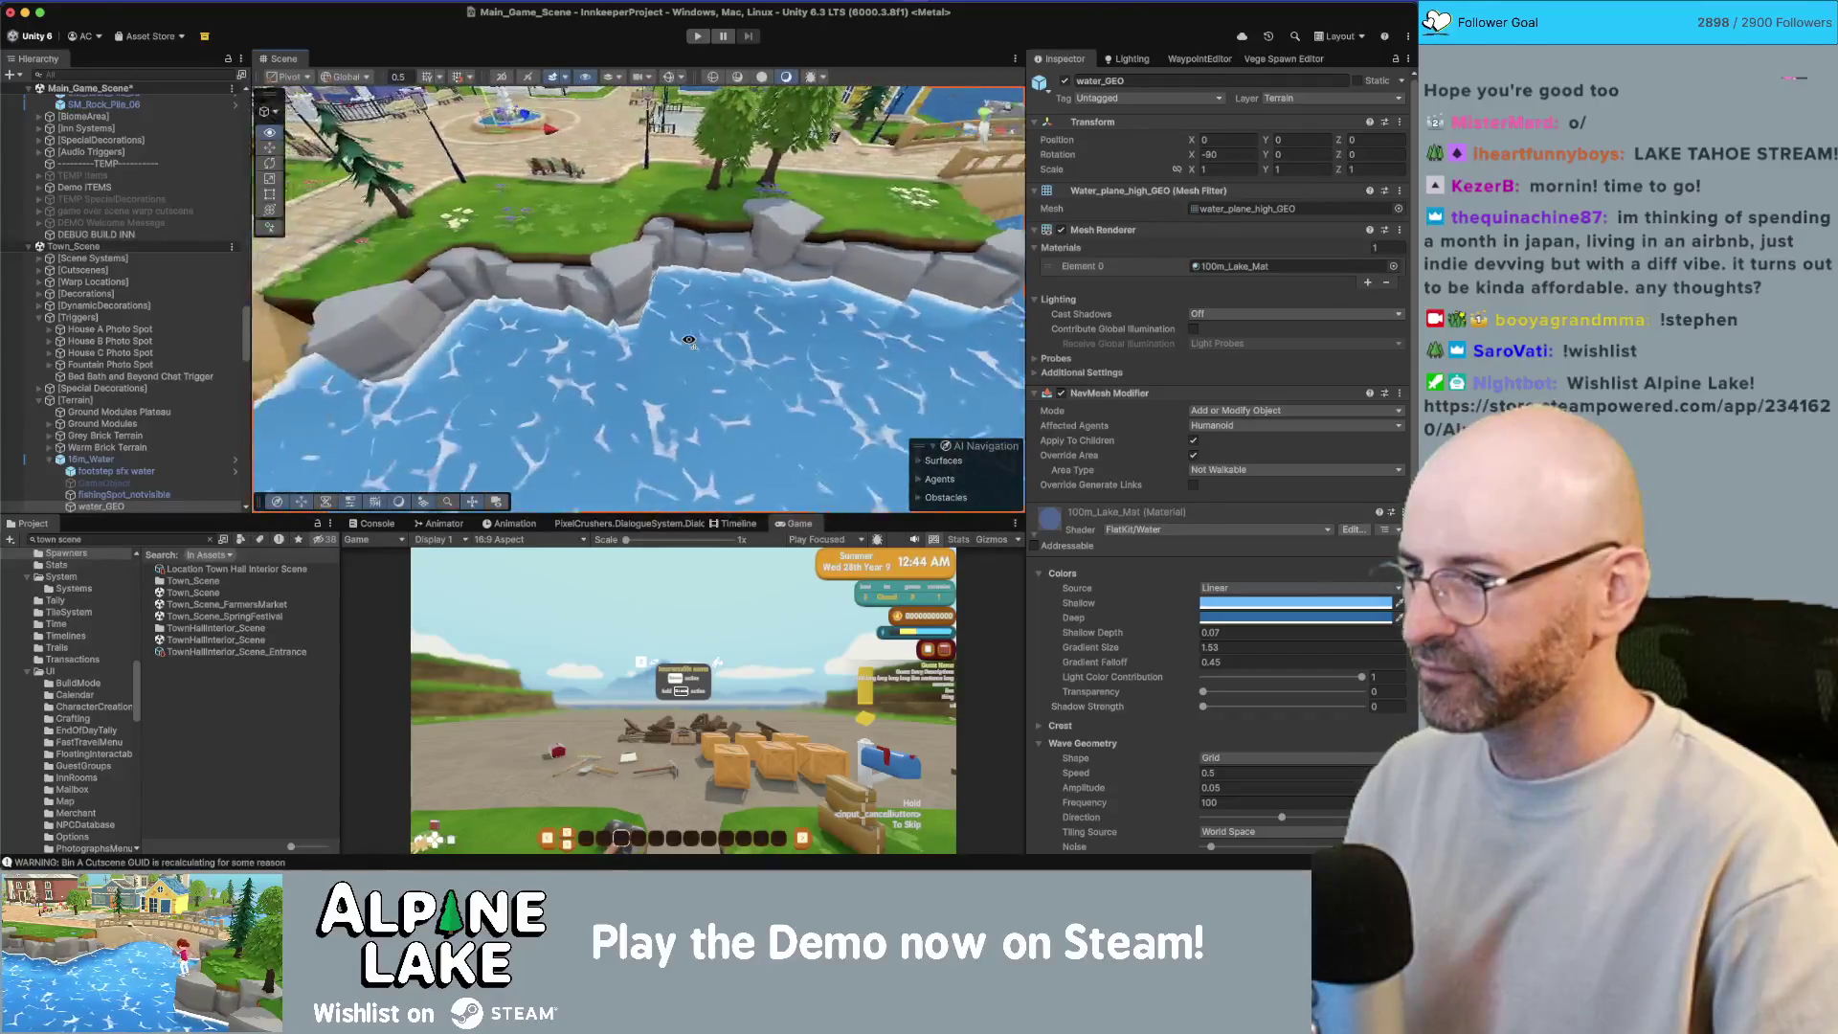
{"action": "scroll", "coordinate": [688, 340], "scroll_direction": "down", "scroll_amount": 5}
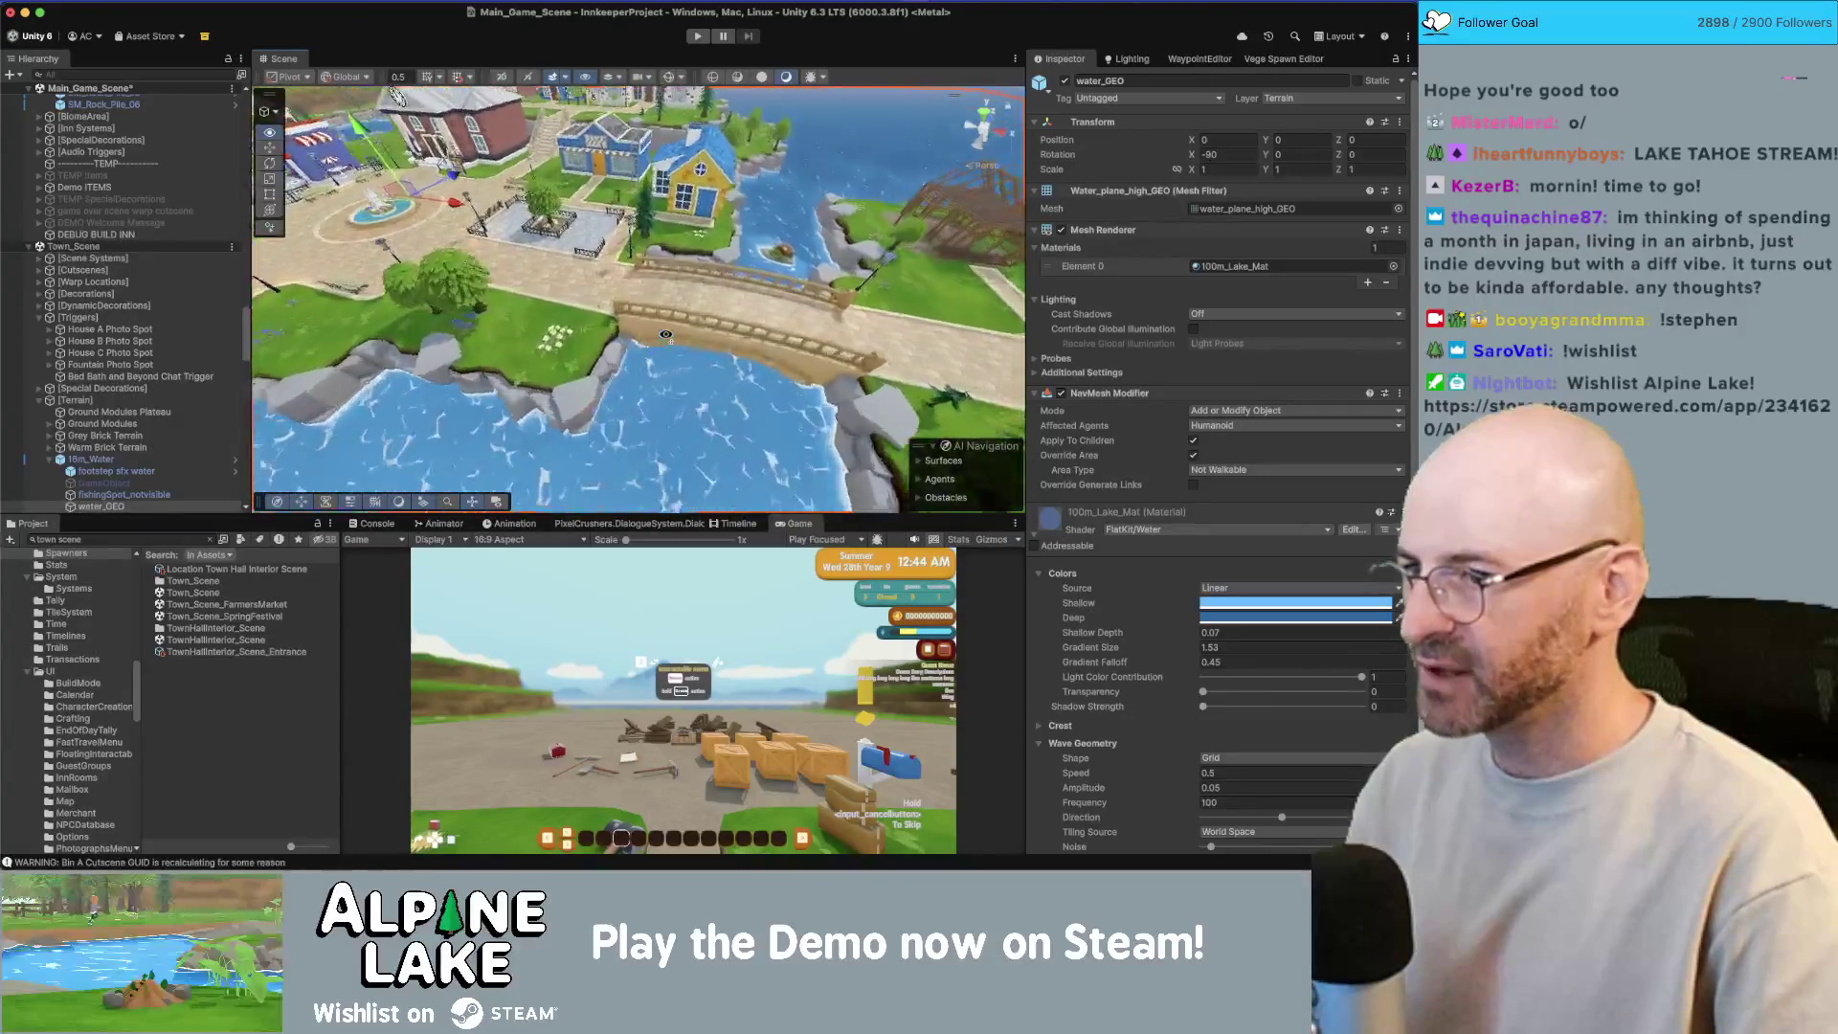
{"action": "scroll", "coordinate": [666, 334], "scroll_direction": "up", "scroll_amount": 5}
Step: Brighten the lake's water colour toward a paler blue in the FlatKit Water material
{"action": "left_click", "coordinate": [1322, 599]}
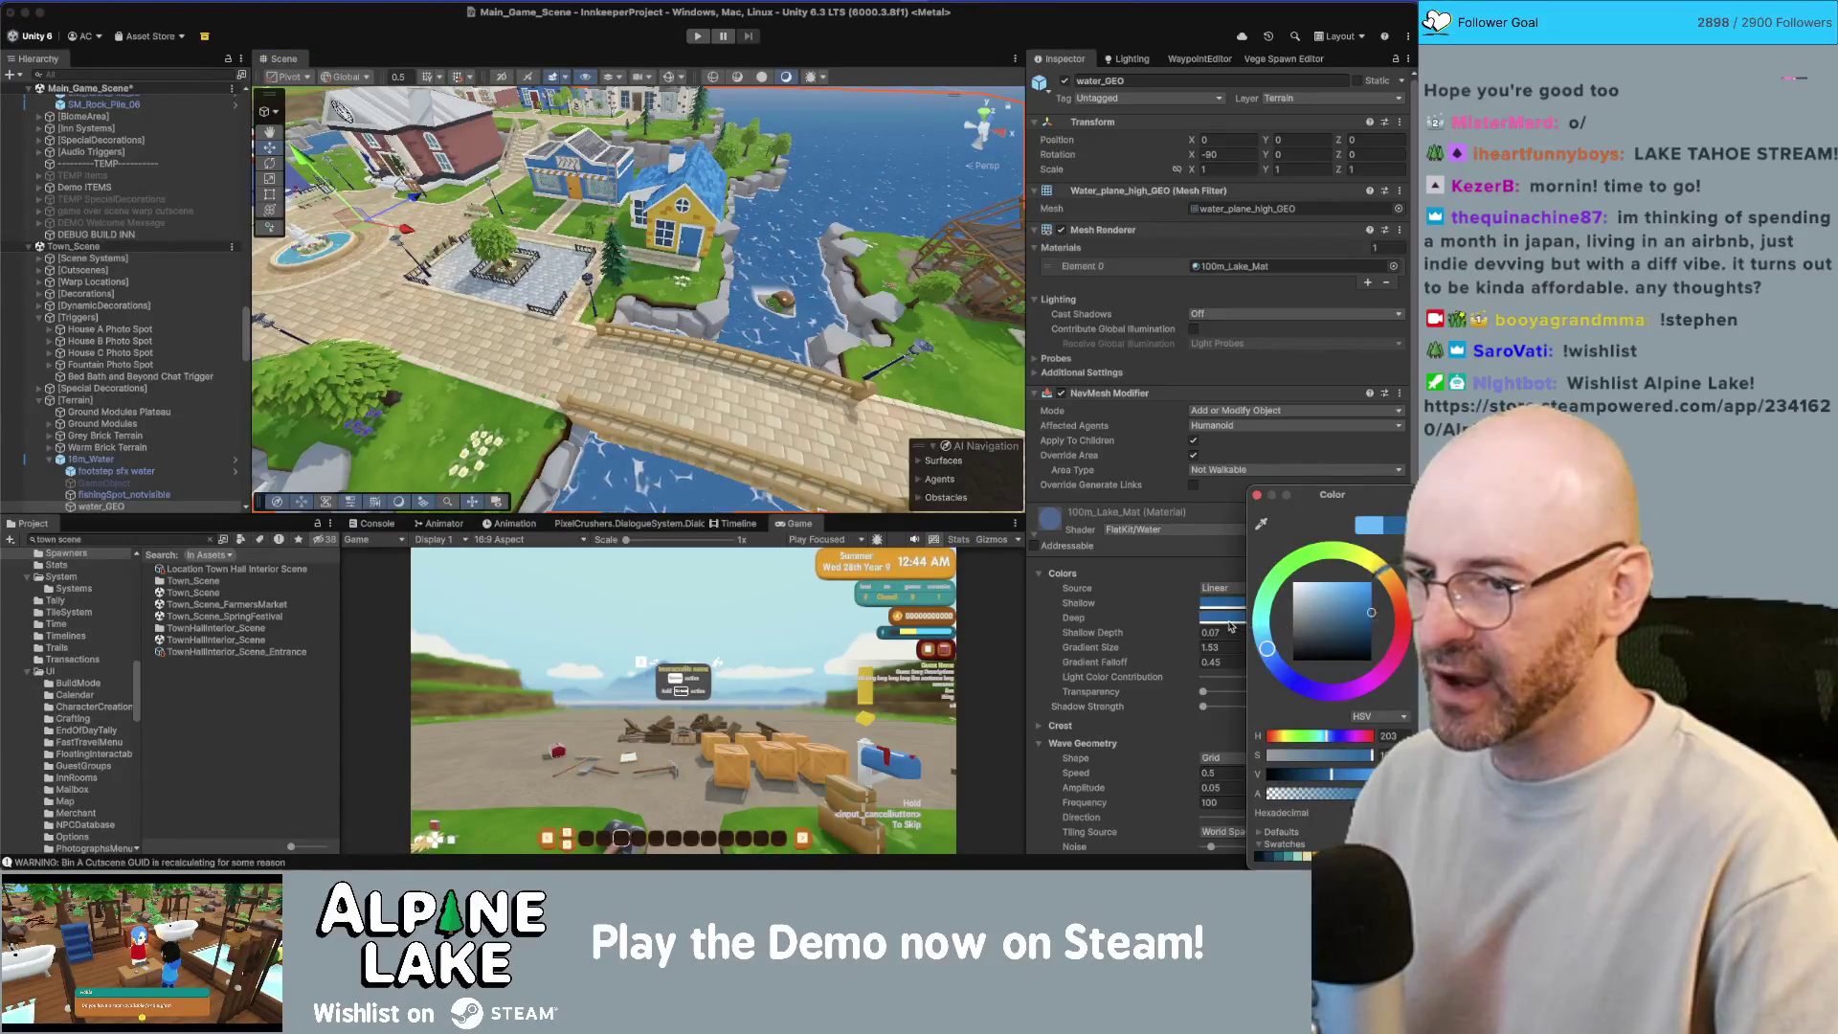
{"action": "left_click", "coordinate": [1235, 619]}
{"action": "left_click", "coordinate": [1338, 580]}
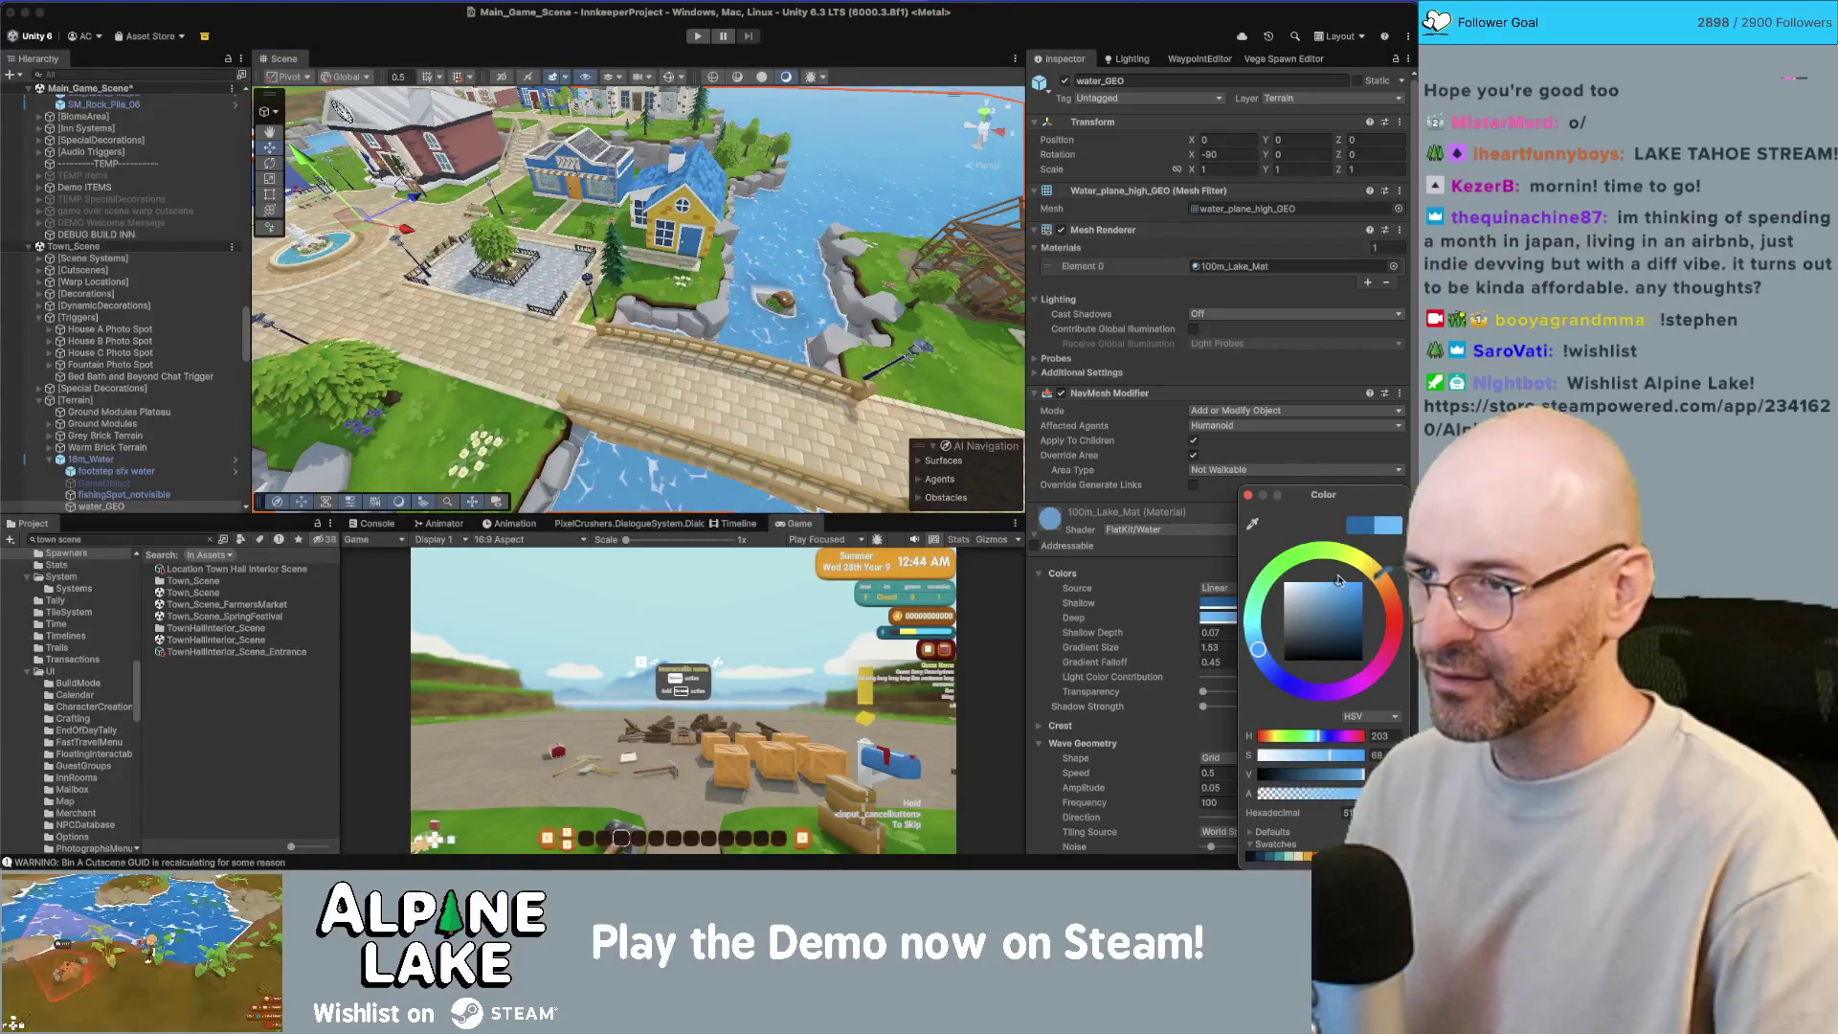
{"action": "left_click_drag", "start_coordinate": [827, 406], "coordinate": [747, 421]}
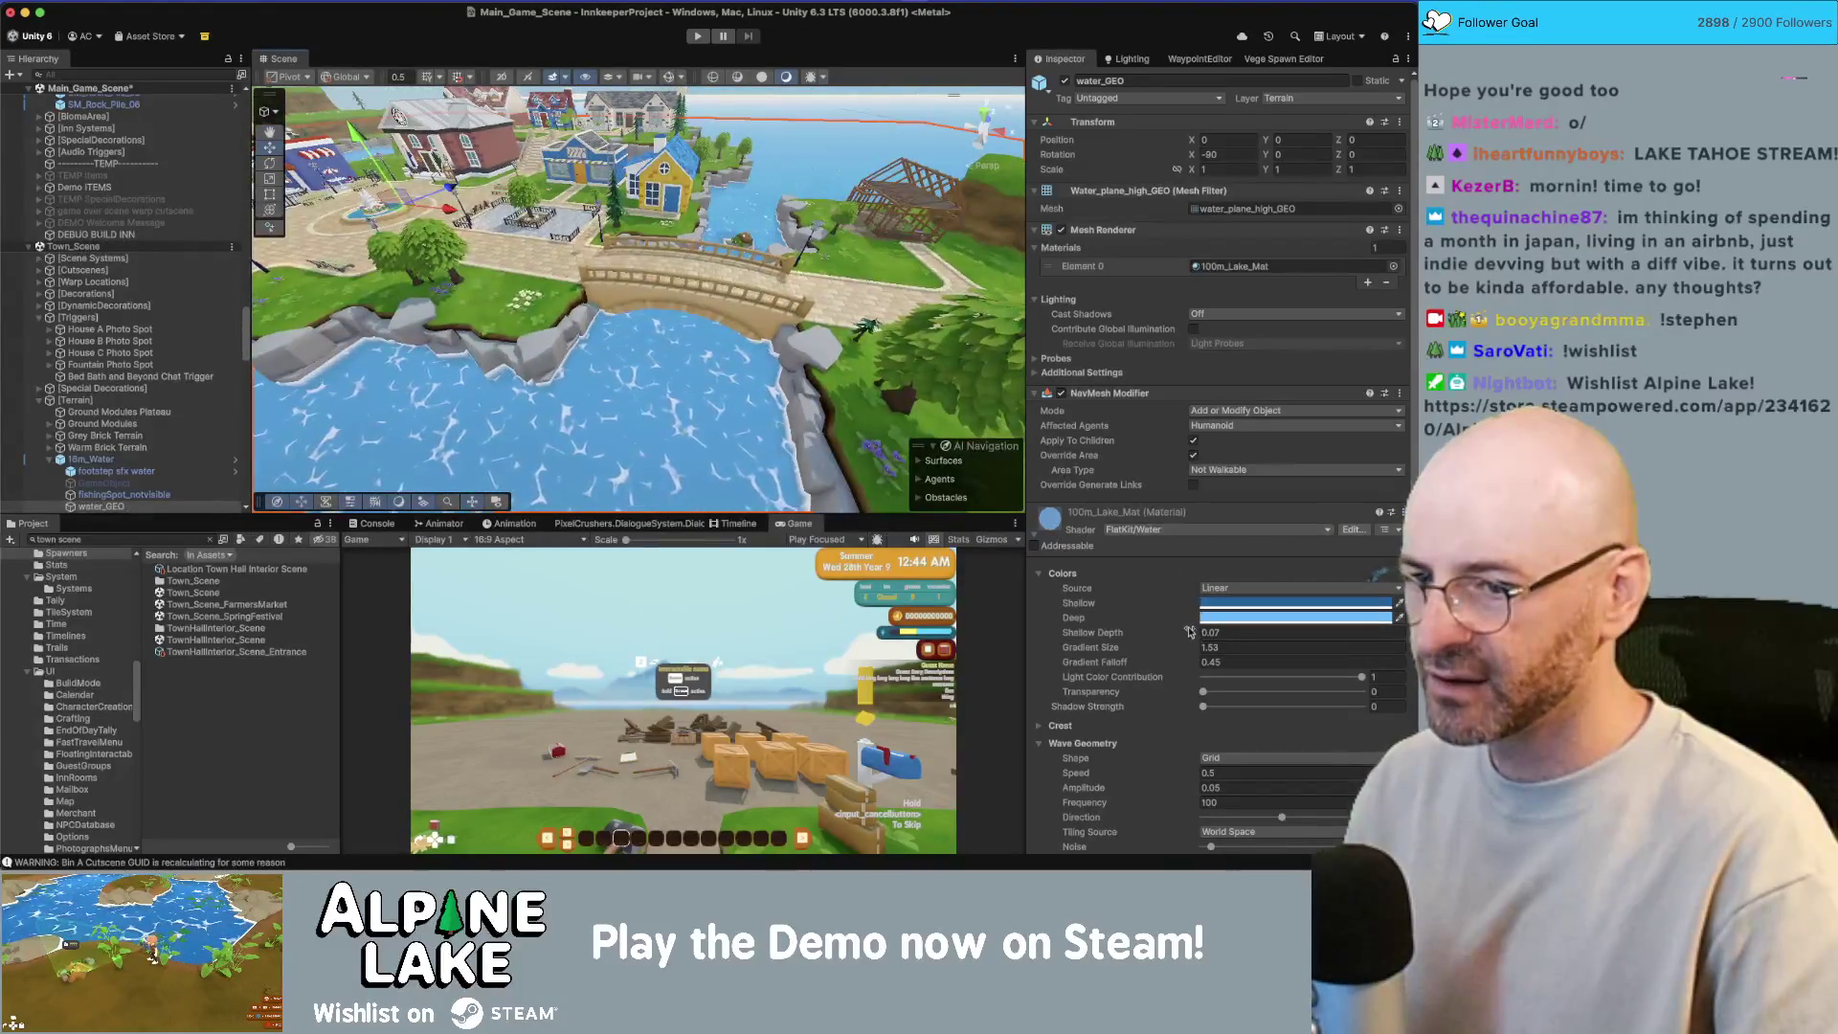
Step: Set the water's Gradient Size to 0.45 and Gradient Falloff to 1
{"action": "left_click_drag", "start_coordinate": [1187, 648], "coordinate": [1187, 651]}
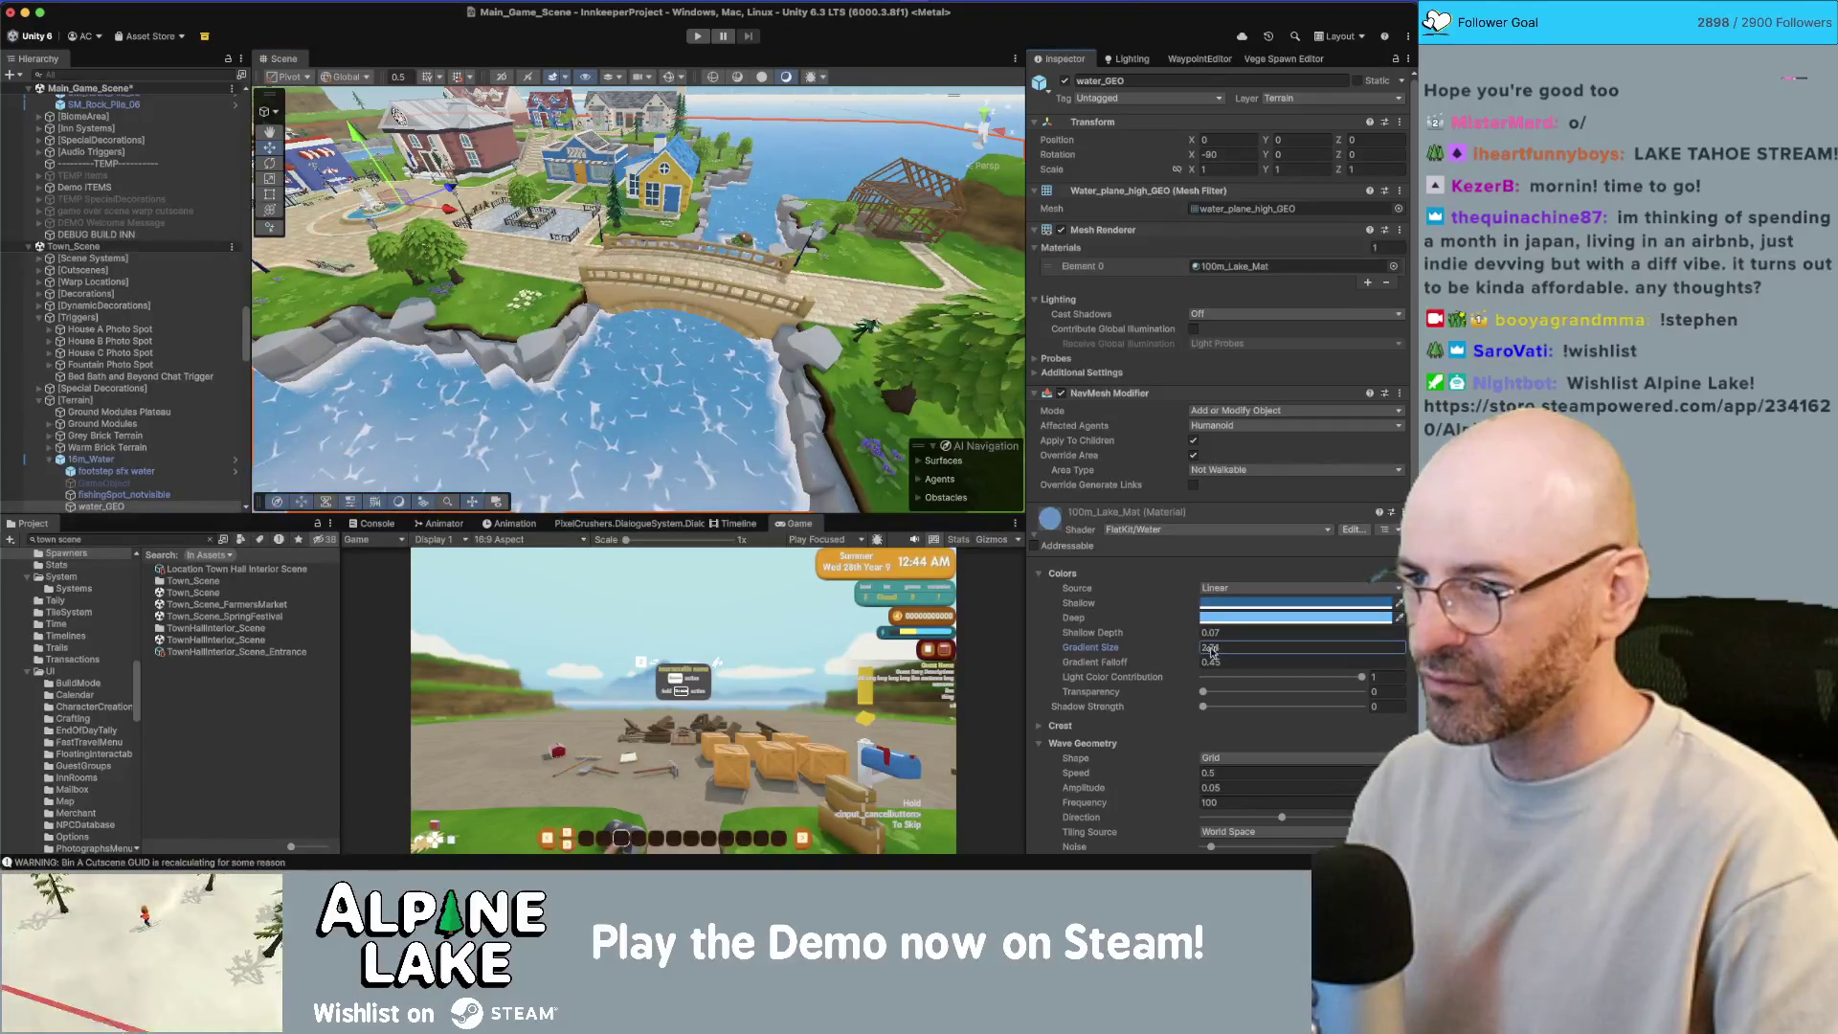
{"action": "type", "text": "0.45"}
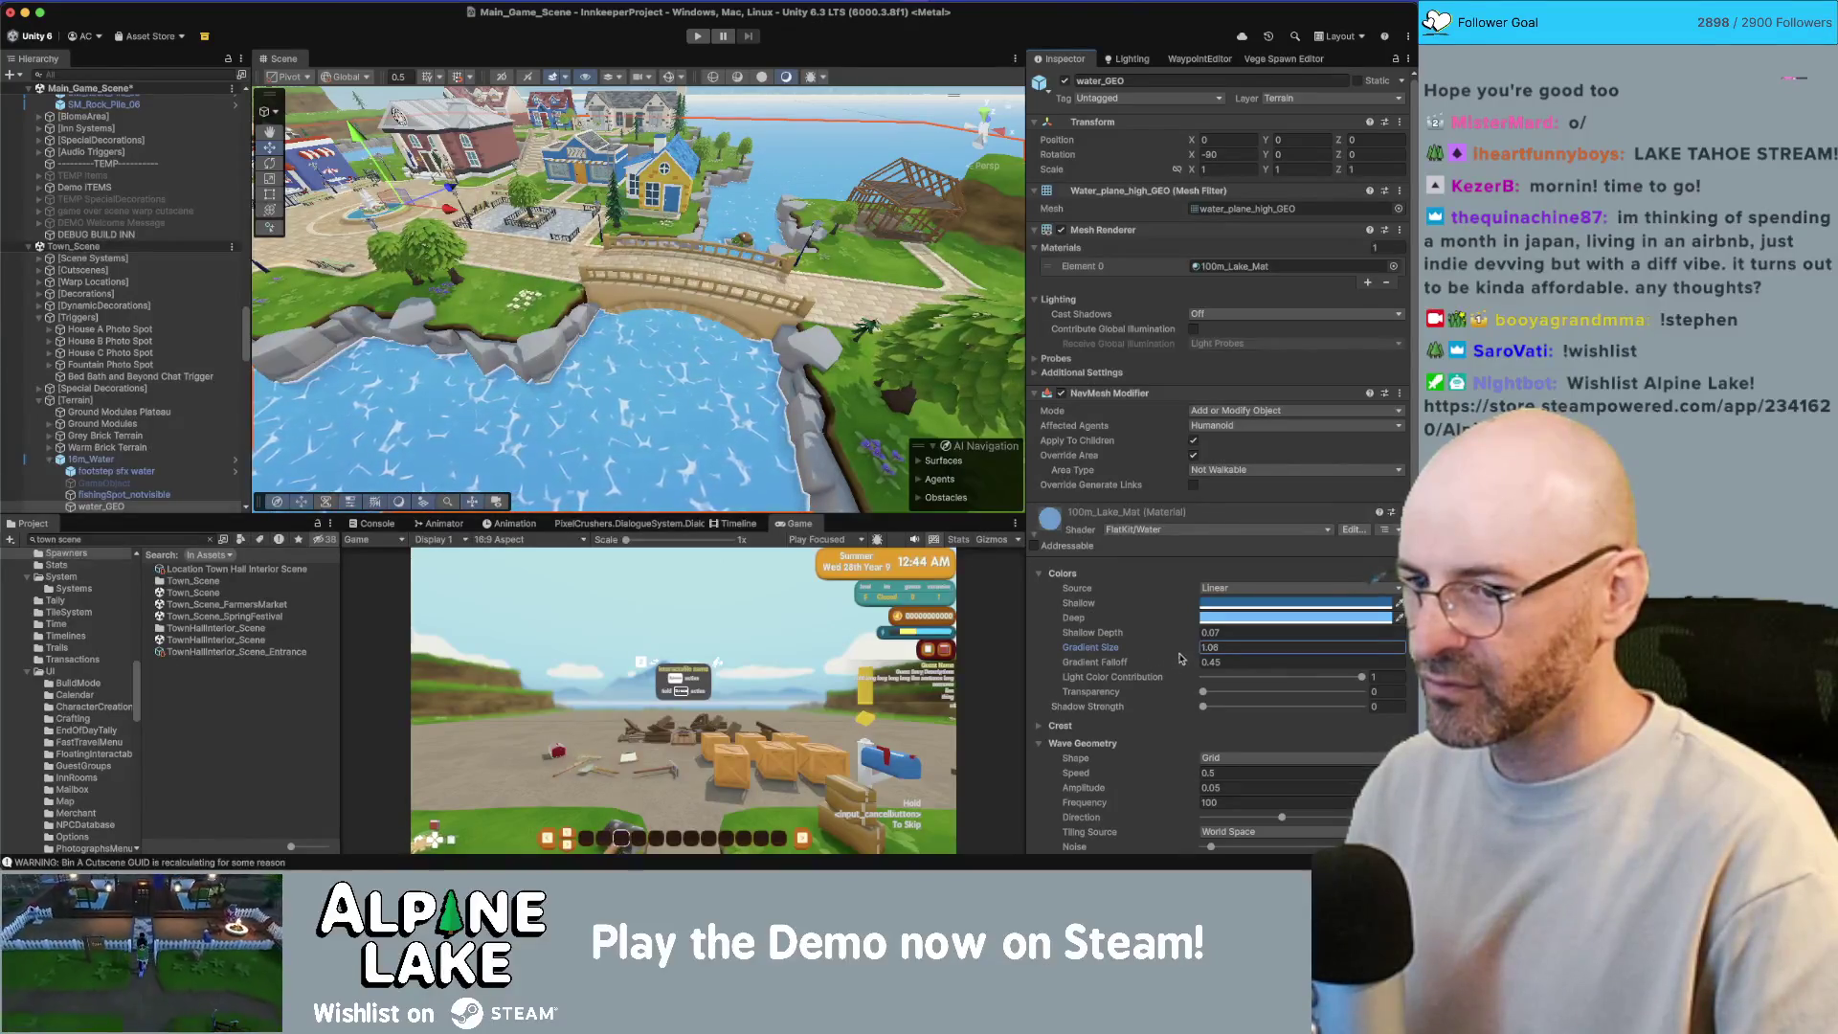
{"action": "left_click_drag", "start_coordinate": [1179, 667], "coordinate": [1173, 667]}
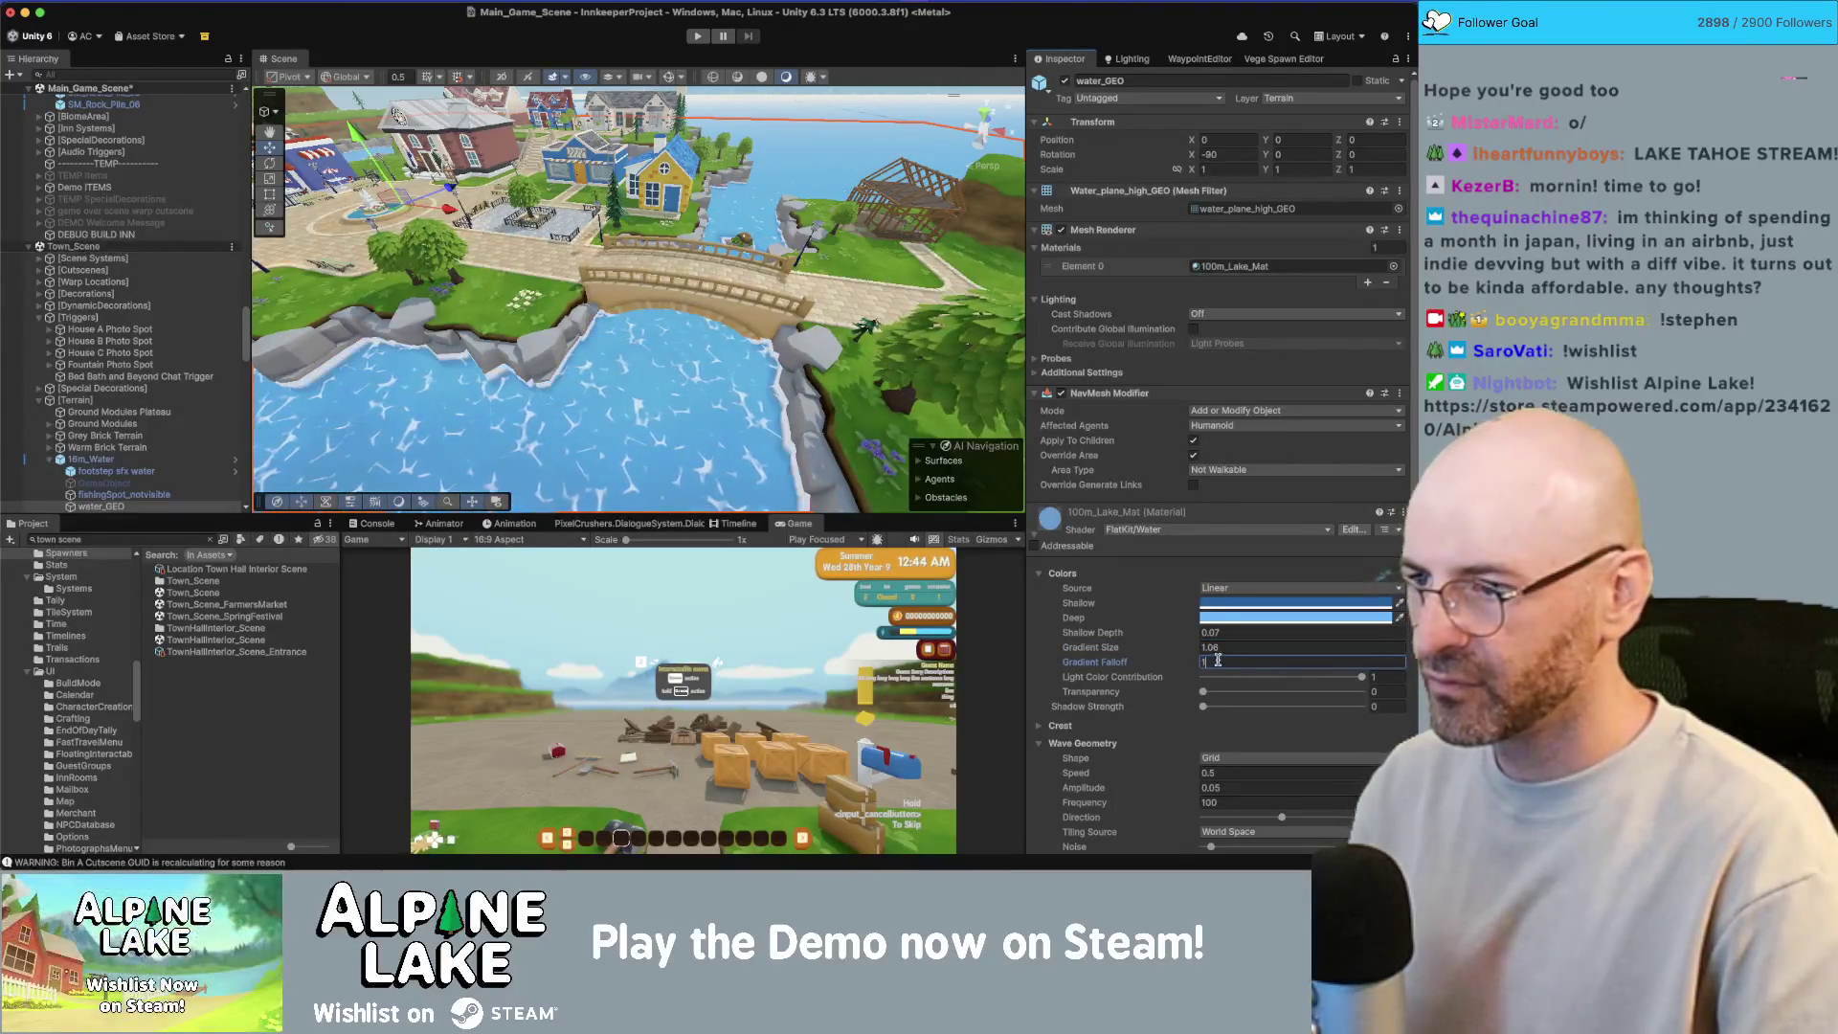
{"action": "type", "text": "1"}
{"action": "left_click_drag", "start_coordinate": [728, 335], "coordinate": [715, 364]}
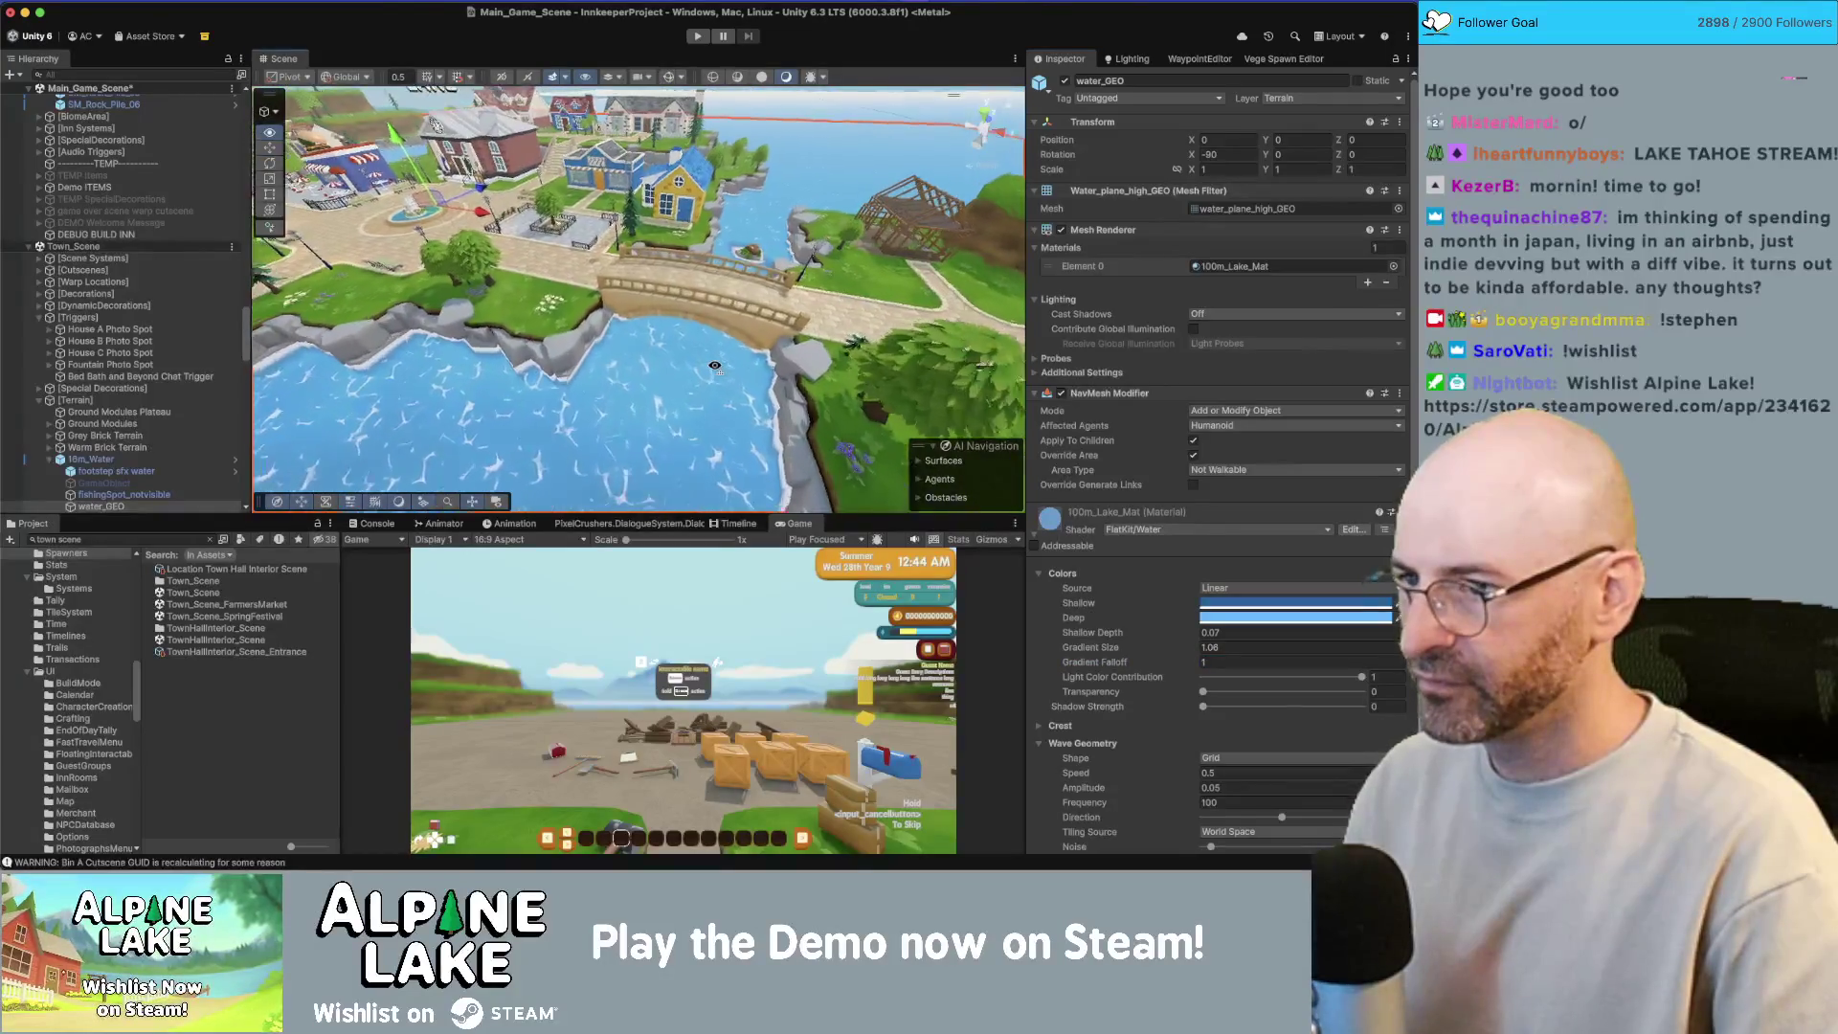
Step: Darken the lake's shallow water colour
{"action": "scroll", "coordinate": [715, 365], "scroll_direction": "up", "scroll_amount": 5}
{"action": "left_click", "coordinate": [1273, 621]}
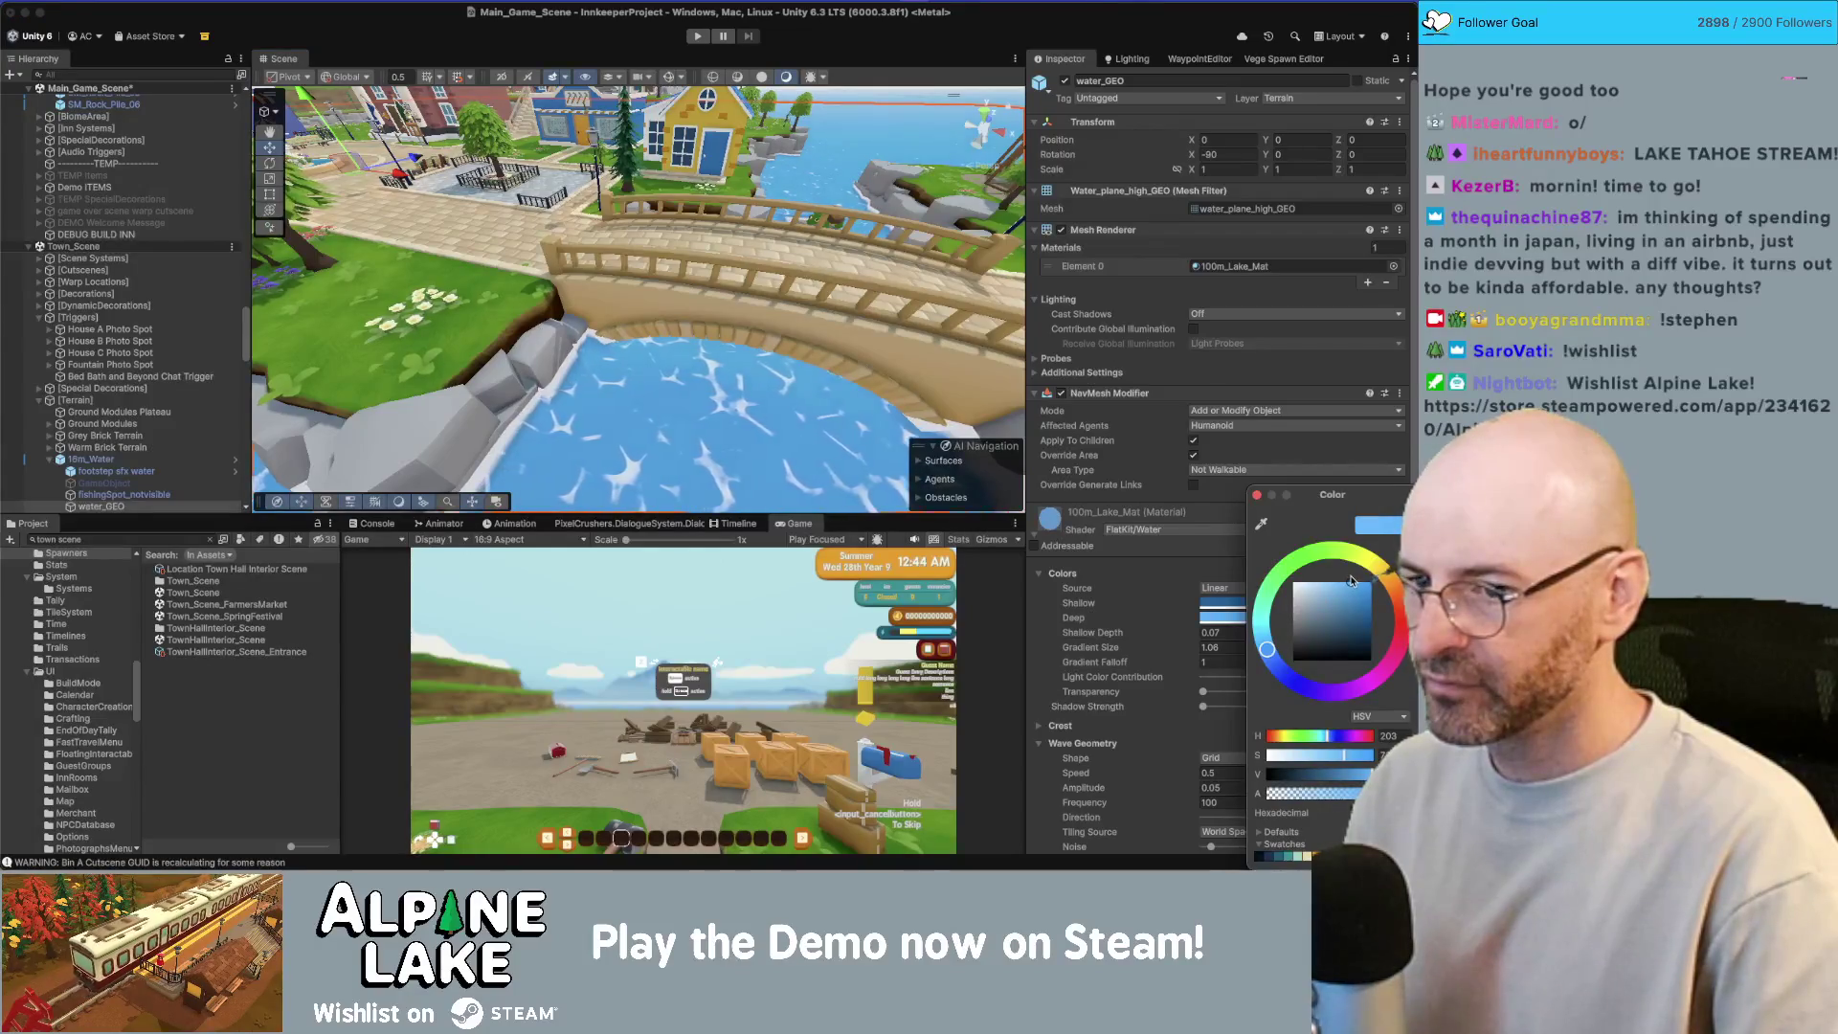
{"action": "scroll", "coordinate": [762, 403], "scroll_direction": "down", "scroll_amount": 5}
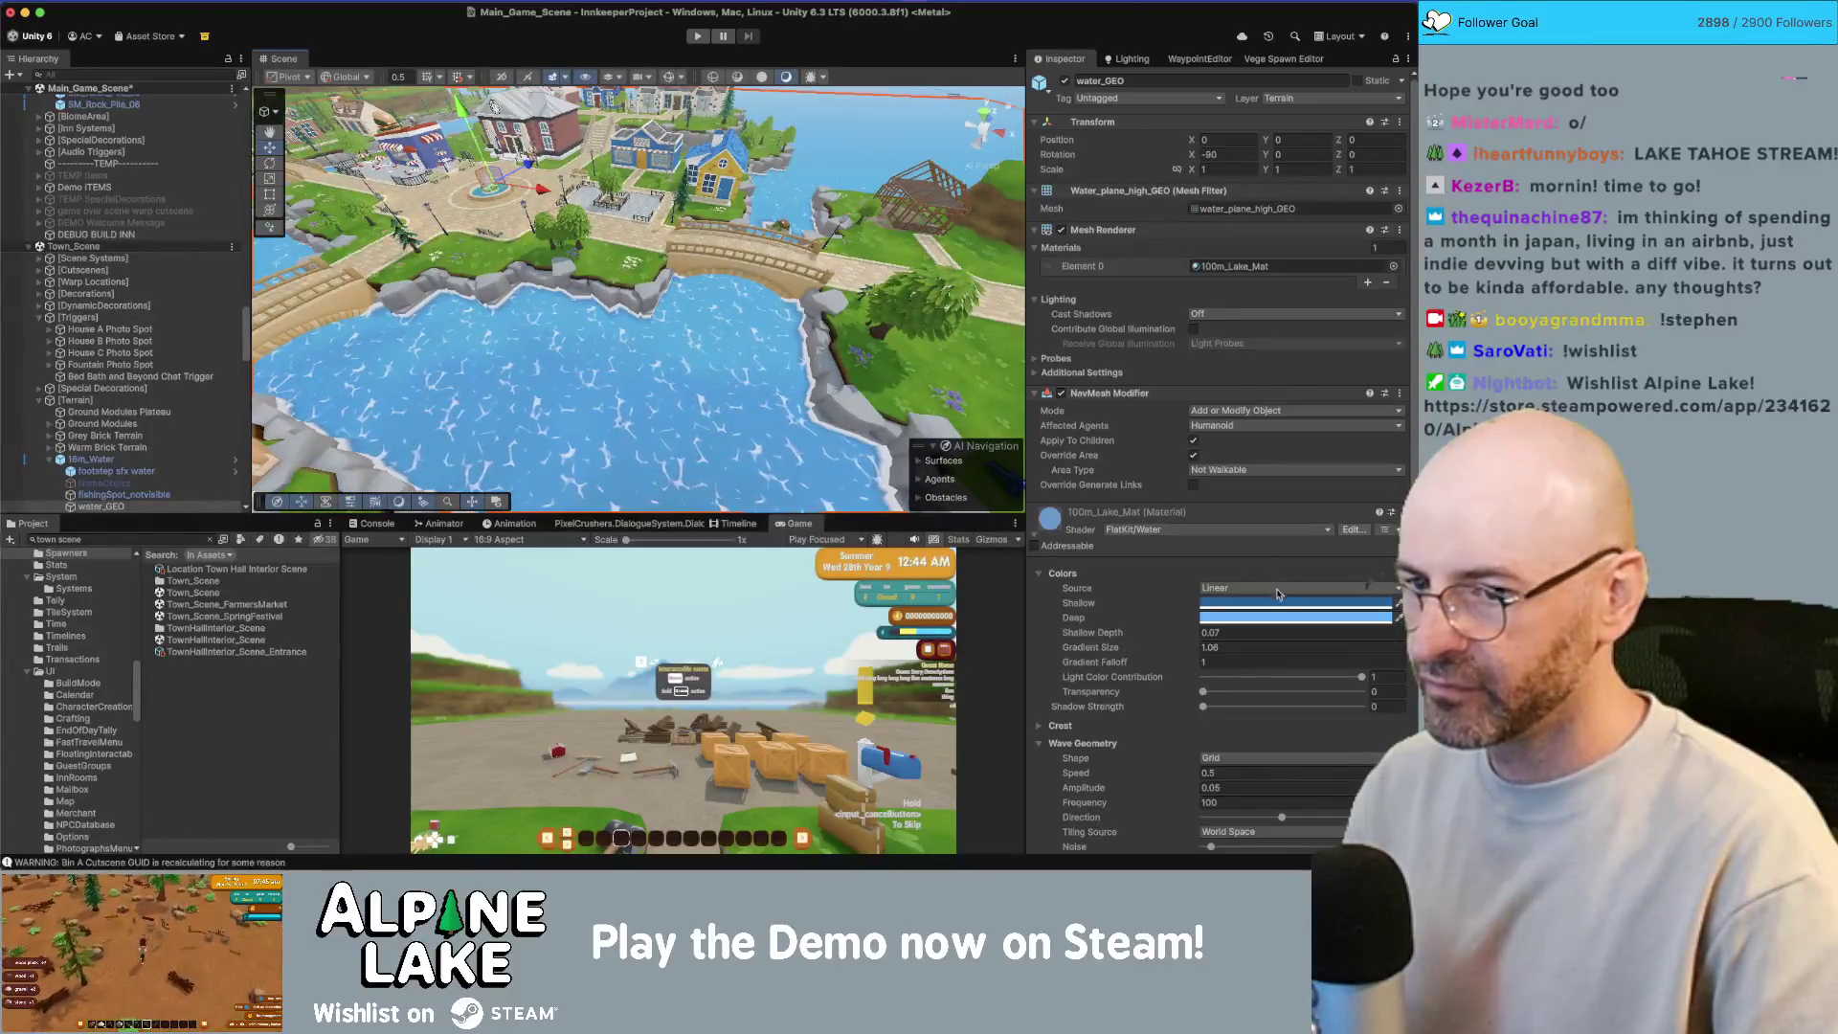
{"action": "left_click", "coordinate": [1279, 601]}
{"action": "mouse_move", "coordinate": [1358, 616]}
{"action": "left_mouse_down"}
{"action": "mouse_move", "coordinate": [1346, 627]}
{"action": "mouse_move", "coordinate": [1388, 627]}
{"action": "left_mouse_up"}
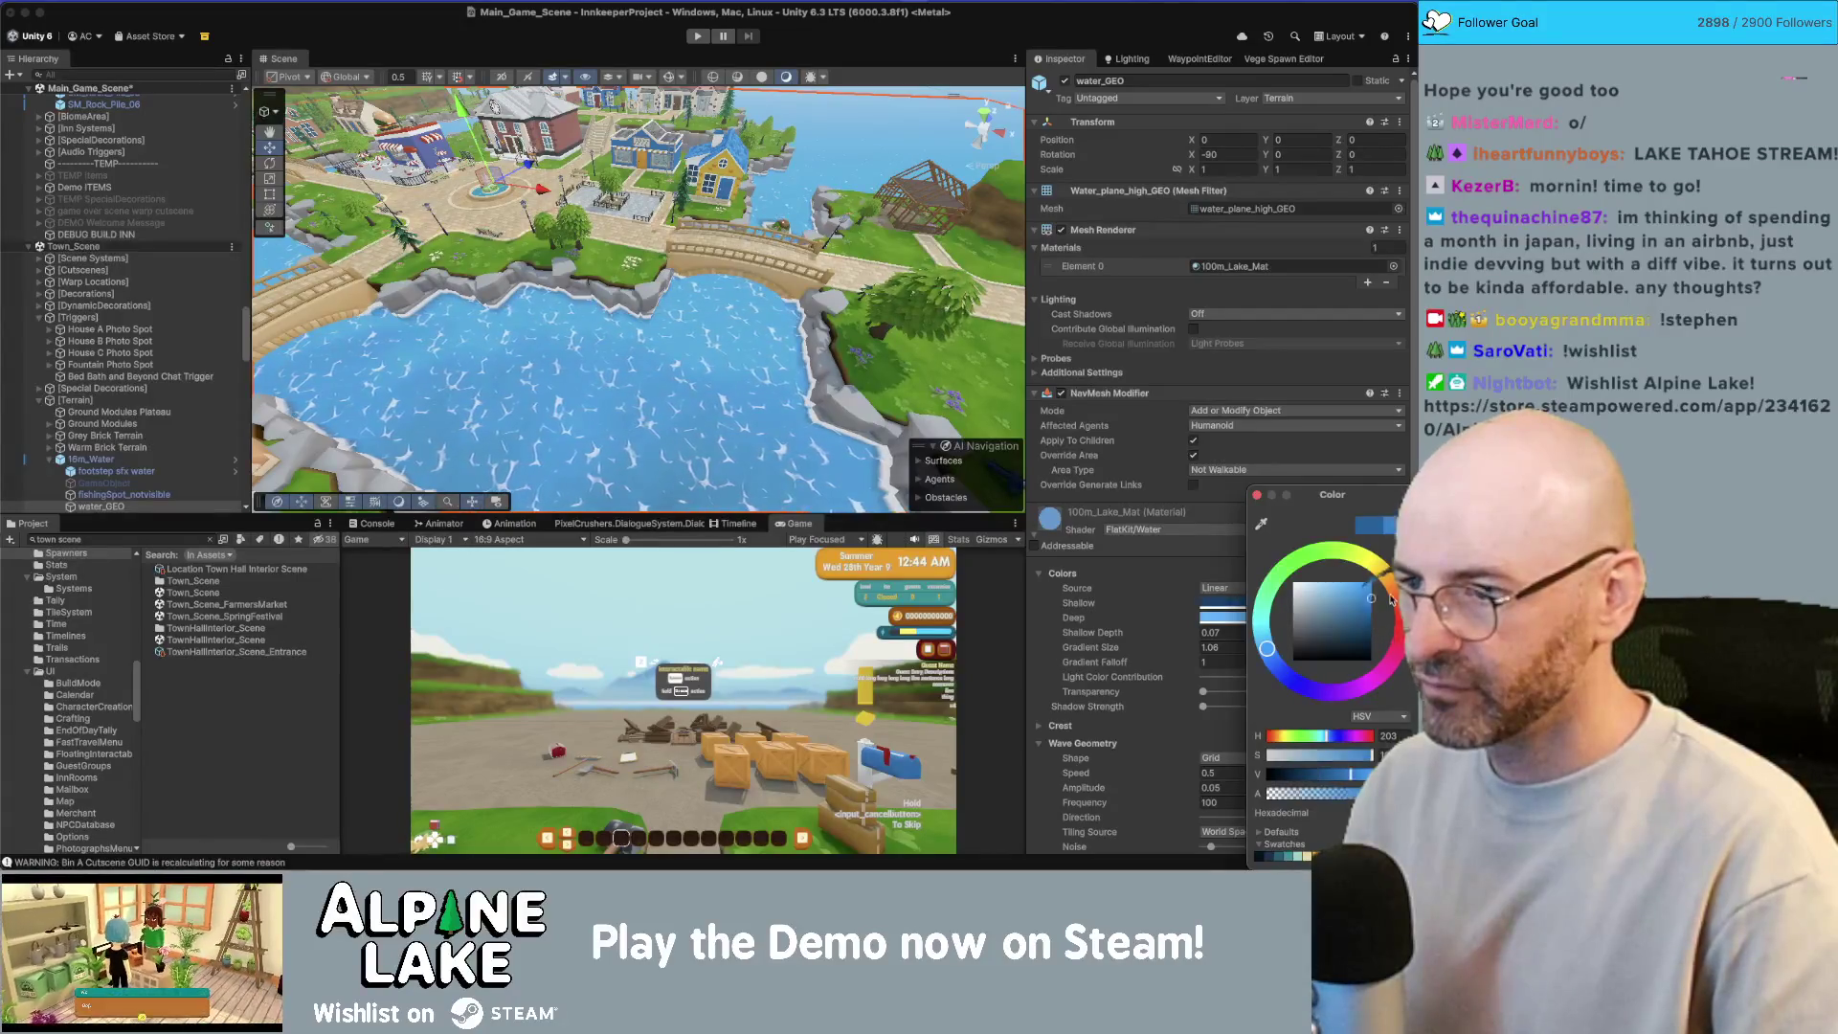
{"action": "left_click", "coordinate": [1257, 495]}
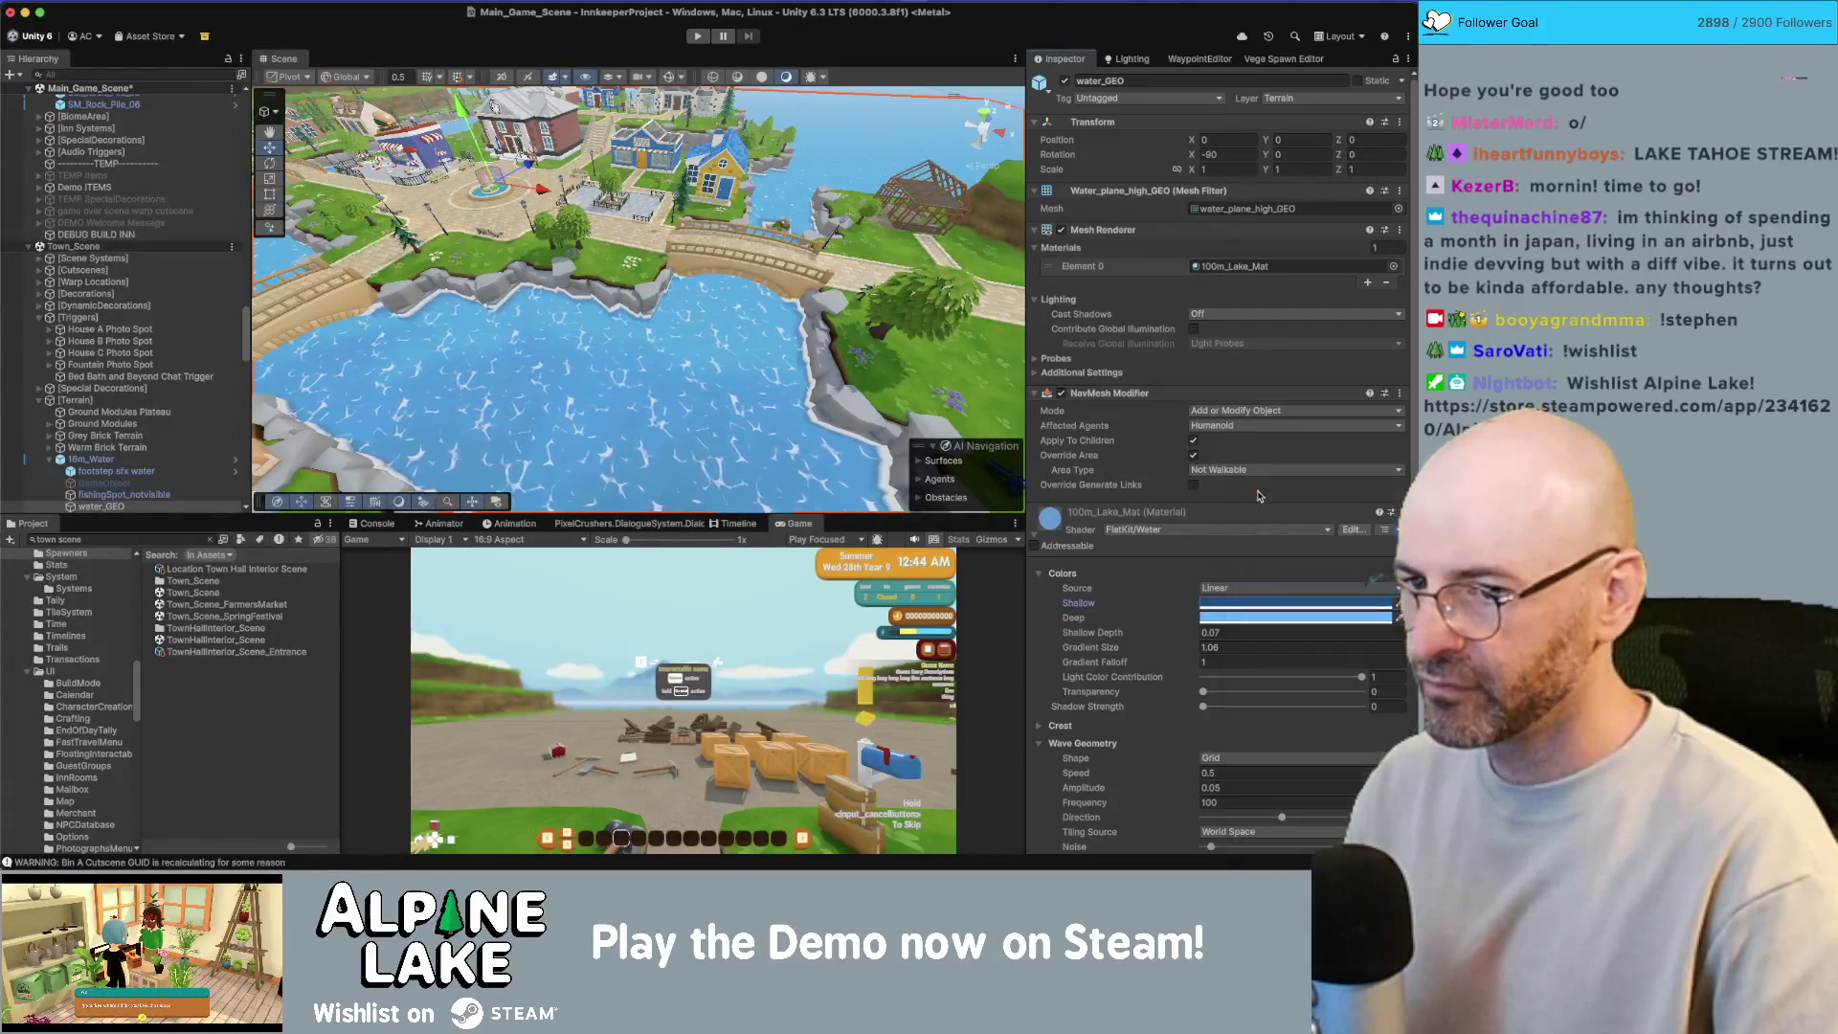
Step: Raise Gradient Size to 1.43 and collapse the Wave Geometry section
{"action": "left_click", "coordinate": [1180, 650]}
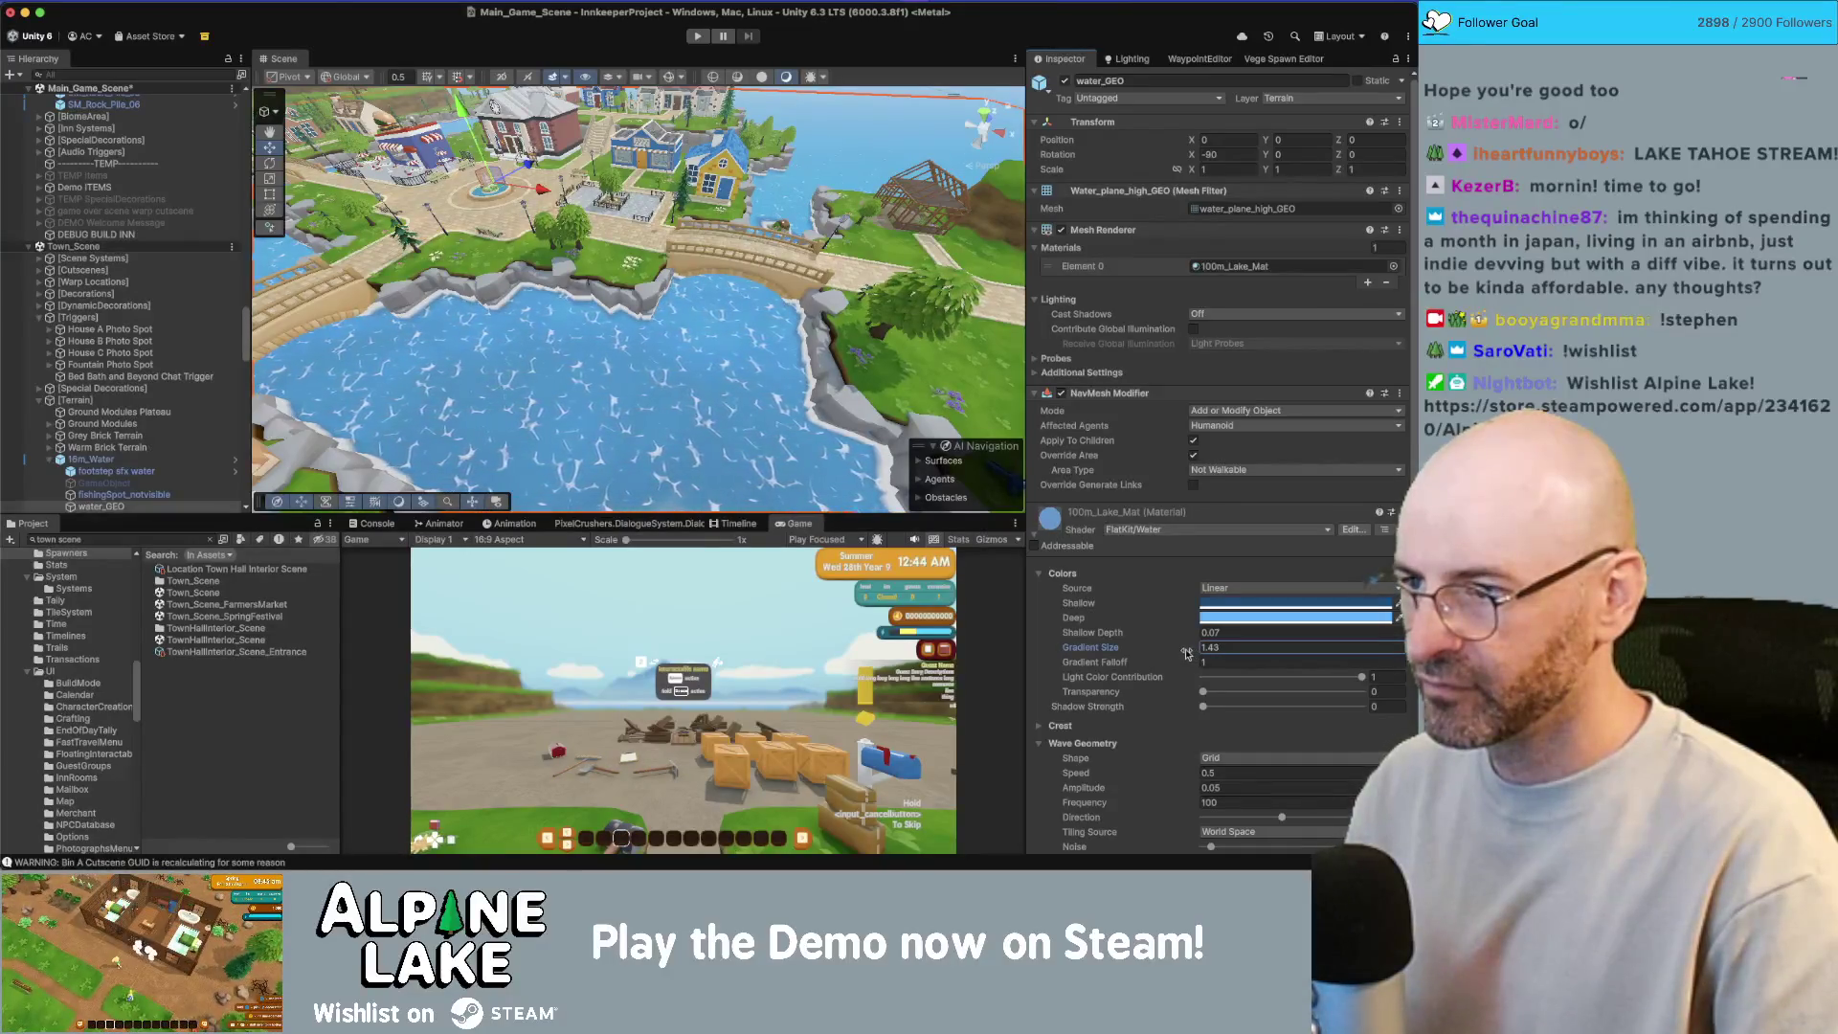
{"action": "left_click_drag", "start_coordinate": [855, 470], "coordinate": [871, 493]}
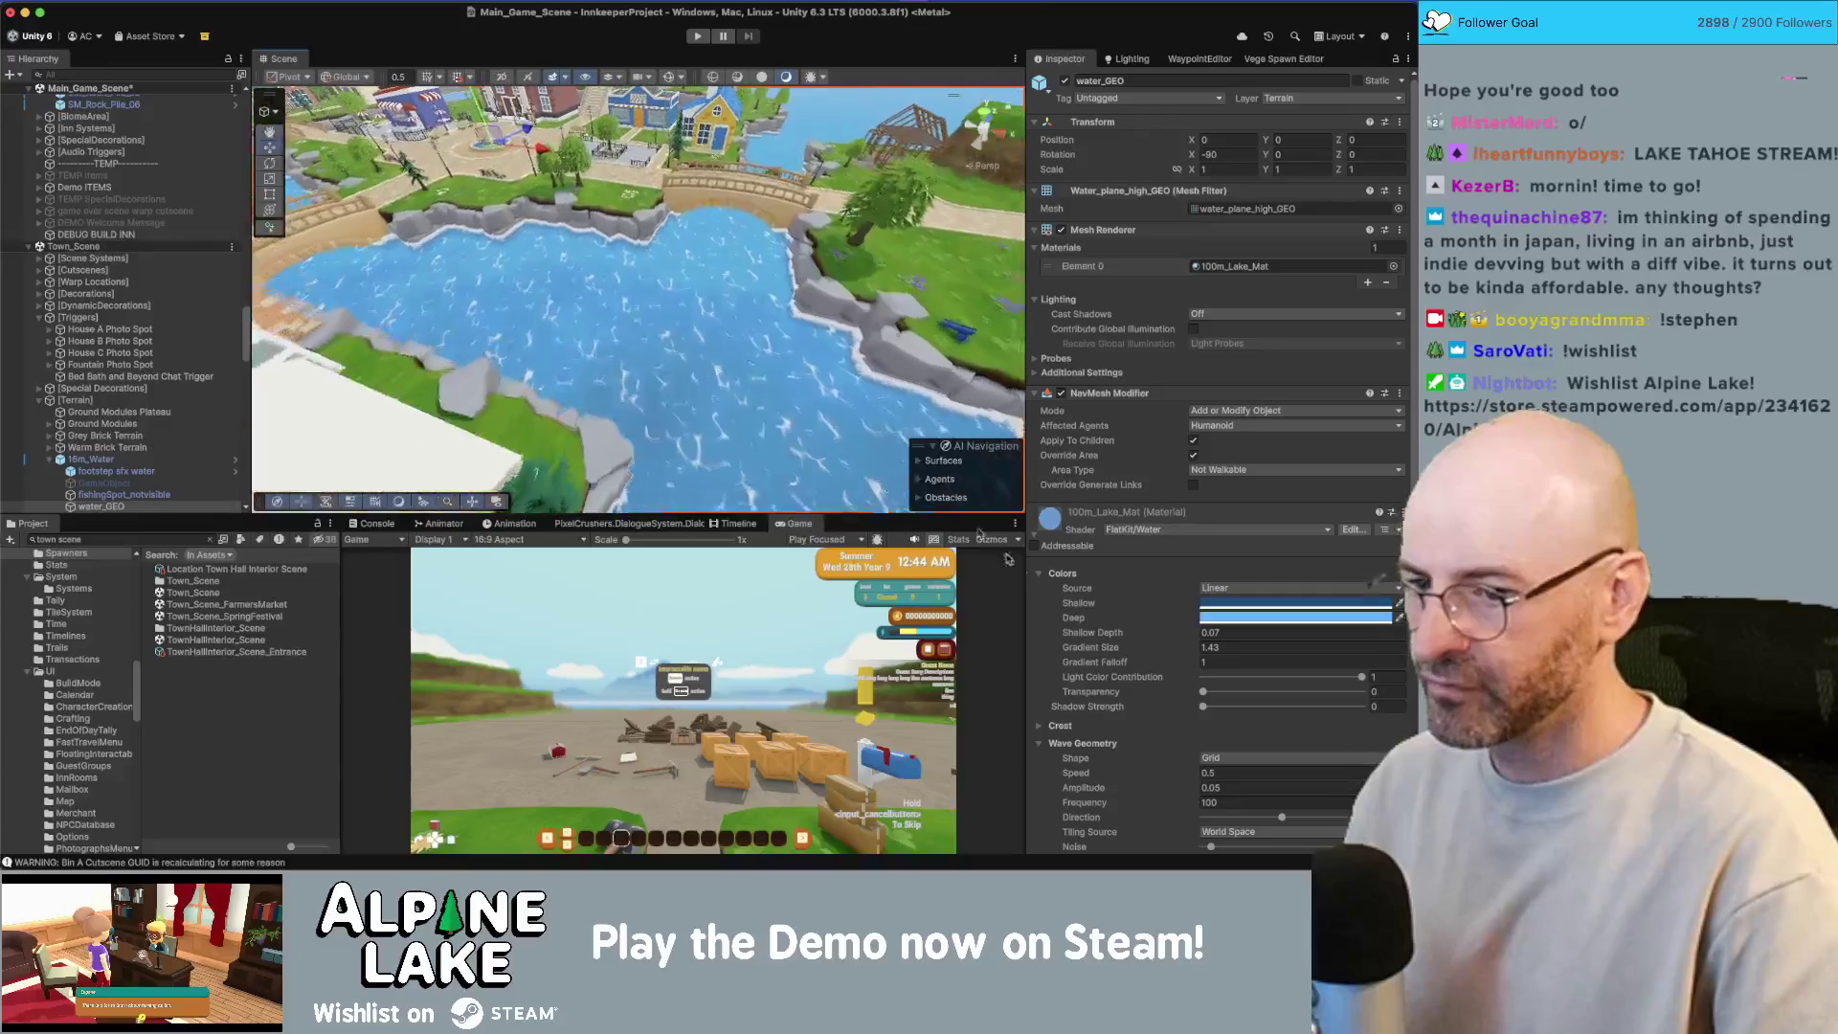
{"action": "scroll", "coordinate": [1170, 738], "scroll_direction": "down", "scroll_amount": 1}
{"action": "scroll", "coordinate": [1170, 738], "scroll_direction": "down", "scroll_amount": 3}
{"action": "left_click", "coordinate": [1034, 662]}
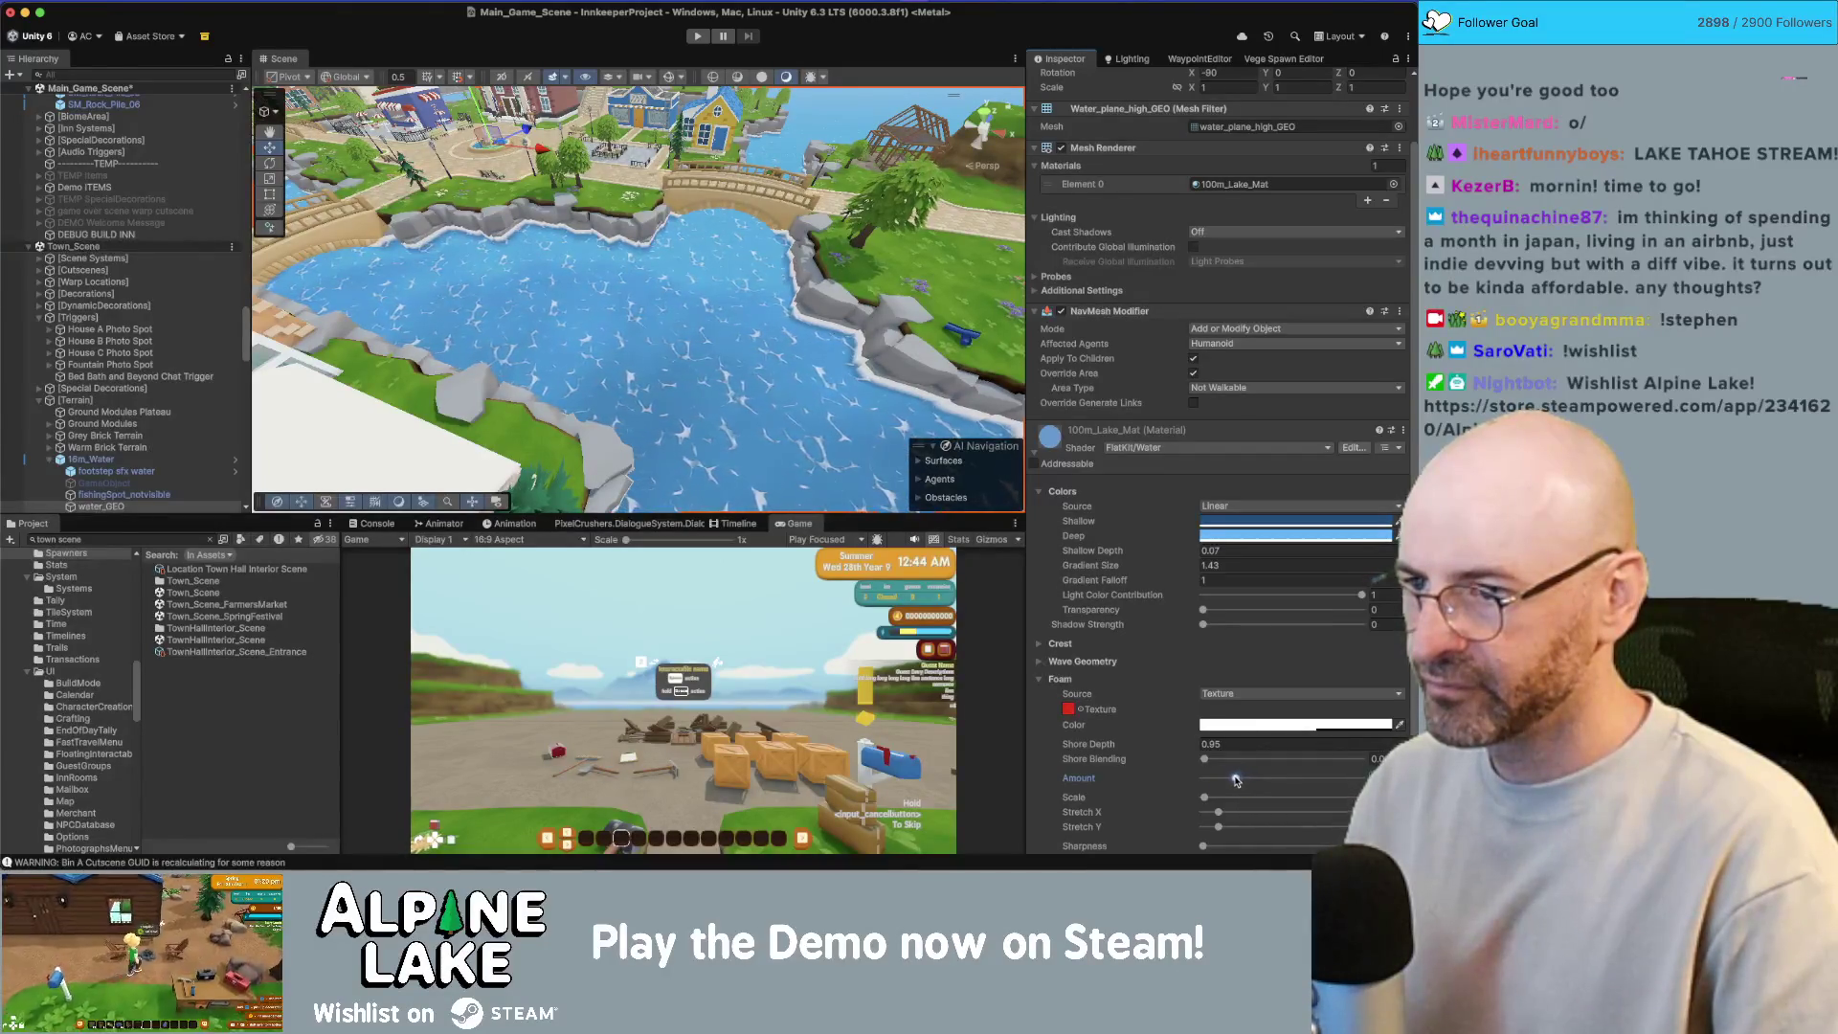
Step: Try a higher foam amount, undo back to 0.74, and check the shore foam
{"action": "left_click_drag", "start_coordinate": [1235, 780], "coordinate": [1272, 782]}
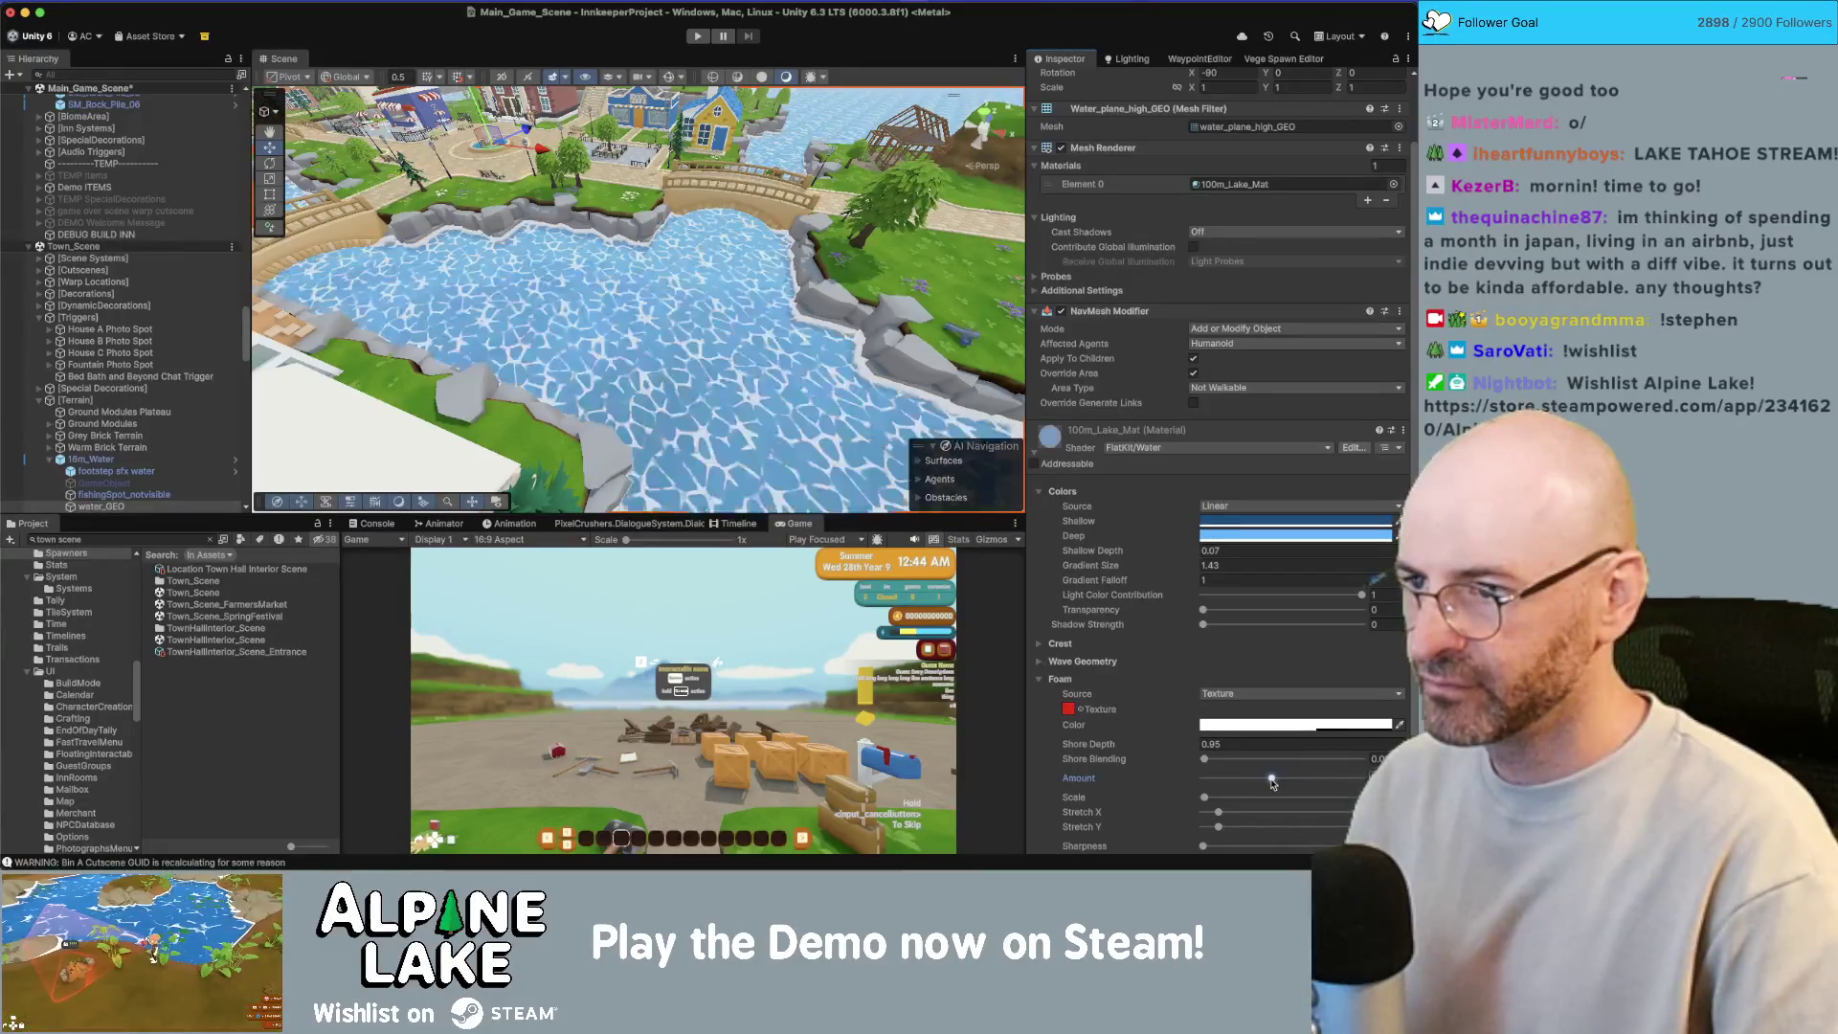
{"action": "key", "text": "super+z"}
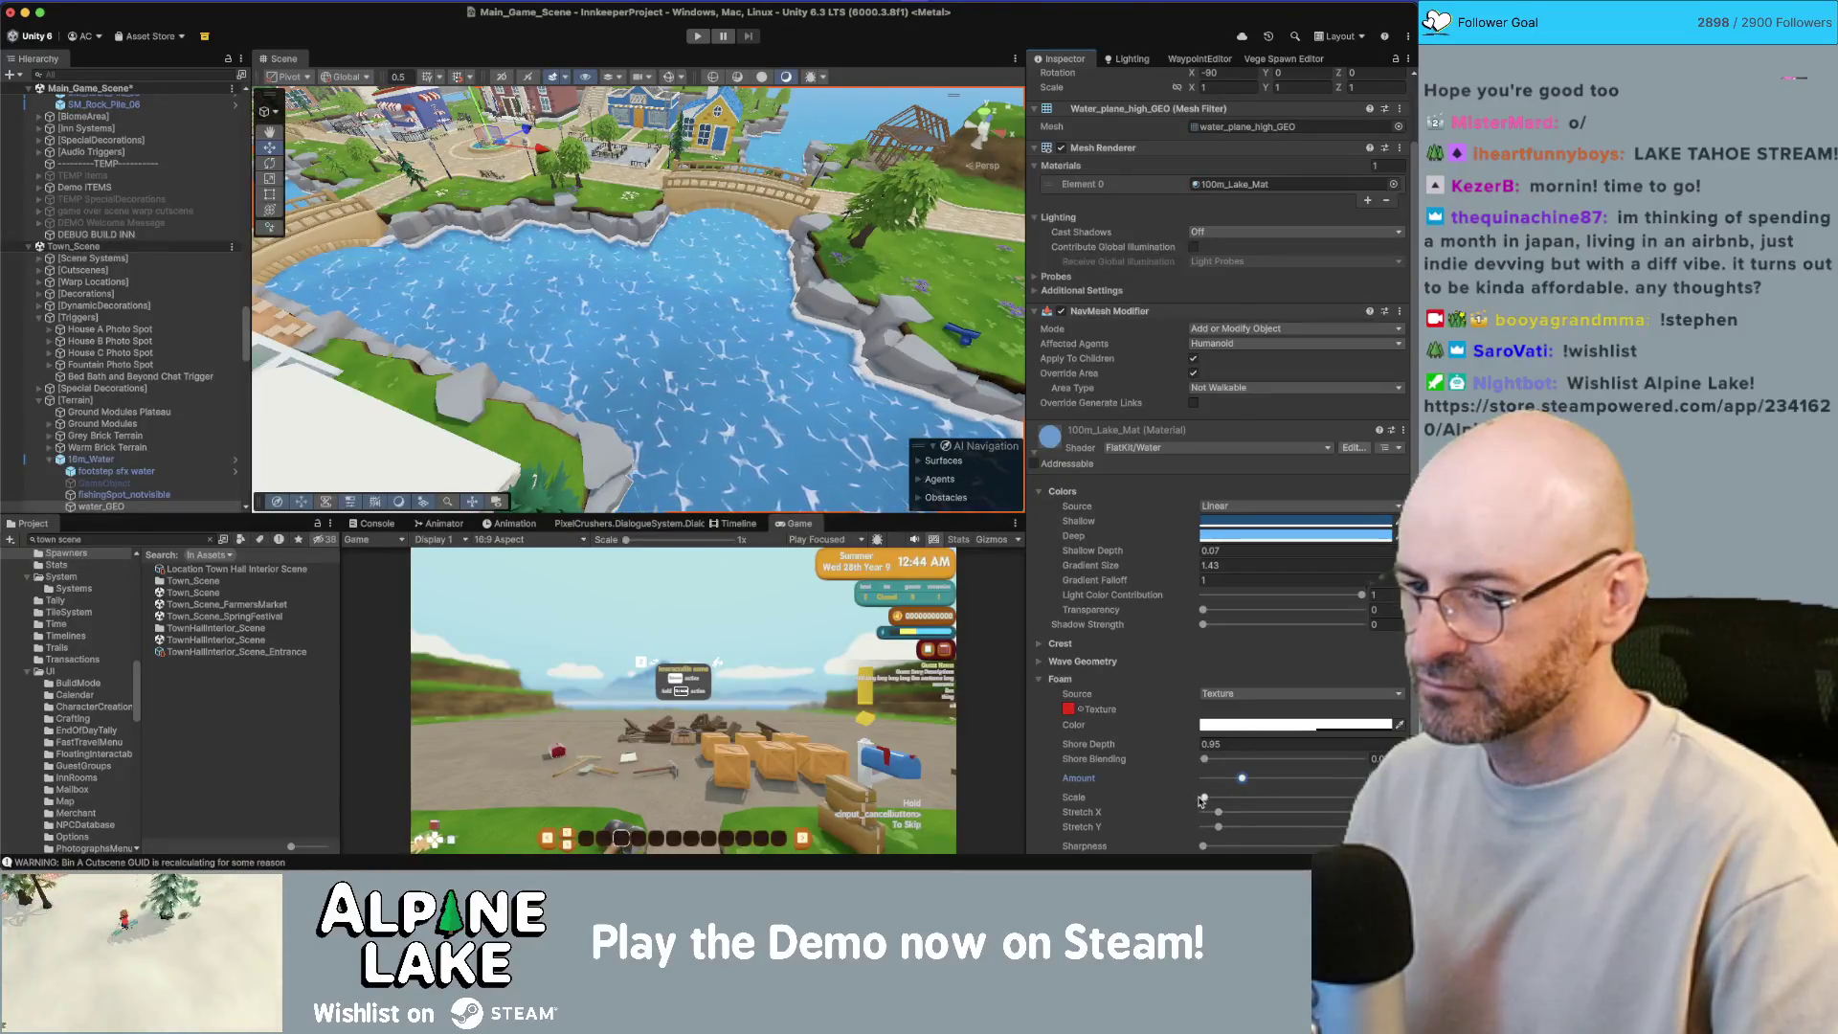
{"action": "scroll", "coordinate": [1201, 801], "scroll_direction": "down", "scroll_amount": 2}
{"action": "mouse_move", "coordinate": [709, 402]}
{"action": "left_mouse_down"}
{"action": "mouse_move", "coordinate": [1019, 363]}
{"action": "mouse_move", "coordinate": [740, 391]}
{"action": "left_mouse_up"}
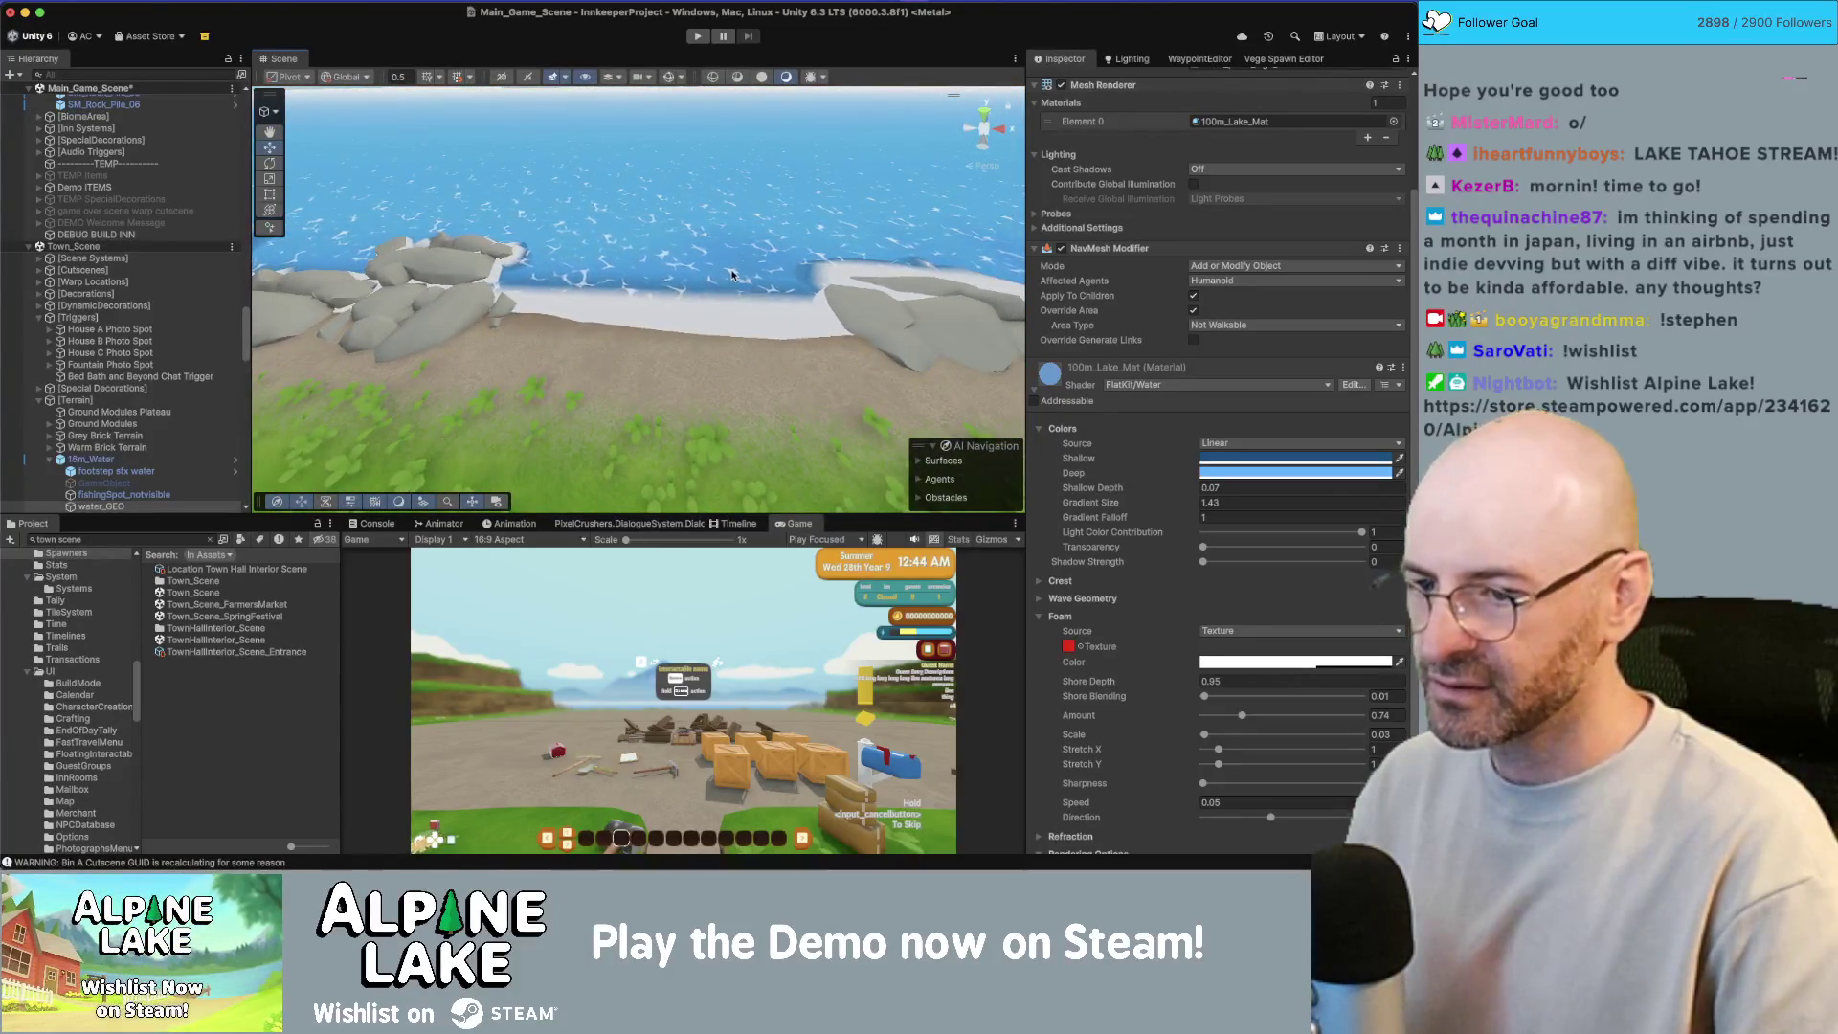
{"action": "mouse_move", "coordinate": [738, 280]}
{"action": "left_mouse_down"}
{"action": "mouse_move", "coordinate": [493, 211]}
{"action": "mouse_move", "coordinate": [691, 280]}
{"action": "left_mouse_up"}
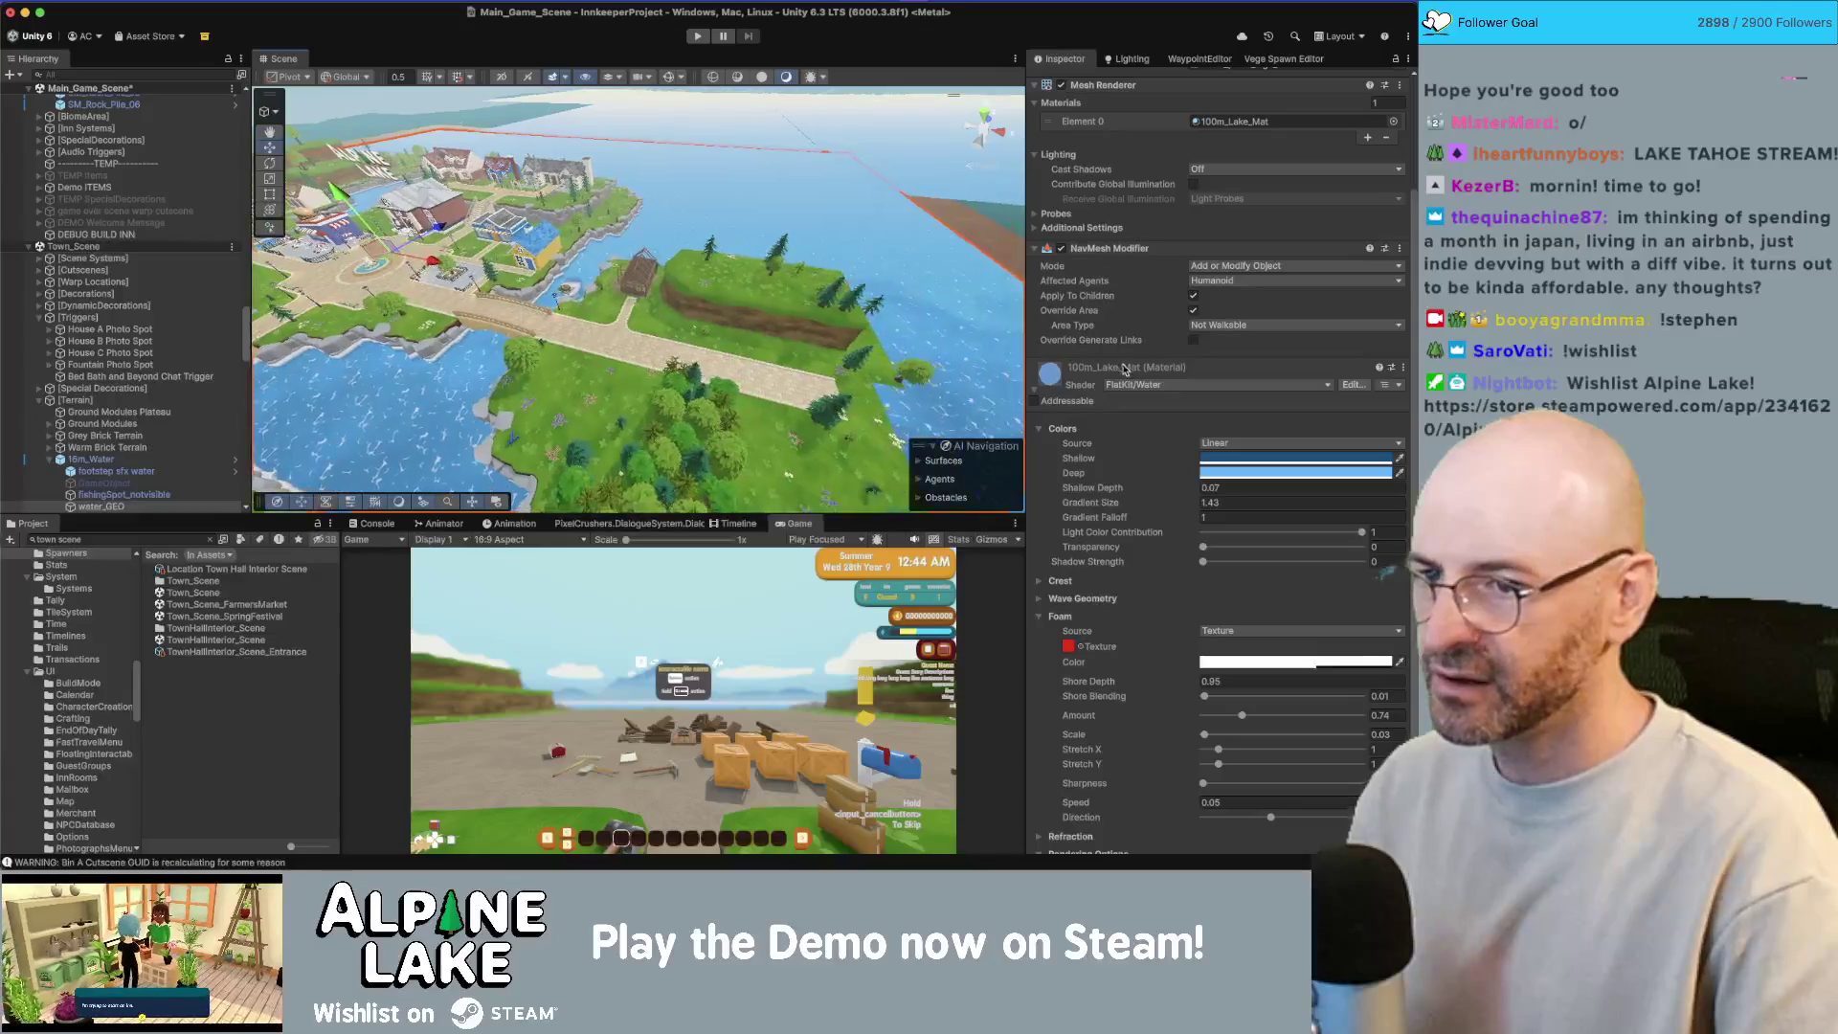
Step: Duplicate 100m_Lake_Mat and name the copy Town_Lake_Mat
{"action": "right_click", "coordinate": [1128, 372]}
{"action": "left_click", "coordinate": [1176, 452]}
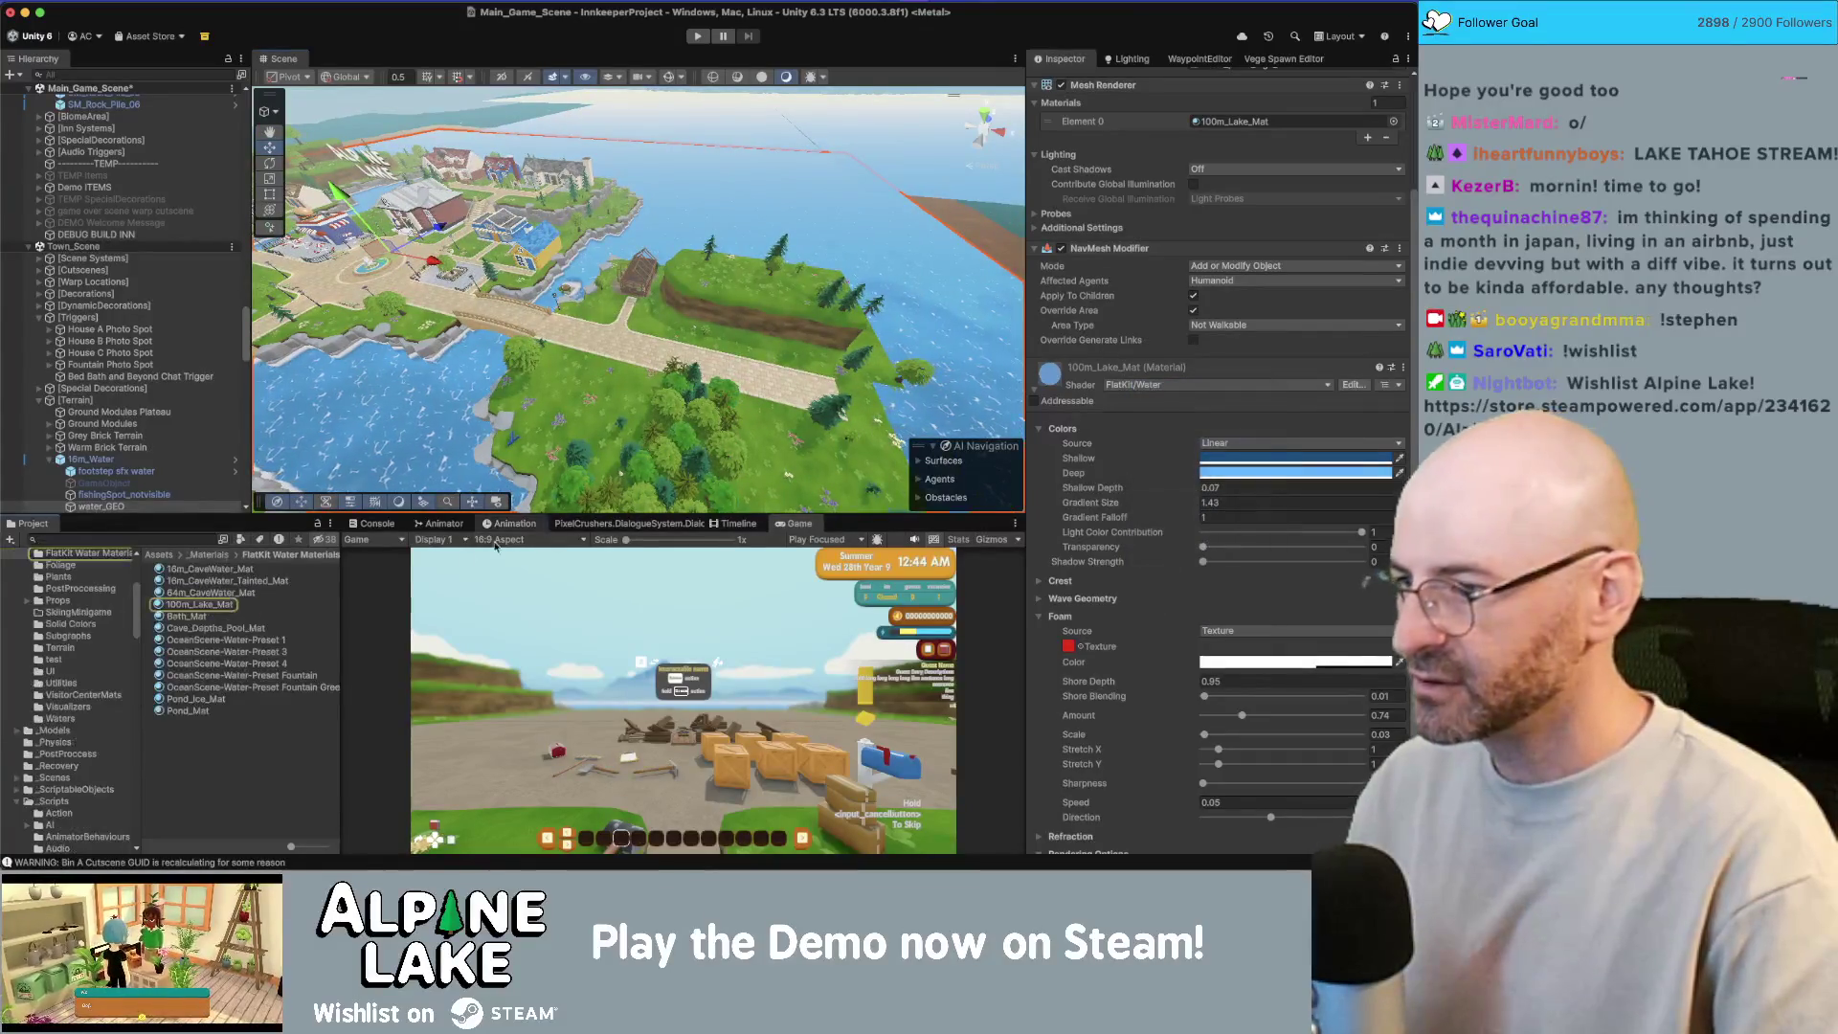
{"action": "key", "text": "BackSpace"}
{"action": "key", "text": "BackSpace"}
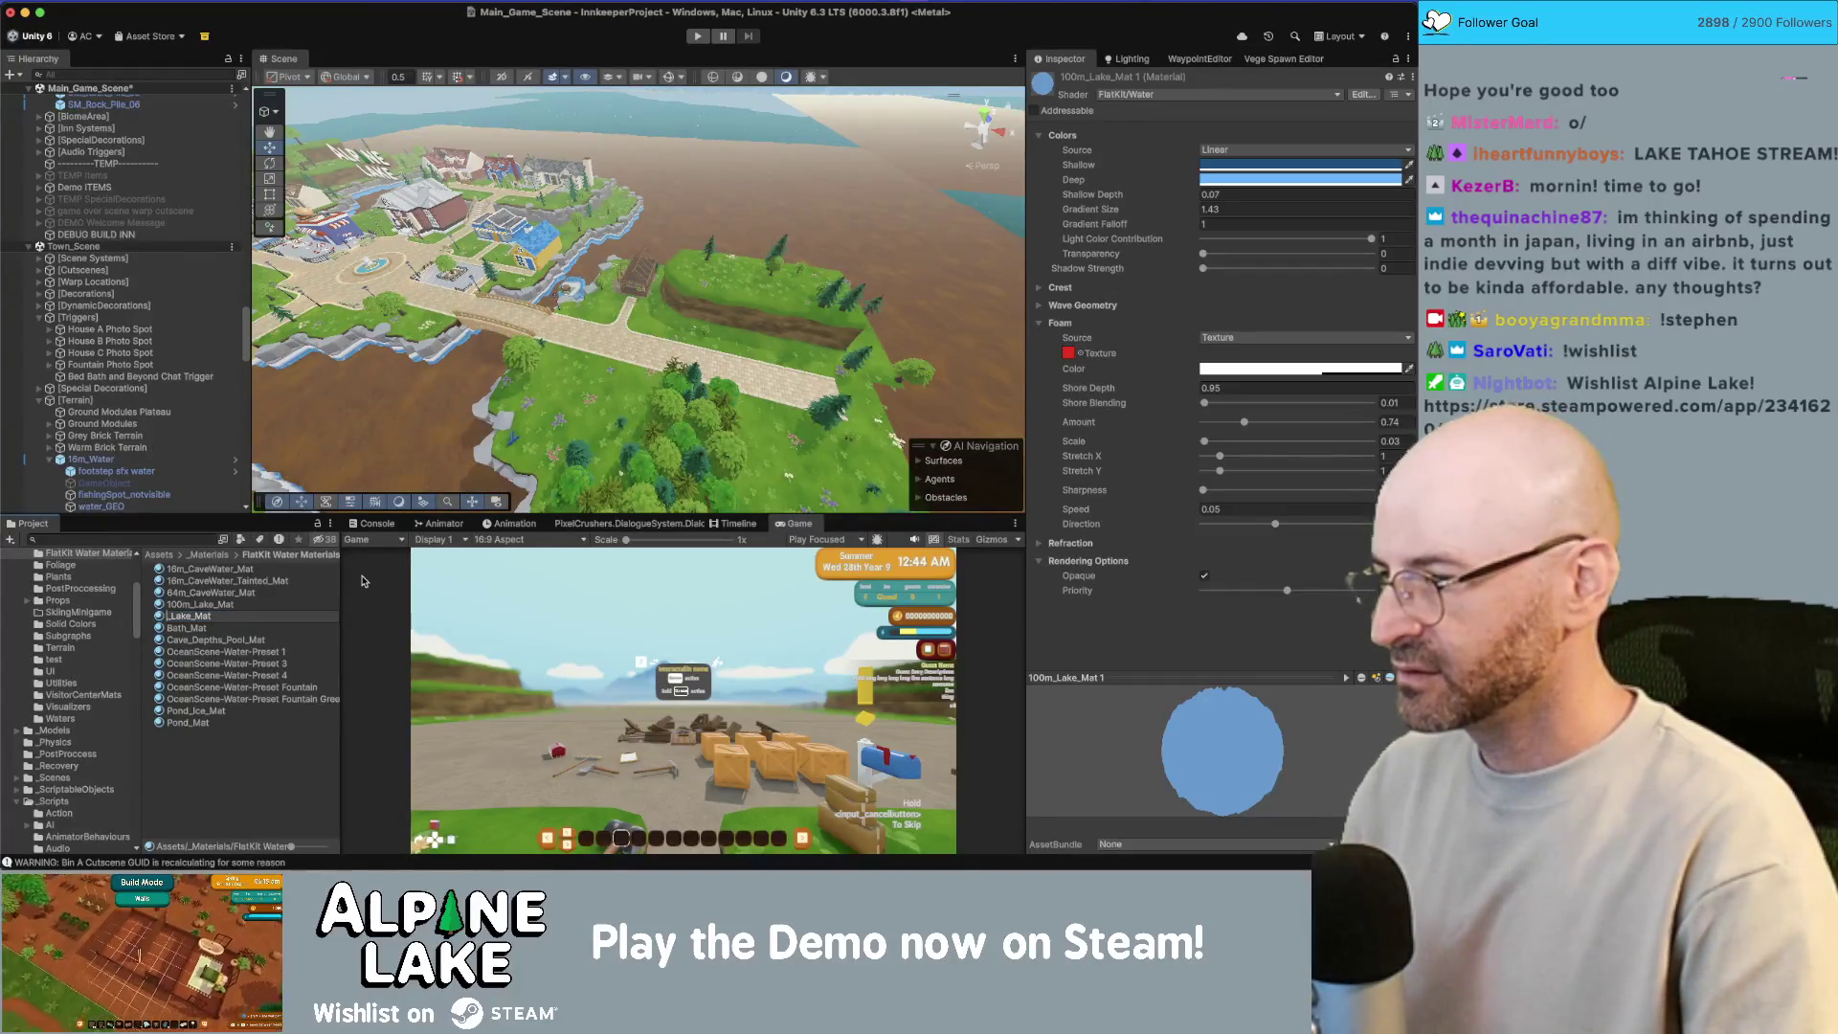
{"action": "type", "text": "Town_"}
{"action": "key", "text": "Return"}
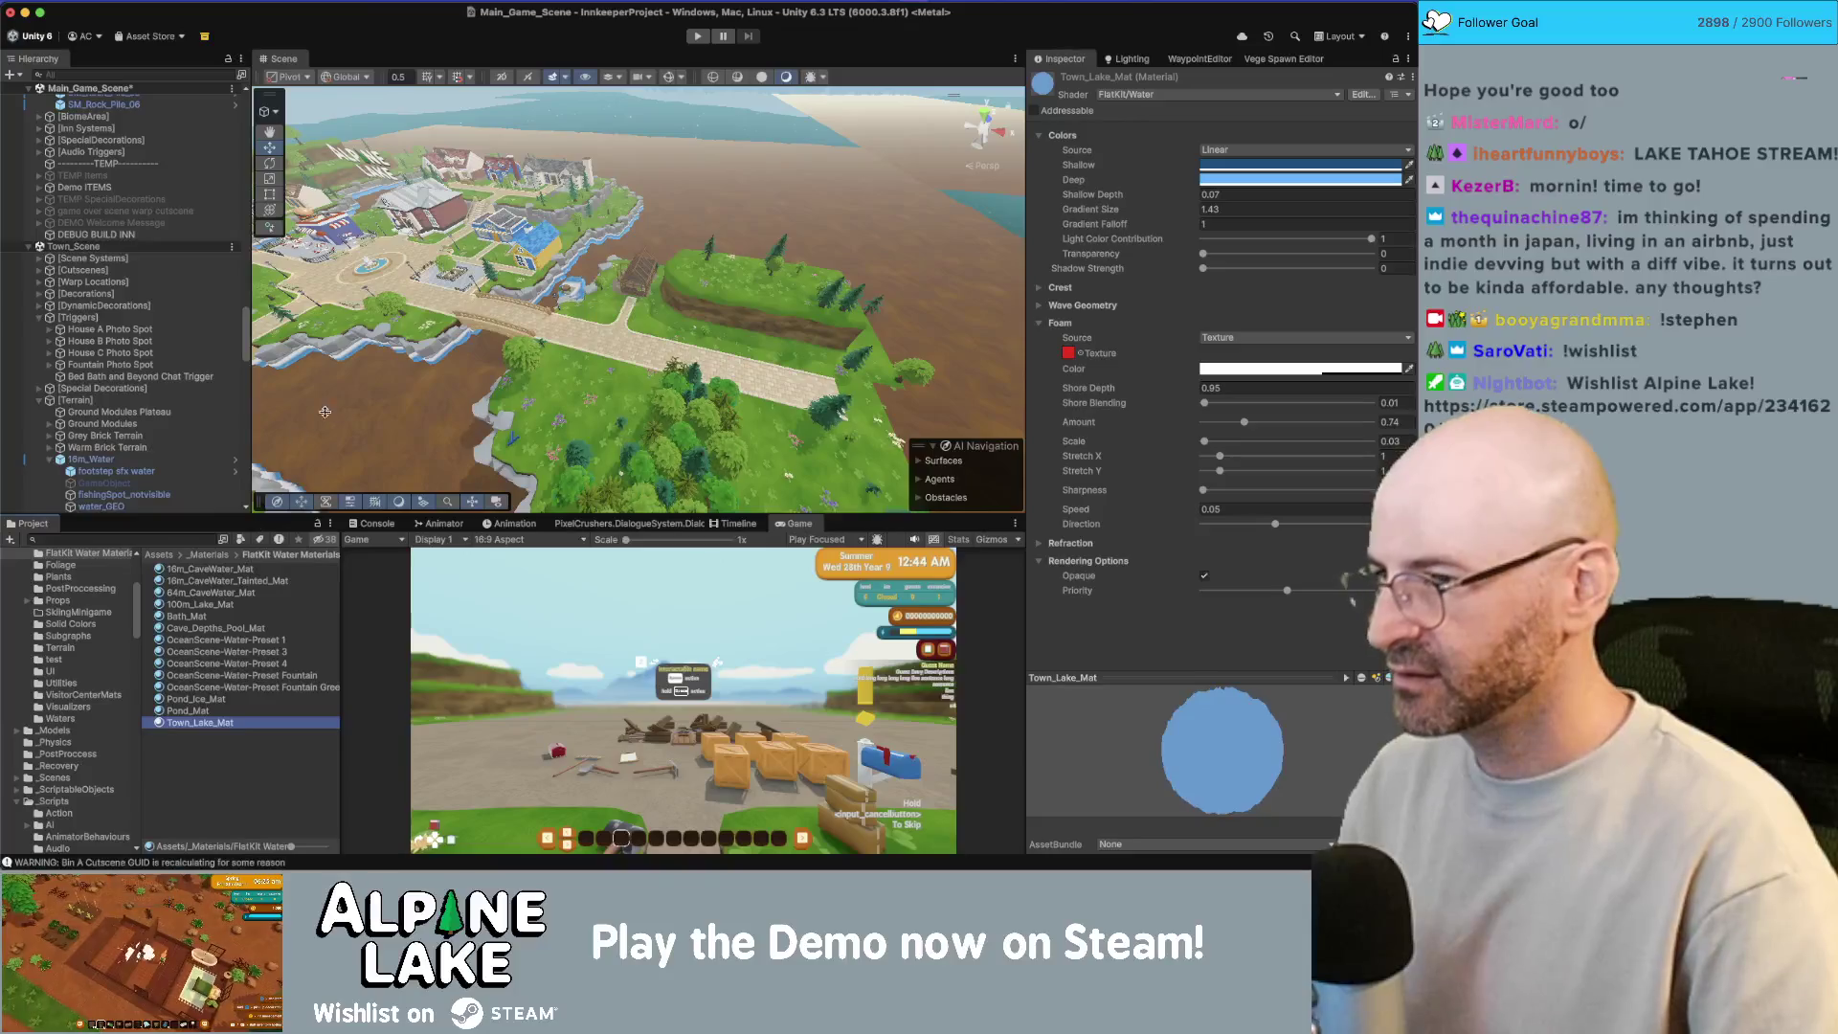
Step: Assign Town_Lake_Mat to the lake's water_GEO plane
{"action": "left_click", "coordinate": [324, 412]}
{"action": "left_click_drag", "start_coordinate": [324, 412], "coordinate": [640, 273]}
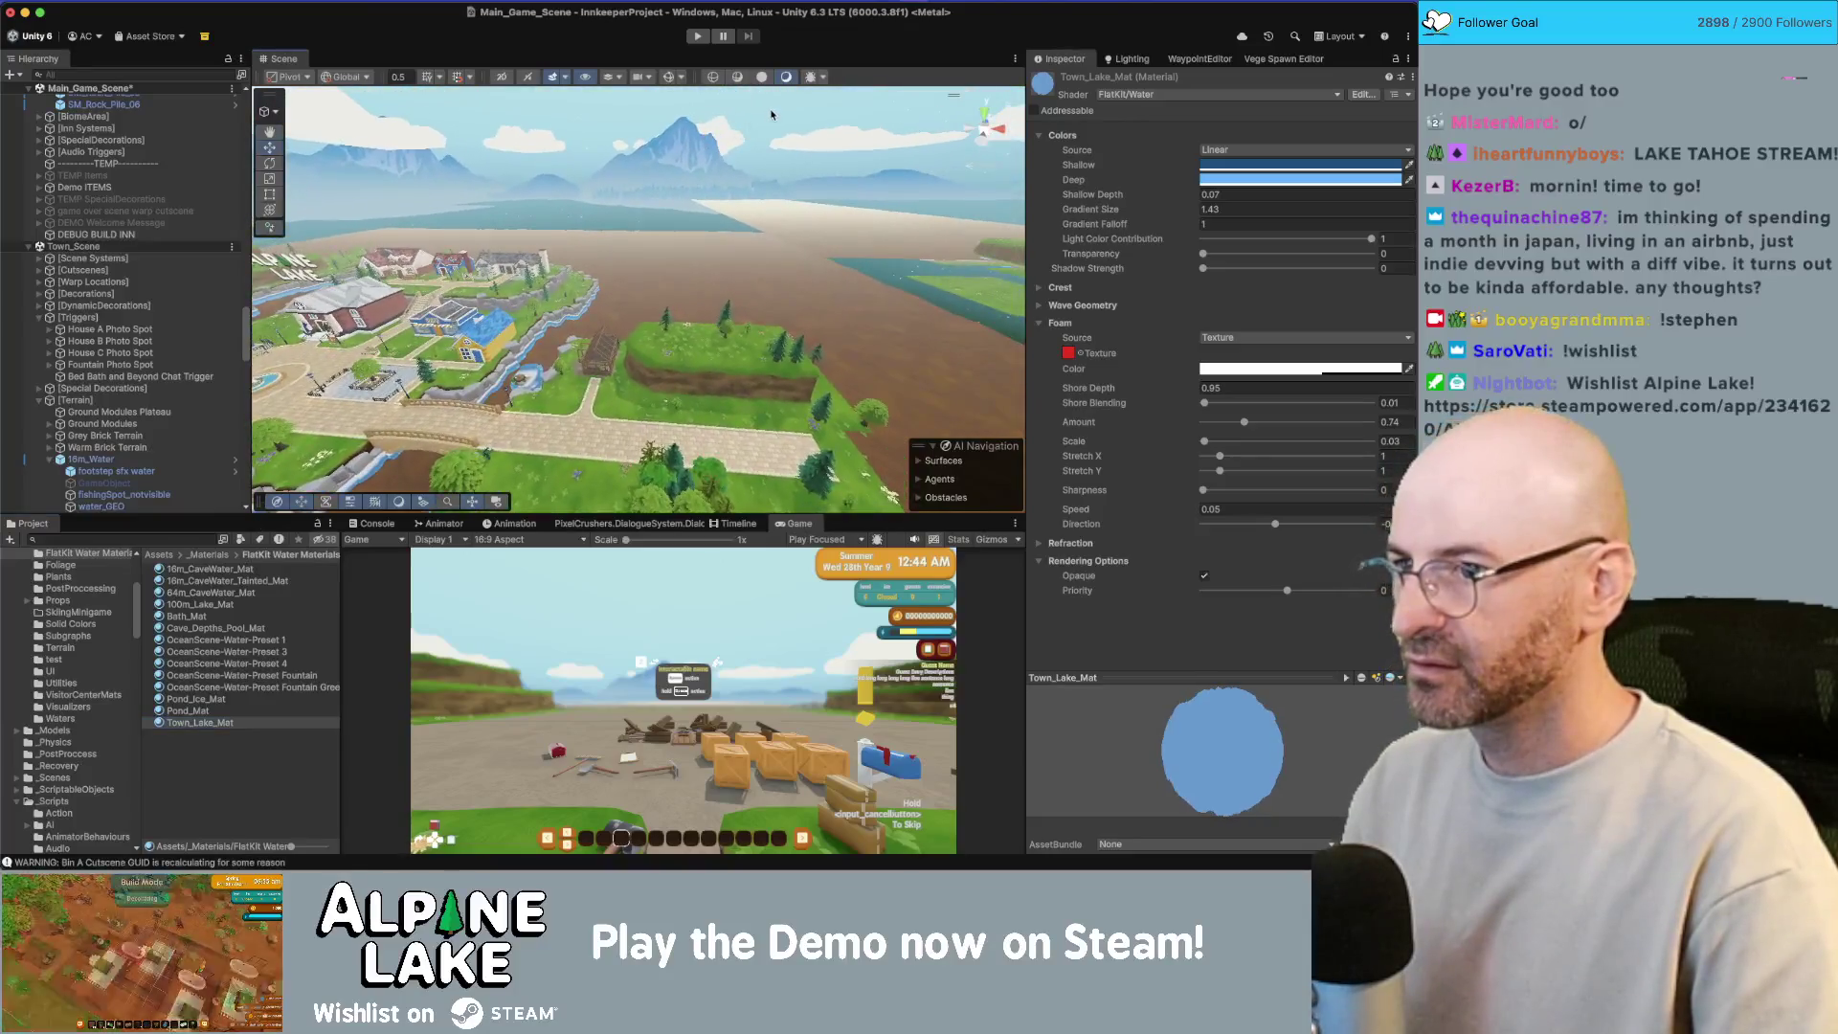
{"action": "left_click", "coordinate": [640, 273]}
{"action": "scroll", "coordinate": [191, 467], "scroll_direction": "down", "scroll_amount": 2}
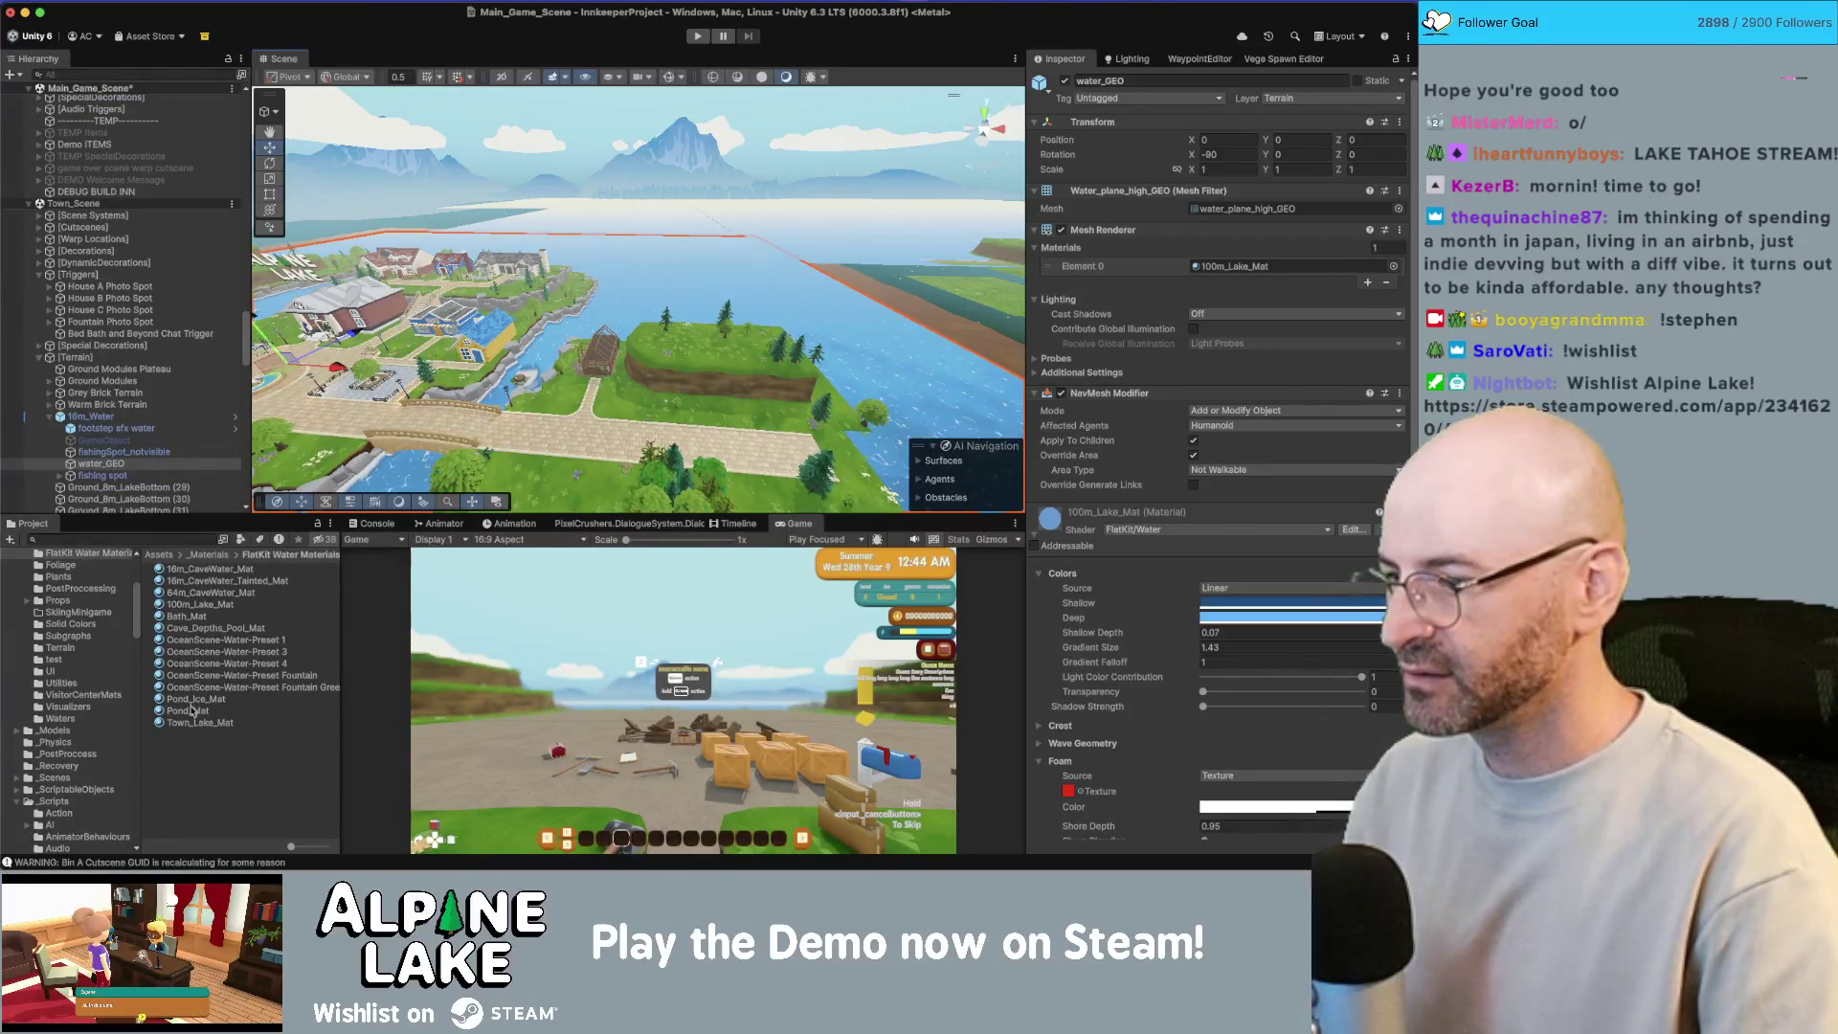
{"action": "left_click_drag", "start_coordinate": [1054, 360], "coordinate": [1259, 271]}
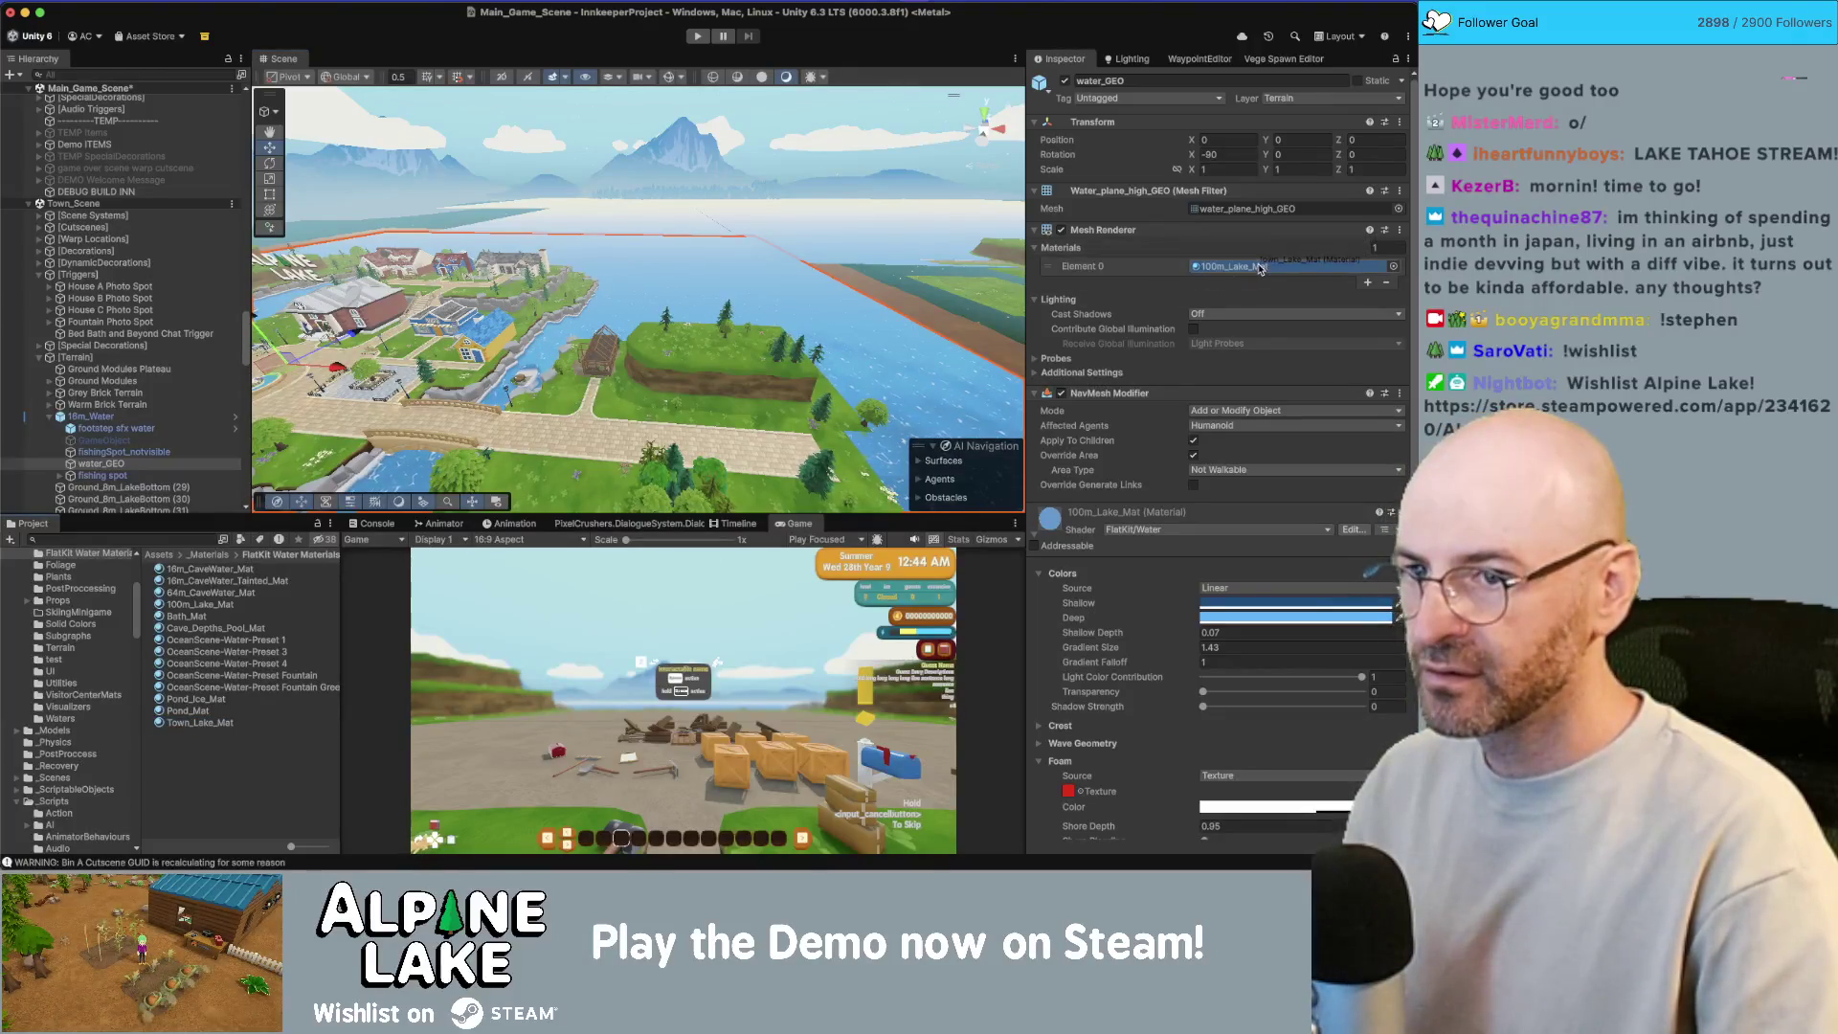
Step: Assign Town_Lake_Mat to the fishingSpot_notvisible mesh under 16m_Water
{"action": "left_click", "coordinate": [112, 441]}
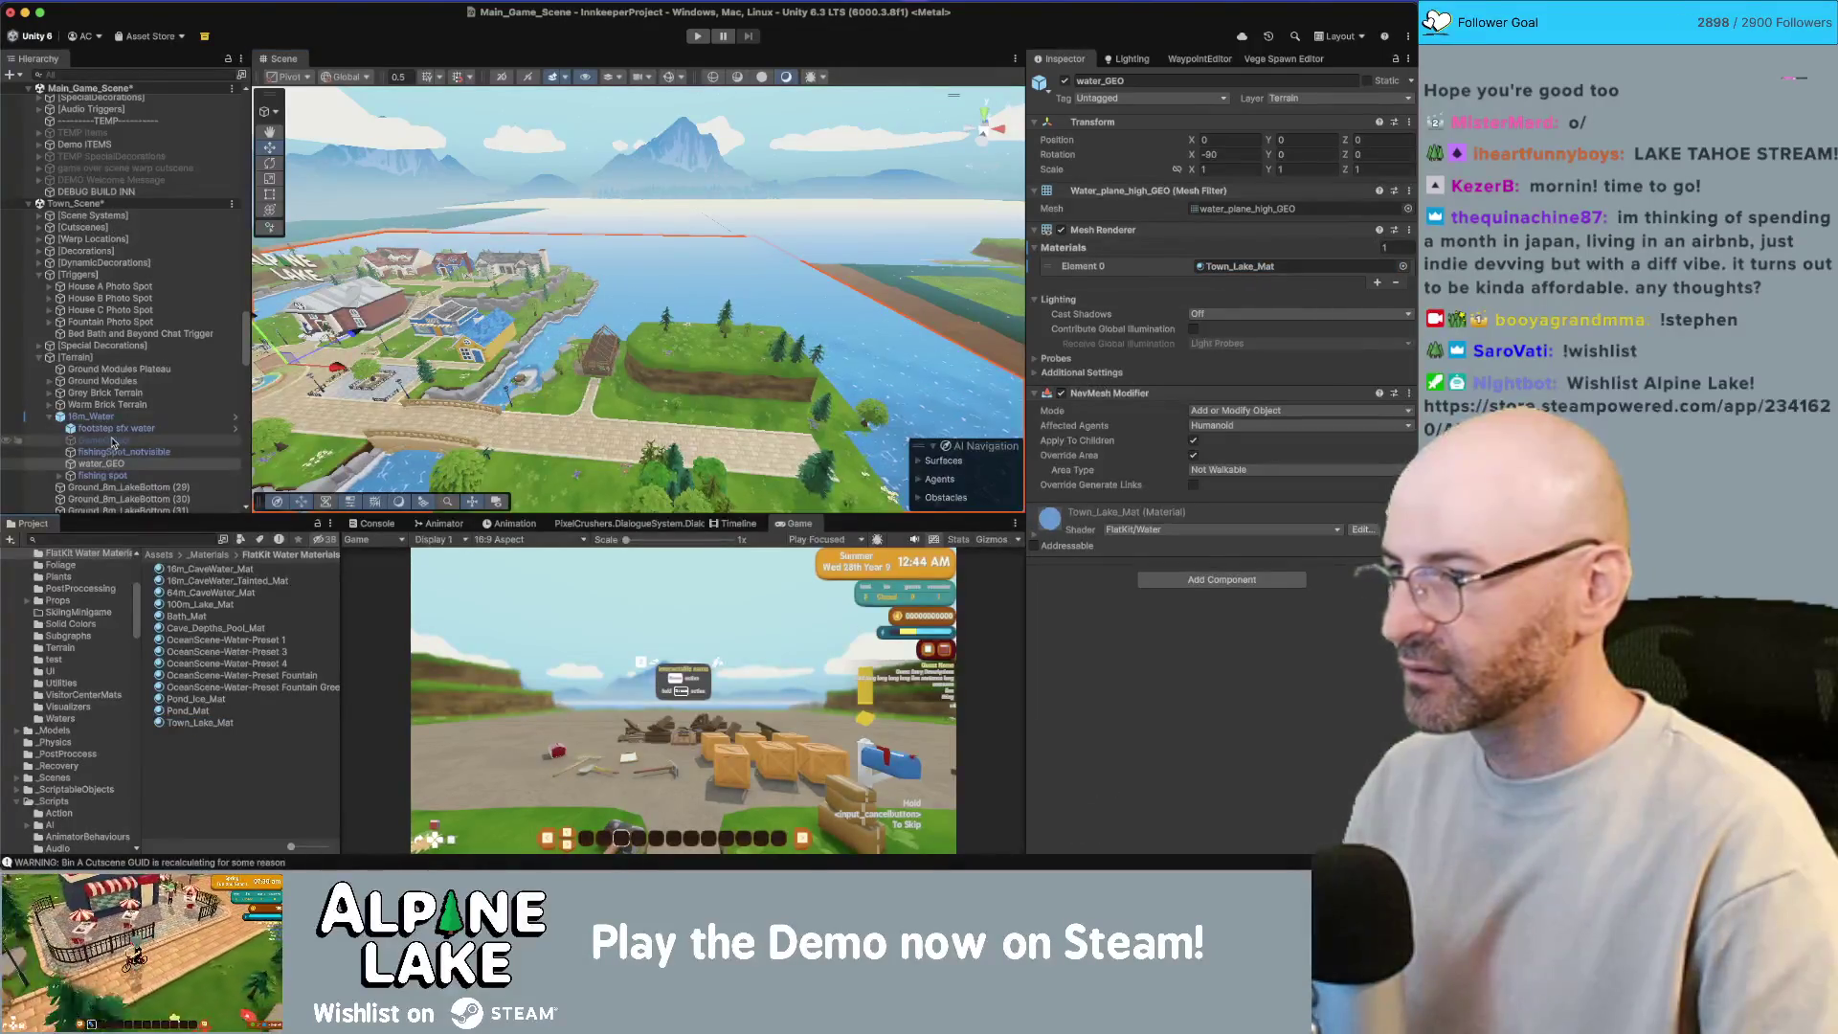
{"action": "left_click", "coordinate": [112, 452]}
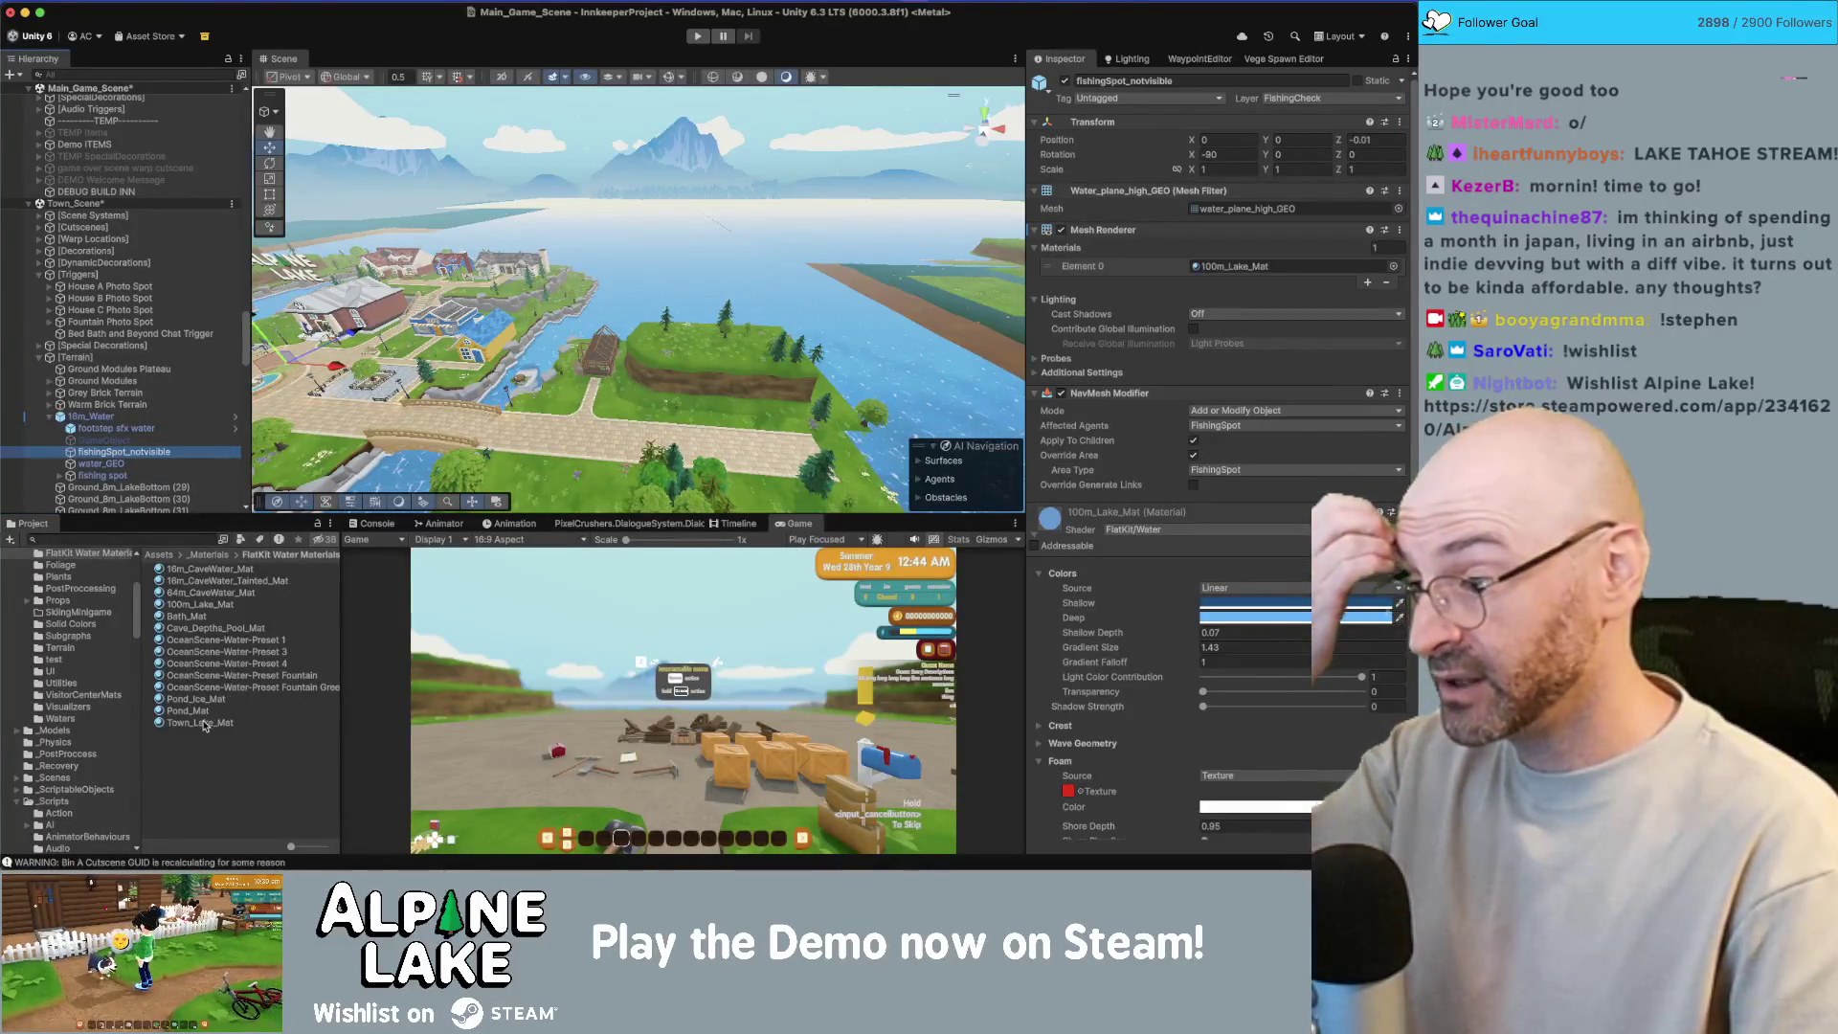
{"action": "mouse_move", "coordinate": [204, 724]}
{"action": "left_mouse_down"}
{"action": "mouse_move", "coordinate": [670, 478]}
{"action": "mouse_move", "coordinate": [1245, 266]}
{"action": "left_mouse_up"}
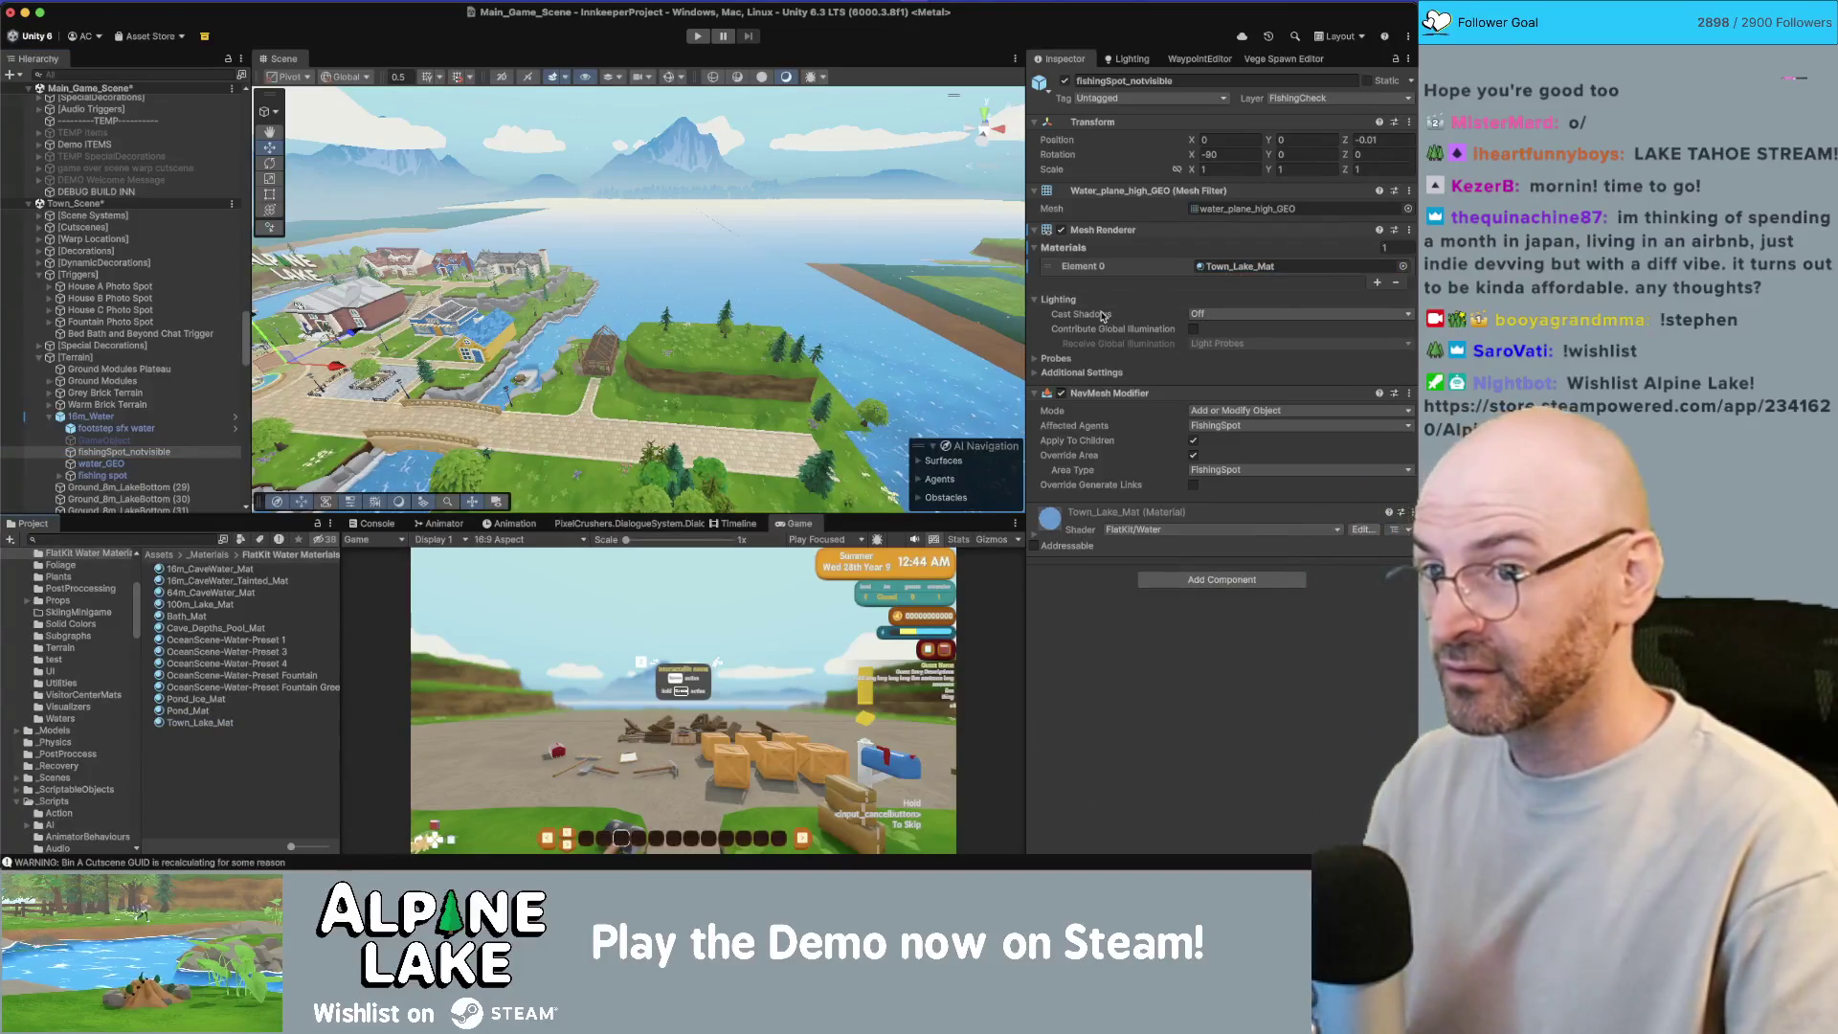
{"action": "mouse_move", "coordinate": [766, 373]}
{"action": "left_mouse_down"}
{"action": "mouse_move", "coordinate": [733, 383]}
{"action": "mouse_move", "coordinate": [800, 350]}
{"action": "mouse_move", "coordinate": [769, 366]}
{"action": "left_mouse_up"}
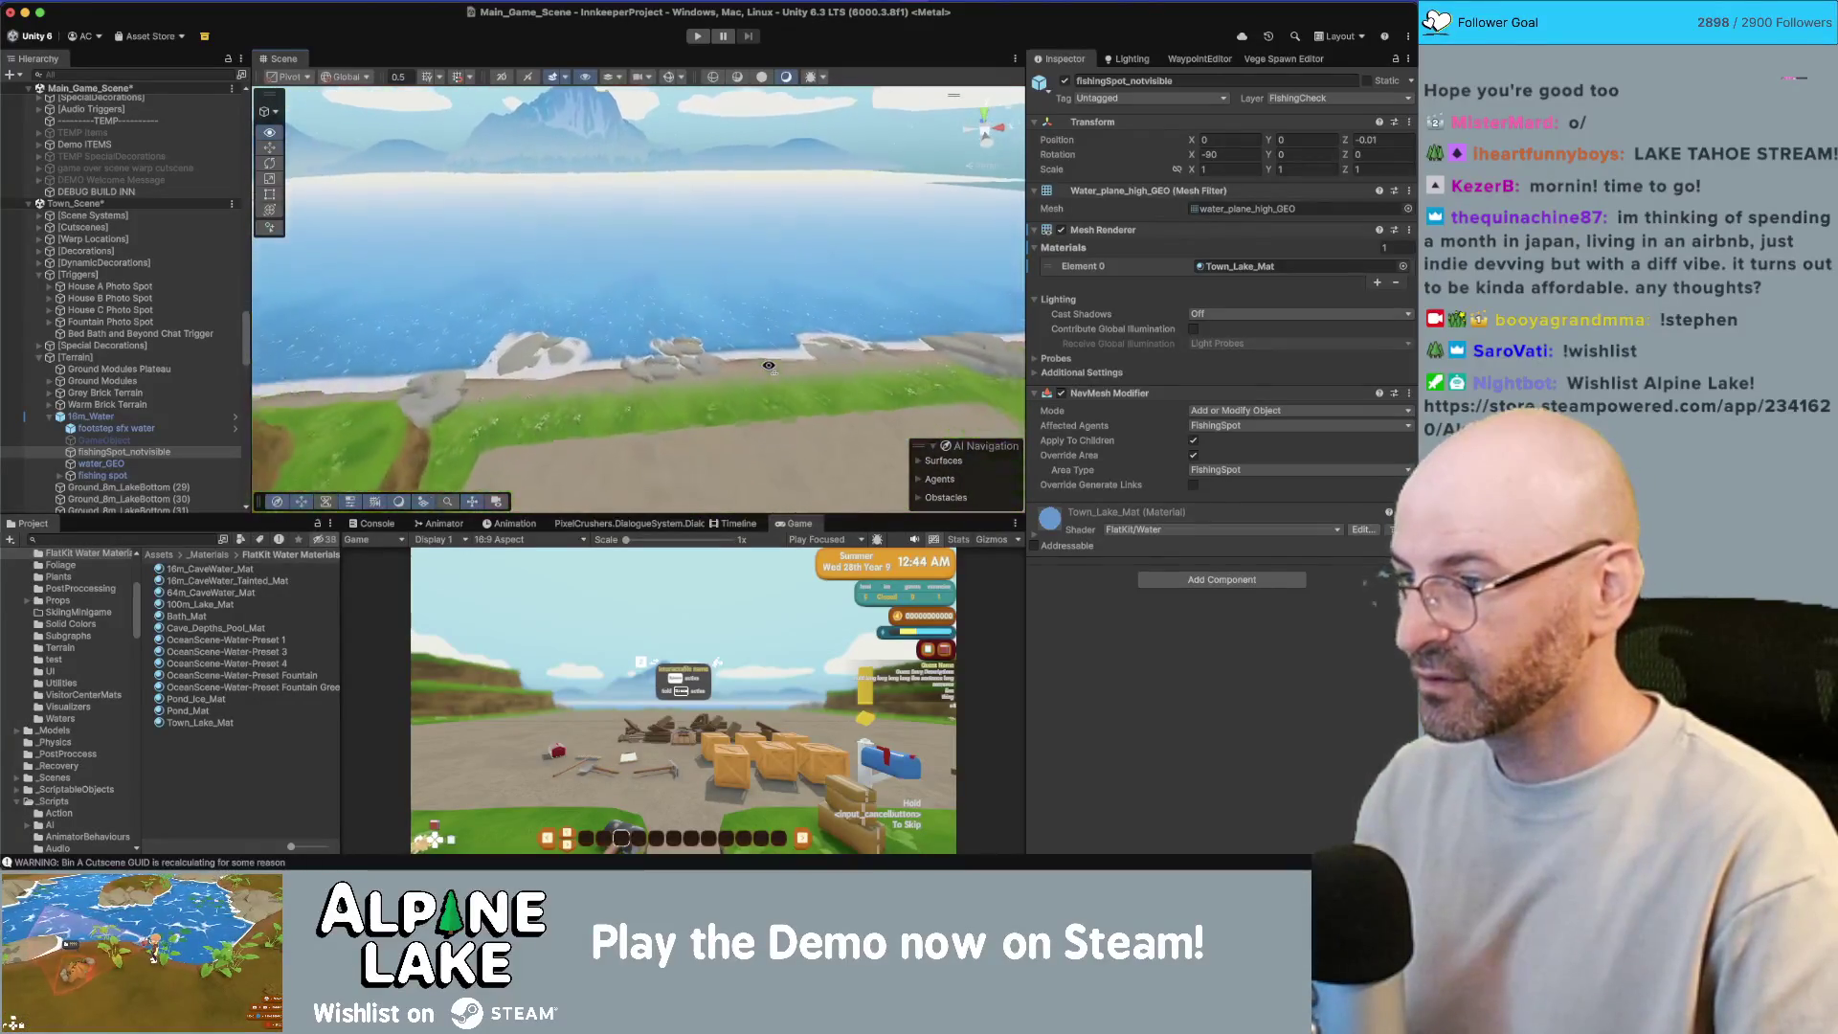
Step: Rename the original 100m_Lake_Mat material to Inn_Lake_Mat
{"action": "left_click", "coordinate": [769, 365]}
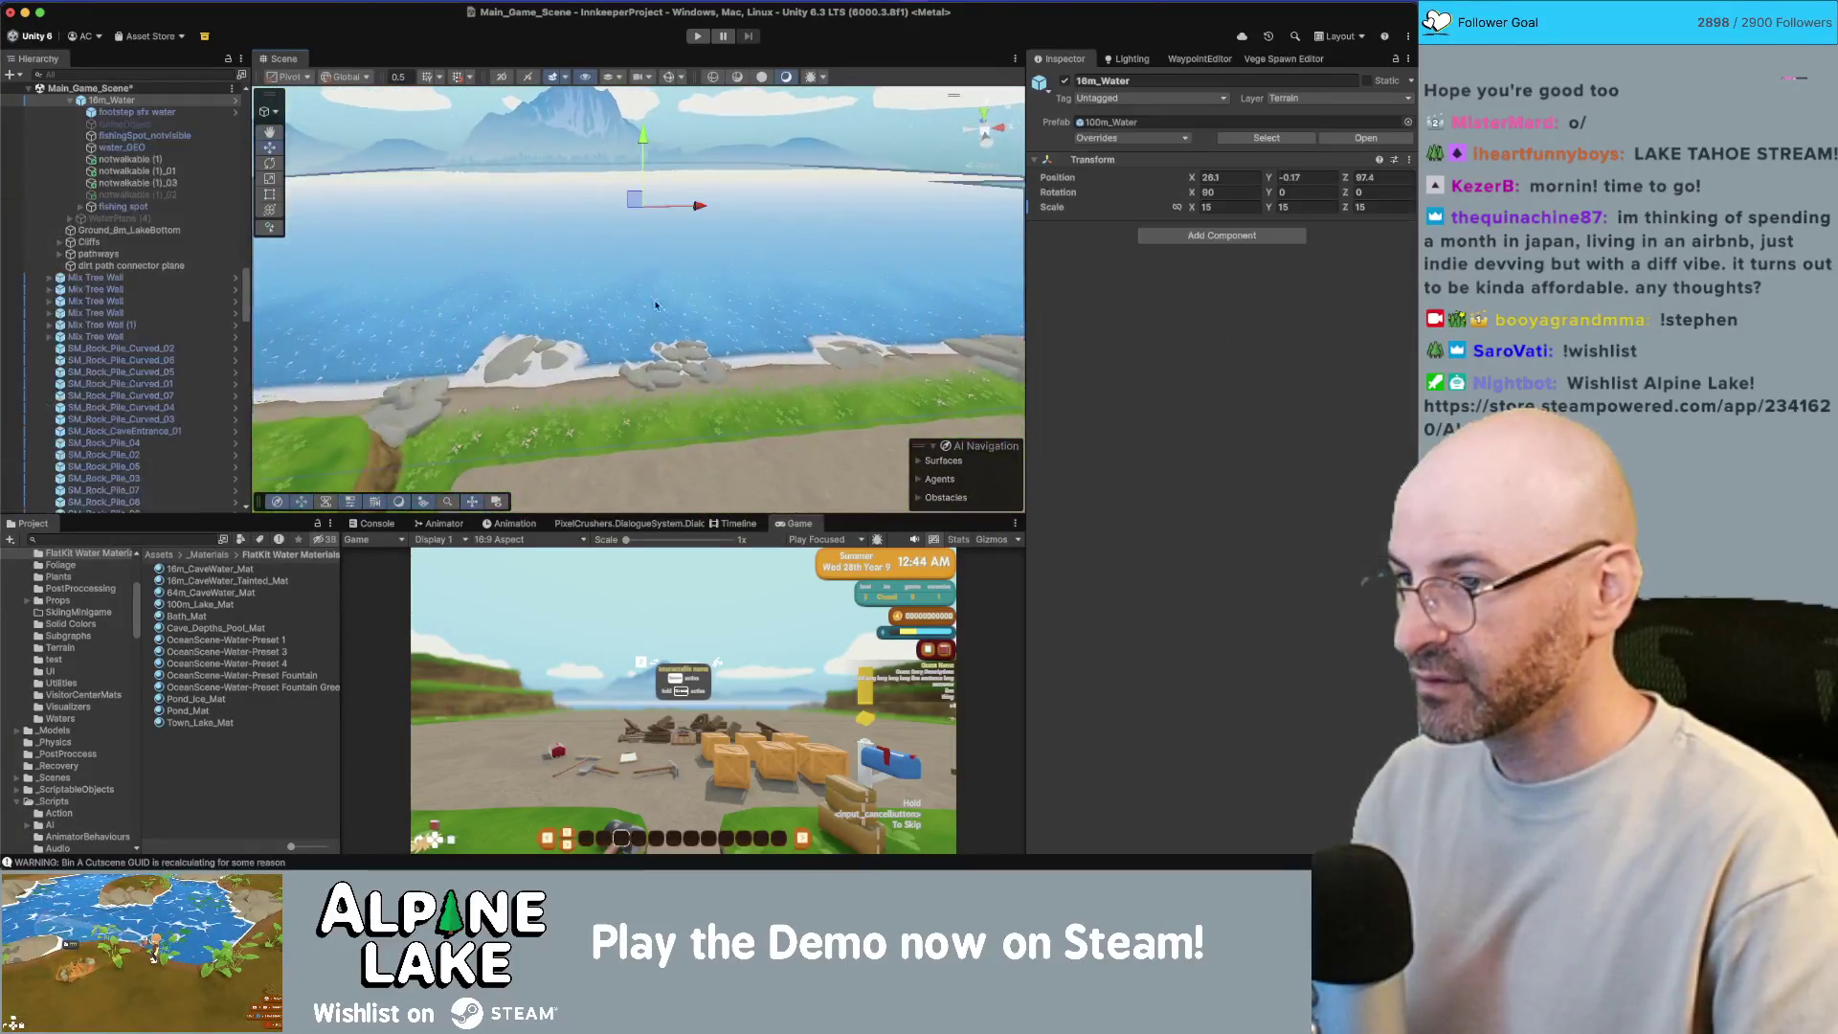
{"action": "left_click", "coordinate": [235, 605]}
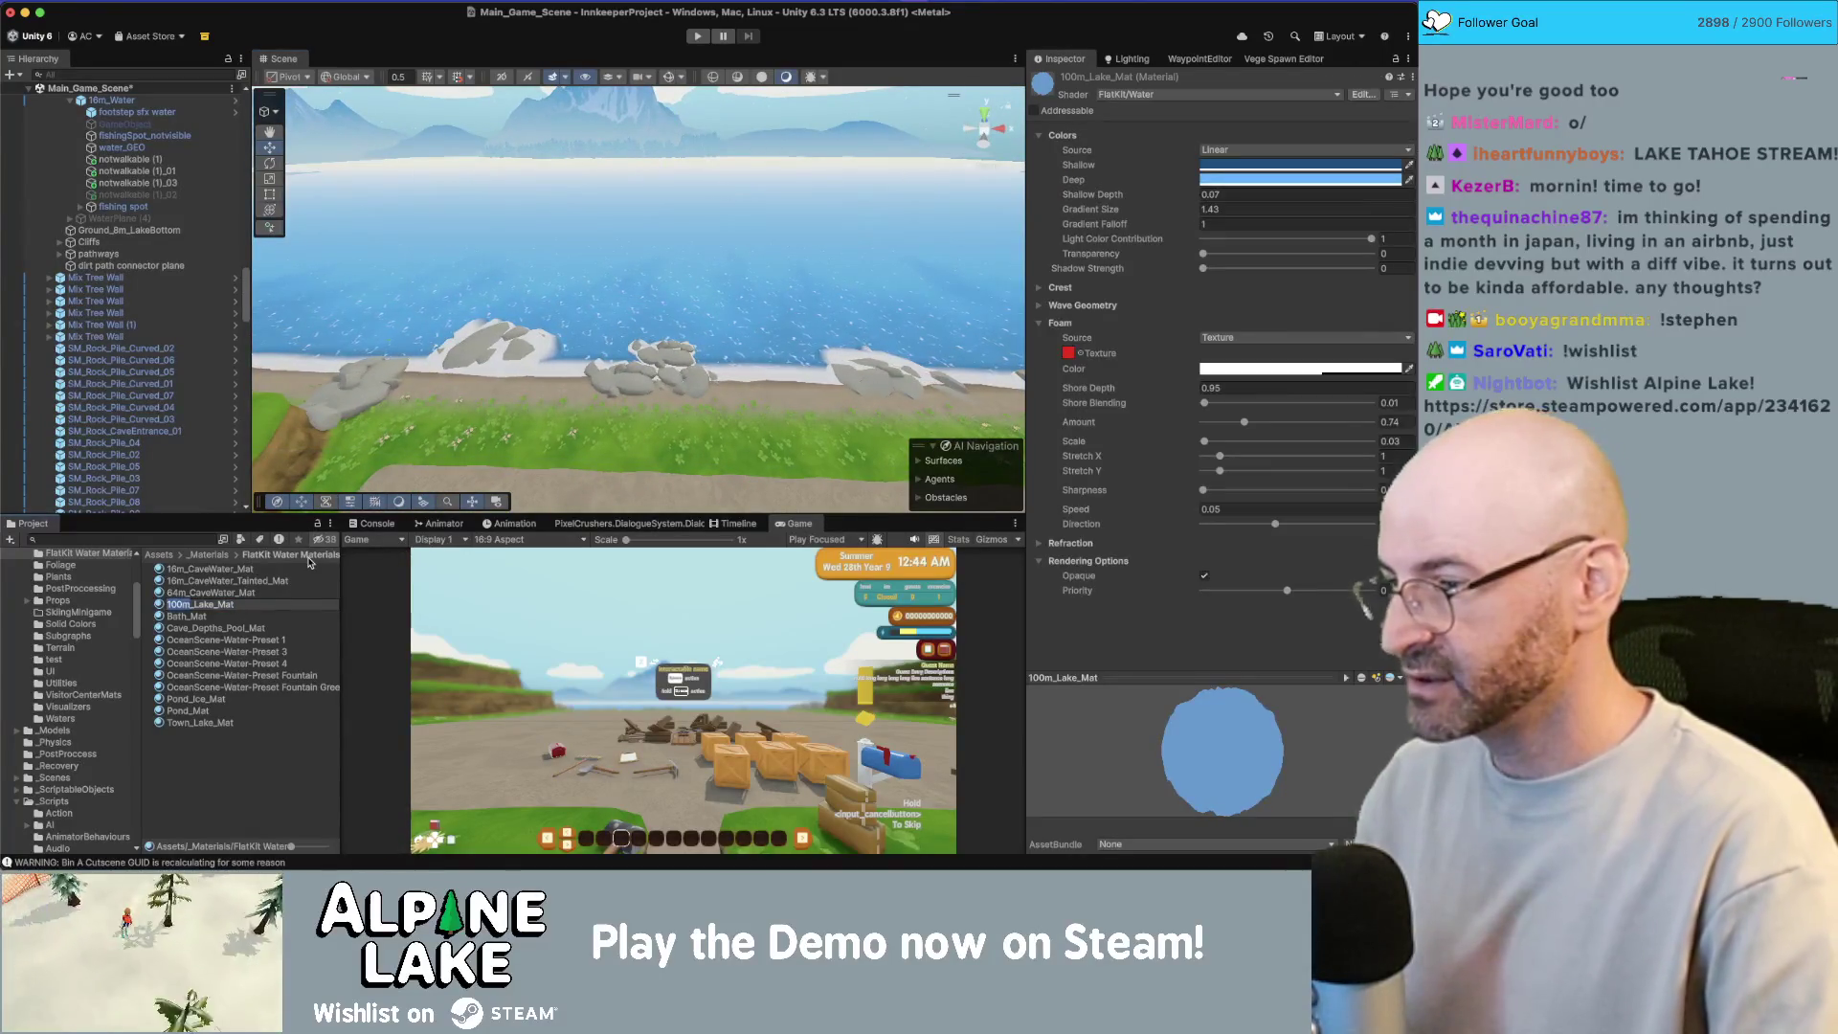
{"action": "type", "text": "Inn_Lake_Mat"}
{"action": "key", "text": "Return"}
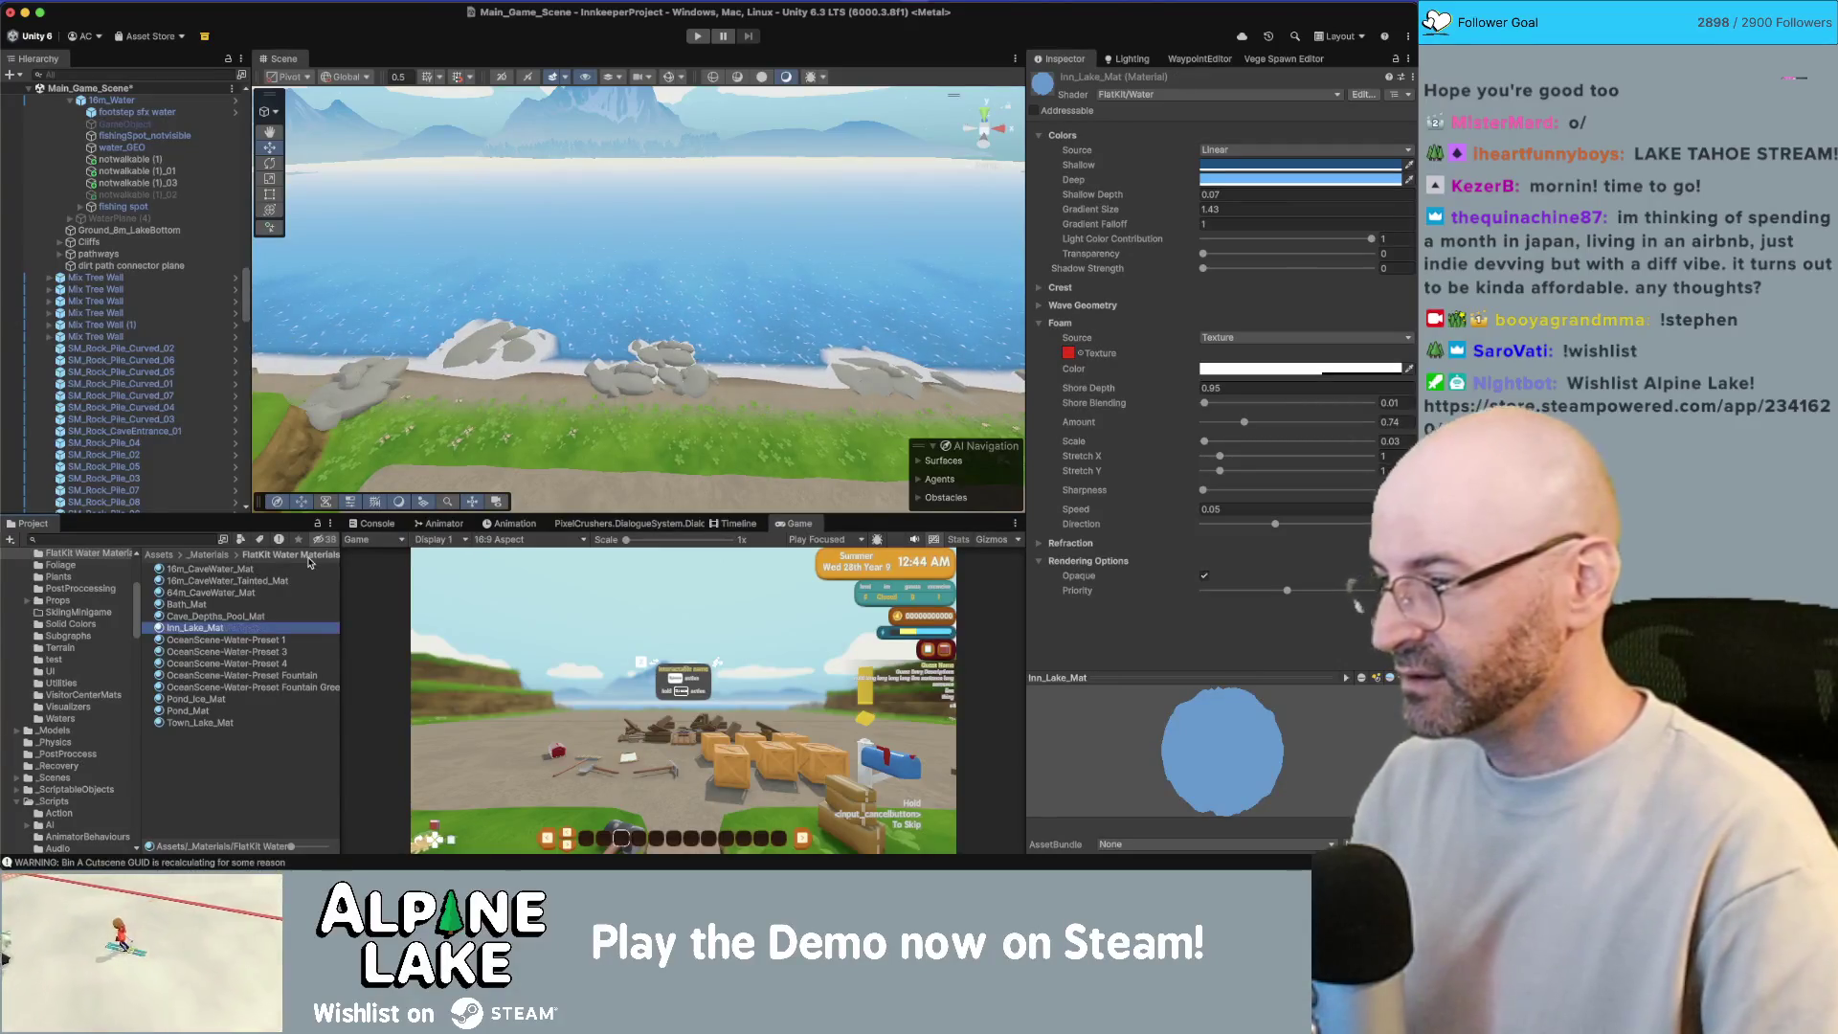
Step: Set the lake material's Foam Shore Depth to 0.01
{"action": "scroll", "coordinate": [767, 301], "scroll_direction": "up", "scroll_amount": 5}
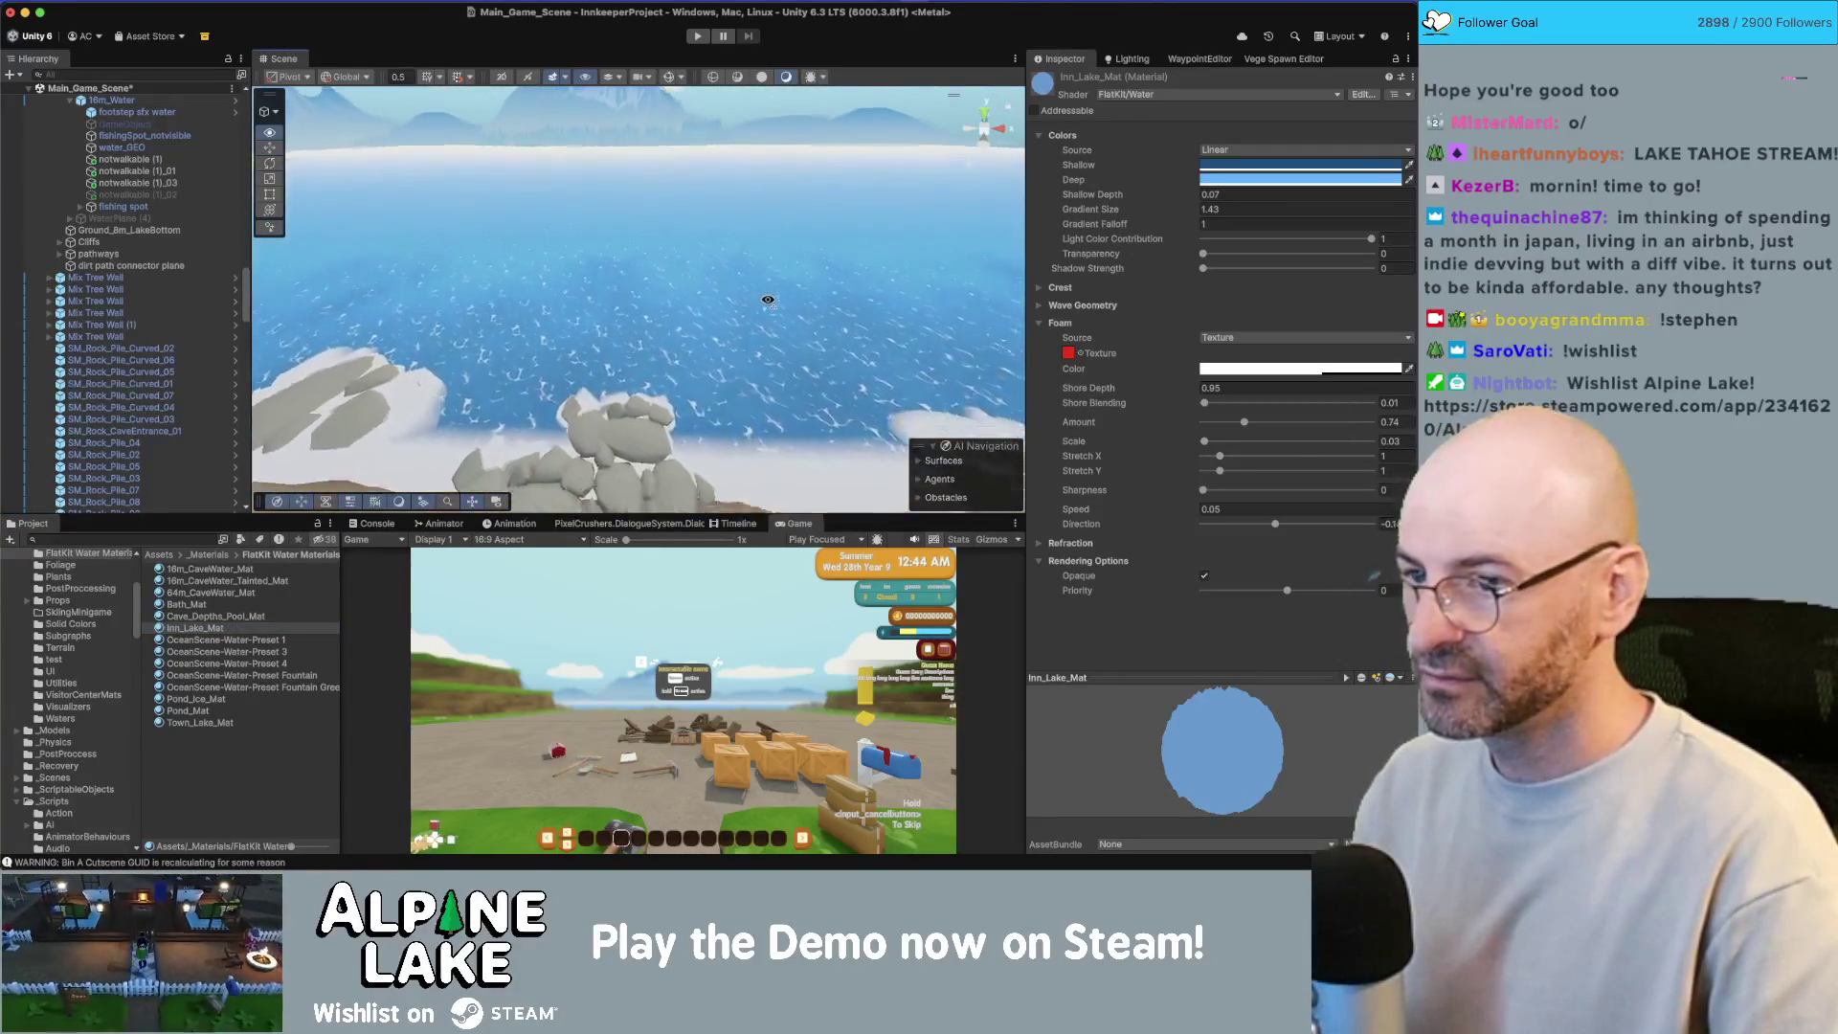
{"action": "scroll", "coordinate": [767, 300], "scroll_direction": "up", "scroll_amount": 10}
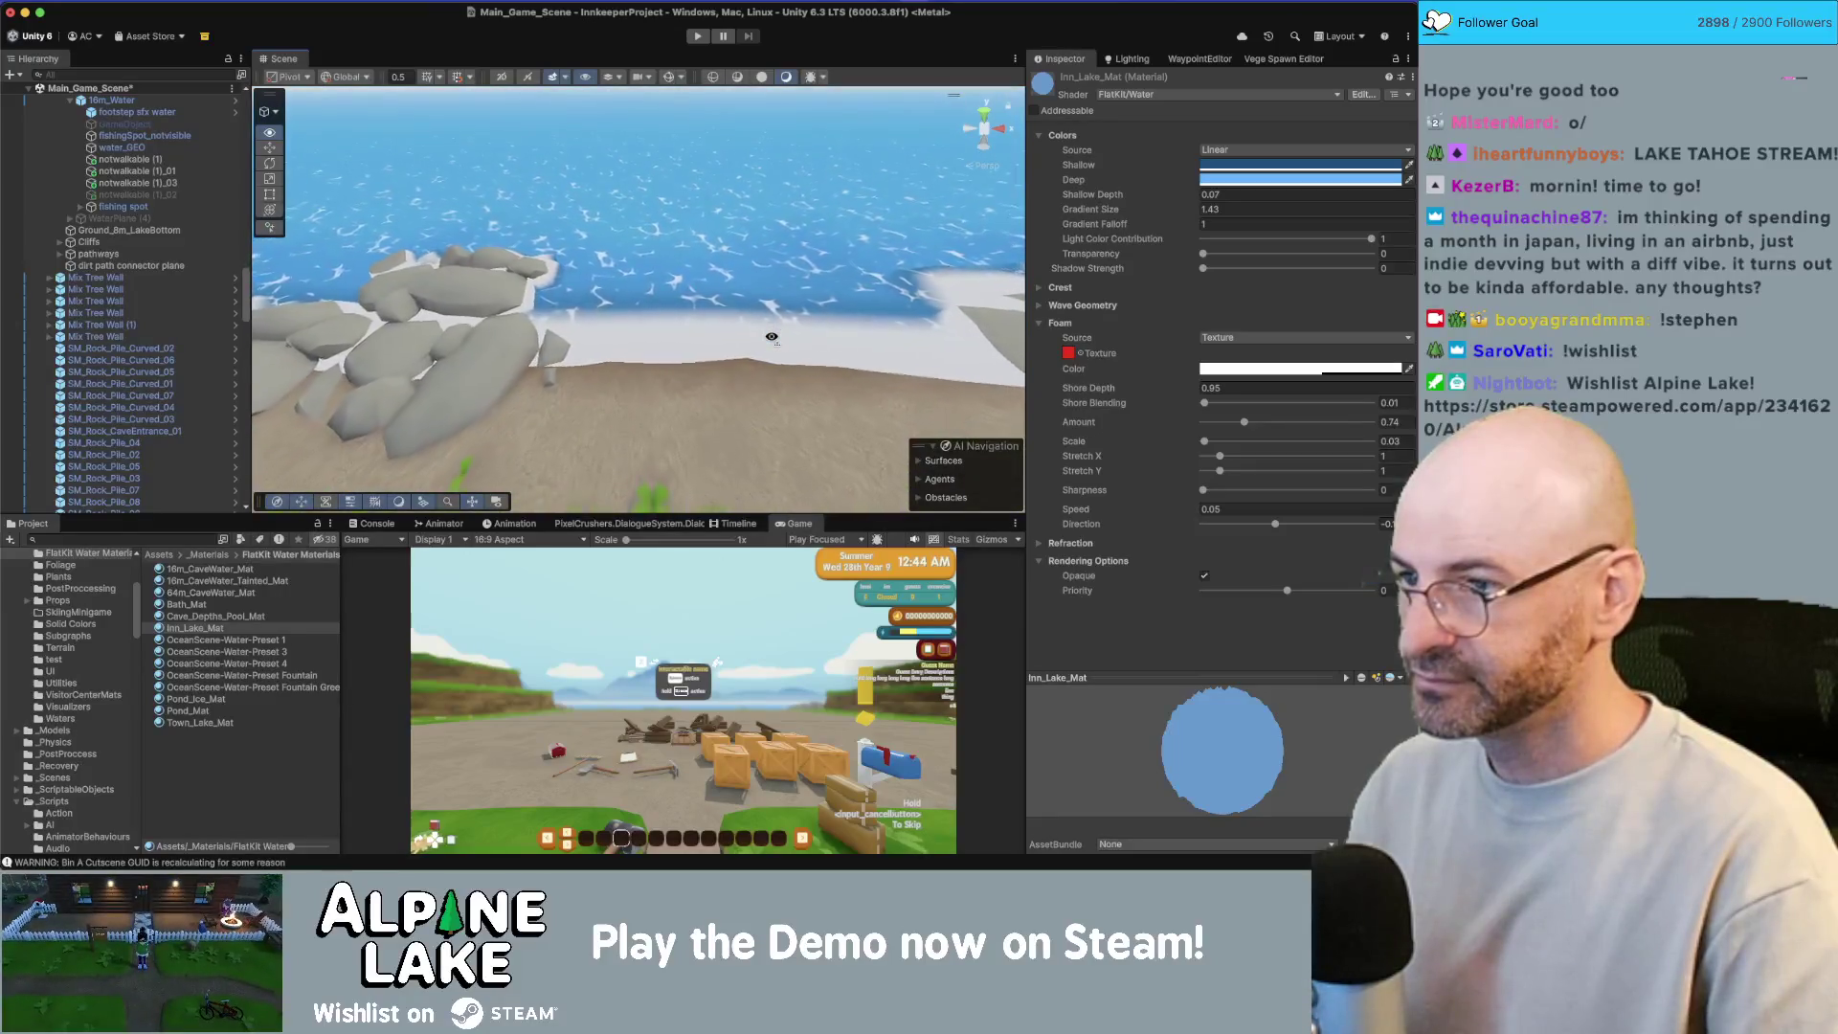
{"action": "scroll", "coordinate": [772, 337], "scroll_direction": "down", "scroll_amount": 2}
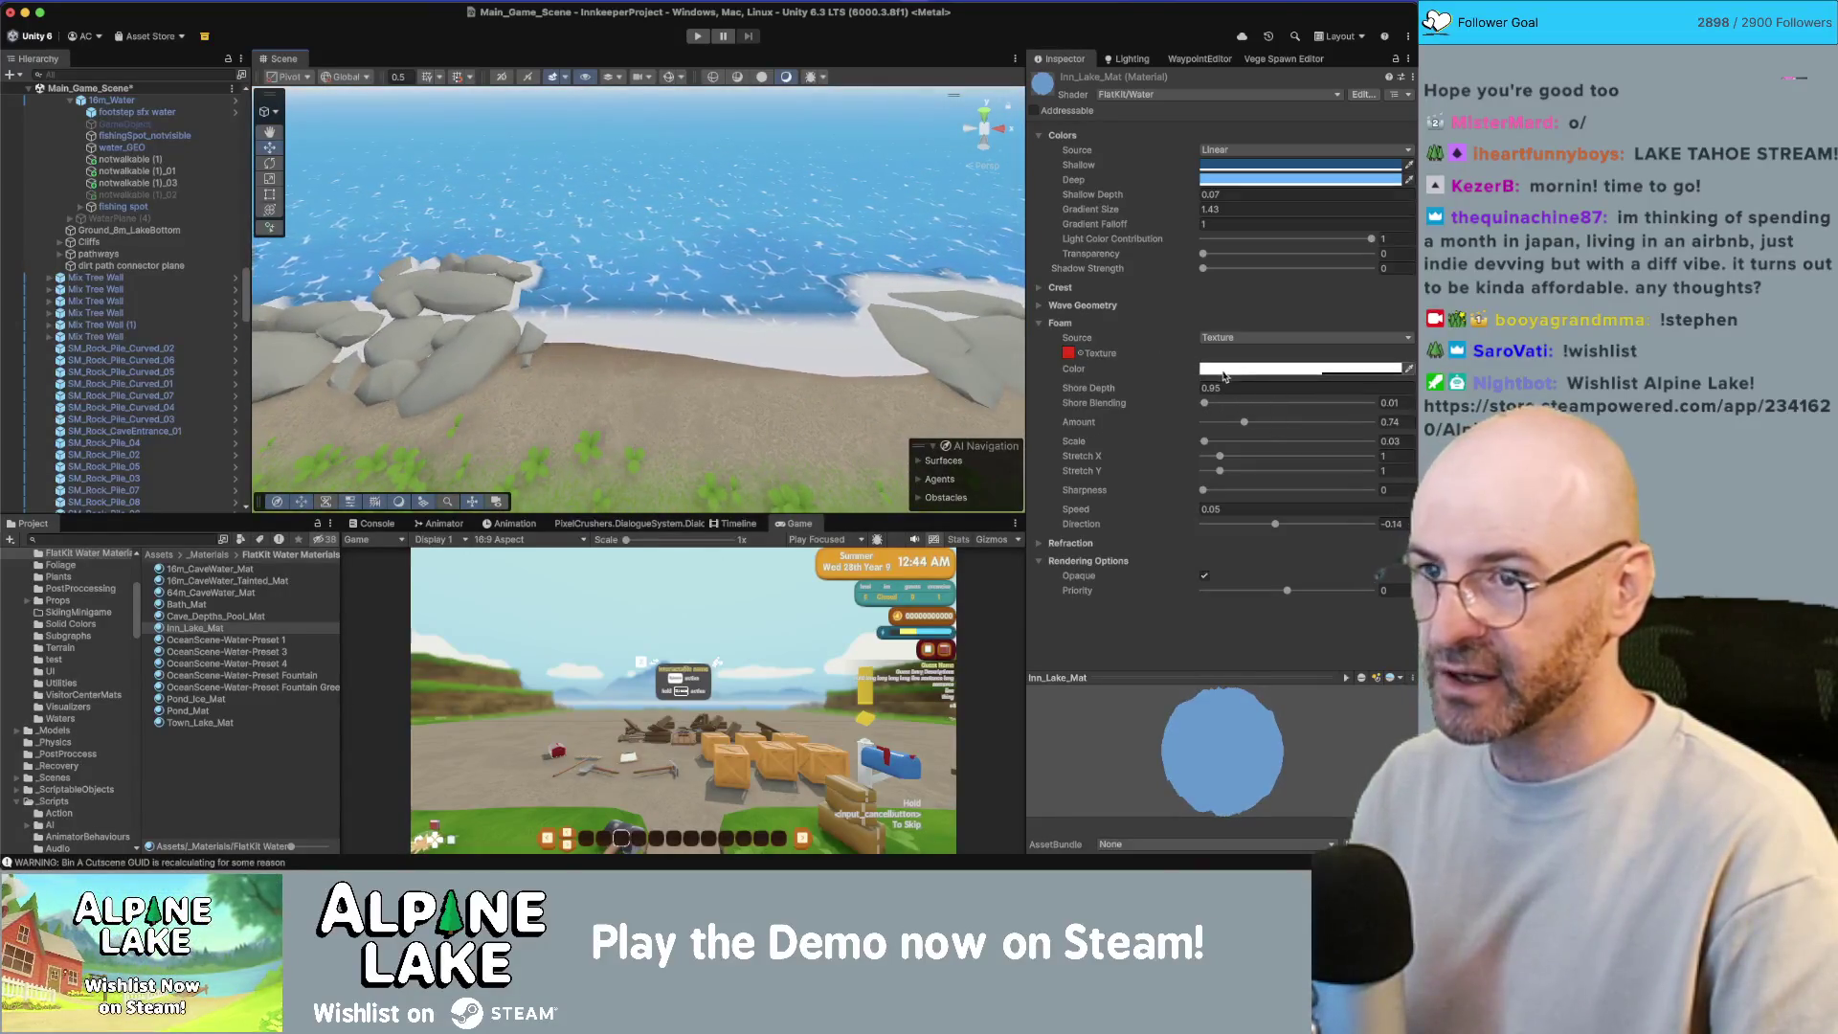
{"action": "left_click_drag", "start_coordinate": [1187, 390], "coordinate": [1144, 392]}
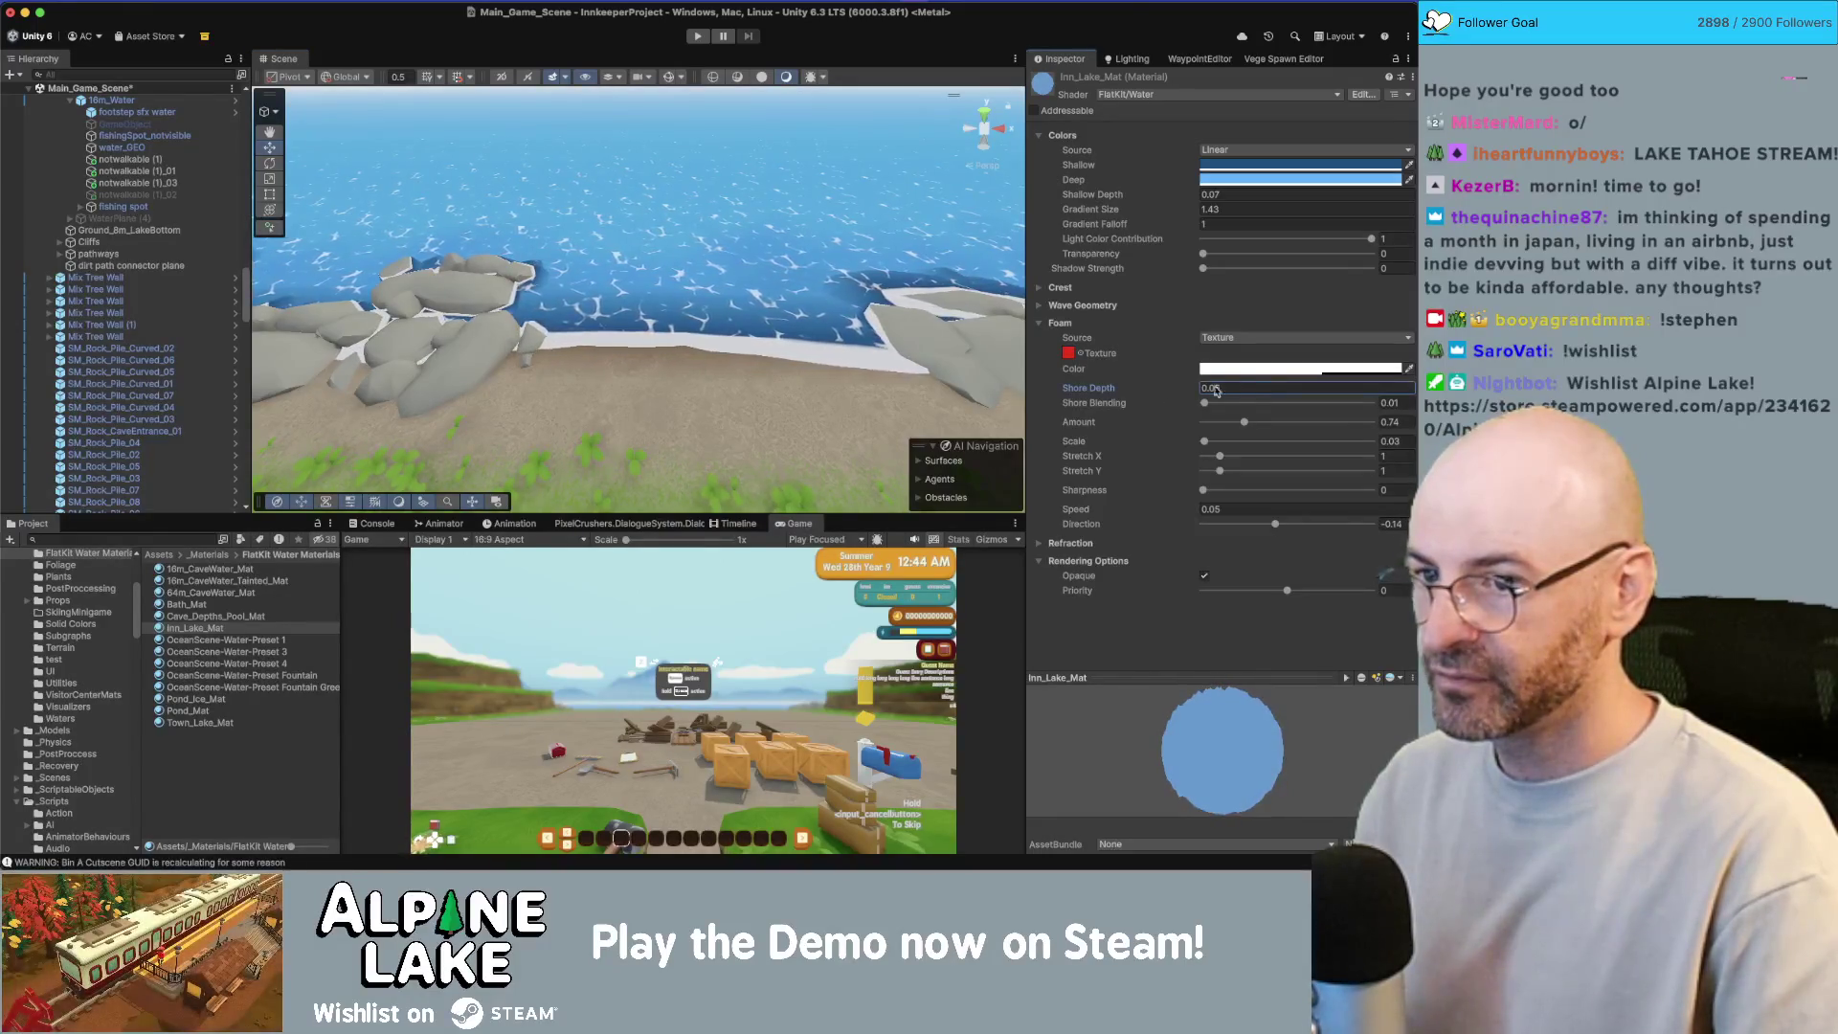
{"action": "left_click", "coordinate": [1257, 384]}
{"action": "key", "text": "Return"}
Step: Tune the depth gradient to Gradient Size 3.33 and Gradient Falloff 0.72
{"action": "scroll", "coordinate": [775, 313], "scroll_direction": "up", "scroll_amount": 3}
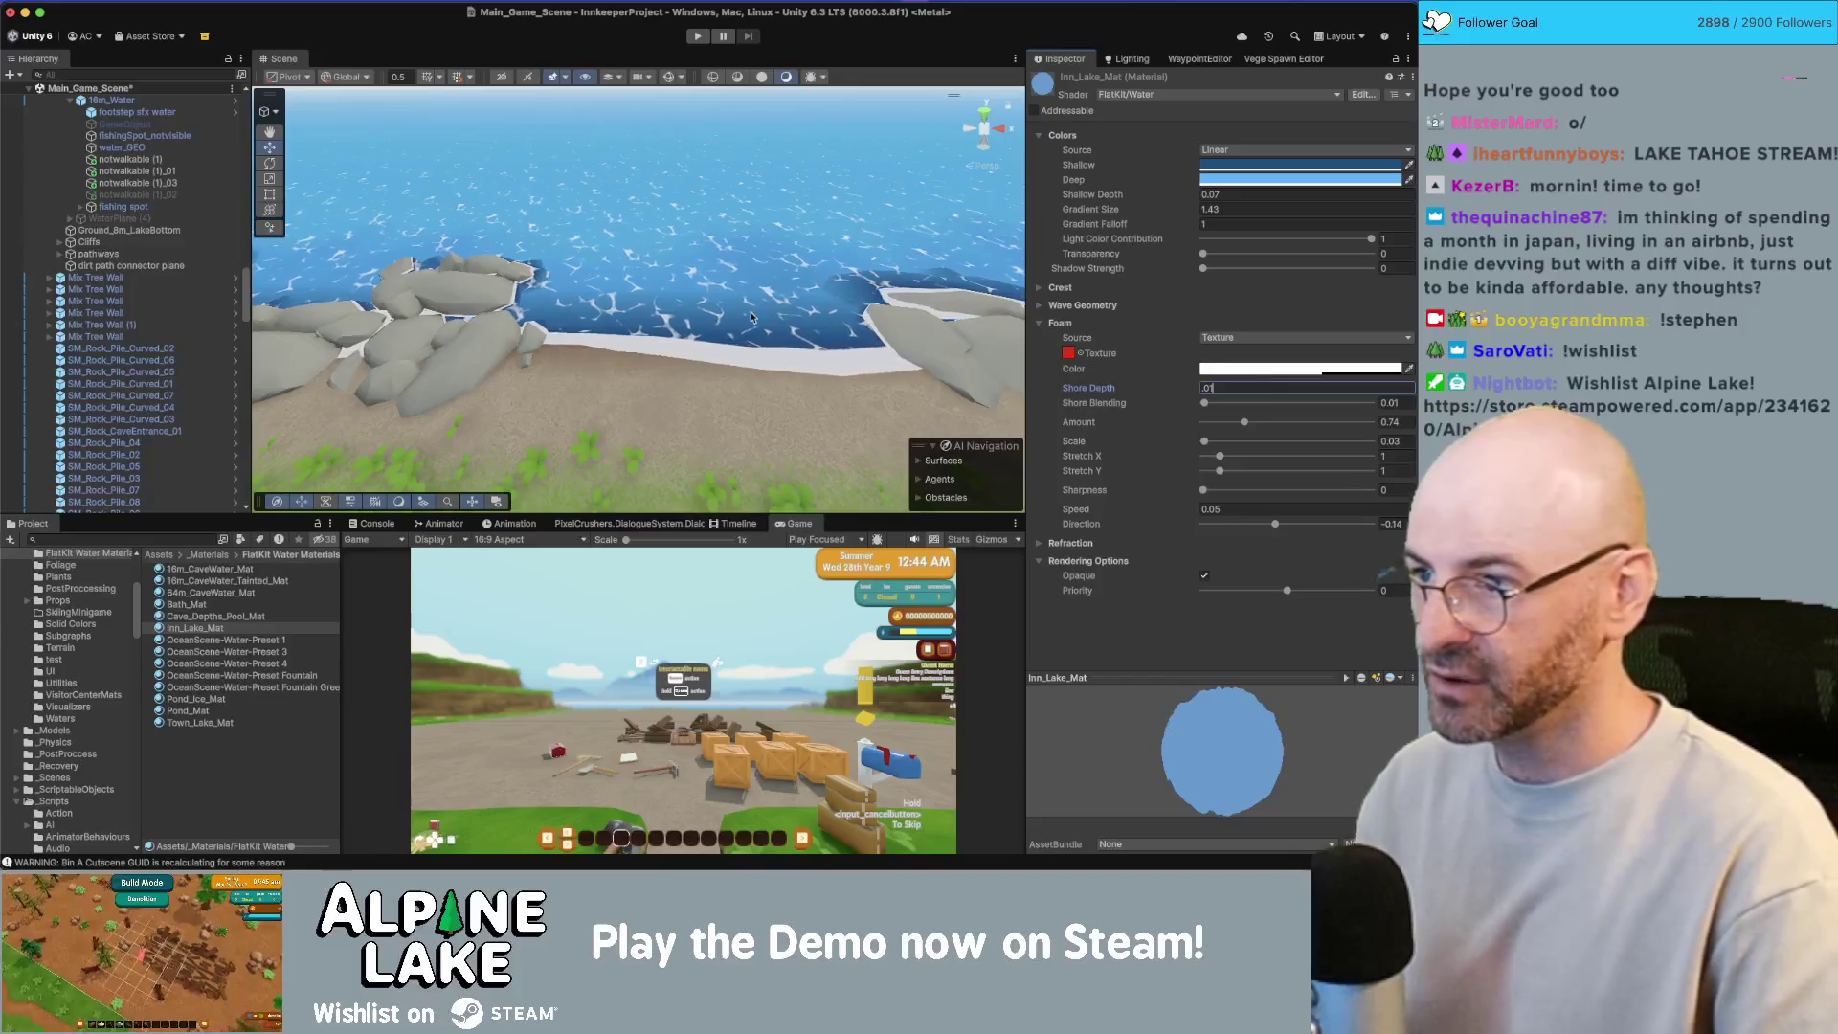
{"action": "left_click_drag", "start_coordinate": [665, 335], "coordinate": [727, 281]}
{"action": "left_click_drag", "start_coordinate": [1110, 216], "coordinate": [1173, 213]}
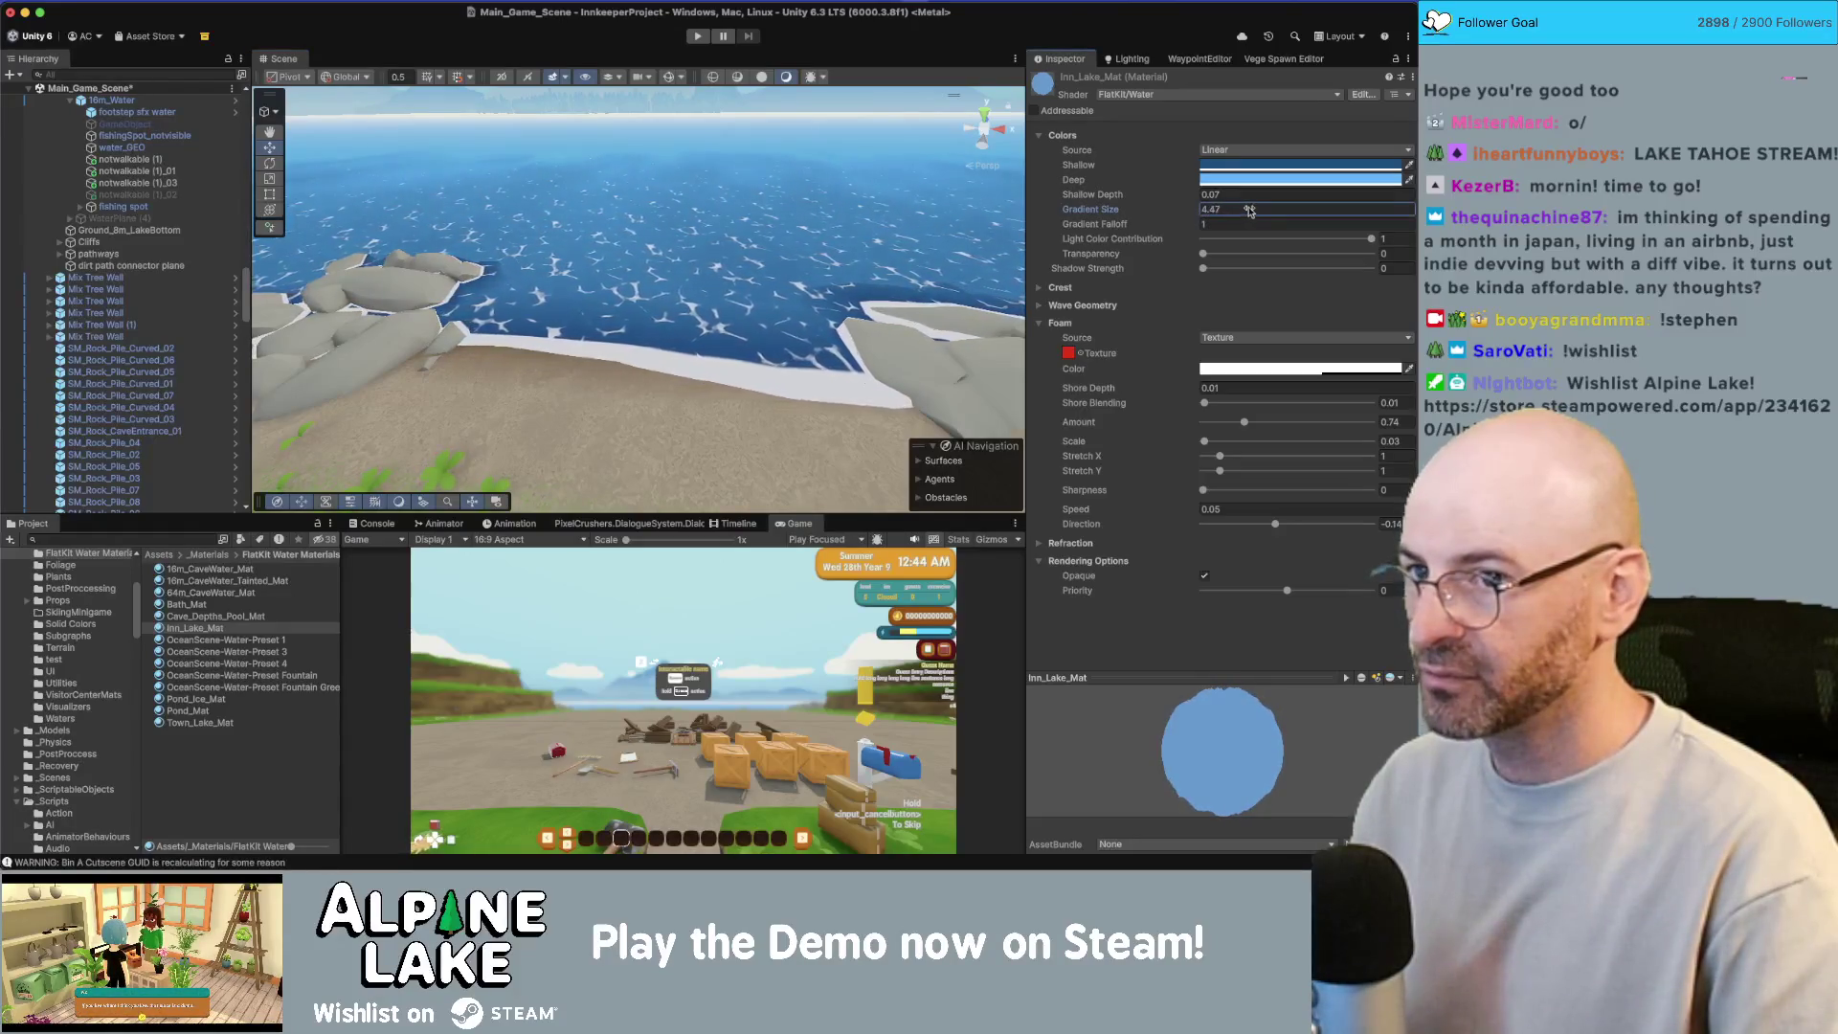
{"action": "left_click_drag", "start_coordinate": [1188, 224], "coordinate": [1180, 227]}
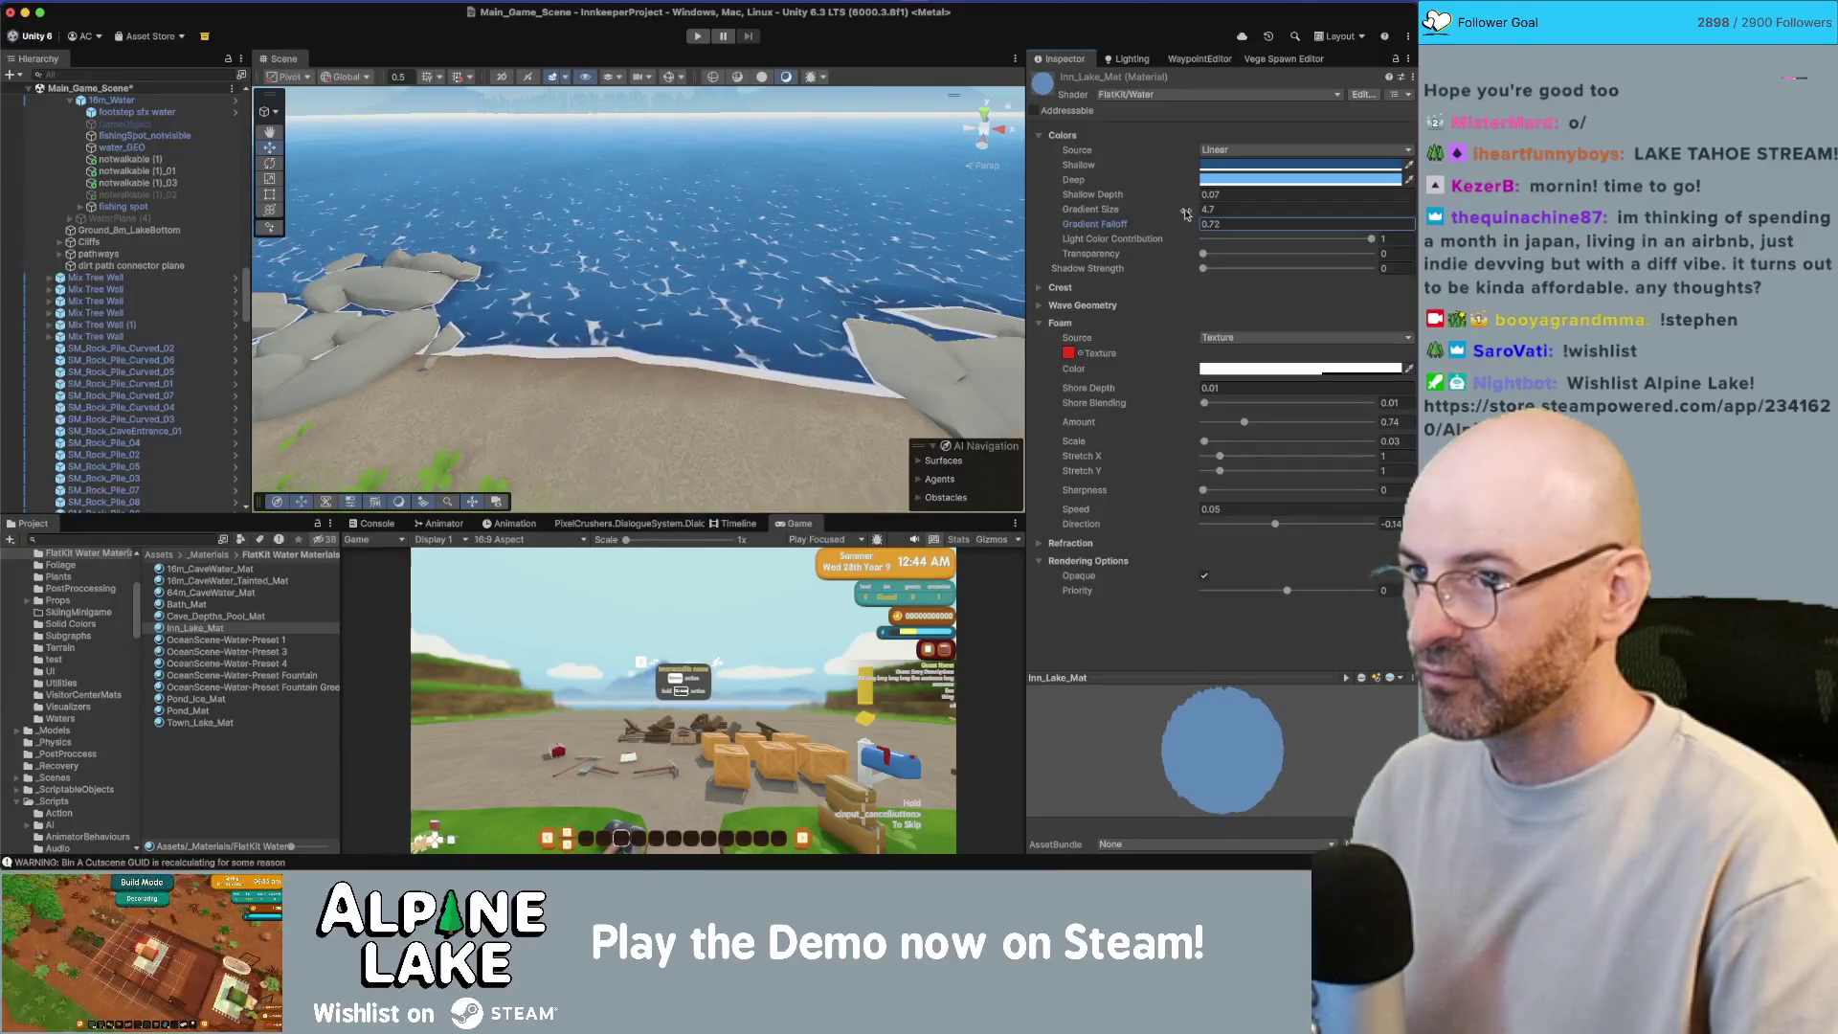
{"action": "left_click_drag", "start_coordinate": [1187, 212], "coordinate": [1164, 218]}
{"action": "mouse_move", "coordinate": [766, 287]}
{"action": "left_mouse_down"}
{"action": "mouse_move", "coordinate": [797, 282]}
{"action": "mouse_move", "coordinate": [623, 279]}
{"action": "mouse_move", "coordinate": [692, 287]}
{"action": "mouse_move", "coordinate": [787, 335]}
{"action": "mouse_move", "coordinate": [764, 367]}
{"action": "left_mouse_up"}
{"action": "left_click", "coordinate": [764, 366]}
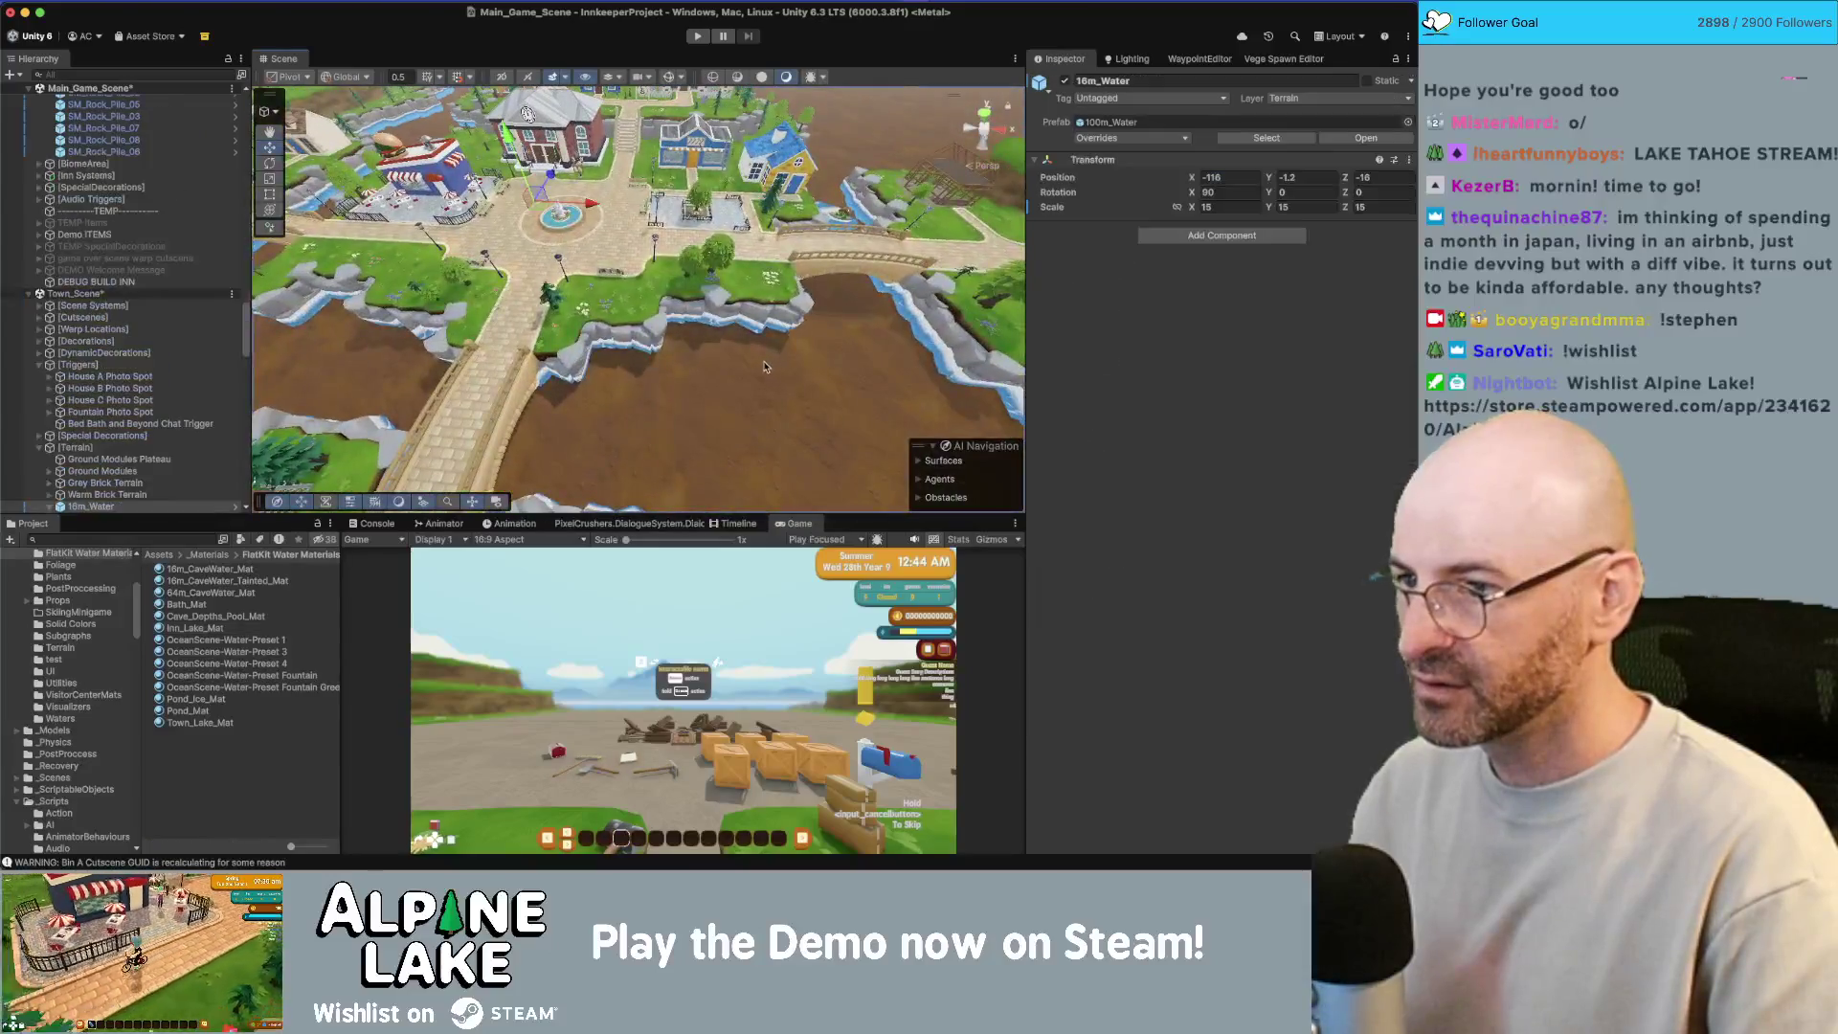
{"action": "left_click", "coordinate": [833, 353]}
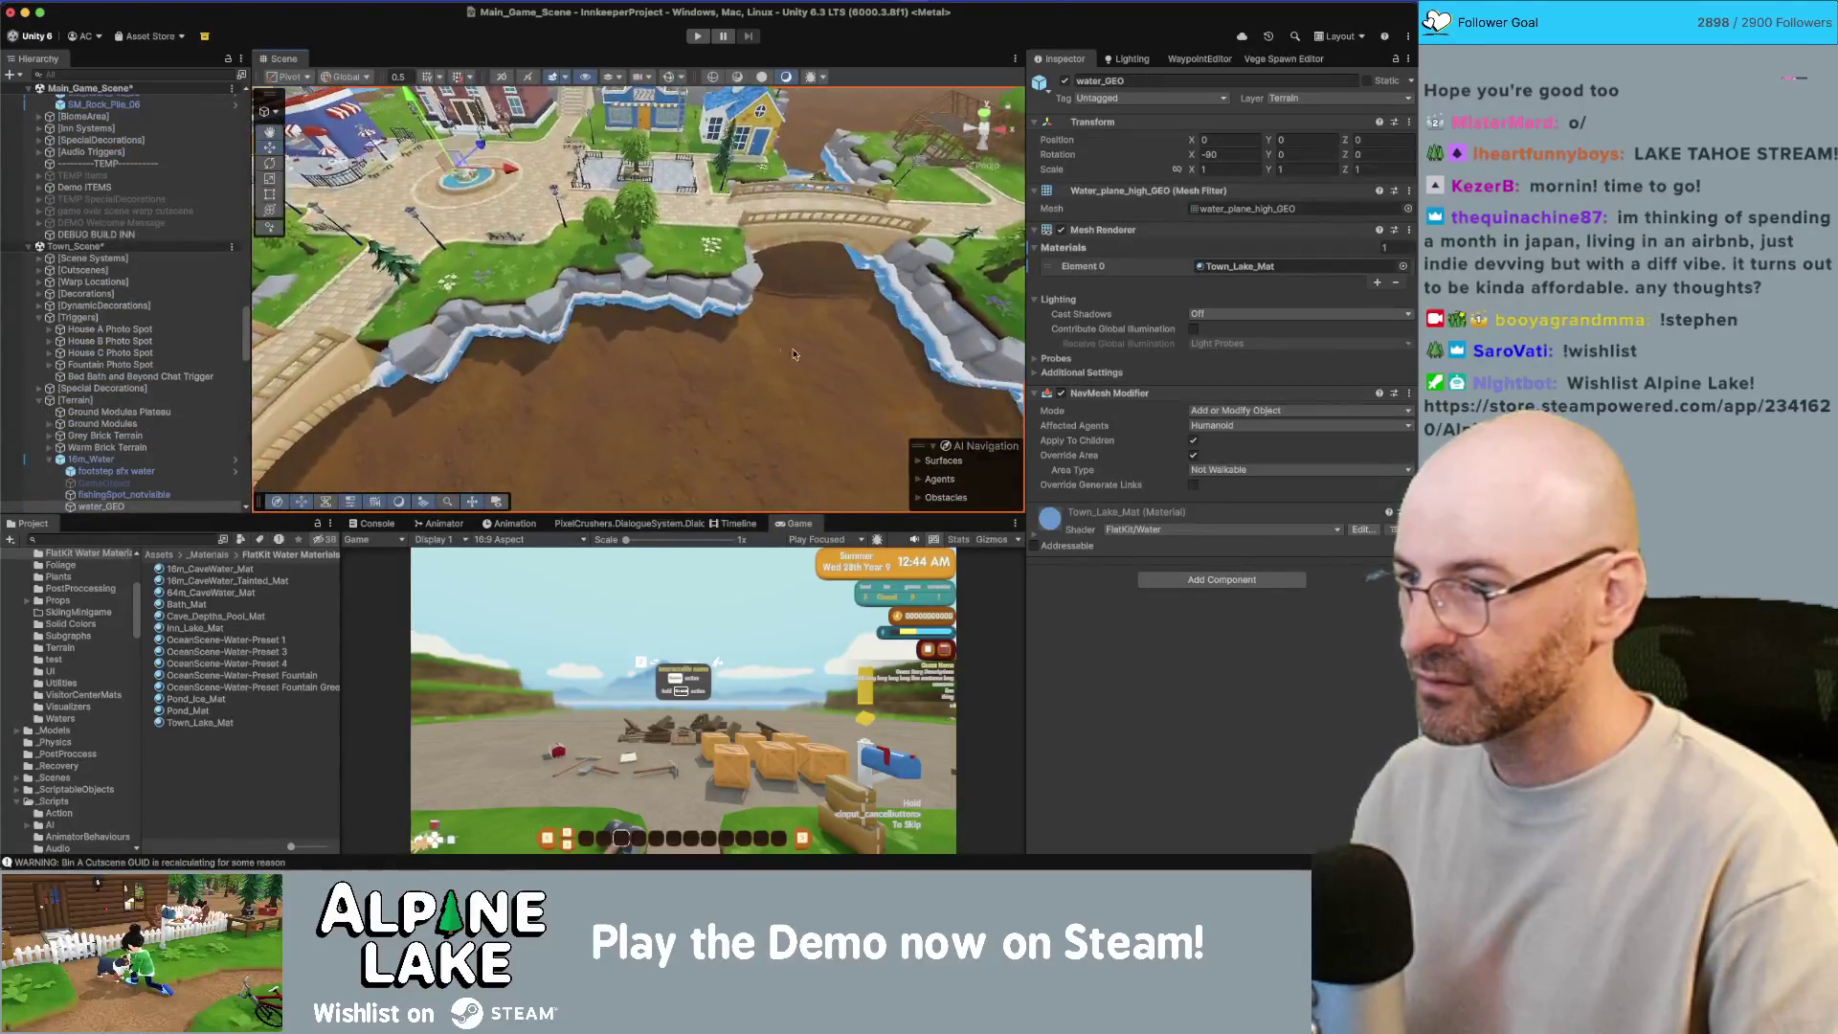
{"action": "left_click_drag", "start_coordinate": [553, 408], "coordinate": [545, 308]}
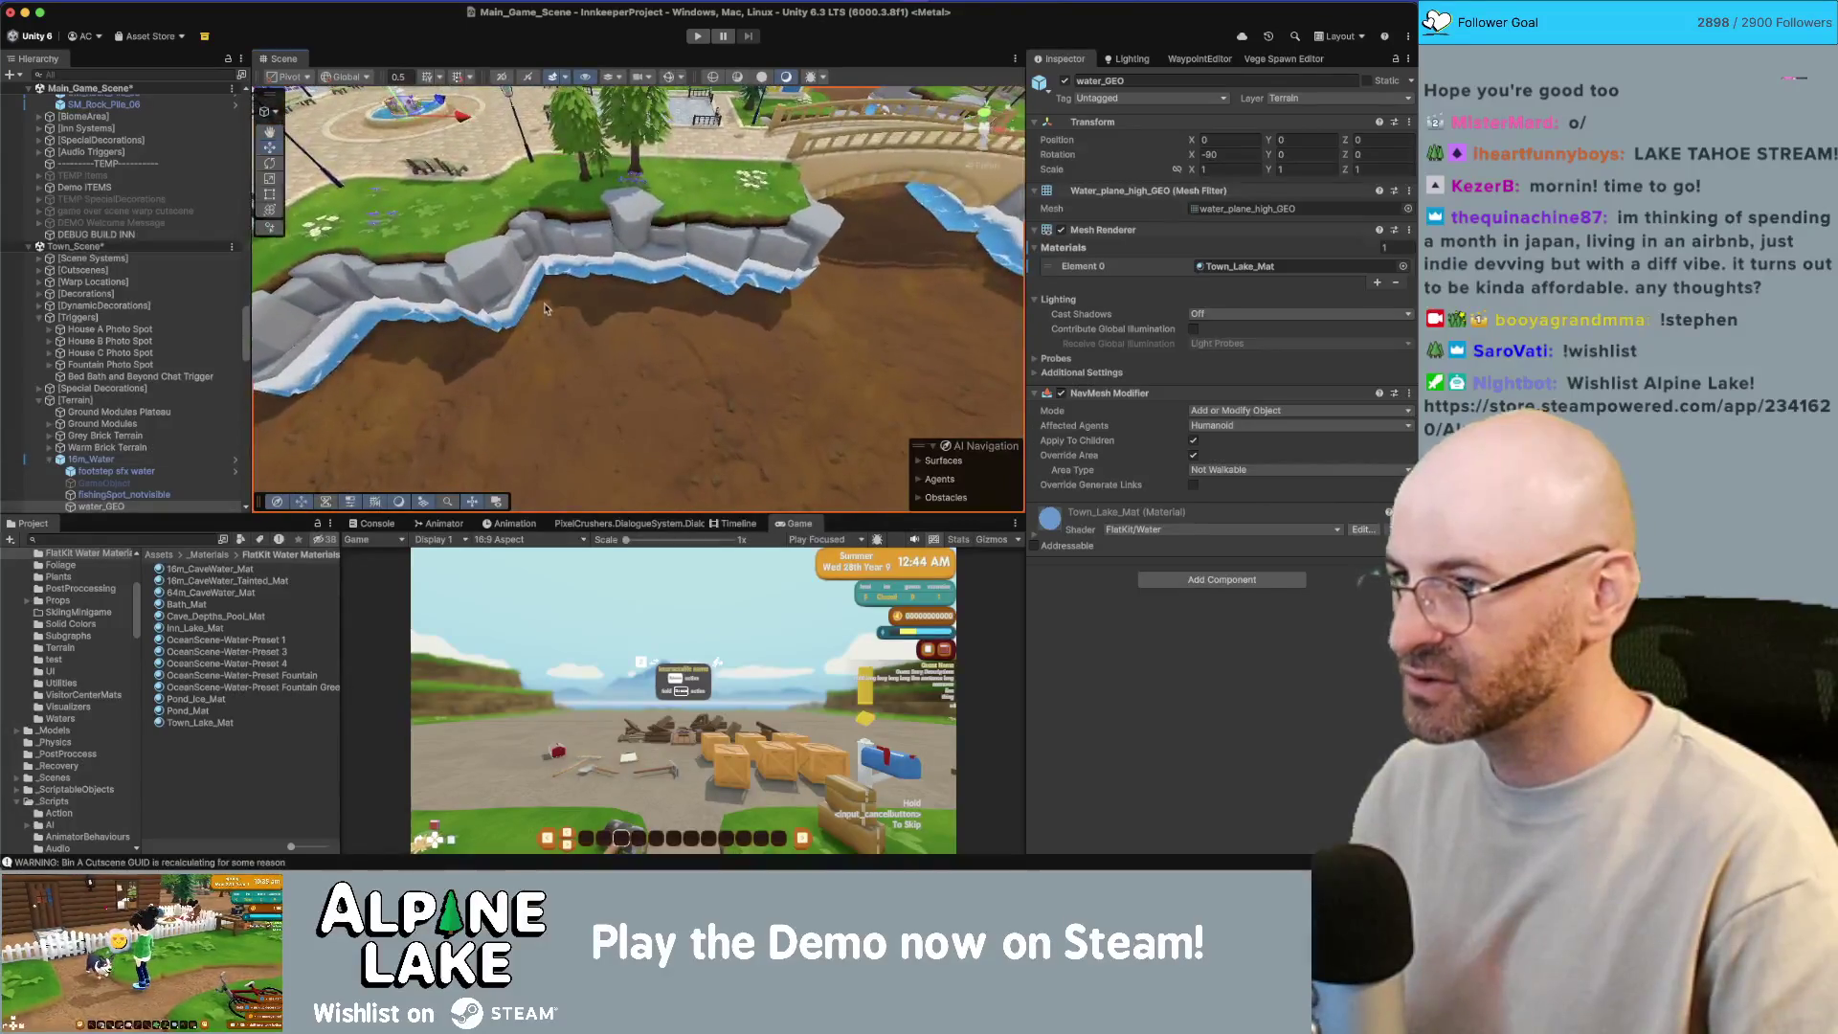
{"action": "left_click", "coordinate": [586, 275]}
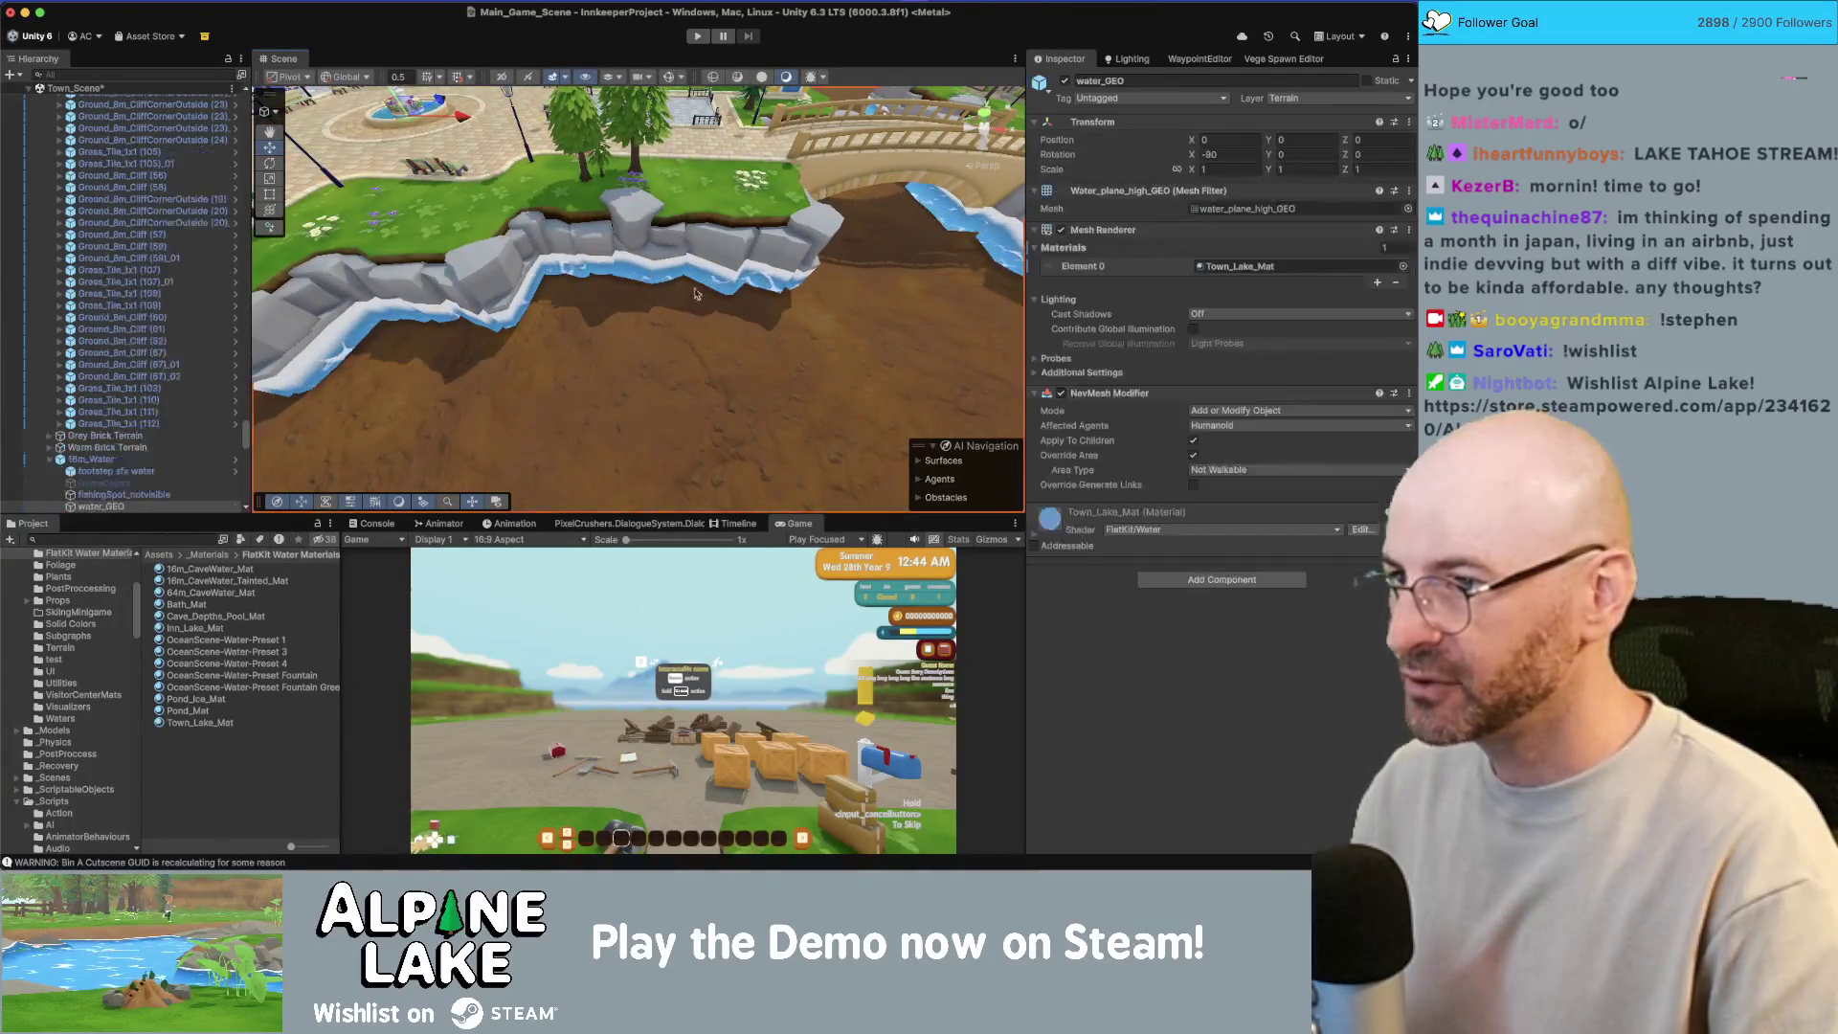
{"action": "left_click", "coordinate": [847, 360]}
{"action": "left_click", "coordinate": [846, 360]}
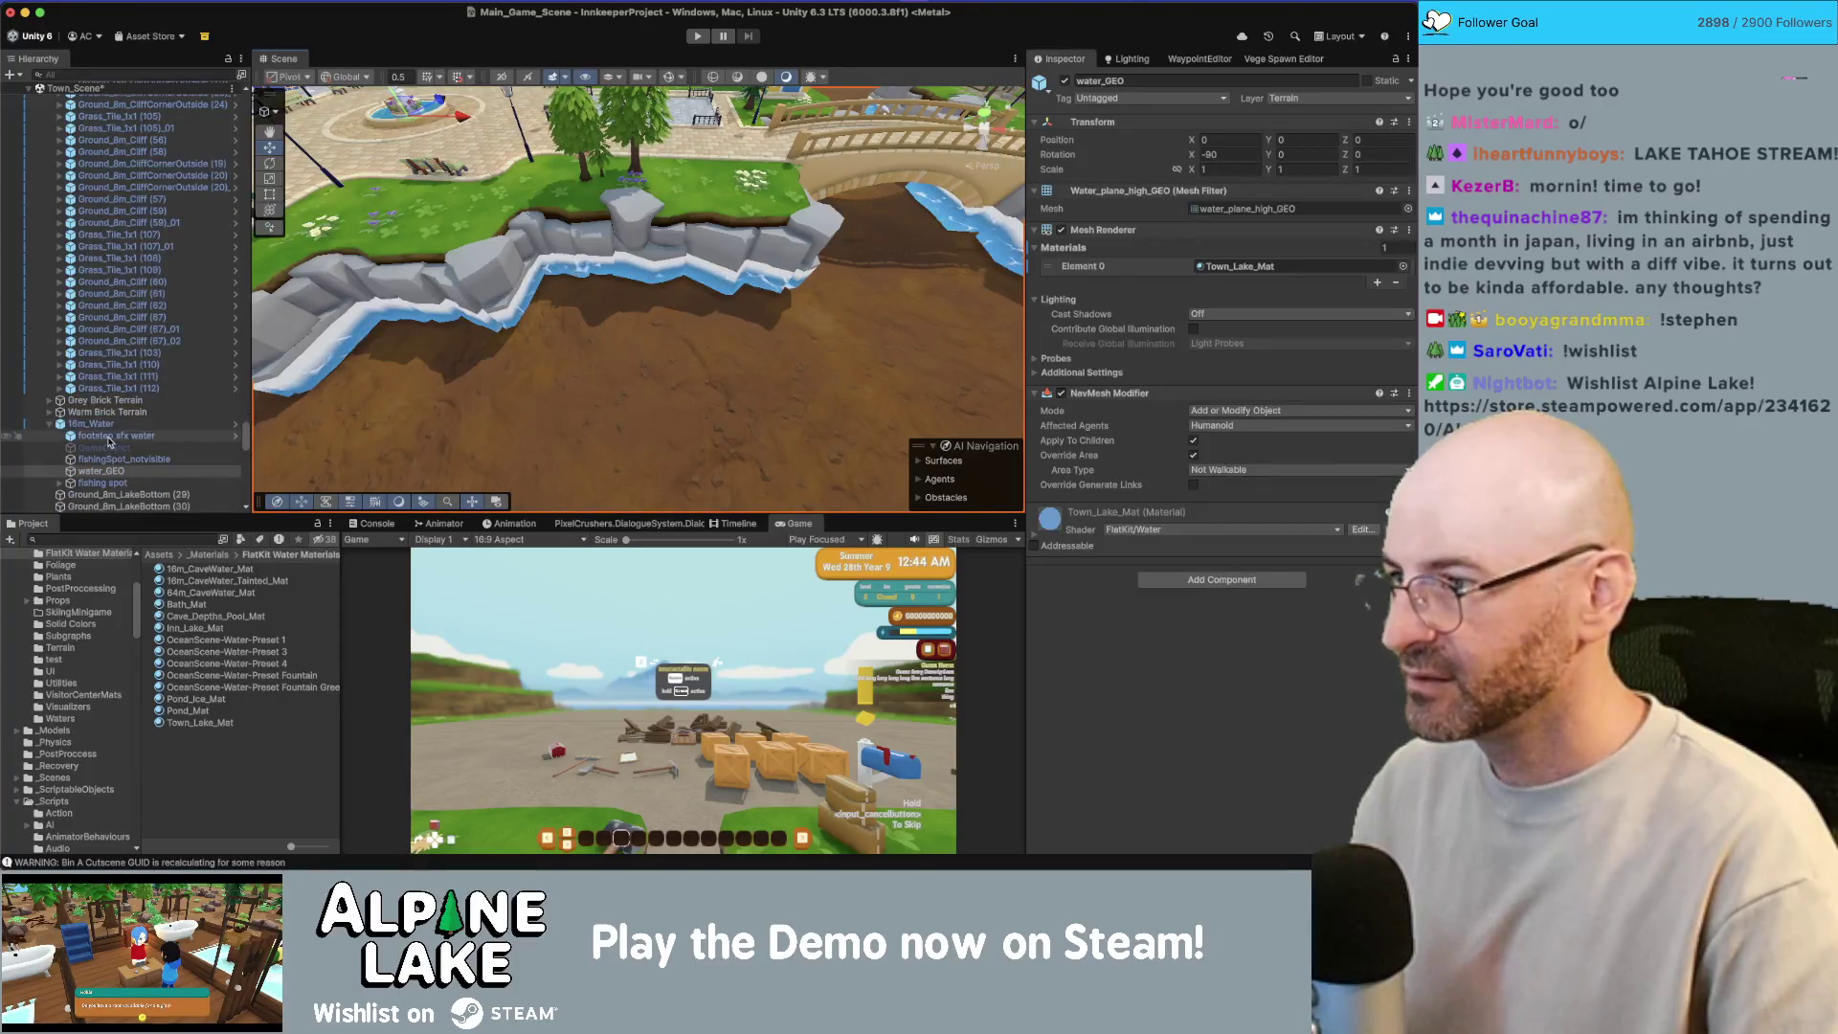
{"action": "left_click", "coordinate": [101, 471]}
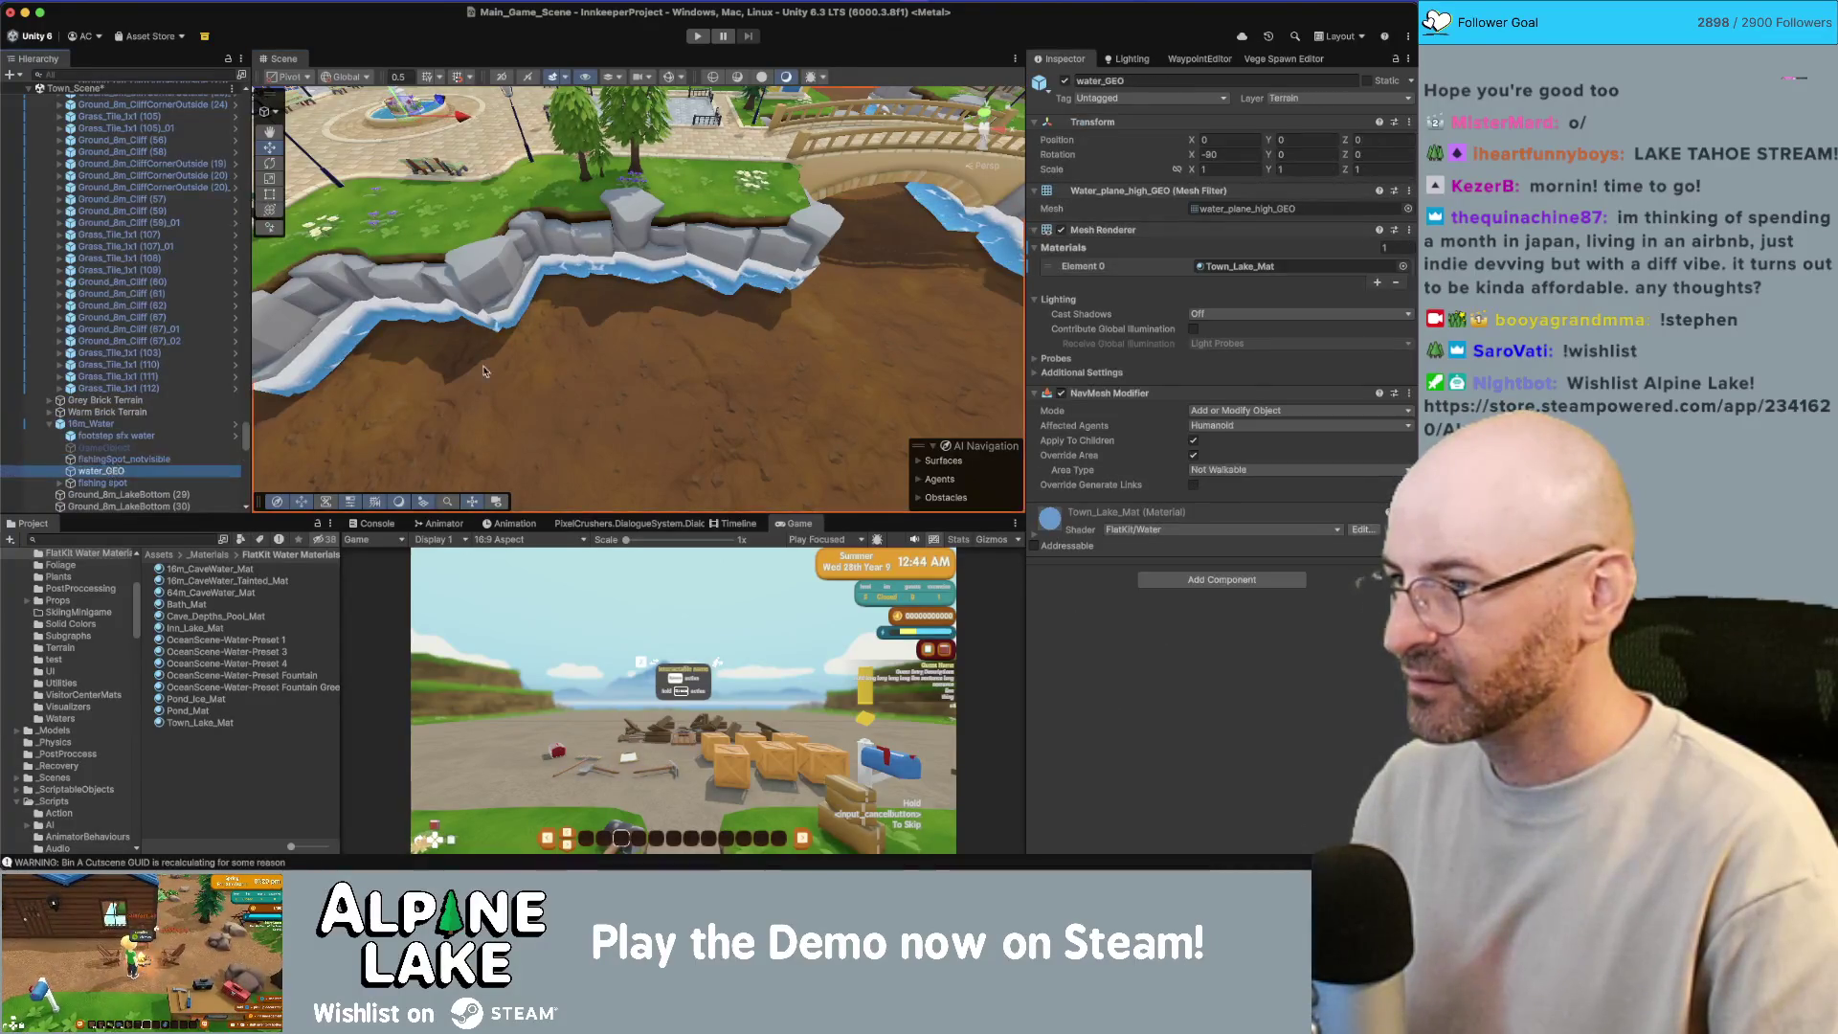
{"action": "left_click_drag", "start_coordinate": [484, 371], "coordinate": [600, 327]}
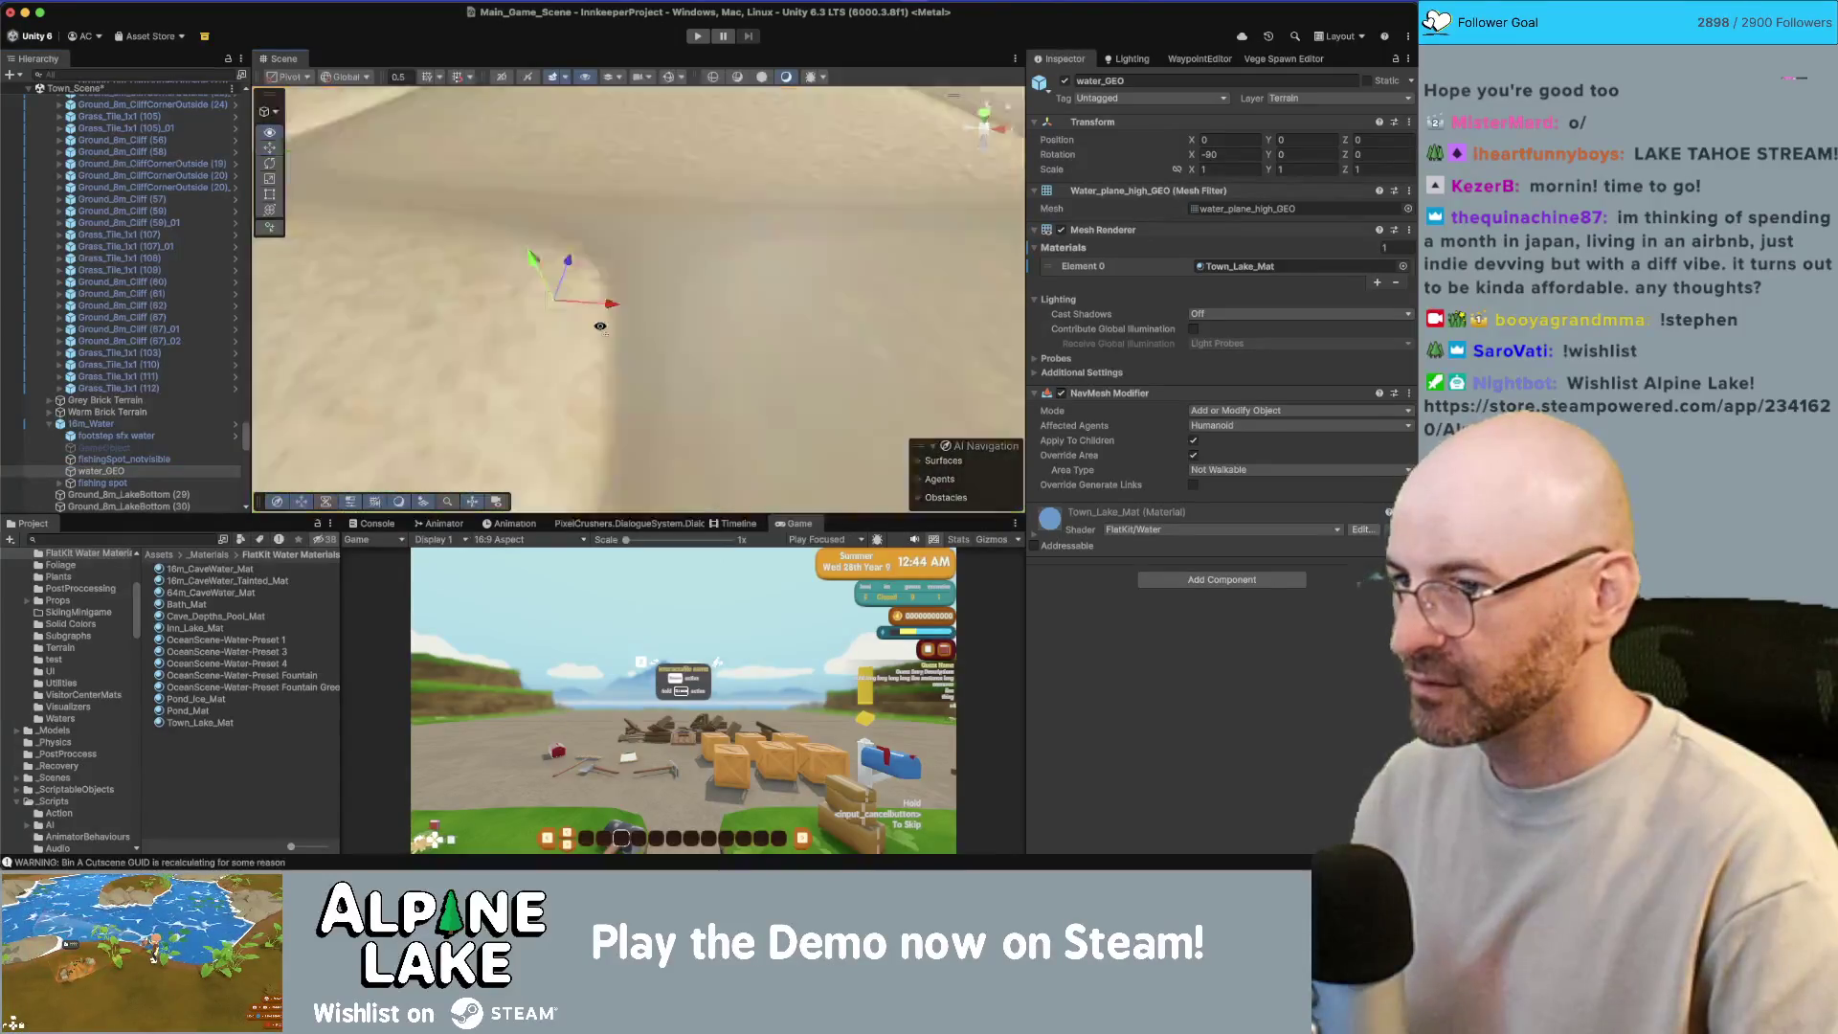
{"action": "scroll", "coordinate": [600, 327], "scroll_direction": "down", "scroll_amount": 5}
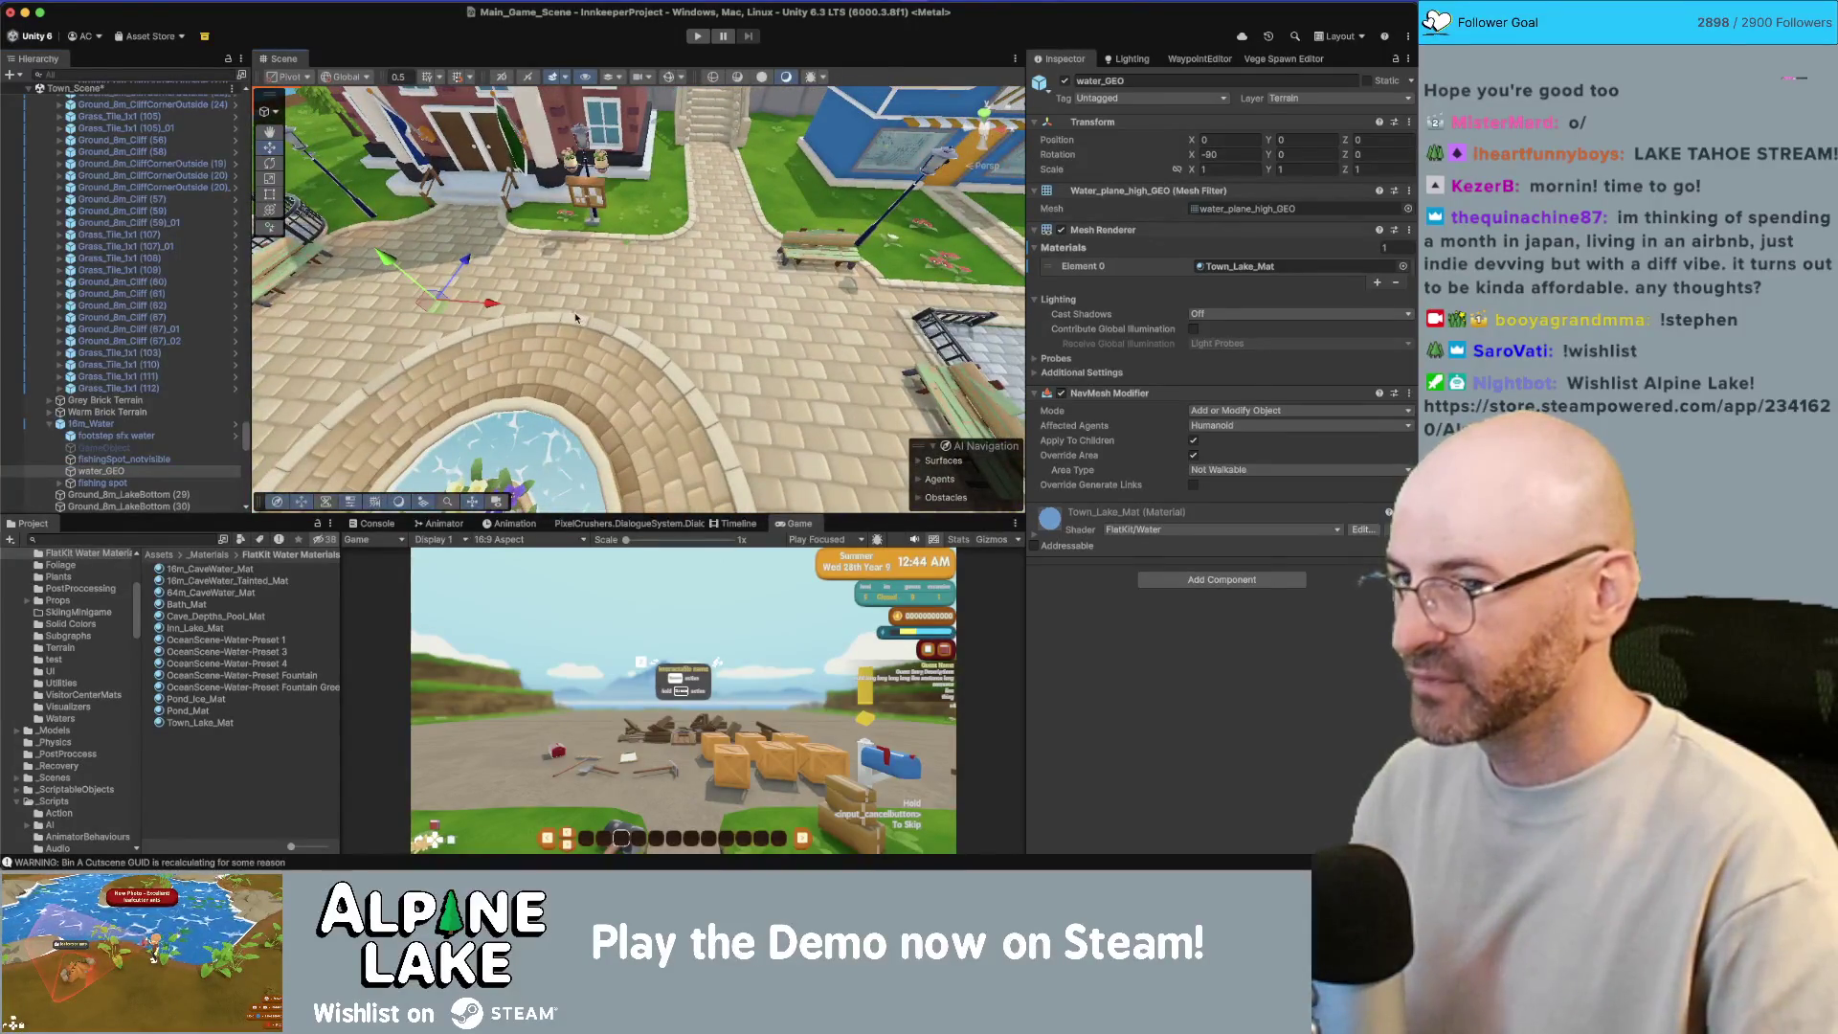
{"action": "left_click_drag", "start_coordinate": [576, 318], "coordinate": [572, 300]}
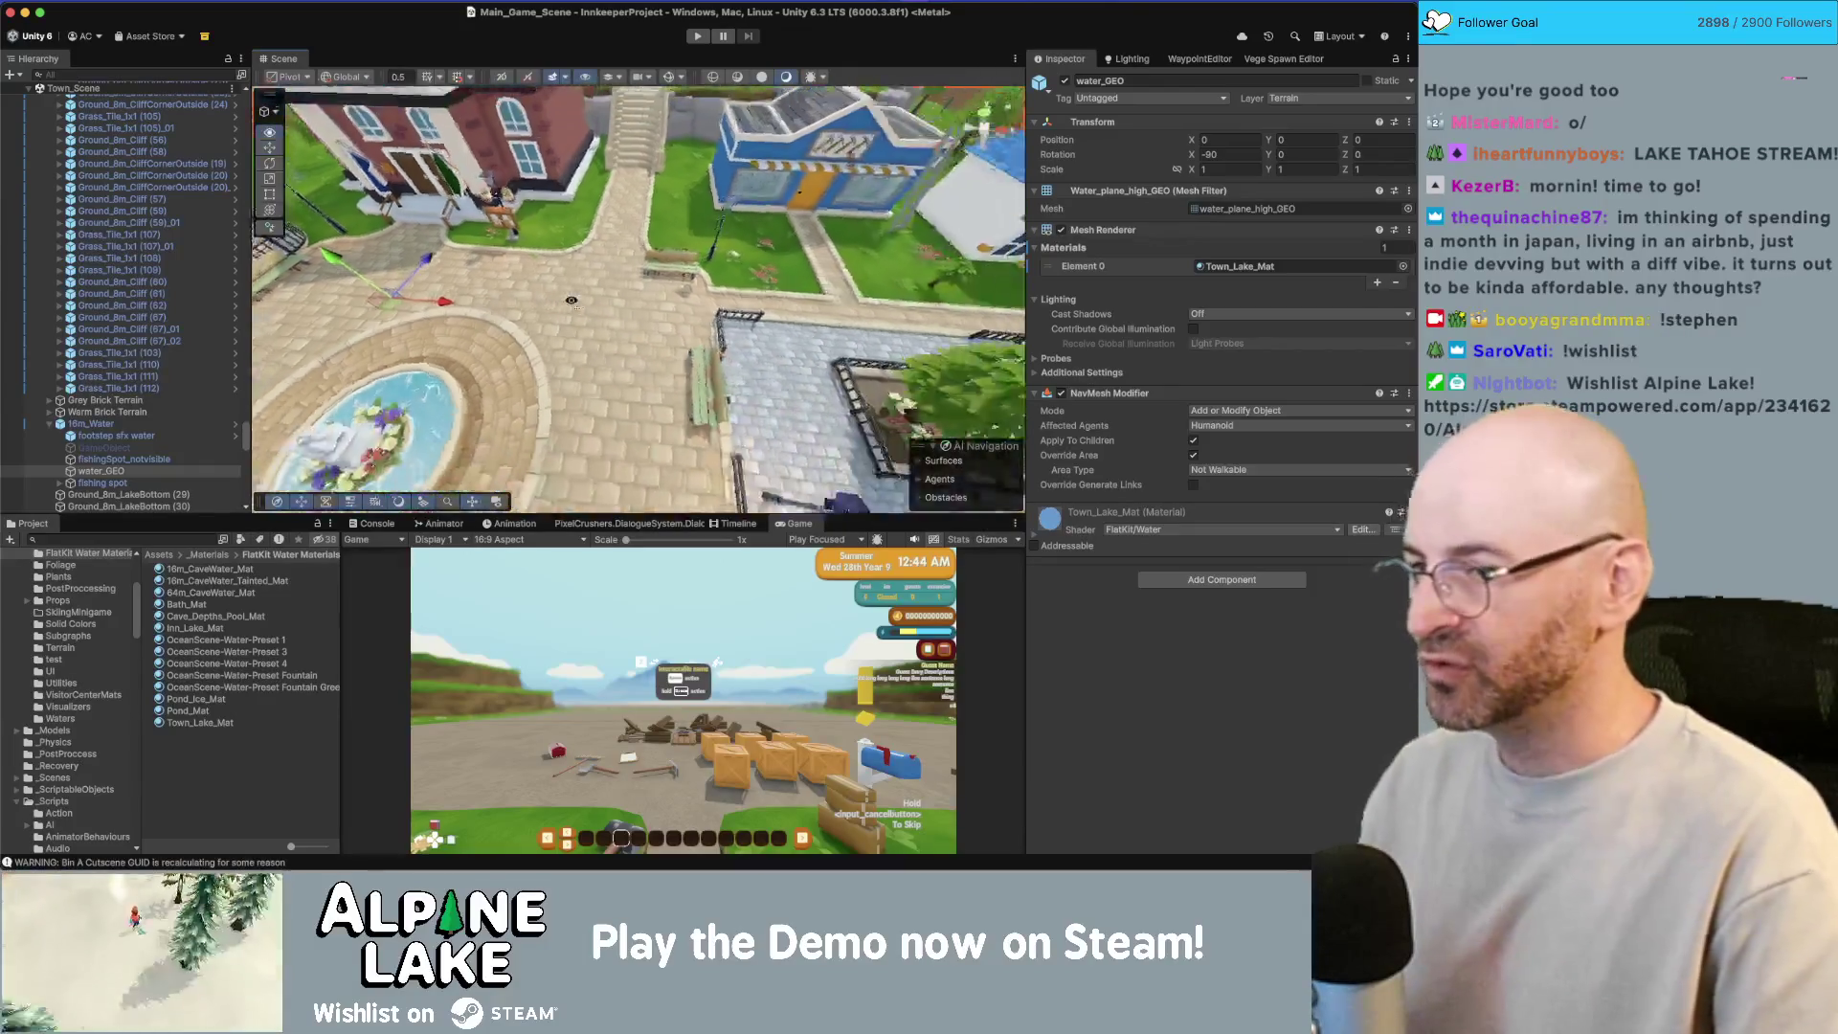
{"action": "scroll", "coordinate": [572, 301], "scroll_direction": "down", "scroll_amount": 5}
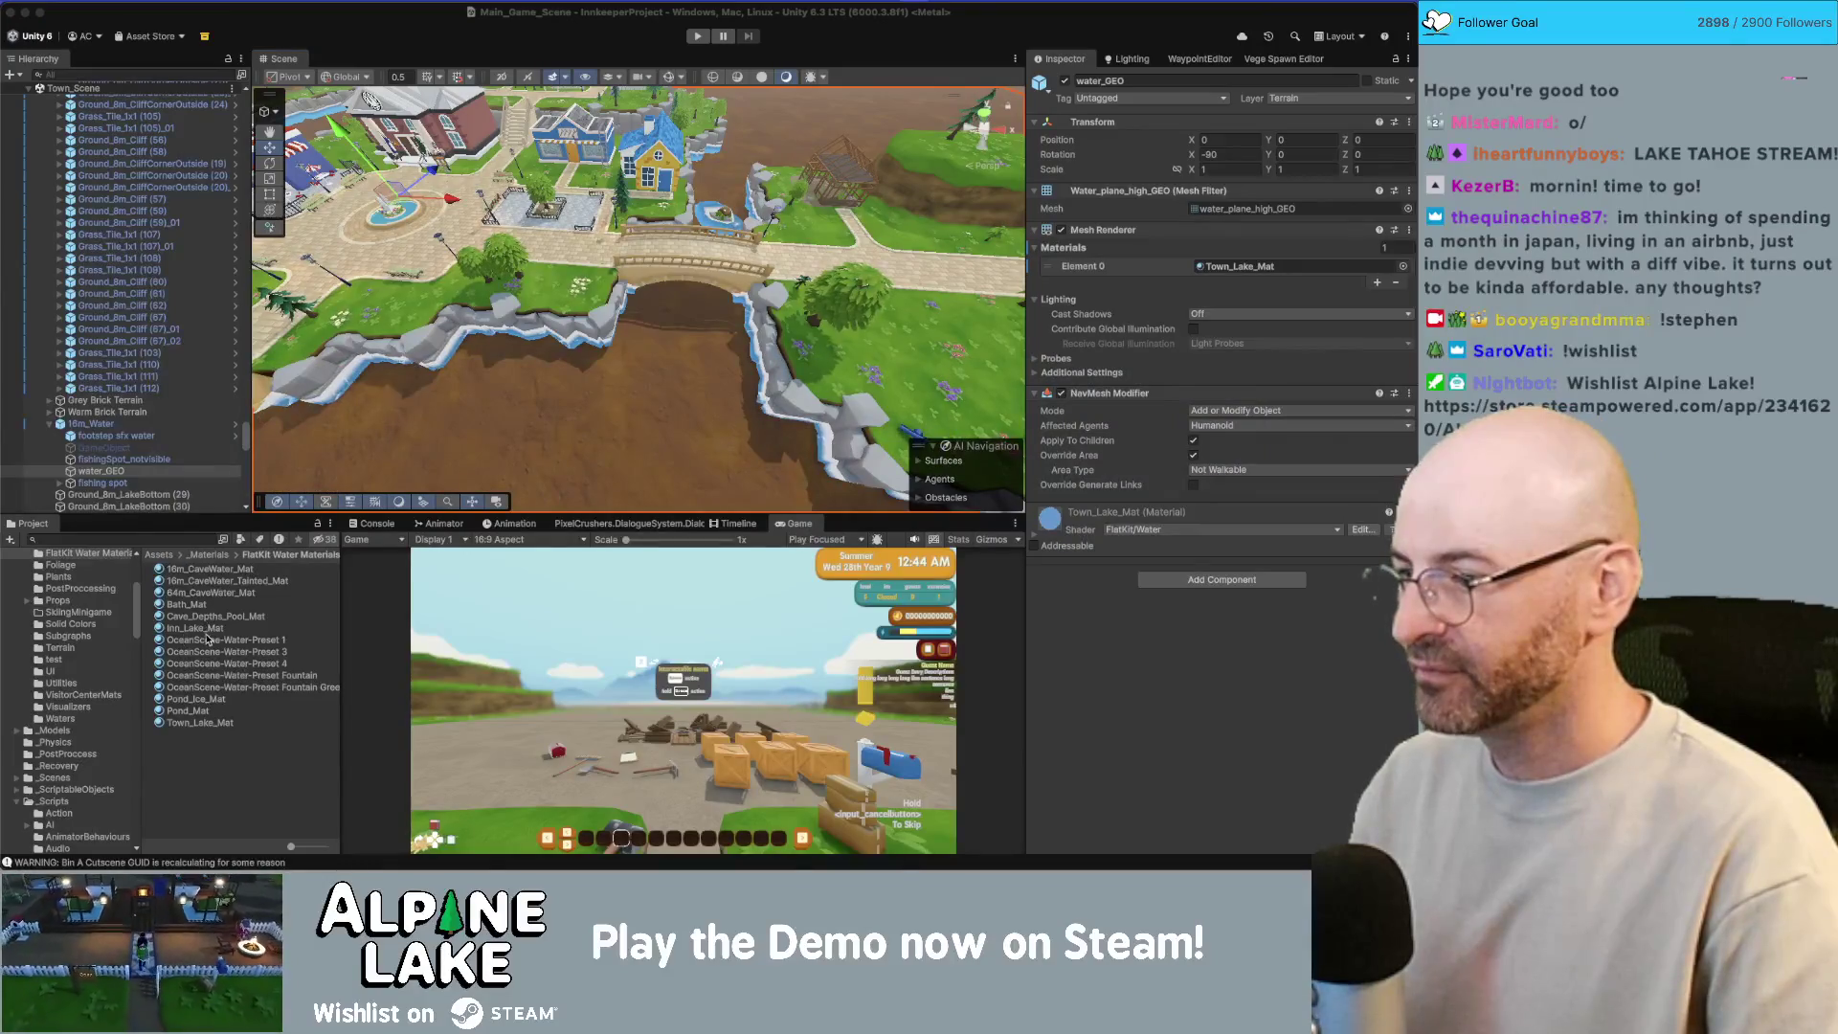
Step: Set Town_Lake_Mat's Foam Color alpha to 99 for opaque white foam
{"action": "left_click", "coordinate": [202, 731]}
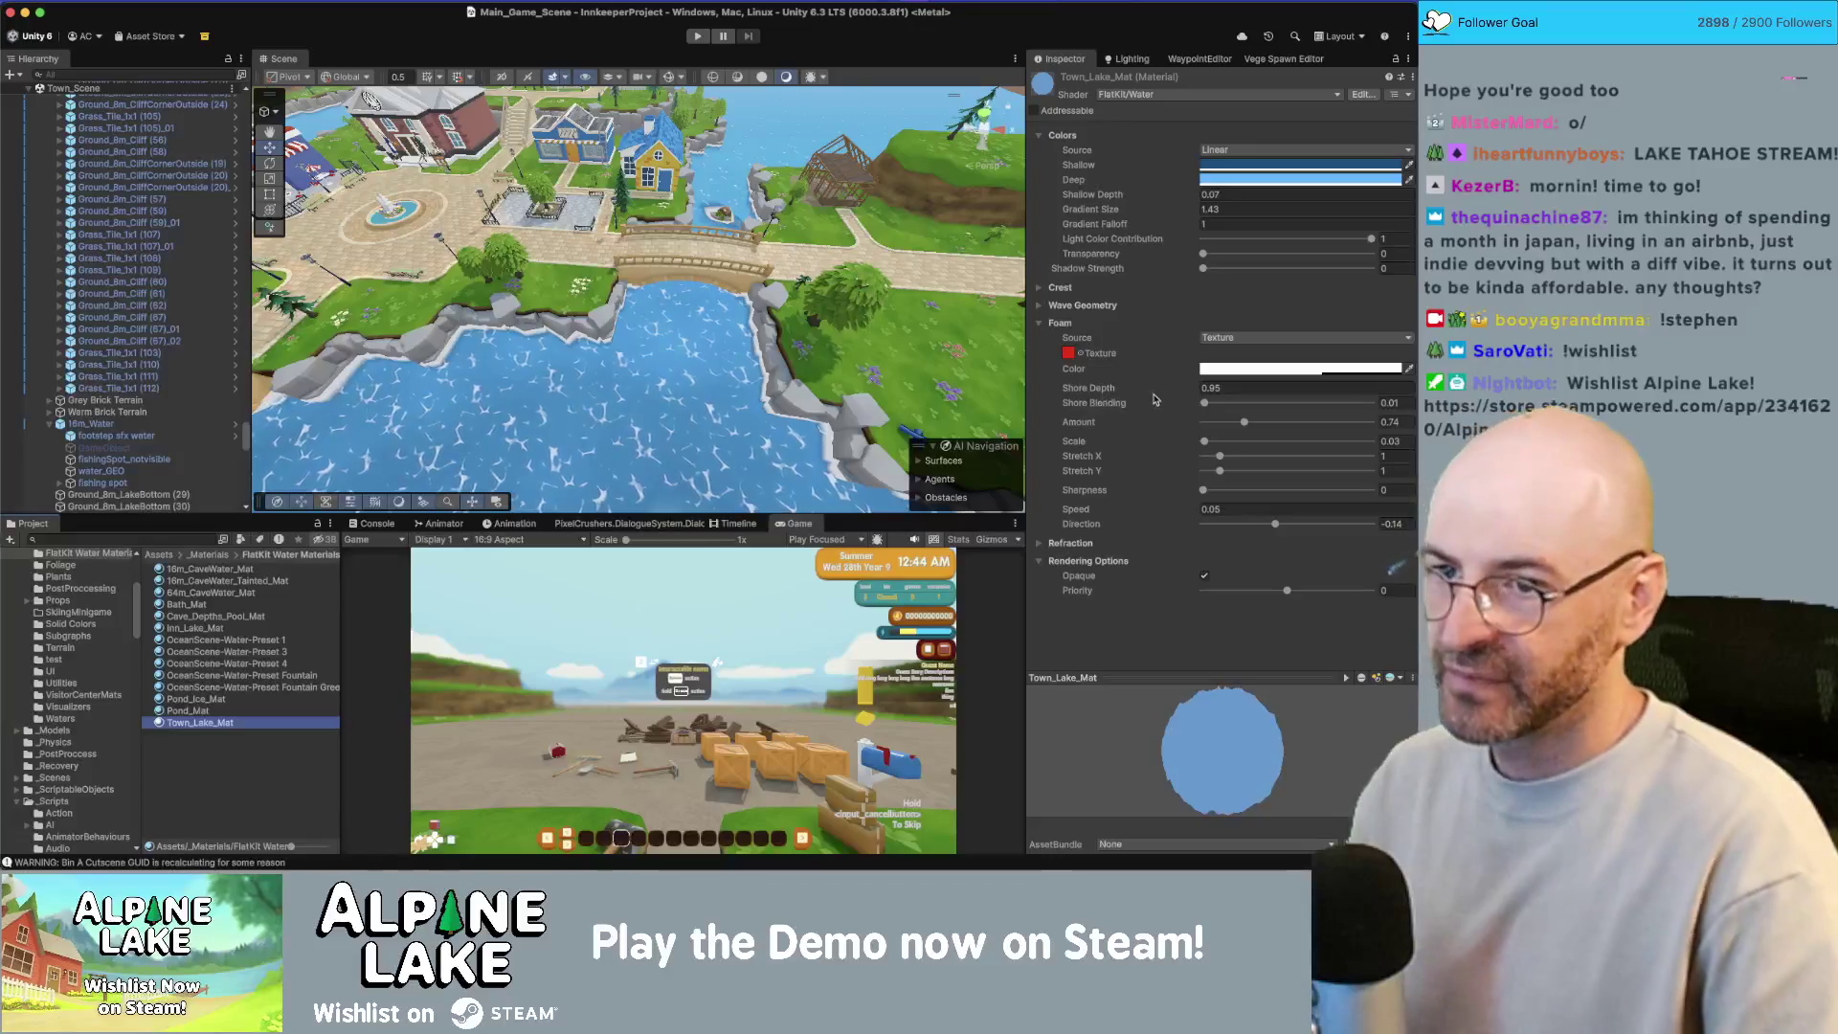
{"action": "left_click", "coordinate": [1283, 368]}
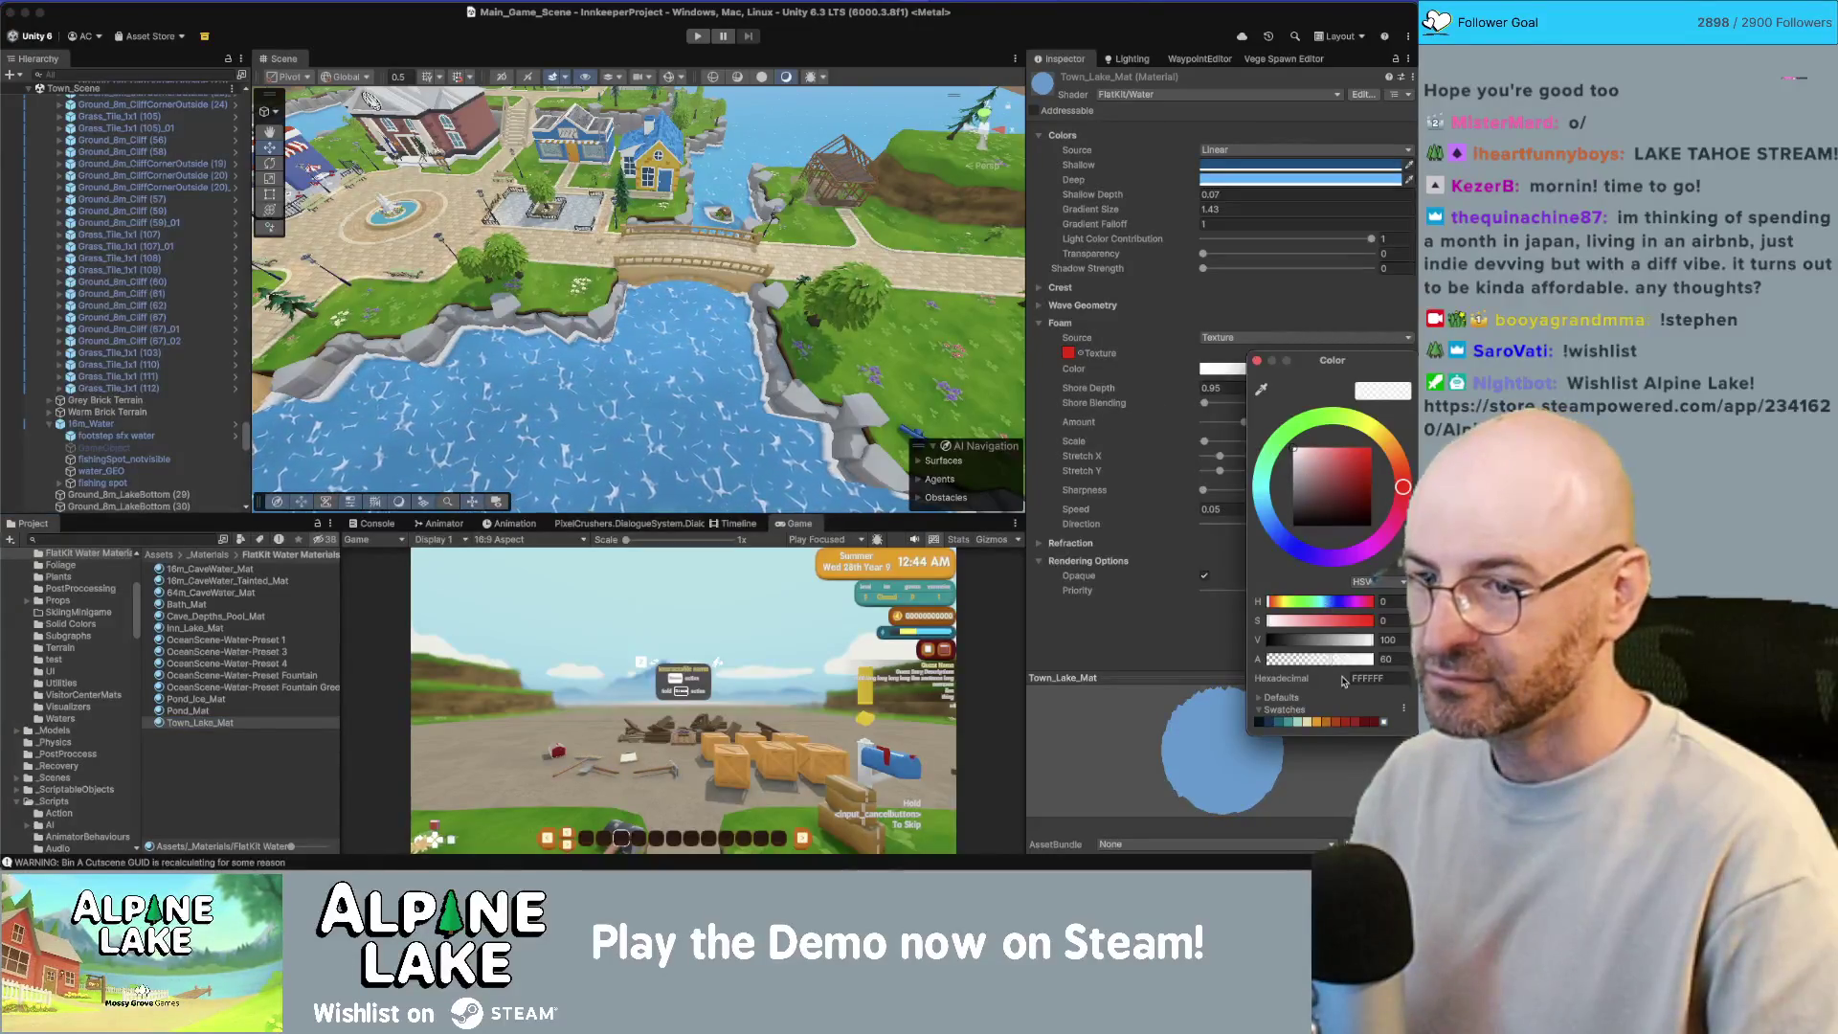
{"action": "type", "text": "99"}
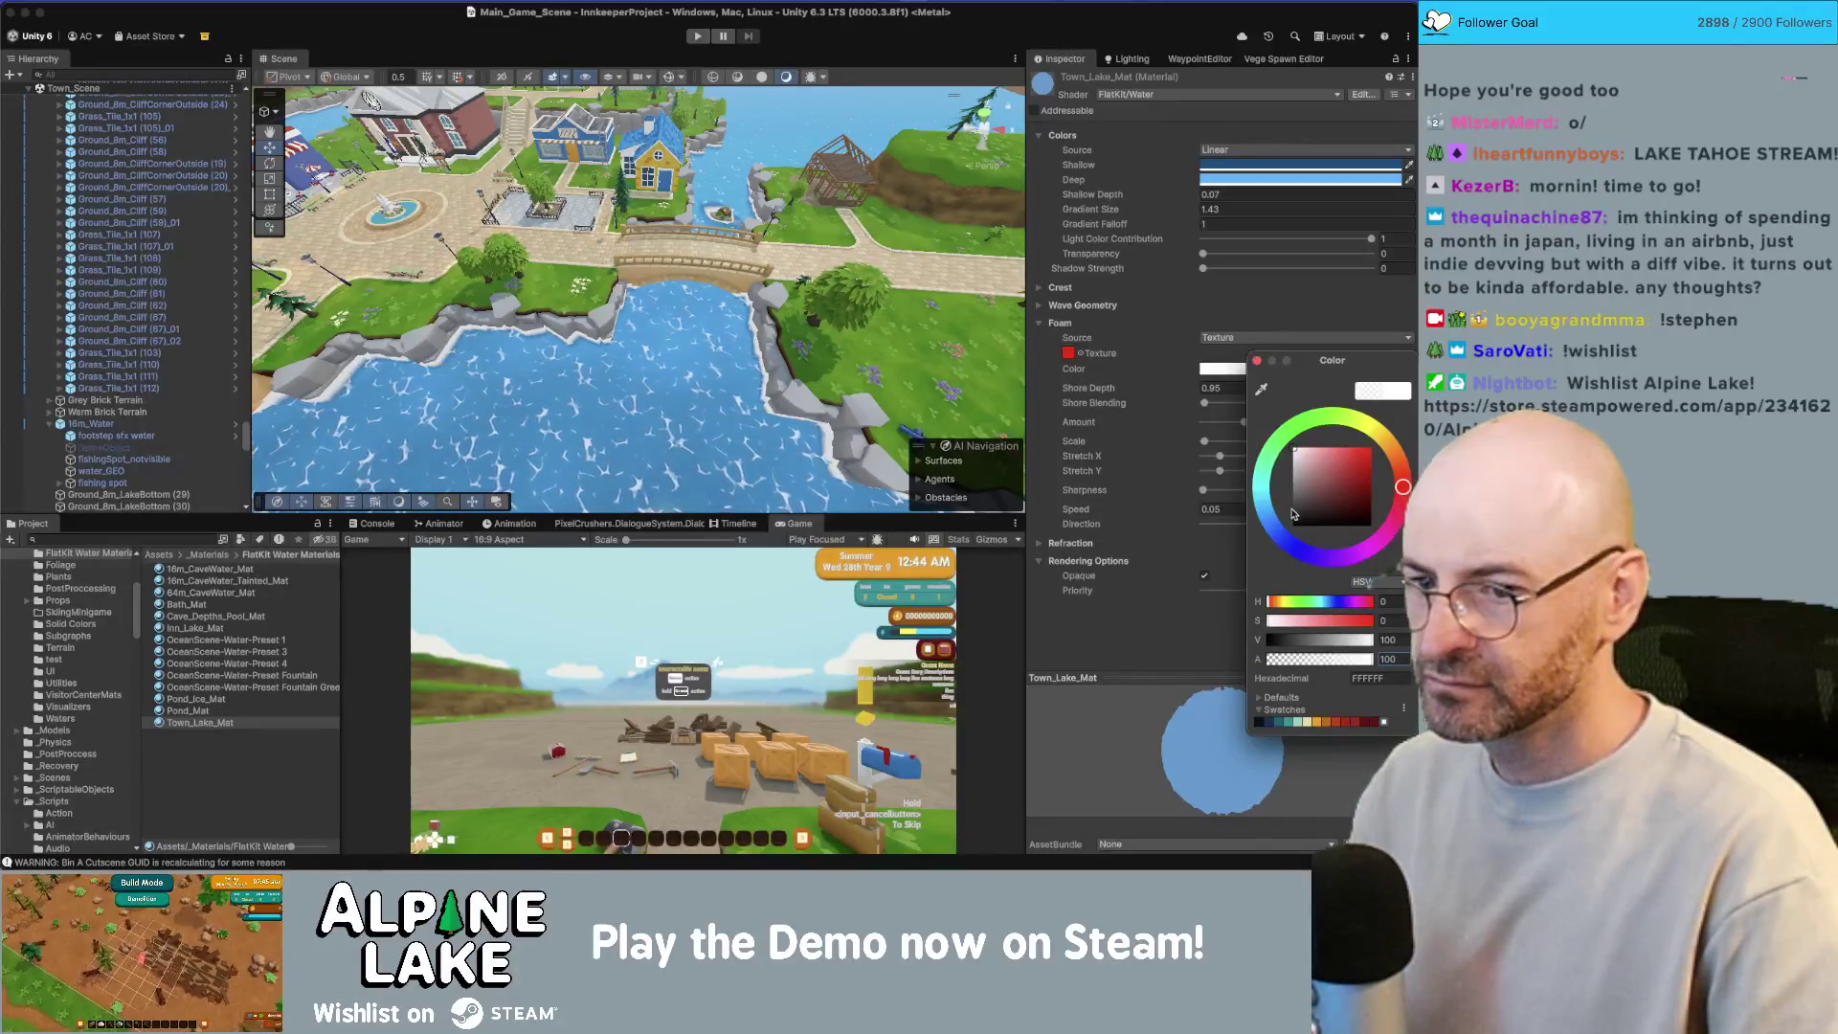
{"action": "left_click", "coordinate": [1257, 361]}
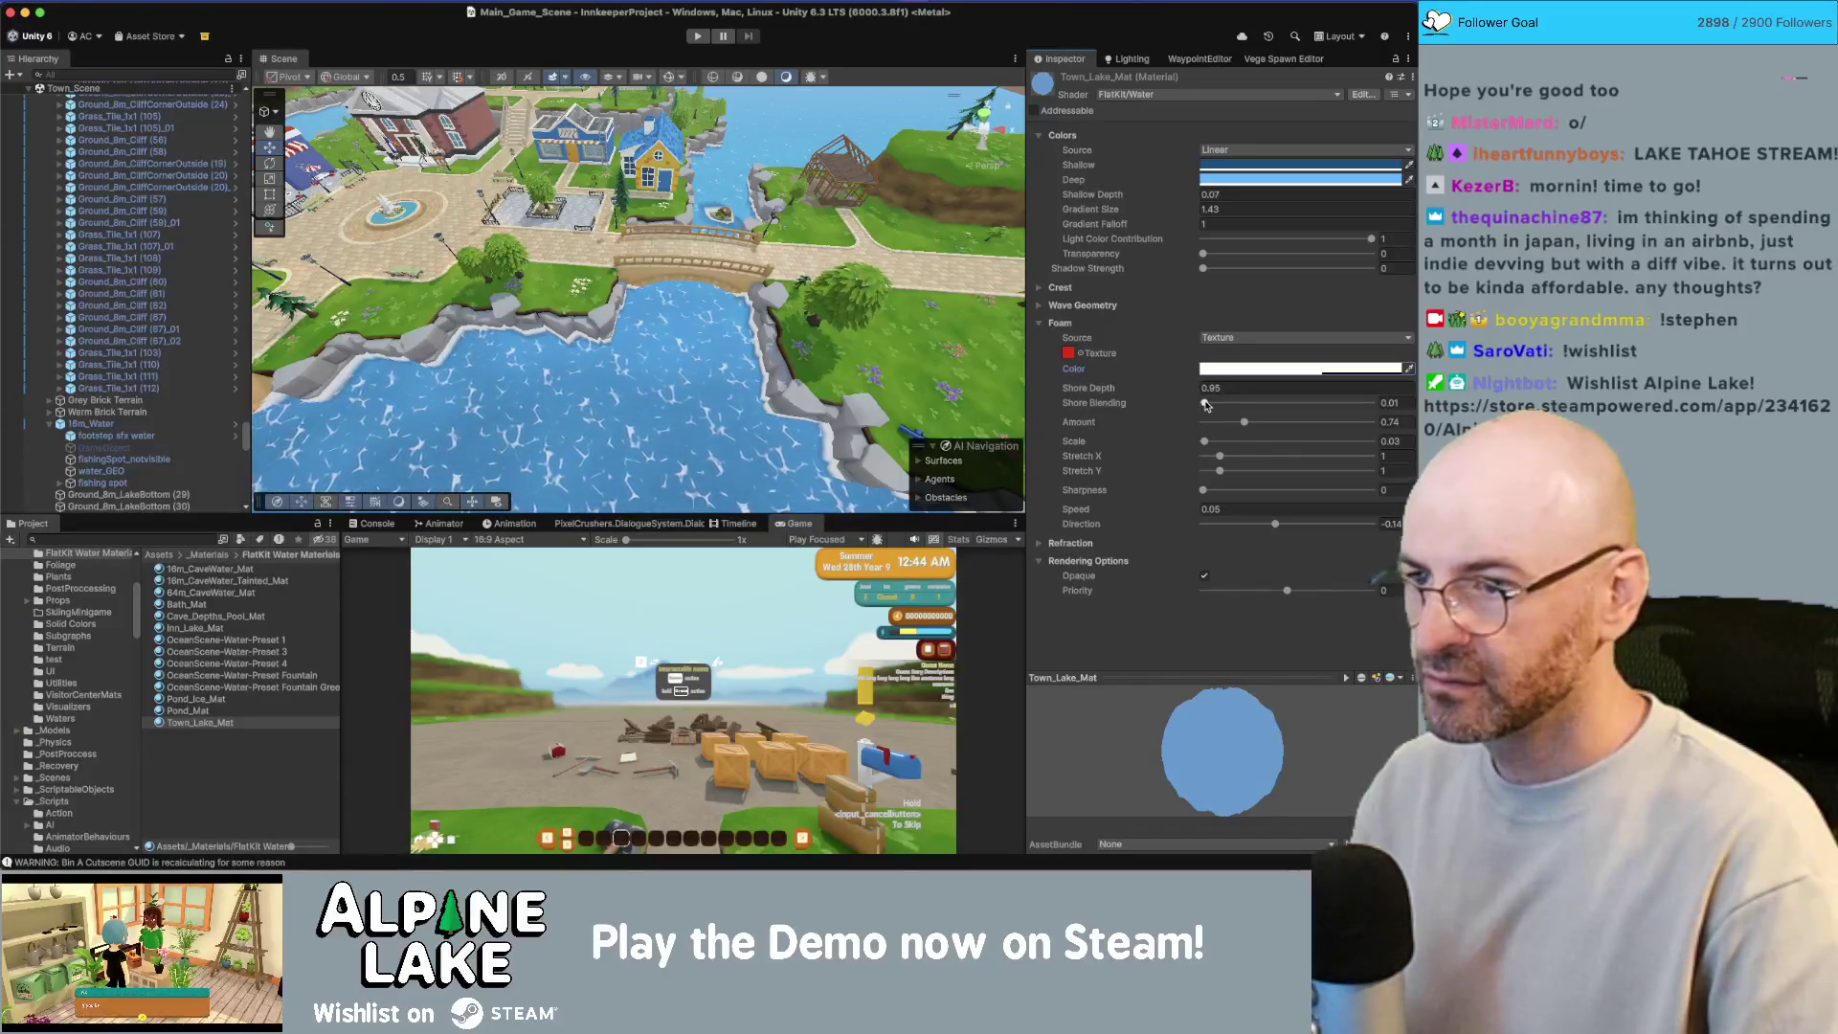
Step: Compare with Inn_Lake_Mat, then trial a Shore Blending of 0.01 on Town_Lake_Mat
{"action": "left_click", "coordinate": [209, 629]}
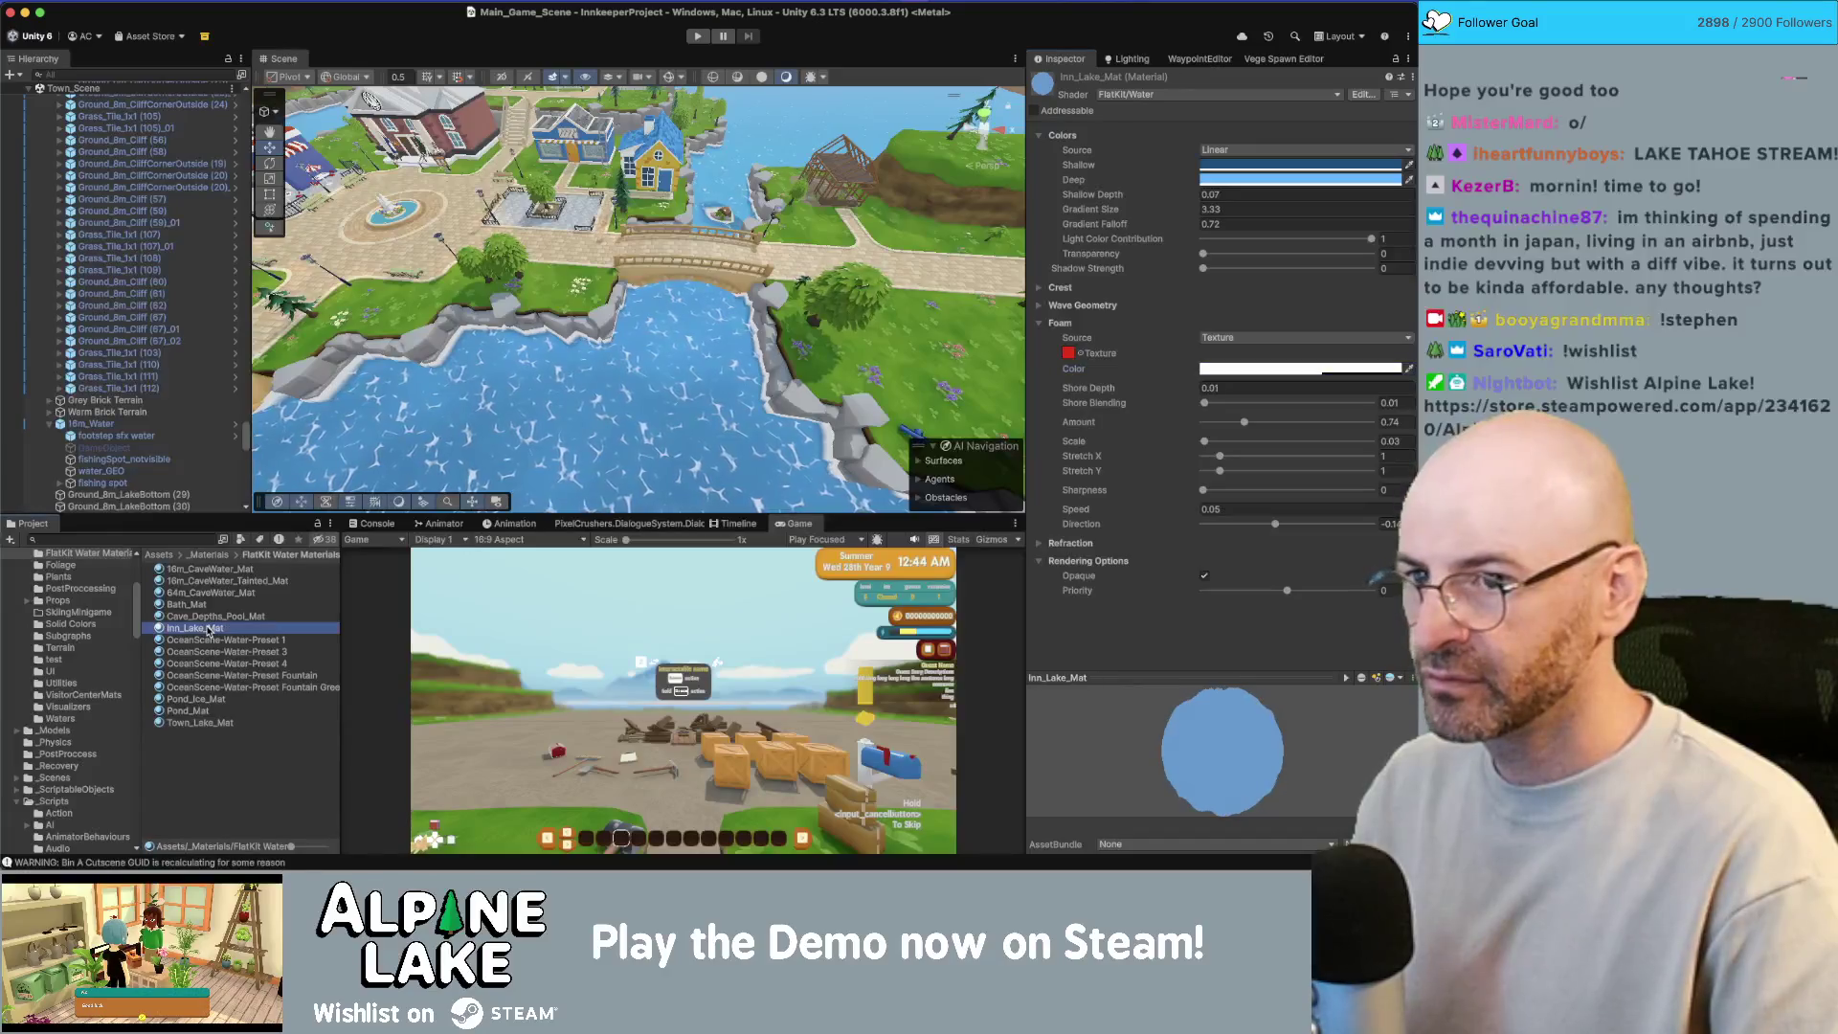
{"action": "left_click", "coordinate": [204, 723]}
{"action": "left_click_drag", "start_coordinate": [1210, 404], "coordinate": [1192, 404]}
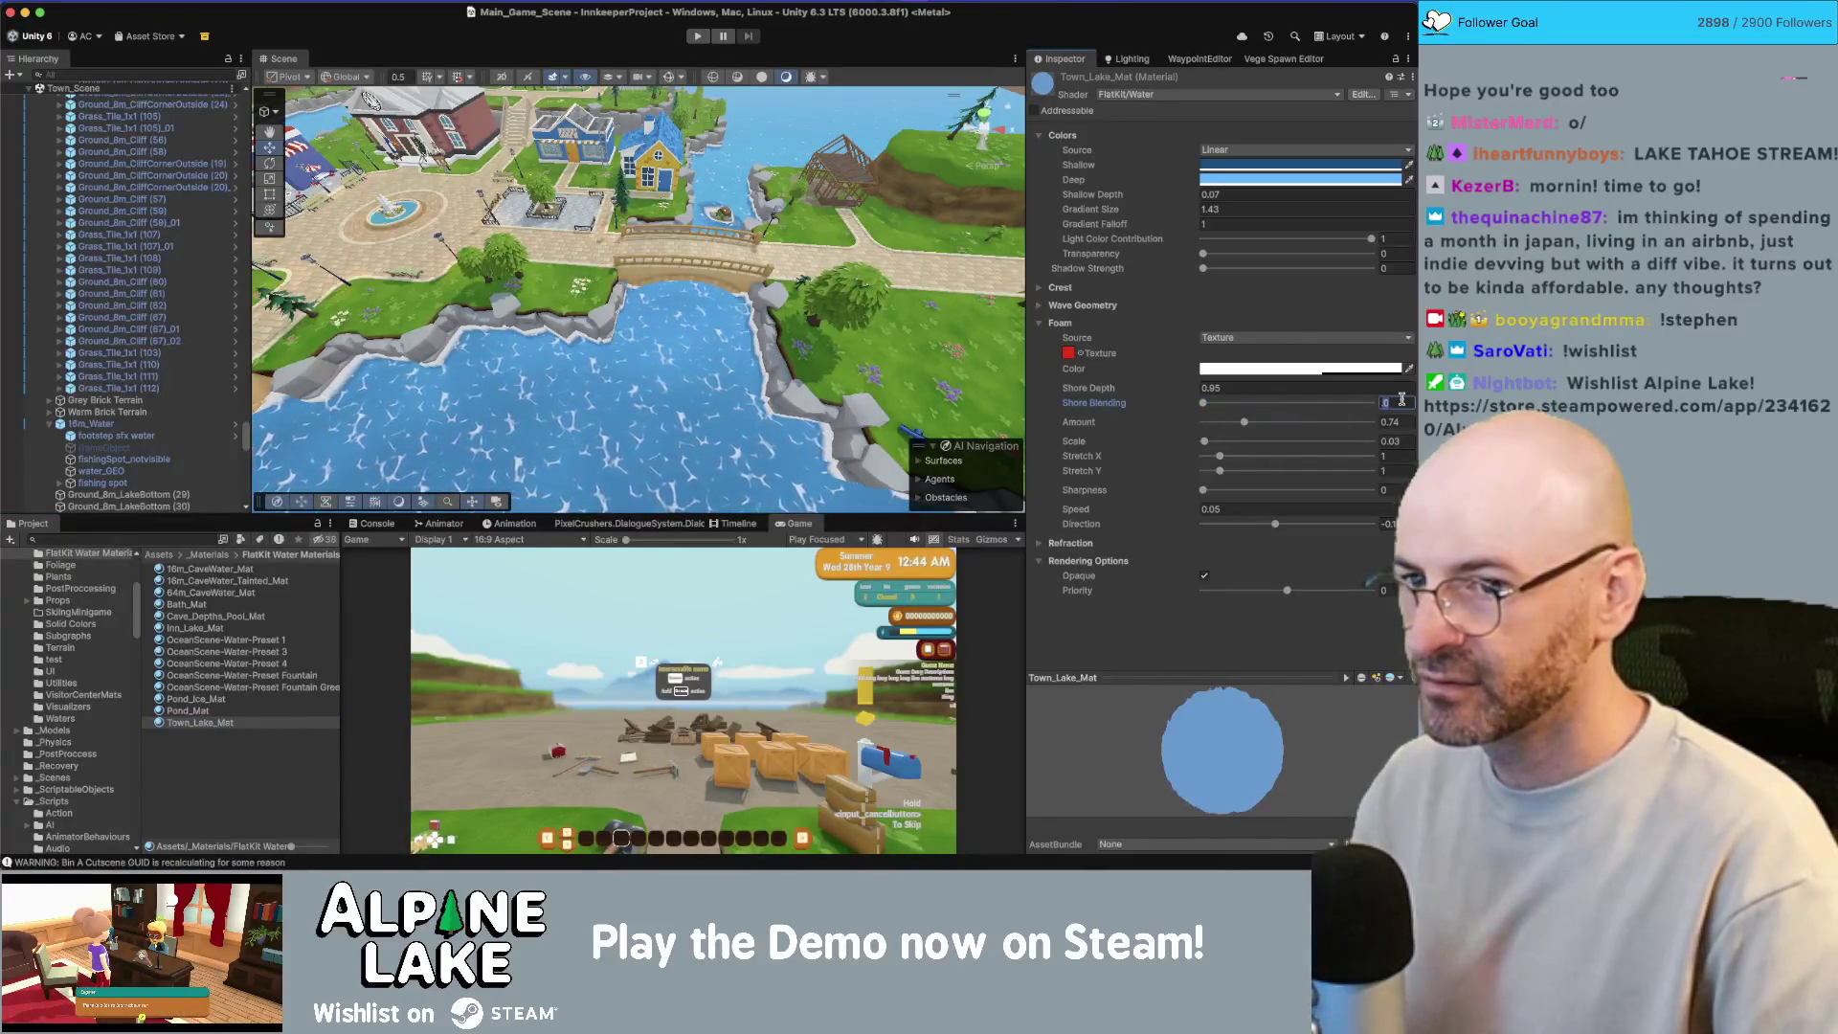
{"action": "type", "text": "0.01"}
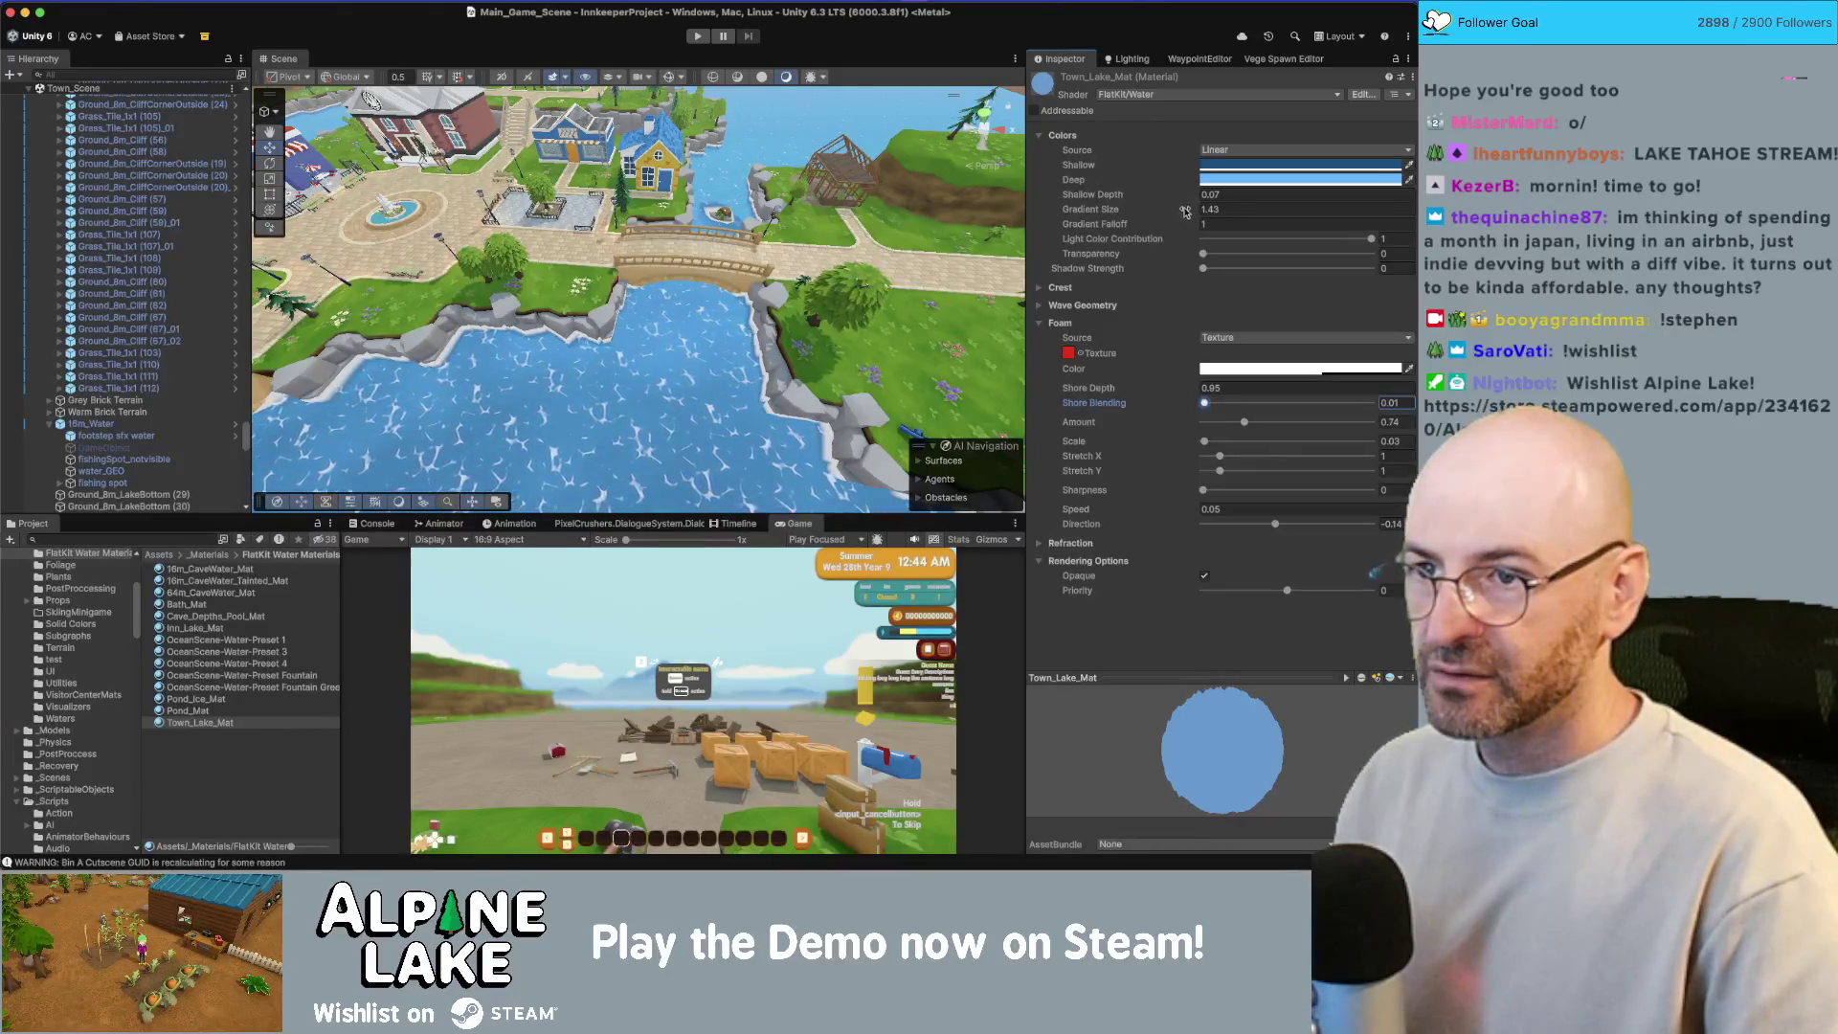
Step: Test a Gradient Size change, revert it to 1.43, and set Light Color Contribution to 1
{"action": "mouse_move", "coordinate": [1186, 213]}
{"action": "left_mouse_down"}
{"action": "mouse_move", "coordinate": [1205, 213]}
{"action": "mouse_move", "coordinate": [1173, 215]}
{"action": "left_mouse_up"}
{"action": "key", "text": "Escape"}
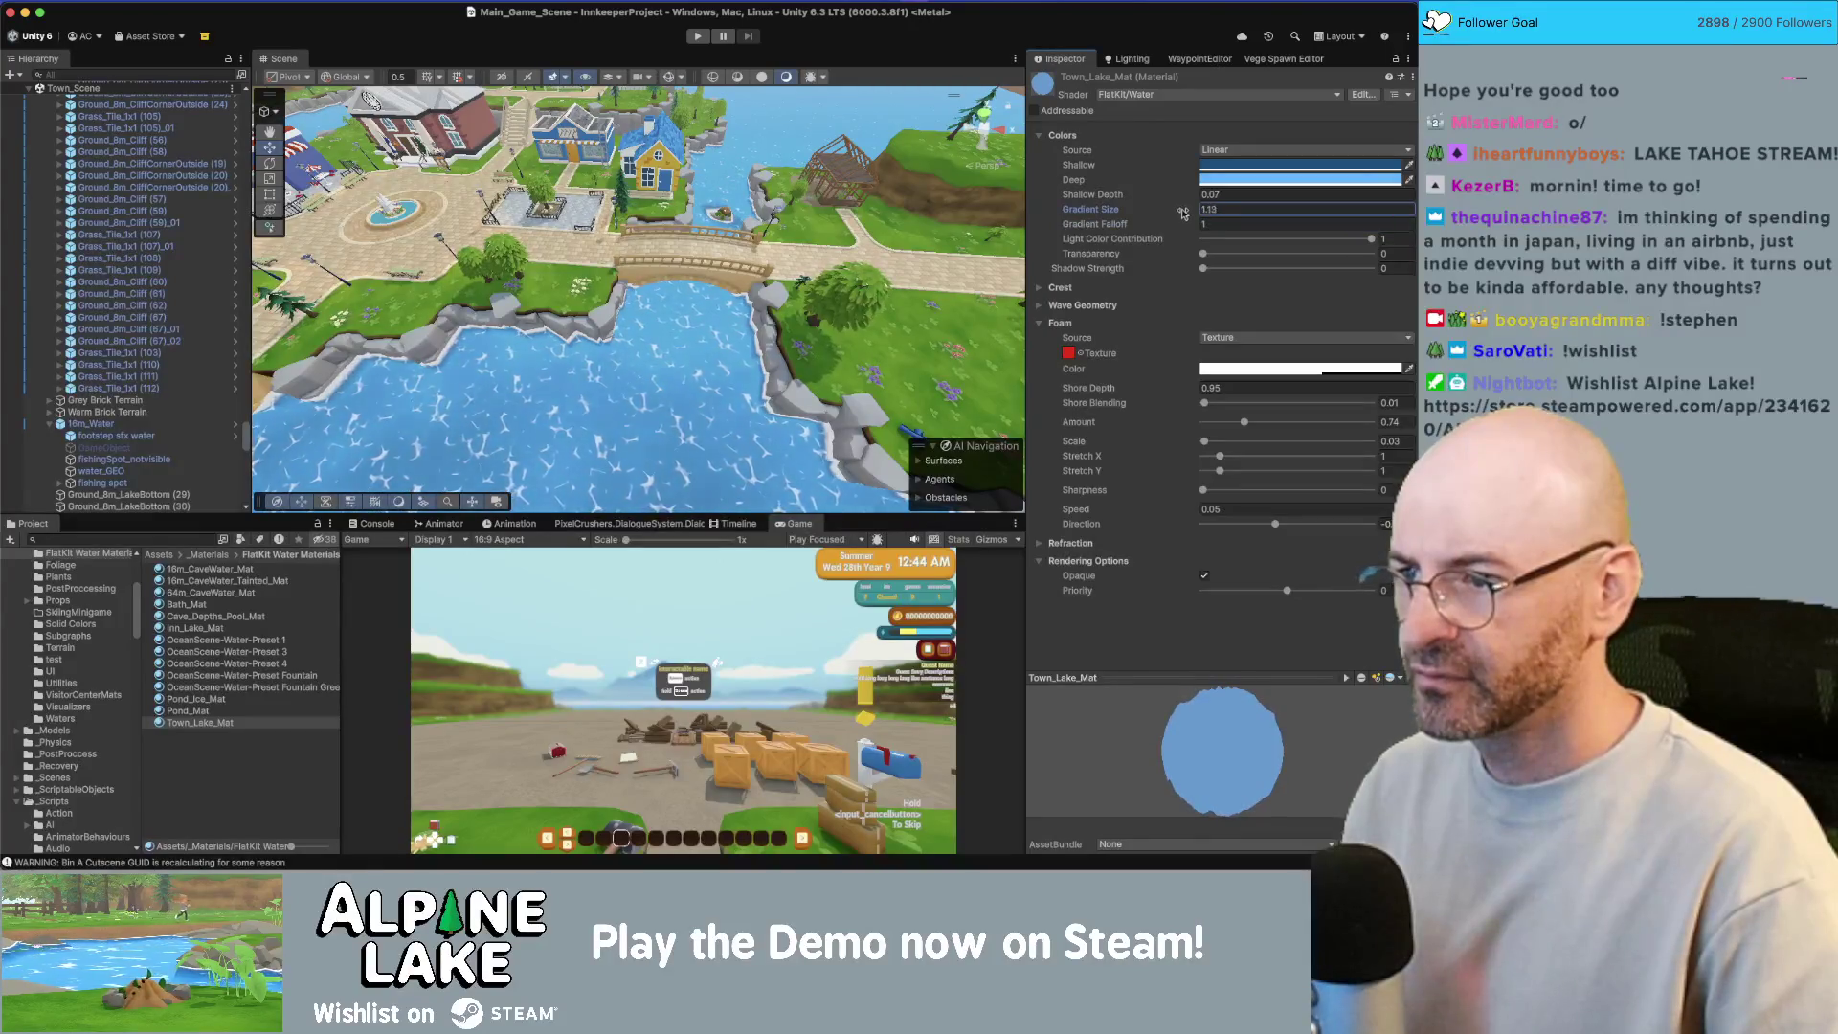
{"action": "key", "text": "Escape"}
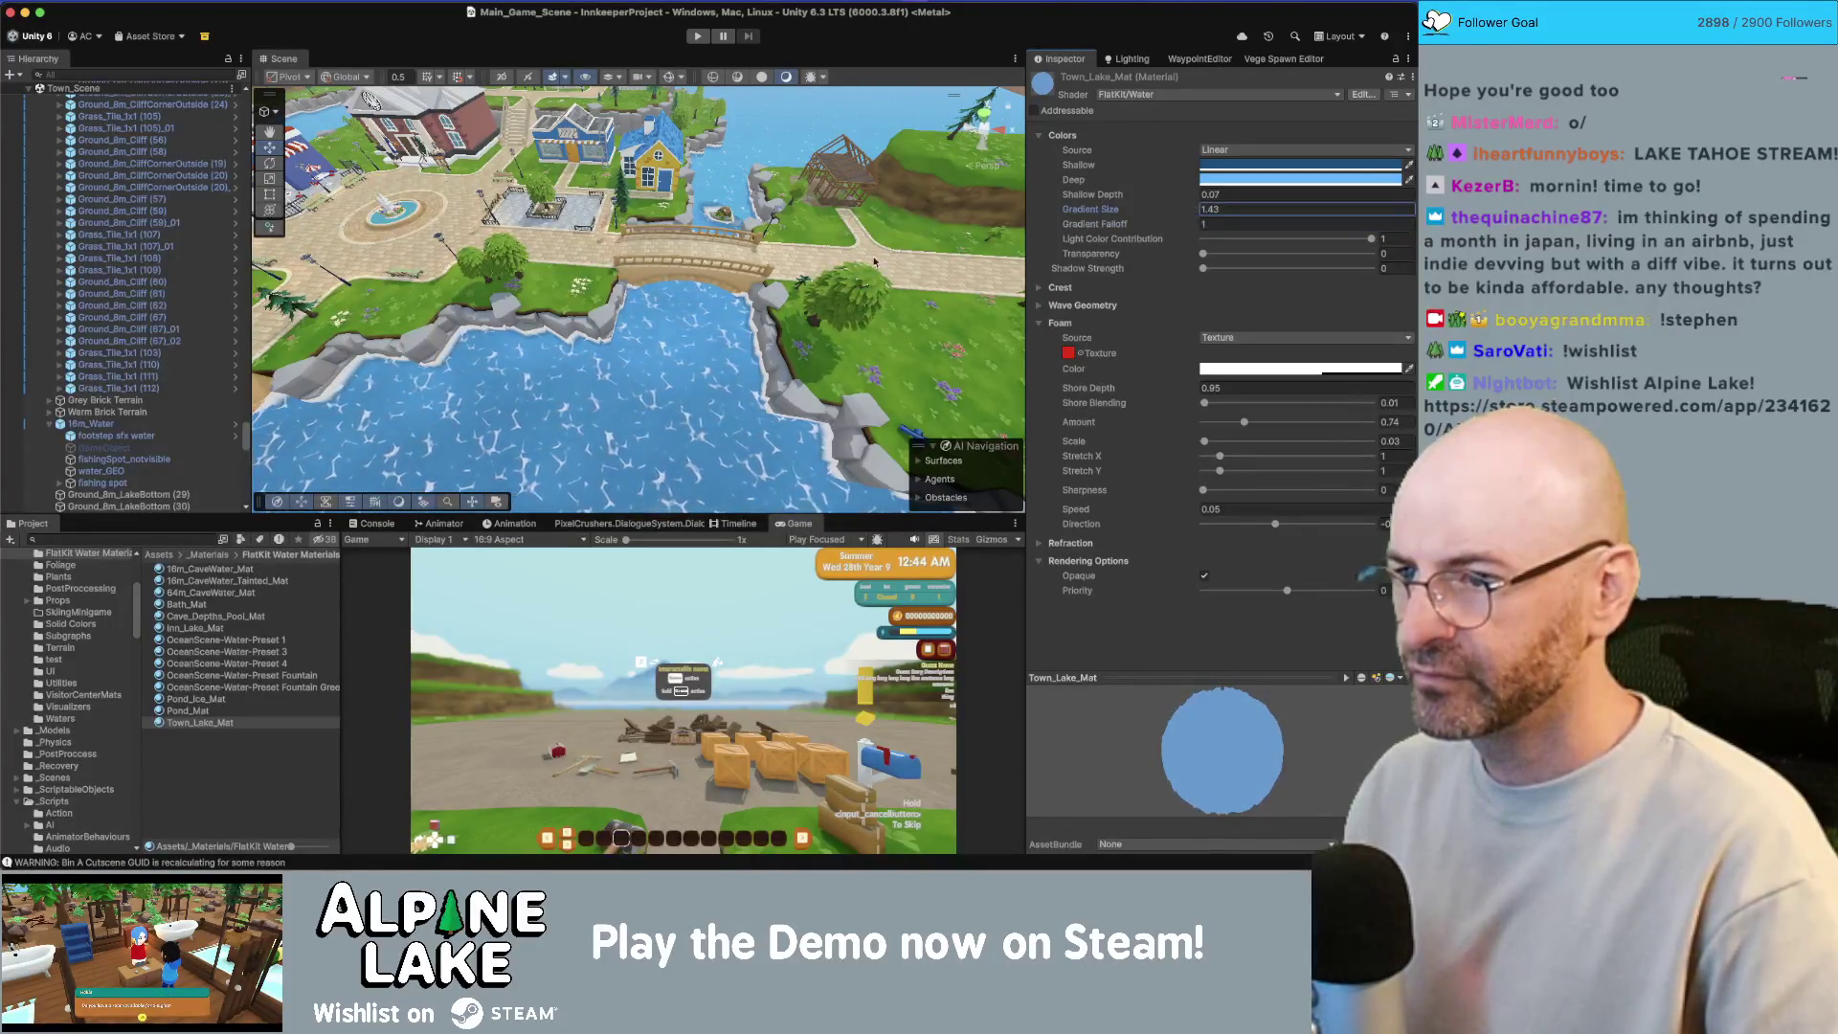
{"action": "left_click_drag", "start_coordinate": [632, 287], "coordinate": [507, 240]}
{"action": "left_click", "coordinate": [1370, 238]}
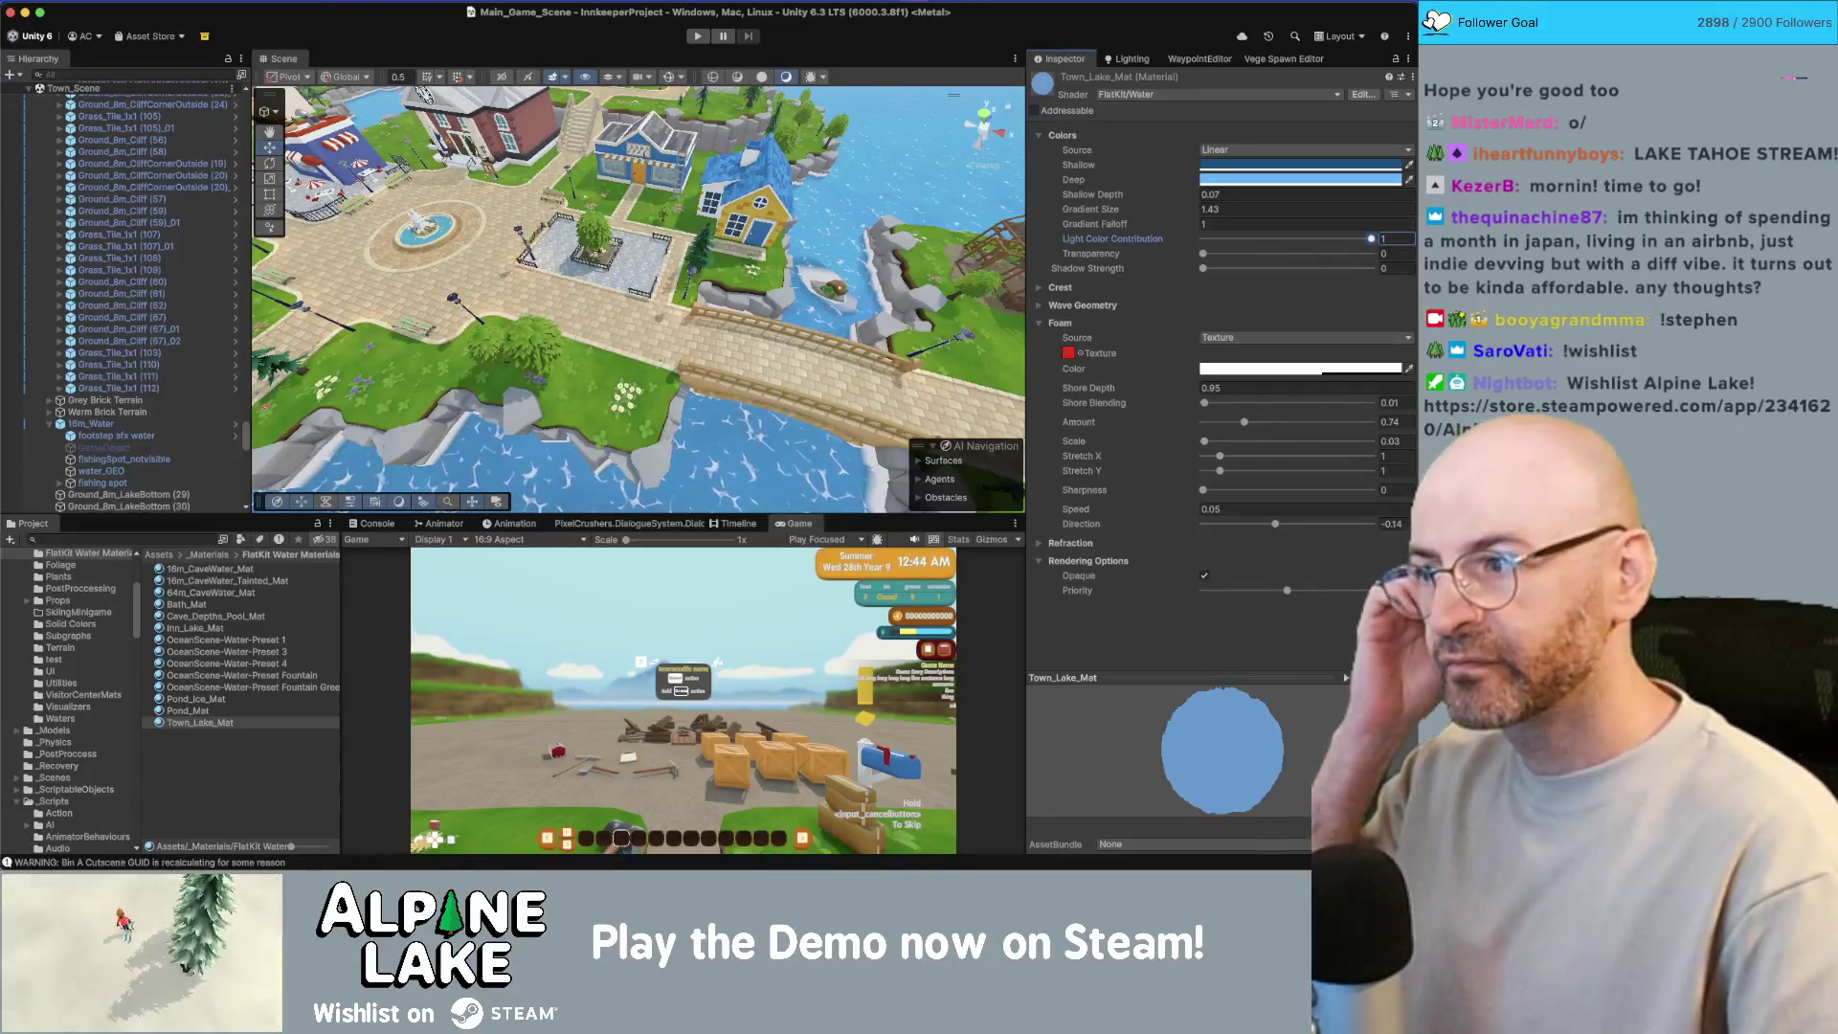
Step: On TimeOfDayLightingSystem, scrub debug Time through evening, day and dawn back to night, framing the fountain
{"action": "scroll", "coordinate": [140, 371], "scroll_direction": "up", "scroll_amount": 15}
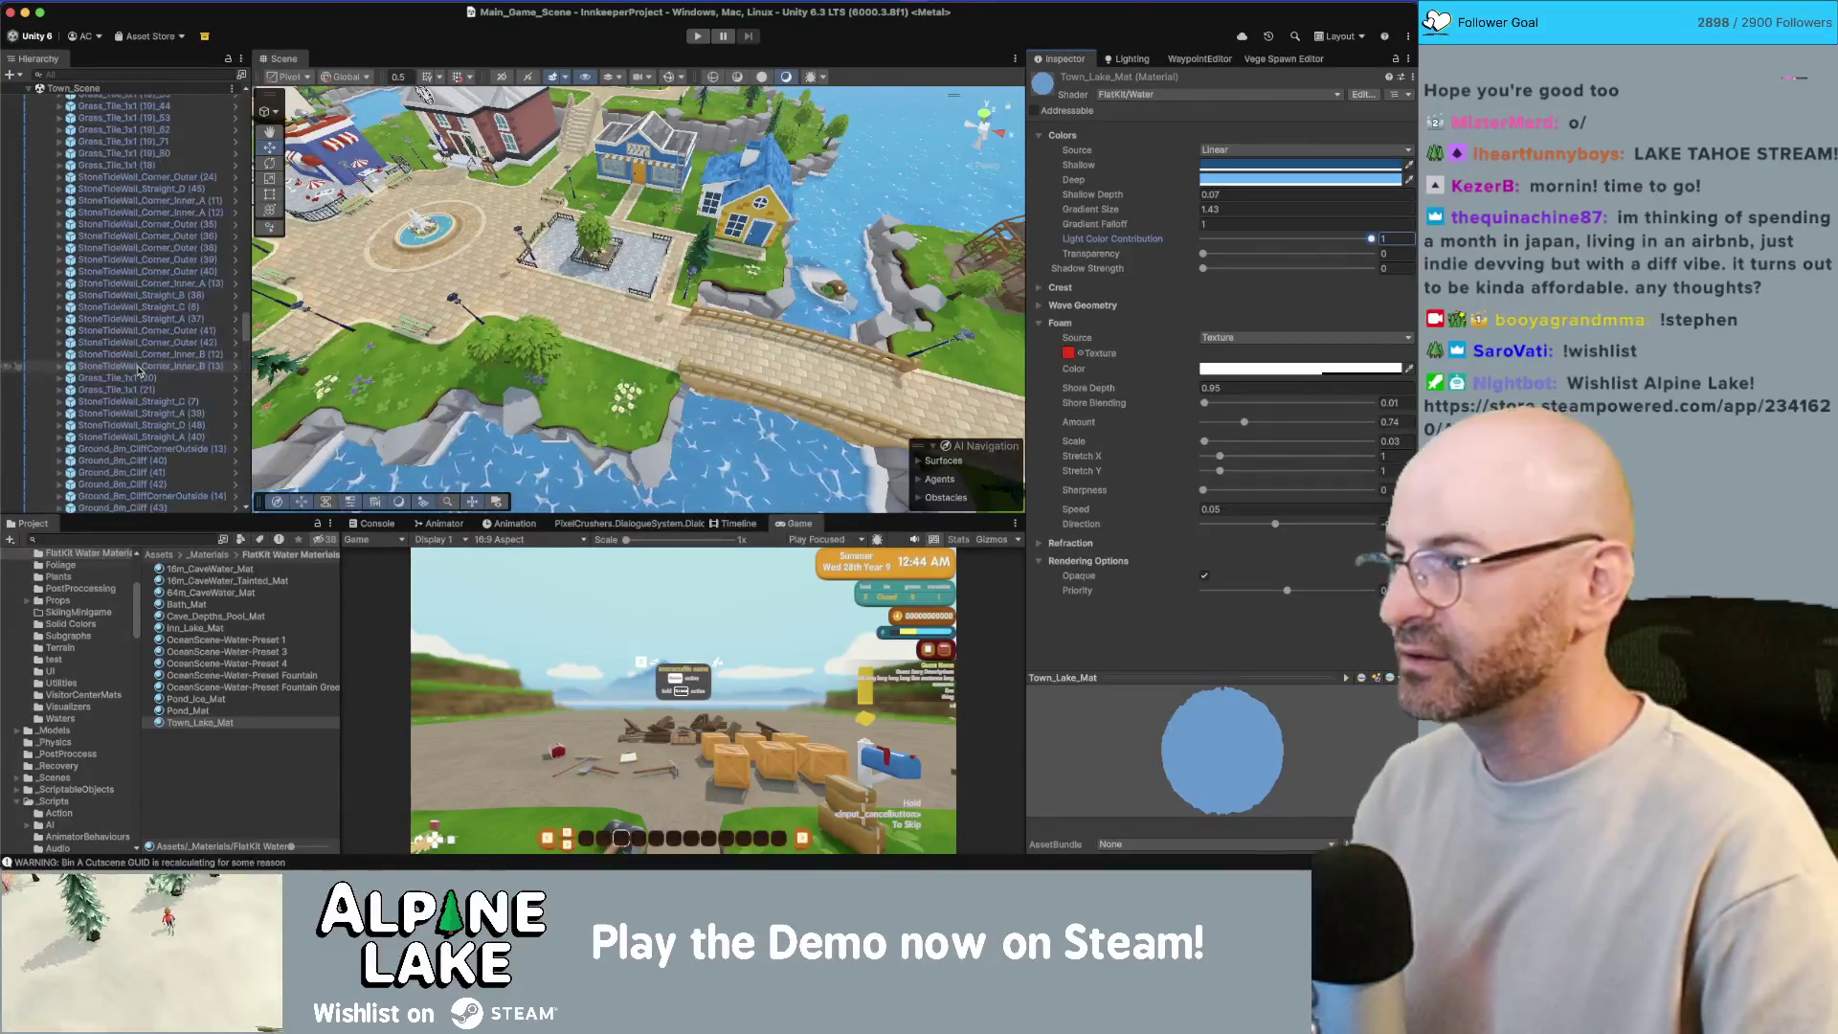
{"action": "key", "text": "ctrl+z"}
{"action": "key", "text": "ctrl+z"}
{"action": "key", "text": "ctrl+z"}
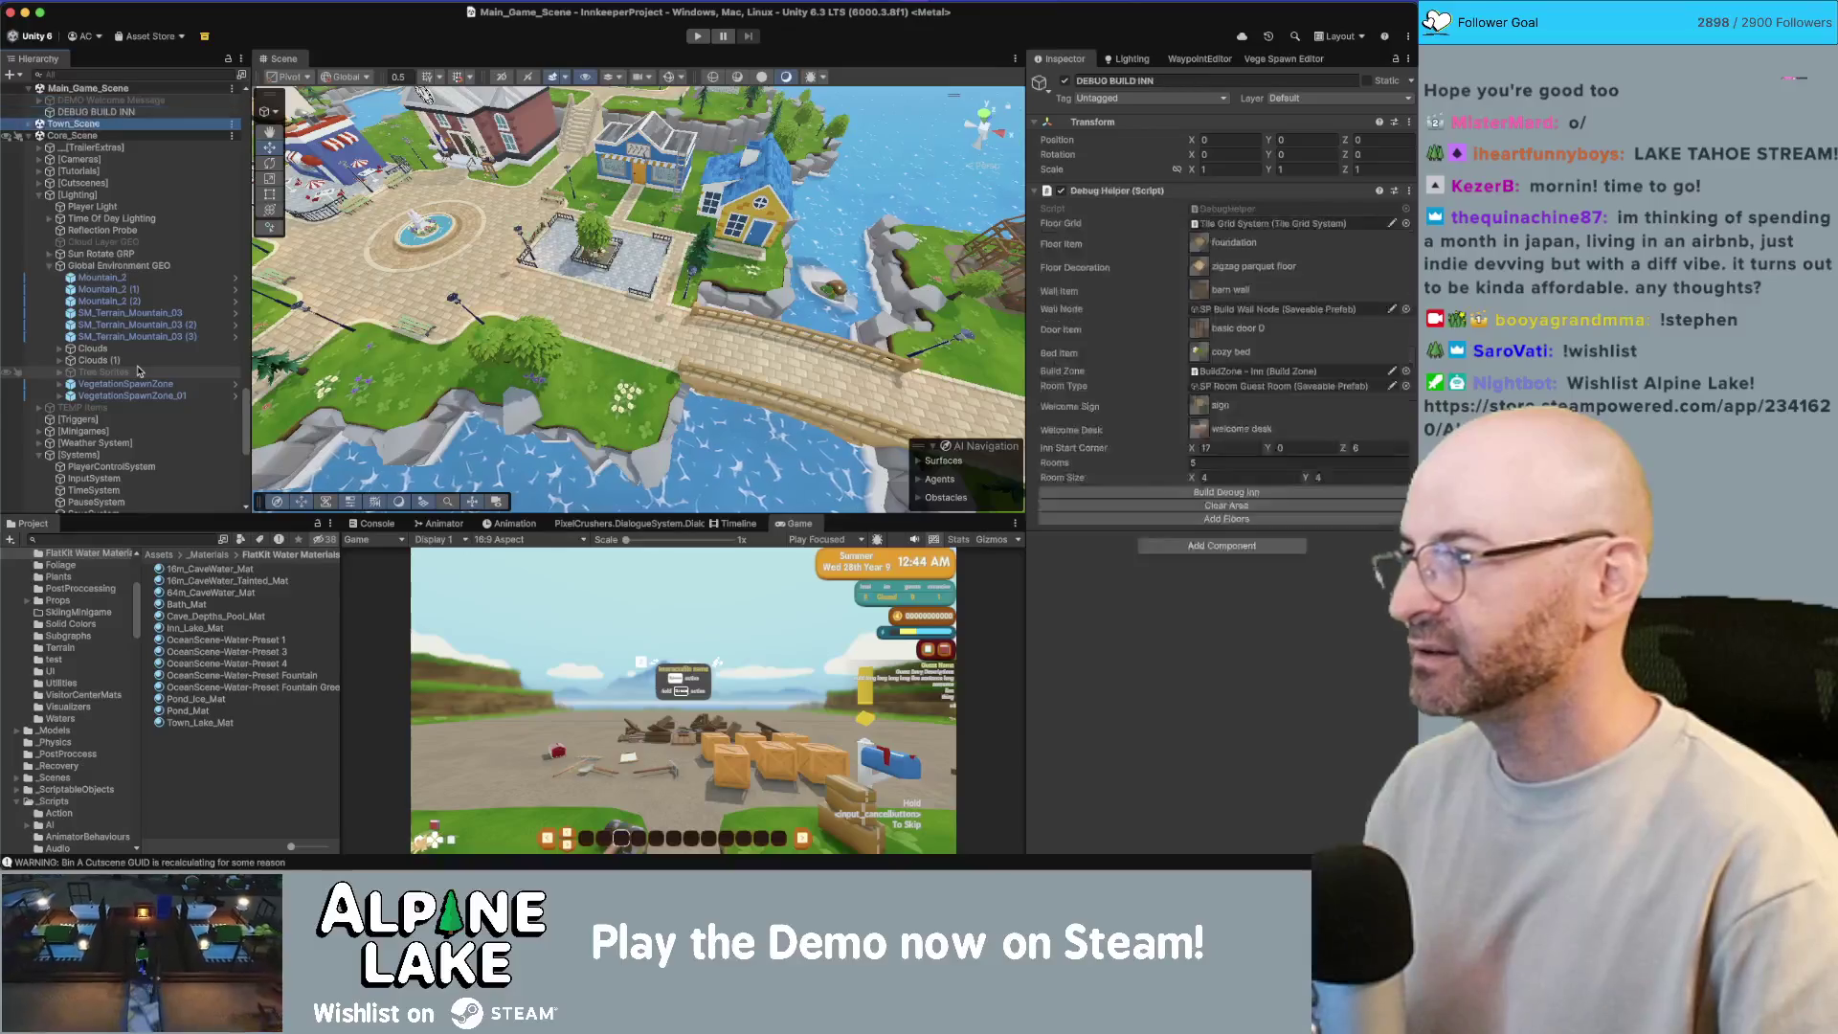
{"action": "key", "text": "ctrl+z"}
{"action": "key", "text": "ctrl+z"}
{"action": "key", "text": "ctrl+z"}
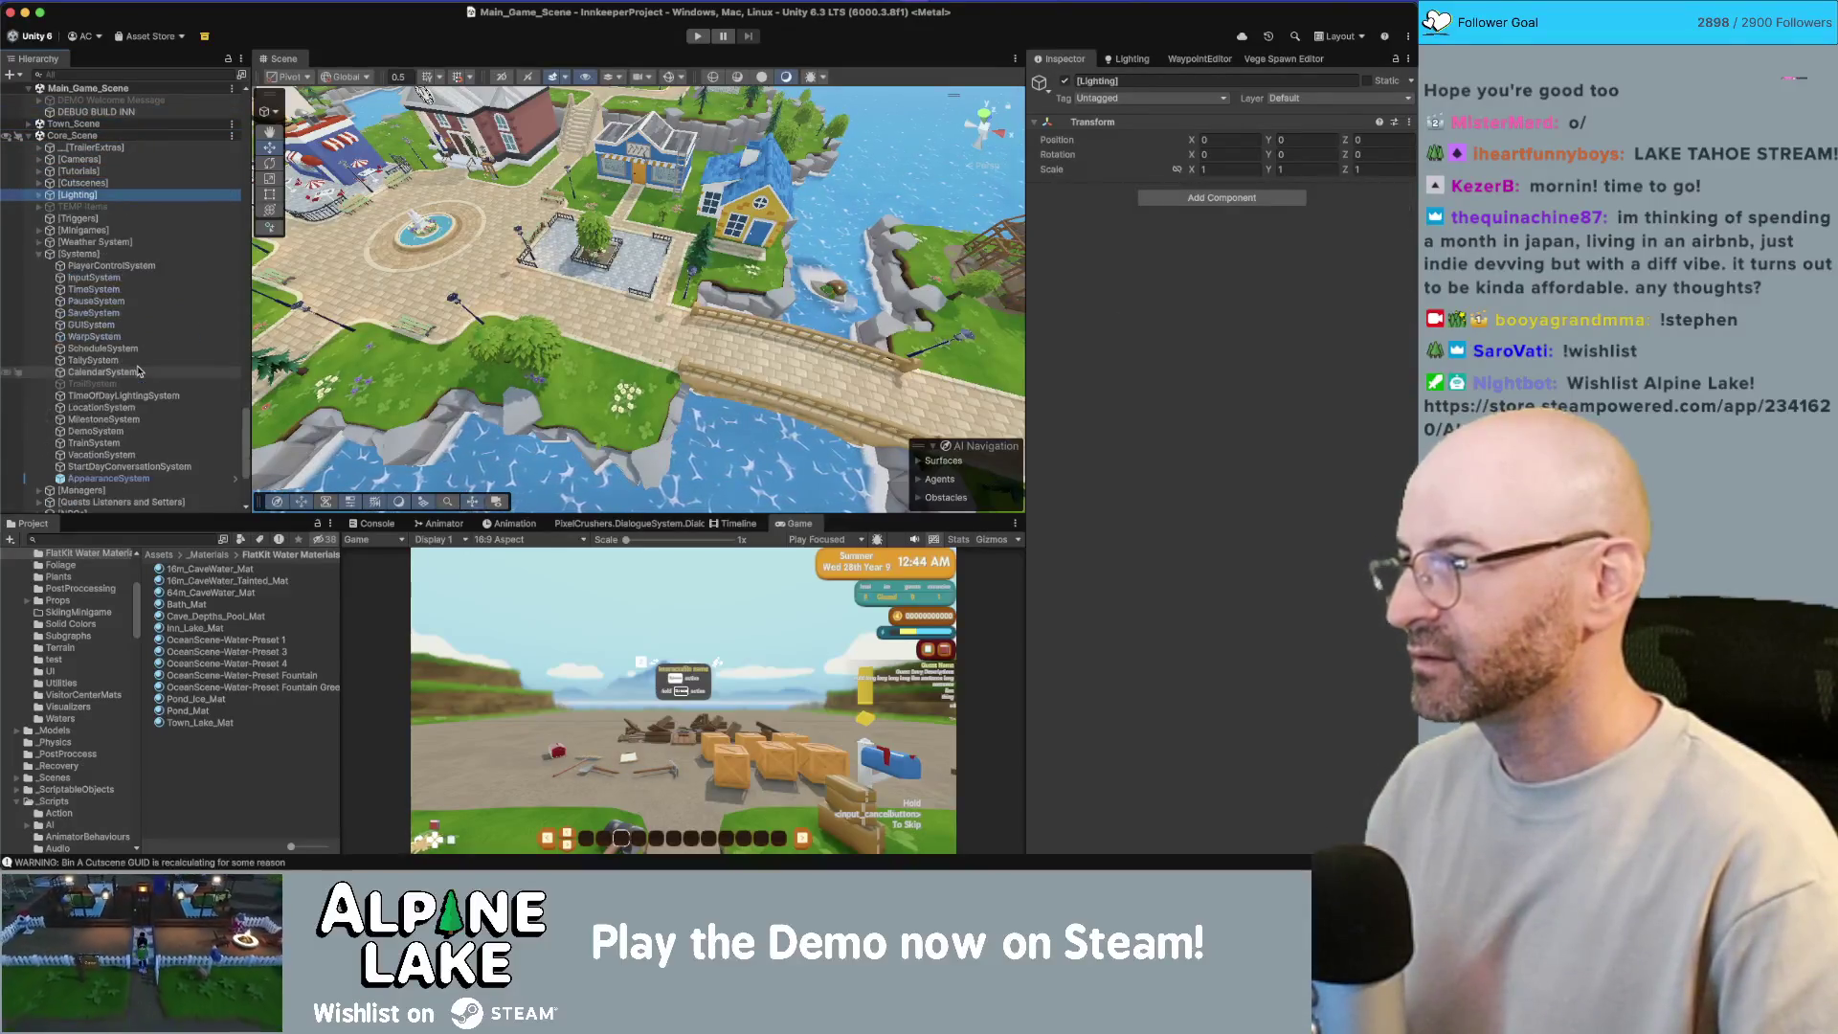
{"action": "double_click", "coordinate": [134, 395]}
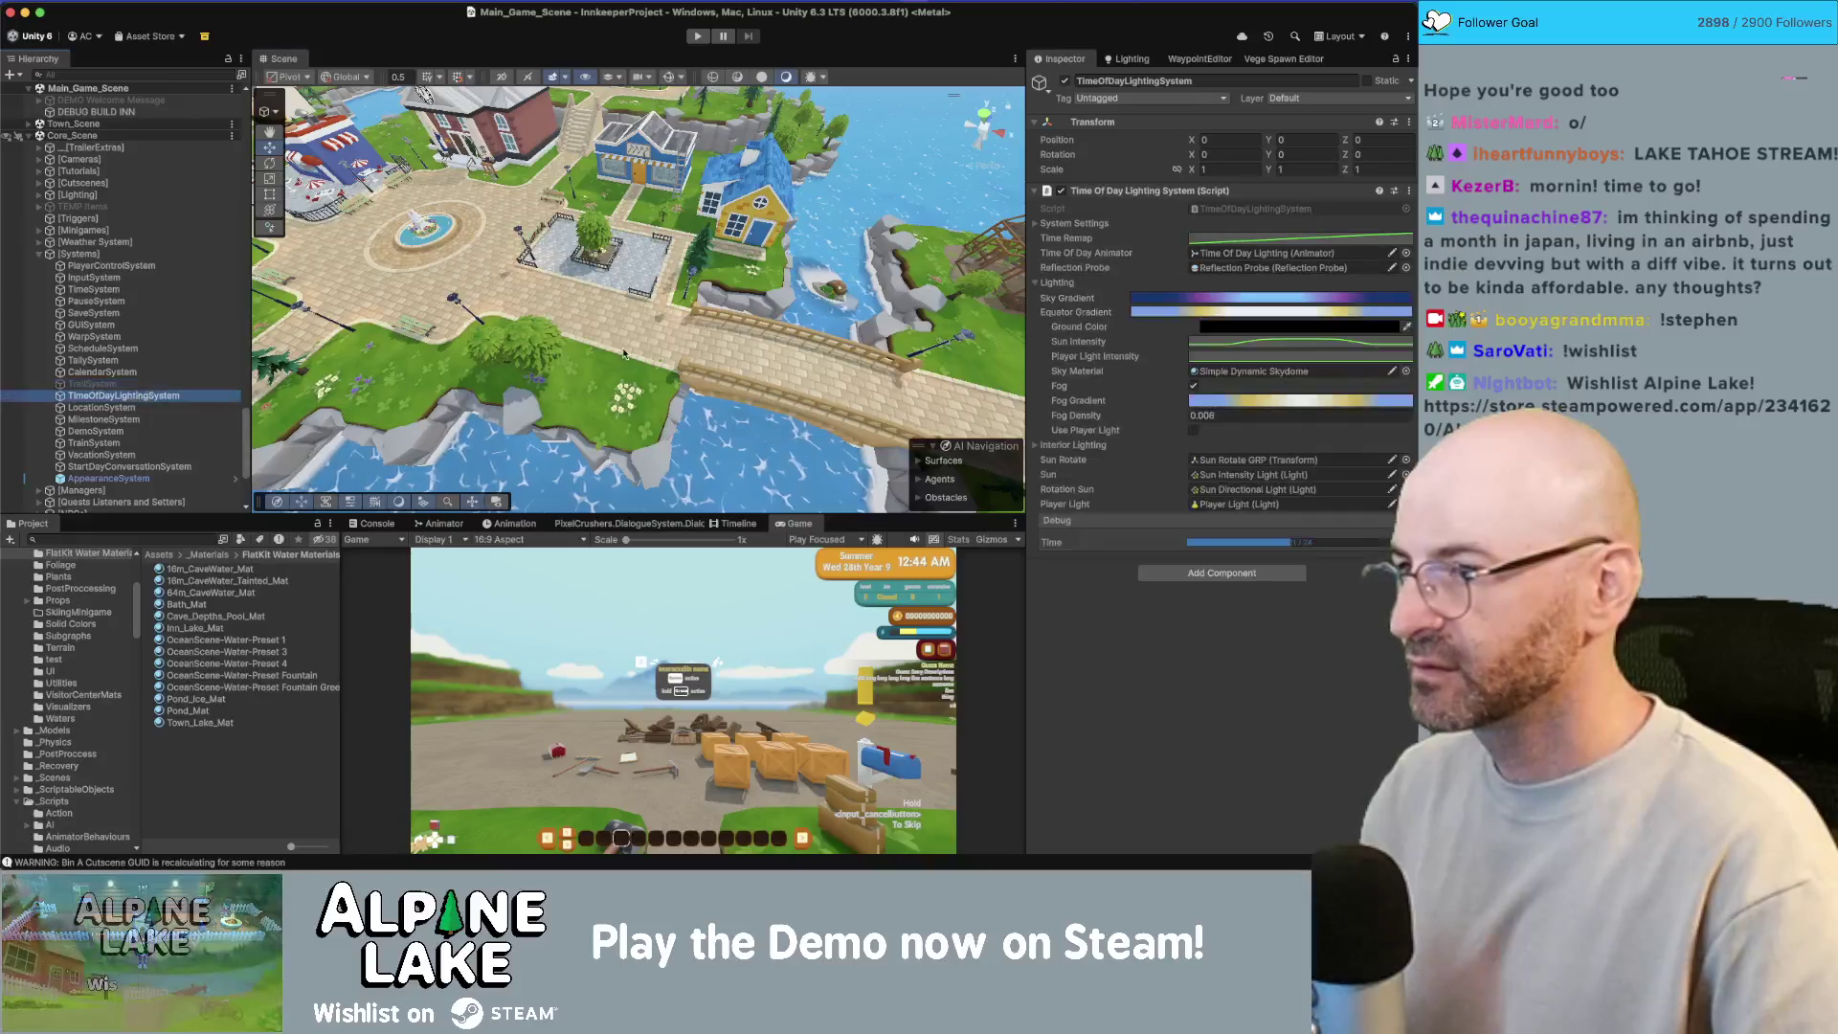
{"action": "mouse_move", "coordinate": [1235, 547]}
{"action": "left_mouse_down"}
{"action": "mouse_move", "coordinate": [1205, 562]}
{"action": "mouse_move", "coordinate": [1390, 534]}
{"action": "left_mouse_up"}
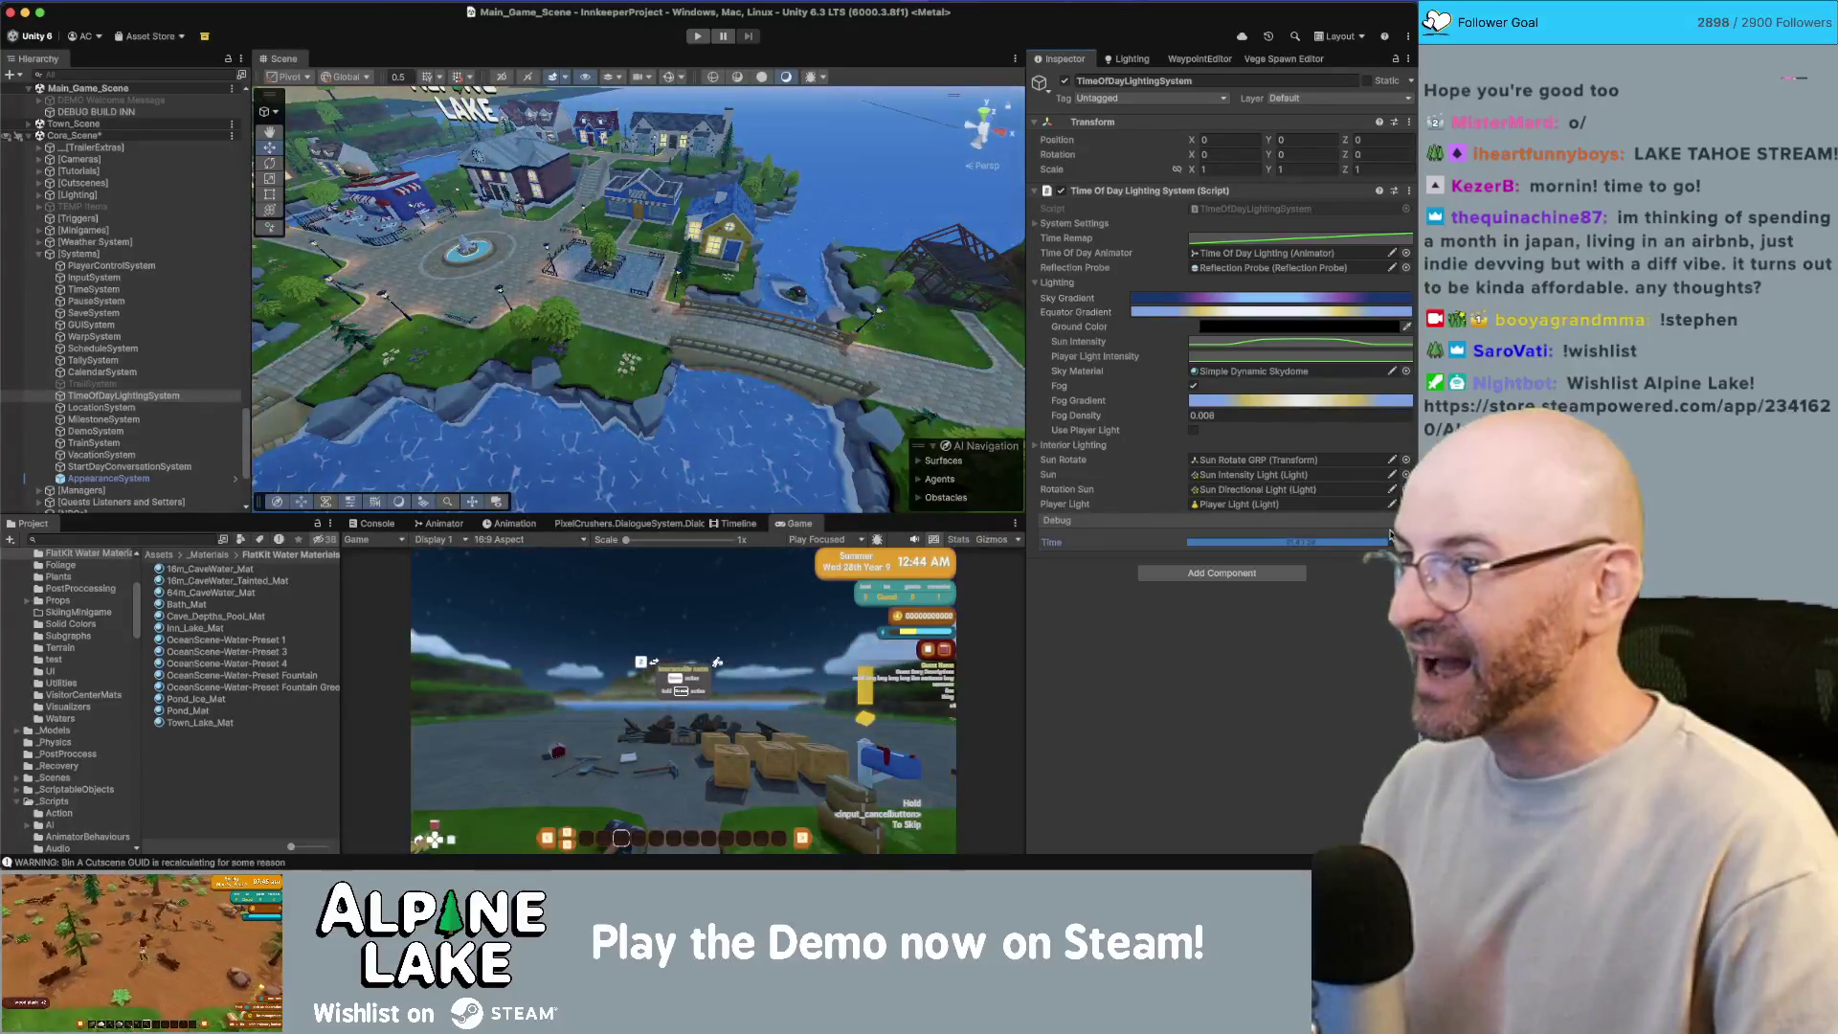
{"action": "left_click_drag", "start_coordinate": [727, 383], "coordinate": [843, 369]}
{"action": "scroll", "coordinate": [733, 325], "scroll_direction": "down", "scroll_amount": 3}
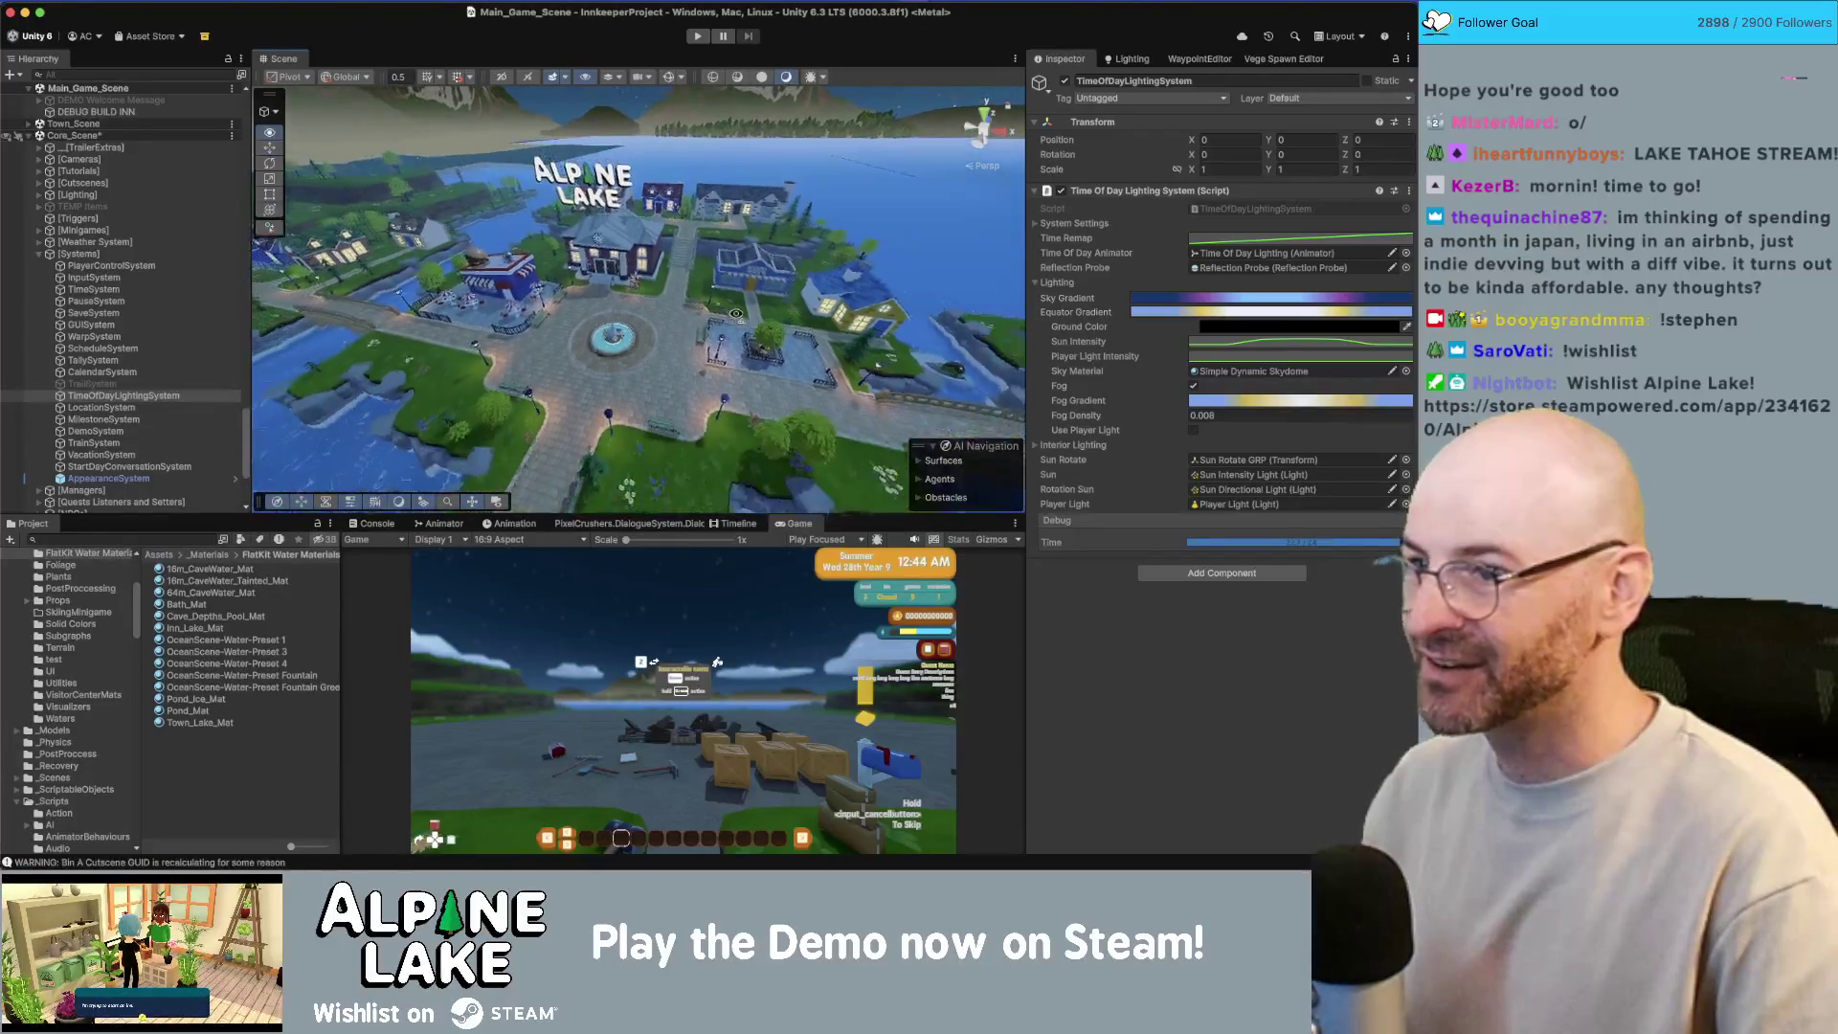
{"action": "mouse_move", "coordinate": [1394, 546]}
{"action": "left_mouse_down"}
{"action": "mouse_move", "coordinate": [1339, 549]}
{"action": "mouse_move", "coordinate": [1390, 546]}
{"action": "left_mouse_up"}
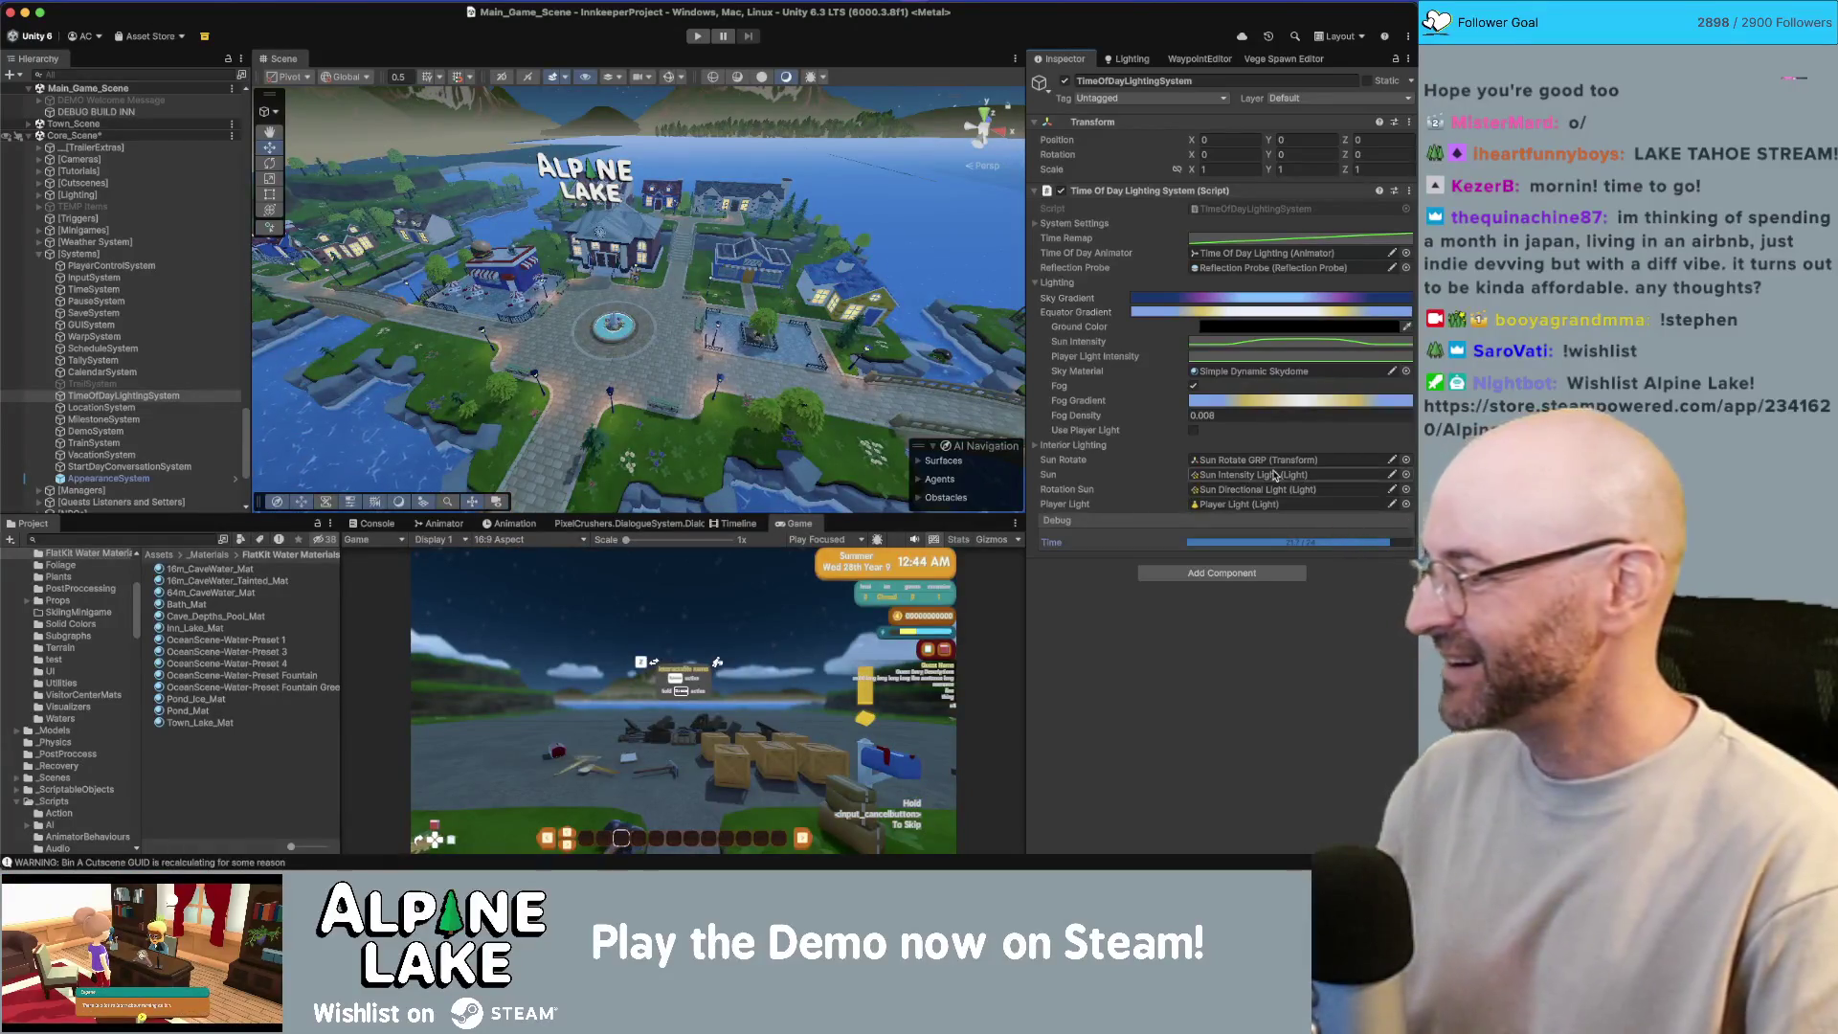
{"action": "mouse_move", "coordinate": [1382, 547]}
{"action": "left_mouse_down"}
{"action": "mouse_move", "coordinate": [1211, 555]}
{"action": "mouse_move", "coordinate": [1407, 550]}
{"action": "left_mouse_up"}
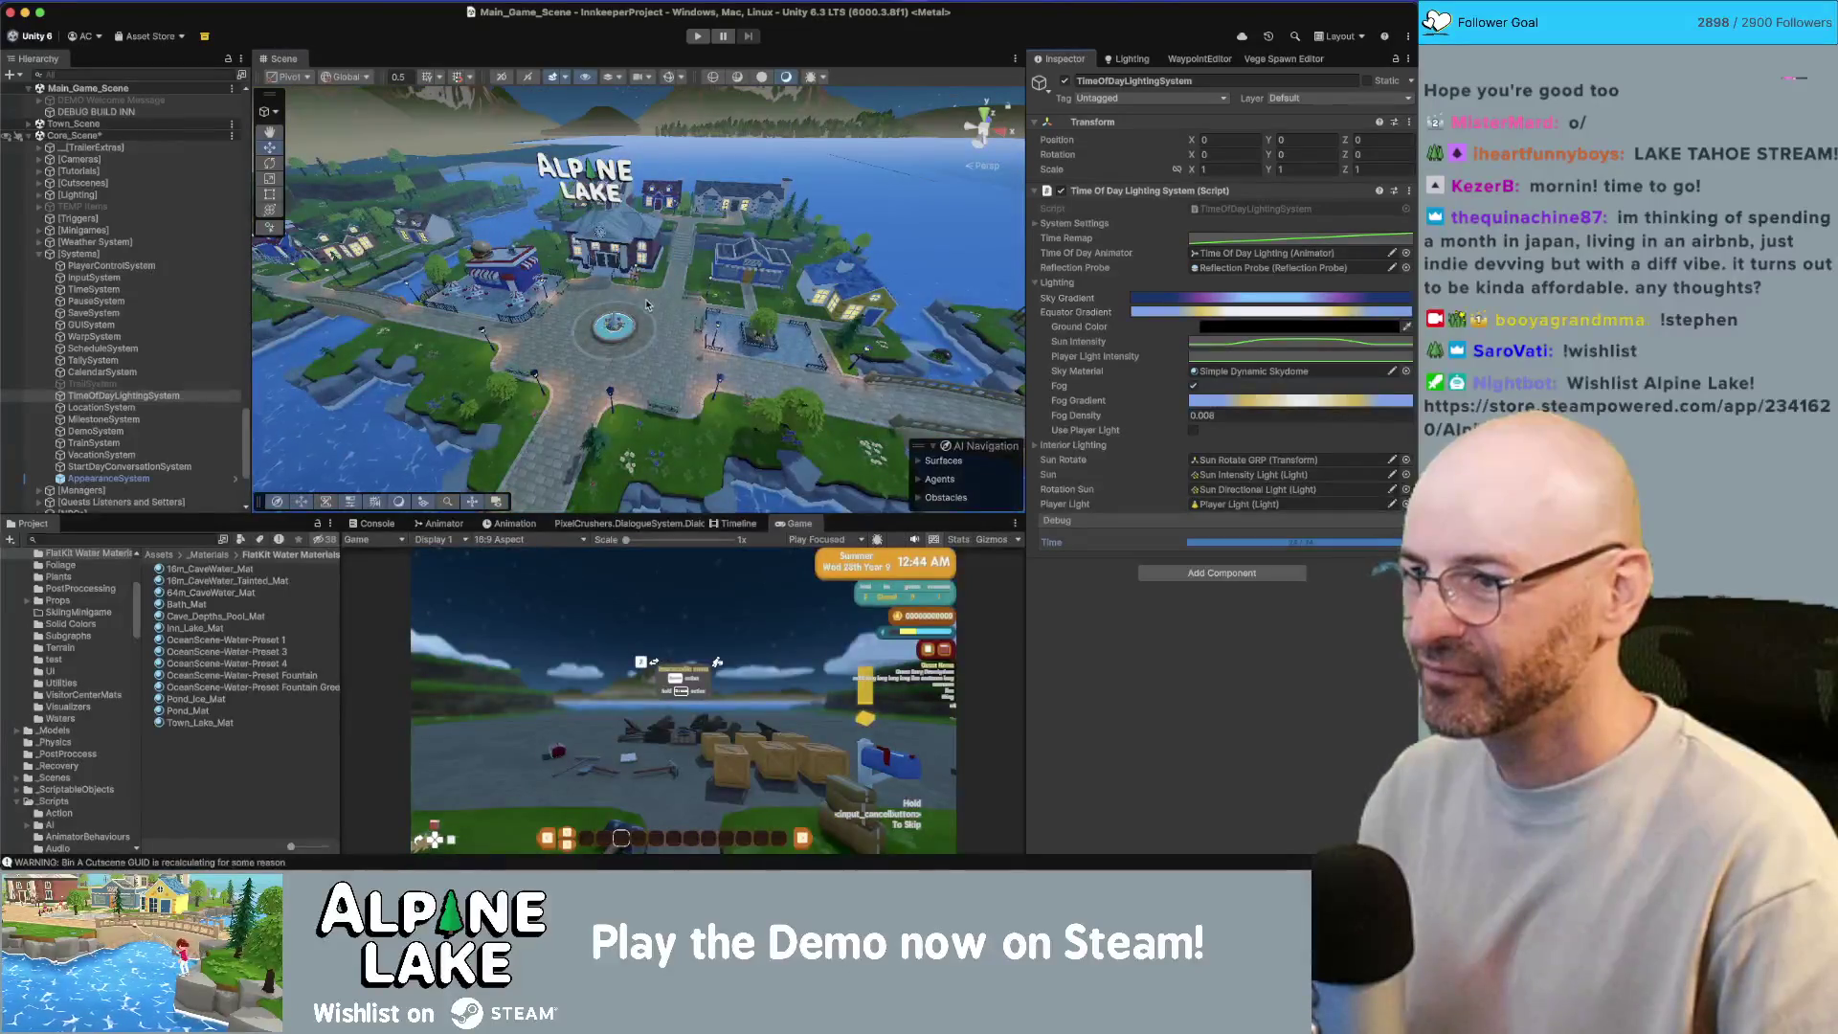
{"action": "key", "text": "f"}
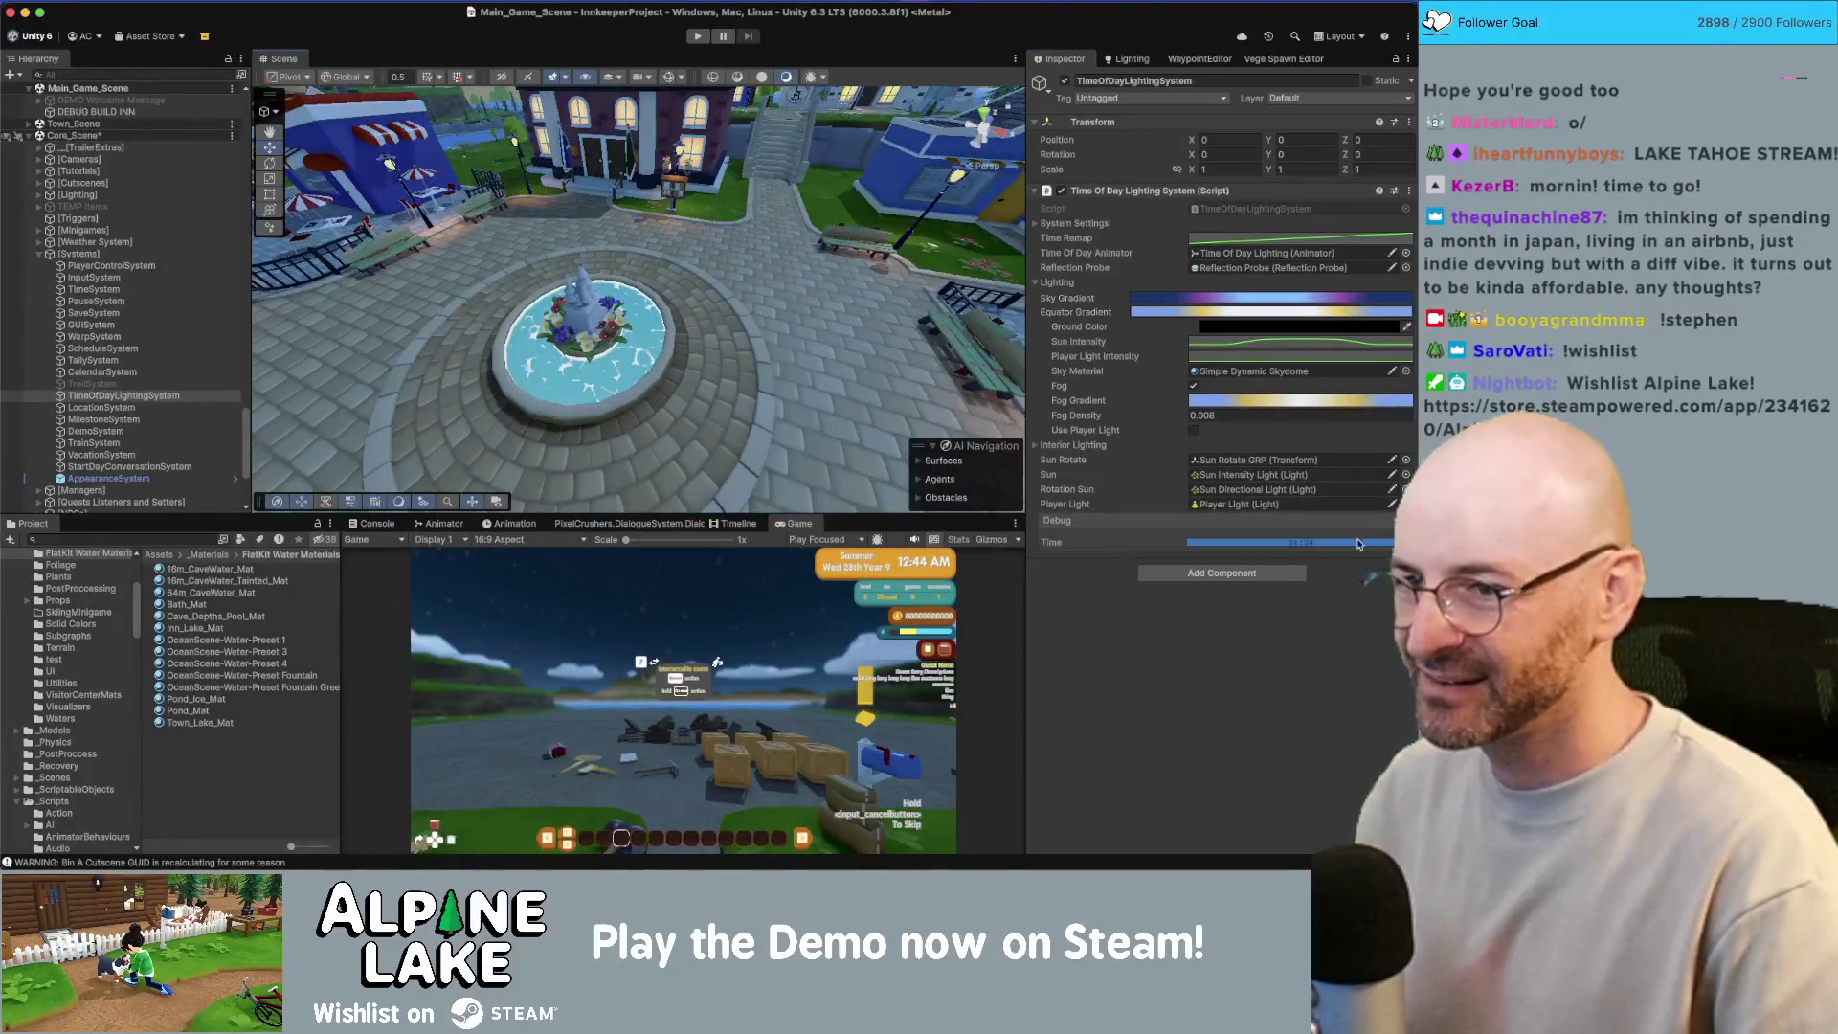
{"action": "mouse_move", "coordinate": [1358, 543]}
{"action": "left_mouse_down"}
{"action": "mouse_move", "coordinate": [1244, 551]}
{"action": "mouse_move", "coordinate": [1384, 547]}
{"action": "left_mouse_up"}
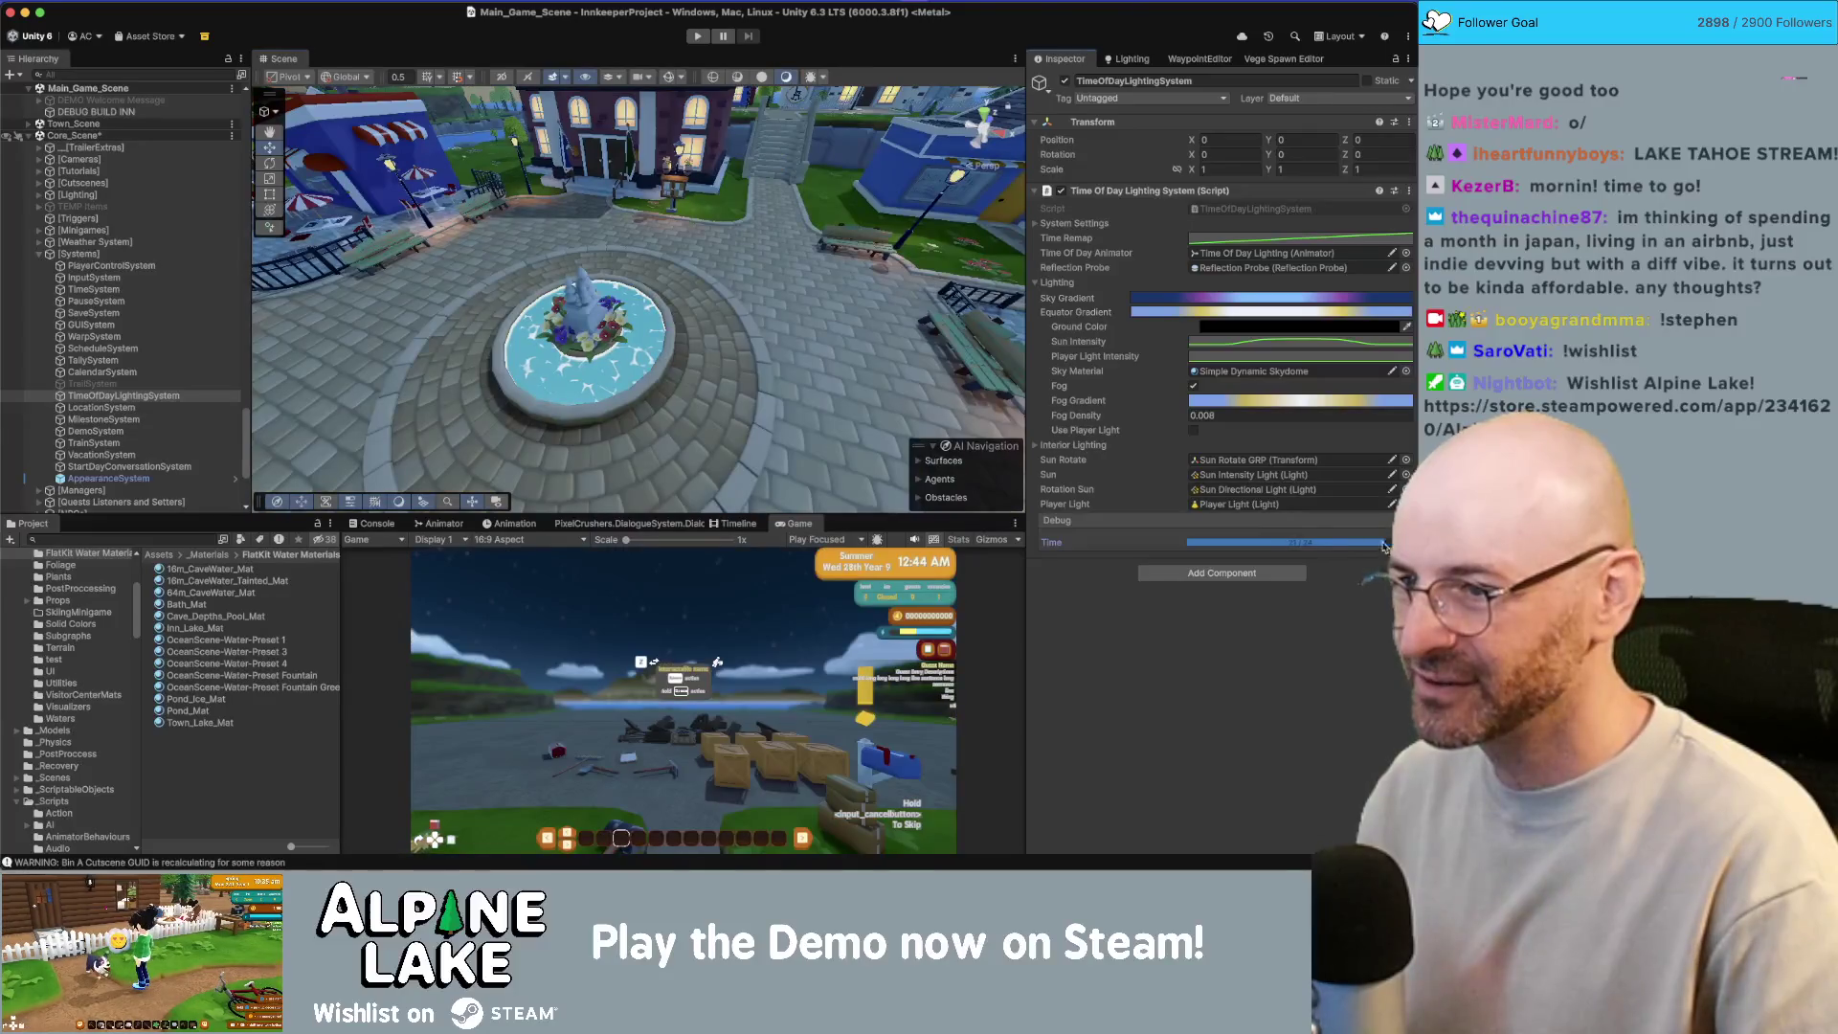
Step: Set the brown water plane's Light Color Contribution to 1
{"action": "left_click", "coordinate": [641, 359]}
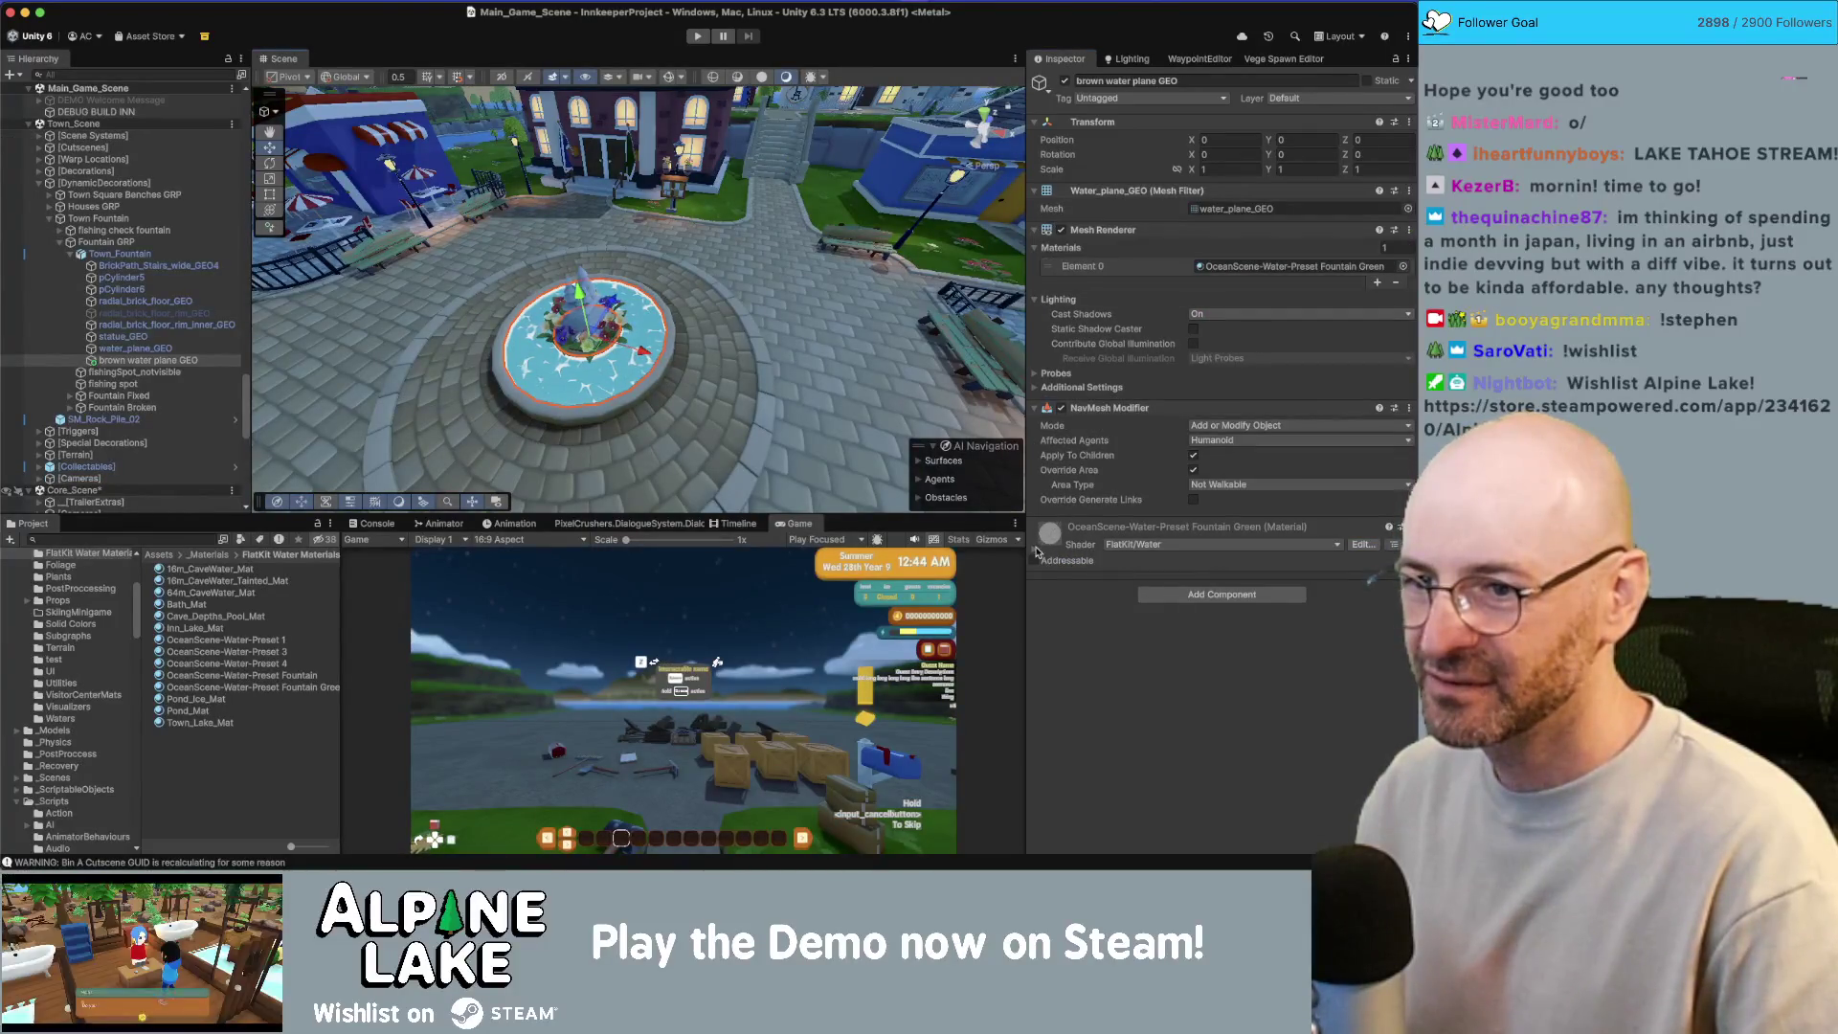
{"action": "left_click", "coordinate": [617, 366]}
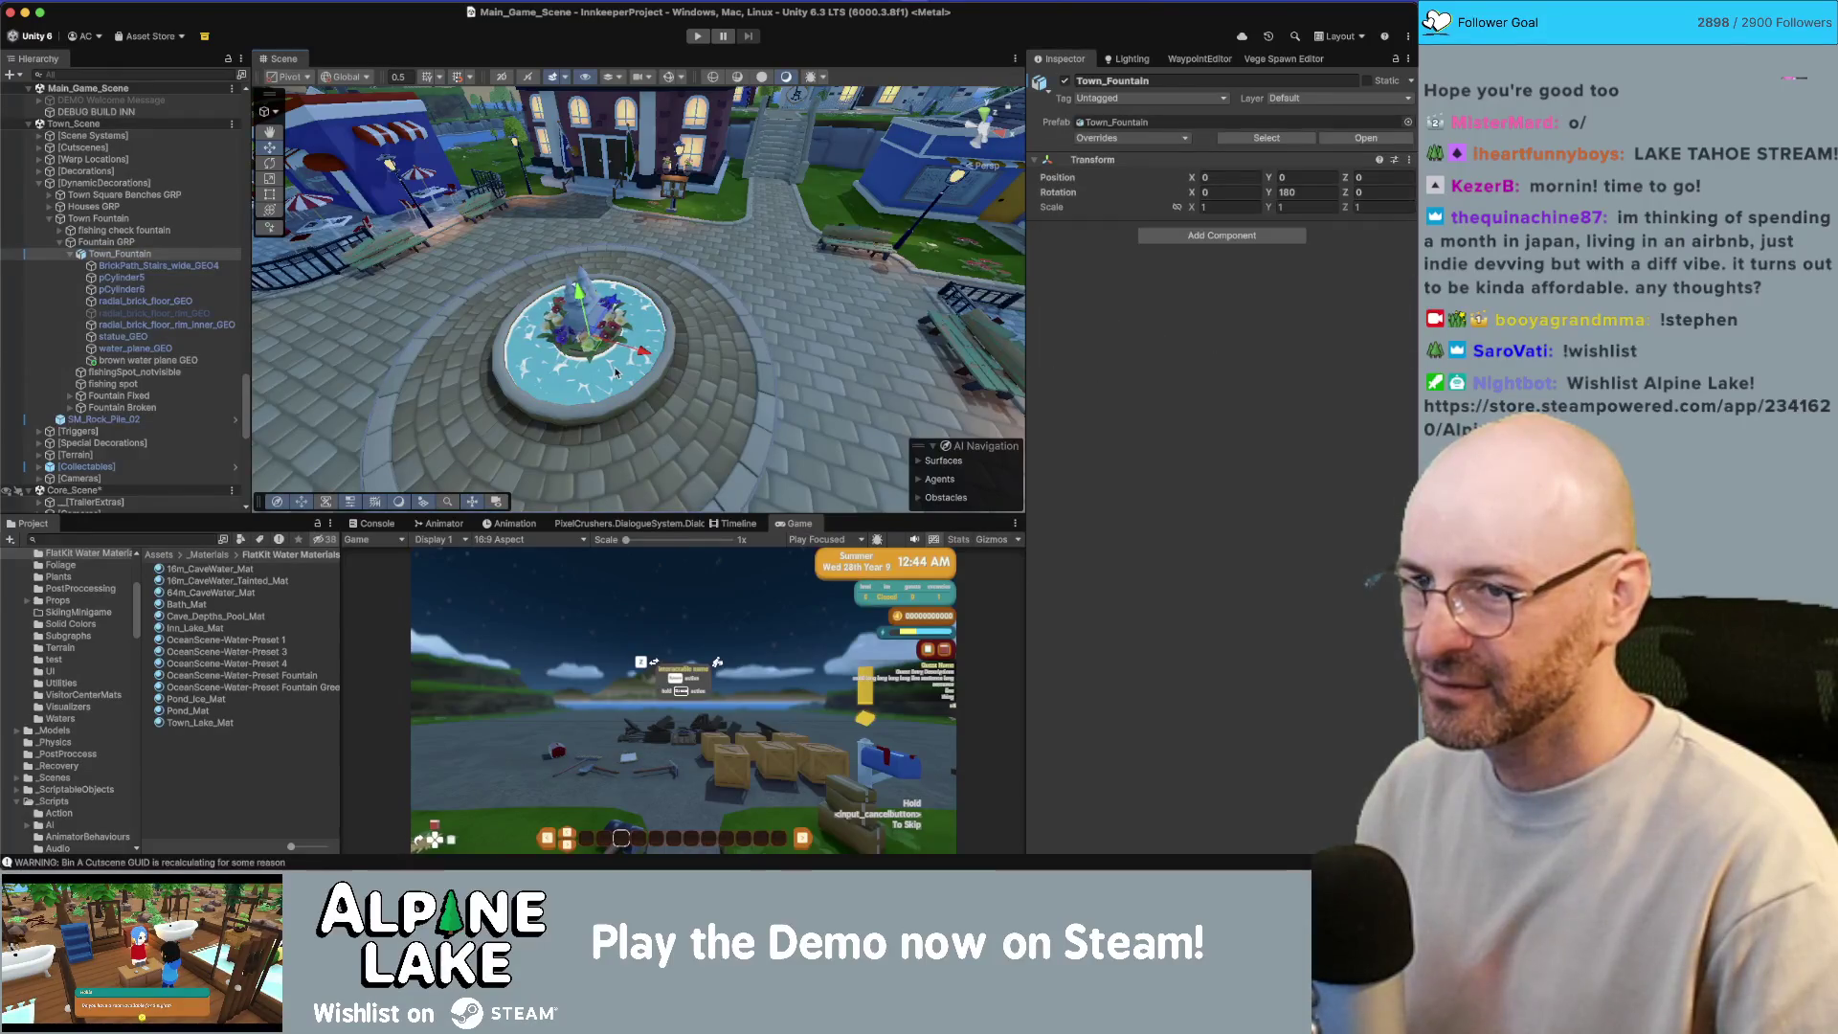
{"action": "left_click", "coordinate": [606, 382]}
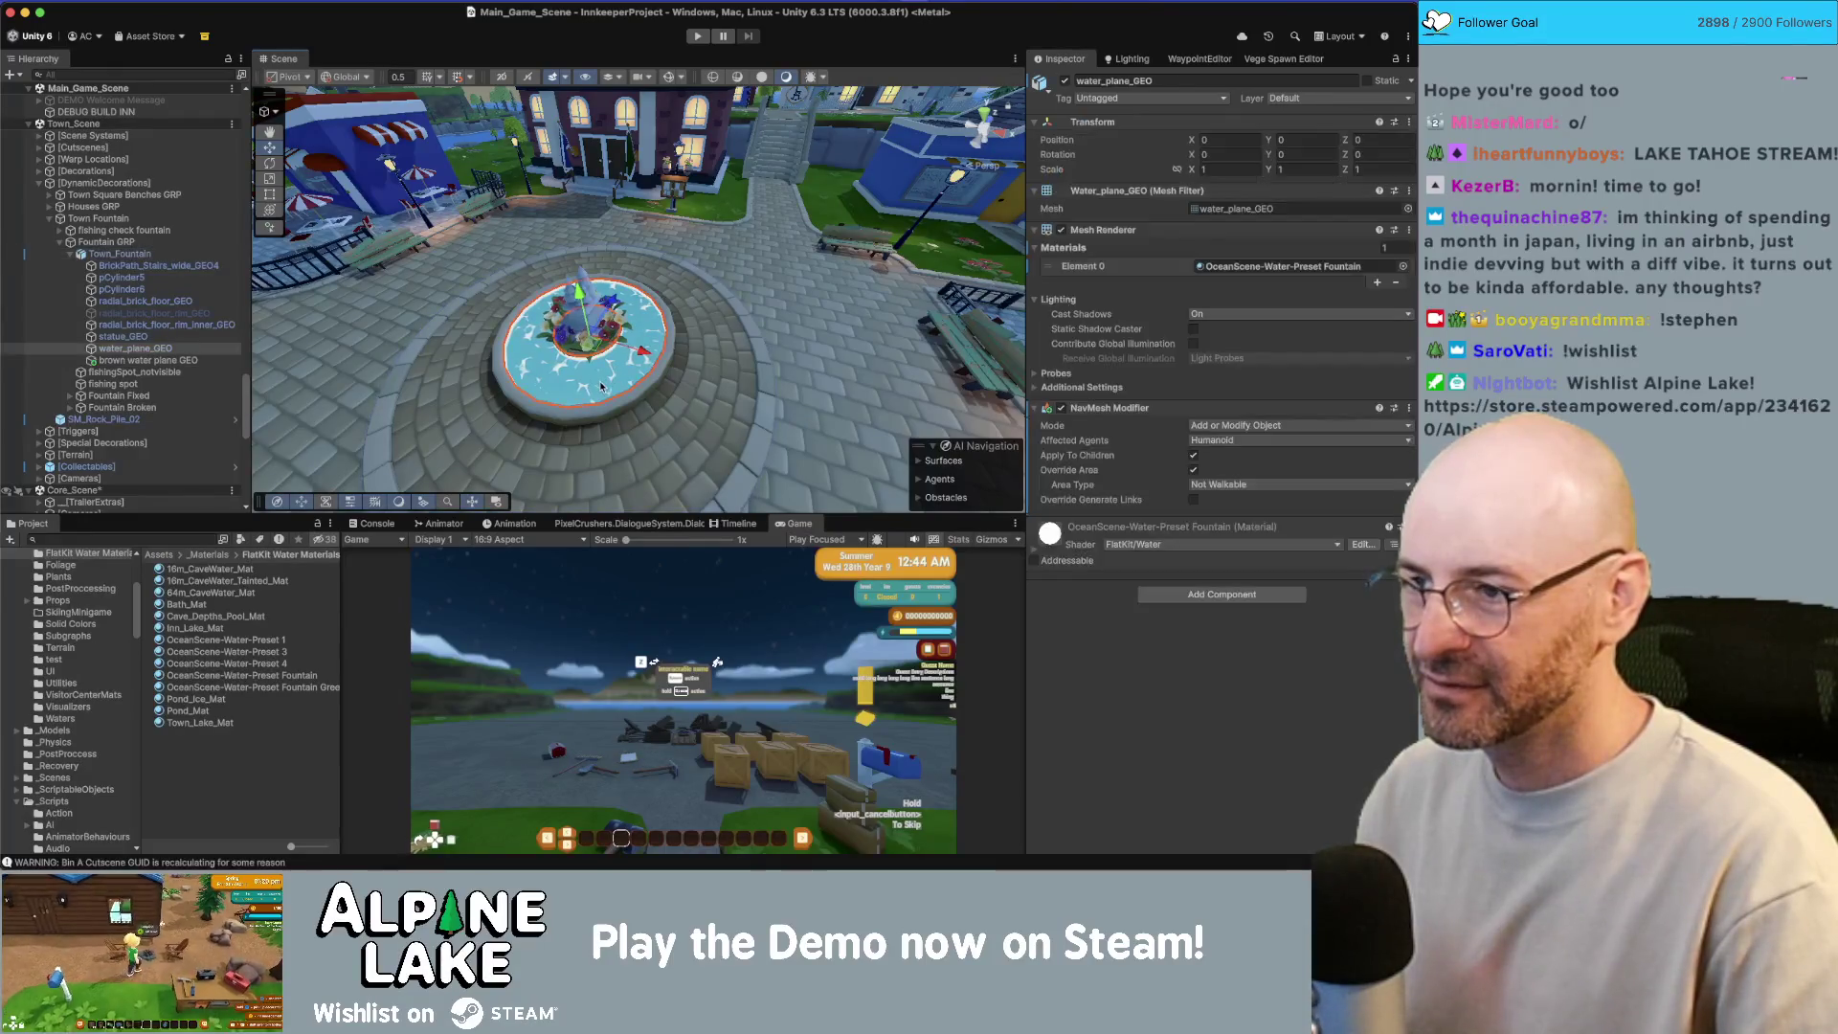
{"action": "left_click", "coordinate": [1033, 555]}
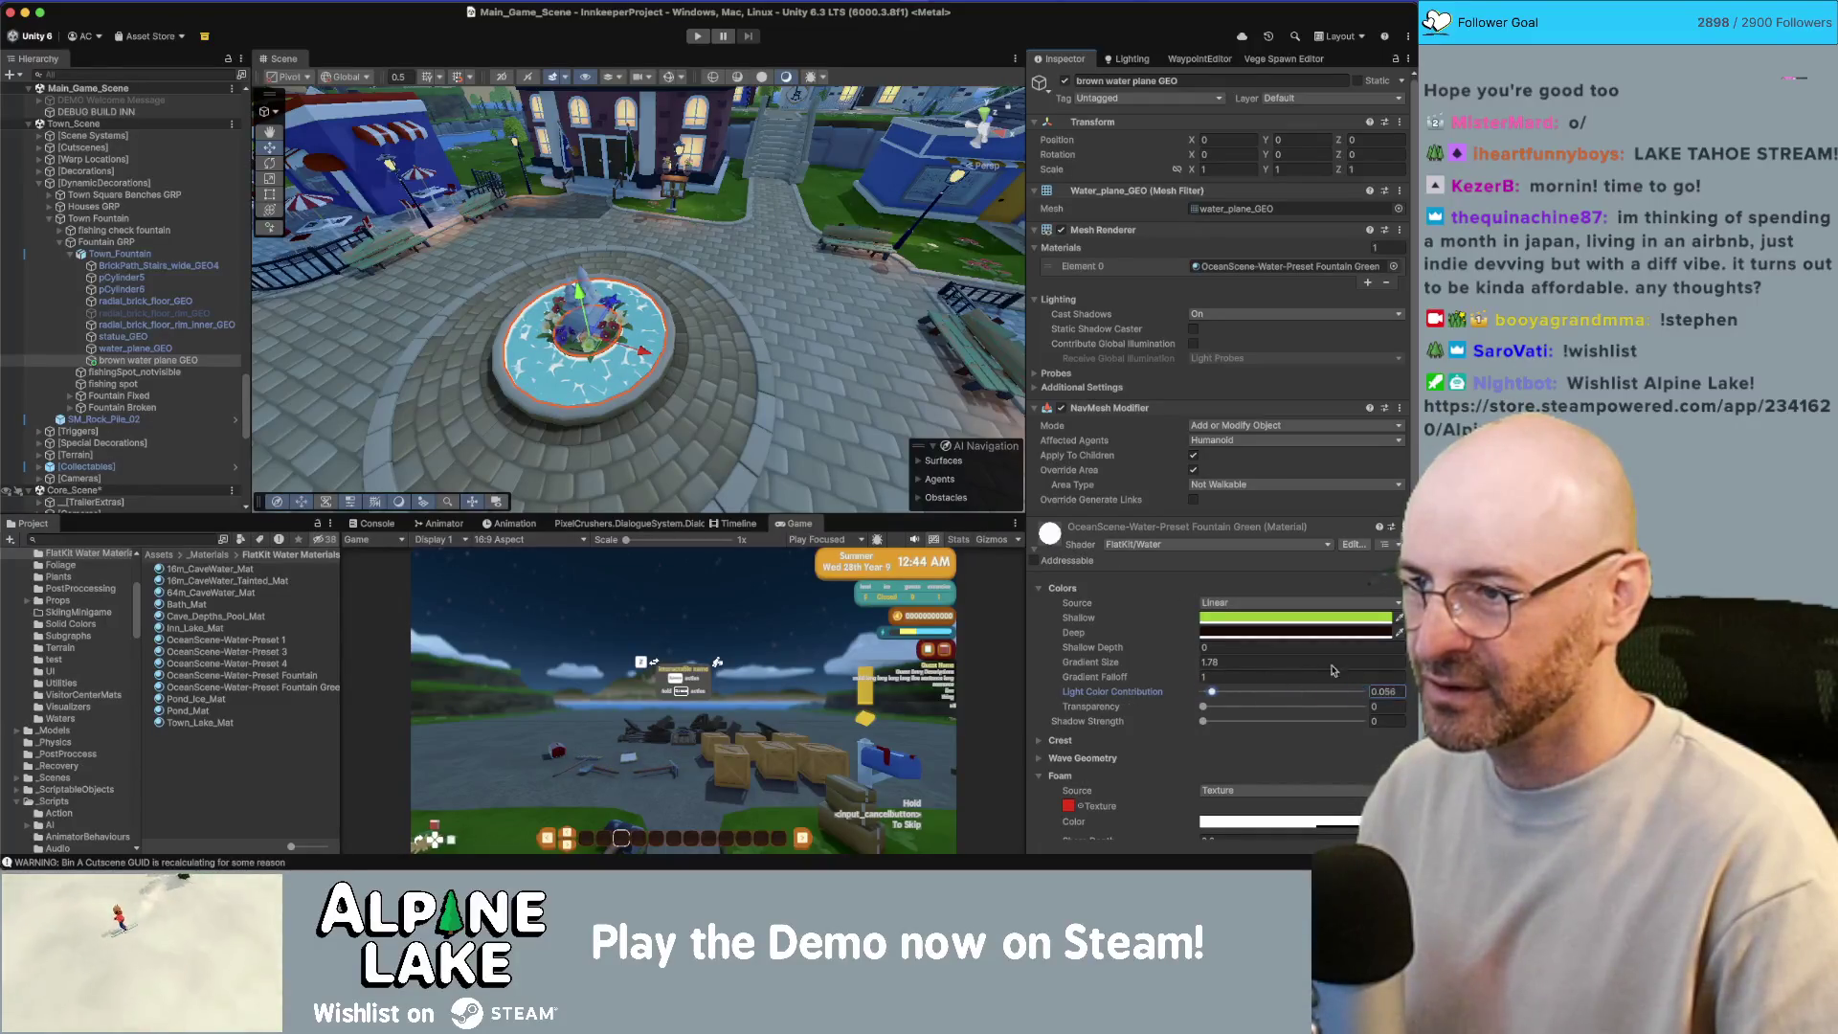
{"action": "type", "text": "1"}
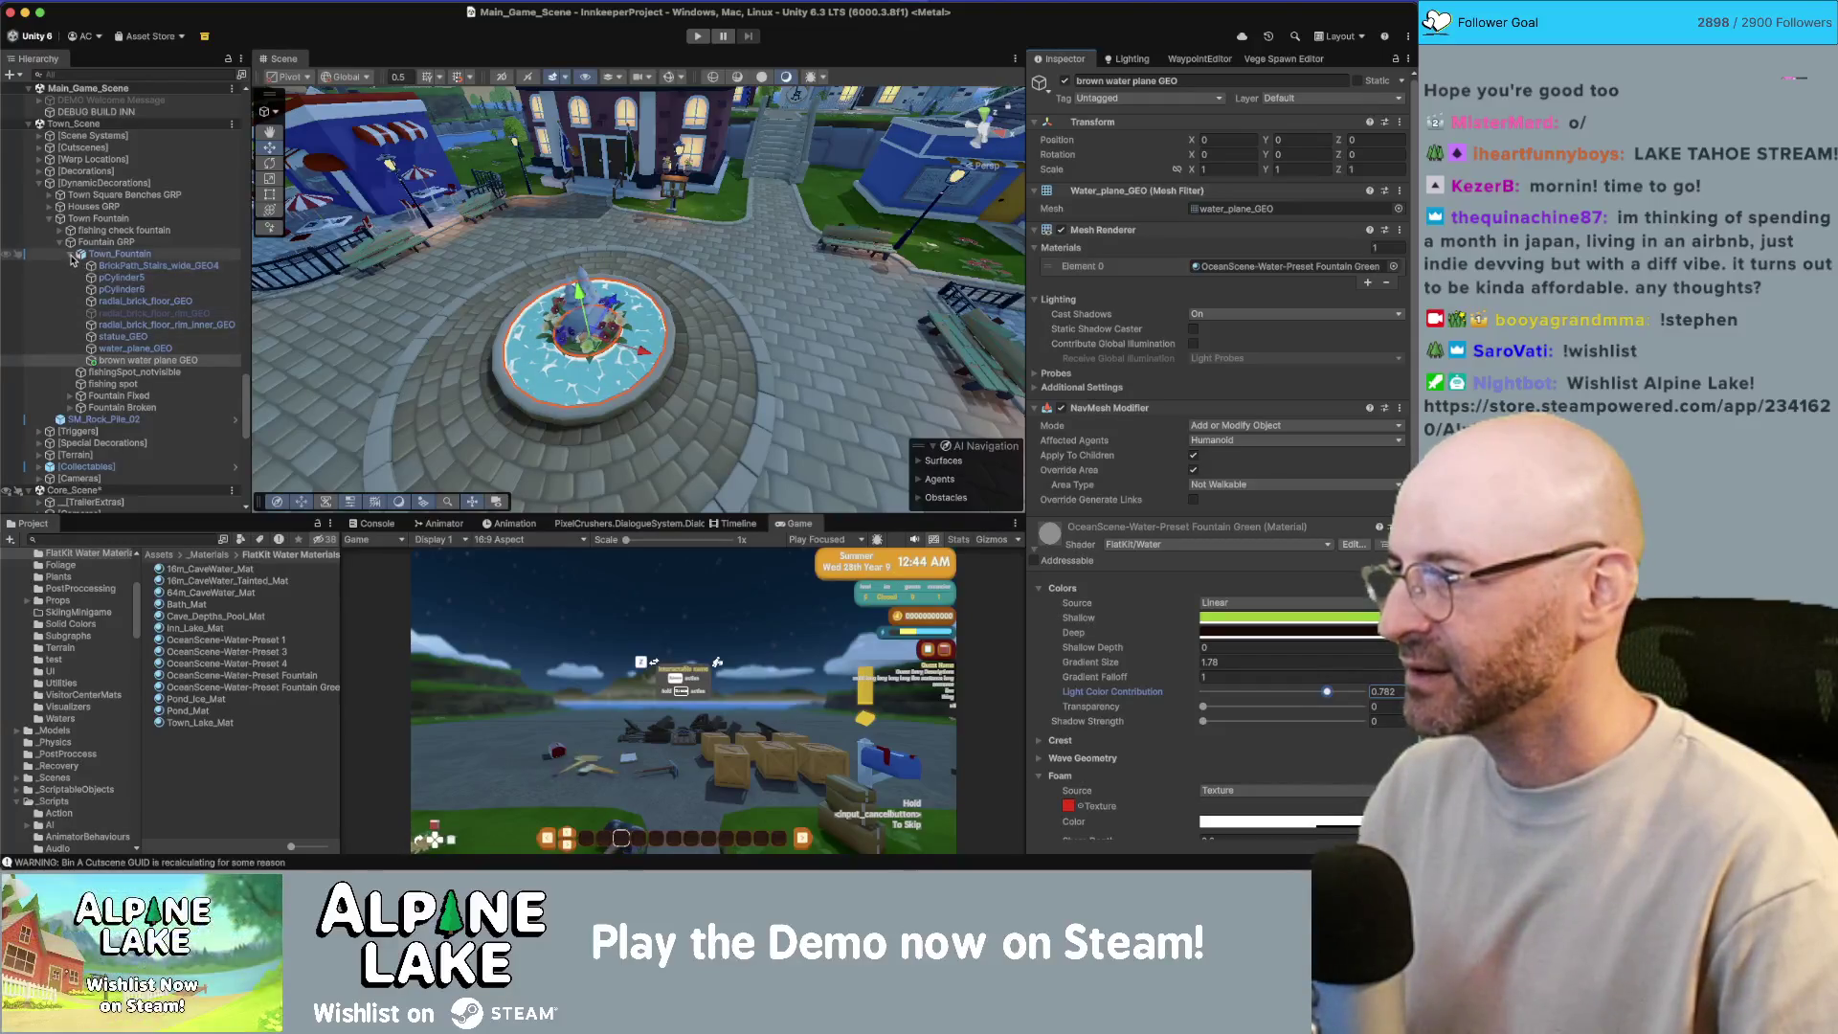
{"action": "left_click", "coordinate": [143, 360]}
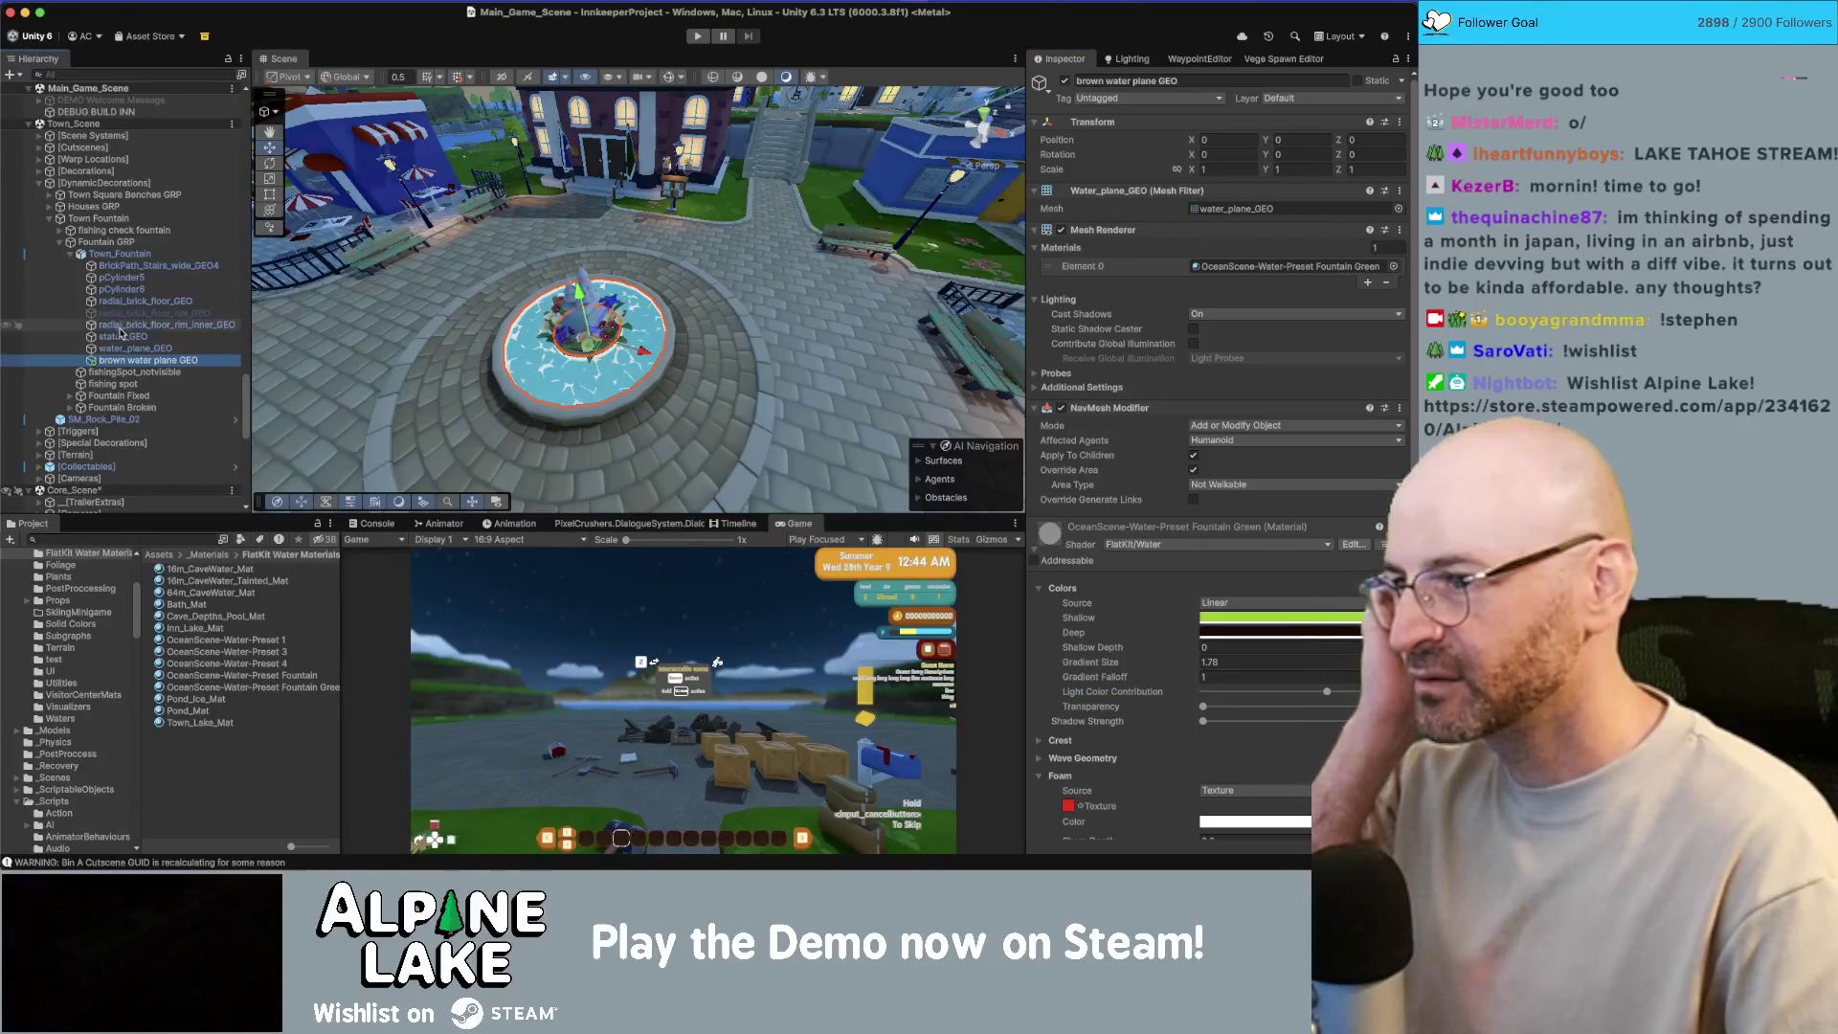
Step: Max out Light Color Contribution on the Fountain Fixed water surface material
{"action": "left_click", "coordinate": [70, 253]}
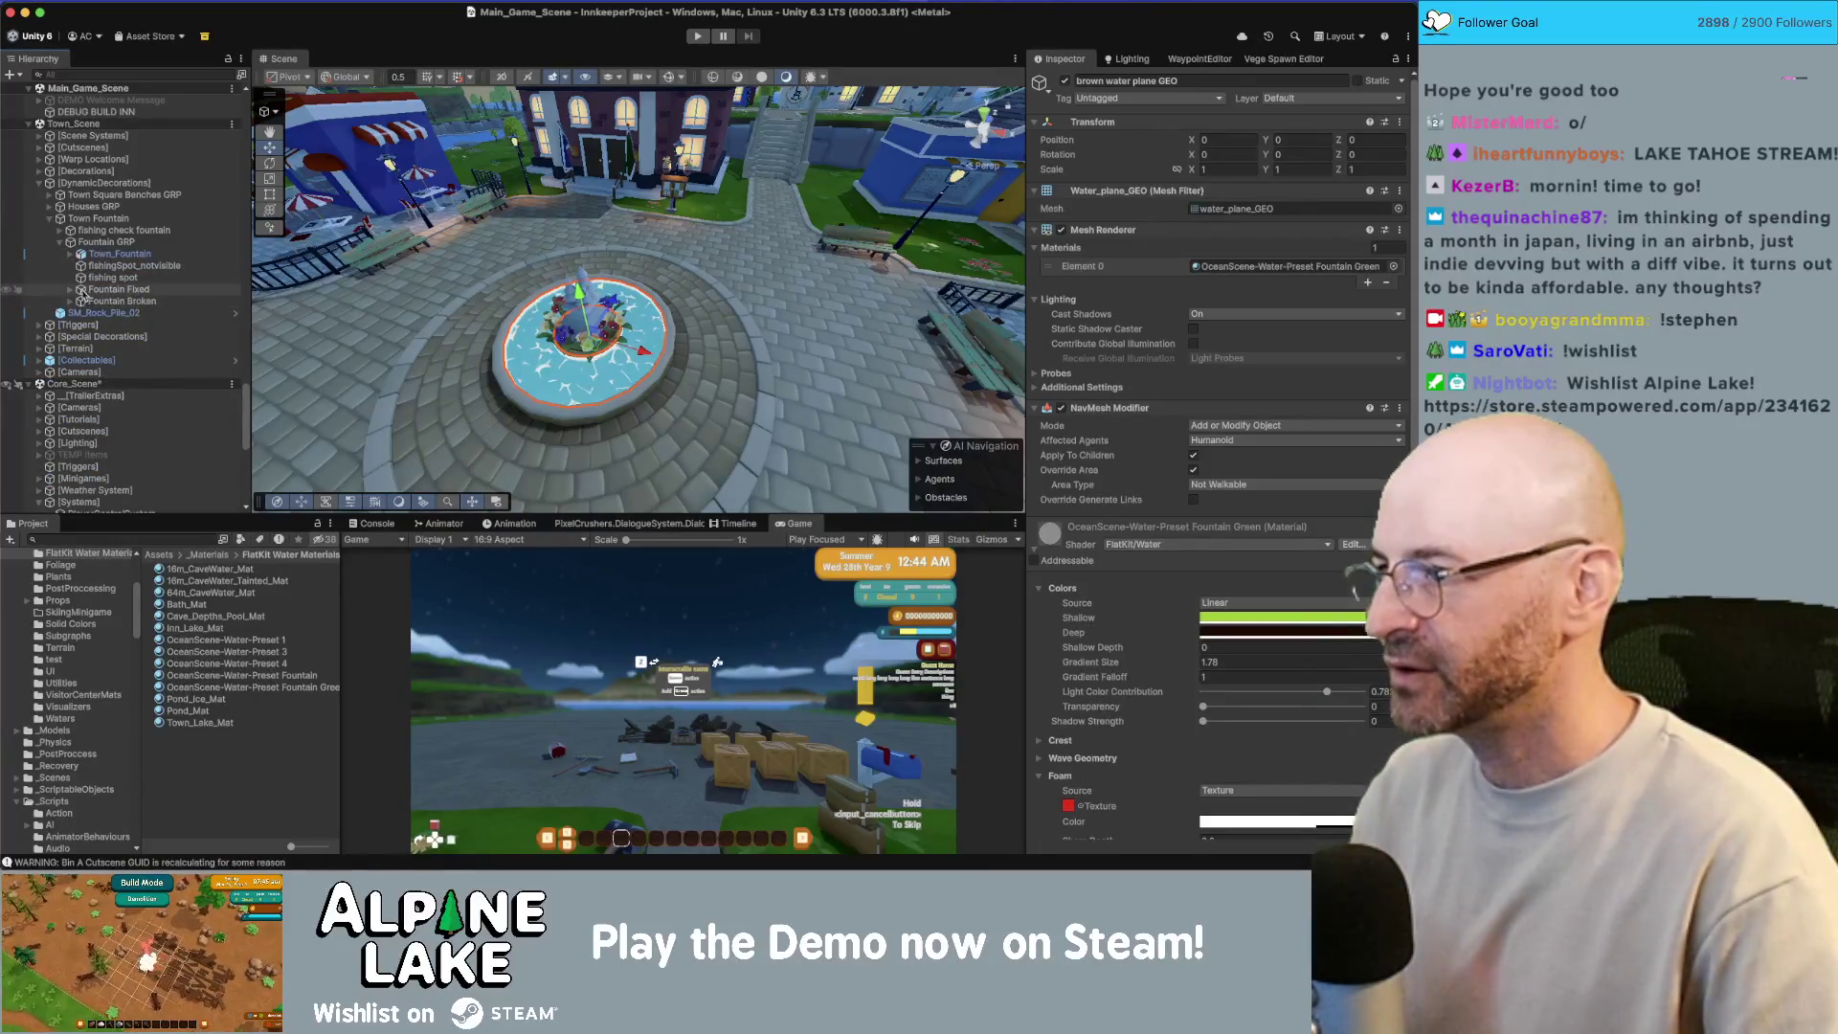
{"action": "left_click", "coordinate": [71, 289]}
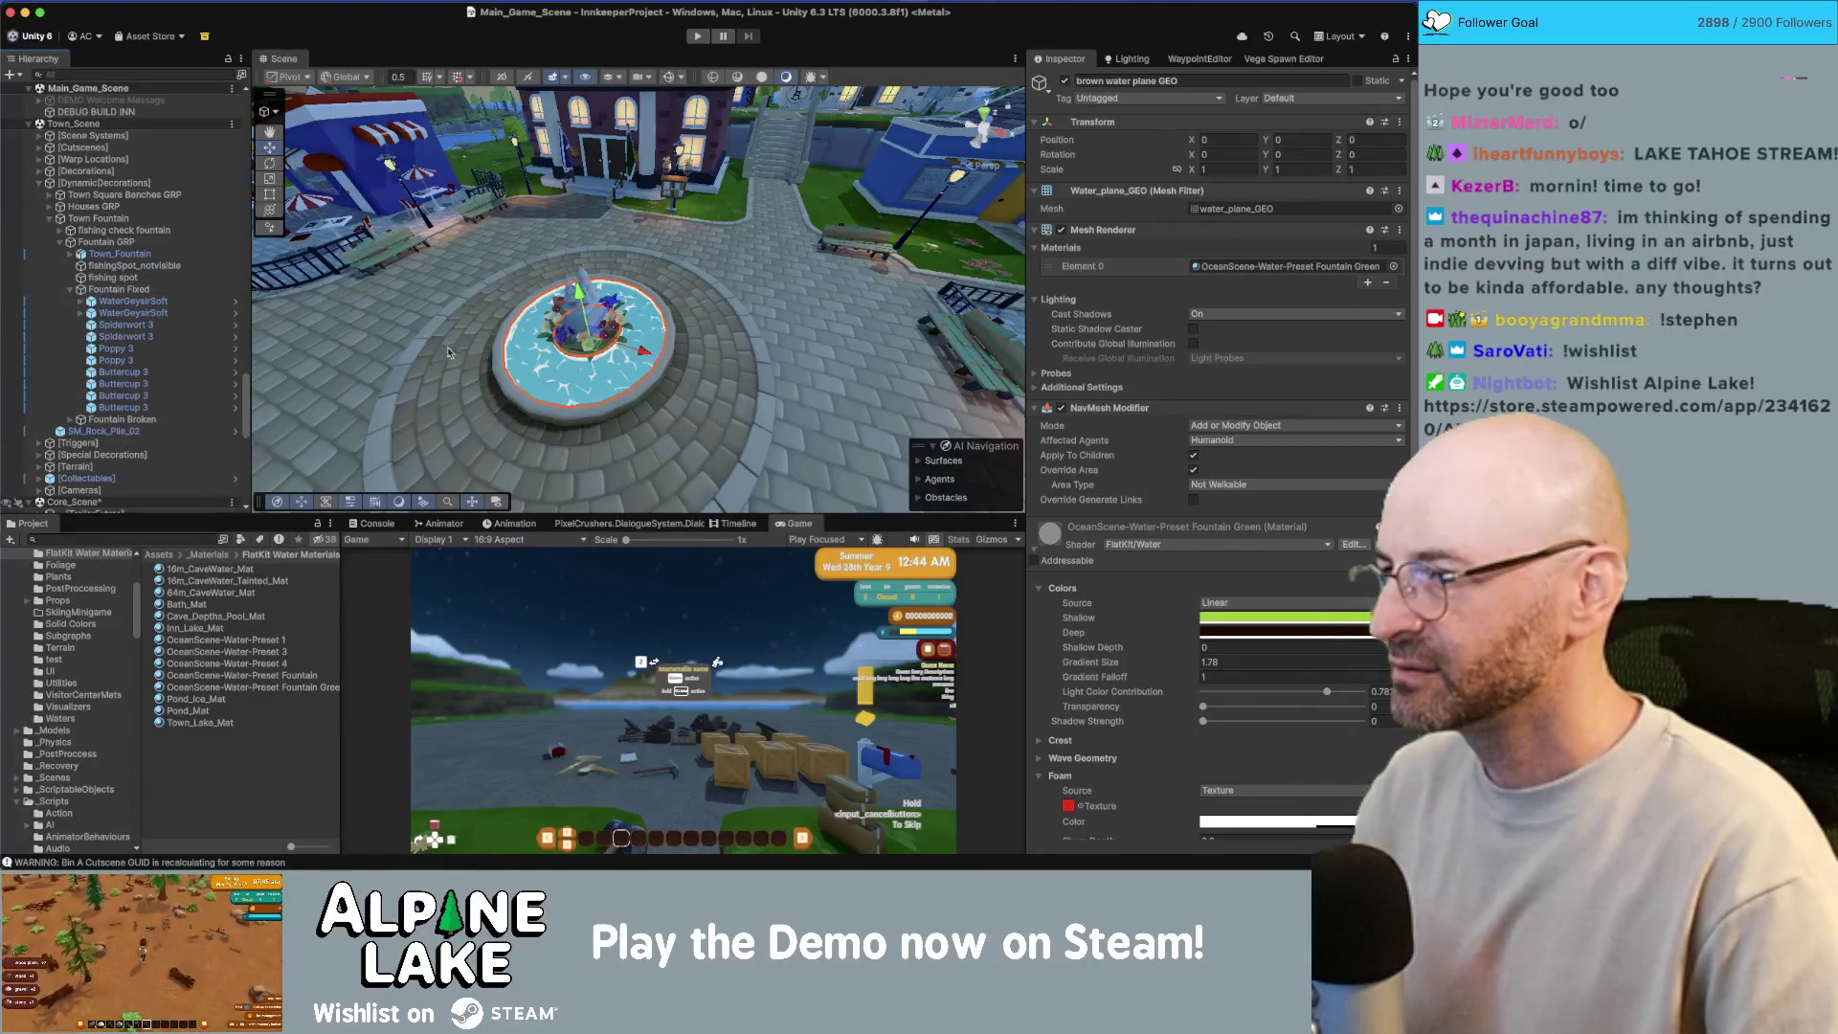
{"action": "left_click", "coordinate": [518, 359]}
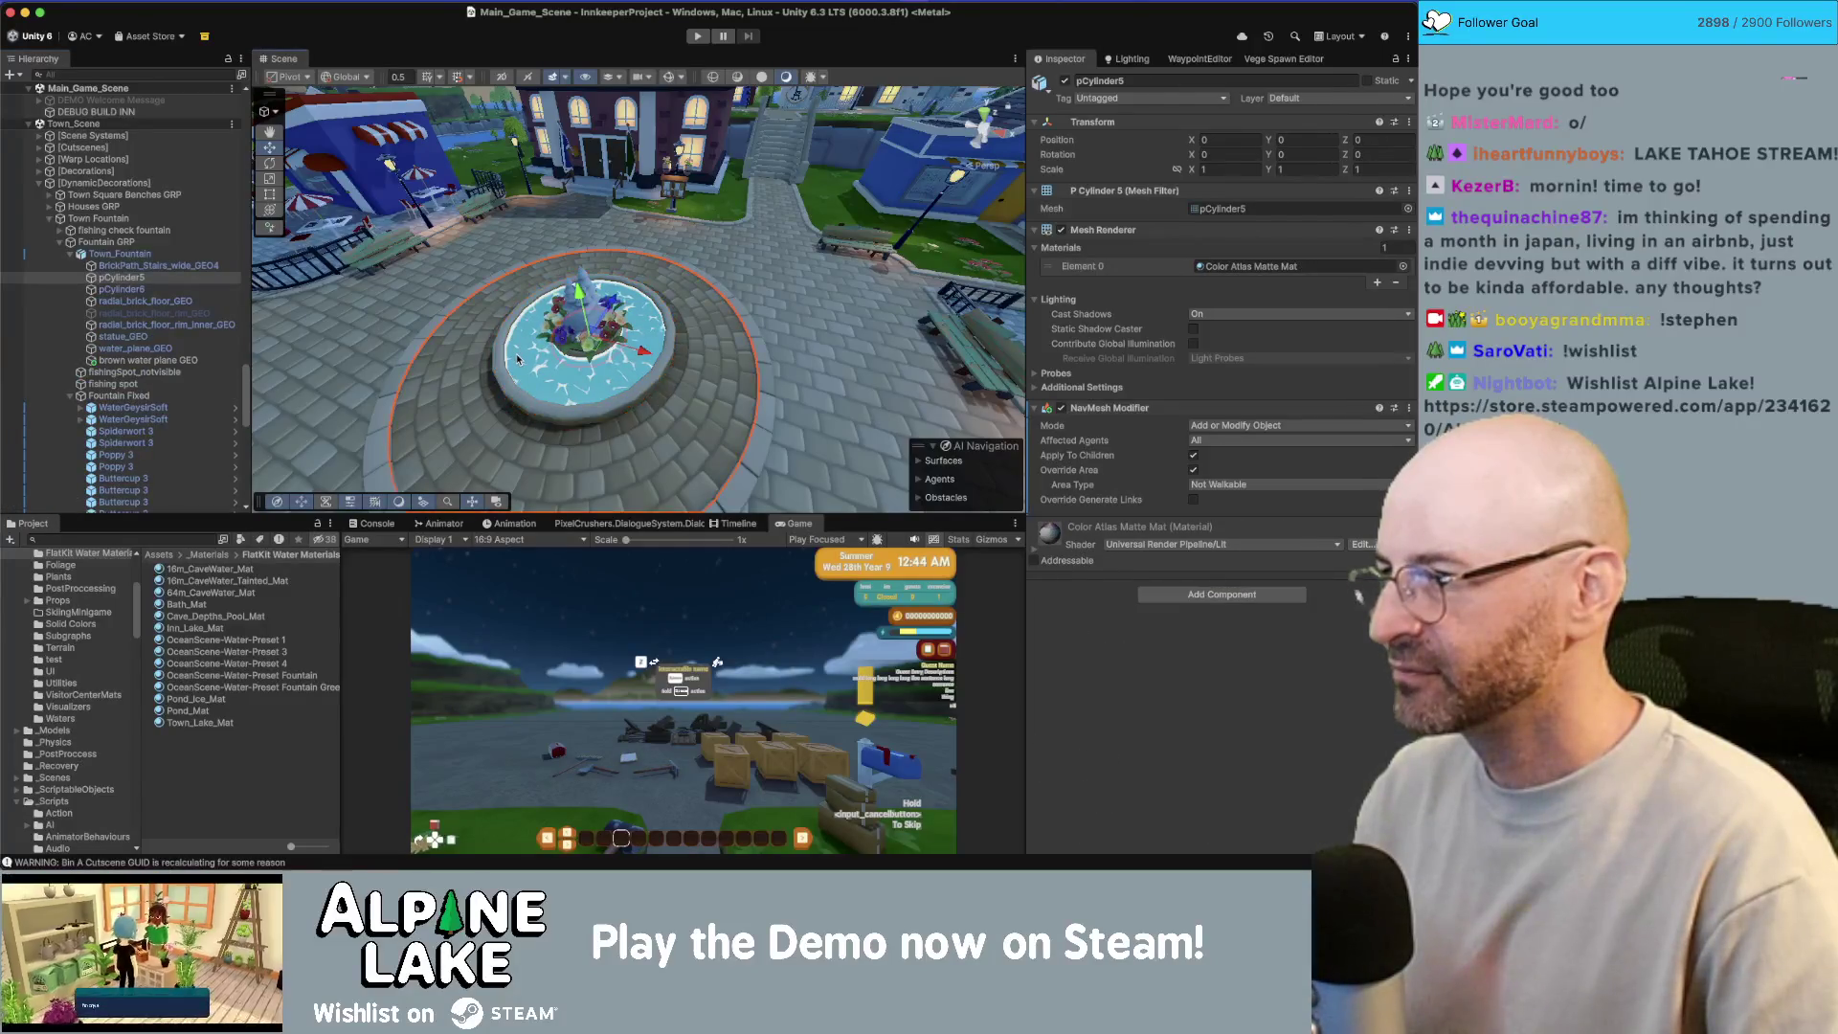
{"action": "left_click", "coordinate": [520, 359]}
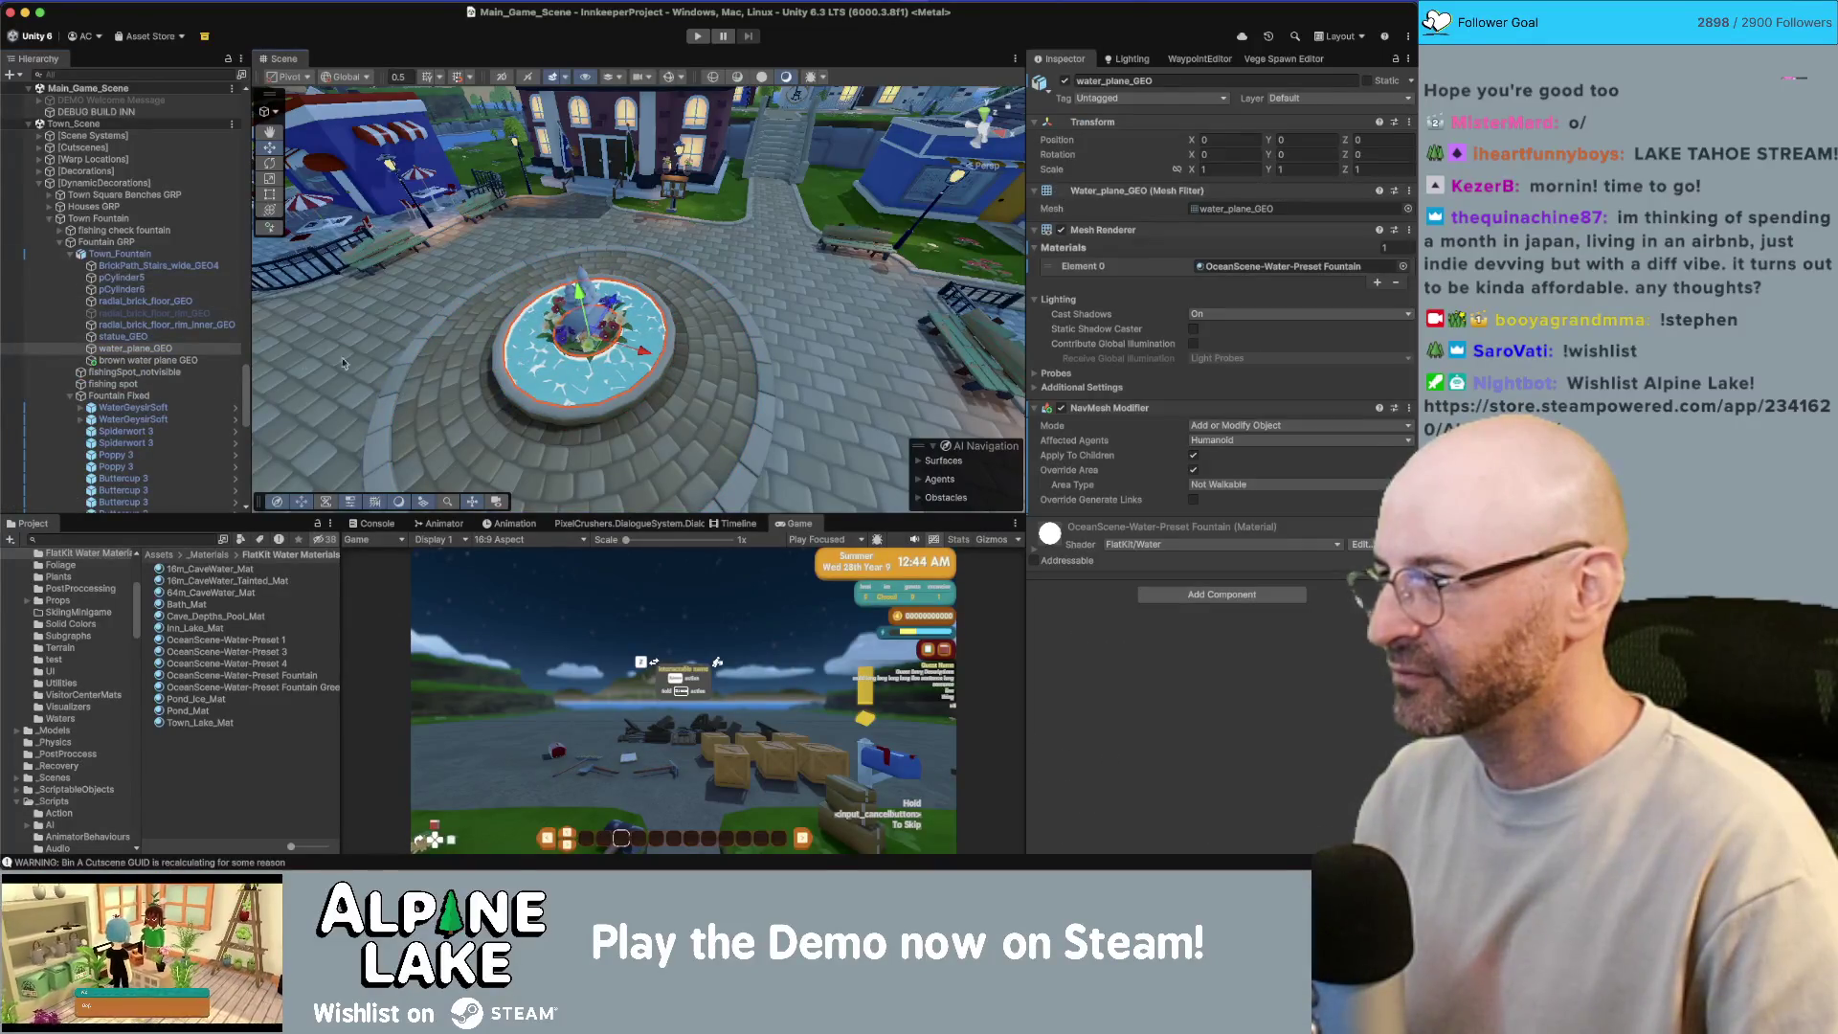
{"action": "left_click", "coordinate": [1041, 553]}
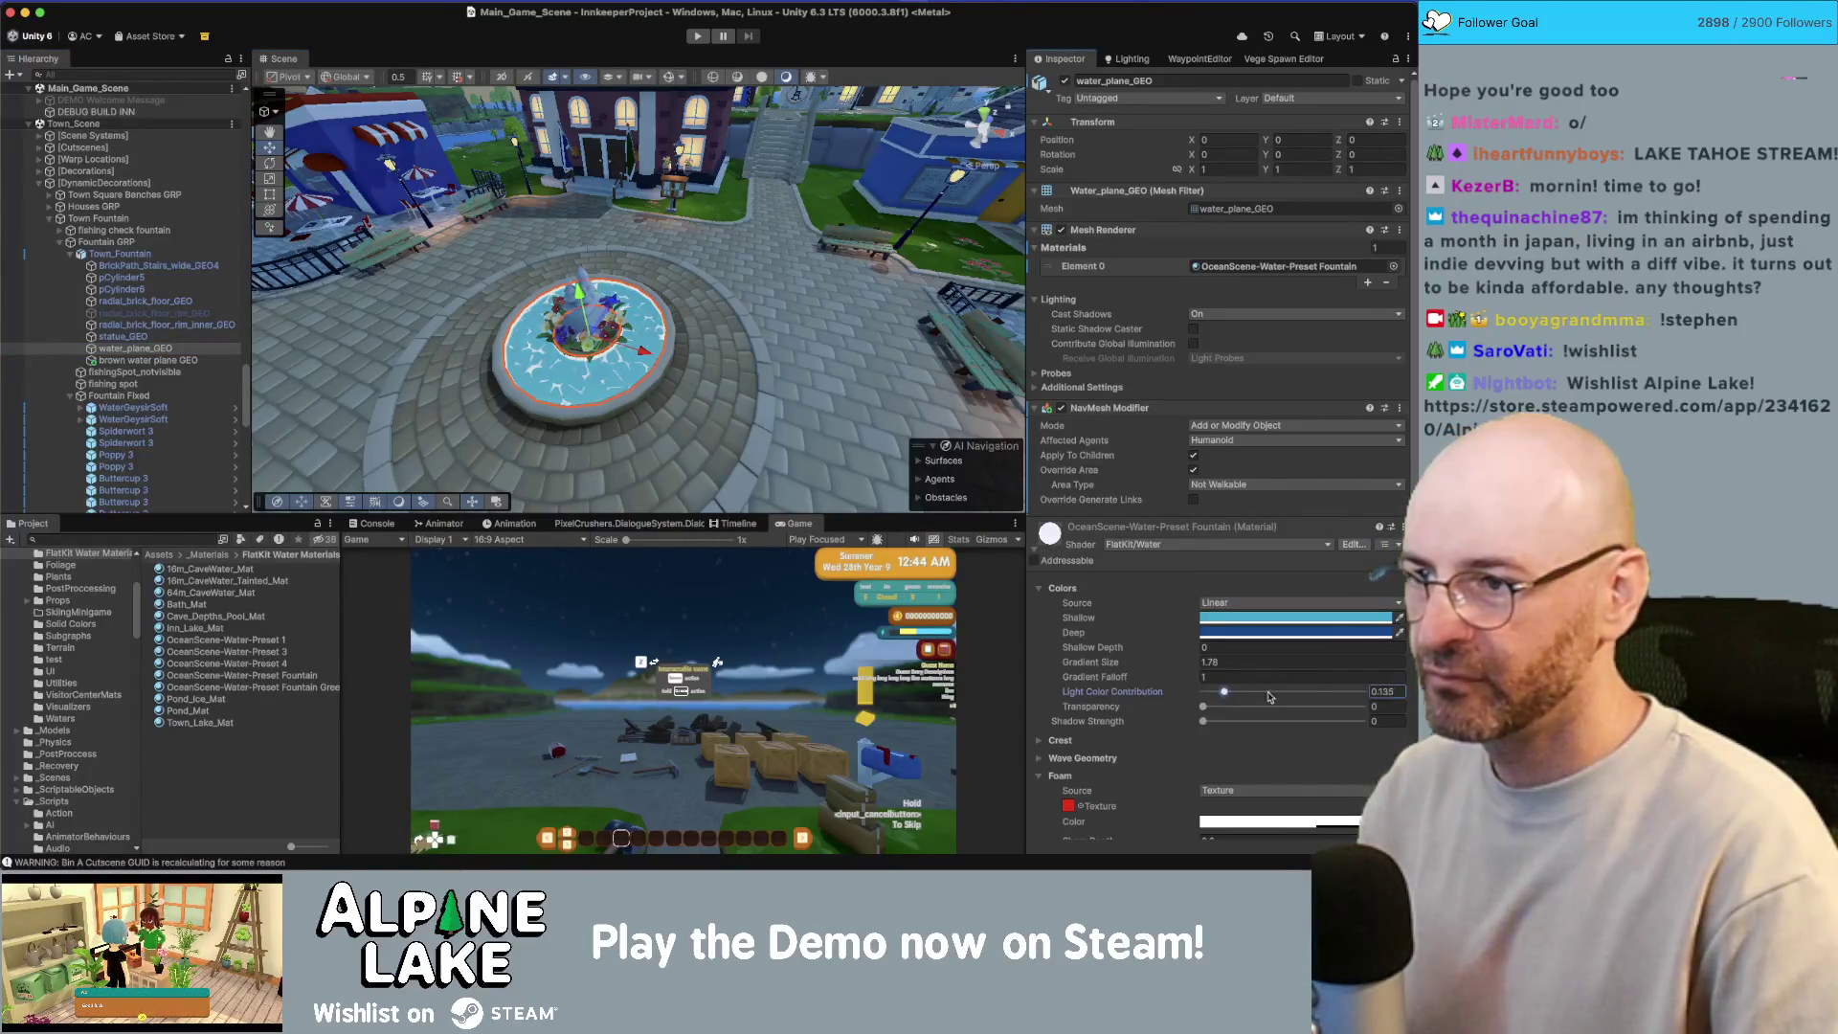
{"action": "left_click_drag", "start_coordinate": [1269, 696], "coordinate": [1364, 692]}
{"action": "scroll", "coordinate": [713, 337], "scroll_direction": "down", "scroll_amount": 5}
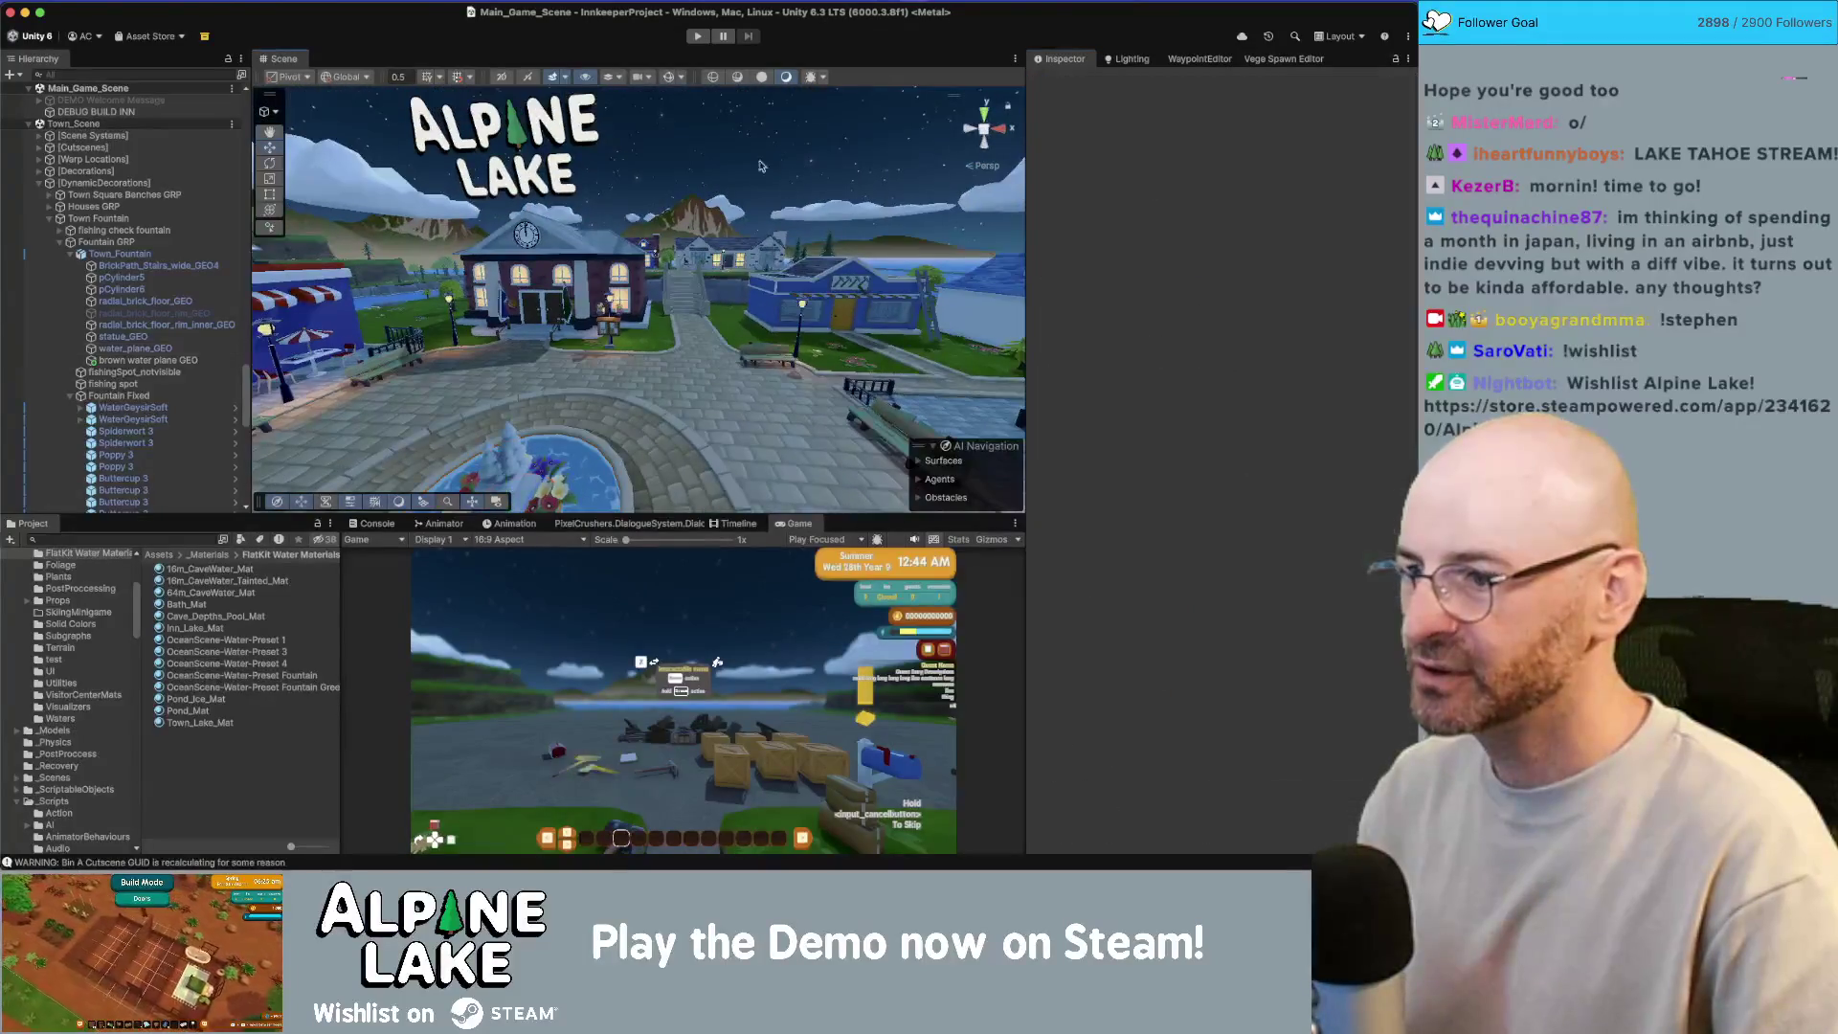
{"action": "left_click_drag", "start_coordinate": [690, 316], "coordinate": [667, 305]}
{"action": "scroll", "coordinate": [666, 304], "scroll_direction": "up", "scroll_amount": 10}
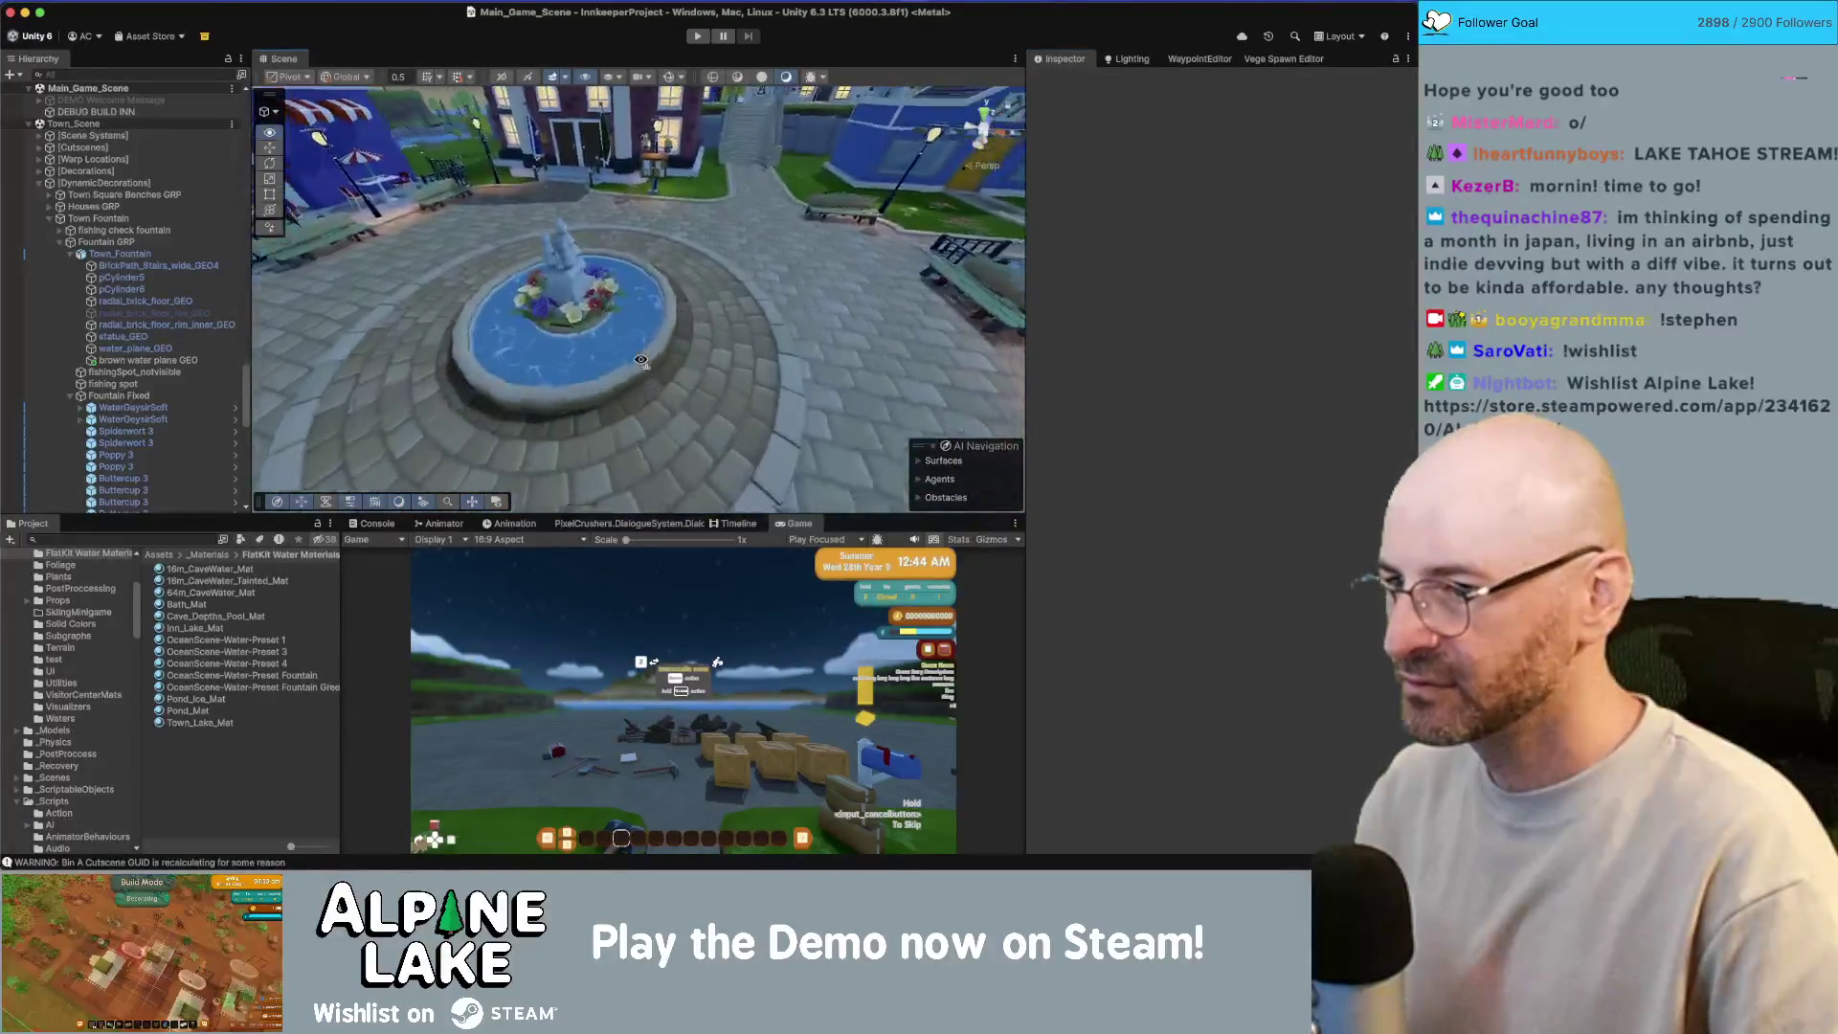
Step: On water_plane_GEO, reduce Gradient Size to 0.29 and slightly shift the Shallow colour hue
{"action": "left_click", "coordinate": [646, 364]}
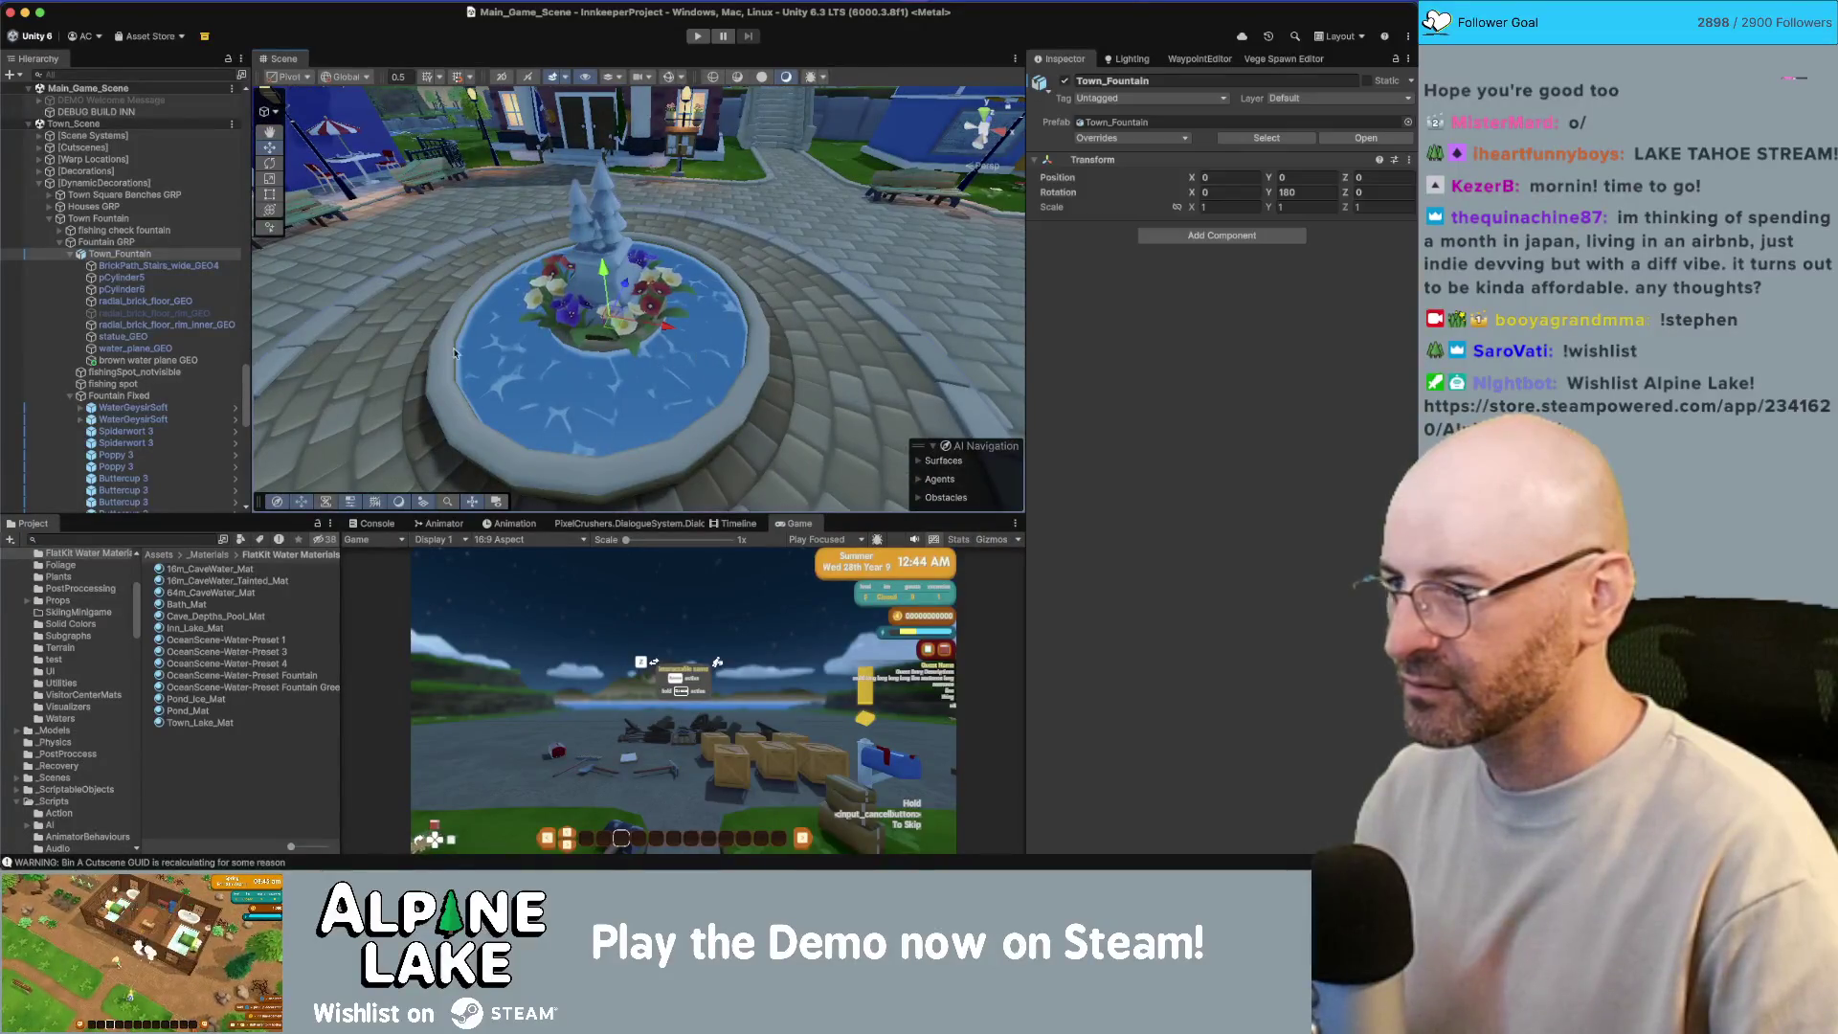
{"action": "left_click", "coordinate": [161, 360]}
{"action": "left_click", "coordinate": [144, 349]}
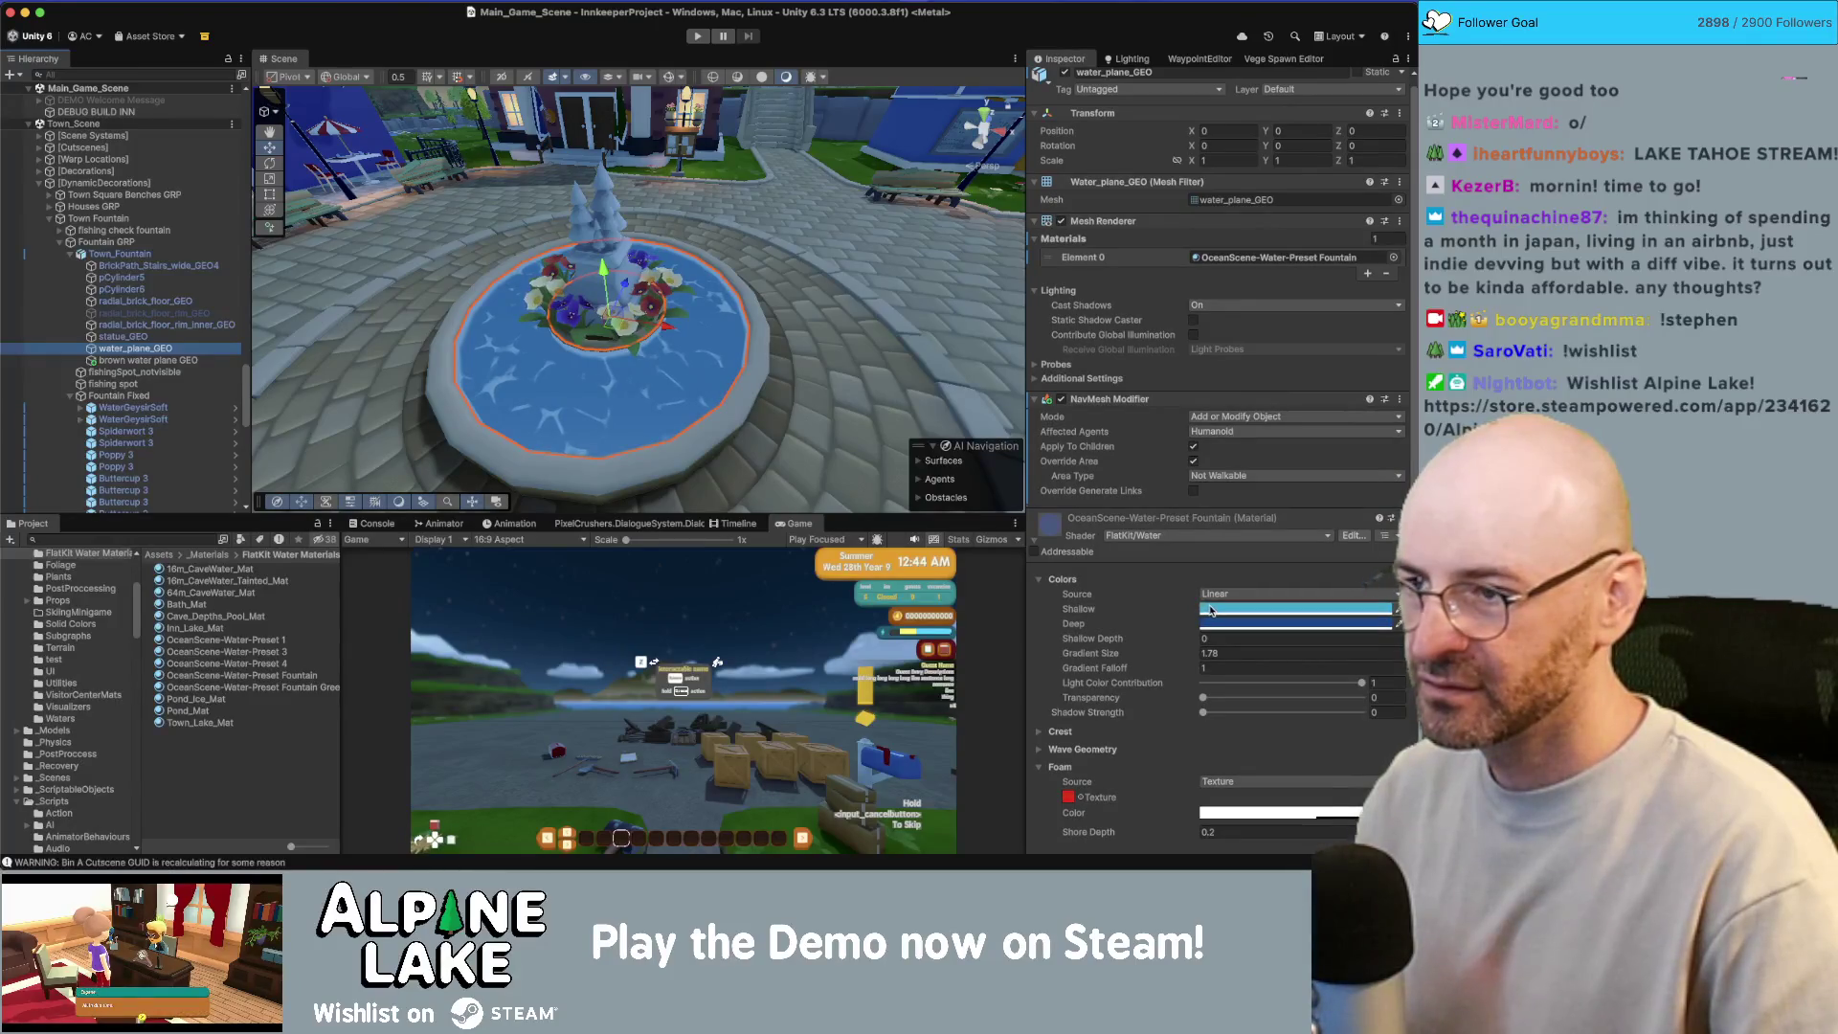
{"action": "scroll", "coordinate": [750, 387], "scroll_direction": "up", "scroll_amount": 3}
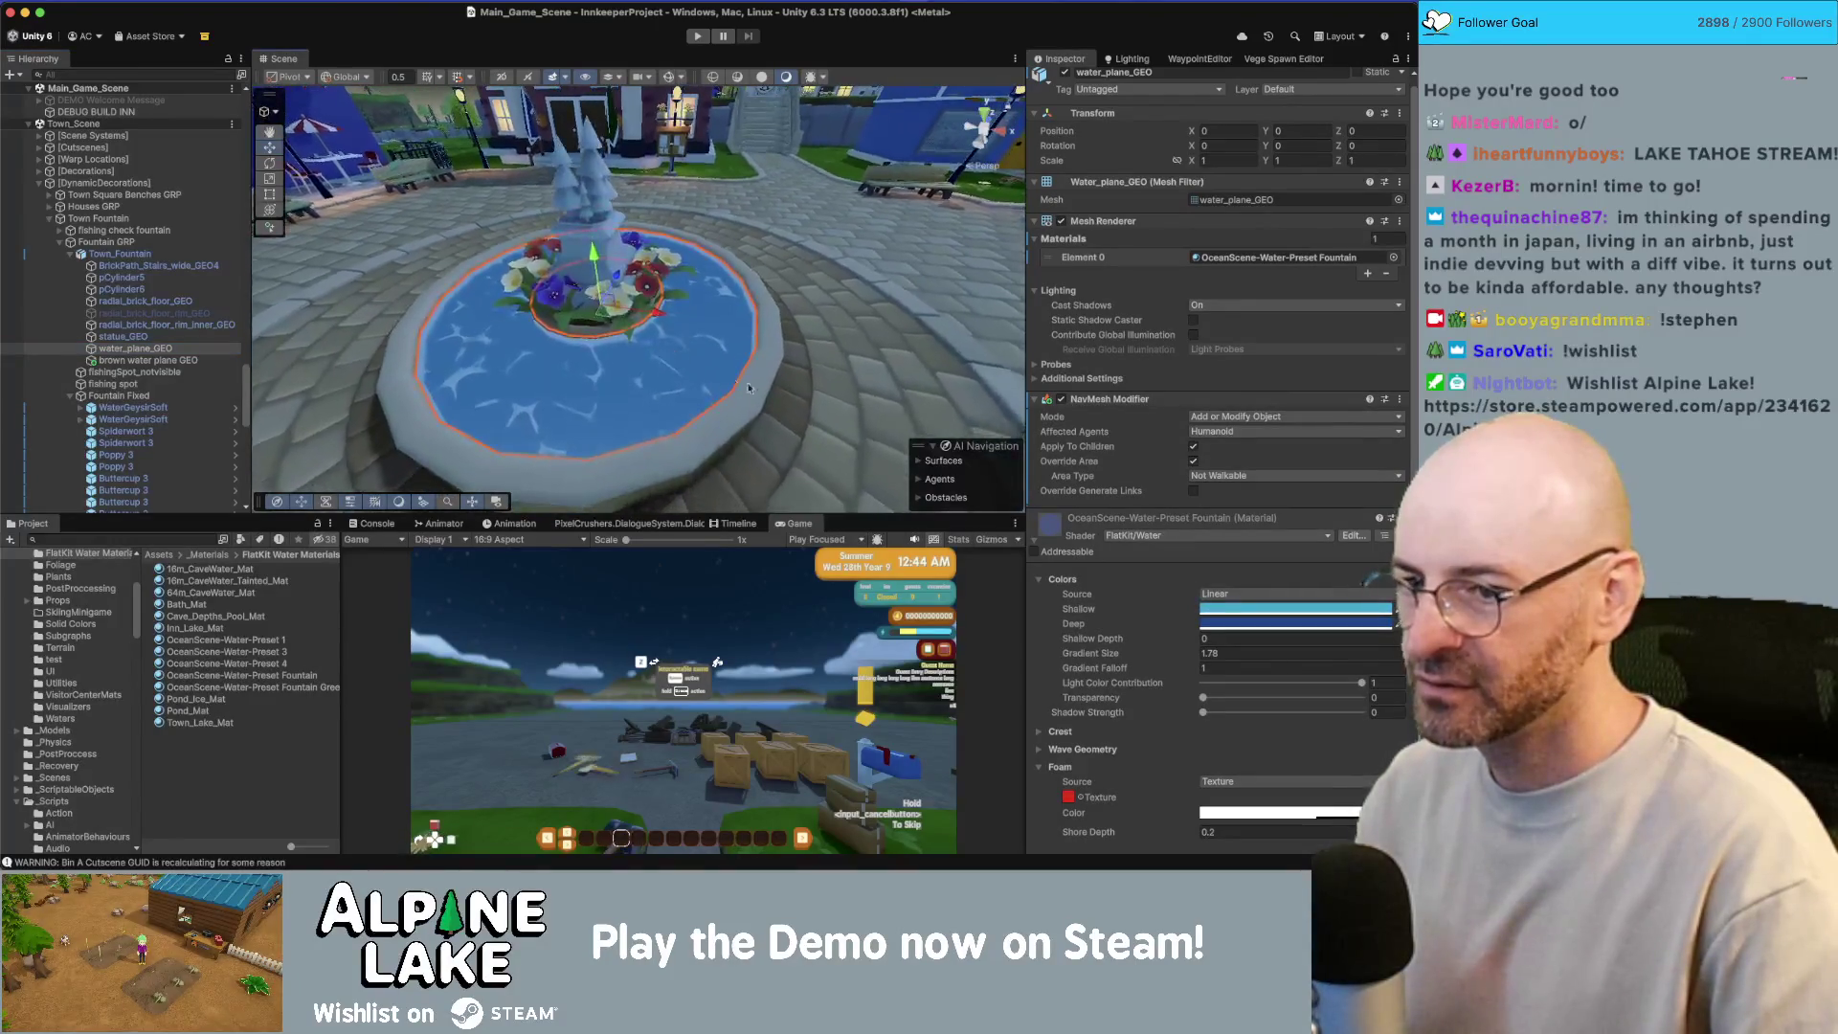
{"action": "left_click_drag", "start_coordinate": [1202, 640], "coordinate": [1148, 659]}
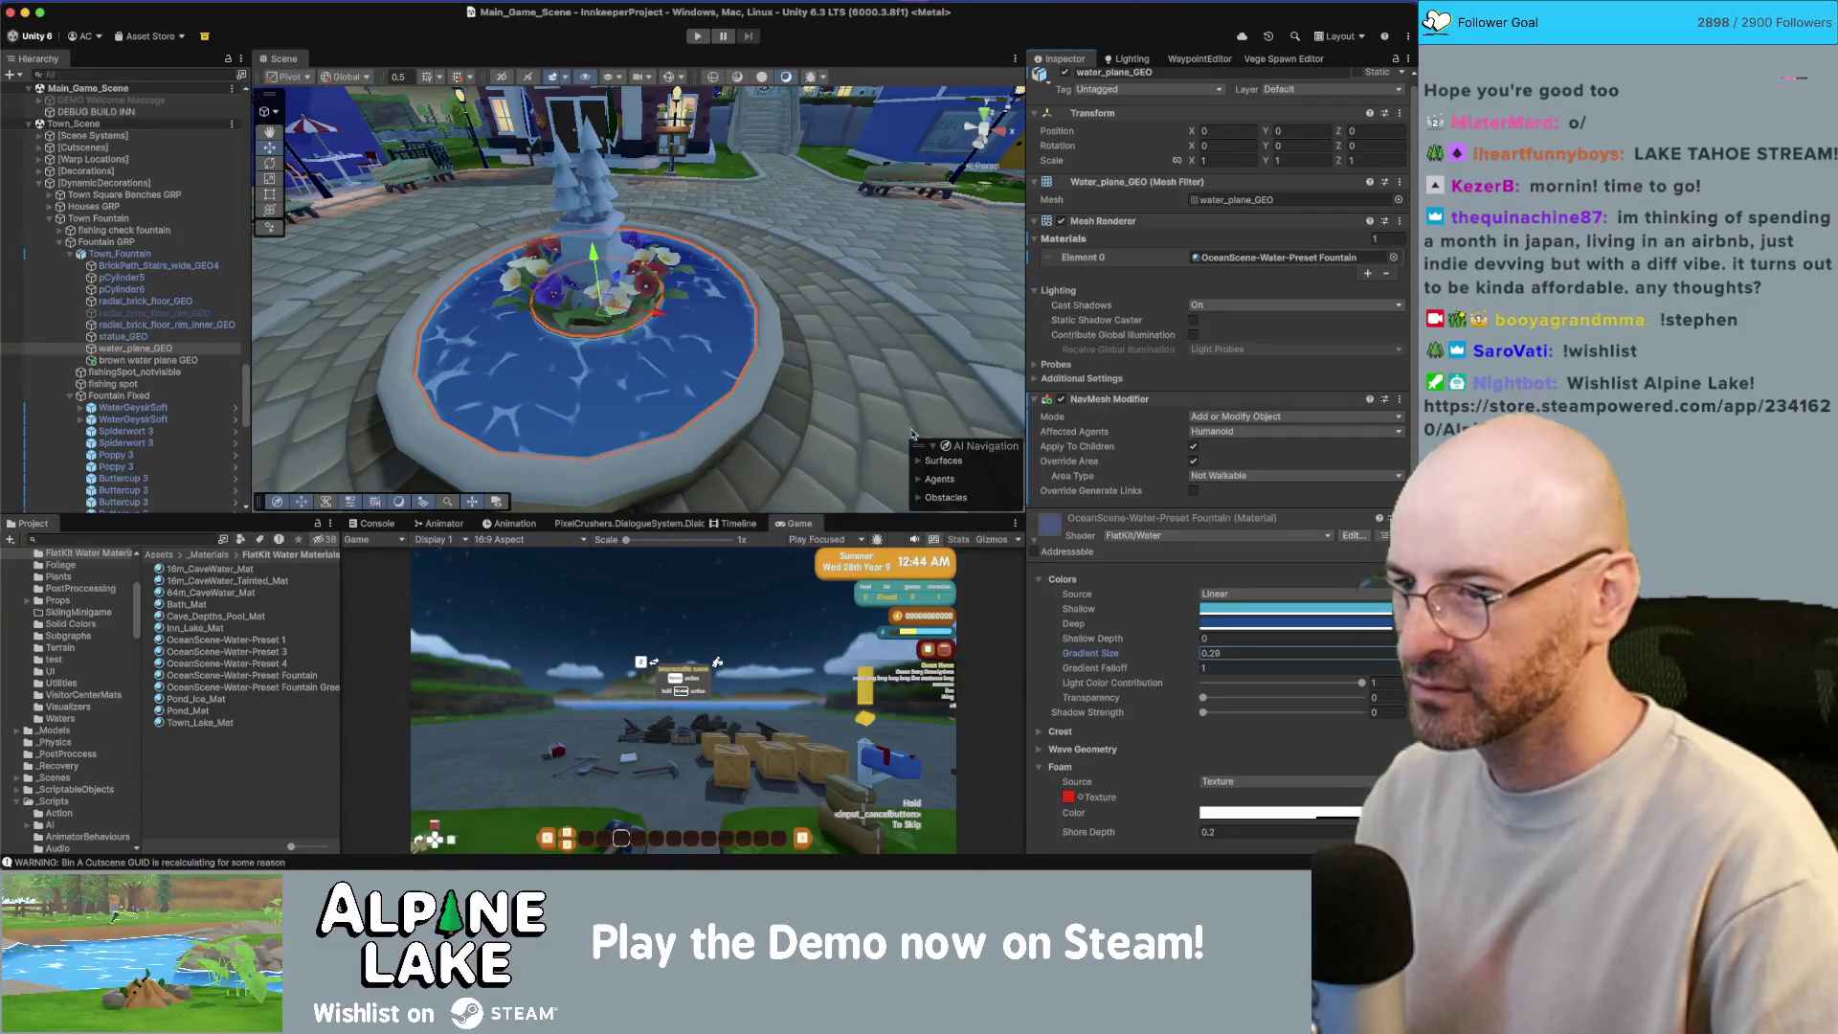
{"action": "scroll", "coordinate": [912, 433], "scroll_direction": "down", "scroll_amount": 5}
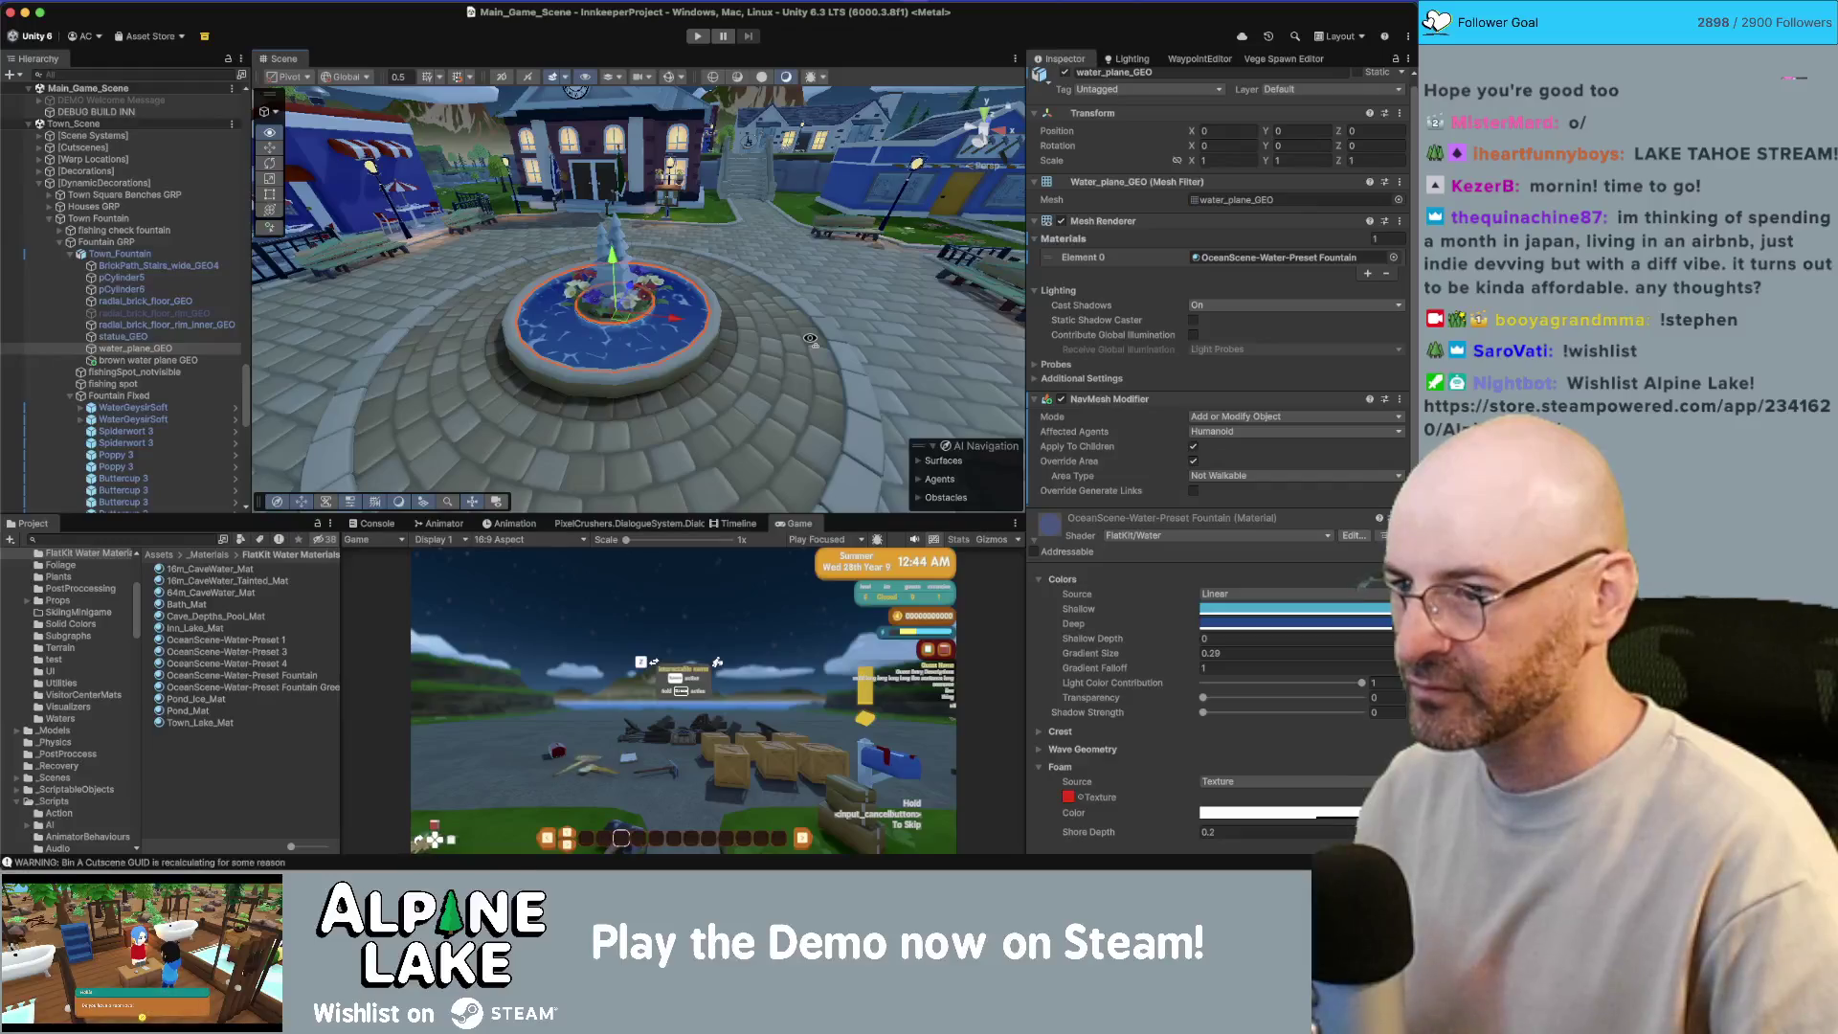
{"action": "left_click", "coordinate": [1251, 612]}
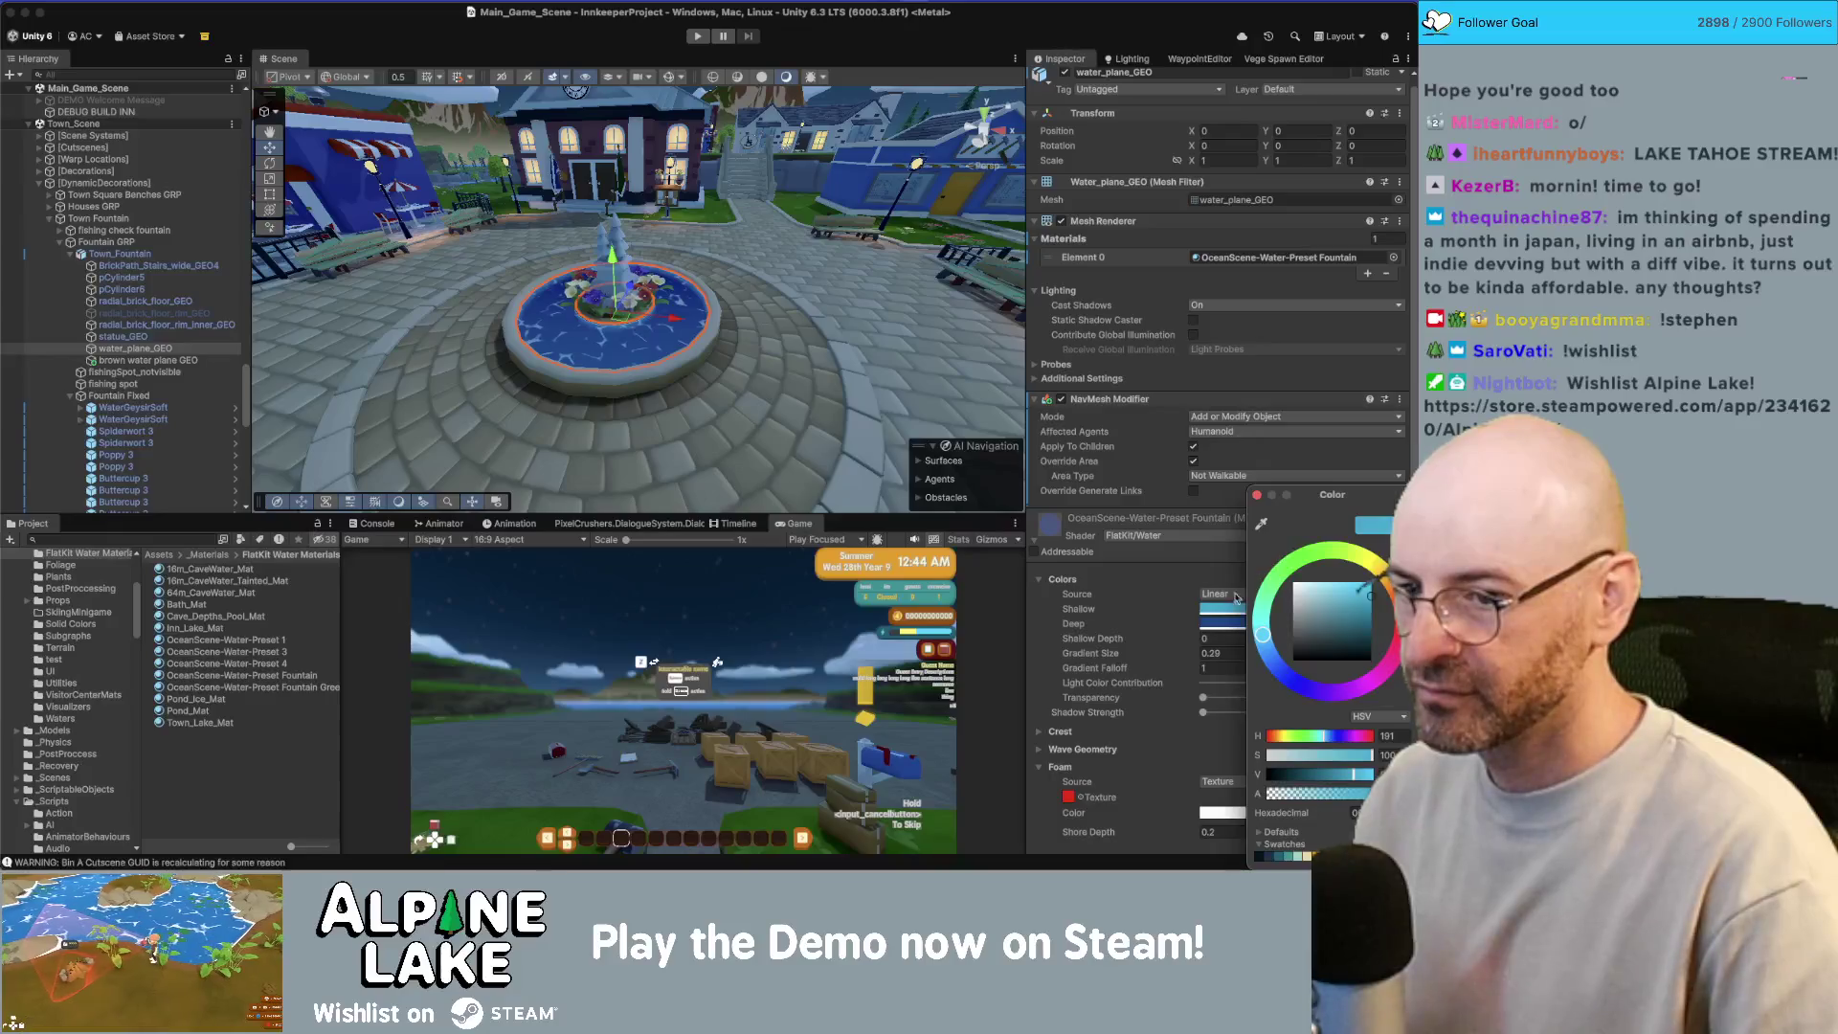
{"action": "left_click", "coordinate": [1266, 642]}
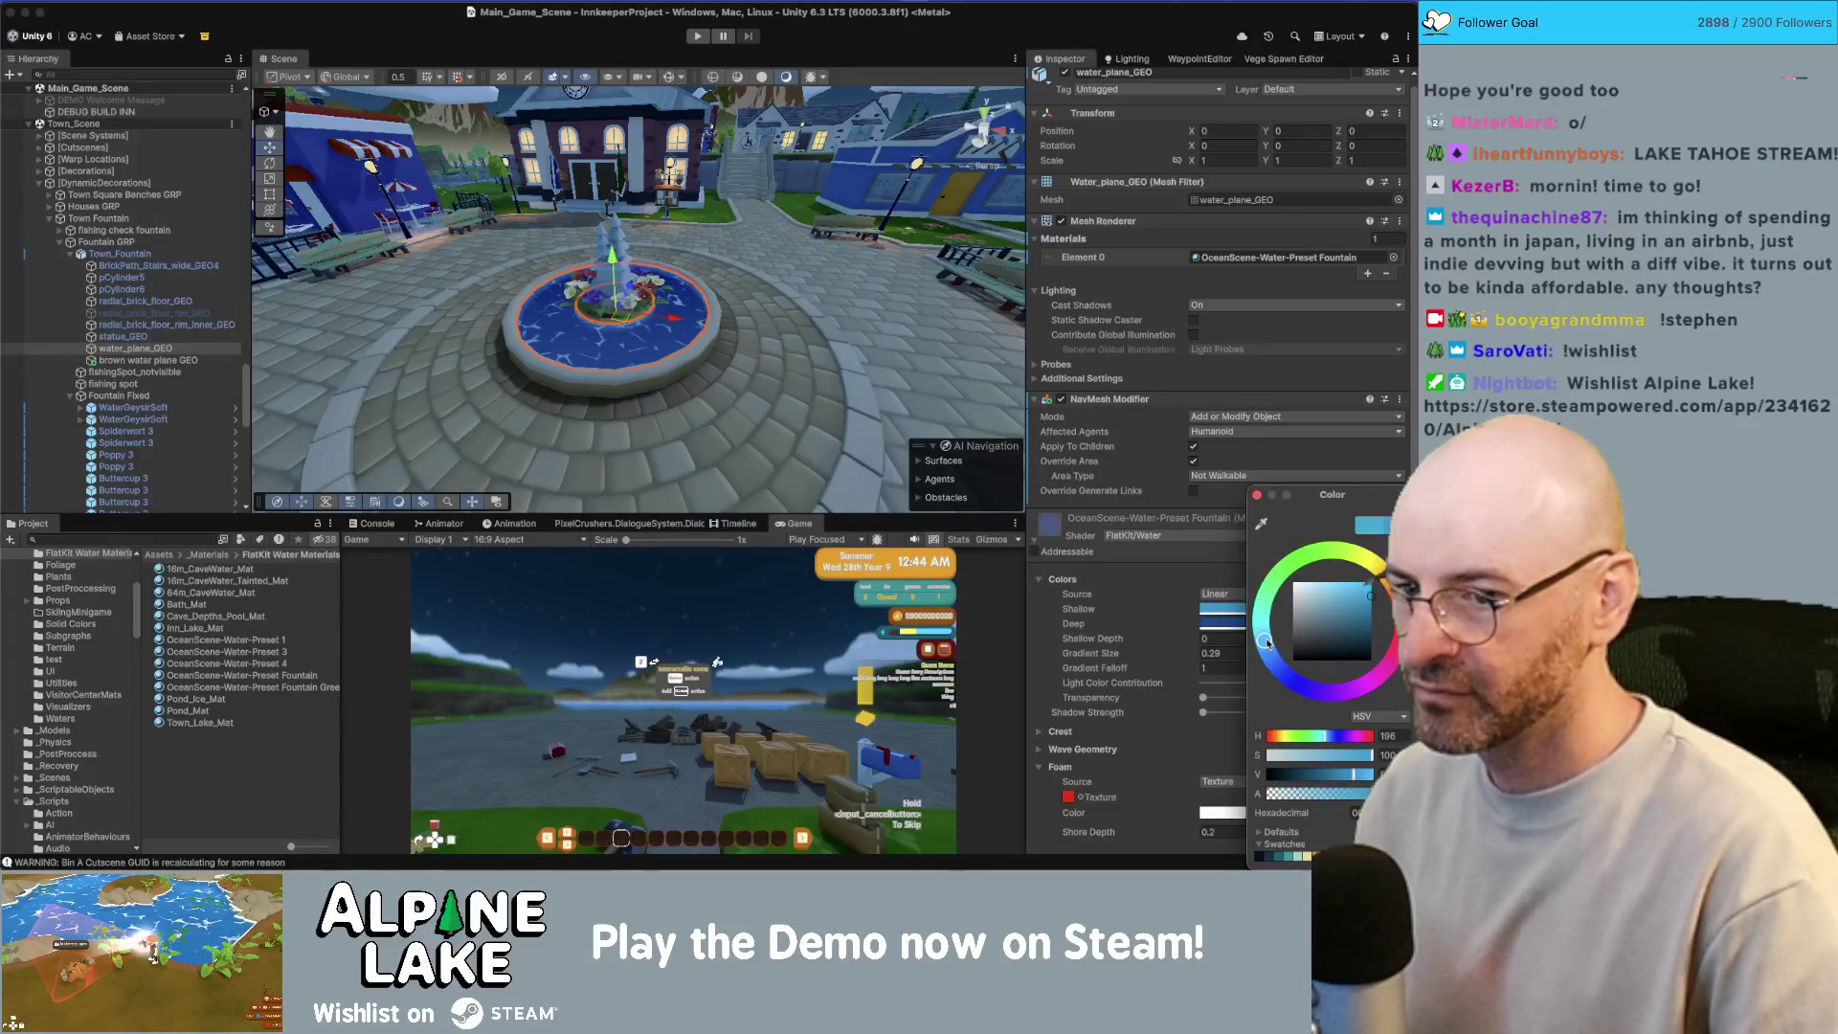
{"action": "left_click_drag", "start_coordinate": [727, 287], "coordinate": [820, 267]}
{"action": "scroll", "coordinate": [125, 287], "scroll_direction": "down", "scroll_amount": 10}
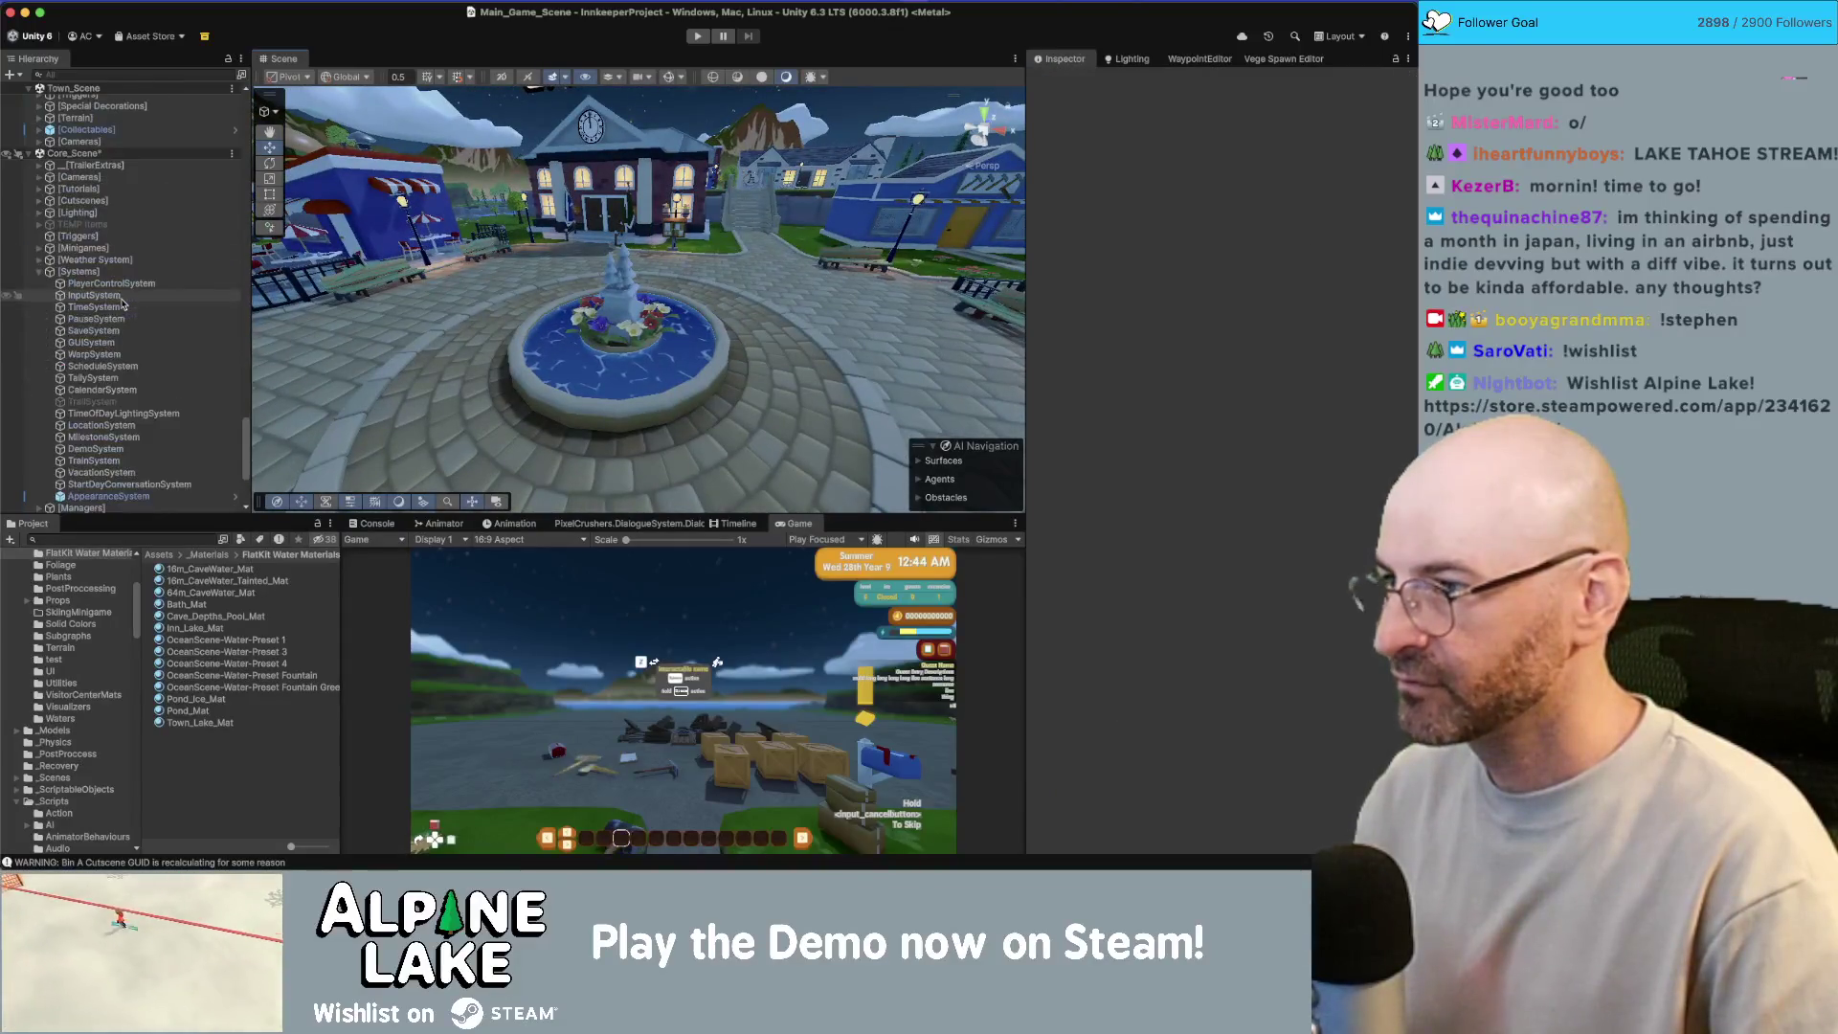
Step: Set TimeOfDayLightingSystem's Time slider to daytime
{"action": "left_click", "coordinate": [124, 413]}
{"action": "left_click", "coordinate": [1311, 543]}
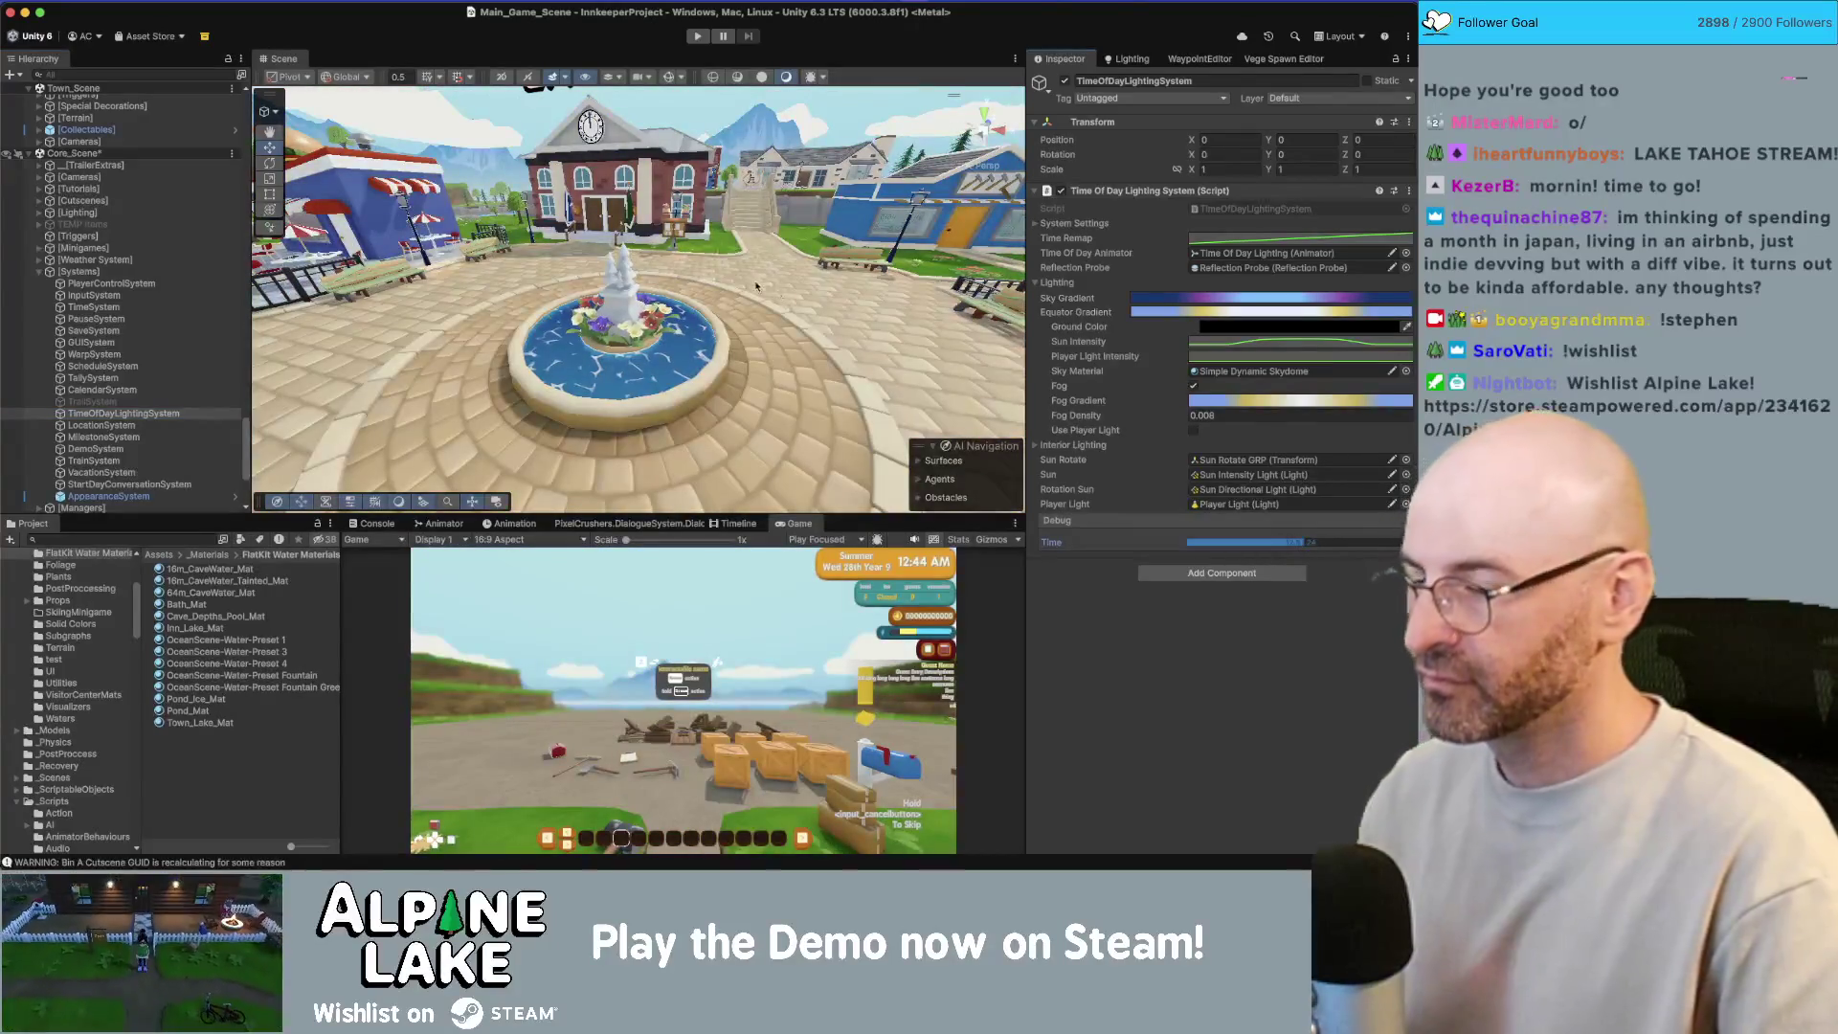
{"action": "mouse_move", "coordinate": [761, 330]}
{"action": "left_mouse_down"}
{"action": "mouse_move", "coordinate": [755, 304]}
{"action": "mouse_move", "coordinate": [714, 316]}
{"action": "left_mouse_up"}
{"action": "scroll", "coordinate": [714, 317], "scroll_direction": "up", "scroll_amount": 5}
Step: Slightly desaturate the fountain's Deep colour and make its Shallow colour bright turquoise (hue 179)
{"action": "left_click", "coordinate": [660, 325]}
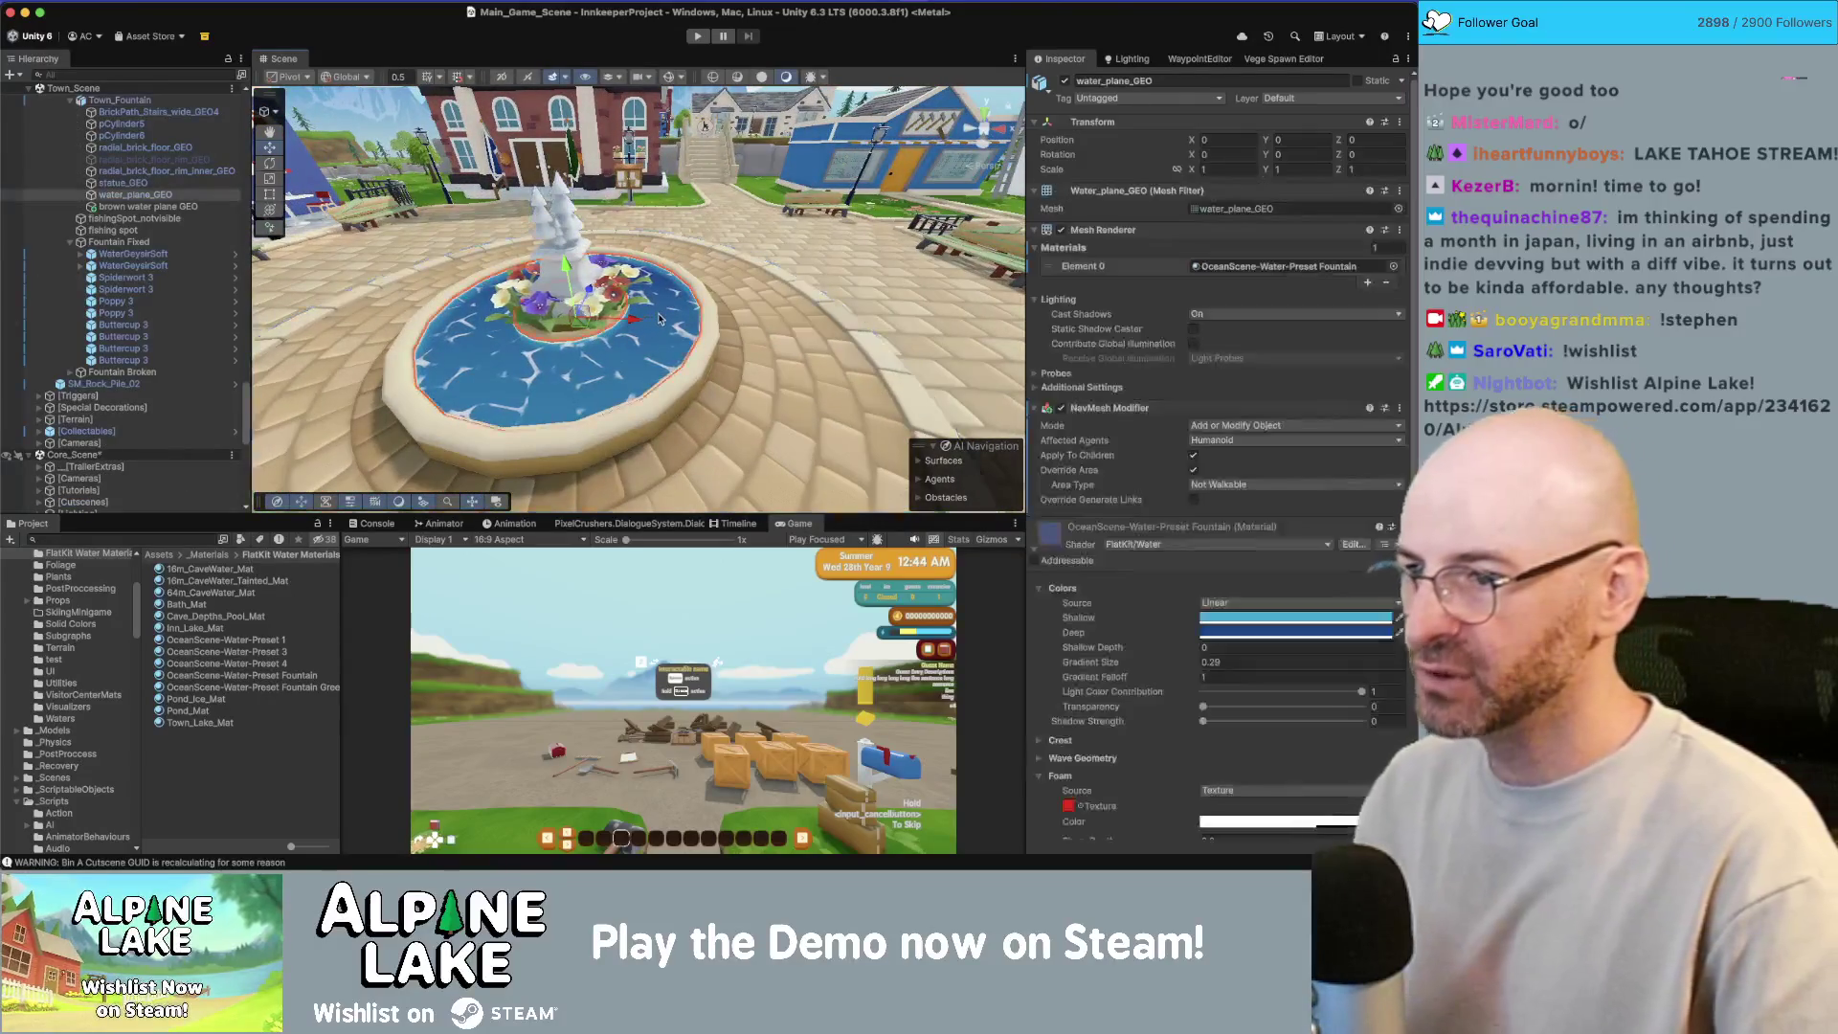
{"action": "left_click", "coordinate": [1242, 632]}
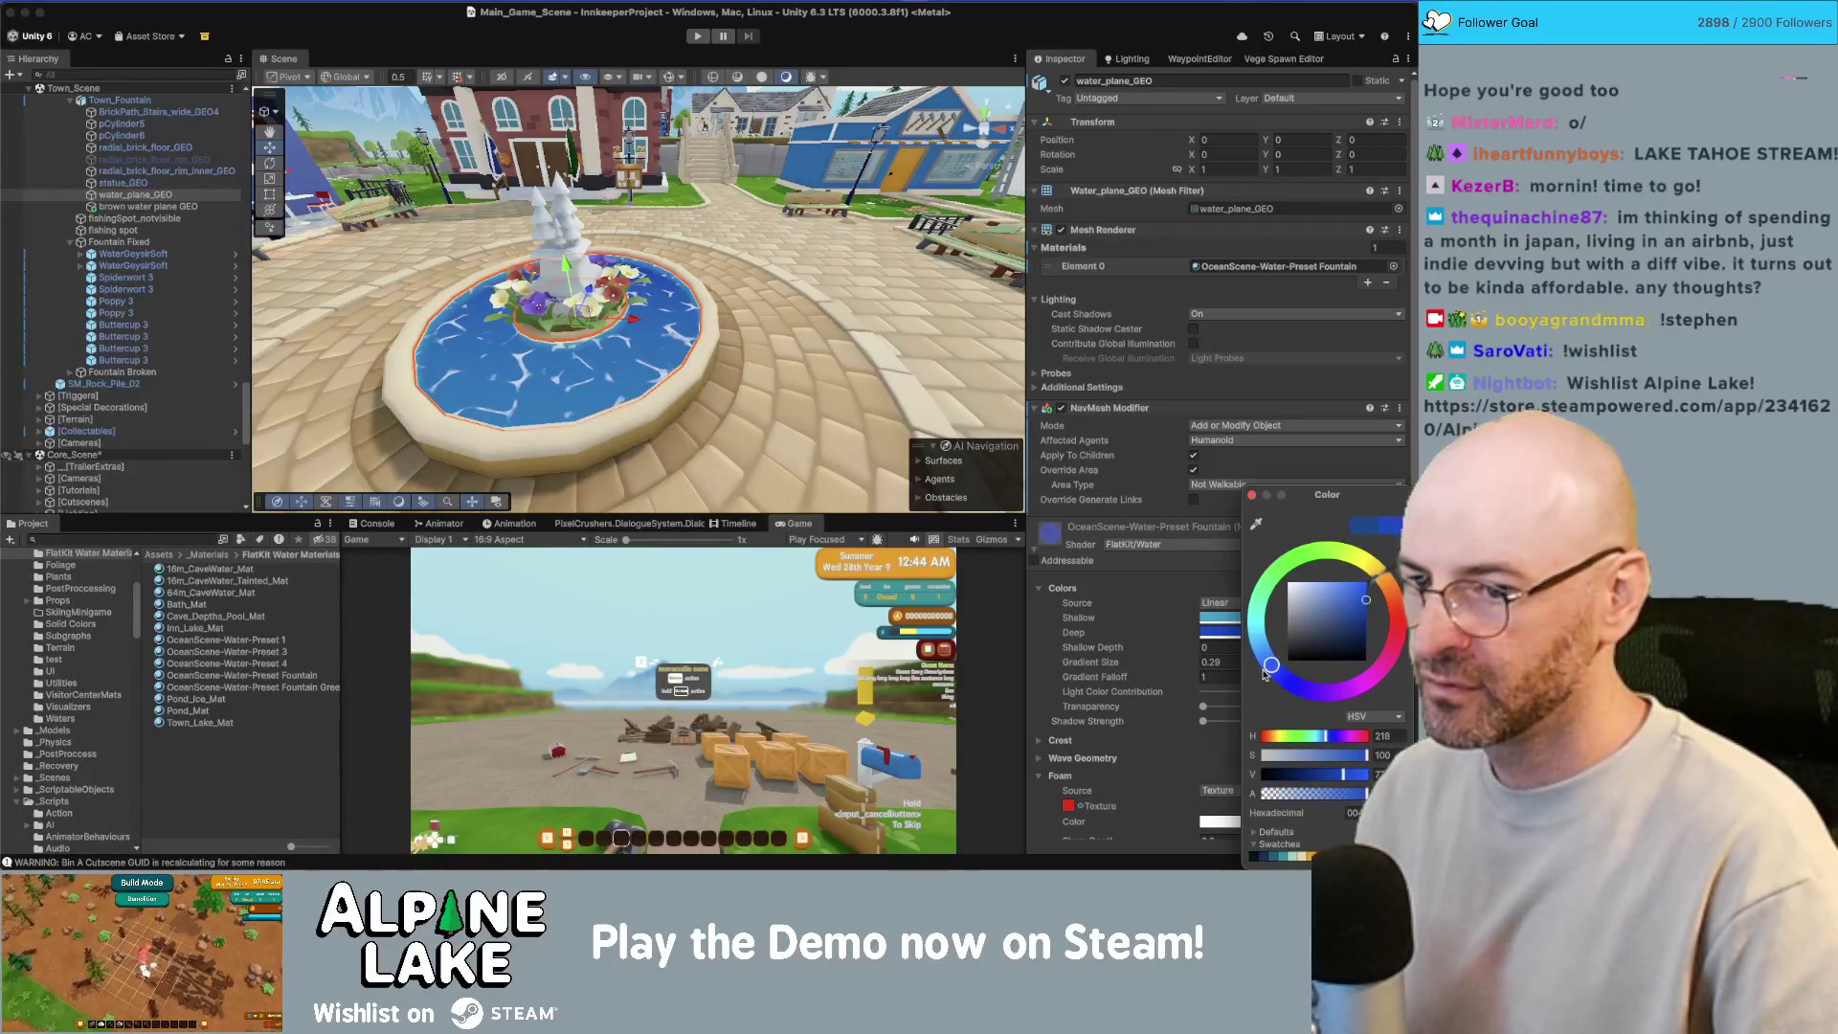
{"action": "left_click_drag", "start_coordinate": [1356, 610], "coordinate": [1365, 599]}
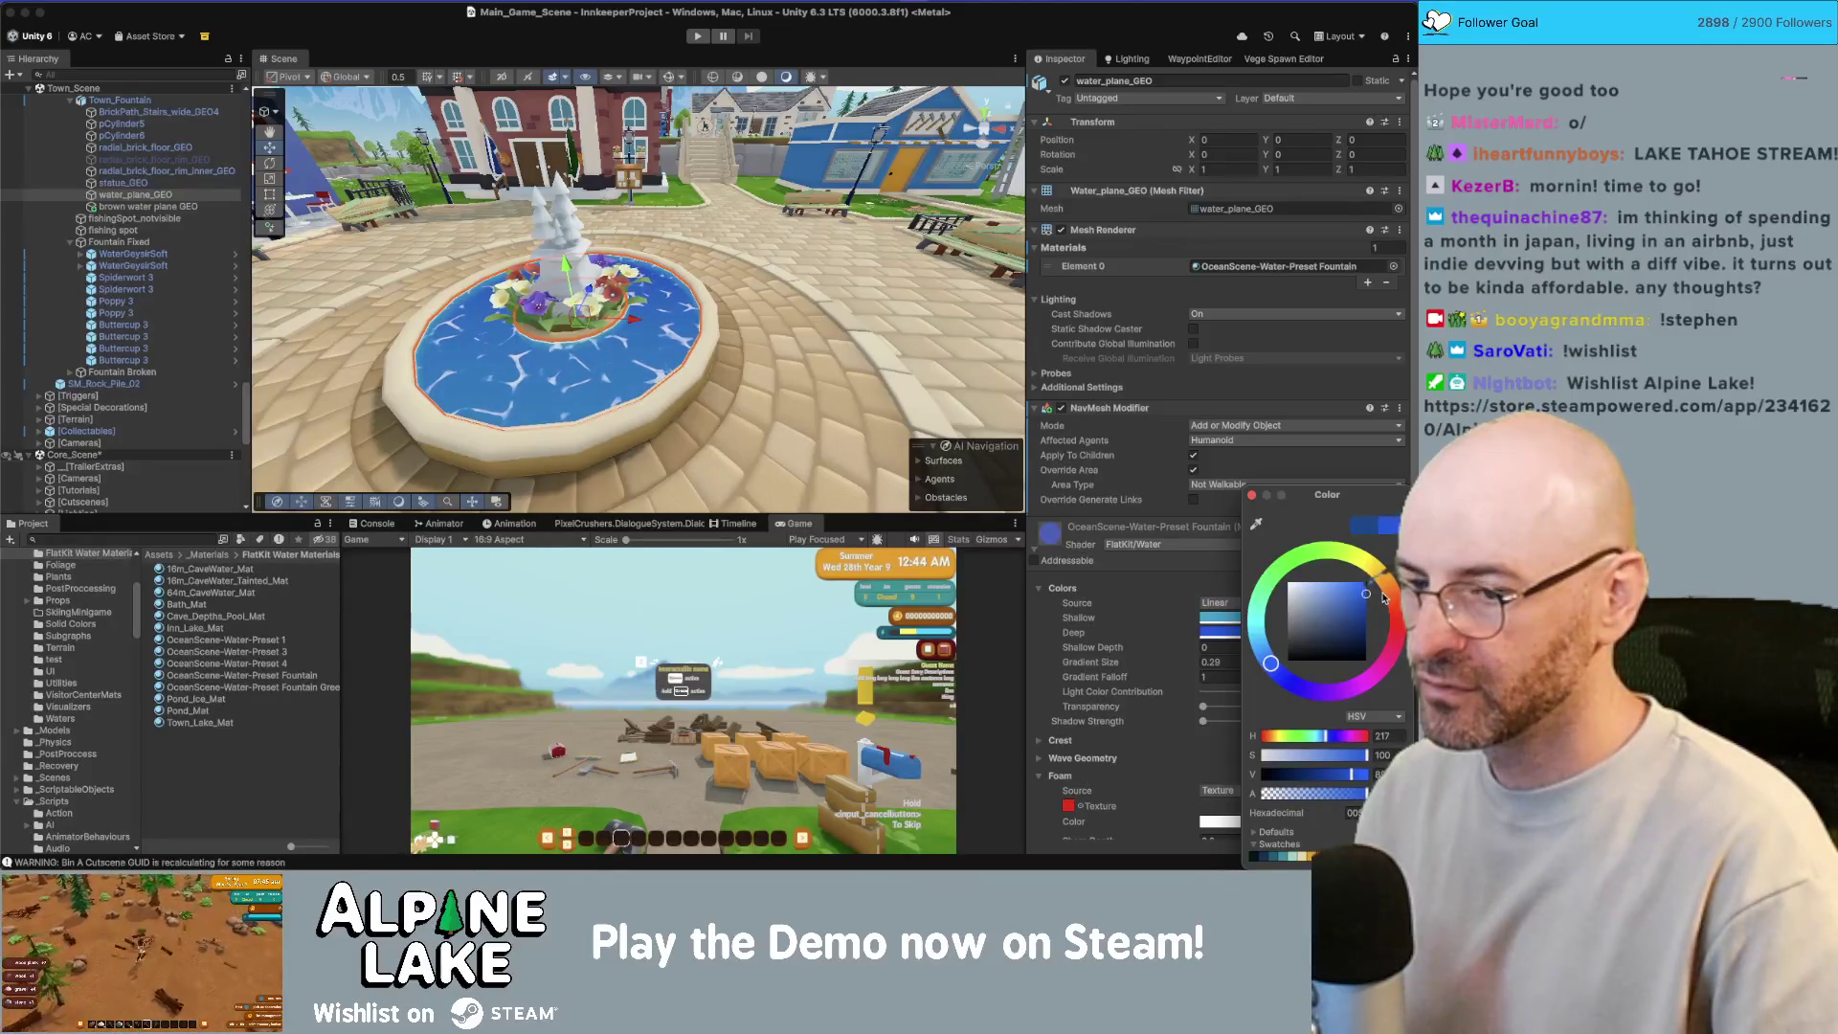
{"action": "left_click", "coordinate": [1221, 617]}
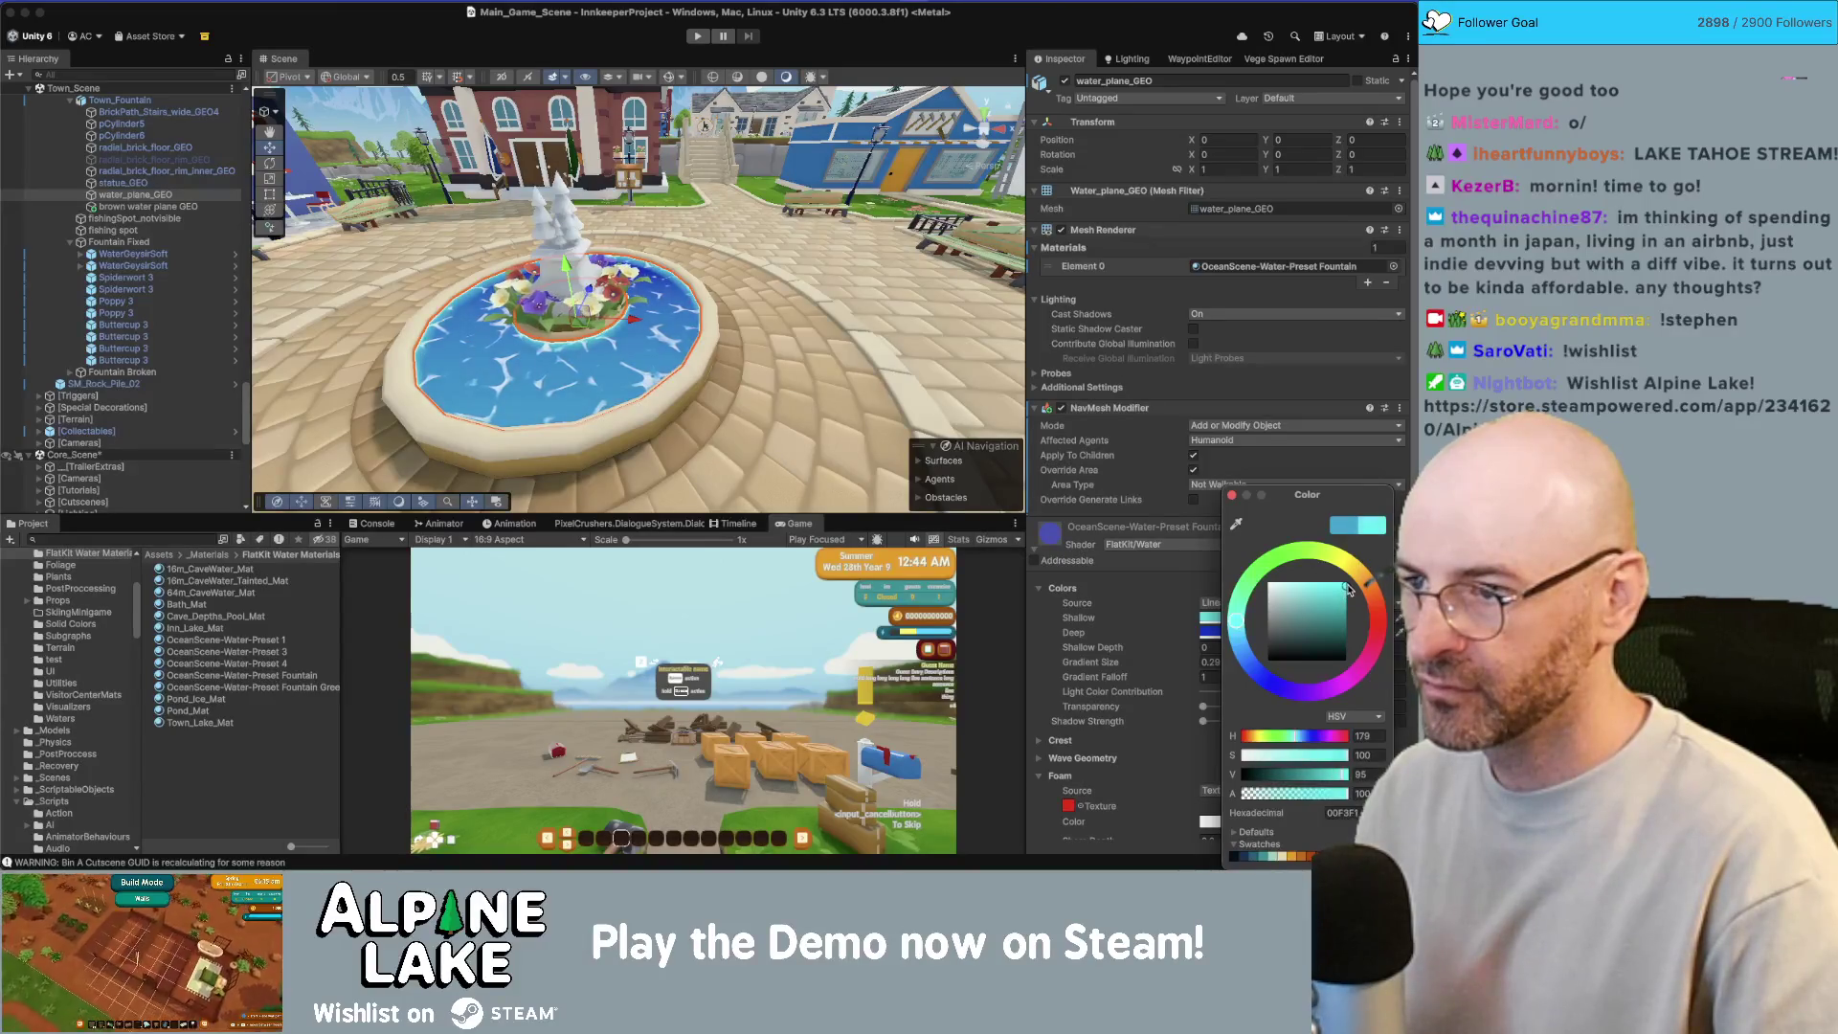
{"action": "left_click_drag", "start_coordinate": [714, 375], "coordinate": [761, 169]}
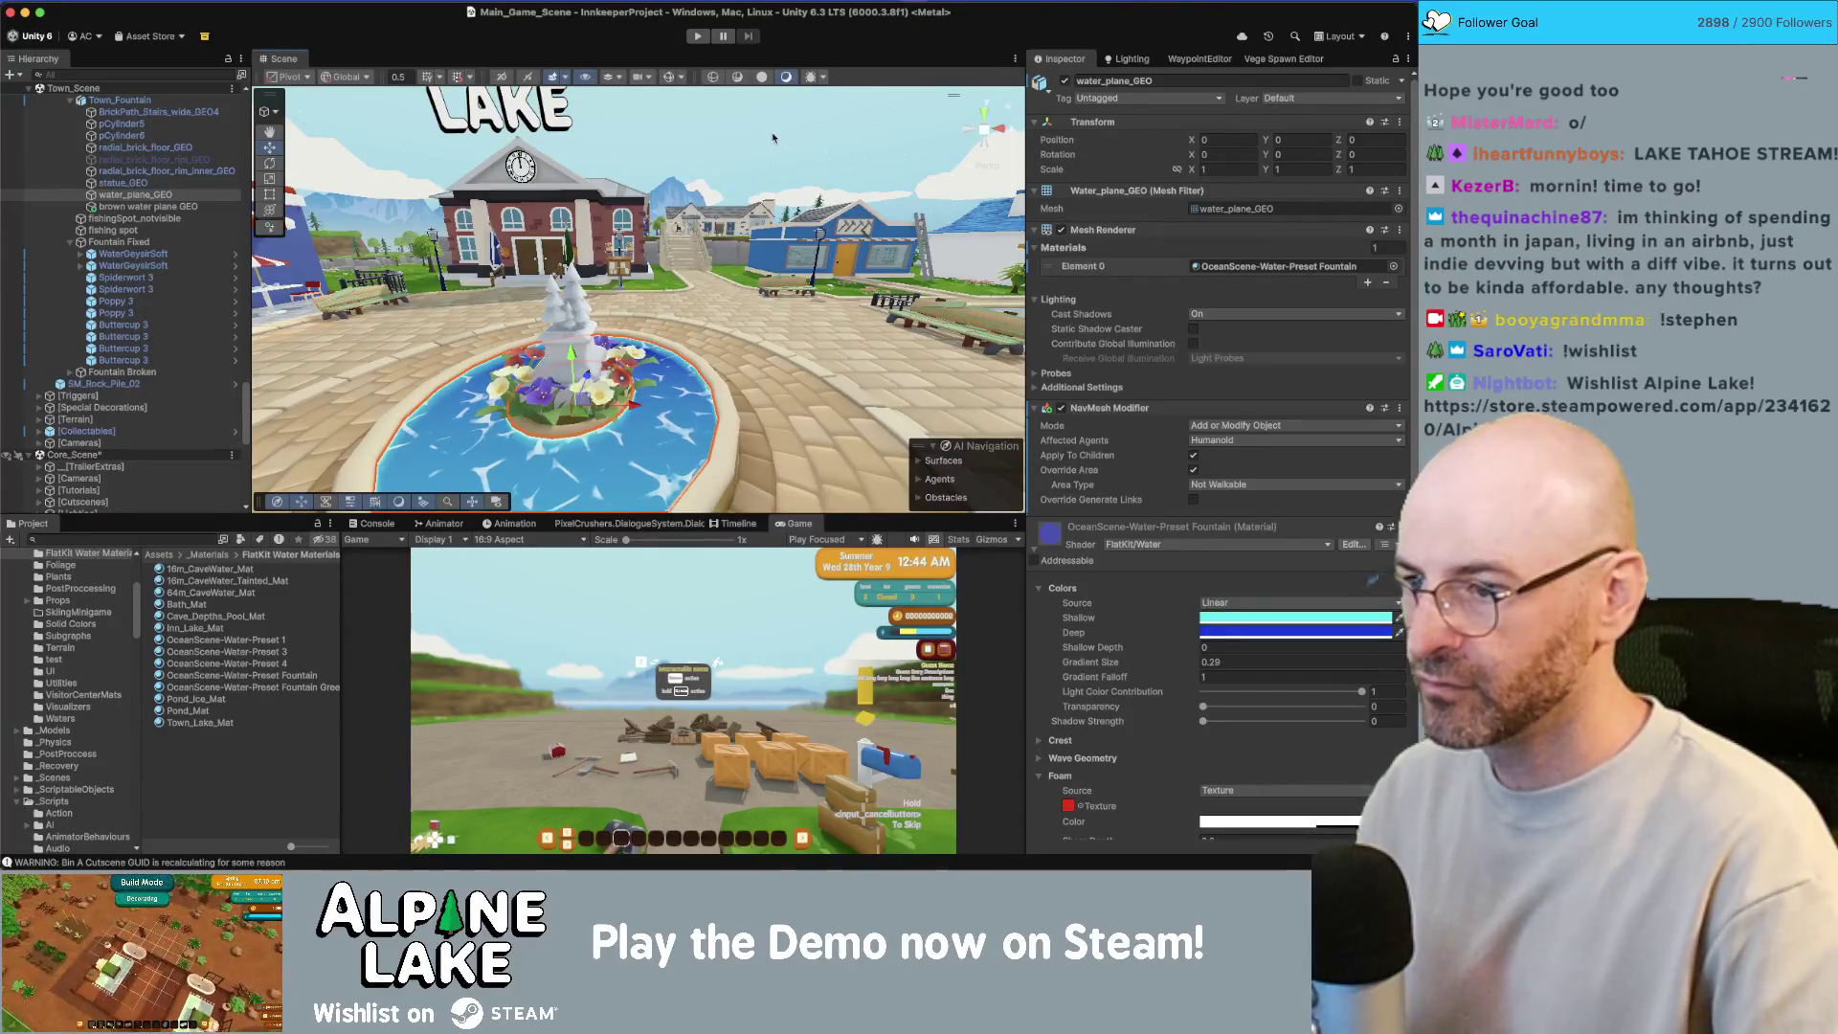
{"action": "left_click", "coordinate": [689, 109]}
{"action": "left_click_drag", "start_coordinate": [690, 108], "coordinate": [724, 286]}
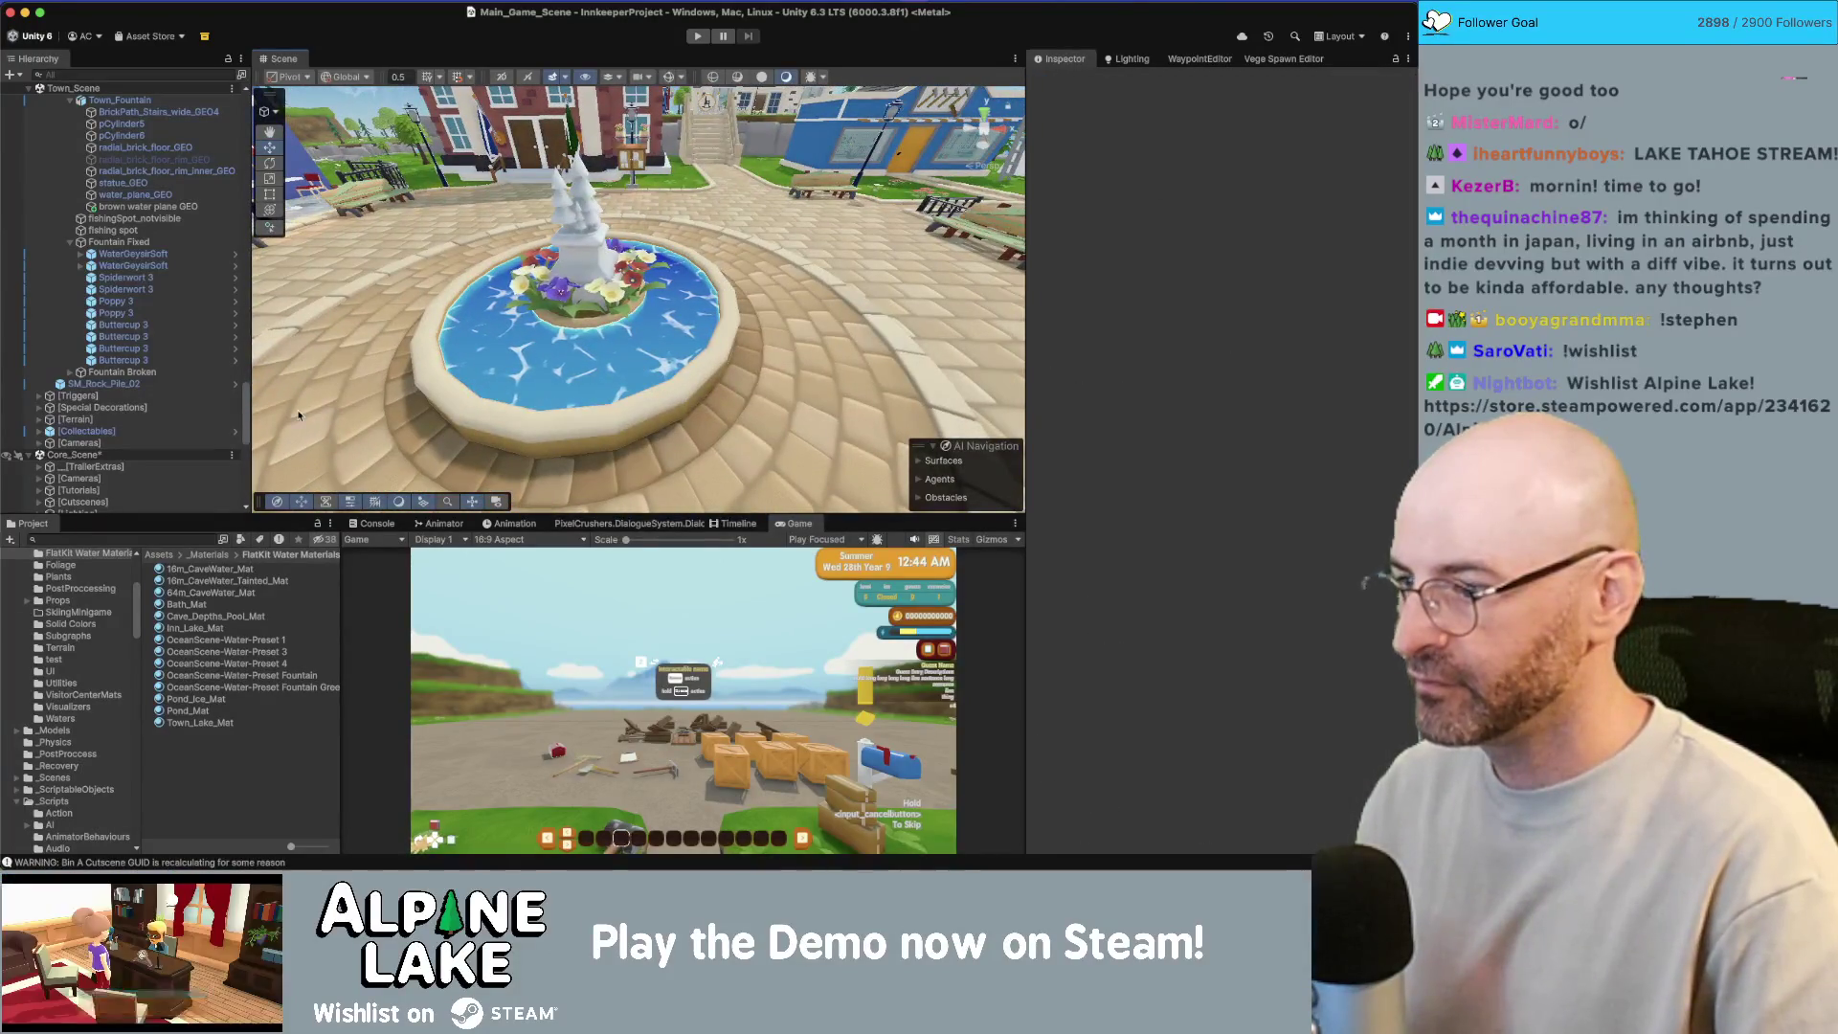
Step: Rename the fountain presets to Fountain_Water_Mat and Fountain_Water_Green_Mat
{"action": "left_click", "coordinate": [288, 673]}
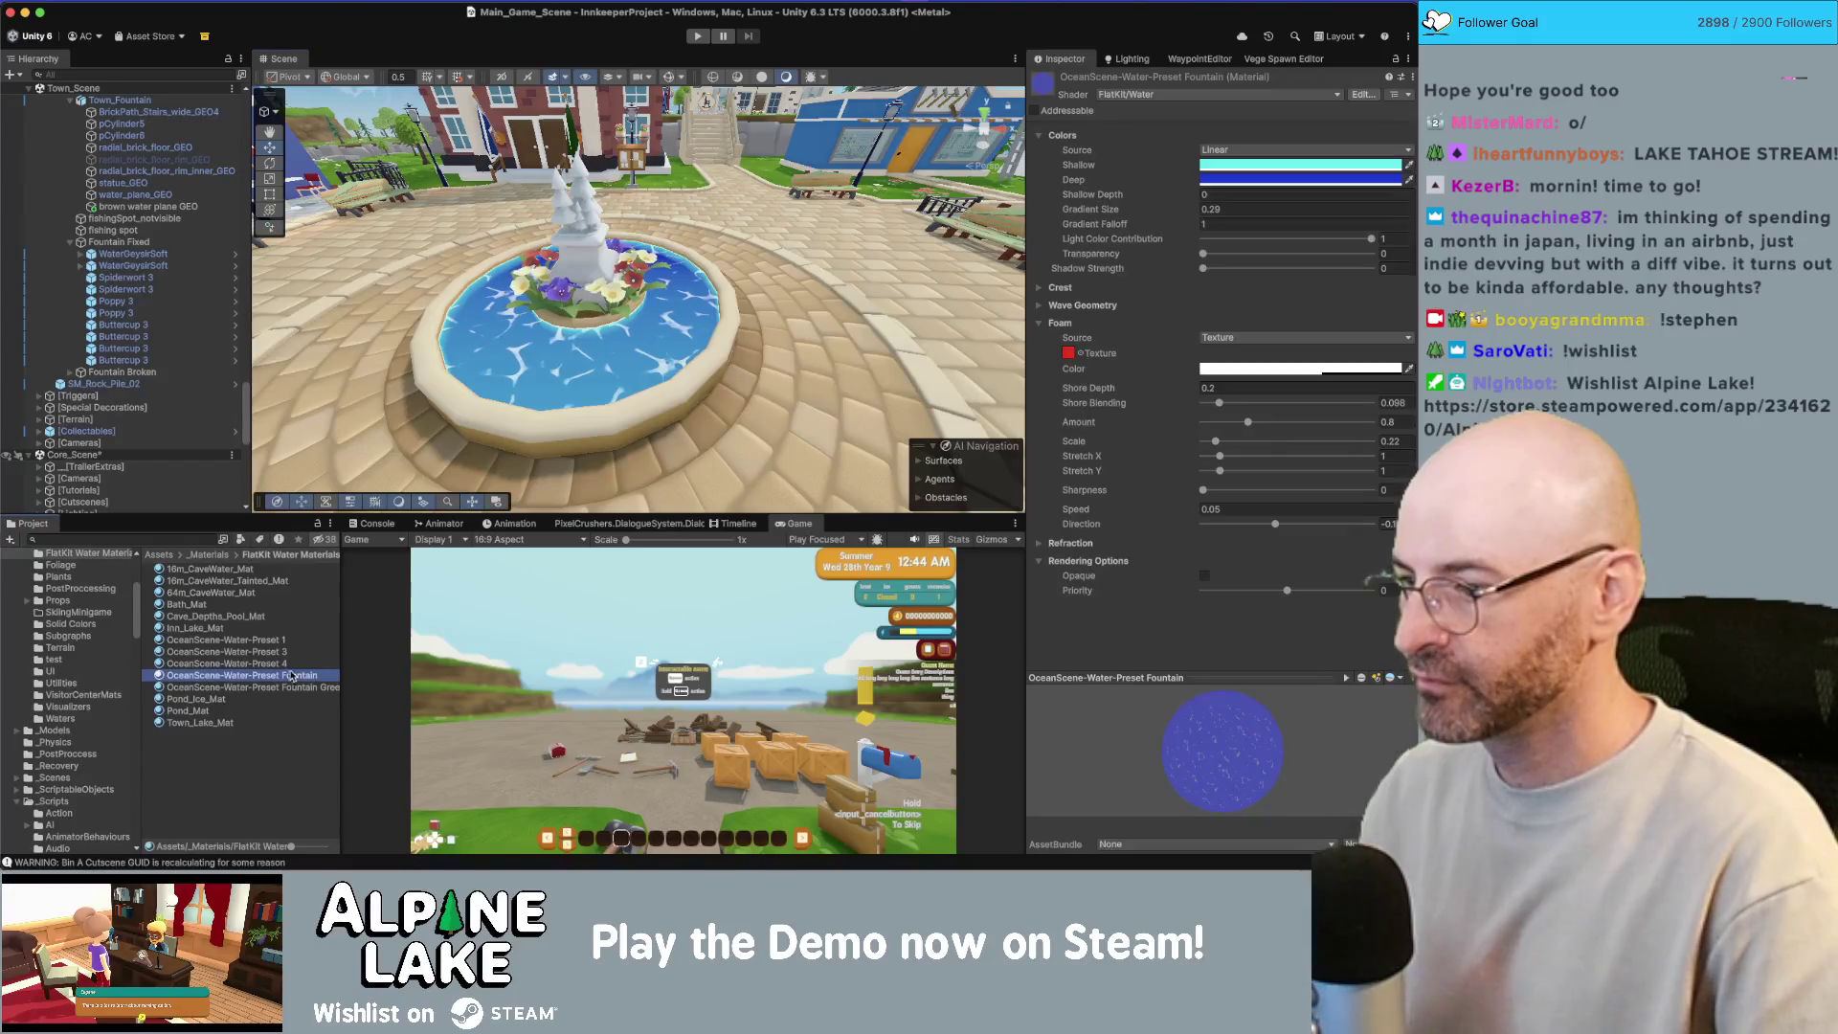
{"action": "left_click", "coordinate": [369, 654]}
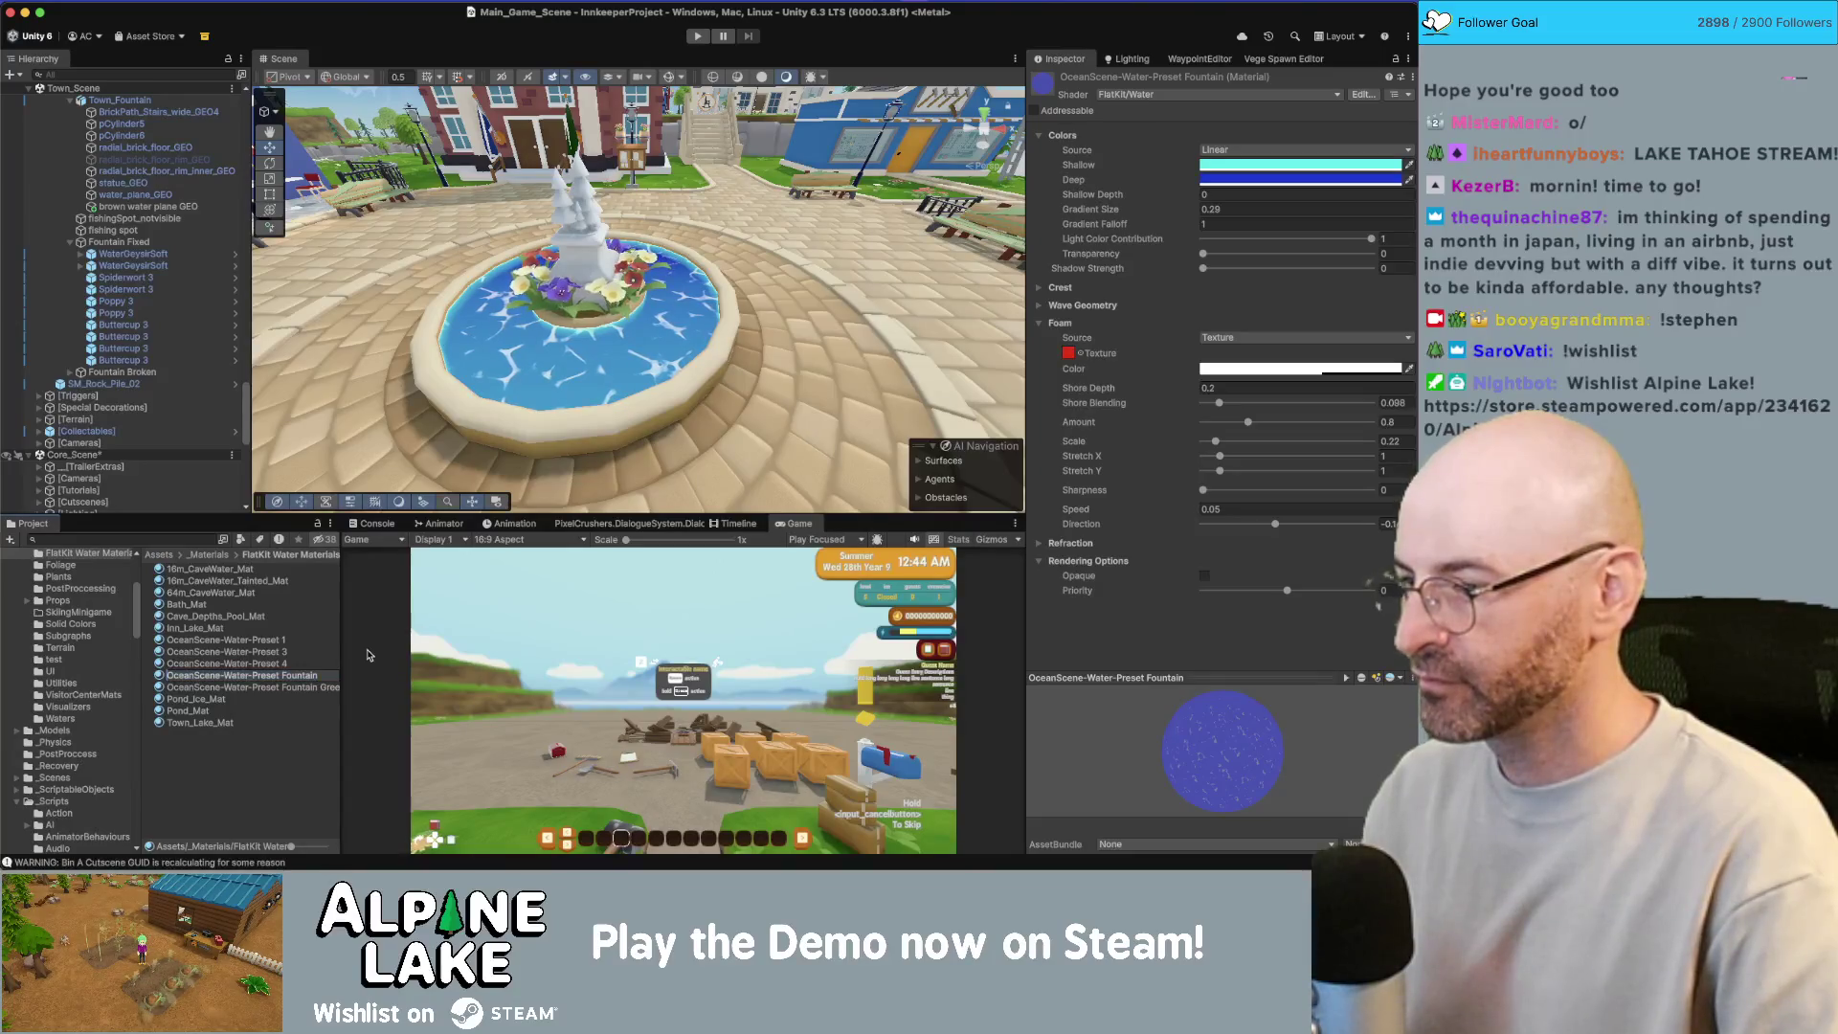
{"action": "type", "text": "Fountain"}
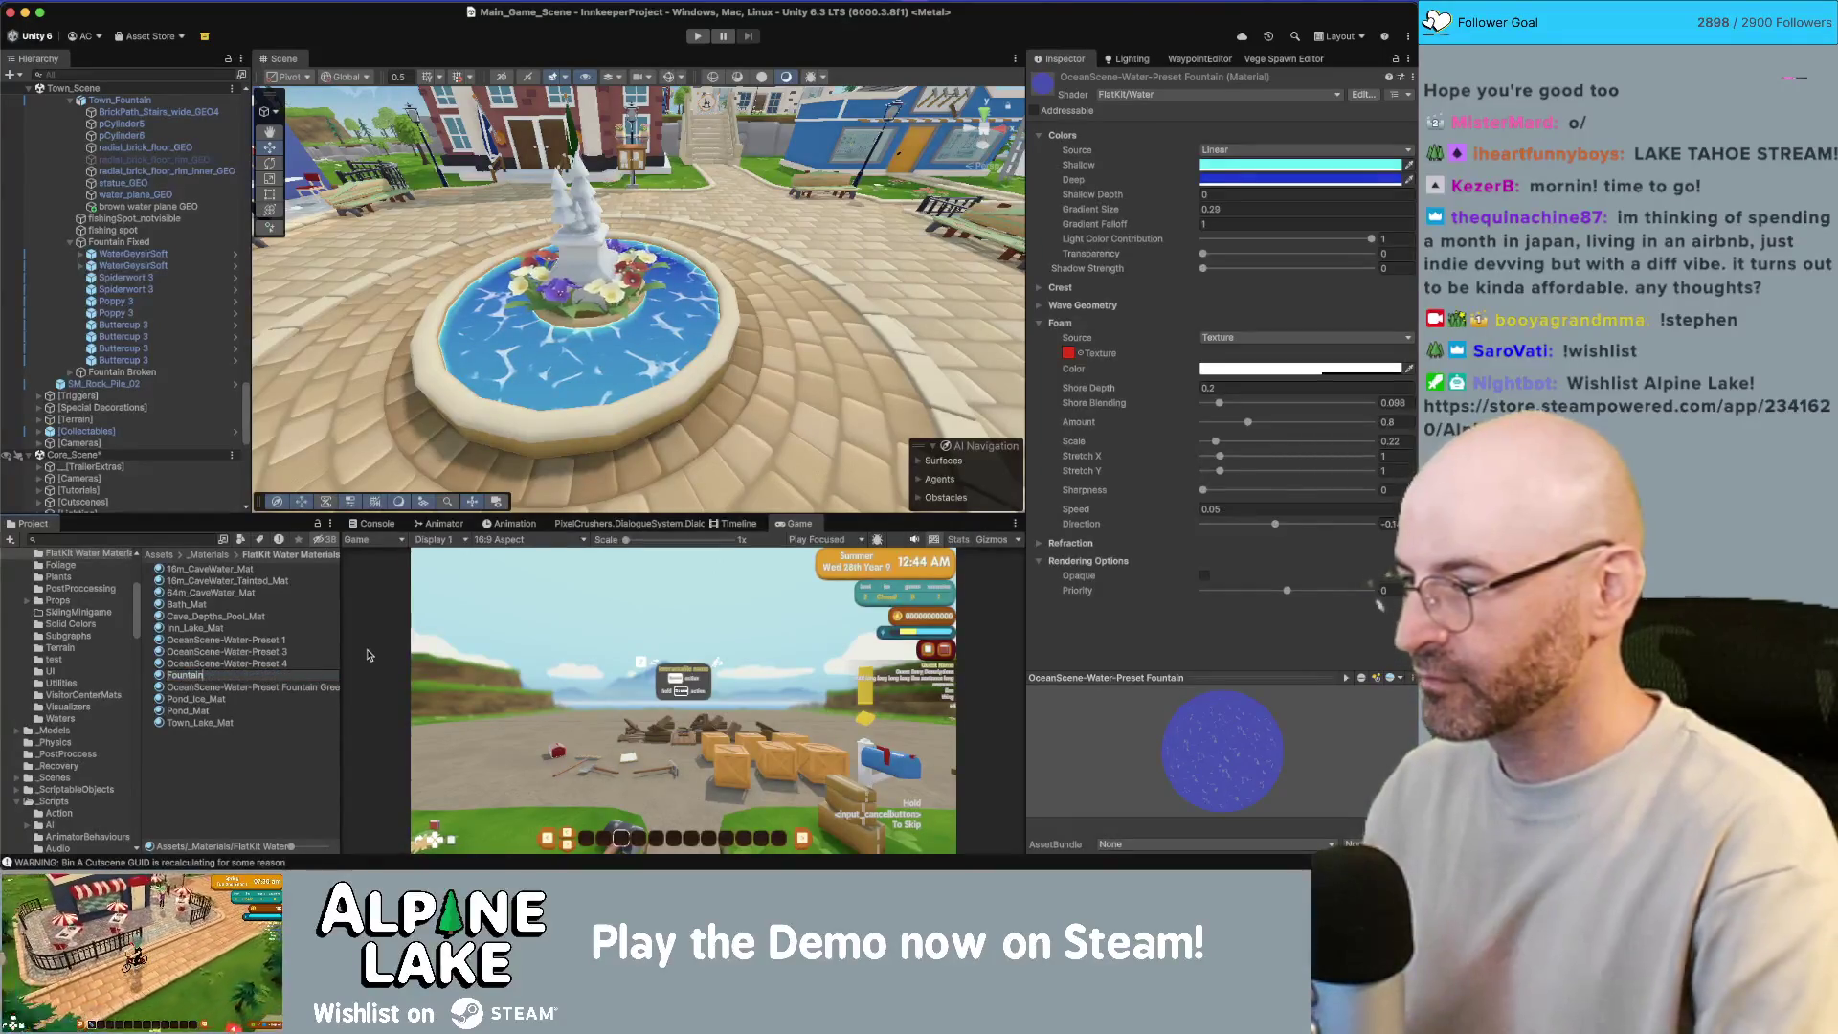
{"action": "type", "text": "_W"}
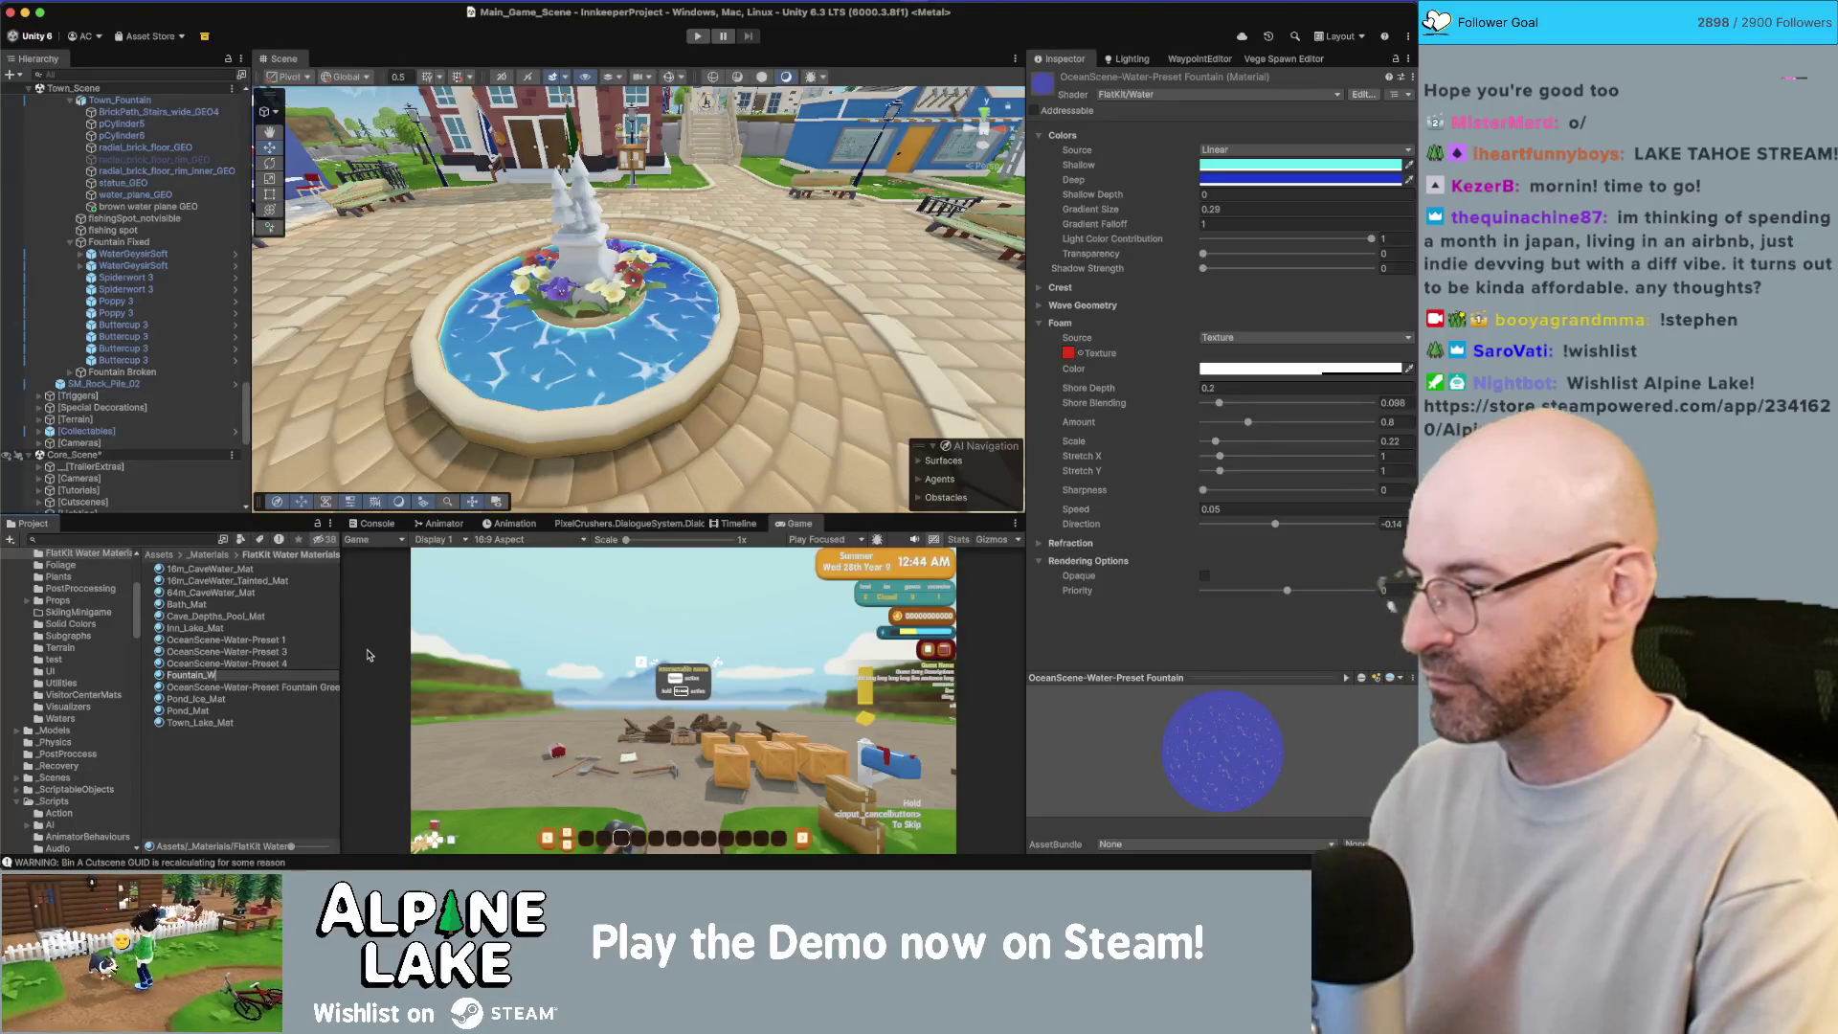
{"action": "key", "text": "Return"}
{"action": "key", "text": "Down"}
{"action": "key", "text": "Down"}
{"action": "key", "text": "Down"}
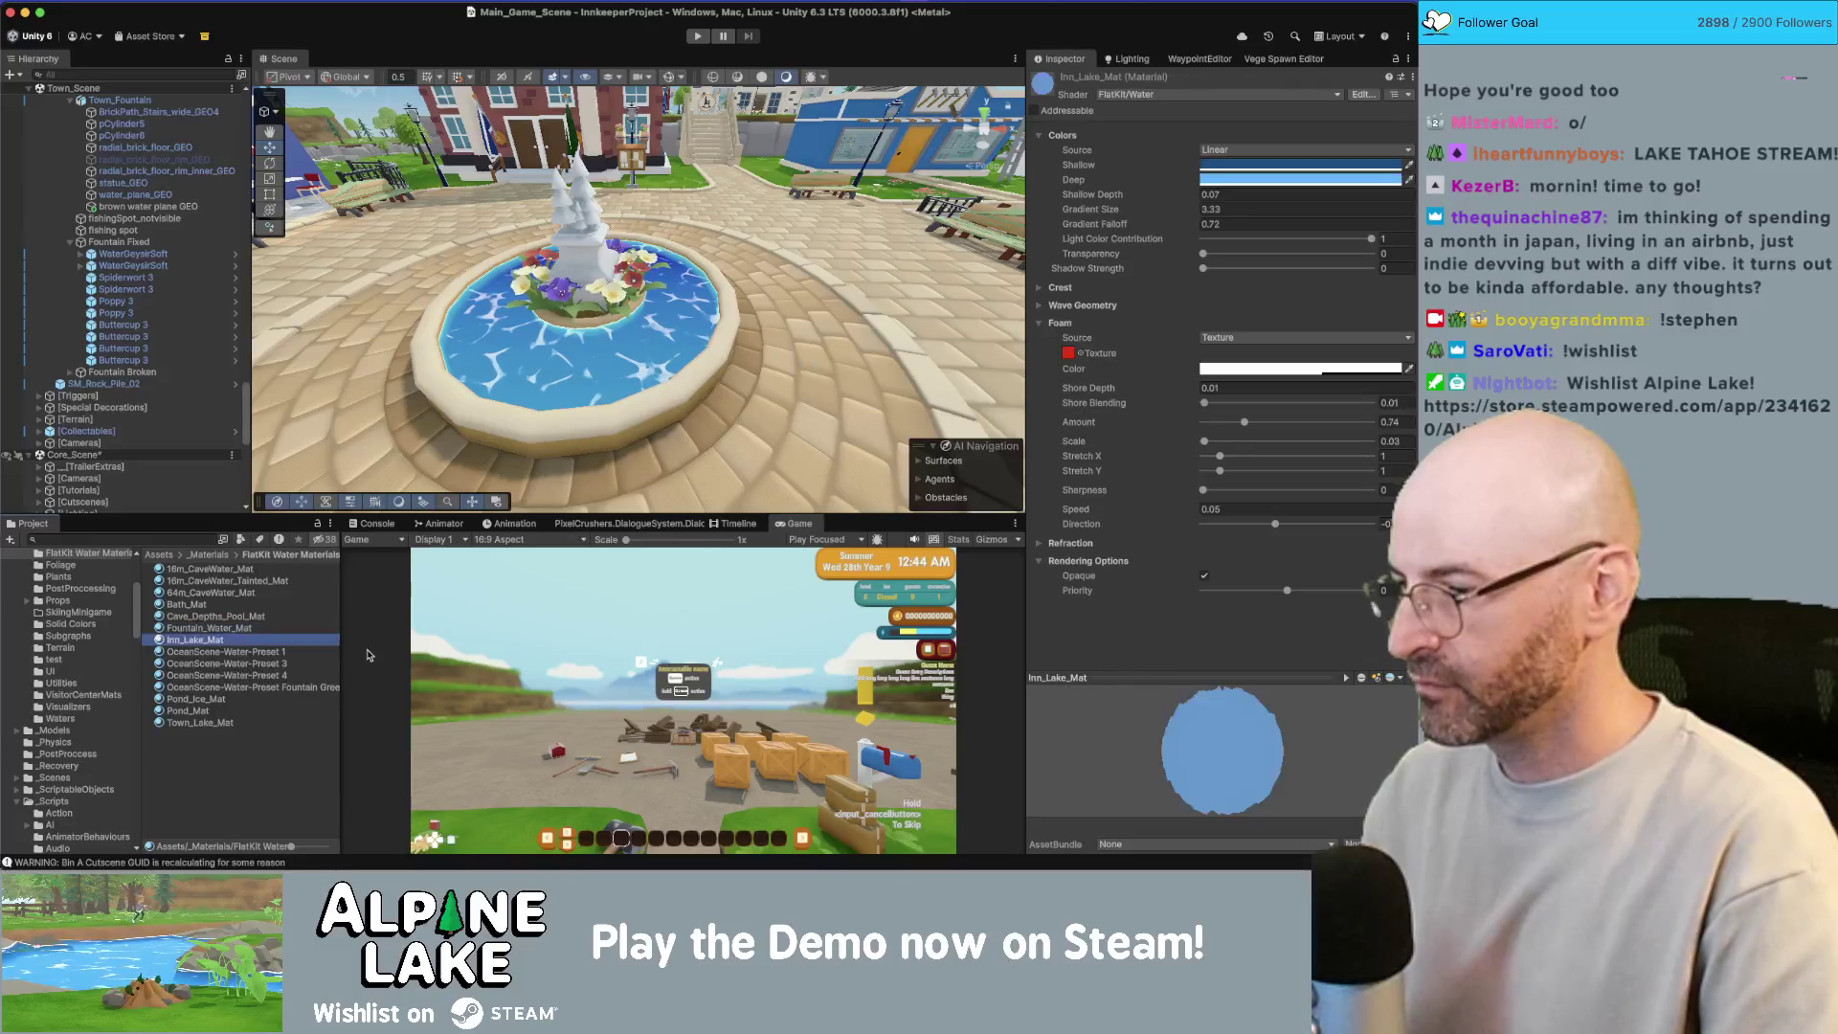
{"action": "key", "text": "Return"}
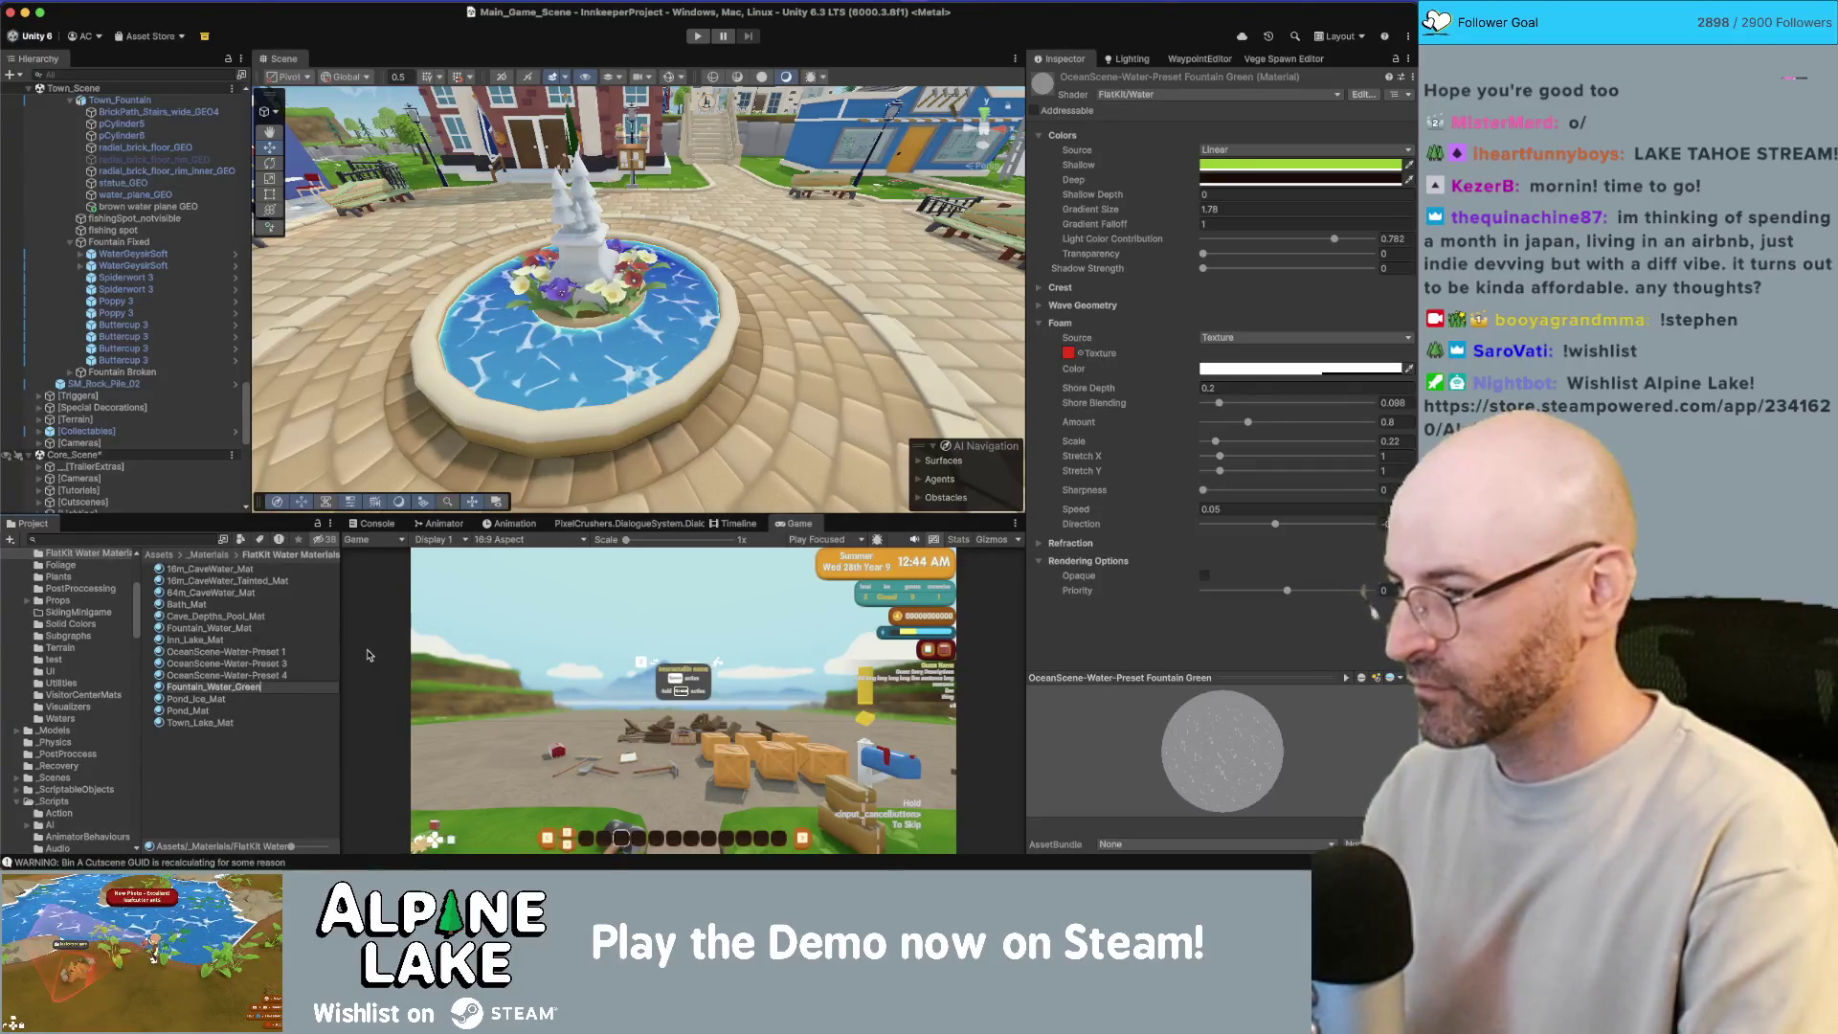
{"action": "key", "text": "Return"}
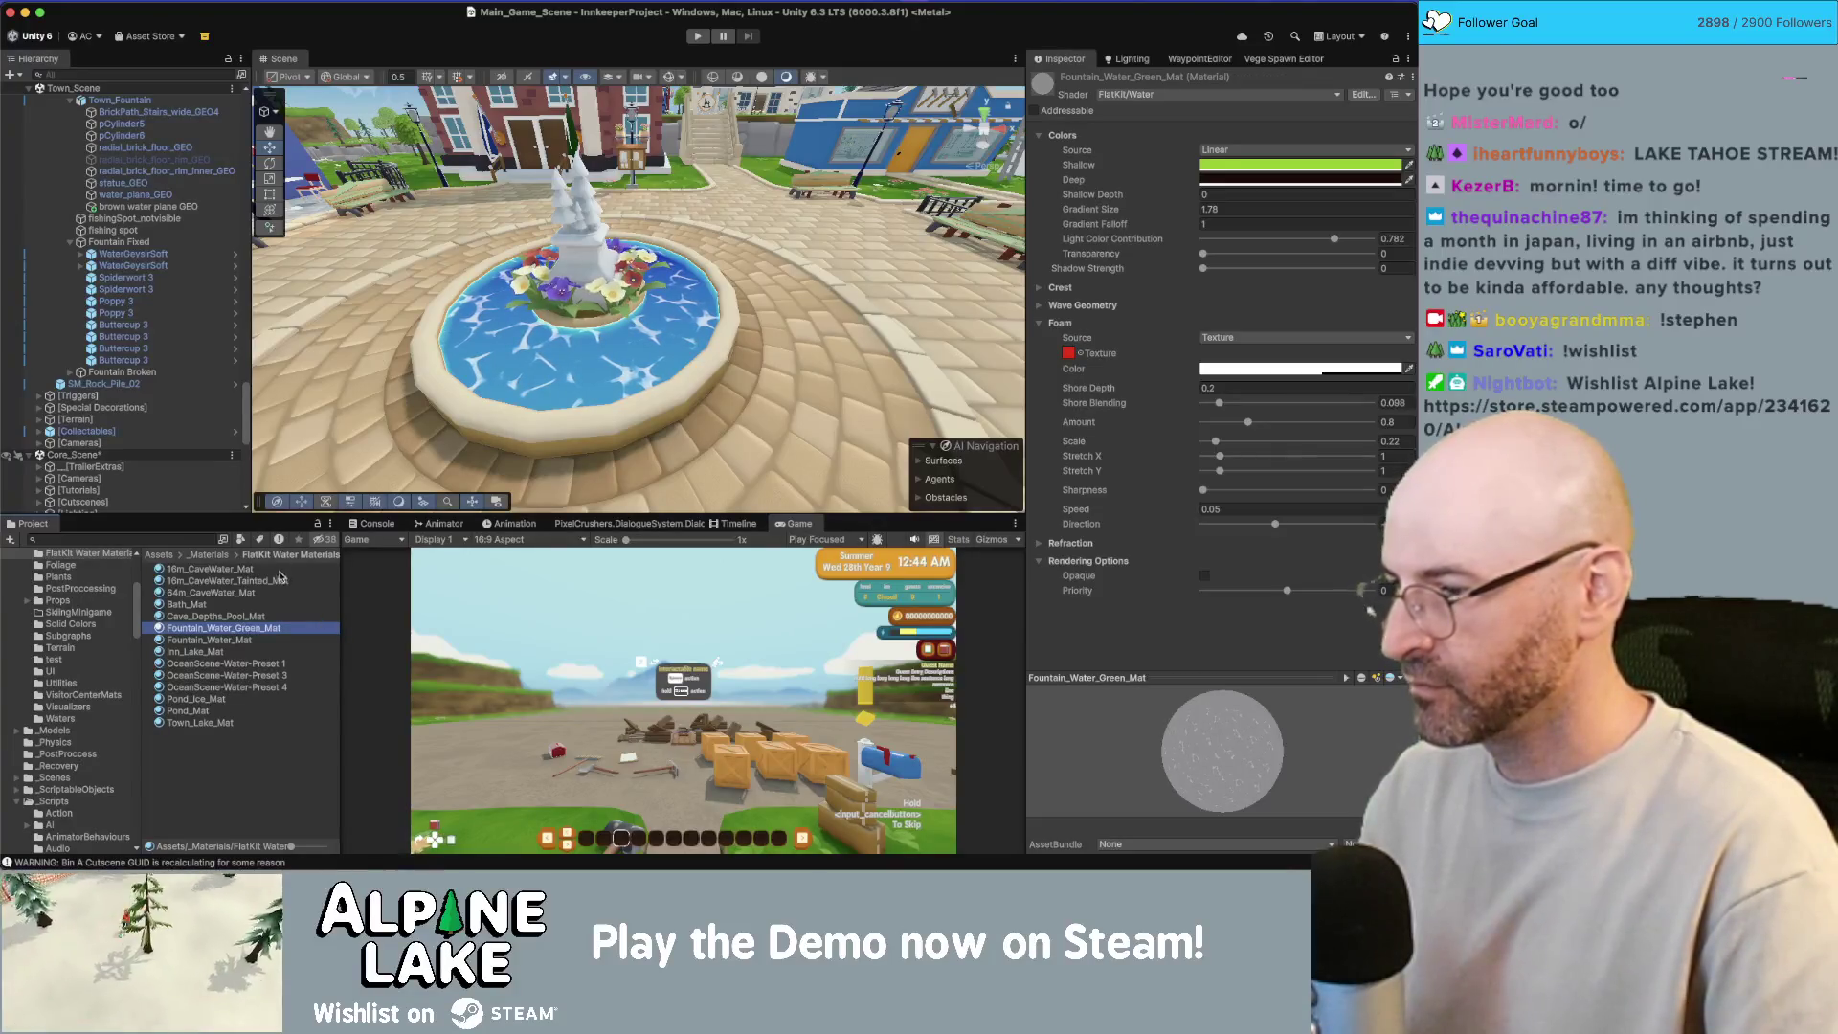
Step: Select Fountain_Water_Mat to show its settings in the Inspector
{"action": "left_click", "coordinate": [253, 639]}
{"action": "left_click", "coordinate": [254, 628]}
{"action": "left_click", "coordinate": [253, 640]}
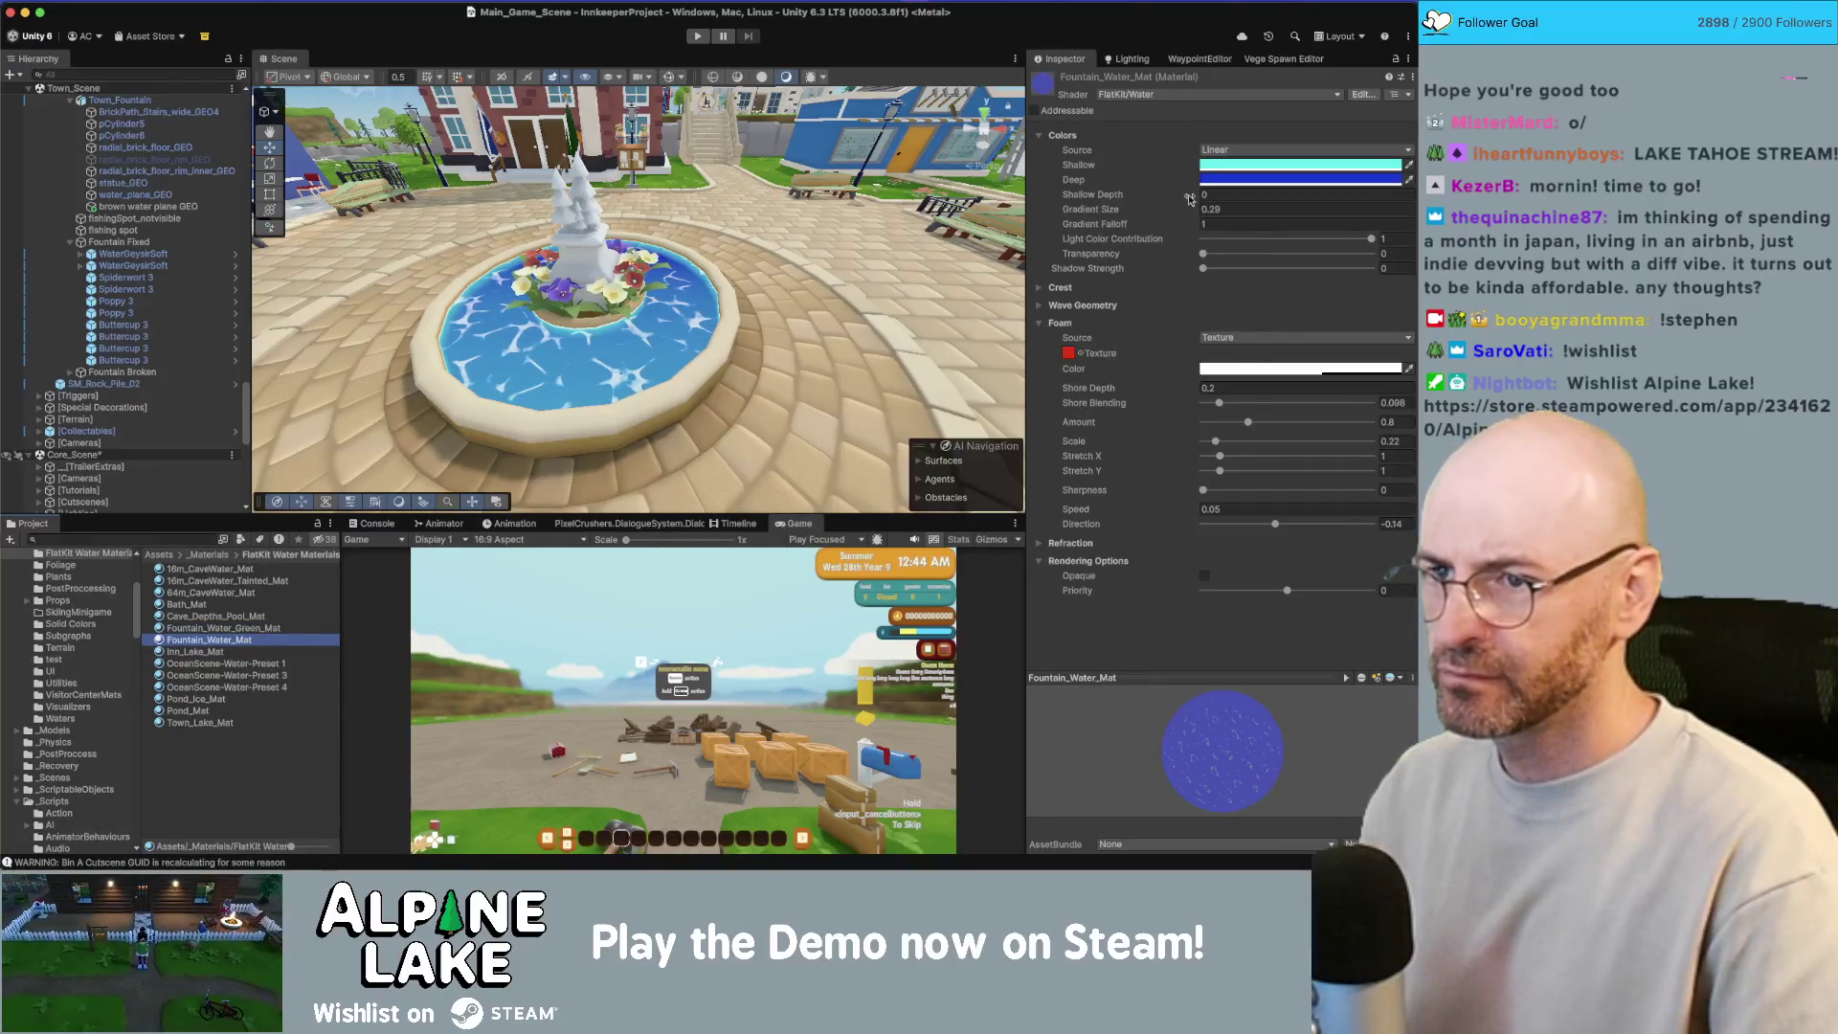
Step: Set Shallow Depth to 0.08 and return Gradient Falloff to 1
{"action": "left_click_drag", "start_coordinate": [1190, 197], "coordinate": [1197, 197]}
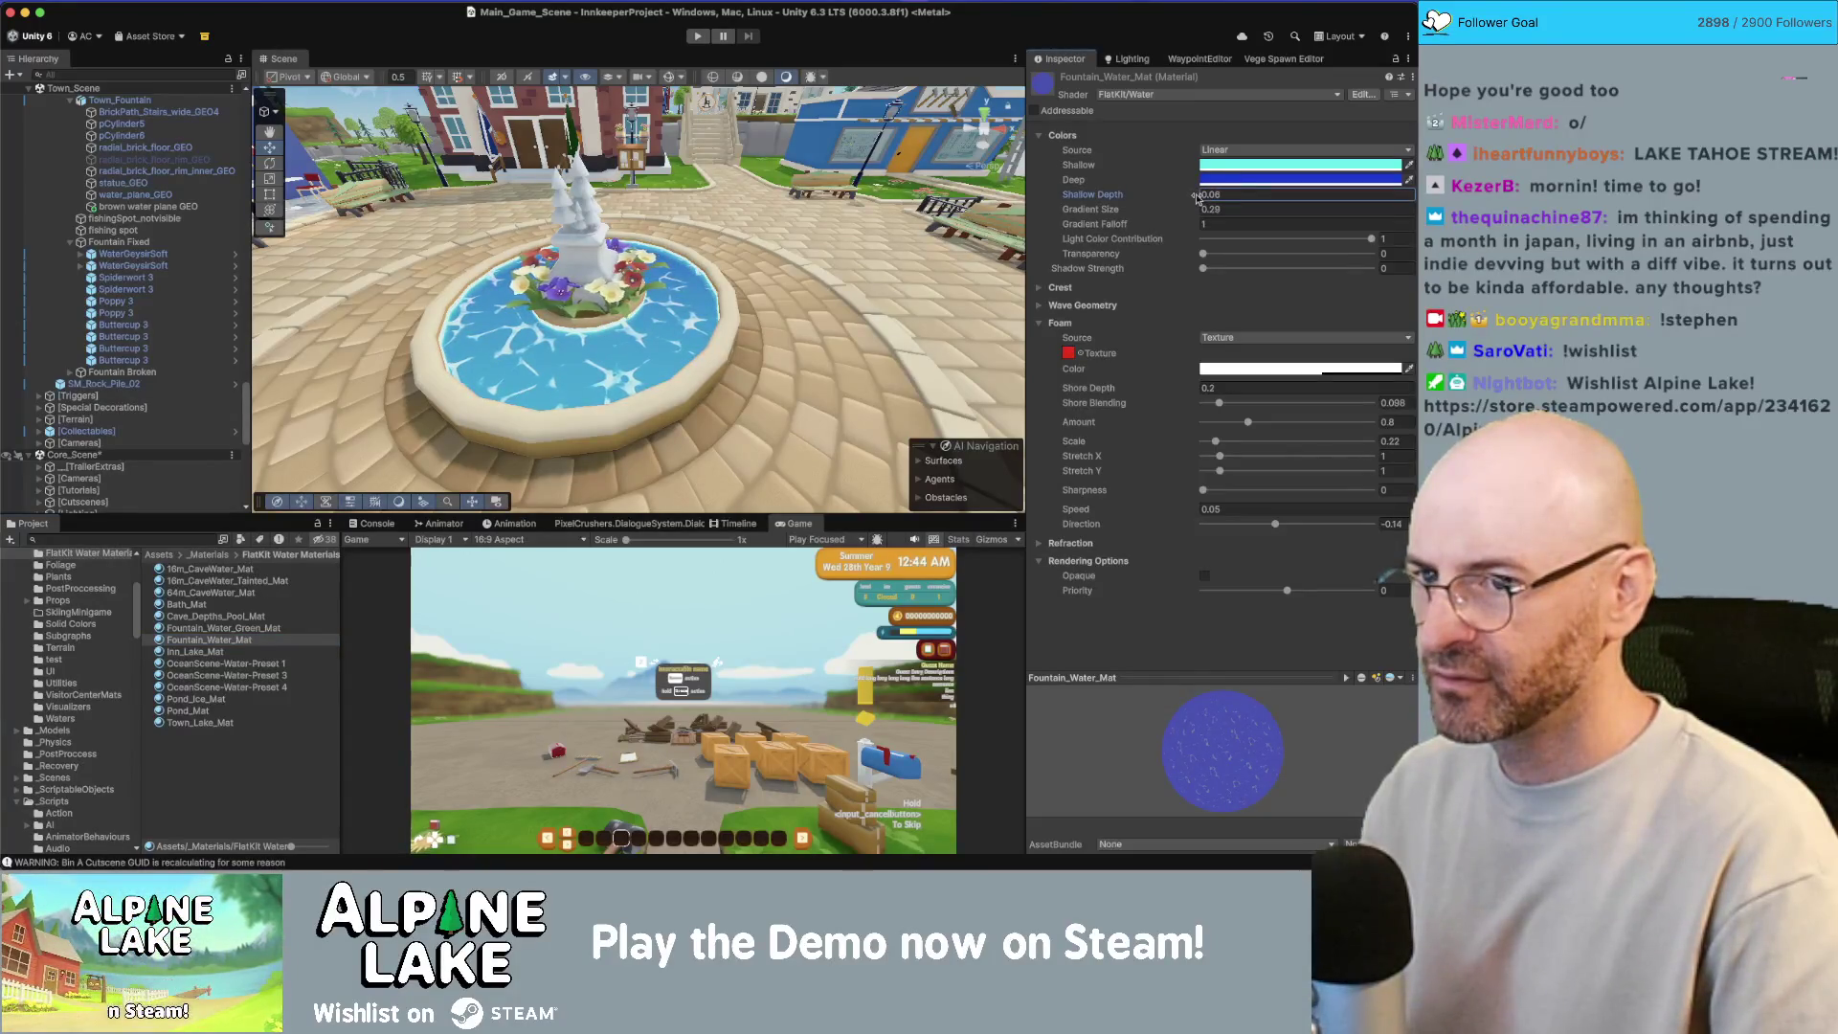
{"action": "left_click_drag", "start_coordinate": [1187, 226], "coordinate": [1172, 230]}
{"action": "type", "text": "0.45"}
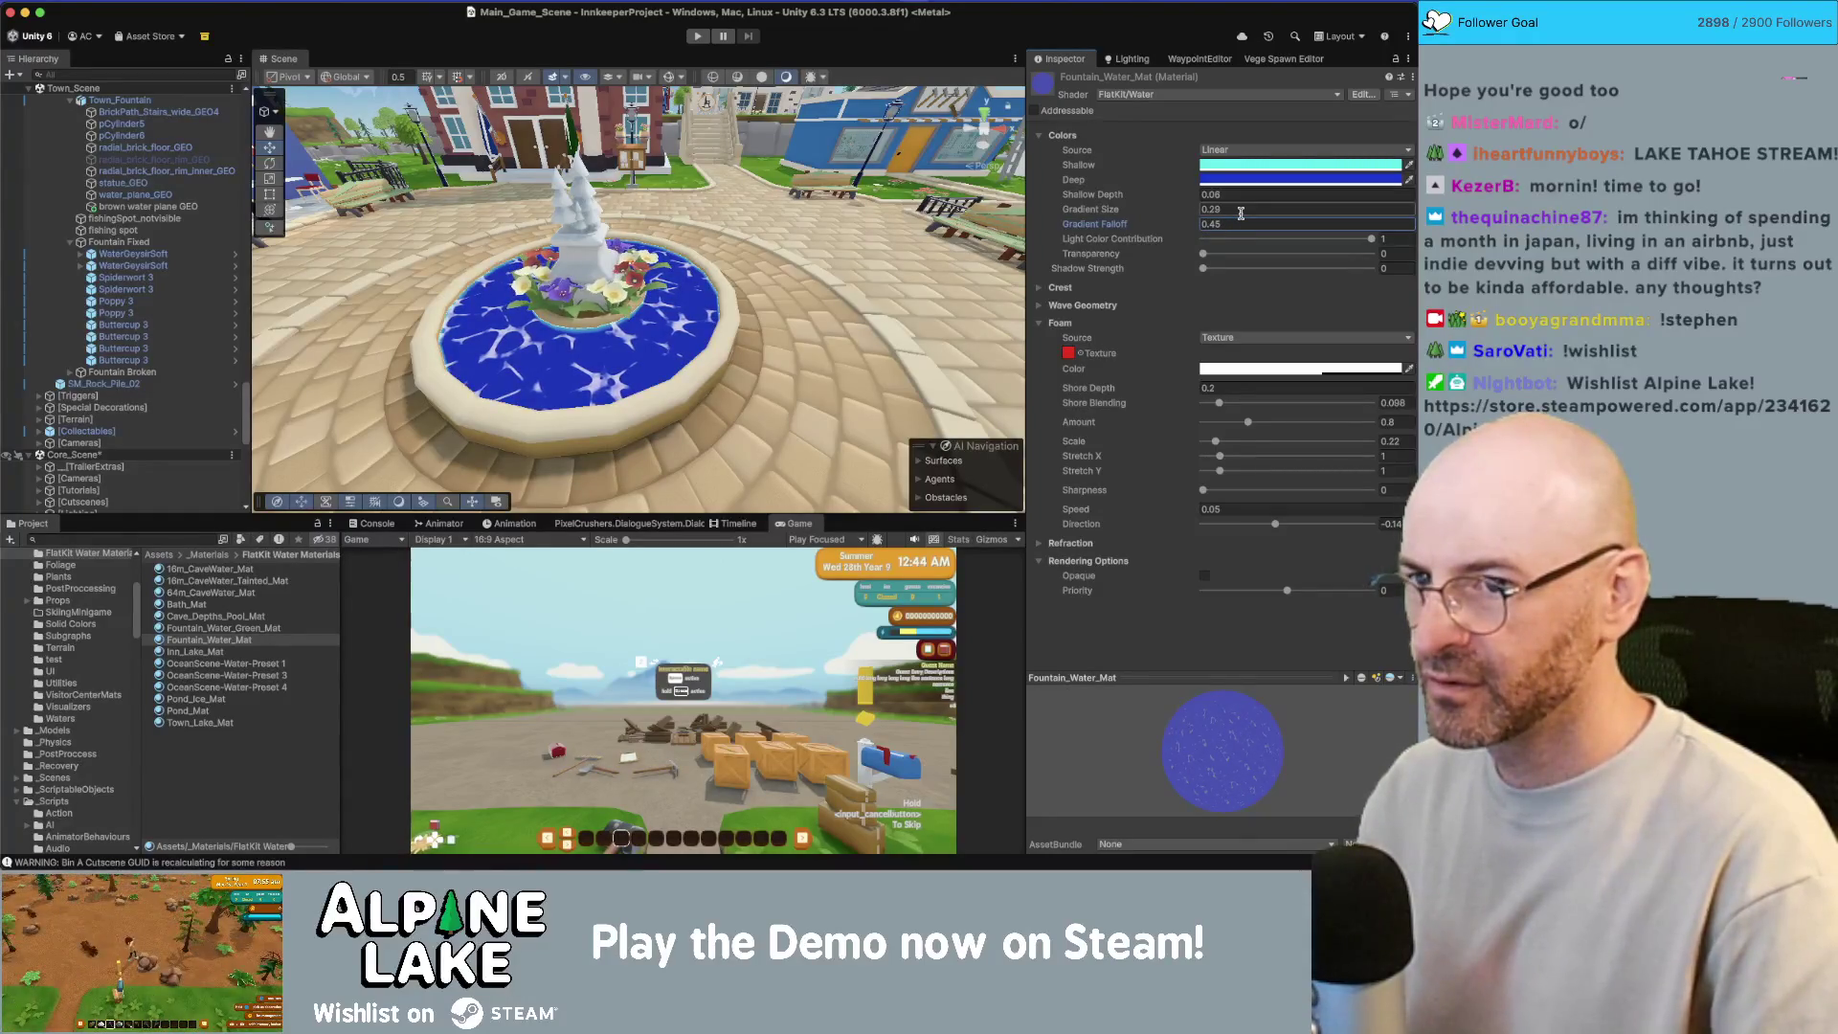
{"action": "left_click", "coordinate": [1241, 220]}
{"action": "type", "text": "0.8"}
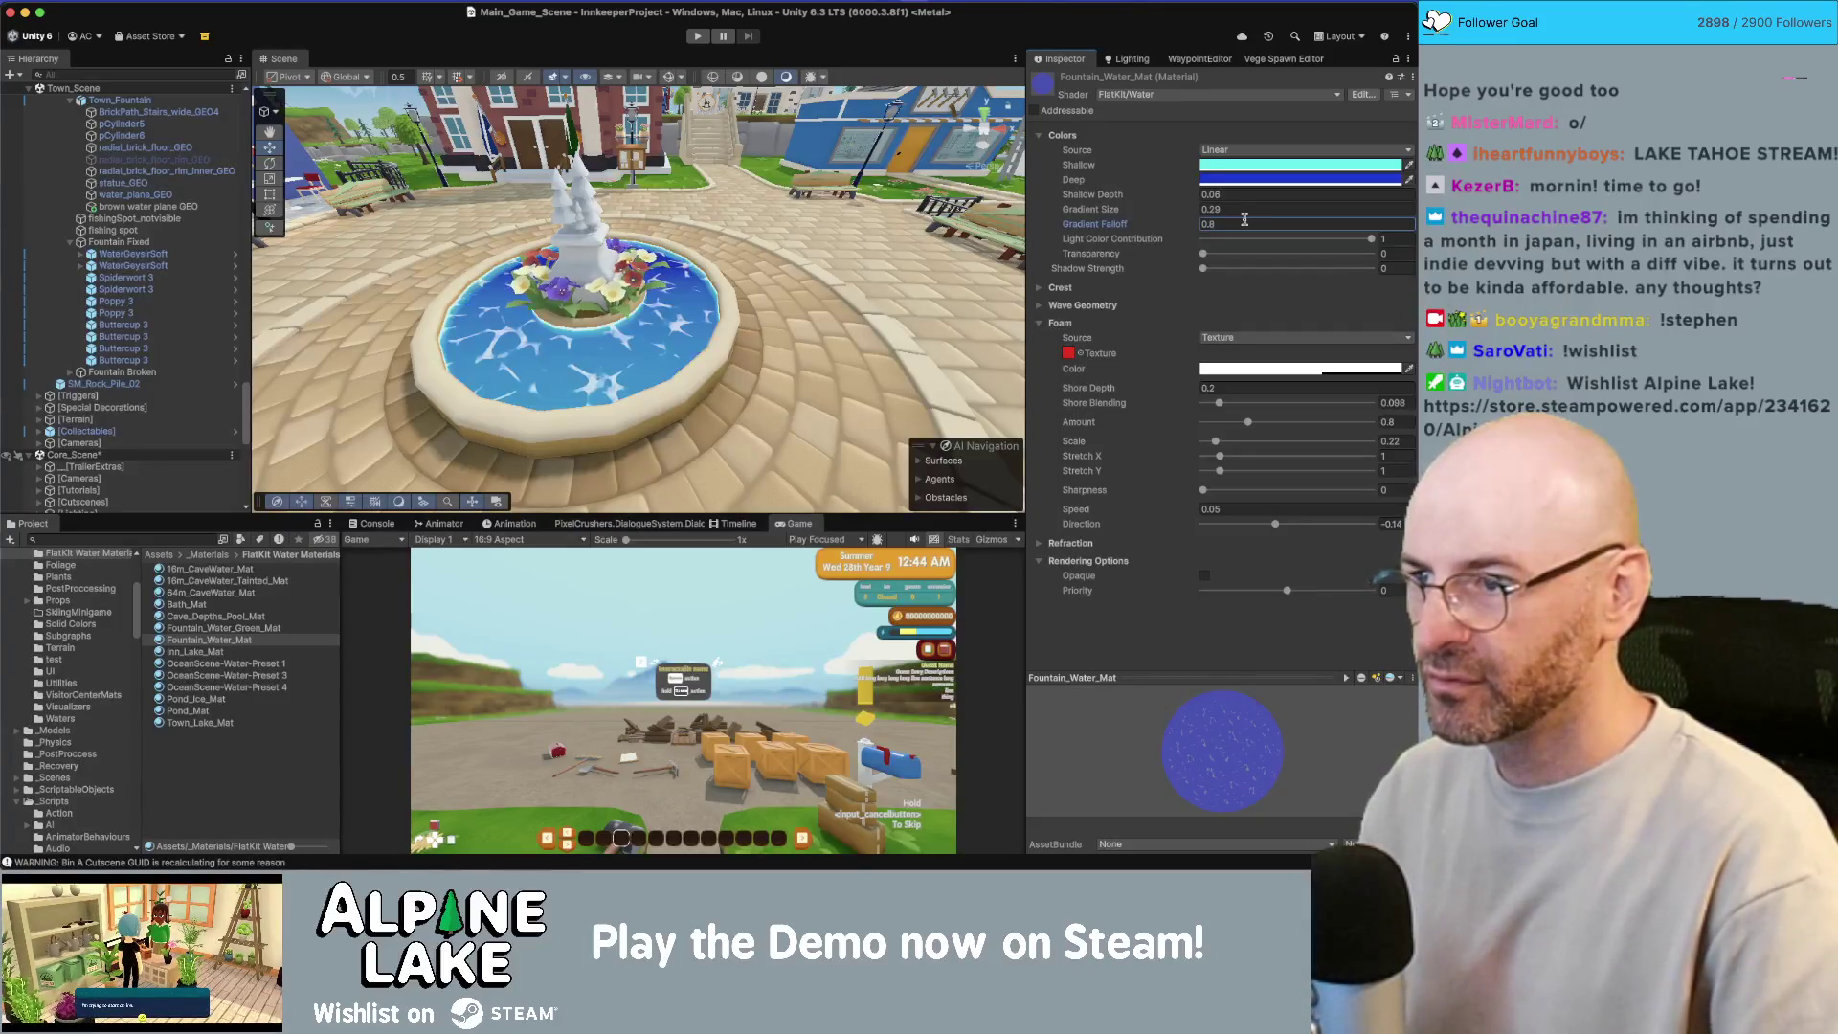
{"action": "key", "text": "Tab"}
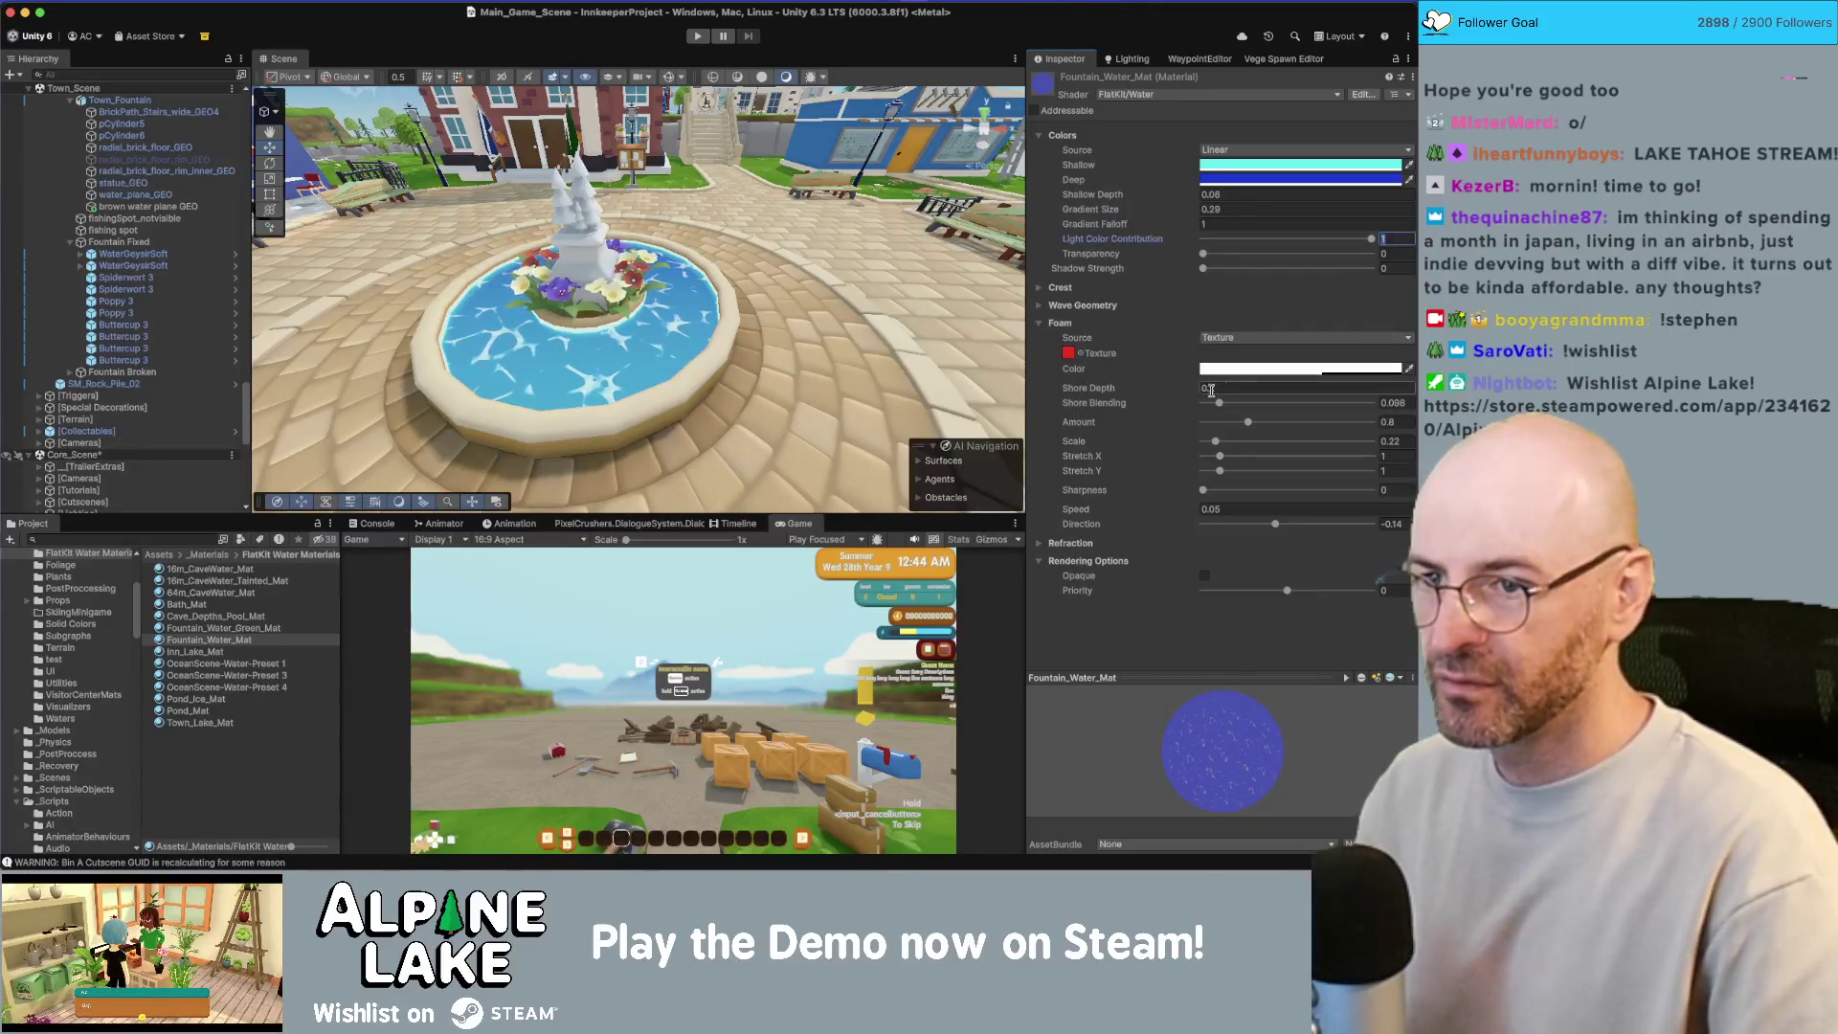
Step: Set foam Shore Depth to 0.1 and Transparency to 0.575
{"action": "left_click_drag", "start_coordinate": [1185, 393], "coordinate": [1216, 393]}
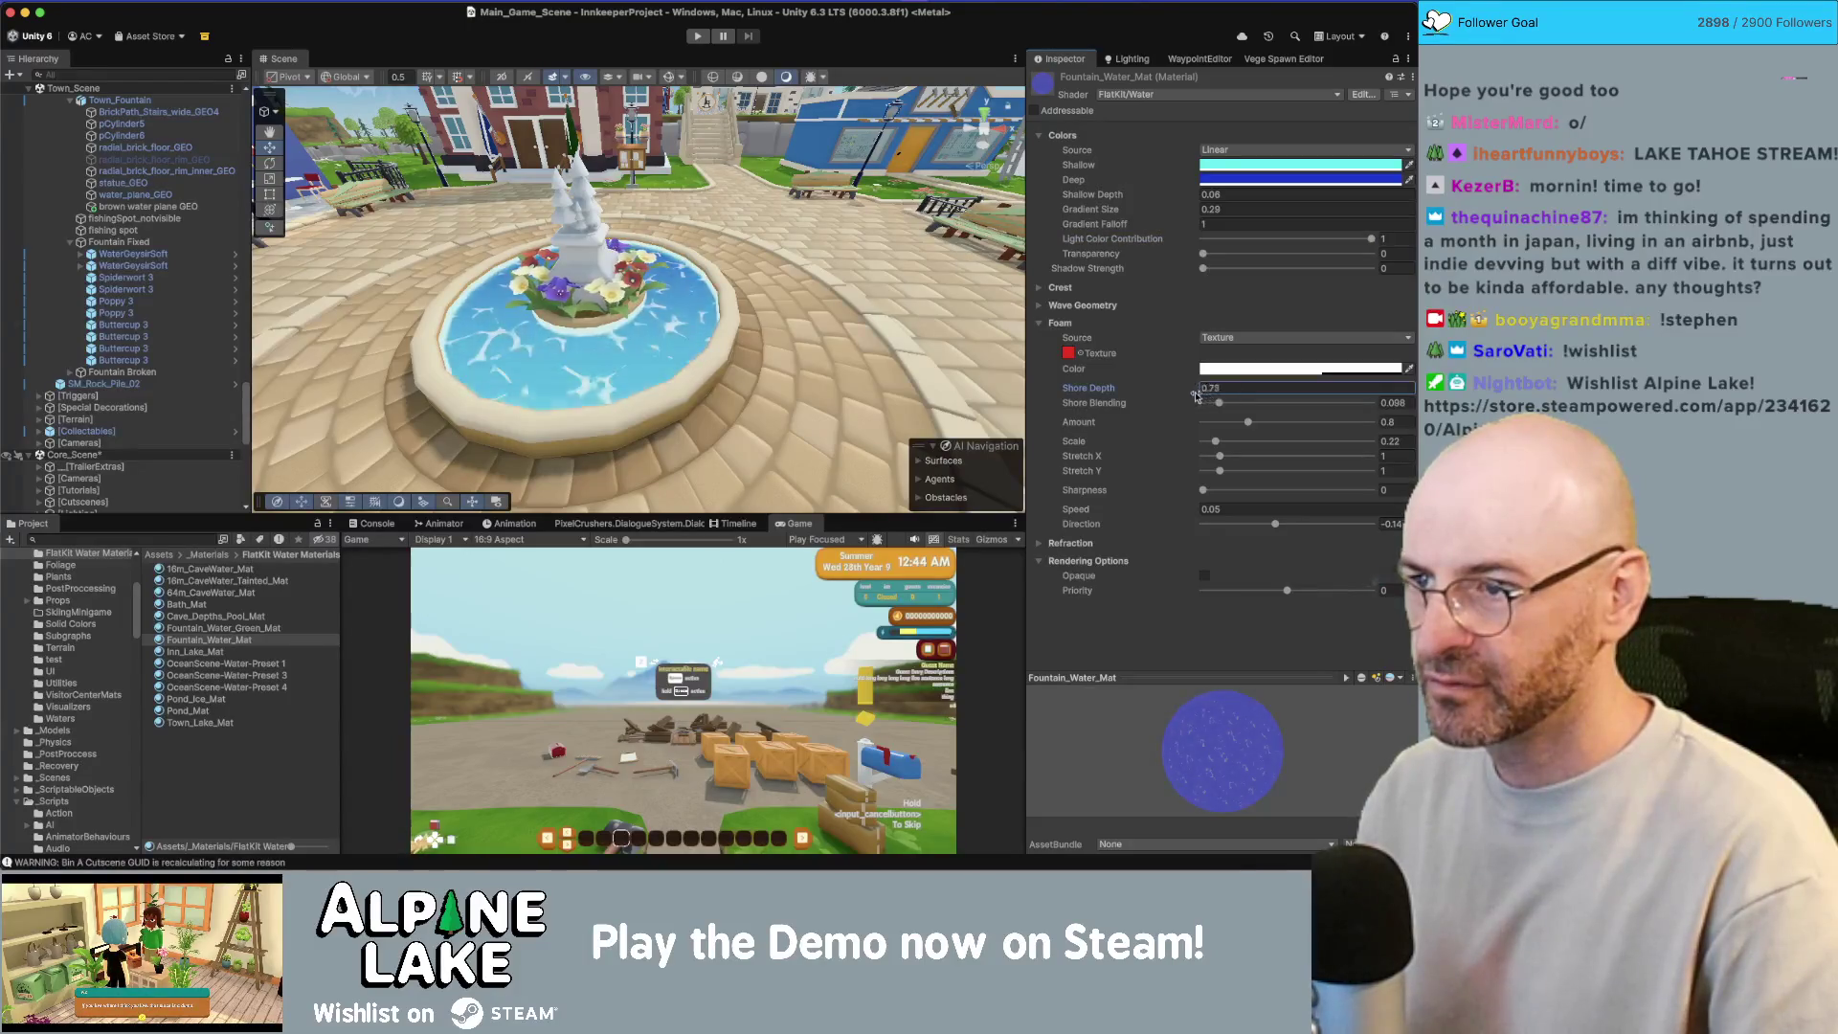
{"action": "type", "text": "0.2"}
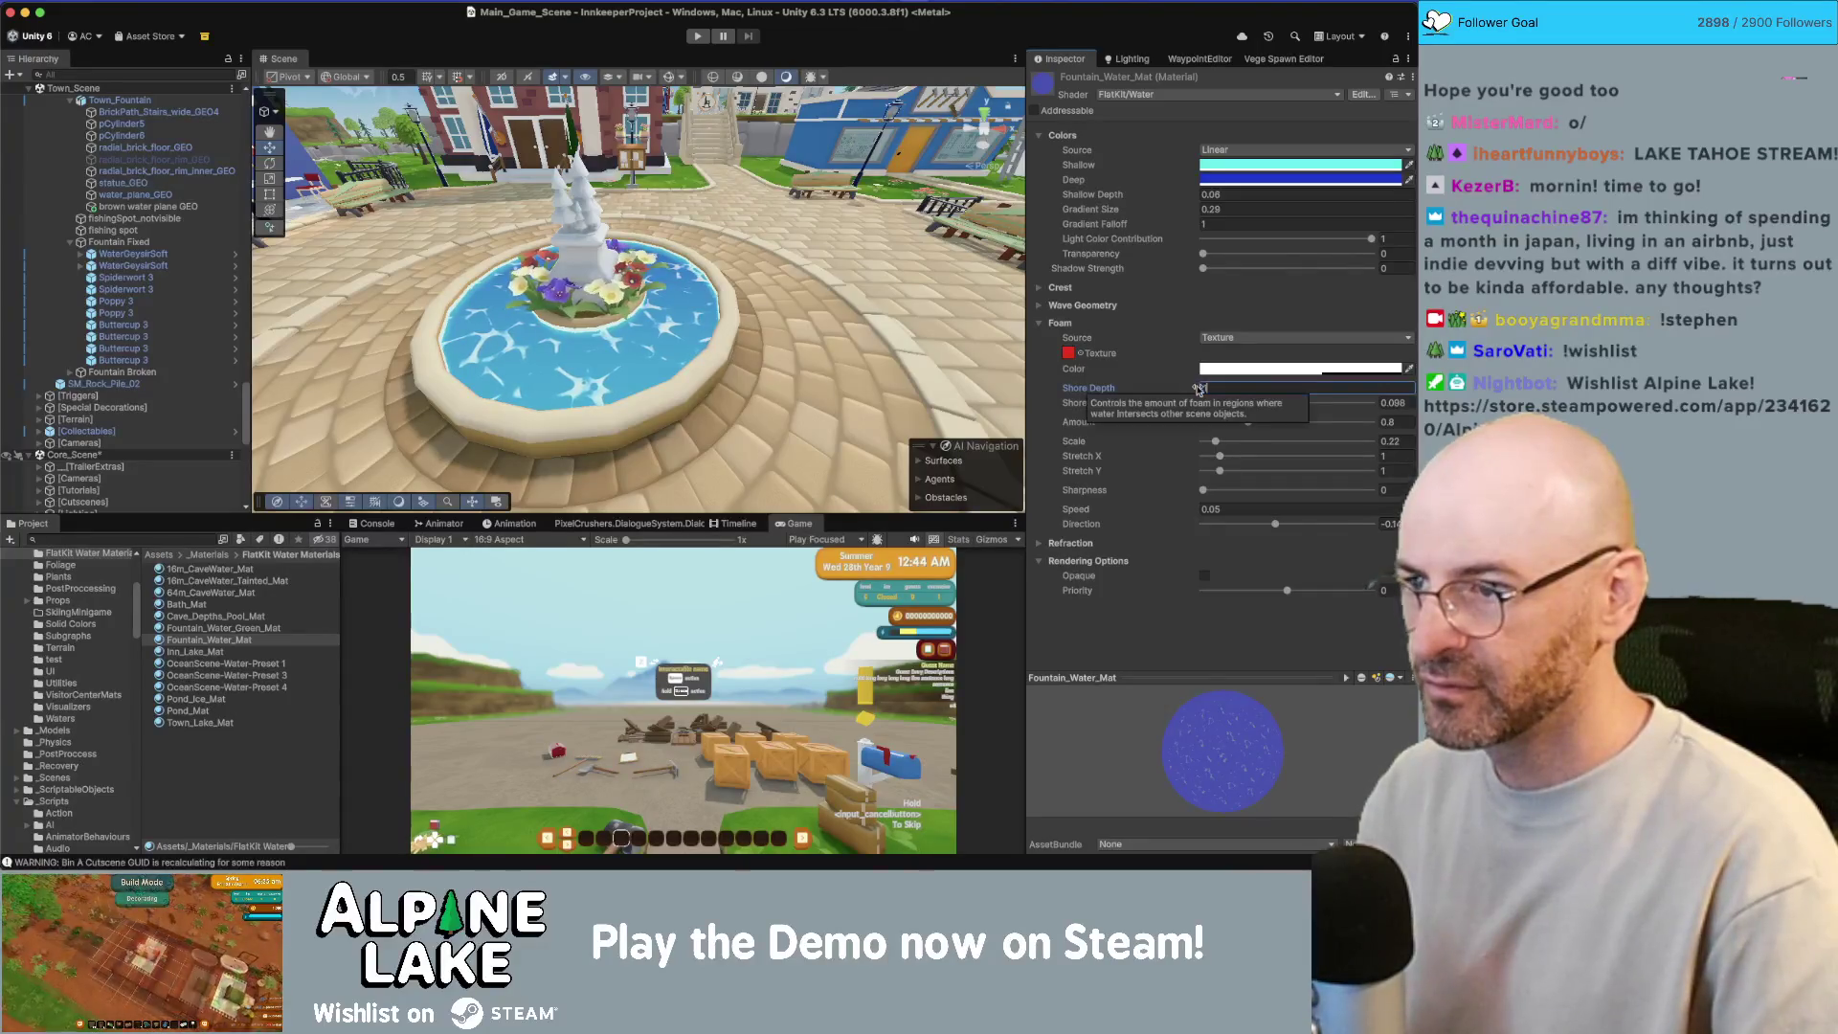
{"action": "type", "text": ".3"}
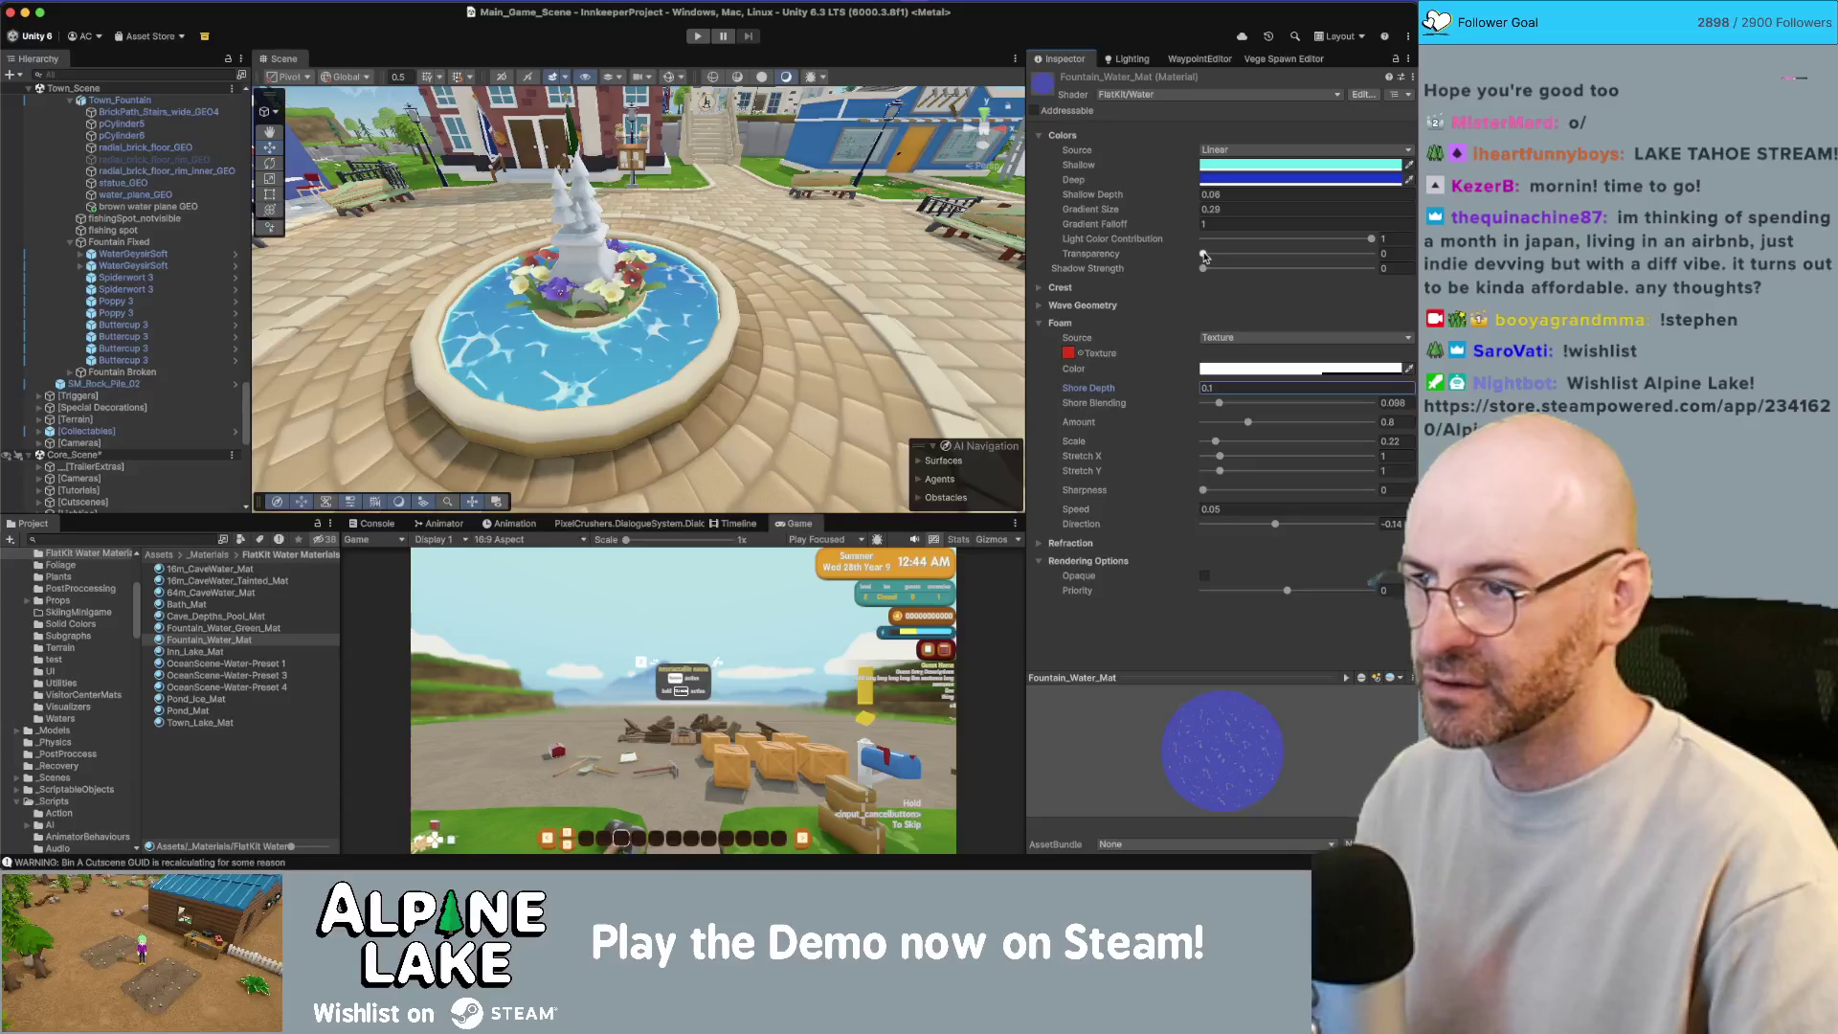
{"action": "left_click_drag", "start_coordinate": [1204, 256], "coordinate": [1372, 255]}
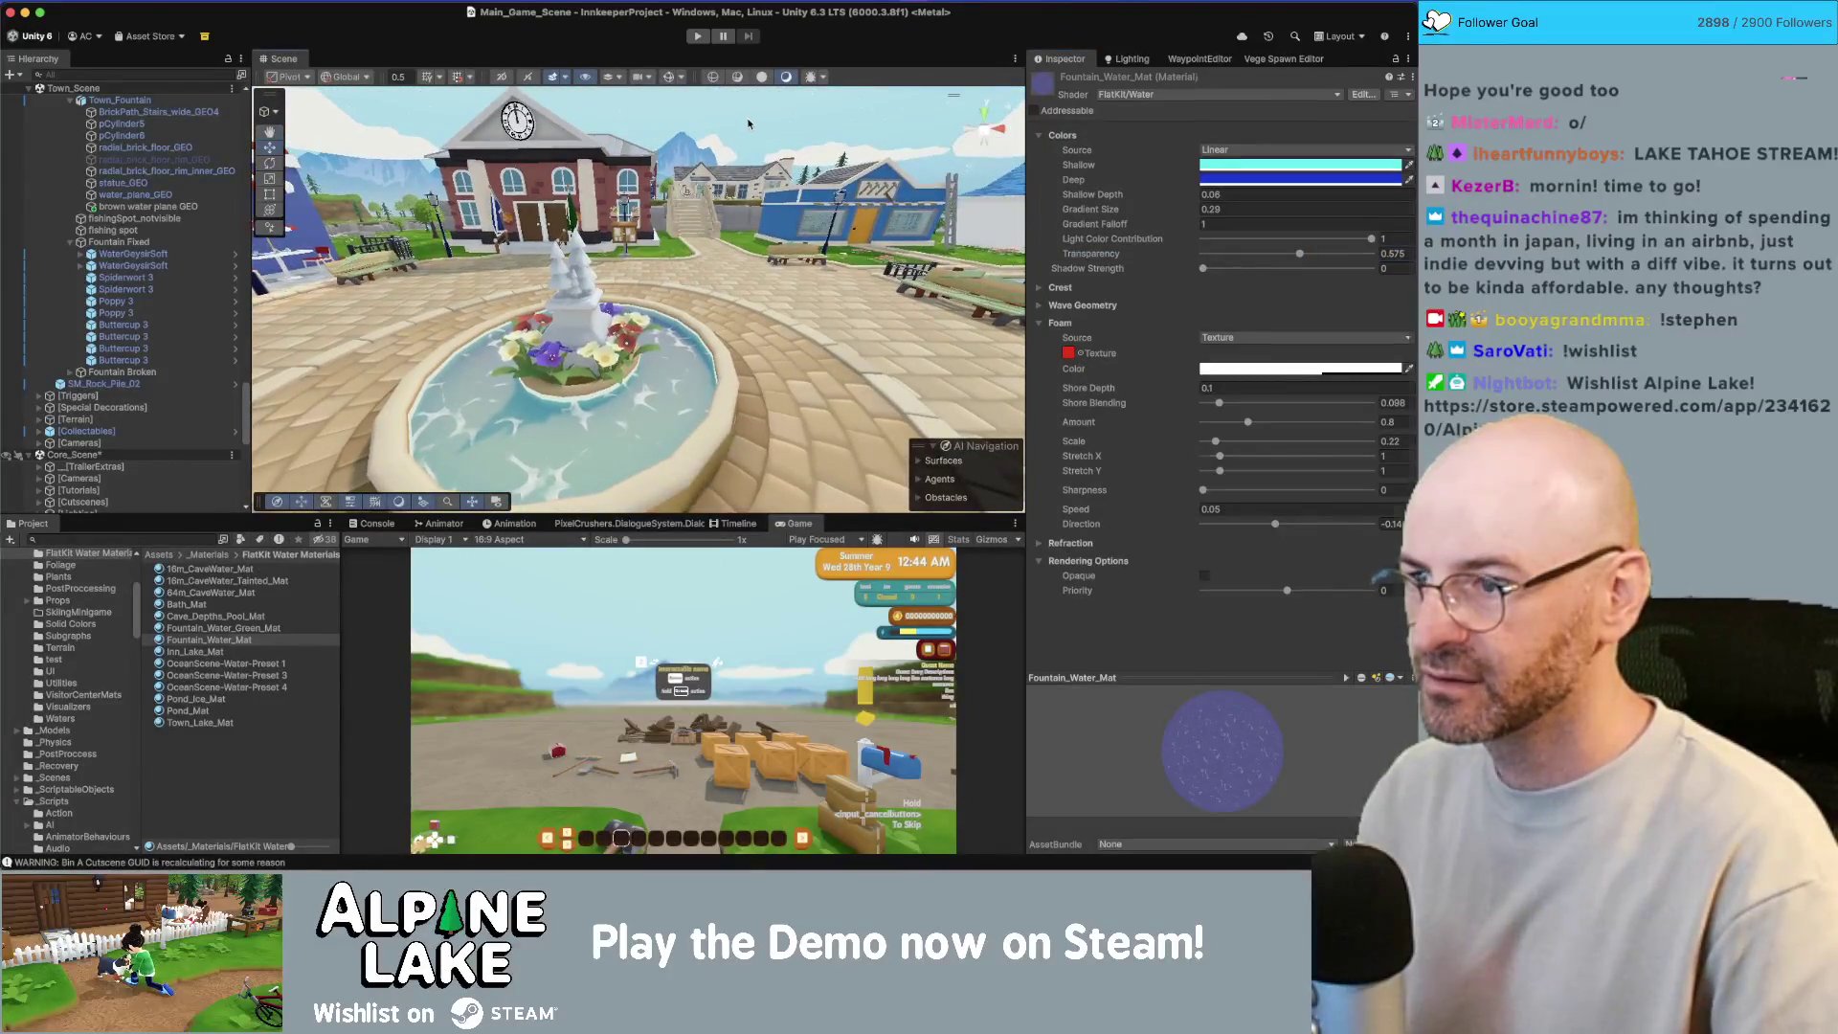
{"action": "left_click_drag", "start_coordinate": [678, 274], "coordinate": [691, 277]}
Step: Give the green brown water plane GEO full Light Color Contribution and 0.54 transparency
{"action": "left_click", "coordinate": [692, 288]}
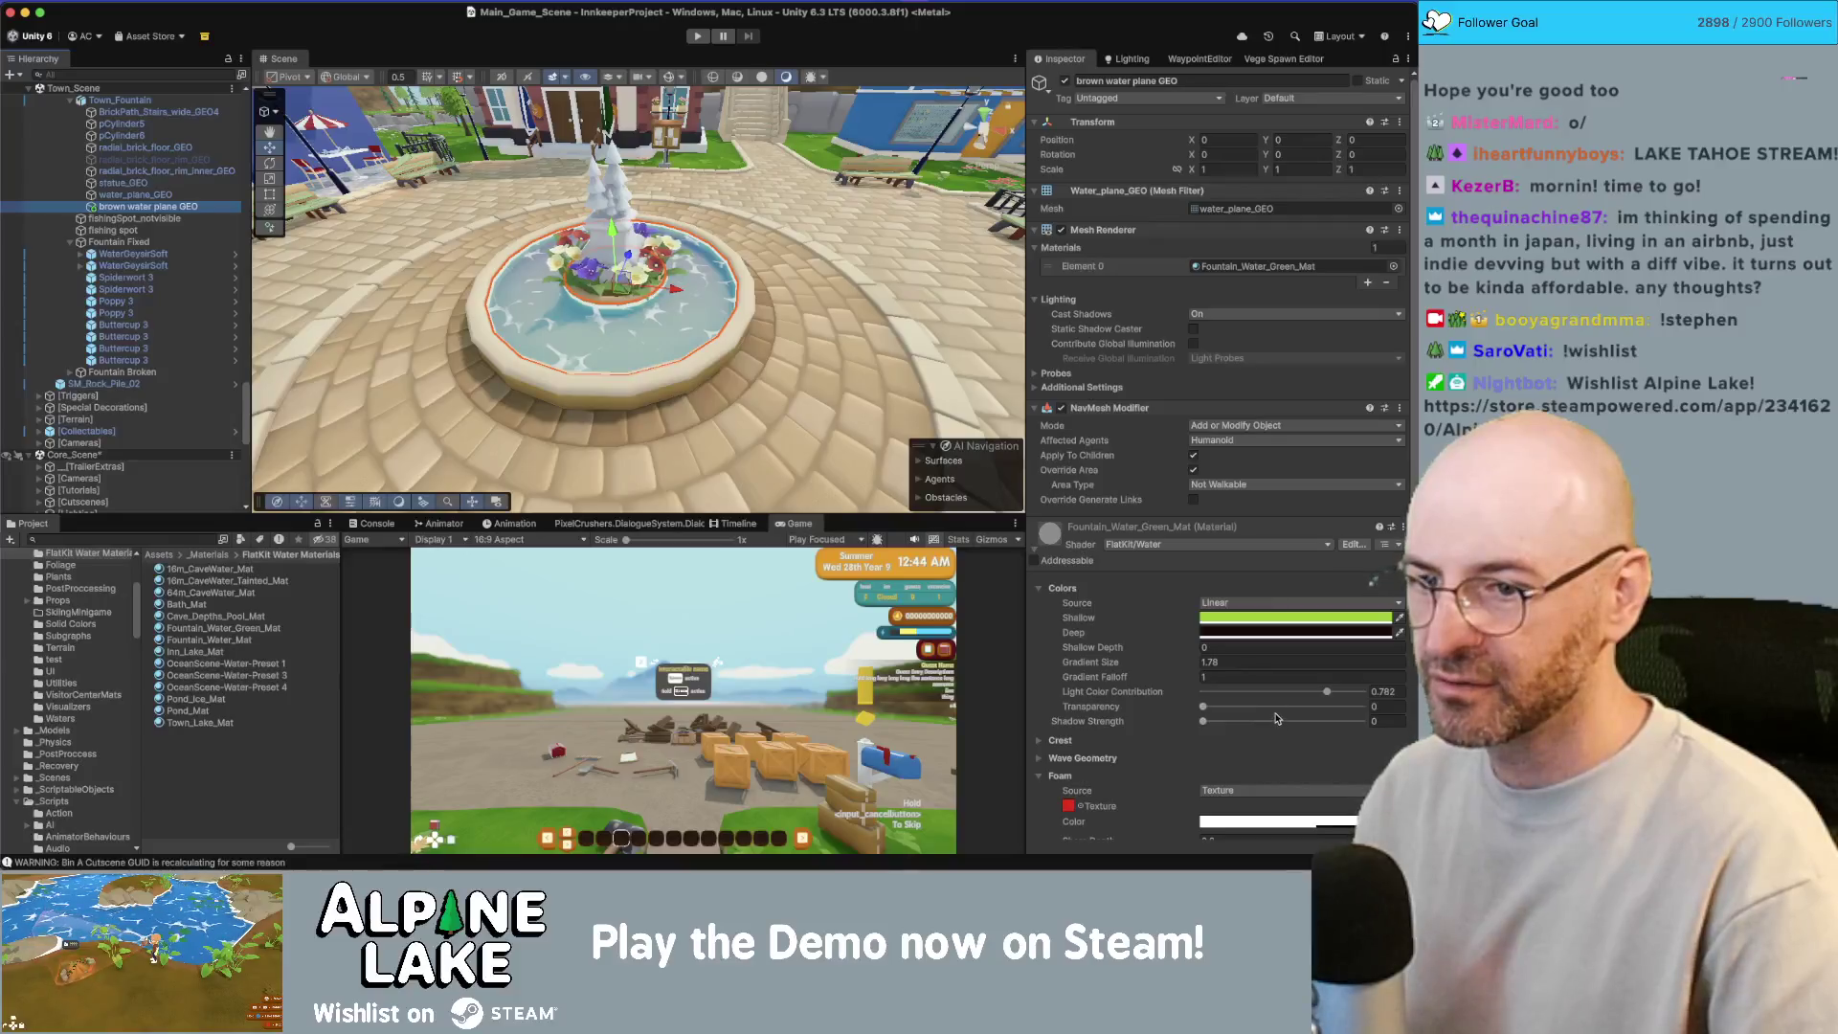
{"action": "left_click_drag", "start_coordinate": [1329, 692], "coordinate": [1363, 693]}
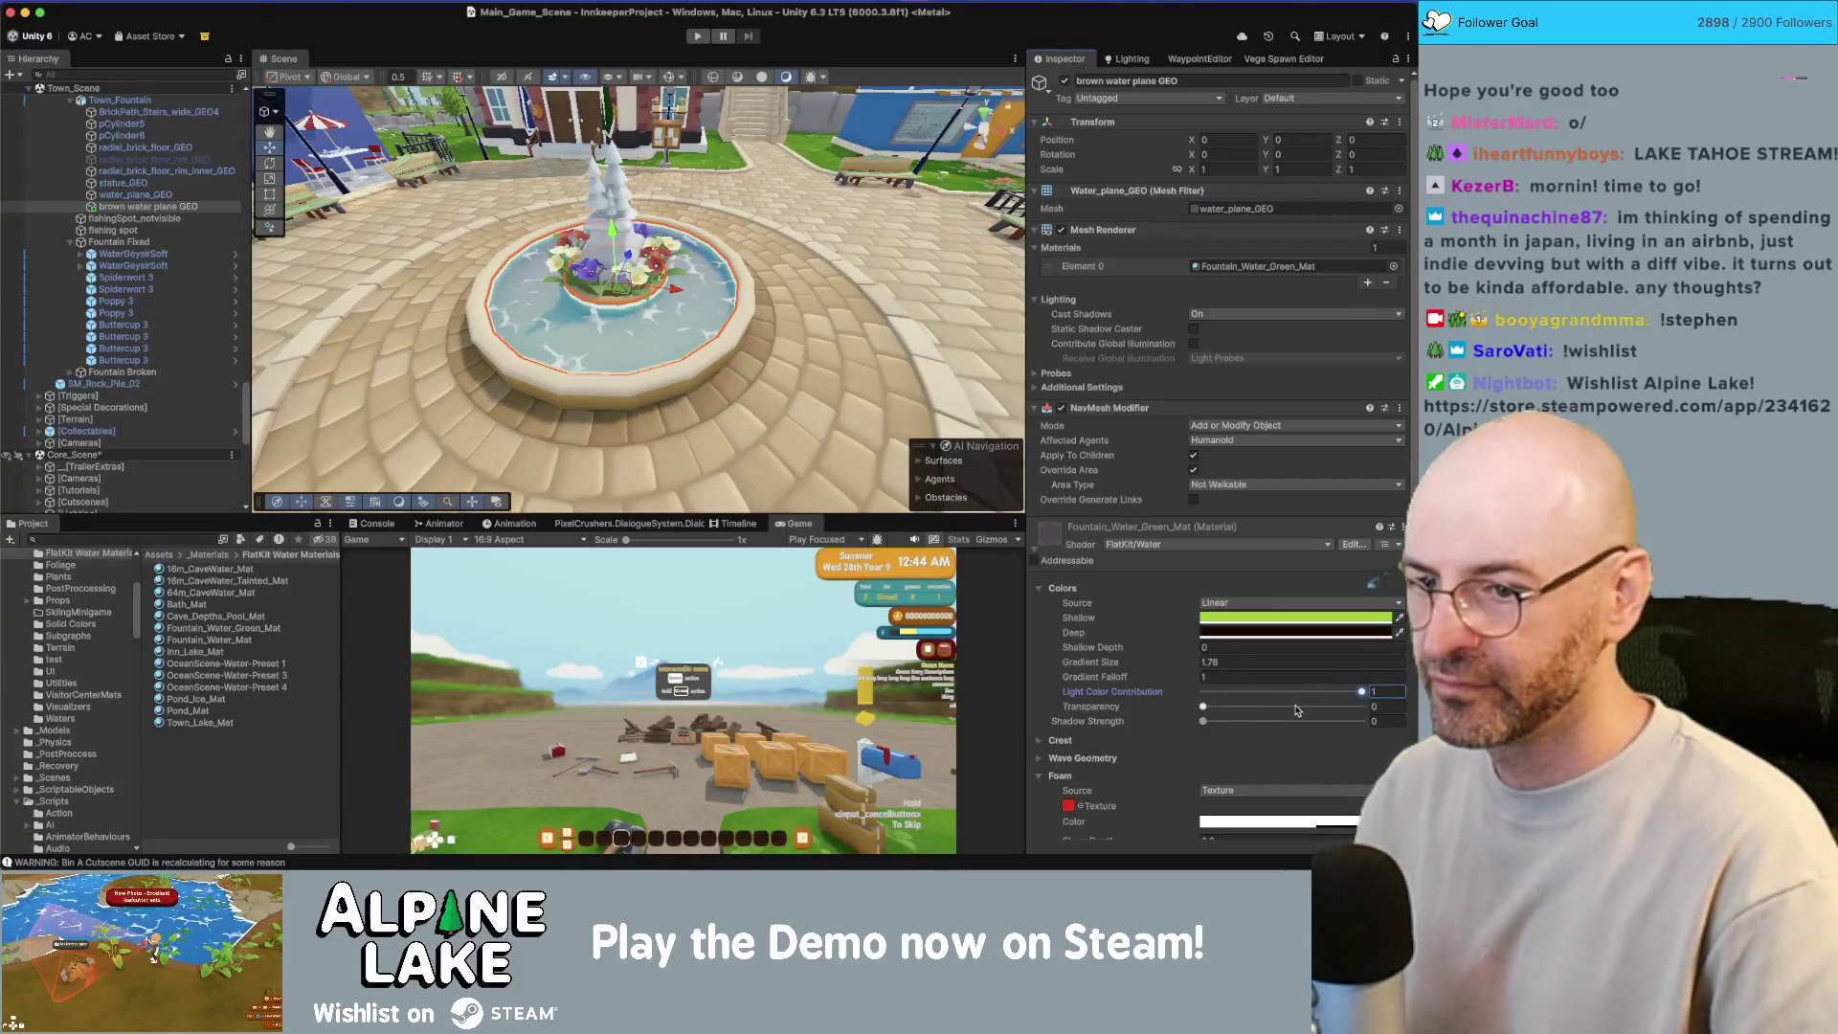
{"action": "left_click", "coordinate": [148, 196]}
{"action": "left_click", "coordinate": [149, 206]}
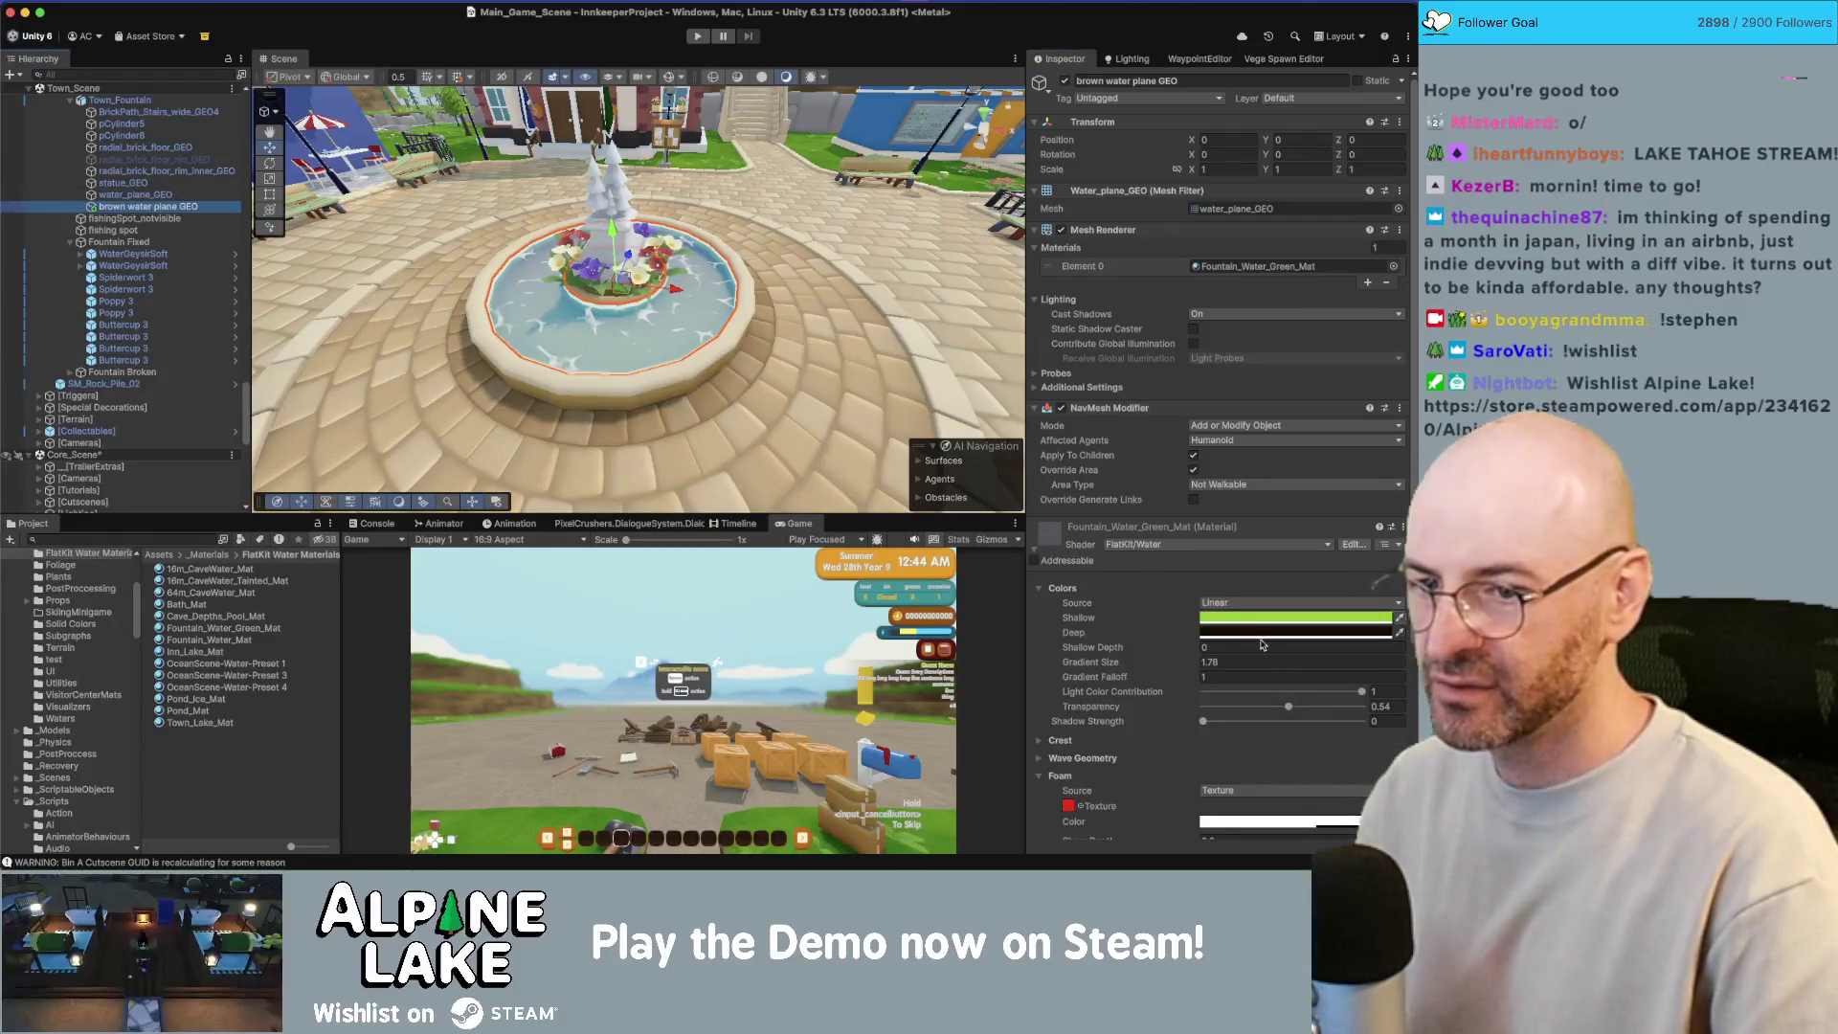
{"action": "left_click", "coordinate": [1205, 723]}
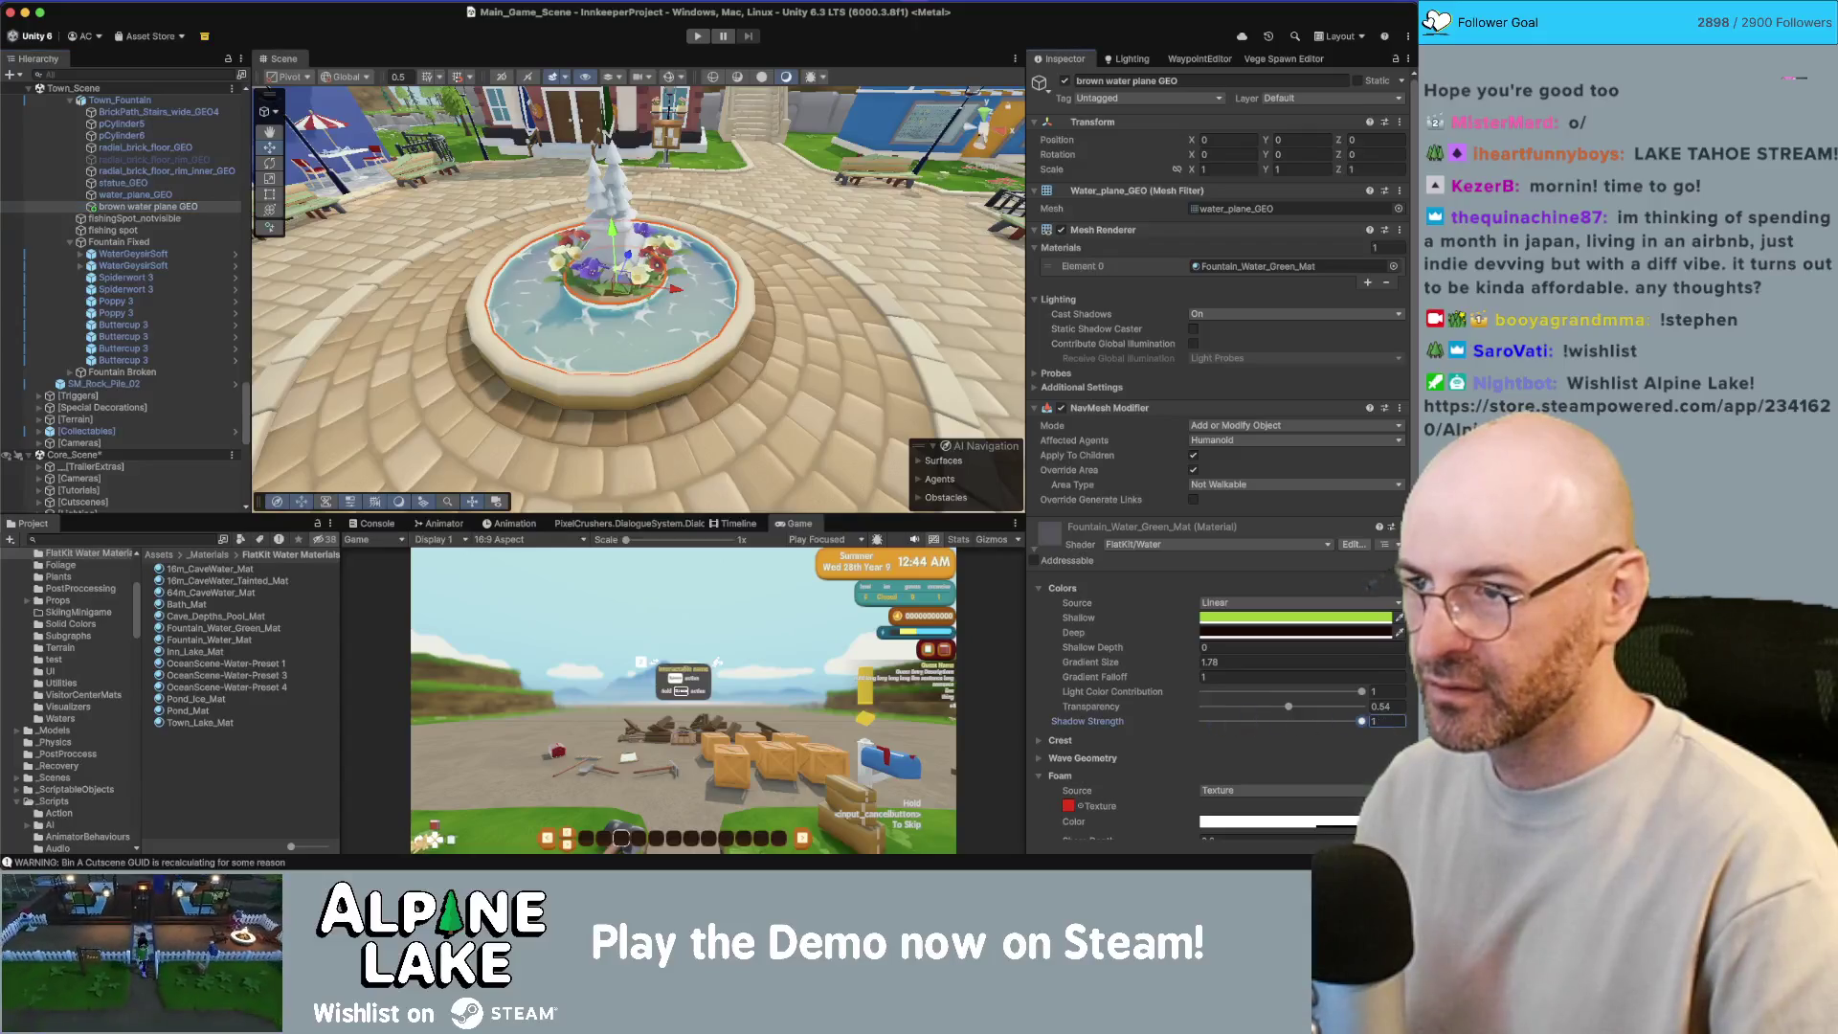
Step: Set water_plane_GEO's Shadow Strength to 0
{"action": "left_click", "coordinate": [178, 195]}
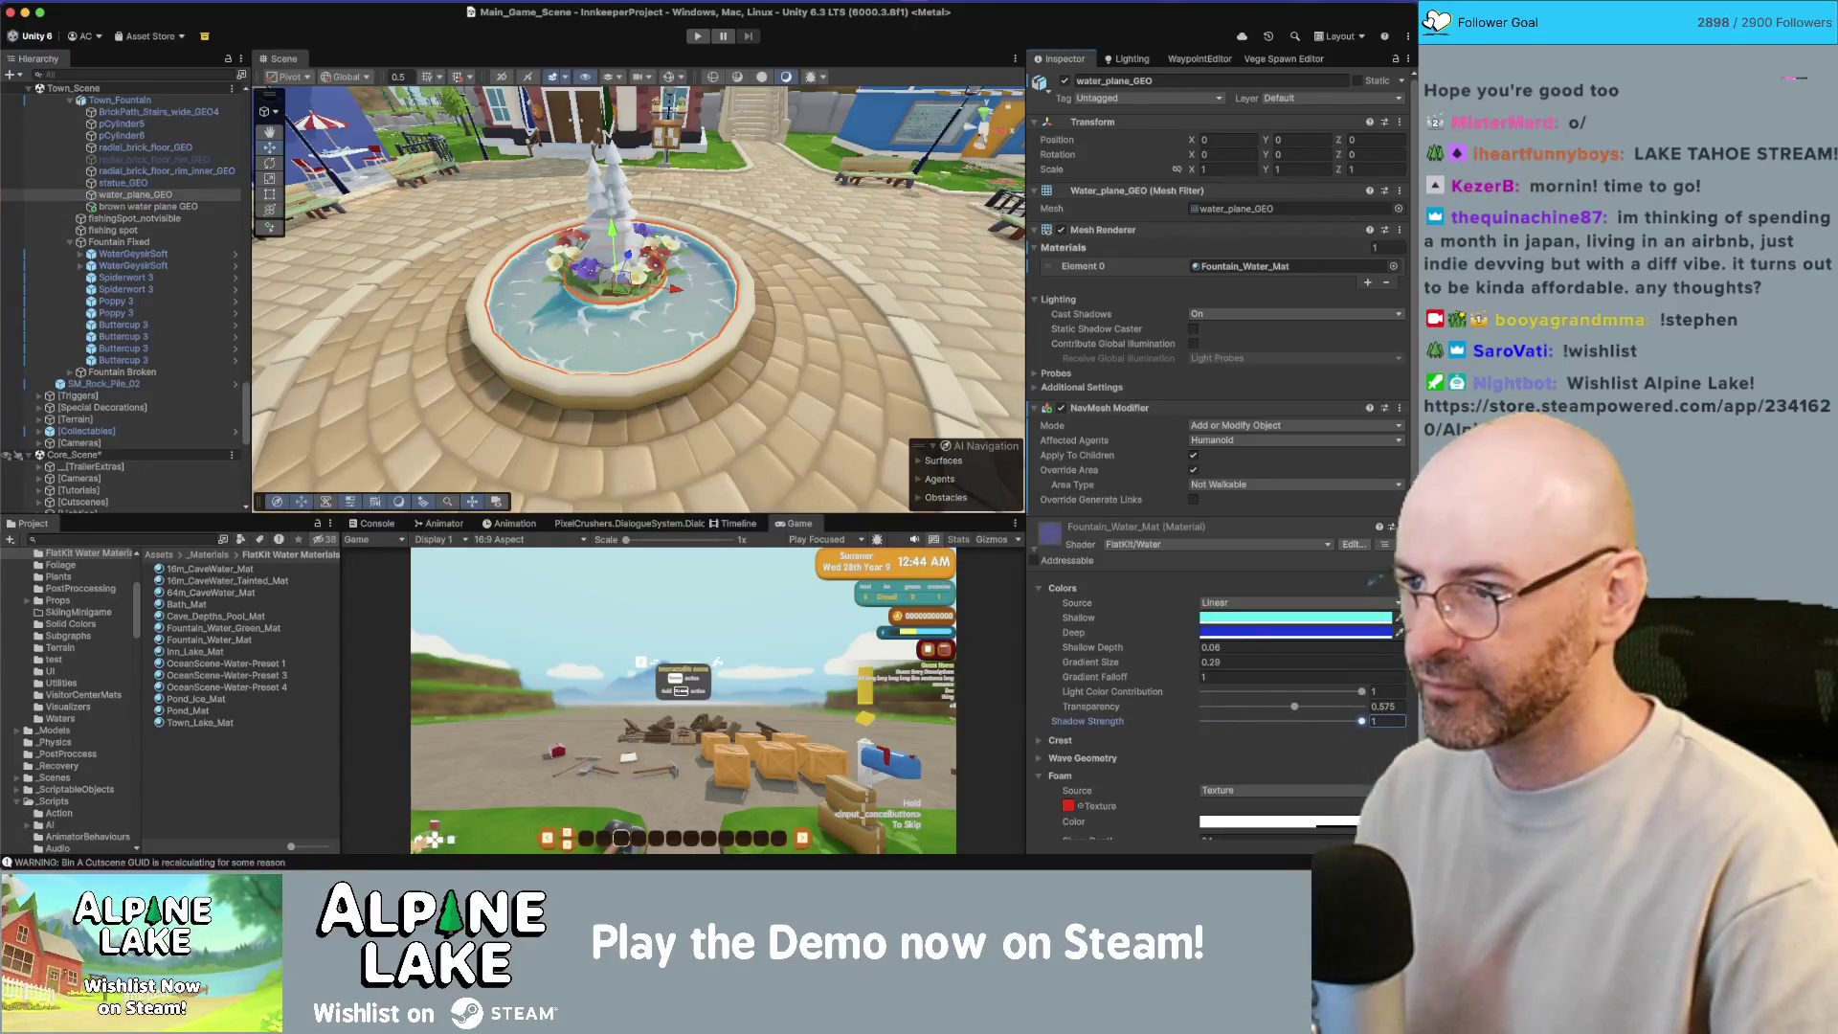
{"action": "left_click_drag", "start_coordinate": [1279, 719], "coordinate": [869, 691]}
{"action": "left_click_drag", "start_coordinate": [692, 381], "coordinate": [693, 369]}
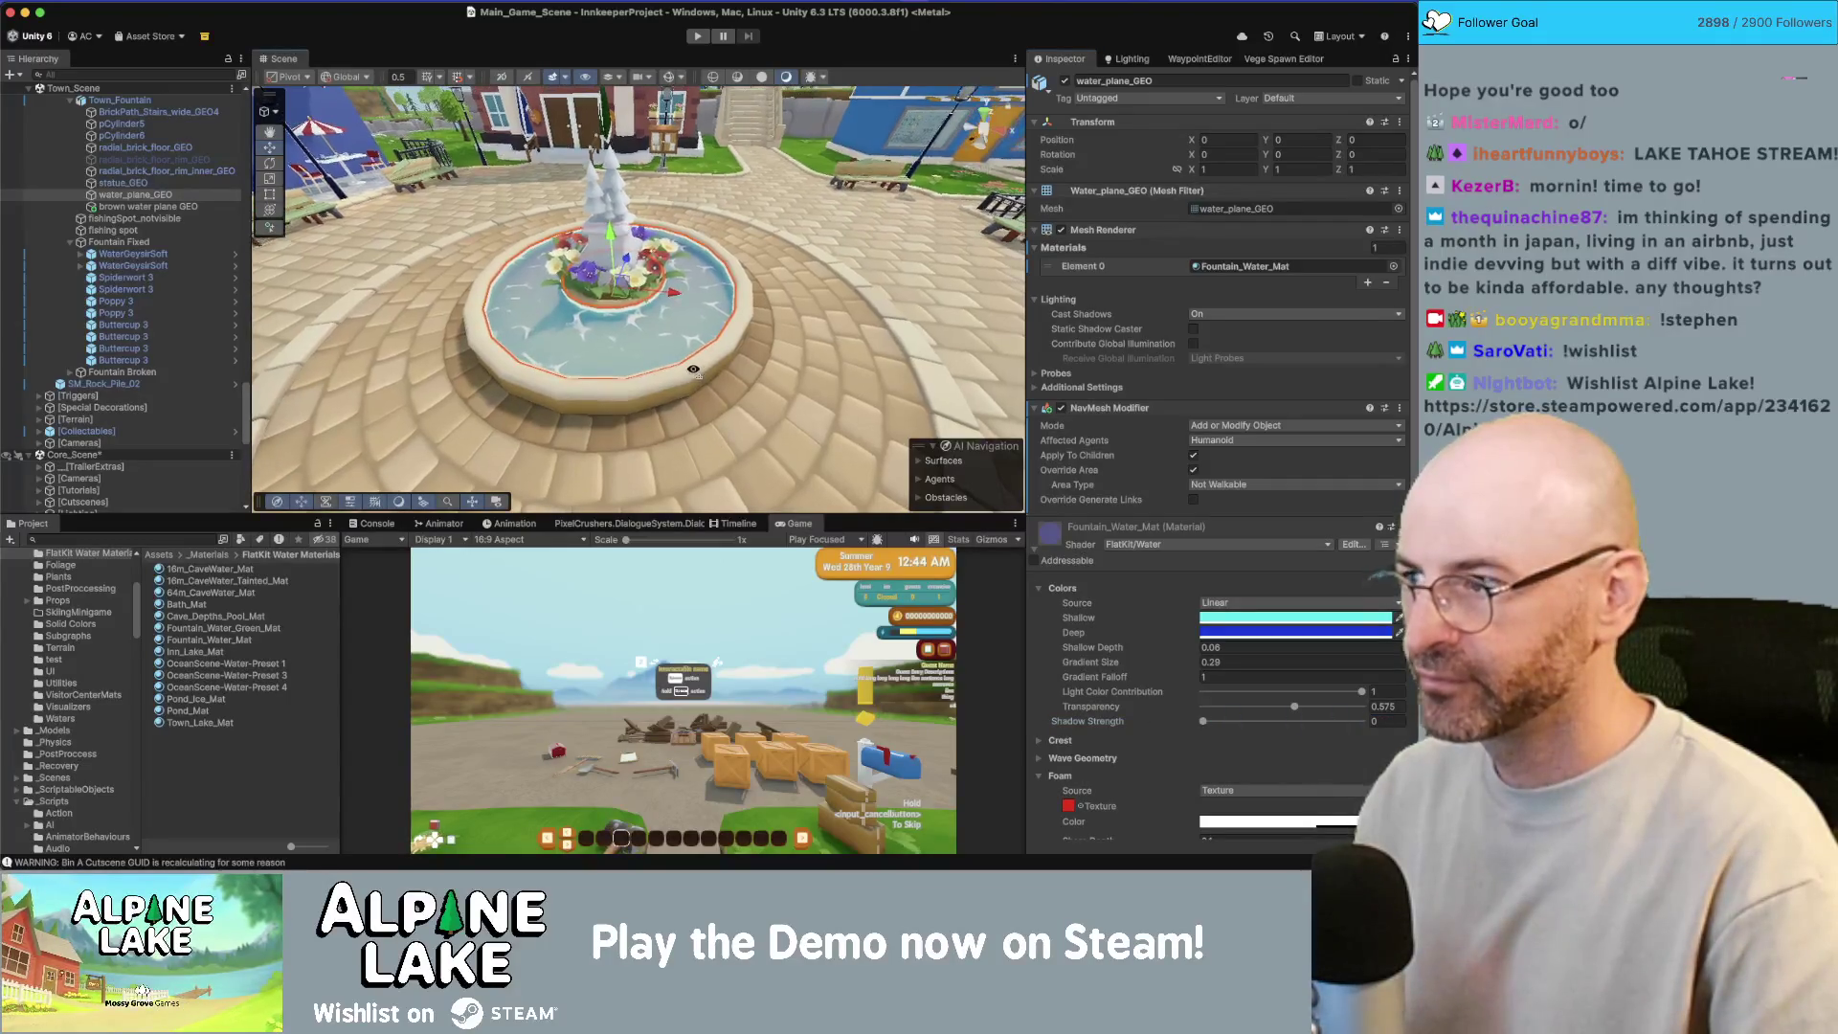
Step: Search the project assets for 'coin'
{"action": "left_click", "coordinate": [144, 207]}
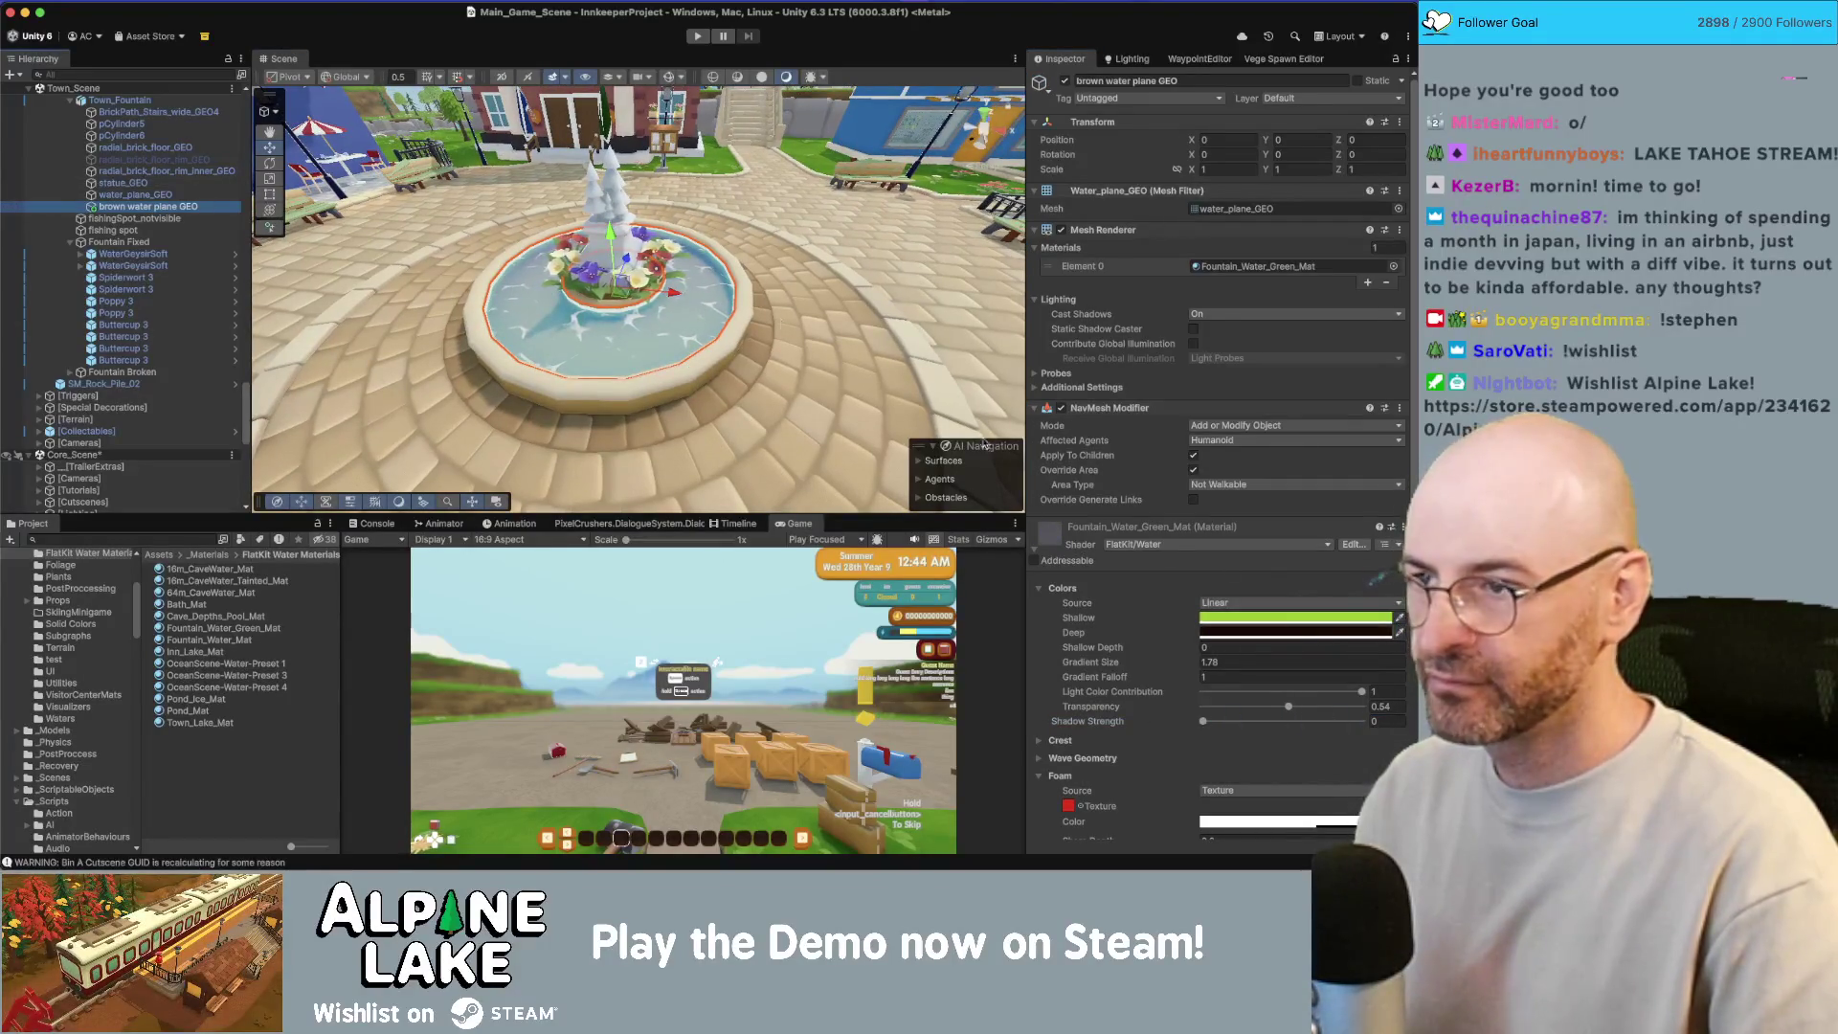
{"action": "left_click_drag", "start_coordinate": [738, 230], "coordinate": [768, 215]}
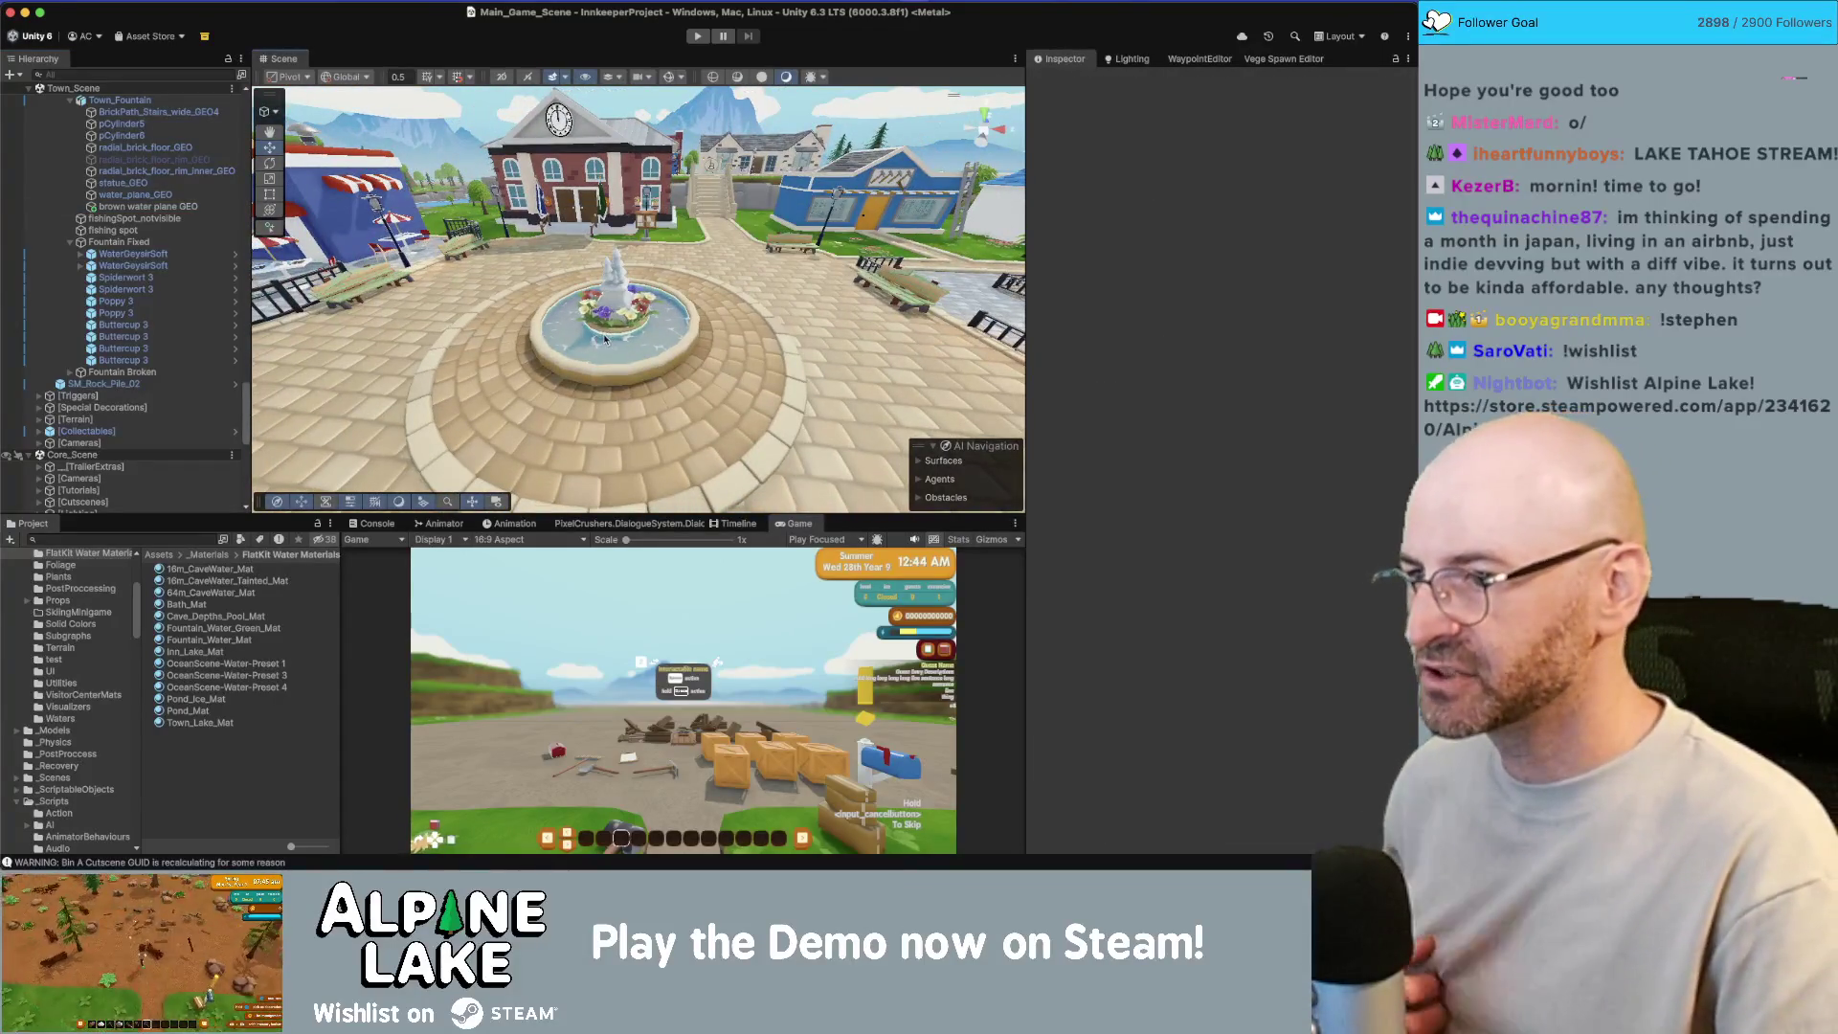
{"action": "left_click_drag", "start_coordinate": [619, 252], "coordinate": [649, 347]}
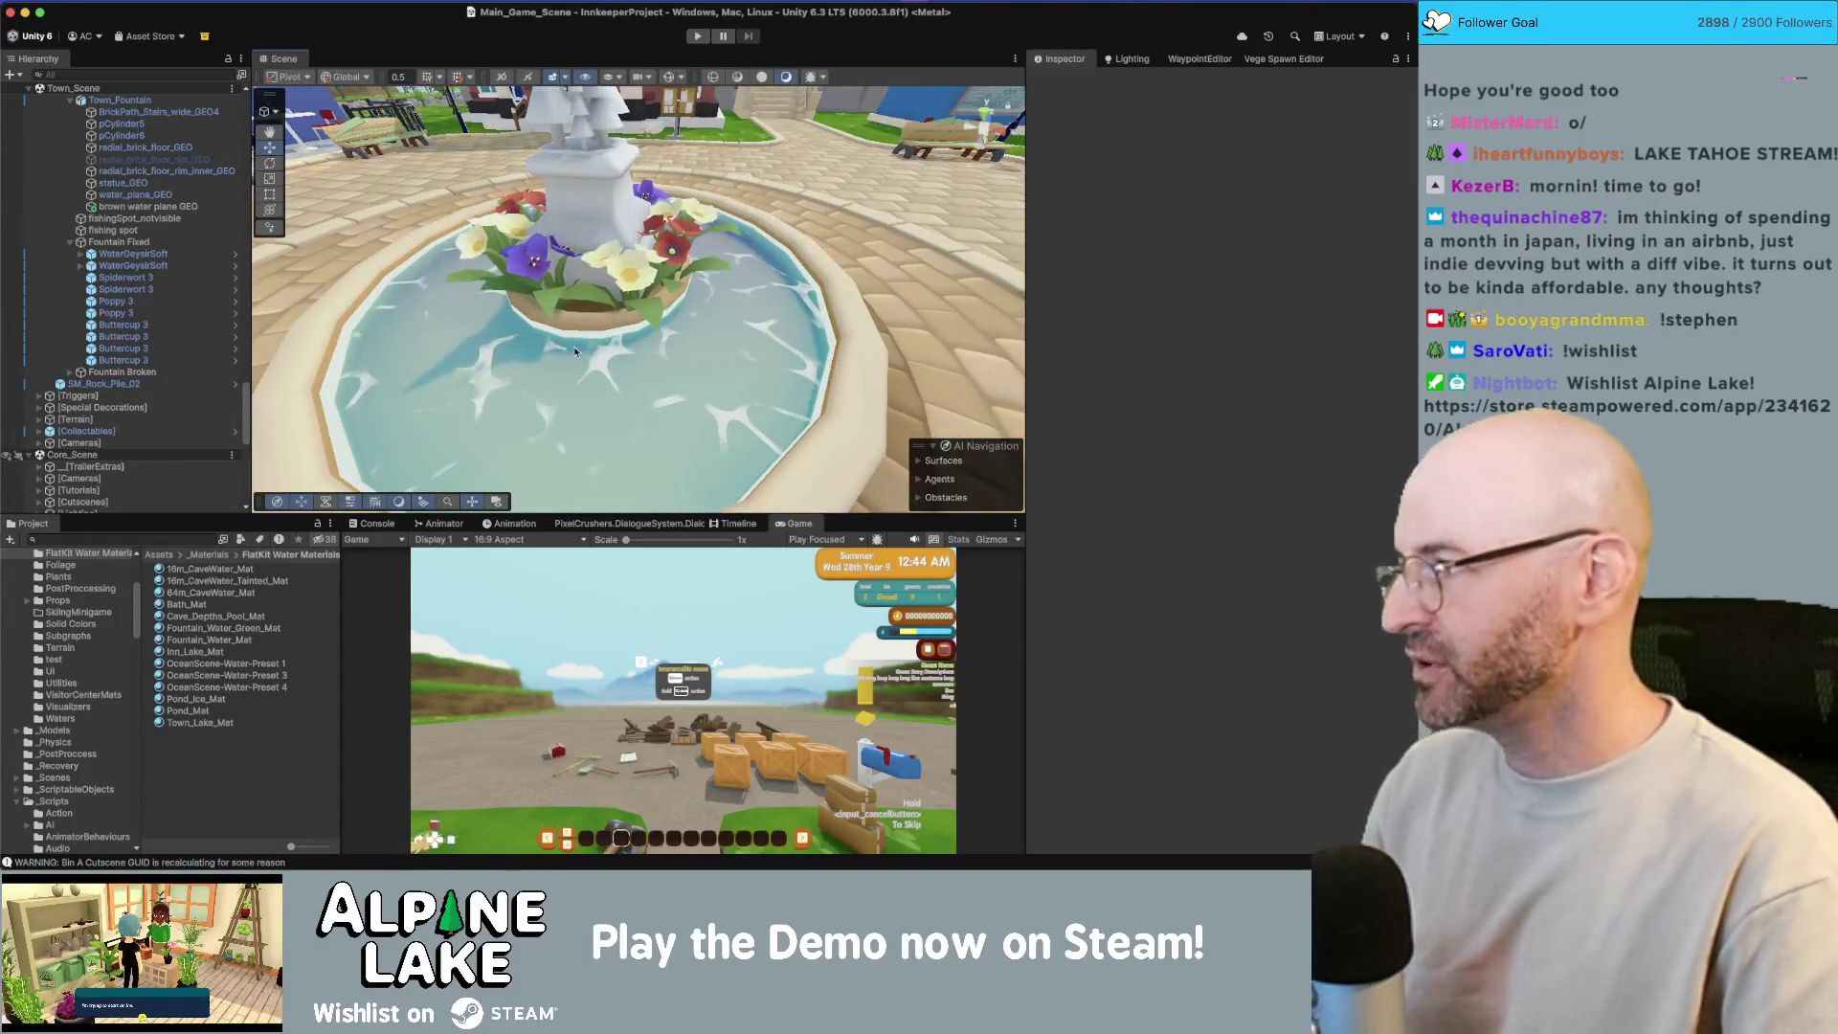
{"action": "left_click", "coordinate": [196, 536]}
{"action": "type", "text": "coin"}
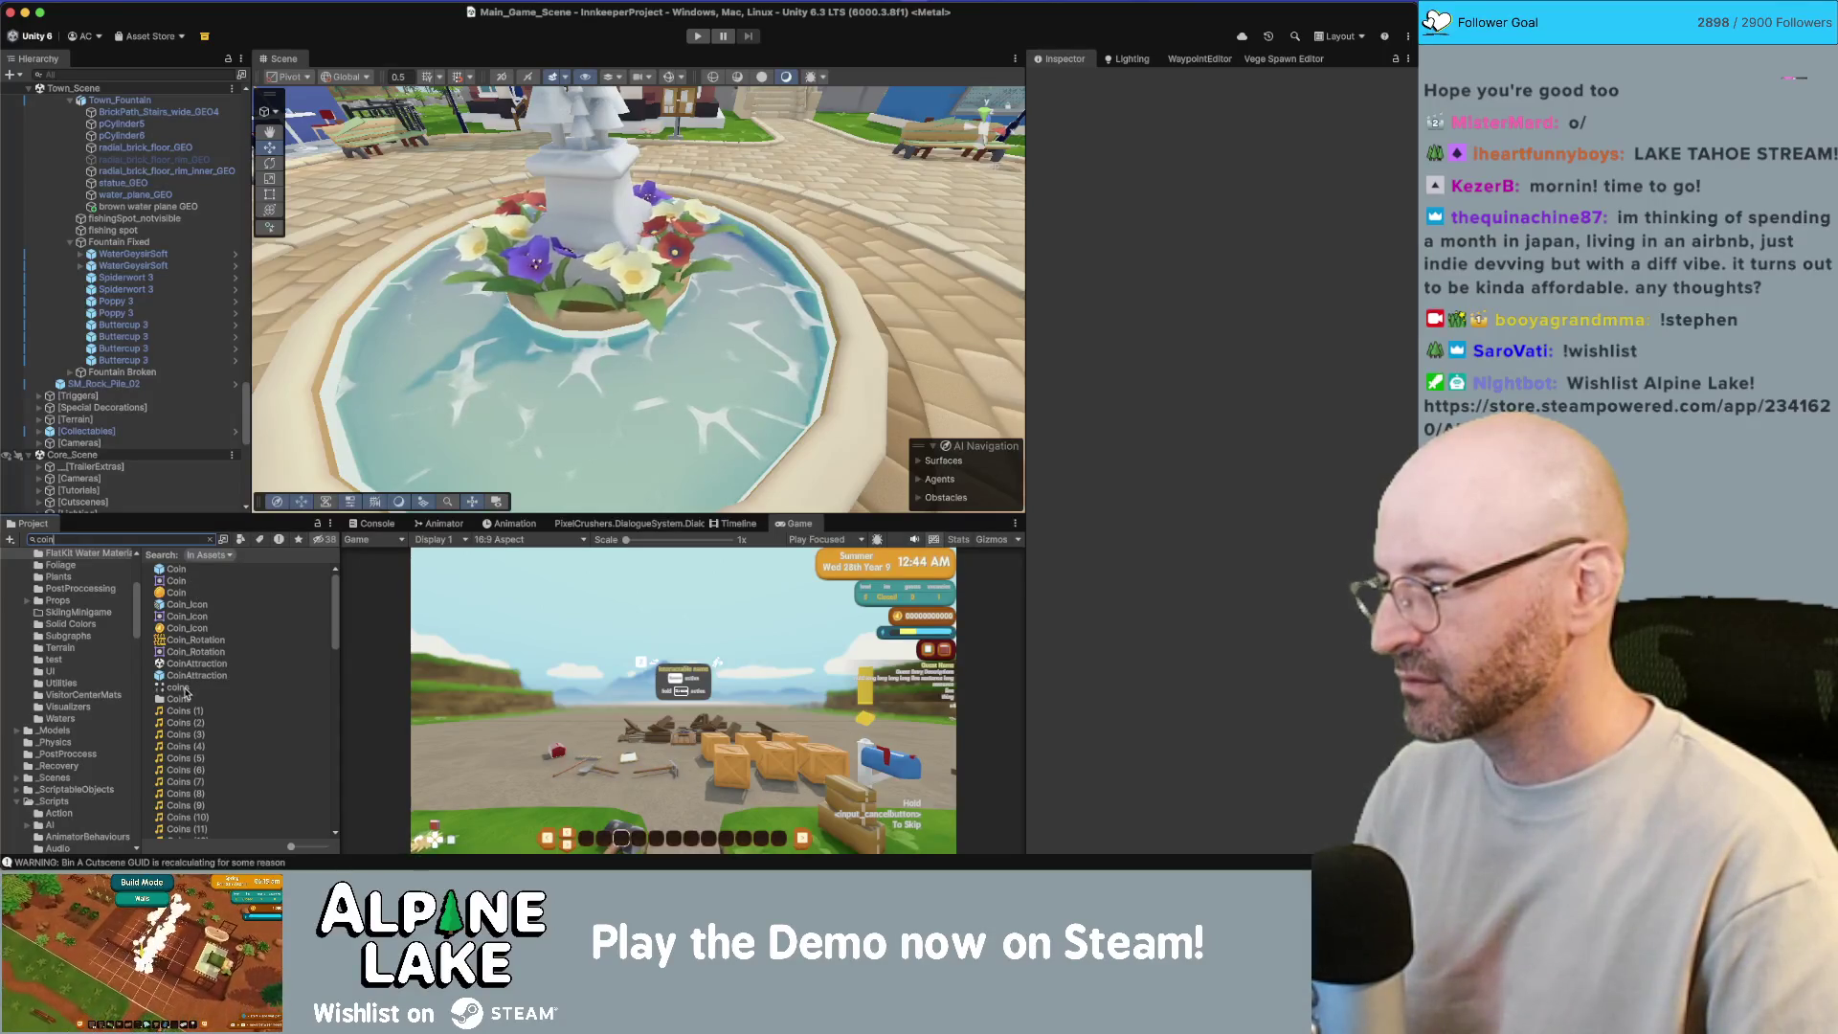
Step: Inspect the coin results: Items_Coin_01, Items_Coin_02, SilverCoinBlast and SilverCoinDirectional
{"action": "scroll", "coordinate": [188, 690], "scroll_direction": "down", "scroll_amount": 1}
{"action": "scroll", "coordinate": [189, 689], "scroll_direction": "down", "scroll_amount": 10}
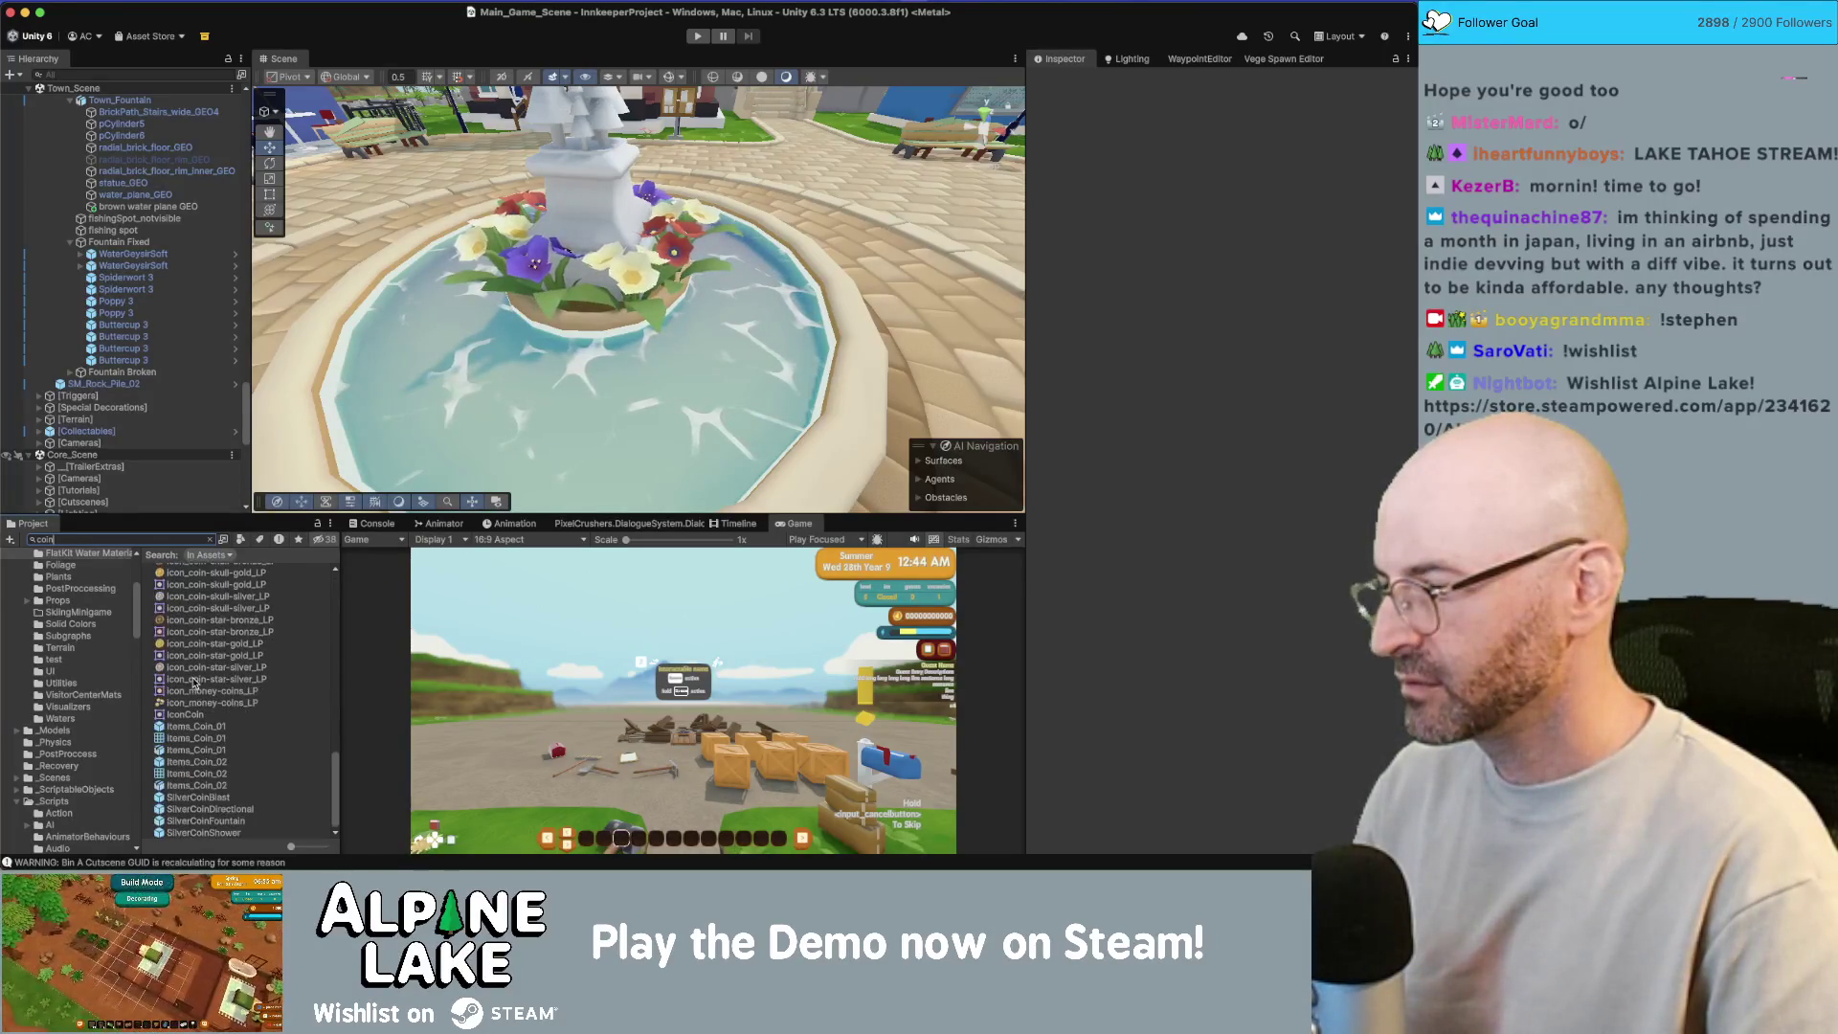
{"action": "left_click", "coordinate": [201, 727]}
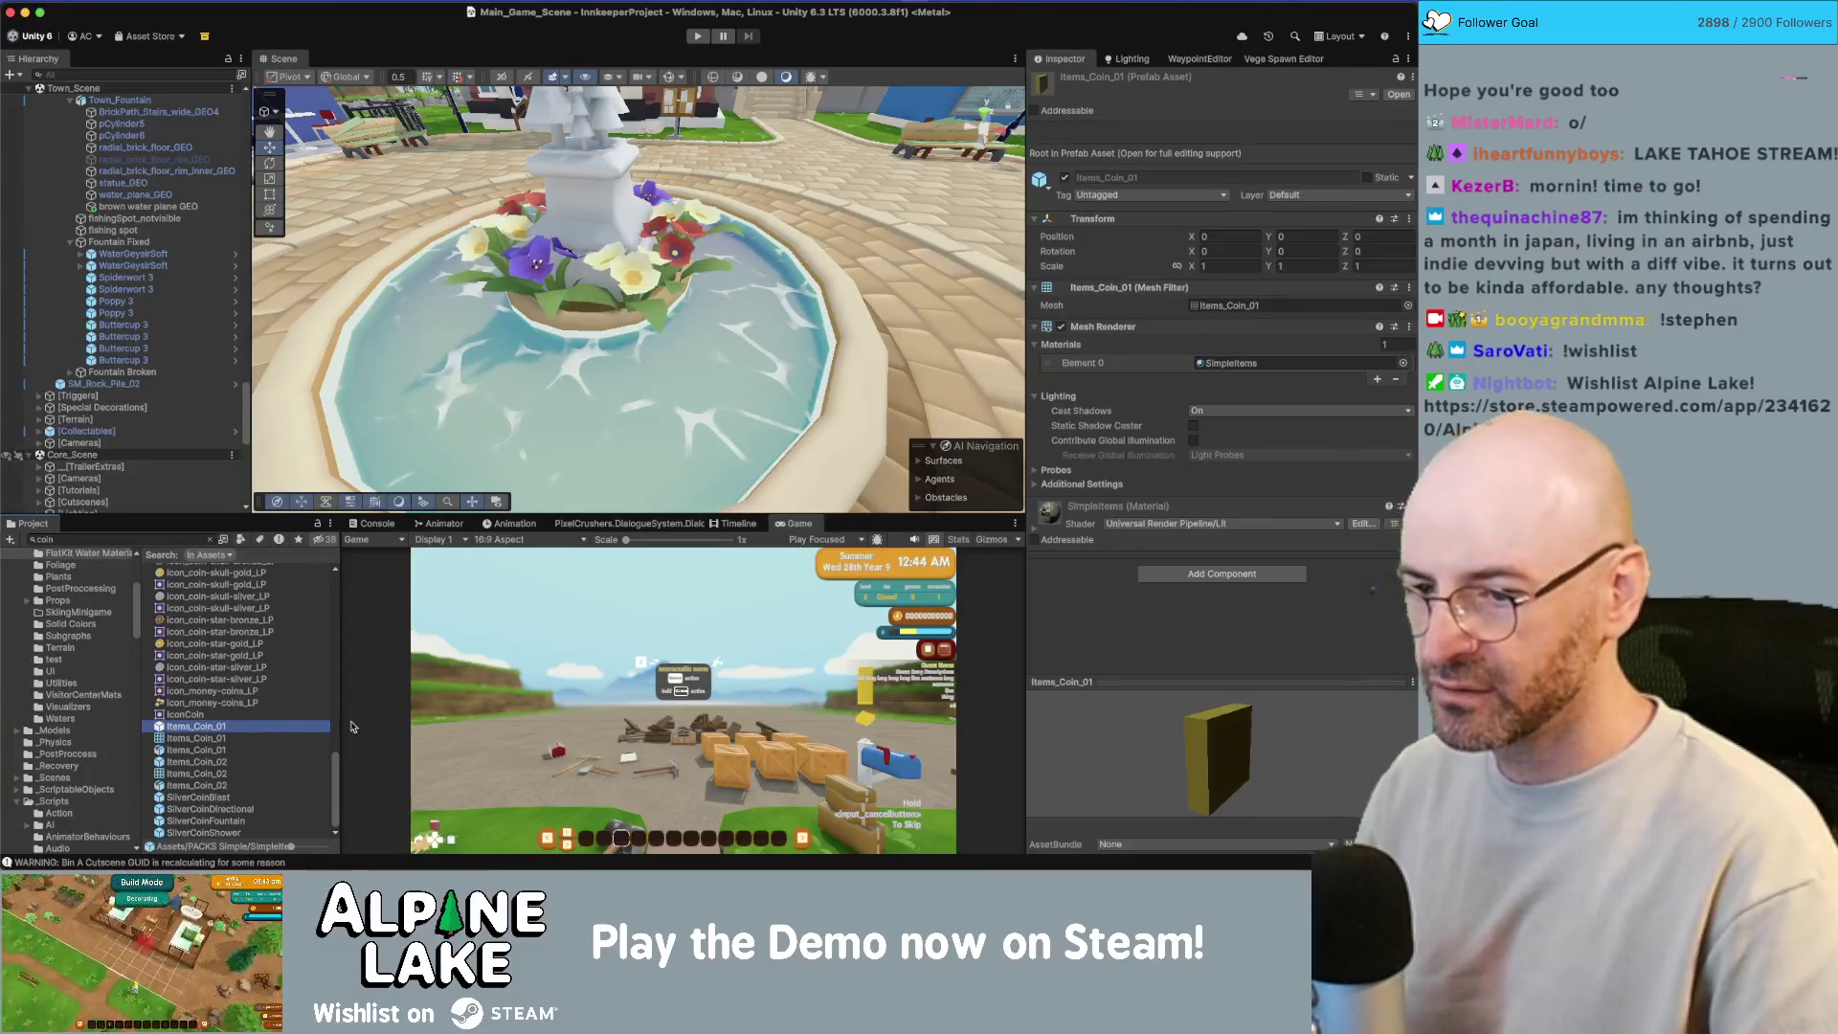
{"action": "left_click_drag", "start_coordinate": [1197, 760], "coordinate": [1219, 760]}
{"action": "left_click", "coordinate": [196, 762]}
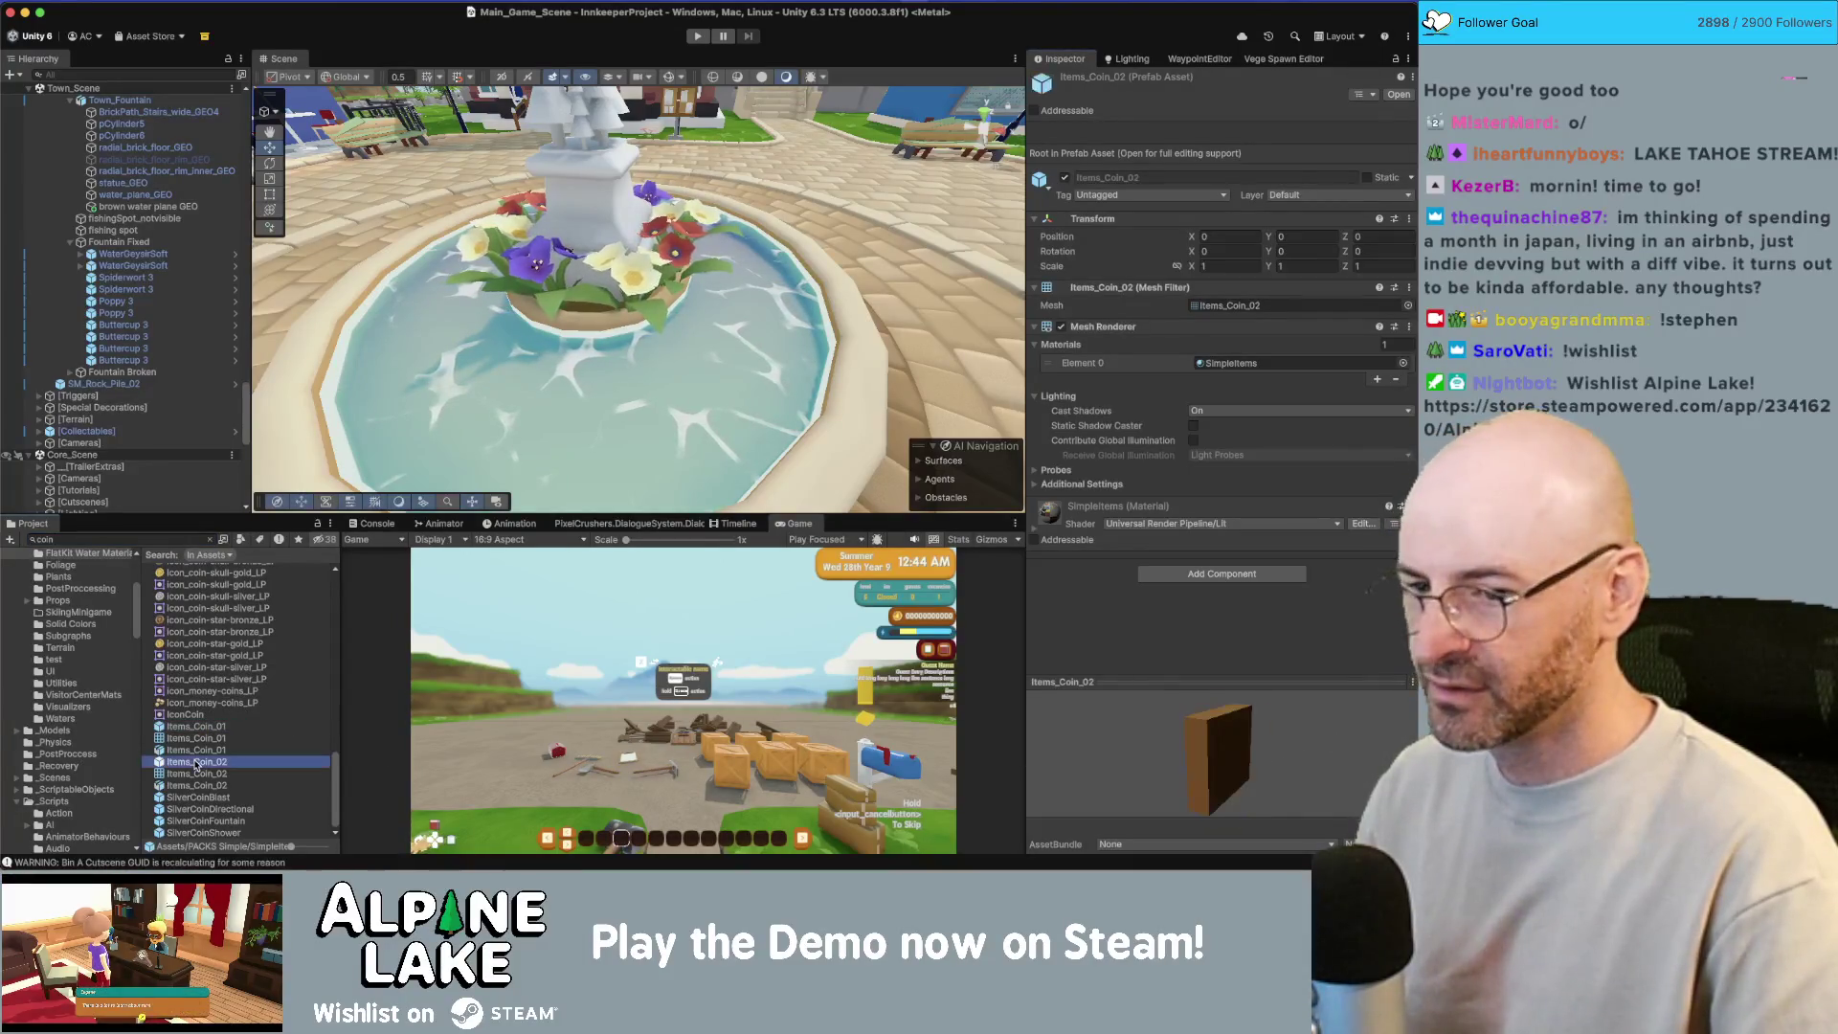
{"action": "left_click", "coordinate": [198, 797]}
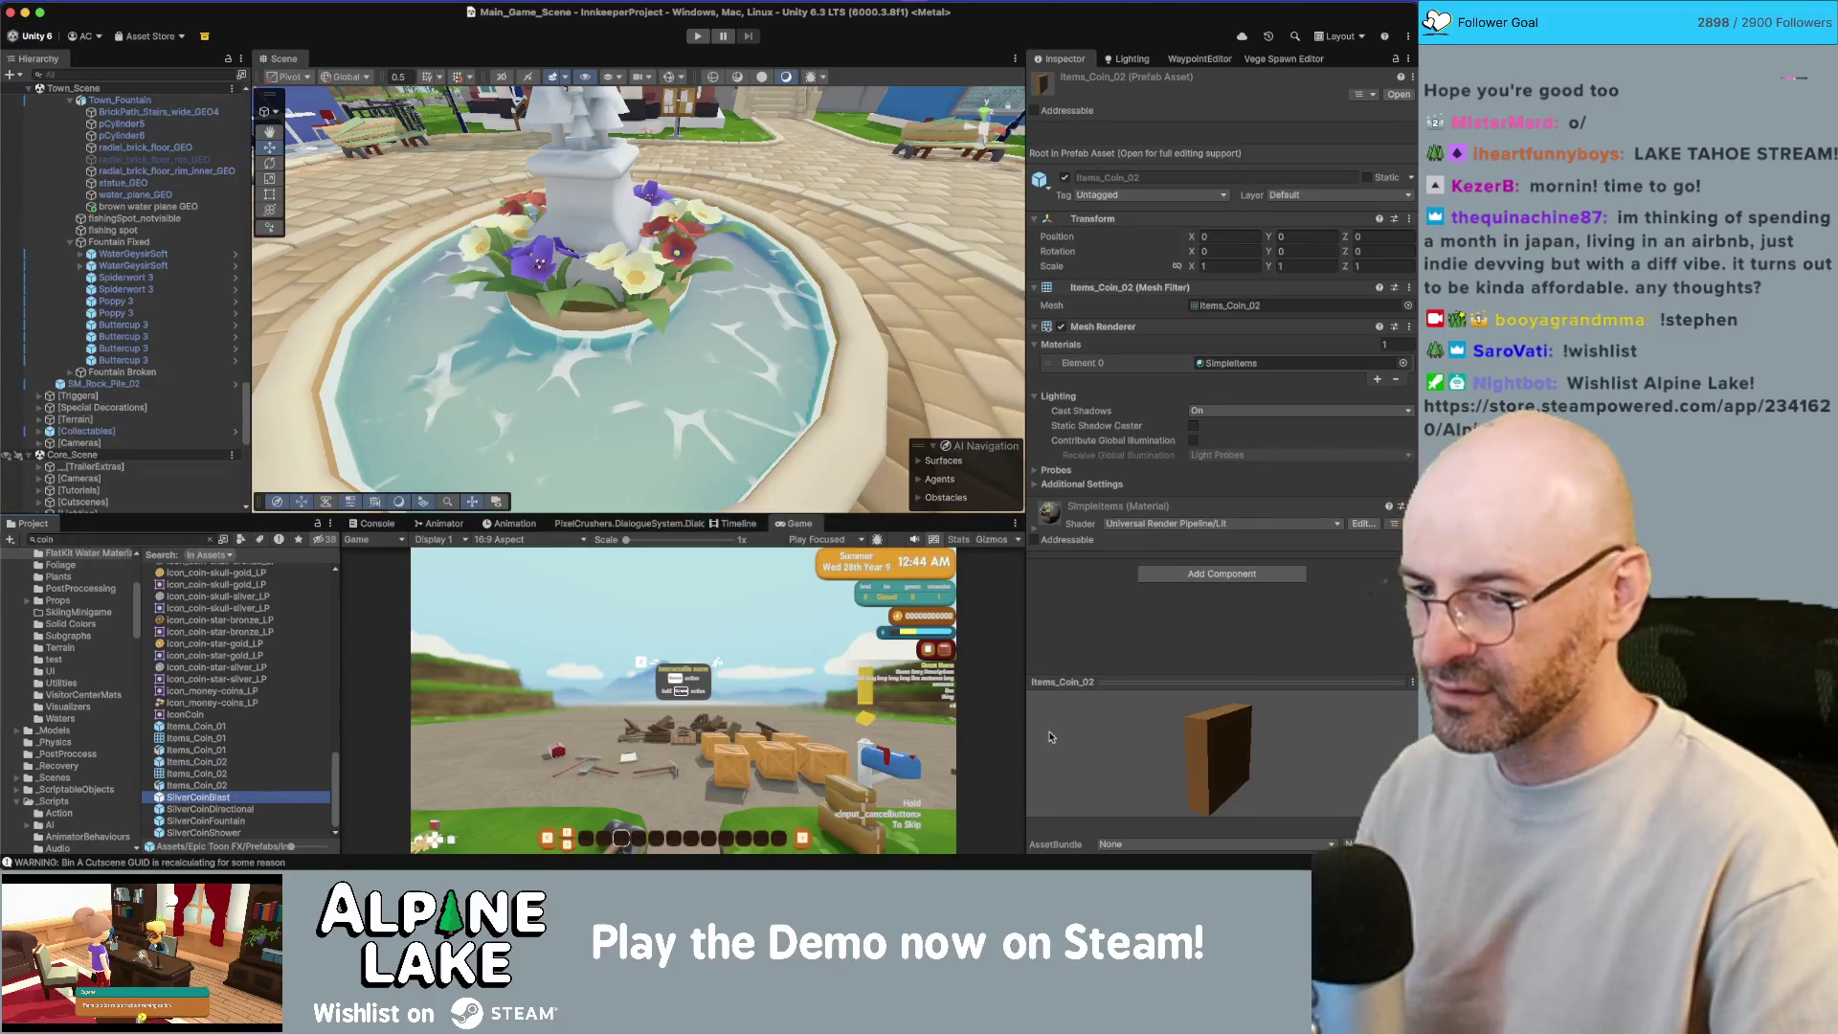
{"action": "left_click", "coordinate": [209, 809]}
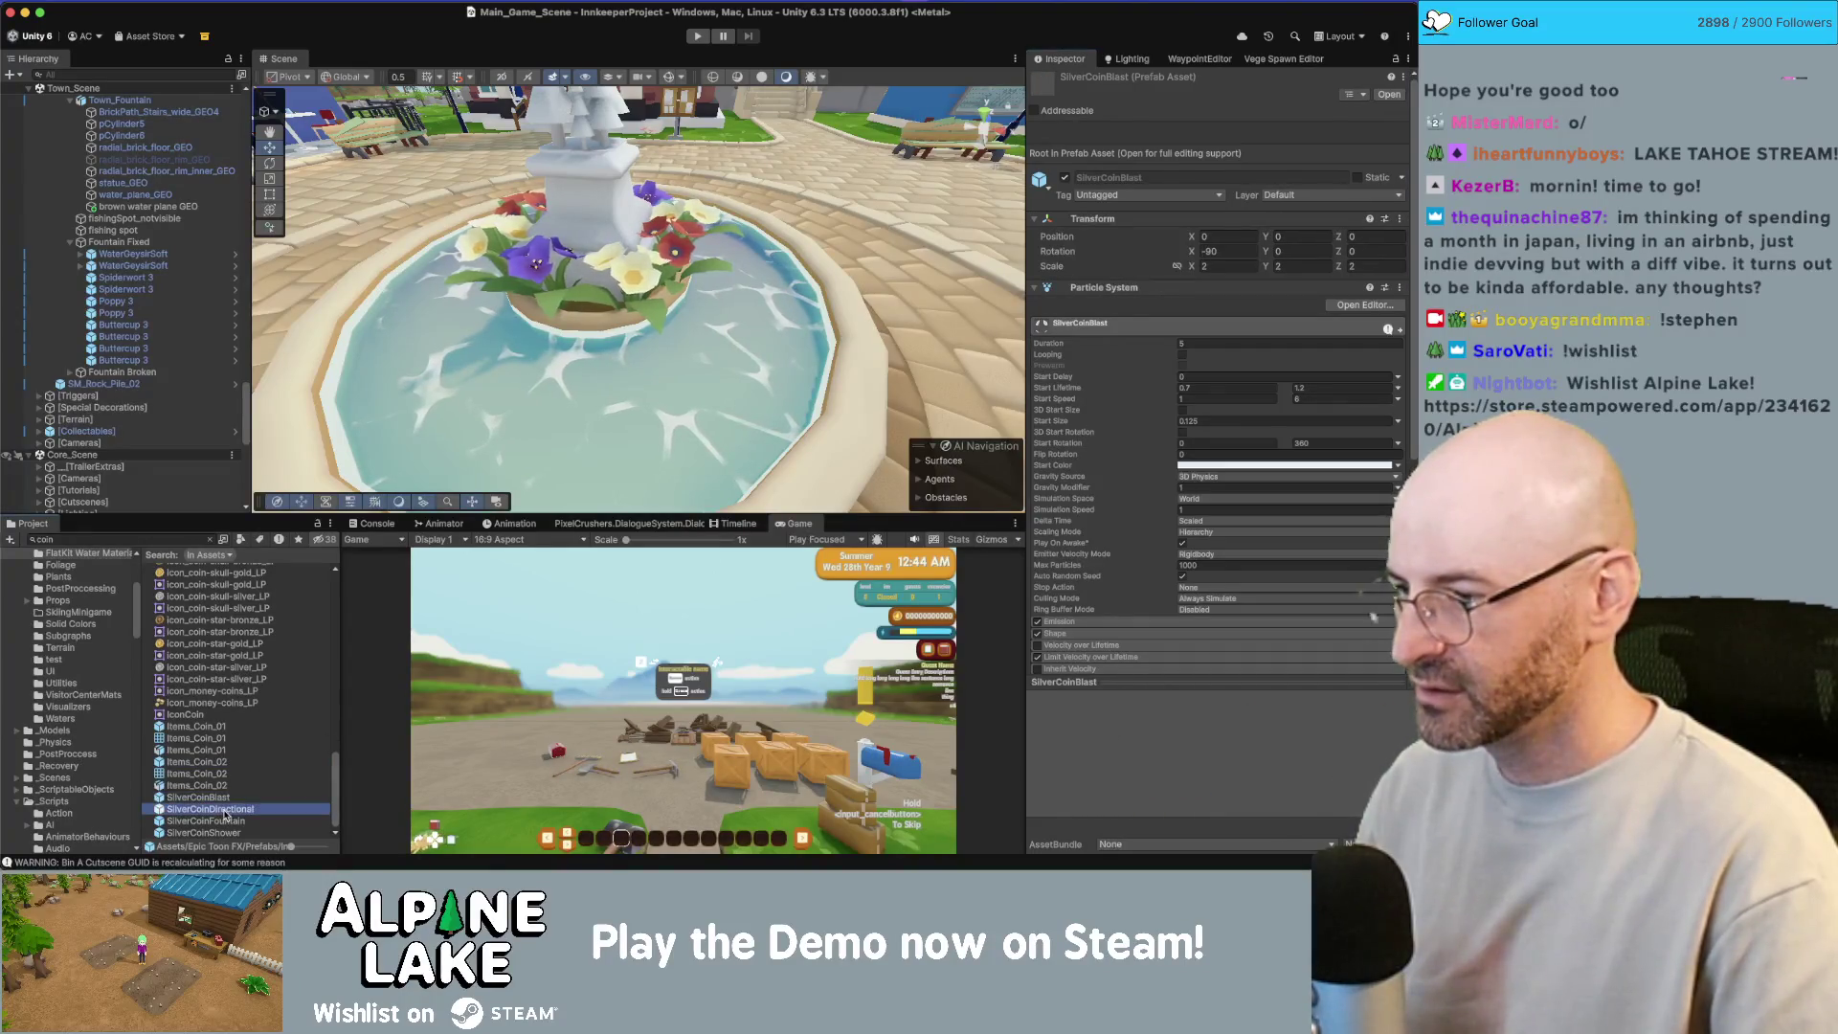
{"action": "scroll", "coordinate": [218, 727], "scroll_direction": "up", "scroll_amount": 4}
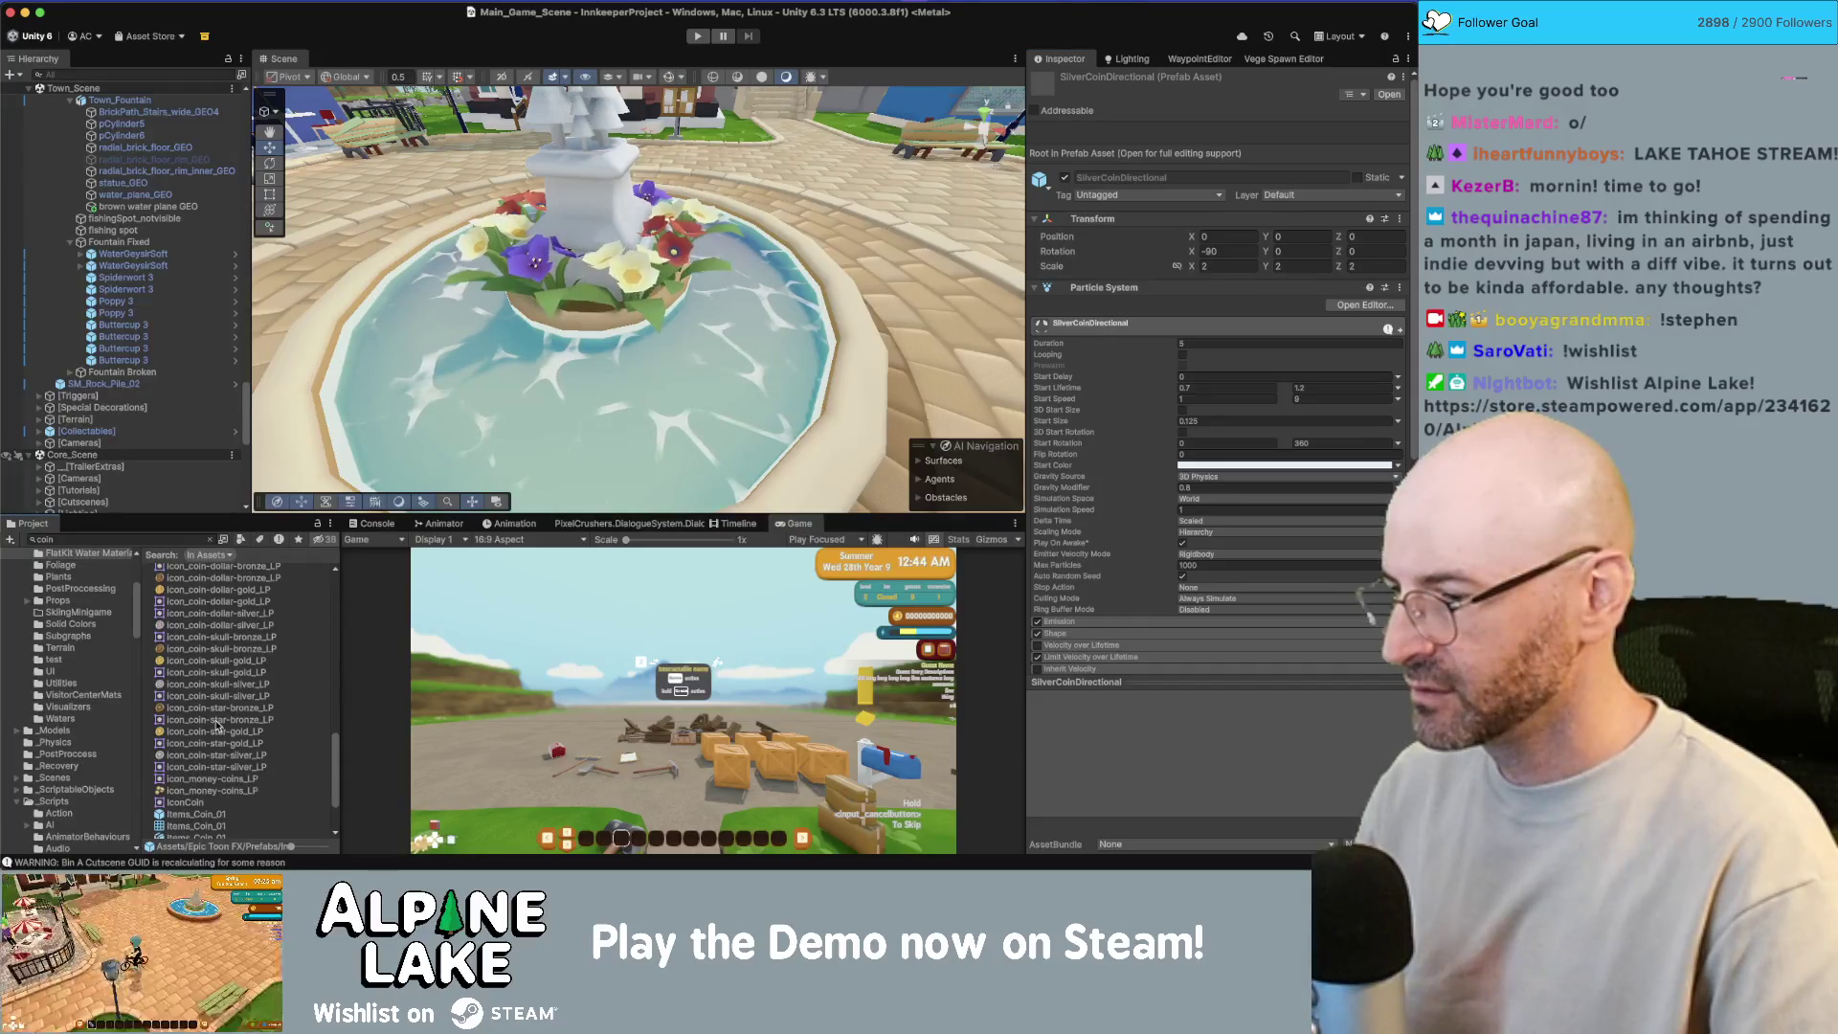
{"action": "scroll", "coordinate": [218, 726], "scroll_direction": "down", "scroll_amount": 3}
{"action": "scroll", "coordinate": [210, 769], "scroll_direction": "up", "scroll_amount": 15}
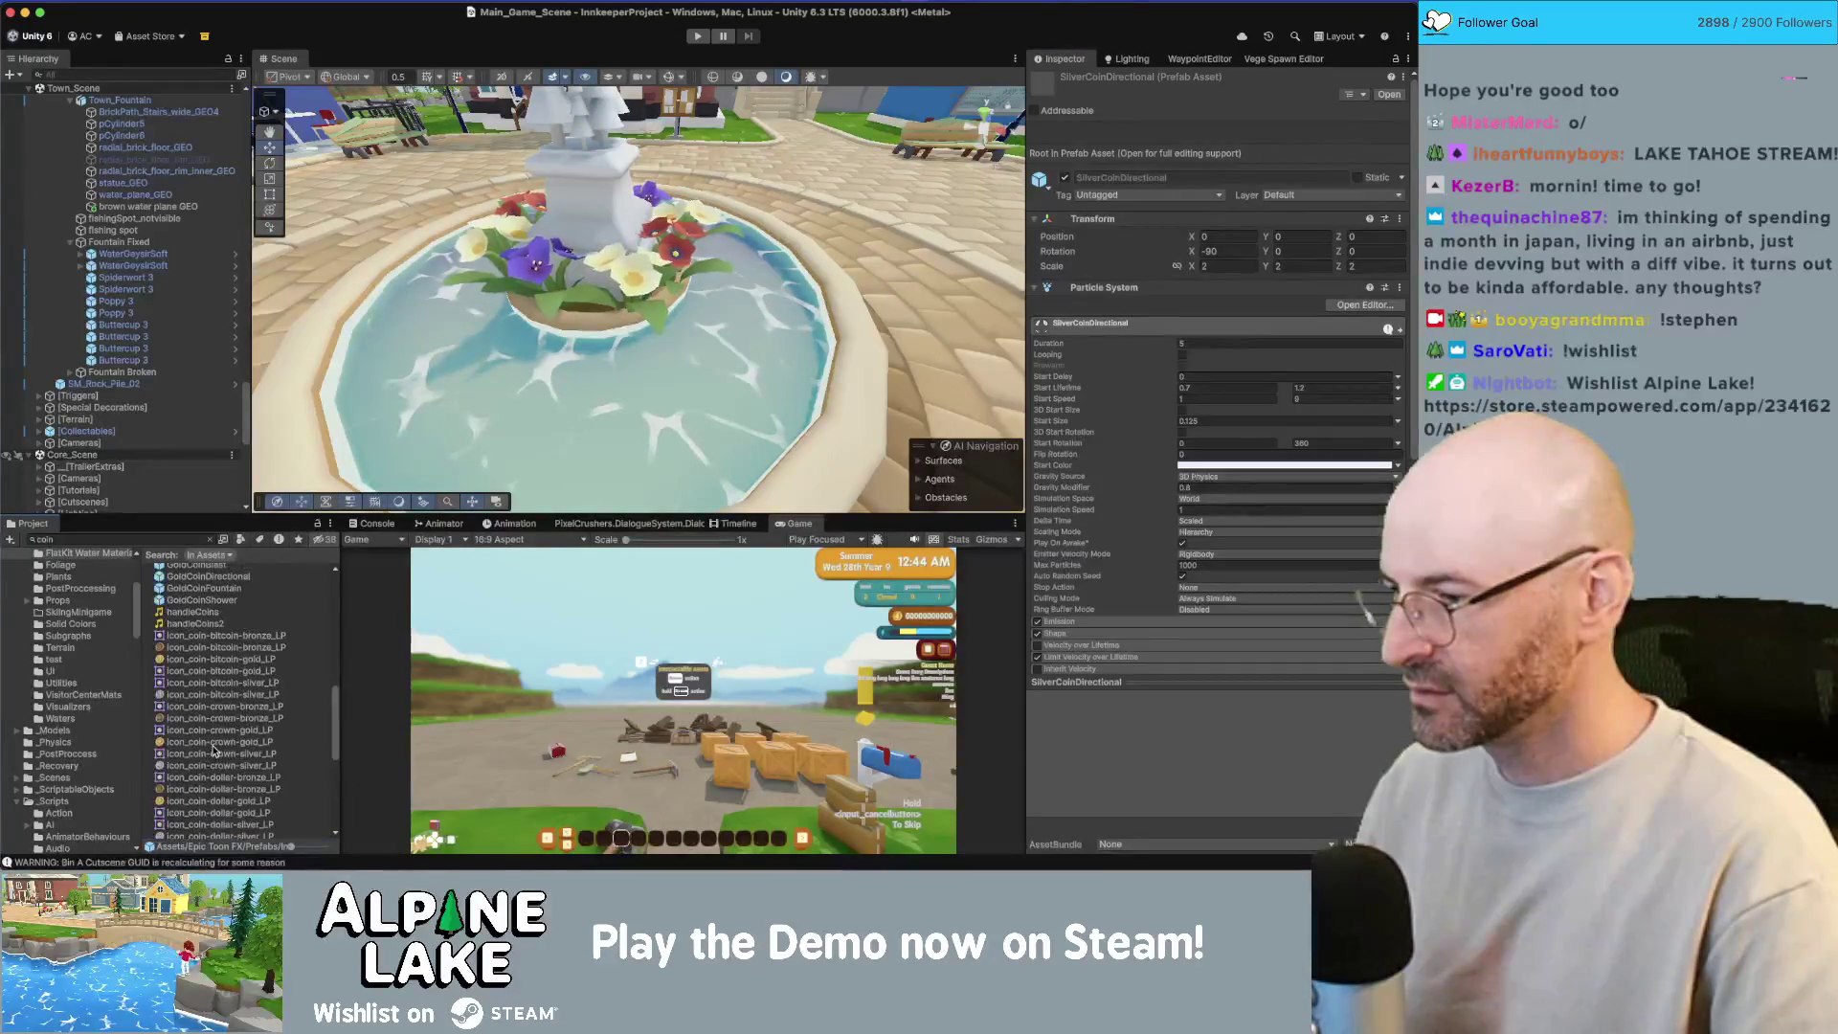
Step: Search the project for 'token' and show the Item Gachapon Token prefab
{"action": "left_click", "coordinate": [189, 541]}
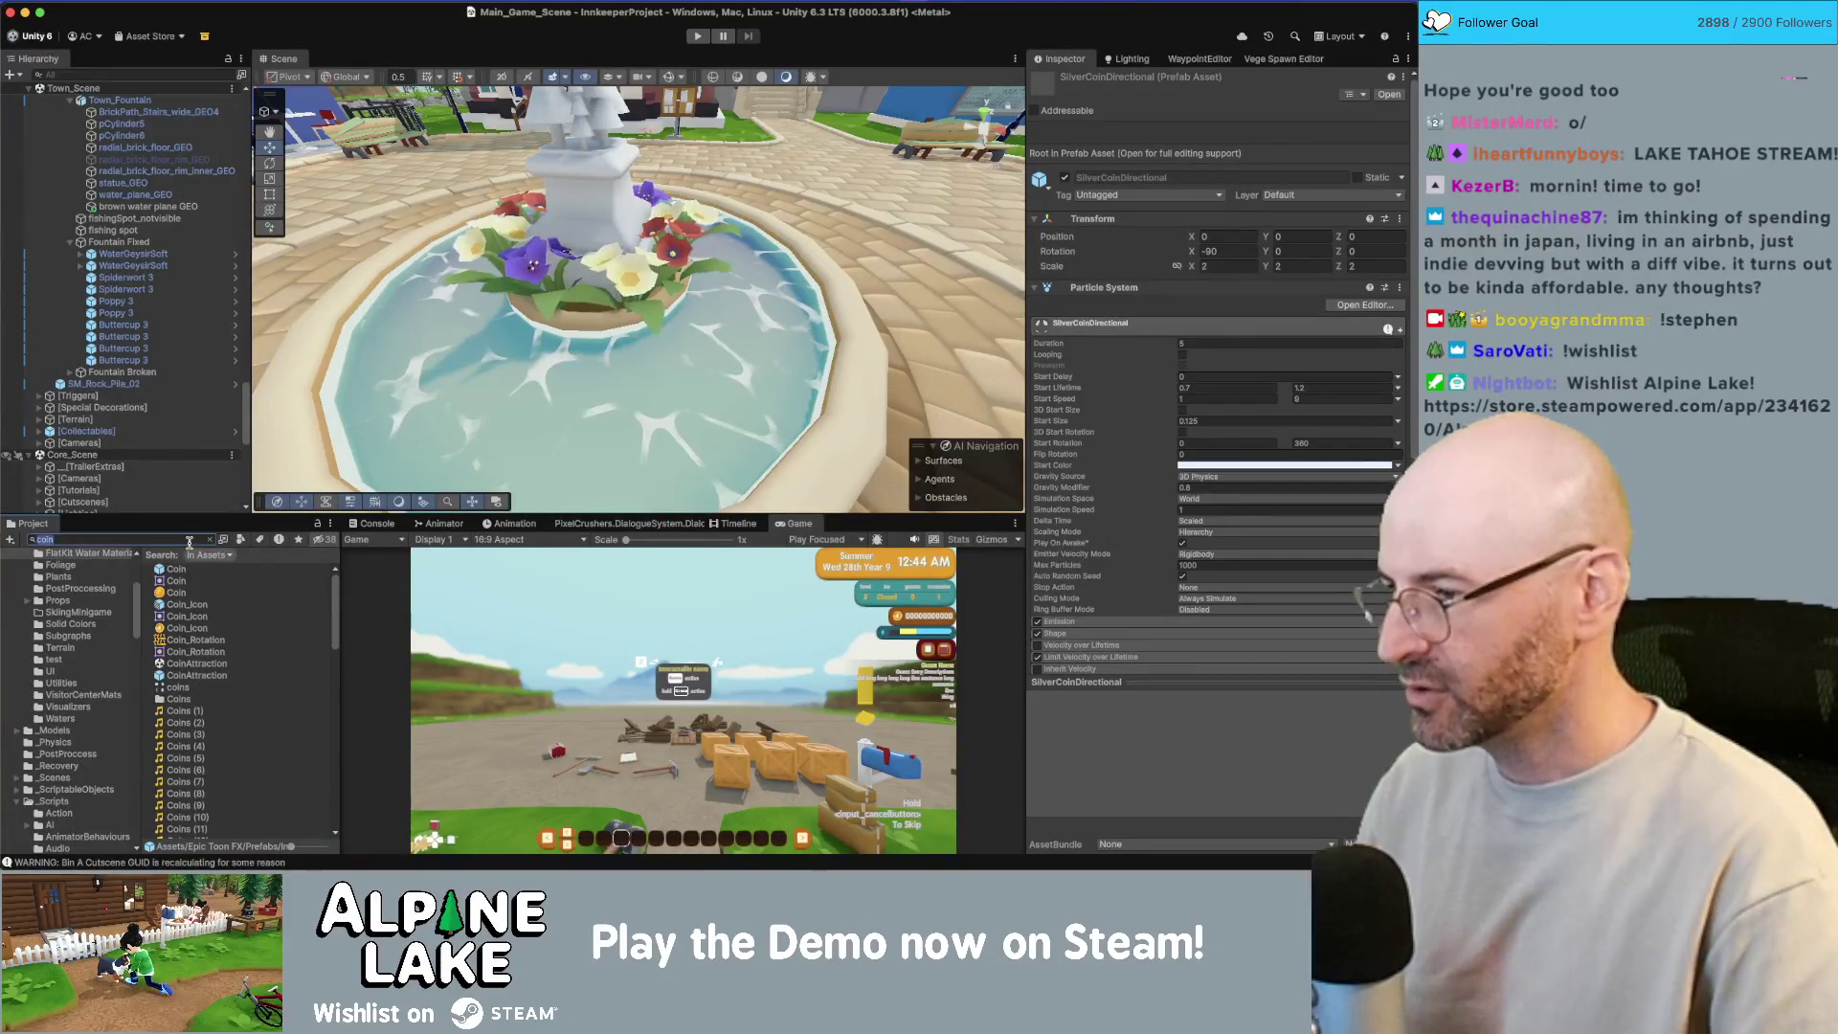
{"action": "type", "text": "token"}
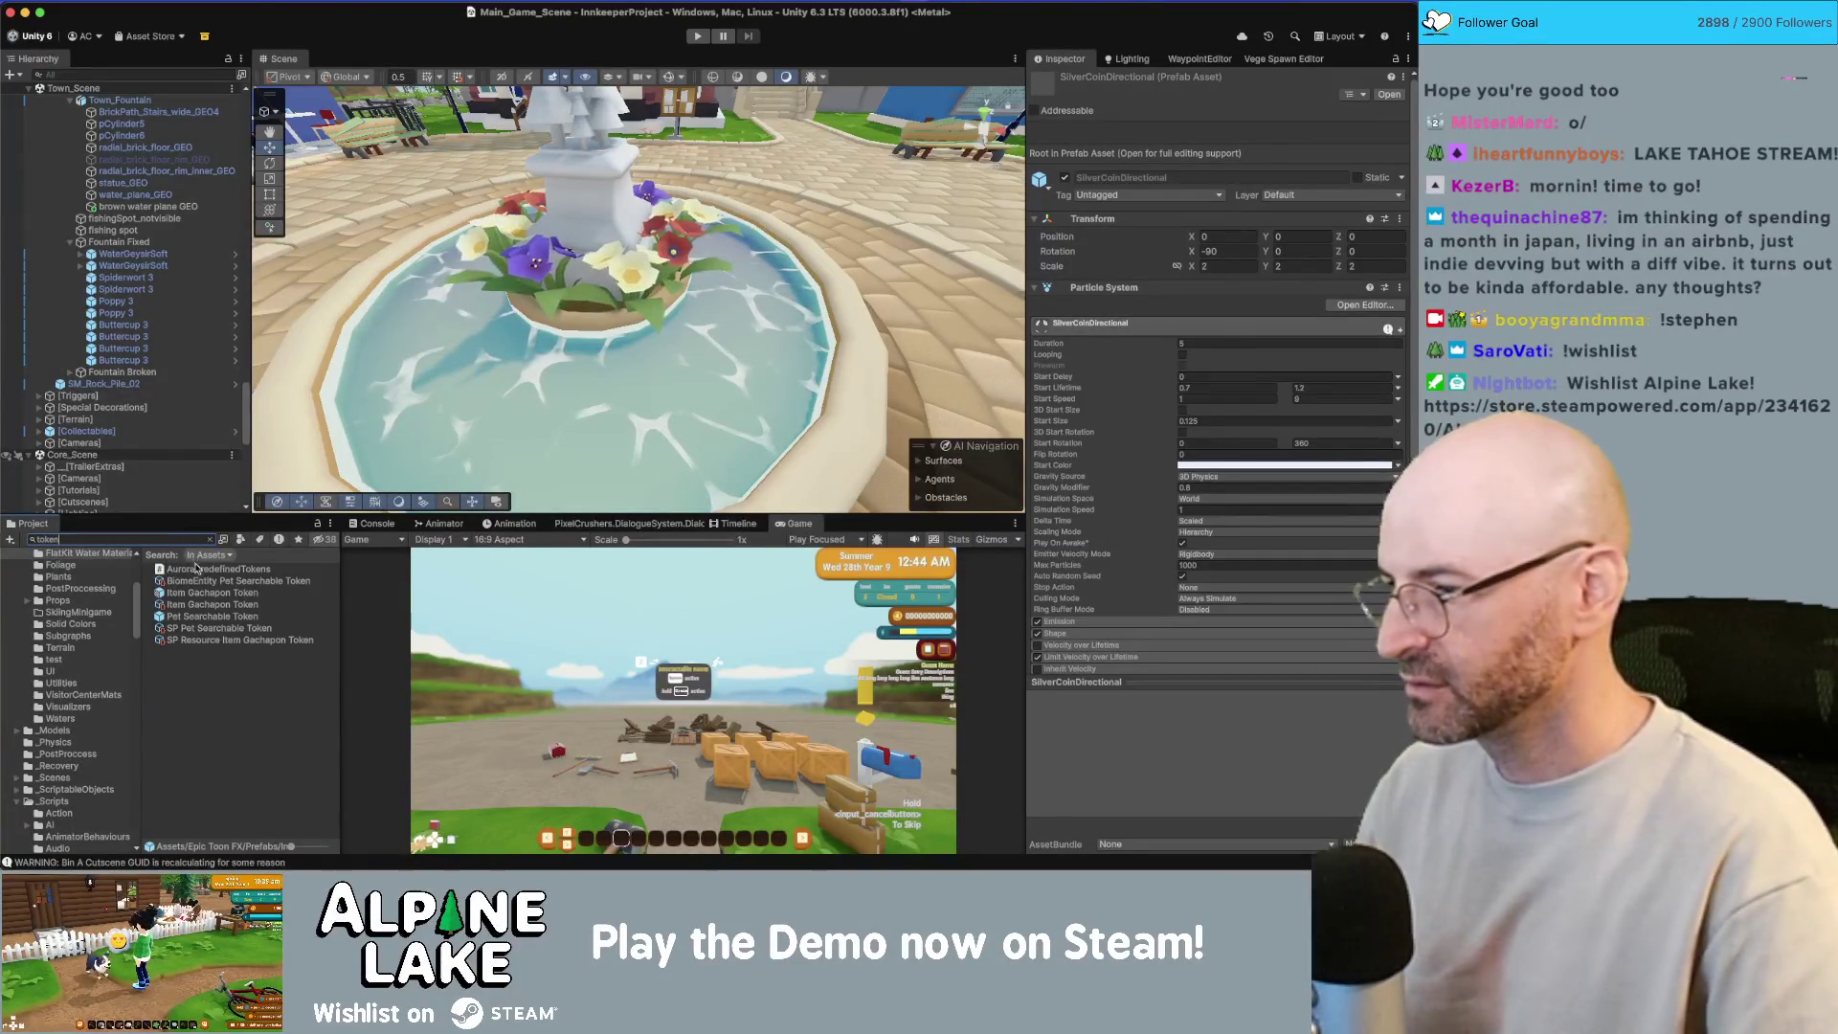
{"action": "left_click", "coordinate": [221, 595]}
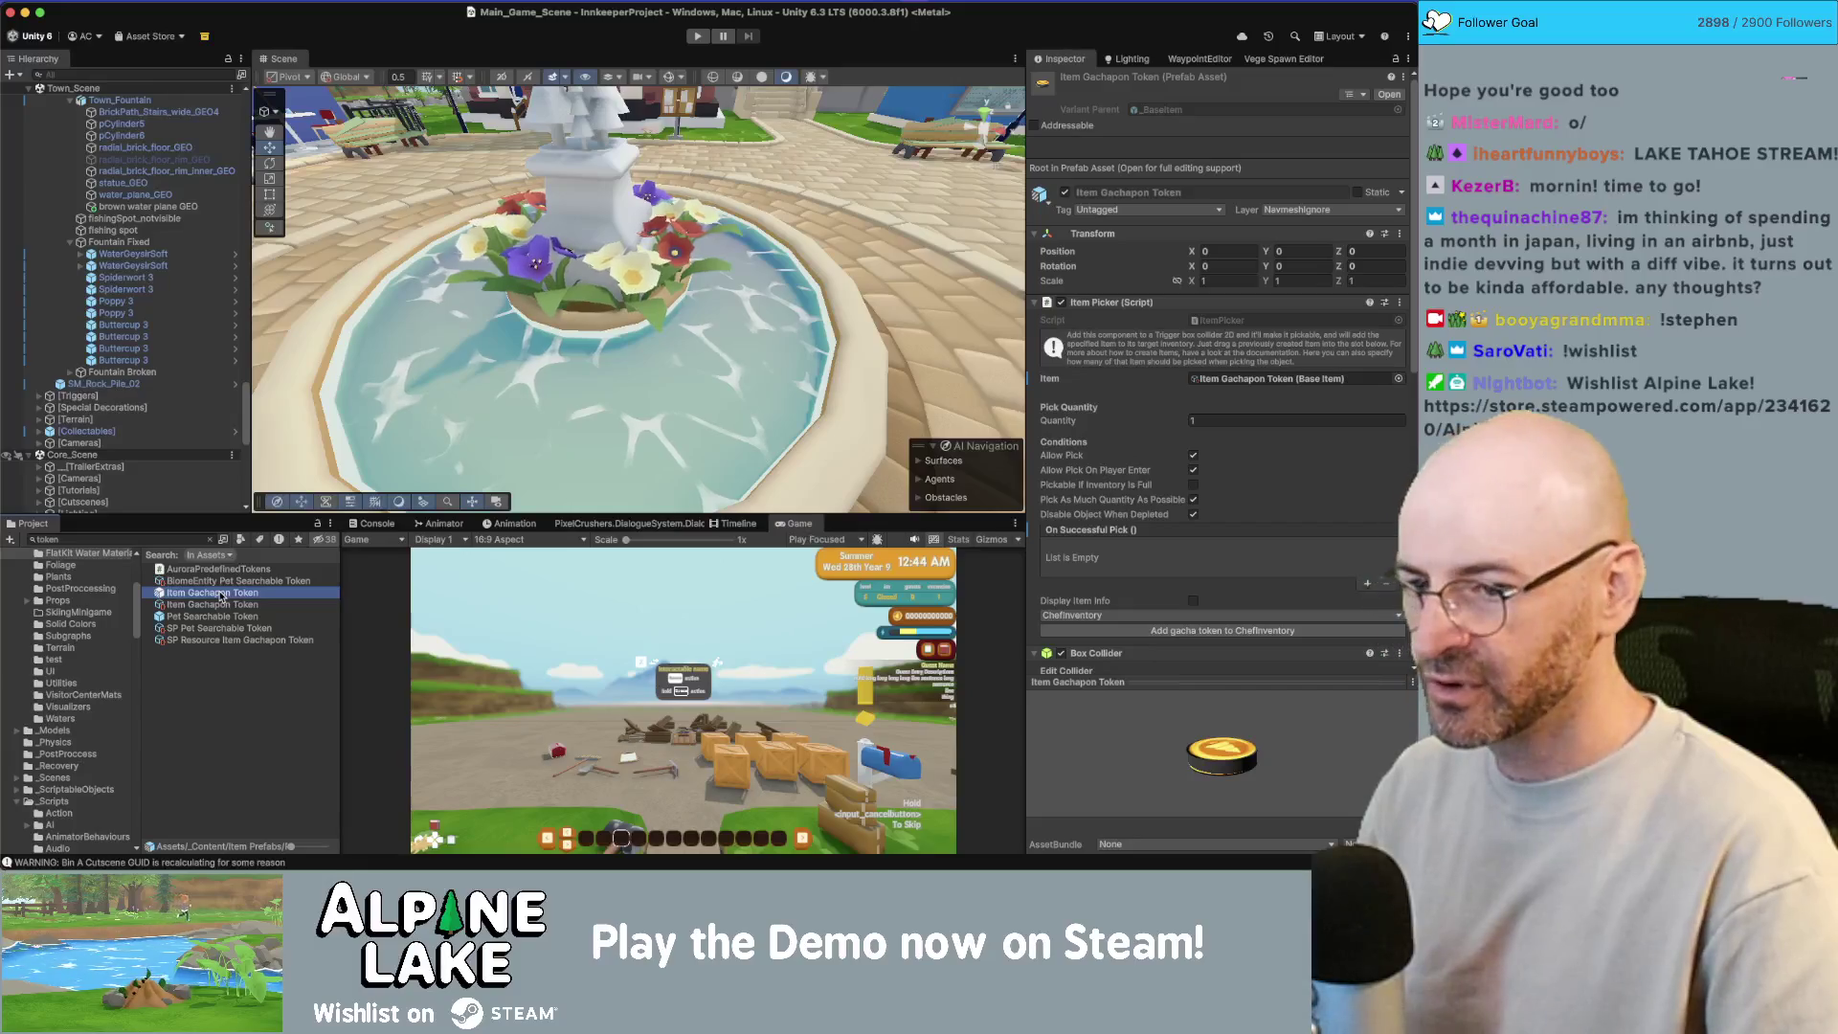
{"action": "double_click", "coordinate": [219, 595]}
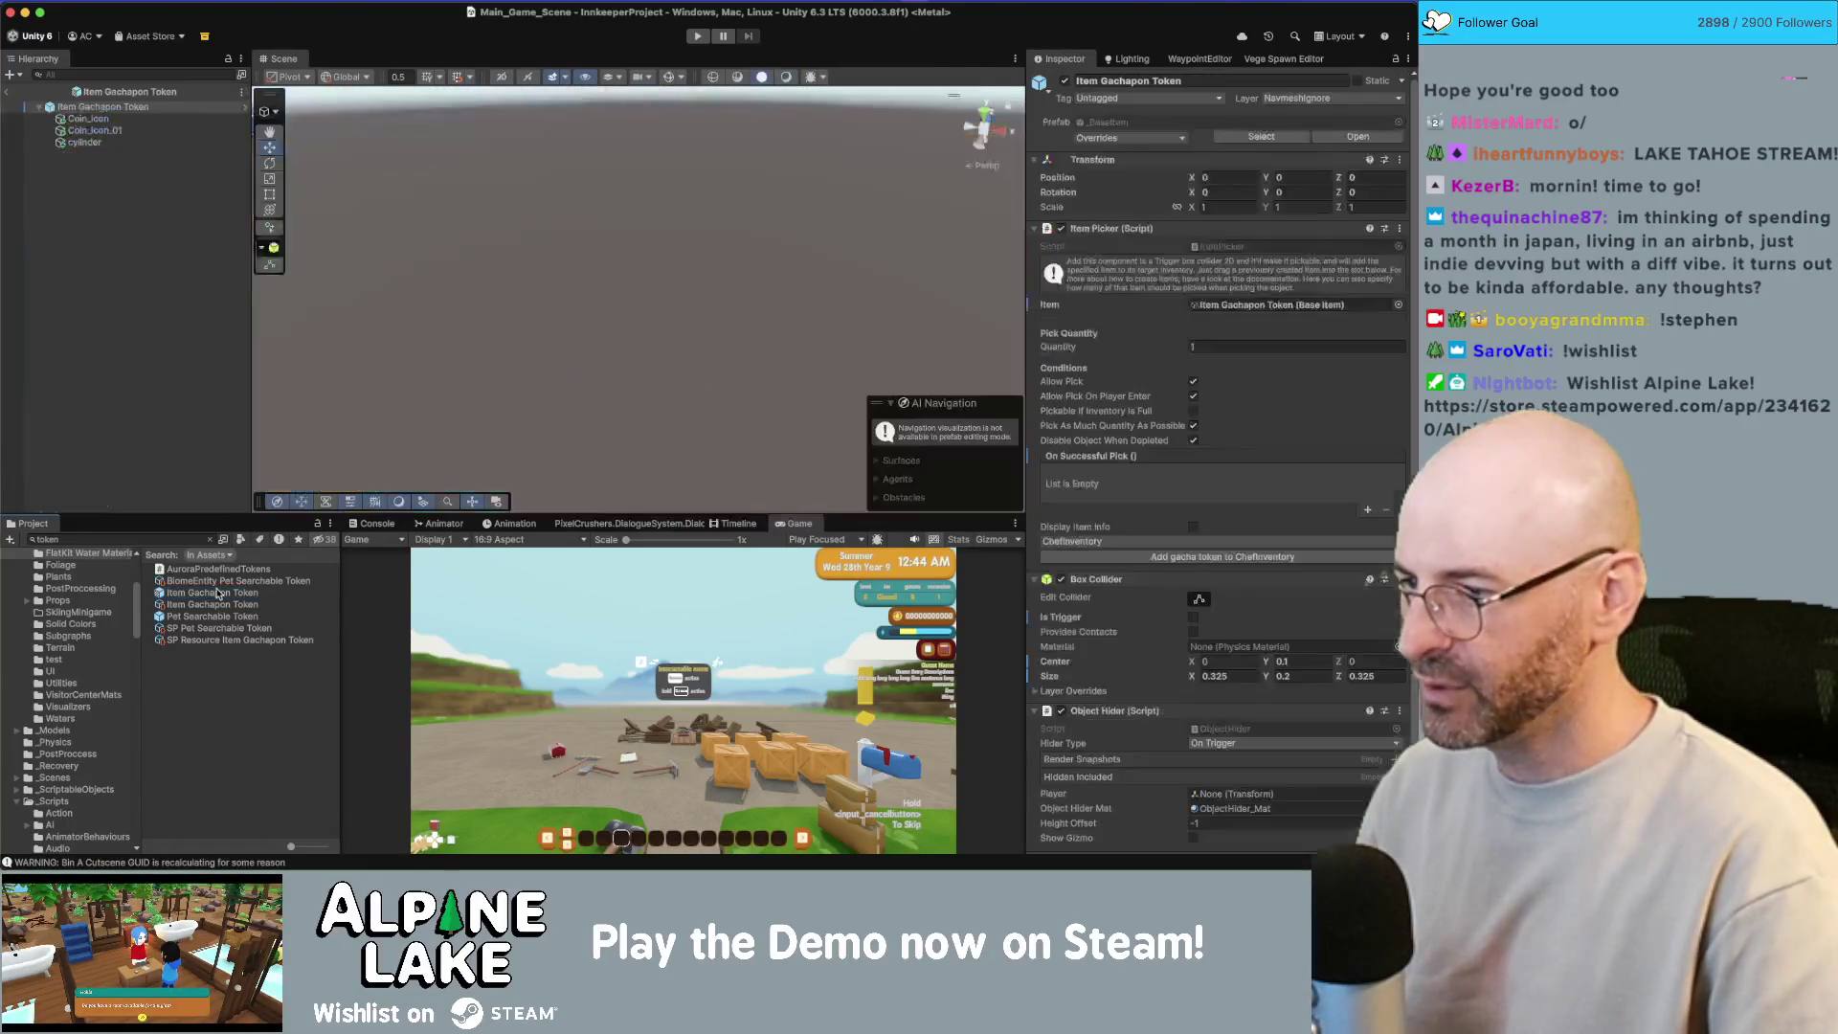
{"action": "mouse_move", "coordinate": [645, 364]}
{"action": "left_mouse_down"}
{"action": "mouse_move", "coordinate": [766, 329]}
{"action": "mouse_move", "coordinate": [747, 364]}
{"action": "left_mouse_up"}
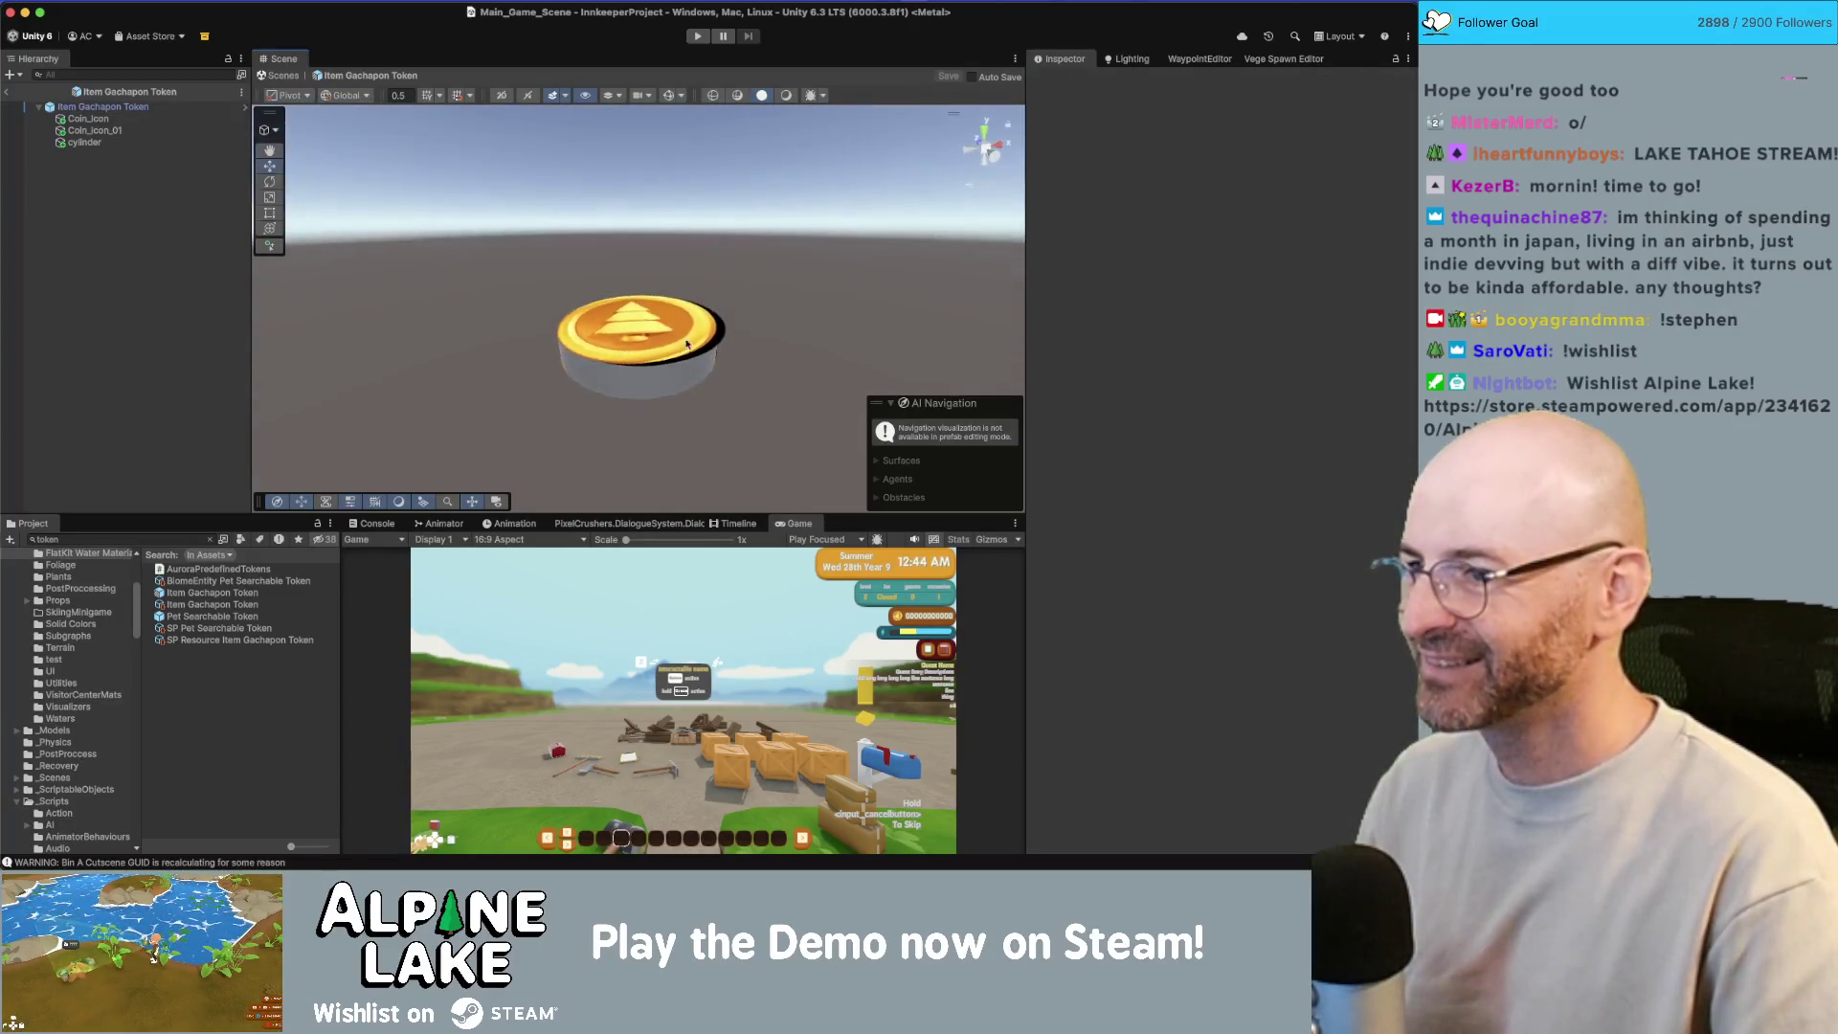
{"action": "left_click", "coordinate": [637, 373]}
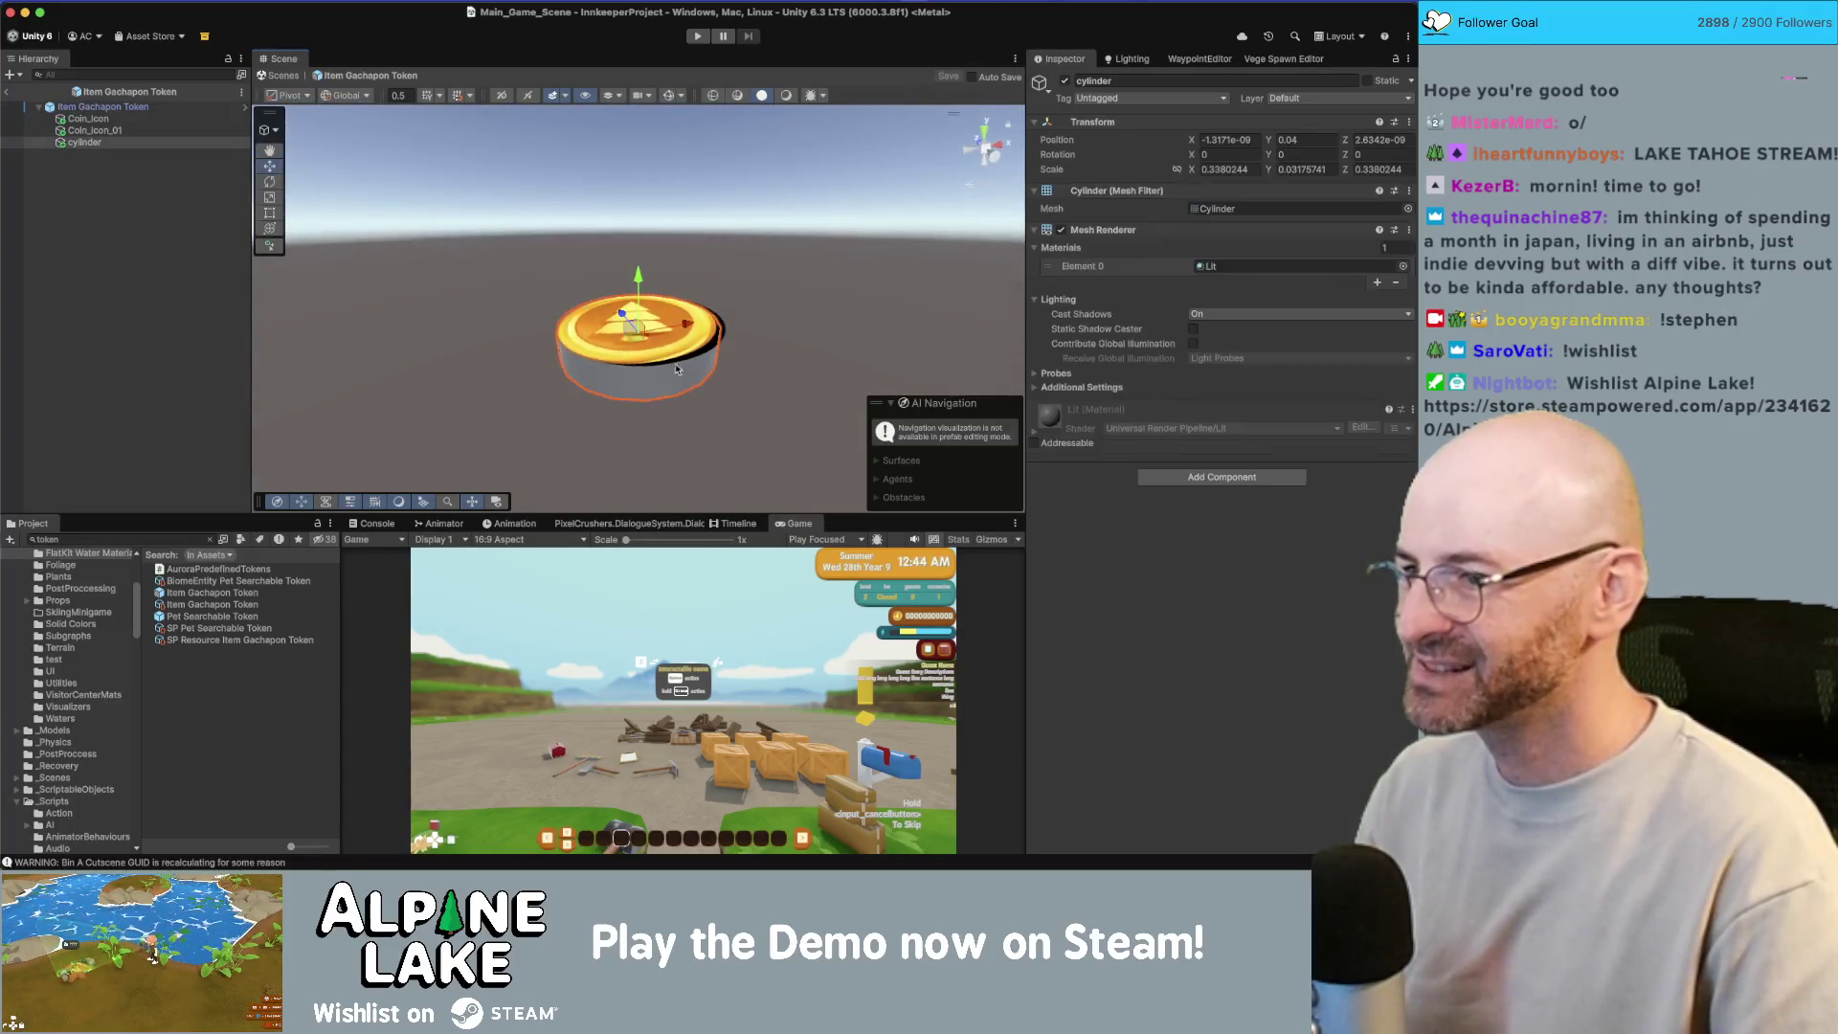
{"action": "left_click", "coordinate": [6, 92]}
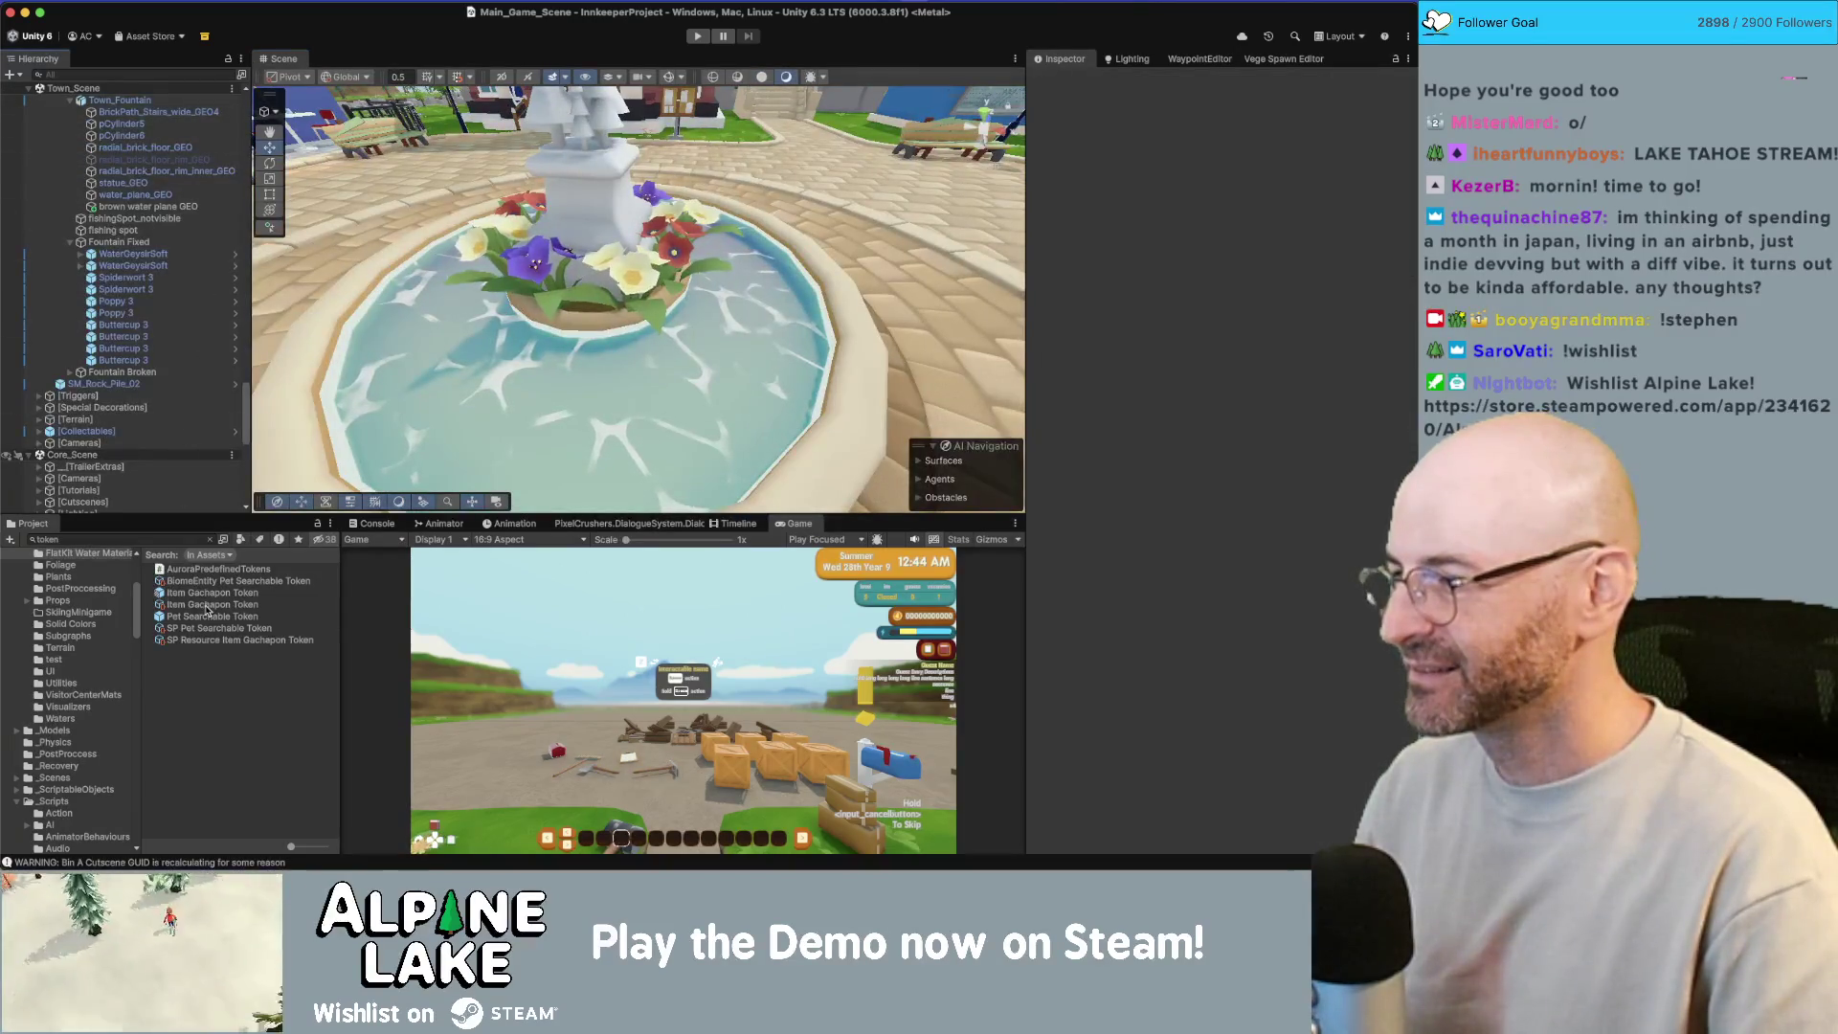
{"action": "mouse_move", "coordinate": [208, 599]}
{"action": "left_mouse_down"}
{"action": "mouse_move", "coordinate": [560, 259]}
{"action": "mouse_move", "coordinate": [560, 378]}
{"action": "mouse_move", "coordinate": [589, 436]}
{"action": "left_mouse_up"}
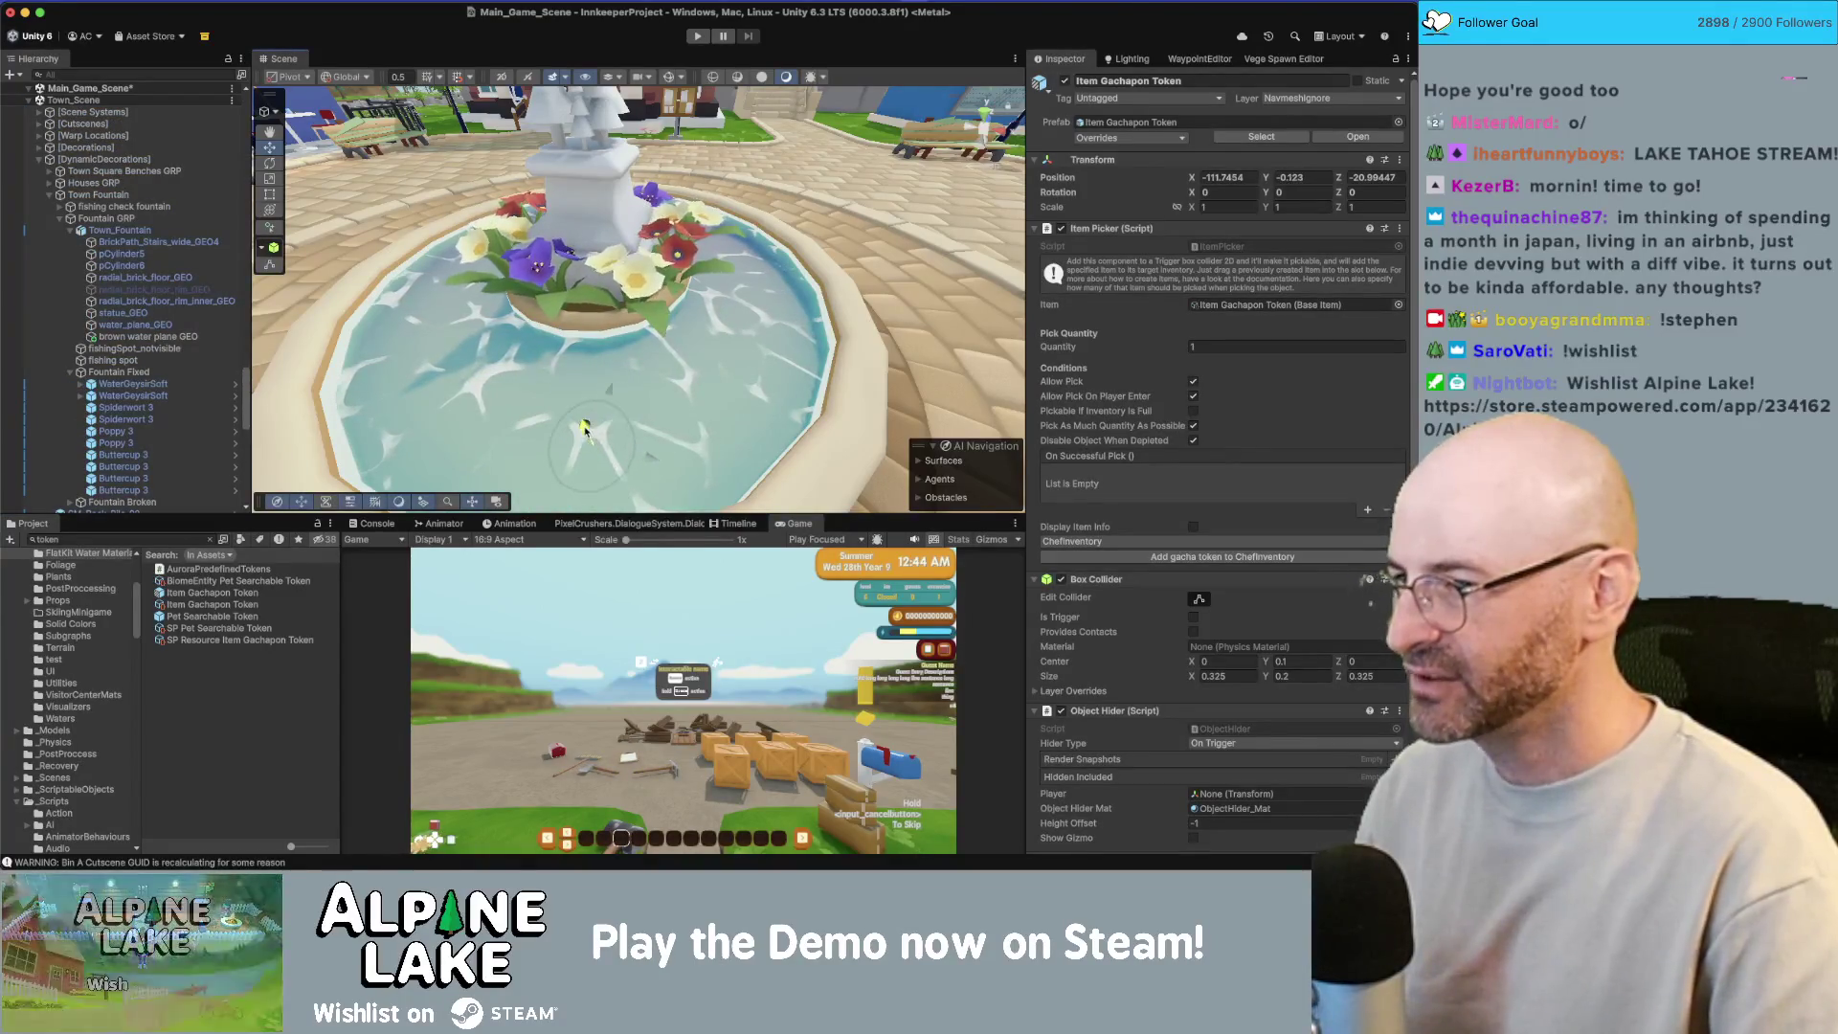
{"action": "mouse_move", "coordinate": [574, 259]}
{"action": "left_mouse_down"}
{"action": "mouse_move", "coordinate": [595, 263]}
{"action": "mouse_move", "coordinate": [565, 349]}
{"action": "mouse_move", "coordinate": [571, 311]}
{"action": "mouse_move", "coordinate": [769, 312]}
{"action": "mouse_move", "coordinate": [716, 381]}
{"action": "mouse_move", "coordinate": [775, 333]}
{"action": "mouse_move", "coordinate": [746, 242]}
{"action": "left_mouse_up"}
{"action": "key", "text": "r"}
{"action": "key", "text": "f"}
{"action": "scroll", "coordinate": [705, 347], "scroll_direction": "up", "scroll_amount": 3}
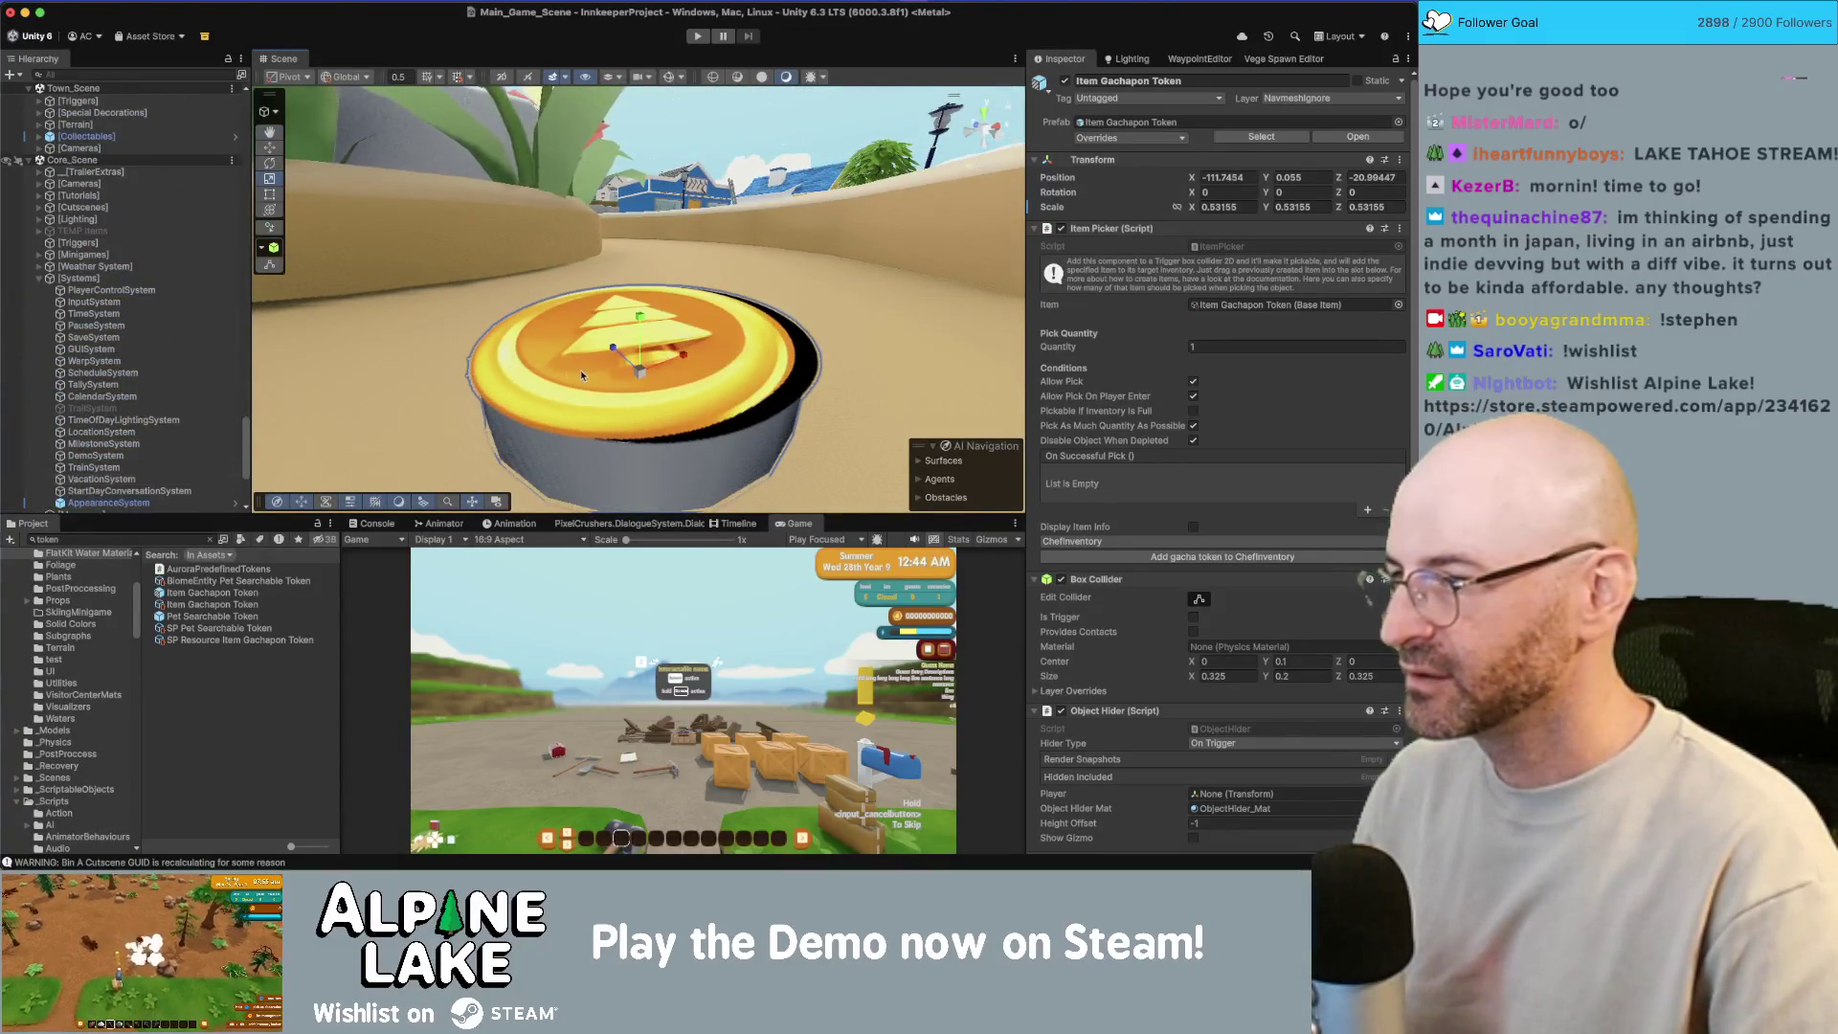
{"action": "left_click", "coordinate": [582, 374]}
{"action": "left_click", "coordinate": [582, 373]}
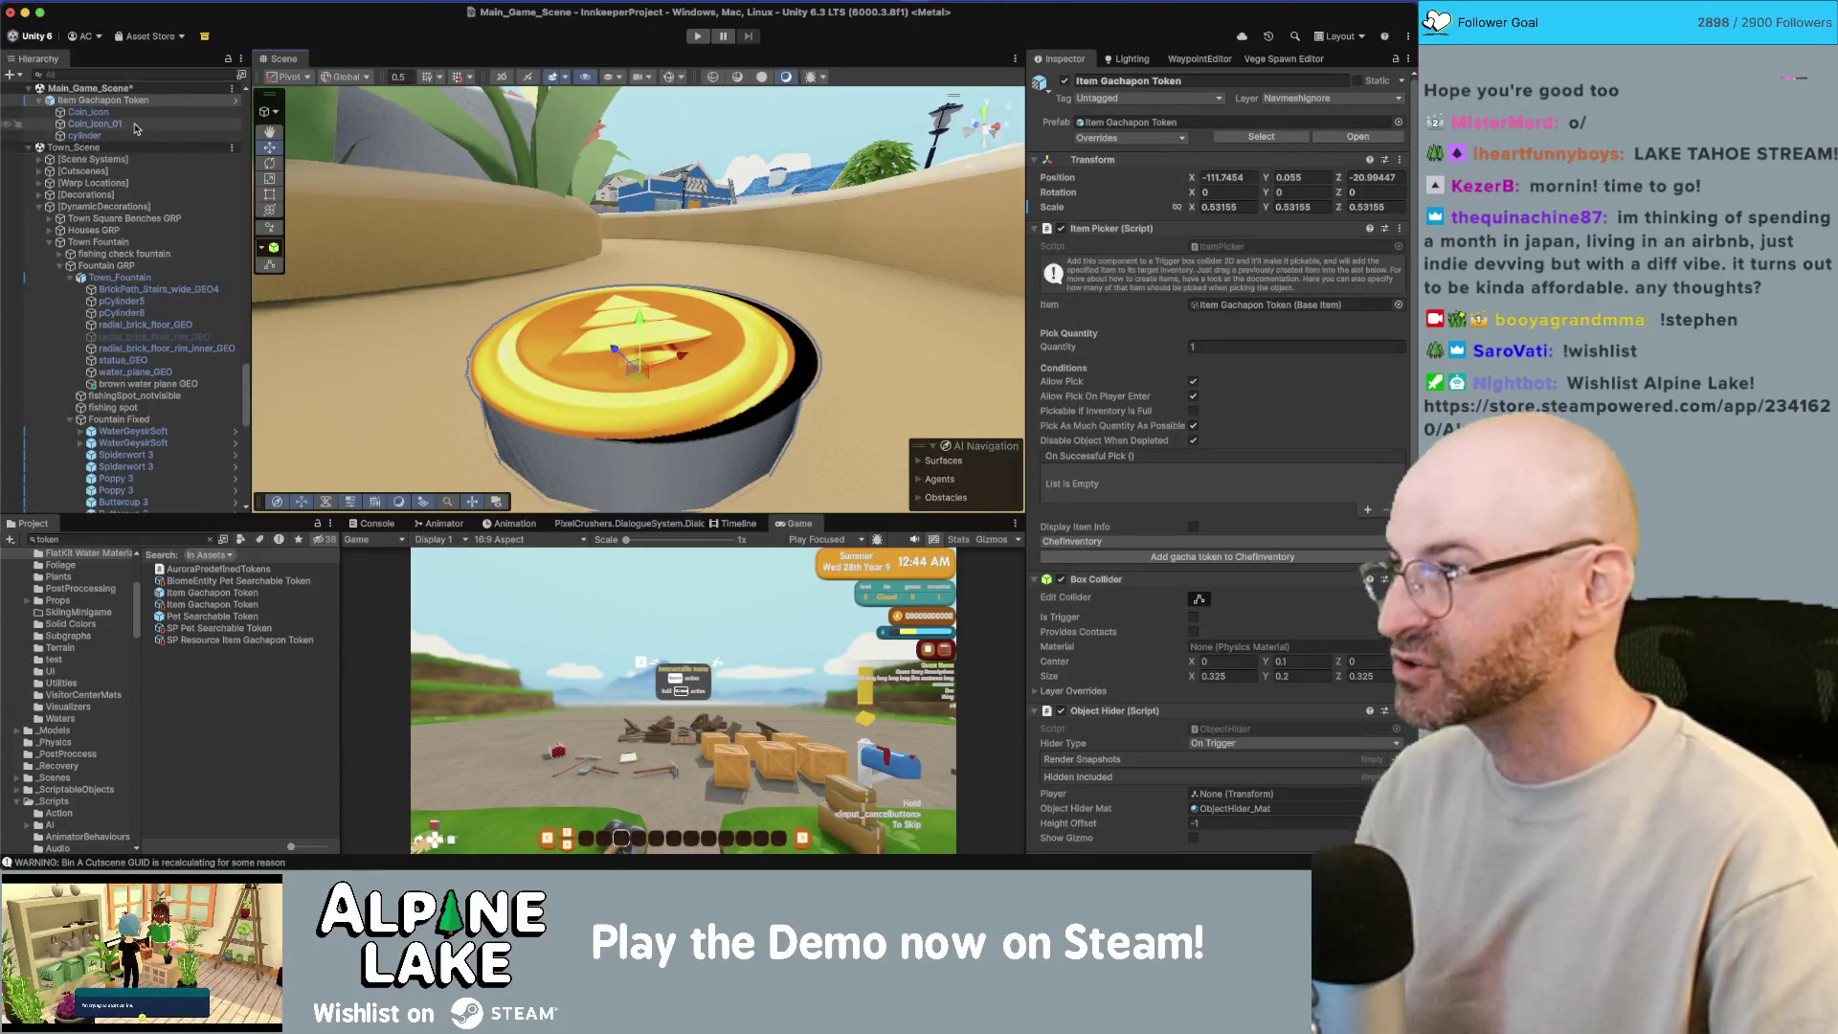
{"action": "left_click", "coordinate": [134, 123]}
{"action": "left_click", "coordinate": [134, 99]}
{"action": "key", "text": "Delete"}
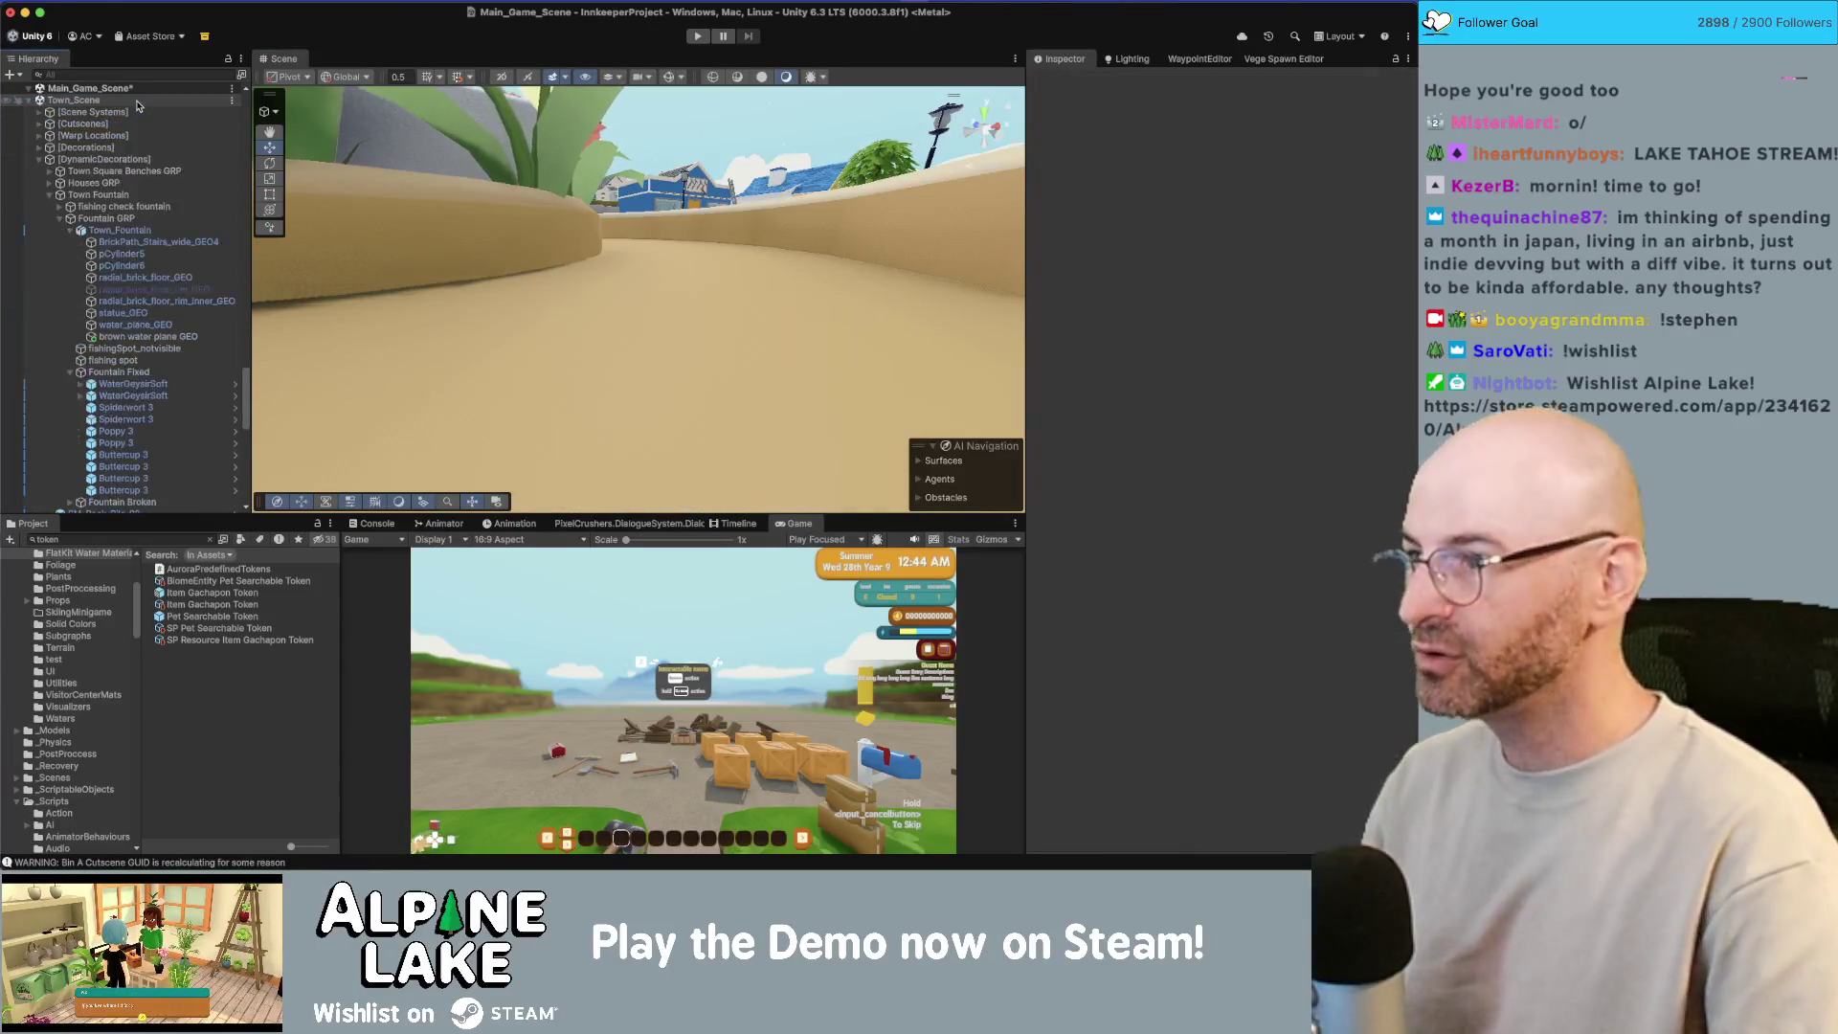
Step: Collapse the hierarchy to DynamicDecorations and save the scene
{"action": "left_click", "coordinate": [134, 229]}
{"action": "left_click", "coordinate": [136, 207]}
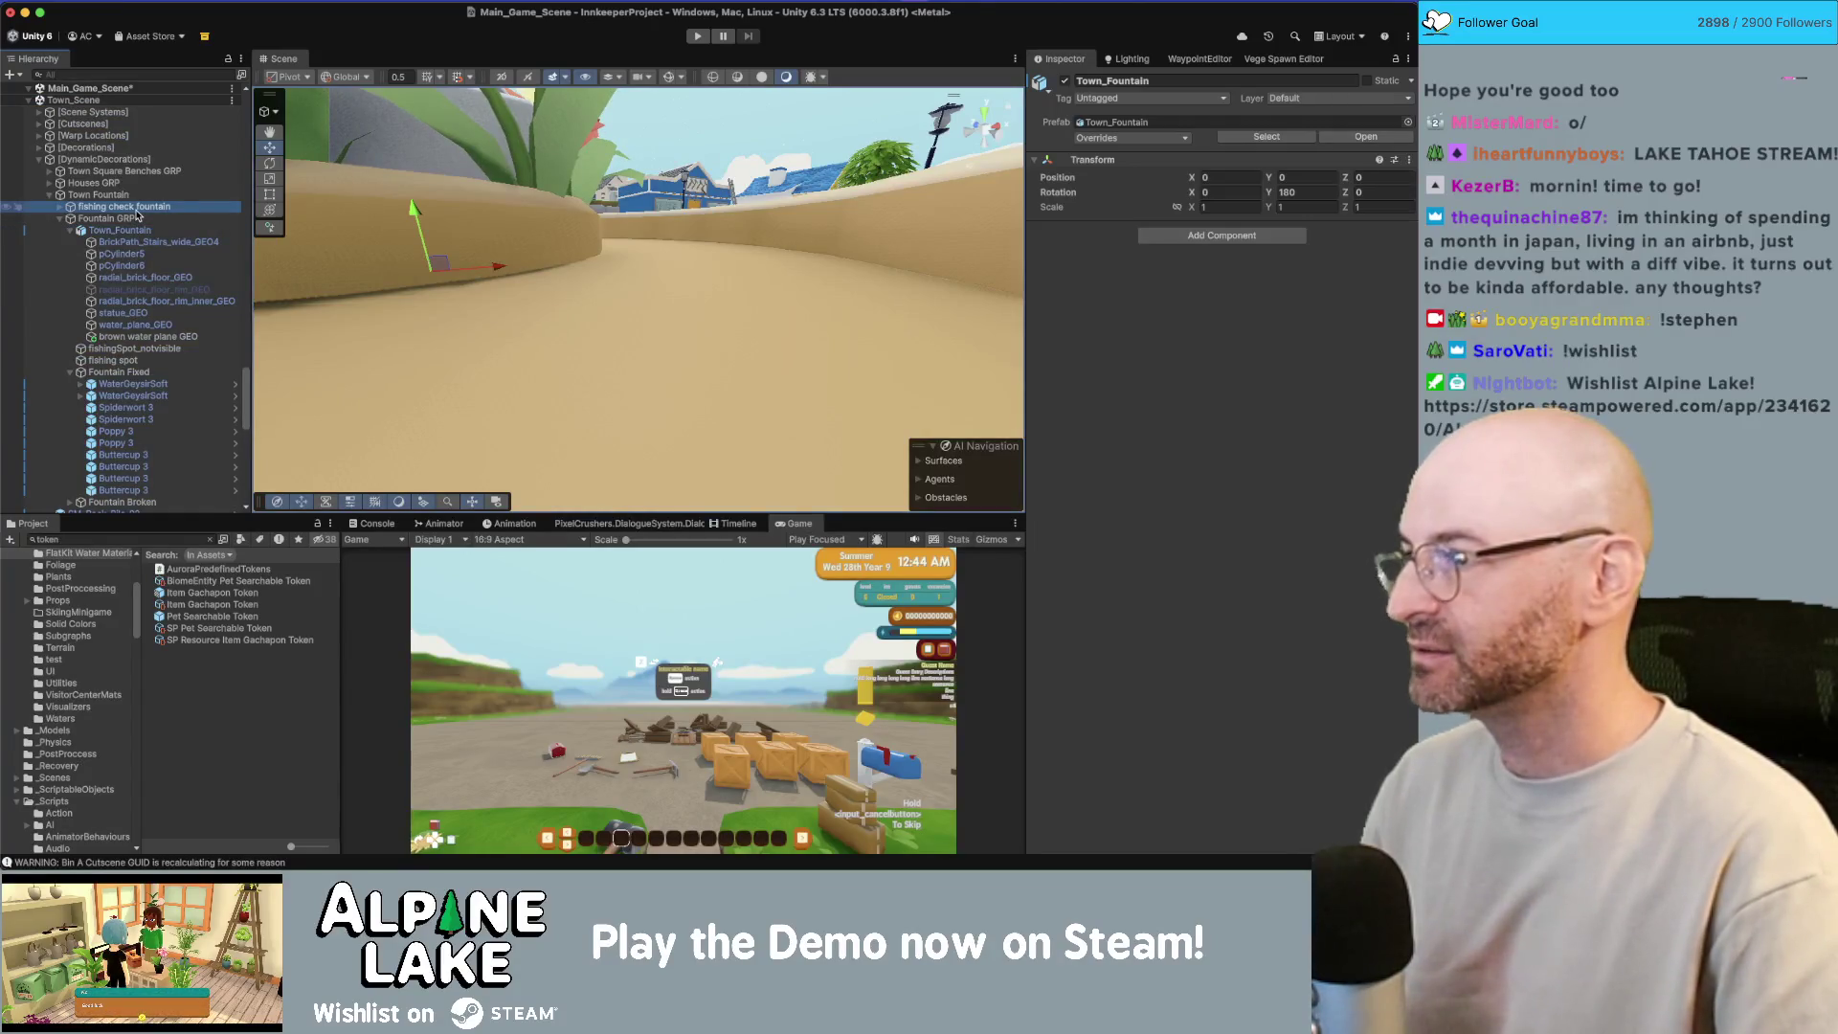
{"action": "key", "text": "Left"}
{"action": "key", "text": "Left"}
{"action": "key", "text": "Left"}
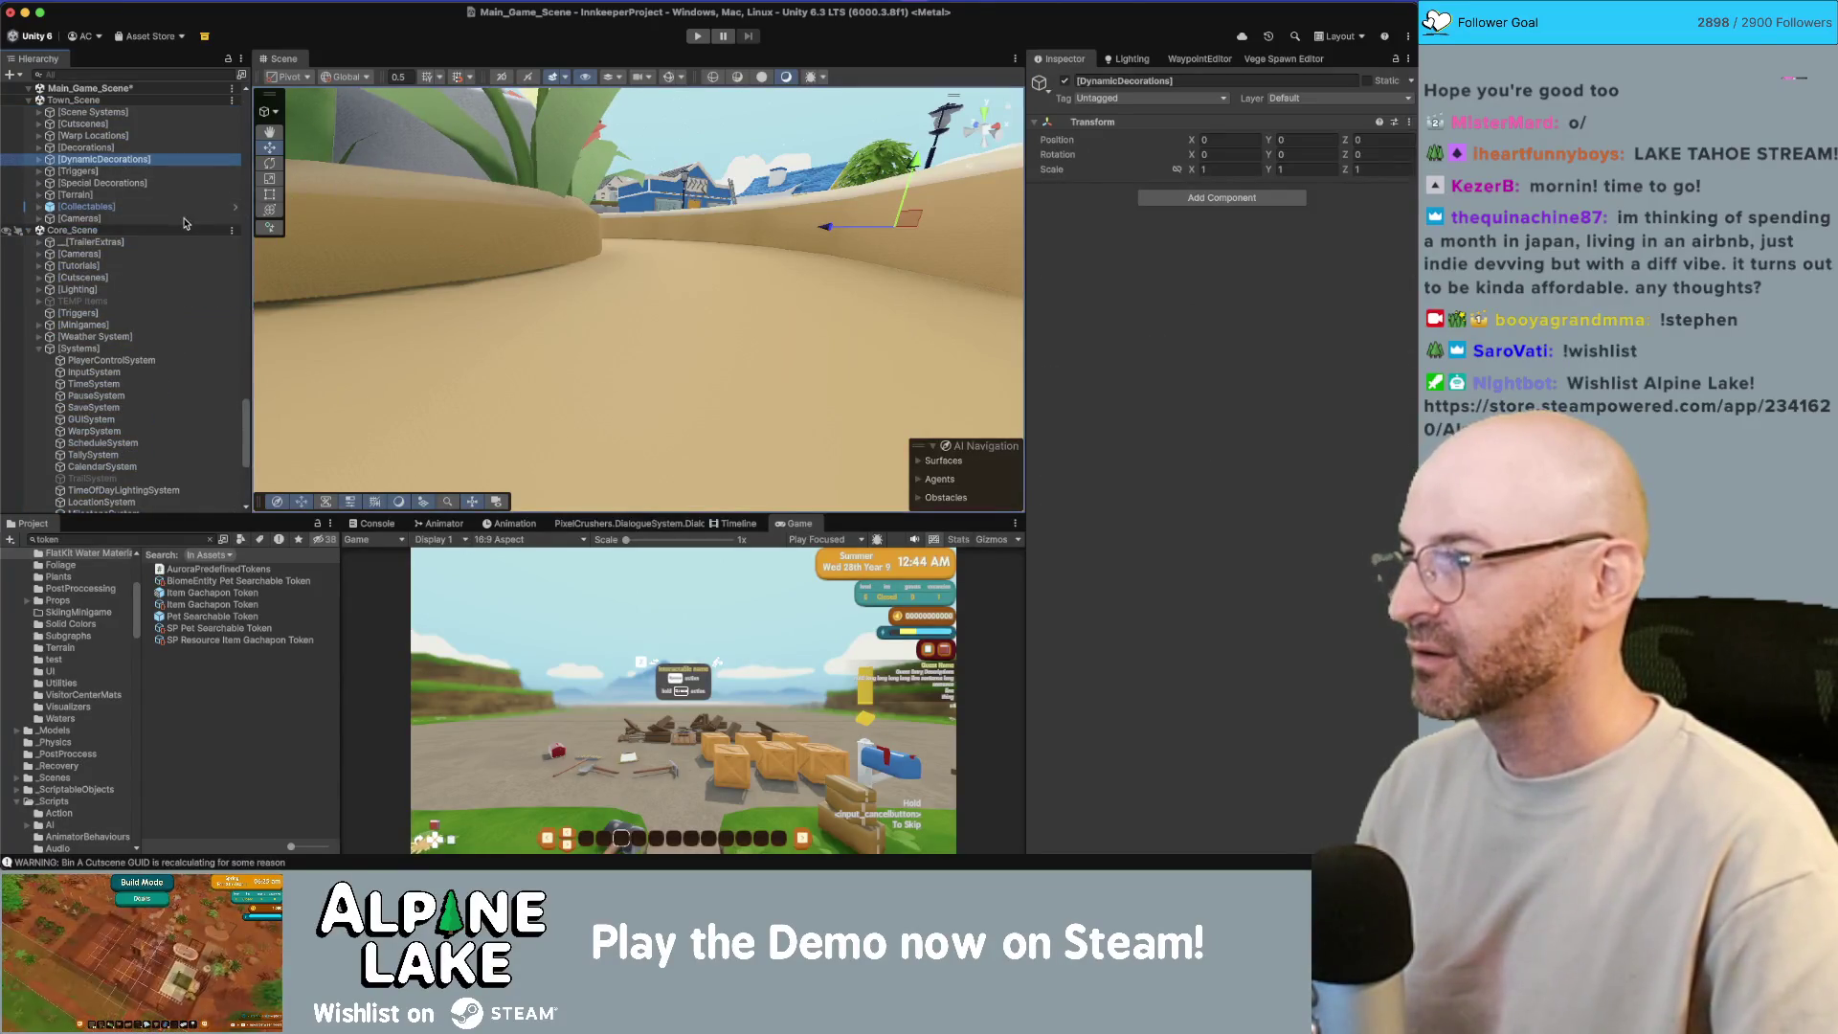
{"action": "key", "text": "super+s"}
Step: Deactivate the fountain's water_plane_GEO so the green water plane shows
{"action": "key", "text": "f"}
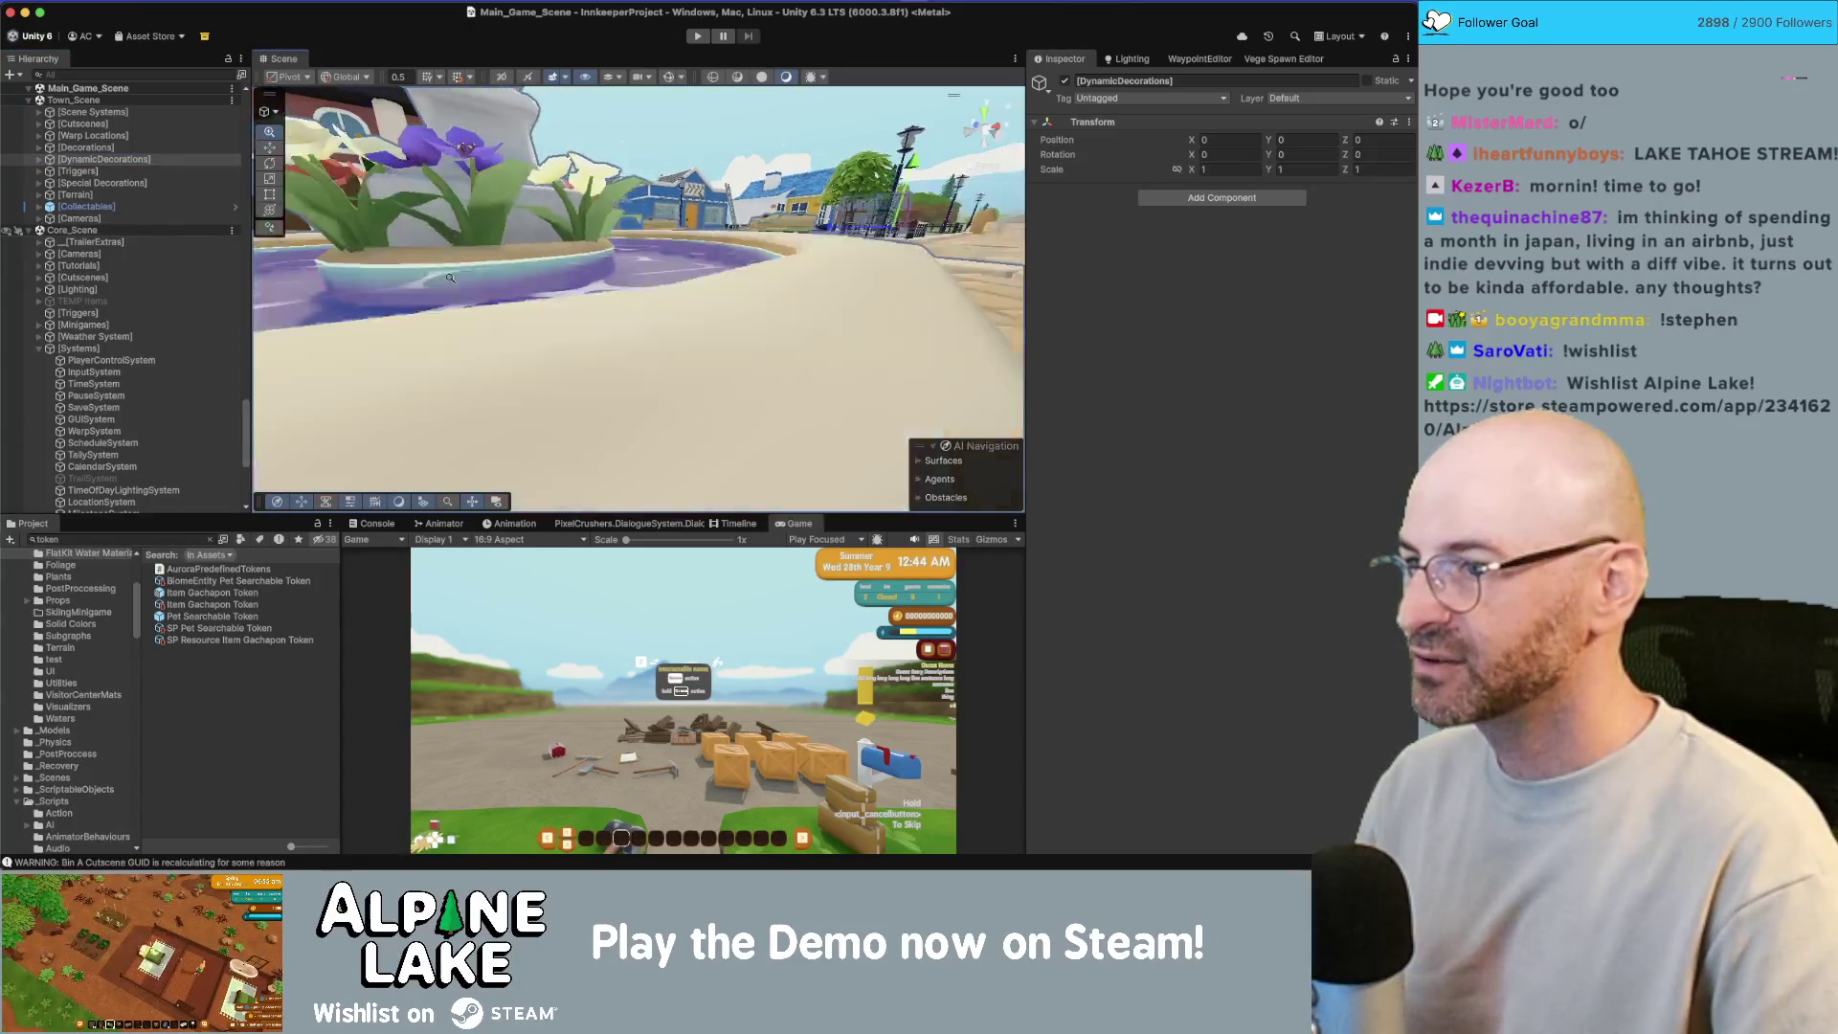
{"action": "left_click_drag", "start_coordinate": [517, 287], "coordinate": [520, 392]}
{"action": "scroll", "coordinate": [147, 292], "scroll_direction": "up", "scroll_amount": 10}
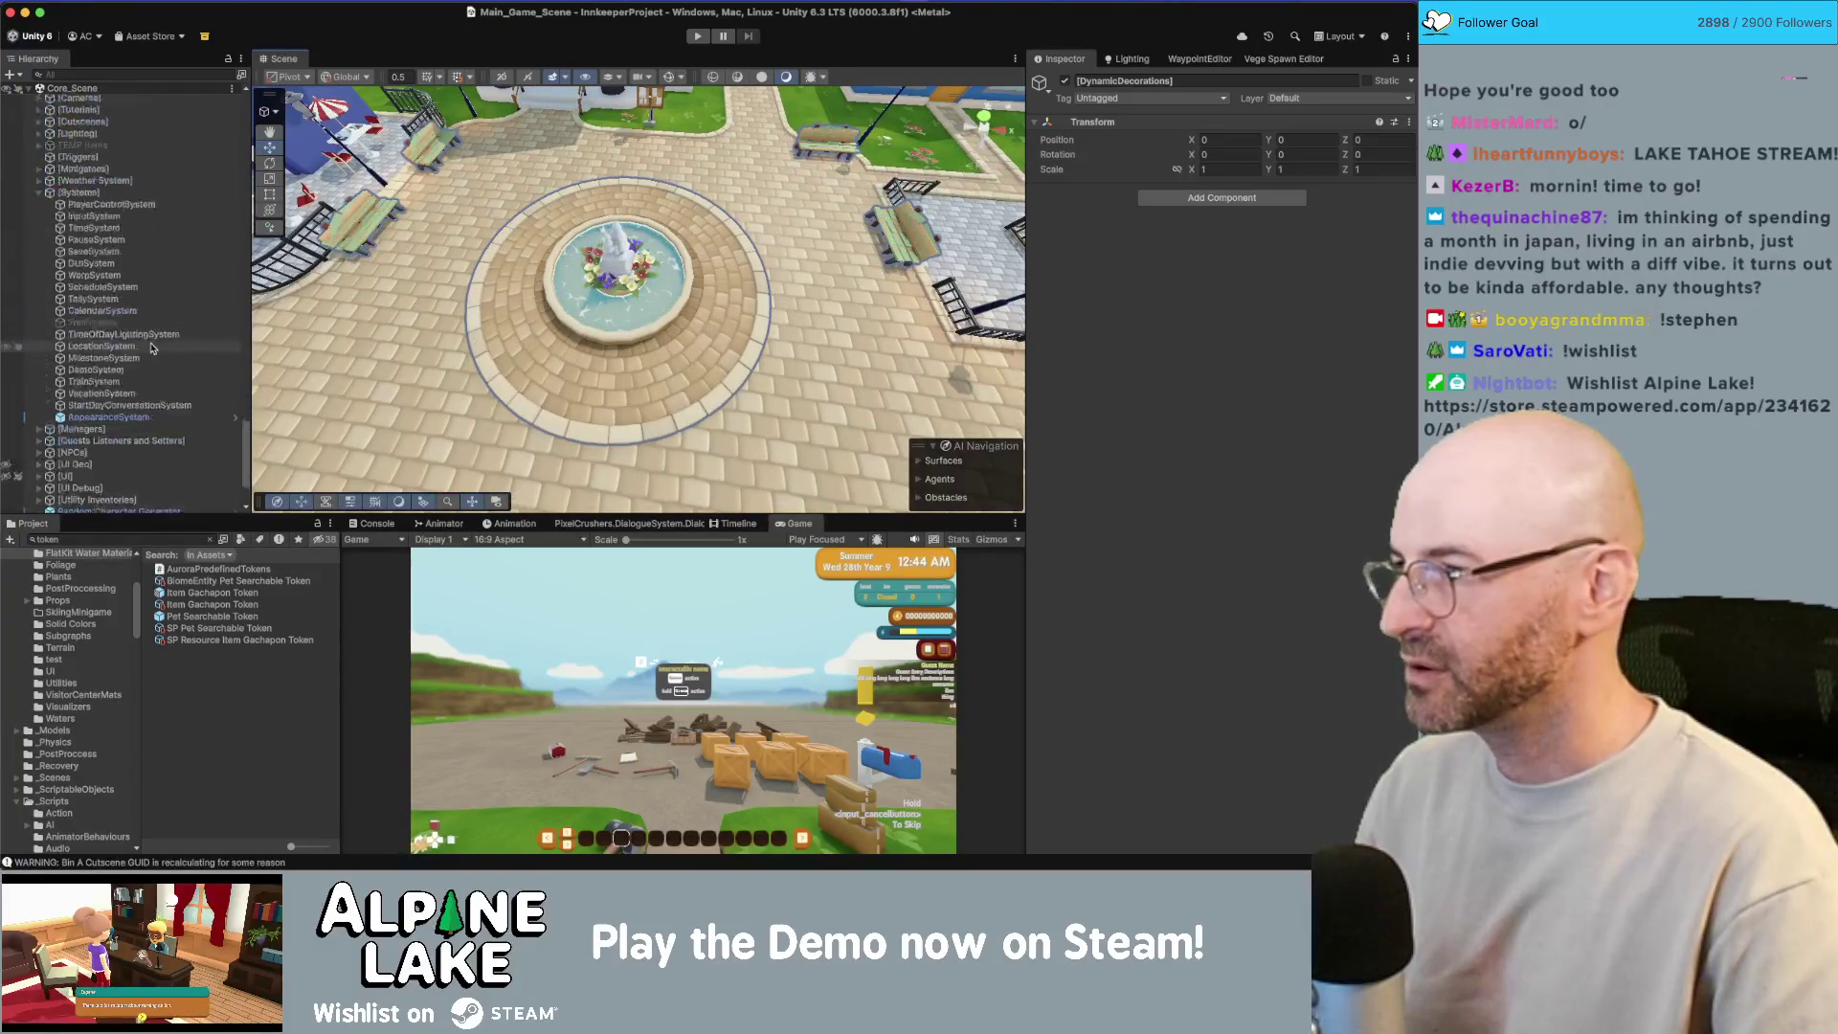
{"action": "left_click", "coordinate": [618, 278]}
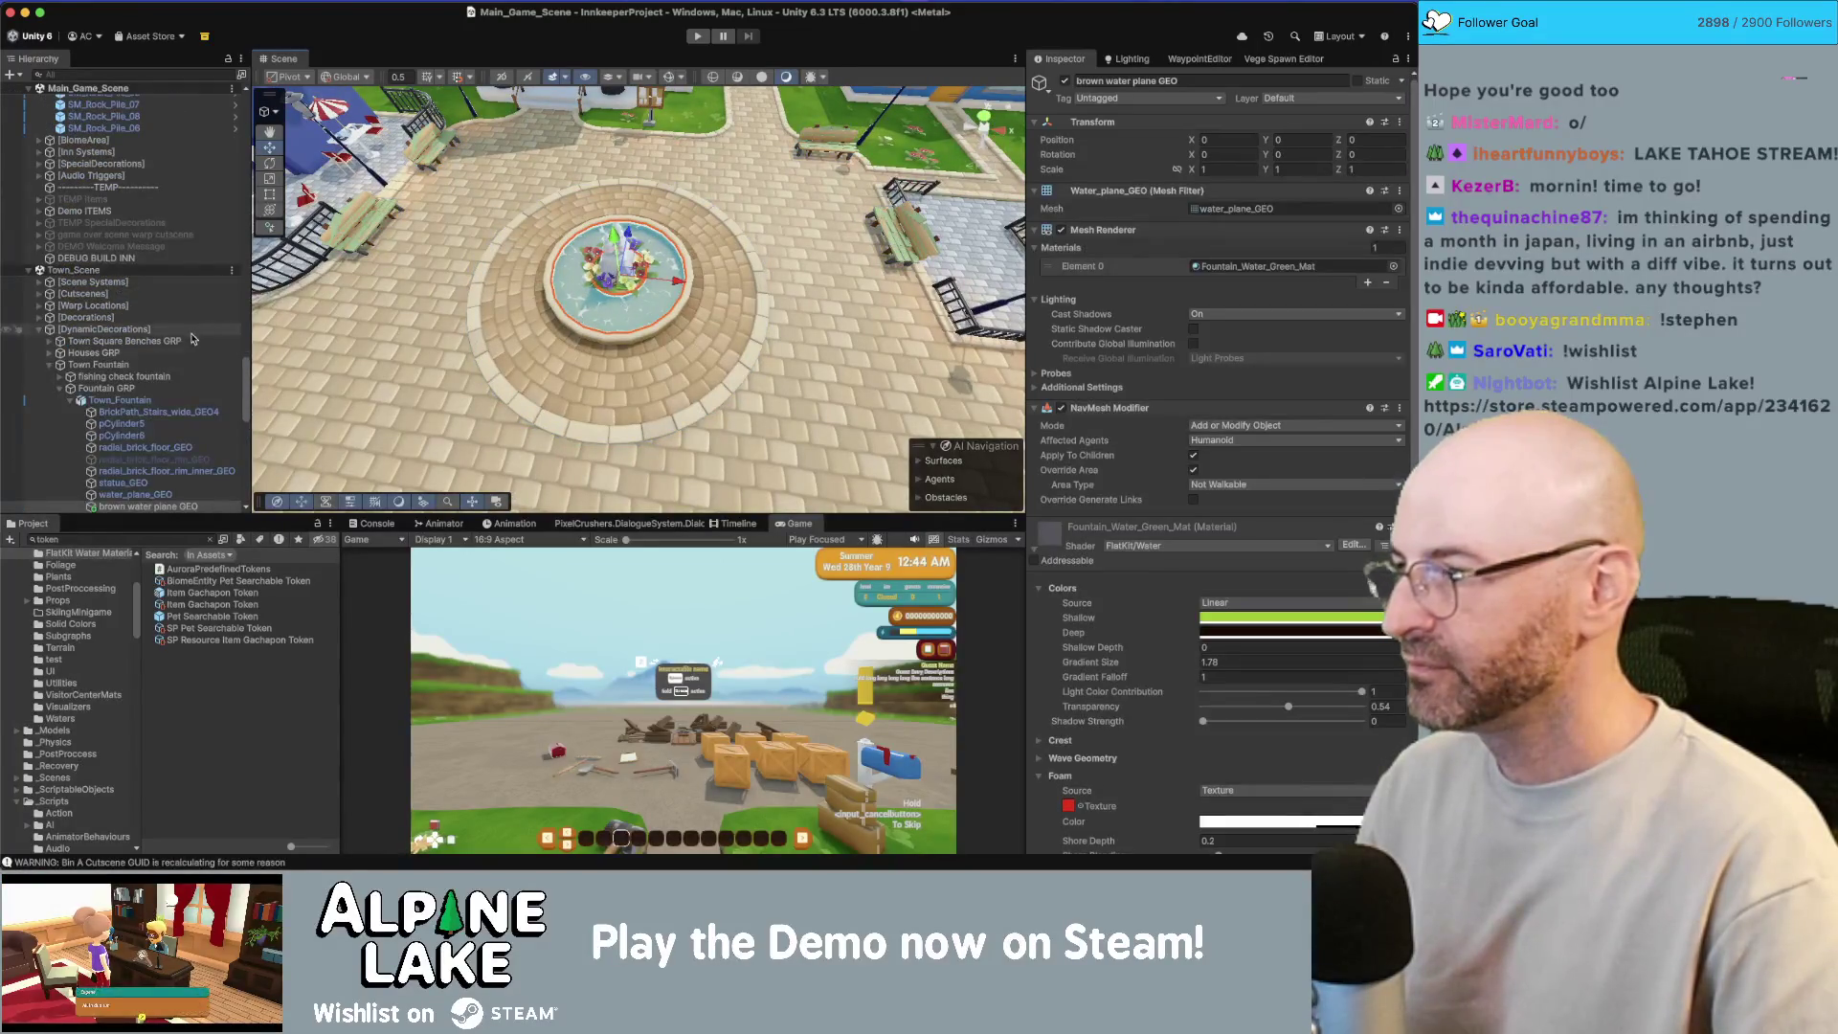
{"action": "left_click", "coordinate": [138, 456]}
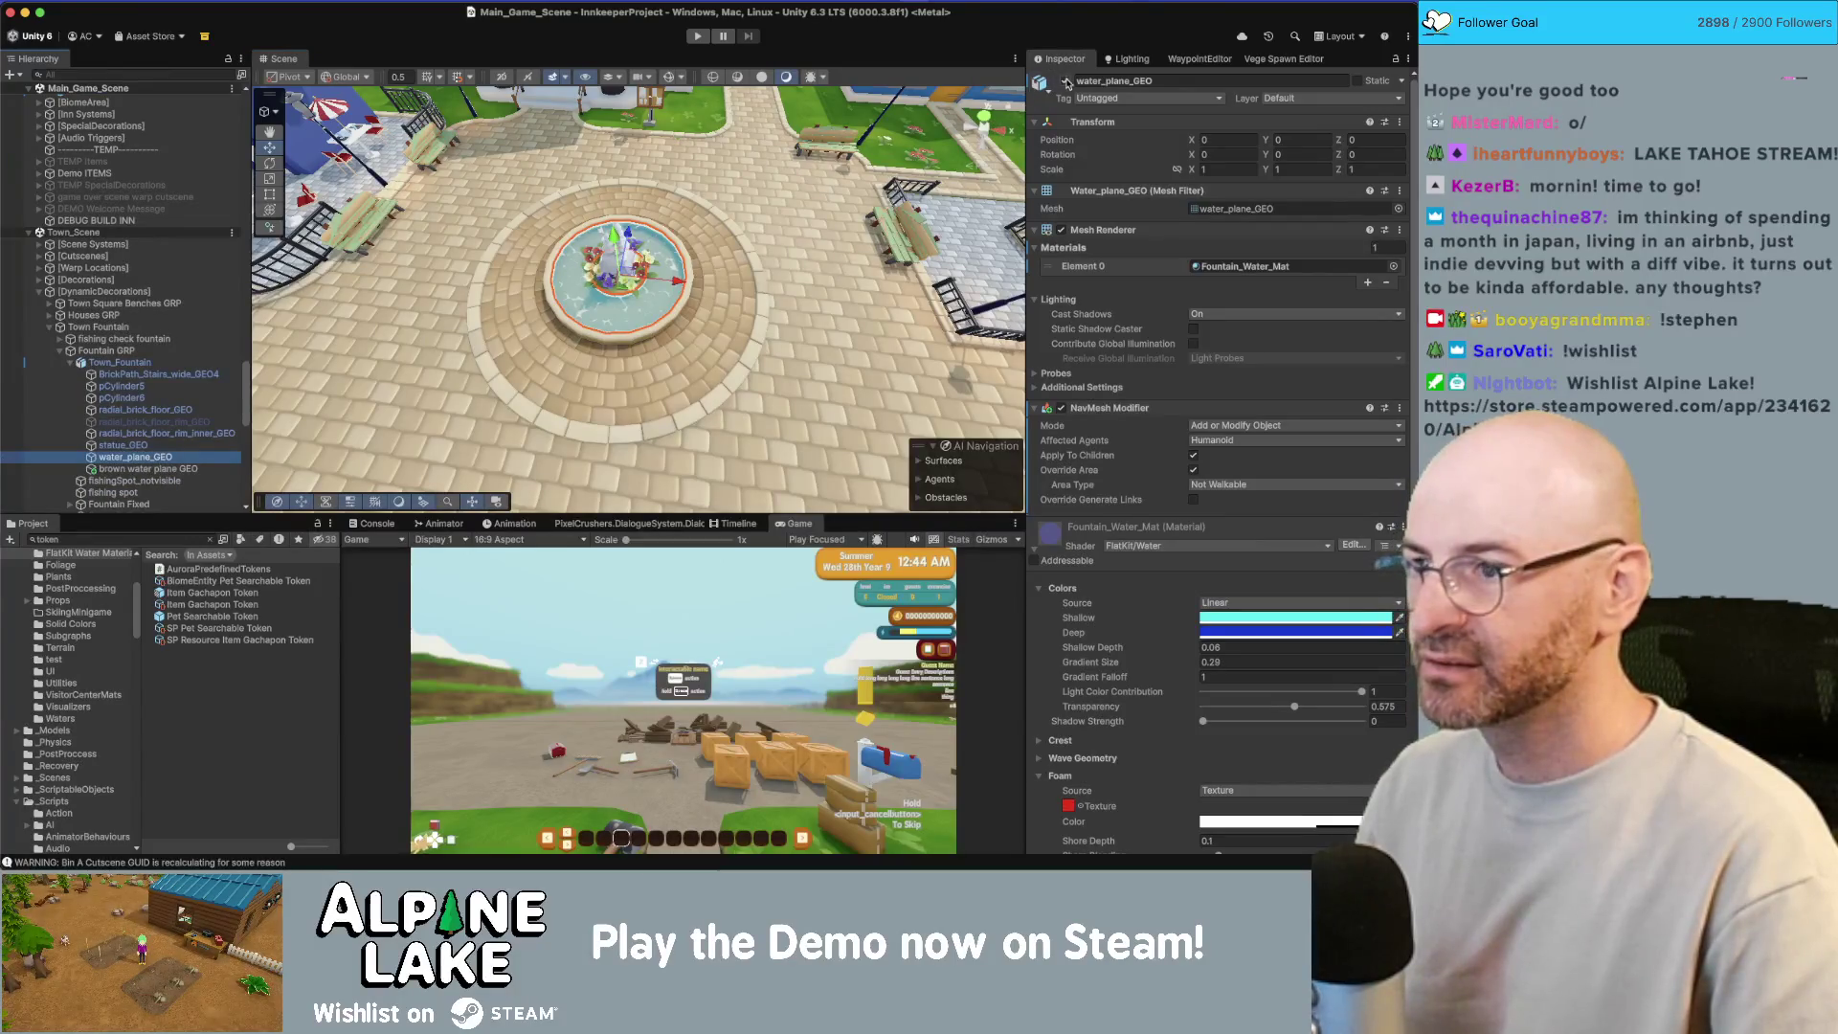
{"action": "left_click", "coordinate": [1066, 81]}
{"action": "left_click", "coordinate": [800, 108]}
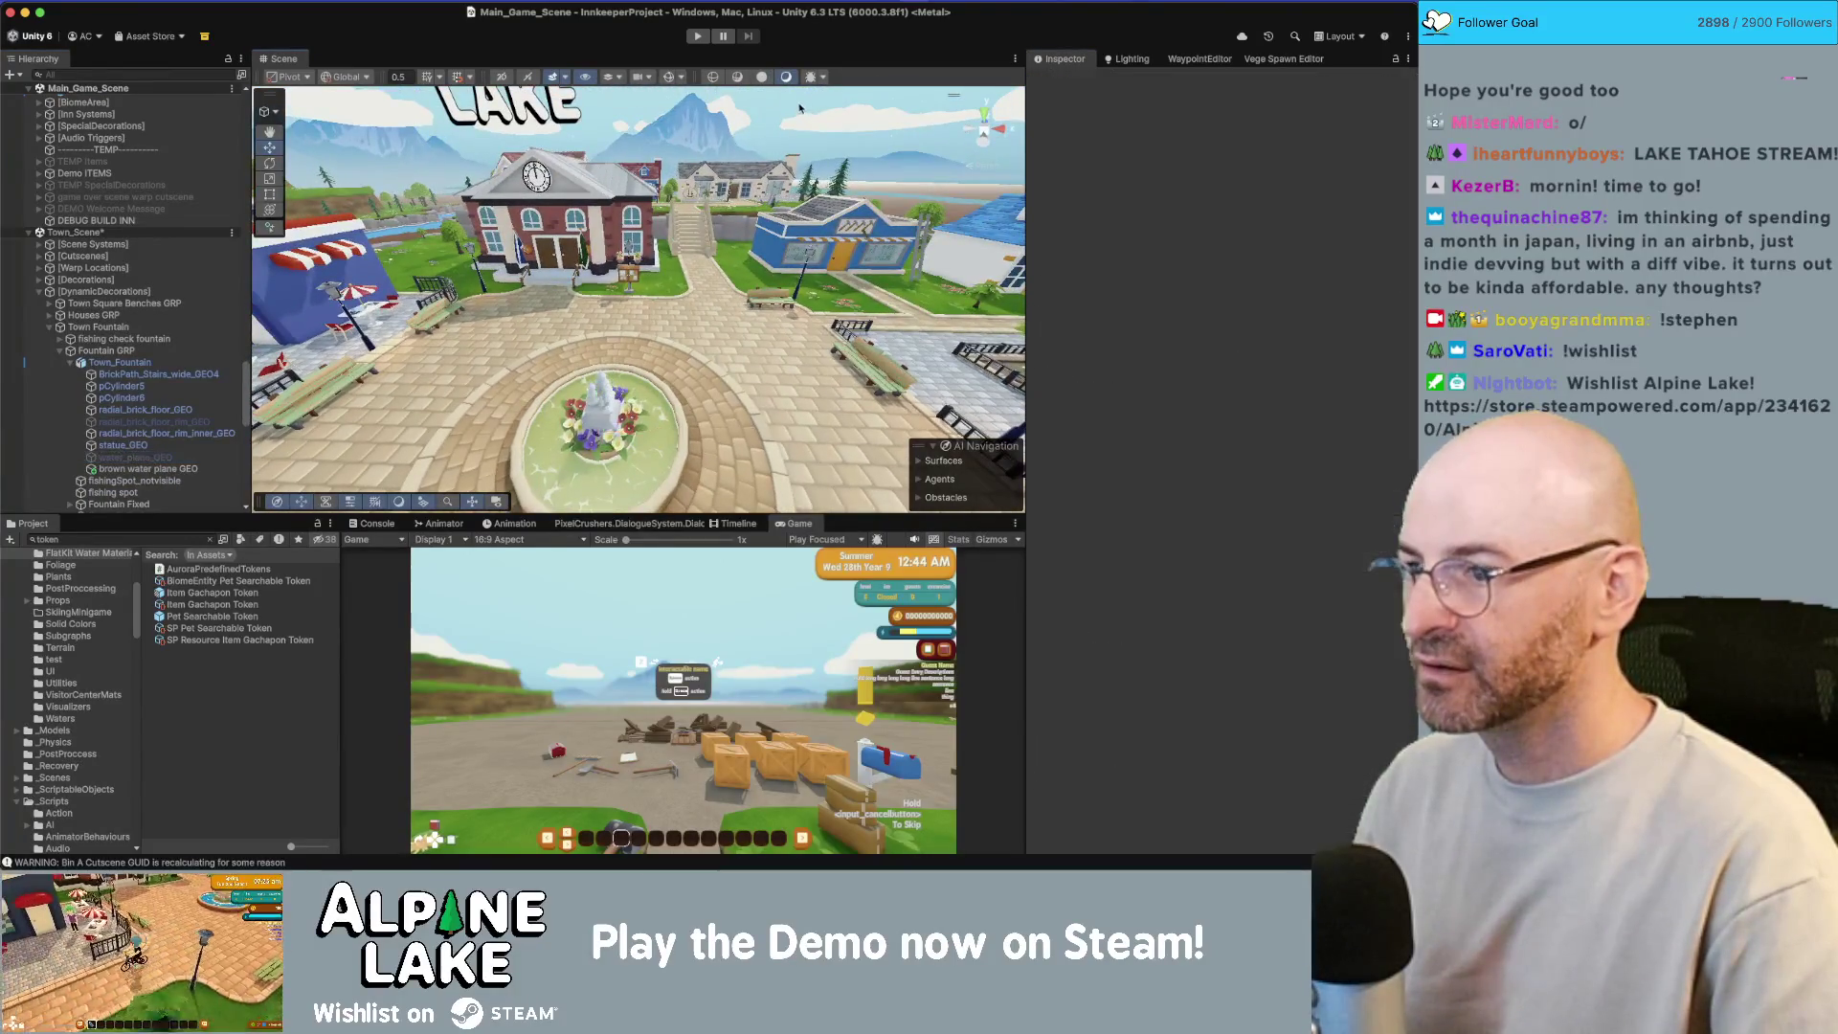
{"action": "left_click_drag", "start_coordinate": [800, 108], "coordinate": [676, 247]}
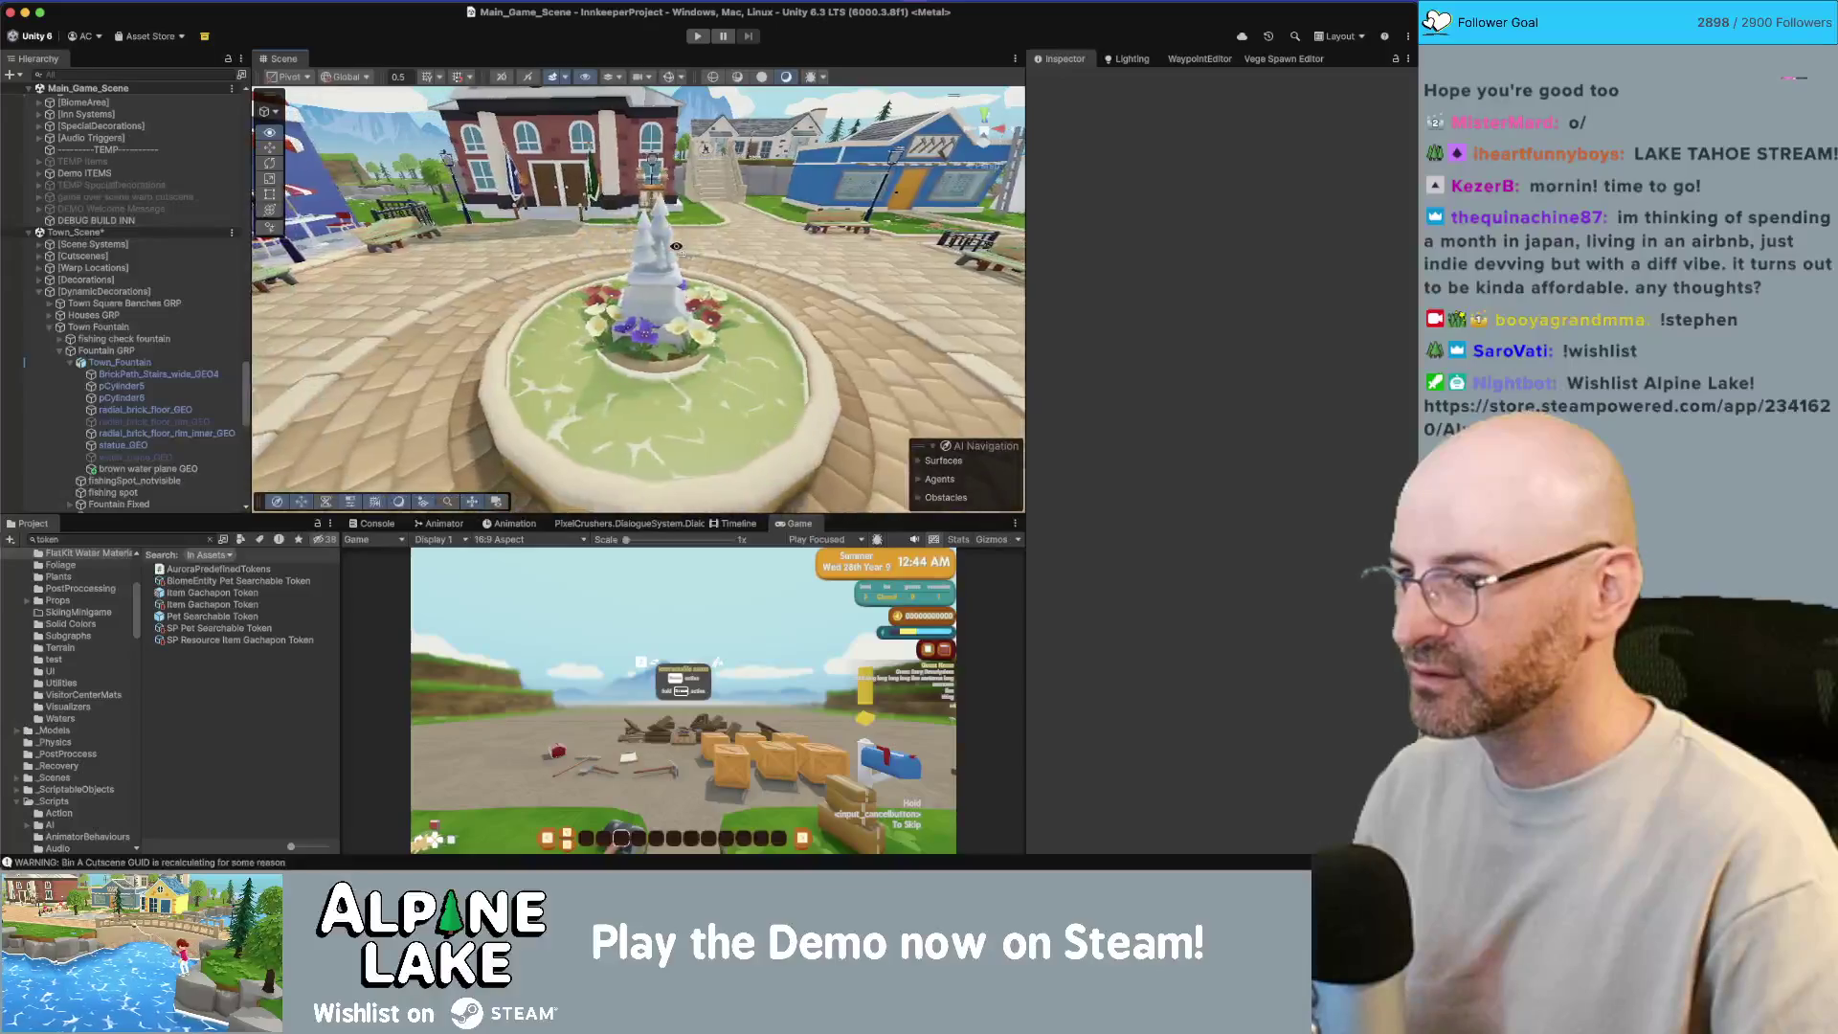
{"action": "scroll", "coordinate": [676, 247], "scroll_direction": "down", "scroll_amount": 3}
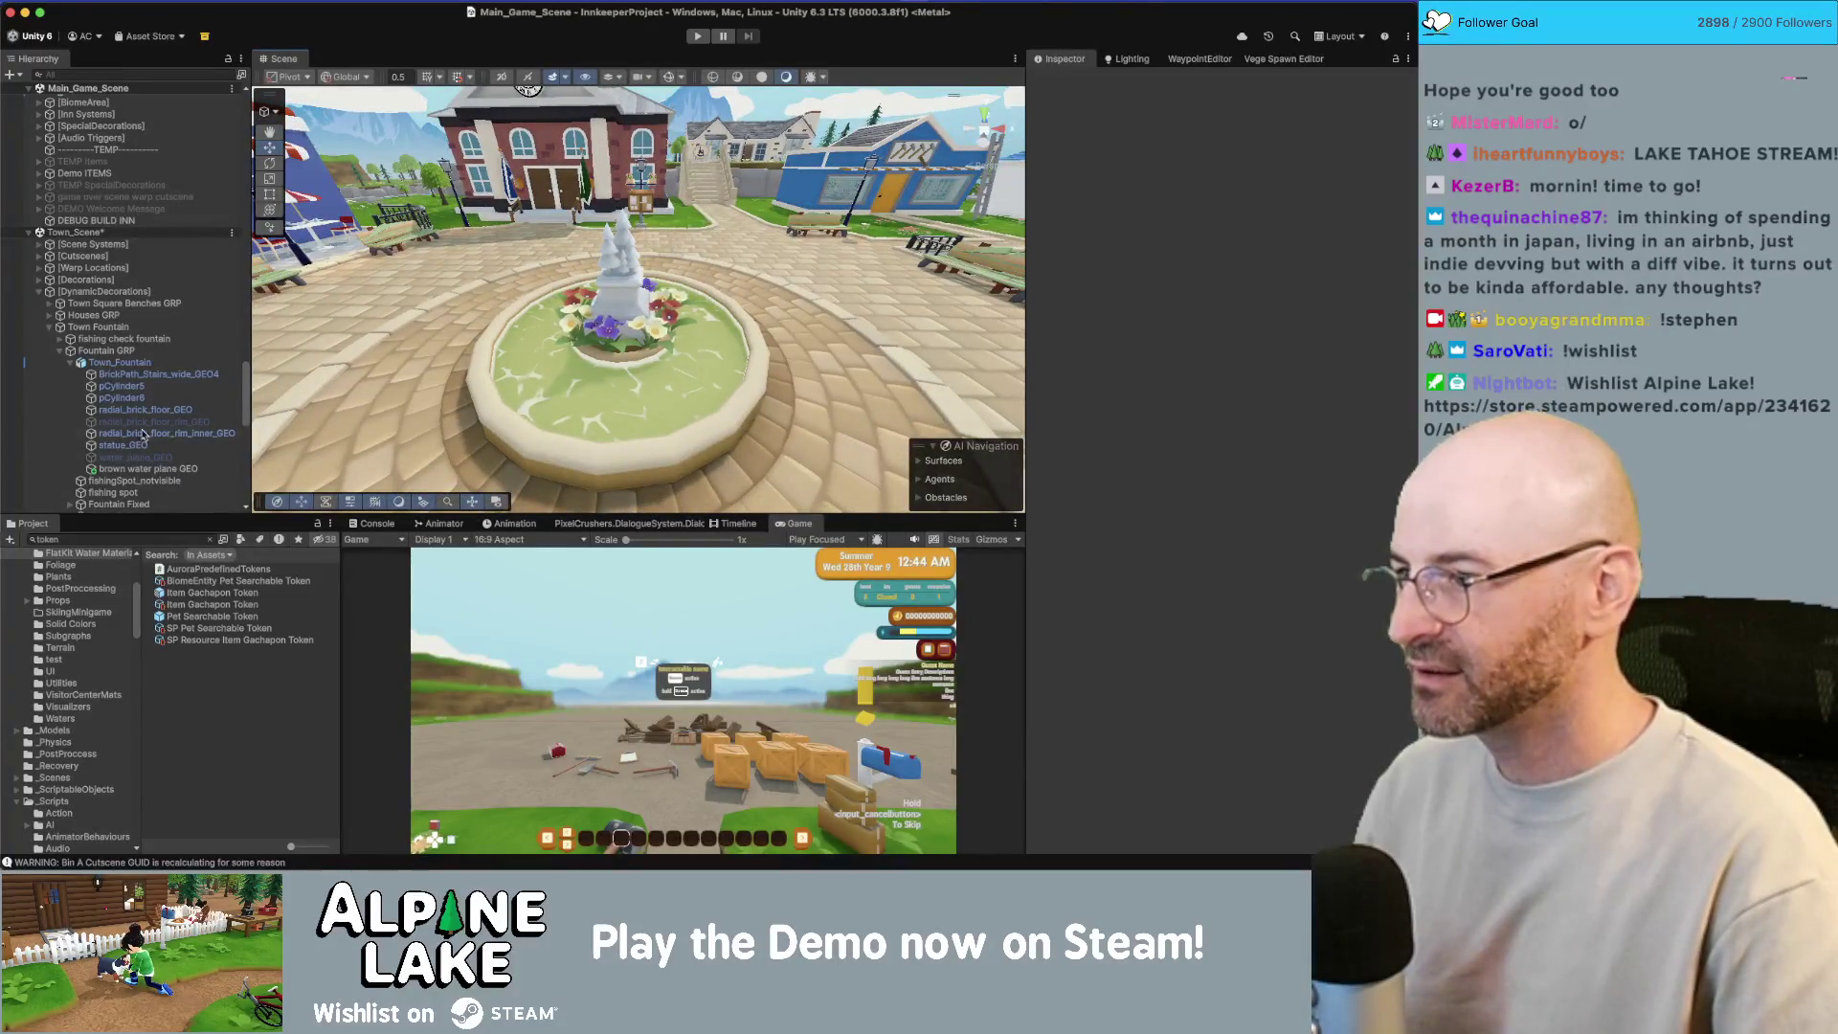
{"action": "left_click", "coordinate": [141, 468]}
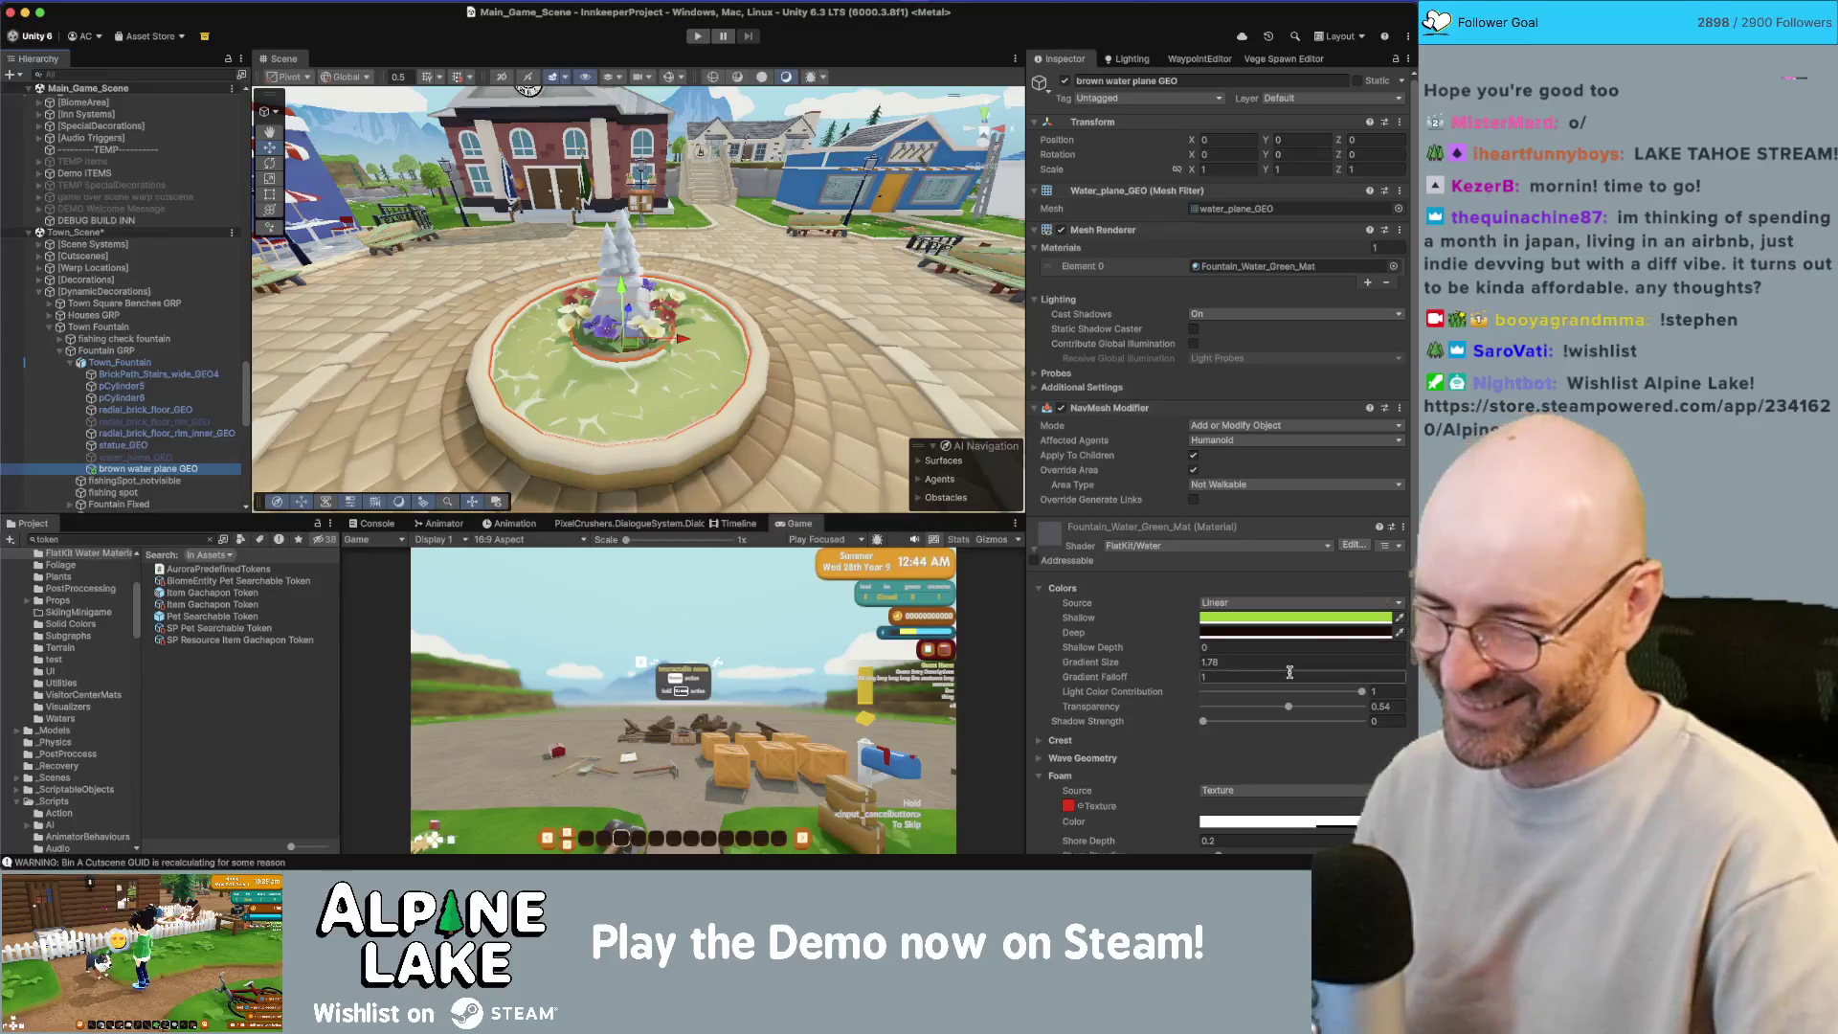
Step: Make the fountain water much less transparent, reduce the light tint, and shrink gradient size to 0.31
{"action": "left_click_drag", "start_coordinate": [1289, 706], "coordinate": [1219, 706]}
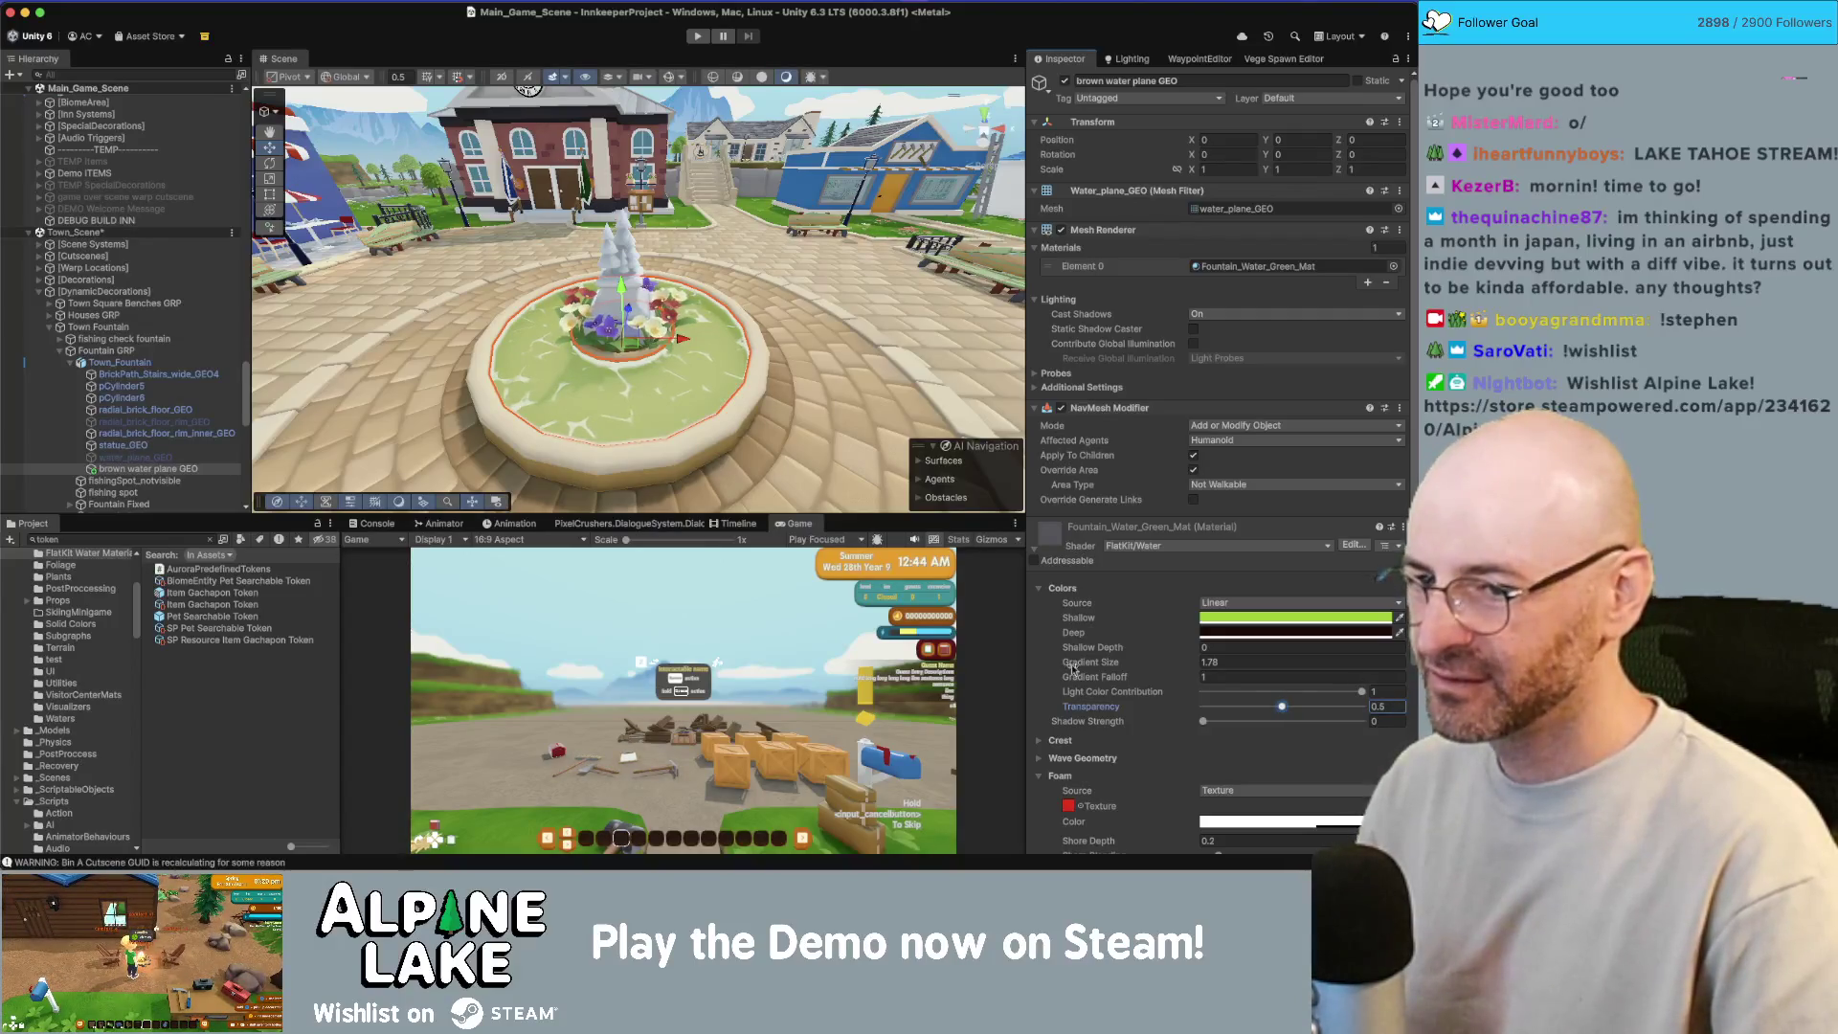
{"action": "mouse_move", "coordinate": [1361, 691]}
{"action": "left_mouse_down"}
{"action": "mouse_move", "coordinate": [1331, 694]}
{"action": "mouse_move", "coordinate": [1365, 692]}
{"action": "left_mouse_up"}
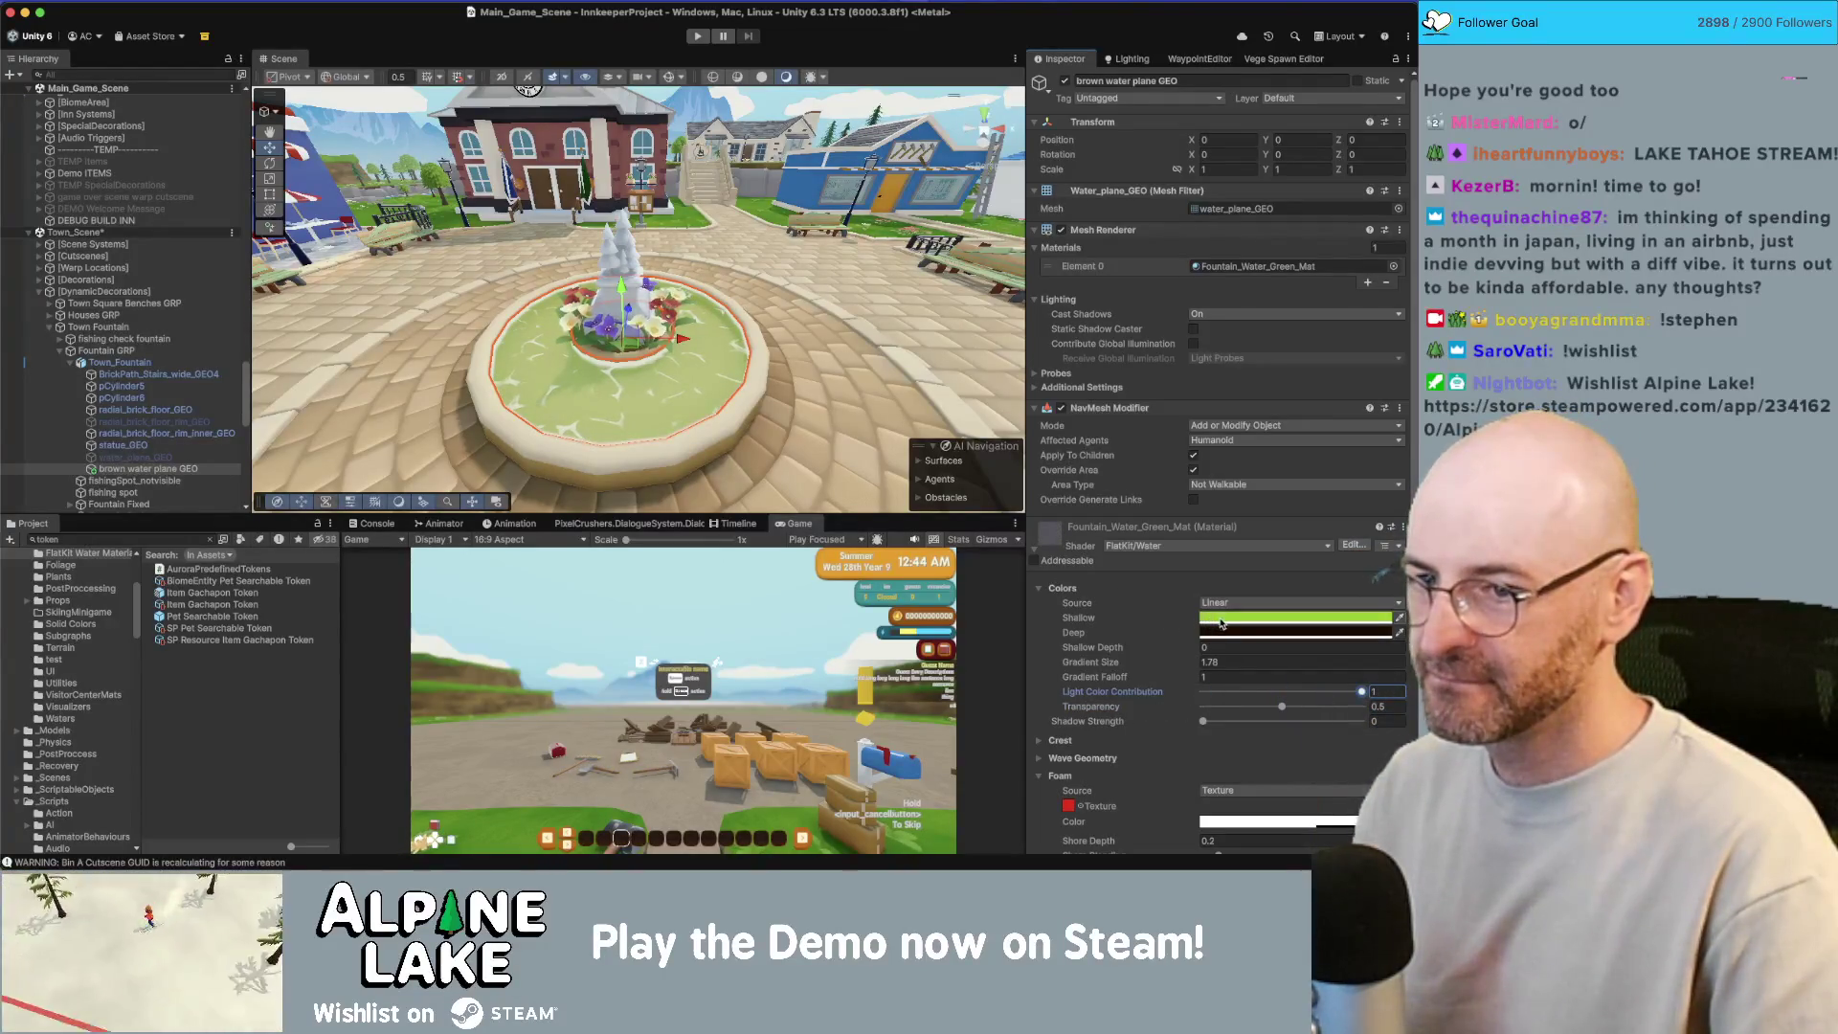
{"action": "left_click_drag", "start_coordinate": [1176, 667], "coordinate": [1149, 671]}
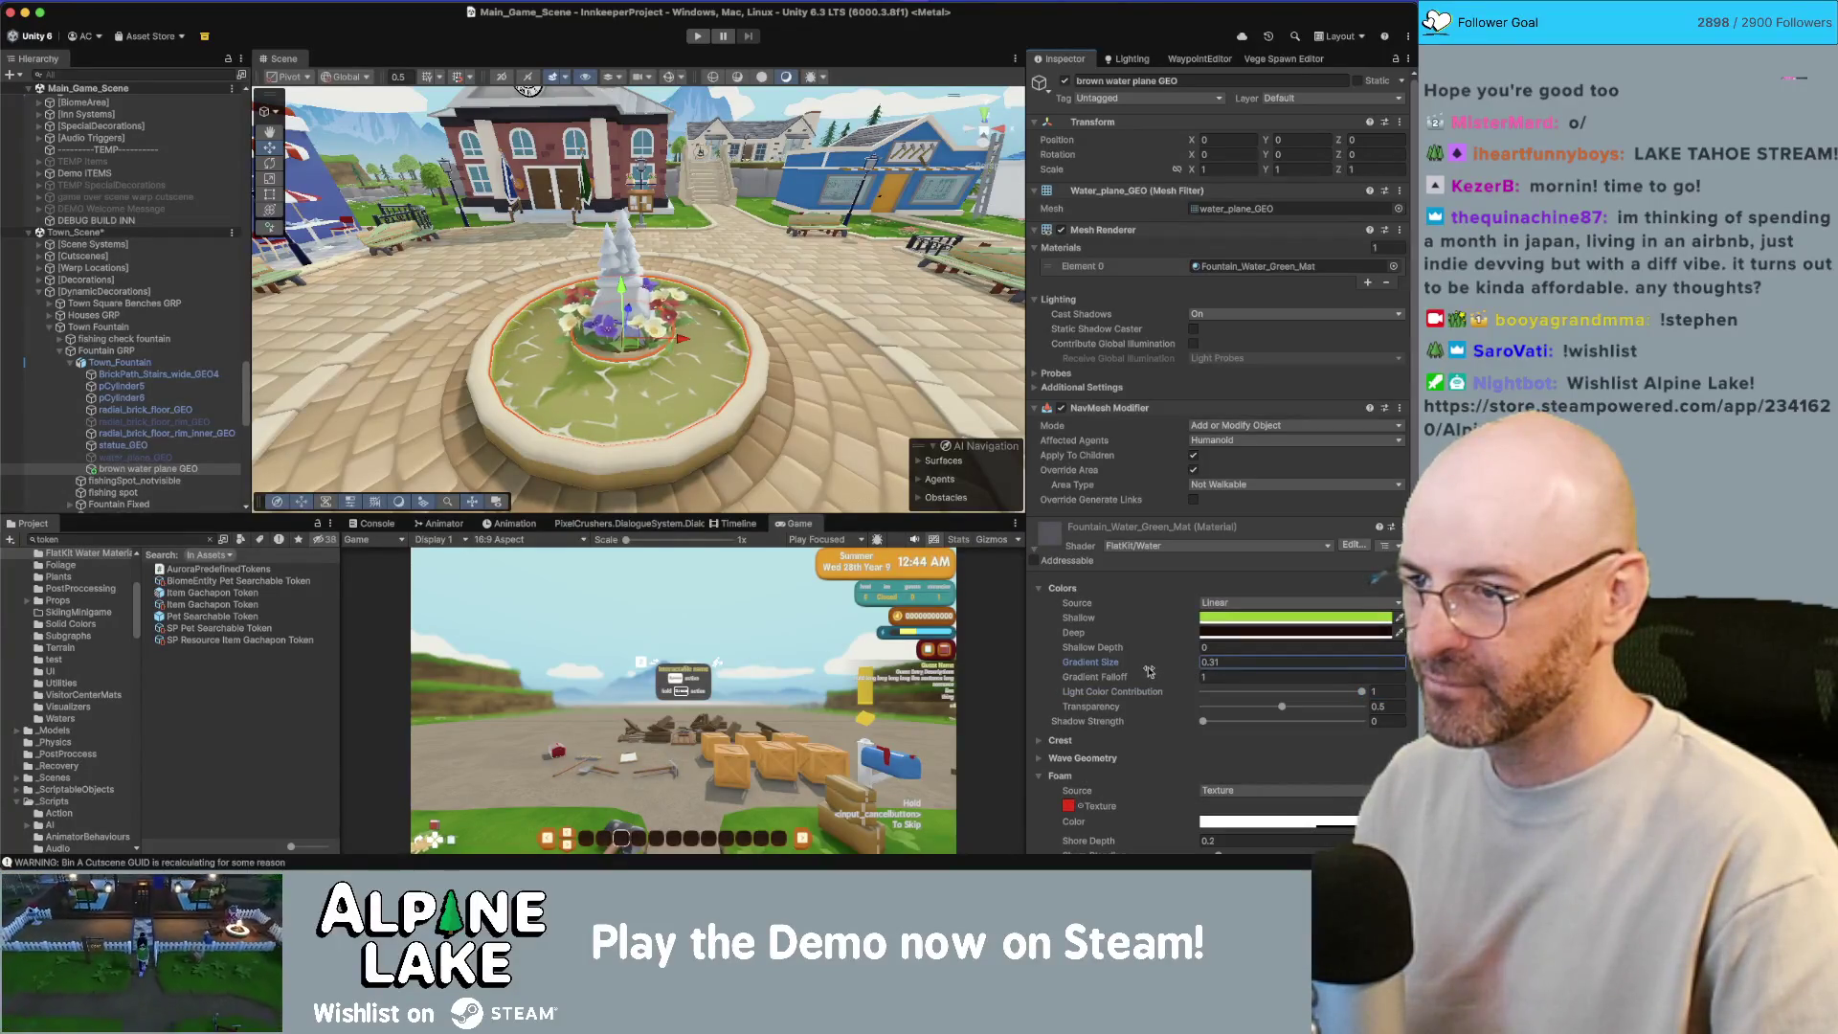
{"action": "left_click", "coordinate": [536, 268]}
{"action": "left_click_drag", "start_coordinate": [536, 268], "coordinate": [651, 230]}
{"action": "left_click", "coordinate": [613, 330]}
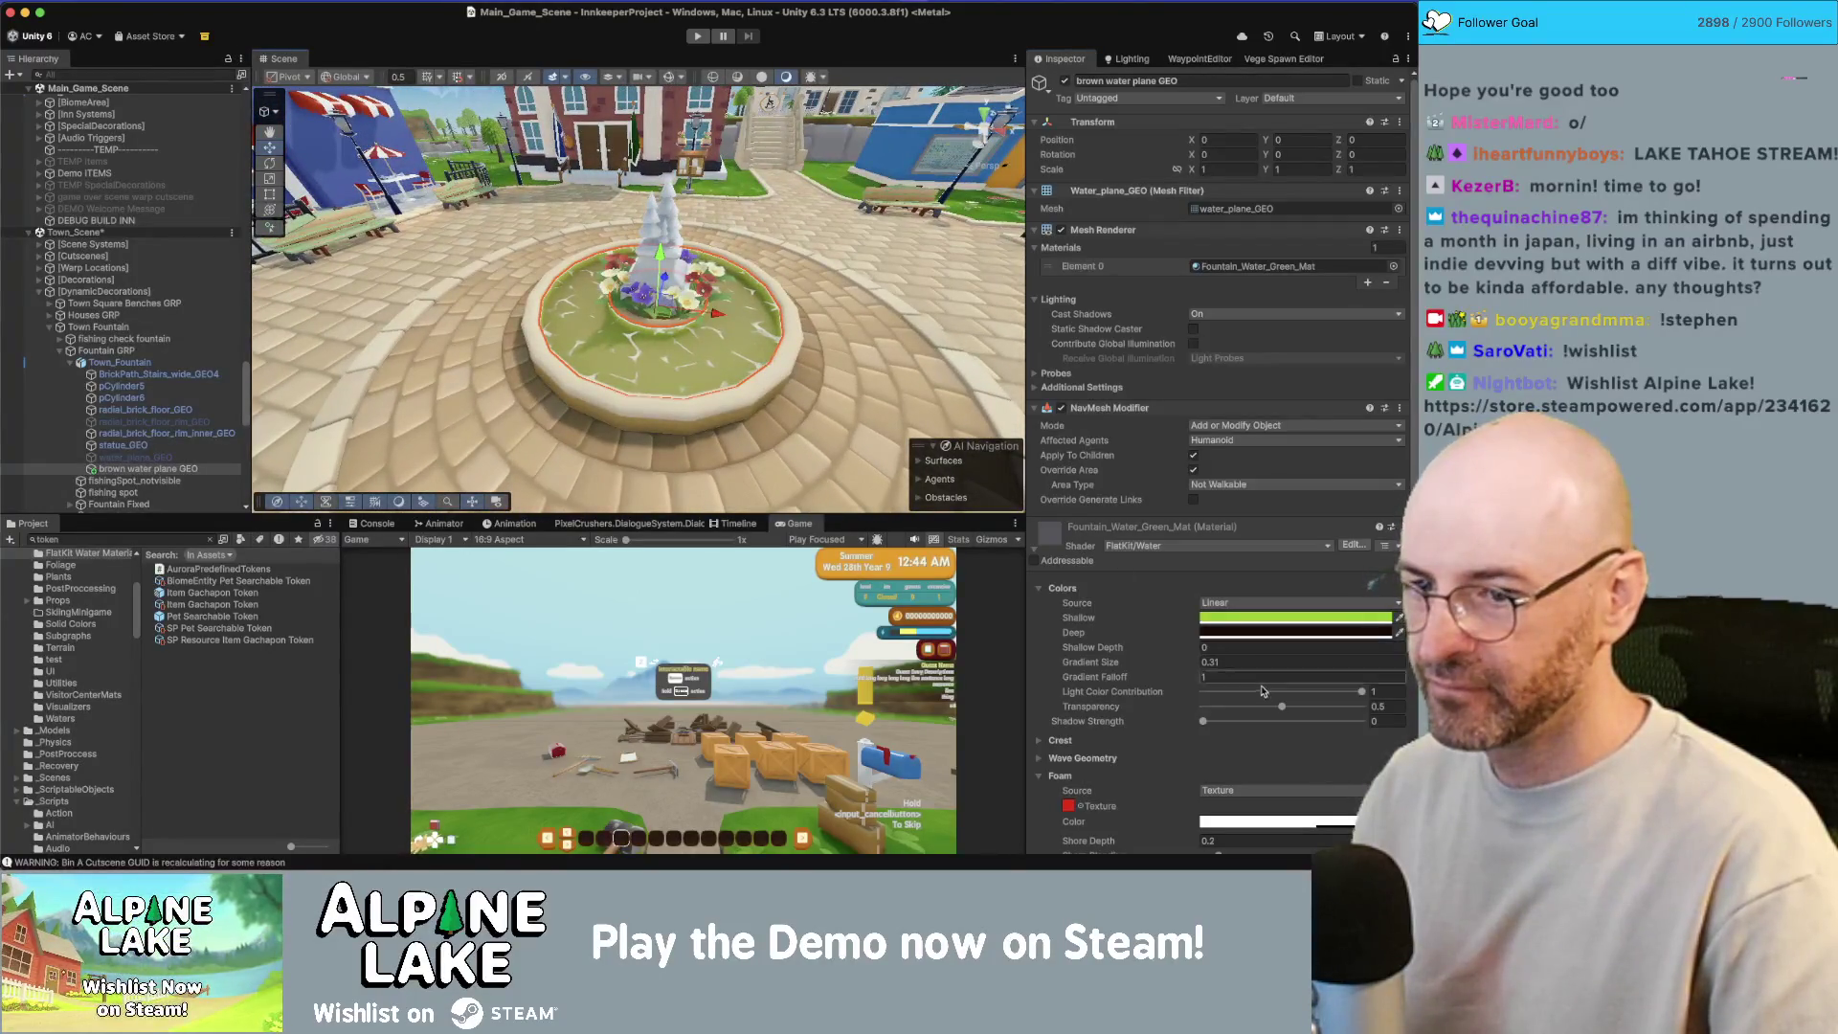
Step: Fine-tune the fountain water transparency to 0.163 and preview it from a wider view
{"action": "left_click_drag", "start_coordinate": [1268, 706], "coordinate": [1231, 709]}
{"action": "left_click_drag", "start_coordinate": [804, 287], "coordinate": [810, 237]}
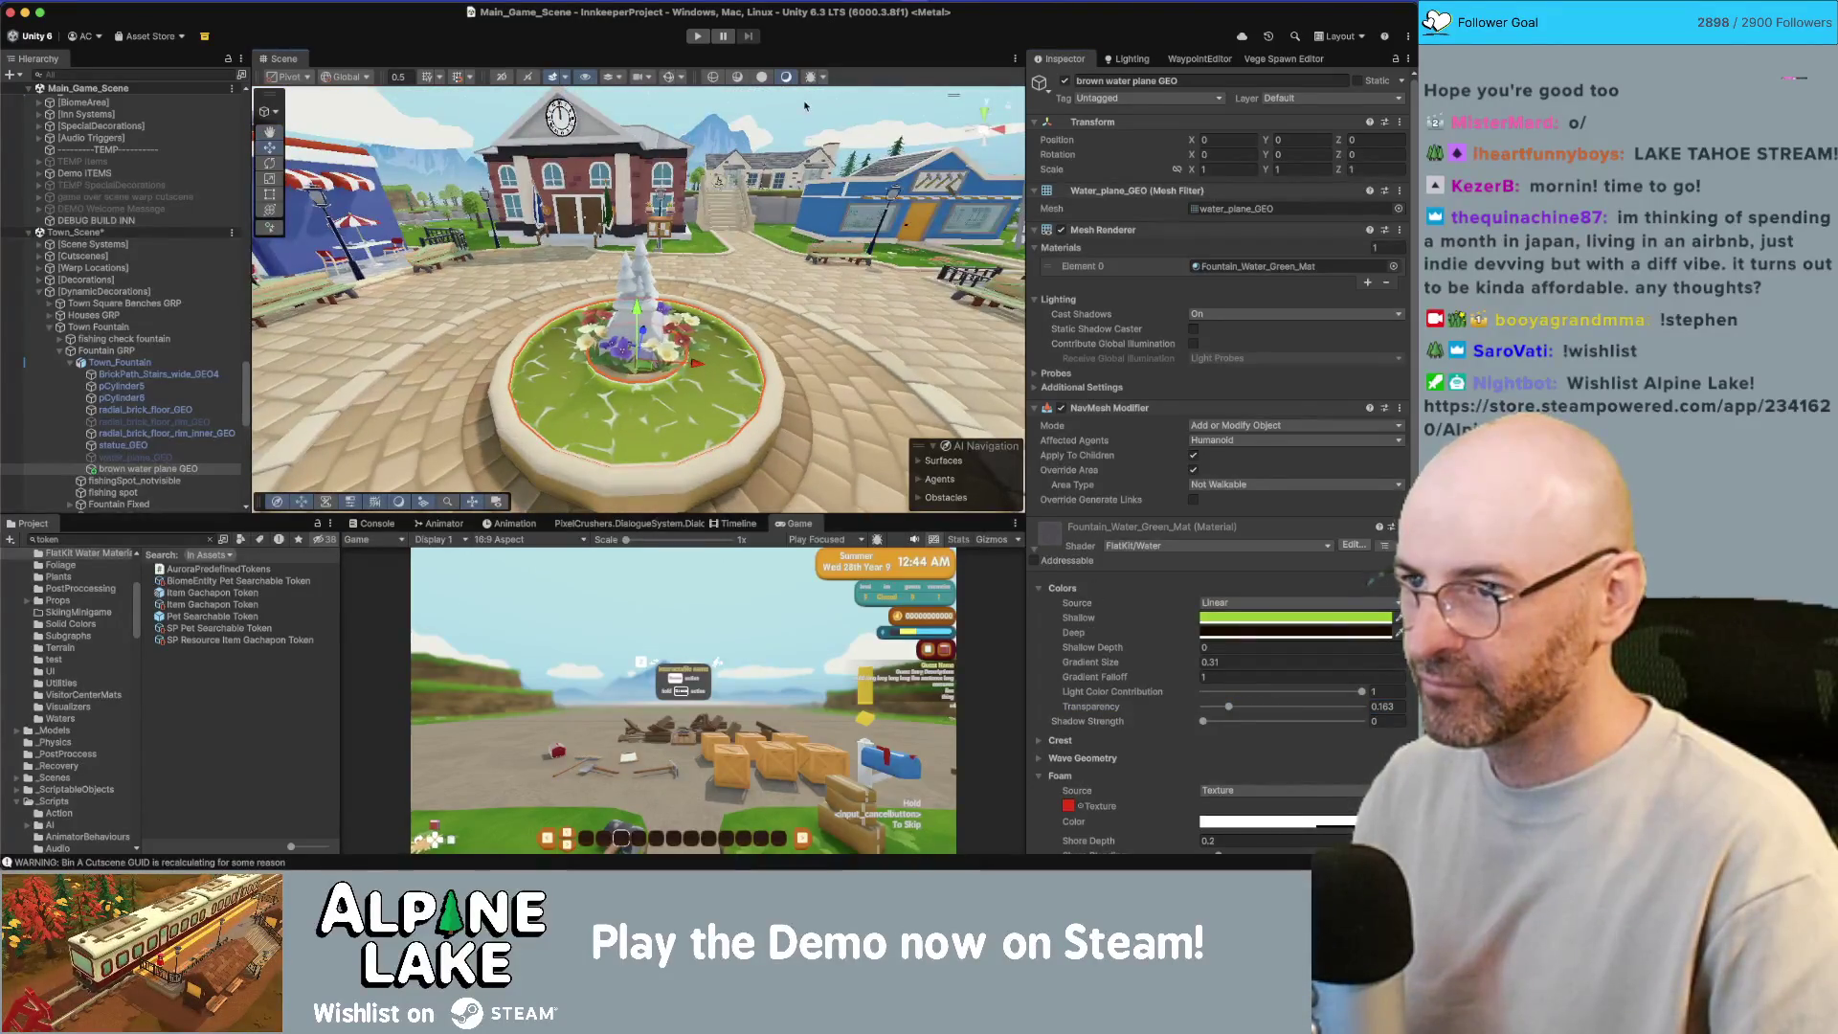
{"action": "left_click", "coordinate": [804, 106]}
{"action": "left_click_drag", "start_coordinate": [804, 106], "coordinate": [792, 177]}
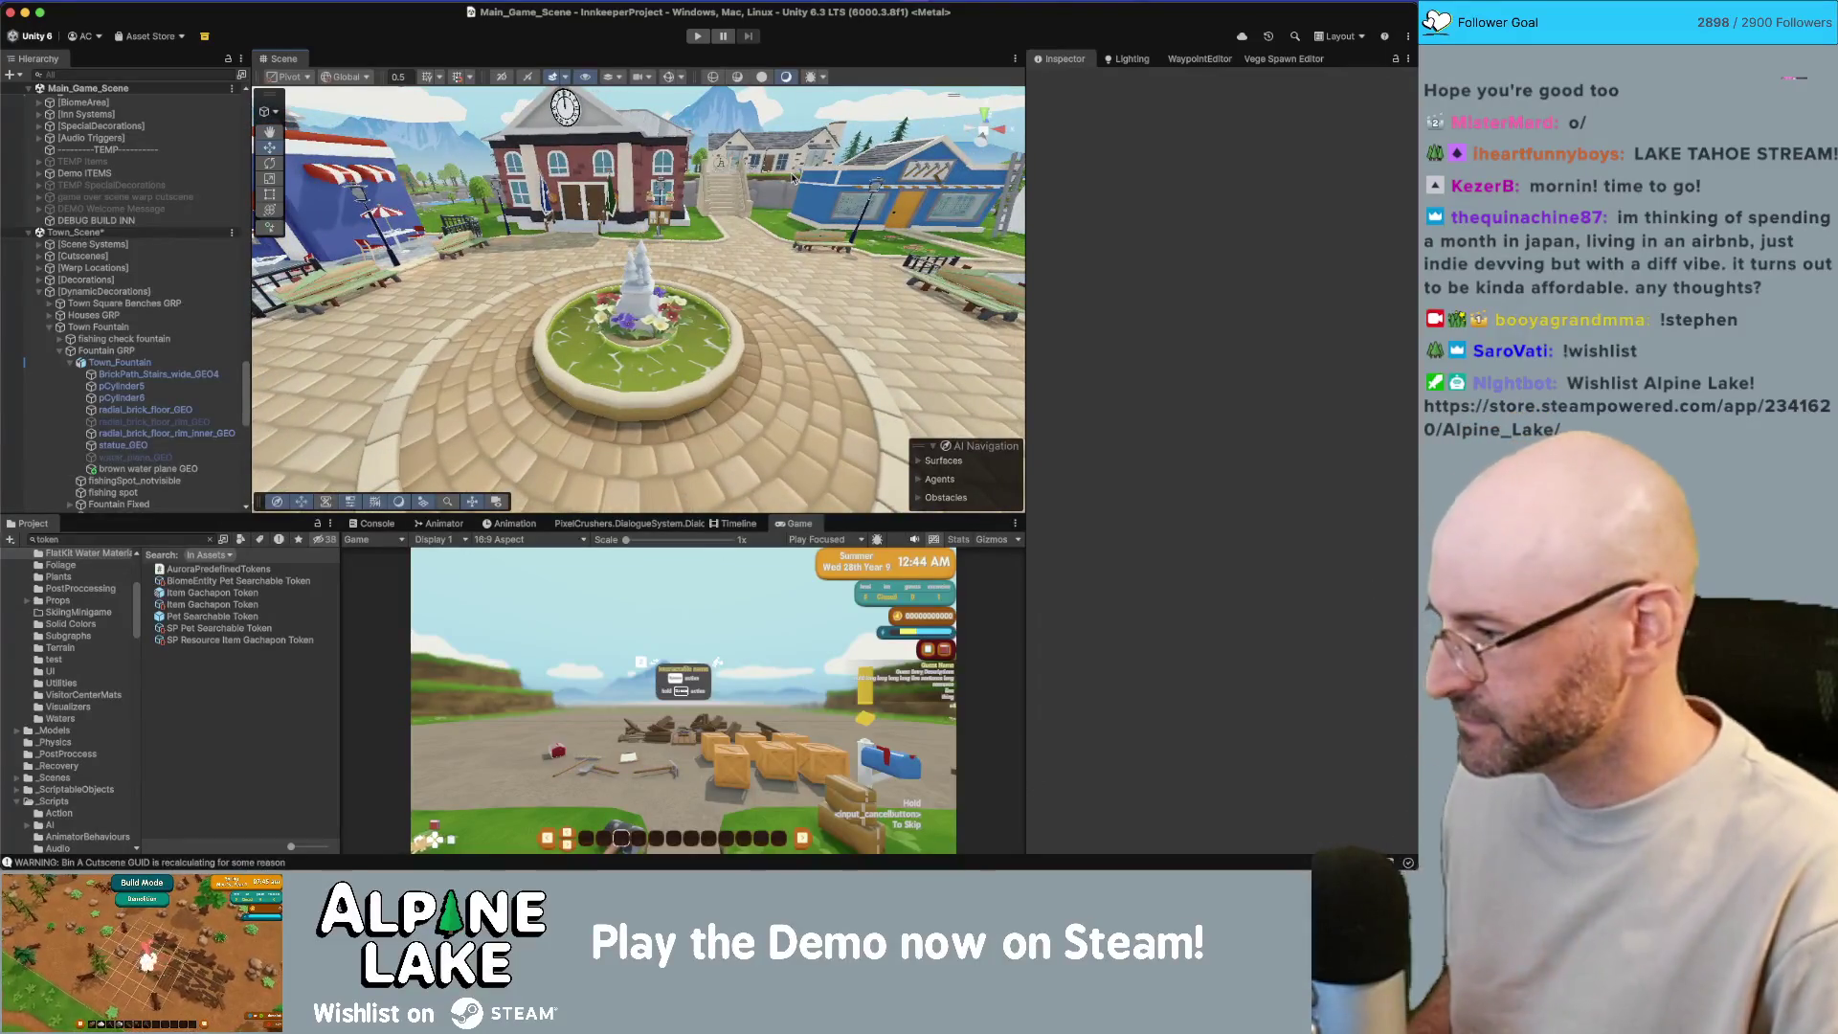
{"action": "left_click", "coordinate": [733, 330]}
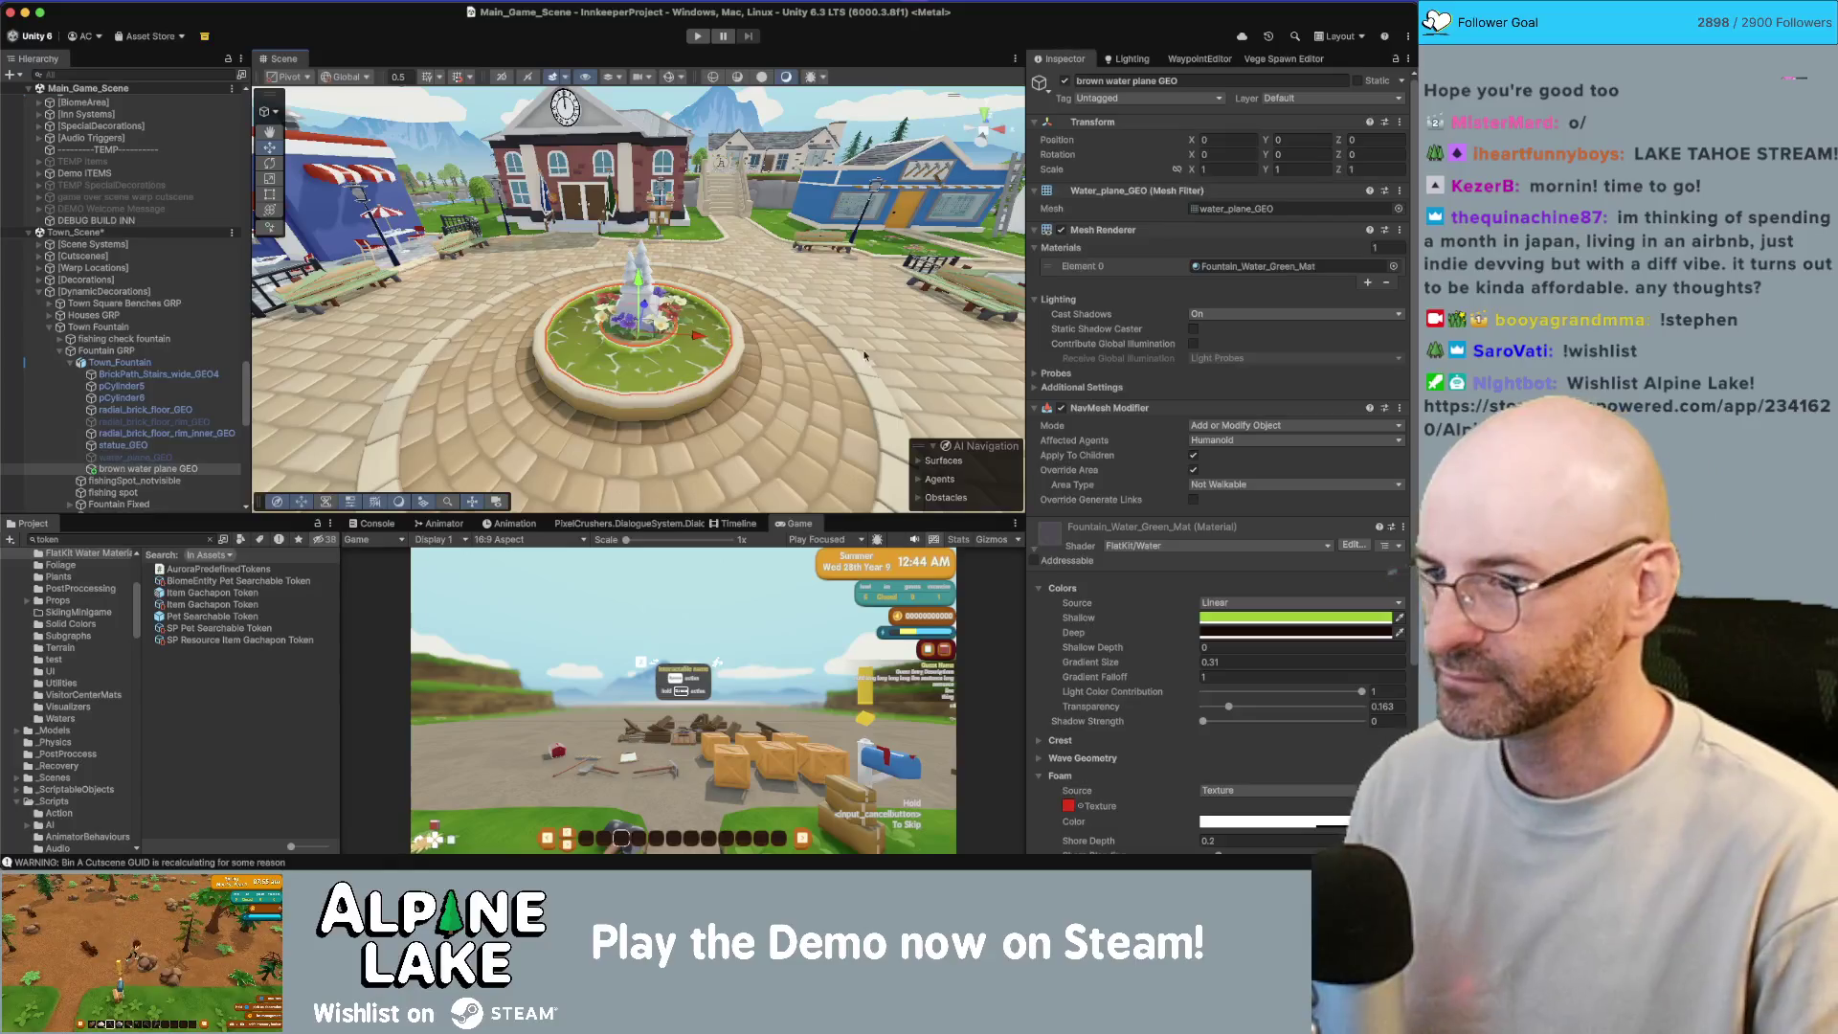
Step: Make the fountain's deep water colour bright green and adjust the shallow and deep colours
{"action": "left_click", "coordinate": [1274, 634]}
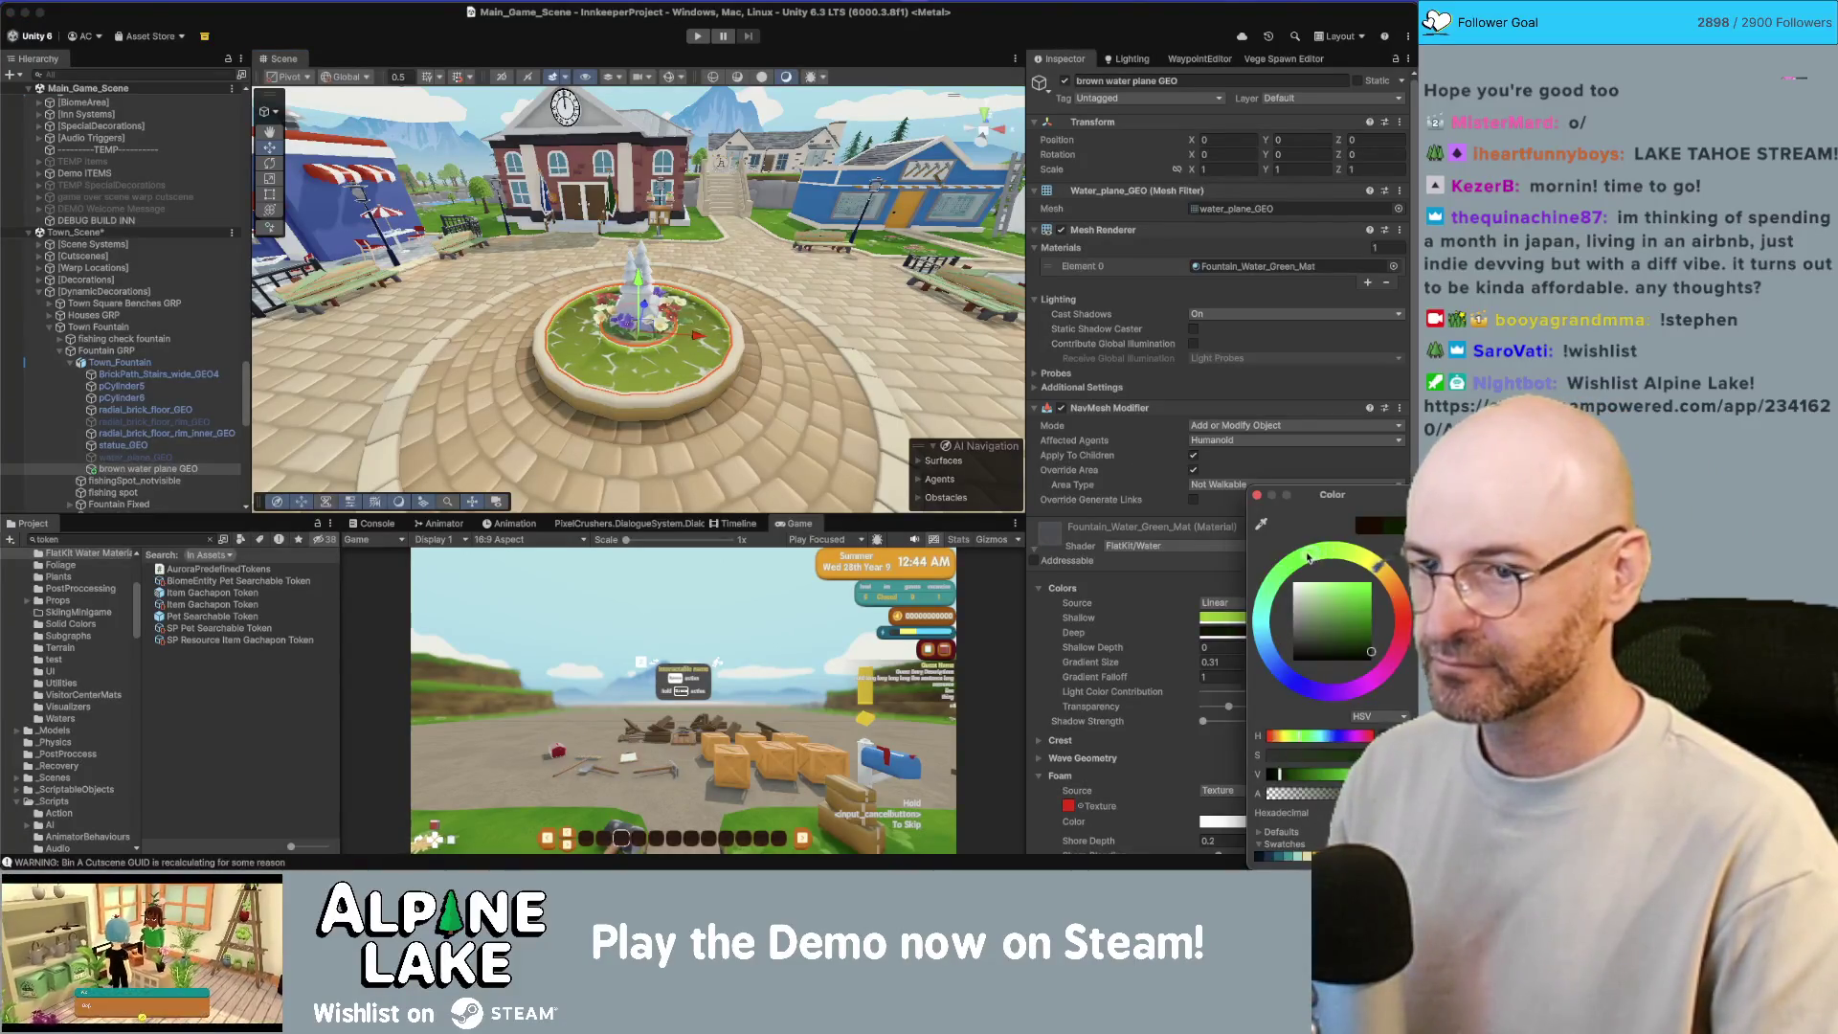
{"action": "mouse_move", "coordinate": [1369, 646]}
{"action": "left_mouse_down"}
{"action": "mouse_move", "coordinate": [1371, 608]}
{"action": "mouse_move", "coordinate": [1388, 619]}
{"action": "left_mouse_up"}
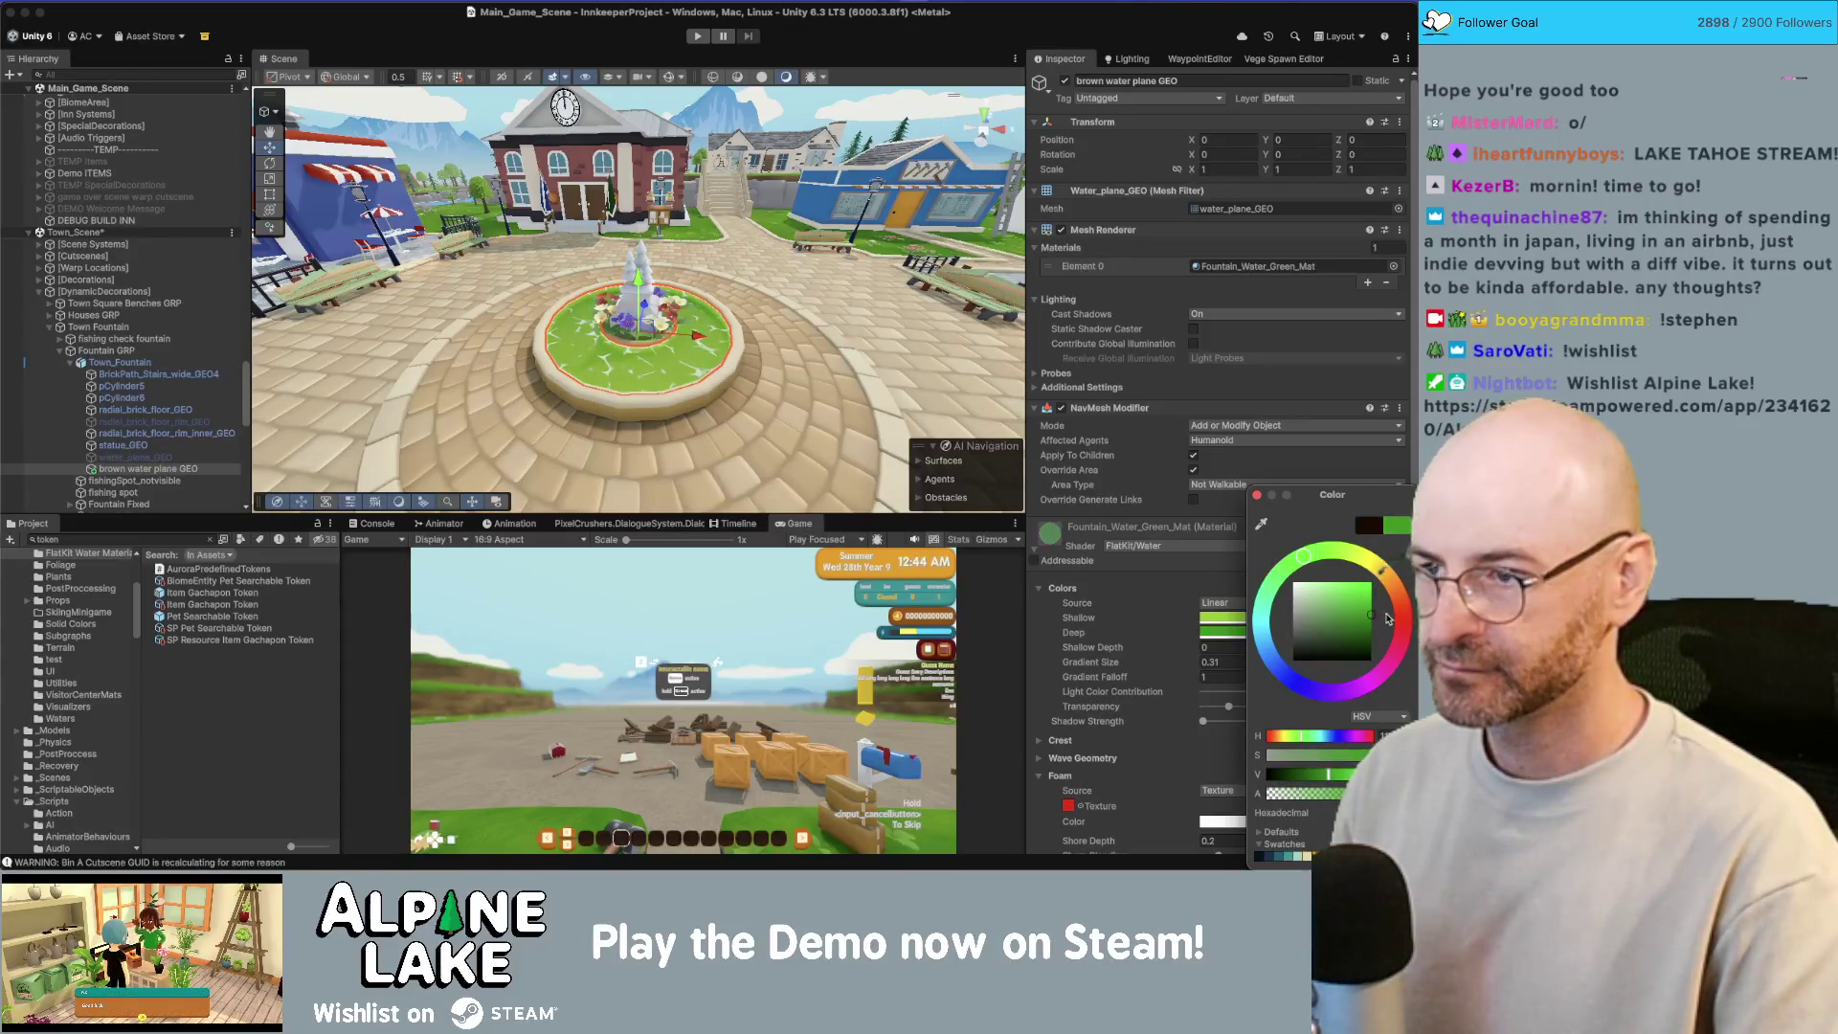
{"action": "scroll", "coordinate": [698, 295], "scroll_direction": "down", "scroll_amount": 5}
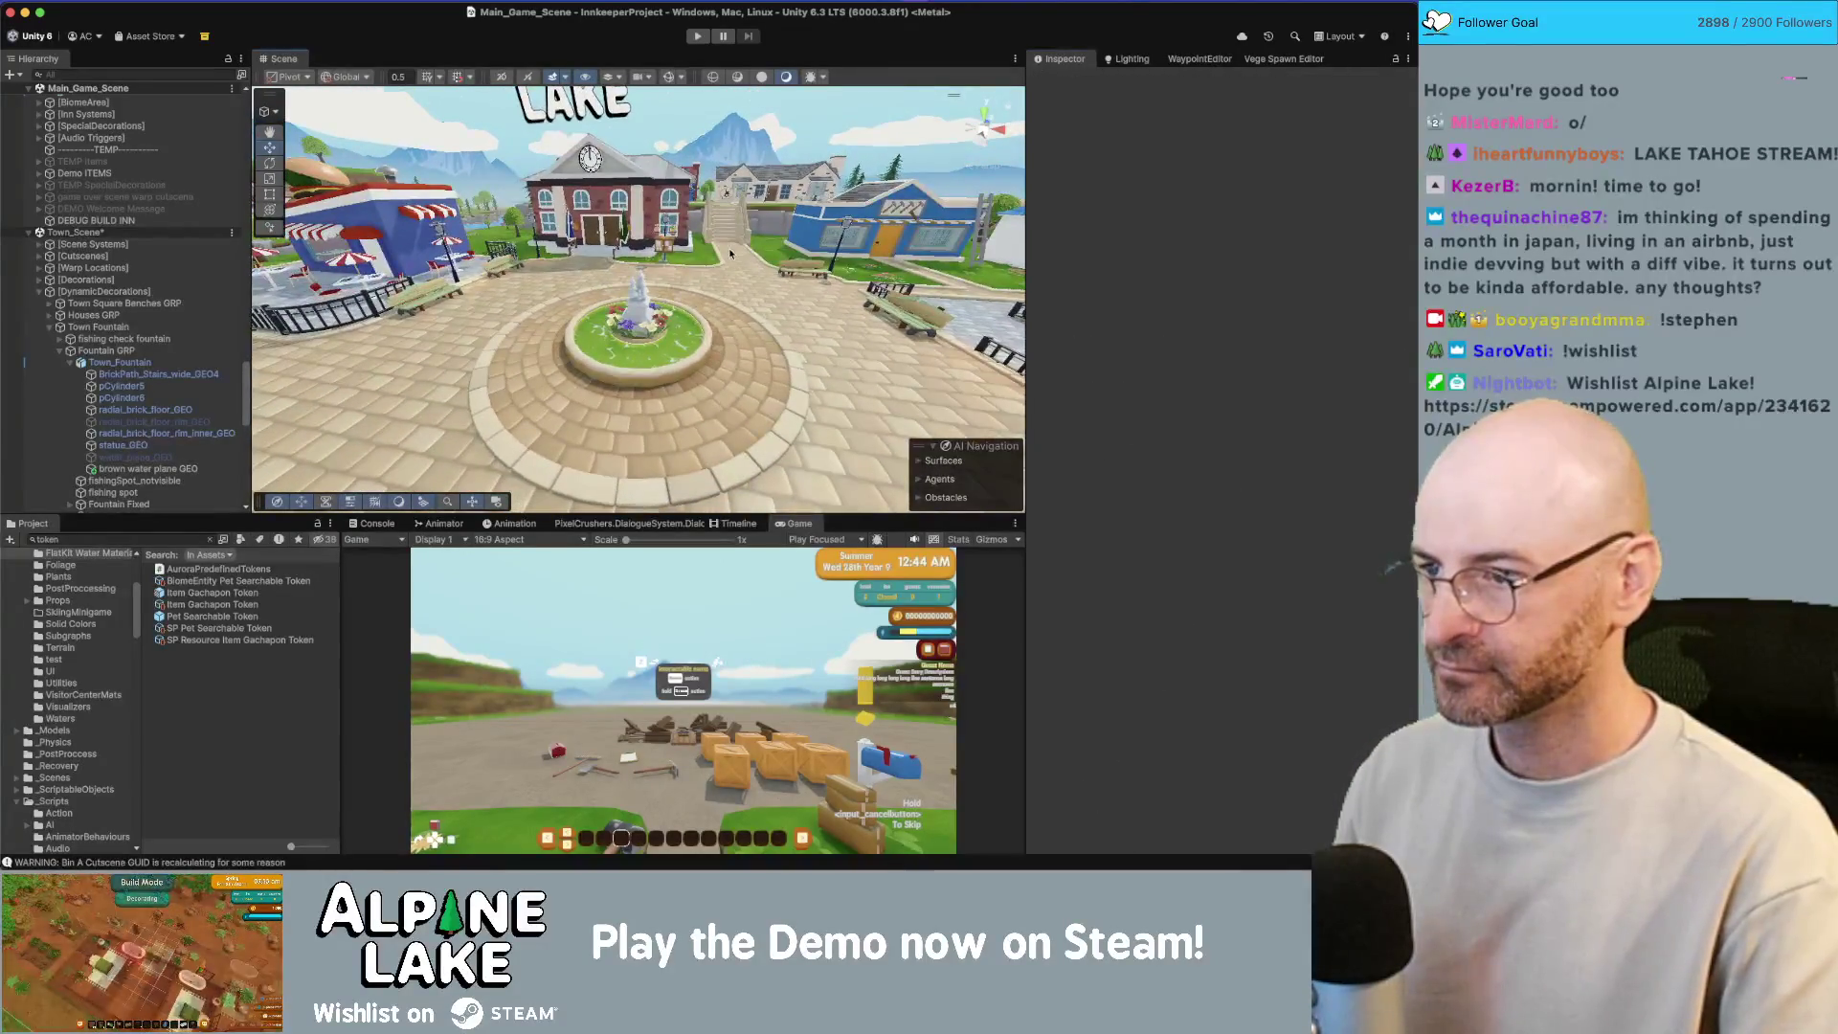
{"action": "mouse_move", "coordinate": [730, 253]}
{"action": "left_mouse_down"}
{"action": "mouse_move", "coordinate": [742, 354]}
{"action": "mouse_move", "coordinate": [711, 387]}
{"action": "left_mouse_up"}
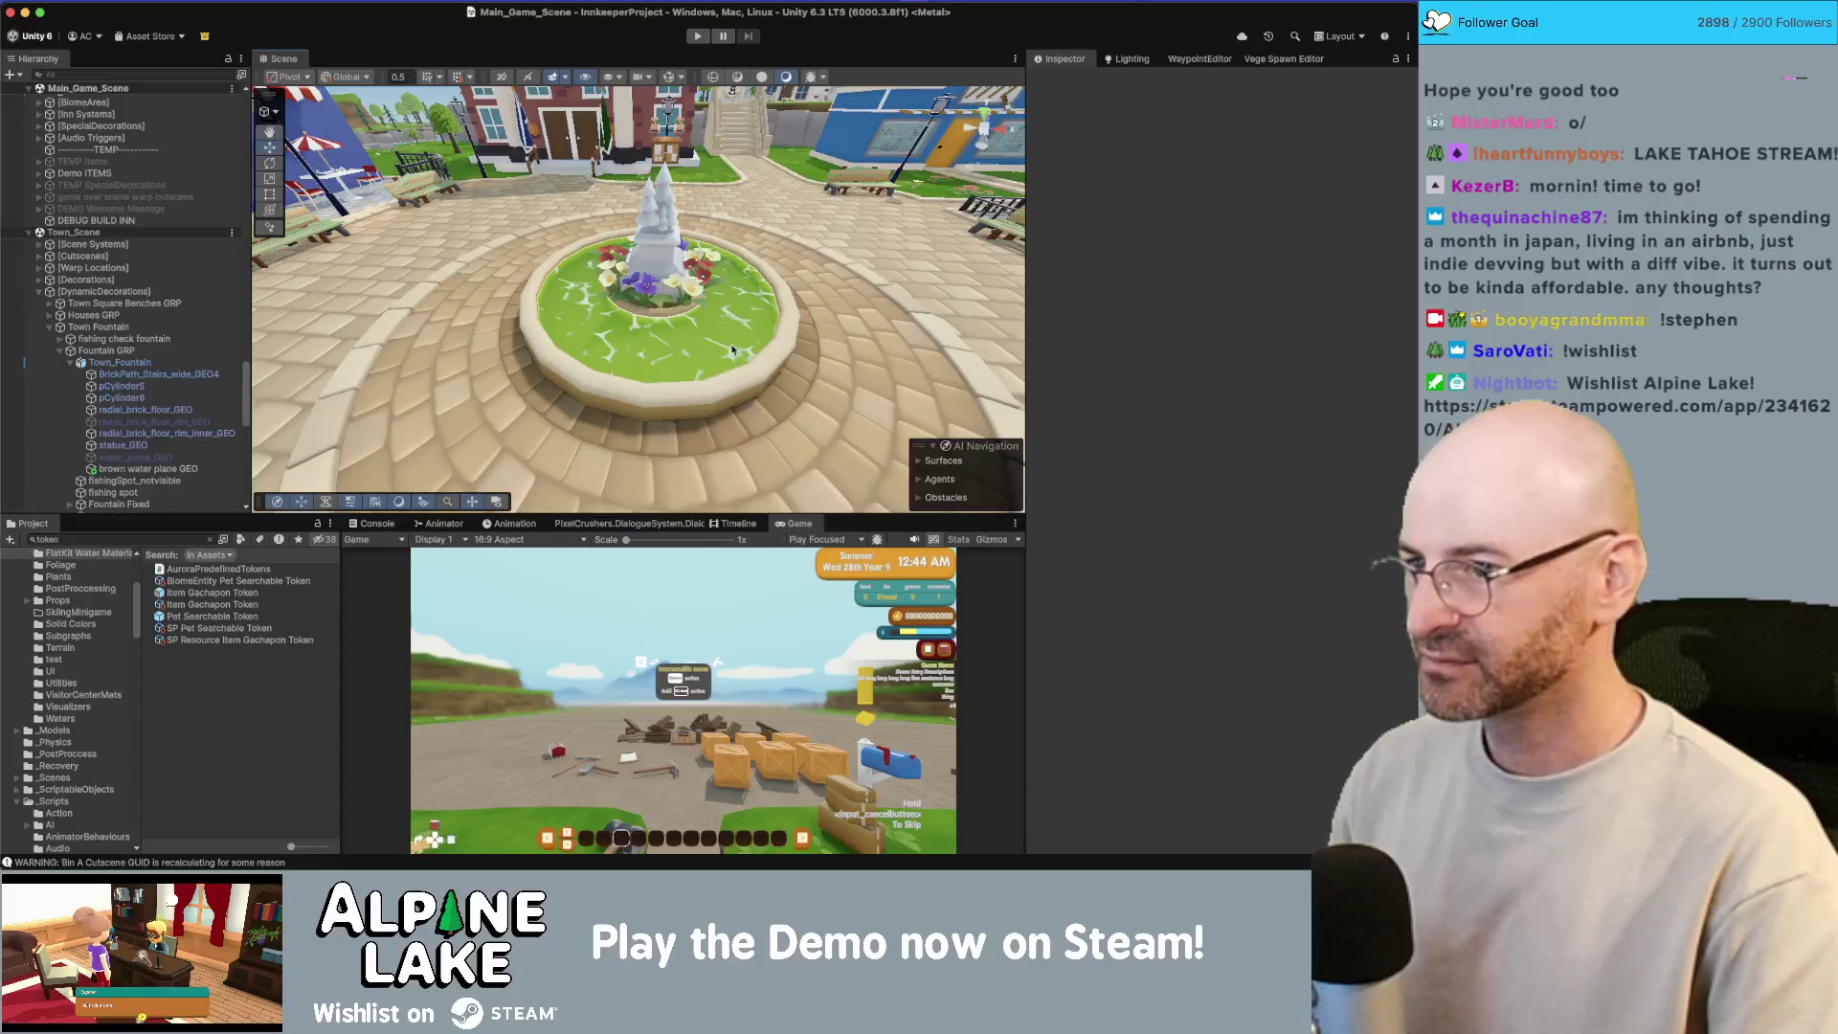
{"action": "left_click", "coordinate": [711, 387]}
{"action": "left_click", "coordinate": [1223, 618]}
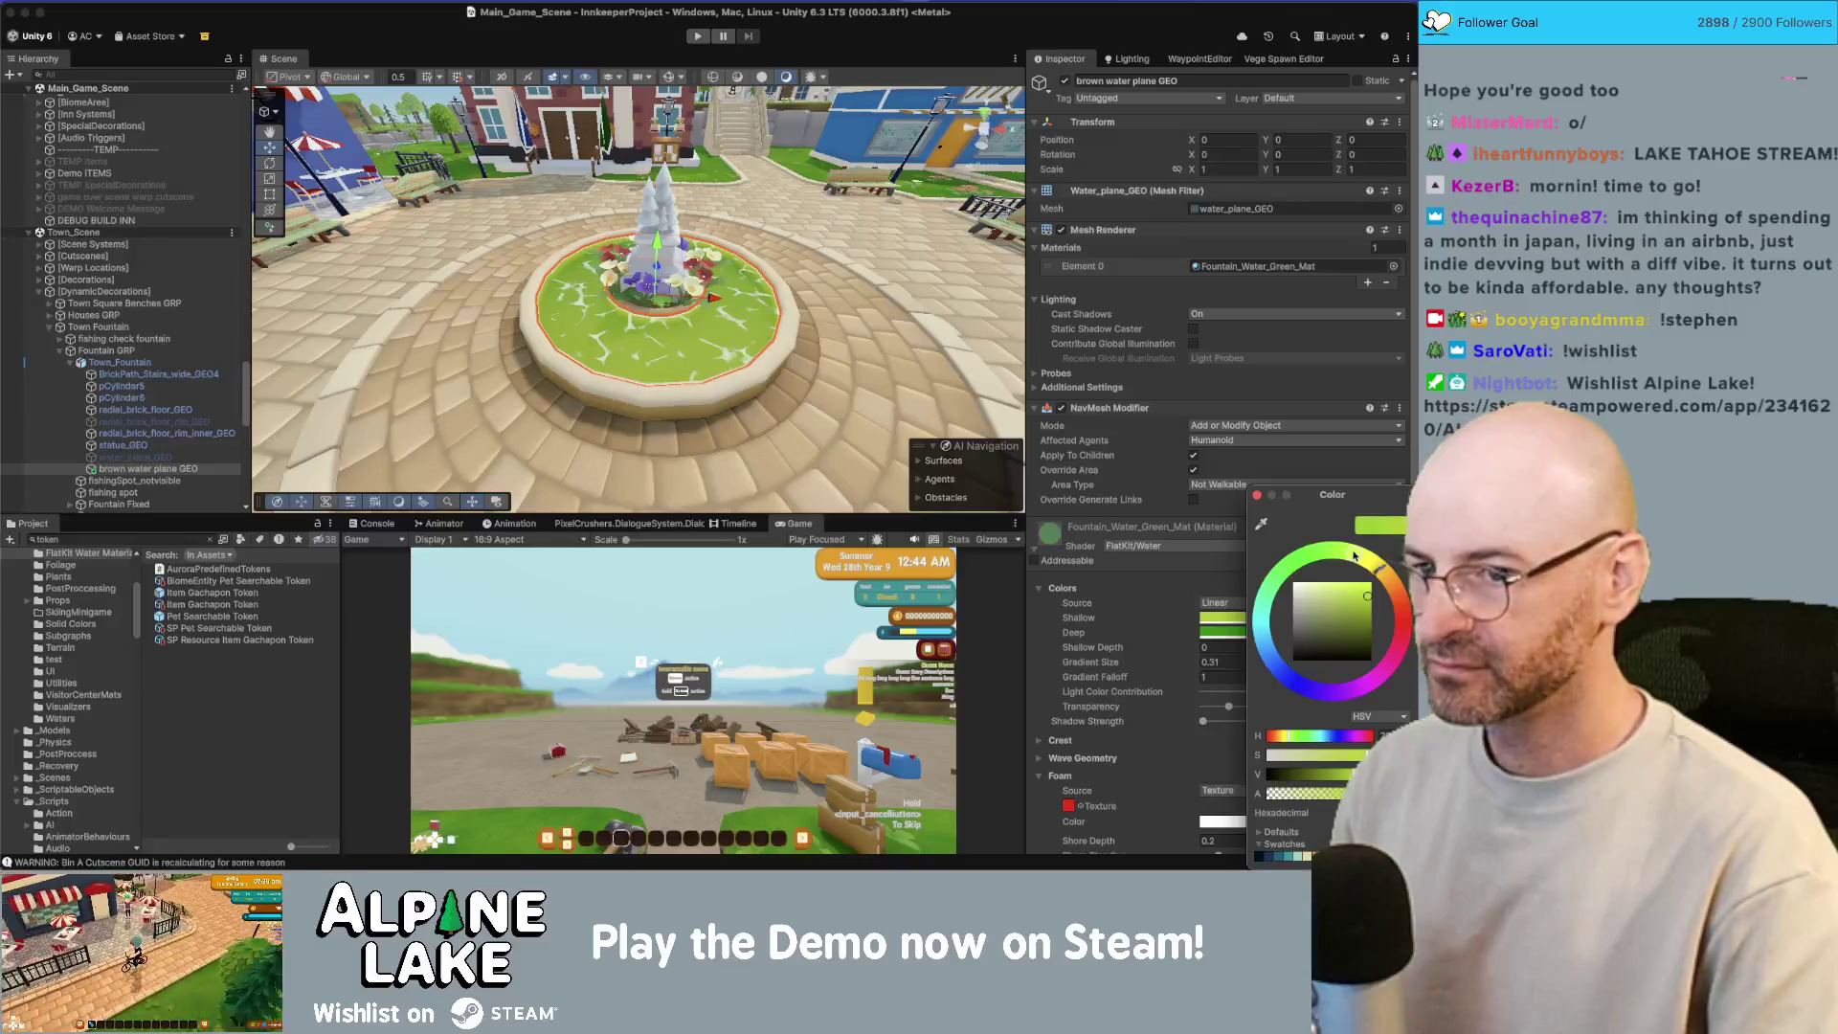
{"action": "left_click", "coordinate": [1234, 636]}
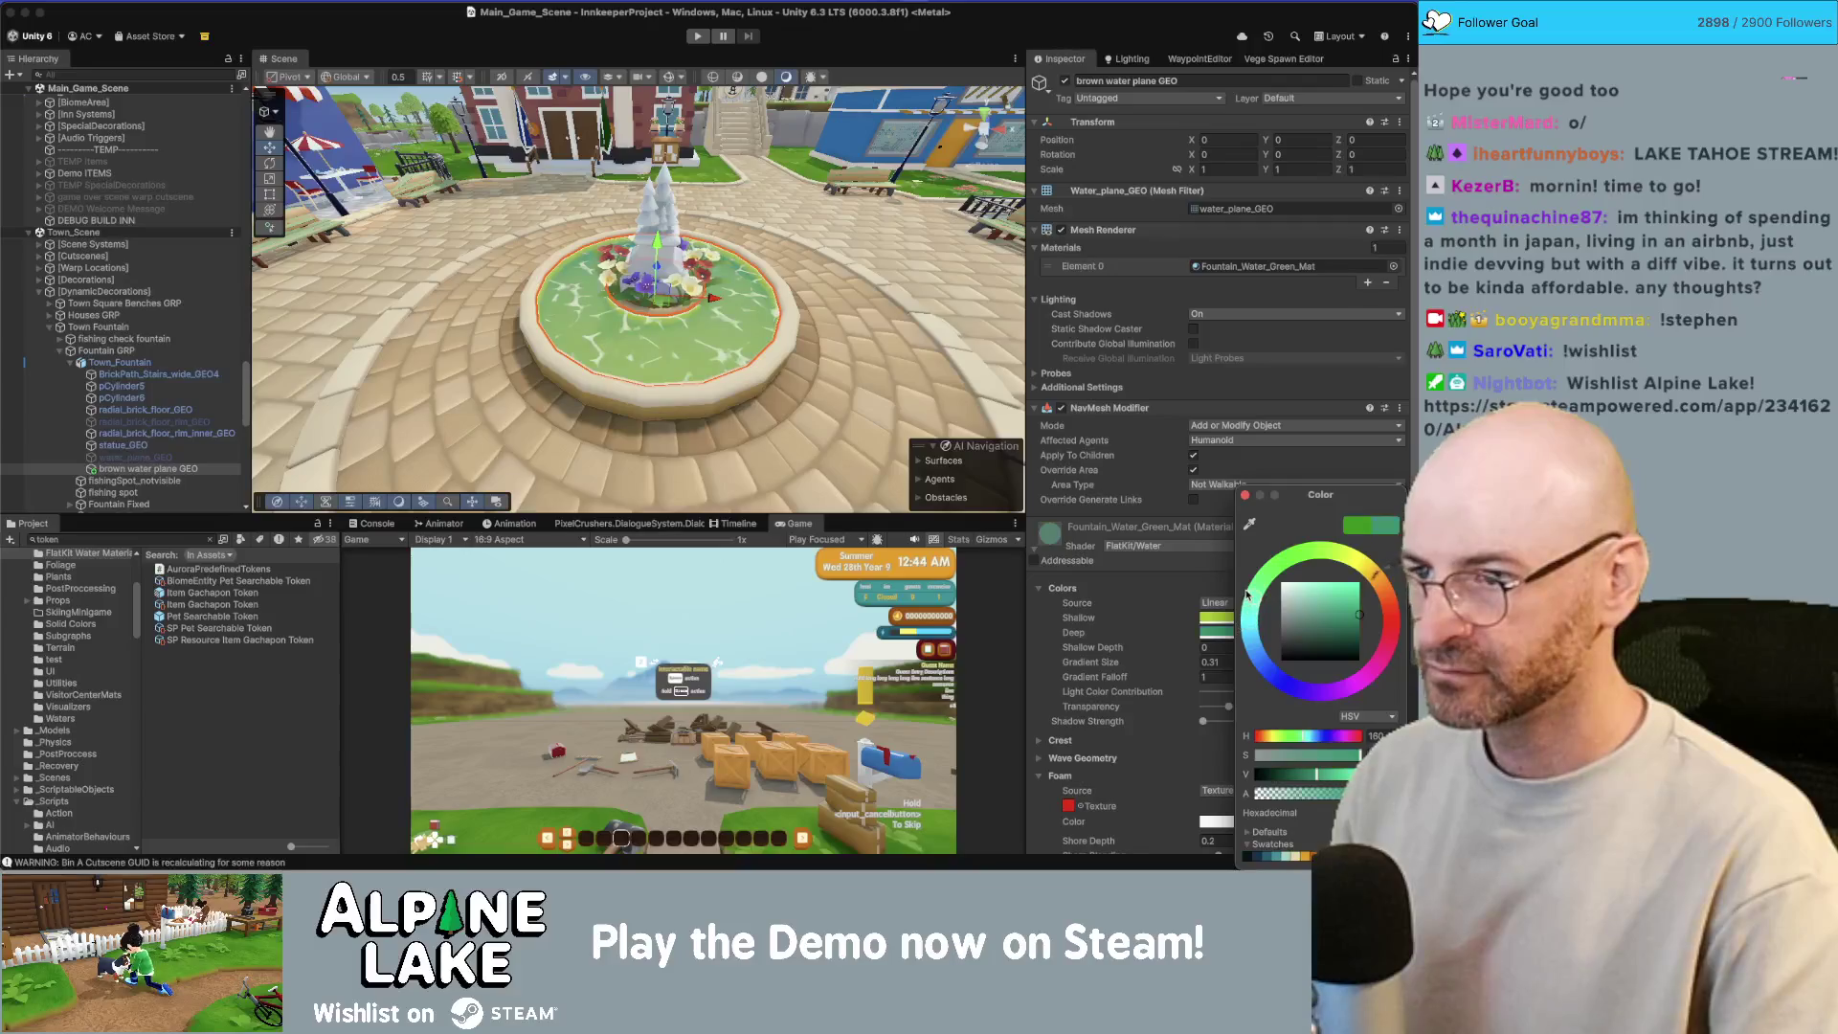
Step: Raise the water gradient size to 0.27 and lower transparency to 0.153 for more opaque water
{"action": "mouse_move", "coordinate": [708, 163]}
{"action": "left_mouse_down"}
{"action": "mouse_move", "coordinate": [725, 119]}
{"action": "mouse_move", "coordinate": [639, 286]}
{"action": "mouse_move", "coordinate": [743, 295]}
{"action": "left_mouse_up"}
{"action": "left_click", "coordinate": [744, 295]}
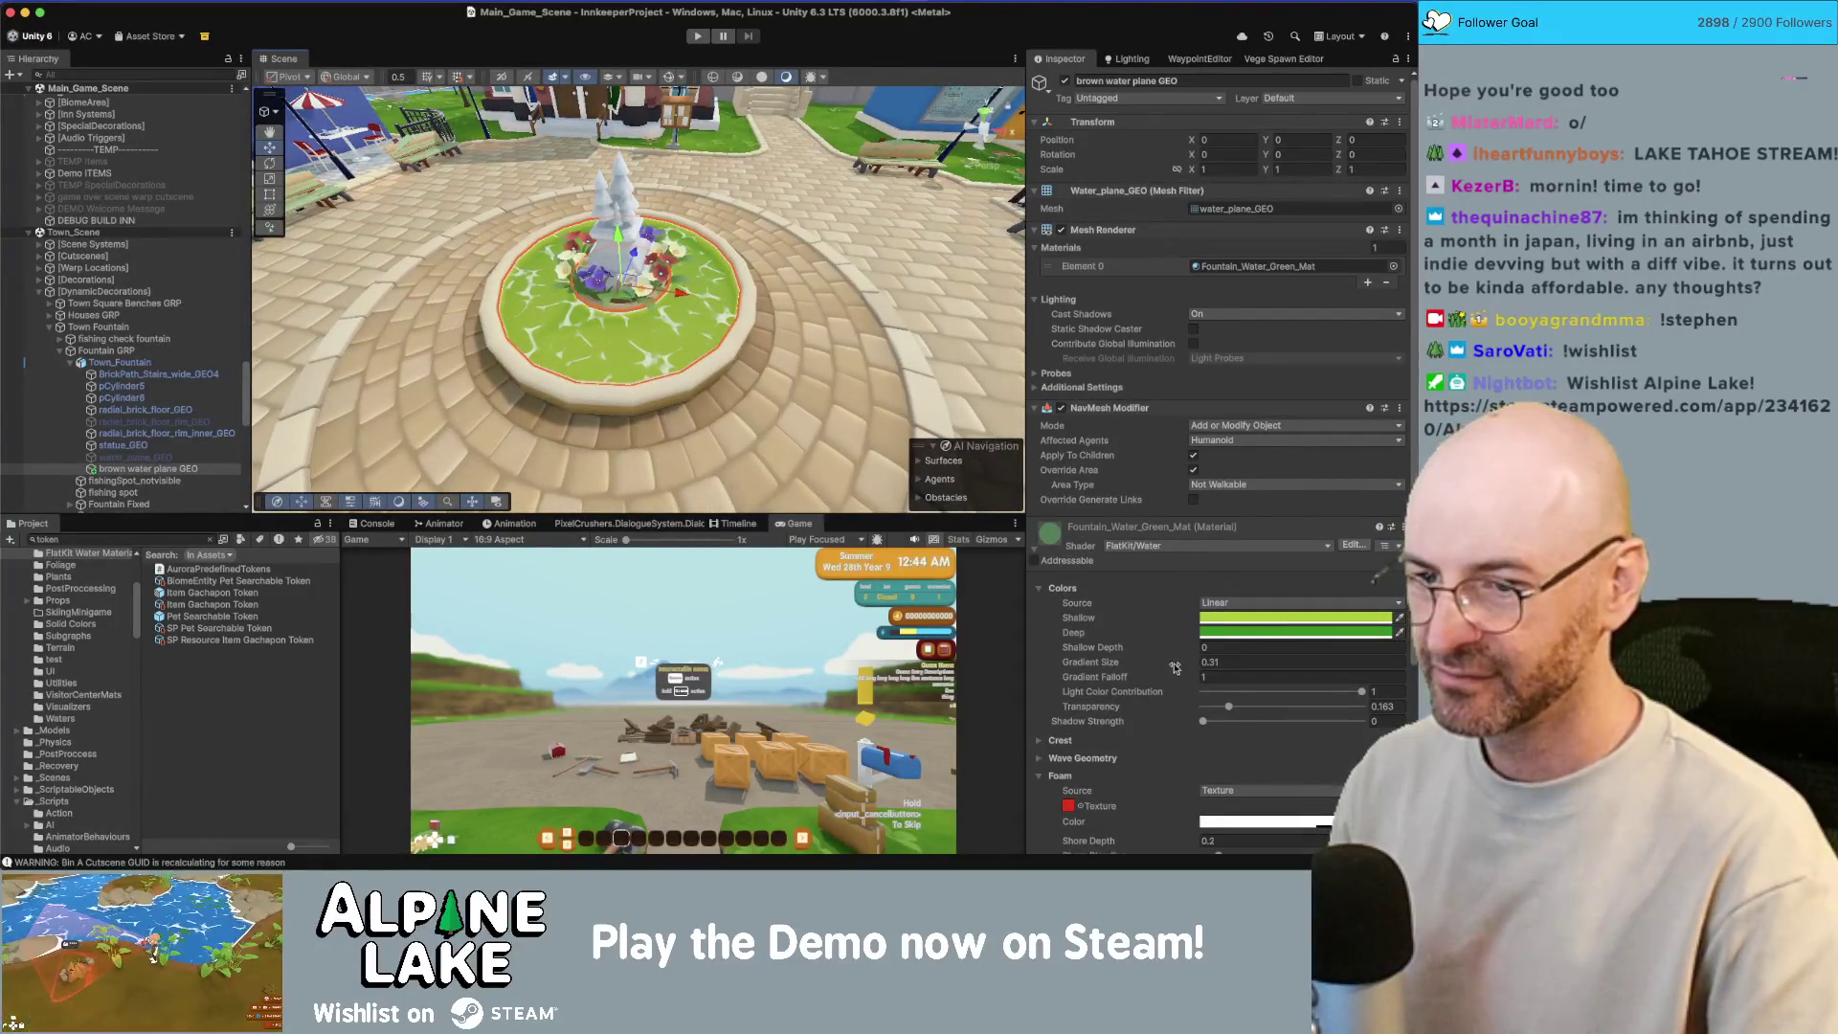
{"action": "left_click_drag", "start_coordinate": [1175, 667], "coordinate": [1185, 668]}
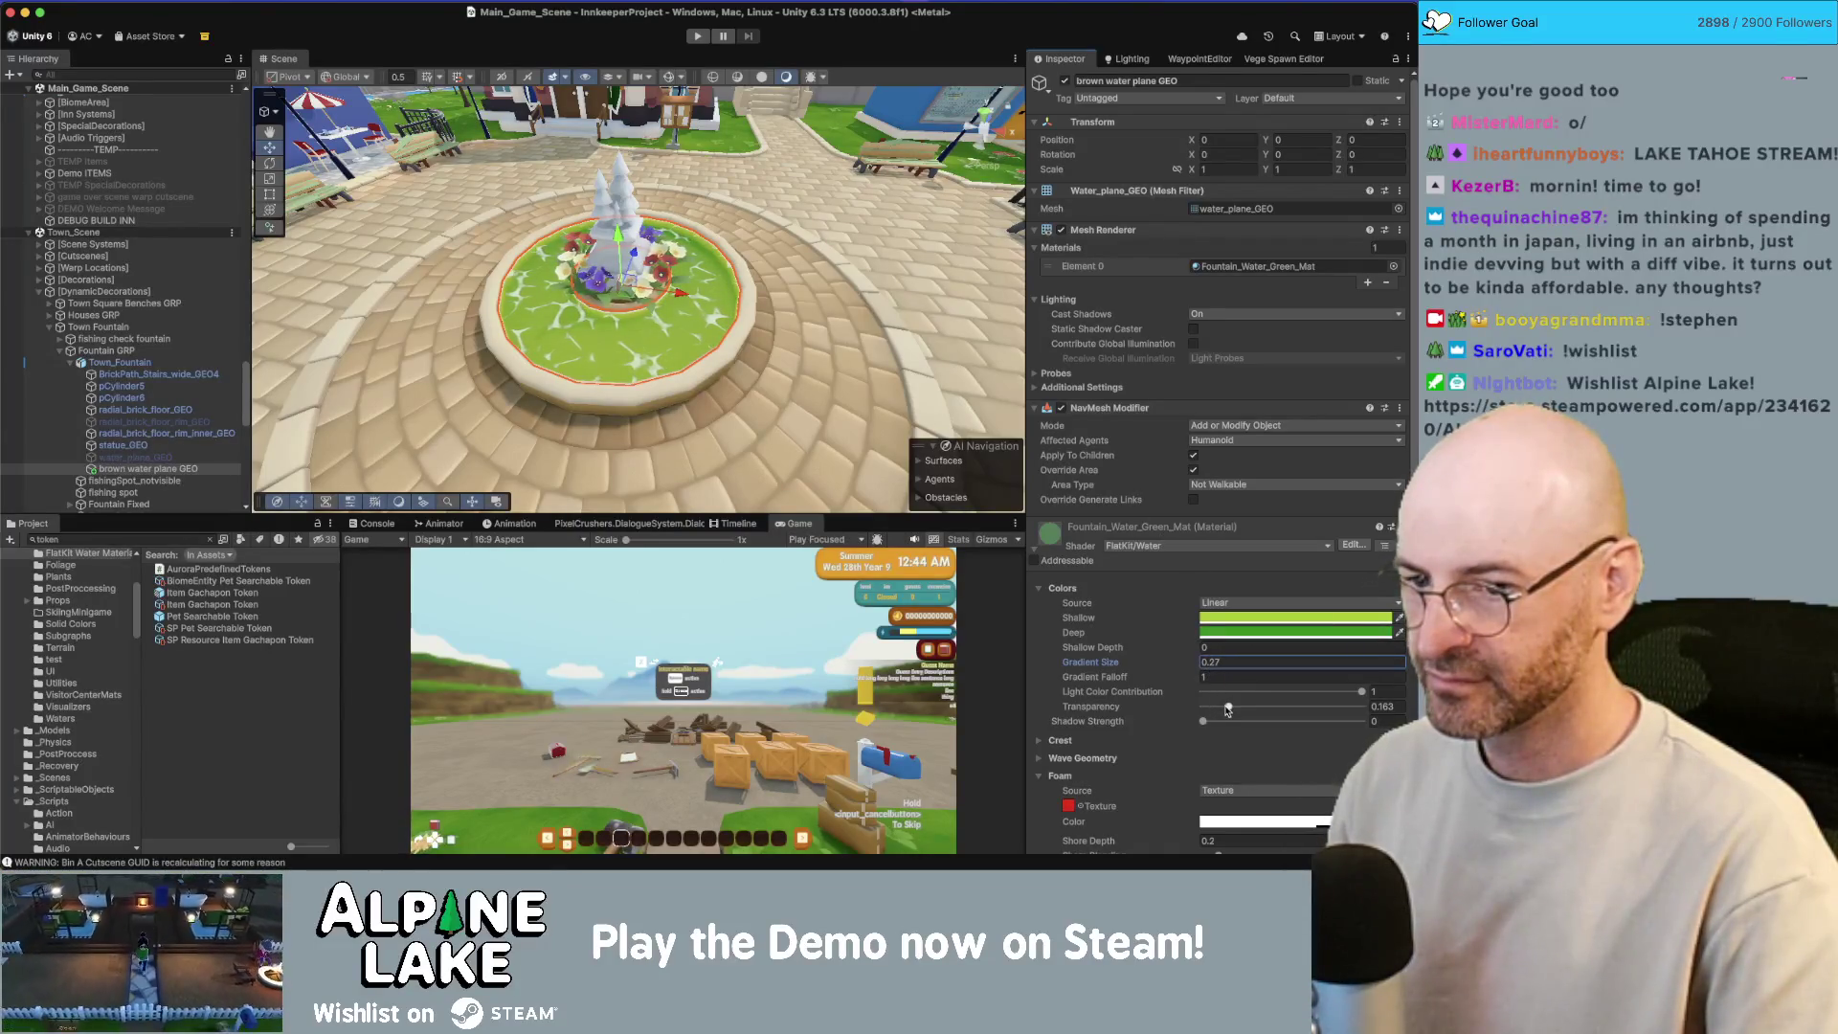
{"action": "left_click_drag", "start_coordinate": [1229, 707], "coordinate": [1162, 710]}
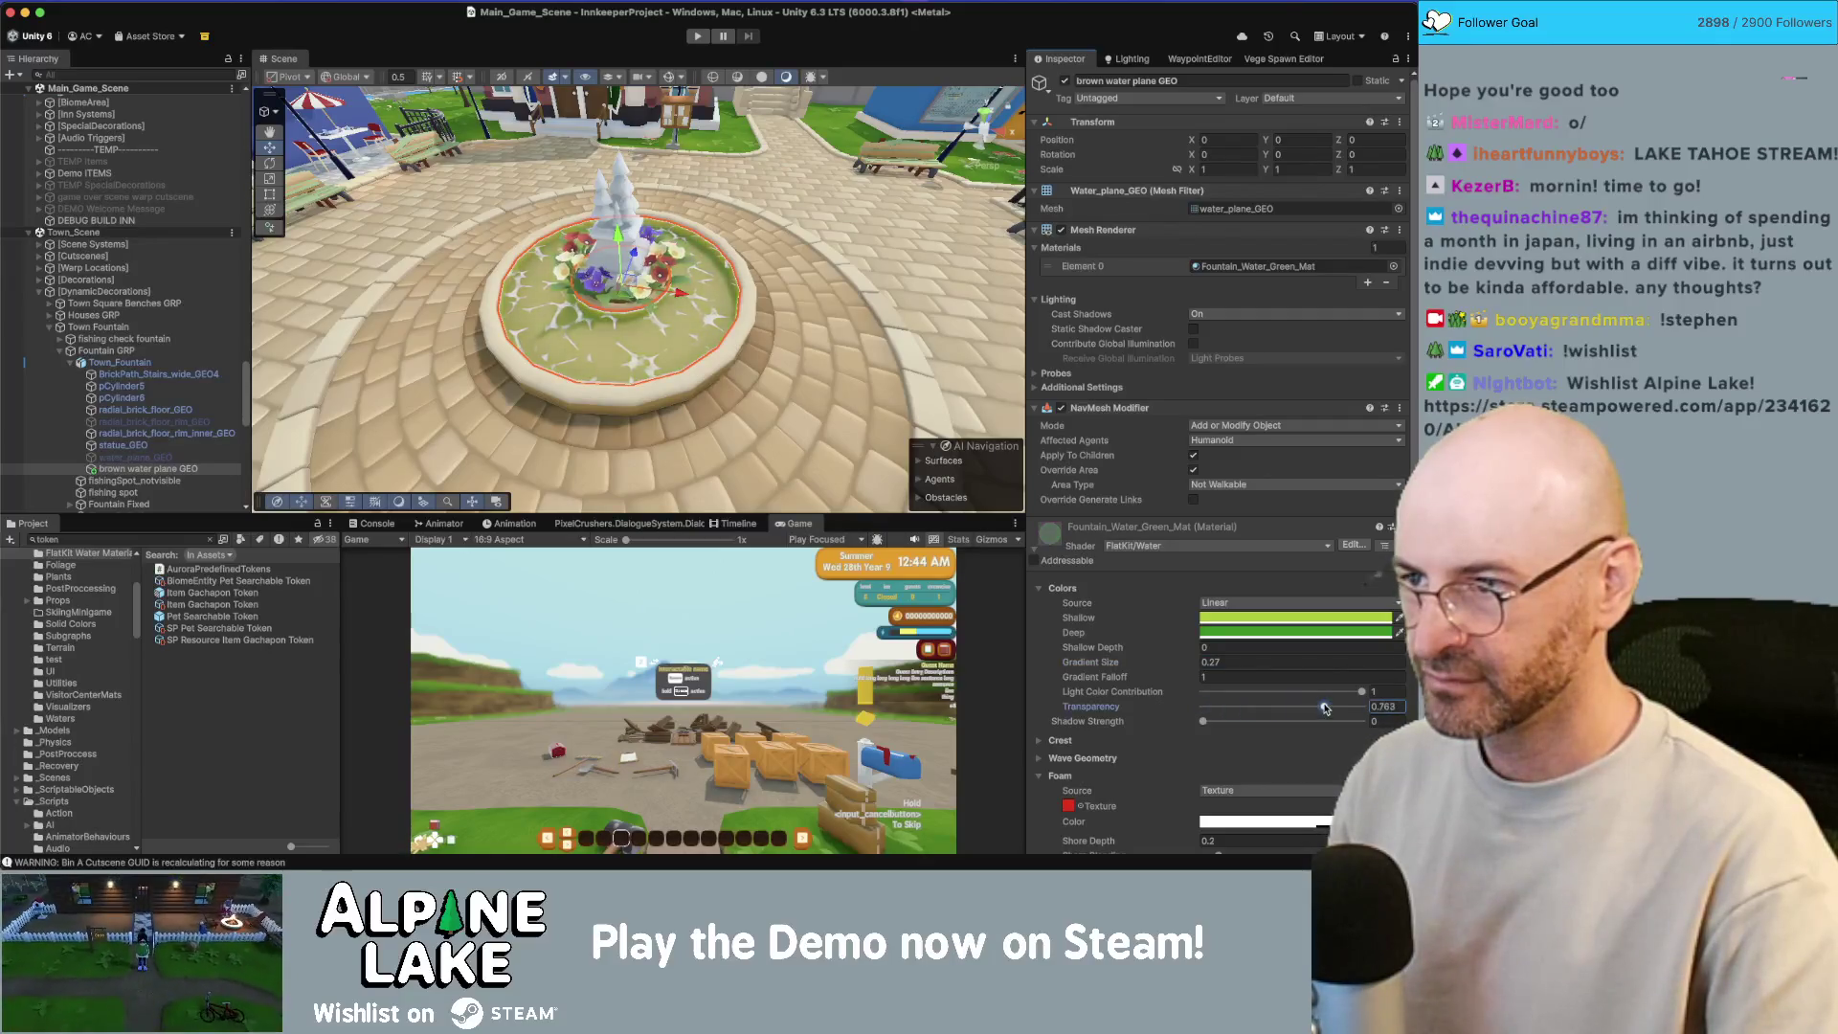
{"action": "left_click_drag", "start_coordinate": [1325, 708], "coordinate": [1233, 713]}
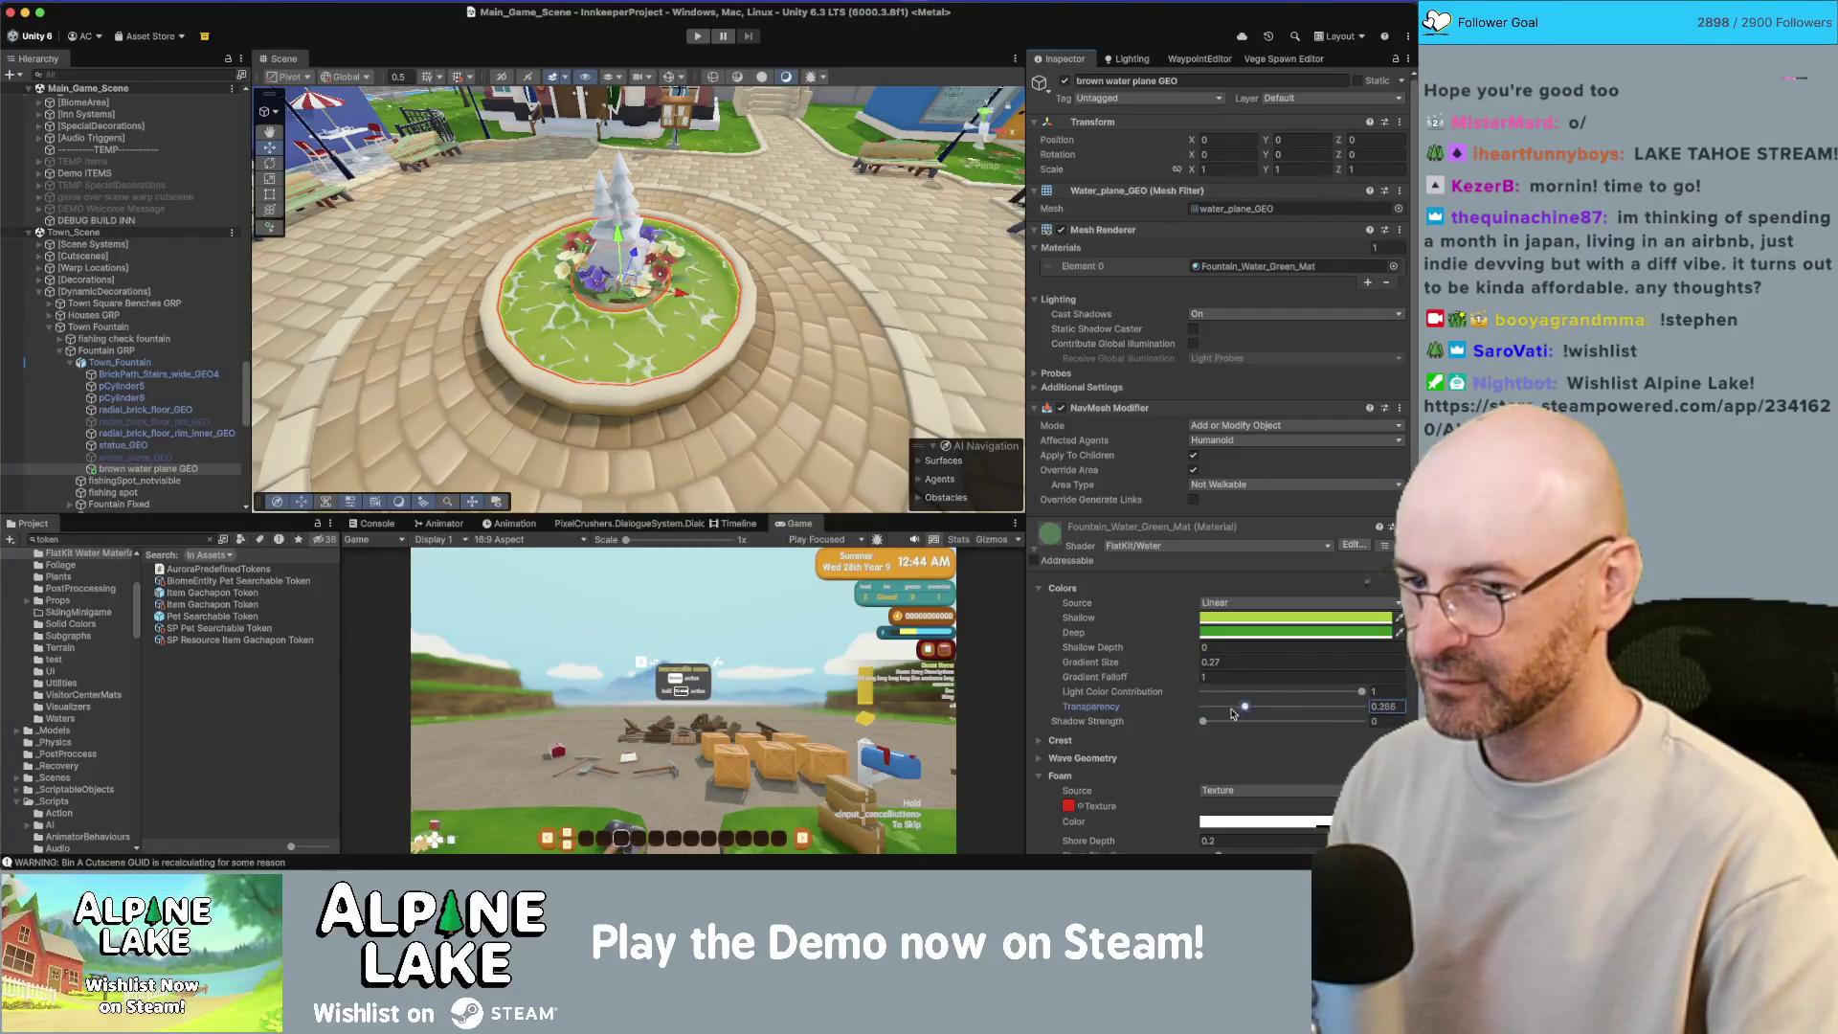
{"action": "scroll", "coordinate": [1120, 728], "scroll_direction": "down", "scroll_amount": 2}
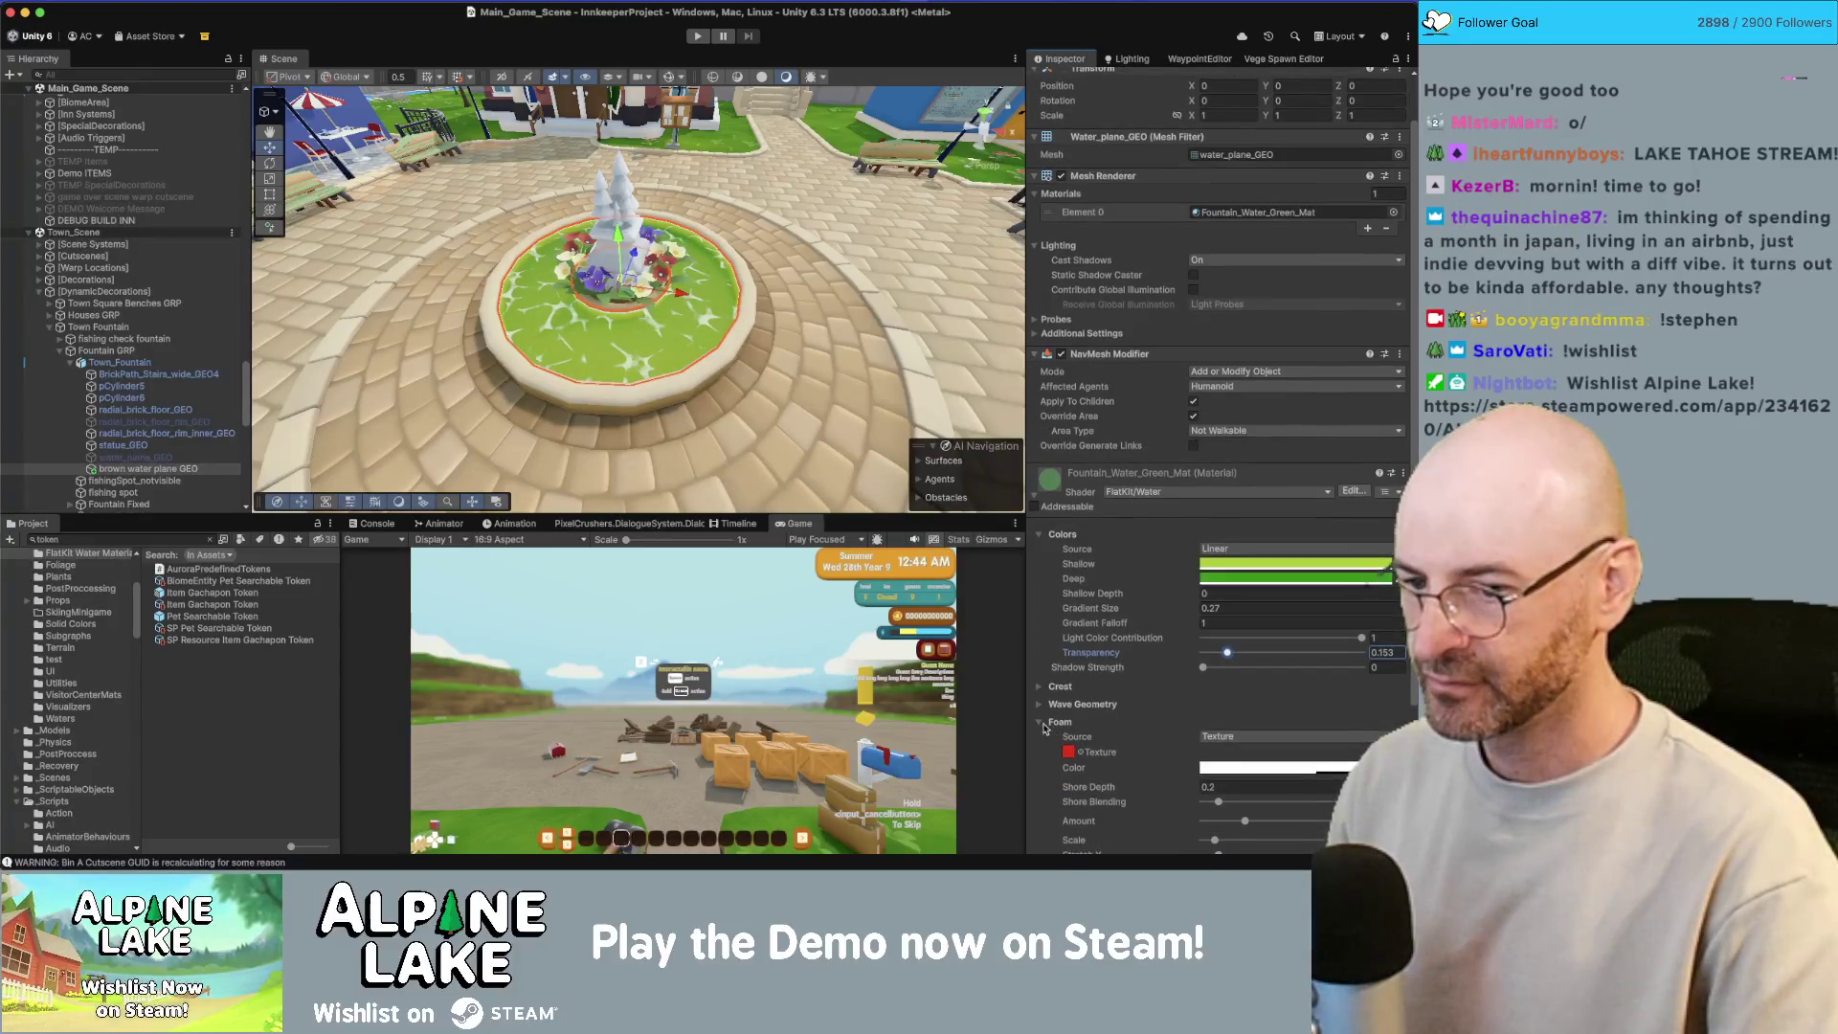
{"action": "scroll", "coordinate": [1242, 802], "scroll_direction": "down", "scroll_amount": 5}
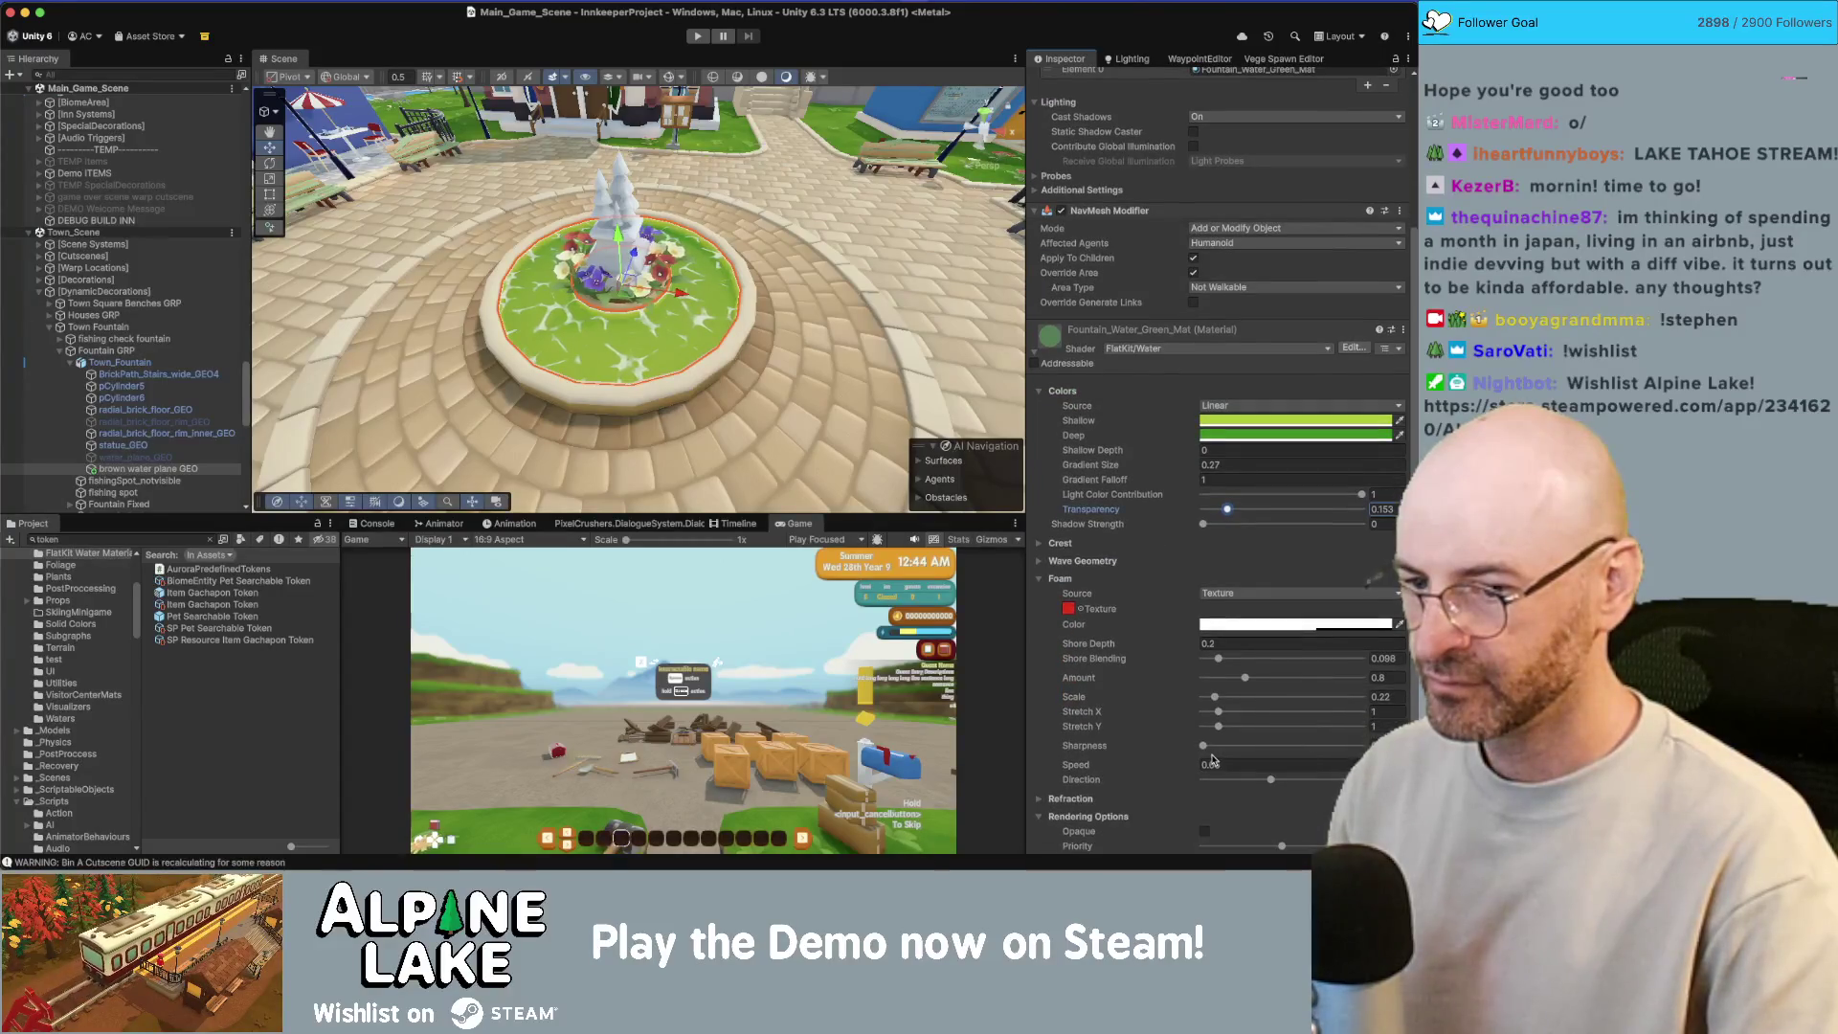
Step: Set foam amount to 0.54, reduce foam scale slightly, and raise shadow strength to 1
{"action": "left_click_drag", "start_coordinate": [1242, 679], "coordinate": [1233, 679]}
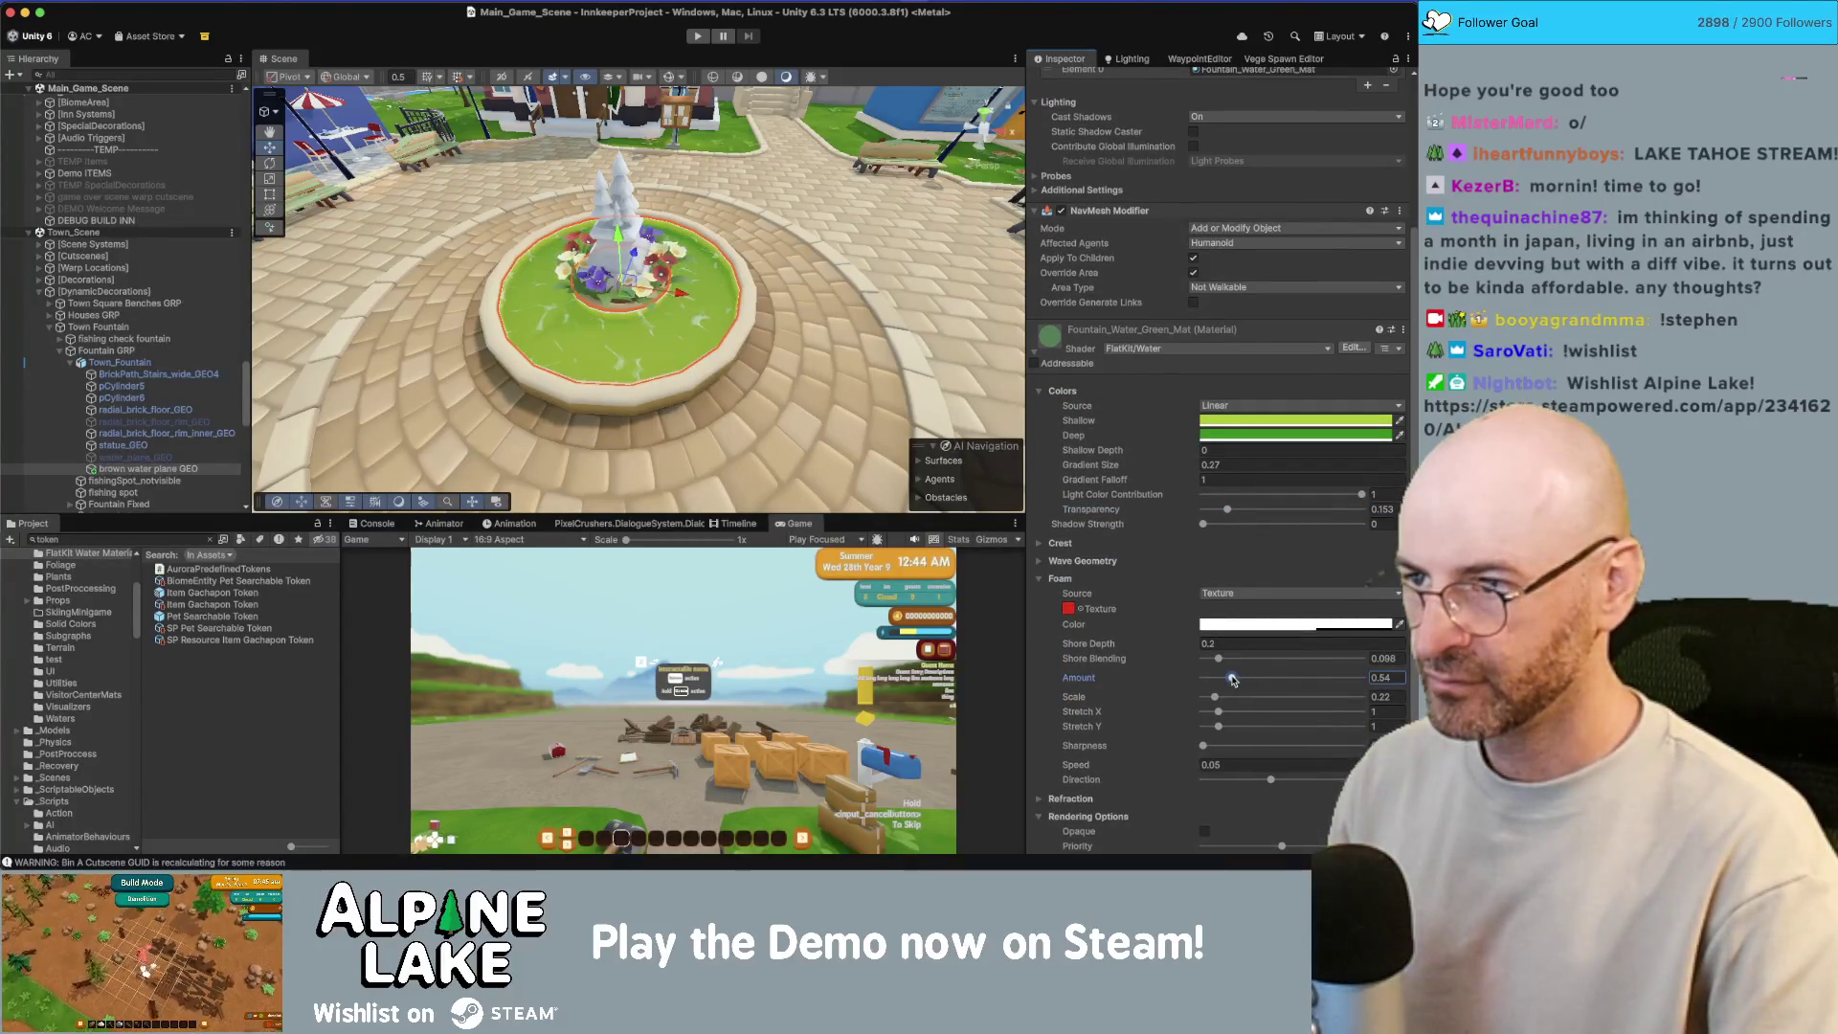
{"action": "left_click_drag", "start_coordinate": [727, 316], "coordinate": [755, 258]}
{"action": "left_click", "coordinate": [670, 330]}
{"action": "scroll", "coordinate": [1175, 615], "scroll_direction": "down", "scroll_amount": 5}
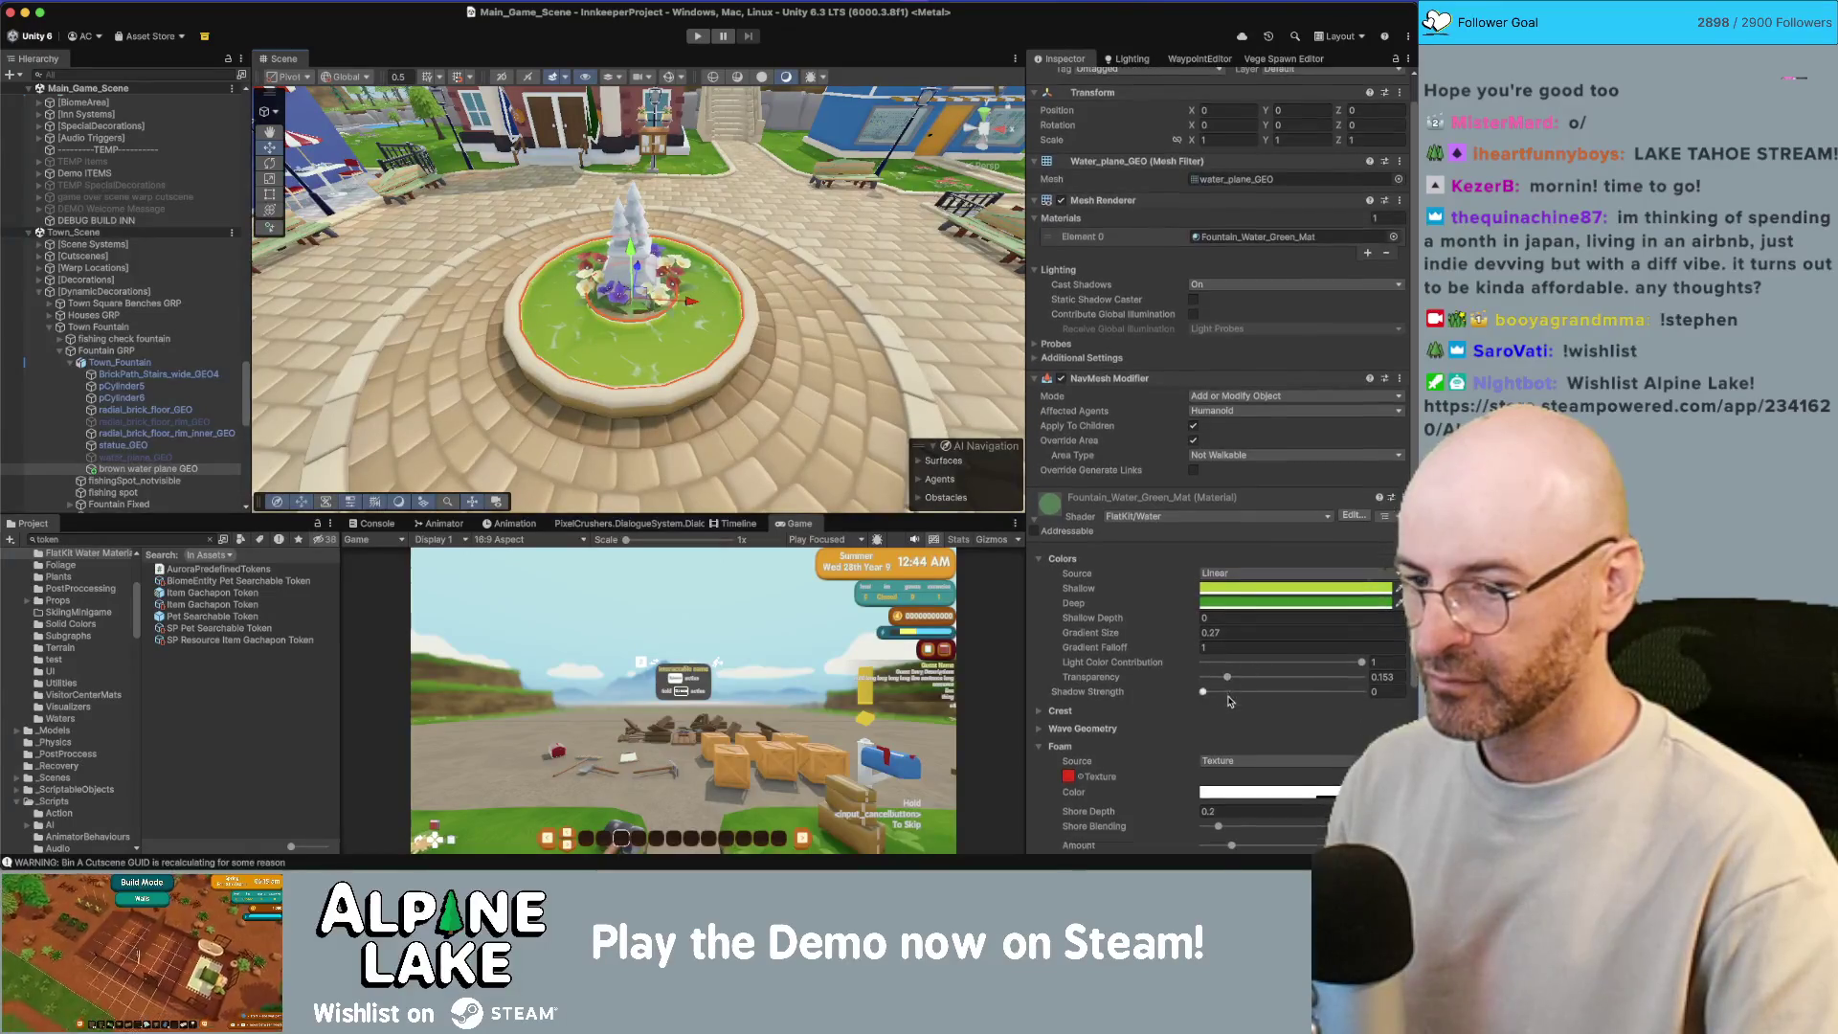
{"action": "mouse_move", "coordinate": [1226, 745]}
{"action": "left_mouse_down"}
{"action": "mouse_move", "coordinate": [1254, 746]}
{"action": "mouse_move", "coordinate": [1208, 754]}
{"action": "left_mouse_up"}
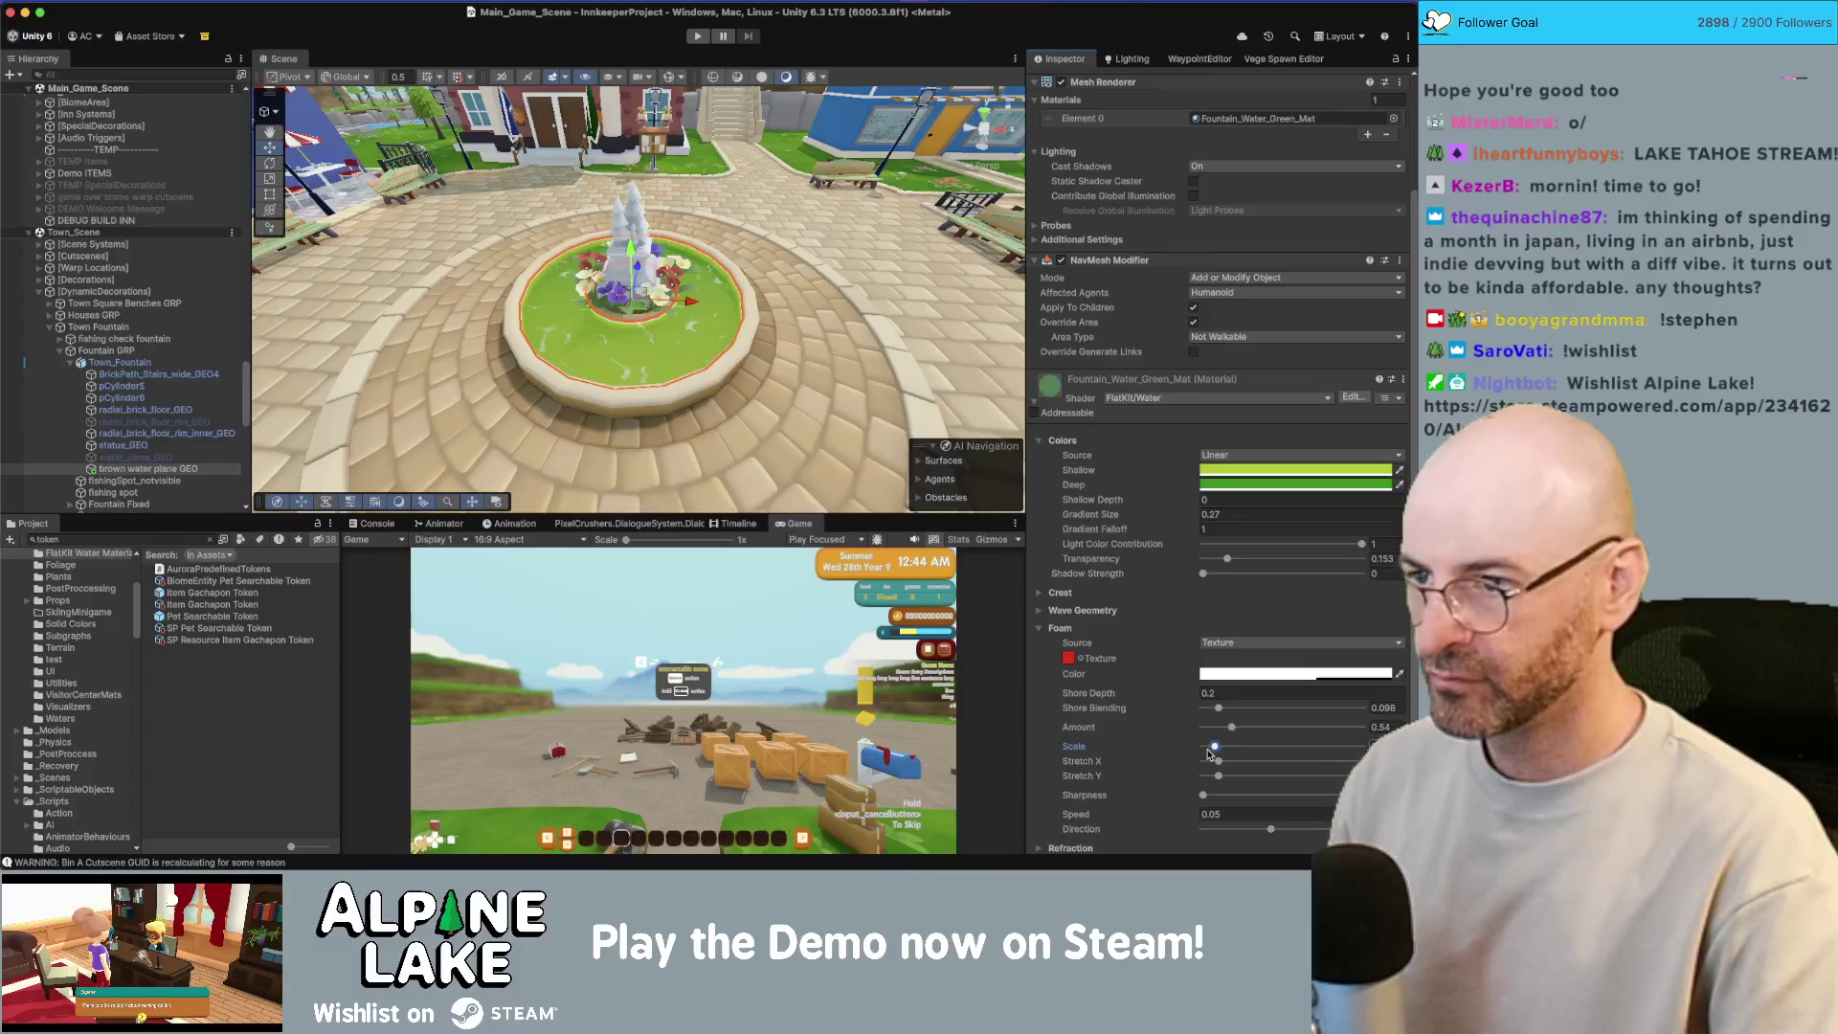
{"action": "left_click", "coordinate": [721, 300]}
{"action": "left_click", "coordinate": [722, 301]}
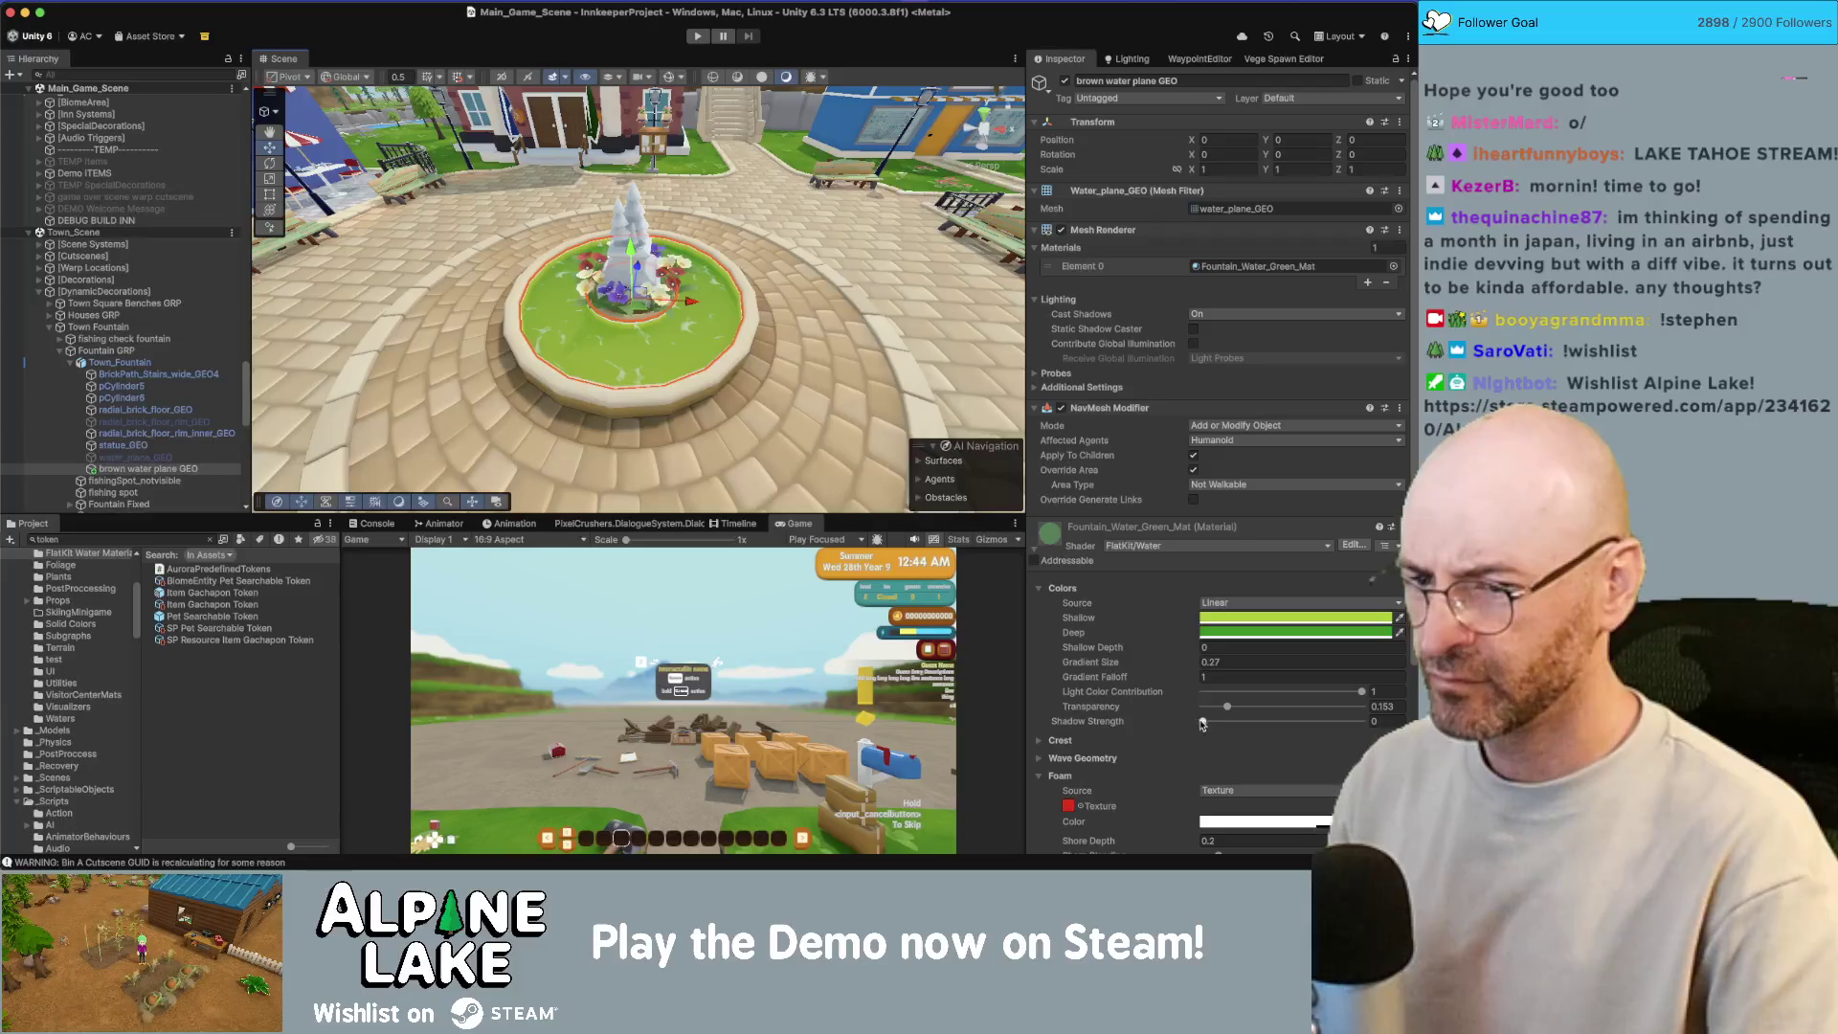
{"action": "left_click_drag", "start_coordinate": [1202, 725], "coordinate": [1365, 723]}
Step: Raise the water's refraction amplitude and compare the fountain look up close
{"action": "mouse_move", "coordinate": [728, 249]}
{"action": "left_mouse_down"}
{"action": "mouse_move", "coordinate": [730, 134]}
{"action": "mouse_move", "coordinate": [648, 304]}
{"action": "left_mouse_up"}
{"action": "left_click", "coordinate": [730, 133]}
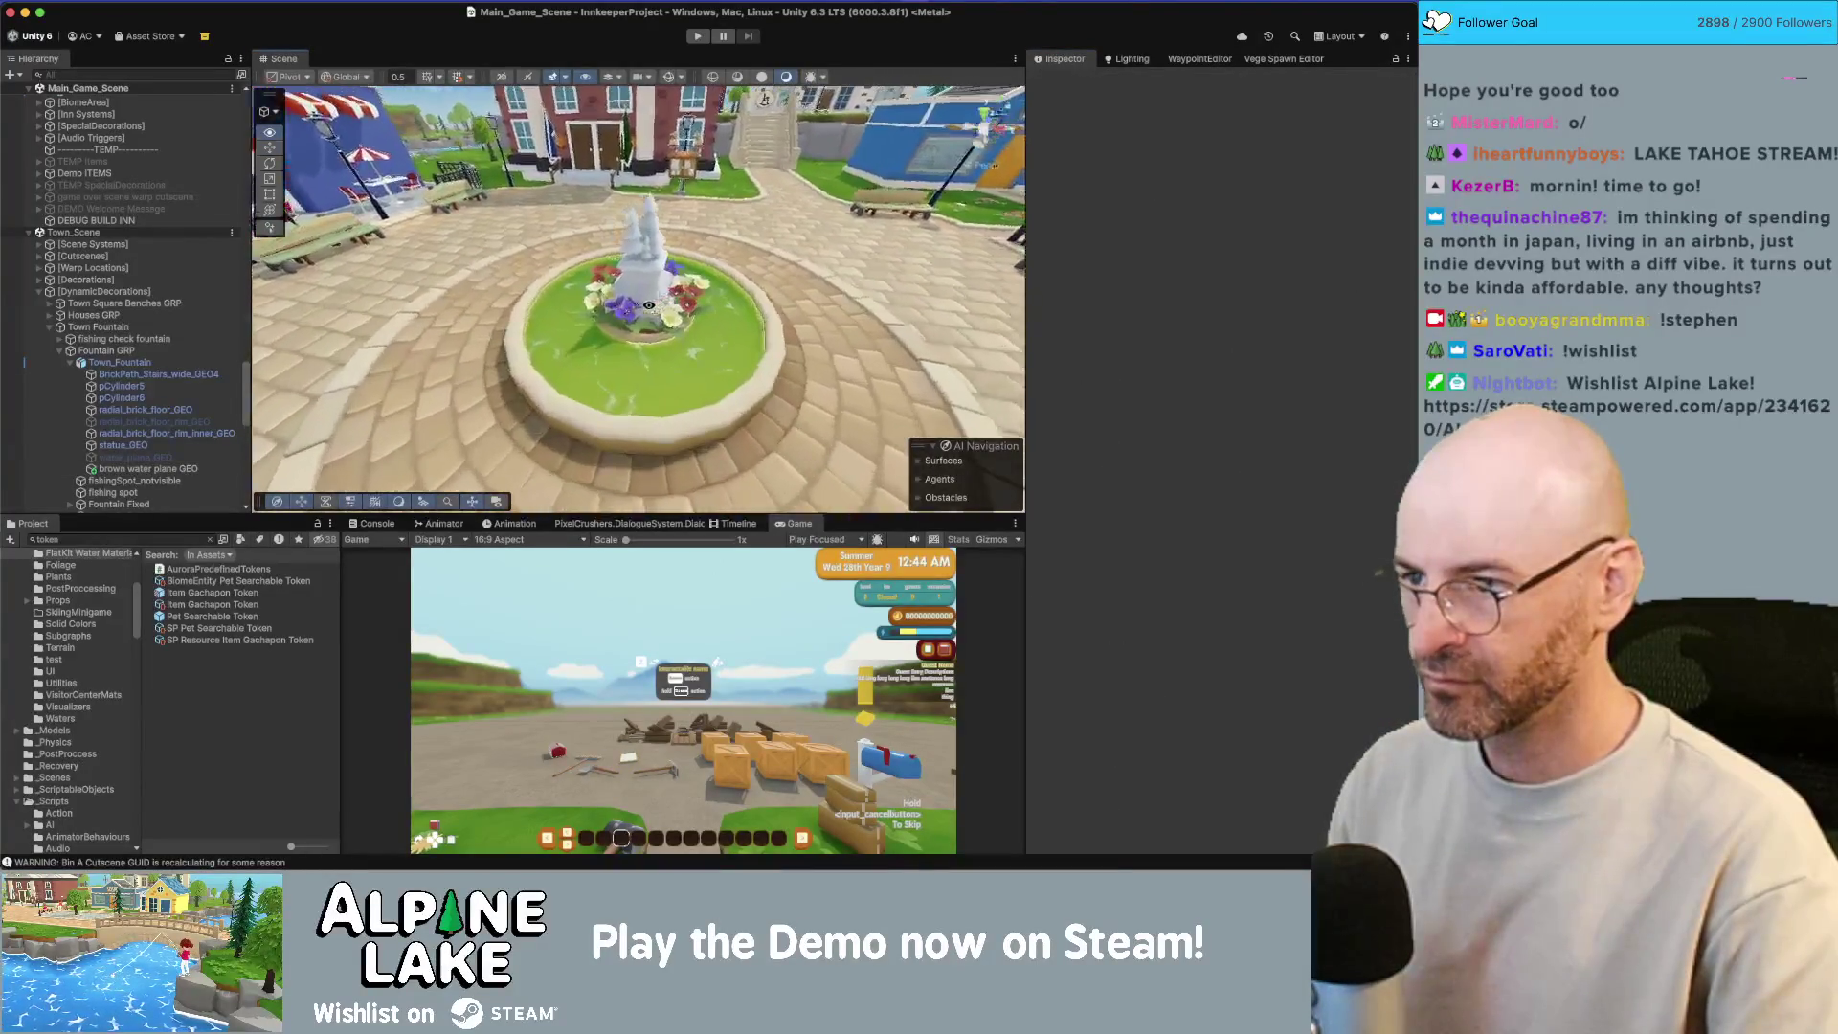
{"action": "left_click", "coordinate": [648, 304]}
{"action": "scroll", "coordinate": [1184, 627], "scroll_direction": "down", "scroll_amount": 10}
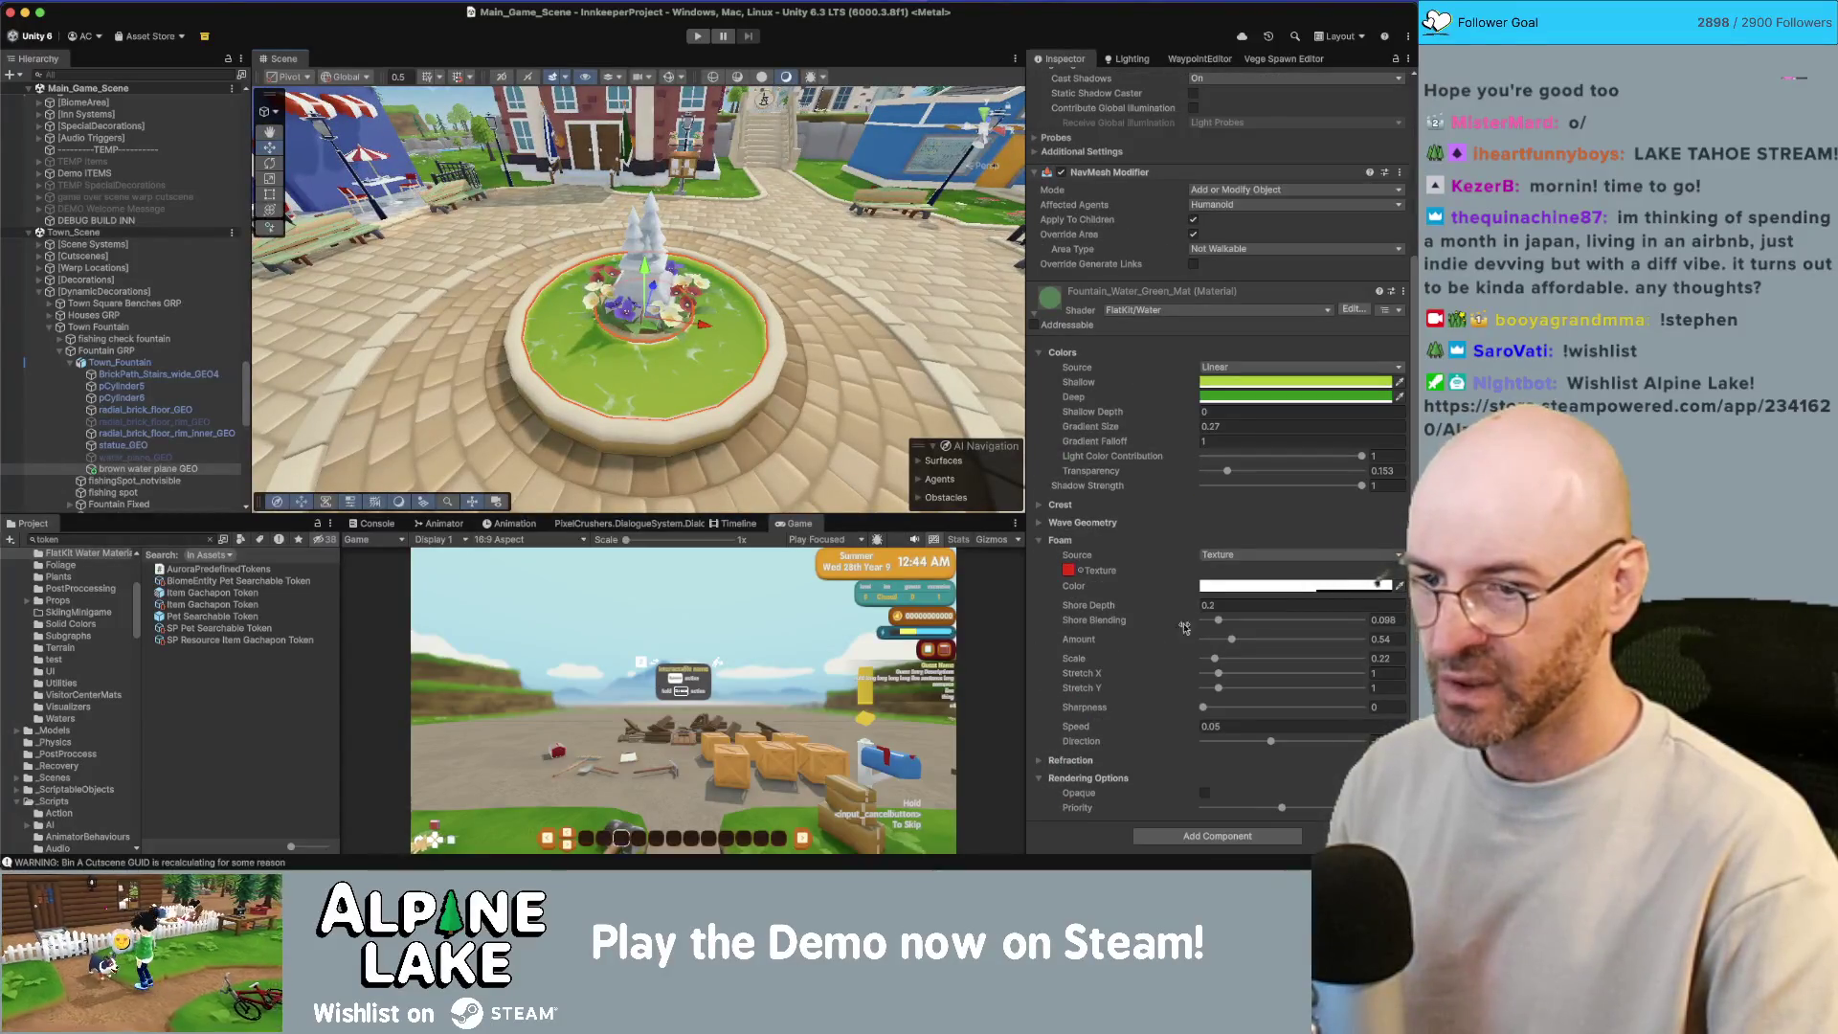
{"action": "left_click", "coordinate": [1040, 762]}
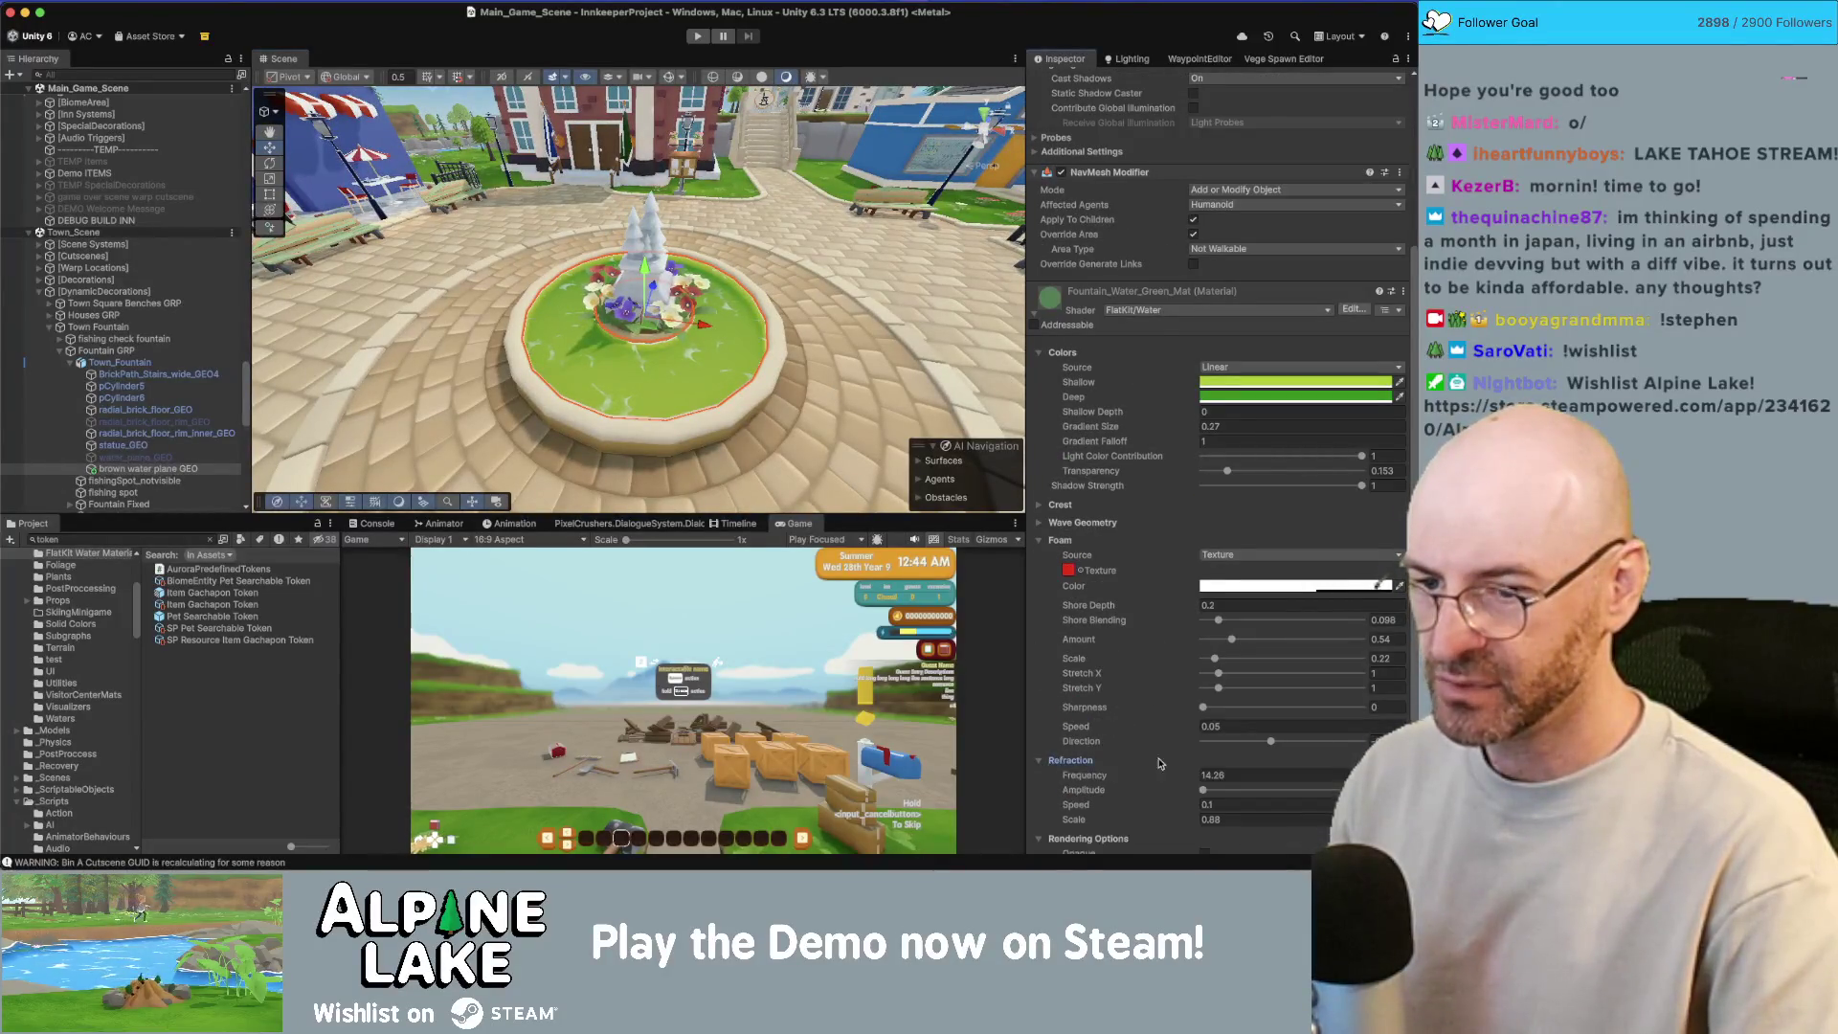
{"action": "left_click_drag", "start_coordinate": [1205, 787], "coordinate": [1222, 787]}
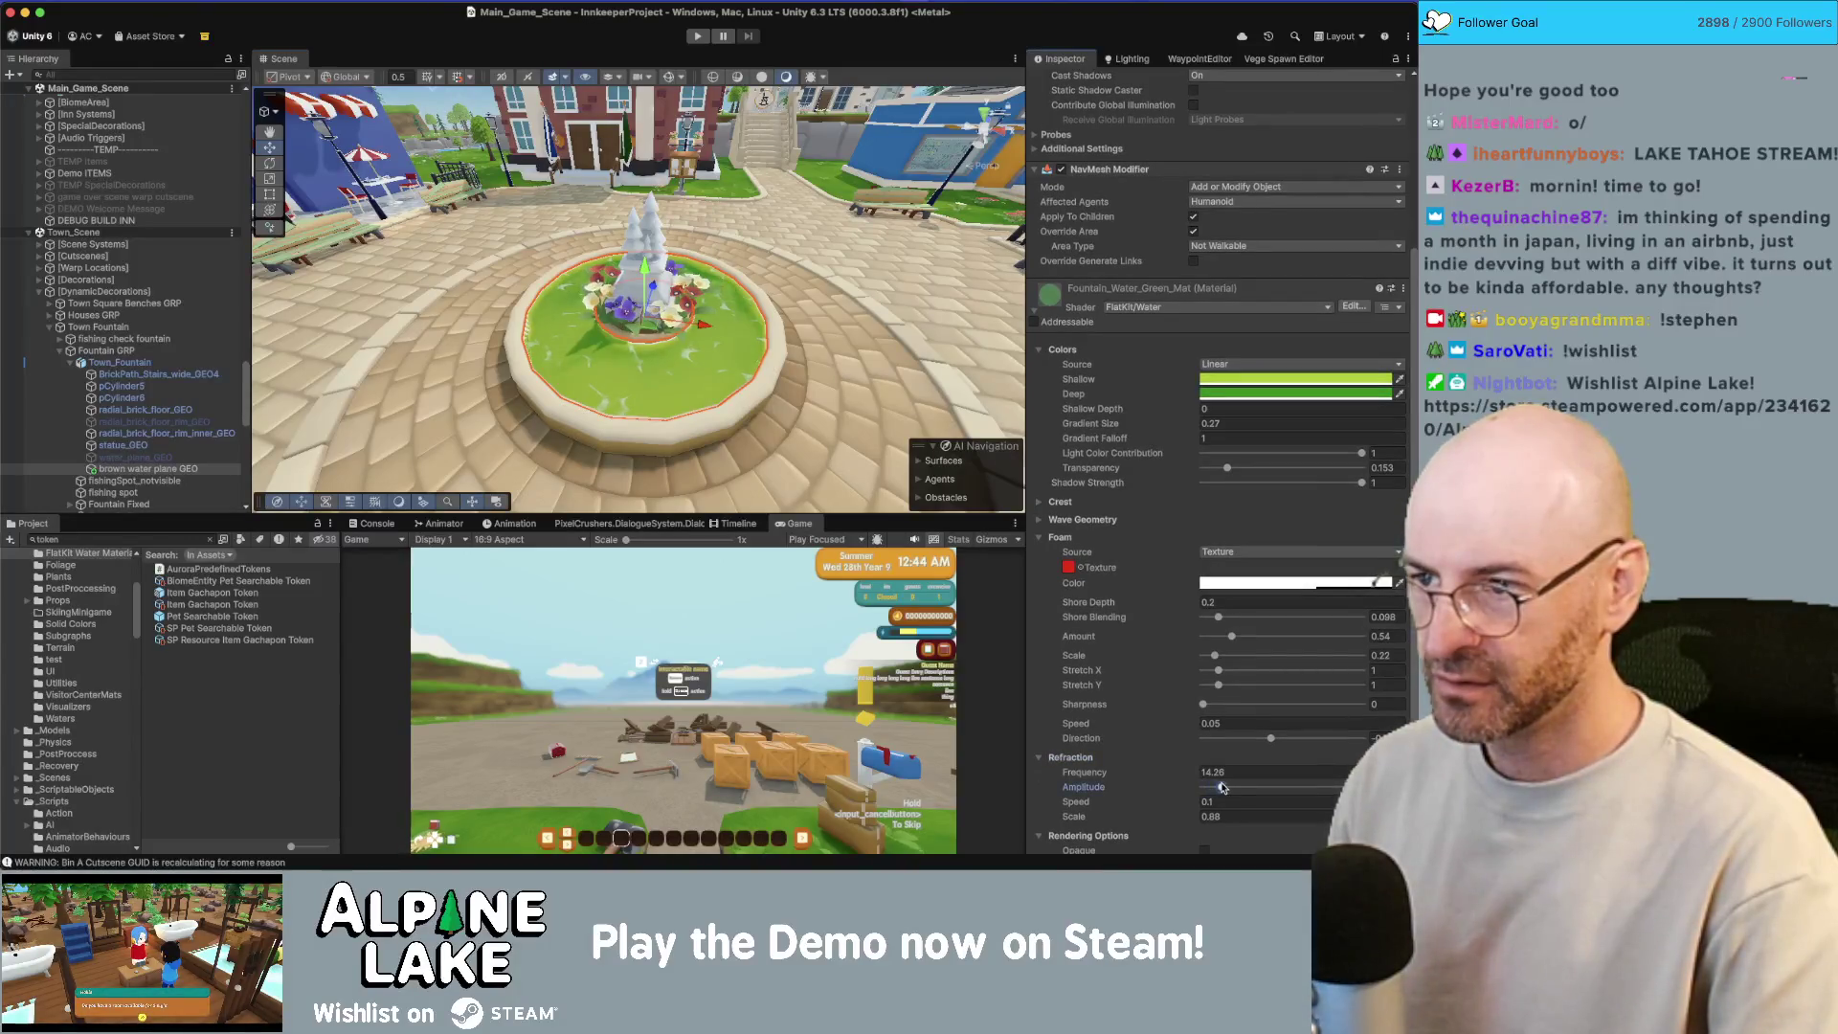
{"action": "scroll", "coordinate": [782, 137], "scroll_direction": "down", "scroll_amount": 5}
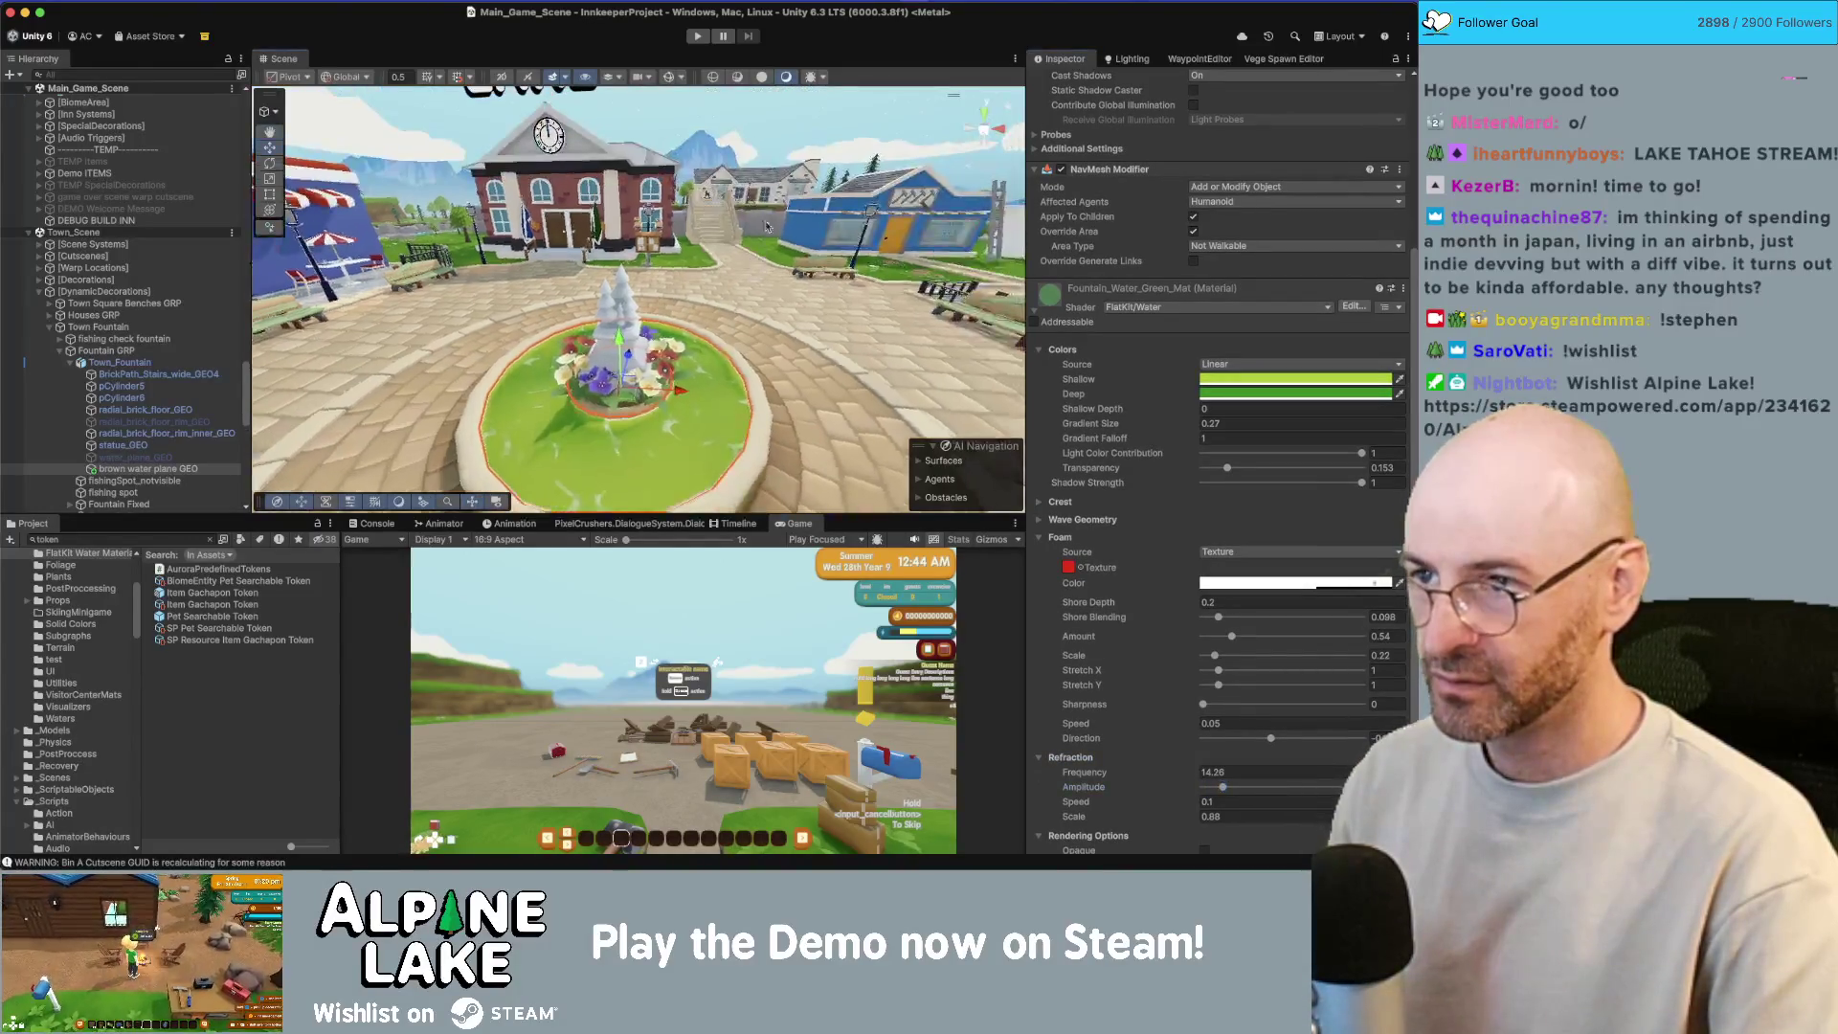
{"action": "left_click", "coordinate": [782, 137]}
{"action": "left_click_drag", "start_coordinate": [782, 137], "coordinate": [743, 305]}
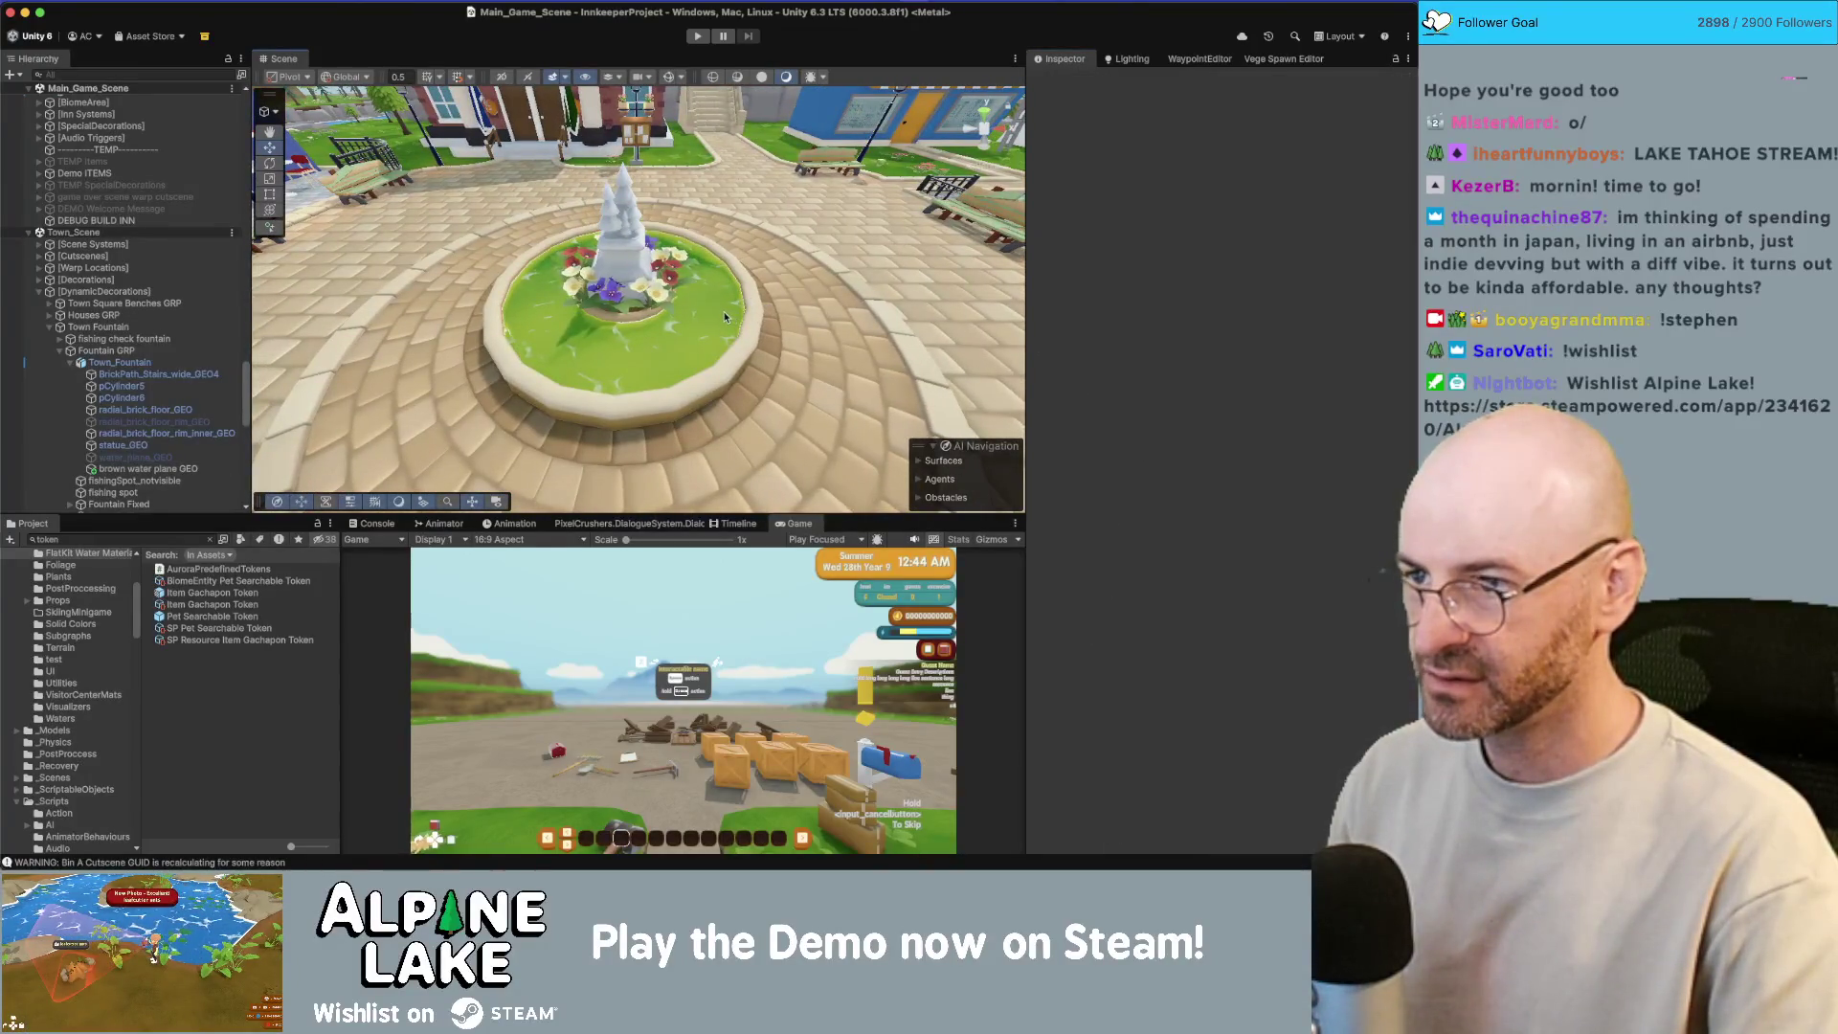
{"action": "left_click", "coordinate": [151, 458]}
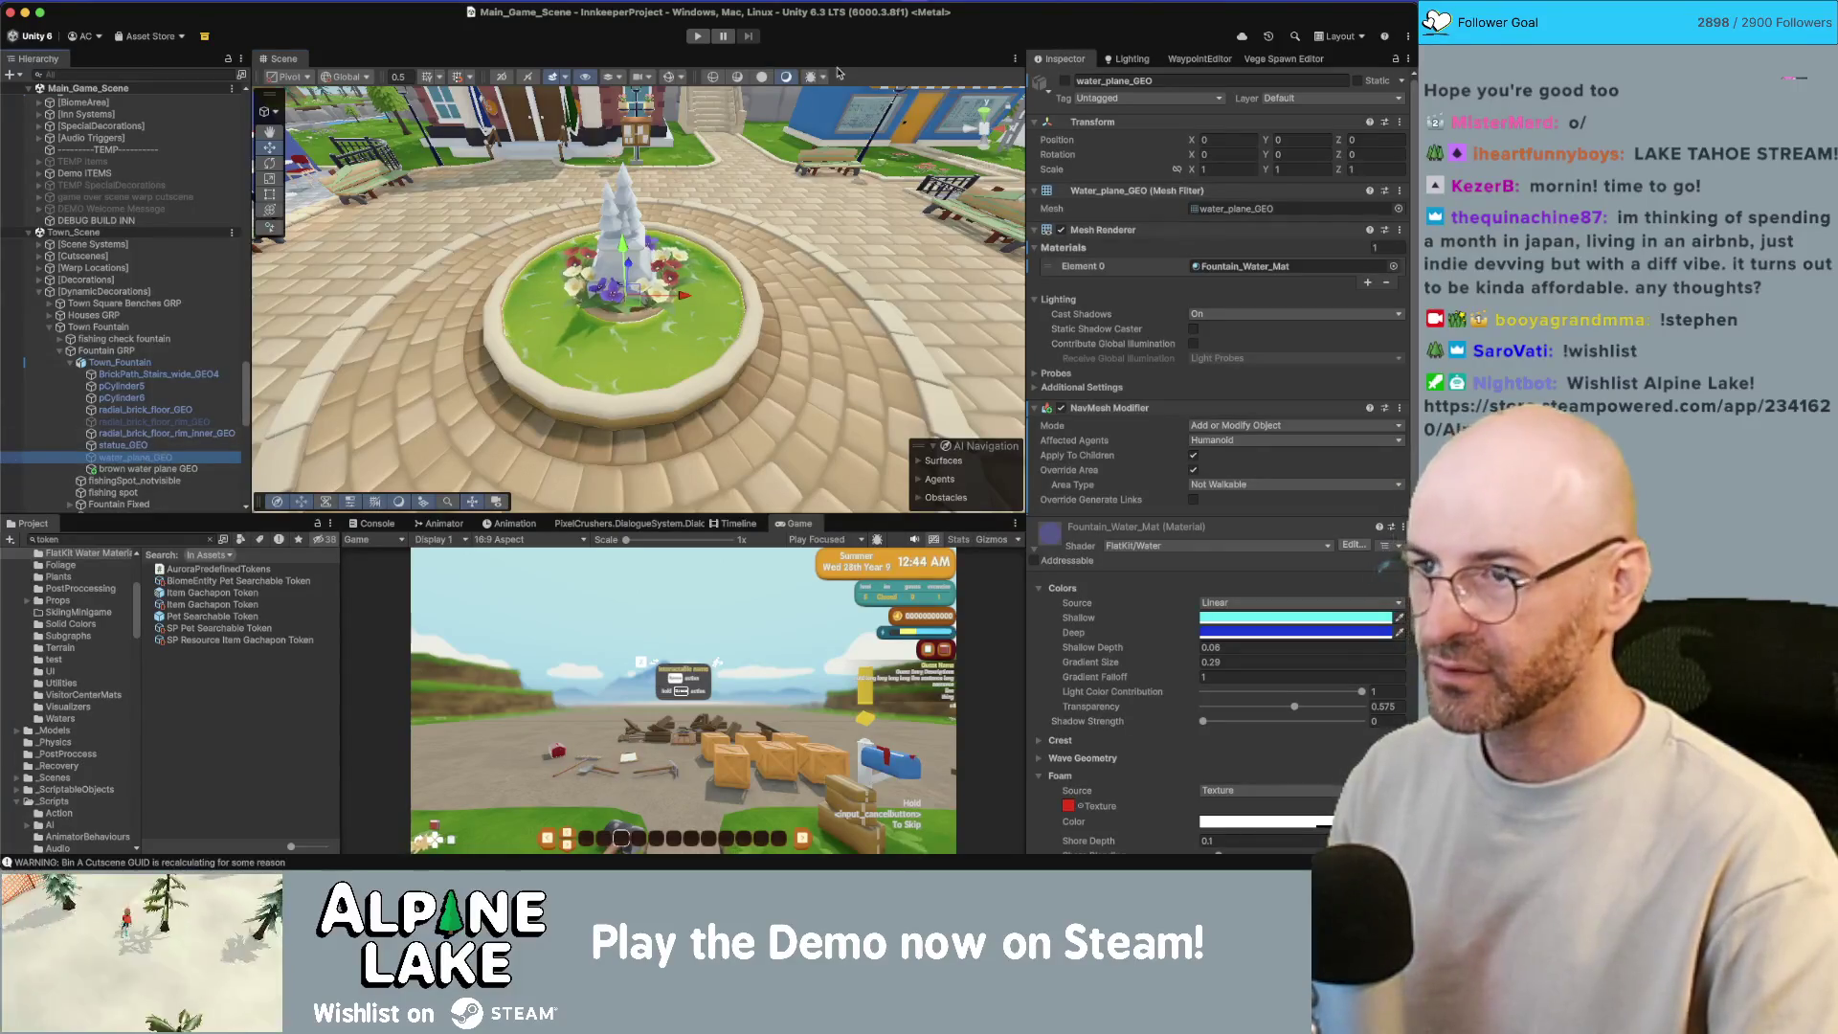
Step: Enable the blue water_plane_GEO and set its refraction amplitude to about 0.02
{"action": "left_click", "coordinate": [1064, 81]}
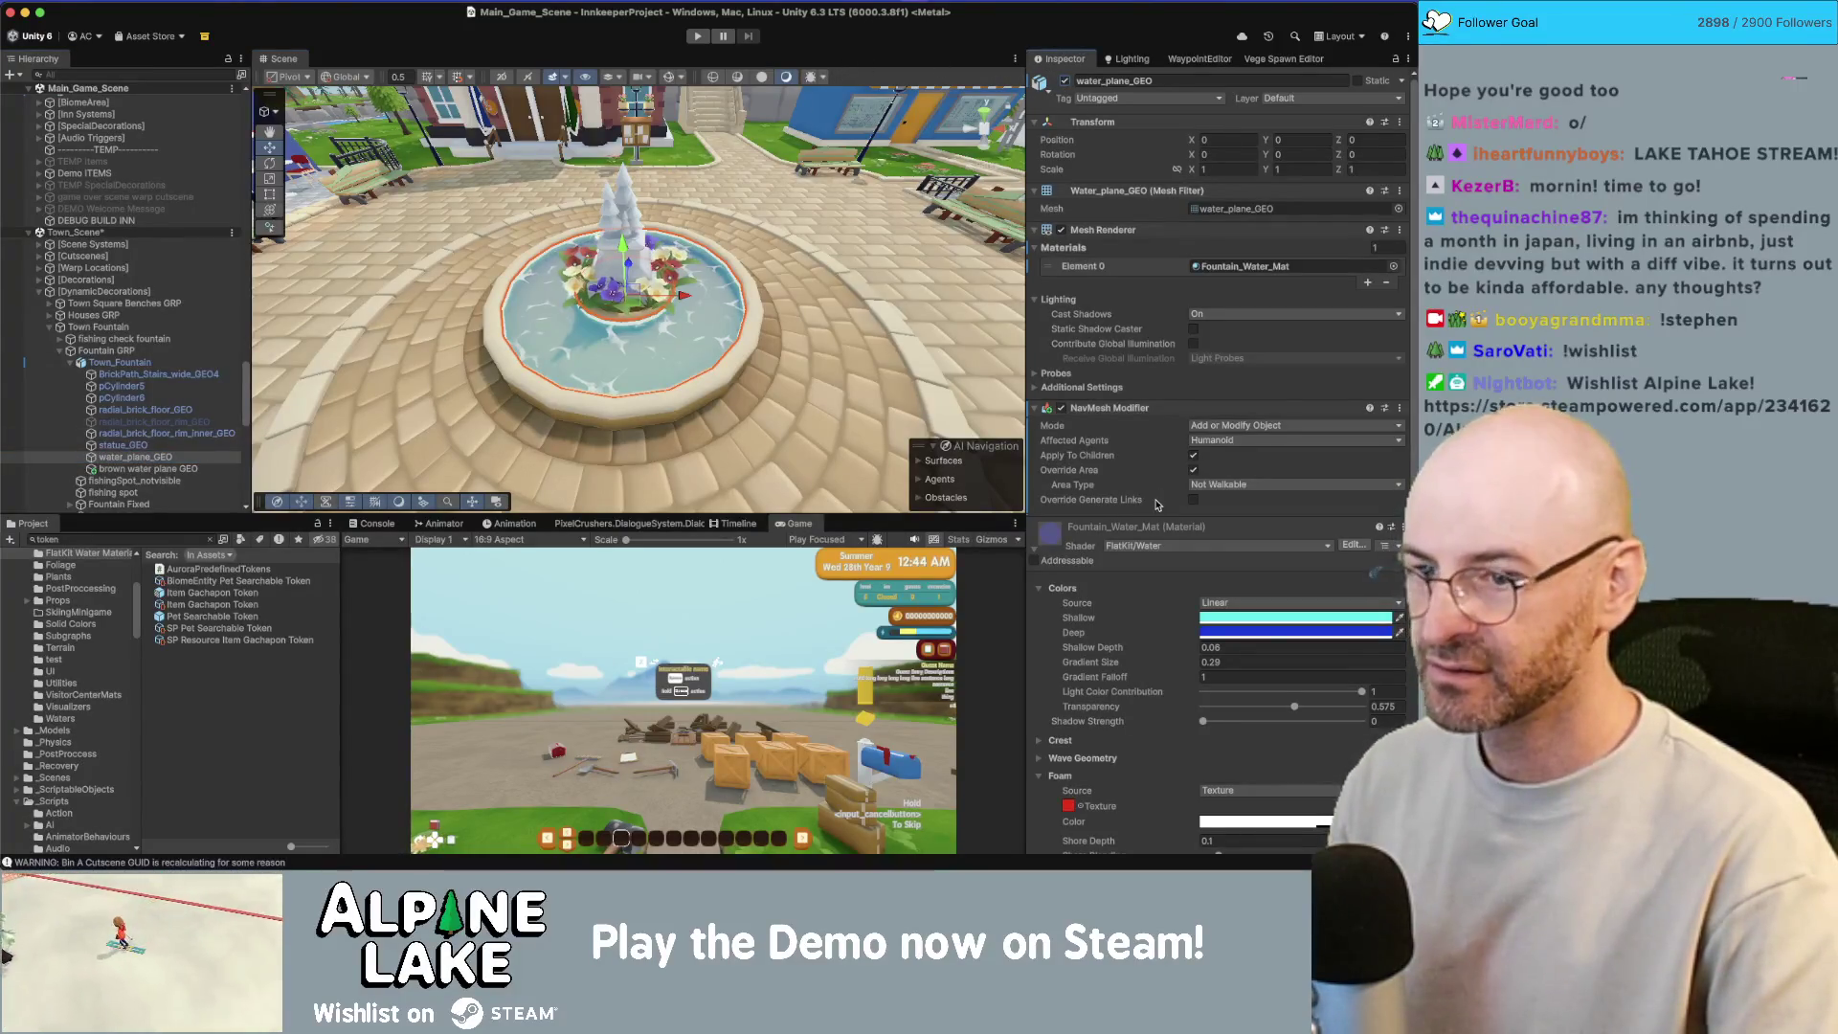
{"action": "scroll", "coordinate": [1206, 670], "scroll_direction": "down", "scroll_amount": 5}
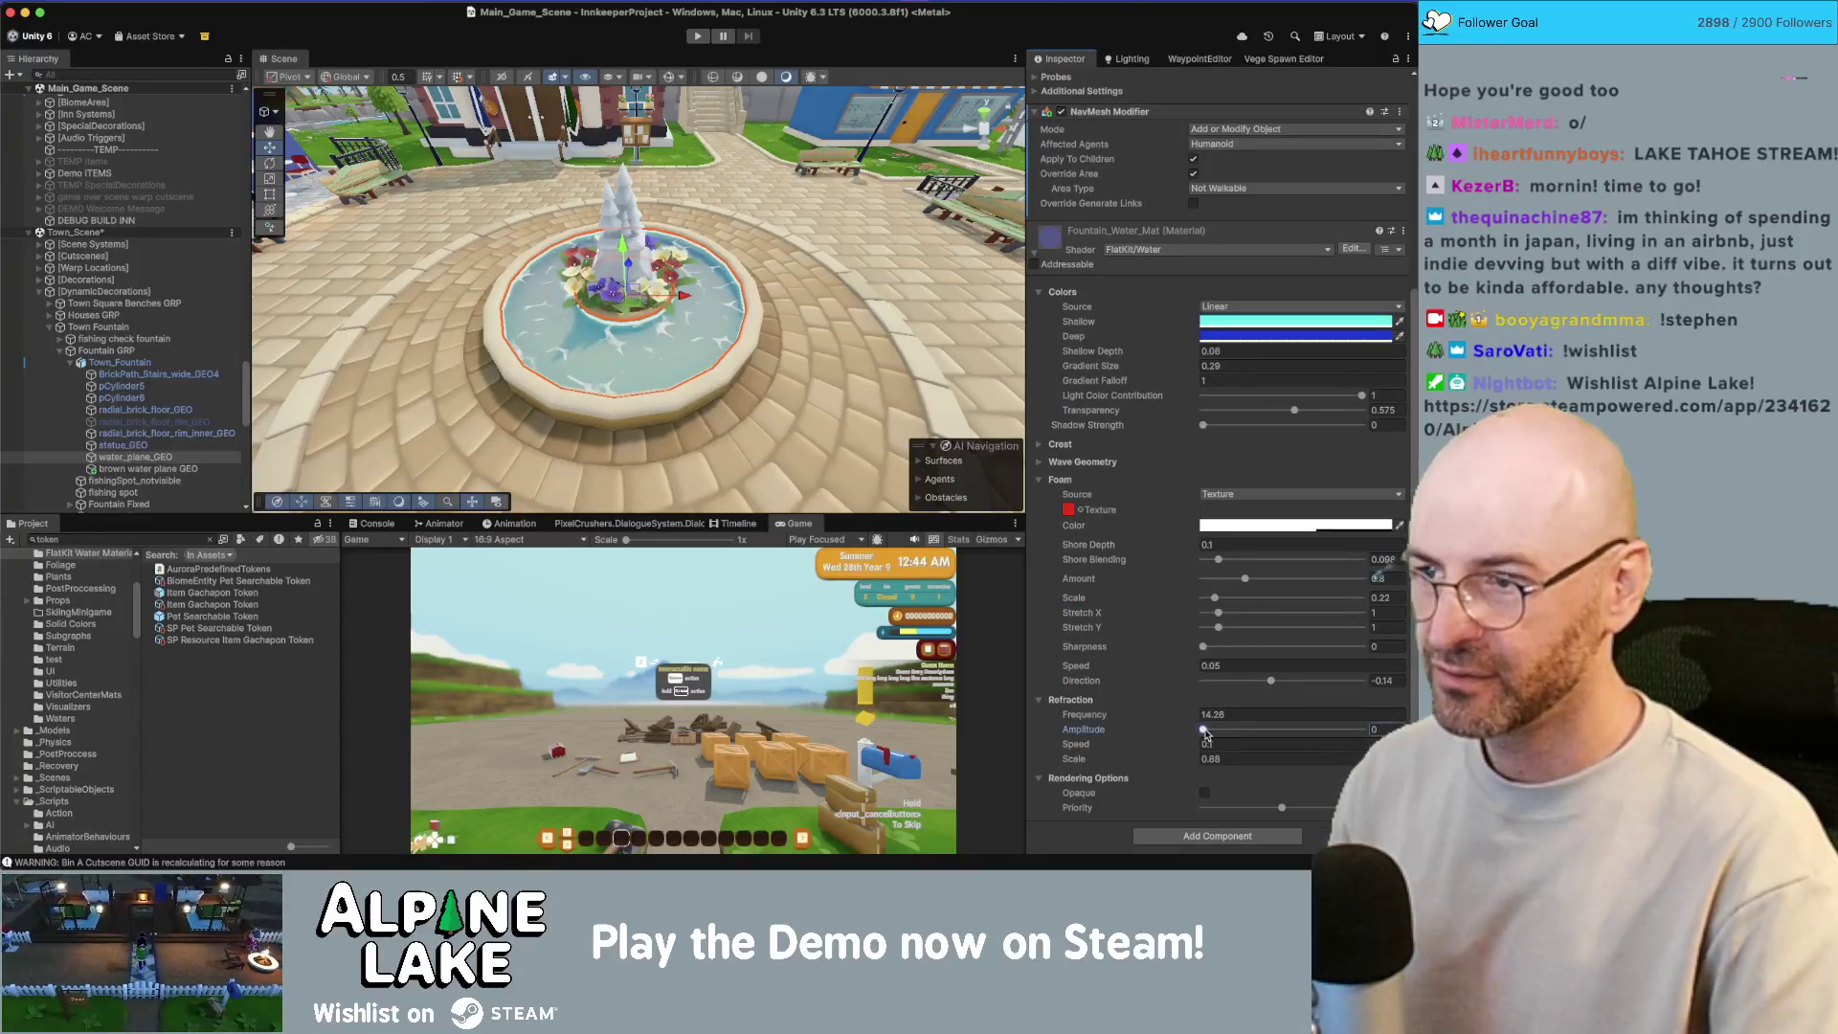
{"action": "left_click_drag", "start_coordinate": [1205, 732], "coordinate": [1237, 734]}
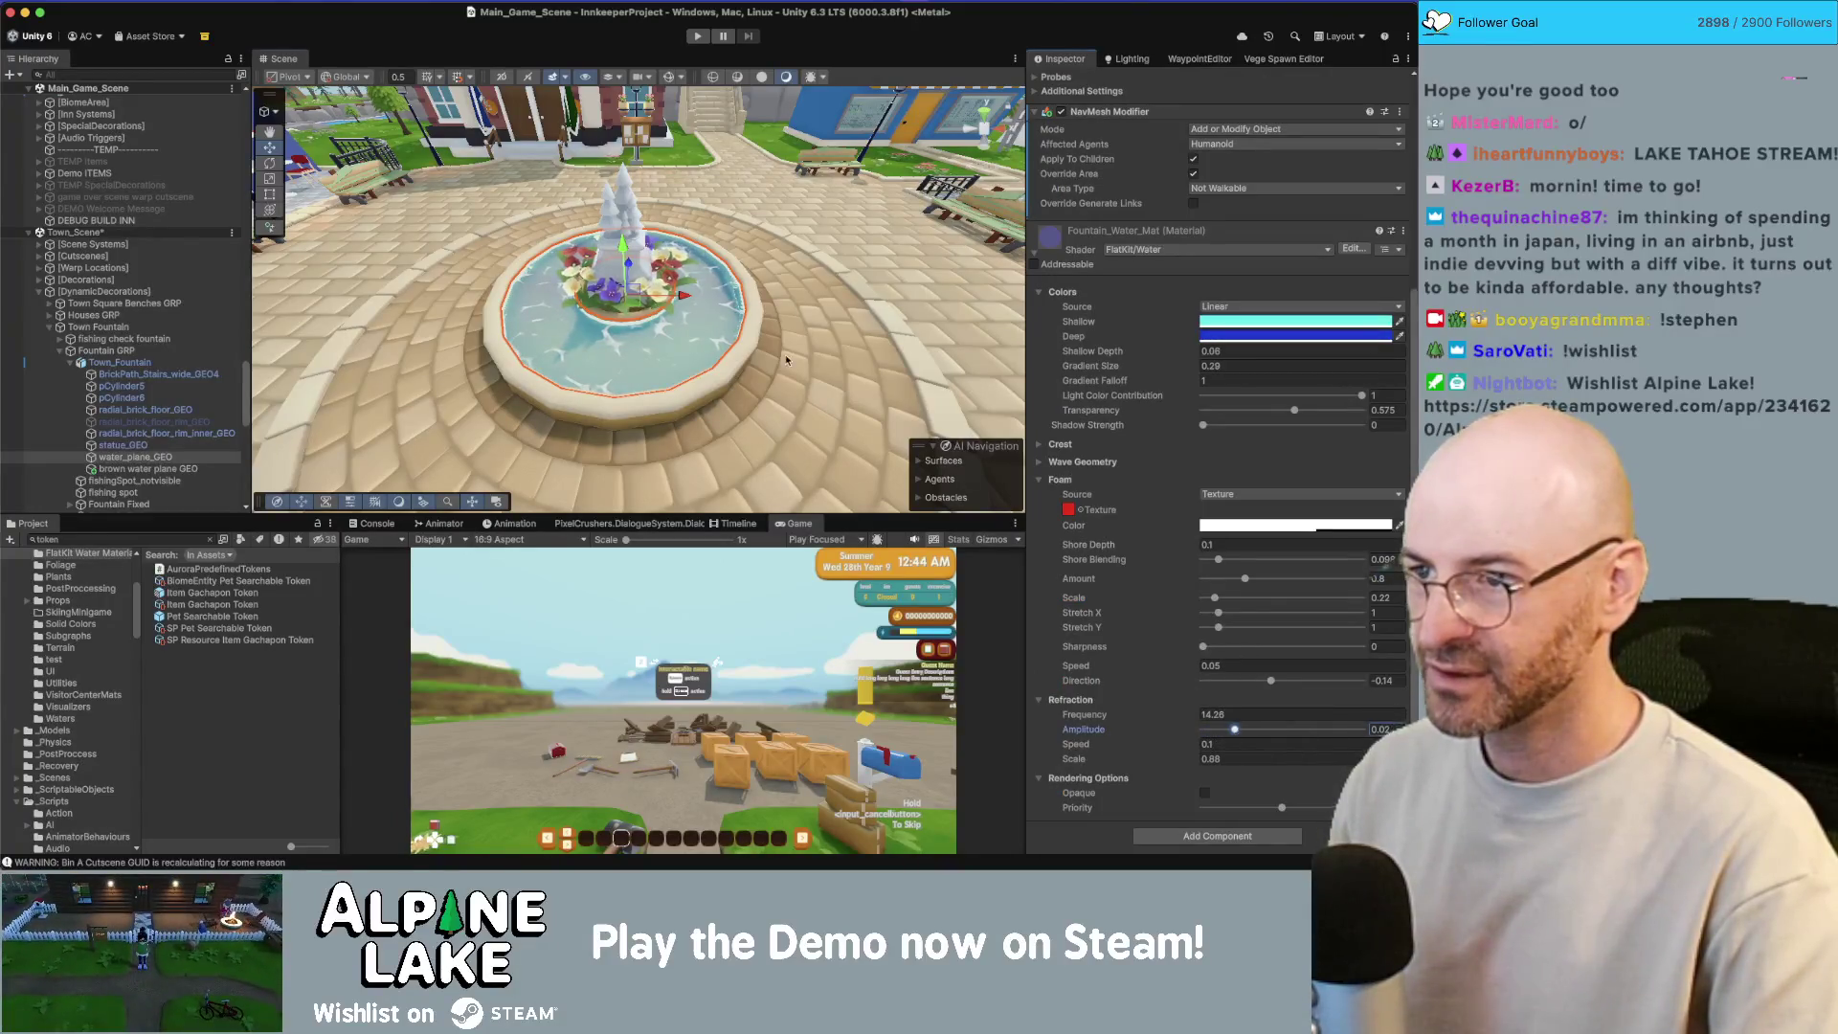
{"action": "left_click_drag", "start_coordinate": [787, 360], "coordinate": [763, 311]}
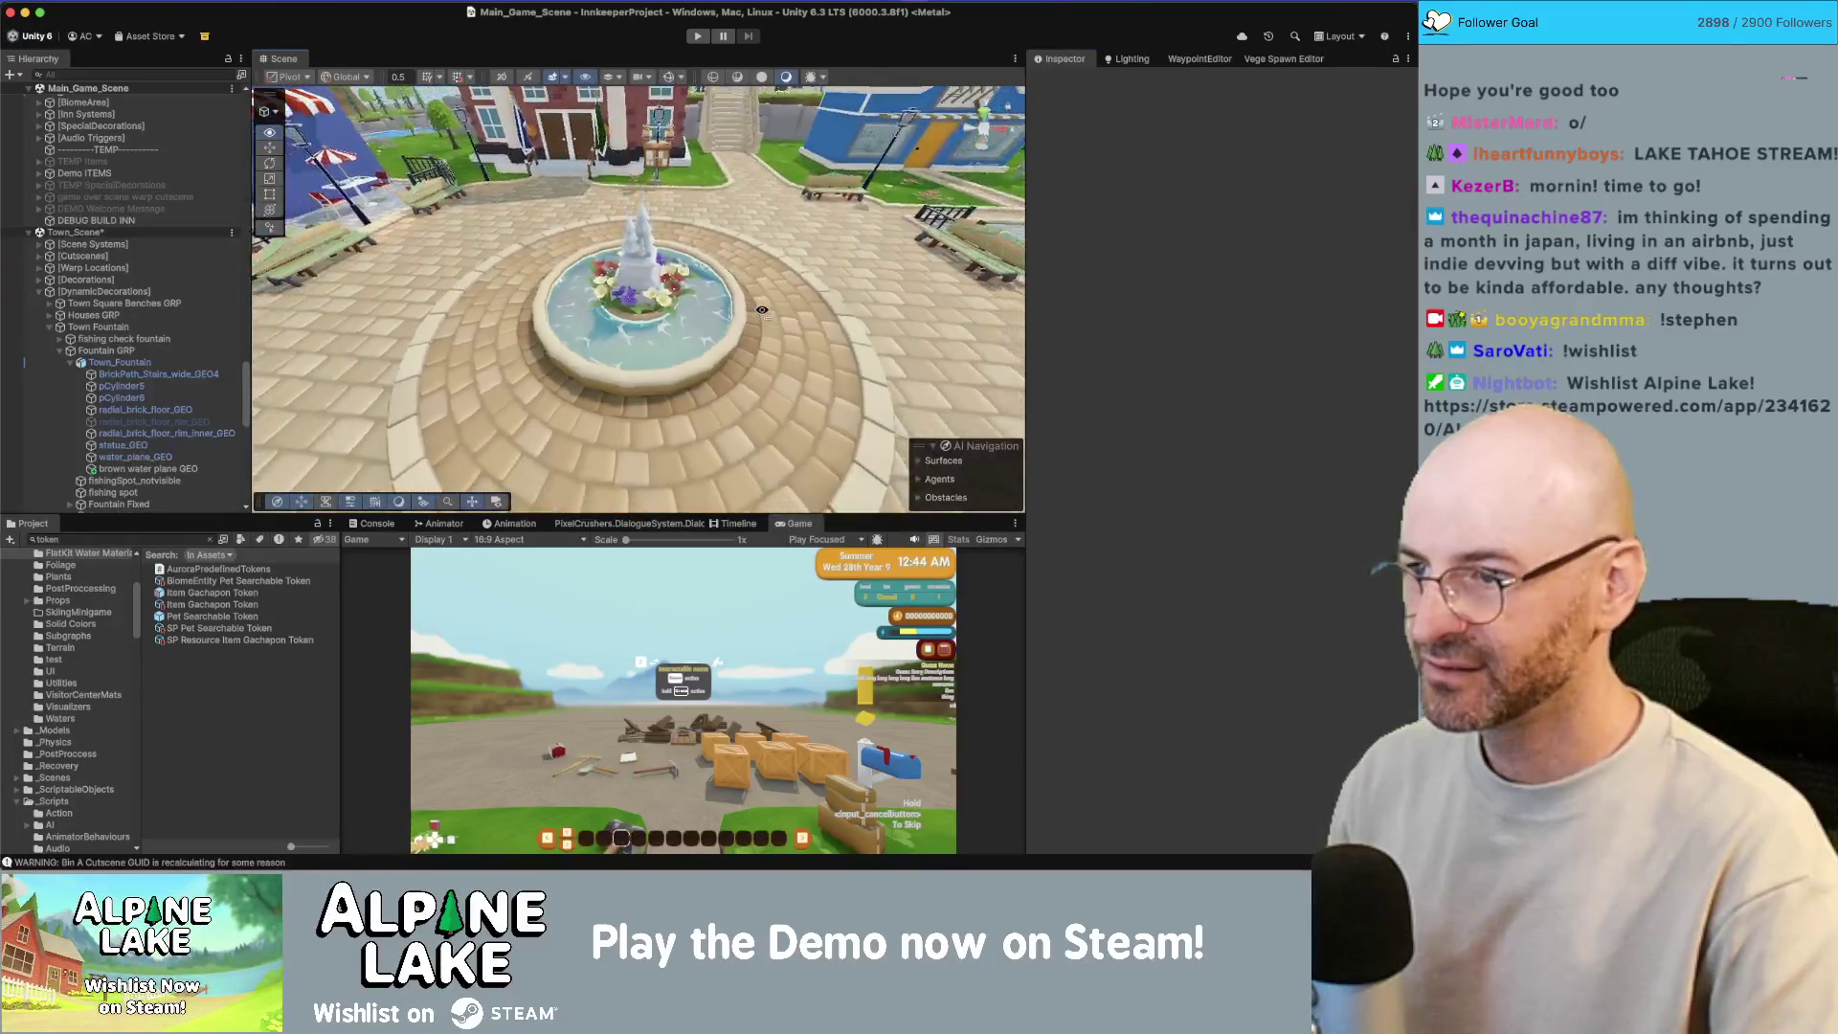
{"action": "scroll", "coordinate": [762, 310], "scroll_direction": "up", "scroll_amount": 3}
{"action": "scroll", "coordinate": [762, 310], "scroll_direction": "up", "scroll_amount": 4}
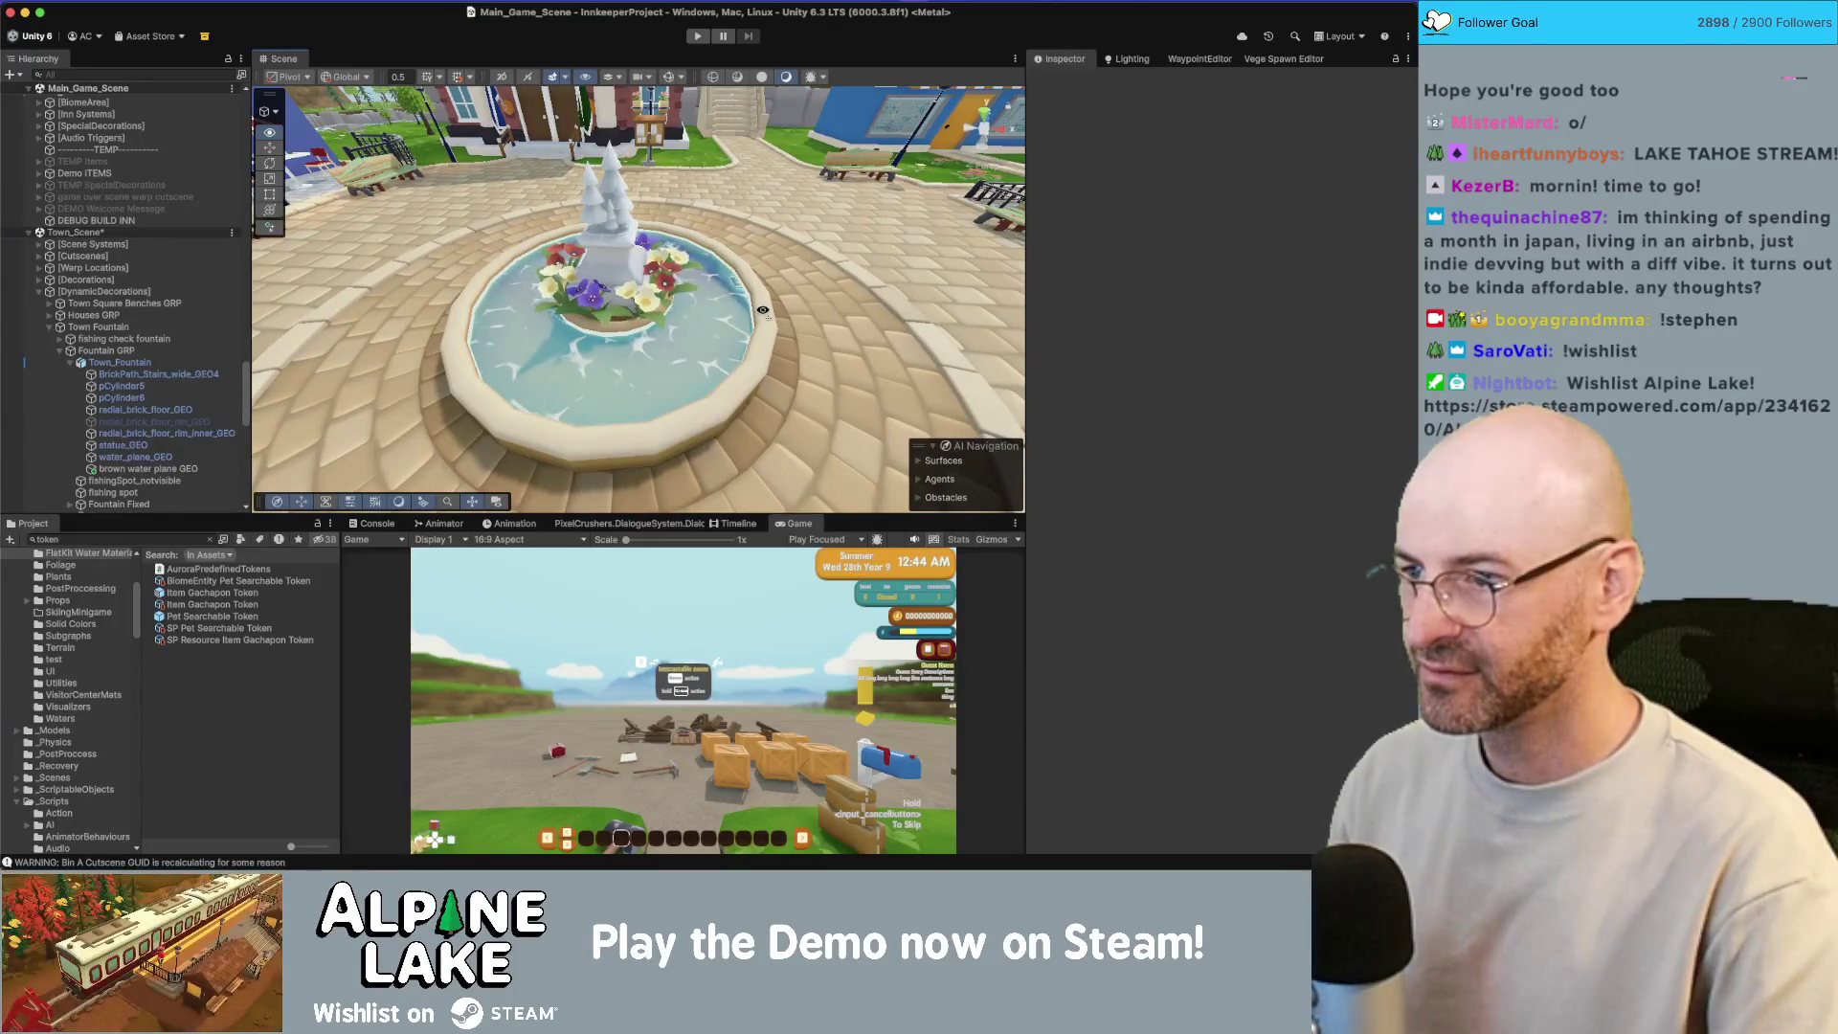
Step: Save the town scene and switch over to Rider
{"action": "key", "text": "super+s"}
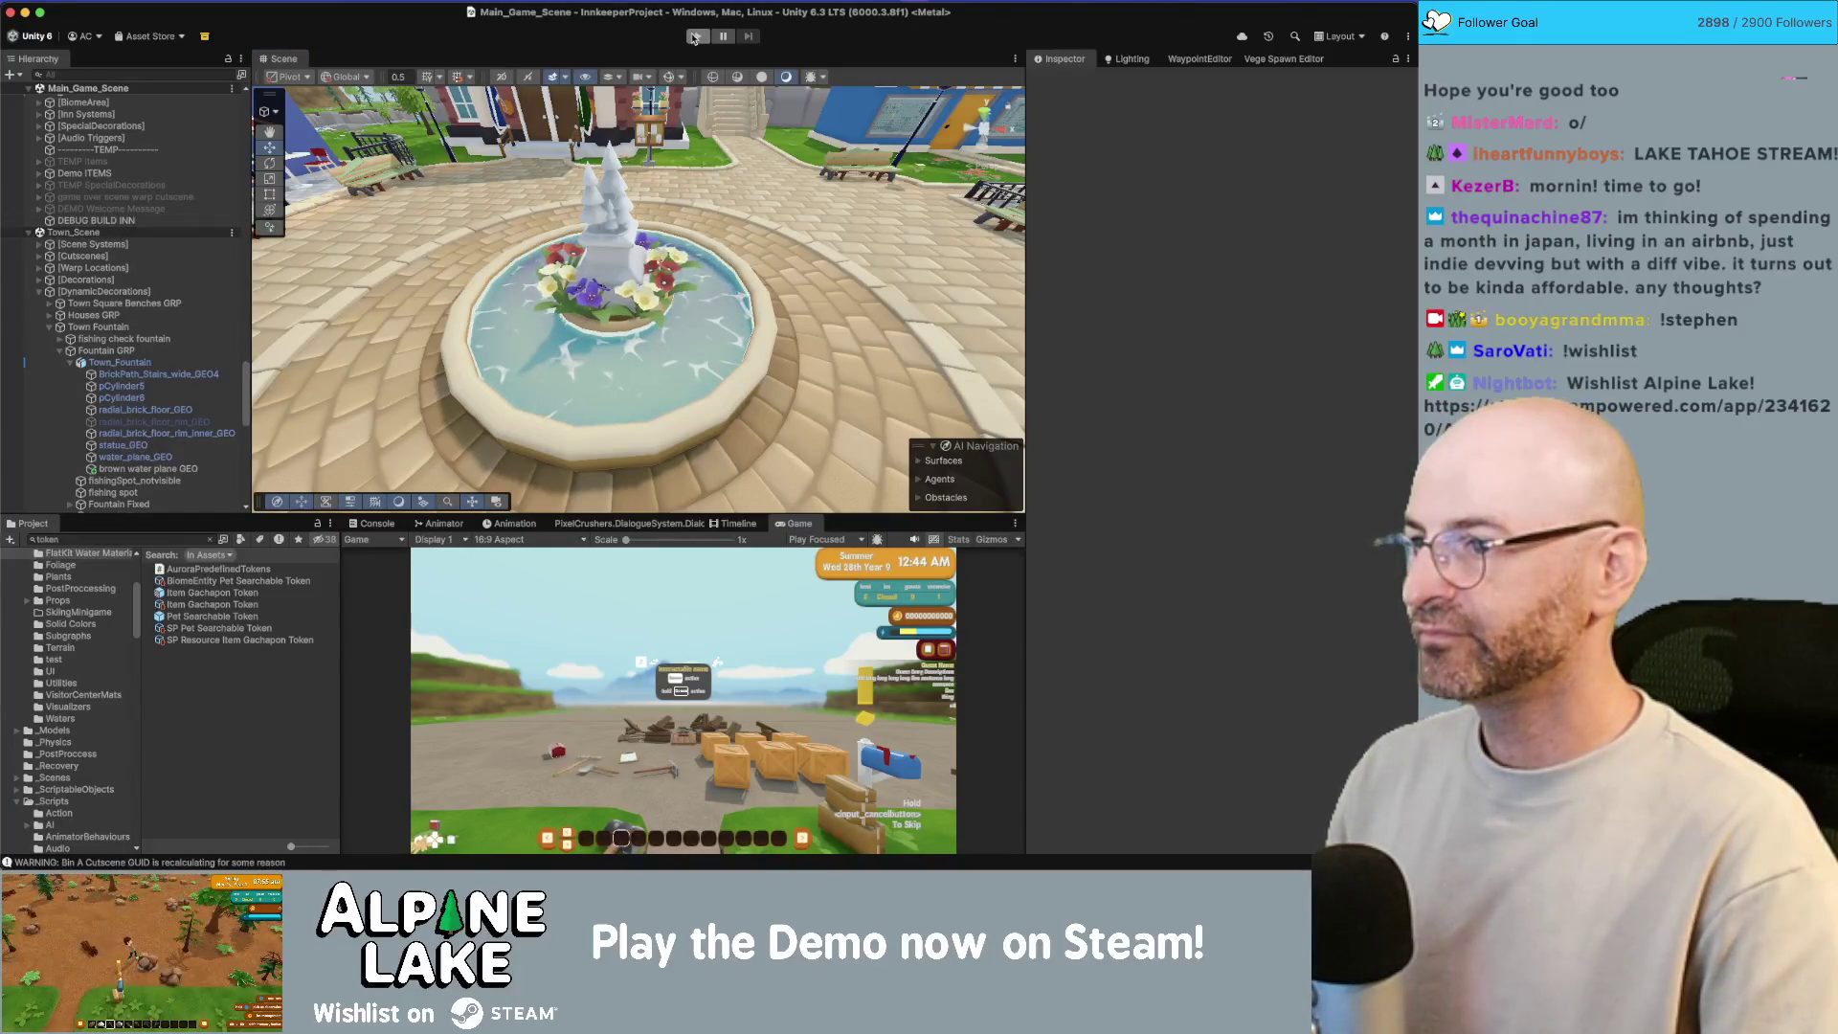
{"action": "left_click_drag", "start_coordinate": [713, 306], "coordinate": [657, 288]}
{"action": "key", "text": "super+Tab"}
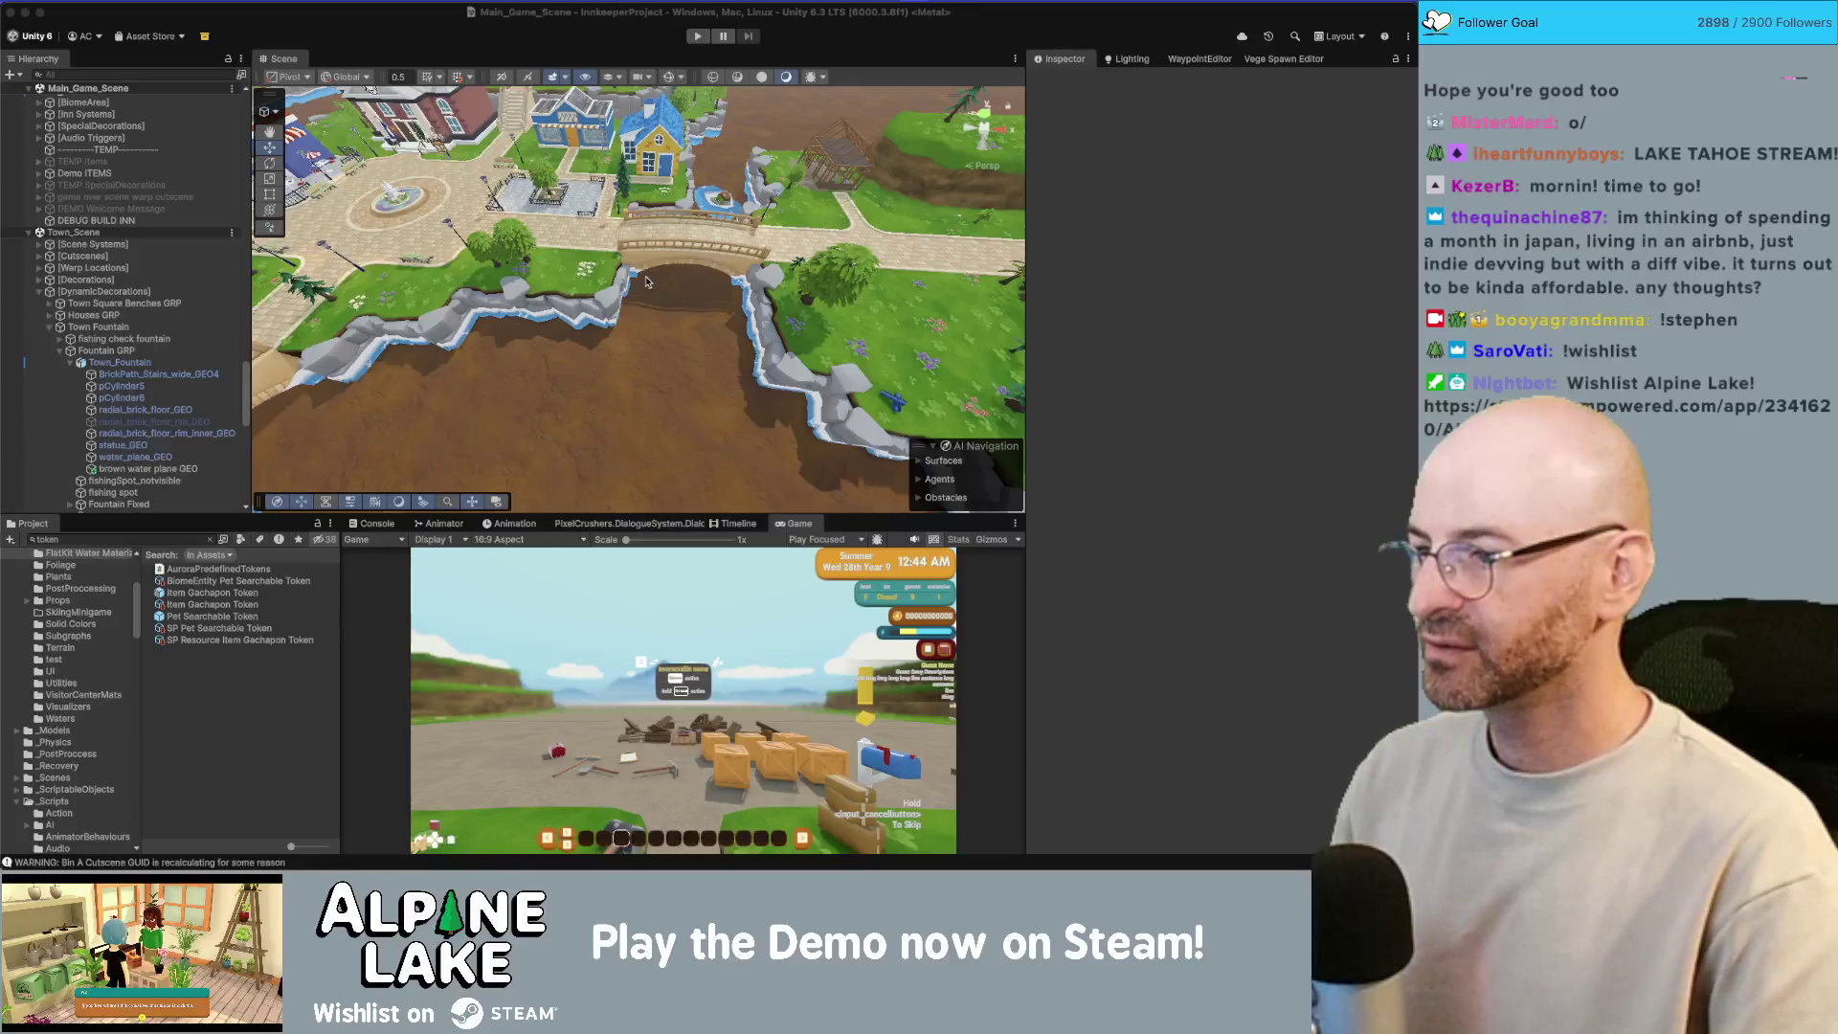
{"action": "key", "text": "super+Tab"}
Step: Duplicate the DepthFade return line 237 in Water.shader and comment out the original
{"action": "left_click", "coordinate": [598, 439]}
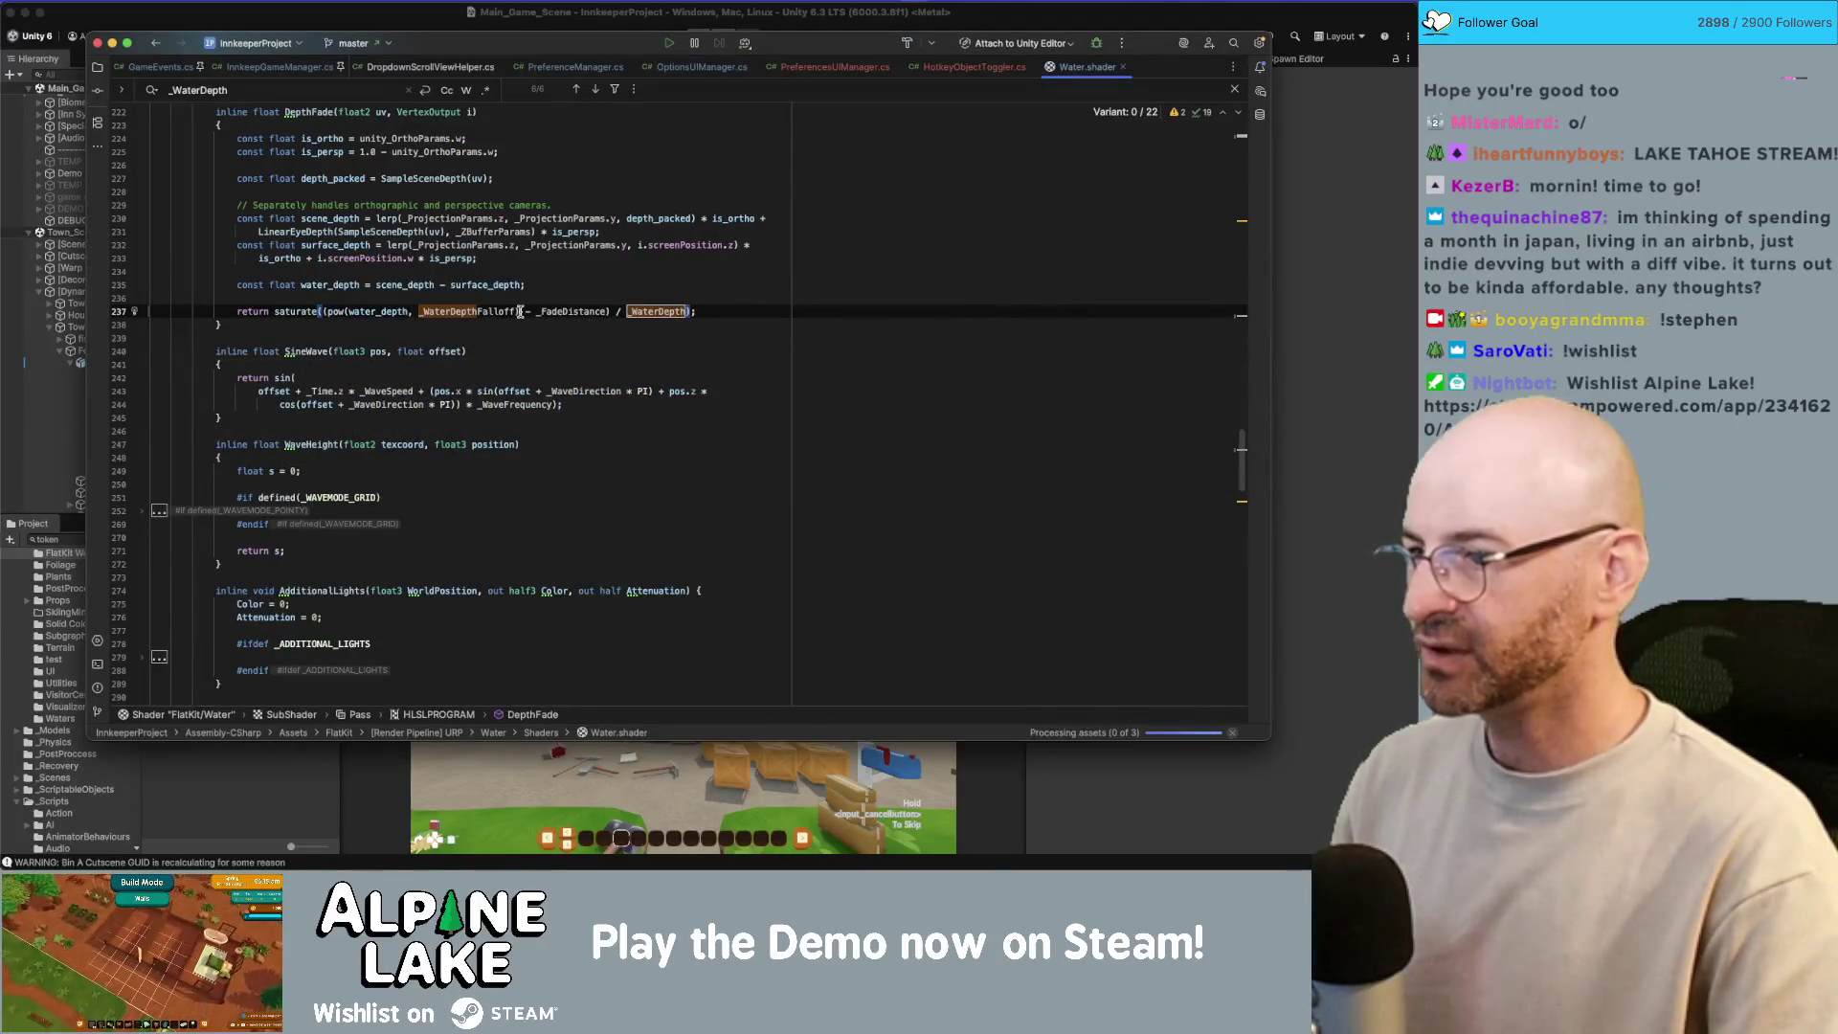
{"action": "left_click", "coordinate": [480, 311]}
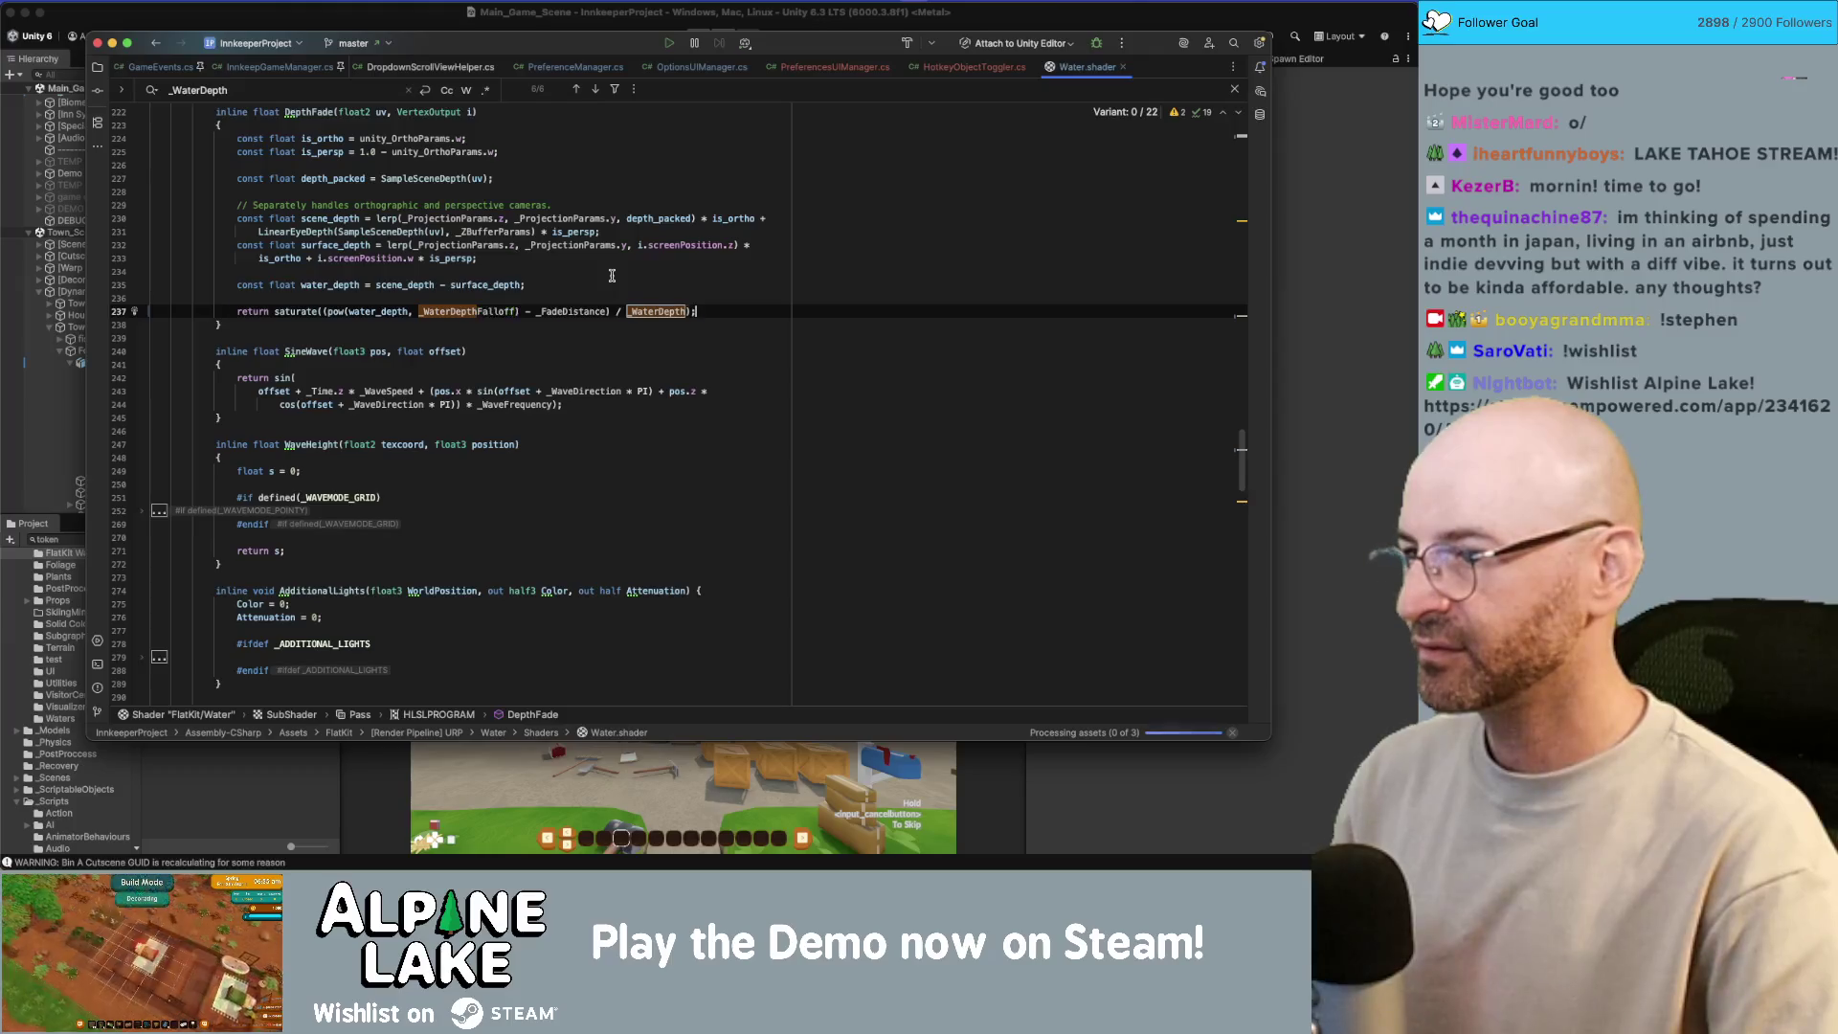
{"action": "key", "text": "super+shift+Left"}
{"action": "key", "text": "super+c"}
{"action": "key", "text": "shift+Return"}
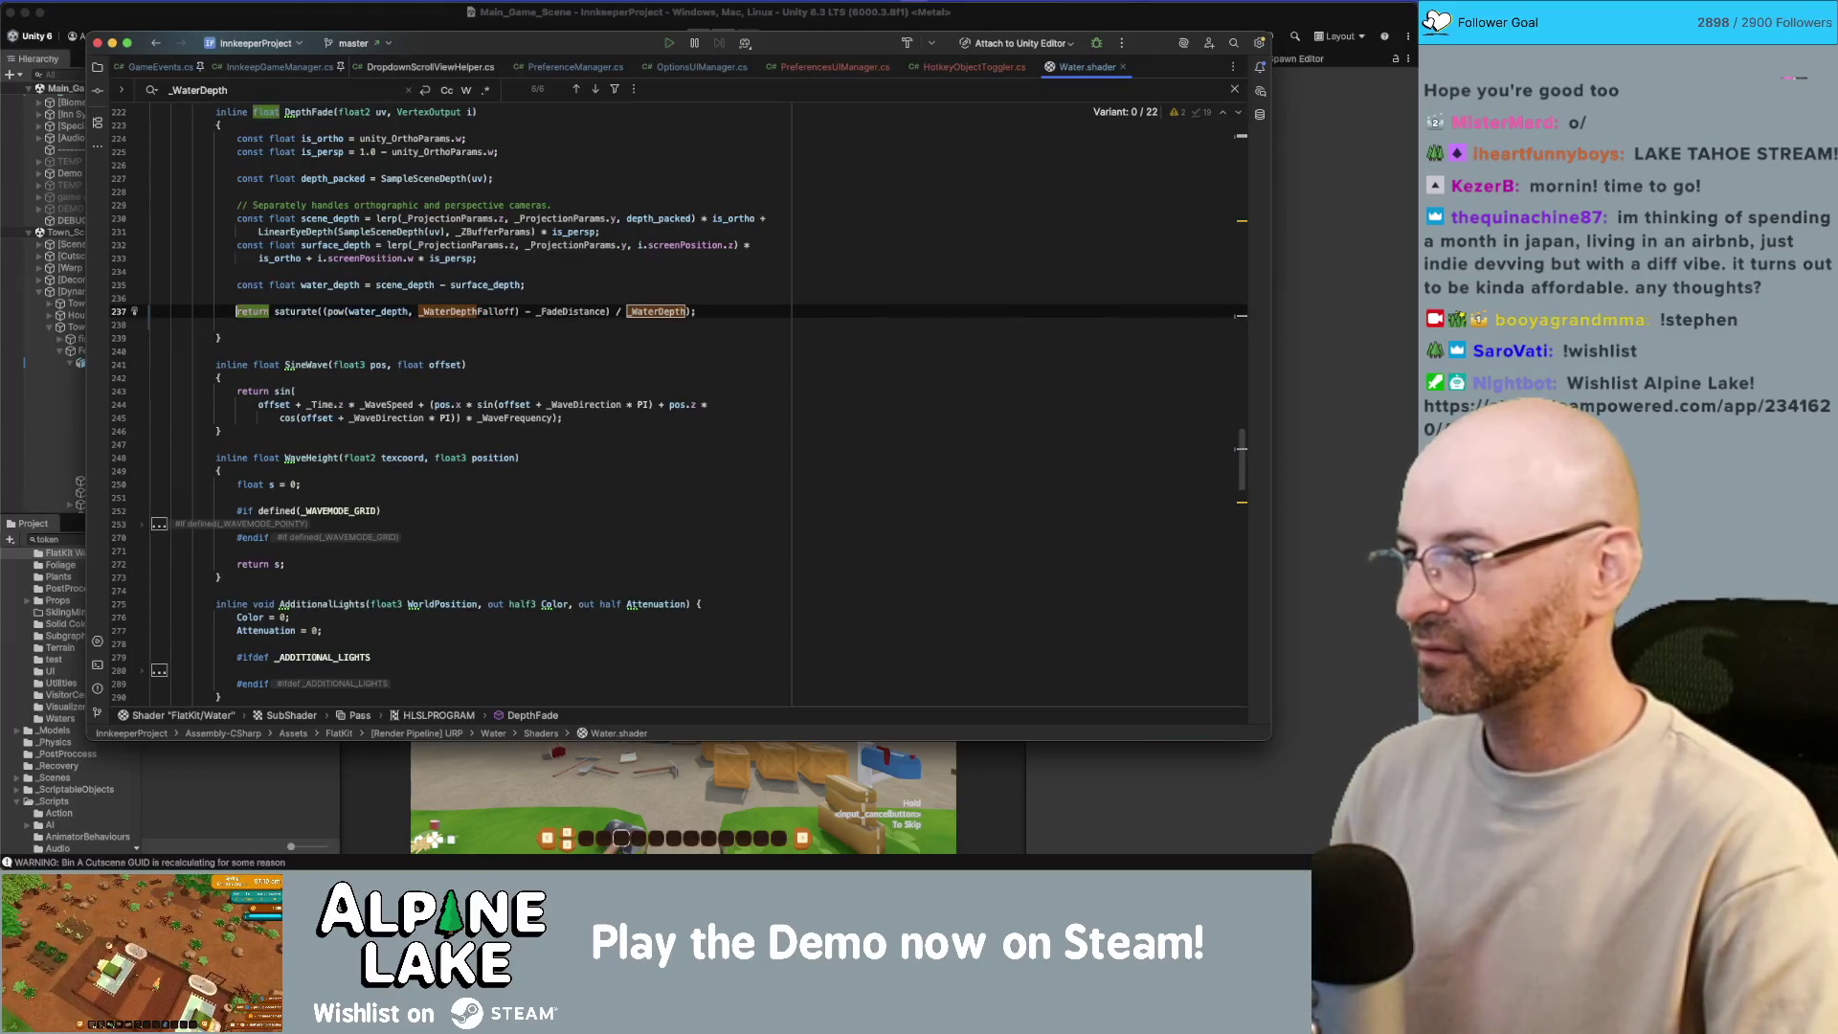
{"action": "key", "text": "super+v"}
{"action": "key", "text": "Up"}
{"action": "key", "text": "super+slash"}
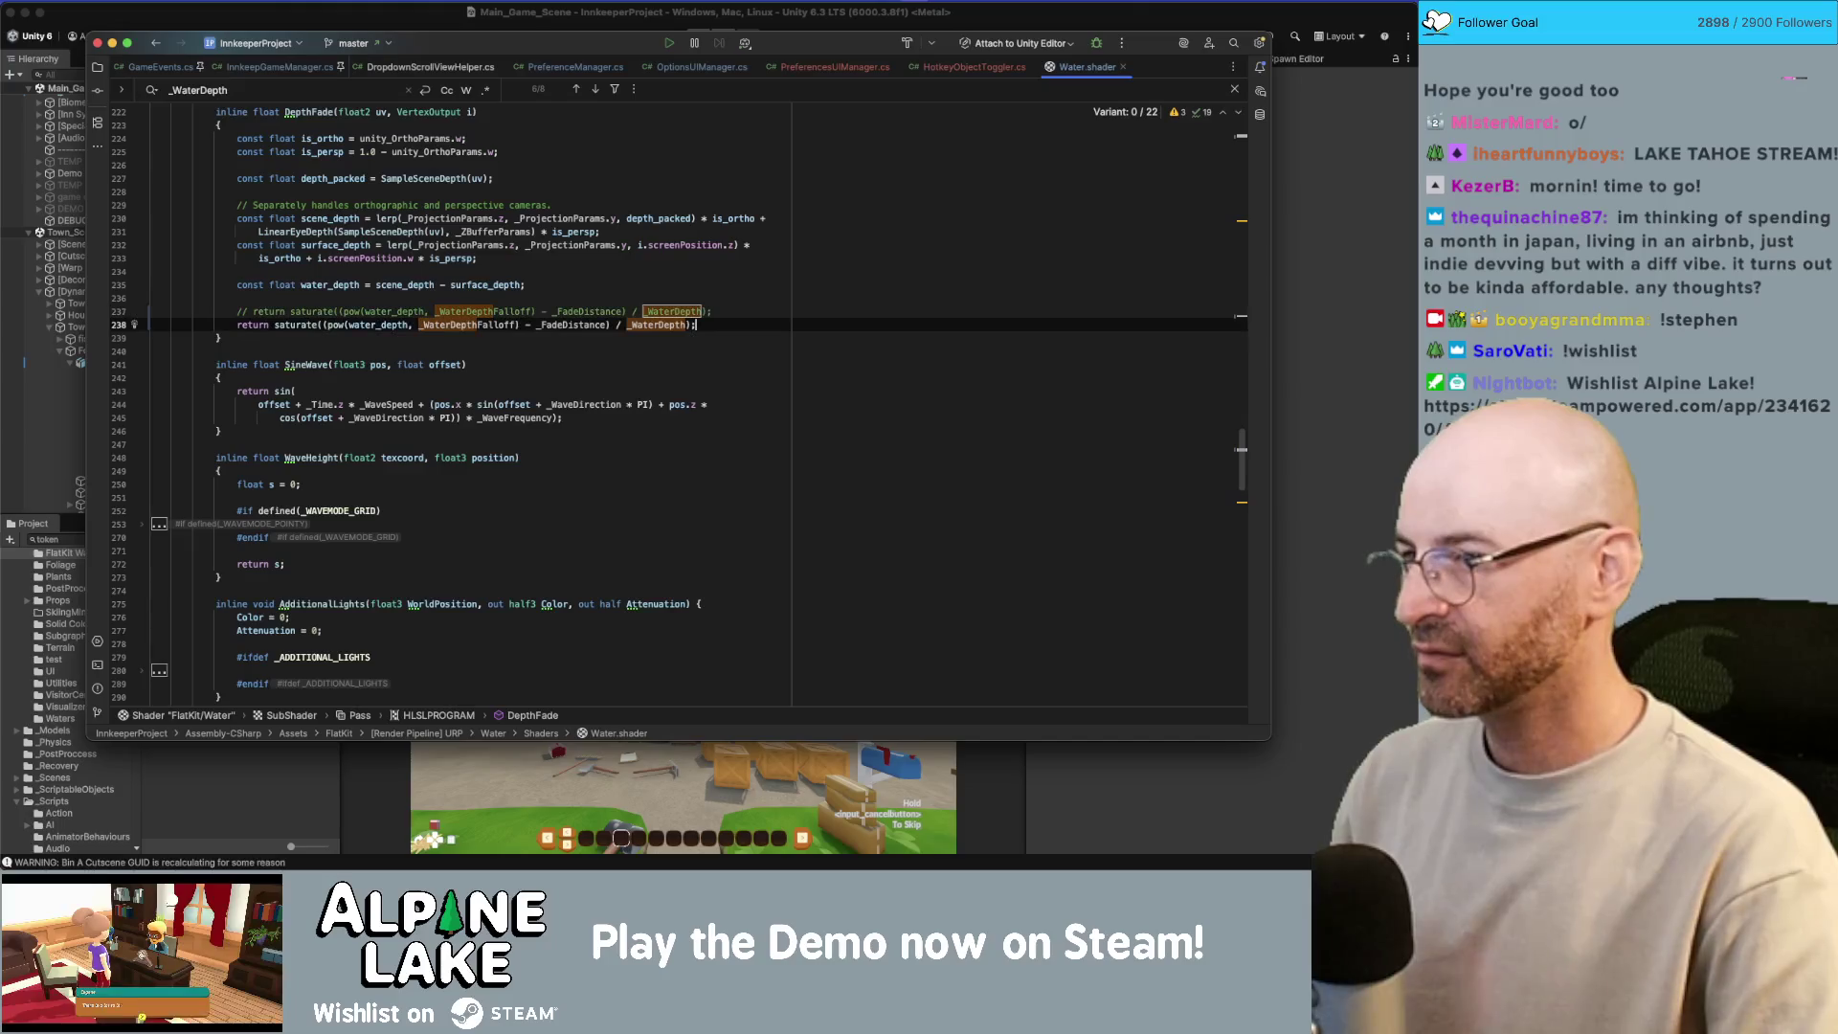
Step: Strip pow and _WaterDepthFalloff from the copied return line, then return to Unity
{"action": "left_click", "coordinate": [518, 325]}
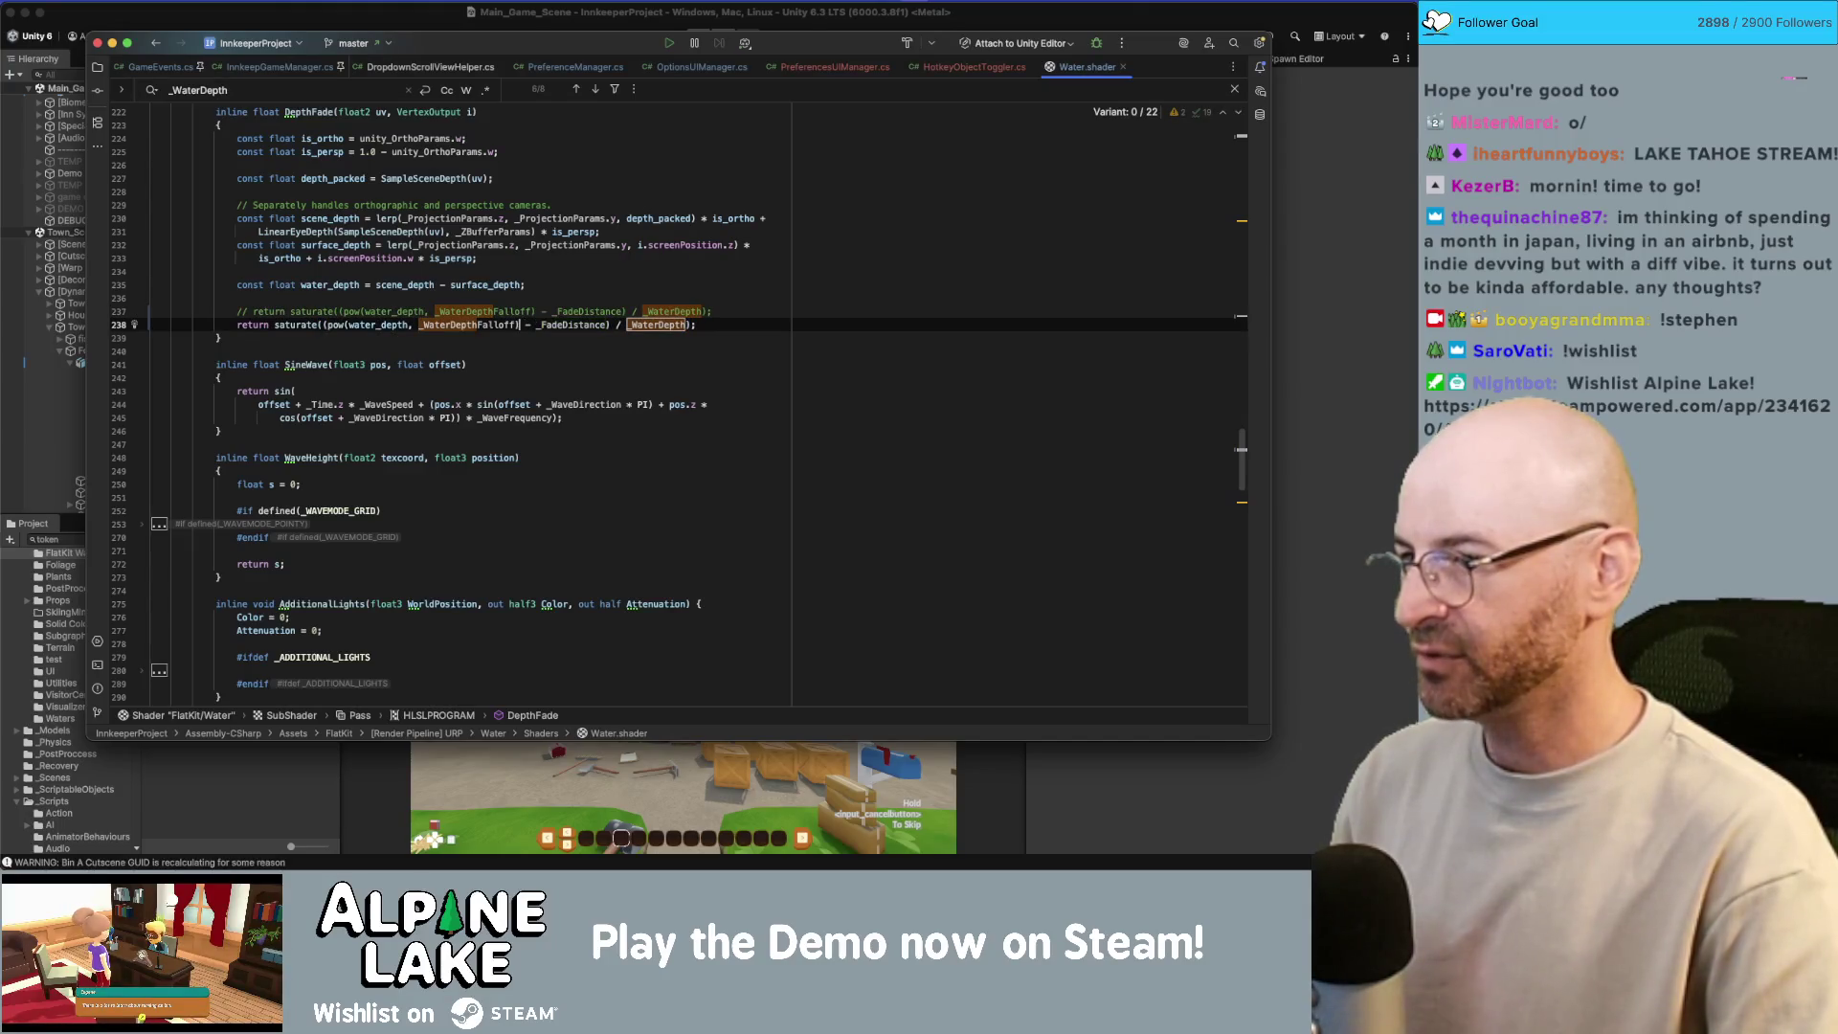
{"action": "key", "text": "BackSpace"}
{"action": "key", "text": "alt+BackSpace"}
{"action": "key", "text": "BackSpace"}
{"action": "key", "text": "BackSpace"}
{"action": "key", "text": "alt+Left"}
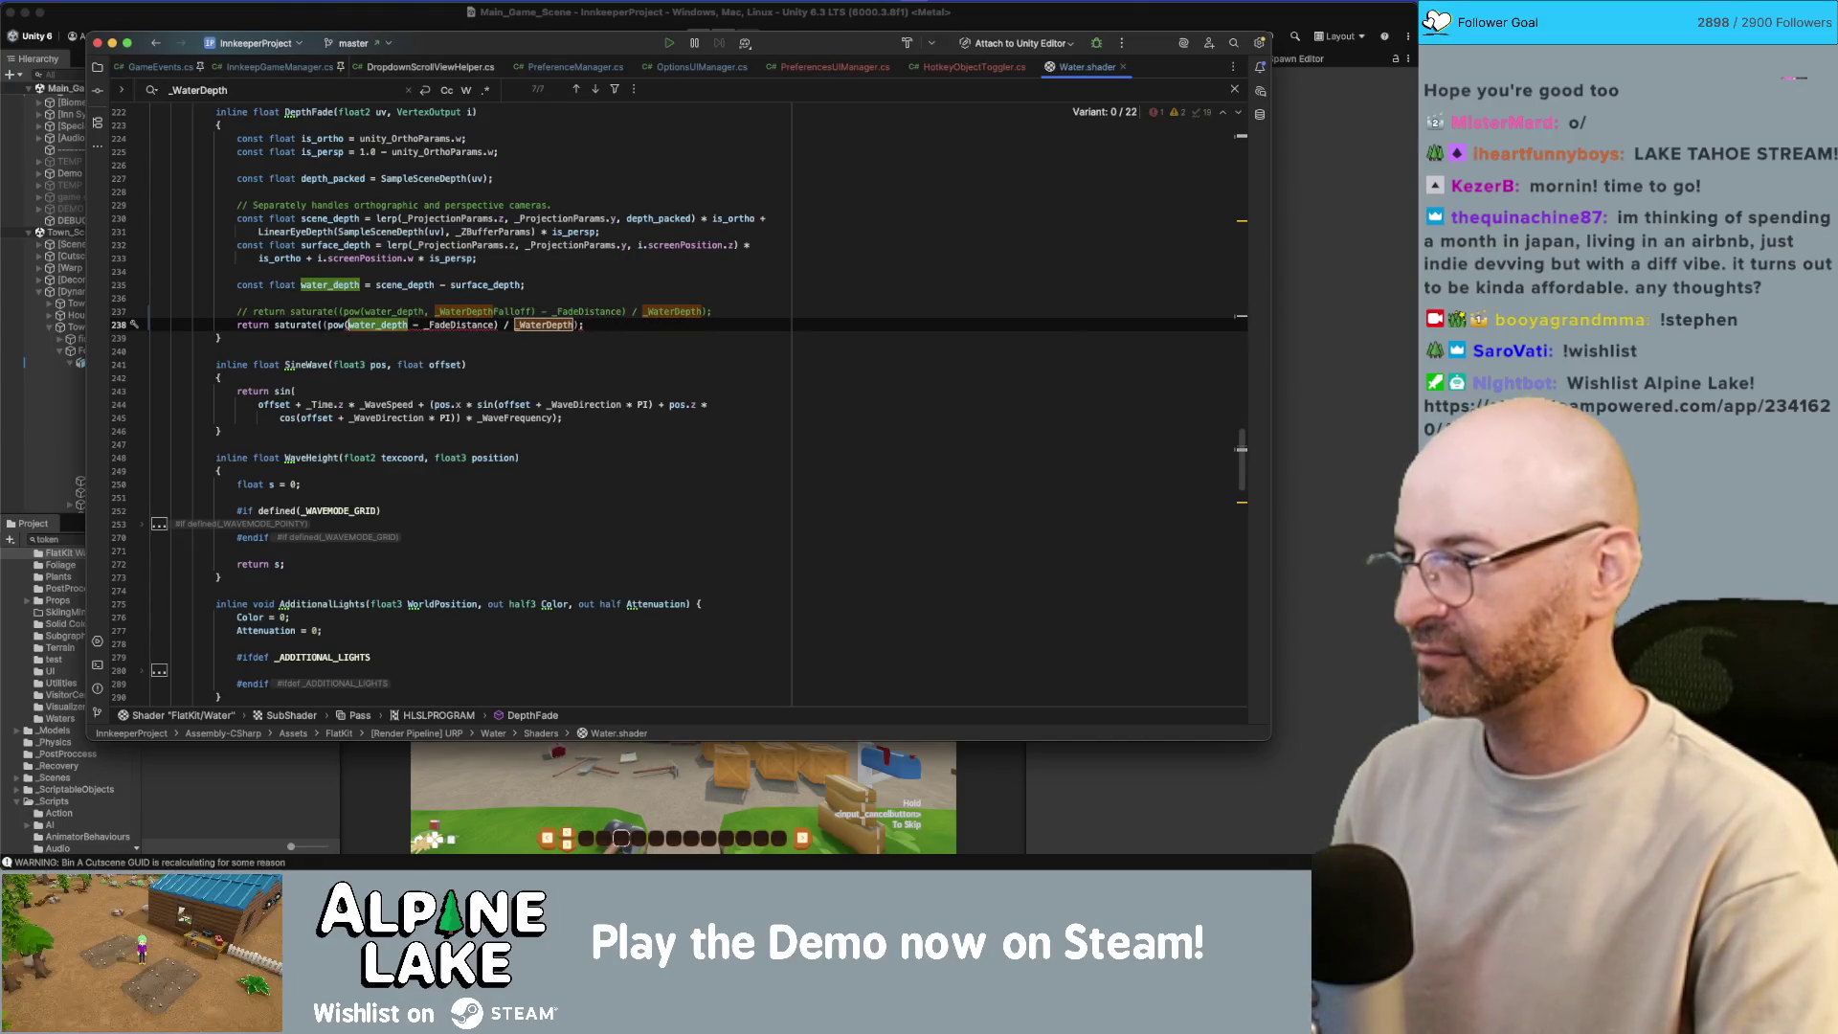
{"action": "key", "text": "BackSpace"}
{"action": "key", "text": "alt+BackSpace"}
{"action": "key", "text": "BackSpace"}
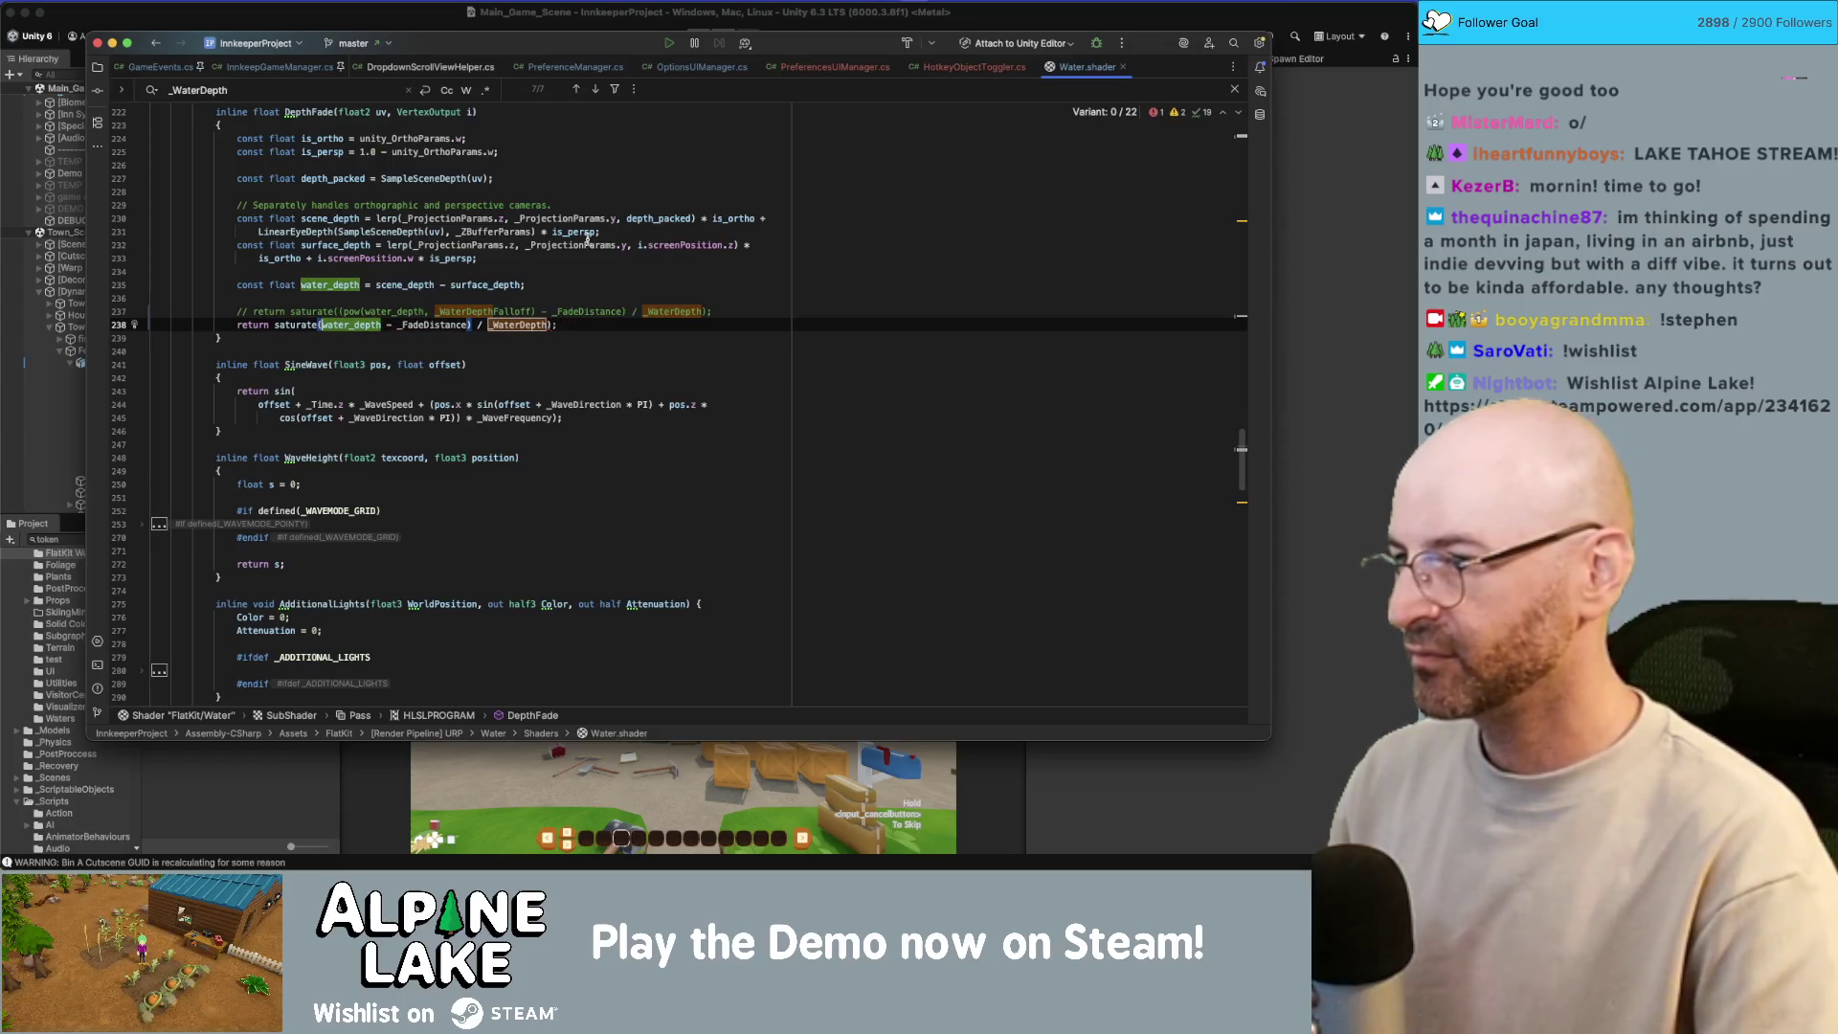
{"action": "left_click", "coordinate": [427, 24]}
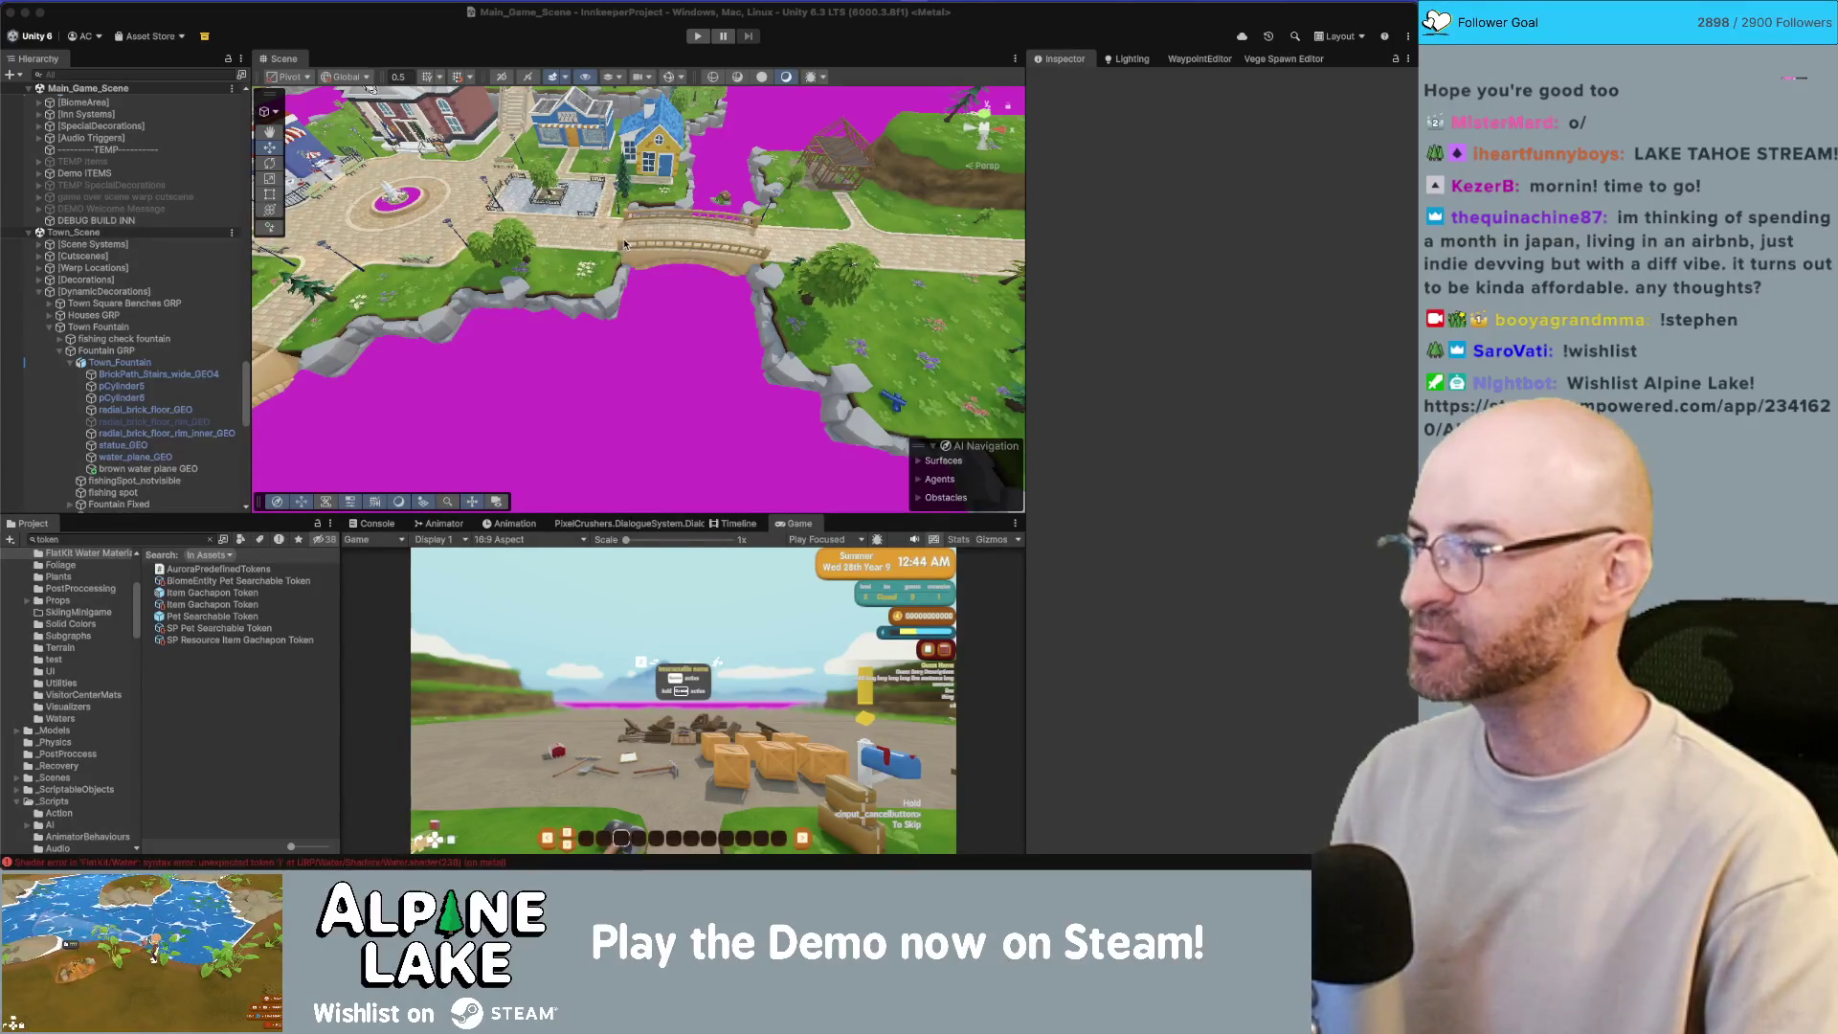
Step: Fix line 238's parentheses so saturate wraps (water_depth - _FadeDistance) / _WaterDepth, then check Unity
{"action": "key", "text": "super+Tab"}
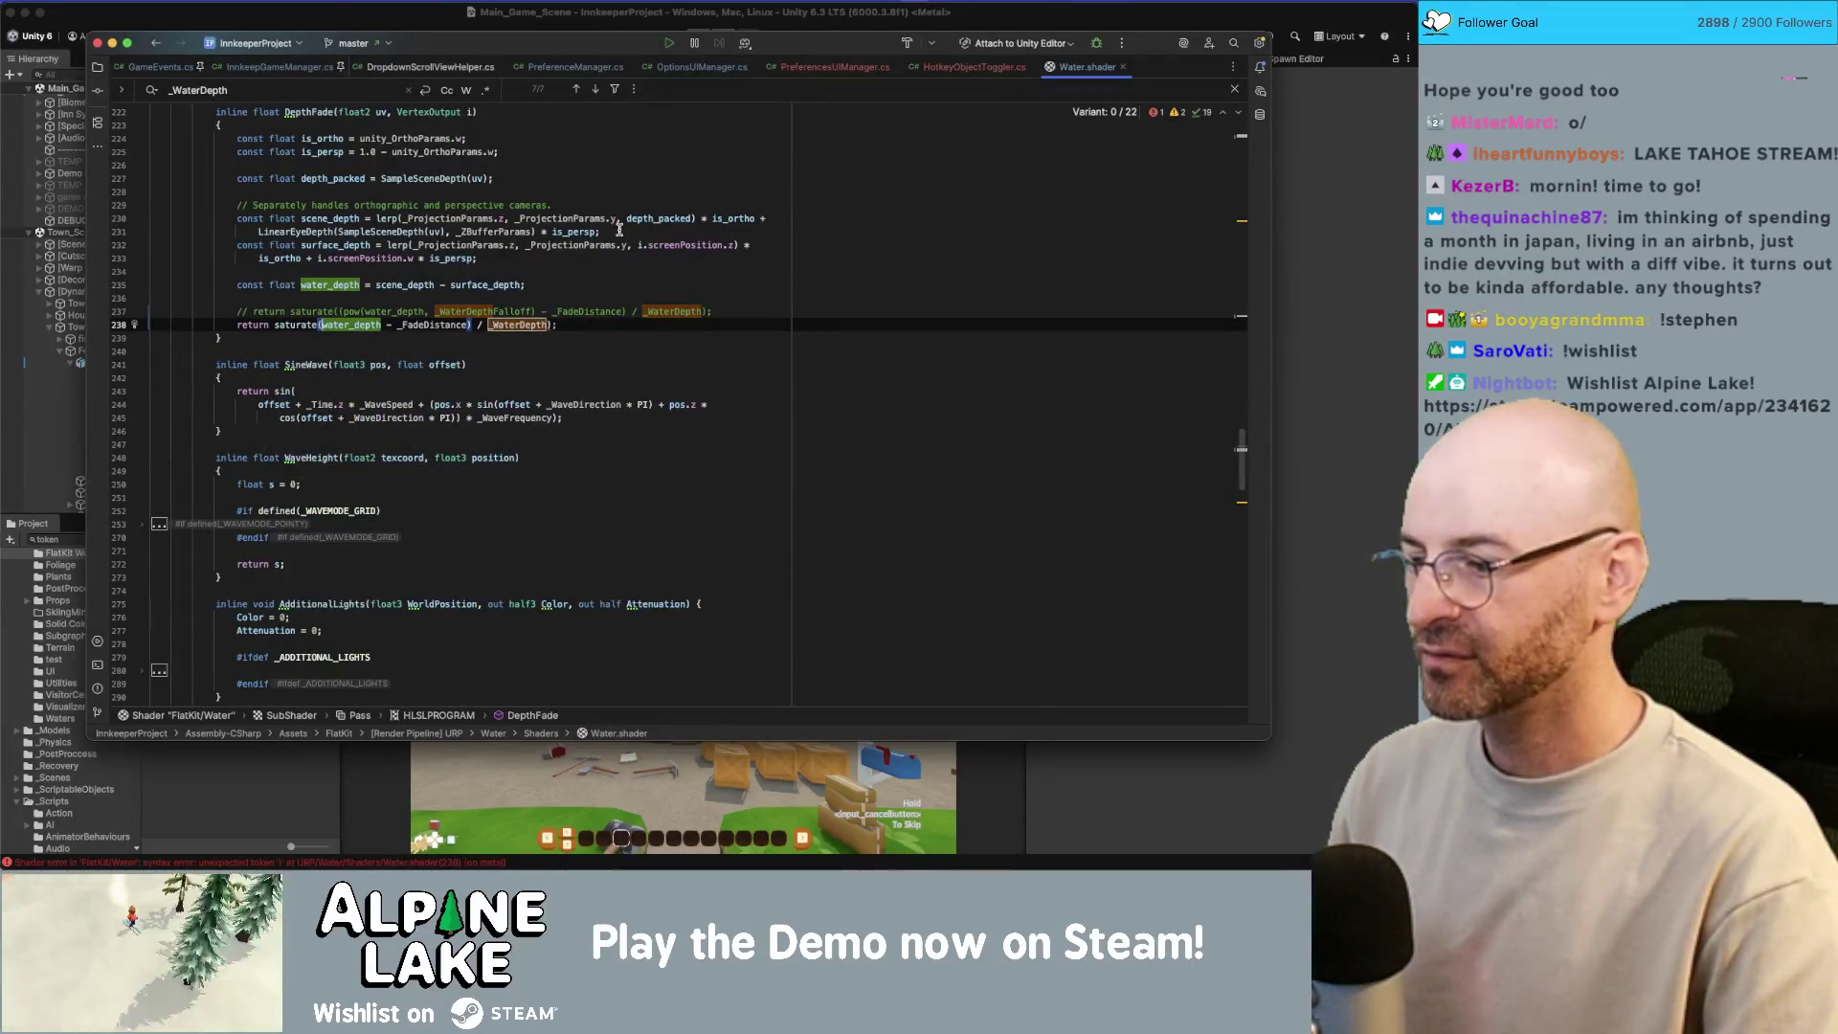
{"action": "key", "text": "super+Tab"}
{"action": "key", "text": "super+Tab"}
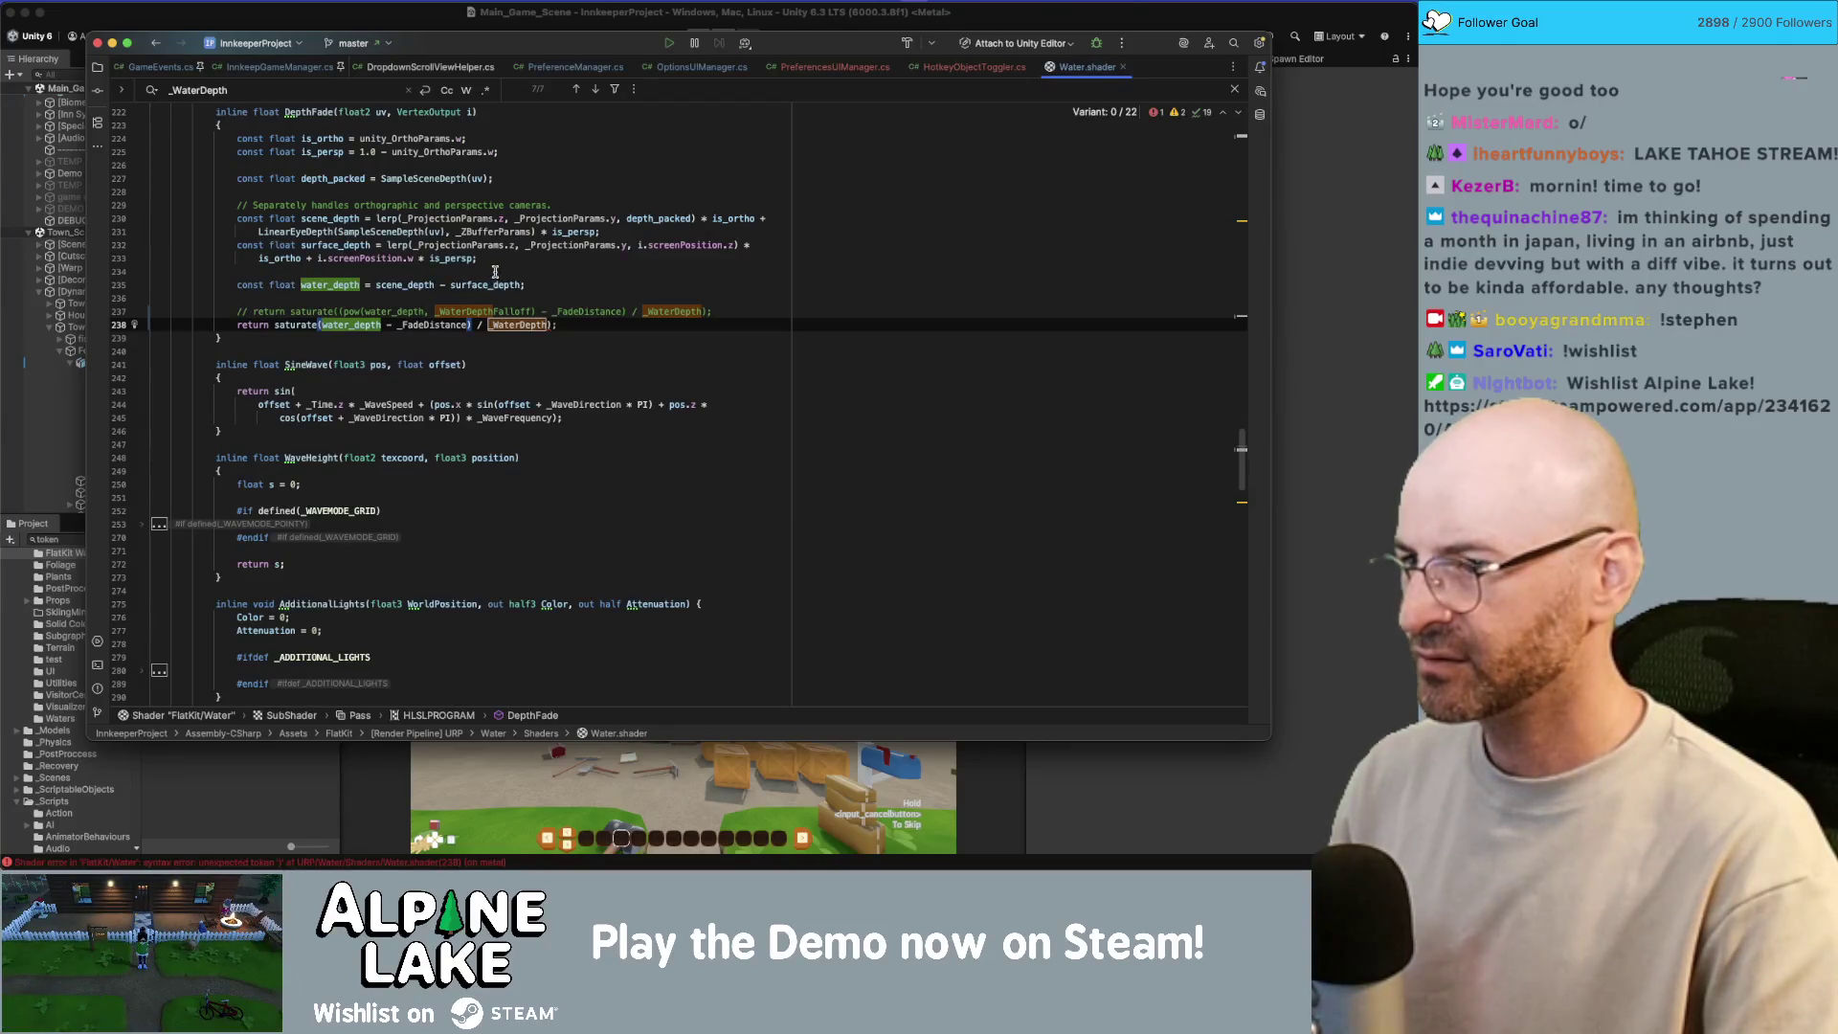
{"action": "key", "text": "BackSpace"}
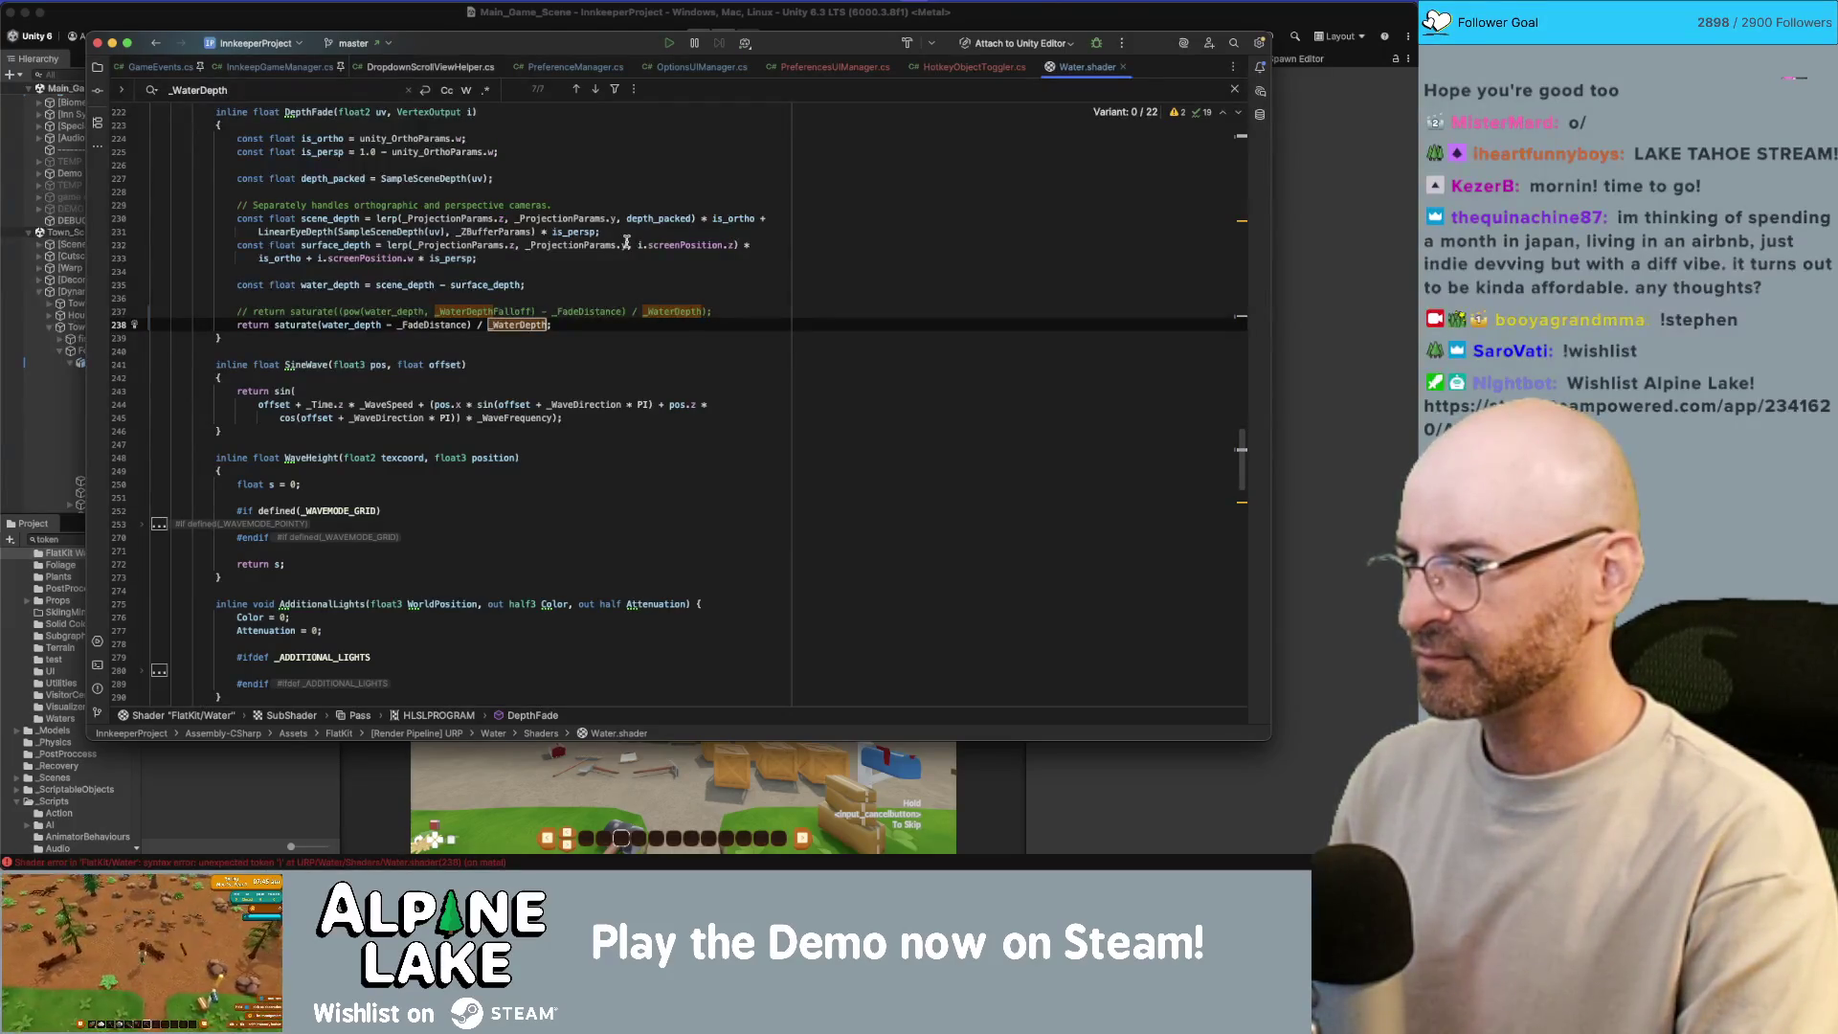
{"action": "type", "text": ")"}
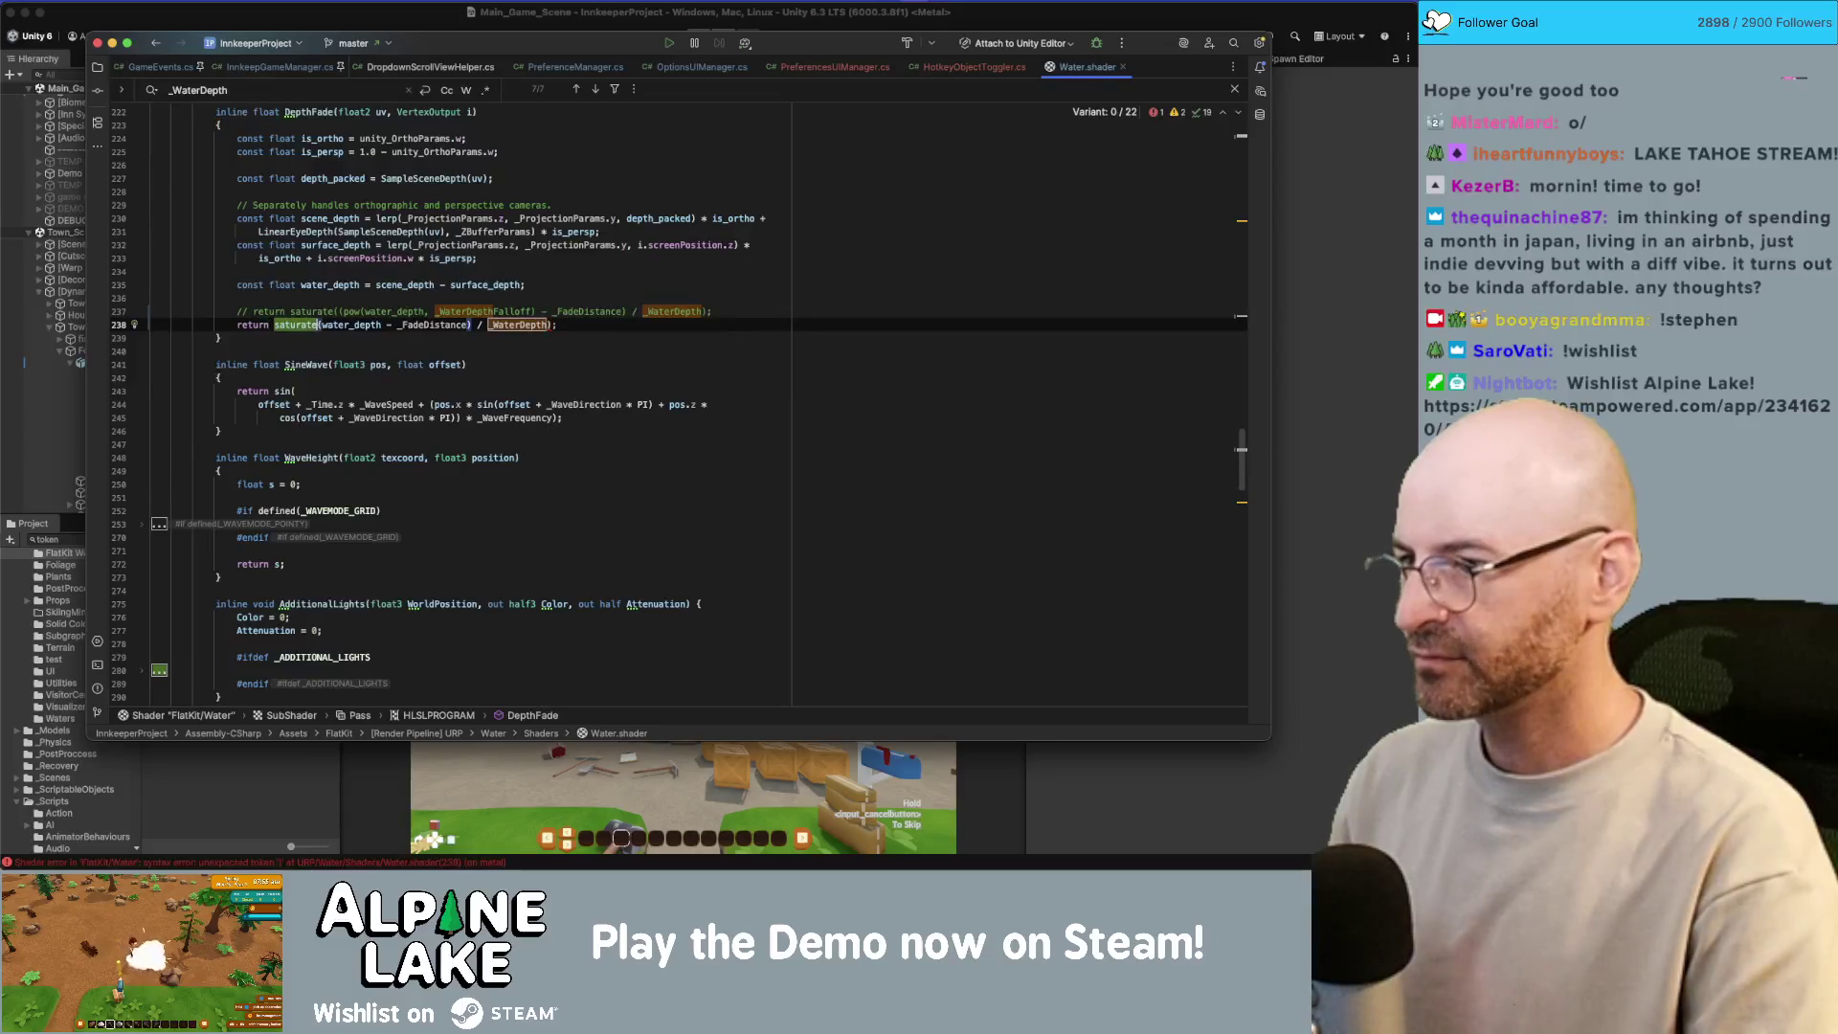
{"action": "left_click", "coordinate": [321, 325]}
{"action": "type", "text": "("}
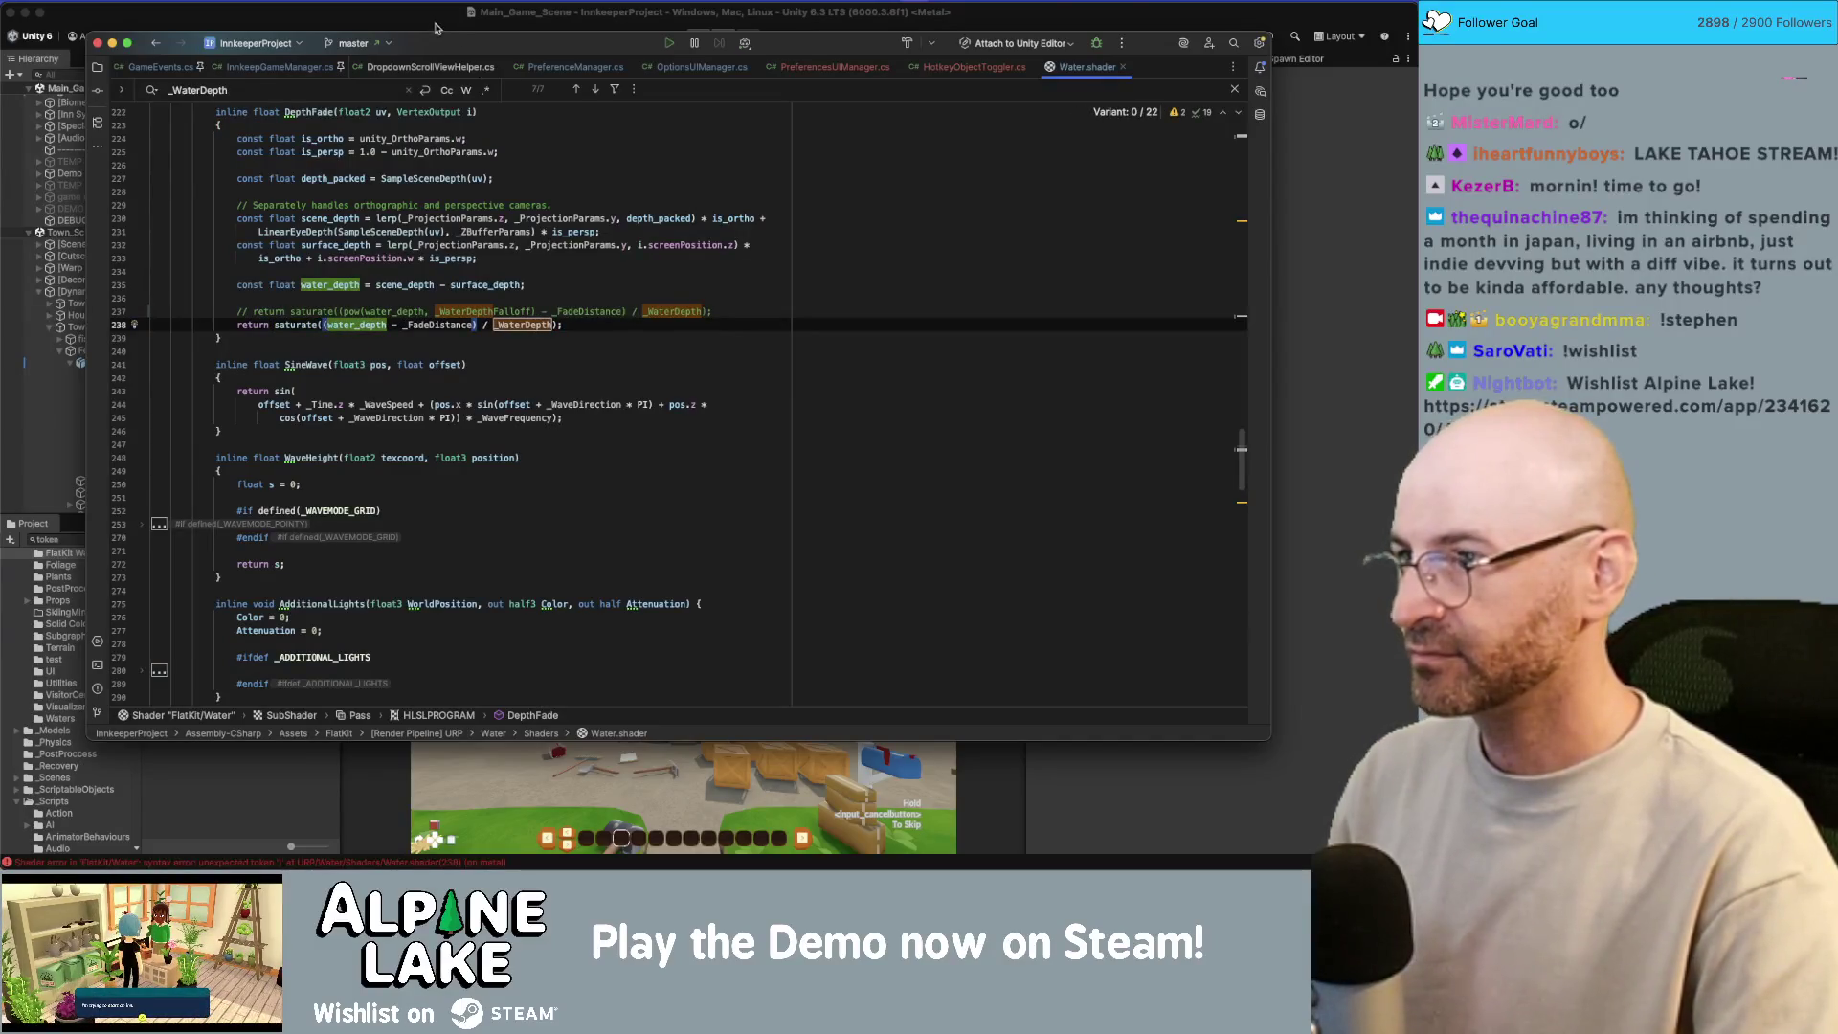
{"action": "left_click", "coordinate": [434, 27]}
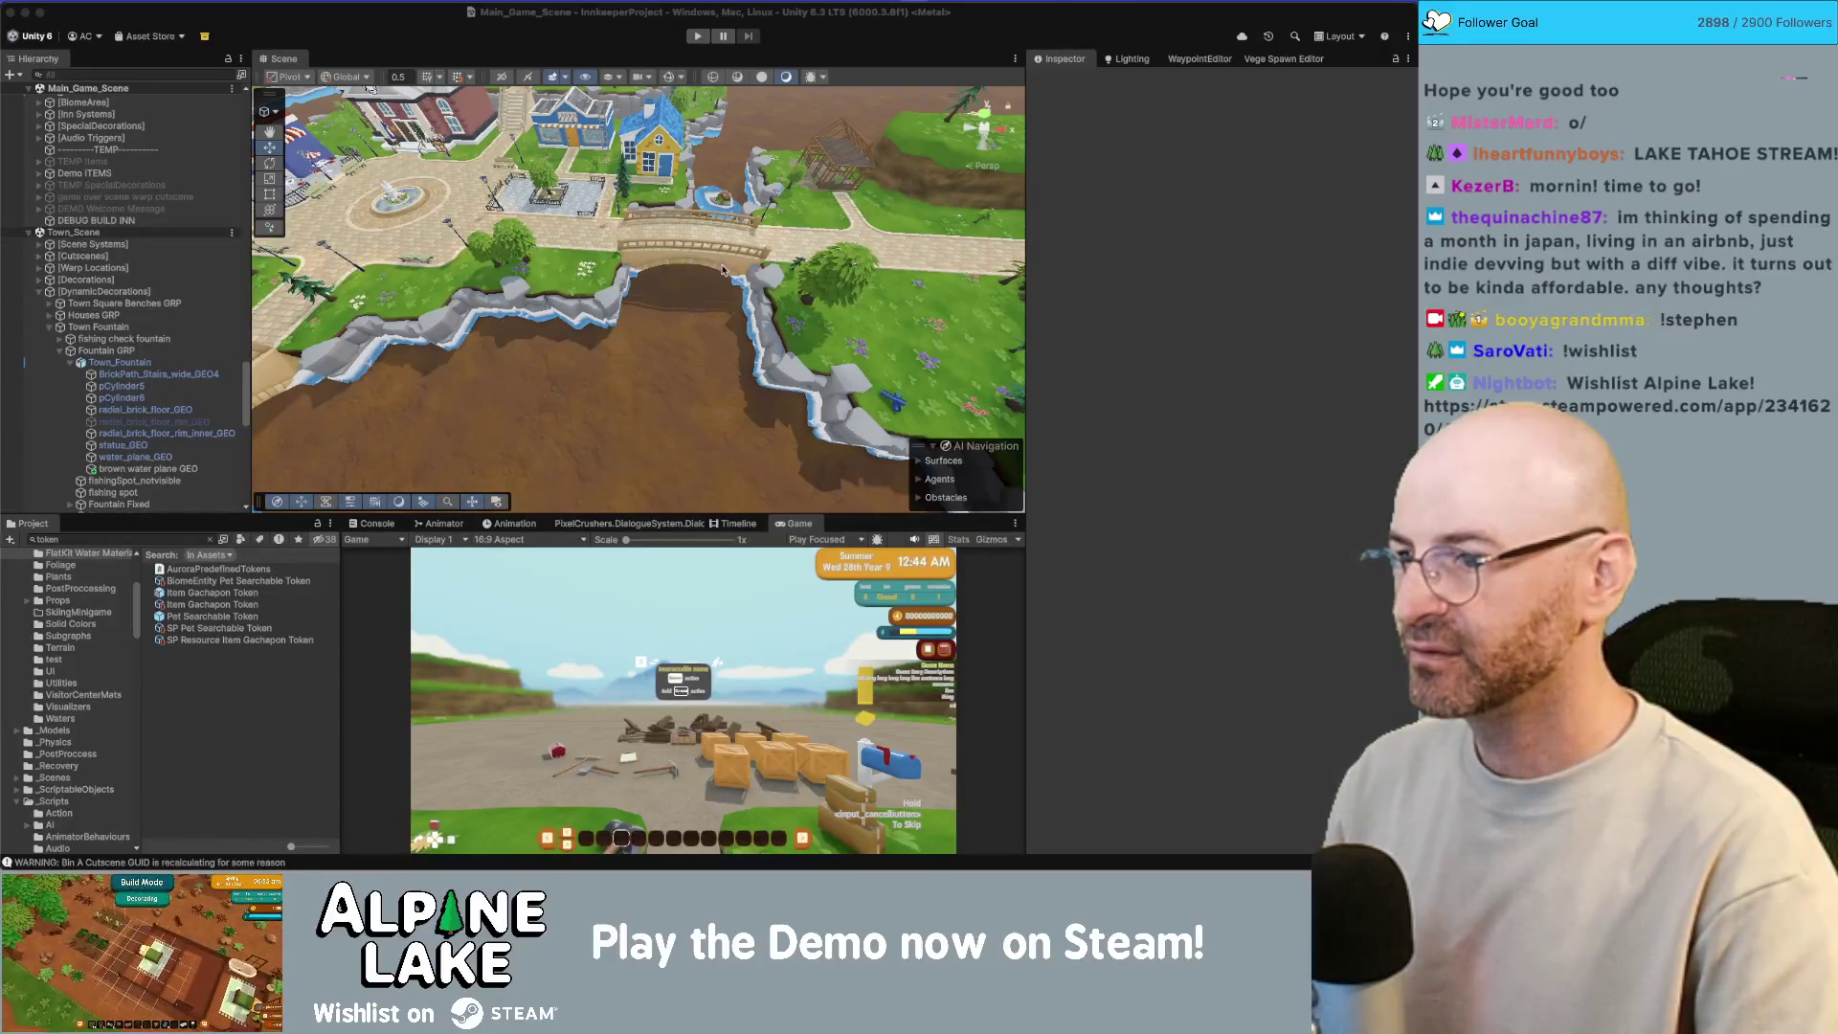
Step: Frame the maple tree in Unity and tilt the camera up over the town
{"action": "key", "text": "super+Tab"}
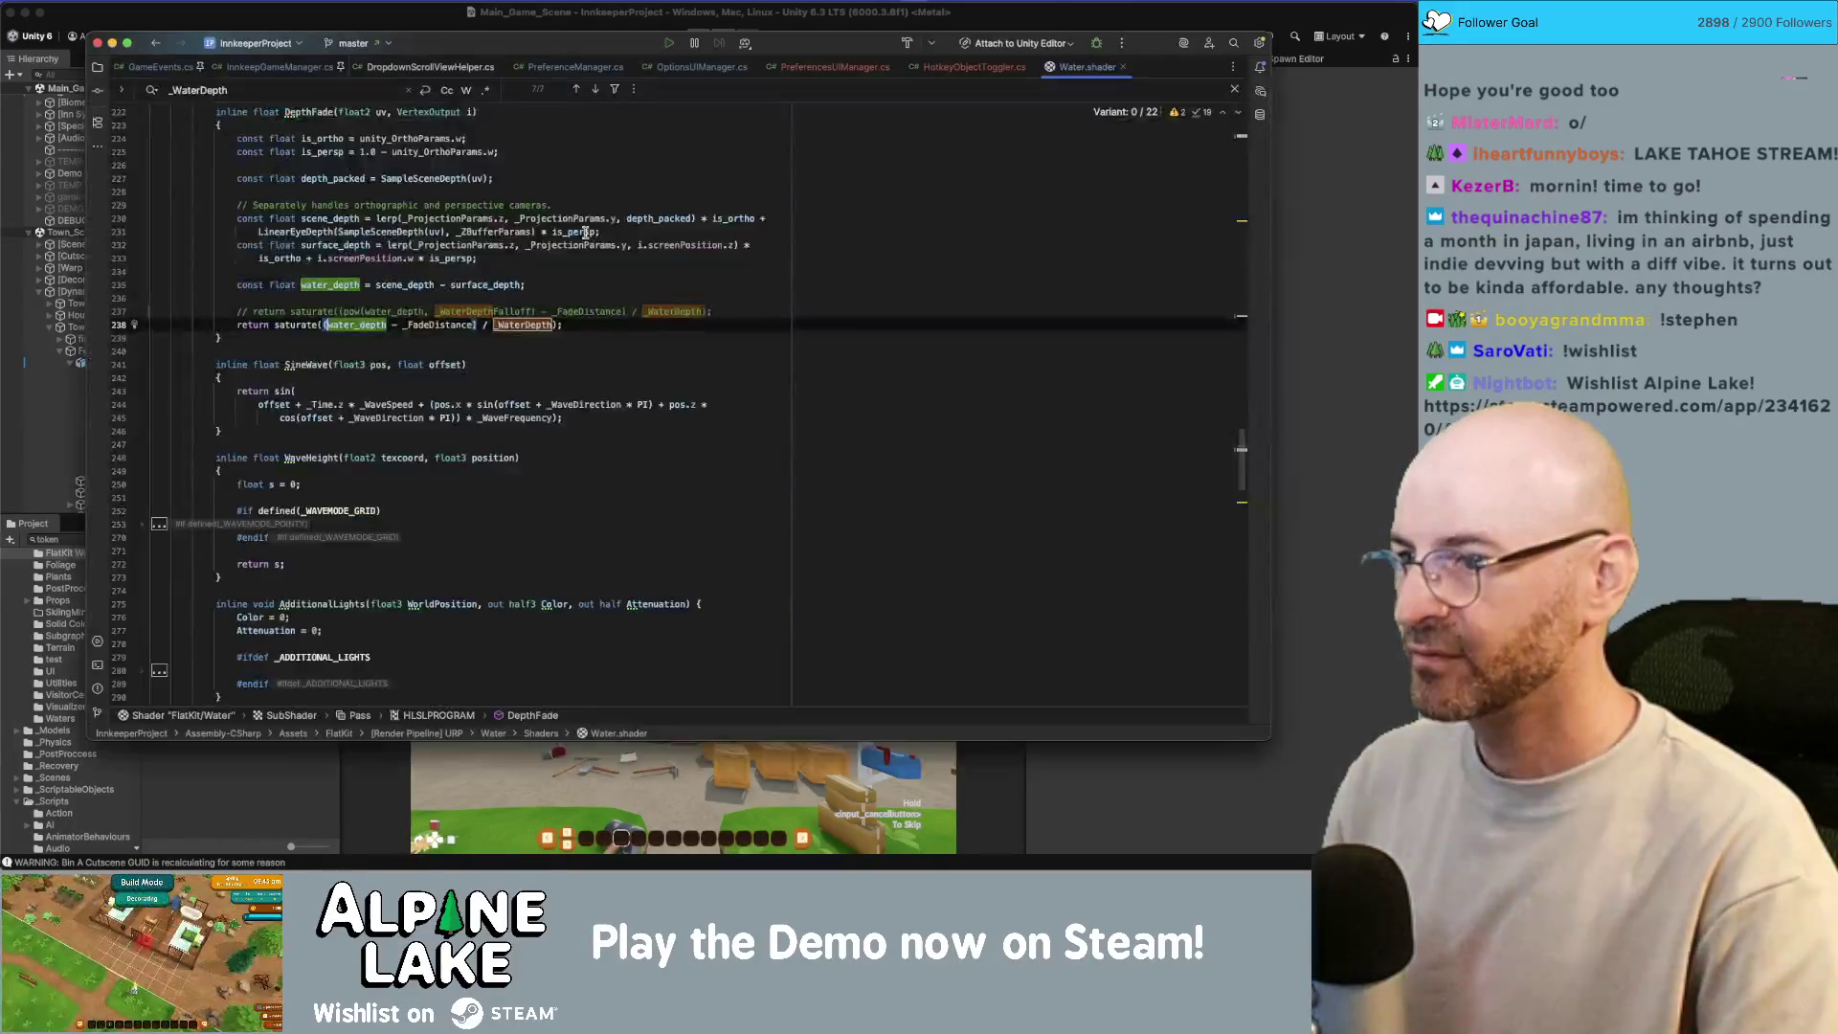
{"action": "key", "text": "super+Tab"}
{"action": "left_click", "coordinate": [509, 209]}
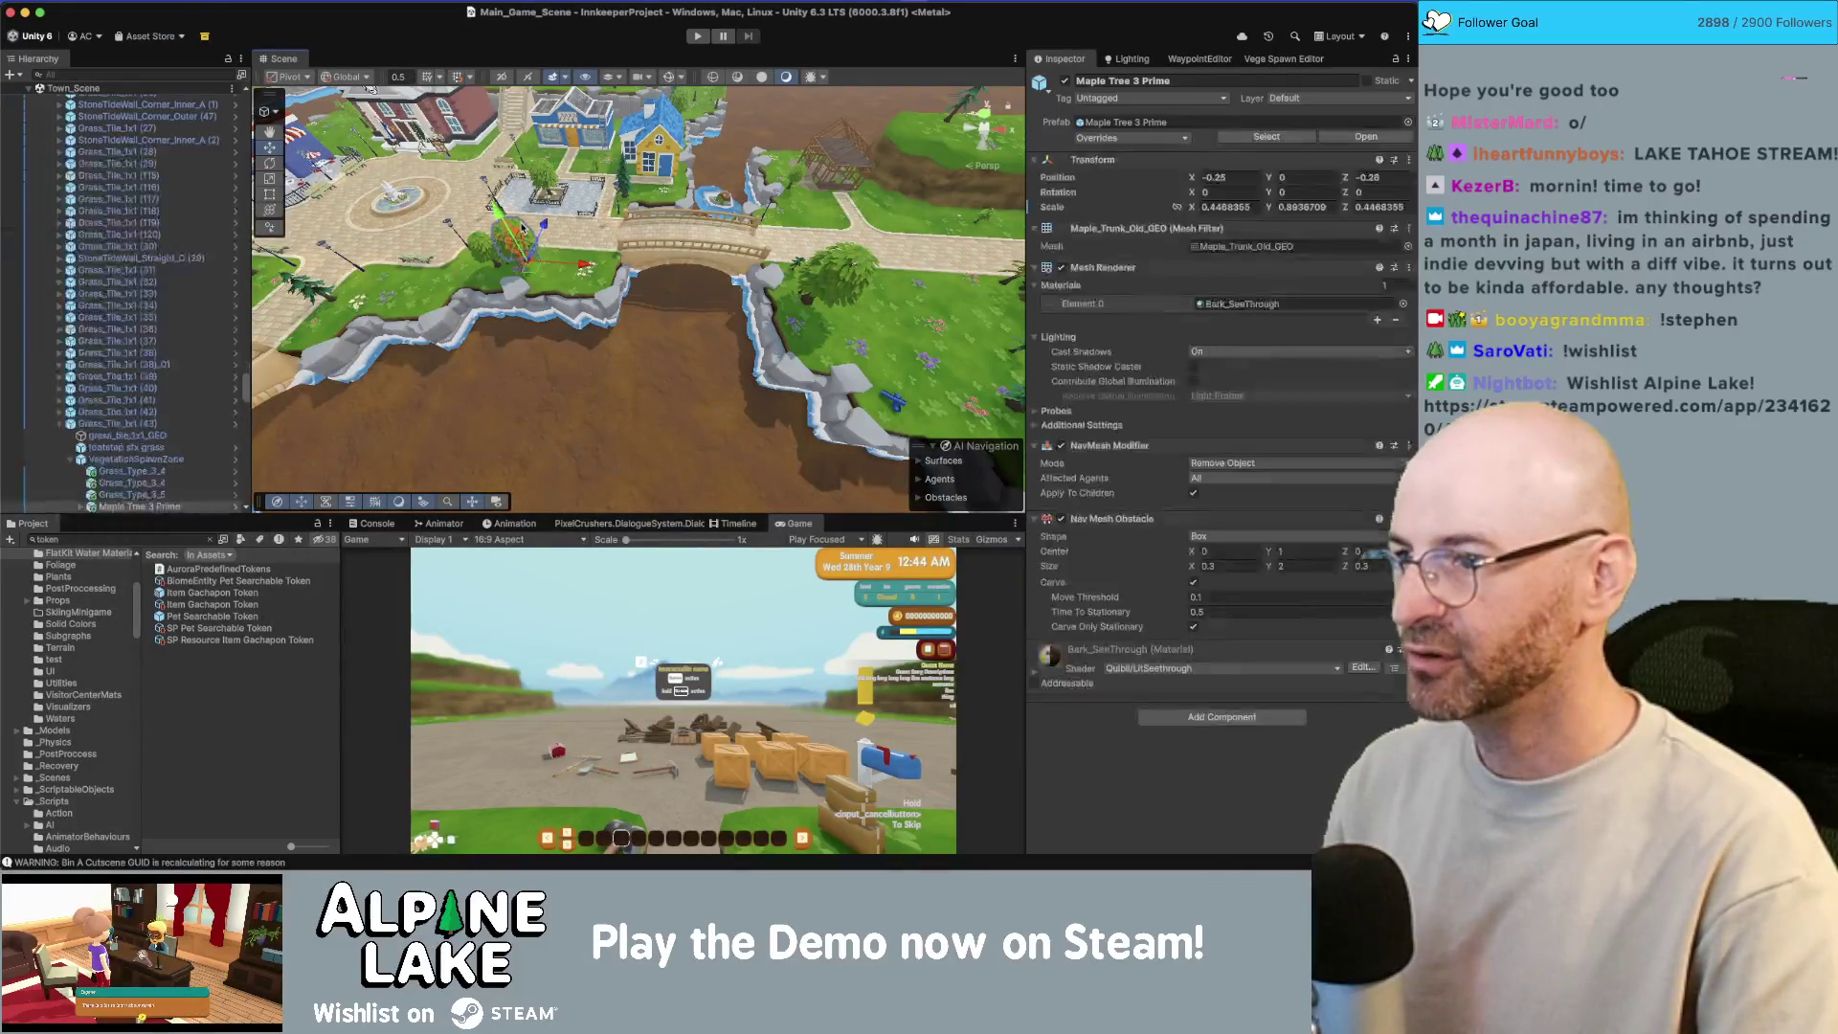
{"action": "key", "text": "f"}
{"action": "scroll", "coordinate": [574, 226], "scroll_direction": "down", "scroll_amount": 5}
{"action": "mouse_move", "coordinate": [575, 226]}
{"action": "left_mouse_down"}
{"action": "mouse_move", "coordinate": [658, 136]}
{"action": "mouse_move", "coordinate": [636, 131]}
{"action": "left_mouse_up"}
Step: Reactivate the pow-based return on line 237, comment out the simpler line, and recompile in Unity
{"action": "key", "text": "super+Tab"}
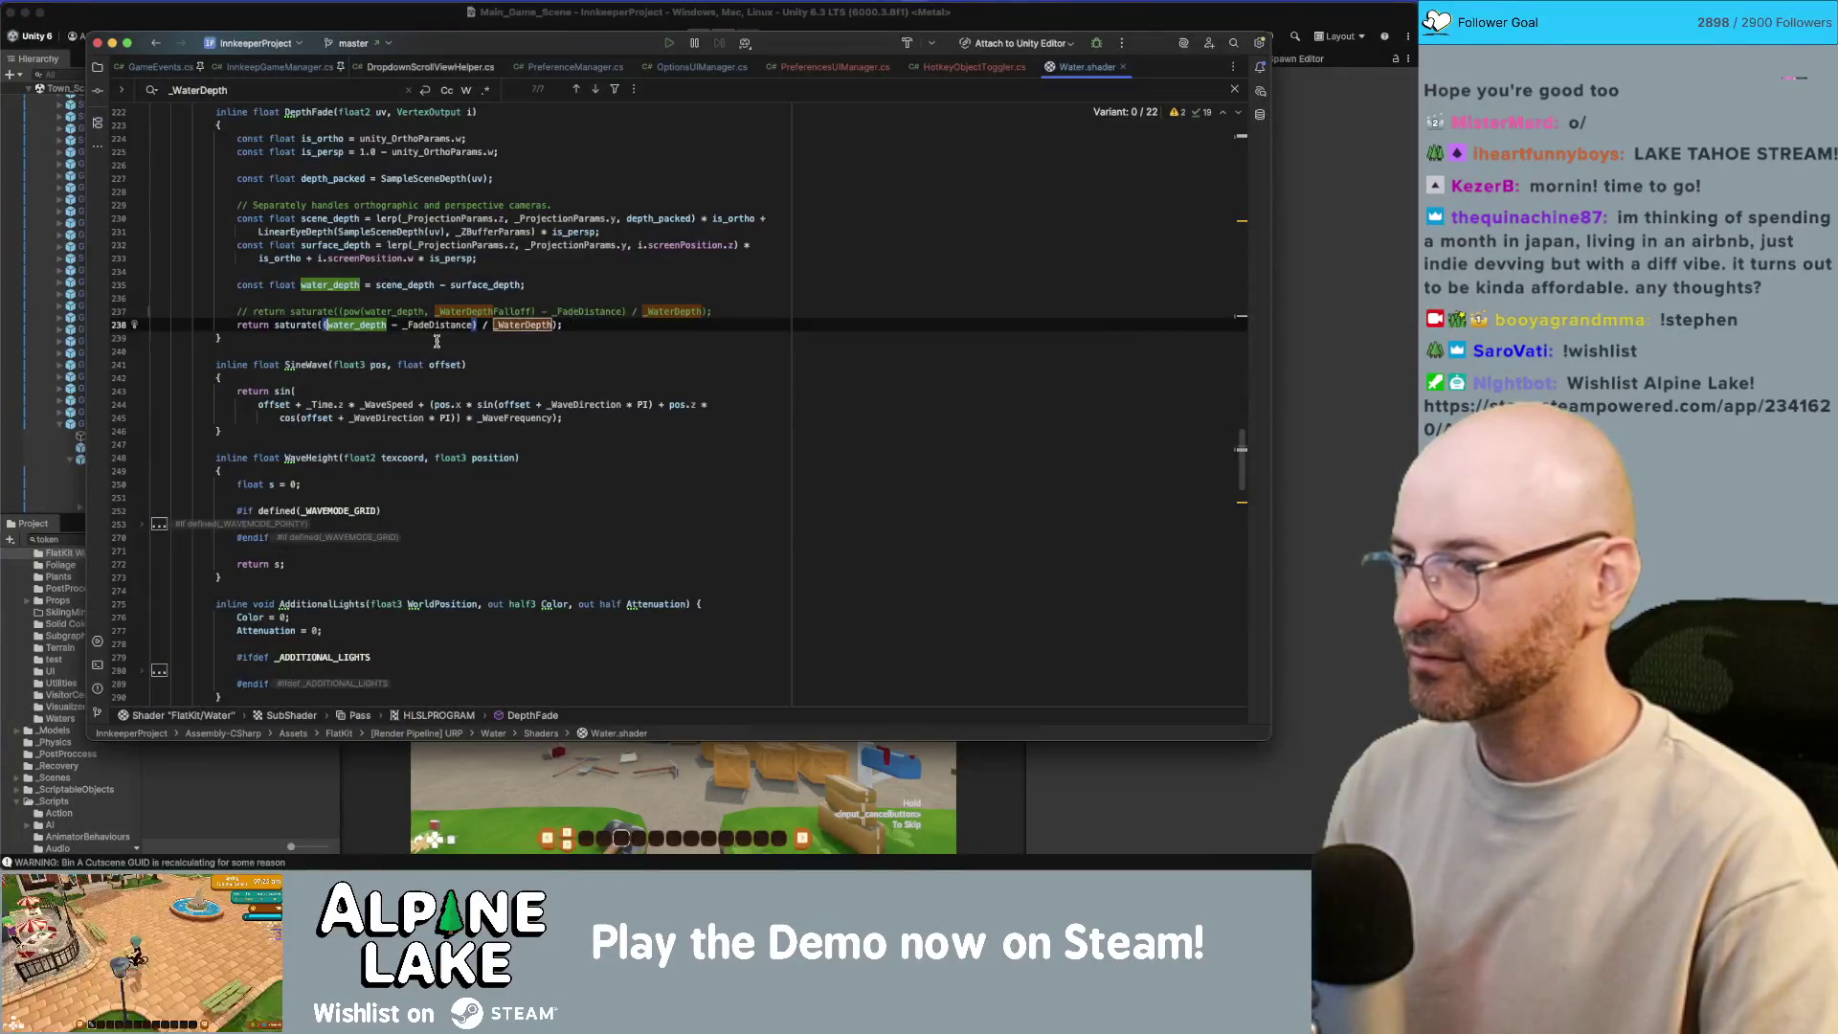
{"action": "left_click", "coordinate": [389, 311]}
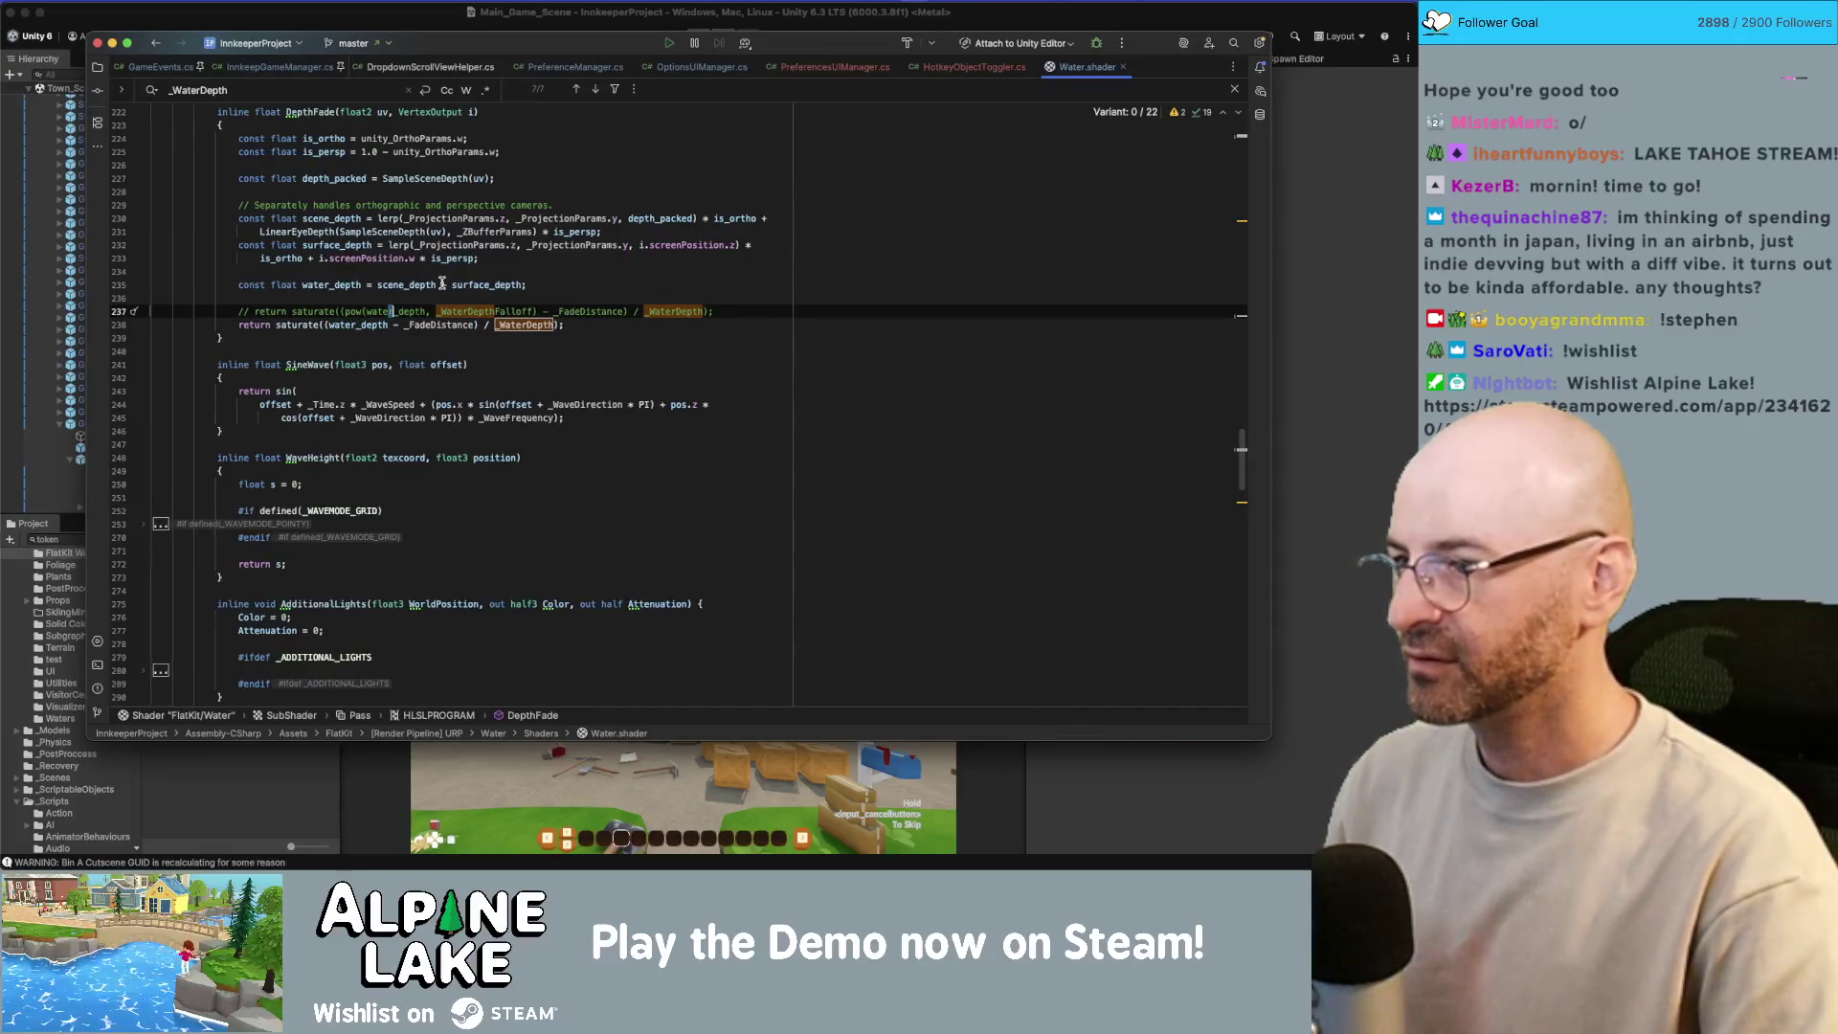
{"action": "key", "text": "super+slash"}
{"action": "key", "text": "super+slash"}
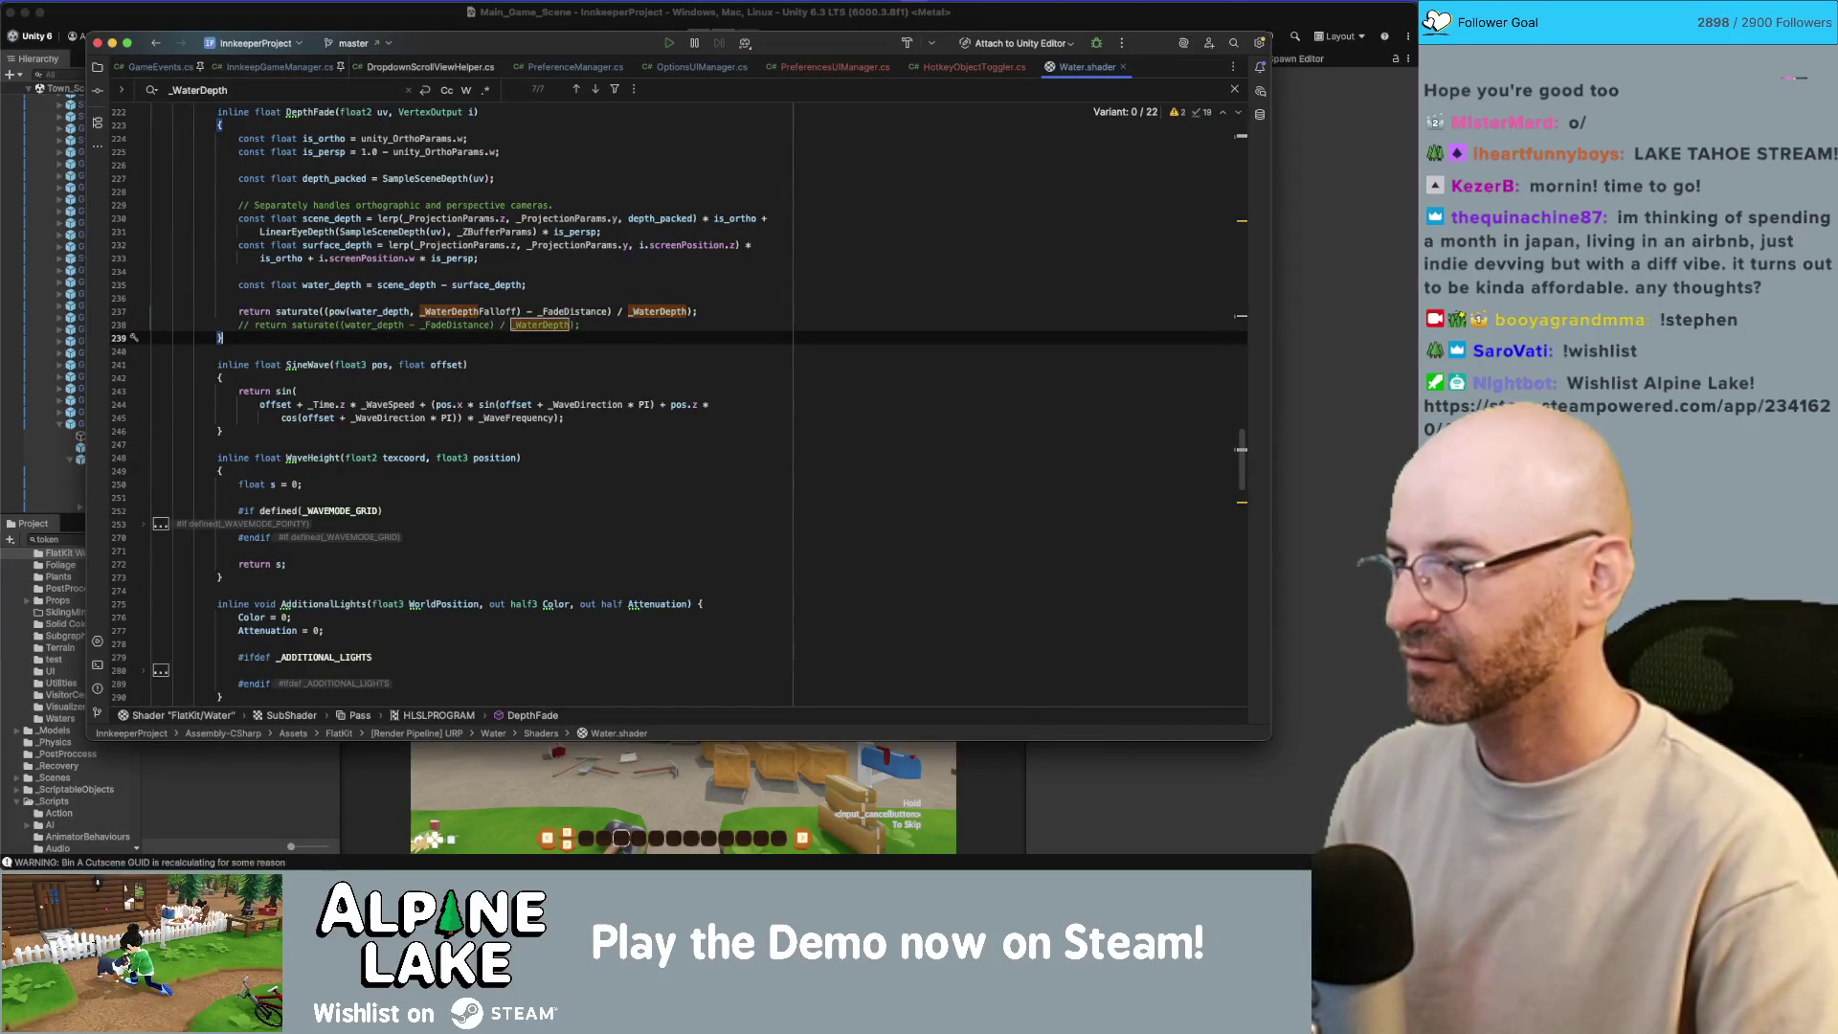
{"action": "key", "text": "super+Tab"}
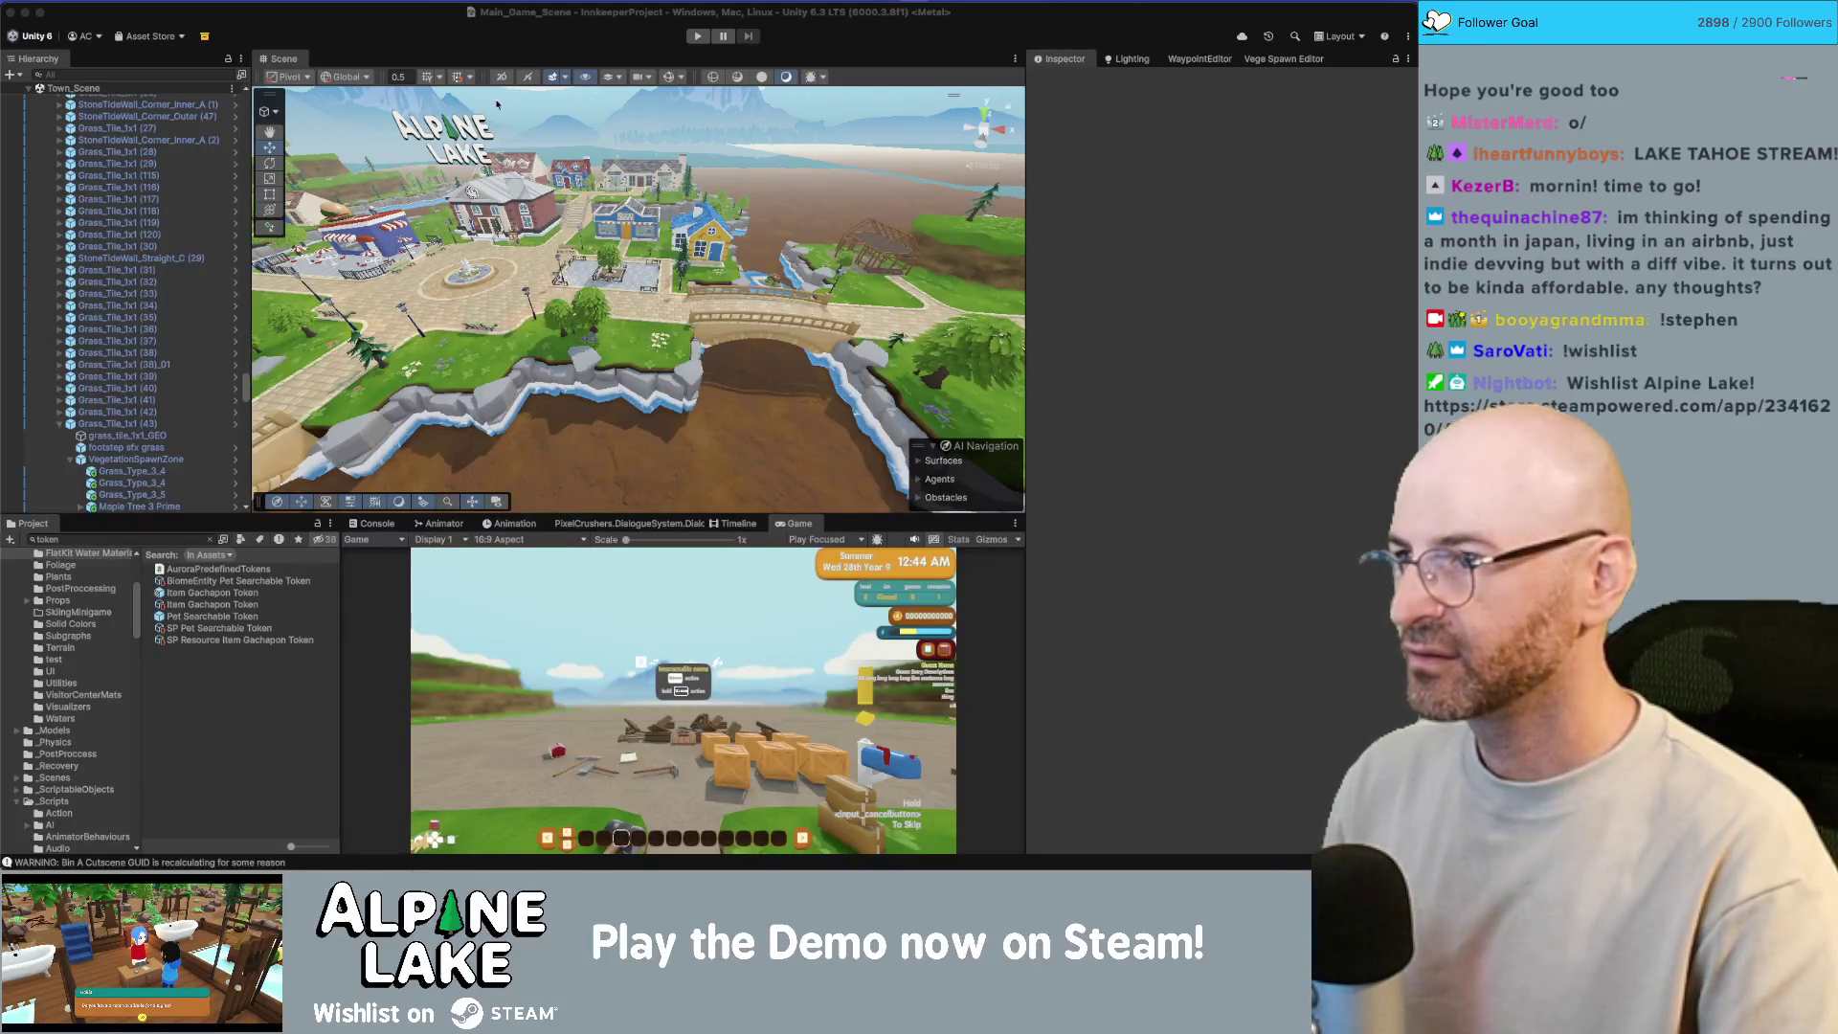
Step: Orbit along the dry river channel under the stone bridge, then bring Water.shader in Rider forward
{"action": "left_click", "coordinate": [510, 256]}
{"action": "mouse_move", "coordinate": [510, 257]}
{"action": "left_mouse_down"}
{"action": "mouse_move", "coordinate": [596, 292]}
{"action": "mouse_move", "coordinate": [627, 180]}
{"action": "left_mouse_up"}
{"action": "left_click", "coordinate": [613, 244]}
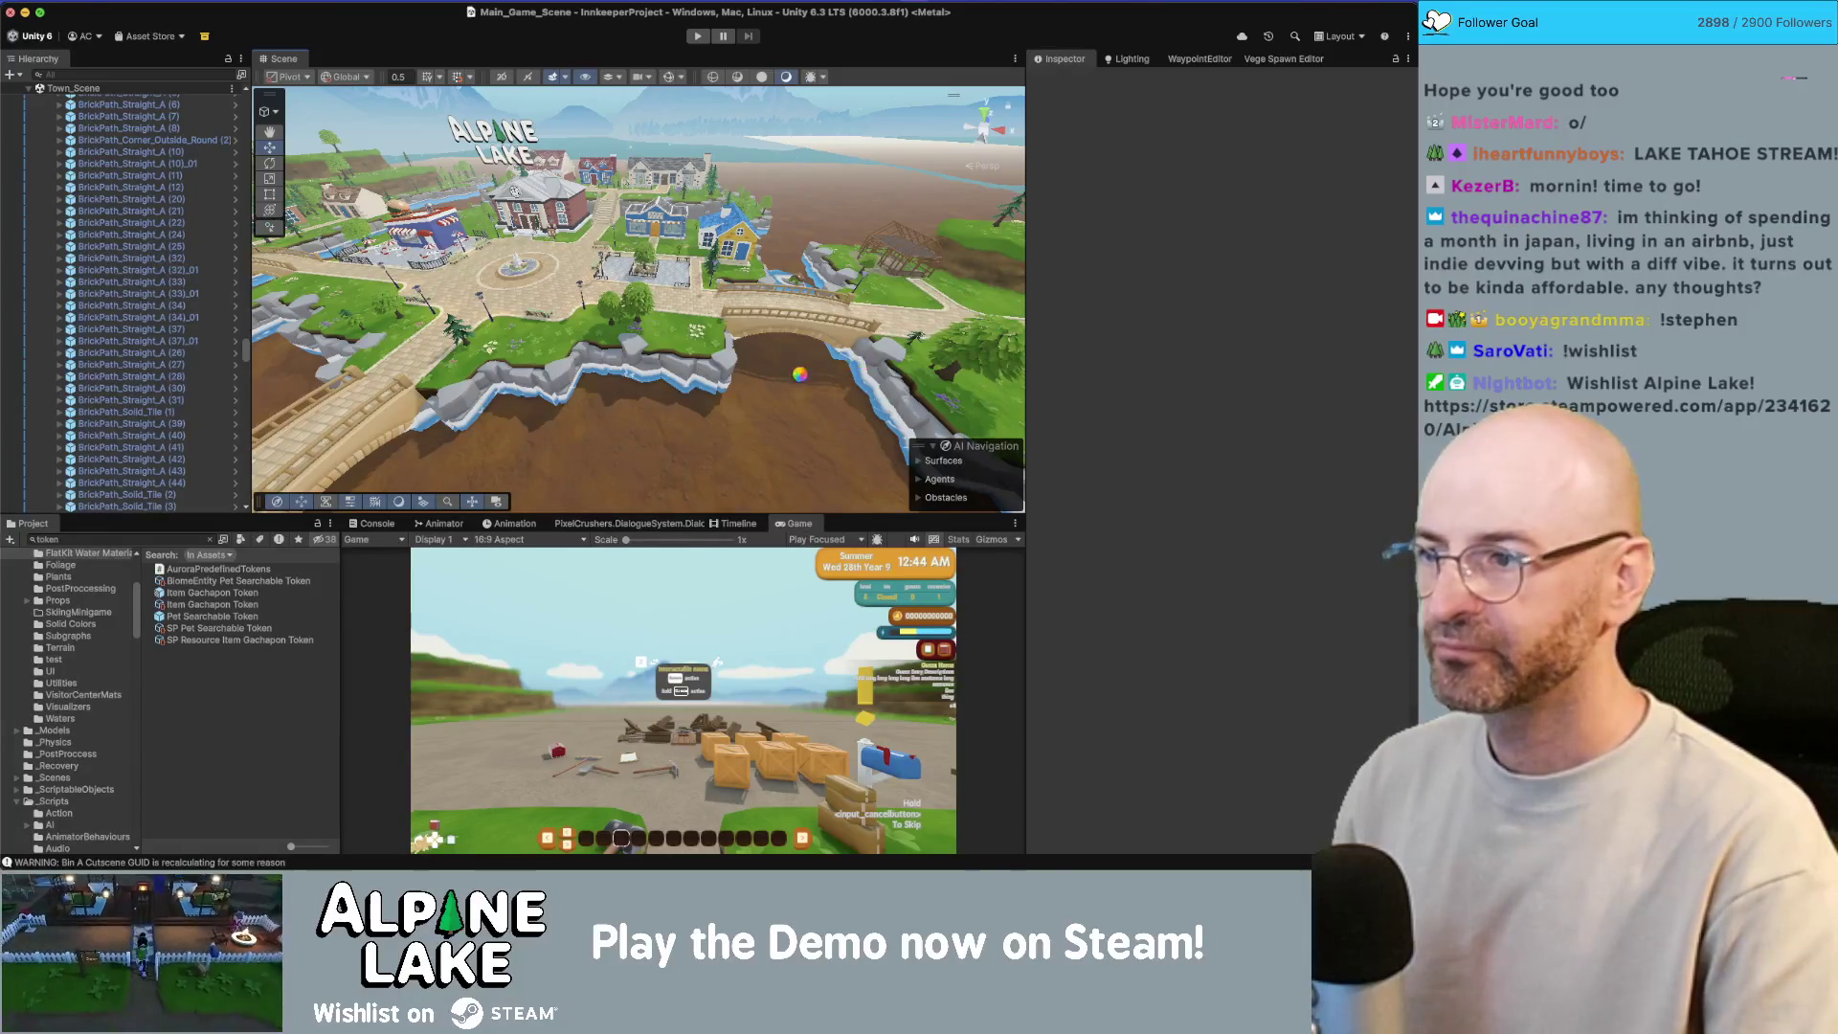
{"action": "key", "text": "super+Tab"}
{"action": "key", "text": "super+Tab"}
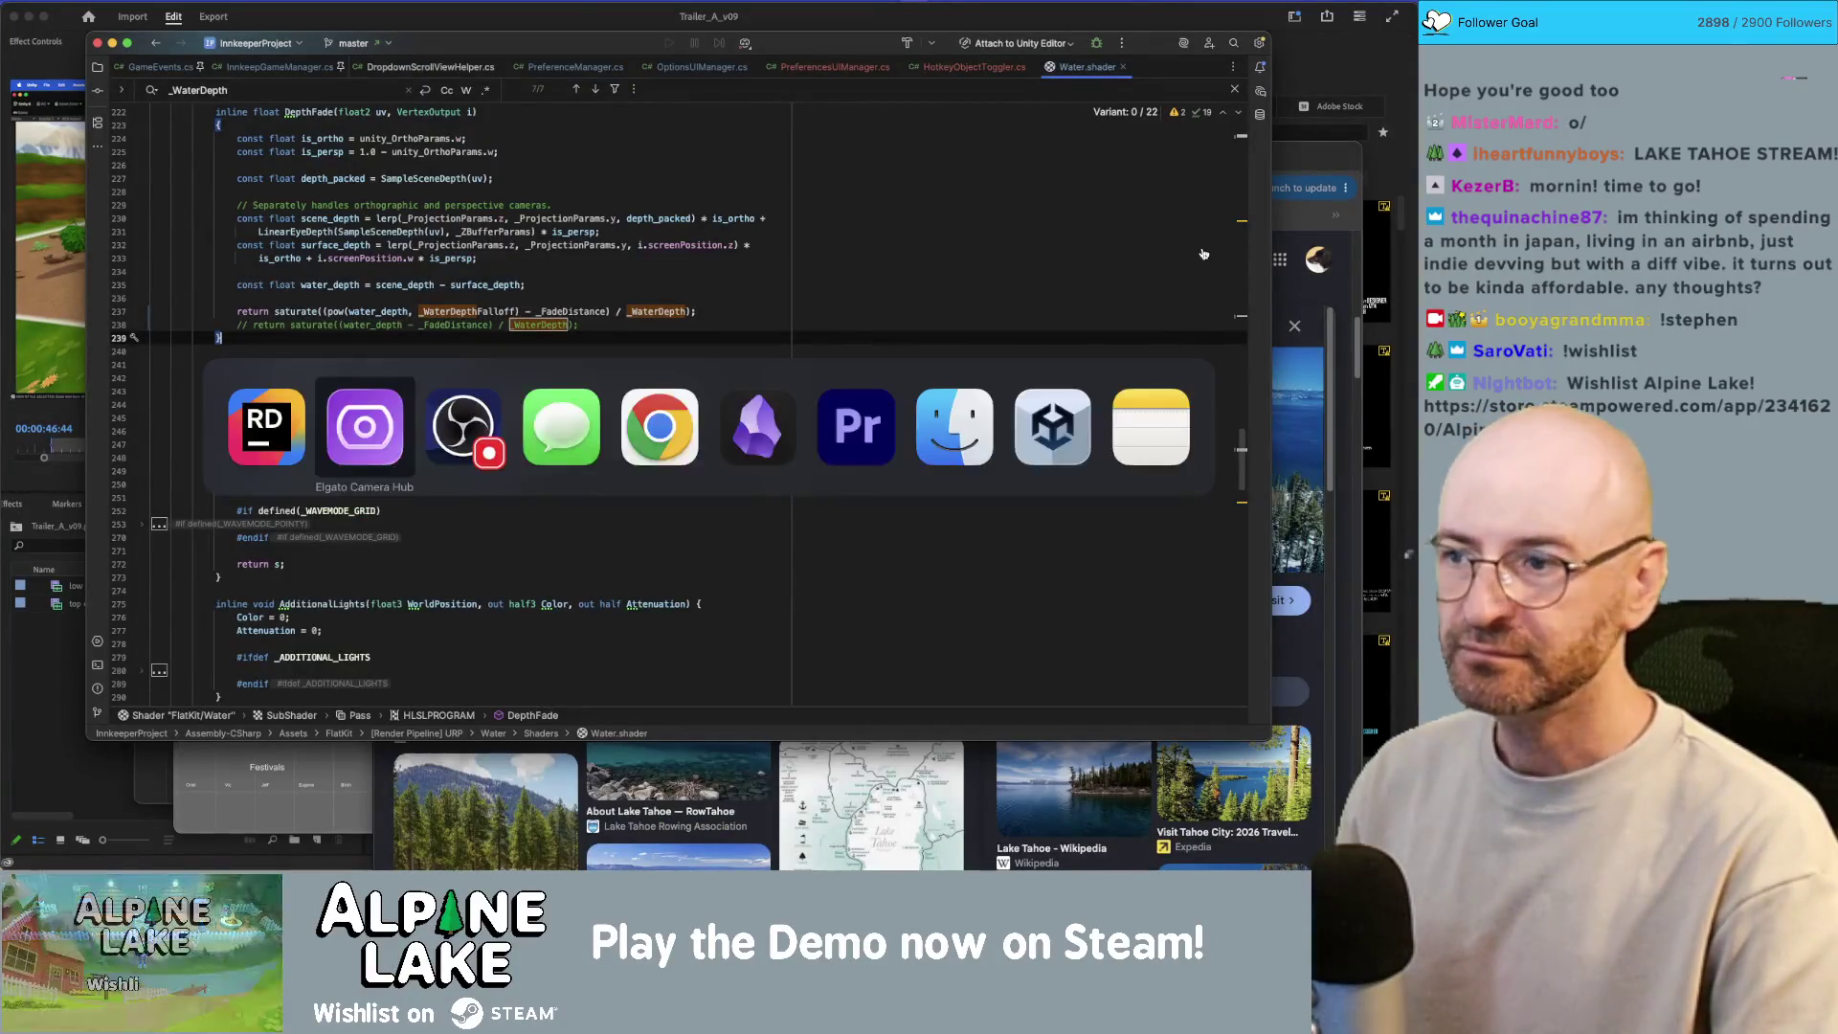
Step: Dismiss the app switcher and bring the Innkeep Miro board in Chrome forward
{"action": "left_click", "coordinate": [1001, 410]}
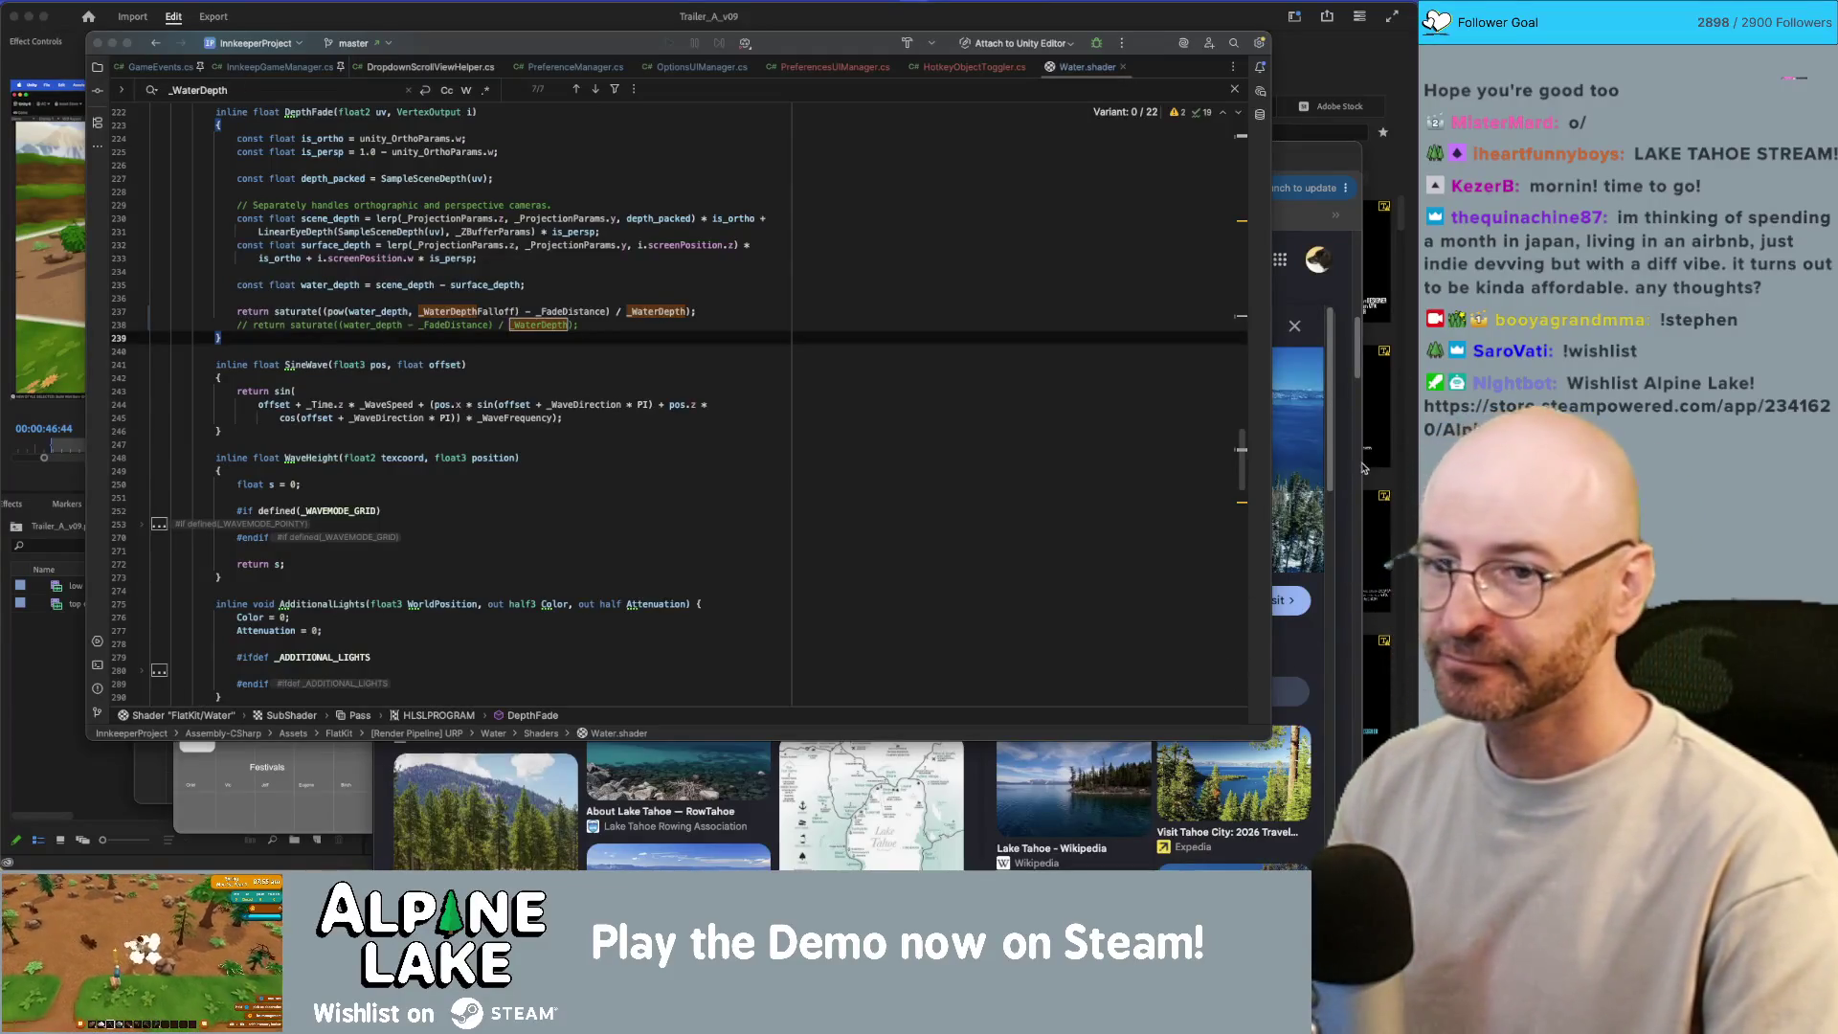
{"action": "left_click", "coordinate": [1350, 354]}
{"action": "key", "text": "super+grave"}
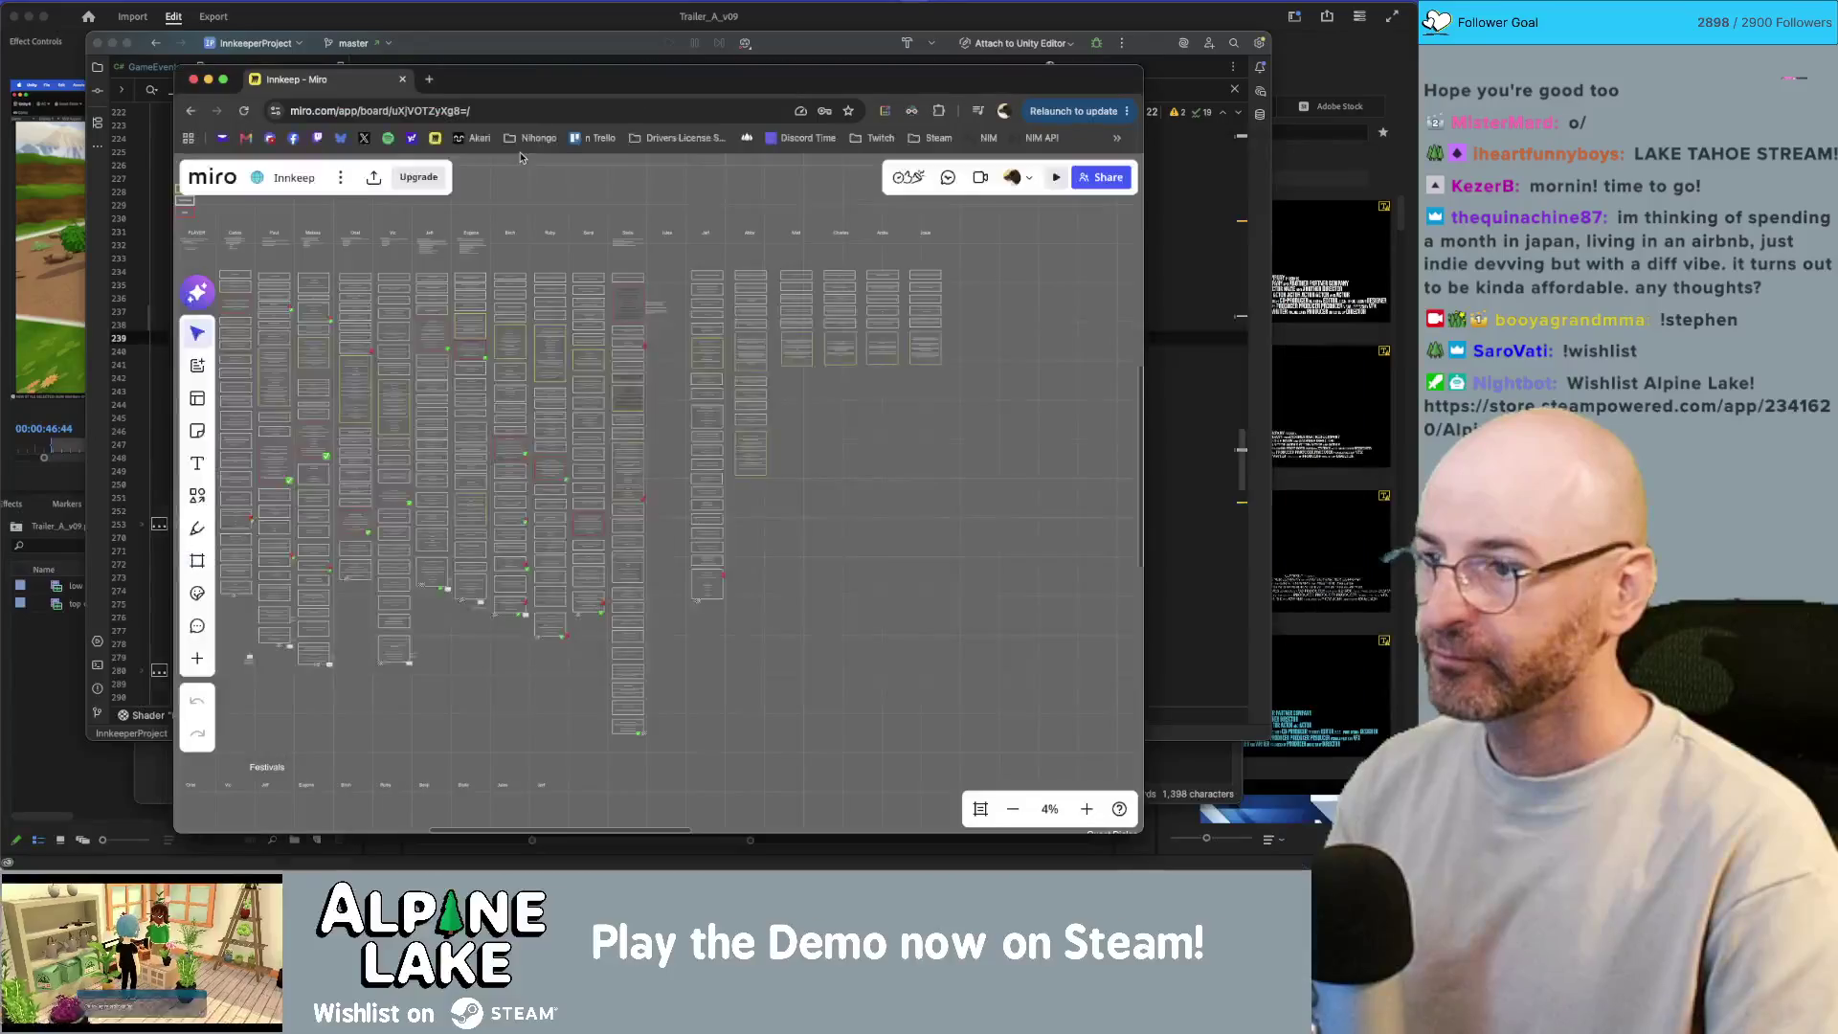
Step: Bring Premiere Pro forward briefly, then return to the Unity town scene
{"action": "left_click_drag", "start_coordinate": [747, 89], "coordinate": [751, 86]}
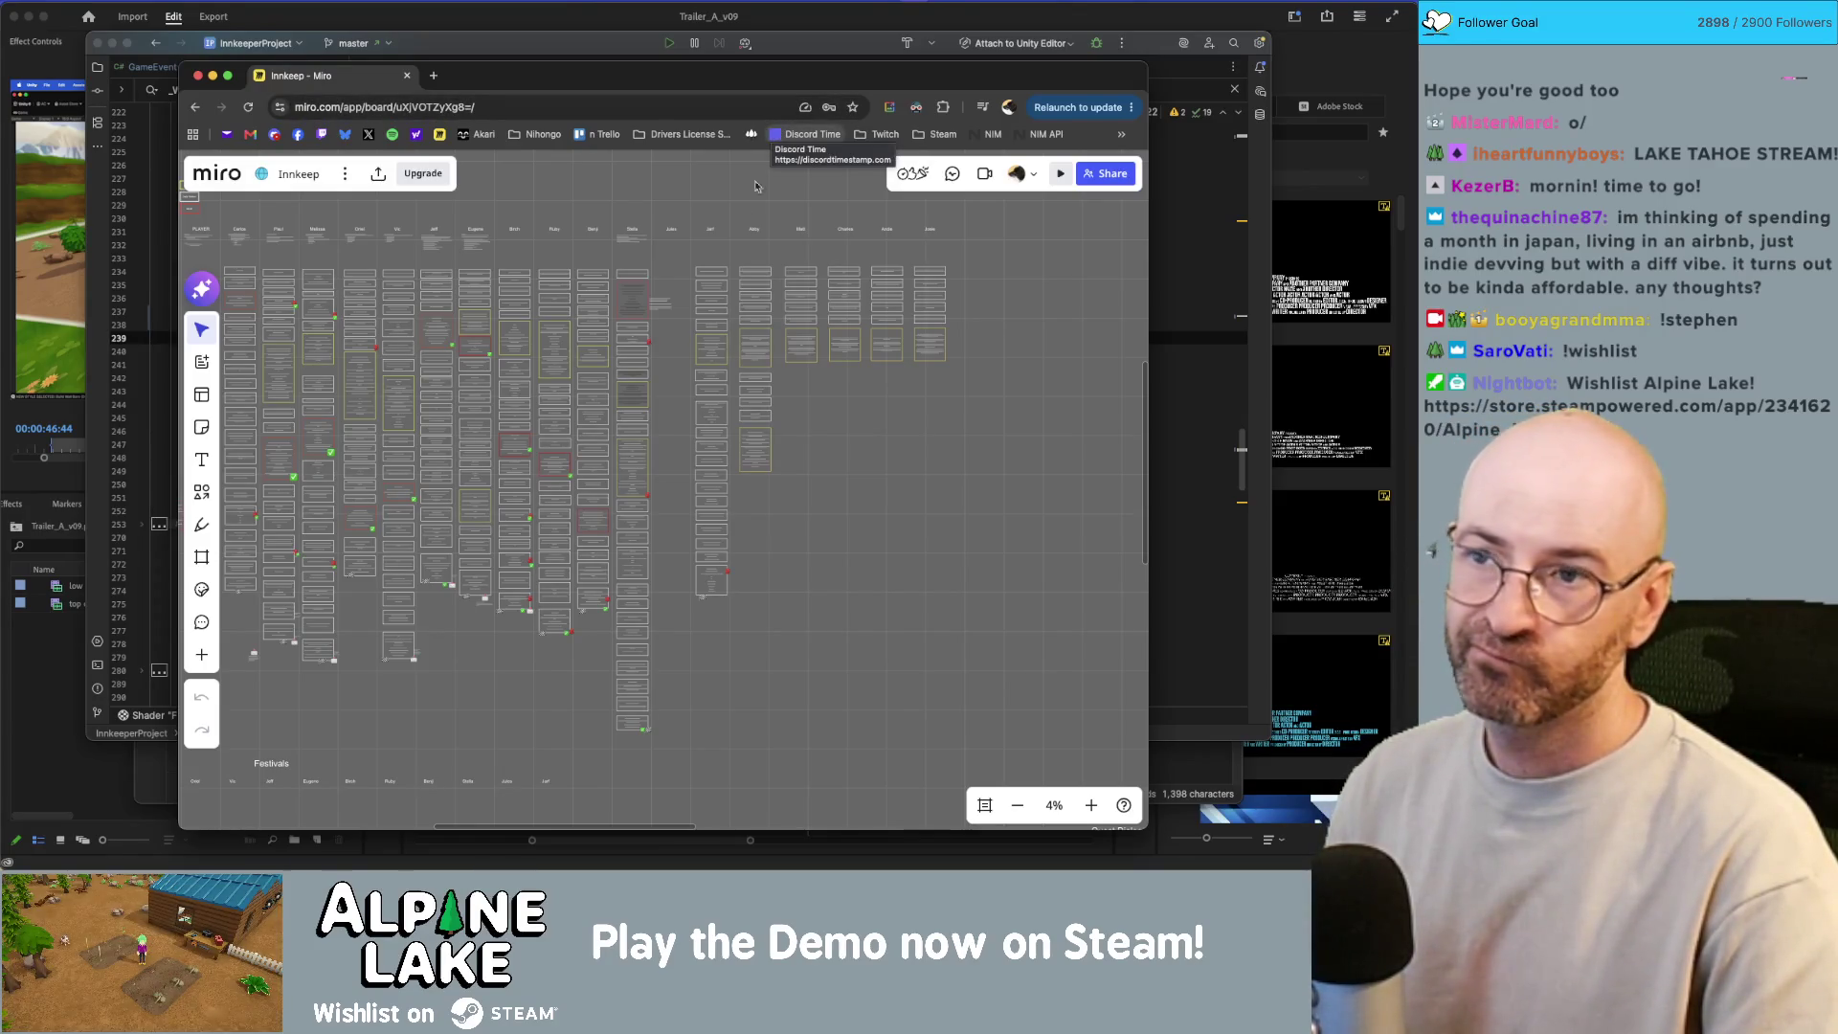
{"action": "left_click", "coordinate": [793, 22]}
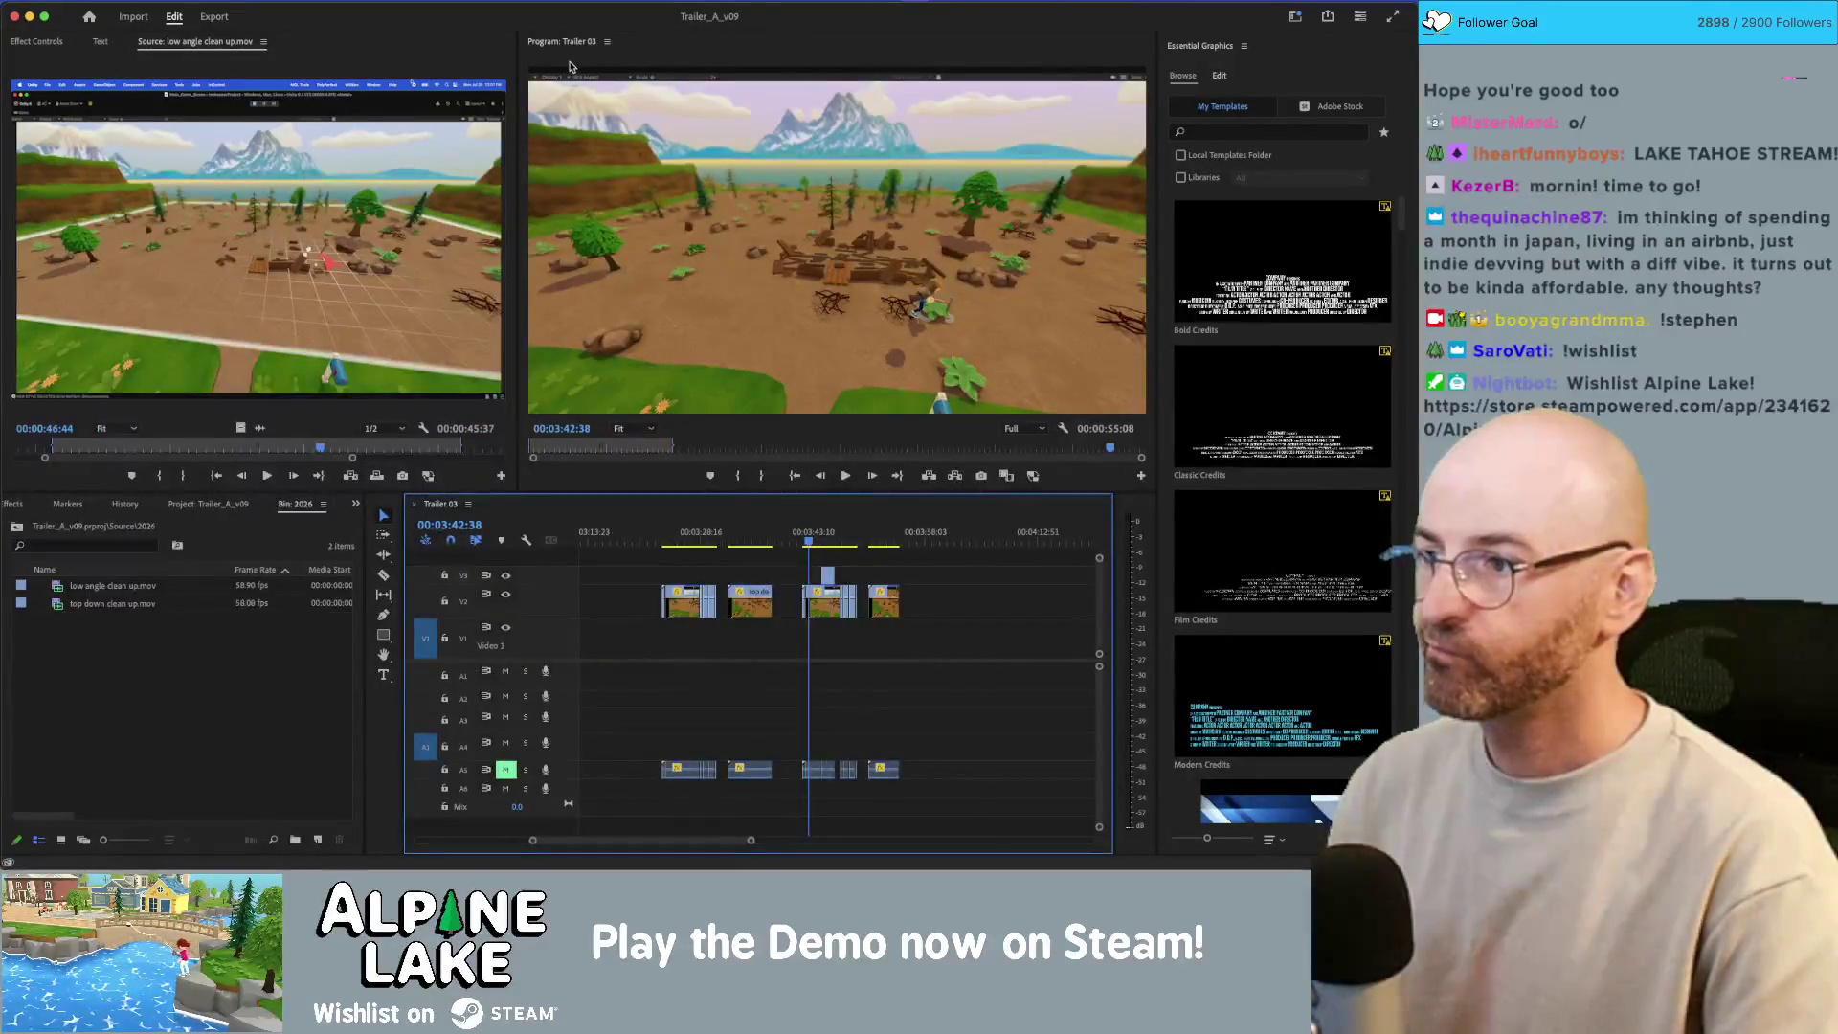
{"action": "key", "text": "super+Tab"}
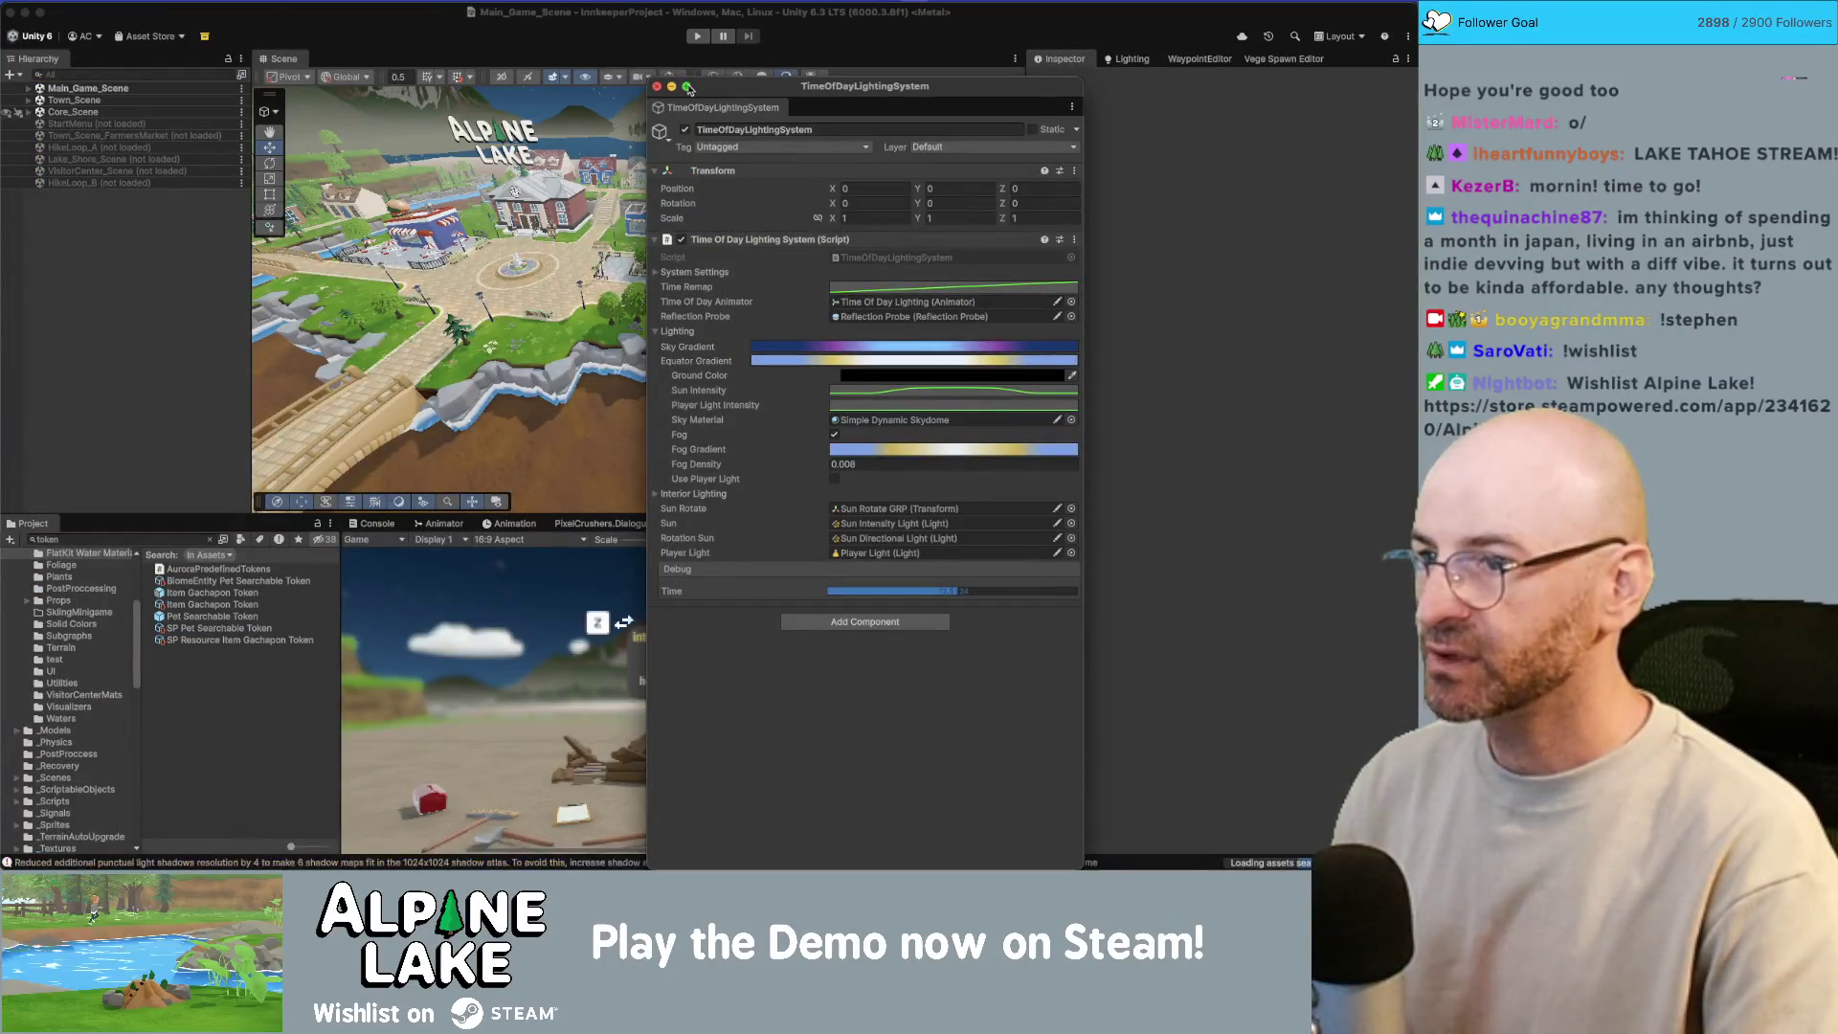
Step: Close the floating TimeOfDayLightingSystem details and inspect Town_Scene and Core_Scene in the Hierarchy
{"action": "left_click_drag", "start_coordinate": [697, 92], "coordinate": [756, 92]}
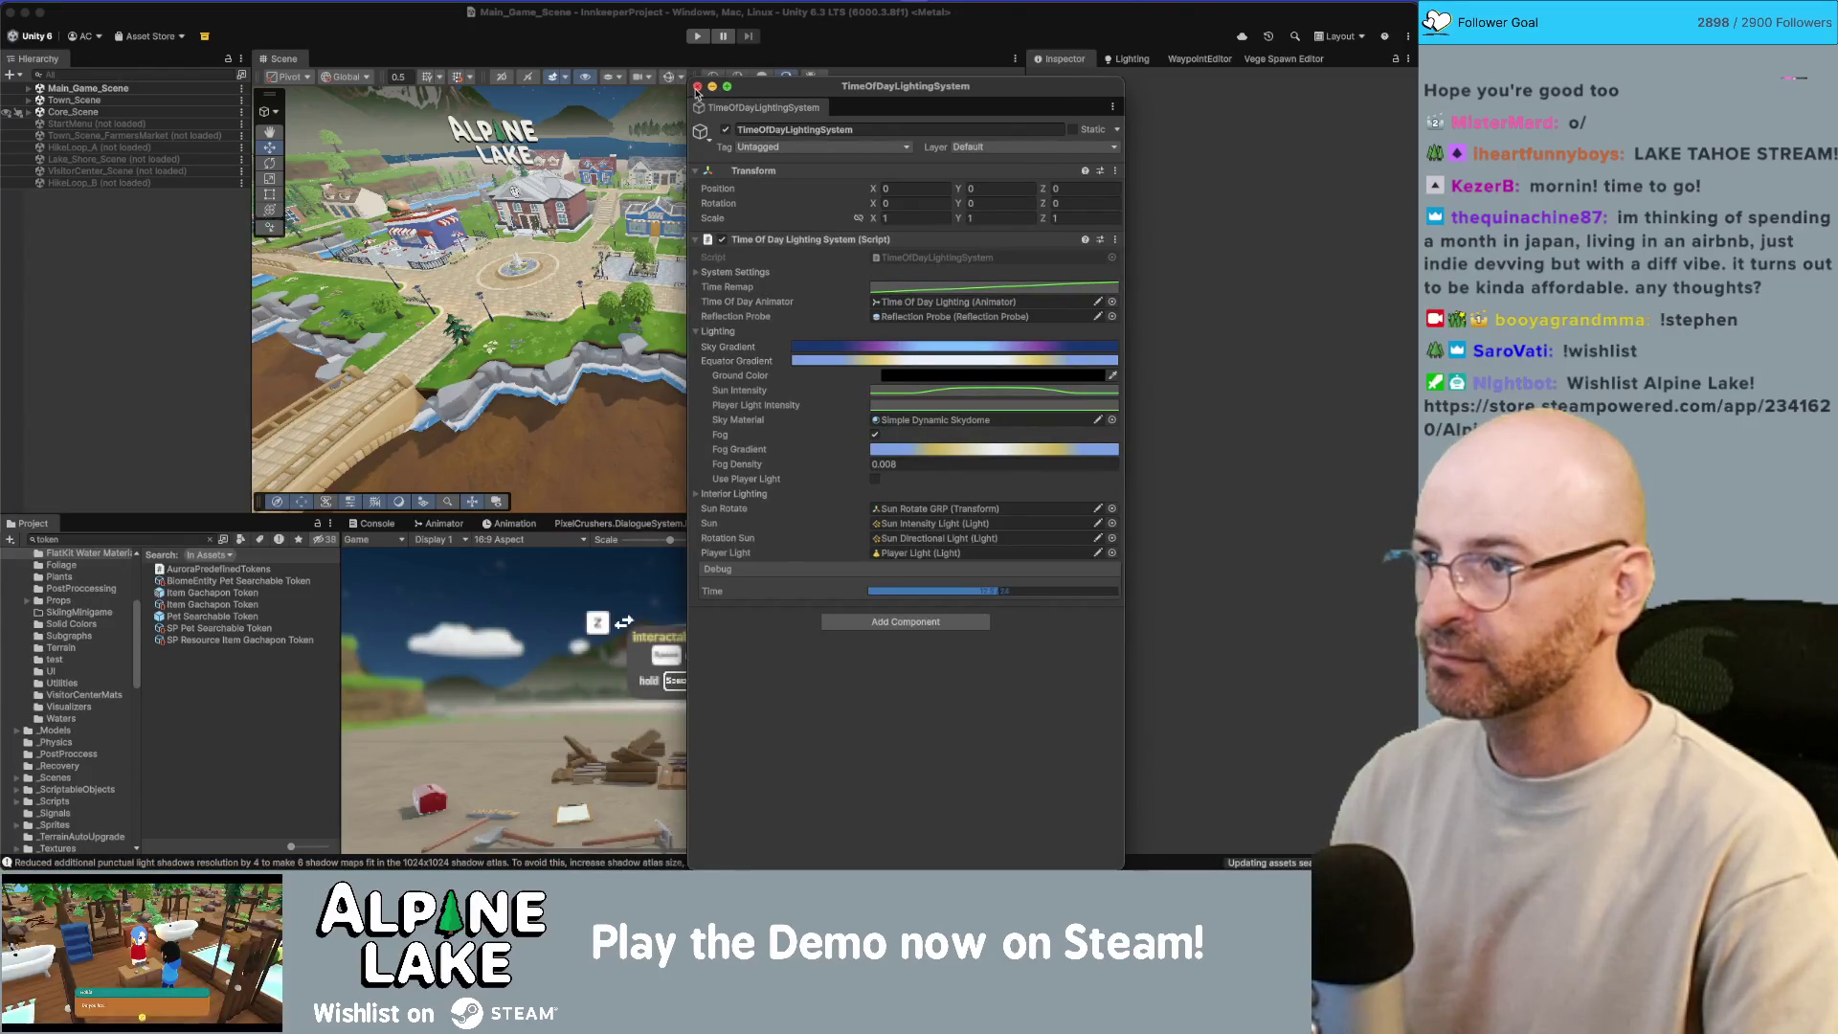
{"action": "left_click", "coordinate": [697, 86]}
{"action": "left_click", "coordinate": [143, 101]}
{"action": "key", "text": "Right"}
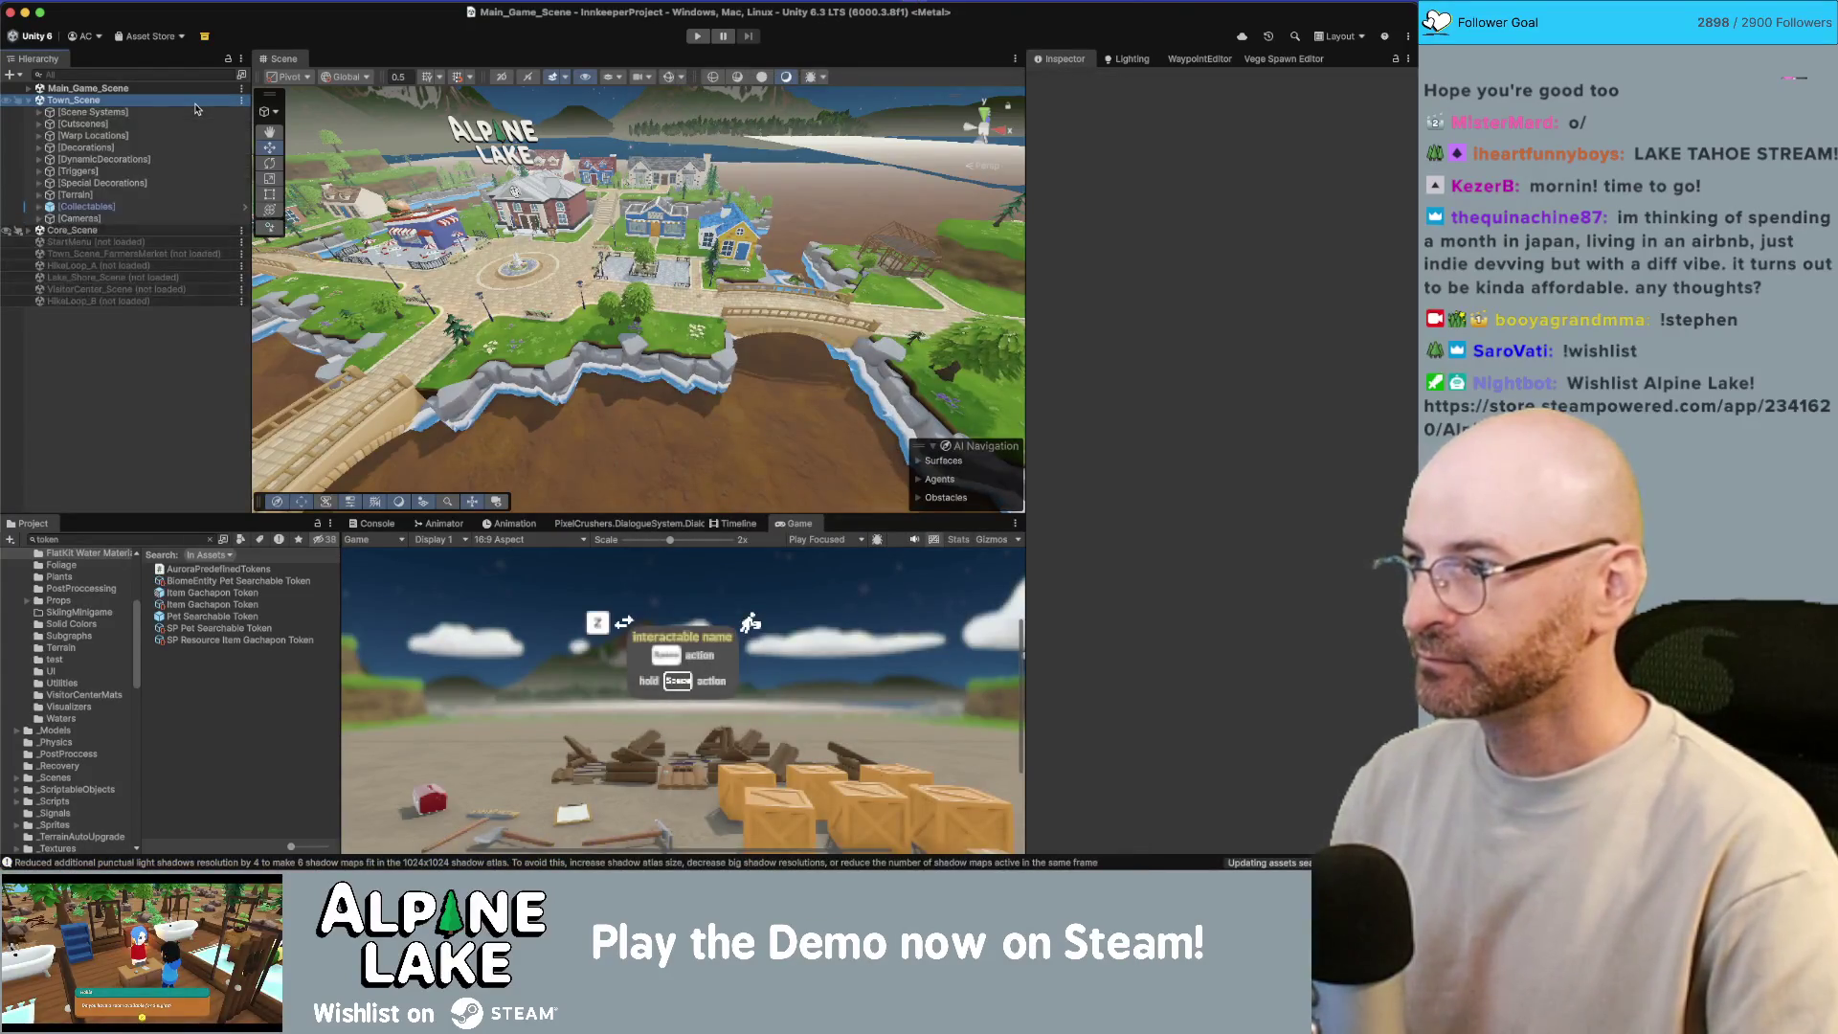
{"action": "key", "text": "Left"}
{"action": "key", "text": "Down"}
{"action": "key", "text": "Right"}
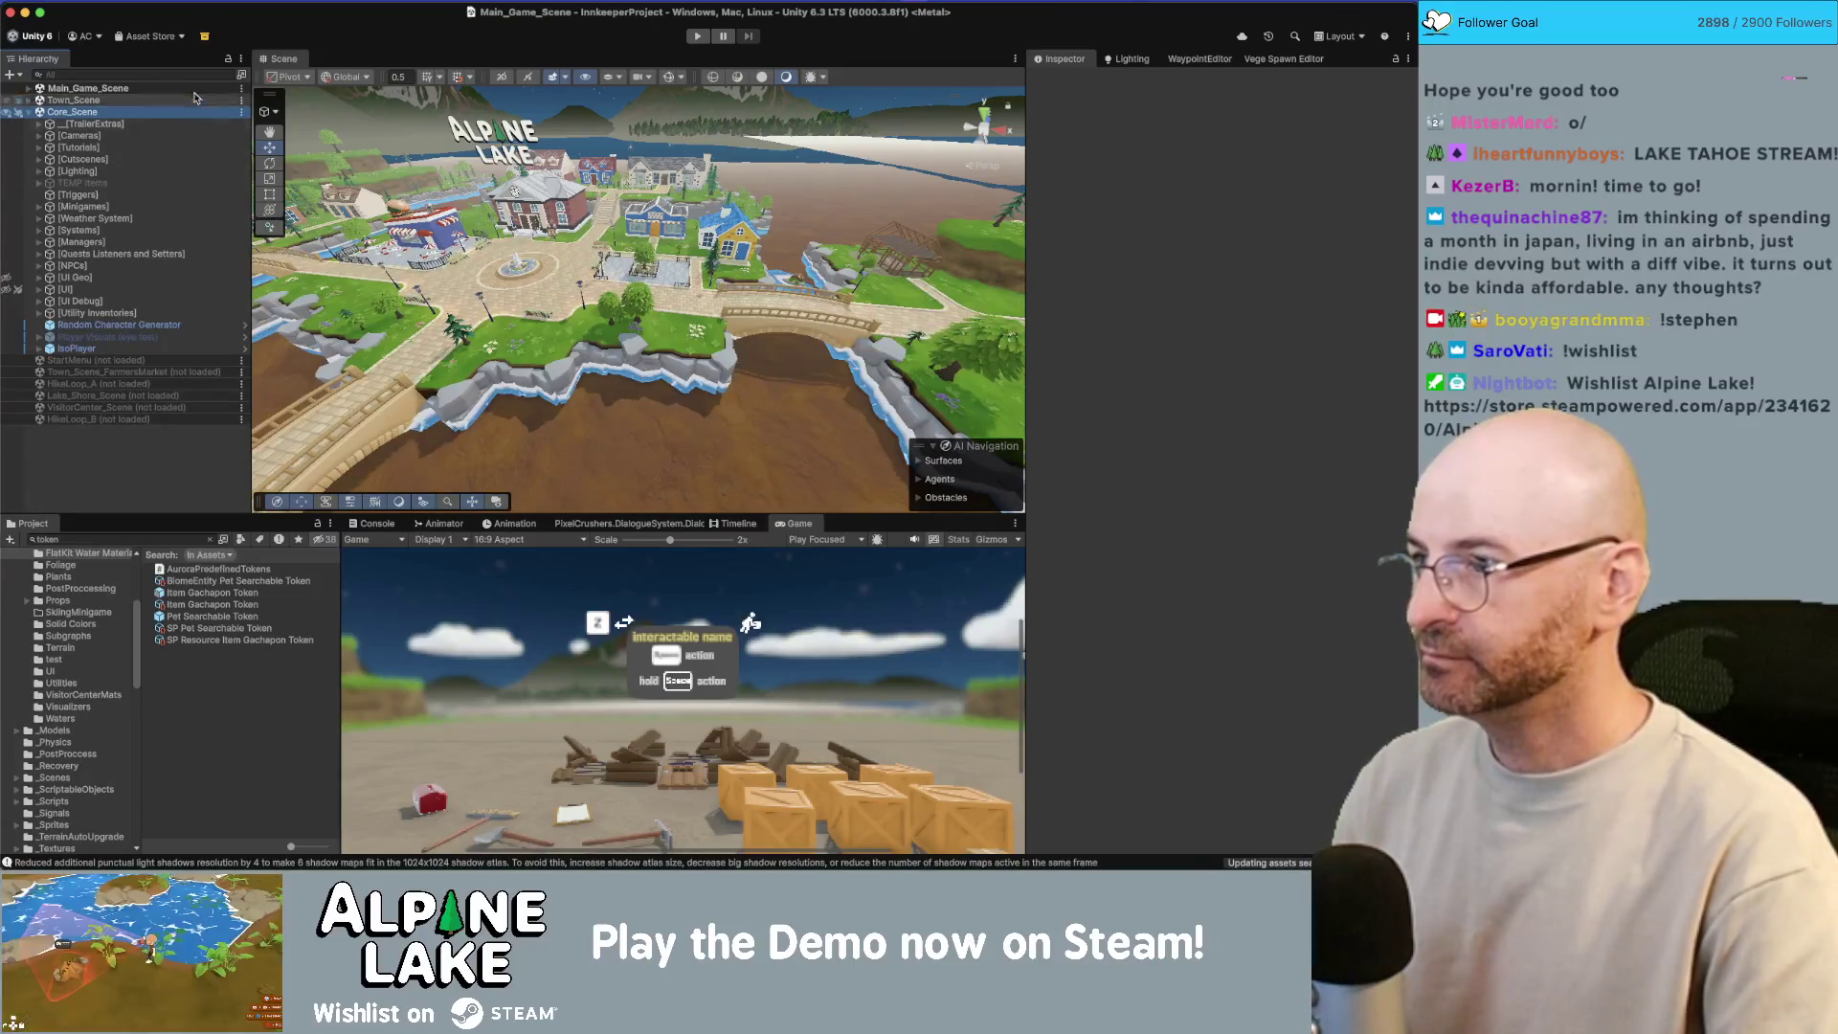
Step: Bring up Town_Scene's scene options, then select the 16m_Water plane in the view
{"action": "right_click", "coordinate": [189, 103]}
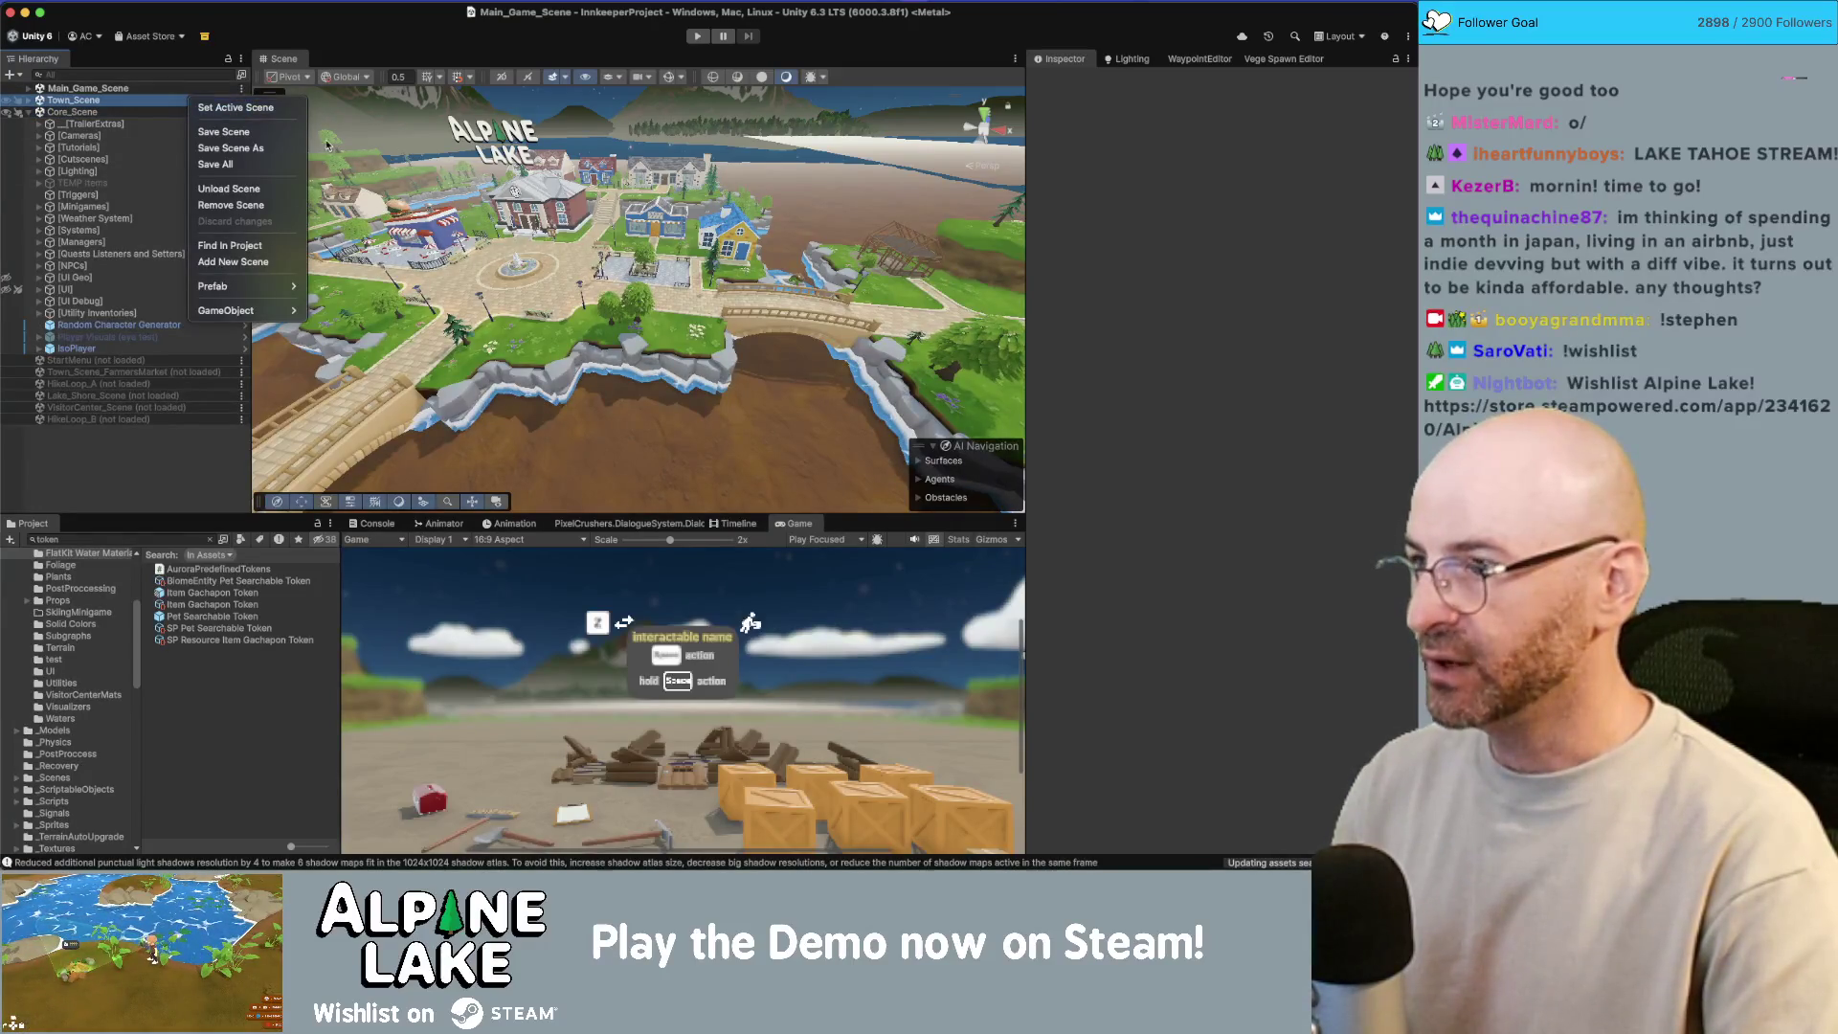
{"action": "key", "text": "Escape"}
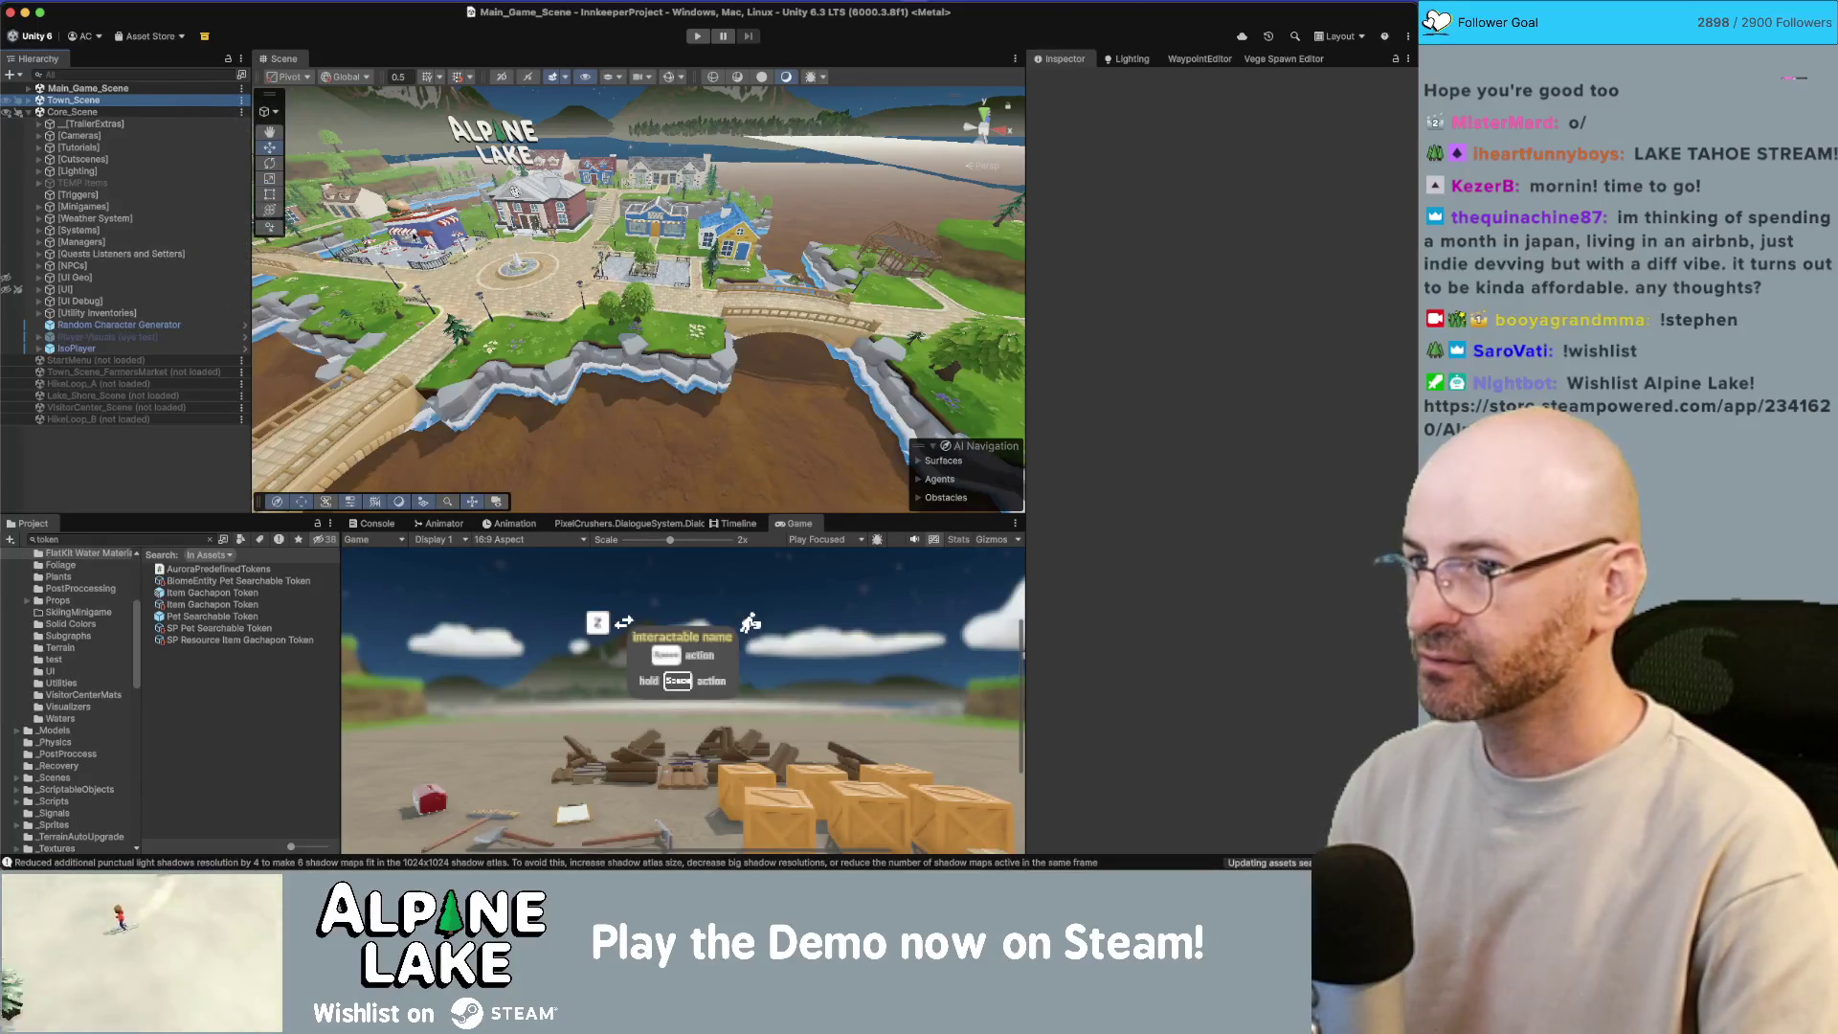
{"action": "mouse_move", "coordinate": [785, 253]}
{"action": "left_mouse_down"}
{"action": "mouse_move", "coordinate": [801, 220]}
{"action": "mouse_move", "coordinate": [851, 248]}
{"action": "mouse_move", "coordinate": [546, 261]}
{"action": "left_mouse_up"}
{"action": "left_click", "coordinate": [545, 261]}
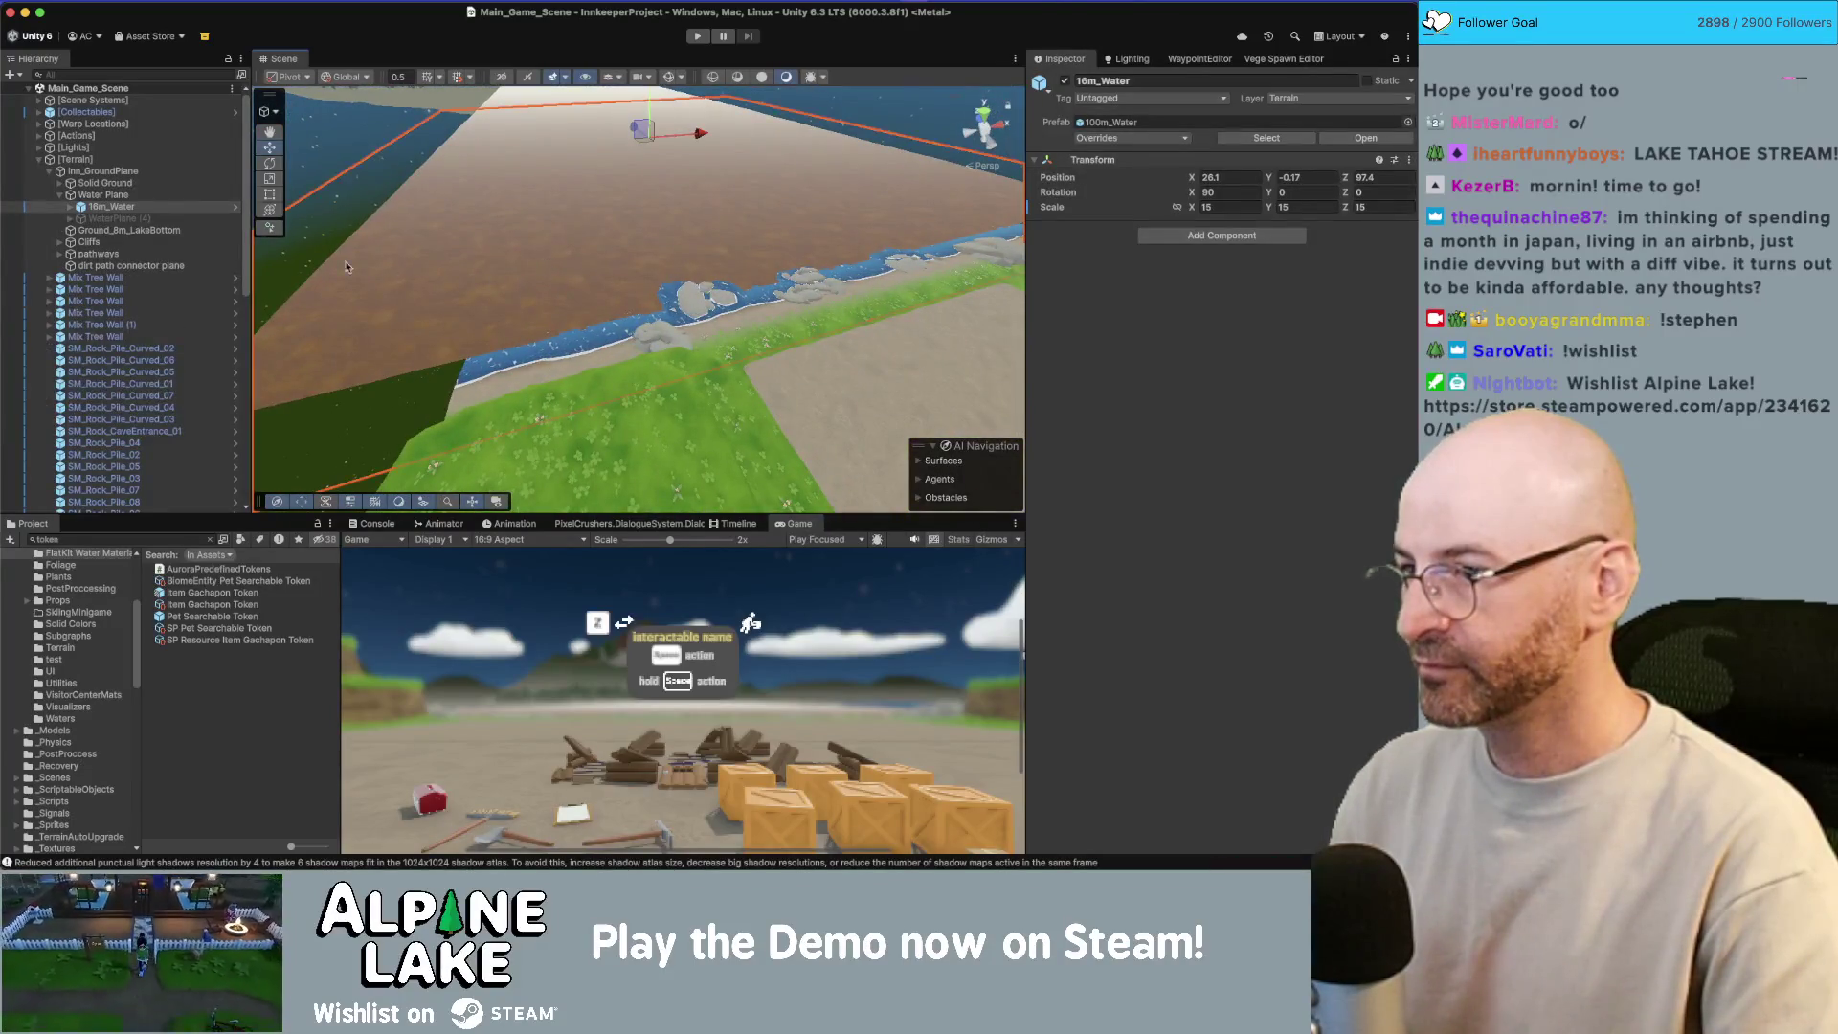
Step: Frame the lake's water_GEO mesh and orbit to view the river and bank
{"action": "left_click", "coordinate": [307, 166]}
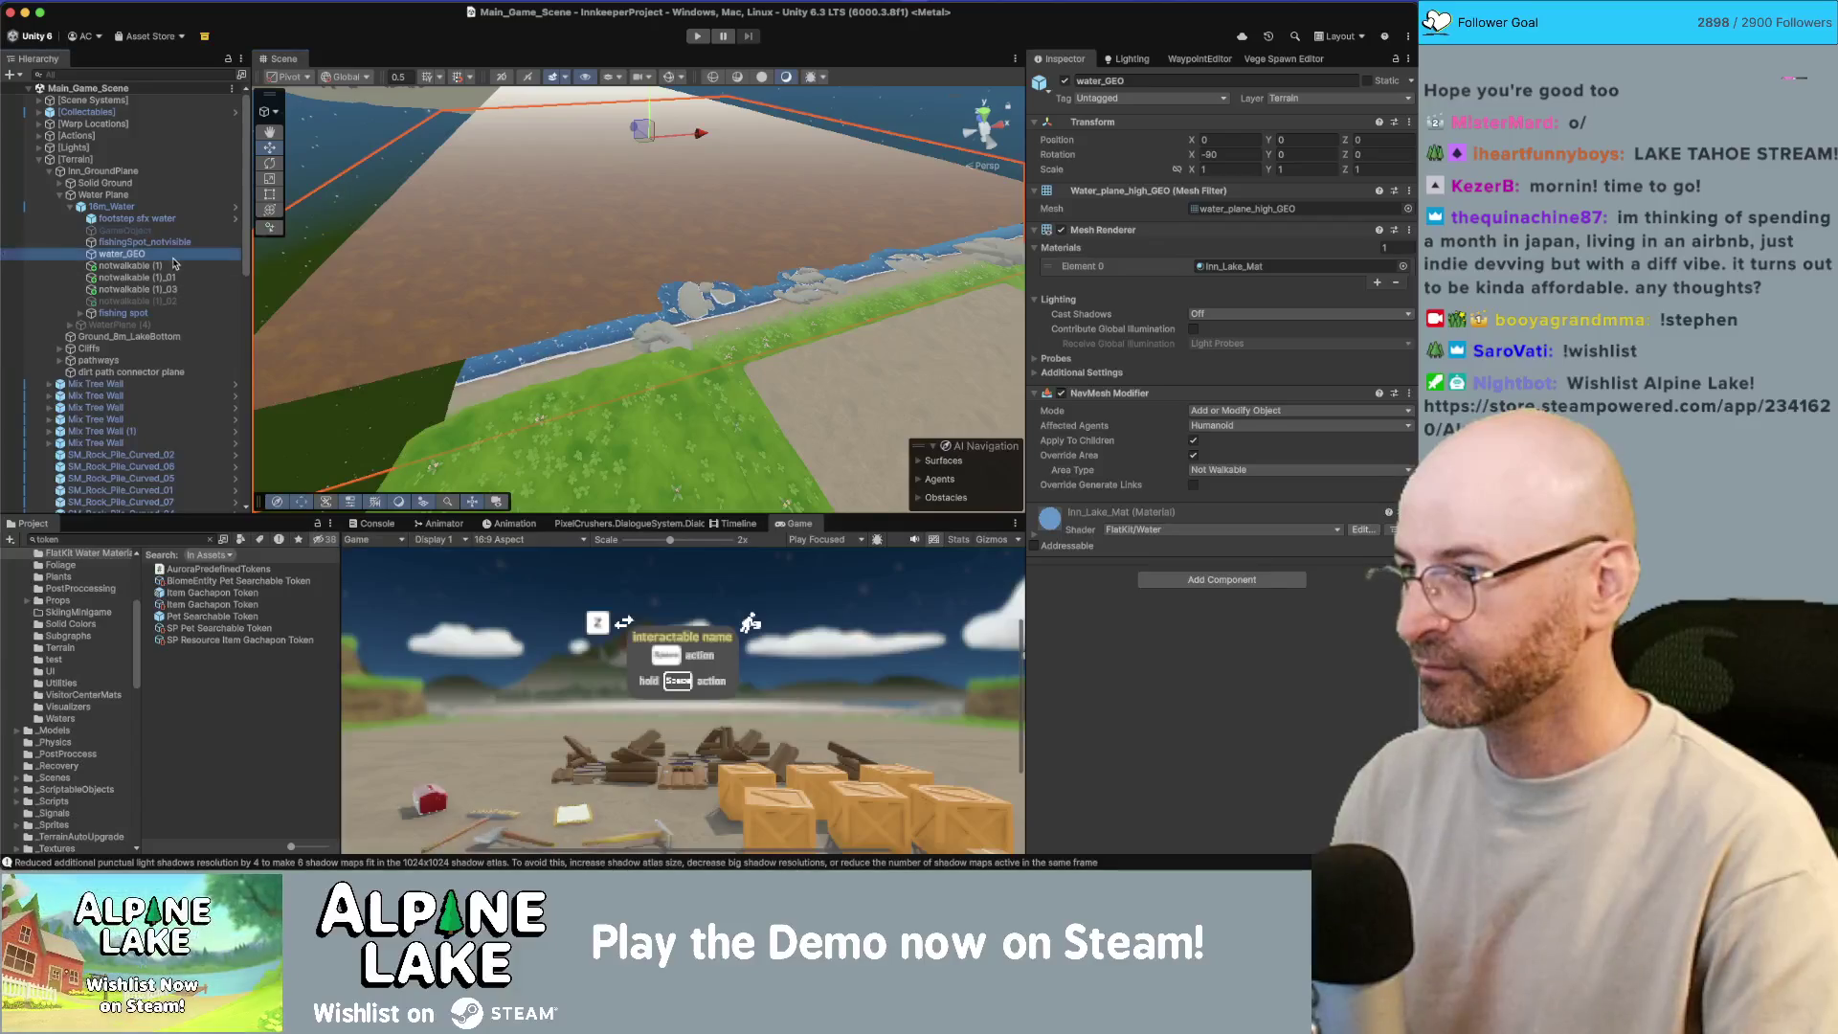
{"action": "key", "text": "f"}
{"action": "mouse_move", "coordinate": [593, 252]}
{"action": "left_mouse_down"}
{"action": "mouse_move", "coordinate": [996, 219]}
{"action": "mouse_move", "coordinate": [989, 188]}
{"action": "left_mouse_up"}
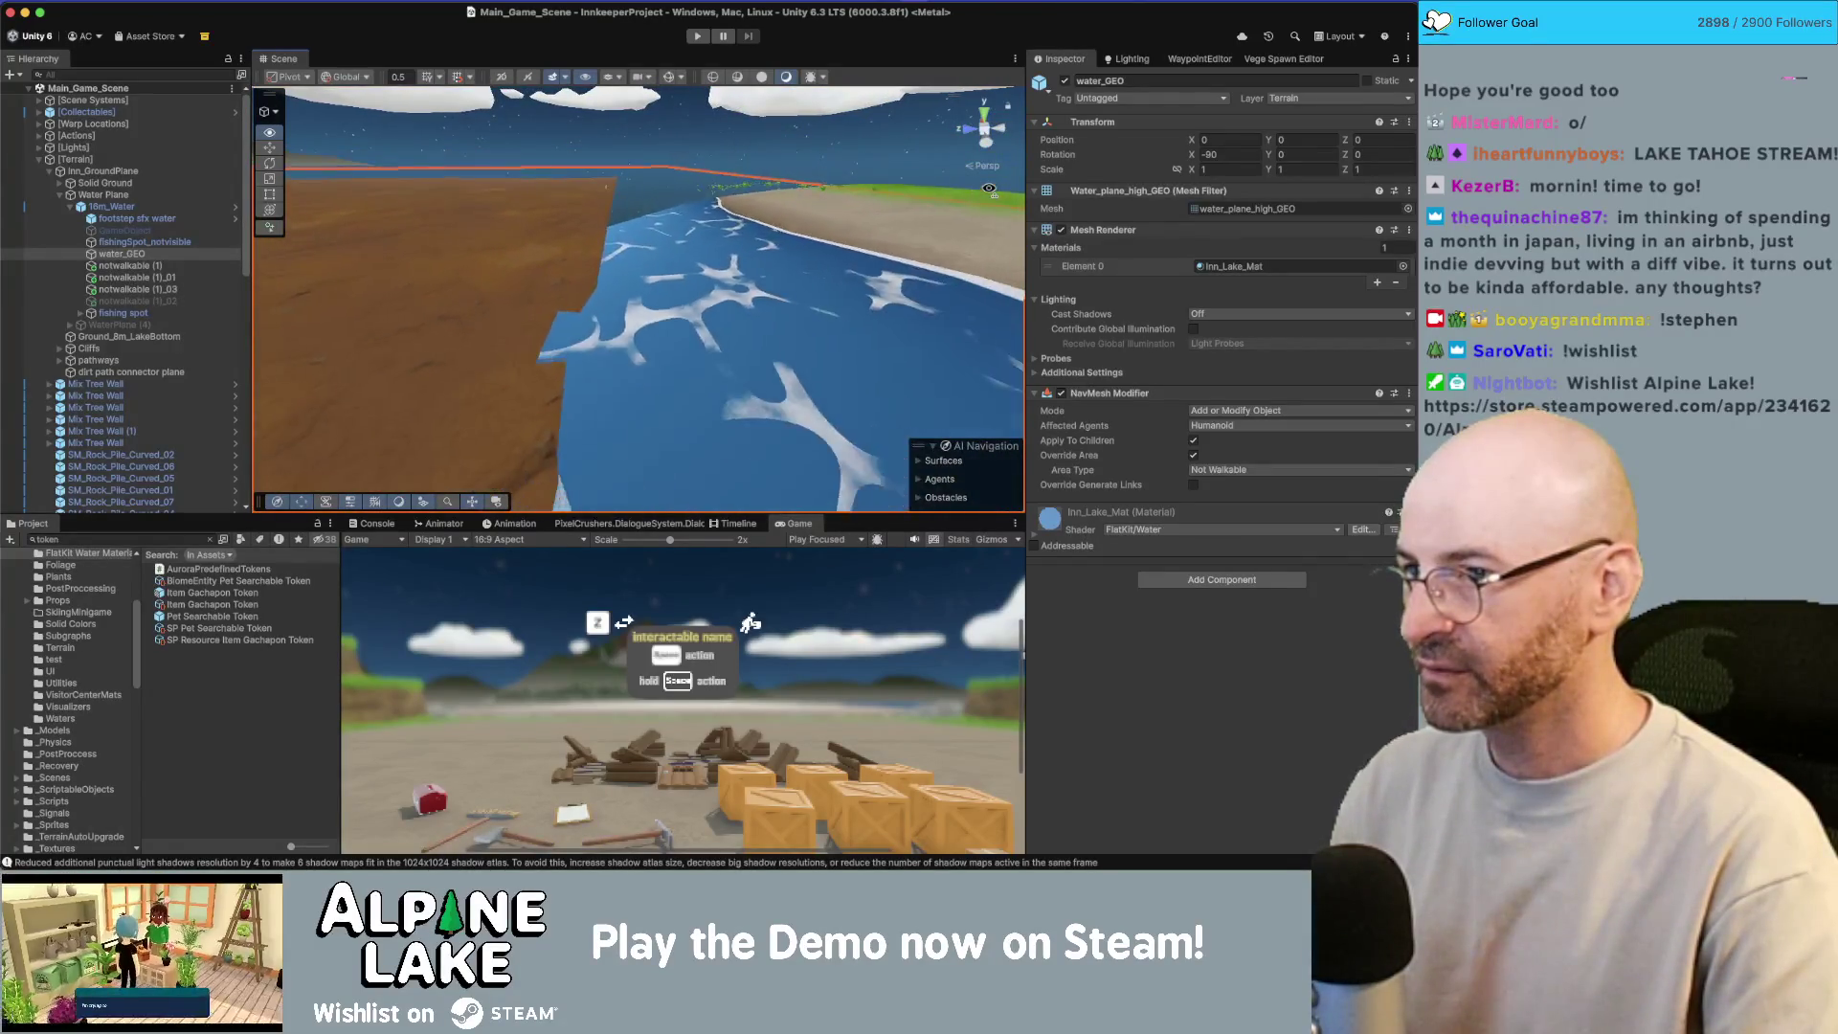
{"action": "left_click_drag", "start_coordinate": [989, 188], "coordinate": [969, 203]}
{"action": "left_click", "coordinate": [659, 278]}
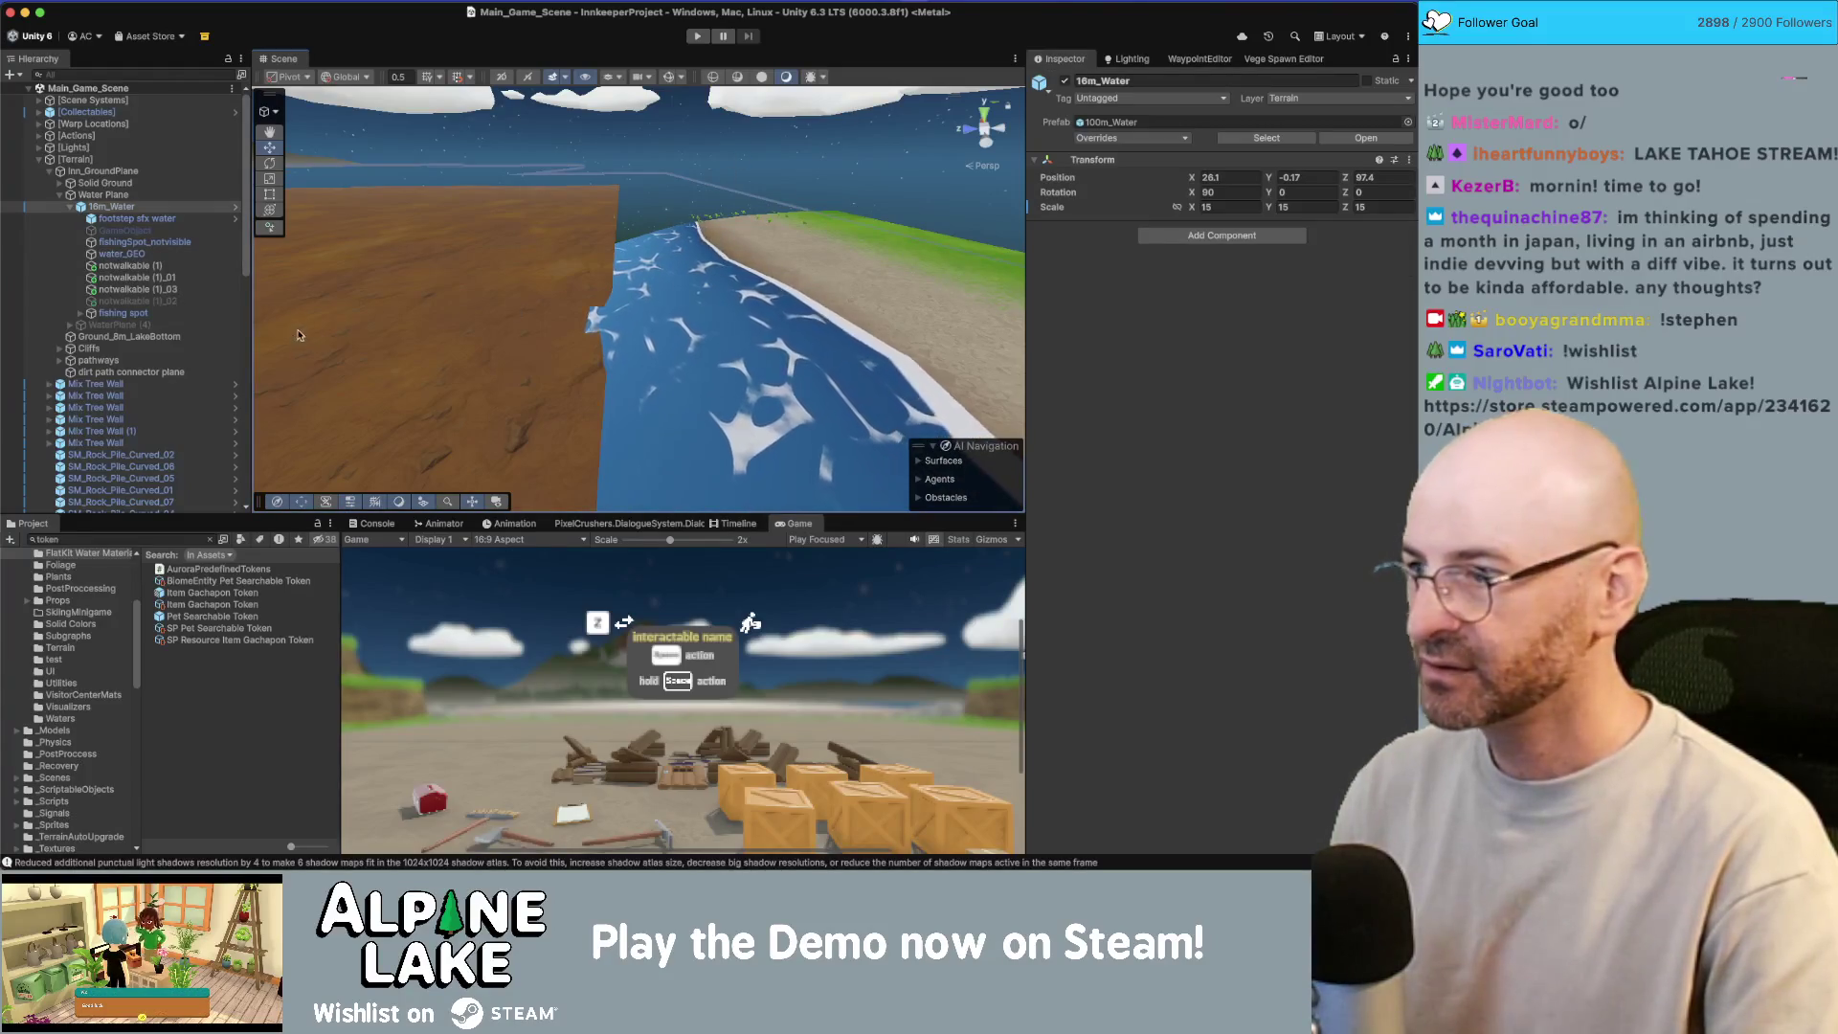
Step: Uncheck Opaque in Inn_Lake_Mat's Rendering Options so the lake water turns see-through
{"action": "left_click", "coordinate": [123, 255]}
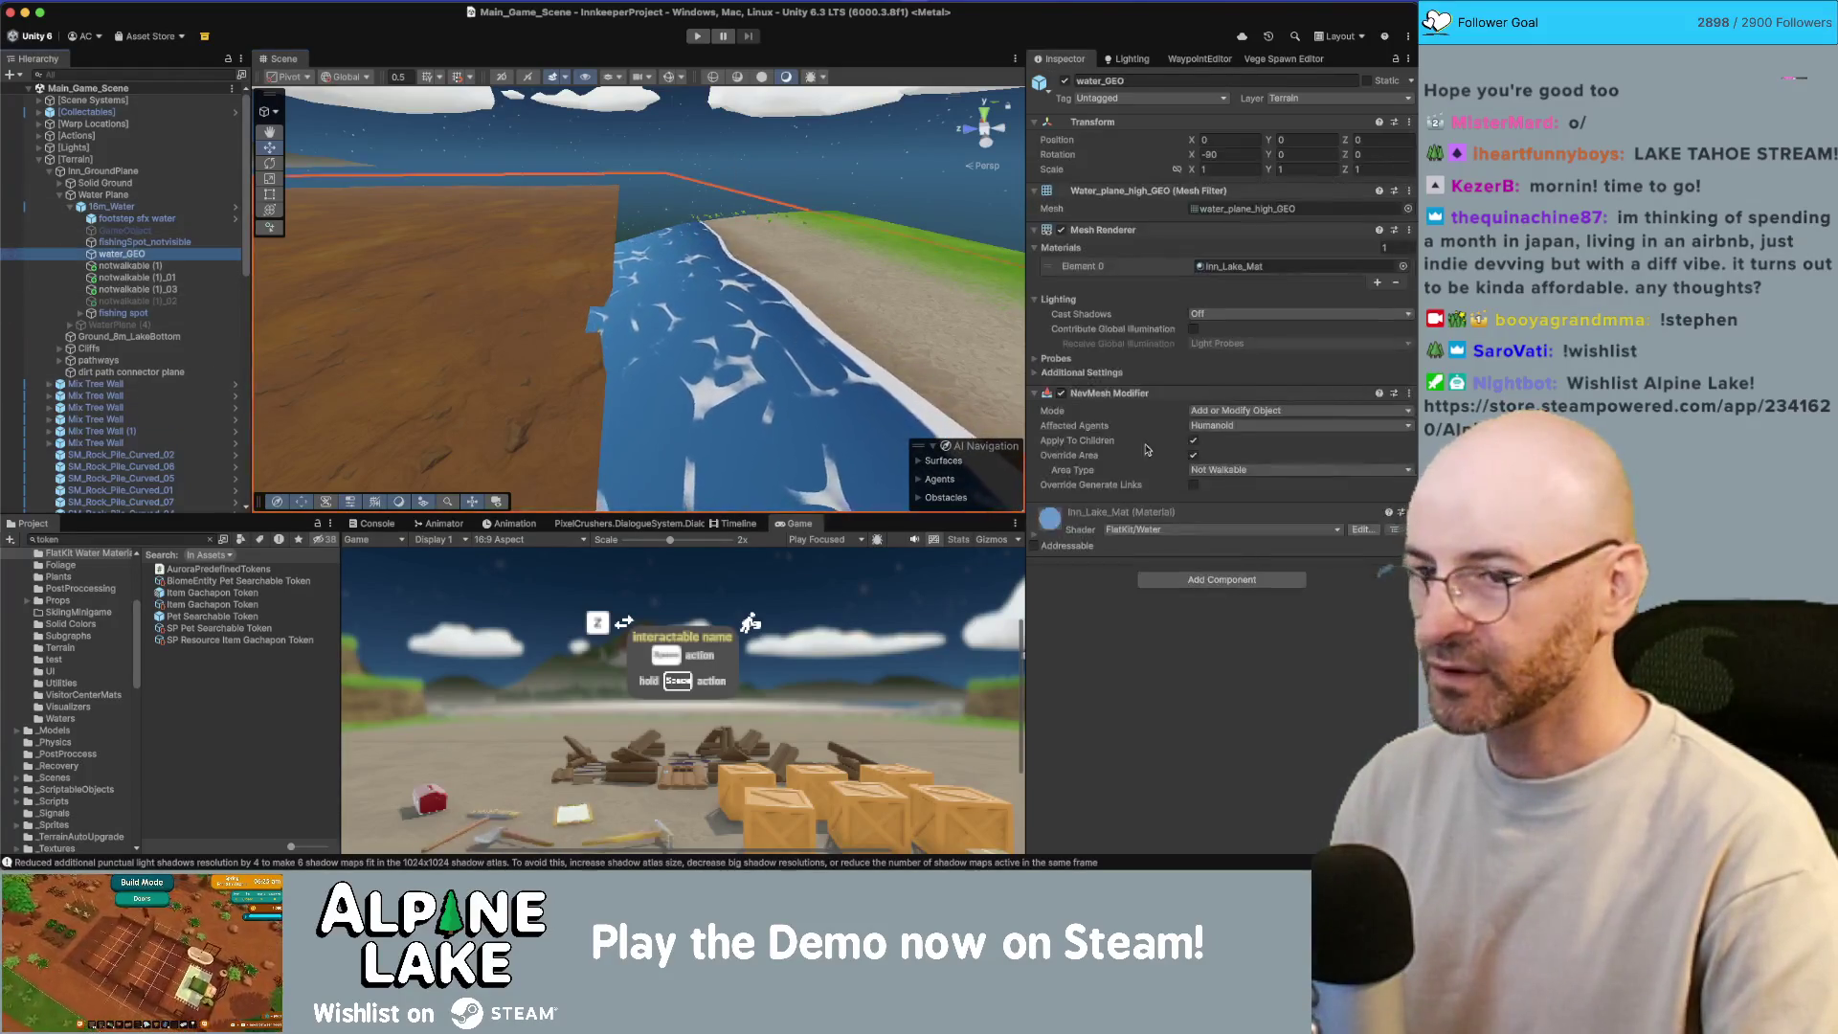
{"action": "left_click", "coordinate": [1032, 540]}
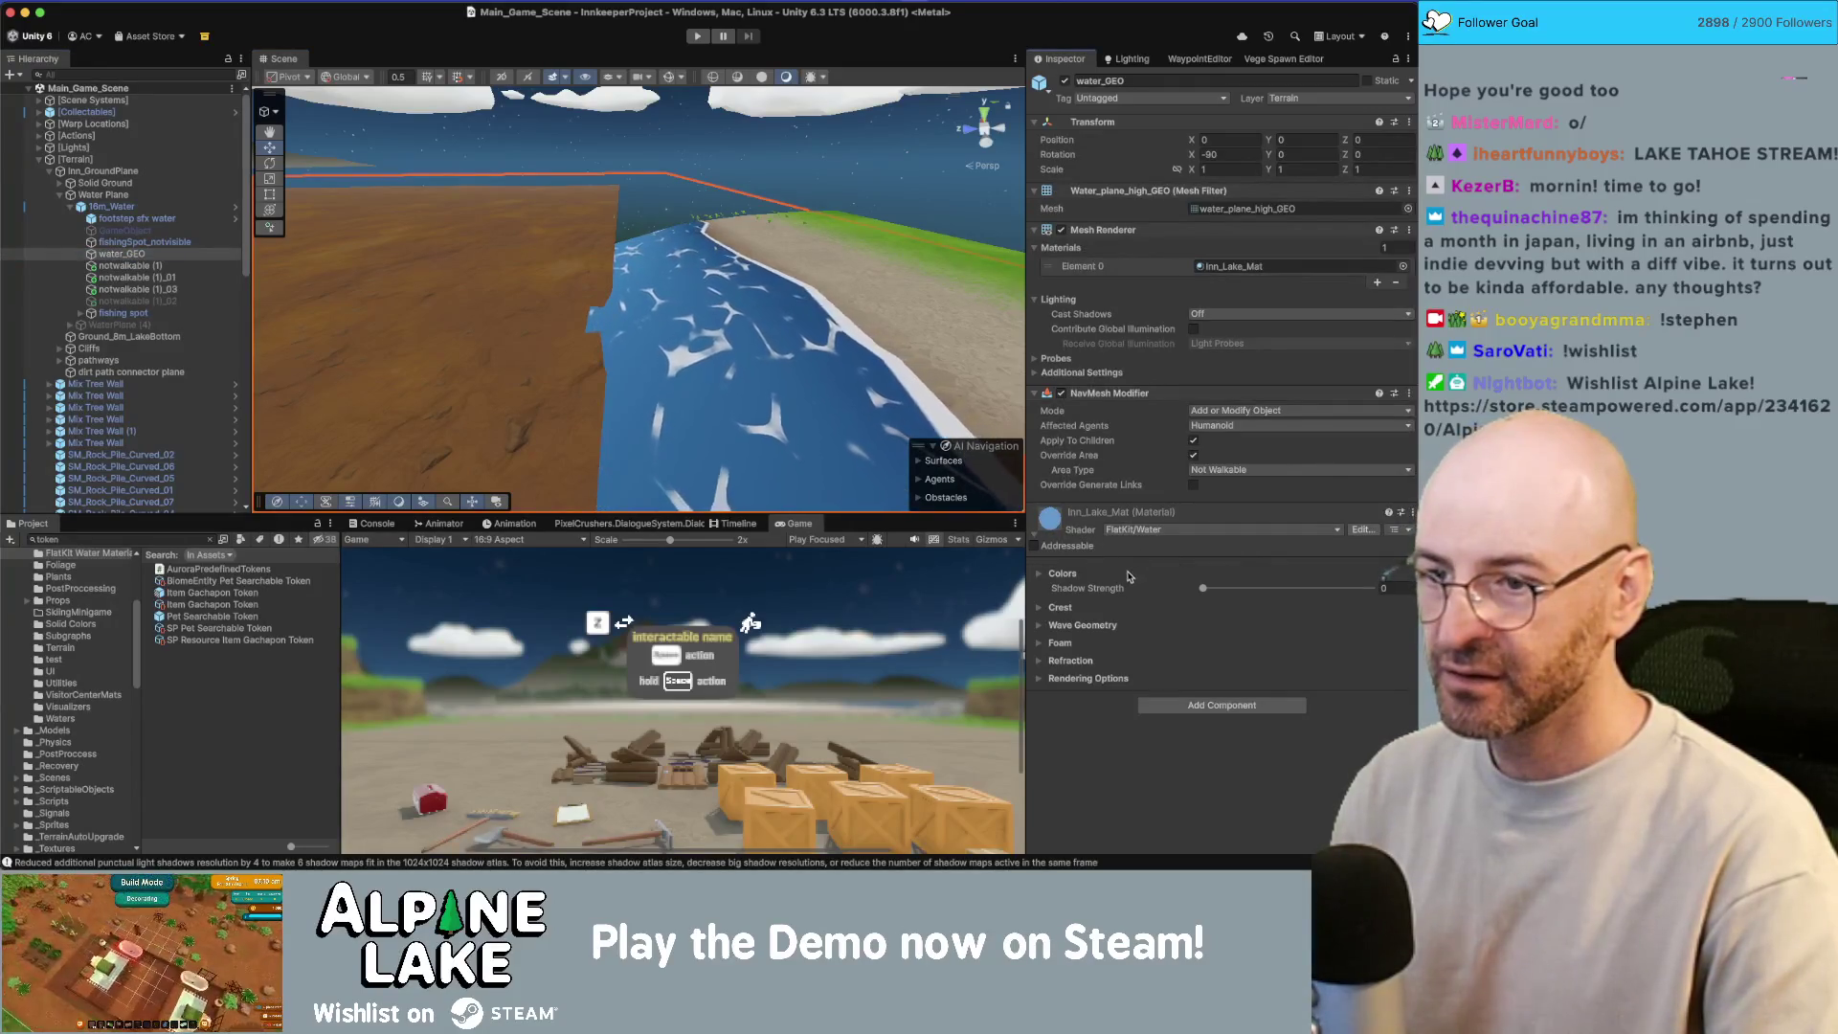
{"action": "left_click", "coordinate": [1045, 678]}
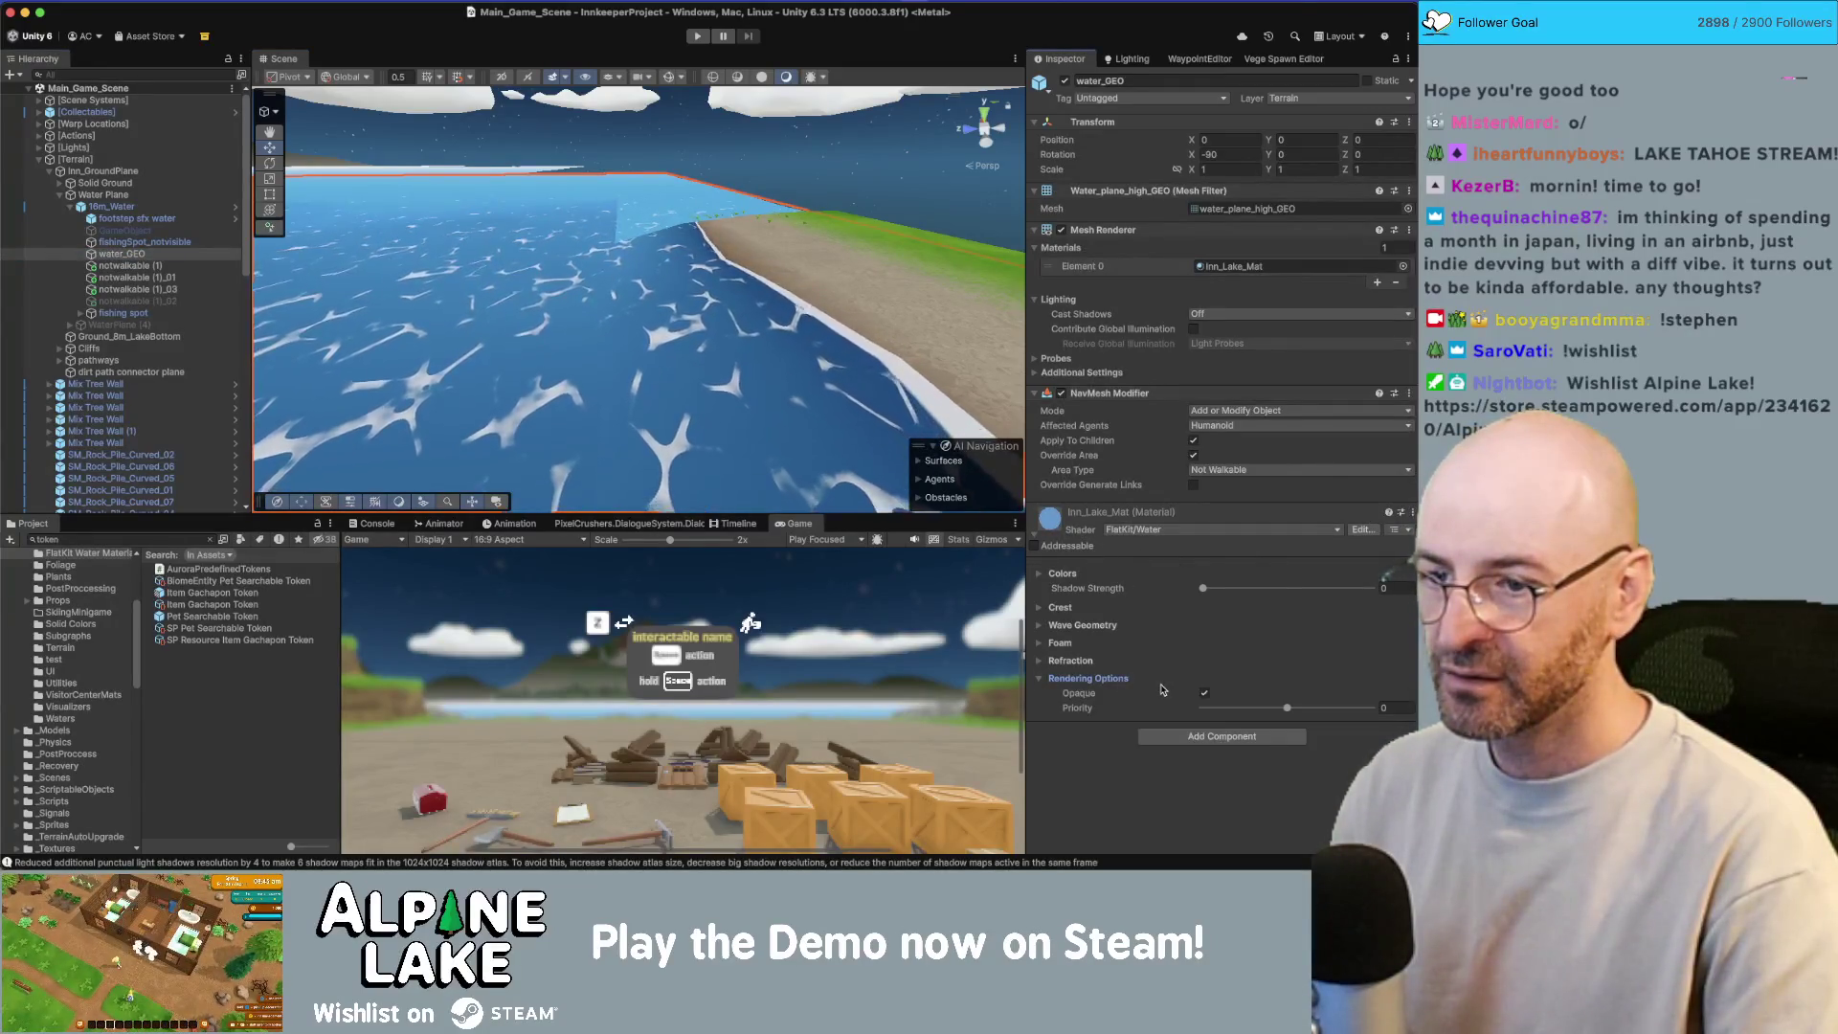
{"action": "left_click", "coordinate": [1204, 693]}
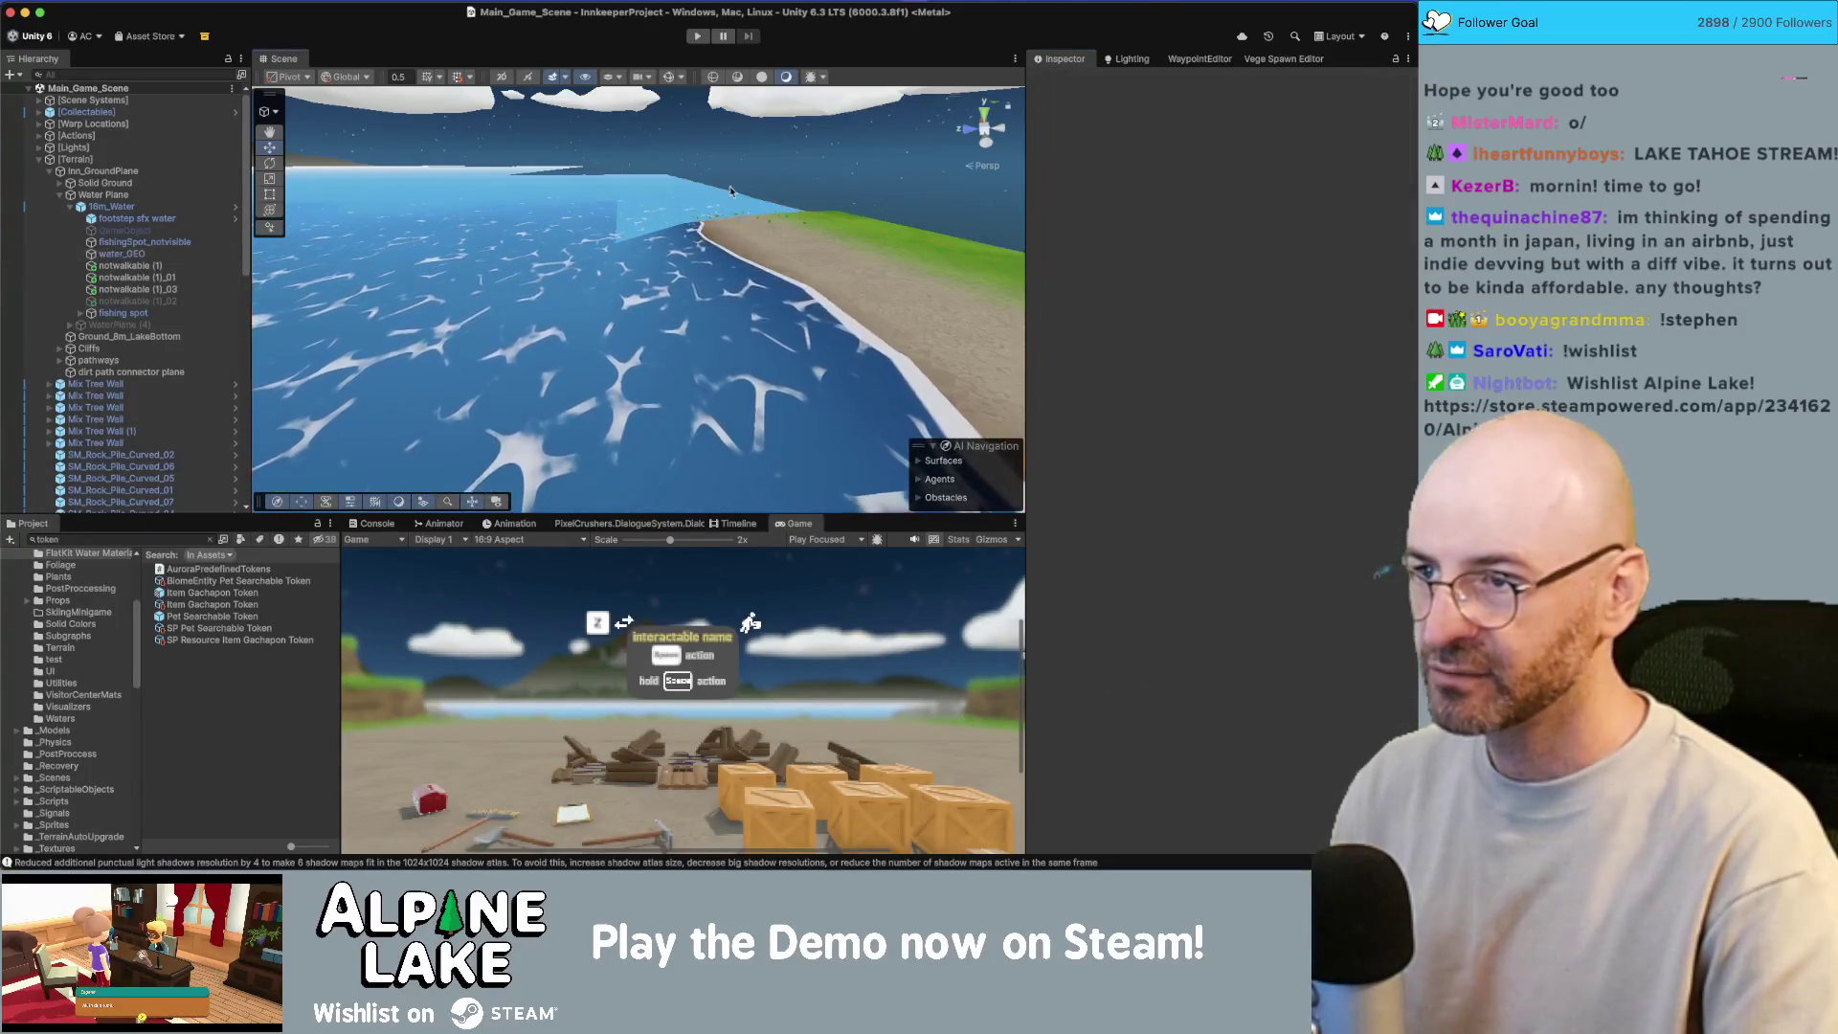
{"action": "mouse_move", "coordinate": [728, 287]}
{"action": "left_mouse_down"}
{"action": "mouse_move", "coordinate": [656, 236]}
{"action": "mouse_move", "coordinate": [214, 250]}
{"action": "mouse_move", "coordinate": [523, 252]}
{"action": "left_mouse_up"}
{"action": "scroll", "coordinate": [537, 263], "scroll_direction": "up", "scroll_amount": 10}
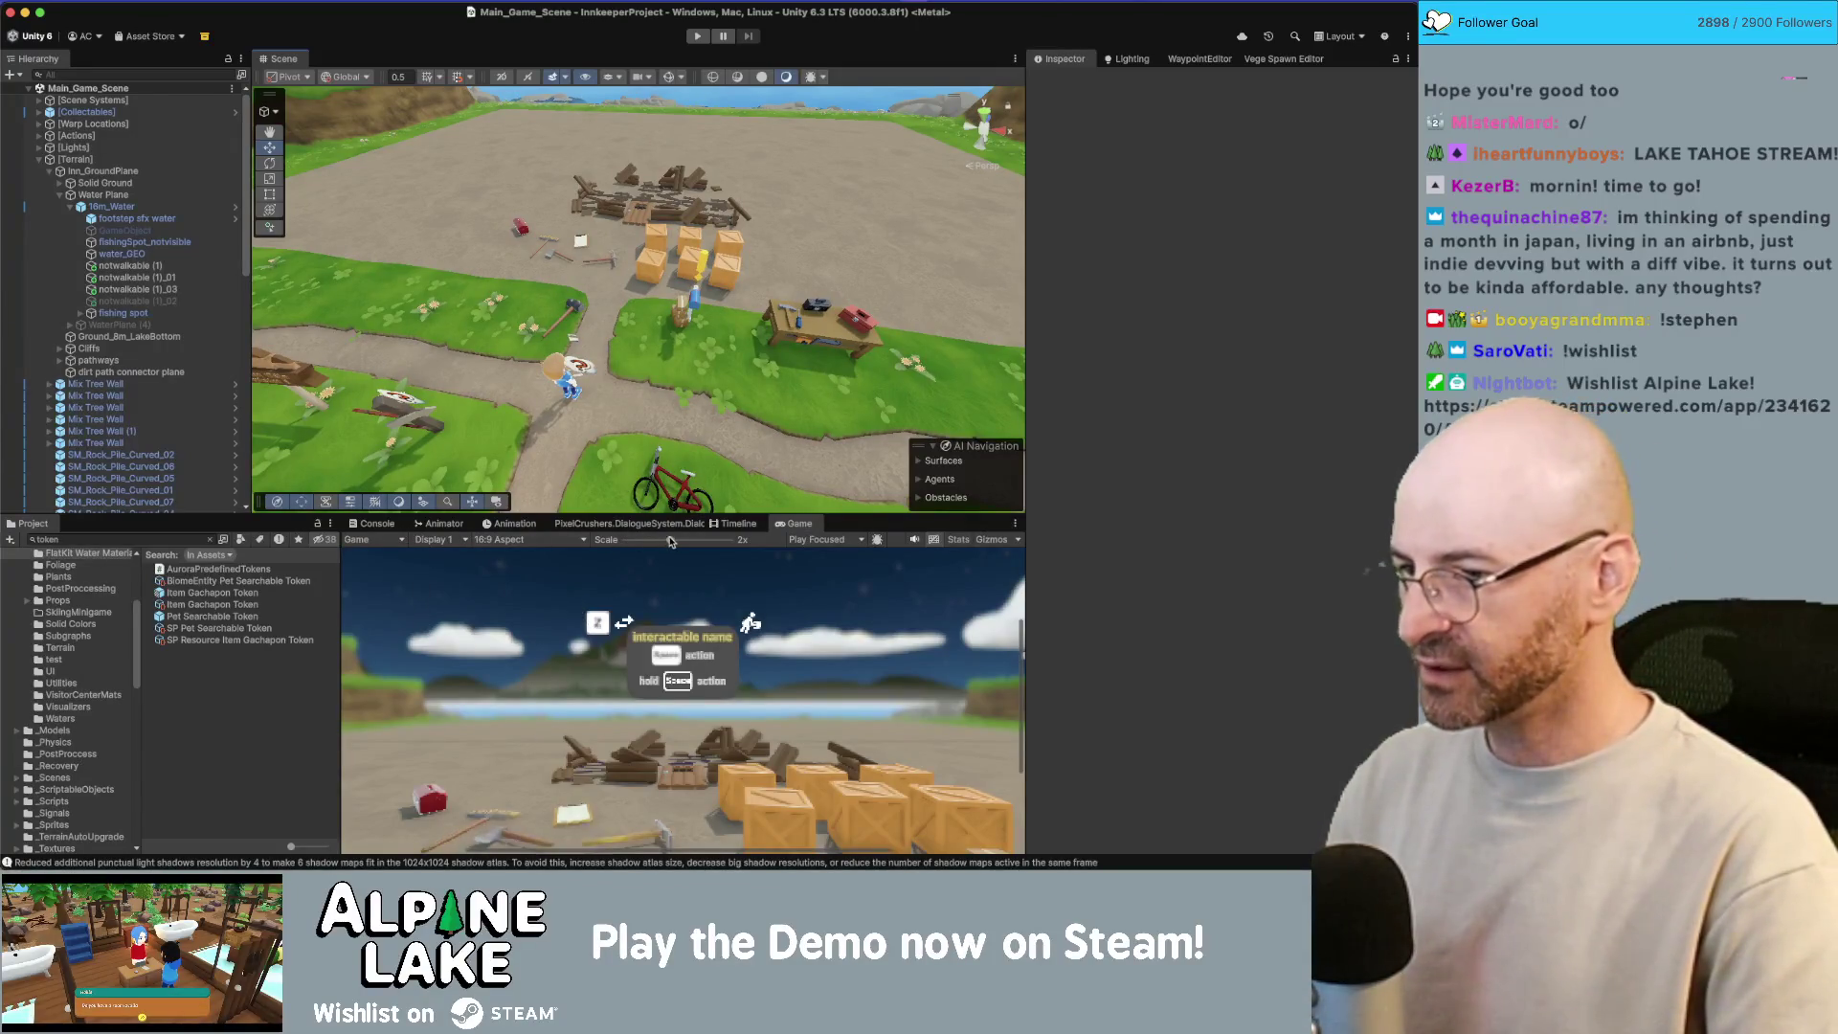
Step: Magnify the Game view onto the interaction prompt and back, then browse Scene Systems
{"action": "mouse_move", "coordinate": [670, 542]}
{"action": "left_mouse_down"}
{"action": "mouse_move", "coordinate": [605, 543]}
{"action": "mouse_move", "coordinate": [735, 543]}
{"action": "left_mouse_up"}
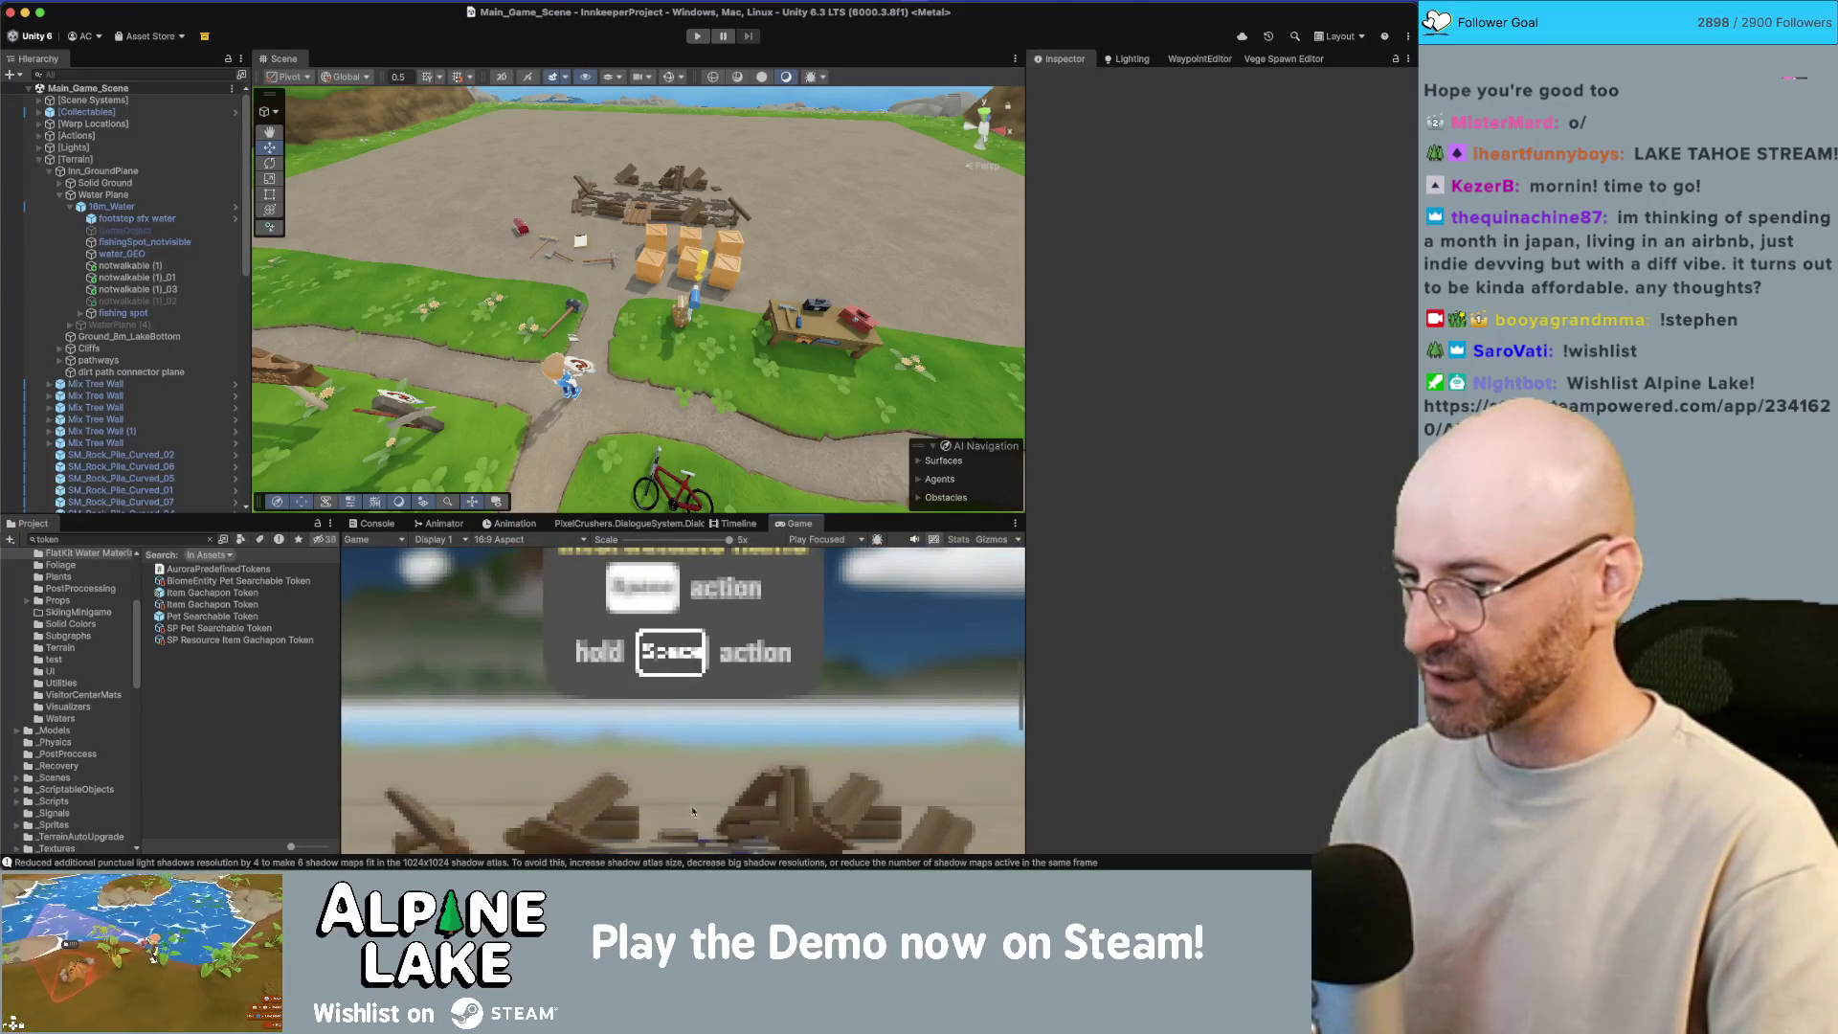
{"action": "left_click_drag", "start_coordinate": [709, 543], "coordinate": [625, 543]}
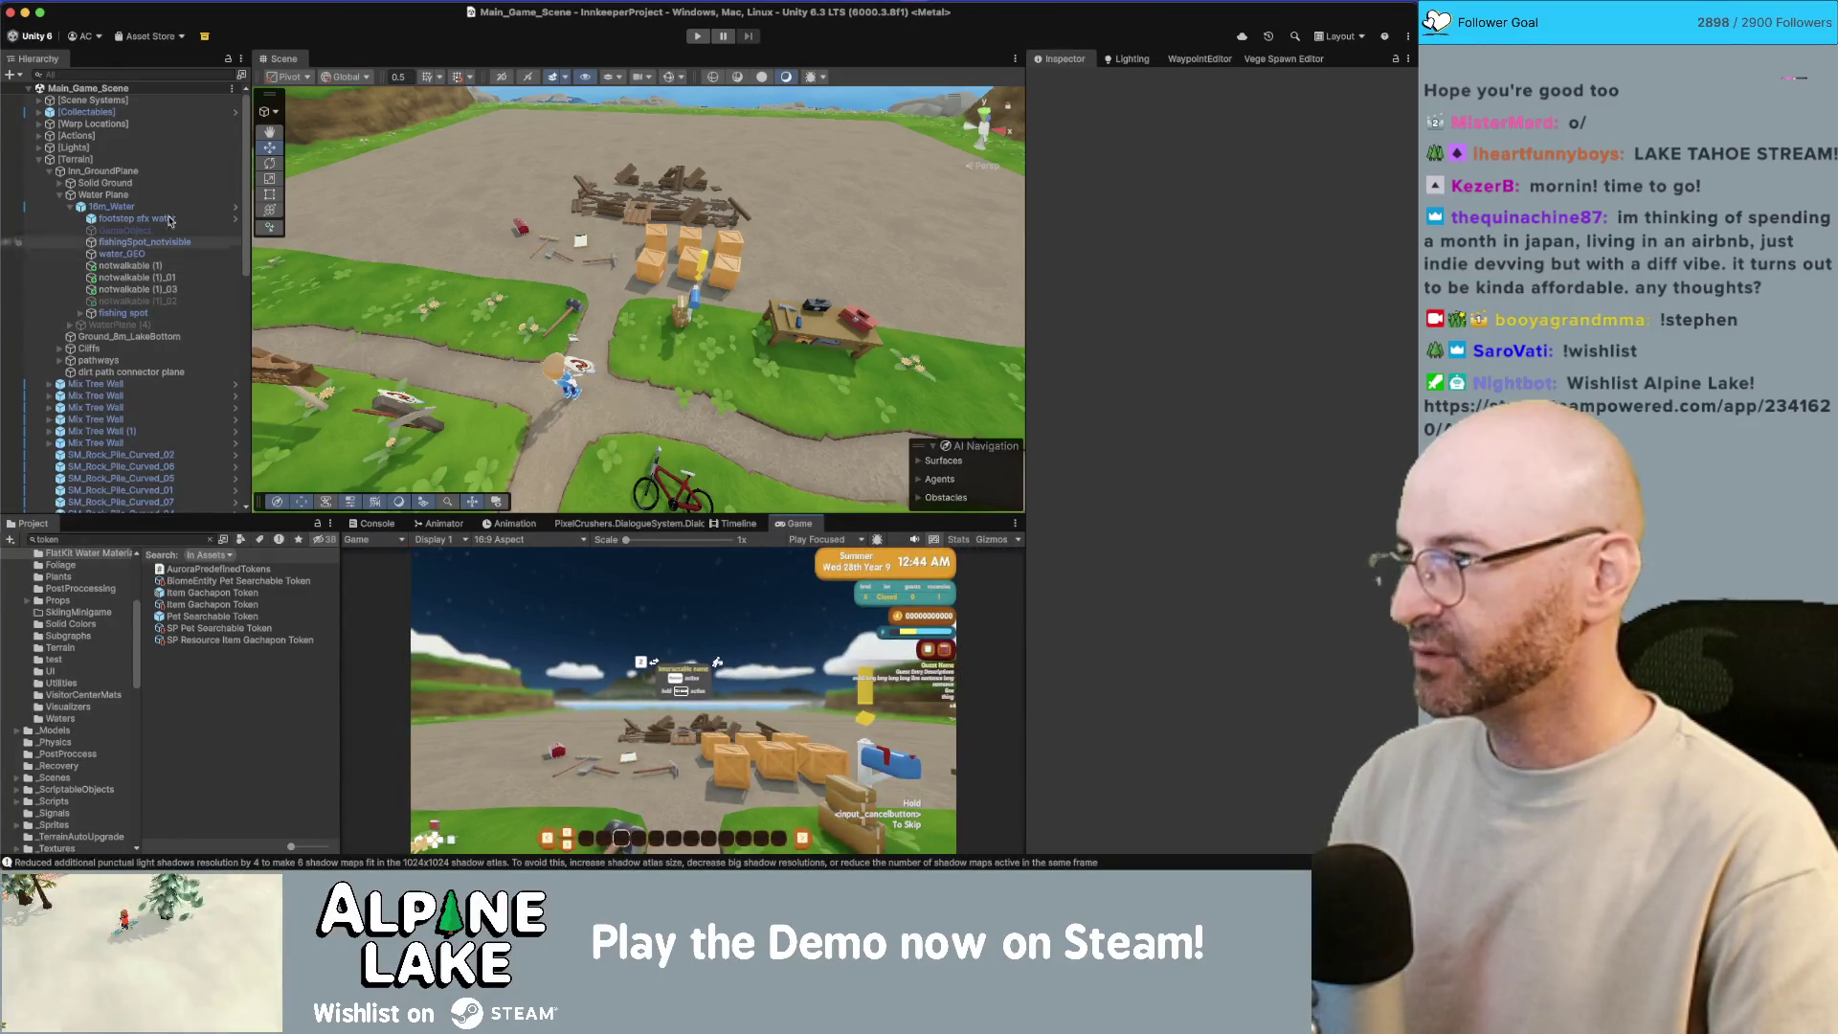
{"action": "left_click", "coordinate": [165, 127]}
{"action": "key", "text": "Up"}
{"action": "key", "text": "Right"}
{"action": "key", "text": "Down"}
{"action": "key", "text": "Down"}
{"action": "key", "text": "Down"}
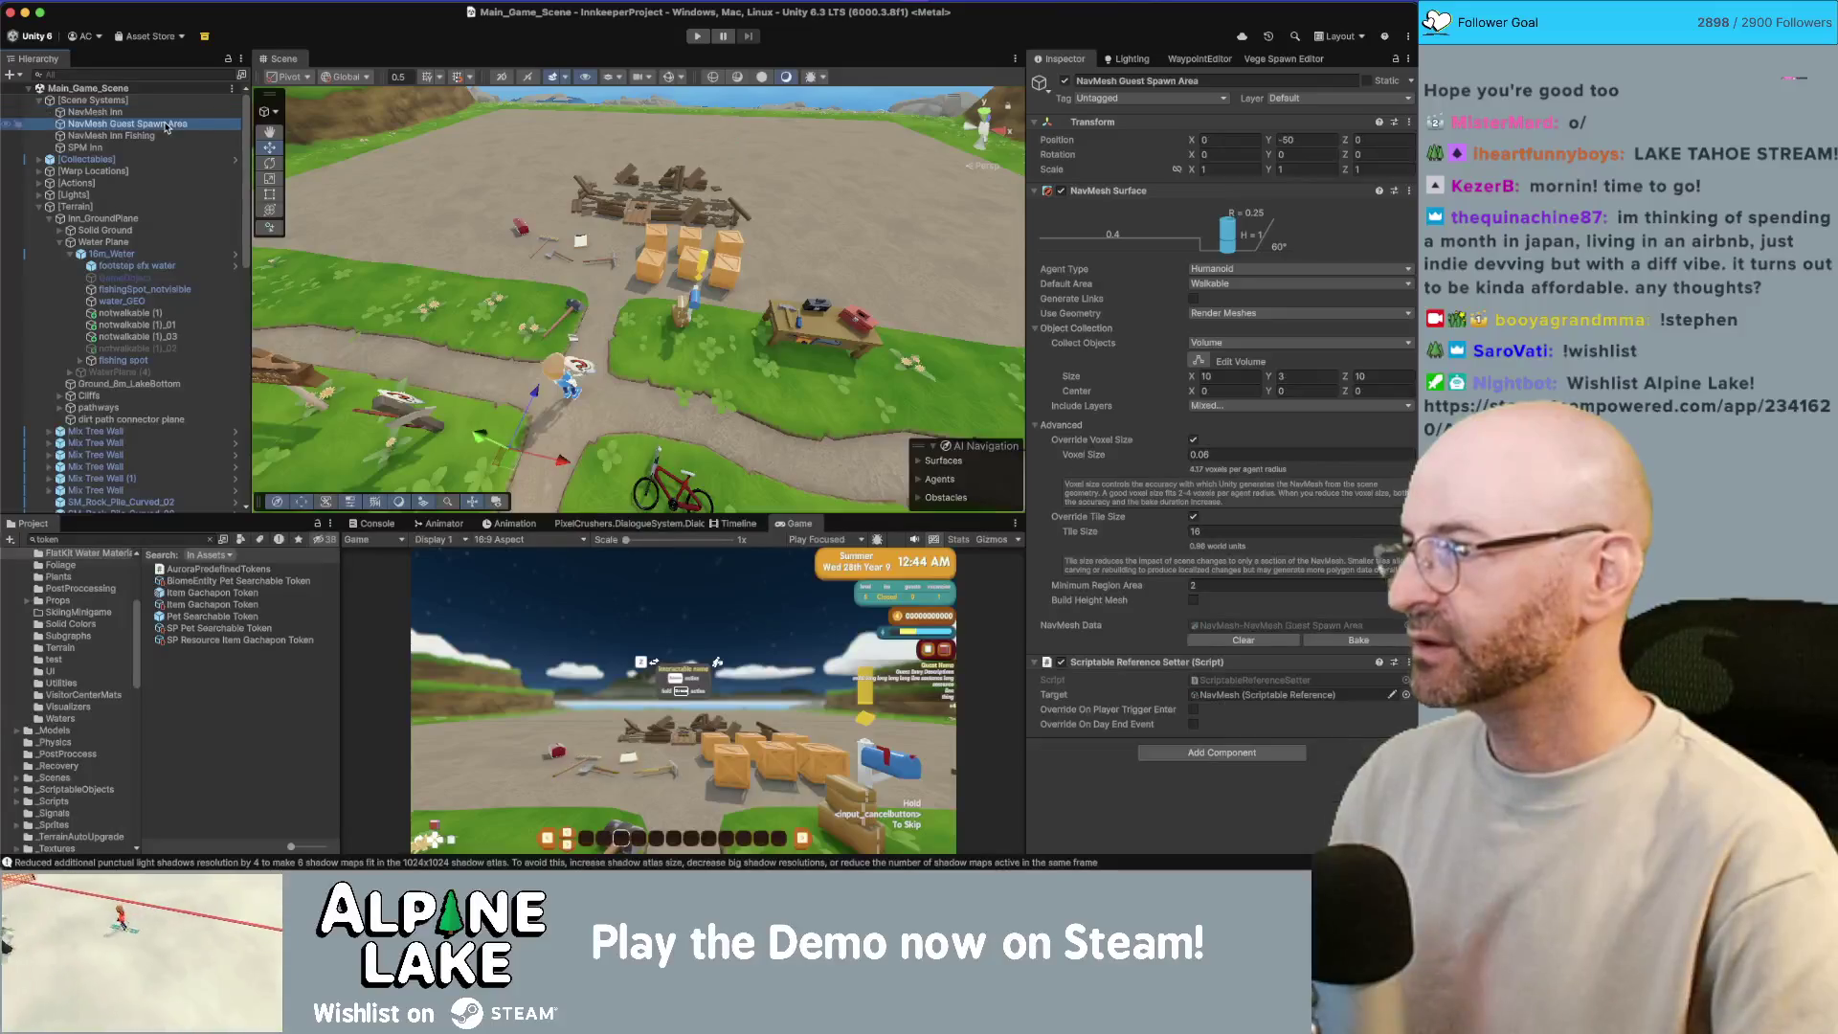
{"action": "key", "text": "Down"}
{"action": "key", "text": "Down"}
{"action": "key", "text": "Down"}
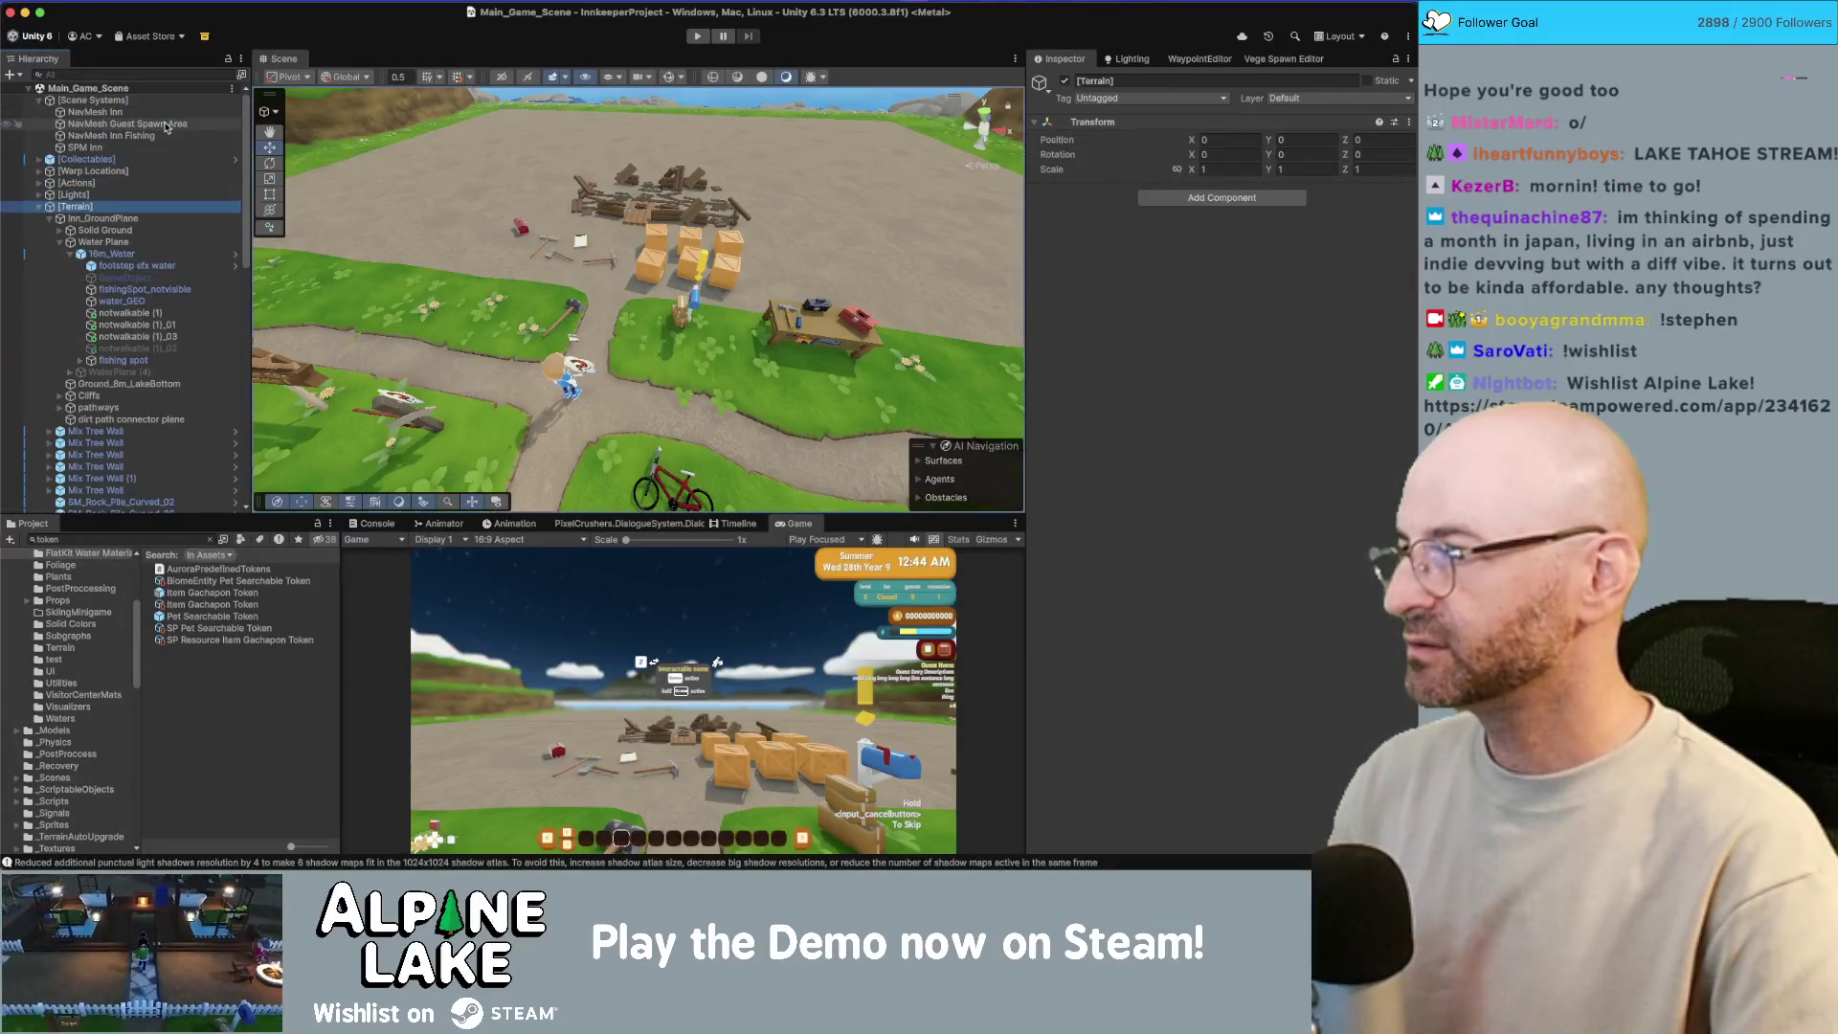
{"action": "key", "text": "Left"}
{"action": "key", "text": "Up"}
{"action": "key", "text": "Up"}
{"action": "key", "text": "Up"}
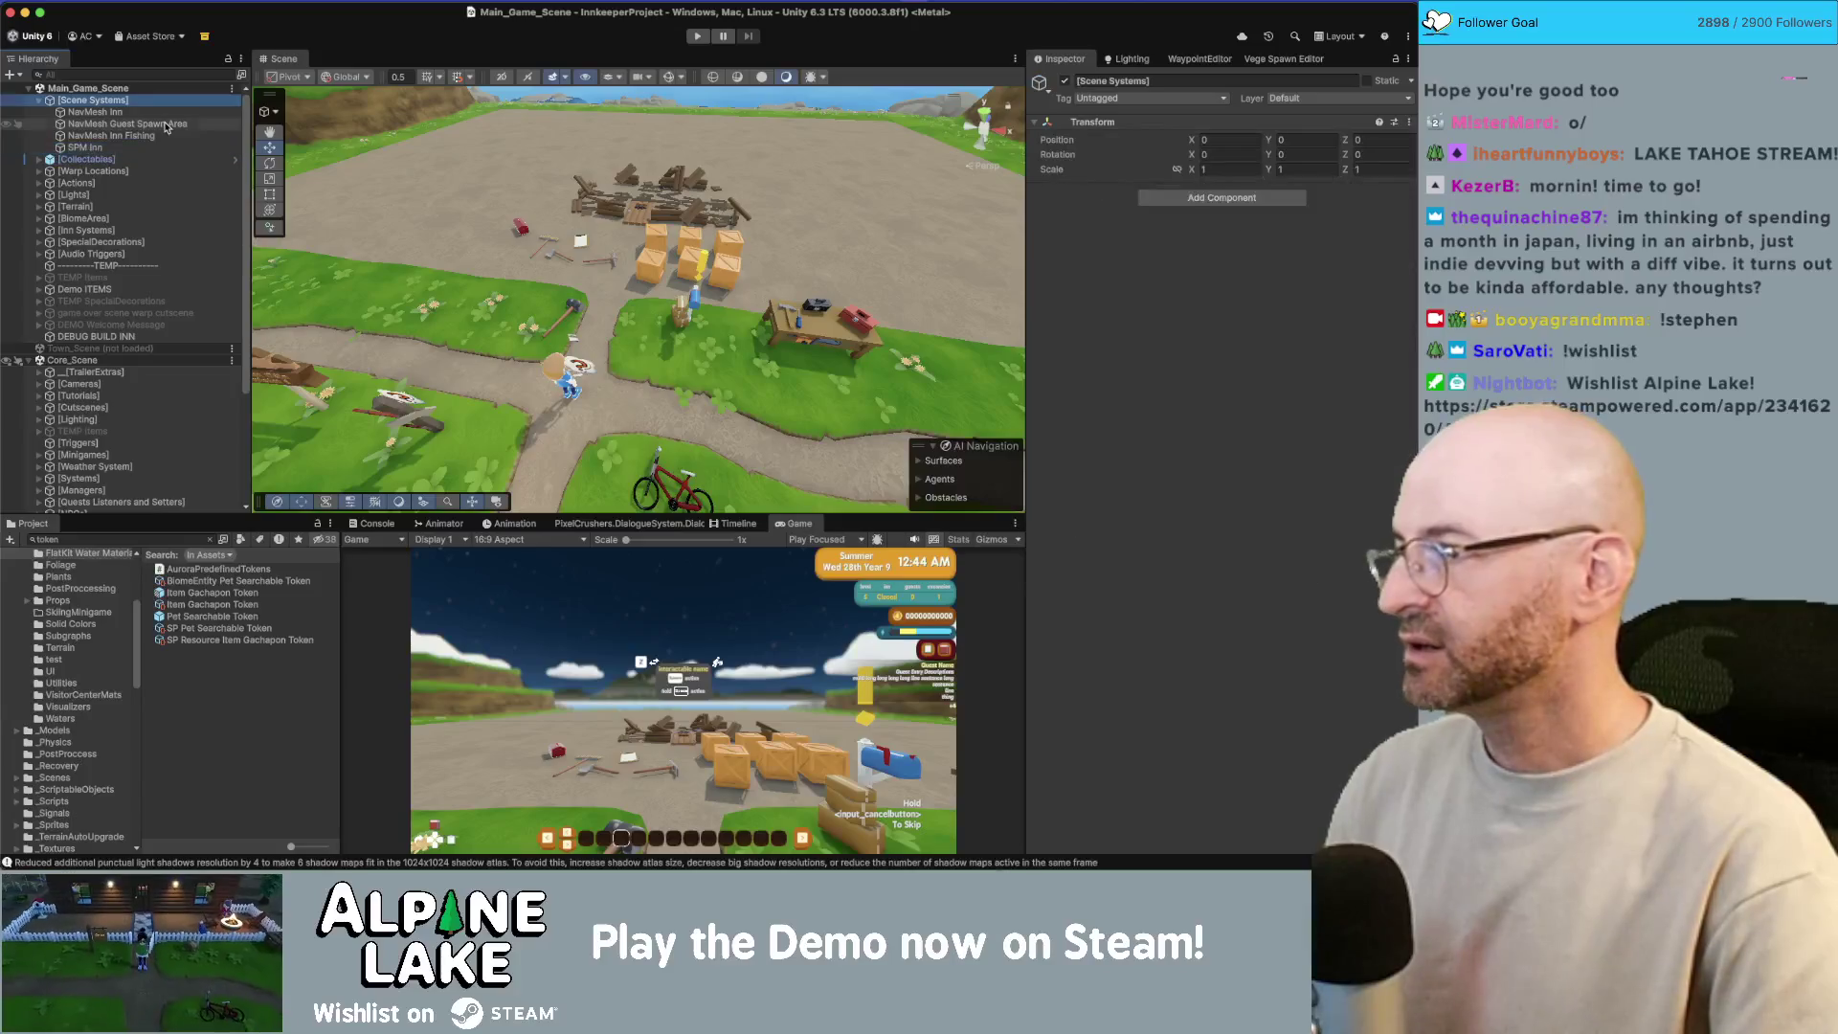
Step: Reach Cameras > Global PostProcessing Volume and turn off its Depth Of Field override
{"action": "key", "text": "Left"}
{"action": "key", "text": "Down"}
{"action": "key", "text": "Down"}
{"action": "key", "text": "Down"}
{"action": "key", "text": "Down"}
{"action": "key", "text": "Down"}
{"action": "key", "text": "Down"}
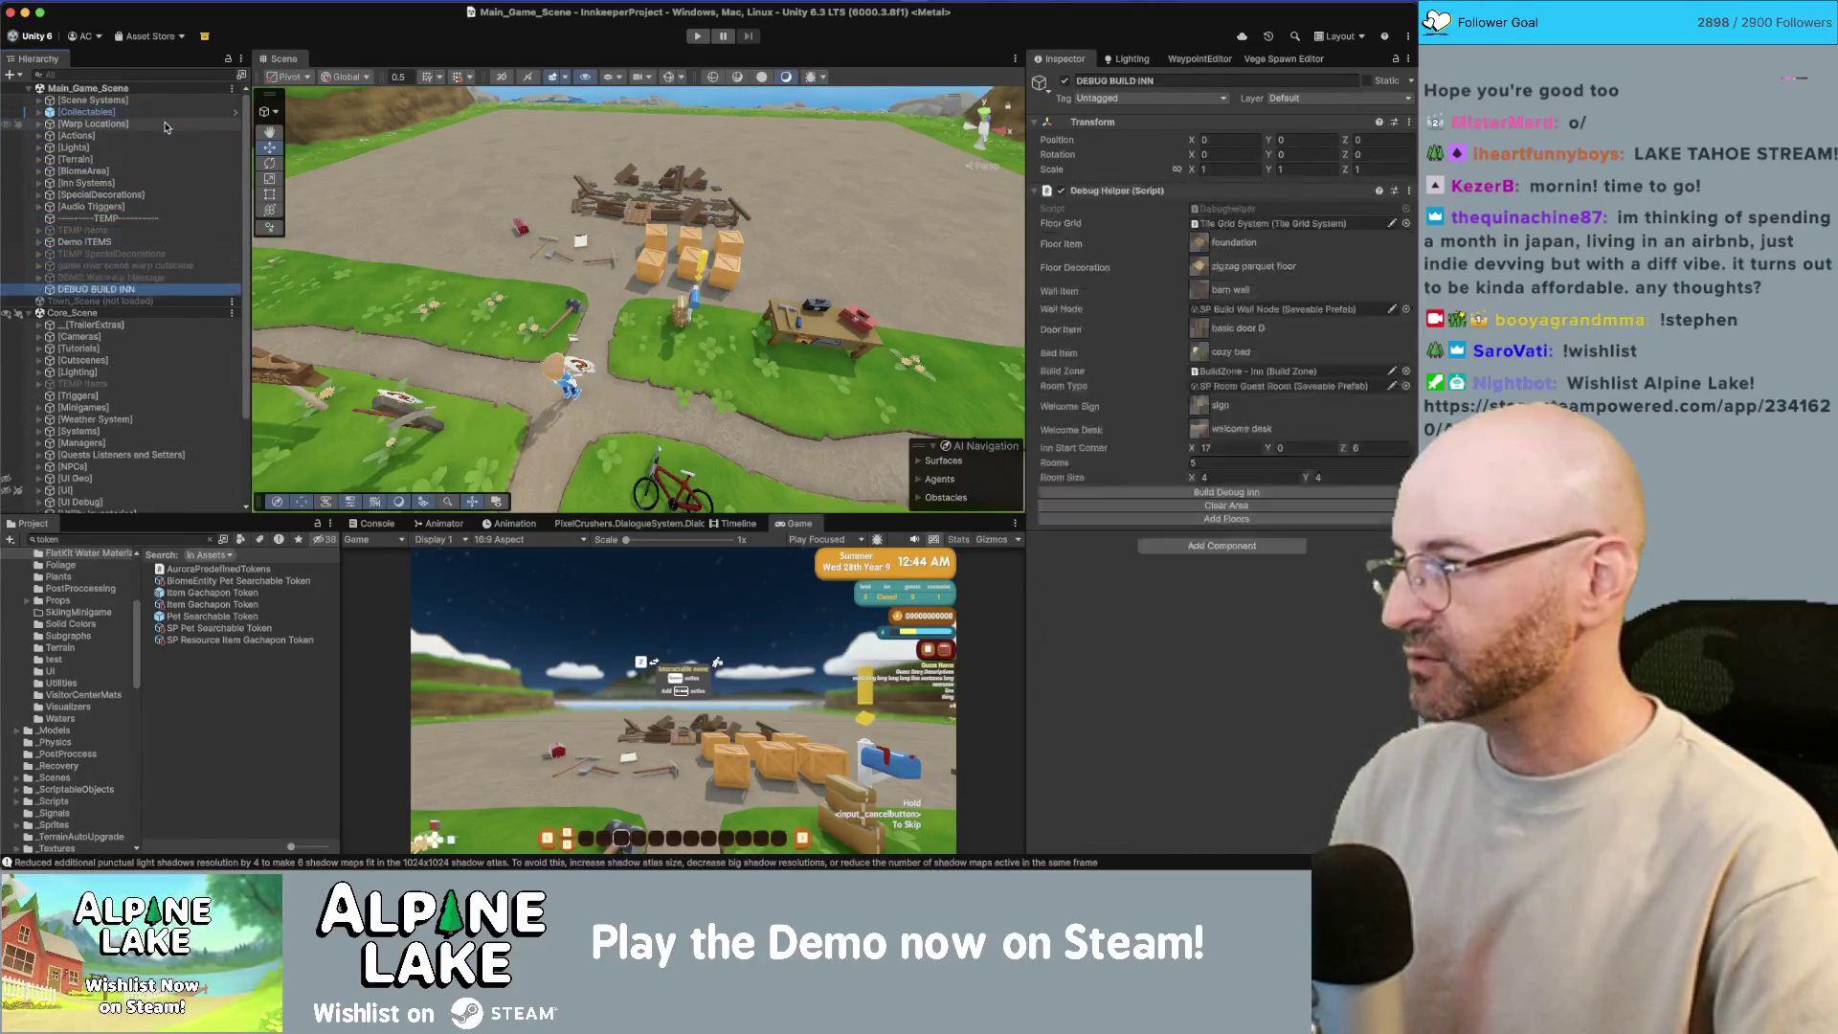
{"action": "key", "text": "Down"}
{"action": "key", "text": "Right"}
{"action": "key", "text": "Down"}
{"action": "key", "text": "Down"}
{"action": "key", "text": "Down"}
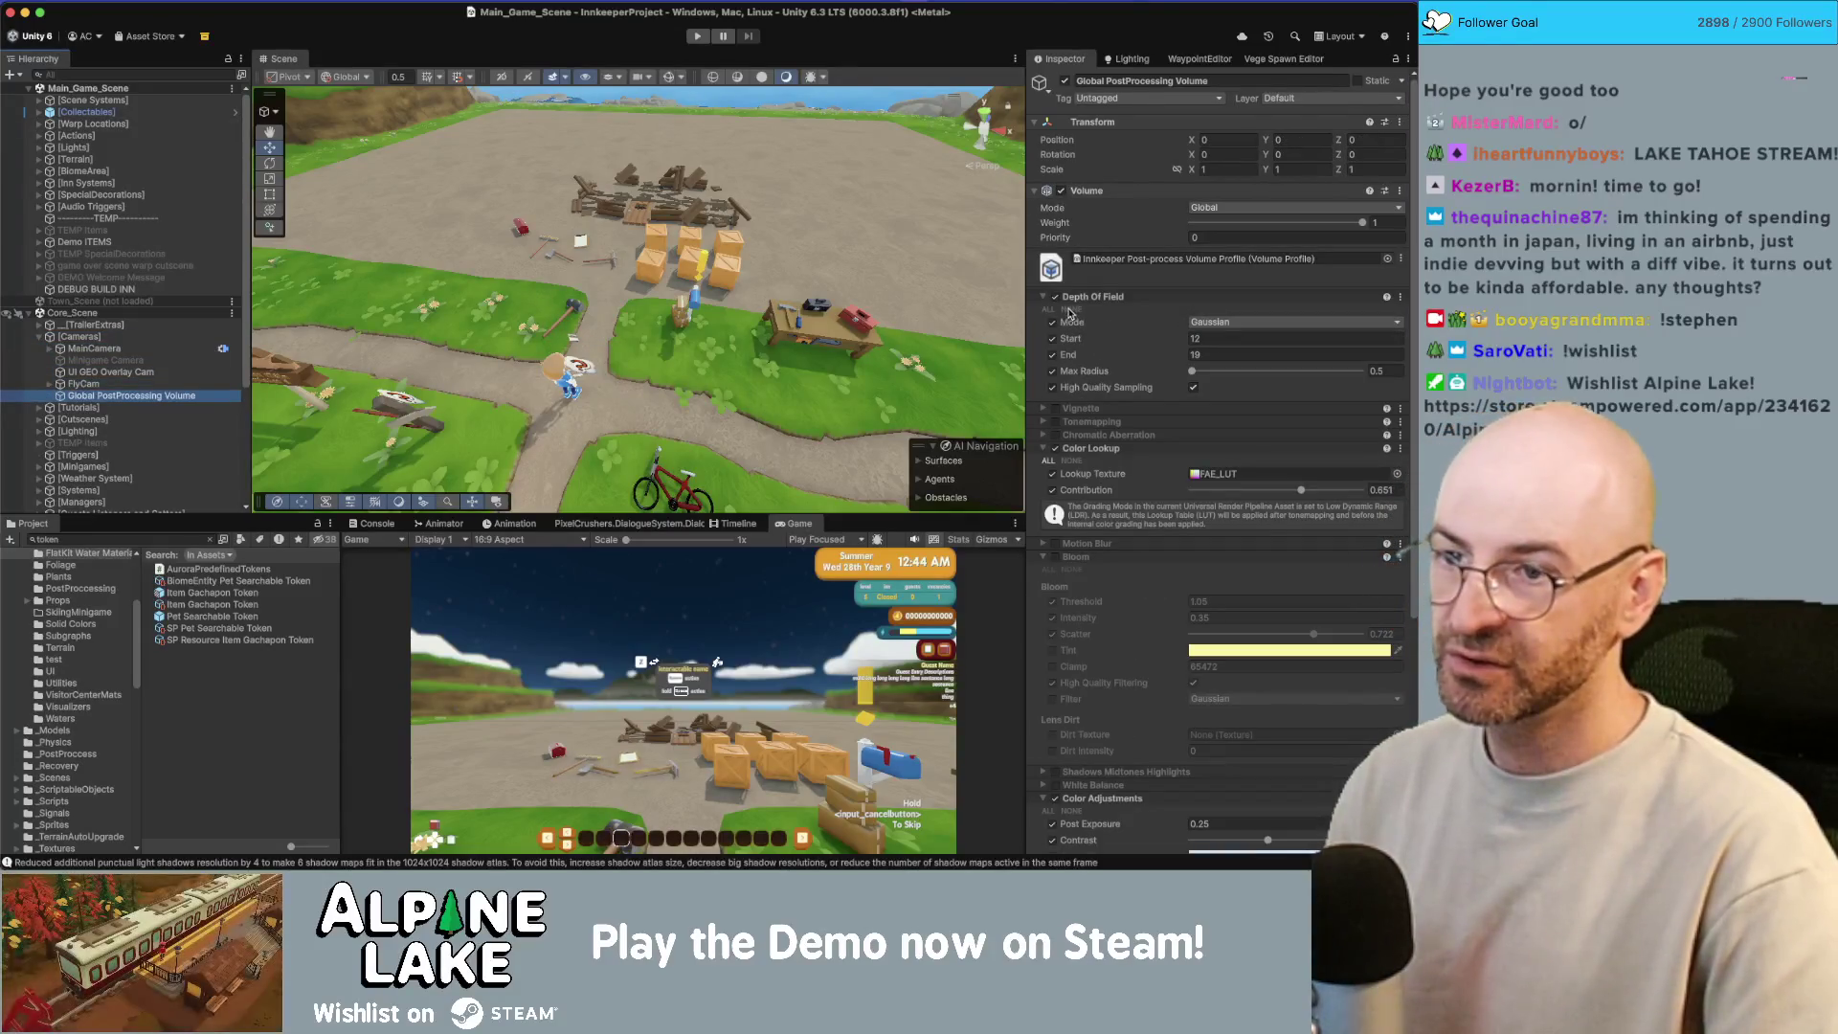
{"action": "left_click", "coordinate": [1056, 297]}
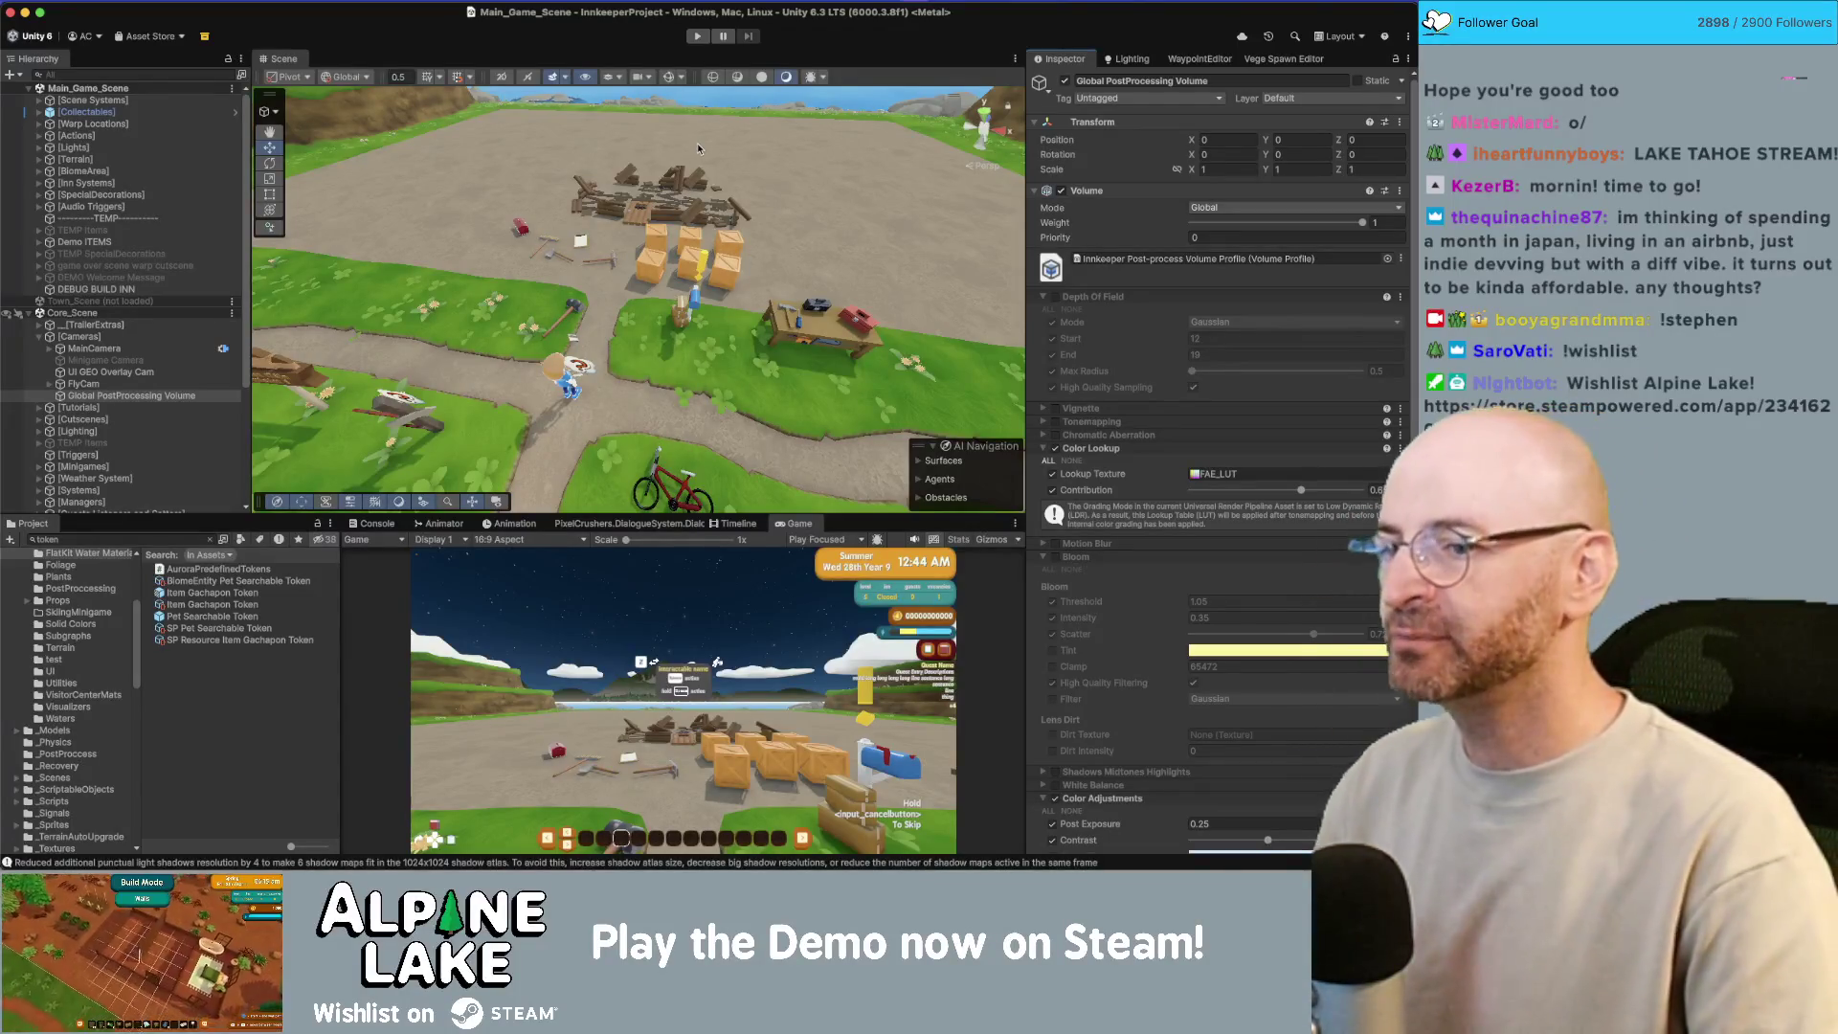
Step: Run the game without depth of field and inspect the pathway cross tile
{"action": "left_click", "coordinate": [698, 35]}
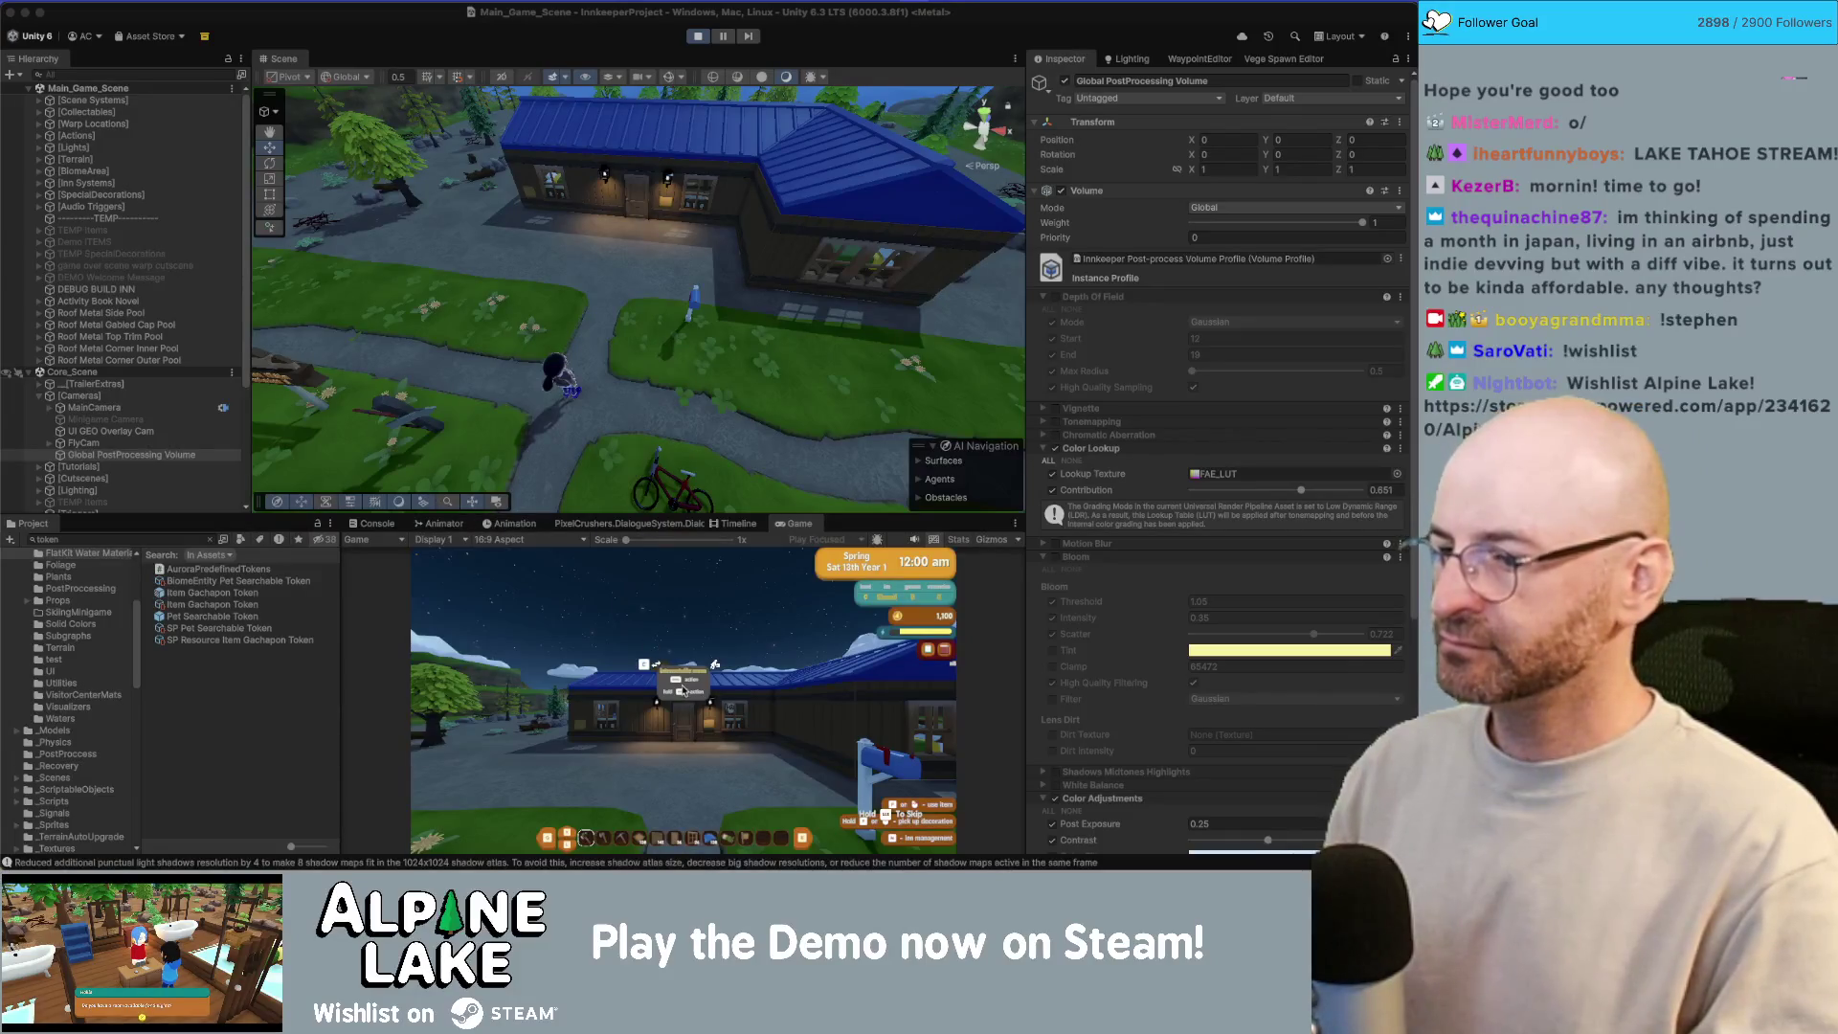
{"action": "left_click", "coordinate": [668, 338]}
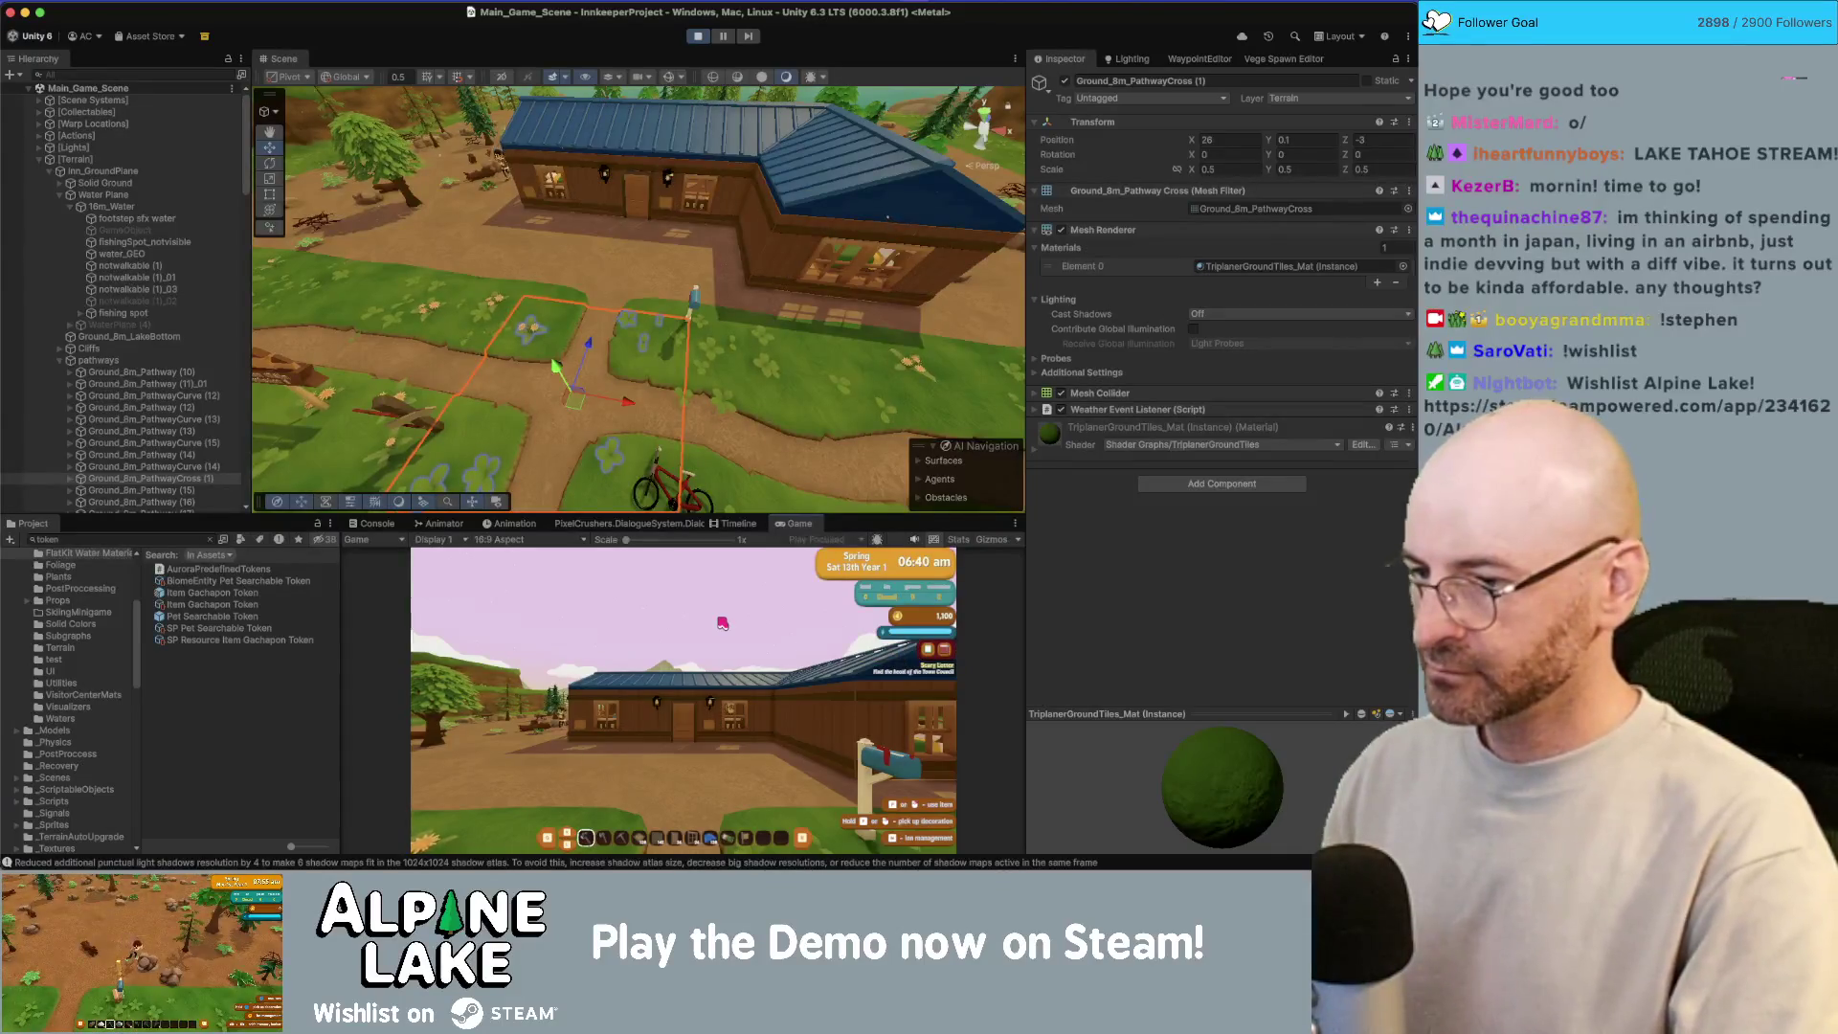
Step: Add Trailer Build Cam low angle Symmetrical_01 to the TrailerExtras Hotkey Object Toggler list
{"action": "left_click", "coordinate": [696, 38]}
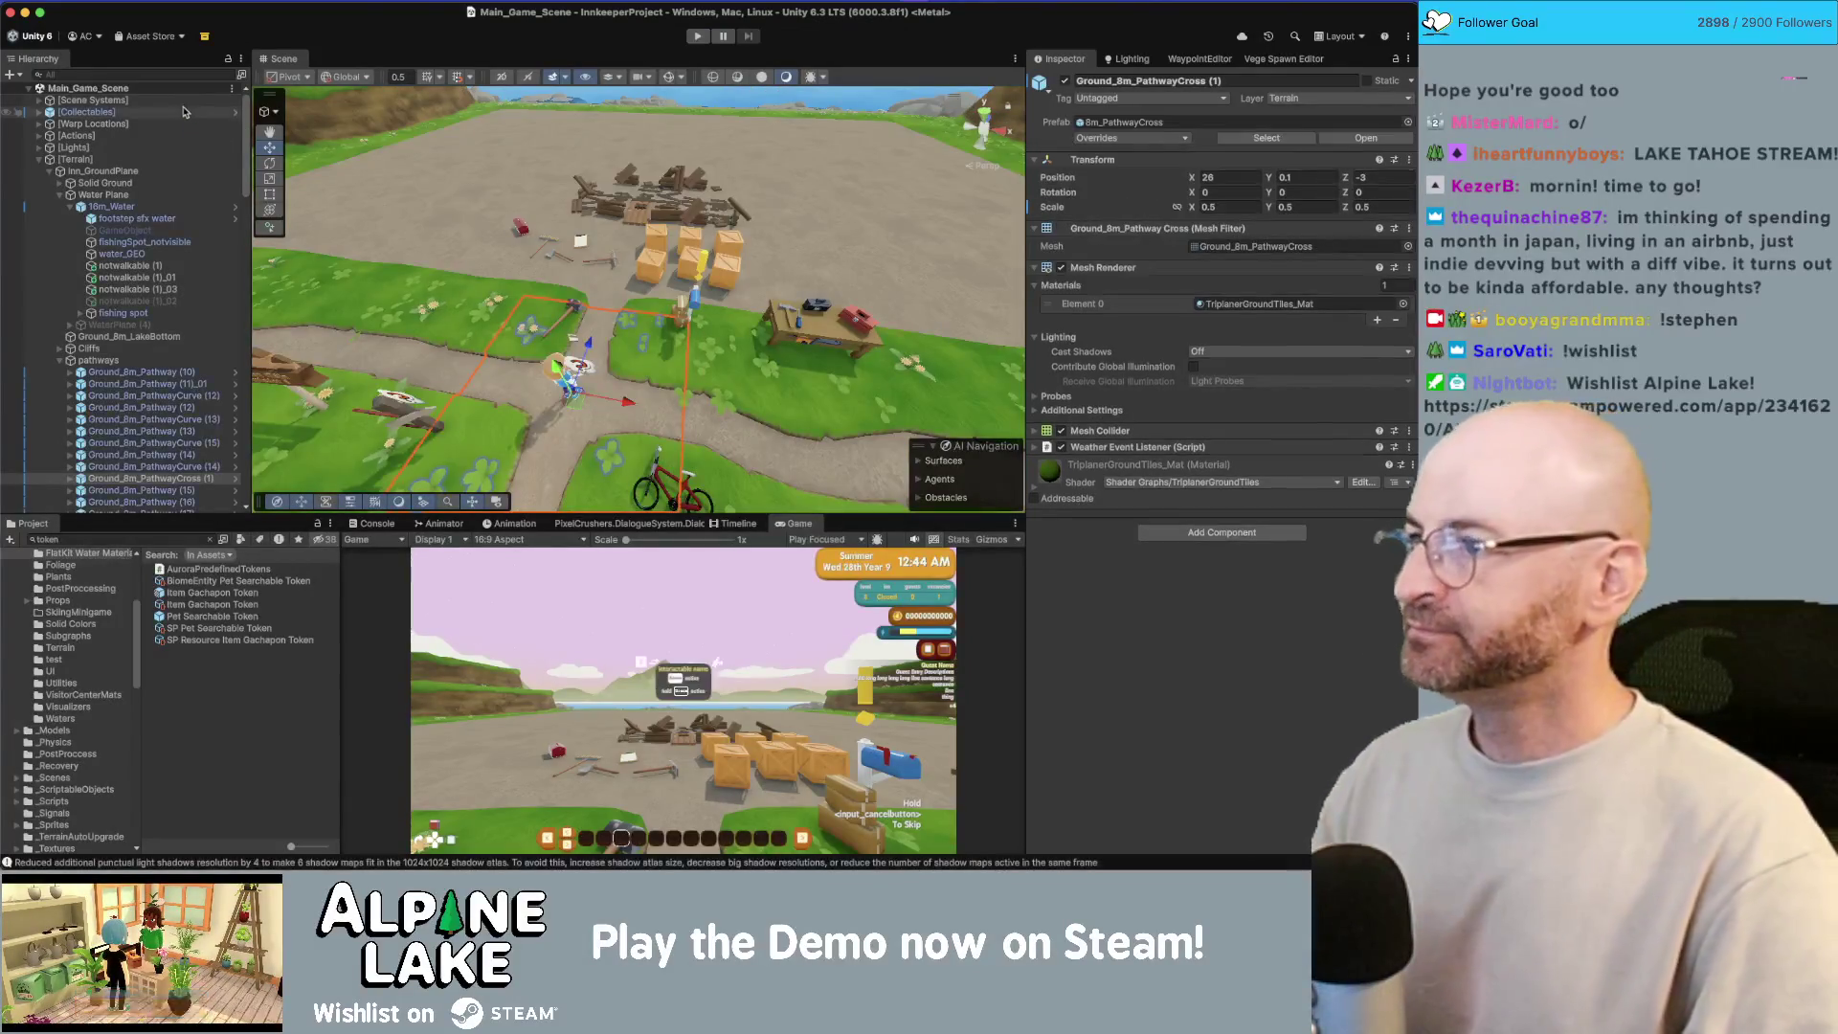
{"action": "scroll", "coordinate": [134, 154], "scroll_direction": "down", "scroll_amount": 15}
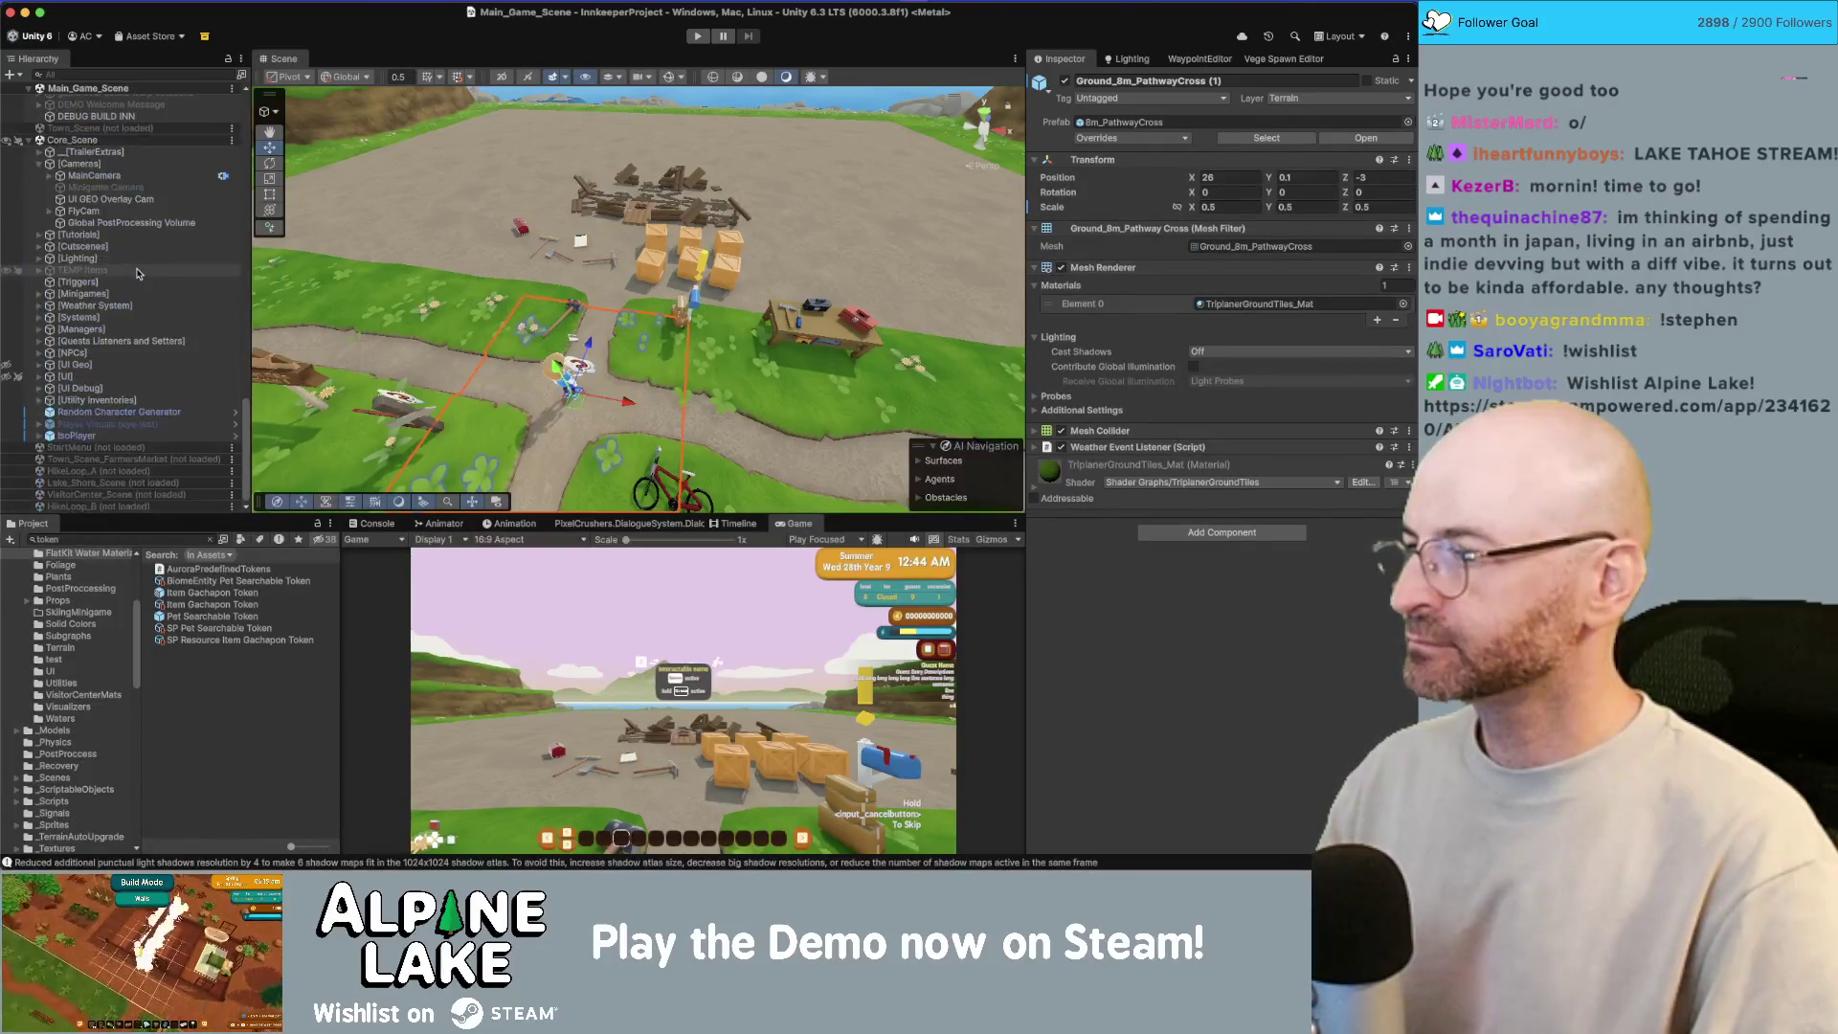
{"action": "left_click", "coordinate": [145, 153]}
{"action": "key", "text": "Right"}
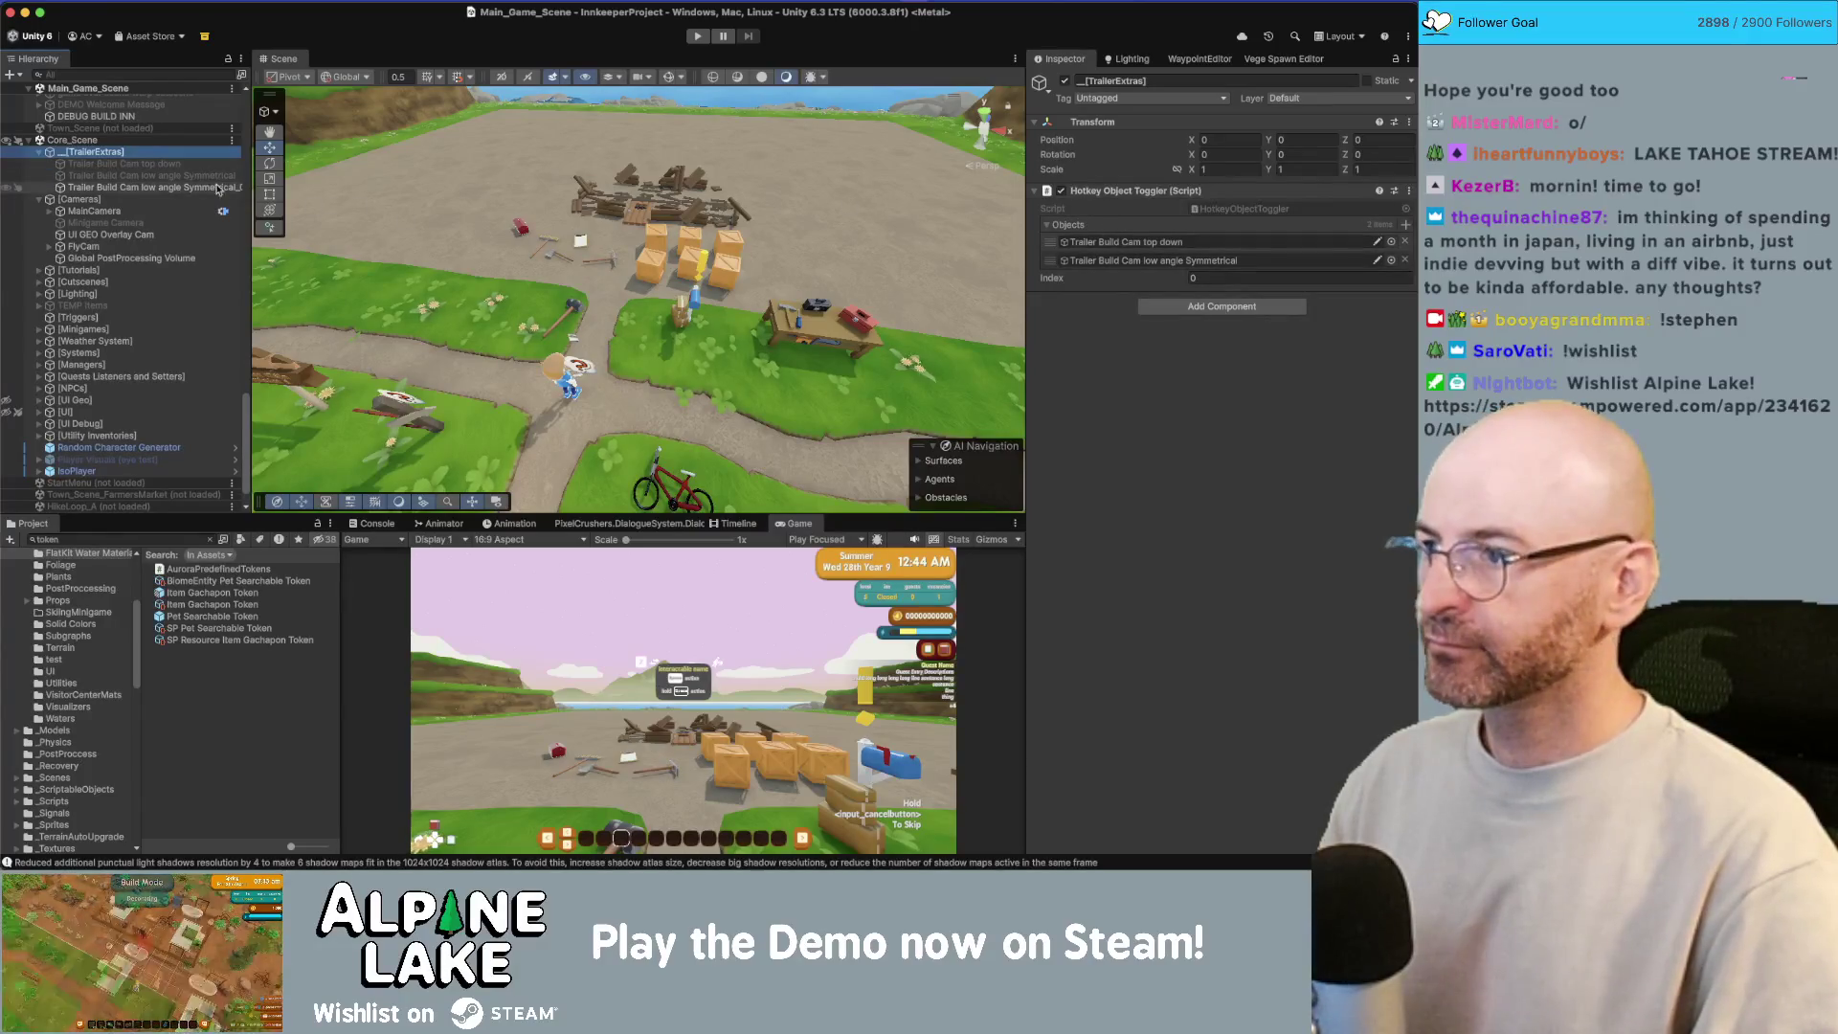
{"action": "left_click_drag", "start_coordinate": [216, 188], "coordinate": [1130, 225]}
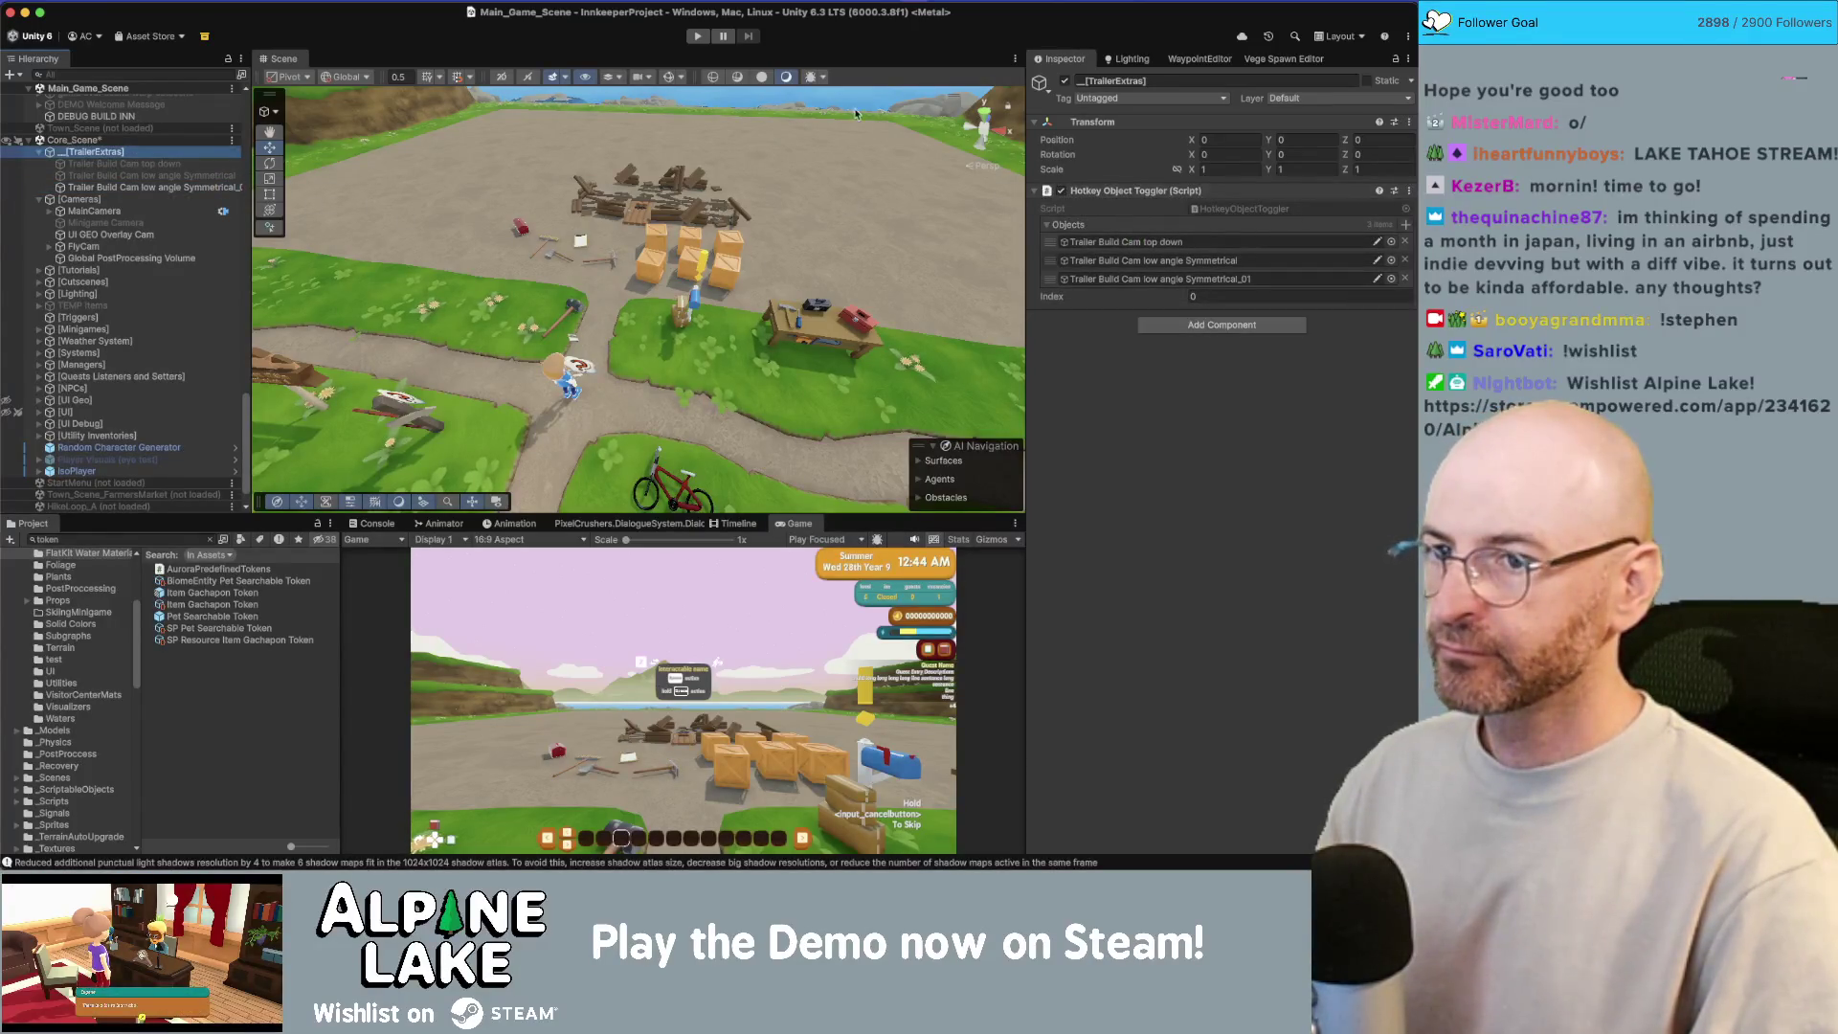
Step: Play the game and maximise the Game view to see the lakeshore
{"action": "key", "text": "super+p"}
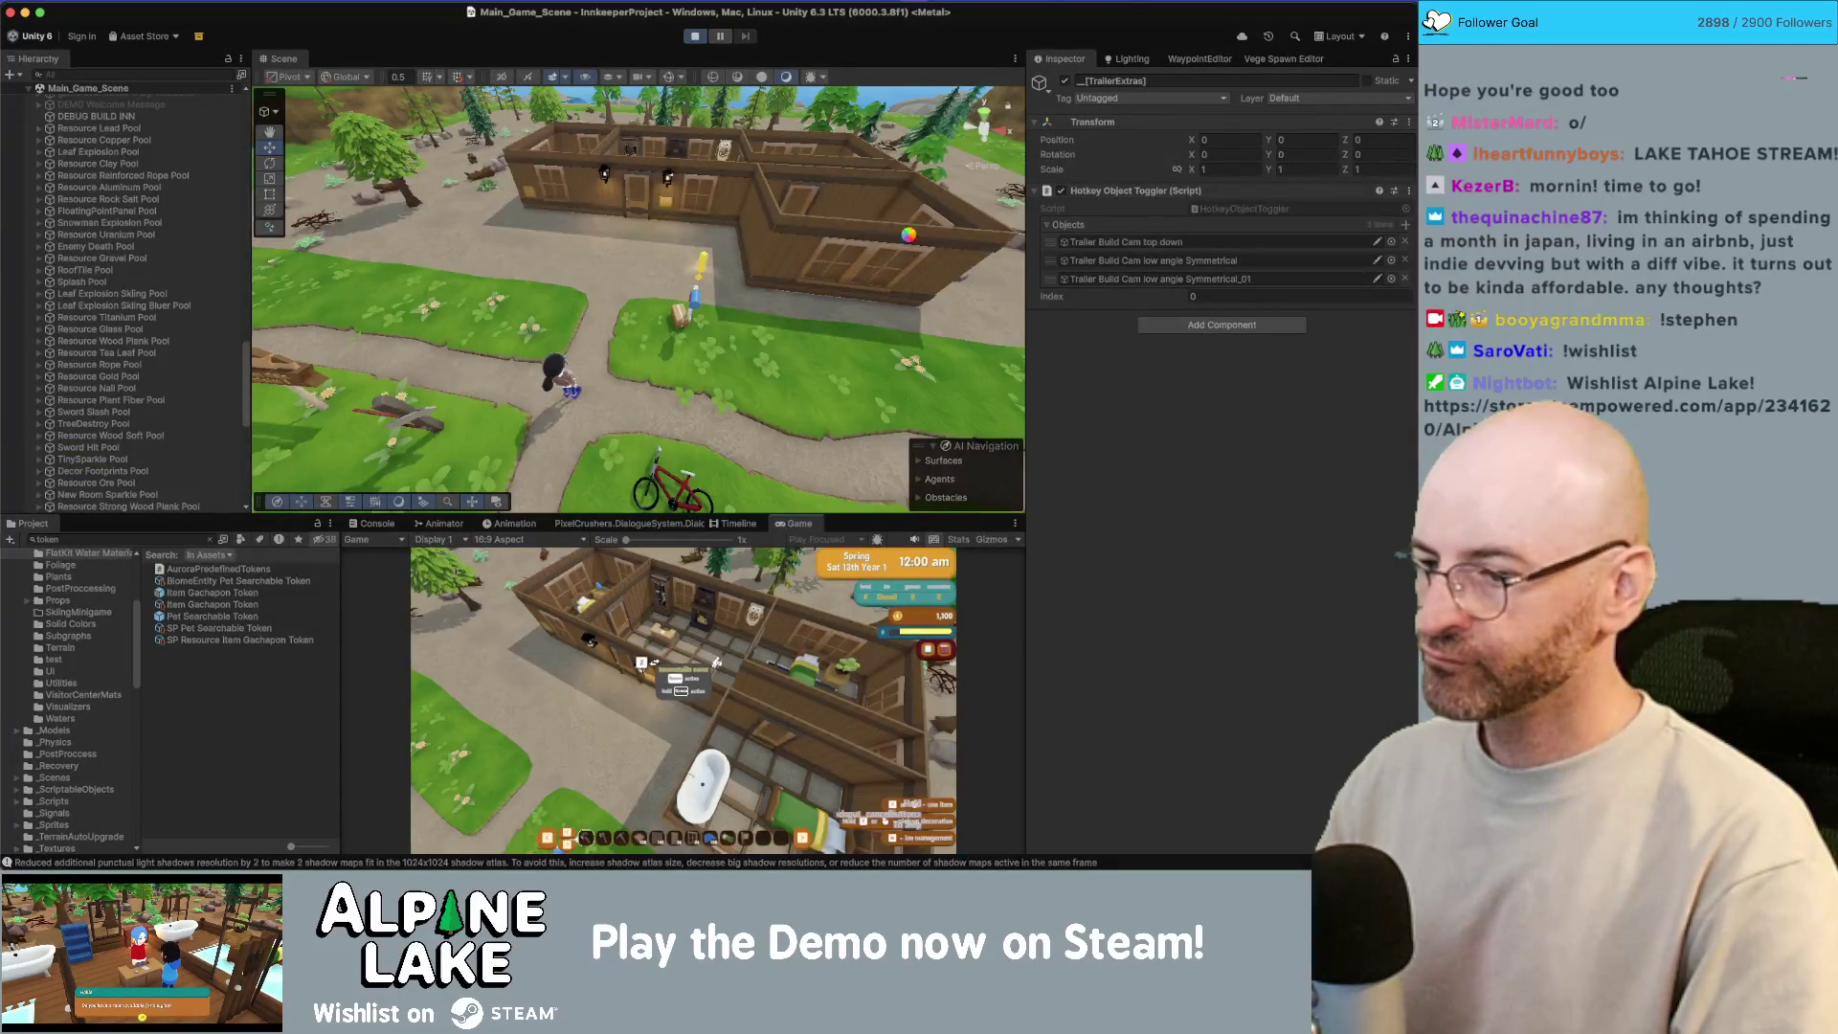
{"action": "left_click", "coordinate": [910, 239]}
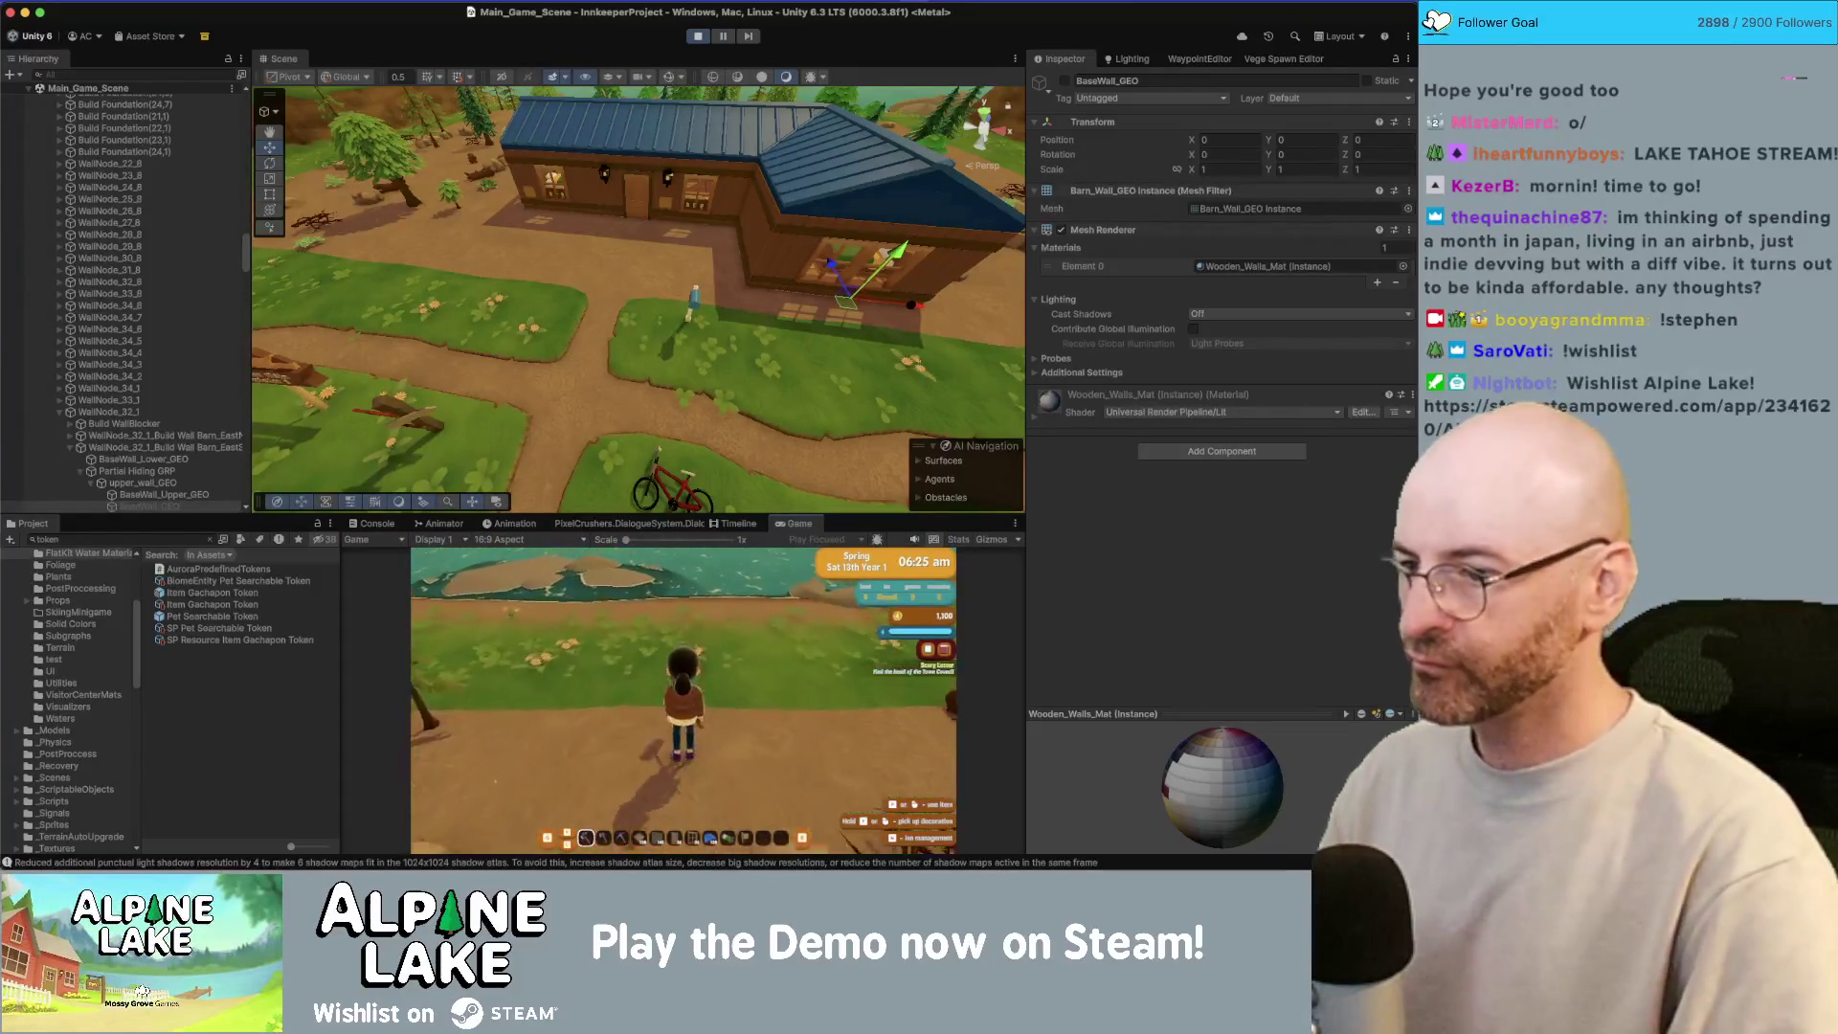
{"action": "double_click", "coordinate": [801, 524]}
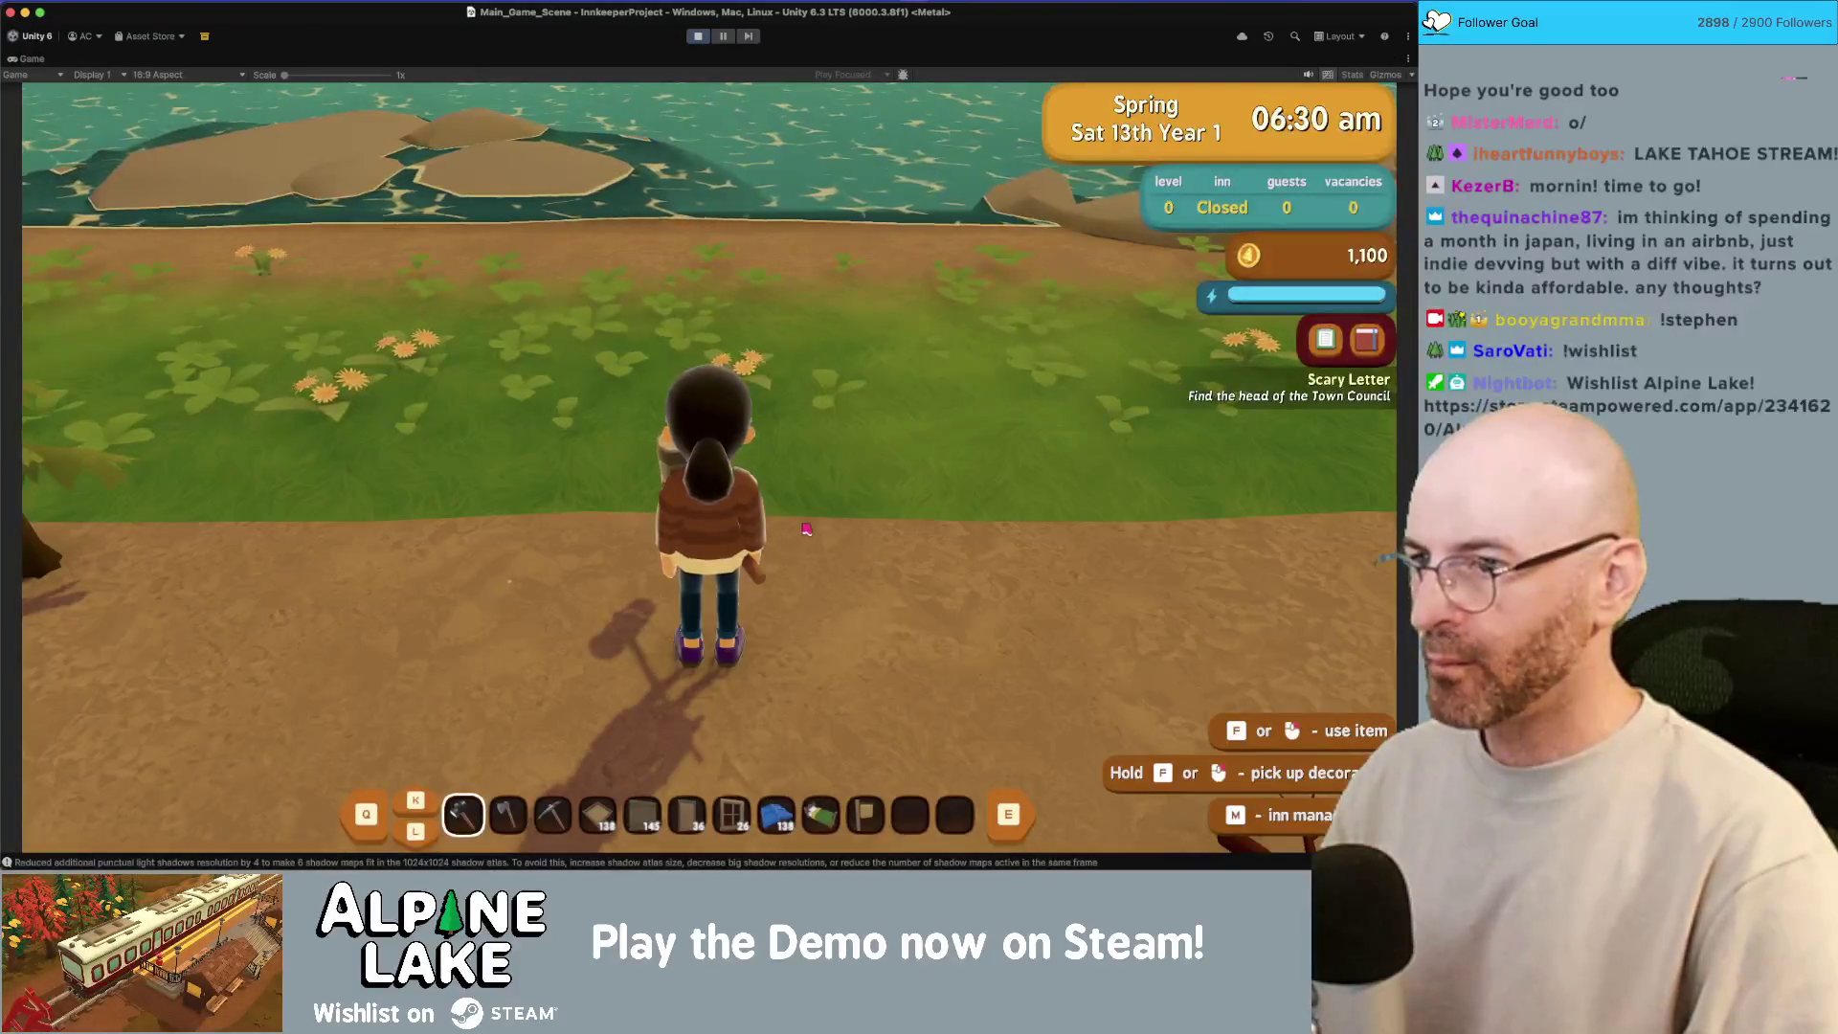
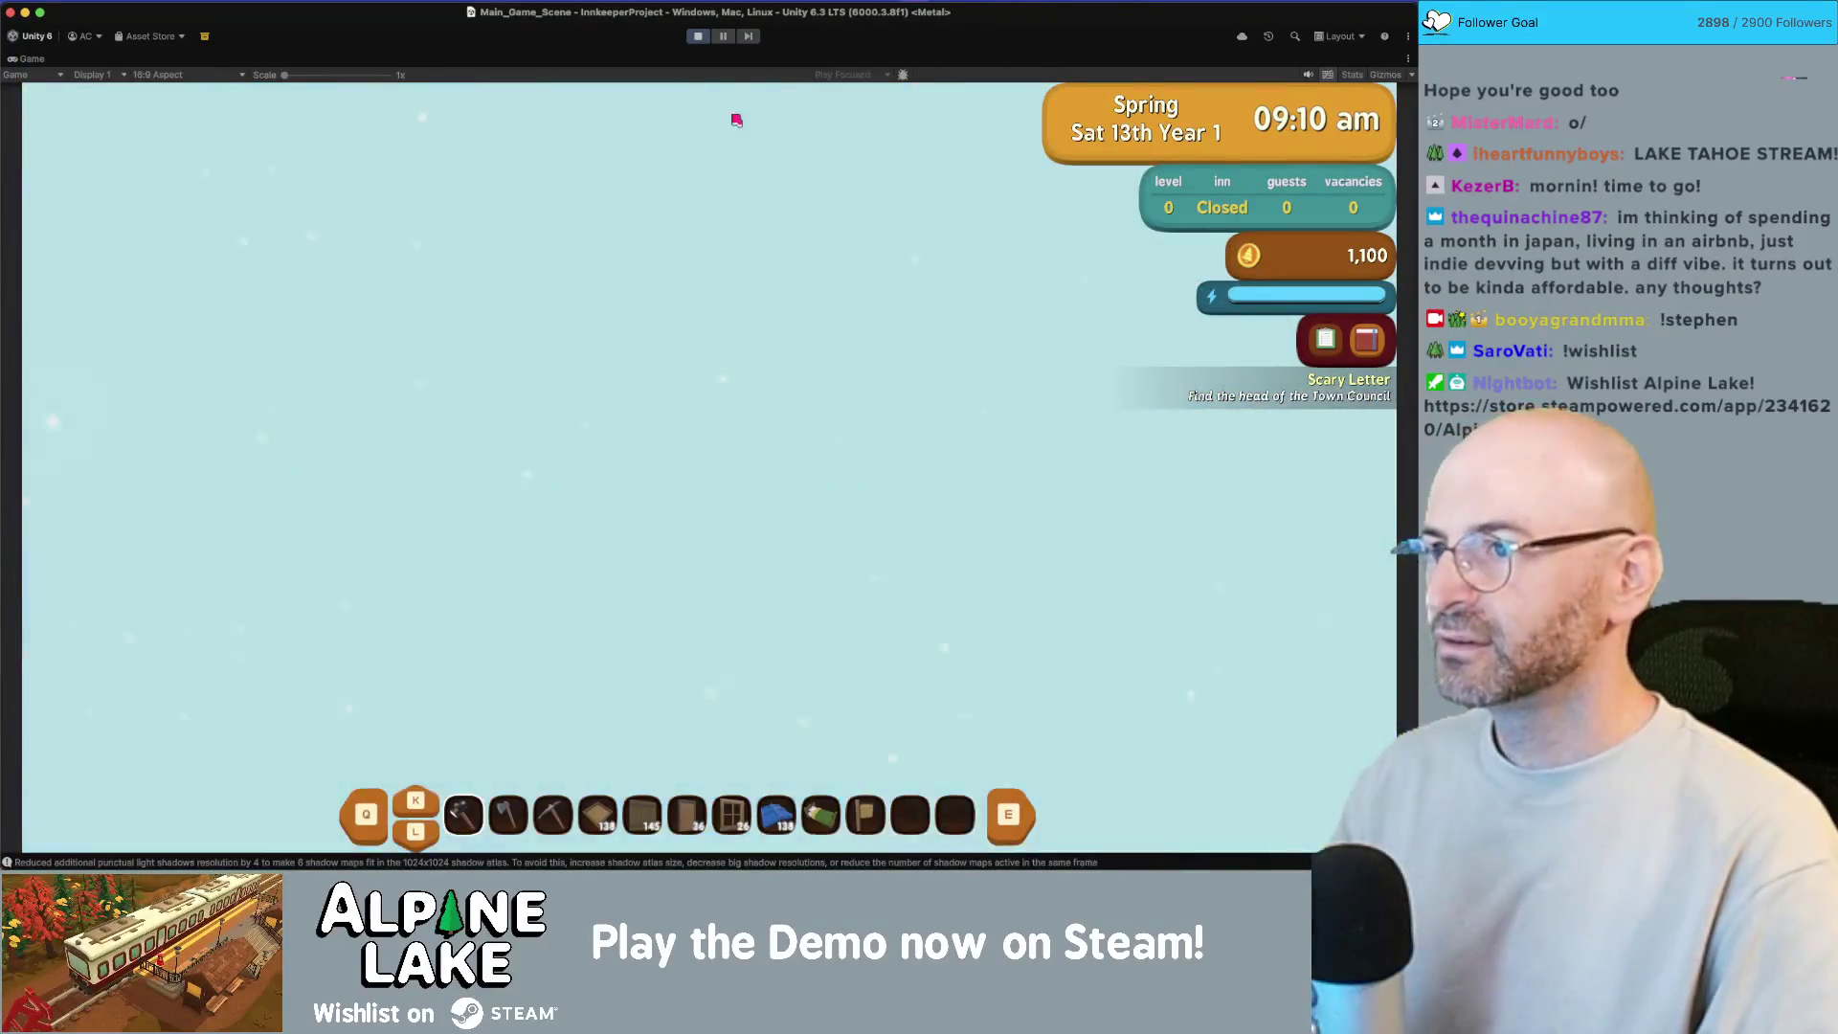
Step: Exit play mode using the toolbar Play button
{"action": "left_click", "coordinate": [698, 36]}
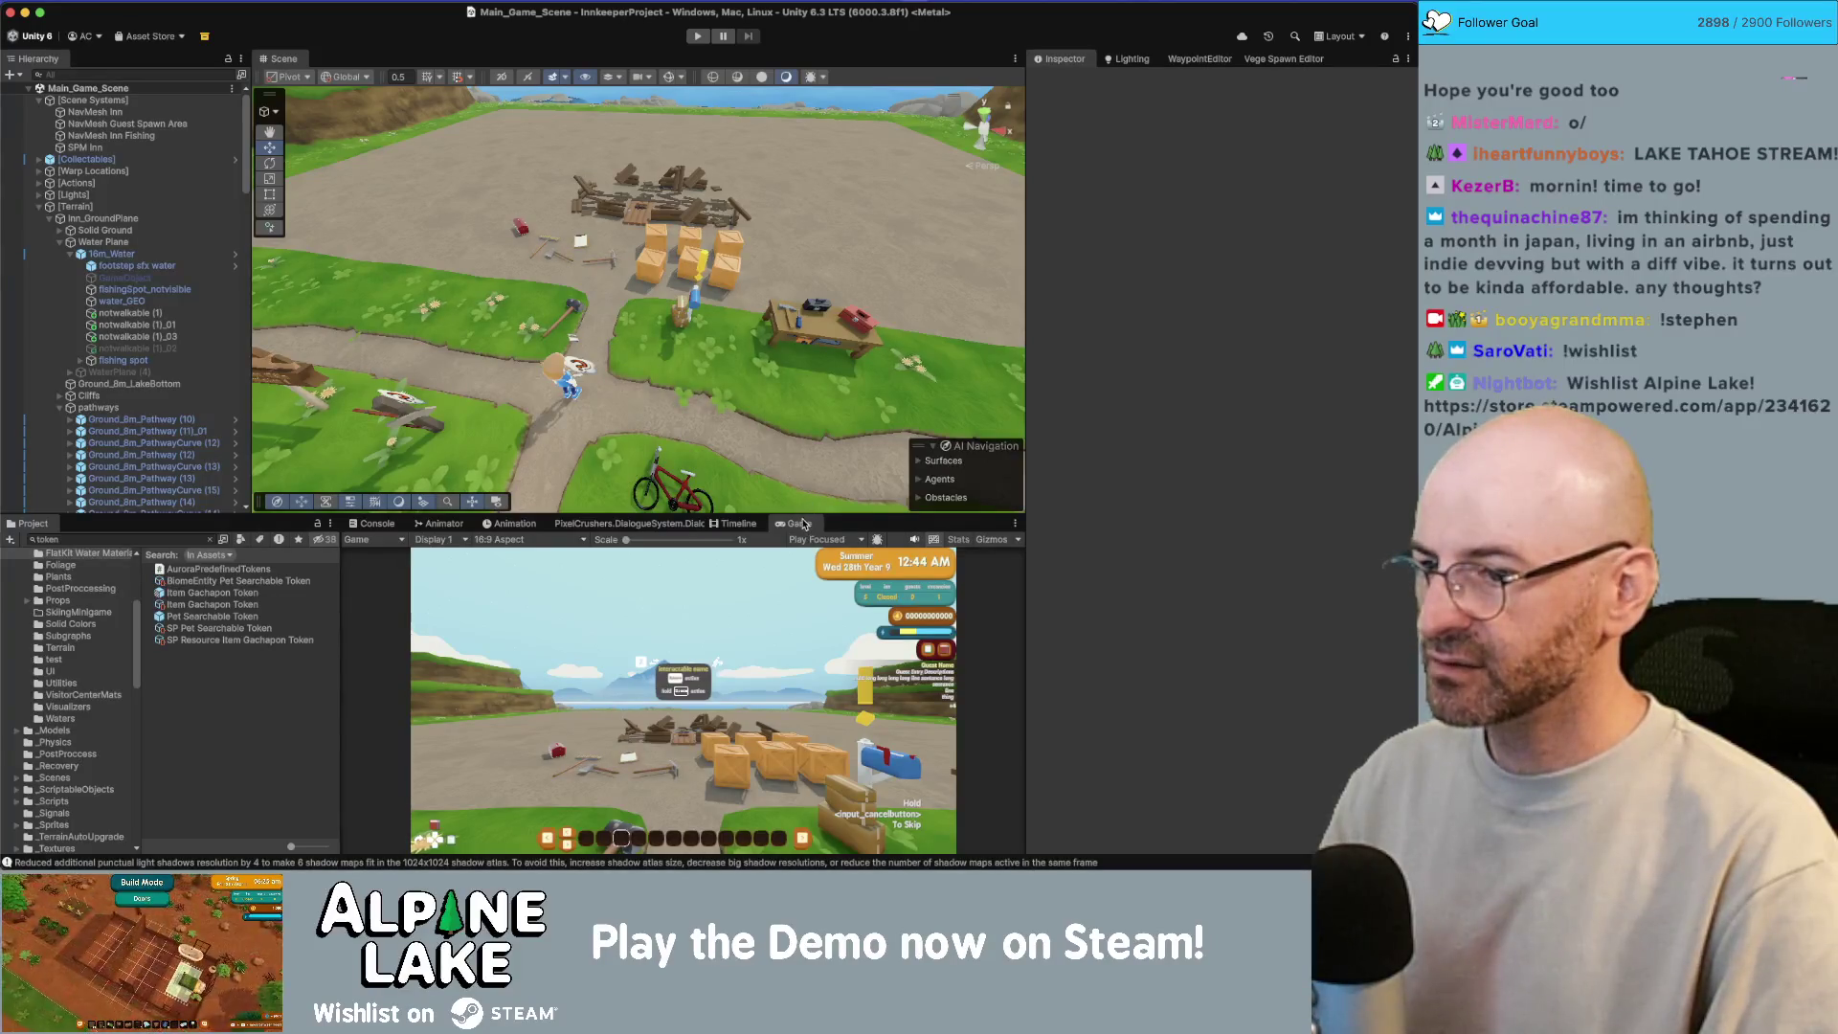
Step: Dock the Game view beside the Scene view and select the Ground_8m_Coast (1)_03 shoreline tile
{"action": "mouse_move", "coordinate": [804, 524]}
{"action": "left_mouse_down"}
{"action": "mouse_move", "coordinate": [671, 287]}
{"action": "mouse_move", "coordinate": [607, 265]}
{"action": "mouse_move", "coordinate": [1012, 238]}
{"action": "mouse_move", "coordinate": [613, 268]}
{"action": "left_mouse_up"}
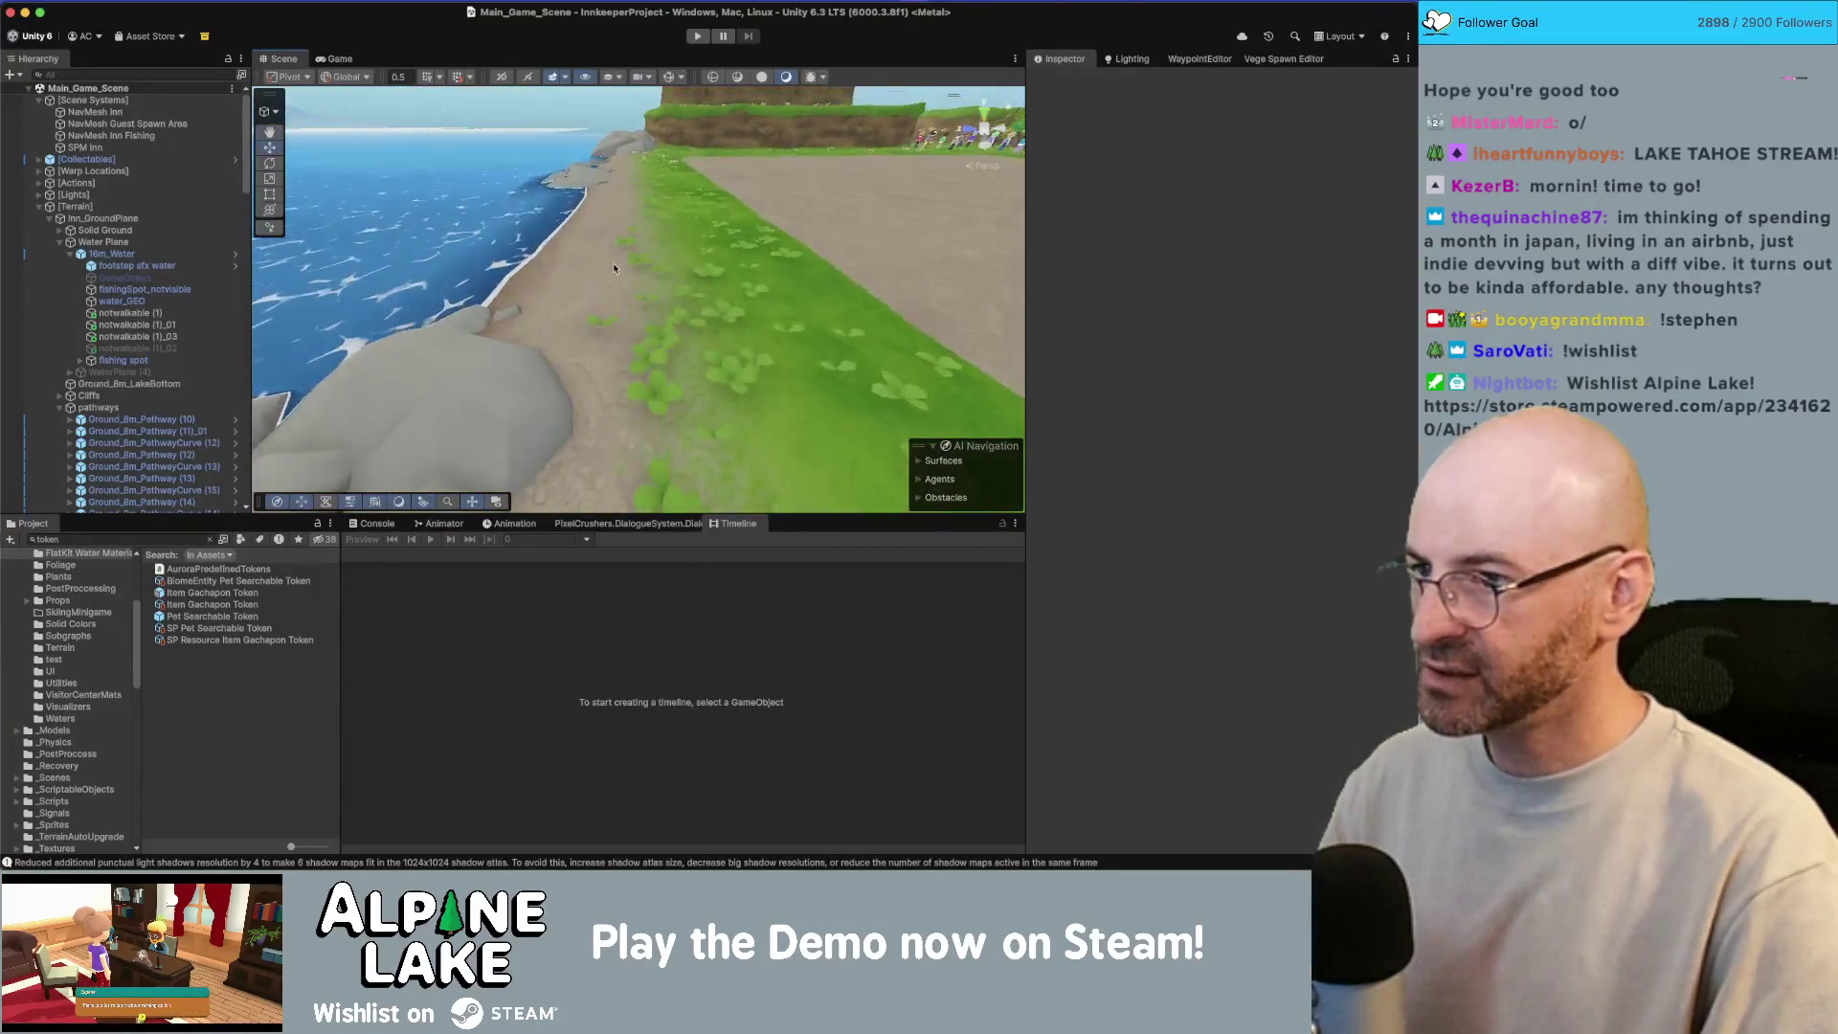
{"action": "left_click", "coordinate": [613, 262]}
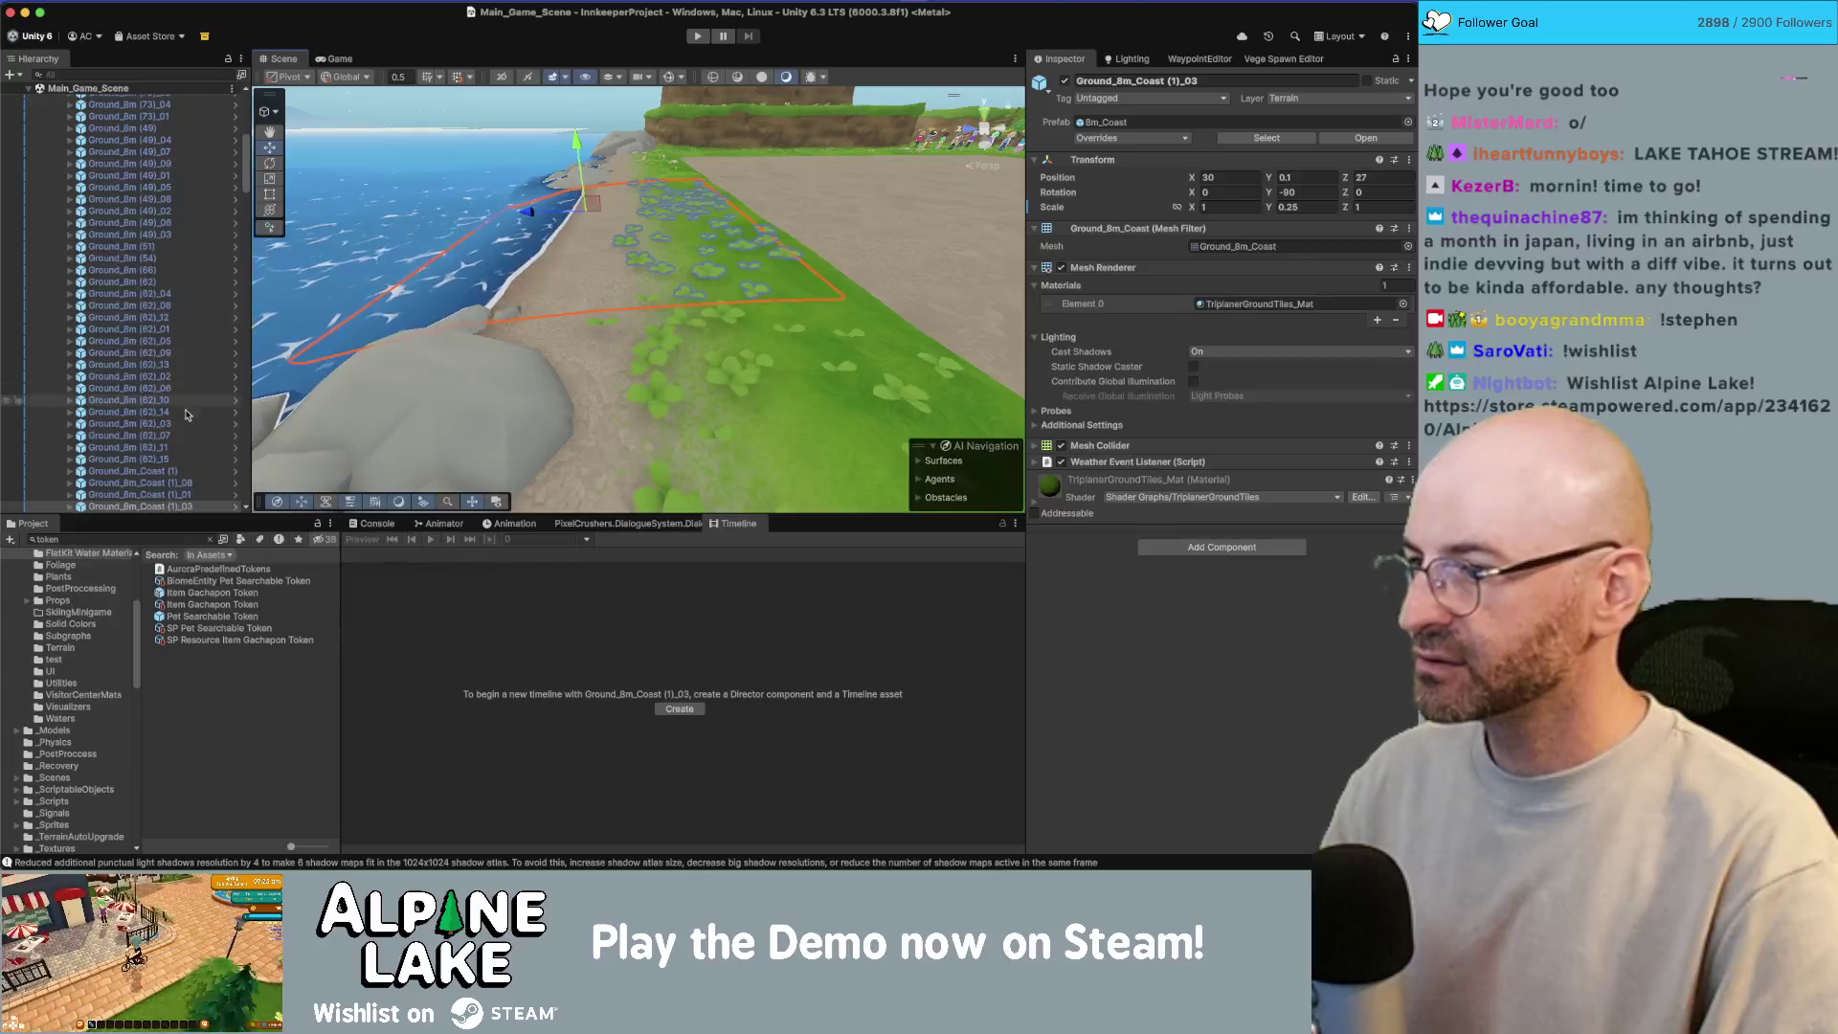
Step: Open the 8m_Coast prefab and inspect the VegetationSpawnZone with its spawn-area overlay shown
{"action": "left_click", "coordinate": [235, 506]}
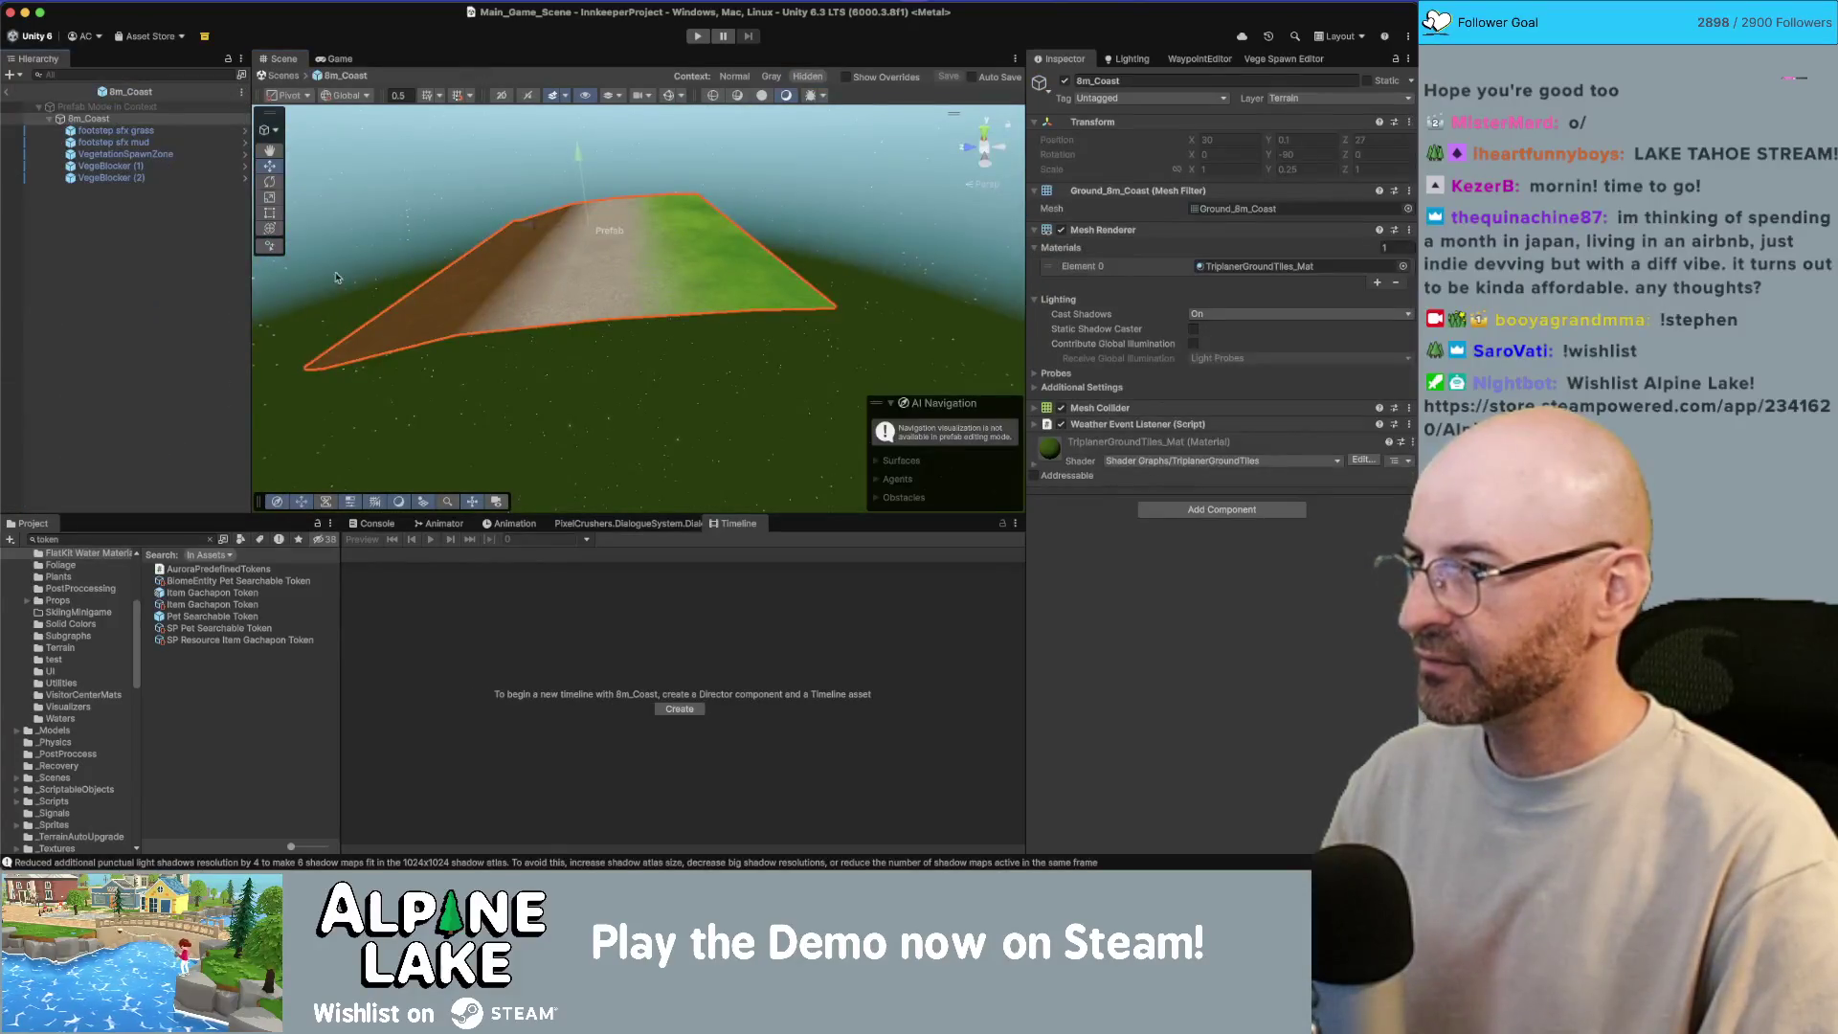
{"action": "left_click", "coordinate": [150, 153]}
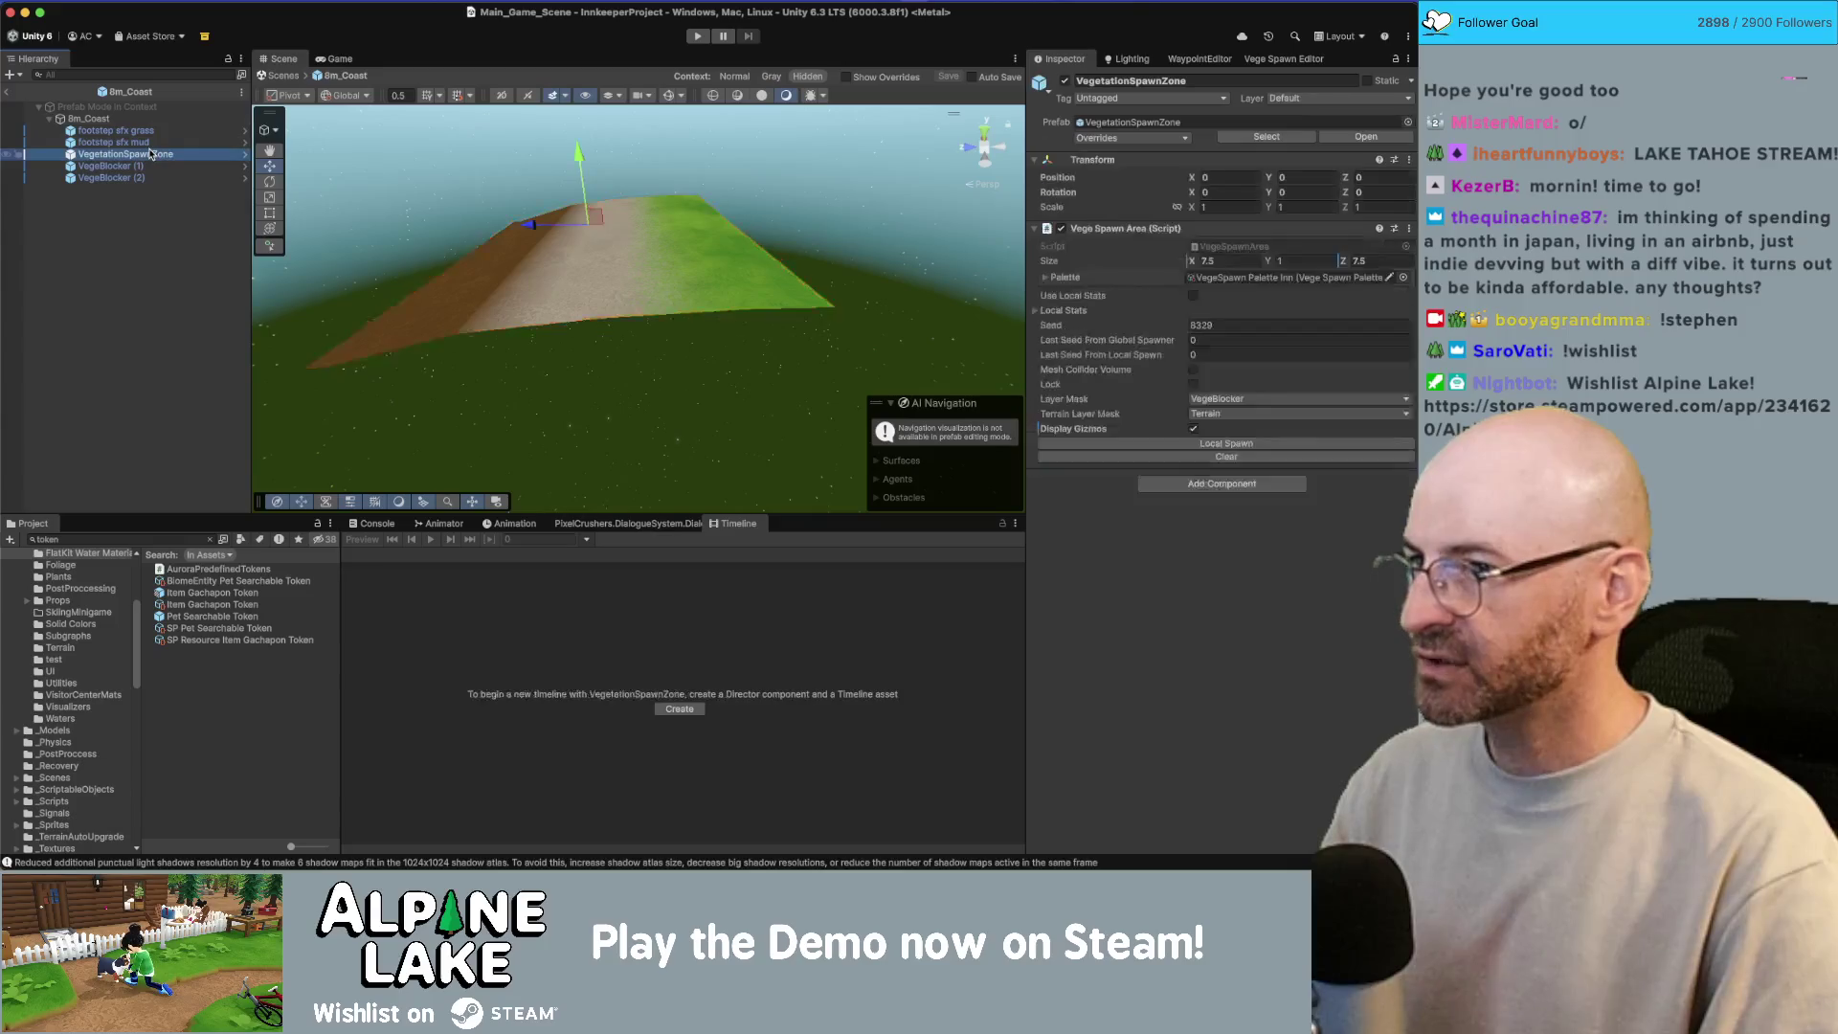
{"action": "left_click_drag", "start_coordinate": [588, 134], "coordinate": [641, 223]}
{"action": "key", "text": "f"}
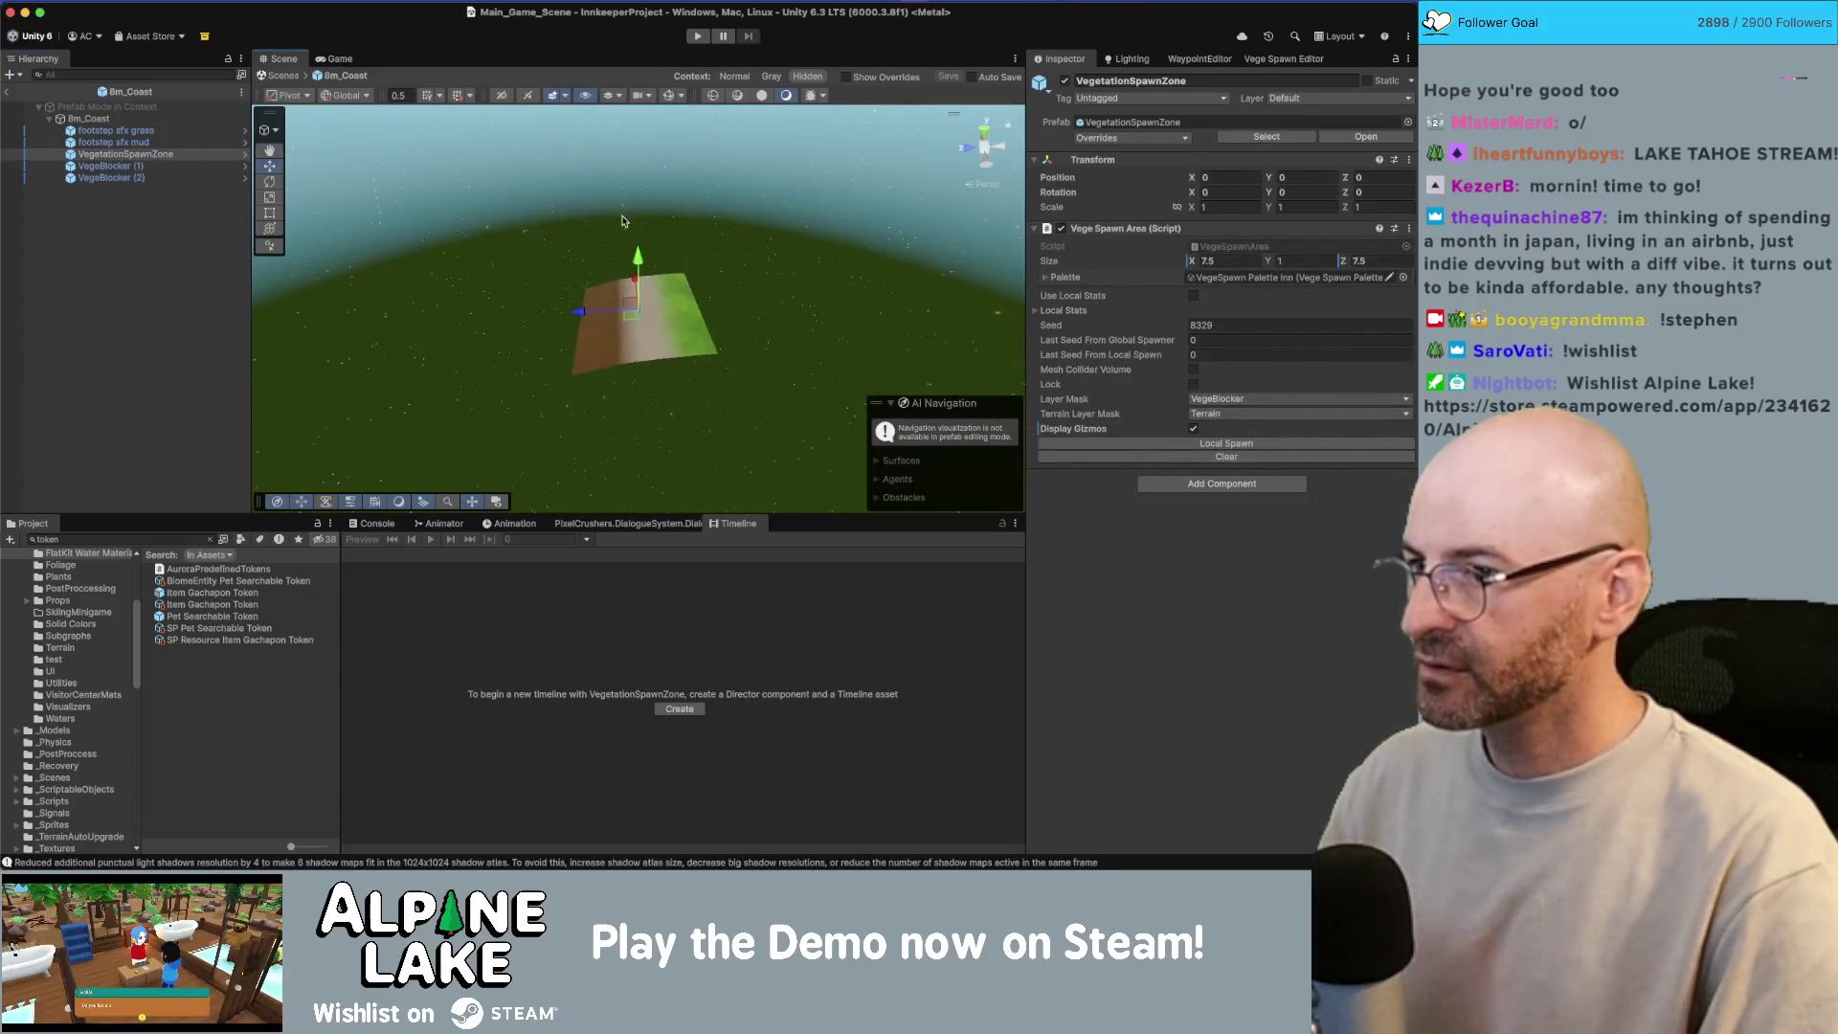
{"action": "left_click_drag", "start_coordinate": [493, 297], "coordinate": [683, 248]}
{"action": "scroll", "coordinate": [683, 248], "scroll_direction": "down", "scroll_amount": 2}
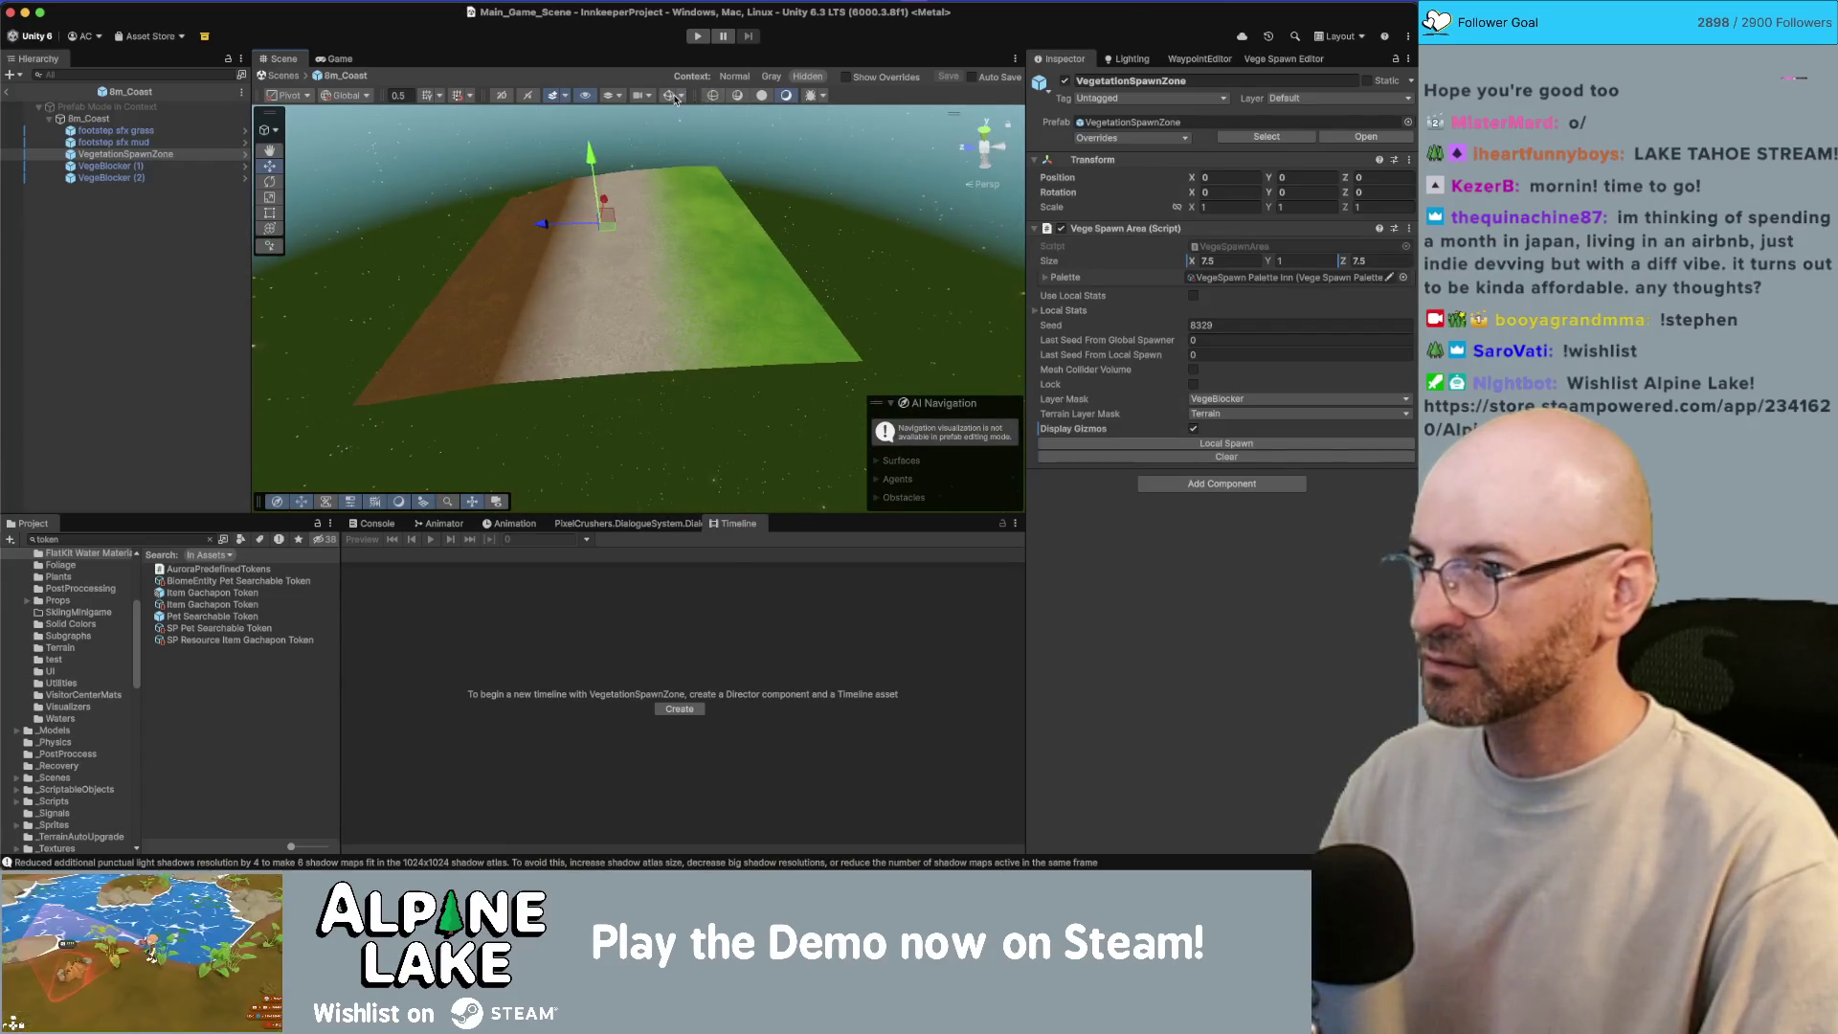
{"action": "left_click", "coordinate": [670, 95]}
{"action": "scroll", "coordinate": [684, 257], "scroll_direction": "down", "scroll_amount": 2}
{"action": "scroll", "coordinate": [684, 256], "scroll_direction": "up", "scroll_amount": 3}
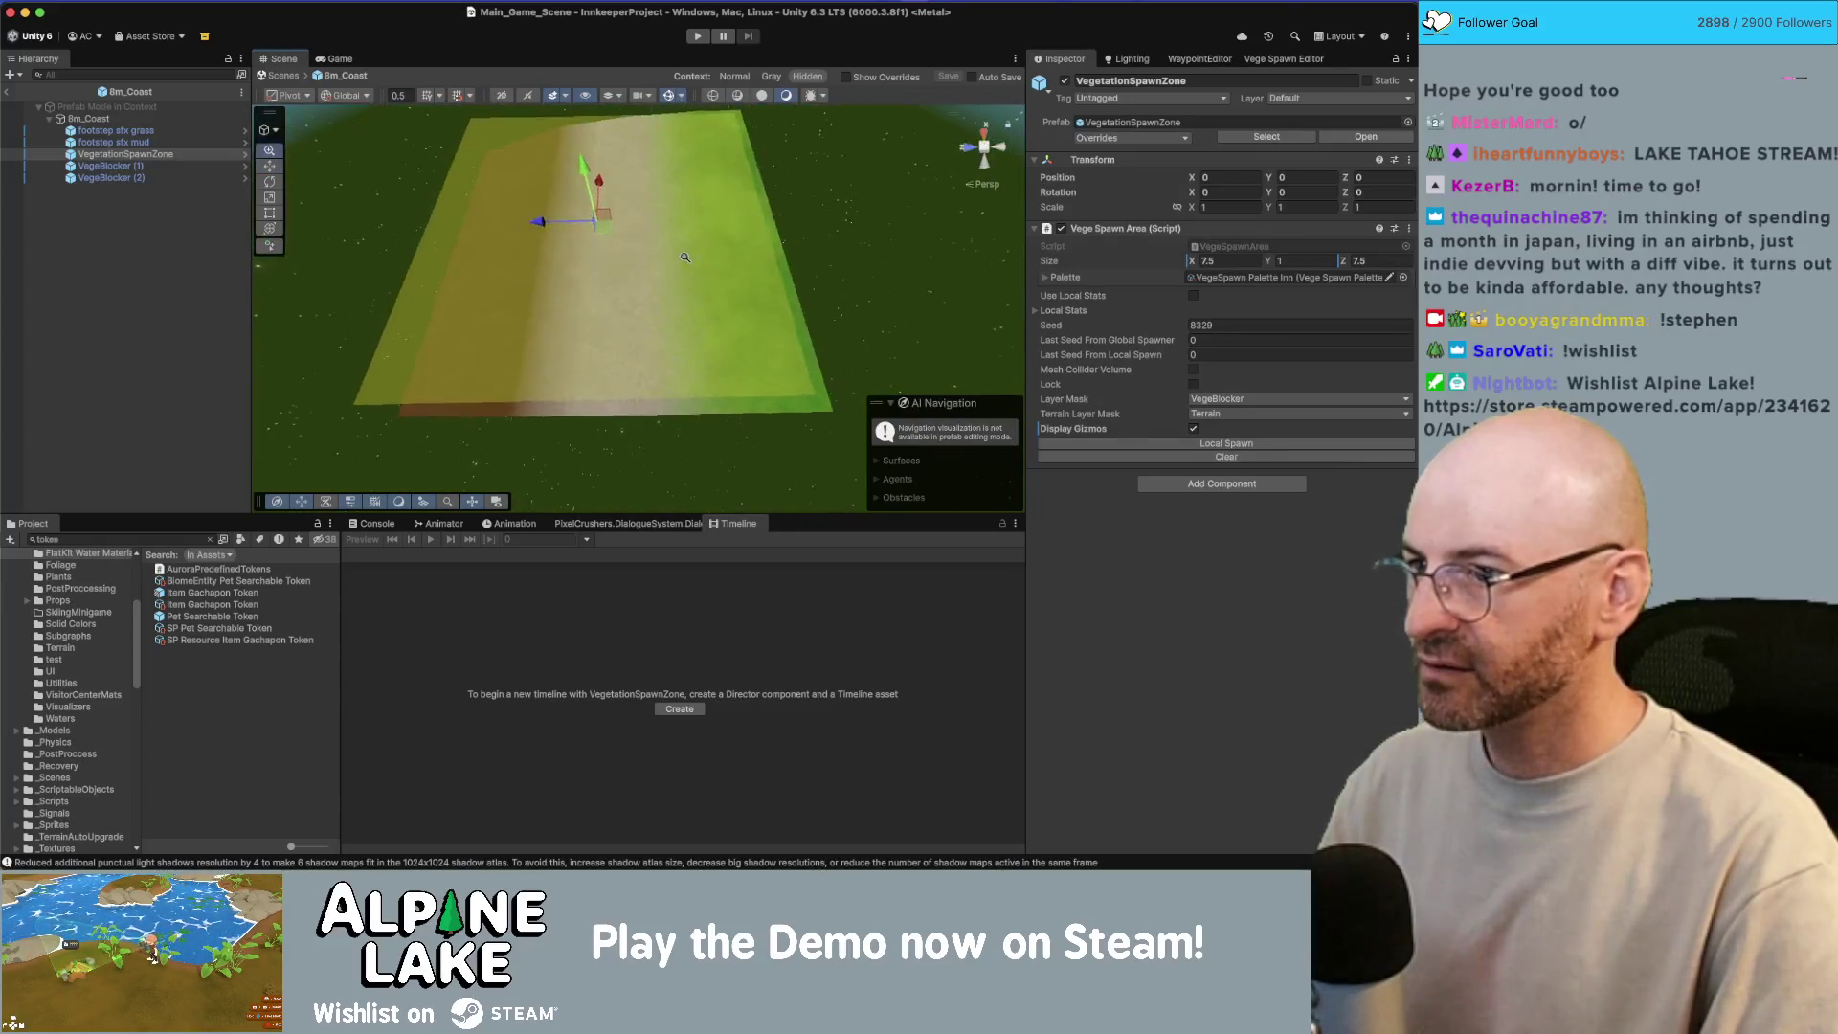
{"action": "scroll", "coordinate": [685, 257], "scroll_direction": "down", "scroll_amount": 2}
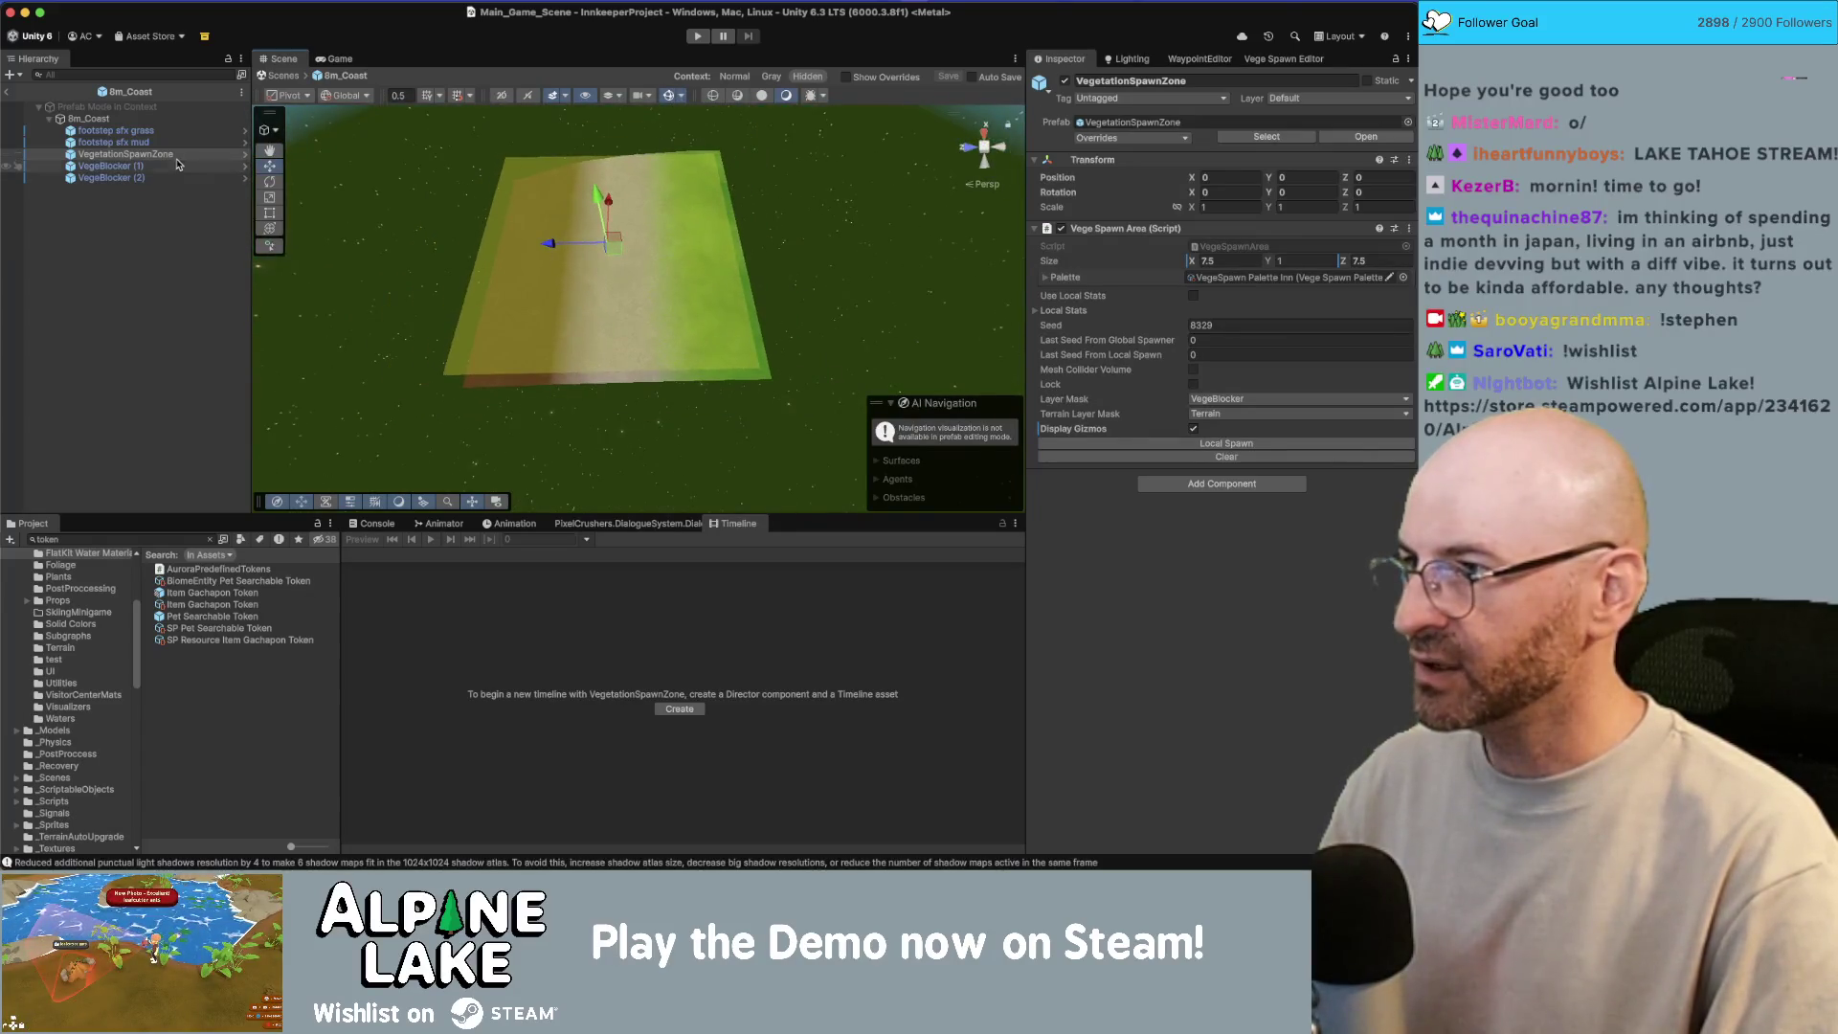
Step: Stretch VegeBlocker (2) to X scale 7.109, then return to Main_Game_Scene
{"action": "left_click", "coordinate": [172, 168]}
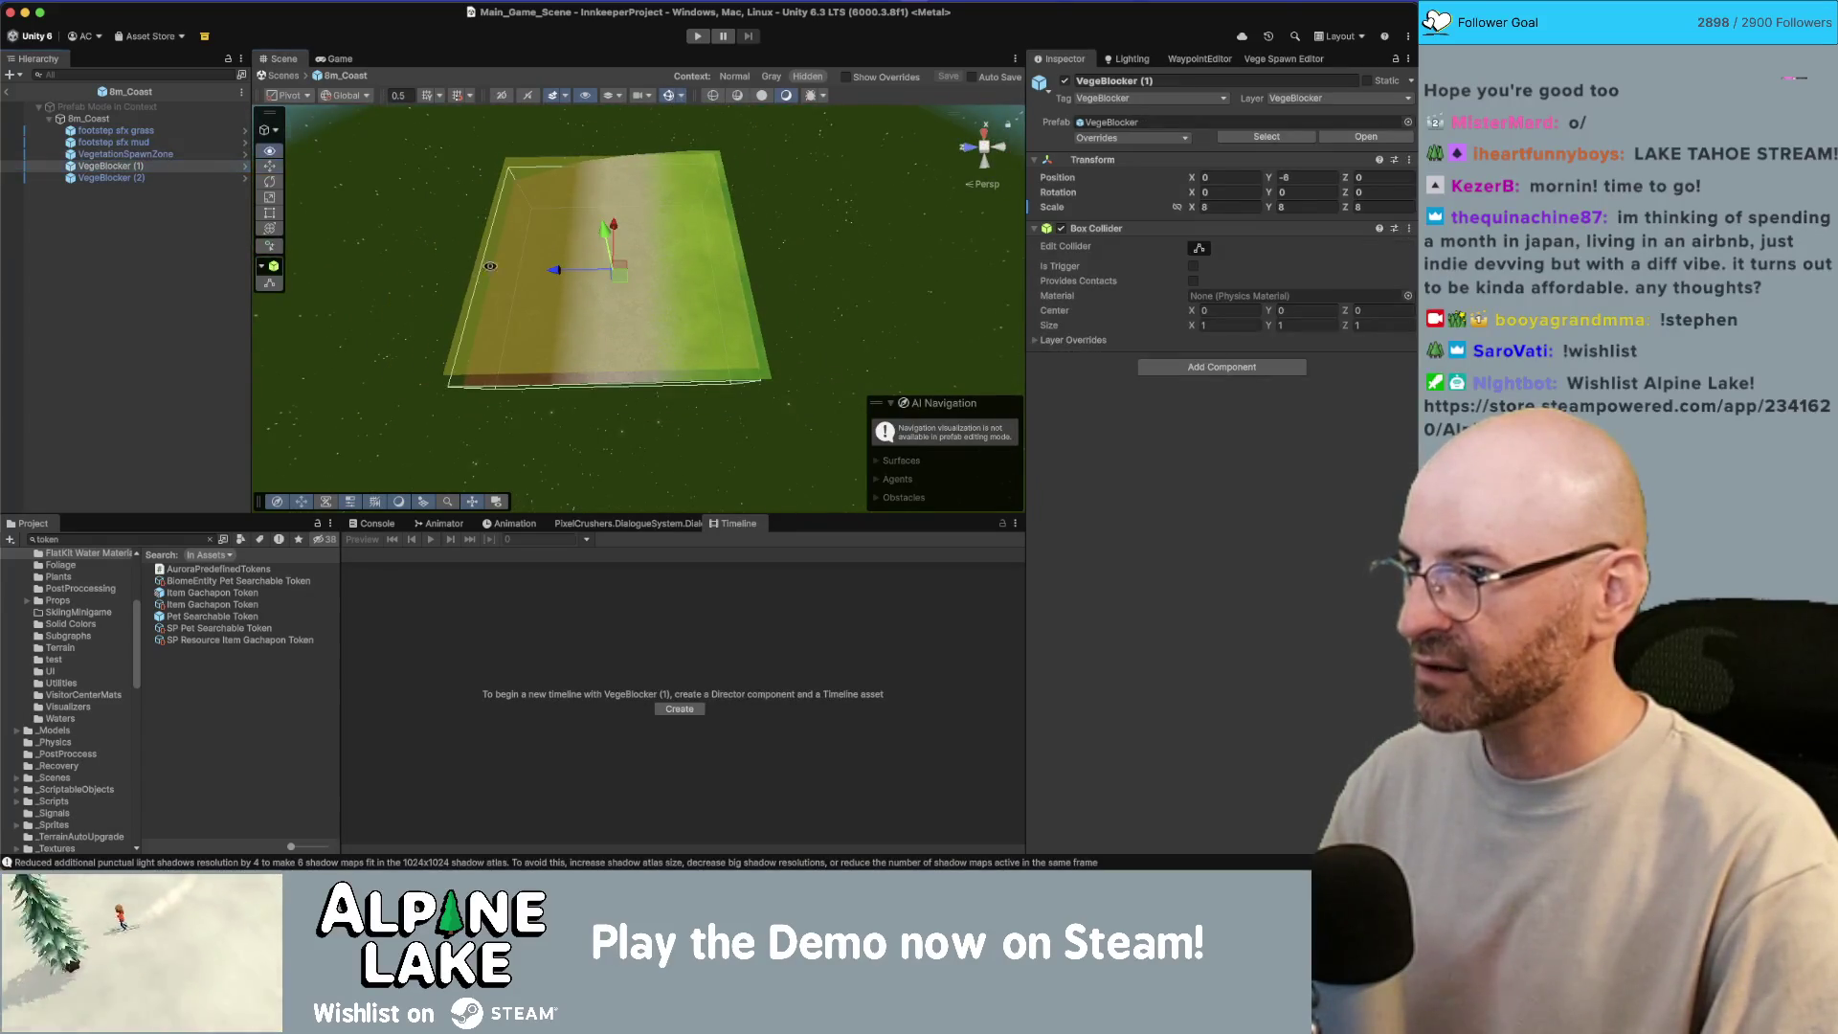
{"action": "left_click_drag", "start_coordinate": [489, 265], "coordinate": [489, 120]}
{"action": "left_click", "coordinate": [131, 178]}
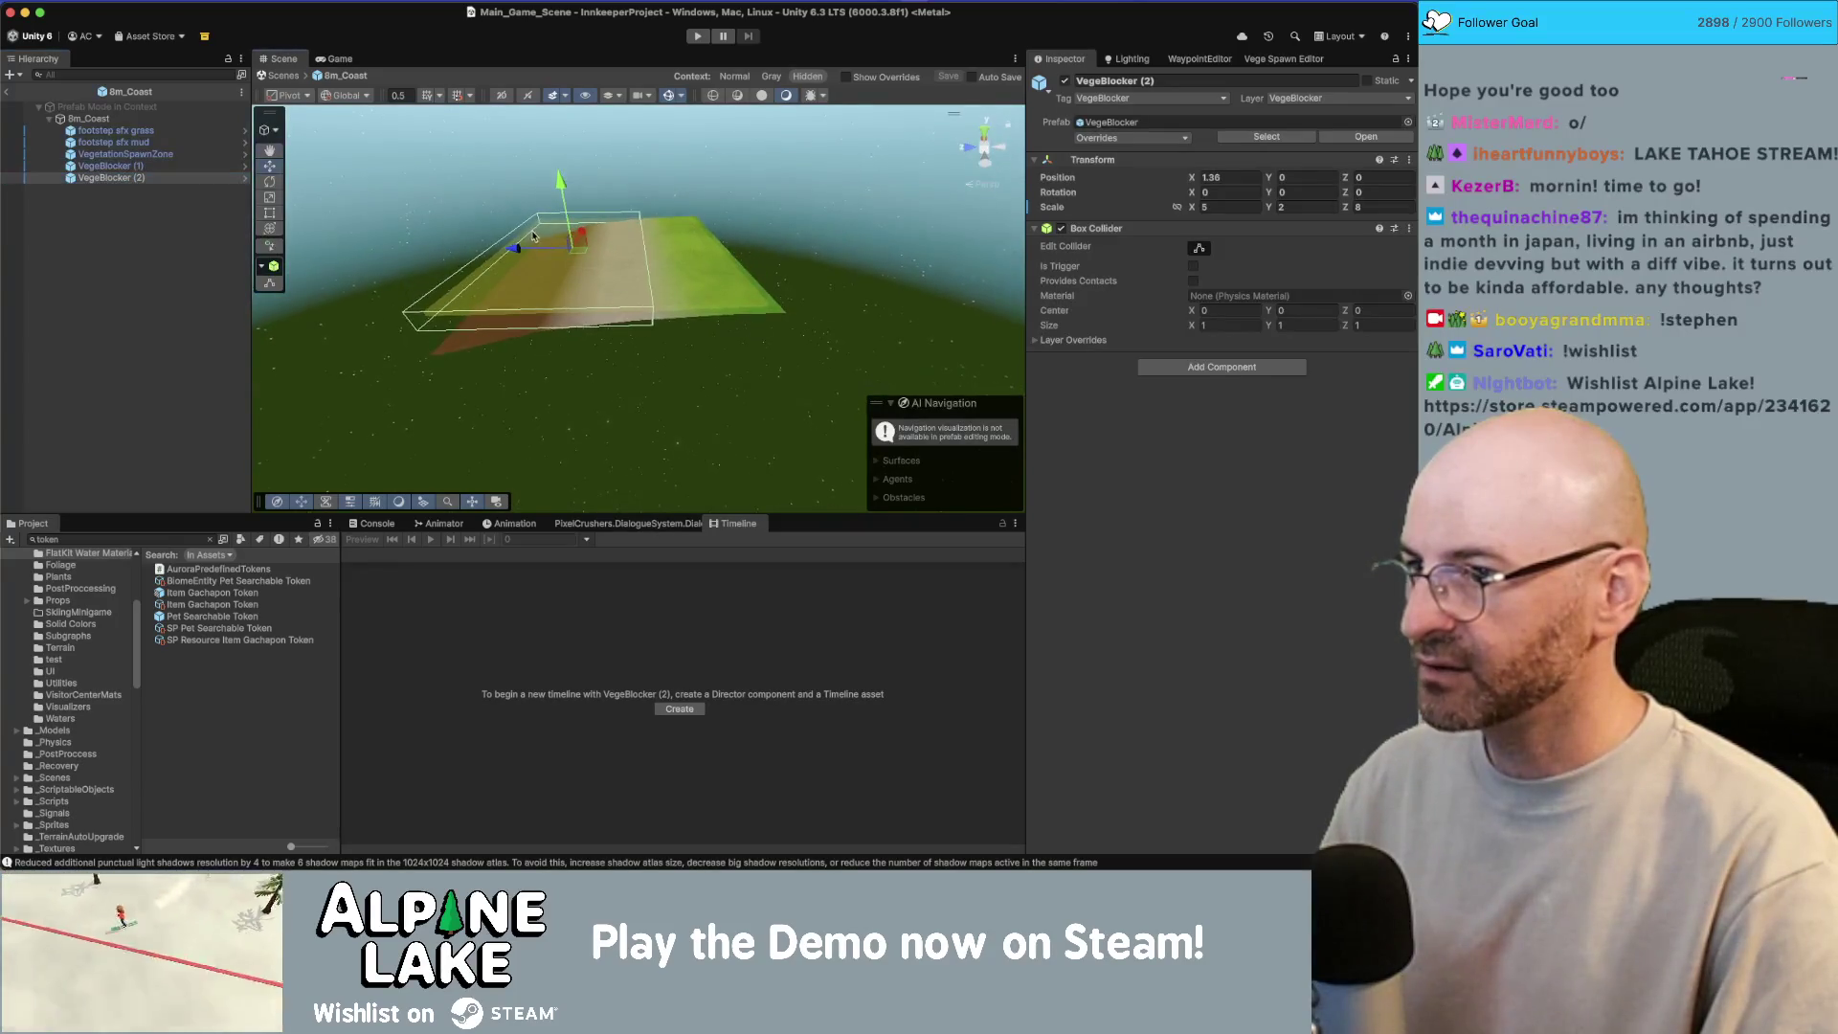
{"action": "mouse_move", "coordinate": [543, 215]}
{"action": "left_mouse_down"}
{"action": "mouse_move", "coordinate": [536, 132]}
{"action": "mouse_move", "coordinate": [674, 202]}
{"action": "mouse_move", "coordinate": [584, 185]}
{"action": "left_mouse_up"}
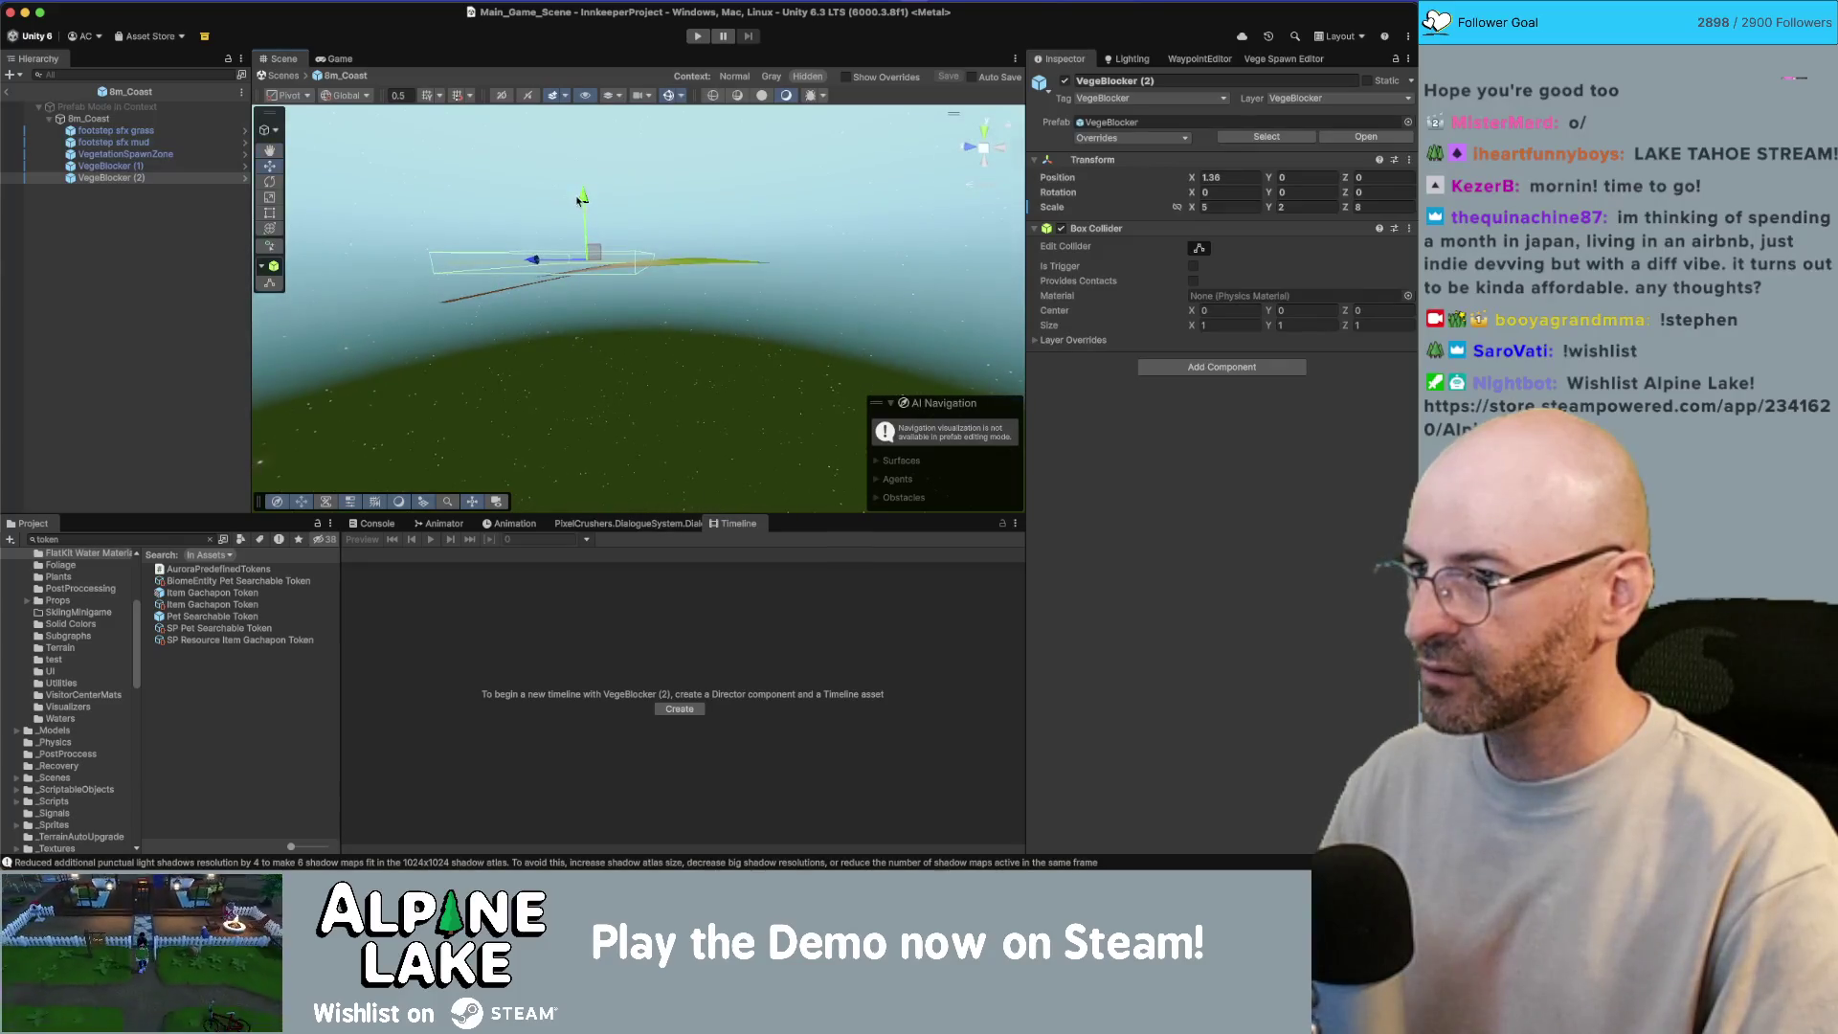
{"action": "key", "text": "f"}
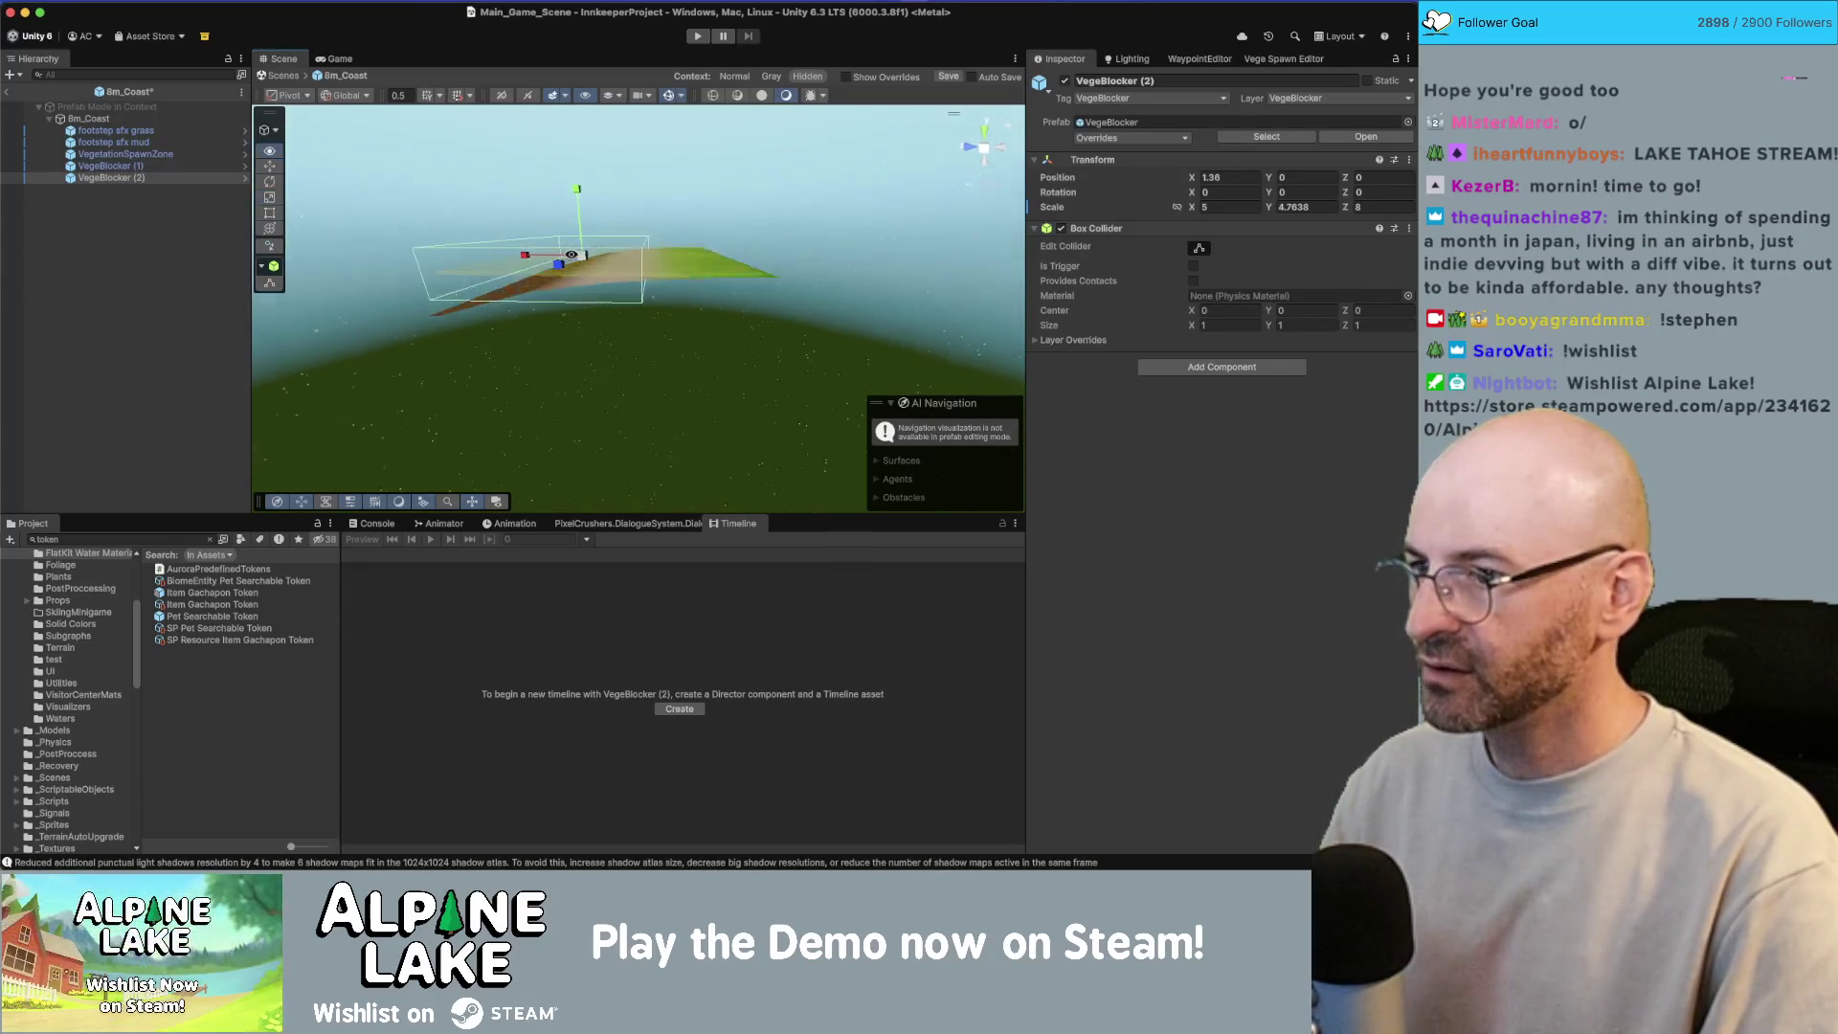
{"action": "left_click_drag", "start_coordinate": [524, 252], "coordinate": [498, 256]}
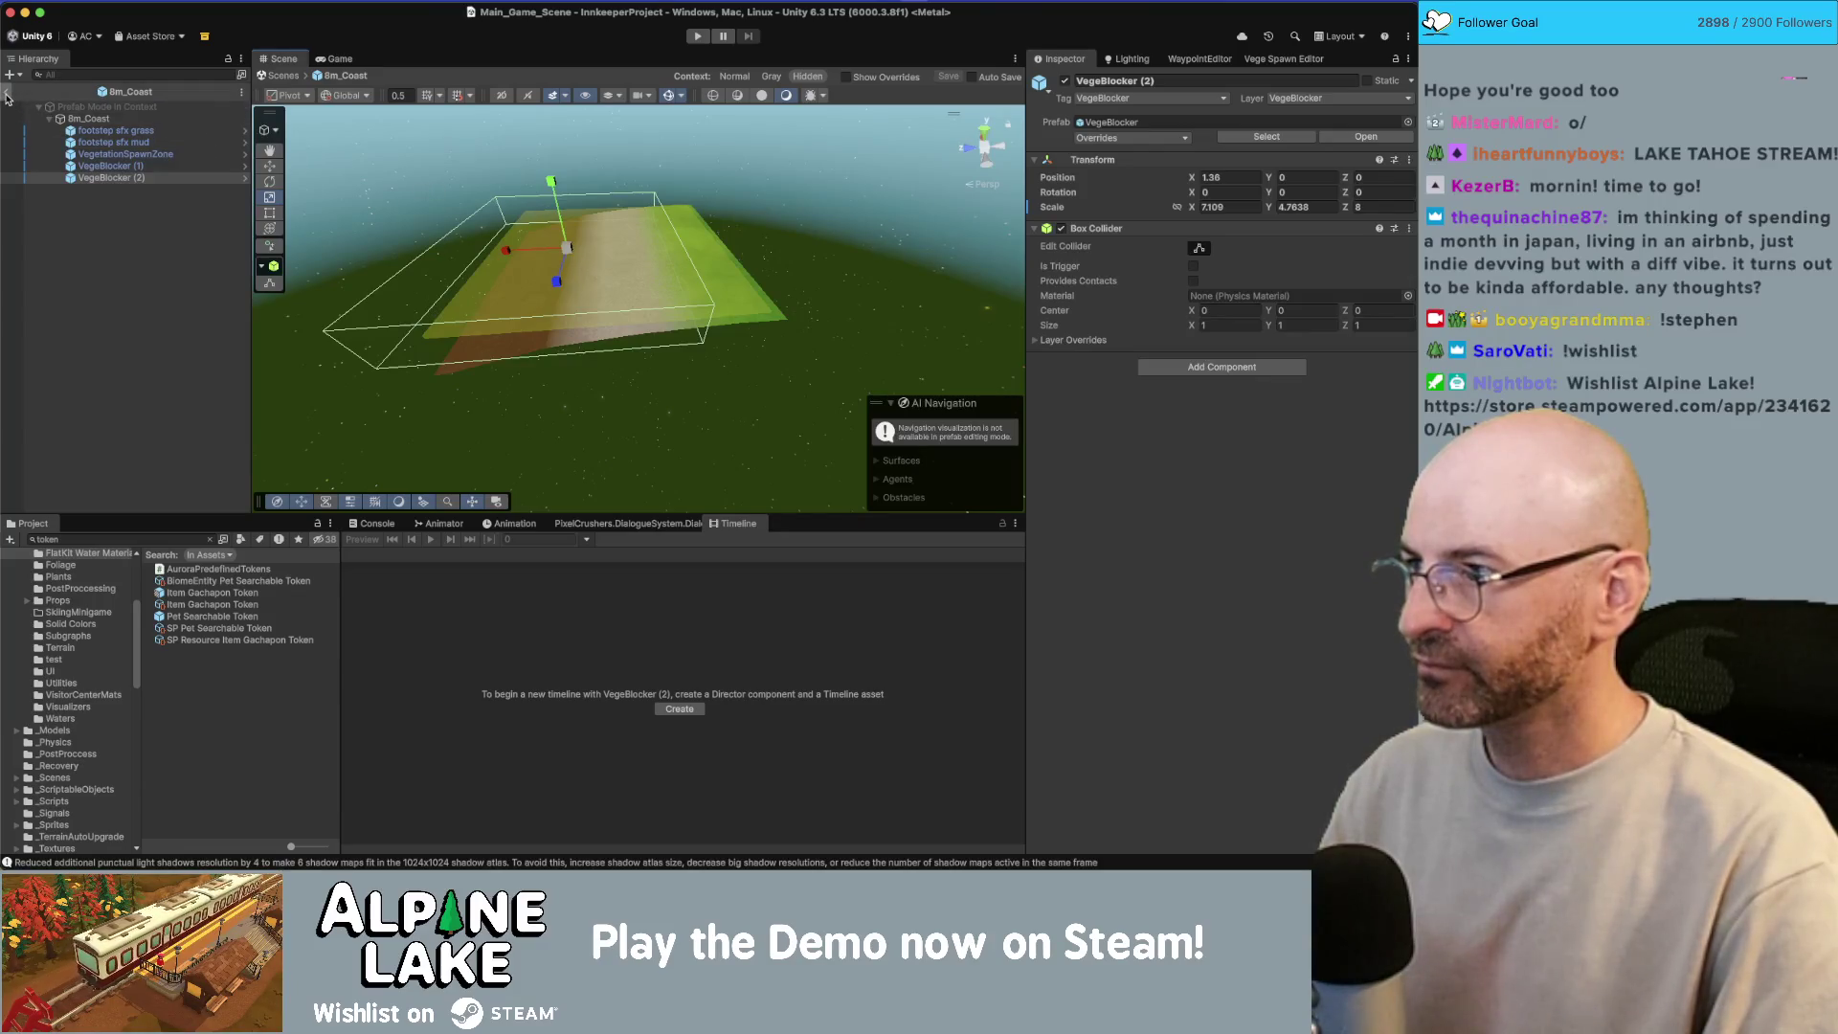
{"action": "left_click", "coordinate": [8, 92]}
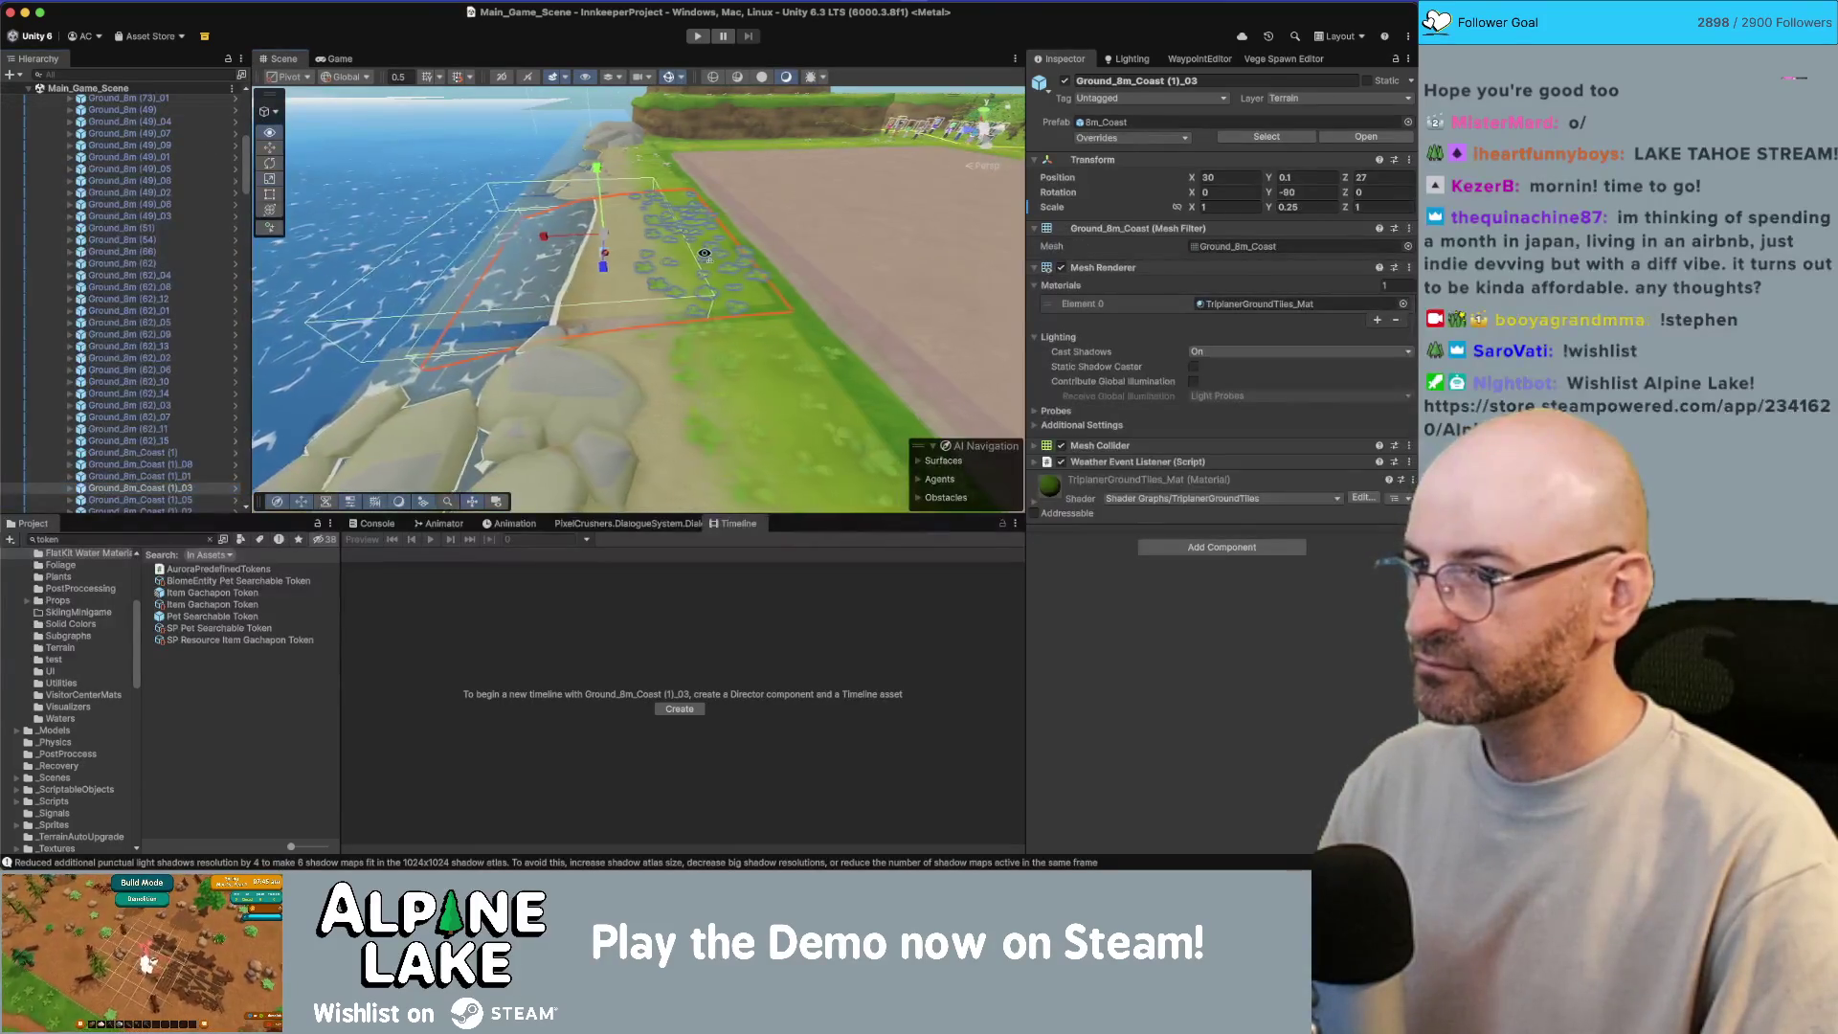
Step: Move VegeBlocker (2) left to X 0.88 in the 8m_Coast prefab and exit Prefab Mode
{"action": "mouse_move", "coordinate": [701, 252]}
{"action": "left_mouse_down"}
{"action": "mouse_move", "coordinate": [690, 148]}
{"action": "mouse_move", "coordinate": [686, 331]}
{"action": "left_mouse_up"}
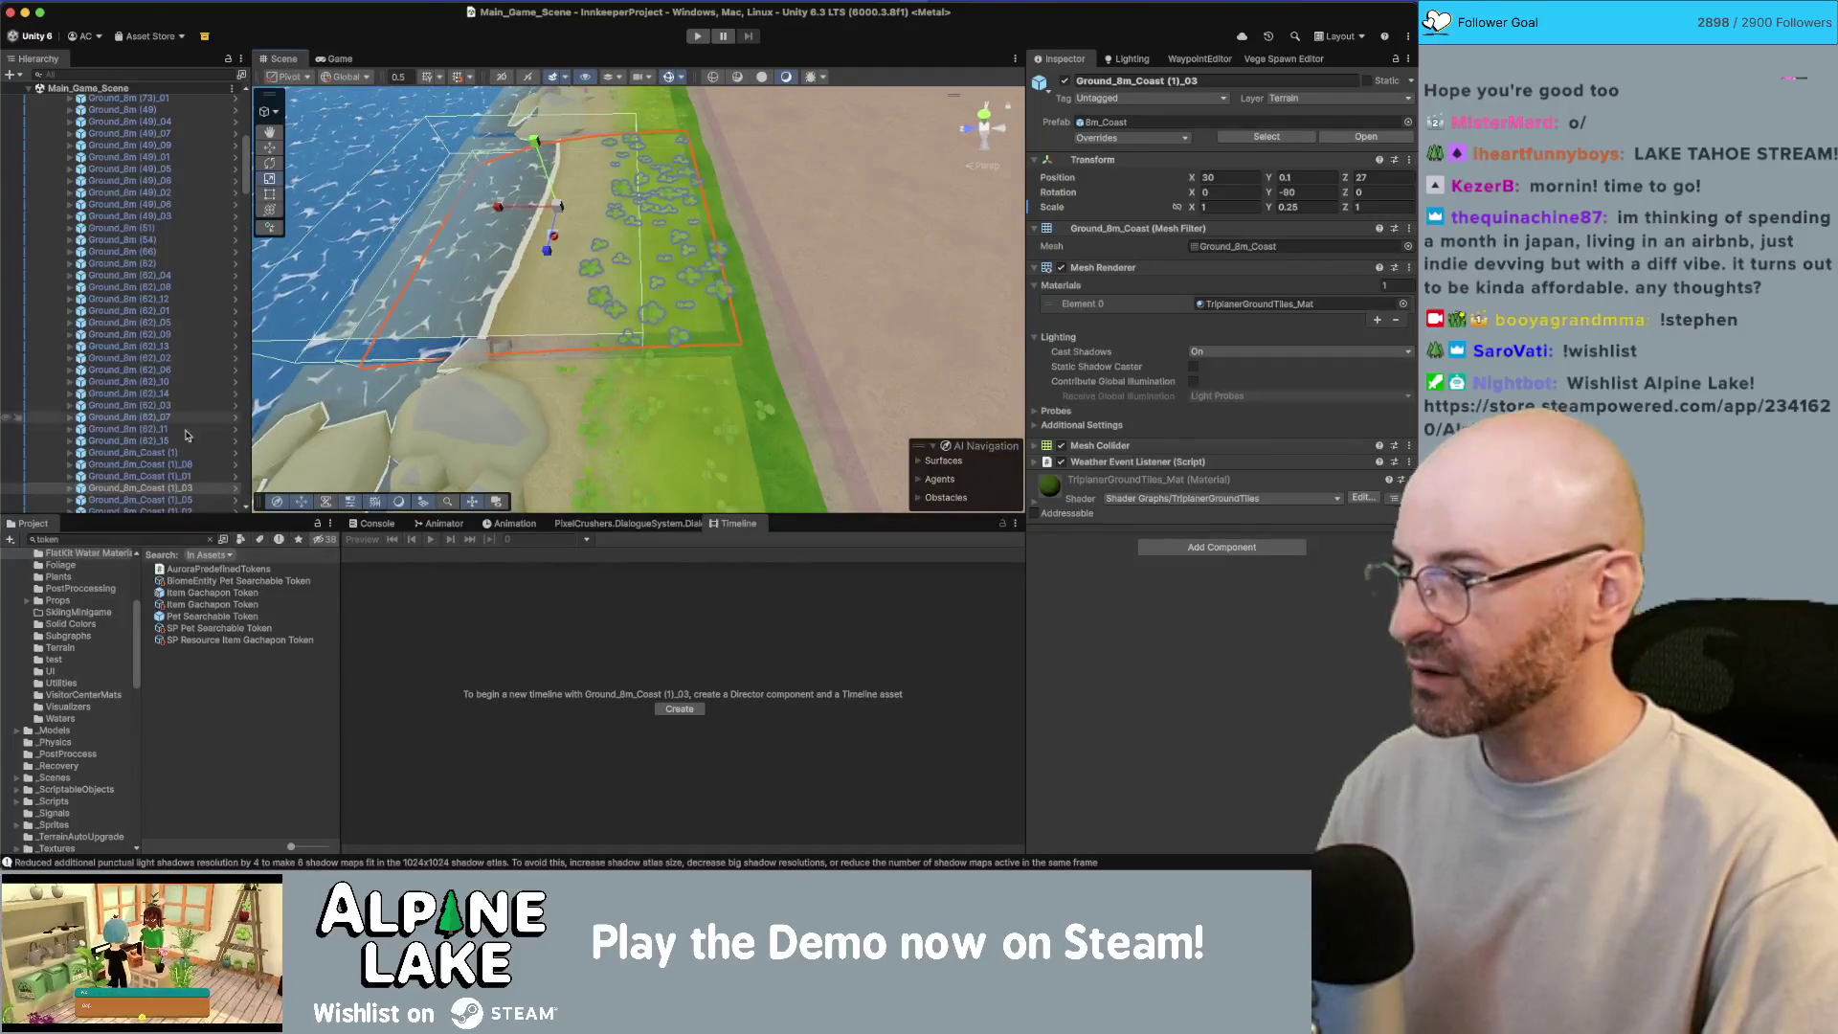
{"action": "left_click", "coordinate": [236, 488]}
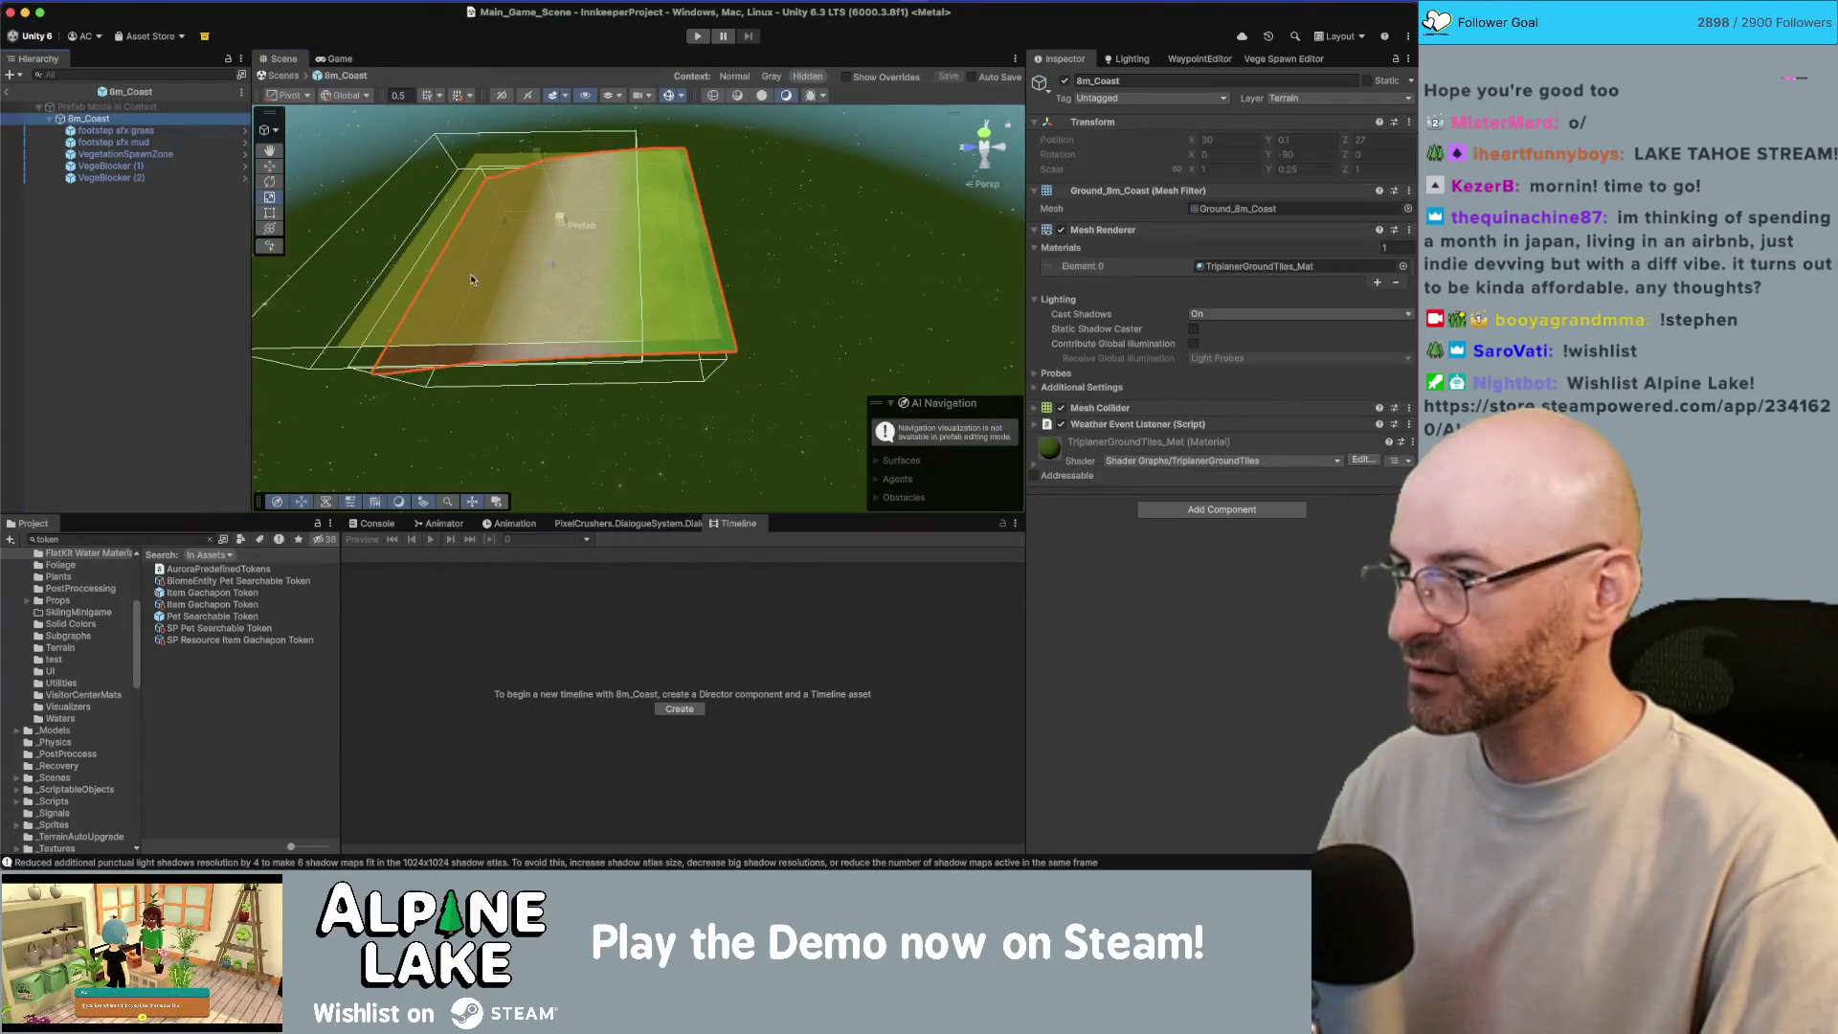
{"action": "left_click", "coordinate": [119, 167]}
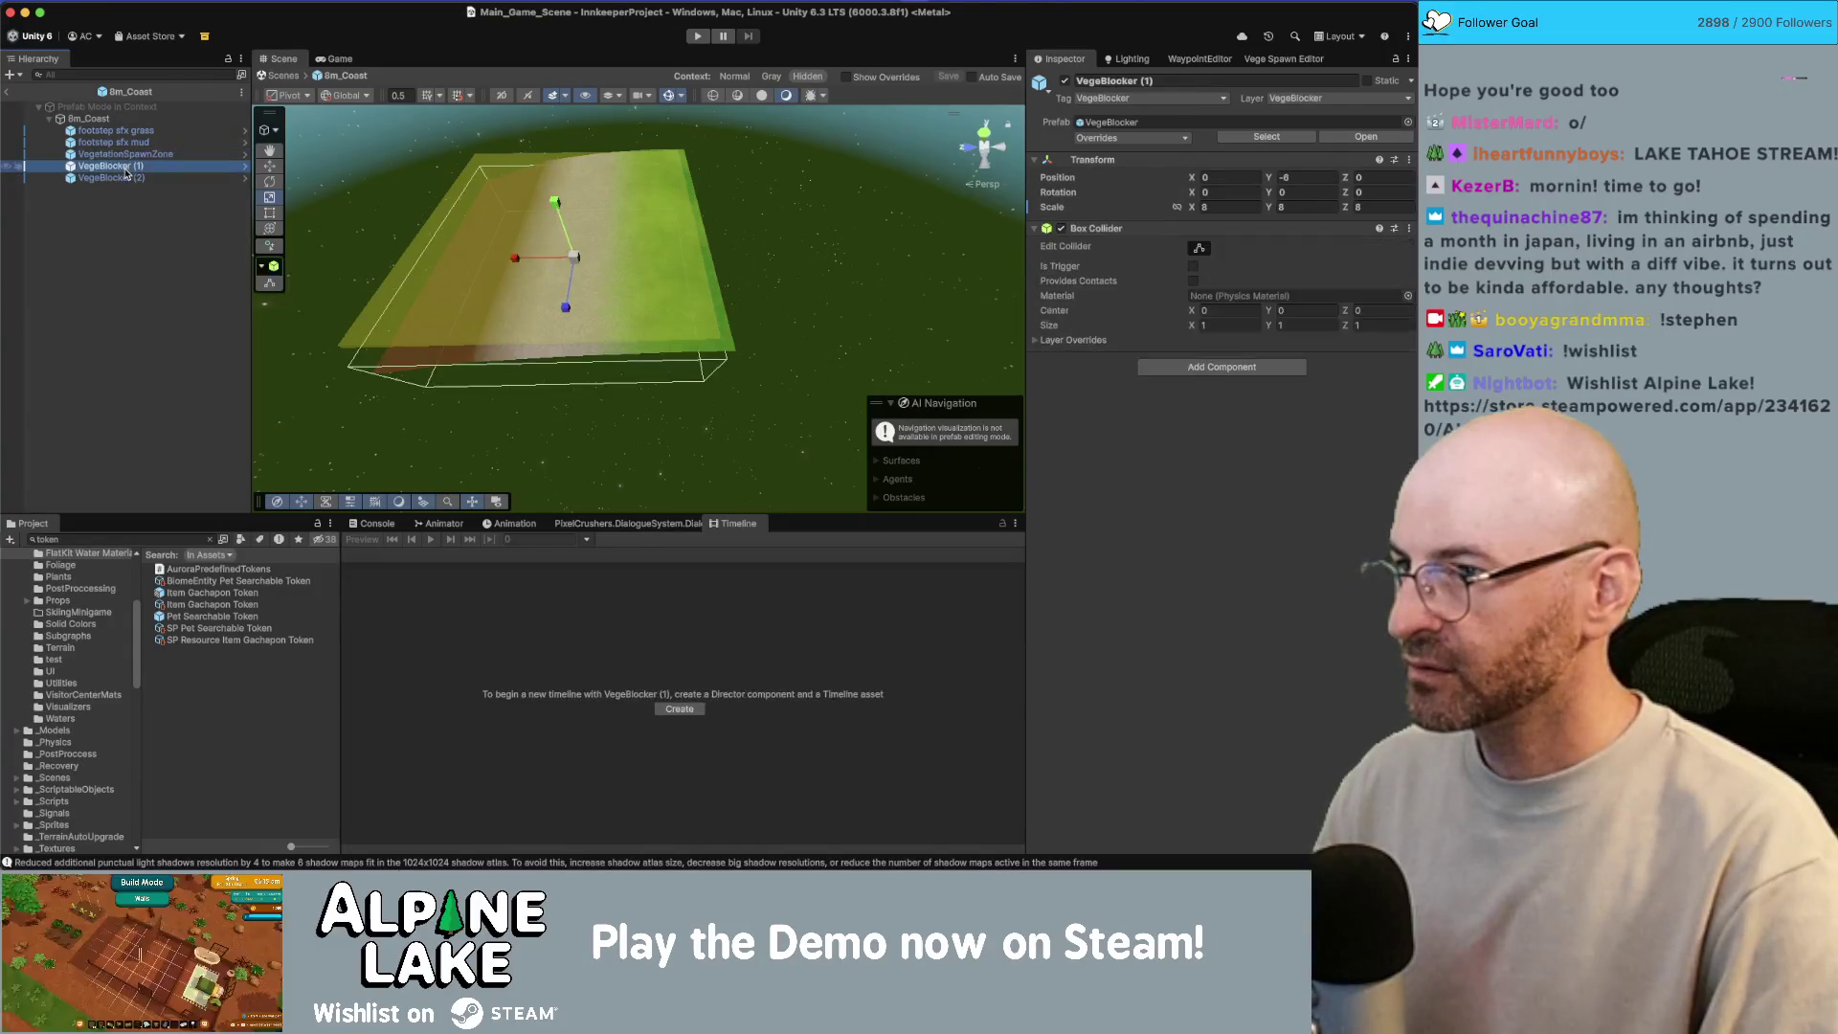
{"action": "left_click", "coordinate": [143, 178]}
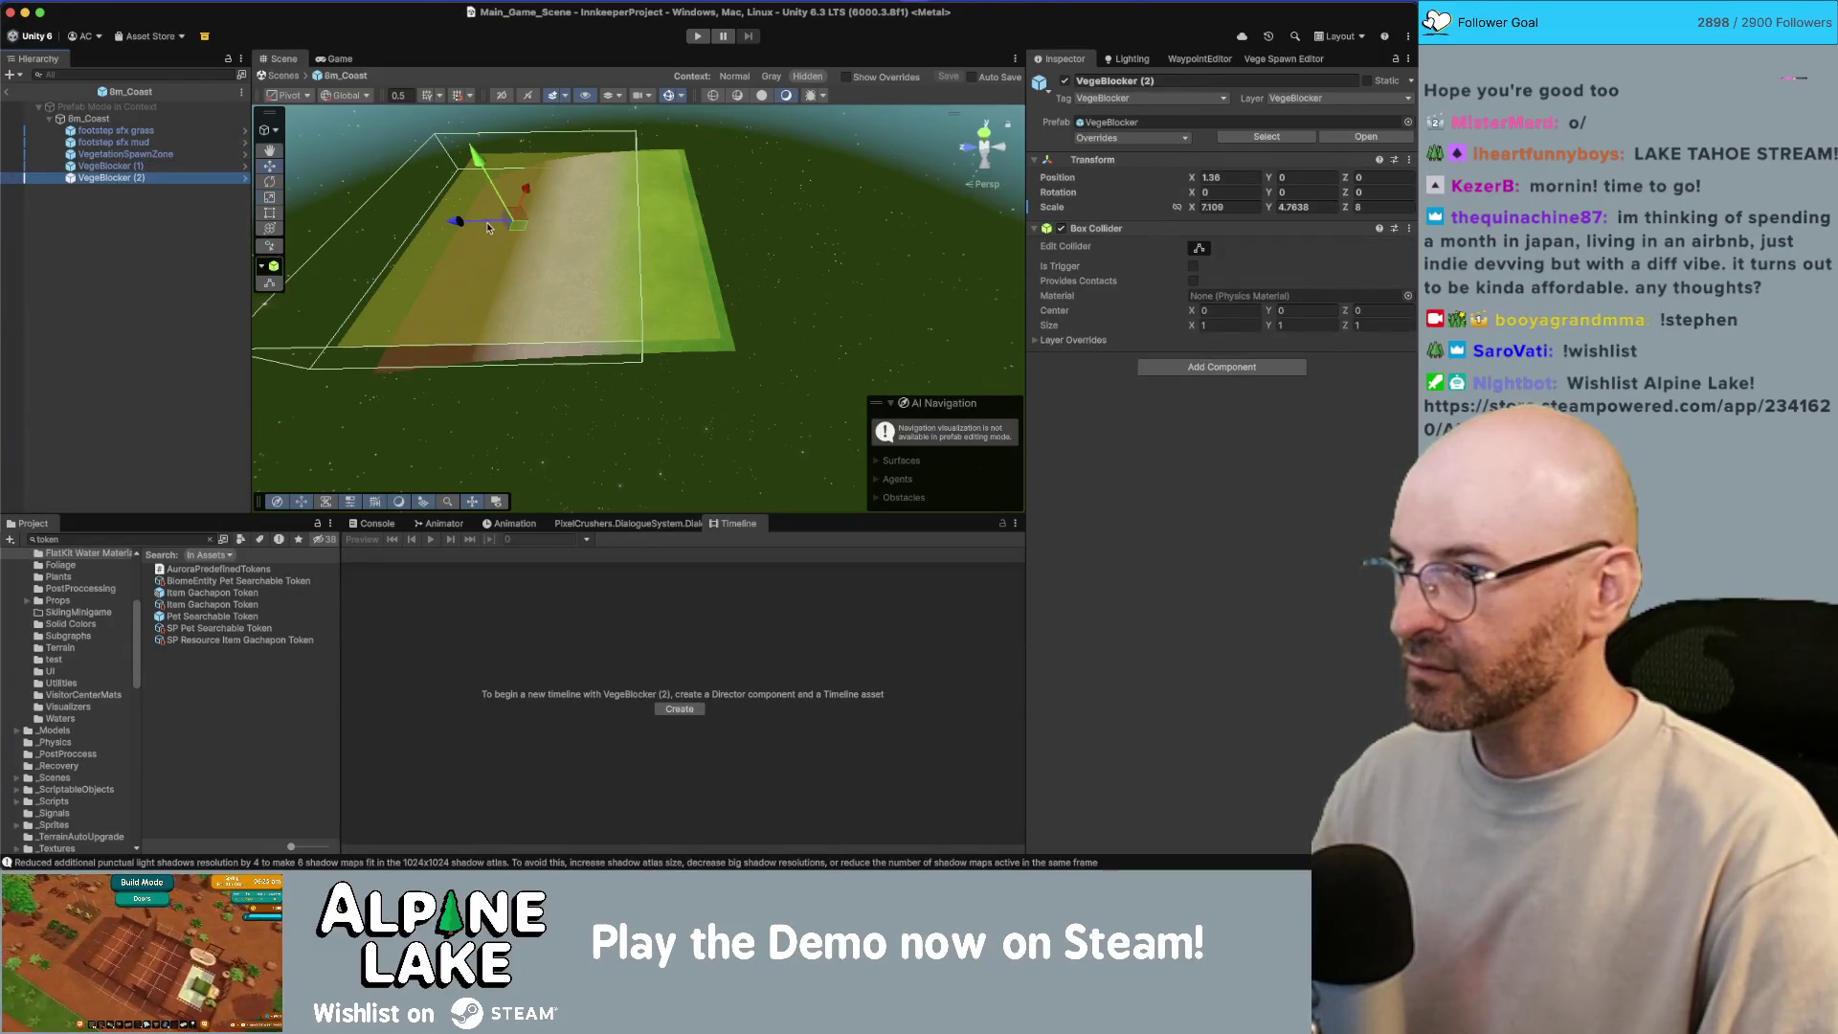
{"action": "left_click_drag", "start_coordinate": [487, 227], "coordinate": [506, 232]}
{"action": "left_click", "coordinate": [9, 94]}
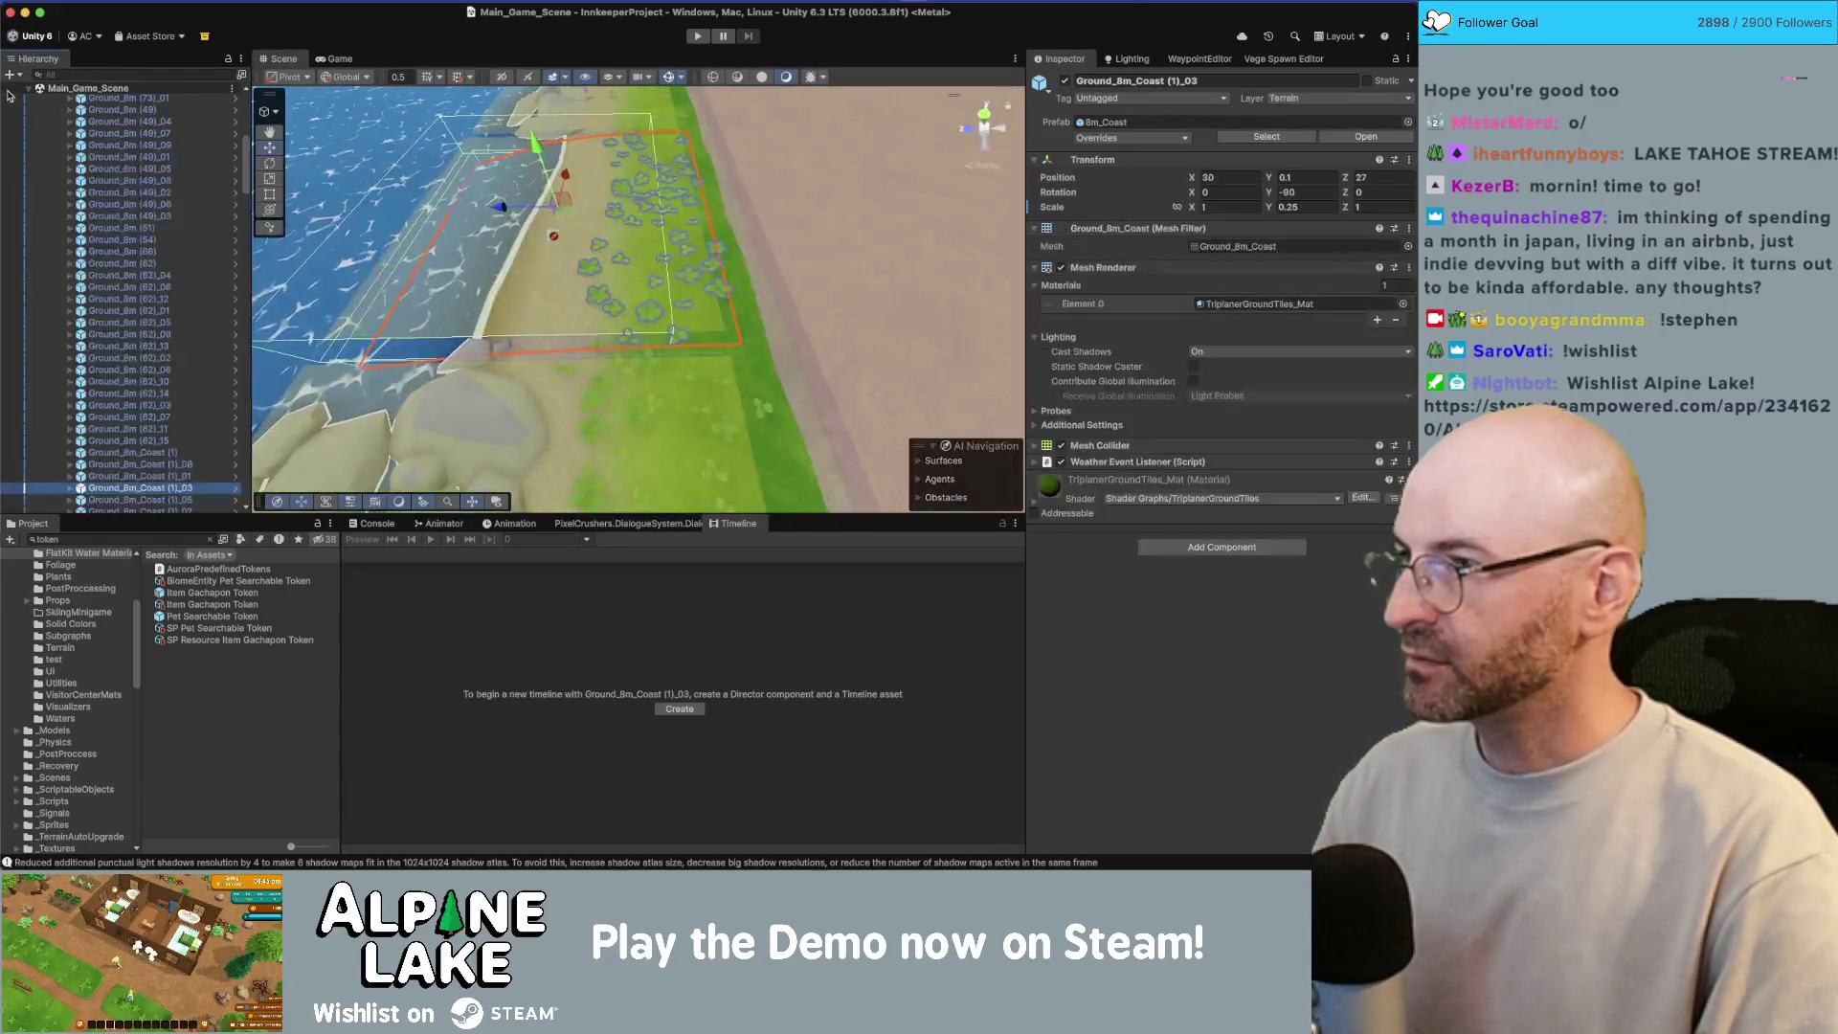
Step: Grab Areas and Populate Areas in the Vege Spawn Editor to regrow coastal vegetation
{"action": "left_click", "coordinate": [1283, 59]}
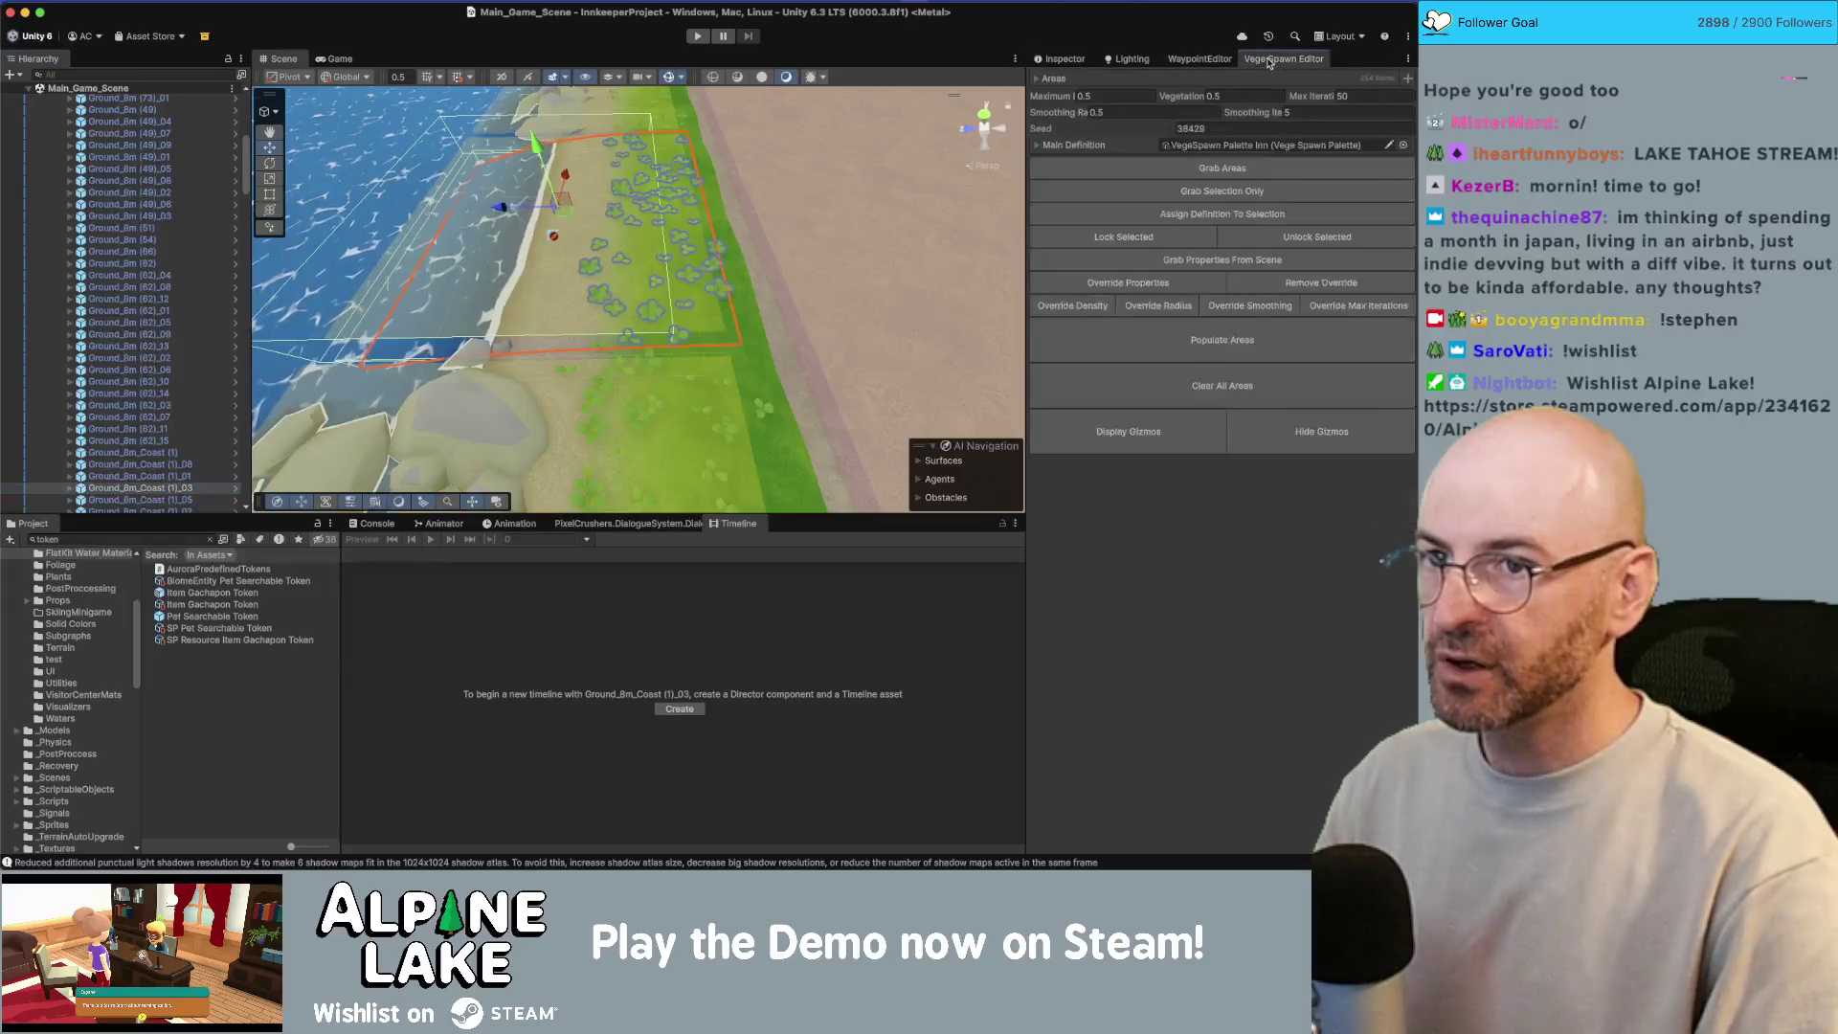
{"action": "left_click", "coordinate": [1229, 170]}
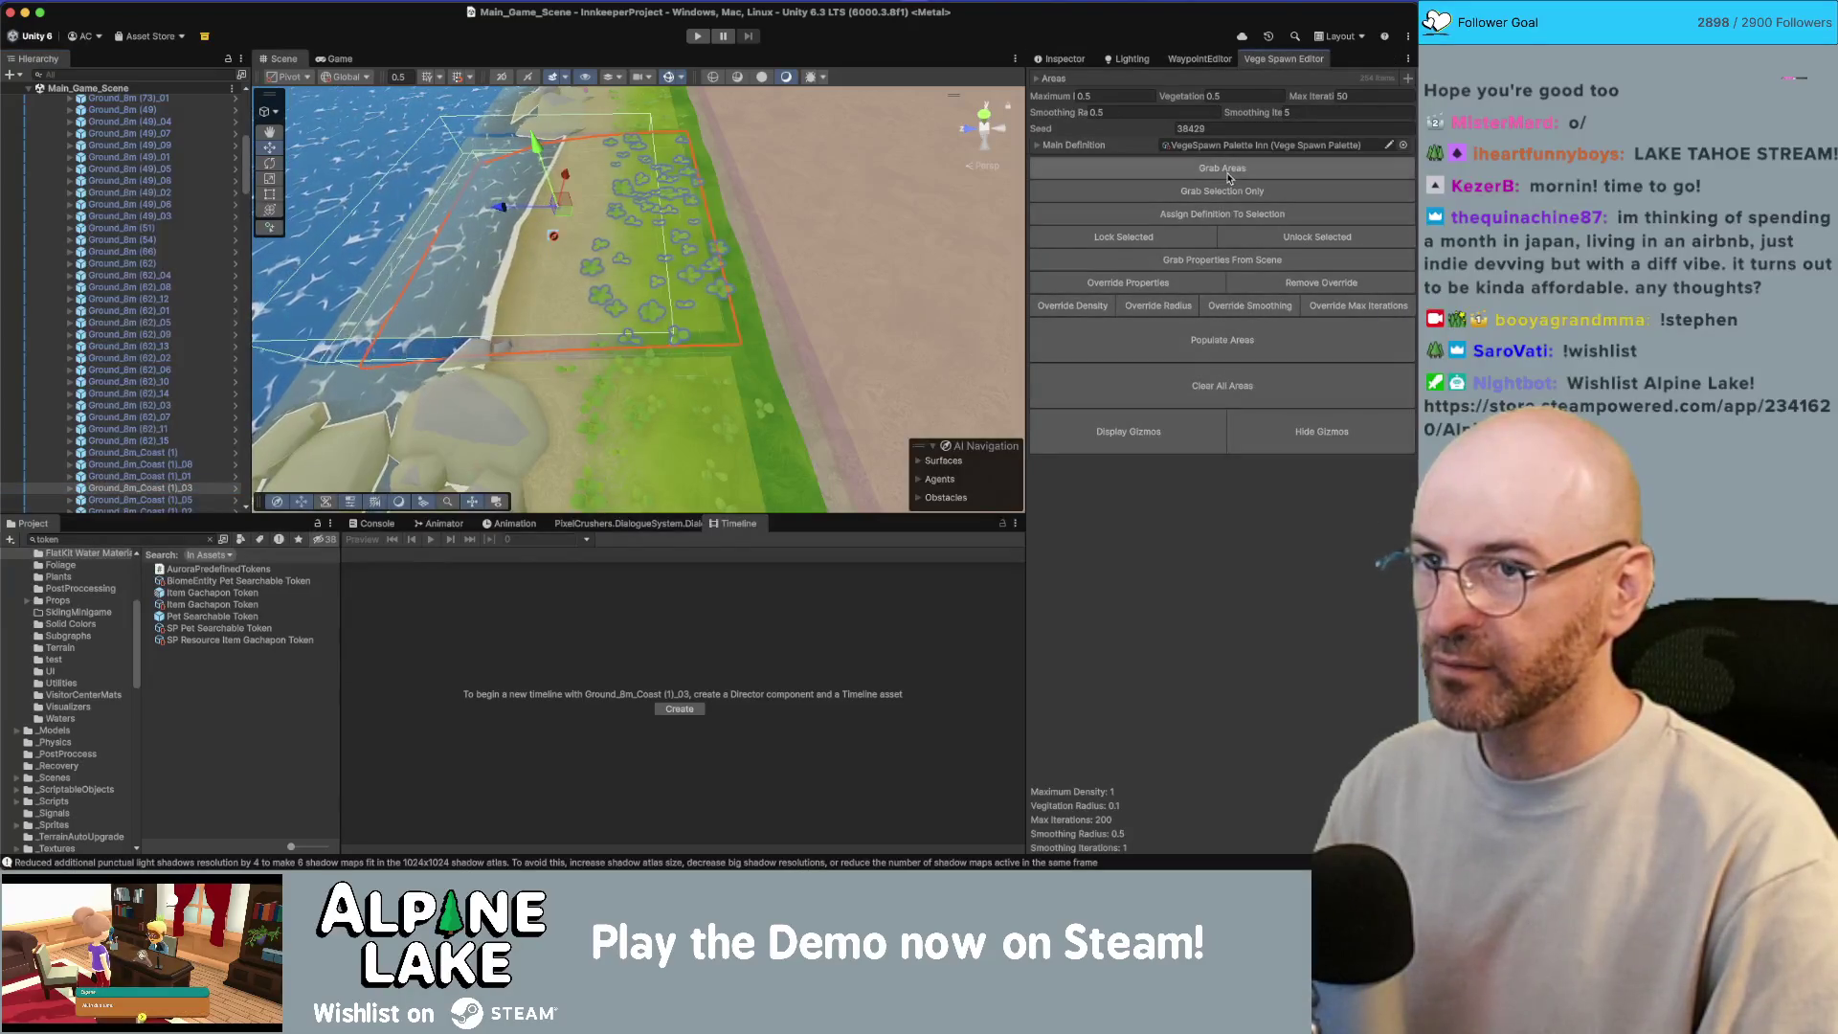
{"action": "left_click", "coordinate": [1076, 324]}
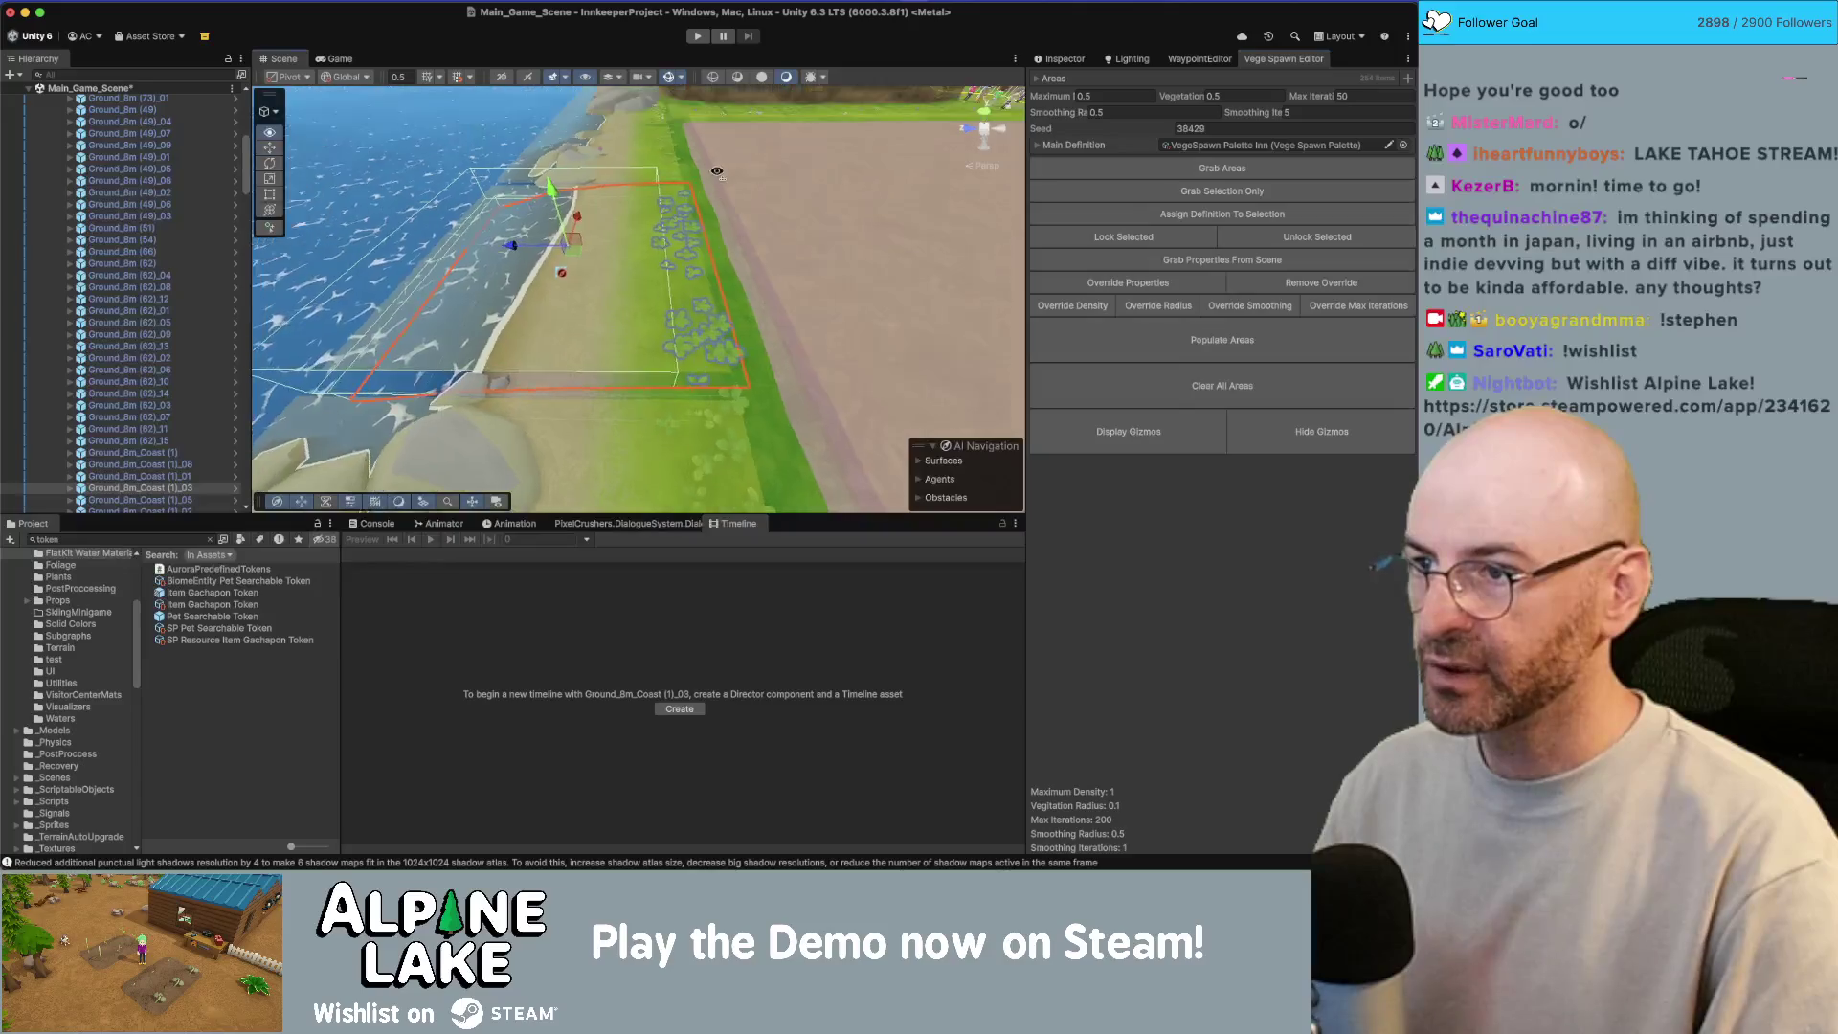
{"action": "left_click", "coordinate": [676, 127]}
{"action": "left_click_drag", "start_coordinate": [675, 127], "coordinate": [401, 181]}
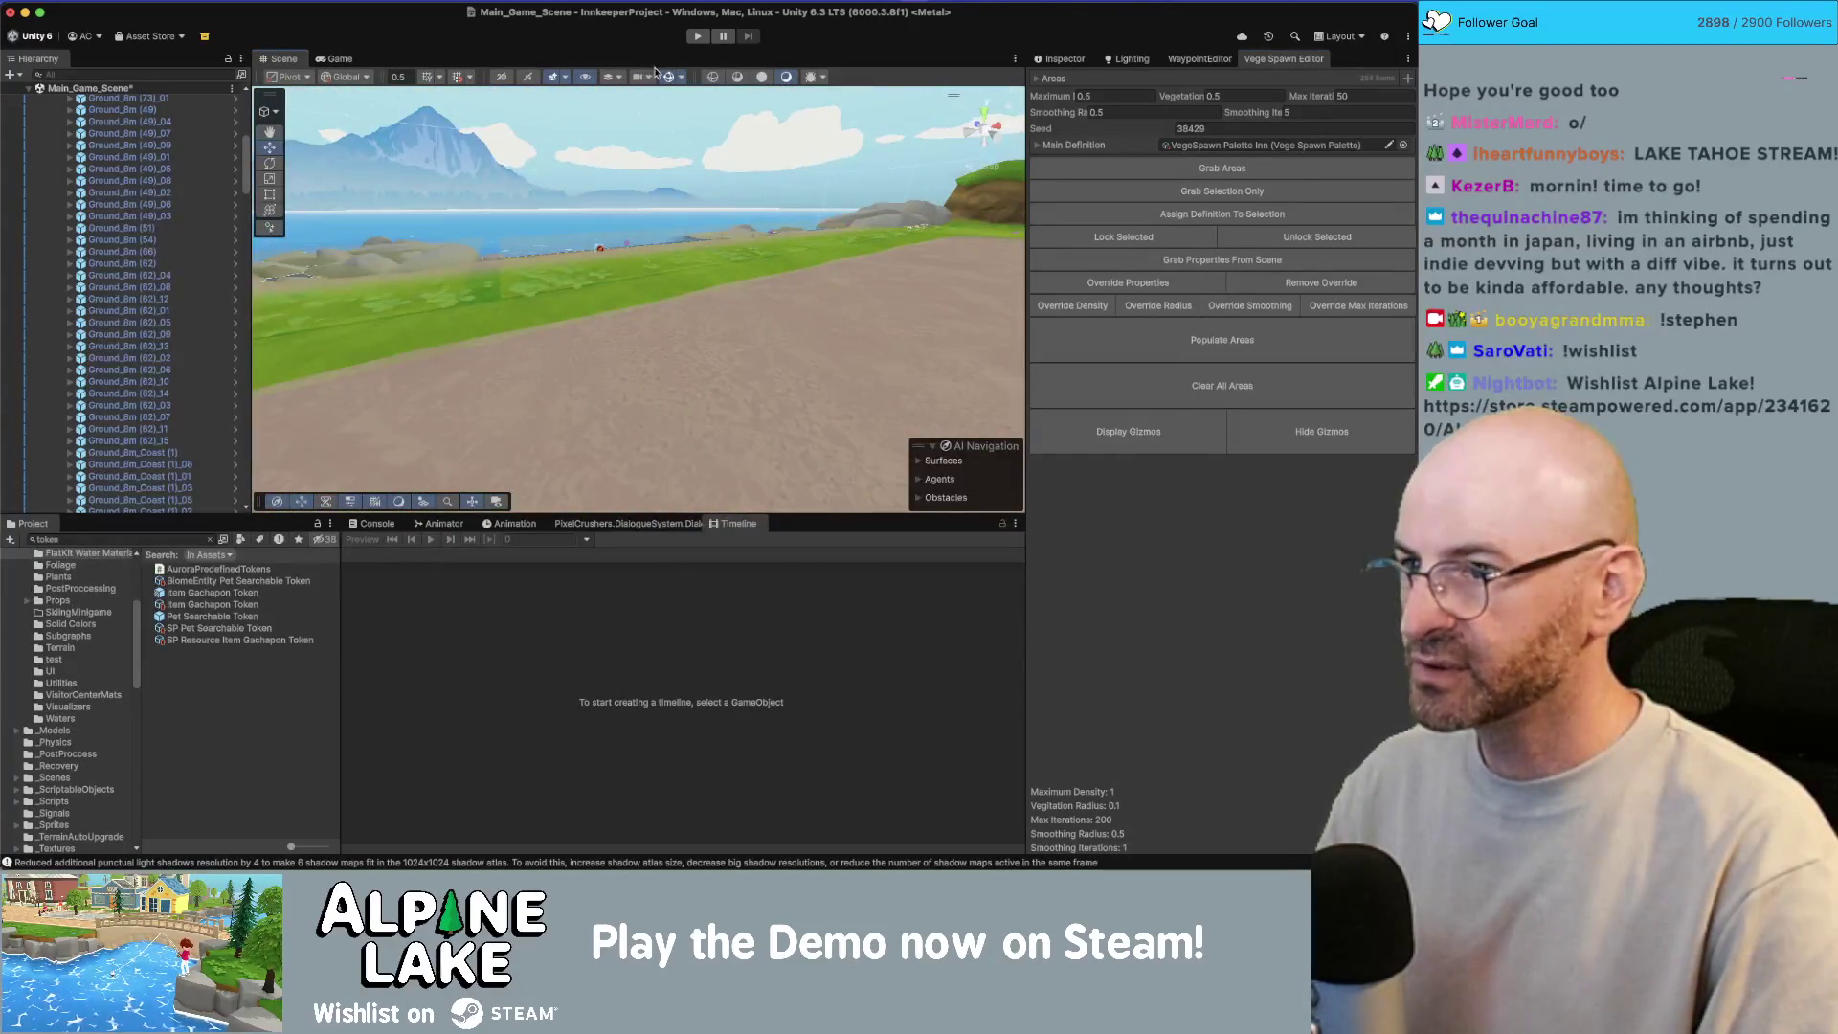
{"action": "mouse_move", "coordinate": [613, 107]}
{"action": "left_mouse_down"}
{"action": "mouse_move", "coordinate": [537, 122]}
{"action": "mouse_move", "coordinate": [517, 147]}
{"action": "mouse_move", "coordinate": [702, 366]}
{"action": "left_mouse_up"}
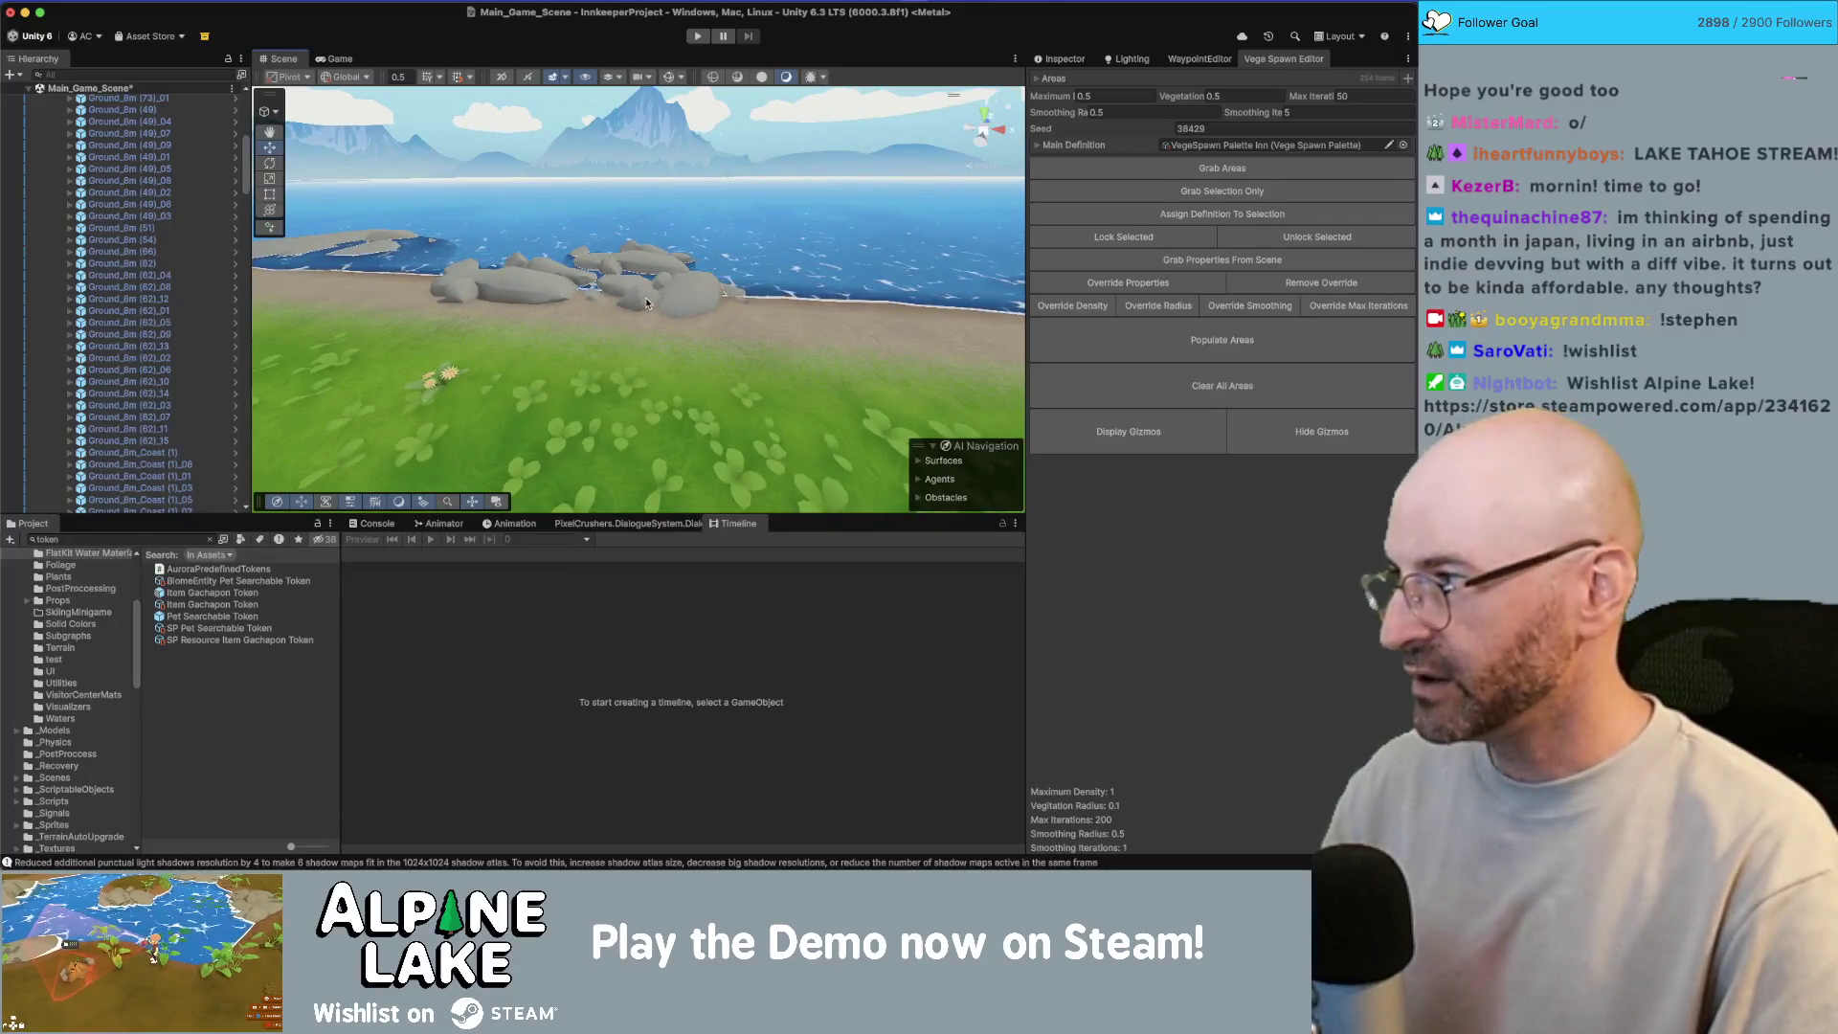
{"action": "mouse_move", "coordinate": [644, 300]}
{"action": "left_mouse_down"}
{"action": "mouse_move", "coordinate": [806, 326]}
{"action": "mouse_move", "coordinate": [1242, 260]}
{"action": "mouse_move", "coordinate": [687, 378]}
{"action": "mouse_move", "coordinate": [677, 359]}
{"action": "left_mouse_up"}
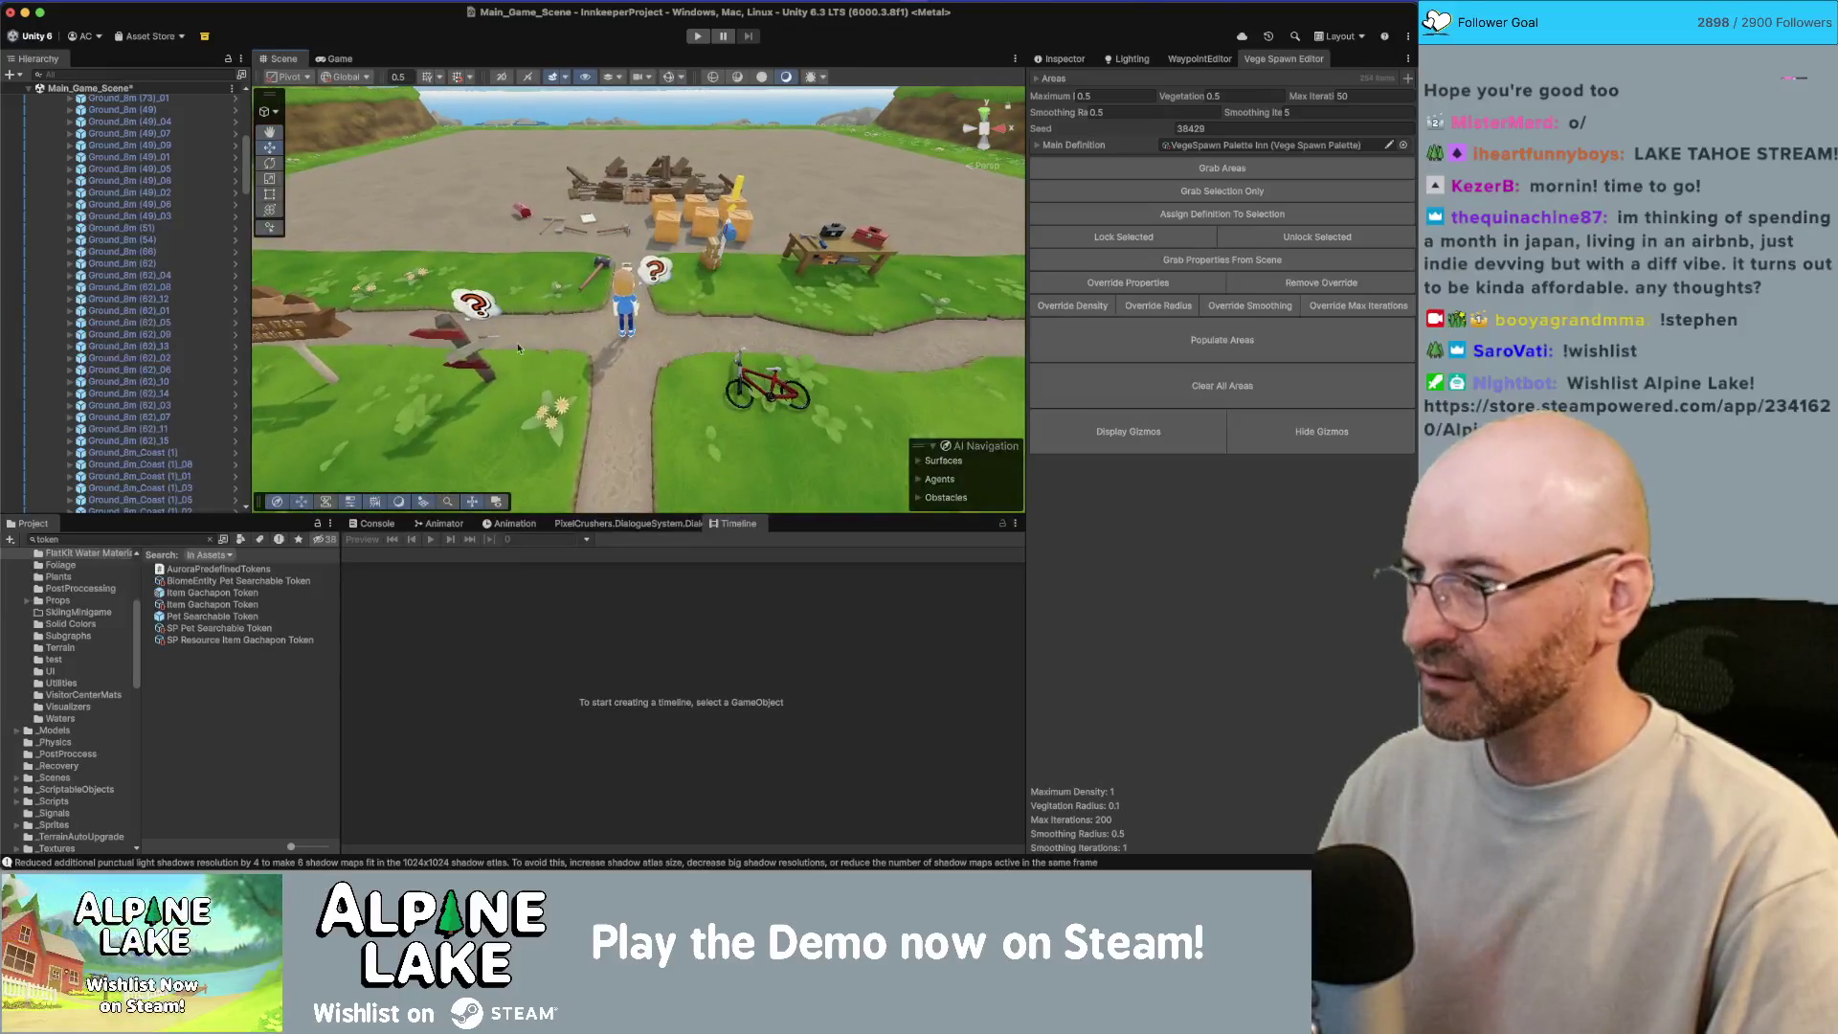
Step: Frame the SM_Prop_RoadSign_01 signpost and inspect its Thoughts Canvas child
{"action": "left_click", "coordinate": [461, 327]}
{"action": "key", "text": "f"}
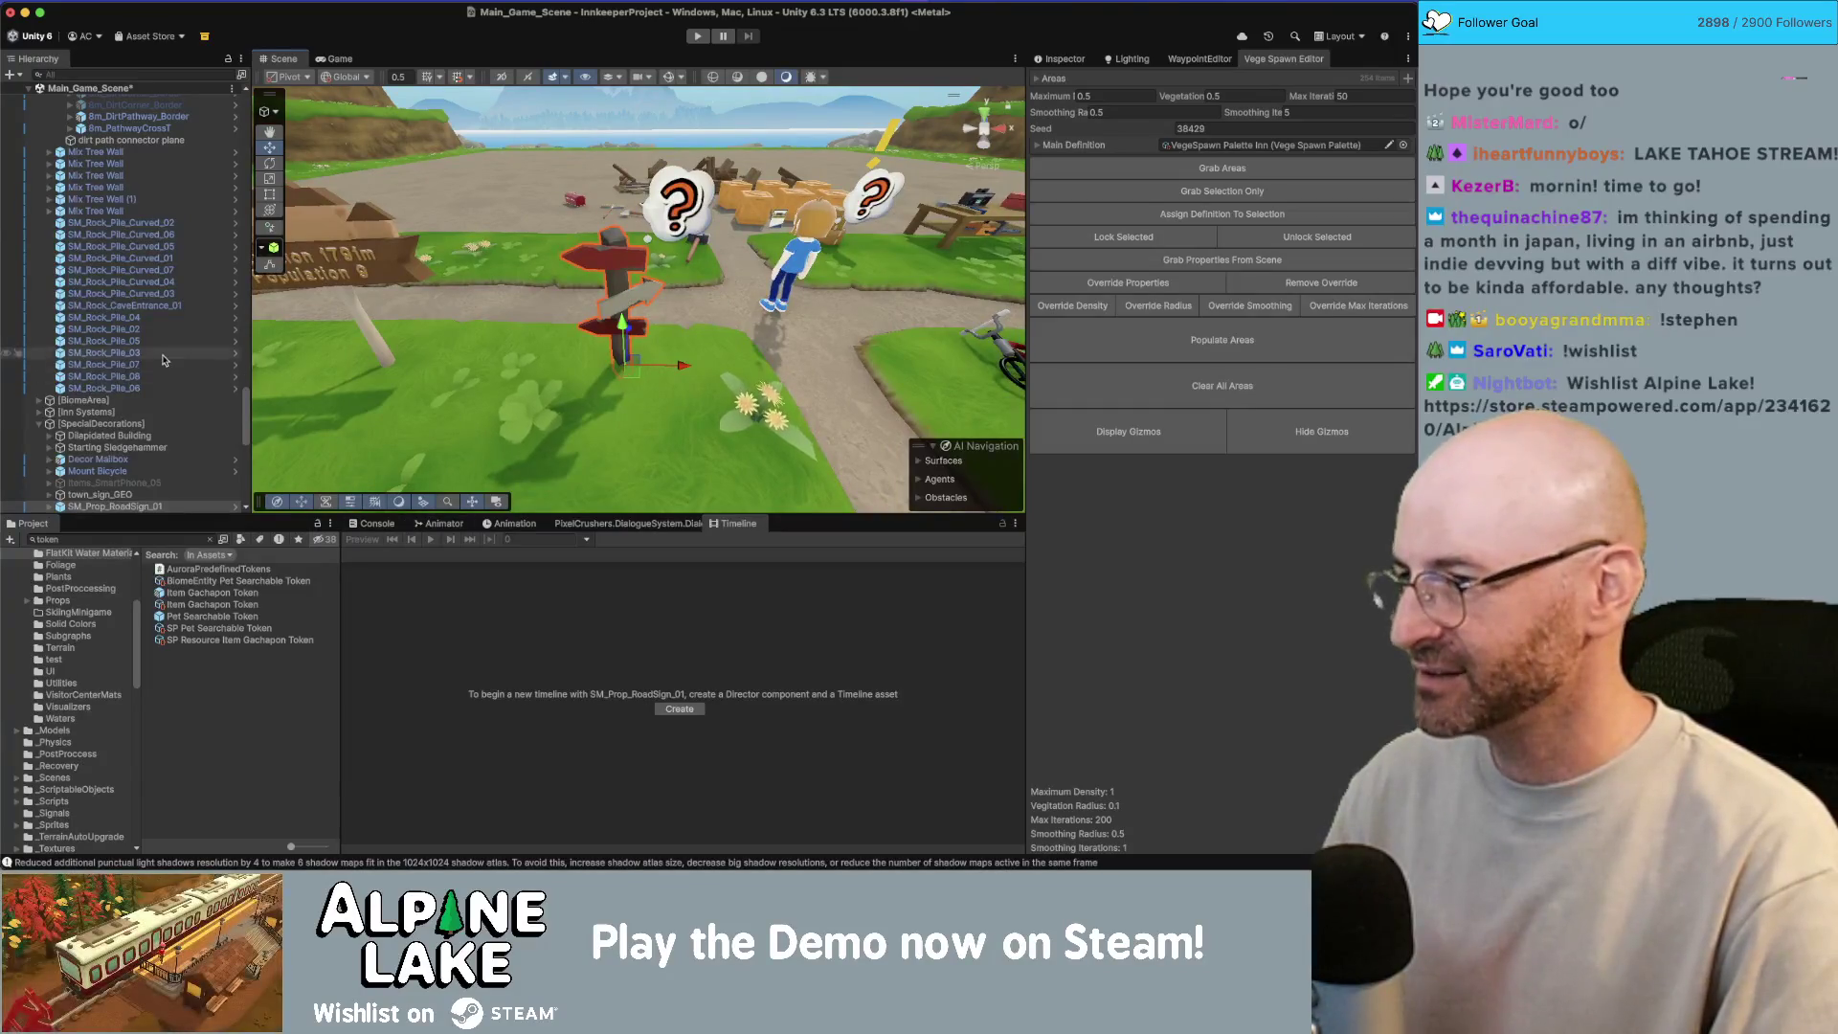
{"action": "scroll", "coordinate": [163, 360], "scroll_direction": "down", "scroll_amount": 3}
{"action": "left_click", "coordinate": [50, 426]}
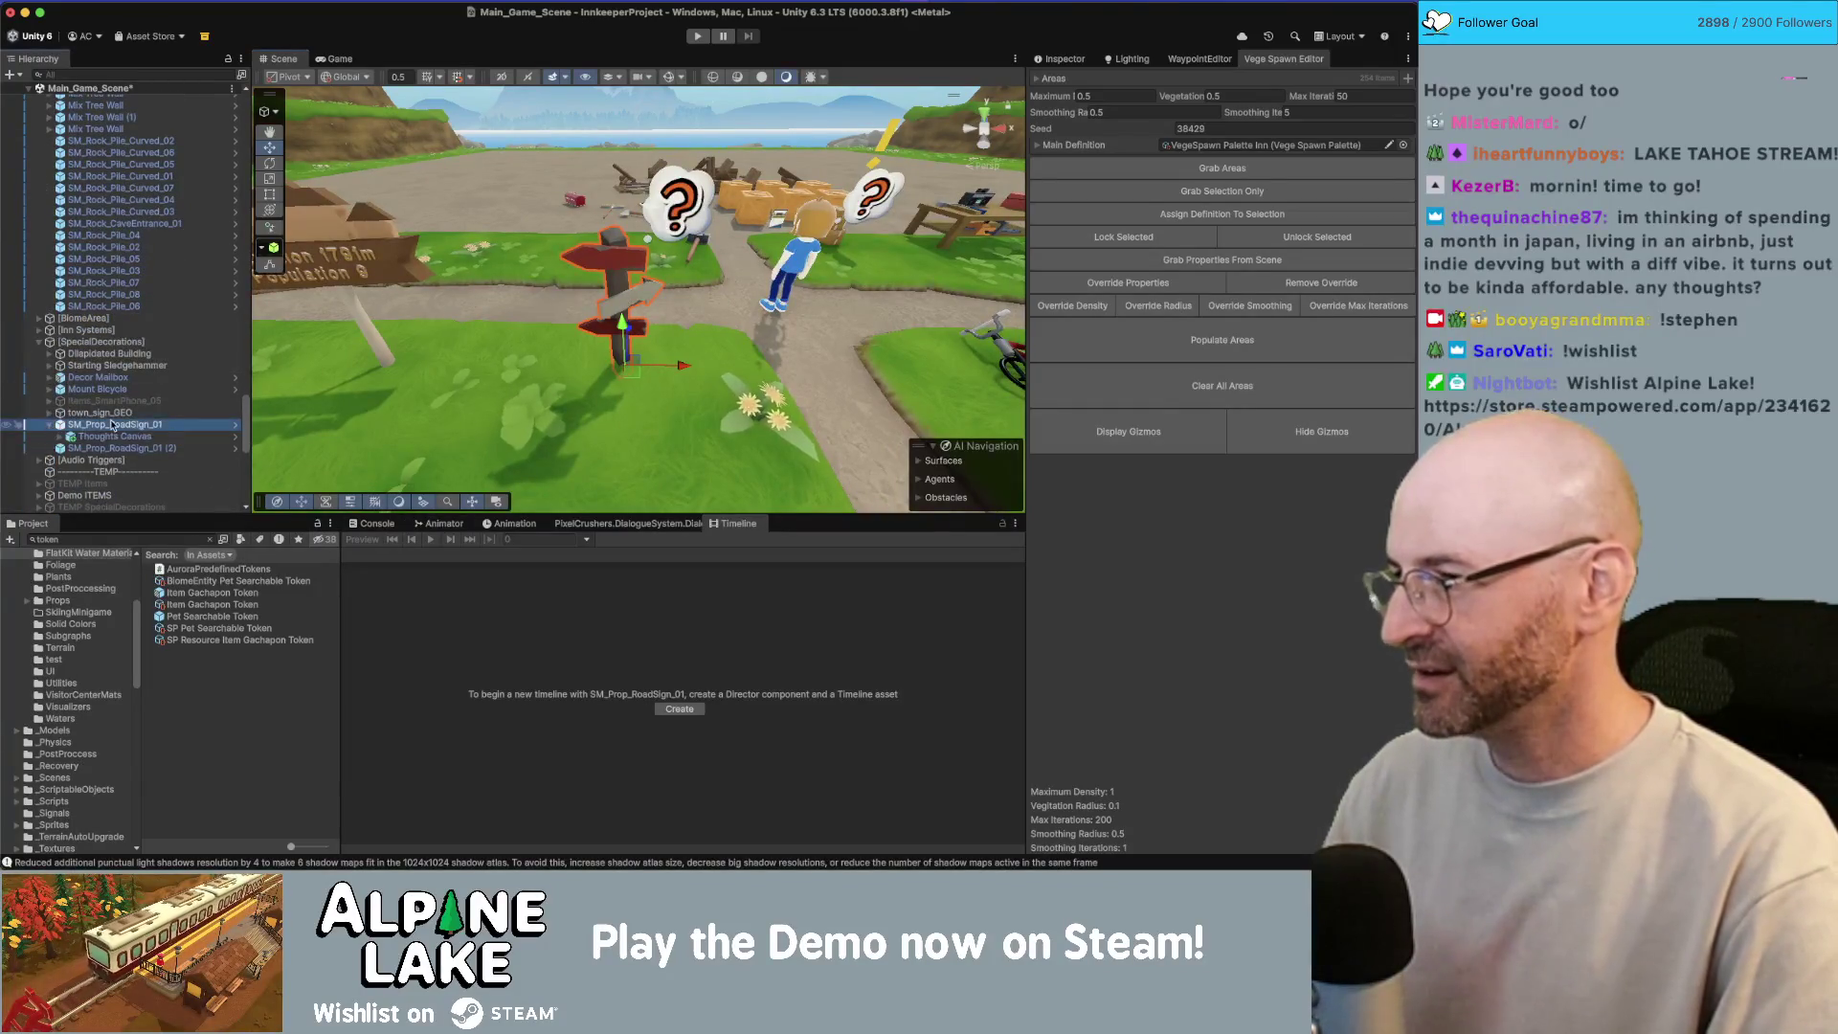
{"action": "left_click", "coordinate": [113, 436]}
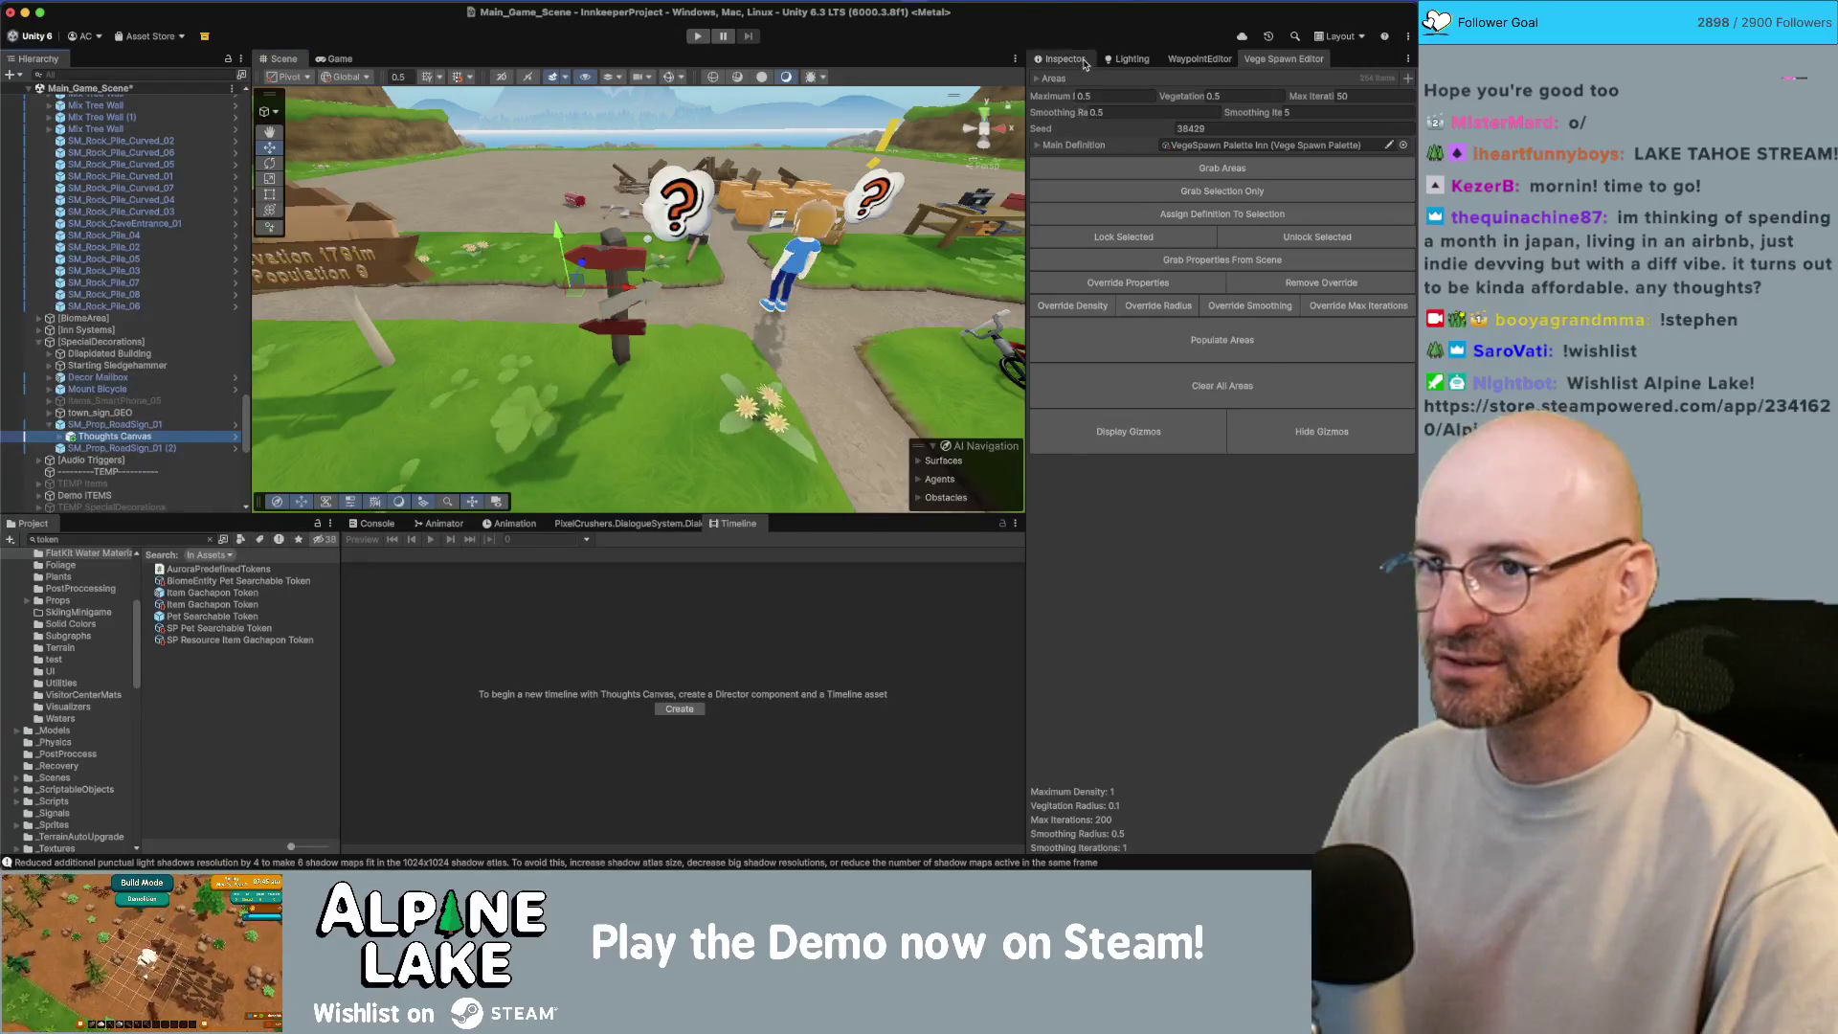
{"action": "left_click", "coordinate": [1062, 58]}
Step: Select the road sign and show its Basic/Abby/Start conversation in the Dialogue System panel
{"action": "left_click_drag", "start_coordinate": [629, 269], "coordinate": [529, 307]}
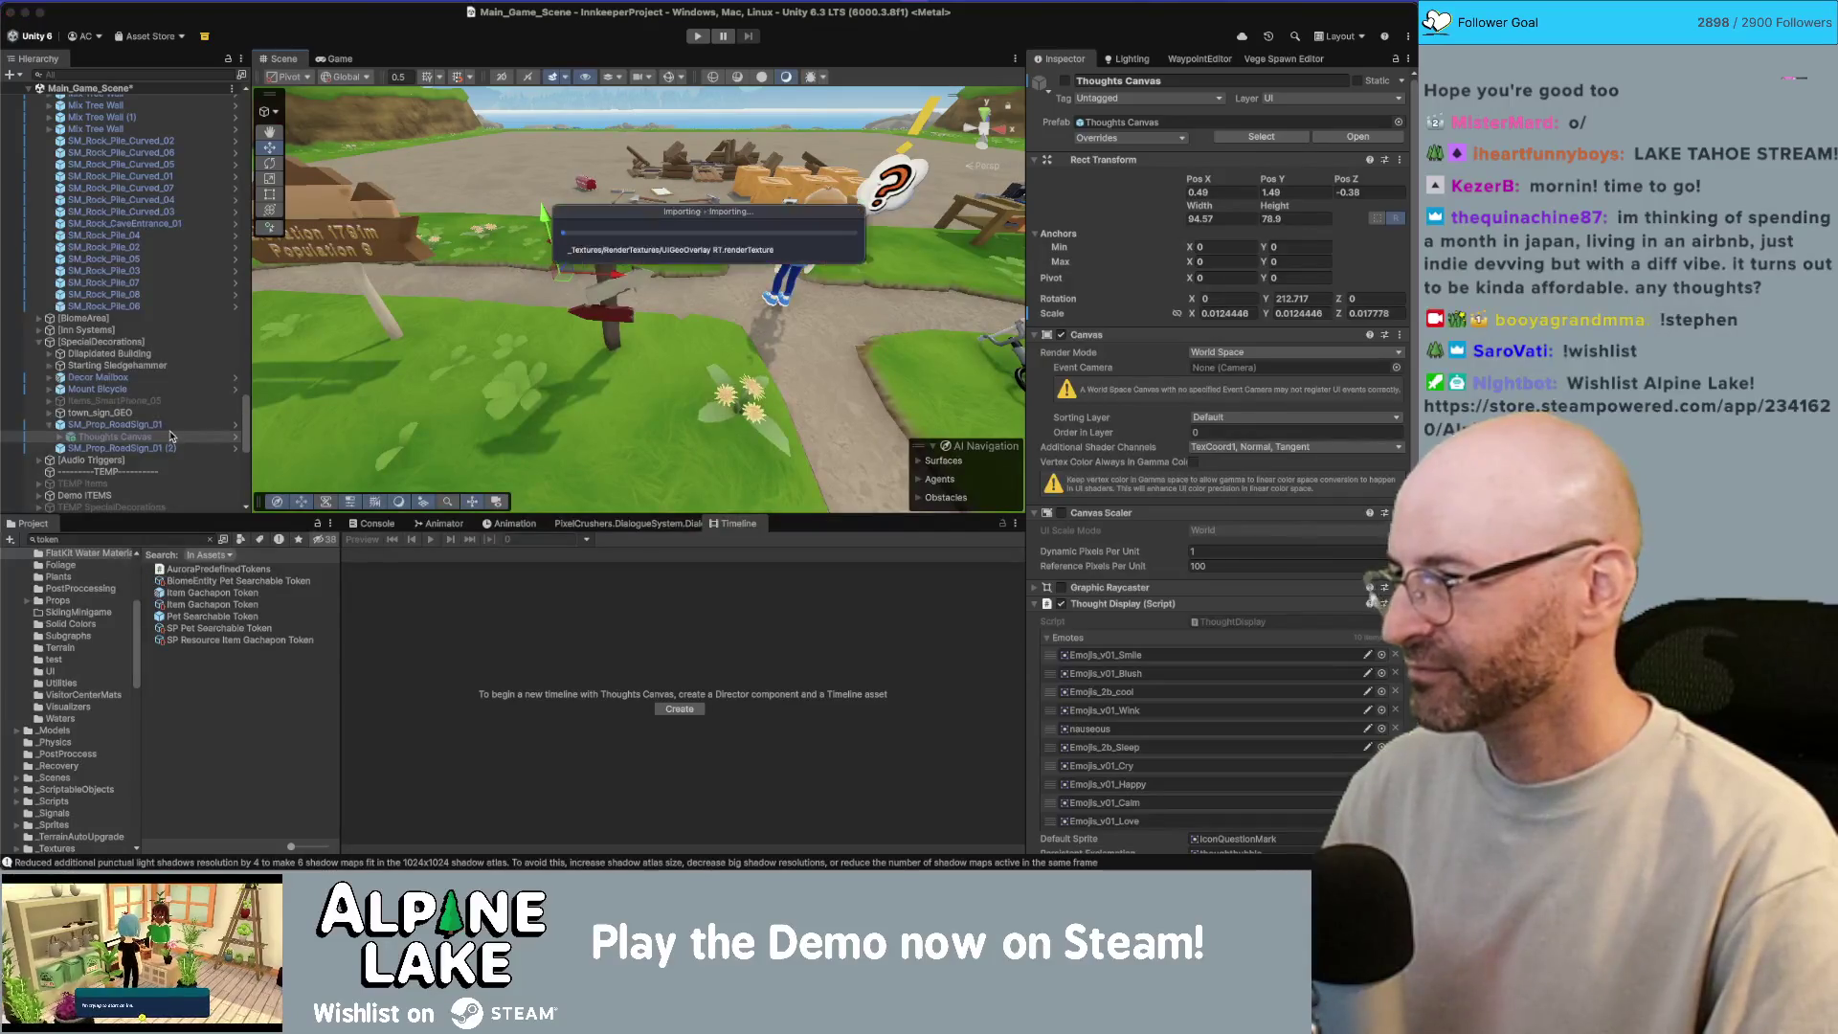
{"action": "left_click", "coordinate": [202, 424]}
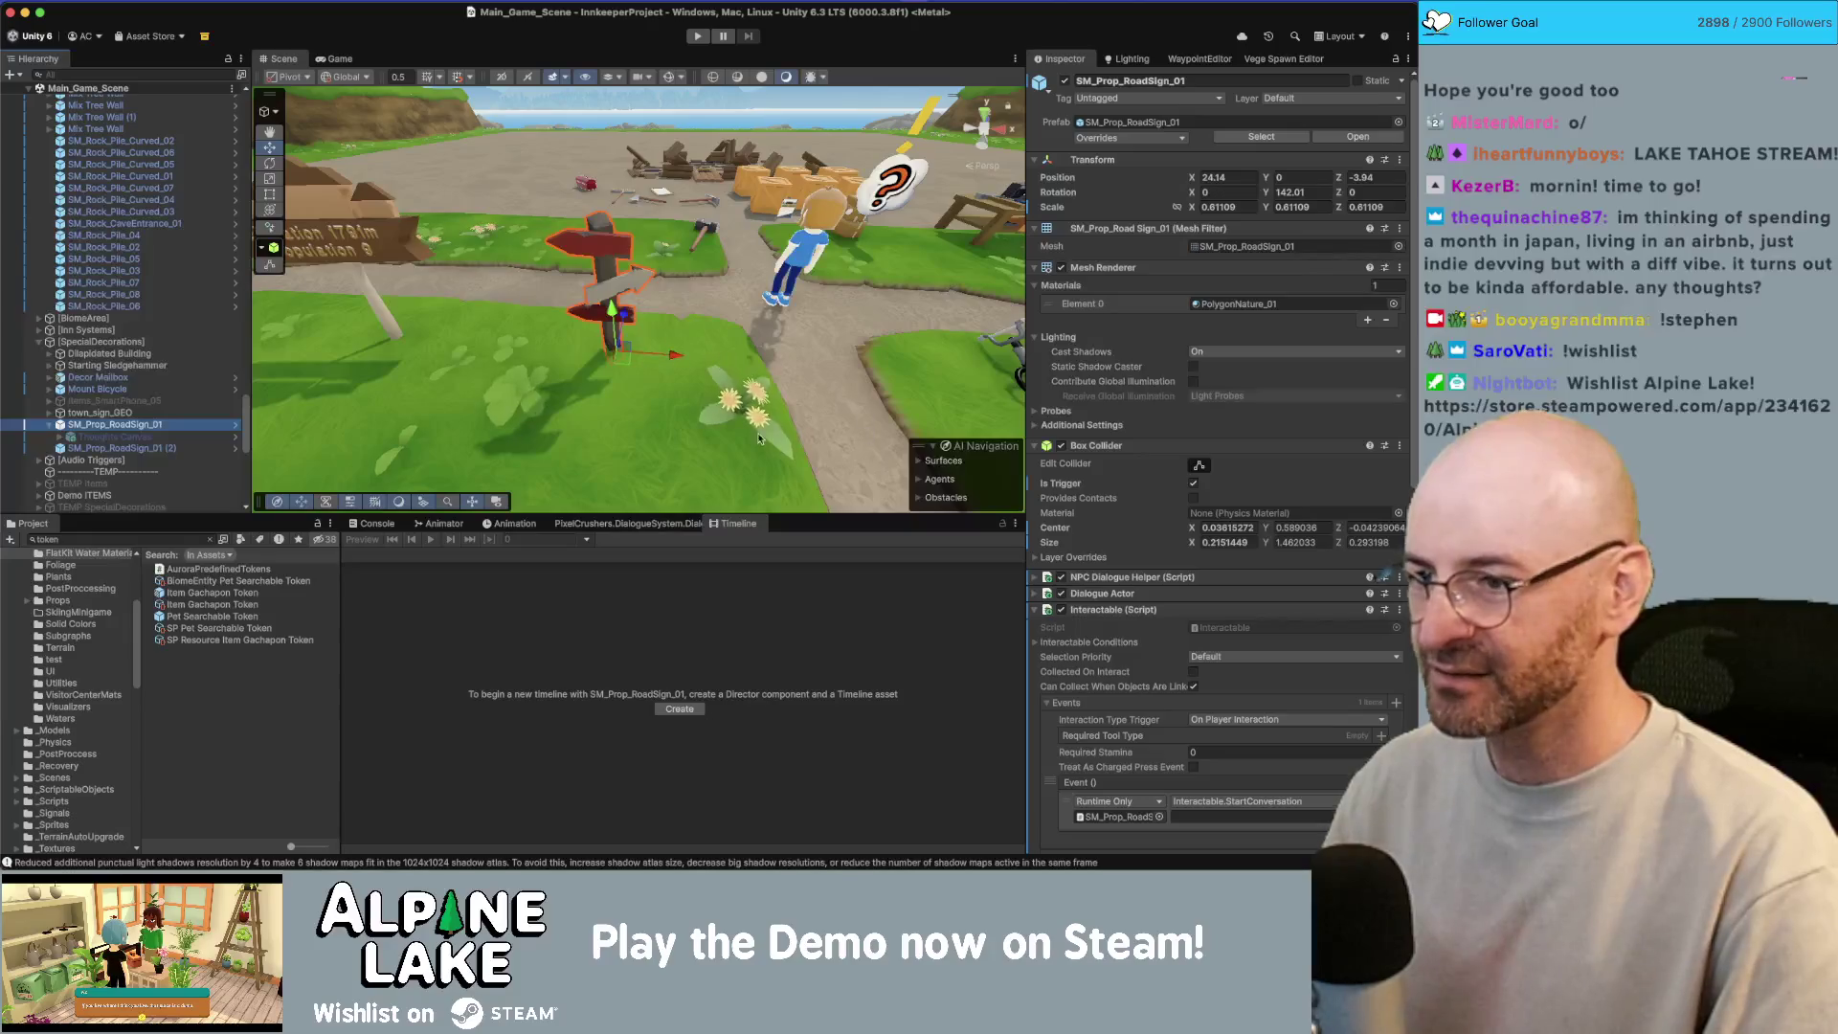
{"action": "left_click", "coordinate": [629, 524]}
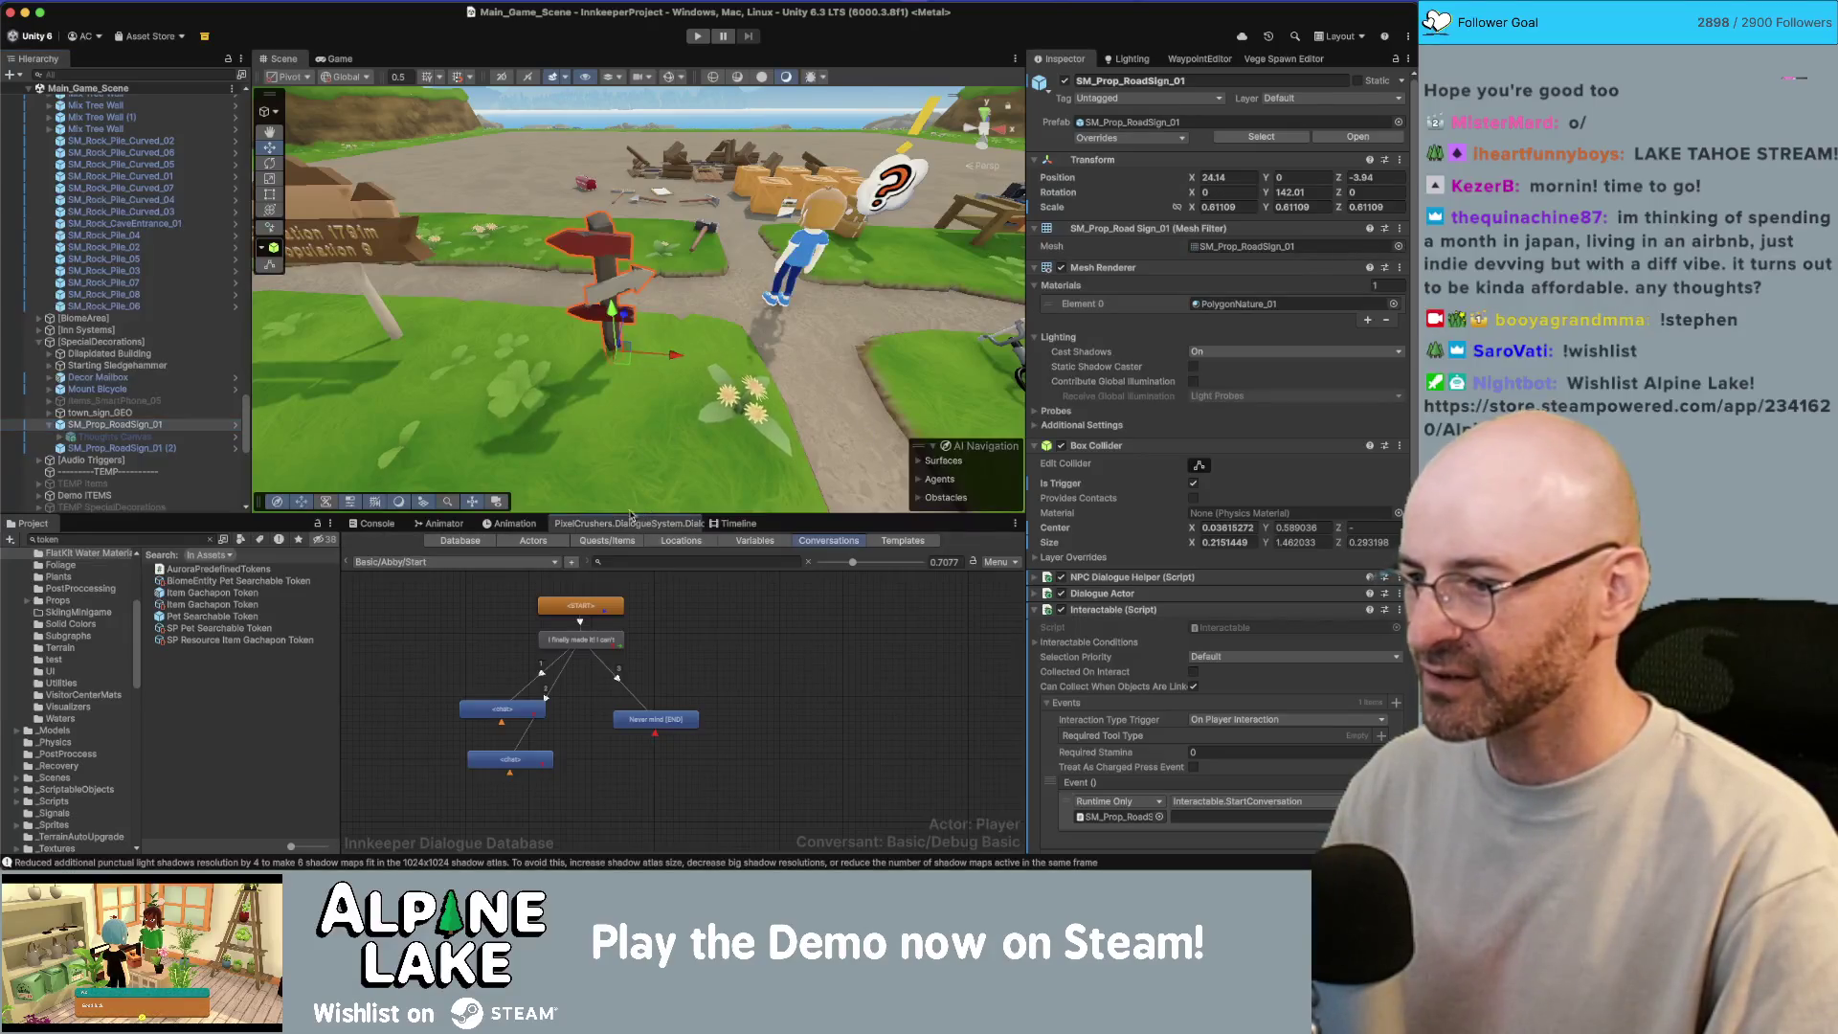
Step: Pick the Sign/InnSign conversation from the Dialogue Editor's conversation list
{"action": "left_click", "coordinate": [451, 562]}
{"action": "left_click", "coordinate": [718, 604]}
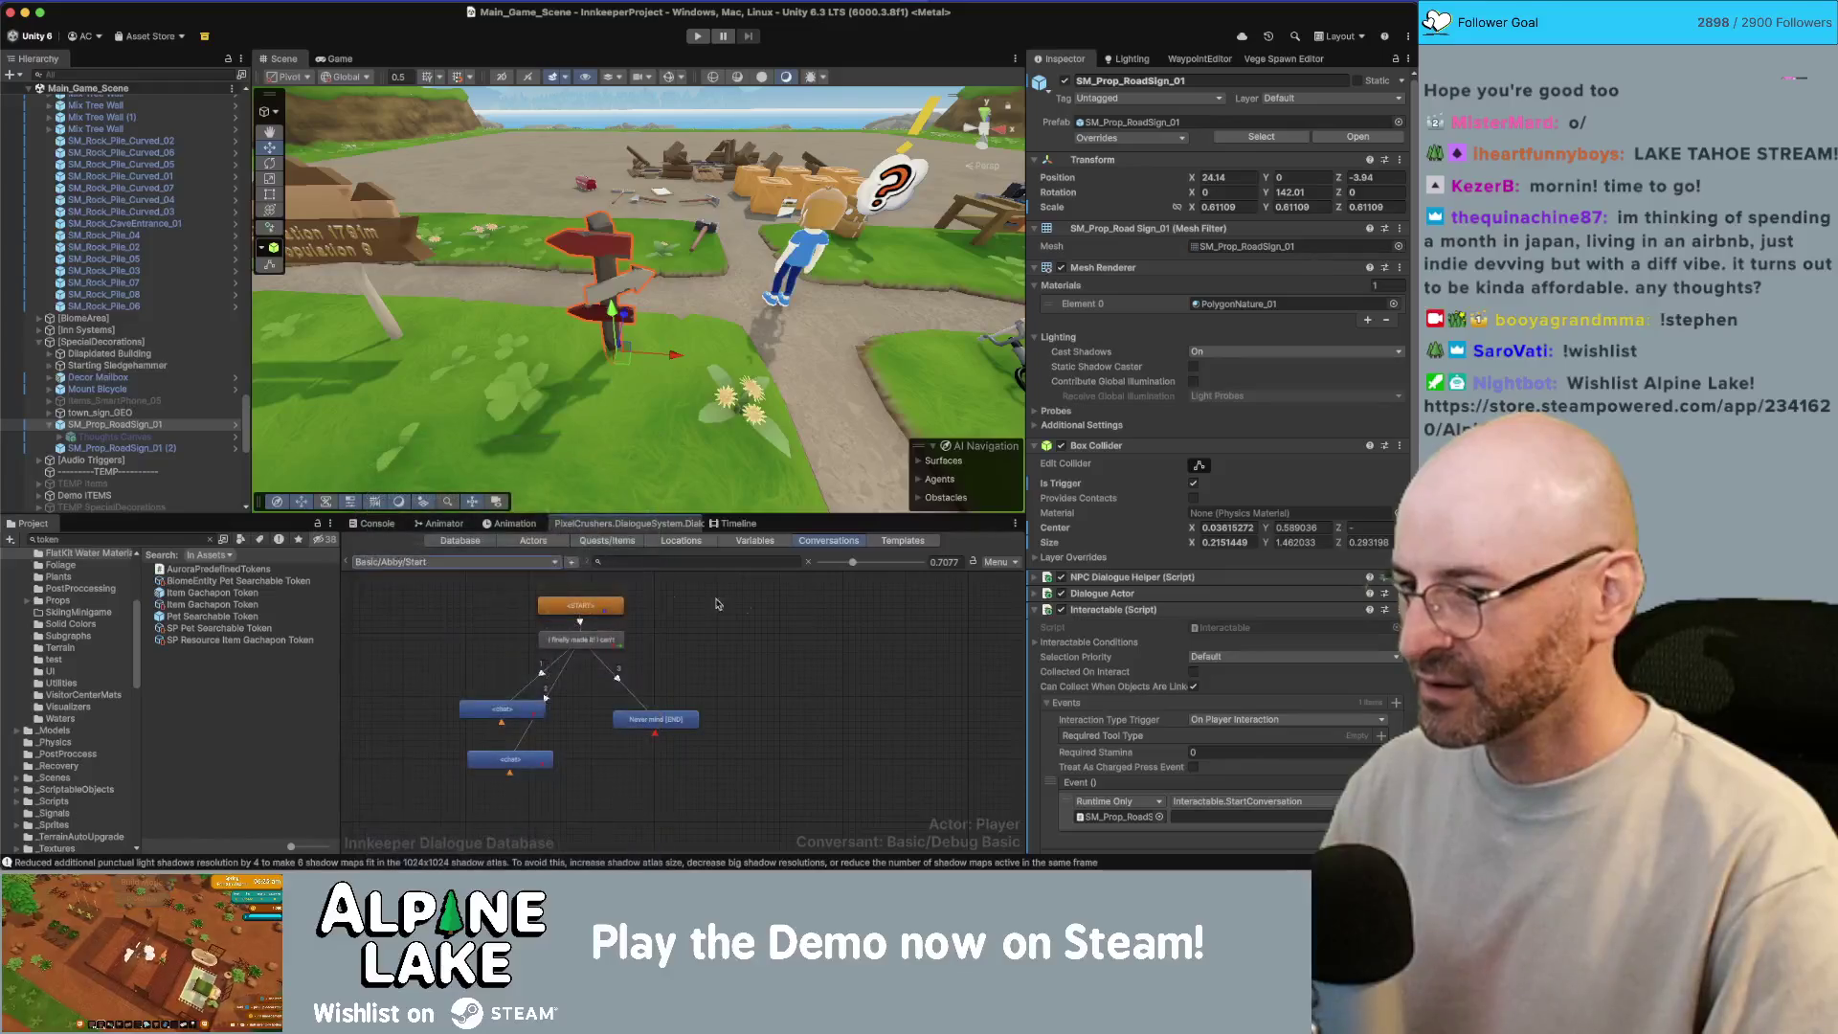
{"action": "left_click", "coordinate": [451, 562]}
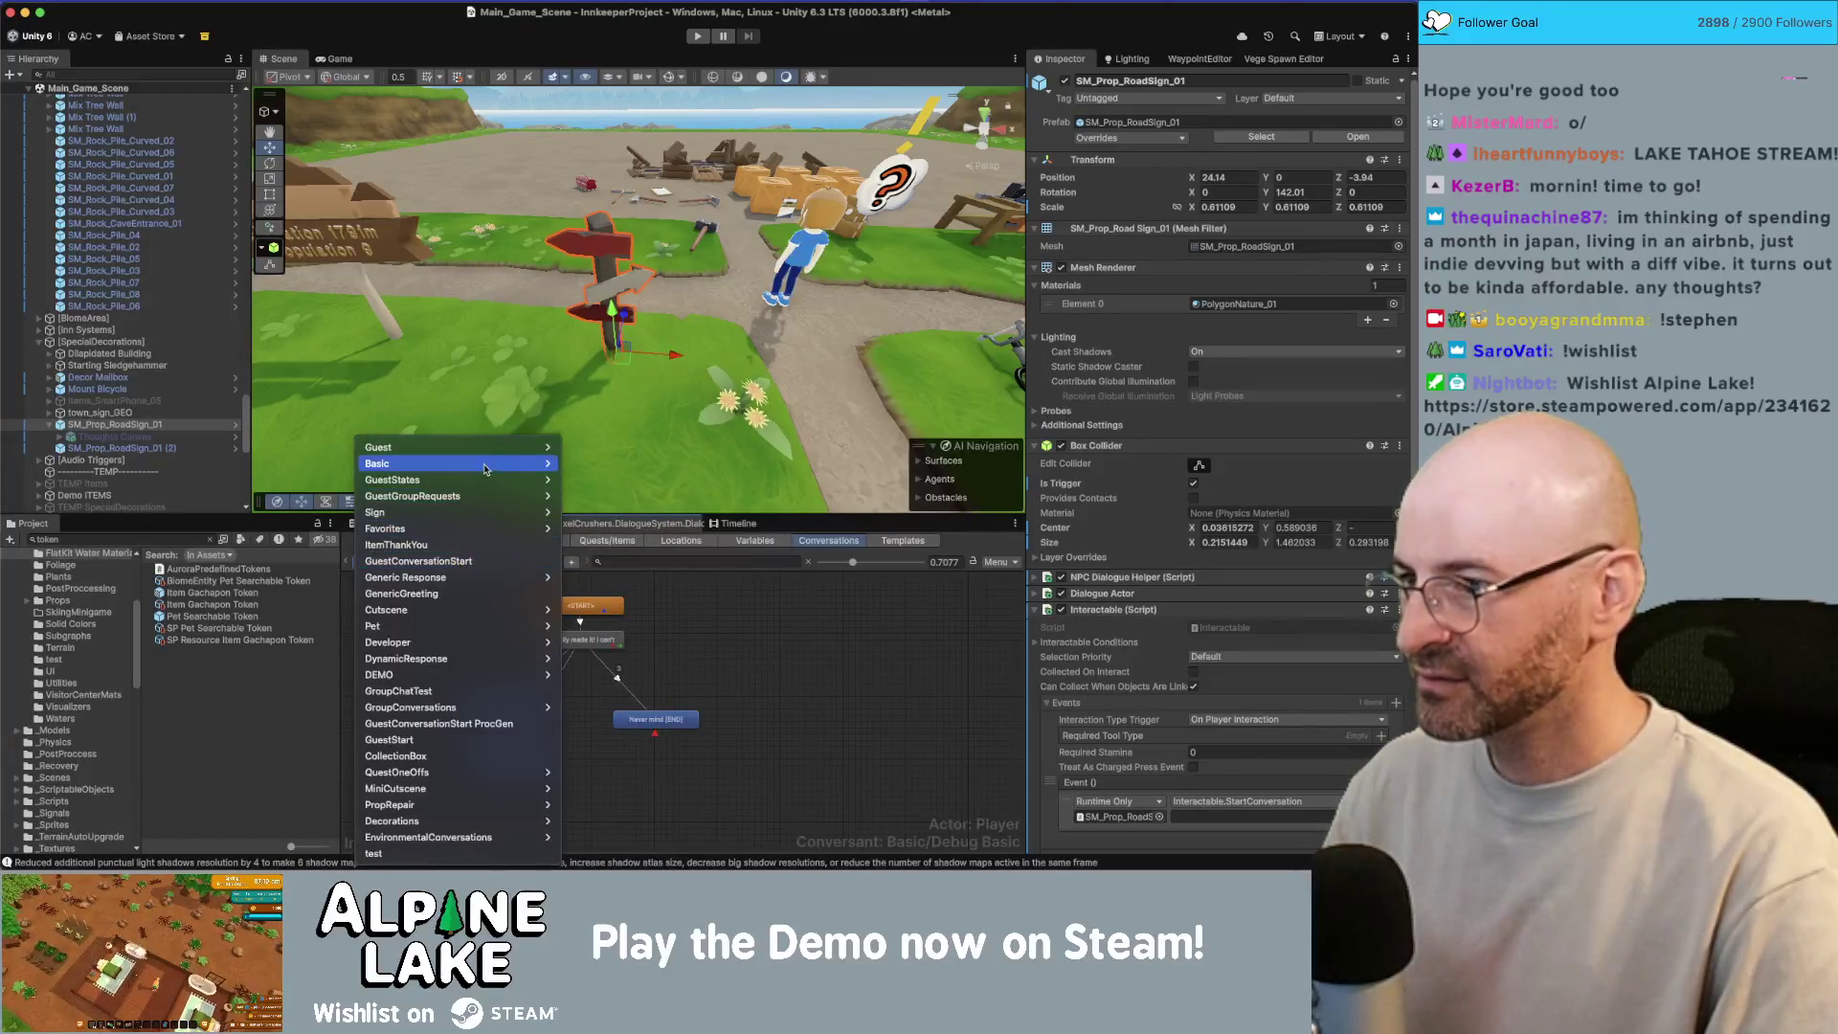
{"action": "mouse_move", "coordinate": [524, 466]}
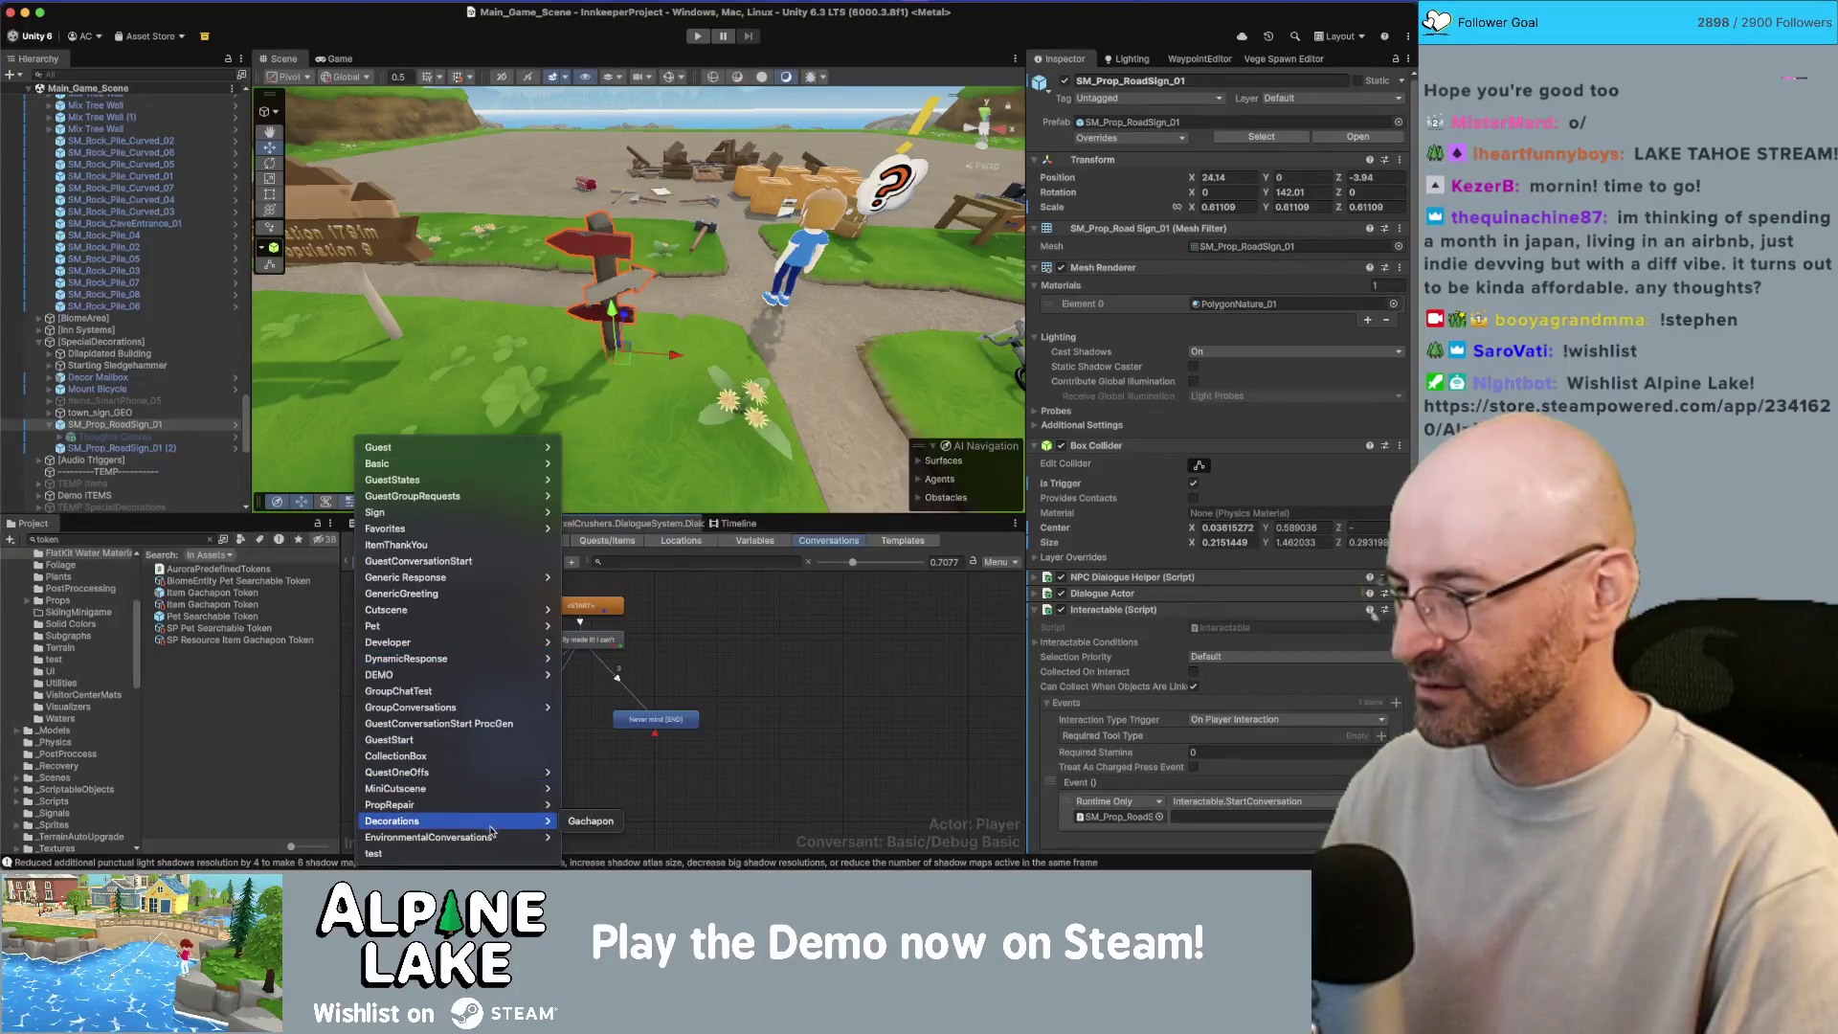
{"action": "mouse_move", "coordinate": [498, 512]}
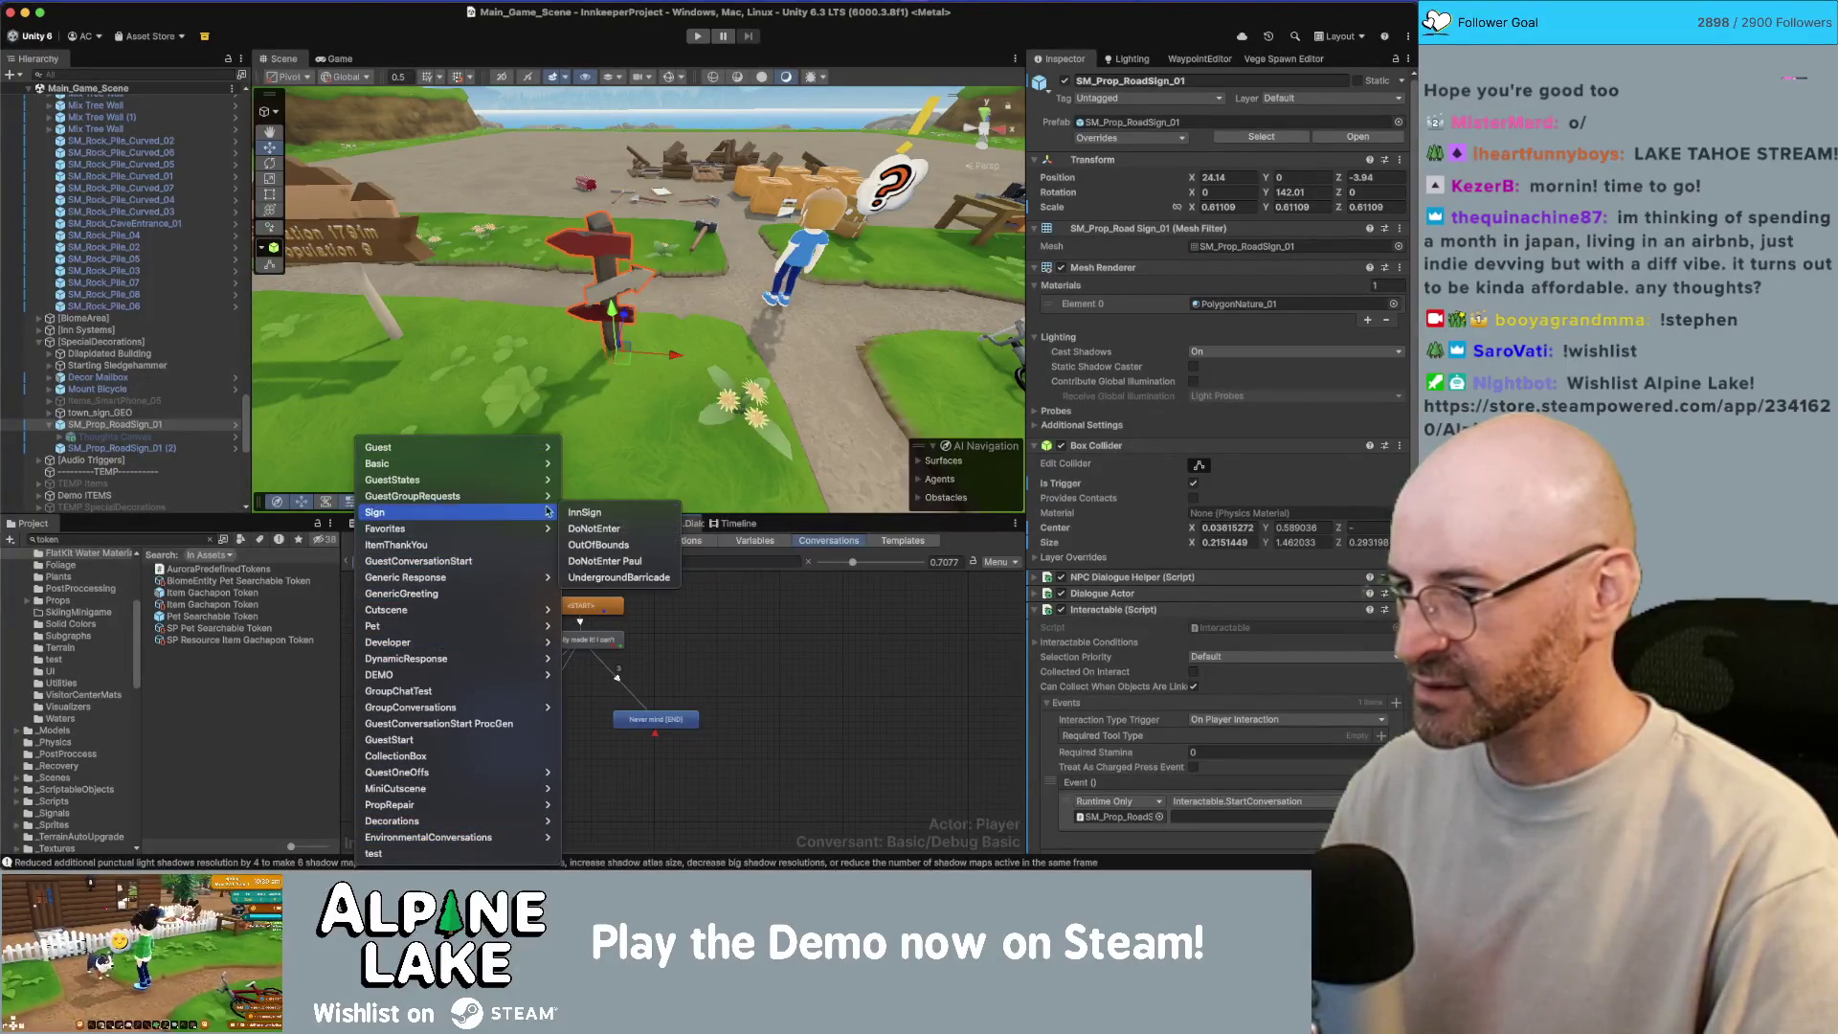
{"action": "left_click", "coordinate": [580, 512]}
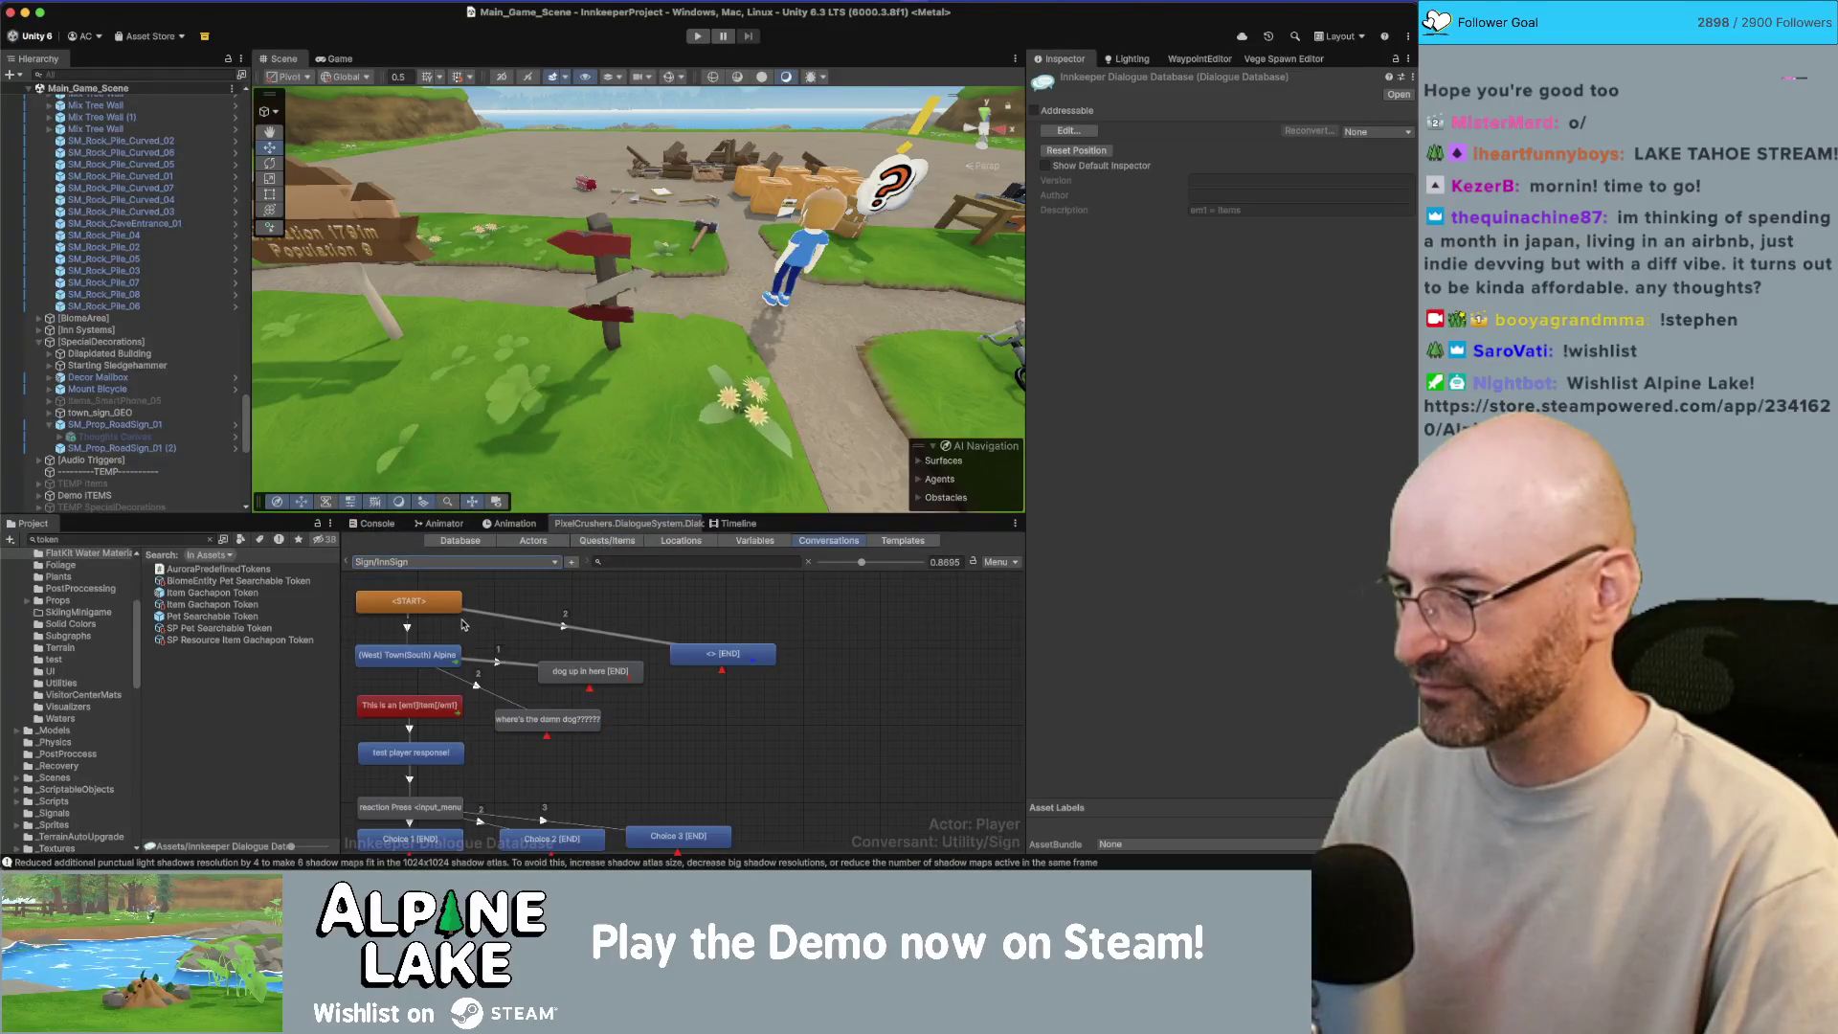
Step: Delete the START→END and (West) Town→dog links in the InnSign graph
{"action": "left_click", "coordinate": [563, 627]}
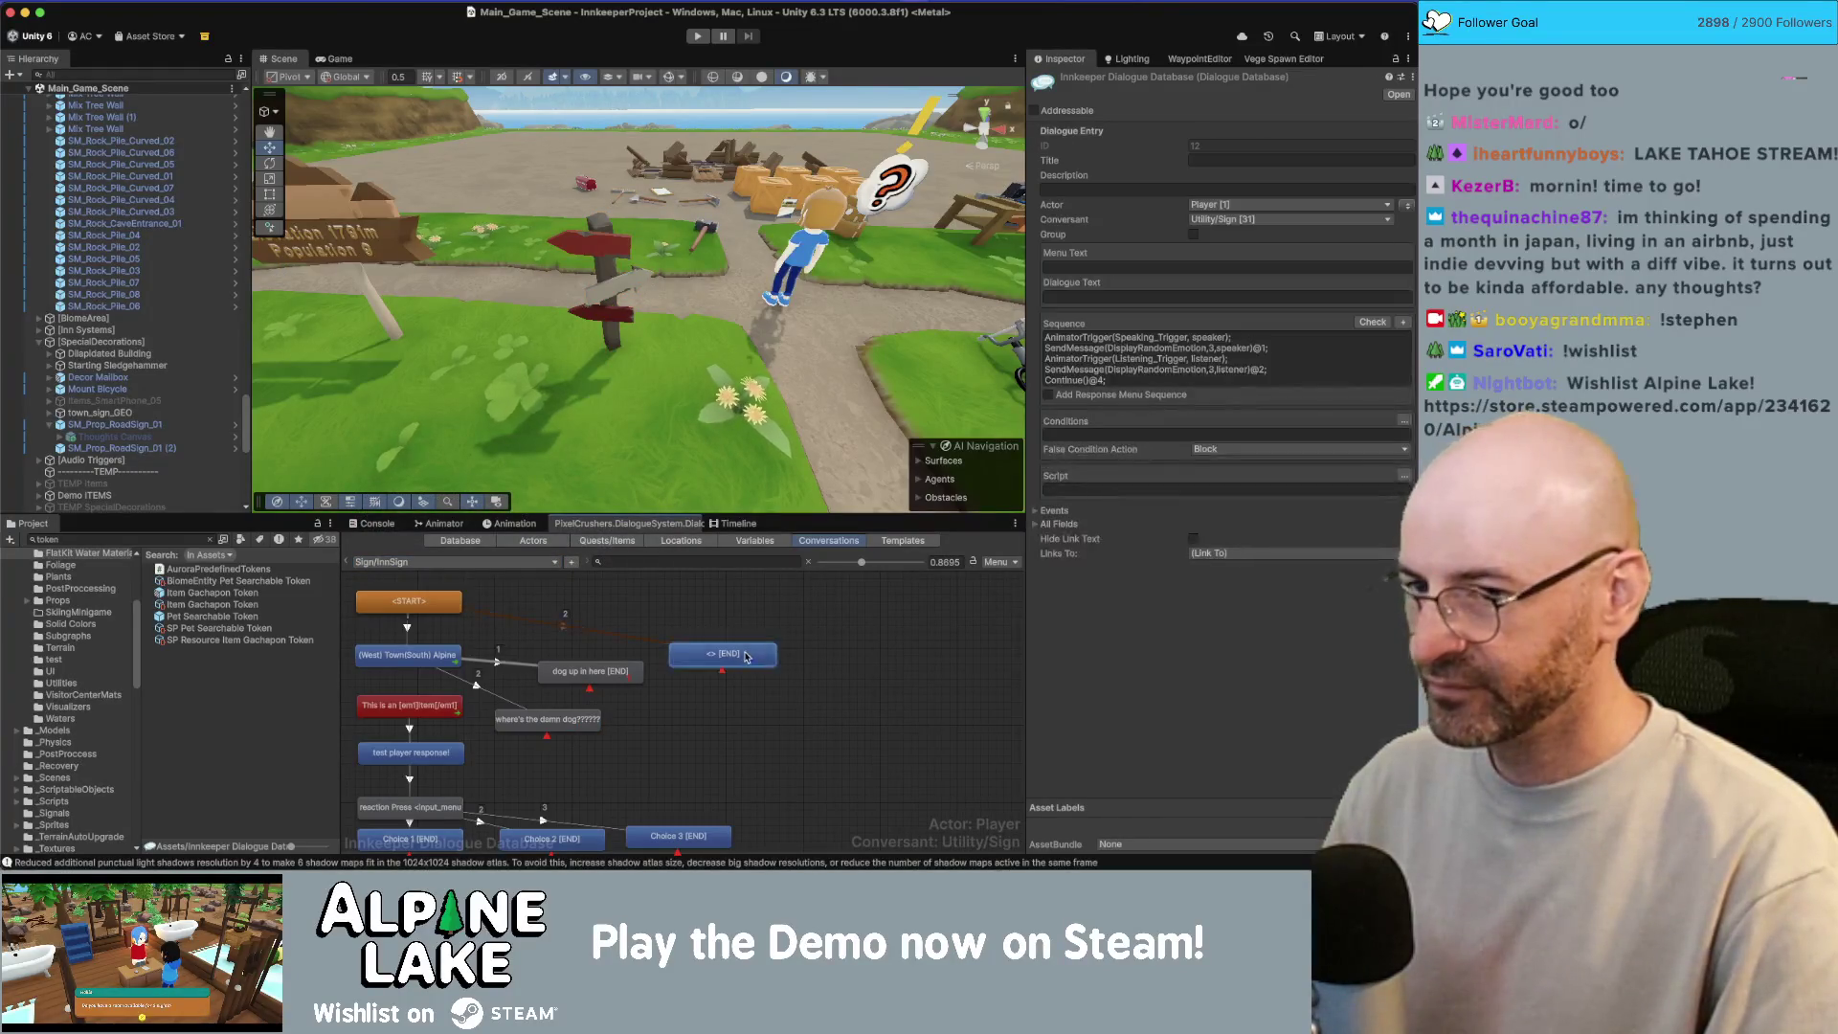
{"action": "key", "text": "Delete"}
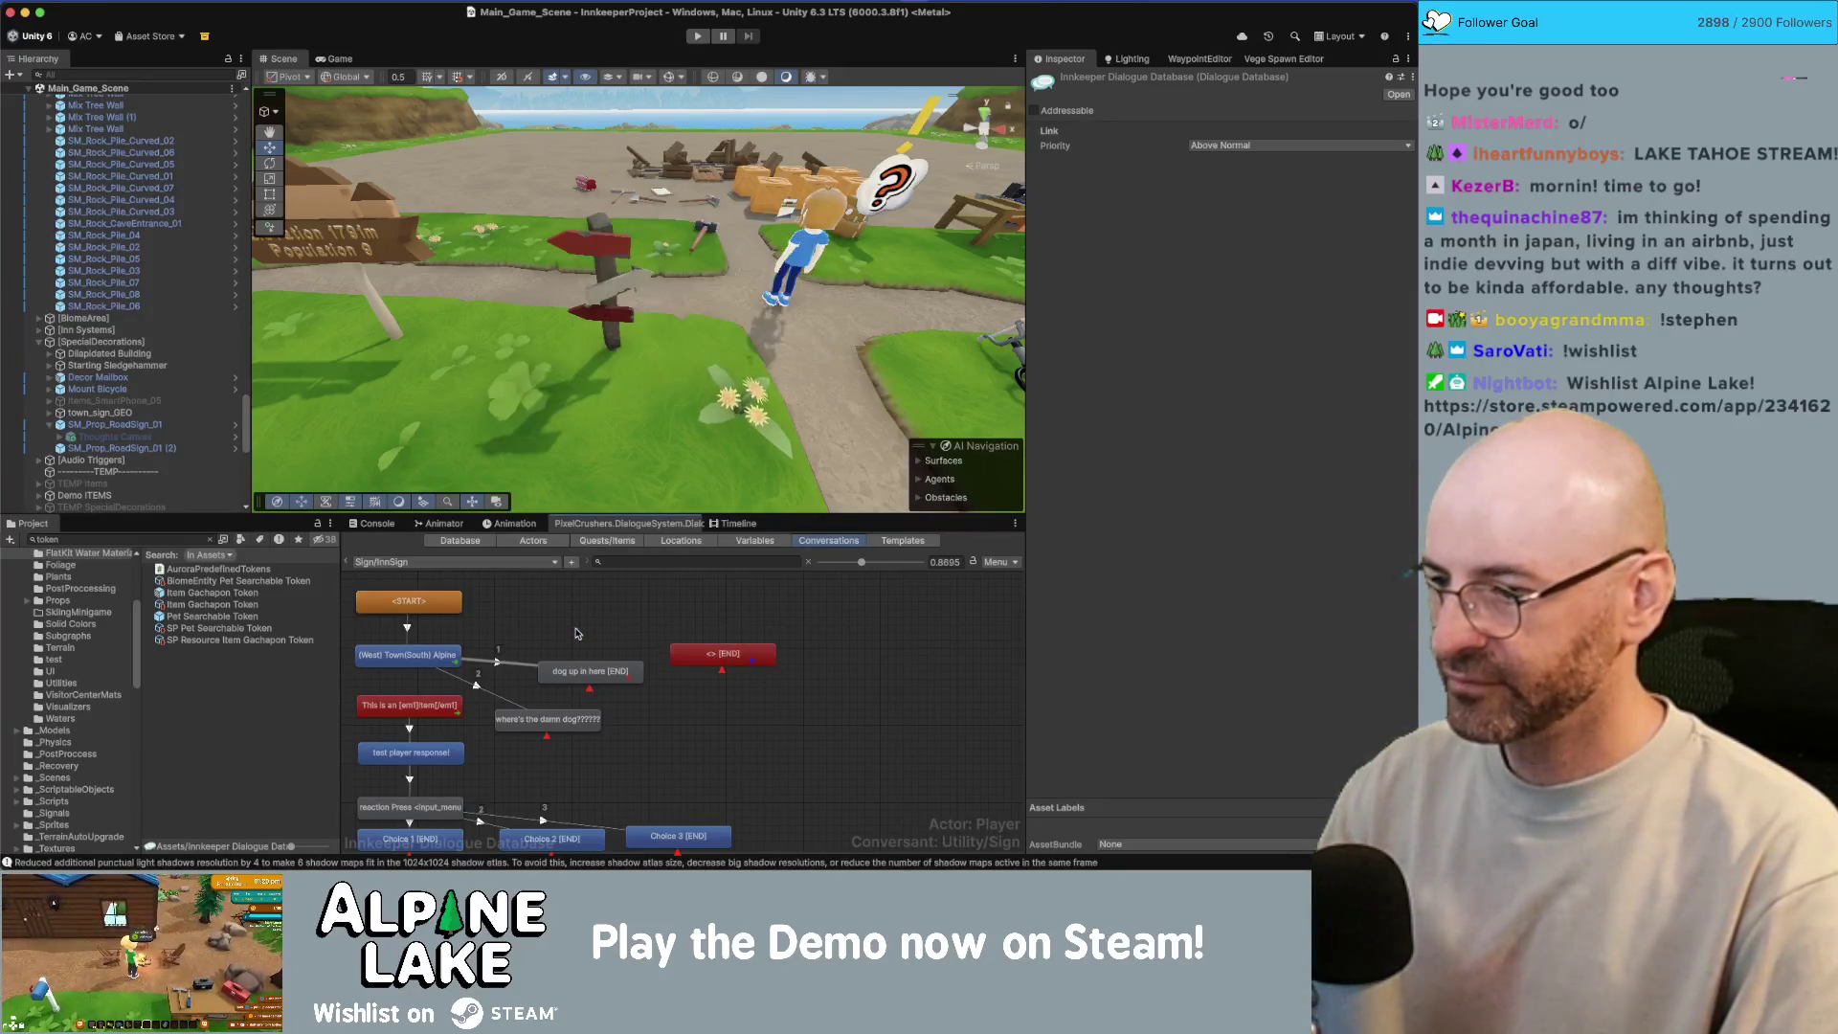
{"action": "left_click", "coordinate": [455, 655]}
{"action": "left_click", "coordinate": [506, 662]}
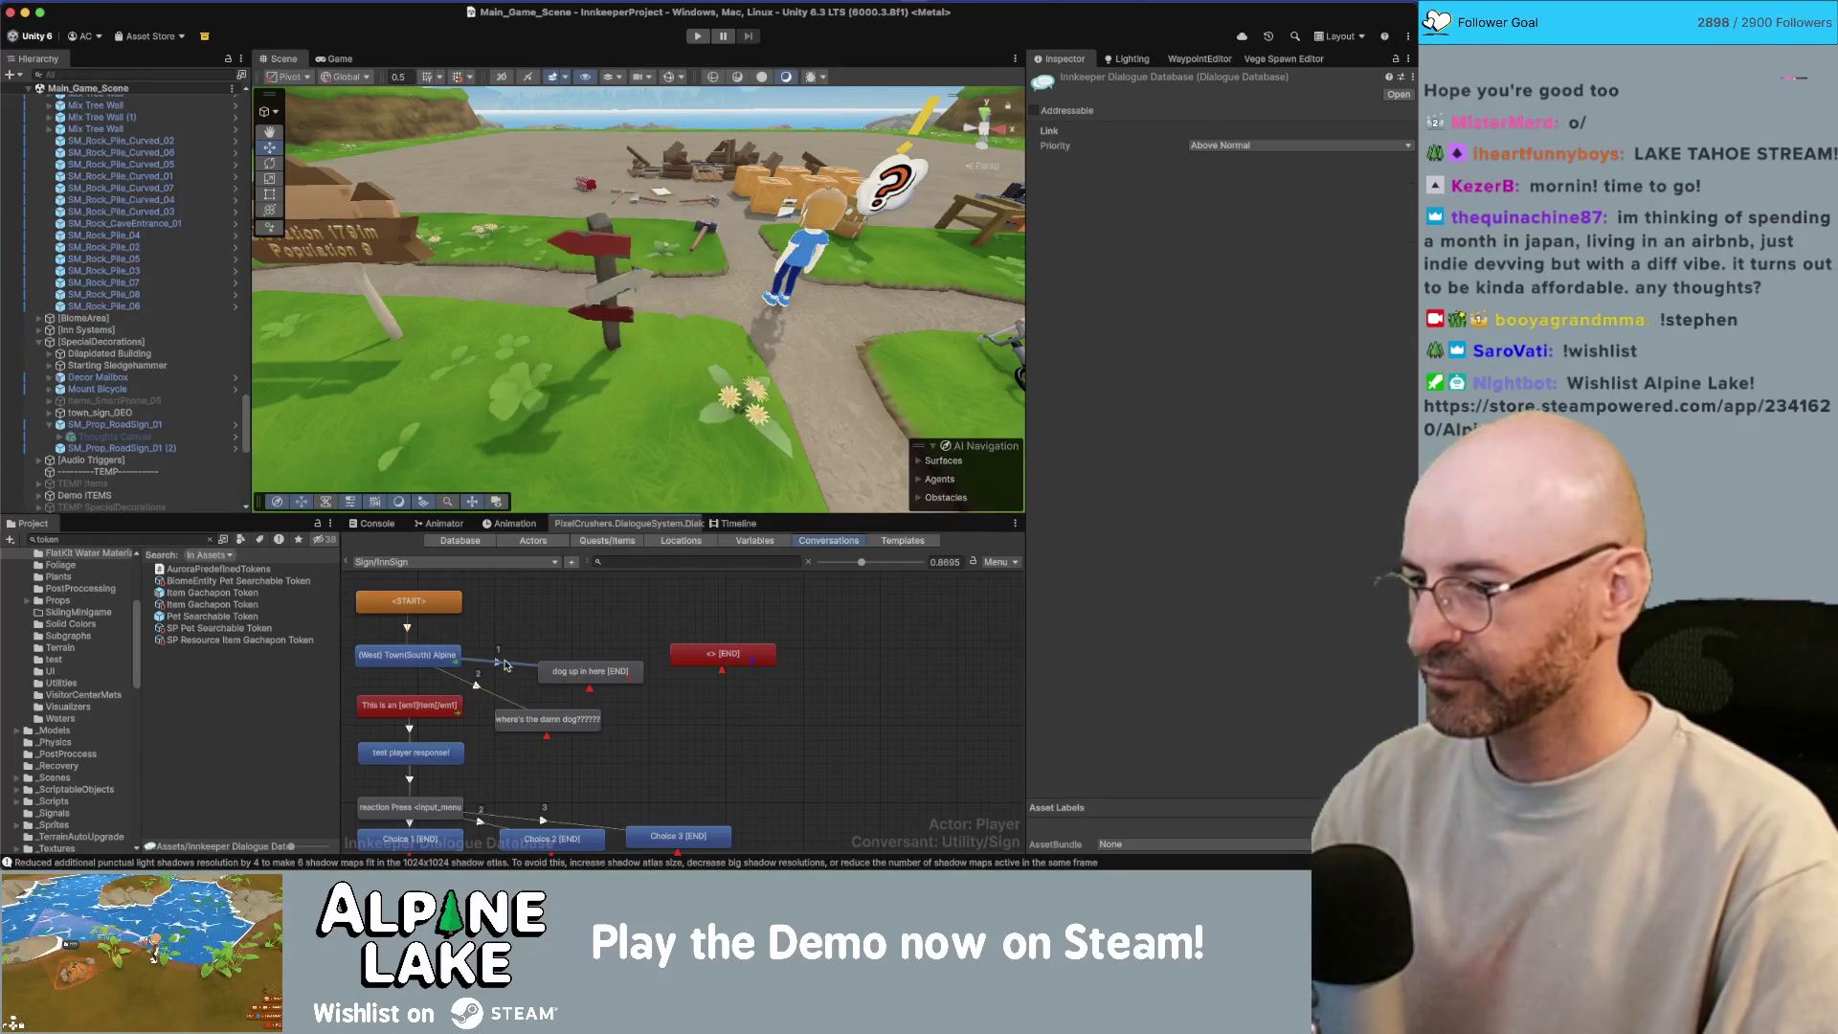
{"action": "key", "text": "Delete"}
{"action": "key", "text": "Delete"}
Step: Clear the UnlockSkill script from the (West) Town entry's Script field
{"action": "left_click", "coordinate": [450, 657]}
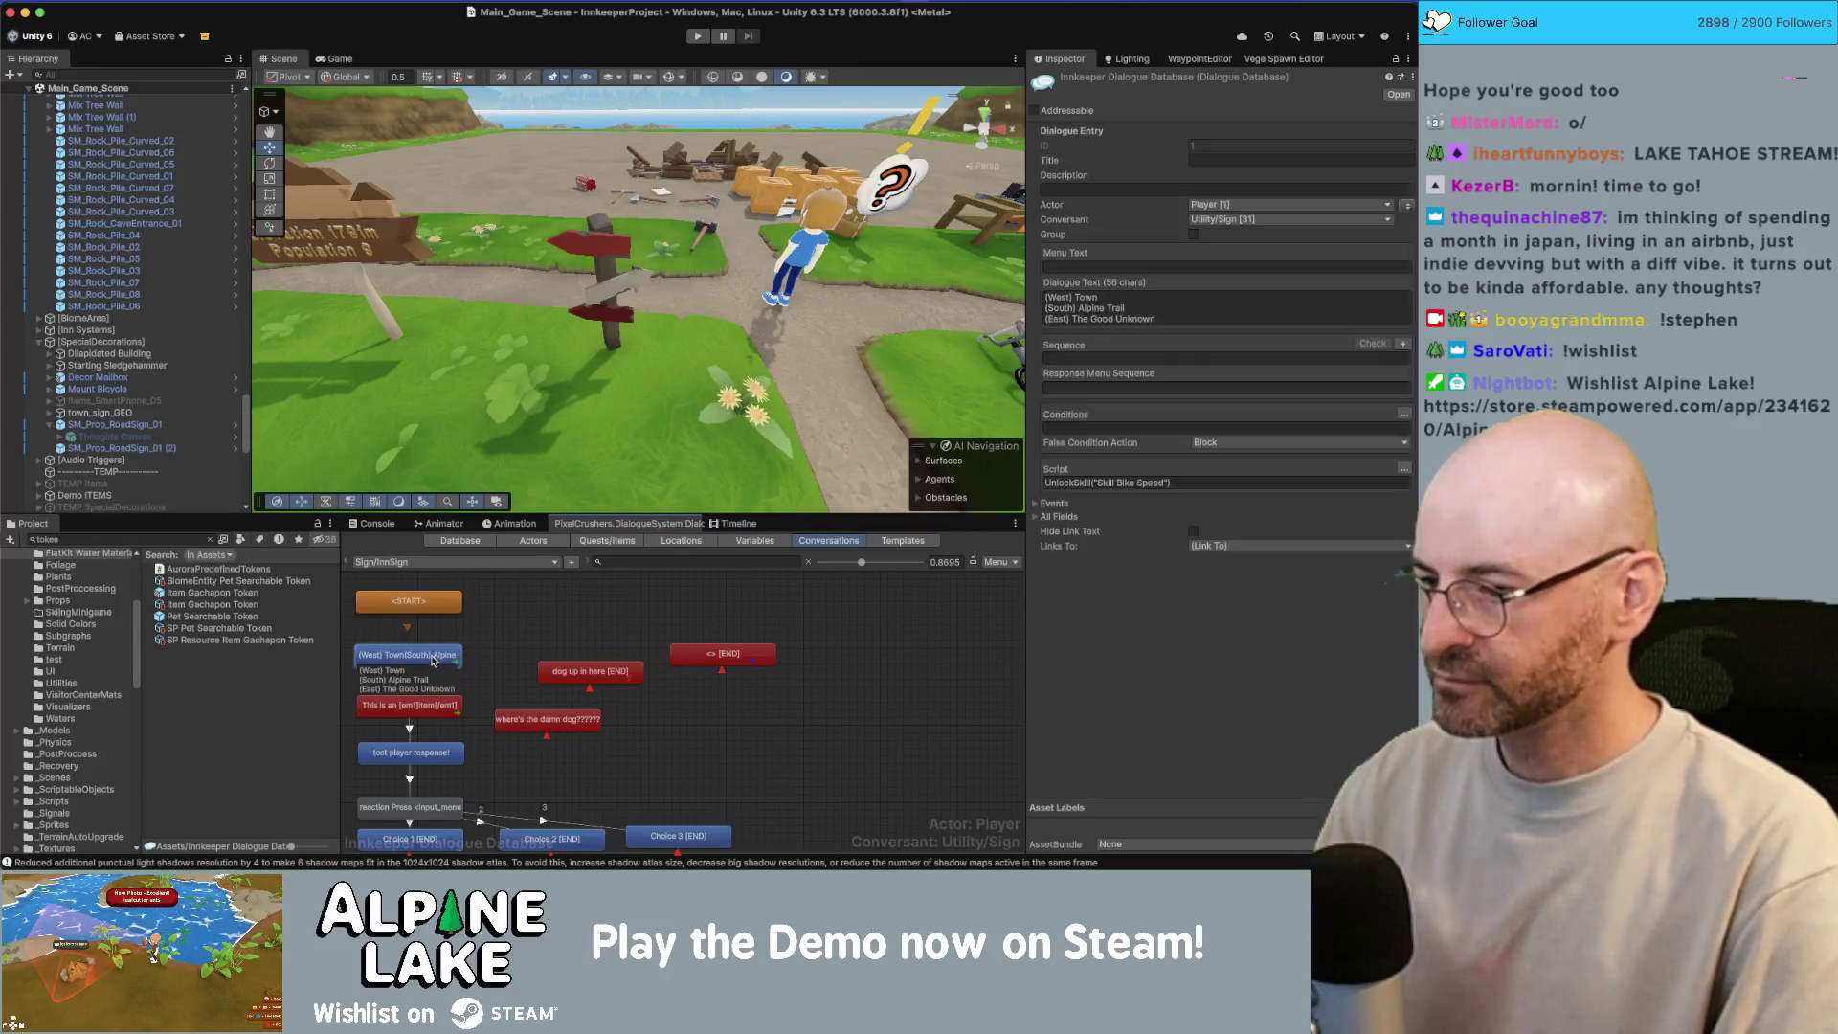
{"action": "left_click", "coordinate": [1147, 482]}
{"action": "key", "text": "ctrl+a"}
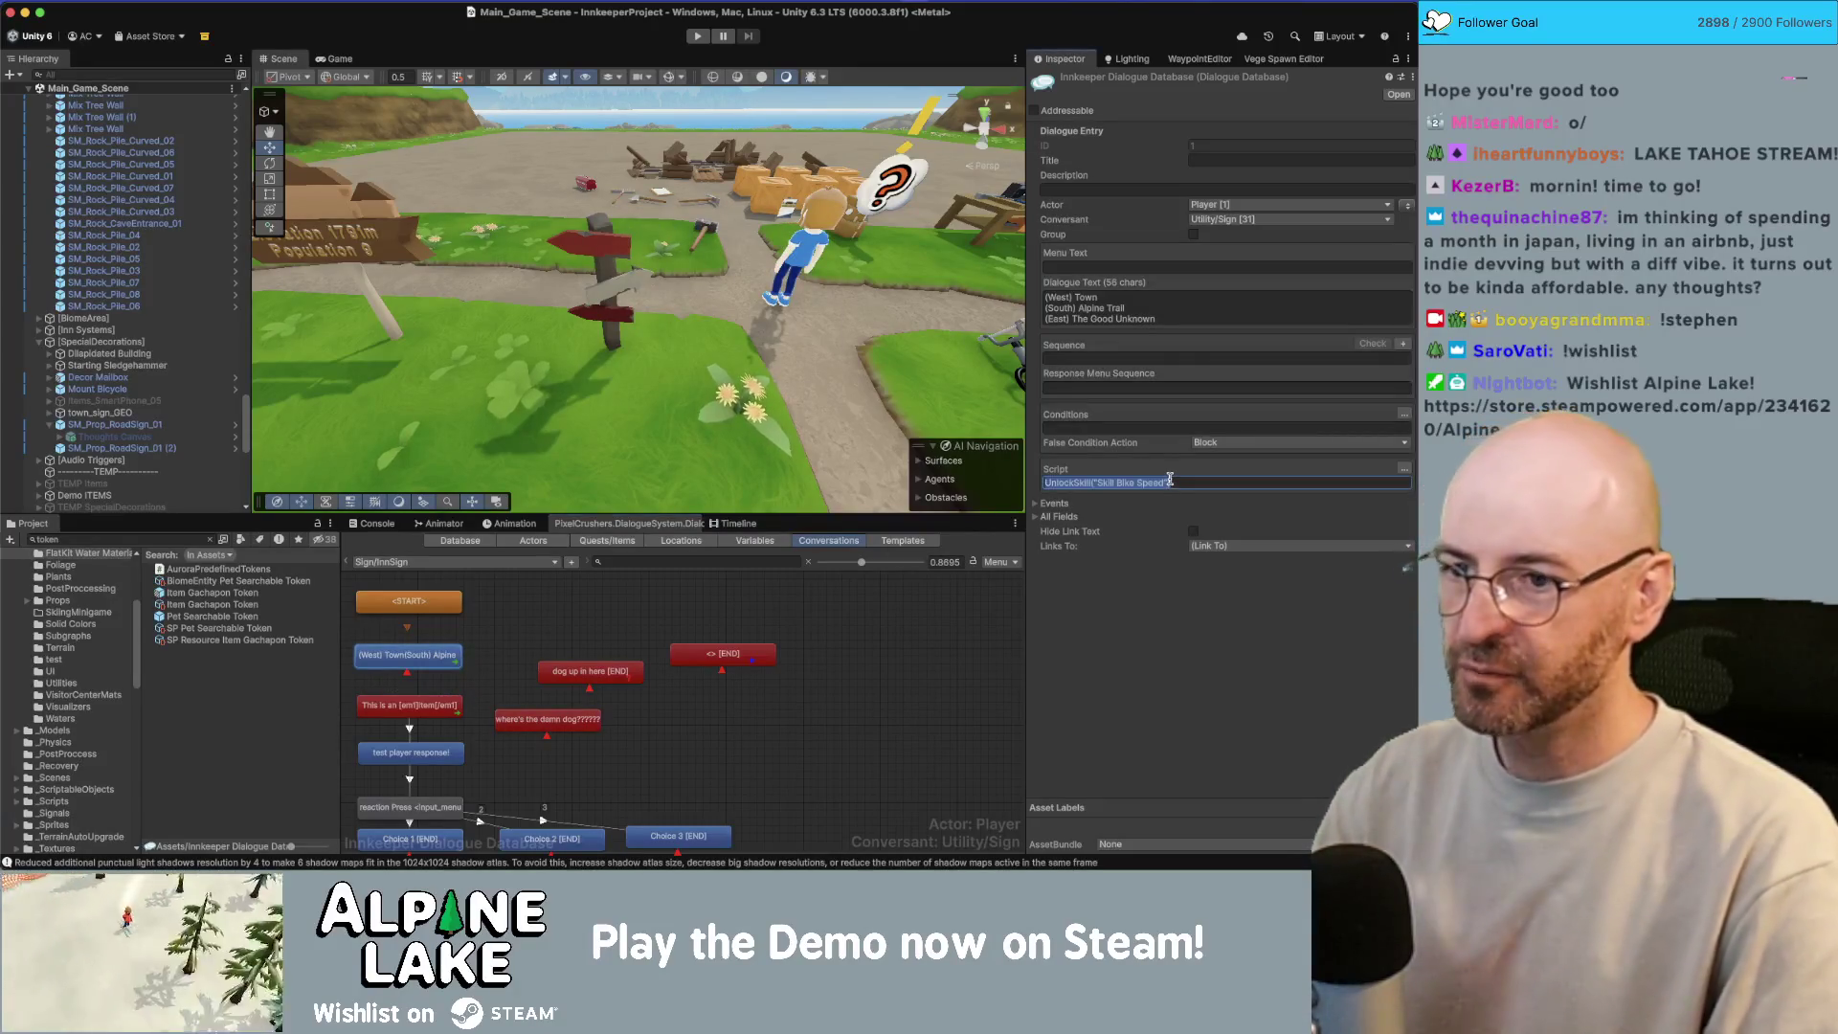
{"action": "key", "text": "BackSpace"}
{"action": "left_click", "coordinate": [661, 635]}
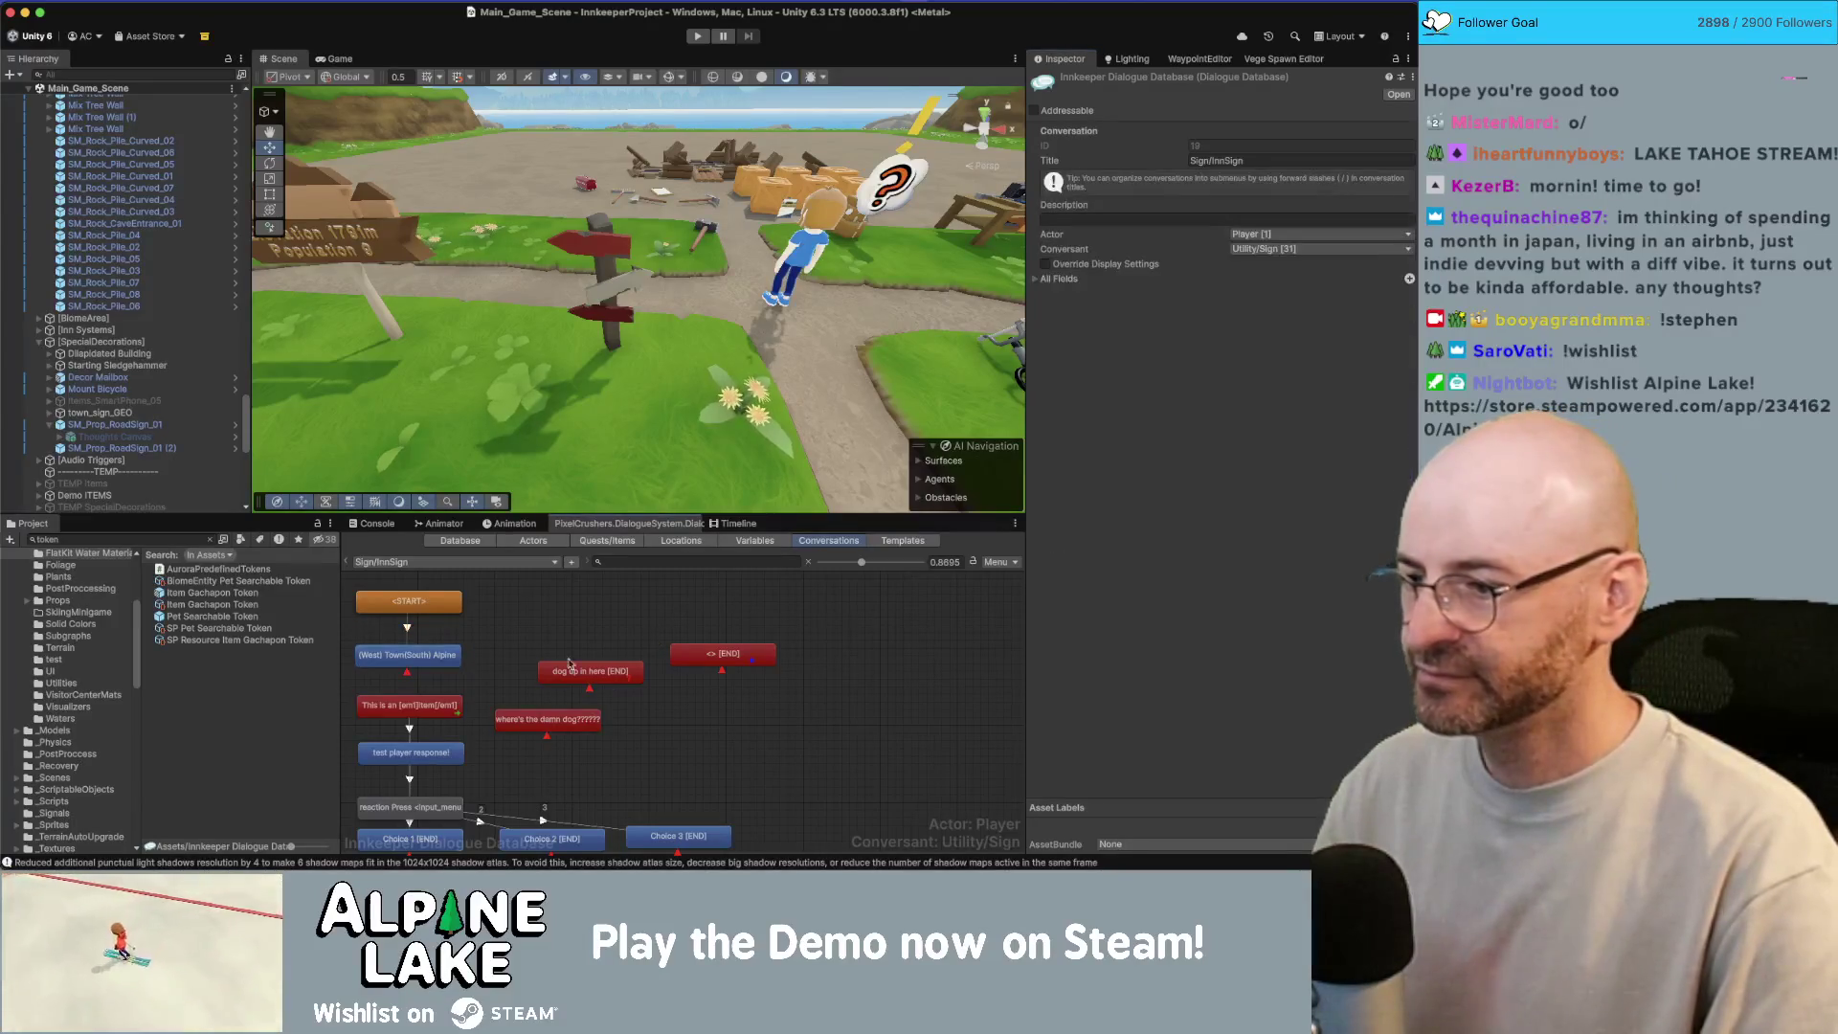
Step: Move the orphaned dog and END nodes aside, then start play mode to test
{"action": "scroll", "coordinate": [435, 634], "scroll_direction": "down", "scroll_amount": 2}
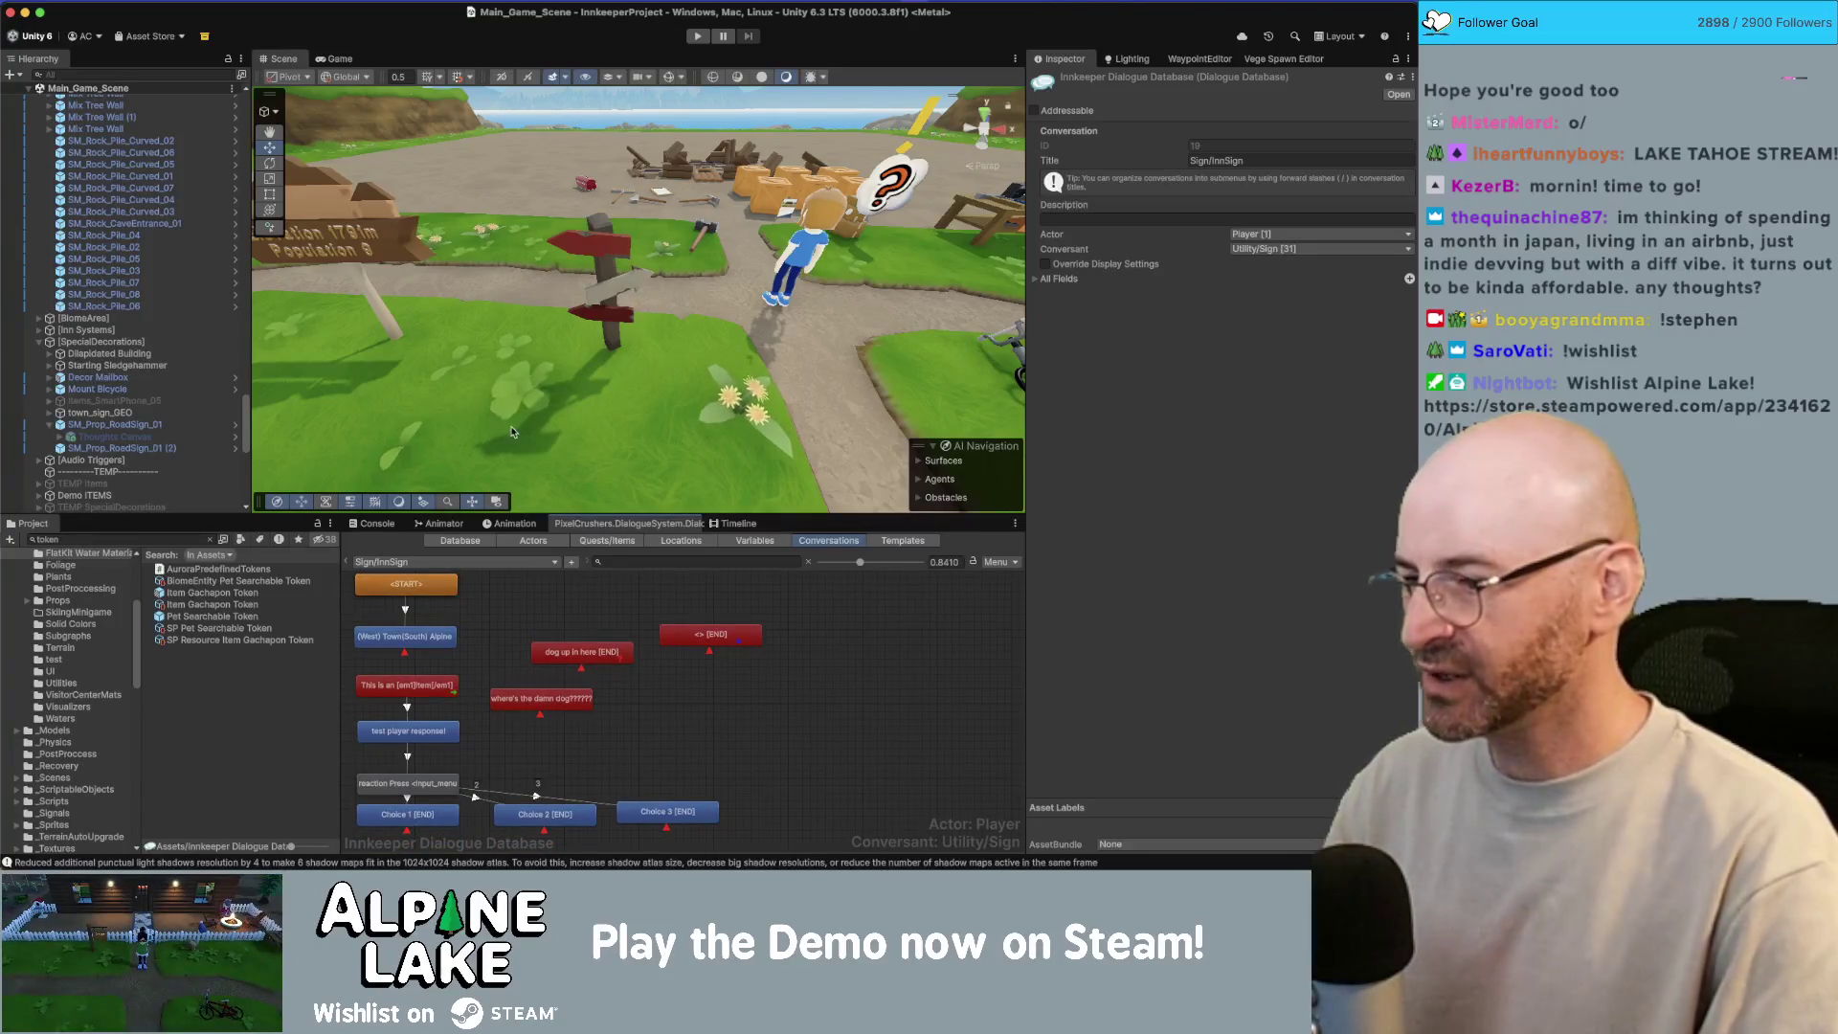
{"action": "scroll", "coordinate": [474, 699], "scroll_direction": "up", "scroll_amount": 4}
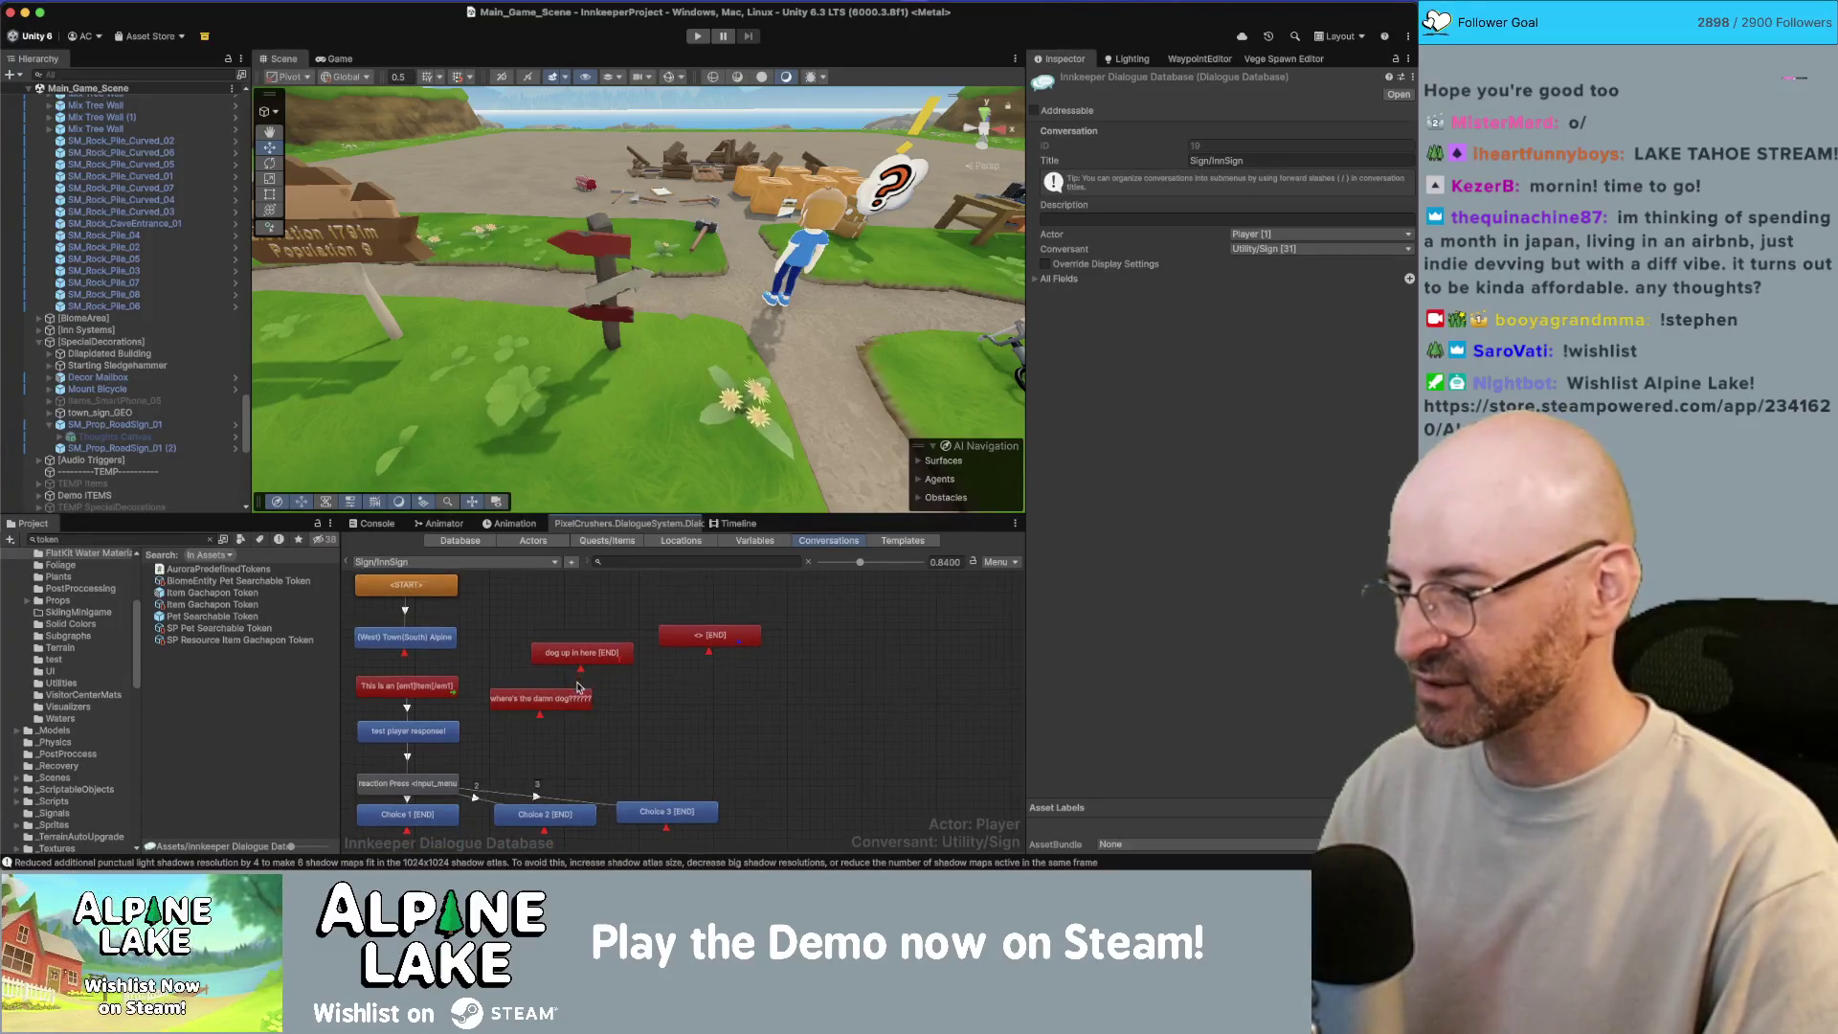
{"action": "scroll", "coordinate": [514, 667], "scroll_direction": "down", "scroll_amount": 1}
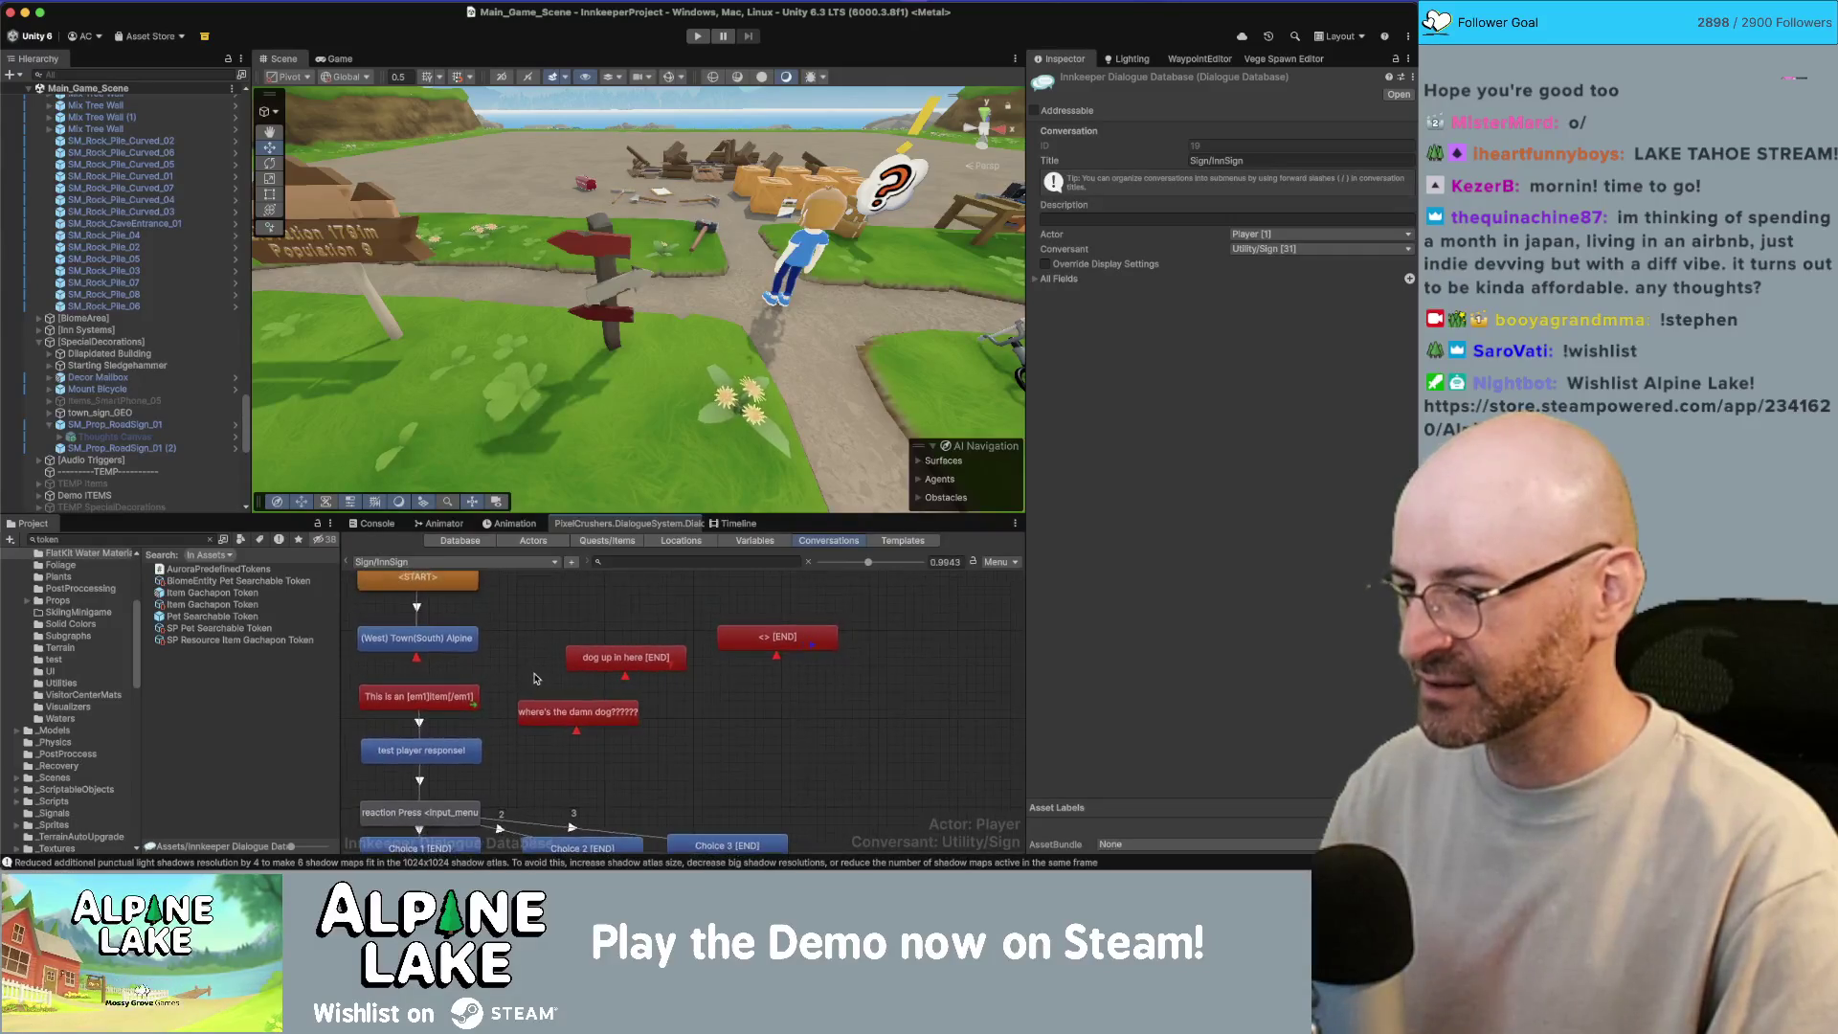
{"action": "left_click_drag", "start_coordinate": [626, 658], "coordinate": [721, 713]}
{"action": "left_click_drag", "start_coordinate": [775, 656], "coordinate": [862, 726]}
{"action": "left_click", "coordinate": [452, 647]}
{"action": "left_click", "coordinate": [537, 625]}
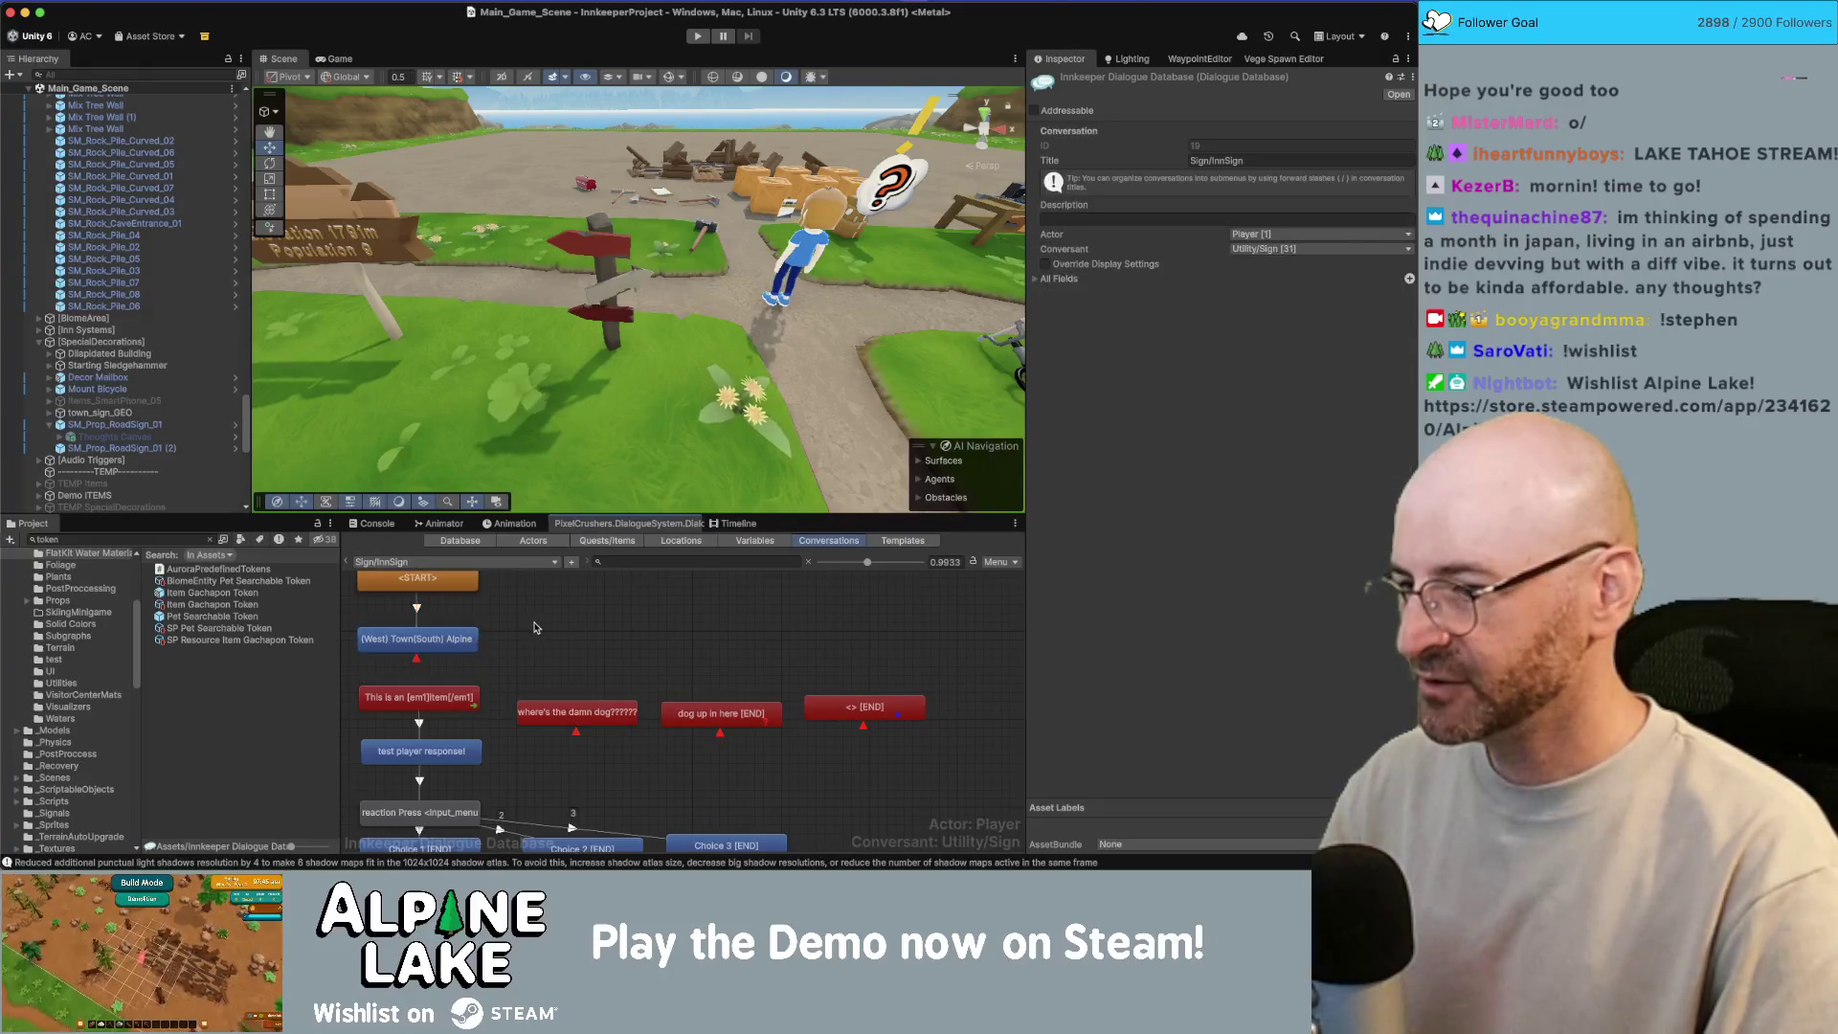
{"action": "left_click", "coordinate": [698, 38]}
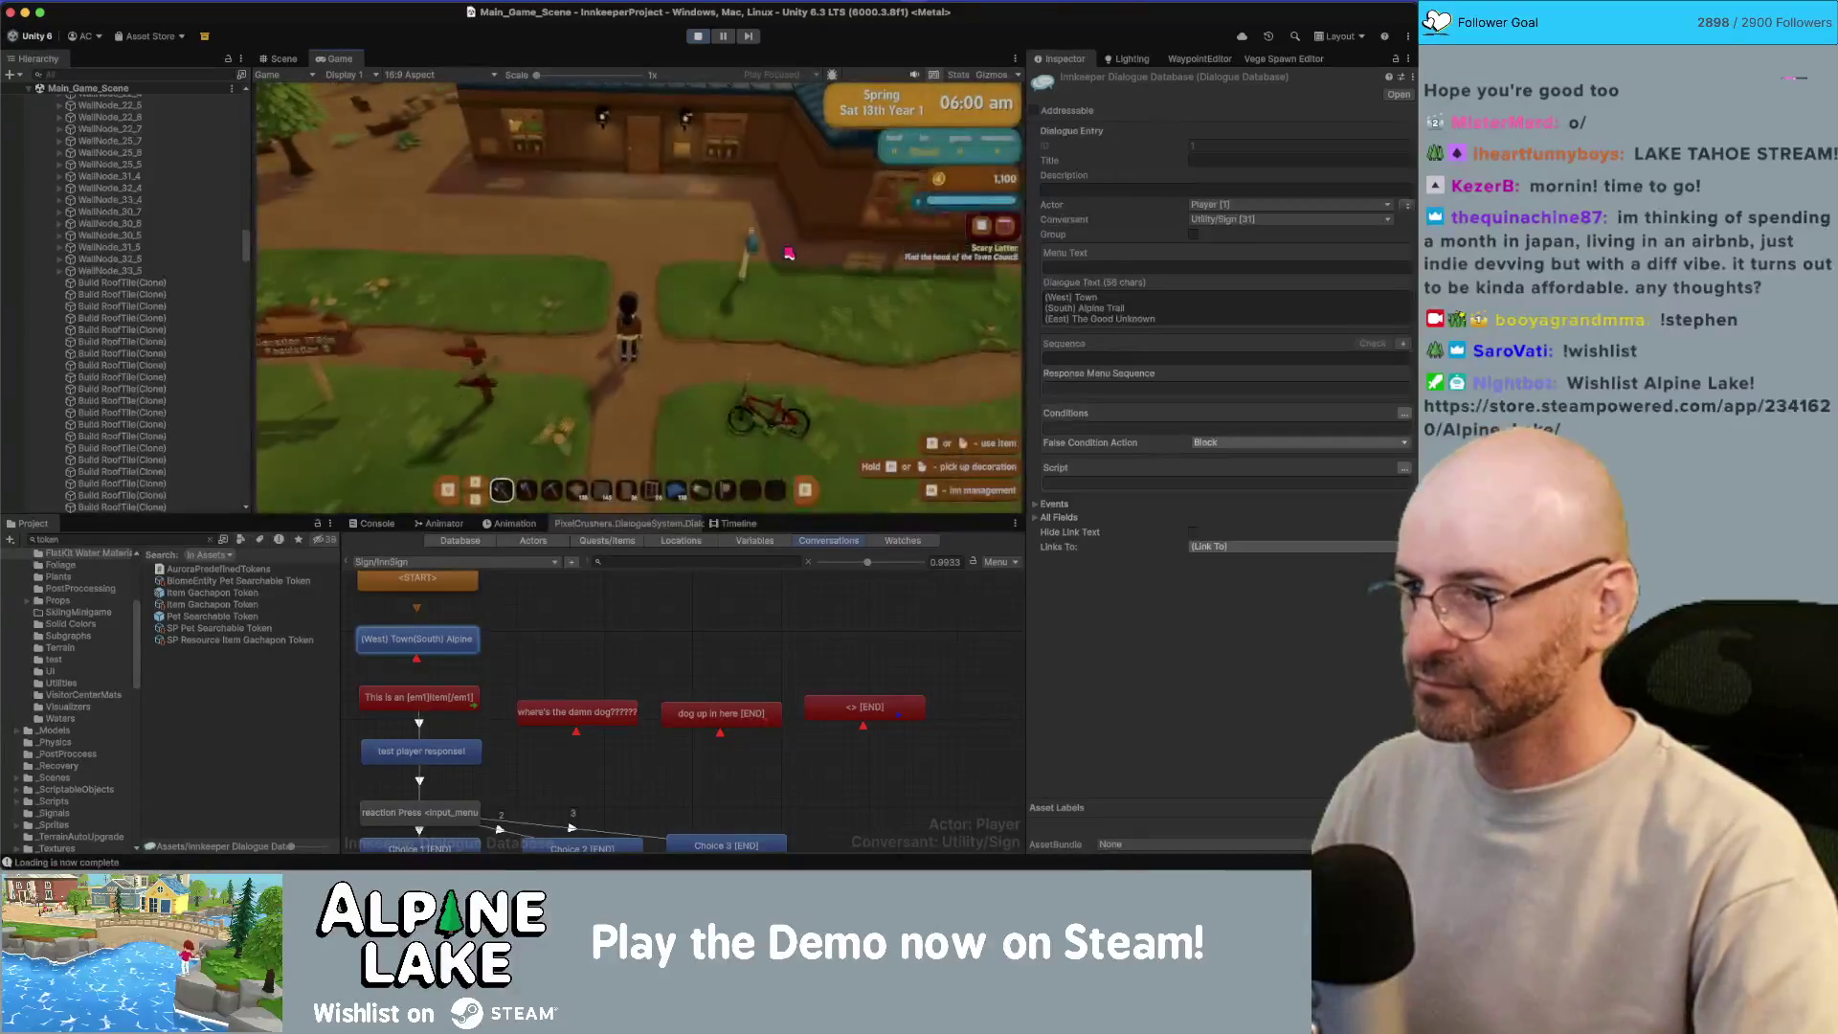
Step: Walk the character around the inn and browse the in-game backpack and settings pages
{"action": "key", "text": "a"}
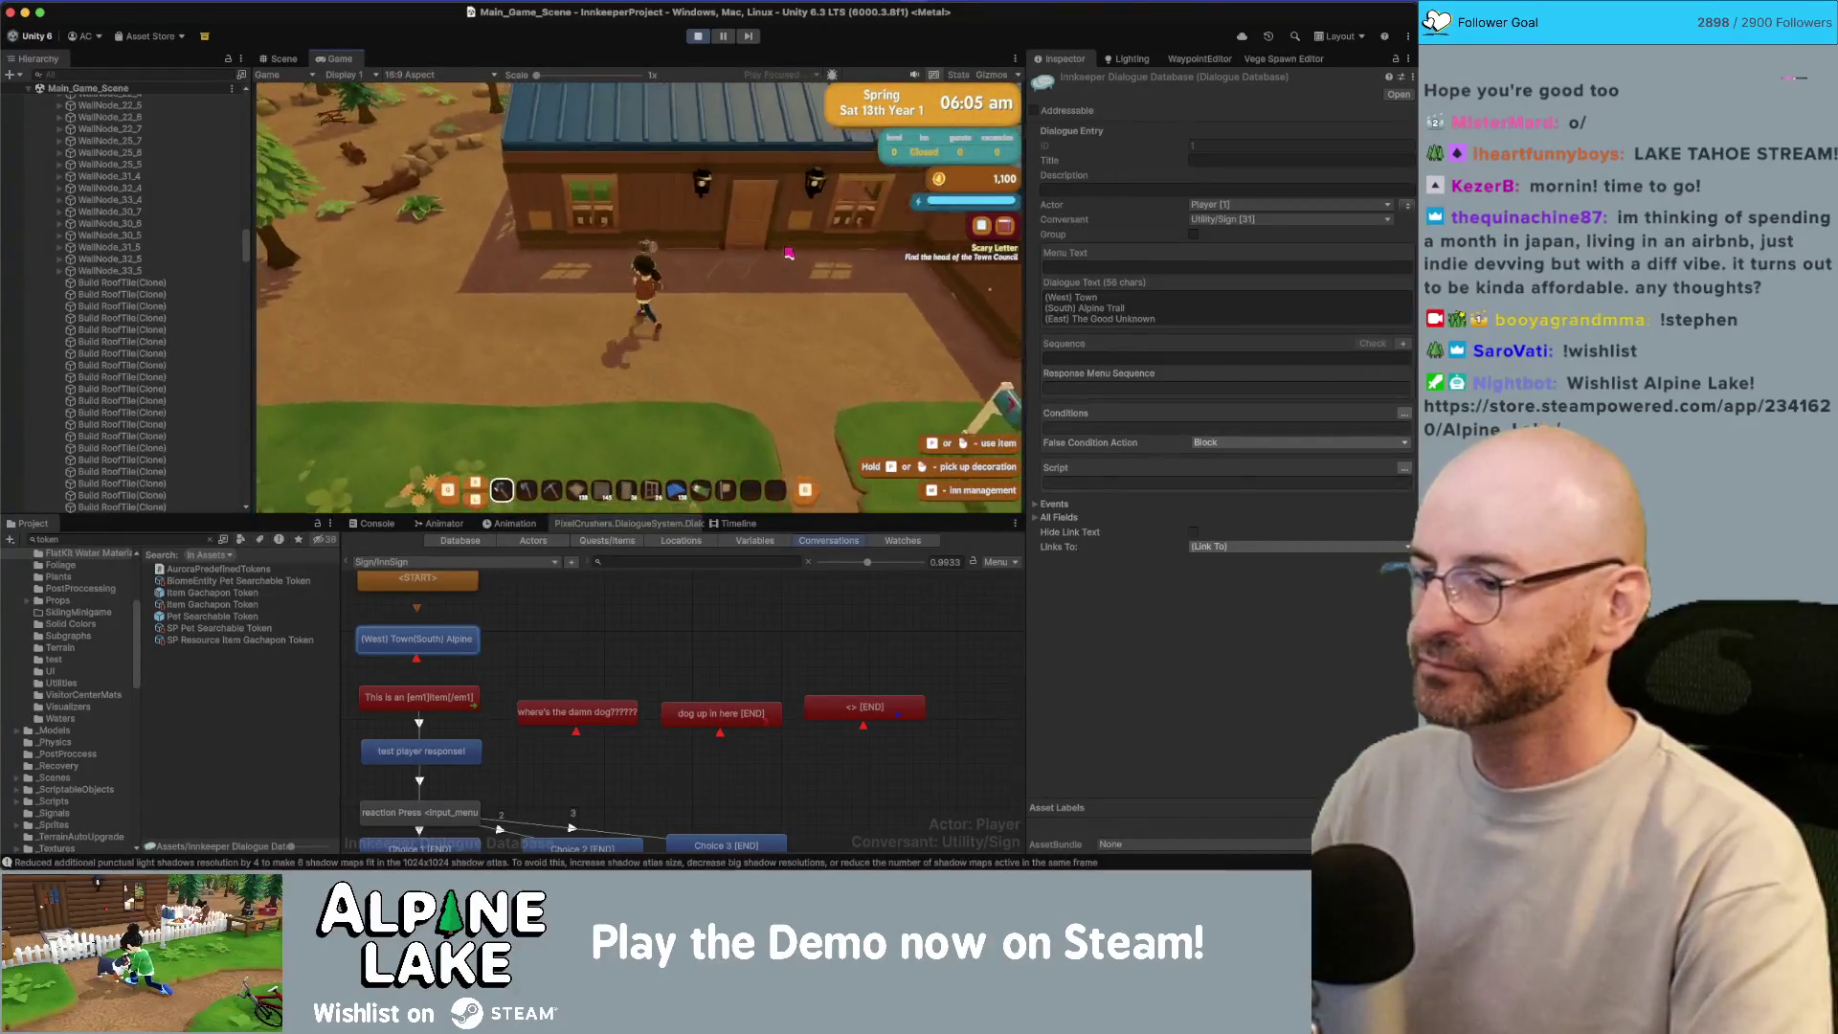
{"action": "key", "text": "w"}
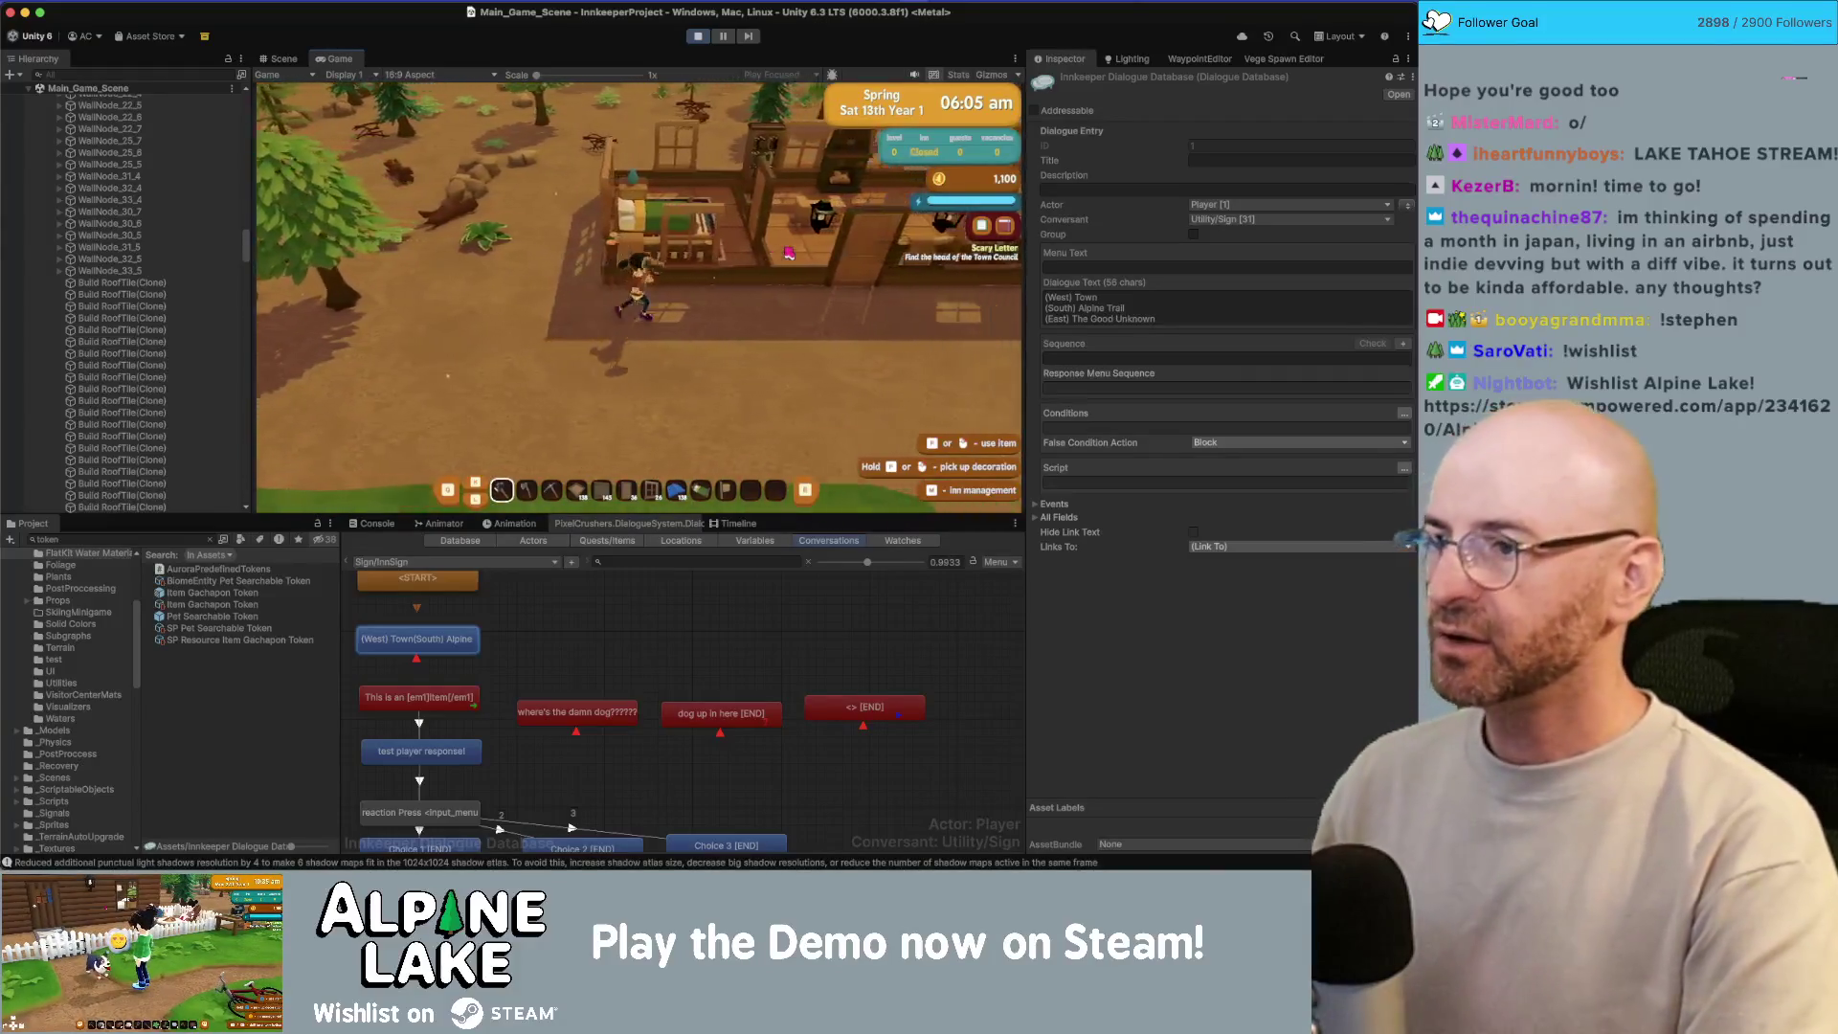
{"action": "key", "text": "s"}
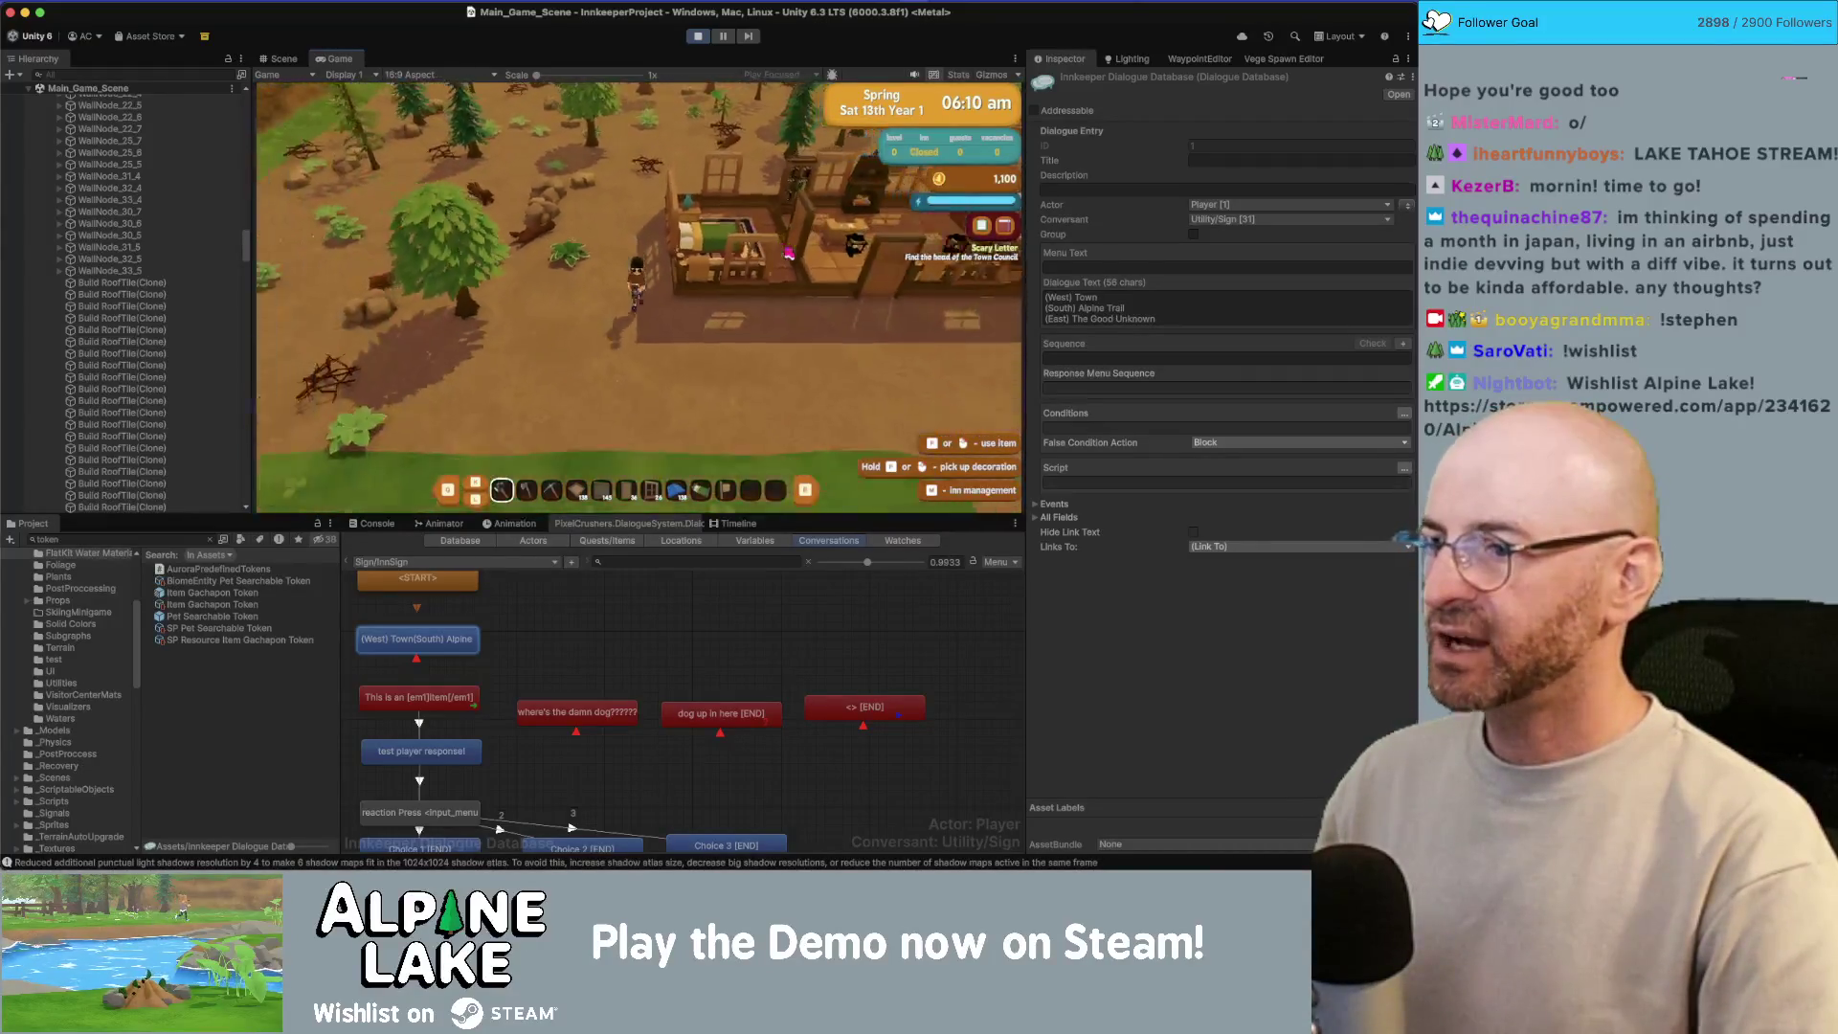
{"action": "key", "text": "w"}
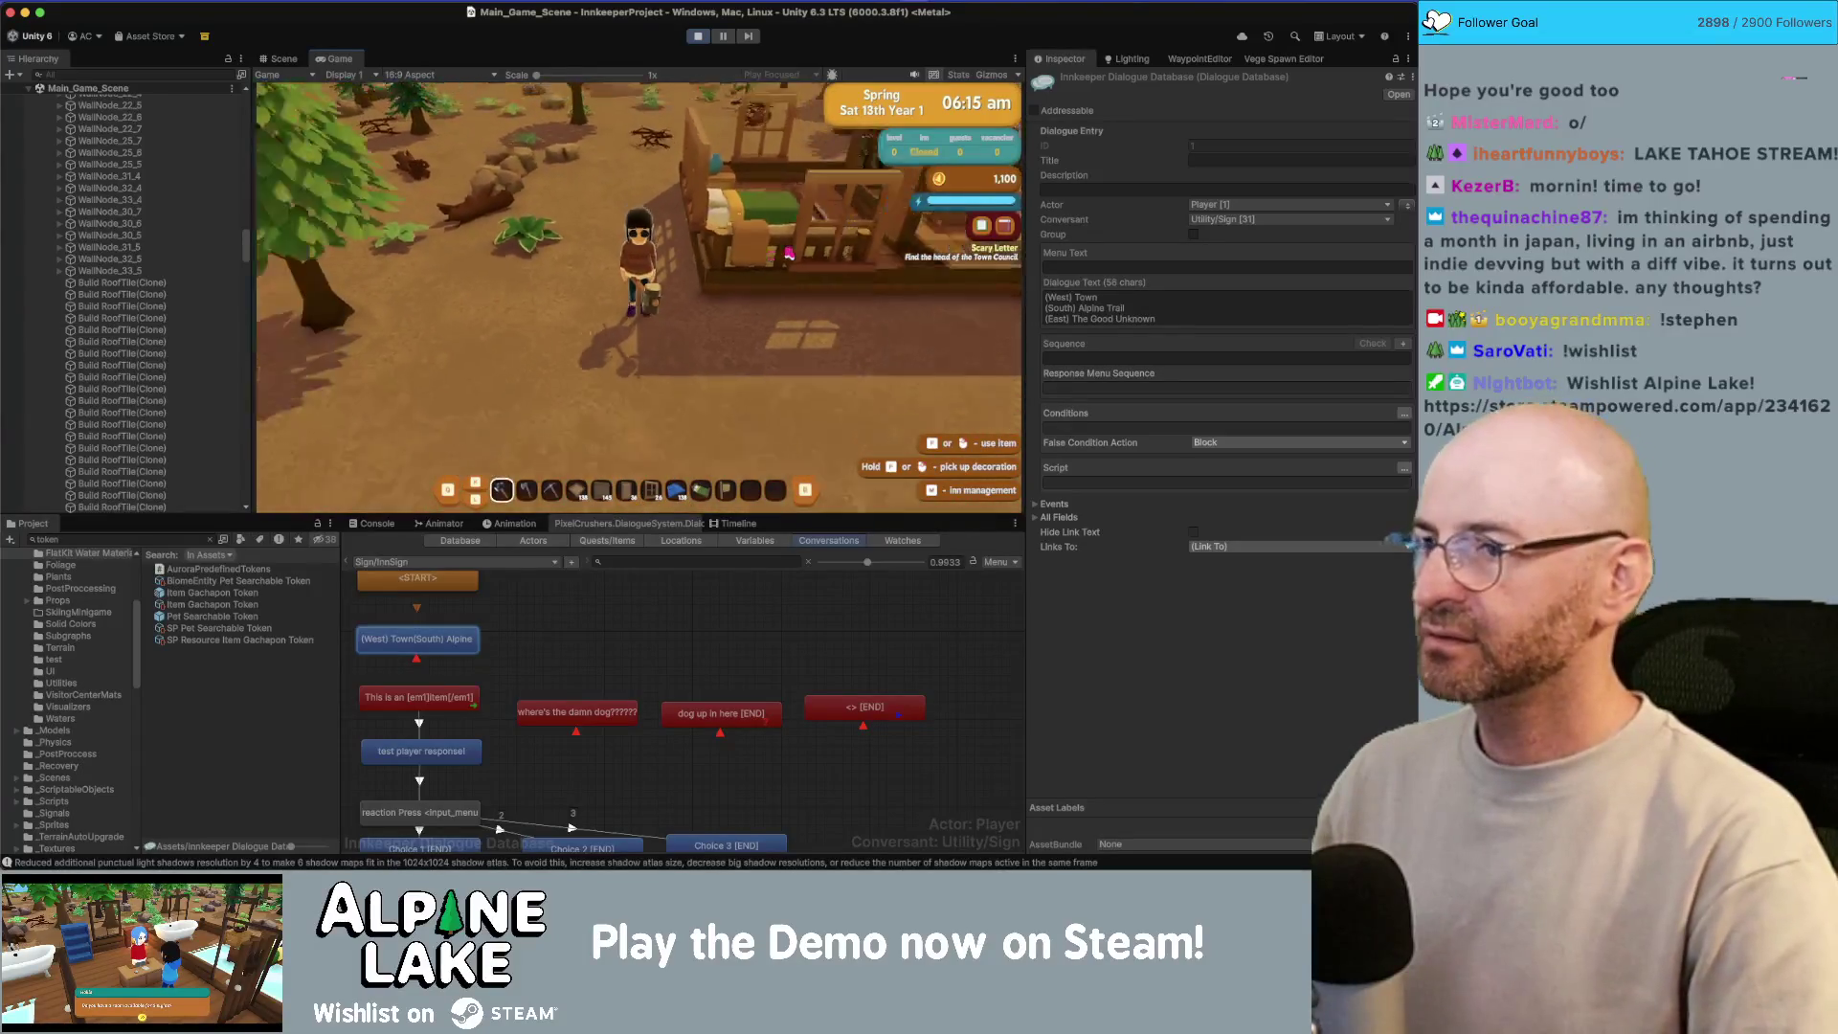
{"action": "key", "text": "i"}
{"action": "key", "text": "q"}
{"action": "key", "text": "q"}
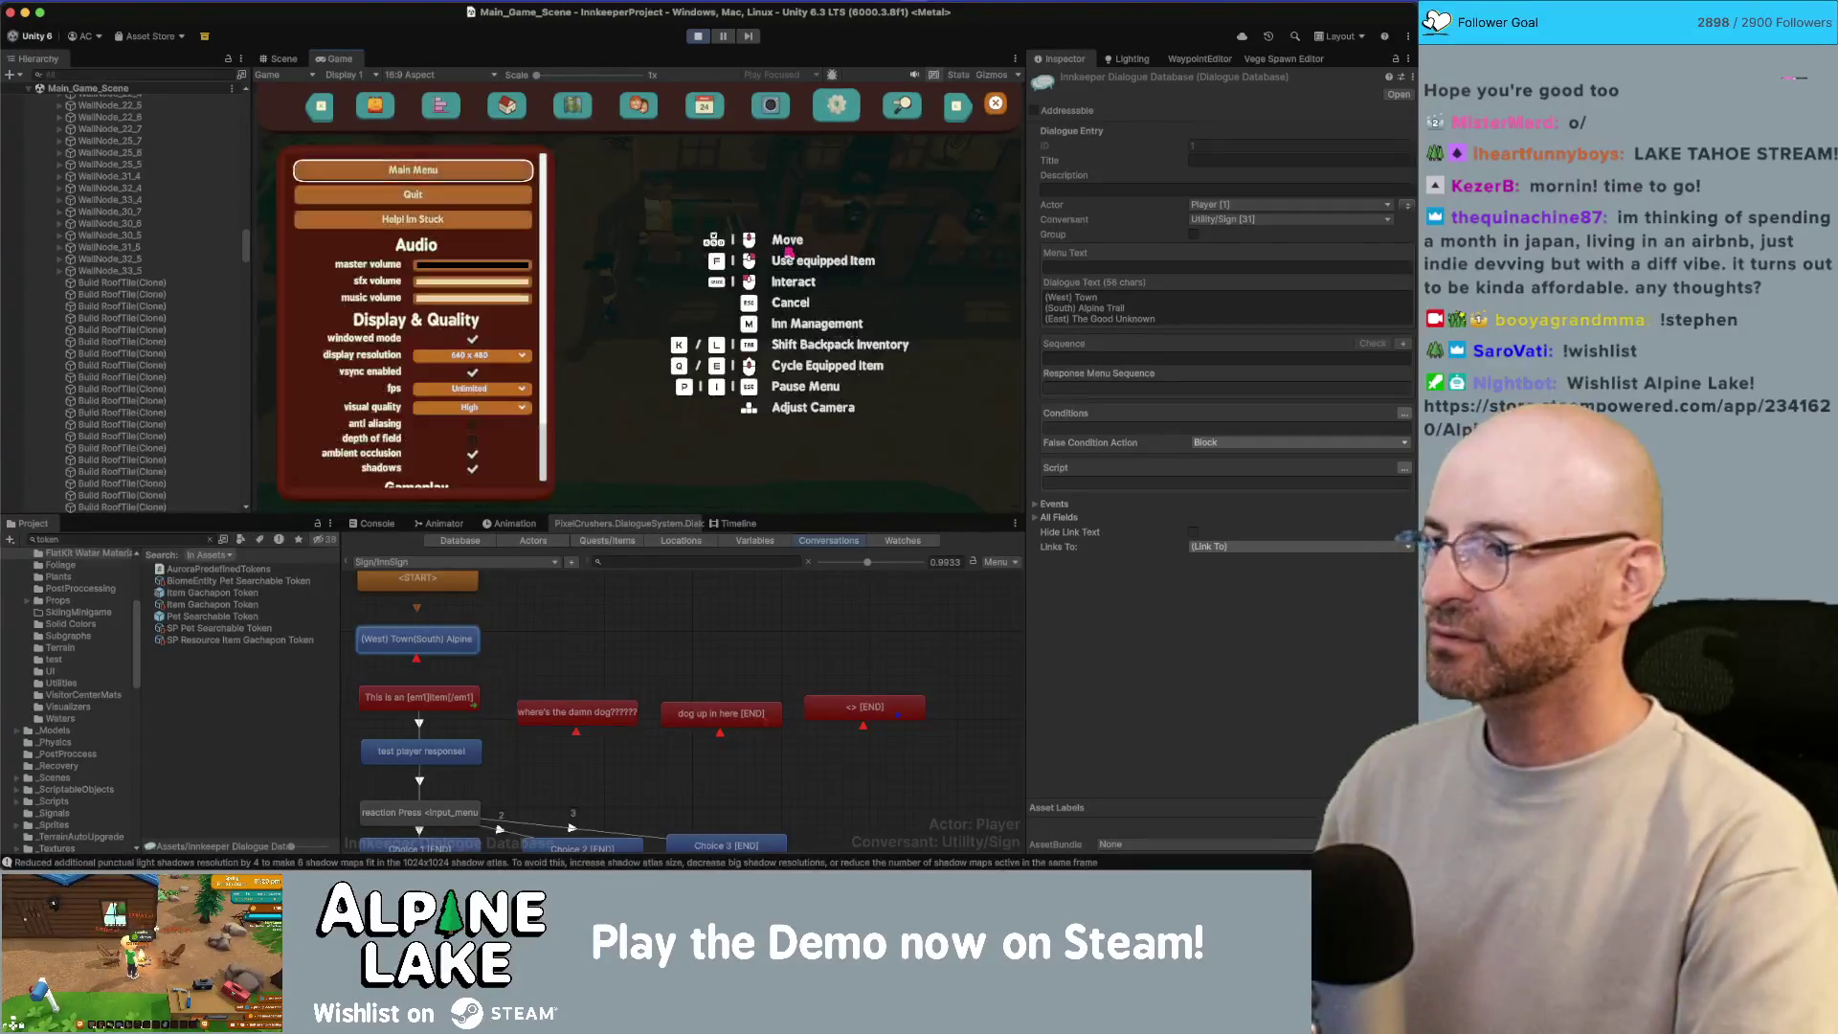
{"action": "key", "text": "Down"}
{"action": "key", "text": "Down"}
{"action": "key", "text": "Down"}
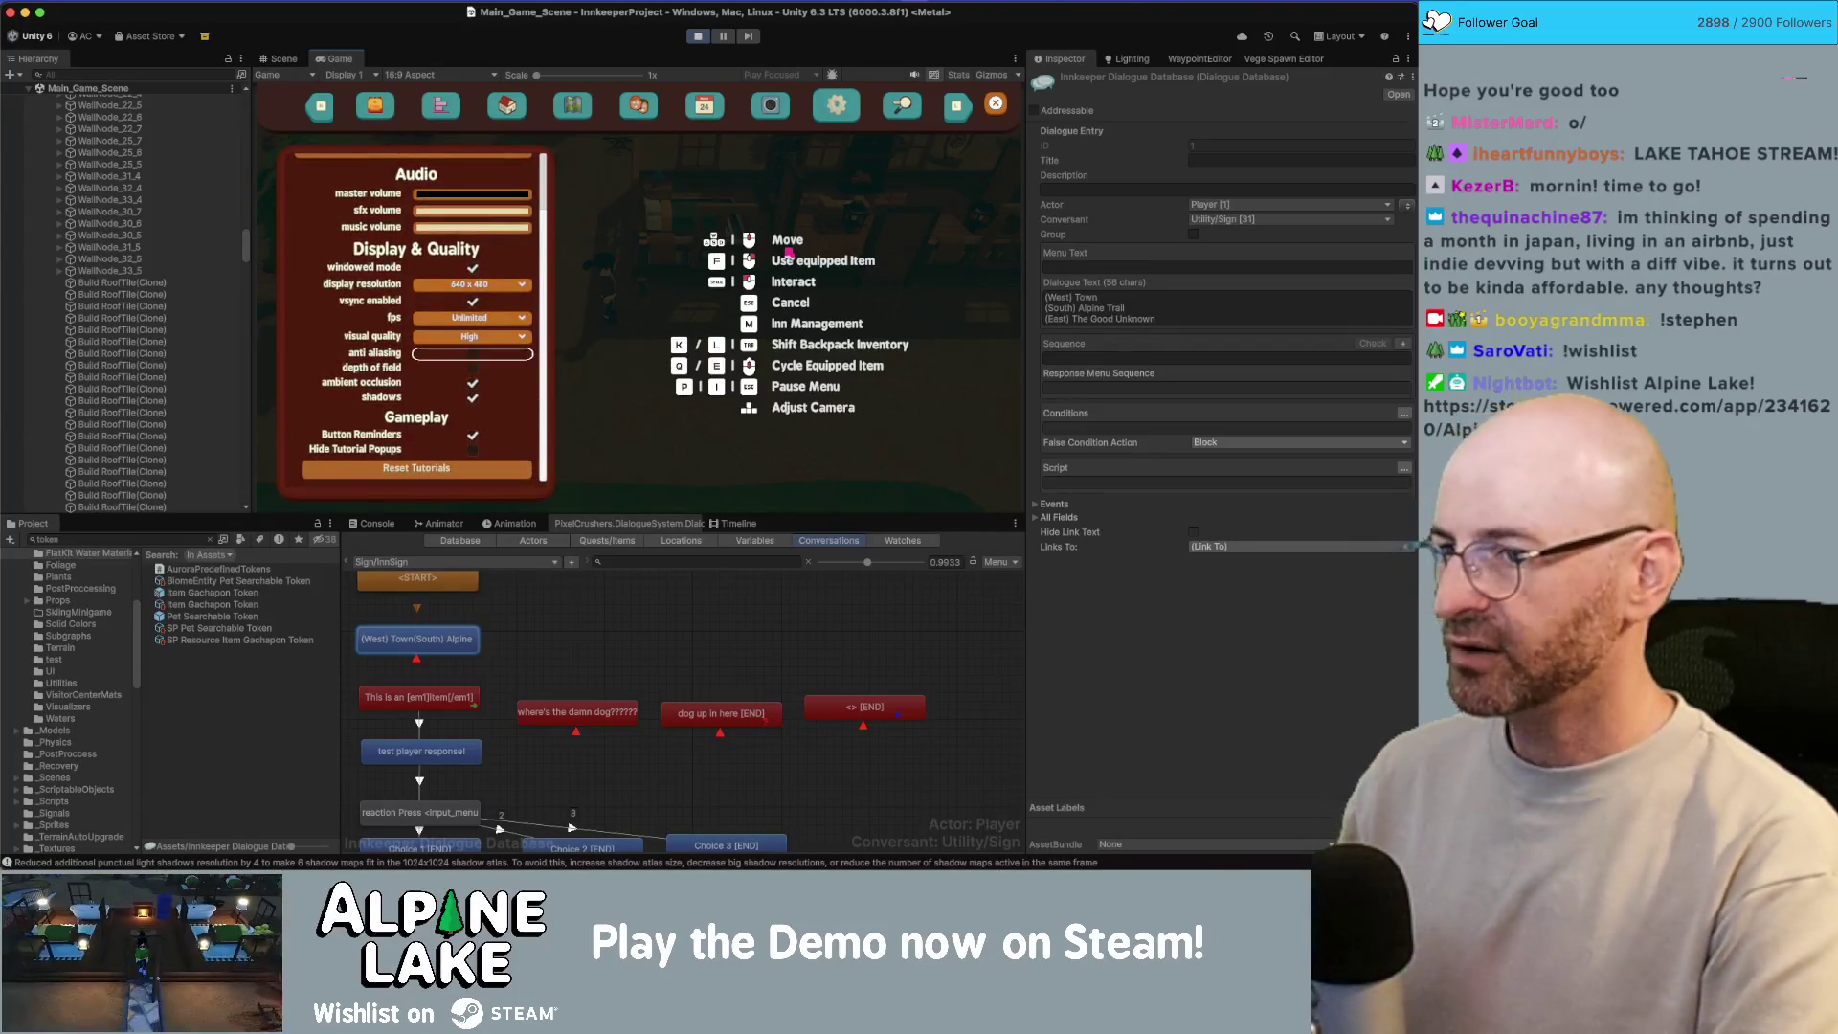
Step: Stop play mode and open PreferencesUIManager.cs in Rider
{"action": "left_click", "coordinate": [698, 35]}
{"action": "key", "text": "super+Tab"}
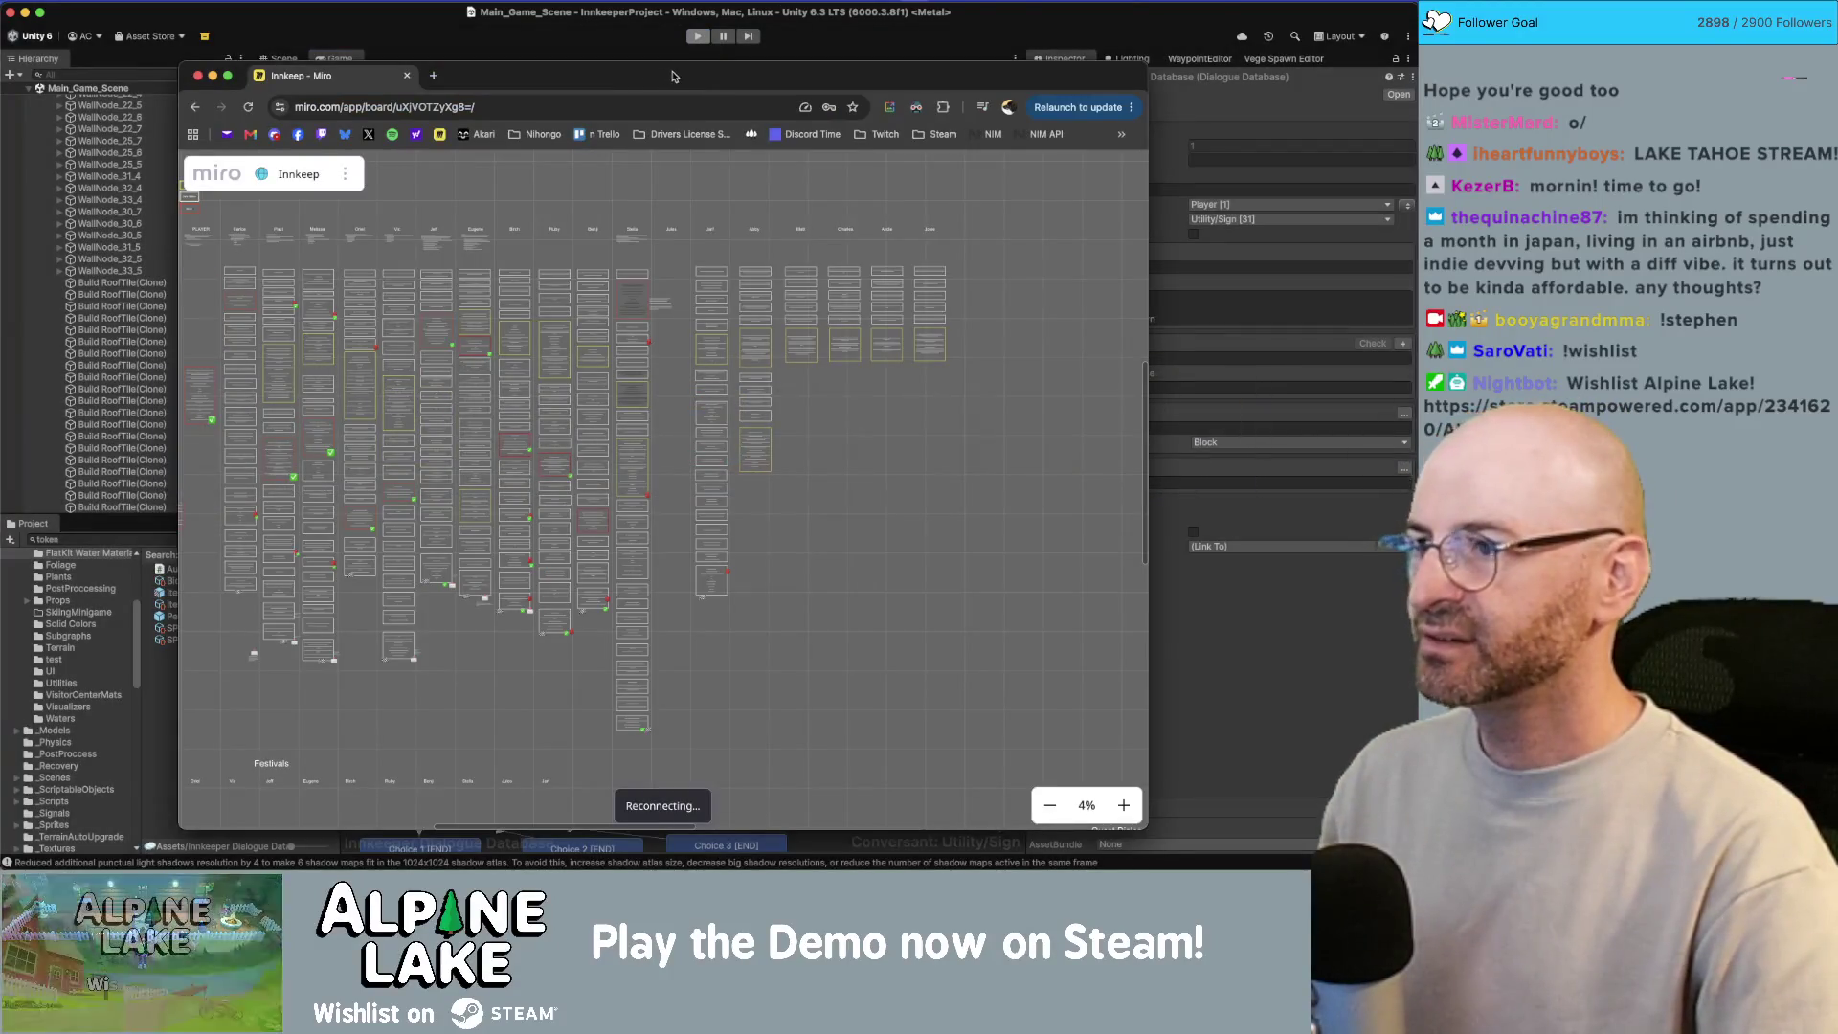
{"action": "key", "text": "super+Tab"}
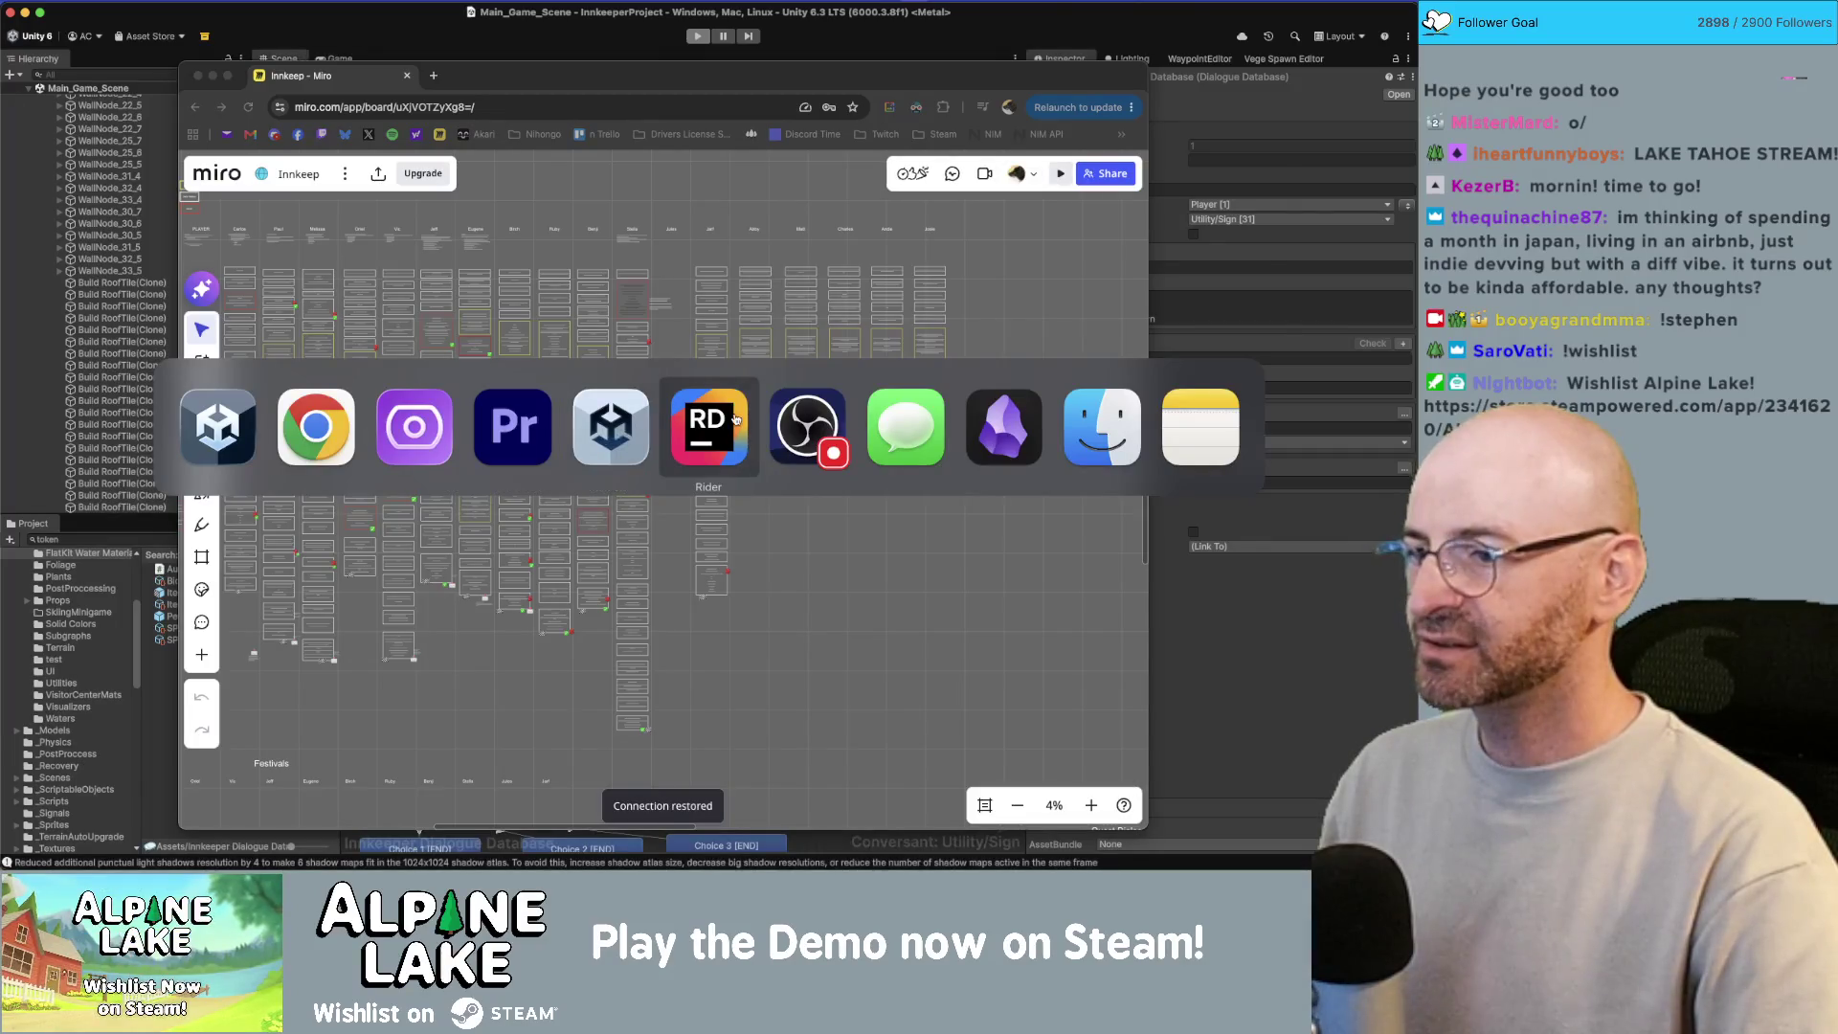
{"action": "left_click", "coordinate": [735, 420]}
{"action": "left_click", "coordinate": [829, 68]}
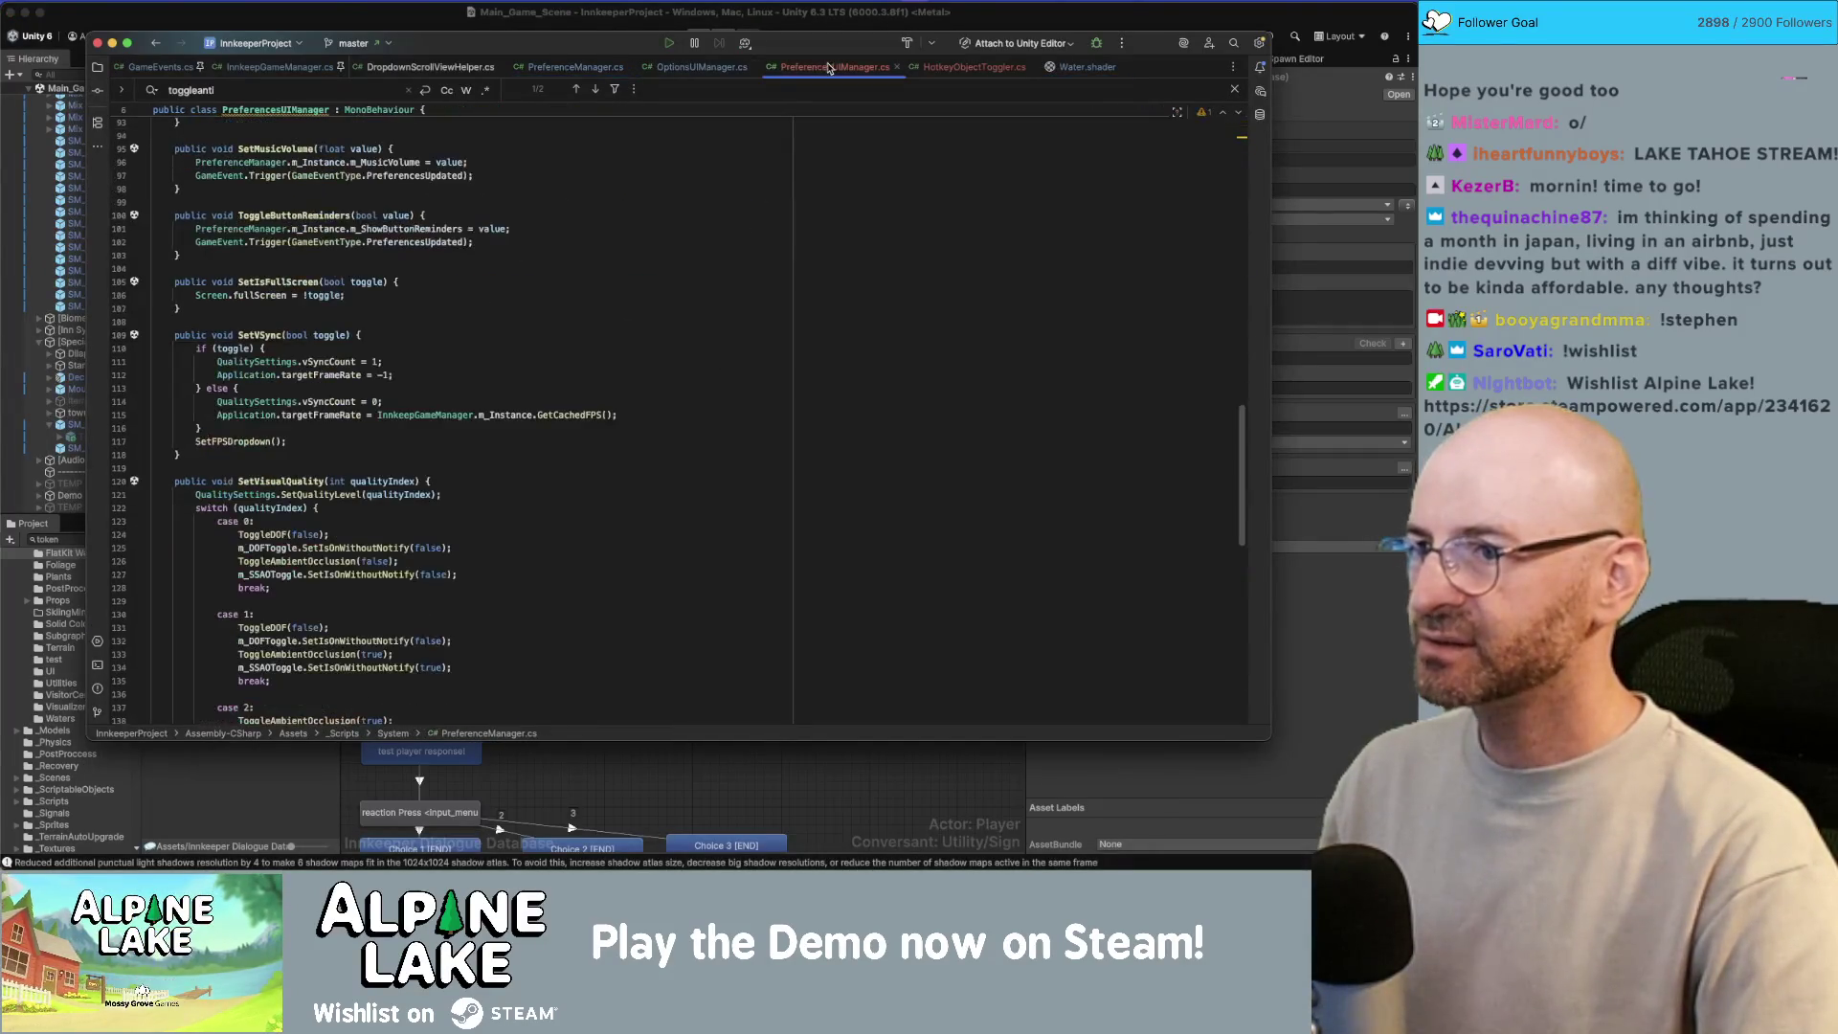
Step: Navigate to GetAntiAliasingSetting's QualitySettings check on line 121
{"action": "key", "text": "Return"}
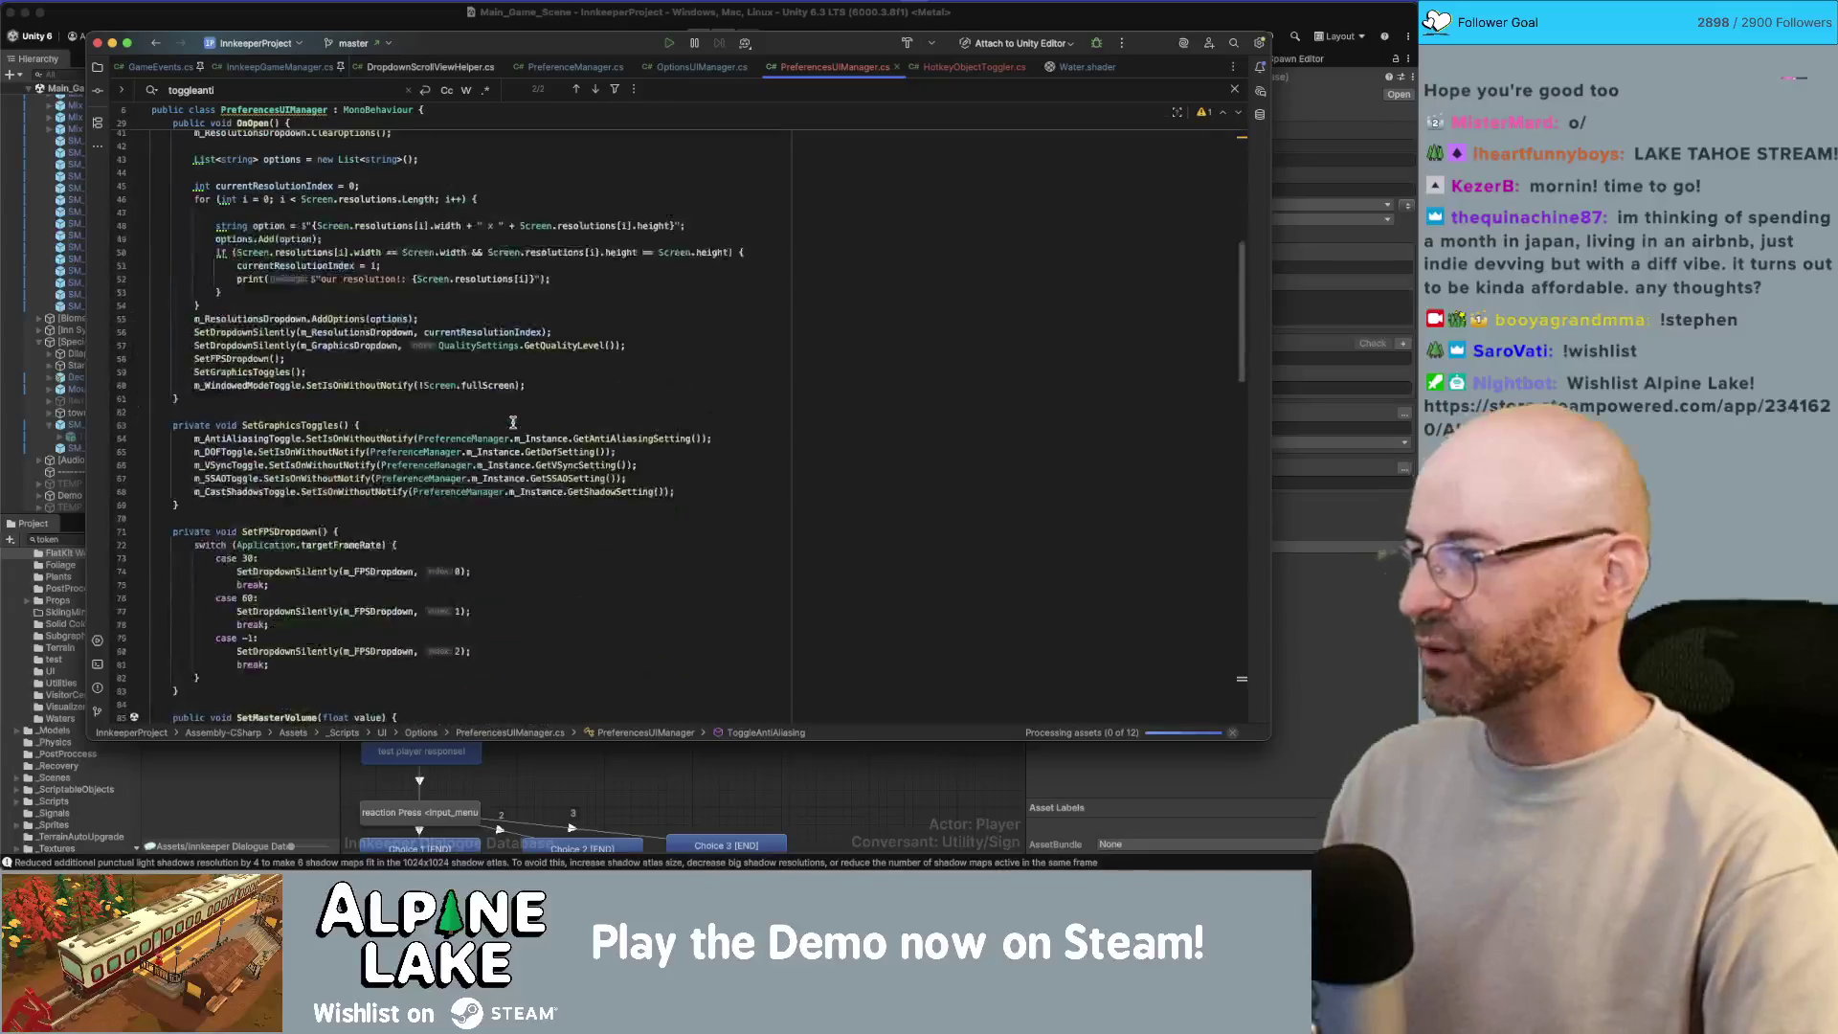
{"action": "left_click", "coordinate": [571, 431]}
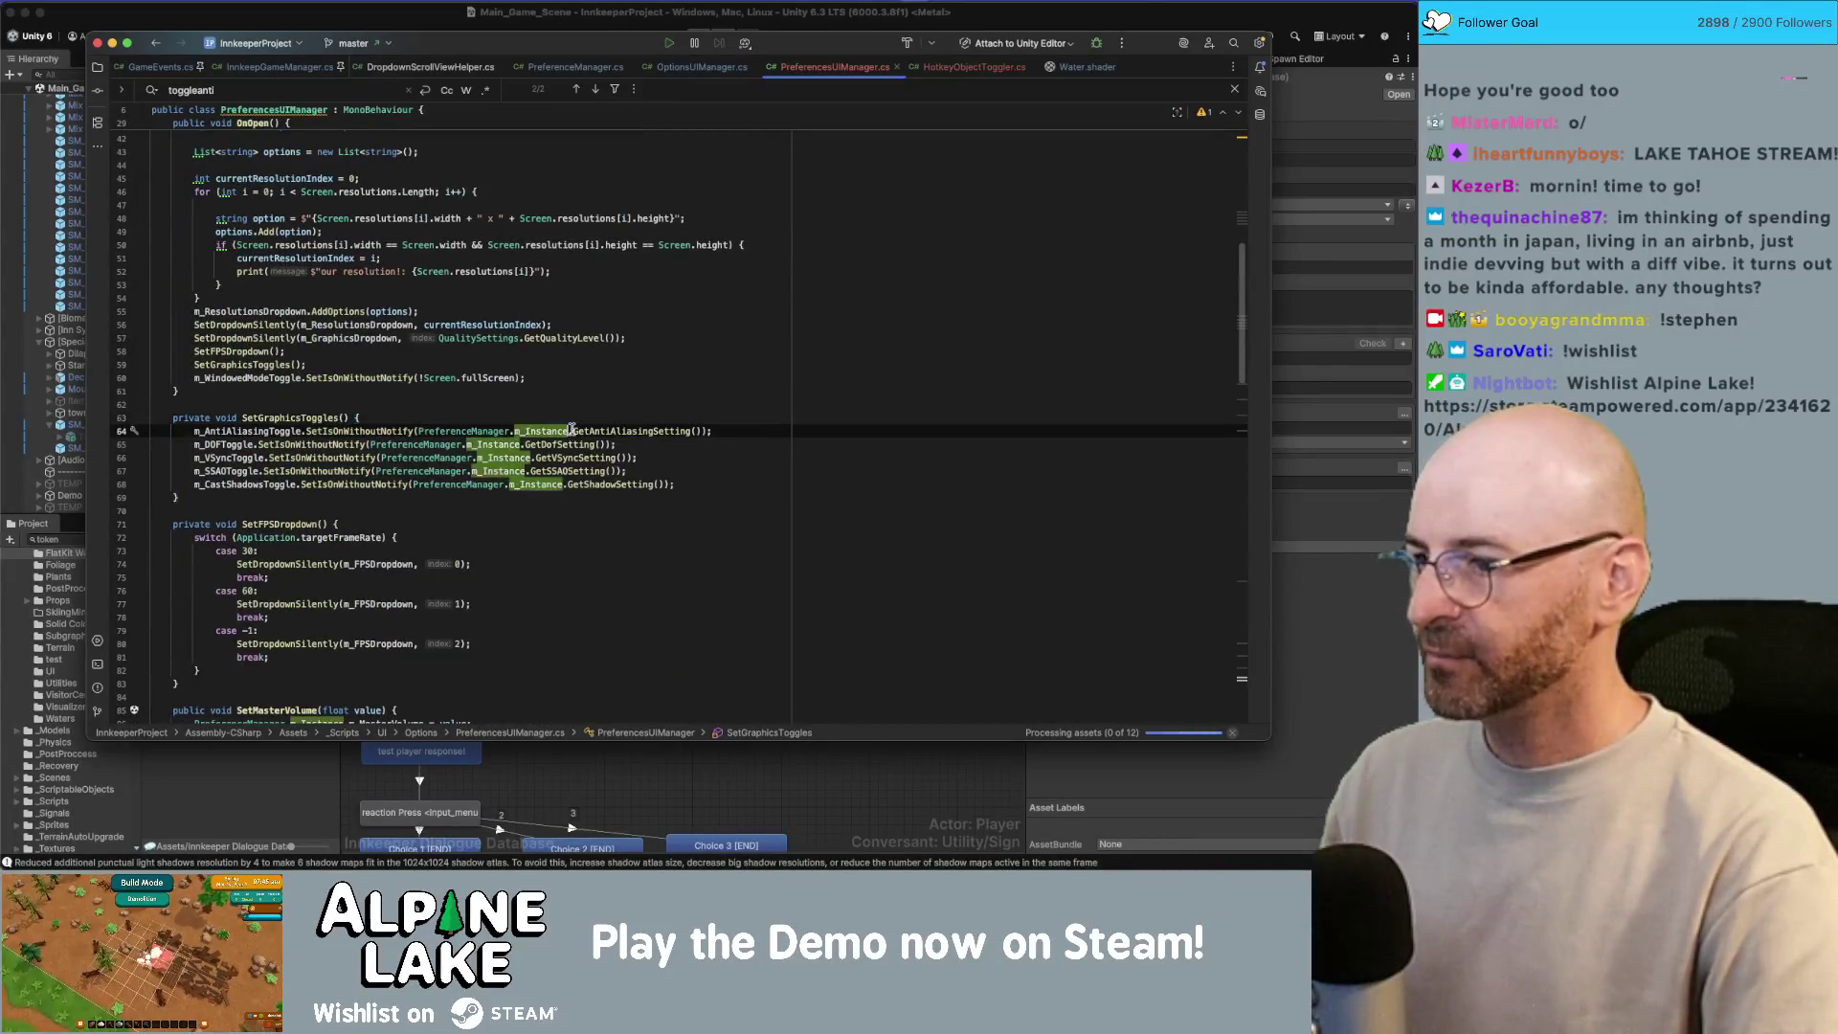
{"action": "left_click", "coordinate": [644, 431], "text": "super"}
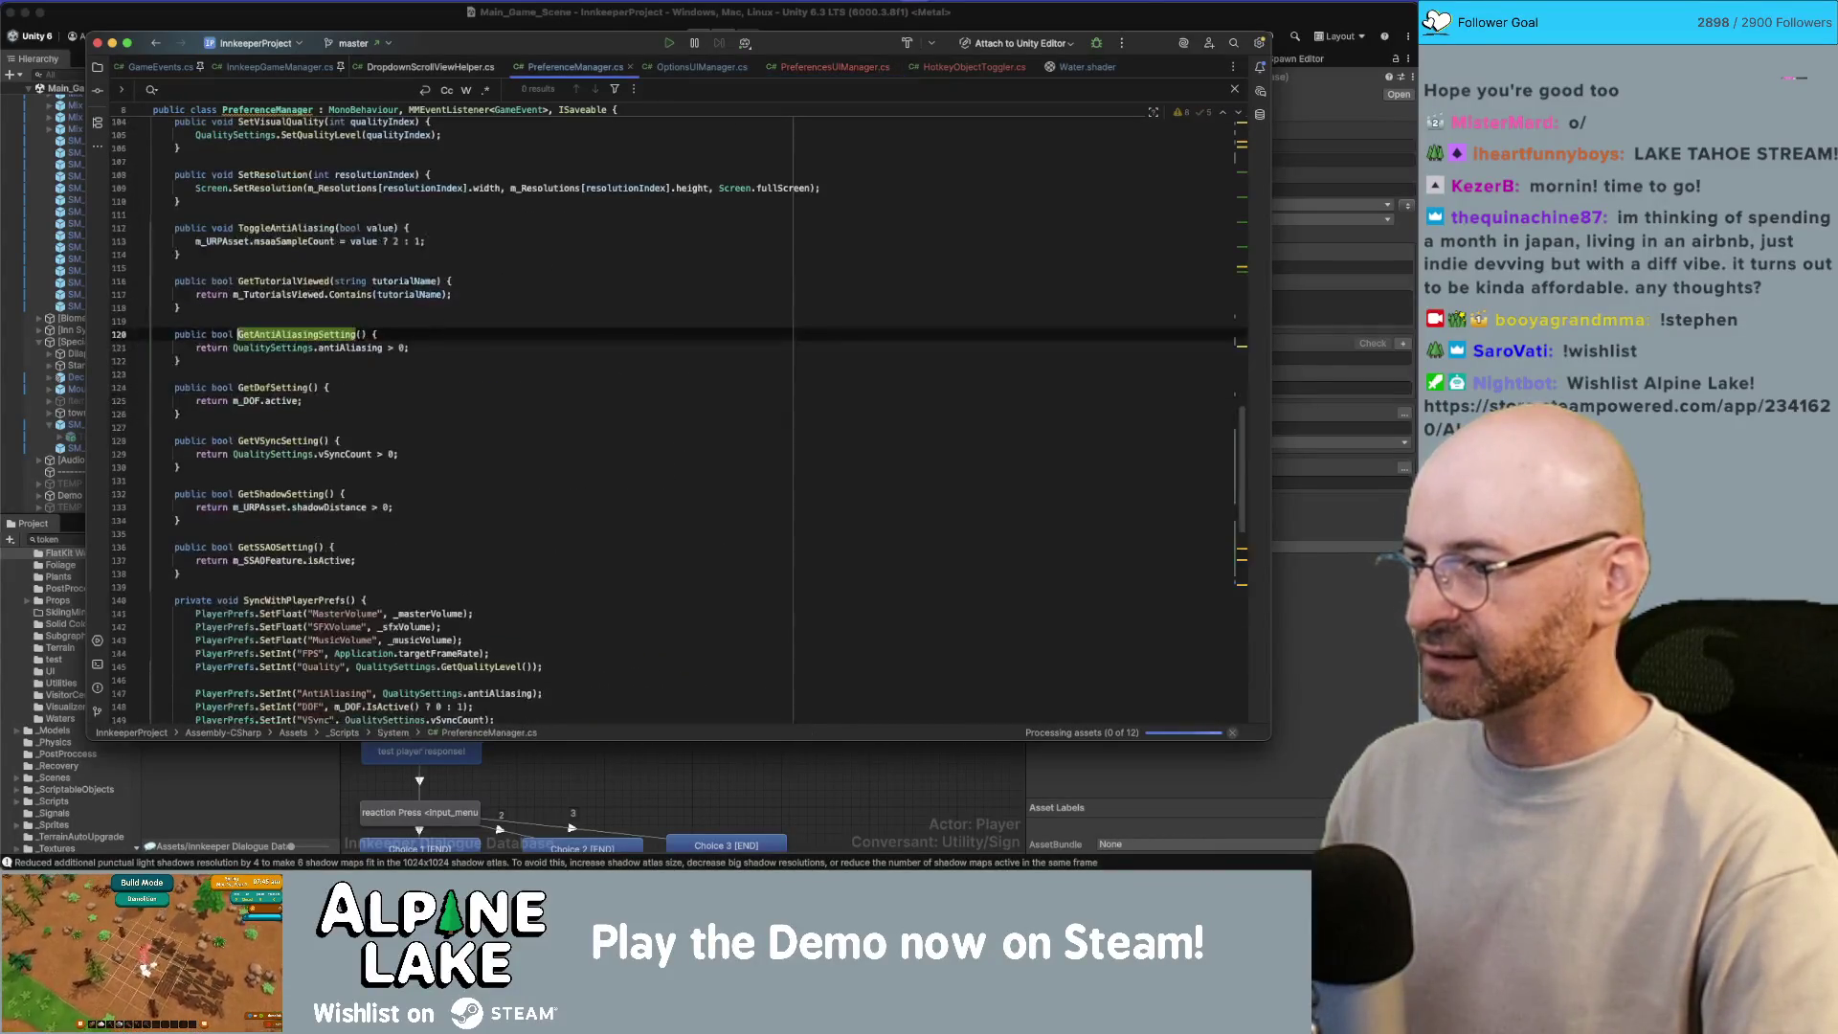
{"action": "left_click", "coordinate": [286, 348]}
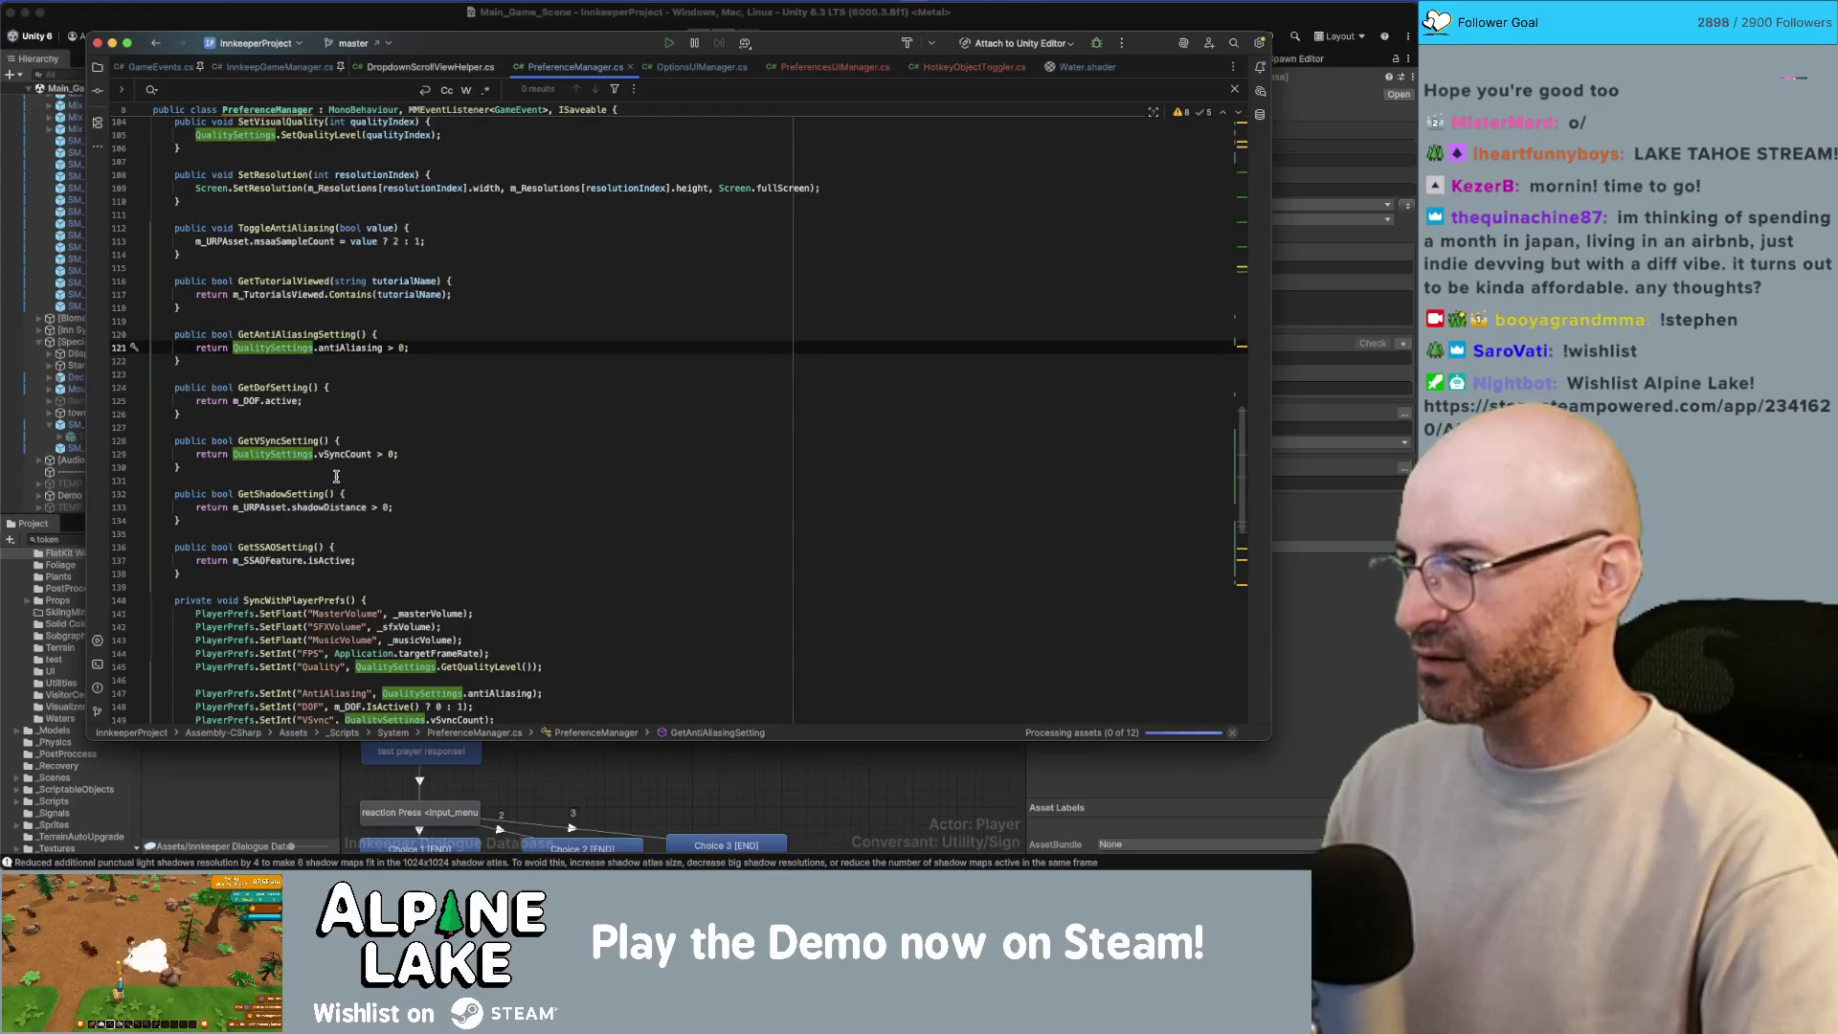
{"action": "scroll", "coordinate": [336, 476], "scroll_direction": "down", "scroll_amount": 5}
{"action": "scroll", "coordinate": [336, 474], "scroll_direction": "up", "scroll_amount": 6}
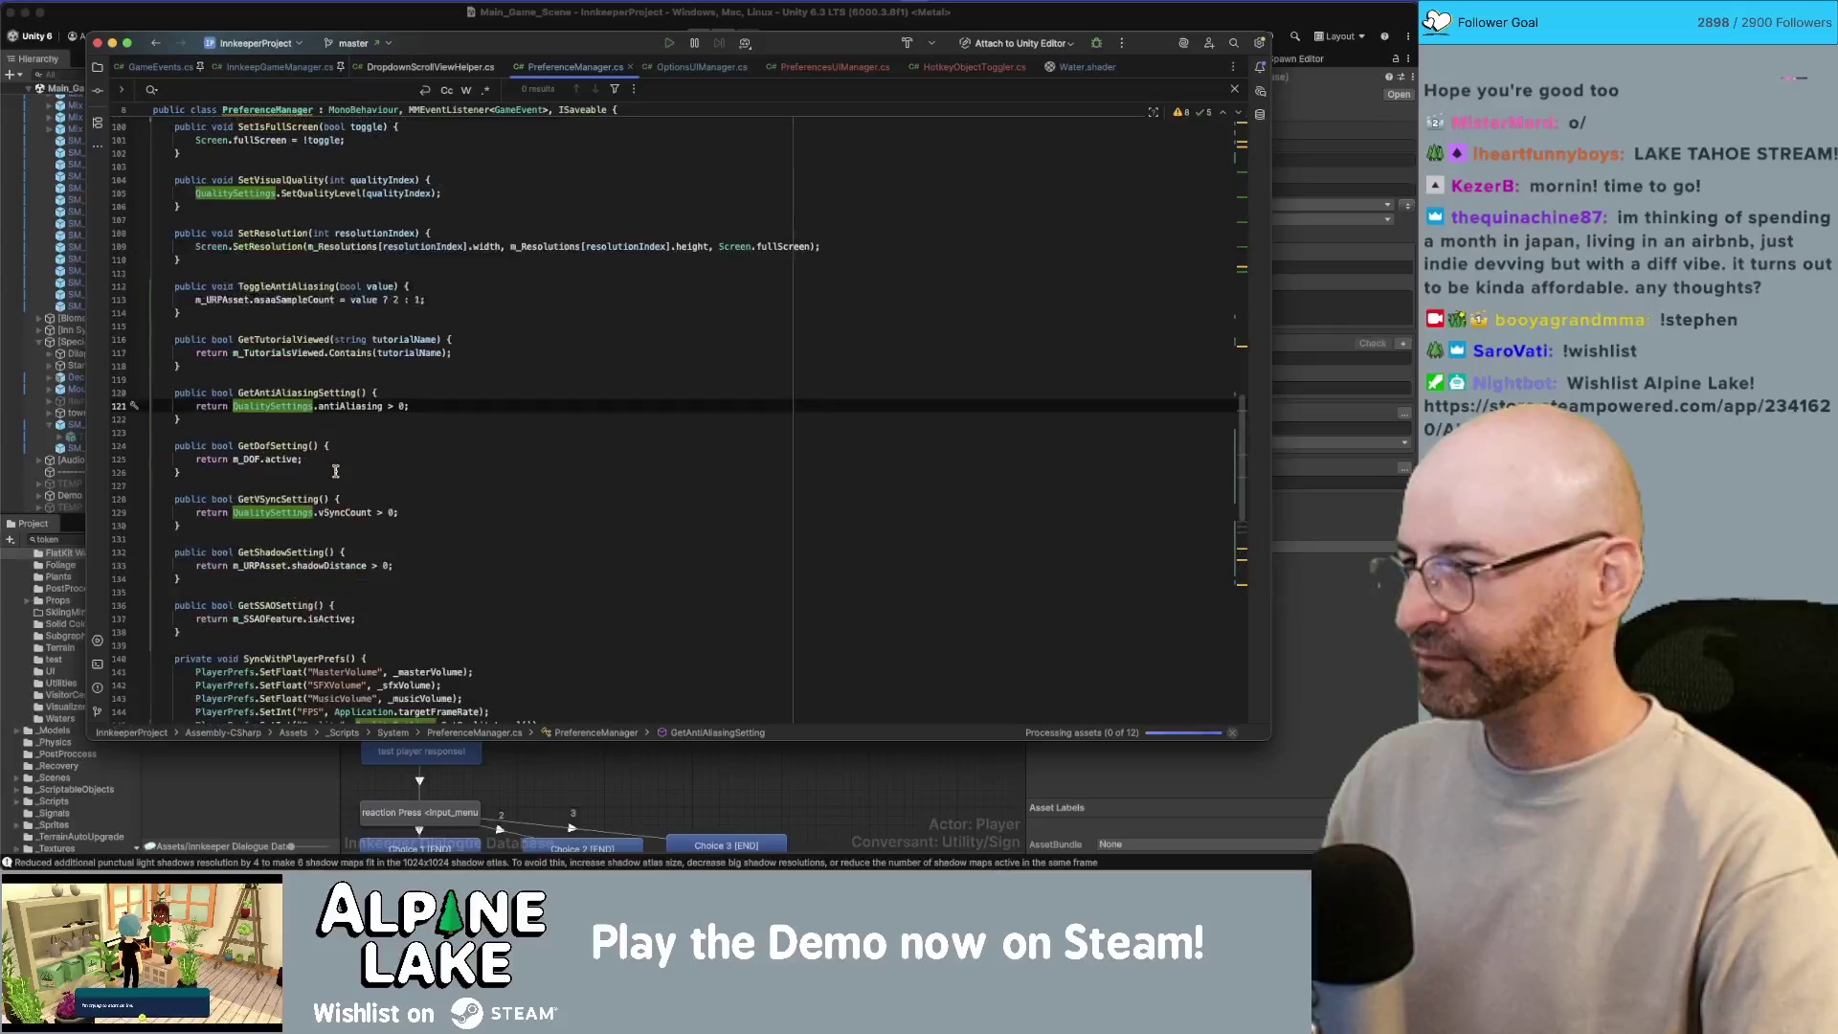
Step: Replace QualitySettings.antiAliasing with m_URPAsset.msaaSampleCount using autocomplete
{"action": "type", "text": "m_URP"}
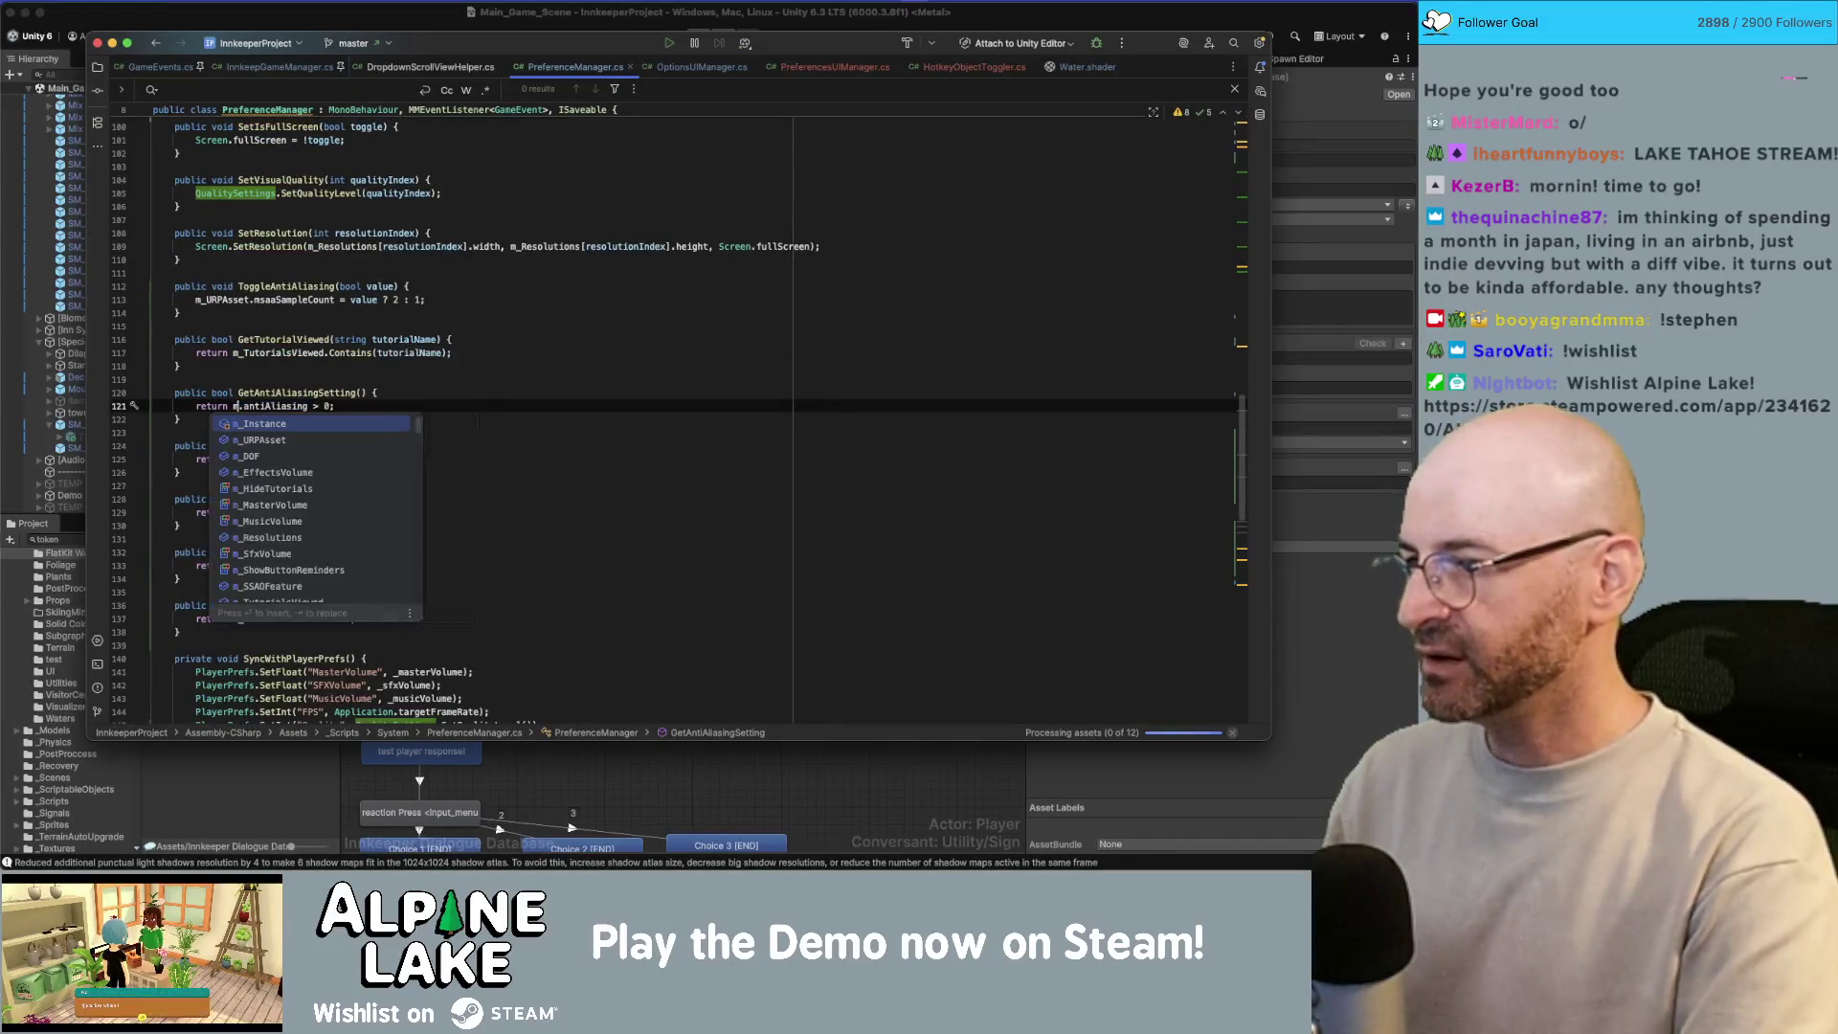
{"action": "key", "text": "Return"}
{"action": "type", "text": "ms"}
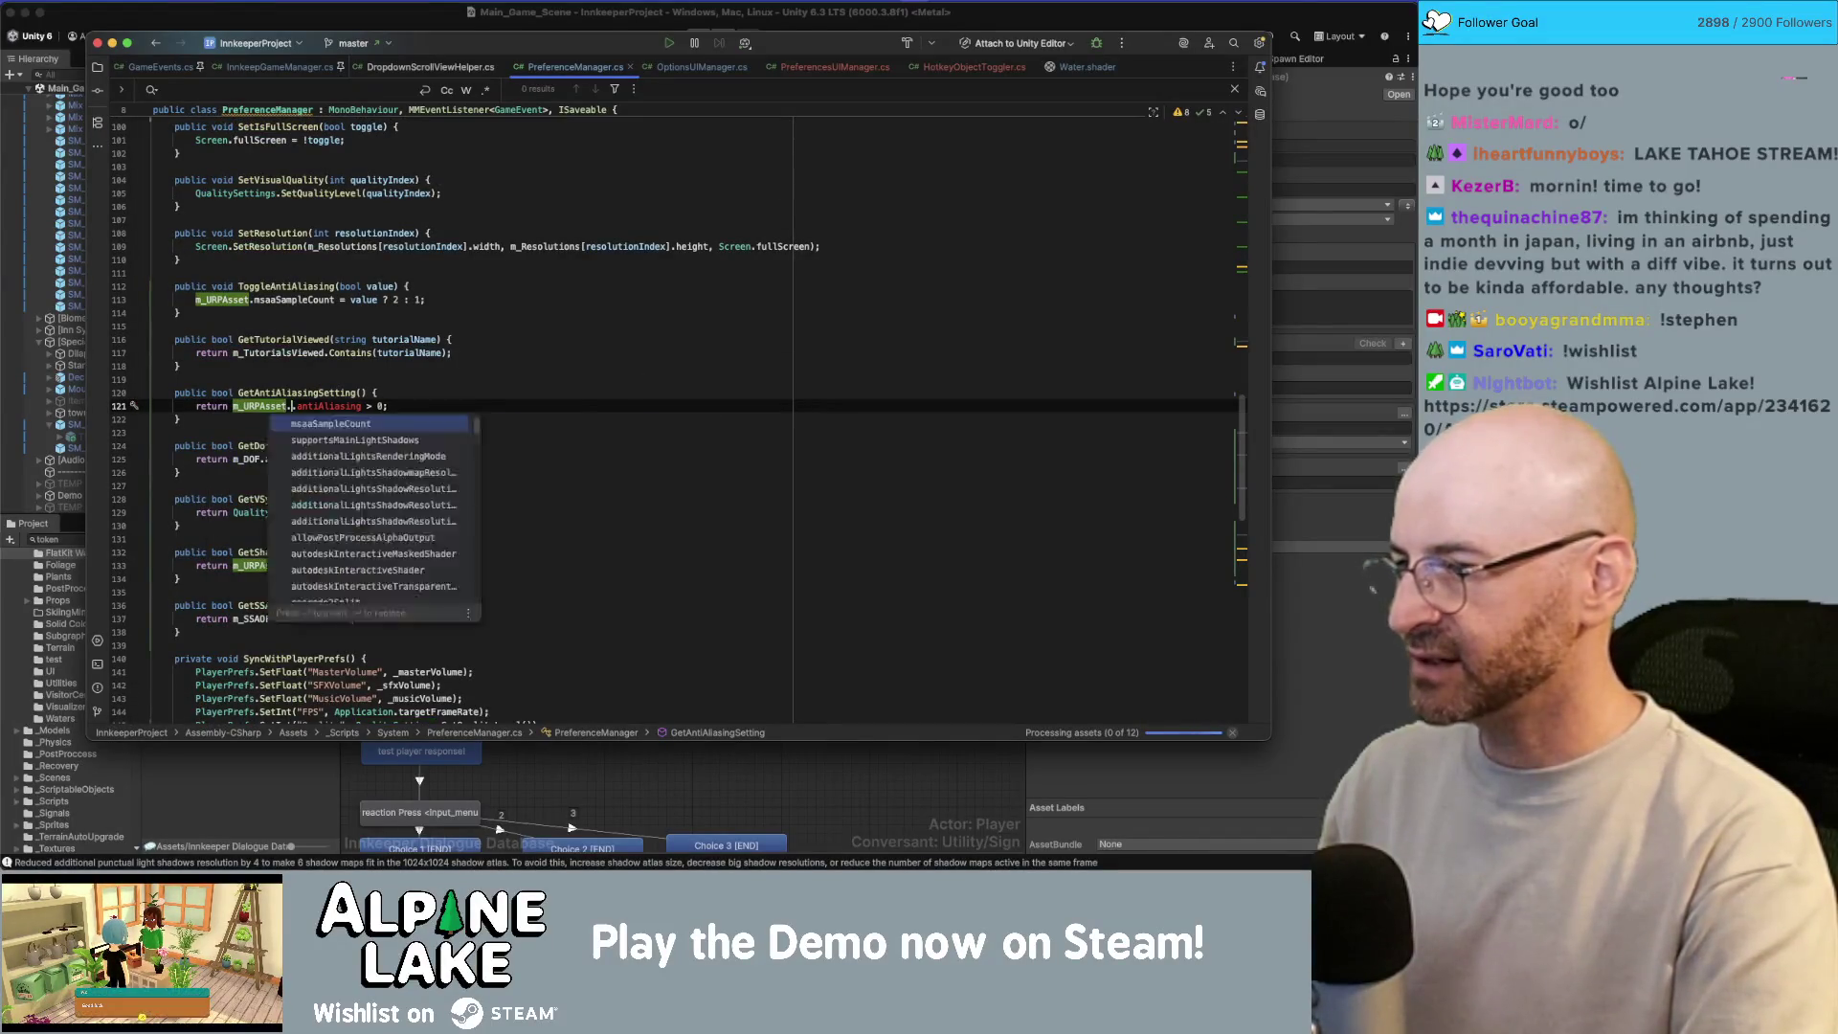
{"action": "type", "text": "aa"}
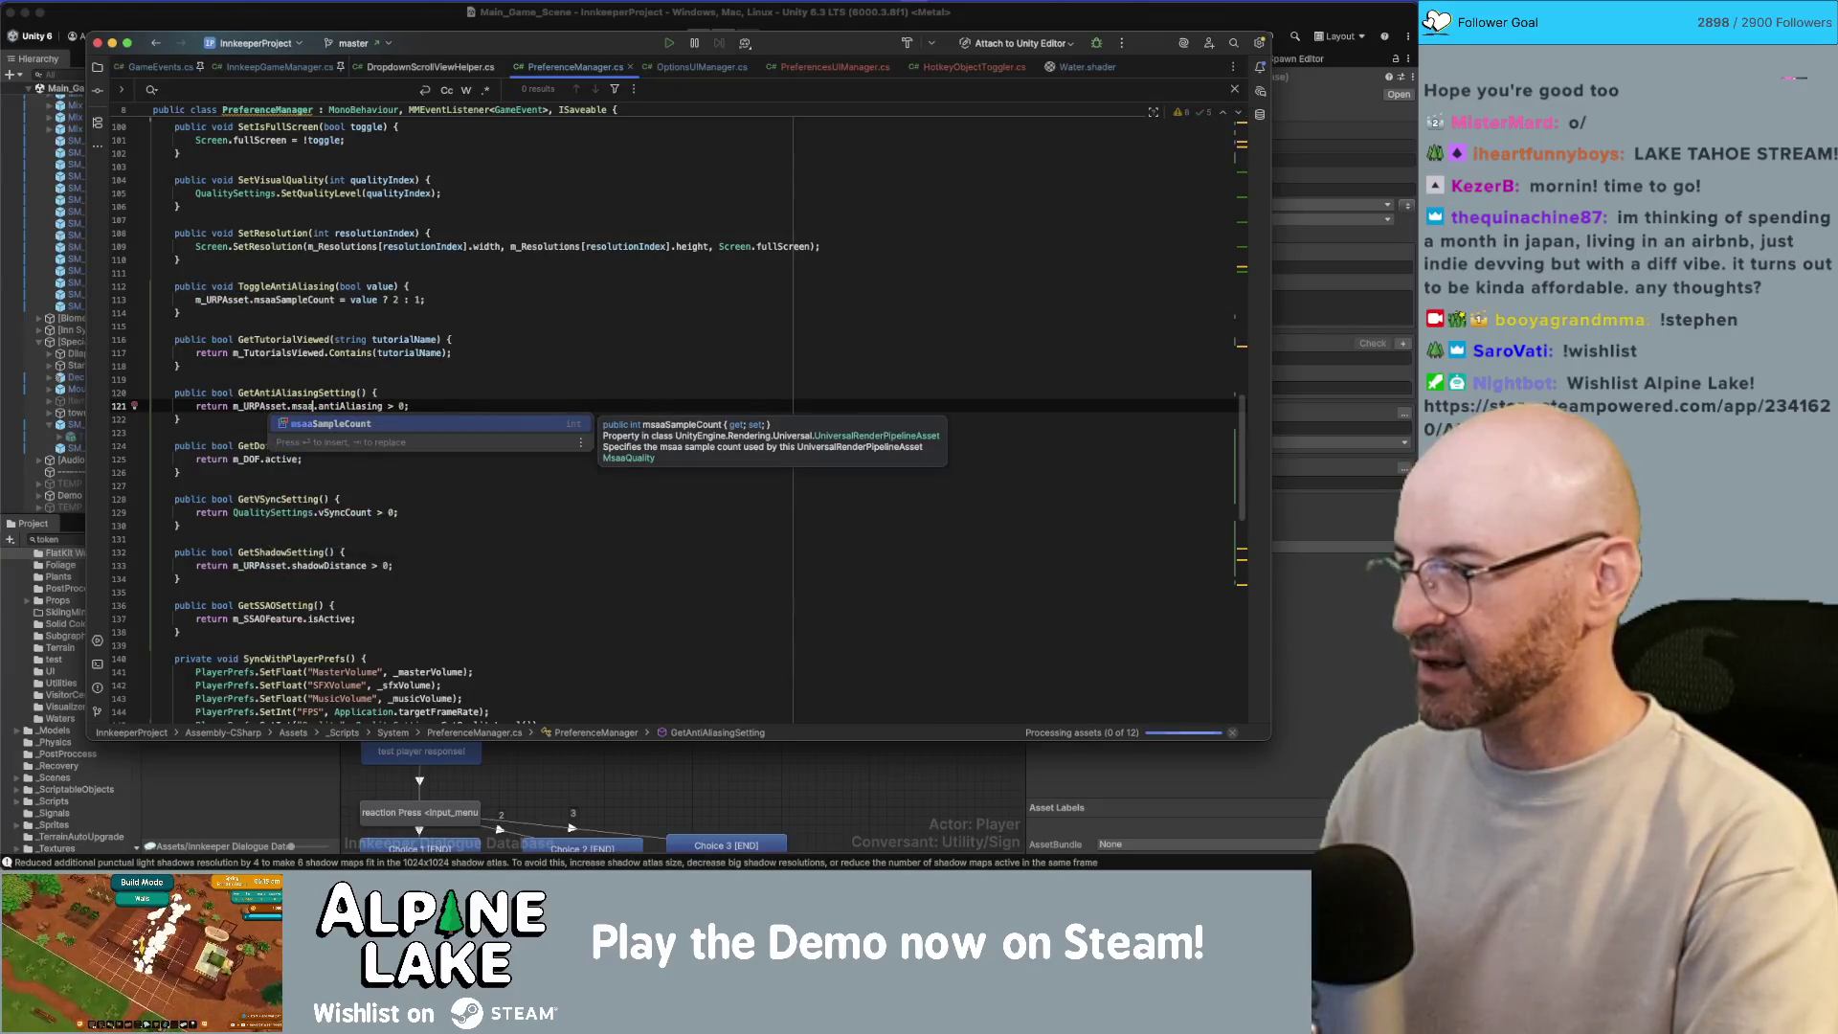
{"action": "key", "text": "Return"}
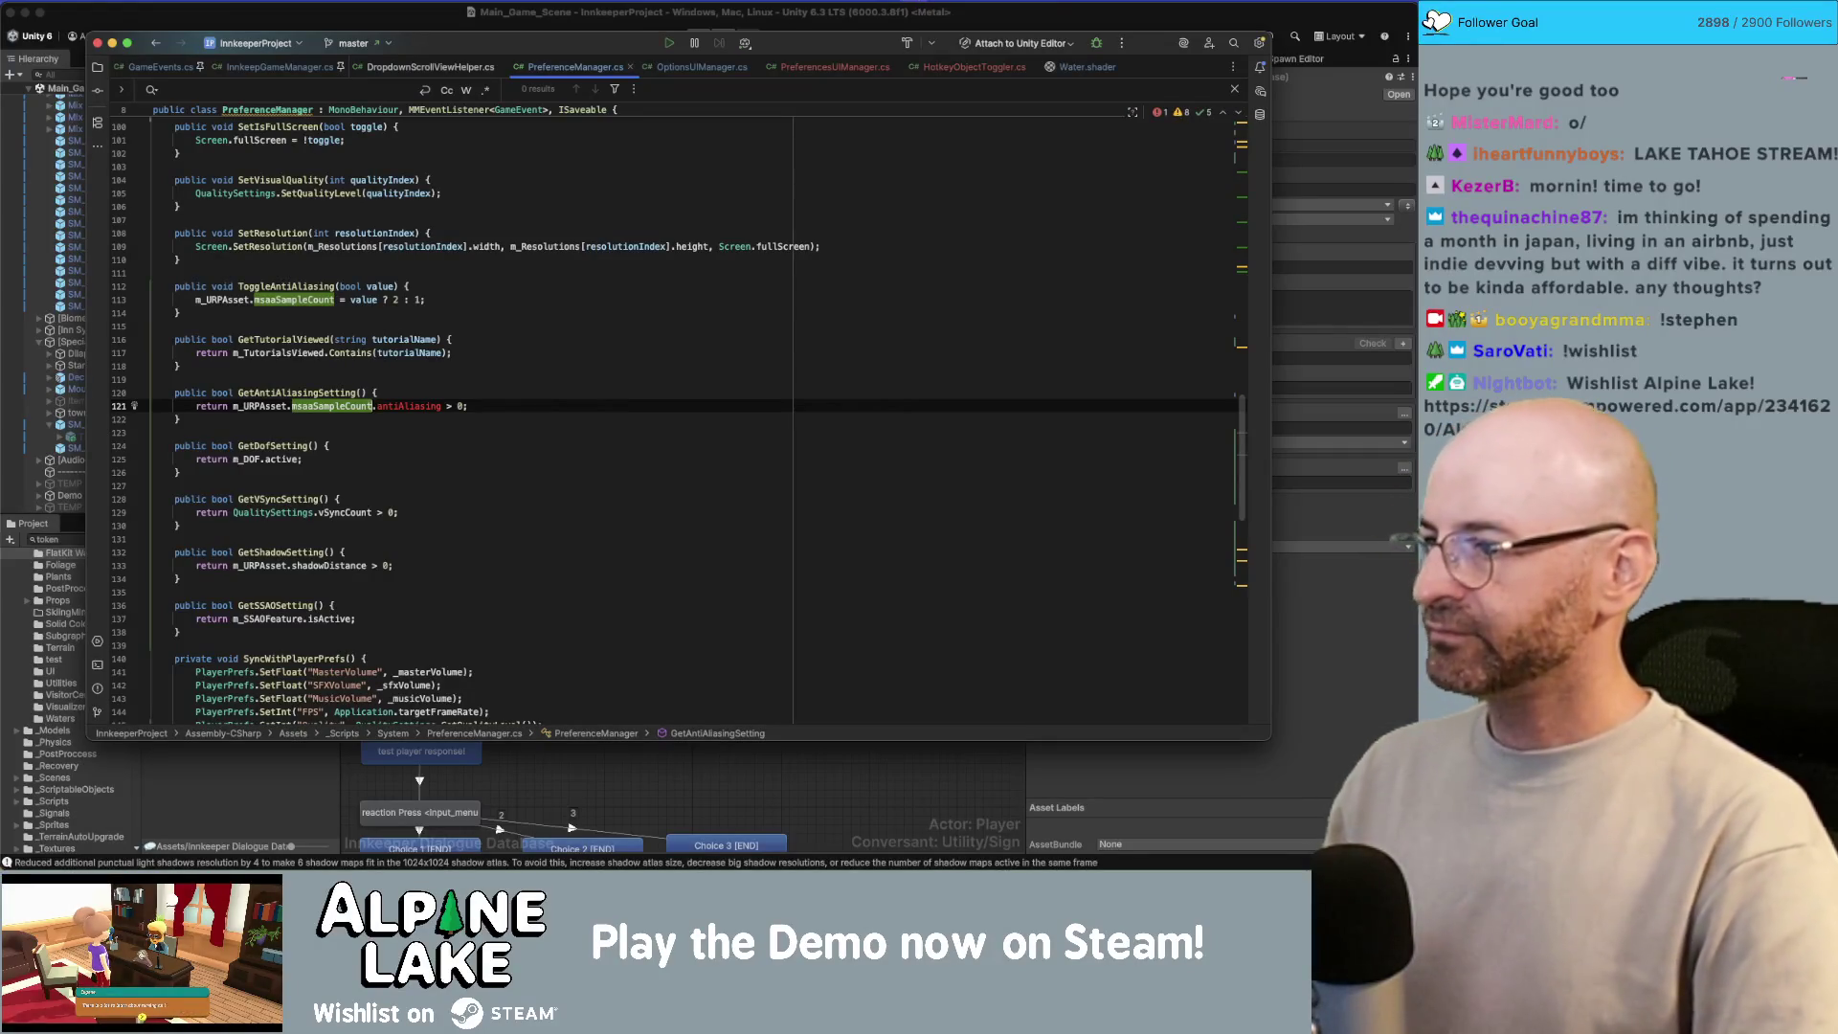
{"action": "key", "text": "alt+shift+Right"}
{"action": "key", "text": "BackSpace"}
Step: Change the comparison to '> 1' and switch back to the Unity Editor
{"action": "key", "text": "Right"}
{"action": "key", "text": "Right"}
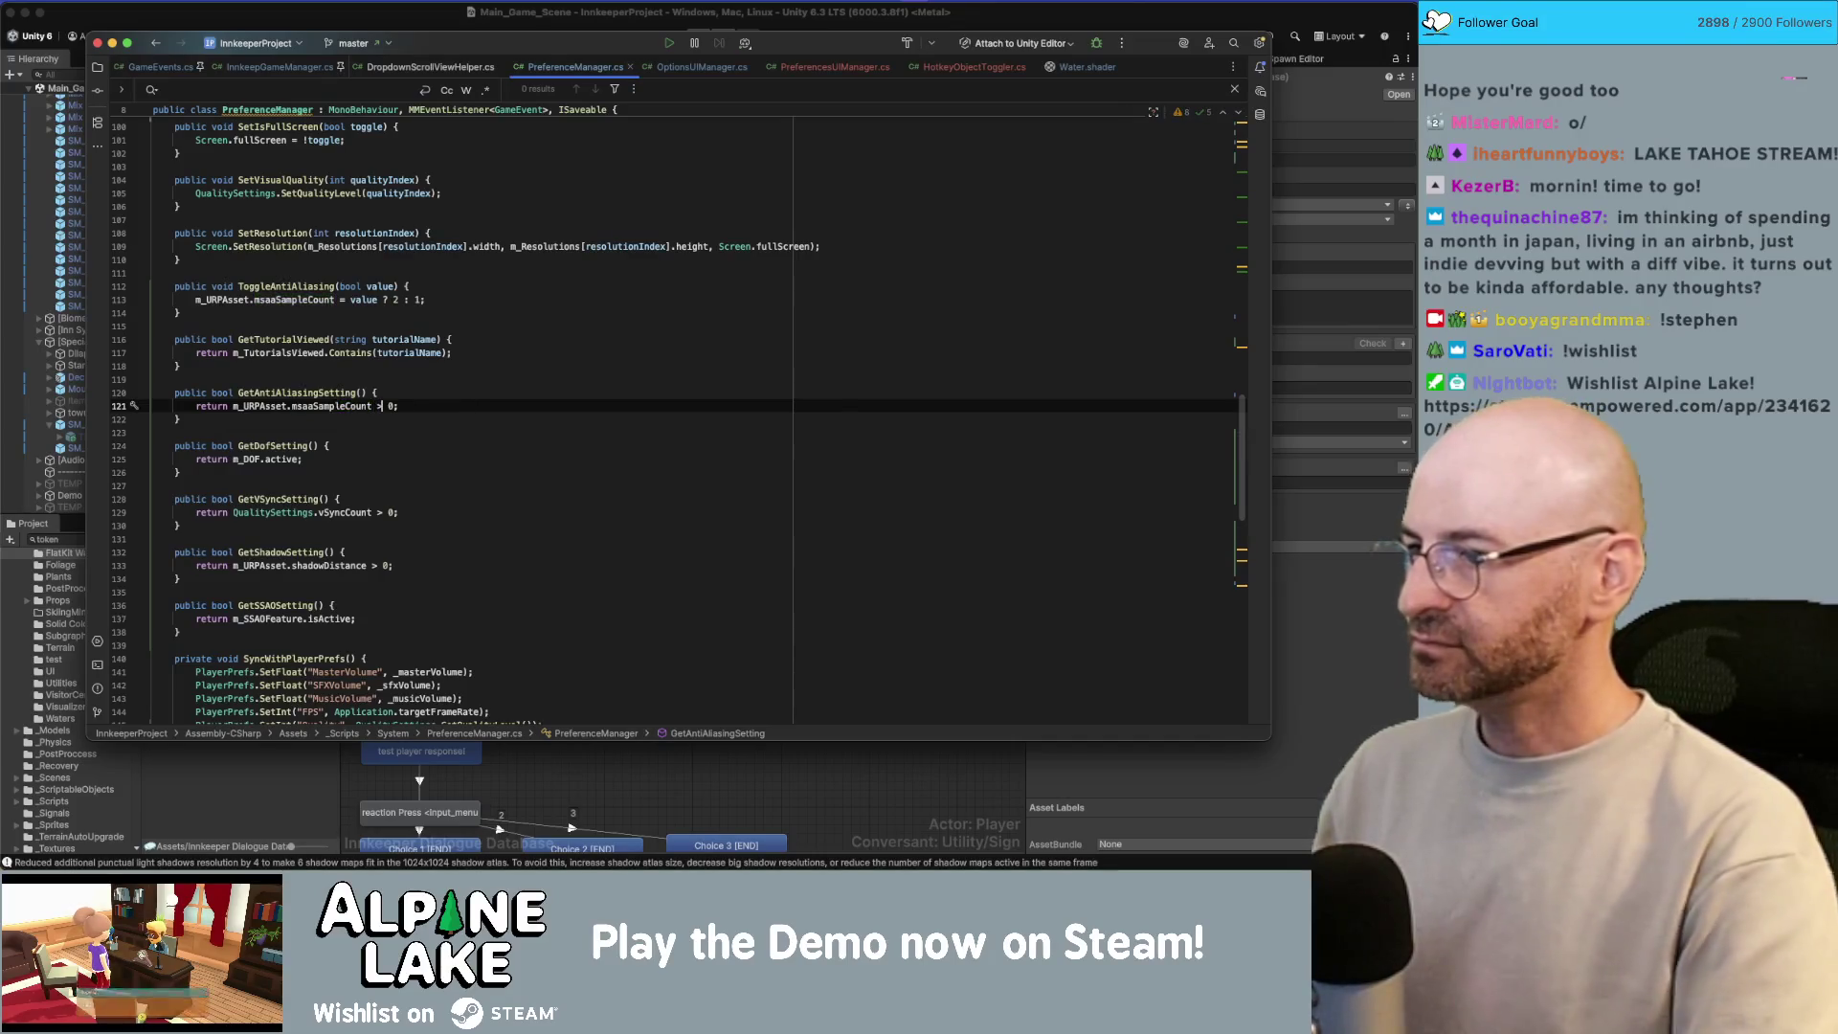
{"action": "key", "text": "Right"}
{"action": "key", "text": "Delete"}
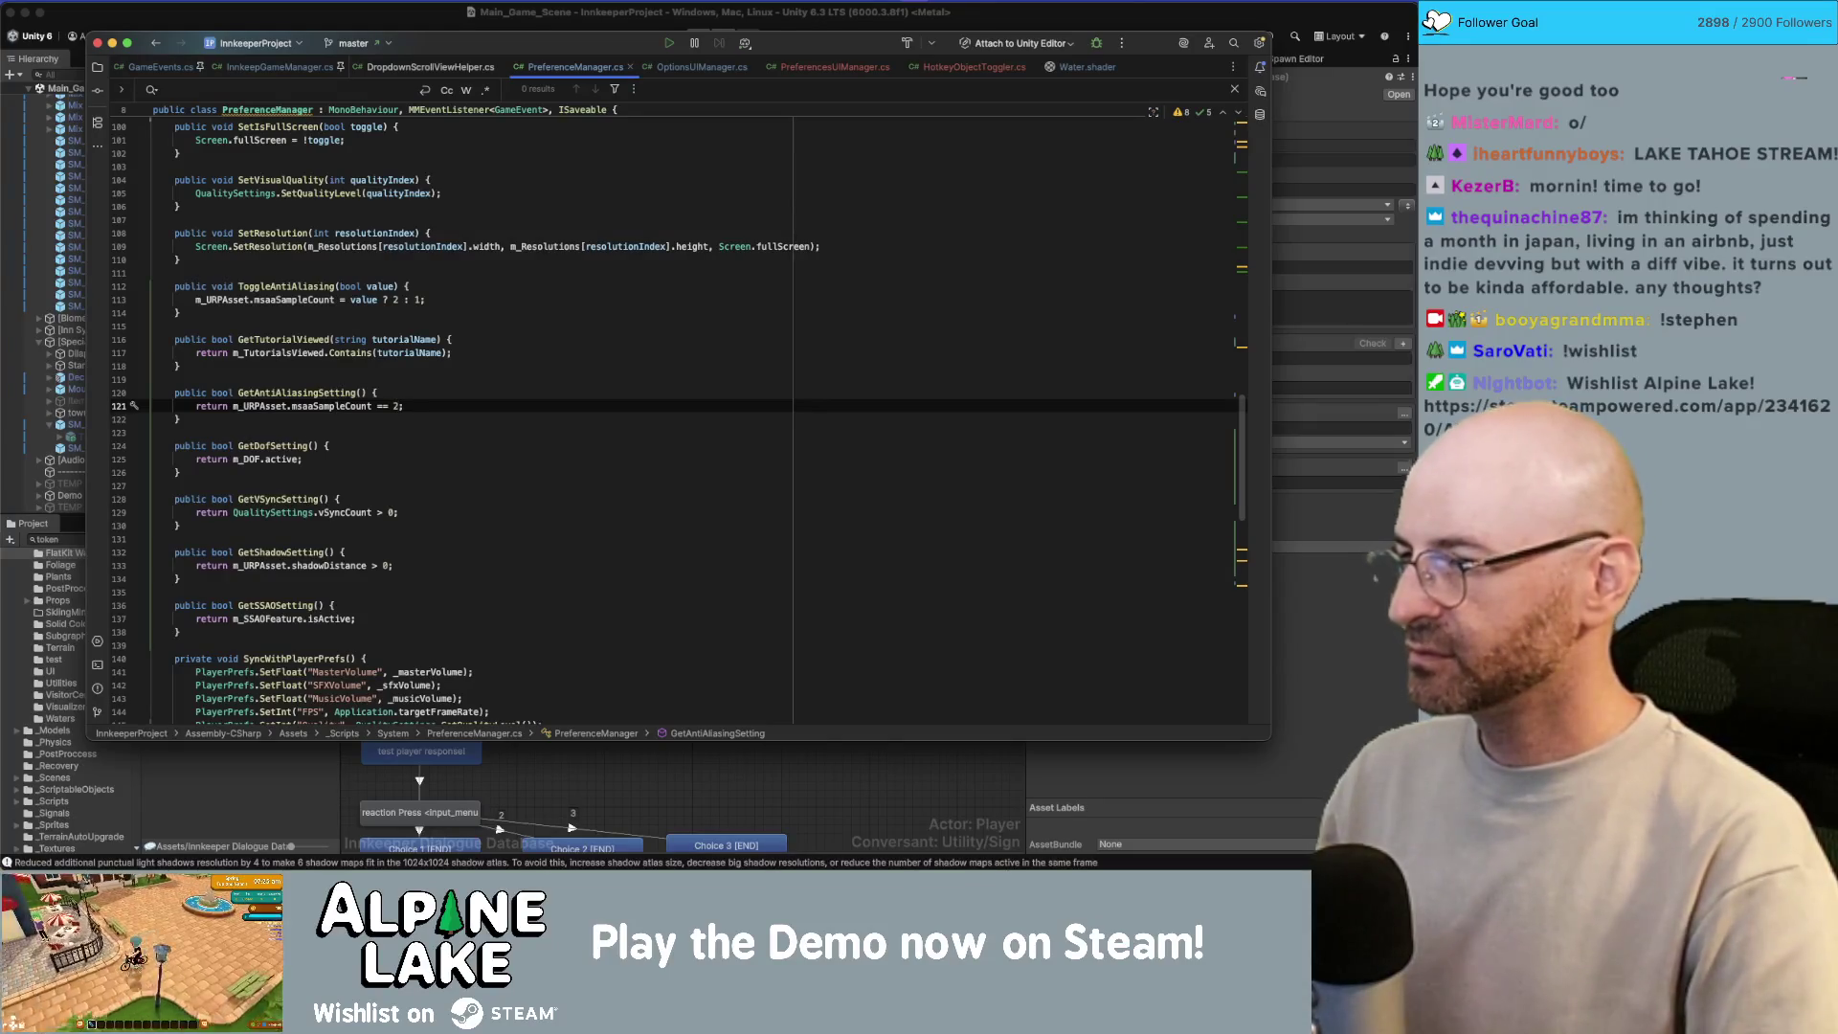
{"action": "double_click", "coordinate": [382, 406]}
{"action": "type", "text": ">"}
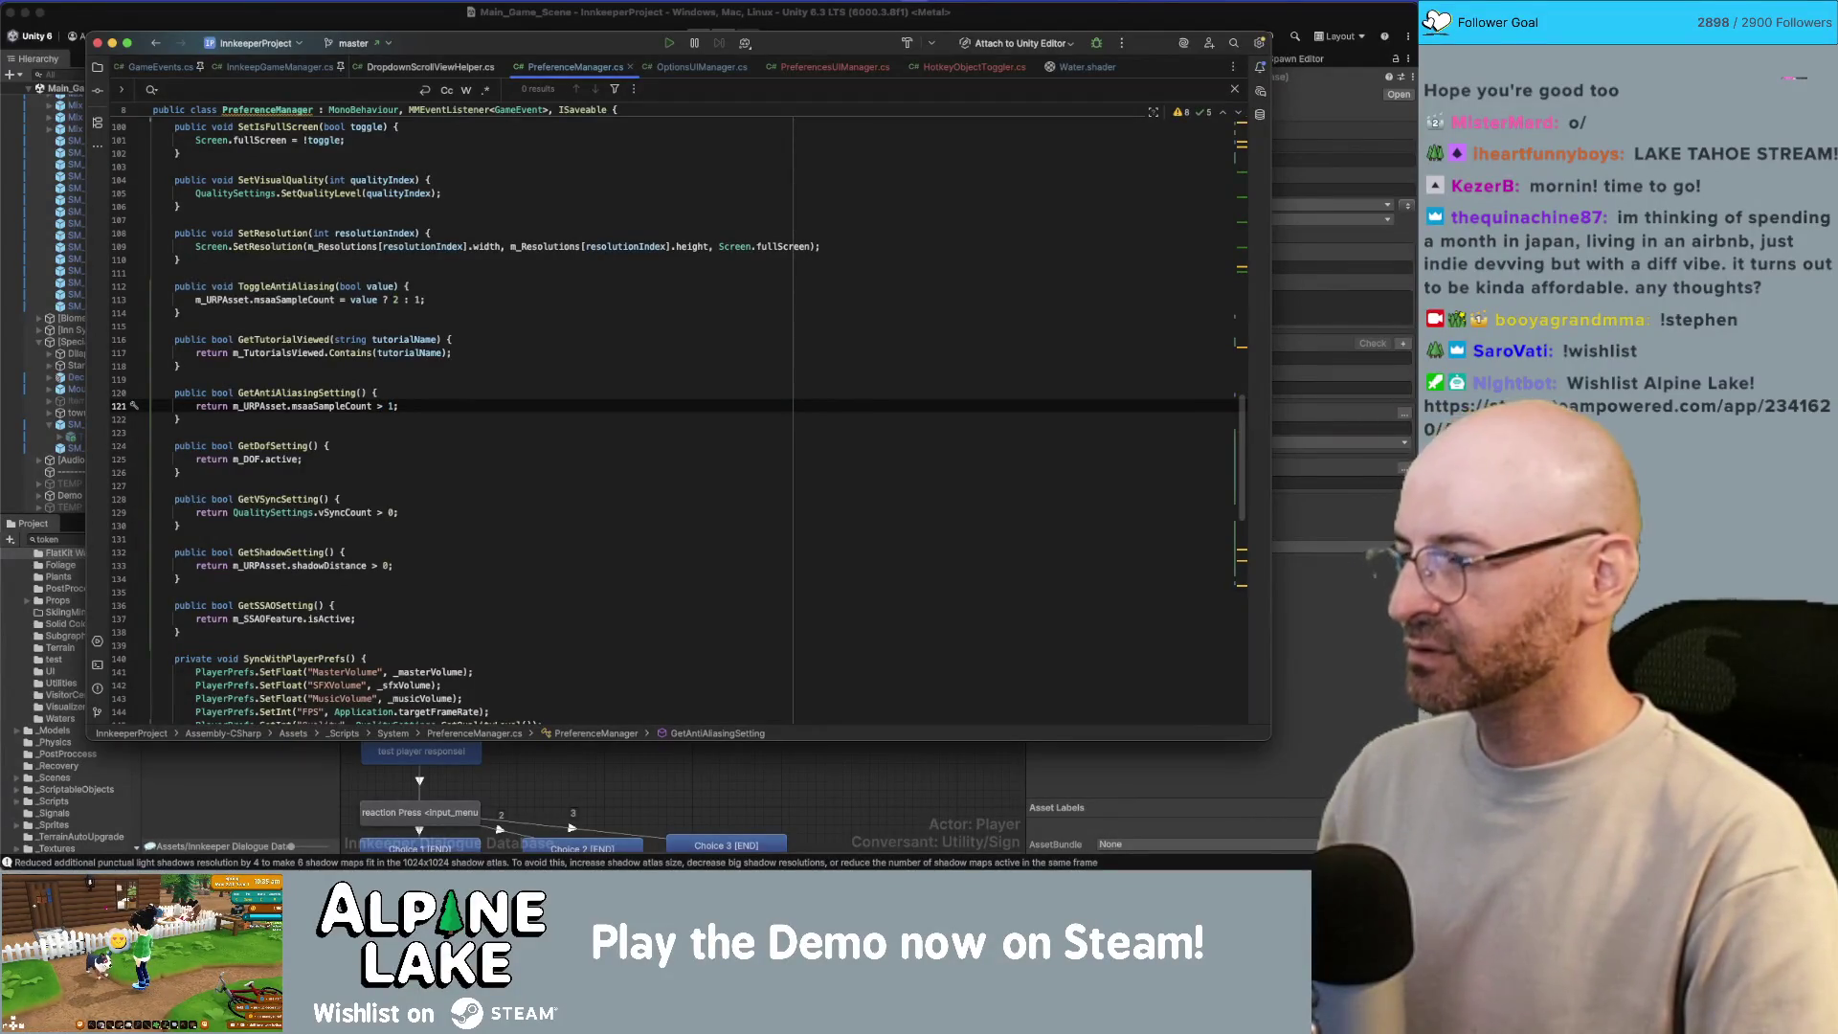
{"action": "left_click", "coordinate": [440, 380]}
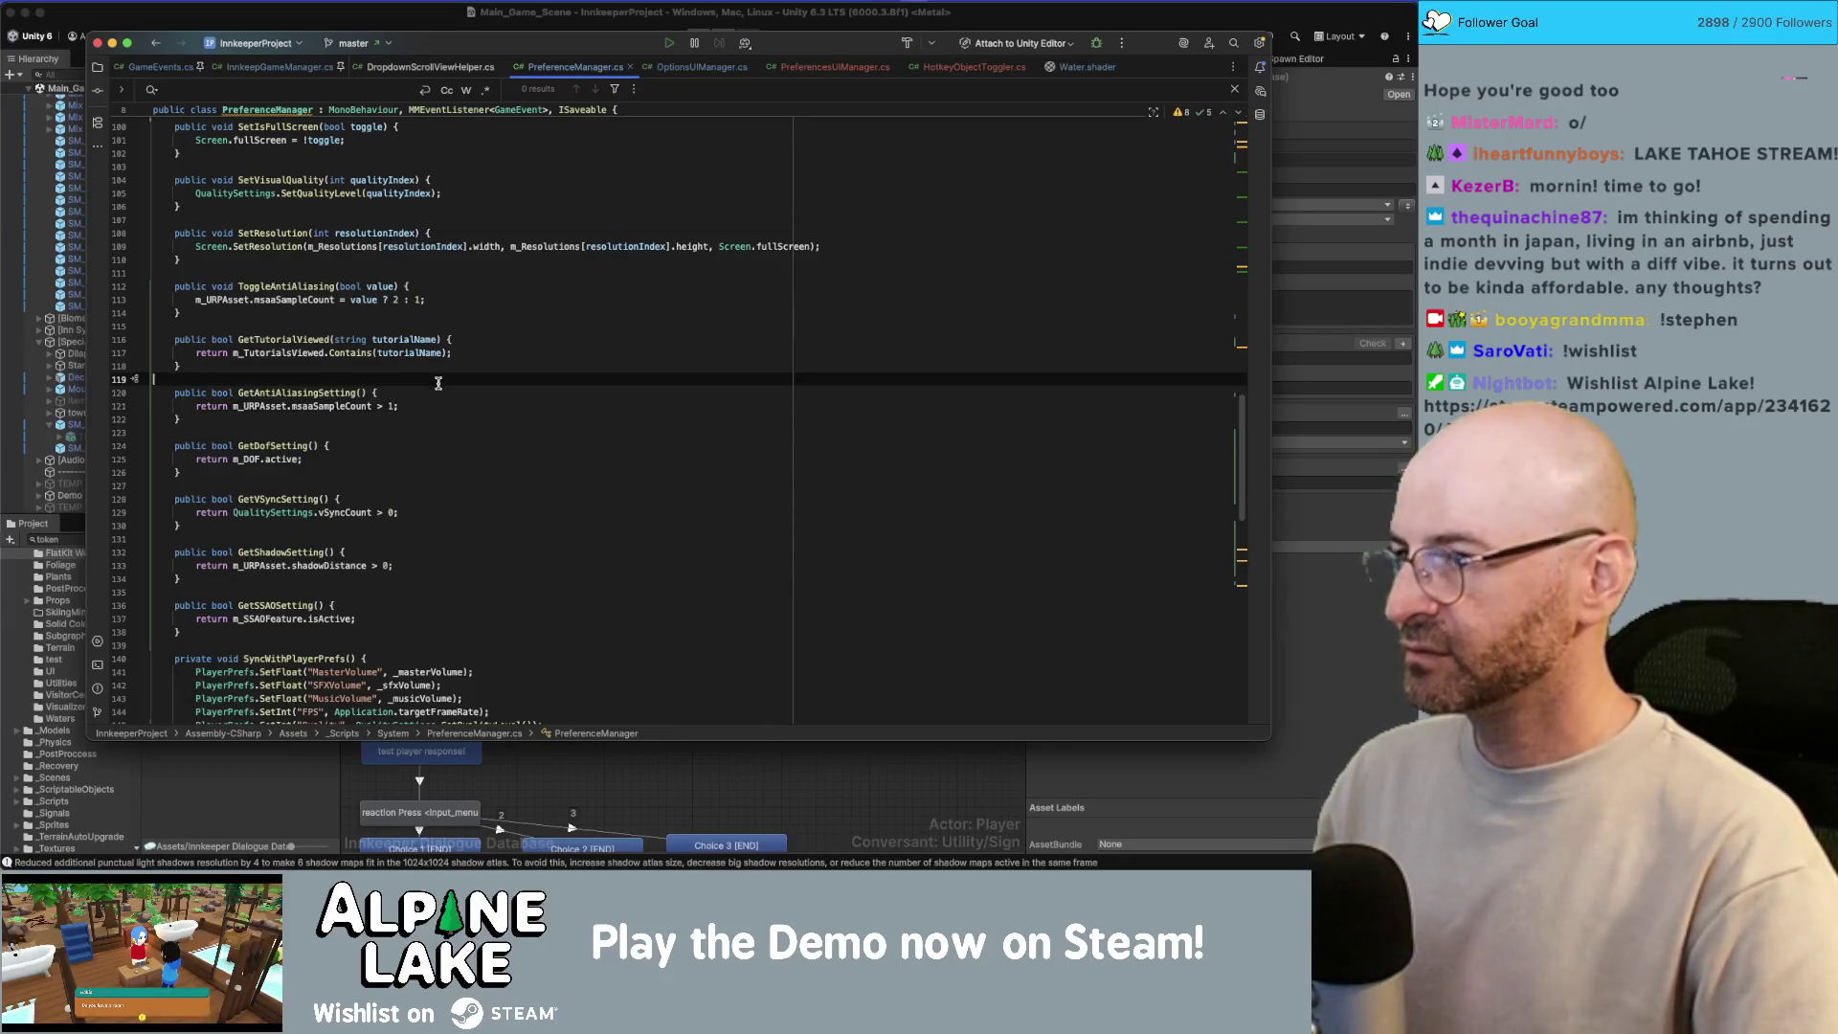
{"action": "left_click", "coordinate": [364, 14]}
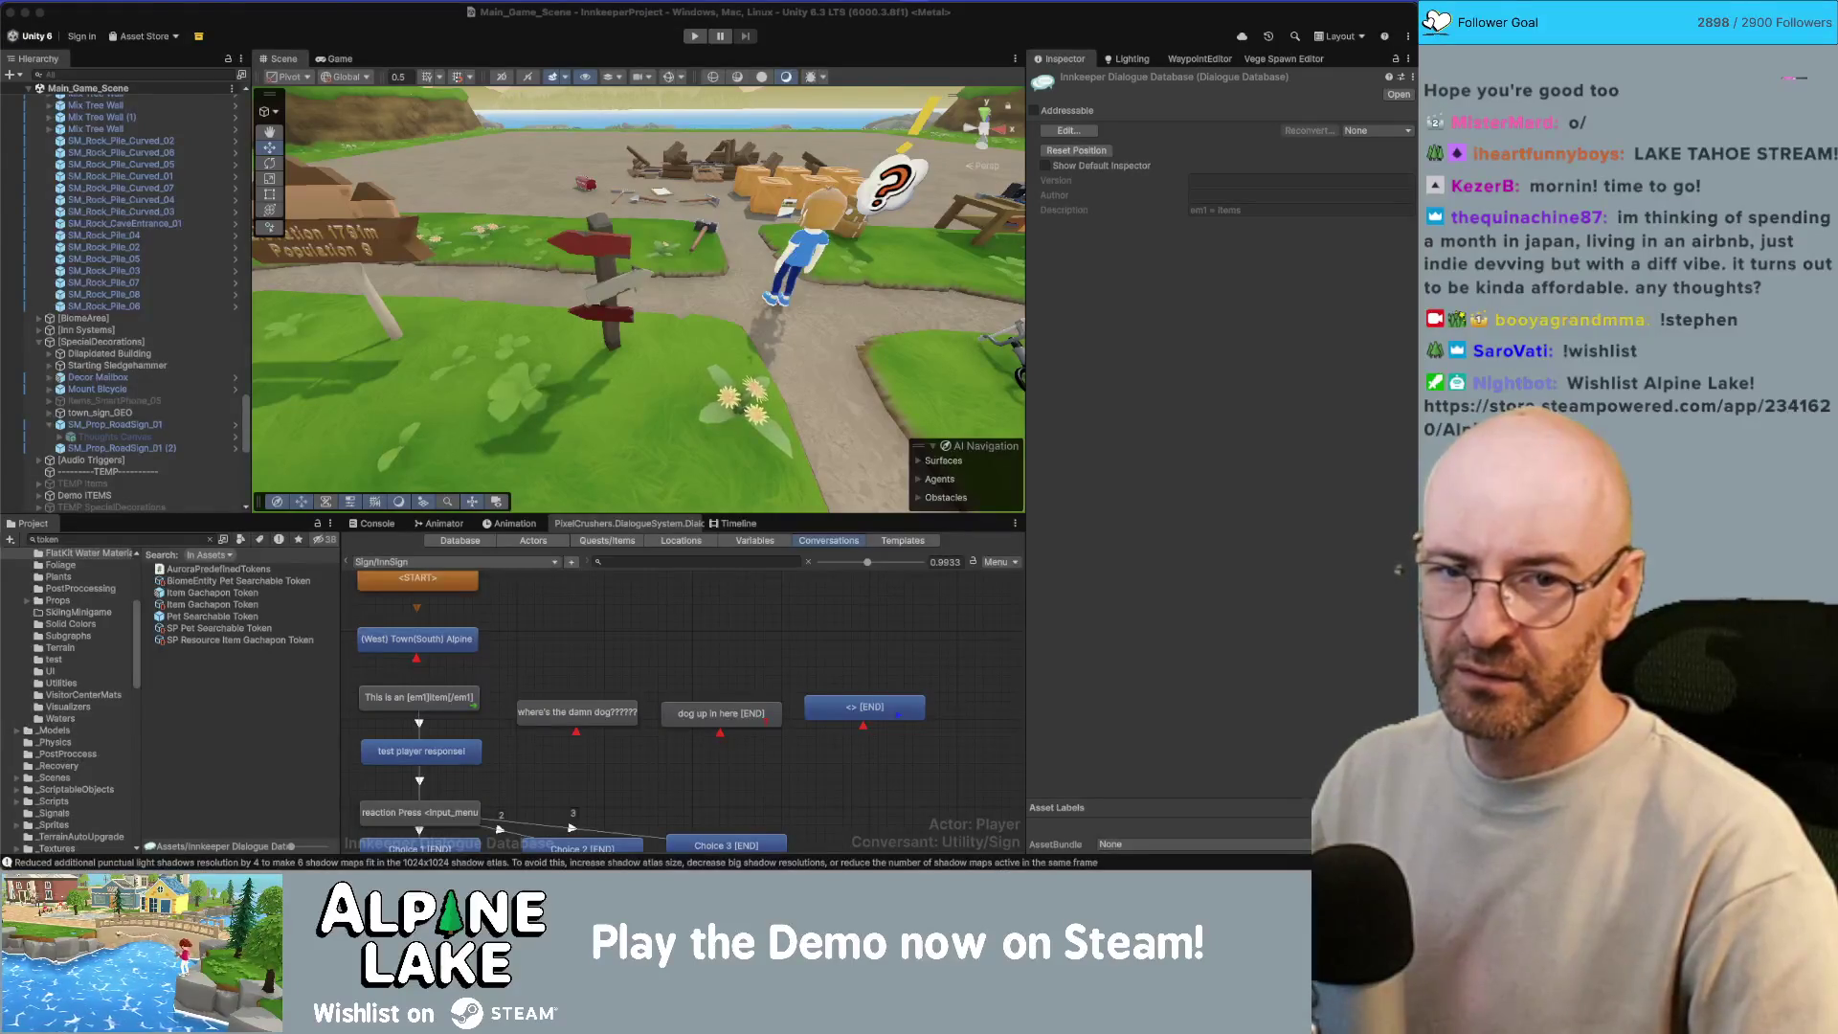
Step: Collapse the Hierarchy, deactivate Trailer Build Cam low angle Symmetrical_01, and fly toward the supply crates
{"action": "left_click", "coordinate": [359, 227]}
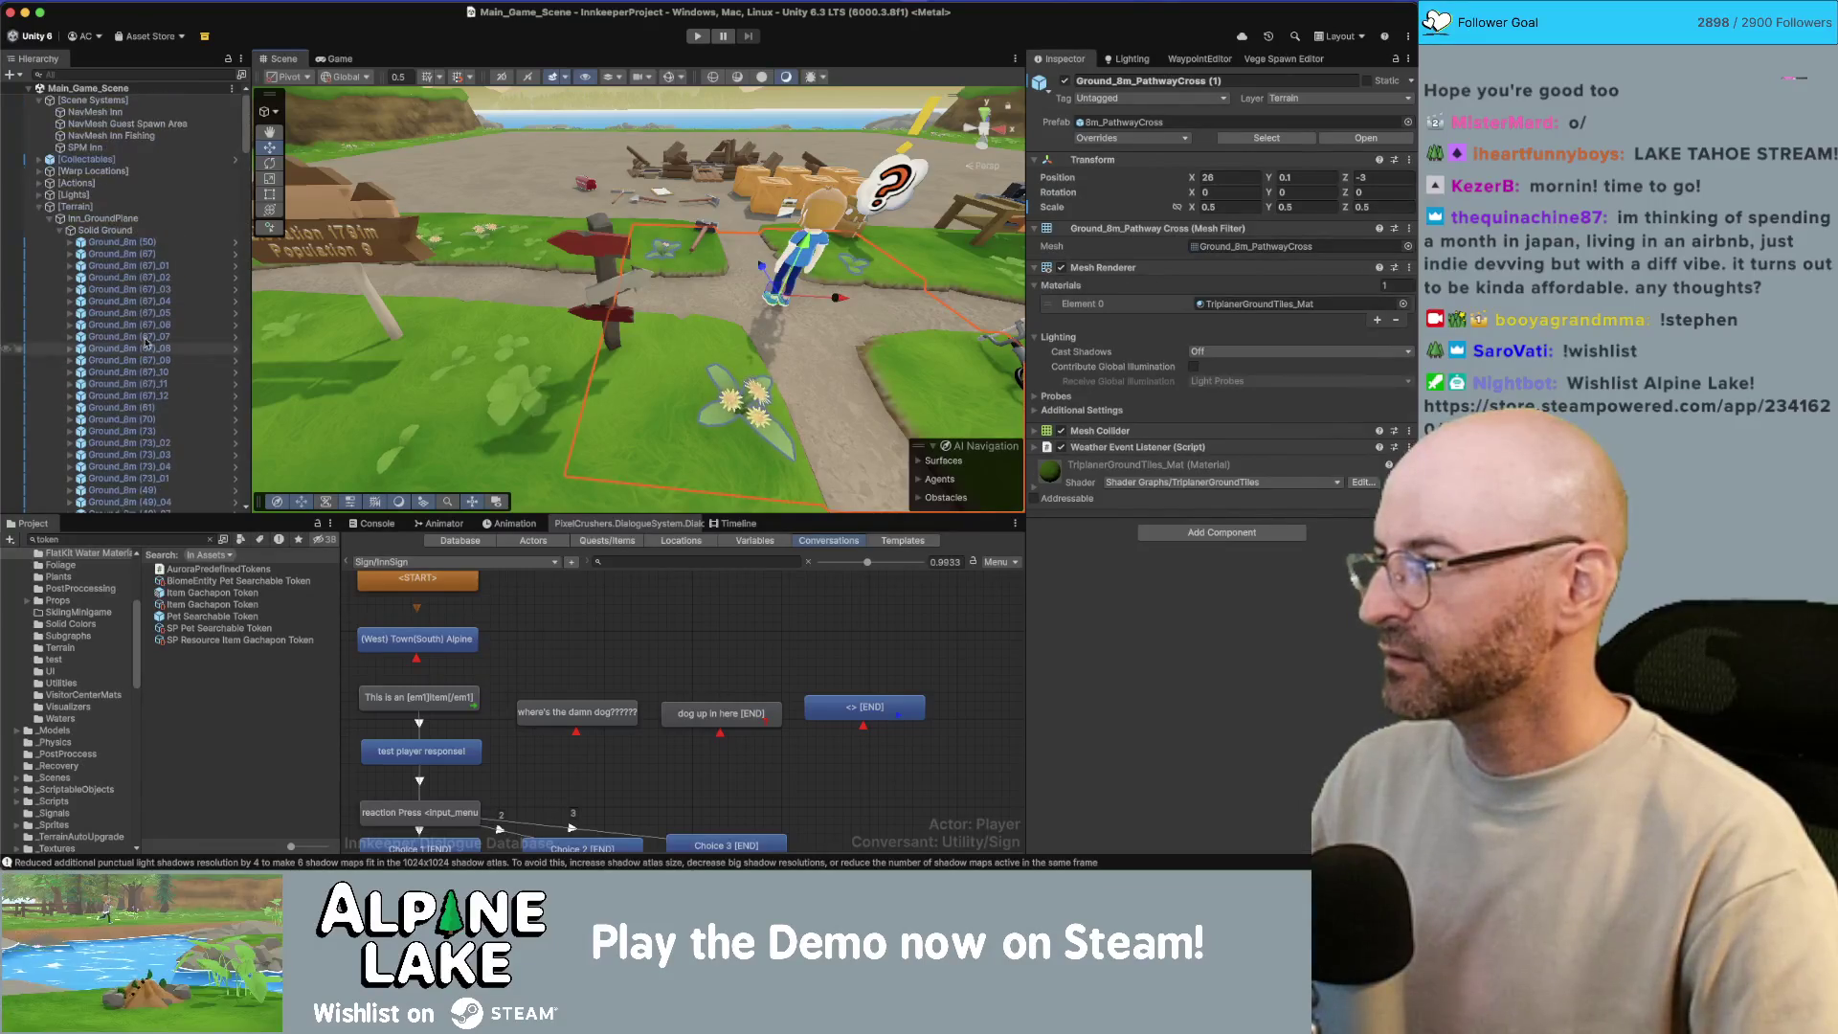
{"action": "key", "text": "Left"}
{"action": "key", "text": "Left"}
{"action": "key", "text": "Left"}
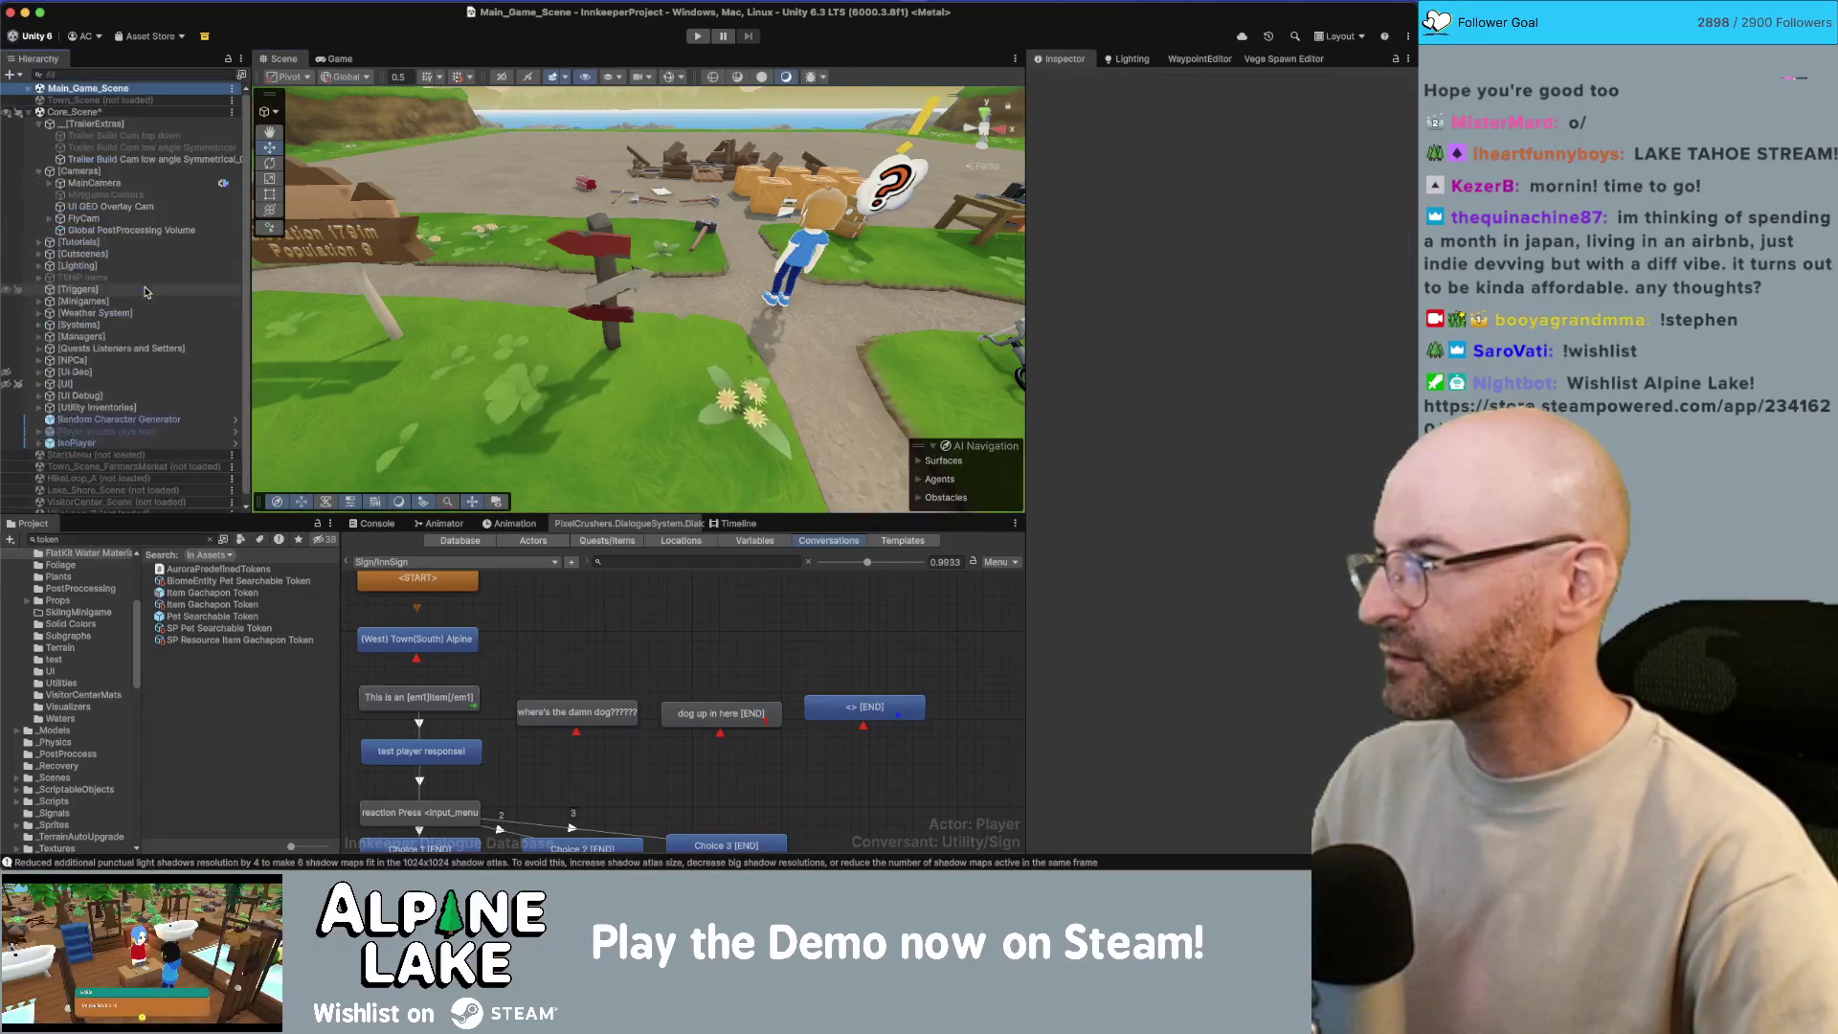
{"action": "key", "text": "Left"}
{"action": "key", "text": "Down"}
{"action": "key", "text": "Down"}
{"action": "key", "text": "Left"}
{"action": "left_click", "coordinate": [688, 249]}
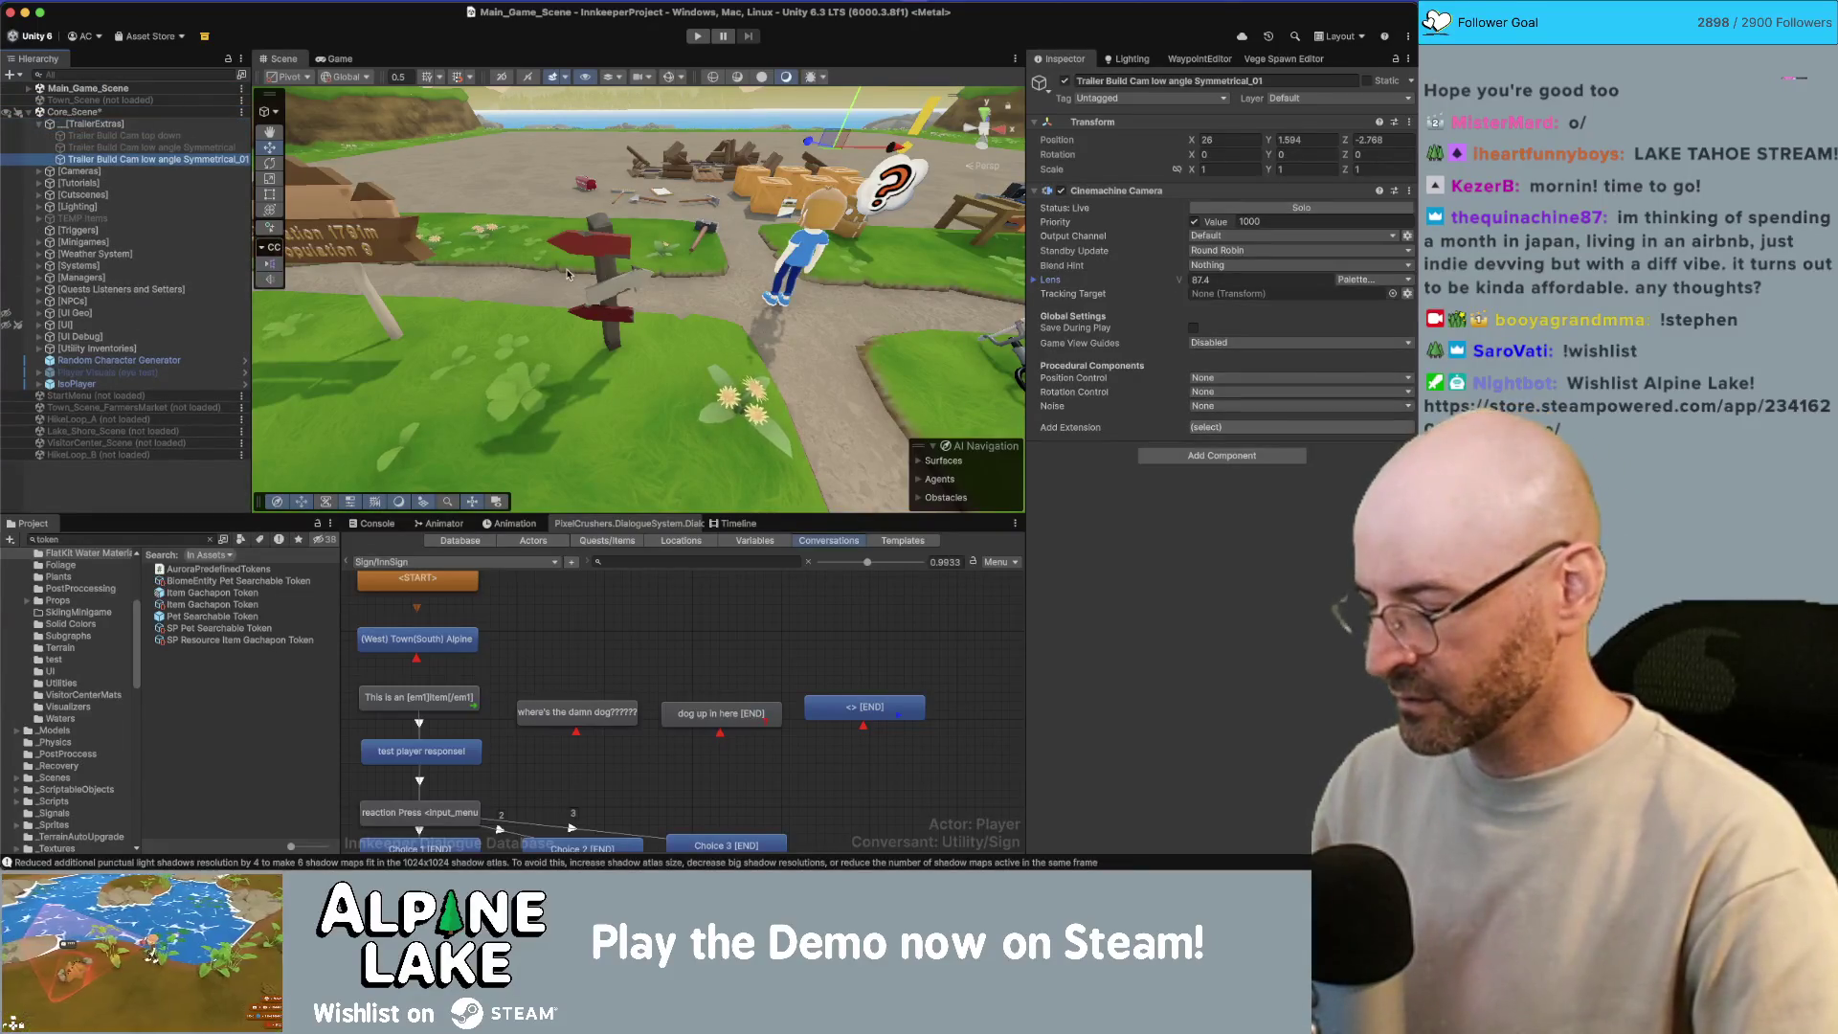
{"action": "key", "text": "alt+shift+a"}
{"action": "left_click_drag", "start_coordinate": [537, 304], "coordinate": [565, 340]}
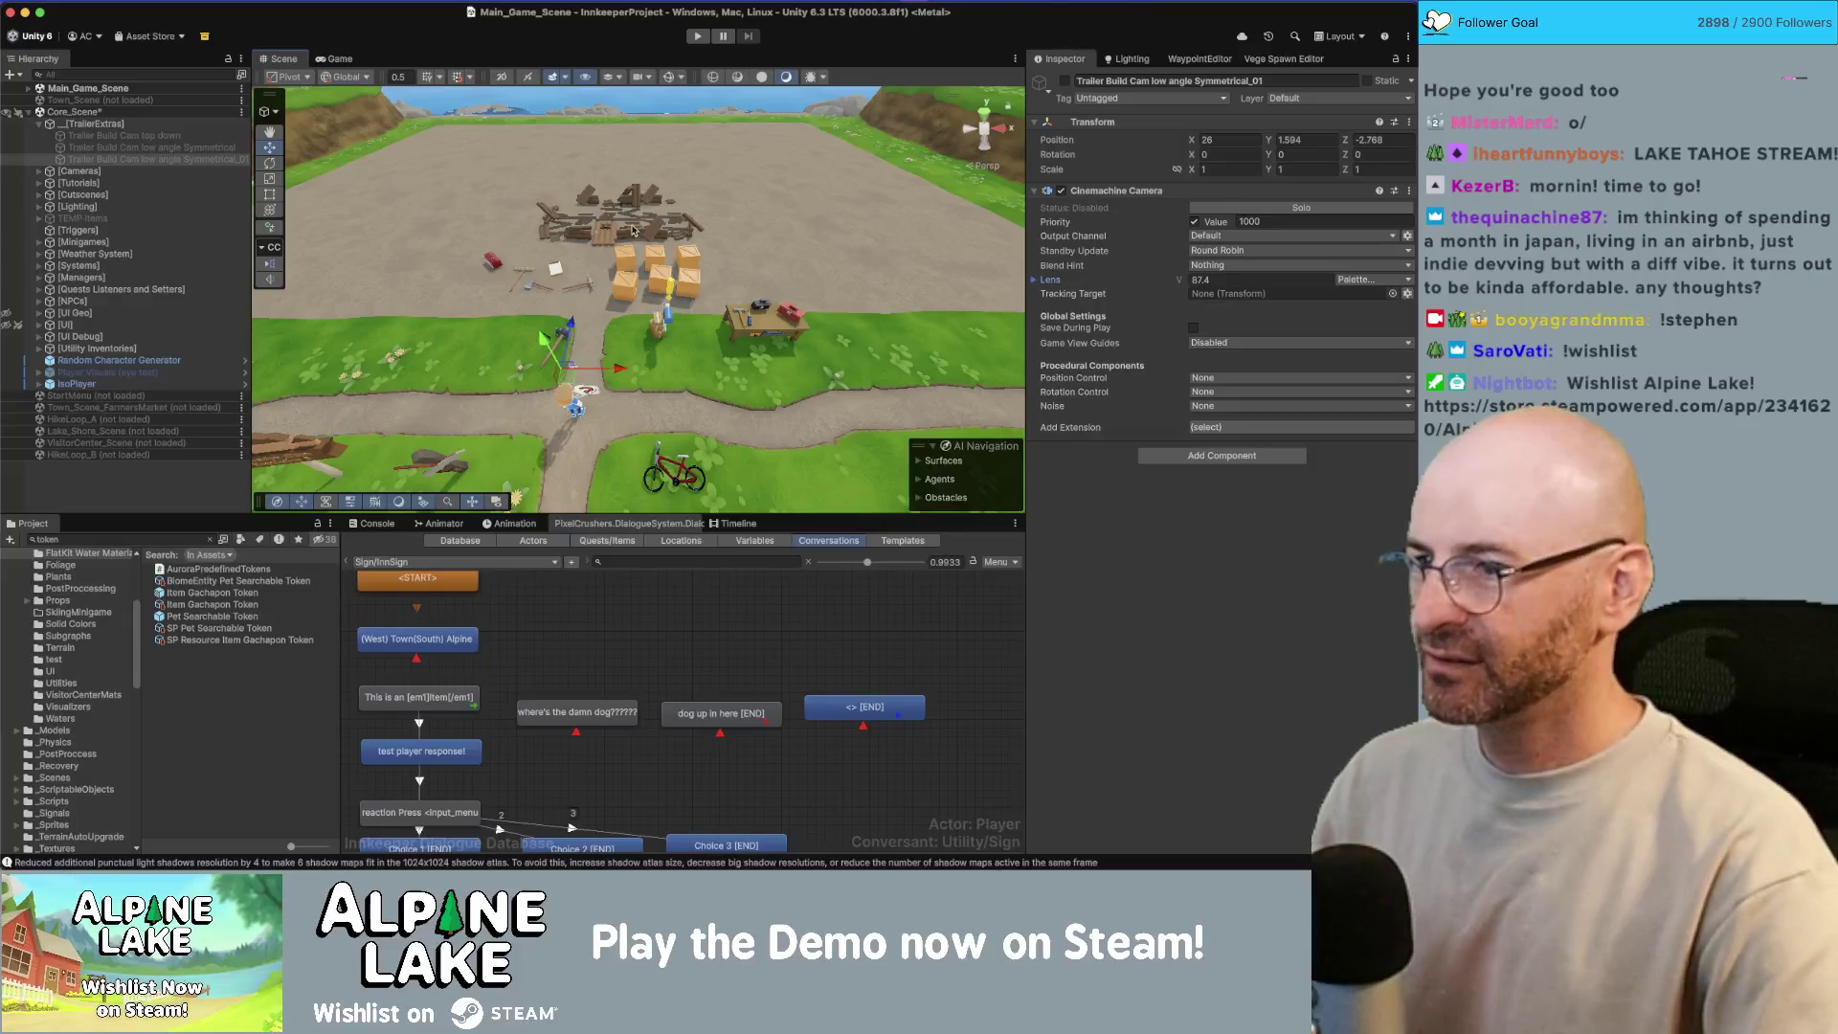
Step: Select the Supply Crate GEO mesh and bring up Trim Light Brown Mat's Detail Inputs base map
{"action": "scroll", "coordinate": [643, 235], "scroll_direction": "up", "scroll_amount": 6}
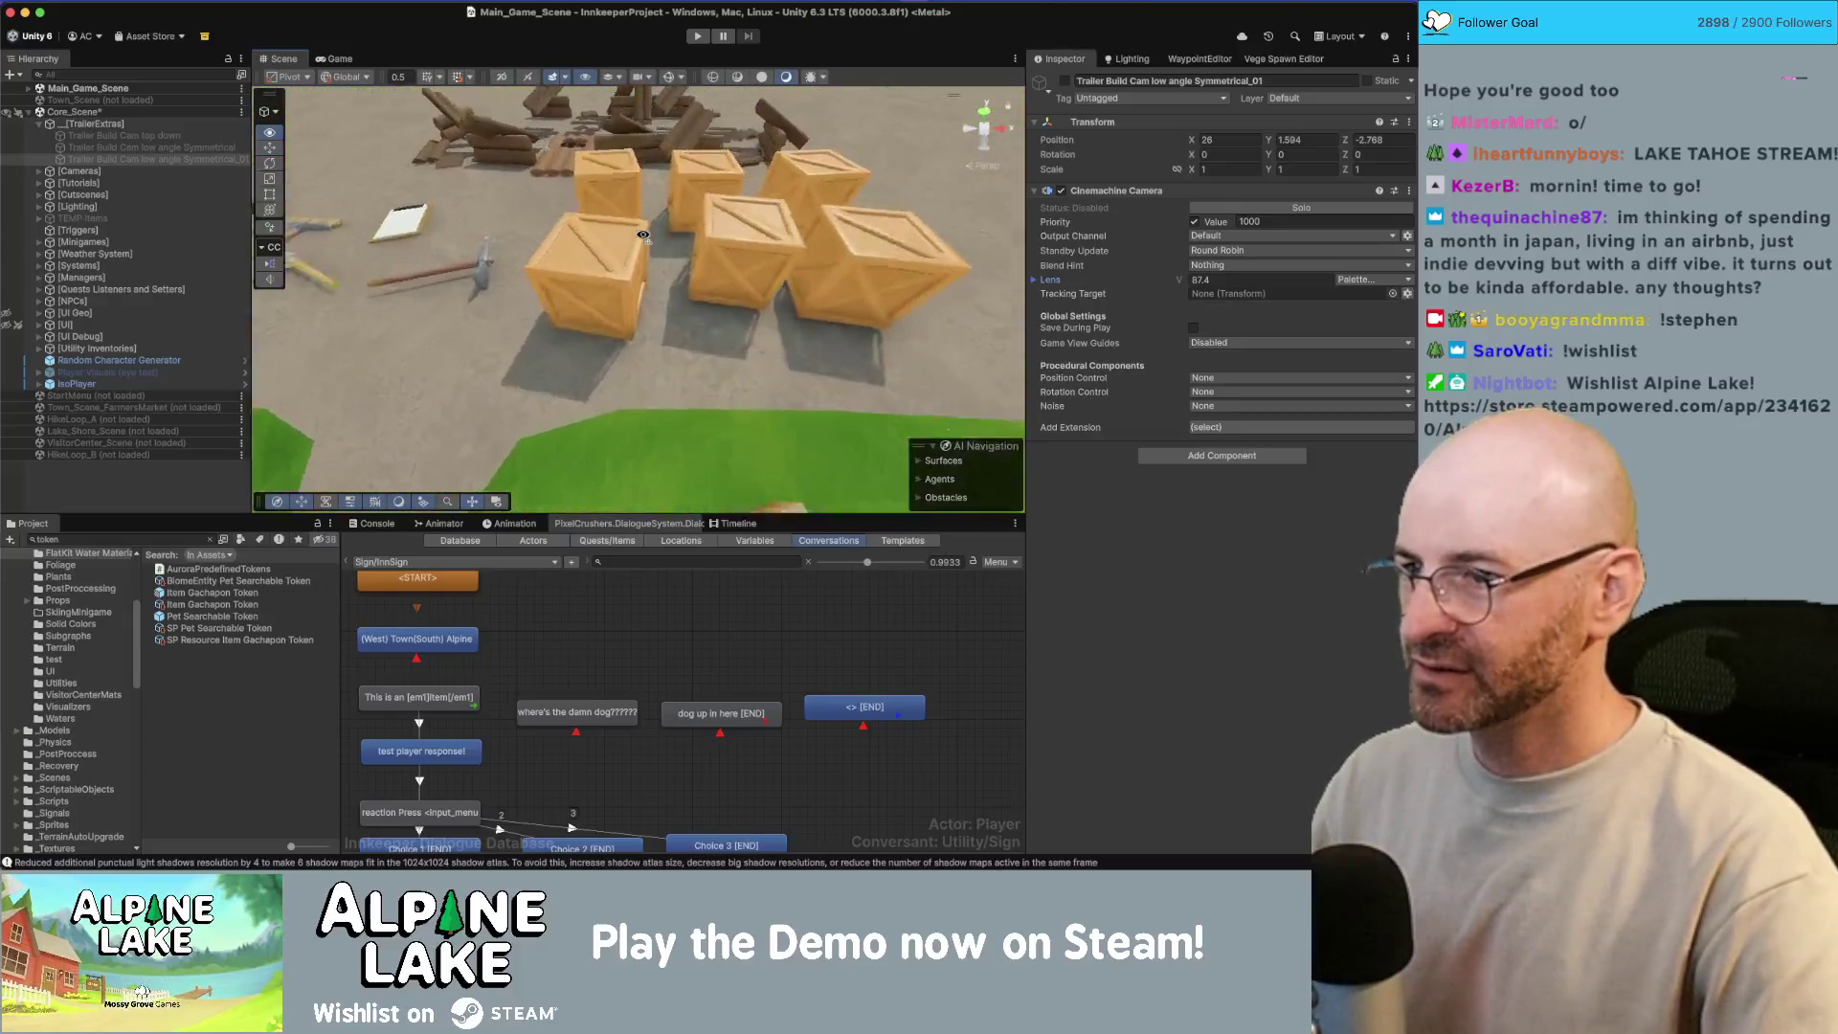
{"action": "scroll", "coordinate": [643, 235], "scroll_direction": "up", "scroll_amount": 5}
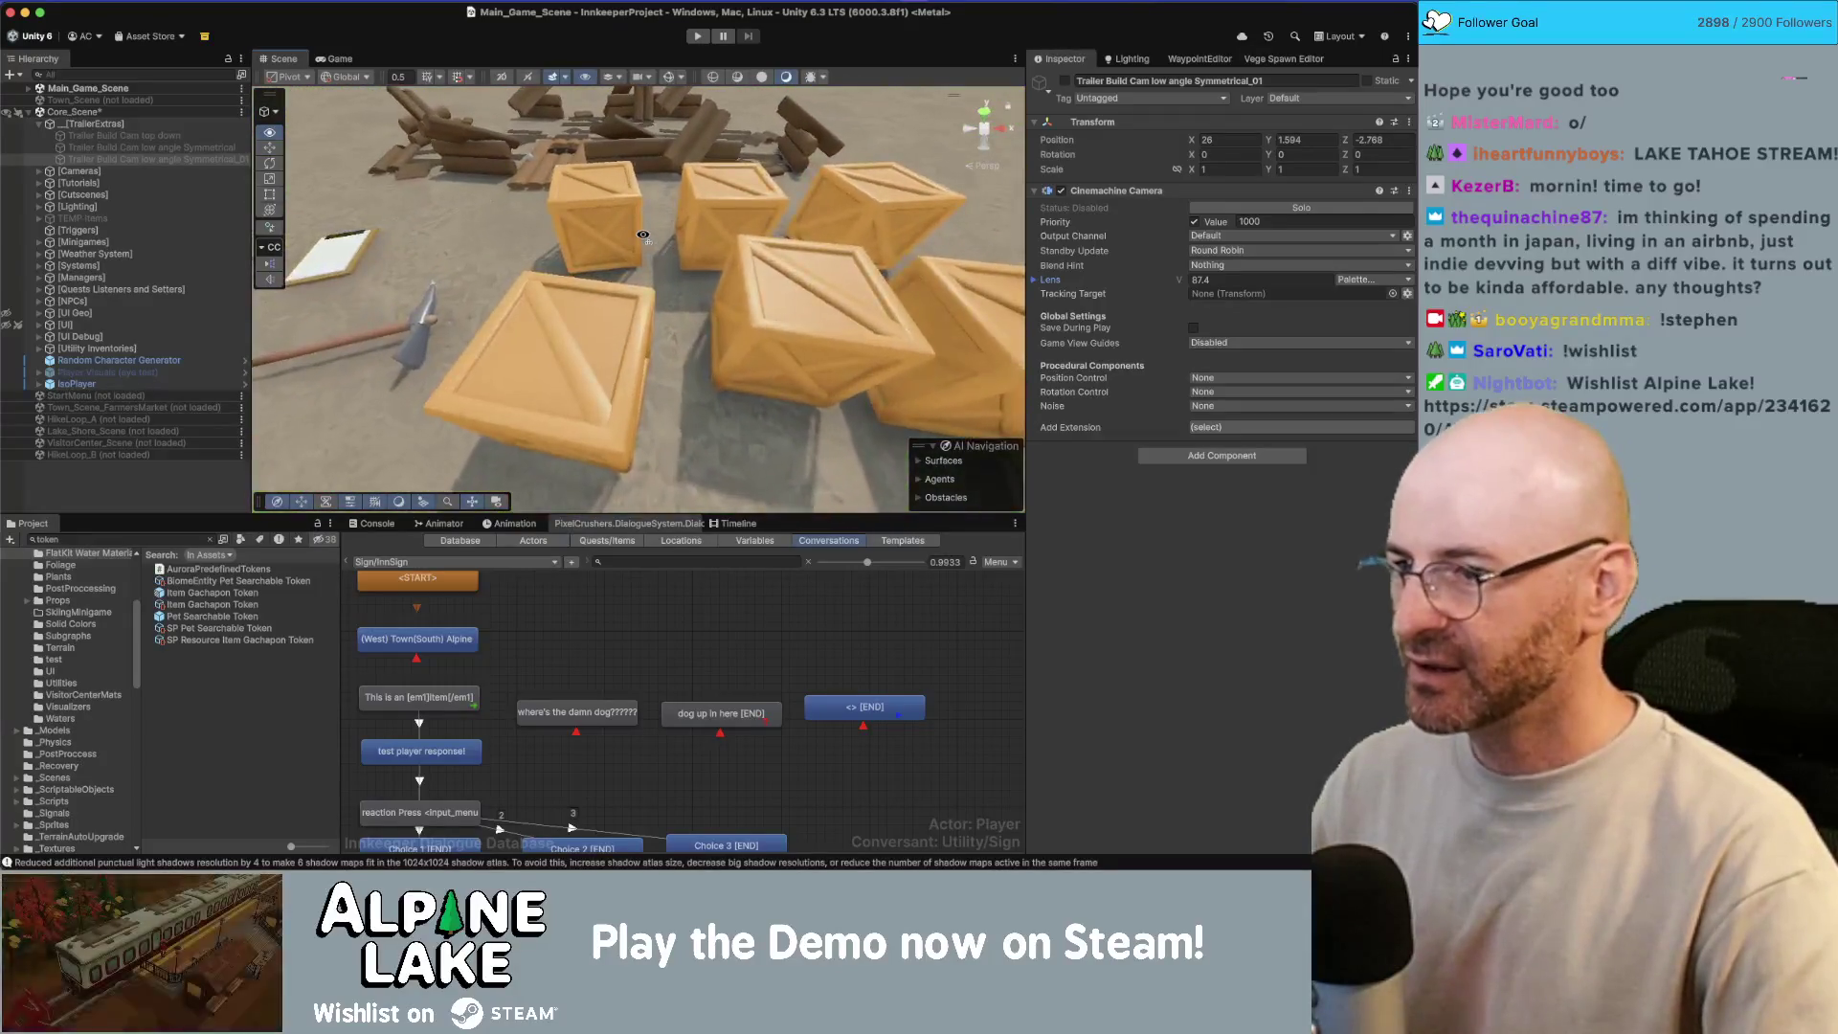
{"action": "left_click", "coordinate": [787, 254]}
{"action": "scroll", "coordinate": [1058, 735], "scroll_direction": "down", "scroll_amount": 10}
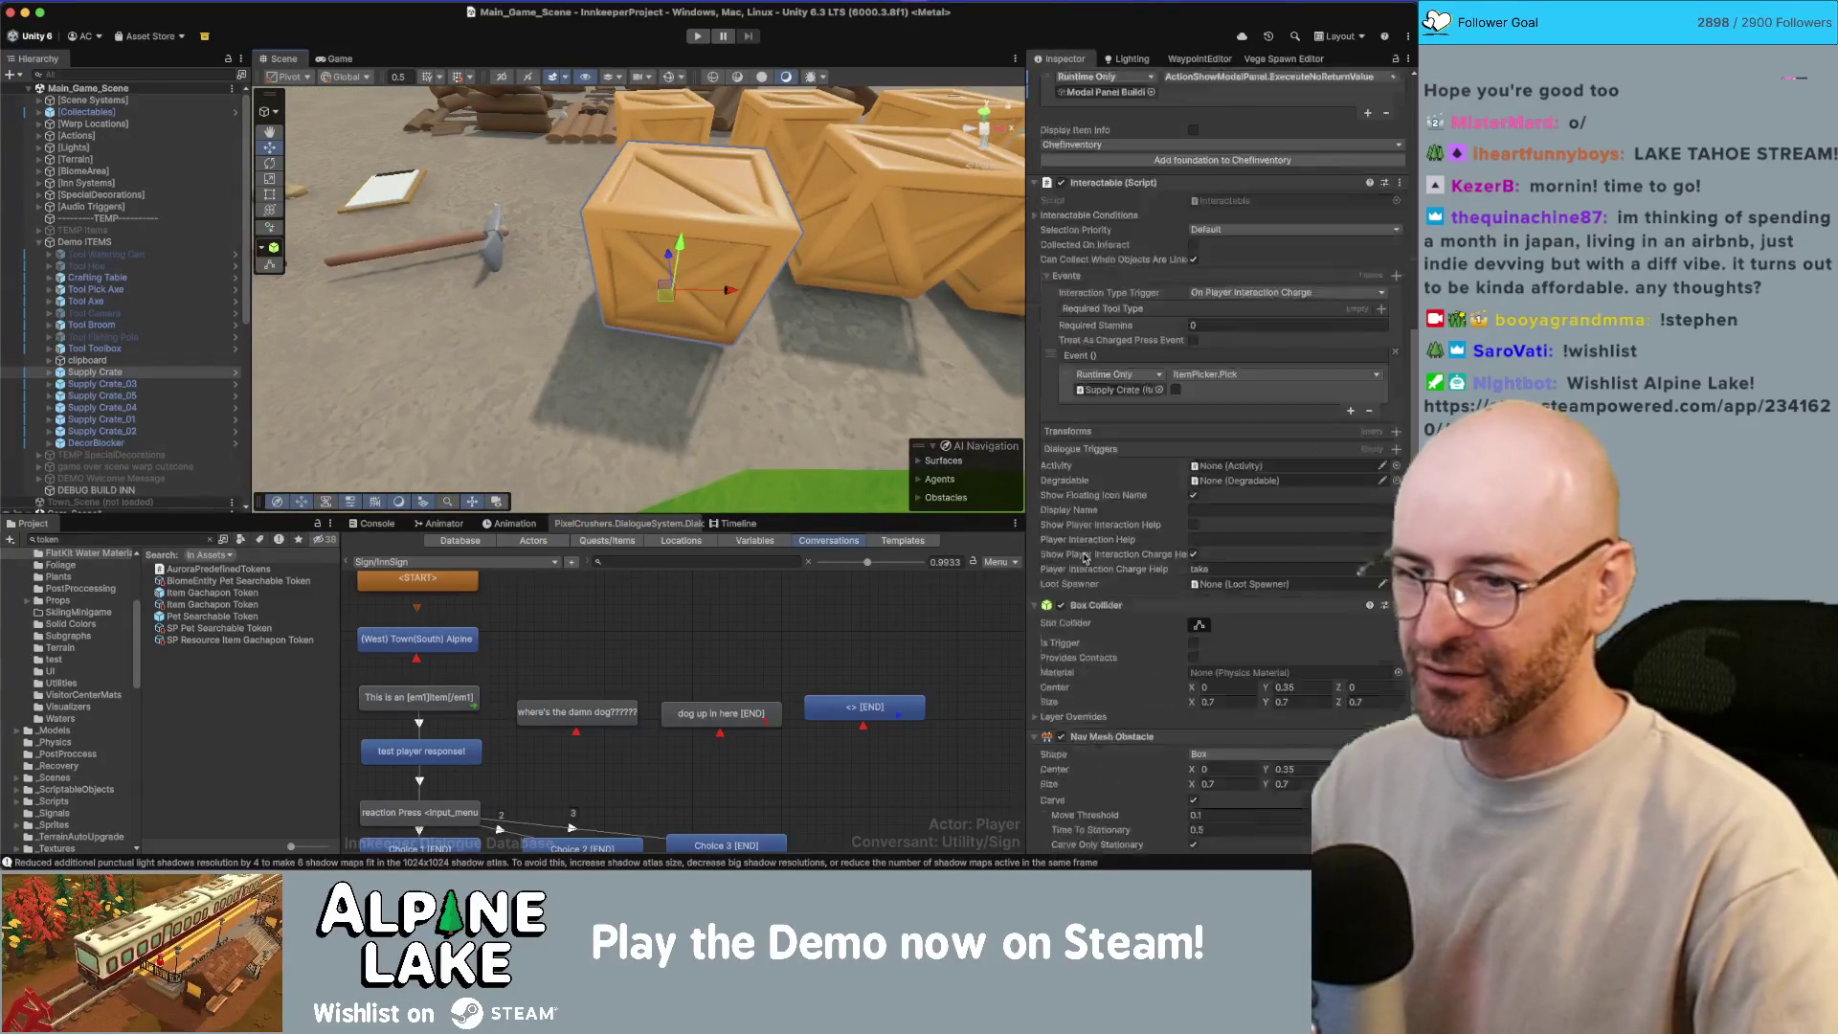
{"action": "left_click", "coordinate": [752, 211]}
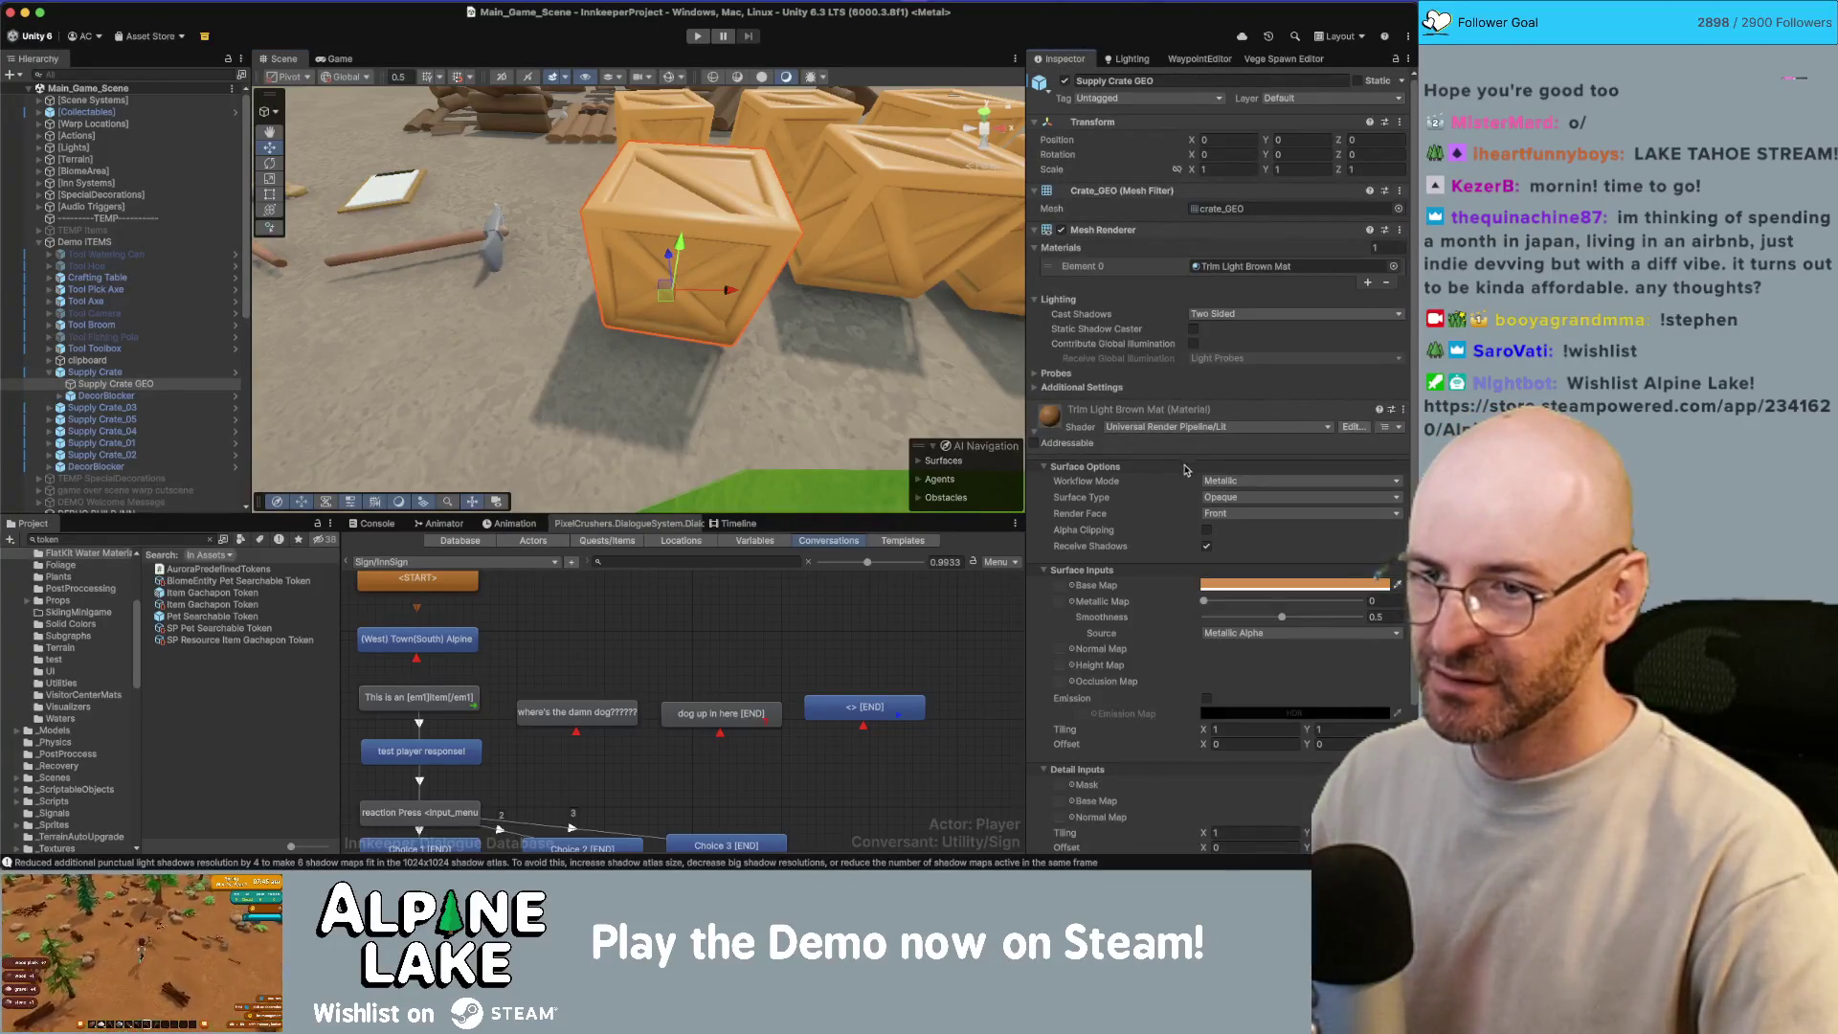
{"action": "scroll", "coordinate": [1184, 469], "scroll_direction": "down", "scroll_amount": 3}
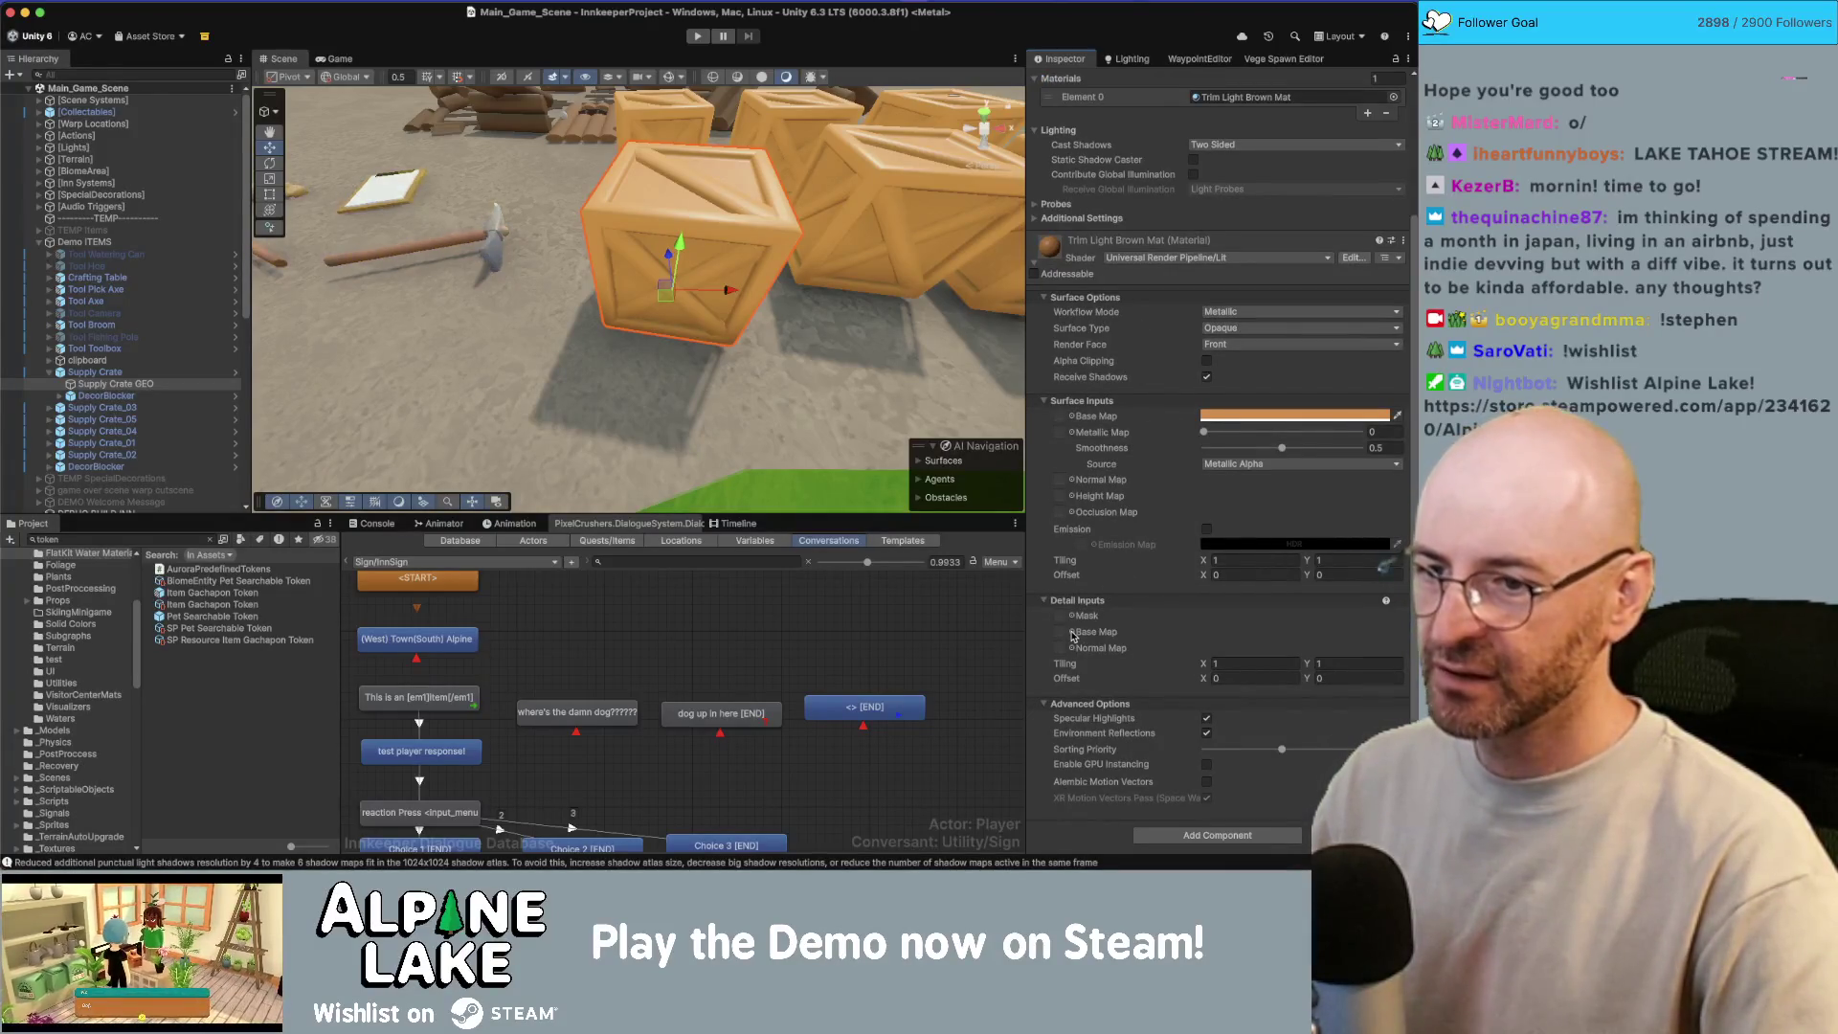
{"action": "left_click", "coordinate": [1072, 634]}
{"action": "type", "text": "noise"}
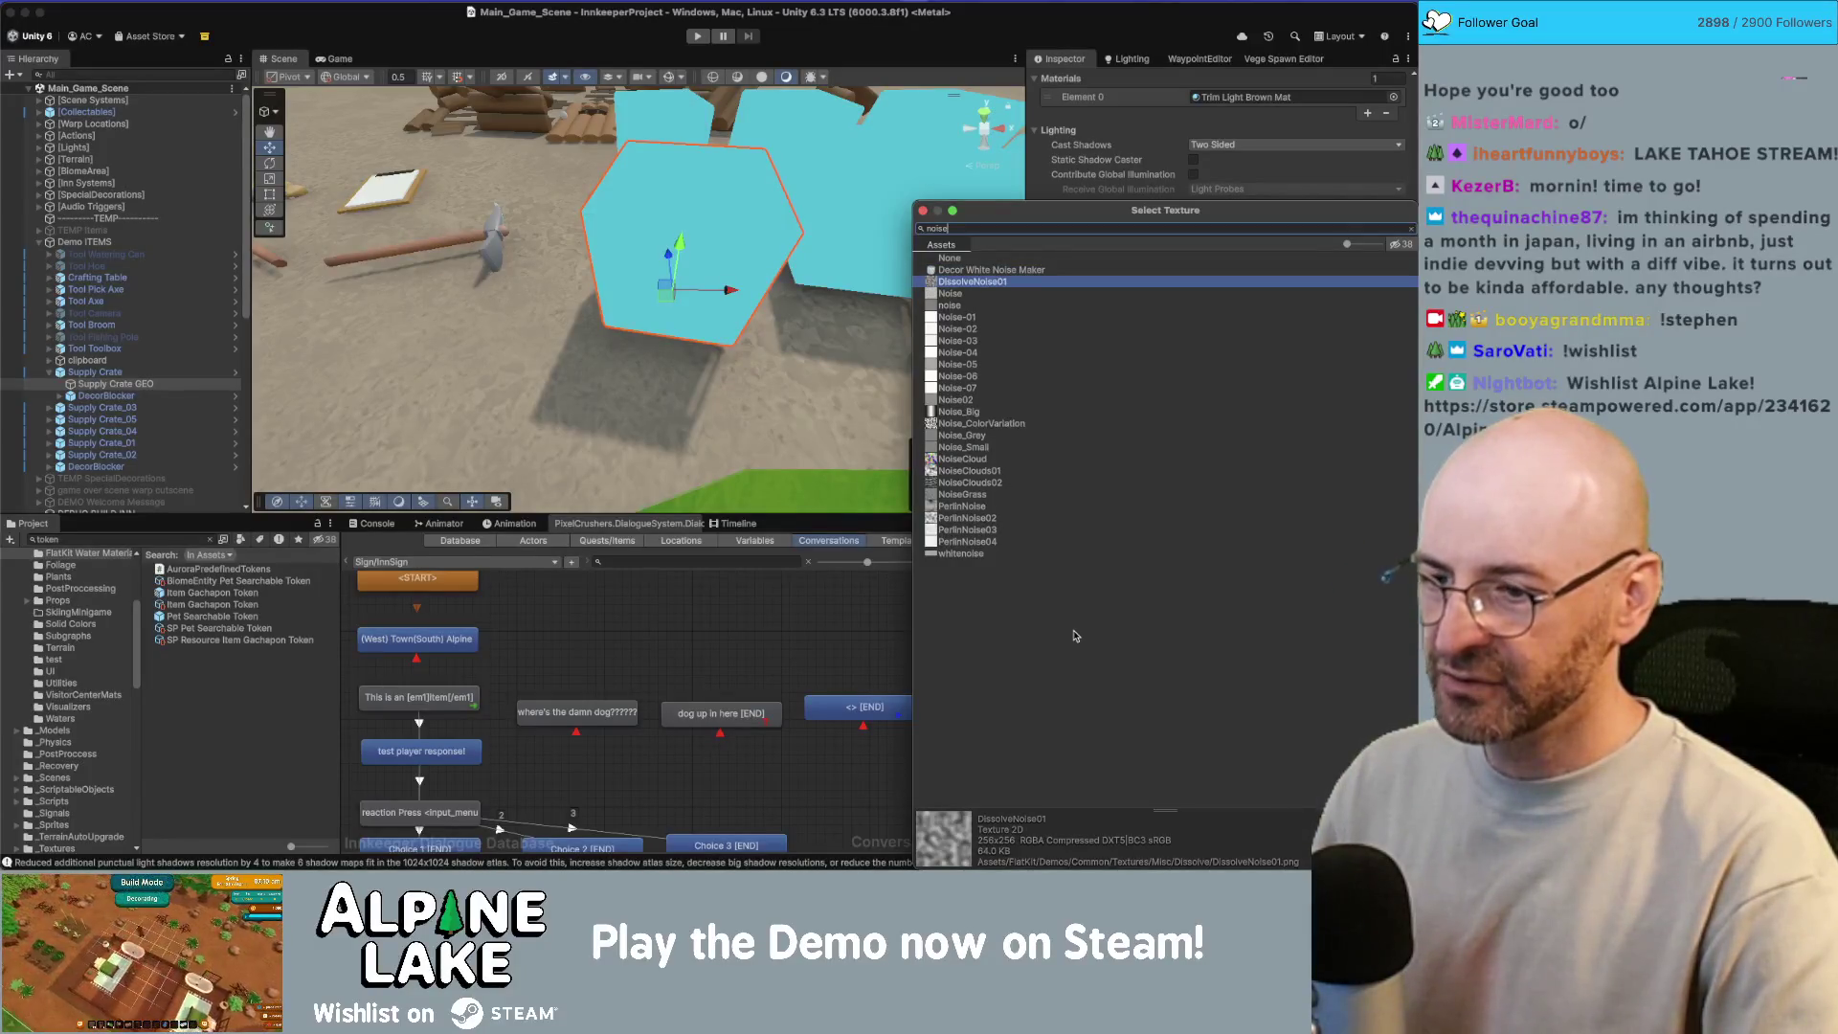
Step: Assign DissolveNoise01 as the detail base map with its scale starting near 0
{"action": "key", "text": "Return"}
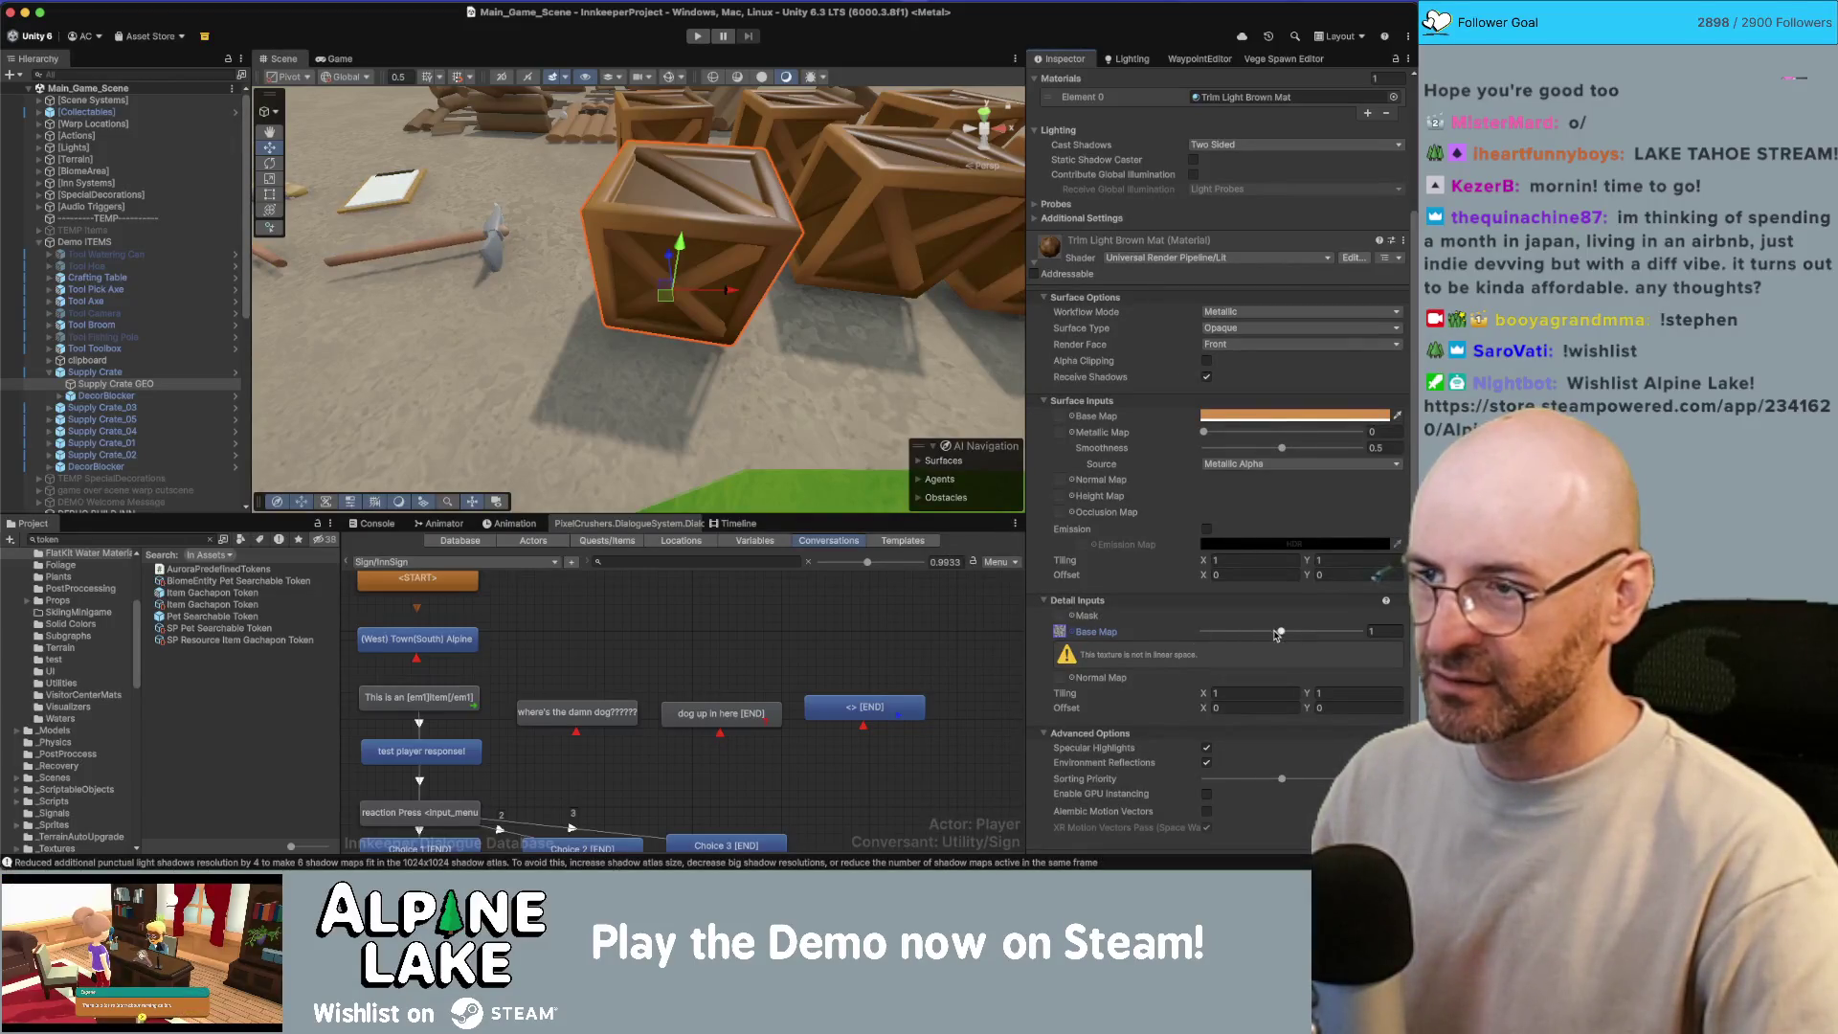
{"action": "left_click", "coordinate": [1203, 633]}
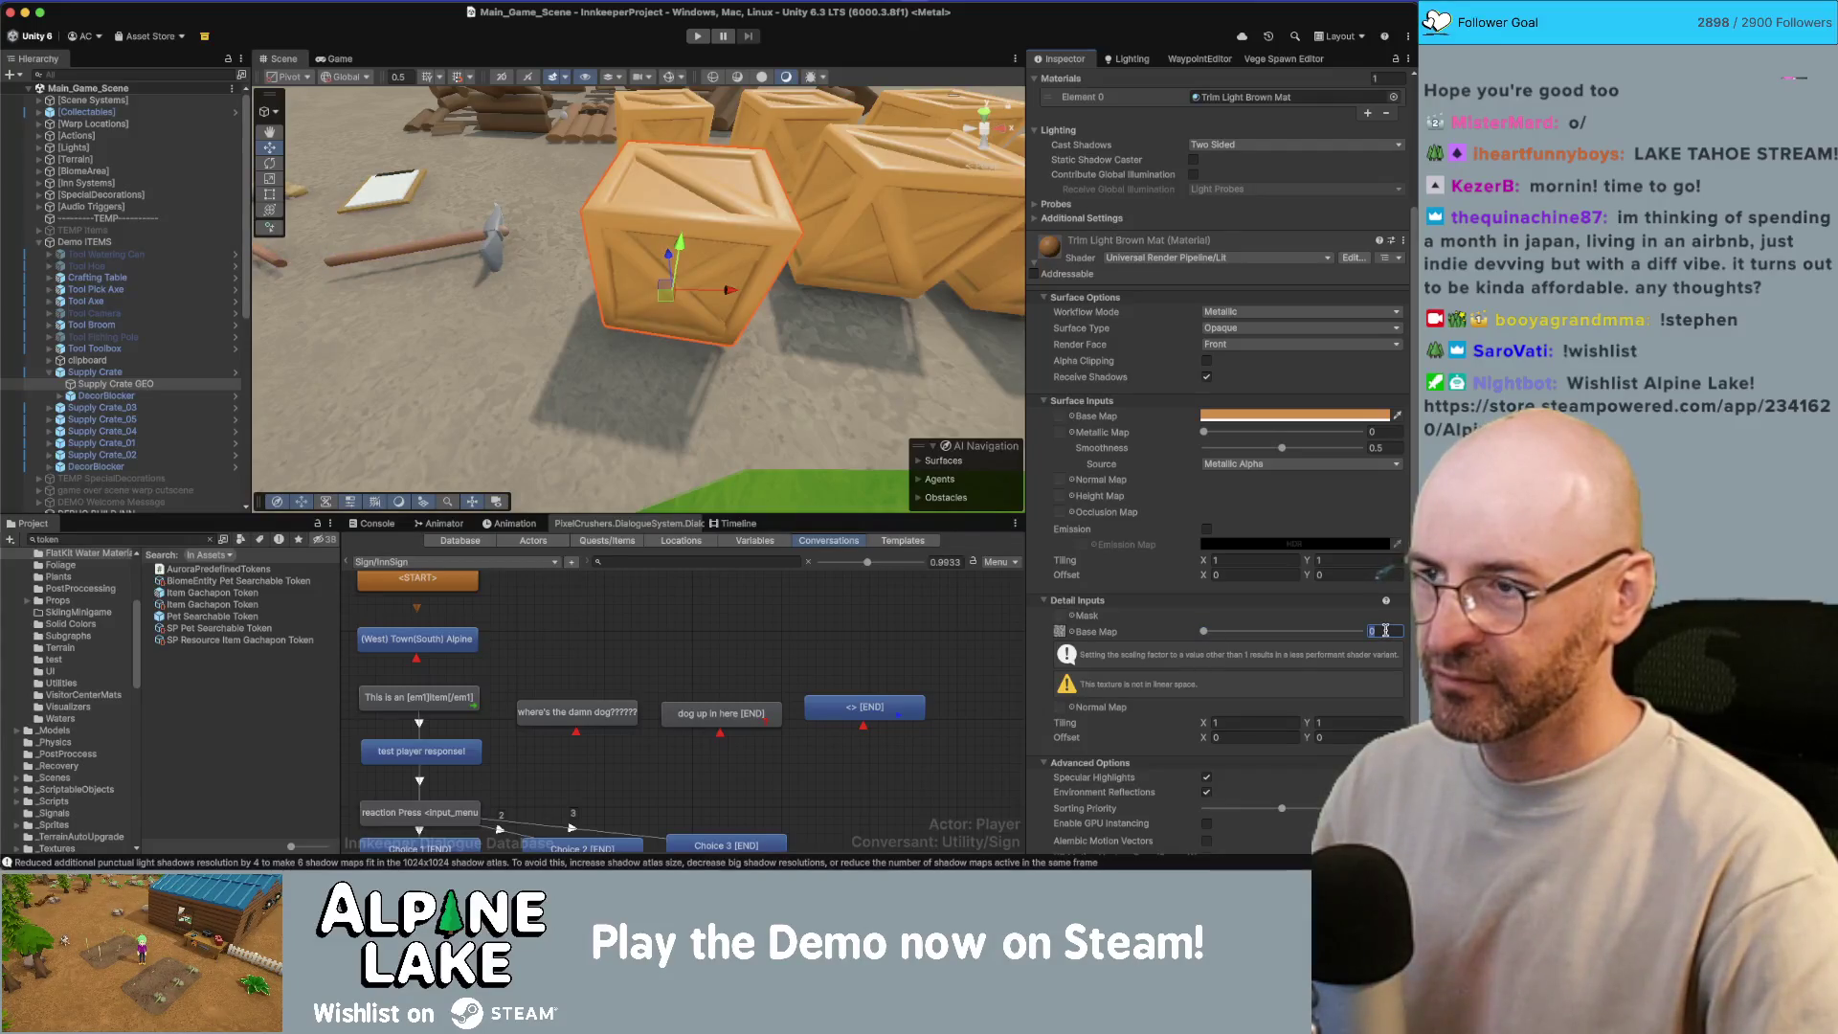
{"action": "type", "text": ".1"}
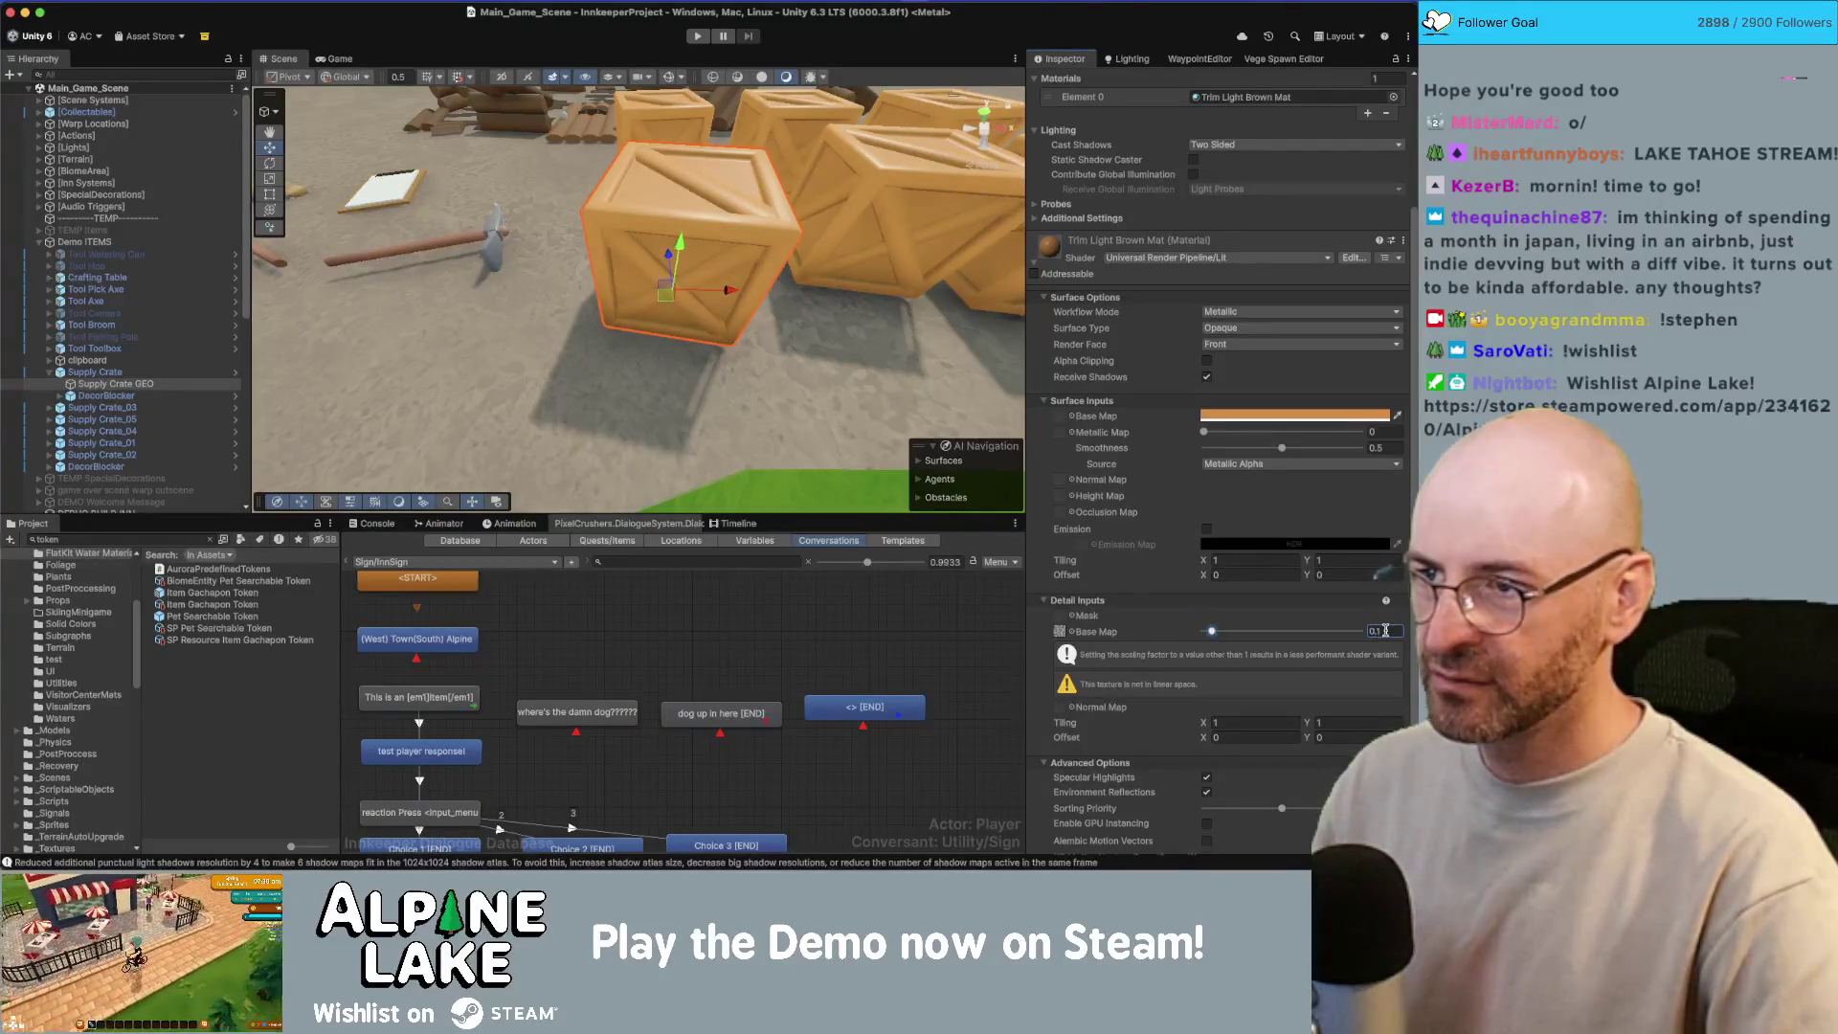
{"action": "left_click_drag", "start_coordinate": [743, 305], "coordinate": [735, 305]}
{"action": "scroll", "coordinate": [734, 304], "scroll_direction": "down", "scroll_amount": 5}
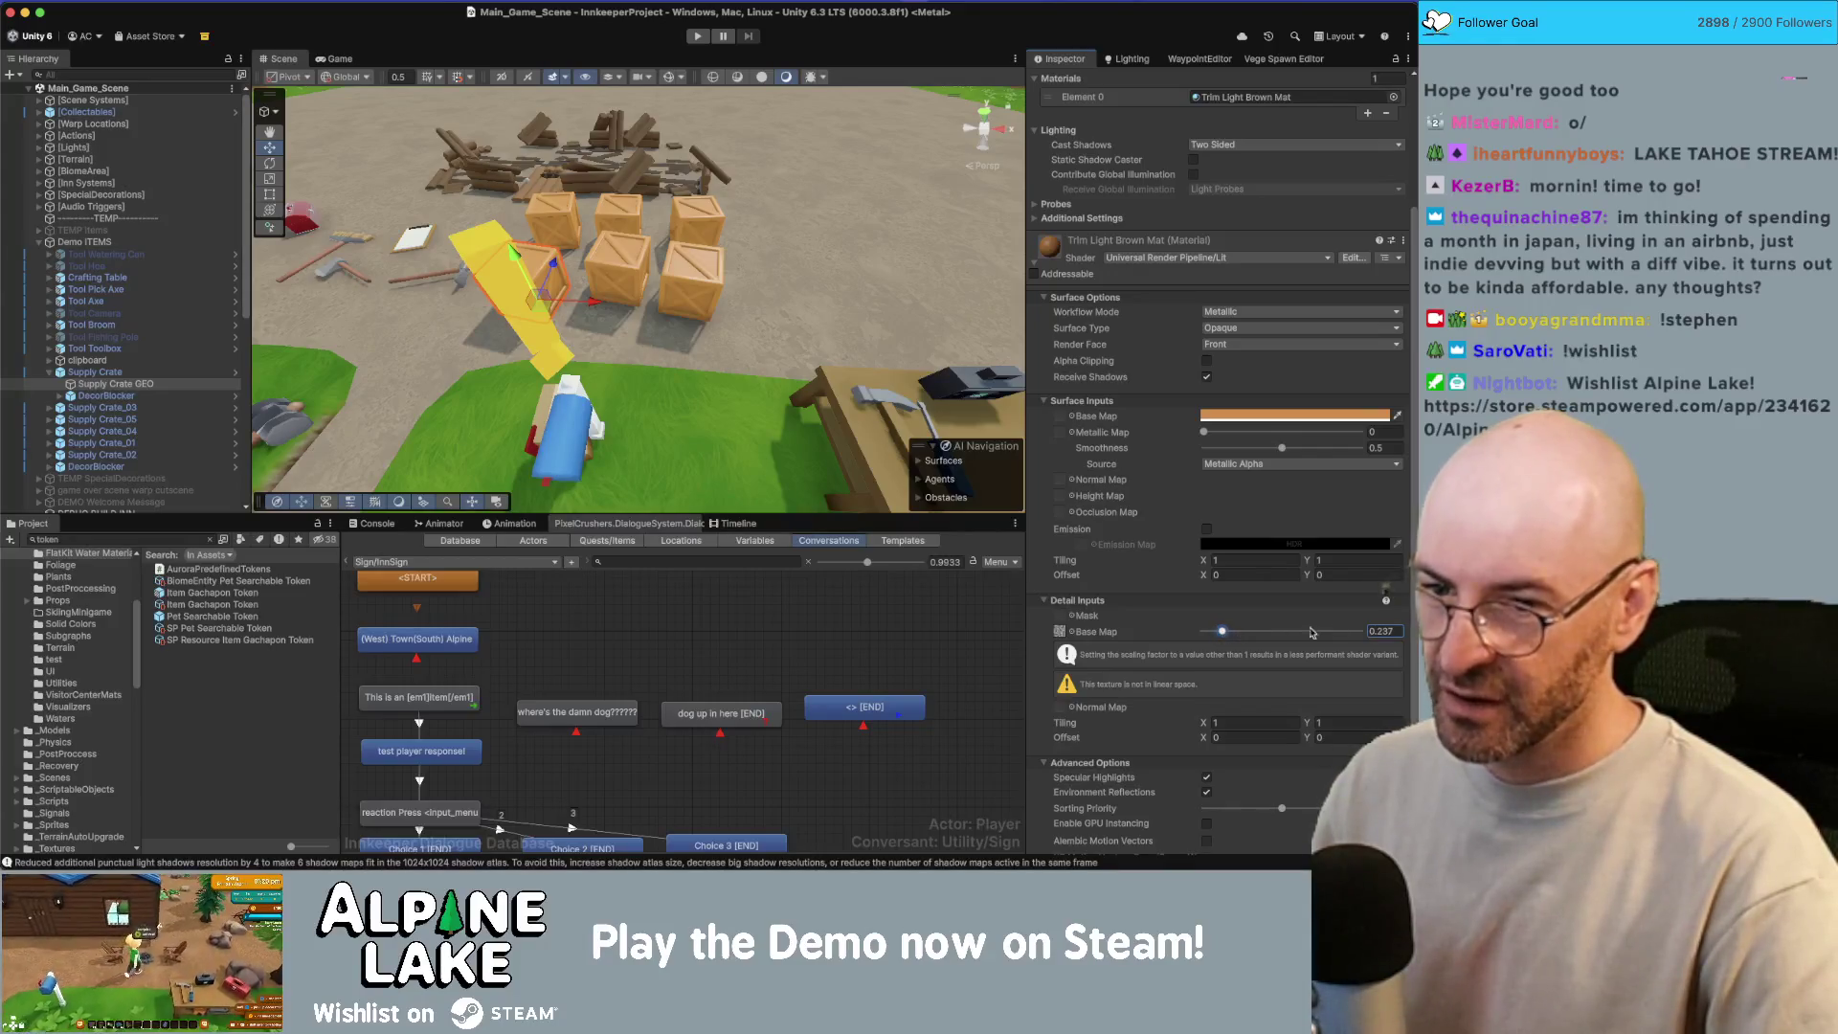
Step: Raise the detail map scale to 1 and bring the texture picker back up
{"action": "left_click_drag", "start_coordinate": [1222, 632], "coordinate": [1249, 636]}
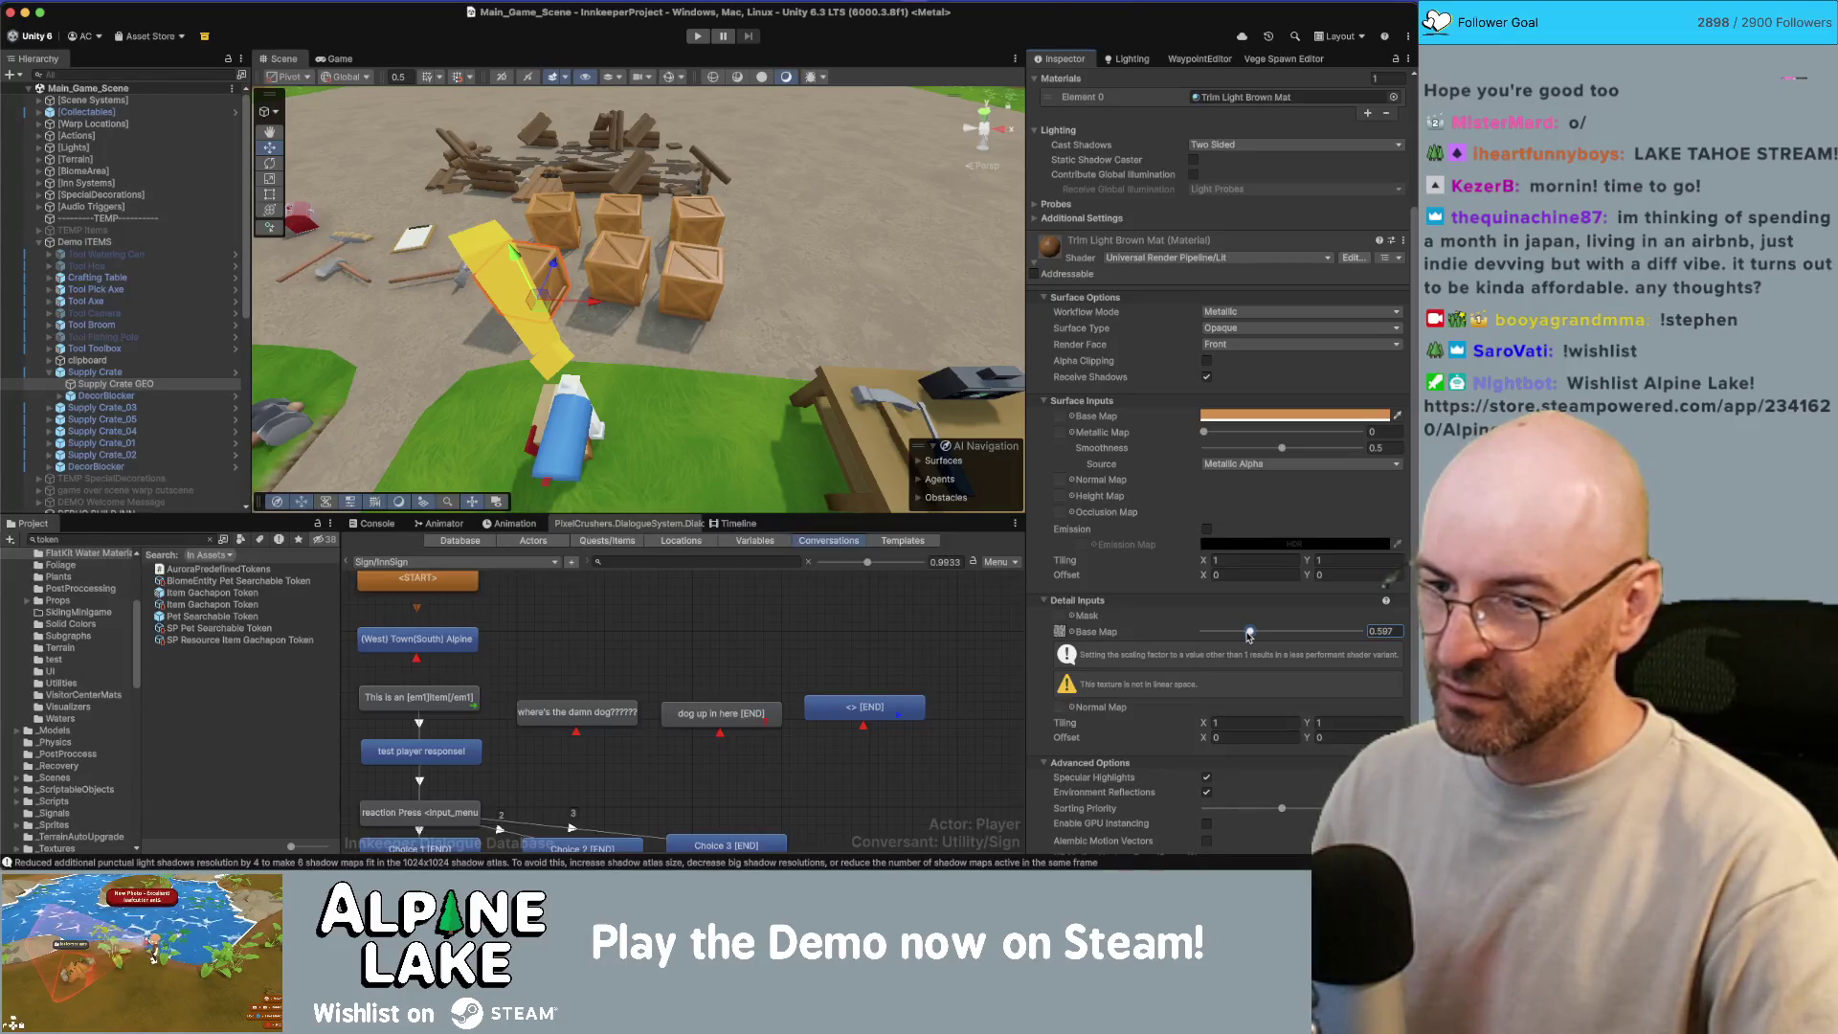
{"action": "left_click", "coordinate": [1378, 630]}
{"action": "type", "text": "1"}
{"action": "key", "text": "Return"}
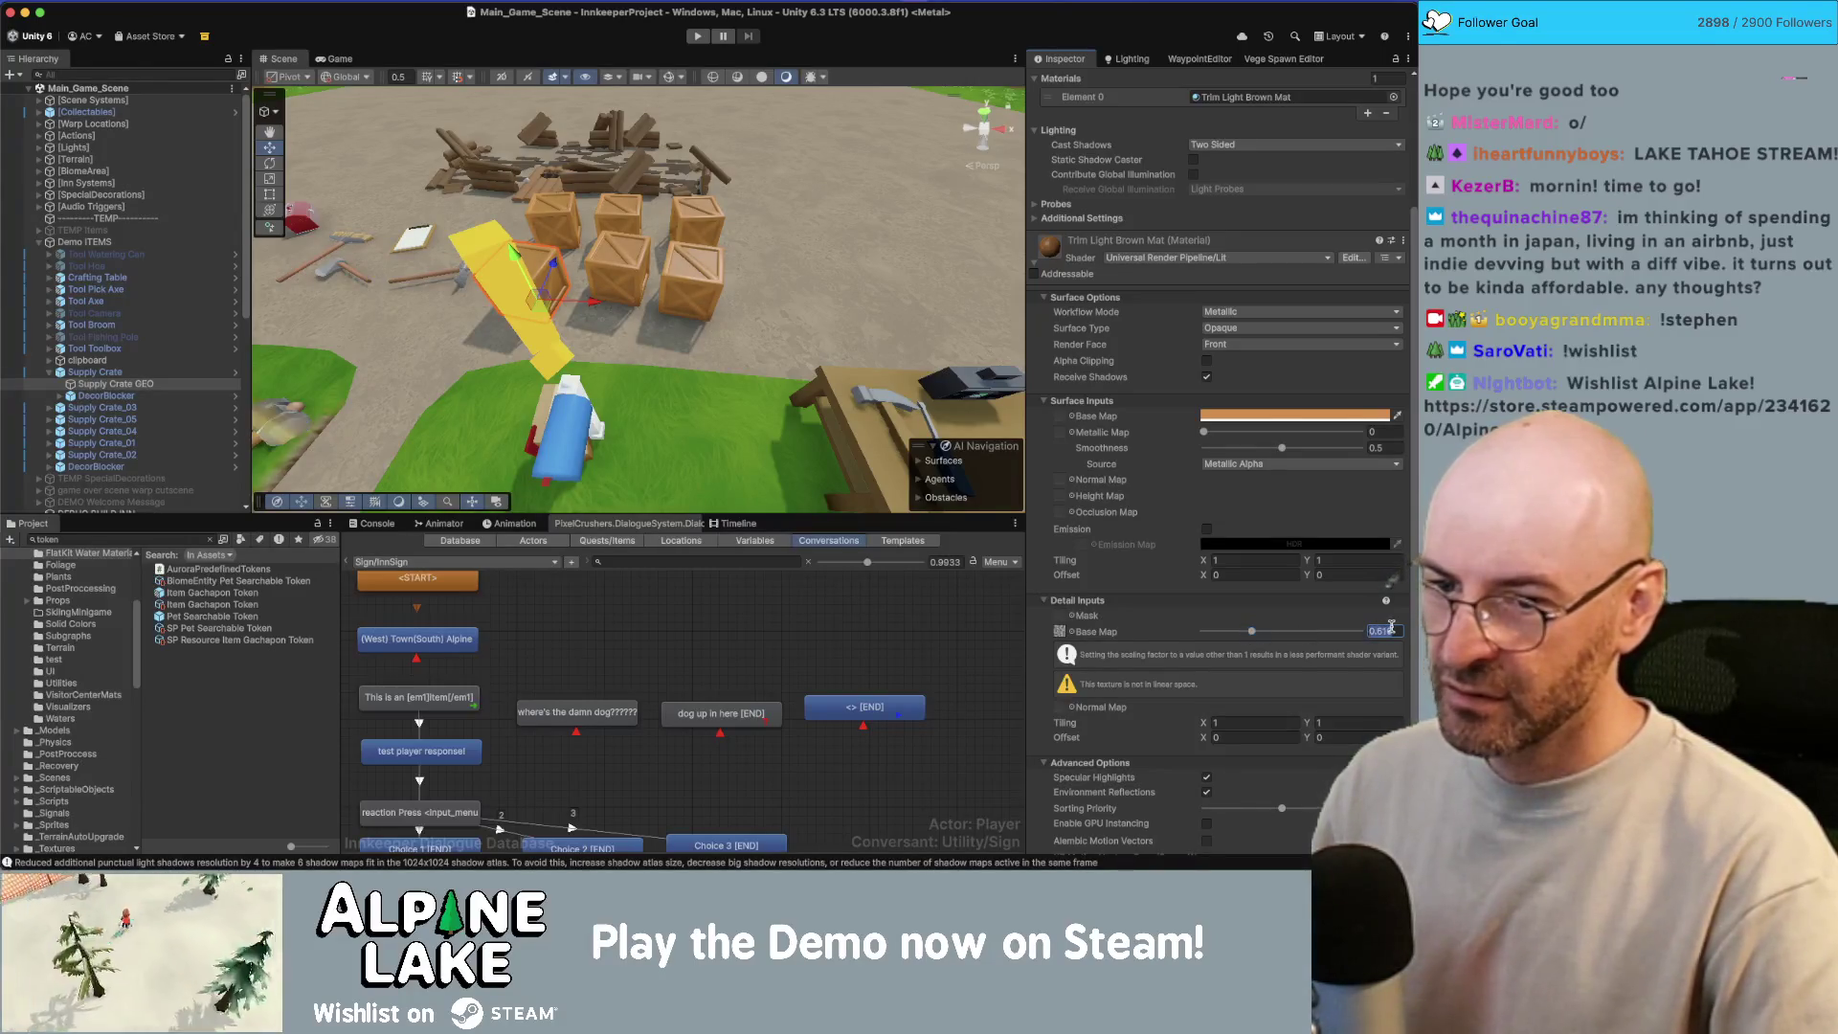
{"action": "left_click_drag", "start_coordinate": [843, 411], "coordinate": [893, 383]}
{"action": "scroll", "coordinate": [893, 383], "scroll_direction": "up", "scroll_amount": 5}
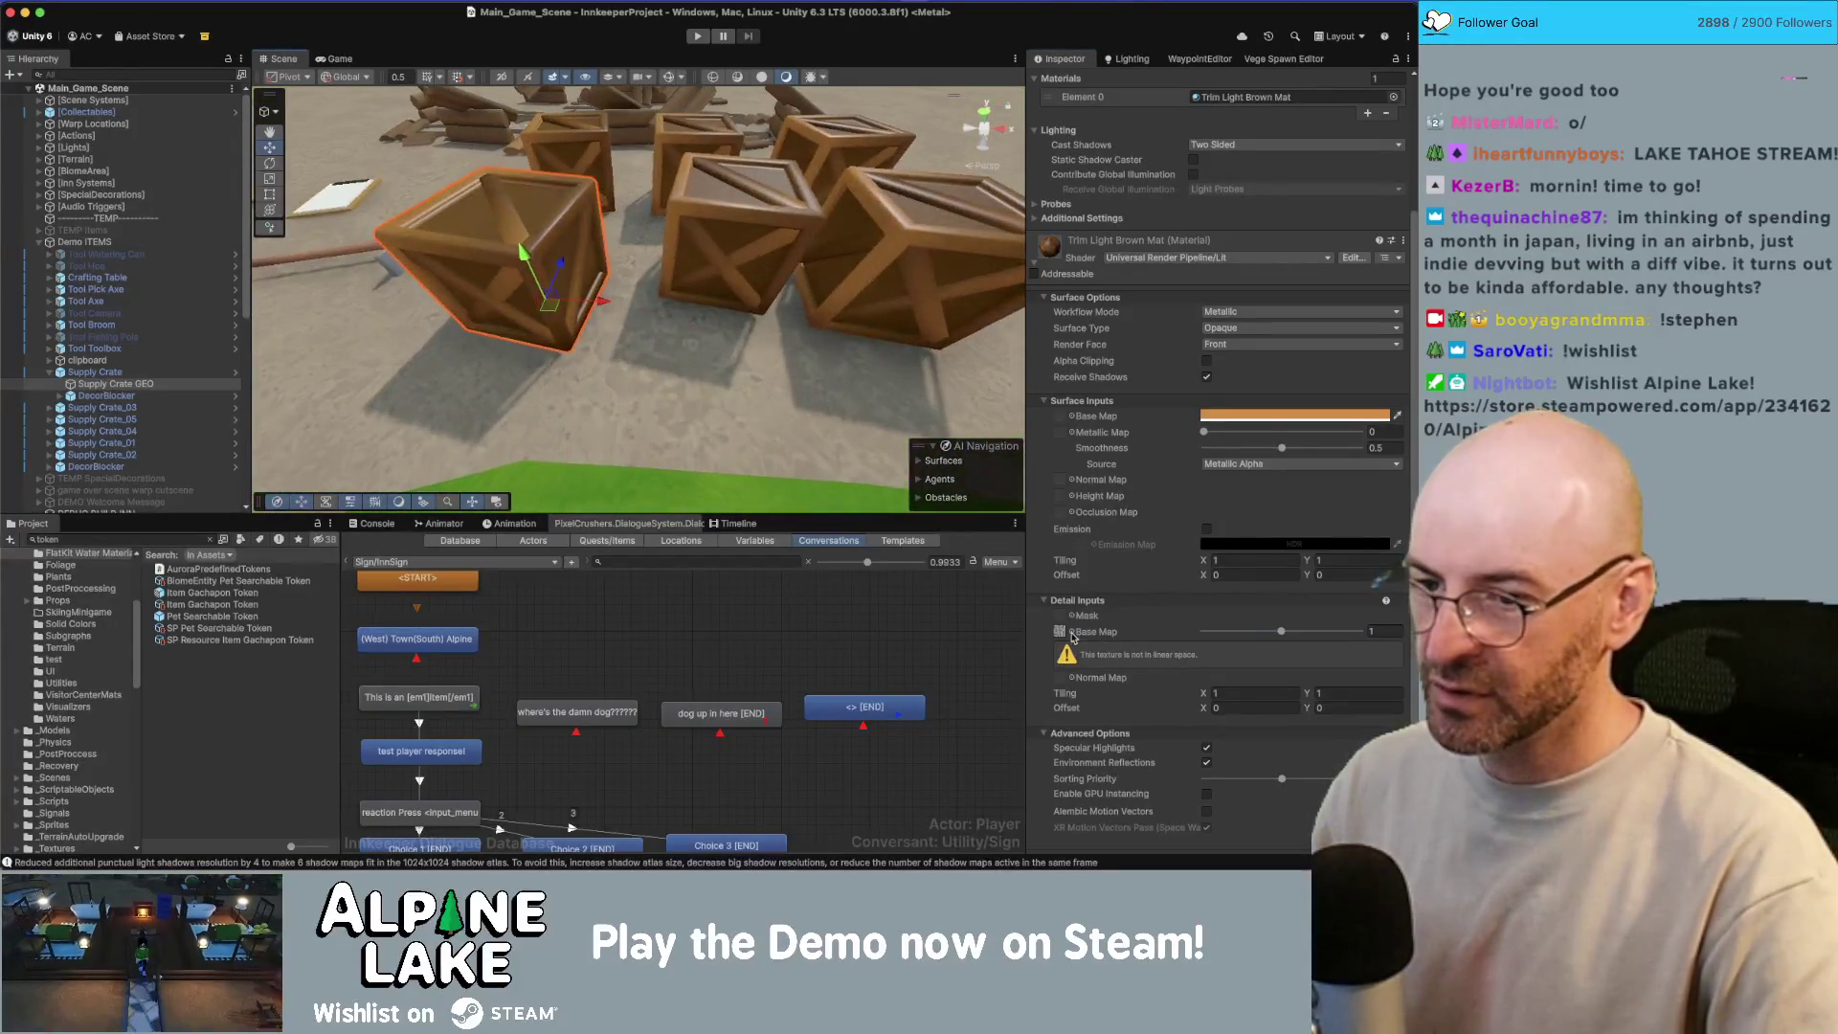
{"action": "left_click", "coordinate": [1073, 636]}
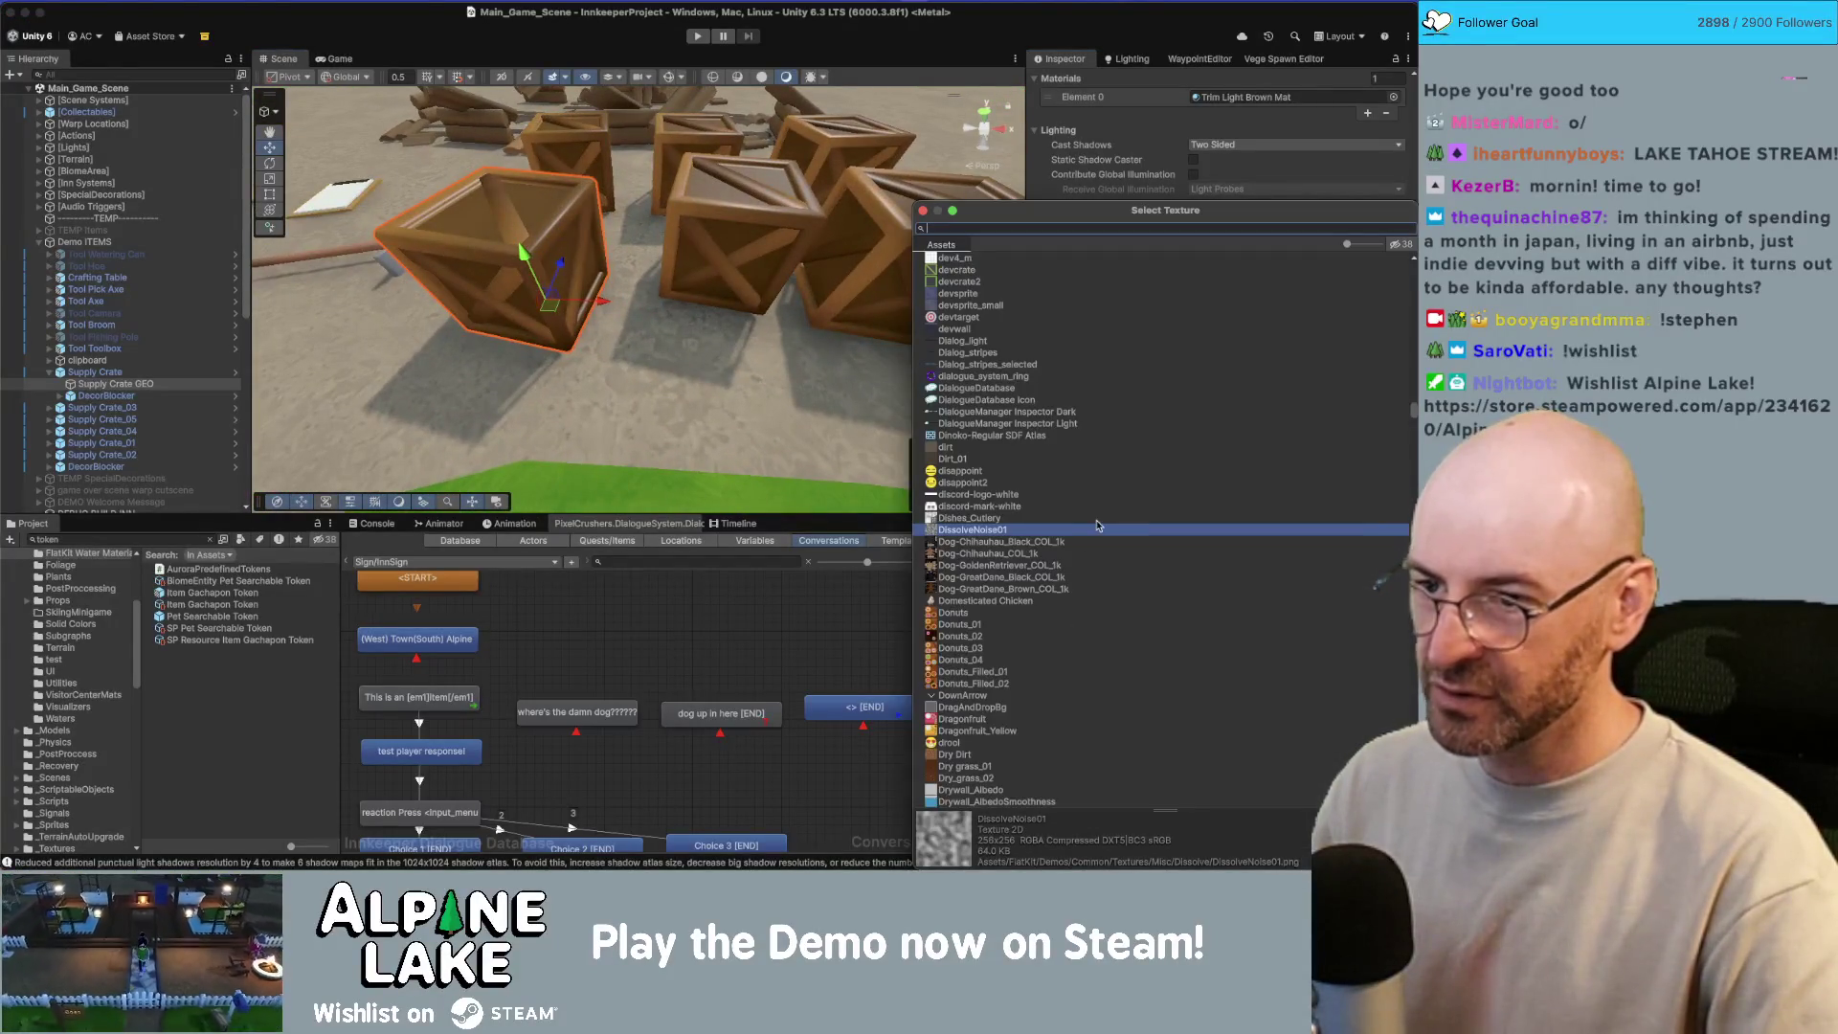
Step: Preview noise detail textures, from Noise-01 and Noise_Grey through NoiseGrass to PerlinNoise03, on the crates
{"action": "type", "text": "noise"}
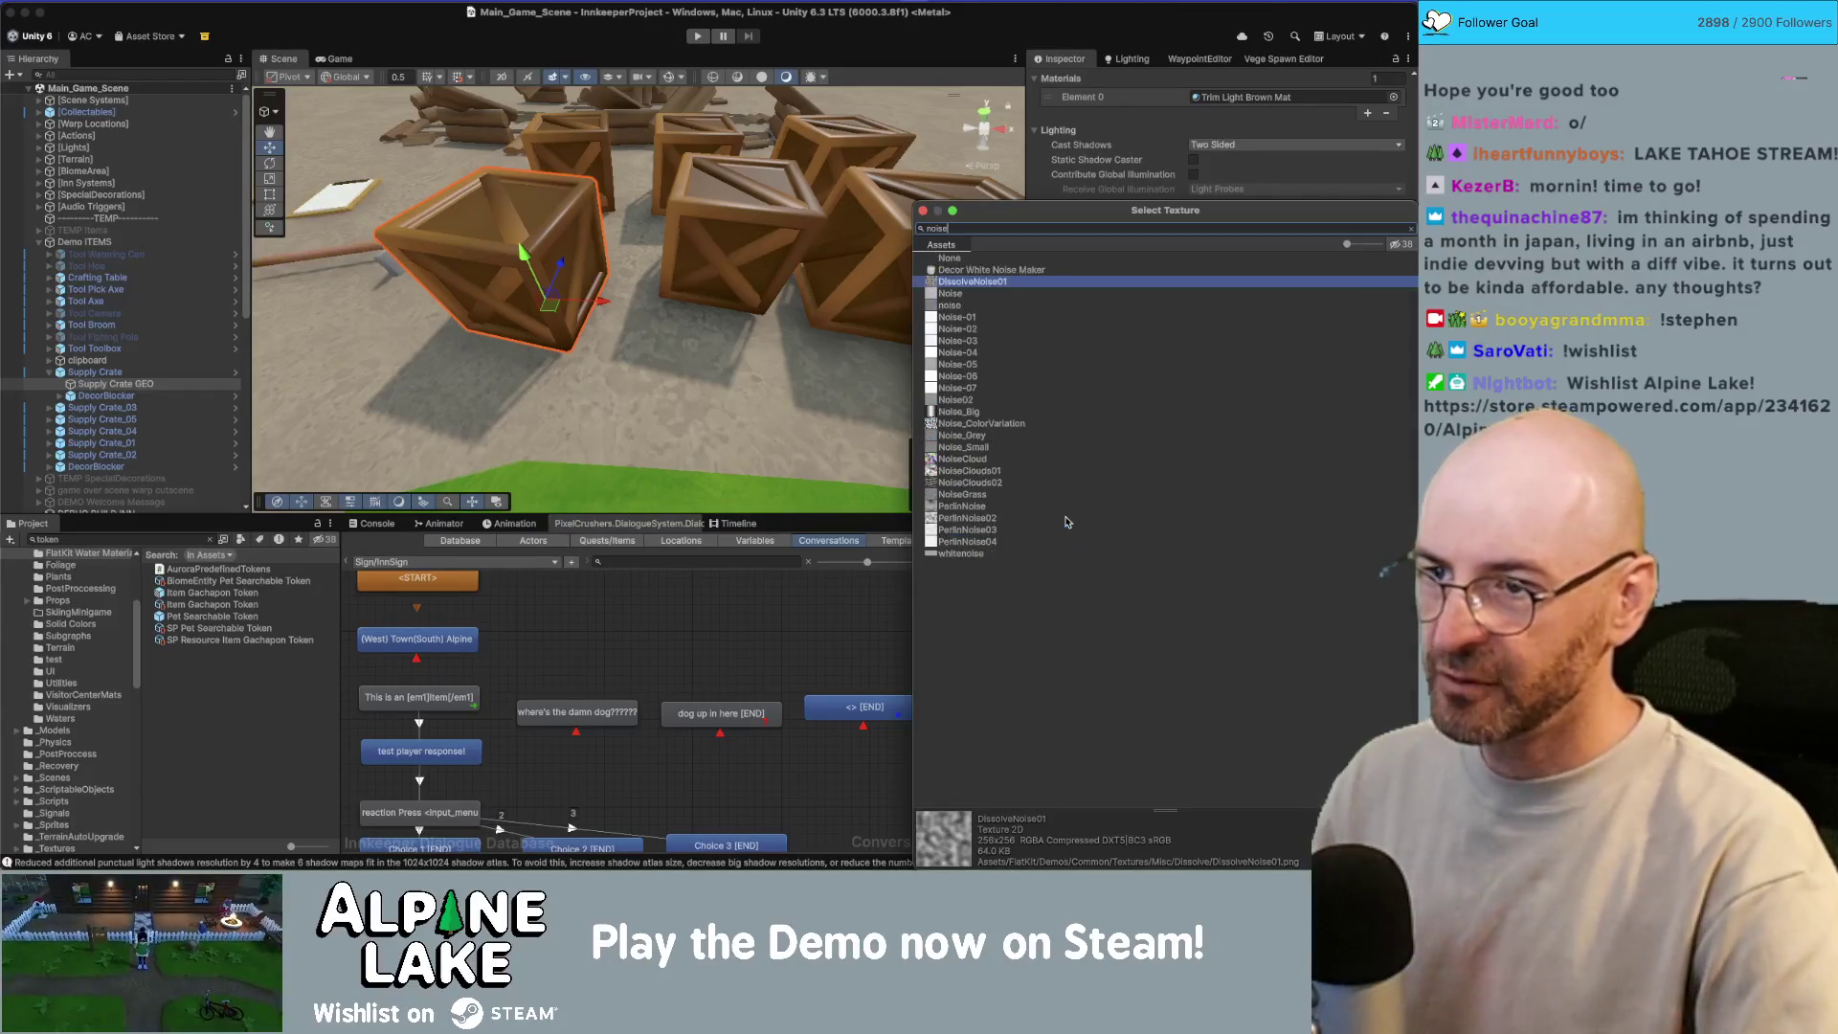
{"action": "left_click", "coordinate": [961, 320]}
{"action": "key", "text": "Down"}
{"action": "key", "text": "Down"}
{"action": "key", "text": "Down"}
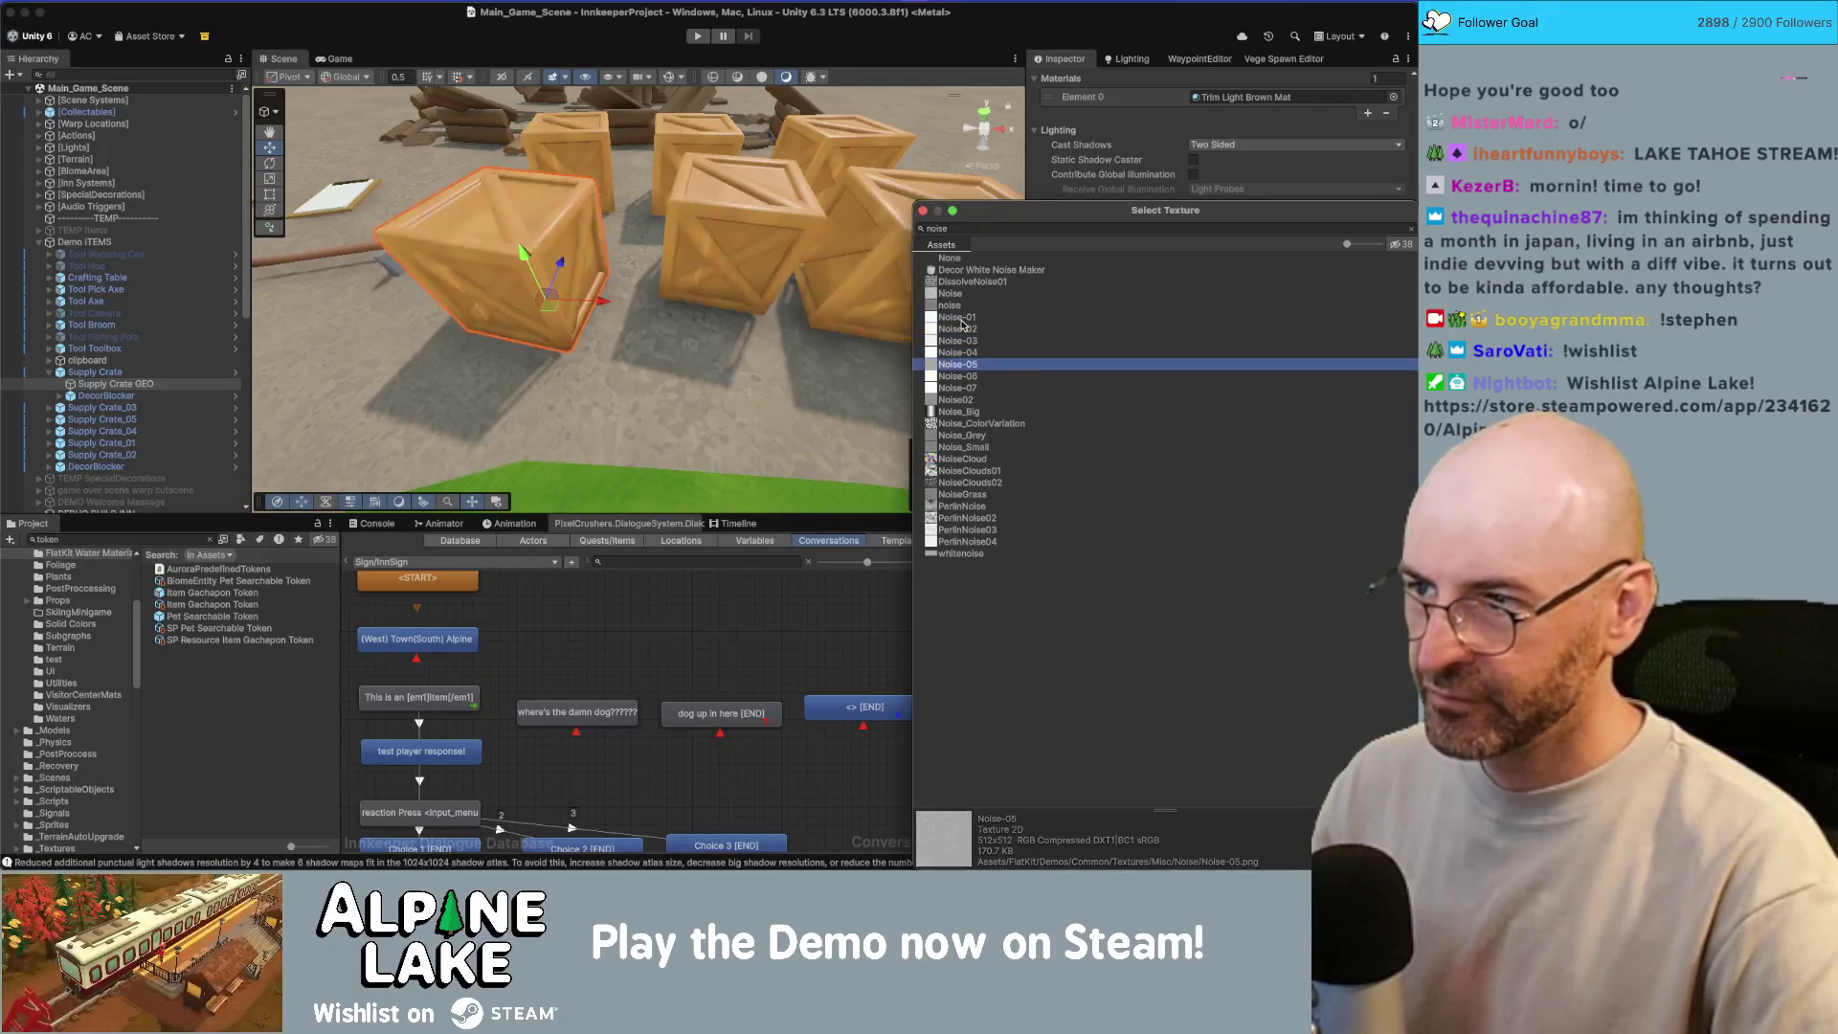
{"action": "key", "text": "Down"}
{"action": "key", "text": "Down"}
{"action": "key", "text": "Down"}
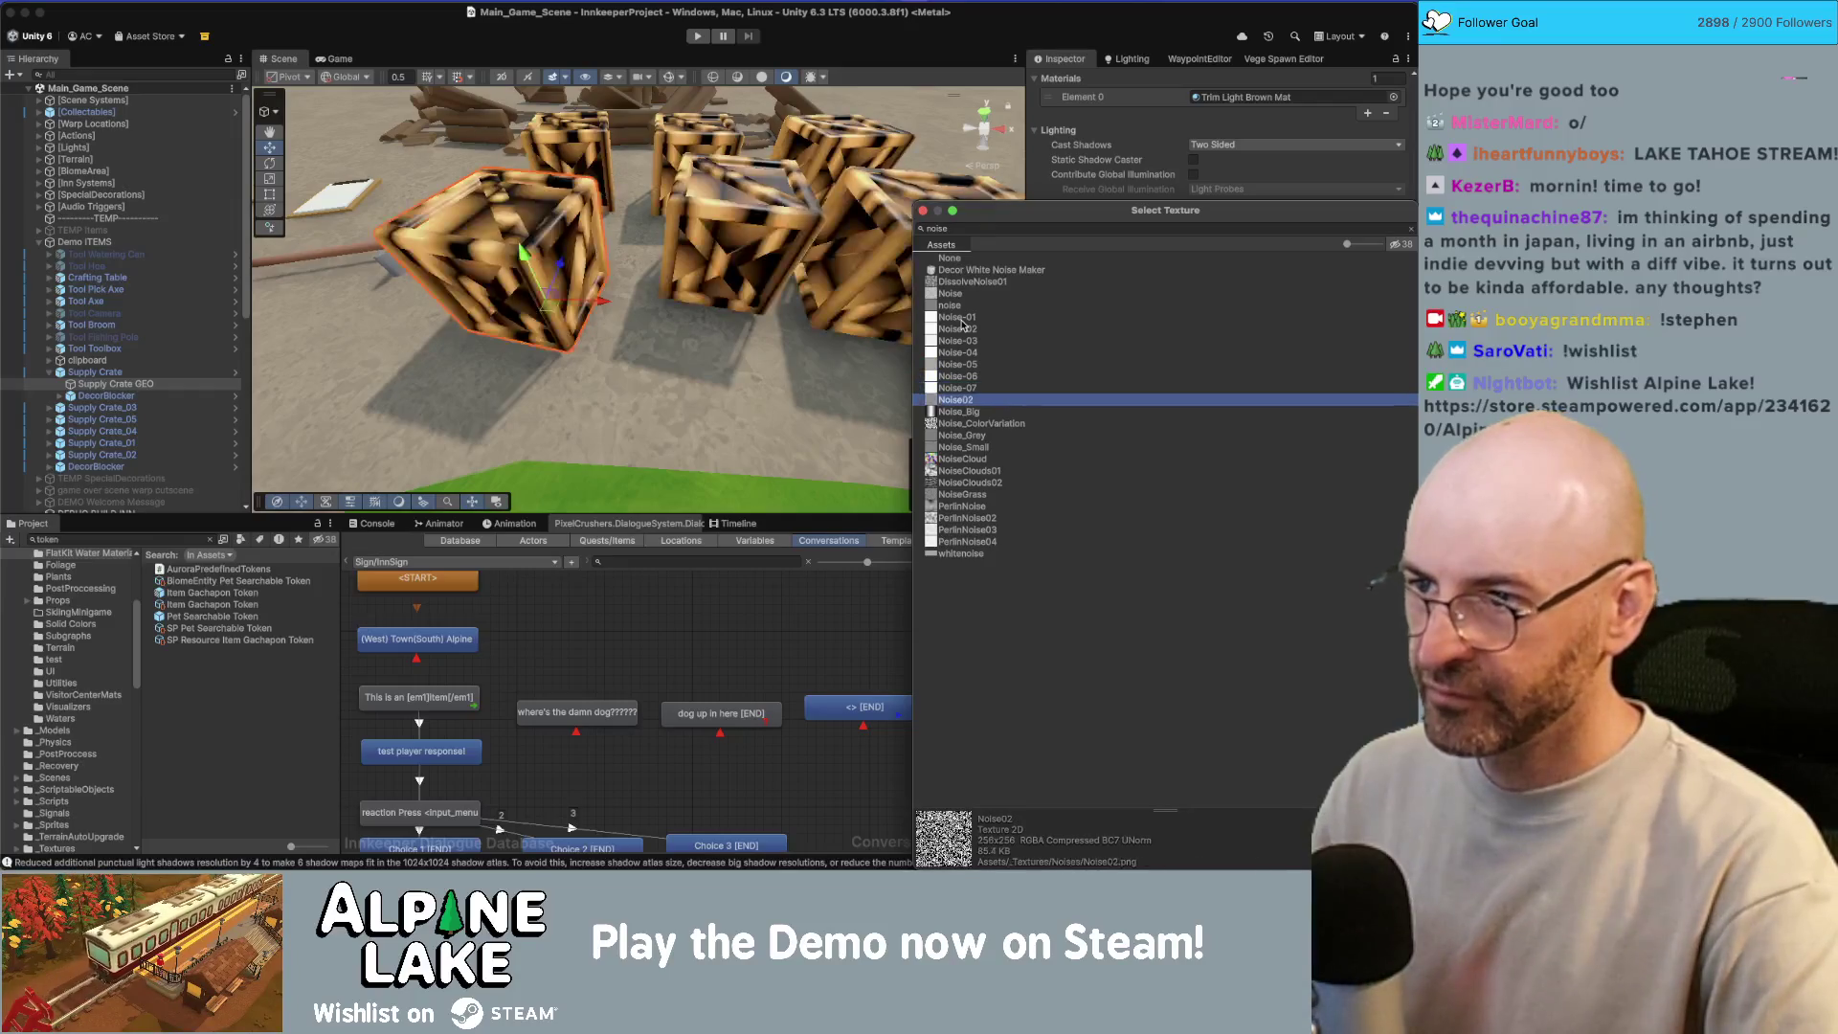
{"action": "key", "text": "Down"}
{"action": "key", "text": "Down"}
{"action": "key", "text": "Down"}
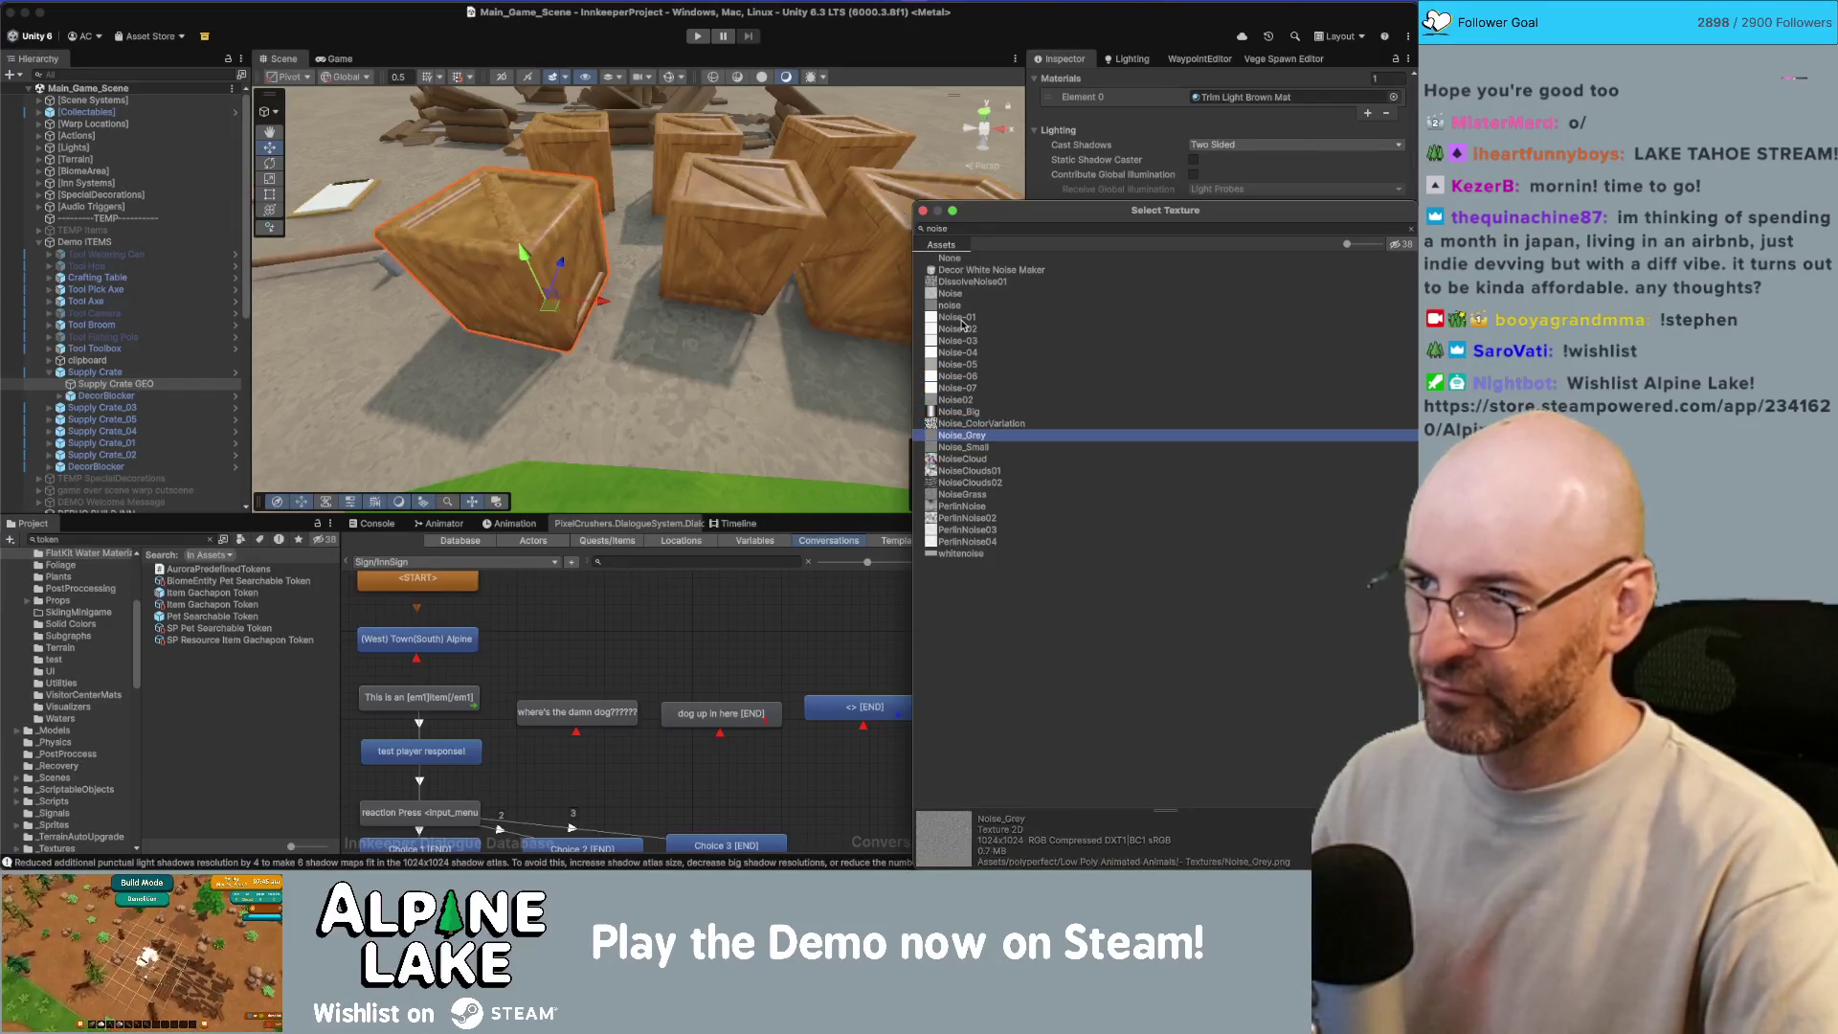
{"action": "key", "text": "Down"}
{"action": "key", "text": "Up"}
{"action": "key", "text": "Down"}
{"action": "key", "text": "Up"}
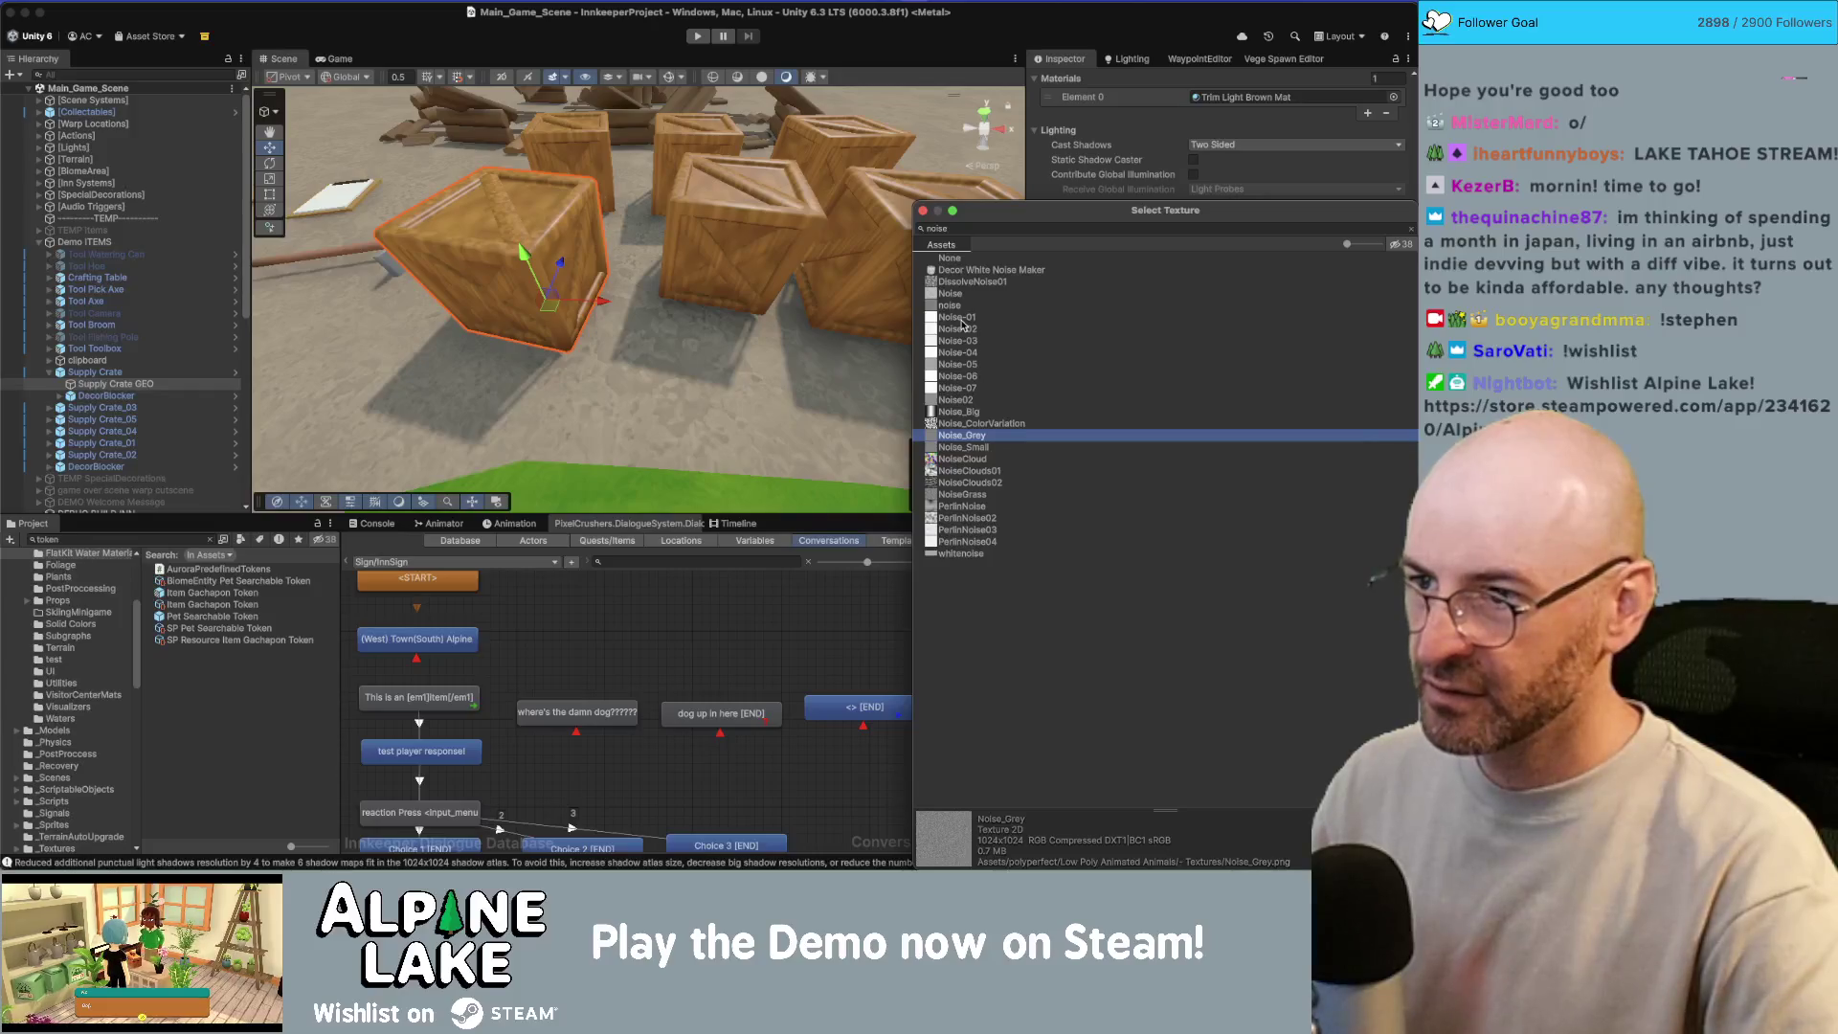
{"action": "key", "text": "Down"}
{"action": "key", "text": "Down"}
{"action": "key", "text": "Down"}
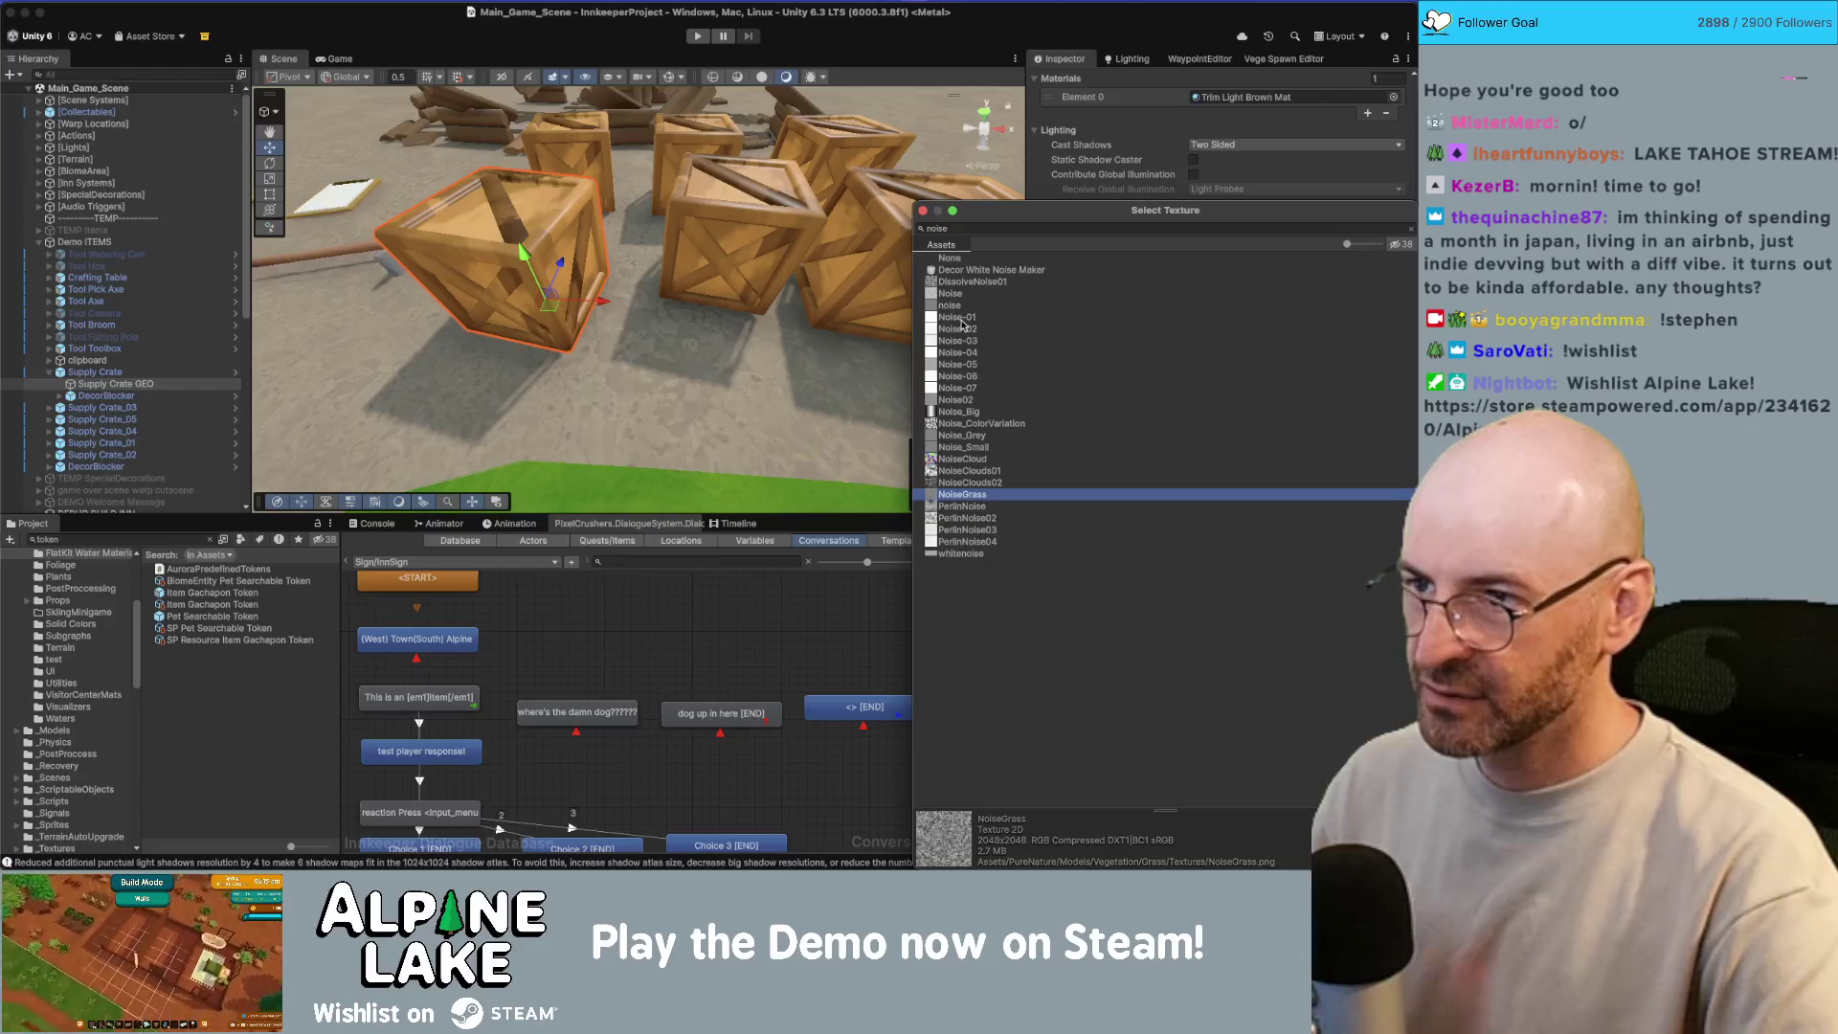
{"action": "key", "text": "Down"}
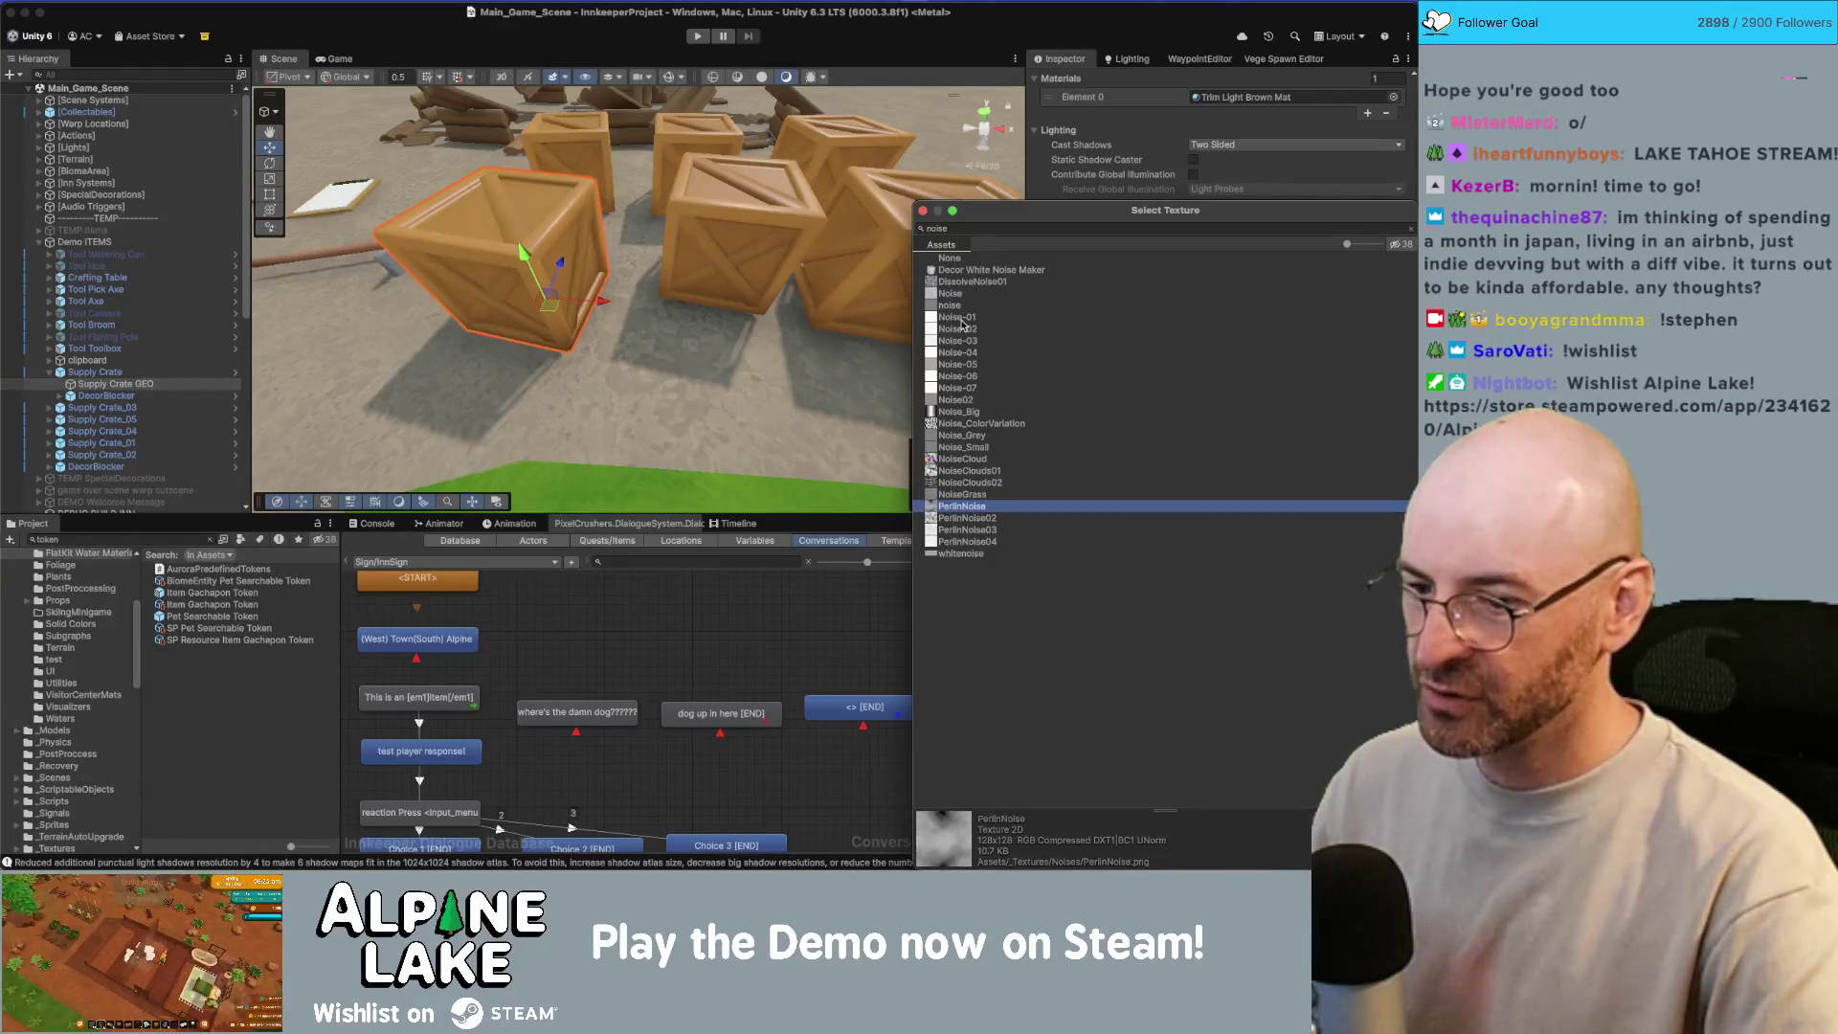
{"action": "key", "text": "Down"}
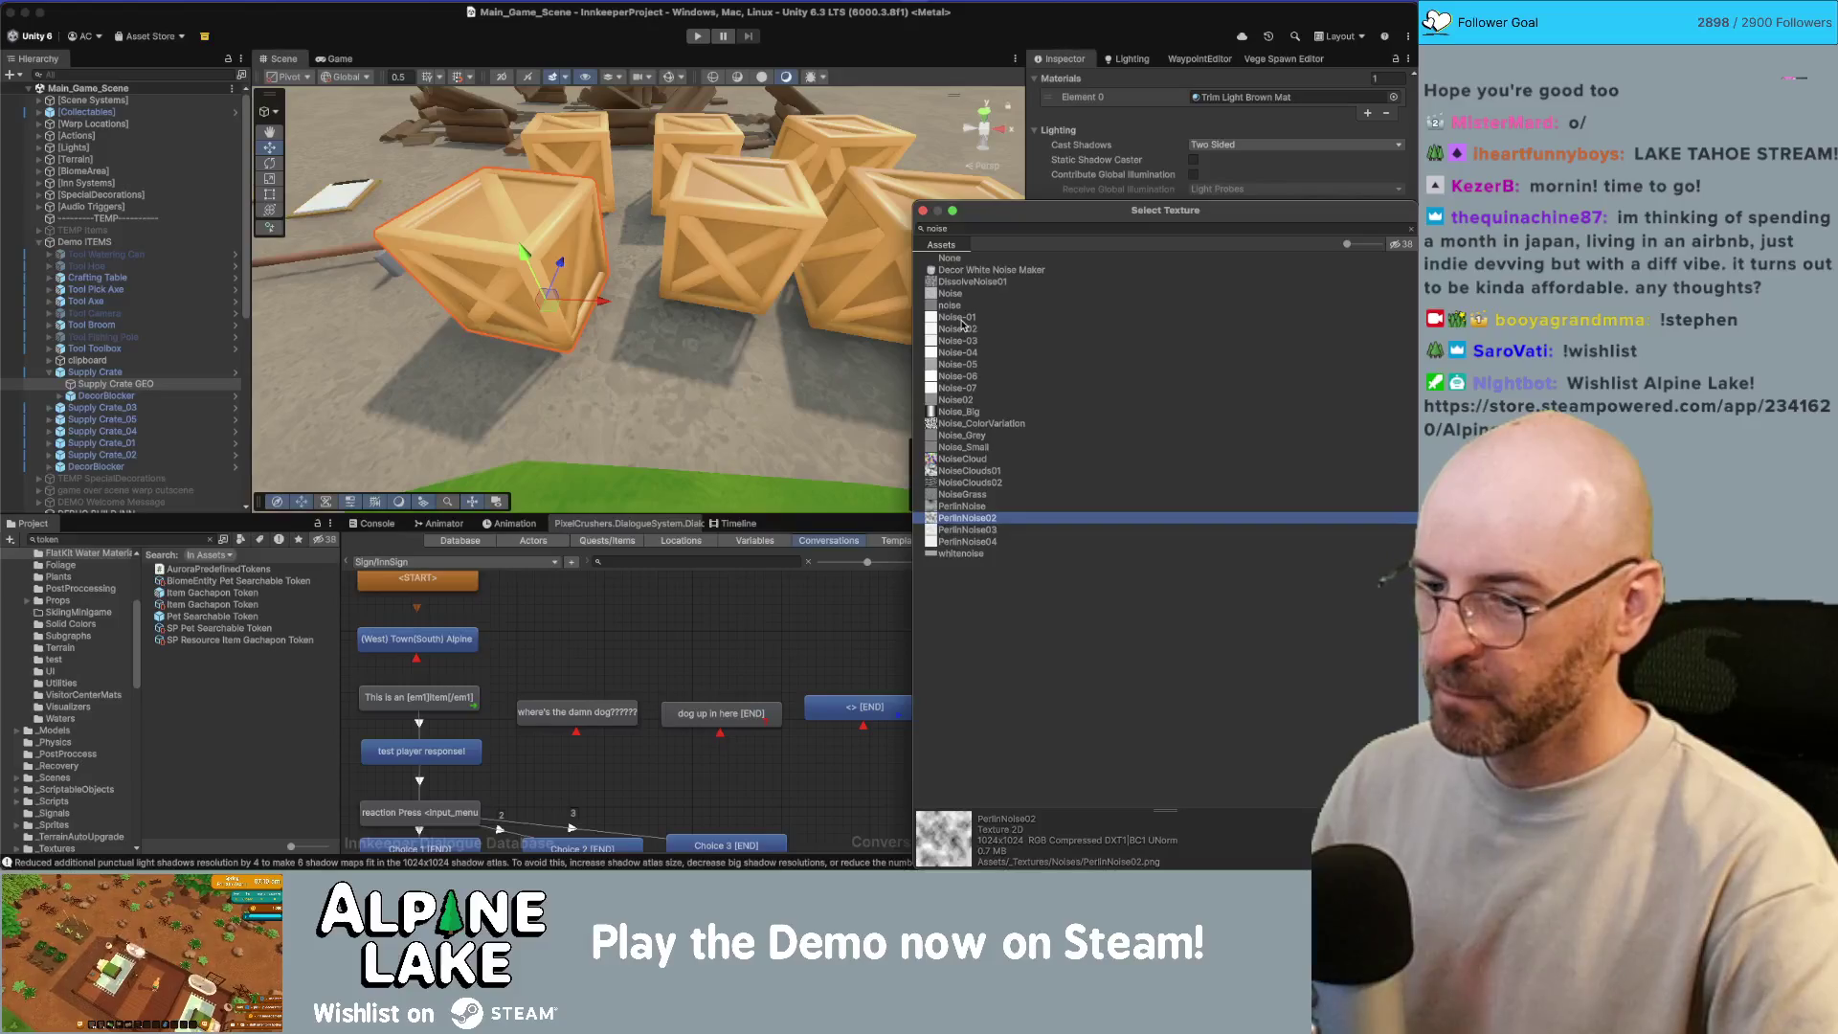
{"action": "key", "text": "Down"}
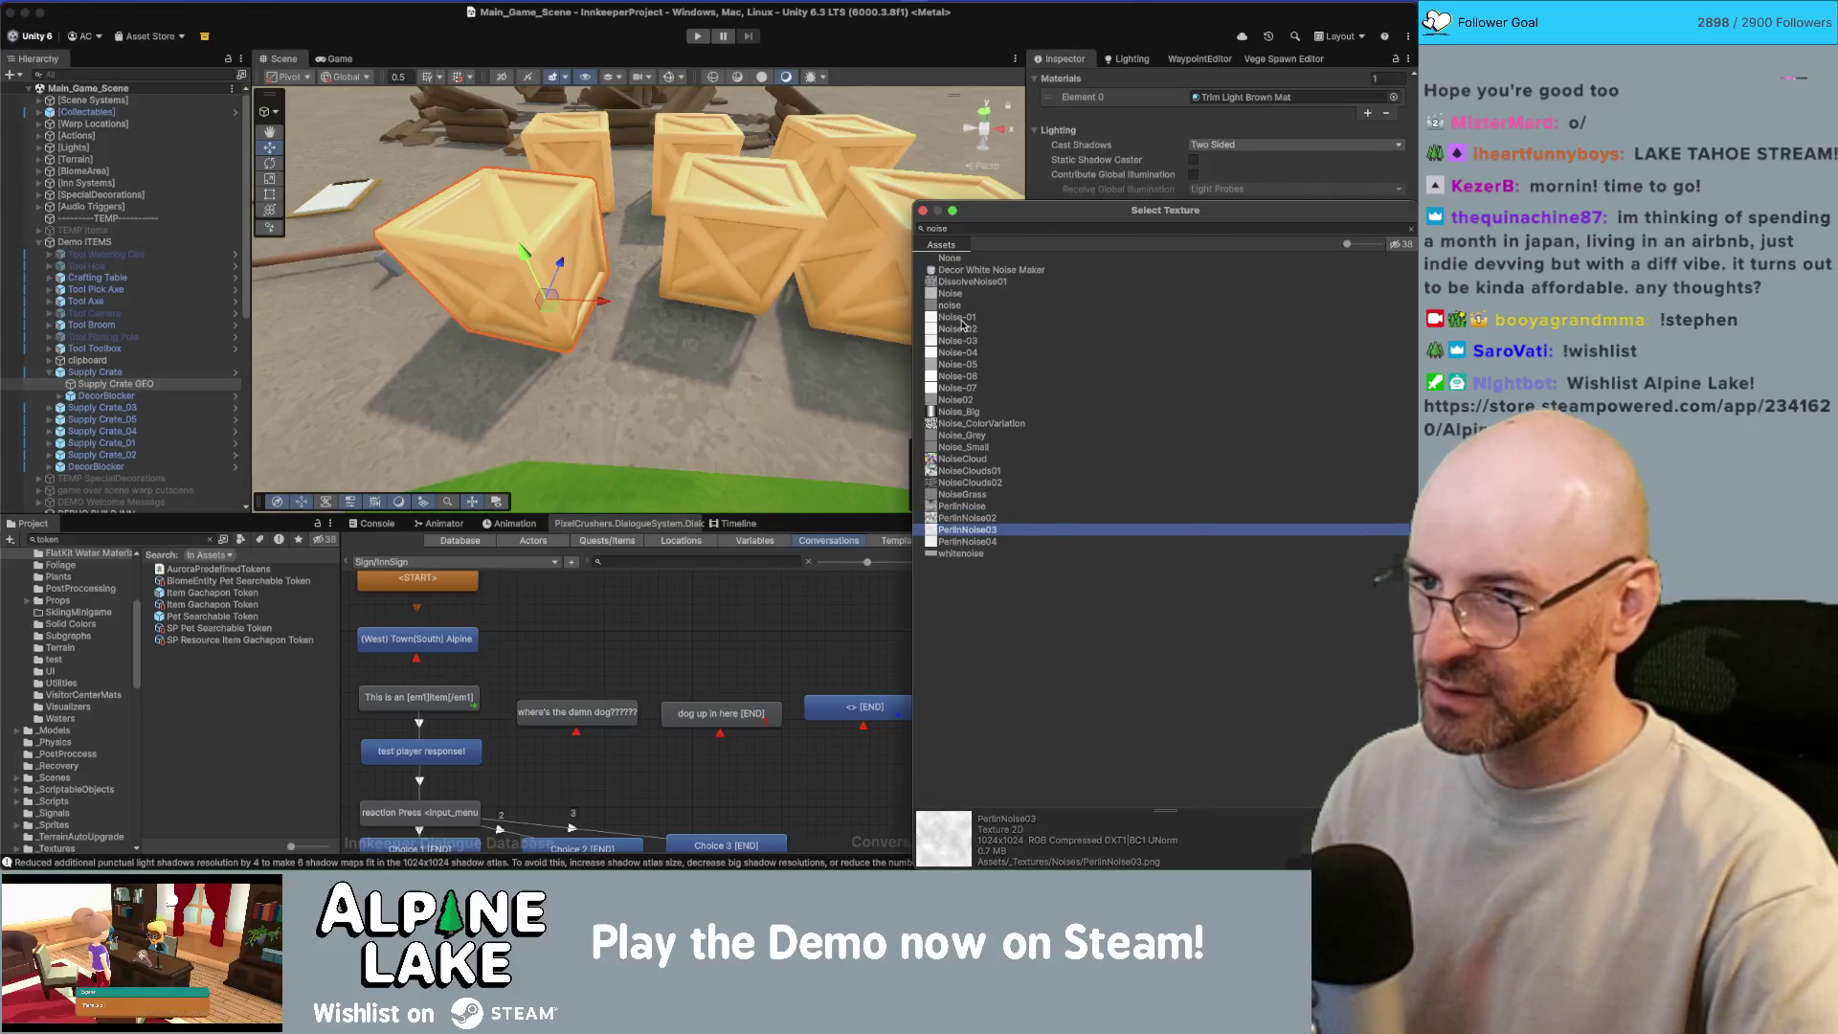
{"action": "key", "text": "Return"}
Step: Frame the crate and preview None and keyboard_arrows_none as the detail texture
{"action": "left_click_drag", "start_coordinate": [661, 254], "coordinate": [696, 241]}
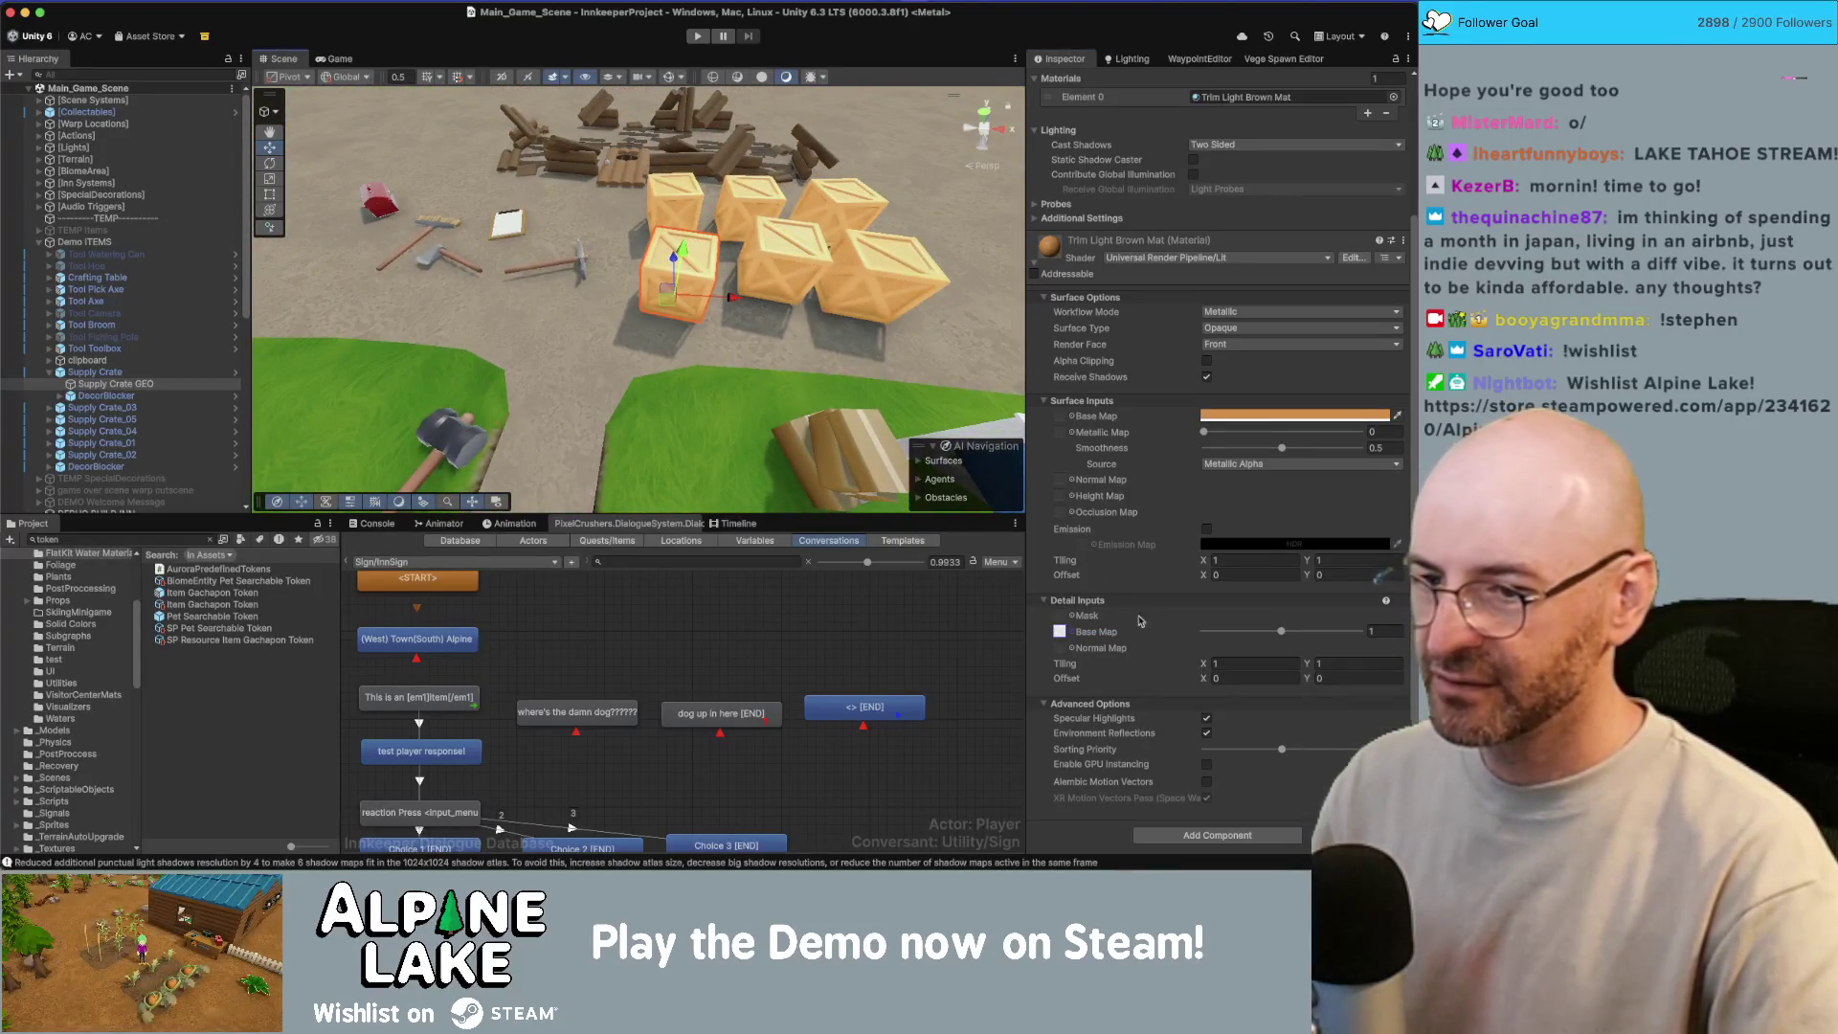
{"action": "mouse_move", "coordinate": [992, 508]}
{"action": "left_mouse_down"}
{"action": "mouse_move", "coordinate": [957, 344]}
{"action": "mouse_move", "coordinate": [535, 242]}
{"action": "mouse_move", "coordinate": [501, 266]}
{"action": "mouse_move", "coordinate": [833, 257]}
{"action": "left_mouse_up"}
{"action": "key", "text": "f"}
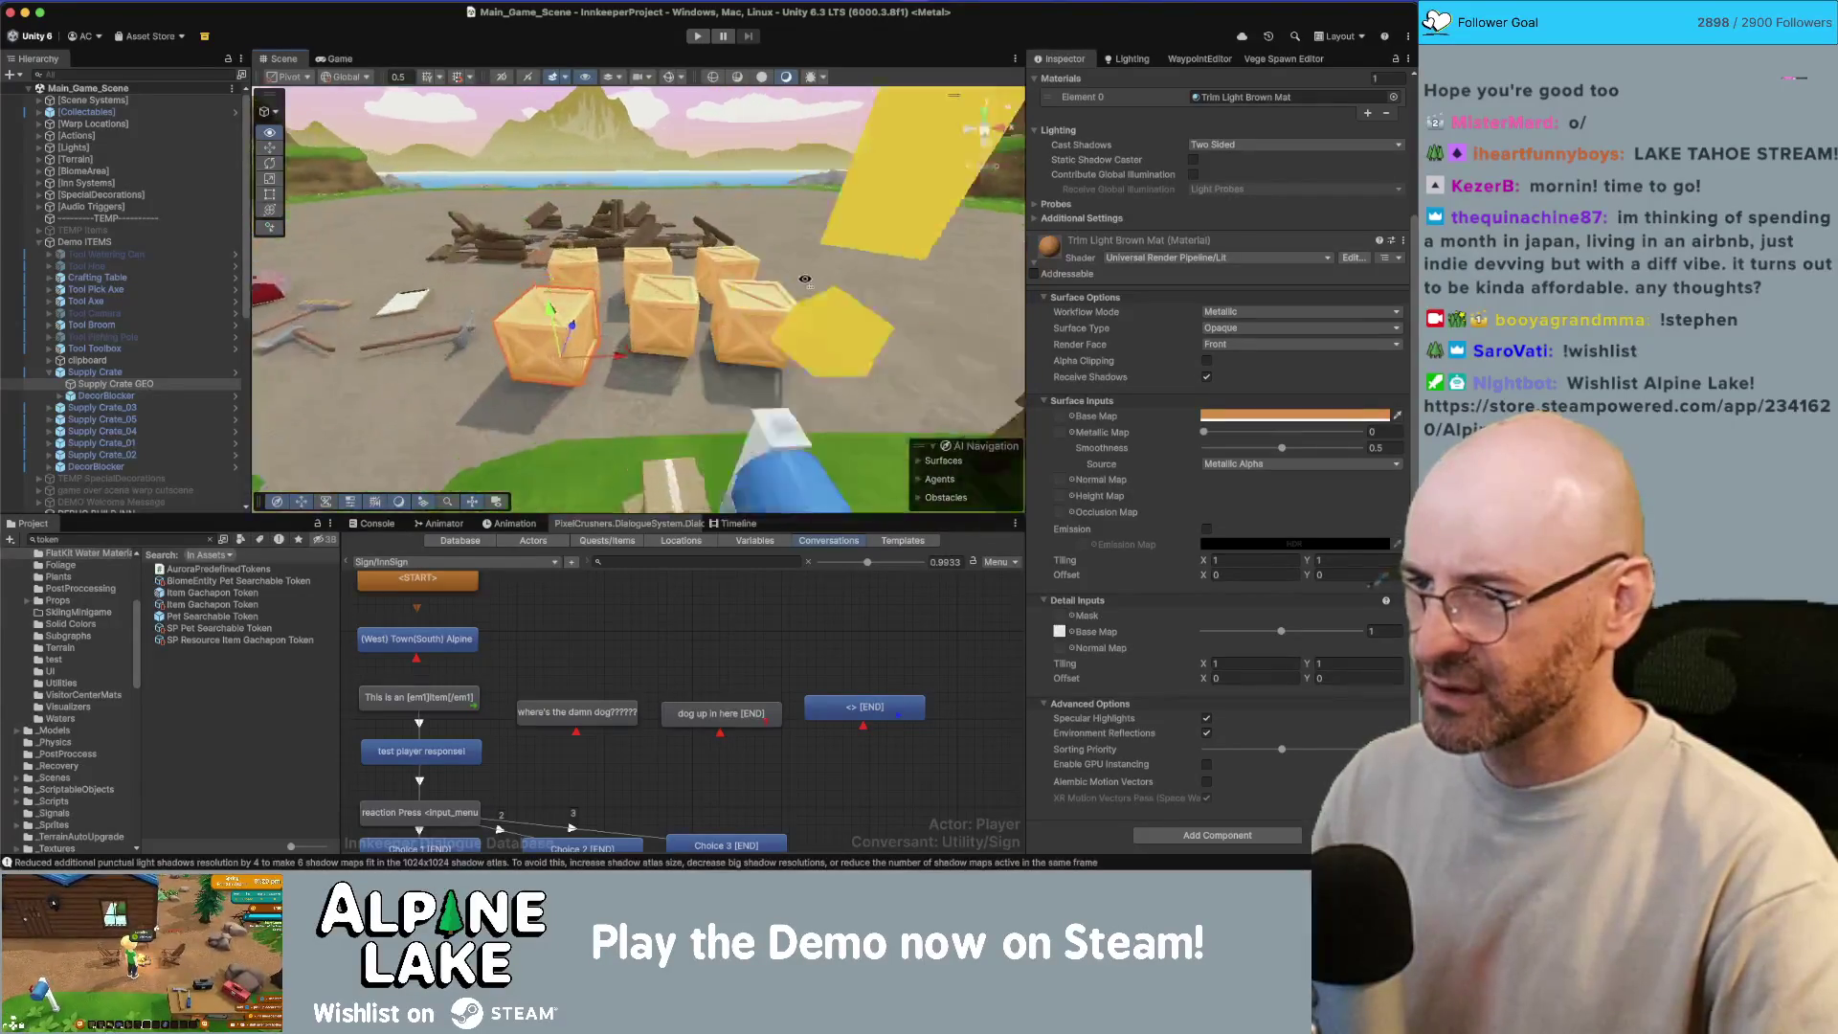
{"action": "left_click", "coordinate": [1068, 632]}
{"action": "type", "text": "none"}
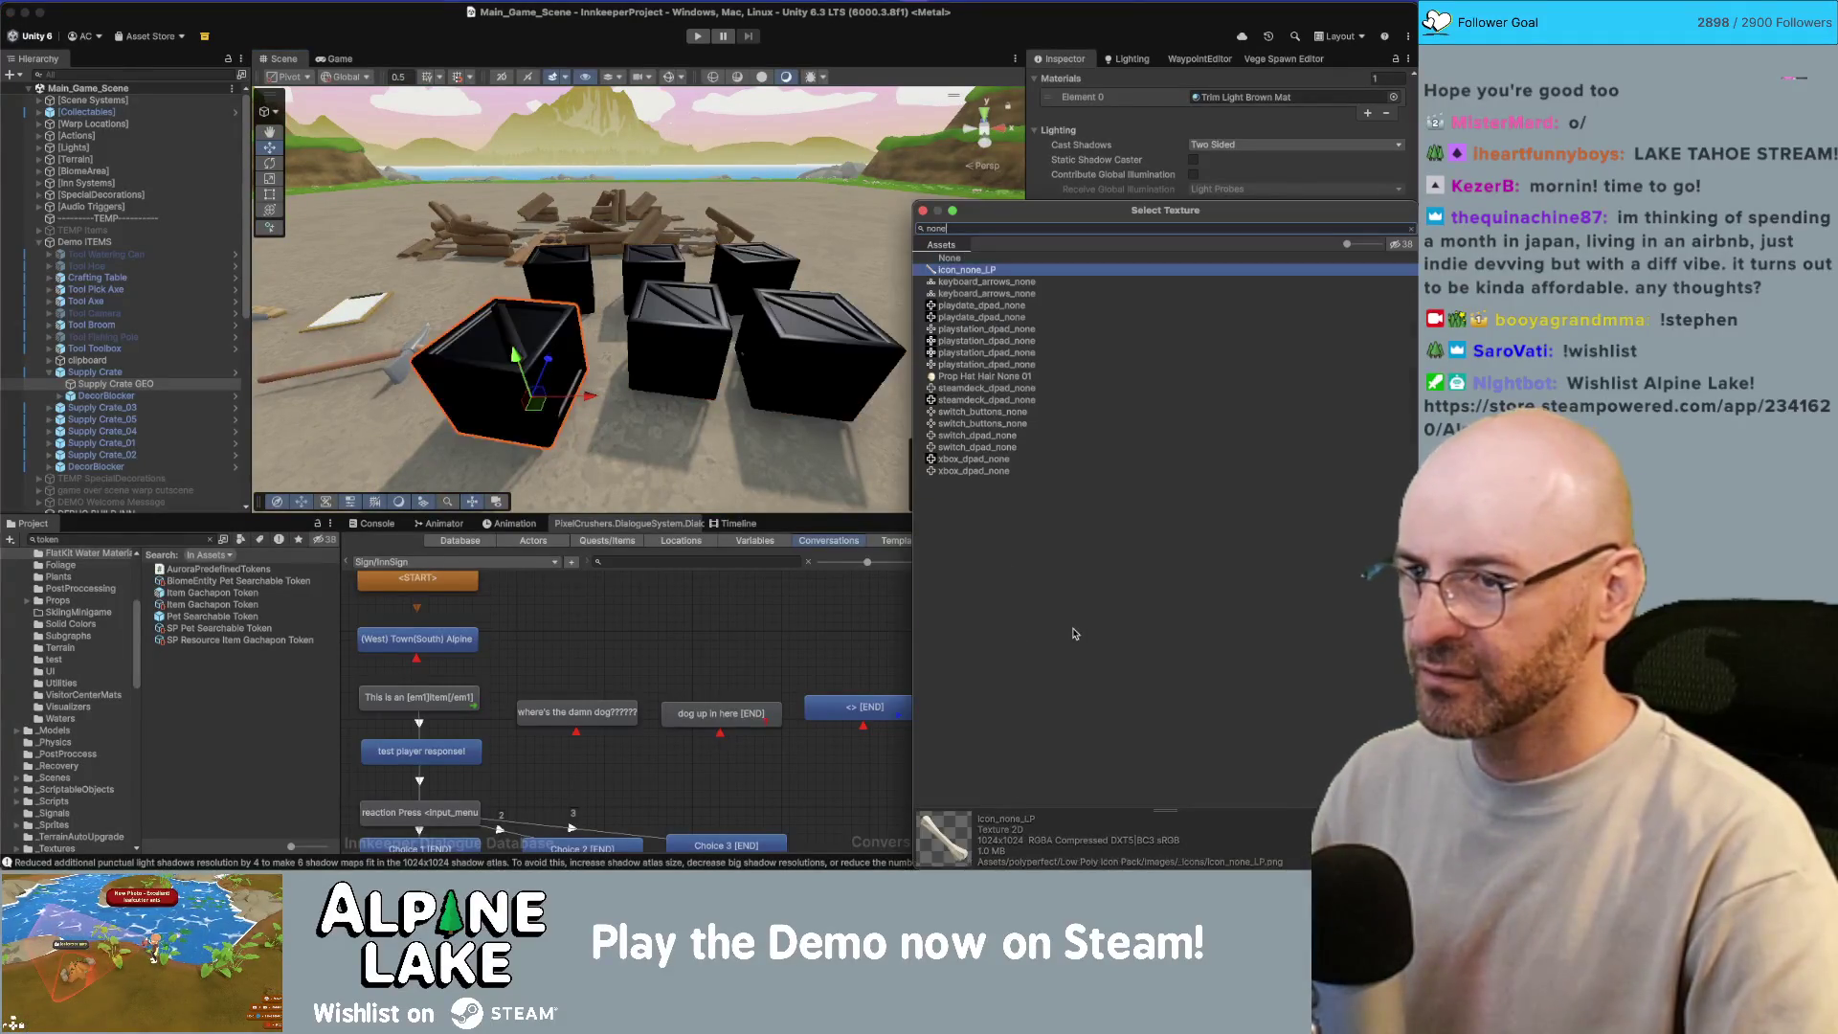
{"action": "key", "text": "Up"}
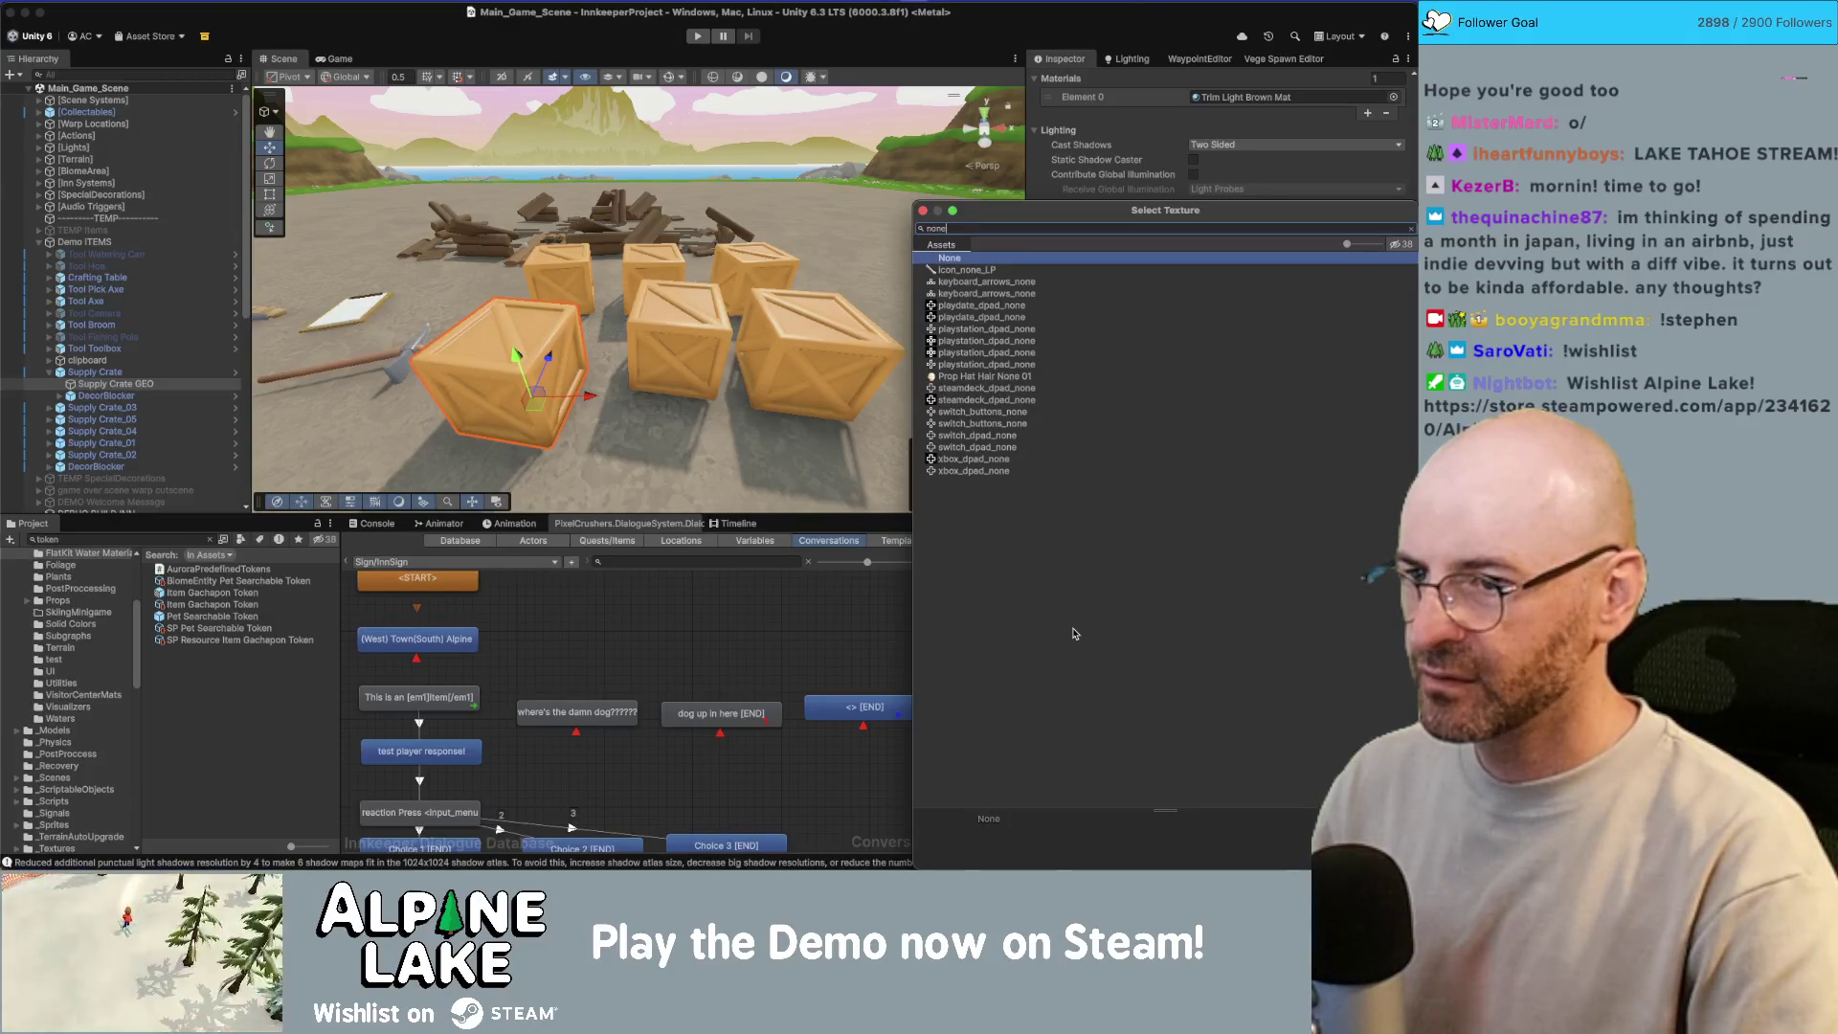
{"action": "key", "text": "Down"}
{"action": "key", "text": "Down"}
{"action": "key", "text": "Down"}
{"action": "key", "text": "Up"}
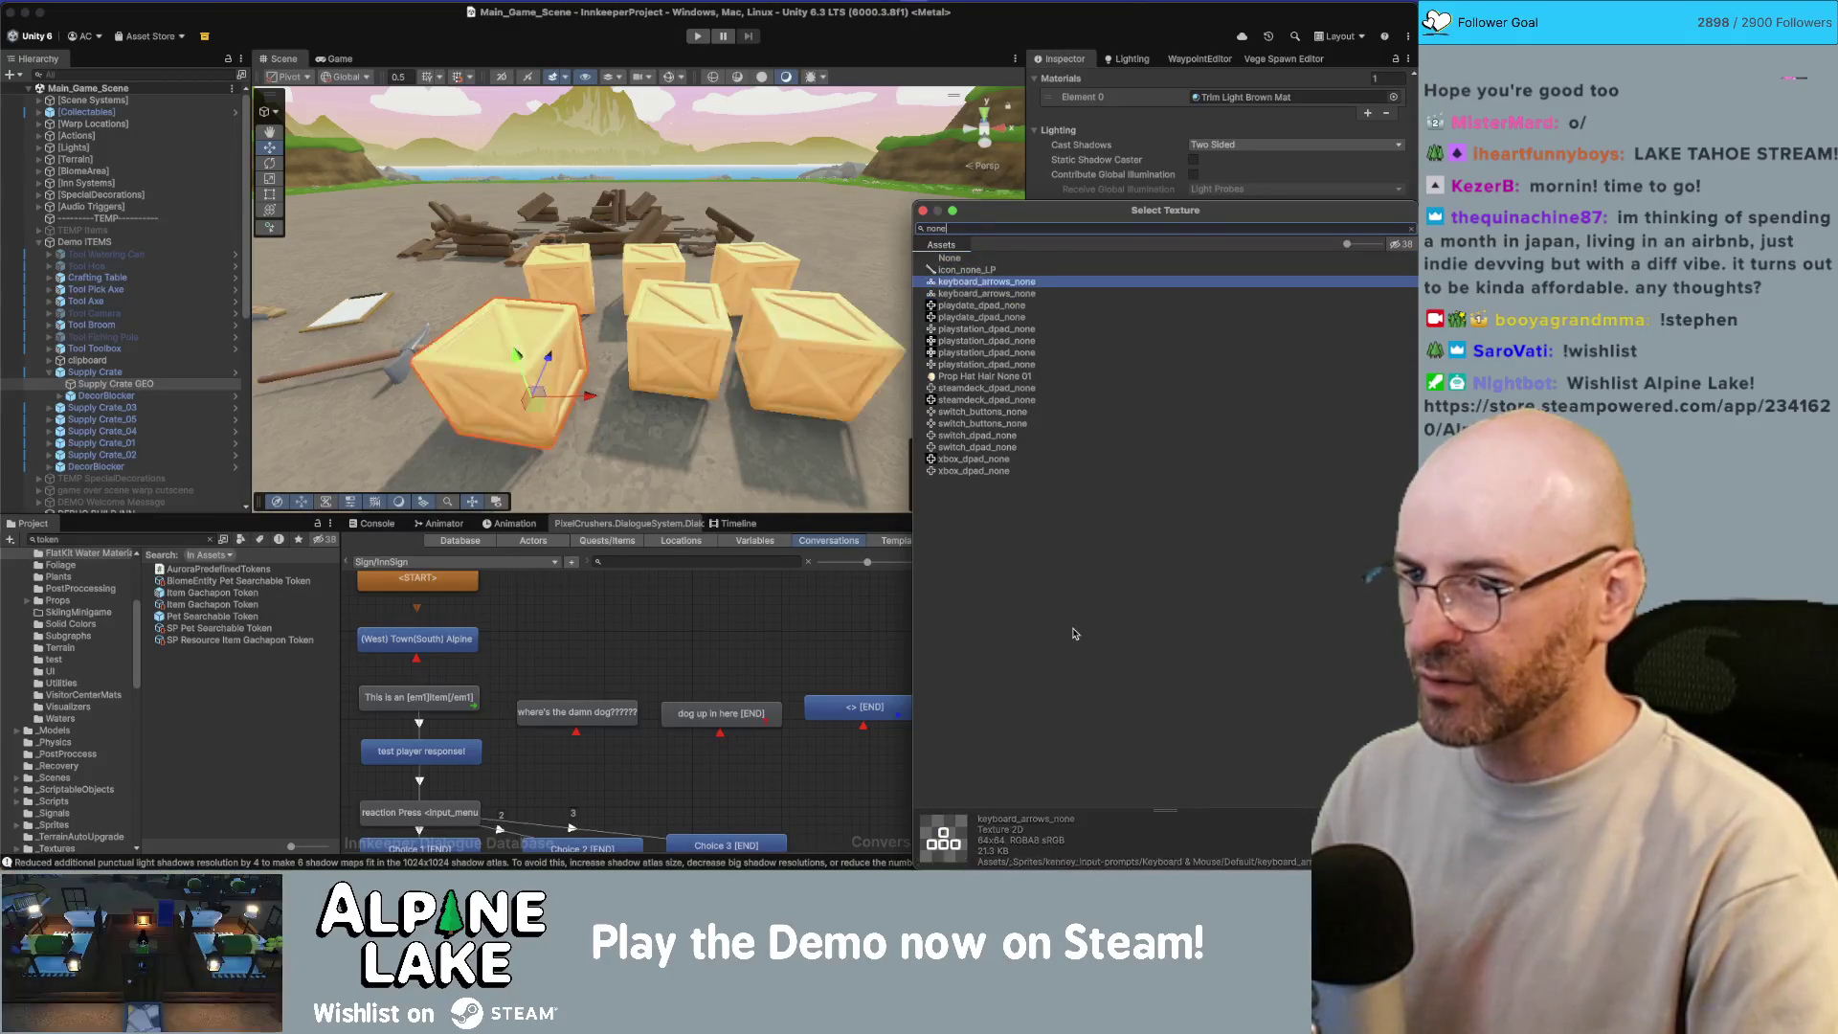
{"action": "key", "text": "Escape"}
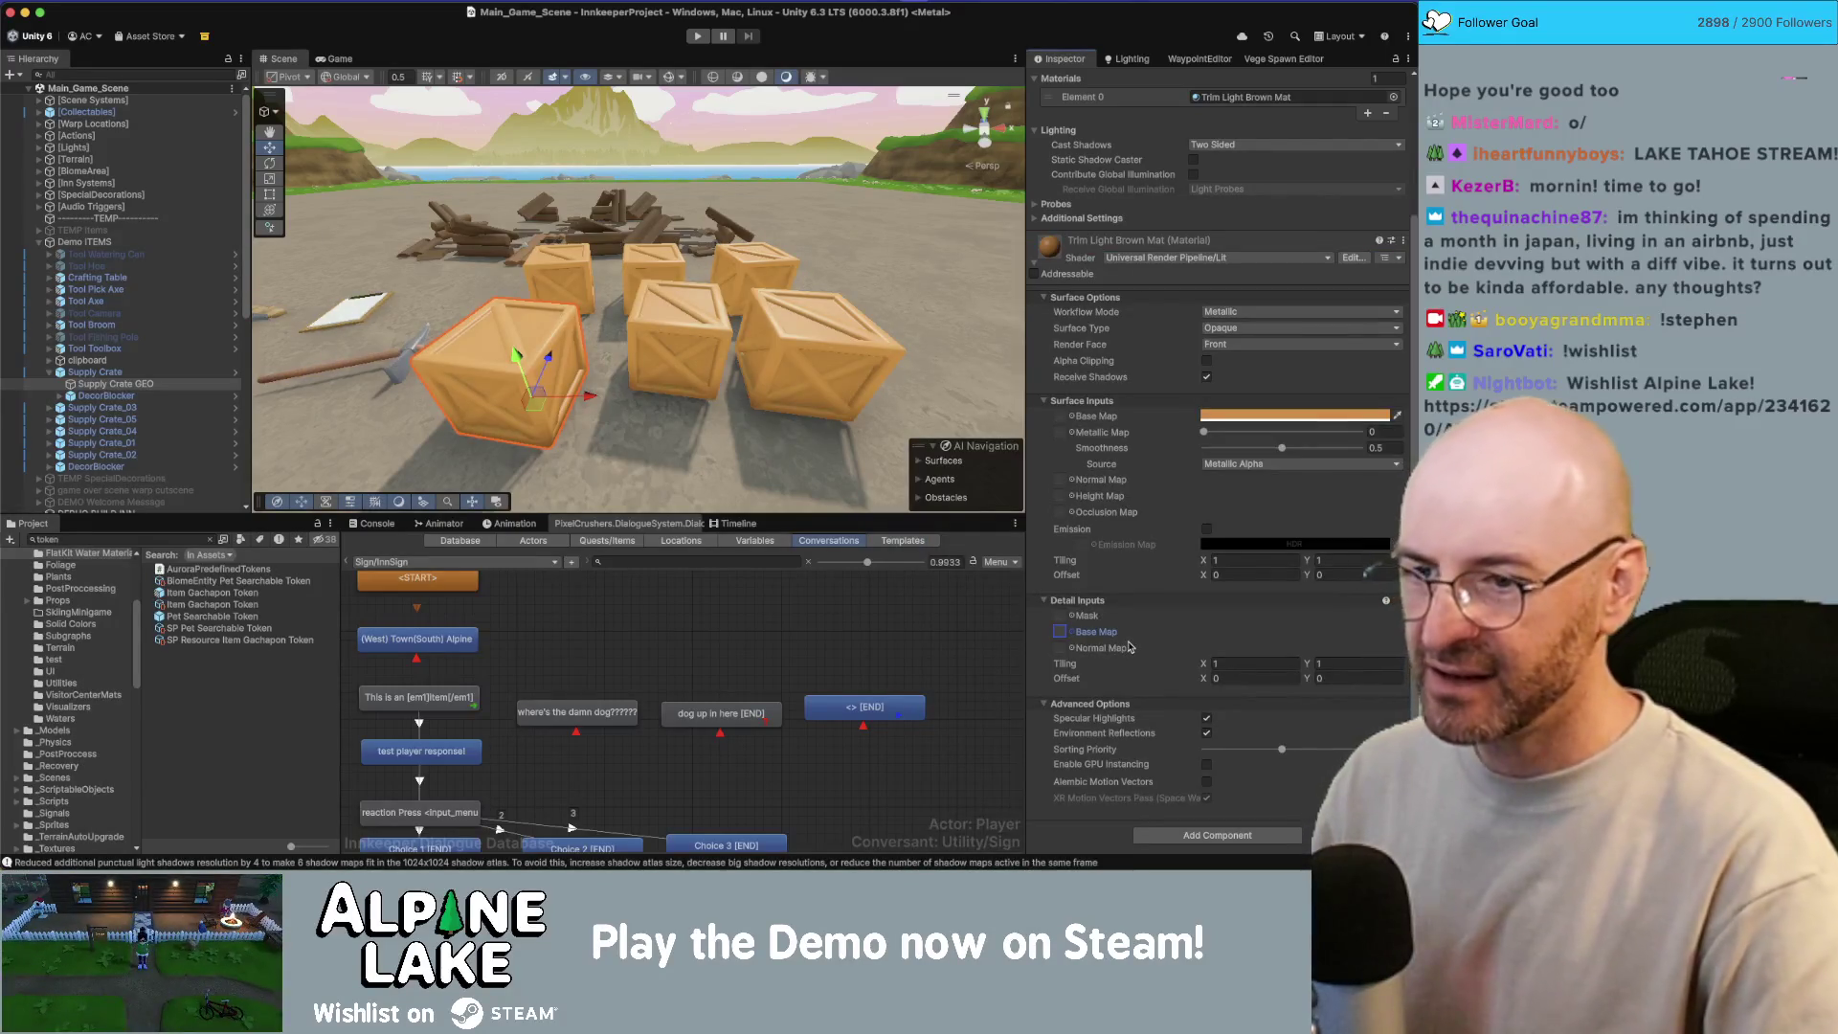
Step: Try a blueprint mug ramp as the Detail Mask, clear it to None, and edit Tiling X
{"action": "left_click", "coordinate": [1073, 619]}
{"action": "left_click", "coordinate": [979, 318]}
{"action": "double_click", "coordinate": [978, 318]}
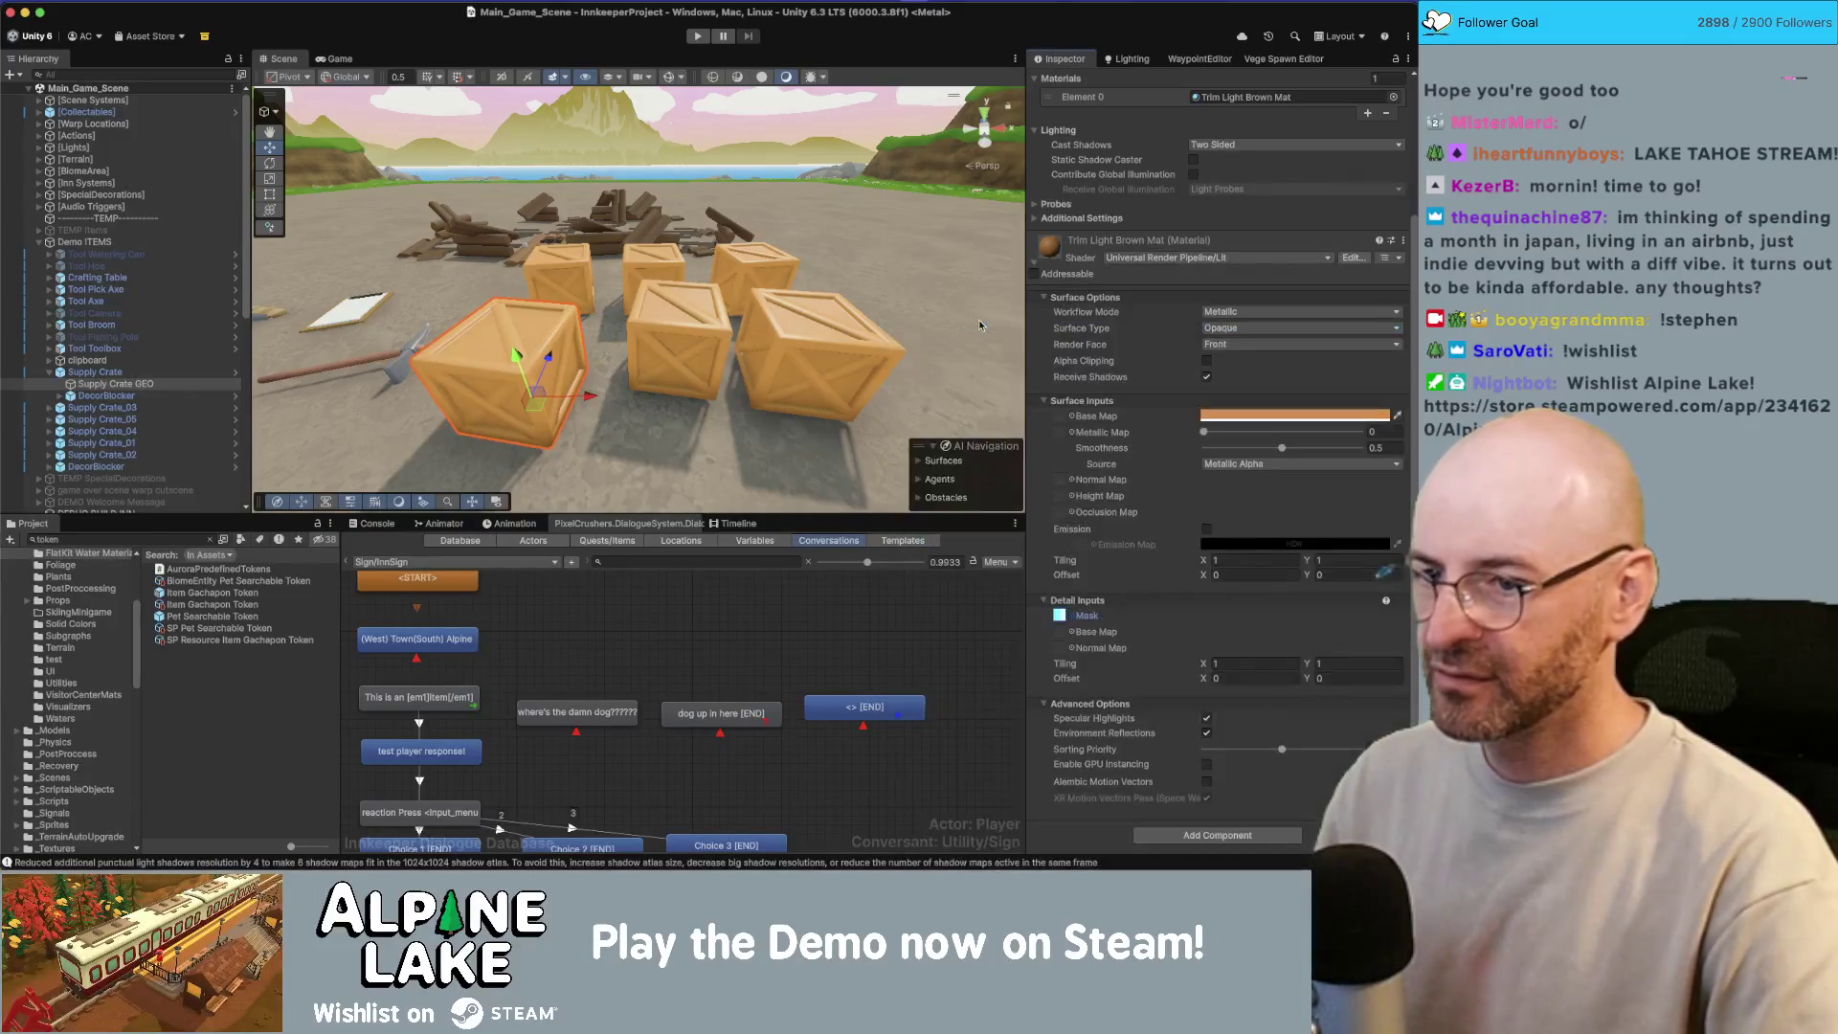
{"action": "left_click", "coordinate": [1073, 619]}
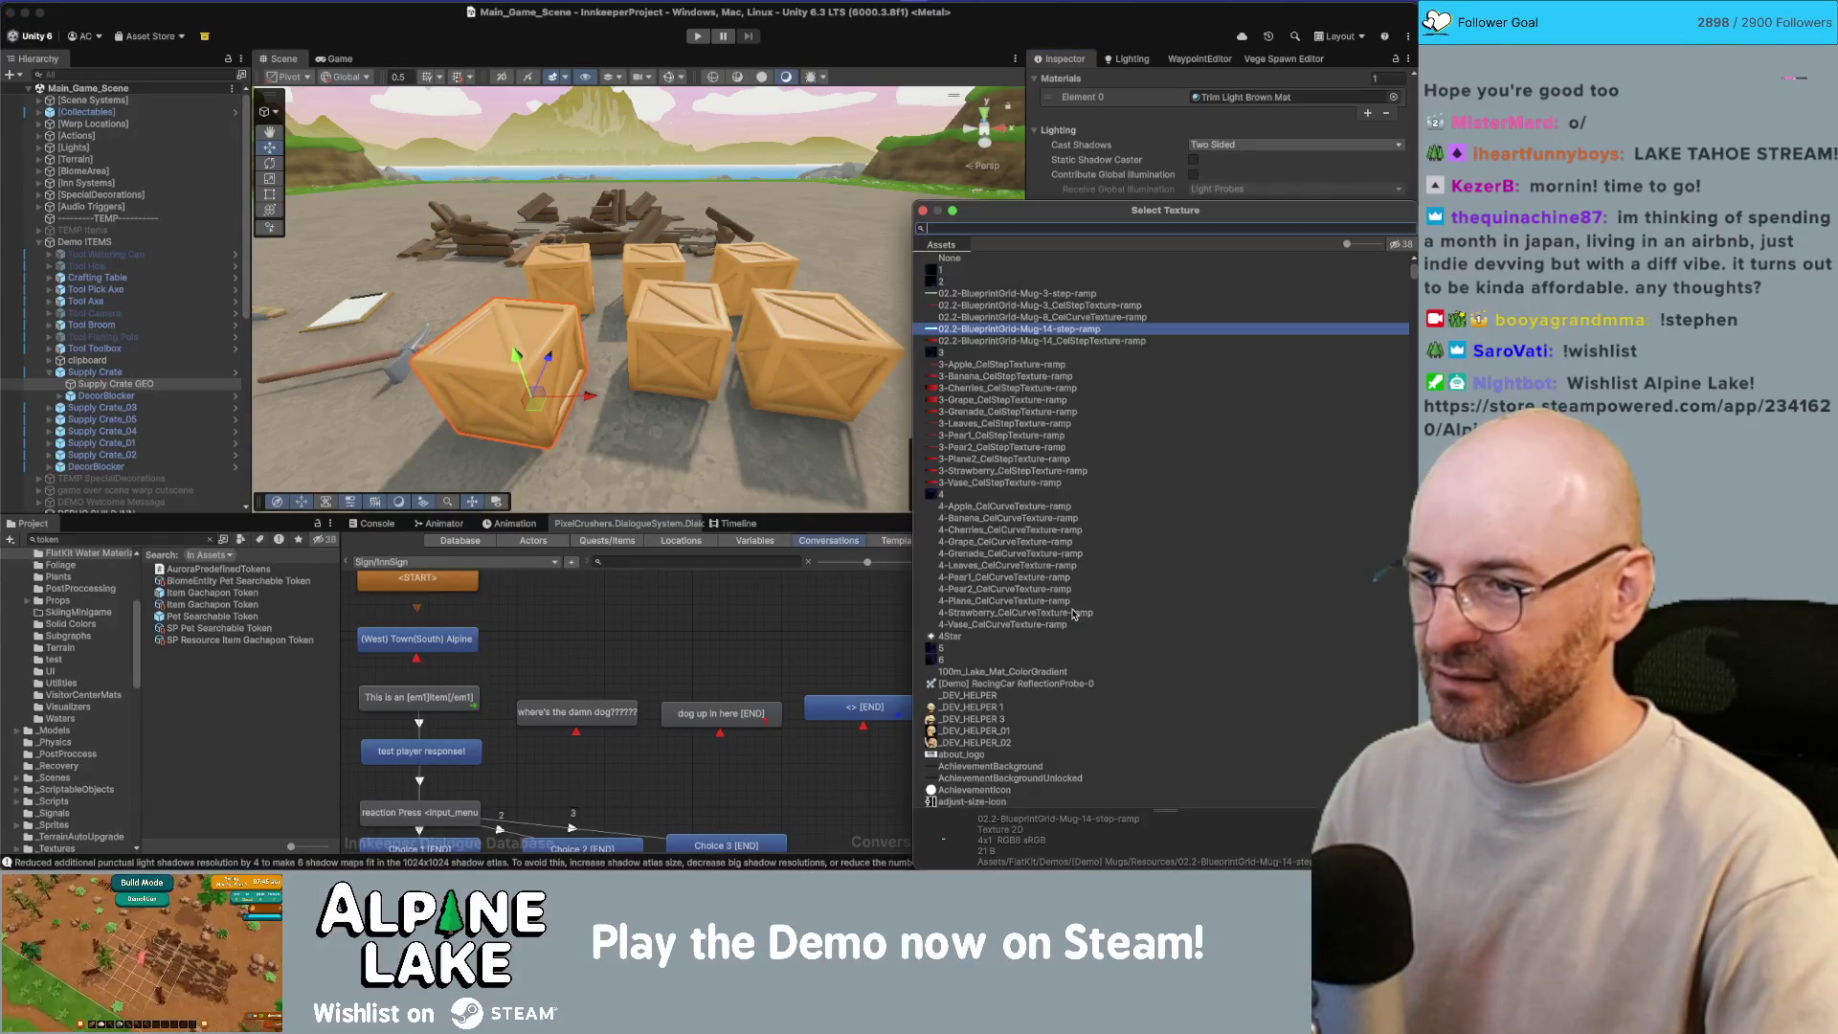
{"action": "key", "text": "Up"}
{"action": "key", "text": "Up"}
{"action": "key", "text": "Up"}
{"action": "key", "text": "Up"}
{"action": "key", "text": "Up"}
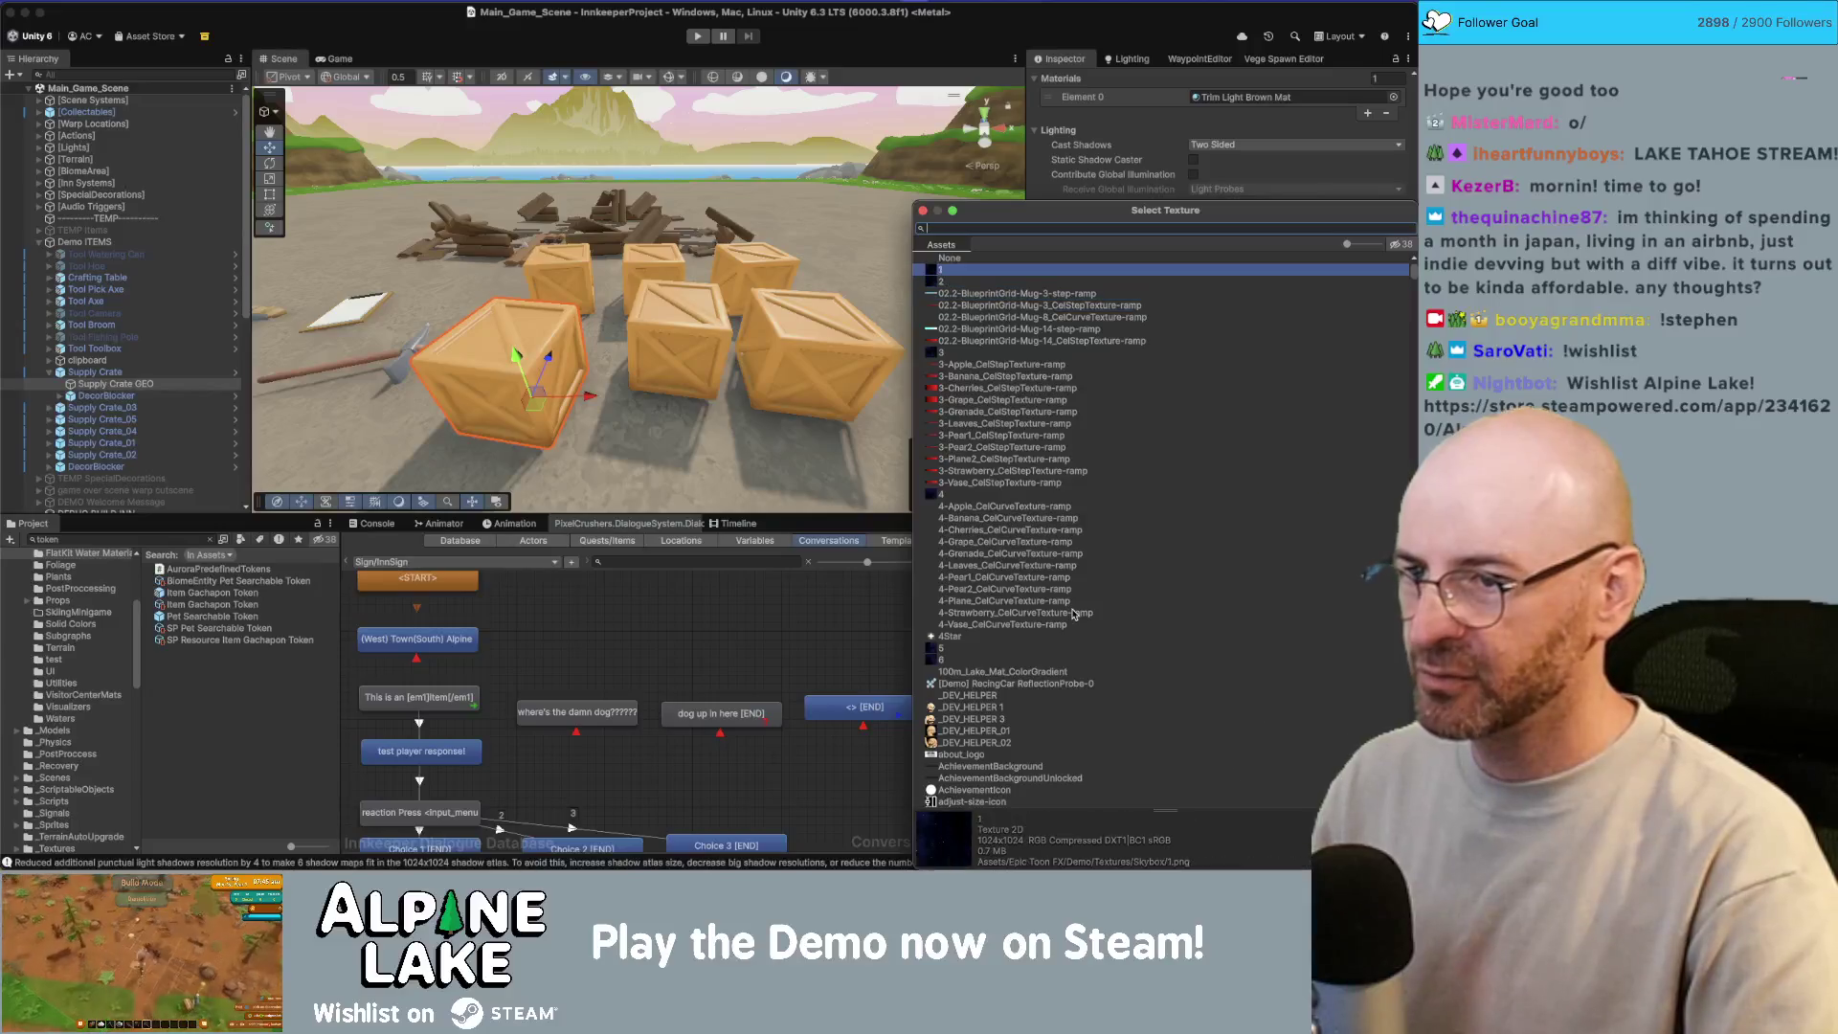
{"action": "key", "text": "Return"}
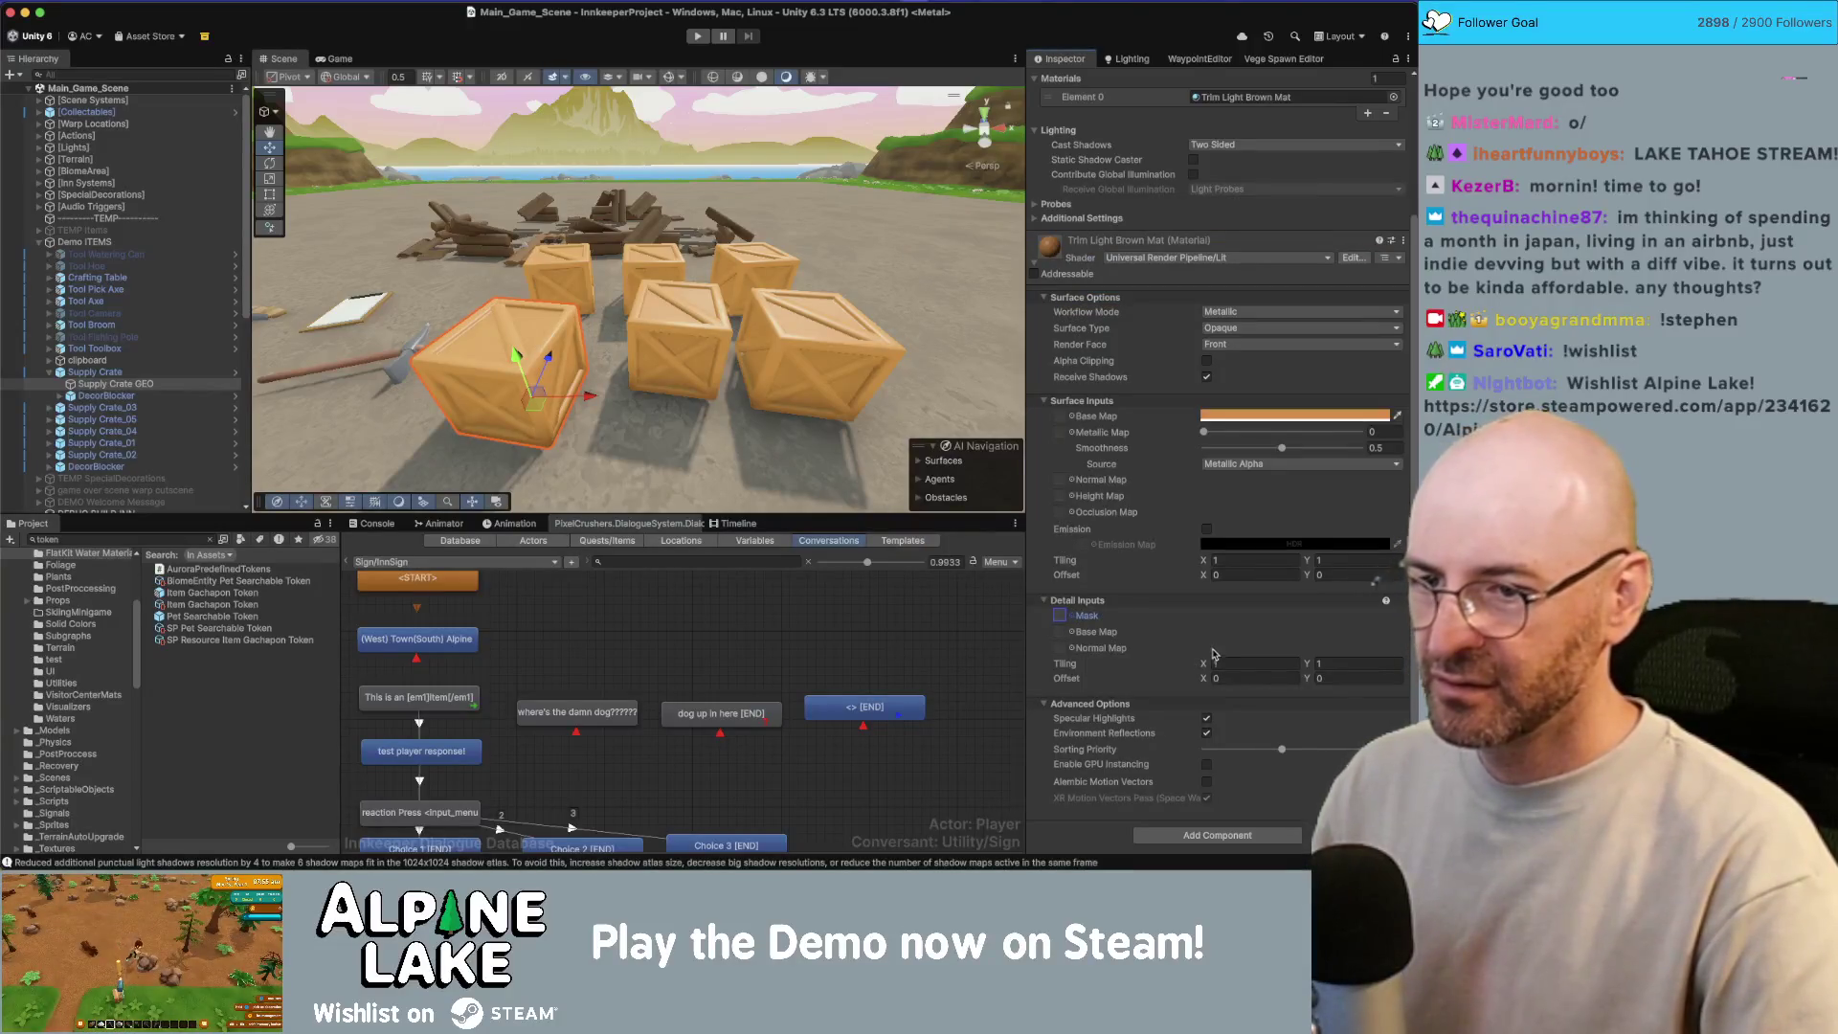
{"action": "left_click", "coordinate": [1225, 559]}
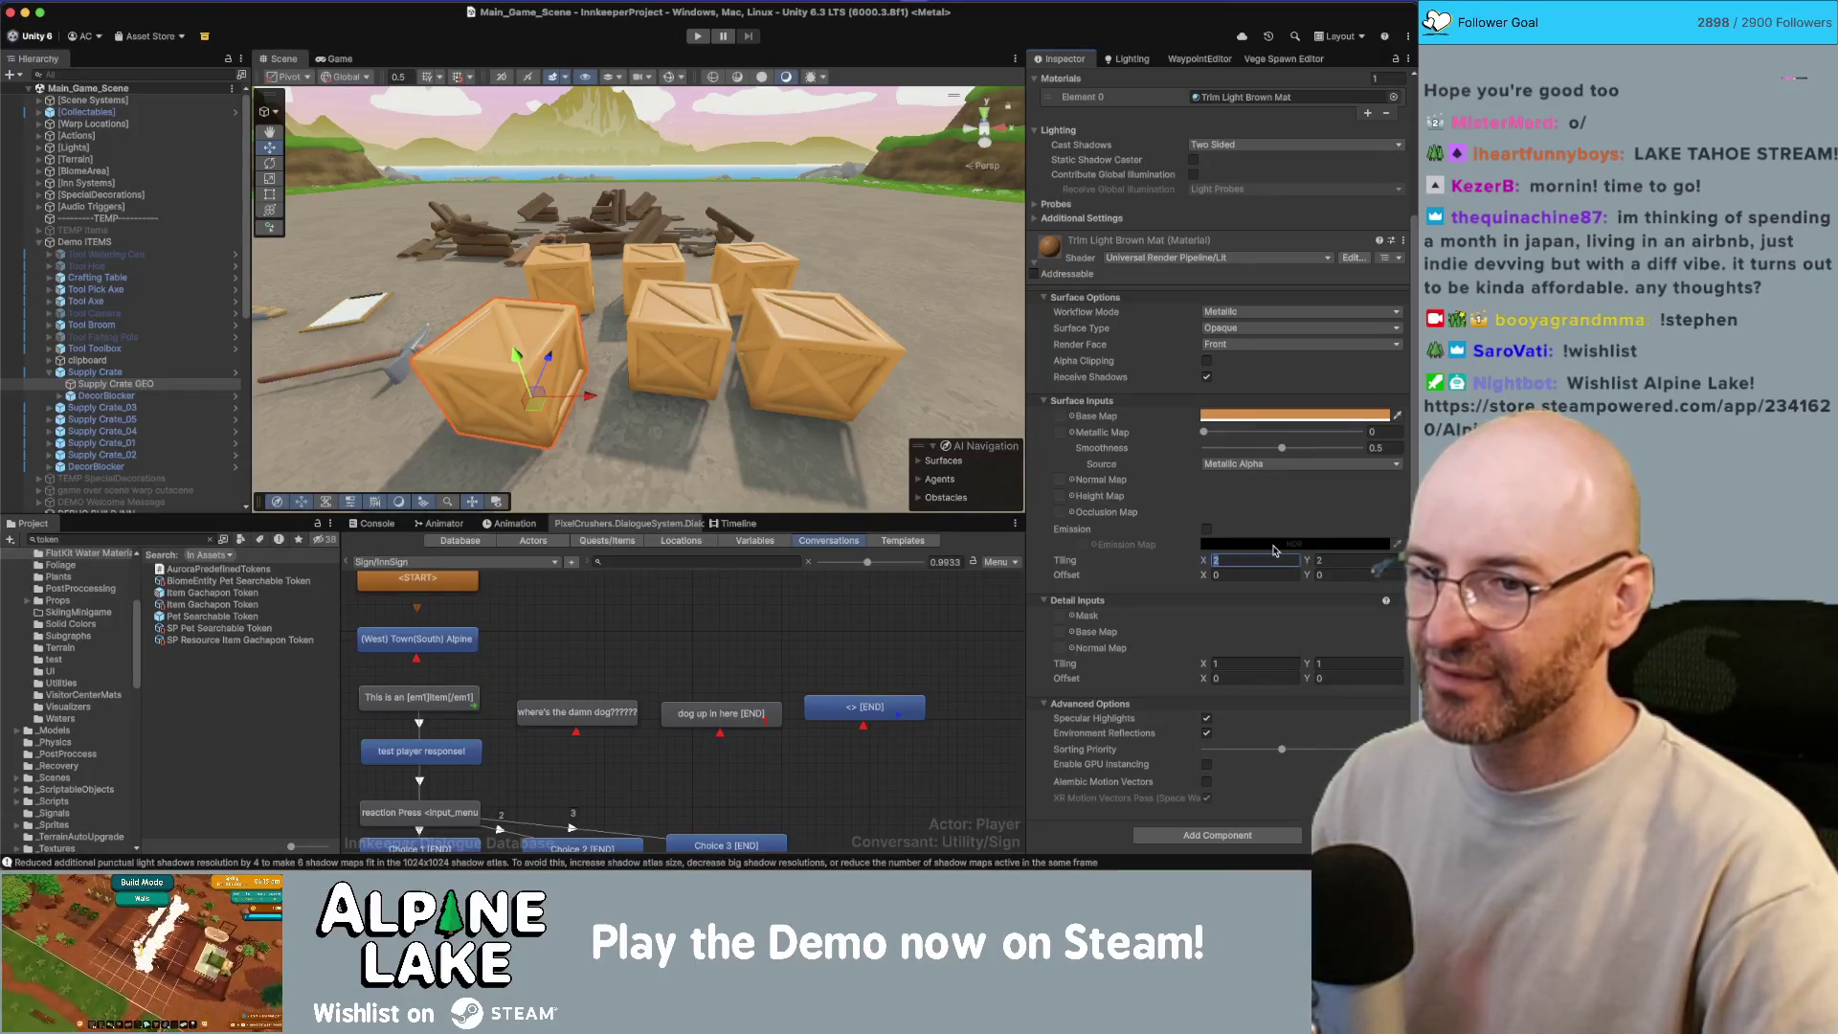
Step: Darken the crates' base colour slightly and reselect the Supply Crate GEO child
{"action": "left_click", "coordinate": [1225, 415]}
{"action": "left_click", "coordinate": [1338, 520]}
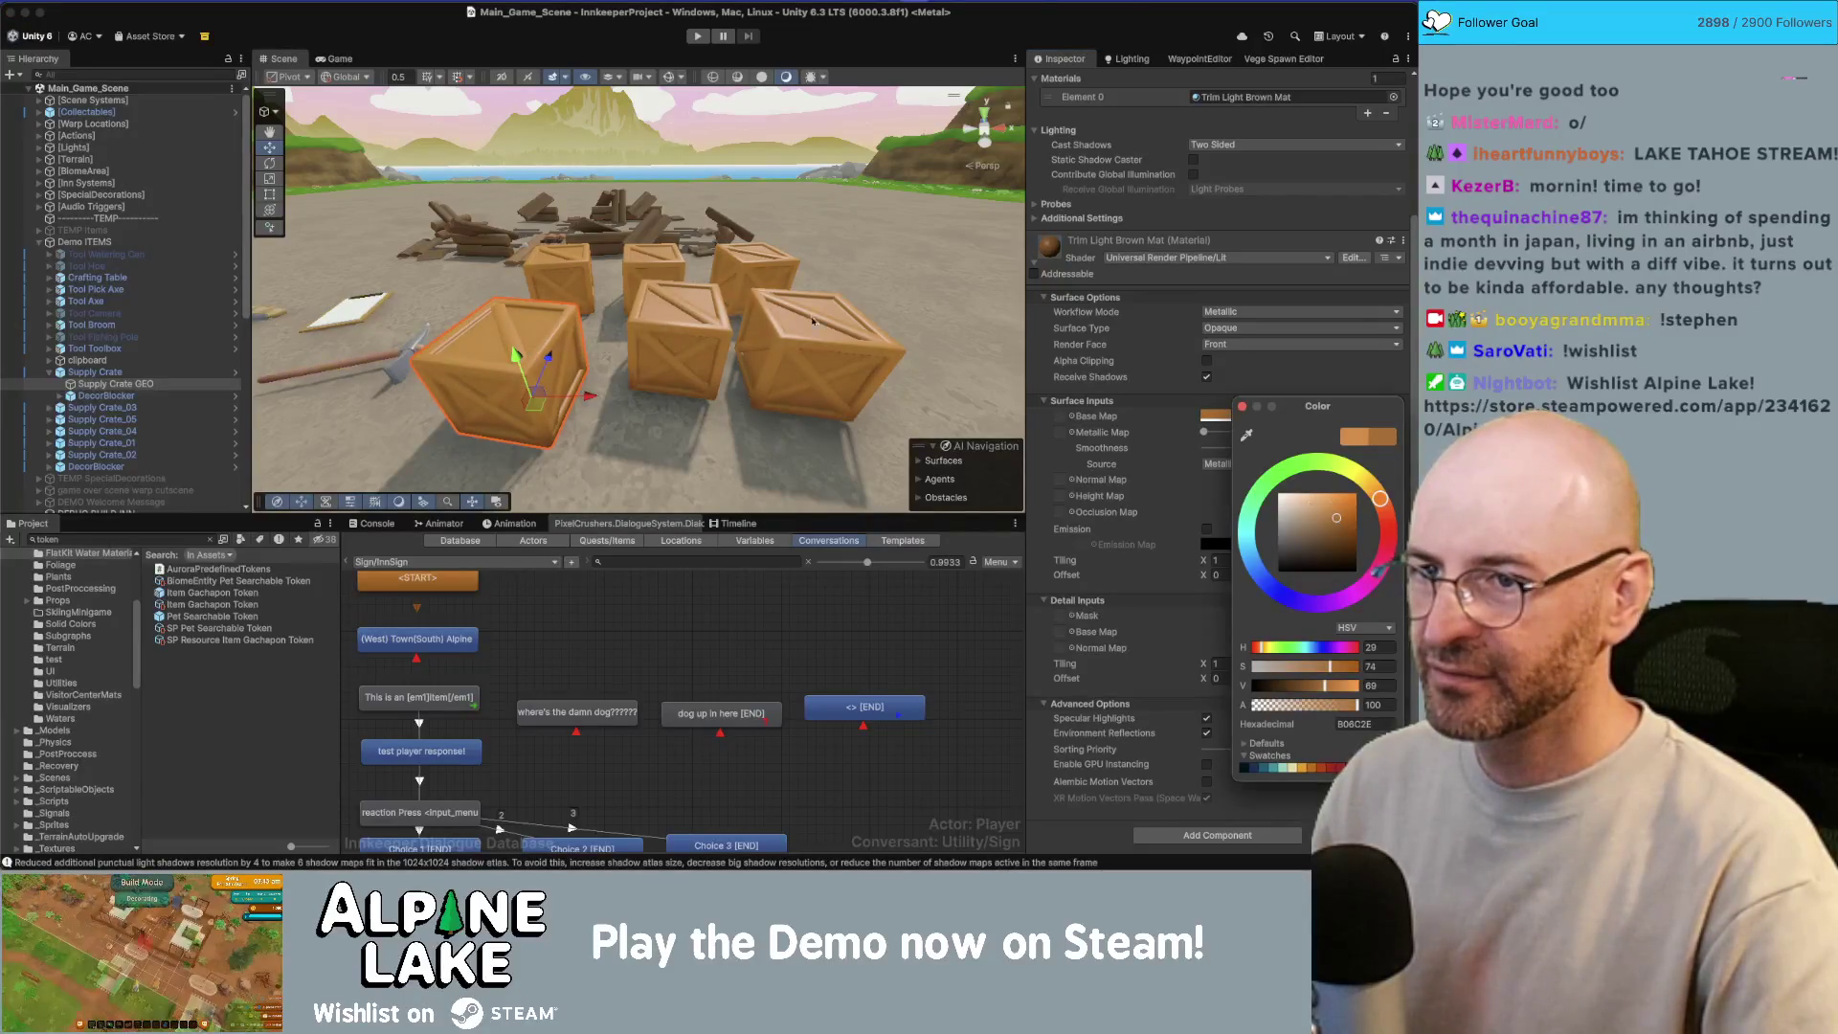
{"action": "left_click", "coordinate": [774, 340]}
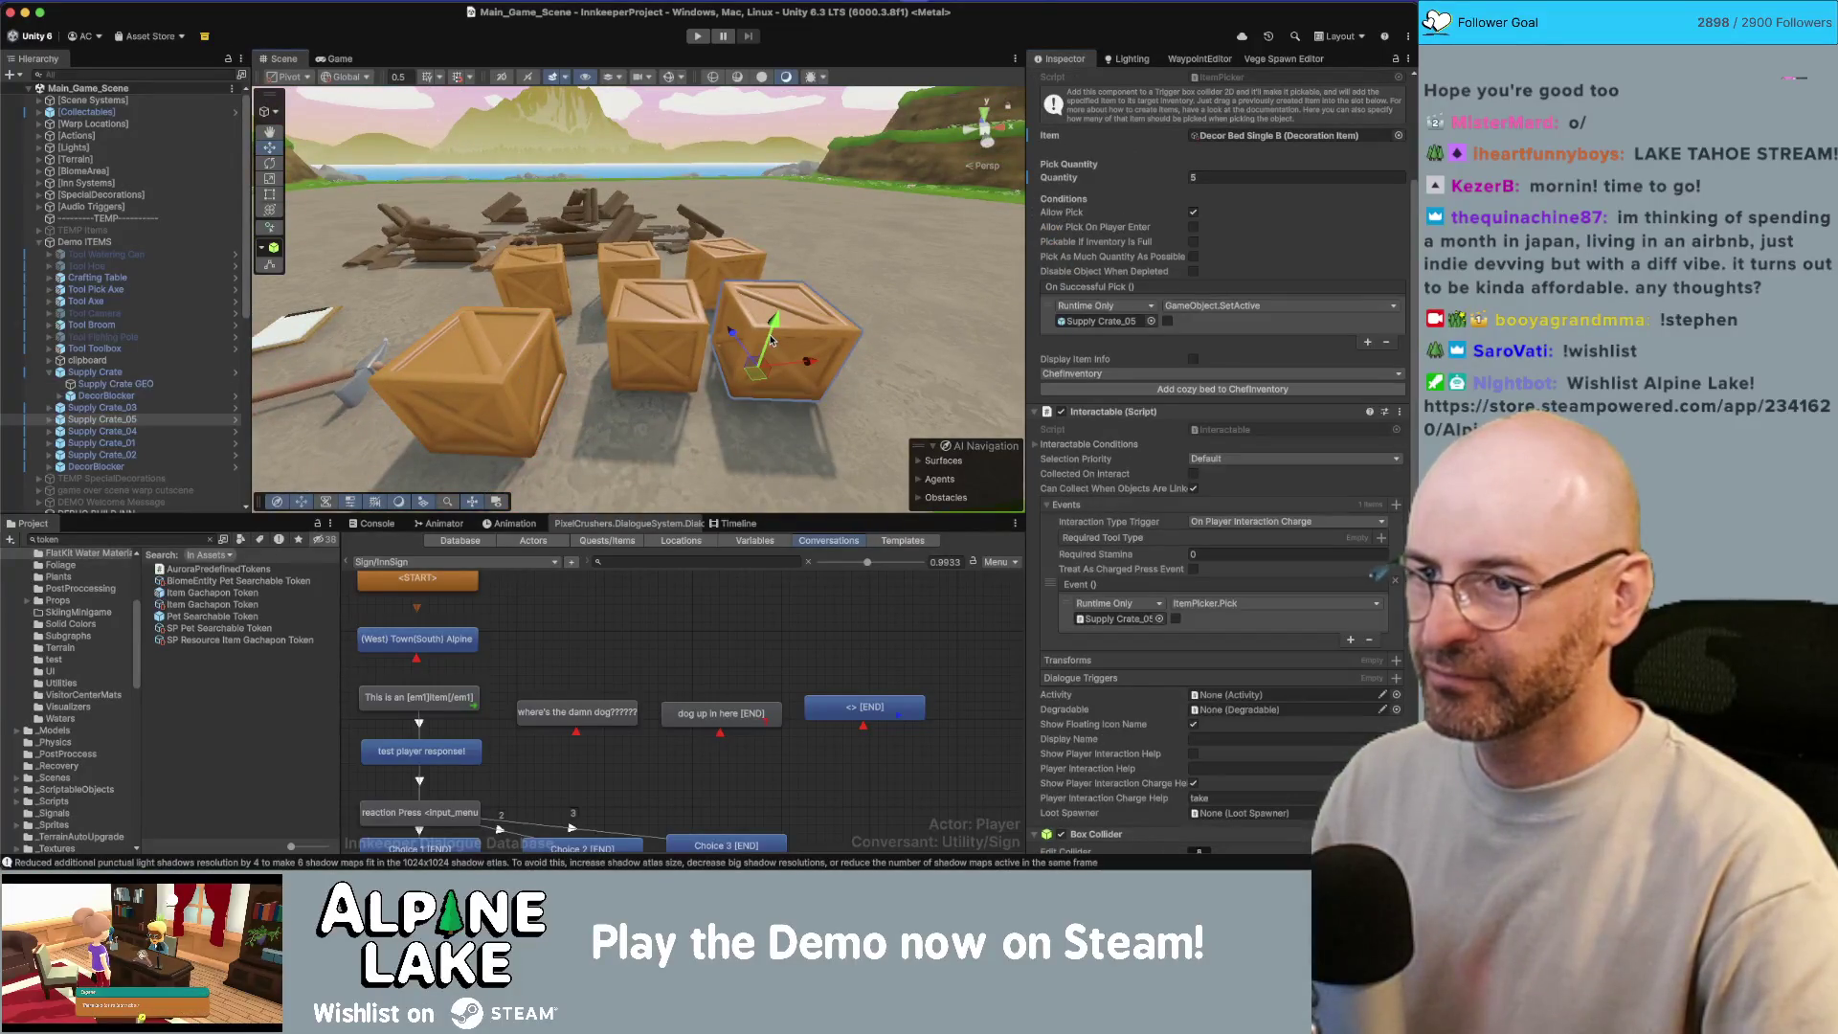
{"action": "left_click", "coordinate": [796, 308]}
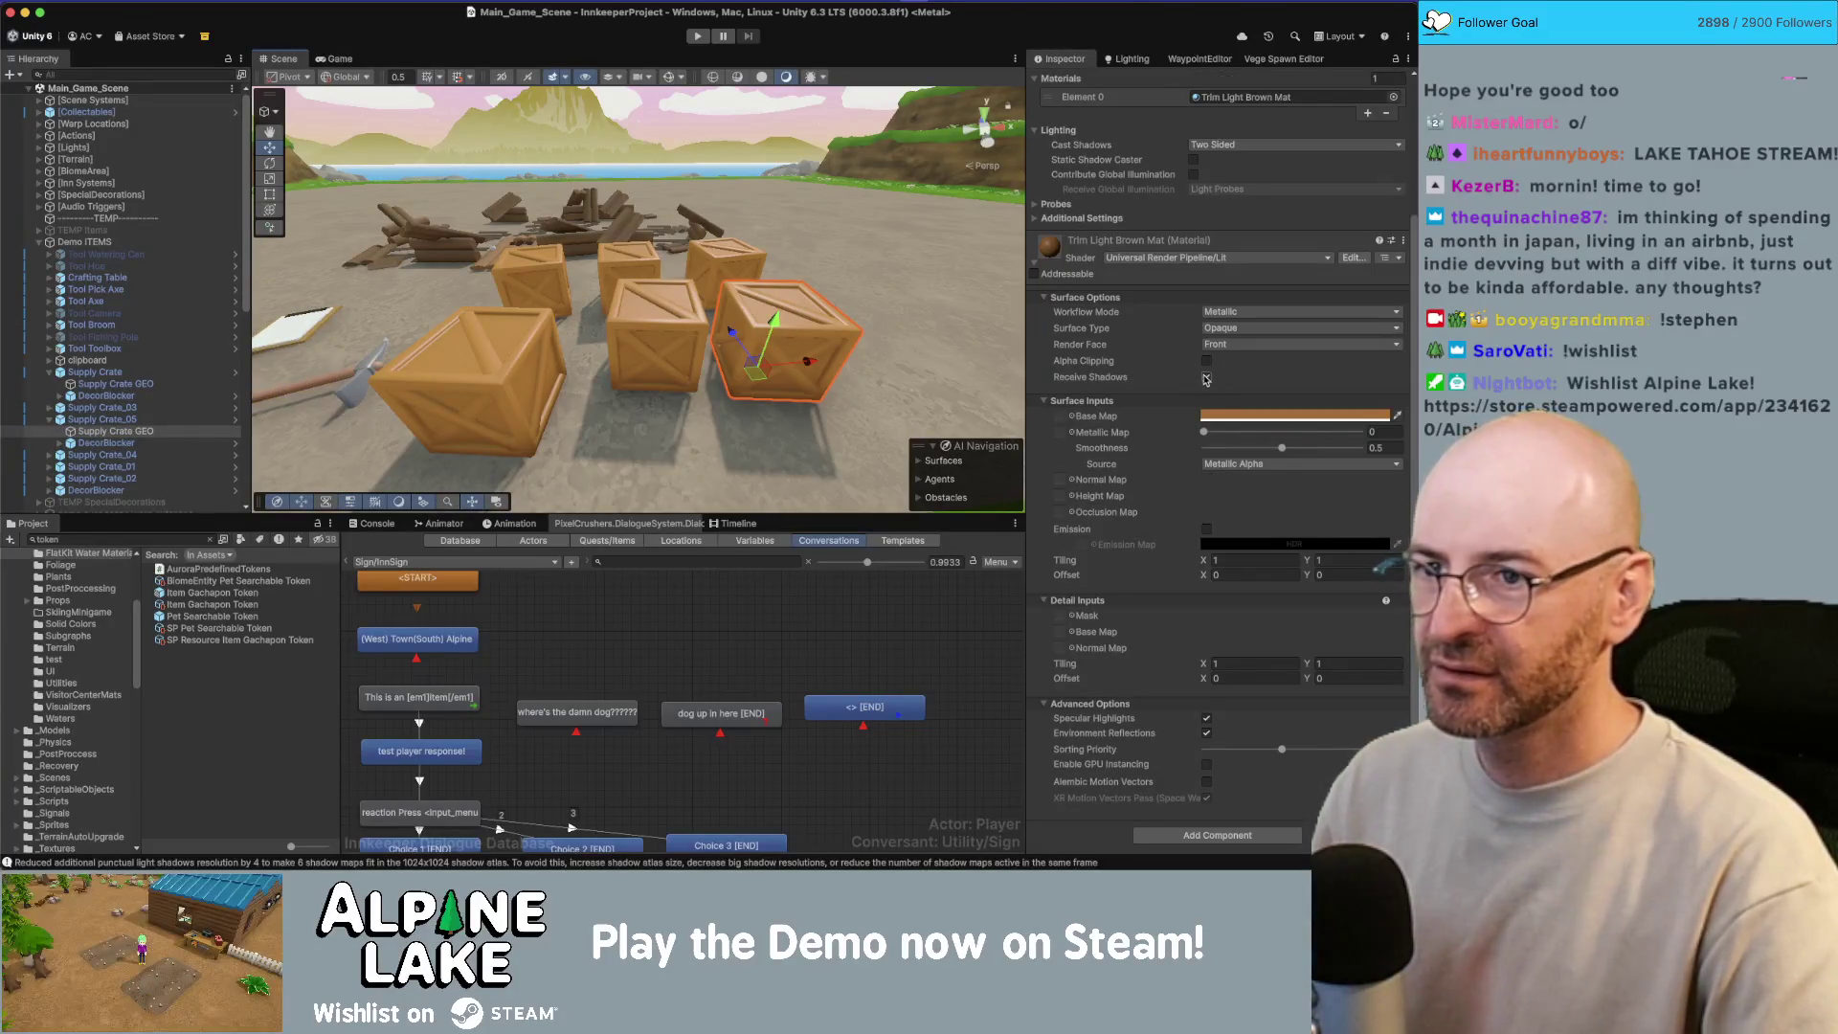
{"action": "scroll", "coordinate": [1192, 381], "scroll_direction": "up", "scroll_amount": 3}
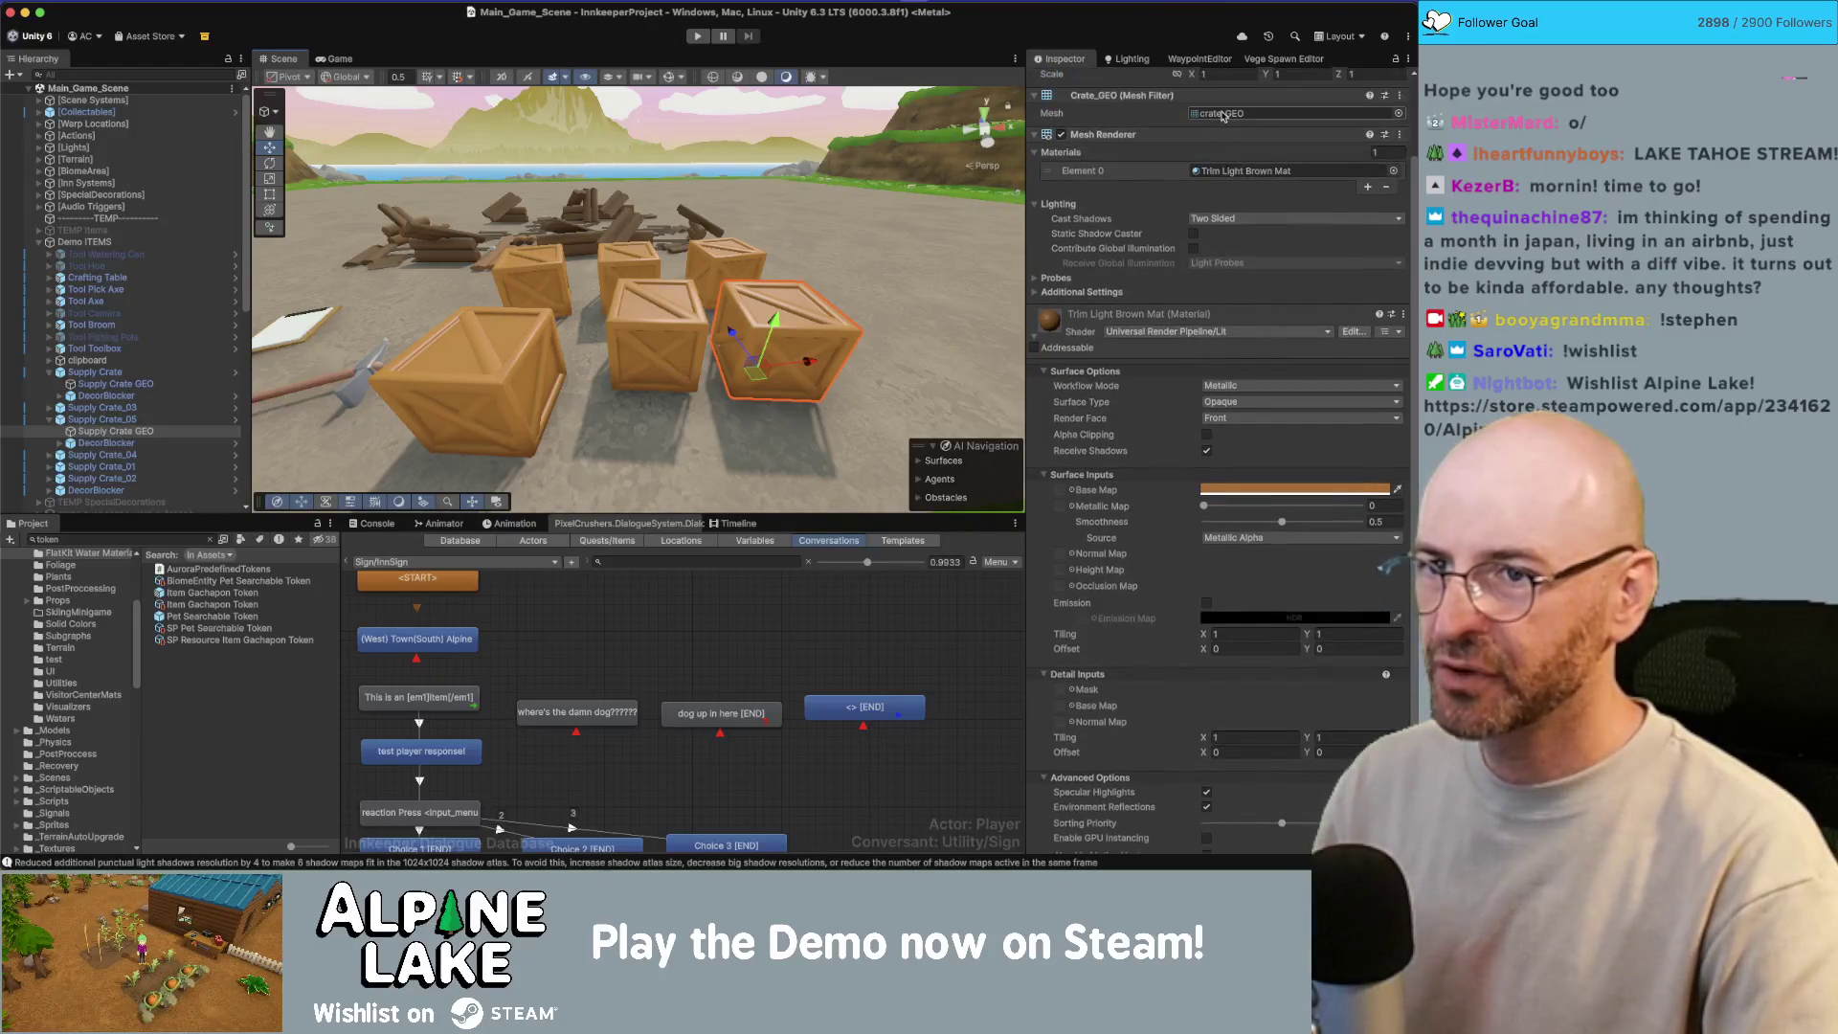
Step: Locate the crate_GEO mesh asset in the project and reselect Supply Crate GEO's Element 0 material
{"action": "left_click", "coordinate": [1222, 114]}
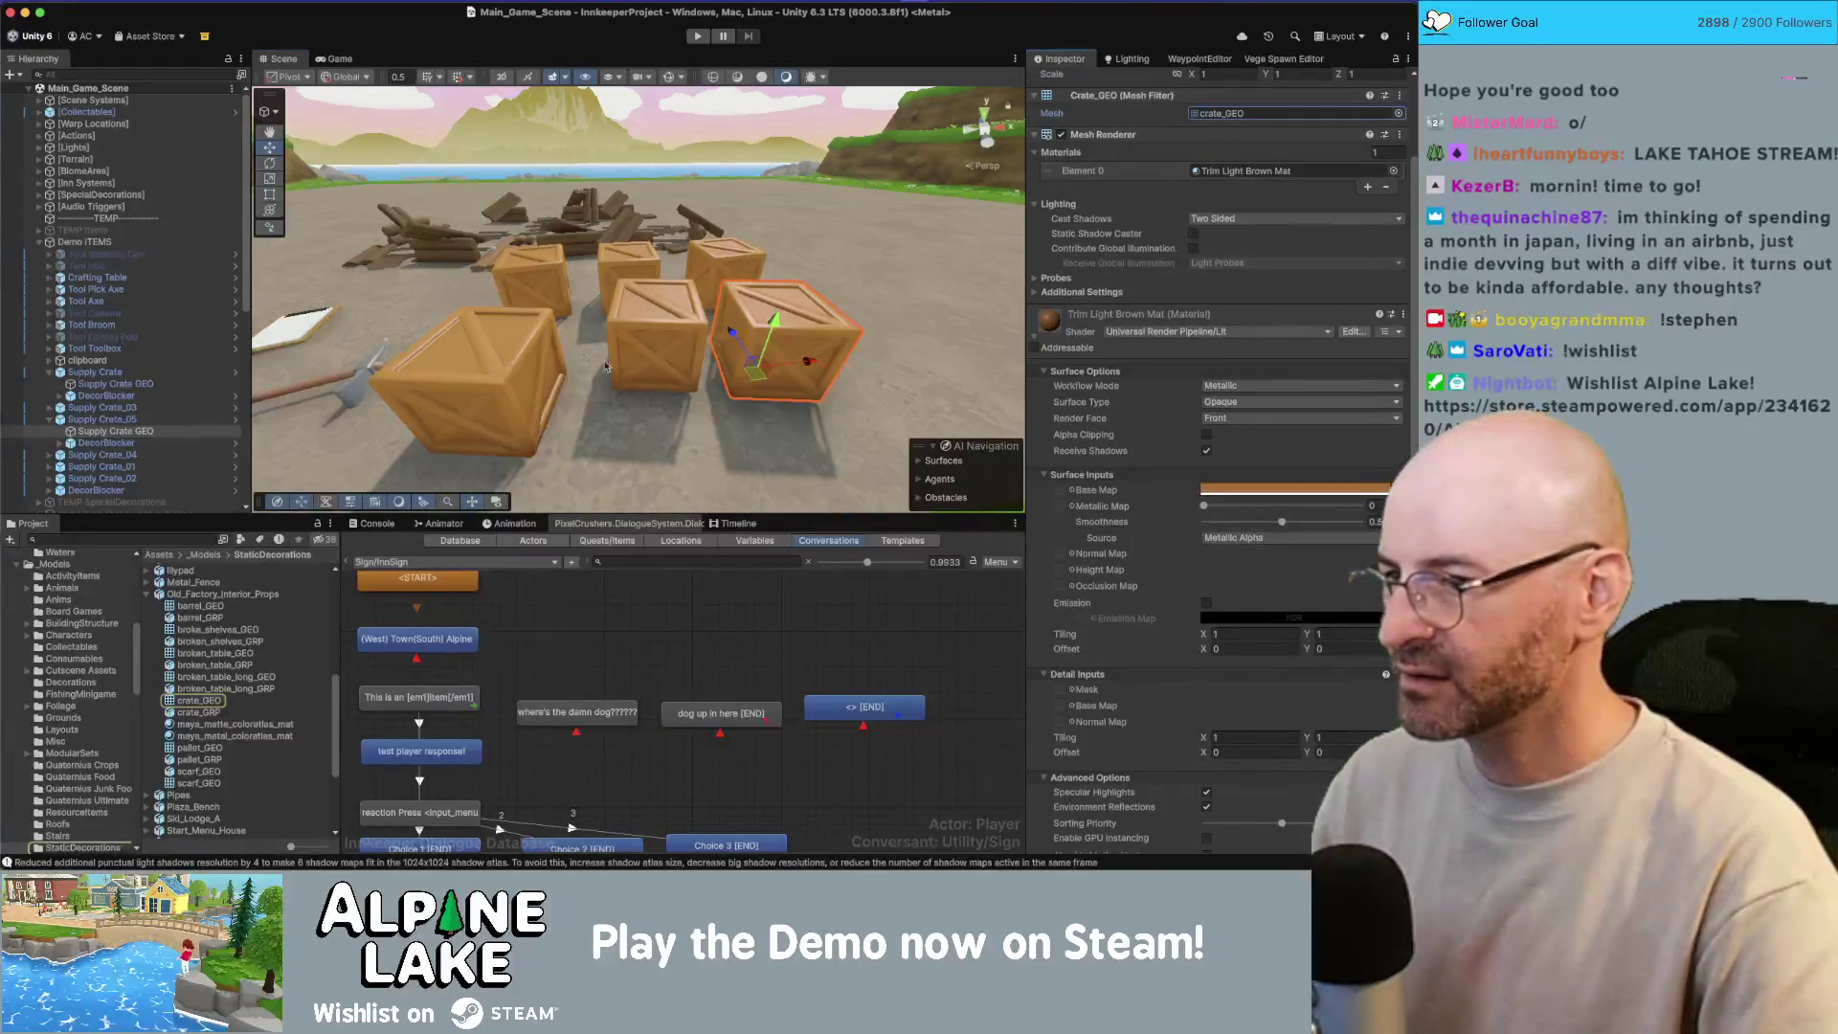
{"action": "left_click", "coordinate": [806, 325]}
{"action": "left_click", "coordinate": [857, 327]}
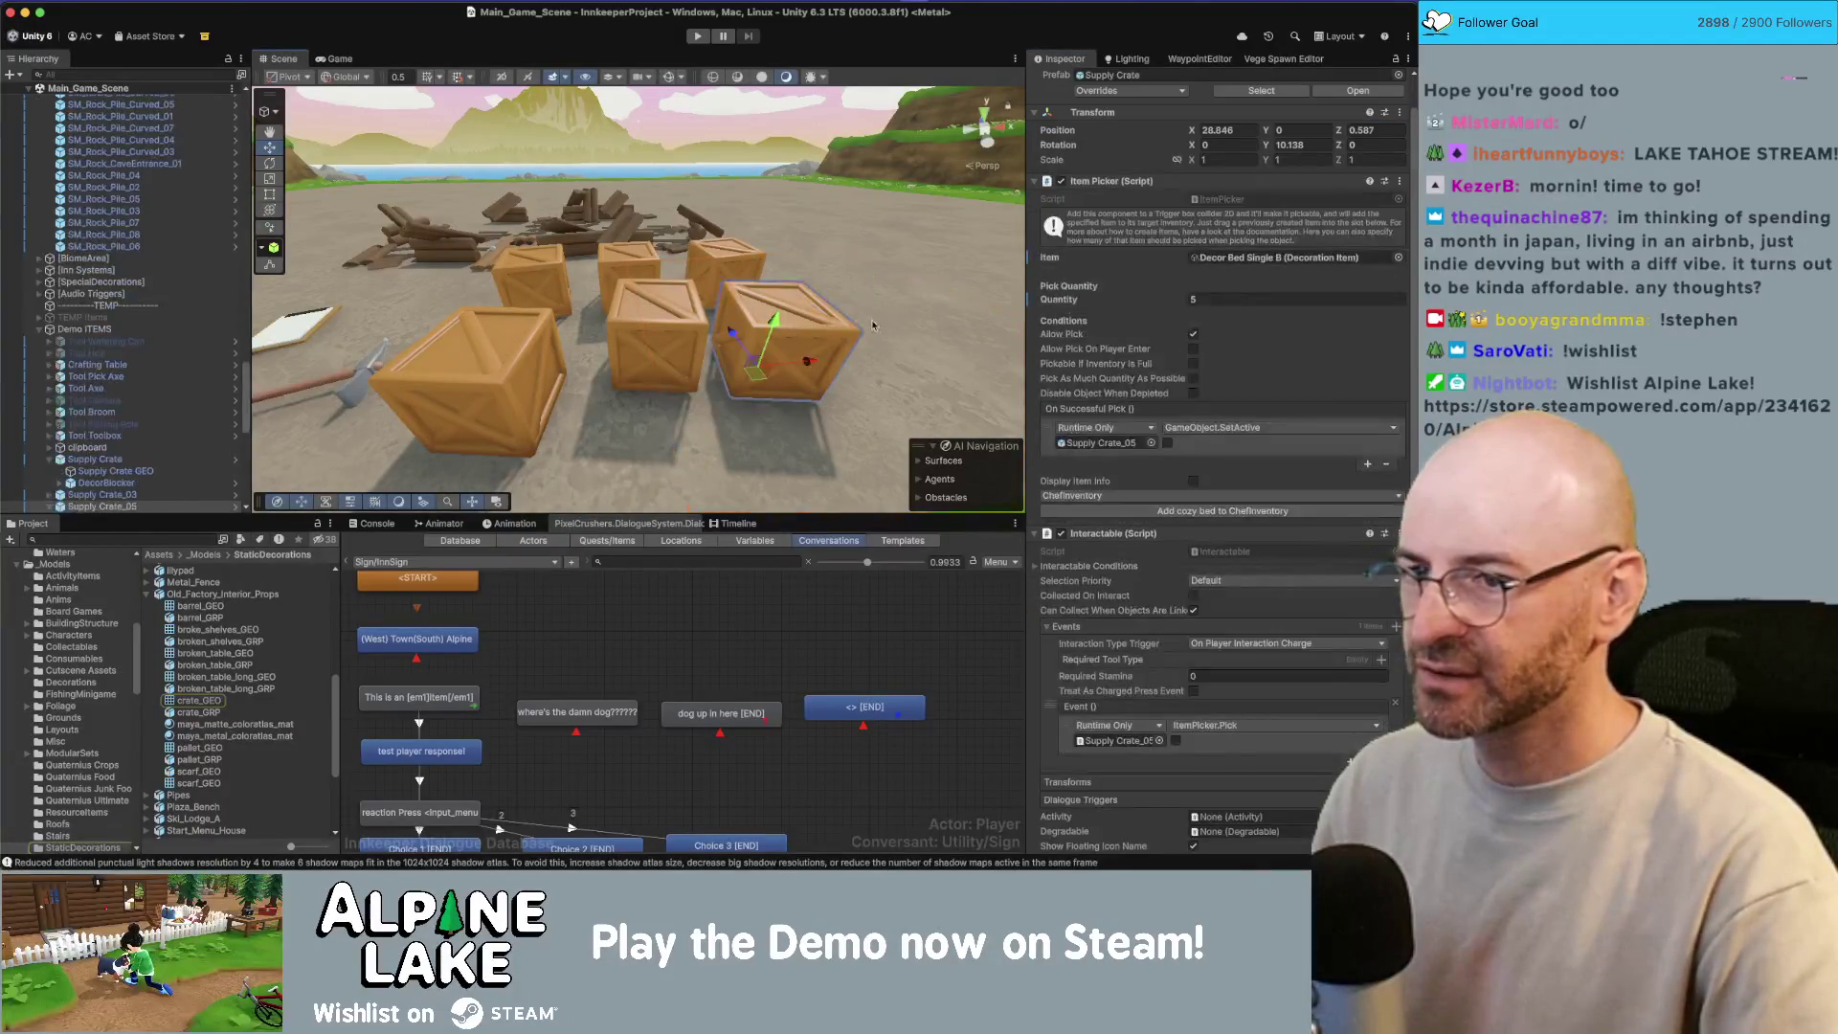
{"action": "left_click", "coordinate": [813, 316]}
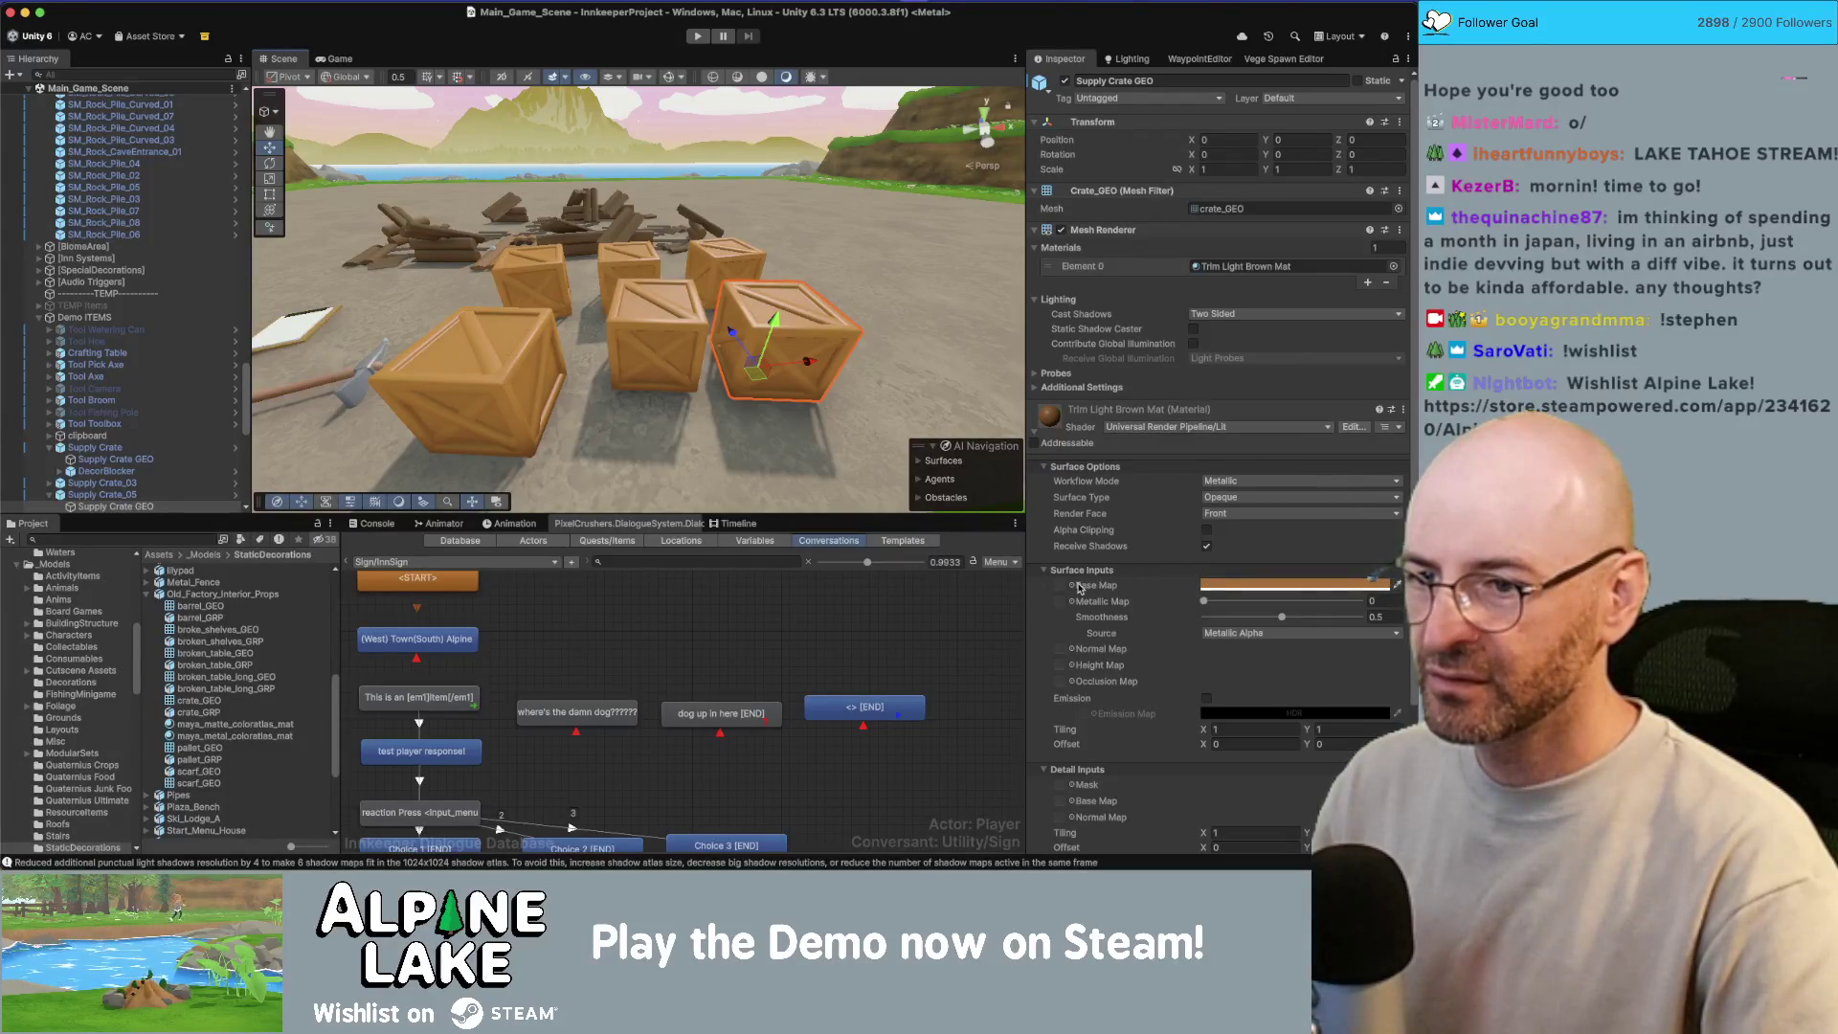
{"action": "left_click", "coordinate": [1393, 268]}
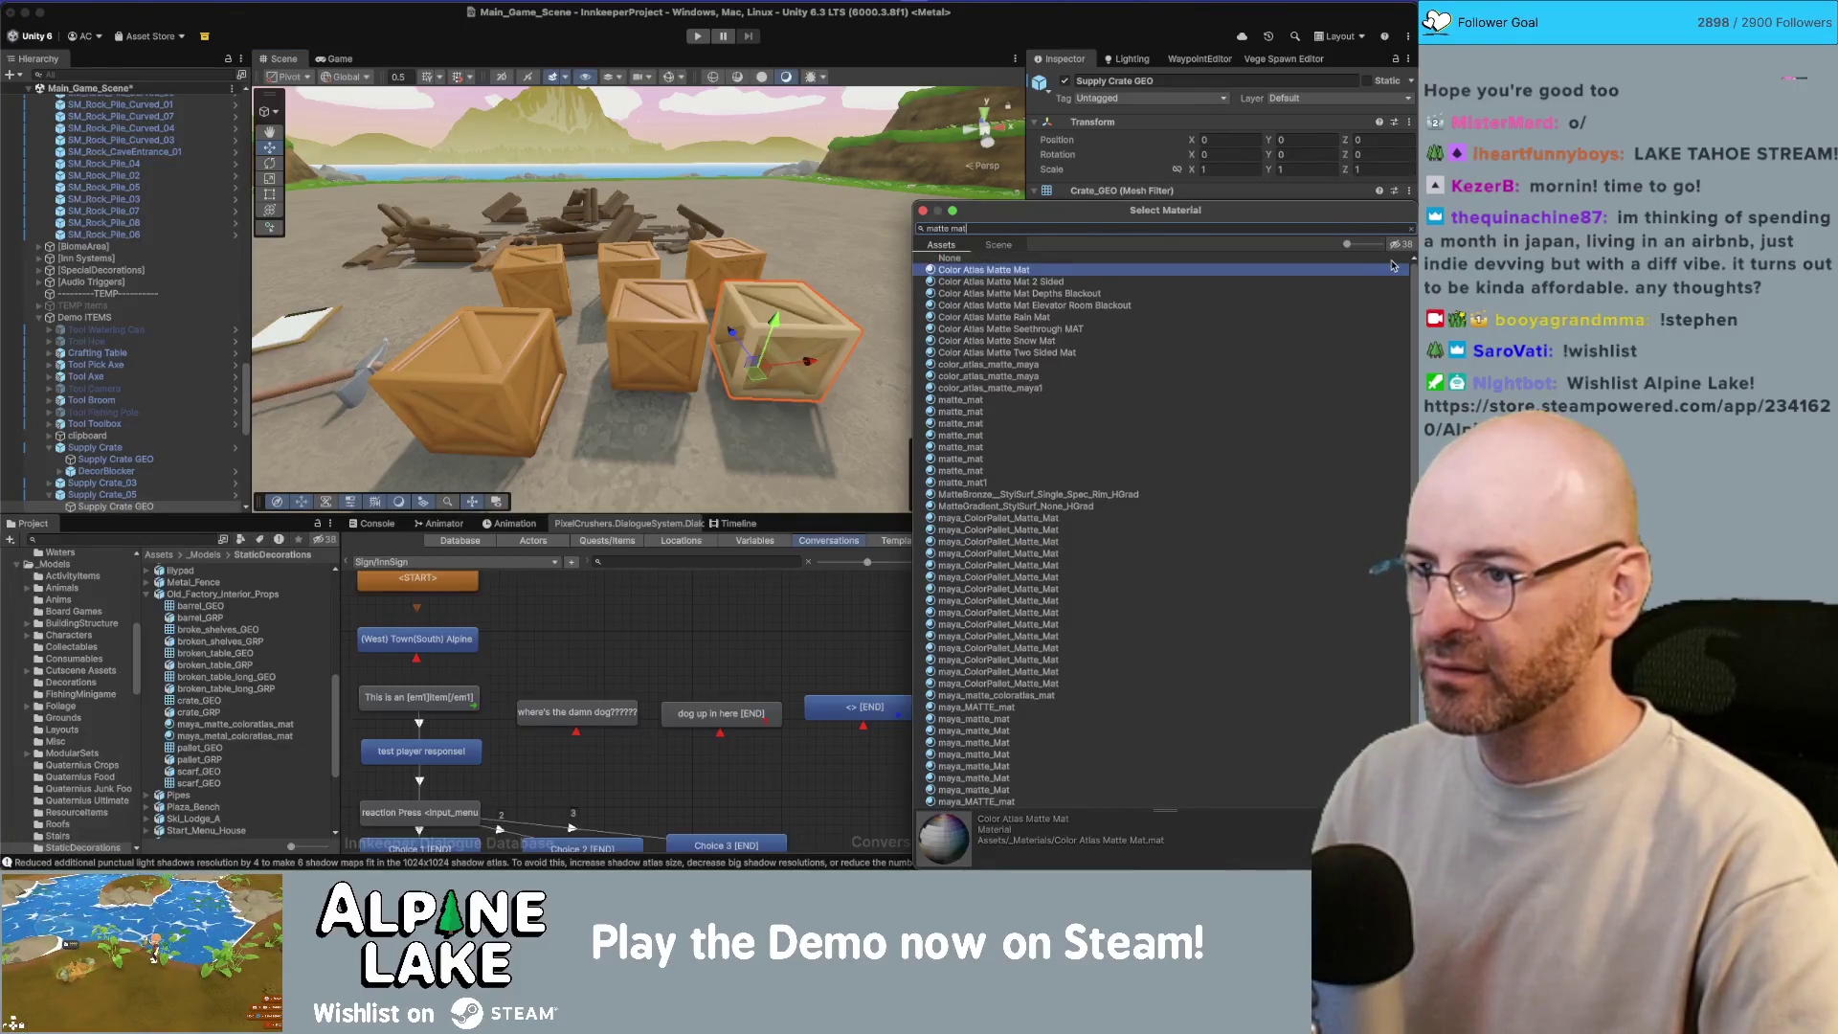
{"action": "type", "text": "matte mat"}
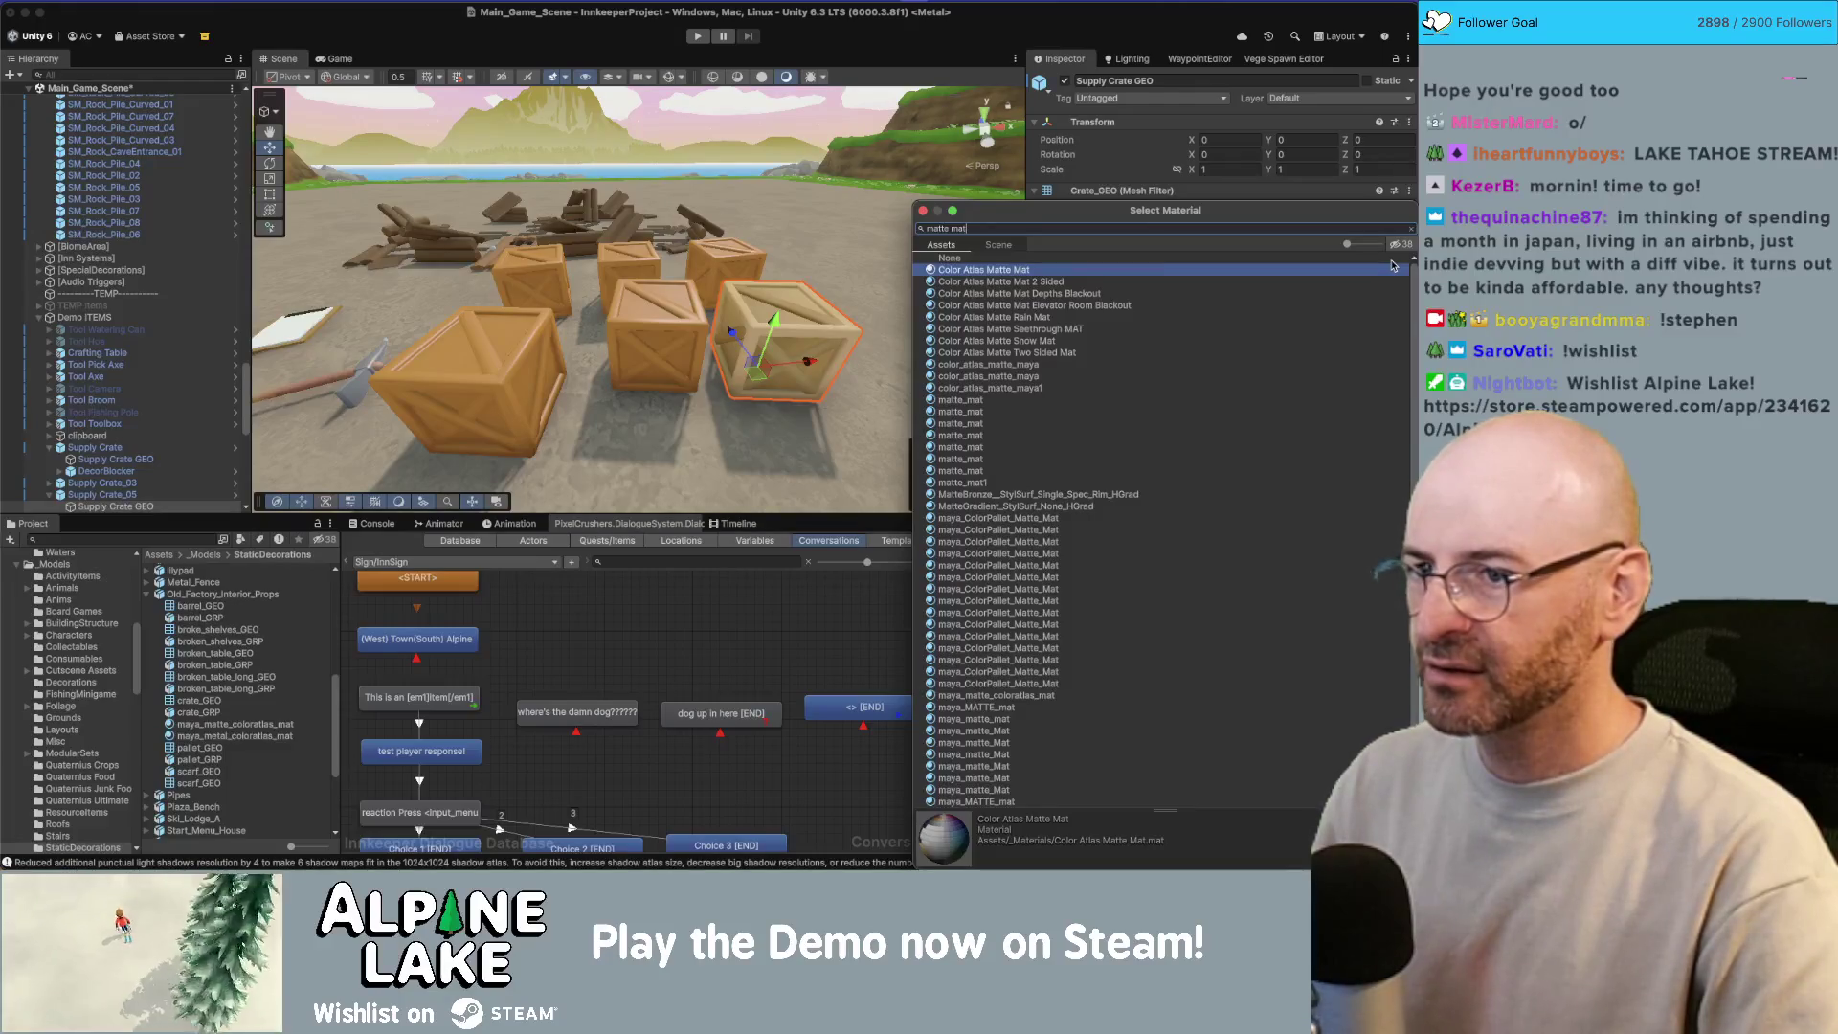
Step: Assign Color Atlas Matte Mat to the Supply Crate GEO mesh inside the Supply Crate prefab
{"action": "key", "text": "Return"}
{"action": "left_click", "coordinate": [210, 505]}
{"action": "left_click", "coordinate": [234, 493]}
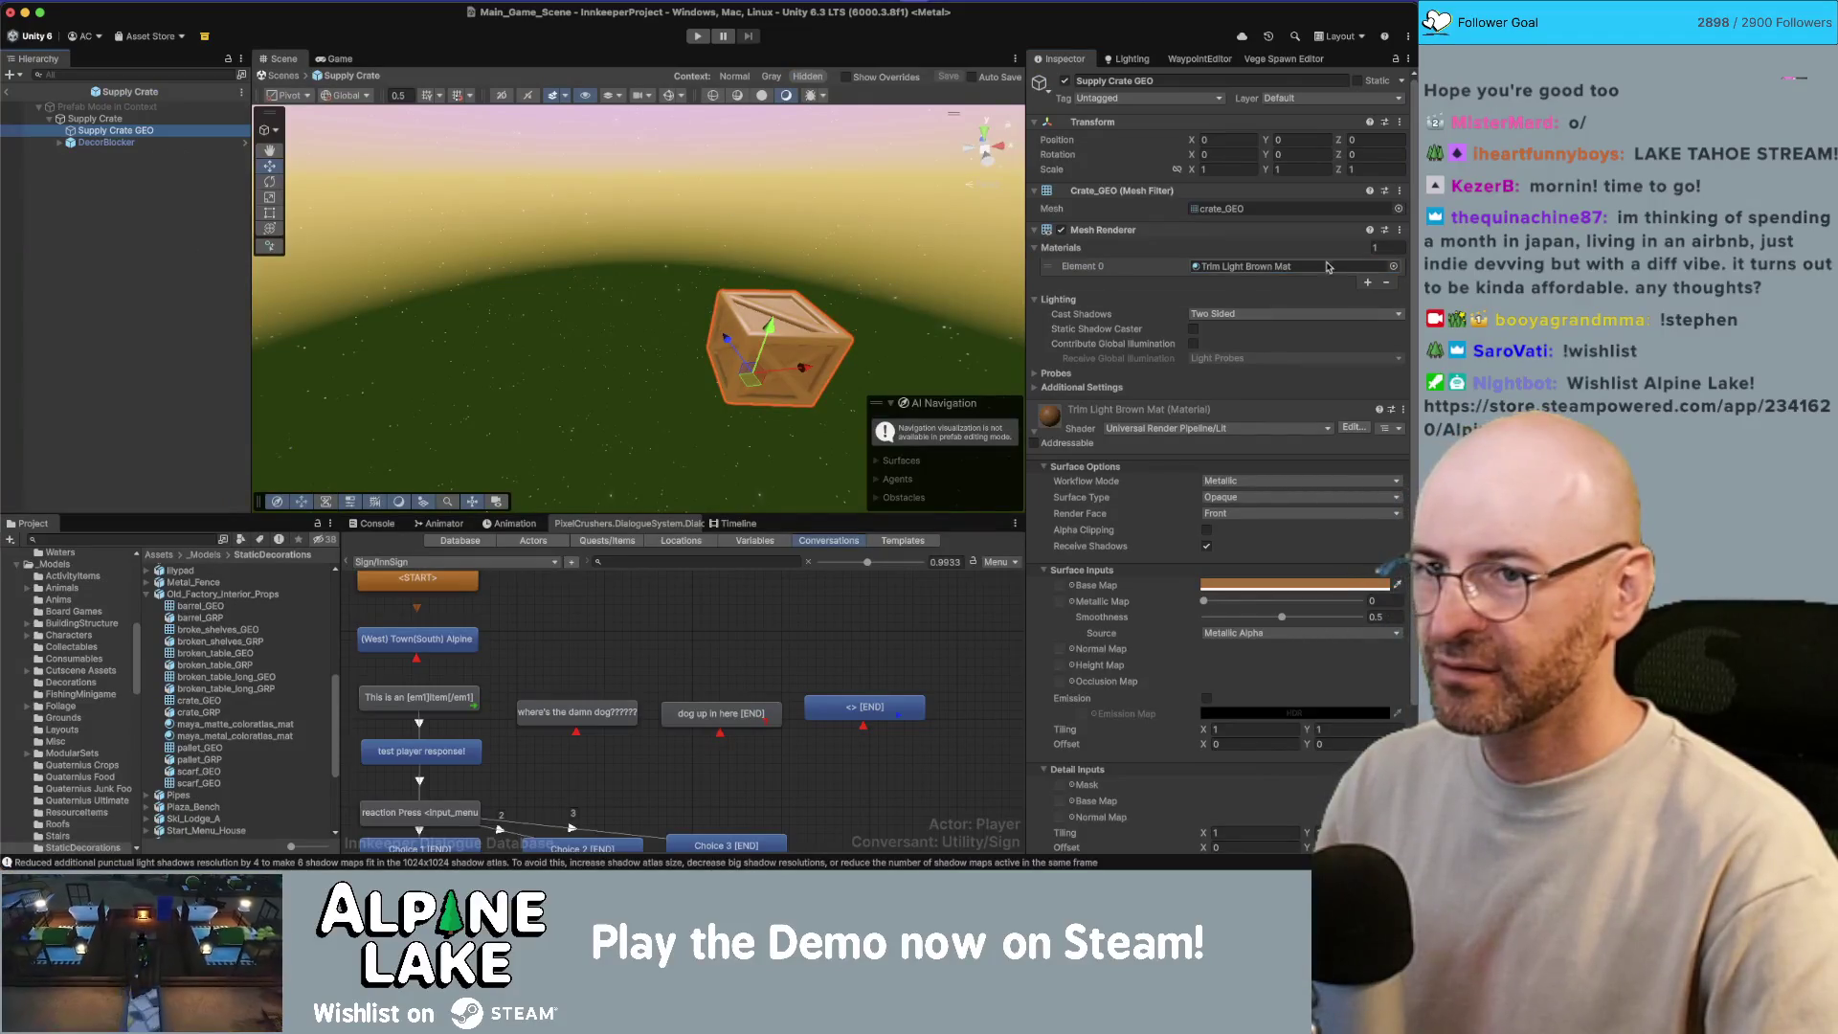
{"action": "left_click", "coordinate": [1397, 209]}
{"action": "type", "text": "matte m"}
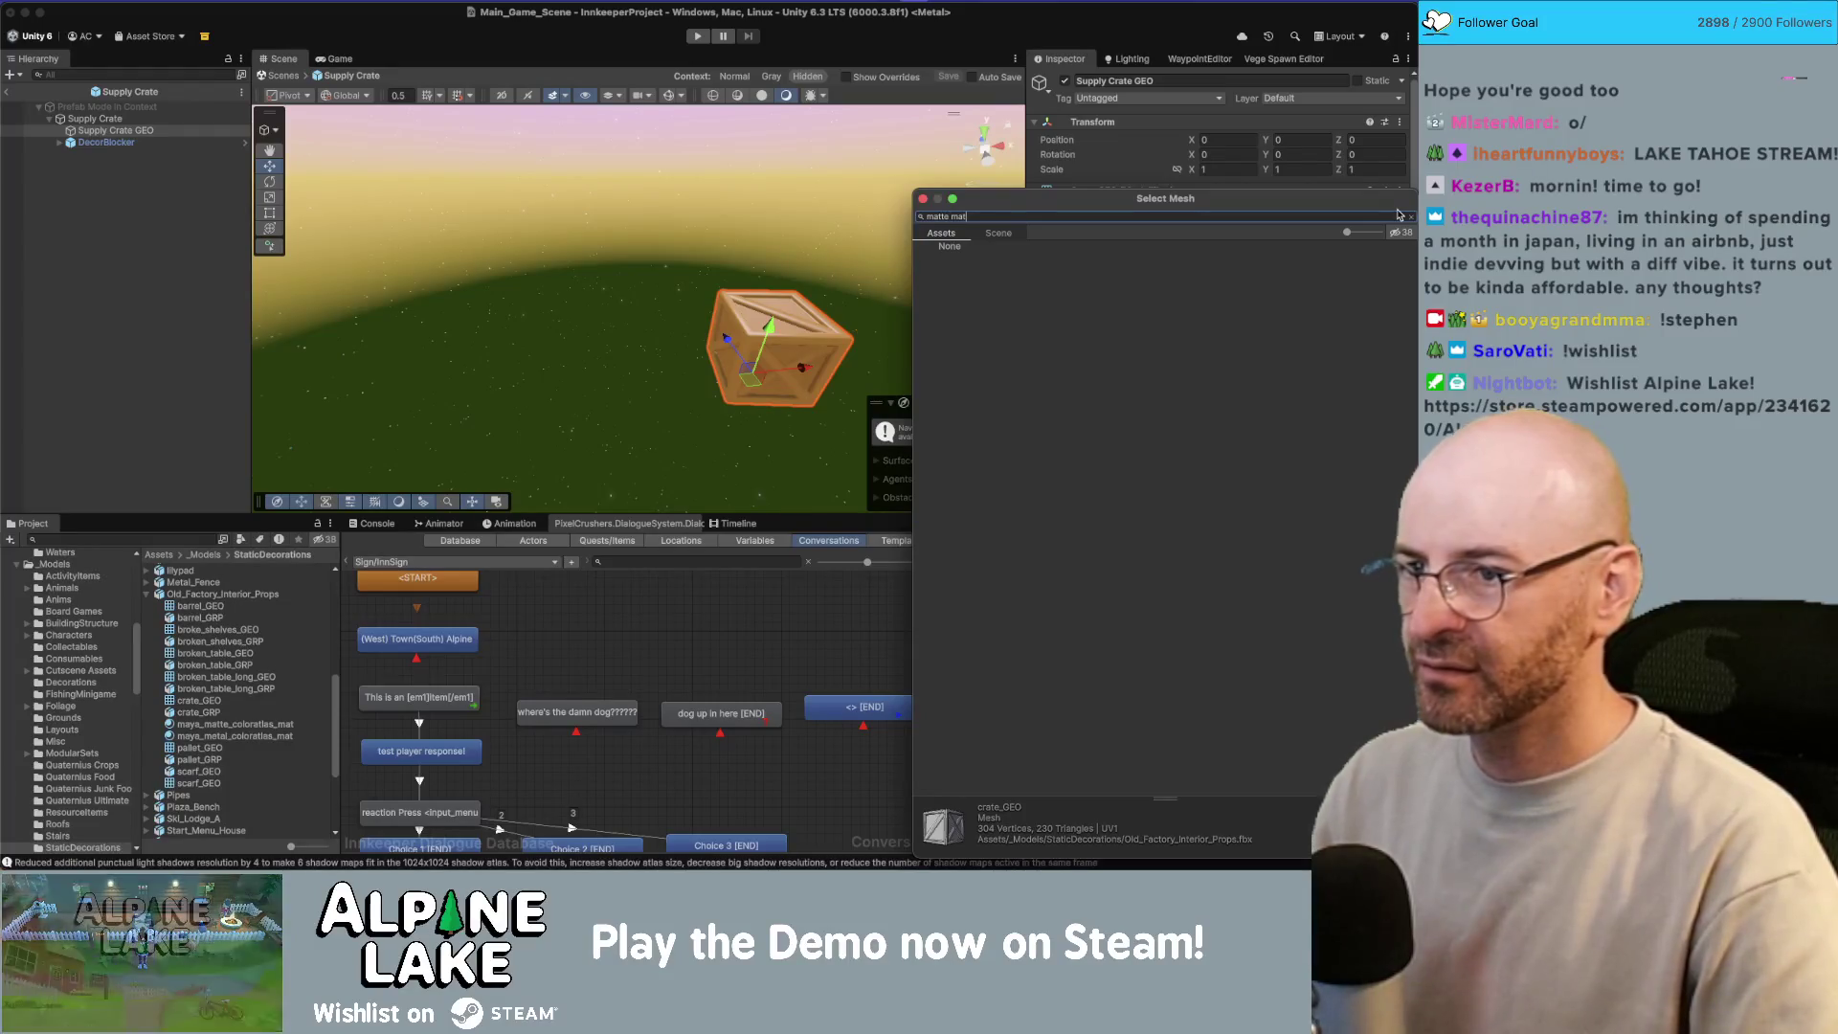
{"action": "key", "text": "Escape"}
{"action": "key", "text": "Escape"}
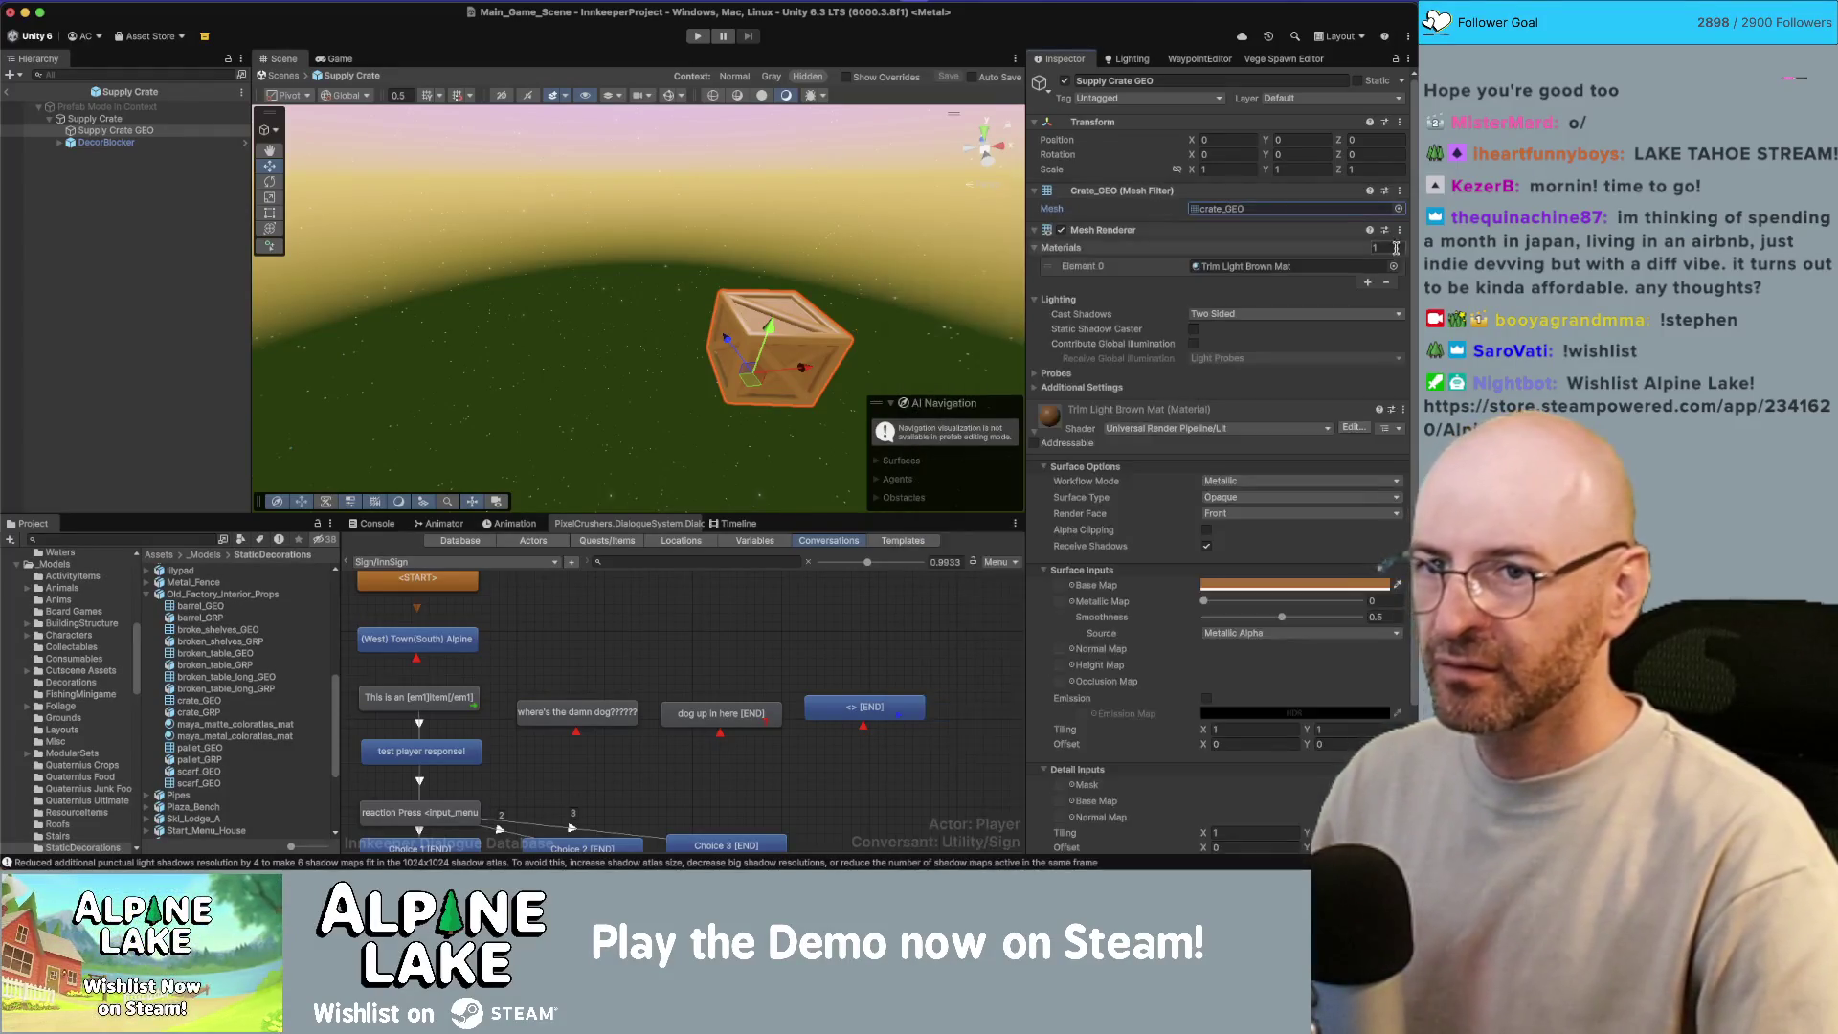
{"action": "left_click", "coordinate": [1394, 270]}
{"action": "type", "text": "matte mat"}
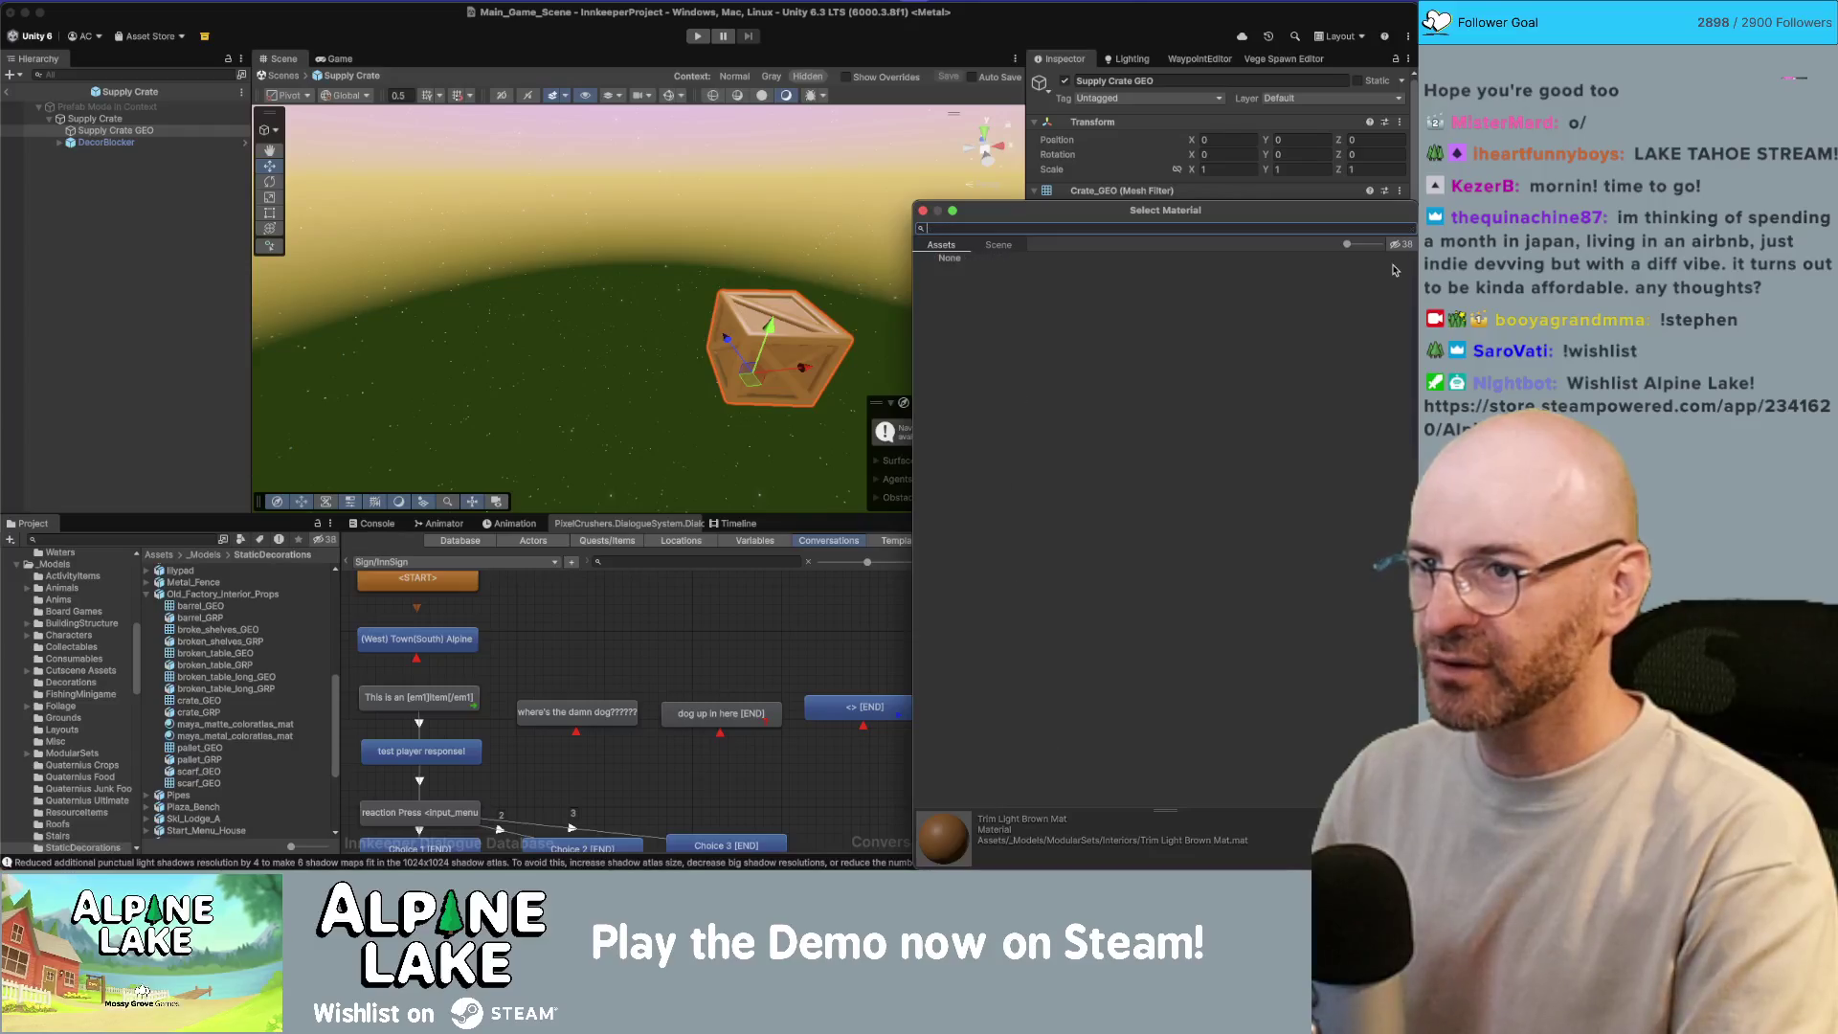
{"action": "left_click", "coordinate": [1394, 269]}
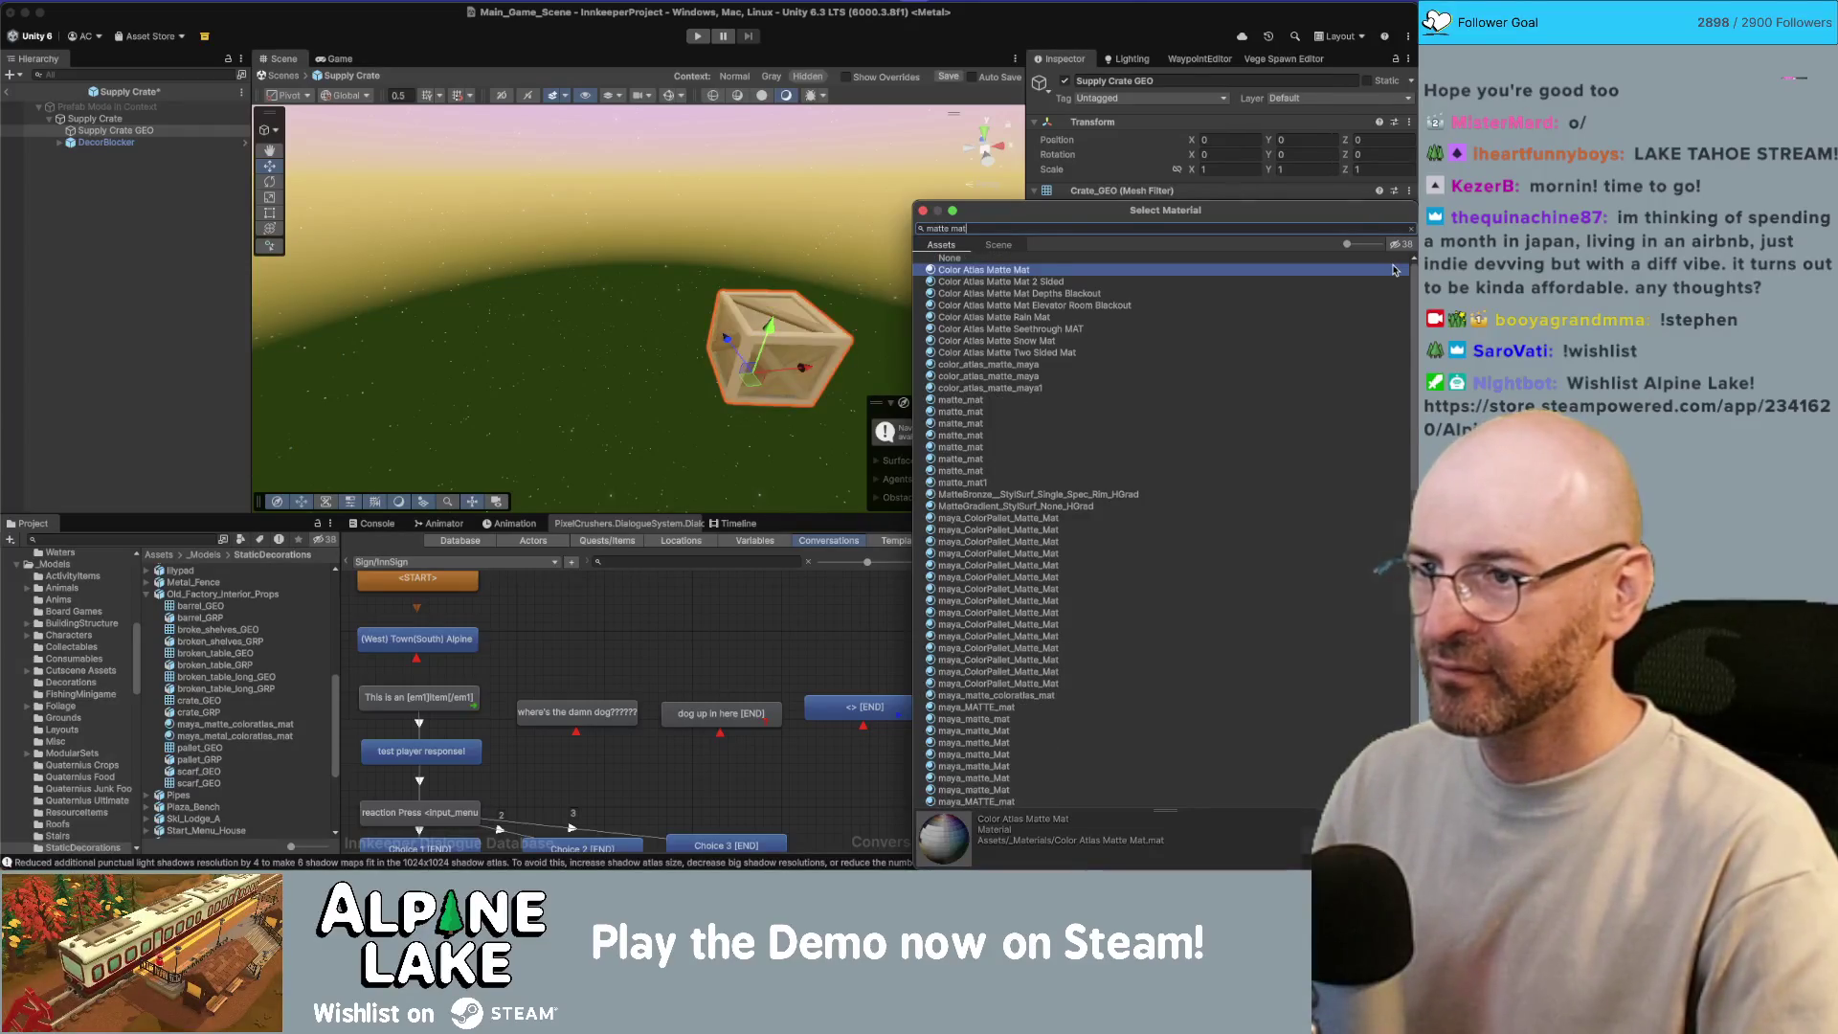
{"action": "key", "text": "Return"}
Step: Return to the main scene, revert the crate's material slot to the prefab value, and reselect Supply Crate GEO
{"action": "left_click", "coordinate": [10, 96]}
{"action": "left_click_drag", "start_coordinate": [581, 306], "coordinate": [560, 311]}
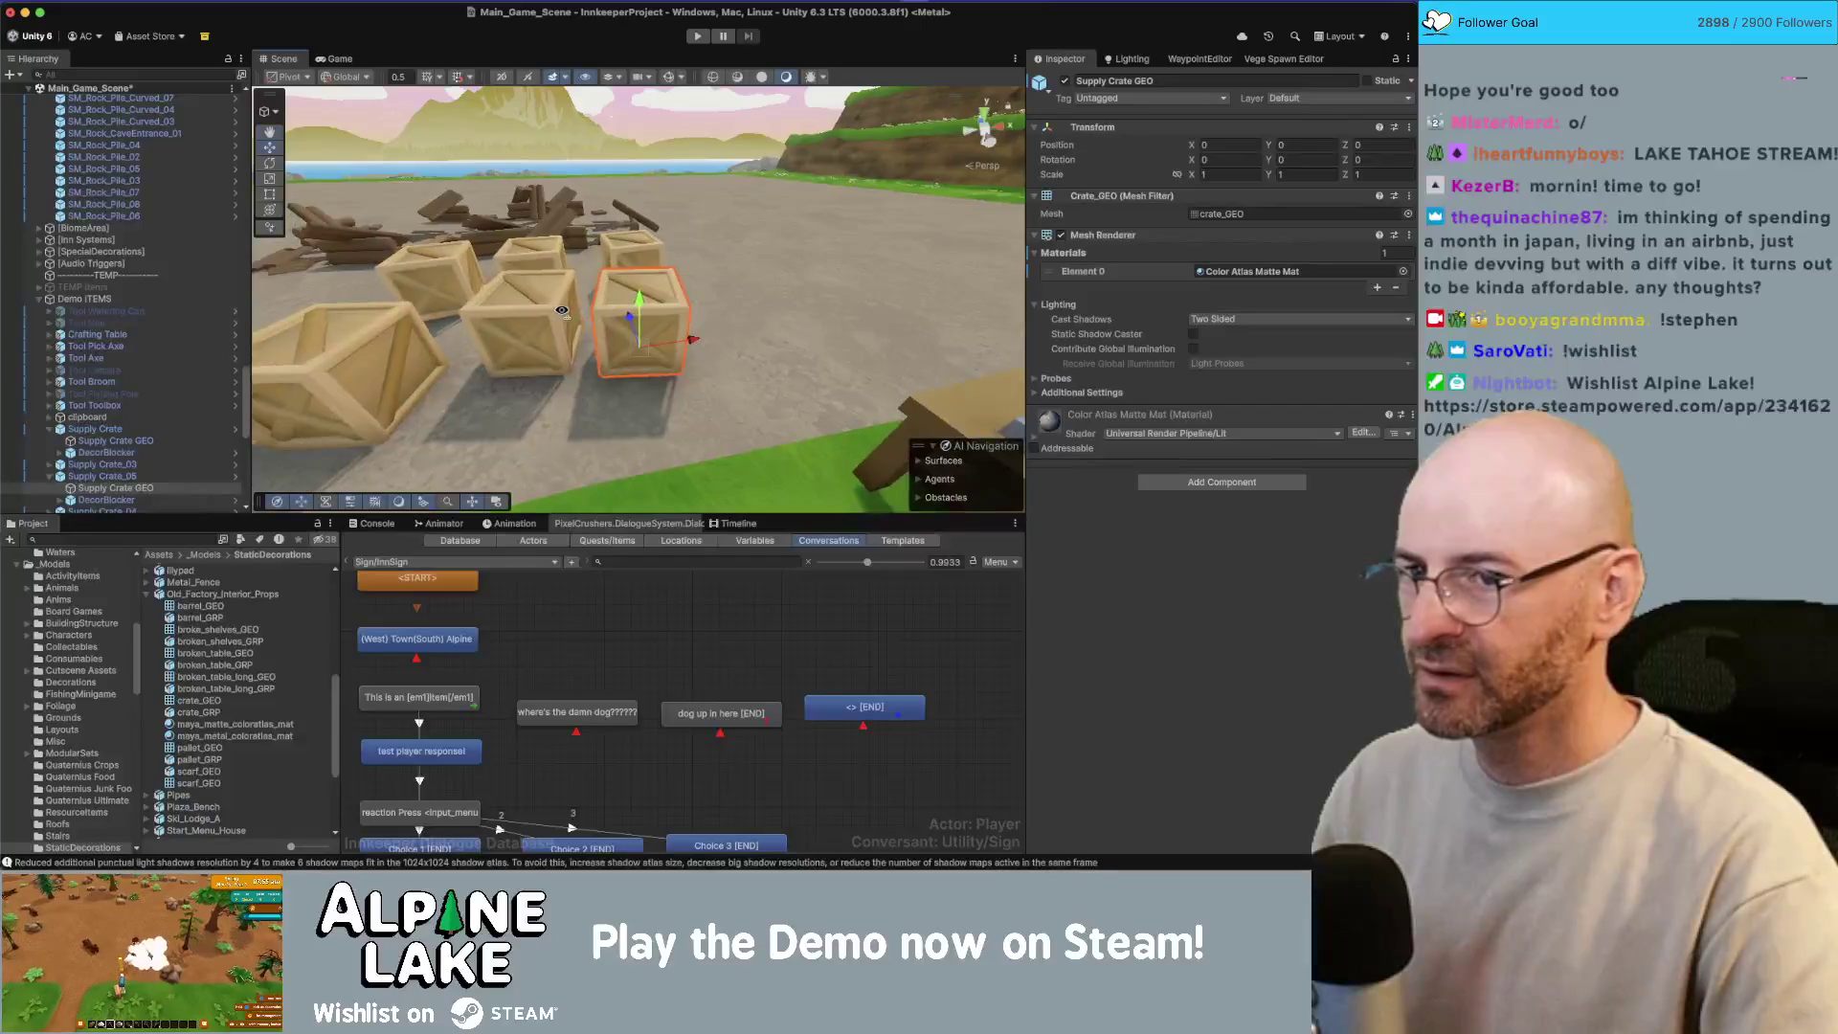
{"action": "right_click", "coordinate": [1092, 274]}
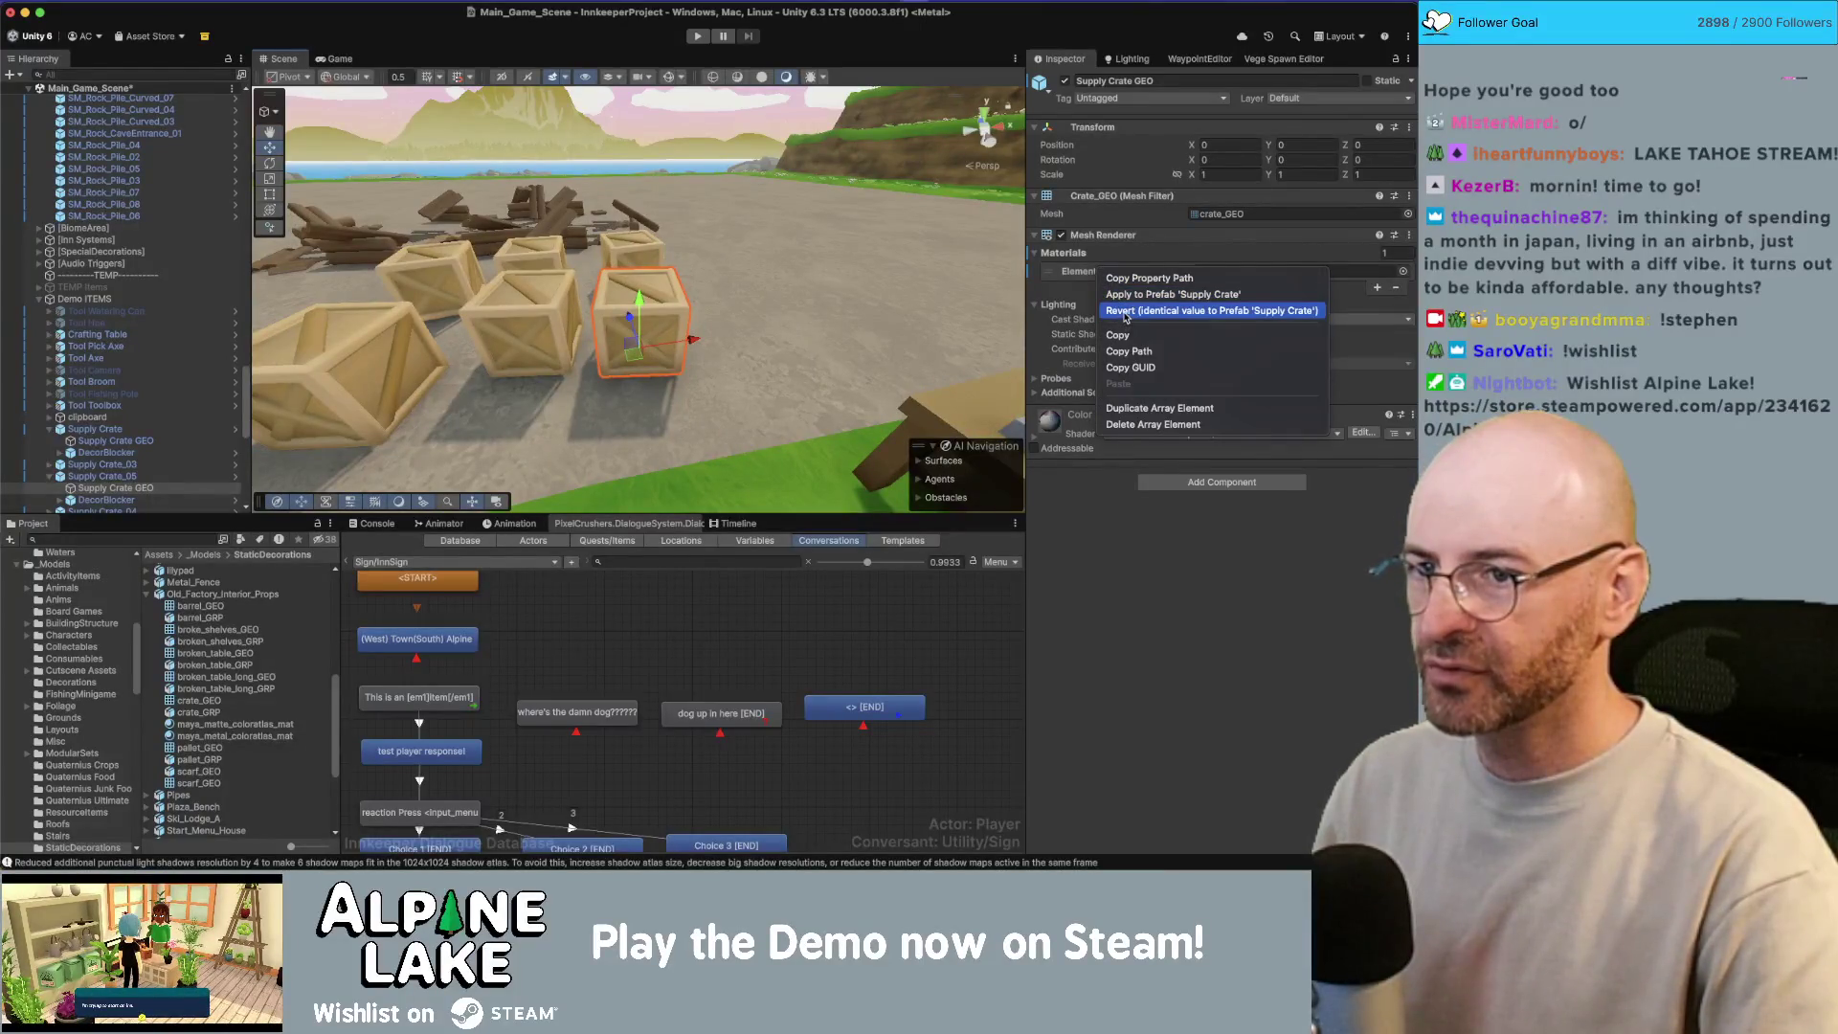
{"action": "left_click", "coordinate": [998, 330]}
{"action": "mouse_move", "coordinate": [740, 302]}
{"action": "left_mouse_down"}
{"action": "mouse_move", "coordinate": [689, 316]}
{"action": "mouse_move", "coordinate": [746, 325]}
{"action": "left_mouse_up"}
{"action": "left_click", "coordinate": [689, 335]}
{"action": "scroll", "coordinate": [1135, 517], "scroll_direction": "down", "scroll_amount": 5}
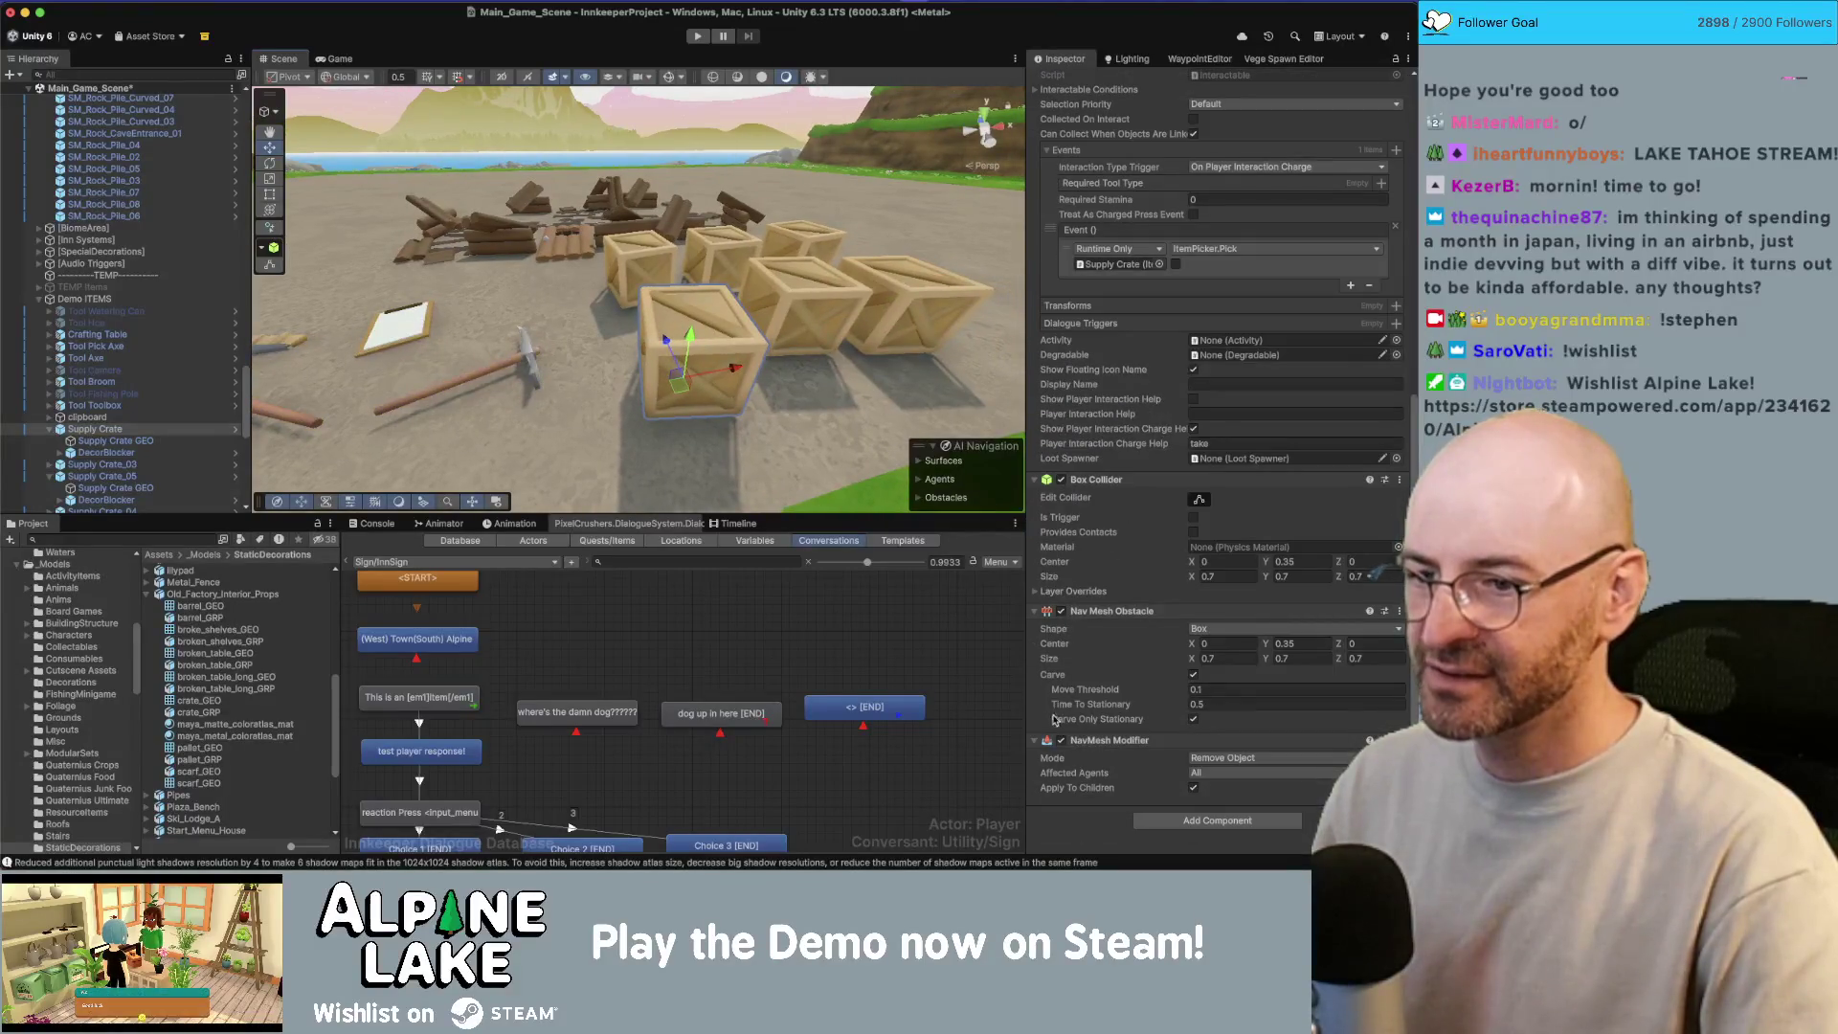
{"action": "left_click", "coordinate": [738, 354]}
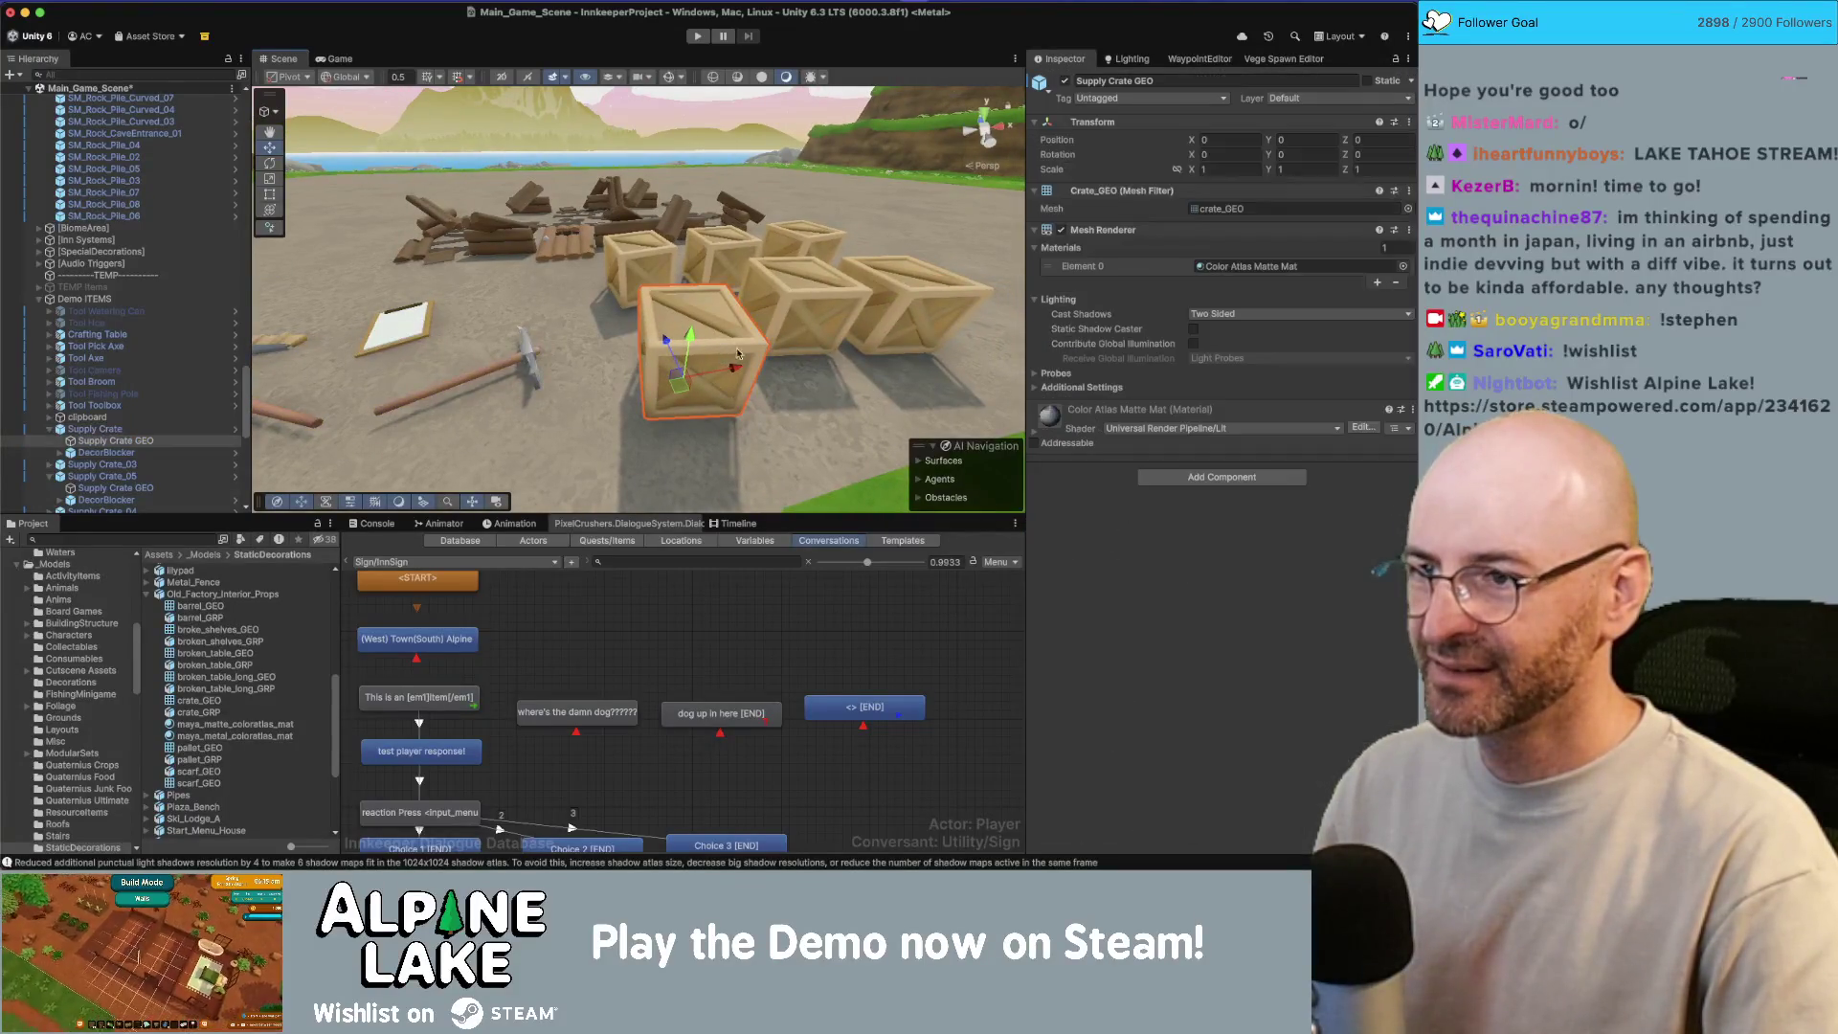
Step: Try Noise-06, Noise-05 and NoiseGrass as the detail base map, settling on Noise-05
{"action": "left_click", "coordinate": [1036, 436]}
{"action": "scroll", "coordinate": [1102, 436], "scroll_direction": "down", "scroll_amount": 3}
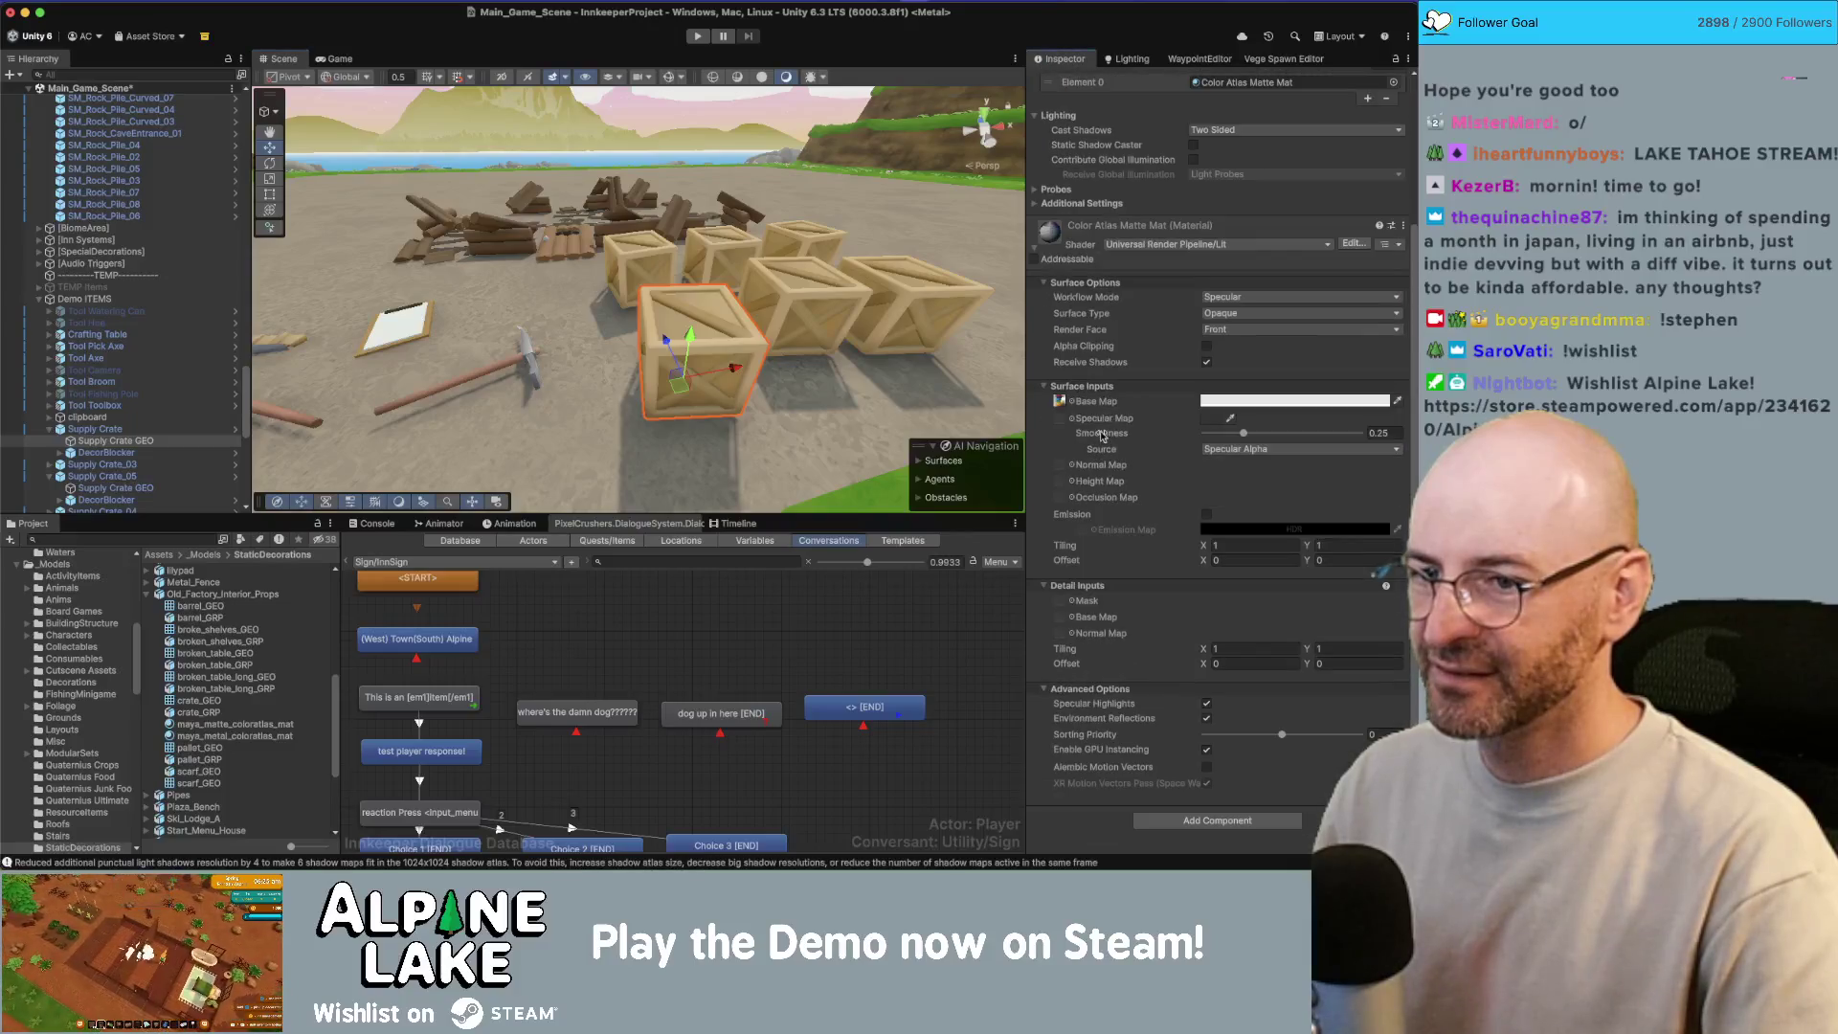
{"action": "left_click", "coordinate": [1072, 616]}
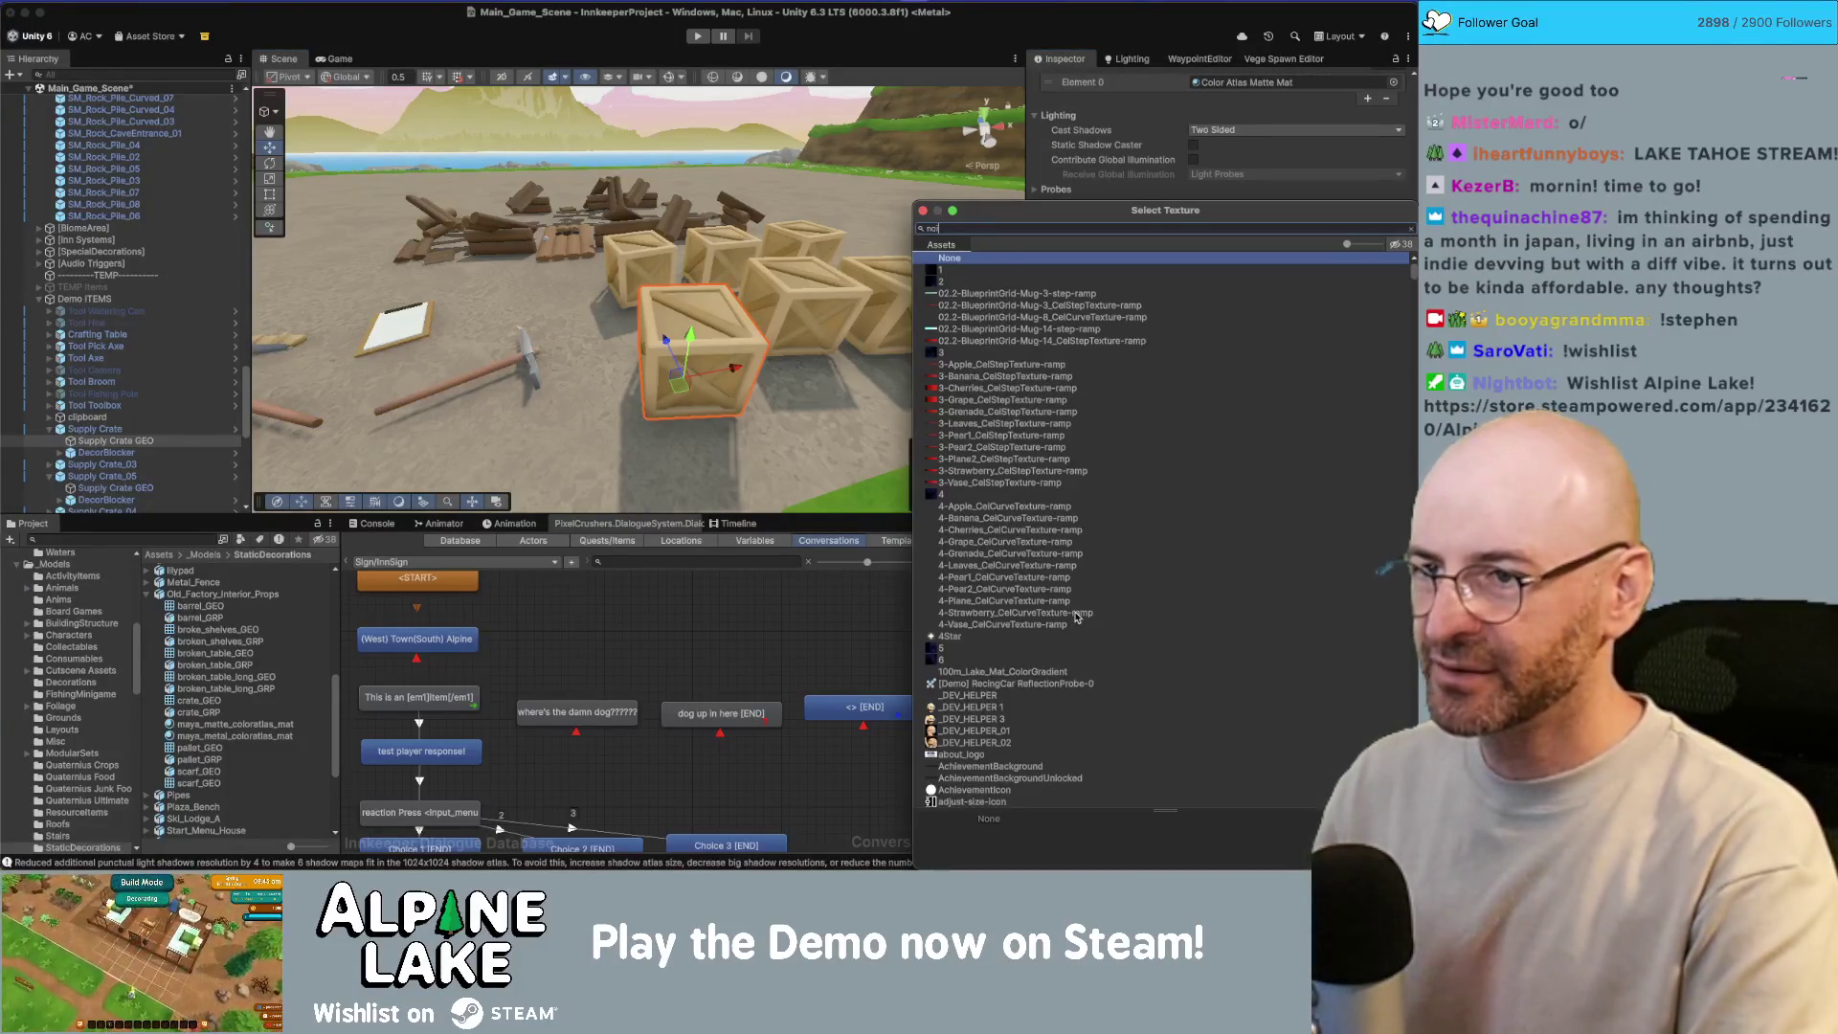
{"action": "type", "text": "noise"}
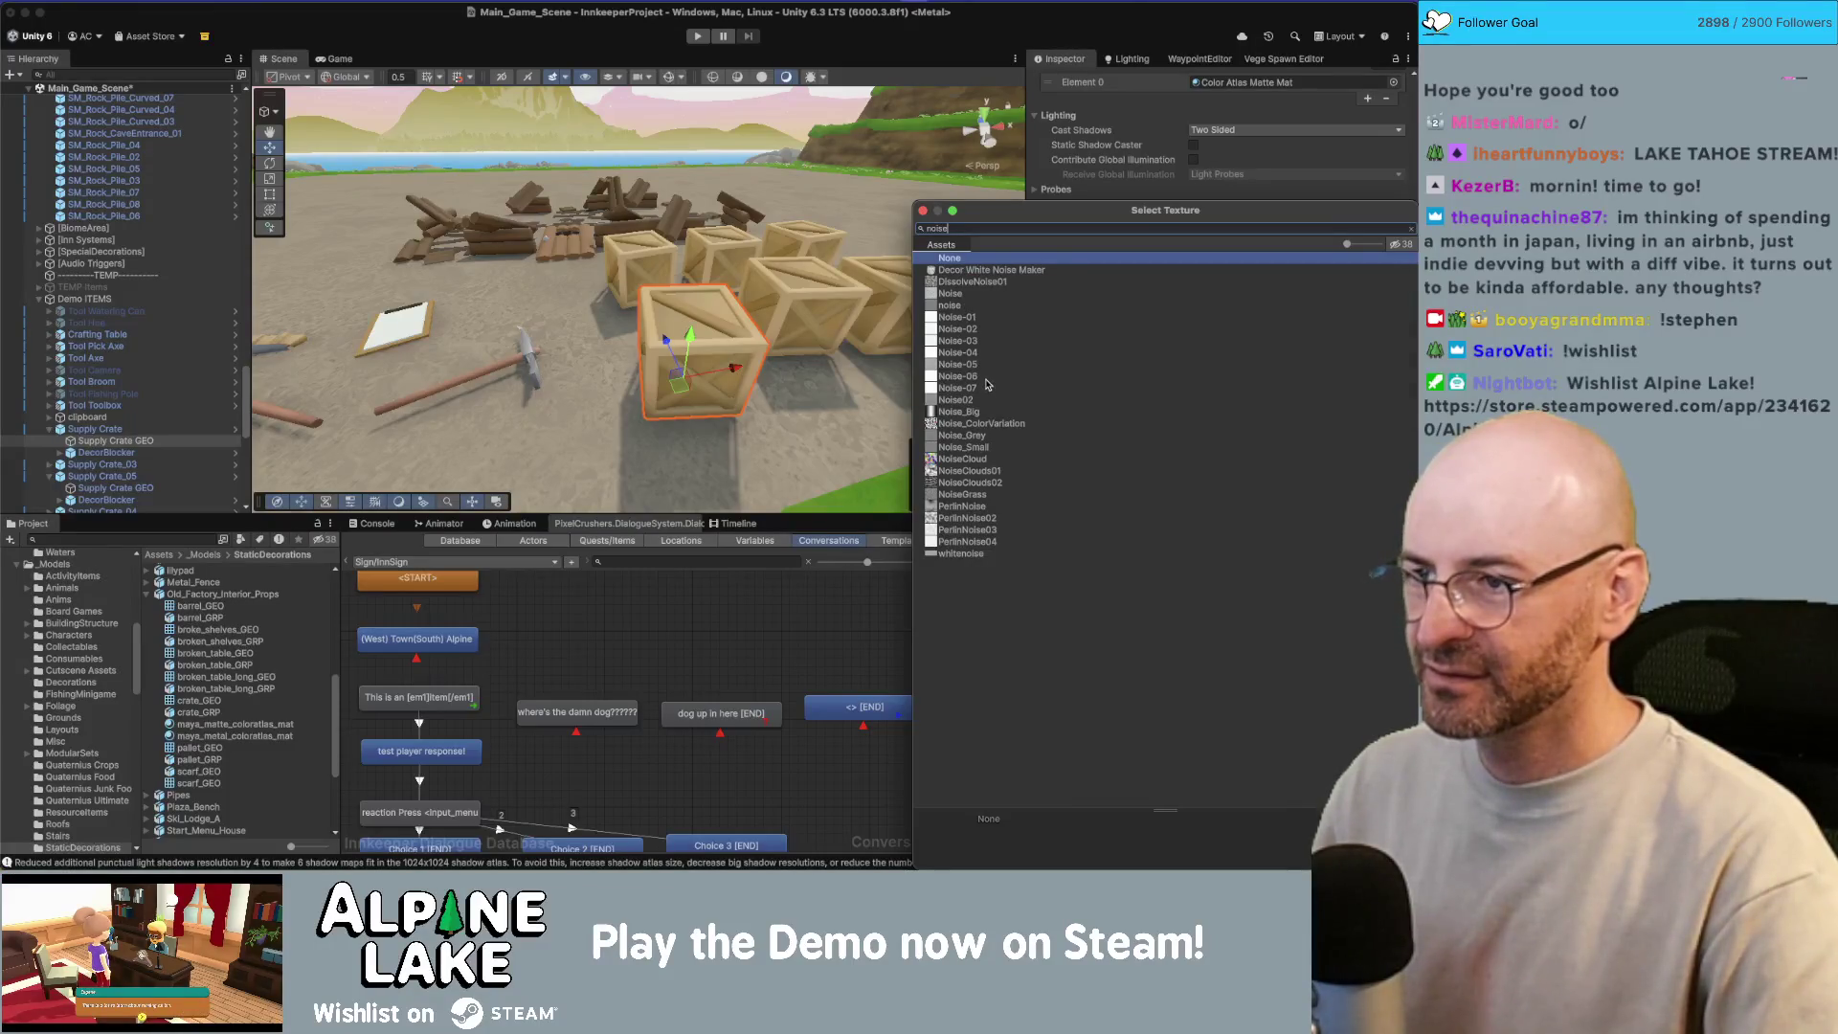
{"action": "left_click", "coordinate": [957, 378]}
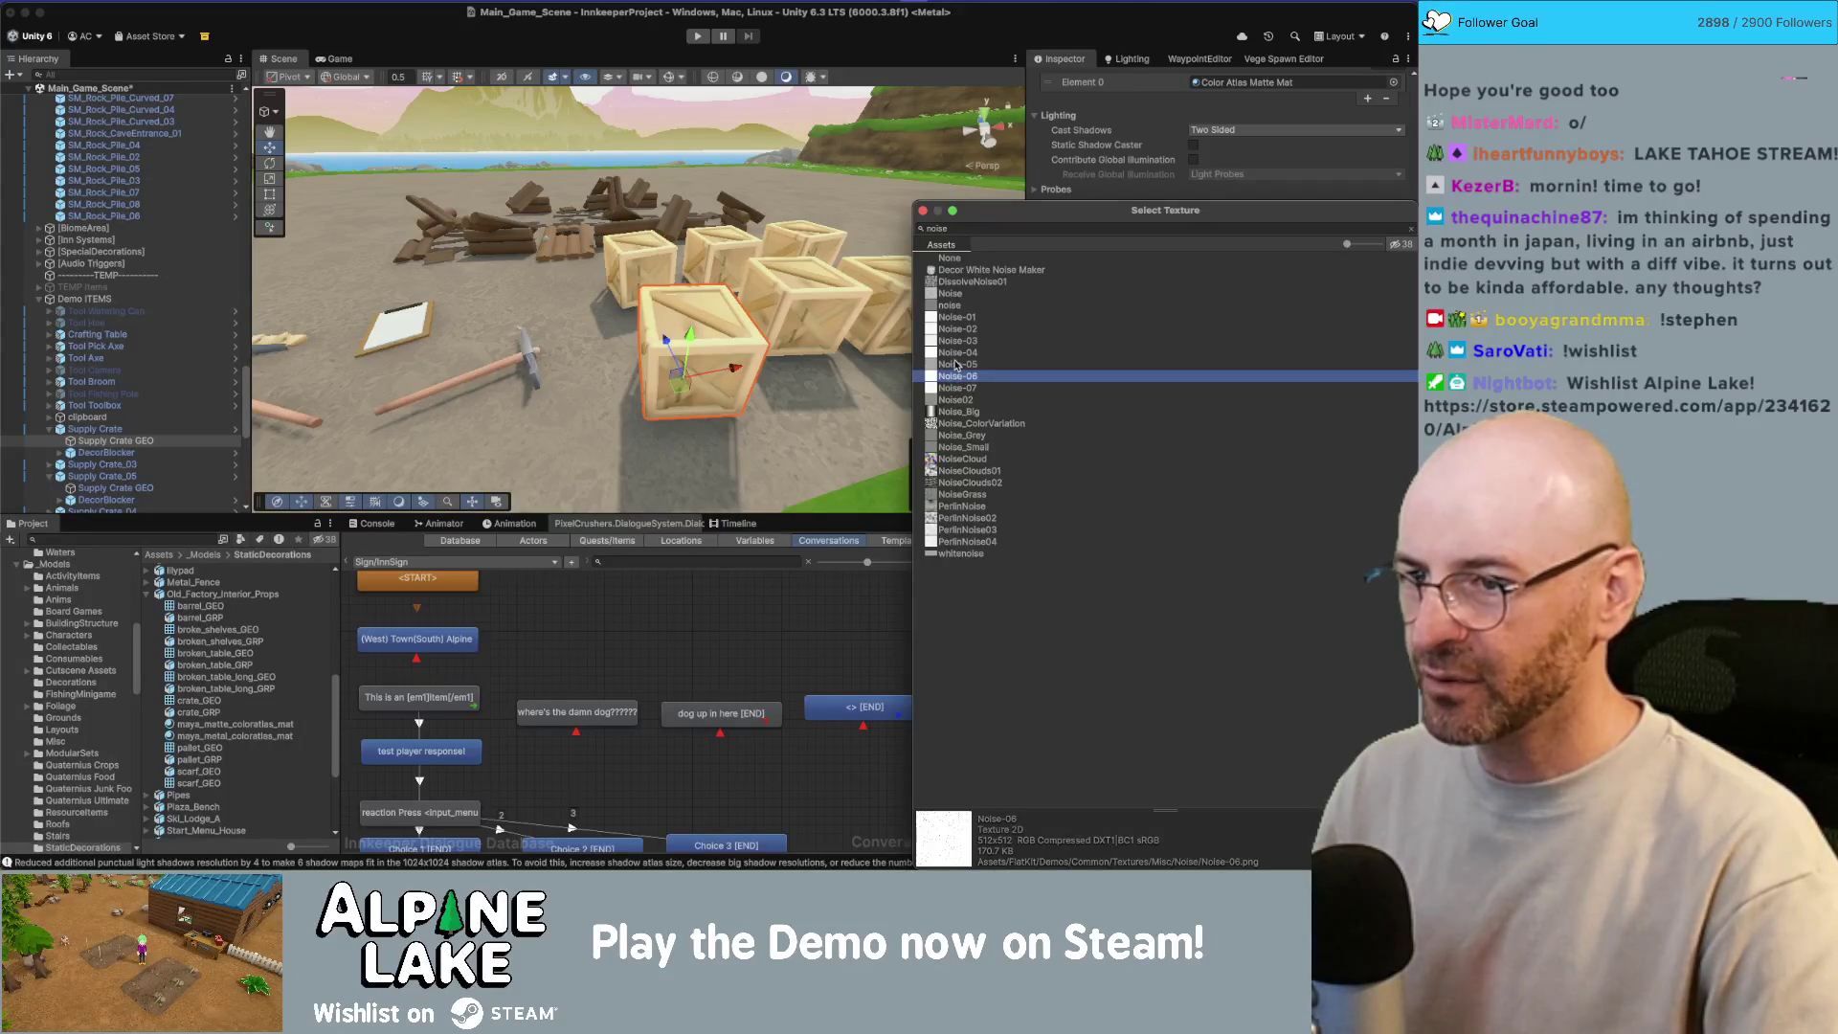
{"action": "left_click", "coordinate": [957, 365]}
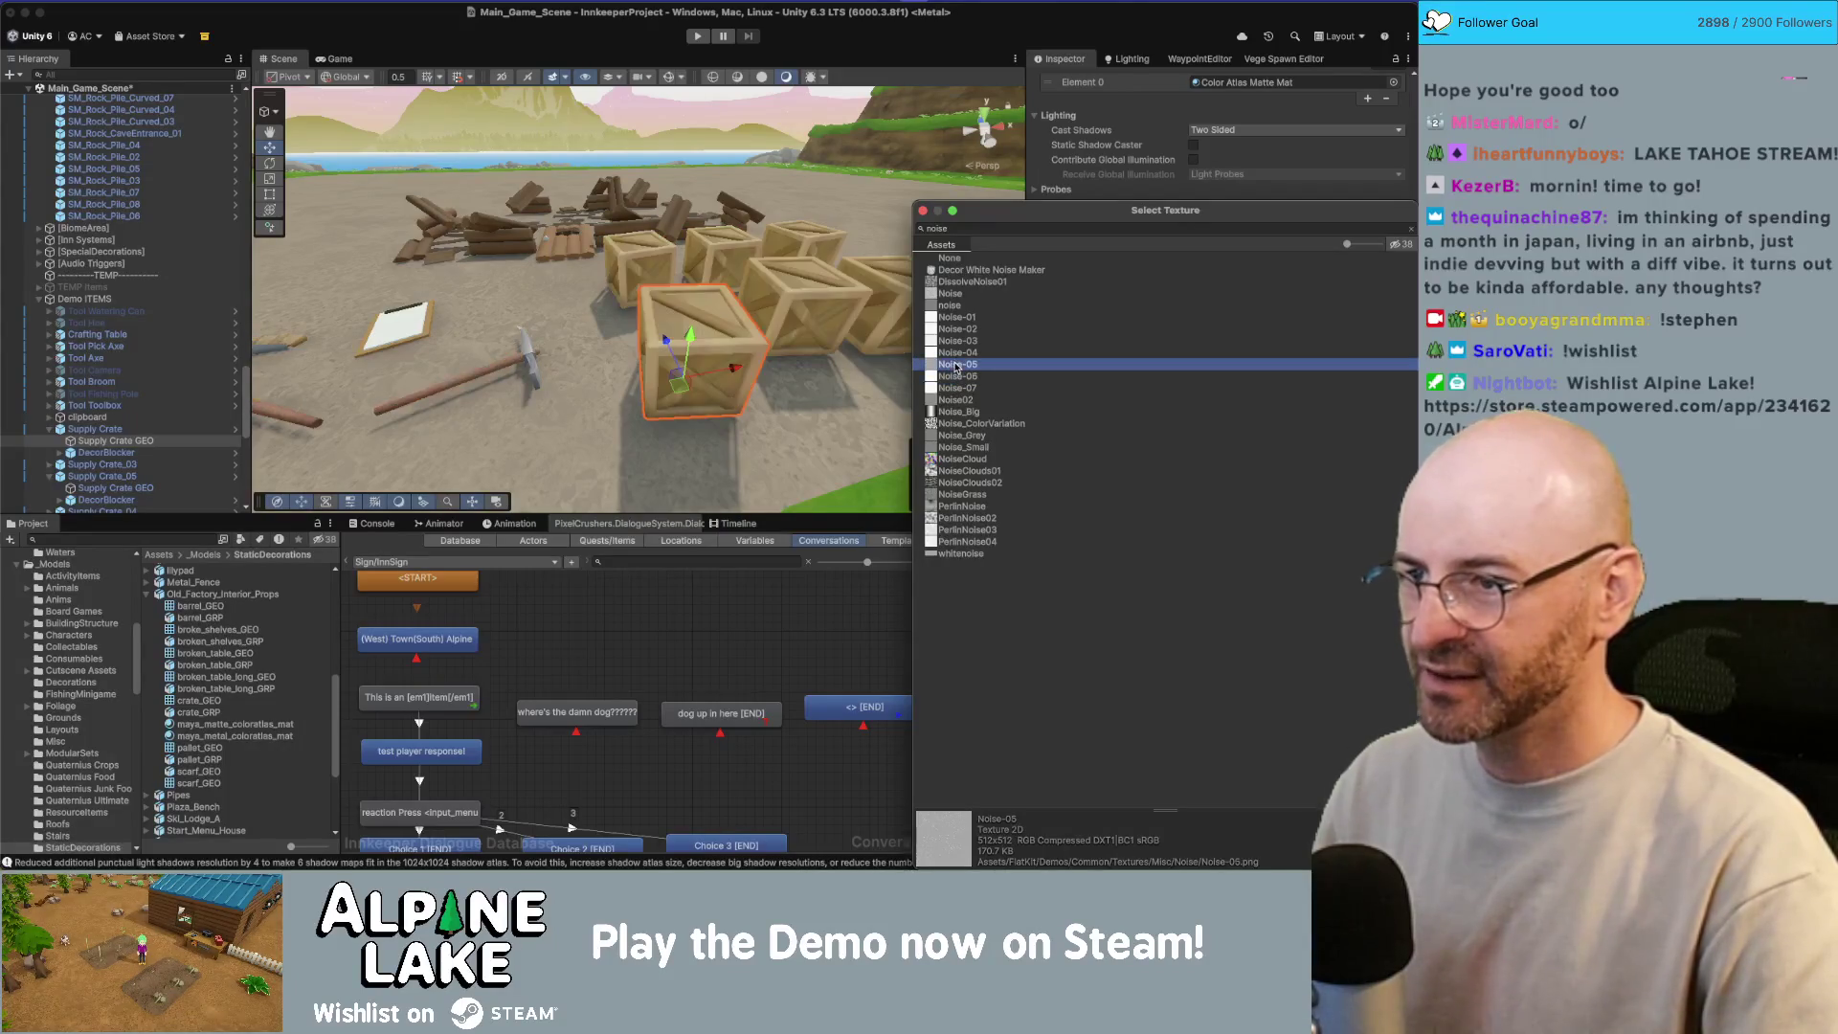
{"action": "left_click", "coordinate": [962, 494]}
{"action": "left_click", "coordinate": [957, 400]}
{"action": "left_click", "coordinate": [960, 367]}
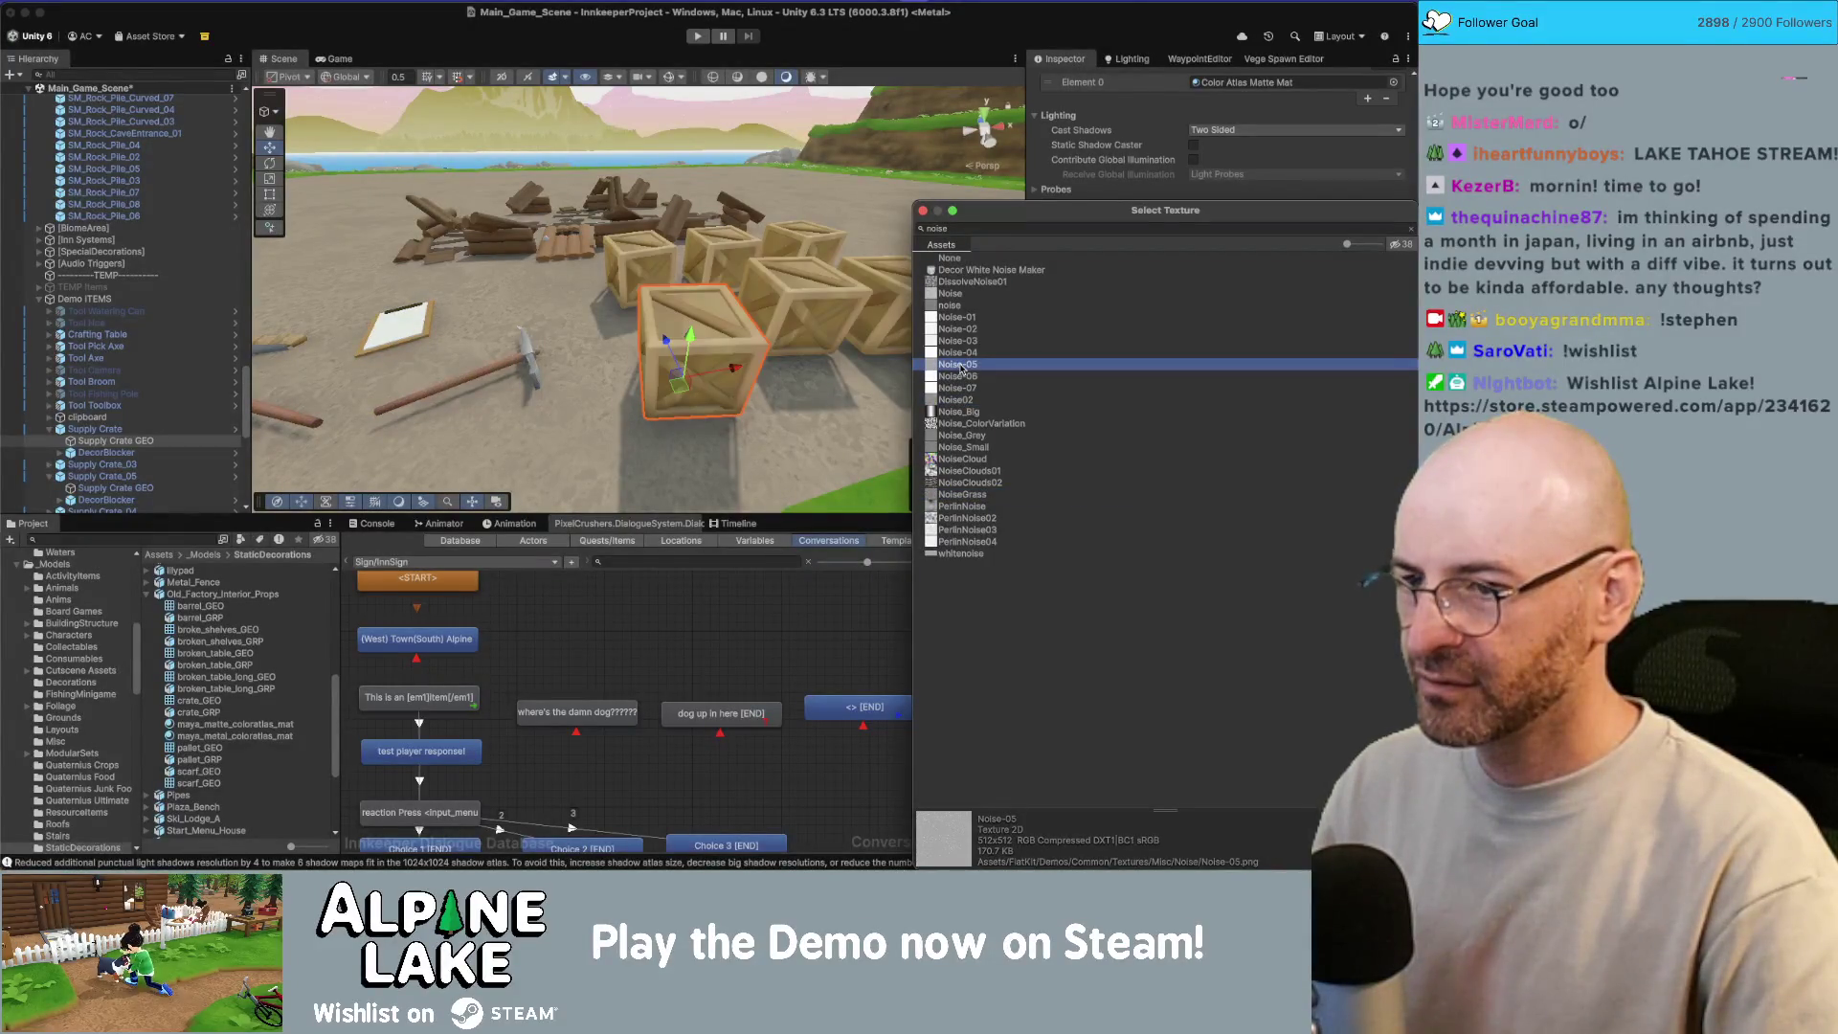
{"action": "double_click", "coordinate": [960, 366]}
{"action": "mouse_move", "coordinate": [690, 383]}
{"action": "left_mouse_down"}
{"action": "mouse_move", "coordinate": [625, 391]}
{"action": "mouse_move", "coordinate": [589, 316]}
{"action": "mouse_move", "coordinate": [623, 339]}
{"action": "mouse_move", "coordinate": [783, 298]}
{"action": "mouse_move", "coordinate": [655, 397]}
{"action": "mouse_move", "coordinate": [689, 383]}
{"action": "left_mouse_up"}
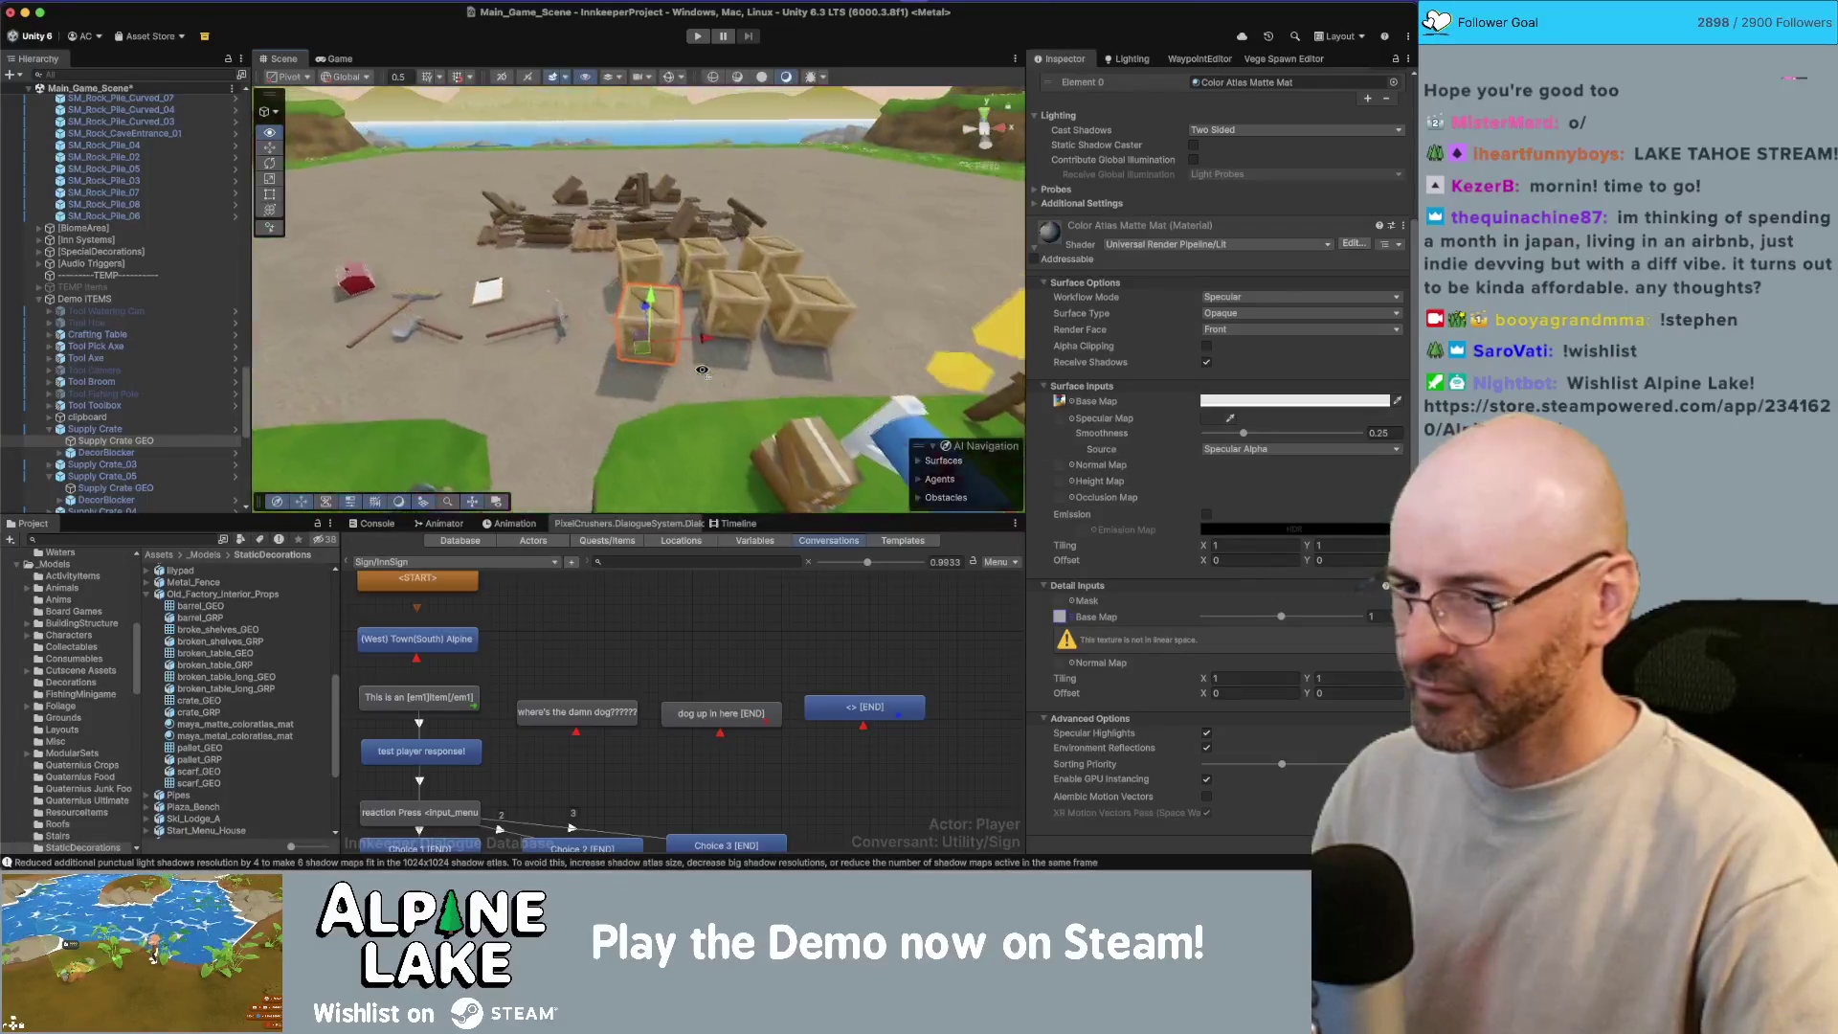
Step: Clear the detail base map back to None
{"action": "left_click", "coordinate": [1072, 618]}
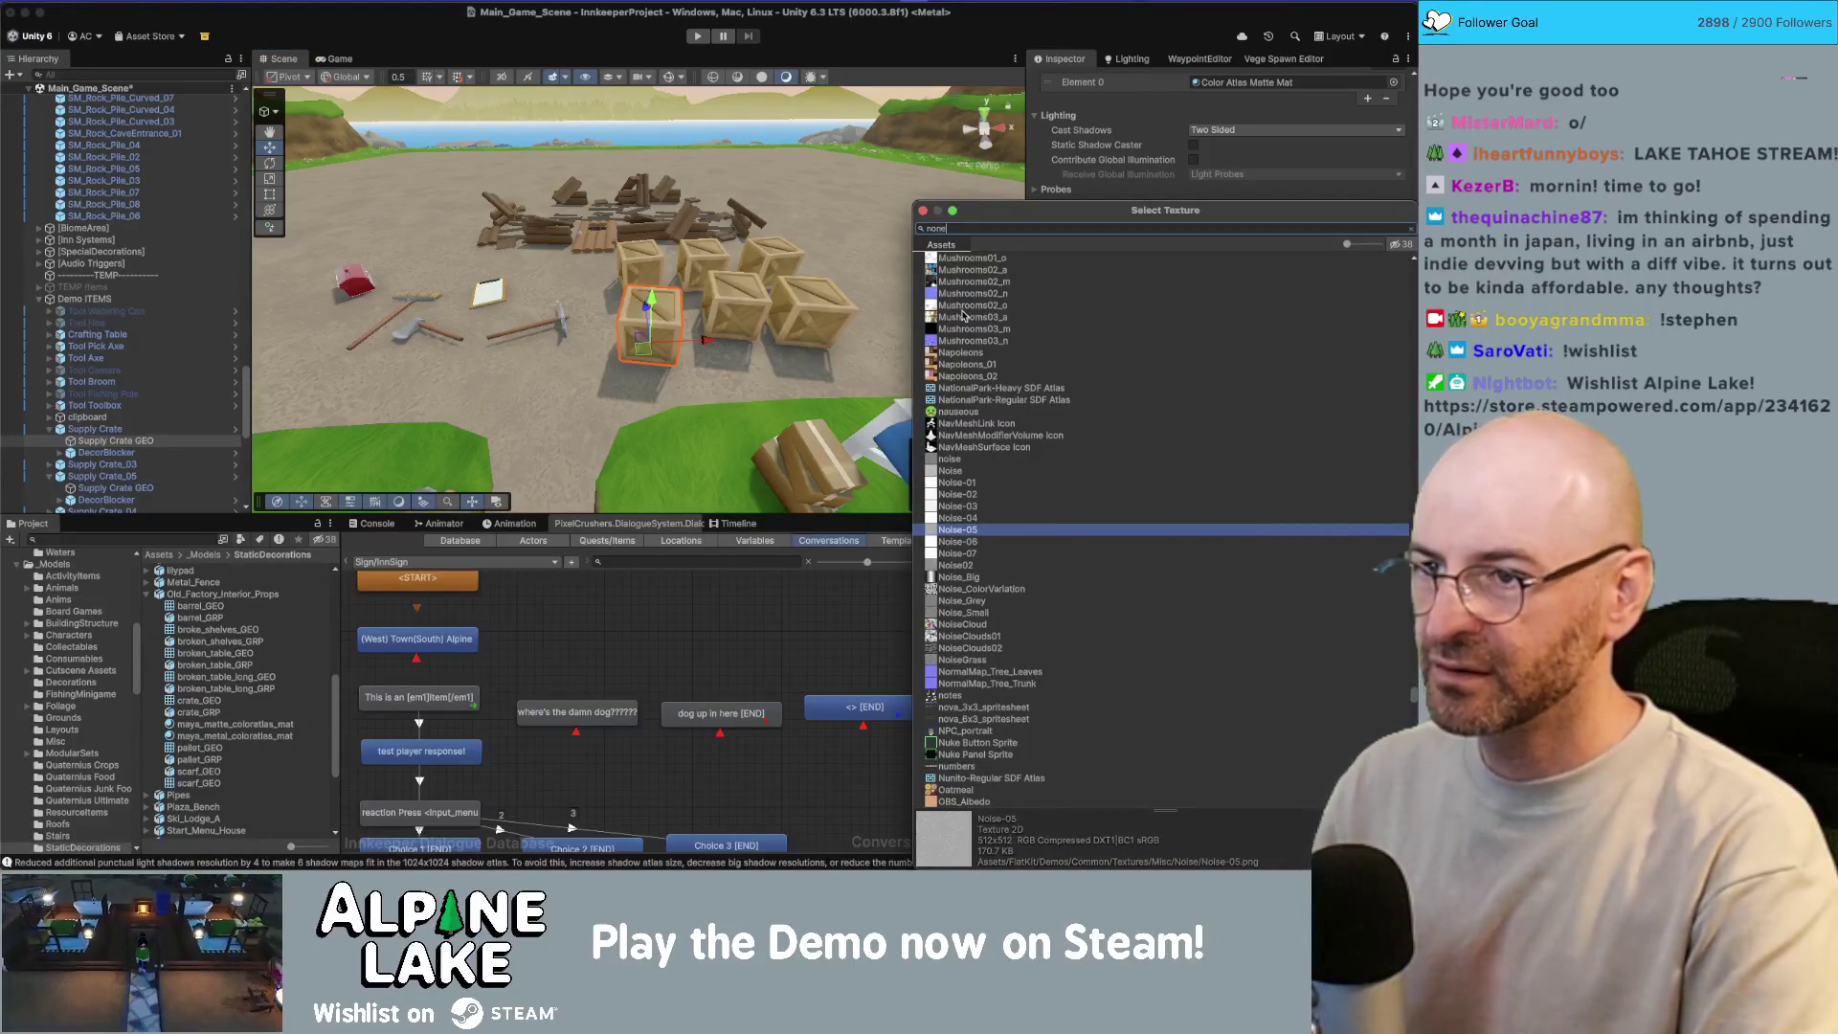
{"action": "type", "text": "none"}
{"action": "key", "text": "Return"}
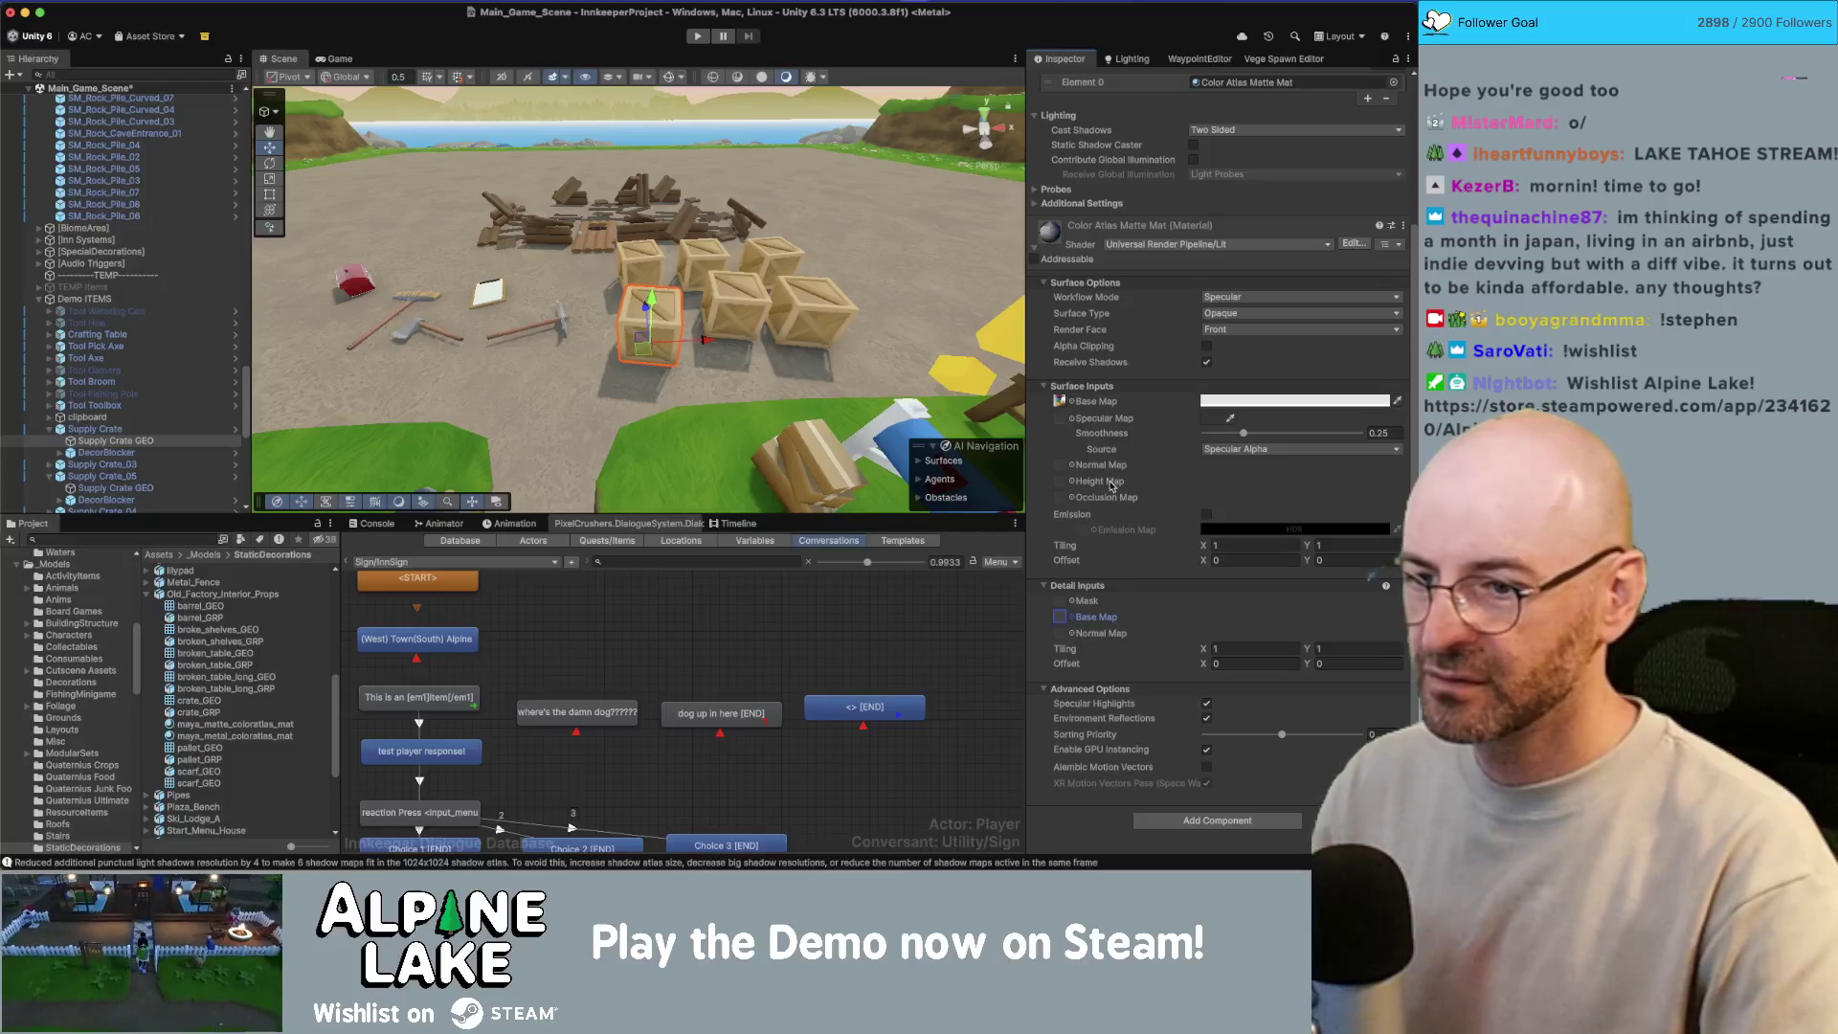
{"action": "key", "text": "w"}
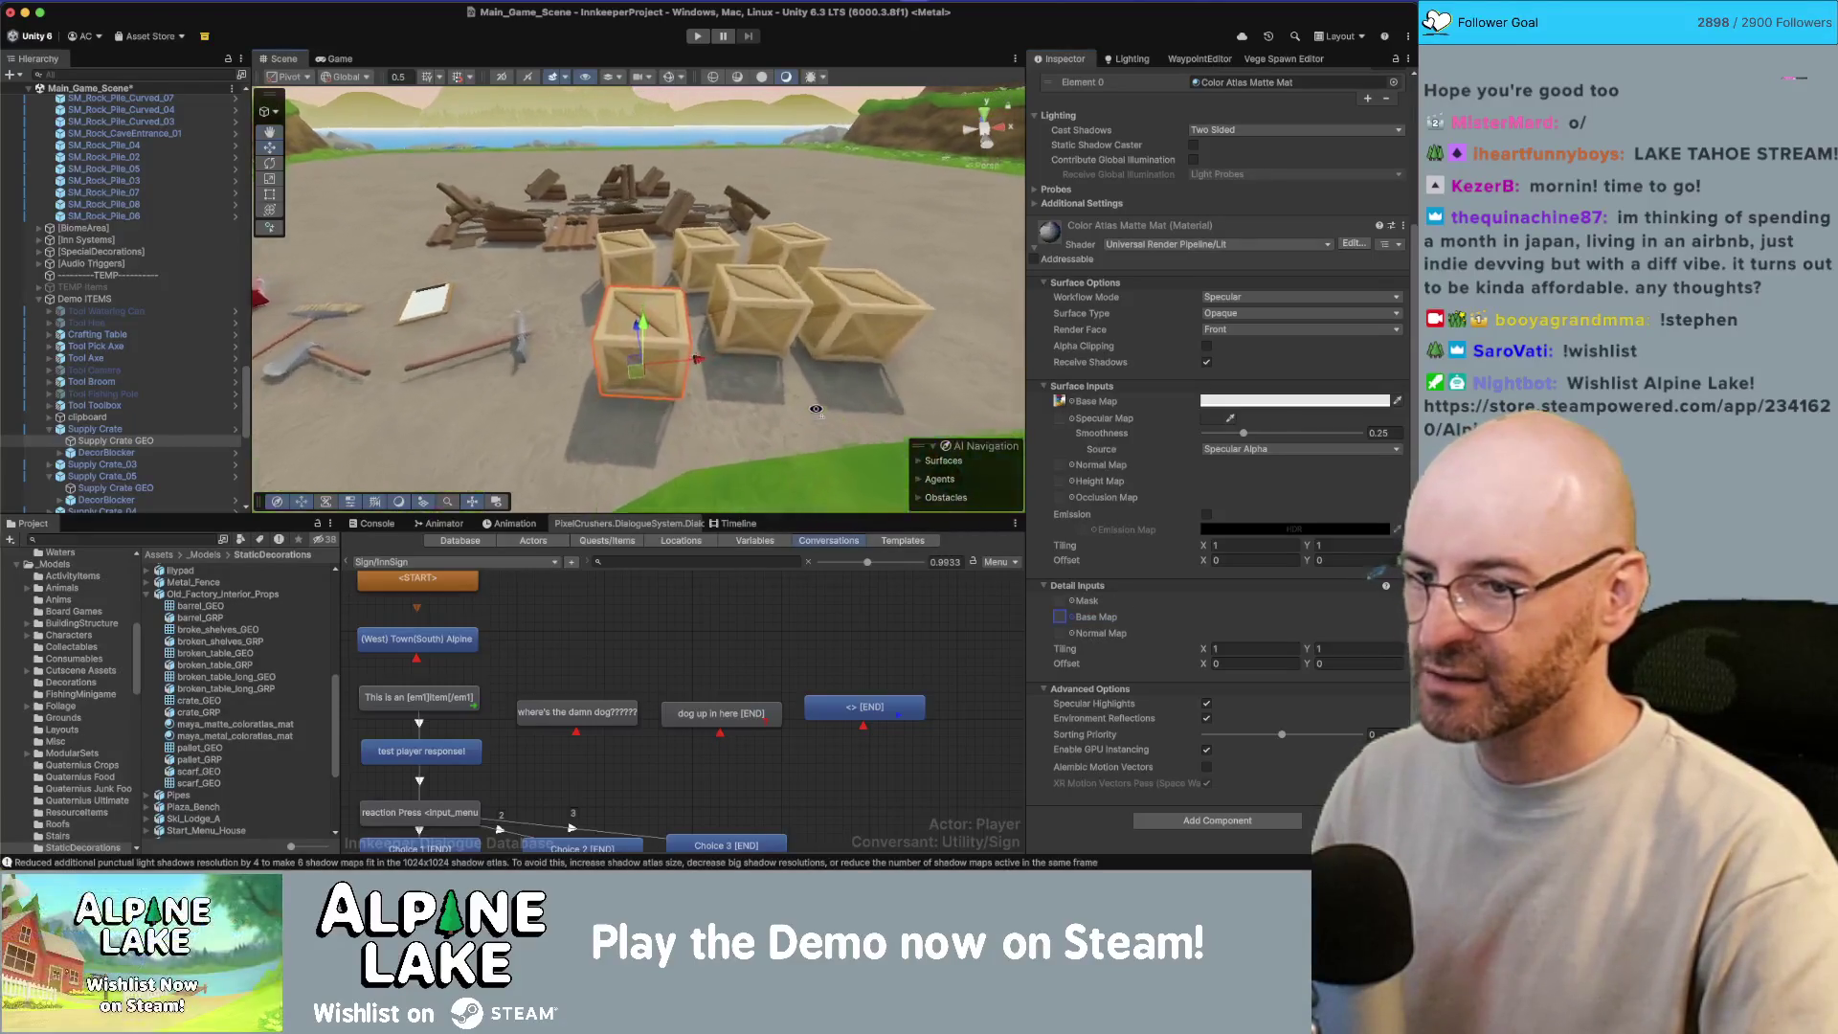
{"action": "left_click", "coordinate": [1207, 705]}
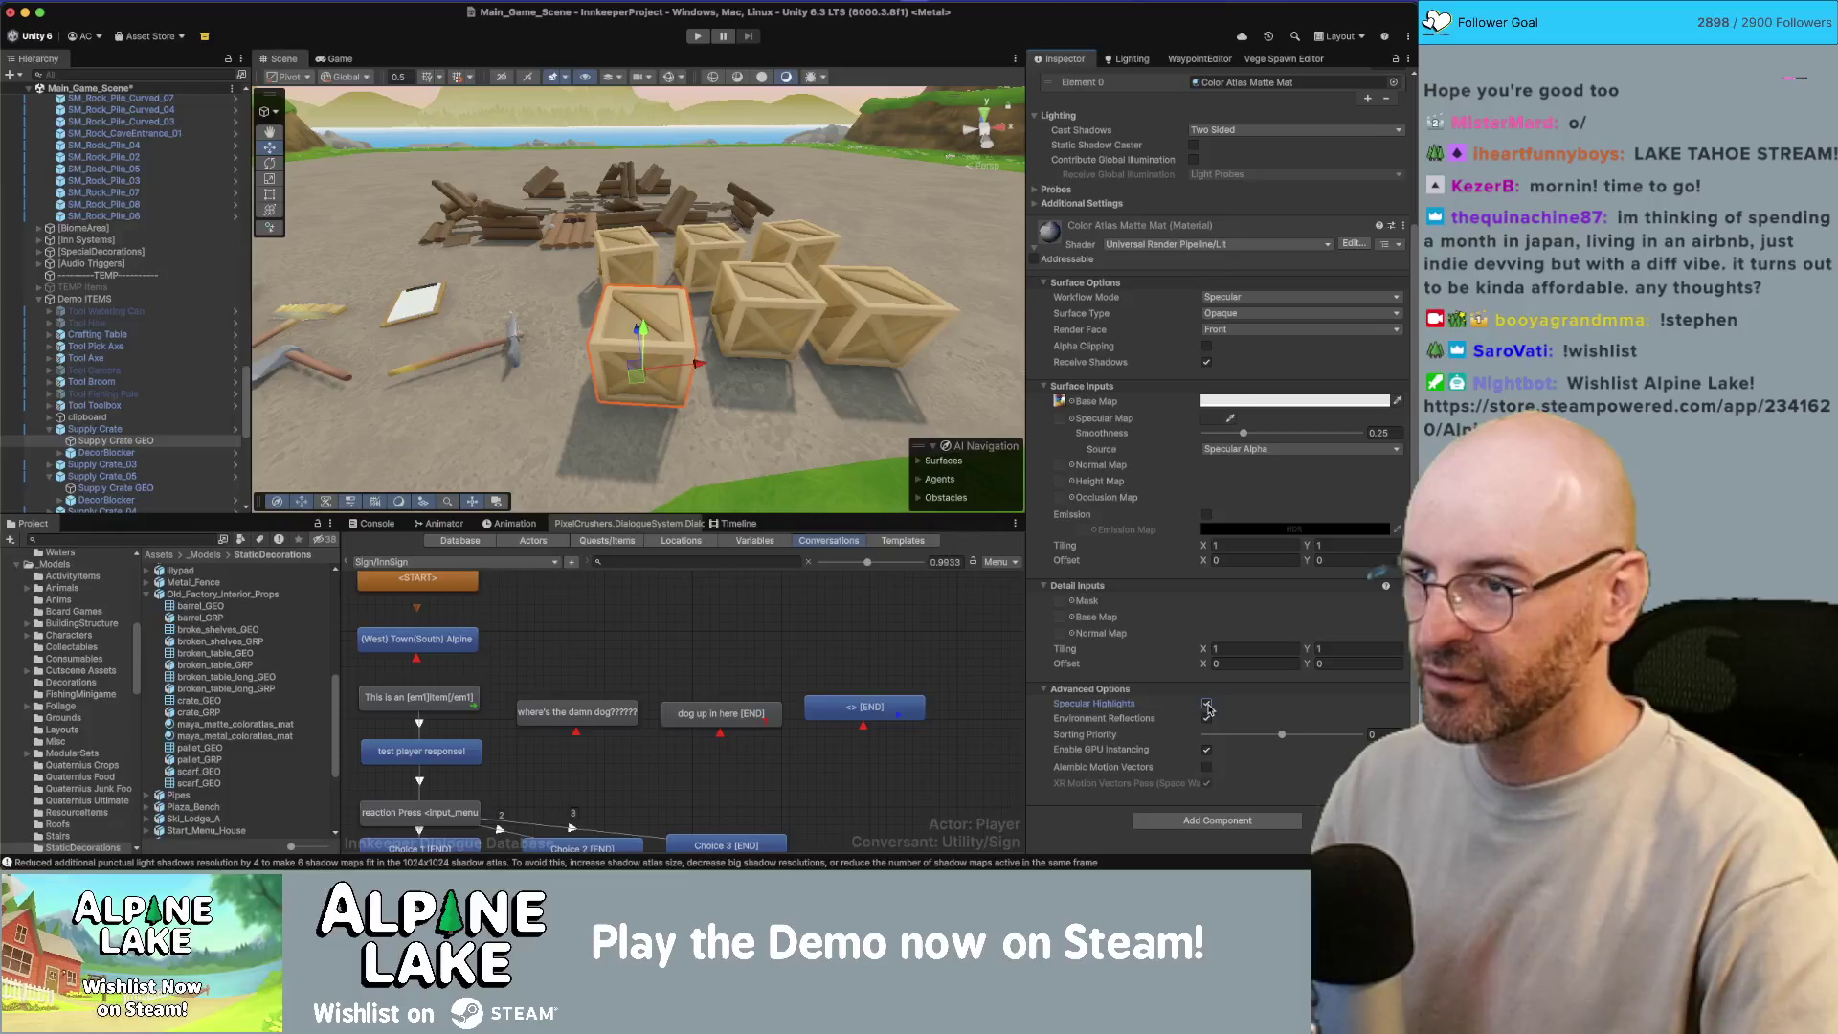
{"action": "left_click", "coordinate": [1207, 705]}
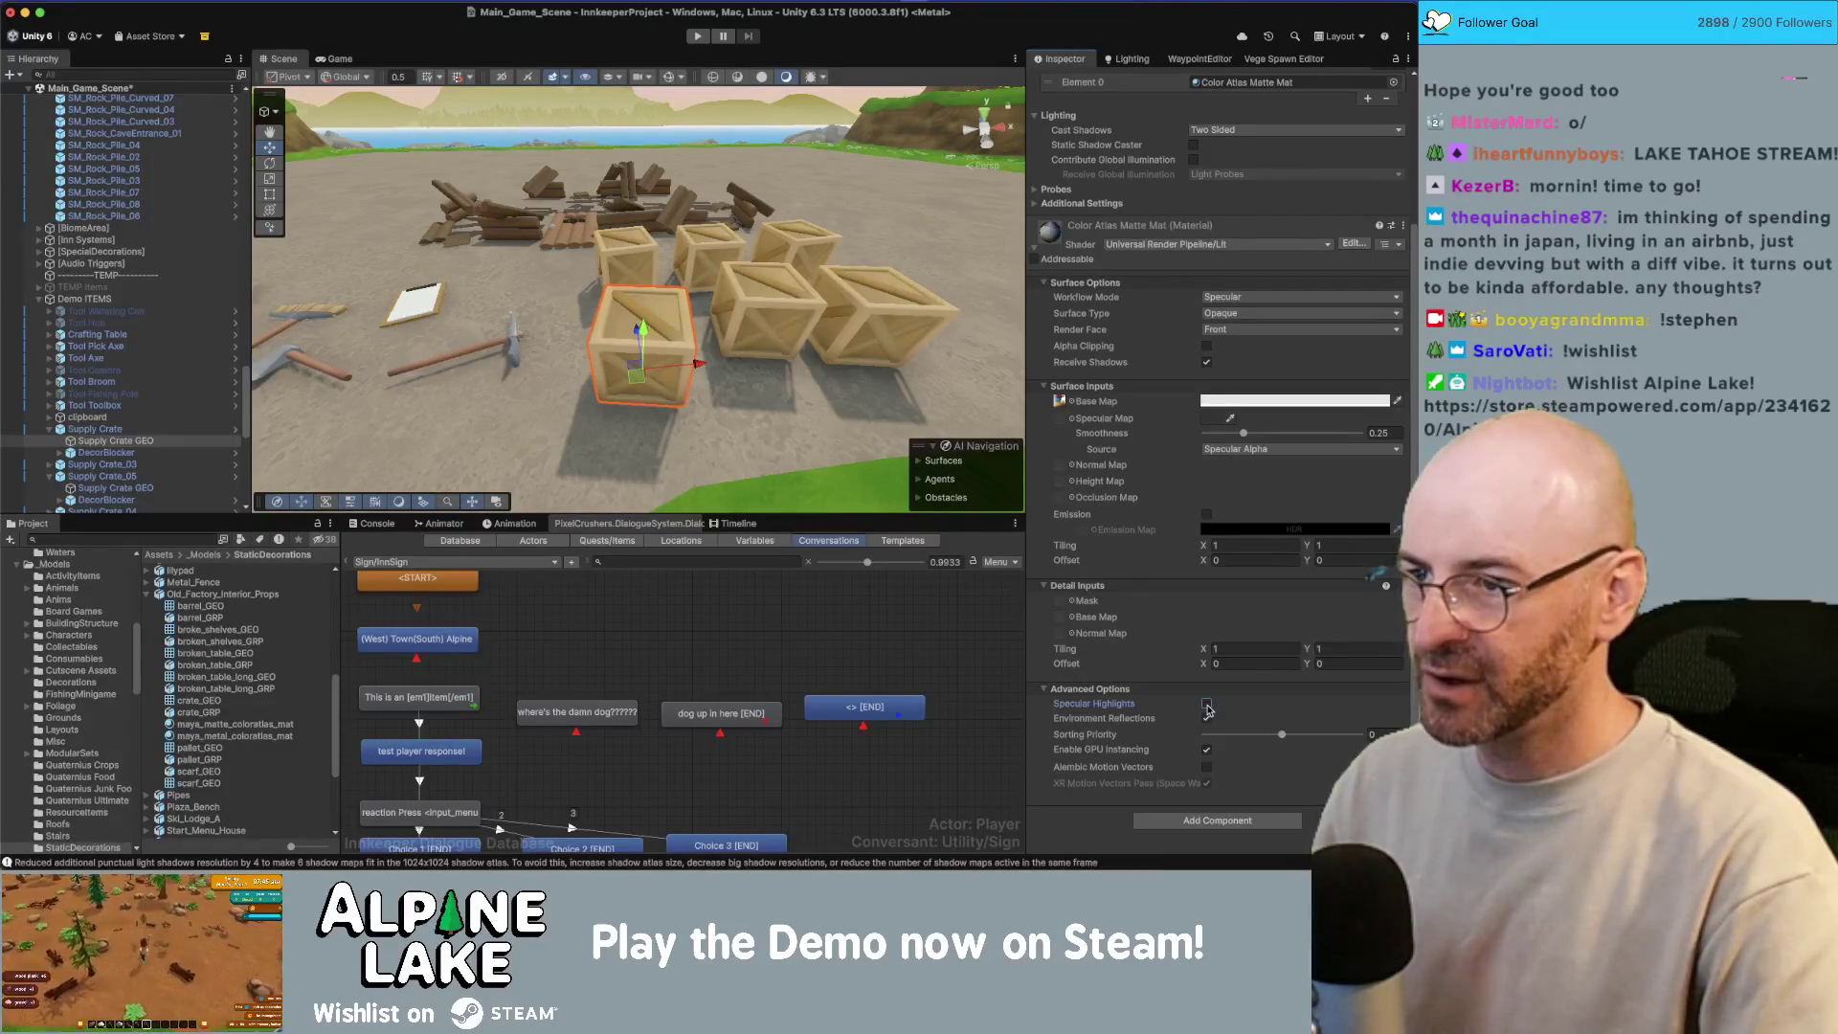
{"action": "left_click", "coordinate": [1207, 704]}
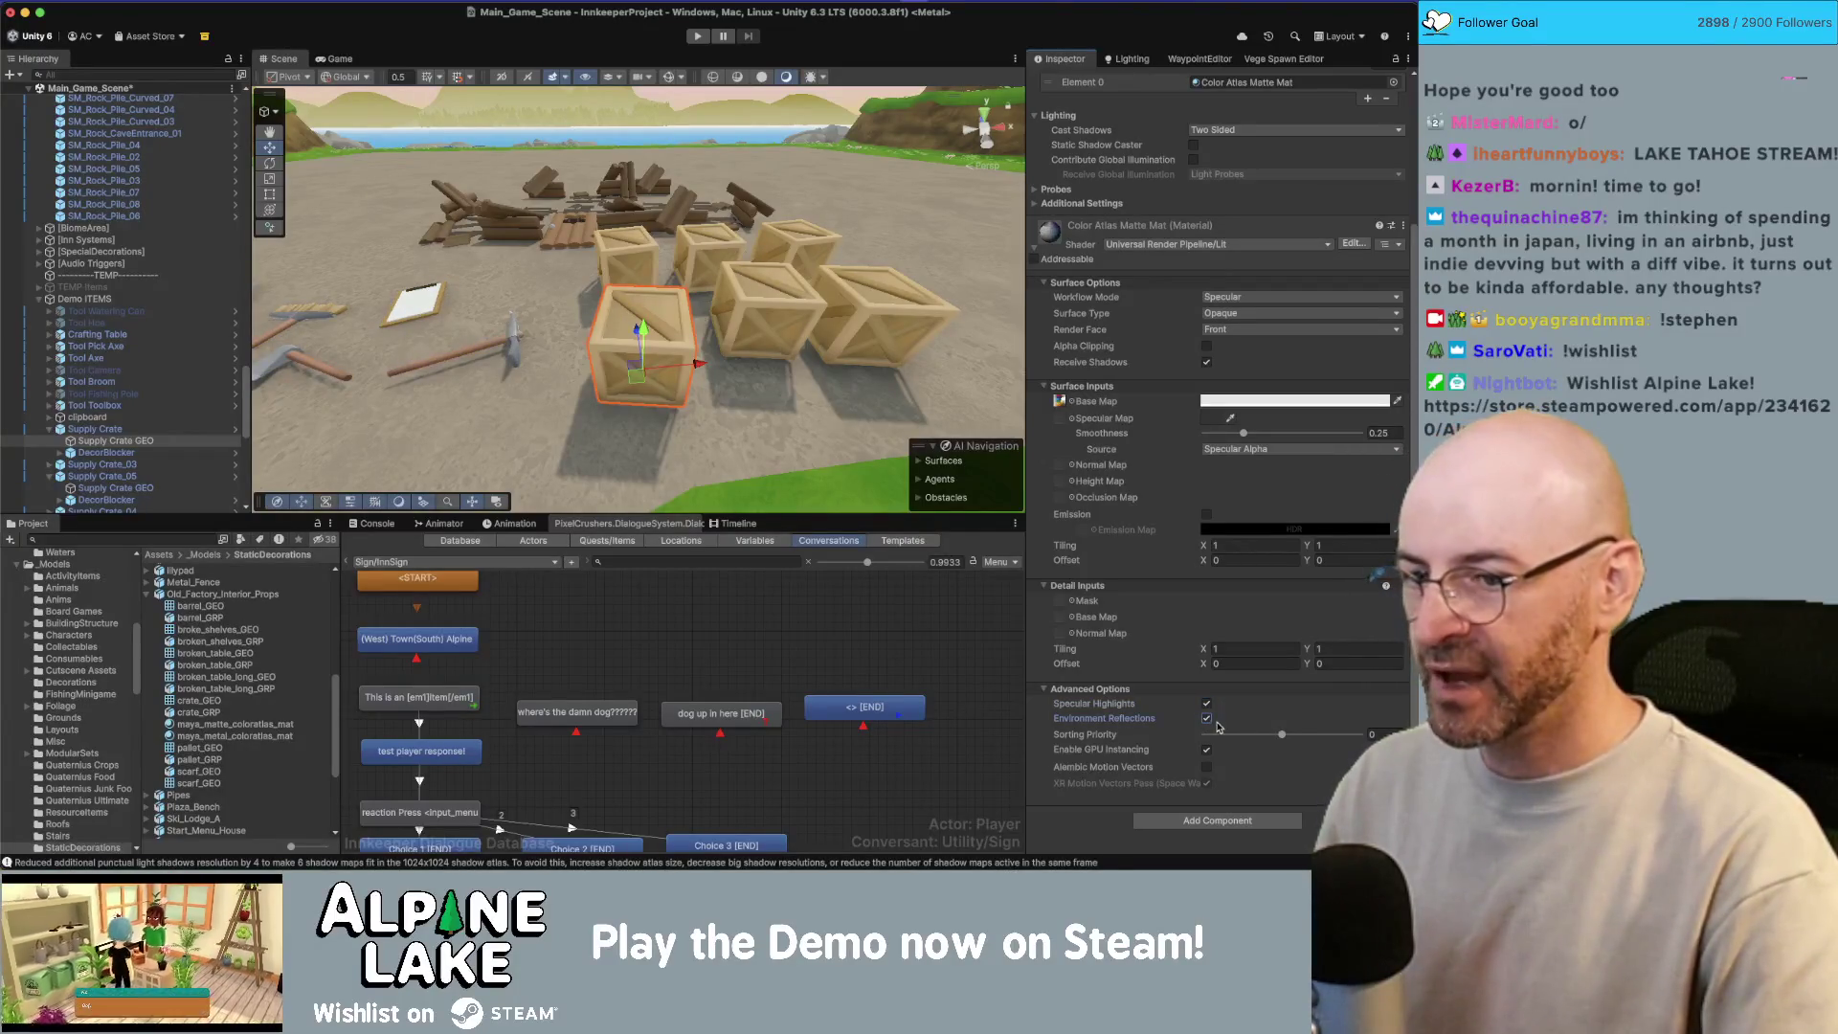
{"action": "left_click", "coordinate": [1209, 719]}
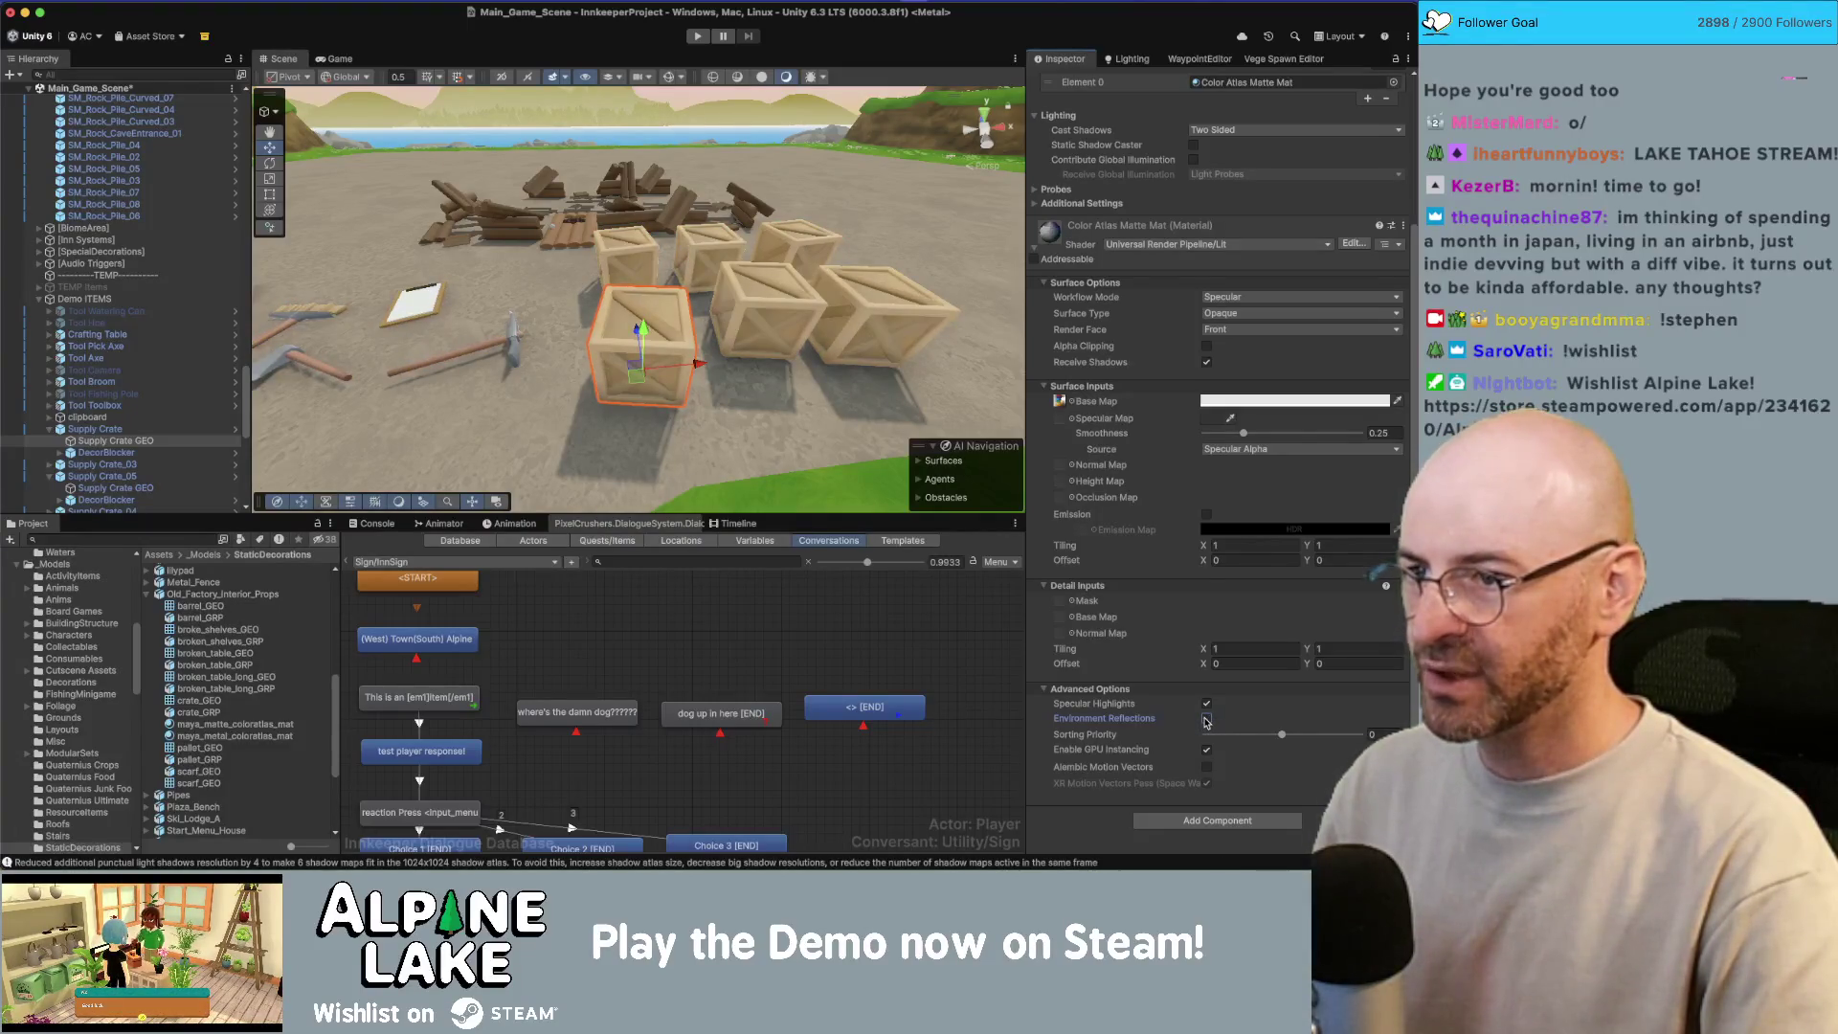
{"action": "left_click", "coordinate": [1207, 720]}
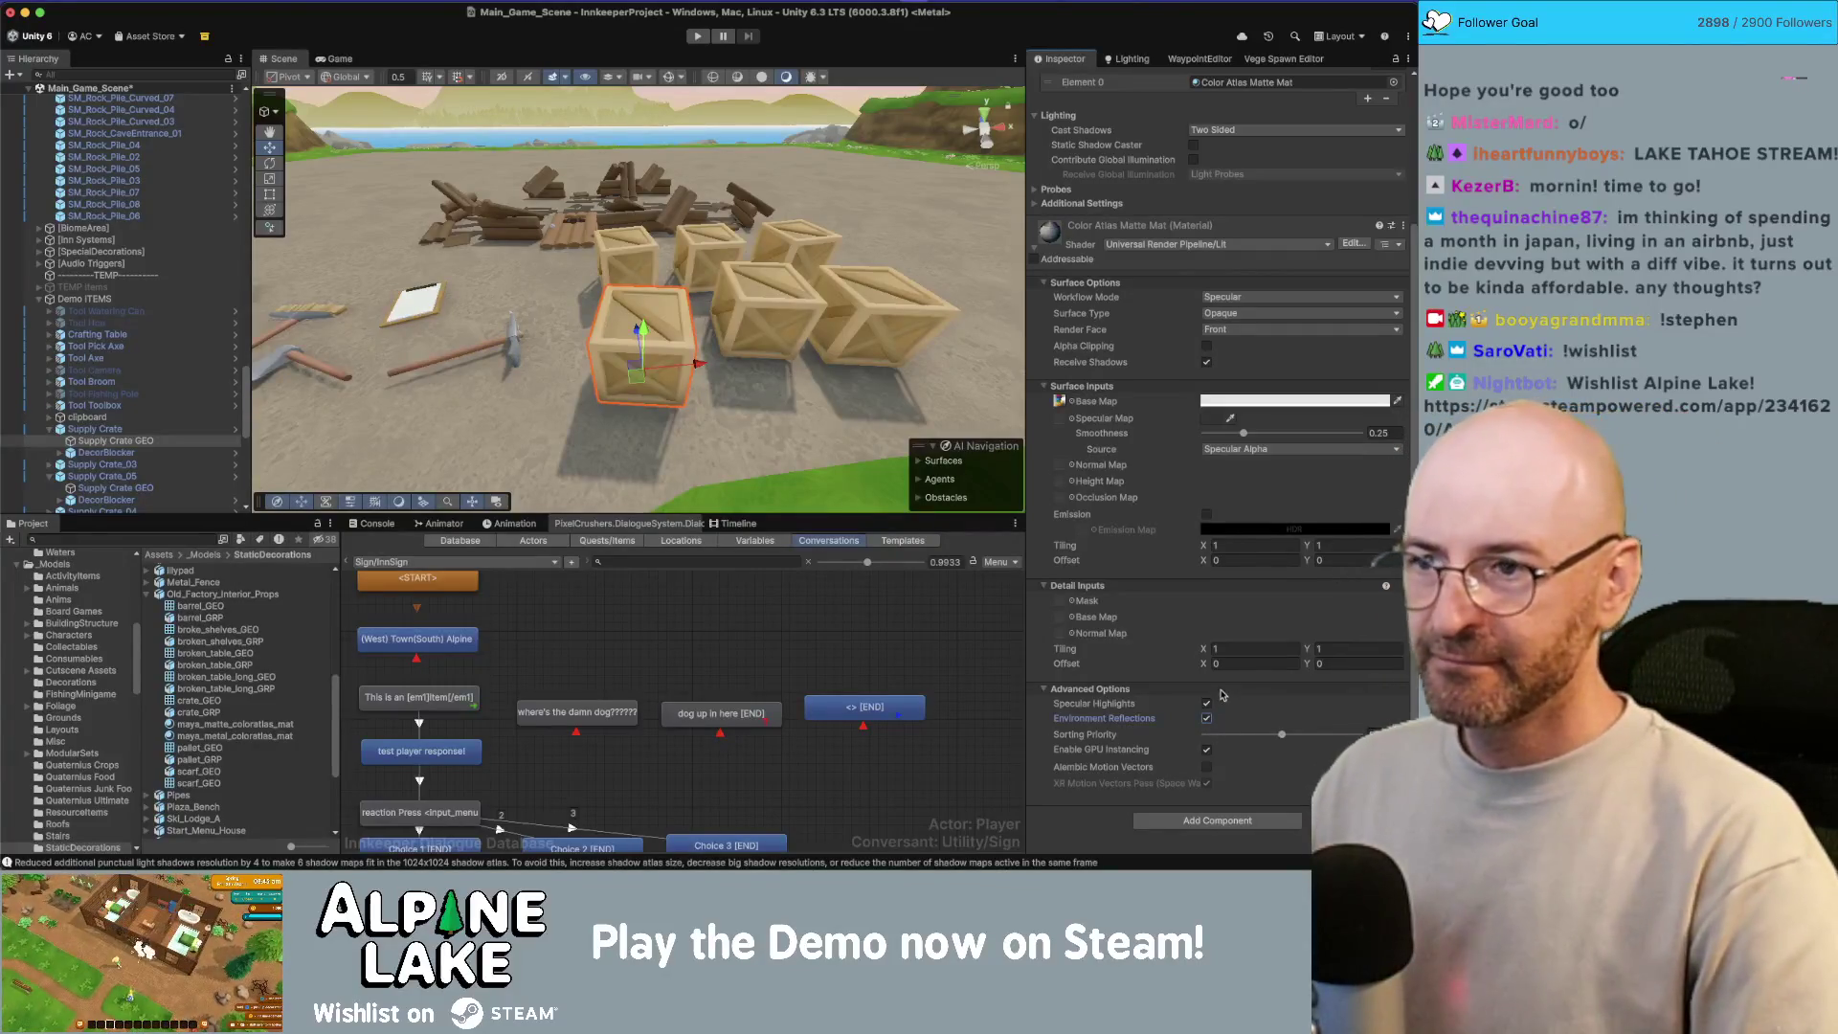
{"action": "left_click", "coordinate": [1207, 718]}
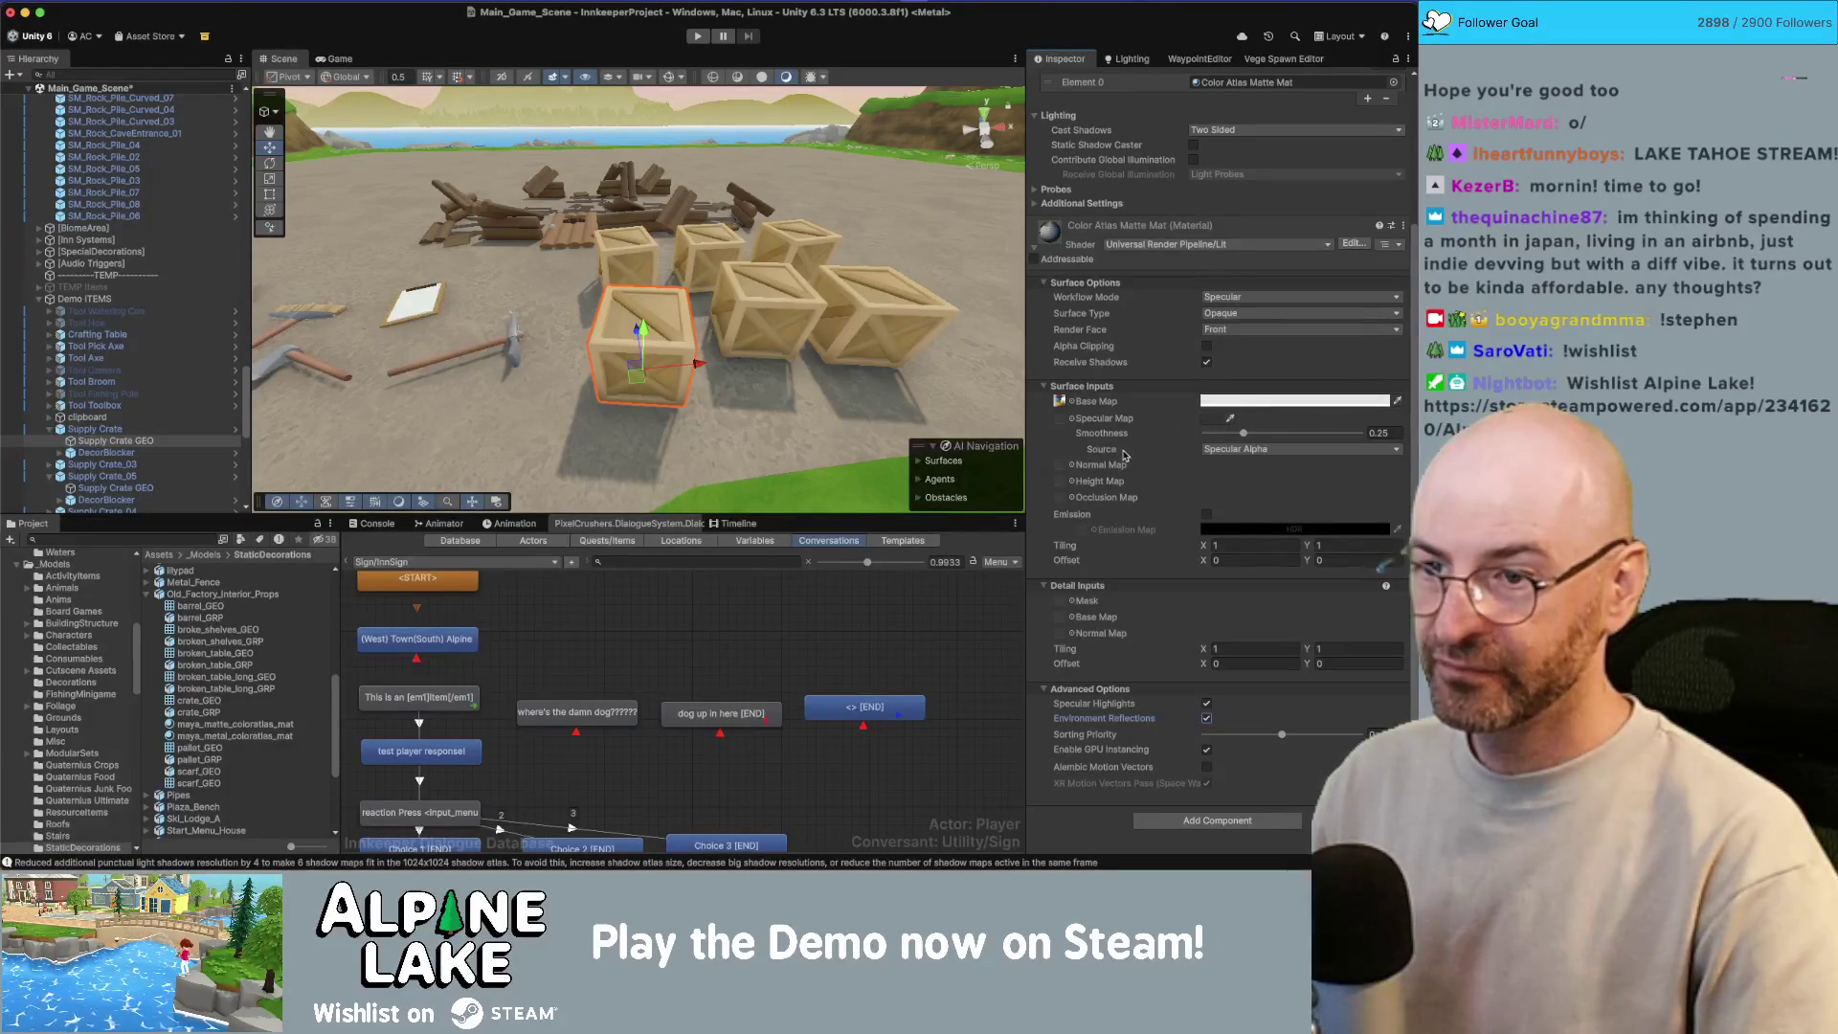
Step: Set the material's specular colour to dark grey 333333 by entering V 20
{"action": "left_click", "coordinate": [1208, 423]}
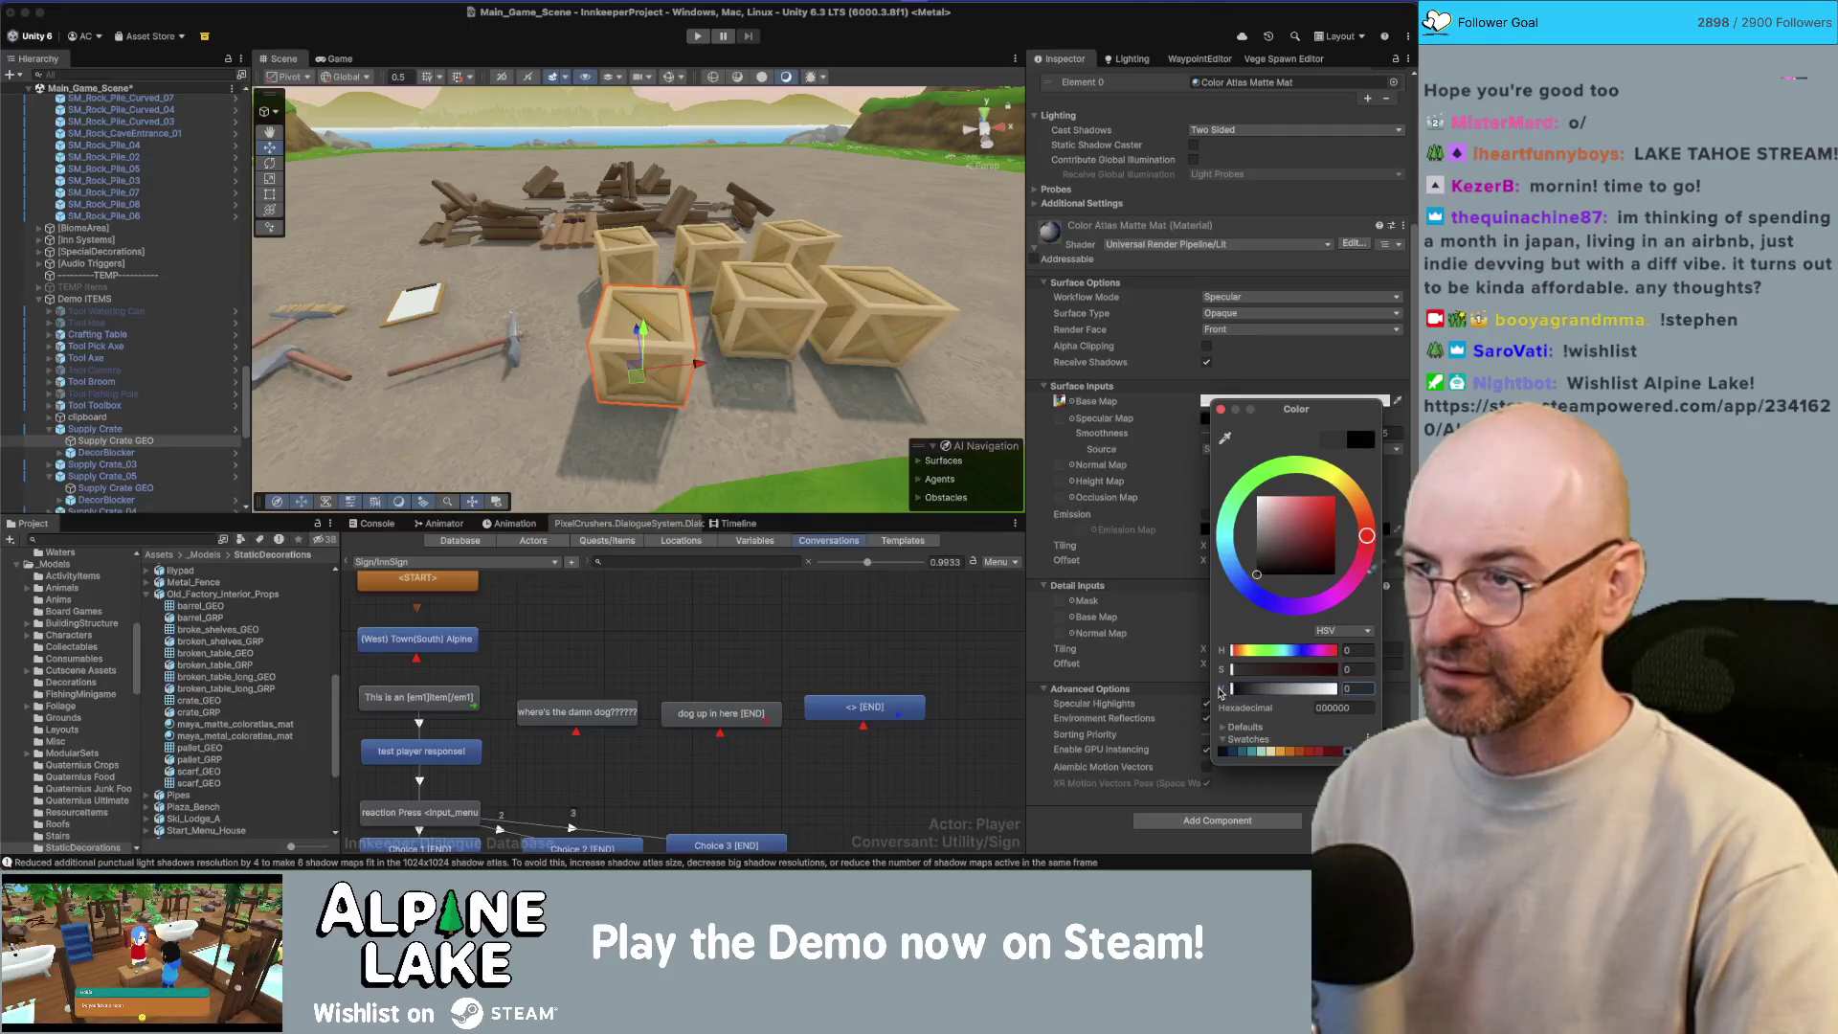
{"action": "left_click_drag", "start_coordinate": [1220, 691], "coordinate": [1241, 695]}
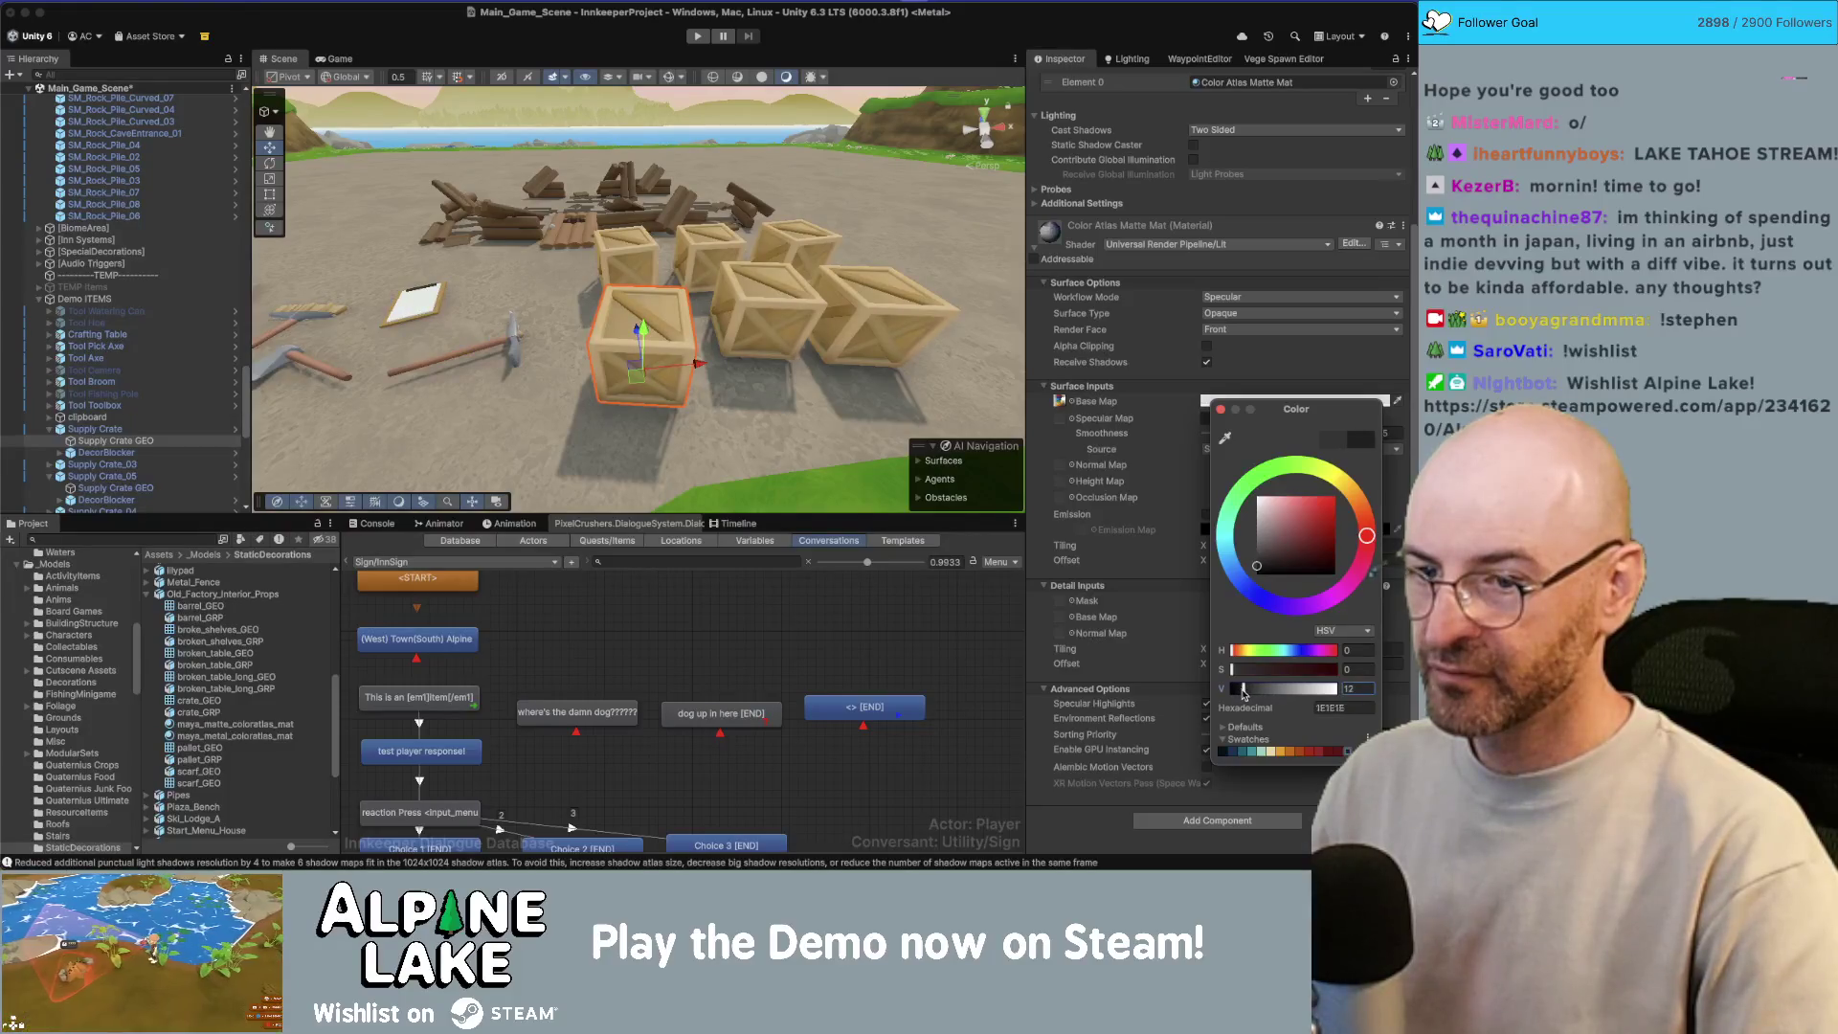
{"action": "mouse_move", "coordinate": [1248, 691]}
{"action": "left_mouse_down"}
{"action": "mouse_move", "coordinate": [1279, 689]}
{"action": "mouse_move", "coordinate": [1192, 695]}
{"action": "left_mouse_up"}
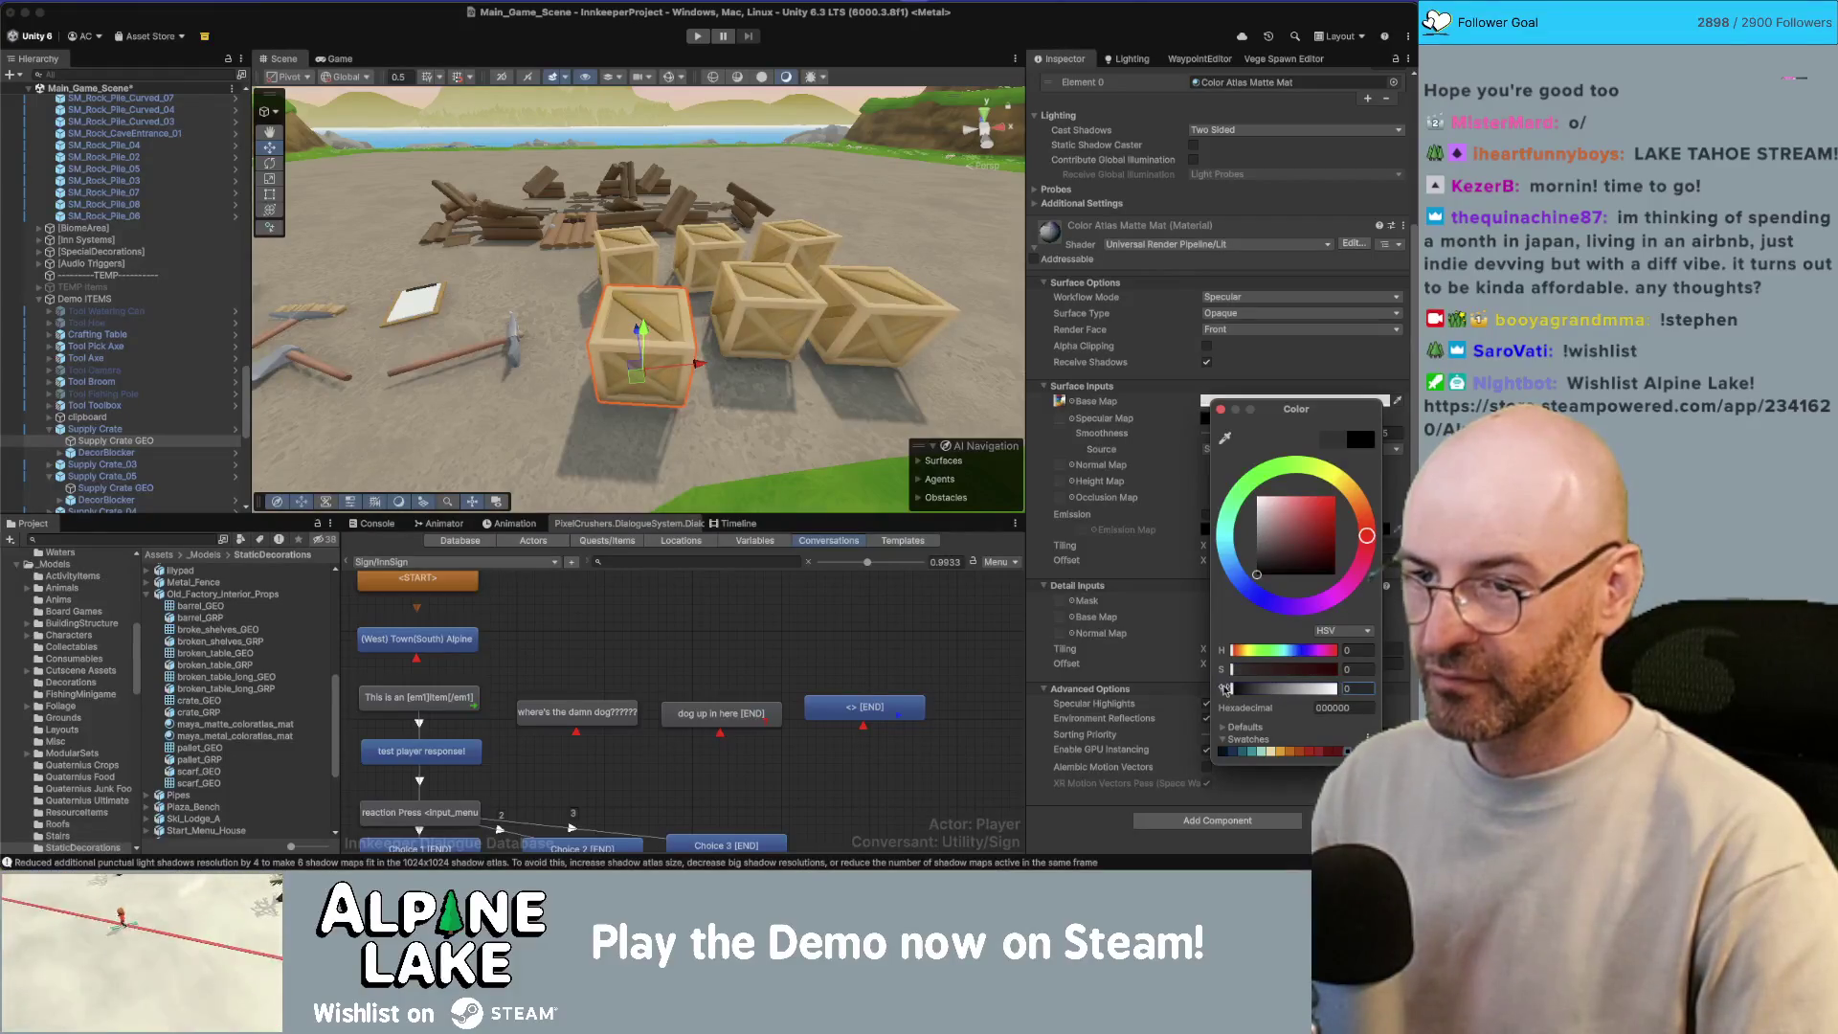
{"action": "left_click", "coordinate": [1222, 410]}
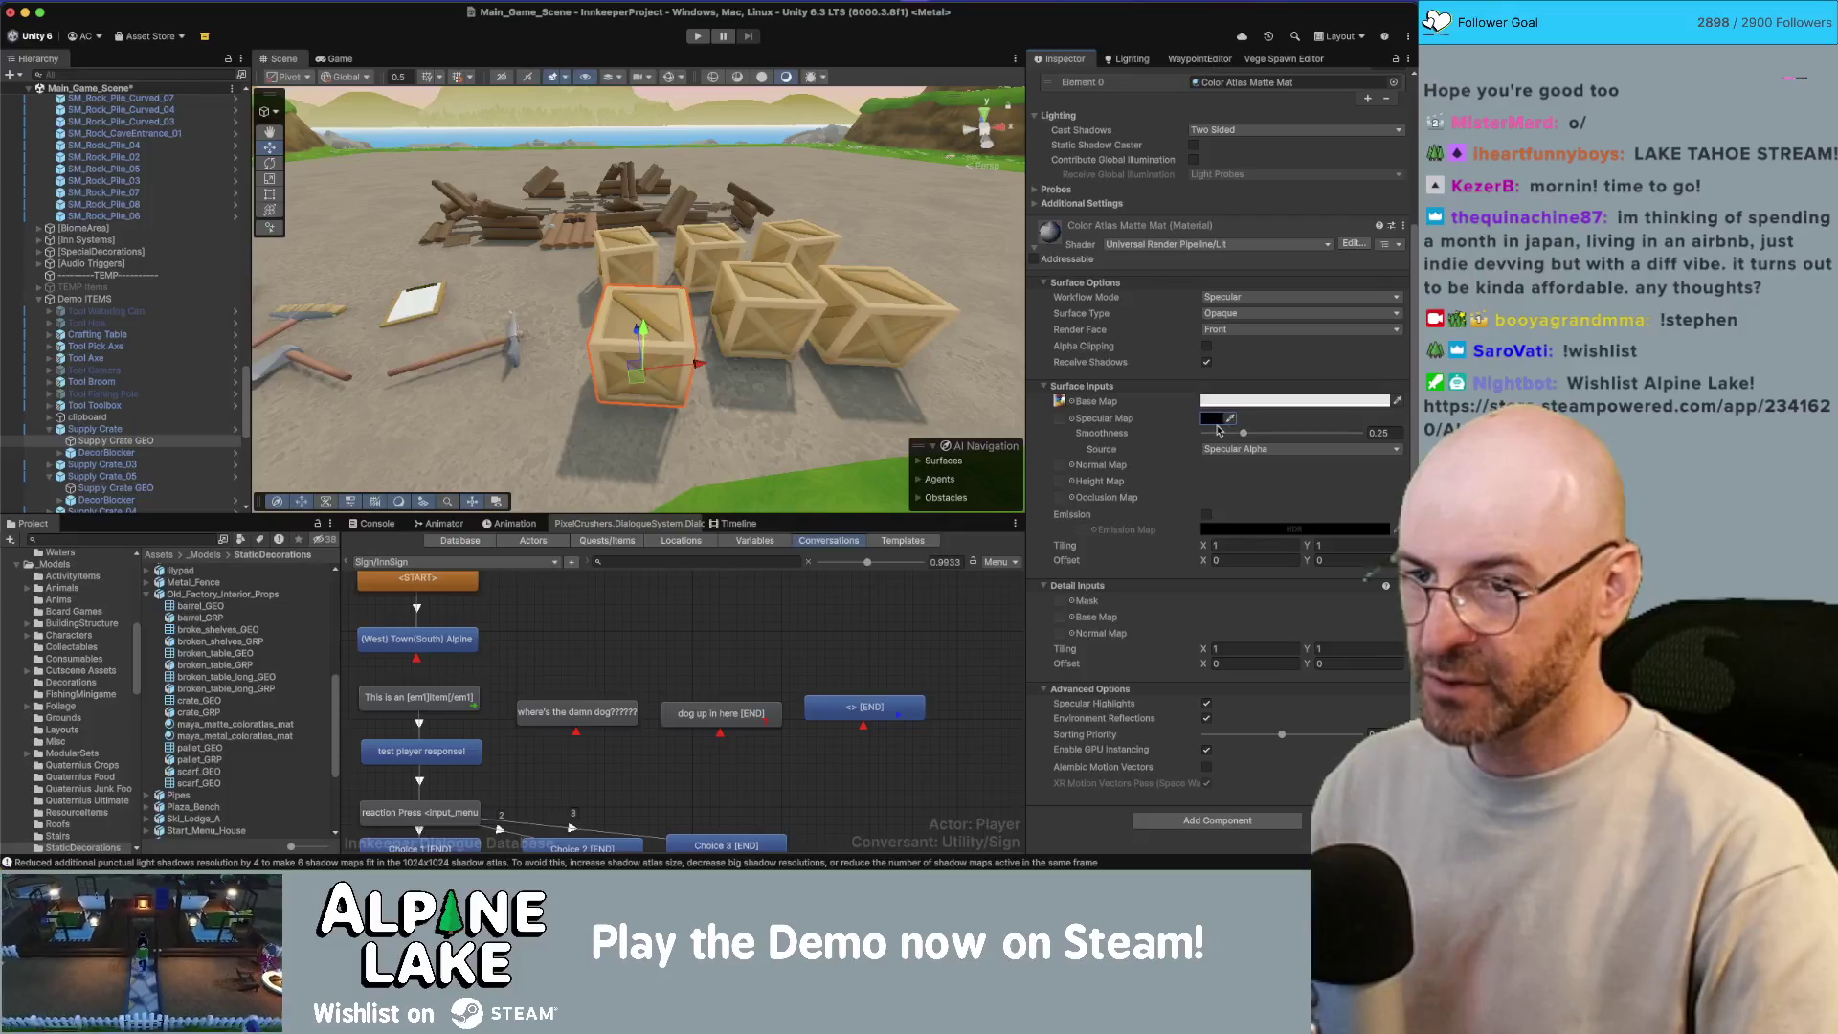
{"action": "left_click", "coordinate": [1209, 419]}
{"action": "type", "text": "20"}
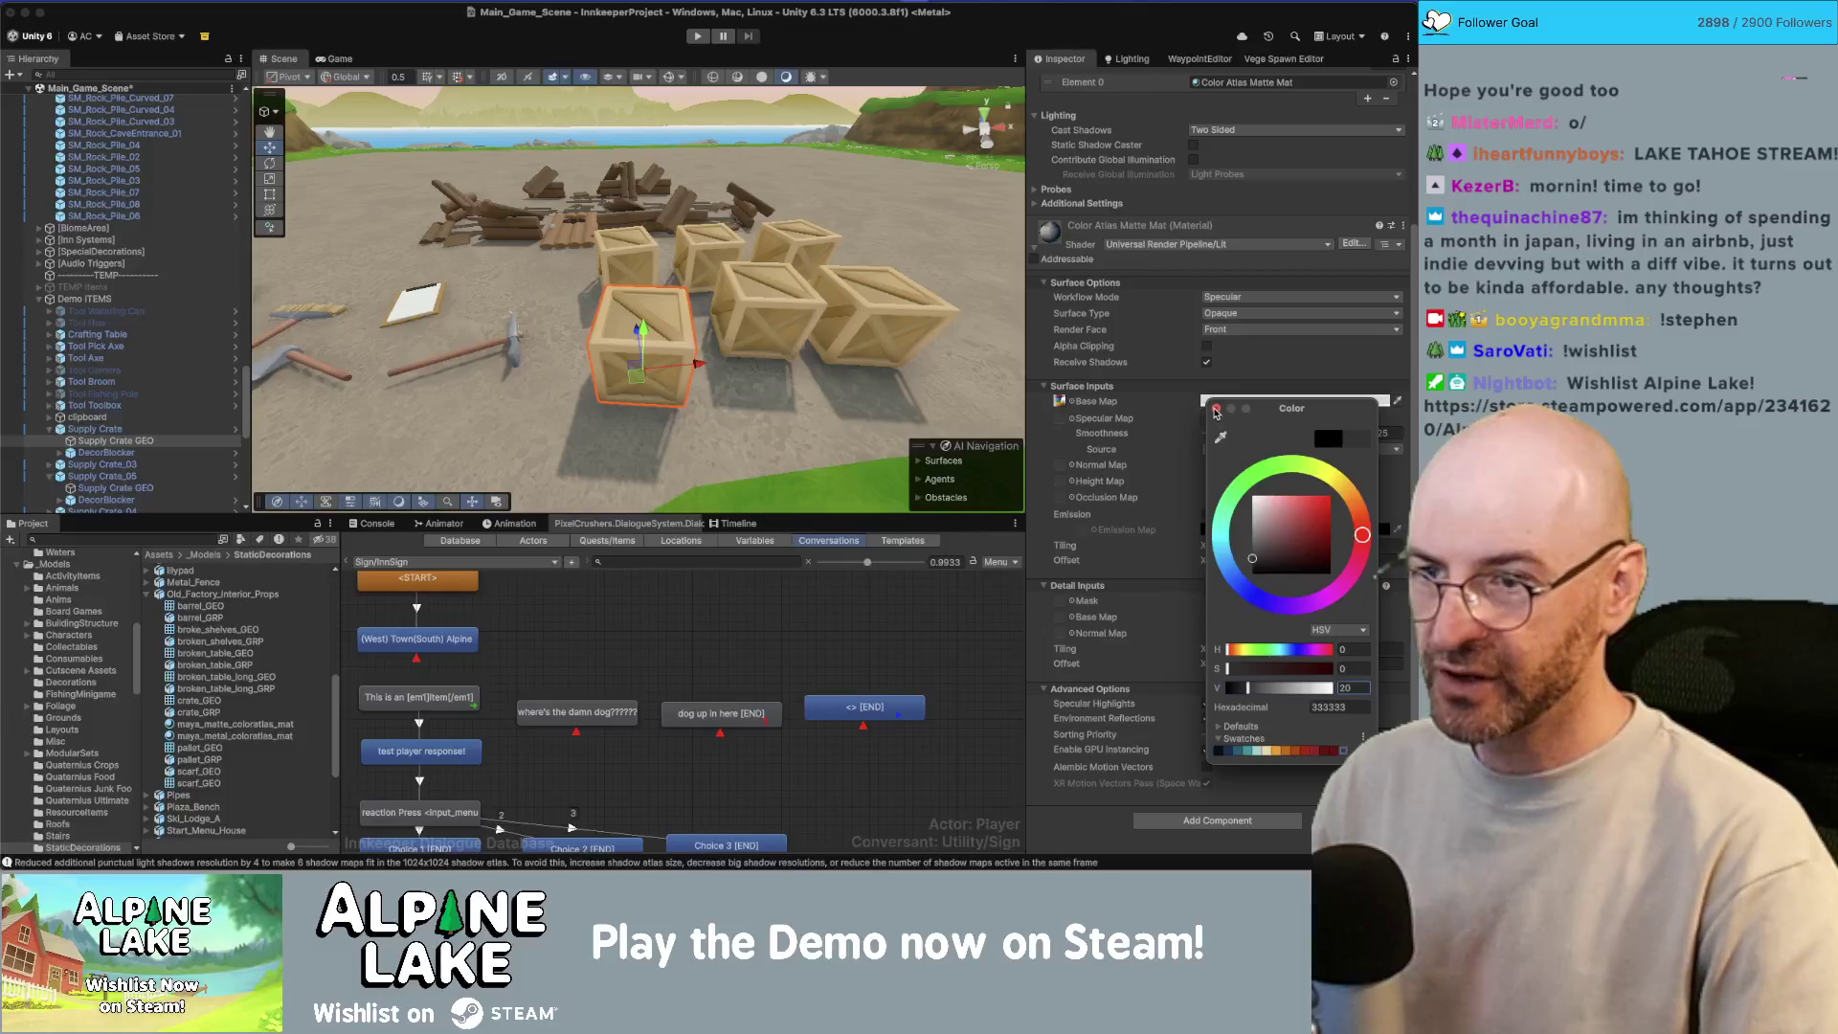
{"action": "left_click", "coordinate": [1216, 409]}
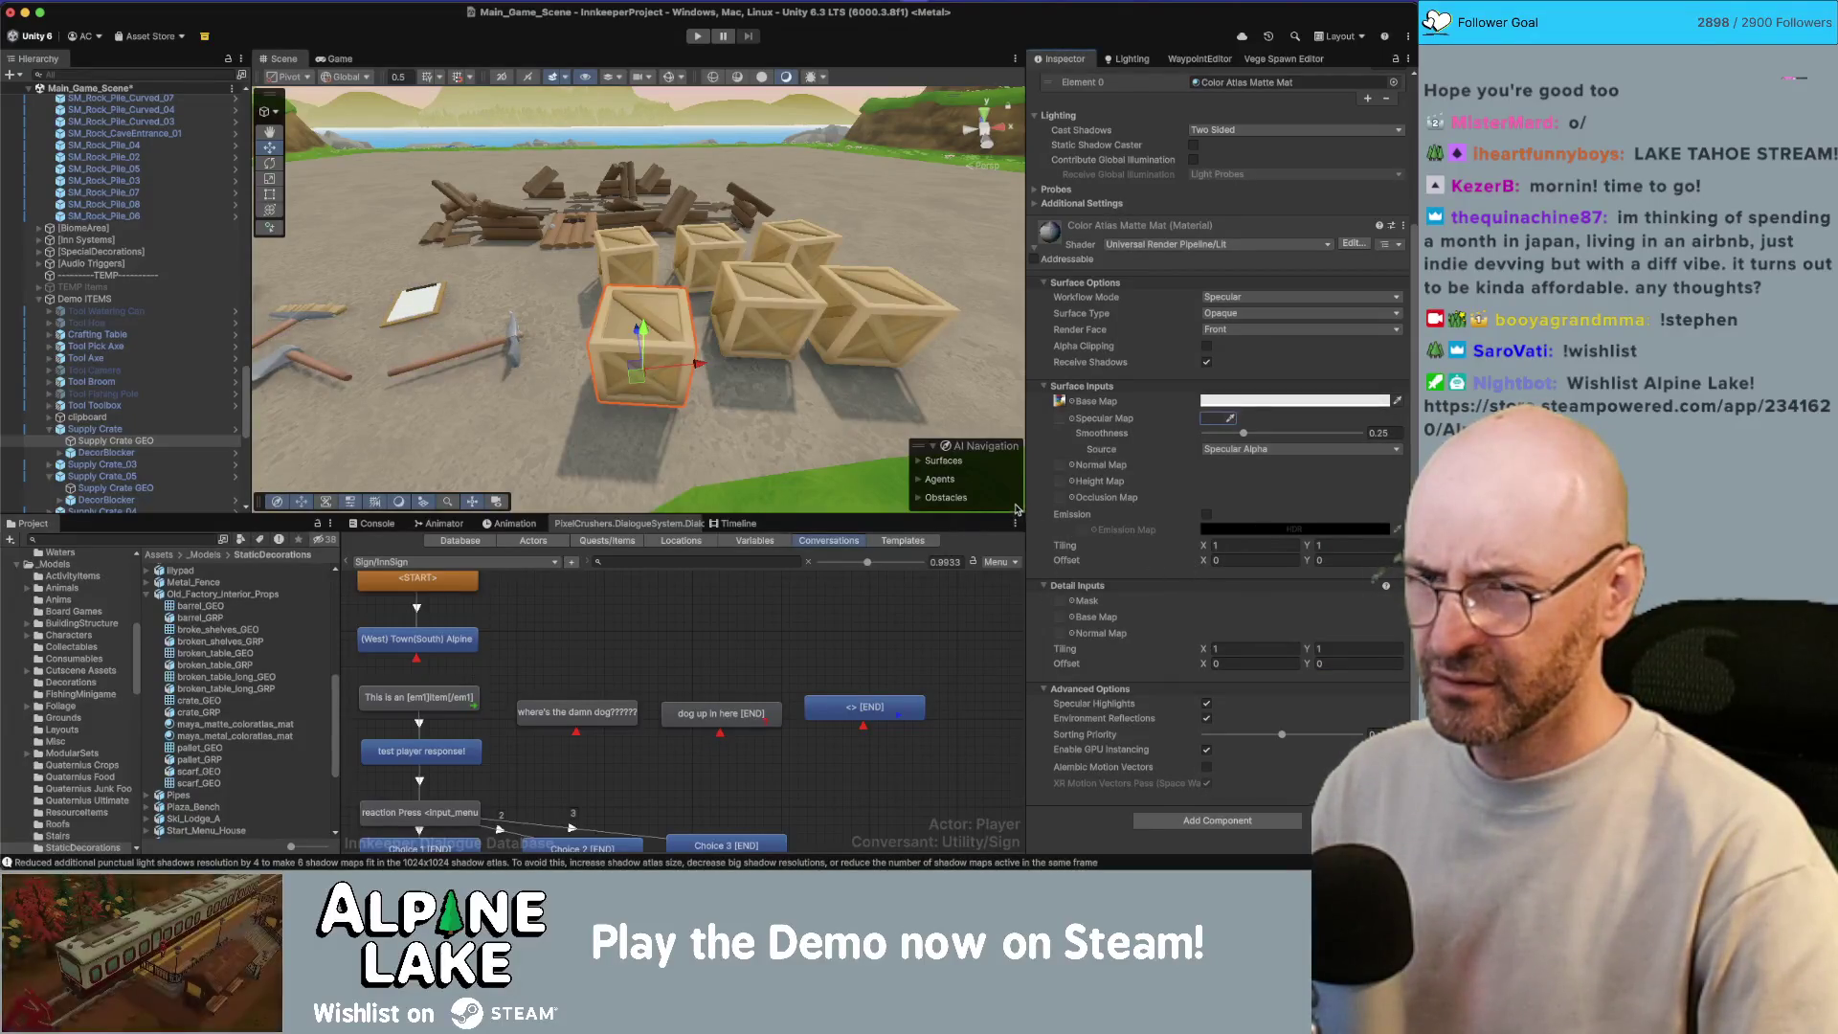
{"action": "mouse_move", "coordinate": [670, 287]}
{"action": "left_mouse_down"}
{"action": "mouse_move", "coordinate": [730, 251]}
{"action": "mouse_move", "coordinate": [1003, 211]}
{"action": "left_mouse_up"}
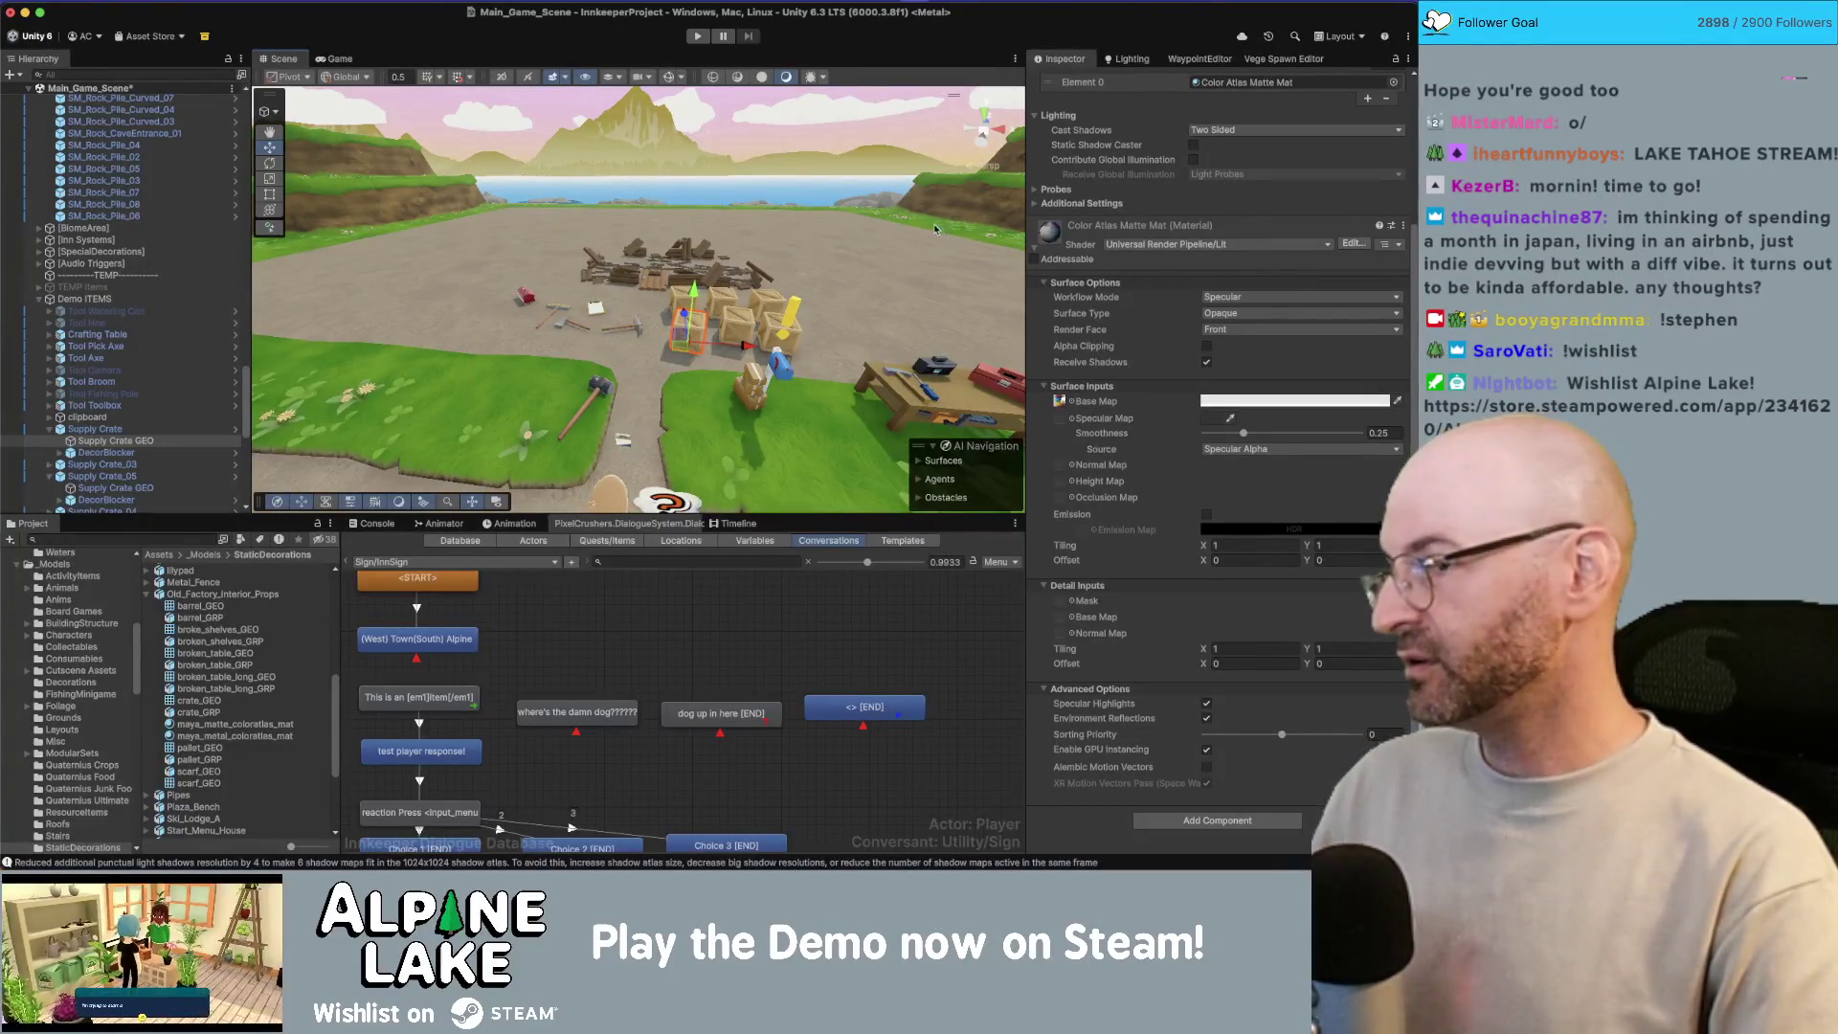
{"action": "left_click_drag", "start_coordinate": [703, 182], "coordinate": [712, 56]}
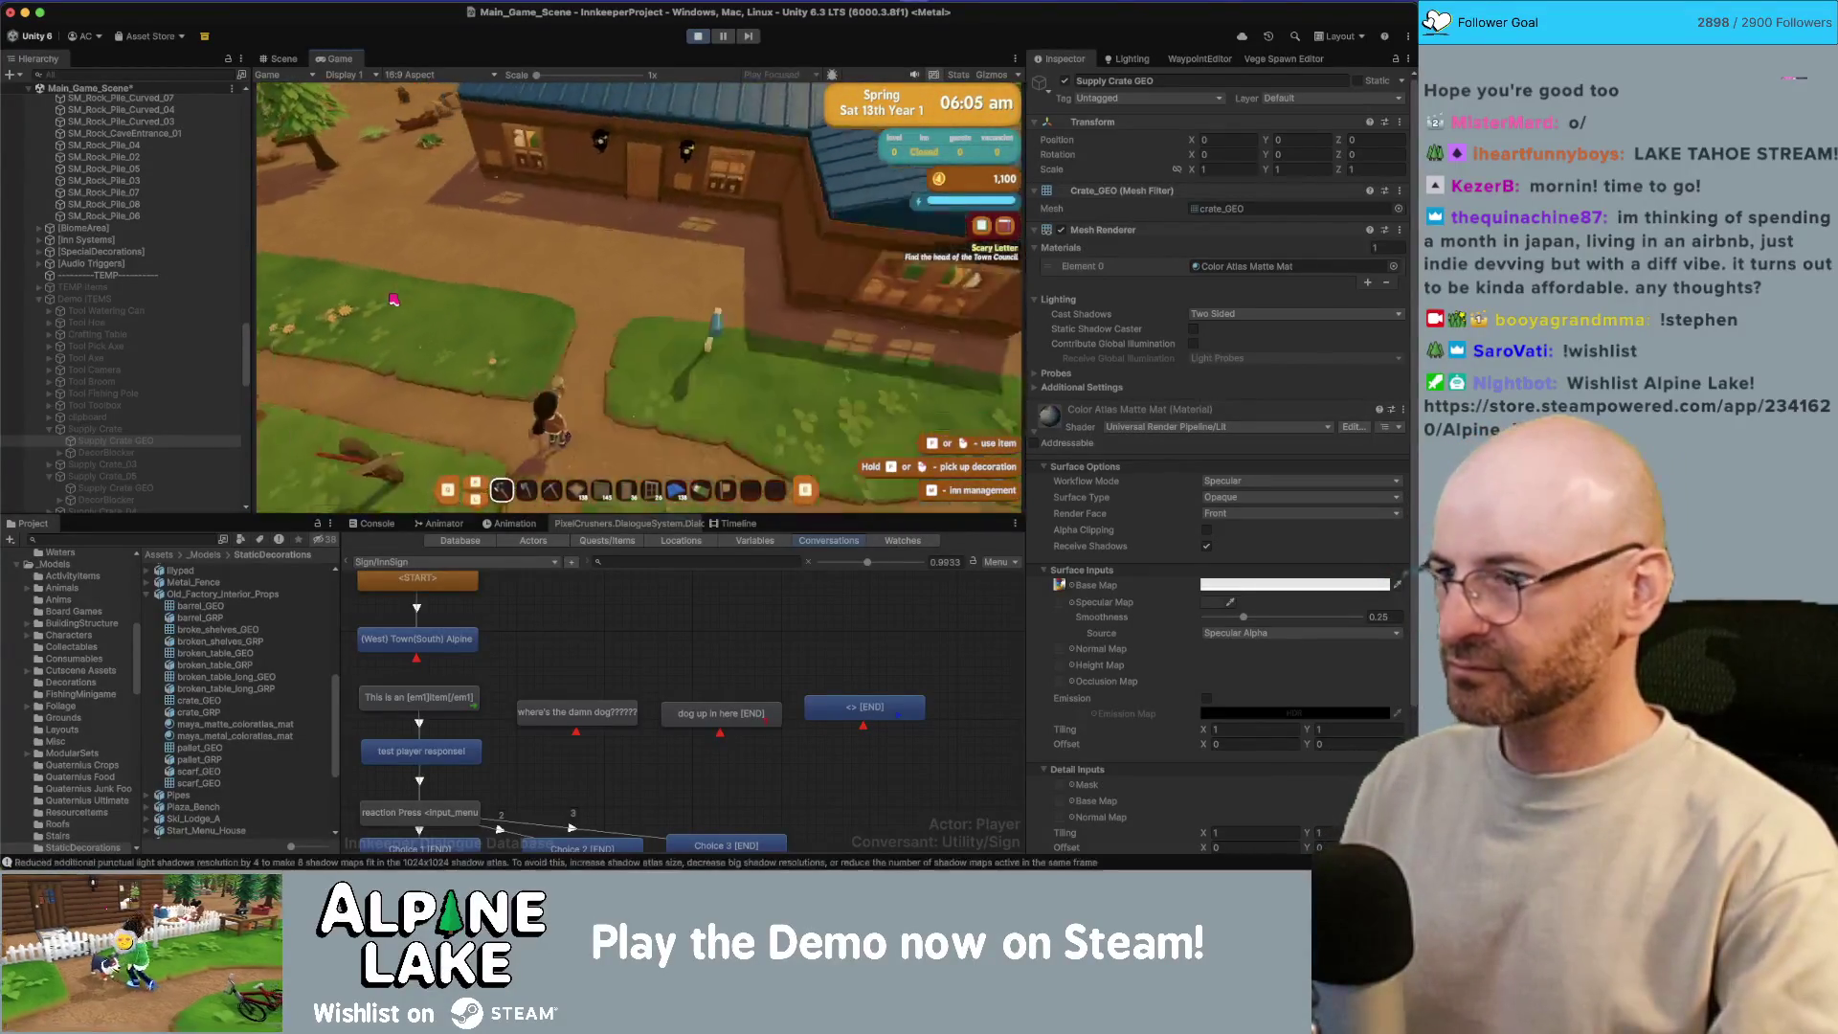
Step: Run the player past the inn, then go to HotkeyObjectToggler.cs's Awake method in Rider
{"action": "key", "text": "w"}
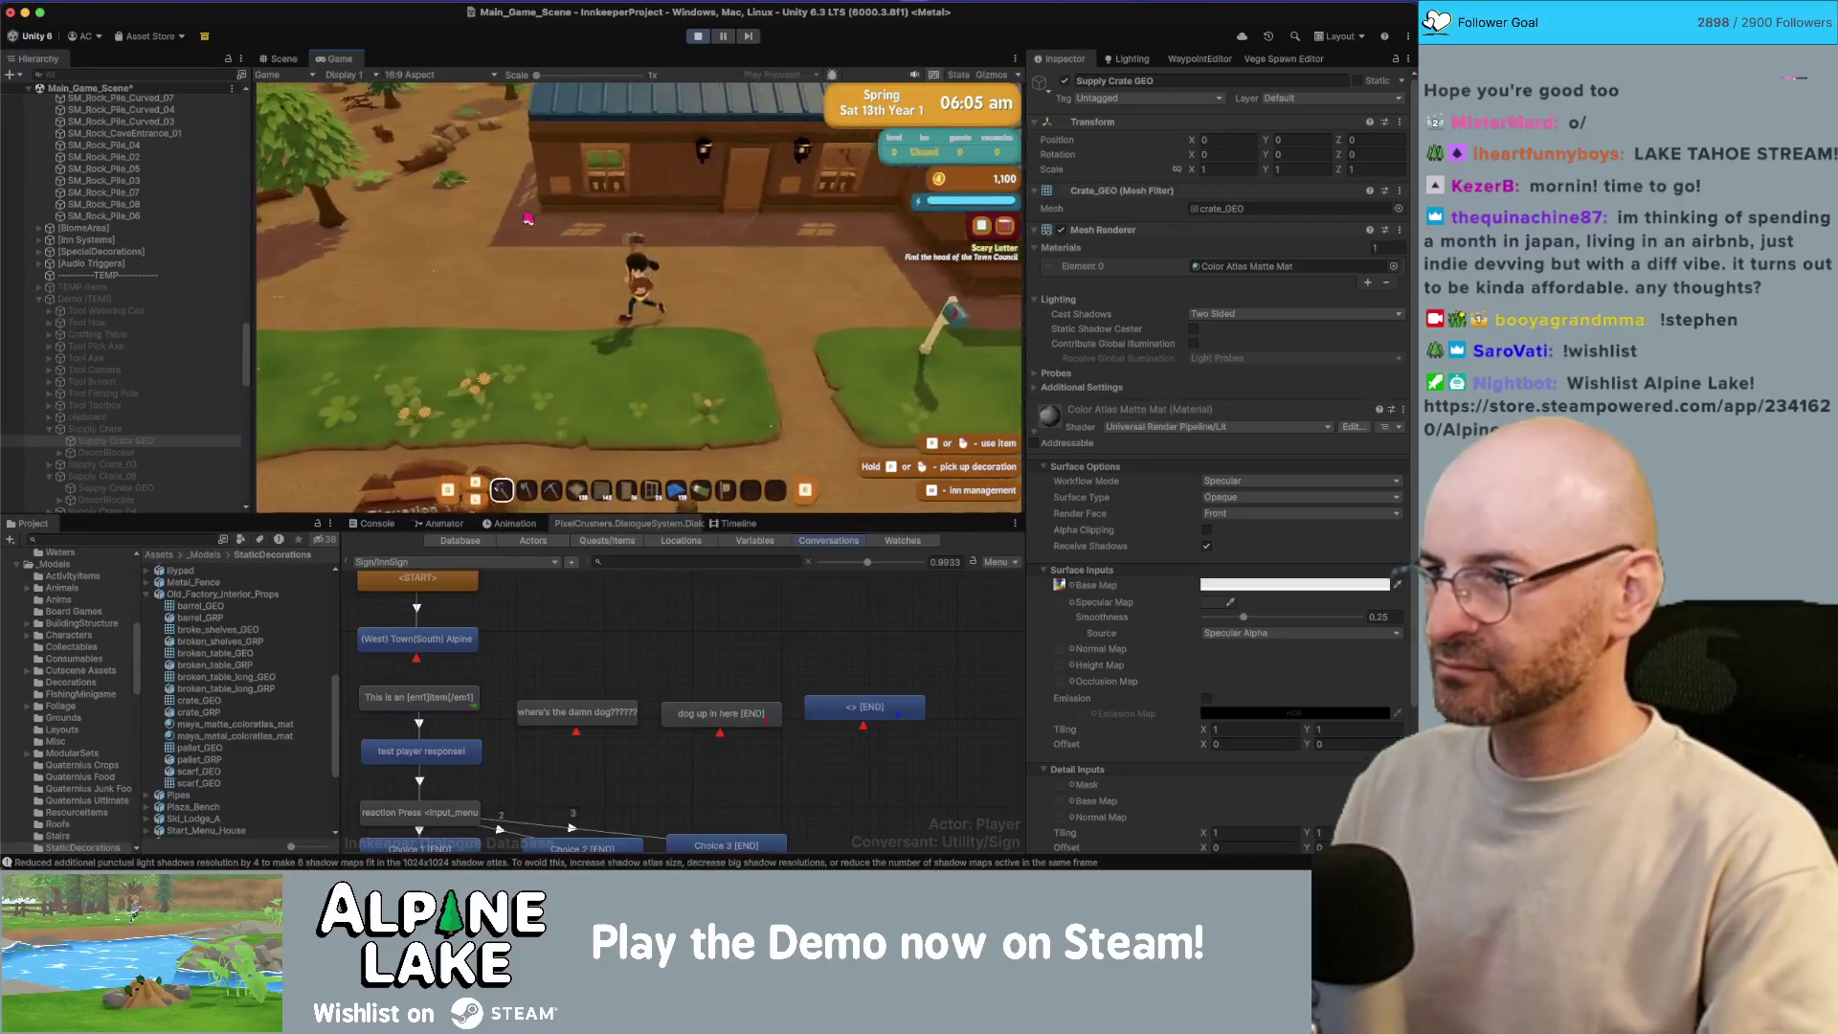
{"action": "key", "text": "a"}
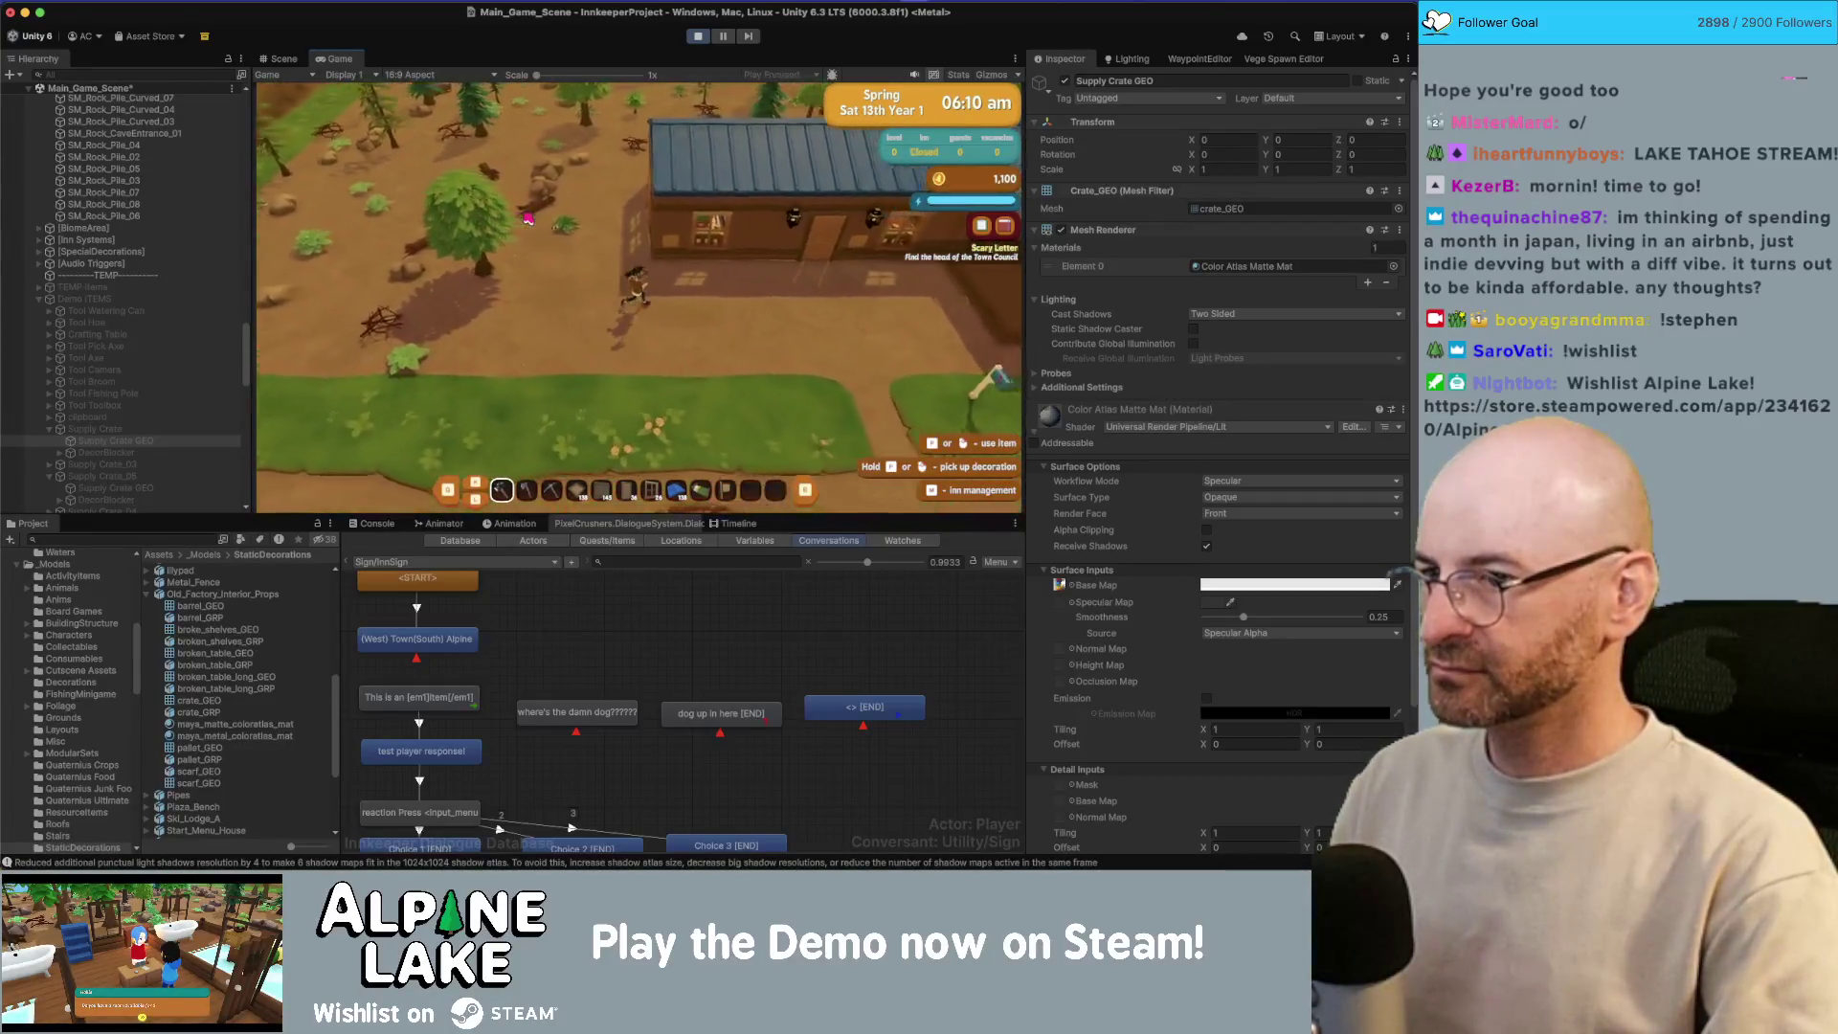
{"action": "key", "text": "super+Tab"}
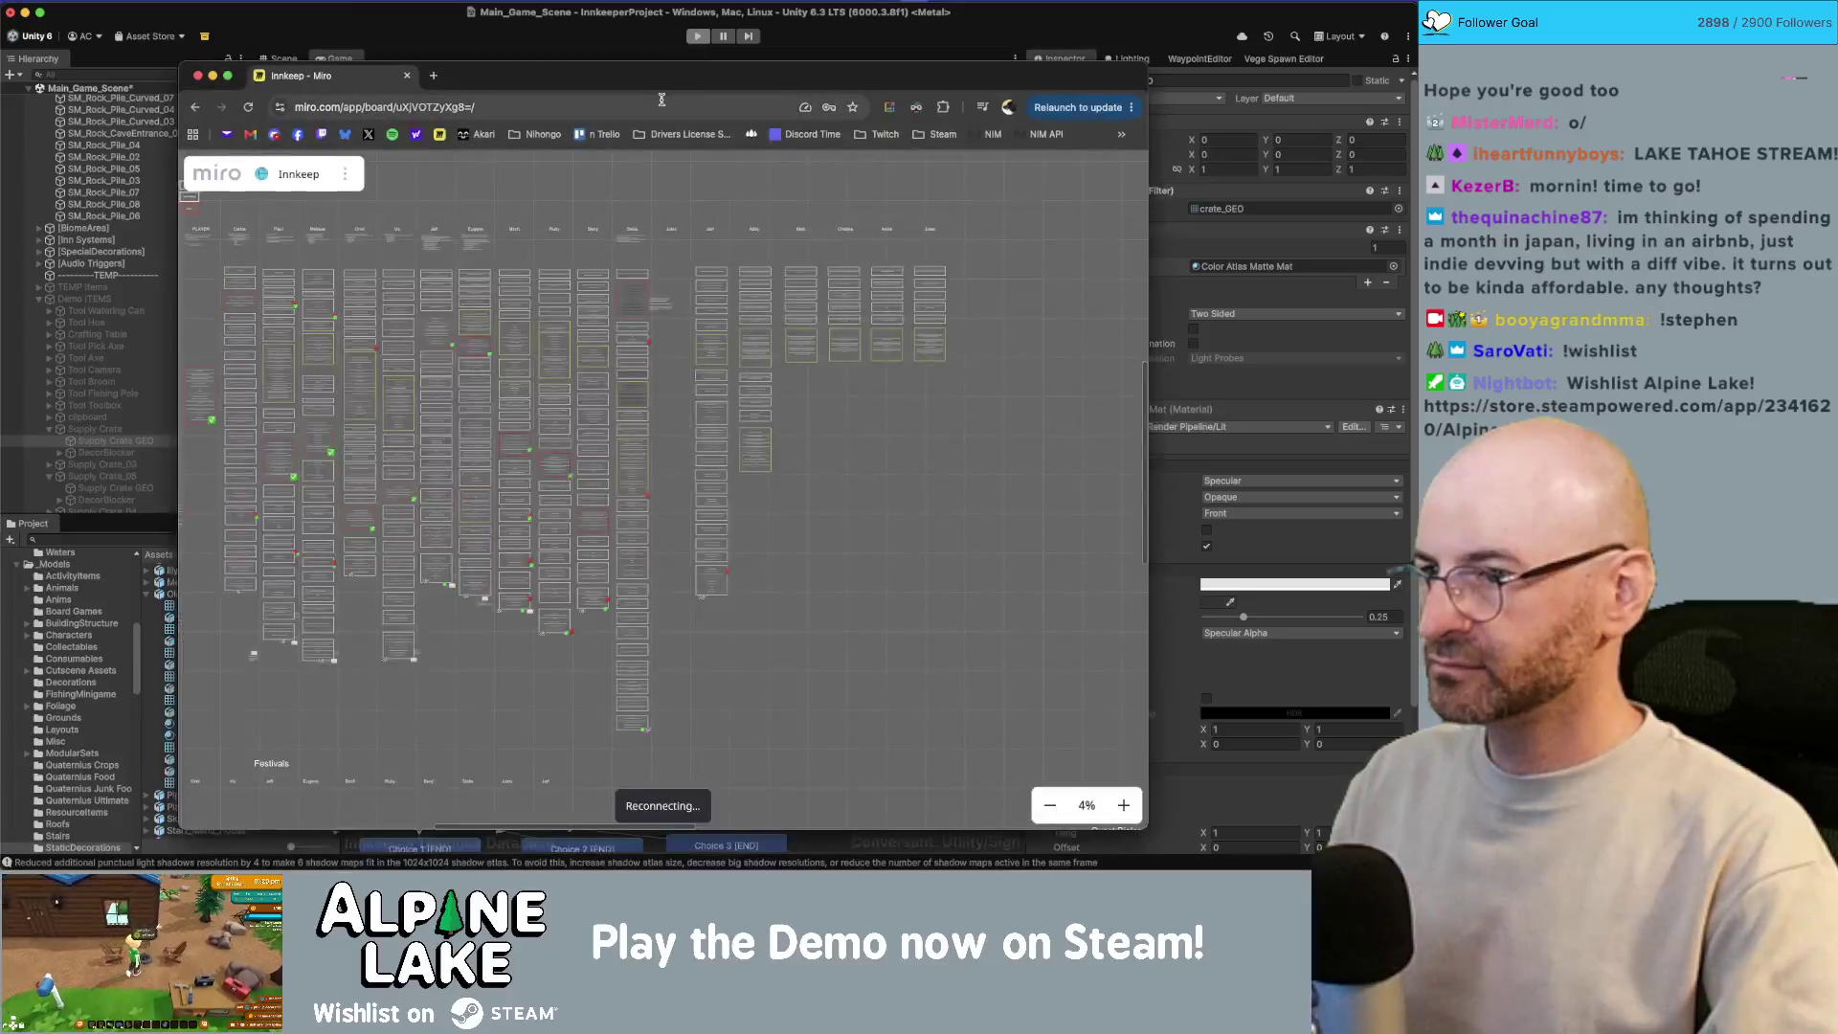
{"action": "key", "text": "super+Tab"}
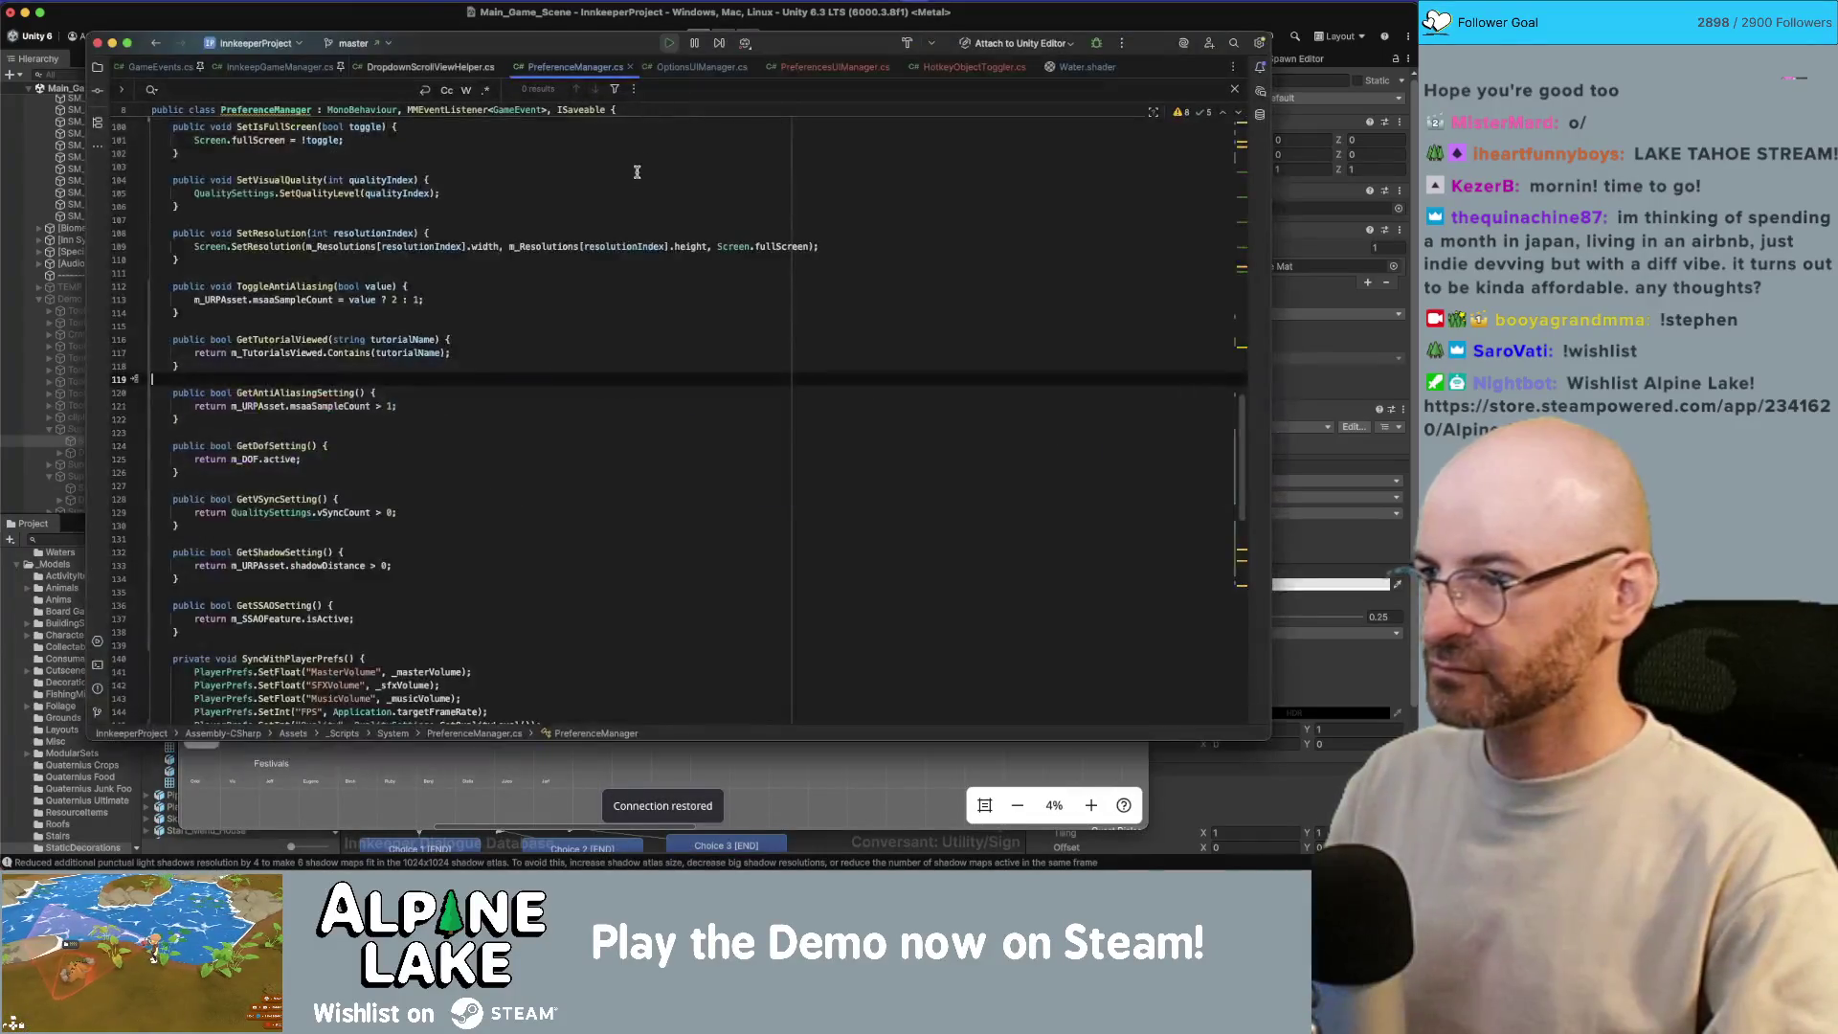
{"action": "key", "text": "super+shift+bracketright"}
{"action": "key", "text": "super+shift+bracketright"}
{"action": "key", "text": "super+shift+bracketright"}
{"action": "left_click", "coordinate": [623, 223]}
Step: Comment out m_Objects[m_Index].SetActive(true) in Awake and switch back to Unity
{"action": "key", "text": "super+shift+Left"}
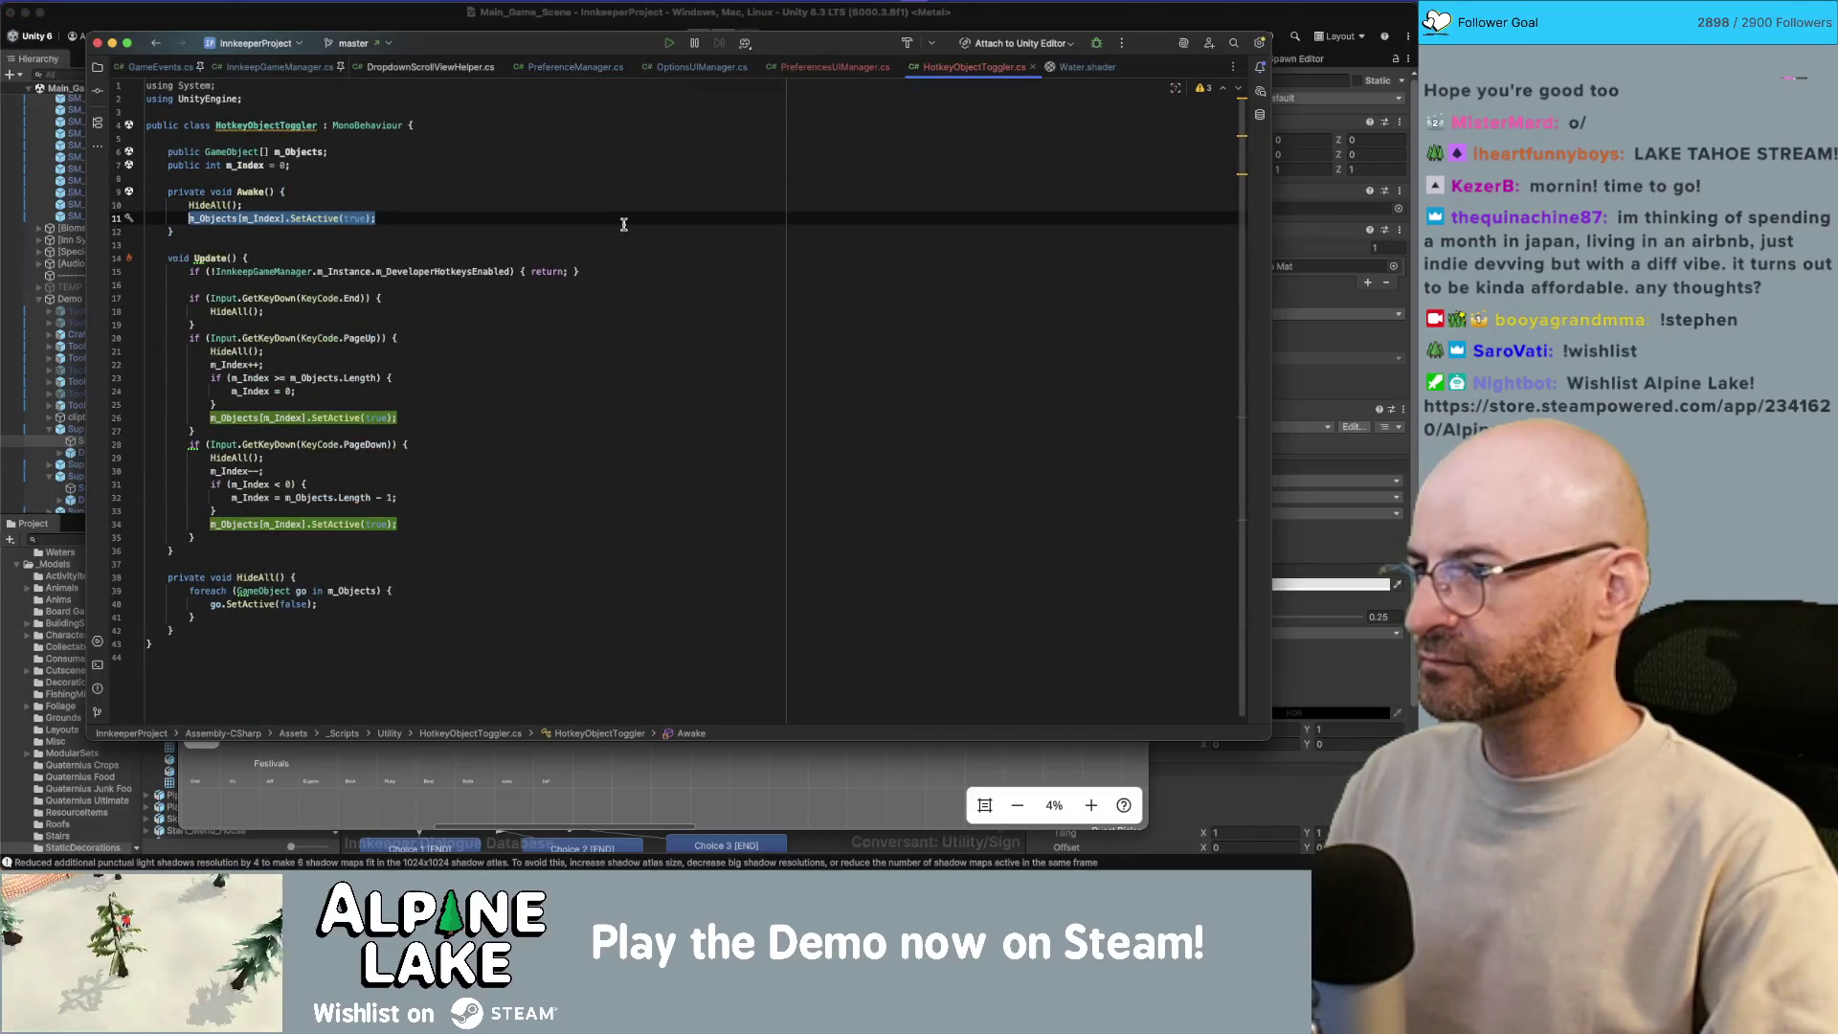
{"action": "key", "text": "super+slash"}
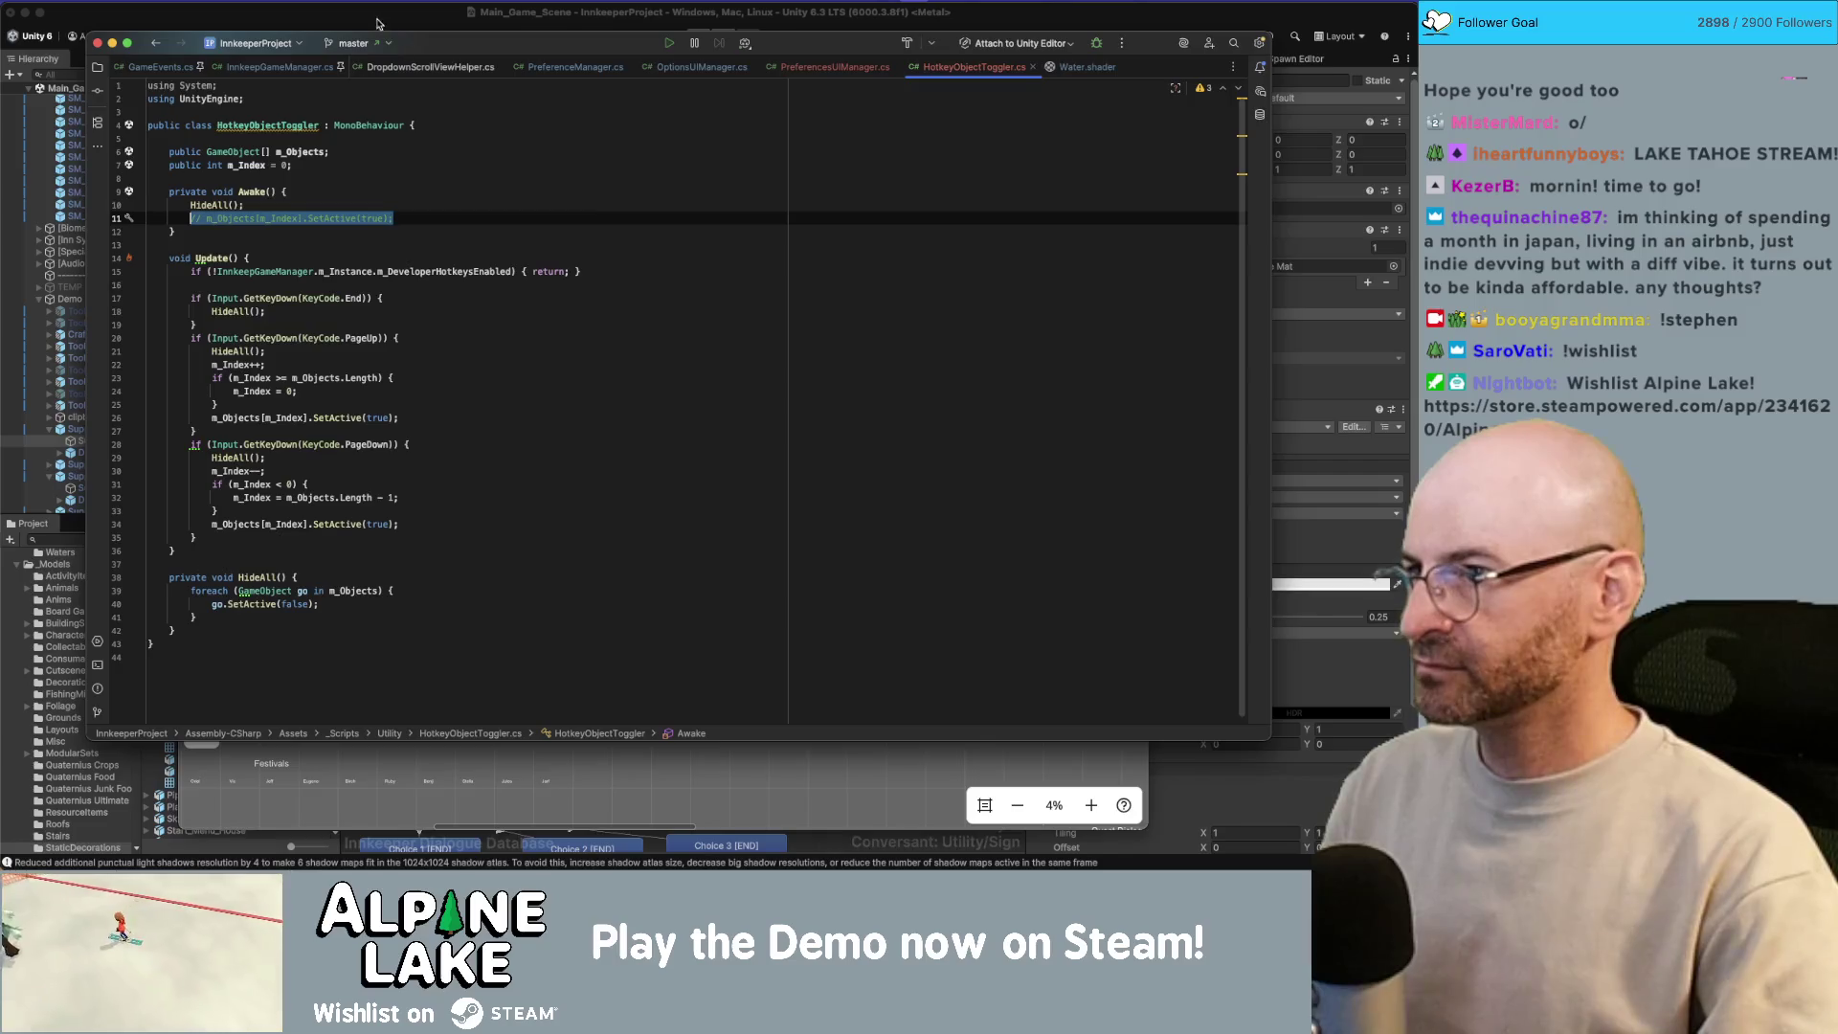
{"action": "left_click", "coordinate": [377, 23]}
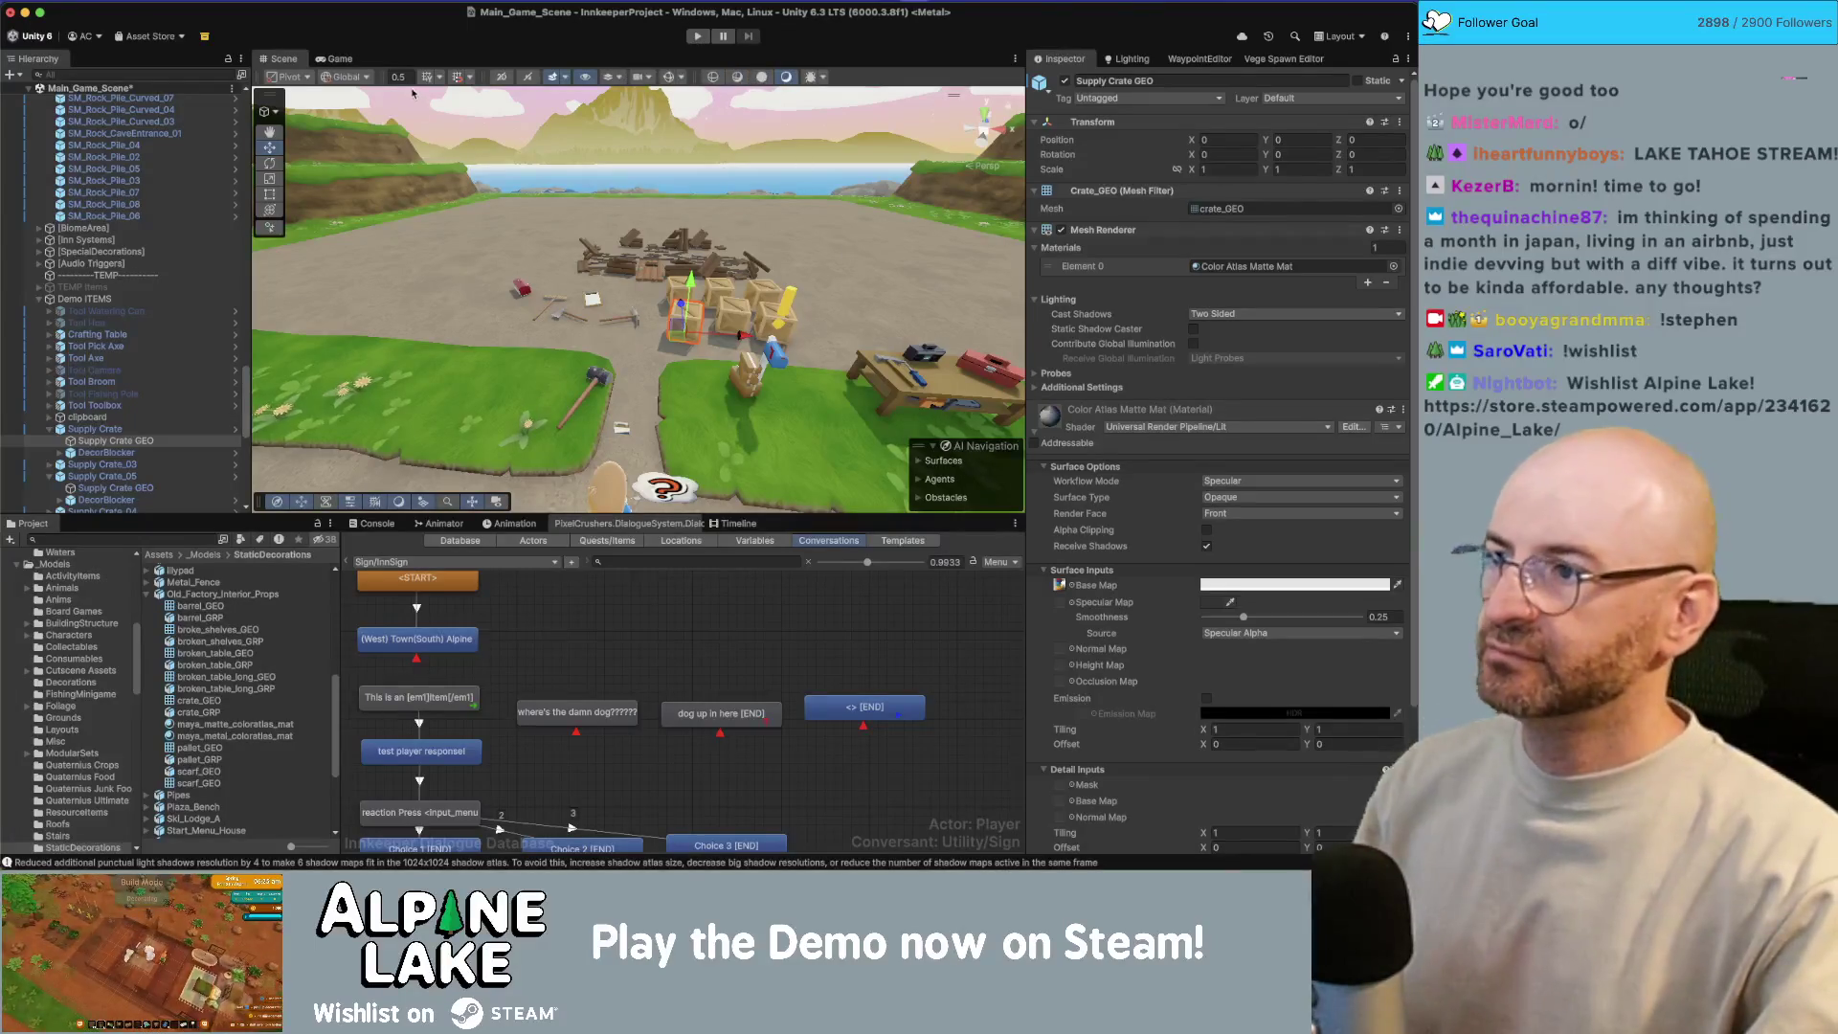
Step: Select and frame the crafting table in the Scene view, then open the Decor Crafting Table prefab
{"action": "left_click", "coordinate": [282, 58]}
{"action": "scroll", "coordinate": [652, 337], "scroll_direction": "up", "scroll_amount": 5}
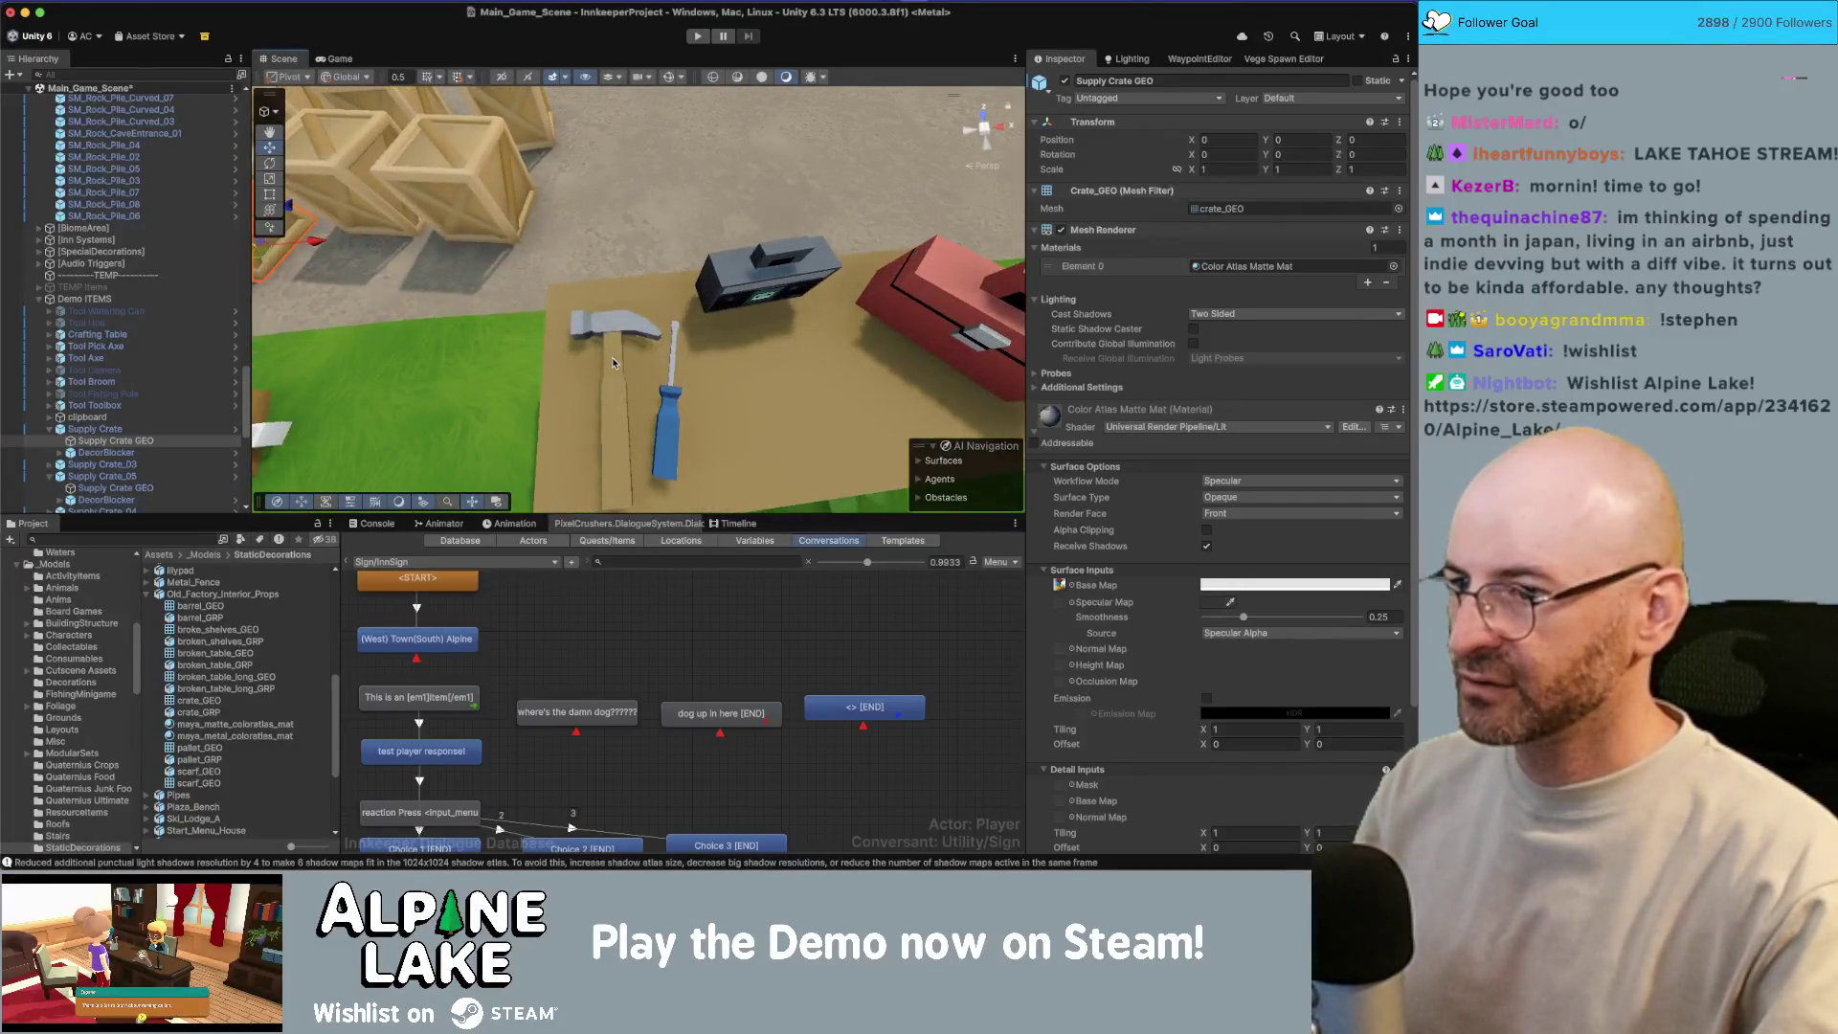
{"action": "left_click", "coordinate": [614, 361]}
{"action": "key", "text": "f"}
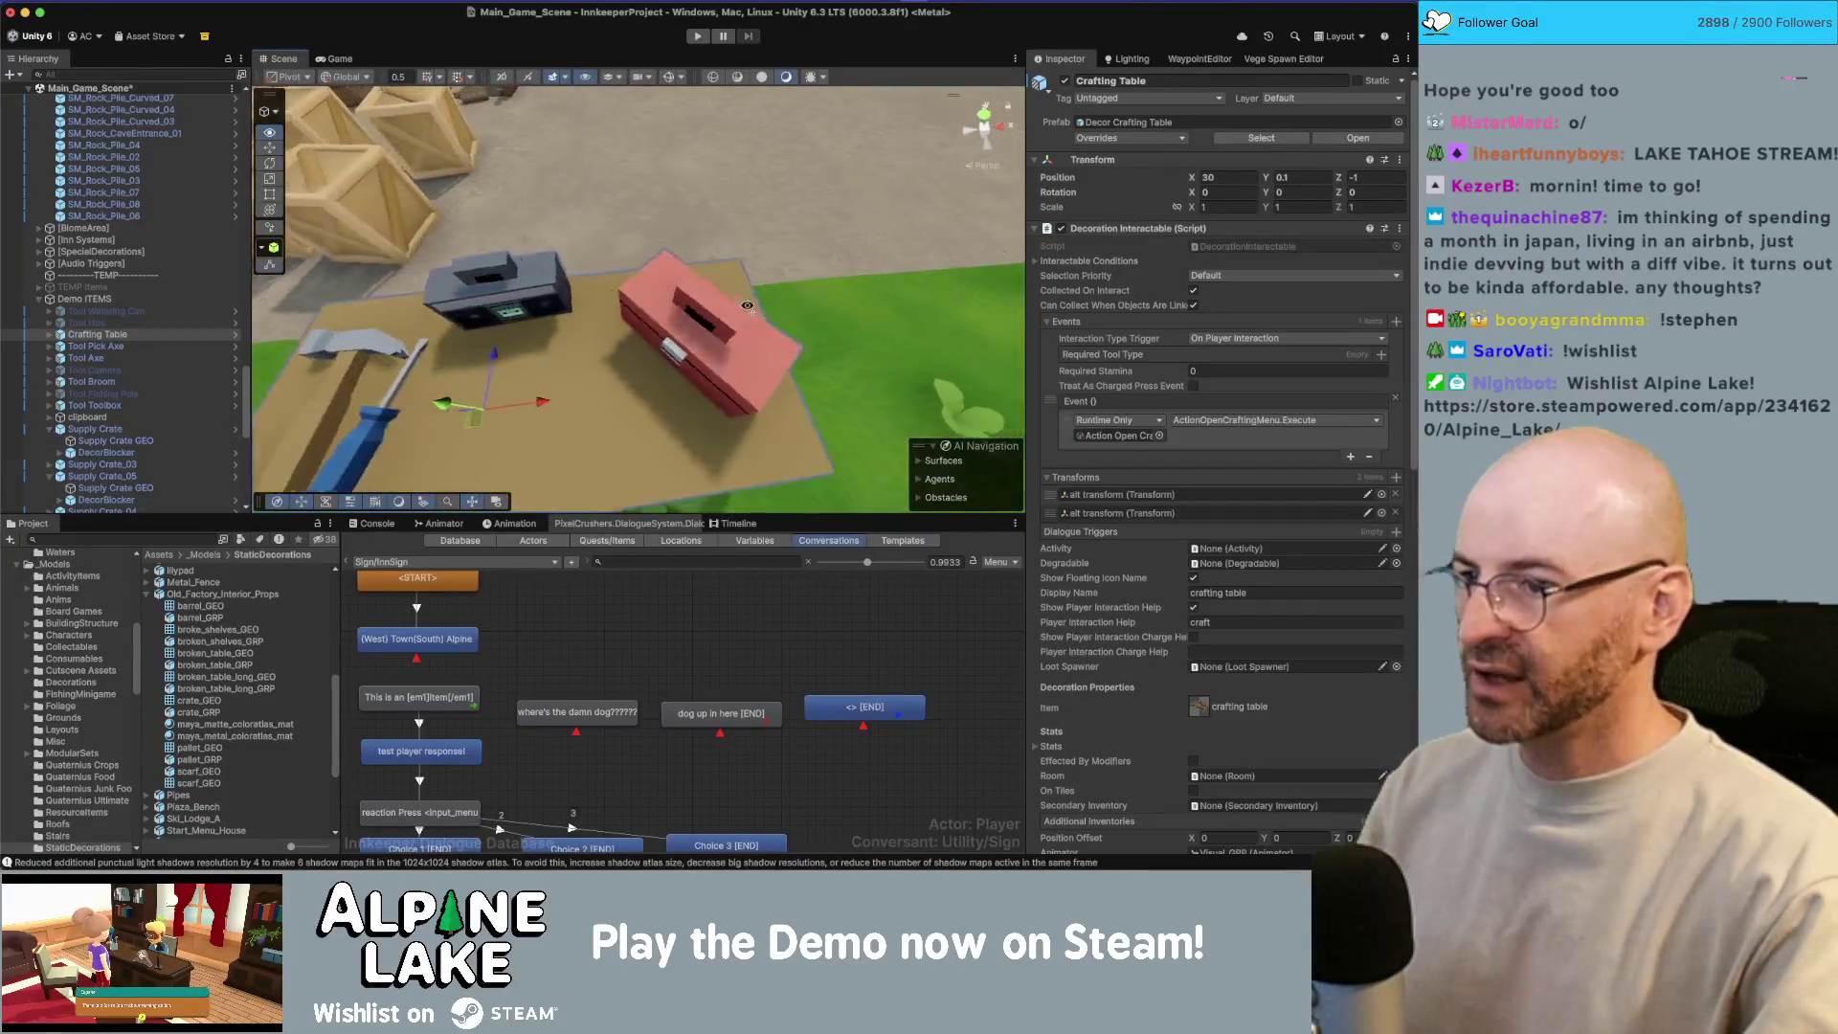
{"action": "left_click", "coordinate": [741, 255]}
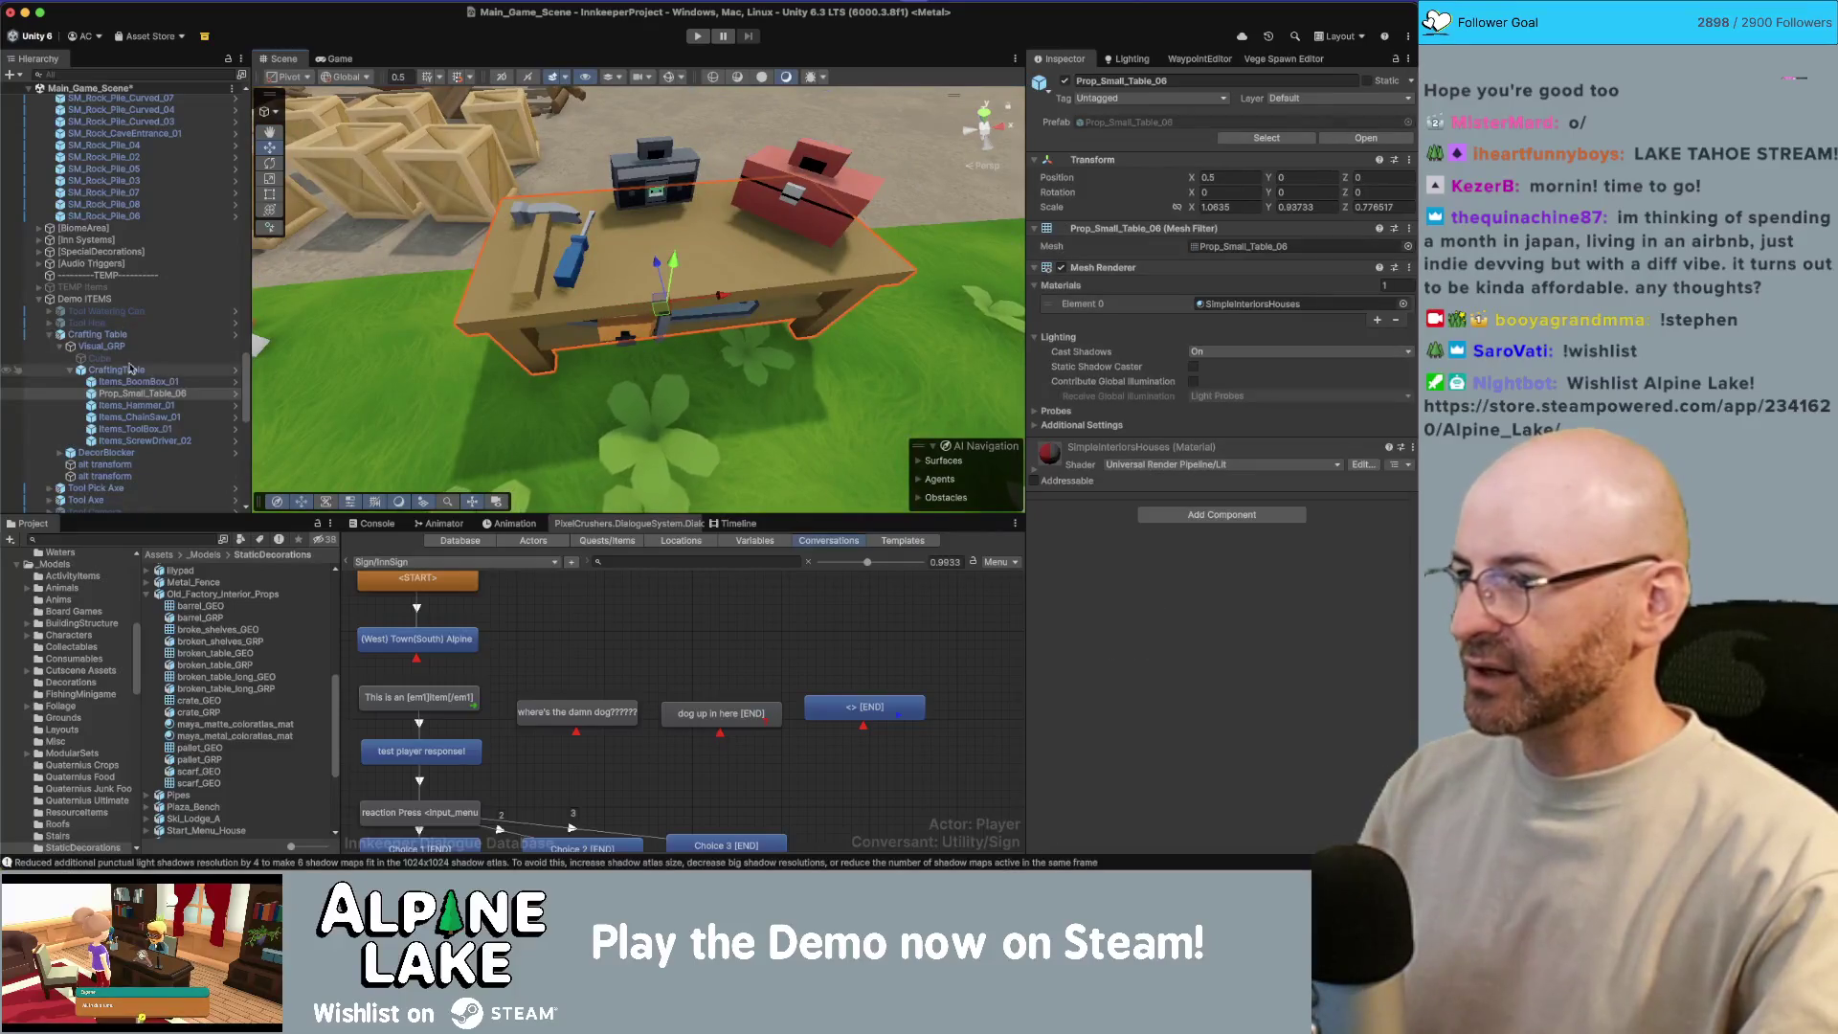
{"action": "left_click", "coordinate": [236, 335]}
{"action": "mouse_move", "coordinate": [670, 192]}
{"action": "left_mouse_down"}
{"action": "mouse_move", "coordinate": [726, 146]}
{"action": "mouse_move", "coordinate": [739, 225]}
{"action": "left_mouse_up"}
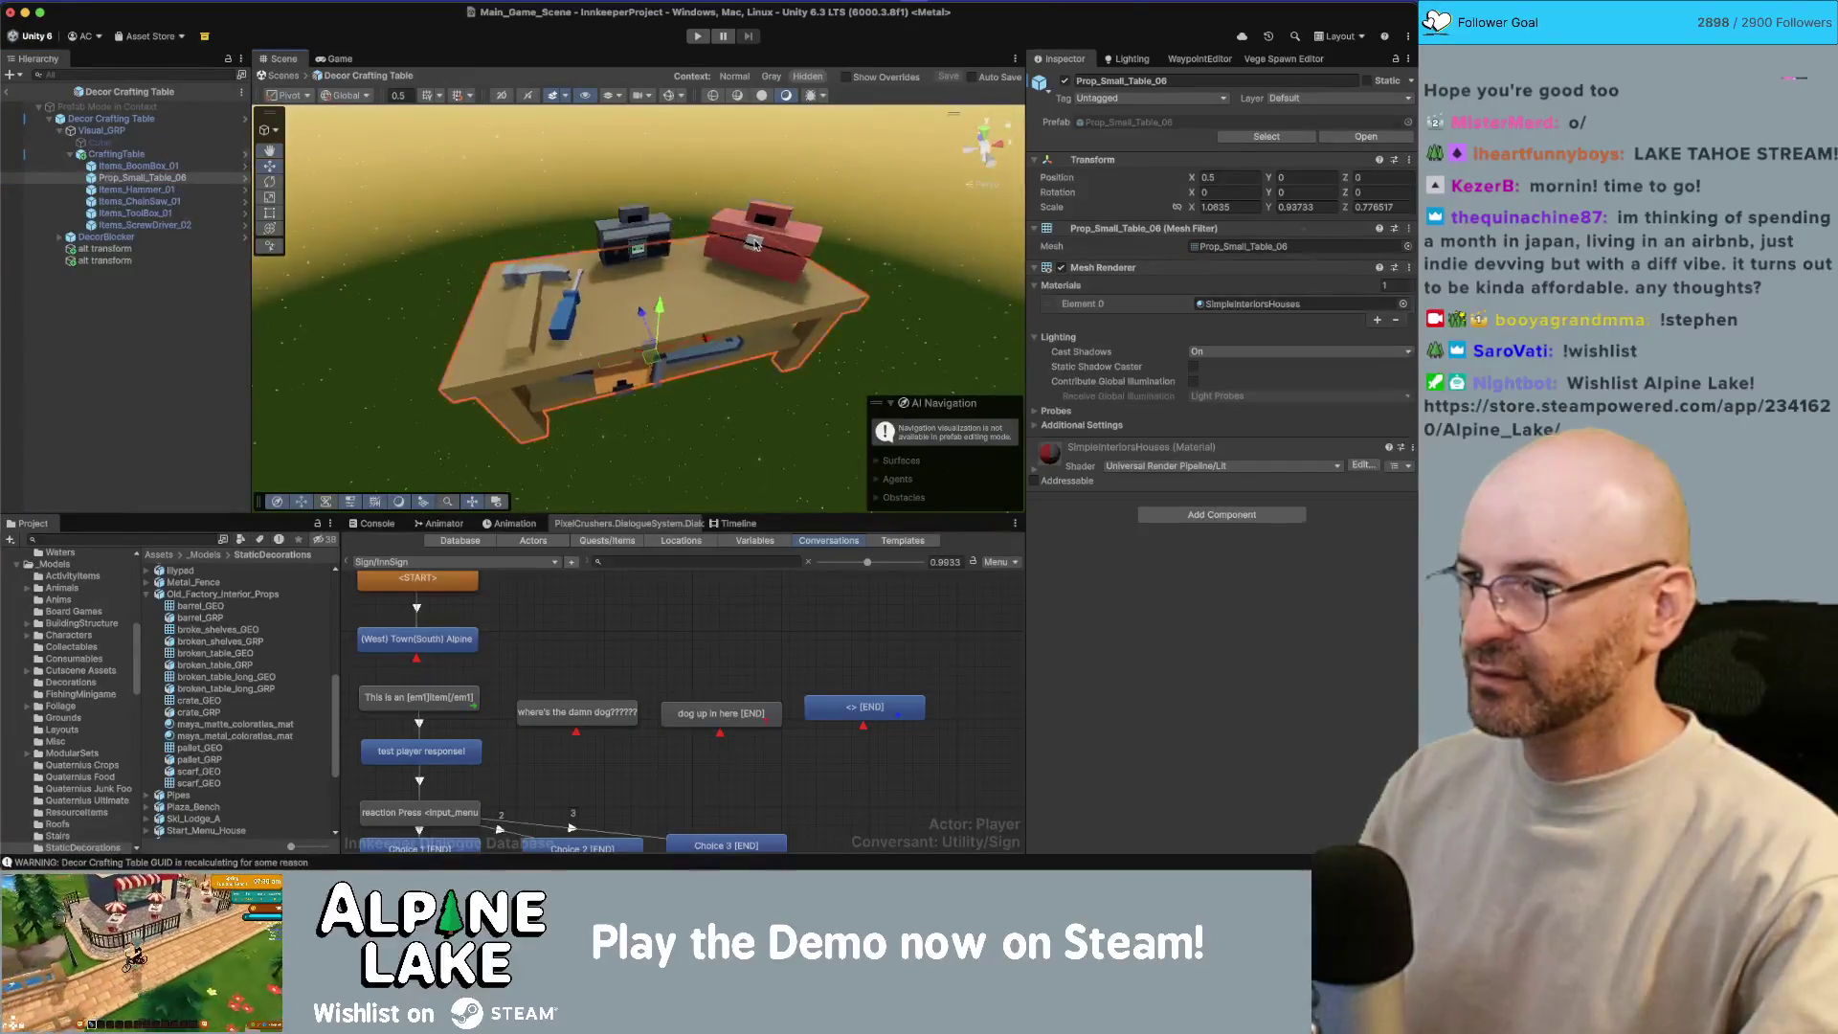
Step: Search the Project window for 'box' and drag toolbox_GEO into the Decor Crafting Table prefab
{"action": "left_click", "coordinate": [738, 225]}
{"action": "scroll", "coordinate": [664, 207], "scroll_direction": "up", "scroll_amount": 5}
{"action": "scroll", "coordinate": [659, 204], "scroll_direction": "down", "scroll_amount": 3}
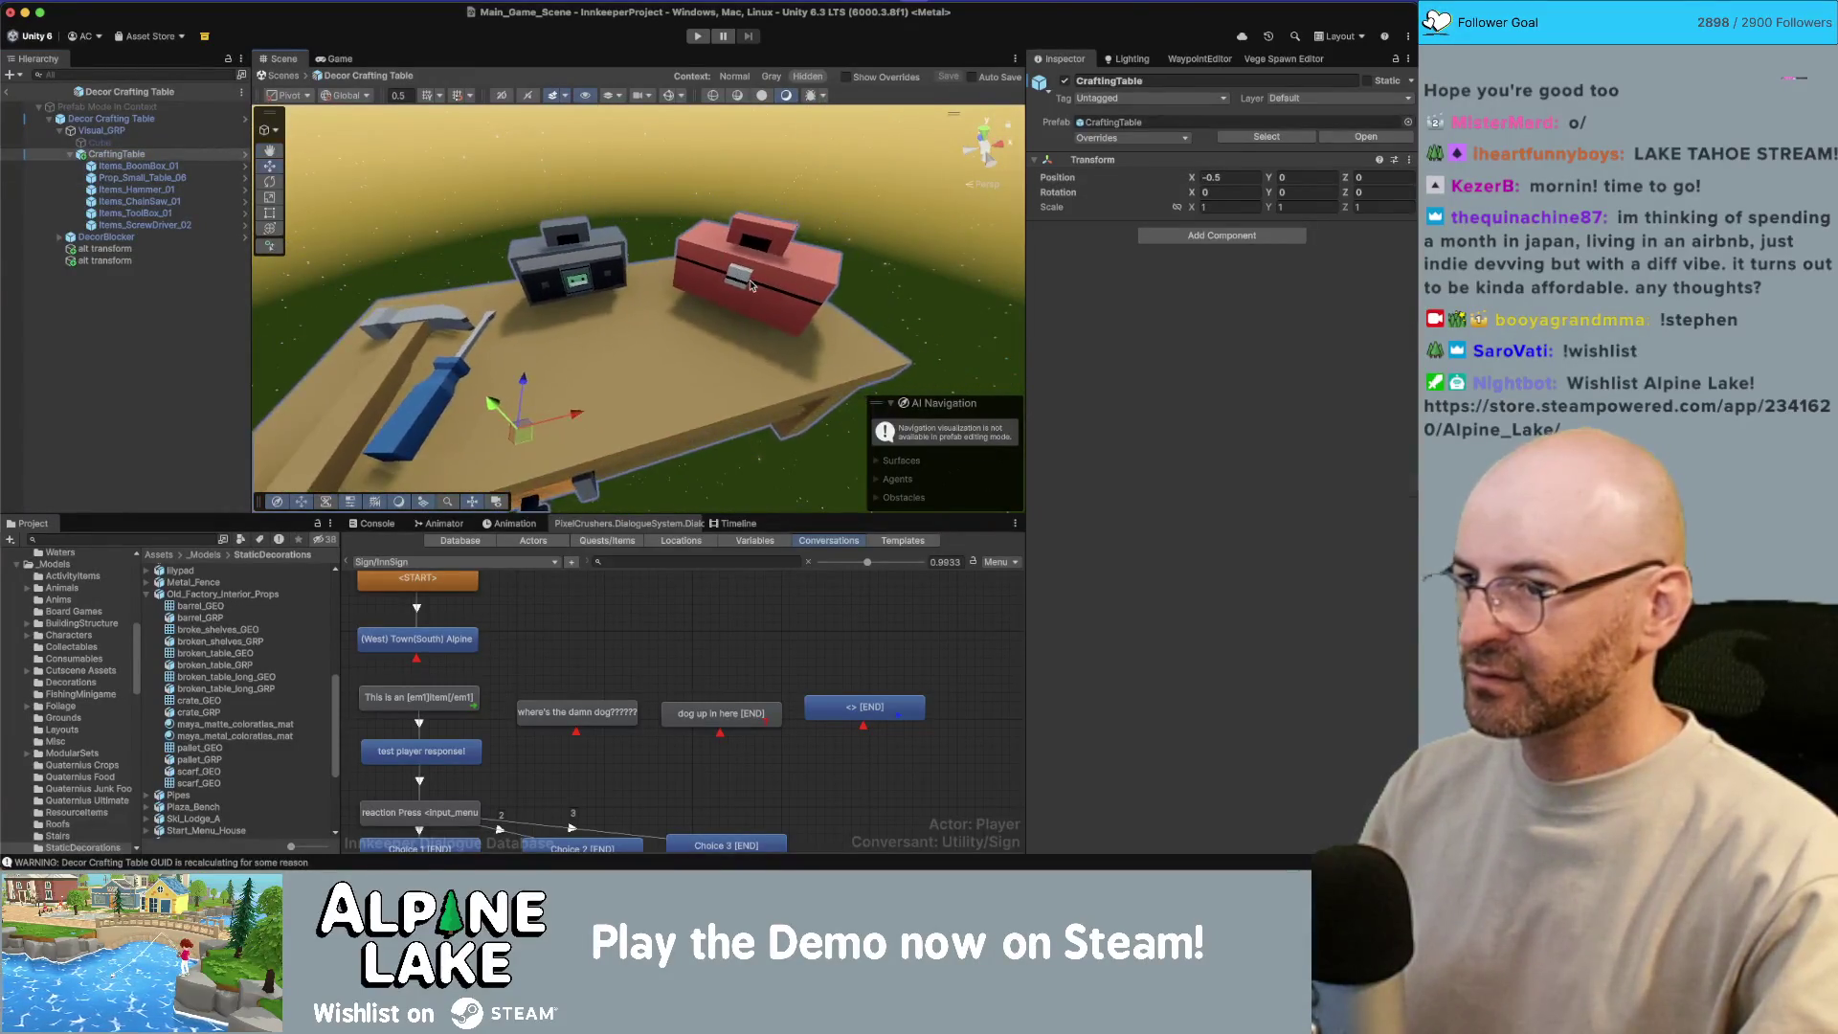
{"action": "left_click", "coordinate": [137, 213]}
{"action": "left_click", "coordinate": [150, 542]}
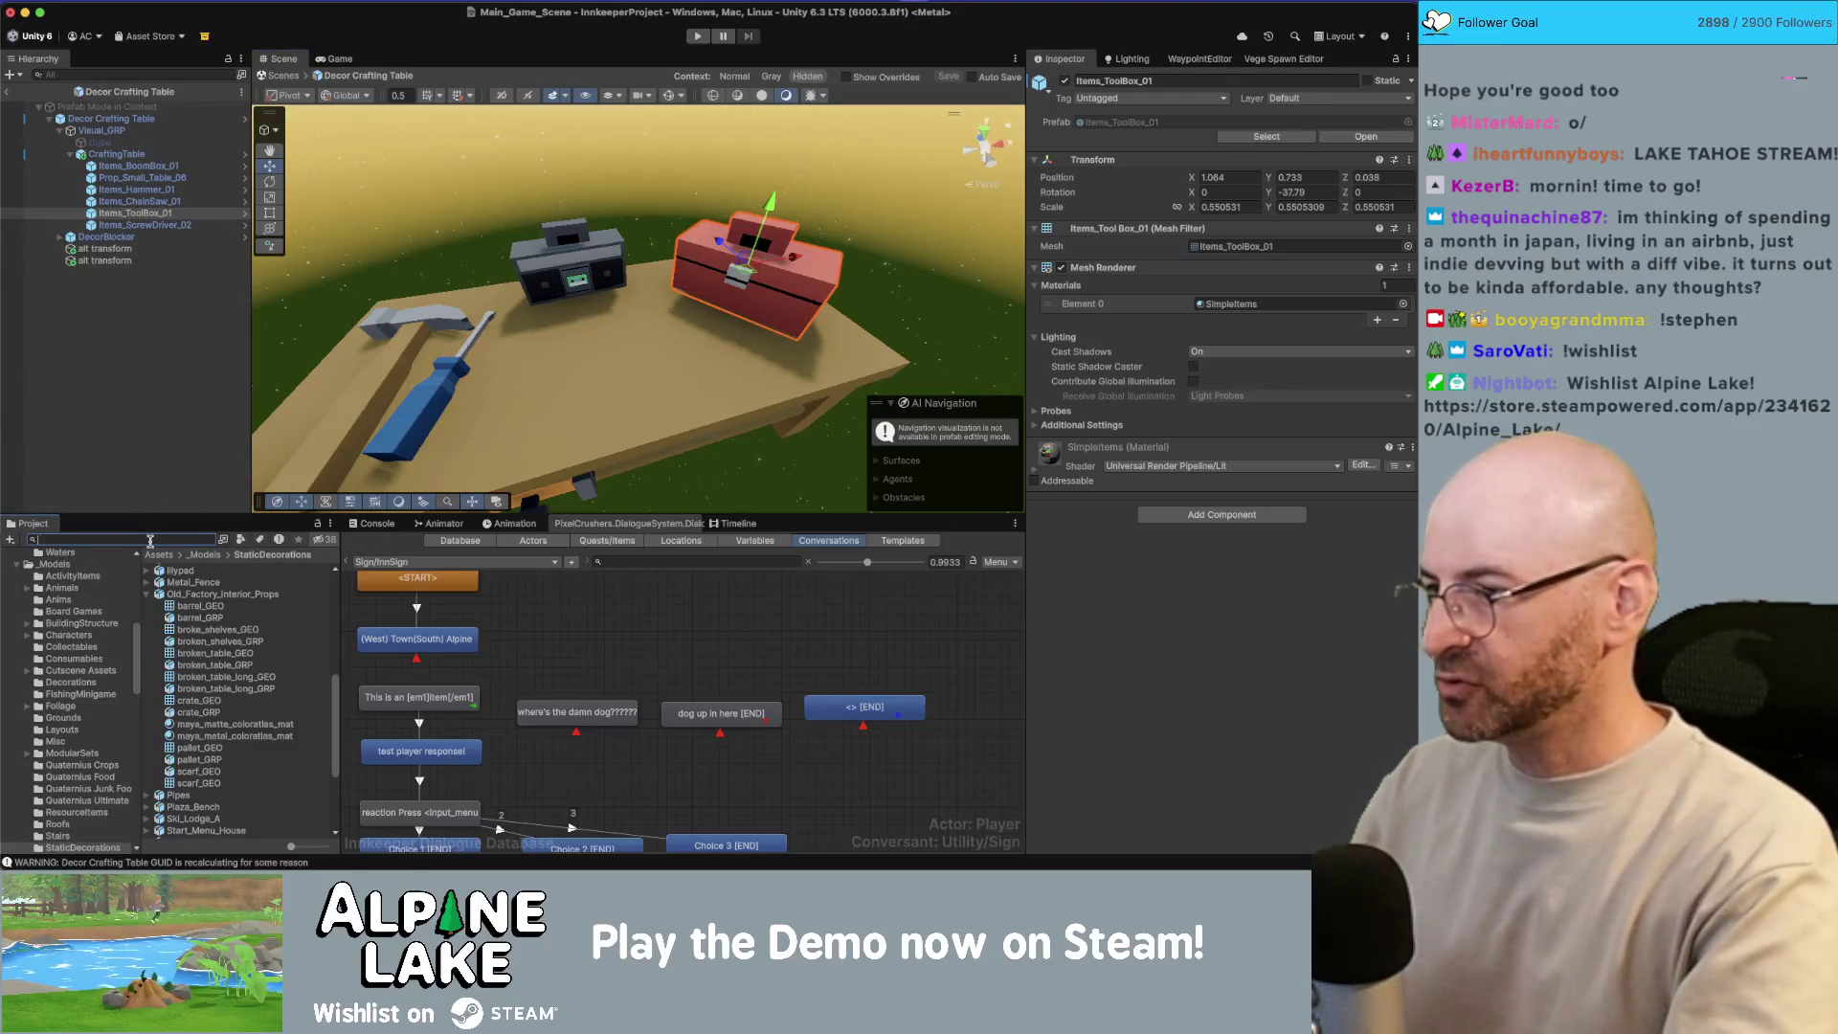
{"action": "type", "text": "toolbox"}
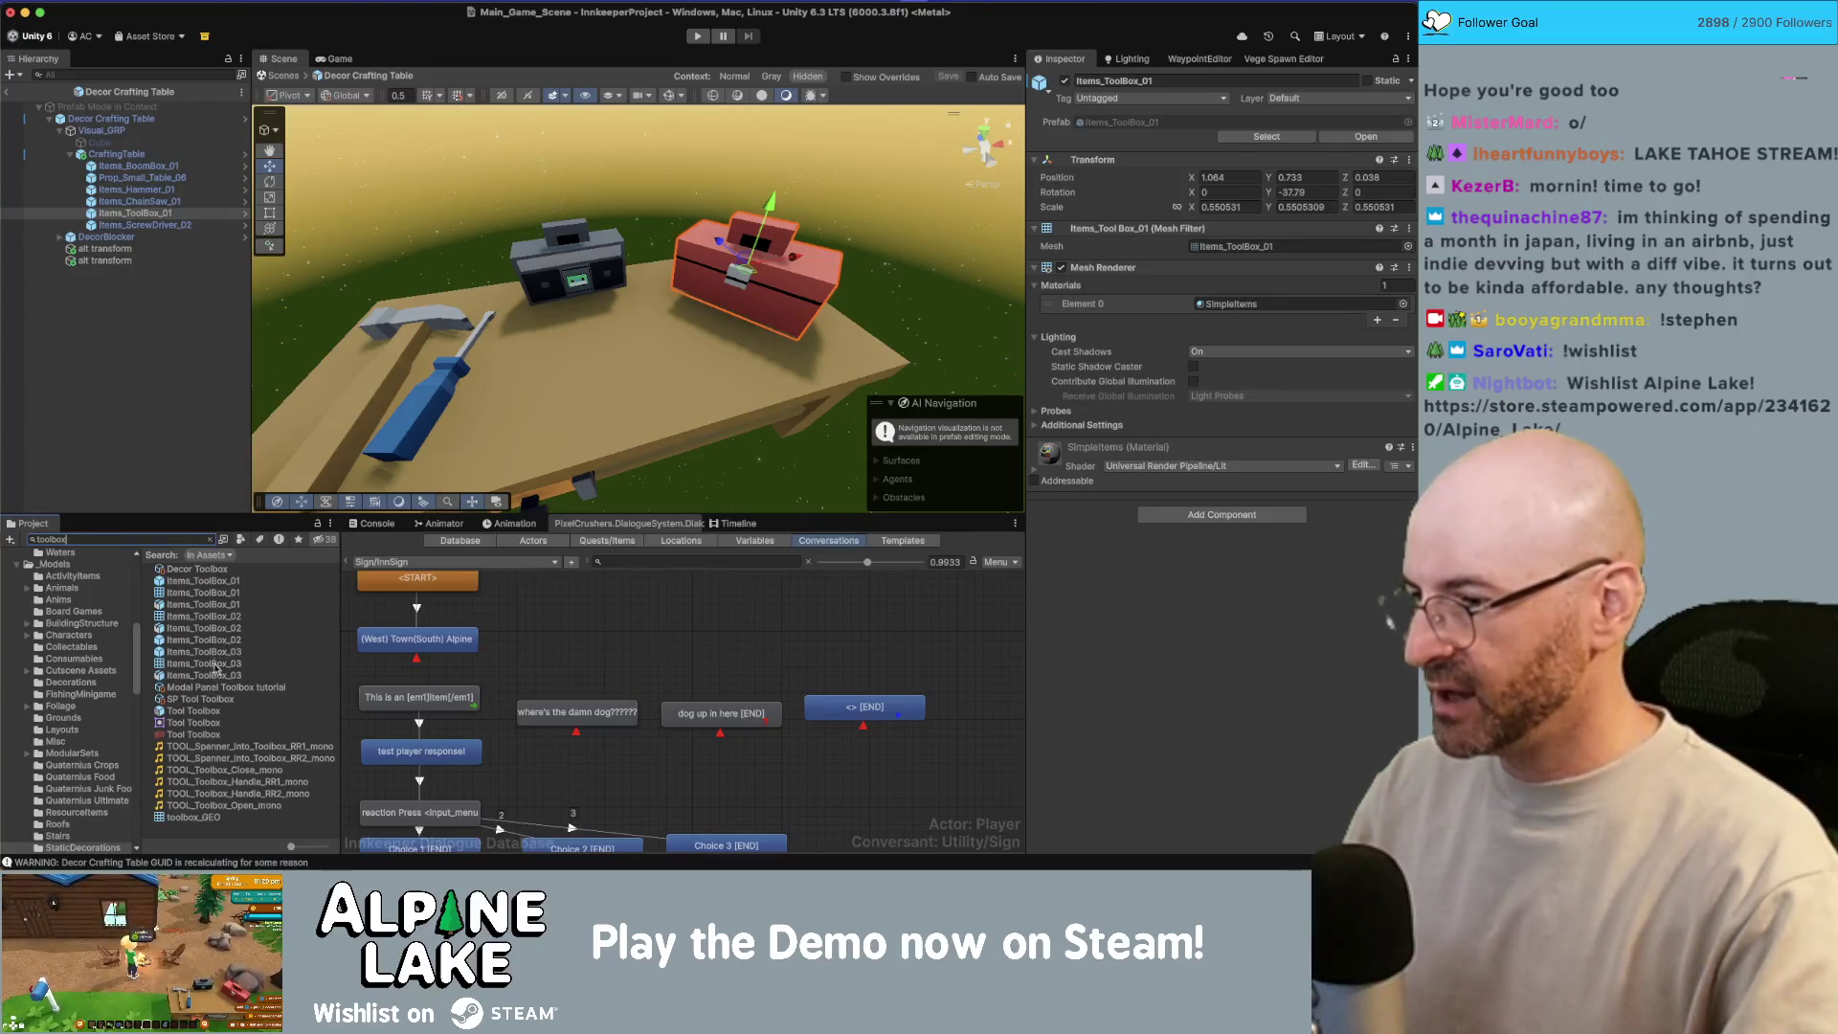
{"action": "left_click", "coordinate": [184, 820]}
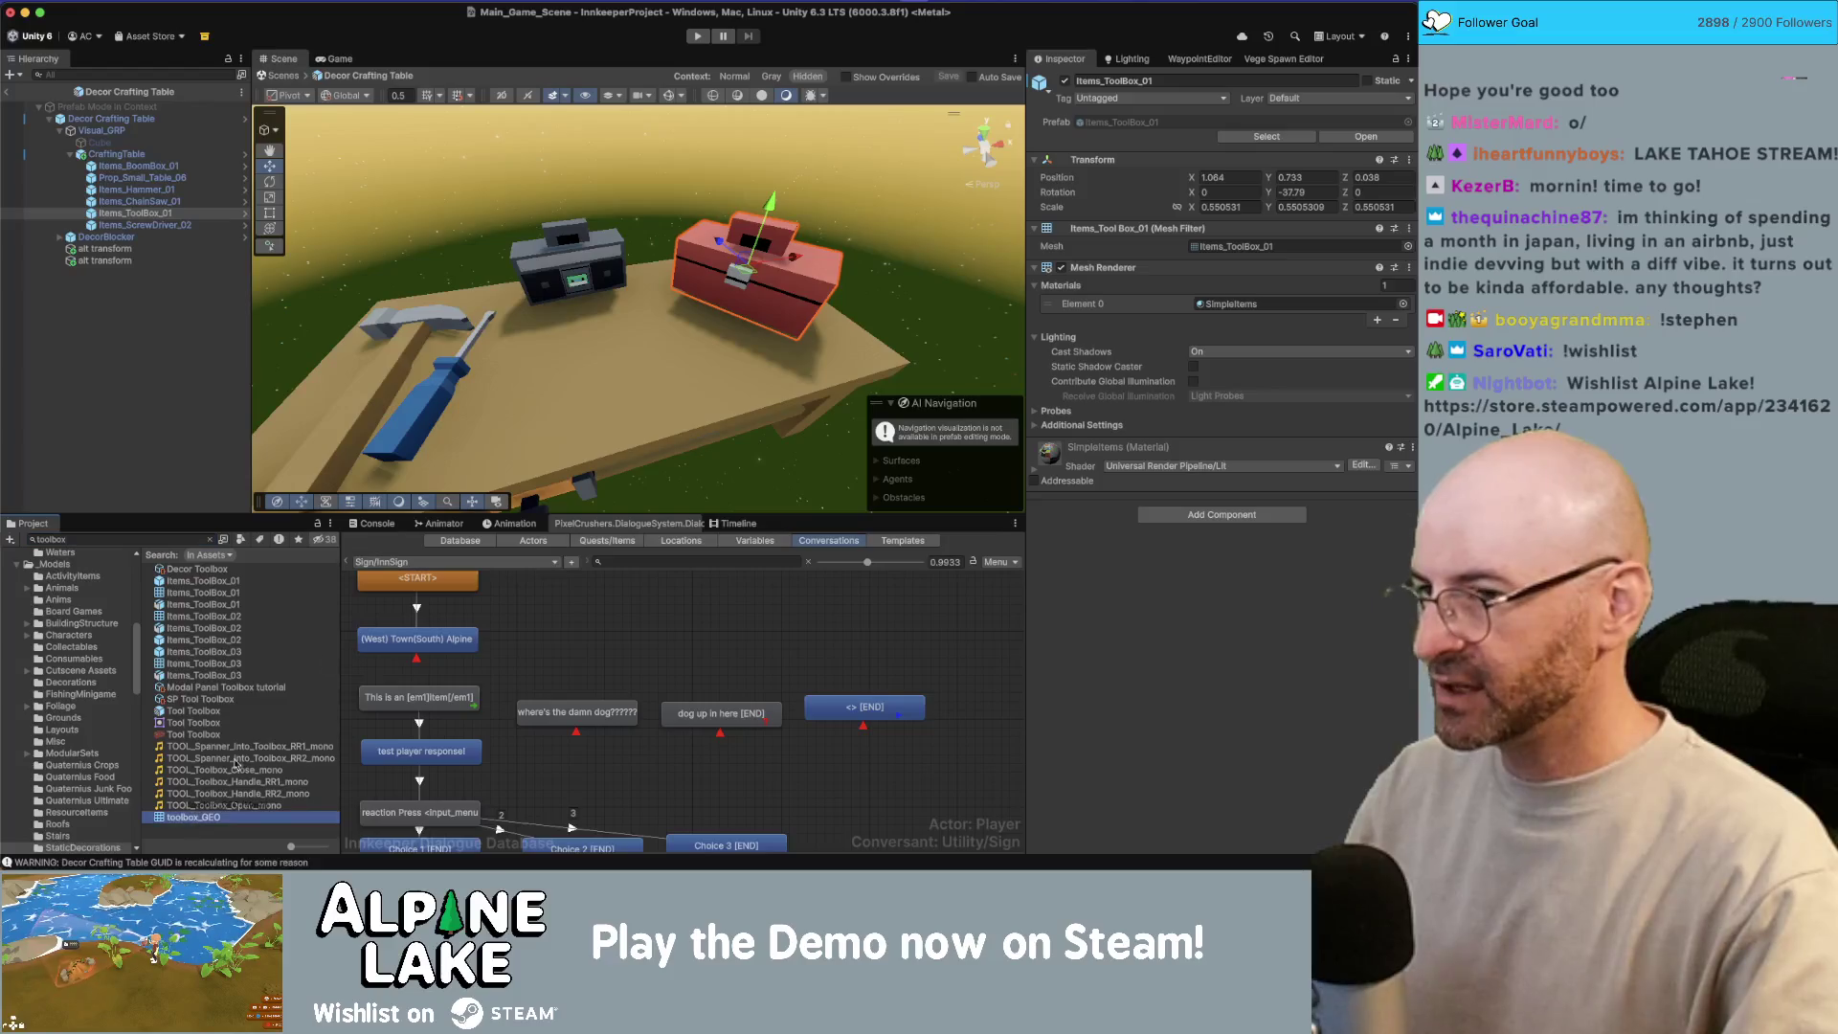
{"action": "left_click_drag", "start_coordinate": [649, 364], "coordinate": [649, 349]}
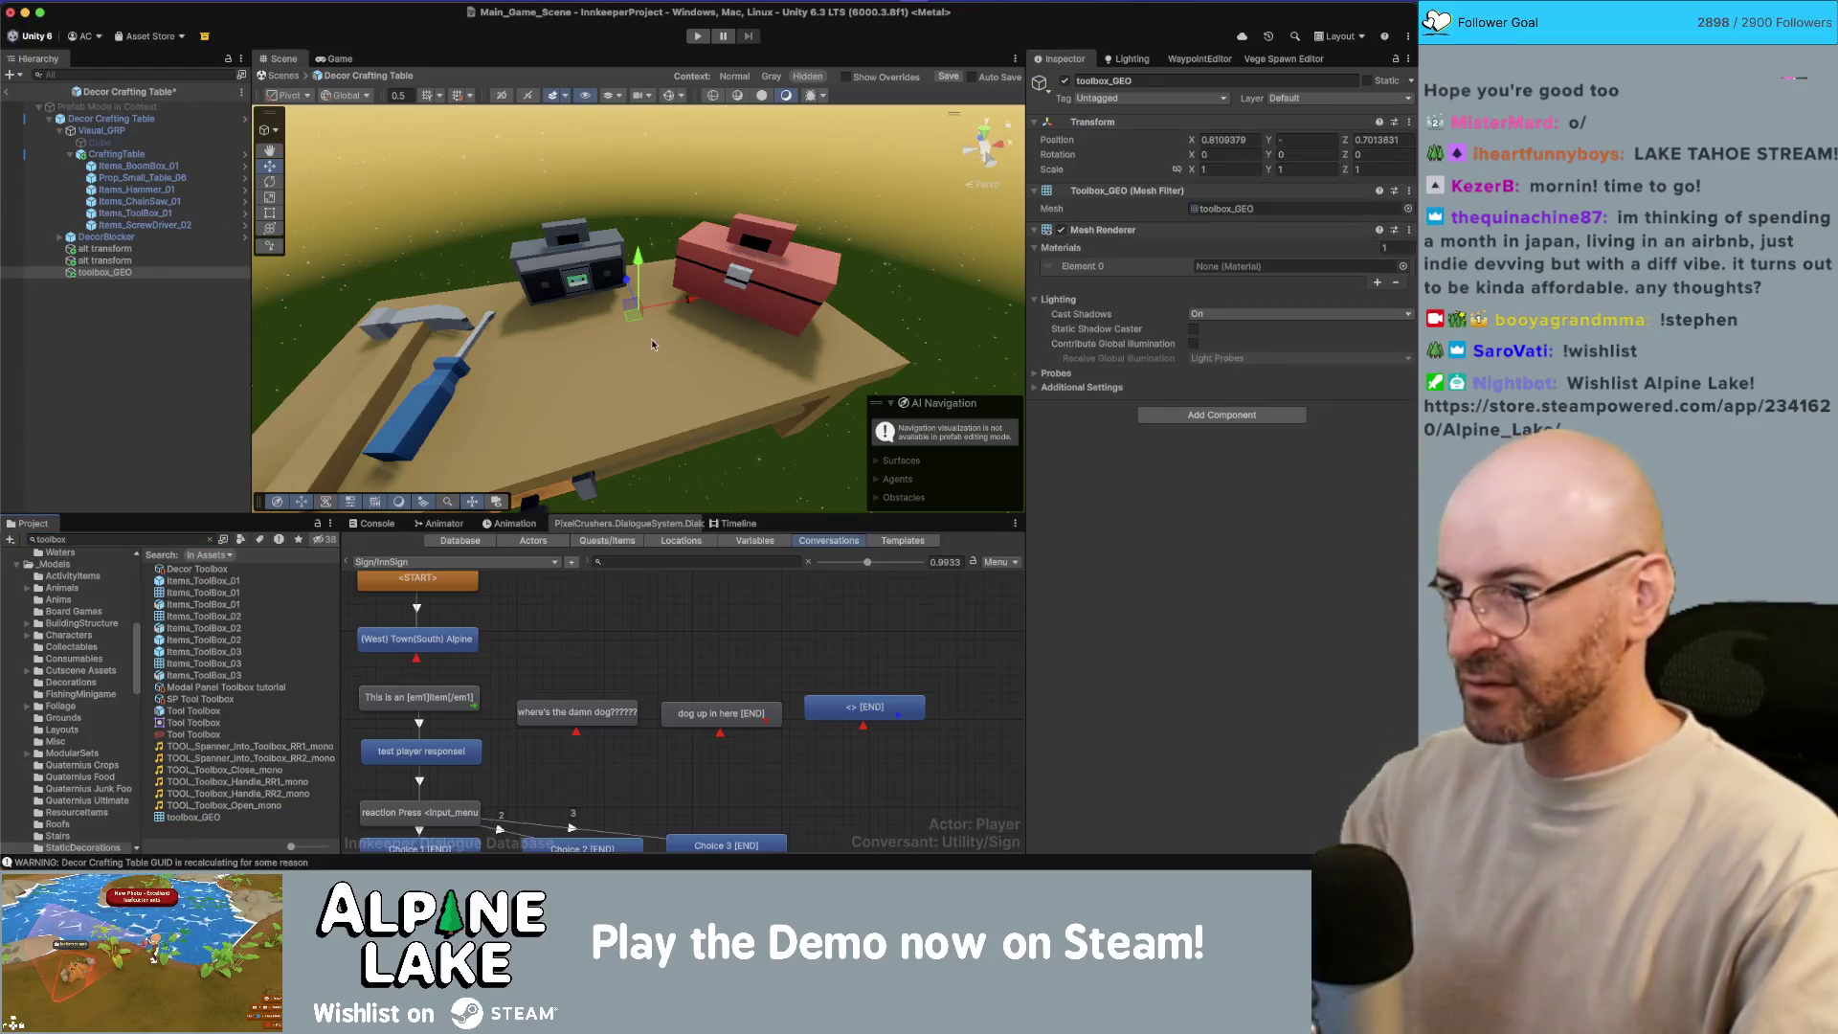
Step: Assign Color Atlas Metal Mat to the new toolbox_GEO
{"action": "left_click", "coordinate": [1403, 266]}
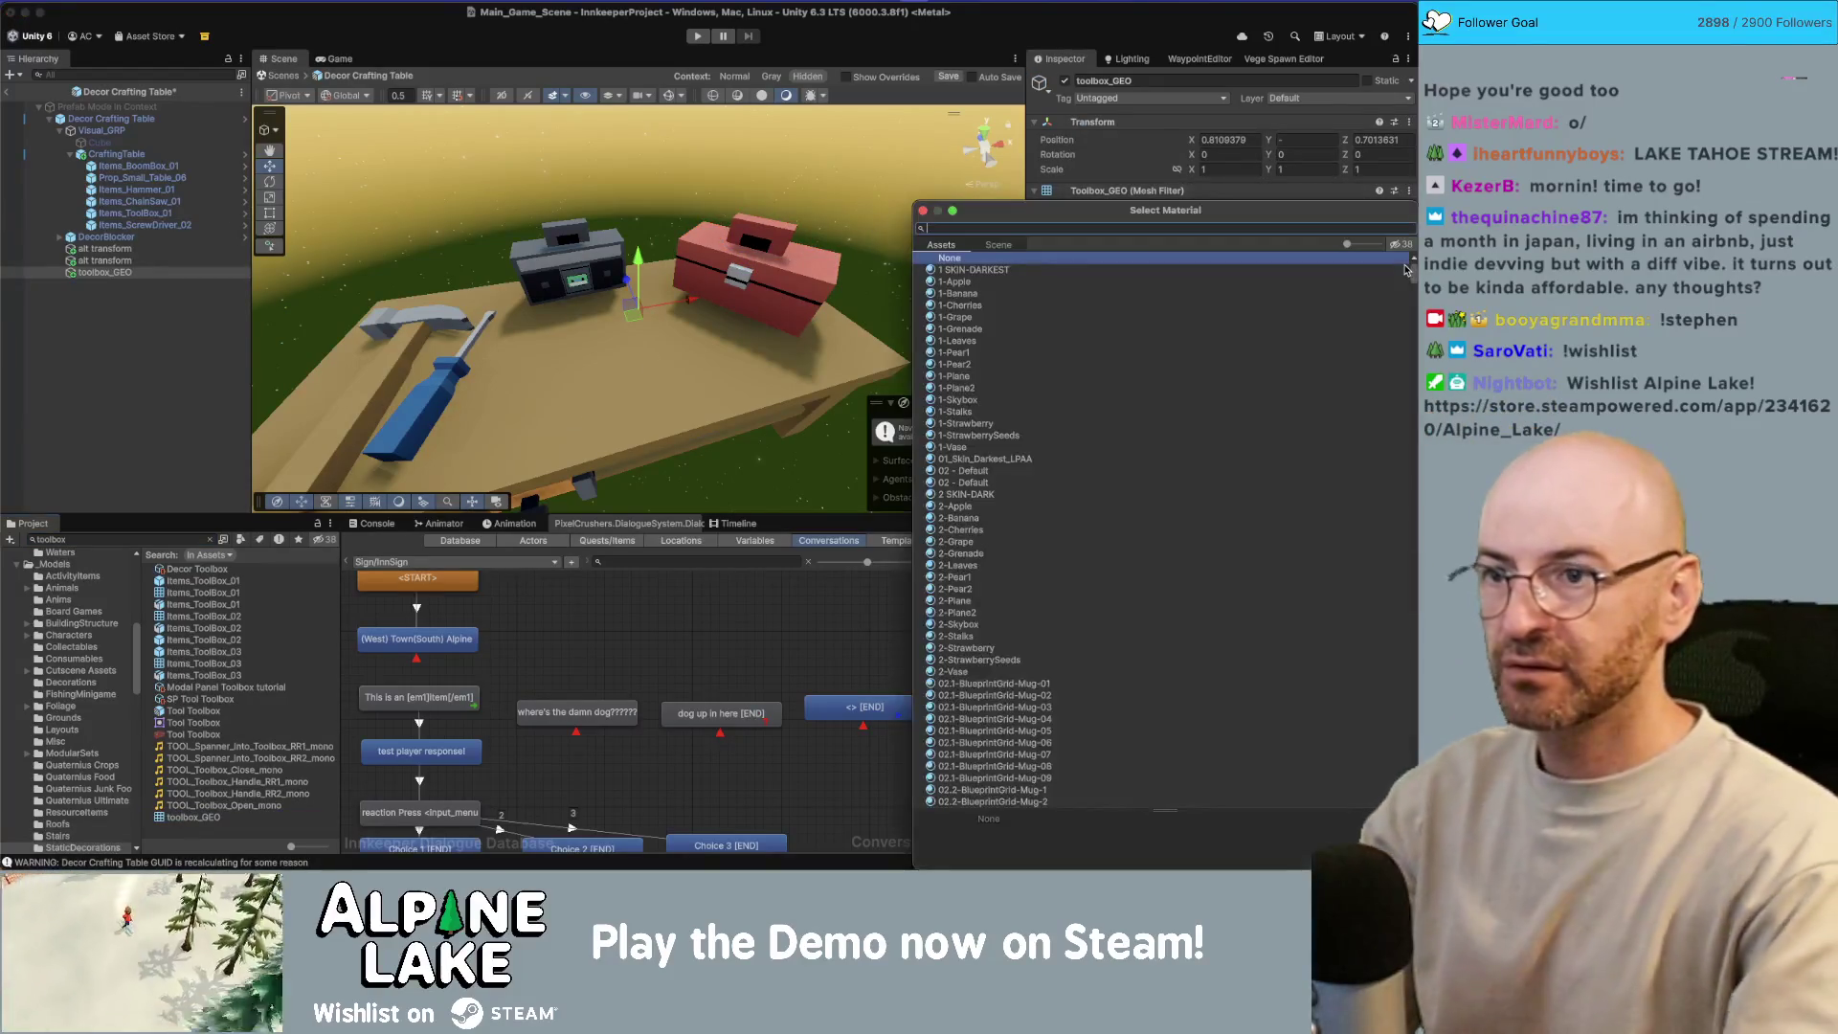
{"action": "type", "text": "metal mat"}
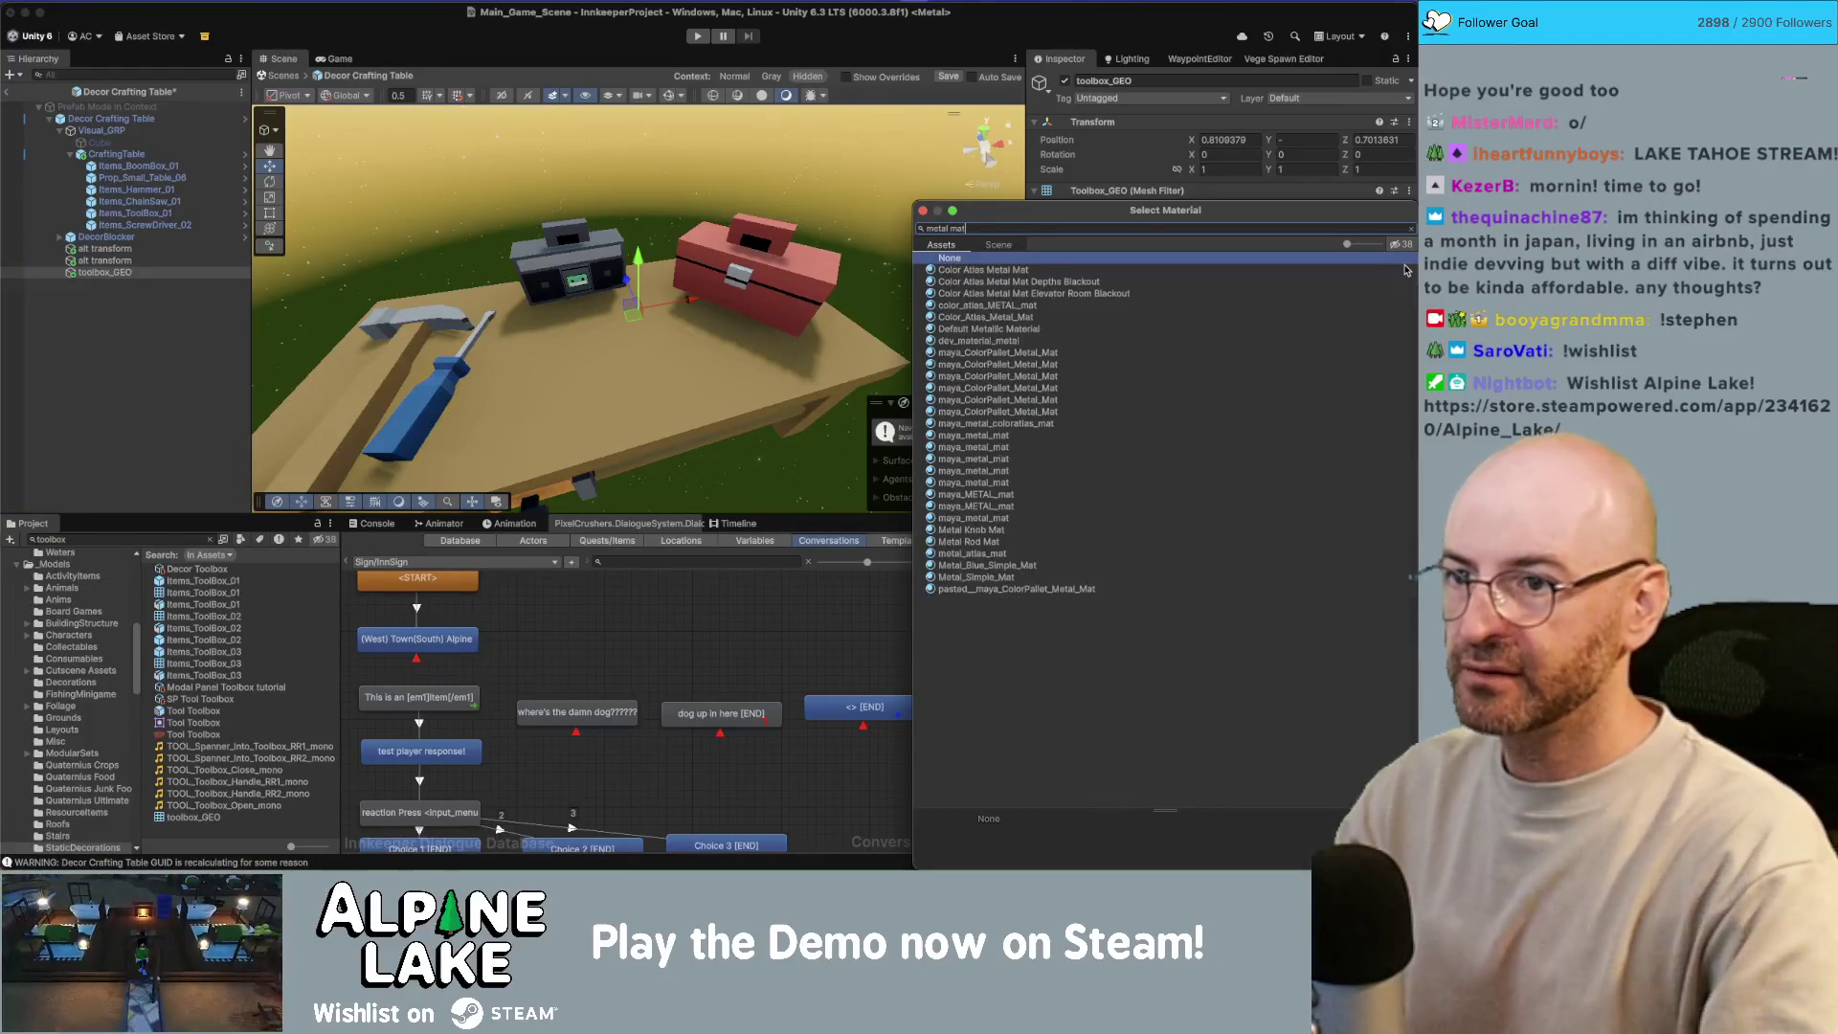
{"action": "double_click", "coordinate": [1404, 269]}
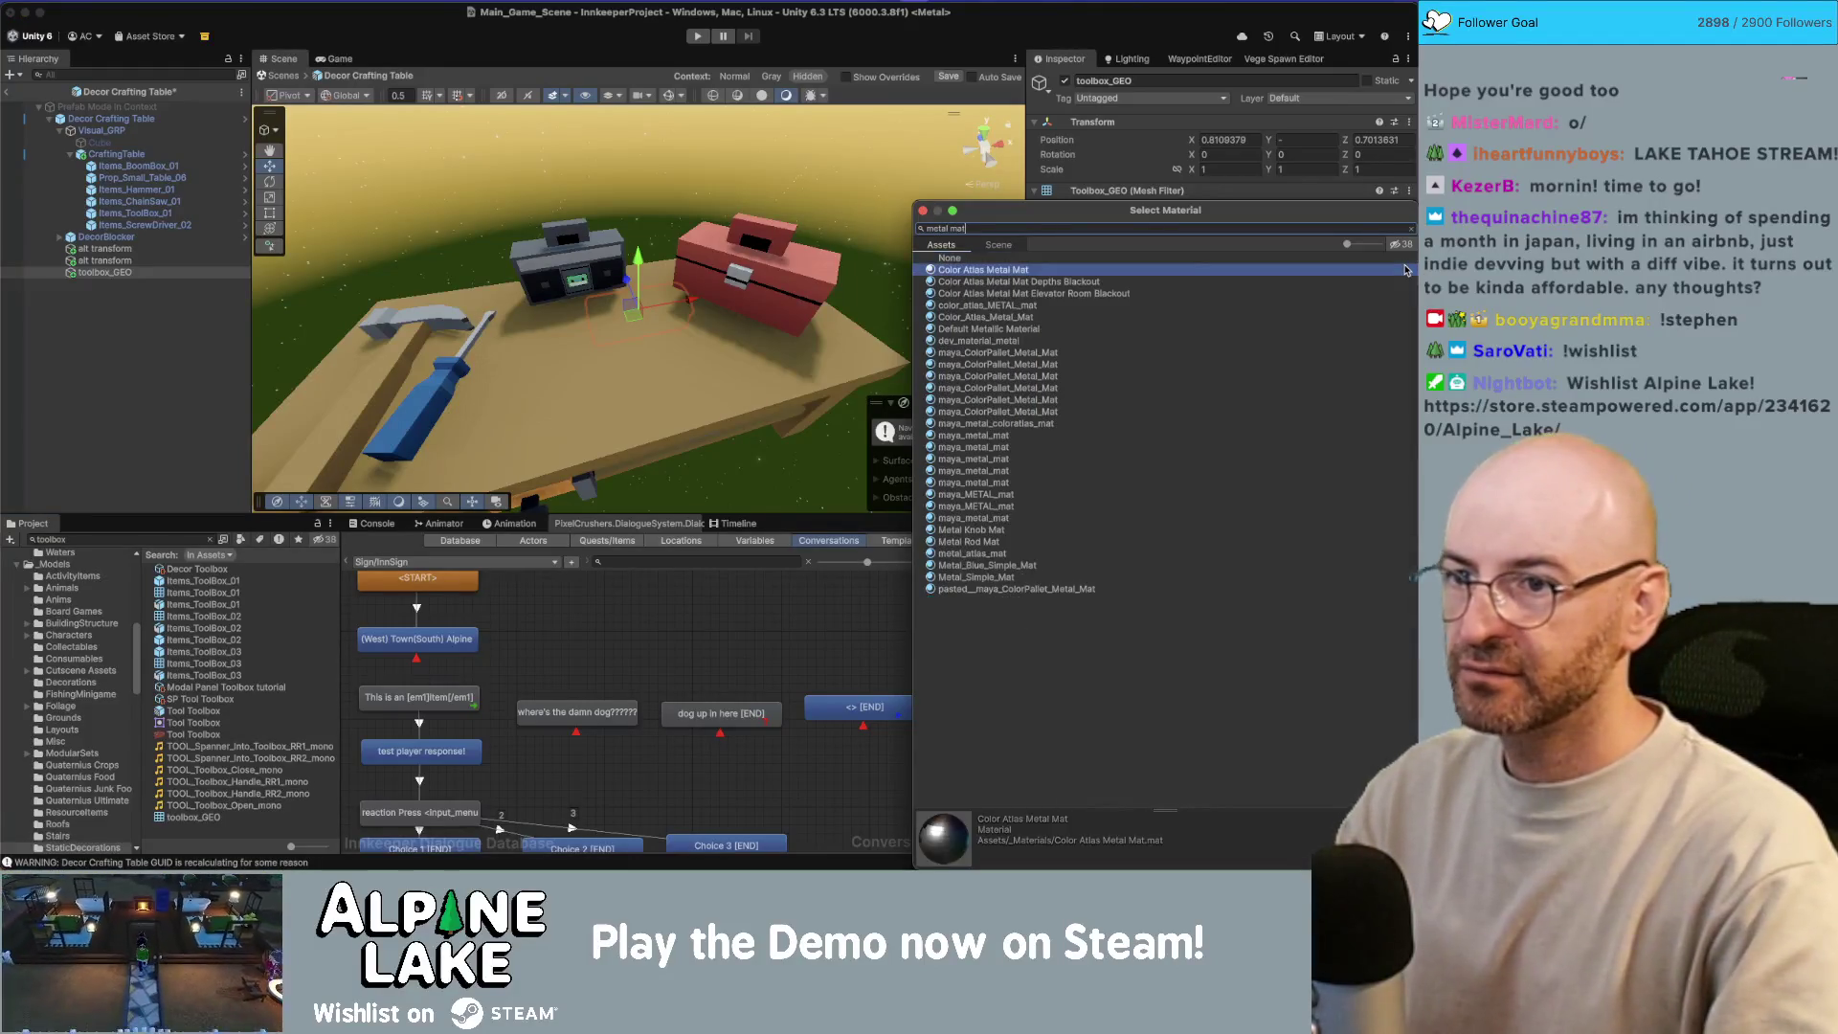
Step: Zero the toolbox's X, Y and Z position
{"action": "left_click", "coordinate": [1300, 144]}
{"action": "type", "text": "0"}
{"action": "left_click", "coordinate": [1235, 140]}
{"action": "type", "text": "0"}
{"action": "key", "text": "Tab"}
{"action": "key", "text": "Tab"}
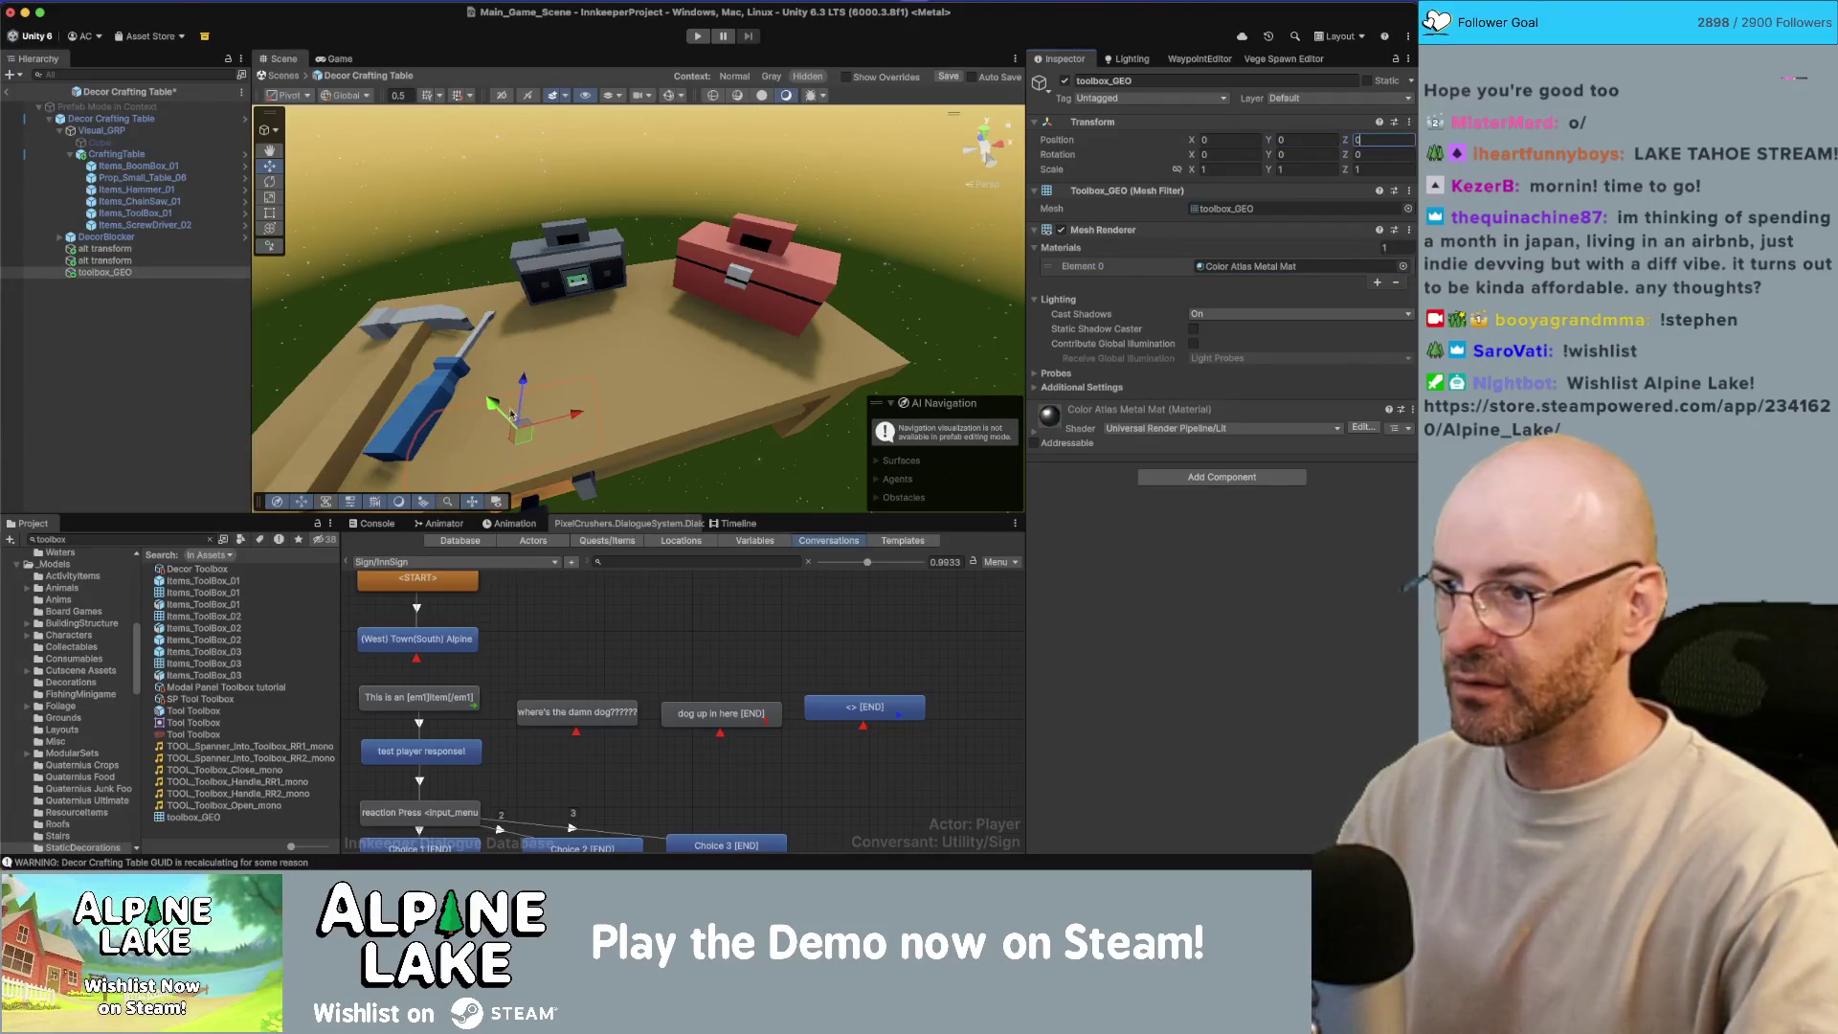
{"action": "key", "text": "Return"}
Step: Delete the old red toolbox Items_ToolBox_01 from the table
{"action": "left_click", "coordinate": [809, 264]}
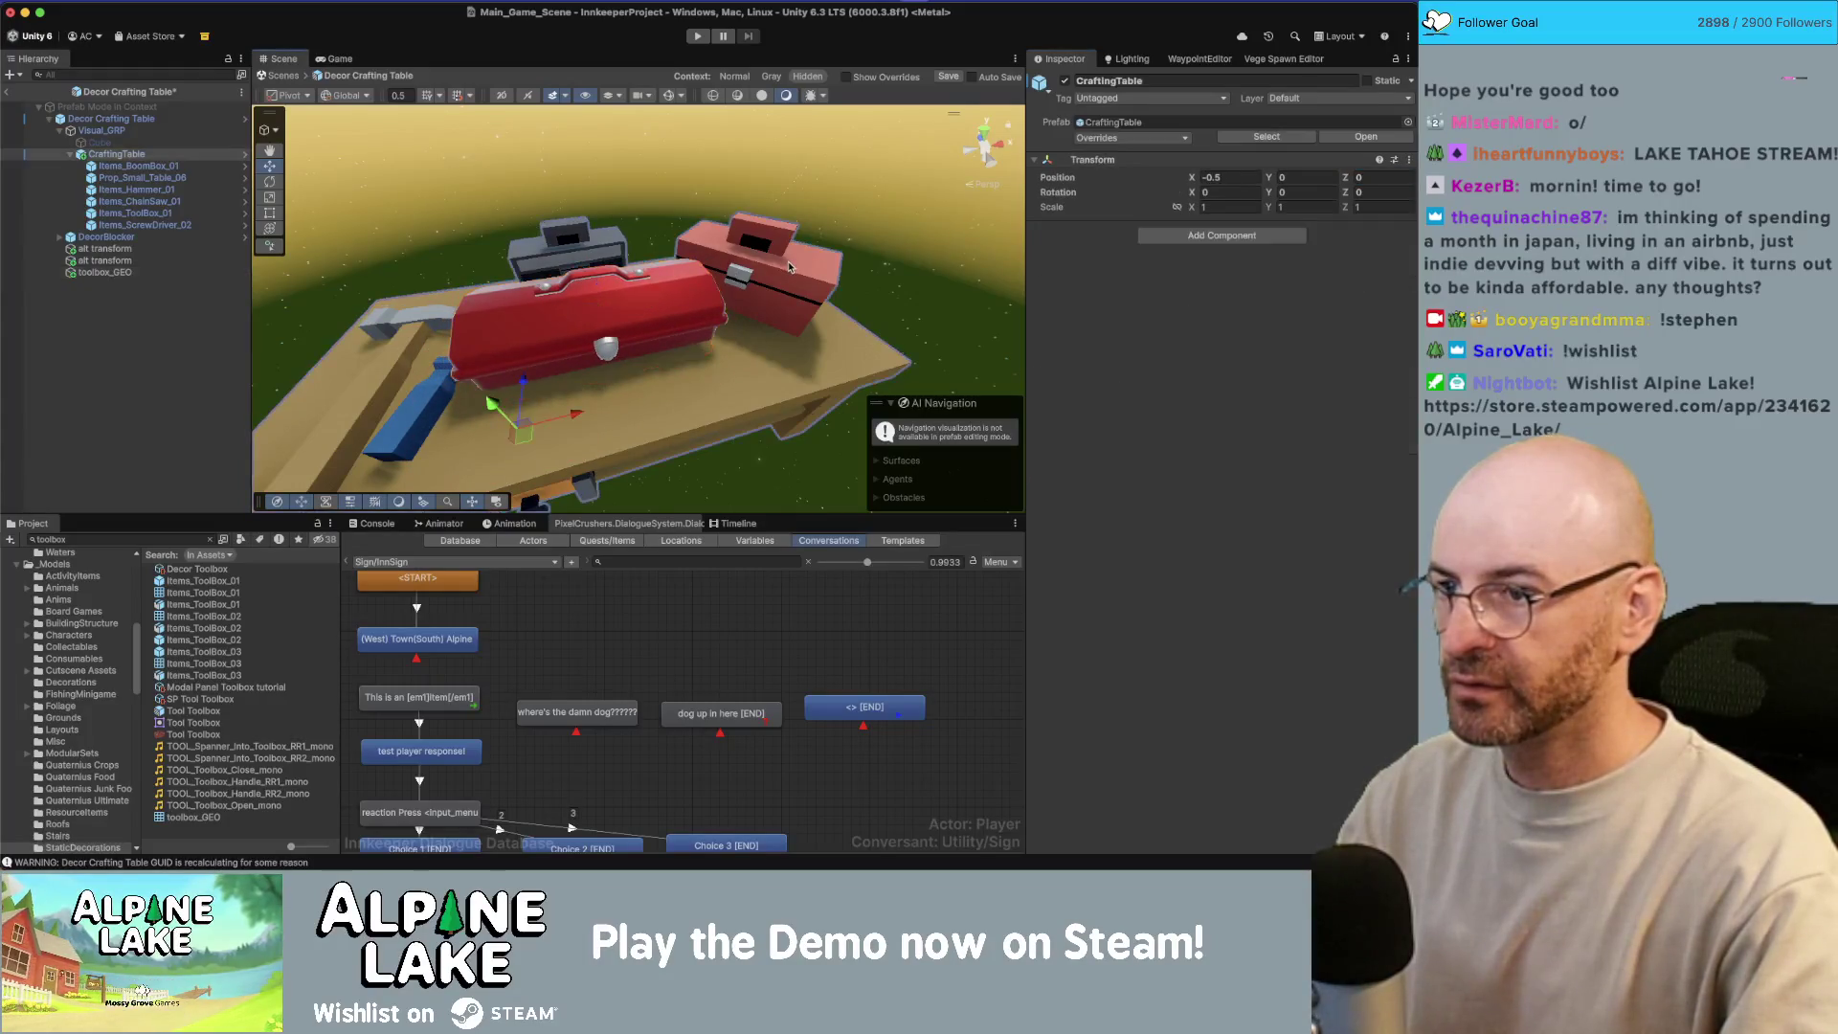
{"action": "left_click", "coordinate": [809, 263]}
{"action": "key", "text": "Delete"}
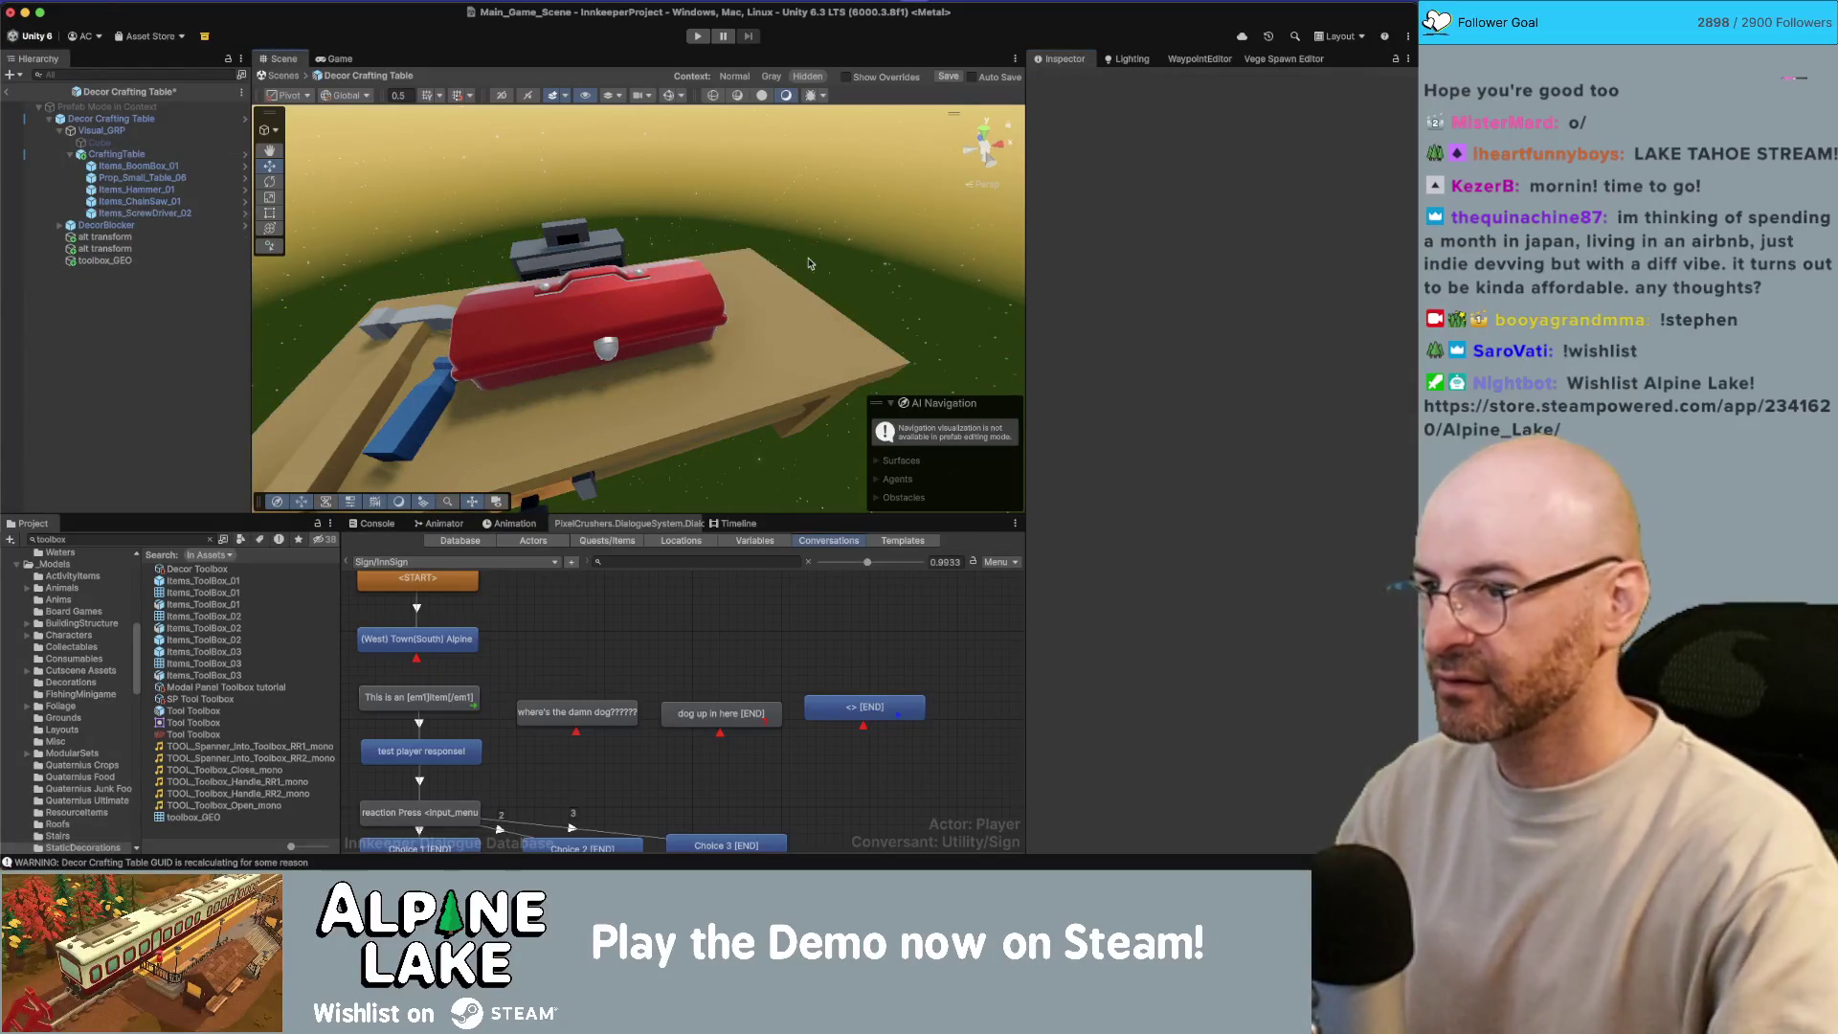
Step: Move toolbox_GEO to the table's right end, turn it 45° and scale it to about 0.867
{"action": "left_click", "coordinate": [677, 298]}
{"action": "mouse_move", "coordinate": [594, 319]}
{"action": "left_mouse_down"}
{"action": "mouse_move", "coordinate": [736, 263]}
{"action": "mouse_move", "coordinate": [741, 226]}
{"action": "mouse_move", "coordinate": [710, 280]}
{"action": "mouse_move", "coordinate": [655, 289]}
{"action": "mouse_move", "coordinate": [740, 260]}
{"action": "left_mouse_up"}
{"action": "key", "text": "e"}
{"action": "key", "text": "w"}
{"action": "mouse_move", "coordinate": [740, 260]}
{"action": "left_mouse_down"}
{"action": "mouse_move", "coordinate": [559, 221]}
{"action": "mouse_move", "coordinate": [596, 123]}
{"action": "mouse_move", "coordinate": [634, 202]}
{"action": "mouse_move", "coordinate": [766, 263]}
{"action": "mouse_move", "coordinate": [431, 105]}
{"action": "left_mouse_up"}
{"action": "key", "text": "r"}
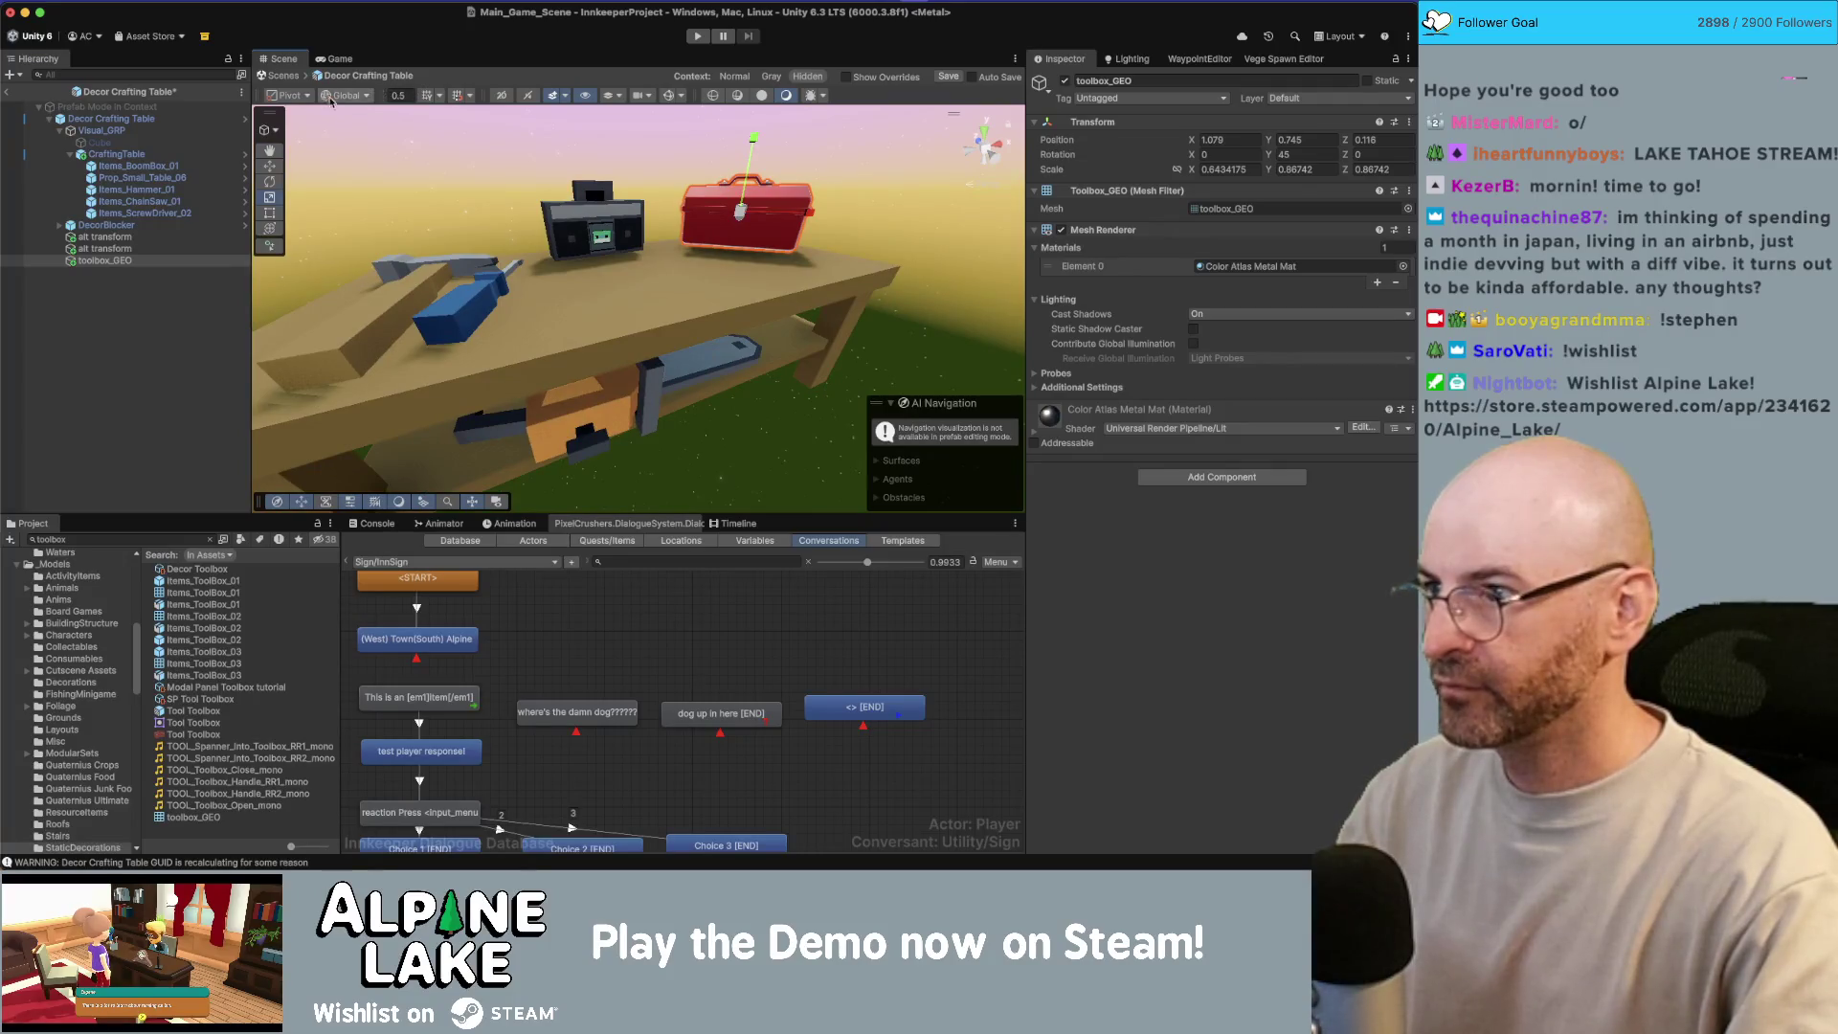
{"action": "mouse_move", "coordinate": [316, 143]}
{"action": "left_mouse_down"}
{"action": "mouse_move", "coordinate": [724, 201]}
{"action": "mouse_move", "coordinate": [737, 187]}
{"action": "mouse_move", "coordinate": [599, 165]}
{"action": "mouse_move", "coordinate": [624, 159]}
{"action": "mouse_move", "coordinate": [652, 253]}
{"action": "mouse_move", "coordinate": [531, 299]}
{"action": "left_mouse_up"}
Step: Raise the hammer model's Smoothing Angle in Import Settings and apply it
{"action": "left_click", "coordinate": [713, 291]}
{"action": "left_click", "coordinate": [500, 303]}
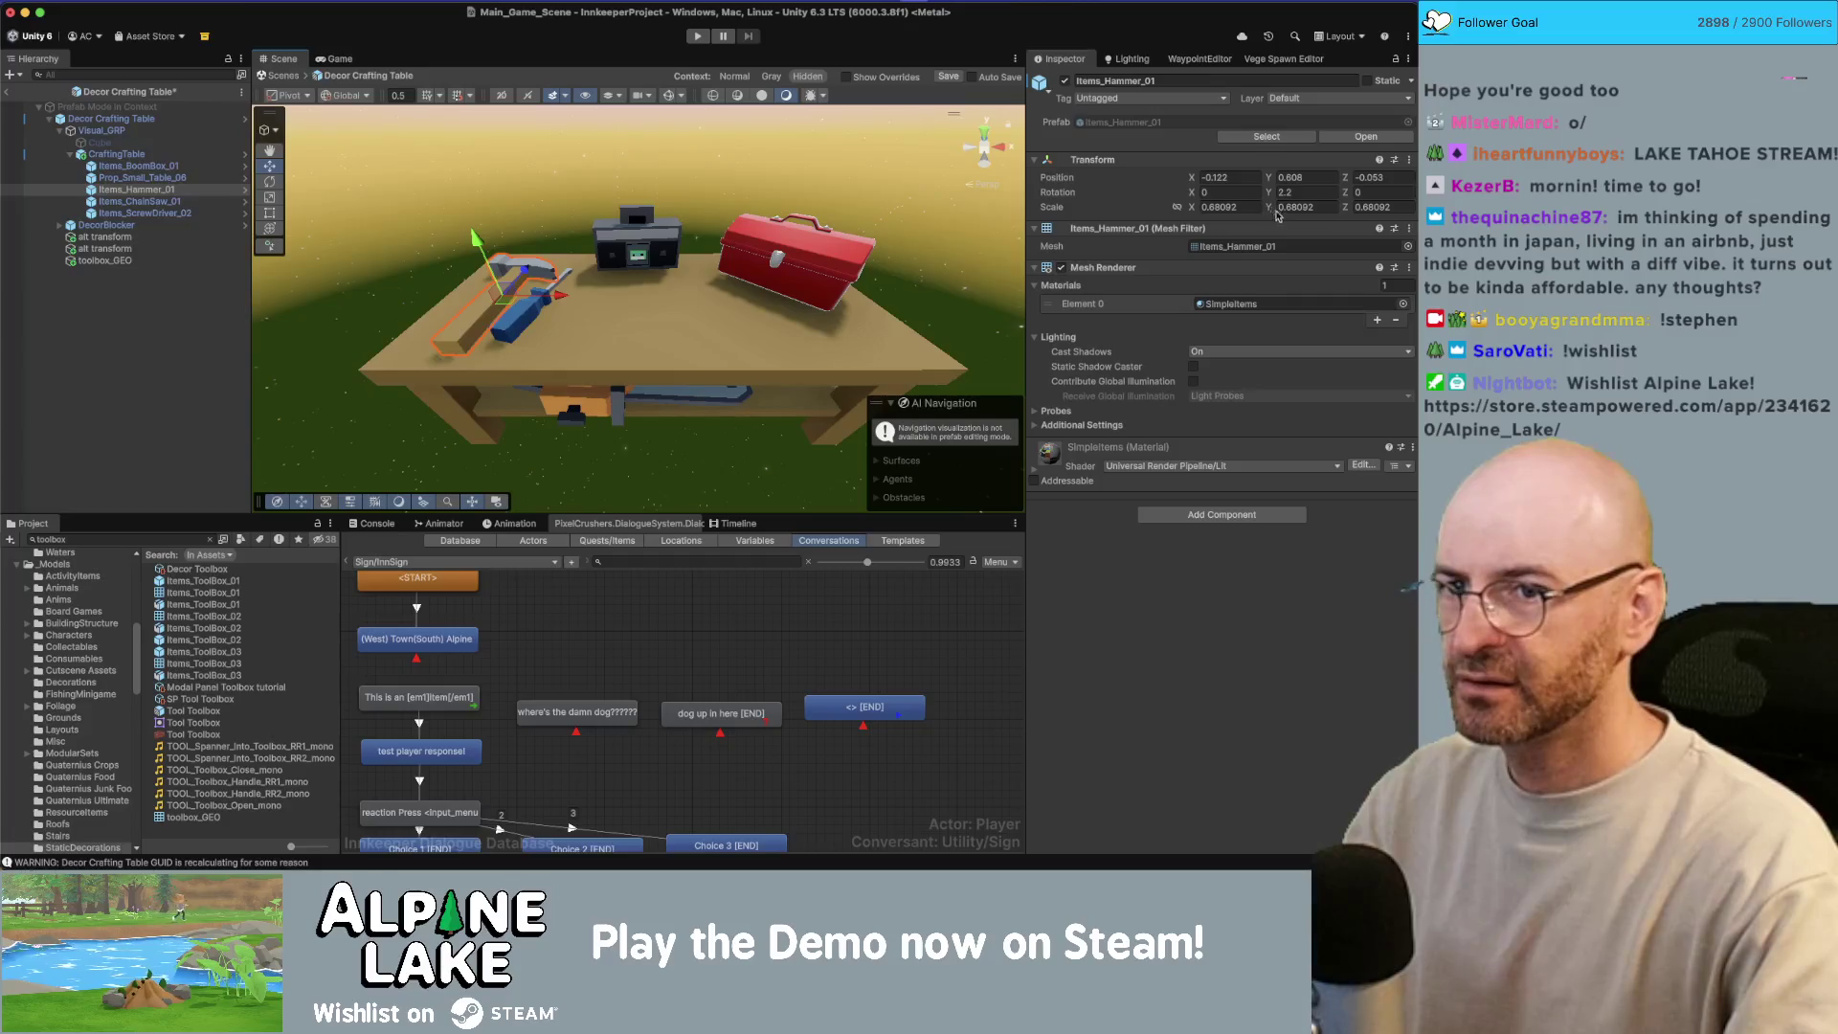
{"action": "left_click", "coordinate": [1314, 246]}
{"action": "double_click", "coordinate": [1314, 246]}
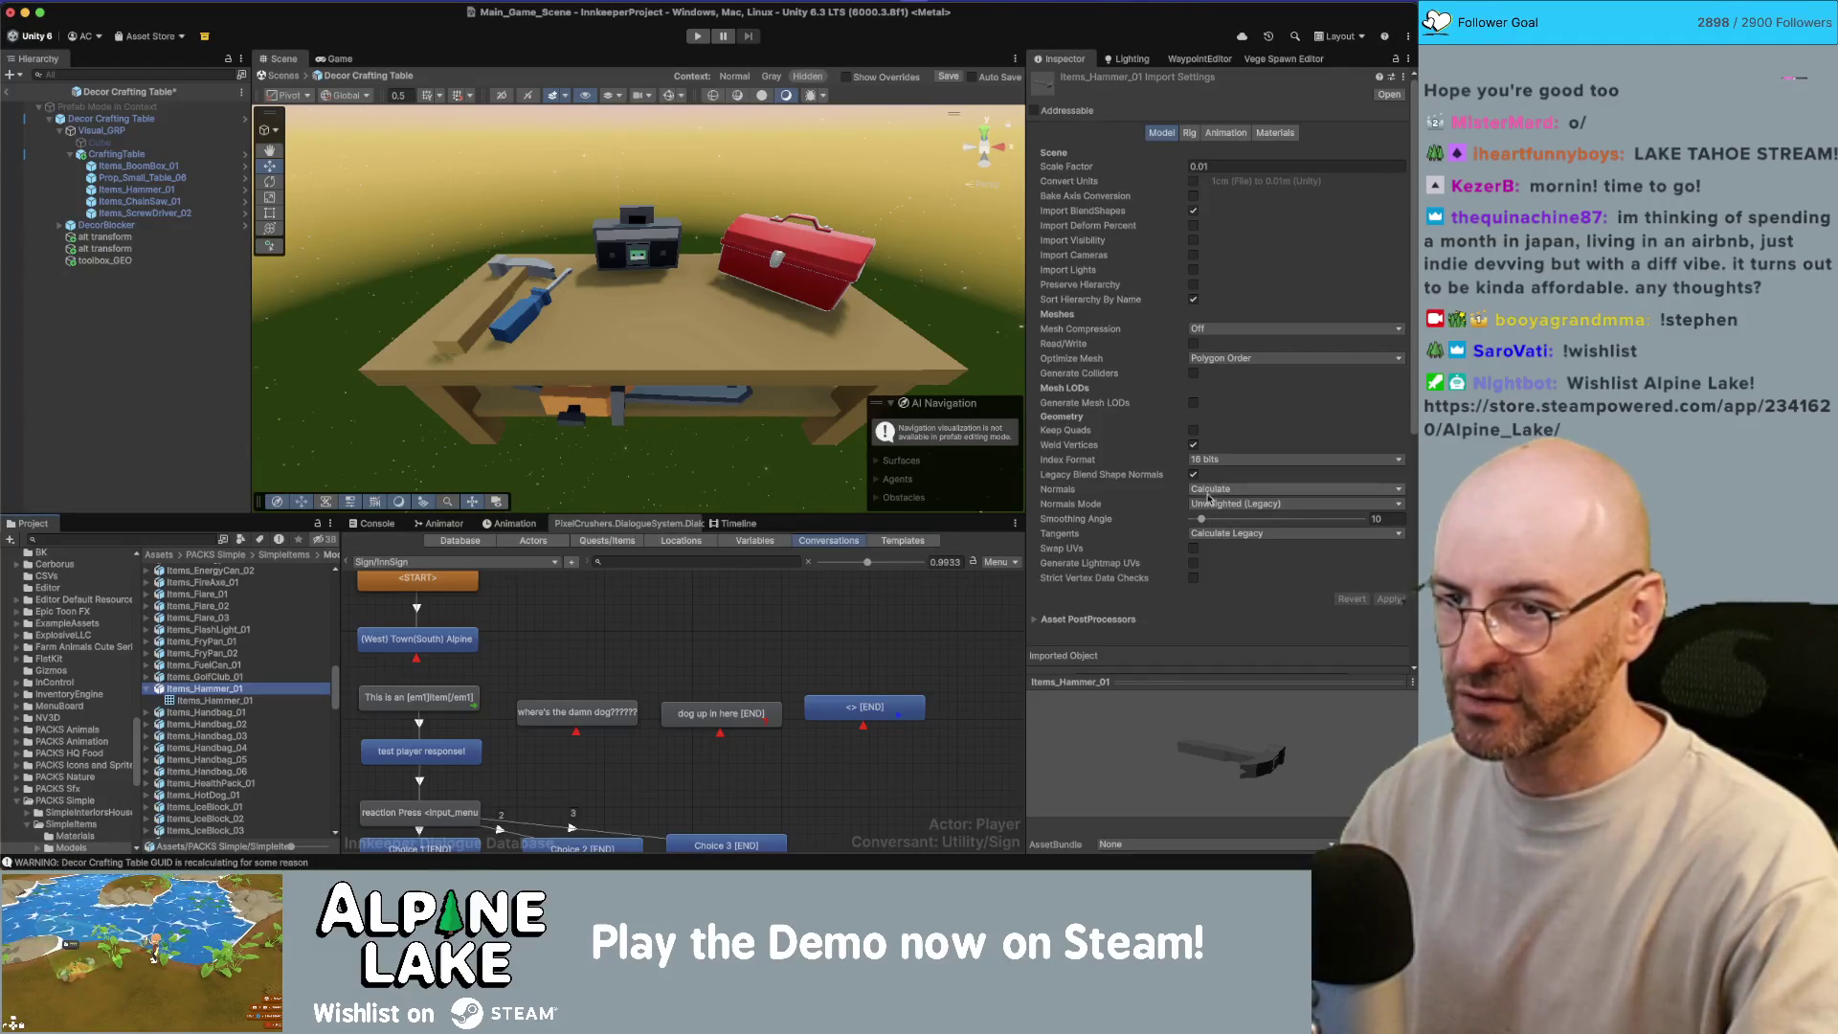
{"action": "left_click_drag", "start_coordinate": [1227, 519], "coordinate": [1286, 519]}
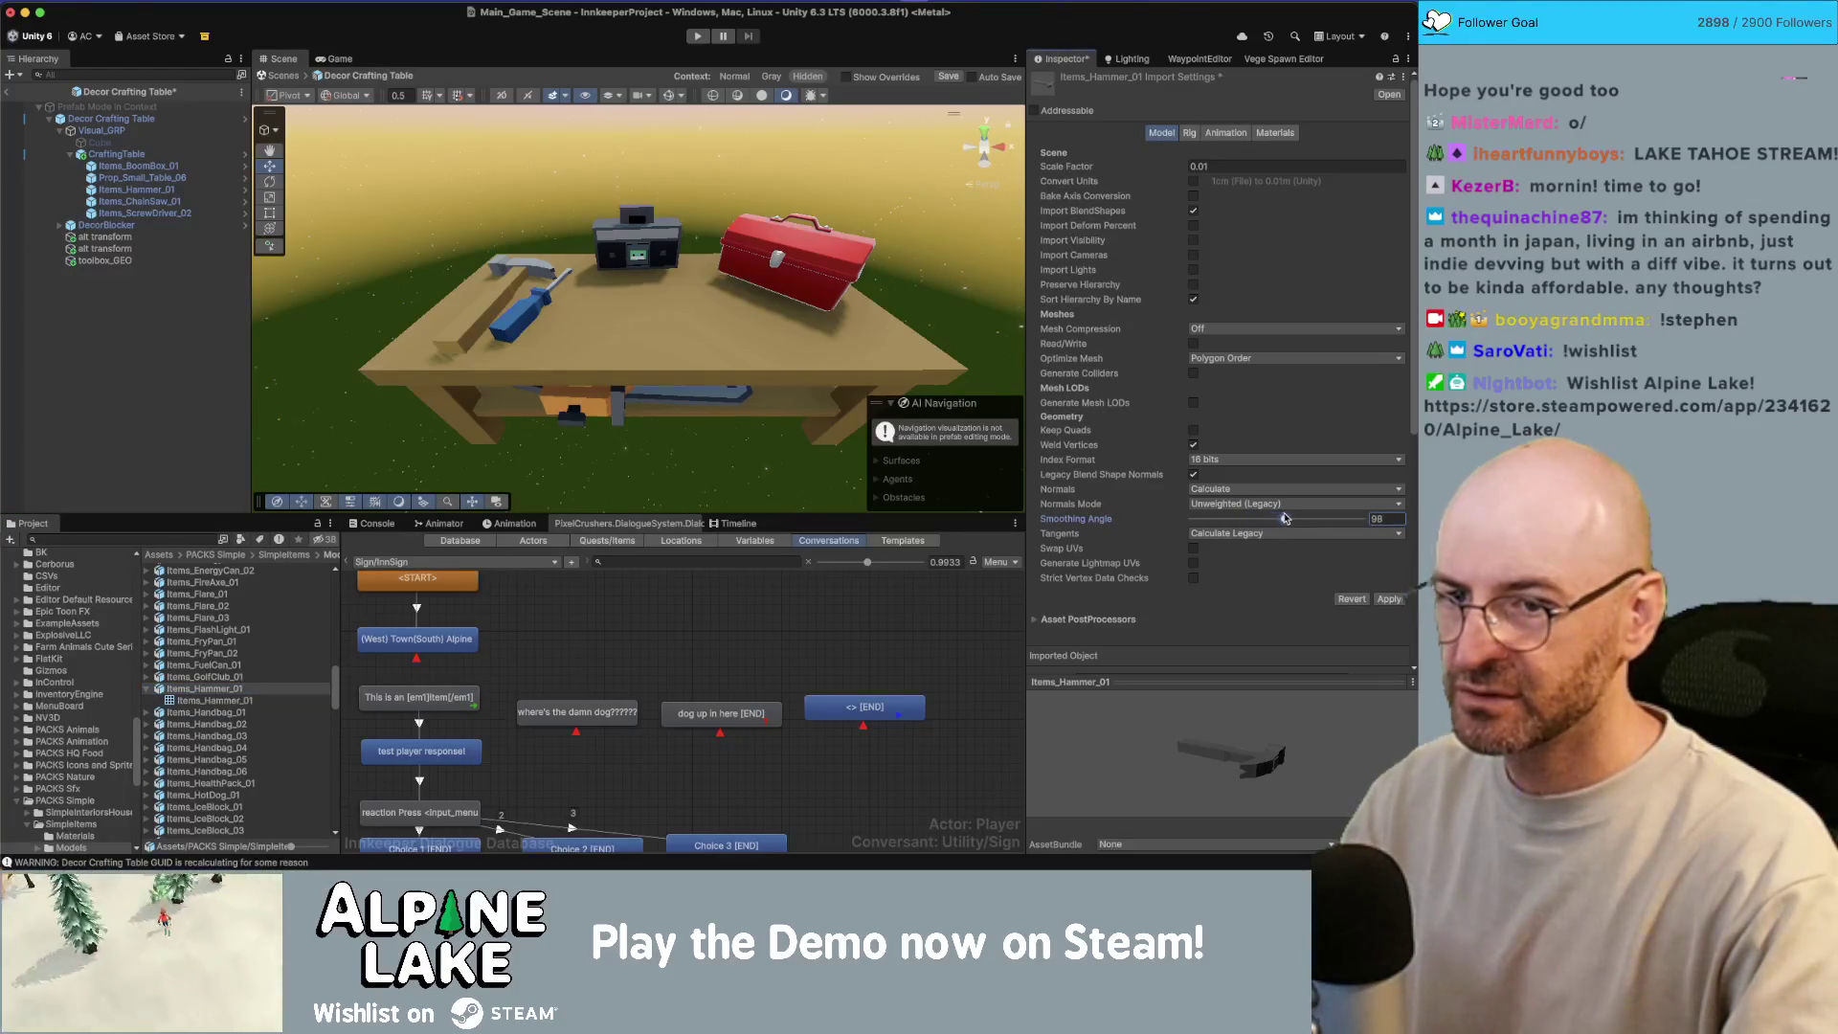
{"action": "left_click", "coordinate": [1388, 598]}
Step: Raise Items_ScrewDriver_02's Smoothing Angle to 106 and apply it
{"action": "left_click_drag", "start_coordinate": [762, 249], "coordinate": [517, 370]}
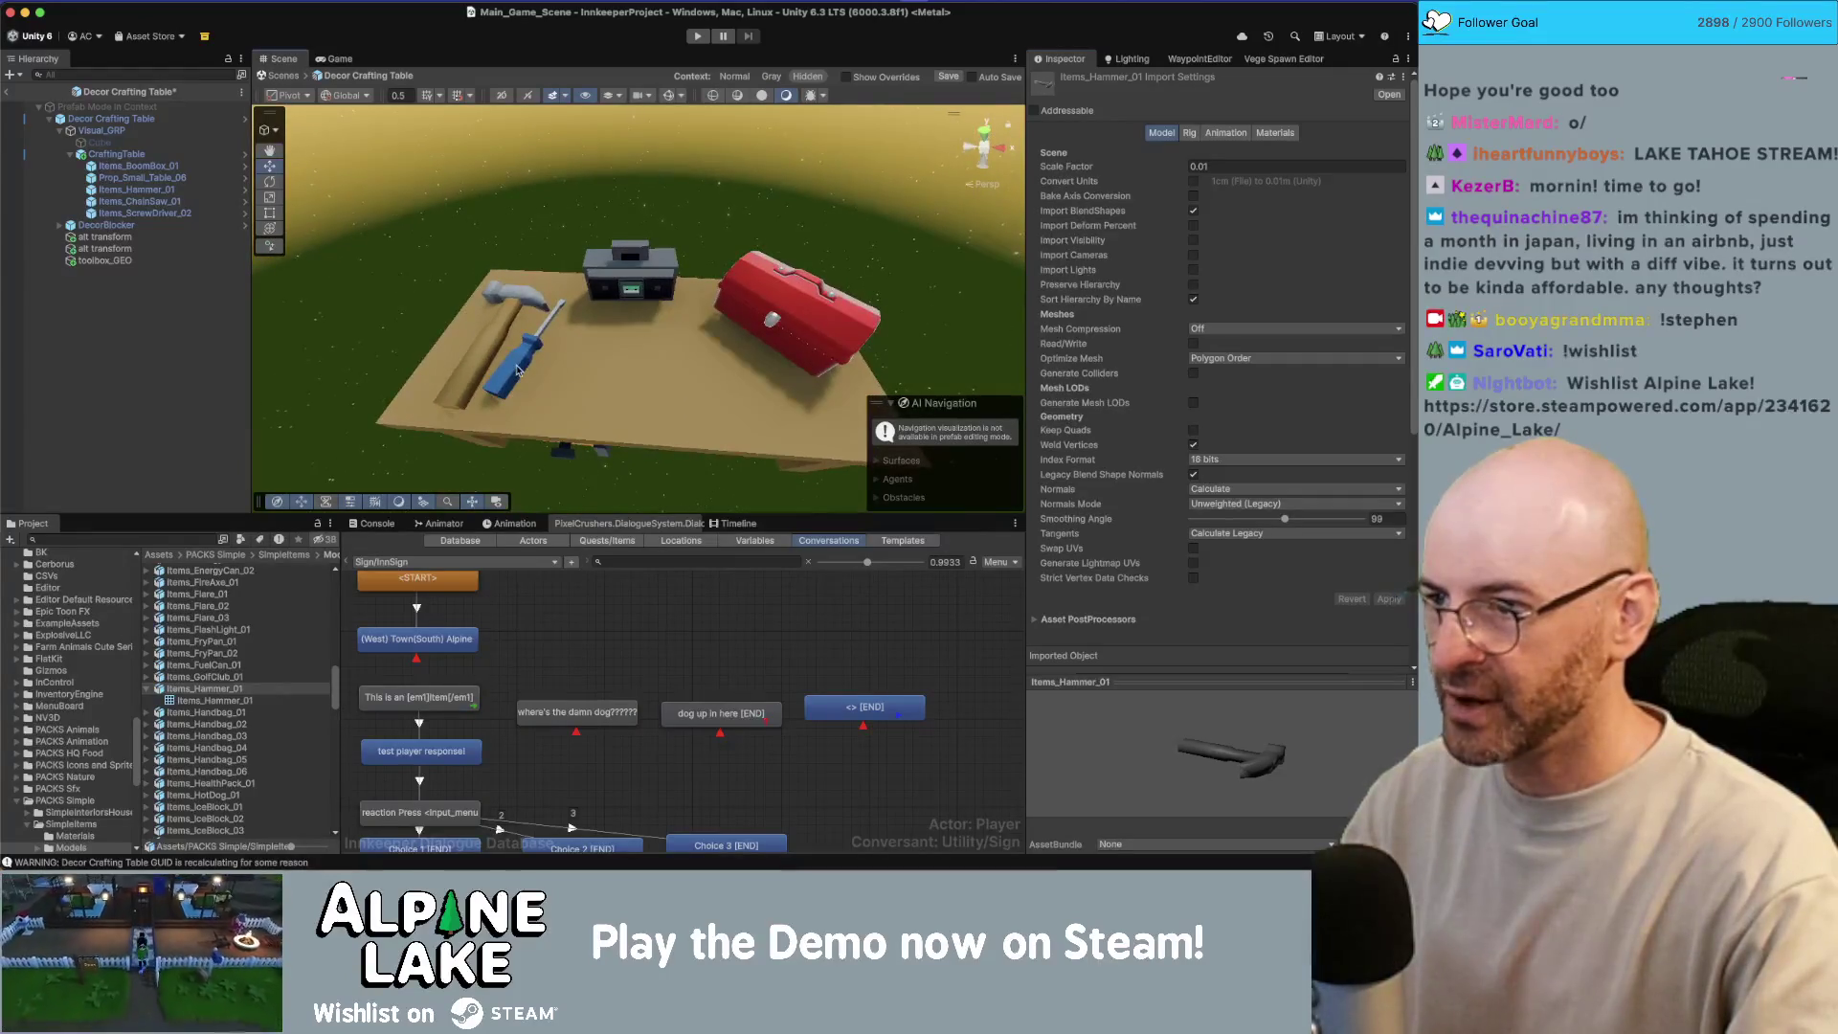
{"action": "left_click", "coordinate": [517, 370]}
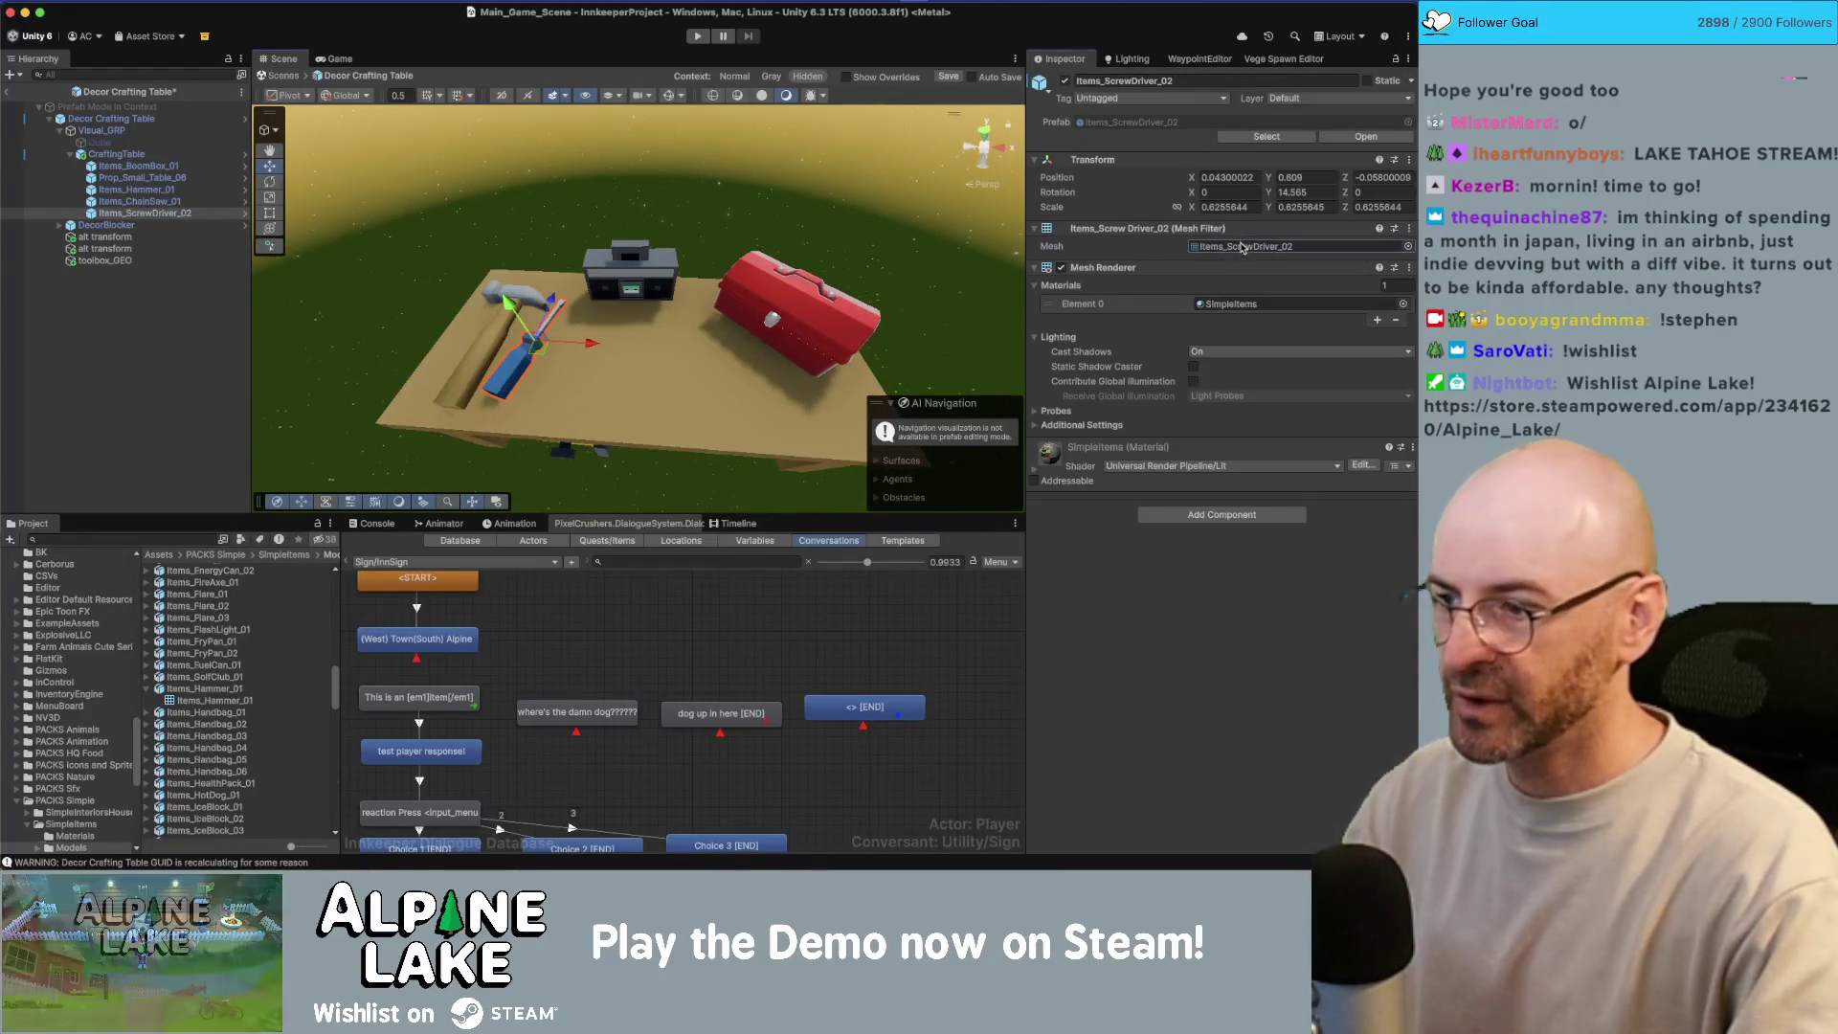
{"action": "double_click", "coordinate": [1242, 247]}
{"action": "left_click", "coordinate": [1293, 520]}
{"action": "left_click", "coordinate": [1385, 599]}
Step: Select the table top mesh and bring up its model import settings
{"action": "mouse_move", "coordinate": [738, 383]}
{"action": "left_mouse_down"}
{"action": "mouse_move", "coordinate": [763, 226]}
{"action": "mouse_move", "coordinate": [655, 313]}
{"action": "left_mouse_up"}
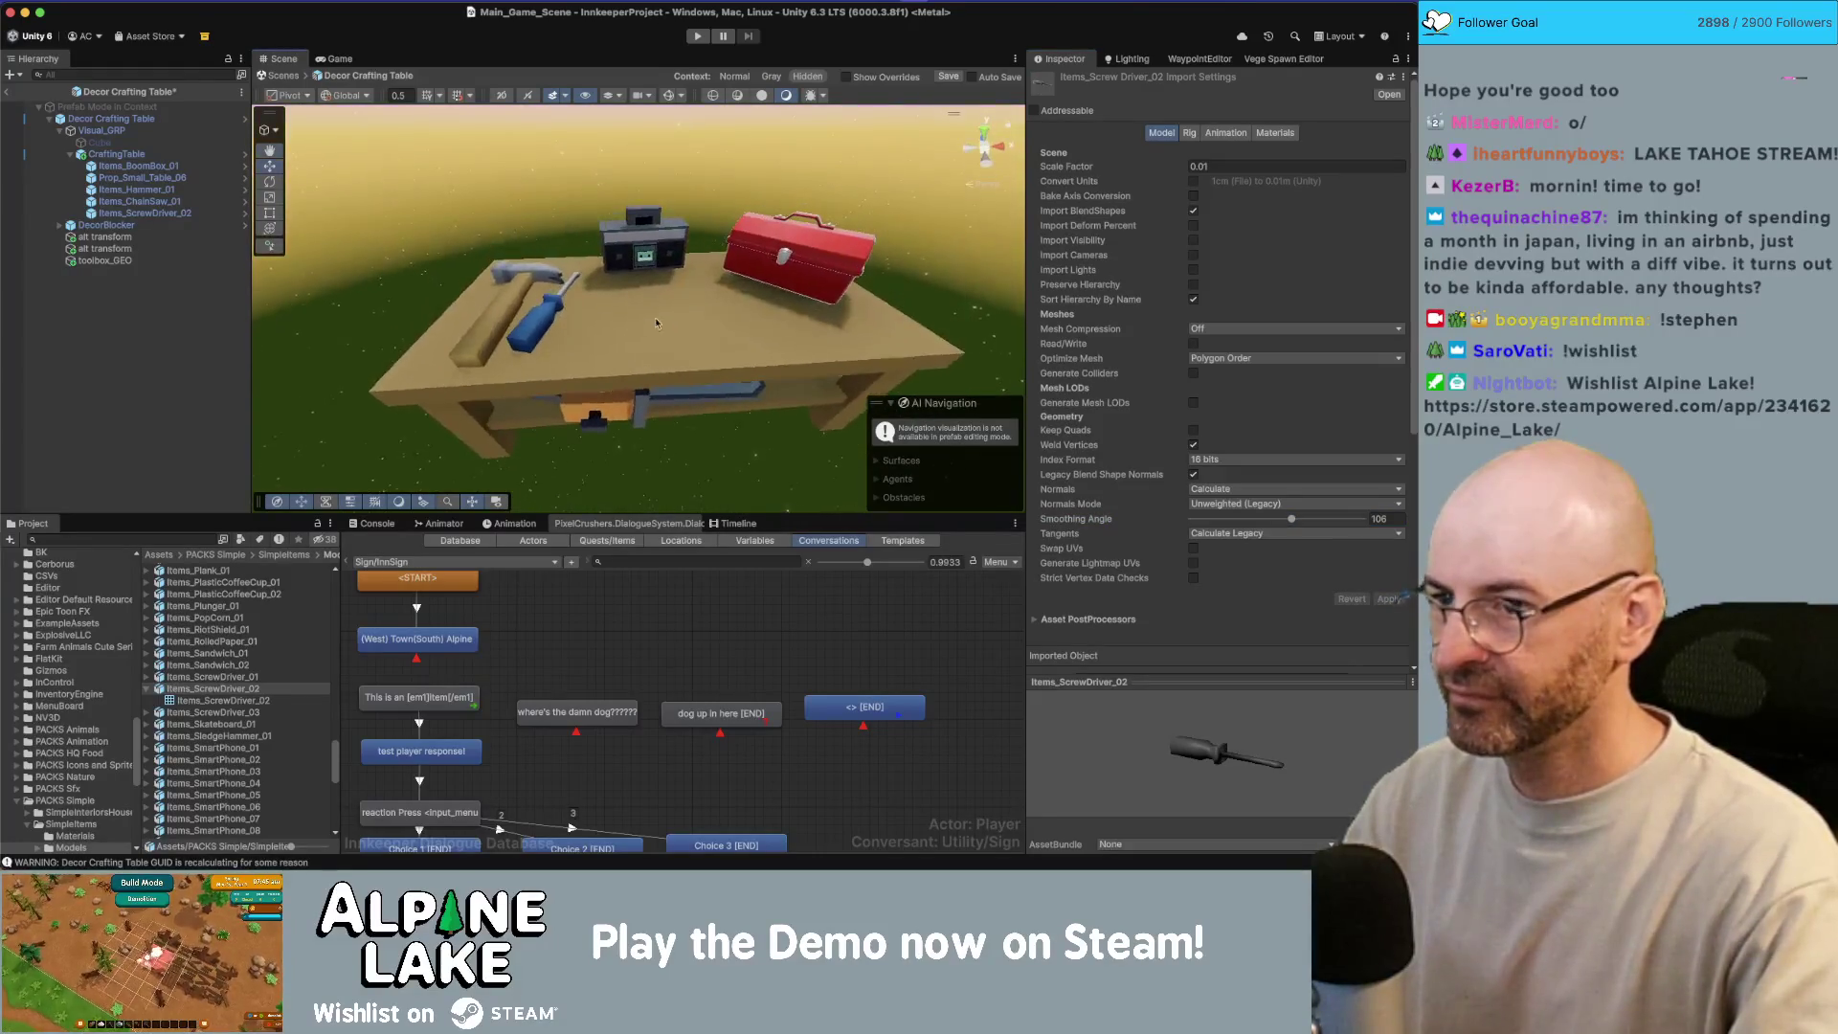
{"action": "left_click", "coordinate": [655, 313]}
{"action": "double_click", "coordinate": [1242, 246]}
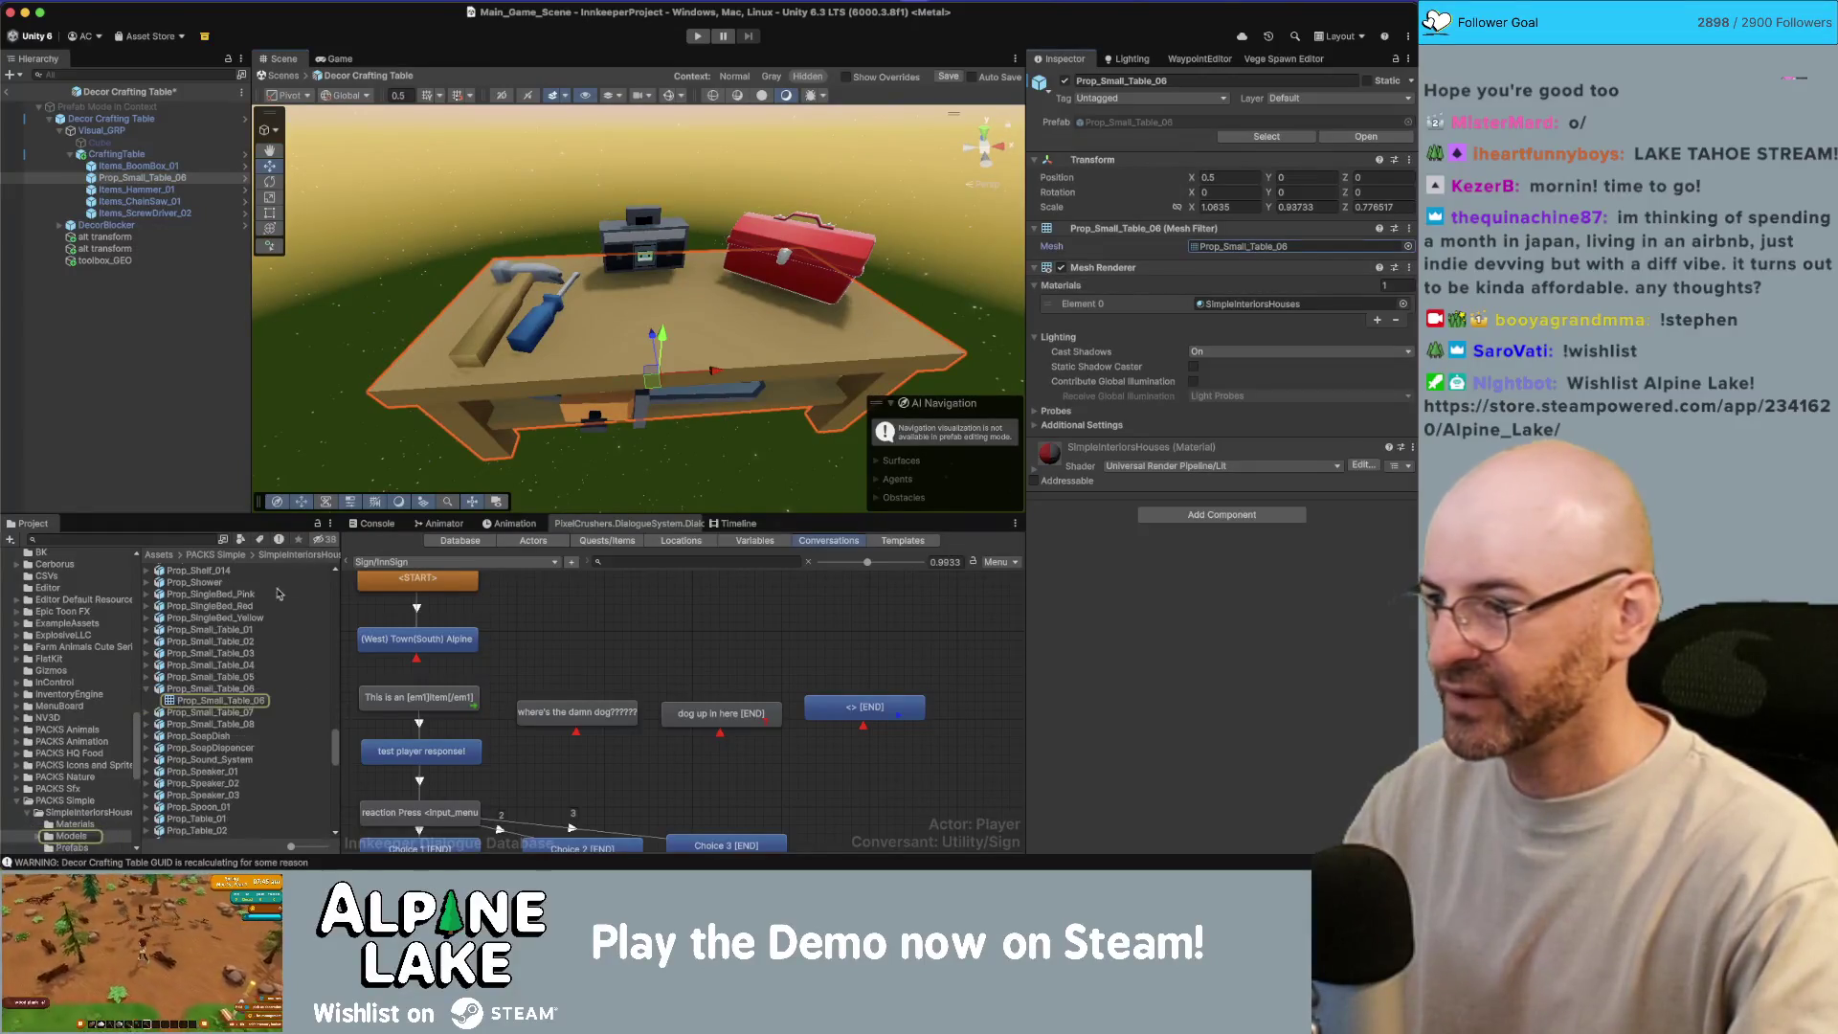
Step: Set the table model's Normals Mode to Unweighted with a 43° Smoothing Angle and apply
{"action": "left_click_drag", "start_coordinate": [1248, 504], "coordinate": [1292, 506]}
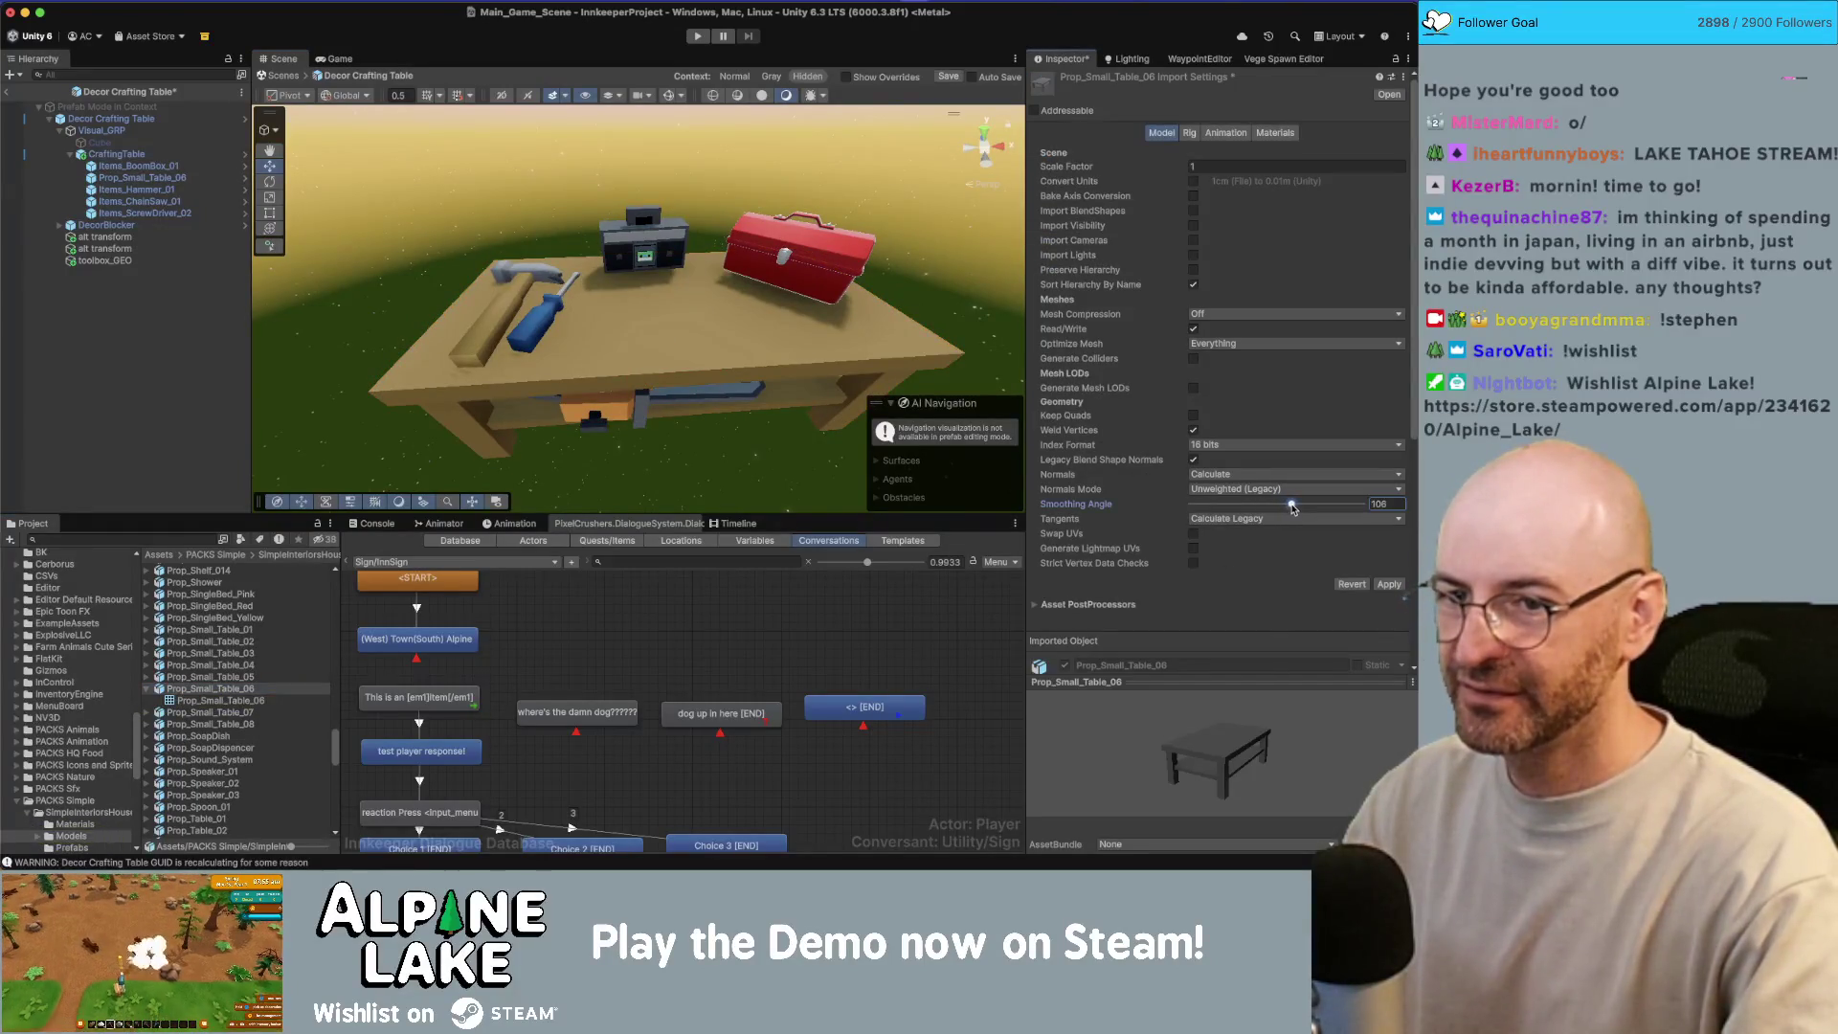
{"action": "left_click", "coordinate": [1387, 585]}
{"action": "left_click_drag", "start_coordinate": [890, 287], "coordinate": [809, 263]}
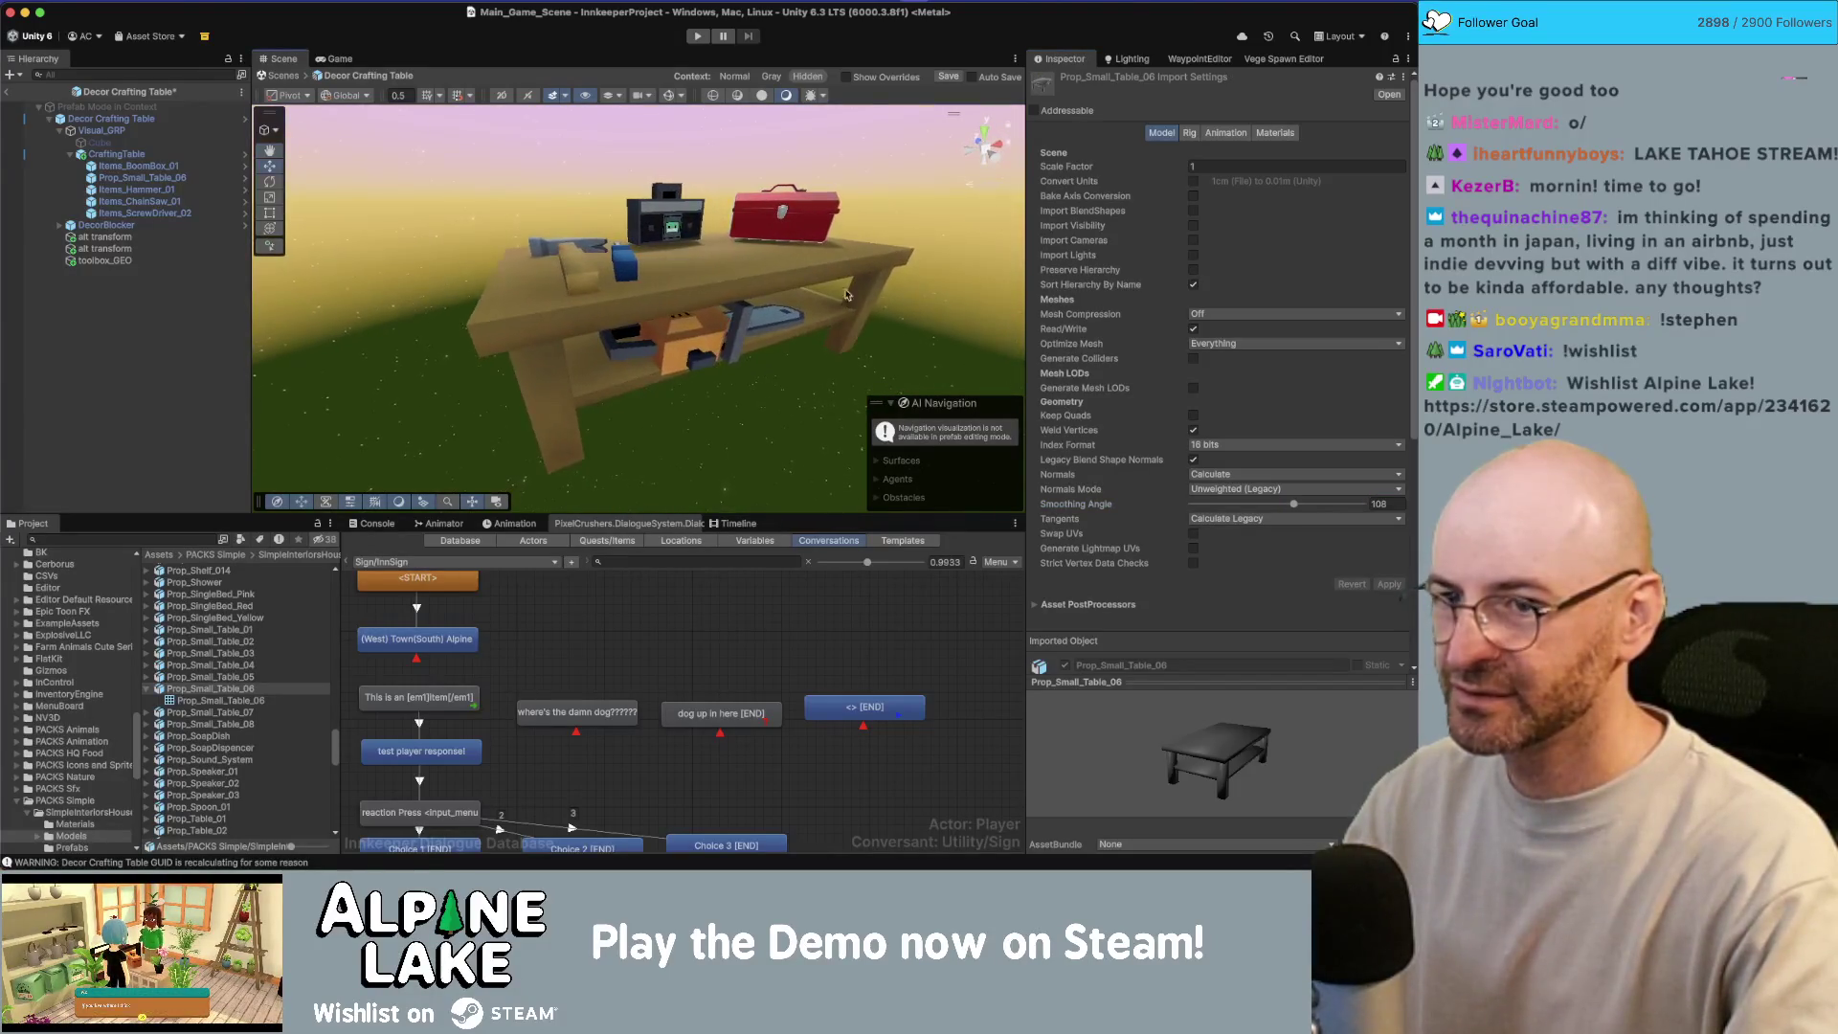
{"action": "left_click", "coordinate": [1254, 490]}
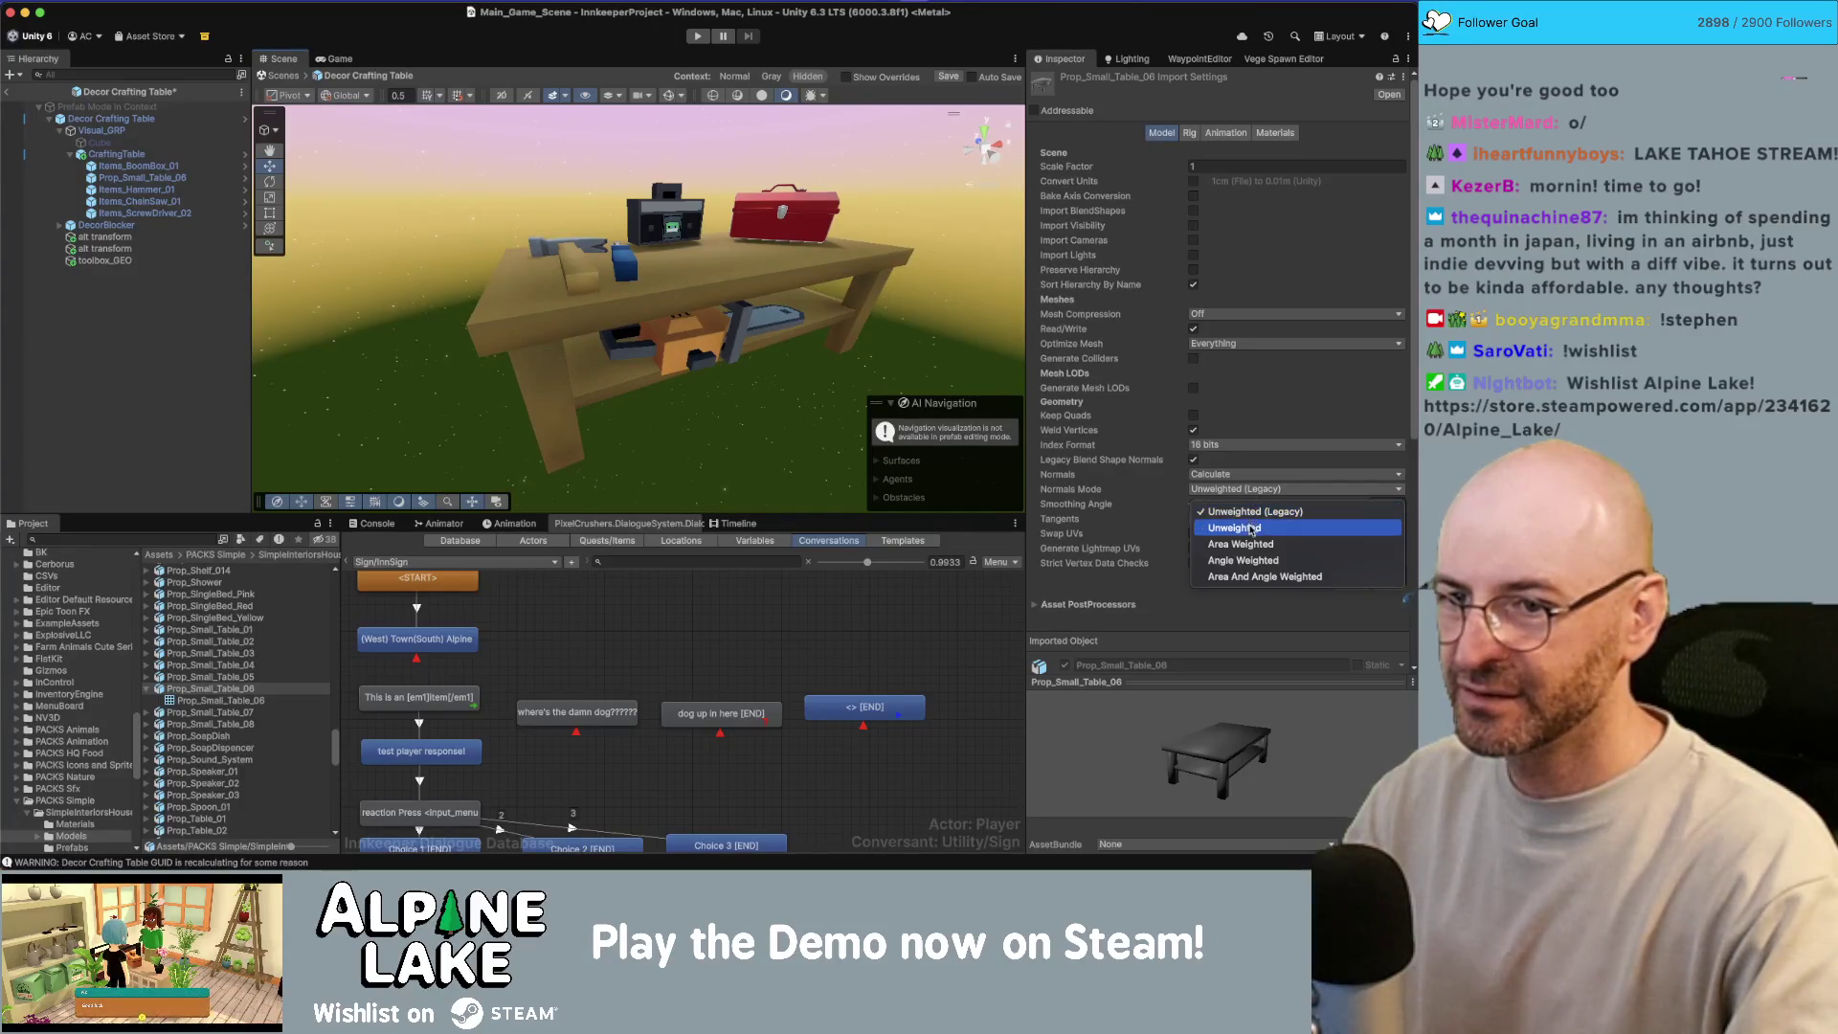
{"action": "left_click", "coordinate": [1235, 528]}
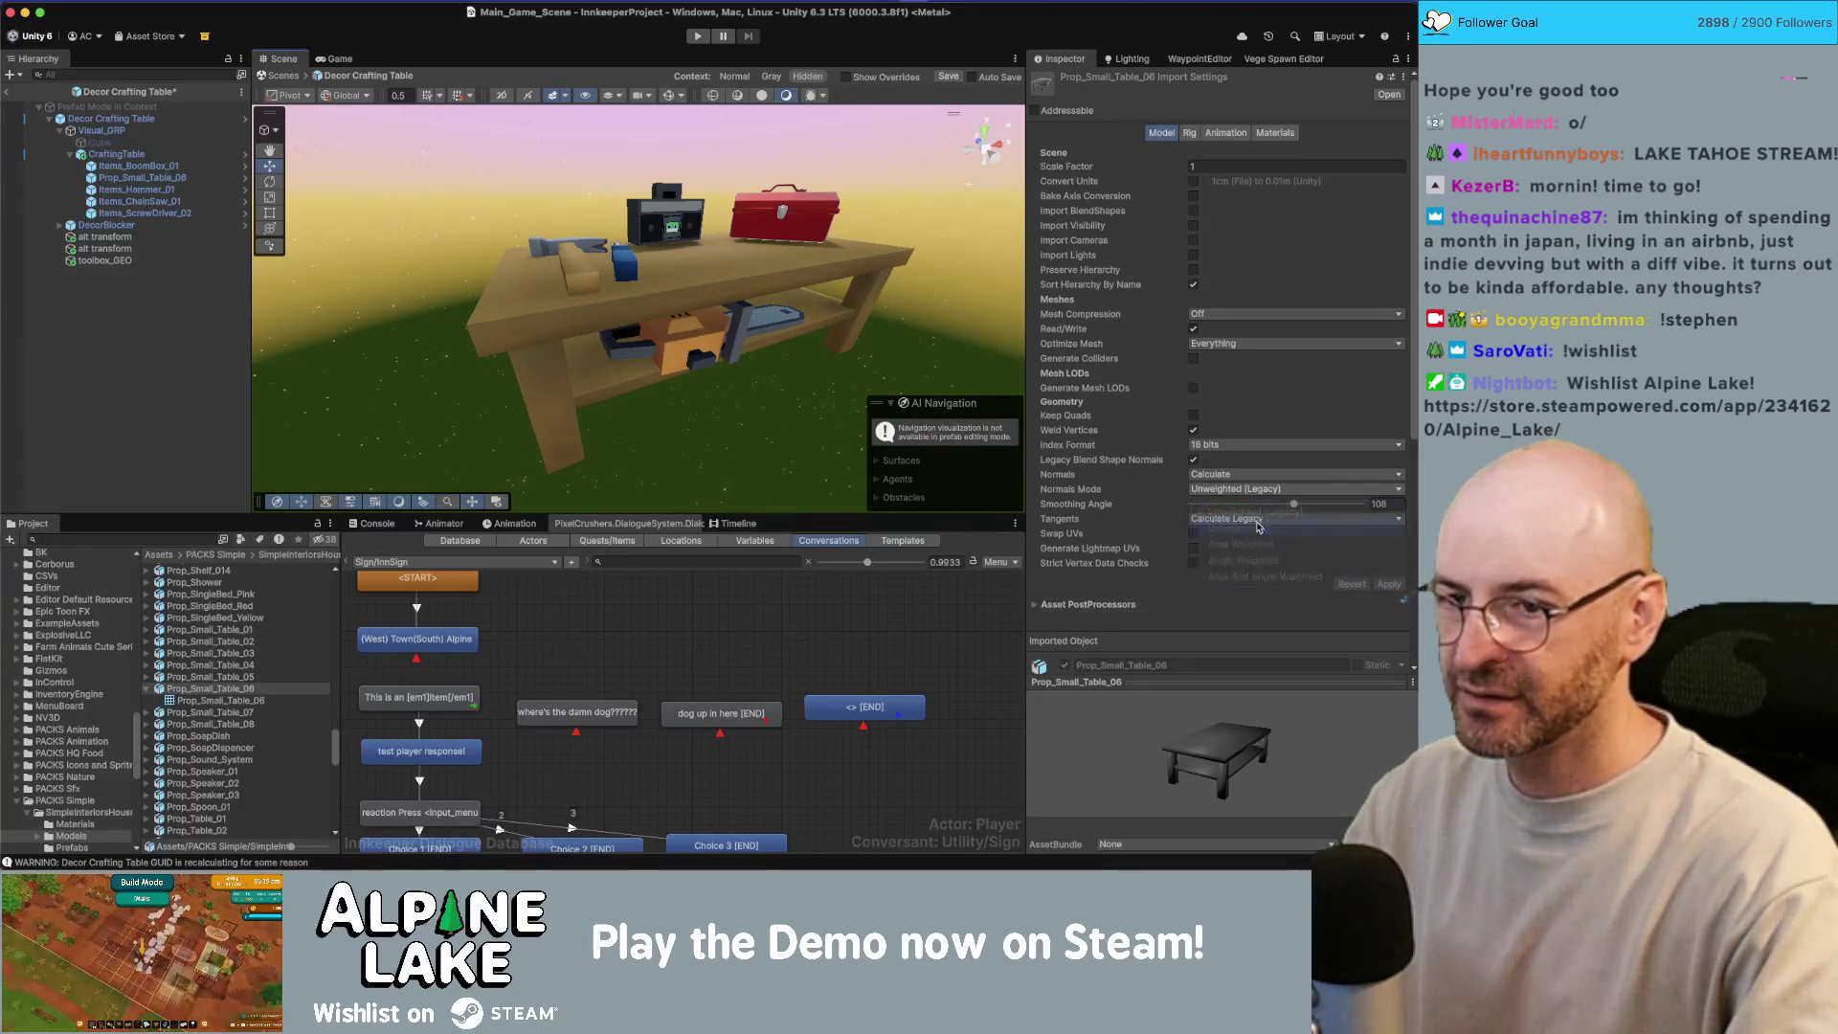
{"action": "left_click", "coordinate": [1389, 585]}
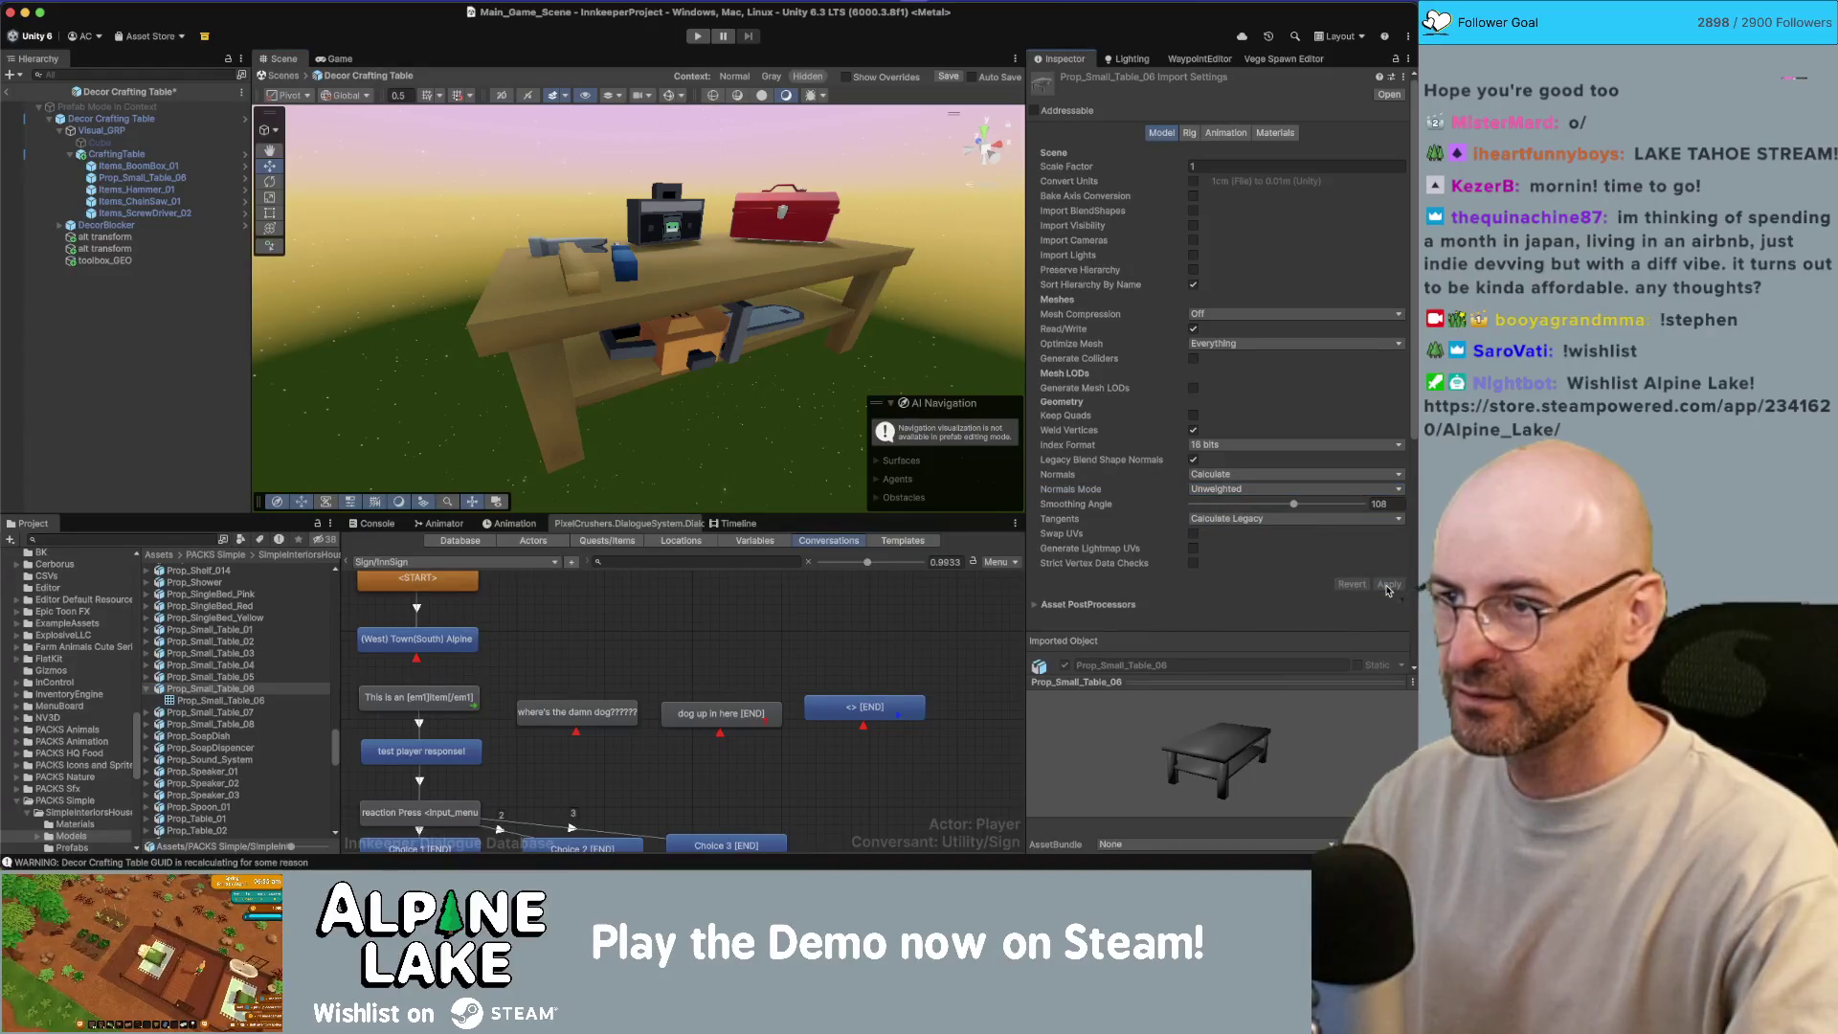
{"action": "left_click_drag", "start_coordinate": [1294, 504], "coordinate": [1321, 507]}
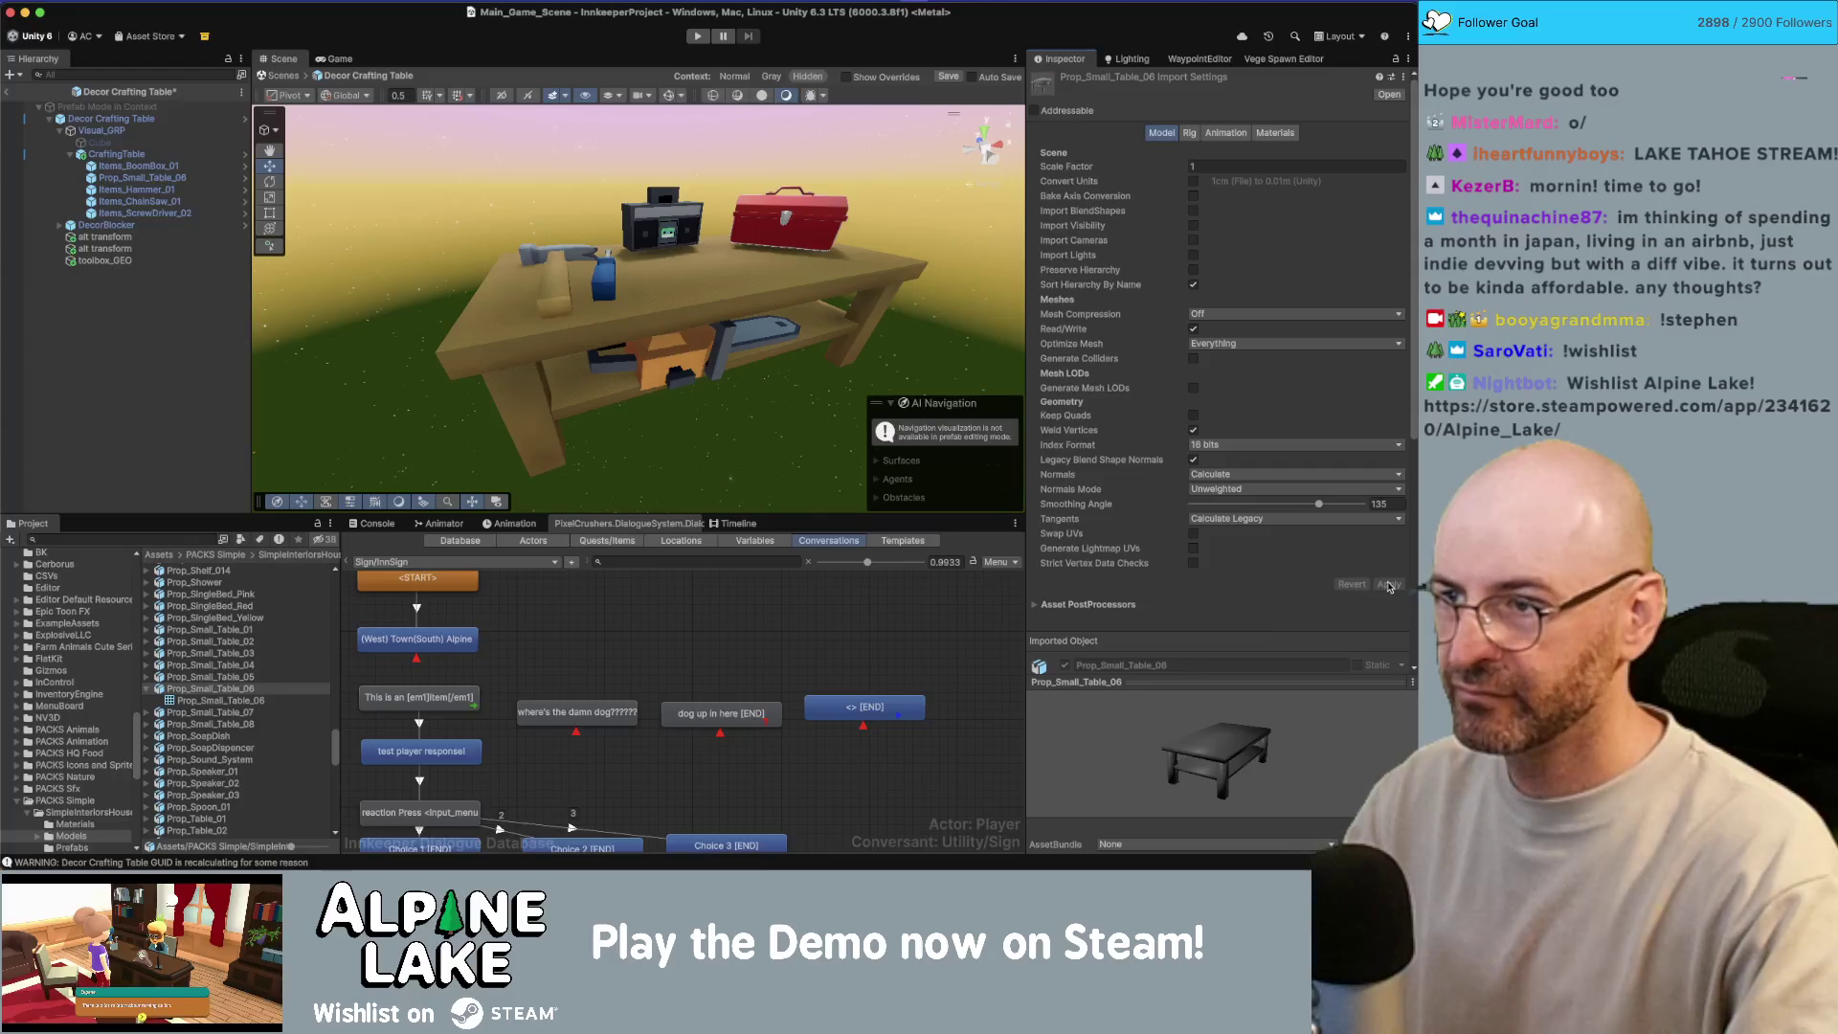
{"action": "left_click_drag", "start_coordinate": [1293, 503], "coordinate": [1233, 507]}
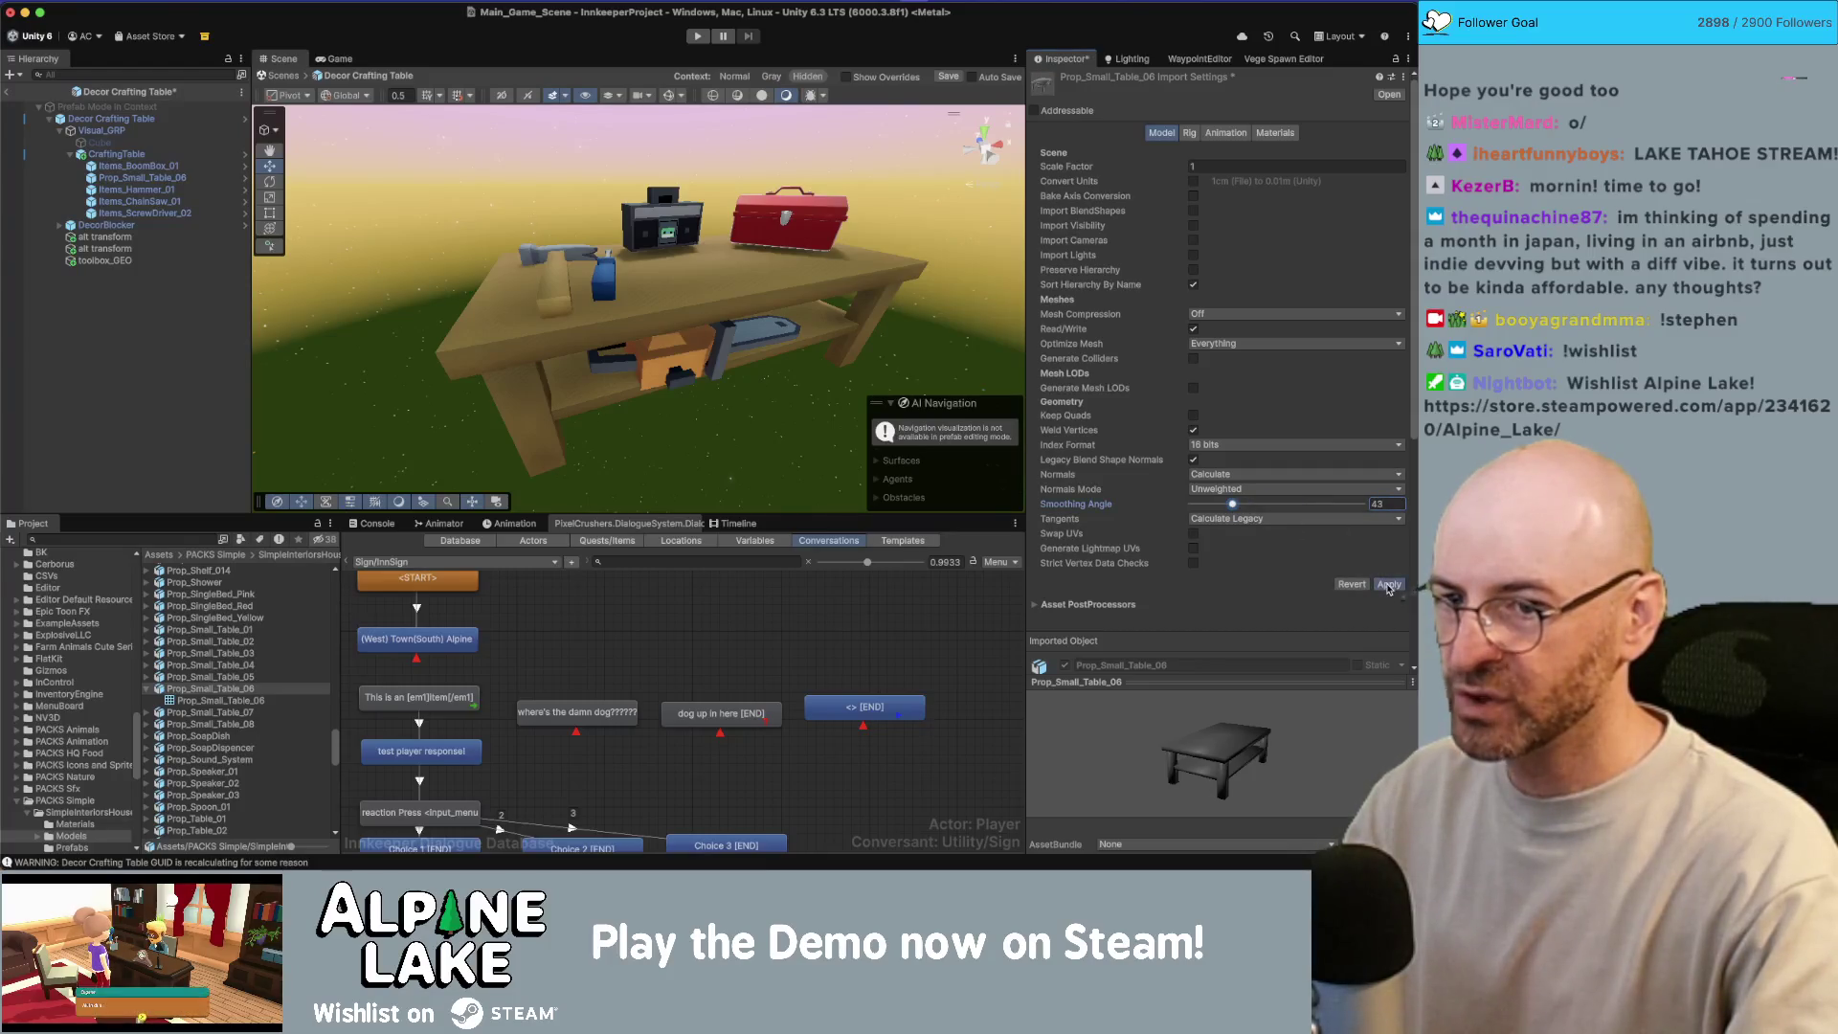
{"action": "left_click", "coordinate": [1389, 585]}
Step: Deactivate the Items_BoomBox_01 prop on the crafting table
{"action": "mouse_move", "coordinate": [684, 330]}
{"action": "left_mouse_down"}
{"action": "mouse_move", "coordinate": [709, 298]}
{"action": "mouse_move", "coordinate": [695, 251]}
{"action": "left_mouse_up"}
{"action": "left_click", "coordinate": [695, 242]}
{"action": "left_click", "coordinate": [695, 243]}
{"action": "left_click", "coordinate": [1065, 81]}
{"action": "mouse_move", "coordinate": [948, 202]}
{"action": "left_mouse_down"}
{"action": "mouse_move", "coordinate": [832, 118]}
{"action": "mouse_move", "coordinate": [539, 376]}
{"action": "mouse_move", "coordinate": [529, 330]}
{"action": "mouse_move", "coordinate": [495, 330]}
{"action": "left_mouse_up"}
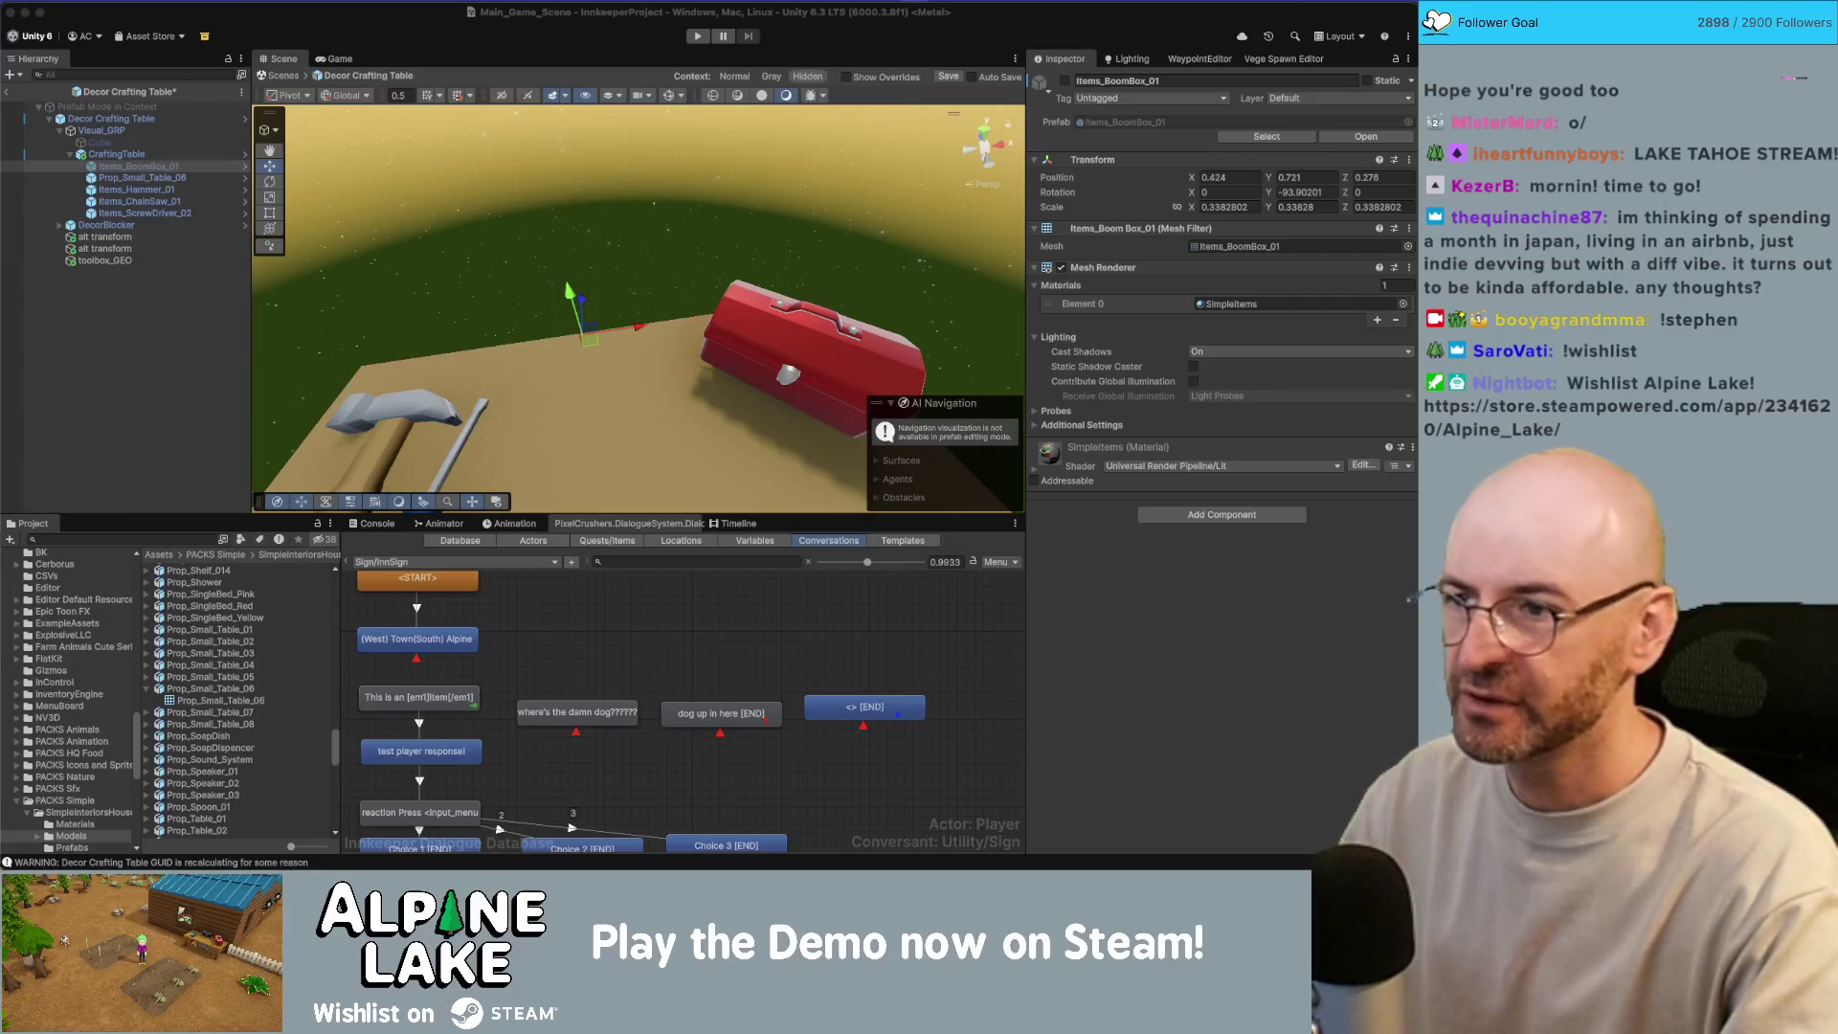
{"action": "mouse_move", "coordinate": [709, 244]}
{"action": "left_mouse_down"}
{"action": "mouse_move", "coordinate": [694, 257]}
{"action": "mouse_move", "coordinate": [728, 240]}
{"action": "mouse_move", "coordinate": [712, 250]}
{"action": "left_mouse_up"}
Step: Select the hammer on the table and locate its mesh asset in the Project window
{"action": "scroll", "coordinate": [711, 250], "scroll_direction": "down", "scroll_amount": 5}
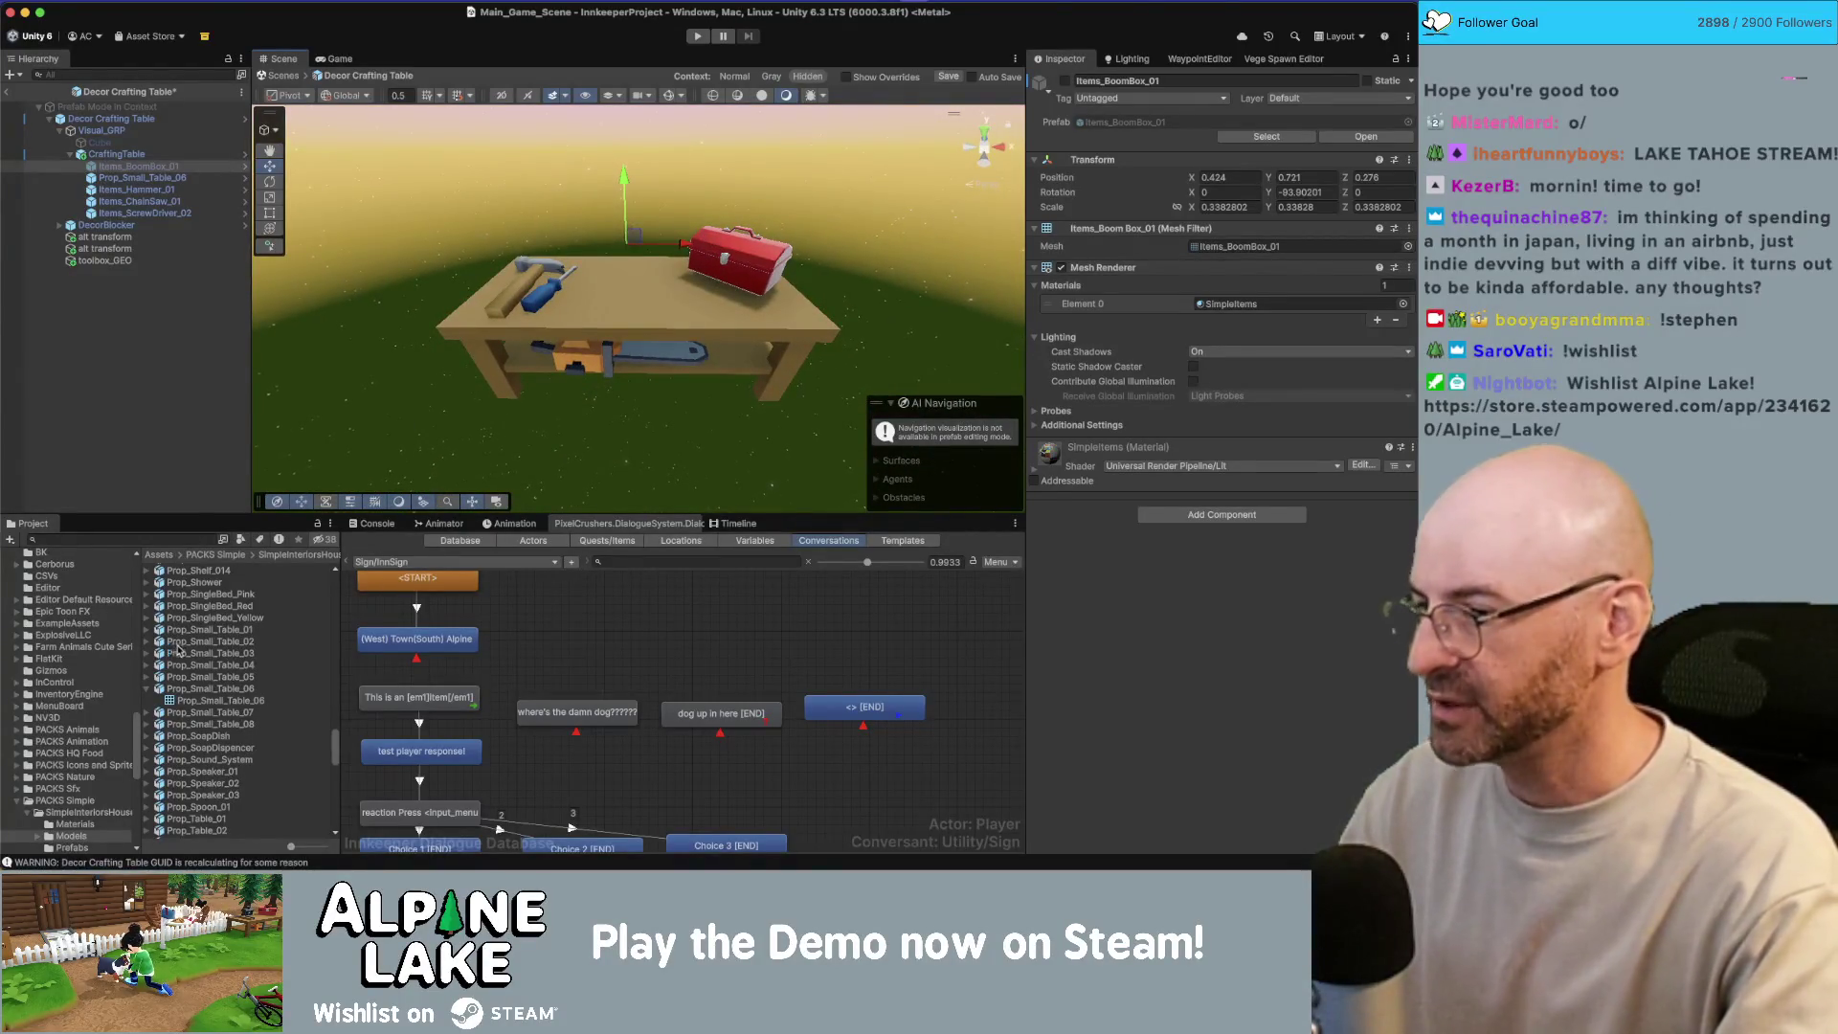
{"action": "left_click", "coordinate": [509, 300]}
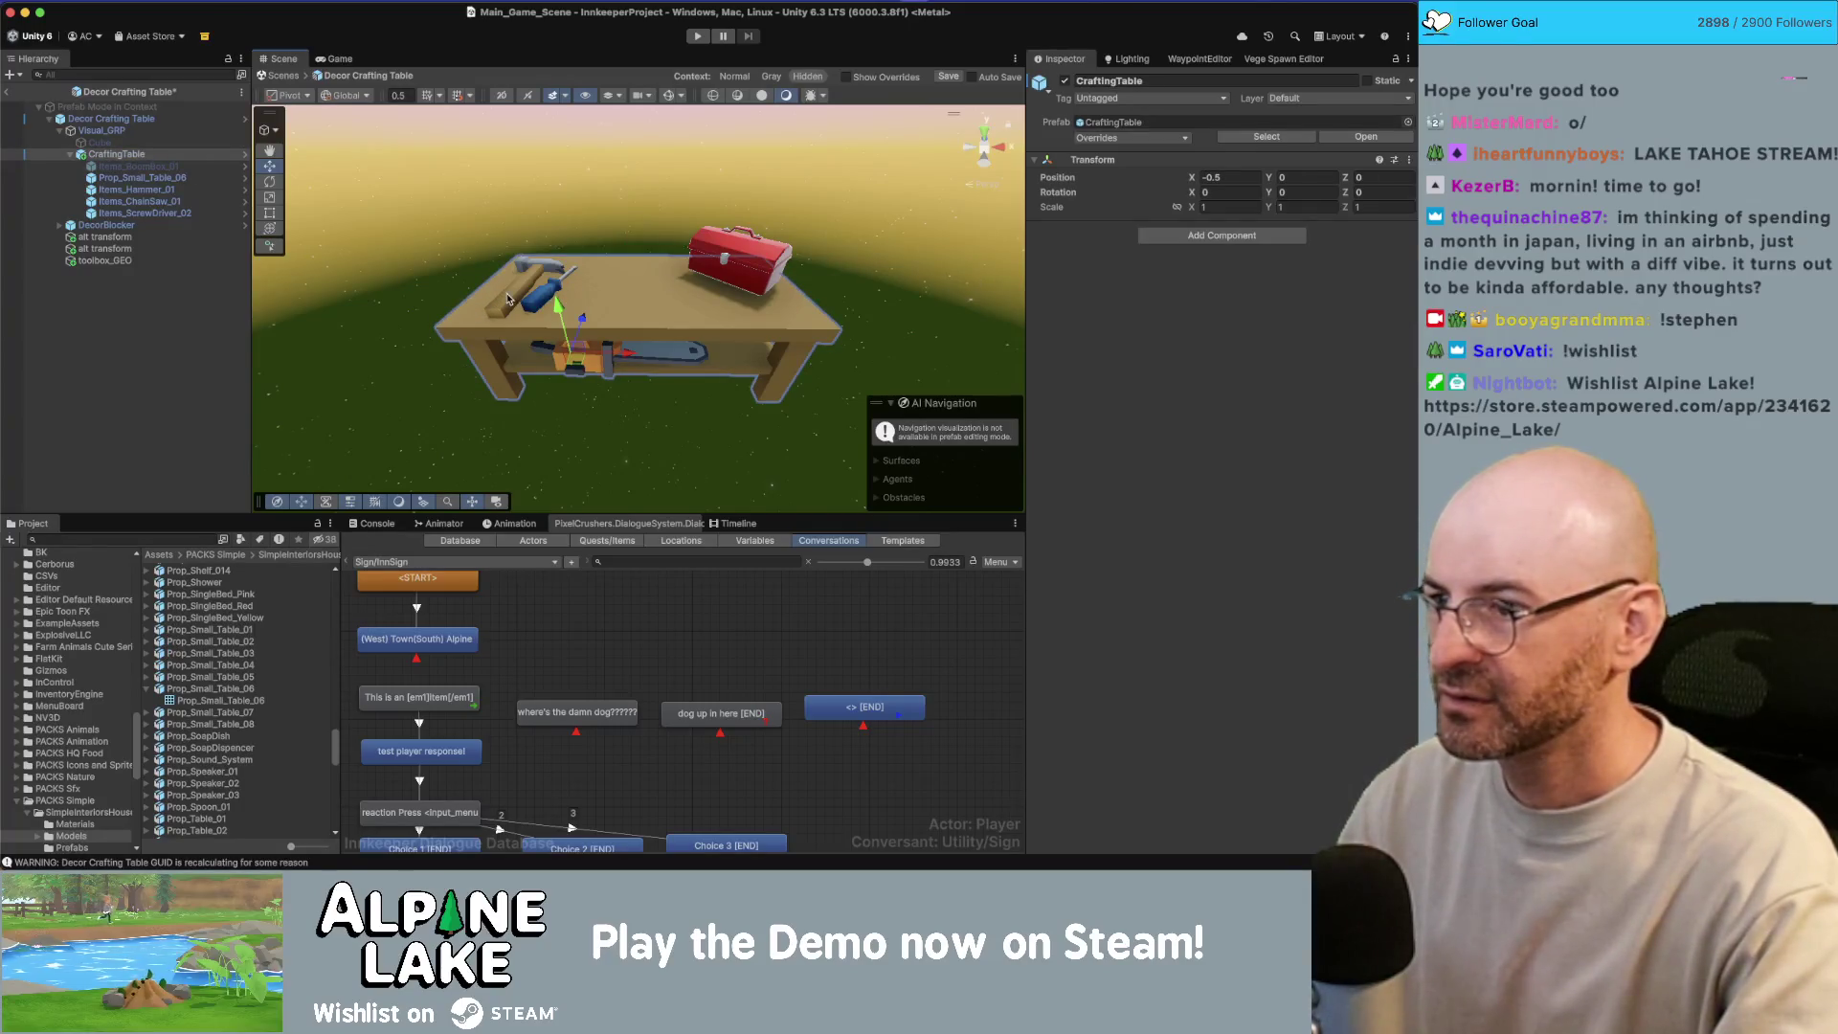
{"action": "left_click", "coordinate": [510, 301]}
{"action": "left_click", "coordinate": [1262, 248]}
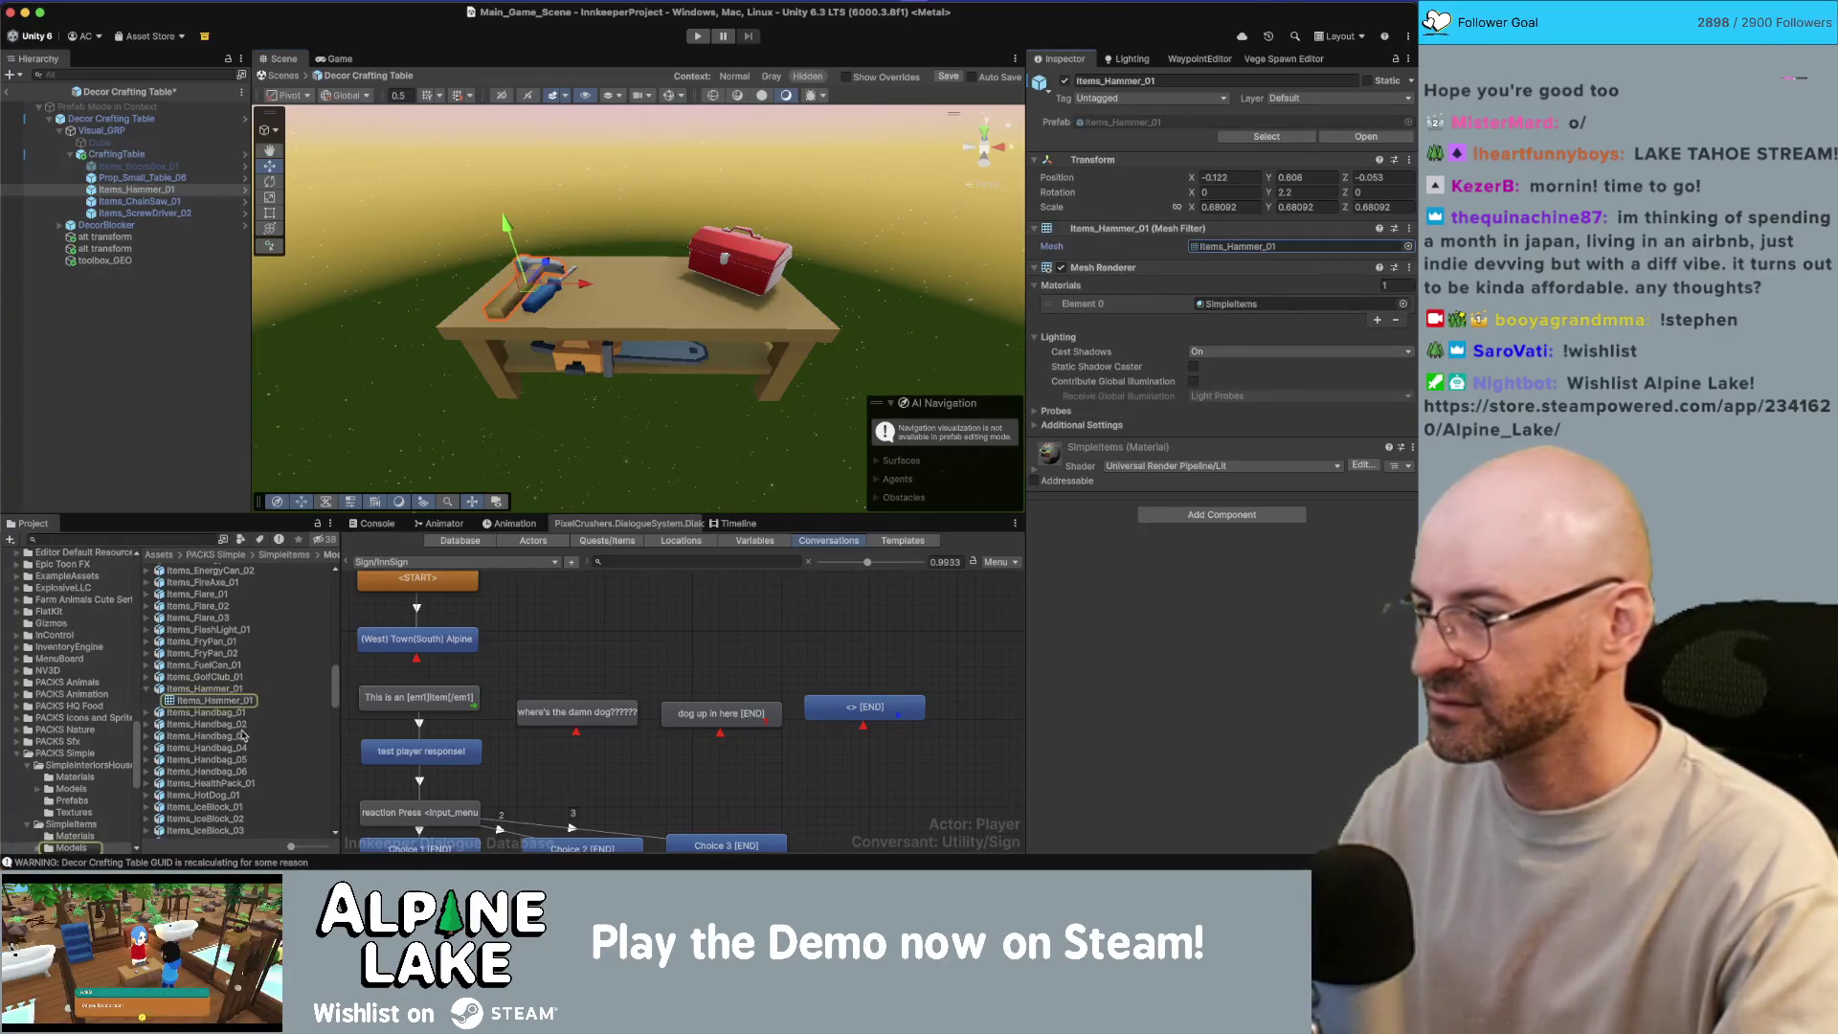
{"action": "left_click", "coordinate": [142, 689]}
Step: Compare import settings of the fuel can, frying pan, flashlight, fire axe and drill models
{"action": "left_click", "coordinate": [210, 688]}
{"action": "left_click", "coordinate": [216, 676]}
{"action": "left_click", "coordinate": [219, 655]}
{"action": "left_click", "coordinate": [221, 664]}
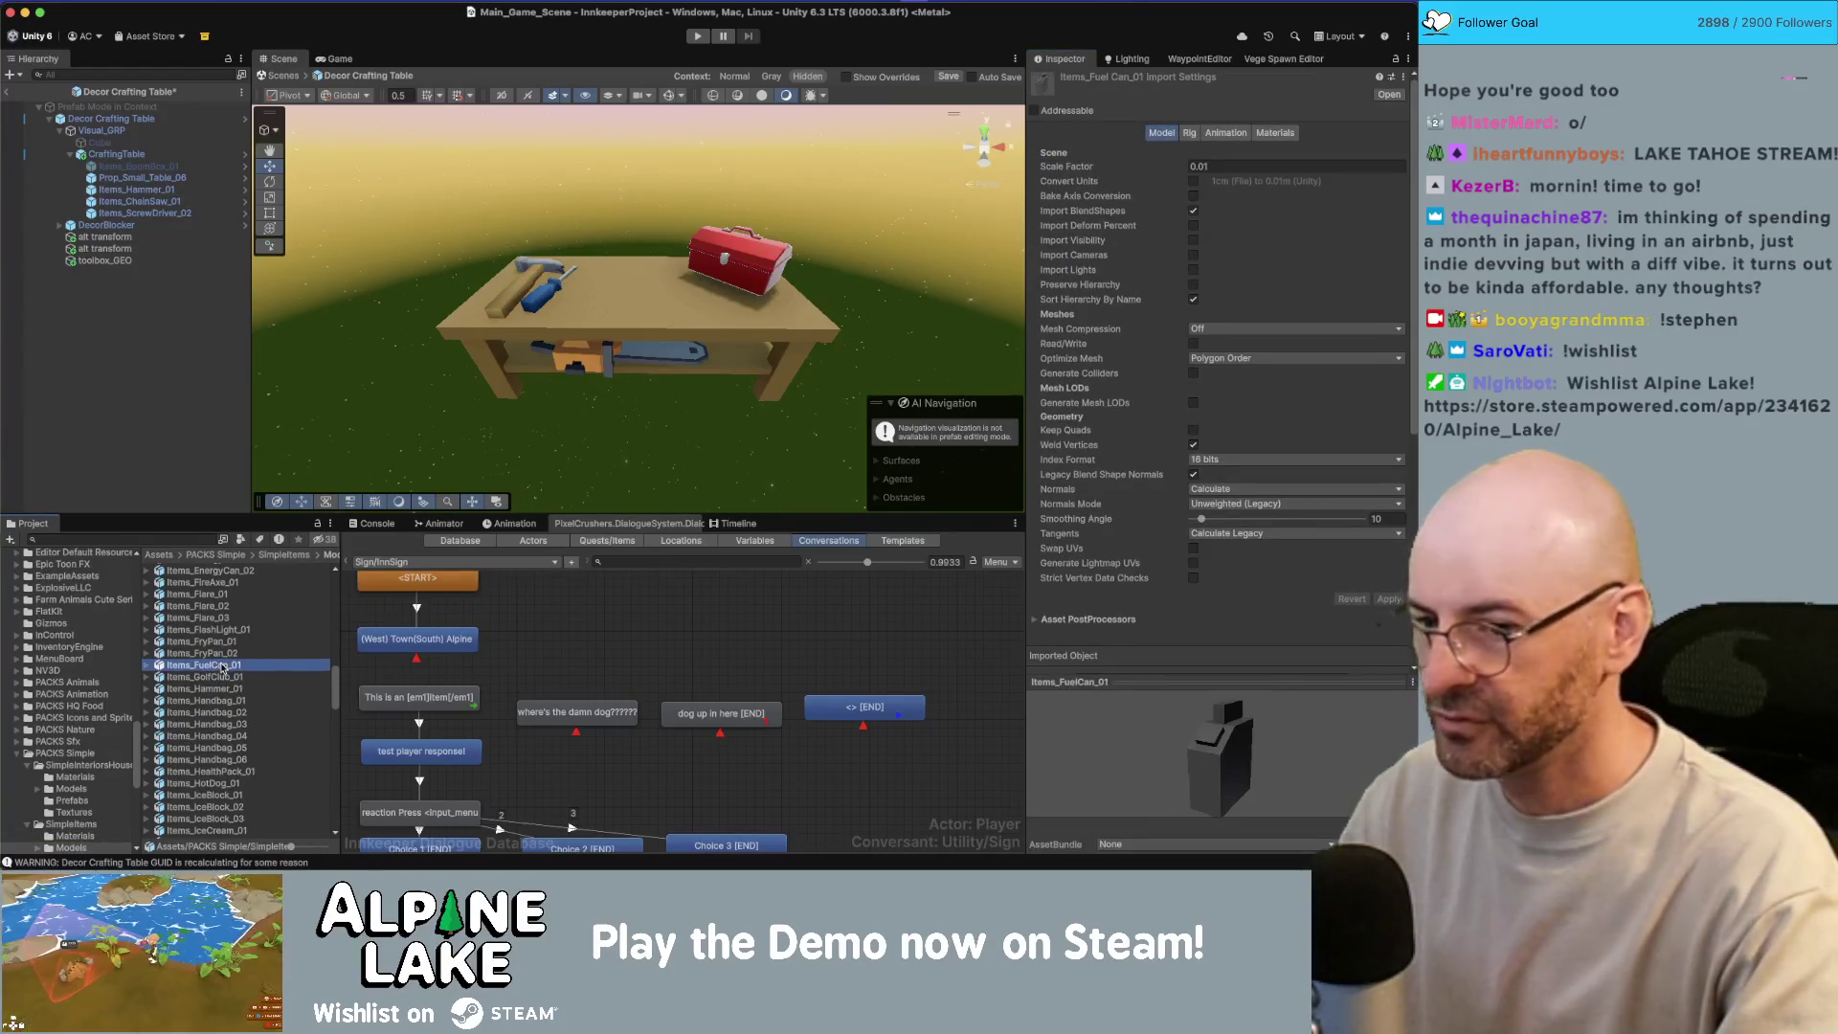
{"action": "left_click", "coordinate": [235, 643]}
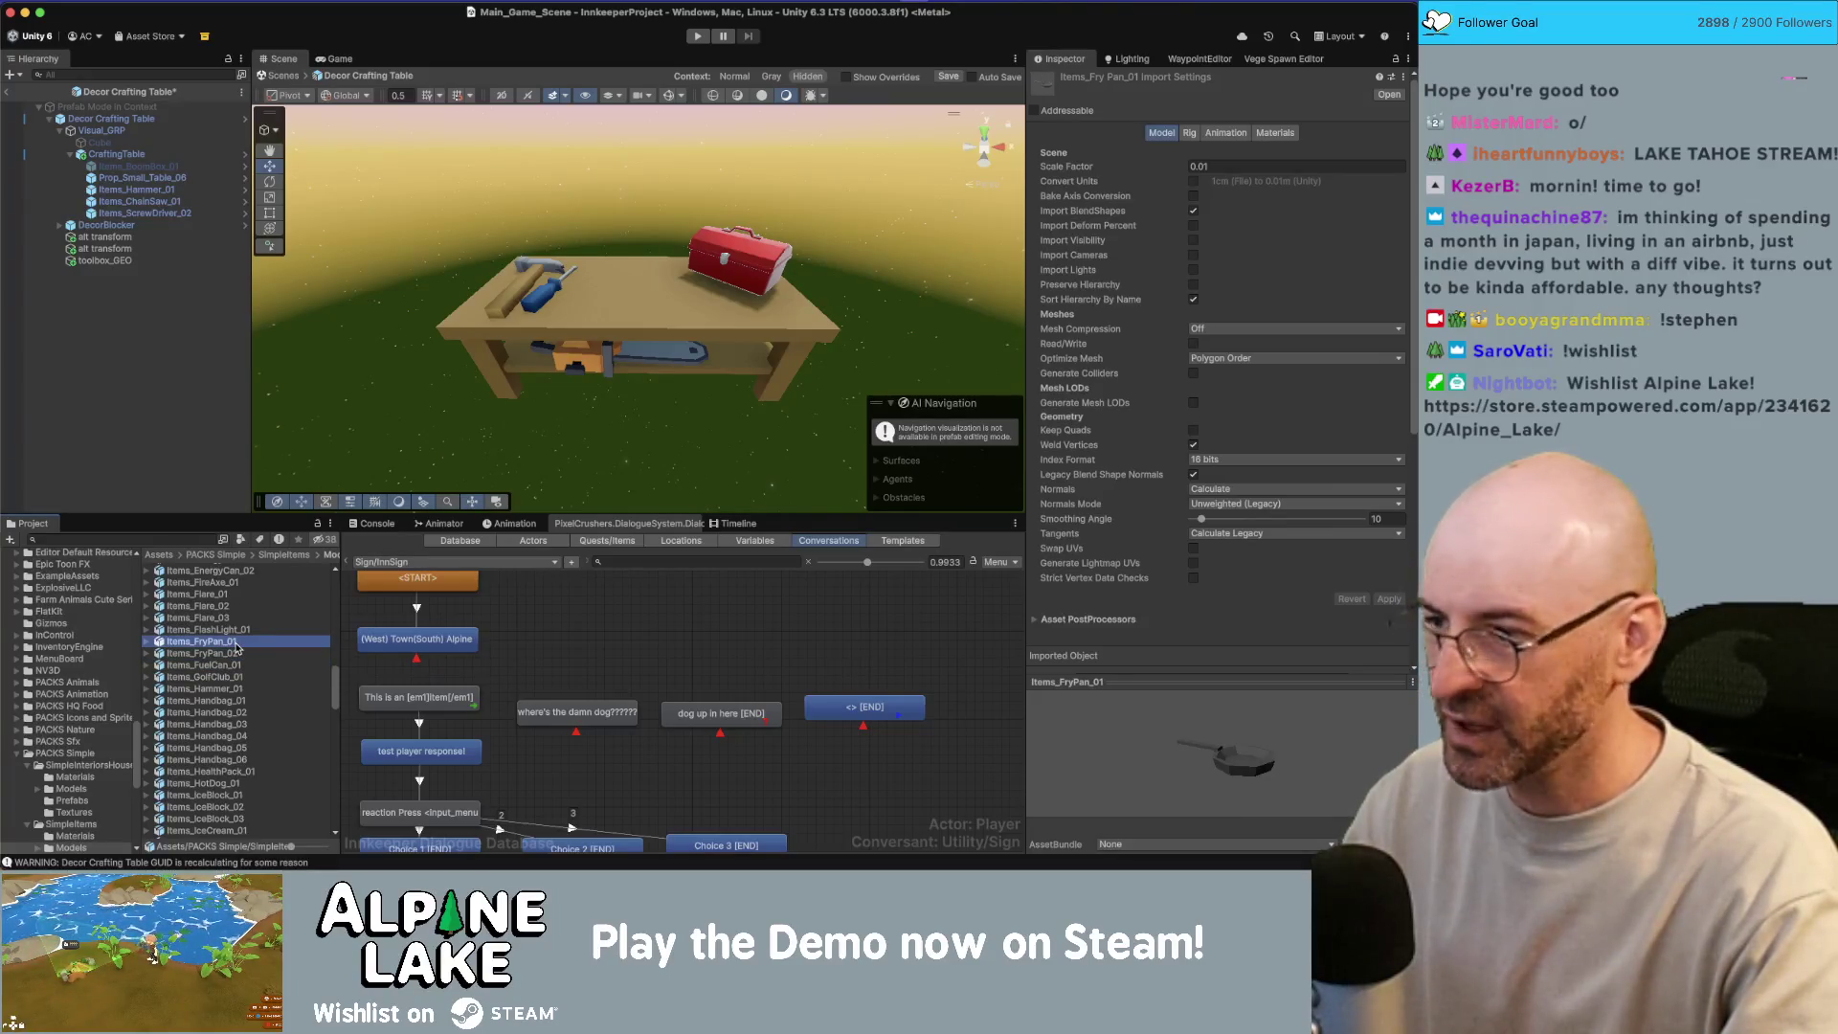
{"action": "left_click", "coordinate": [236, 632]}
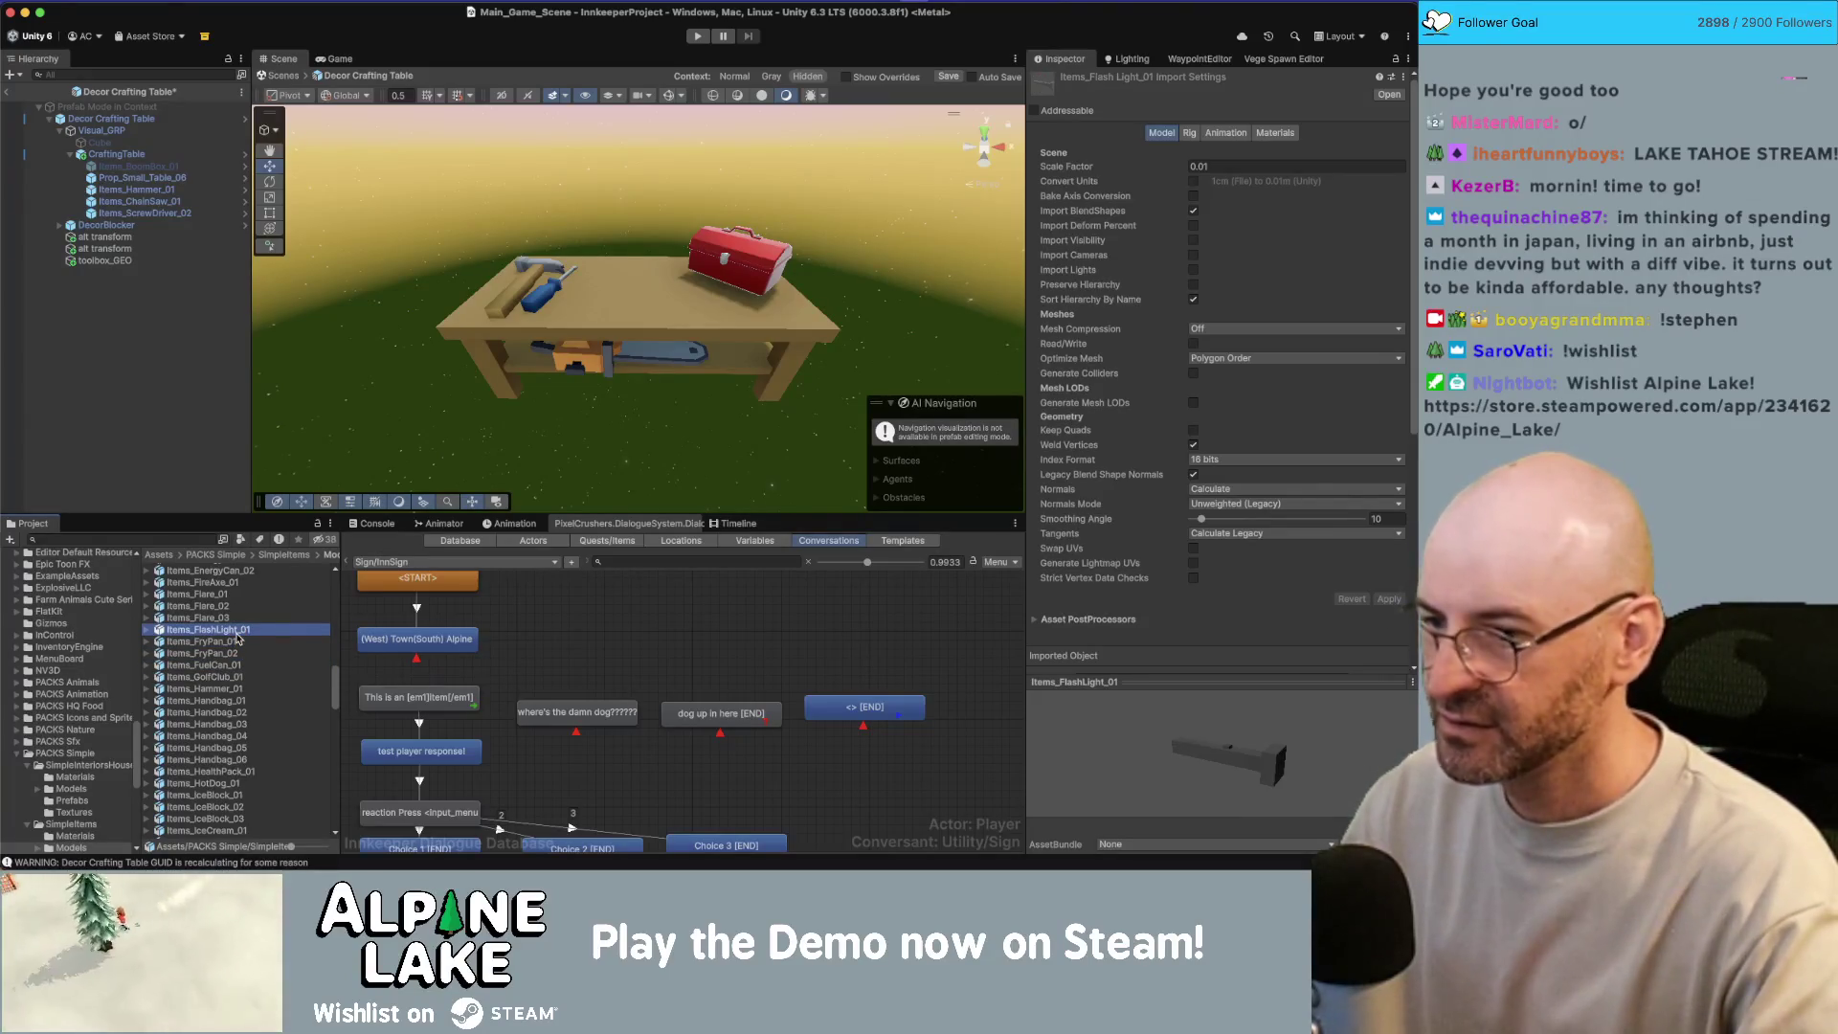
{"action": "key", "text": "Up"}
{"action": "key", "text": "Up"}
{"action": "key", "text": "Up"}
{"action": "key", "text": "Down"}
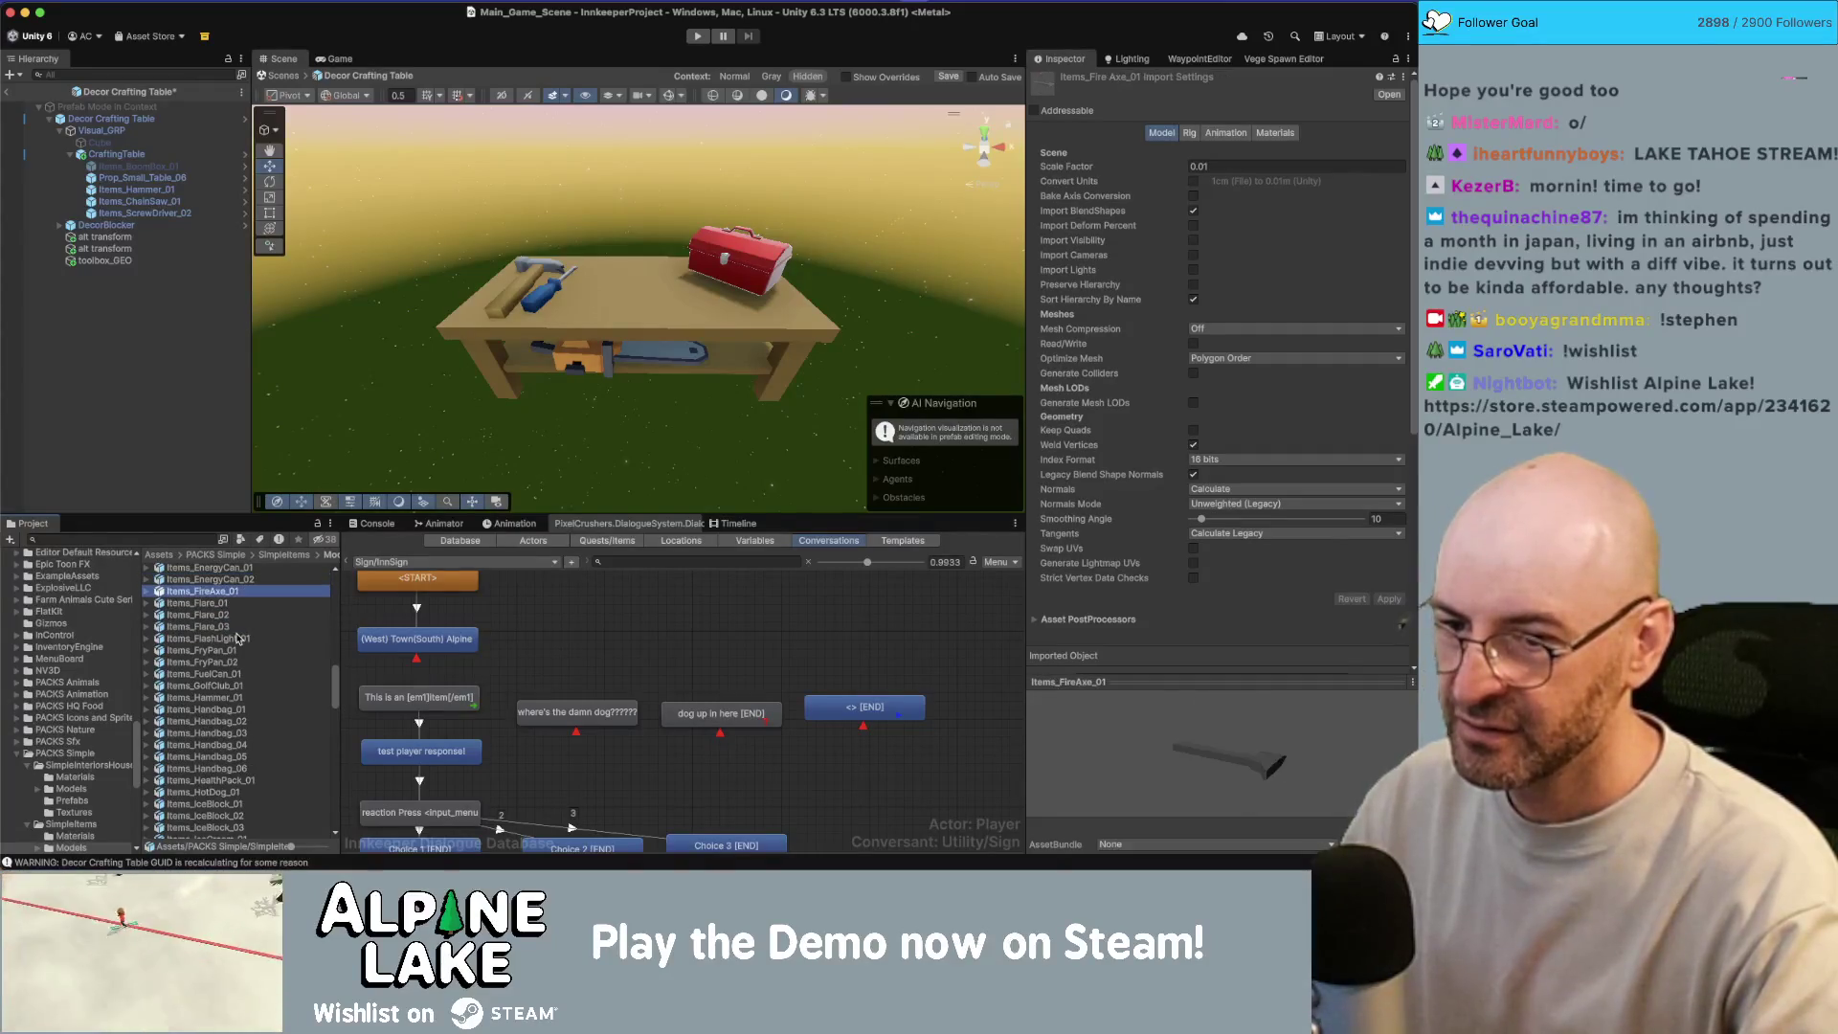
{"action": "key", "text": "Up"}
{"action": "key", "text": "Up"}
{"action": "key", "text": "Up"}
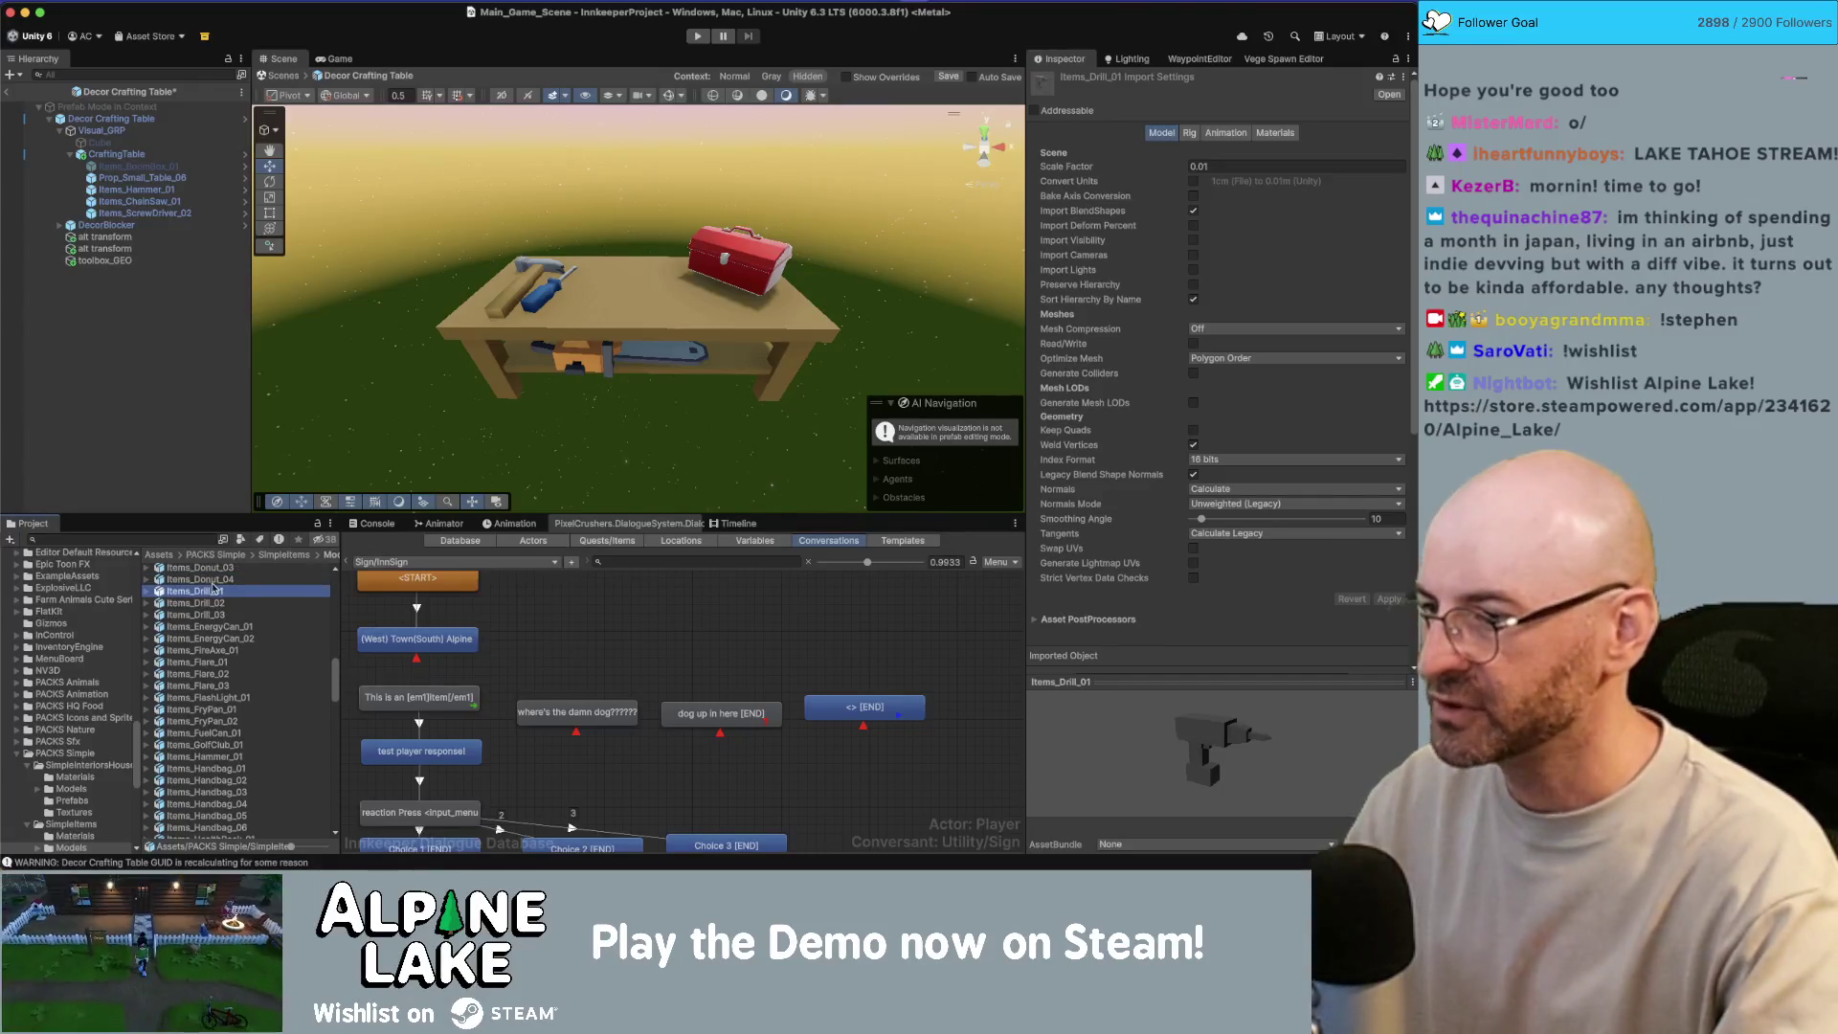
{"action": "left_click", "coordinate": [211, 602]}
Step: Filter the Project window with the search 'Items drill'
{"action": "scroll", "coordinate": [212, 602], "scroll_direction": "up", "scroll_amount": 3}
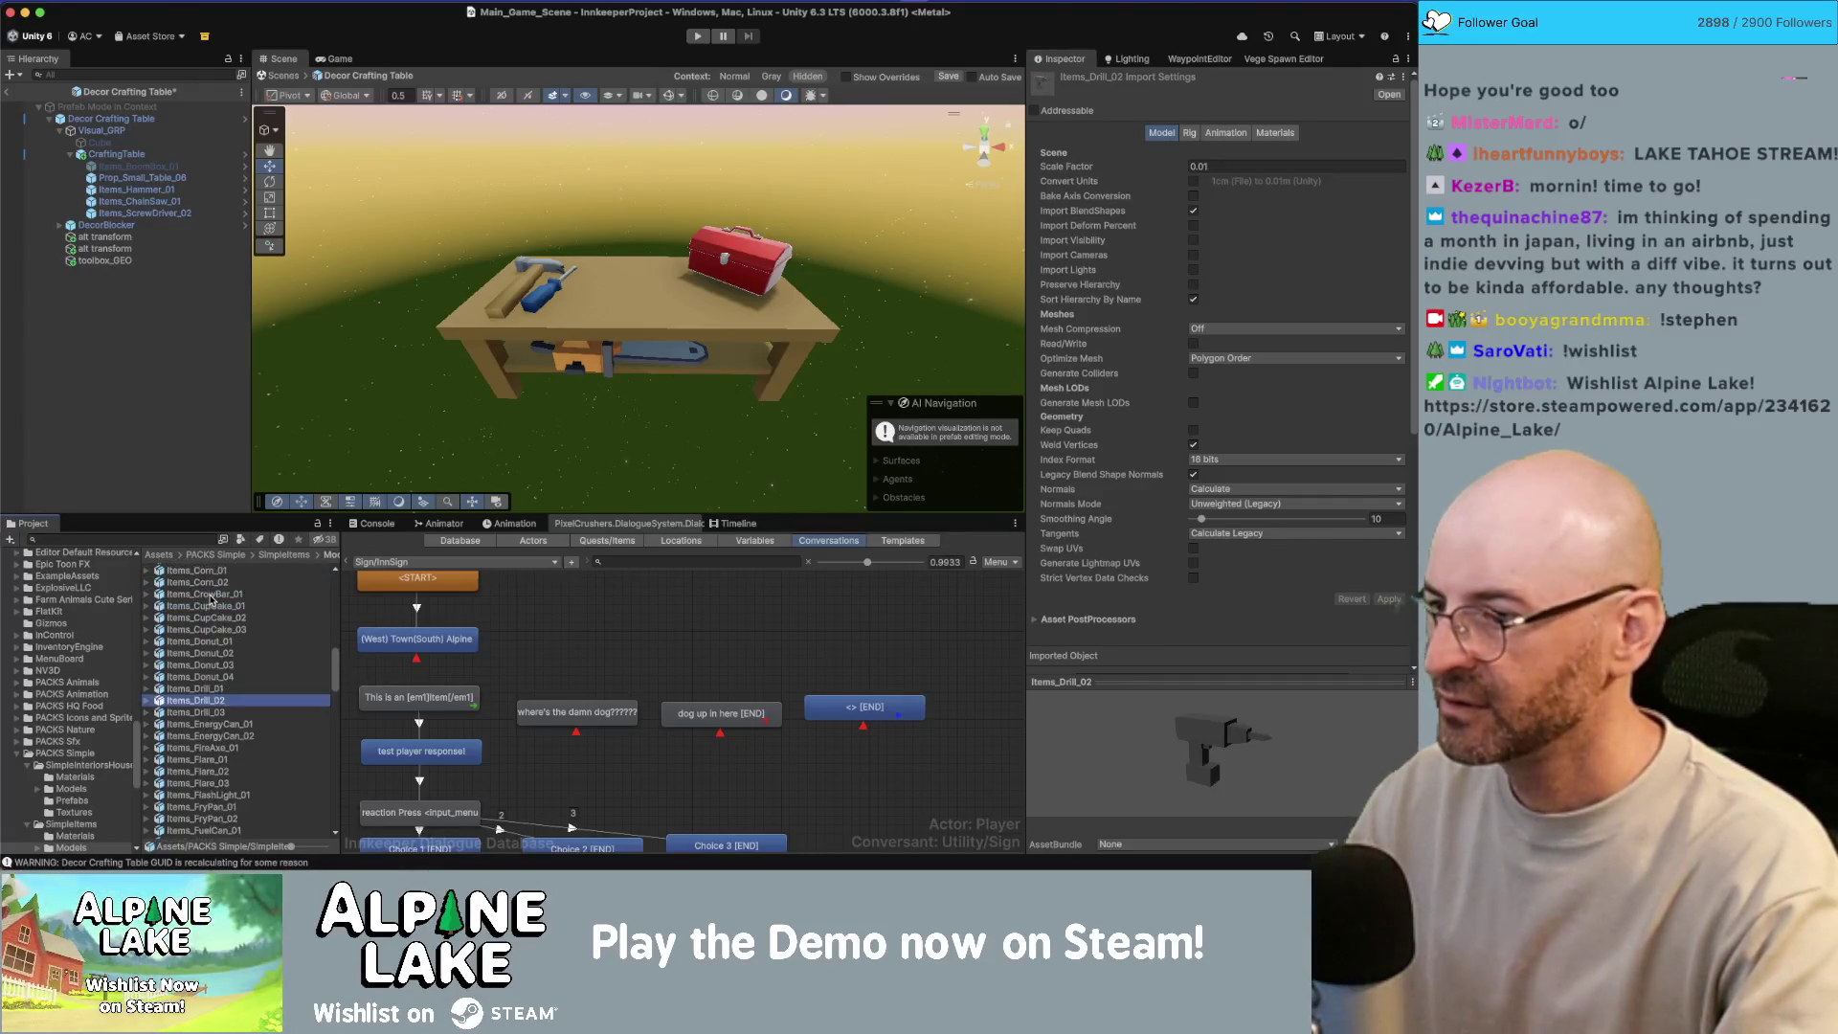
{"action": "left_click", "coordinate": [190, 540]}
{"action": "type", "text": "Ite"}
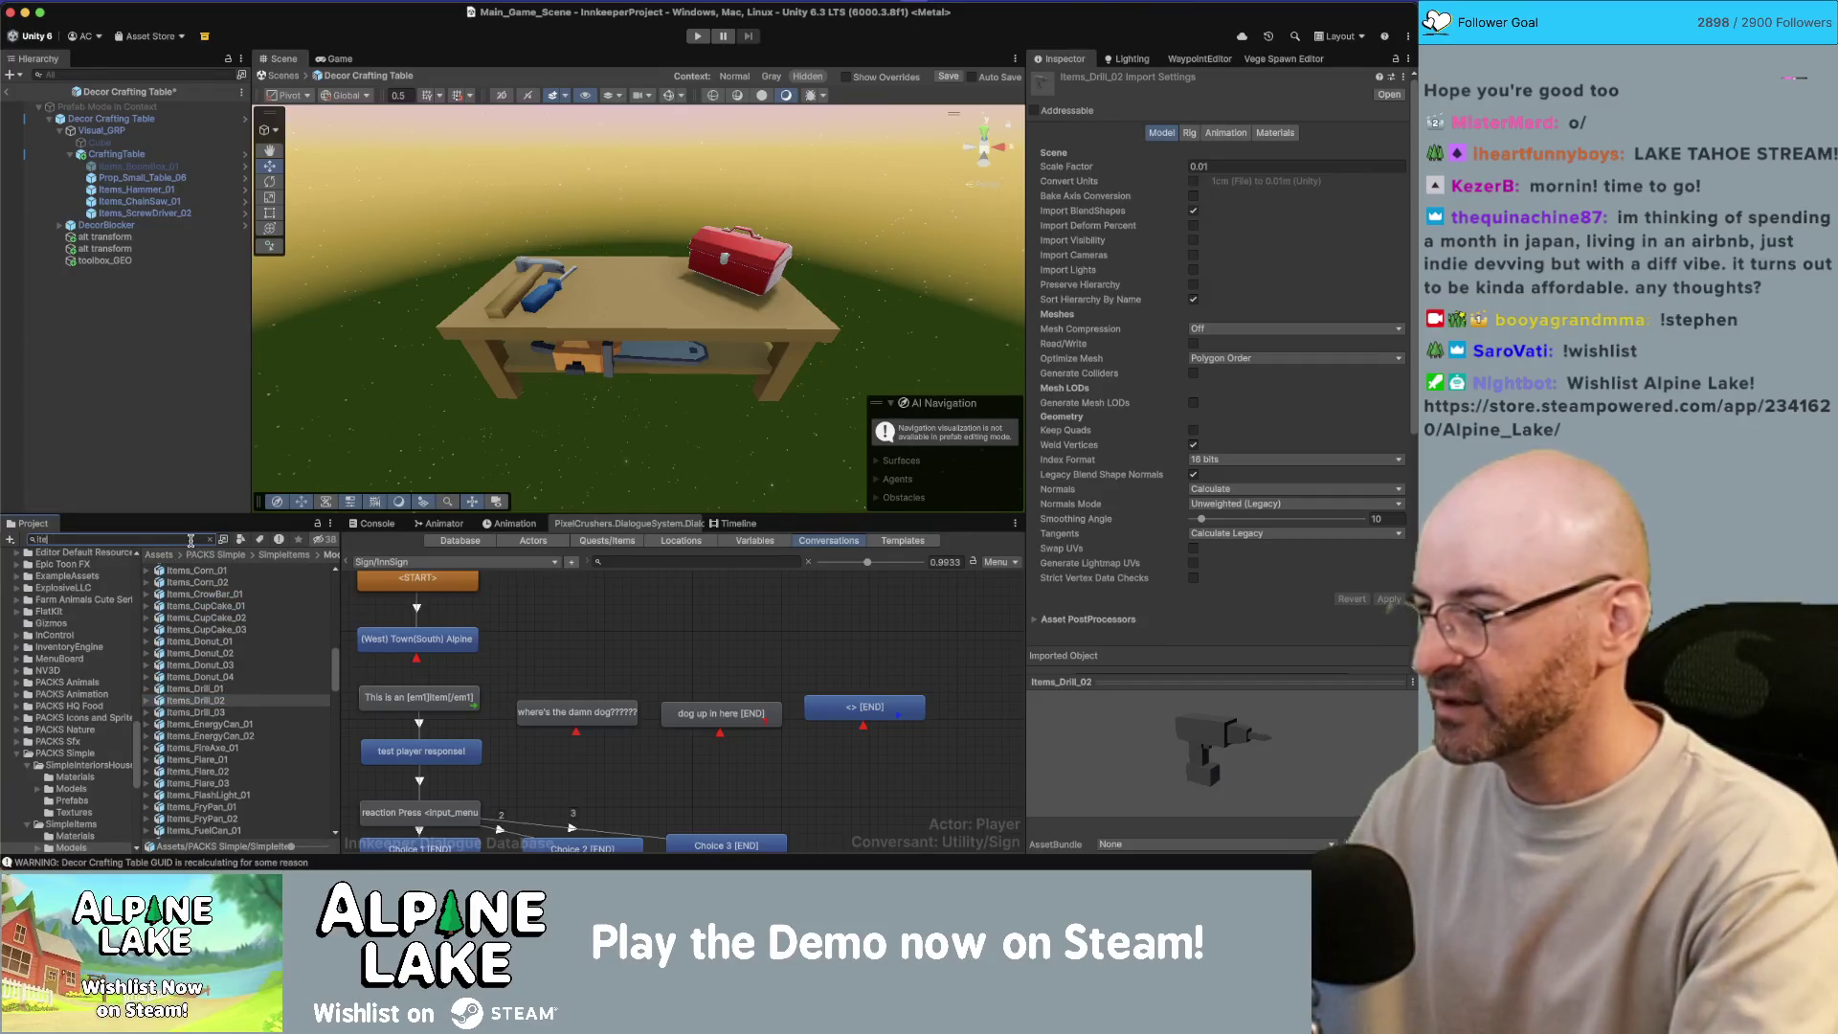
{"action": "type", "text": "ms drill"}
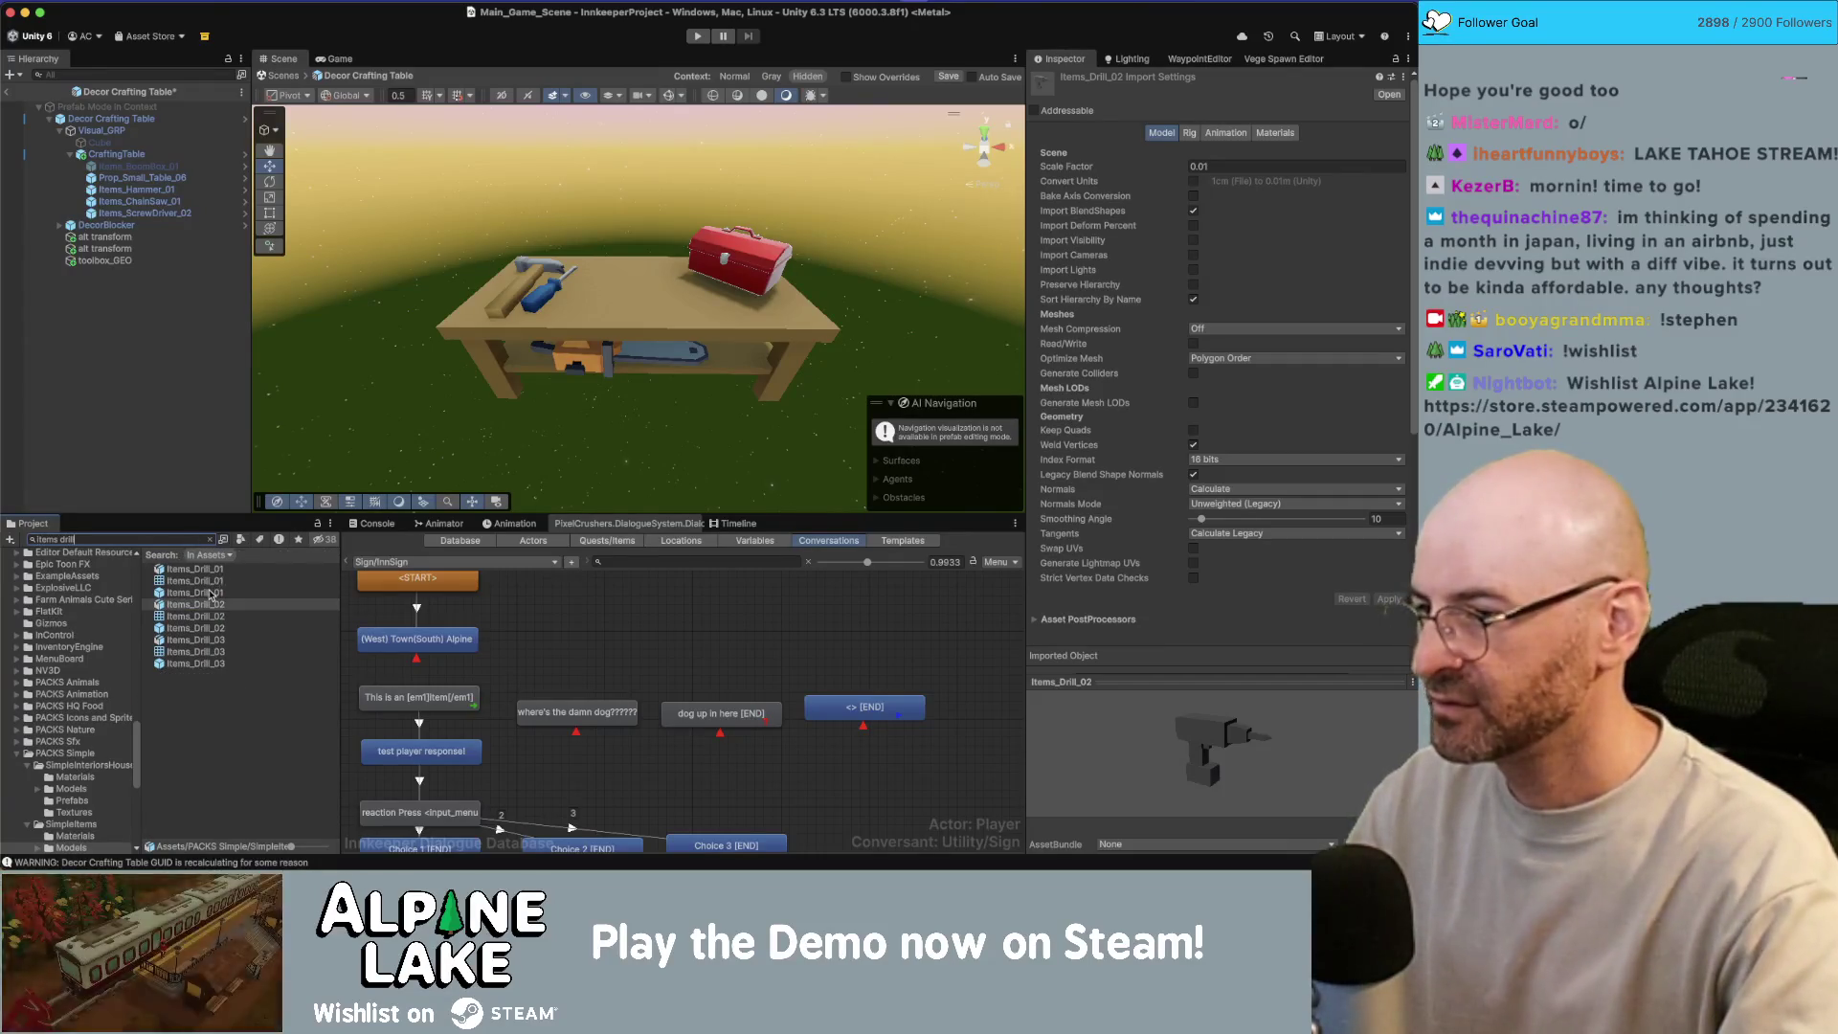
Step: Place the Items_Drill_02 prefab on the table with Position Y set to 1
{"action": "left_click", "coordinate": [211, 594]}
{"action": "left_click", "coordinate": [207, 629]}
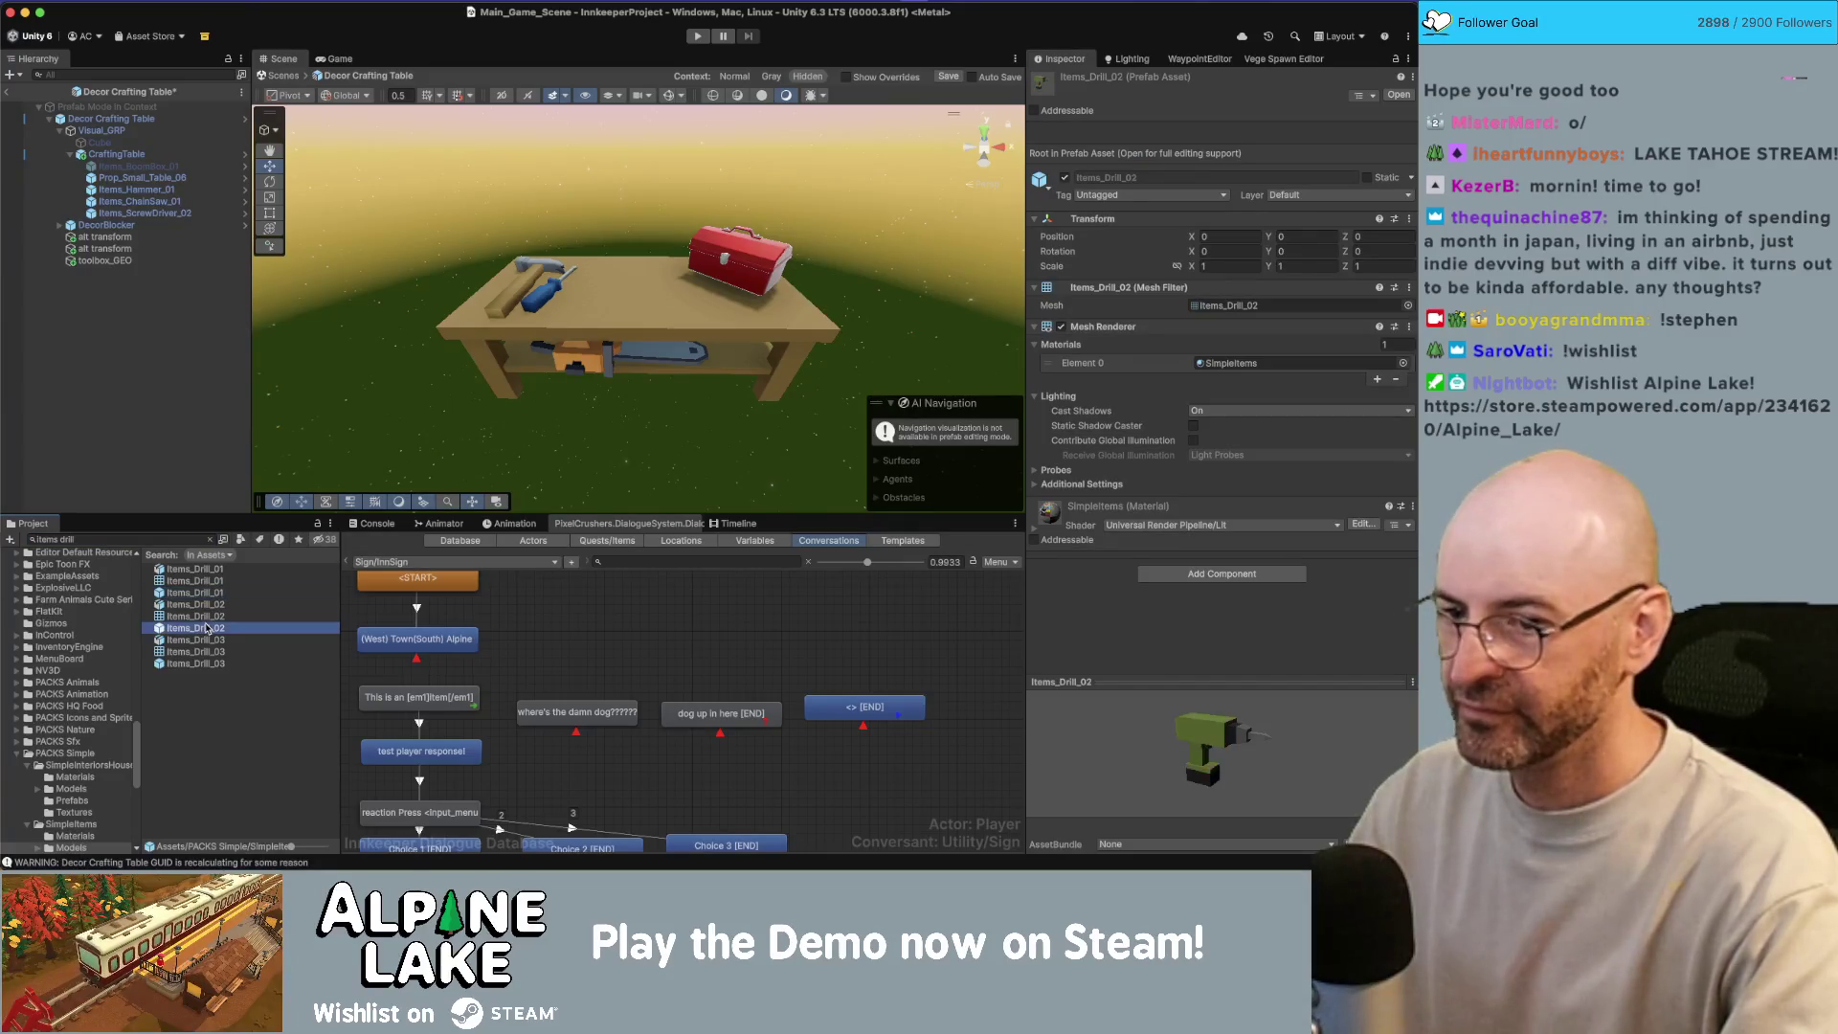
{"action": "left_click_drag", "start_coordinate": [609, 300], "coordinate": [612, 302]}
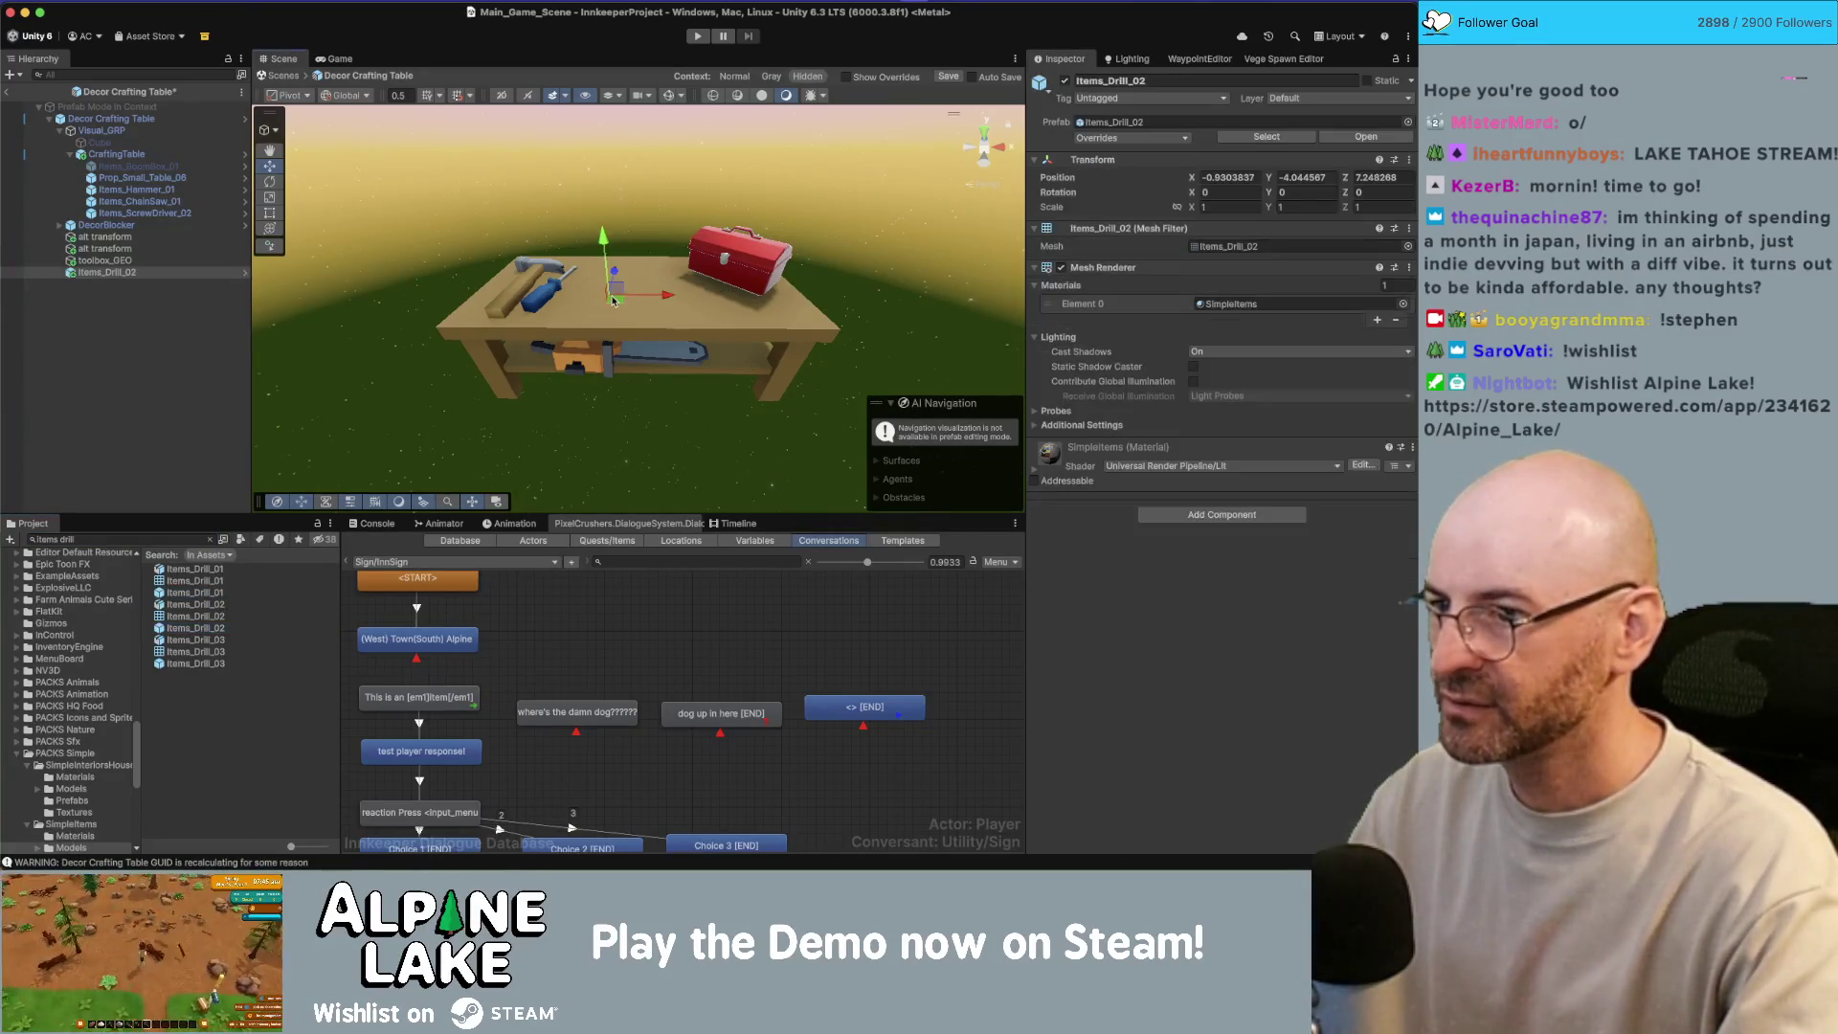
{"action": "left_click", "coordinate": [1320, 180]}
{"action": "type", "text": "1"}
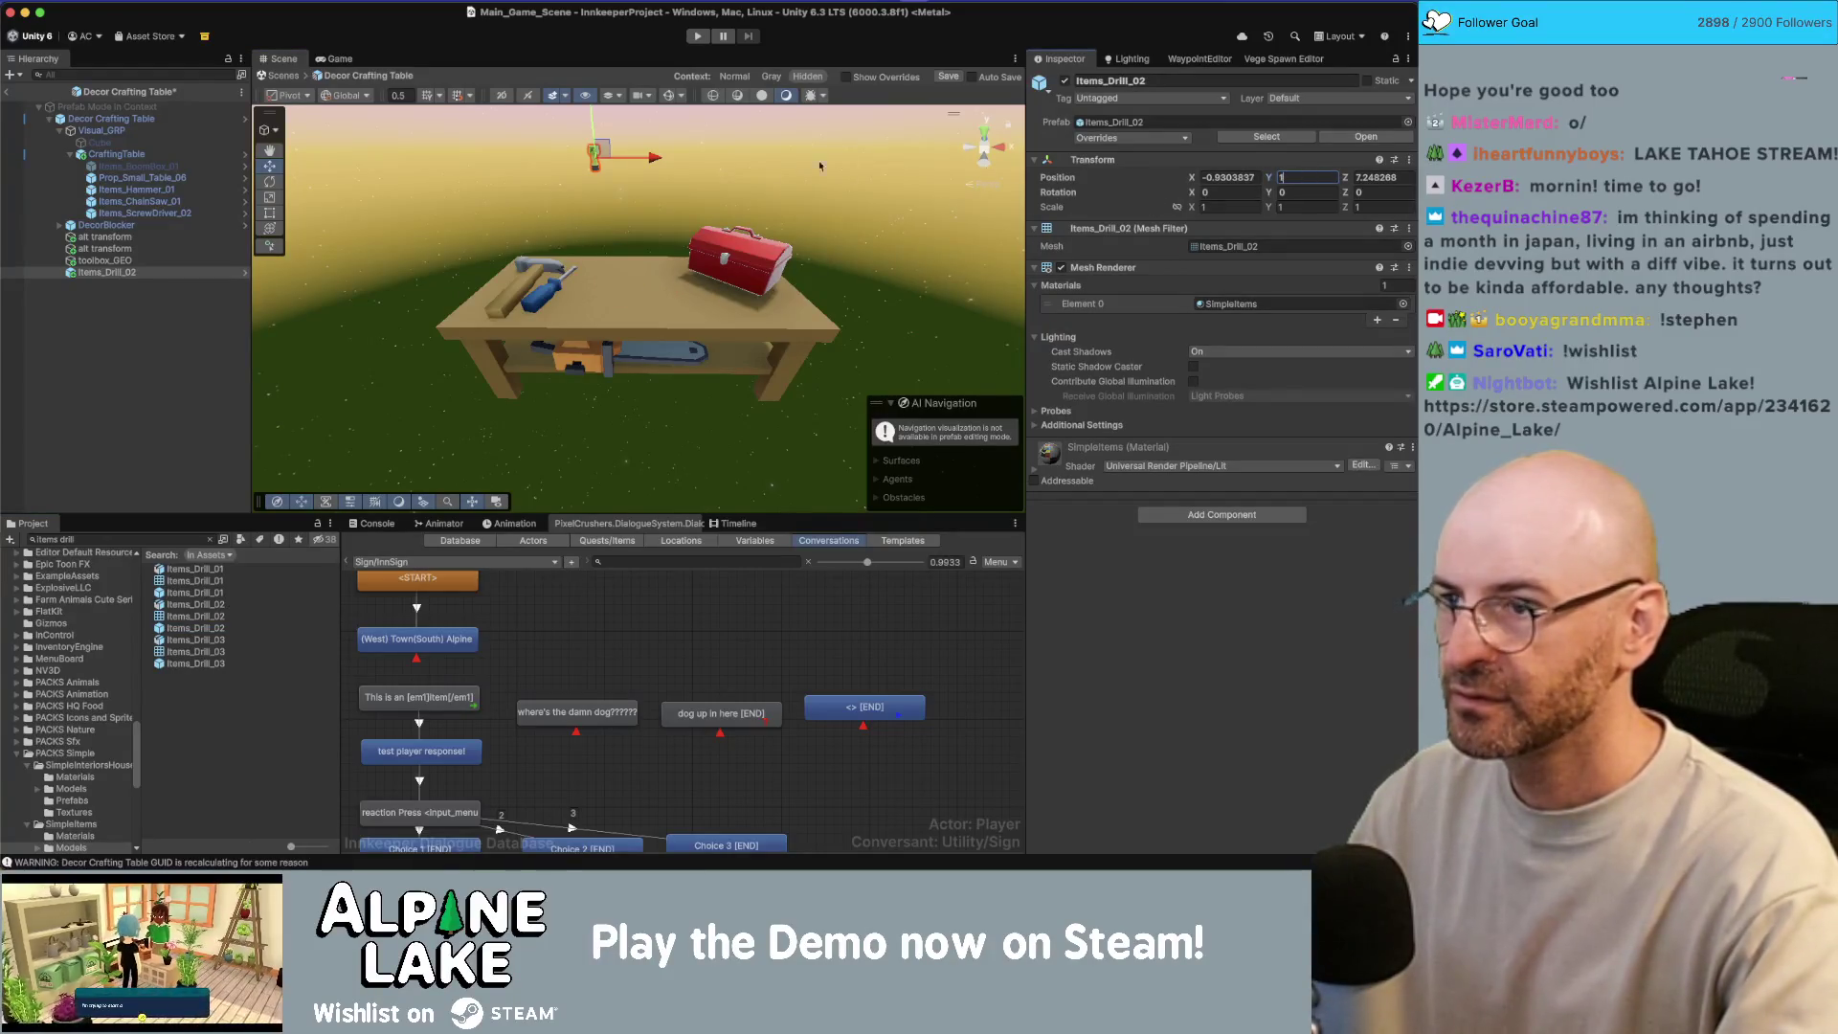
Step: Lay the drill on its side with a Z rotation of 90
{"action": "scroll", "coordinate": [651, 172], "scroll_direction": "down", "scroll_amount": 5}
{"action": "mouse_move", "coordinate": [660, 153]}
{"action": "left_mouse_down"}
{"action": "mouse_move", "coordinate": [675, 173]}
{"action": "mouse_move", "coordinate": [656, 288]}
{"action": "left_mouse_up"}
{"action": "scroll", "coordinate": [682, 176], "scroll_direction": "down", "scroll_amount": 3}
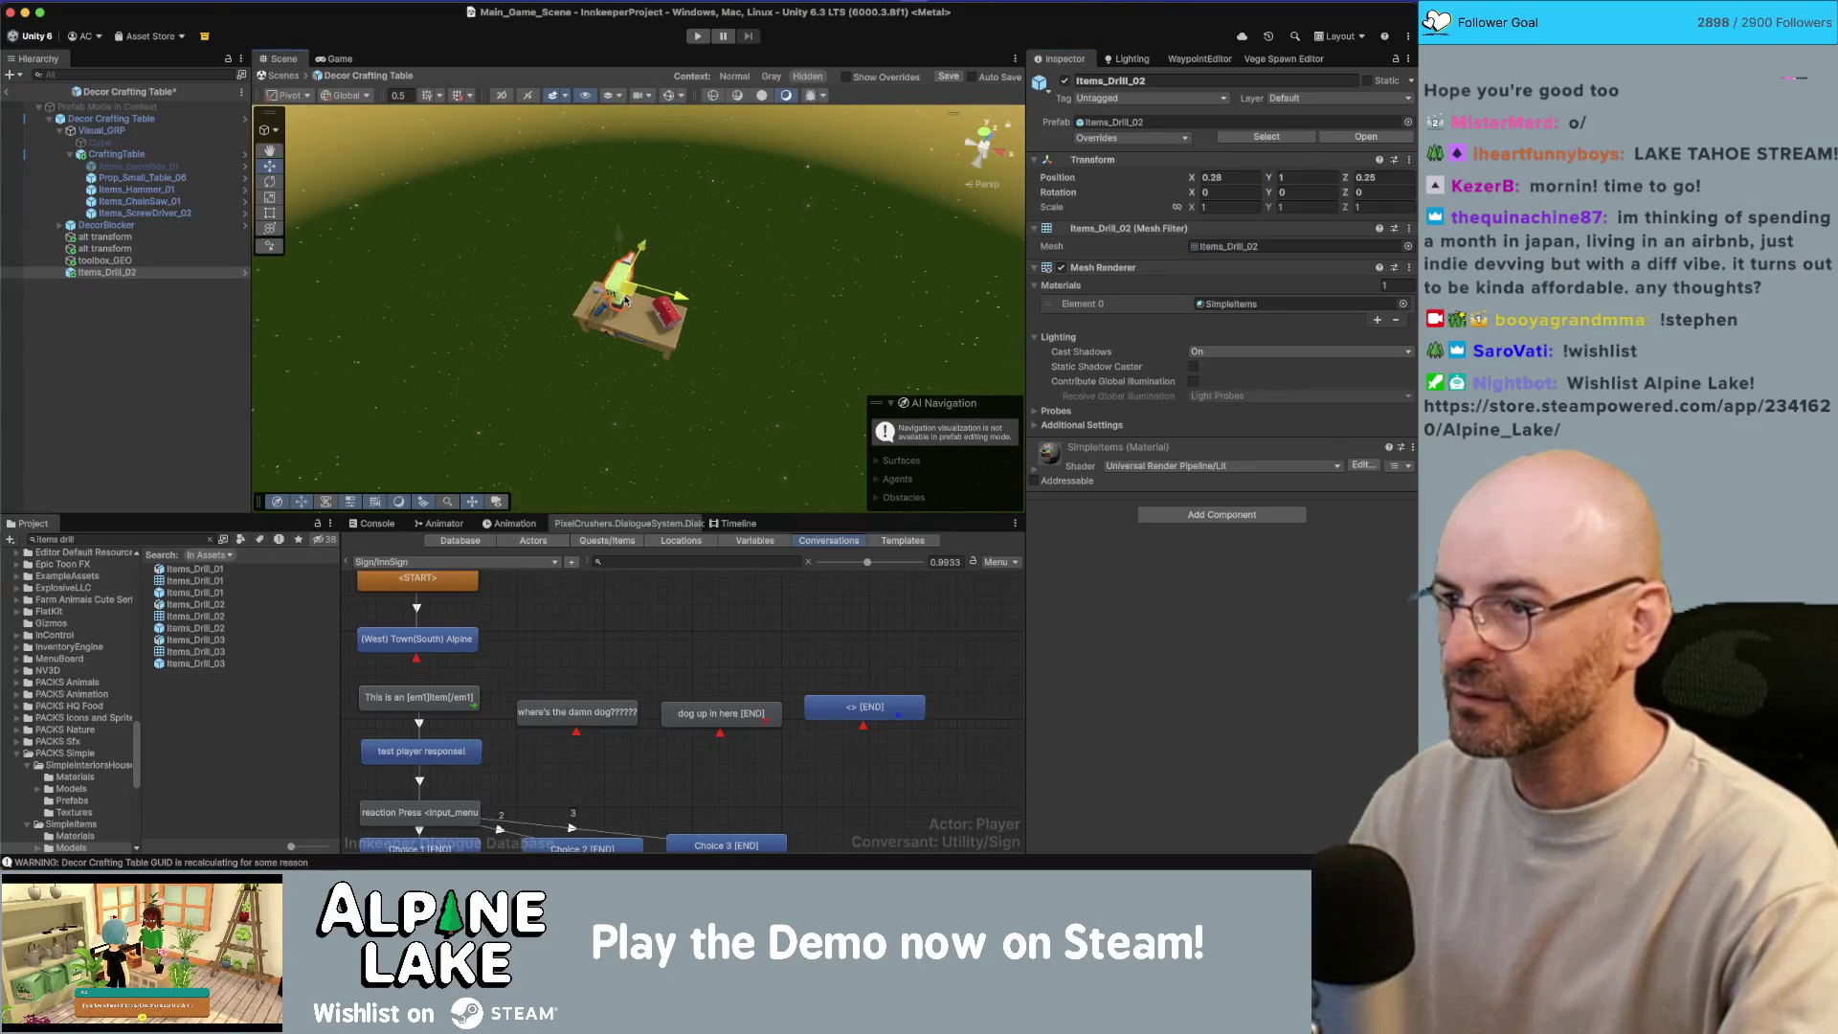
{"action": "key", "text": "e"}
{"action": "left_click_drag", "start_coordinate": [544, 247], "coordinate": [555, 331]}
{"action": "left_click", "coordinate": [1385, 191]}
{"action": "type", "text": "90"}
{"action": "key", "text": "Return"}
Step: Scale the drill down to about 0.4785 and adjust its Y rotation
{"action": "key", "text": "r"}
{"action": "mouse_move", "coordinate": [629, 287]}
{"action": "left_mouse_down"}
{"action": "mouse_move", "coordinate": [584, 321]}
{"action": "mouse_move", "coordinate": [408, 345]}
{"action": "left_mouse_up"}
{"action": "key", "text": "e"}
{"action": "key", "text": "w"}
{"action": "key", "text": "f"}
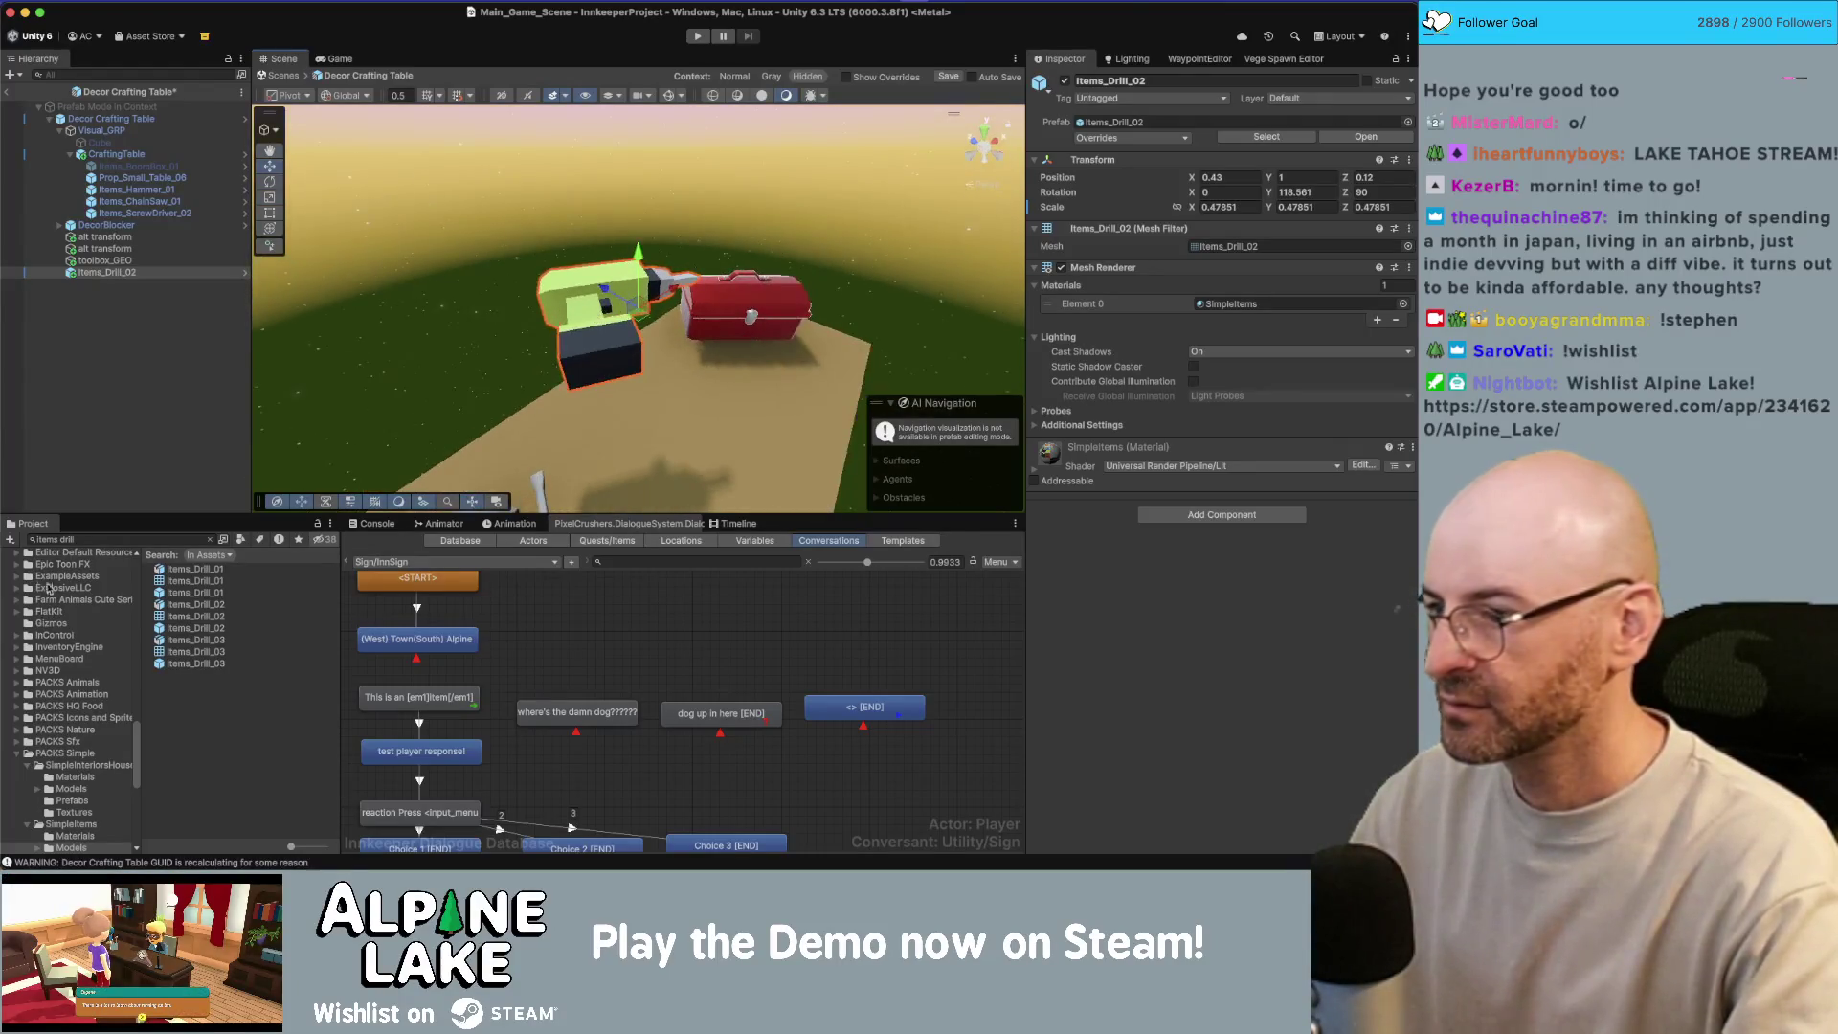
Step: Inspect the Items_Drill_01 and Items_Drill_02 assets in the Project window
{"action": "left_click", "coordinate": [210, 593]}
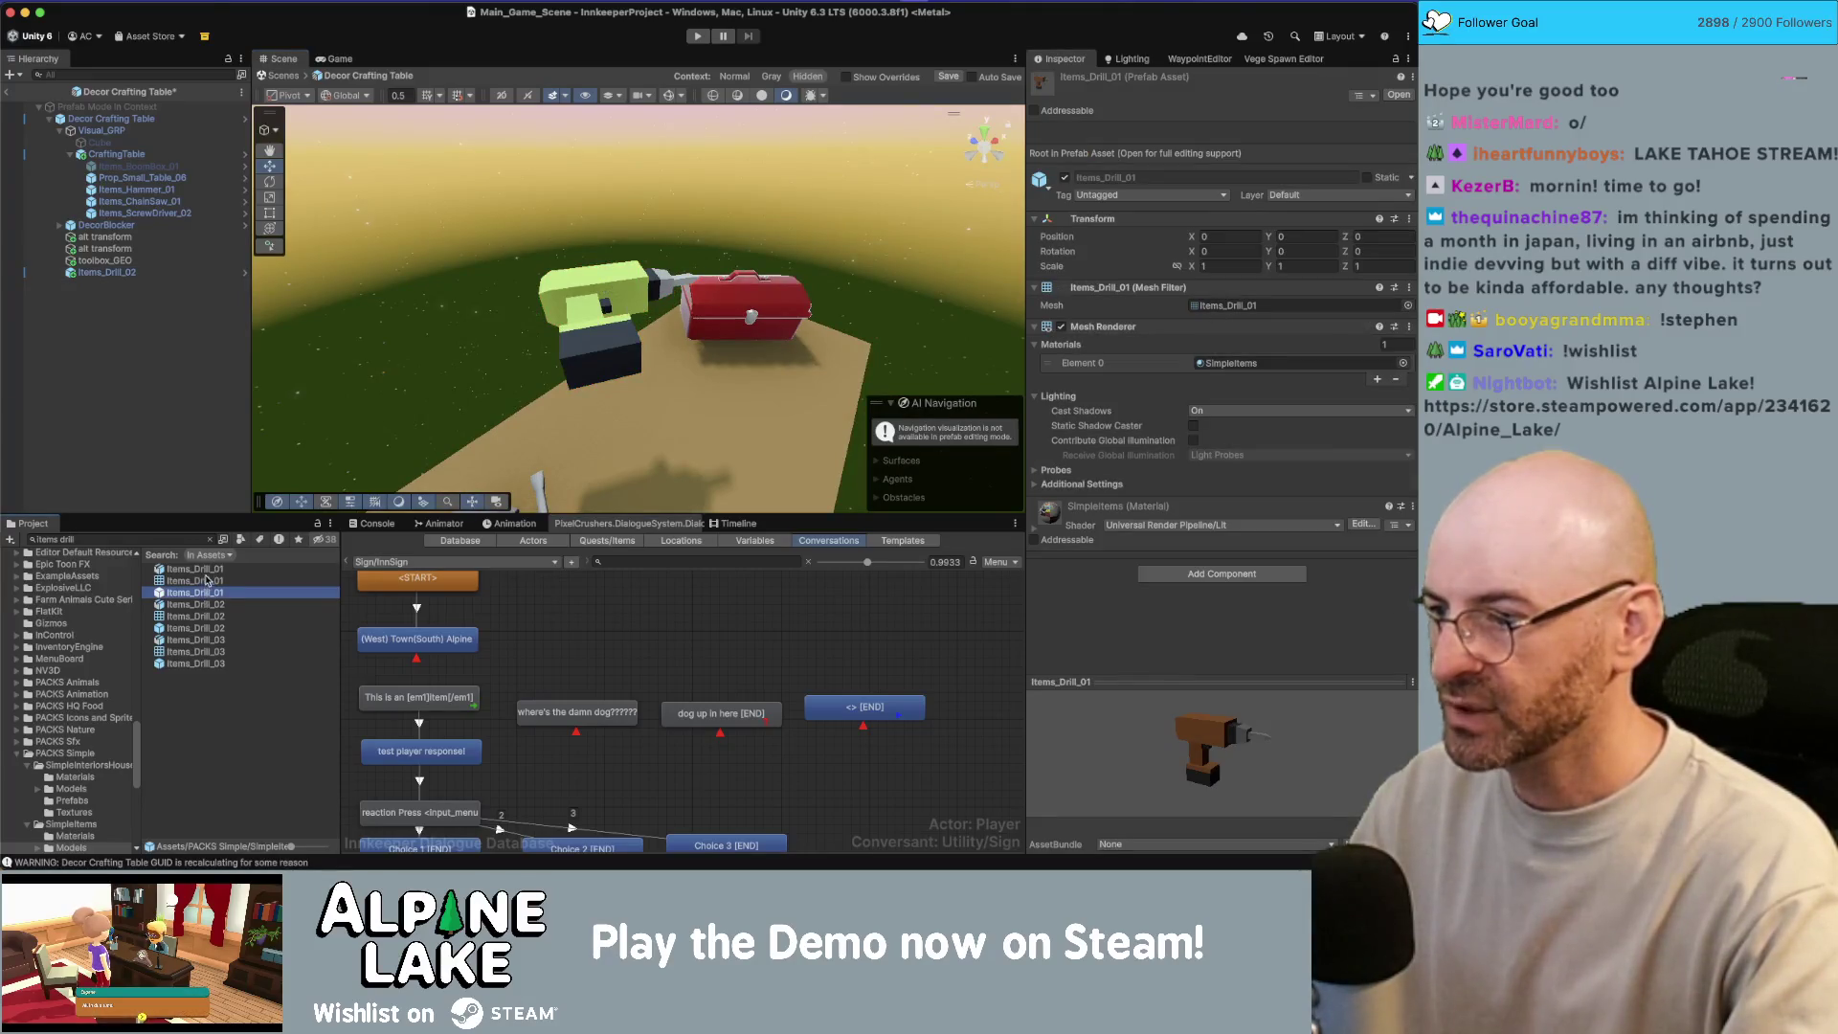
{"action": "left_click", "coordinate": [205, 615]}
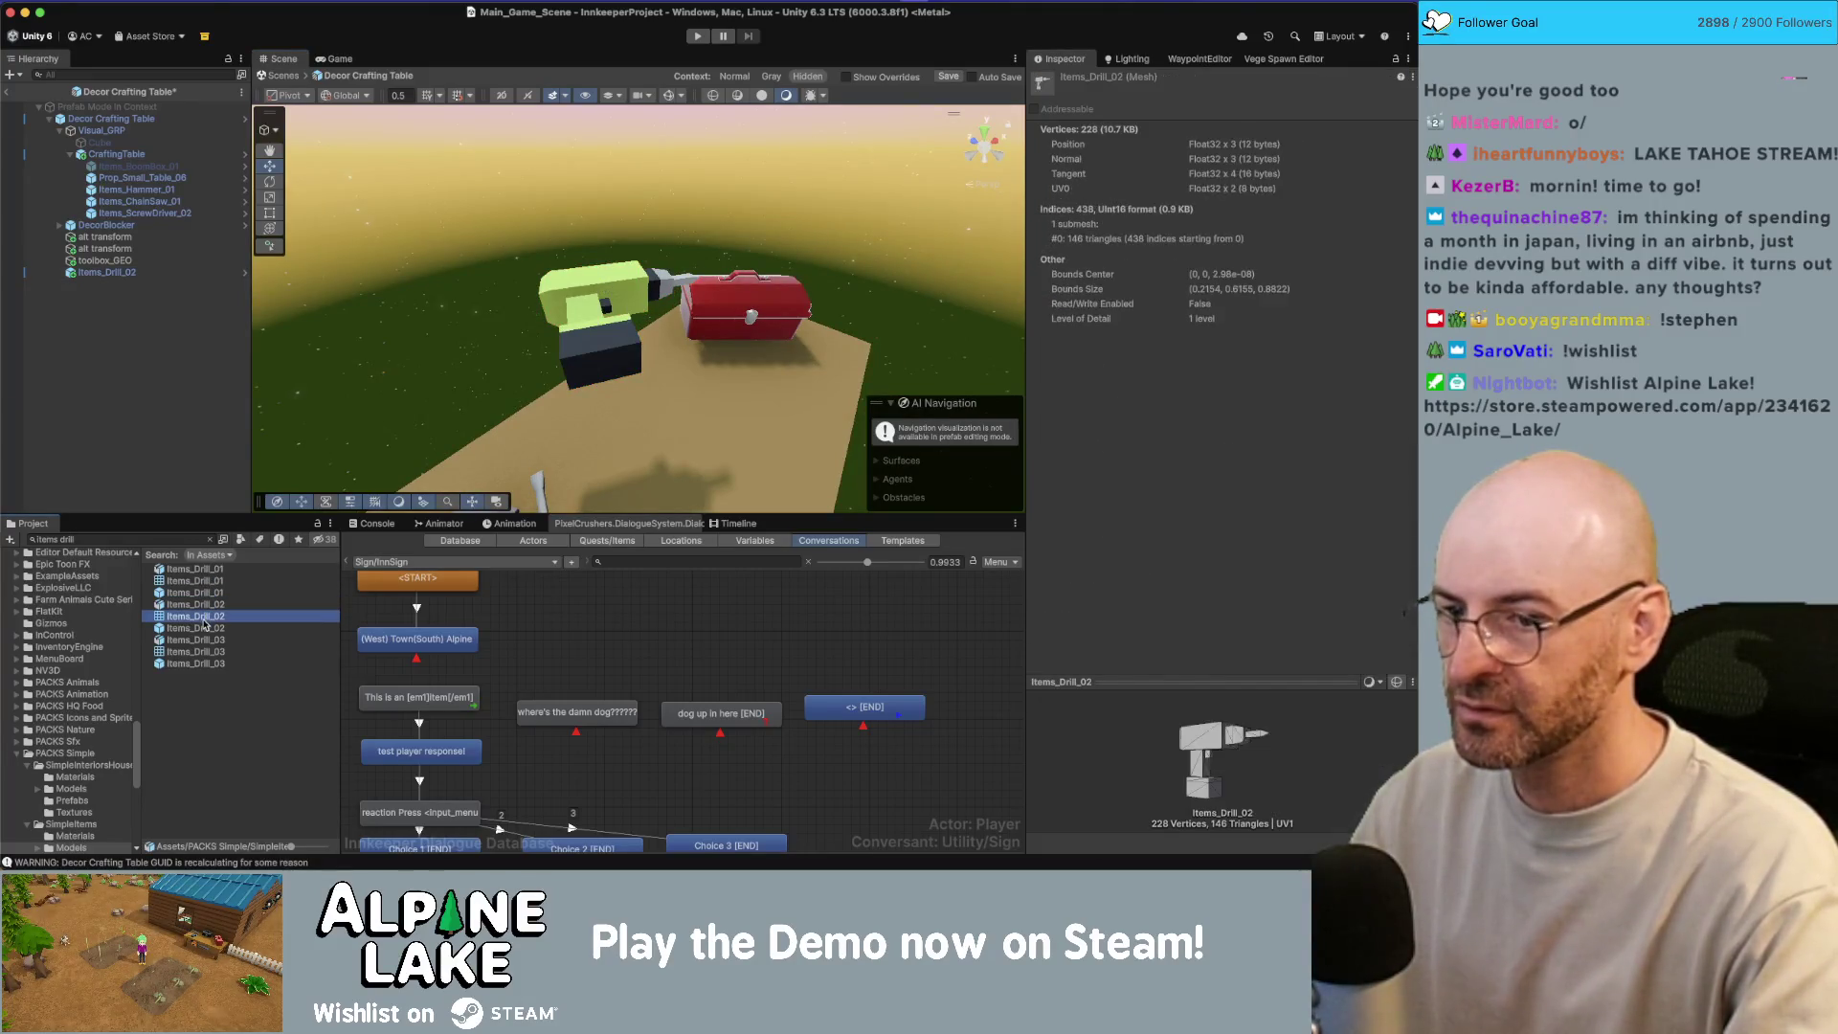
{"action": "left_click", "coordinate": [203, 627]}
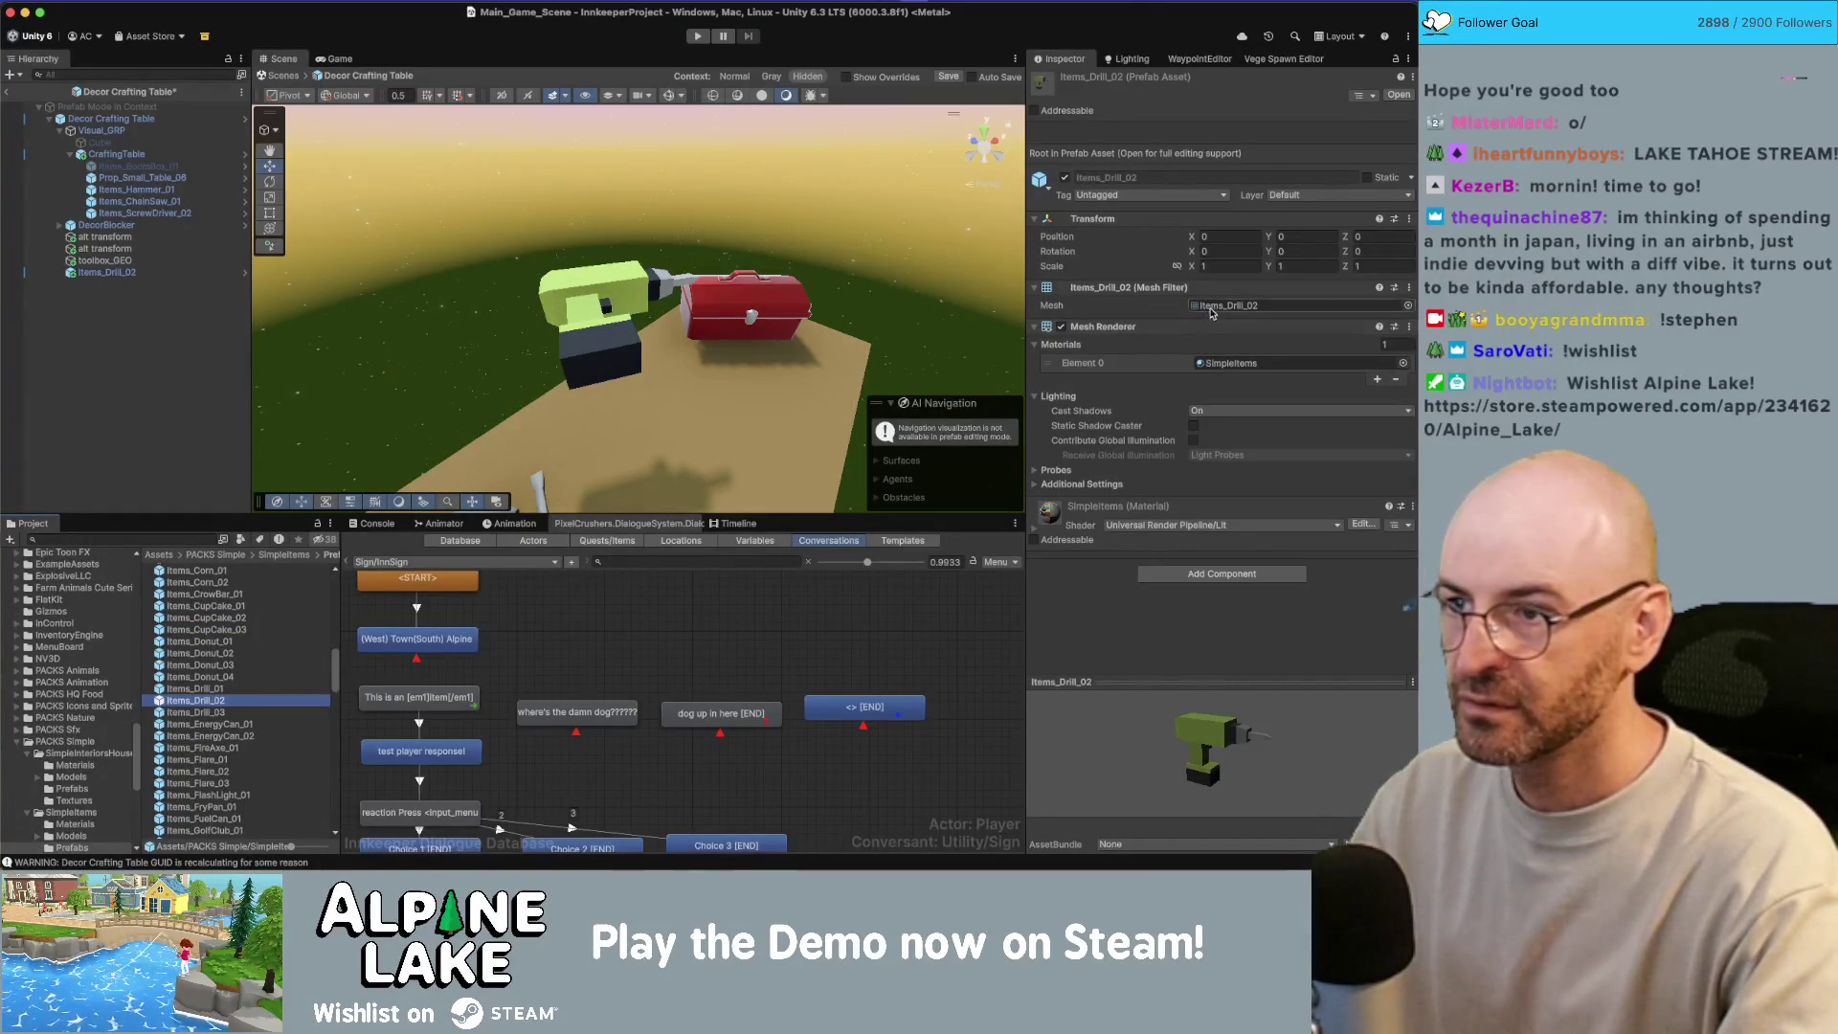
Step: Set the drill model's Normals Mode to Area Weighted and apply
{"action": "key", "text": "super+z"}
{"action": "left_click", "coordinate": [1275, 252]}
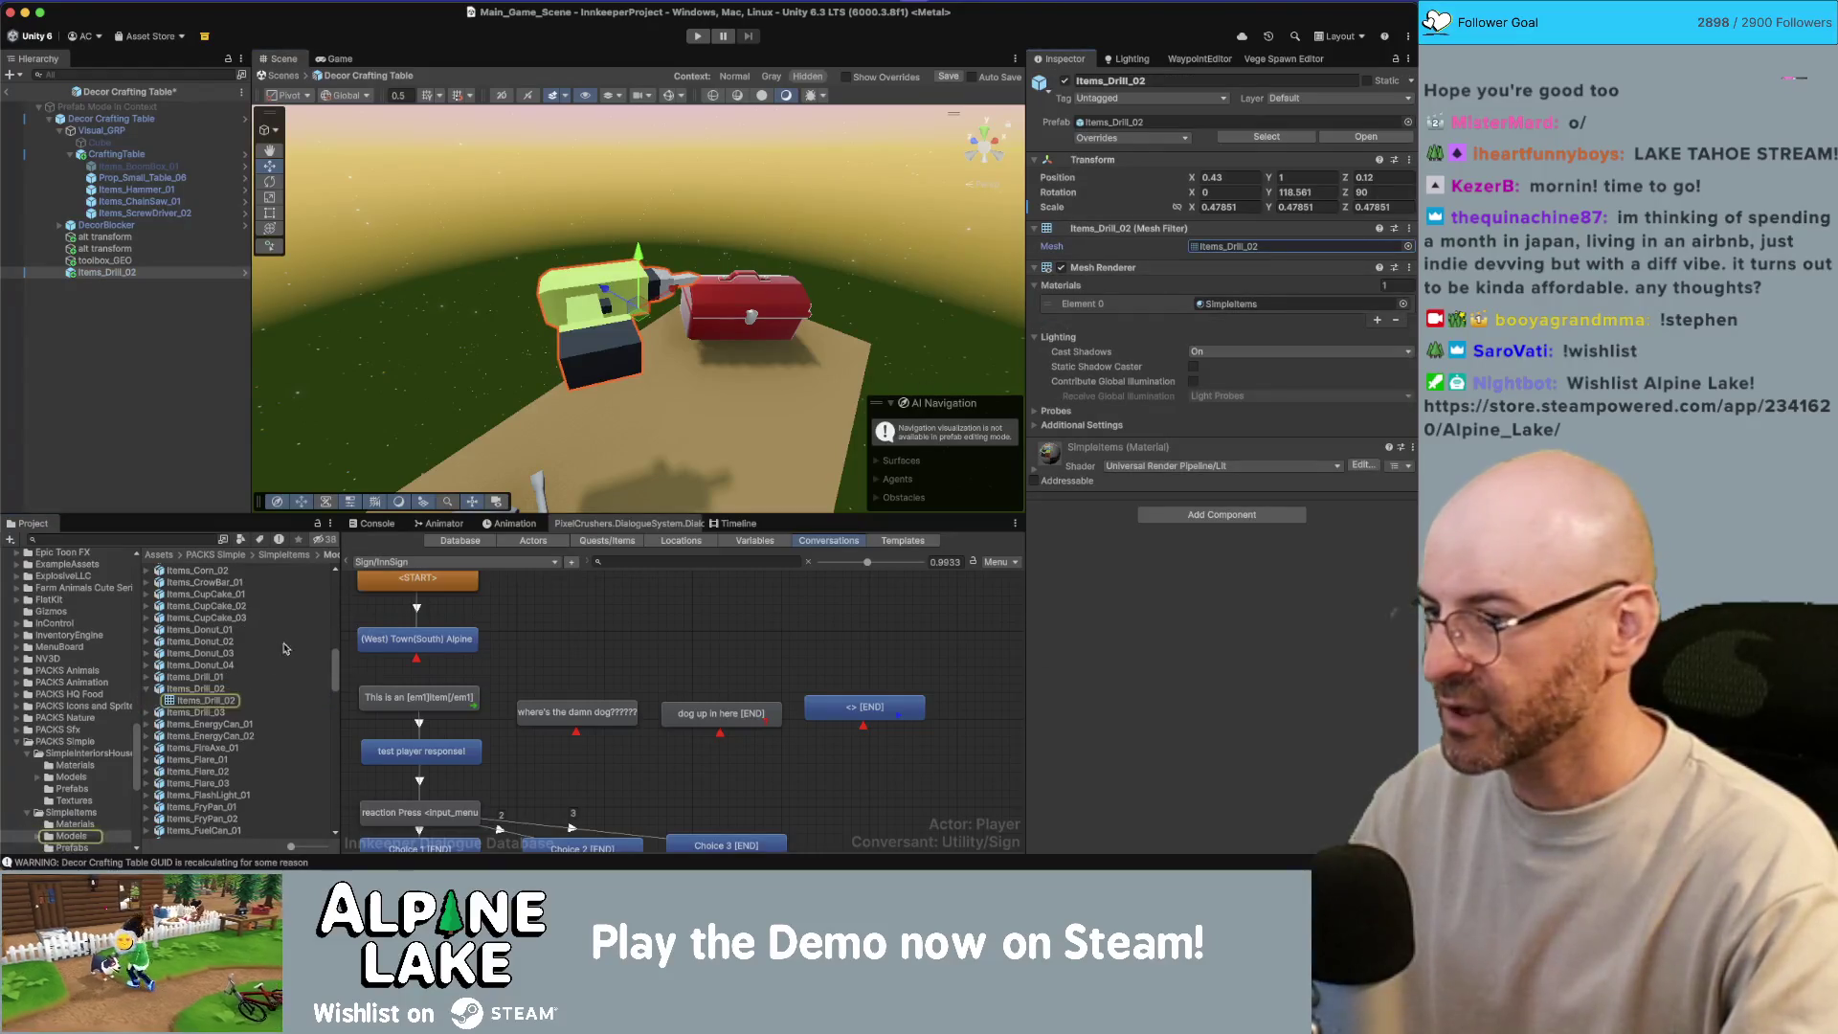
{"action": "double_click", "coordinate": [1275, 252]}
{"action": "left_click", "coordinate": [1269, 518]}
{"action": "left_click", "coordinate": [1283, 505]}
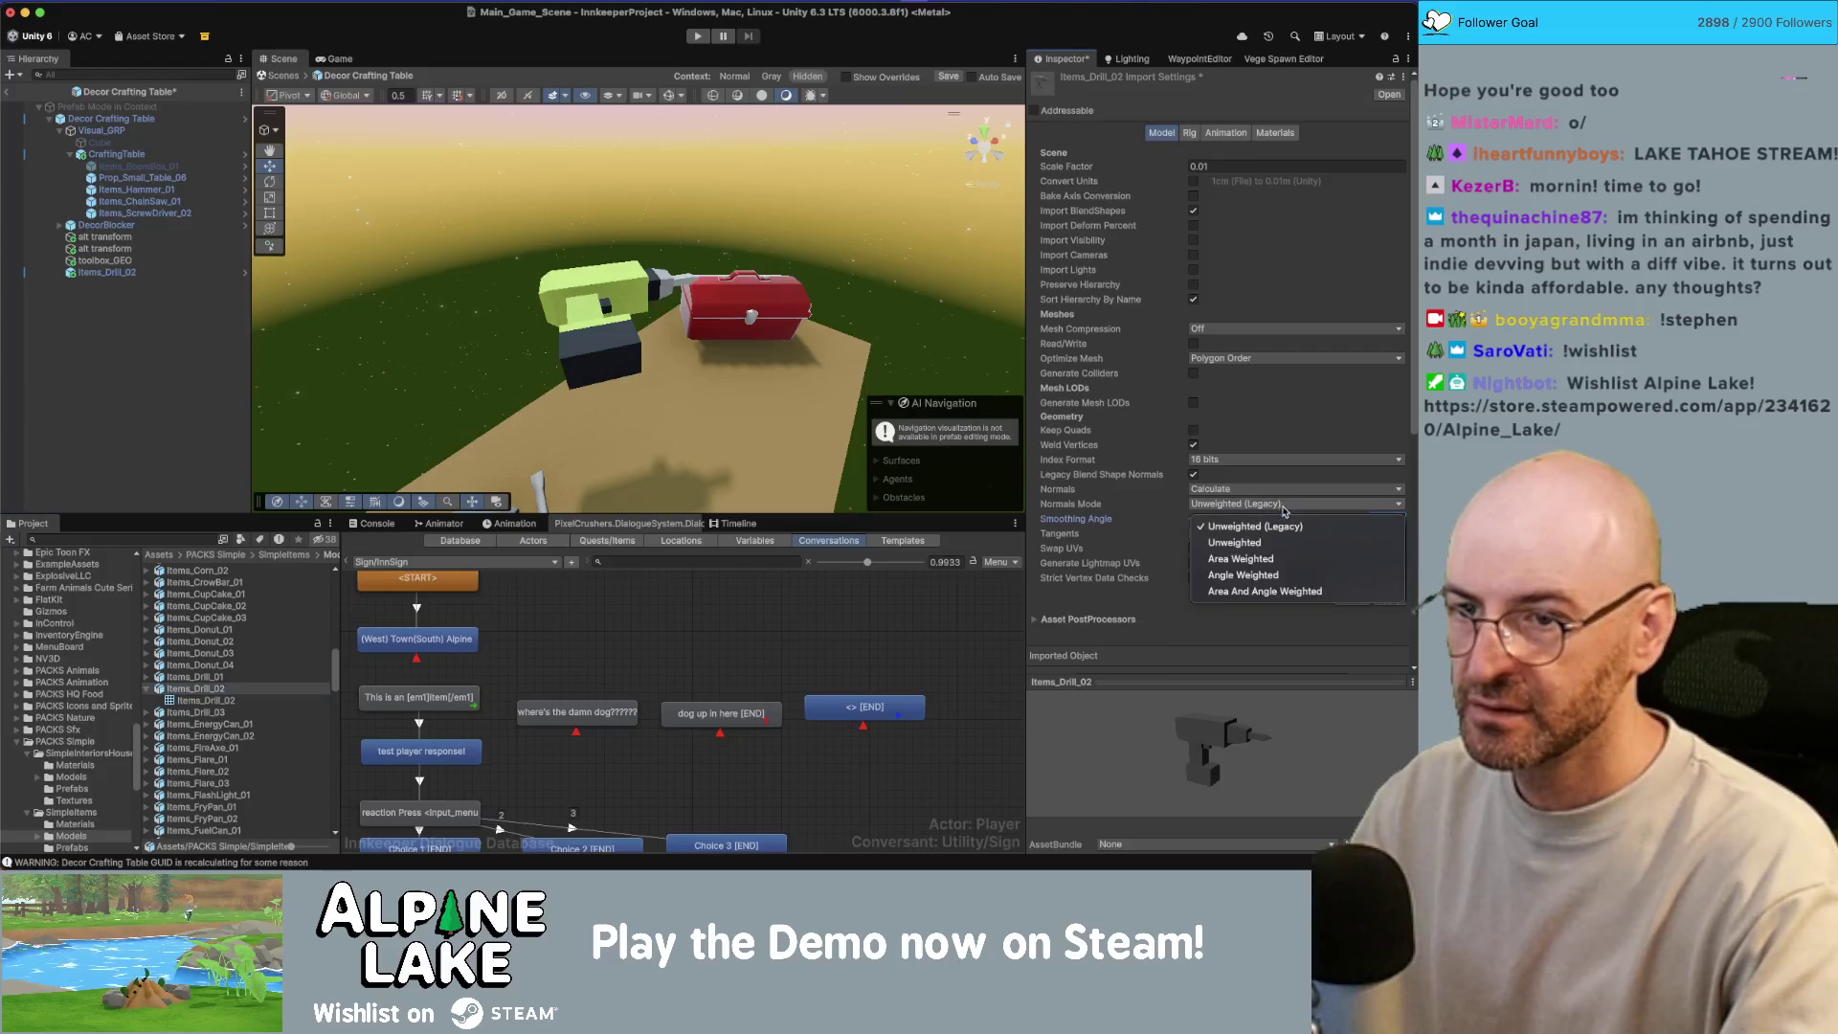
{"action": "left_click", "coordinate": [1283, 558]}
{"action": "left_click", "coordinate": [1390, 601]}
Step: Lower the drill slightly onto the tabletop and save the crafting table prefab
{"action": "mouse_move", "coordinate": [594, 345]}
{"action": "left_mouse_down"}
{"action": "mouse_move", "coordinate": [524, 317]}
{"action": "mouse_move", "coordinate": [632, 325]}
{"action": "mouse_move", "coordinate": [637, 412]}
{"action": "mouse_move", "coordinate": [811, 262]}
{"action": "mouse_move", "coordinate": [780, 268]}
{"action": "left_mouse_up"}
{"action": "left_click", "coordinate": [639, 324]}
{"action": "mouse_move", "coordinate": [635, 277]}
{"action": "left_mouse_down"}
{"action": "mouse_move", "coordinate": [625, 332]}
{"action": "mouse_move", "coordinate": [613, 287]}
{"action": "mouse_move", "coordinate": [506, 156]}
{"action": "mouse_move", "coordinate": [598, 165]}
{"action": "mouse_move", "coordinate": [641, 251]}
{"action": "left_mouse_up"}
{"action": "left_click", "coordinate": [536, 191]}
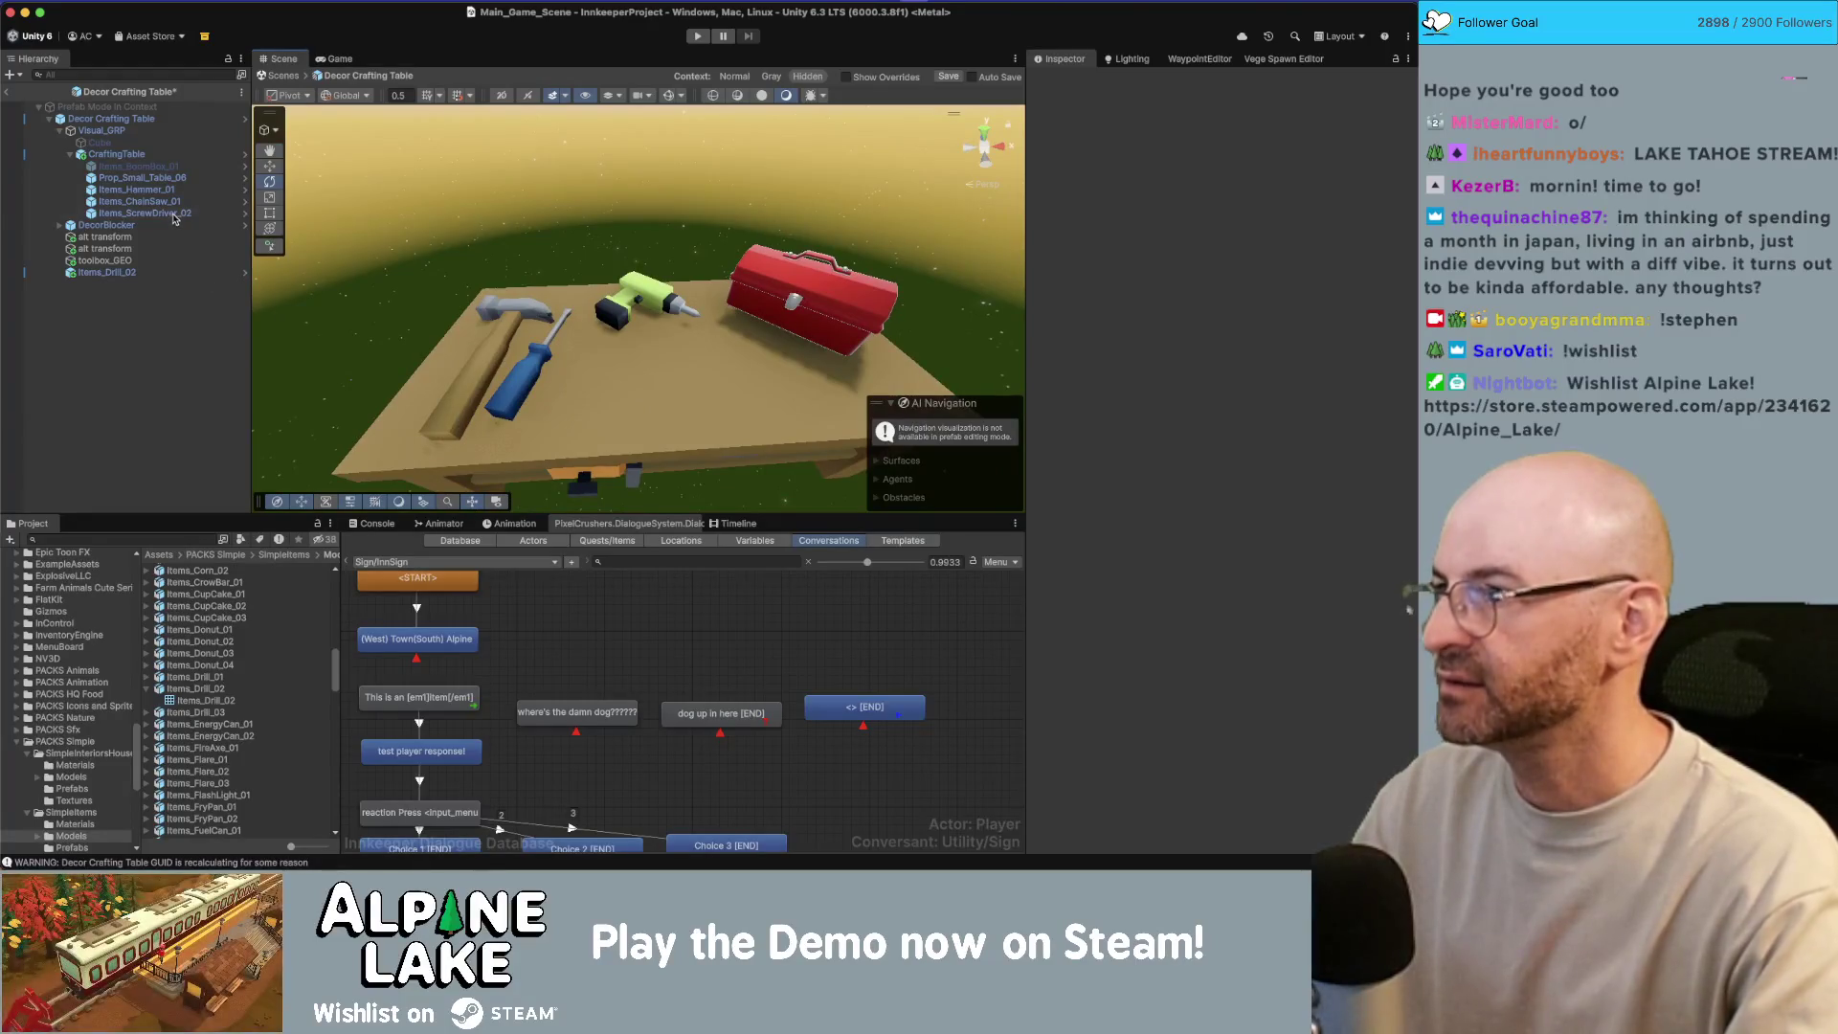
{"action": "key", "text": "super+s"}
Step: Return to the main scene, frame the crafting table, then switch to the Chrome 'crafting table' image results
{"action": "left_click", "coordinate": [283, 75]}
{"action": "left_click_drag", "start_coordinate": [555, 287], "coordinate": [595, 309]}
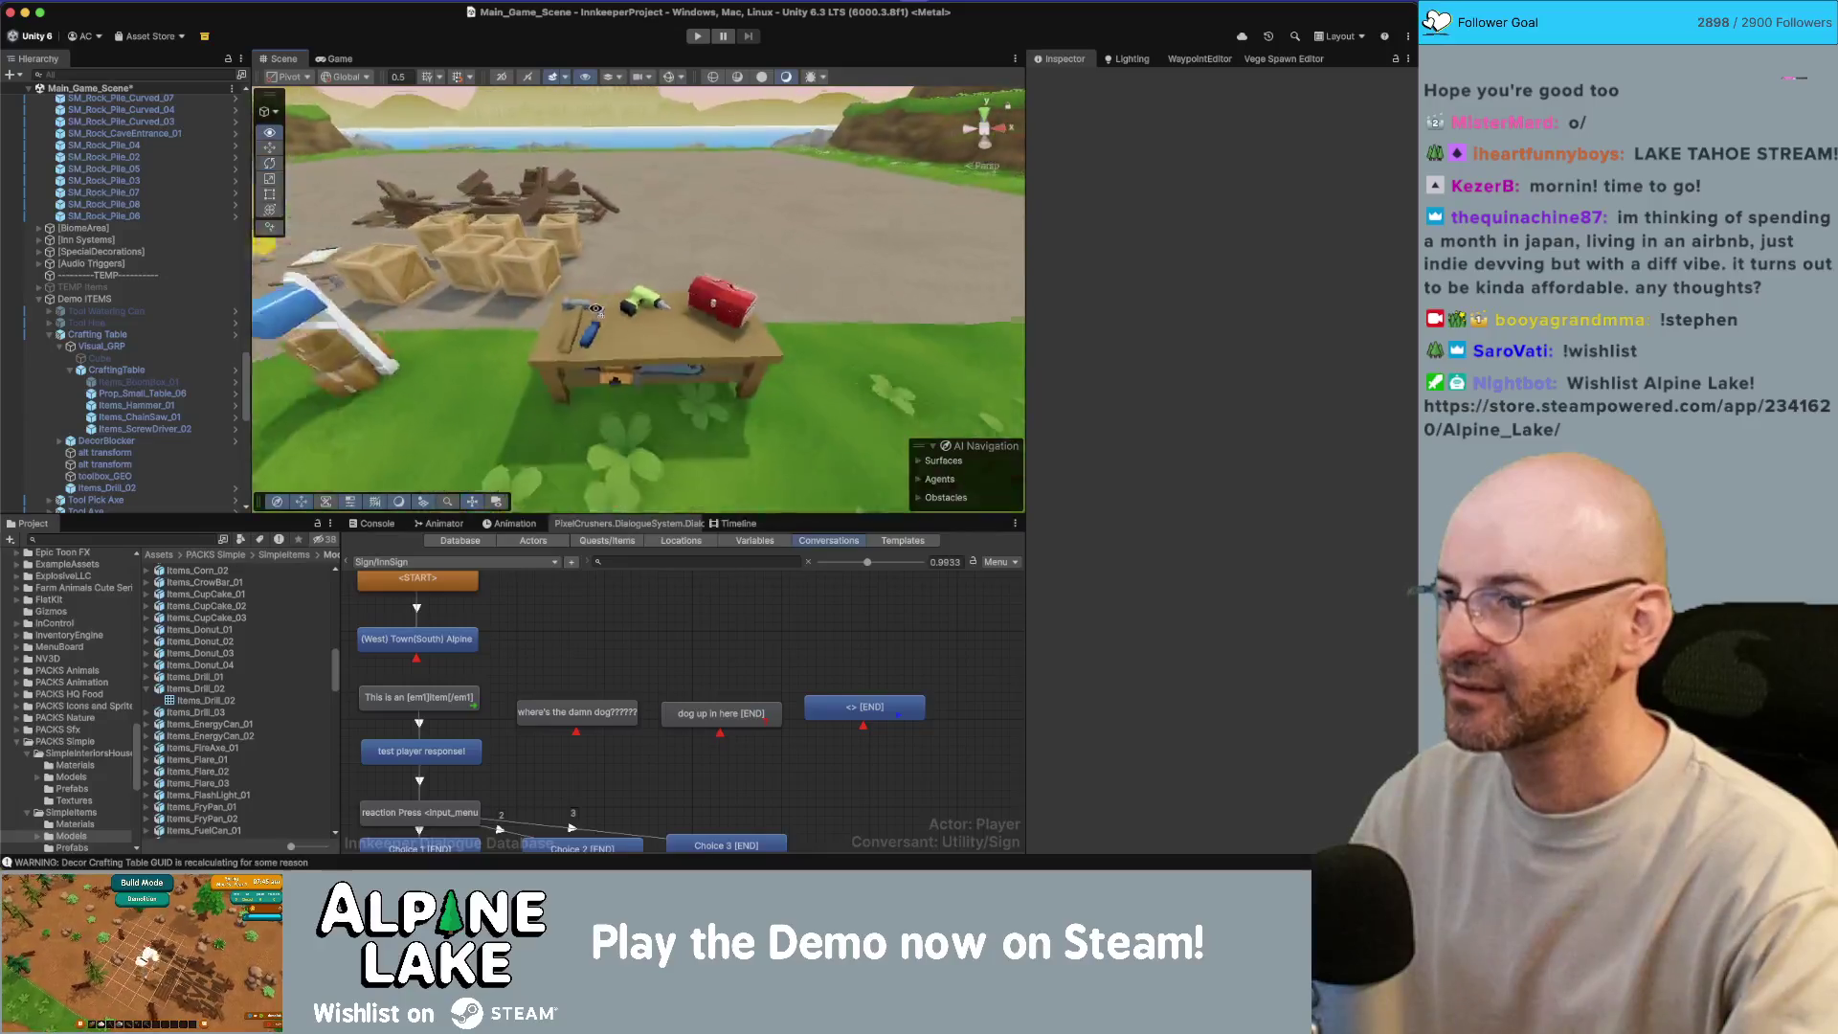
{"action": "scroll", "coordinate": [594, 309], "scroll_direction": "up", "scroll_amount": 5}
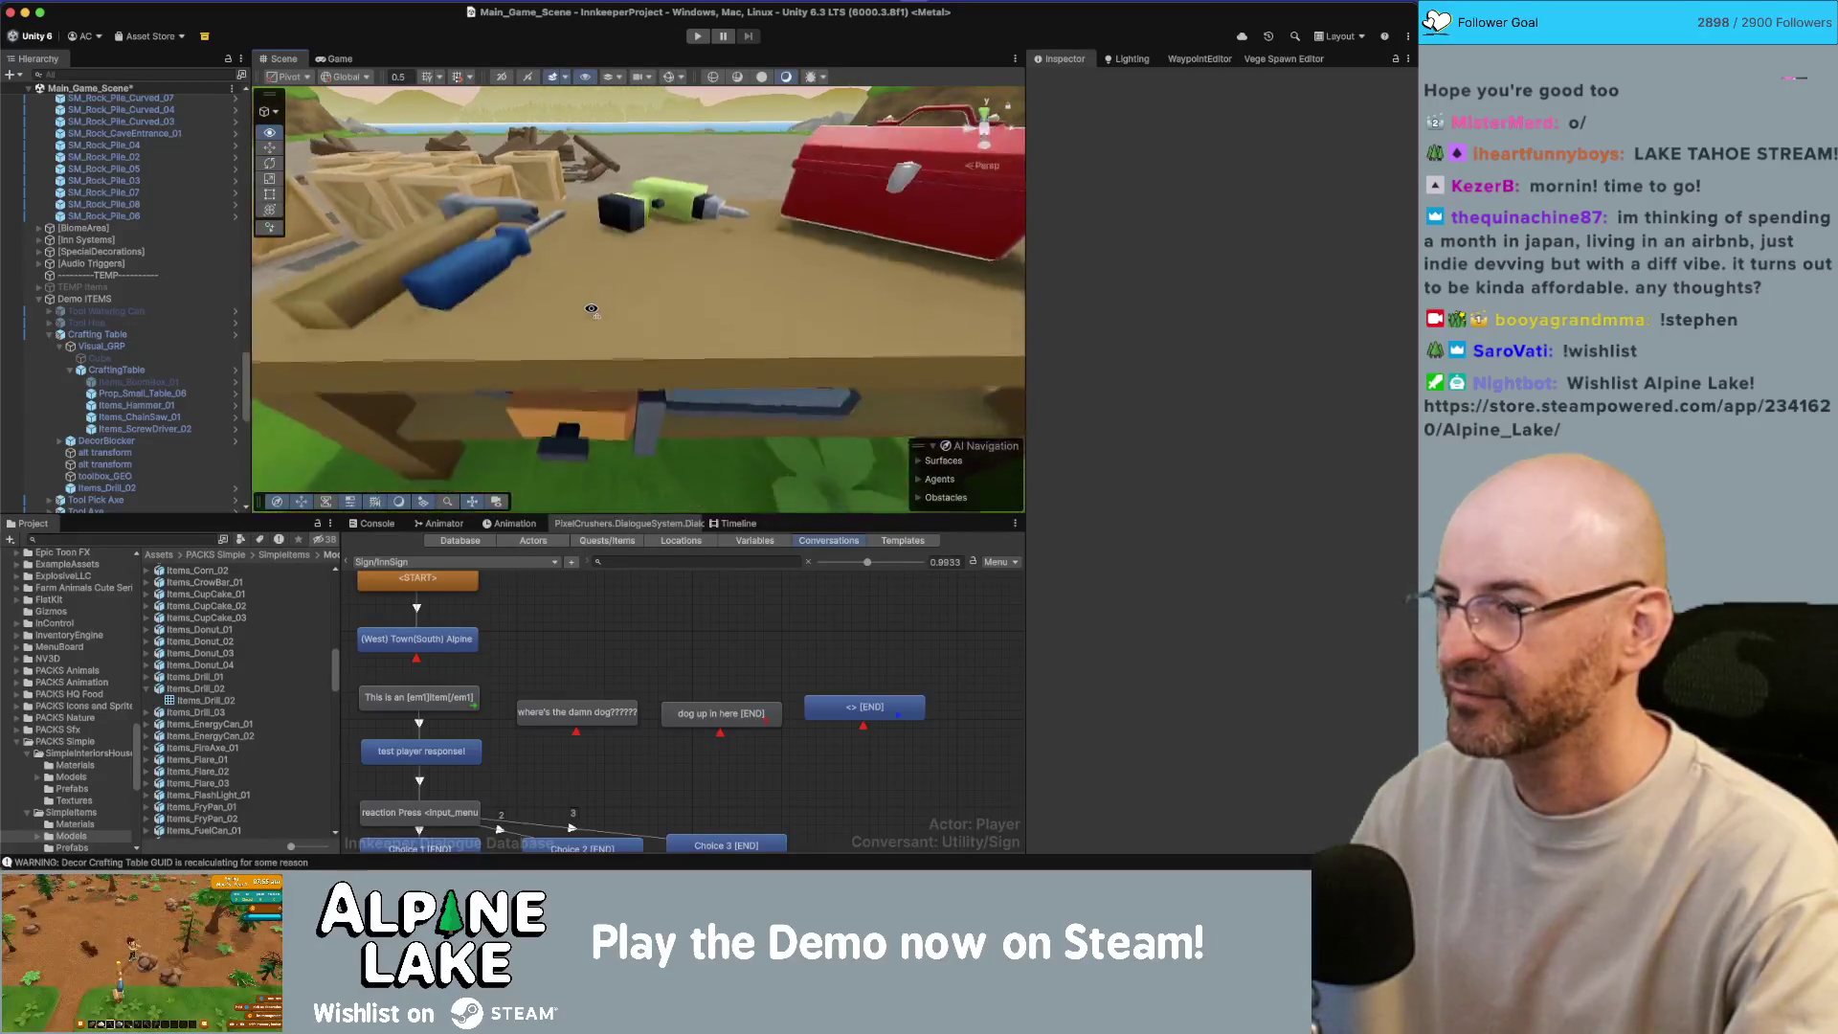
{"action": "key", "text": "f"}
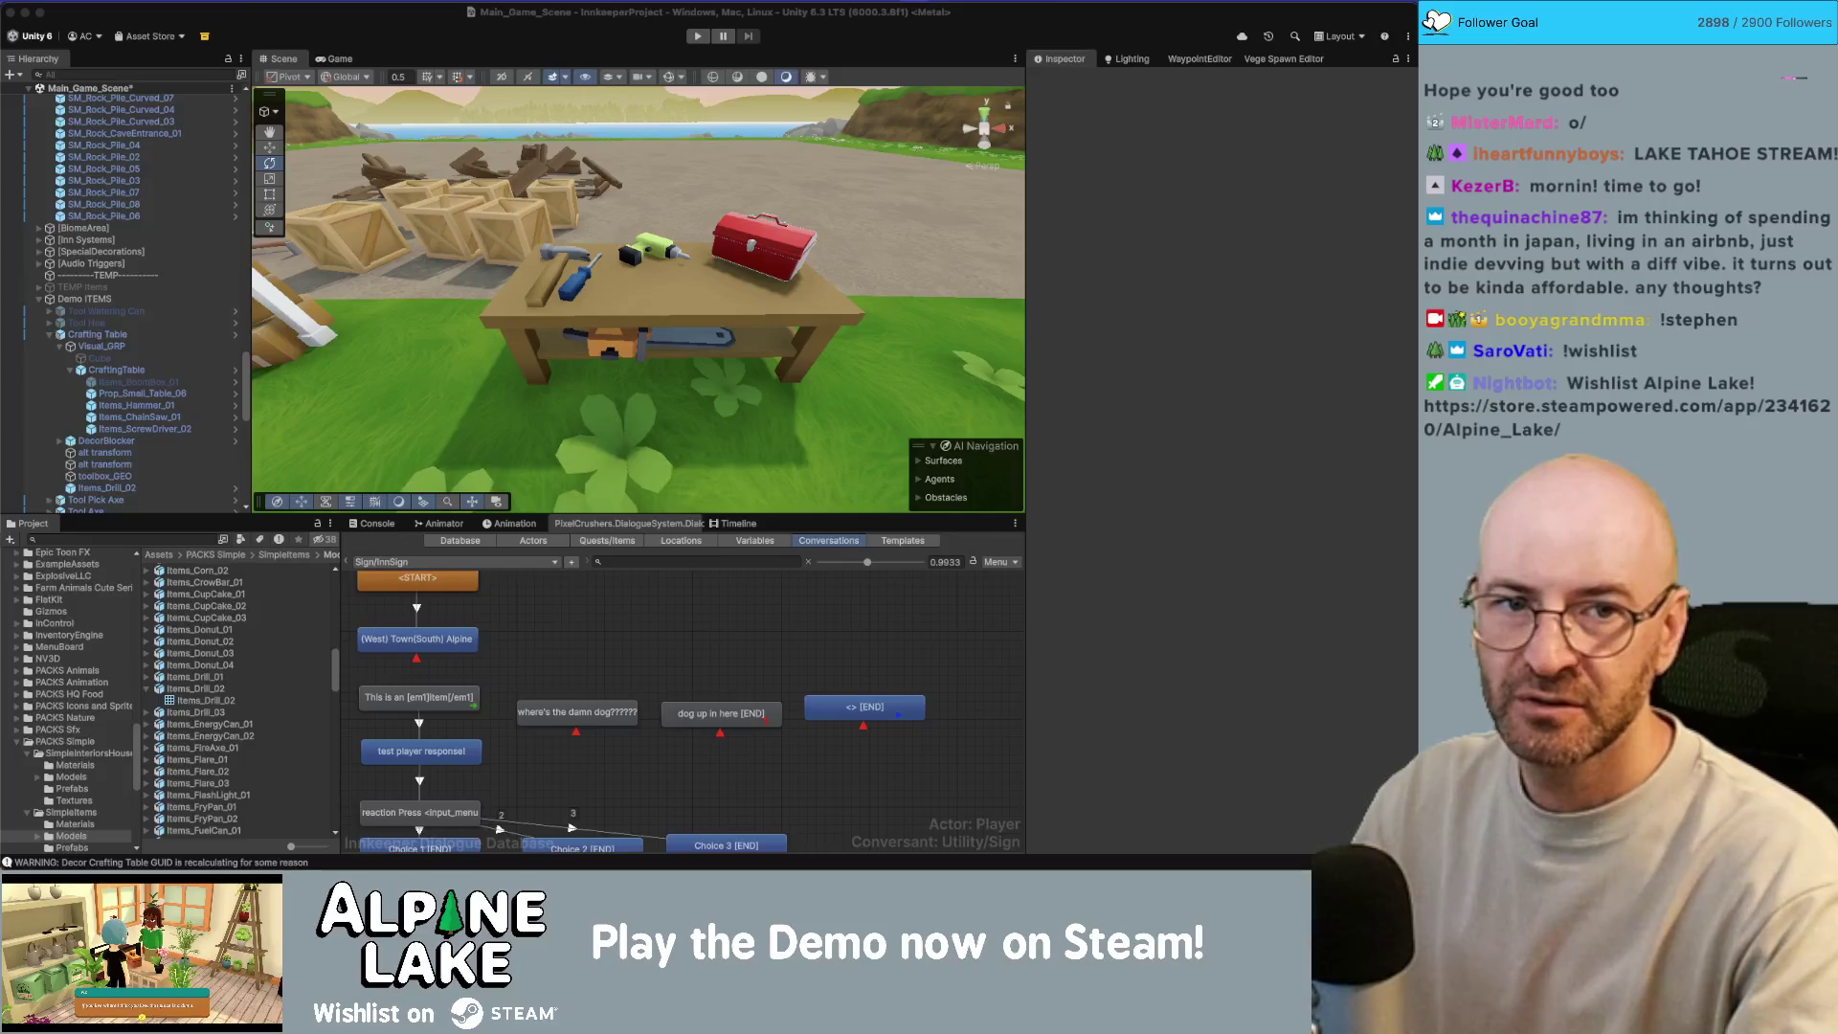
{"action": "key", "text": "super+Tab"}
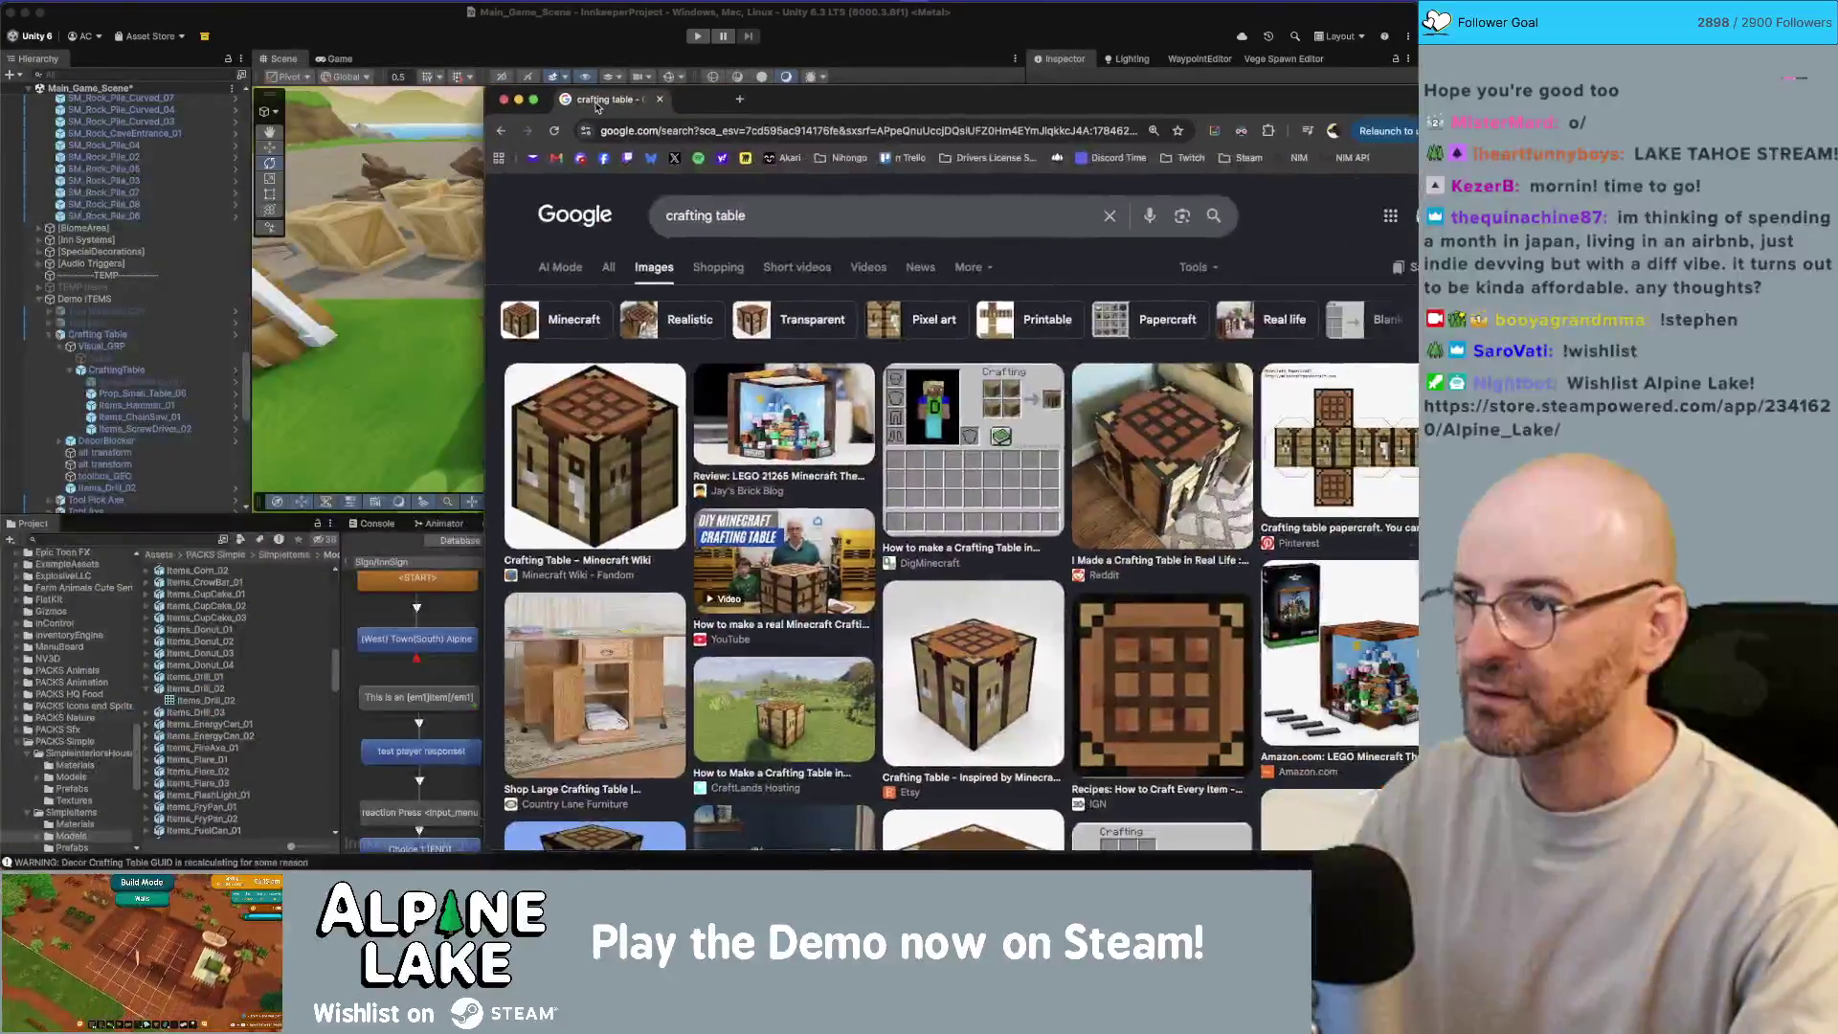
Step: Scroll the crafting table results, then search images for 'wood working table'
{"action": "left_click_drag", "start_coordinate": [868, 108], "coordinate": [610, 85]}
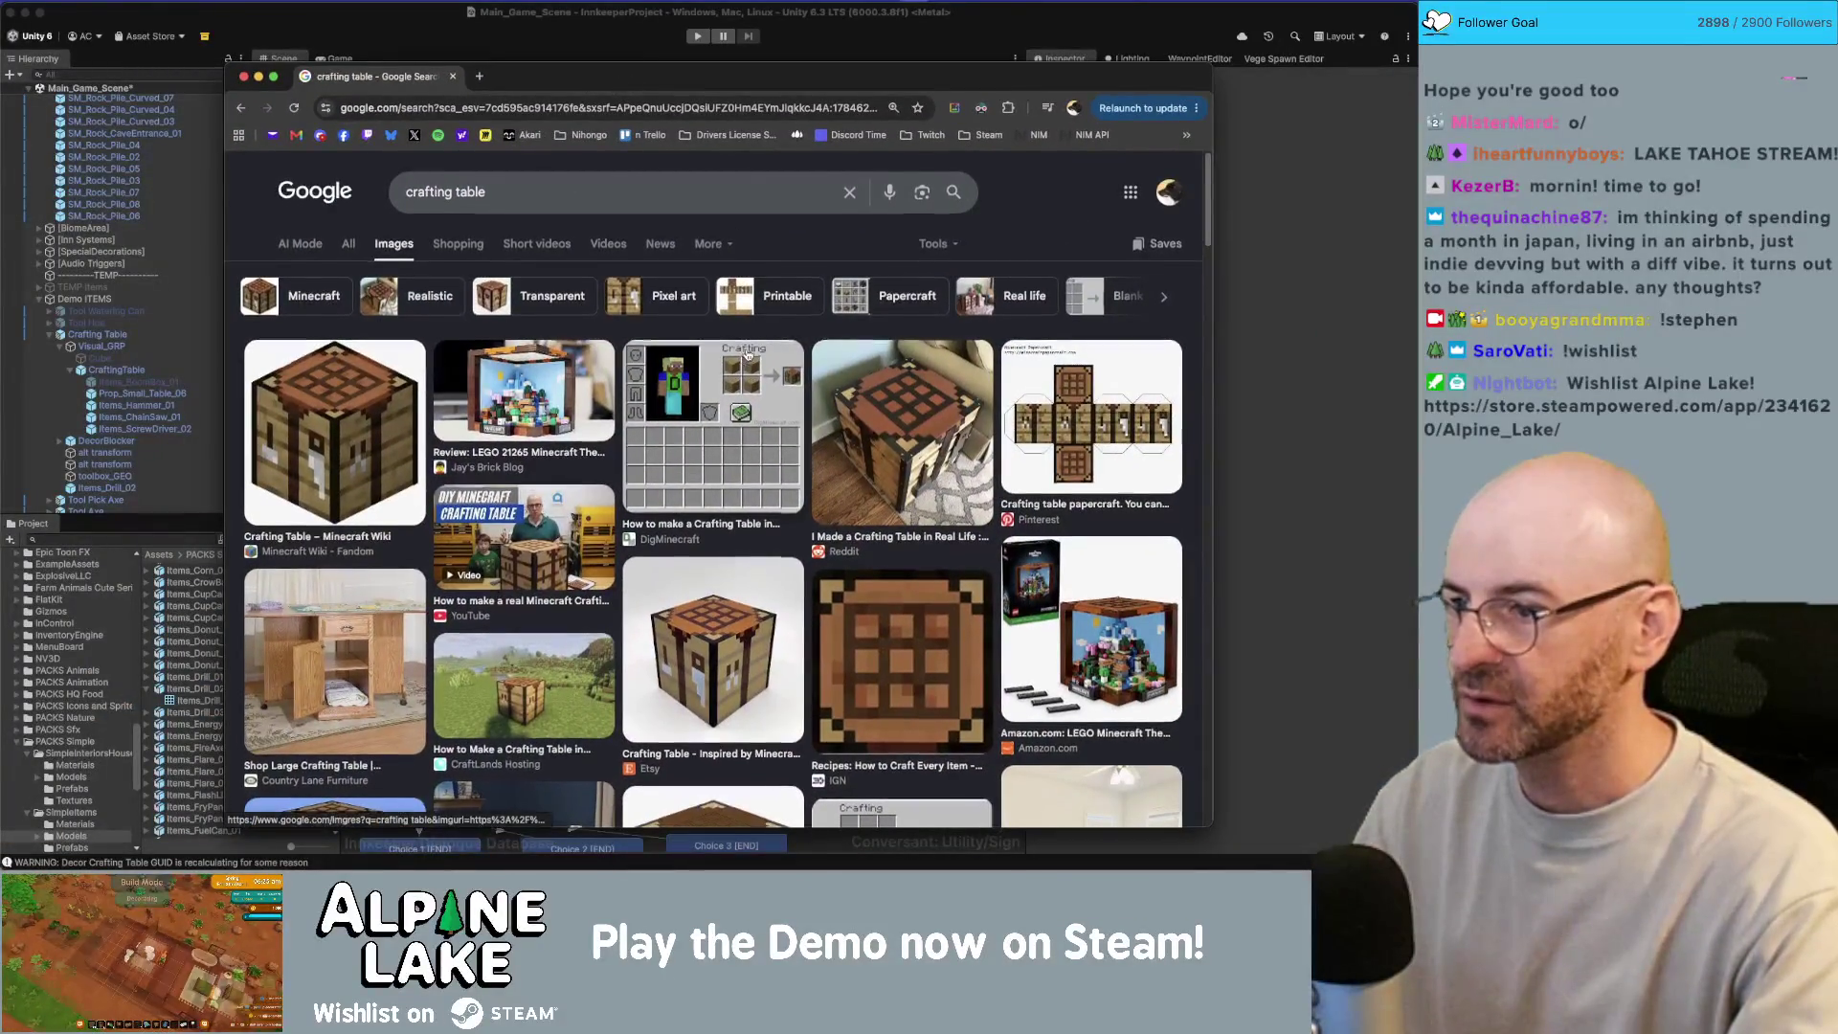
{"action": "scroll", "coordinate": [643, 400], "scroll_direction": "down", "scroll_amount": 1}
{"action": "scroll", "coordinate": [644, 400], "scroll_direction": "down", "scroll_amount": 5}
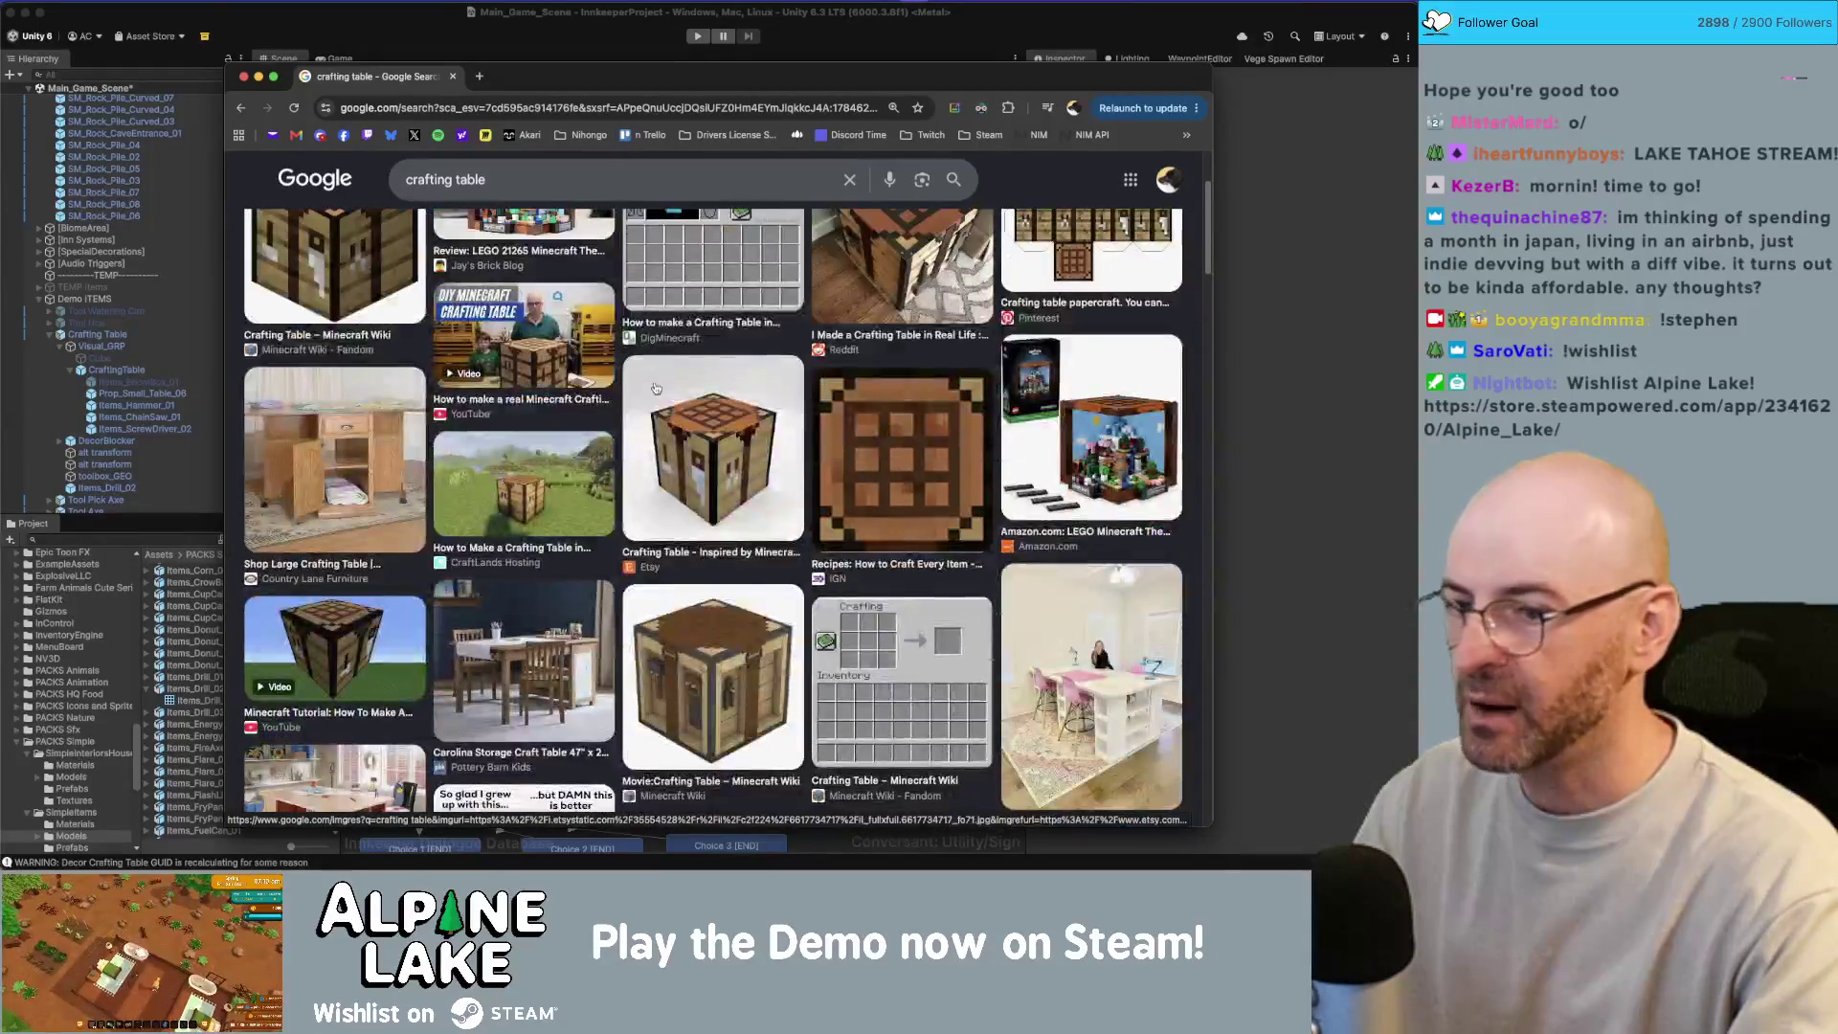
{"action": "scroll", "coordinate": [656, 382], "scroll_direction": "down", "scroll_amount": 5}
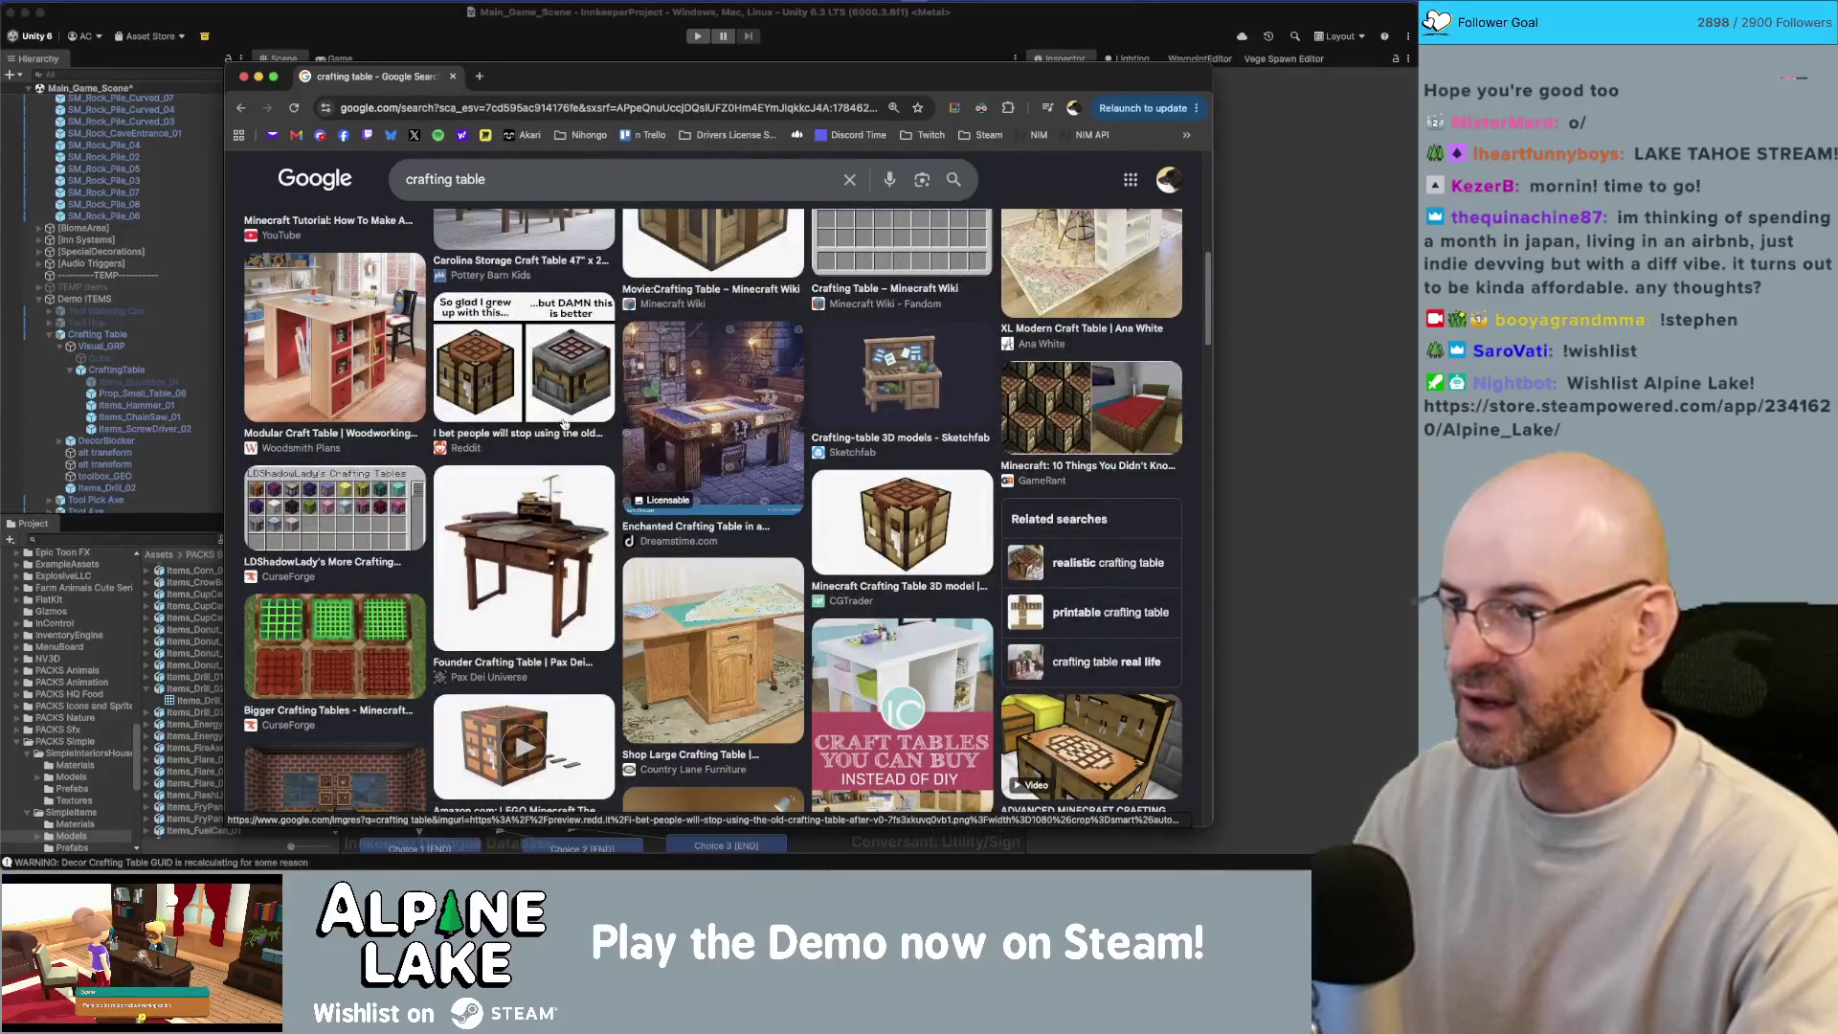
{"action": "scroll", "coordinate": [564, 423], "scroll_direction": "up", "scroll_amount": 15}
{"action": "triple_click", "coordinate": [518, 192]}
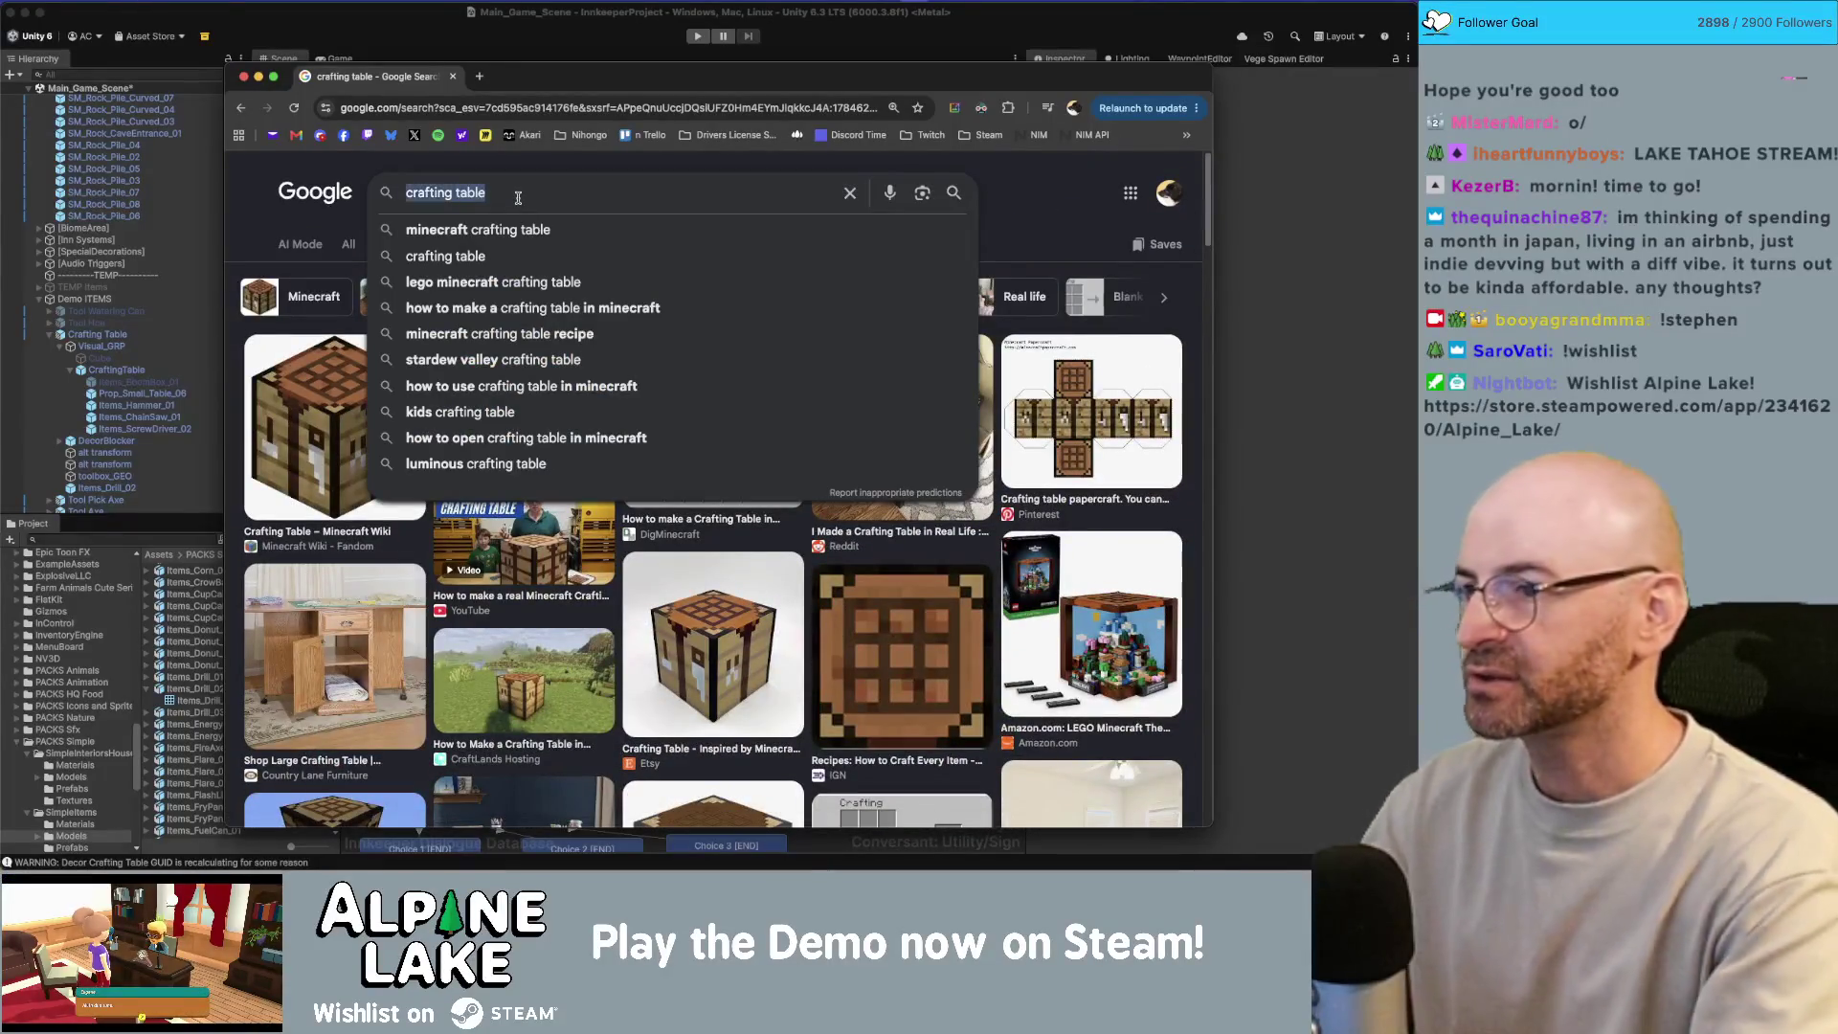
{"action": "type", "text": "w"}
{"action": "key", "text": "BackSpace"}
{"action": "type", "text": "wood working table"}
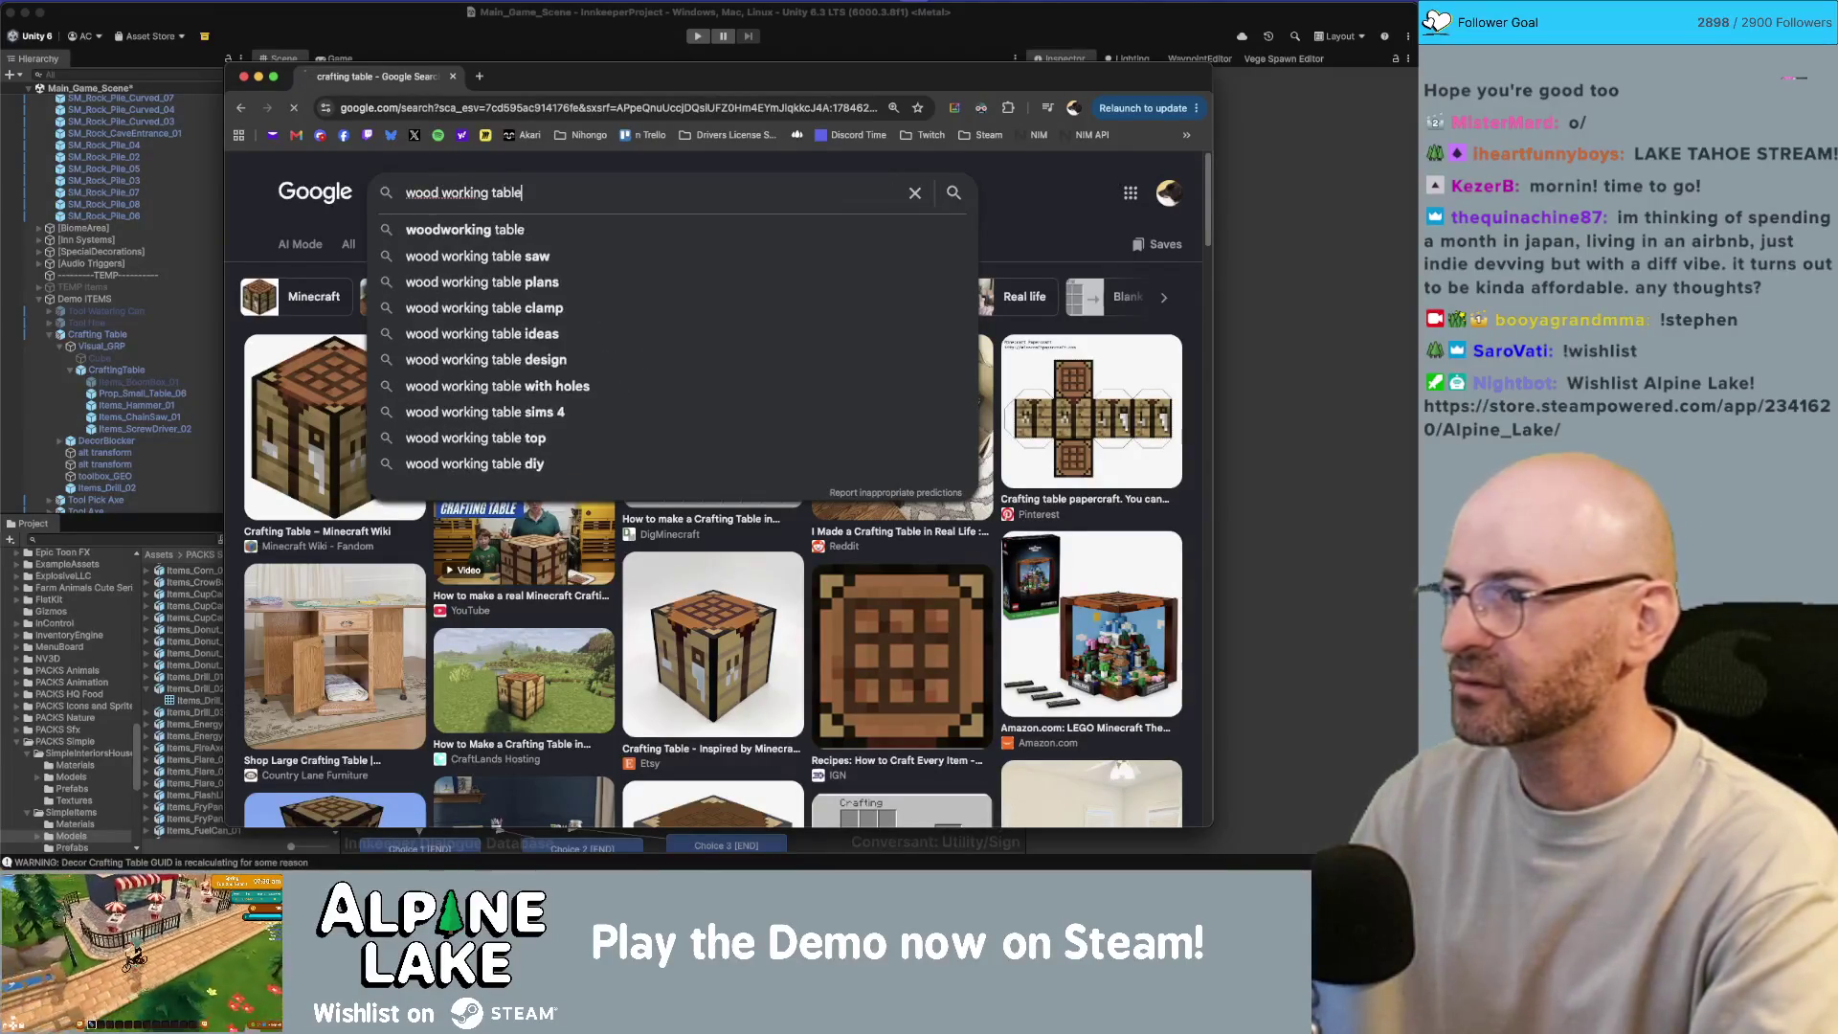
{"action": "key", "text": "Return"}
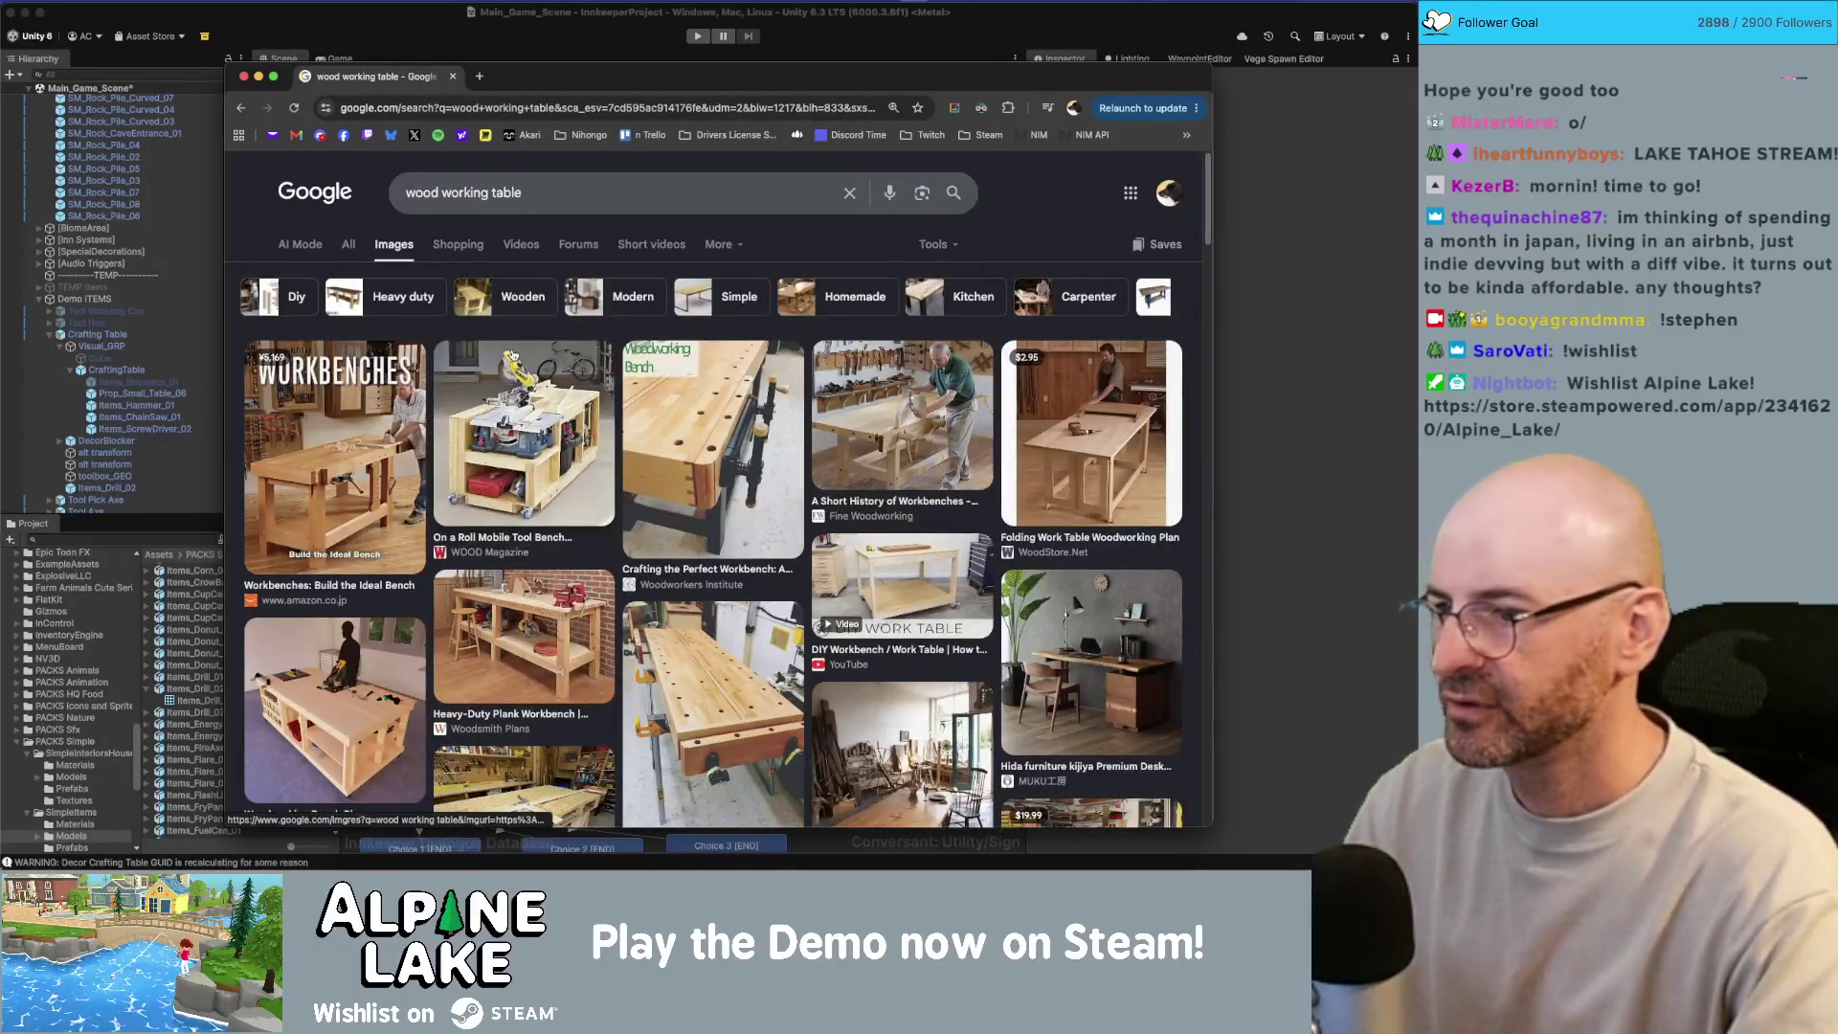
Step: Change the image search to 'workshop table'
{"action": "left_click", "coordinate": [534, 188]}
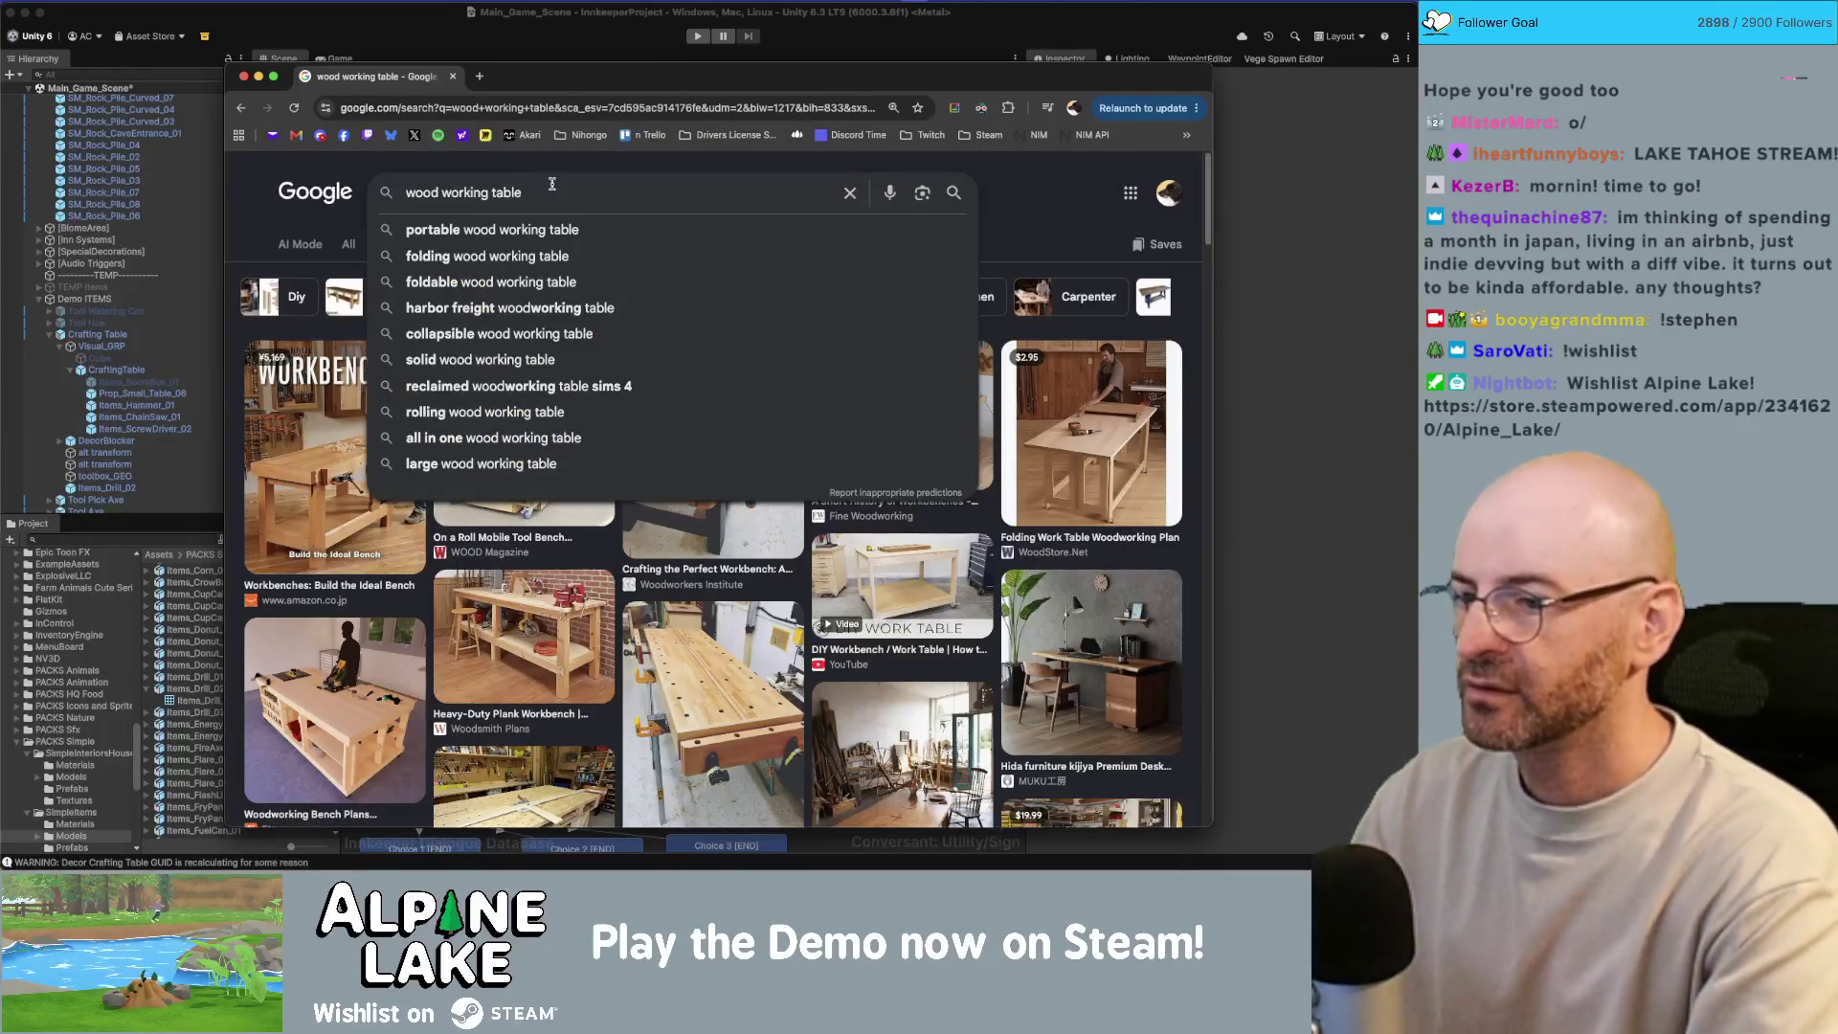
{"action": "key", "text": "super+a"}
{"action": "type", "text": "workshop b"}
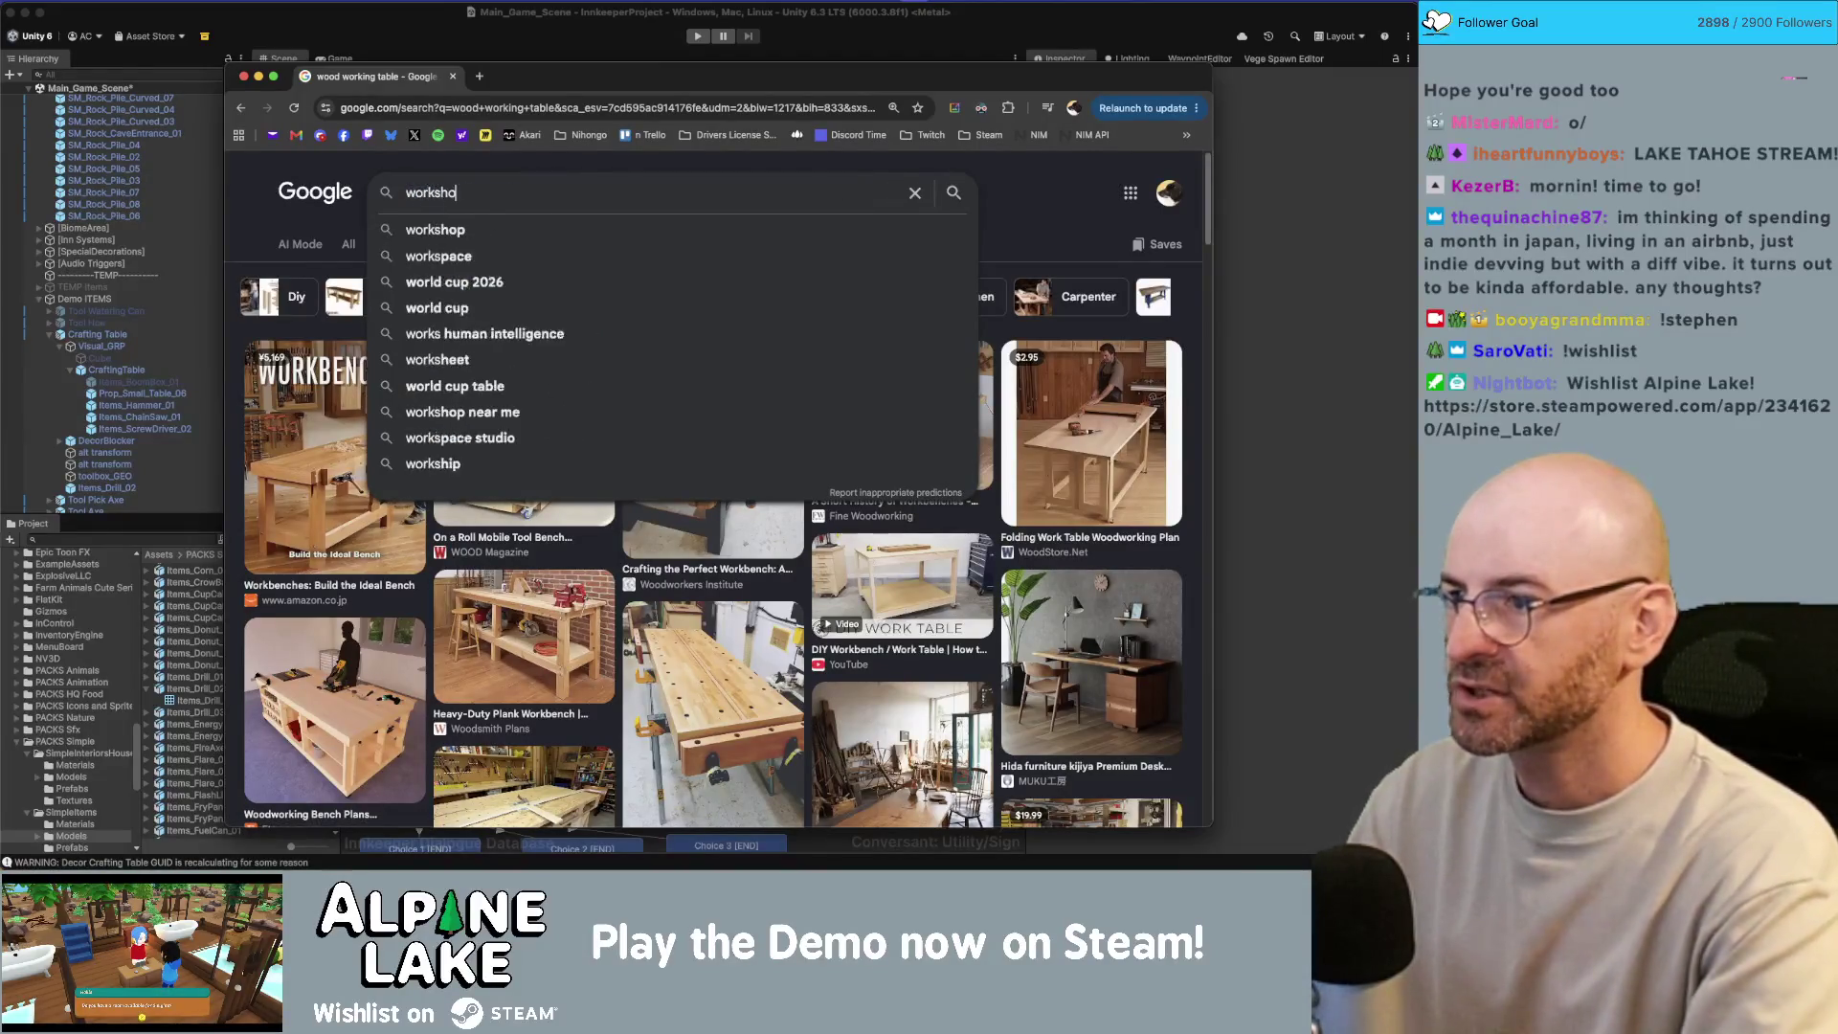
{"action": "key", "text": "BackSpace"}
{"action": "type", "text": "table"}
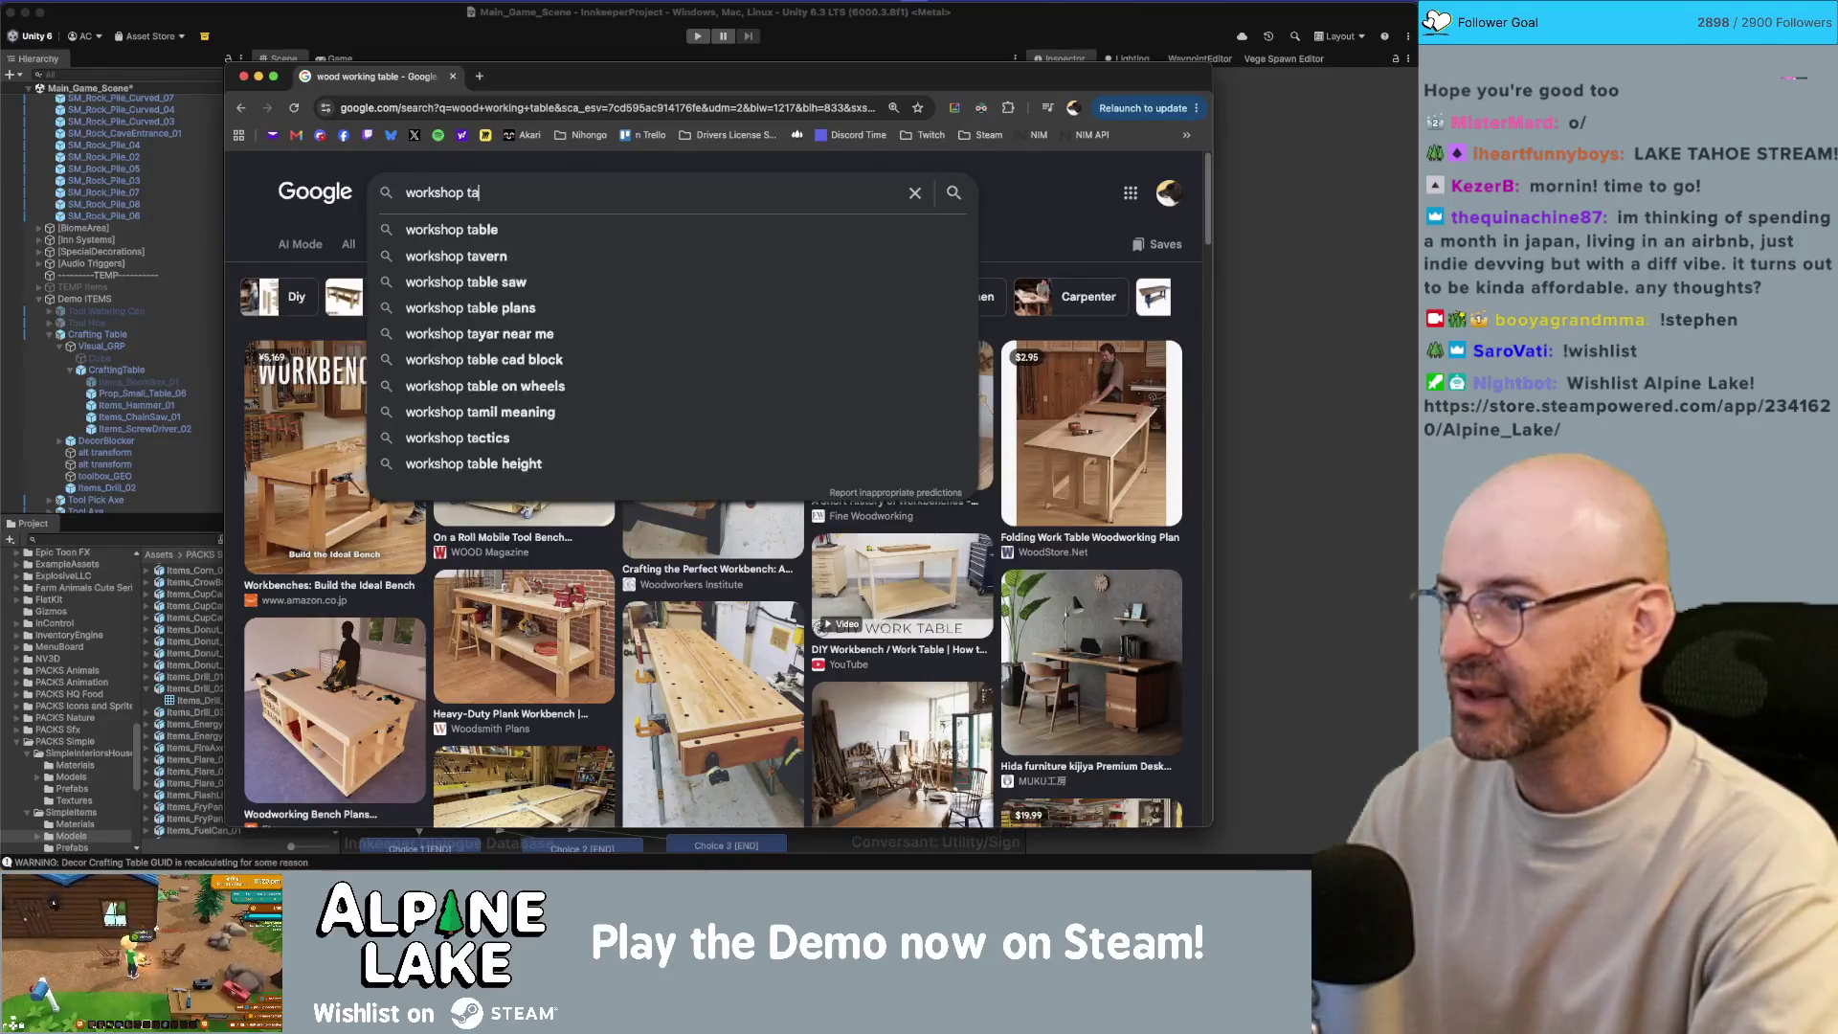
{"action": "key", "text": "Return"}
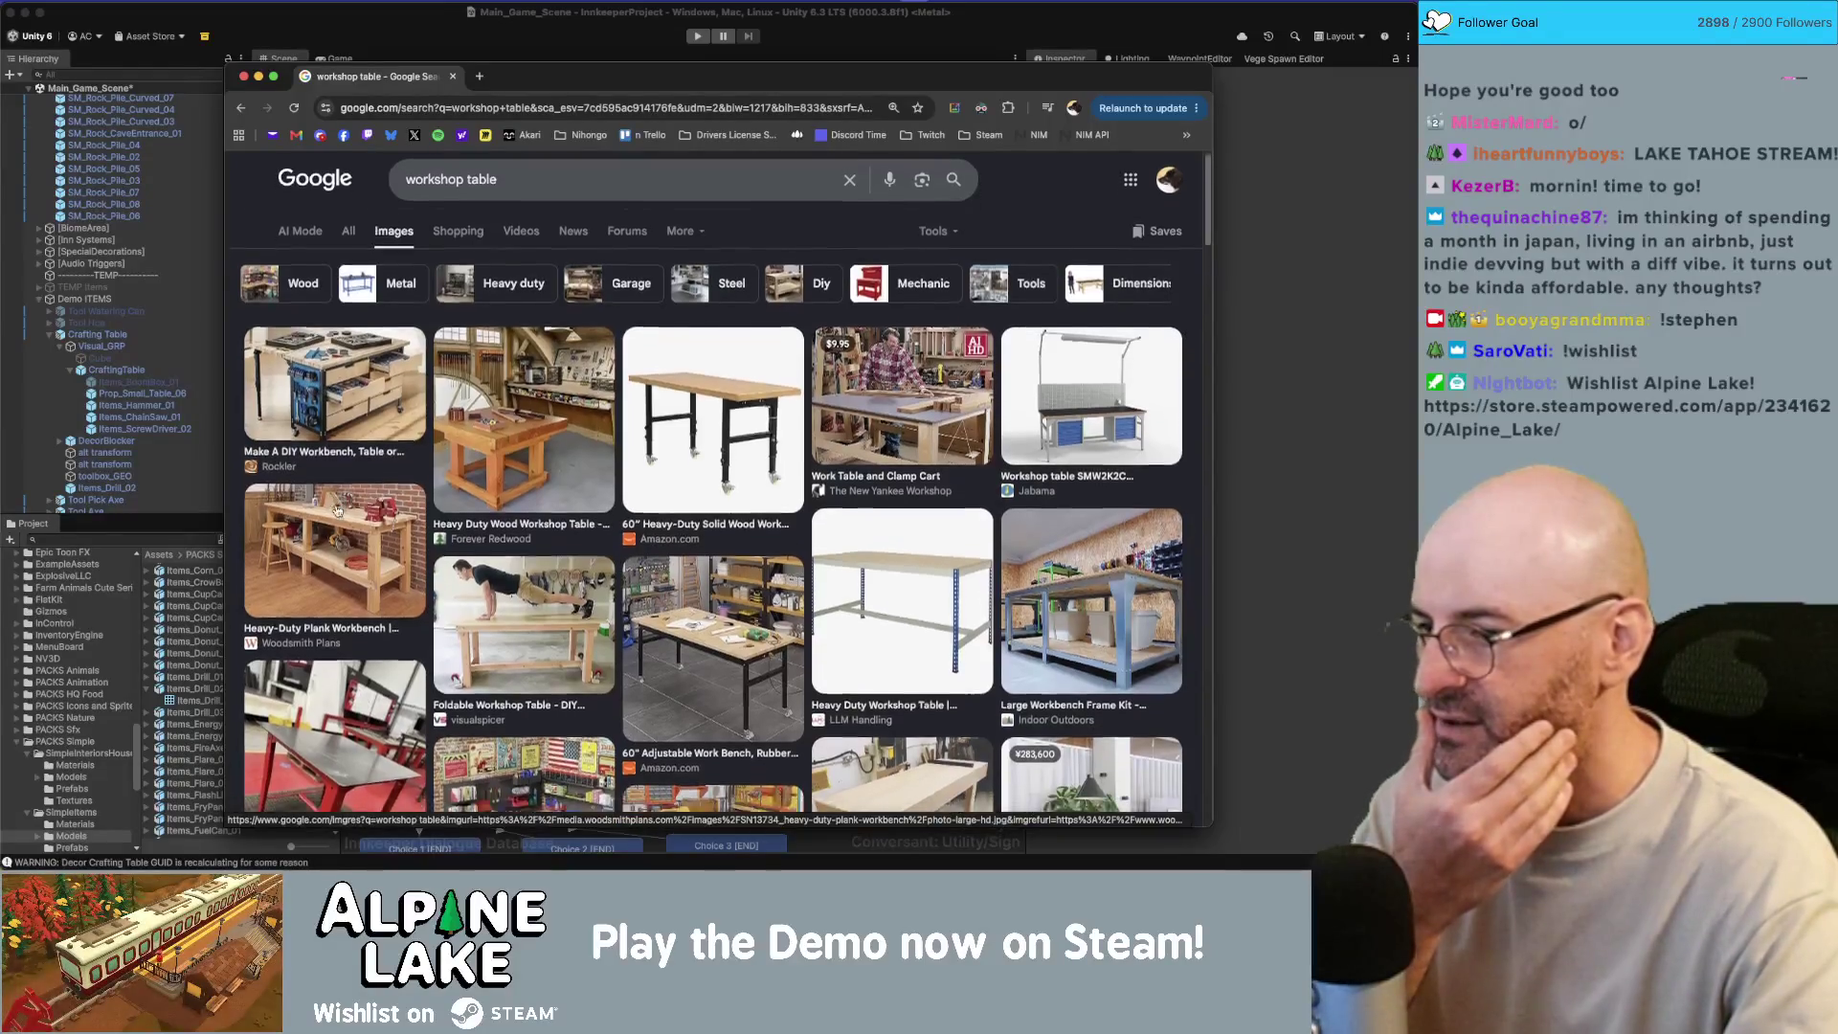
Step: Scroll down the workshop table image results and shift the Chrome window right over the scene
{"action": "scroll", "coordinate": [325, 450], "scroll_direction": "down", "scroll_amount": 5}
{"action": "scroll", "coordinate": [340, 511], "scroll_direction": "down", "scroll_amount": 5}
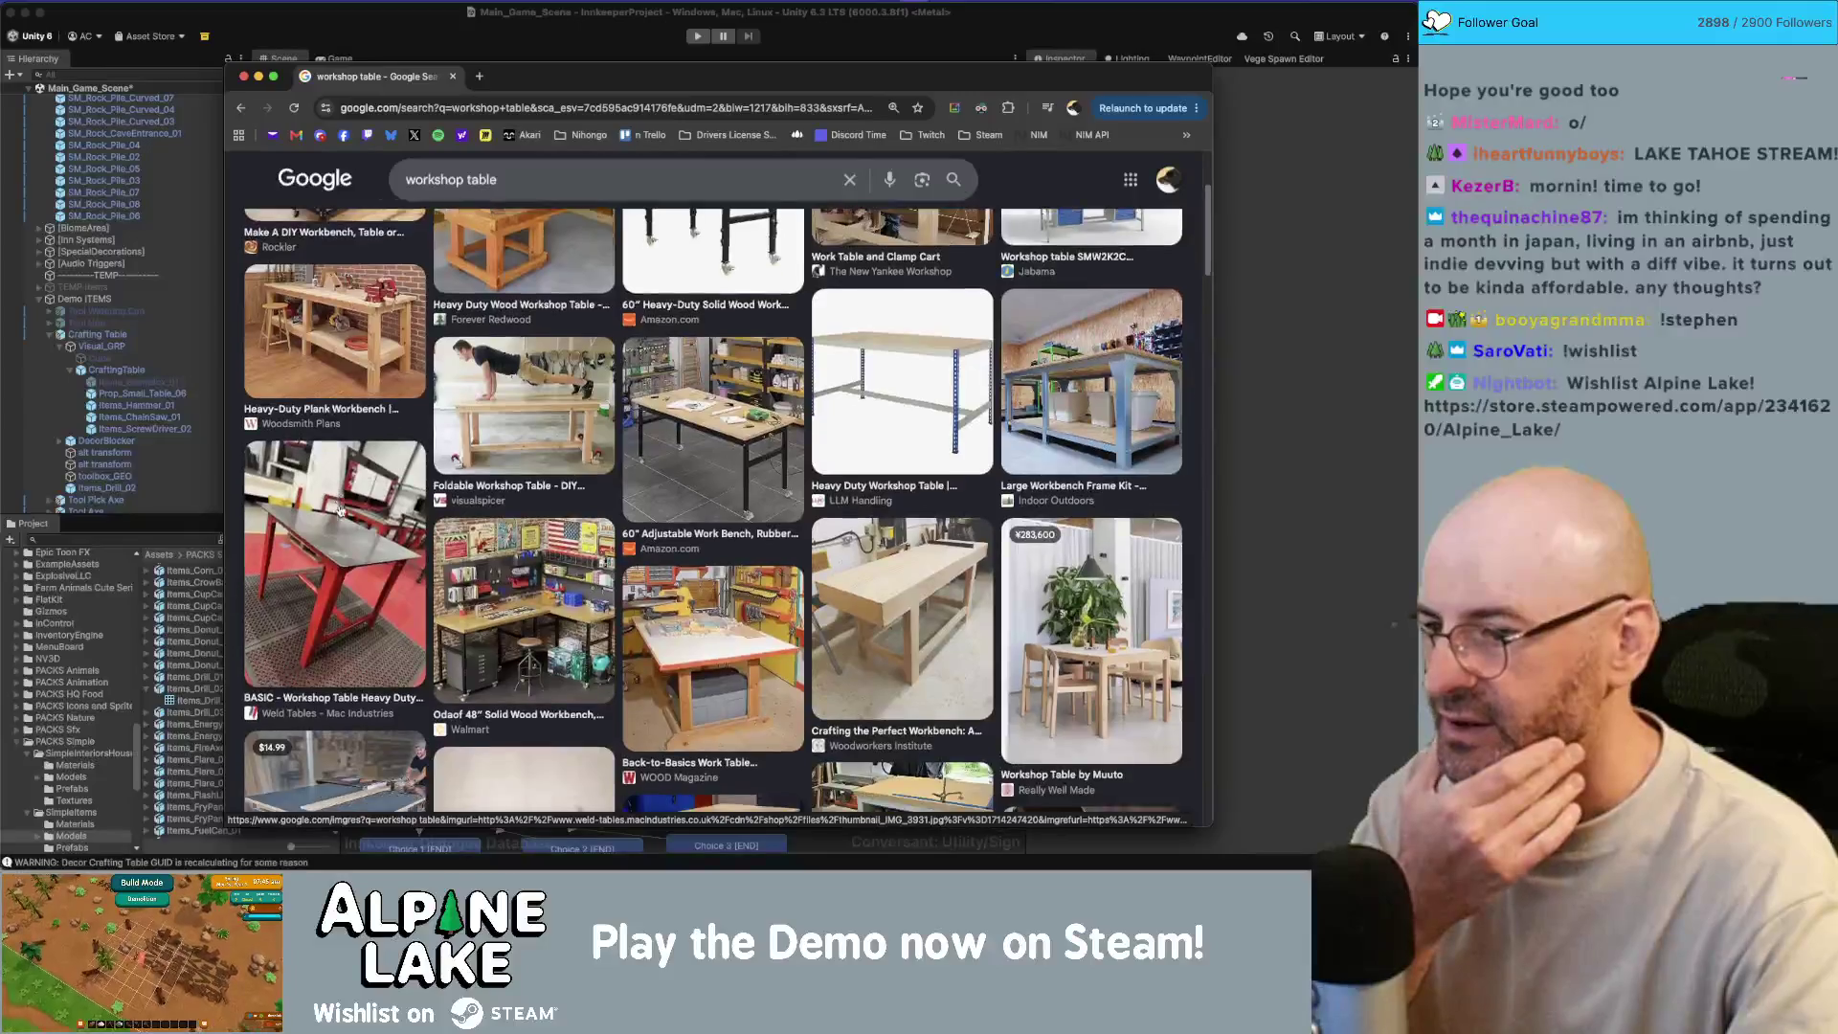
{"action": "scroll", "coordinate": [339, 511], "scroll_direction": "down", "scroll_amount": 7}
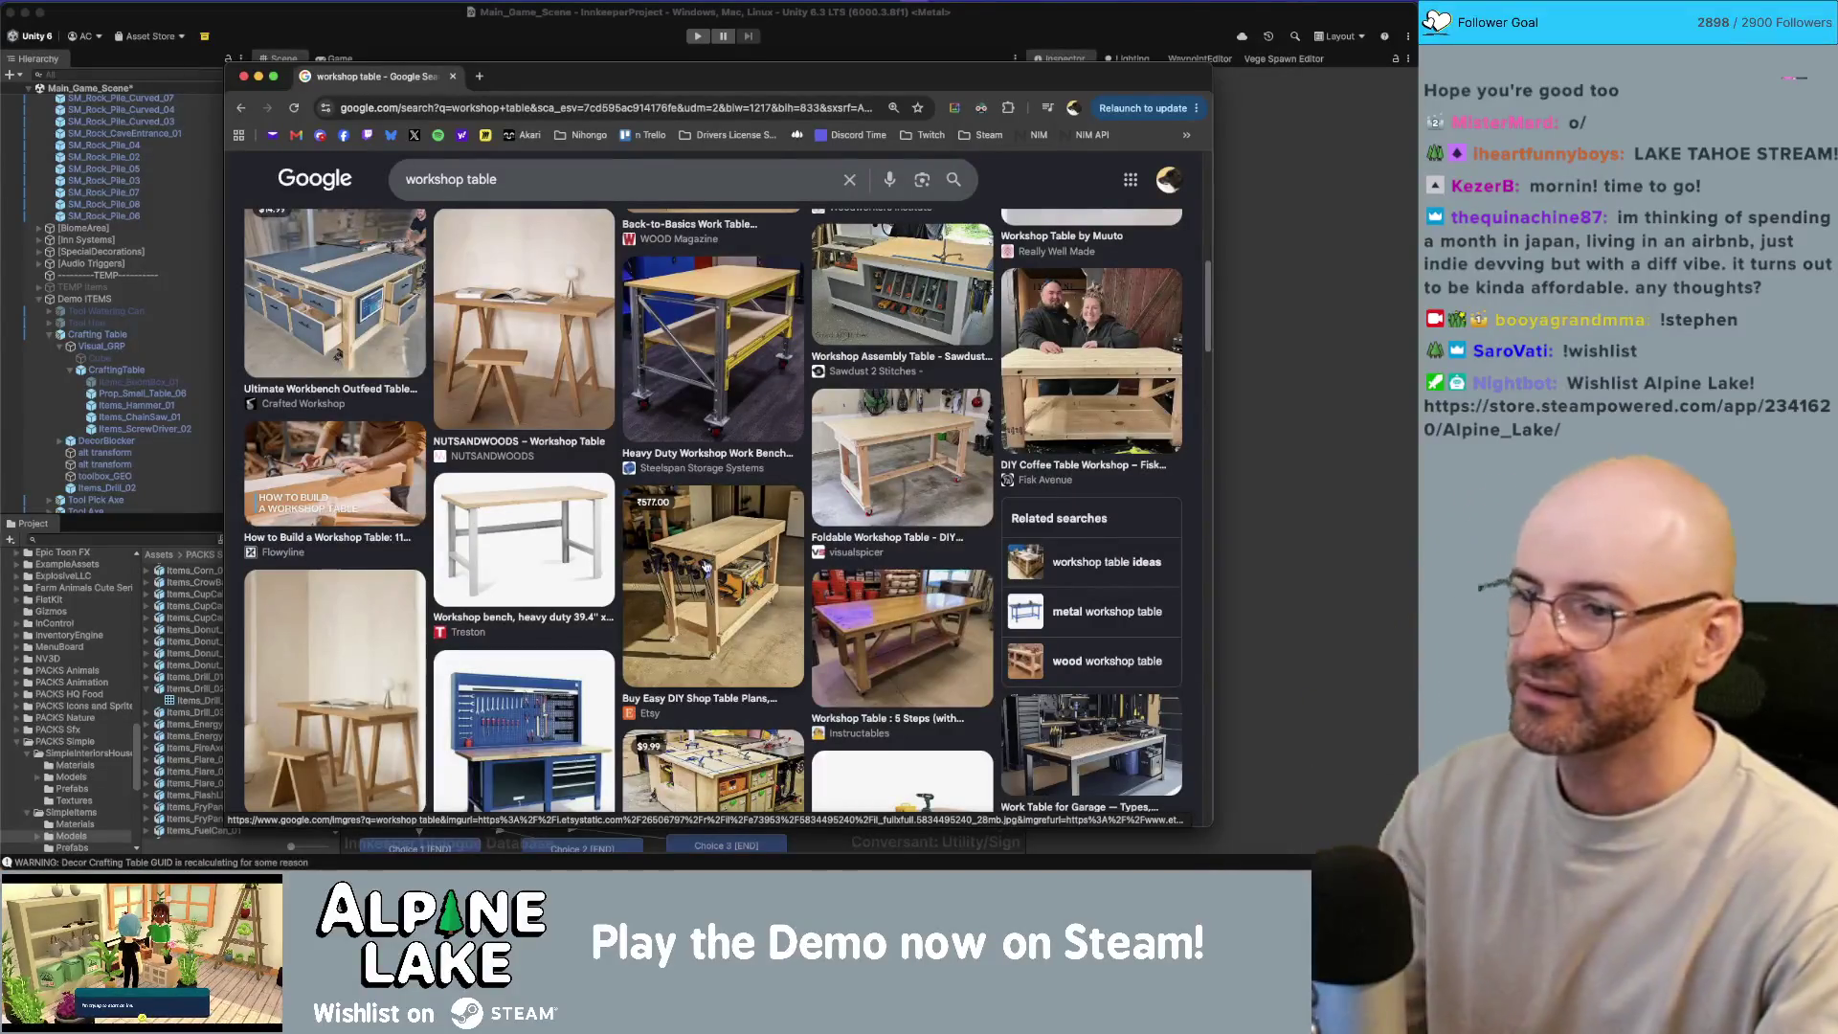
{"action": "scroll", "coordinate": [491, 196], "scroll_direction": "down", "scroll_amount": 4}
{"action": "mouse_move", "coordinate": [548, 91]}
{"action": "left_mouse_down"}
{"action": "mouse_move", "coordinate": [1259, 91]}
{"action": "mouse_move", "coordinate": [521, 92]}
{"action": "left_mouse_up"}
{"action": "scroll", "coordinate": [729, 370], "scroll_direction": "down", "scroll_amount": 2}
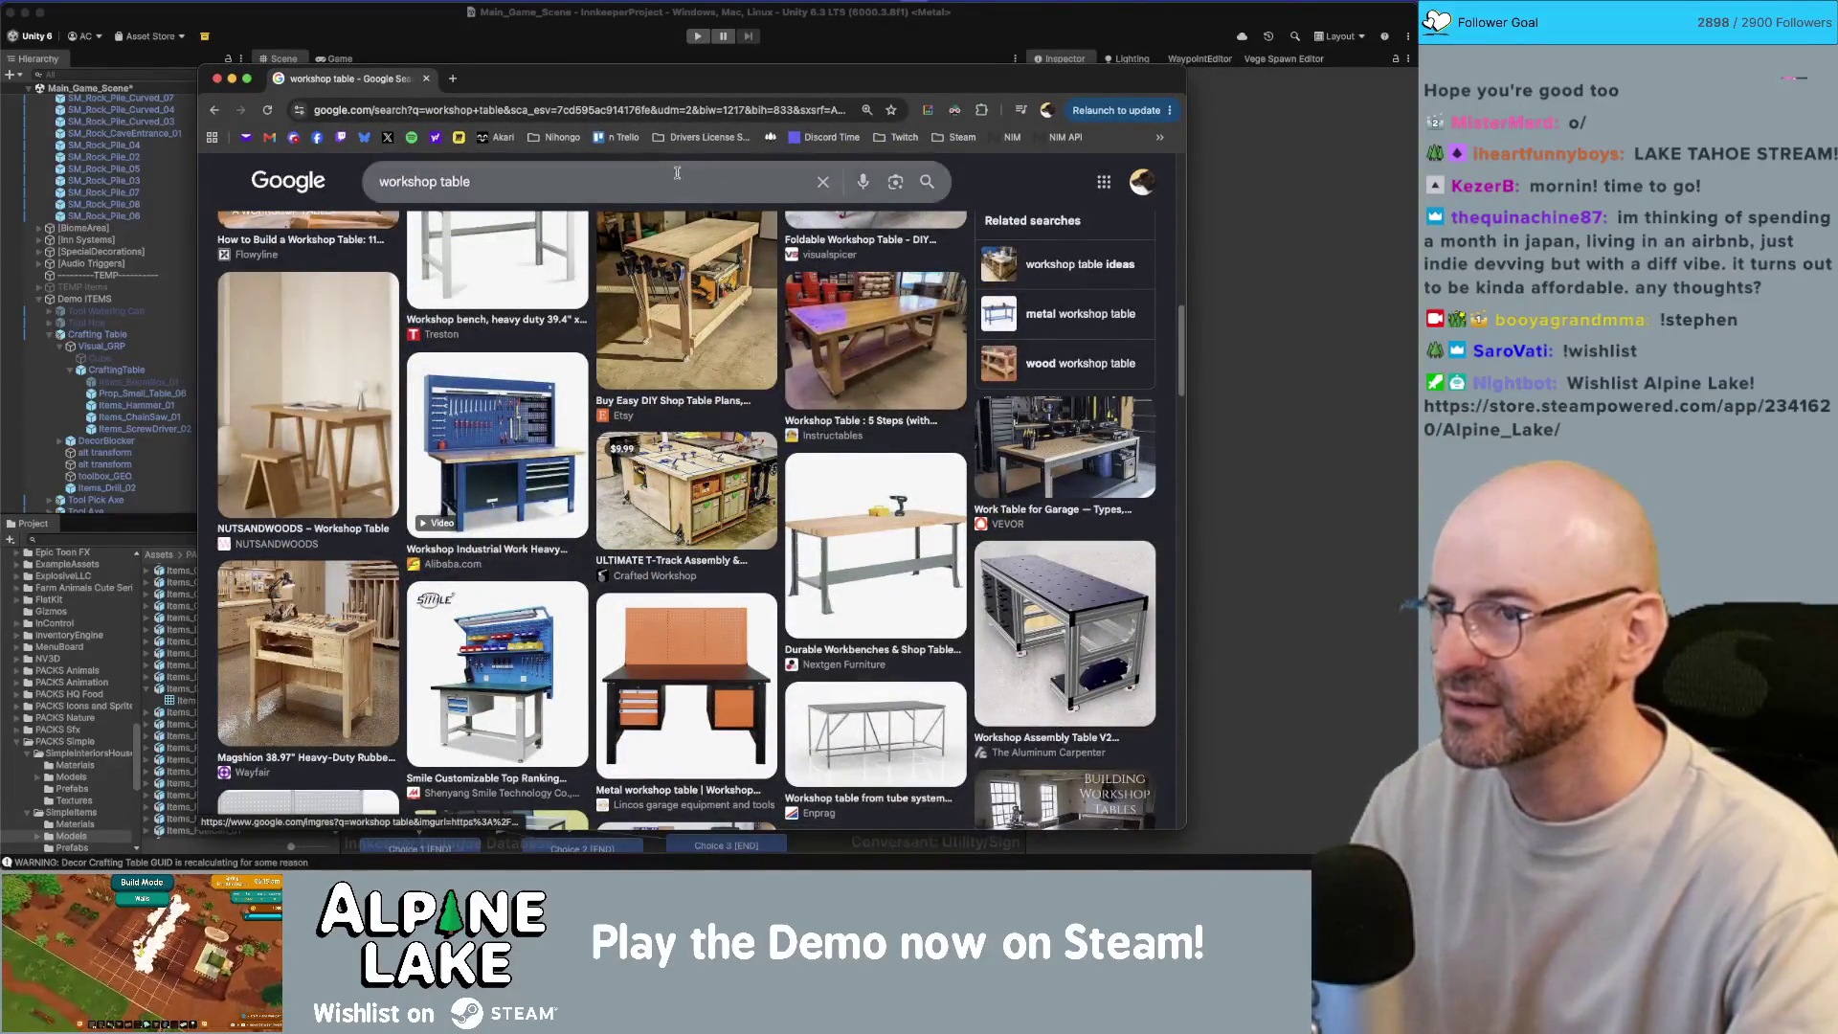
{"action": "mouse_move", "coordinate": [649, 78]}
{"action": "left_mouse_down"}
{"action": "mouse_move", "coordinate": [1348, 89]}
{"action": "mouse_move", "coordinate": [781, 81]}
{"action": "left_mouse_up"}
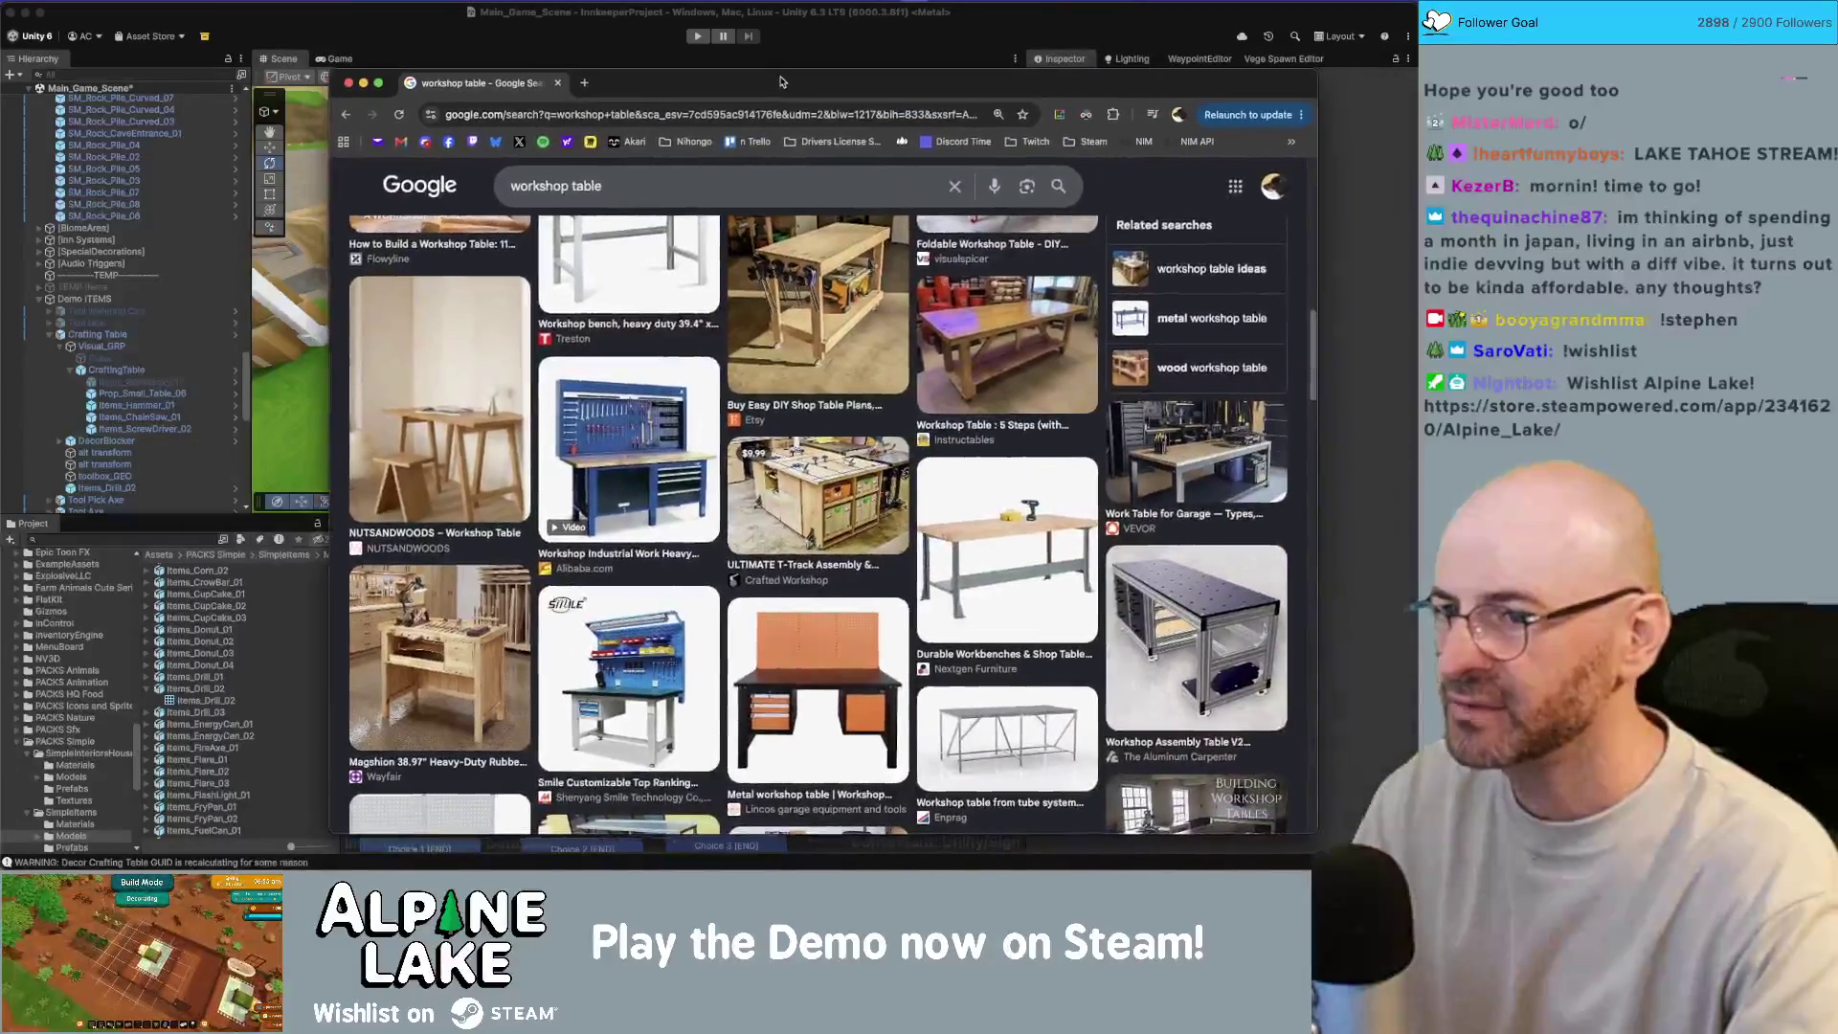
Step: Scroll further to blue metal work benches, pegboard workstations and wooden DIY workbenches
{"action": "scroll", "coordinate": [1003, 429], "scroll_direction": "down", "scroll_amount": 4}
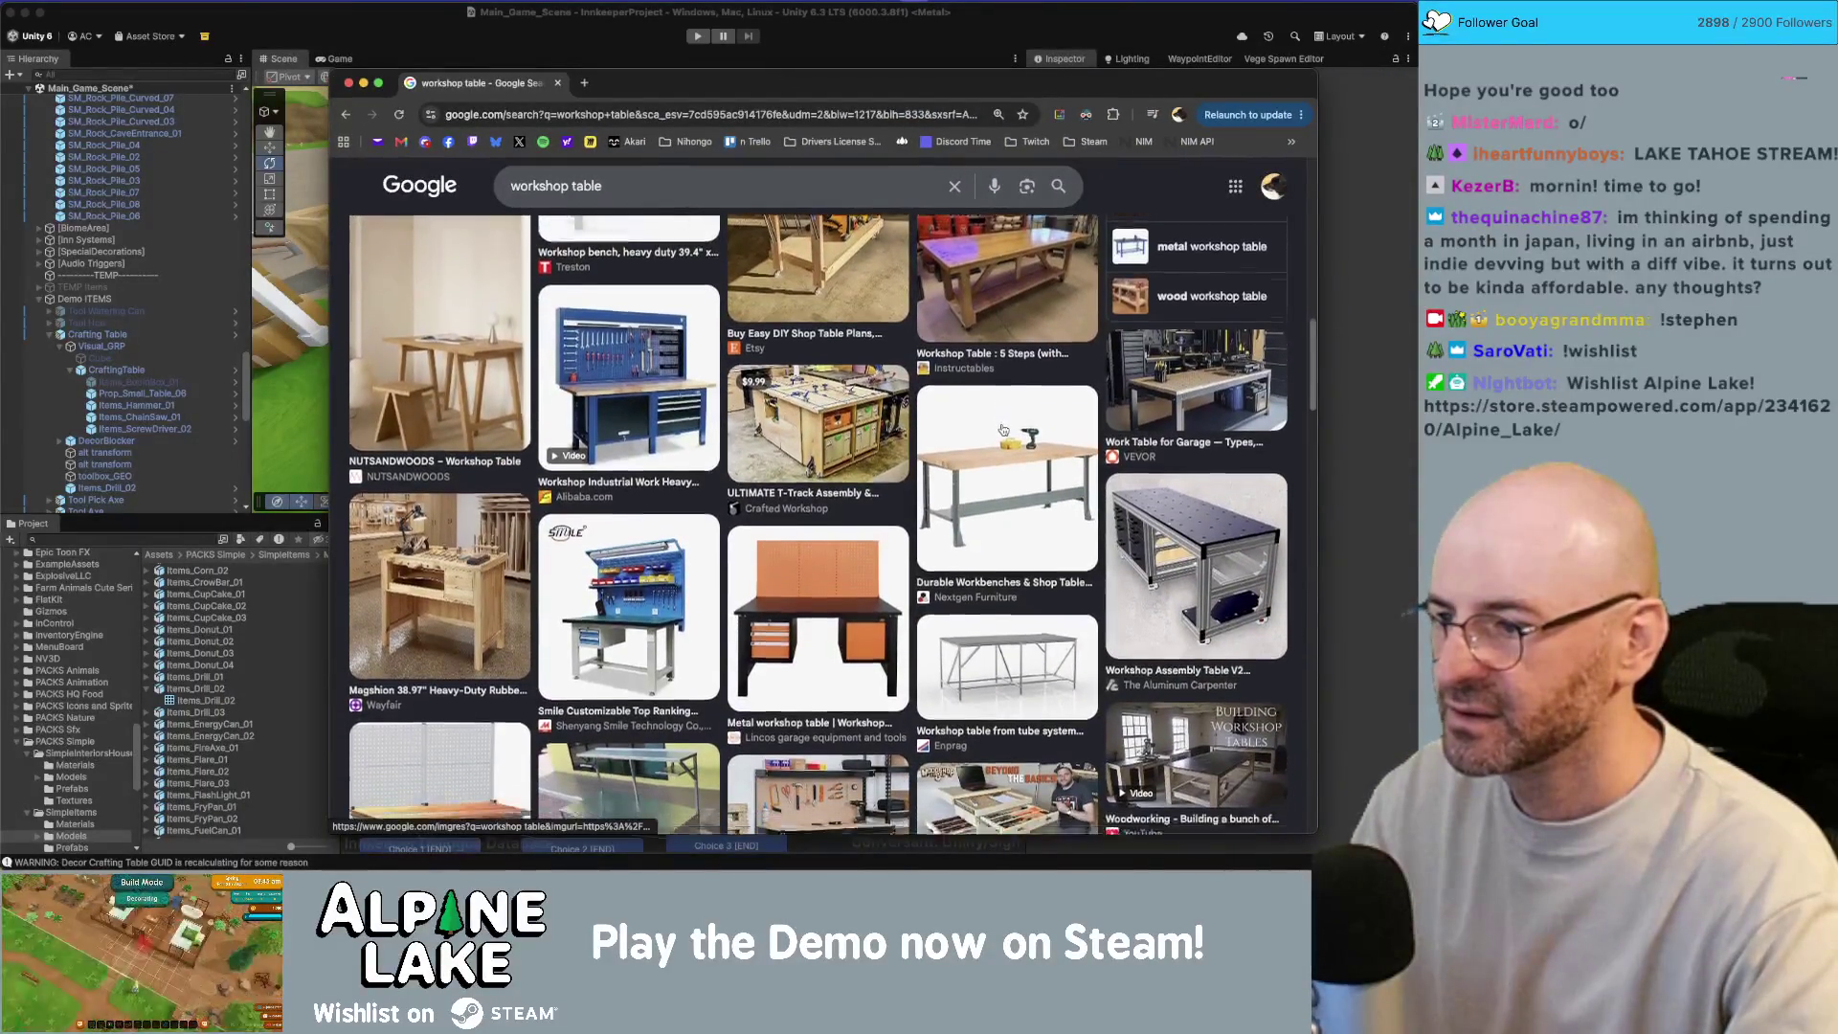
{"action": "scroll", "coordinate": [810, 448], "scroll_direction": "down", "scroll_amount": 4}
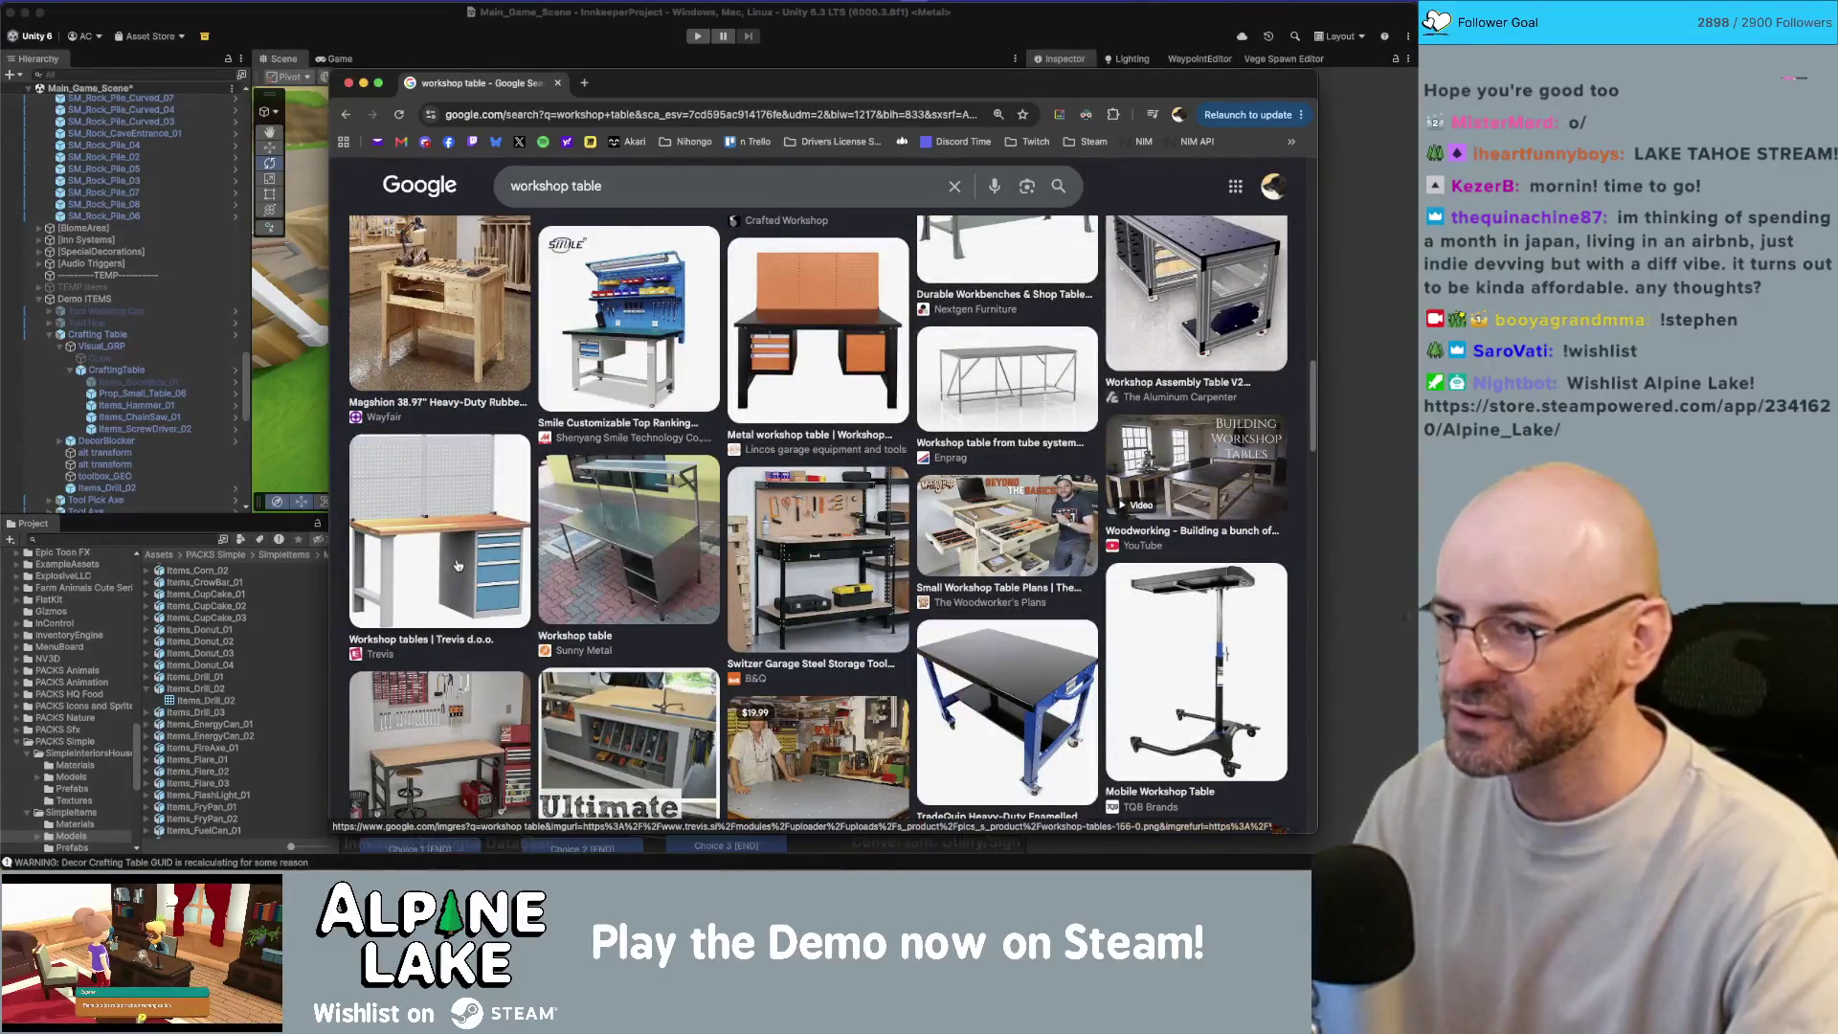
{"action": "scroll", "coordinate": [766, 526], "scroll_direction": "down", "scroll_amount": 4}
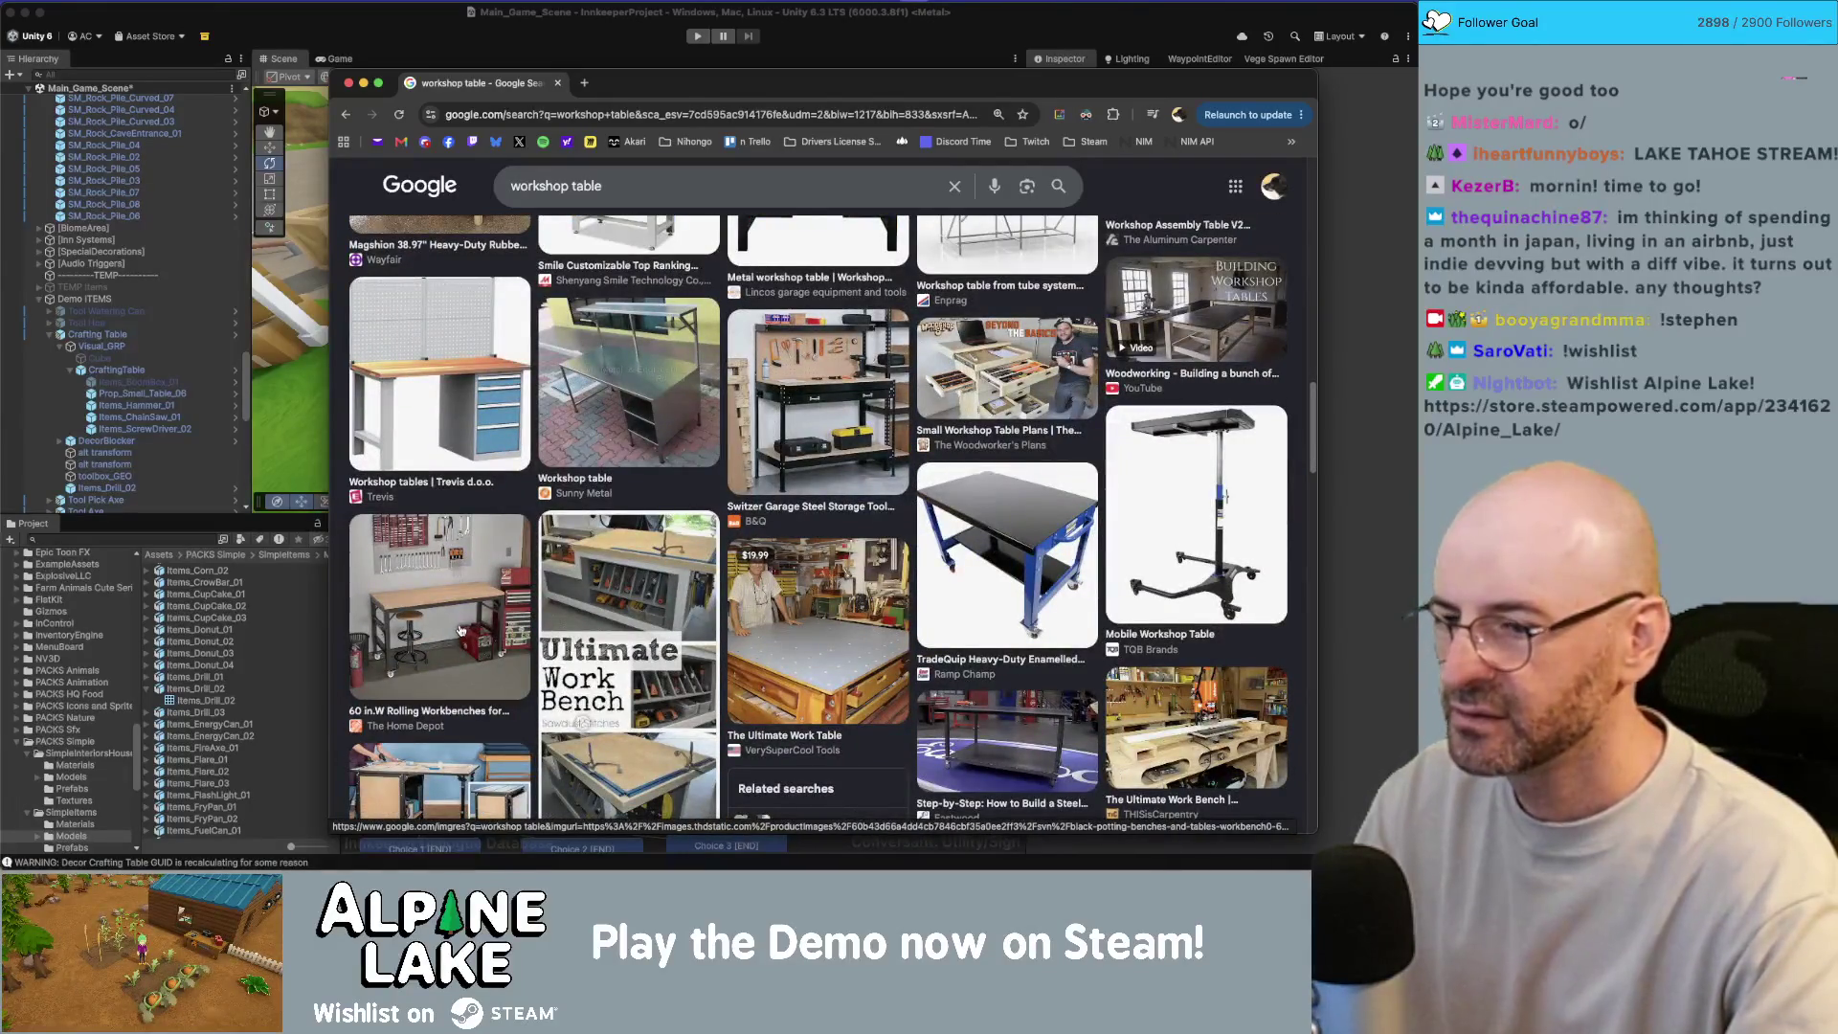
{"action": "scroll", "coordinate": [458, 624], "scroll_direction": "down", "scroll_amount": 1}
{"action": "scroll", "coordinate": [461, 626], "scroll_direction": "down", "scroll_amount": 2}
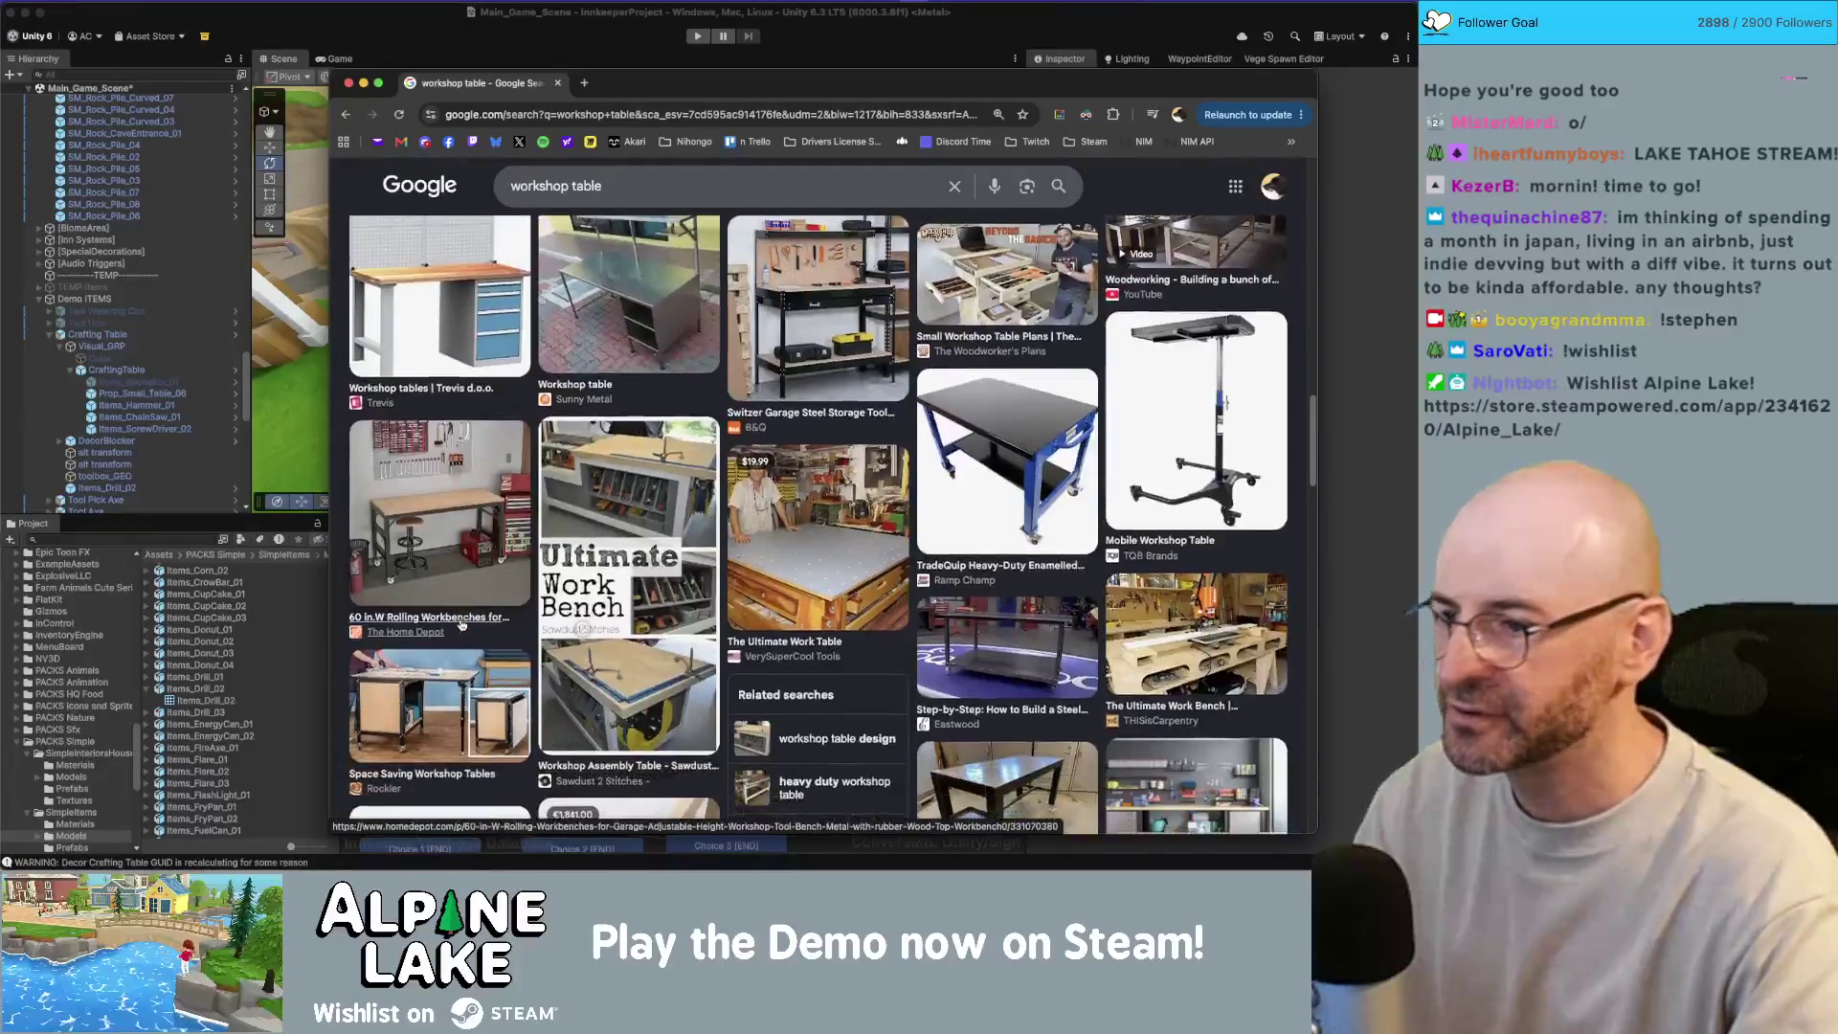
{"action": "scroll", "coordinate": [460, 623], "scroll_direction": "down", "scroll_amount": 5}
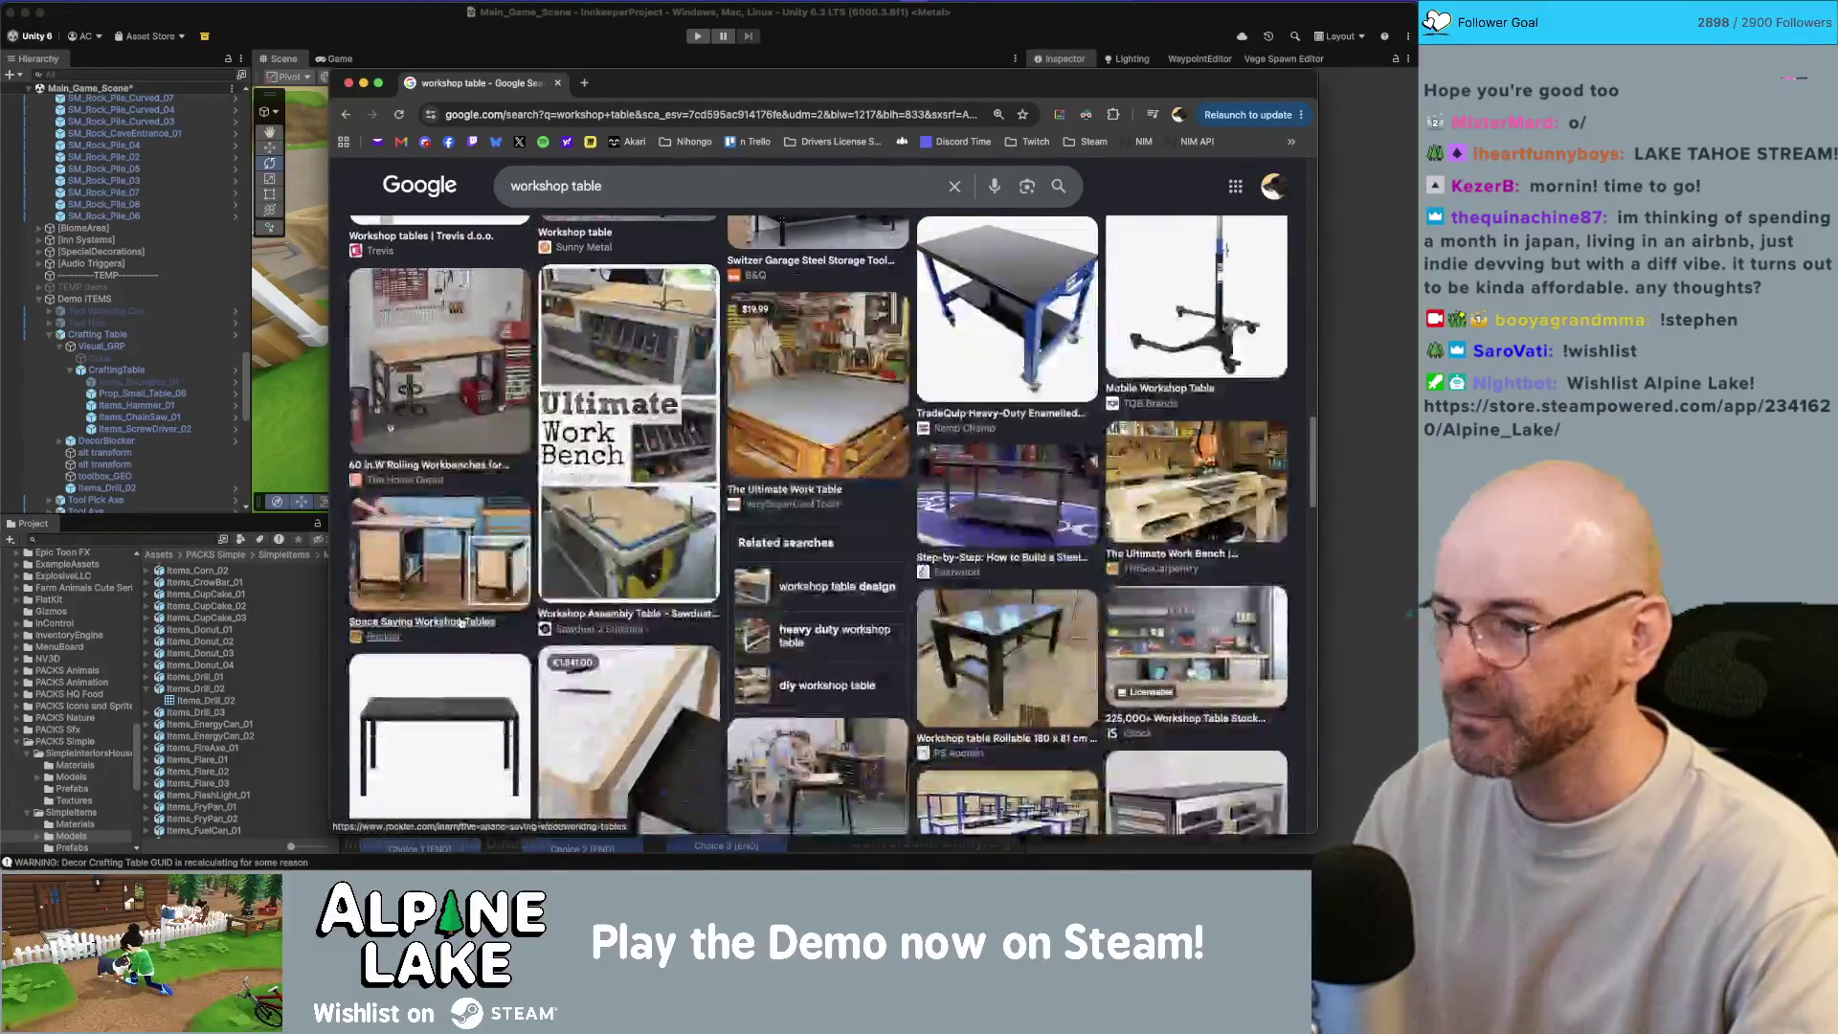
{"action": "scroll", "coordinate": [461, 622], "scroll_direction": "down", "scroll_amount": 7}
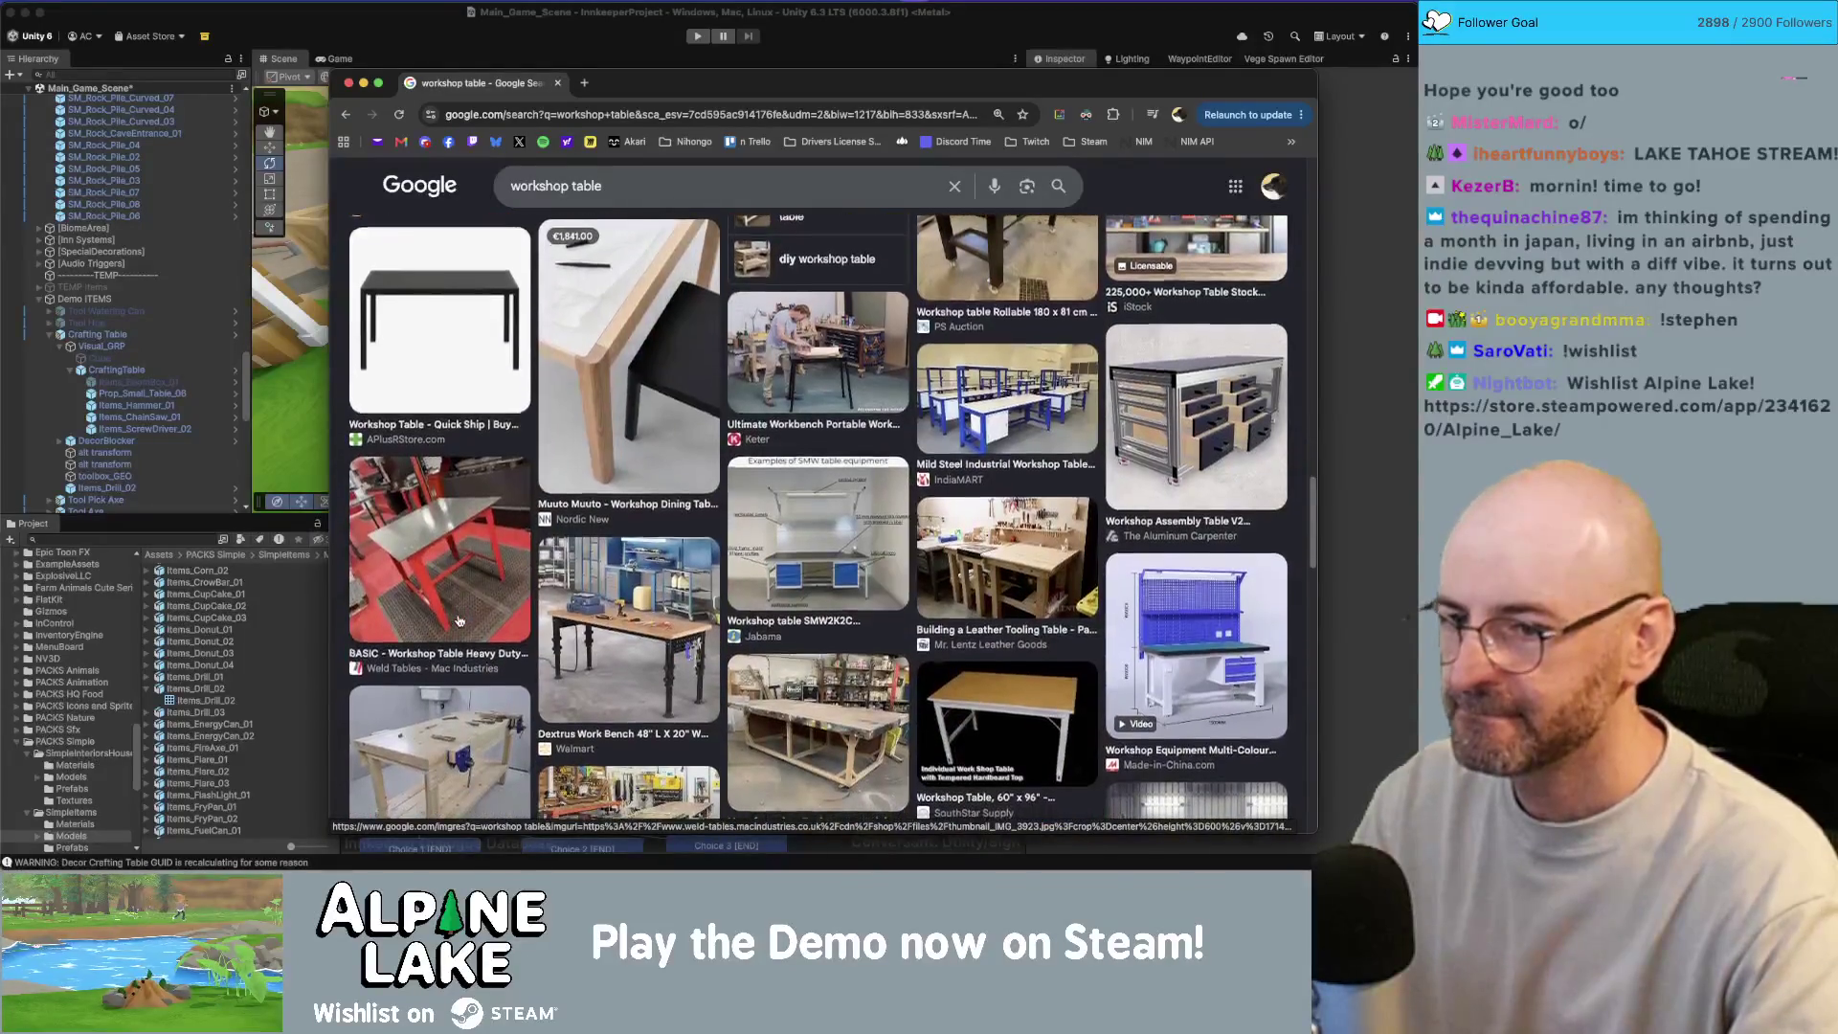
{"action": "scroll", "coordinate": [458, 622], "scroll_direction": "down", "scroll_amount": 3}
{"action": "scroll", "coordinate": [459, 623], "scroll_direction": "down", "scroll_amount": 1}
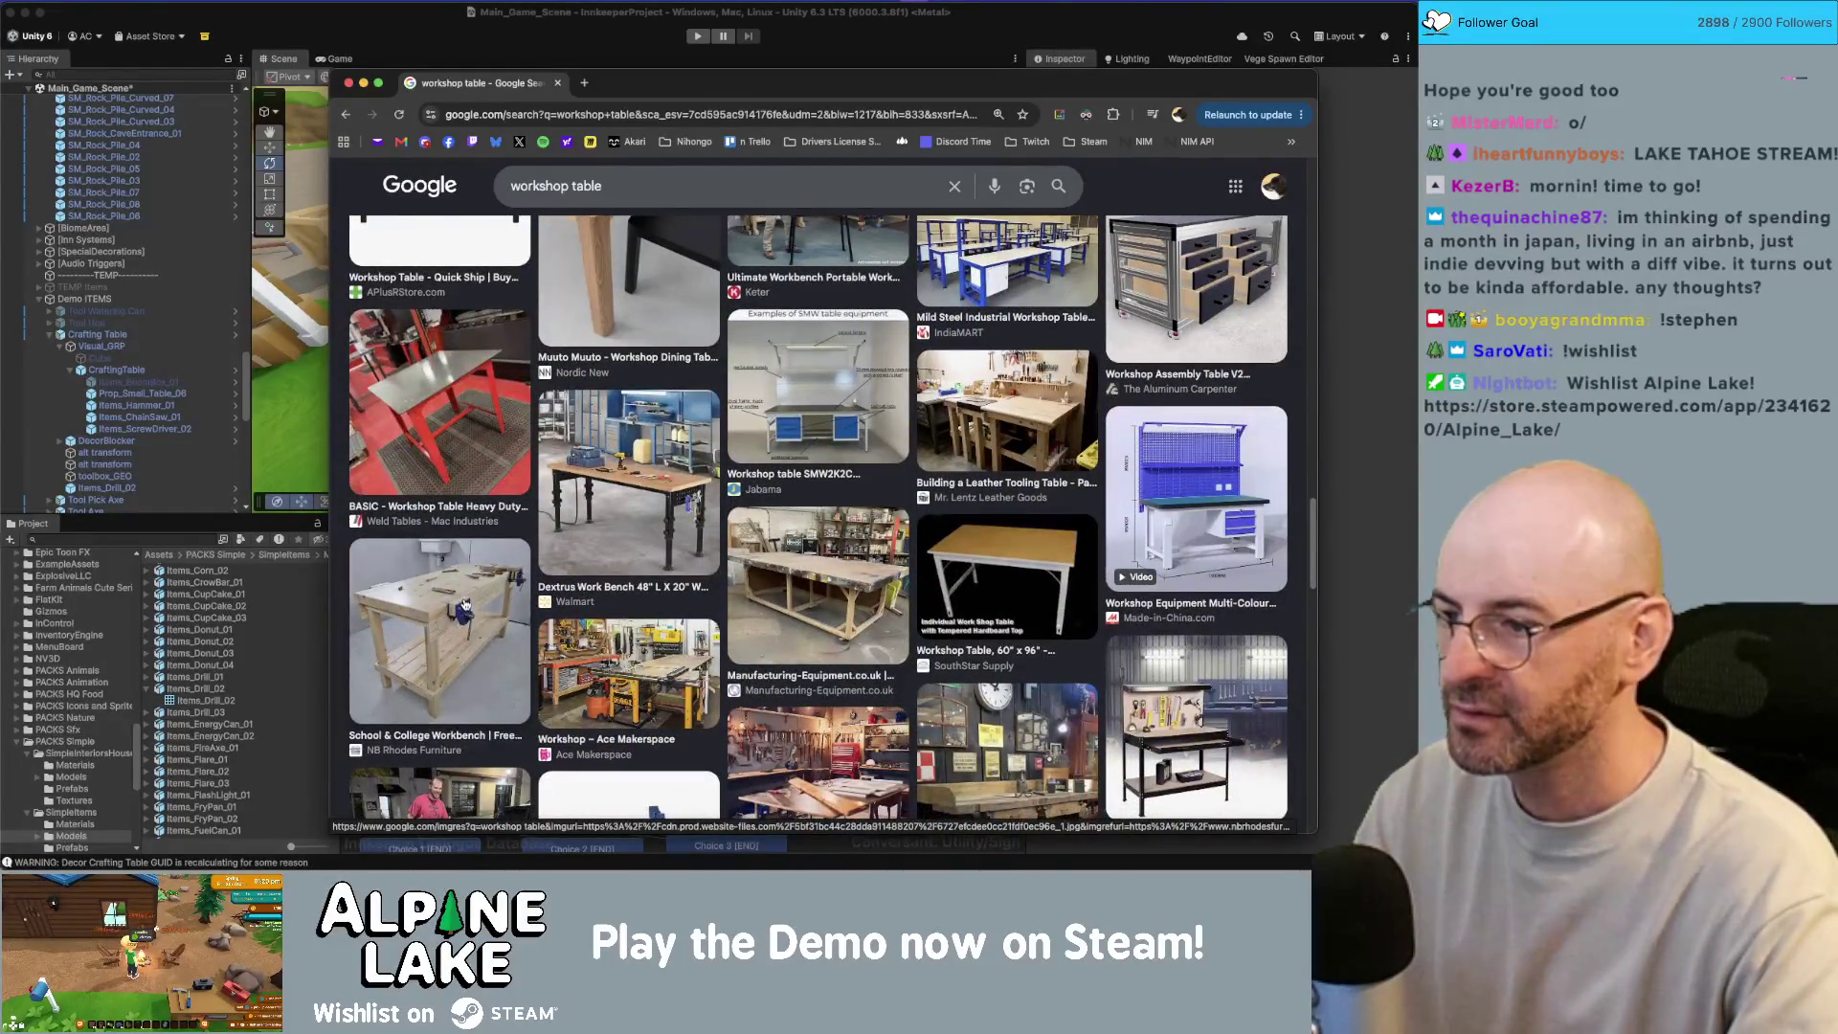
{"action": "scroll", "coordinate": [462, 610], "scroll_direction": "down", "scroll_amount": 4}
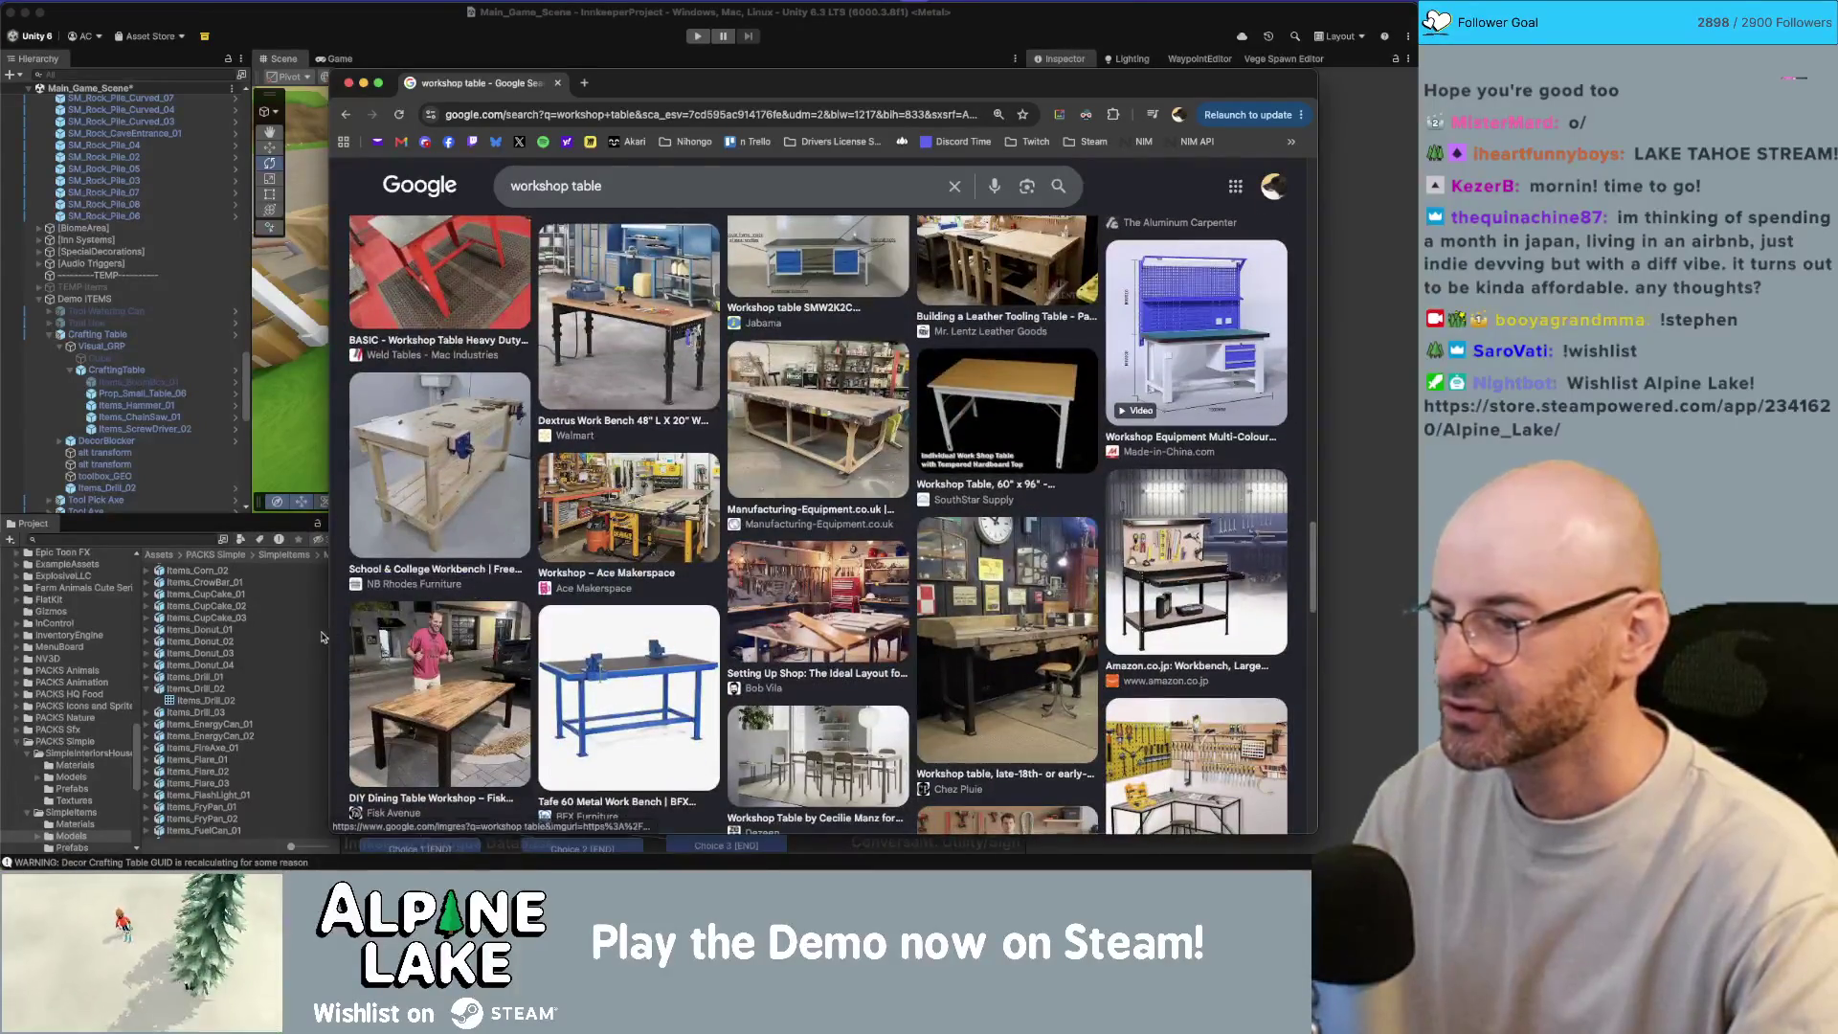
Step: Launch Maya through Spotlight search, then switch focus away from the browser
{"action": "key", "text": "super+space"}
{"action": "type", "text": "maya"}
{"action": "key", "text": "Return"}
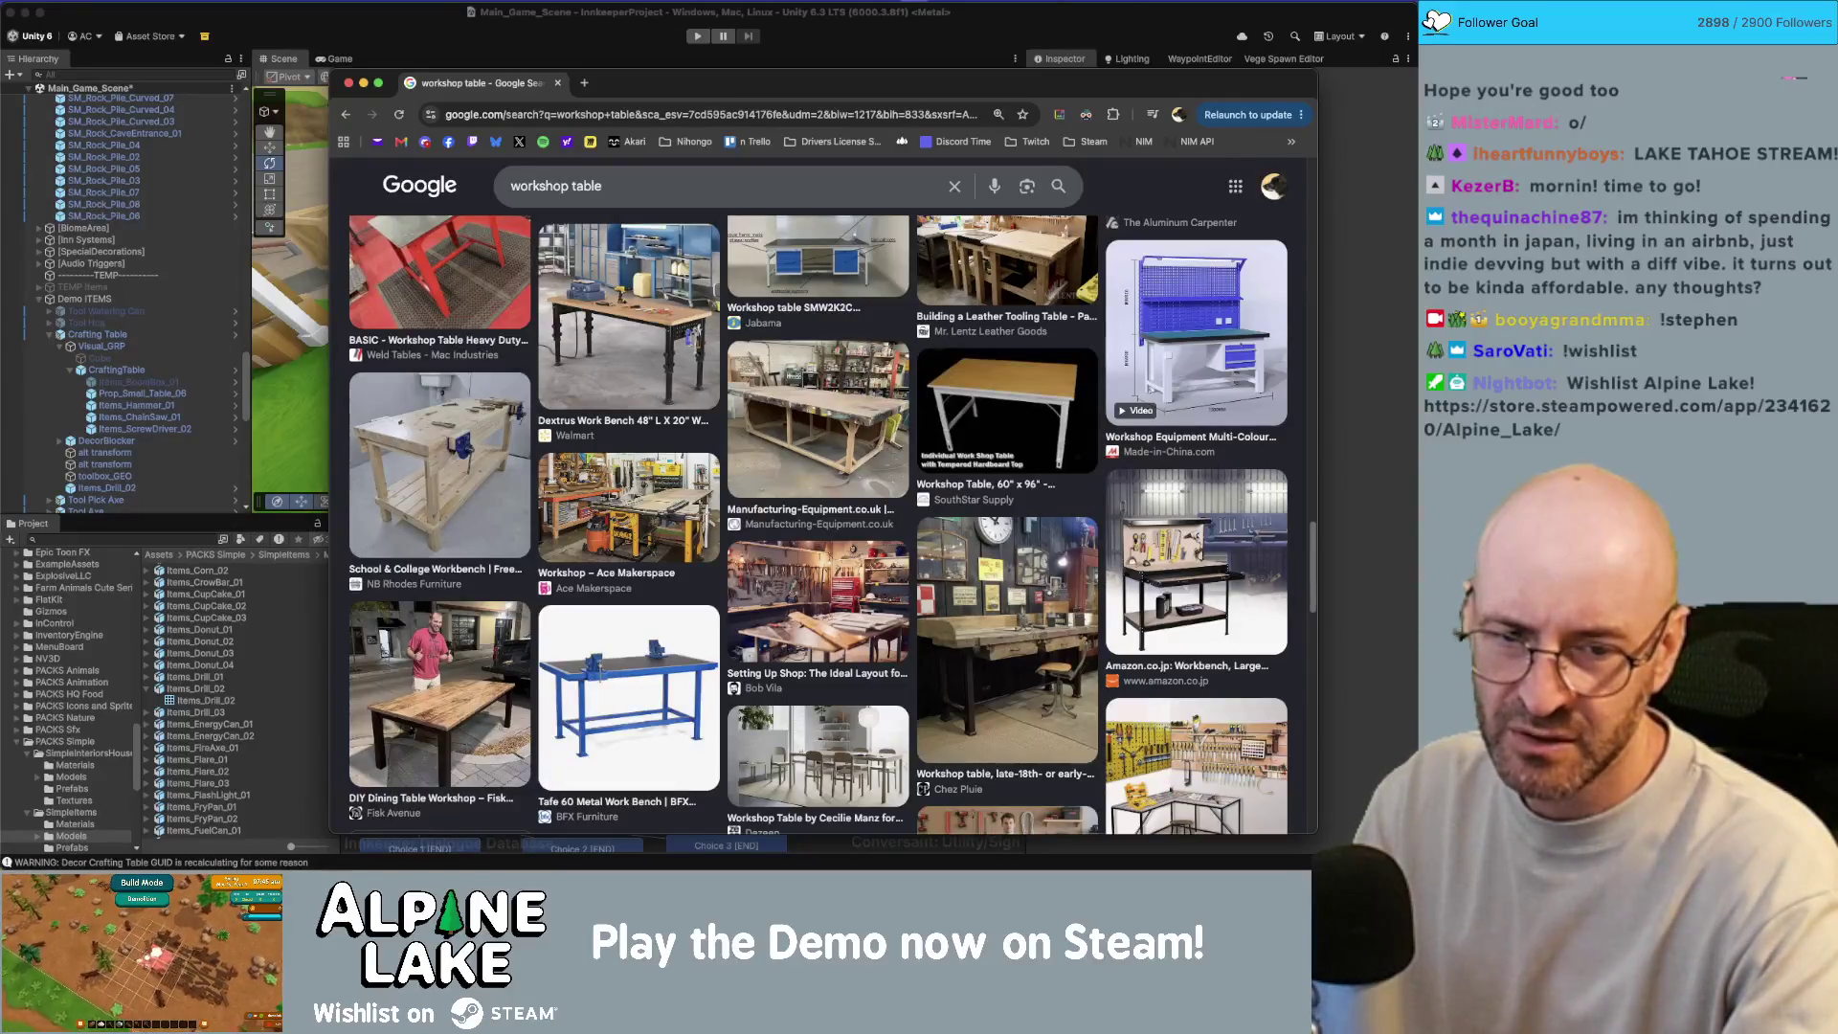
{"action": "key", "text": "super+Tab"}
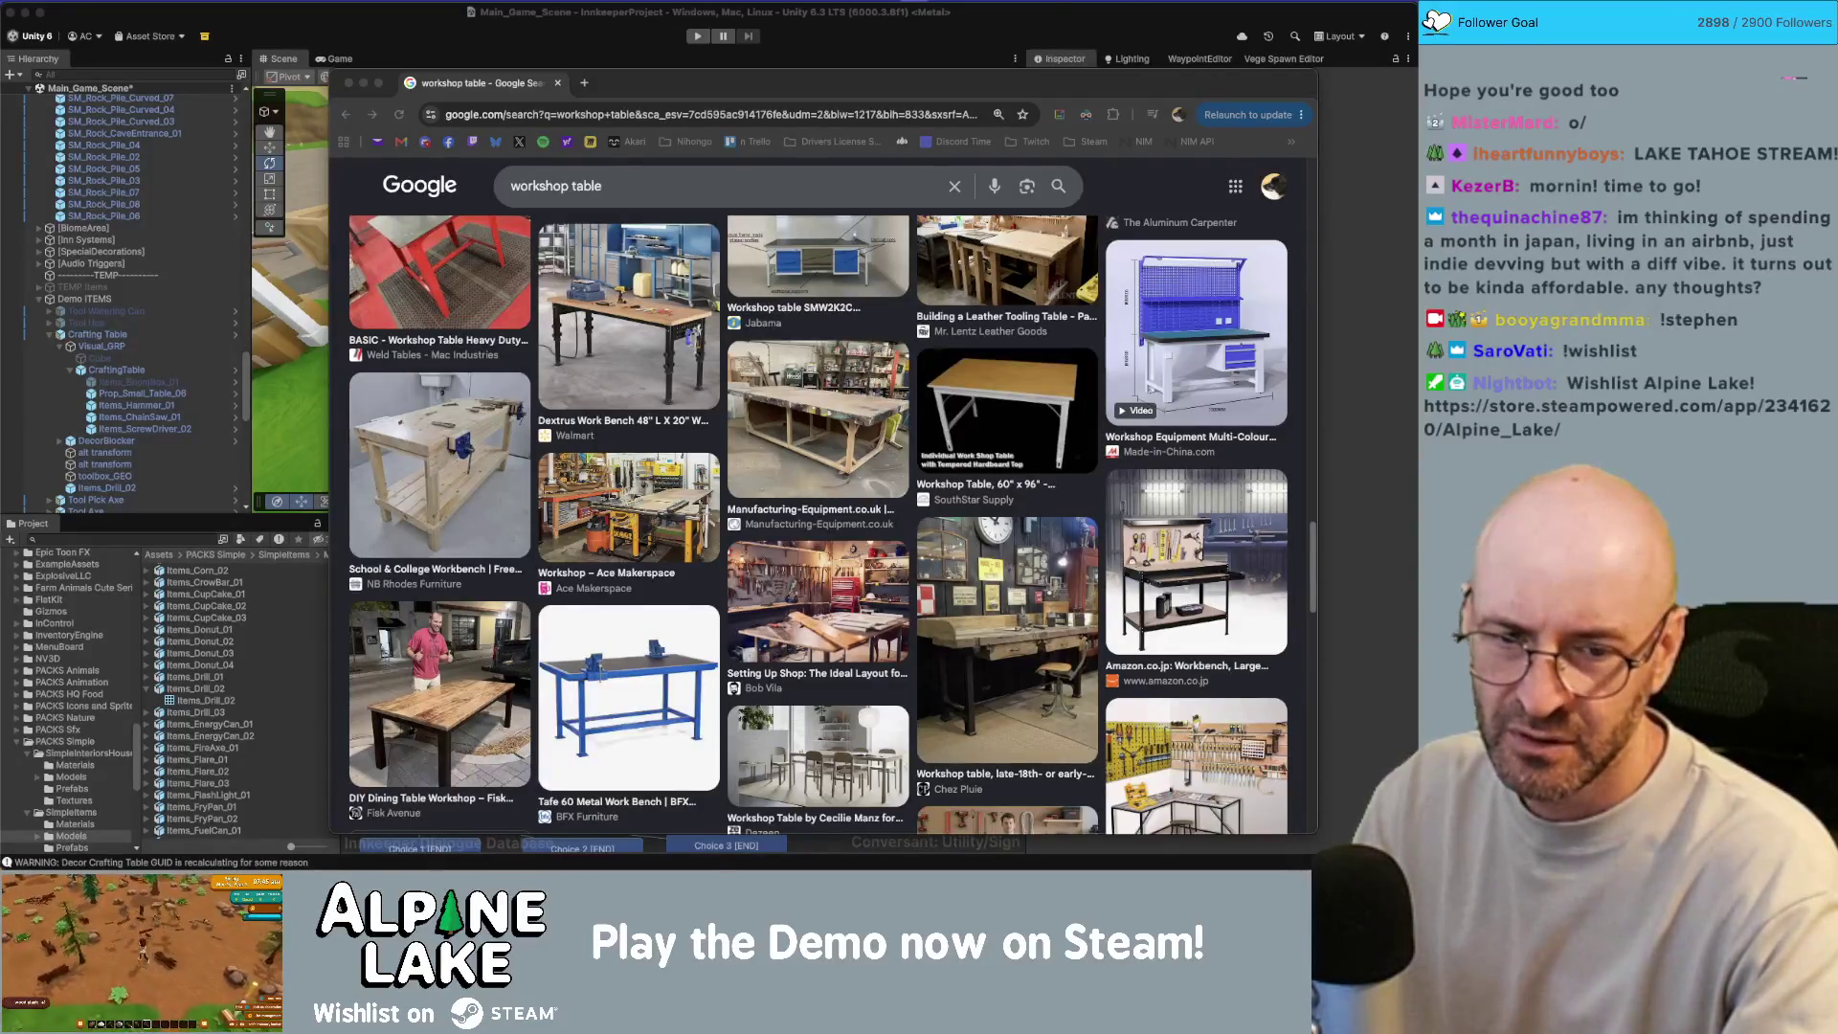
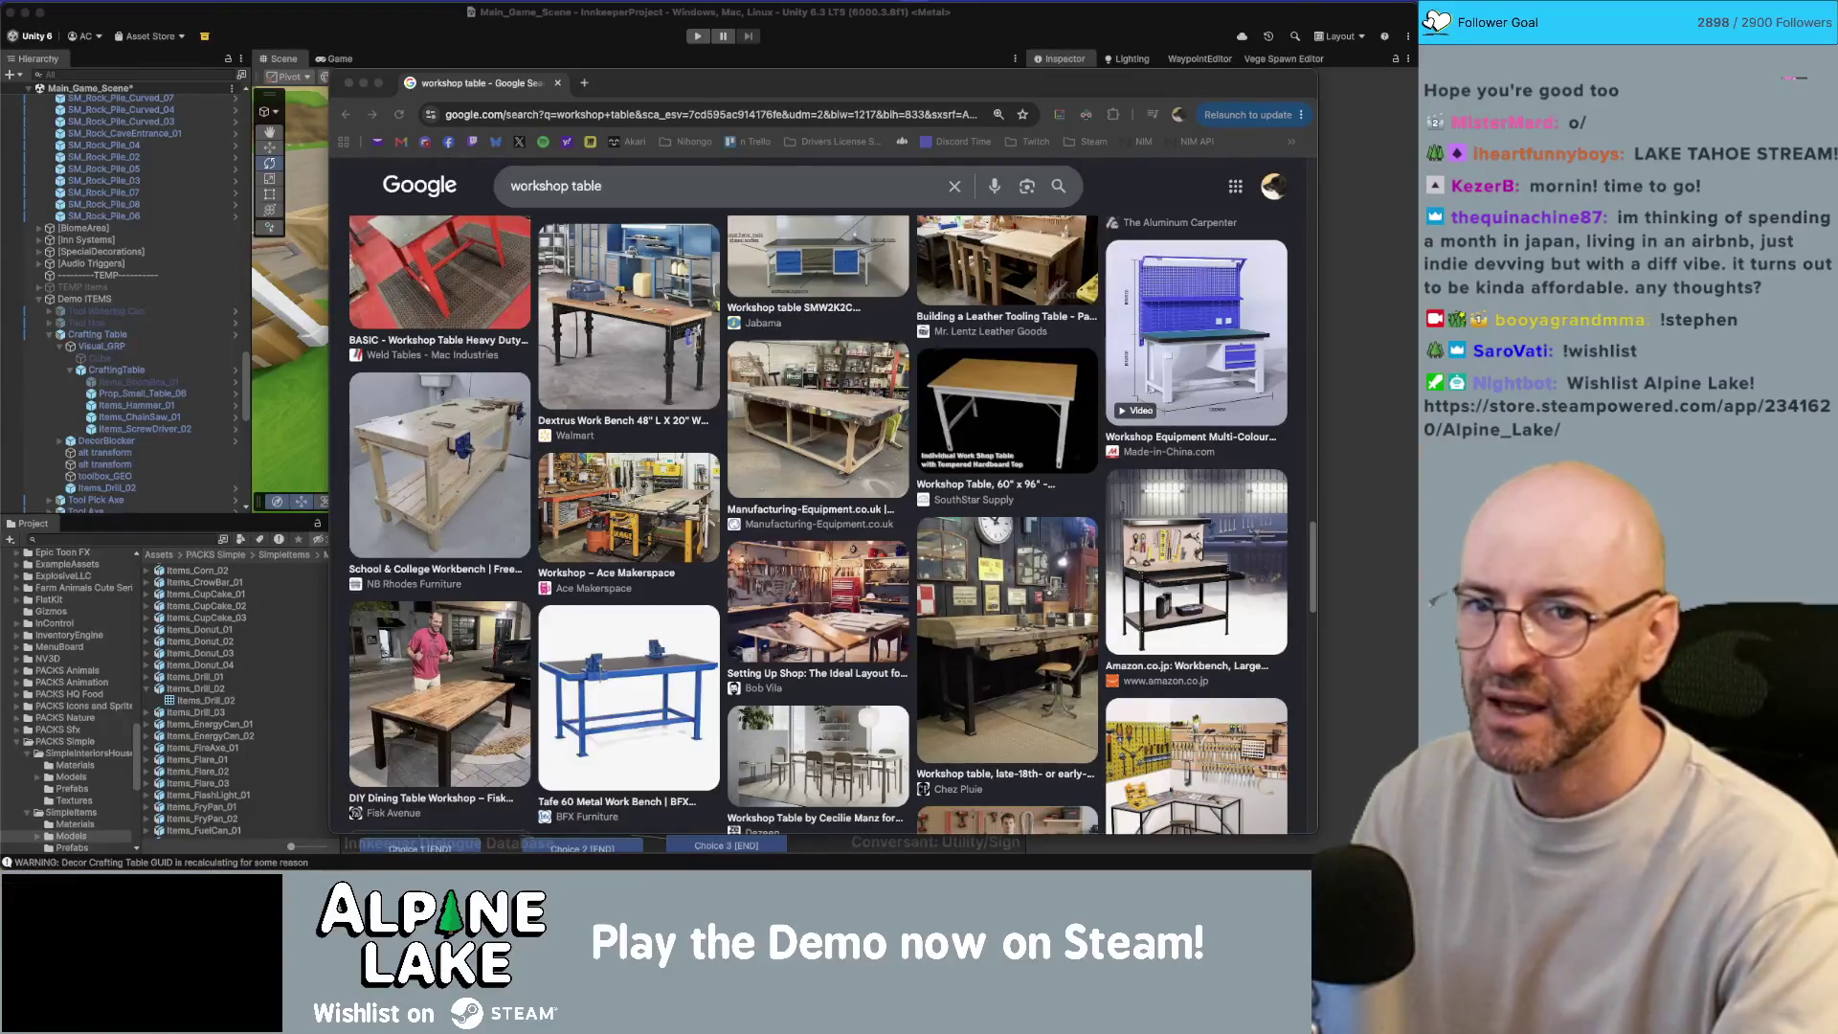
Step: Move the Maya 2023 start window into place over Chrome
{"action": "left_click_drag", "start_coordinate": [1036, 216], "coordinate": [376, 30]}
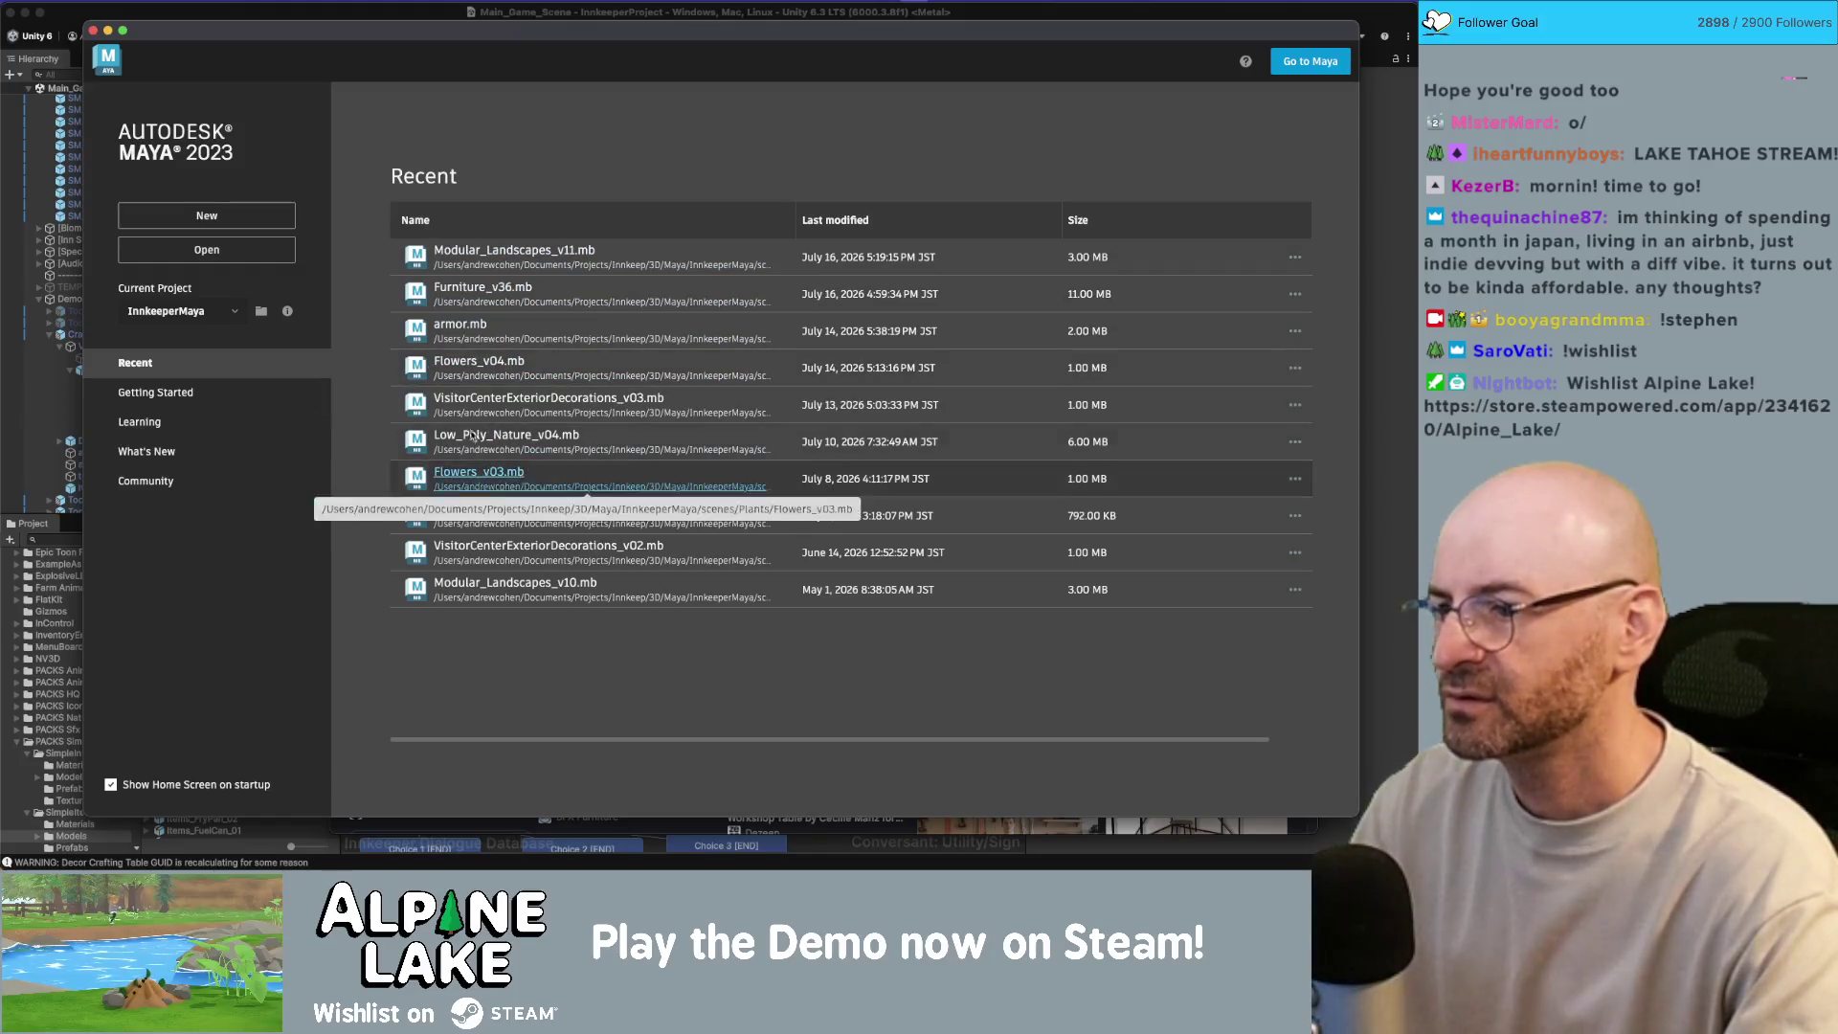
Step: Open Furniture_v36.mb from the Items scenes folder
{"action": "left_click", "coordinate": [226, 249]}
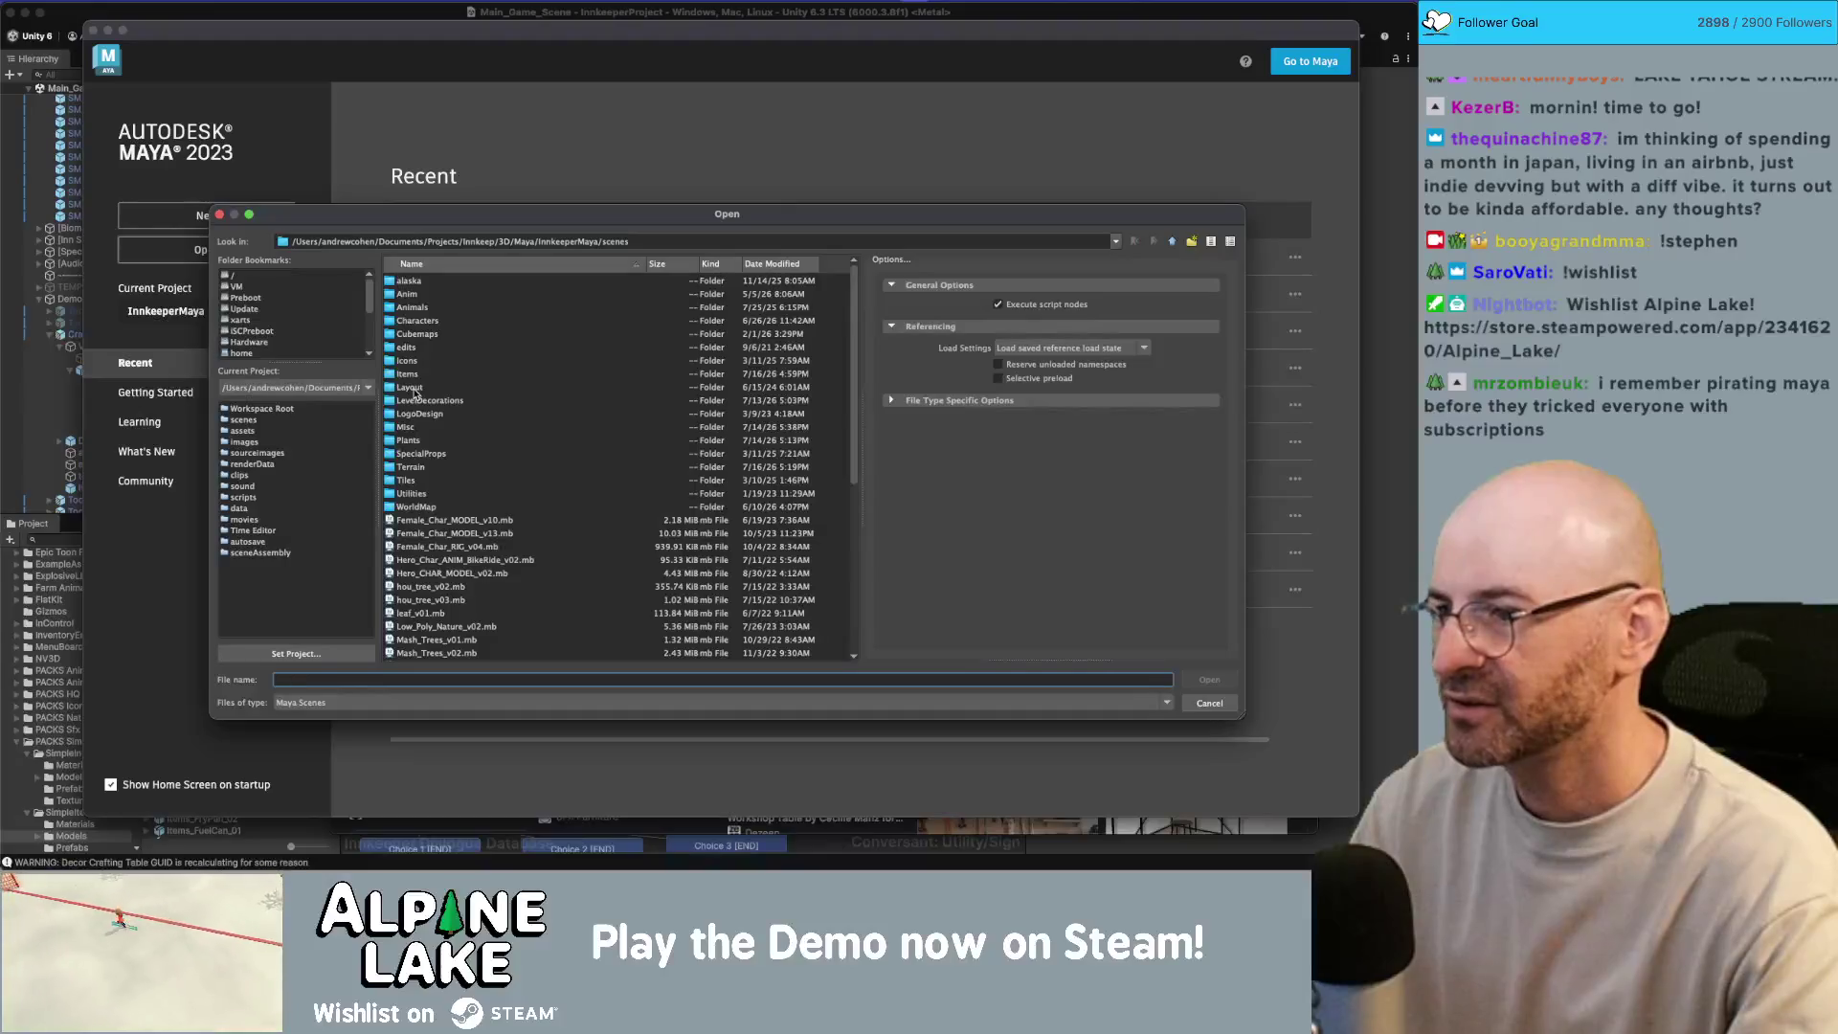
{"action": "double_click", "coordinate": [408, 375]}
{"action": "scroll", "coordinate": [431, 367], "scroll_direction": "down", "scroll_amount": 12}
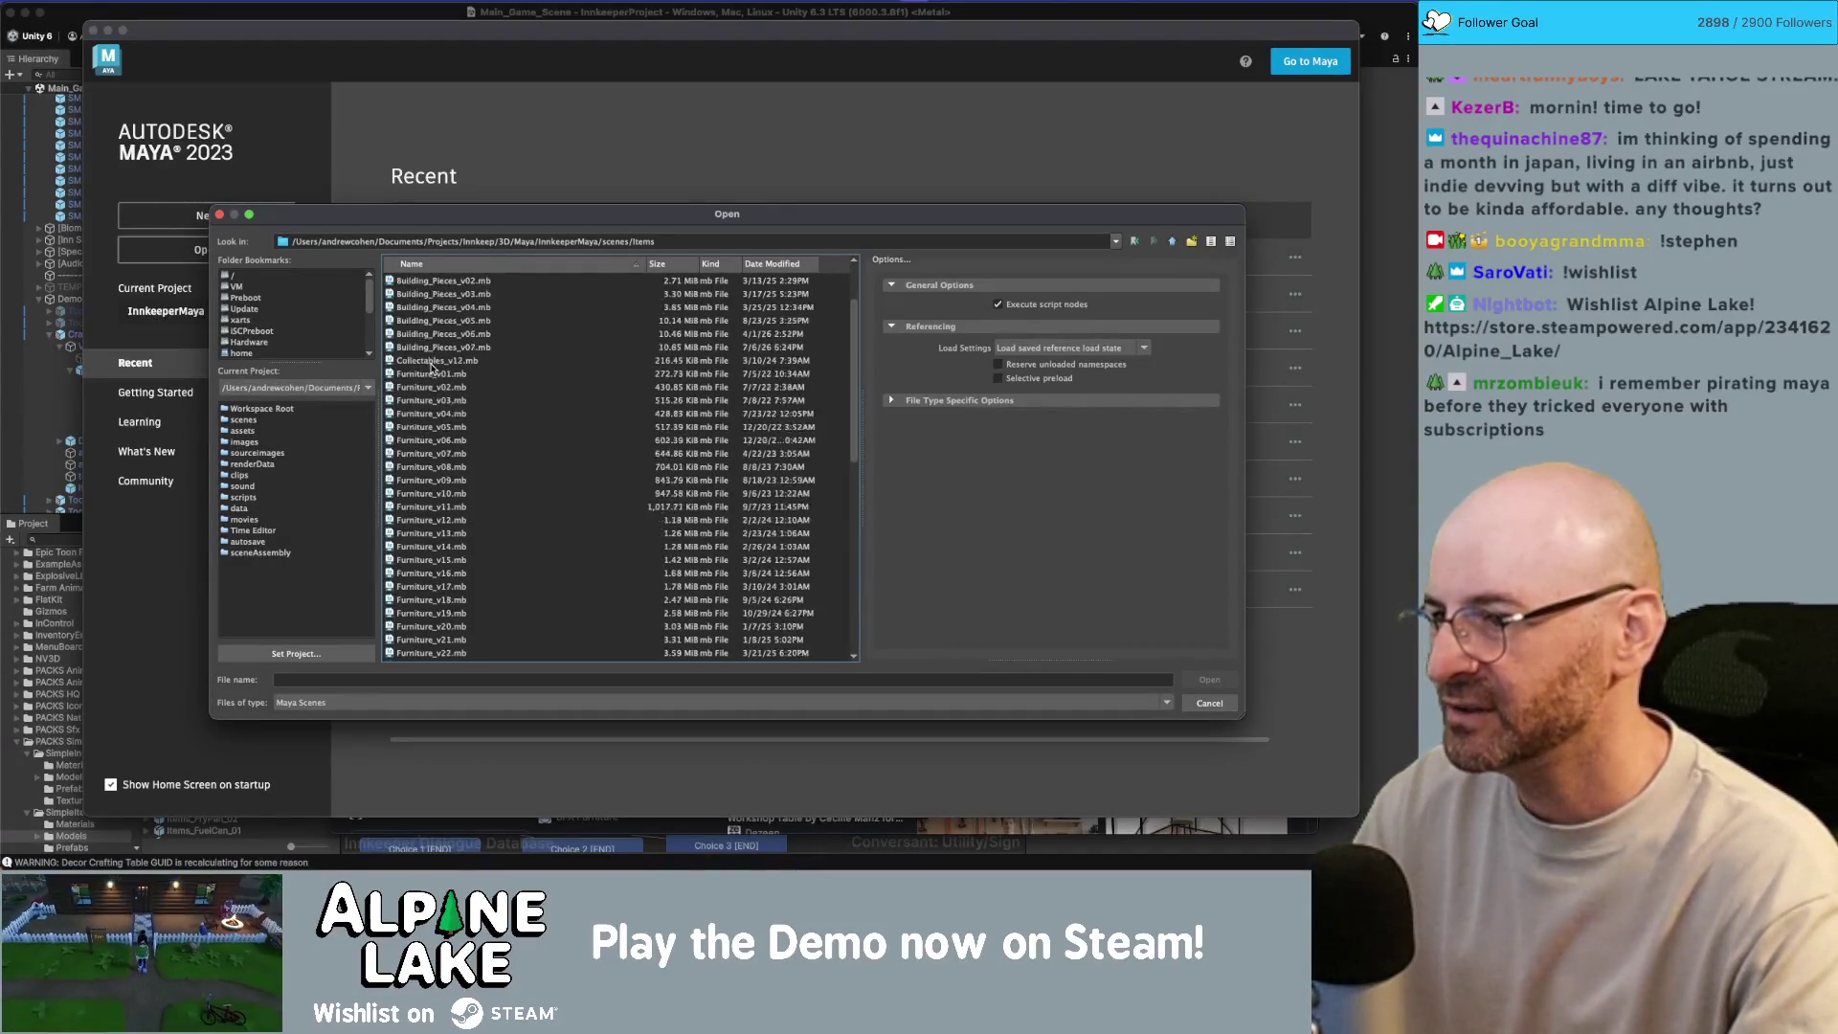
{"action": "left_click", "coordinate": [448, 440]}
{"action": "double_click", "coordinate": [448, 440]}
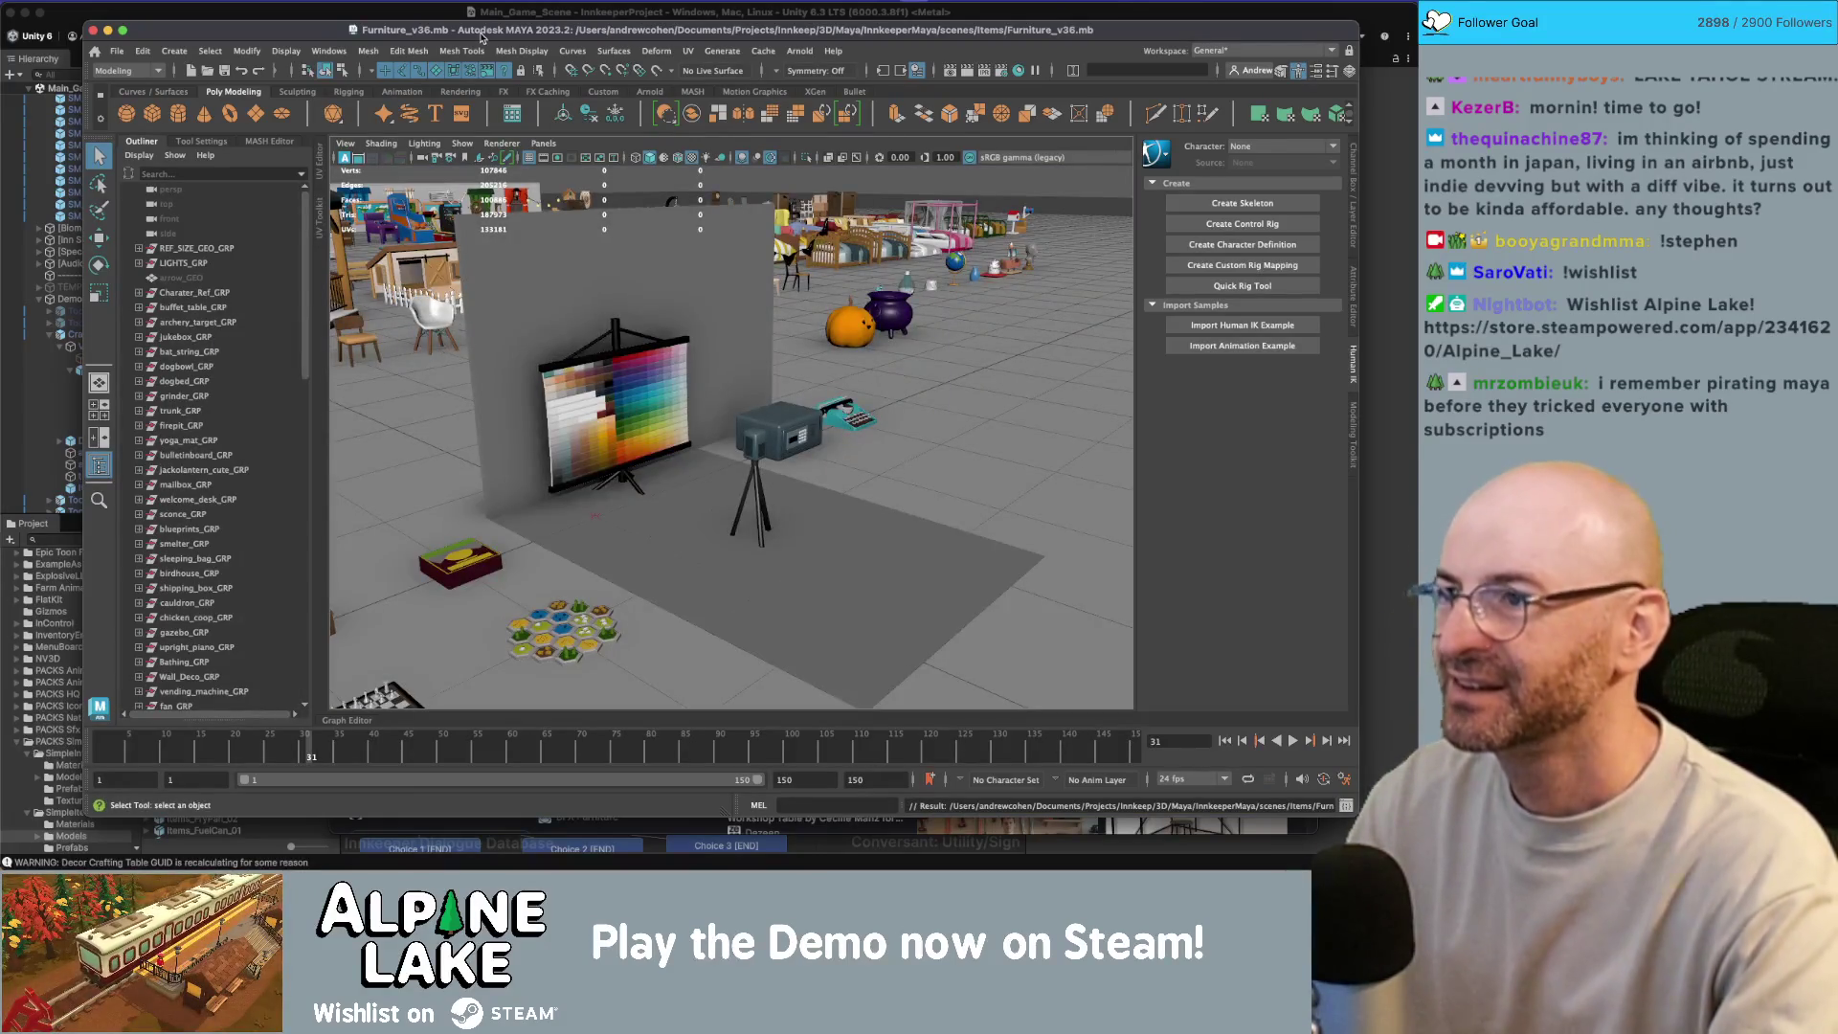
Step: Maximize Maya and view the furniture layout from overhead to find the small wooden-top table
{"action": "double_click", "coordinate": [481, 35]}
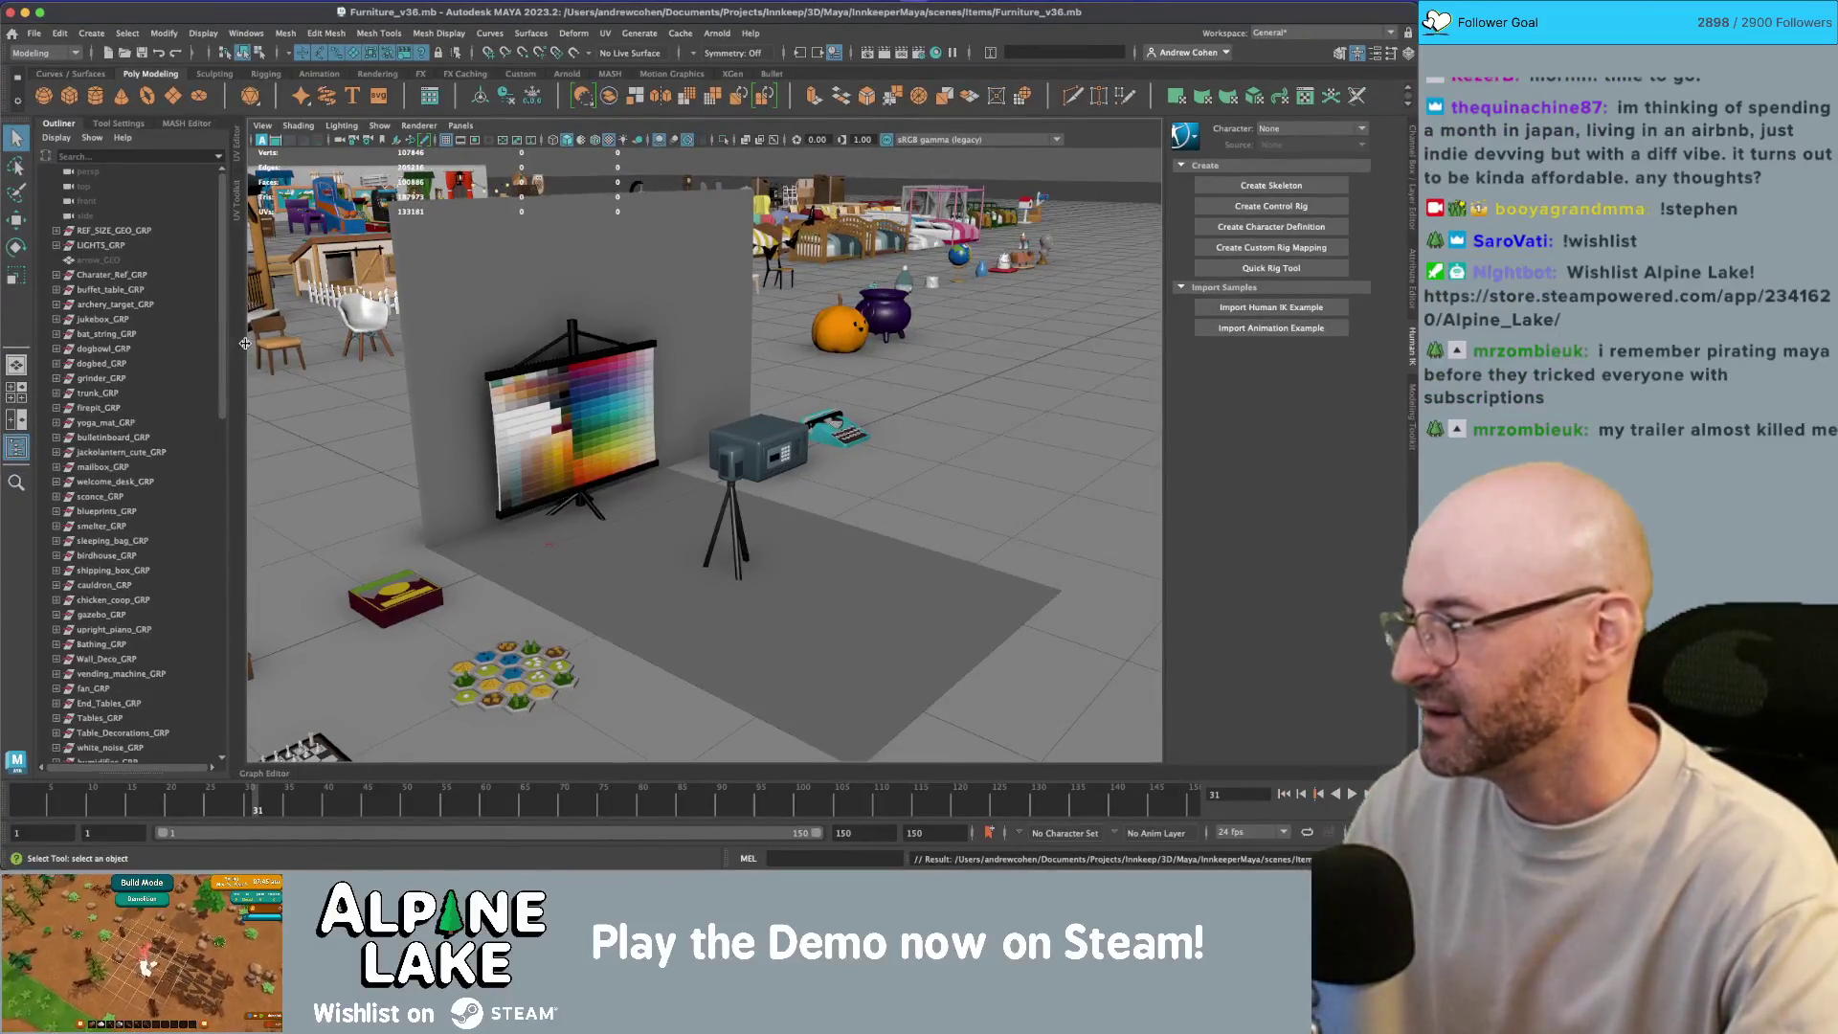
{"action": "mouse_move", "coordinate": [791, 379]}
{"action": "left_mouse_down", "text": "alt"}
{"action": "mouse_move", "coordinate": [506, 384]}
{"action": "mouse_move", "coordinate": [485, 482]}
{"action": "mouse_move", "coordinate": [670, 450]}
{"action": "mouse_move", "coordinate": [777, 373]}
{"action": "mouse_move", "coordinate": [778, 327]}
{"action": "left_mouse_up", "text": "alt"}
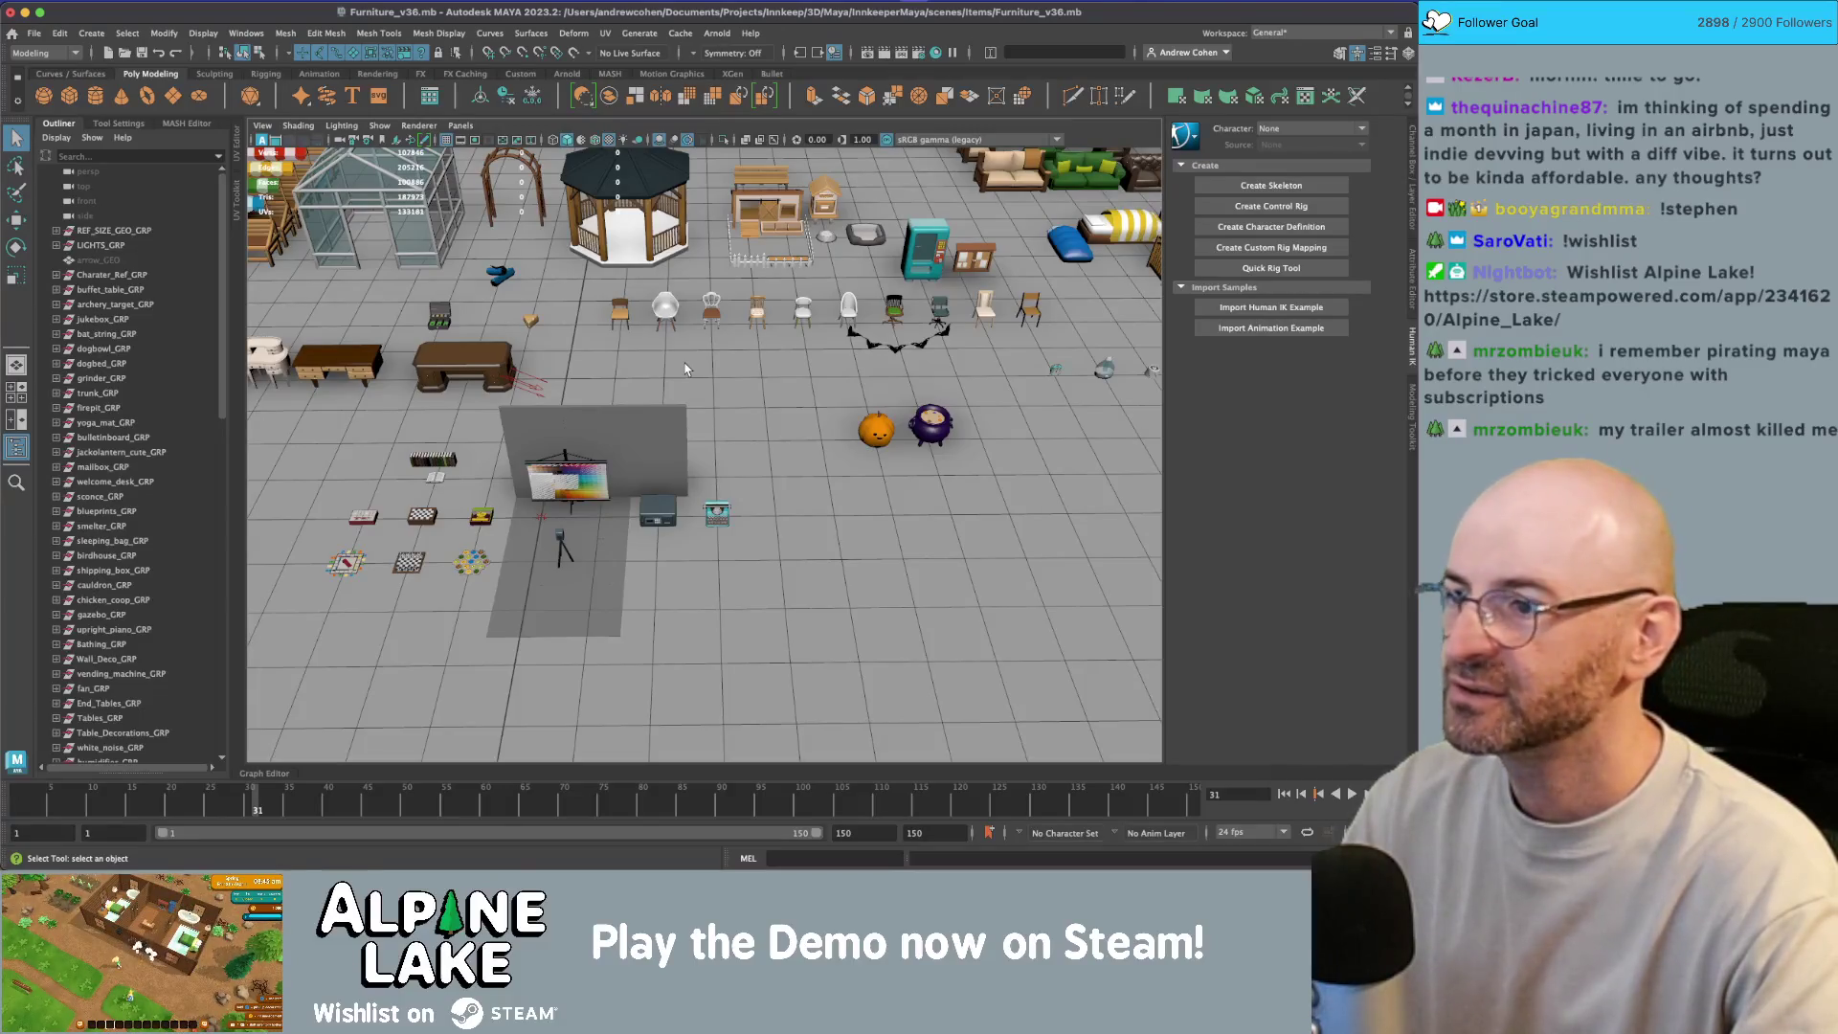
{"action": "left_click", "coordinate": [662, 432]}
{"action": "scroll", "coordinate": [670, 428], "scroll_direction": "down", "scroll_amount": 10}
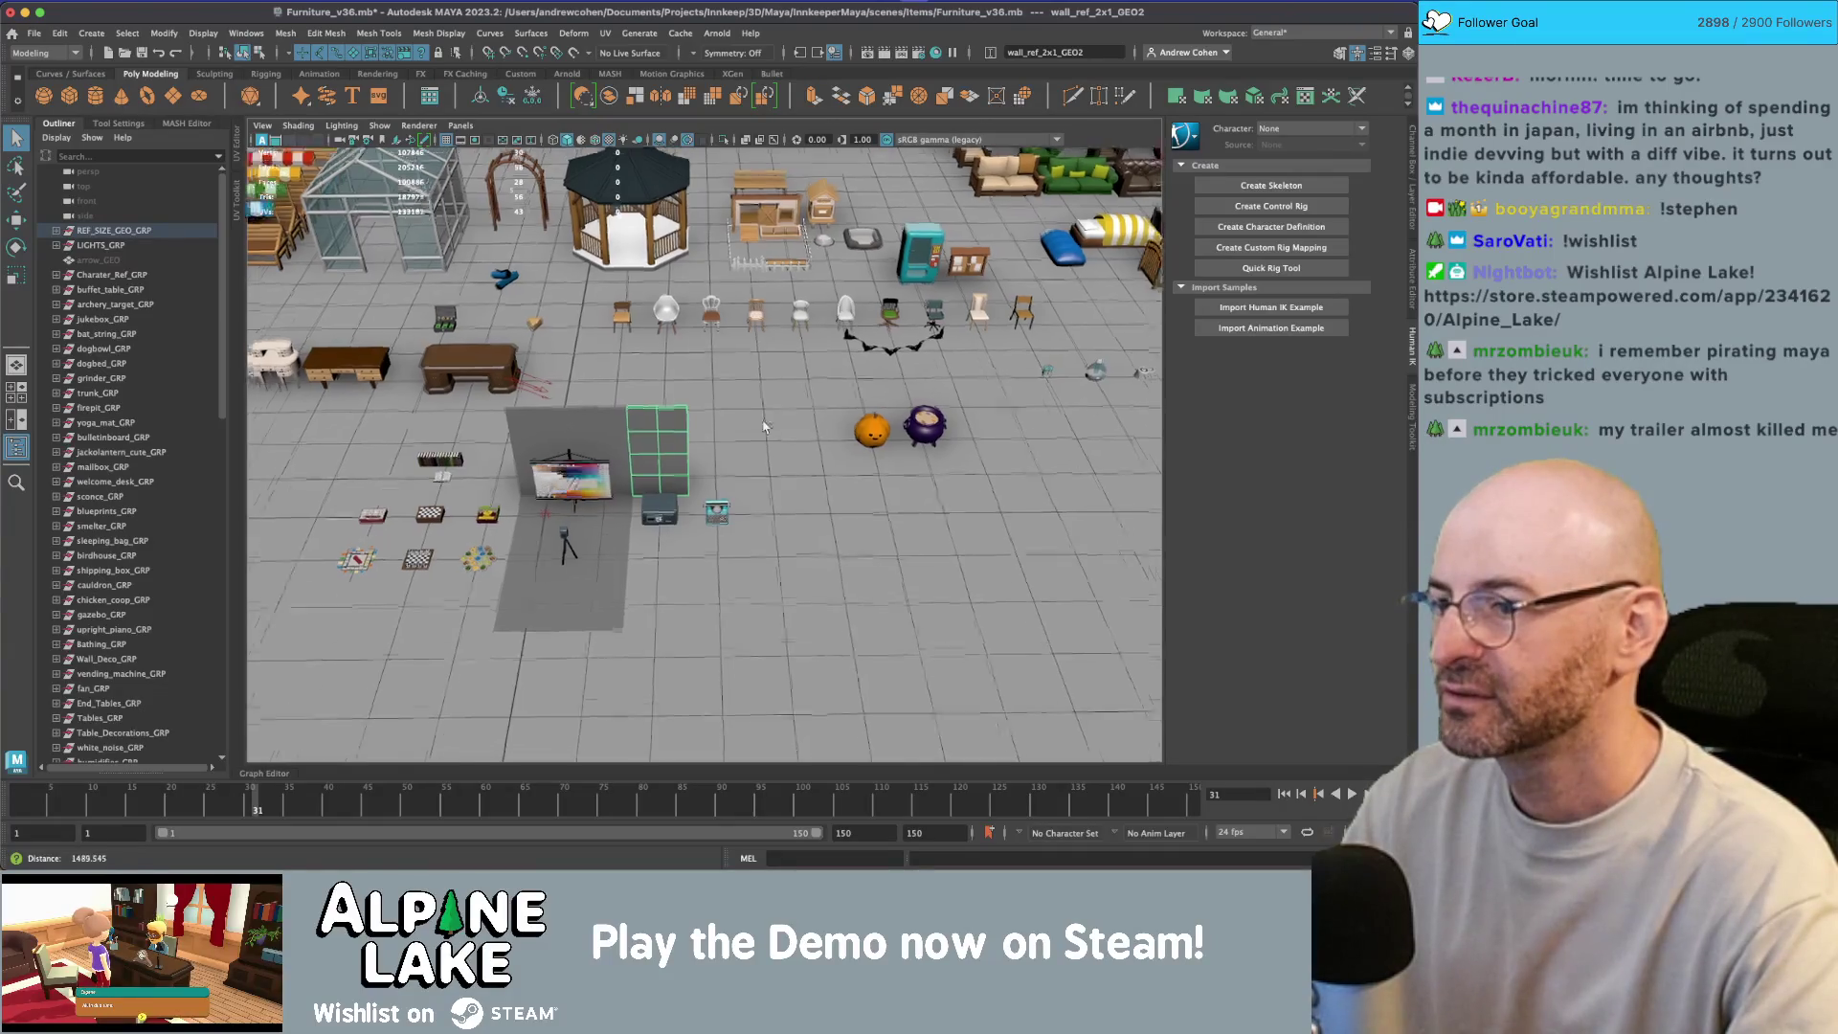
{"action": "scroll", "coordinate": [800, 428], "scroll_direction": "down", "scroll_amount": 5}
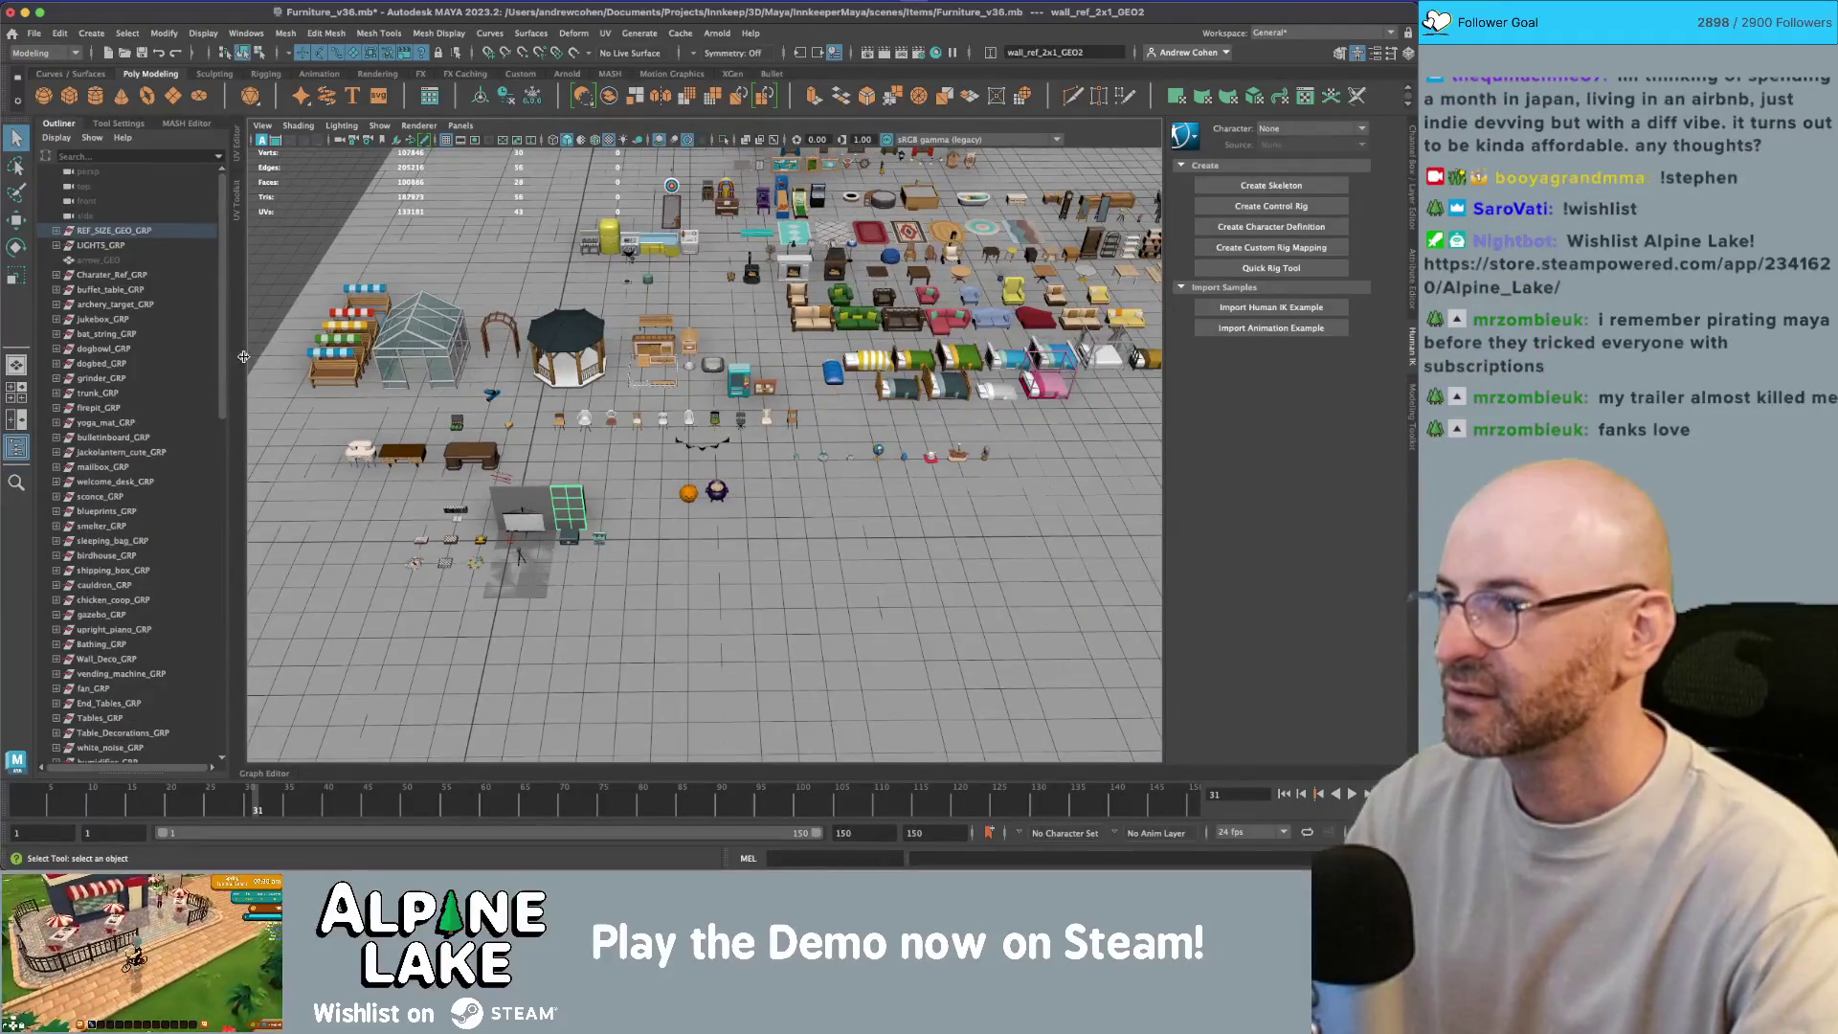
{"action": "scroll", "coordinate": [129, 306], "scroll_direction": "down", "scroll_amount": 15}
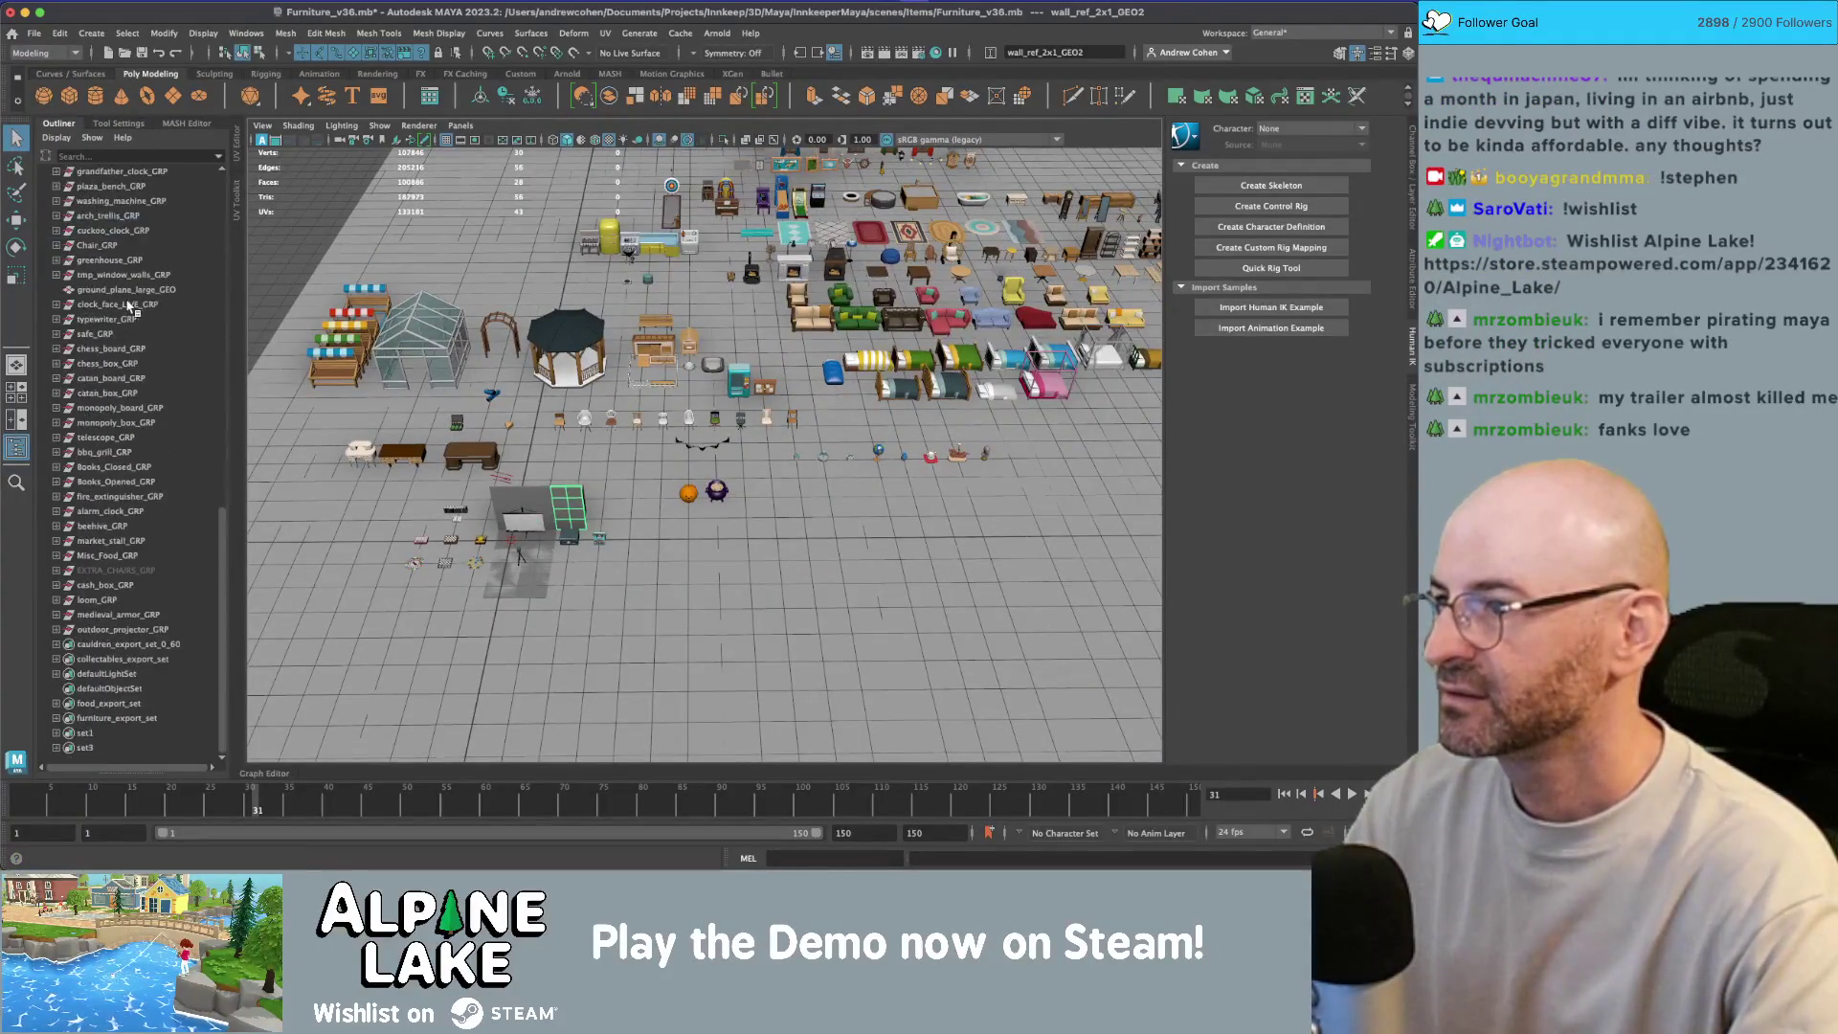
{"action": "scroll", "coordinate": [870, 307], "scroll_direction": "up", "scroll_amount": 5}
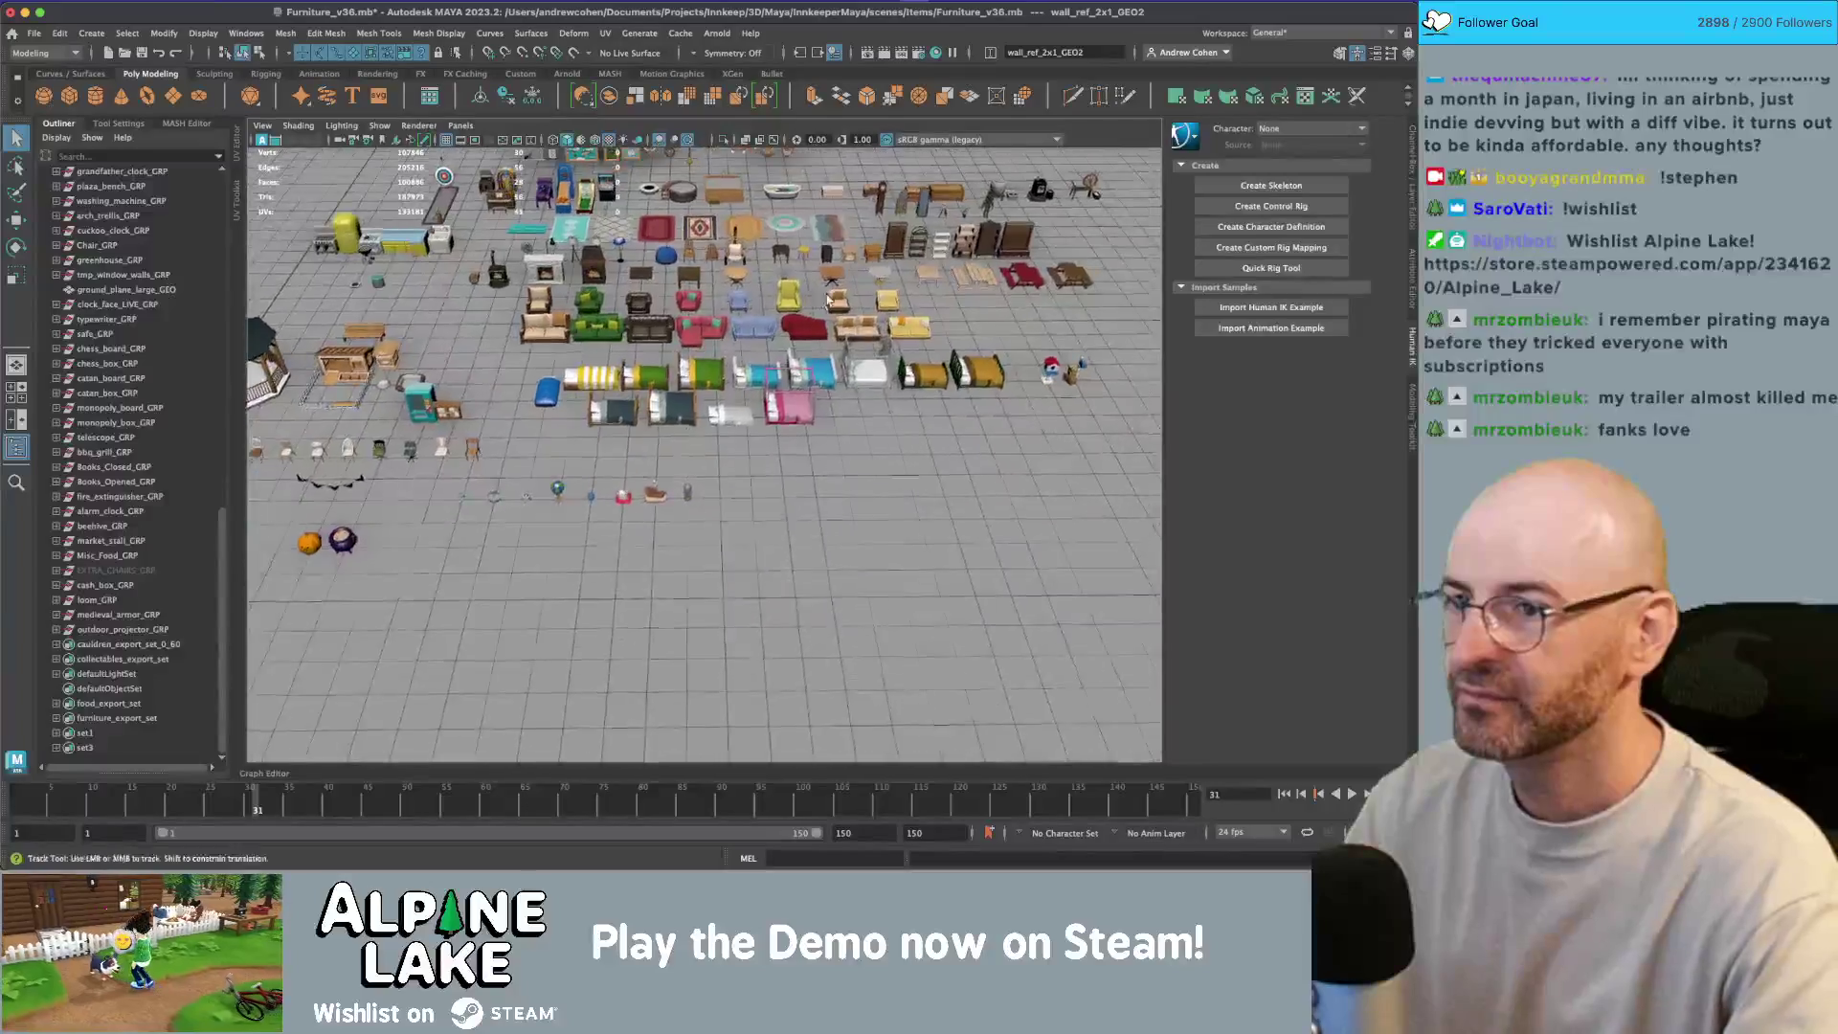
{"action": "left_click", "coordinate": [871, 307]}
{"action": "scroll", "coordinate": [870, 306], "scroll_direction": "up", "scroll_amount": 10}
{"action": "scroll", "coordinate": [784, 369], "scroll_direction": "down", "scroll_amount": 3}
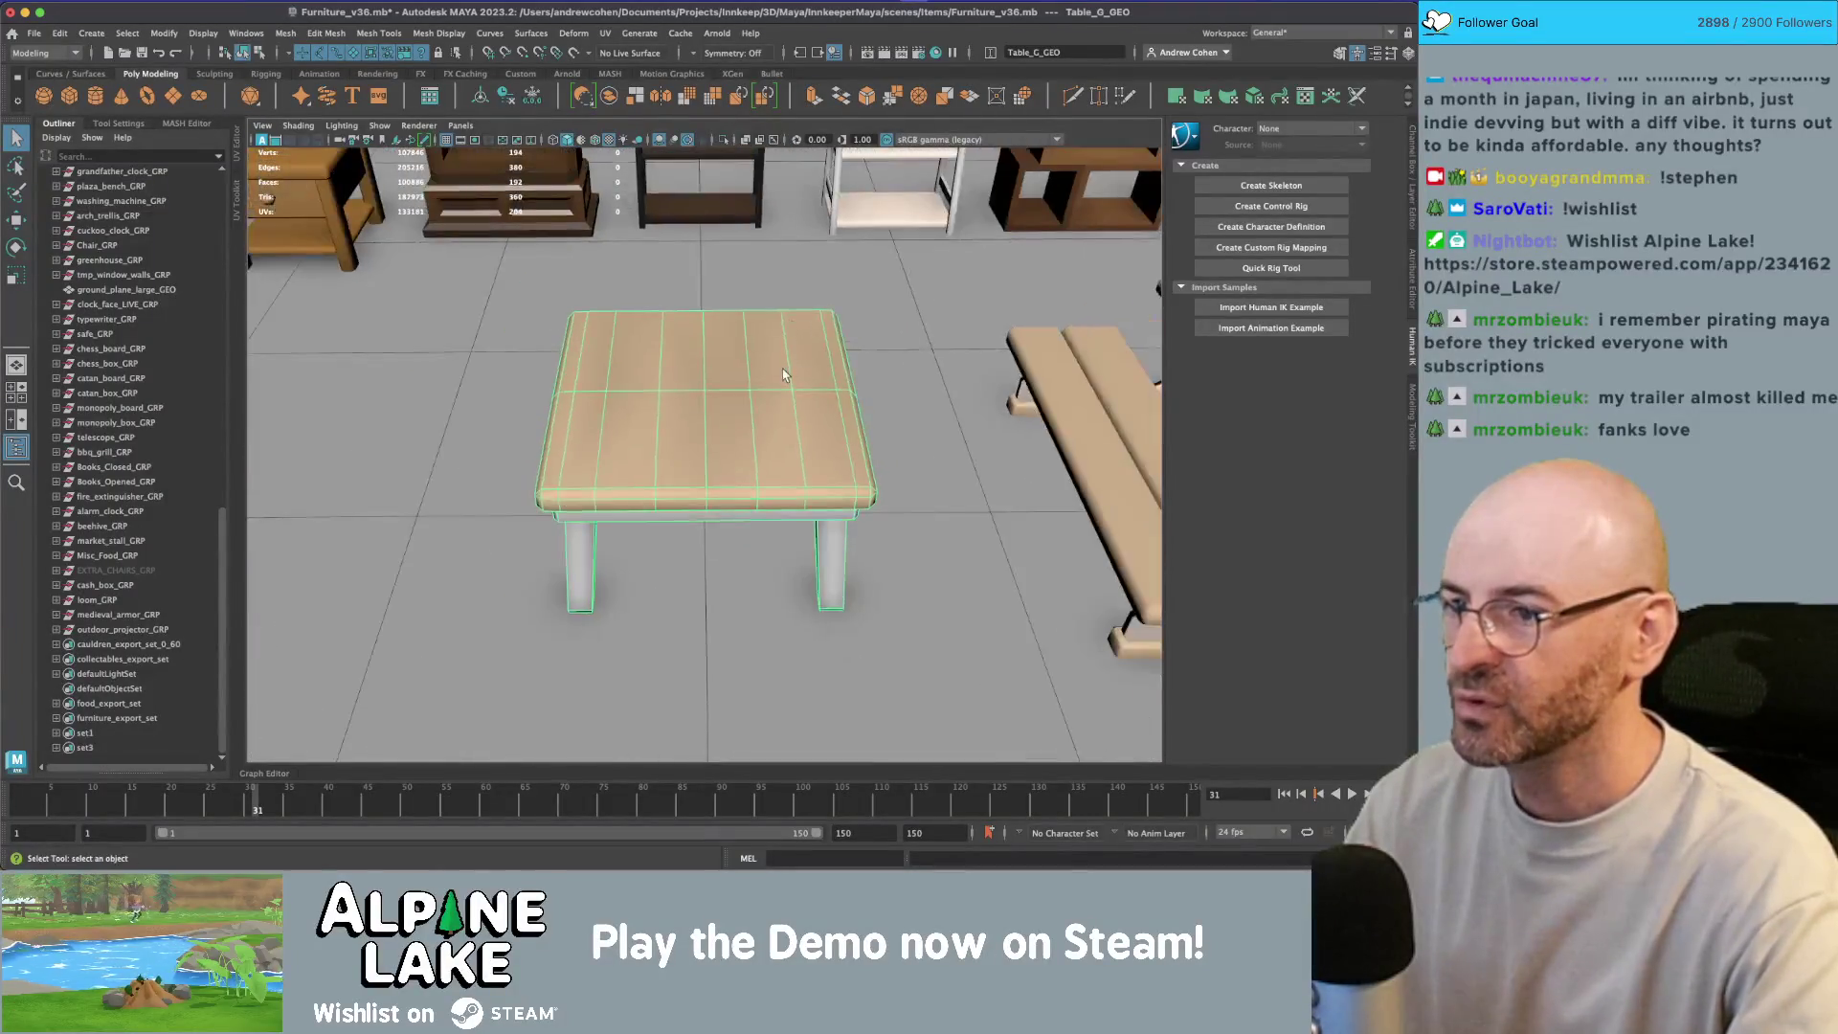
Step: Duplicate the Table_G_GRP group and move the copy beside the picnic tables
{"action": "scroll", "coordinate": [676, 387], "scroll_direction": "down", "scroll_amount": 5}
{"action": "left_click", "coordinate": [713, 407]}
{"action": "scroll", "coordinate": [725, 398], "scroll_direction": "down", "scroll_amount": 2}
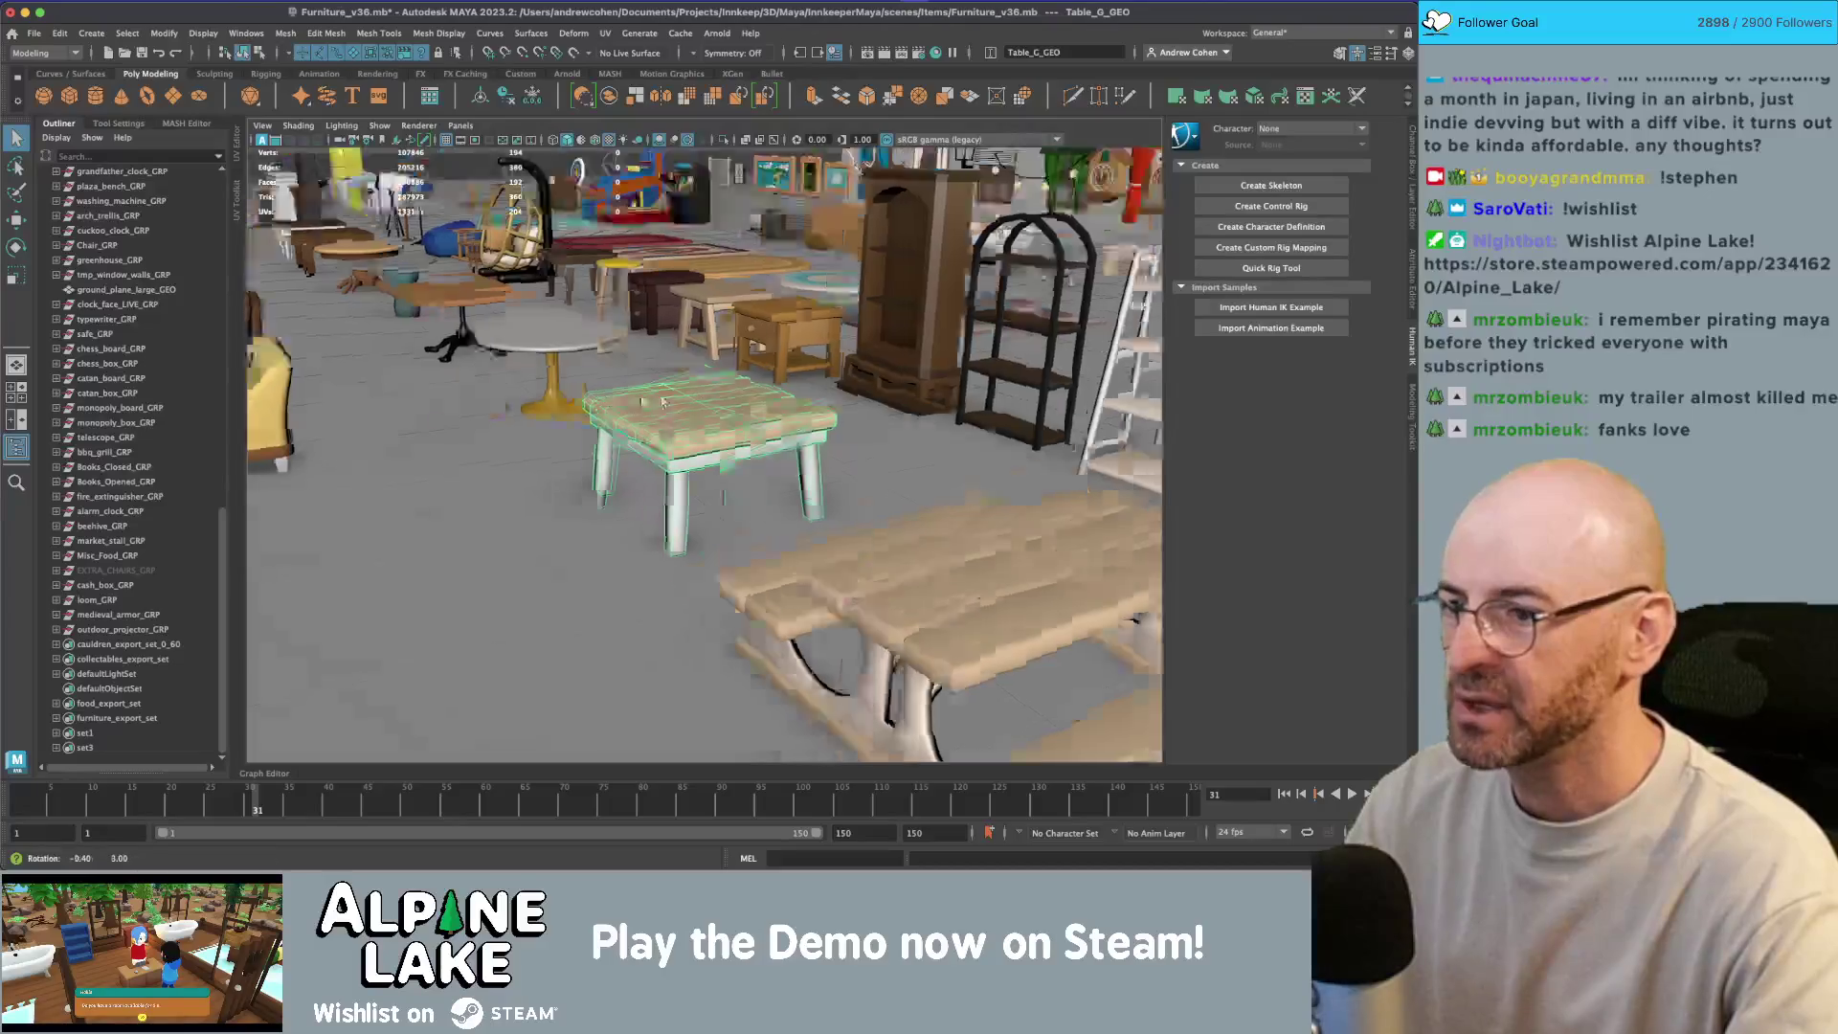
{"action": "key", "text": "f"}
{"action": "left_click", "coordinate": [112, 453]}
{"action": "scroll", "coordinate": [625, 393], "scroll_direction": "down", "scroll_amount": 8}
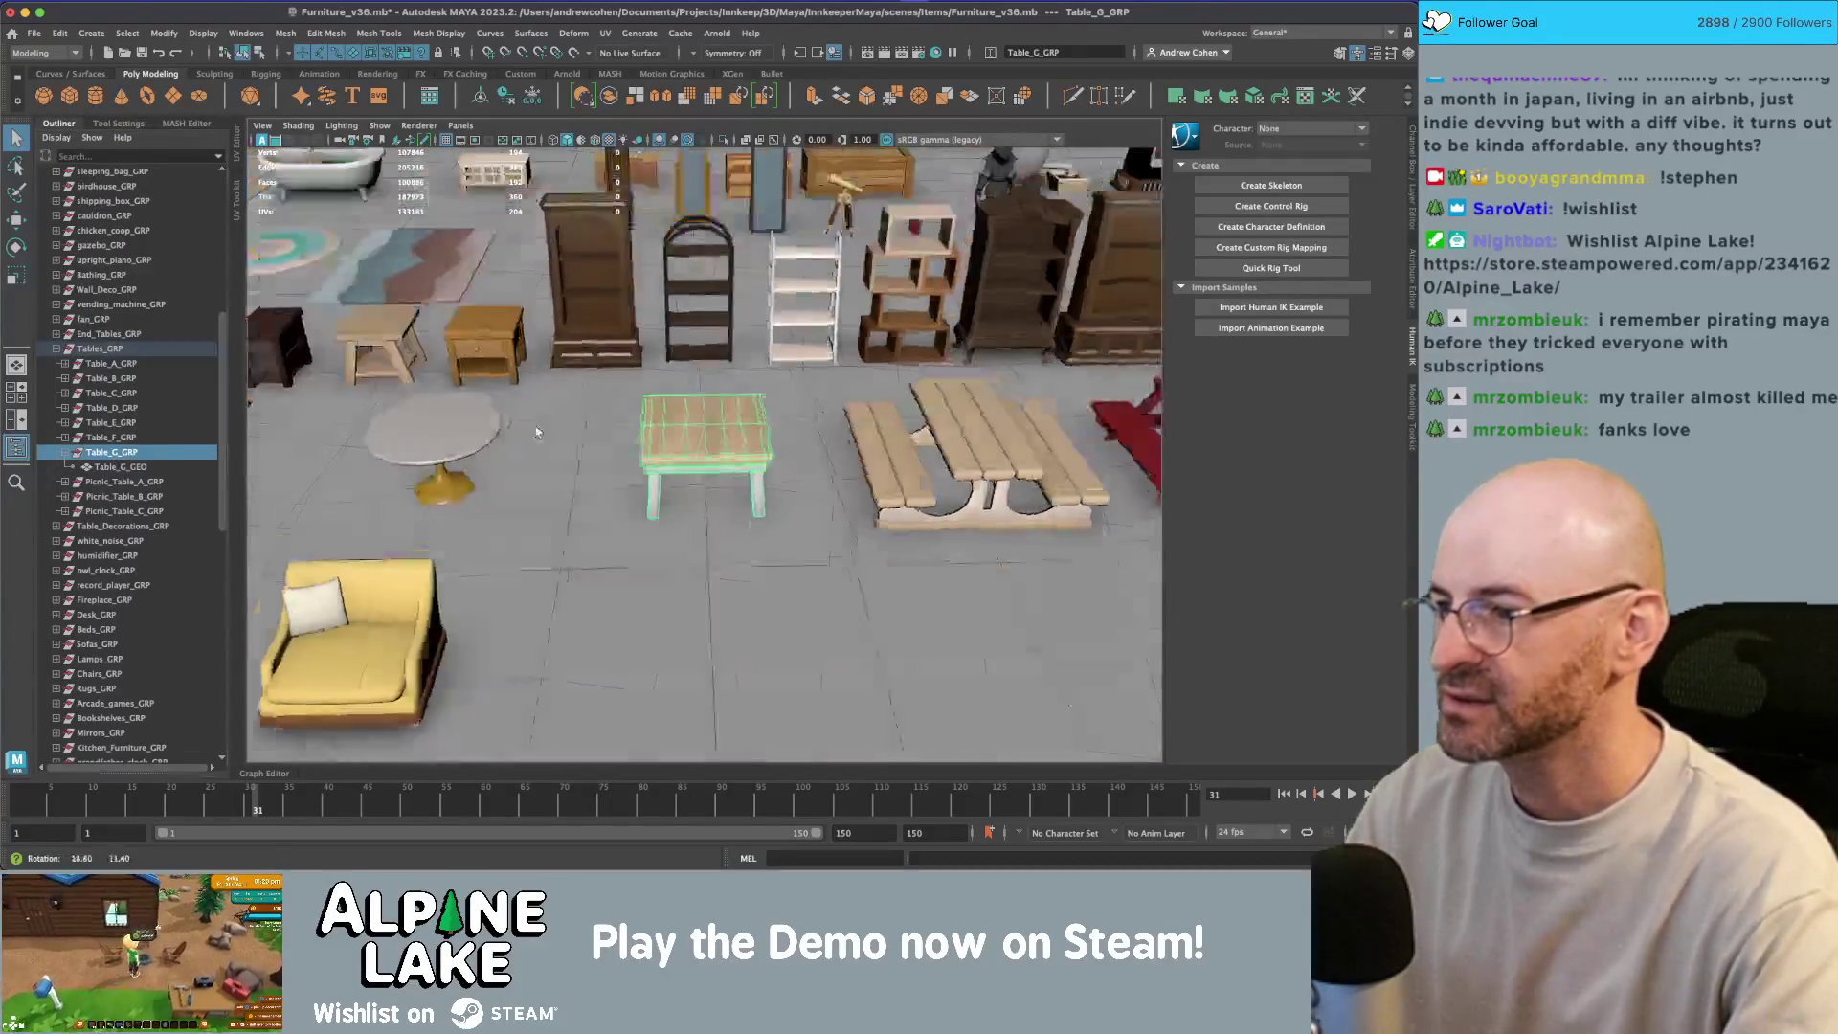
{"action": "key", "text": "w"}
{"action": "key", "text": "ctrl+d"}
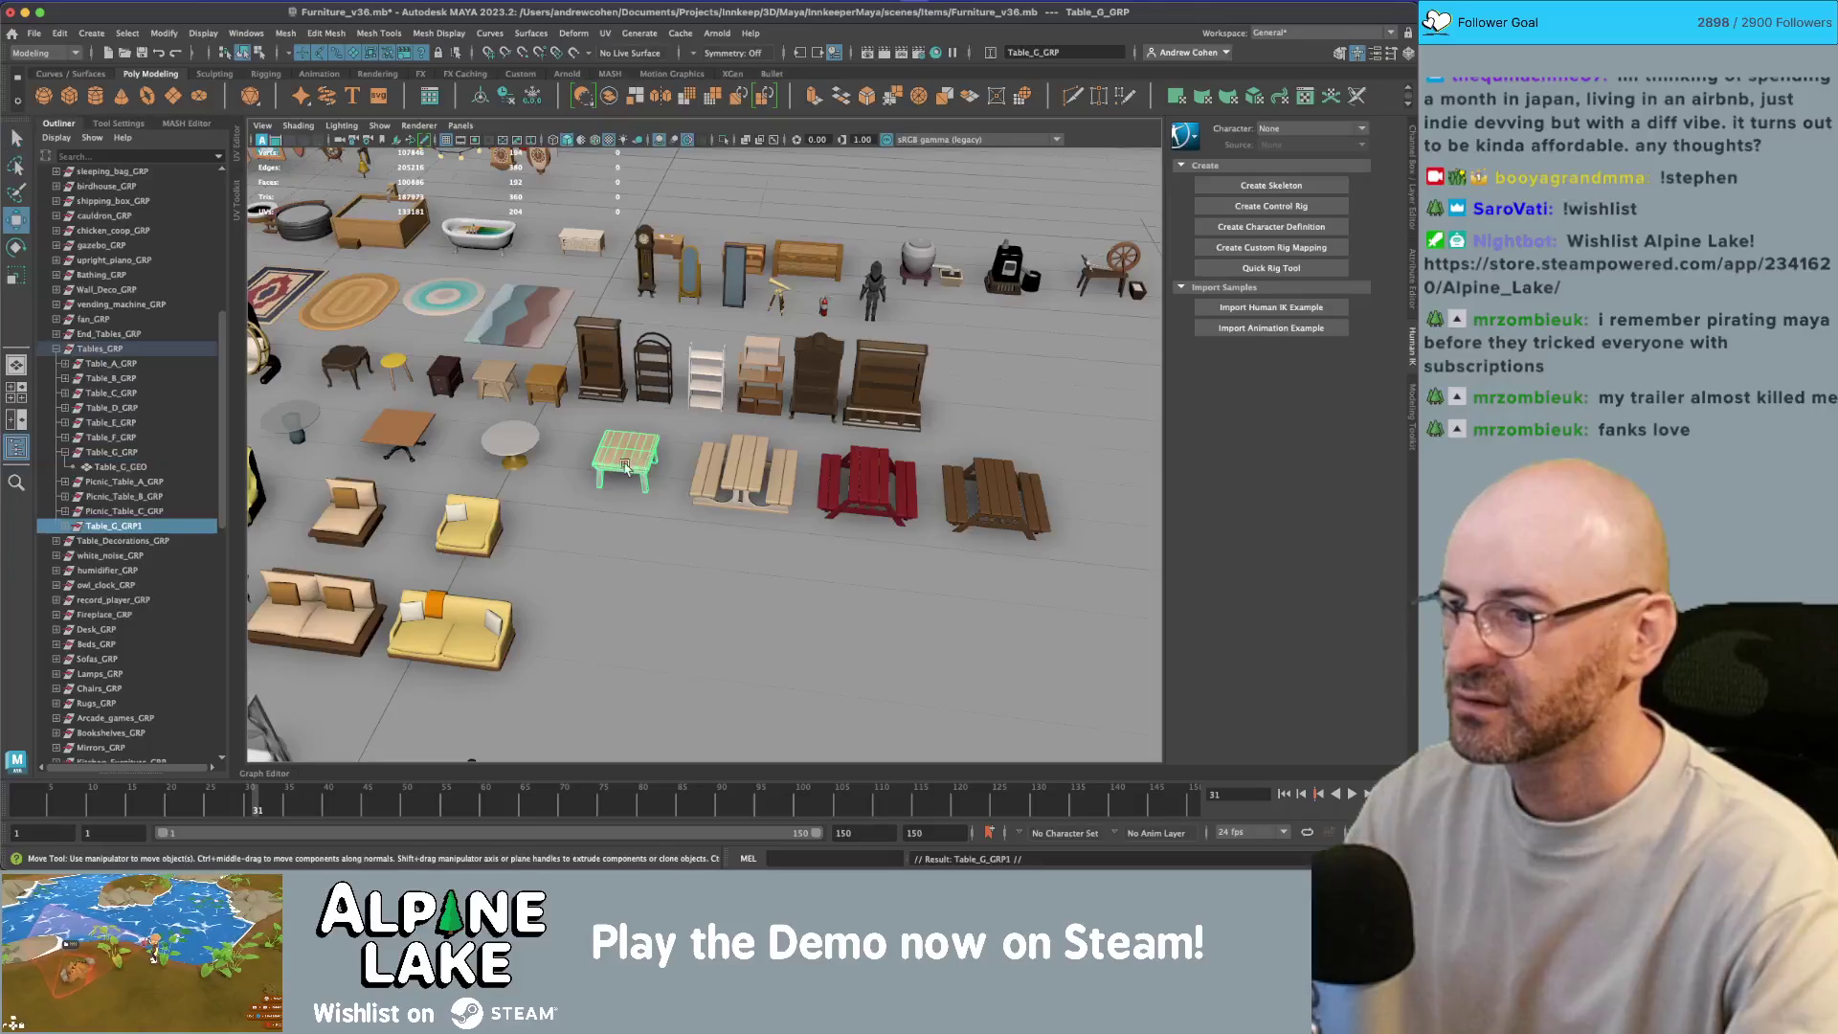
{"action": "left_click_drag", "start_coordinate": [648, 450], "coordinate": [1104, 498]}
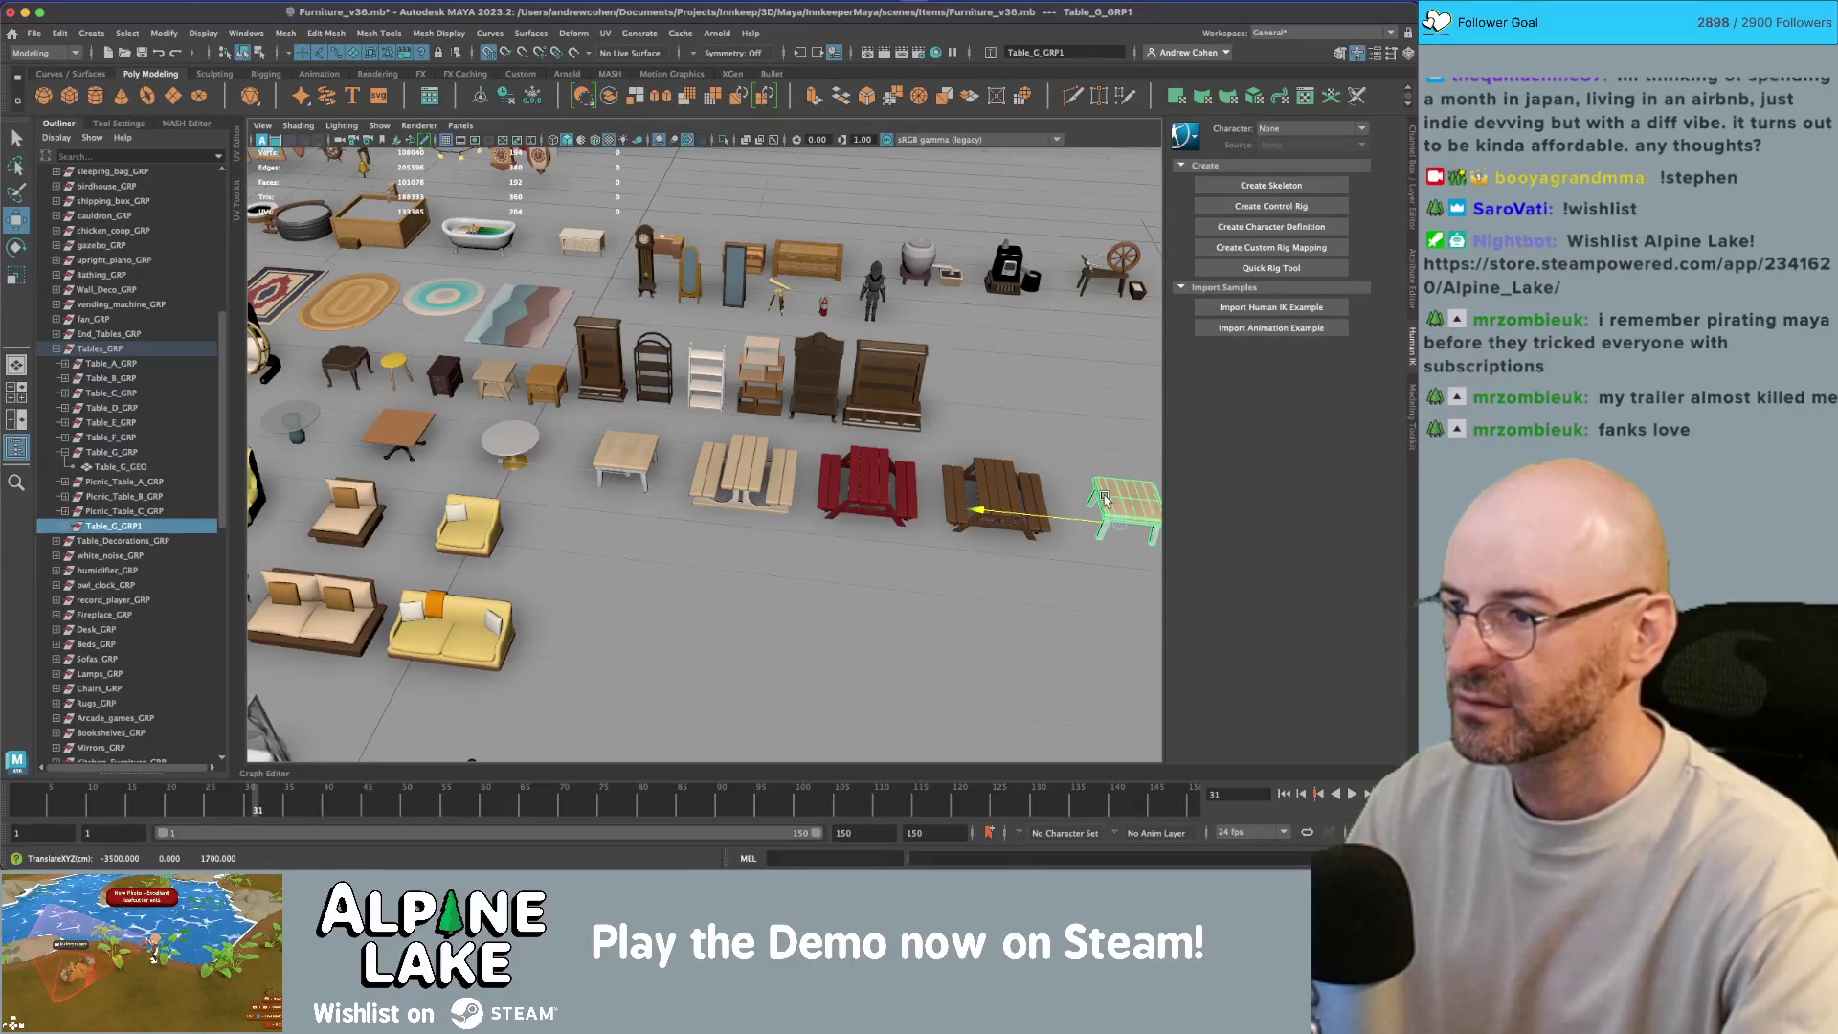
{"action": "key", "text": "f"}
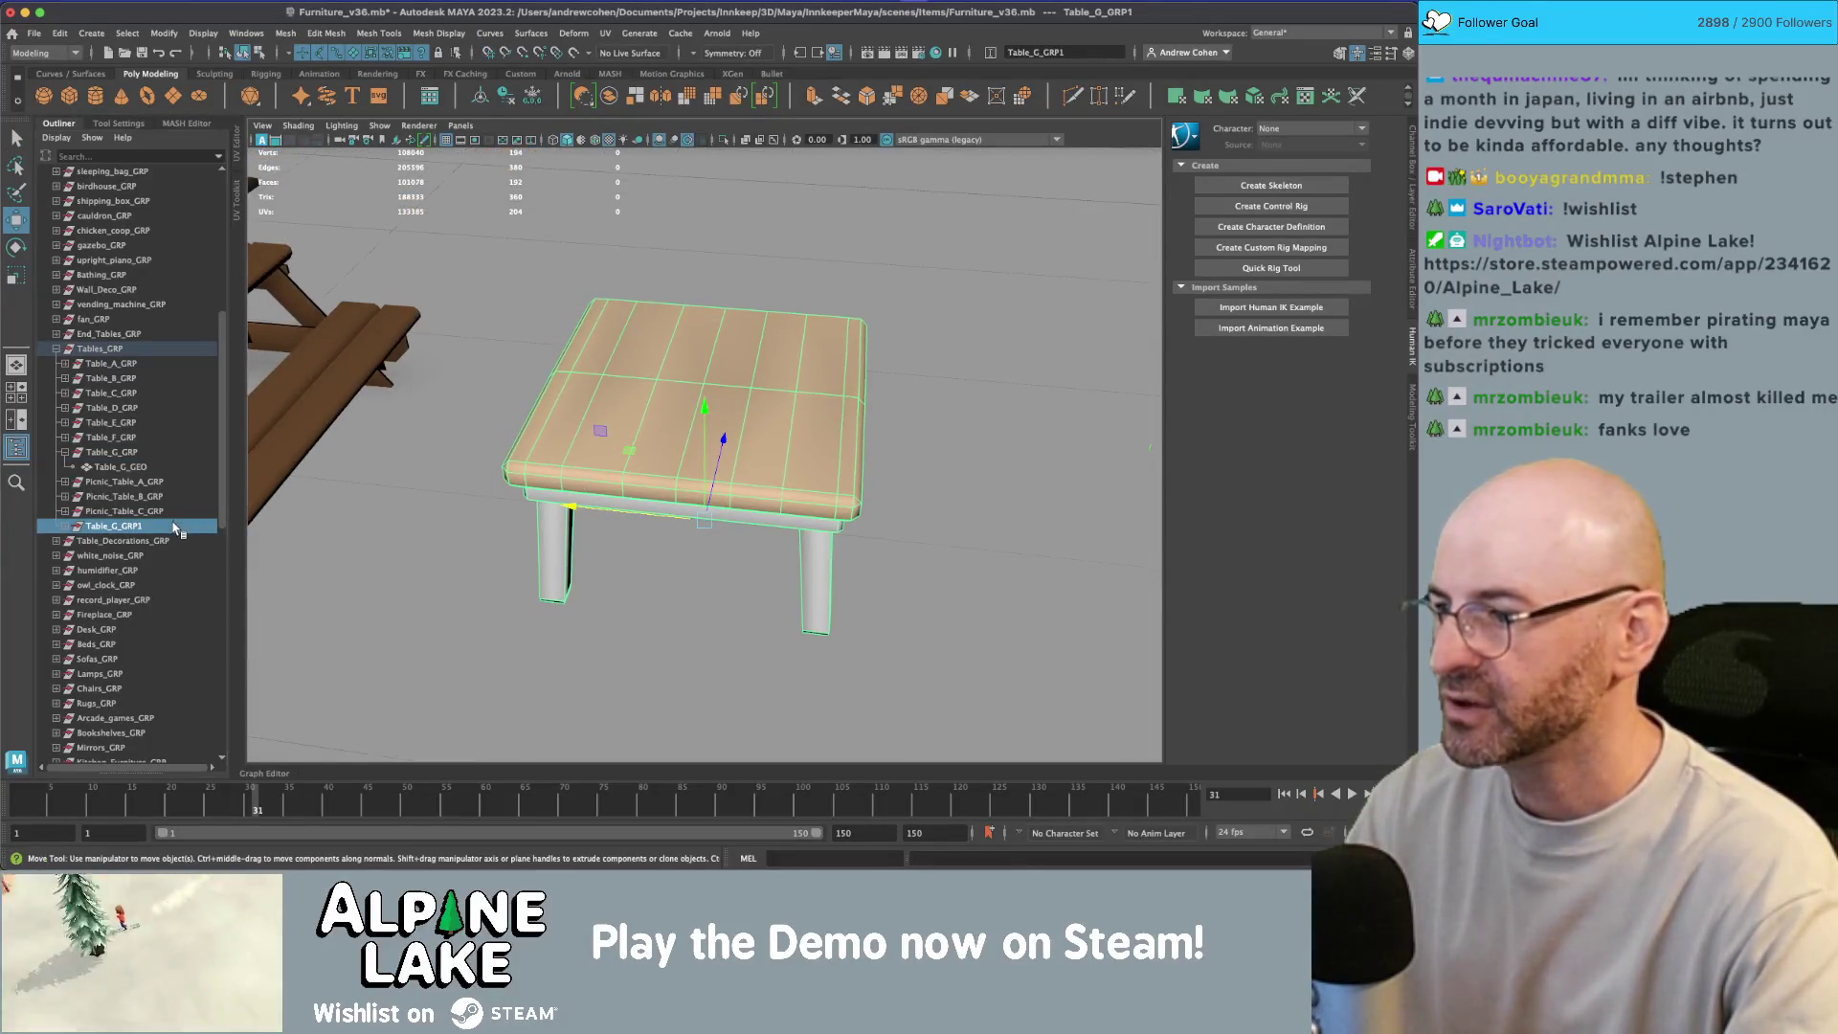
Step: Rename the copied group to Crafting_Table_GRP
{"action": "double_click", "coordinate": [175, 529]}
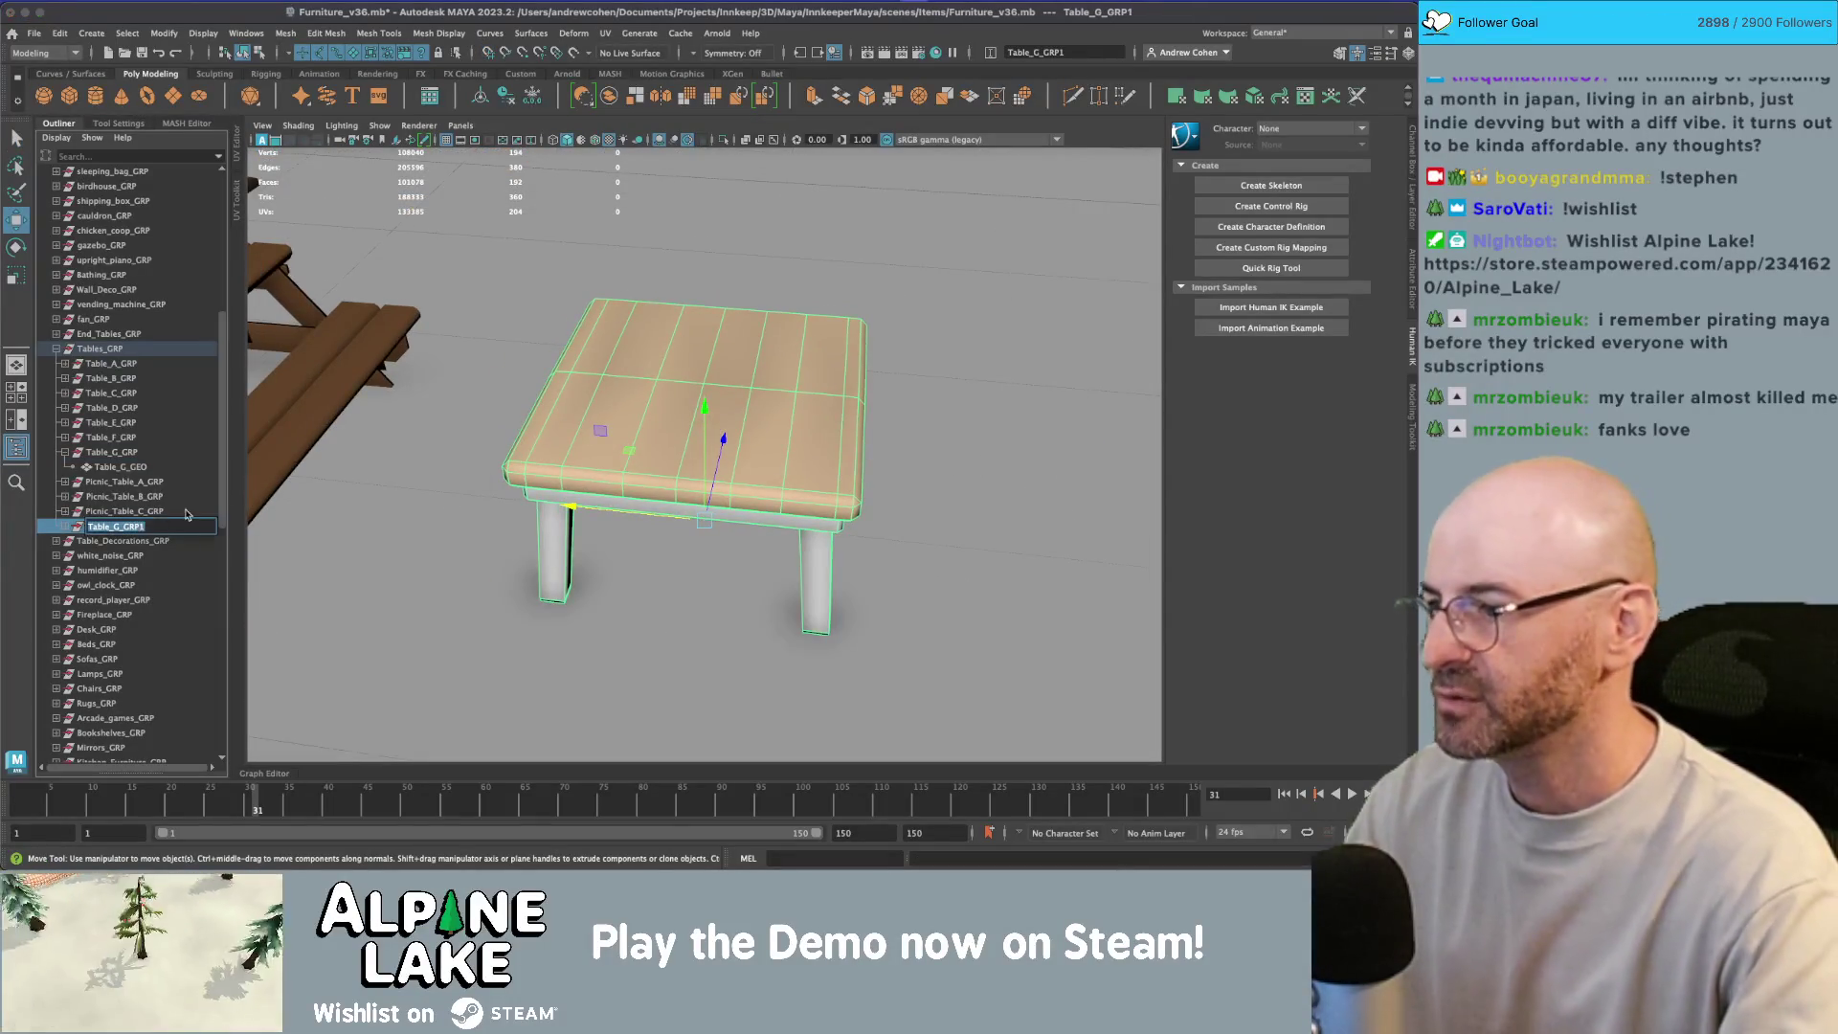
{"action": "type", "text": "Crafting"}
{"action": "key", "text": "BackSpace"}
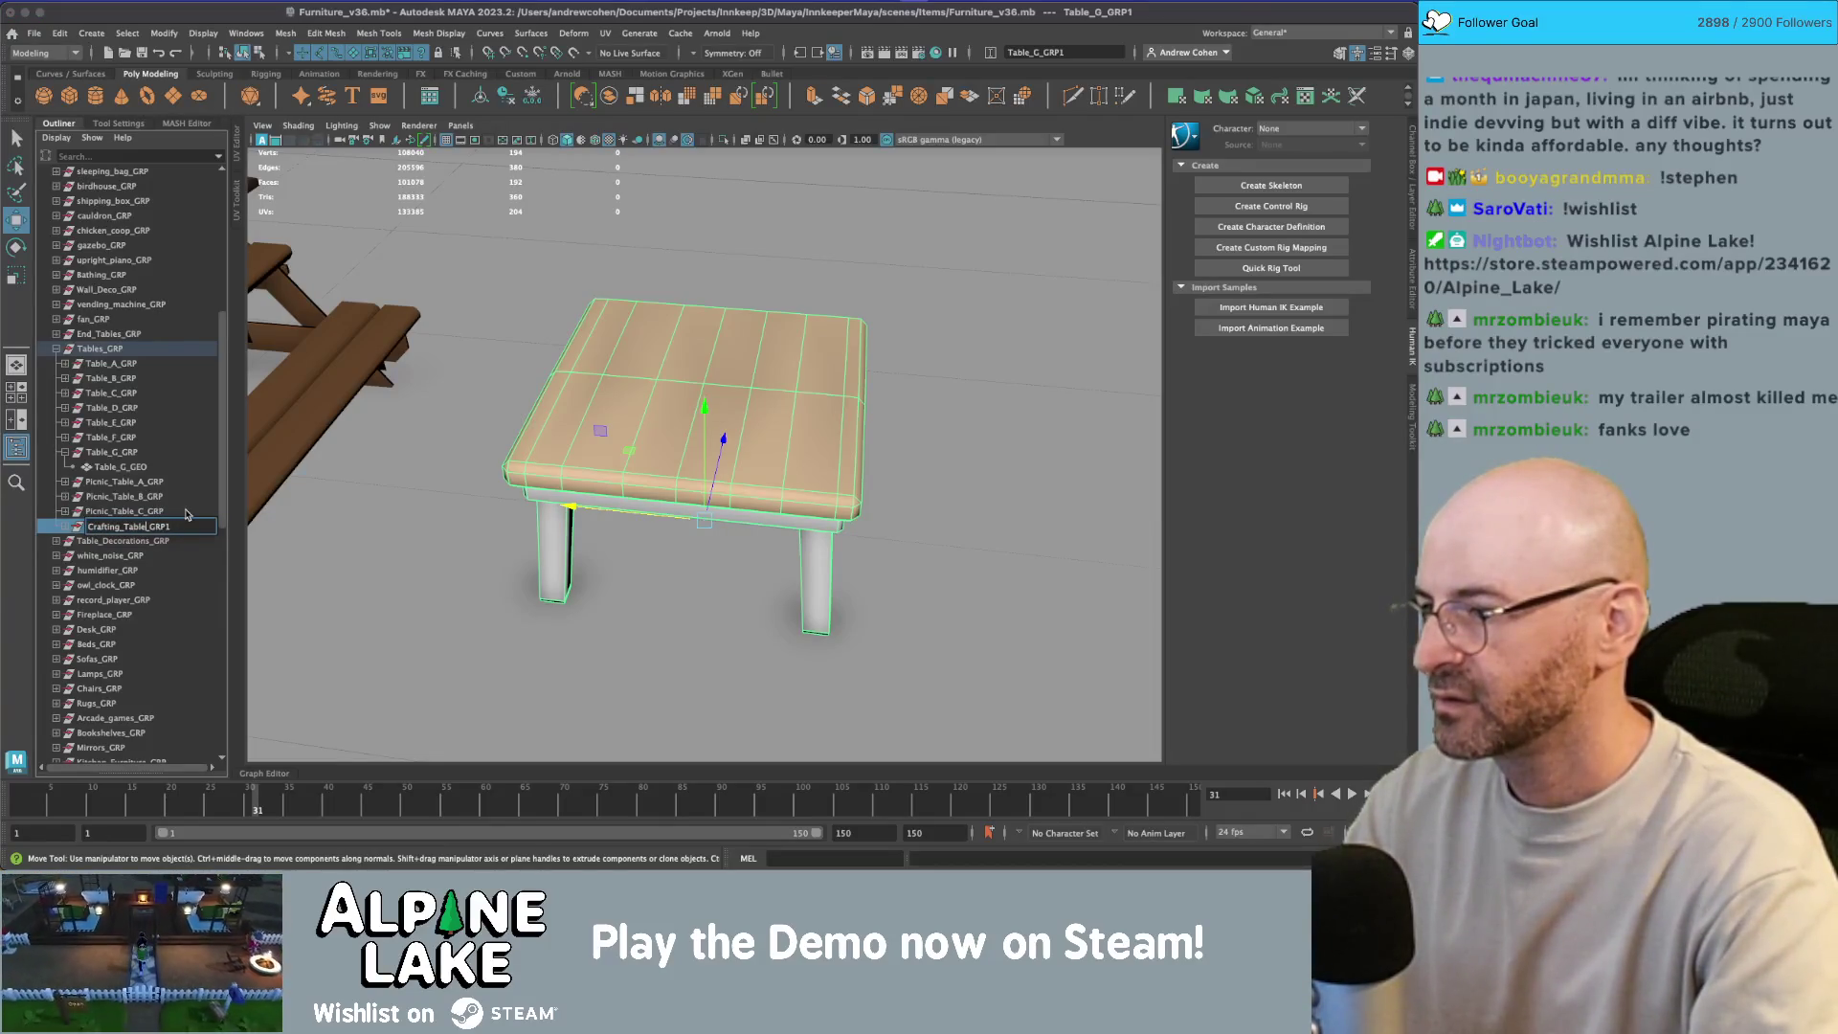
{"action": "key", "text": "Return"}
Step: Select and frame the copy's Table_G_GEO mesh, then return to the workshop table images
{"action": "key", "text": "Right"}
{"action": "left_click", "coordinate": [68, 527]}
{"action": "left_click", "coordinate": [120, 540]}
{"action": "key", "text": "f"}
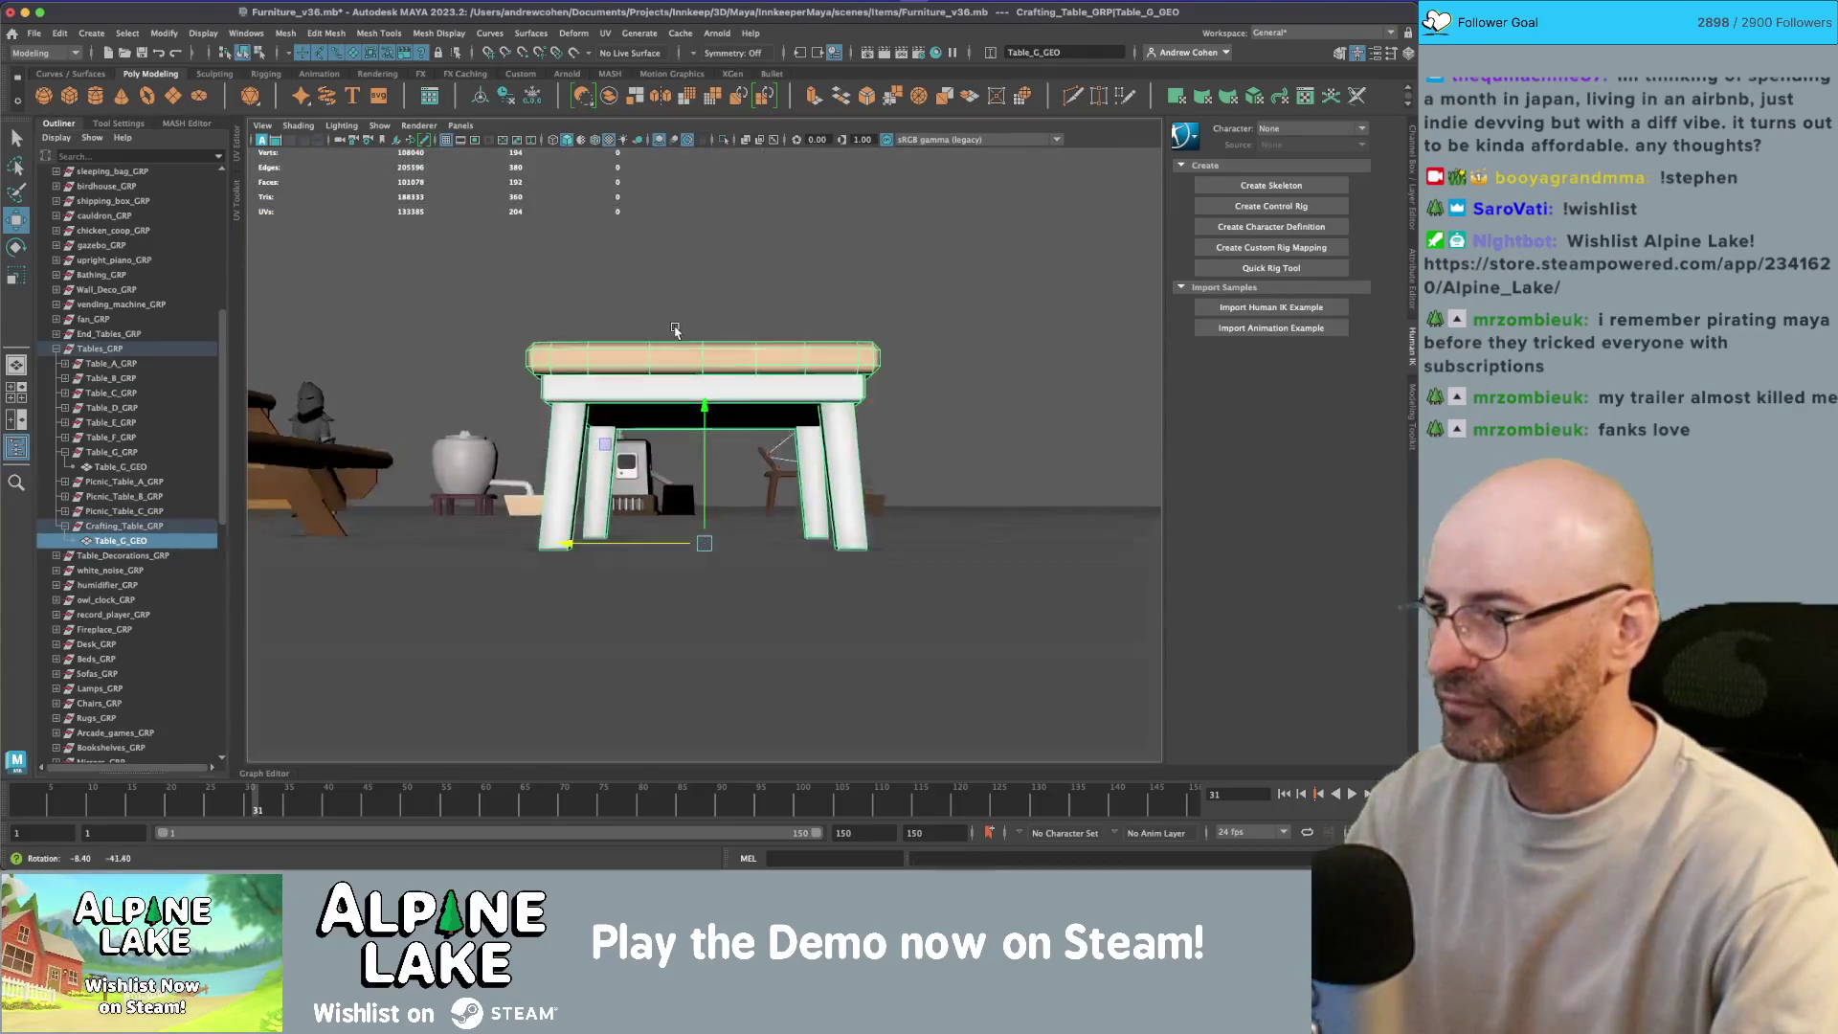
{"action": "key", "text": "q"}
{"action": "right_click", "coordinate": [768, 389]}
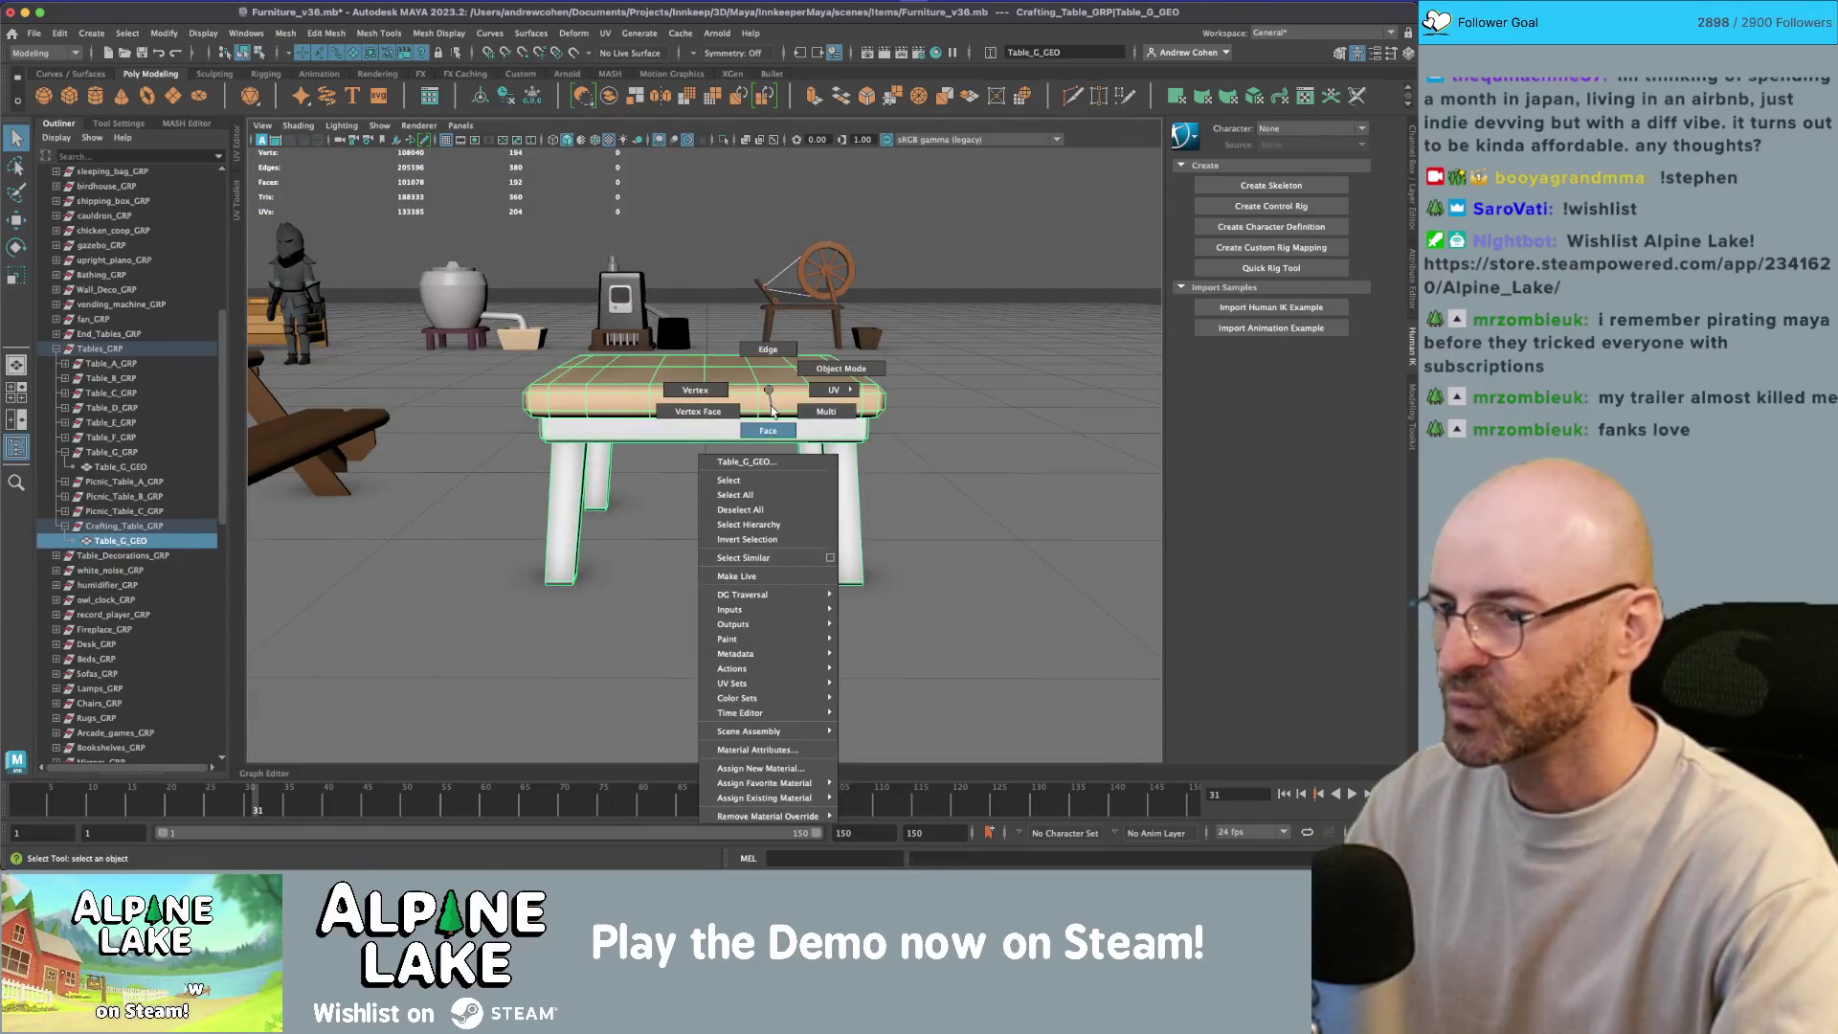
{"action": "key", "text": "super+Tab"}
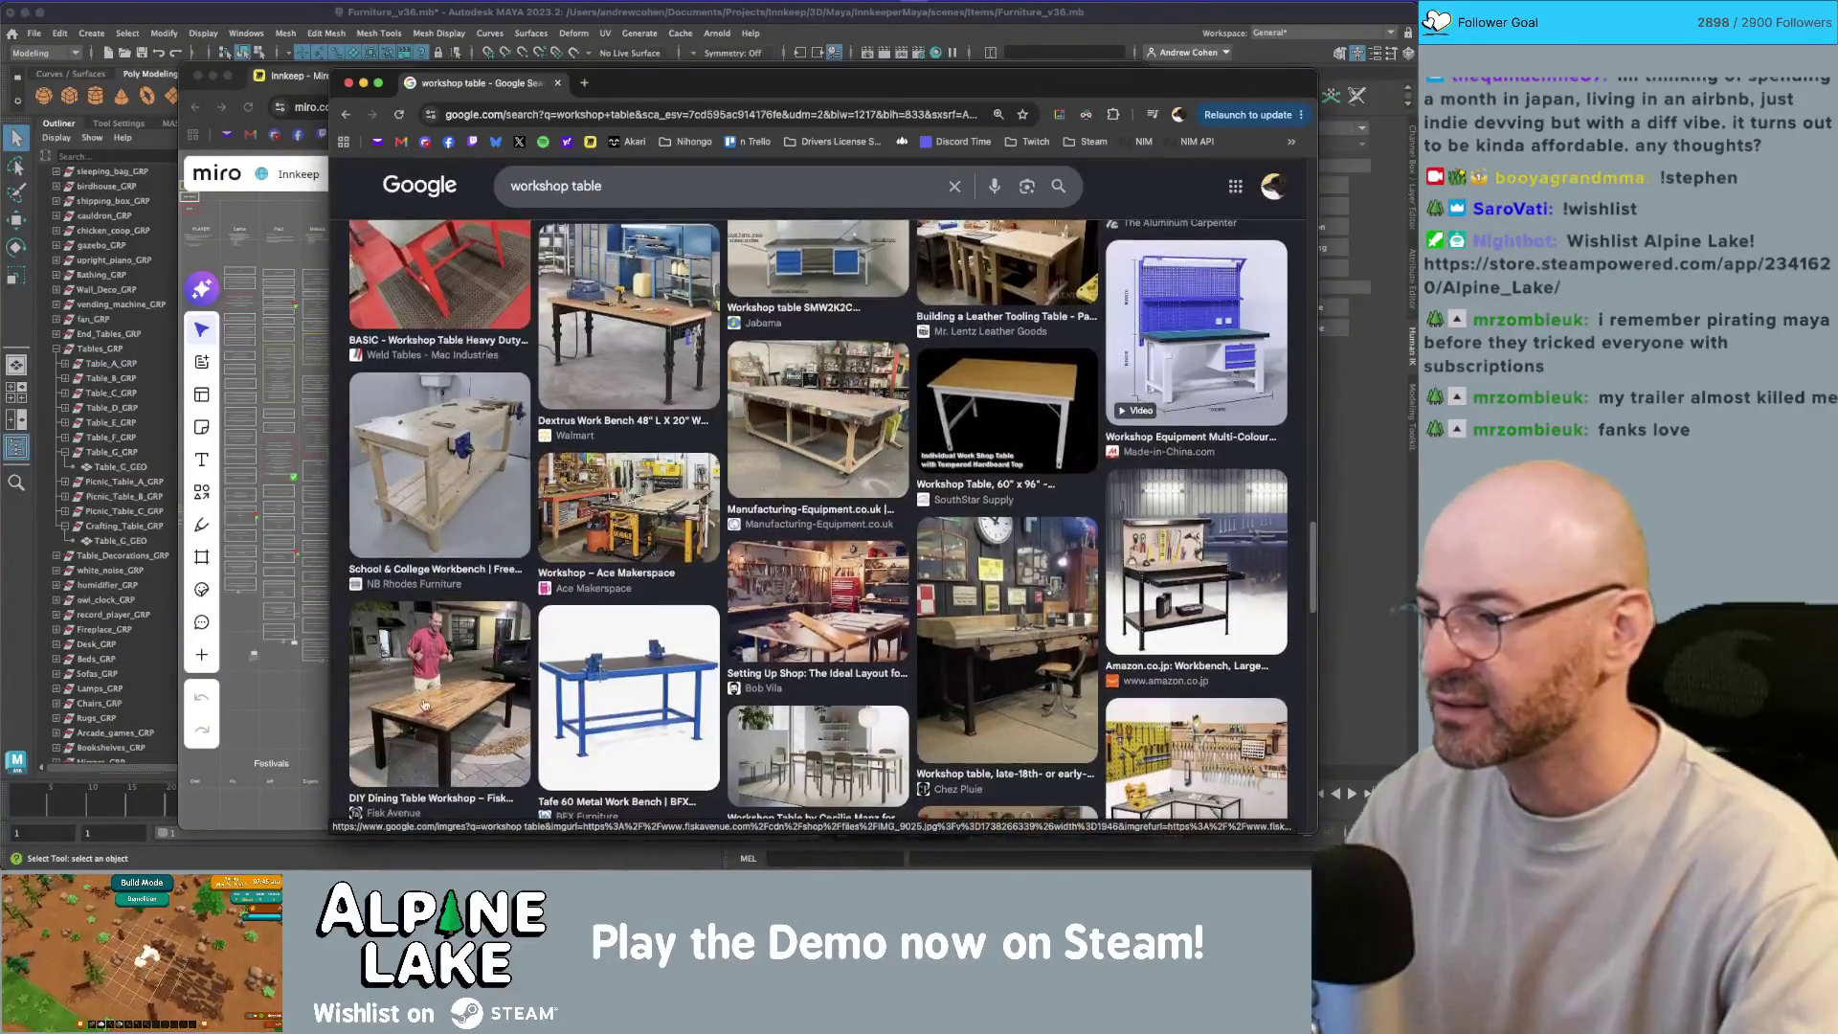
Step: Preview the Home Depot rolling workbench image in Google Images
{"action": "scroll", "coordinate": [442, 707], "scroll_direction": "down", "scroll_amount": 1}
{"action": "scroll", "coordinate": [461, 710], "scroll_direction": "up", "scroll_amount": 5}
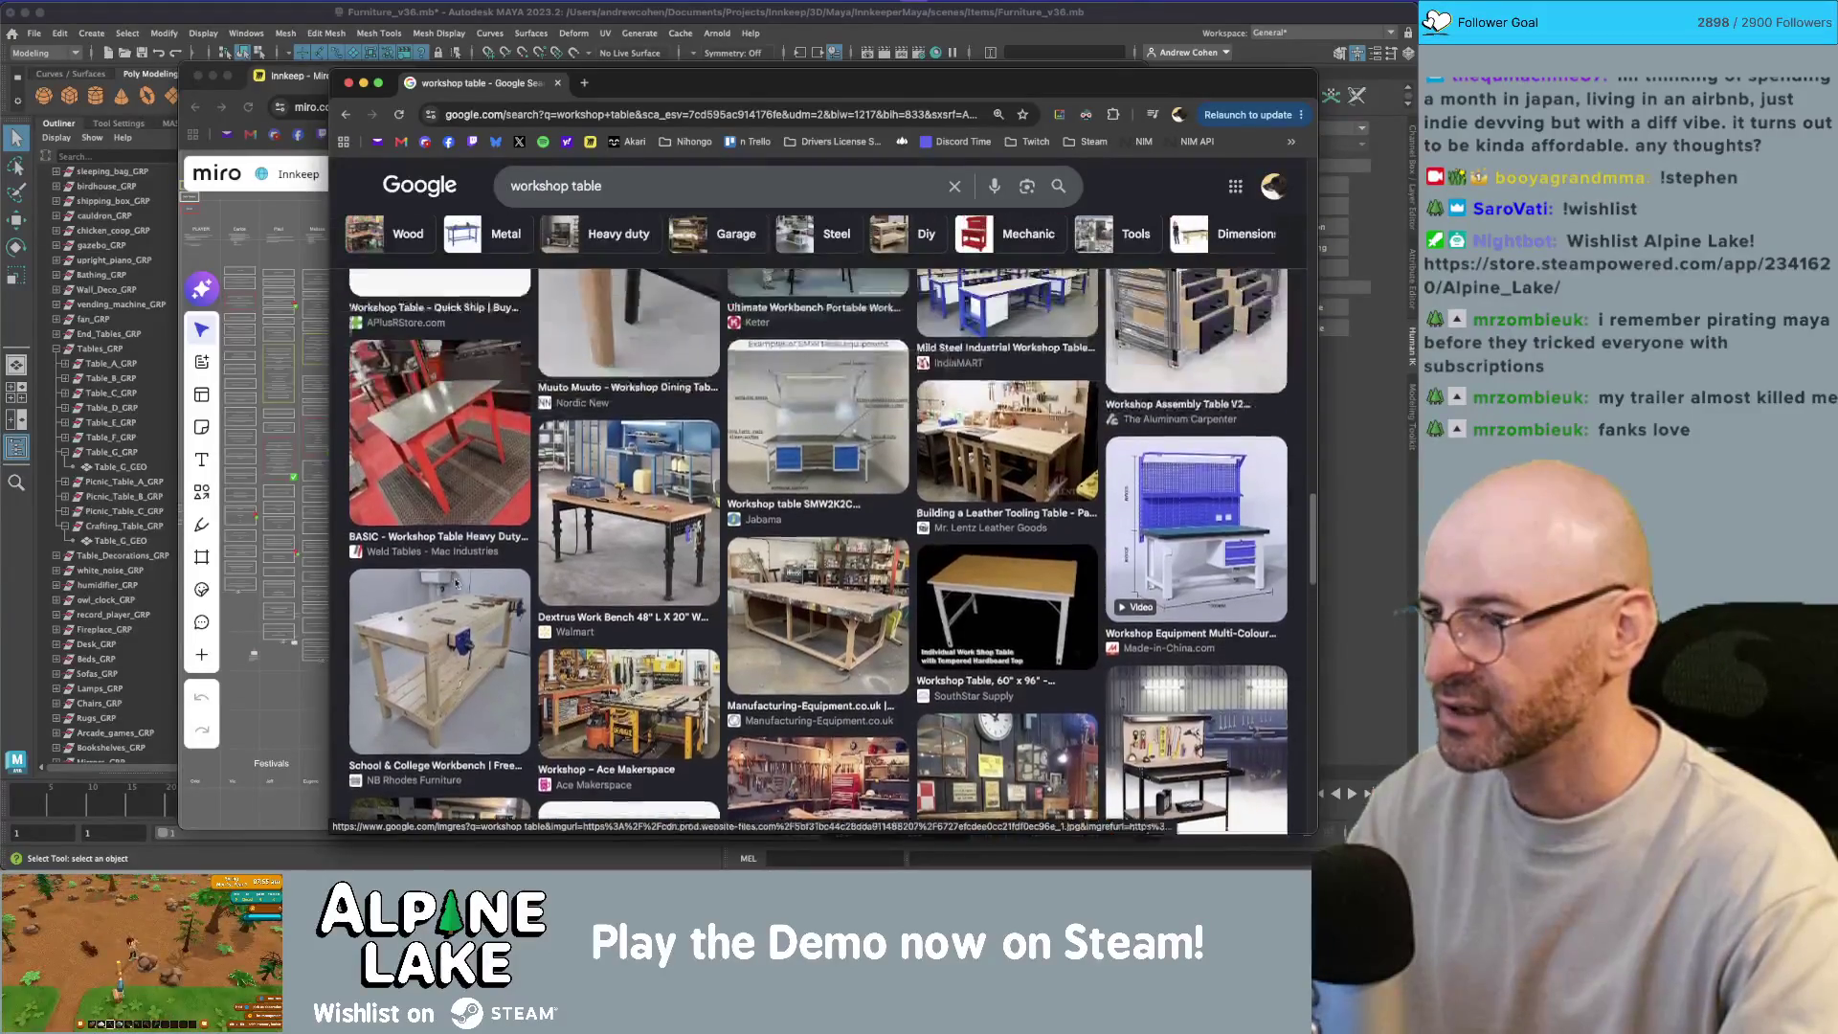
{"action": "scroll", "coordinate": [449, 490], "scroll_direction": "up", "scroll_amount": 7}
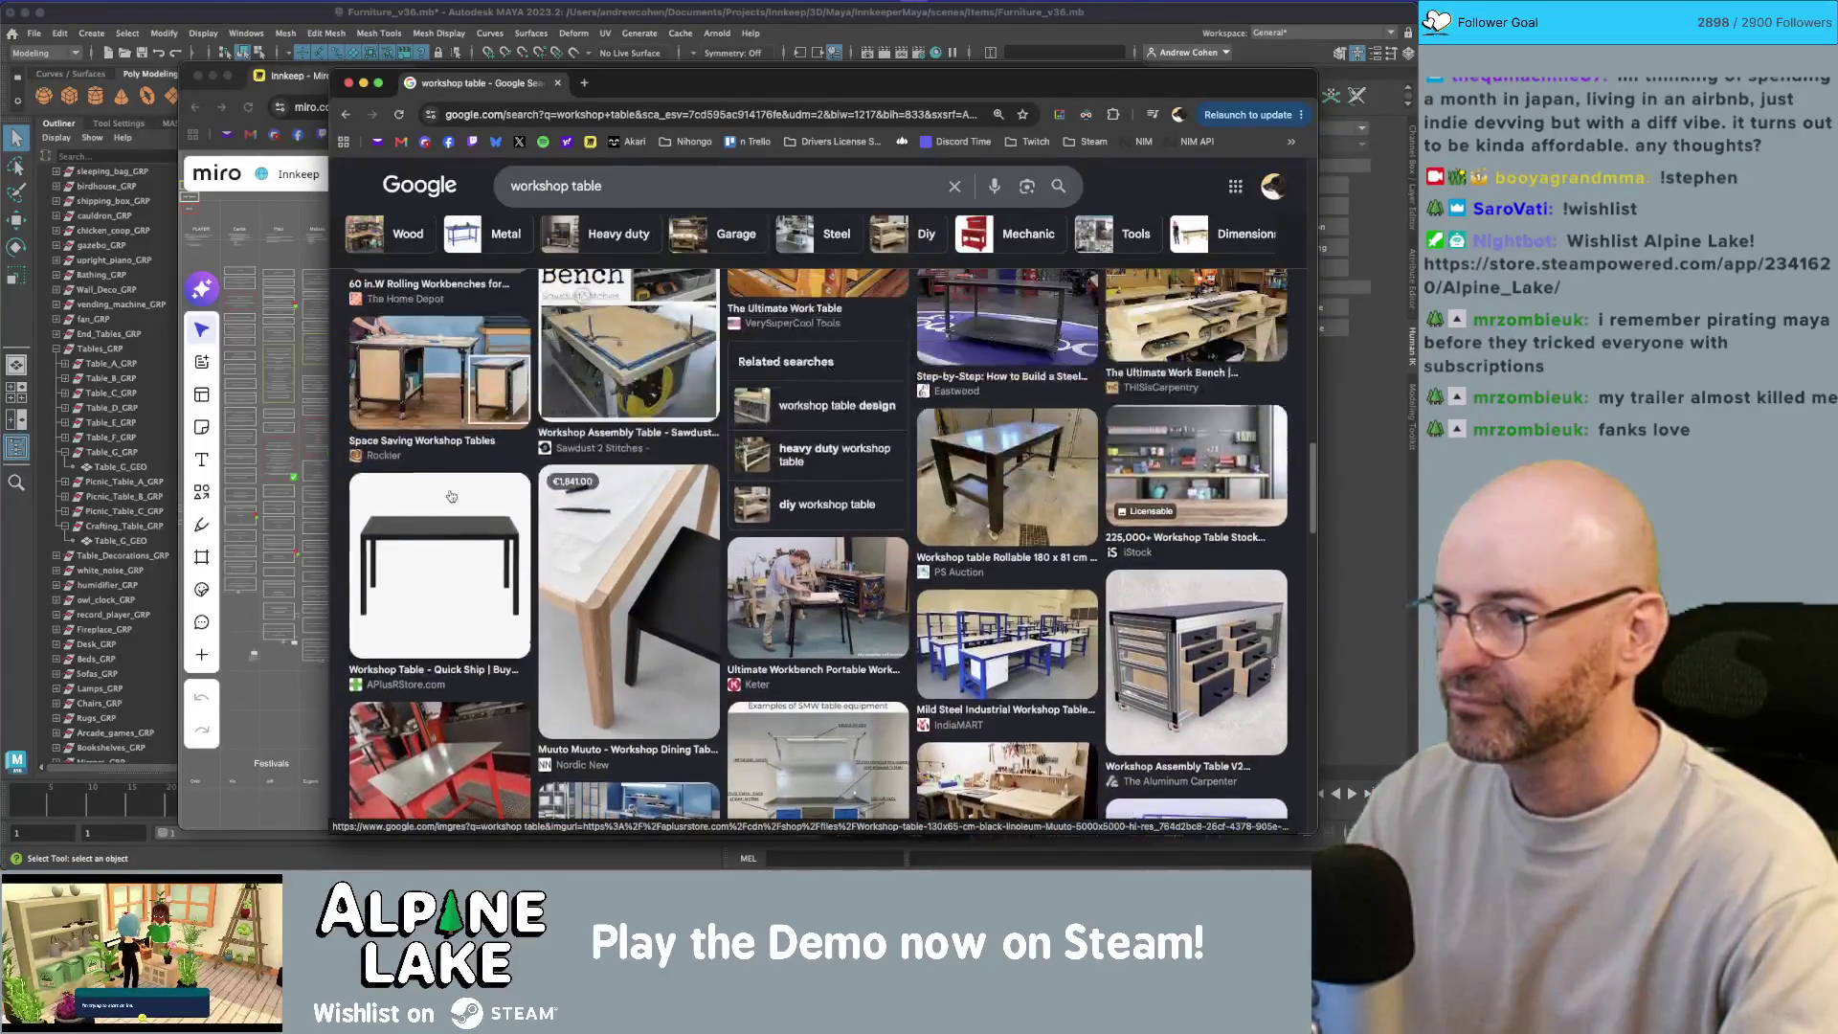
{"action": "scroll", "coordinate": [448, 495], "scroll_direction": "up", "scroll_amount": 3}
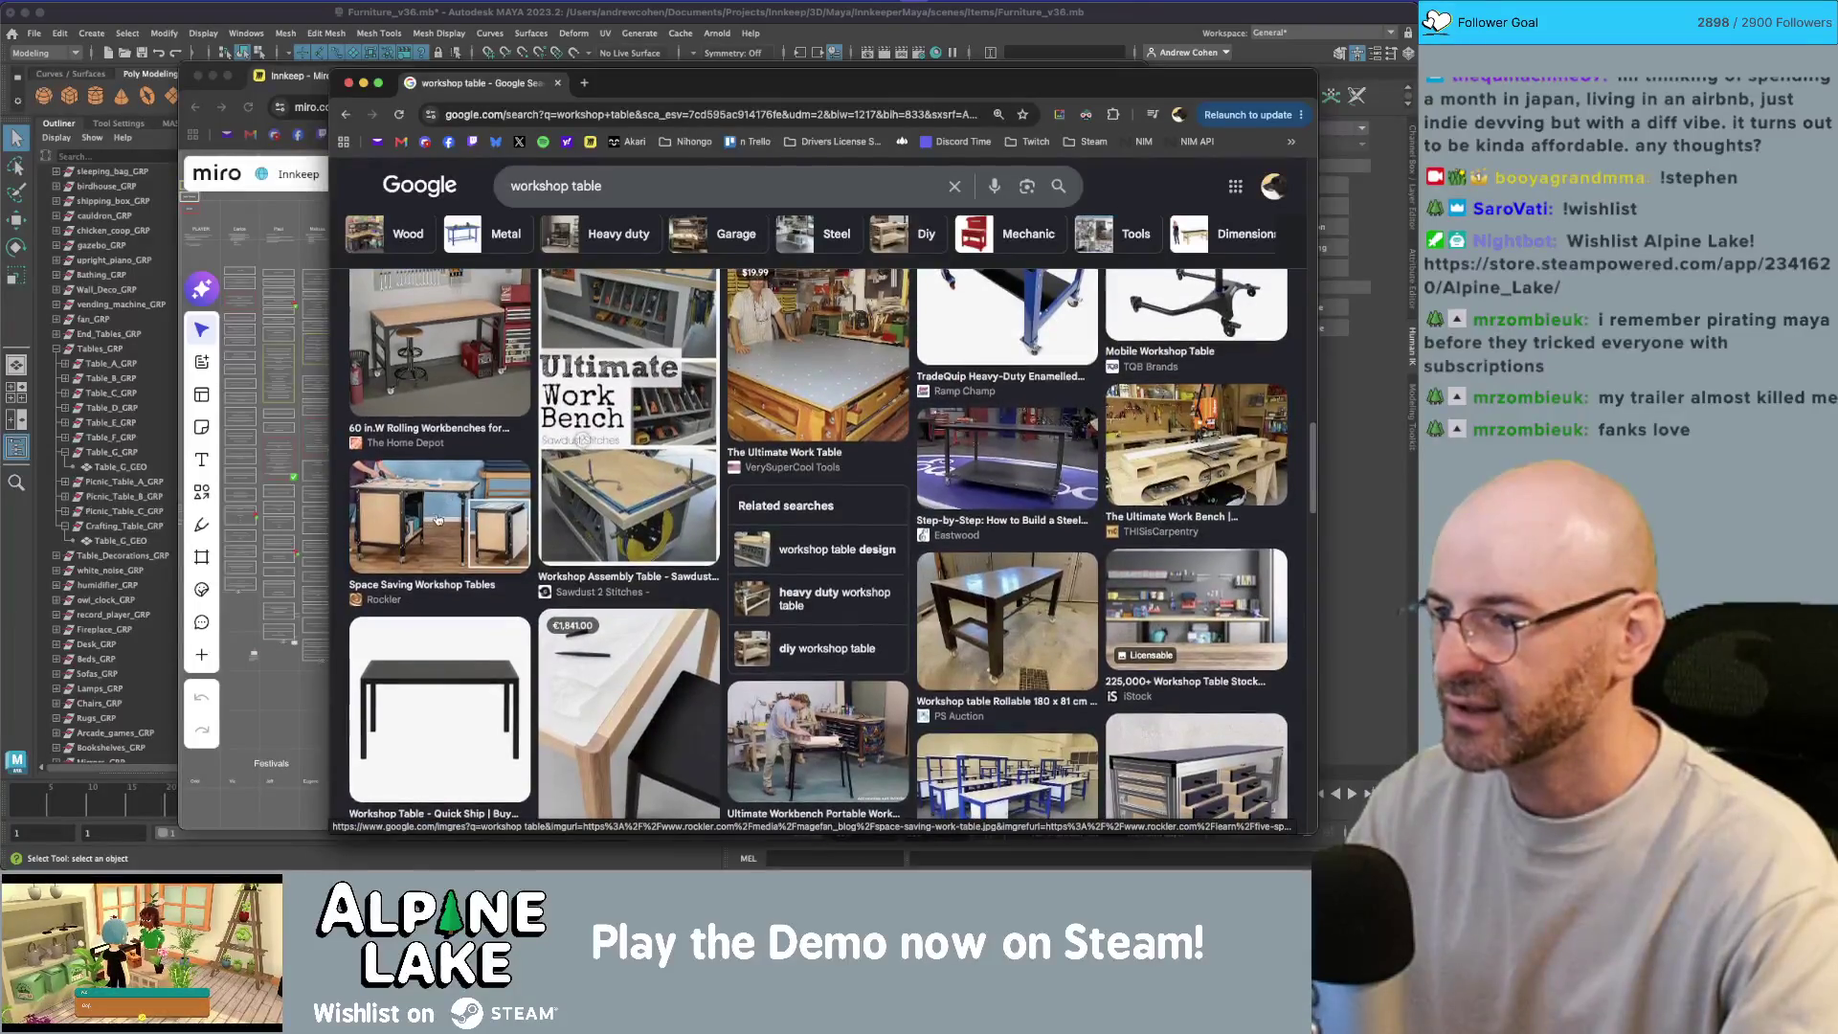
{"action": "left_click", "coordinate": [402, 359]}
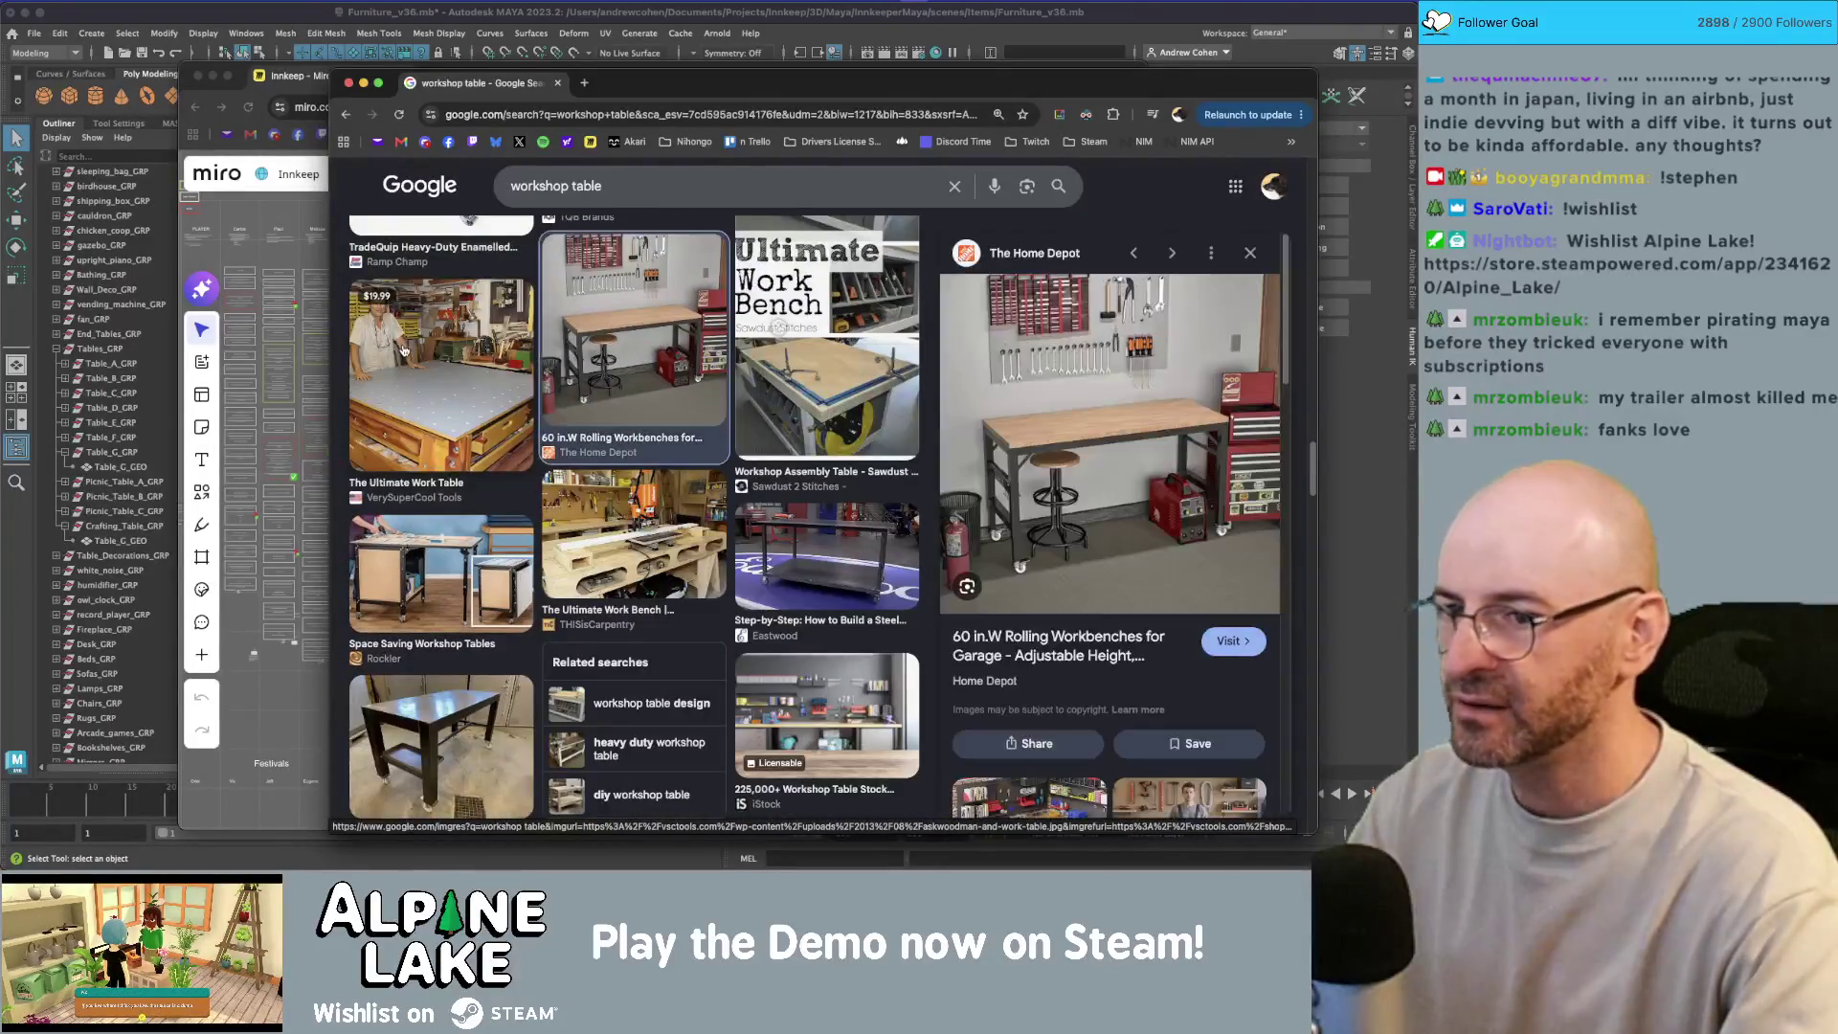
Step: Arrange Chrome to the right and narrow Maya so the workbench reference stays visible
{"action": "left_click_drag", "start_coordinate": [981, 86], "coordinate": [1158, 72]}
{"action": "left_click", "coordinate": [1127, 23]}
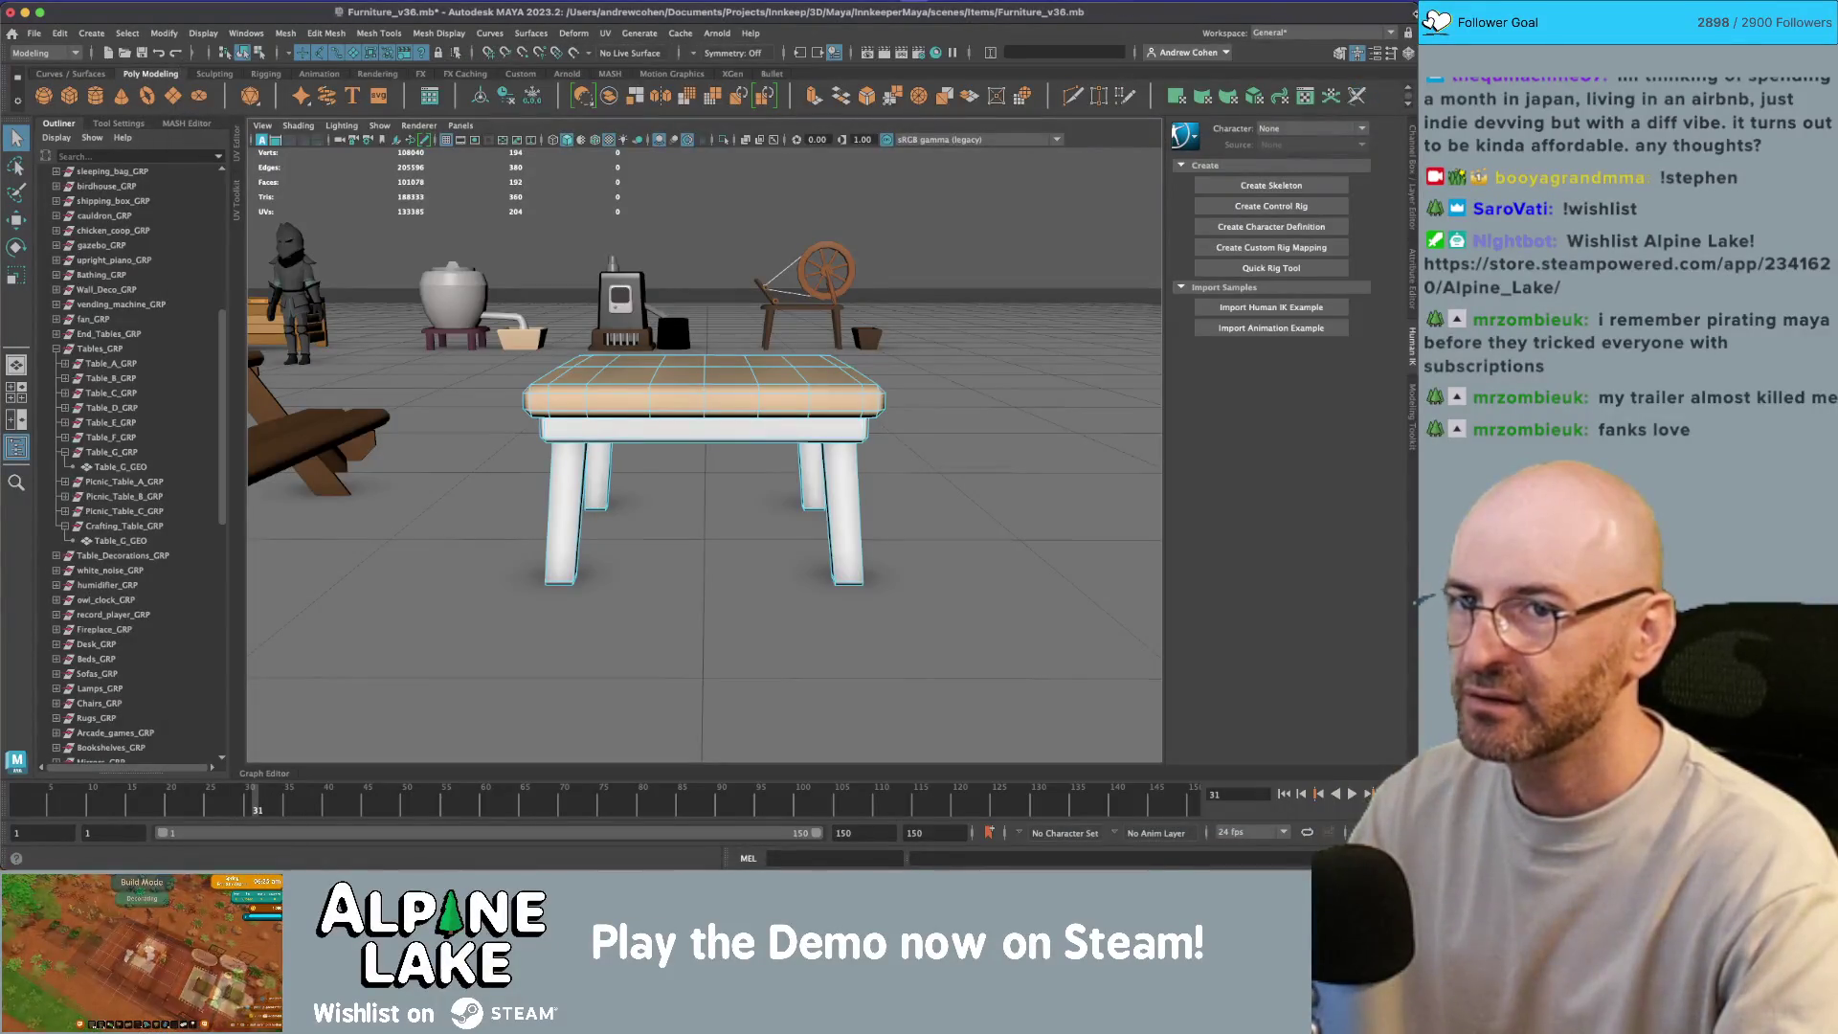
{"action": "left_click_drag", "start_coordinate": [1413, 603], "coordinate": [1112, 603]}
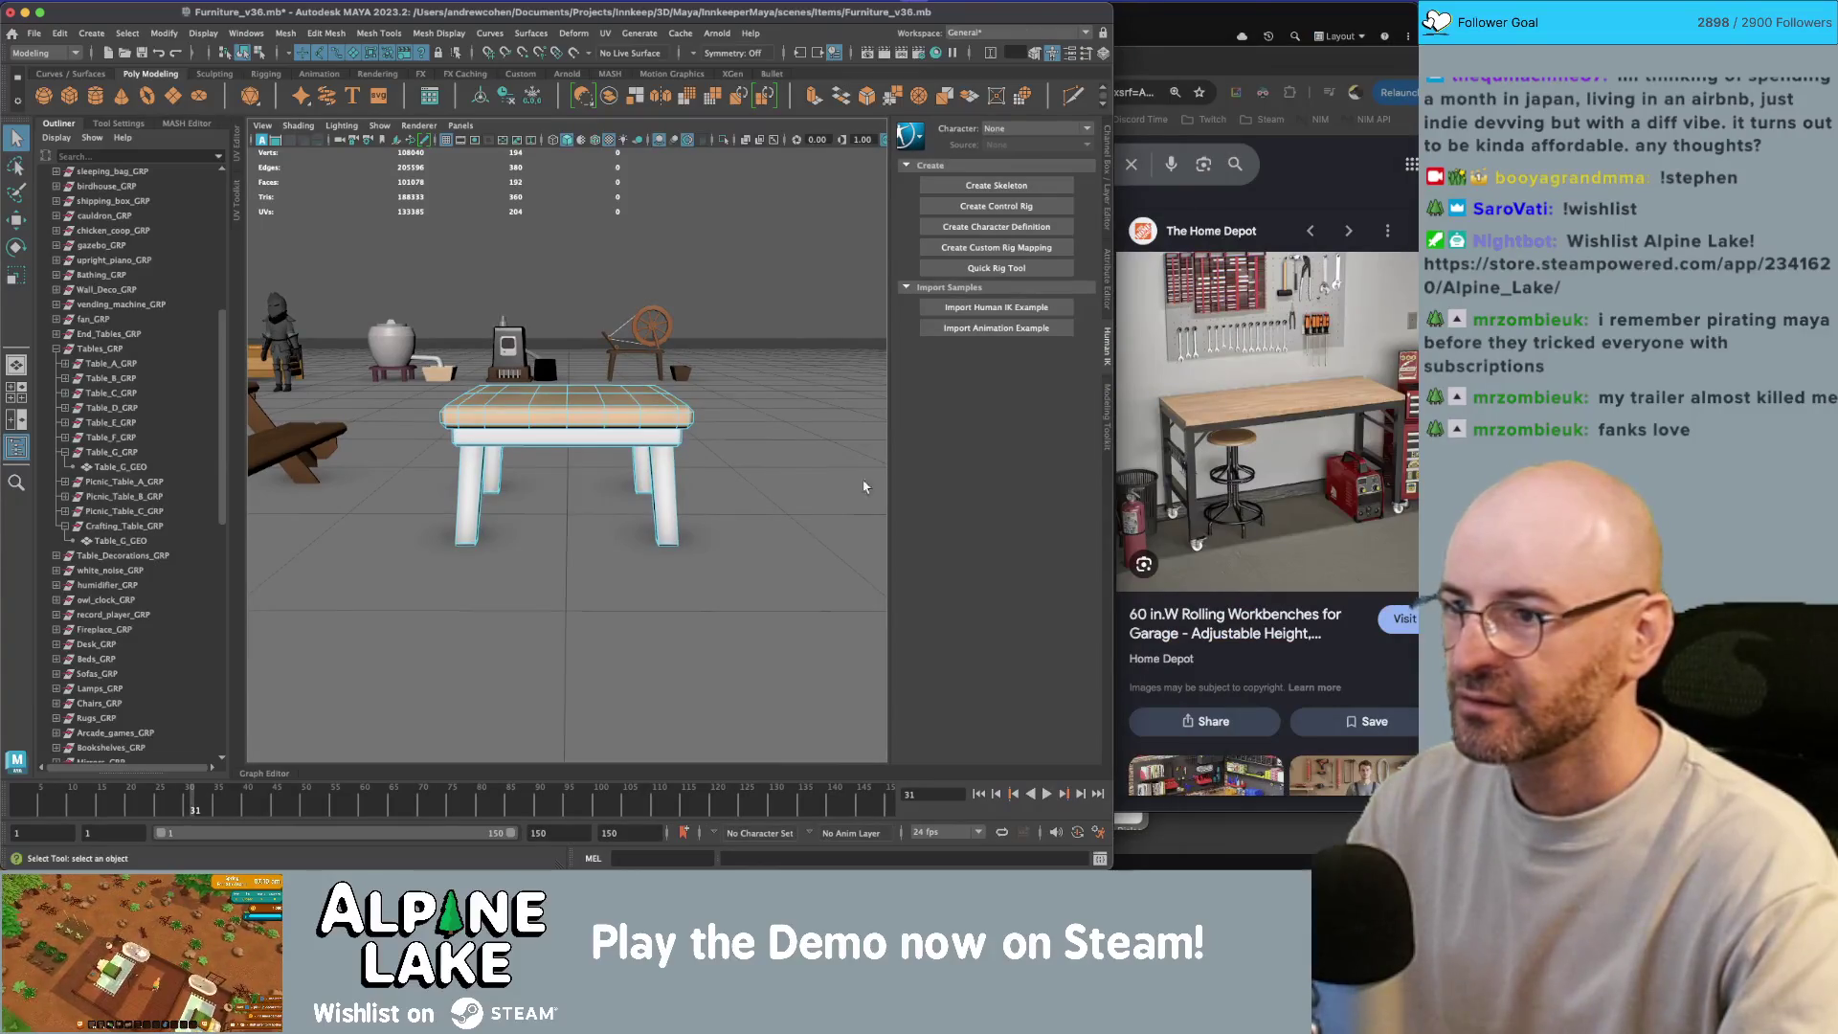
Step: Try deleting a front leg's faces, undo it, and return to smooth shading
{"action": "left_click", "coordinate": [633, 419]}
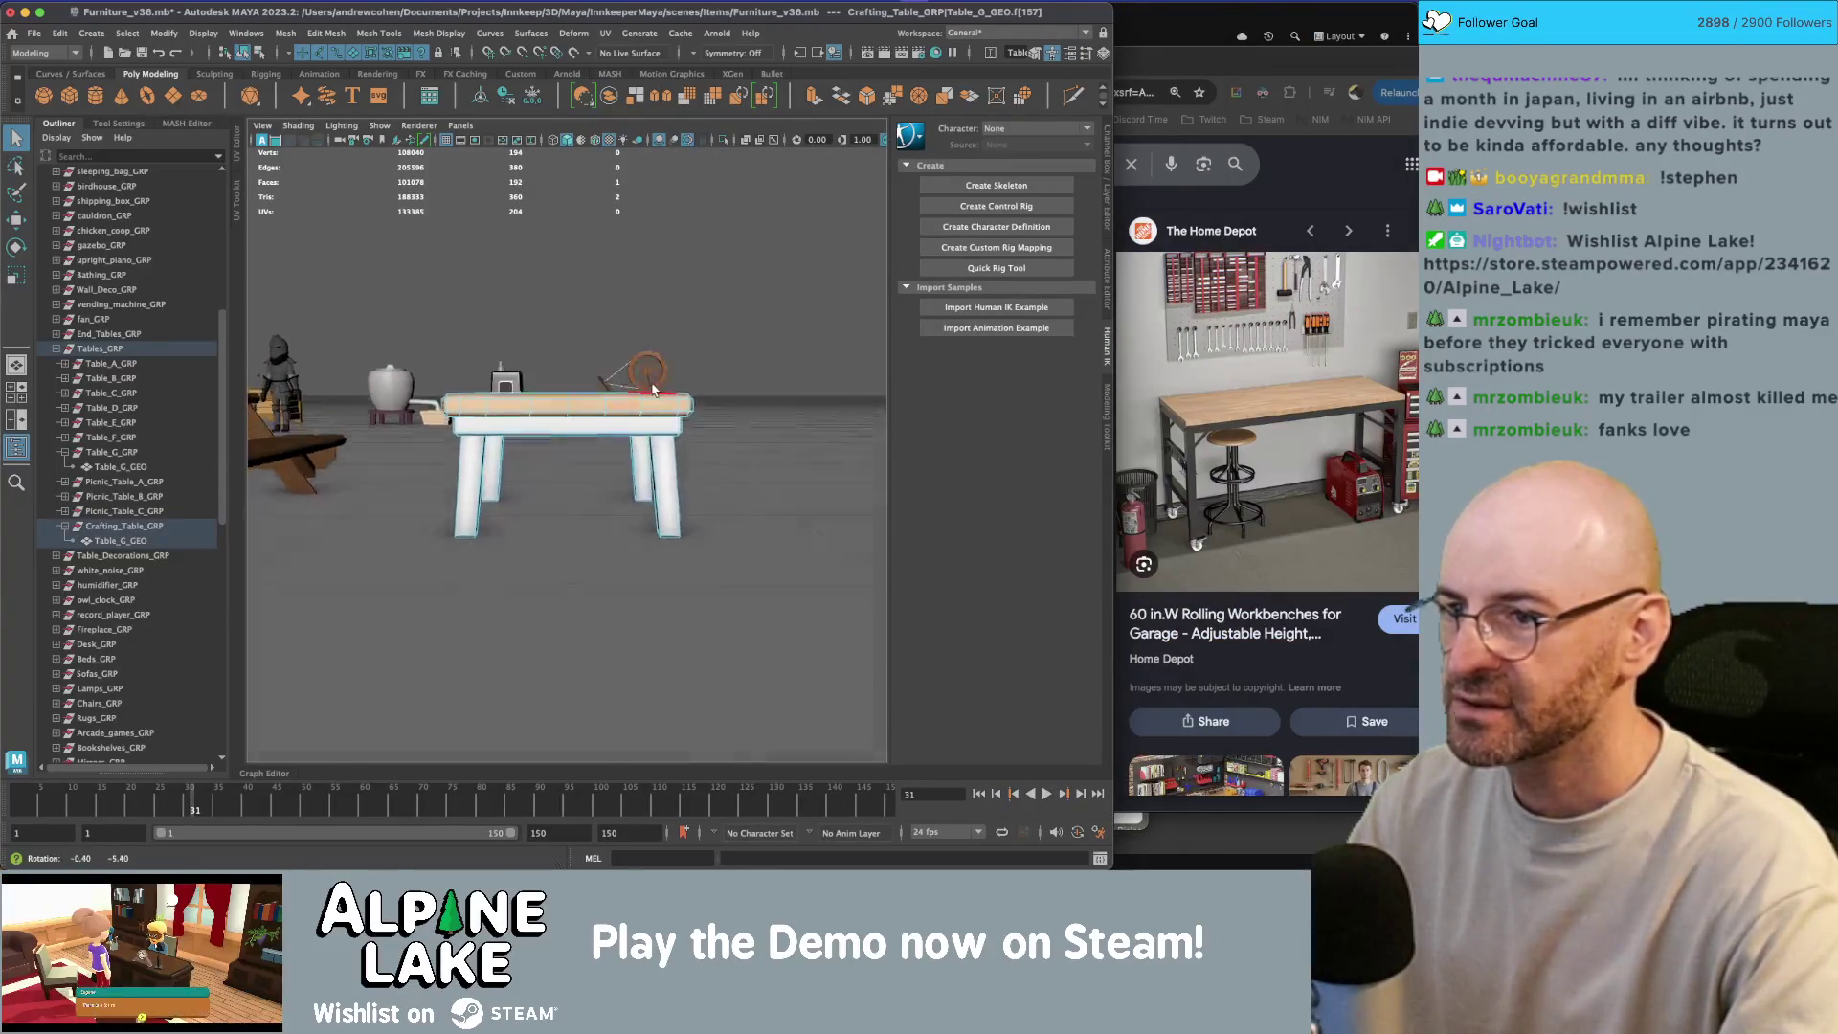
{"action": "left_click_drag", "start_coordinate": [665, 391], "coordinate": [536, 450]}
{"action": "left_click", "coordinate": [579, 479]}
{"action": "key", "text": "Delete"}
{"action": "mouse_move", "coordinate": [517, 468]}
{"action": "left_mouse_down"}
{"action": "mouse_move", "coordinate": [587, 466]}
{"action": "mouse_move", "coordinate": [647, 426]}
{"action": "mouse_move", "coordinate": [702, 446]}
{"action": "mouse_move", "coordinate": [619, 379]}
{"action": "mouse_move", "coordinate": [578, 393]}
{"action": "mouse_move", "coordinate": [643, 383]}
{"action": "mouse_move", "coordinate": [555, 386]}
{"action": "mouse_move", "coordinate": [596, 412]}
{"action": "mouse_move", "coordinate": [532, 432]}
{"action": "left_mouse_up"}
{"action": "key", "text": "ctrl+z"}
{"action": "key", "text": "ctrl+z"}
{"action": "key", "text": "4"}
{"action": "key", "text": "5"}
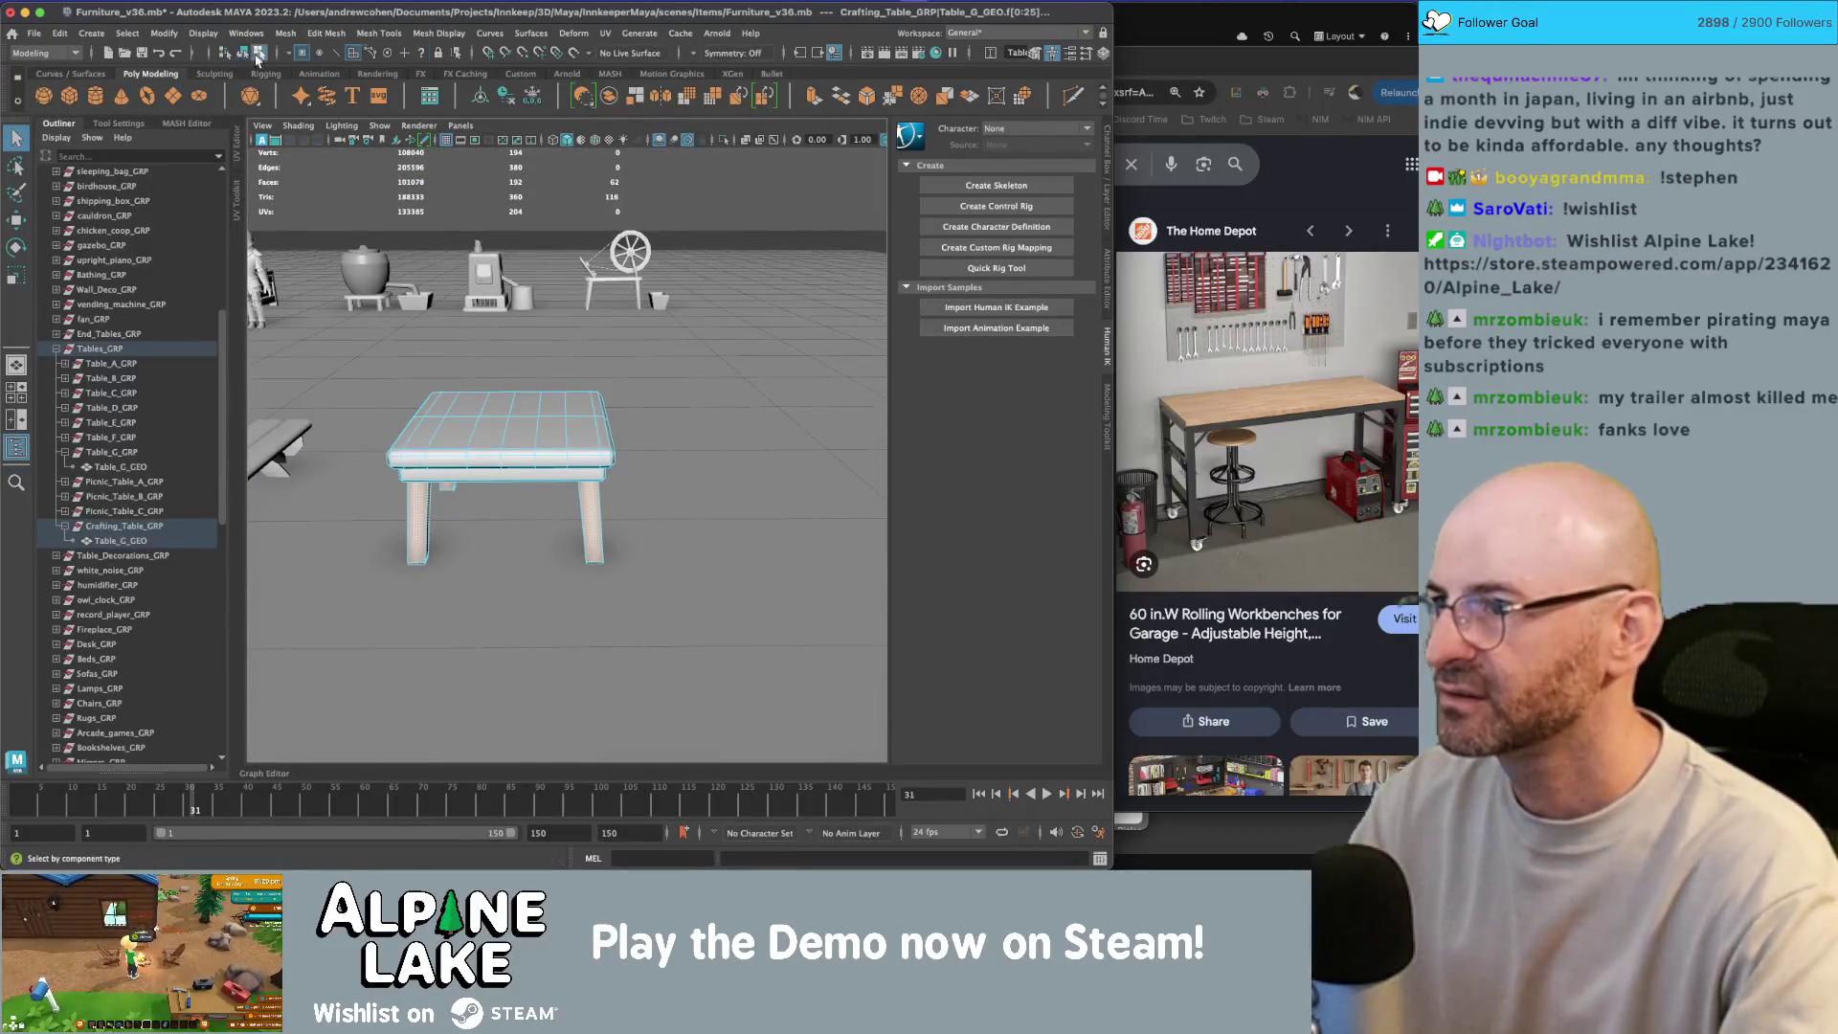
Step: Duplicate Crafting_Table_GRP and slide the copy to the right of the original
{"action": "left_click", "coordinate": [259, 56]}
{"action": "mouse_move", "coordinate": [402, 388]}
{"action": "left_mouse_down"}
{"action": "mouse_move", "coordinate": [375, 385]}
{"action": "mouse_move", "coordinate": [480, 387]}
{"action": "mouse_move", "coordinate": [544, 426]}
{"action": "left_mouse_up"}
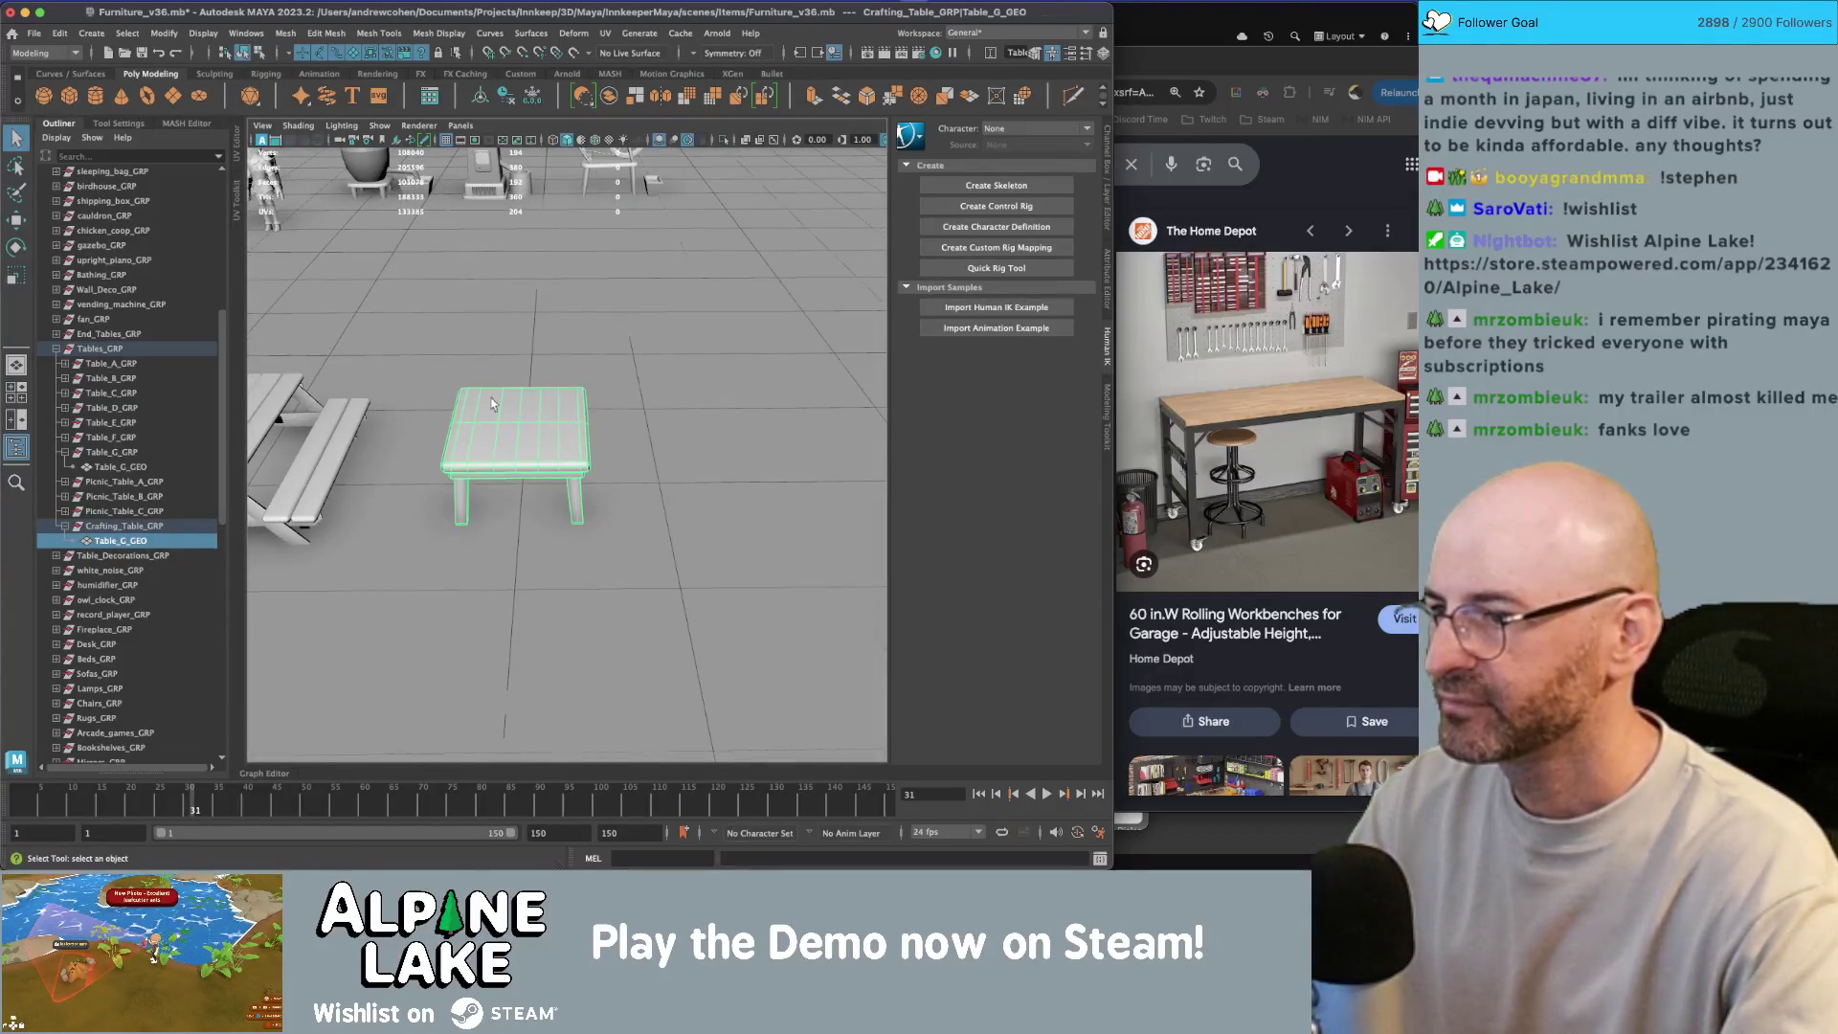
{"action": "left_click", "coordinate": [115, 525]}
{"action": "key", "text": "ctrl+d"}
{"action": "key", "text": "w"}
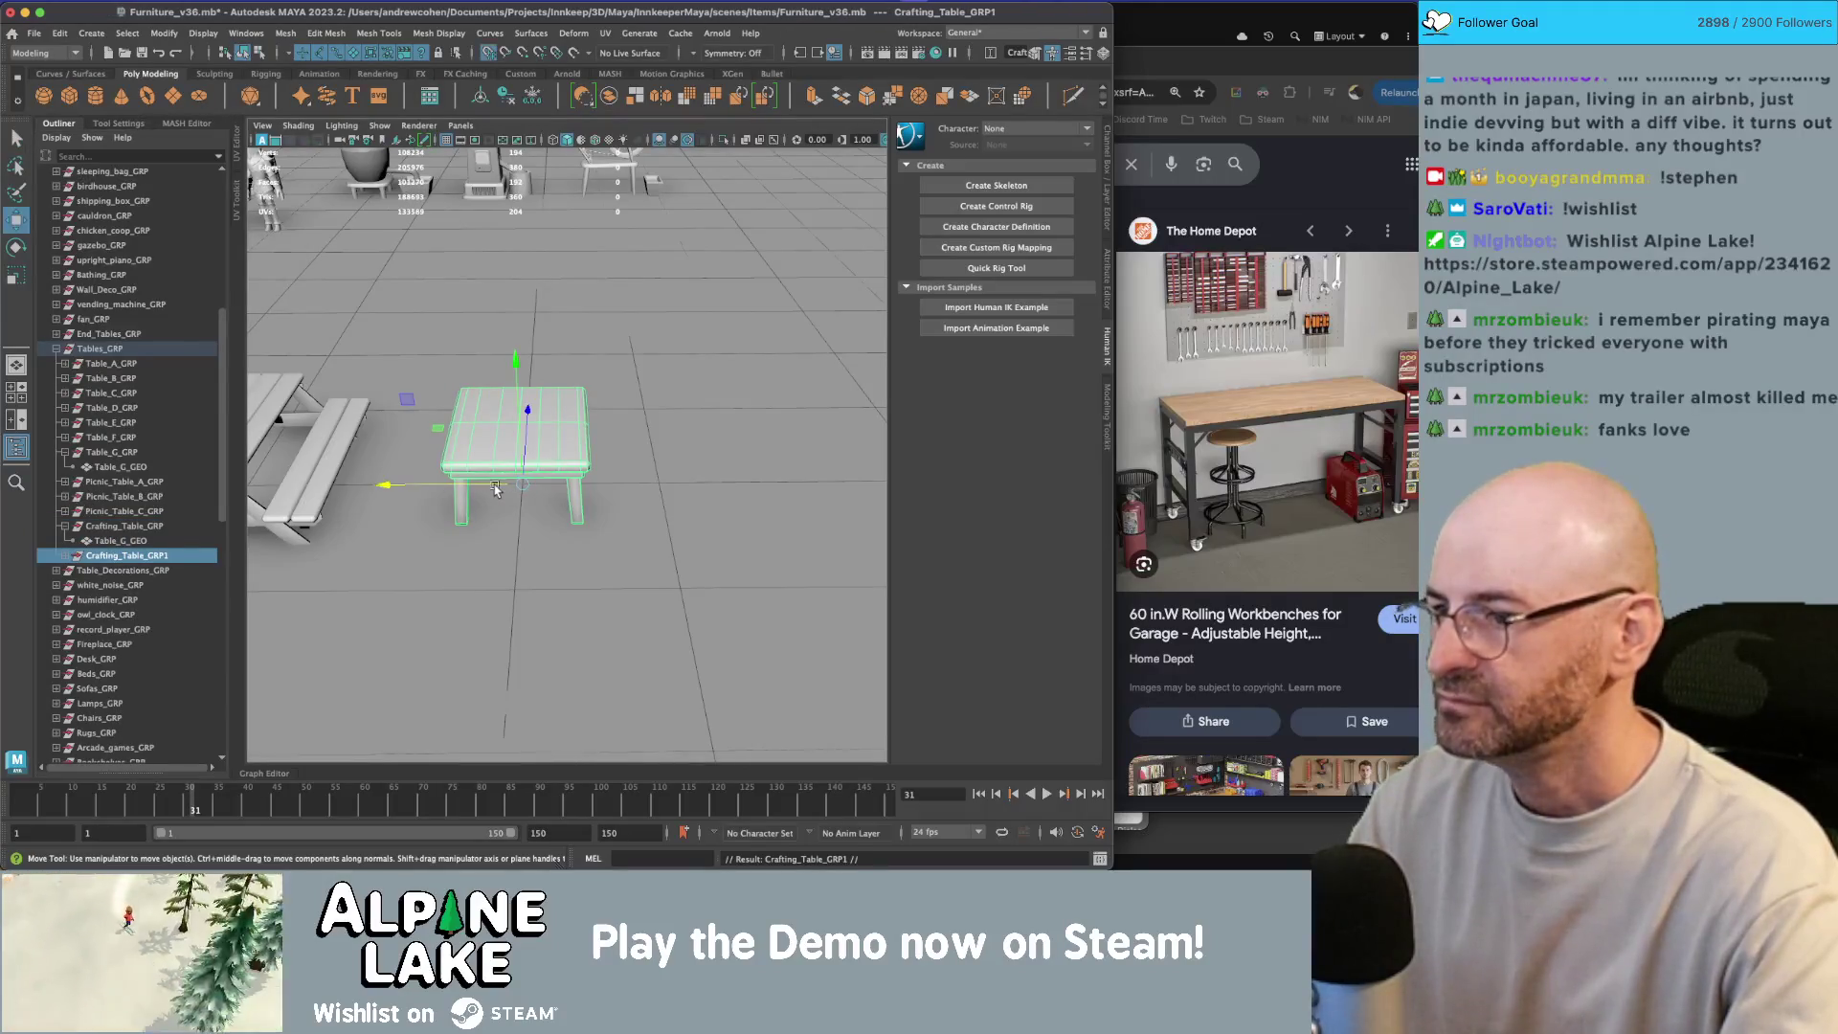
{"action": "left_click_drag", "start_coordinate": [556, 488], "coordinate": [642, 484]}
{"action": "key", "text": "q"}
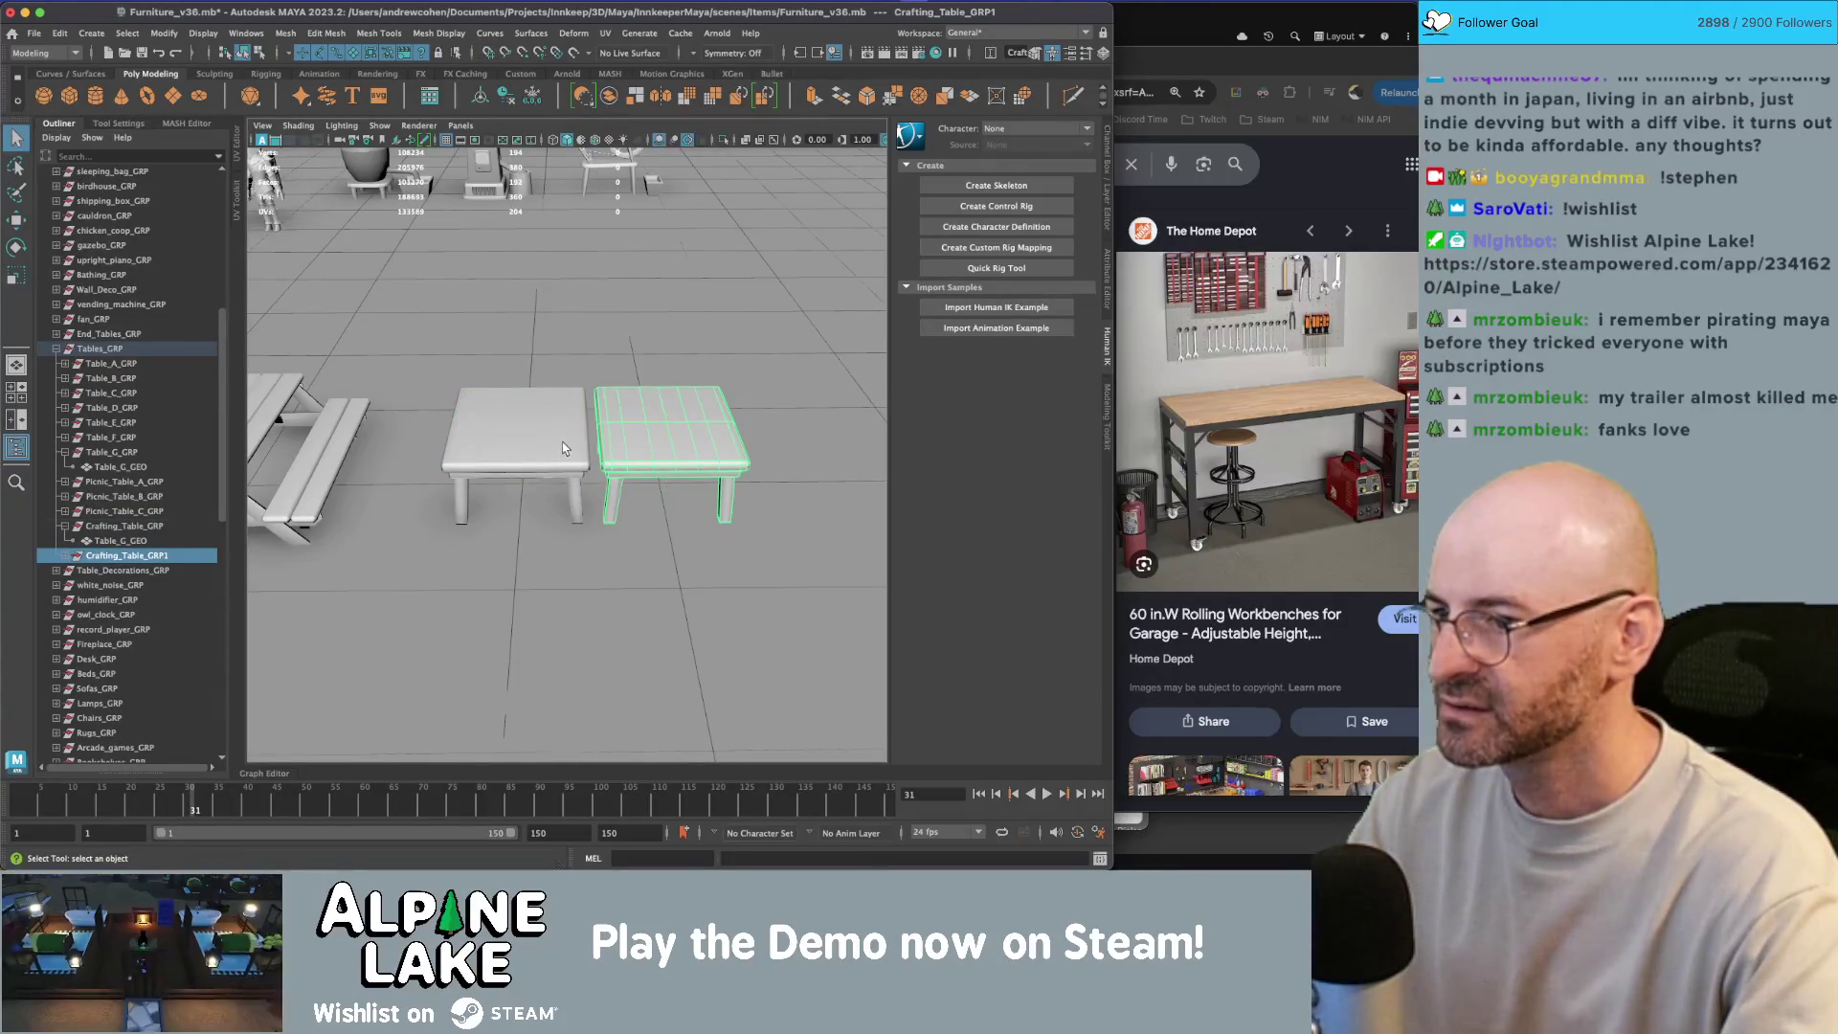
Step: Show the scene textured and select the crafting table mesh for component editing
{"action": "left_click", "coordinate": [553, 442]}
{"action": "key", "text": "6"}
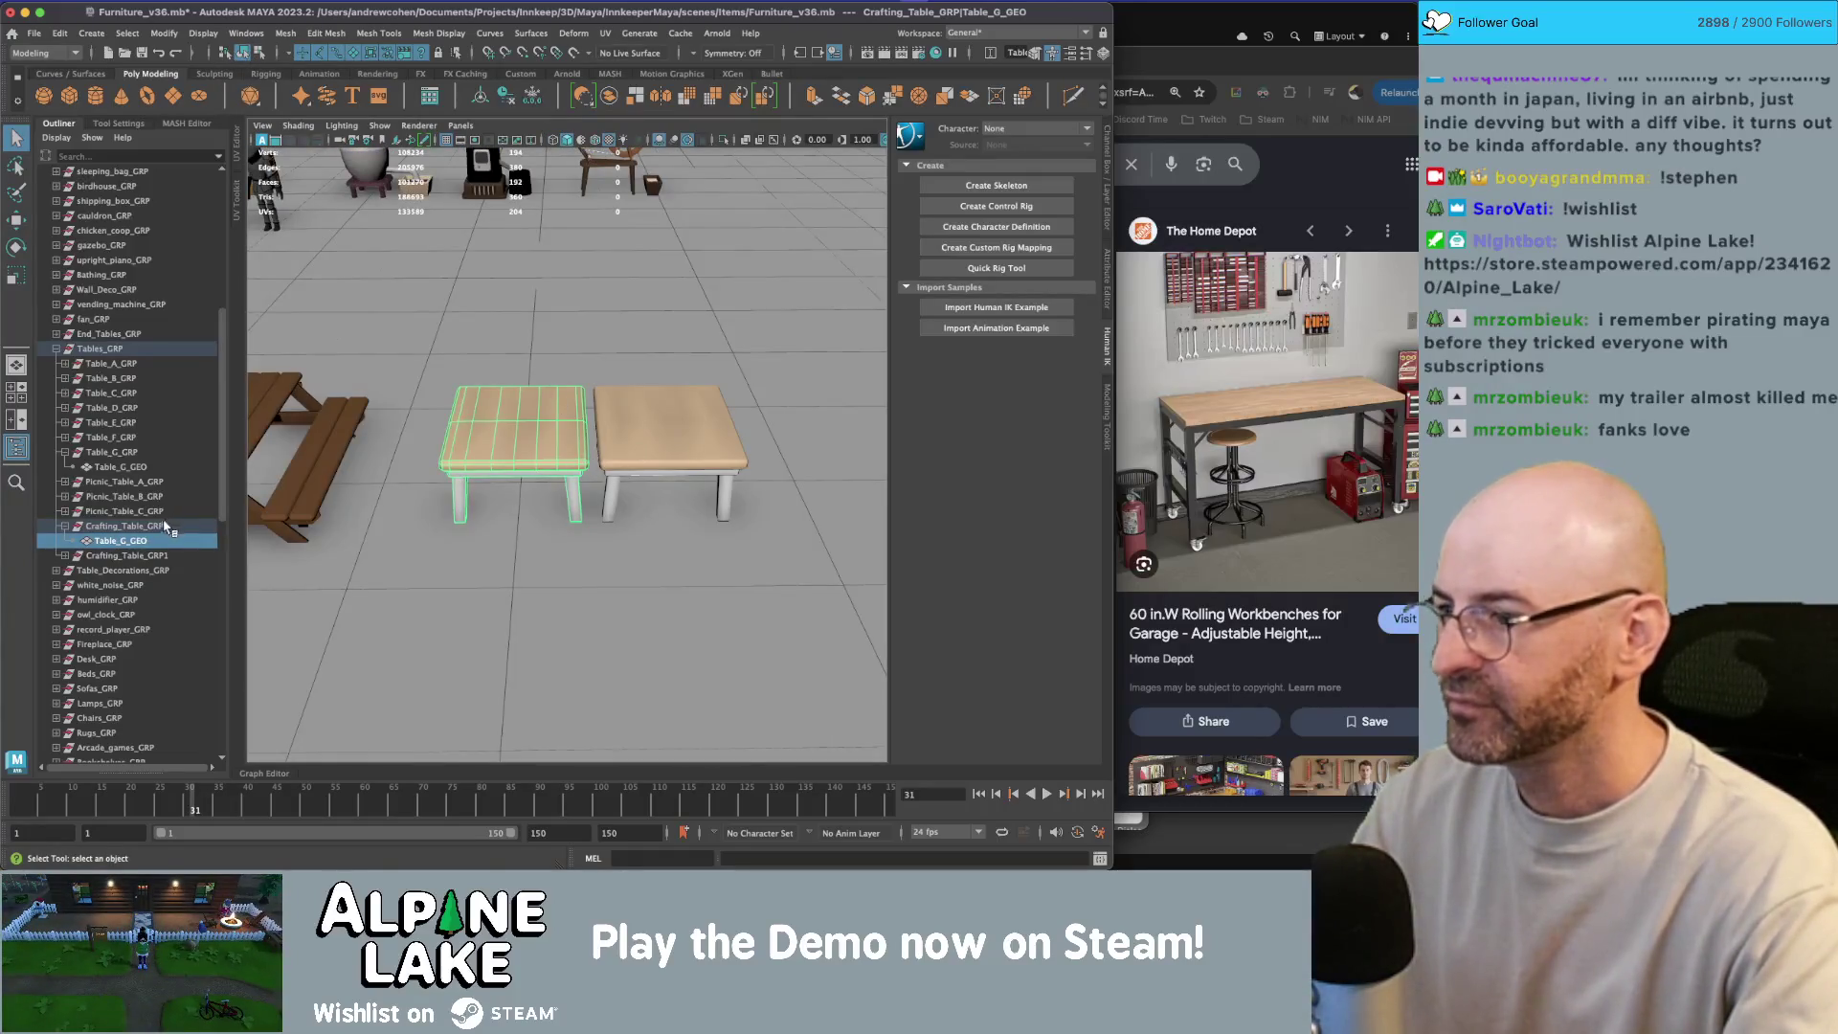
{"action": "left_click", "coordinate": [168, 526]}
{"action": "key", "text": "e"}
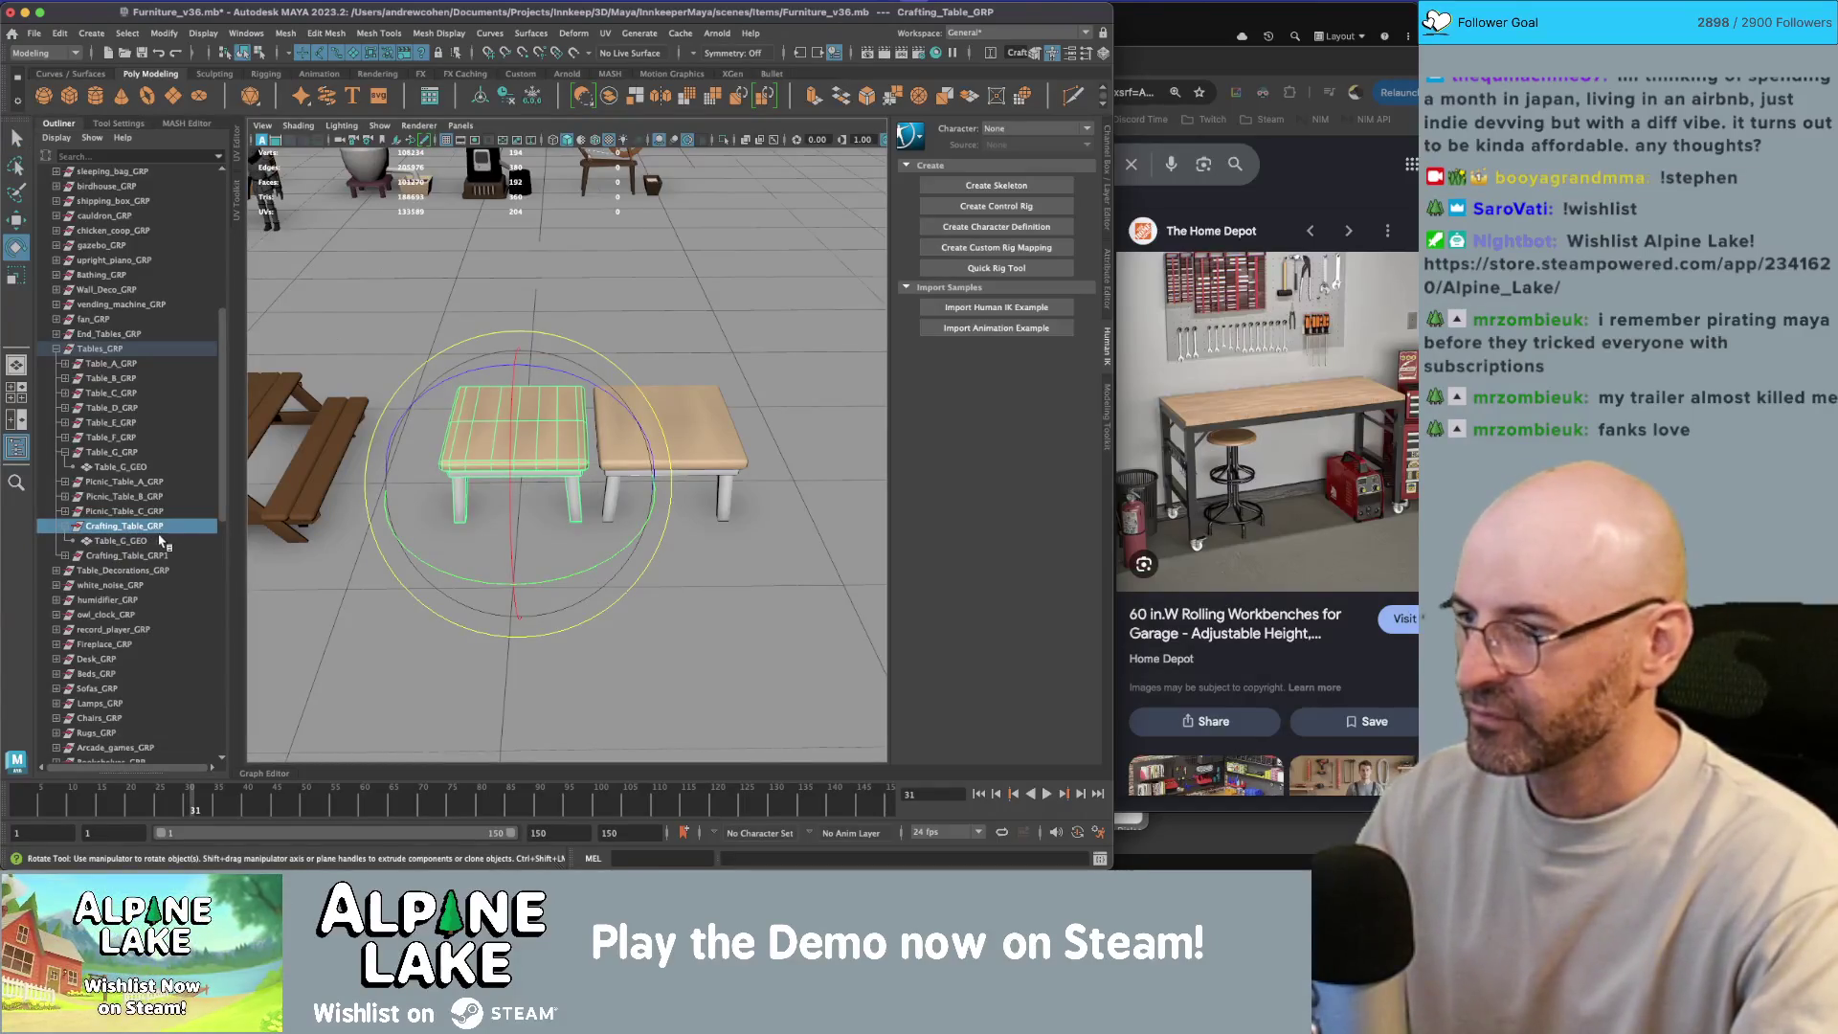
{"action": "left_click", "coordinate": [163, 542]}
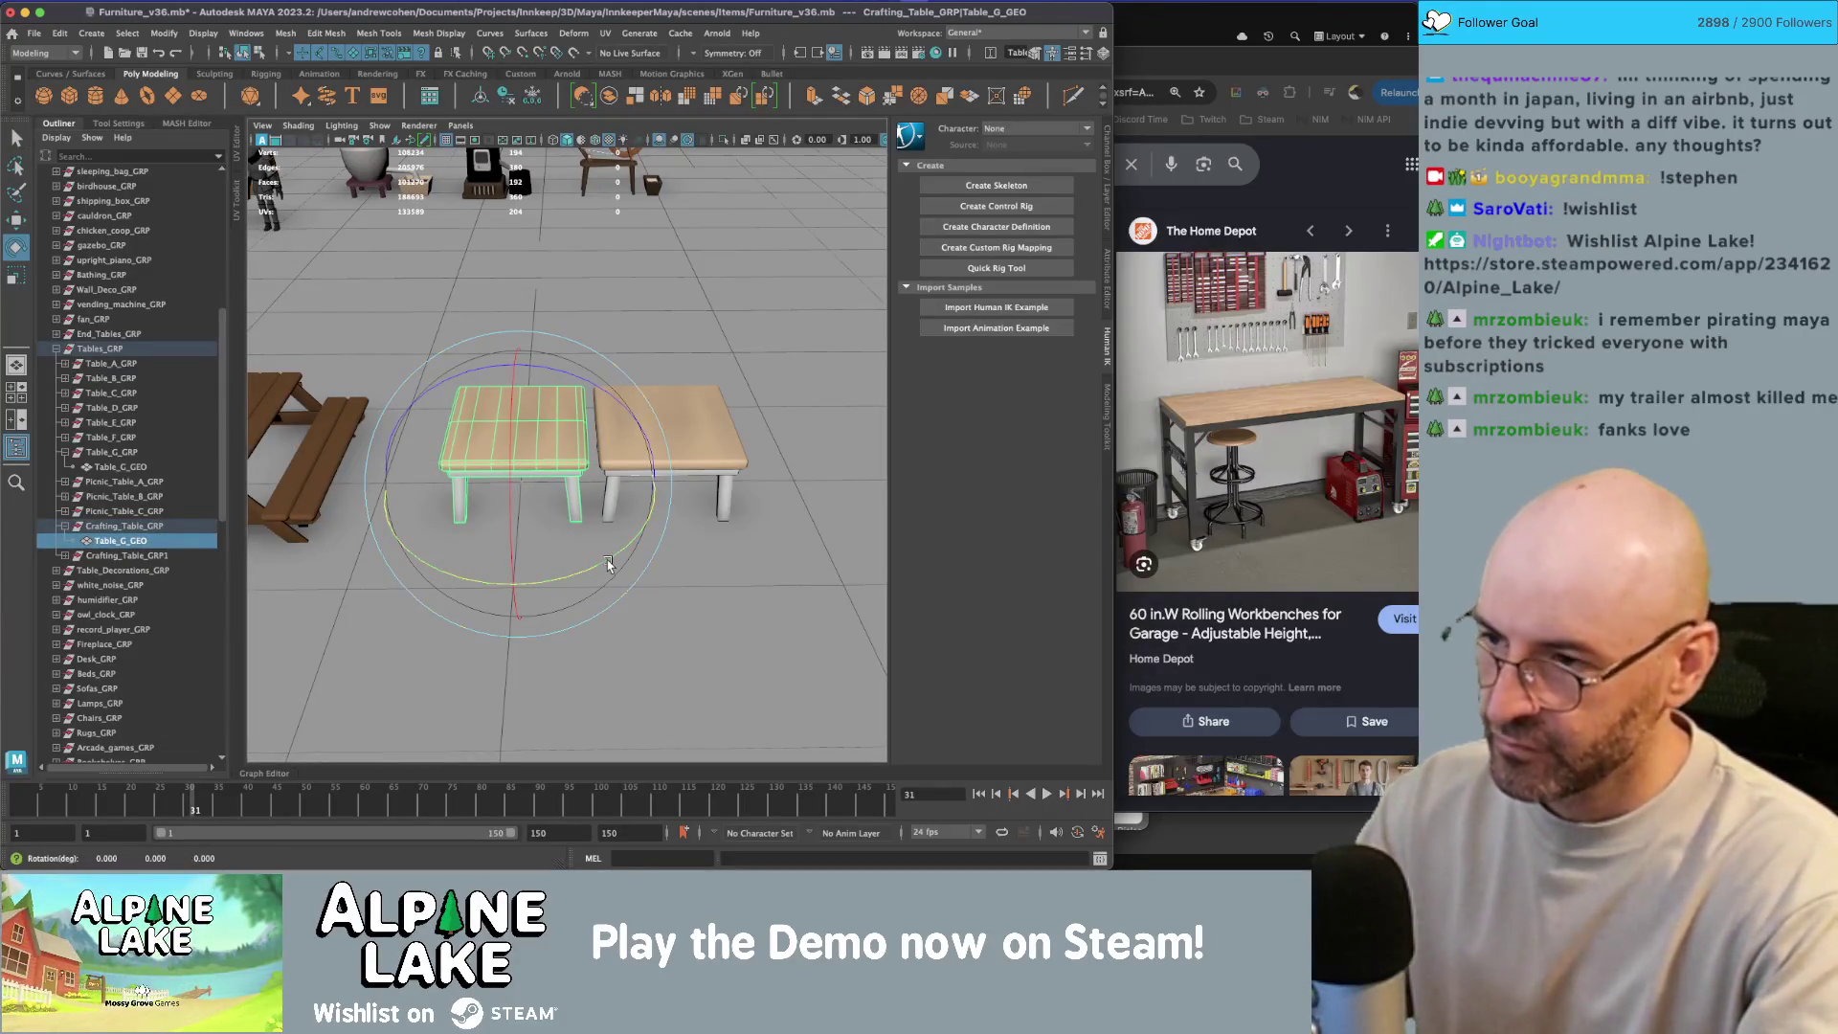
{"action": "key", "text": "q"}
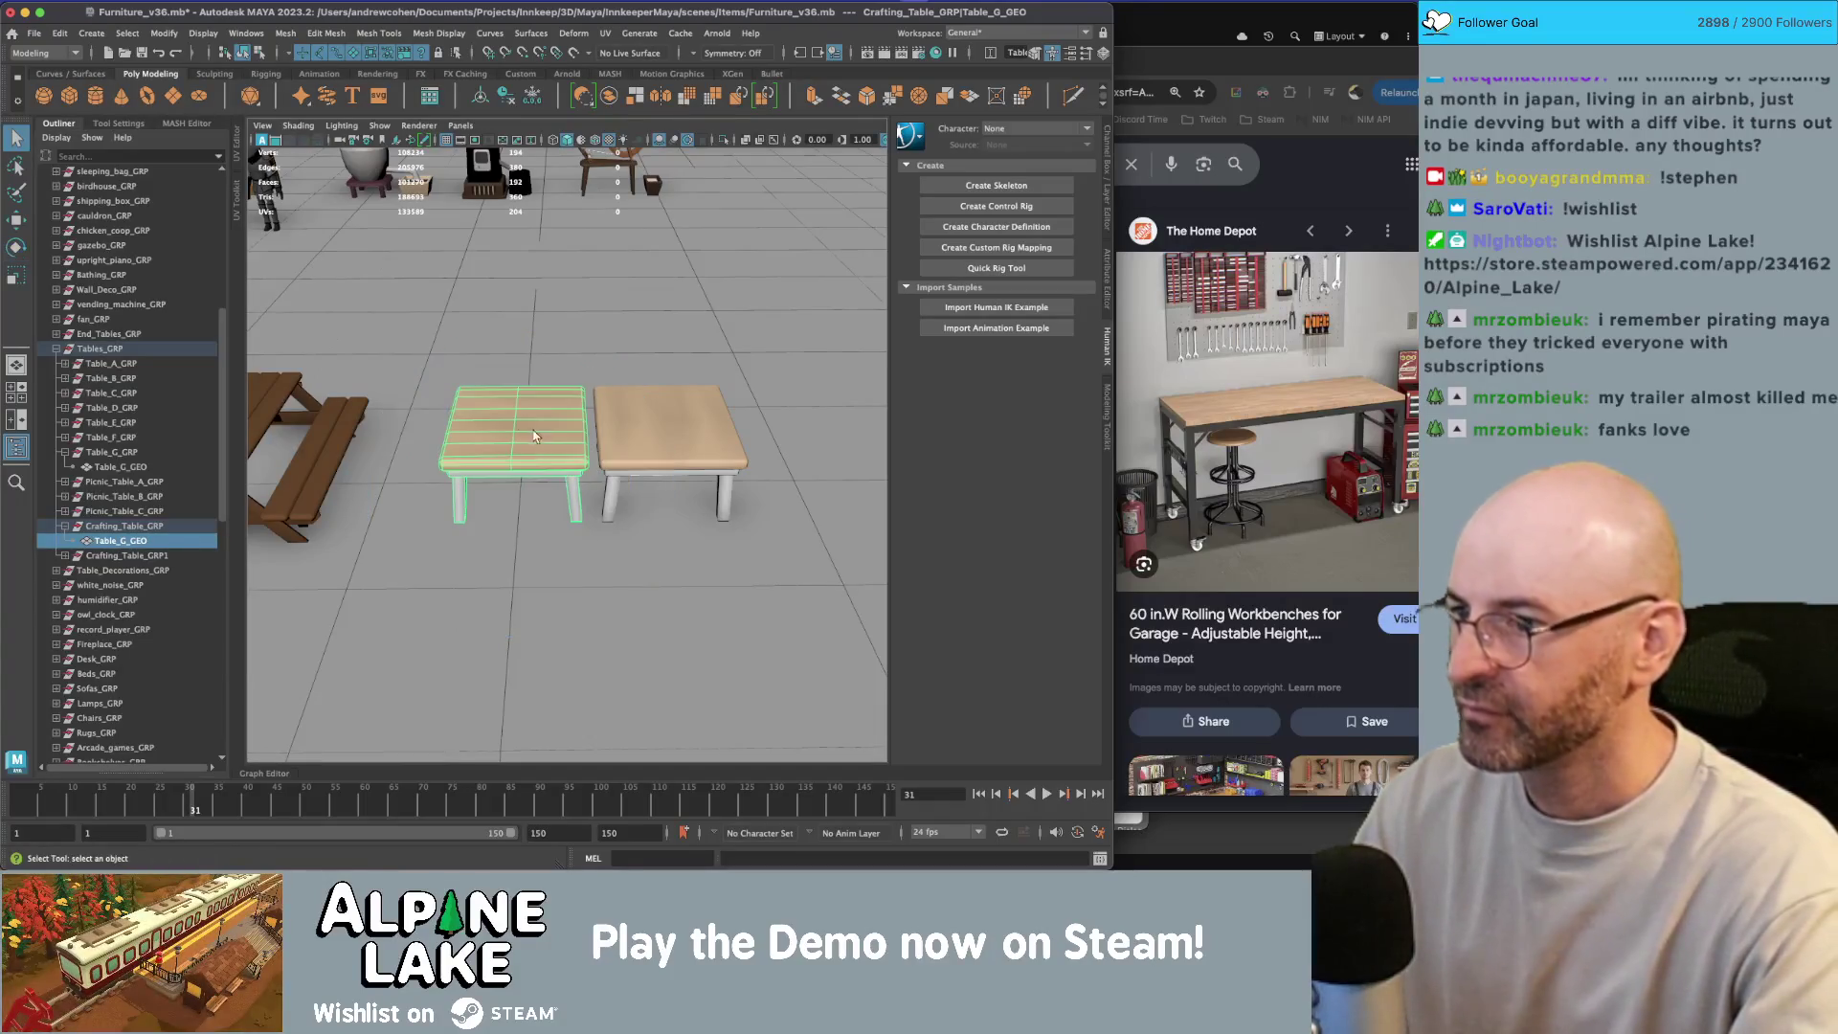
{"action": "left_click", "coordinate": [258, 53]}
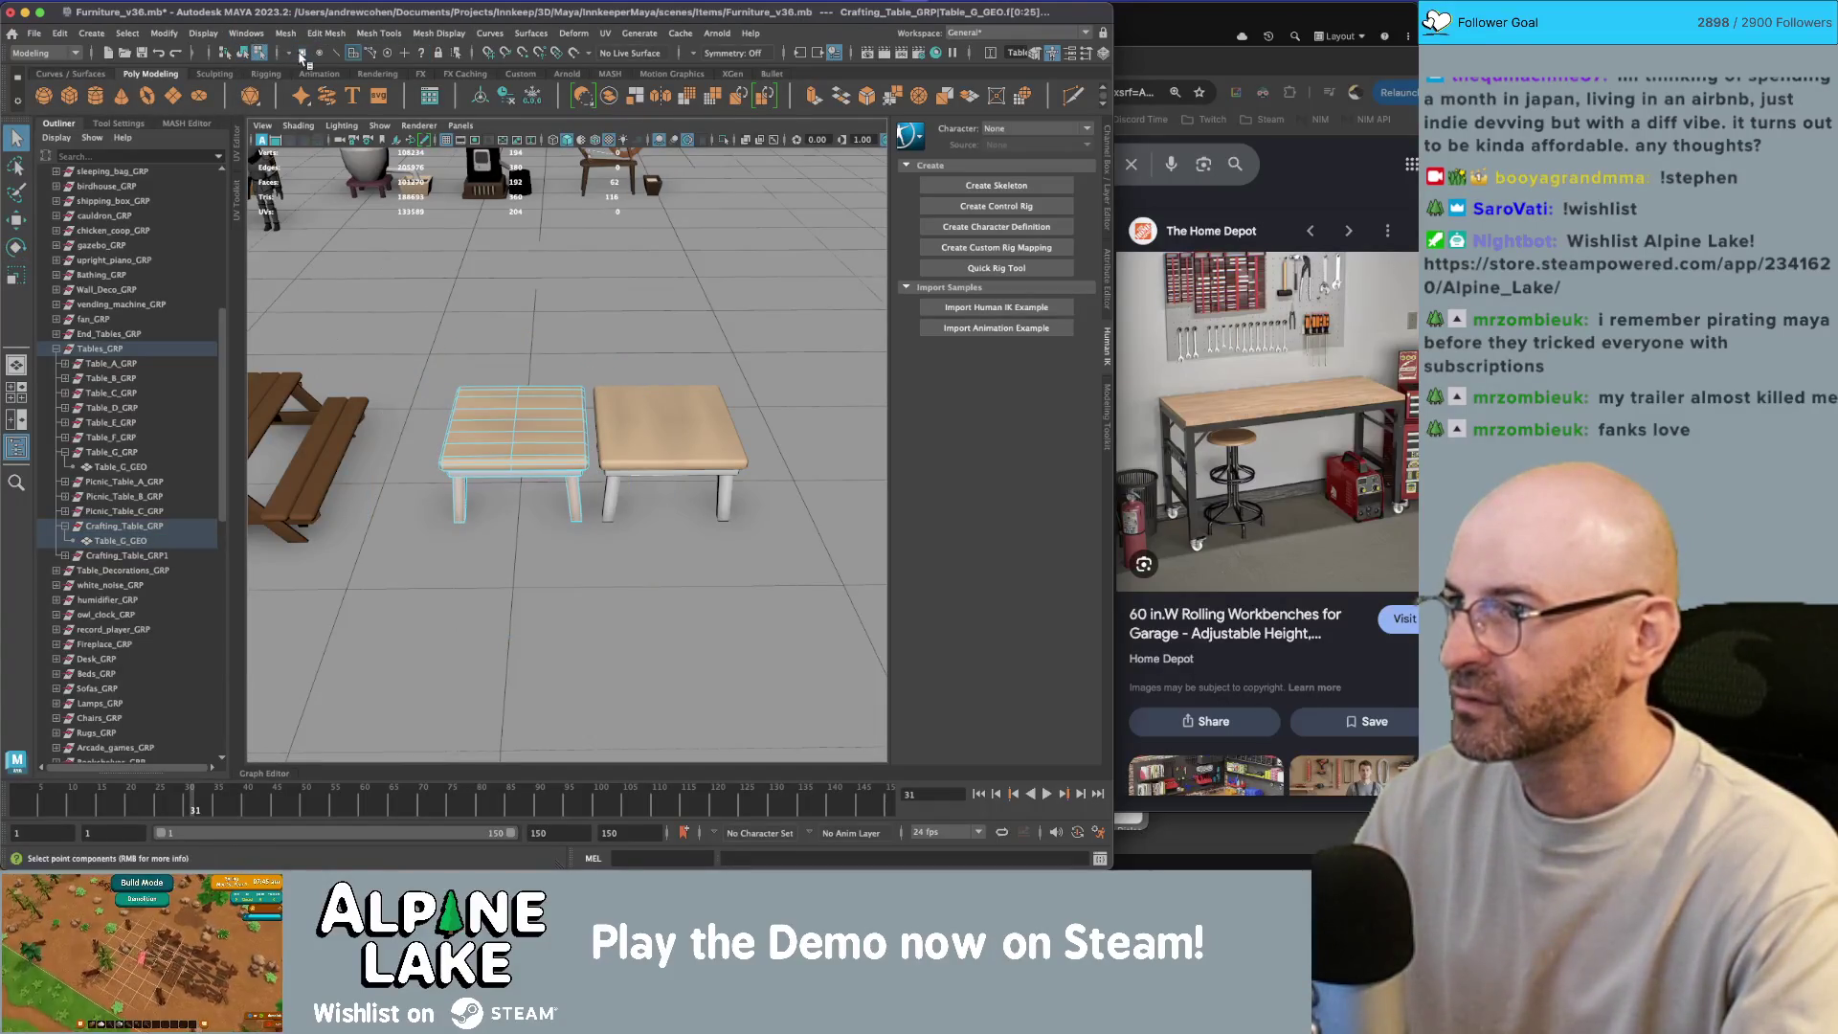
Step: Select the table's right-end vertices and try stretching them along X, then undo
{"action": "left_click", "coordinate": [302, 55]}
{"action": "key", "text": "4"}
{"action": "mouse_move", "coordinate": [596, 471]}
{"action": "left_mouse_down"}
{"action": "mouse_move", "coordinate": [596, 452]}
{"action": "mouse_move", "coordinate": [659, 456]}
{"action": "left_mouse_up"}
{"action": "key", "text": "5"}
{"action": "key", "text": "w"}
{"action": "scroll", "coordinate": [661, 454], "scroll_direction": "up", "scroll_amount": 5}
{"action": "left_click_drag", "start_coordinate": [492, 453], "coordinate": [492, 458]}
{"action": "scroll", "coordinate": [493, 457], "scroll_direction": "down", "scroll_amount": 5}
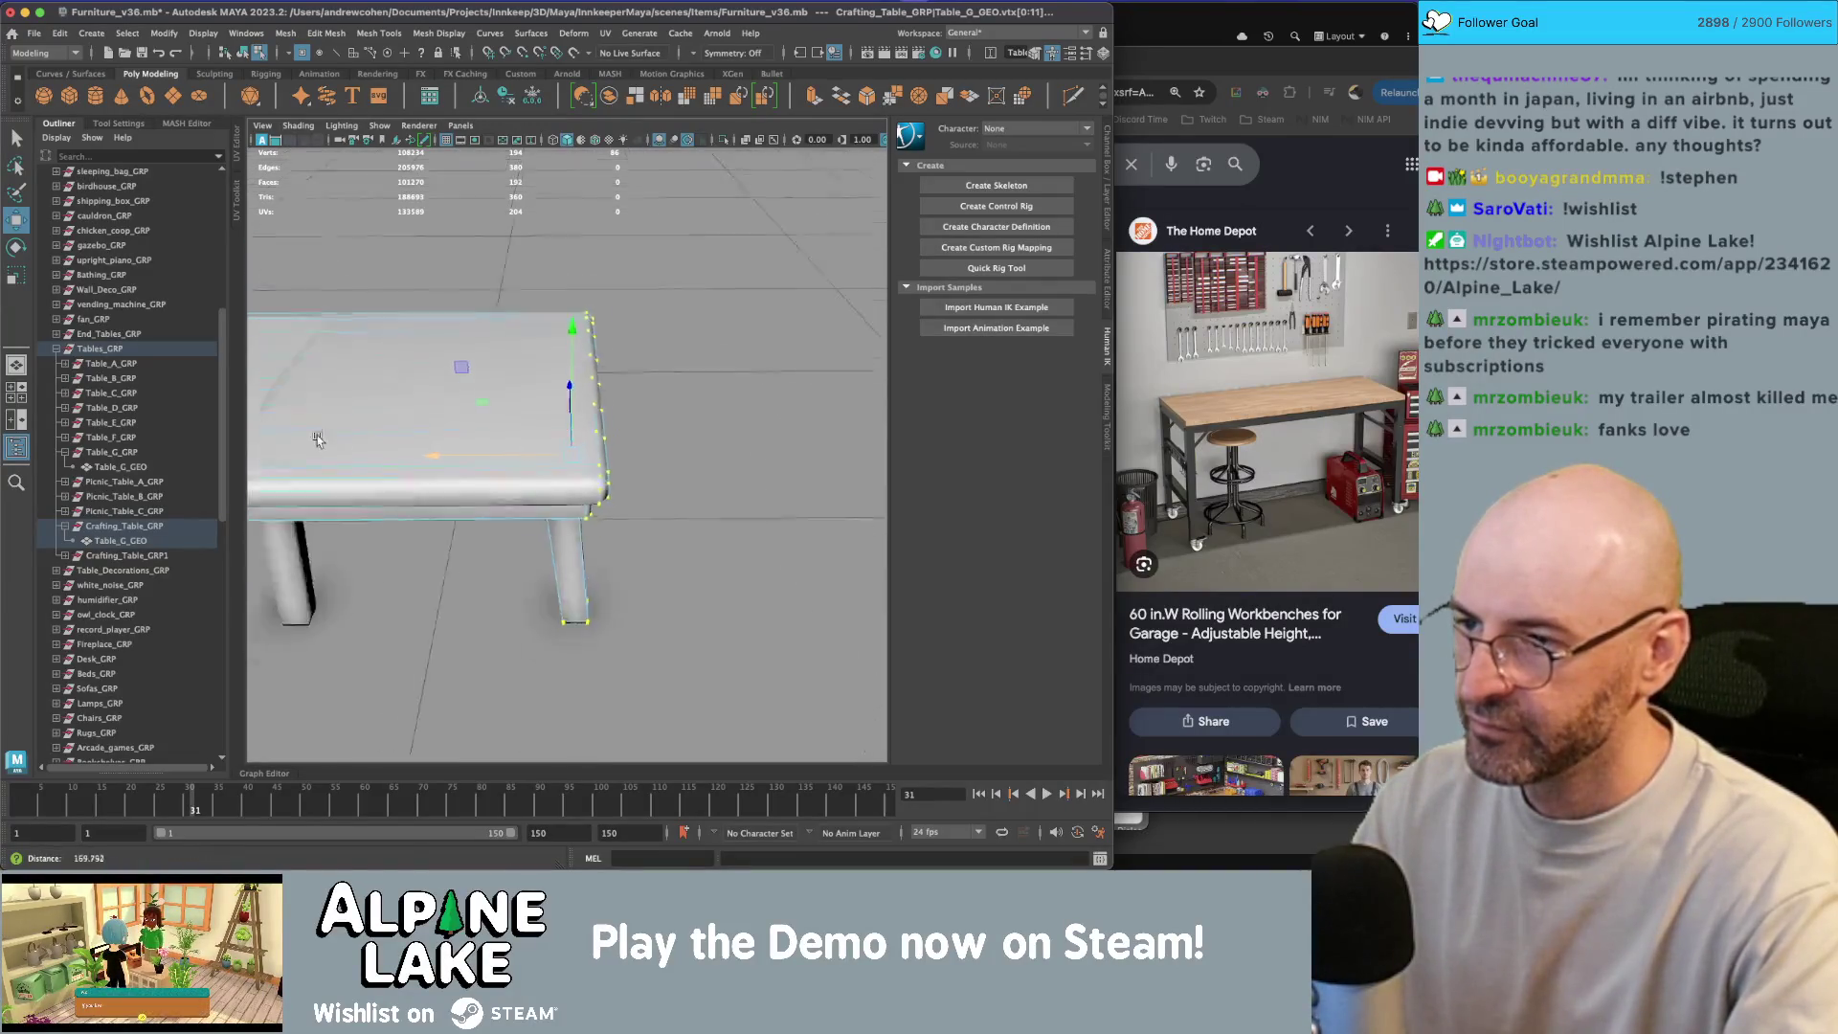
{"action": "key", "text": "ctrl+z"}
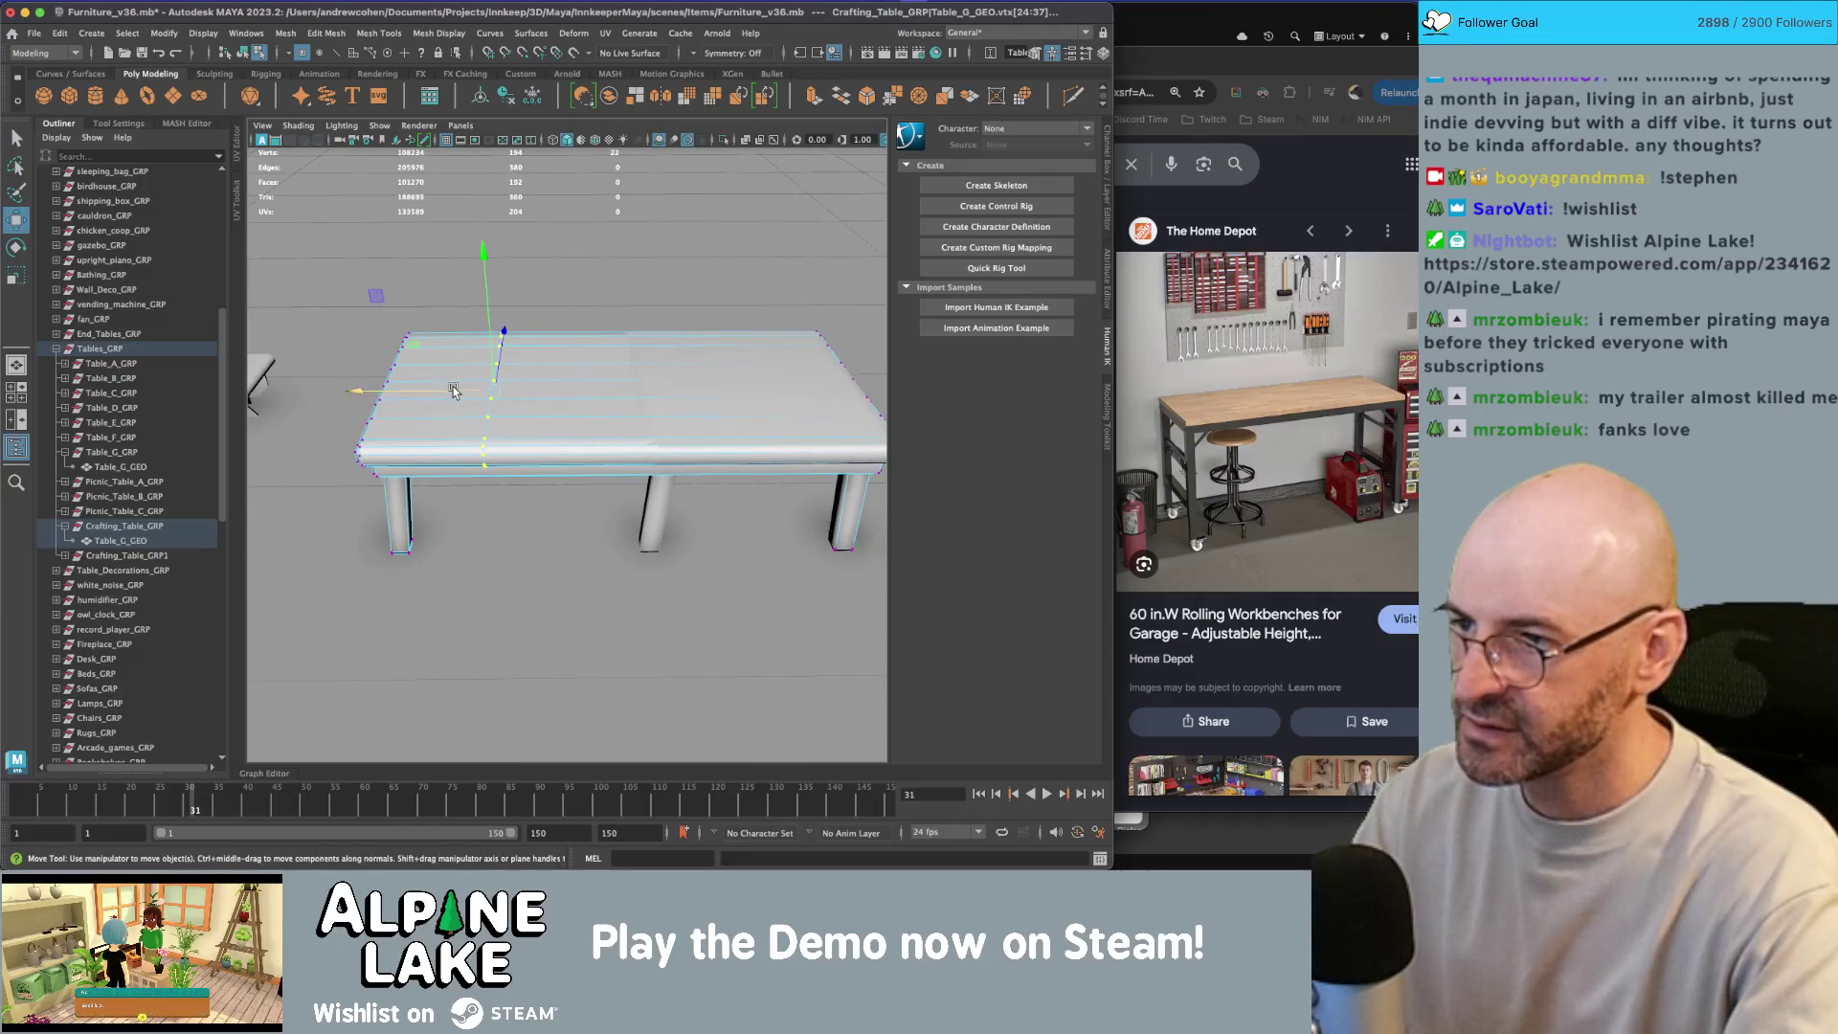
{"action": "key", "text": "ctrl+z"}
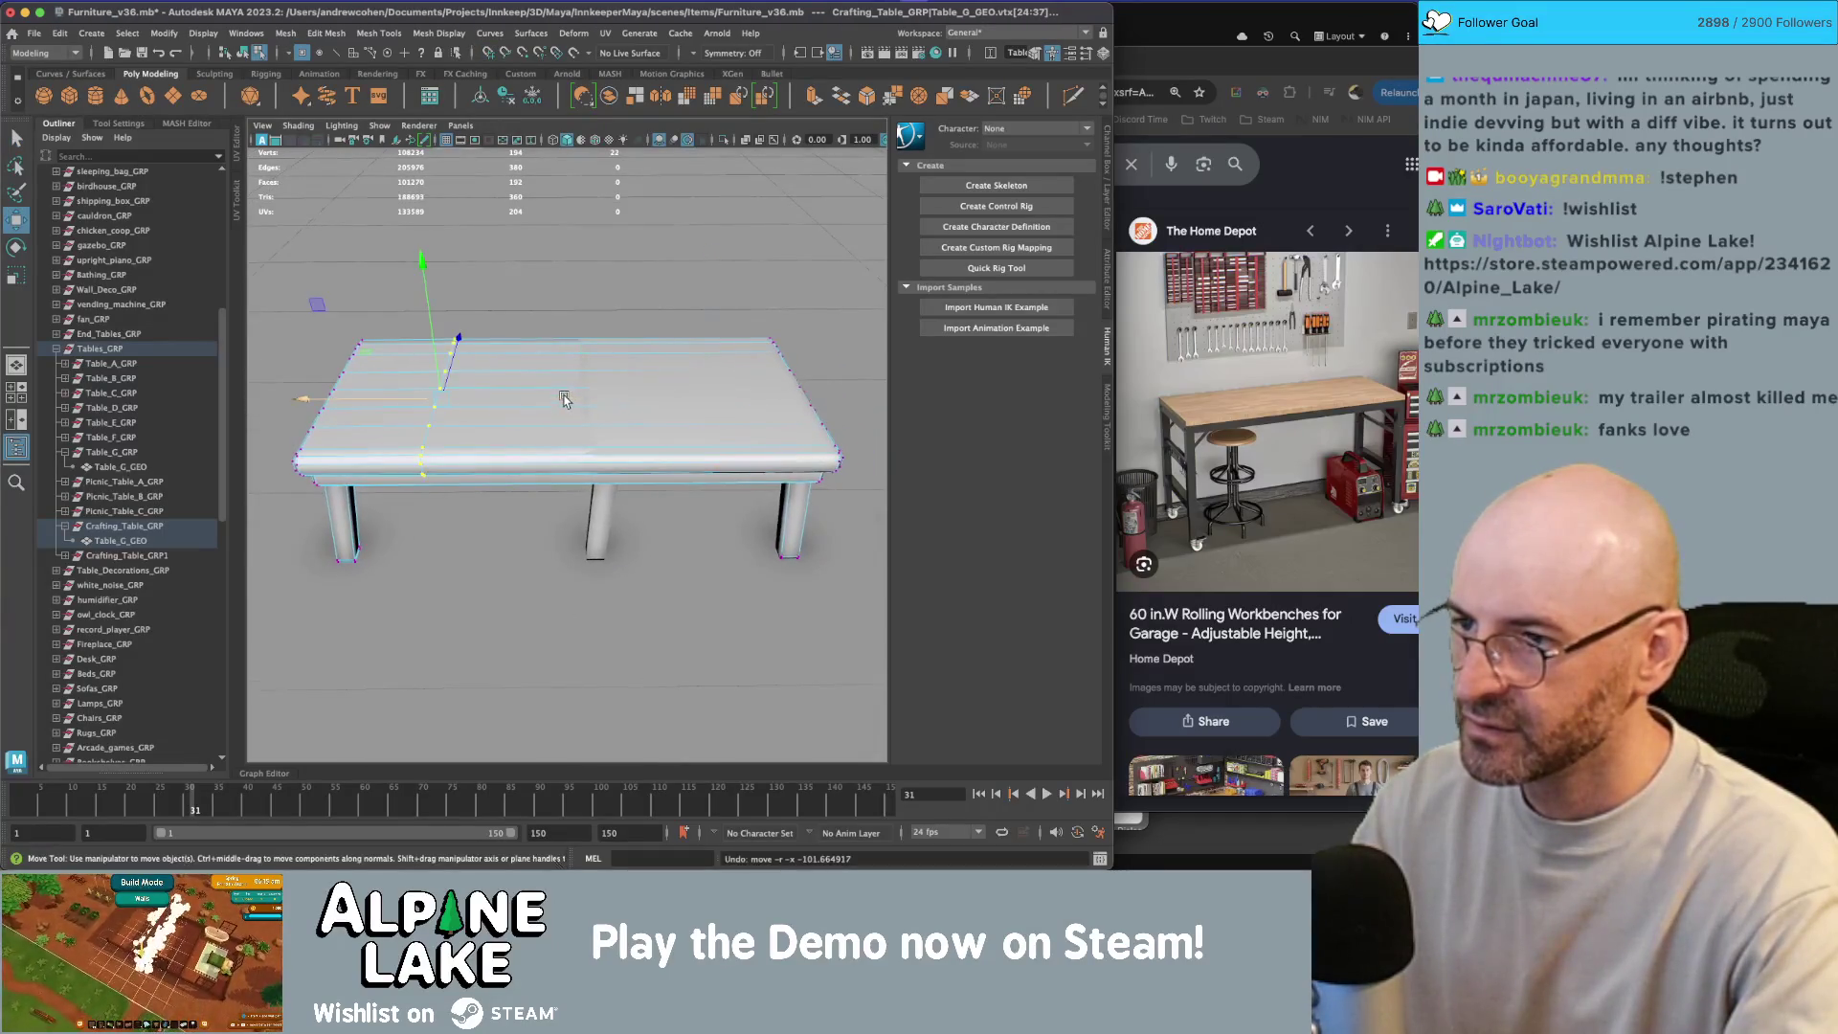
Step: Slide the middle vertex column right along X to lengthen the table
{"action": "left_click_drag", "start_coordinate": [386, 403], "coordinate": [525, 406]}
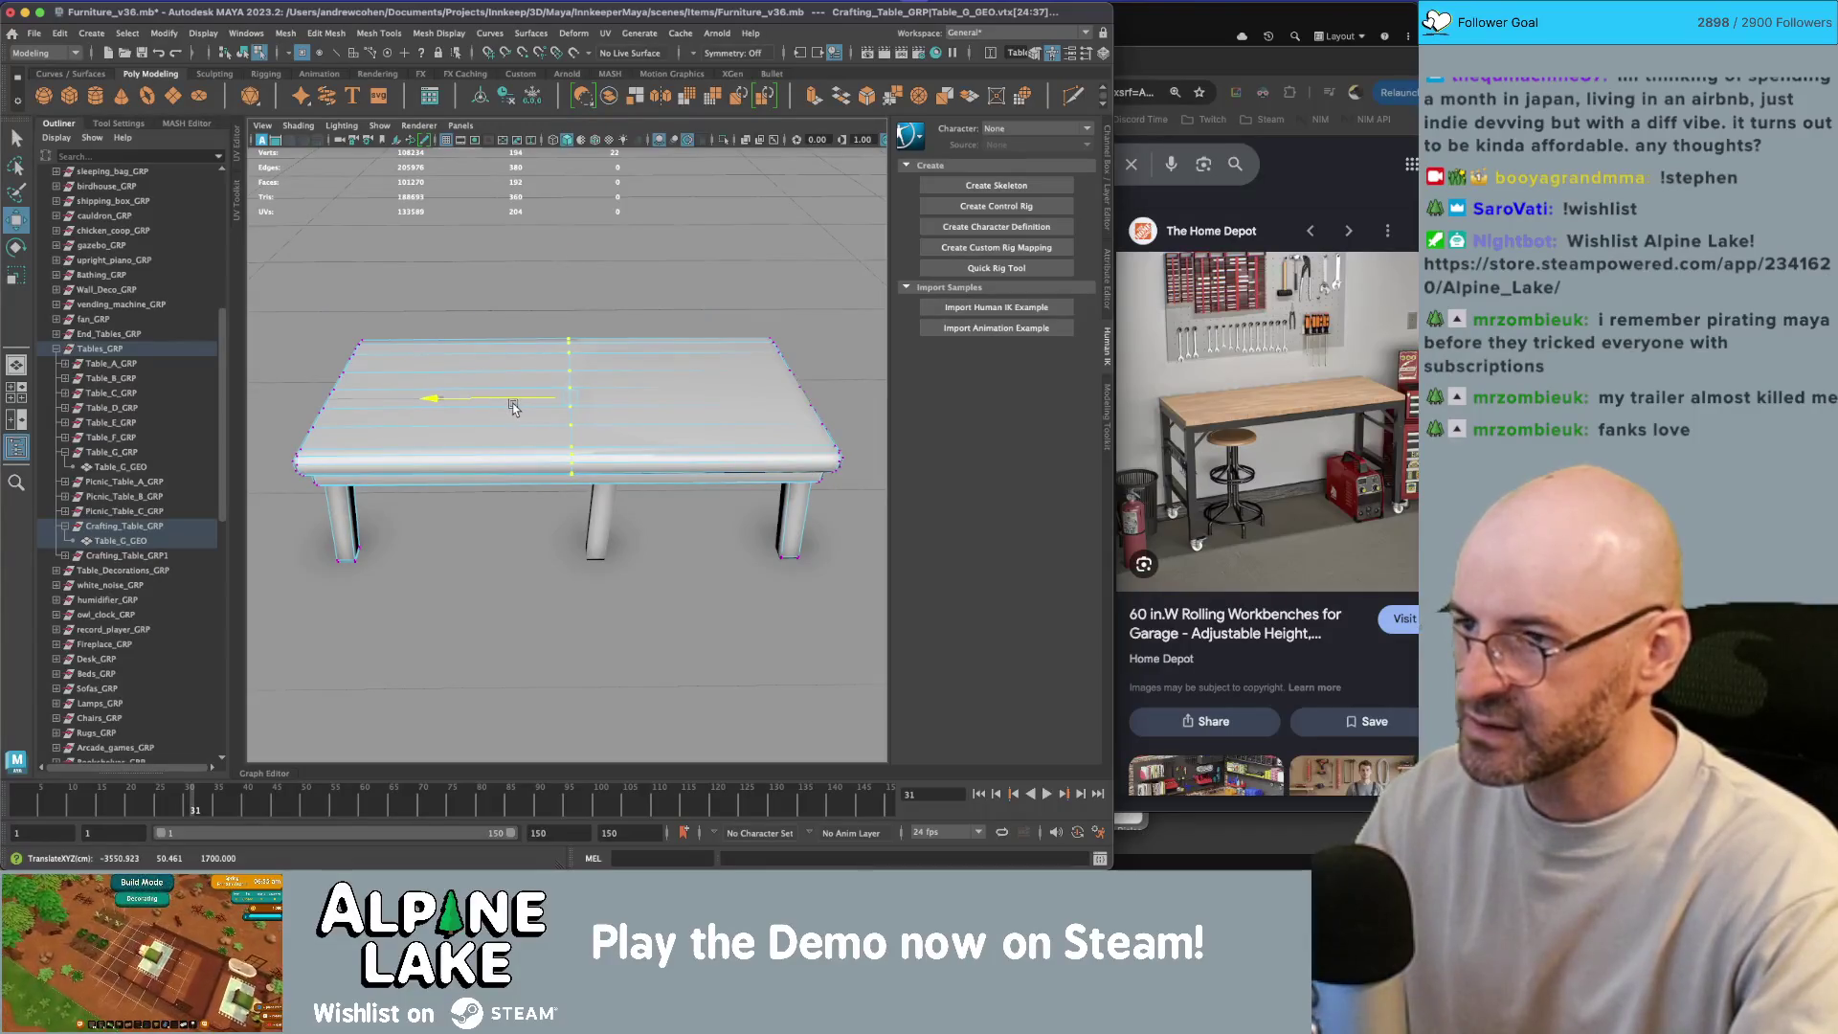
{"action": "key", "text": "4"}
{"action": "scroll", "coordinate": [460, 414], "scroll_direction": "down", "scroll_amount": 5}
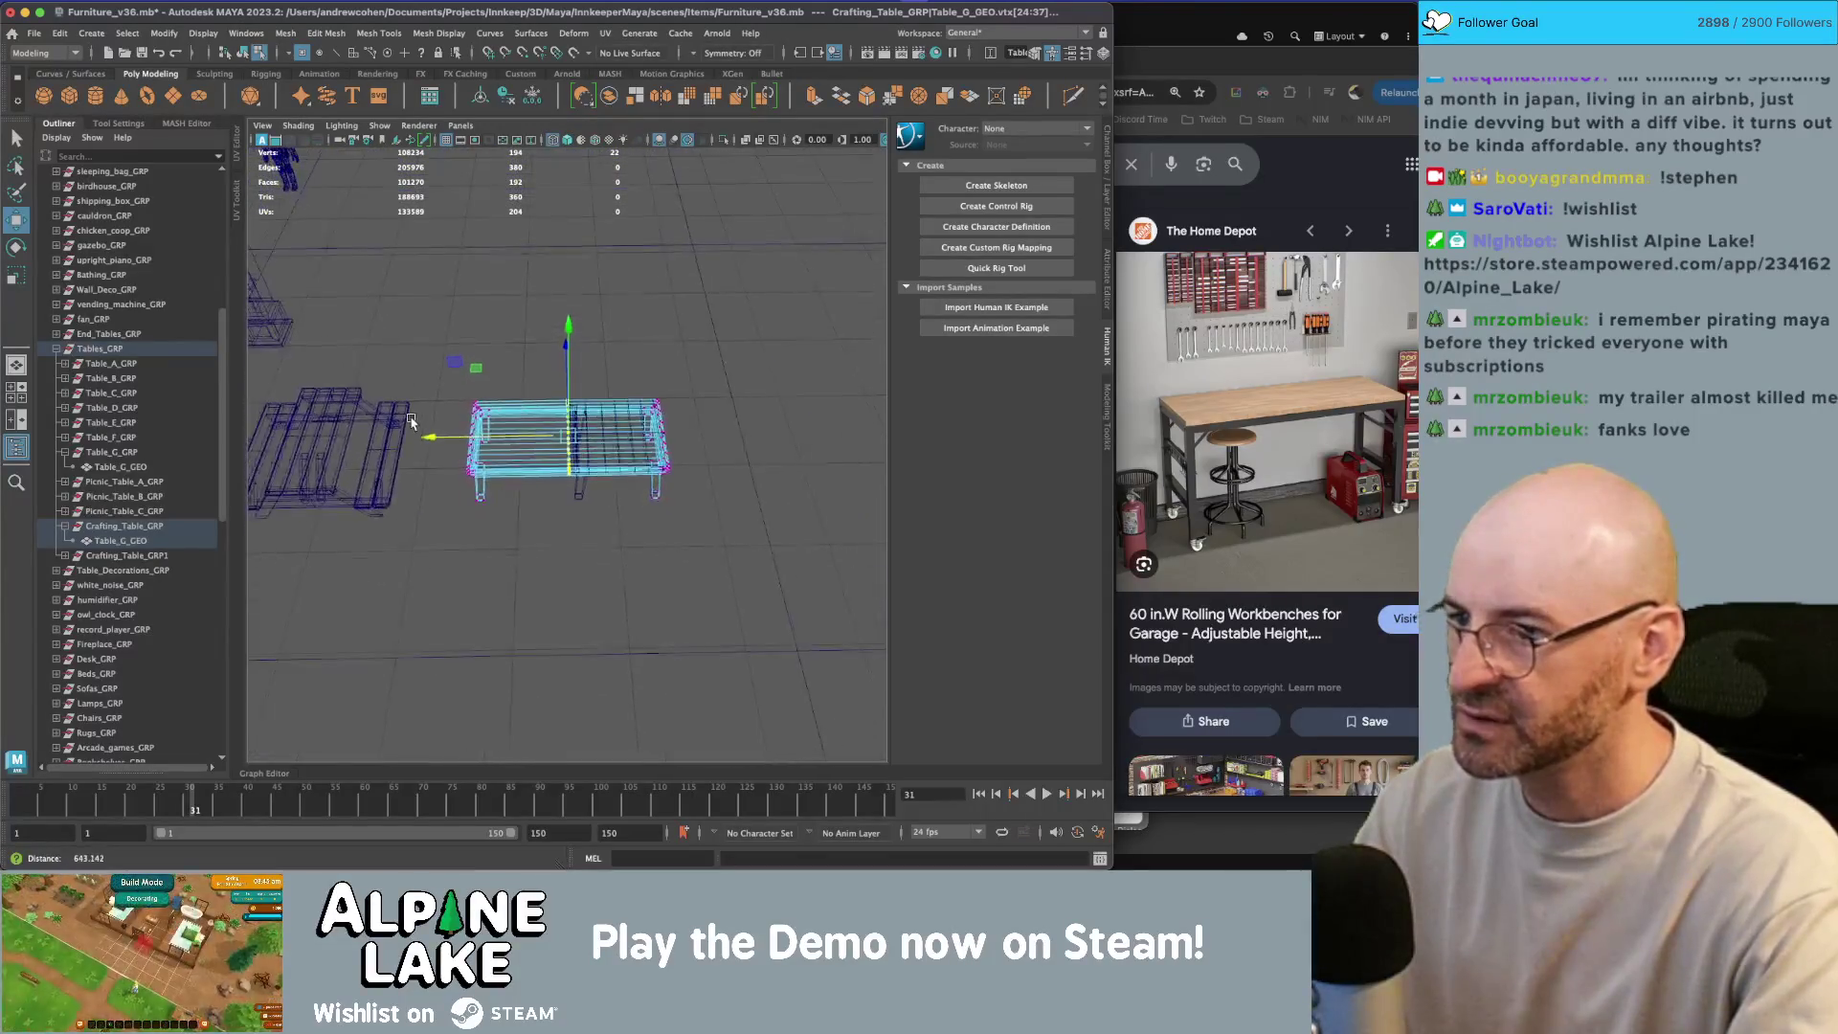
{"action": "scroll", "coordinate": [478, 423], "scroll_direction": "up", "scroll_amount": 5}
{"action": "key", "text": "F8"}
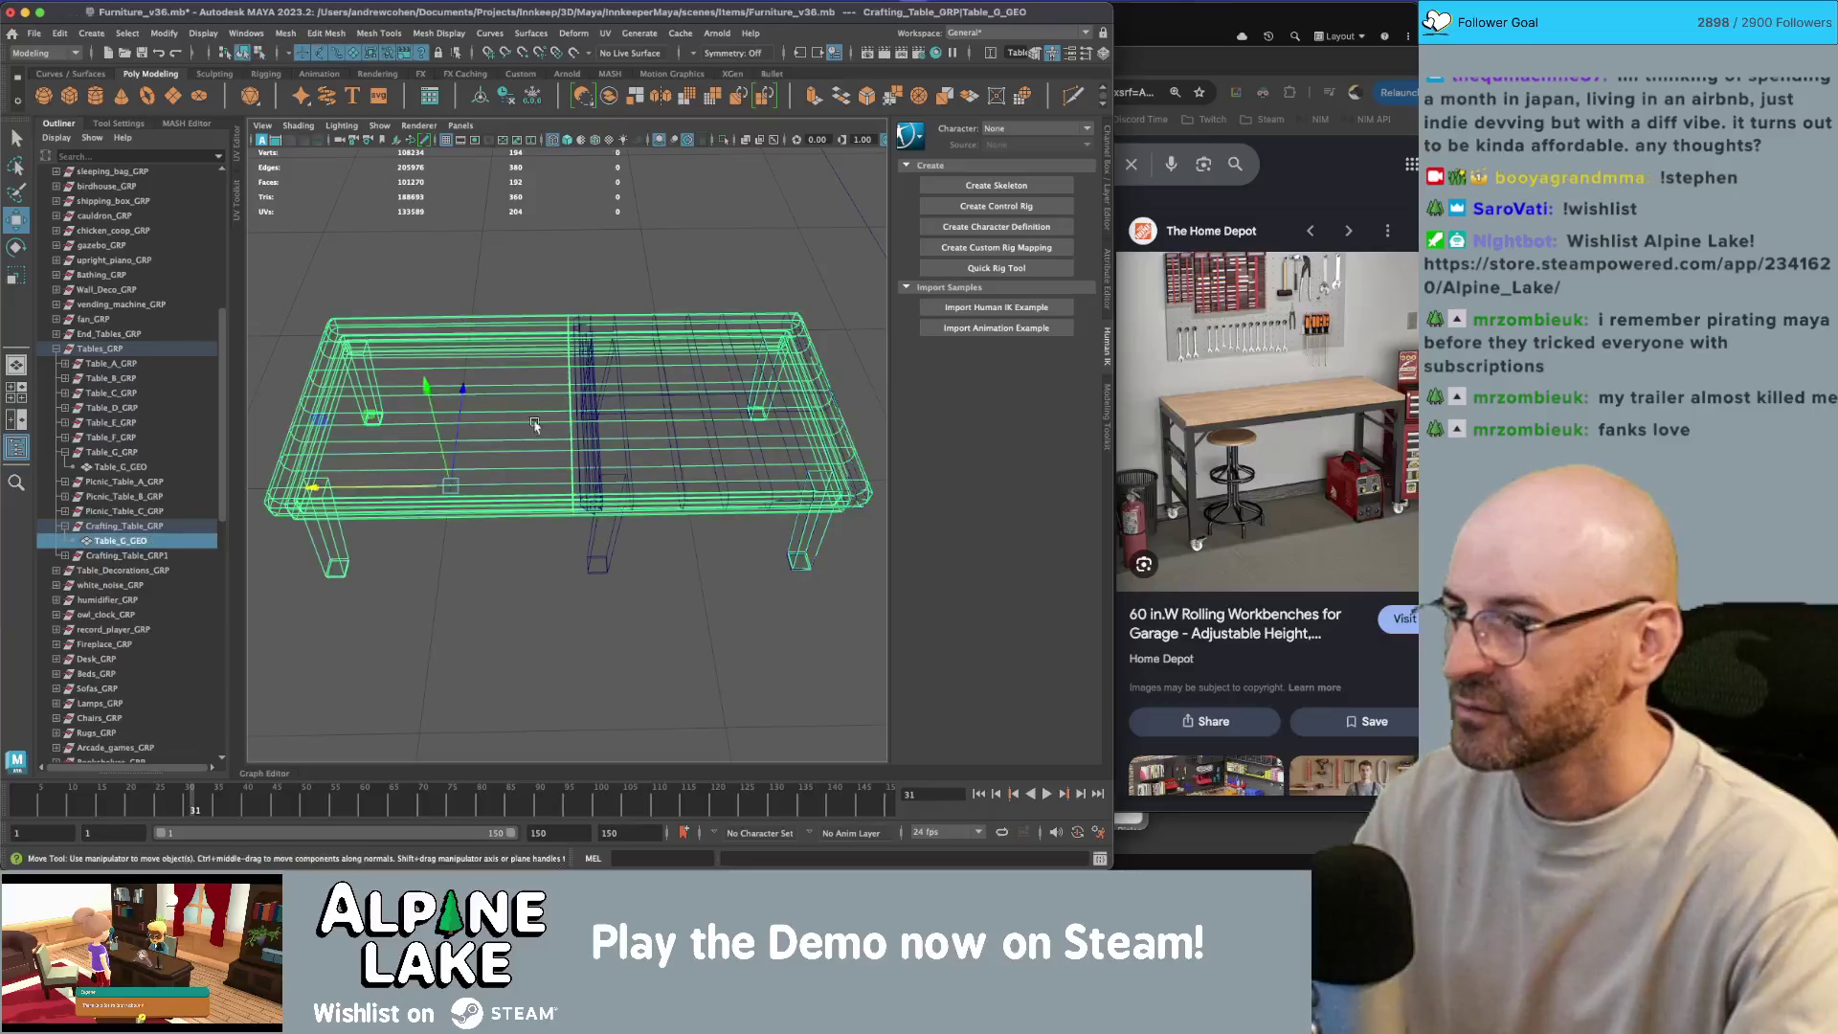
{"action": "key", "text": "q"}
Step: Delete the spare table copy Crafting_Table_GRP1
{"action": "left_click", "coordinate": [134, 555]}
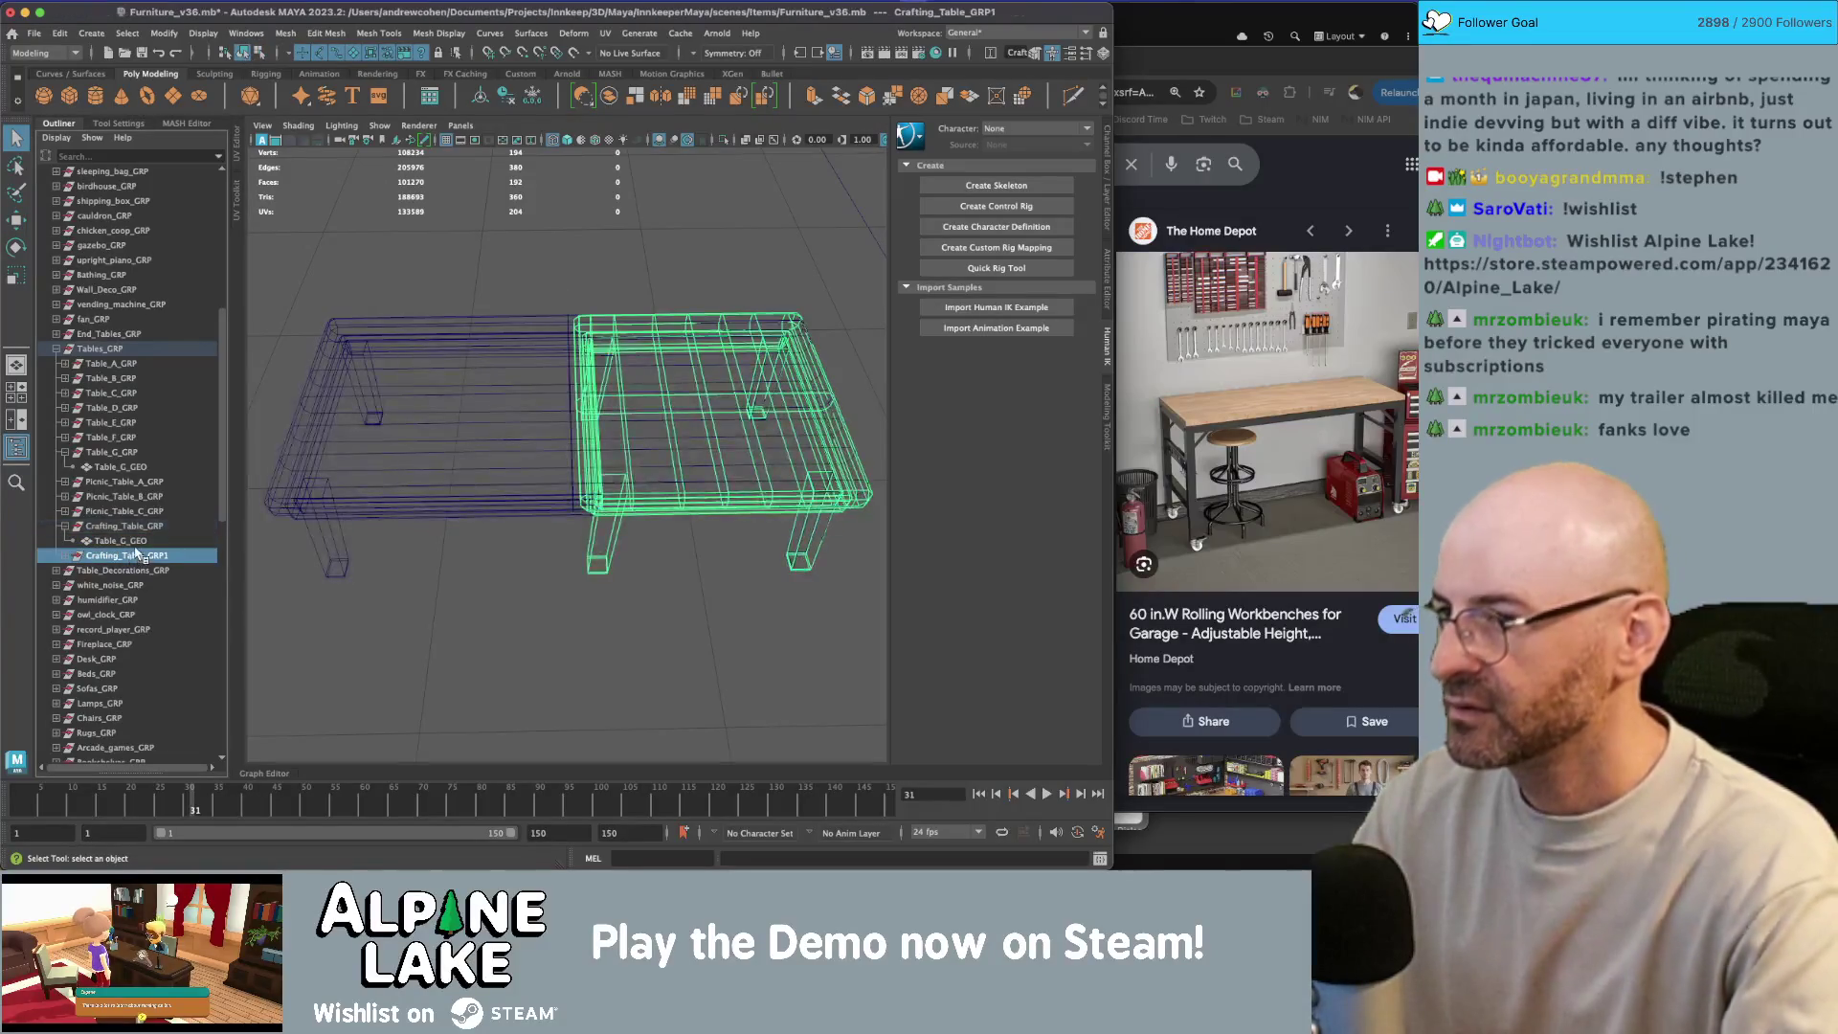
{"action": "key", "text": "Delete"}
{"action": "key", "text": "5"}
Step: Duplicate the long table and lower the copy to form a bottom shelf
{"action": "scroll", "coordinate": [427, 484], "scroll_direction": "down", "scroll_amount": 6}
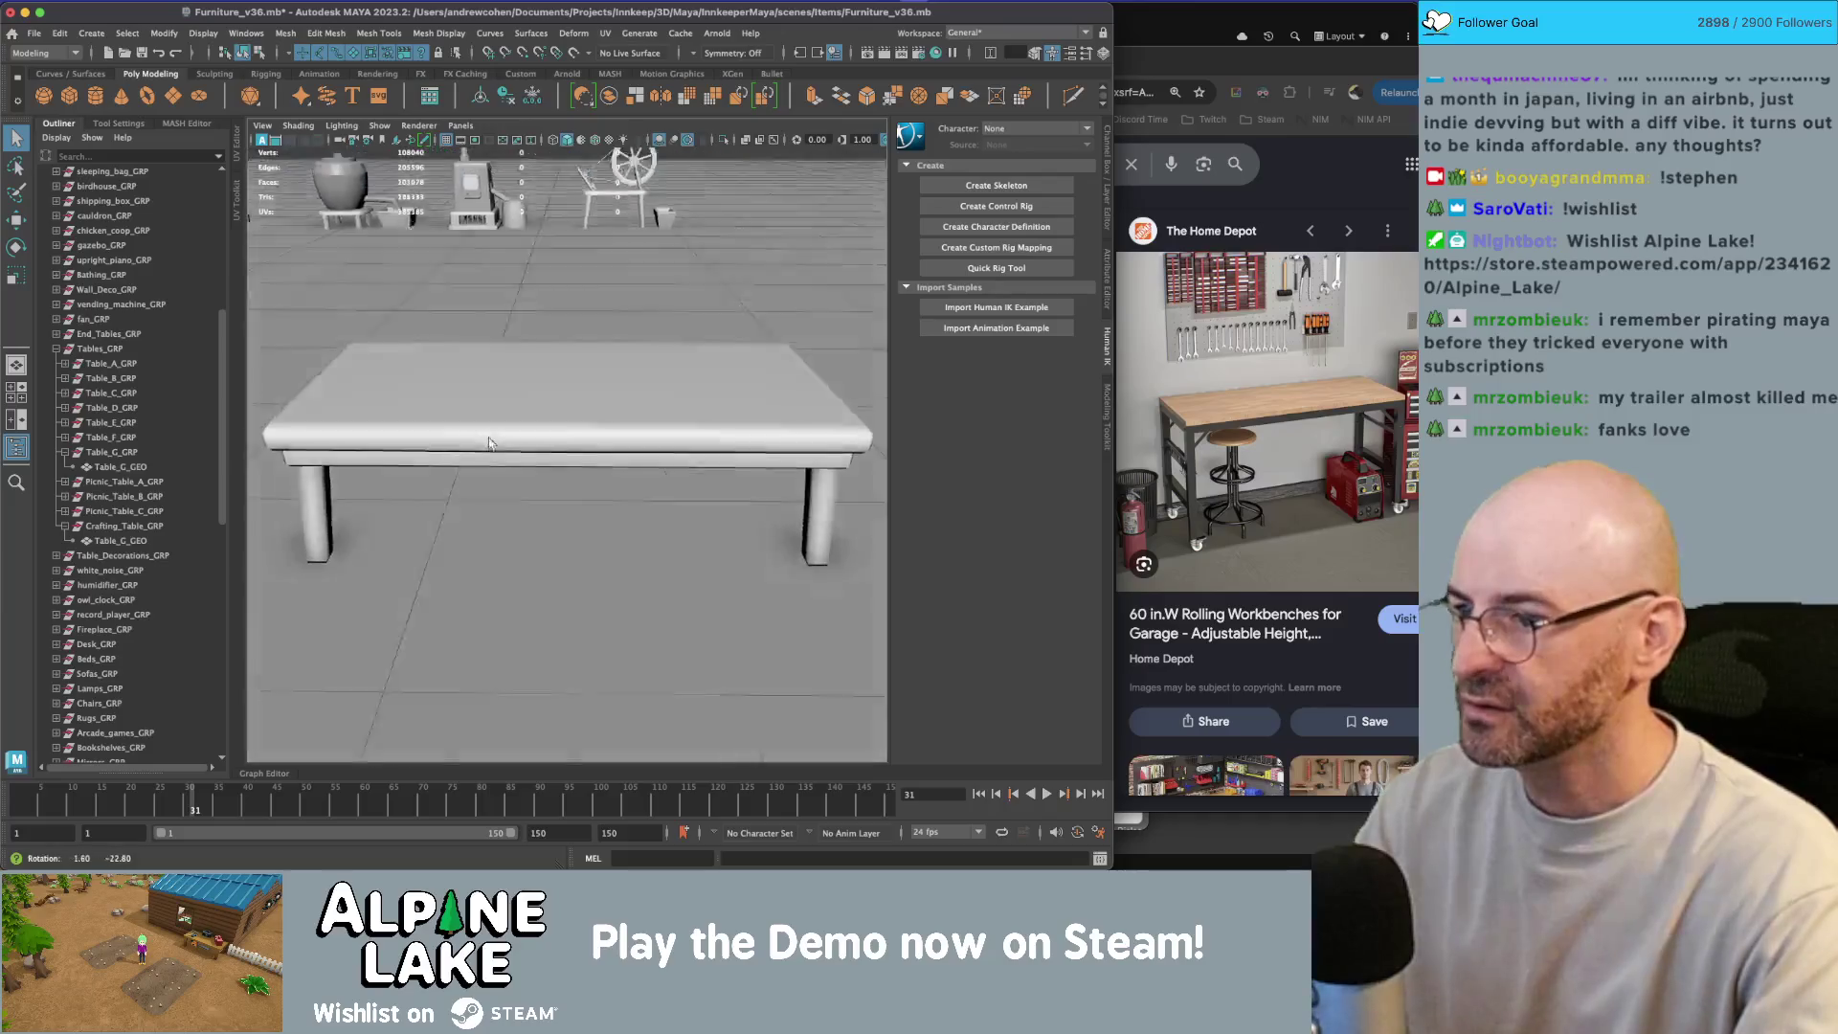
{"action": "scroll", "coordinate": [558, 437], "scroll_direction": "down", "scroll_amount": 5}
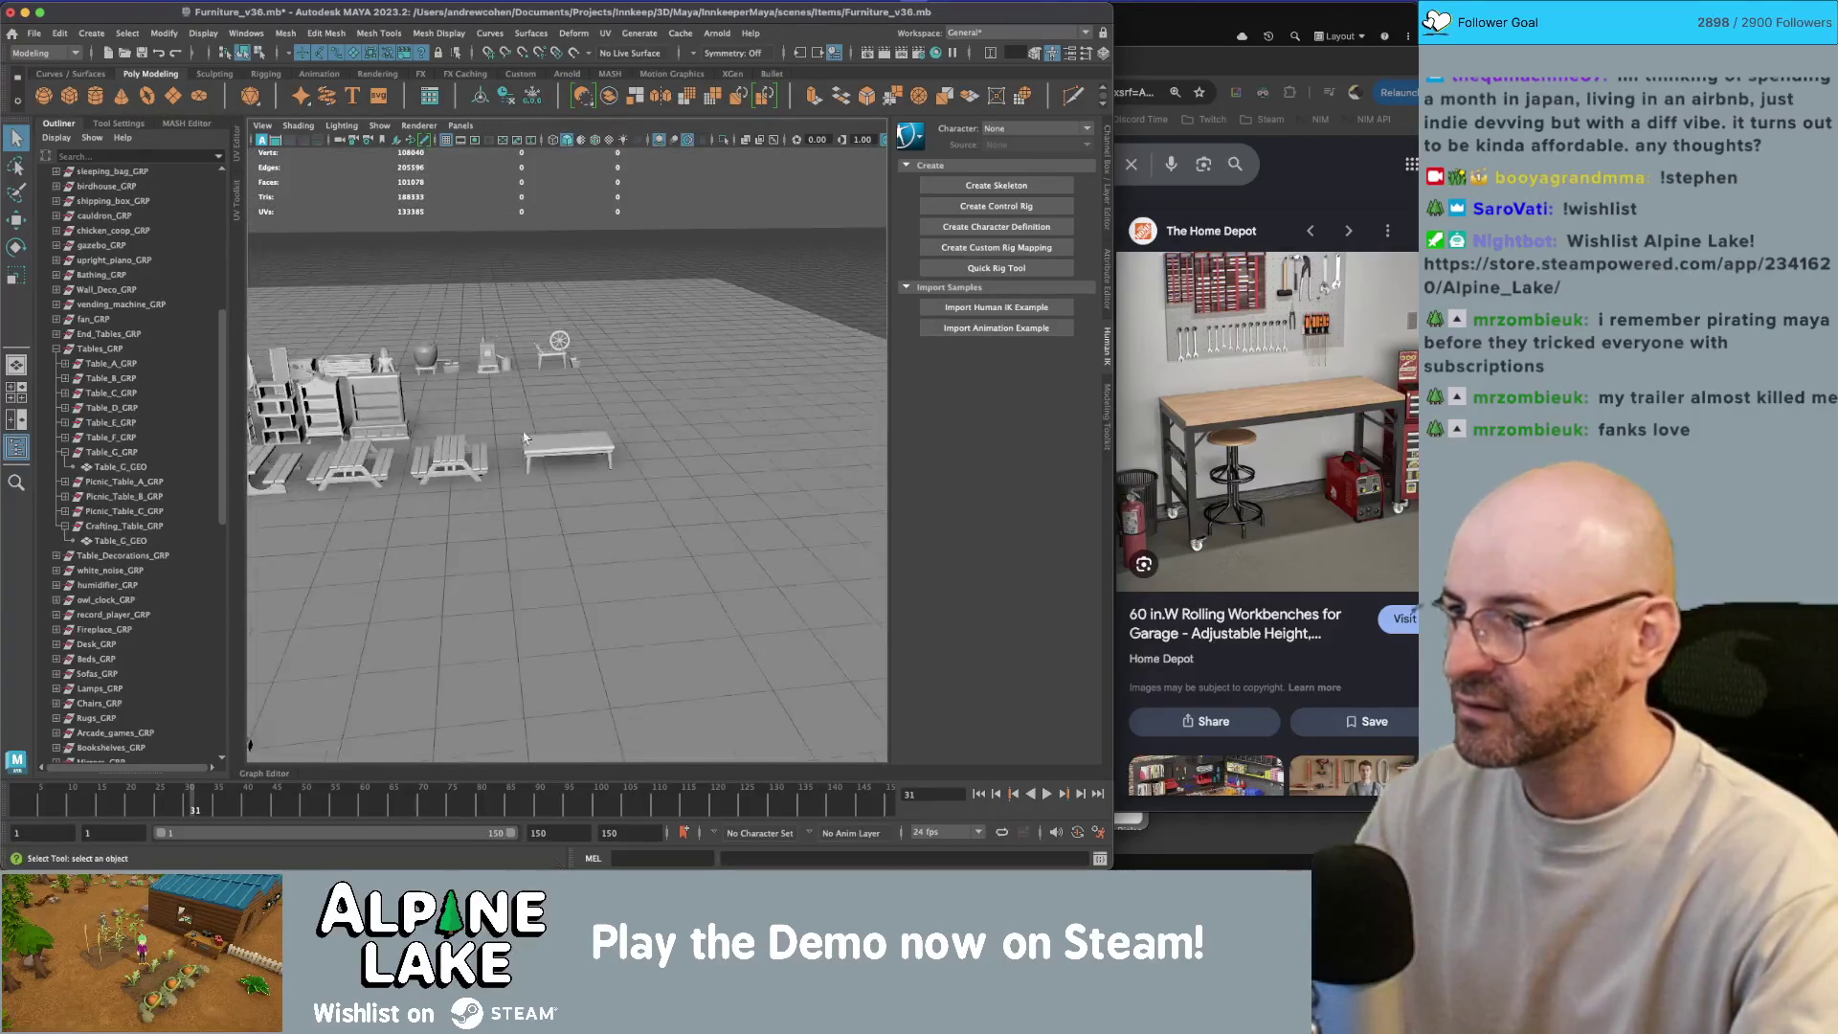
{"action": "mouse_move", "coordinate": [558, 436]}
{"action": "left_mouse_down"}
{"action": "mouse_move", "coordinate": [649, 432]}
{"action": "mouse_move", "coordinate": [617, 395]}
{"action": "left_mouse_up"}
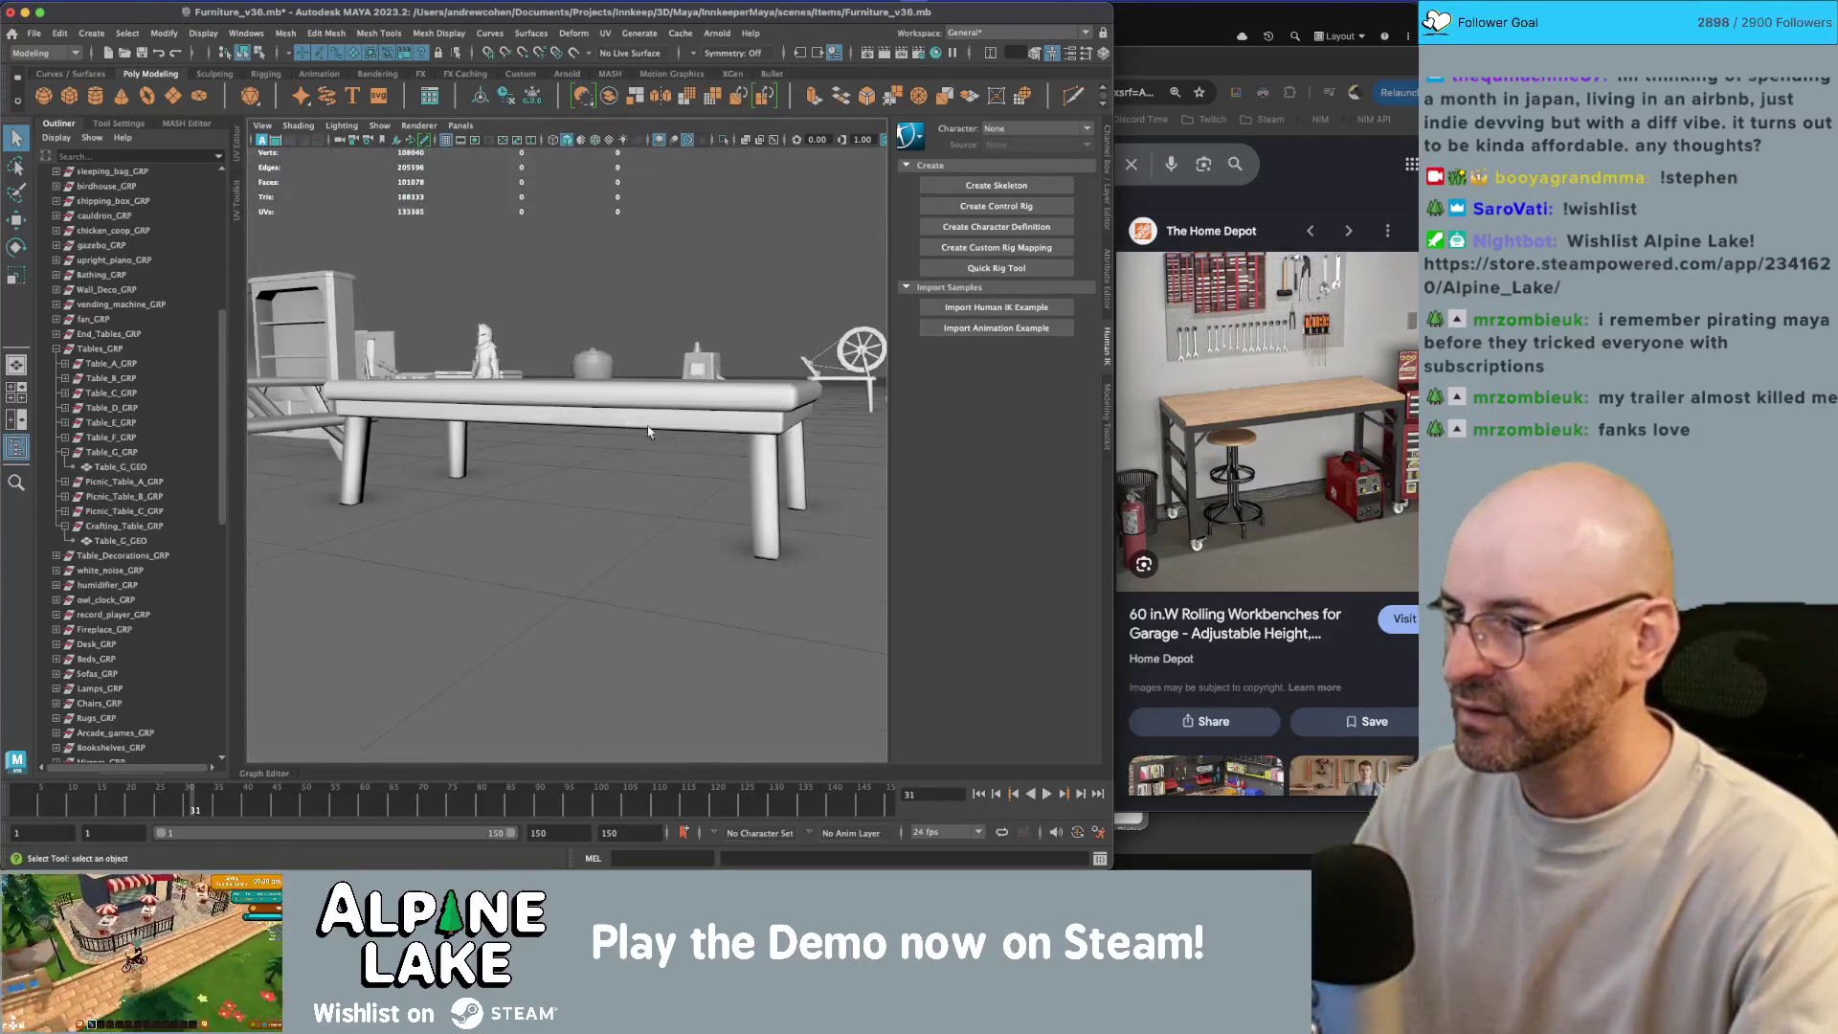
{"action": "left_click", "coordinate": [649, 431]}
{"action": "key", "text": "ctrl+d"}
{"action": "key", "text": "w"}
{"action": "mouse_move", "coordinate": [454, 379]}
{"action": "left_mouse_down"}
{"action": "mouse_move", "coordinate": [498, 522]}
{"action": "mouse_move", "coordinate": [612, 421]}
{"action": "left_mouse_up"}
{"action": "key", "text": "r"}
{"action": "key", "text": "q"}
{"action": "right_click", "coordinate": [626, 412]}
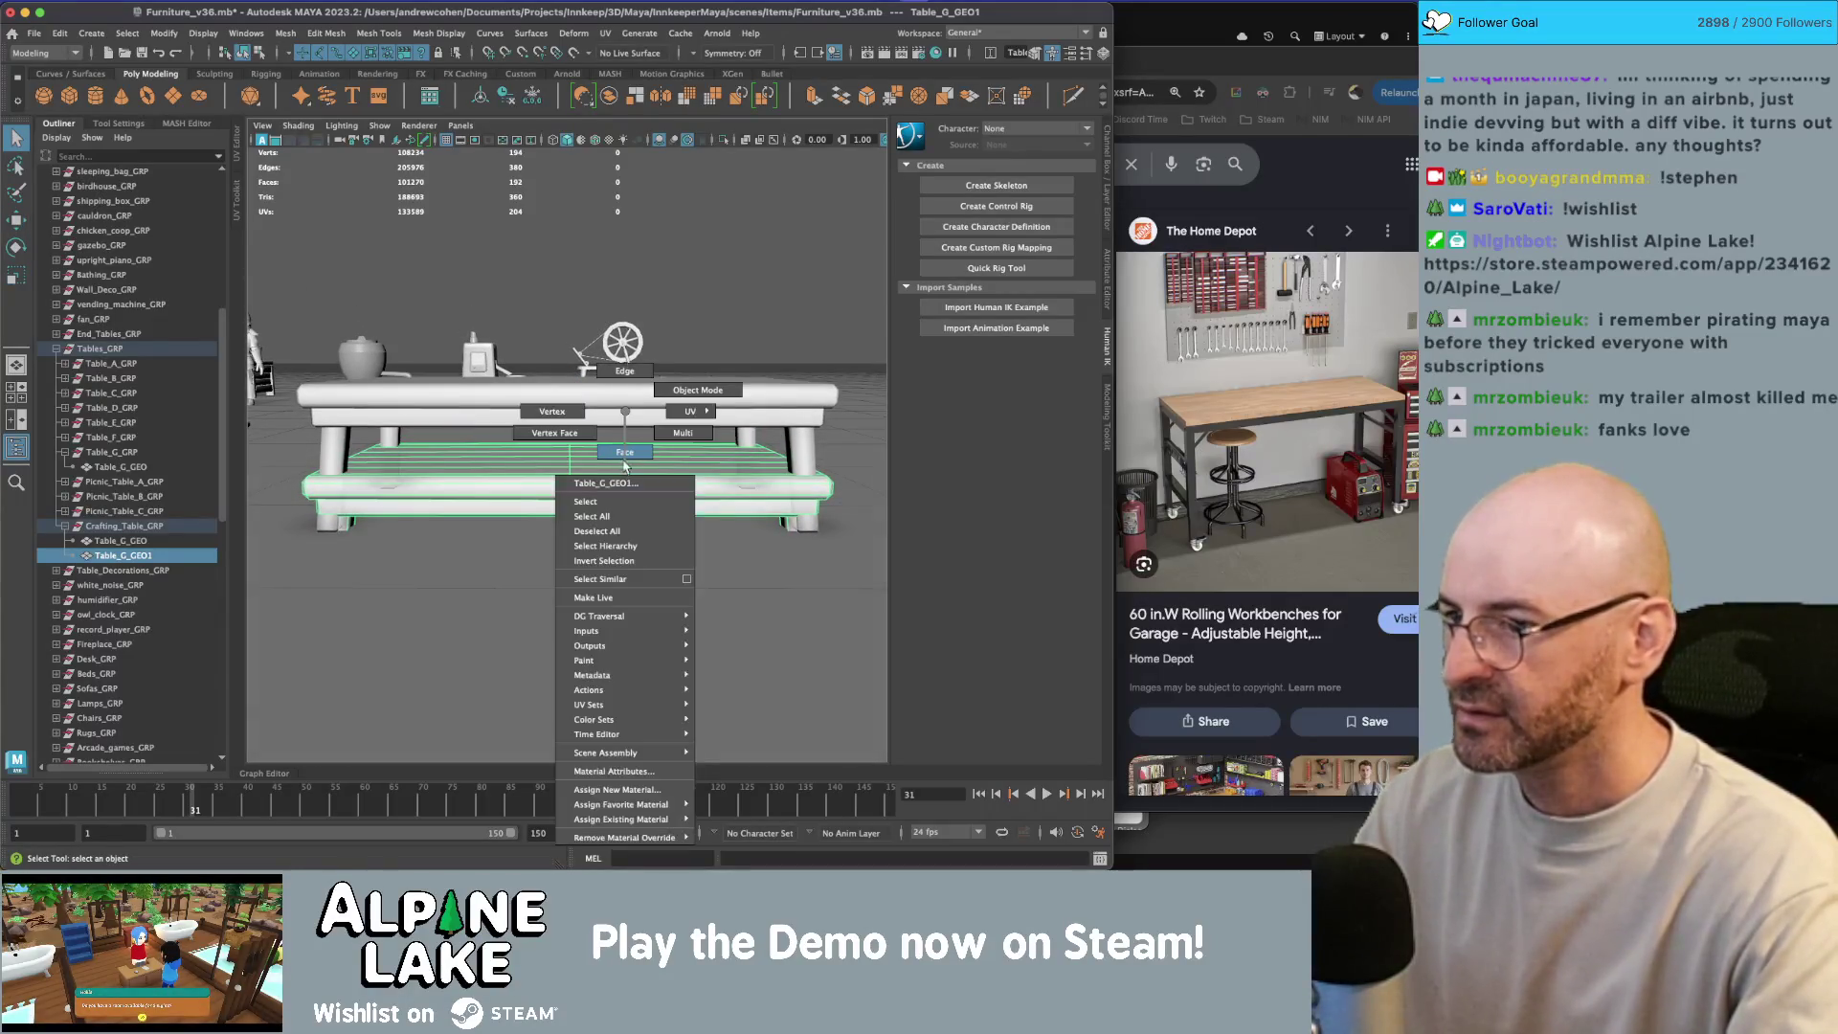
Step: Select all of the shelf's faces and shrink them slightly on all axes
{"action": "scroll", "coordinate": [625, 466], "scroll_direction": "down", "scroll_amount": 3}
{"action": "left_click_drag", "start_coordinate": [430, 421], "coordinate": [781, 632]}
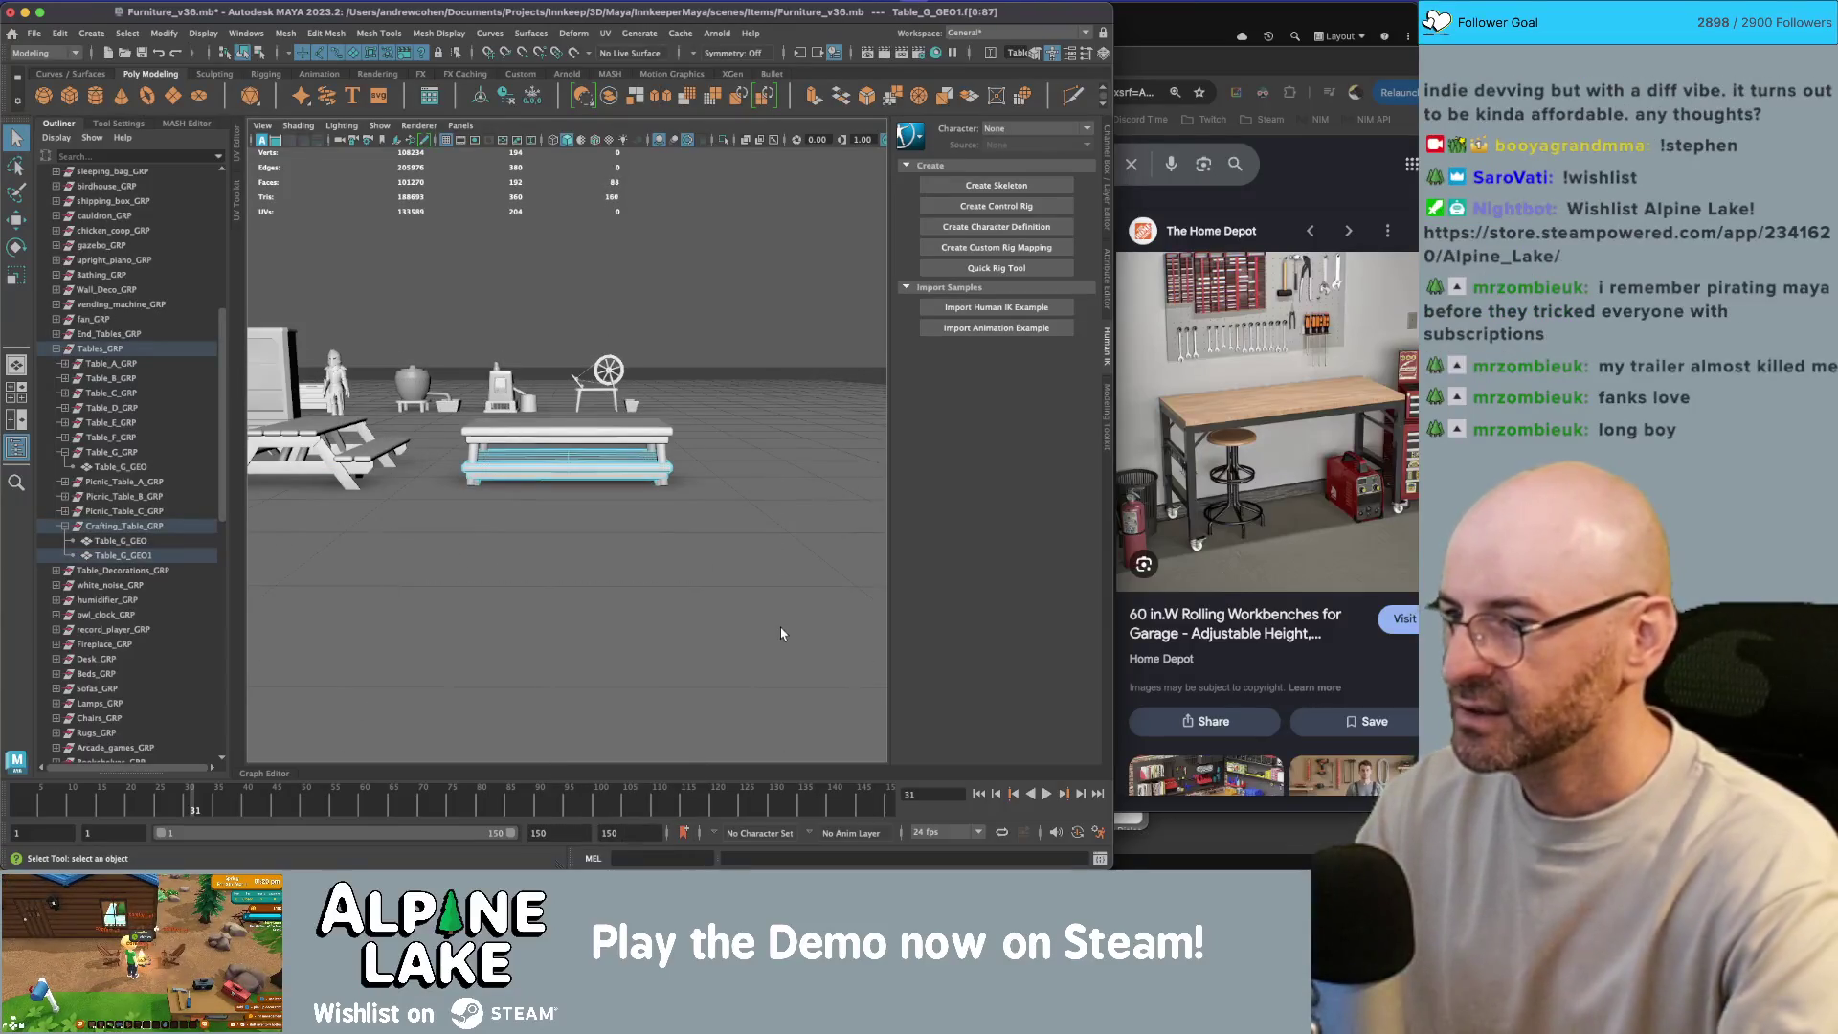
{"action": "left_click", "coordinate": [781, 633]}
{"action": "left_click_drag", "start_coordinate": [613, 517], "coordinate": [586, 490]}
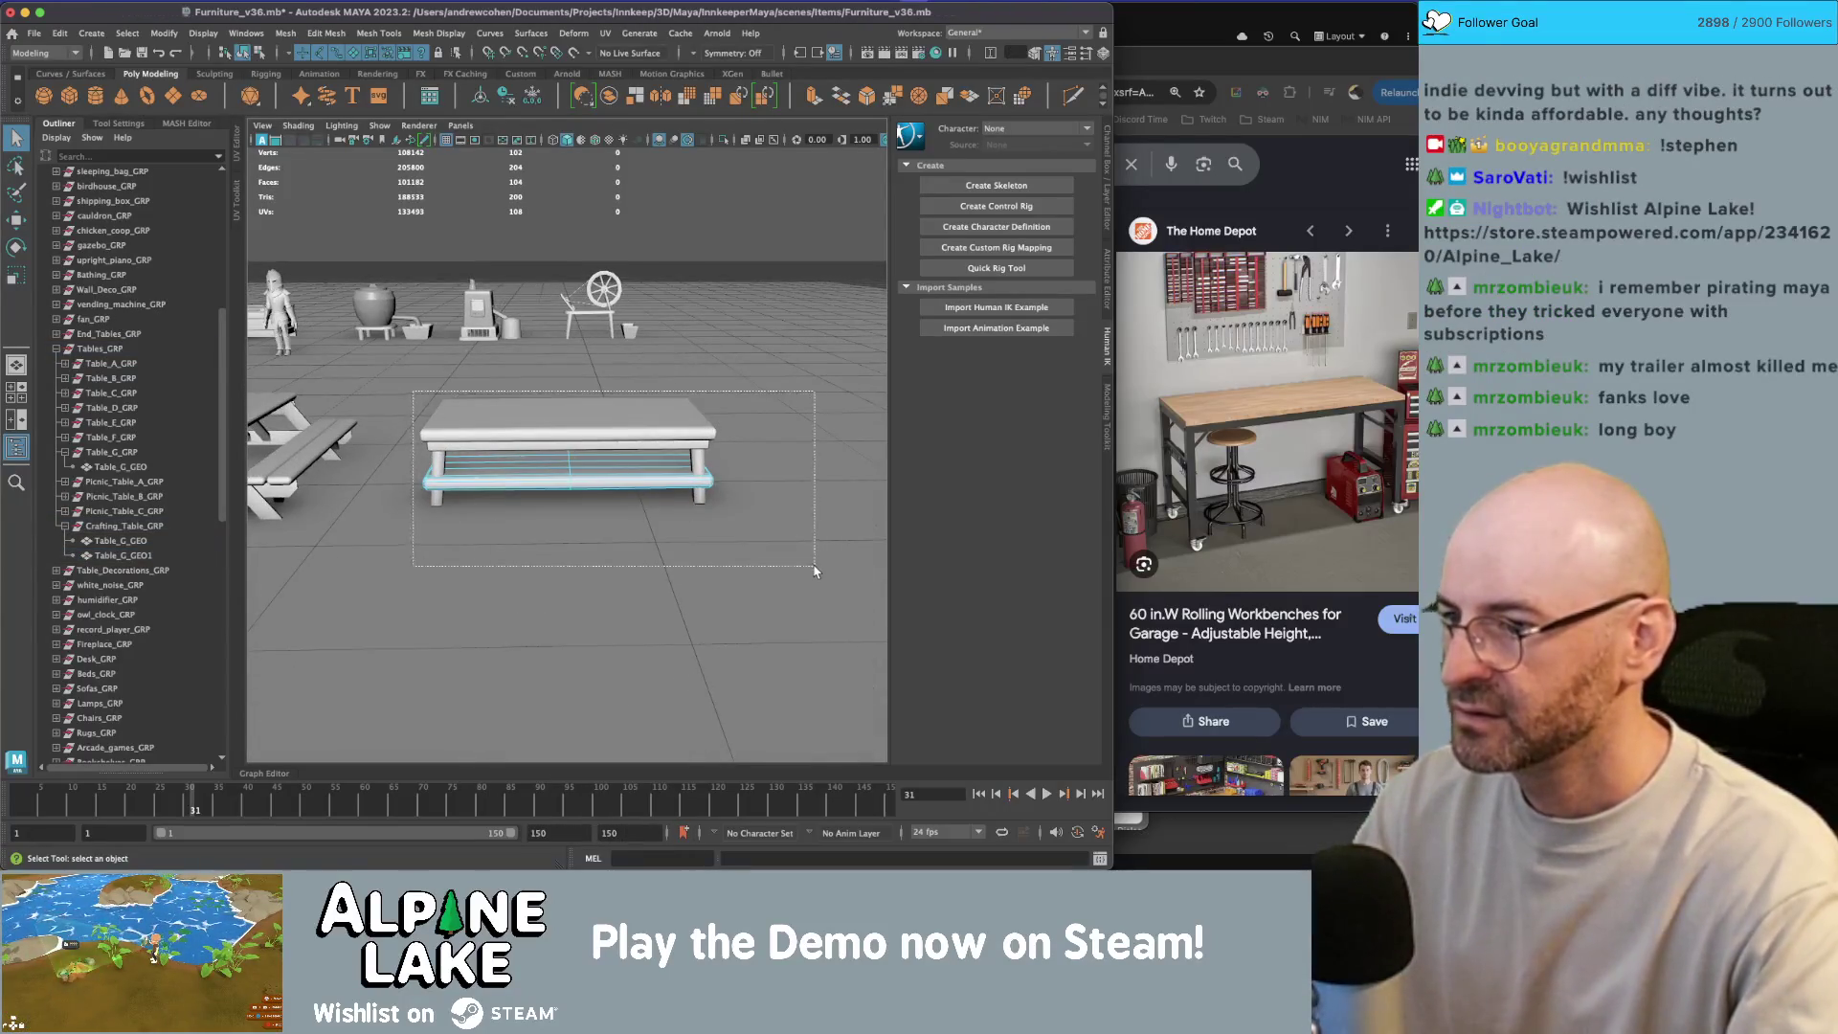
{"action": "left_click_drag", "start_coordinate": [815, 571], "coordinate": [814, 571]}
{"action": "key", "text": "r"}
{"action": "key", "text": "f"}
{"action": "mouse_move", "coordinate": [569, 466]}
{"action": "left_mouse_down"}
{"action": "mouse_move", "coordinate": [525, 472]}
{"action": "mouse_move", "coordinate": [591, 465]}
{"action": "mouse_move", "coordinate": [584, 522]}
{"action": "mouse_move", "coordinate": [484, 518]}
{"action": "mouse_move", "coordinate": [587, 449]}
{"action": "mouse_move", "coordinate": [547, 477]}
{"action": "left_mouse_up"}
{"action": "key", "text": "e"}
{"action": "key", "text": "r"}
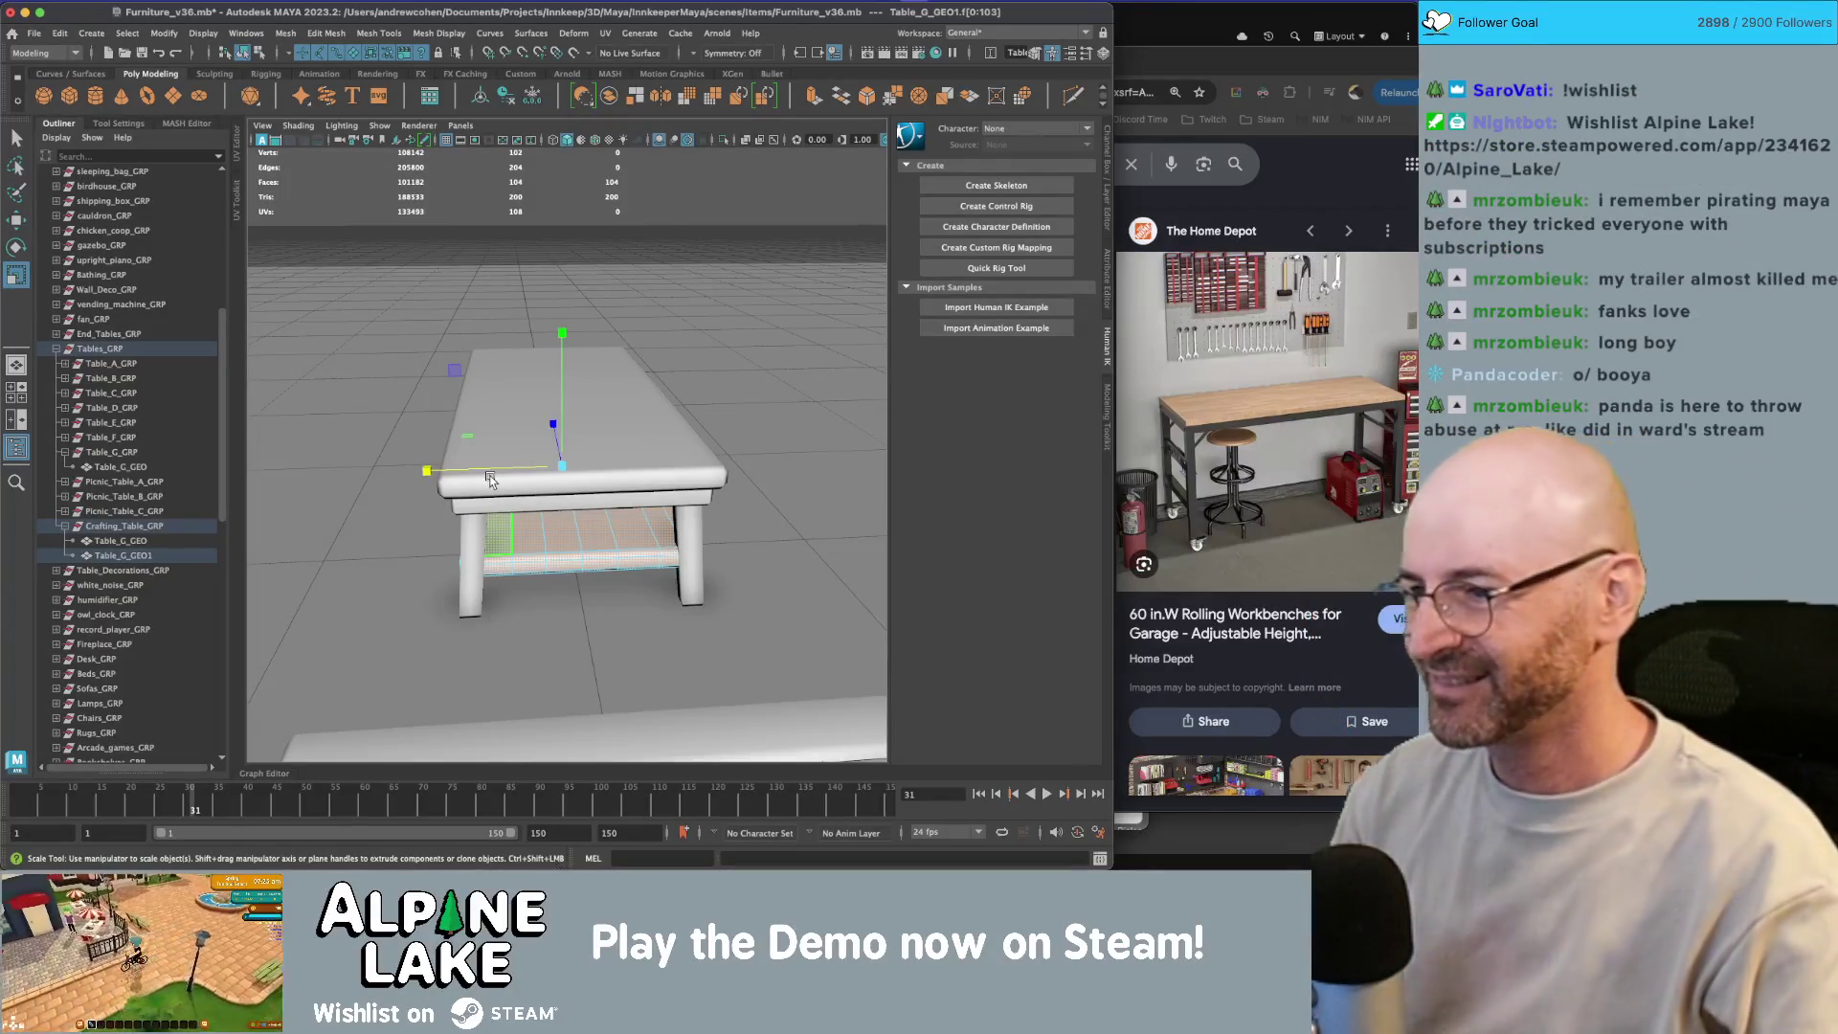
Step: Scale the shelf along its depth, then return to object mode and select the tabletop
{"action": "mouse_move", "coordinate": [489, 479]}
{"action": "left_mouse_down", "text": "alt"}
{"action": "mouse_move", "coordinate": [464, 488]}
{"action": "mouse_move", "coordinate": [483, 493]}
{"action": "mouse_move", "coordinate": [471, 449]}
{"action": "left_mouse_up", "text": "alt"}
{"action": "mouse_move", "coordinate": [617, 430]}
{"action": "left_mouse_down"}
{"action": "mouse_move", "coordinate": [383, 527]}
{"action": "mouse_move", "coordinate": [431, 536]}
{"action": "left_mouse_up"}
{"action": "key", "text": "q"}
{"action": "left_click", "coordinate": [379, 532]}
{"action": "left_click", "coordinate": [246, 55]}
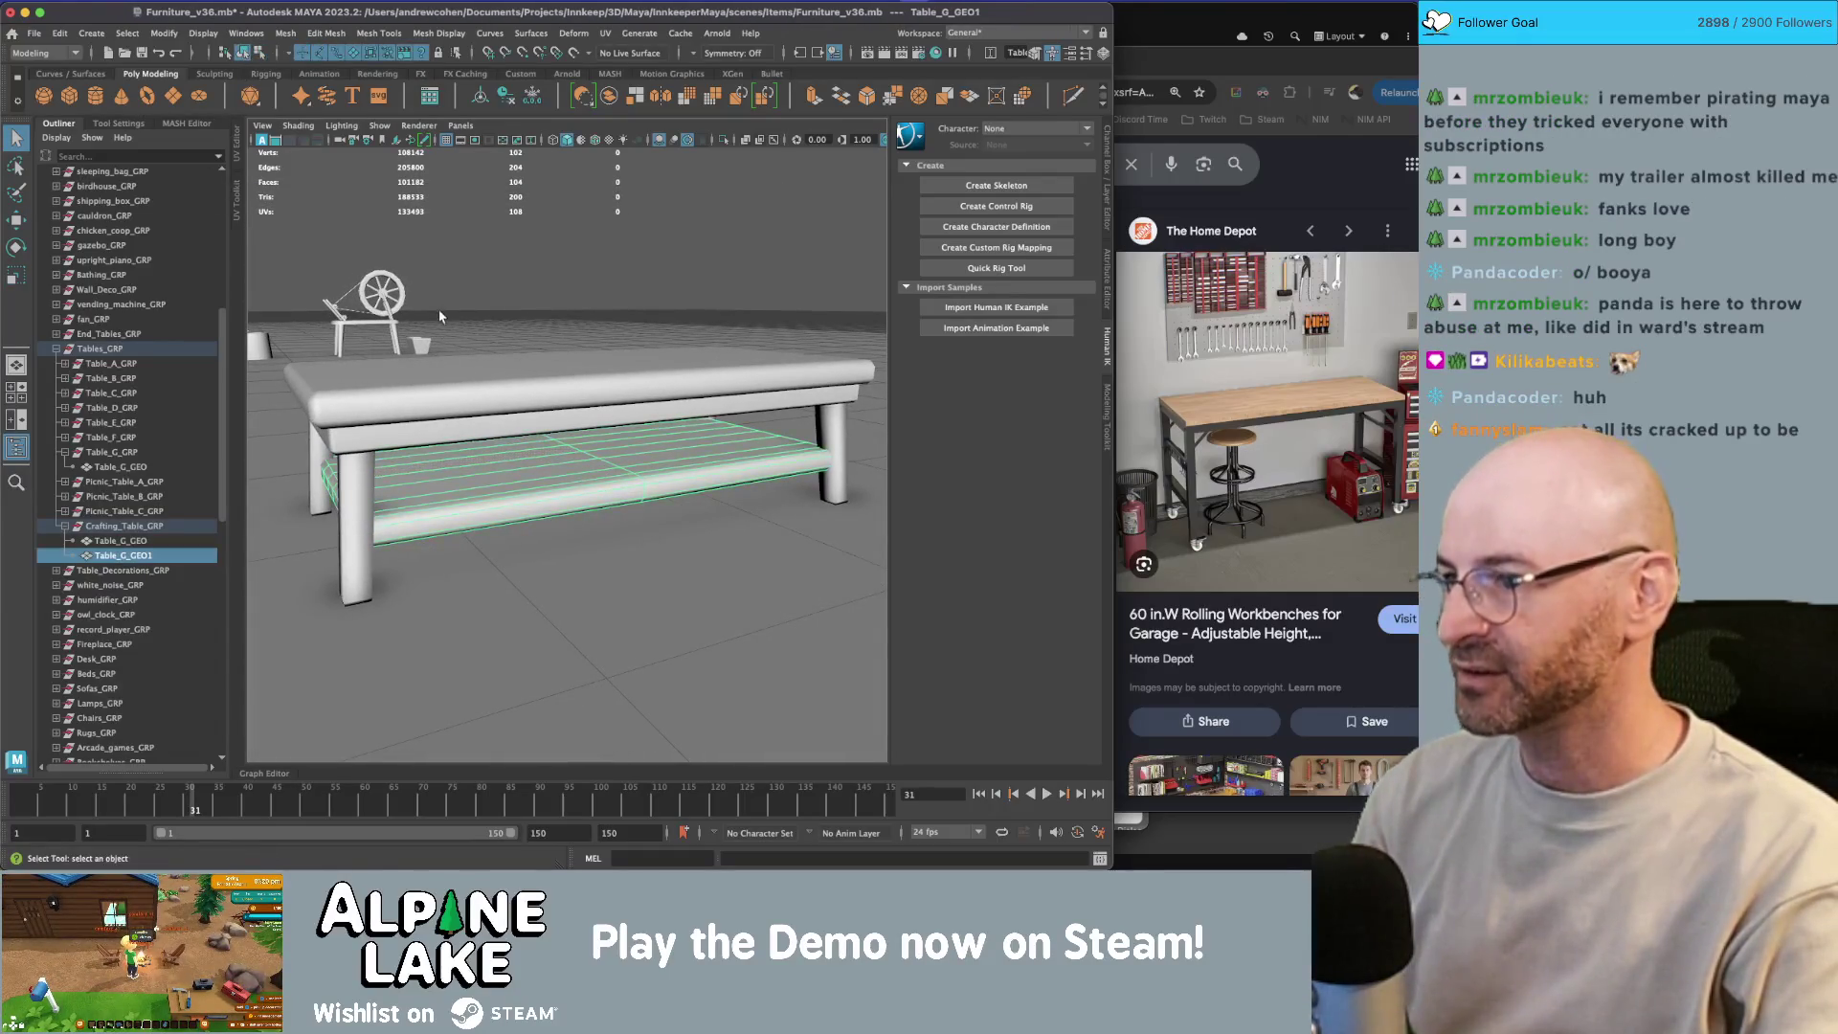
{"action": "left_click", "coordinate": [440, 425]}
{"action": "right_click", "coordinate": [403, 411]}
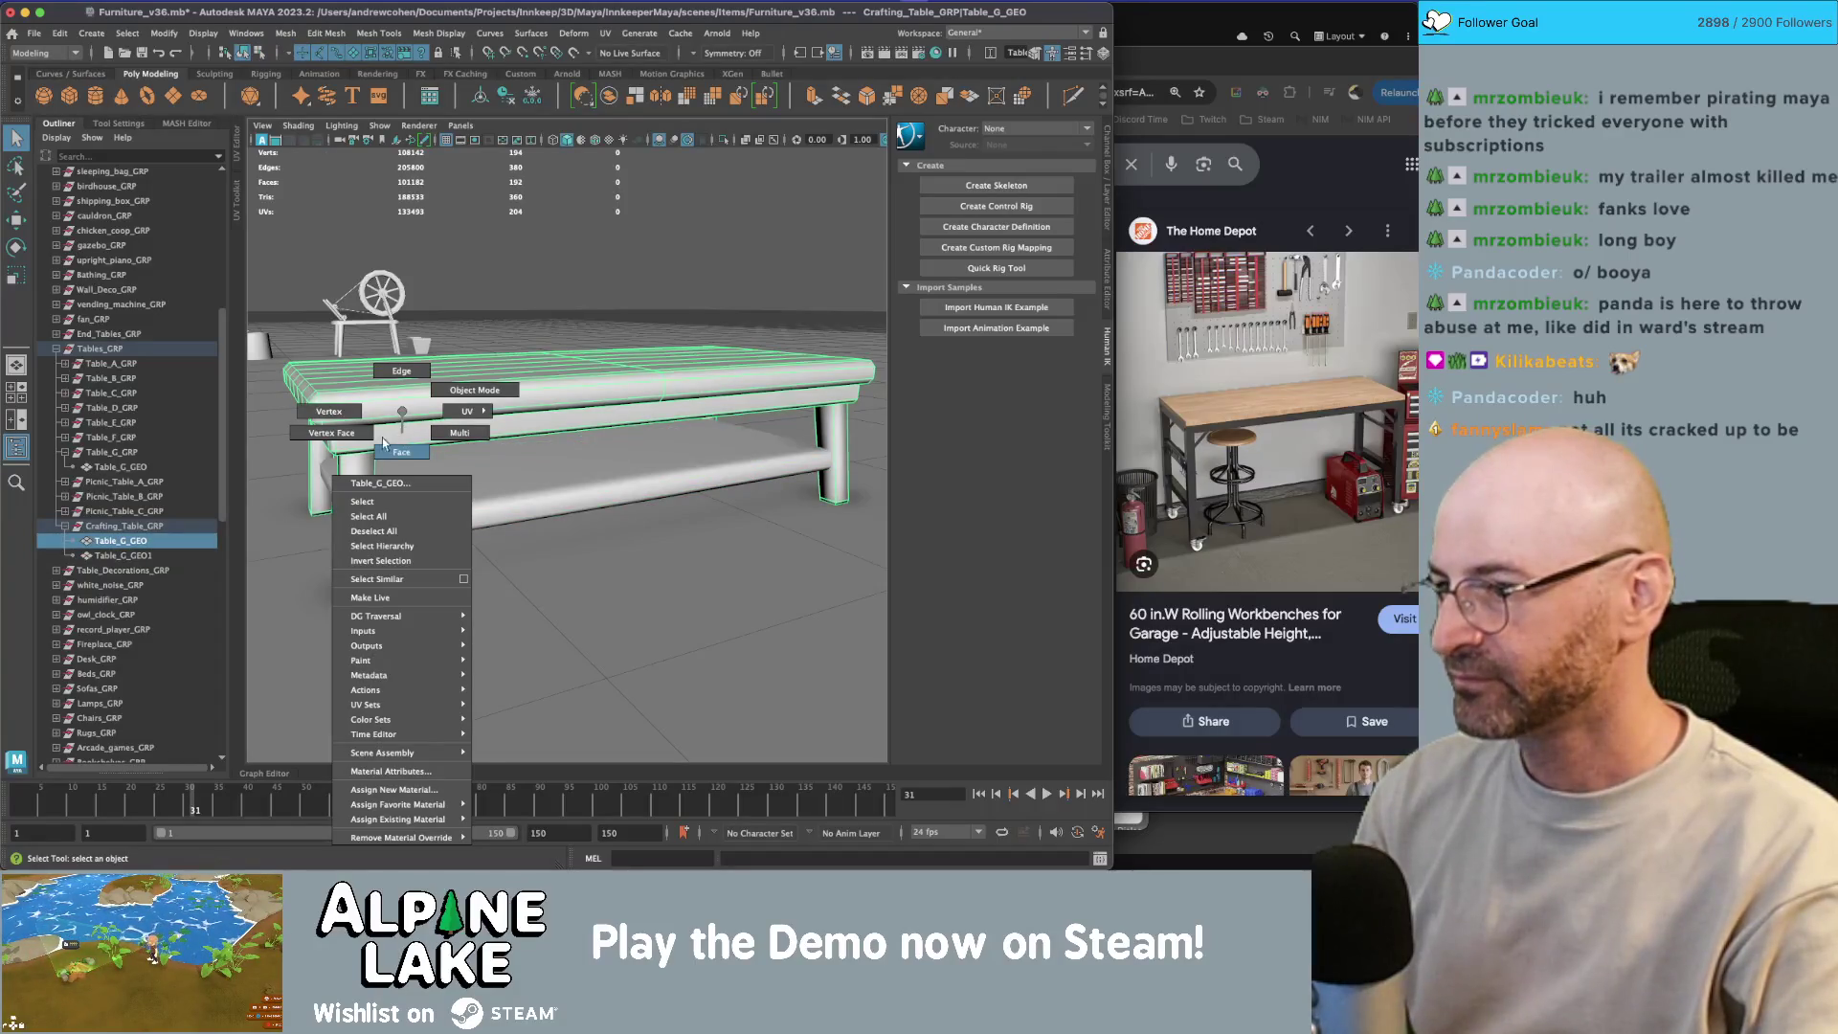
Step: Thicken the table legs slightly by scaling their faces, including along Z
{"action": "double_click", "coordinate": [364, 472]}
{"action": "key", "text": "r"}
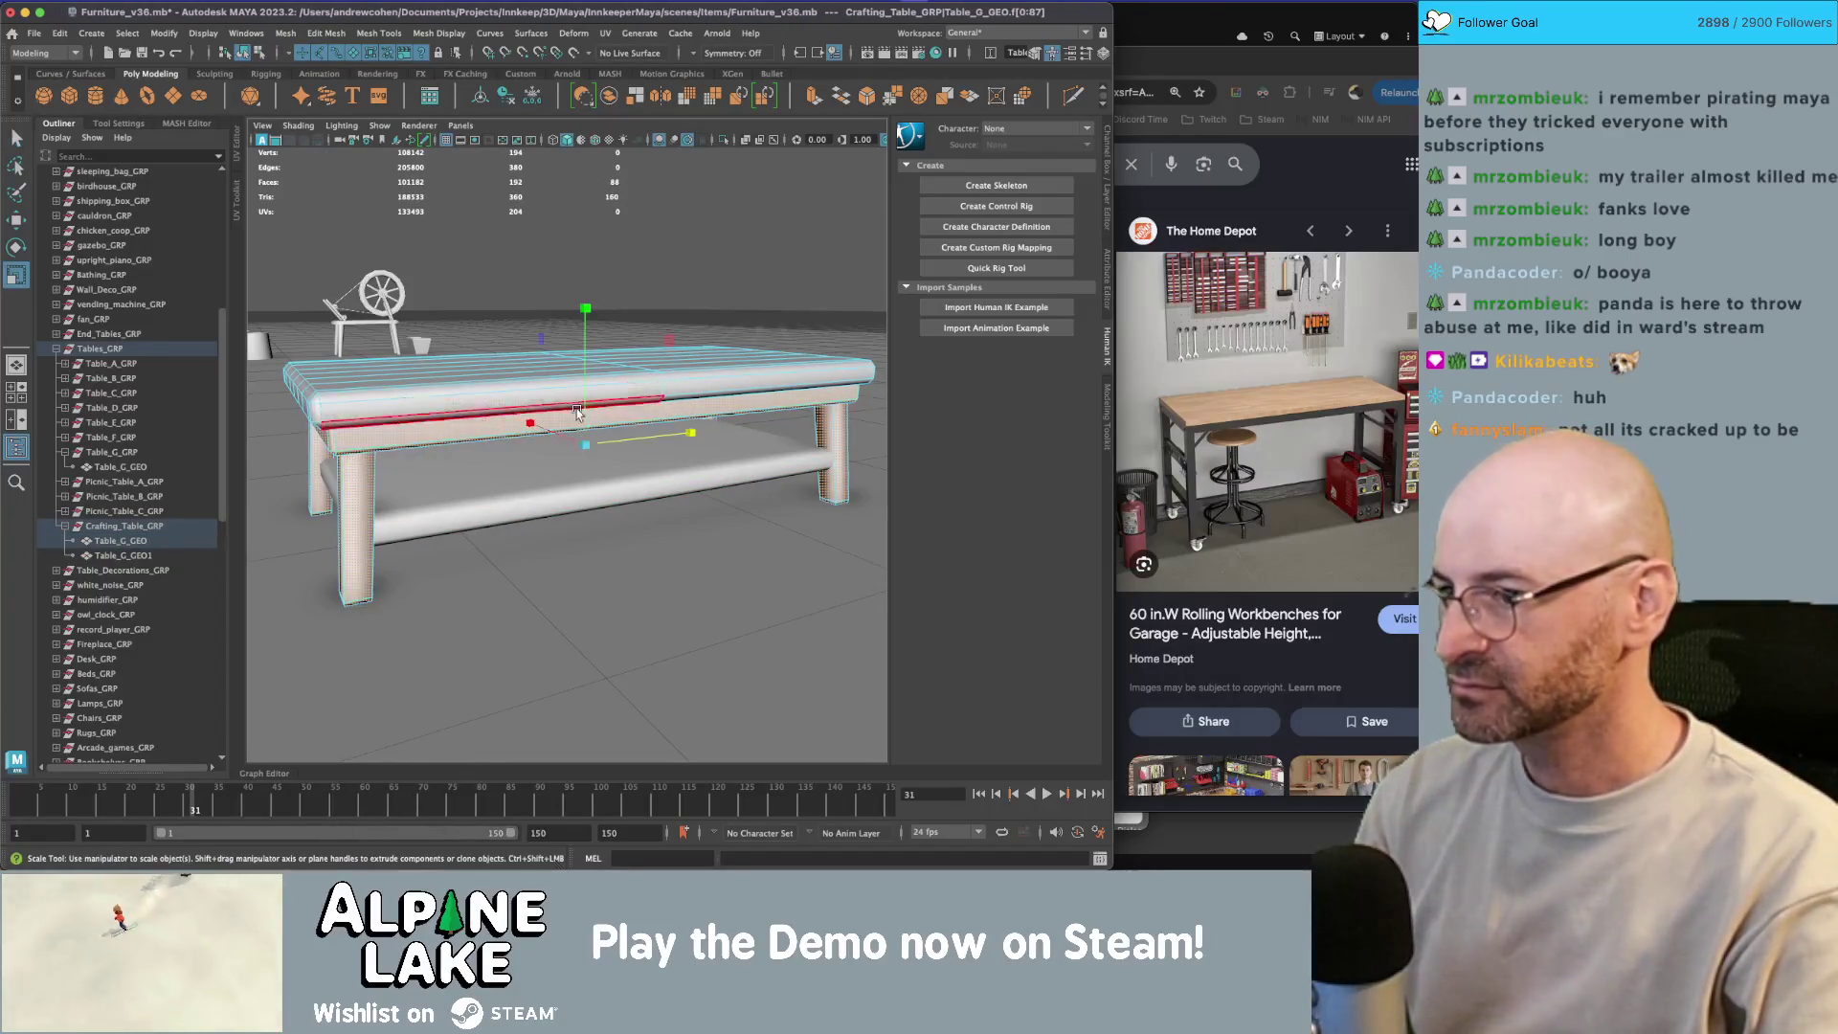
{"action": "left_click_drag", "start_coordinate": [612, 440], "coordinate": [618, 442]}
{"action": "mouse_move", "coordinate": [617, 442]}
{"action": "left_mouse_down", "text": "alt"}
{"action": "mouse_move", "coordinate": [594, 426]}
{"action": "mouse_move", "coordinate": [609, 418]}
{"action": "mouse_move", "coordinate": [537, 385]}
{"action": "mouse_move", "coordinate": [605, 369]}
{"action": "mouse_move", "coordinate": [525, 373]}
{"action": "mouse_move", "coordinate": [581, 328]}
{"action": "left_mouse_up", "text": "alt"}
Step: Shift and scale the tabletop faces into place, then reselect the whole table
{"action": "double_click", "coordinate": [537, 384]}
{"action": "key", "text": "w"}
{"action": "mouse_move", "coordinate": [580, 328]}
{"action": "left_mouse_down", "text": "alt"}
{"action": "mouse_move", "coordinate": [515, 374]}
{"action": "mouse_move", "coordinate": [526, 306]}
{"action": "left_mouse_up", "text": "alt"}
{"action": "key", "text": "r"}
{"action": "key", "text": "q"}
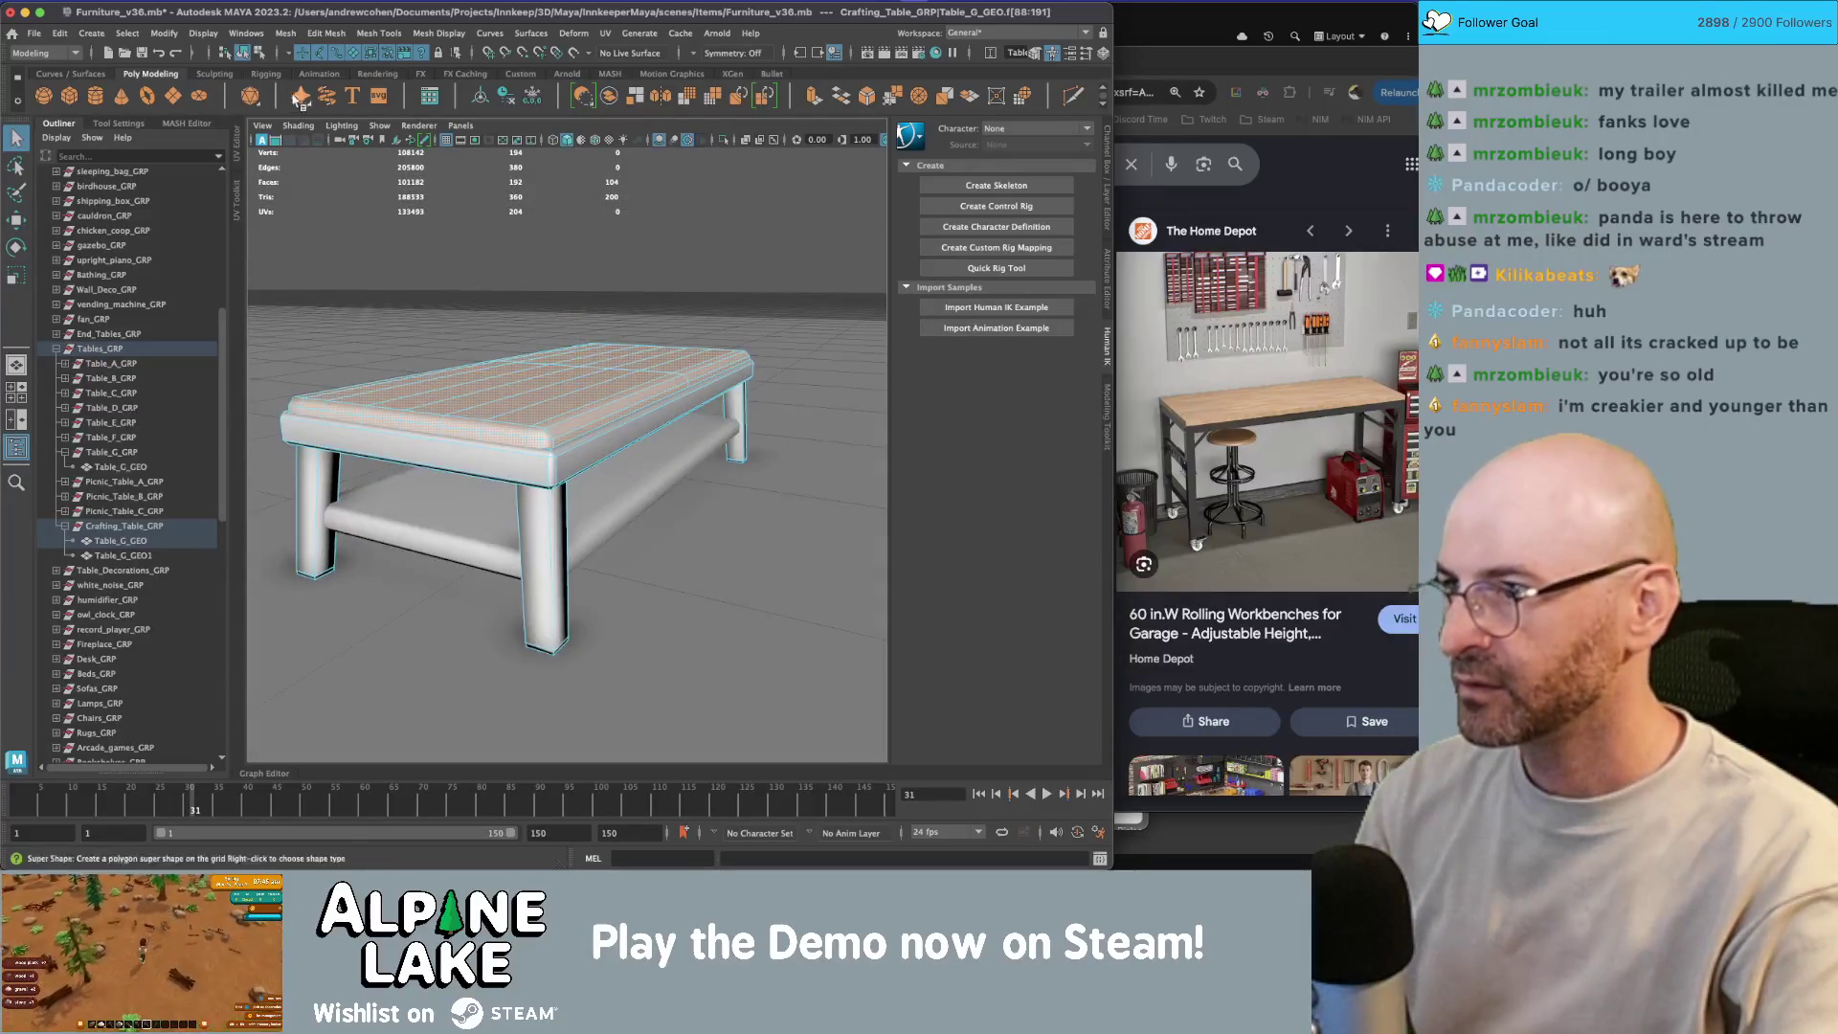
{"action": "left_click", "coordinate": [243, 53]}
{"action": "left_click", "coordinate": [498, 251]}
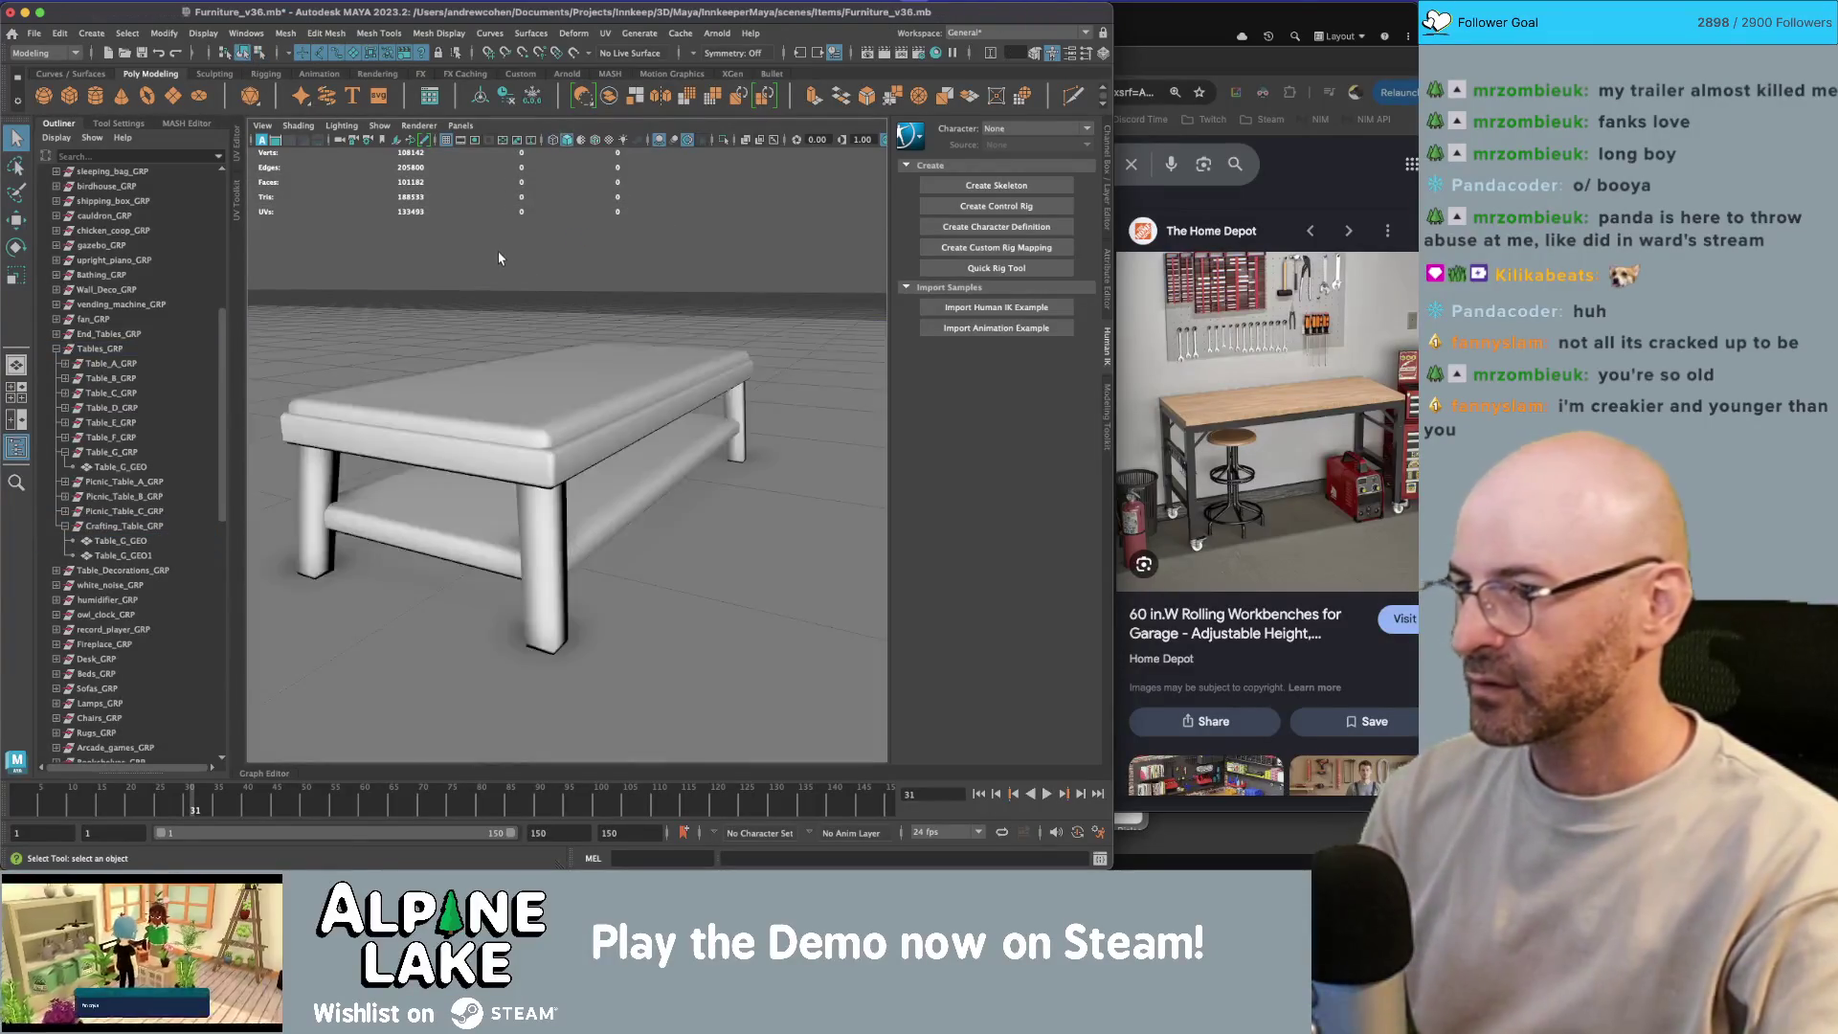
{"action": "left_click_drag", "start_coordinate": [661, 358], "coordinate": [636, 410], "text": "alt"}
{"action": "left_click", "coordinate": [635, 410]}
{"action": "scroll", "coordinate": [636, 410], "scroll_direction": "down", "scroll_amount": 3}
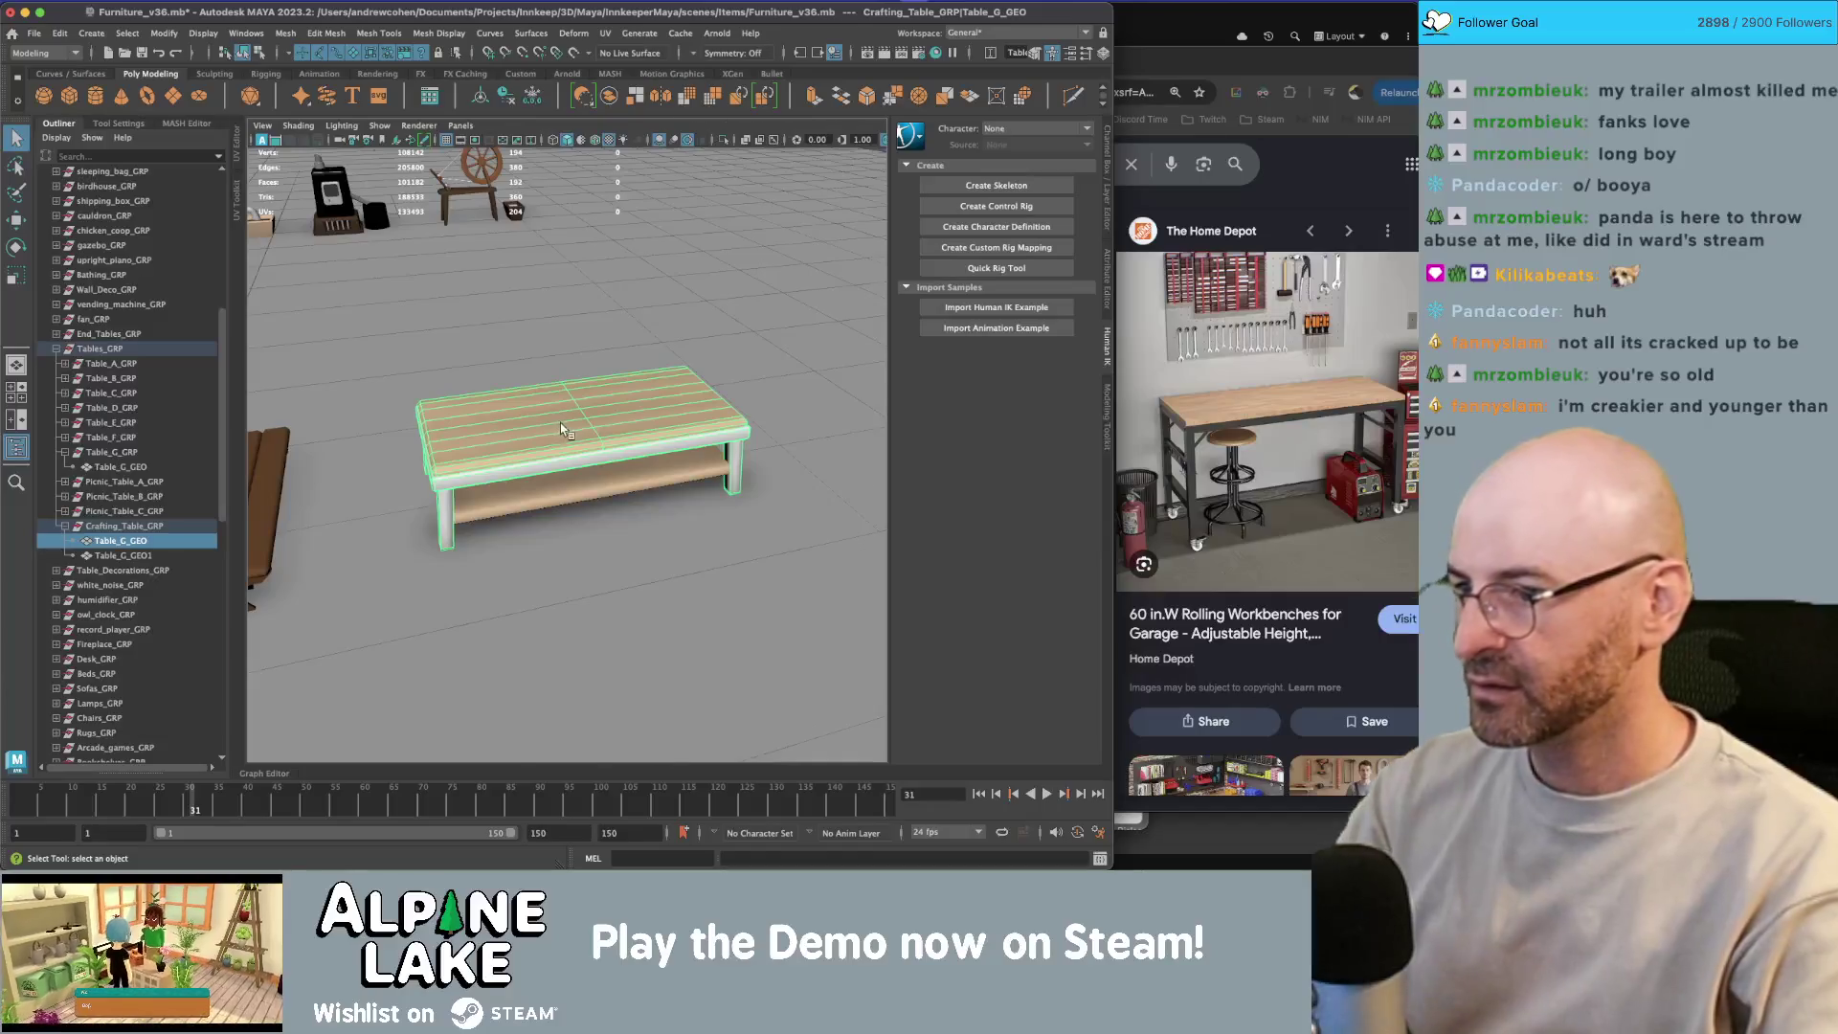
Step: In the UV Editor, move the leg UVs onto a dark palette swatch
{"action": "key", "text": "ctrl+alt+u"}
{"action": "right_click", "coordinate": [447, 388]}
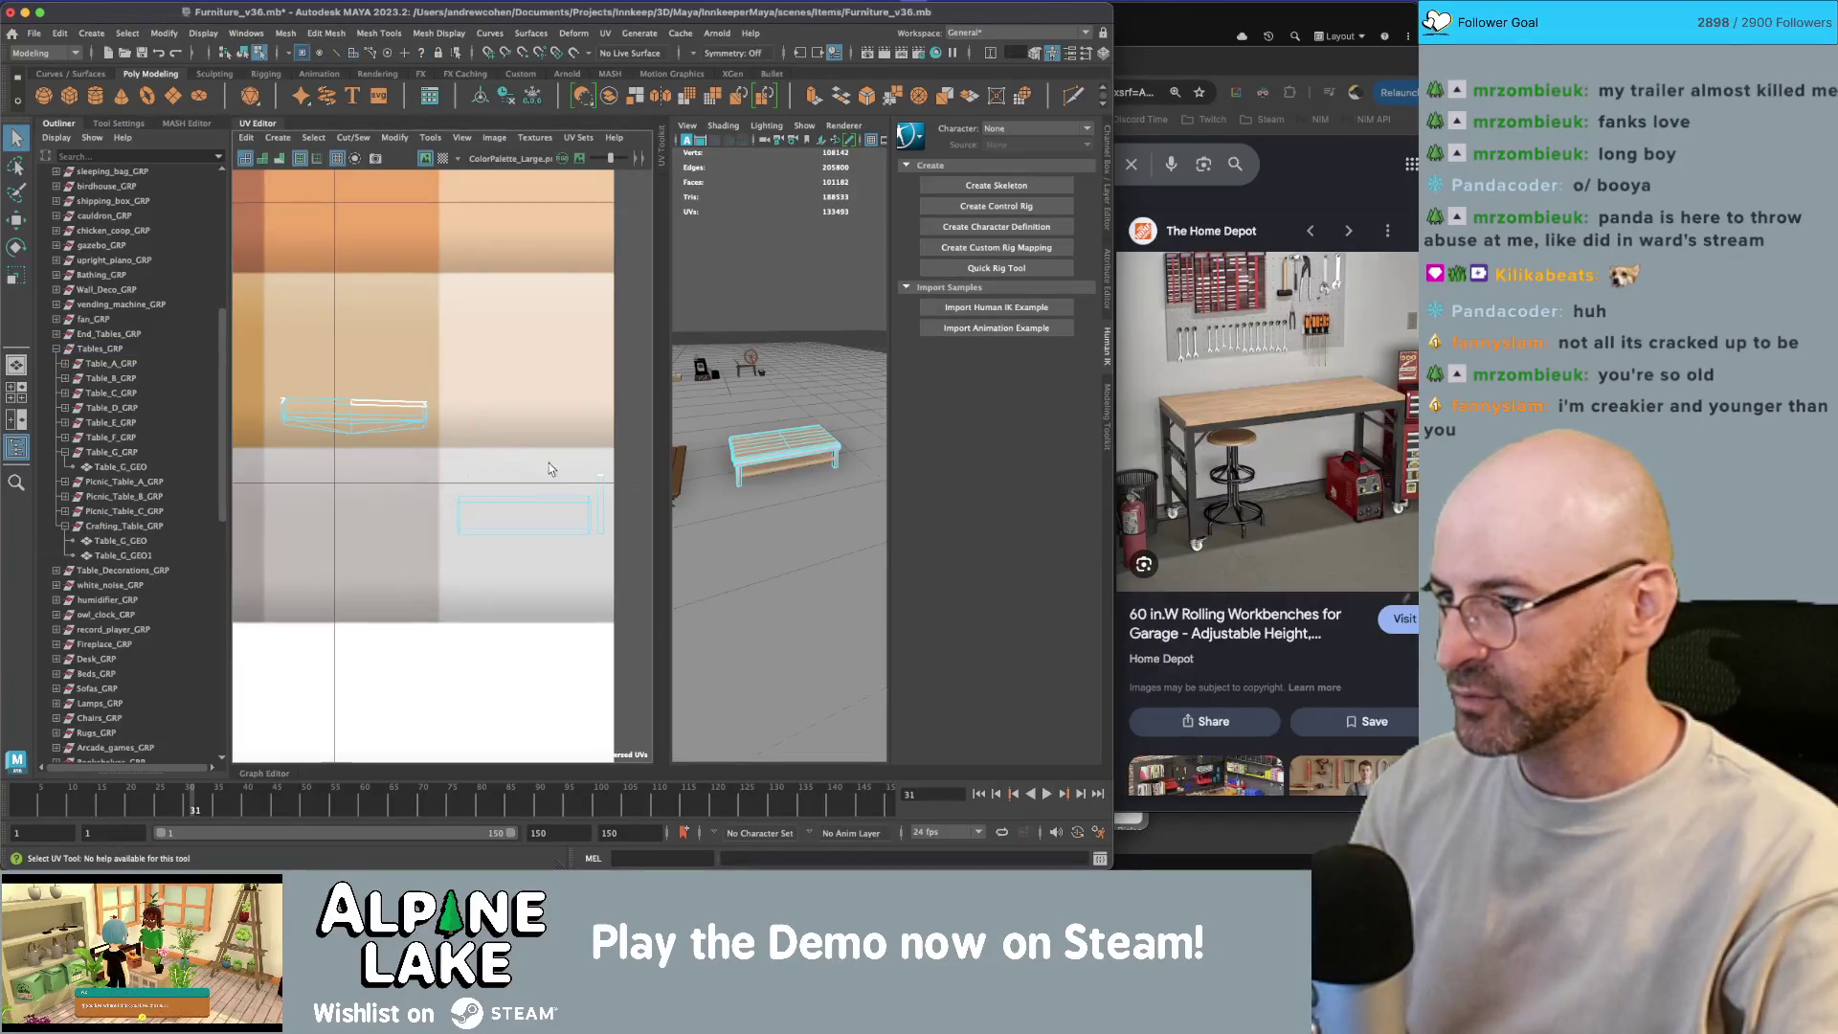
{"action": "left_click_drag", "start_coordinate": [605, 455], "coordinate": [463, 560]}
{"action": "scroll", "coordinate": [383, 536], "scroll_direction": "down", "scroll_amount": 5}
{"action": "key", "text": "w"}
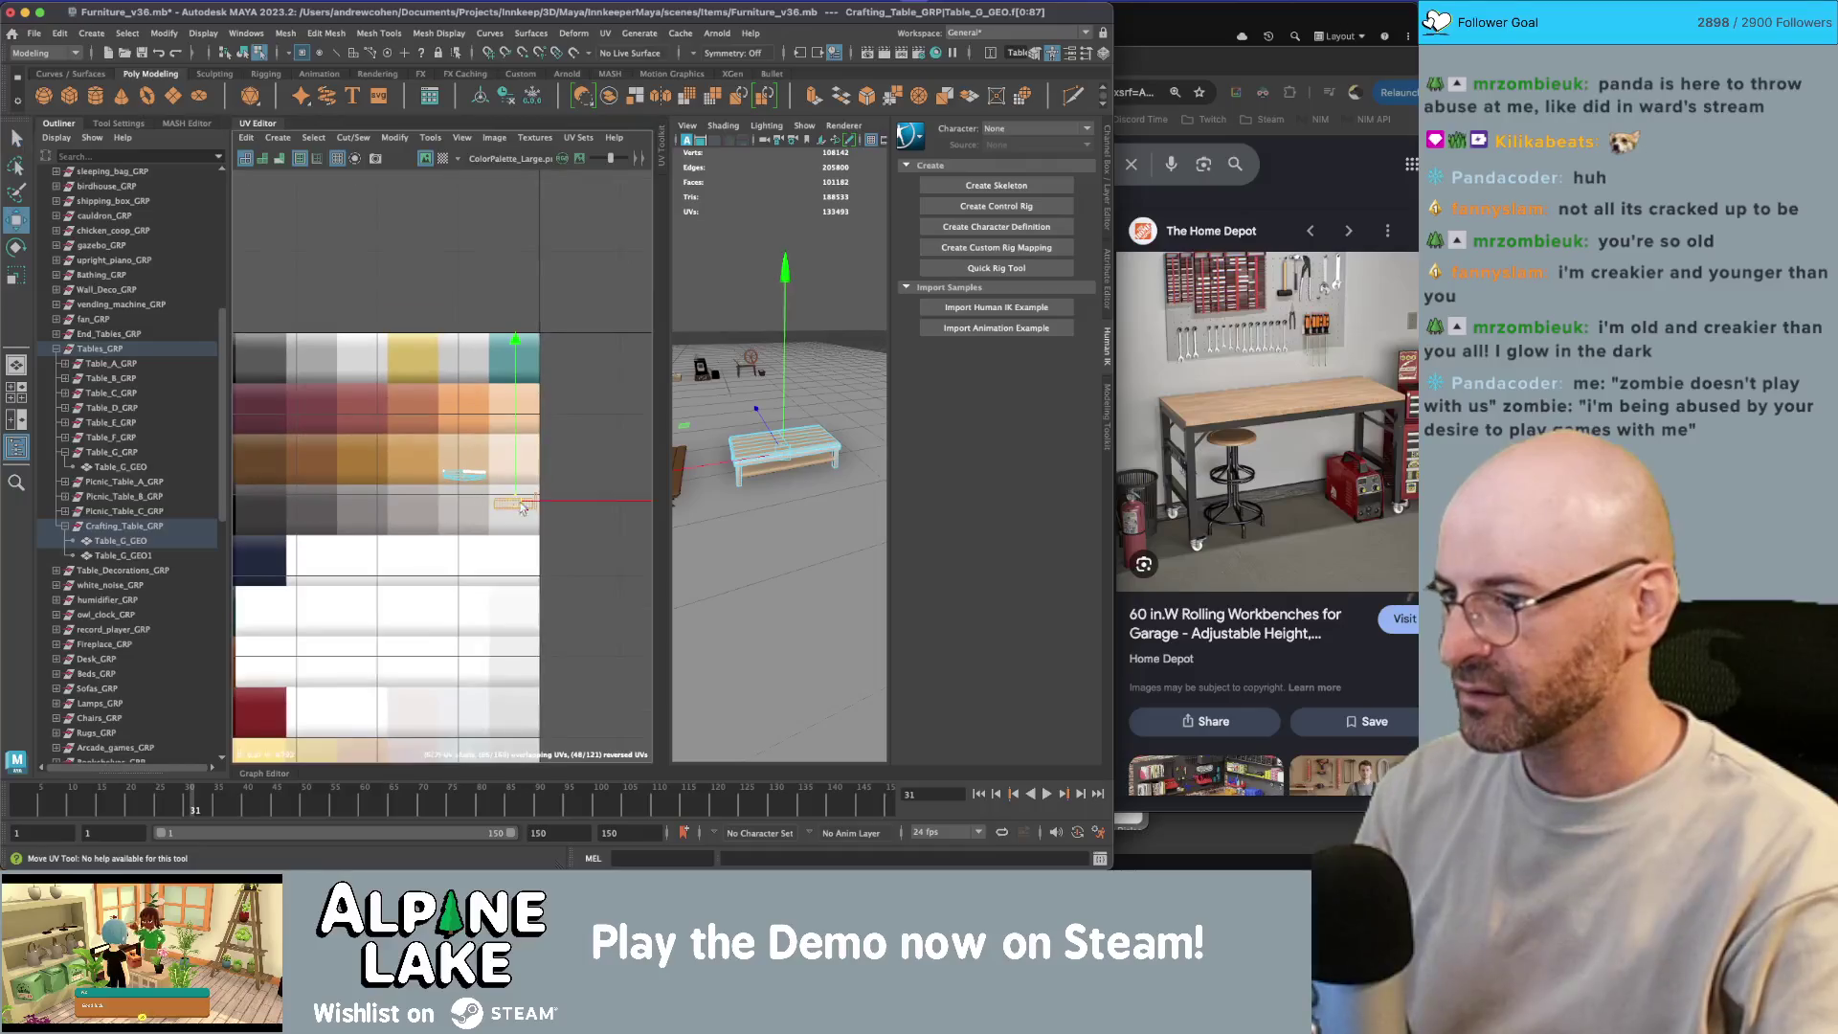
{"action": "mouse_move", "coordinate": [331, 517]}
{"action": "left_mouse_down"}
{"action": "mouse_move", "coordinate": [511, 484]}
{"action": "mouse_move", "coordinate": [268, 520]}
{"action": "left_mouse_up"}
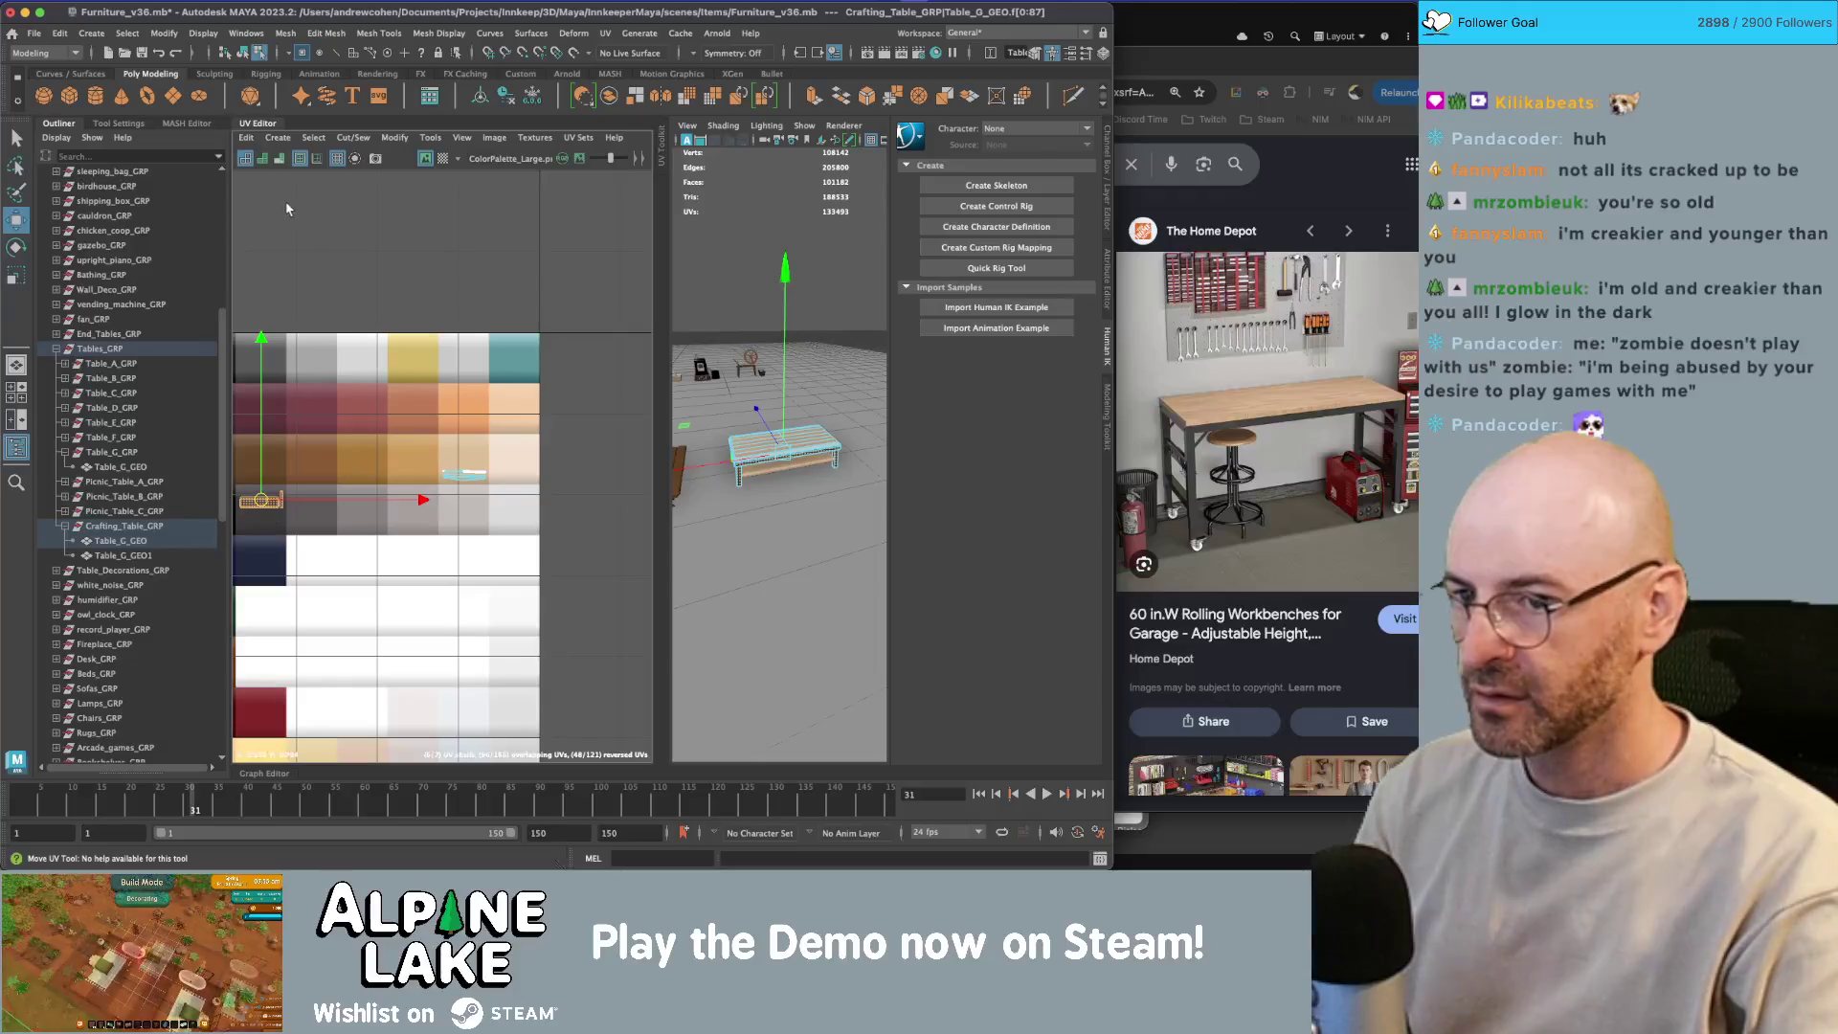
{"action": "key", "text": "q"}
{"action": "left_click", "coordinate": [781, 575]}
Step: Close the UV Editor and select the lower shelf, Table_C_GEO1
{"action": "mouse_move", "coordinate": [781, 575]}
{"action": "left_mouse_down"}
{"action": "mouse_move", "coordinate": [781, 289]}
{"action": "mouse_move", "coordinate": [631, 278]}
{"action": "left_mouse_up"}
{"action": "left_click", "coordinate": [259, 128]}
{"action": "scroll", "coordinate": [517, 393], "scroll_direction": "down", "scroll_amount": 3}
{"action": "mouse_move", "coordinate": [517, 393]}
{"action": "left_mouse_down"}
{"action": "mouse_move", "coordinate": [488, 393]}
{"action": "mouse_move", "coordinate": [469, 470]}
{"action": "mouse_move", "coordinate": [424, 413]}
{"action": "left_mouse_up"}
{"action": "left_click", "coordinate": [468, 469]}
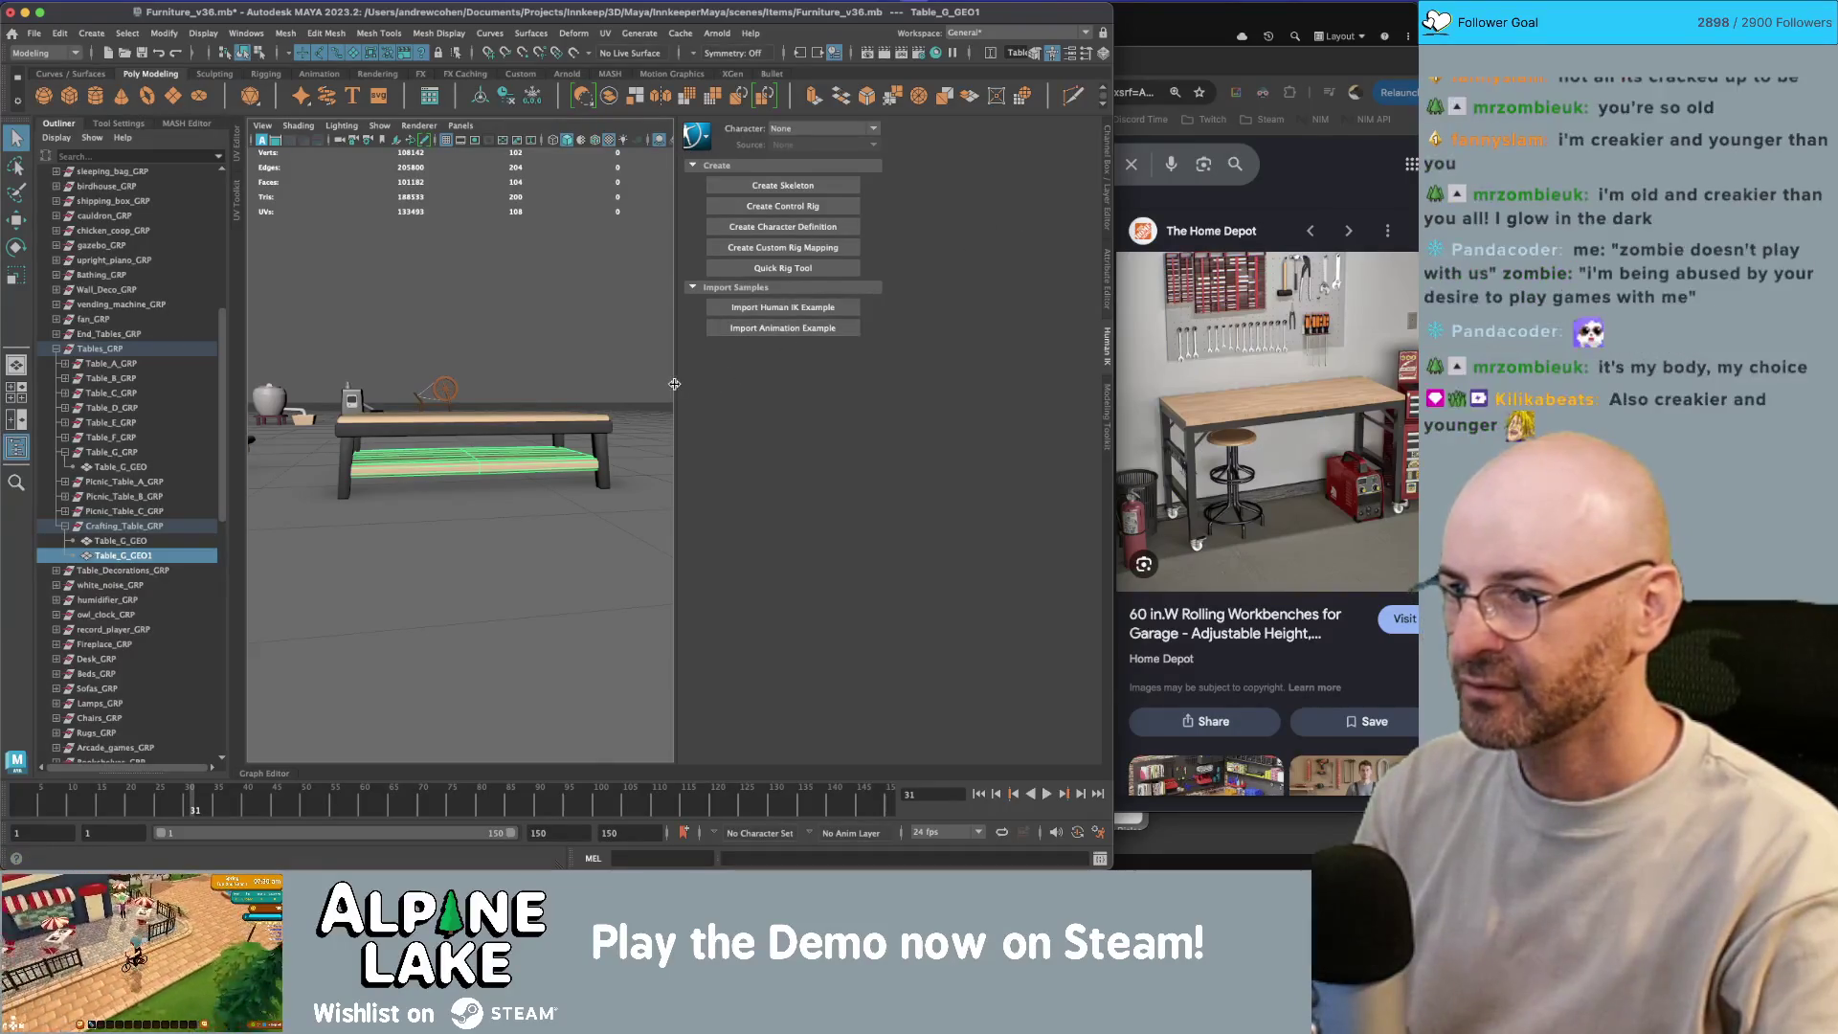
Step: Widen the 3D view and show the shelf's transform values in the Channel Box
{"action": "left_click_drag", "start_coordinate": [675, 367], "coordinate": [886, 363]}
{"action": "left_click", "coordinate": [1107, 192]}
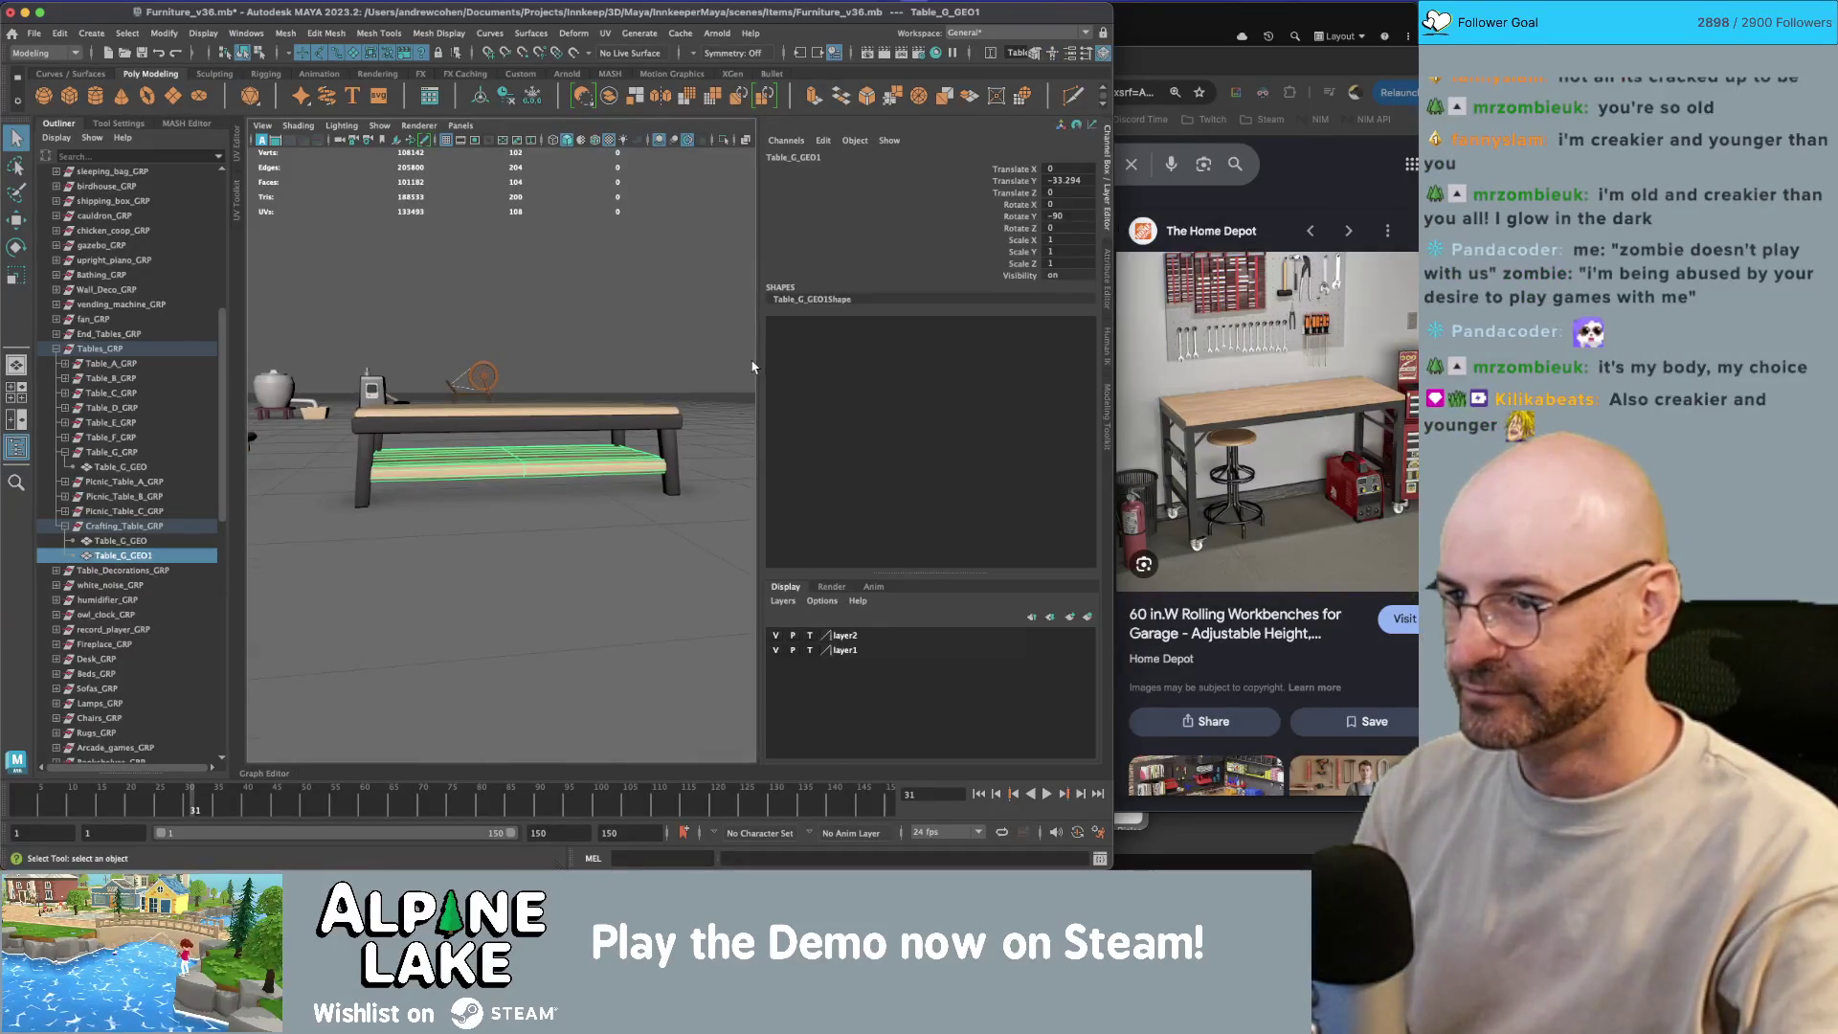
{"action": "left_click_drag", "start_coordinate": [756, 361], "coordinate": [907, 361]}
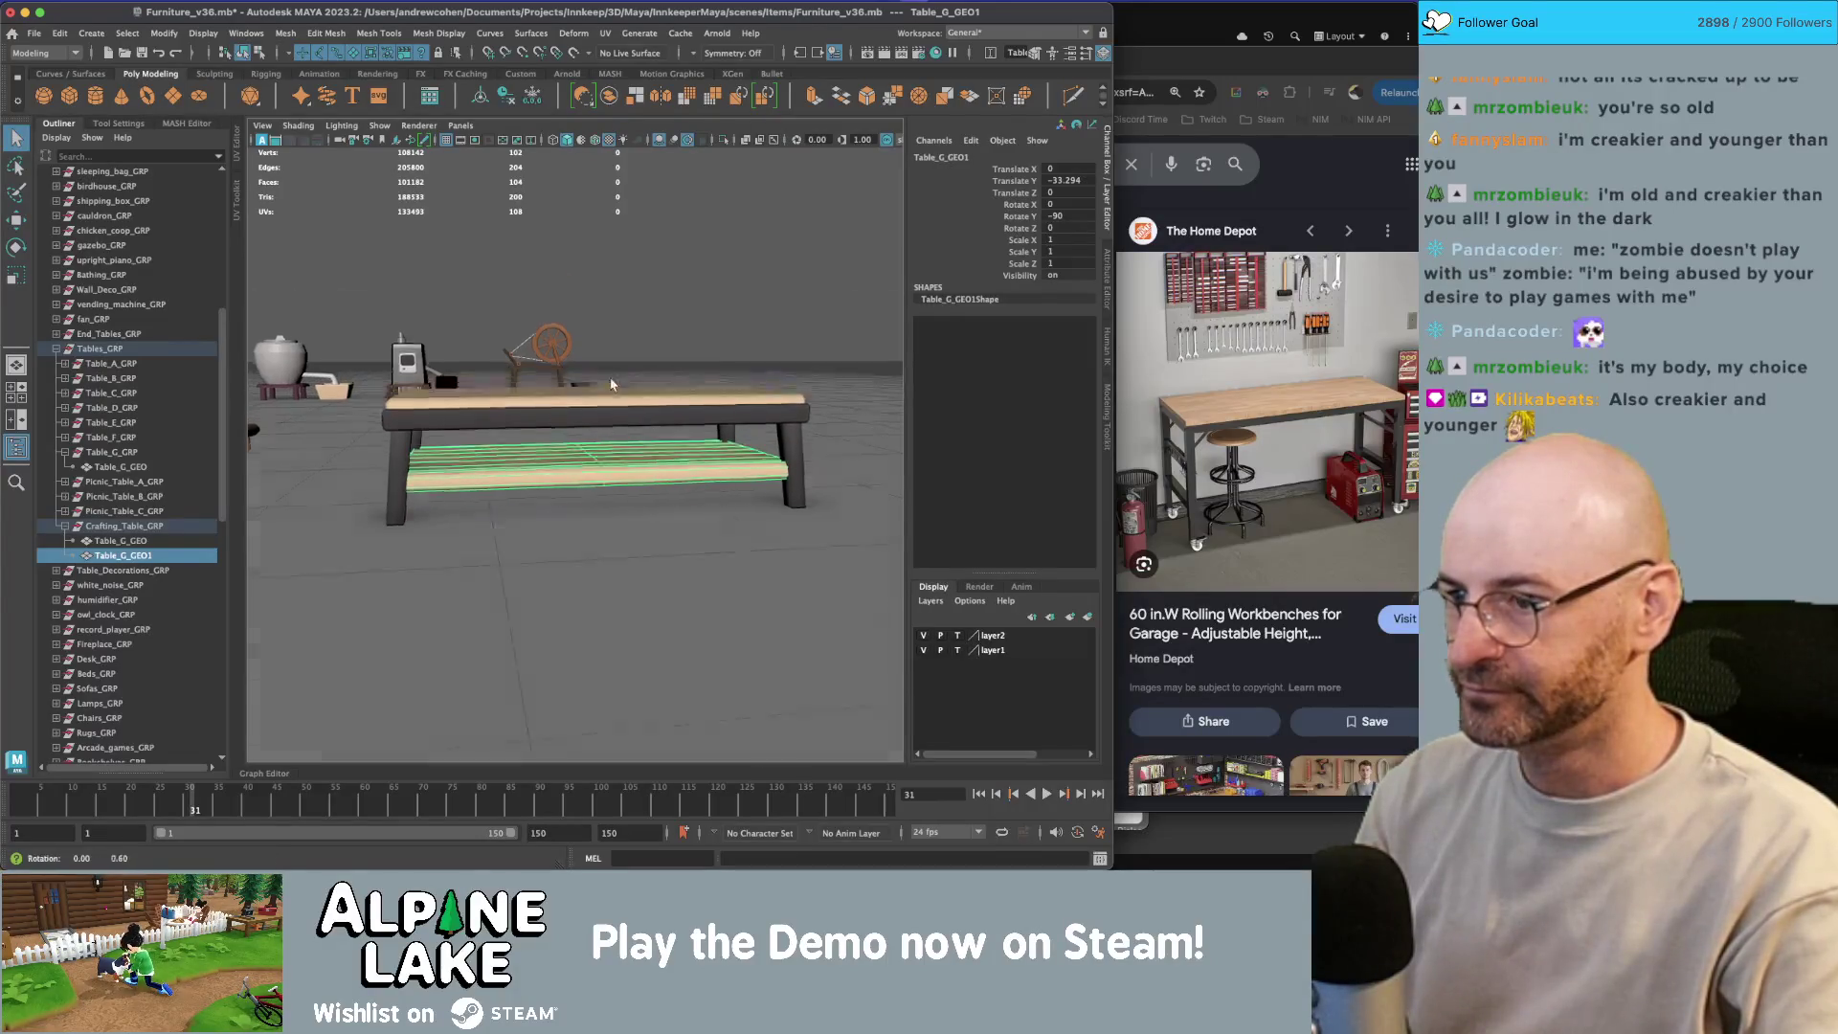
{"action": "key", "text": "r"}
{"action": "left_click_drag", "start_coordinate": [545, 429], "coordinate": [583, 421]}
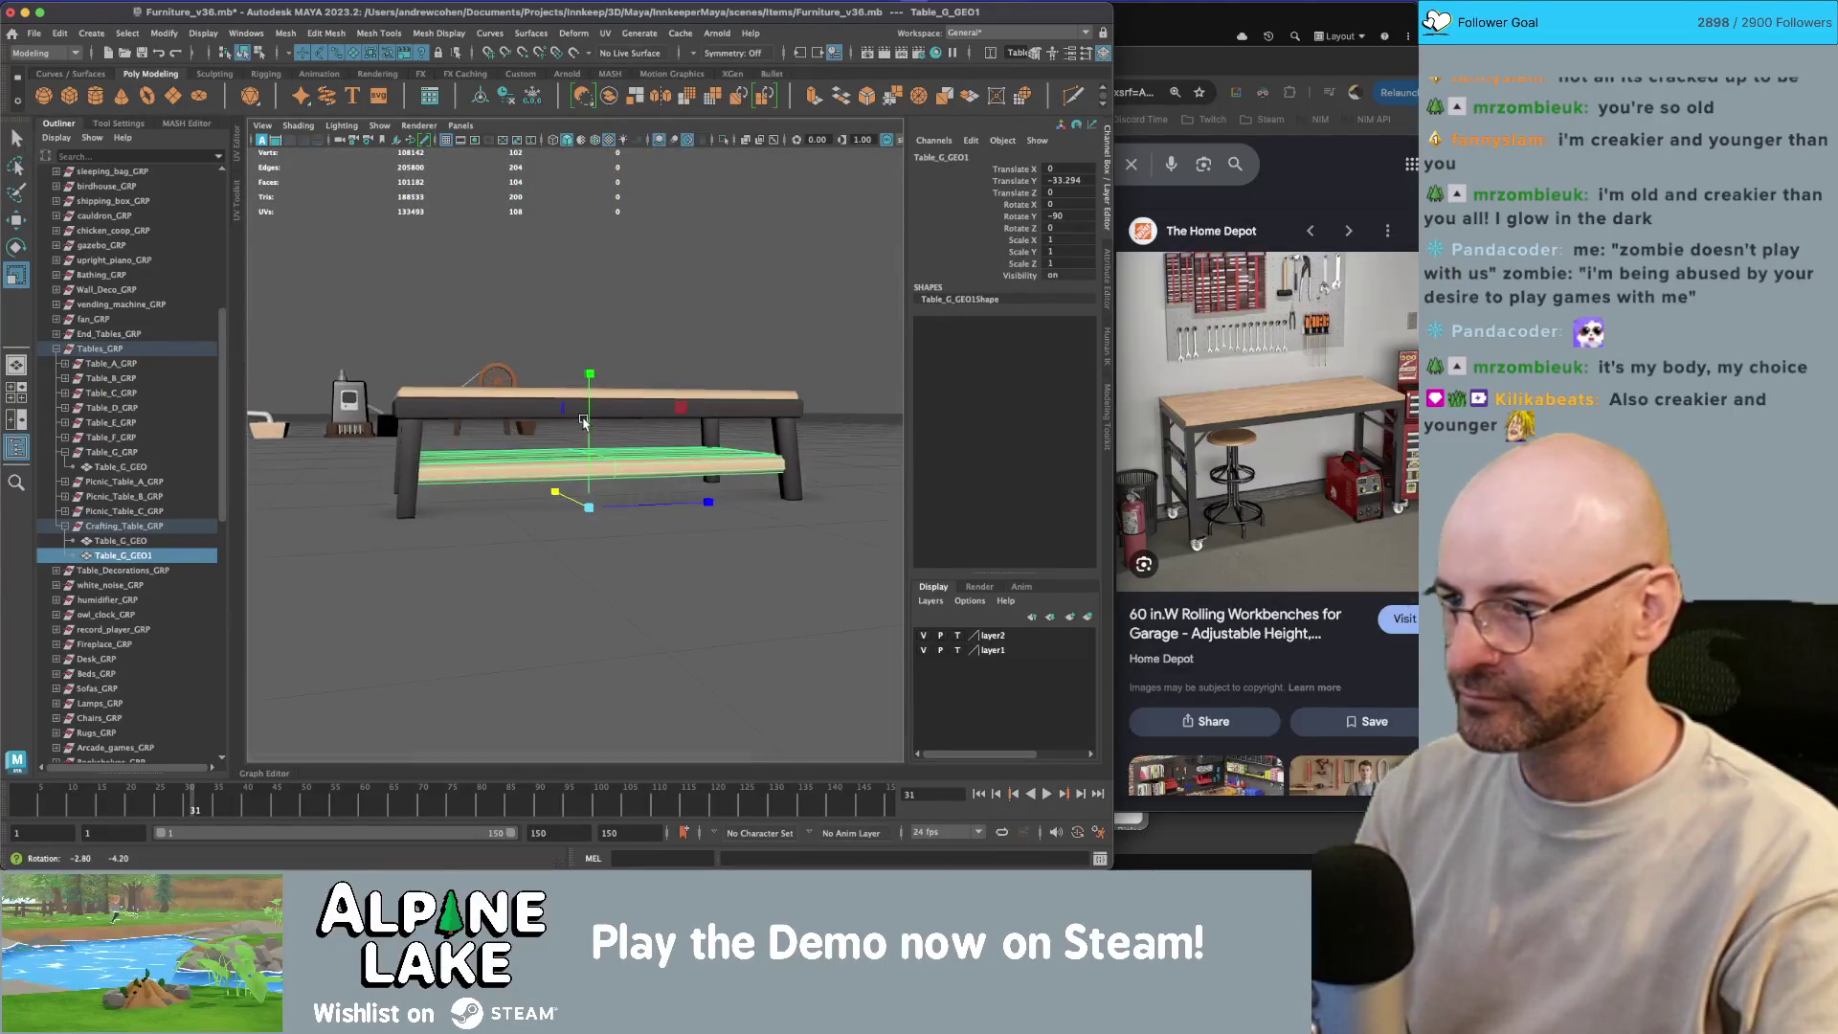
Step: Select all the shelf's faces and scale them down in Y to about 0.78
{"action": "right_click", "coordinate": [536, 460]}
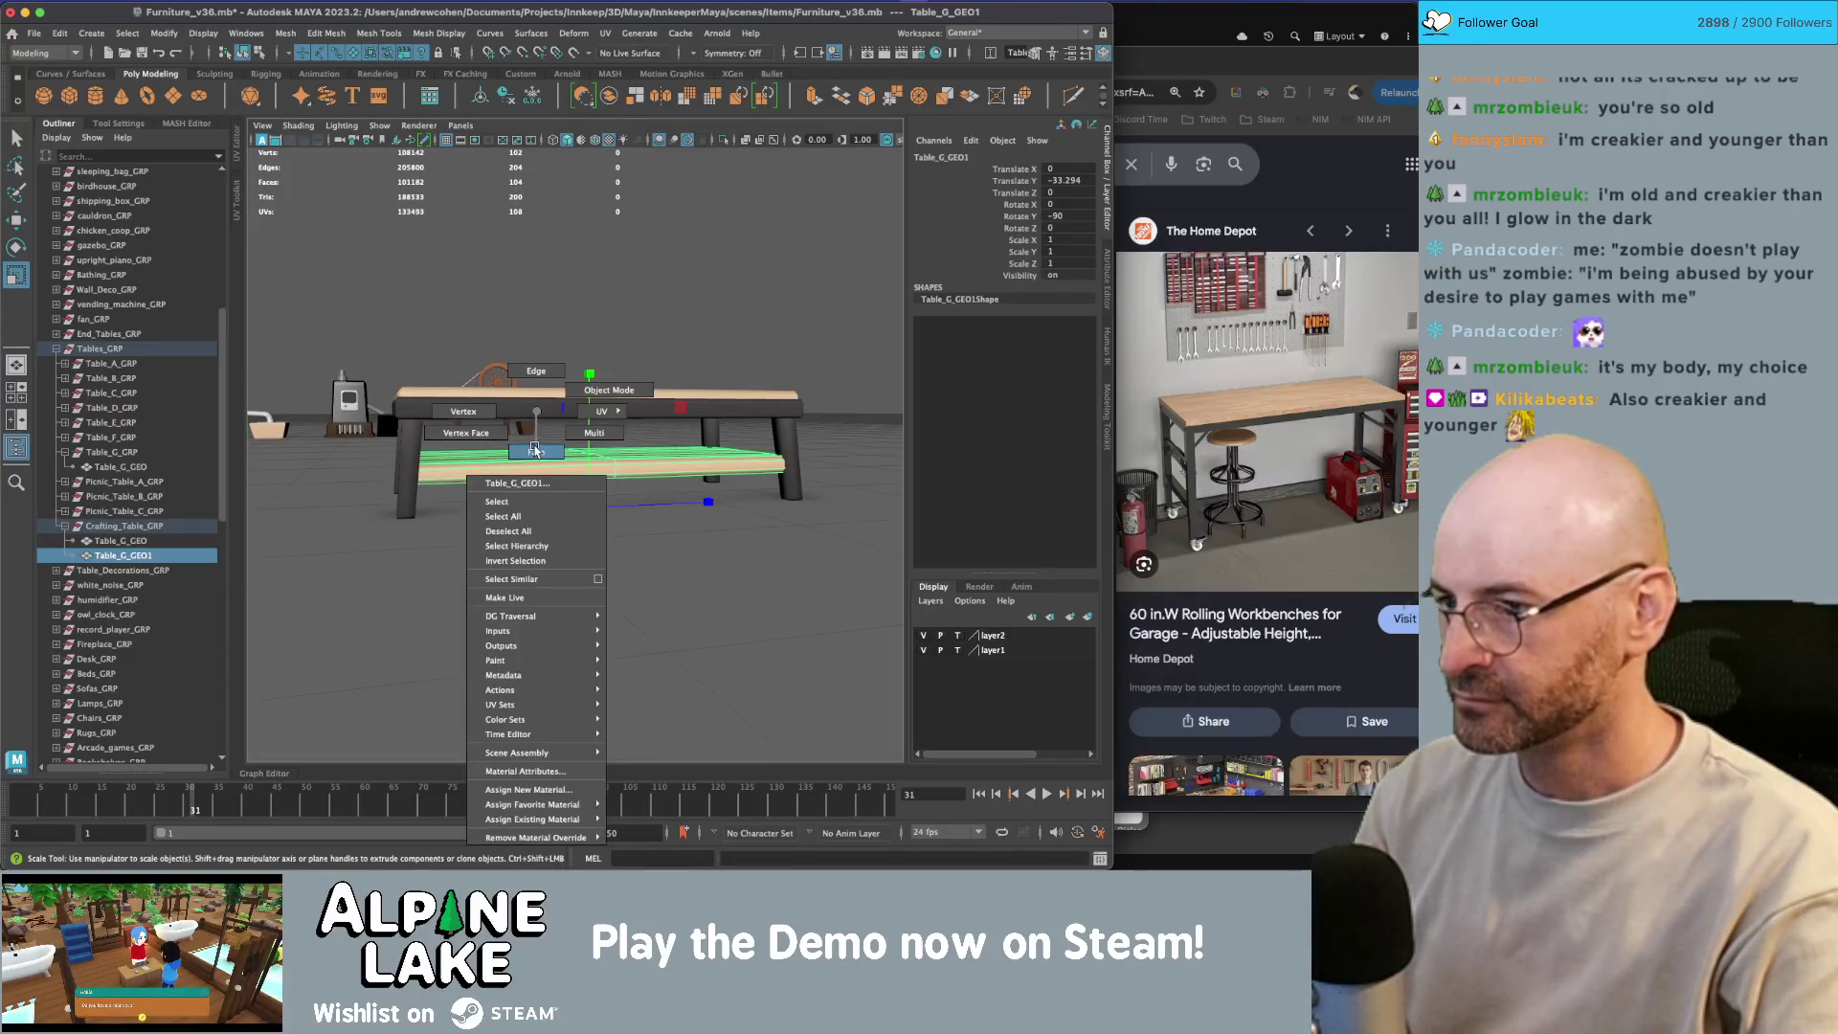
{"action": "left_click", "coordinate": [536, 497]}
{"action": "key", "text": "q"}
{"action": "left_click", "coordinate": [568, 466]}
{"action": "double_click", "coordinate": [567, 467]}
{"action": "key", "text": "r"}
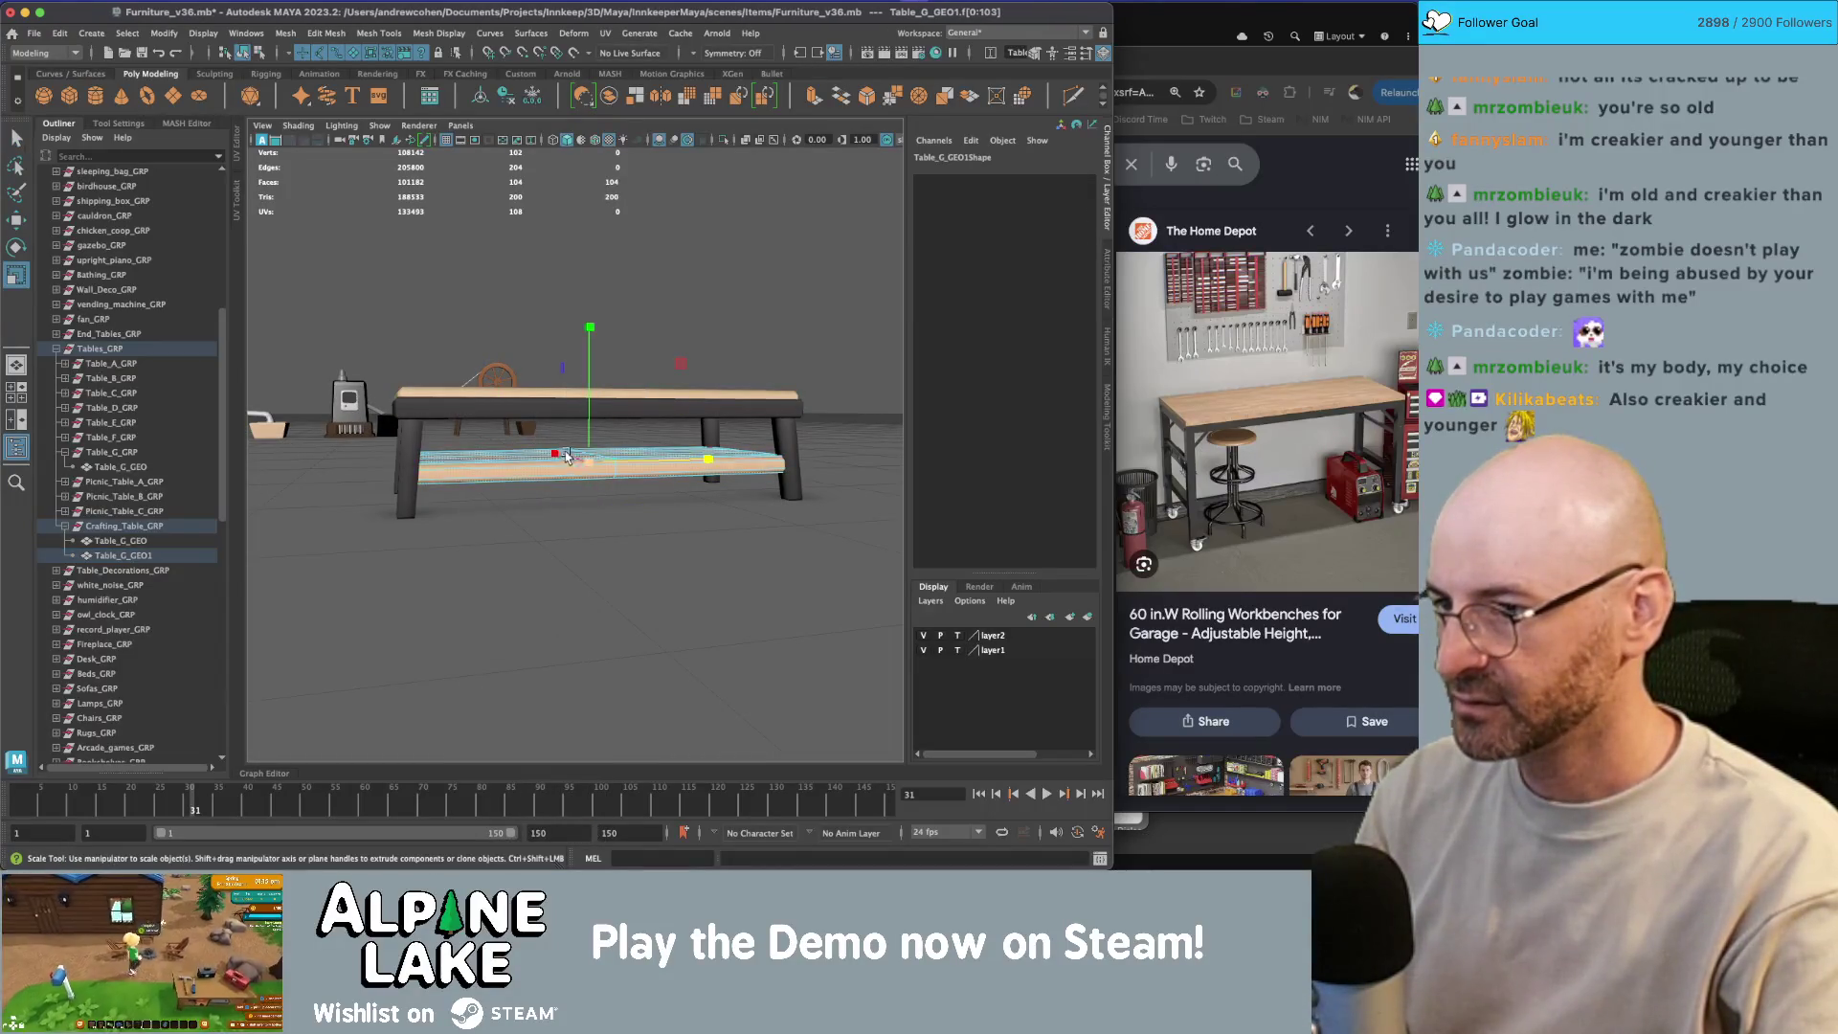
{"action": "left_click_drag", "start_coordinate": [588, 430], "coordinate": [588, 462]}
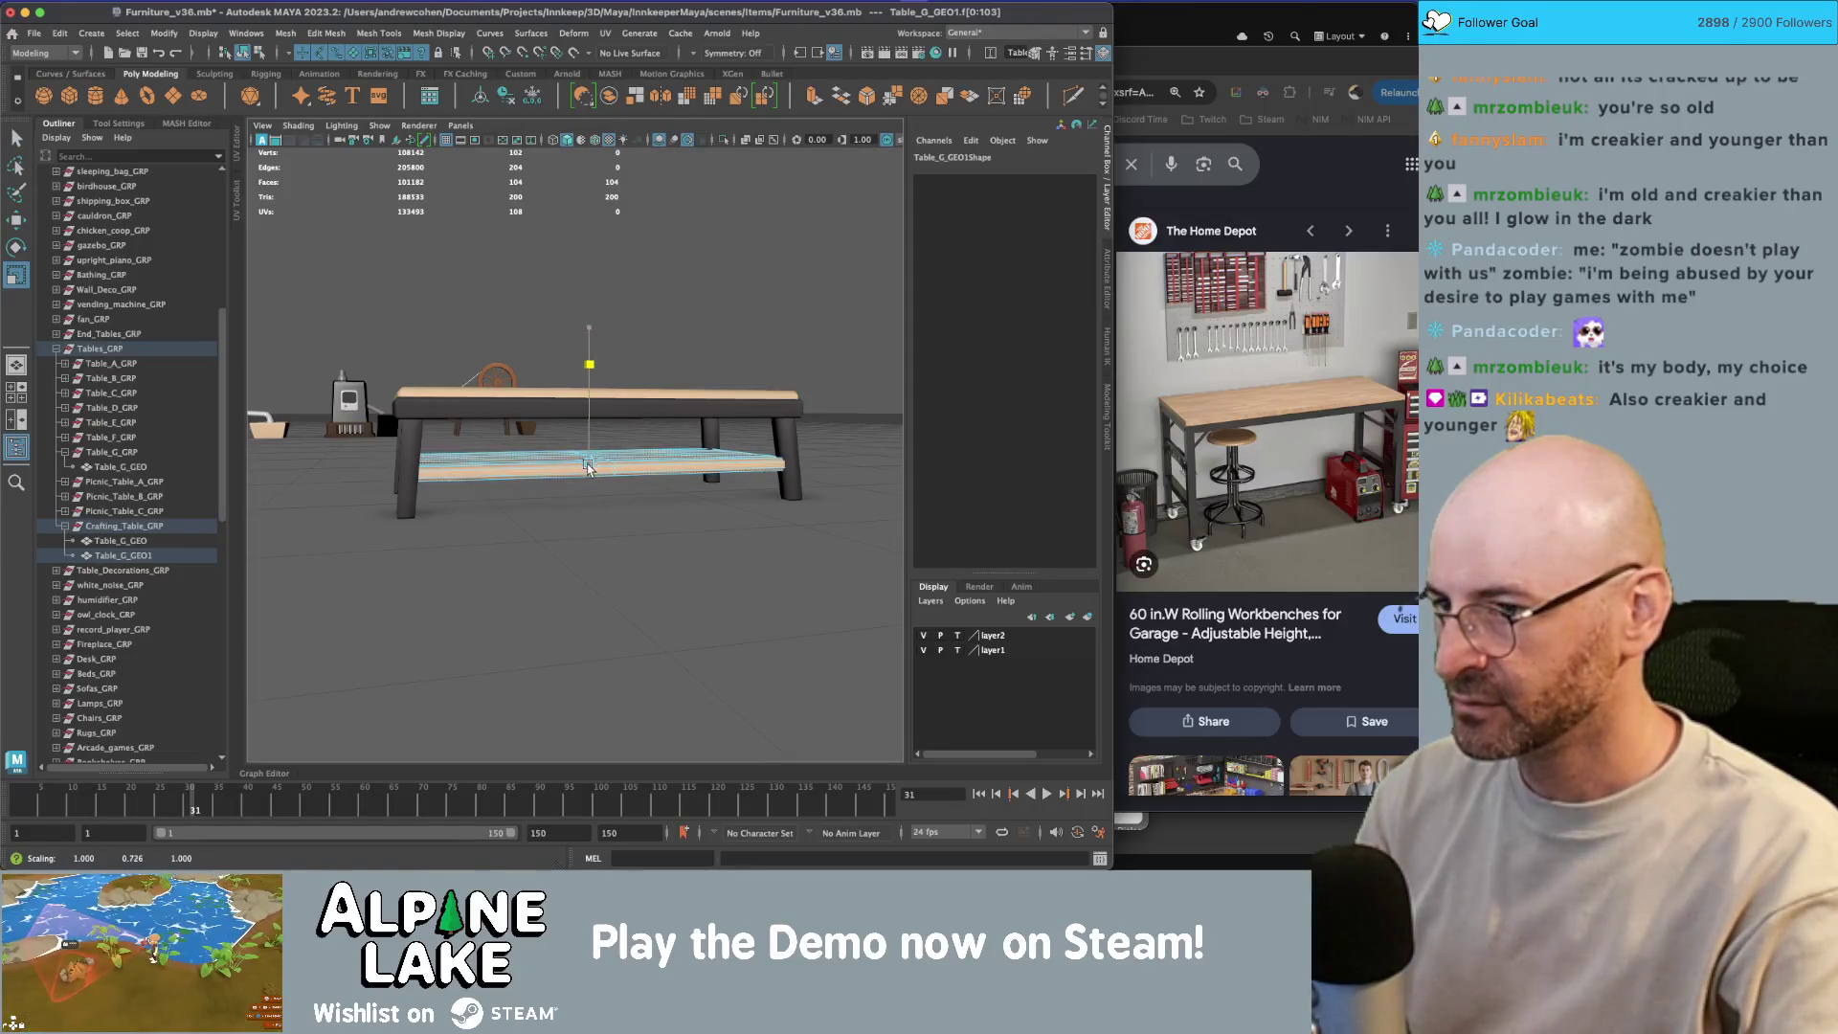
{"action": "mouse_move", "coordinate": [587, 484]}
{"action": "left_mouse_down"}
{"action": "mouse_move", "coordinate": [575, 536]}
{"action": "mouse_move", "coordinate": [603, 584]}
{"action": "left_mouse_up"}
{"action": "left_click", "coordinate": [258, 55]}
{"action": "key", "text": "q"}
{"action": "mouse_move", "coordinate": [622, 287]}
{"action": "left_mouse_down"}
{"action": "mouse_move", "coordinate": [720, 211]}
{"action": "mouse_move", "coordinate": [628, 278]}
{"action": "mouse_move", "coordinate": [622, 315]}
{"action": "left_mouse_up"}
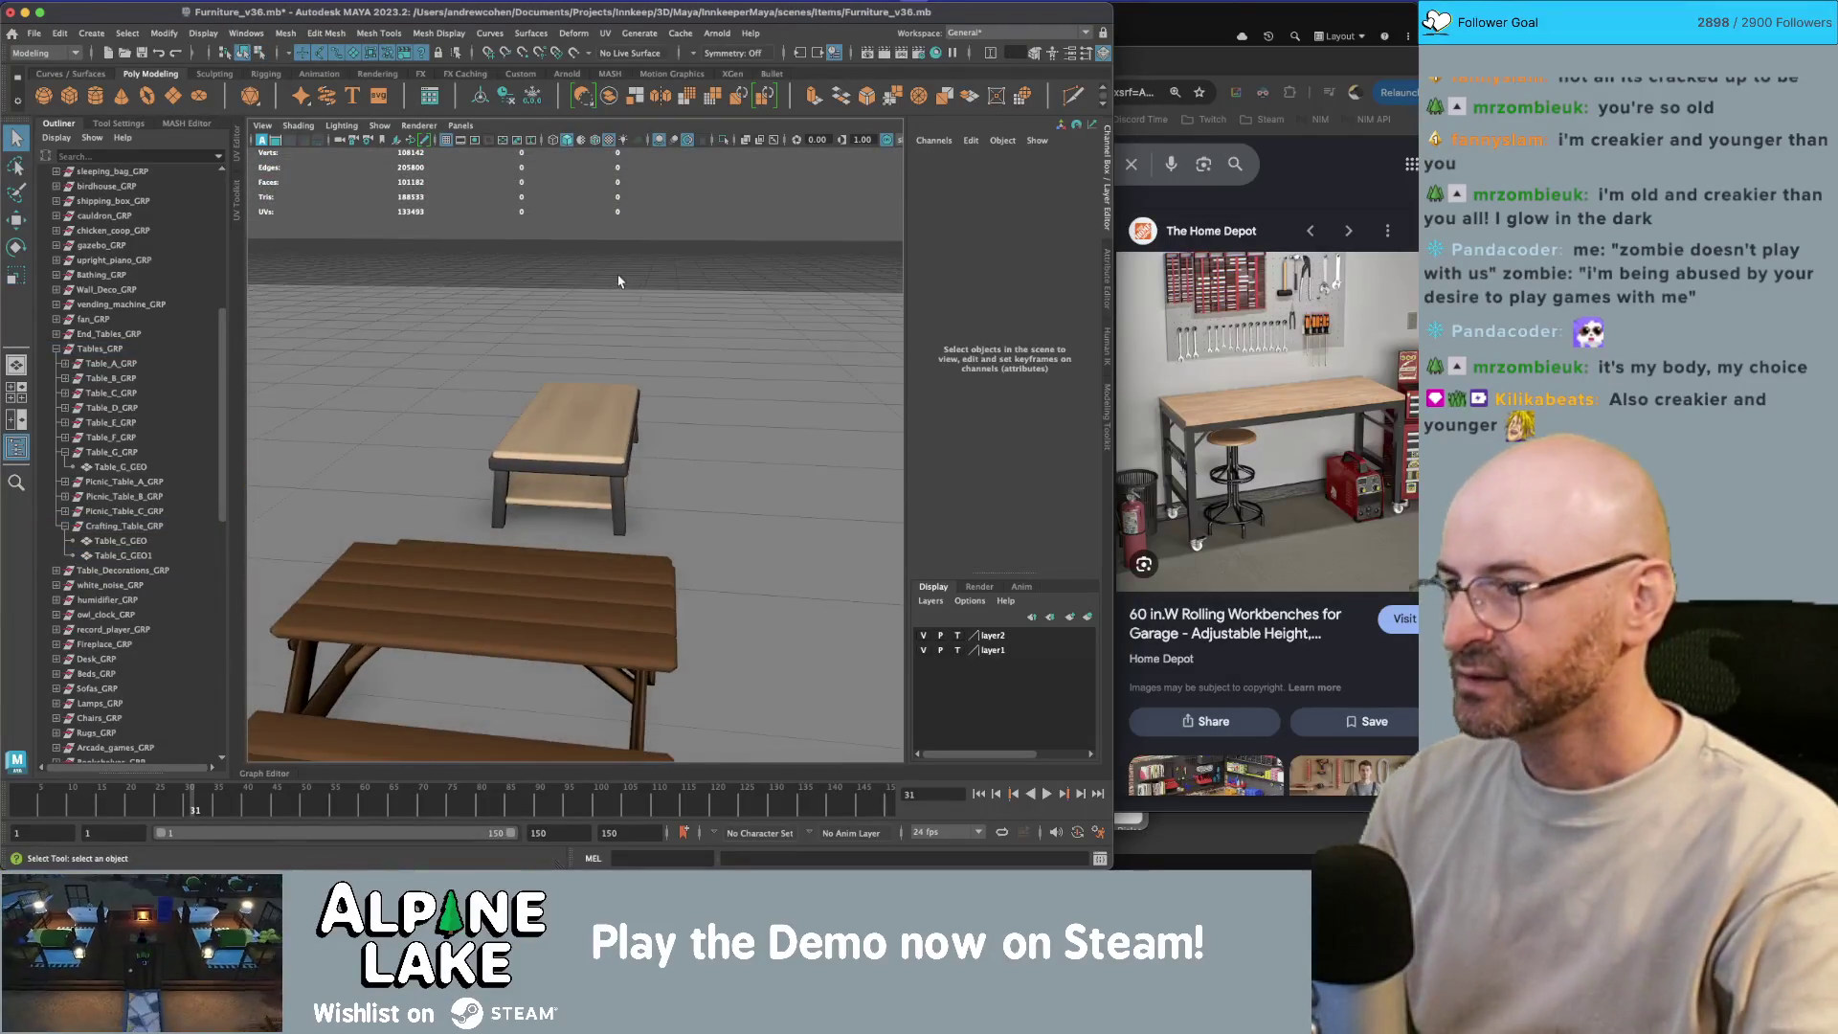
Step: Browse the workshop table image results and preview the Jabama table with pegboard back
{"action": "left_click", "coordinate": [1183, 234]}
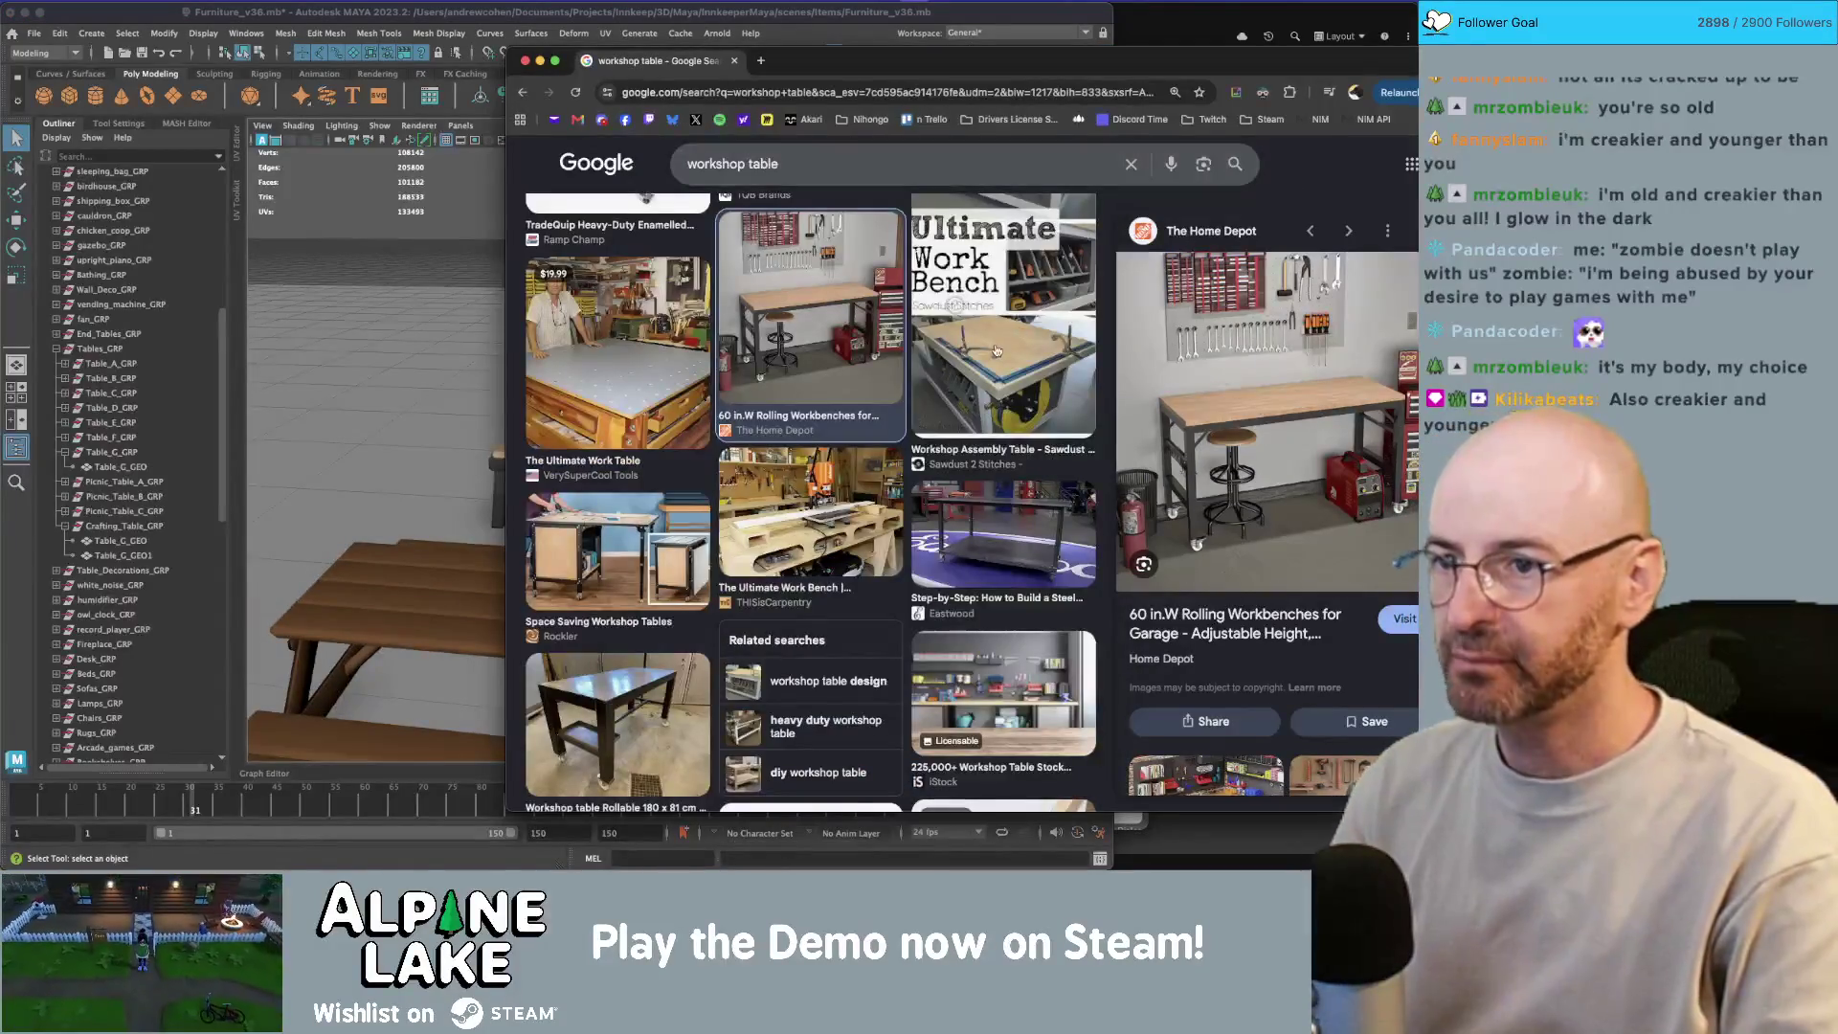
{"action": "scroll", "coordinate": [995, 351], "scroll_direction": "up", "scroll_amount": 10}
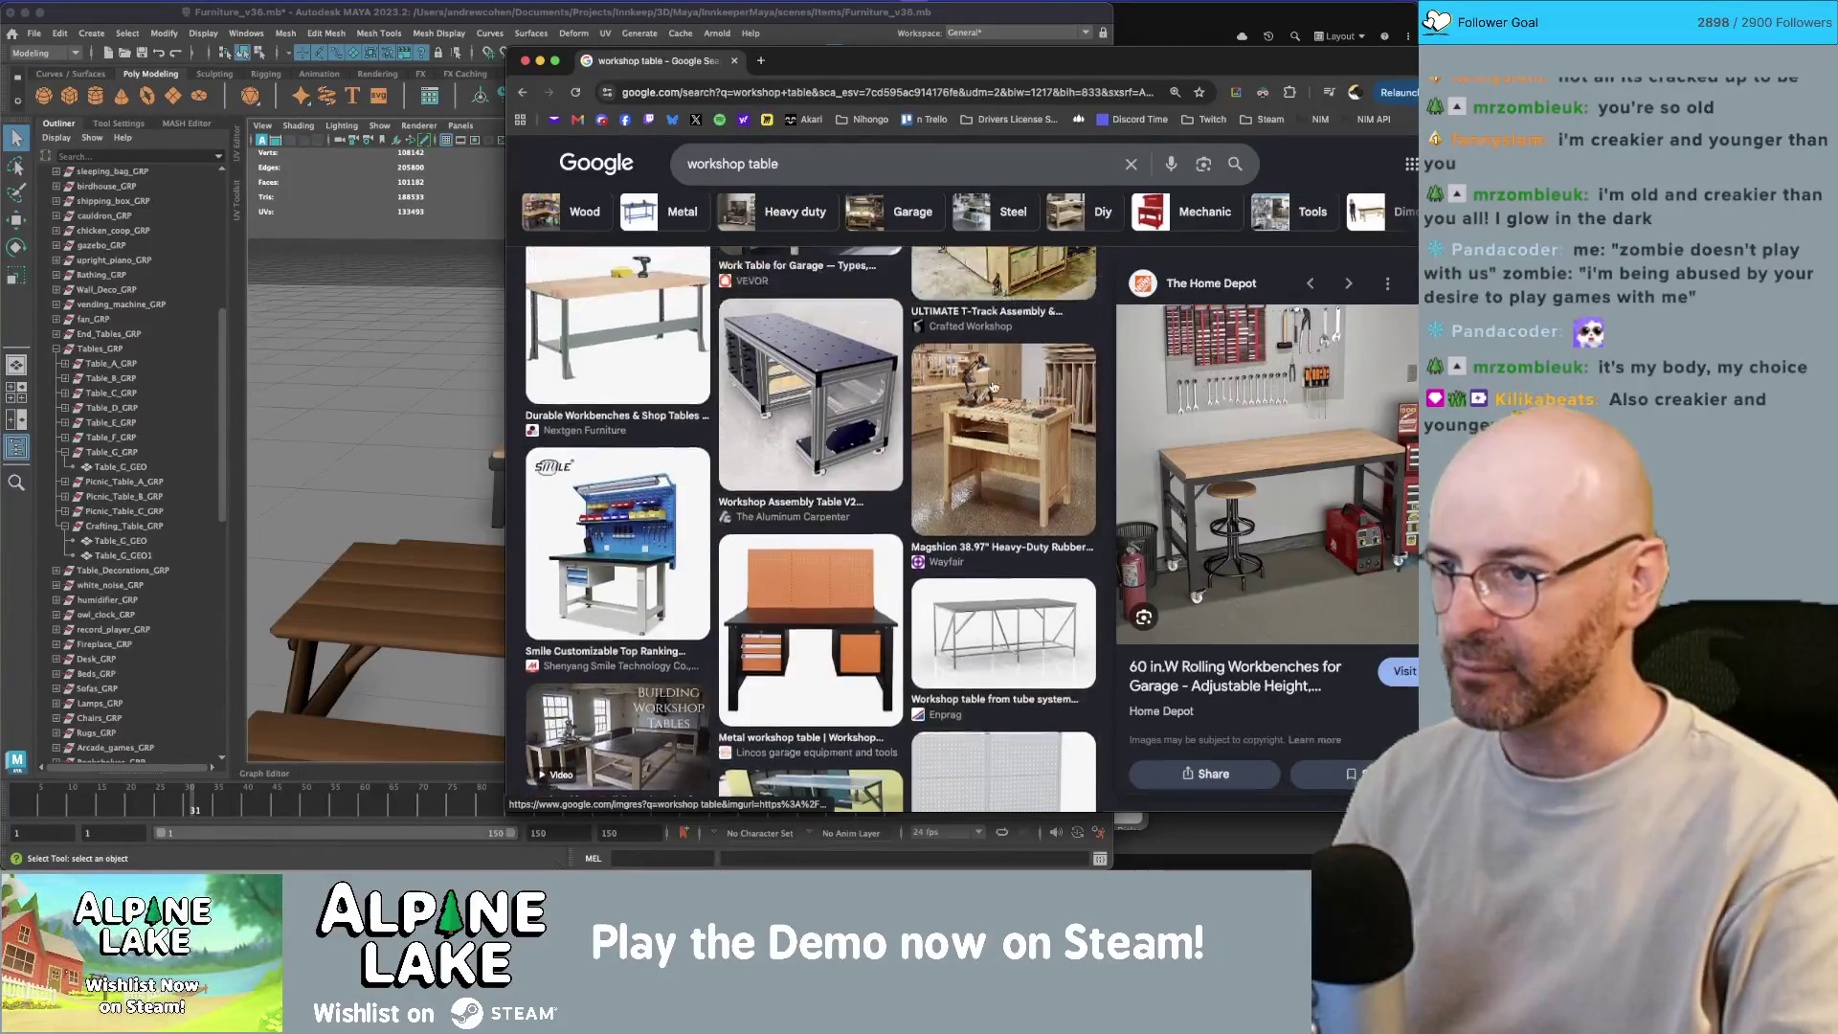
{"action": "scroll", "coordinate": [991, 387], "scroll_direction": "up", "scroll_amount": 10}
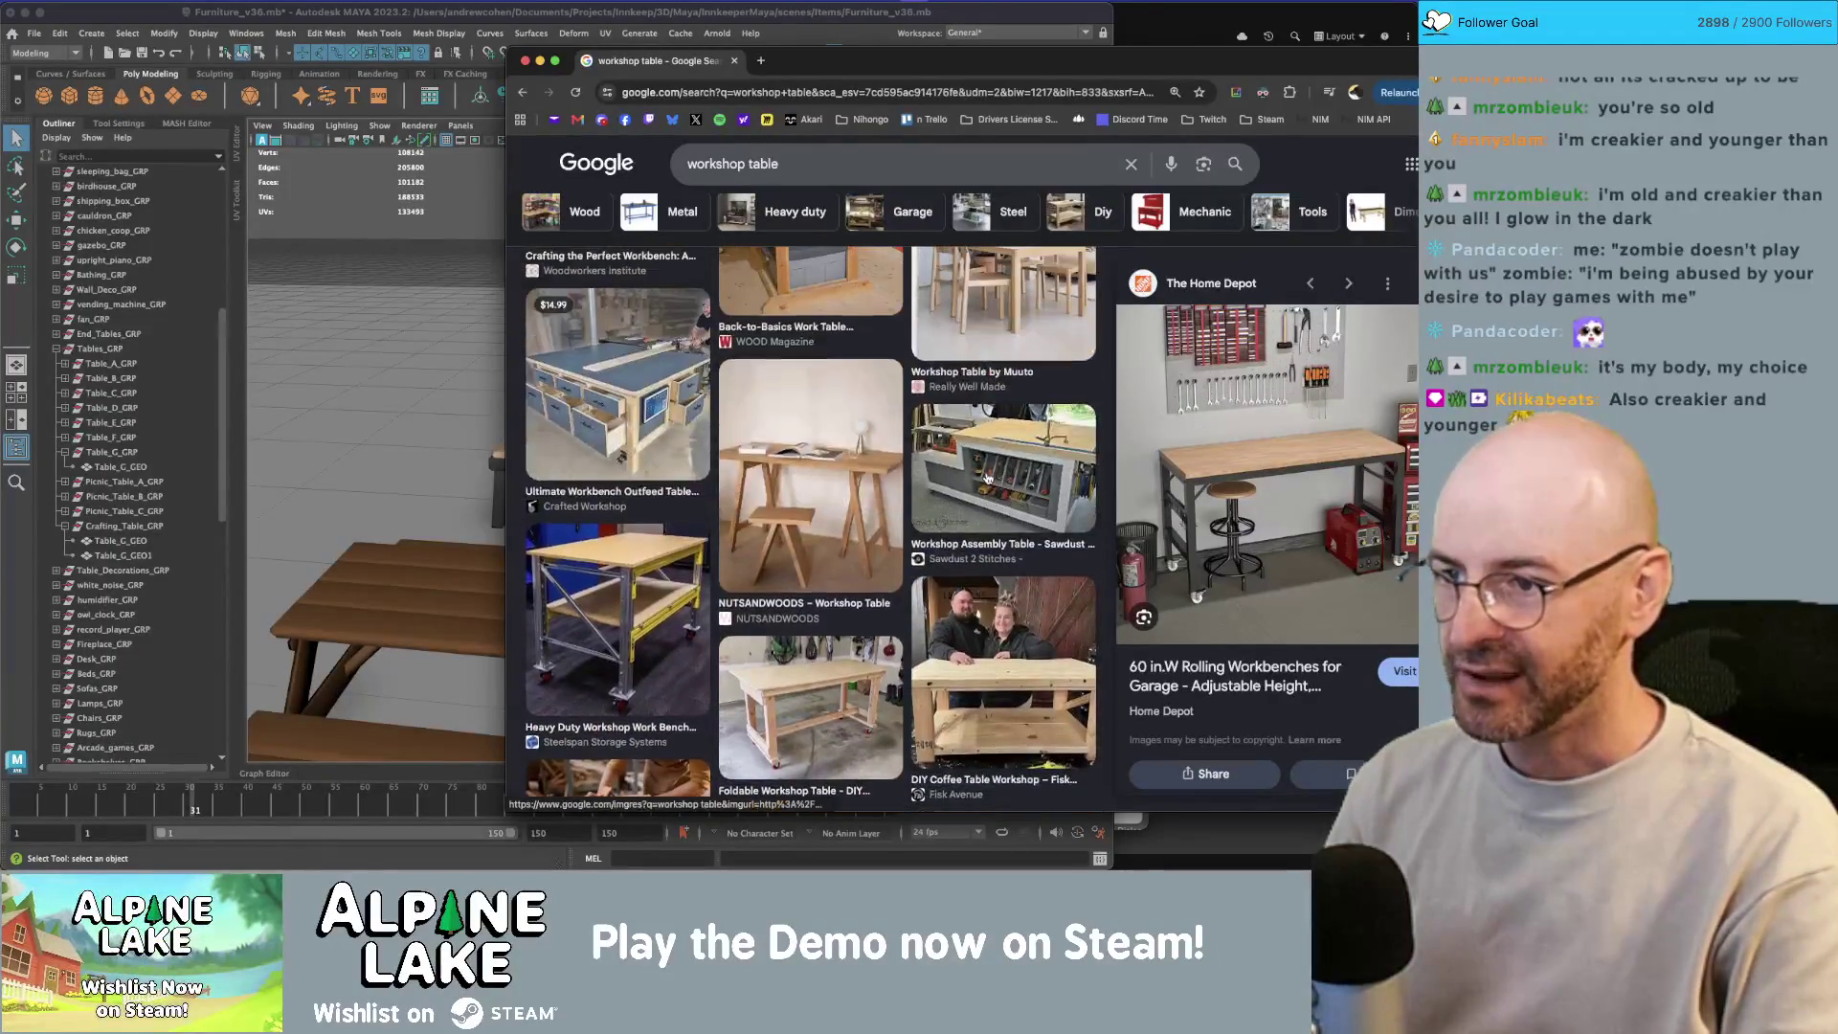
{"action": "scroll", "coordinate": [1004, 483], "scroll_direction": "up", "scroll_amount": 3}
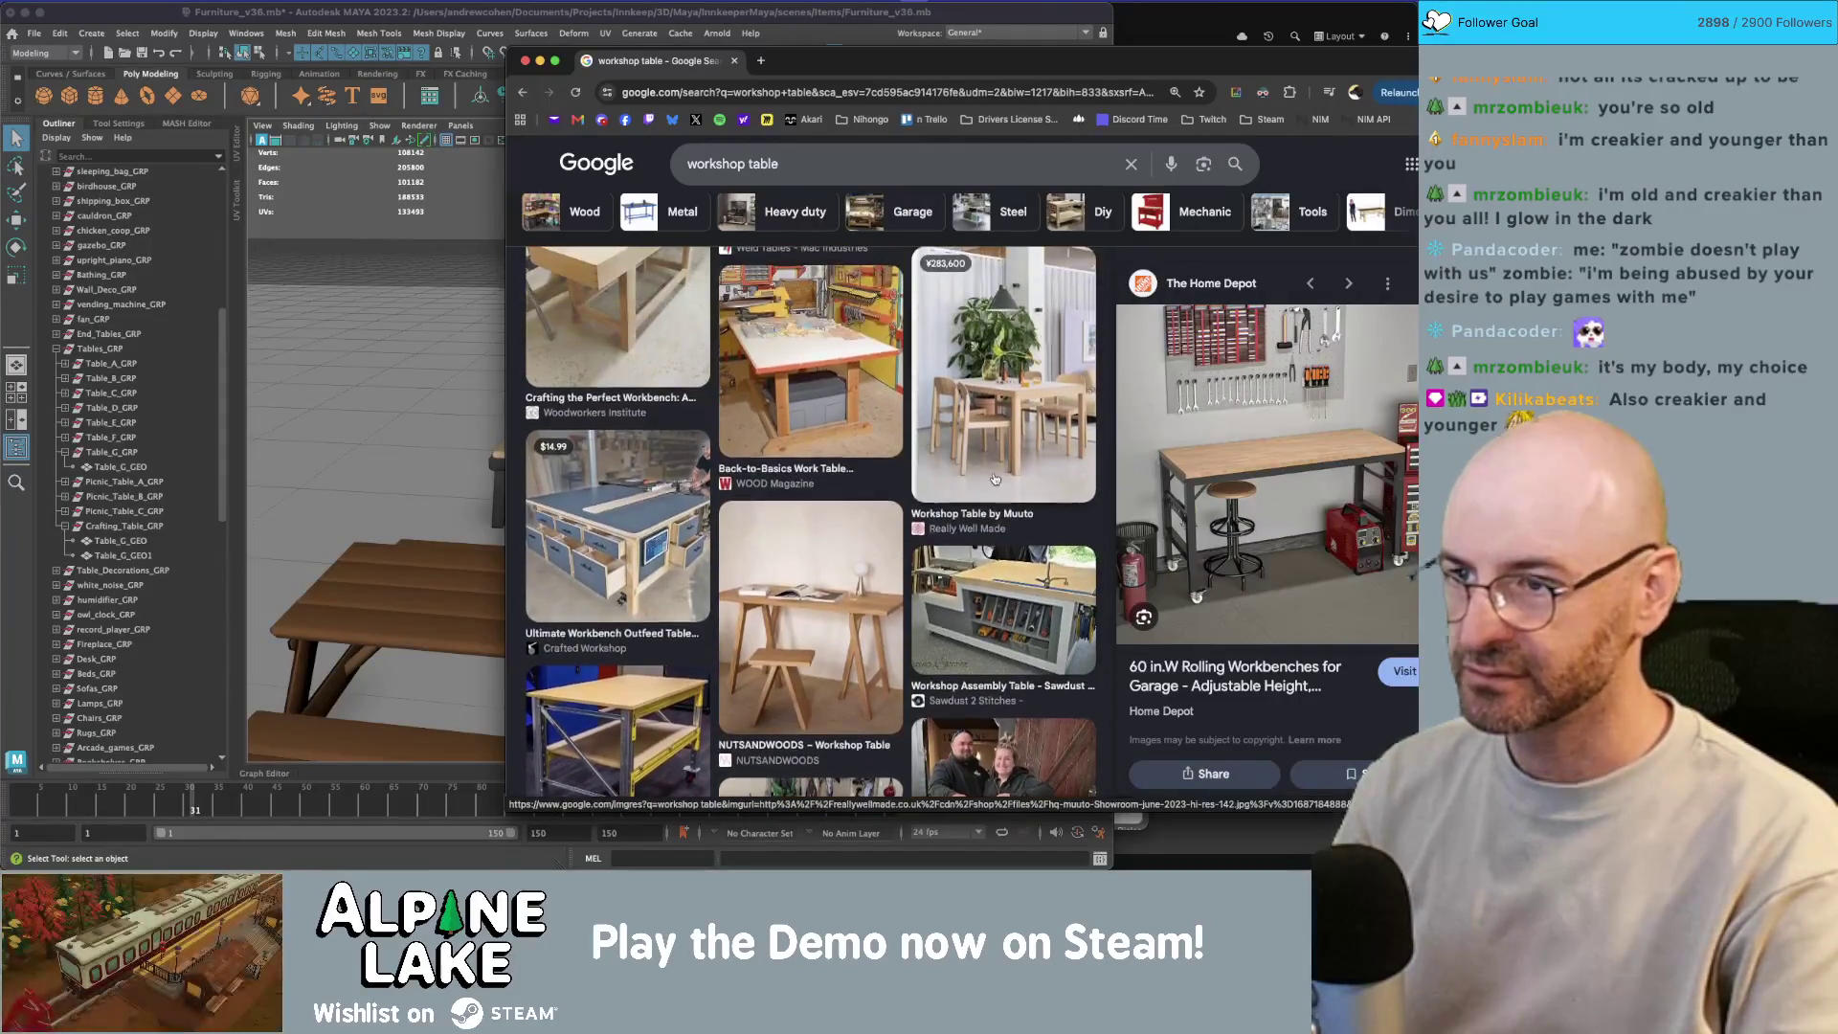
{"action": "scroll", "coordinate": [994, 477], "scroll_direction": "up", "scroll_amount": 5}
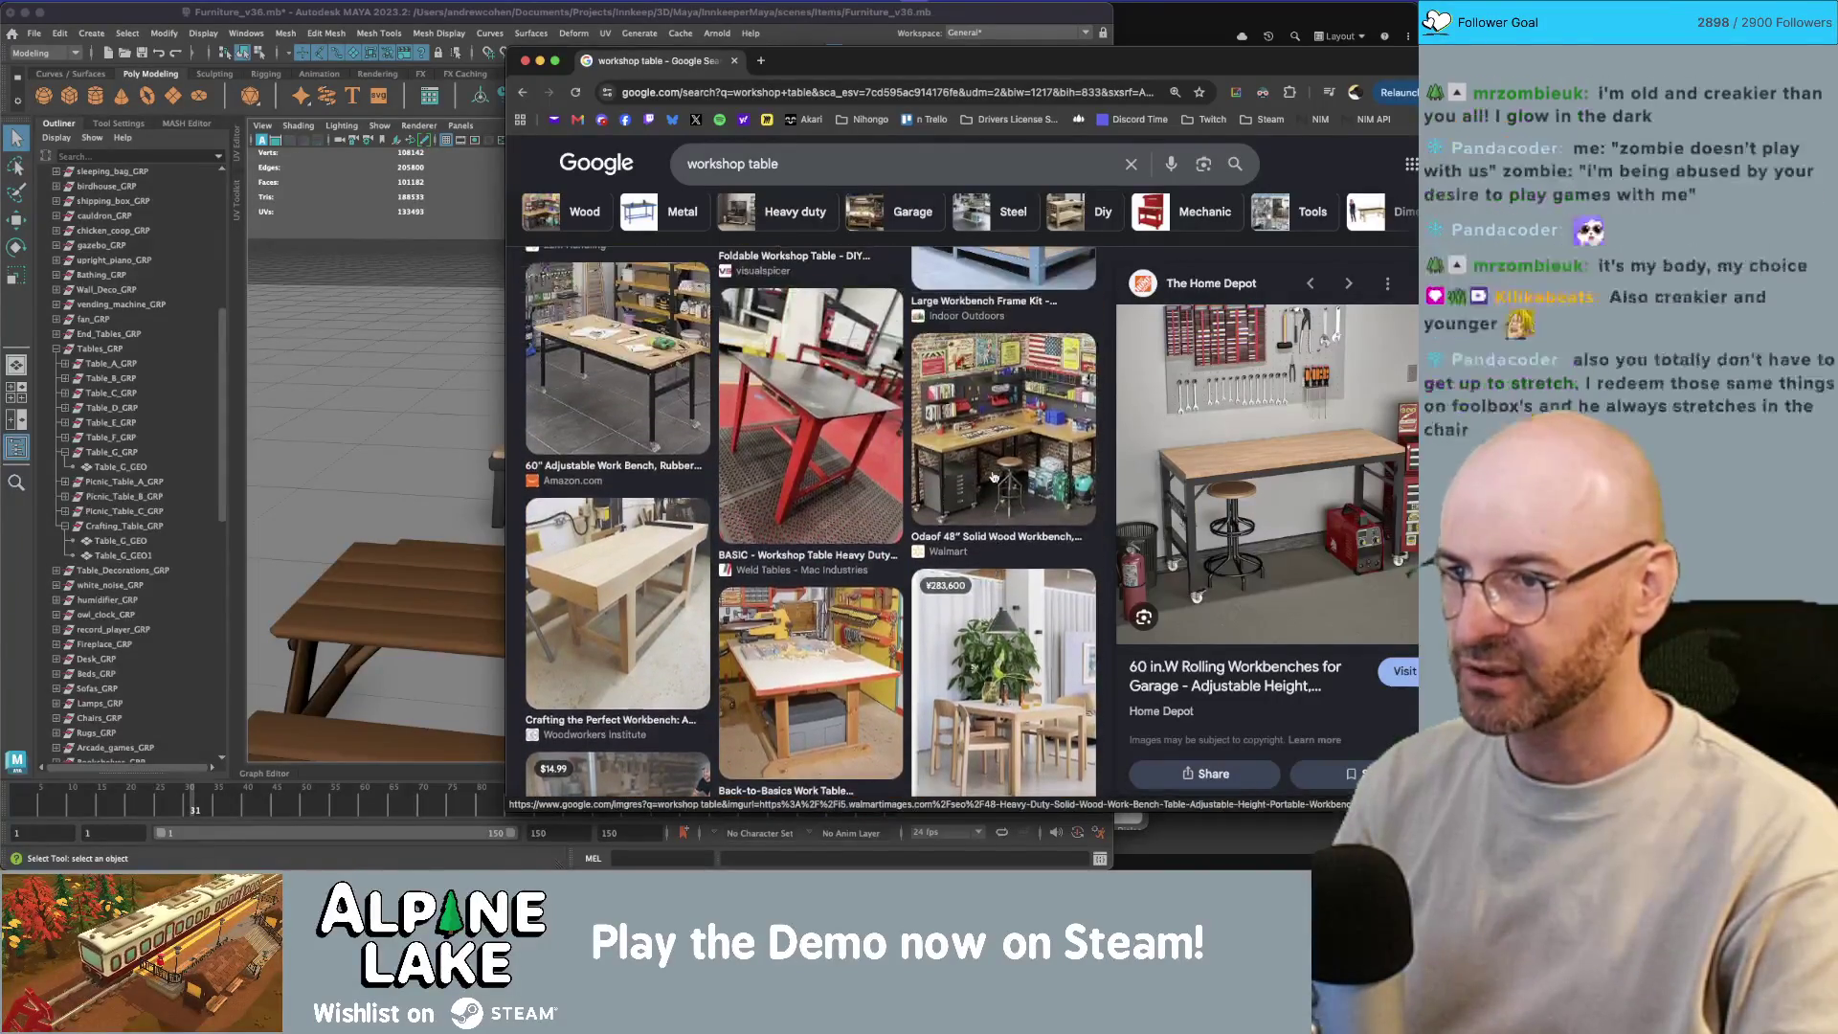
{"action": "scroll", "coordinate": [986, 476], "scroll_direction": "up", "scroll_amount": 2}
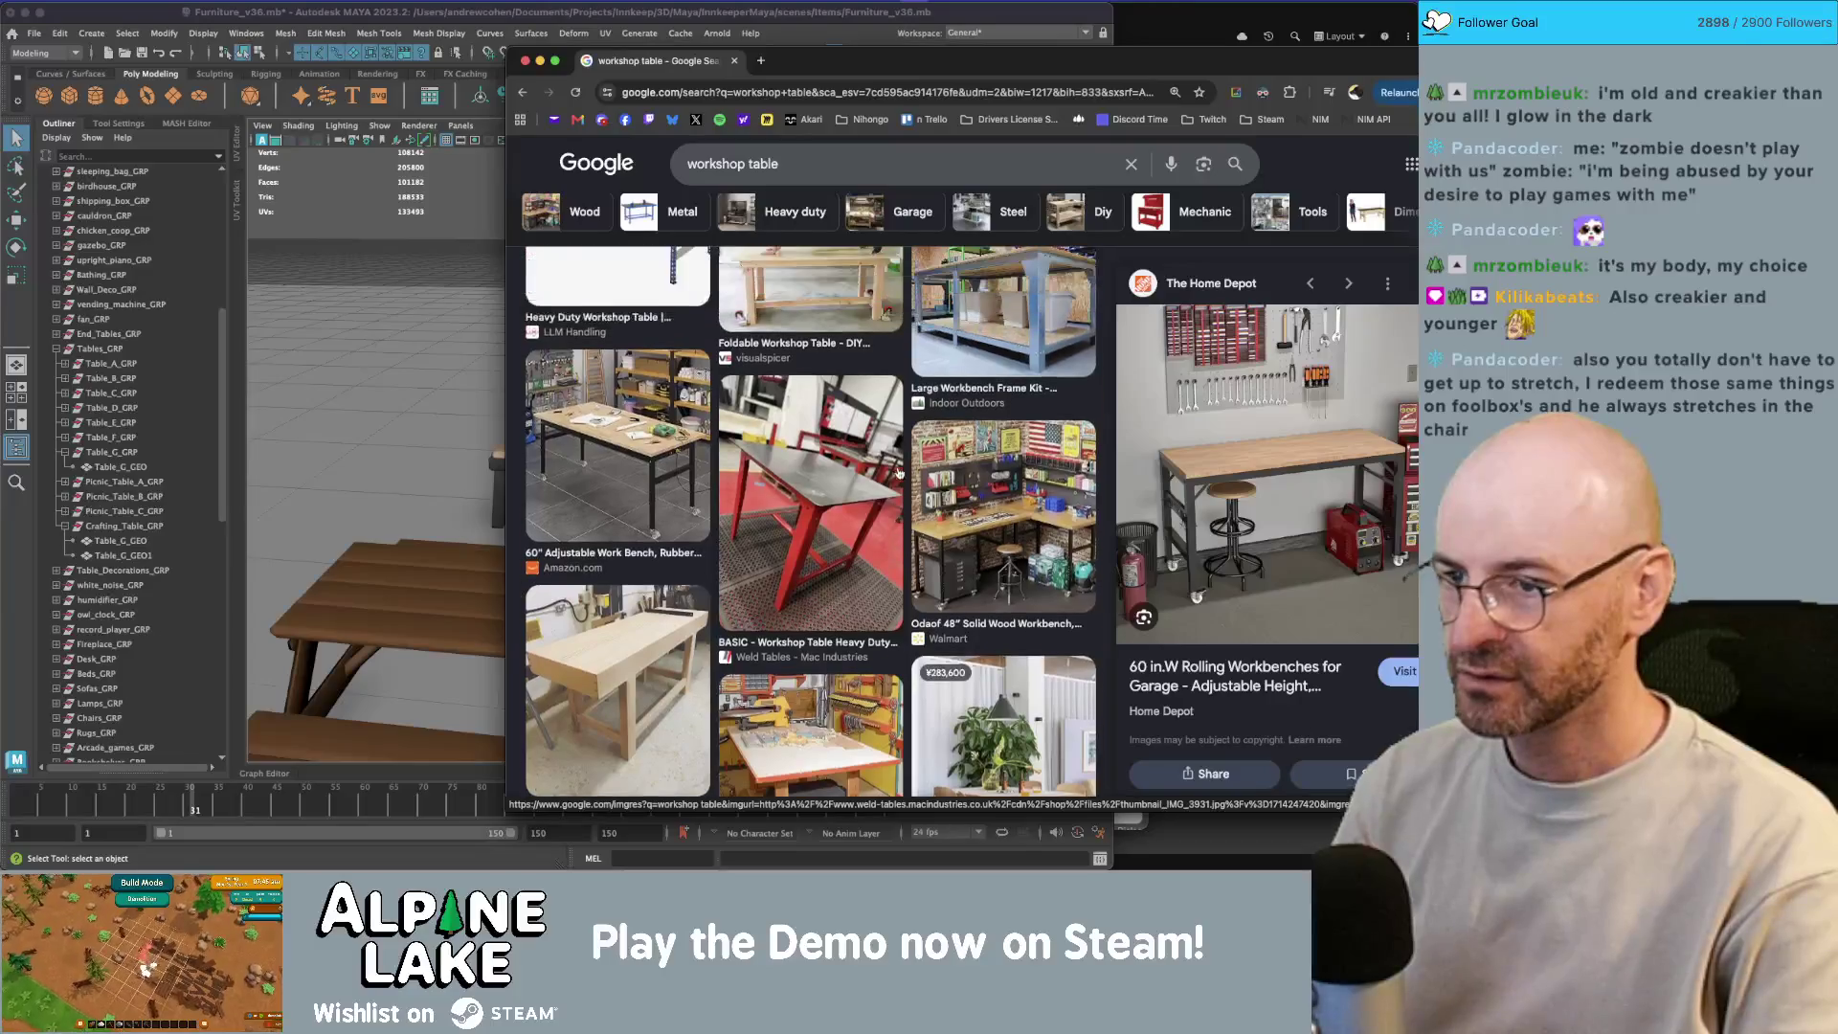
{"action": "scroll", "coordinate": [933, 479], "scroll_direction": "up", "scroll_amount": 5}
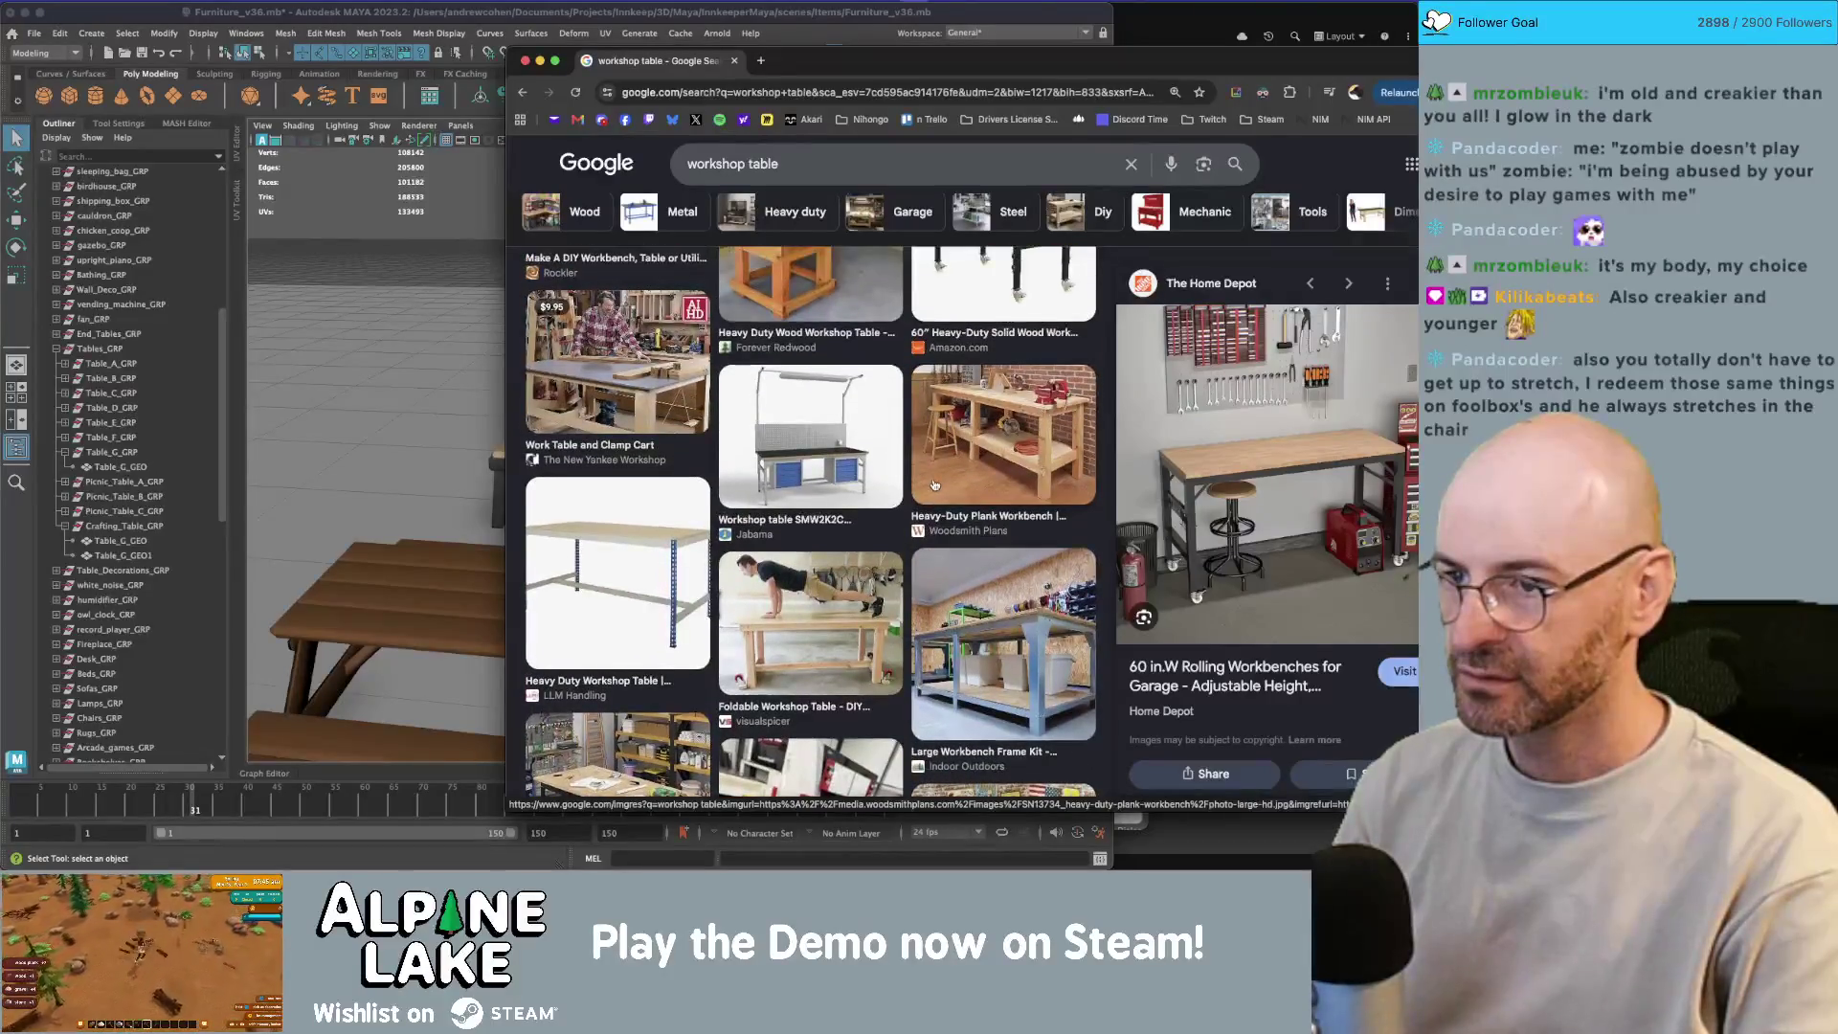
{"action": "scroll", "coordinate": [935, 486], "scroll_direction": "down", "scroll_amount": 3}
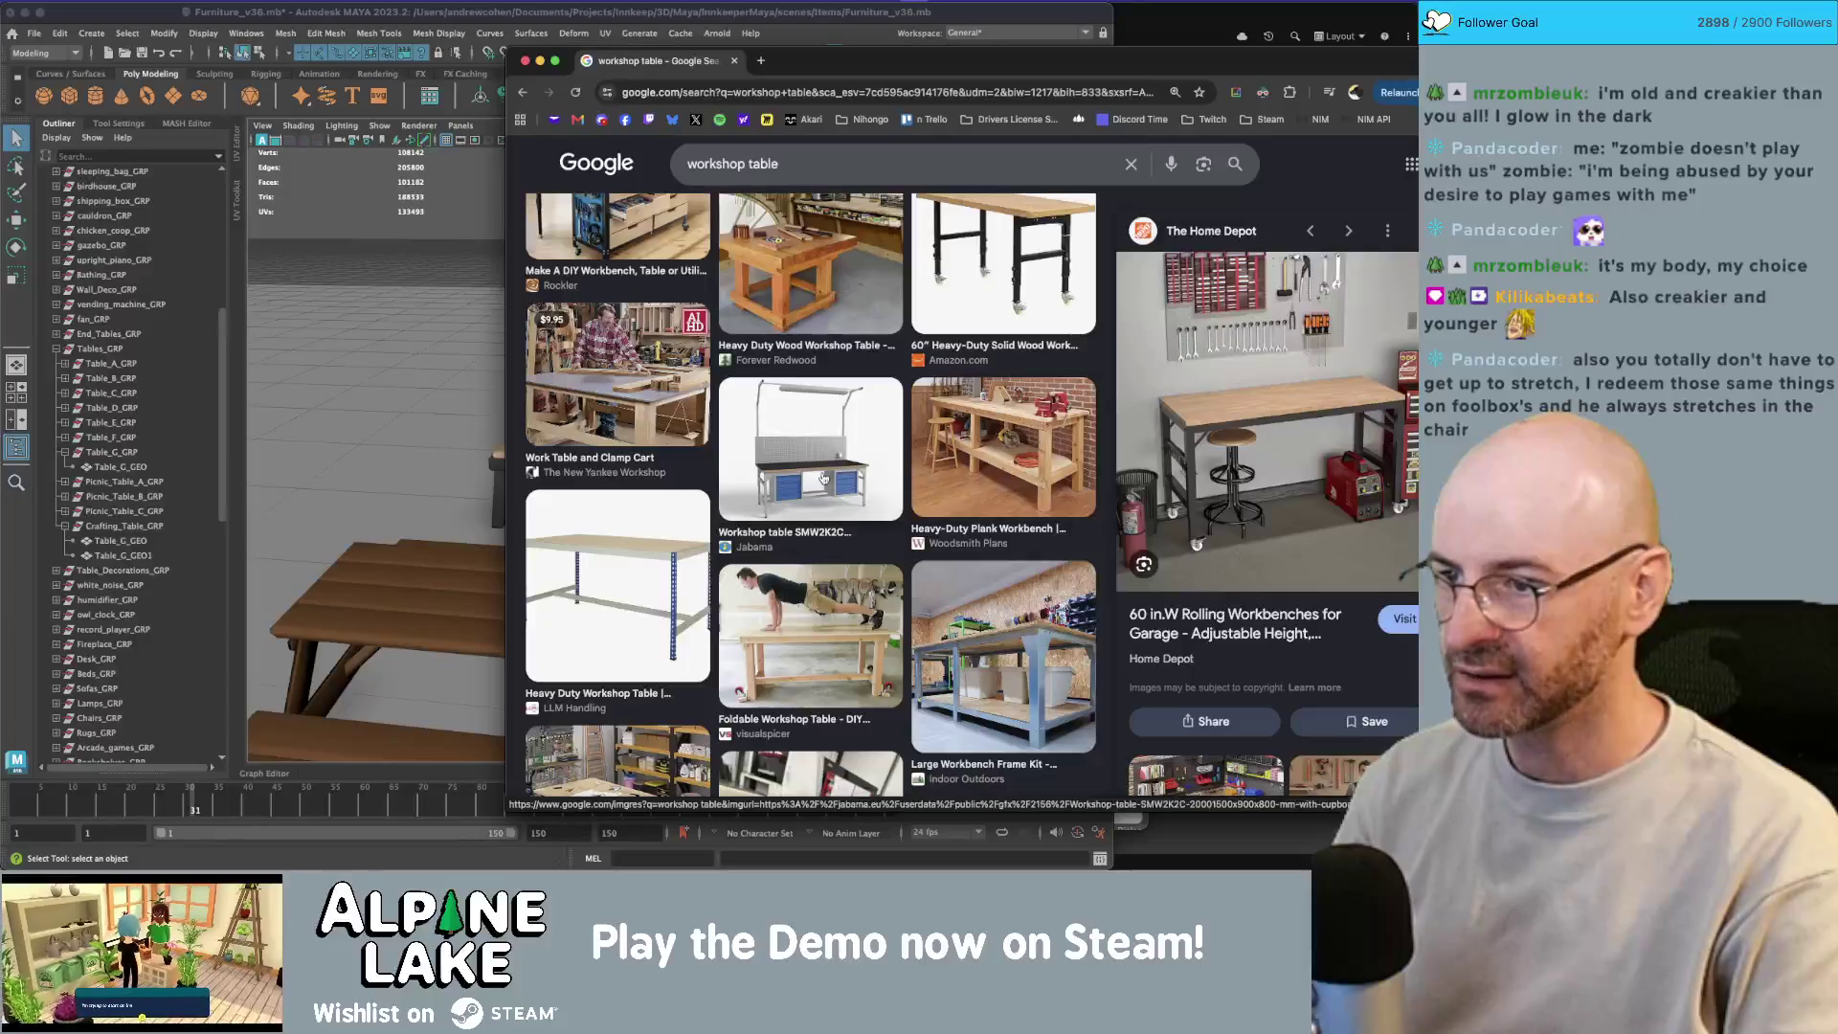
{"action": "left_click", "coordinate": [825, 477]}
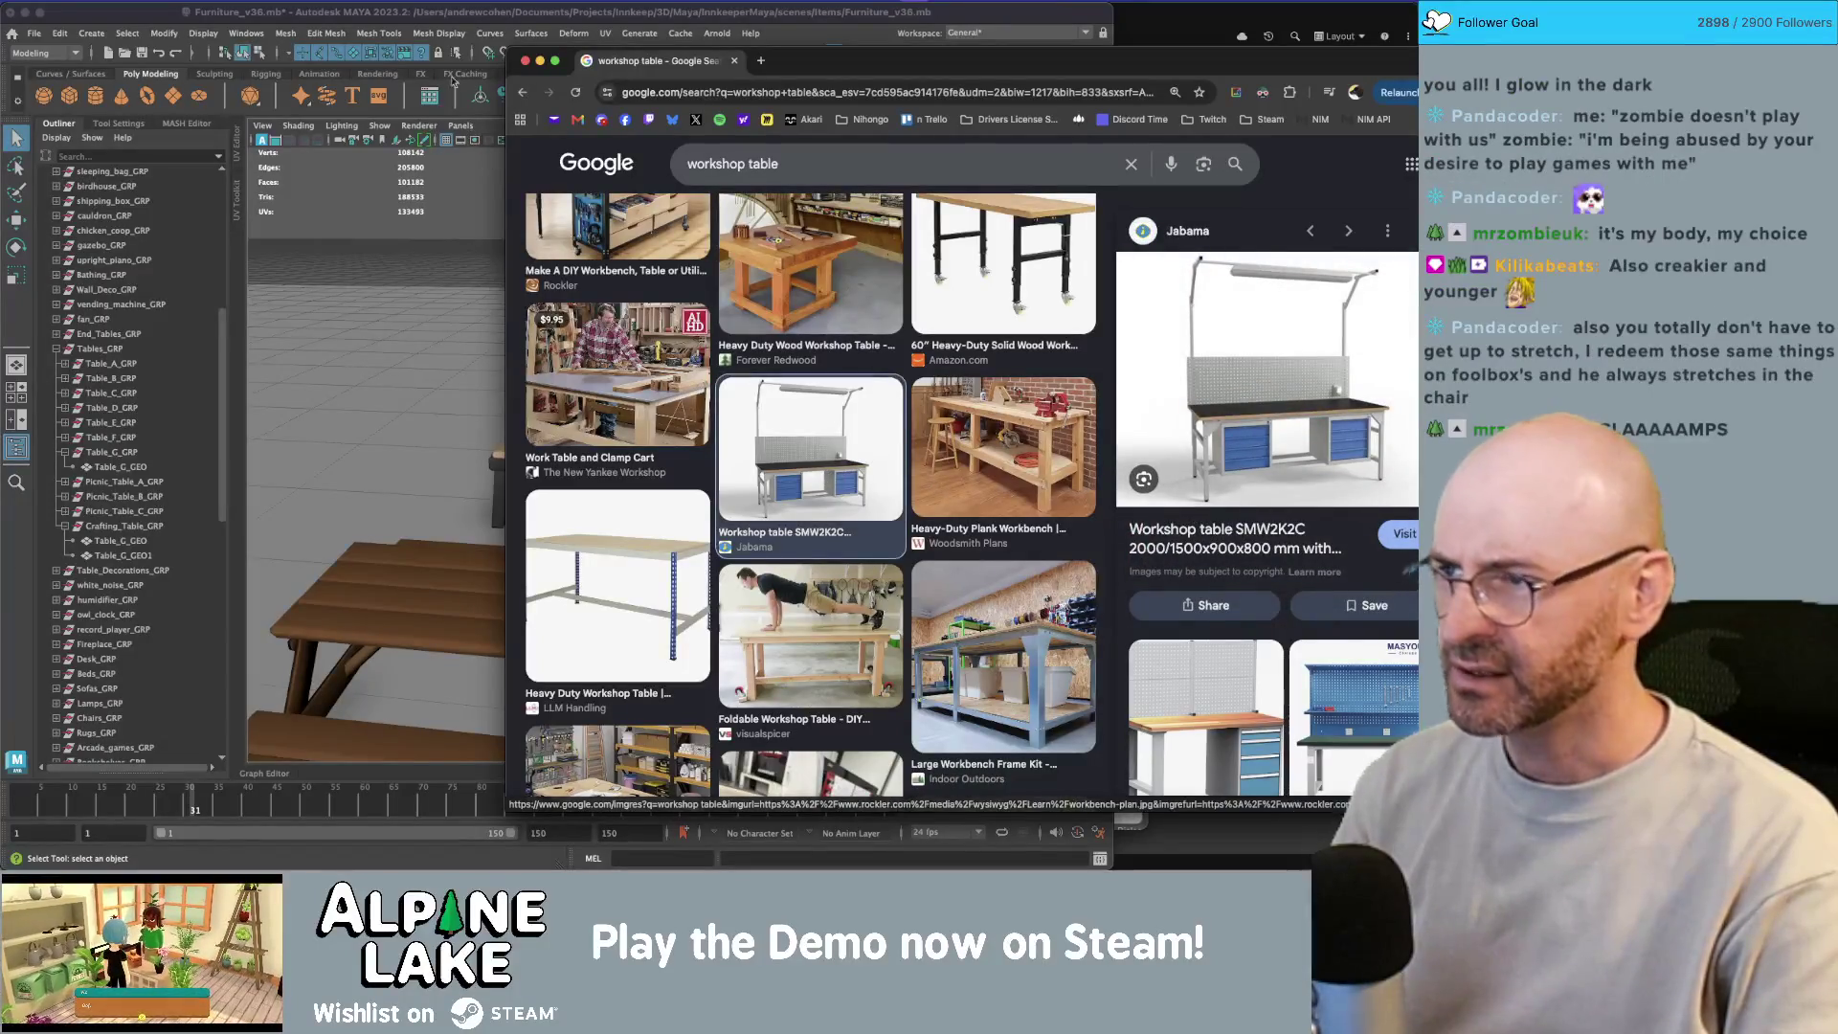
Step: Switch back to the Maya scene
{"action": "left_click", "coordinate": [456, 23]}
{"action": "scroll", "coordinate": [611, 336], "scroll_direction": "up", "scroll_amount": 3}
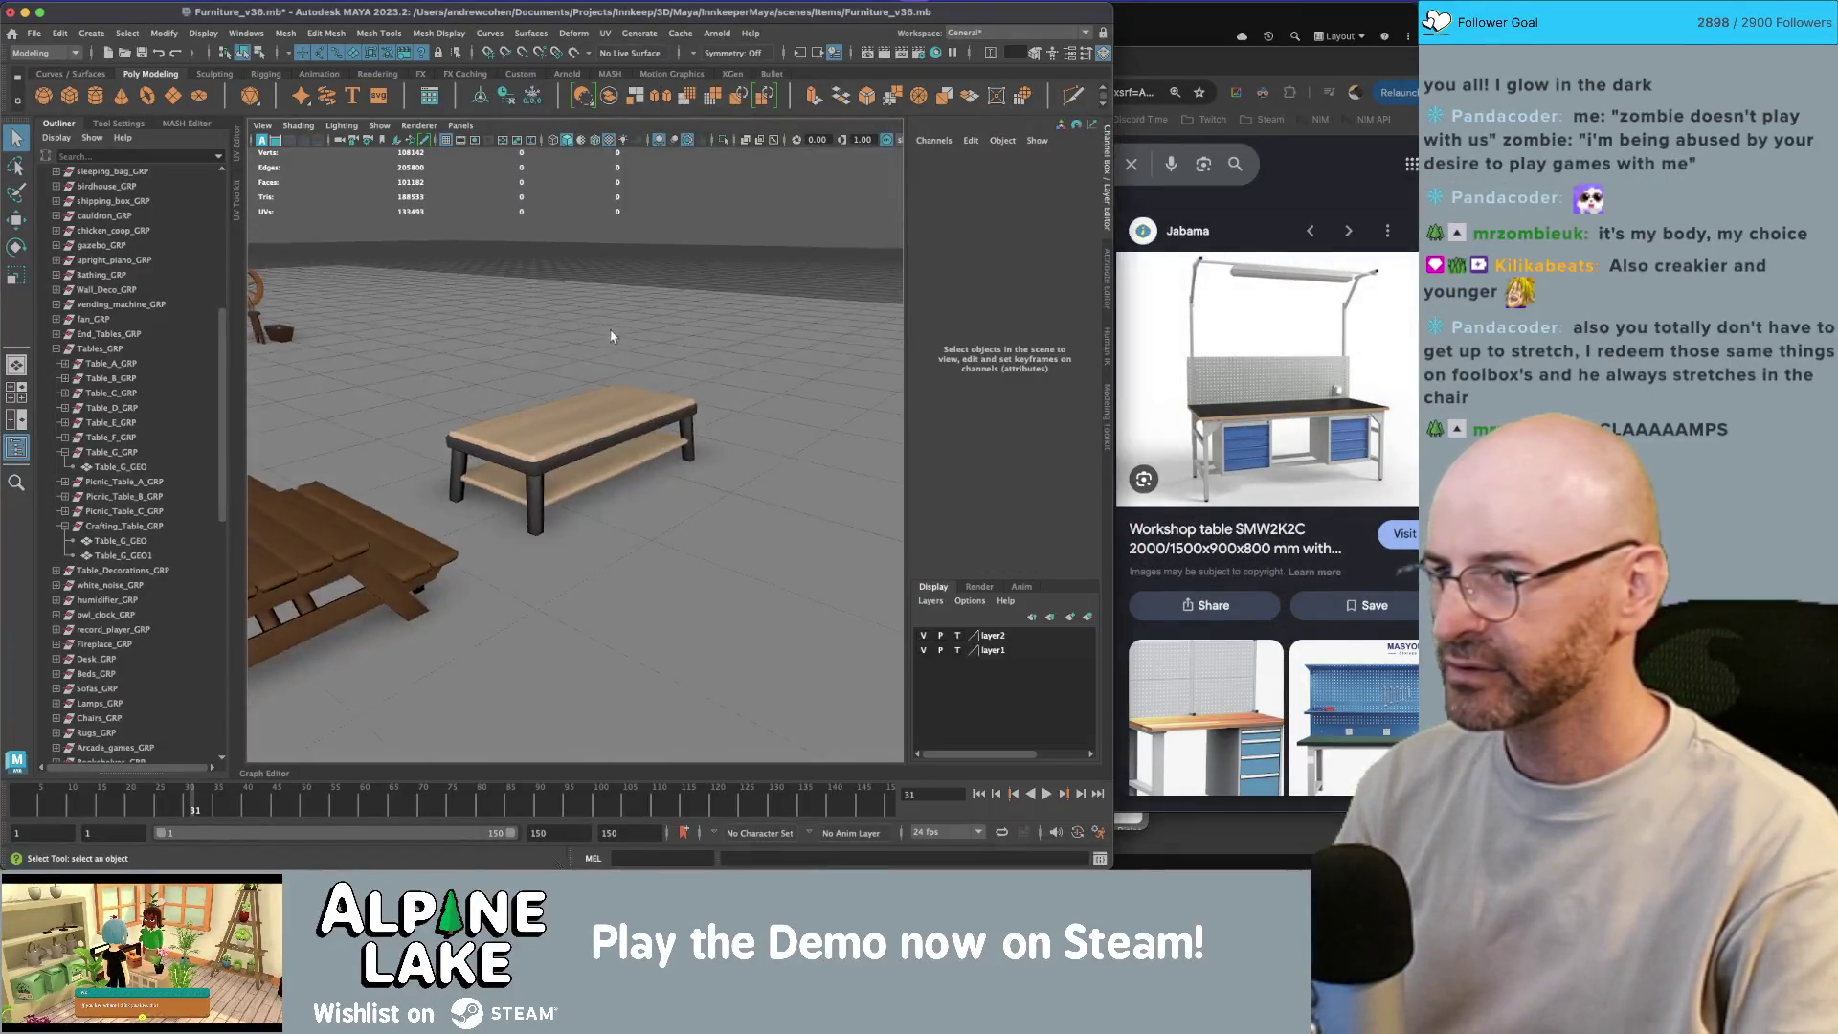
{"action": "scroll", "coordinate": [611, 336], "scroll_direction": "up", "scroll_amount": 5}
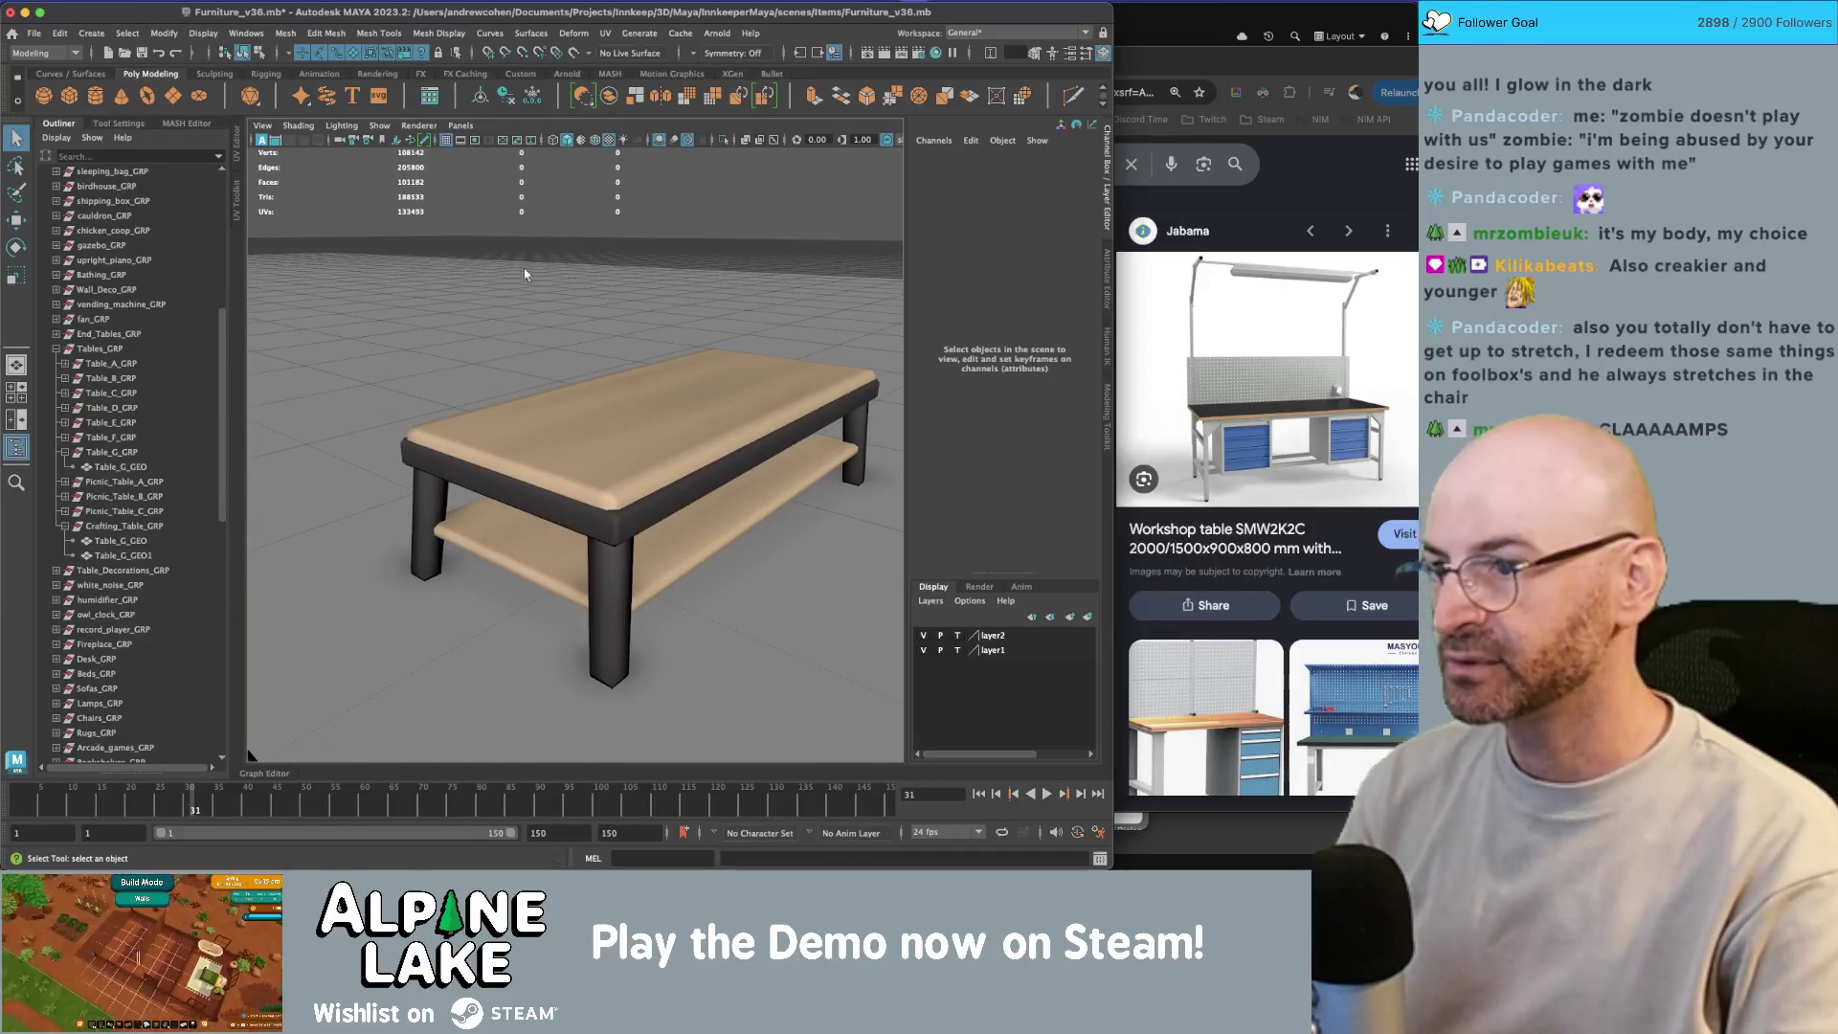
{"action": "scroll", "coordinate": [505, 272], "scroll_direction": "down", "scroll_amount": 10}
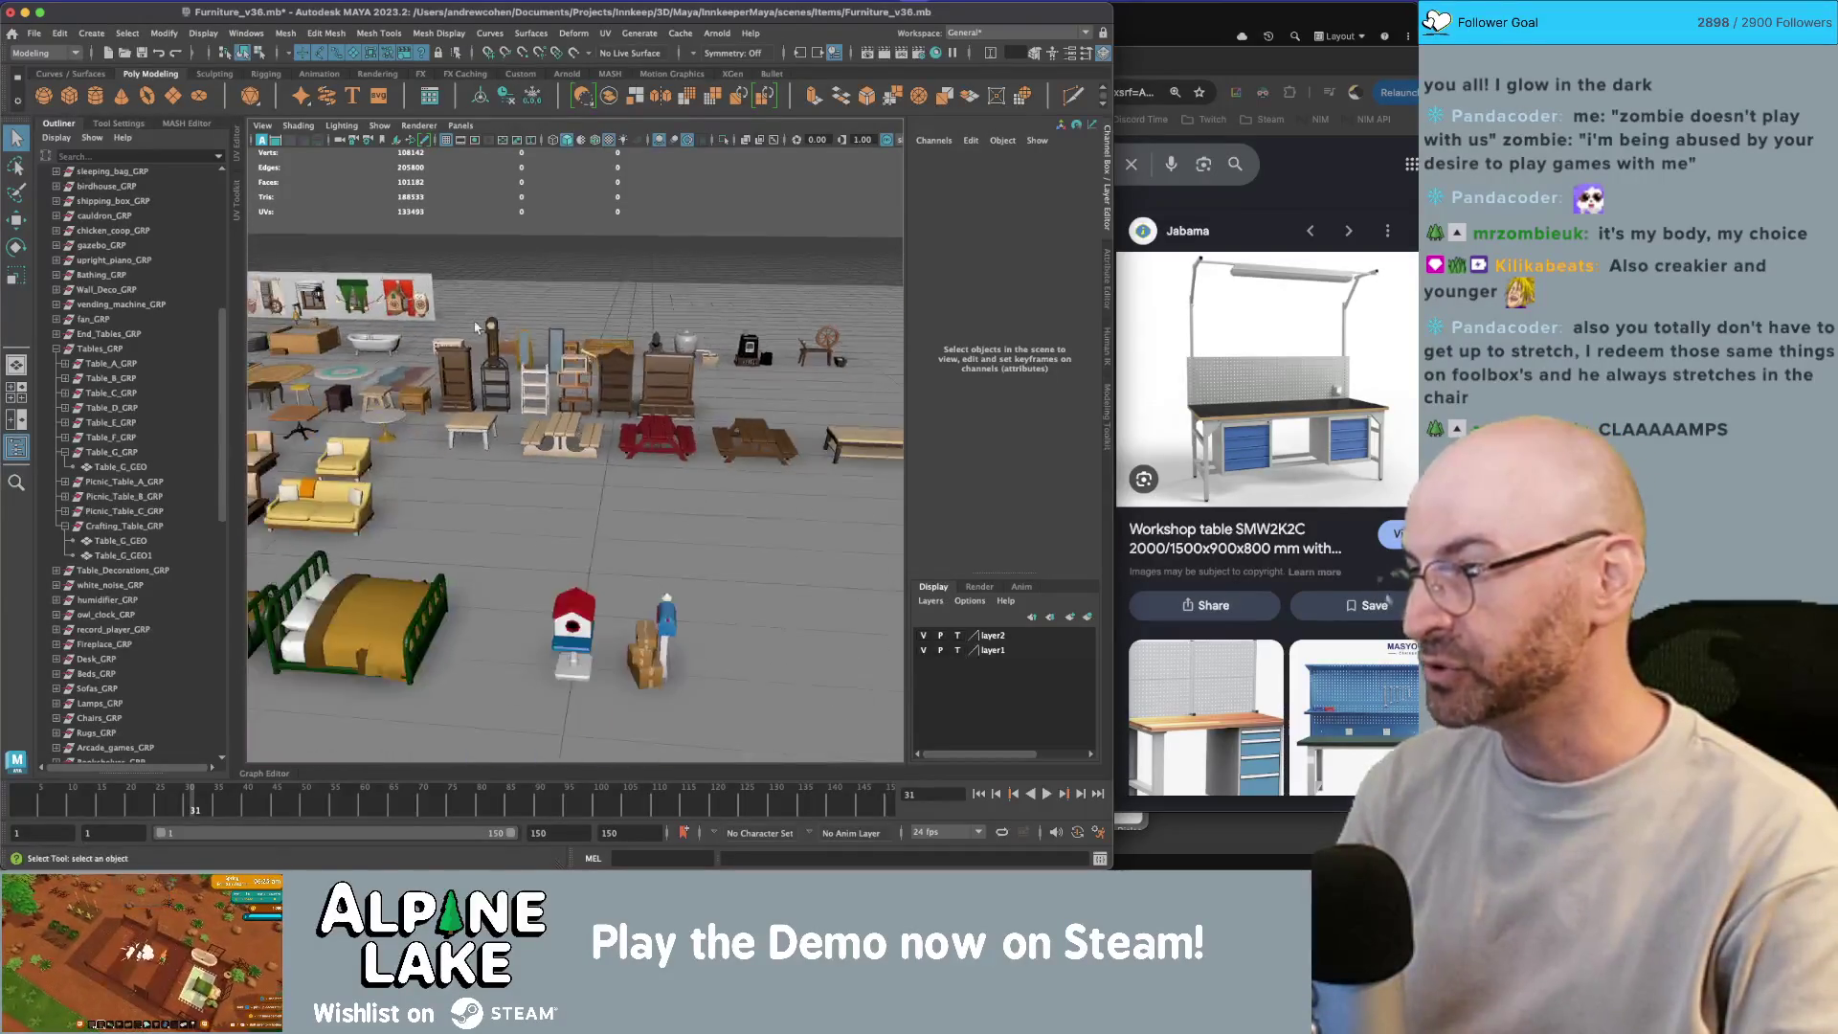
{"action": "scroll", "coordinate": [476, 328], "scroll_direction": "down", "scroll_amount": 10}
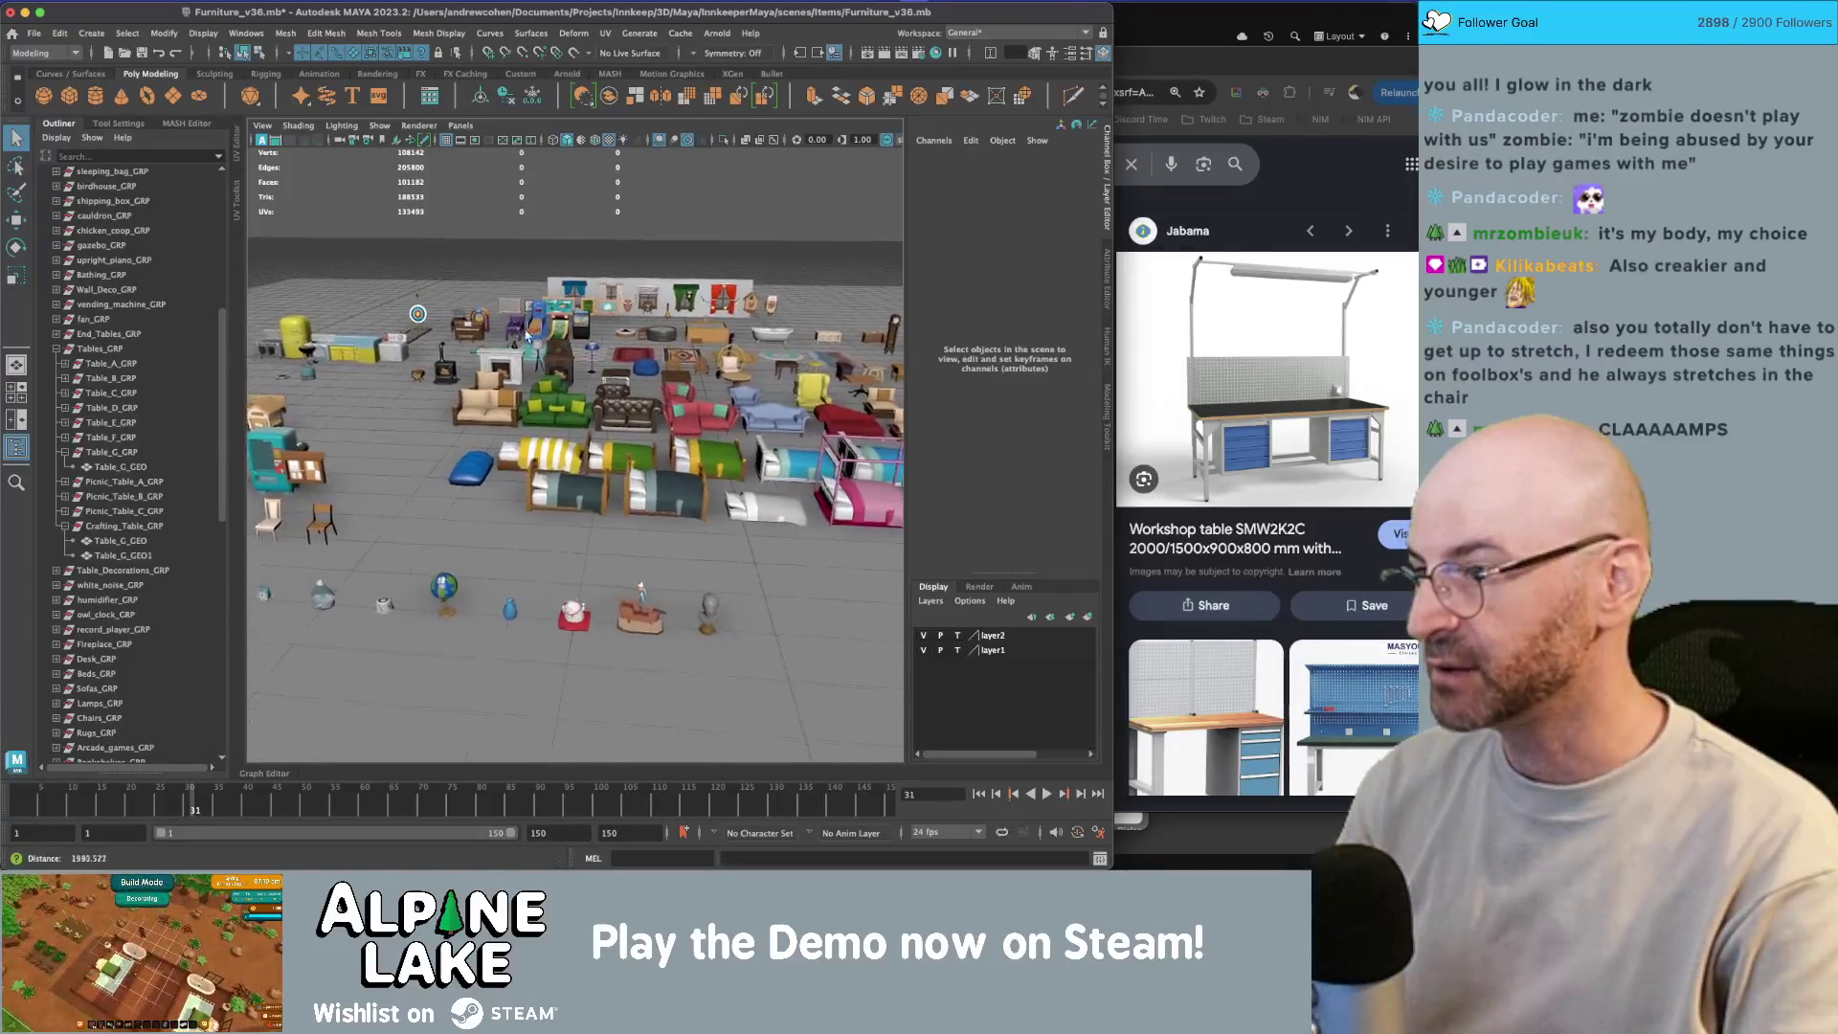
{"action": "scroll", "coordinate": [532, 332], "scroll_direction": "down", "scroll_amount": 5}
{"action": "scroll", "coordinate": [517, 316], "scroll_direction": "up", "scroll_amount": 8}
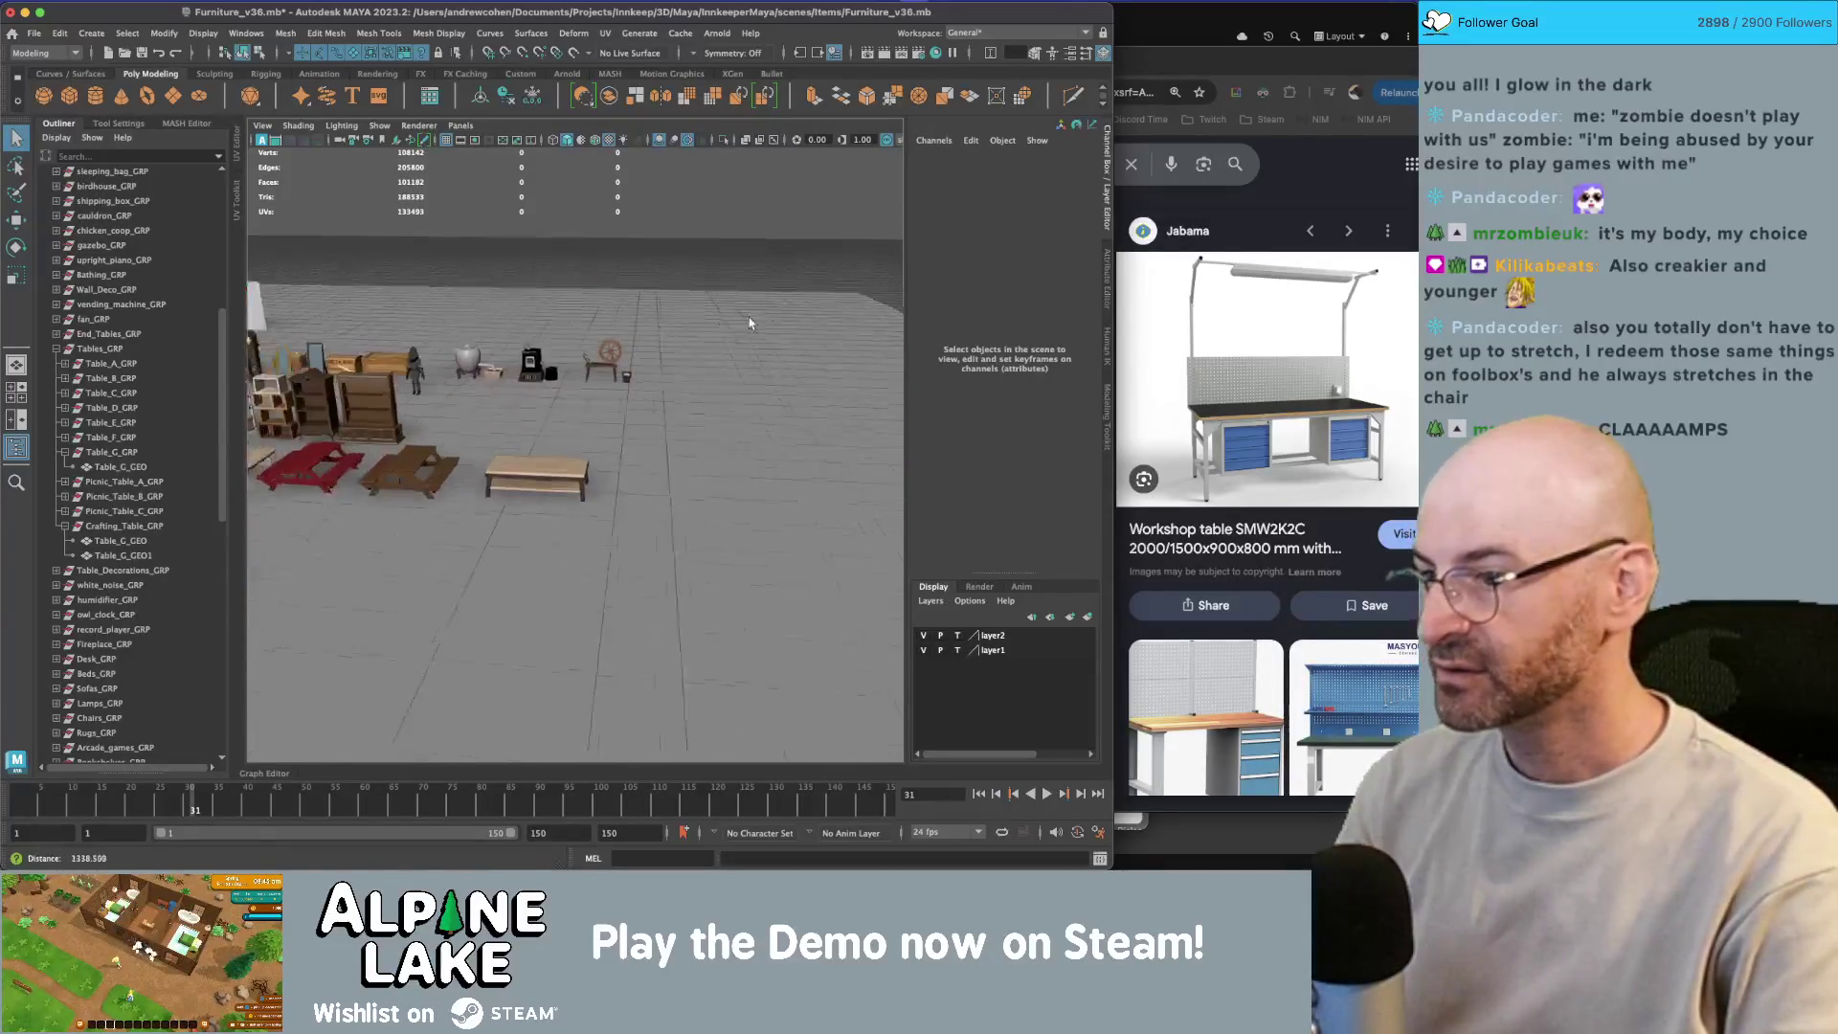
{"action": "scroll", "coordinate": [635, 335], "scroll_direction": "up", "scroll_amount": 8}
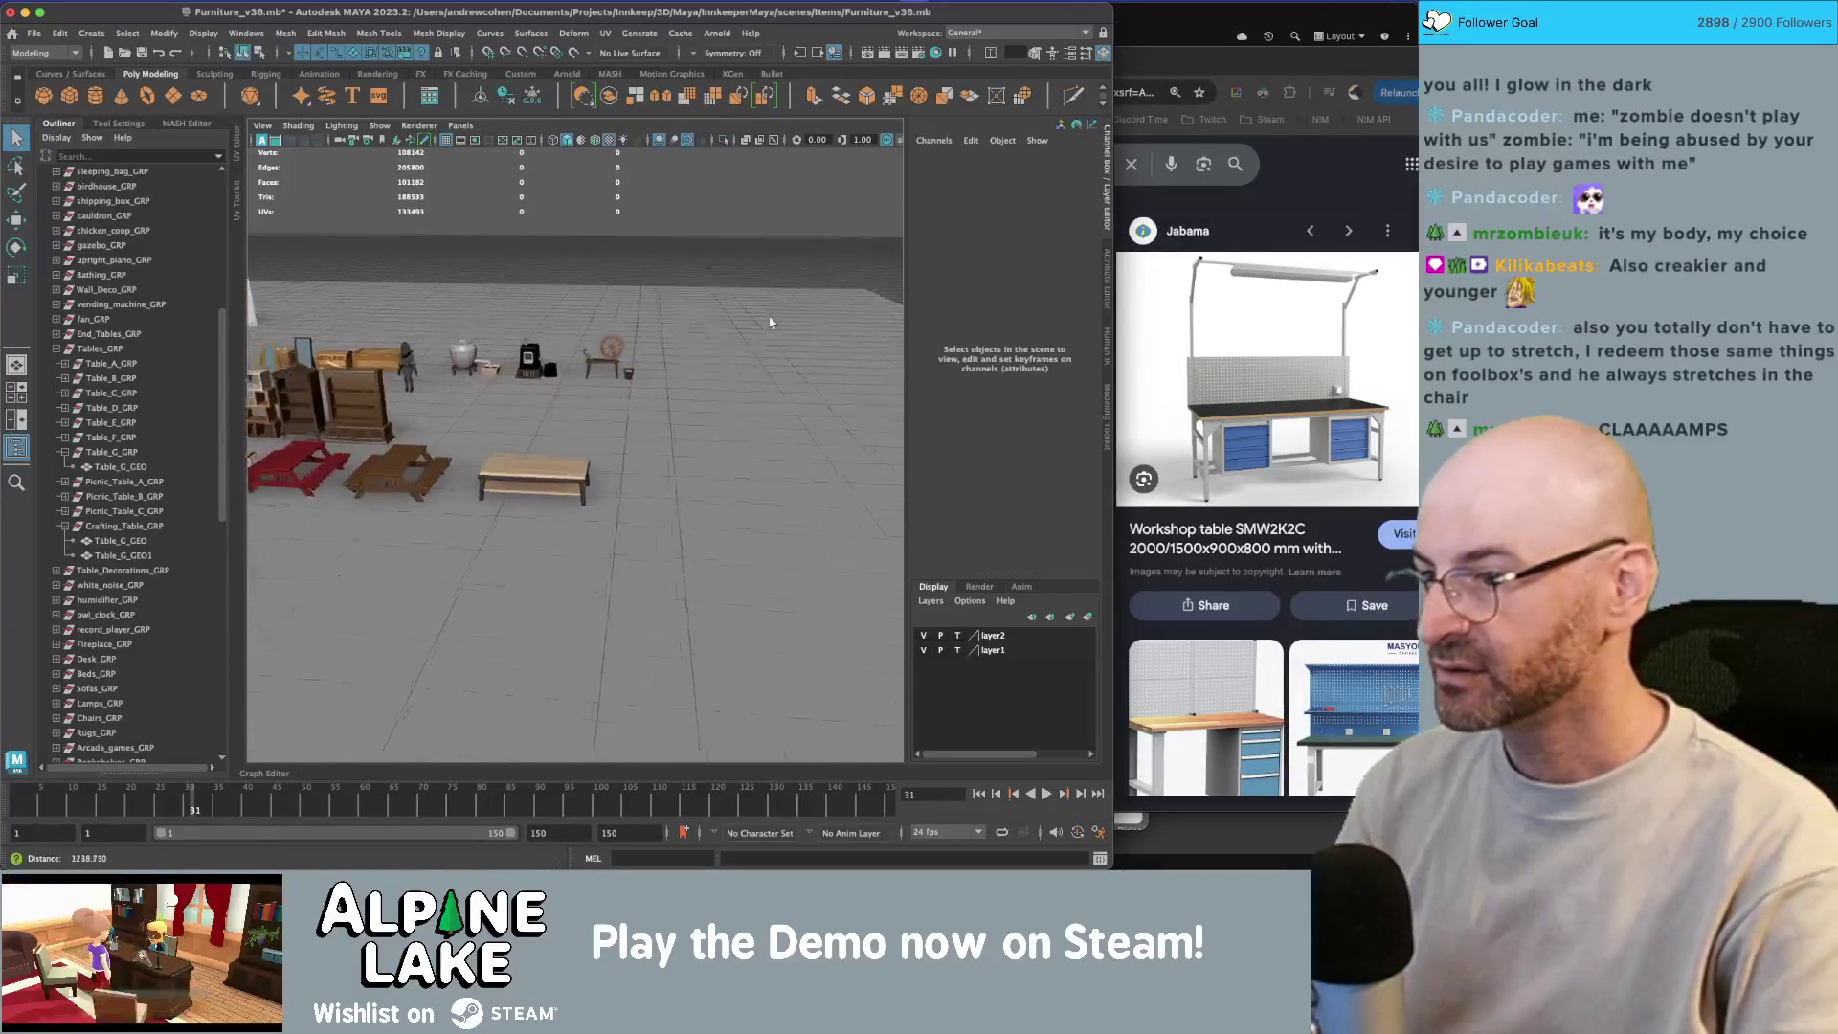
{"action": "left_click_drag", "start_coordinate": [603, 361], "coordinate": [637, 318]}
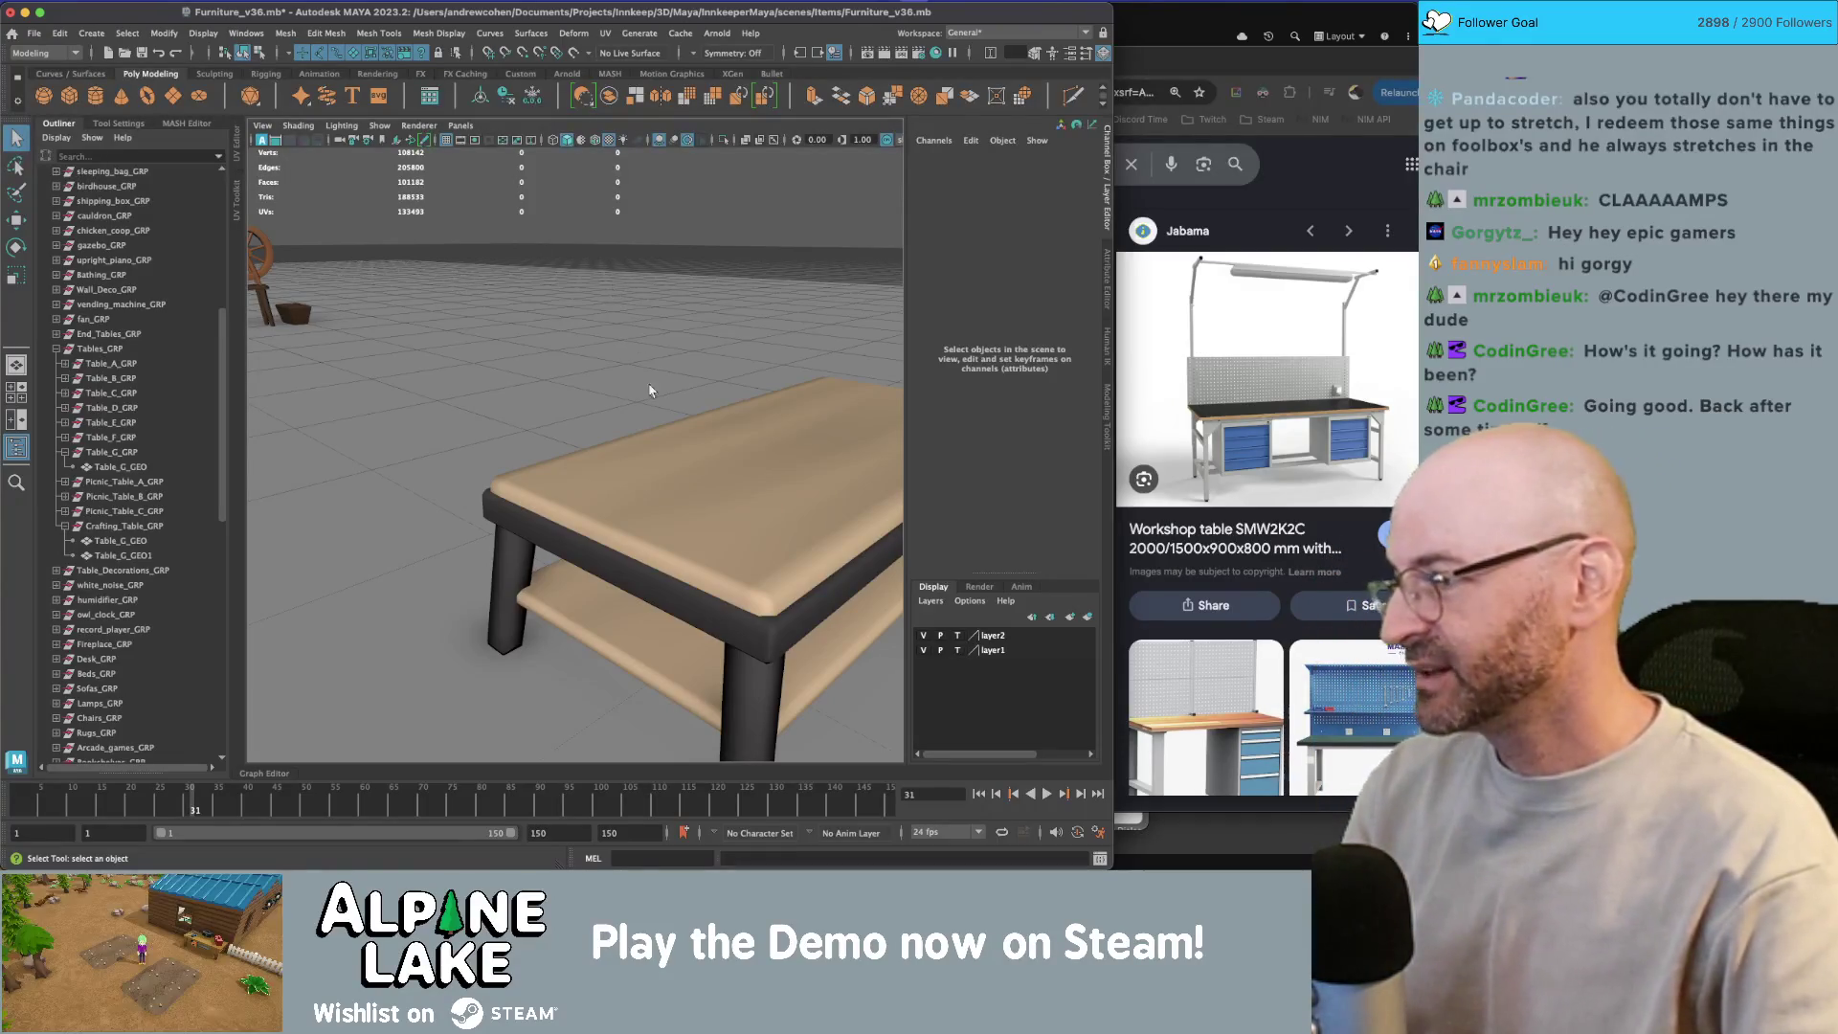
{"action": "left_click", "coordinate": [730, 460]}
{"action": "mouse_move", "coordinate": [751, 451]}
{"action": "left_mouse_down"}
{"action": "mouse_move", "coordinate": [594, 454]}
{"action": "mouse_move", "coordinate": [624, 460]}
{"action": "left_mouse_up"}
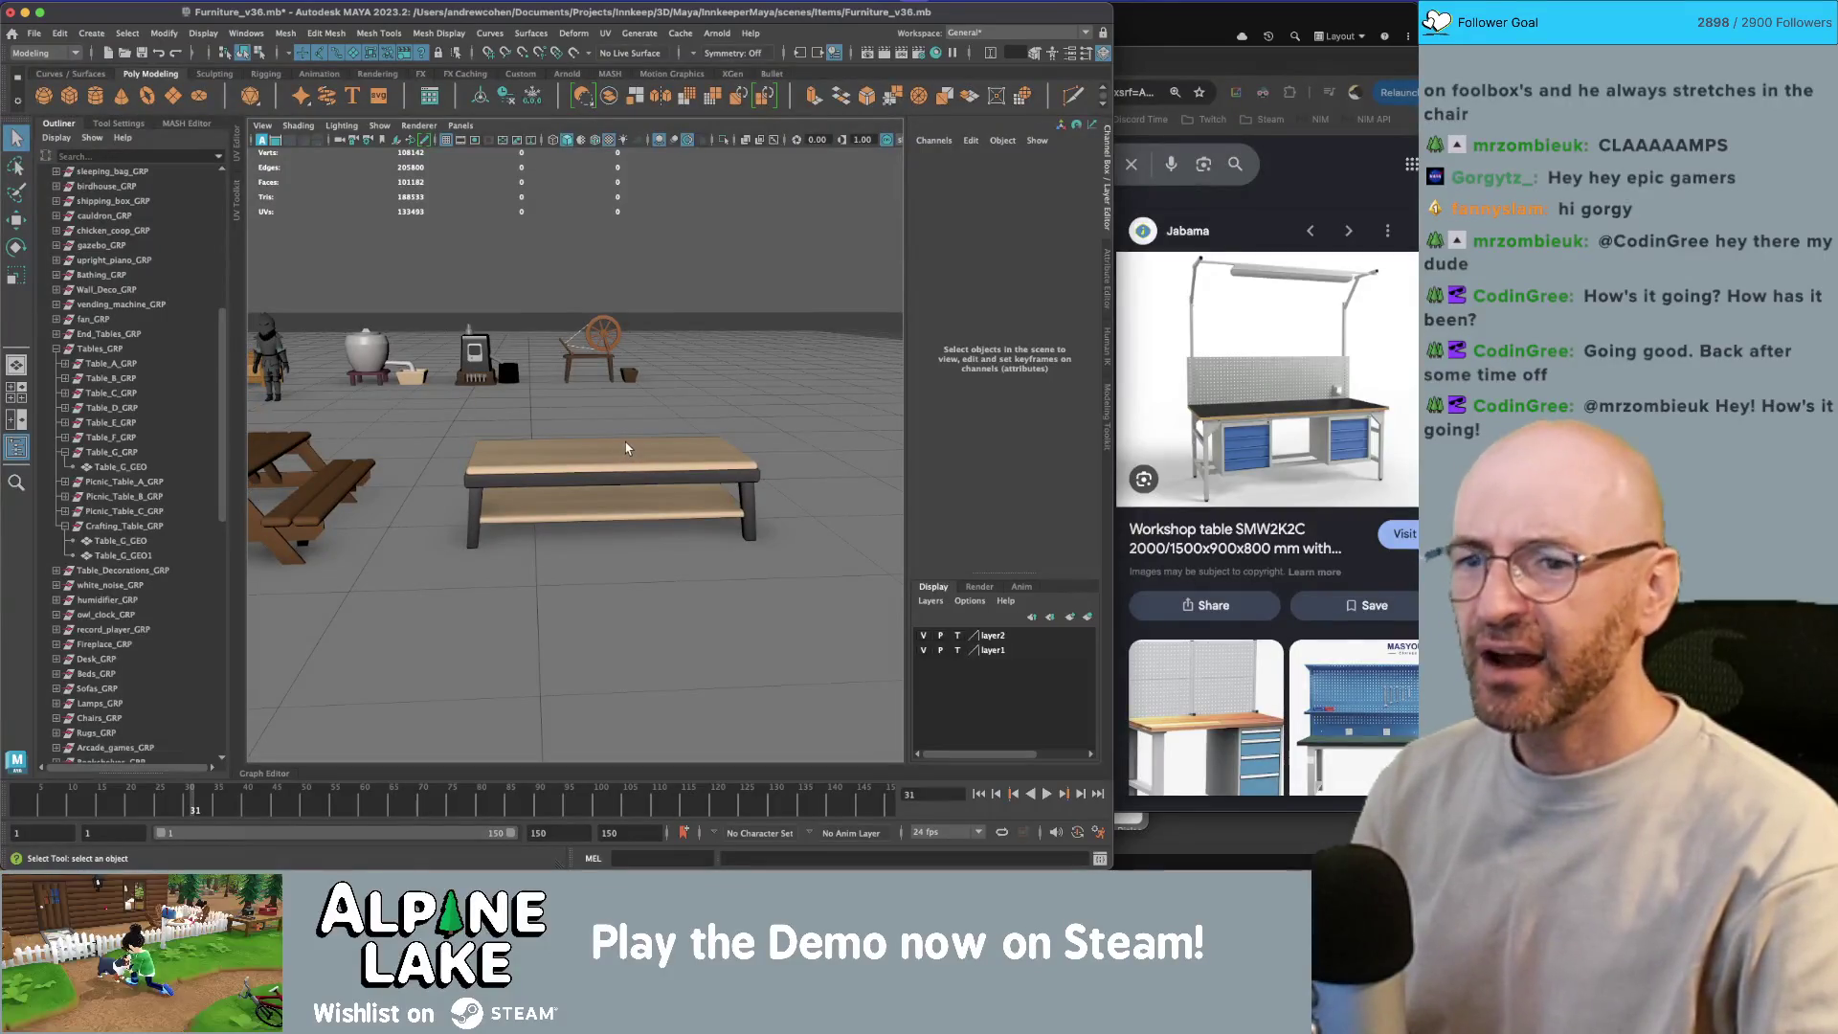
{"action": "scroll", "coordinate": [626, 448], "scroll_direction": "up", "scroll_amount": 5}
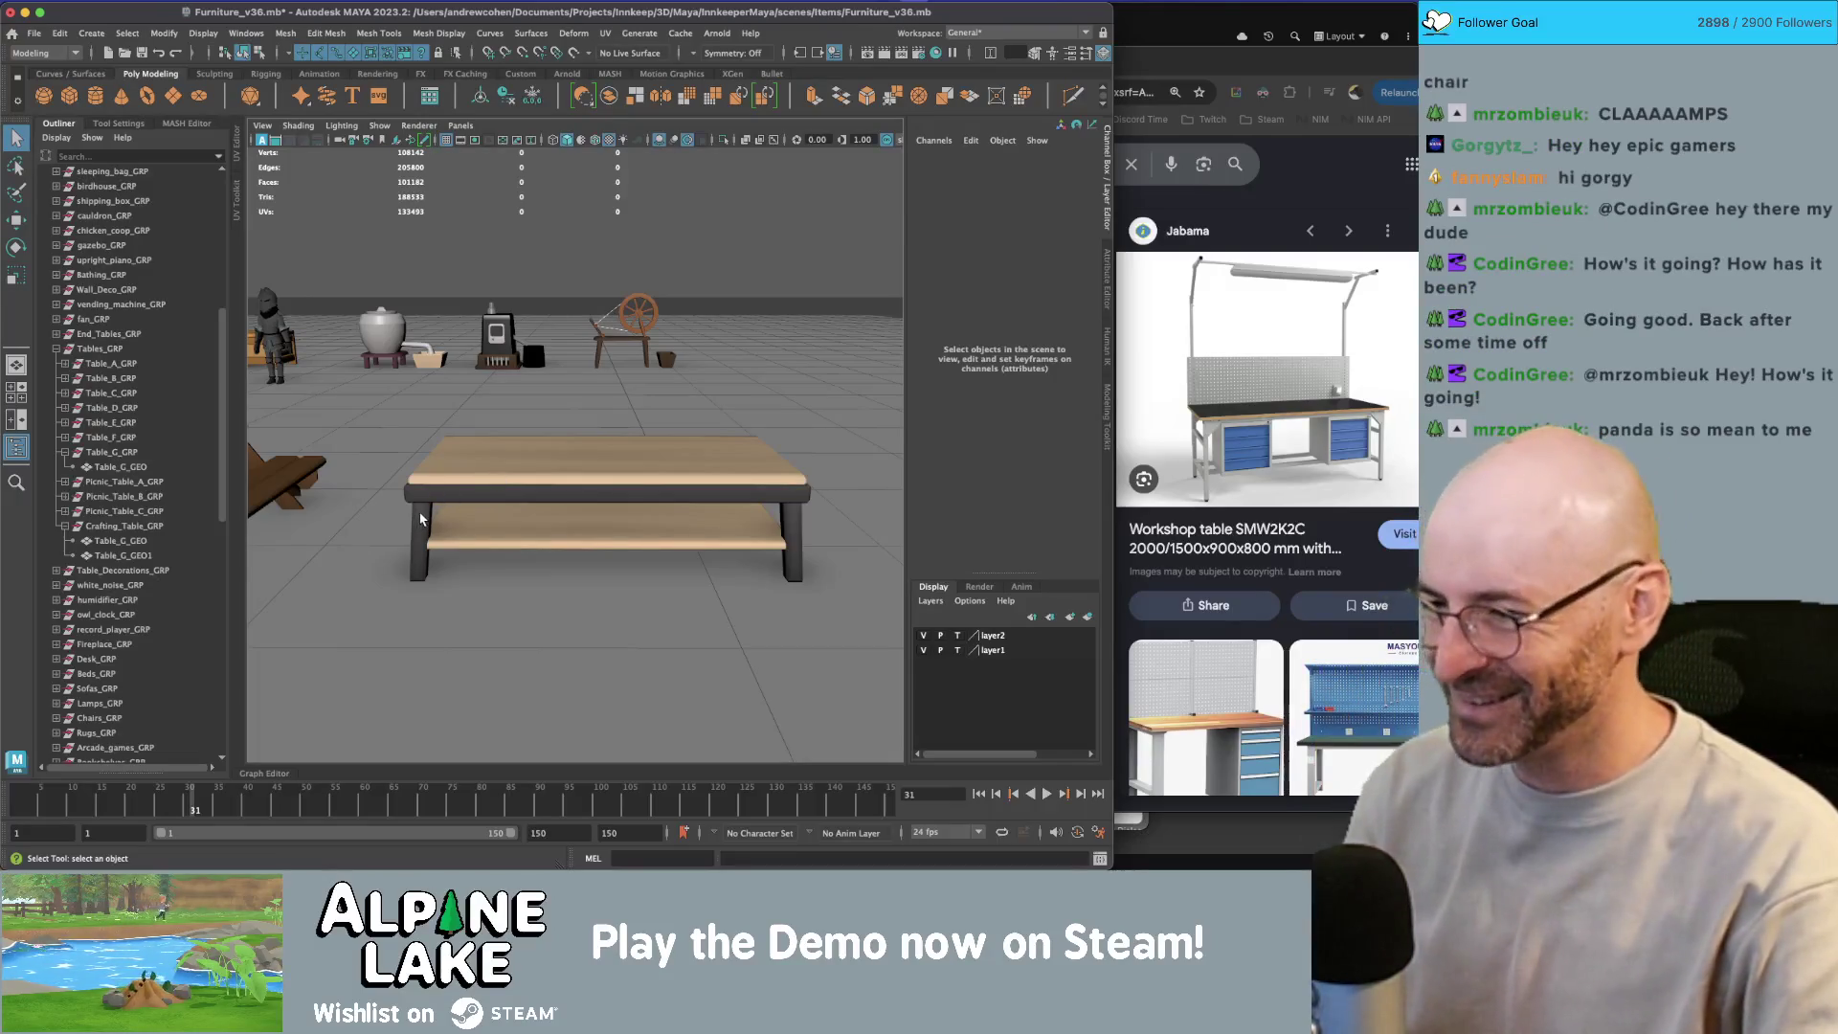
{"action": "left_click", "coordinate": [496, 470]}
{"action": "scroll", "coordinate": [517, 469], "scroll_direction": "up", "scroll_amount": 5}
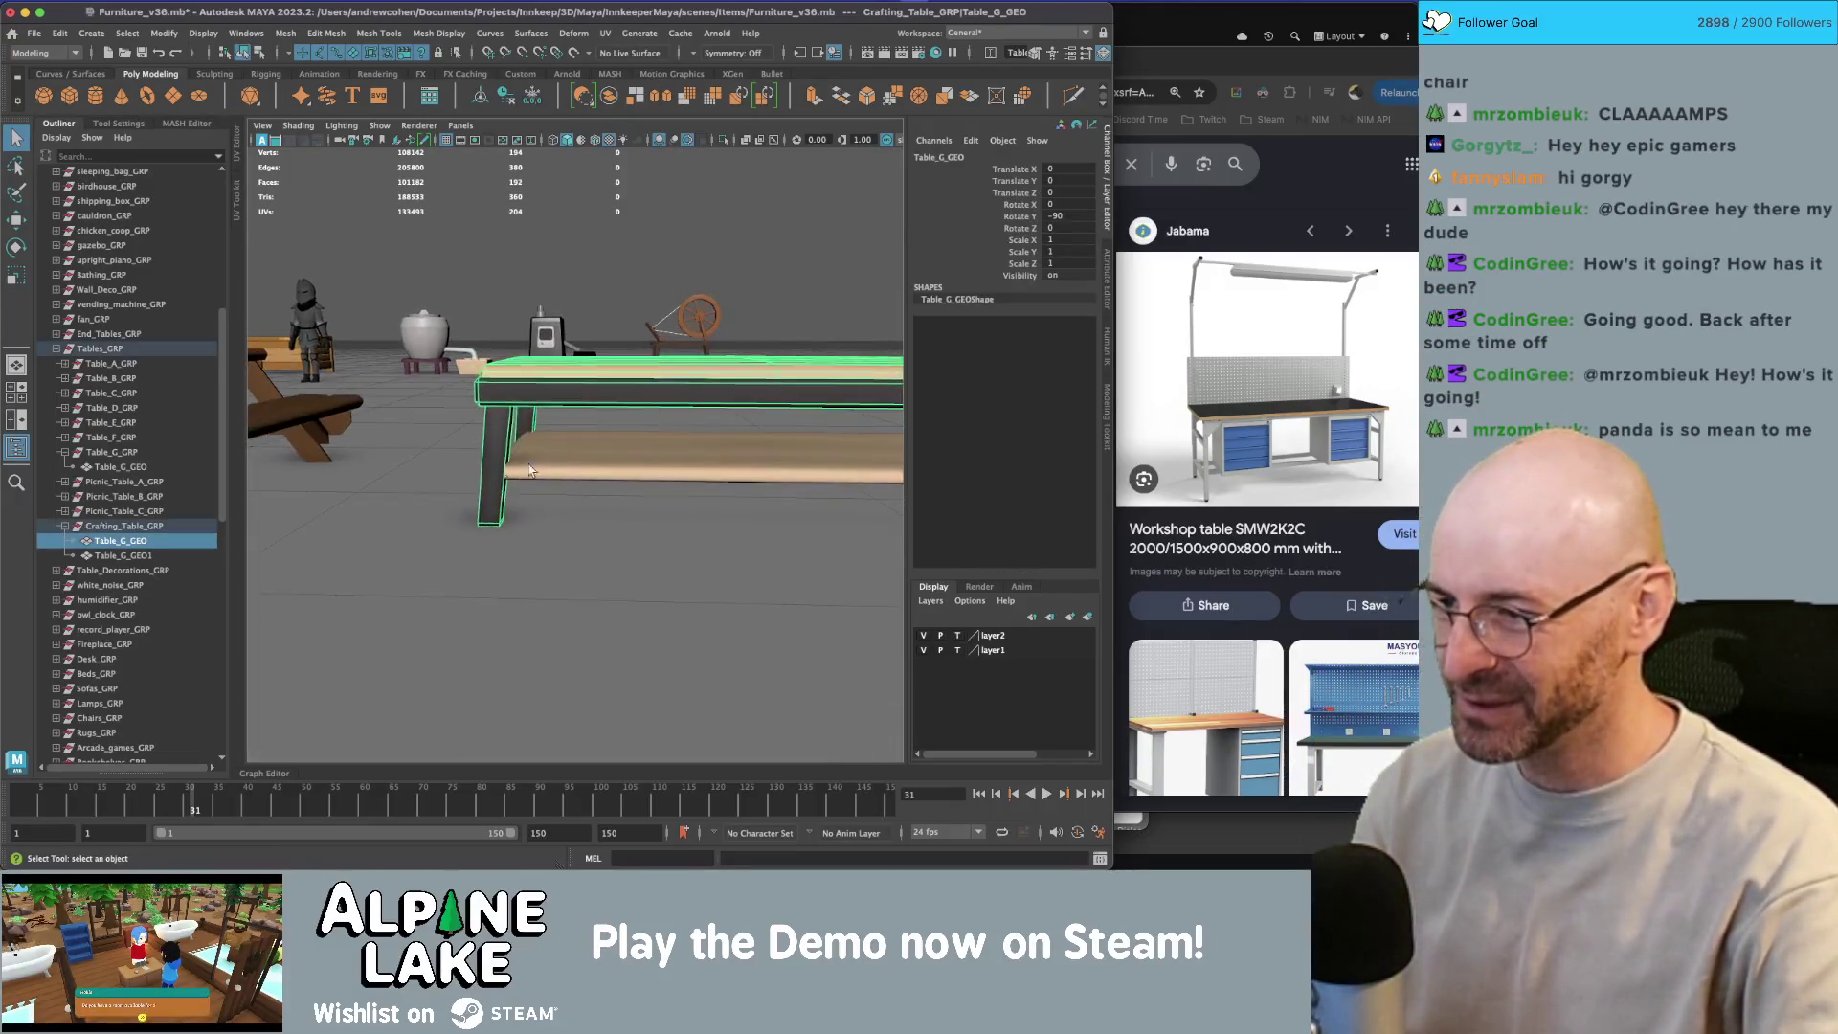
{"action": "scroll", "coordinate": [530, 469], "scroll_direction": "up", "scroll_amount": 3}
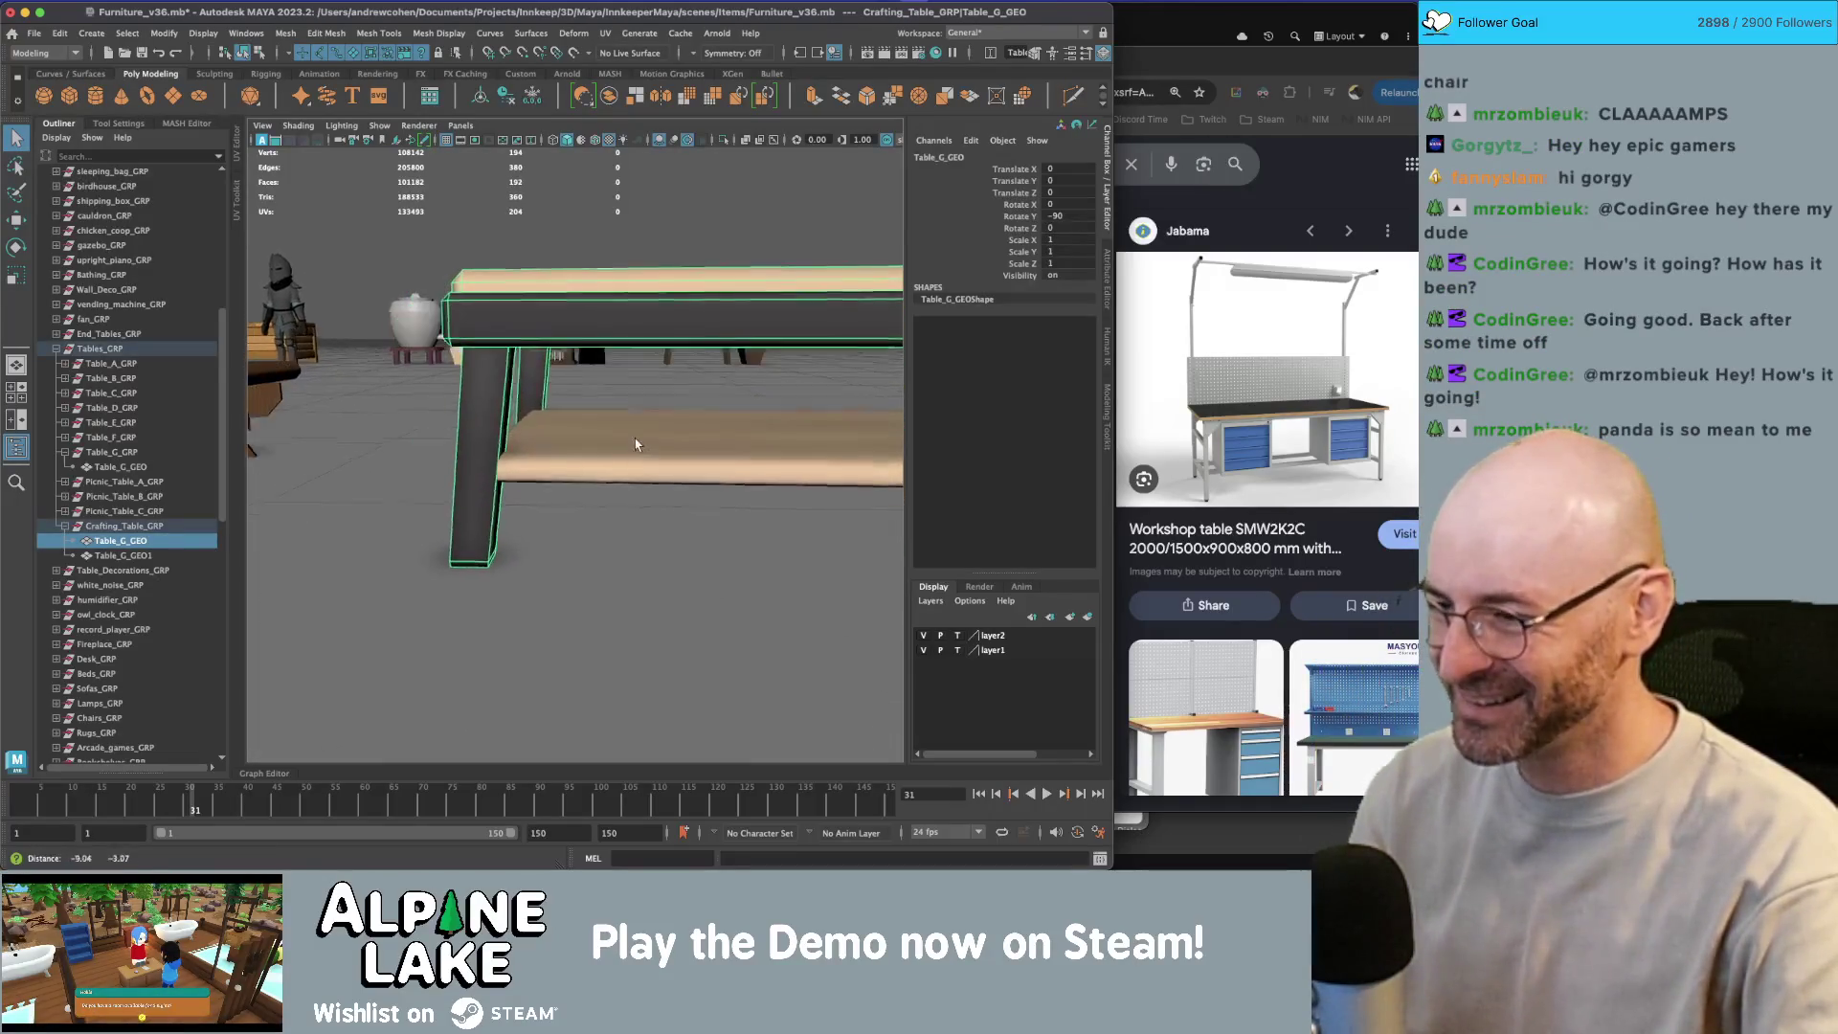
Step: Select the edge at the end of a dark leg and move it inward to taper the leg
{"action": "mouse_move", "coordinate": [607, 434]}
{"action": "left_mouse_down"}
{"action": "mouse_move", "coordinate": [588, 432]}
{"action": "mouse_move", "coordinate": [638, 440]}
{"action": "mouse_move", "coordinate": [510, 436]}
{"action": "left_mouse_up"}
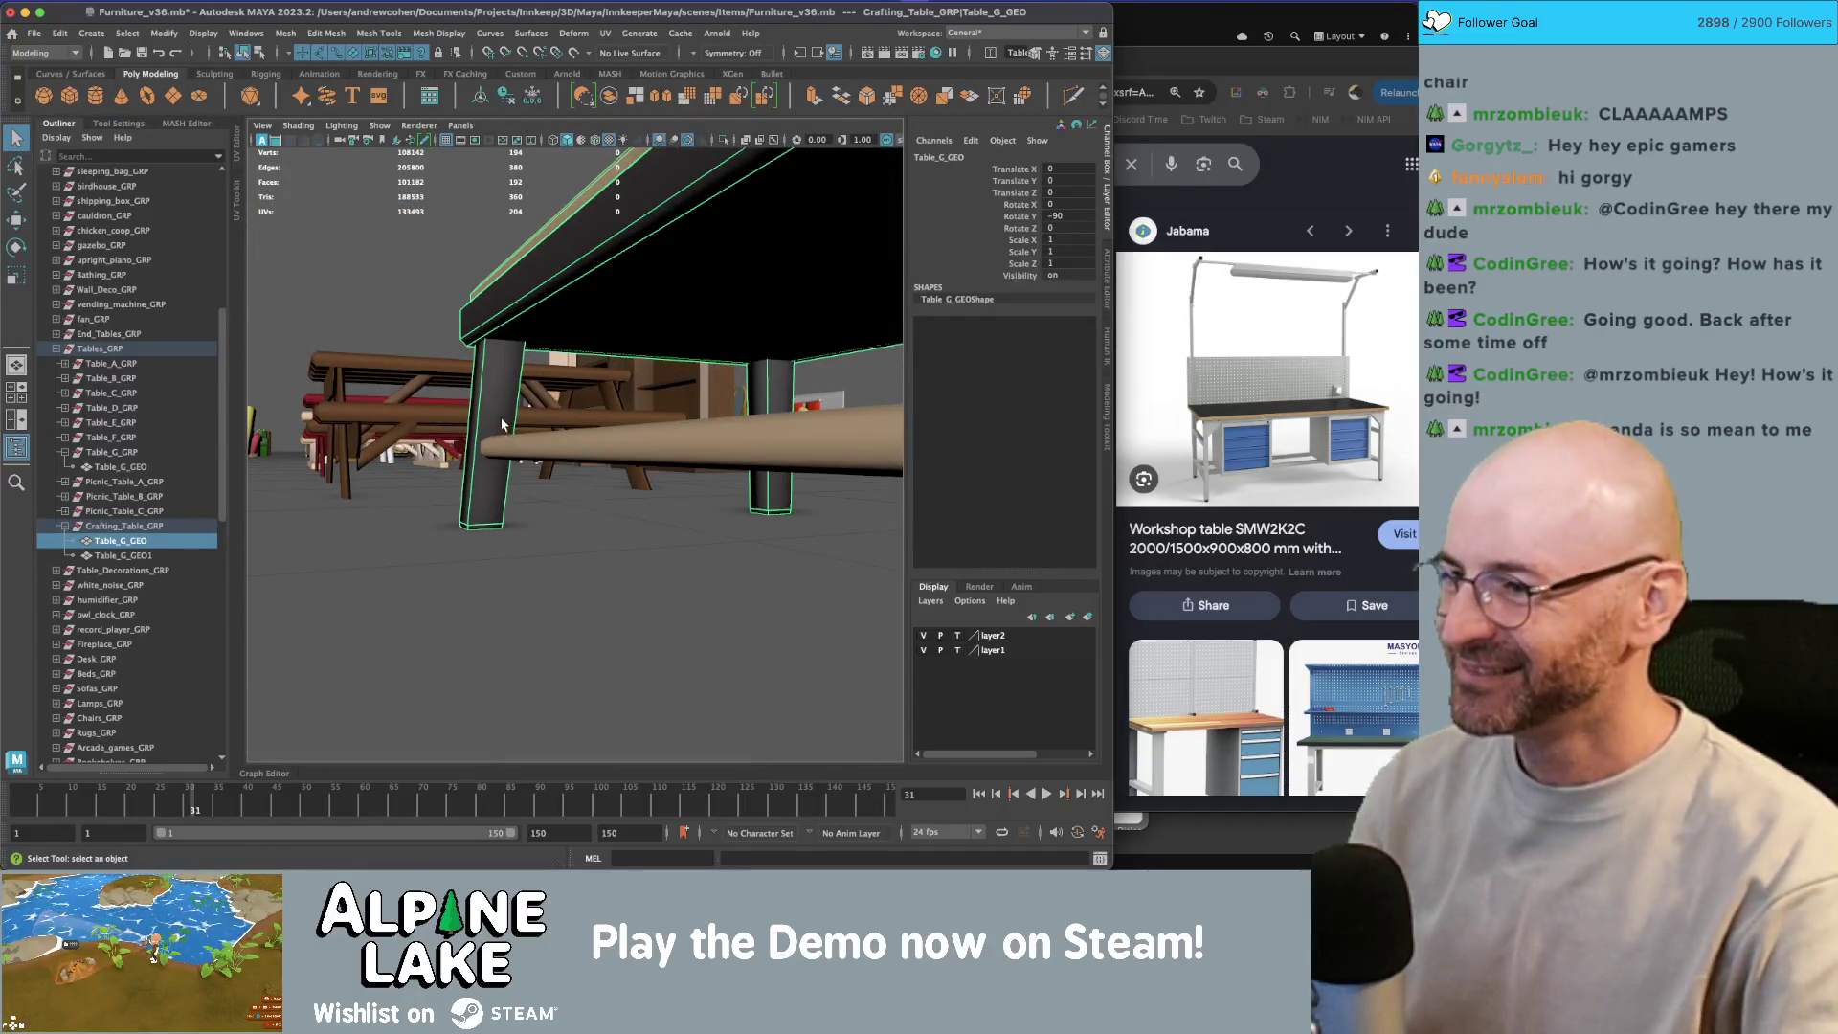
{"action": "right_click", "coordinate": [501, 395]}
{"action": "left_click", "coordinate": [502, 352]}
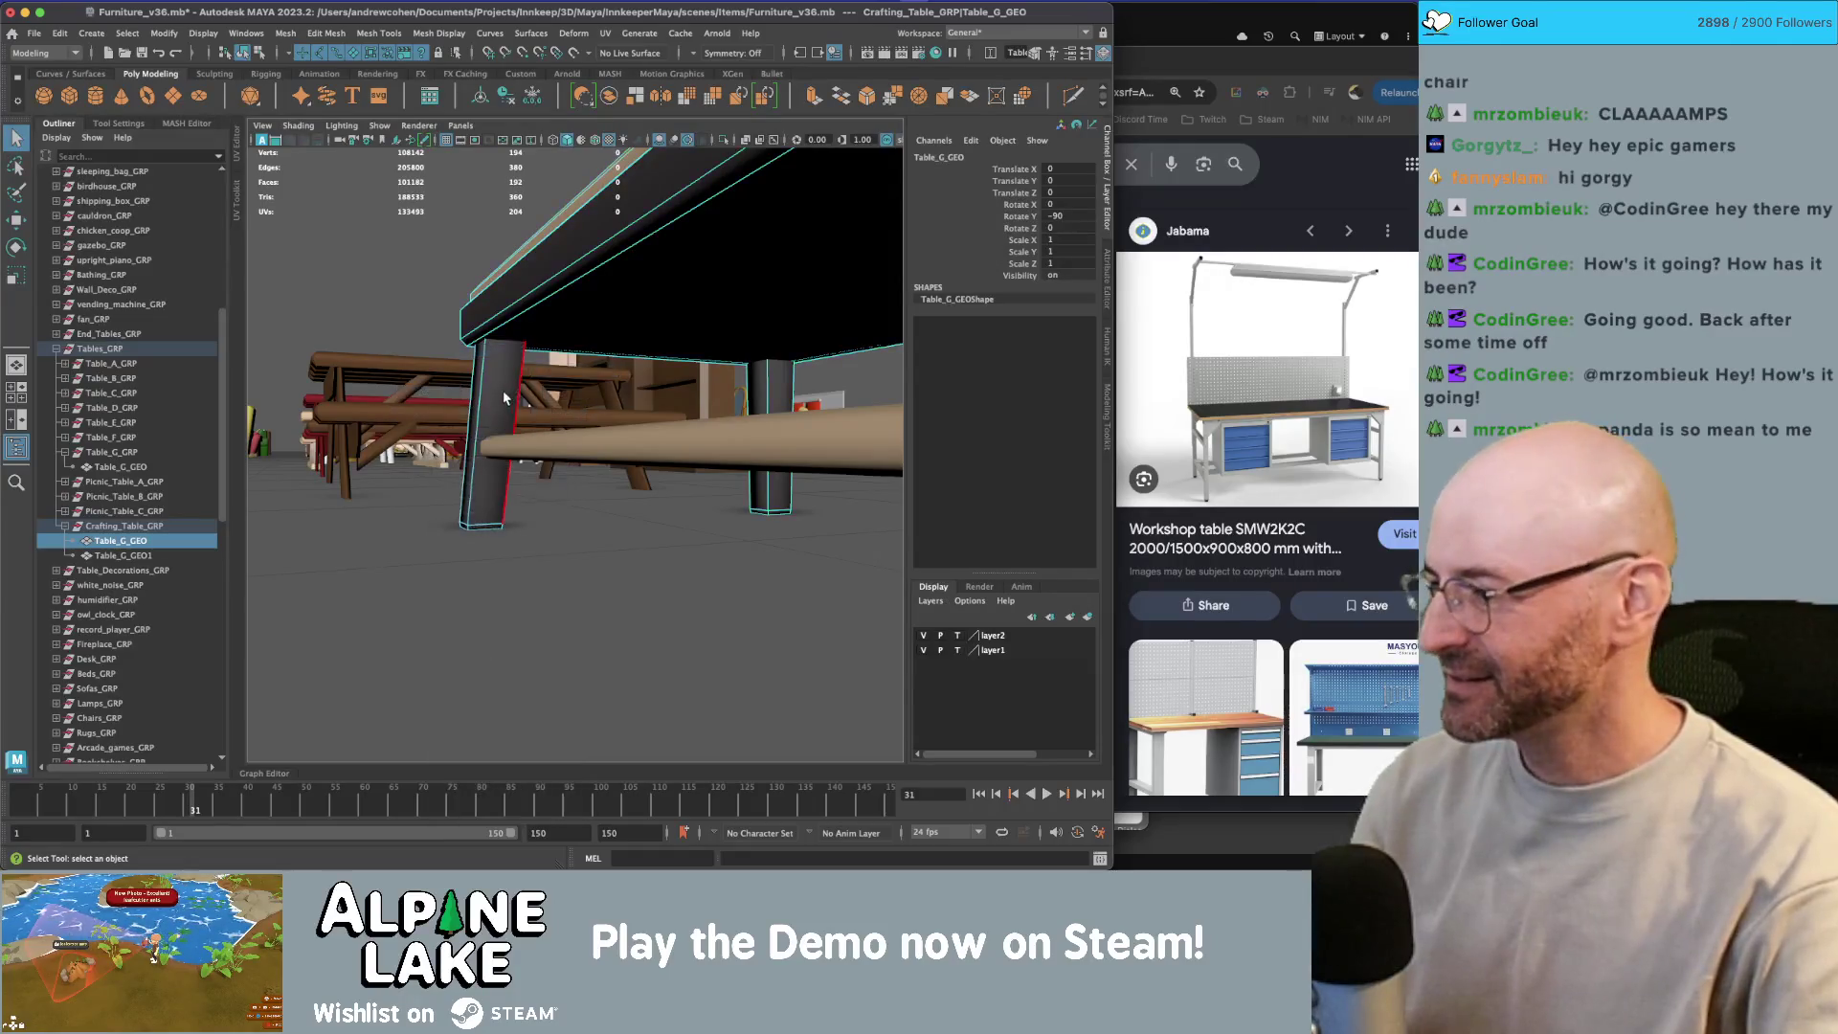
{"action": "key", "text": "4"}
{"action": "left_click", "coordinate": [513, 431]}
{"action": "scroll", "coordinate": [413, 561], "scroll_direction": "up", "scroll_amount": 3}
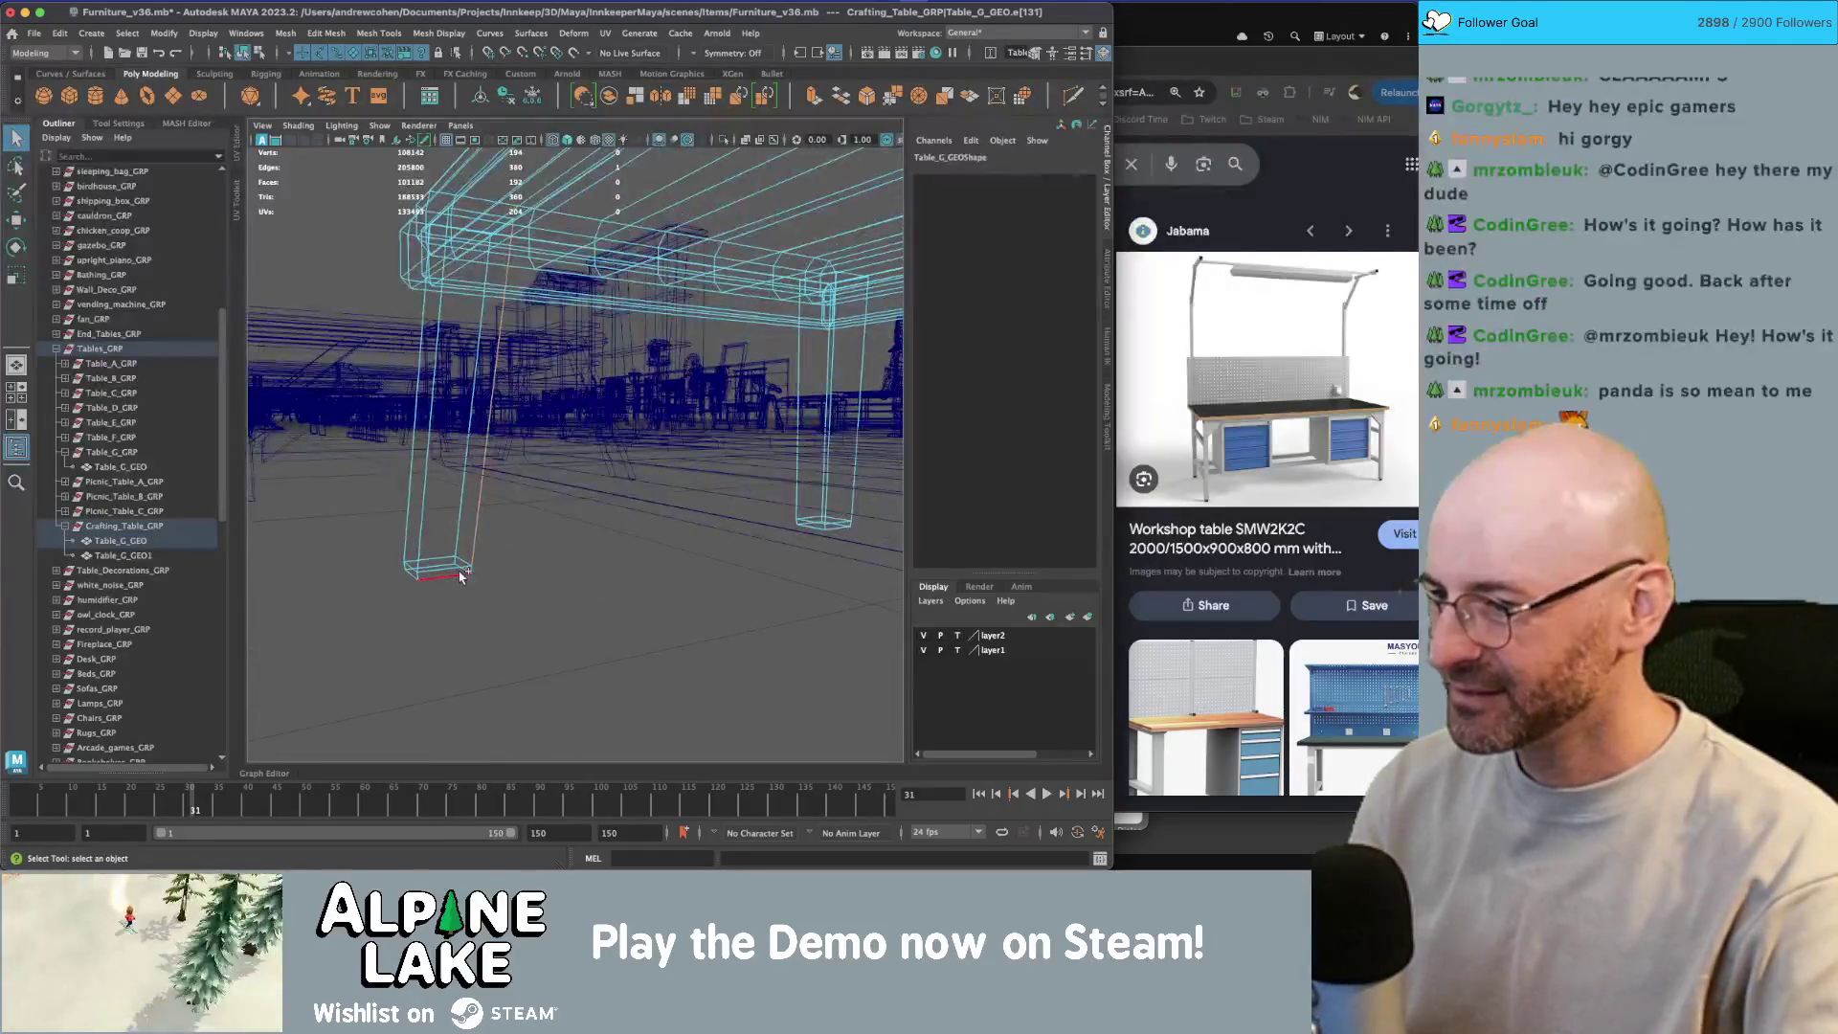
{"action": "left_click", "coordinate": [471, 575]}
{"action": "key", "text": "5"}
{"action": "key", "text": "w"}
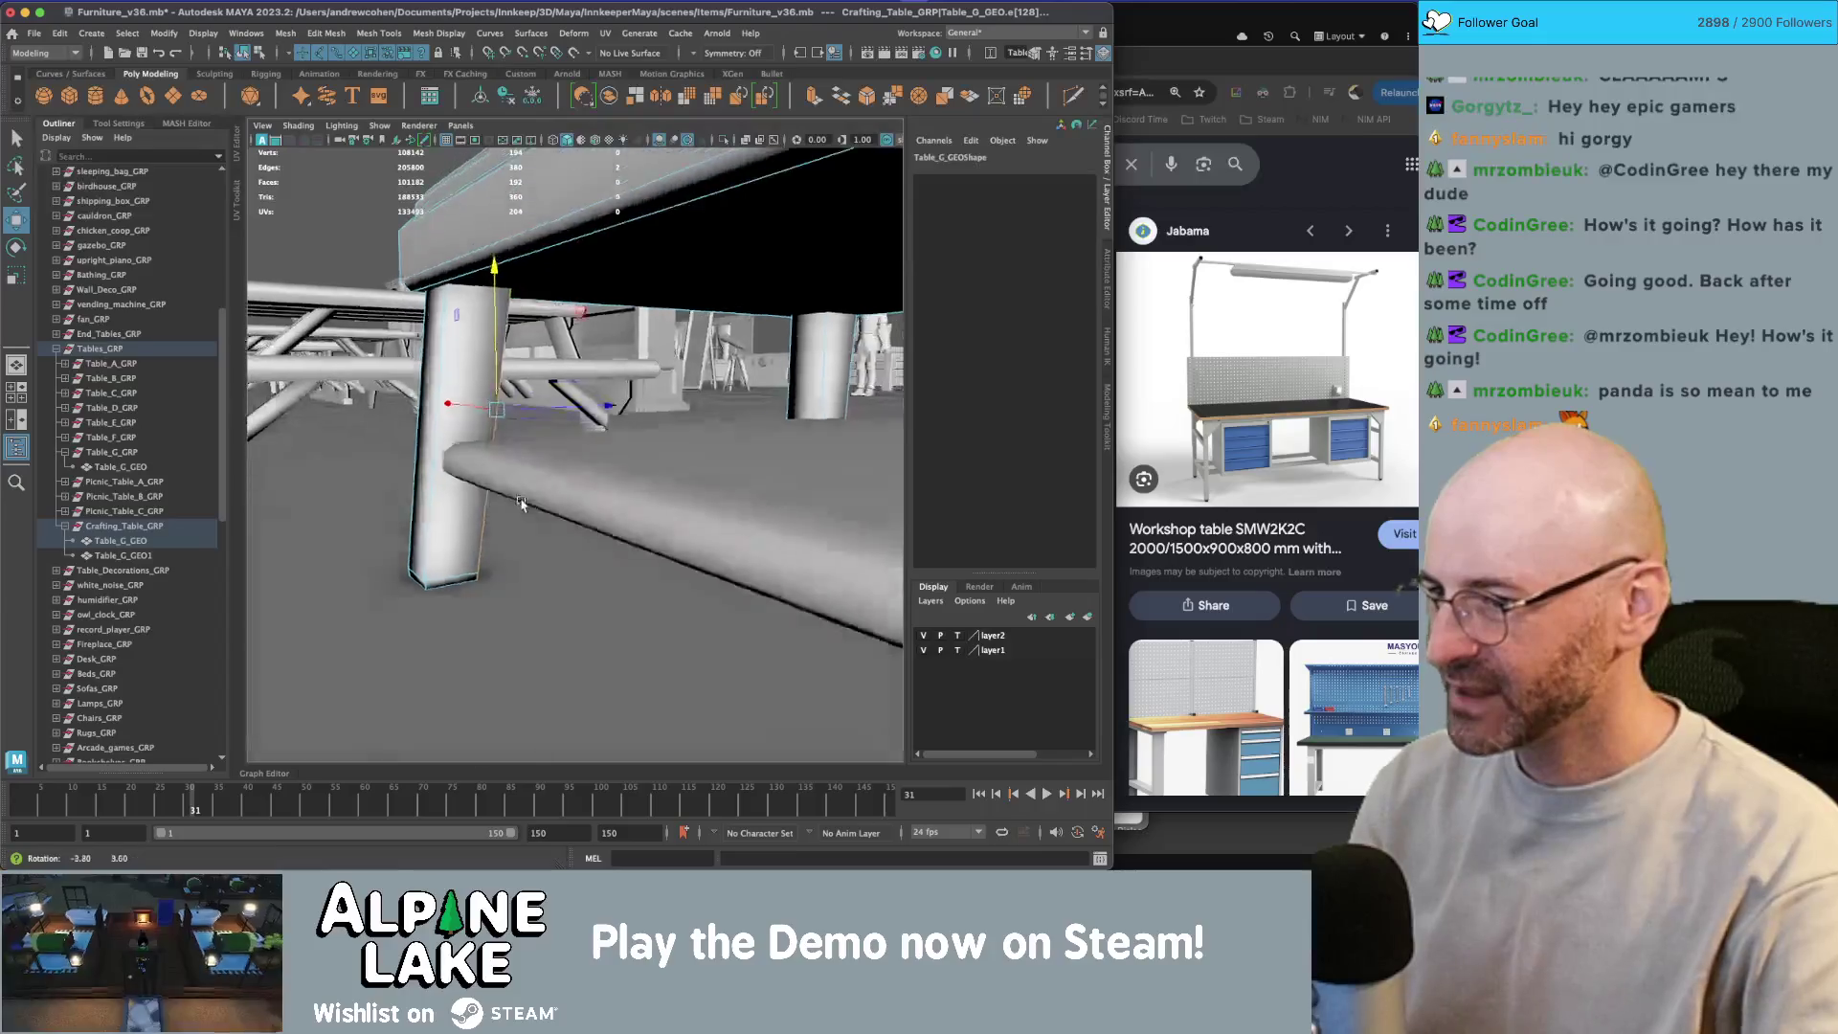
{"action": "key", "text": "f"}
{"action": "mouse_move", "coordinate": [505, 486]}
{"action": "left_mouse_down"}
{"action": "mouse_move", "coordinate": [489, 402]}
{"action": "mouse_move", "coordinate": [471, 400]}
{"action": "left_mouse_up"}
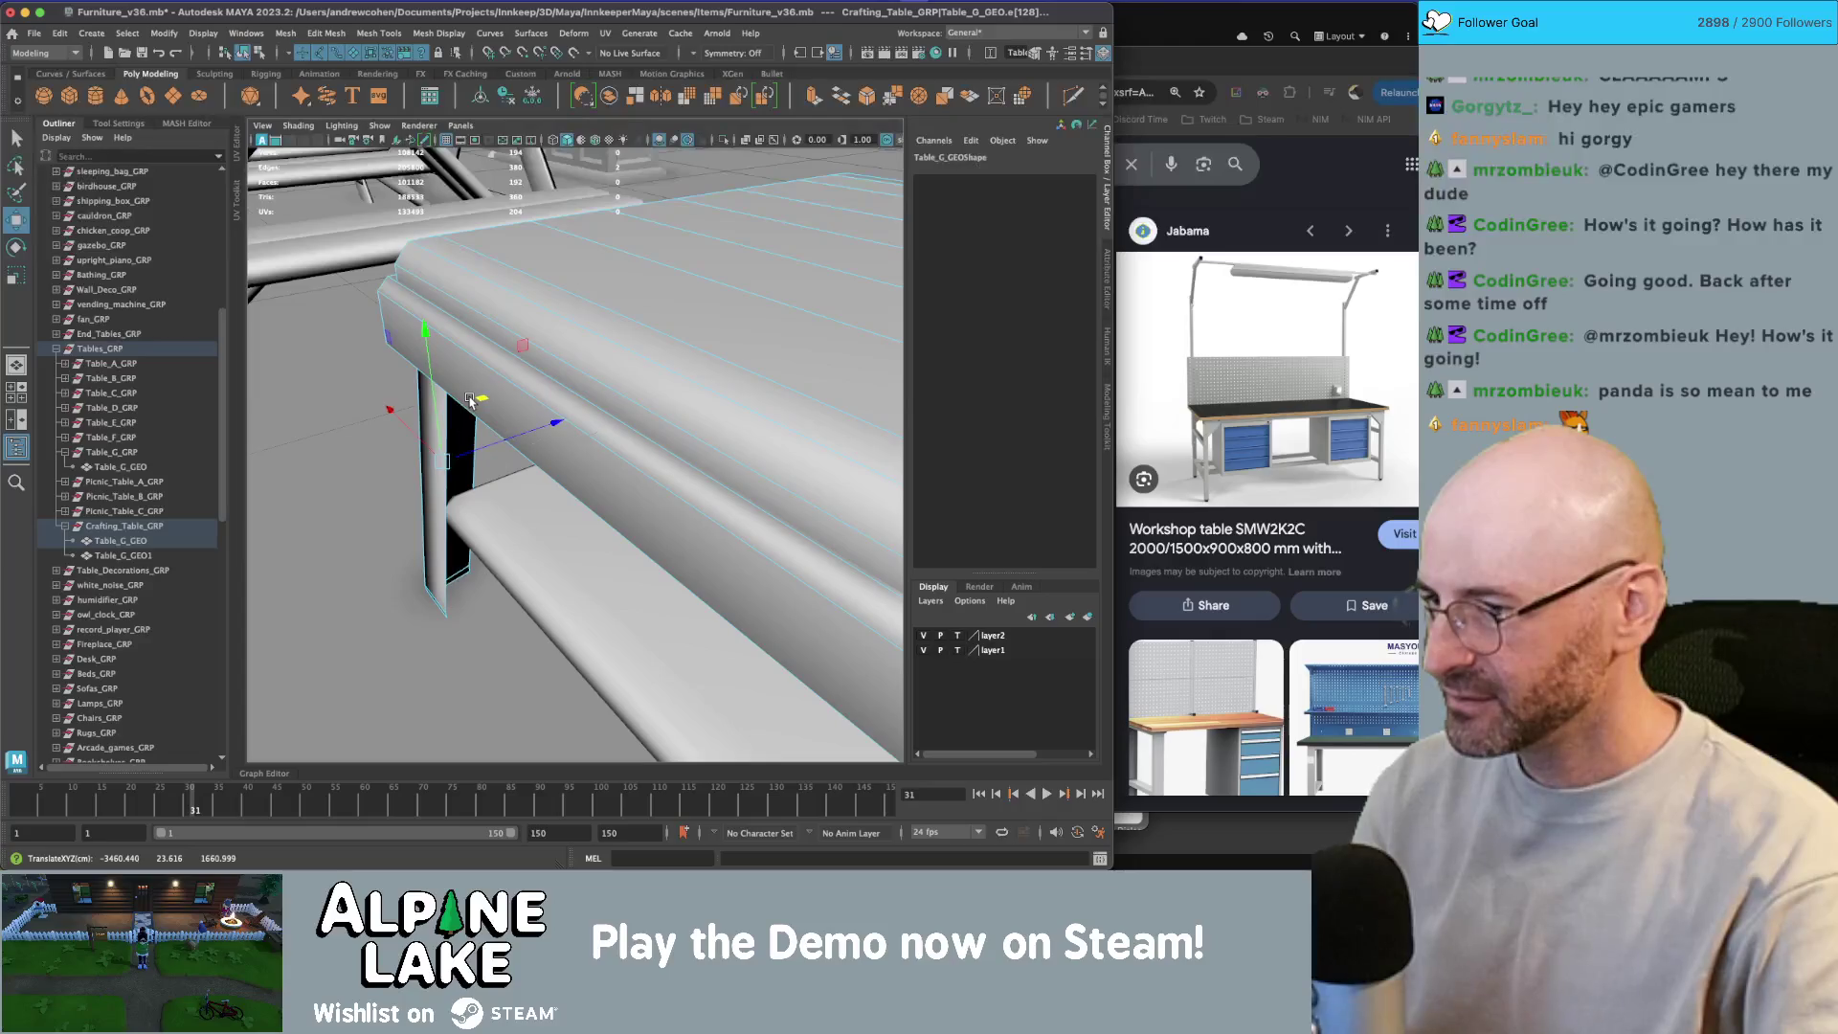
Step: Return to object mode, deselect, and show the scene with textures
{"action": "left_click", "coordinate": [243, 53]}
{"action": "left_click", "coordinate": [474, 443]}
{"action": "mouse_move", "coordinate": [474, 442]}
{"action": "left_mouse_down"}
{"action": "mouse_move", "coordinate": [747, 440]}
{"action": "mouse_move", "coordinate": [394, 426]}
{"action": "mouse_move", "coordinate": [619, 352]}
{"action": "mouse_move", "coordinate": [660, 287]}
{"action": "mouse_move", "coordinate": [771, 442]}
{"action": "left_mouse_up"}
{"action": "key", "text": "6"}
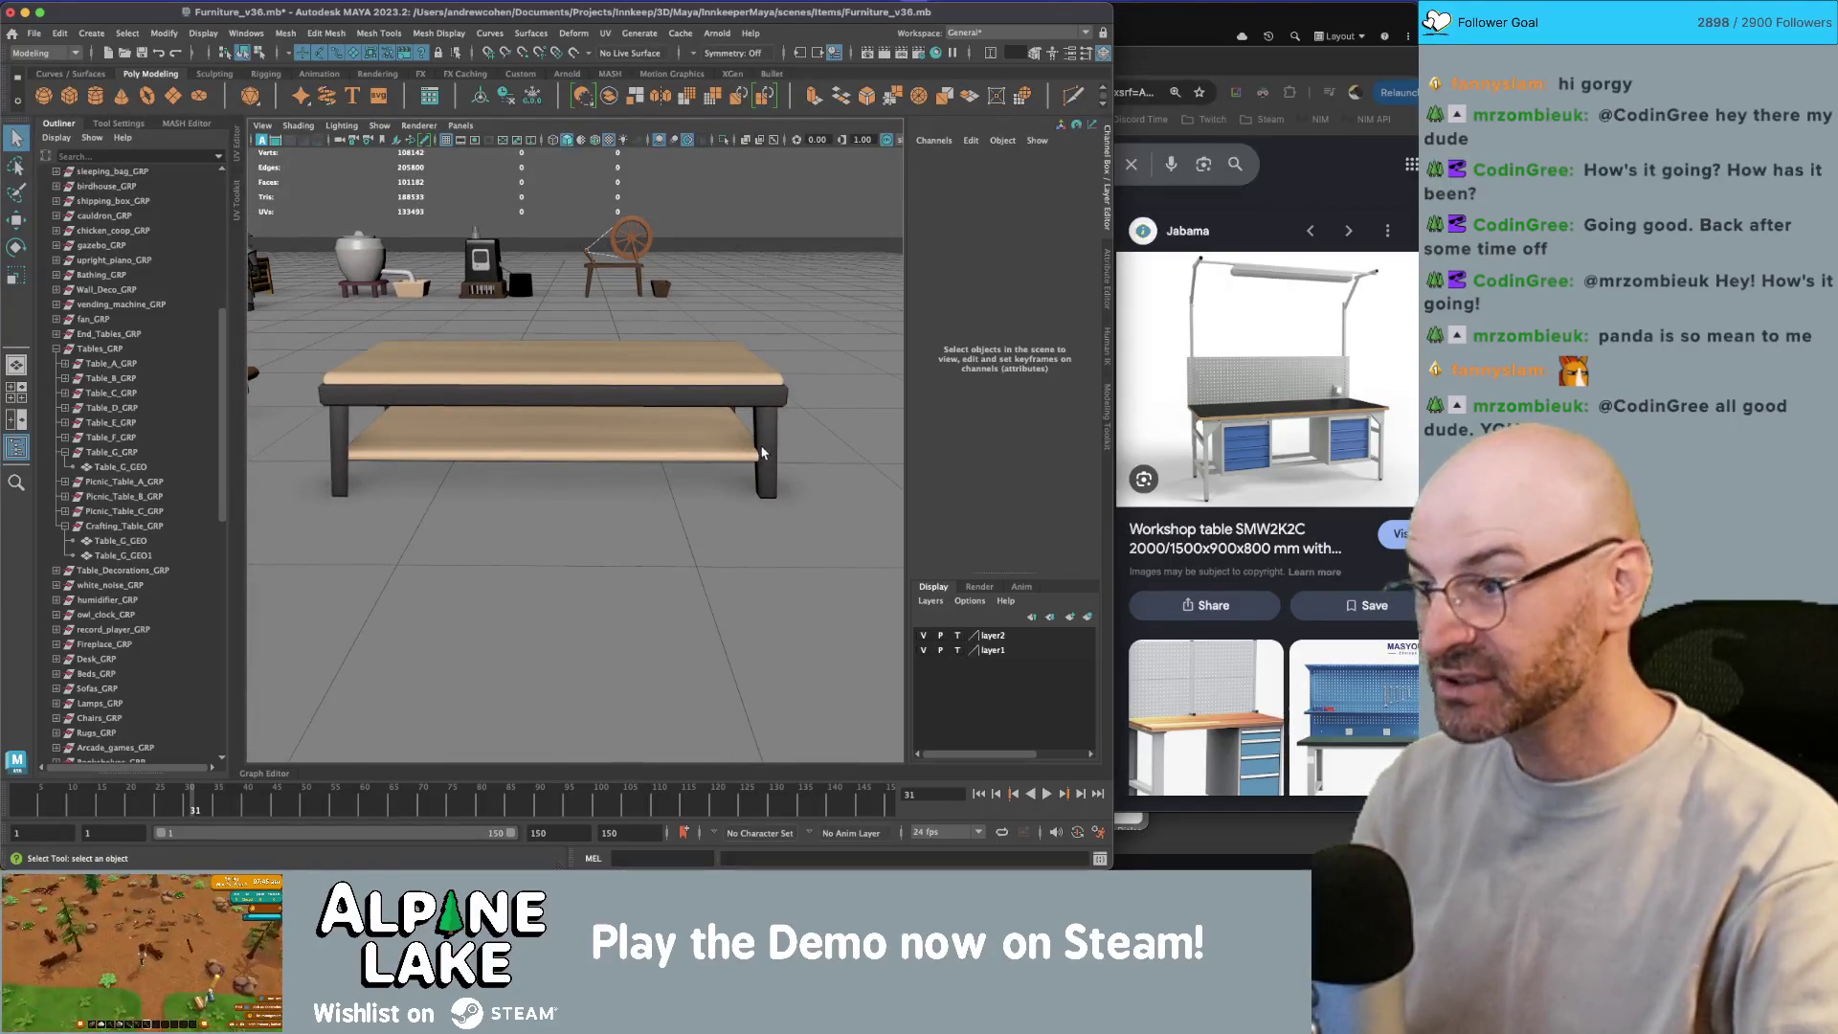
Step: Try shrinking the table's front apron face loop, then undo the scaling
{"action": "mouse_move", "coordinate": [803, 436]}
{"action": "left_mouse_down", "text": "alt"}
{"action": "mouse_move", "coordinate": [670, 397]}
{"action": "mouse_move", "coordinate": [627, 422]}
{"action": "mouse_move", "coordinate": [514, 428]}
{"action": "left_mouse_up", "text": "alt"}
{"action": "left_click", "coordinate": [669, 397]}
{"action": "right_click", "coordinate": [481, 439]}
{"action": "left_click", "coordinate": [482, 479]}
{"action": "double_click", "coordinate": [613, 426]}
{"action": "key", "text": "r"}
{"action": "left_click_drag", "start_coordinate": [618, 427], "coordinate": [593, 446]}
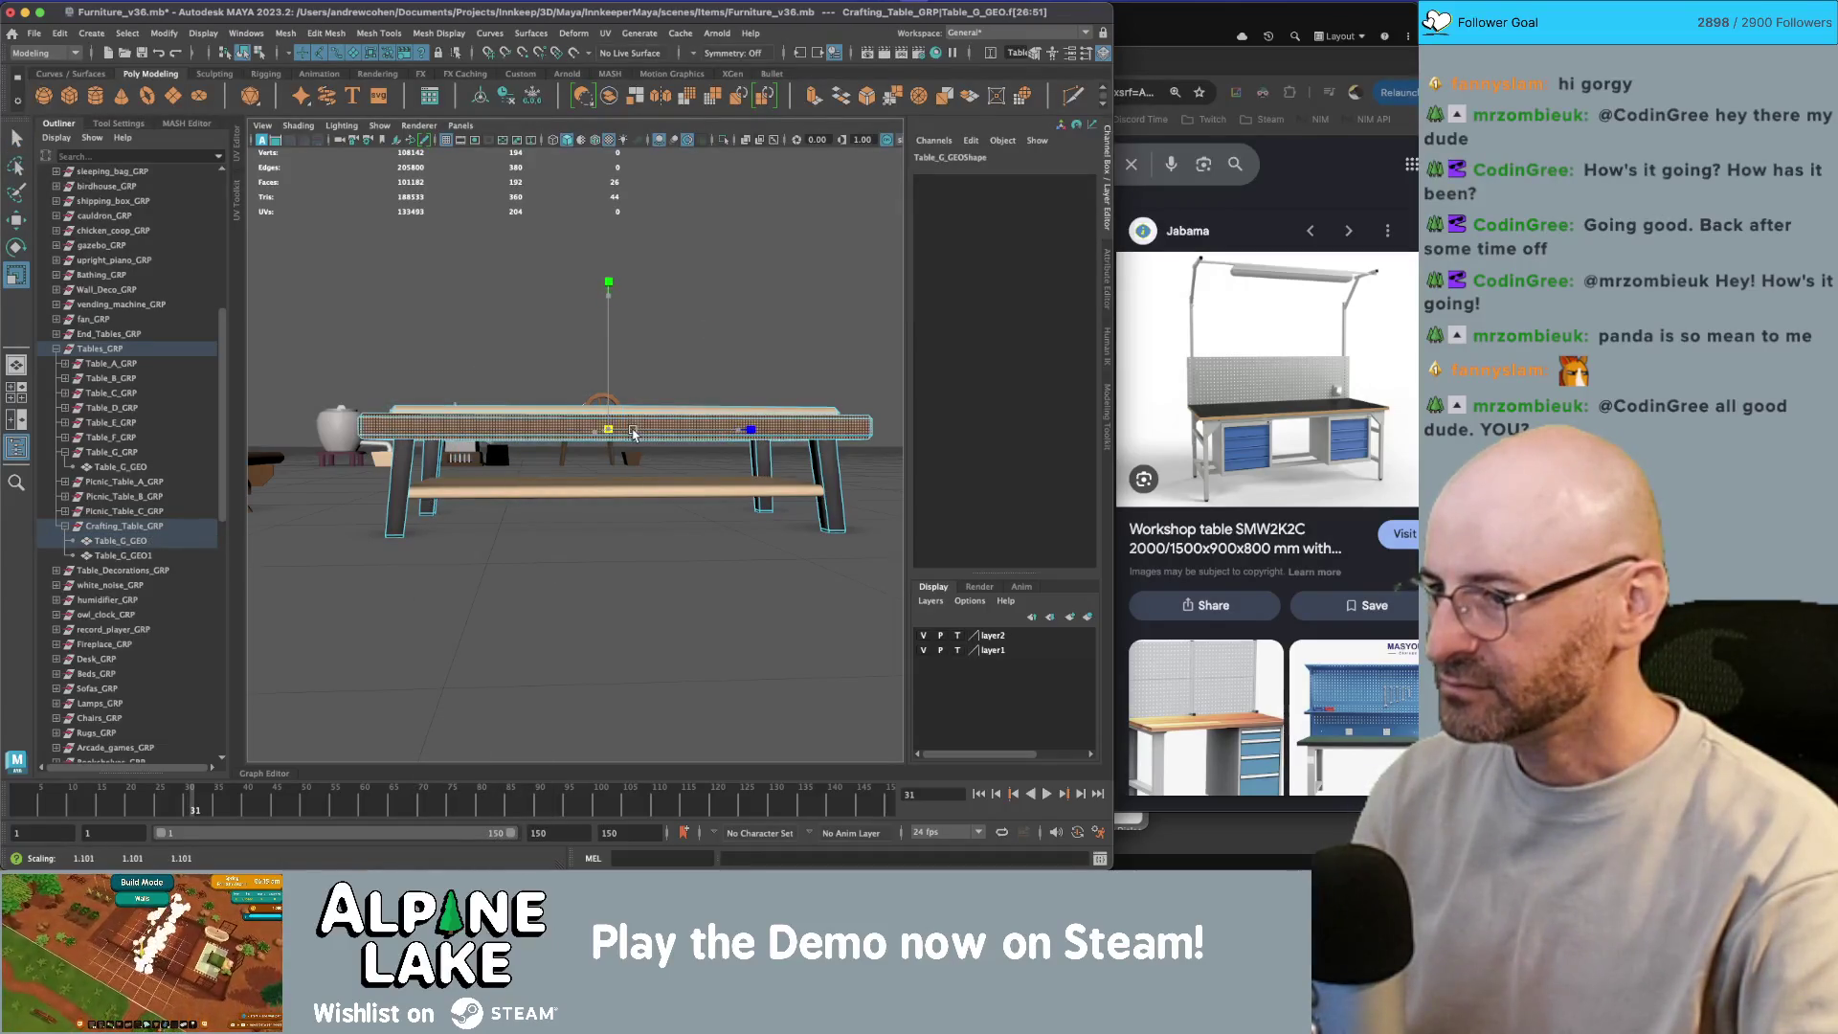
{"action": "key", "text": "ctrl+z"}
{"action": "key", "text": "ctrl+z"}
{"action": "key", "text": "ctrl+z"}
Step: Flatten a strip of tabletop faces to about 68% height
{"action": "left_click_drag", "start_coordinate": [632, 422], "coordinate": [510, 401]}
{"action": "key", "text": "q"}
{"action": "double_click", "coordinate": [536, 416]}
{"action": "double_click", "coordinate": [495, 412]}
{"action": "key", "text": "r"}
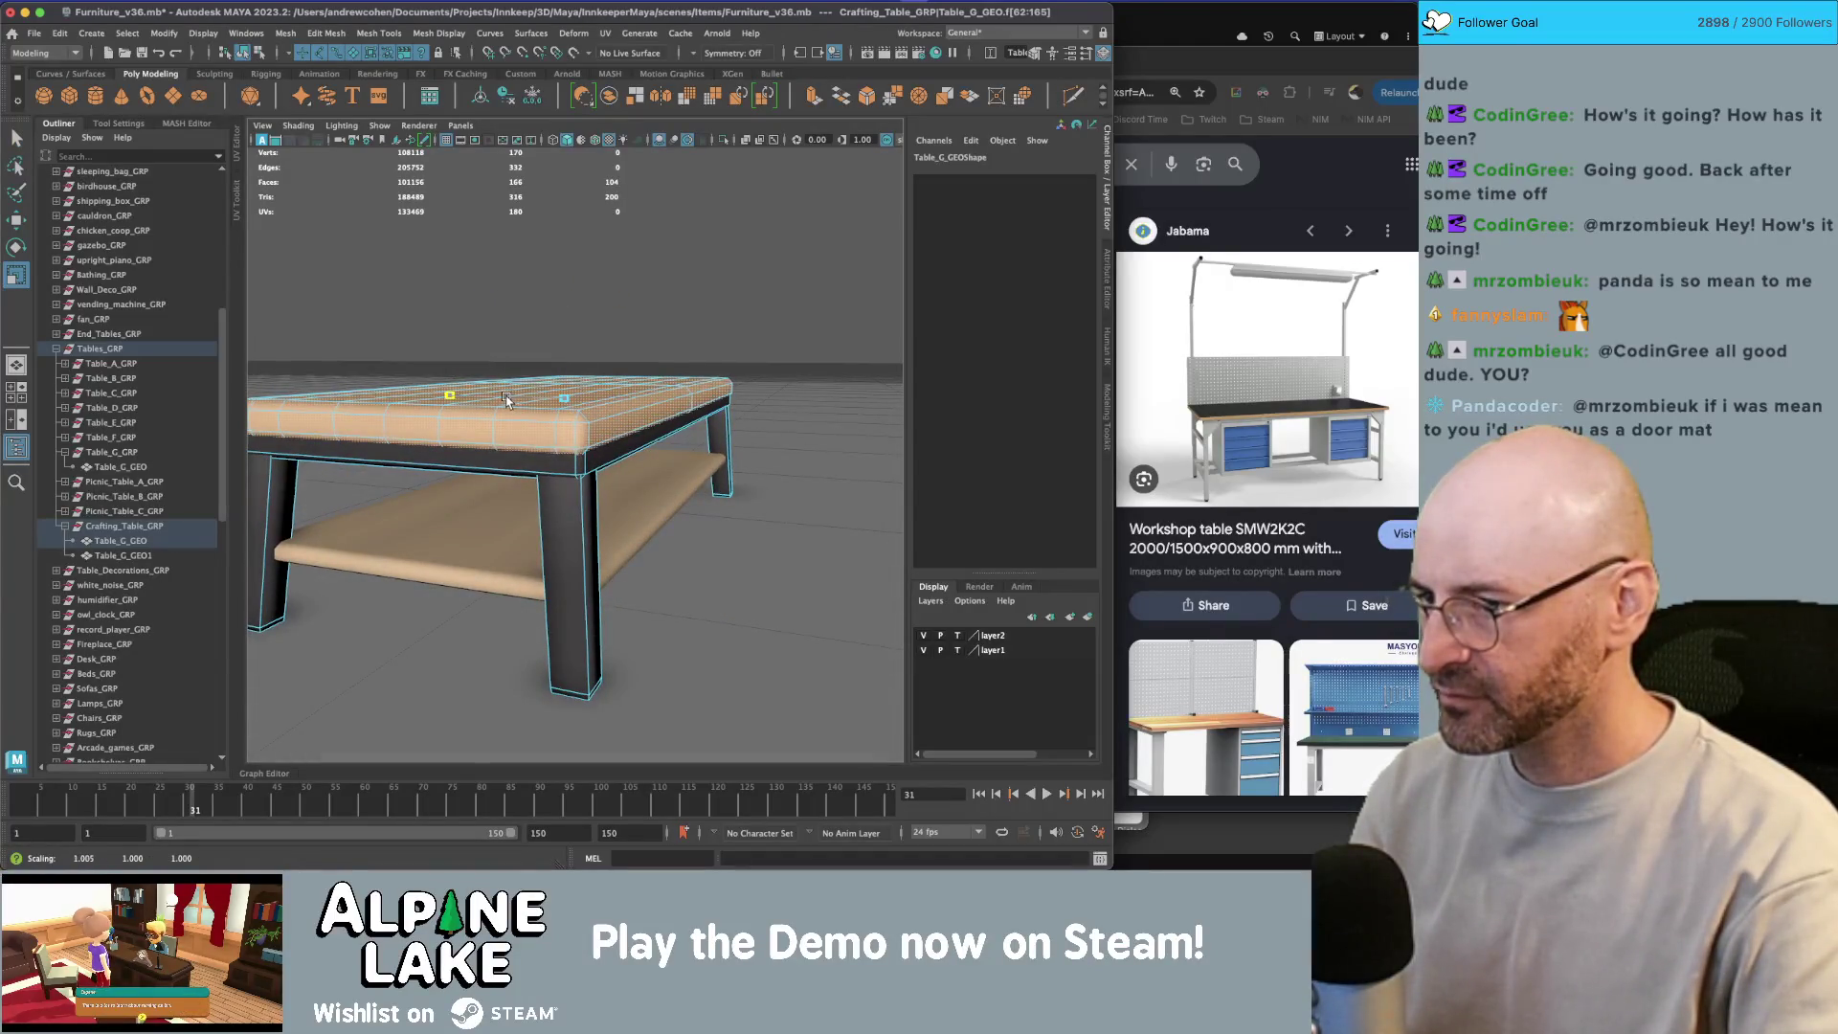
{"action": "mouse_move", "coordinate": [551, 373]}
{"action": "left_mouse_down"}
{"action": "mouse_move", "coordinate": [566, 407]}
{"action": "mouse_move", "coordinate": [567, 361]}
{"action": "left_mouse_up"}
{"action": "left_click", "coordinate": [452, 424]}
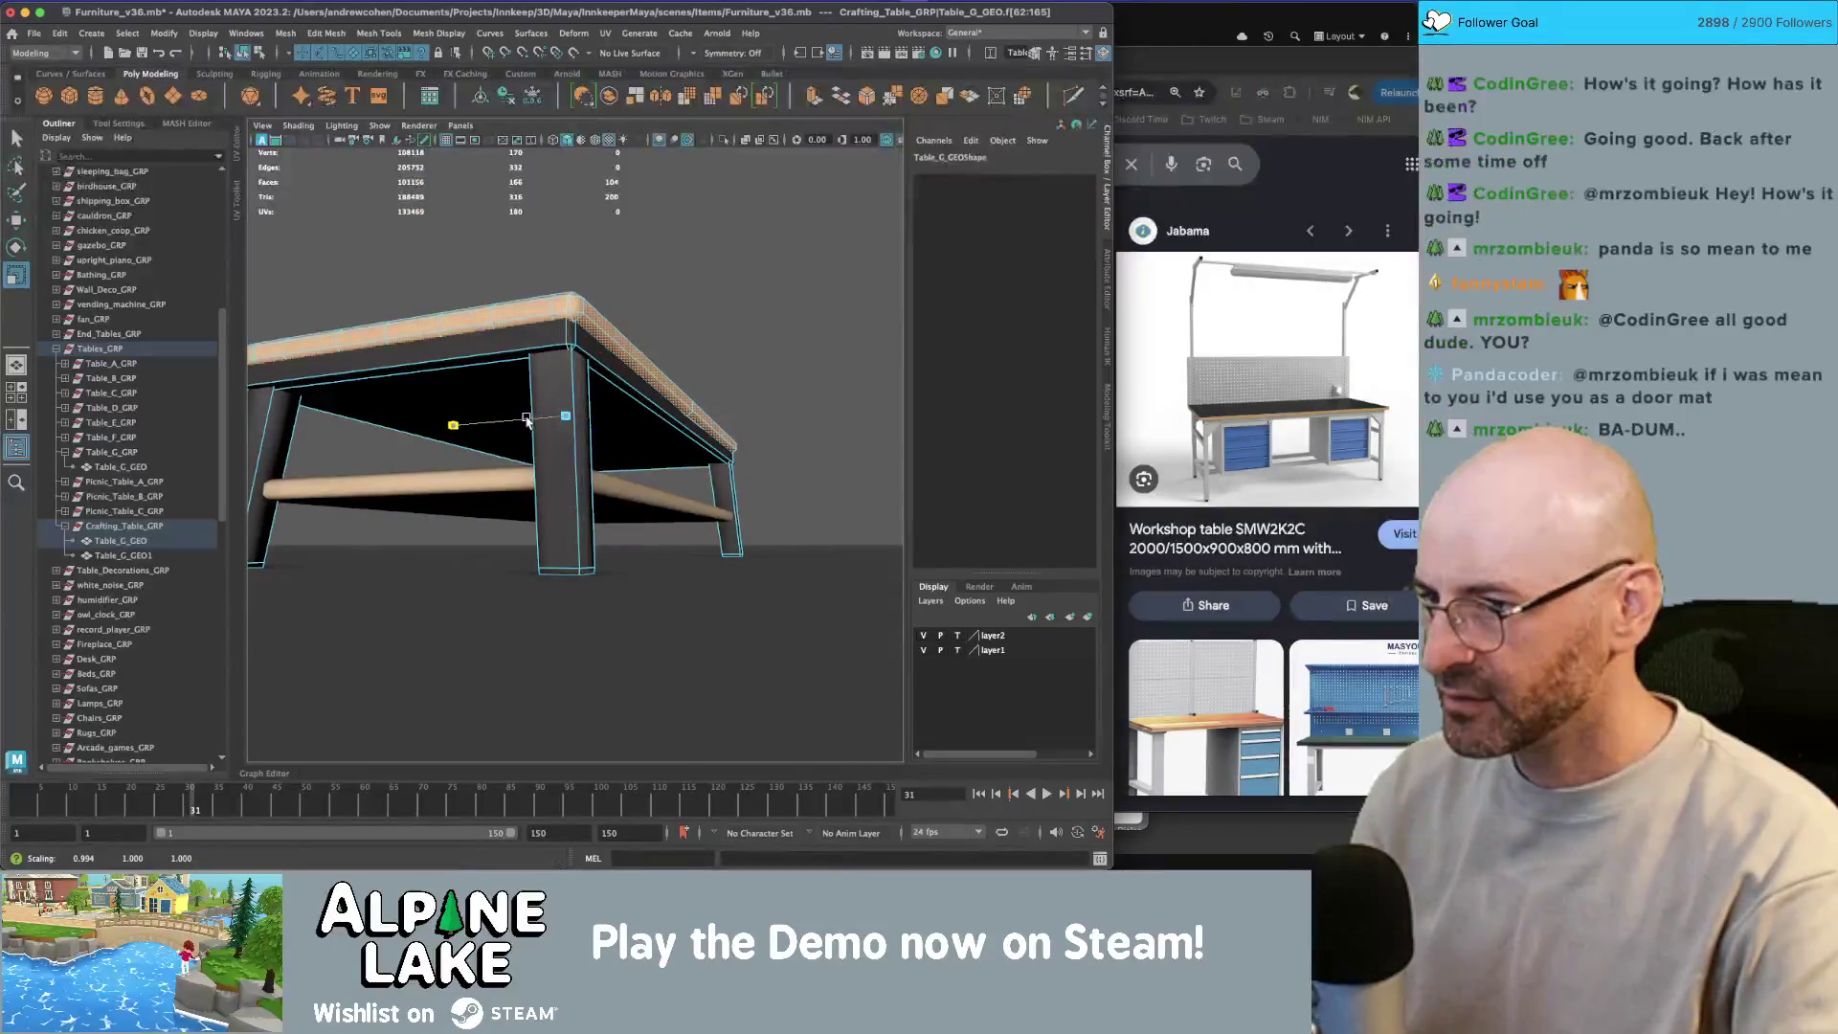
{"action": "key", "text": "q"}
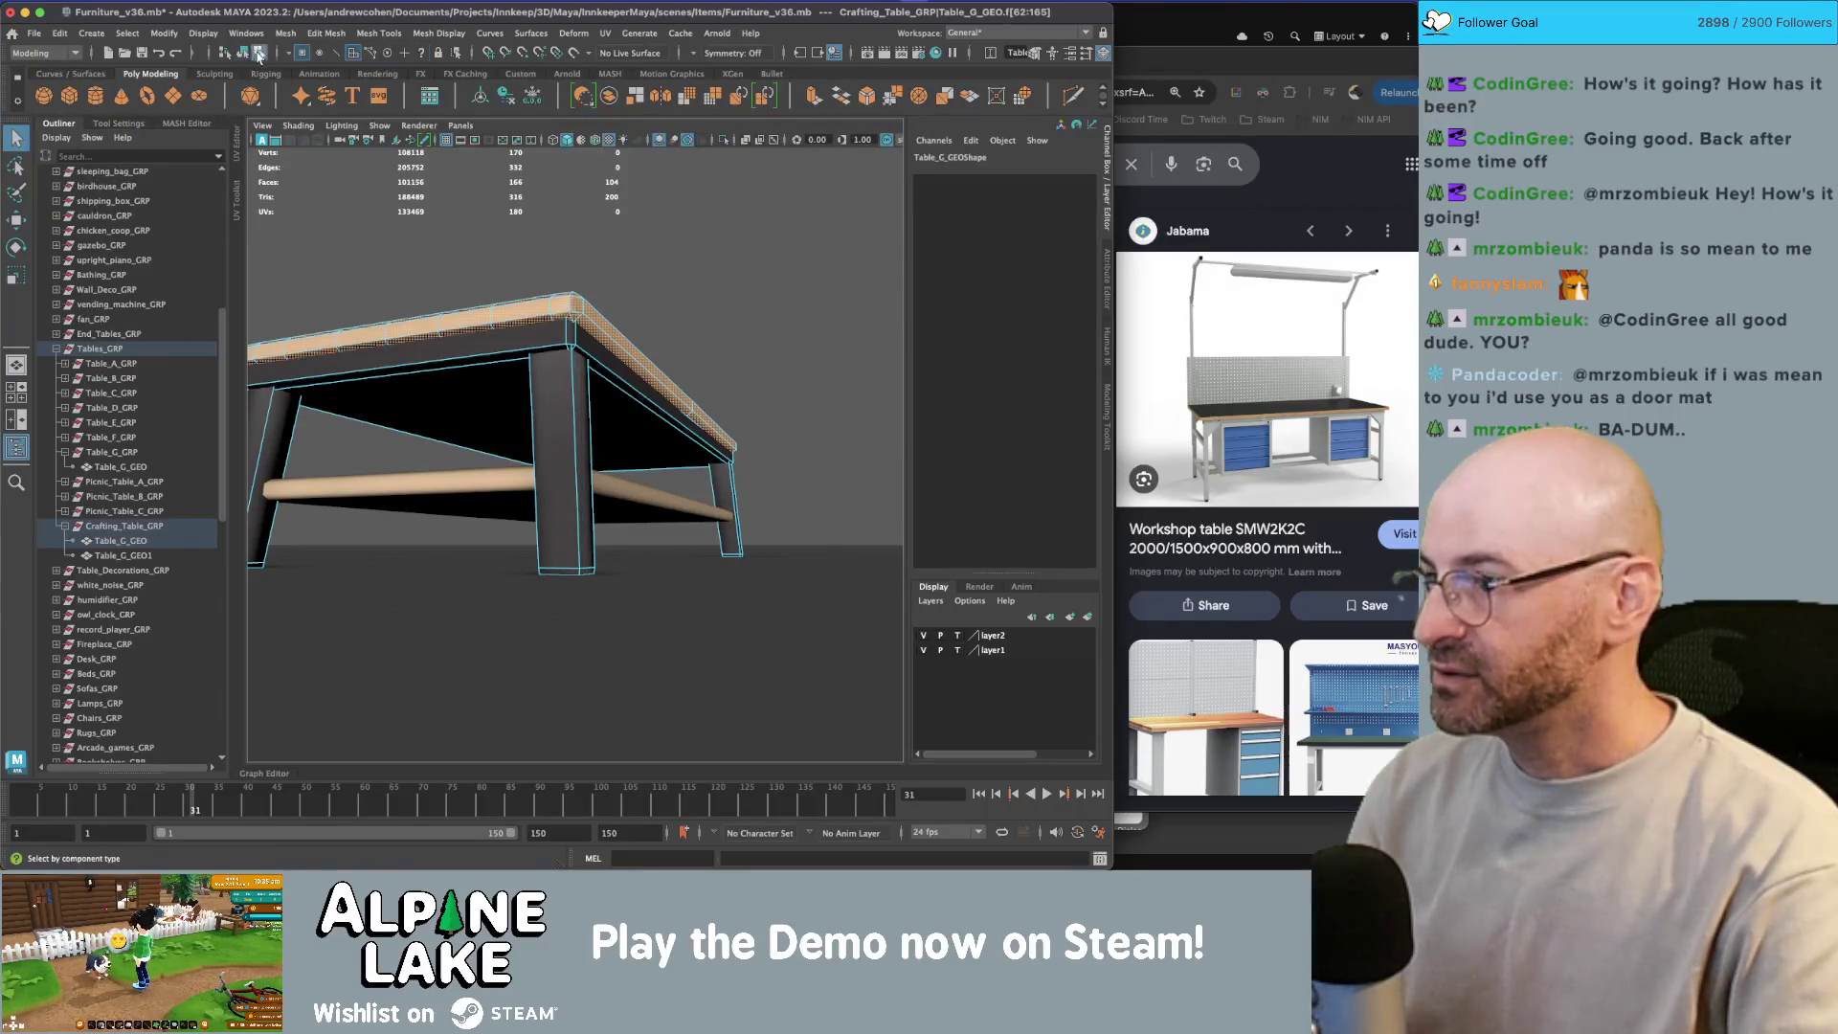
Step: In edge mode on a leg, shift a leg vertex to reshape the leg
{"action": "left_click", "coordinate": [258, 53]}
{"action": "right_click", "coordinate": [291, 428]}
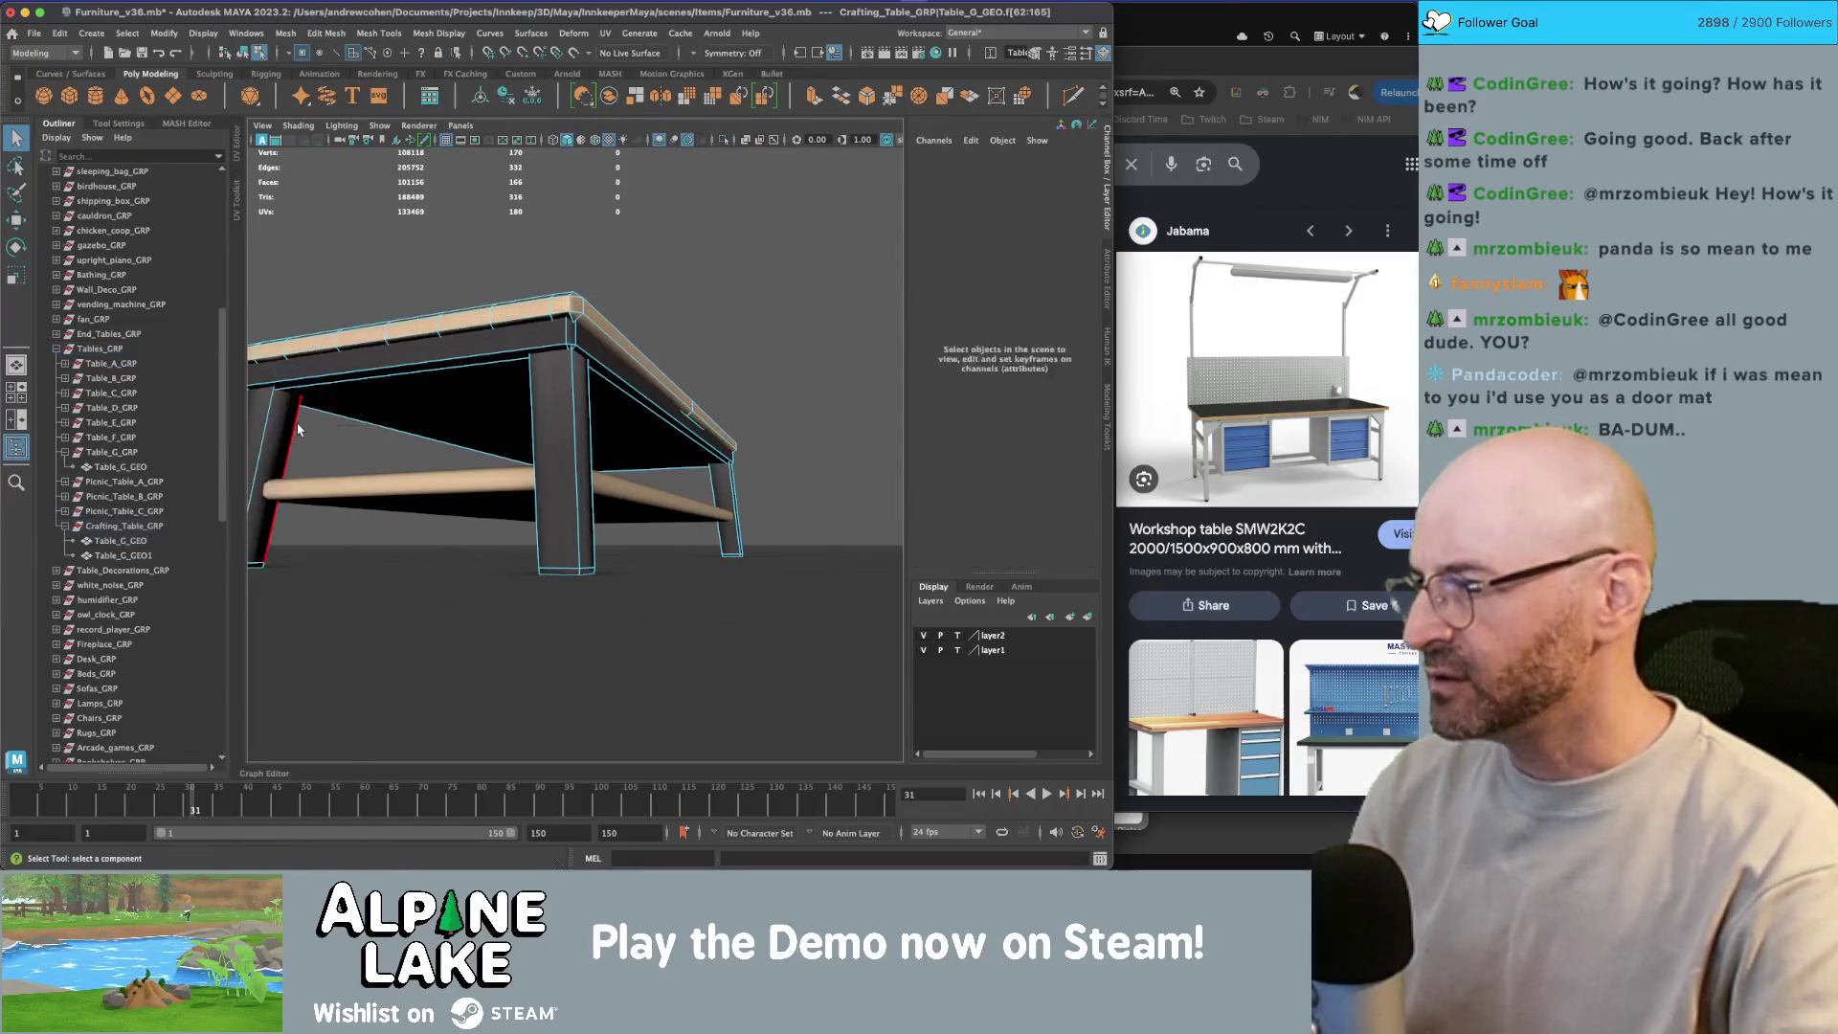
{"action": "left_click", "coordinate": [287, 493]}
{"action": "key", "text": "w"}
{"action": "key", "text": "f"}
{"action": "key", "text": "4"}
{"action": "scroll", "coordinate": [469, 440], "scroll_direction": "down", "scroll_amount": 3}
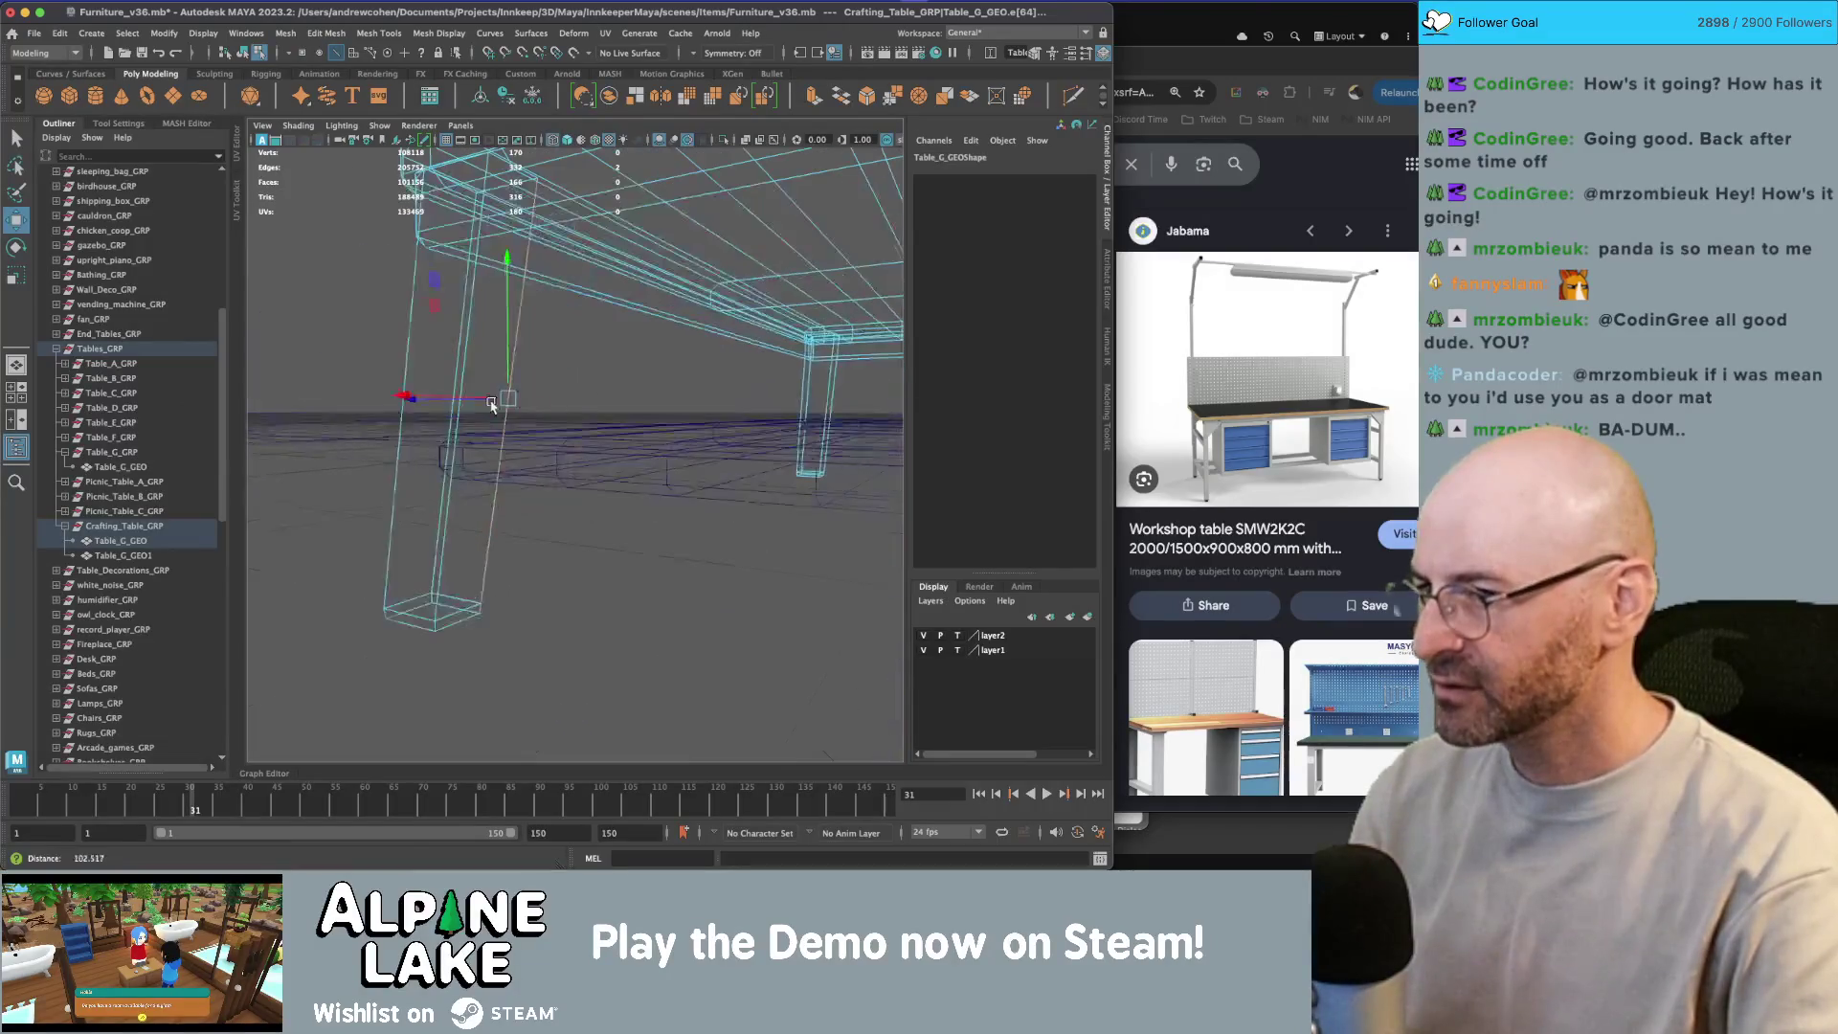
{"action": "key", "text": "5"}
{"action": "scroll", "coordinate": [460, 474], "scroll_direction": "up", "scroll_amount": 3}
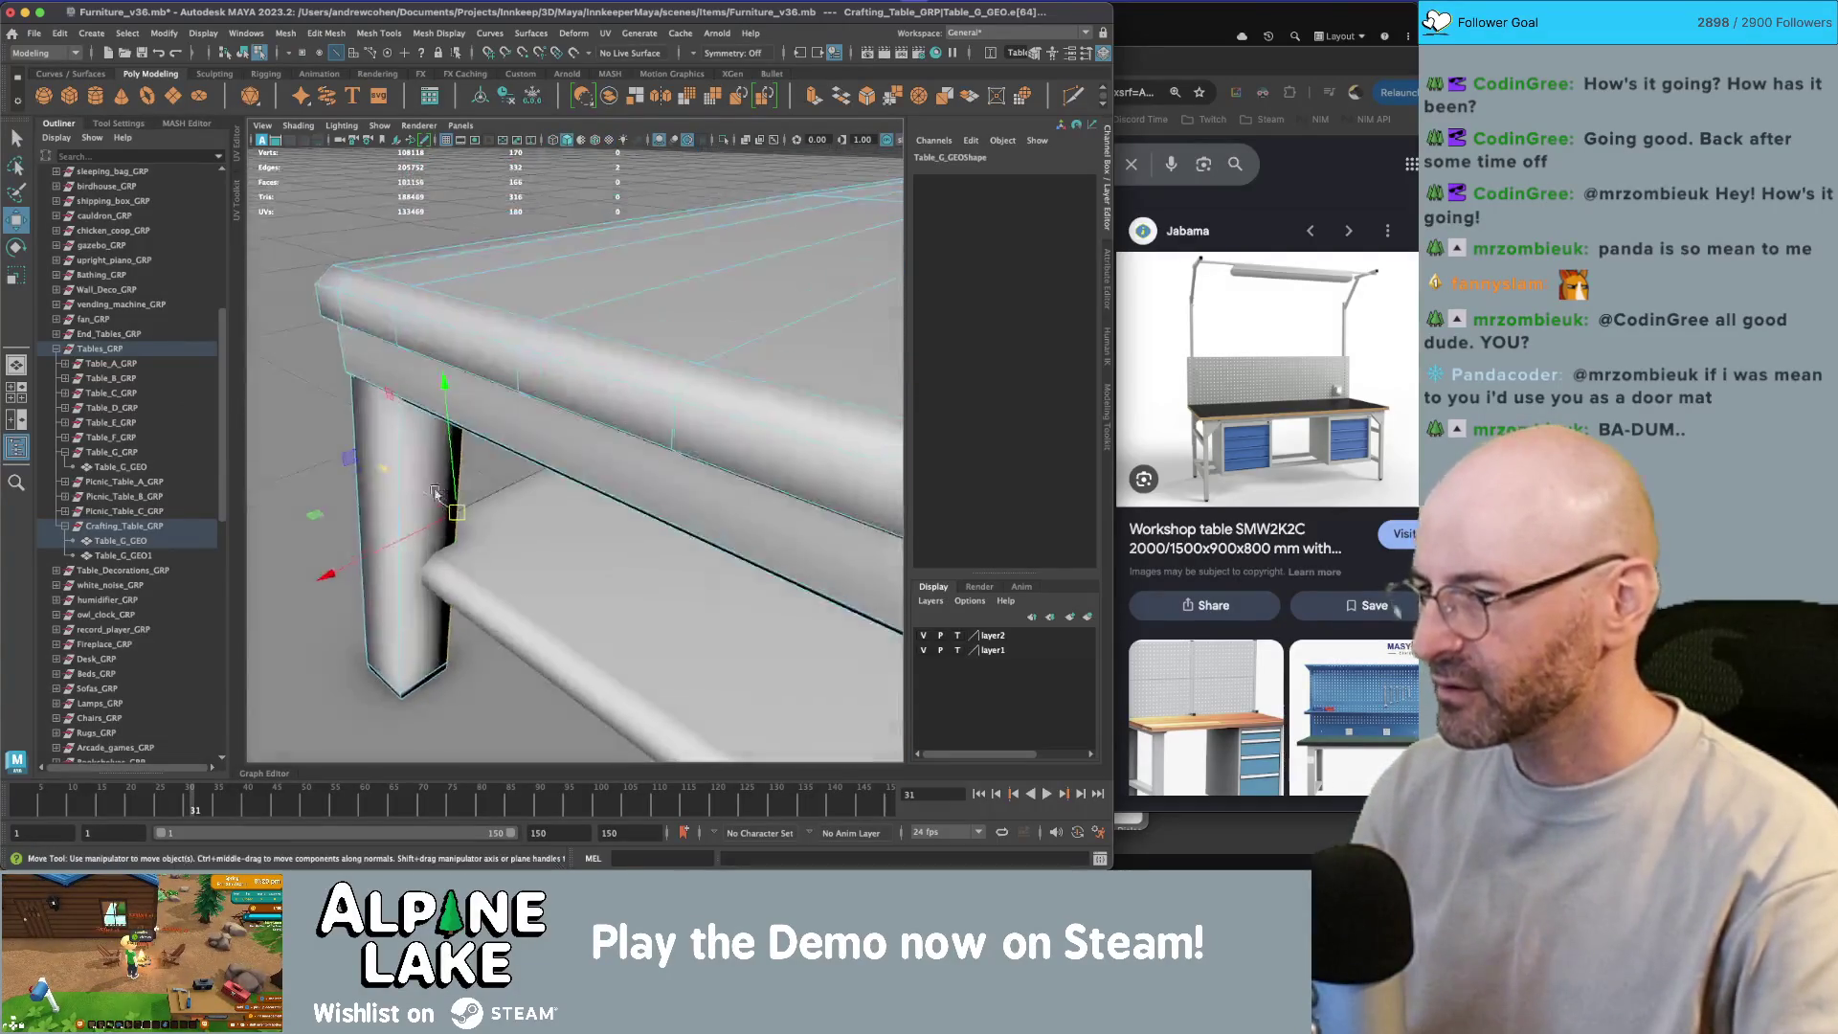
{"action": "mouse_move", "coordinate": [315, 519]}
{"action": "left_mouse_down"}
{"action": "mouse_move", "coordinate": [278, 517]}
{"action": "mouse_move", "coordinate": [447, 493]}
{"action": "mouse_move", "coordinate": [333, 436]}
{"action": "mouse_move", "coordinate": [439, 440]}
{"action": "mouse_move", "coordinate": [574, 472]}
{"action": "mouse_move", "coordinate": [624, 505]}
{"action": "left_mouse_up"}
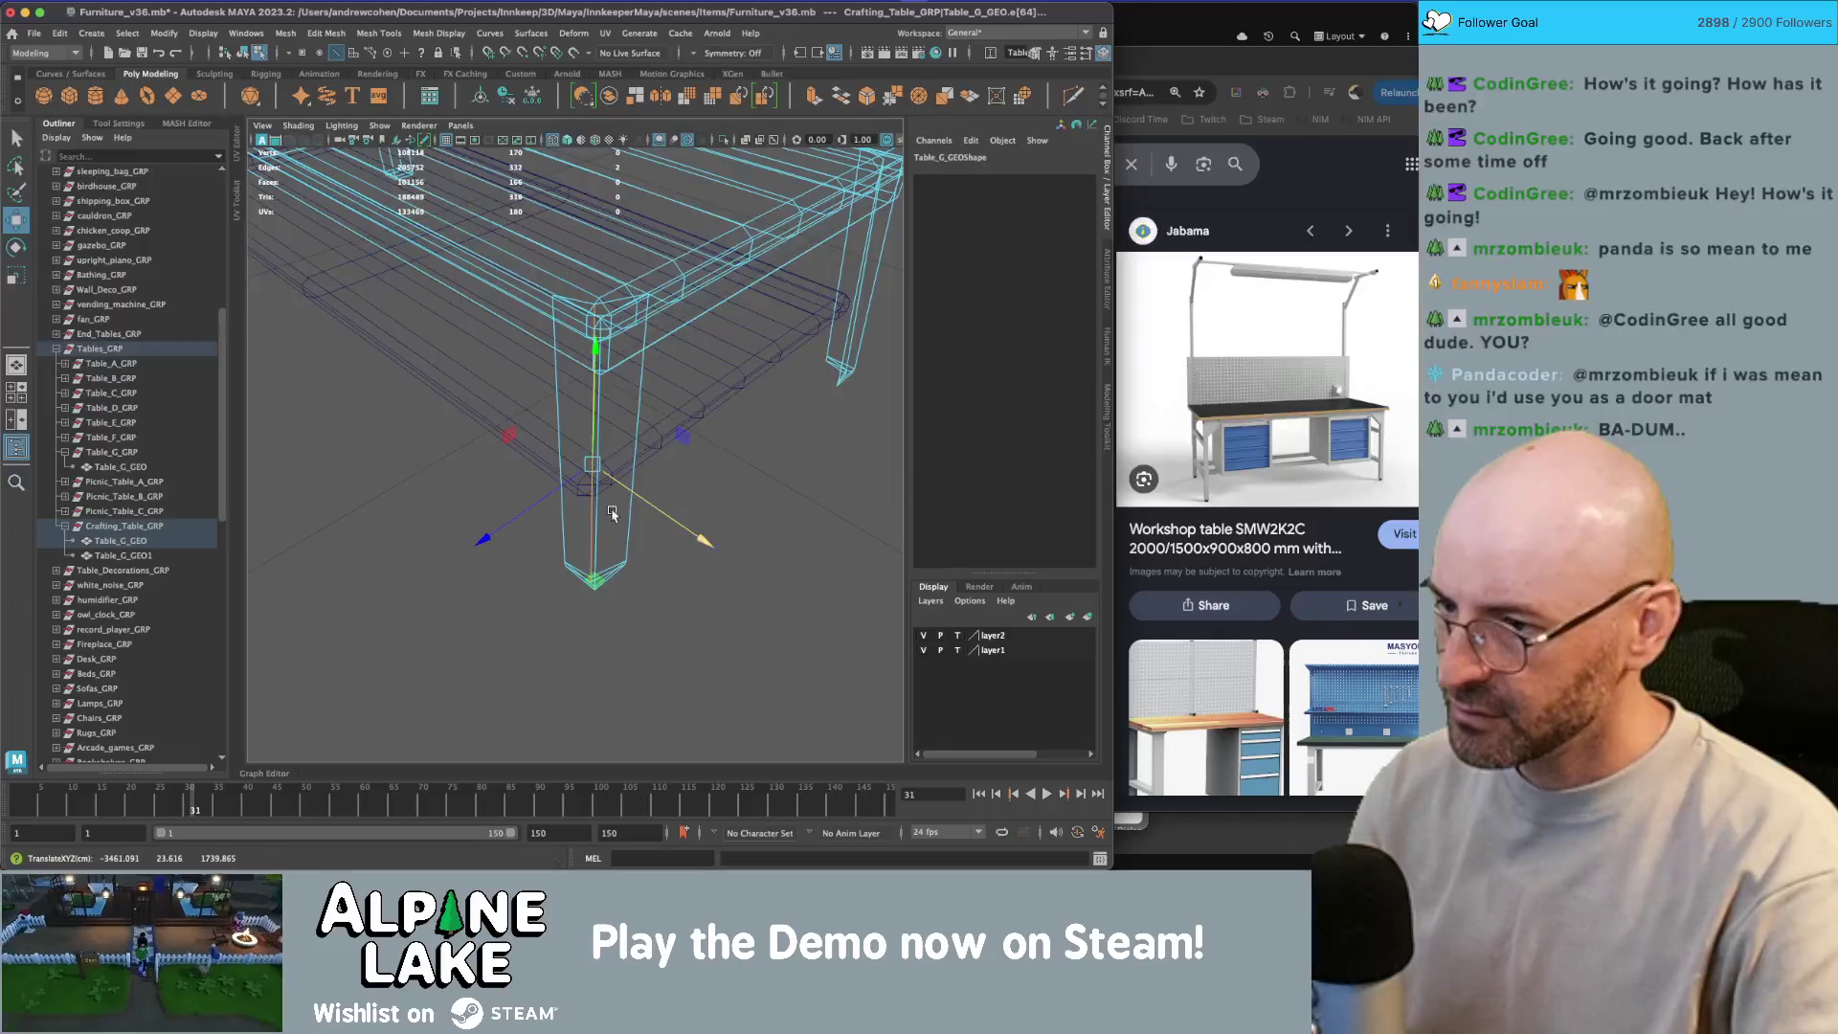
{"action": "mouse_move", "coordinate": [598, 569]}
{"action": "left_mouse_down"}
{"action": "mouse_move", "coordinate": [730, 517]}
{"action": "mouse_move", "coordinate": [329, 444]}
{"action": "mouse_move", "coordinate": [609, 413]}
{"action": "mouse_move", "coordinate": [526, 439]}
{"action": "mouse_move", "coordinate": [644, 443]}
{"action": "mouse_move", "coordinate": [644, 460]}
{"action": "left_mouse_up"}
Step: Select two edges on the table leg and move them down
{"action": "key", "text": "q"}
{"action": "left_click", "coordinate": [457, 430]}
{"action": "left_click", "coordinate": [458, 430]}
{"action": "key", "text": "w"}
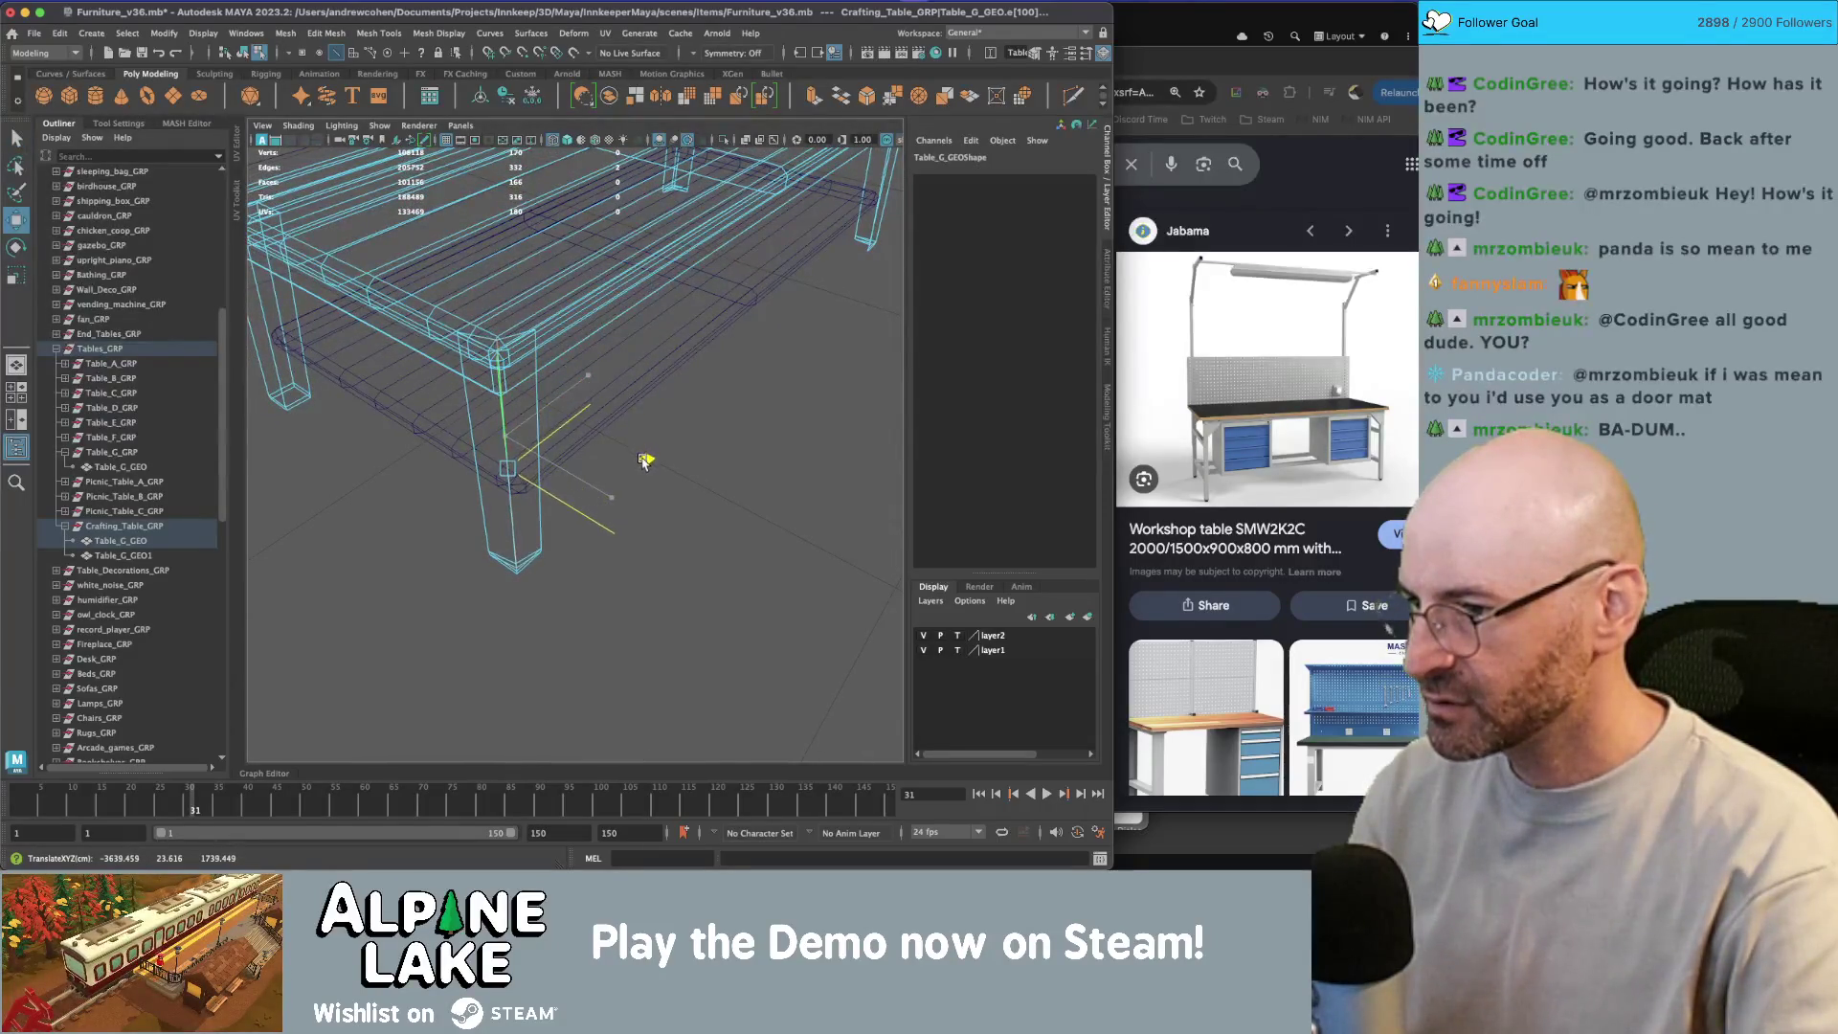
{"action": "key", "text": "q"}
{"action": "left_click", "coordinate": [490, 316]}
{"action": "mouse_move", "coordinate": [490, 316]}
{"action": "left_mouse_down"}
{"action": "mouse_move", "coordinate": [593, 358]}
{"action": "mouse_move", "coordinate": [615, 422]}
{"action": "left_mouse_up"}
{"action": "key", "text": "w"}
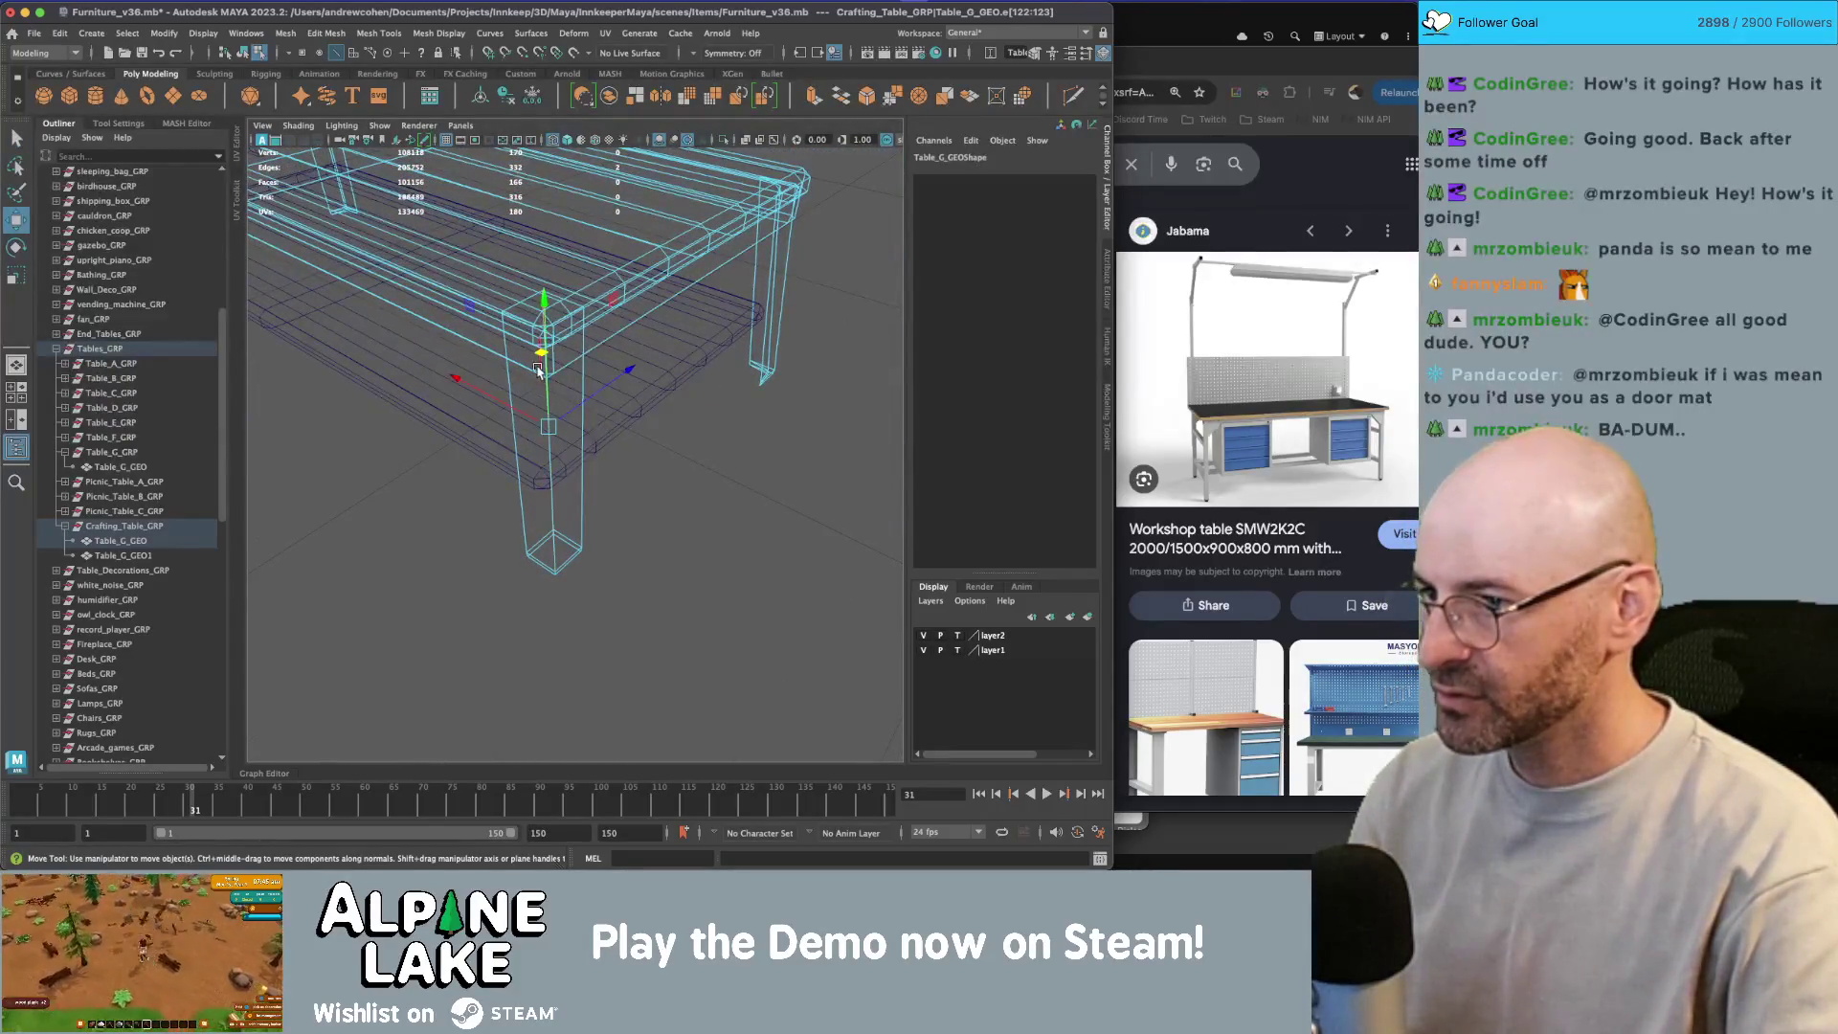
{"action": "mouse_move", "coordinate": [538, 357]}
{"action": "left_mouse_down"}
{"action": "mouse_move", "coordinate": [541, 387]}
{"action": "mouse_move", "coordinate": [417, 224]}
{"action": "left_mouse_up"}
Step: Return to shaded object mode, deselect the table and view the surrounding furniture
{"action": "key", "text": "5"}
{"action": "left_click", "coordinate": [243, 52]}
{"action": "key", "text": "q"}
{"action": "left_click", "coordinate": [674, 226]}
{"action": "mouse_move", "coordinate": [674, 226]}
{"action": "left_mouse_down"}
{"action": "mouse_move", "coordinate": [488, 274]}
{"action": "mouse_move", "coordinate": [730, 295]}
{"action": "mouse_move", "coordinate": [562, 295]}
{"action": "mouse_move", "coordinate": [486, 331]}
{"action": "mouse_move", "coordinate": [744, 347]}
{"action": "mouse_move", "coordinate": [680, 371]}
{"action": "left_mouse_up"}
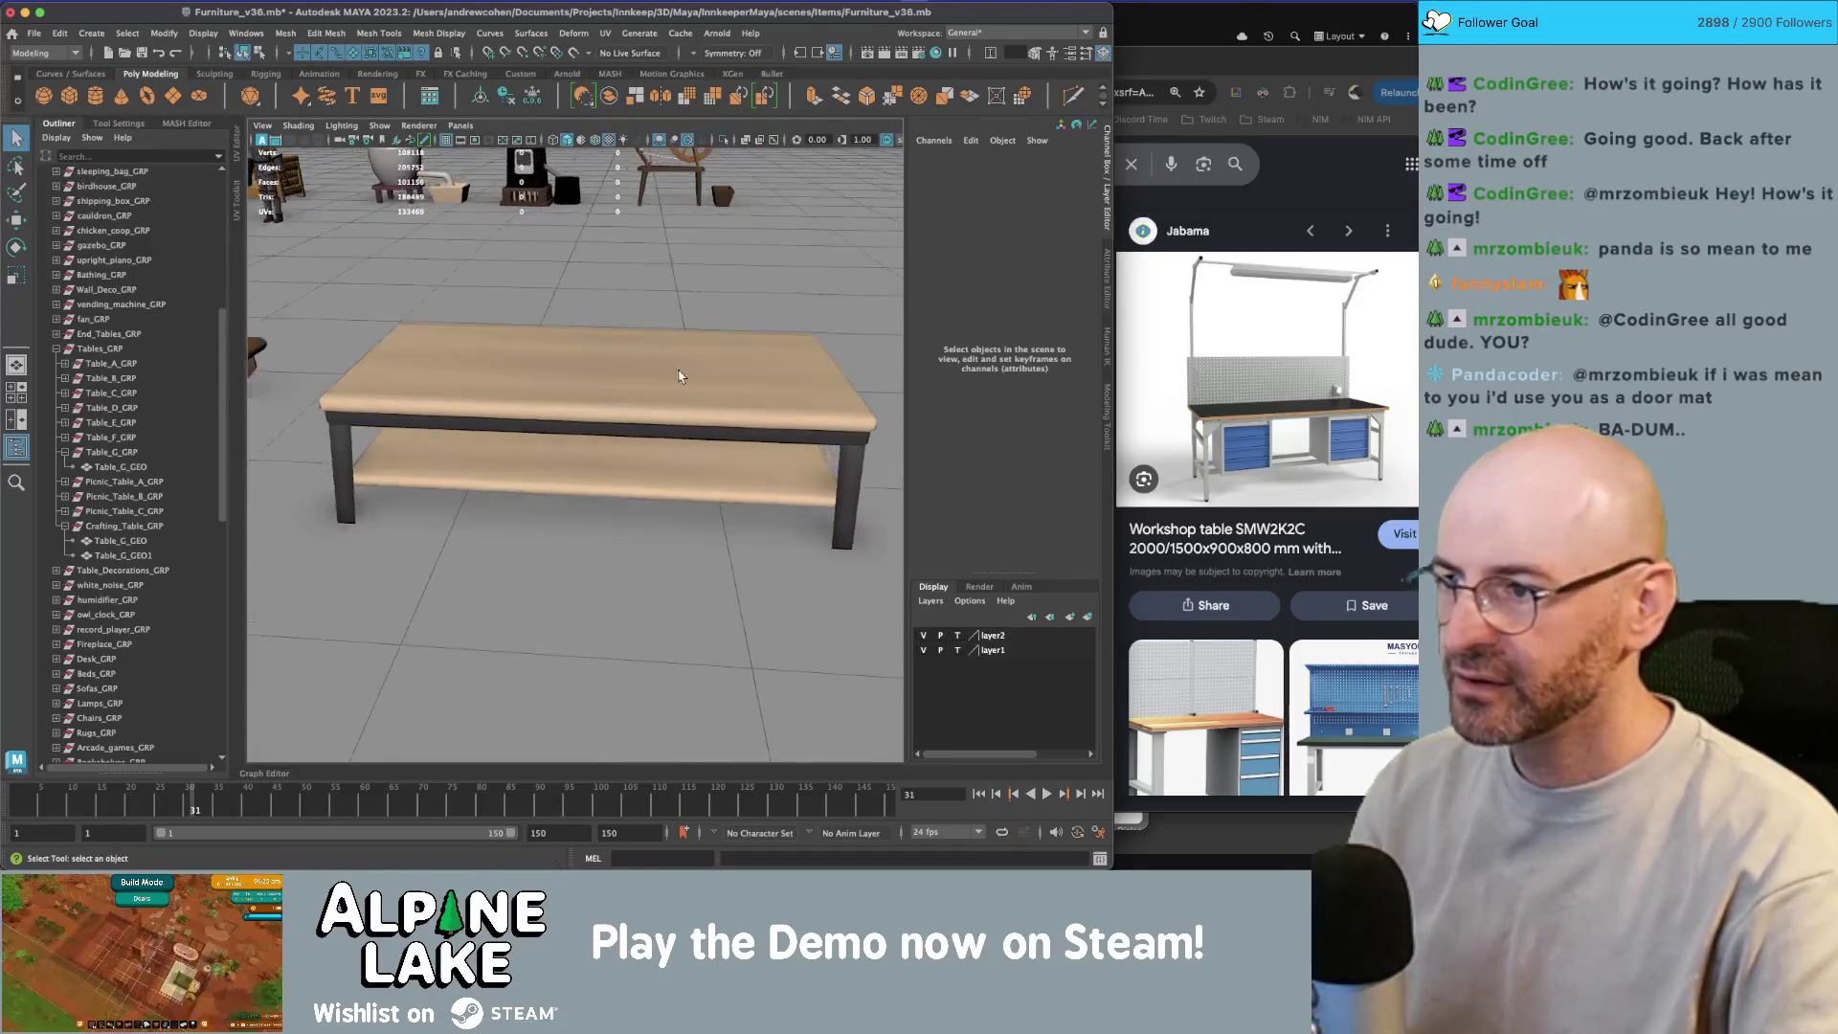
Step: Freeze the lower shelf's transformations with Ctrl+F so Translate Y reads 0
{"action": "left_click", "coordinate": [637, 372]}
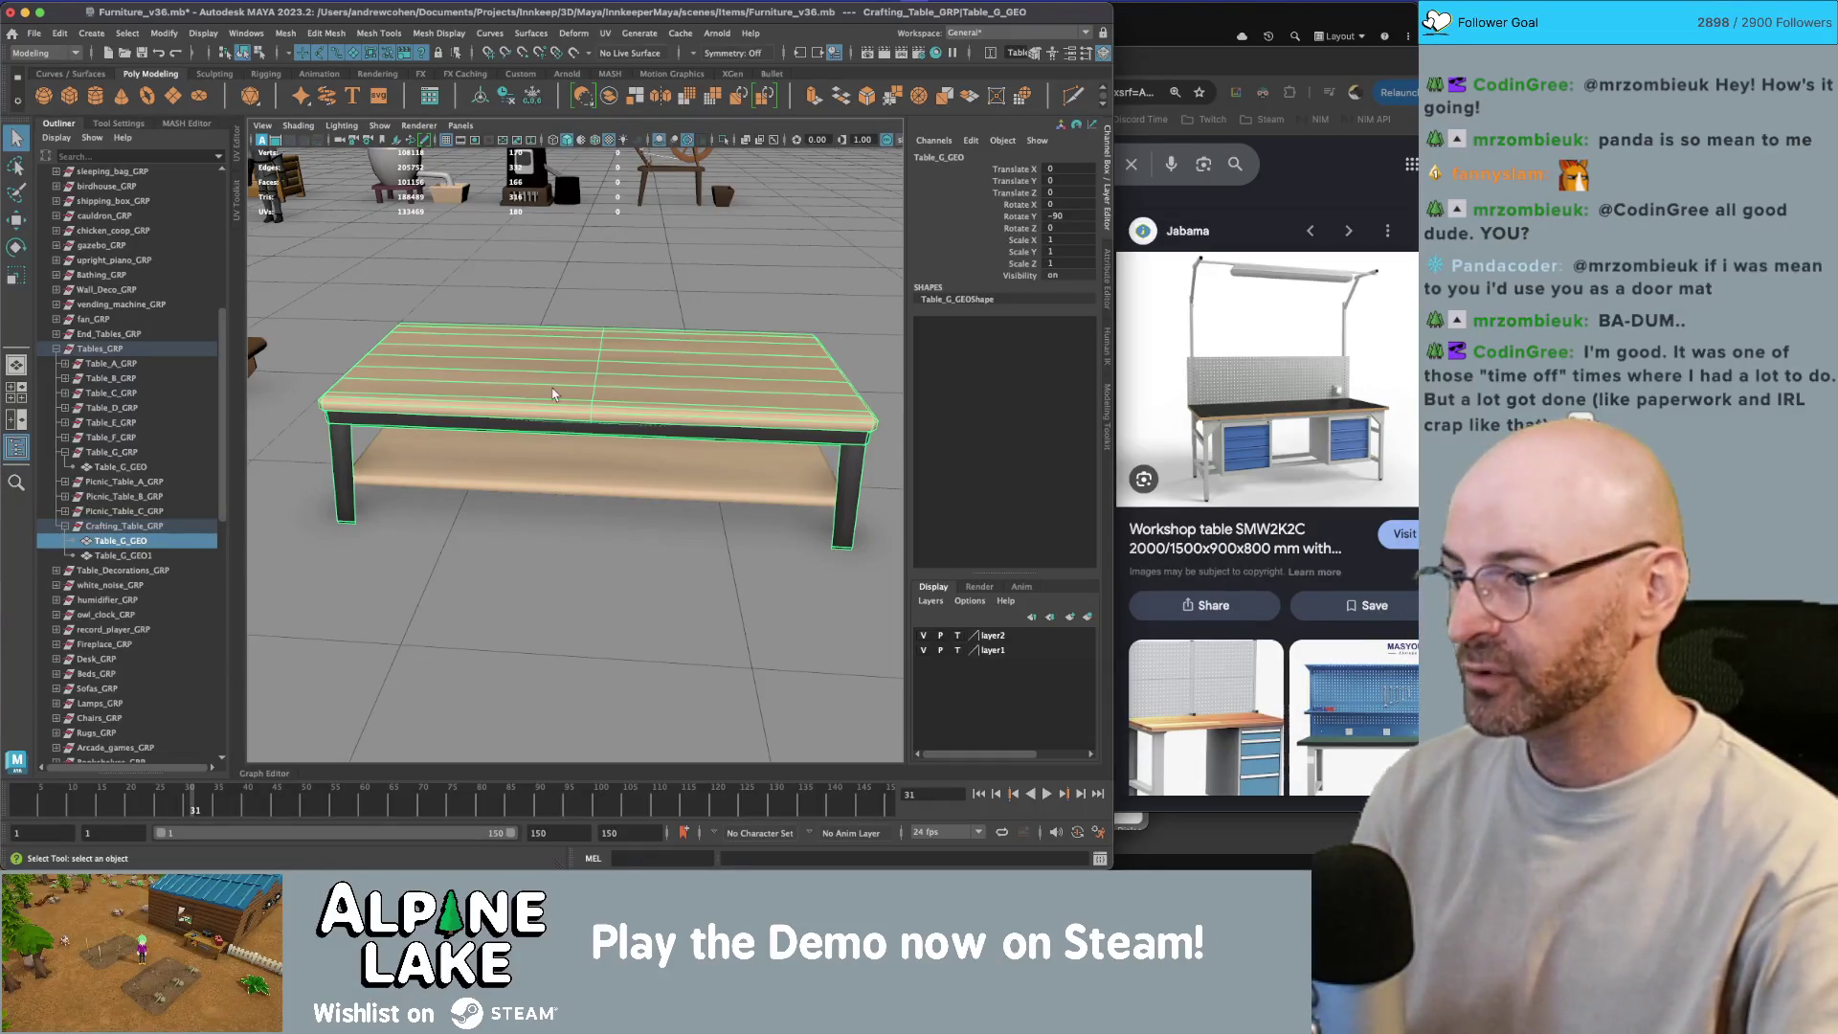
{"action": "left_click", "coordinate": [561, 462]}
{"action": "key", "text": "w"}
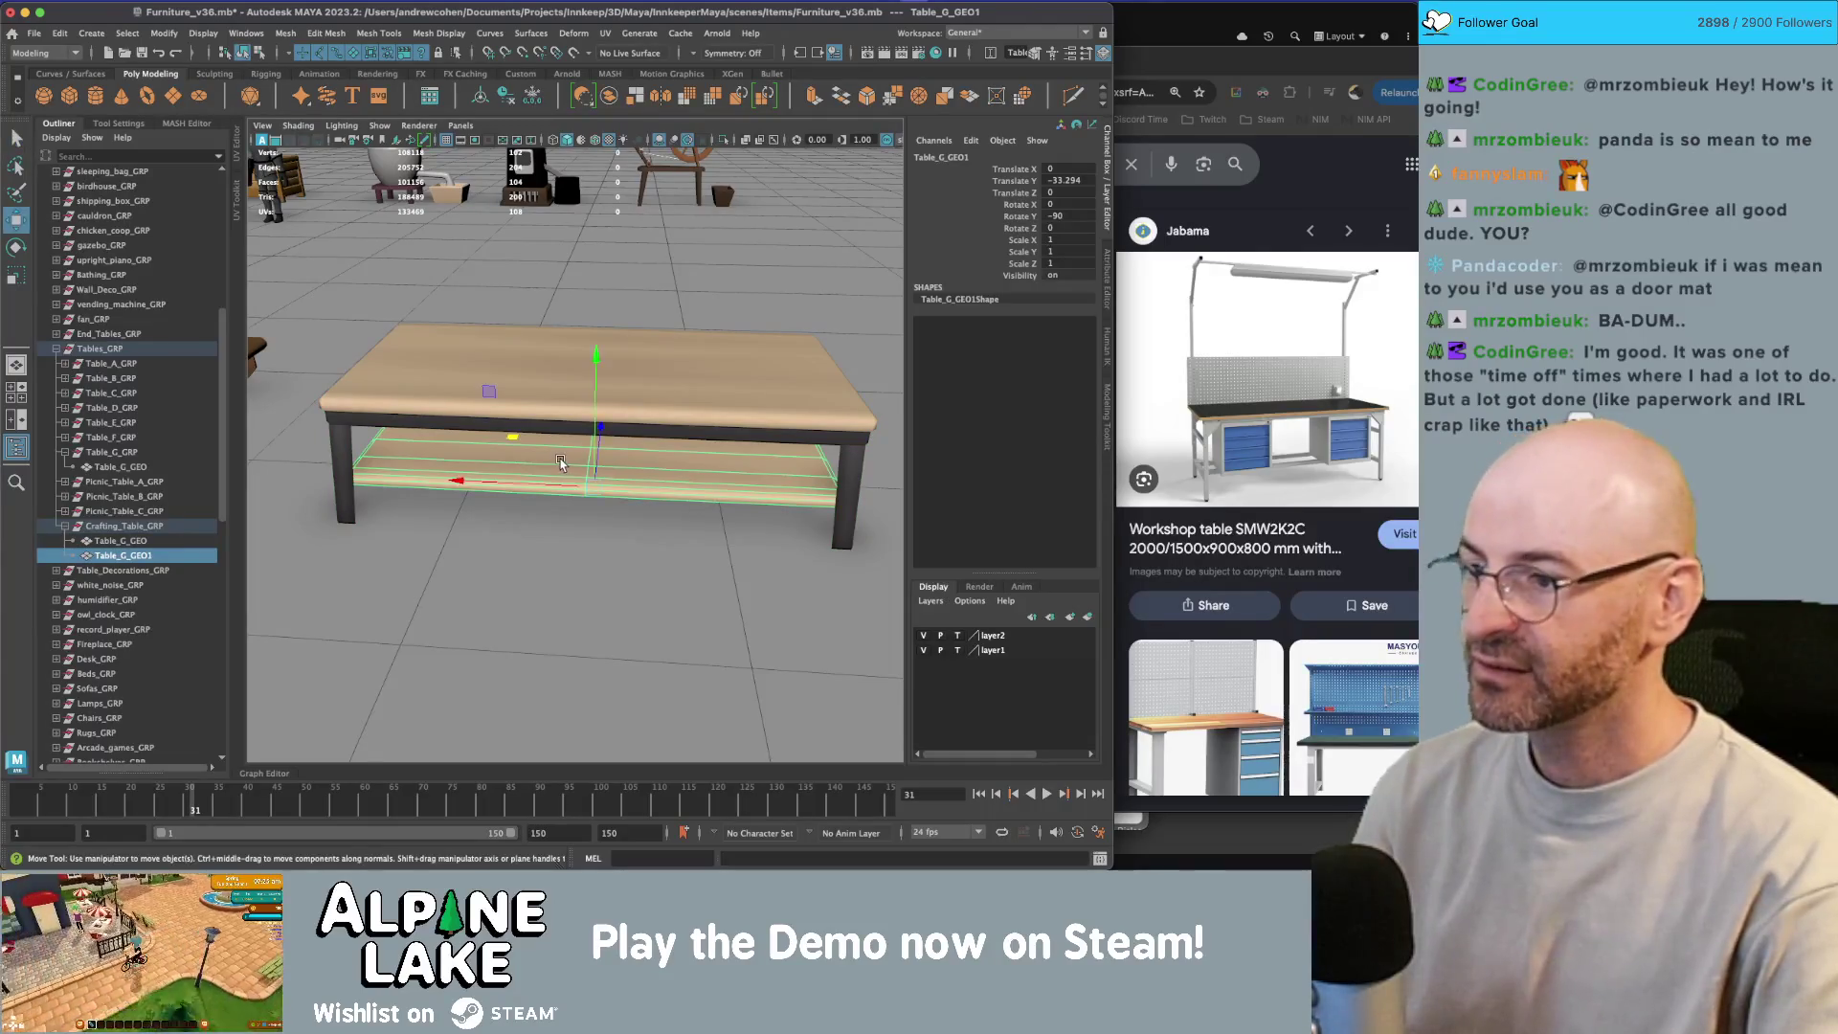
{"action": "key", "text": "ctrl+f"}
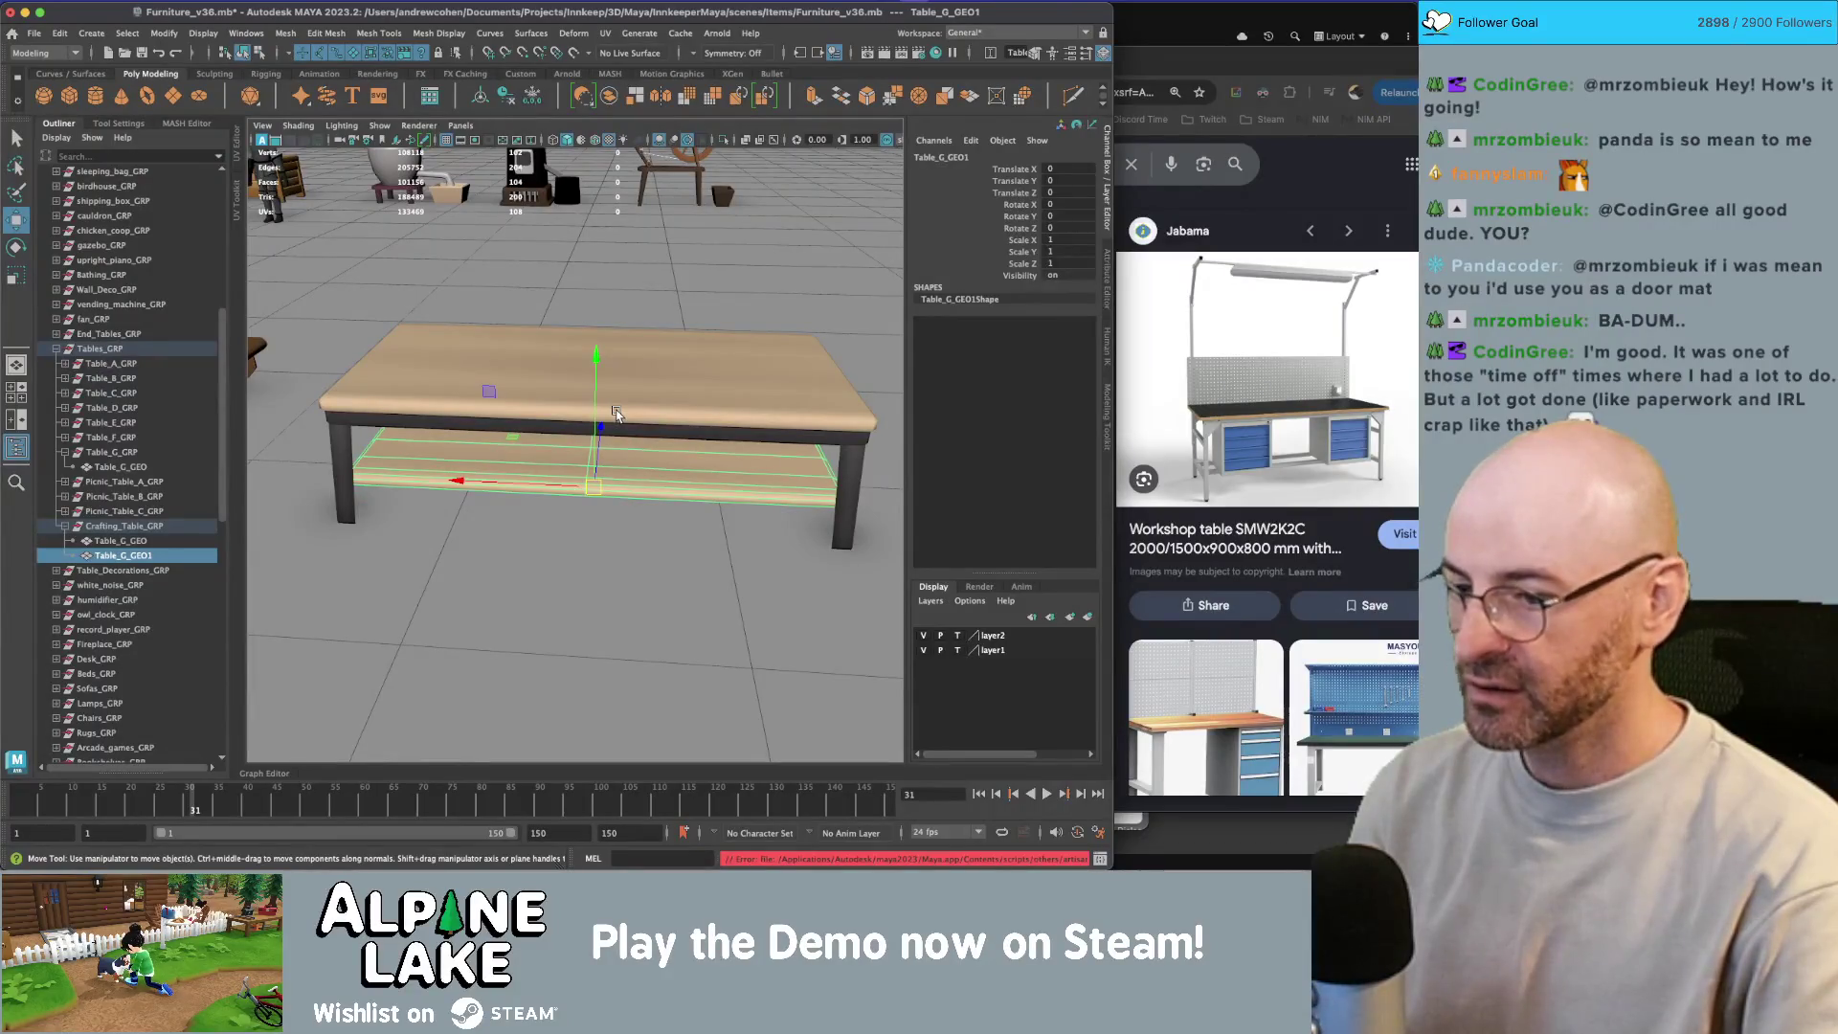
{"action": "left_click", "coordinate": [630, 376]}
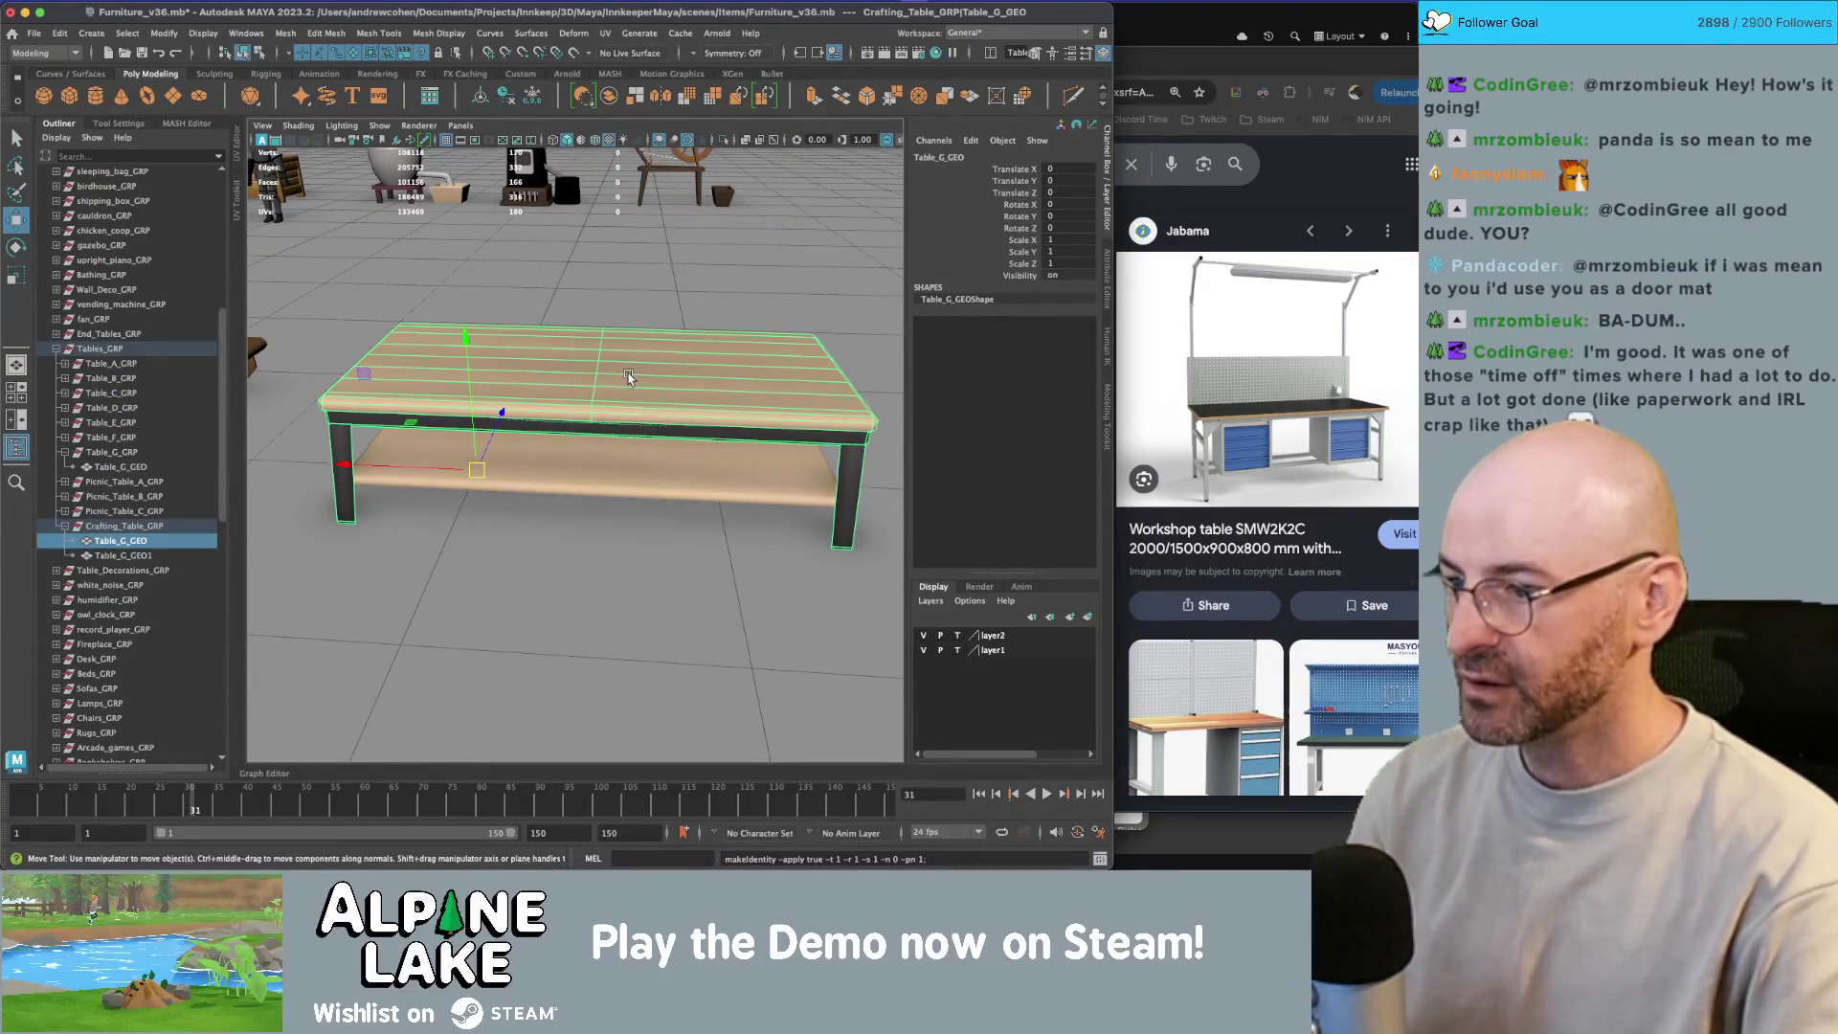
{"action": "key", "text": "q"}
{"action": "left_click", "coordinate": [578, 450]}
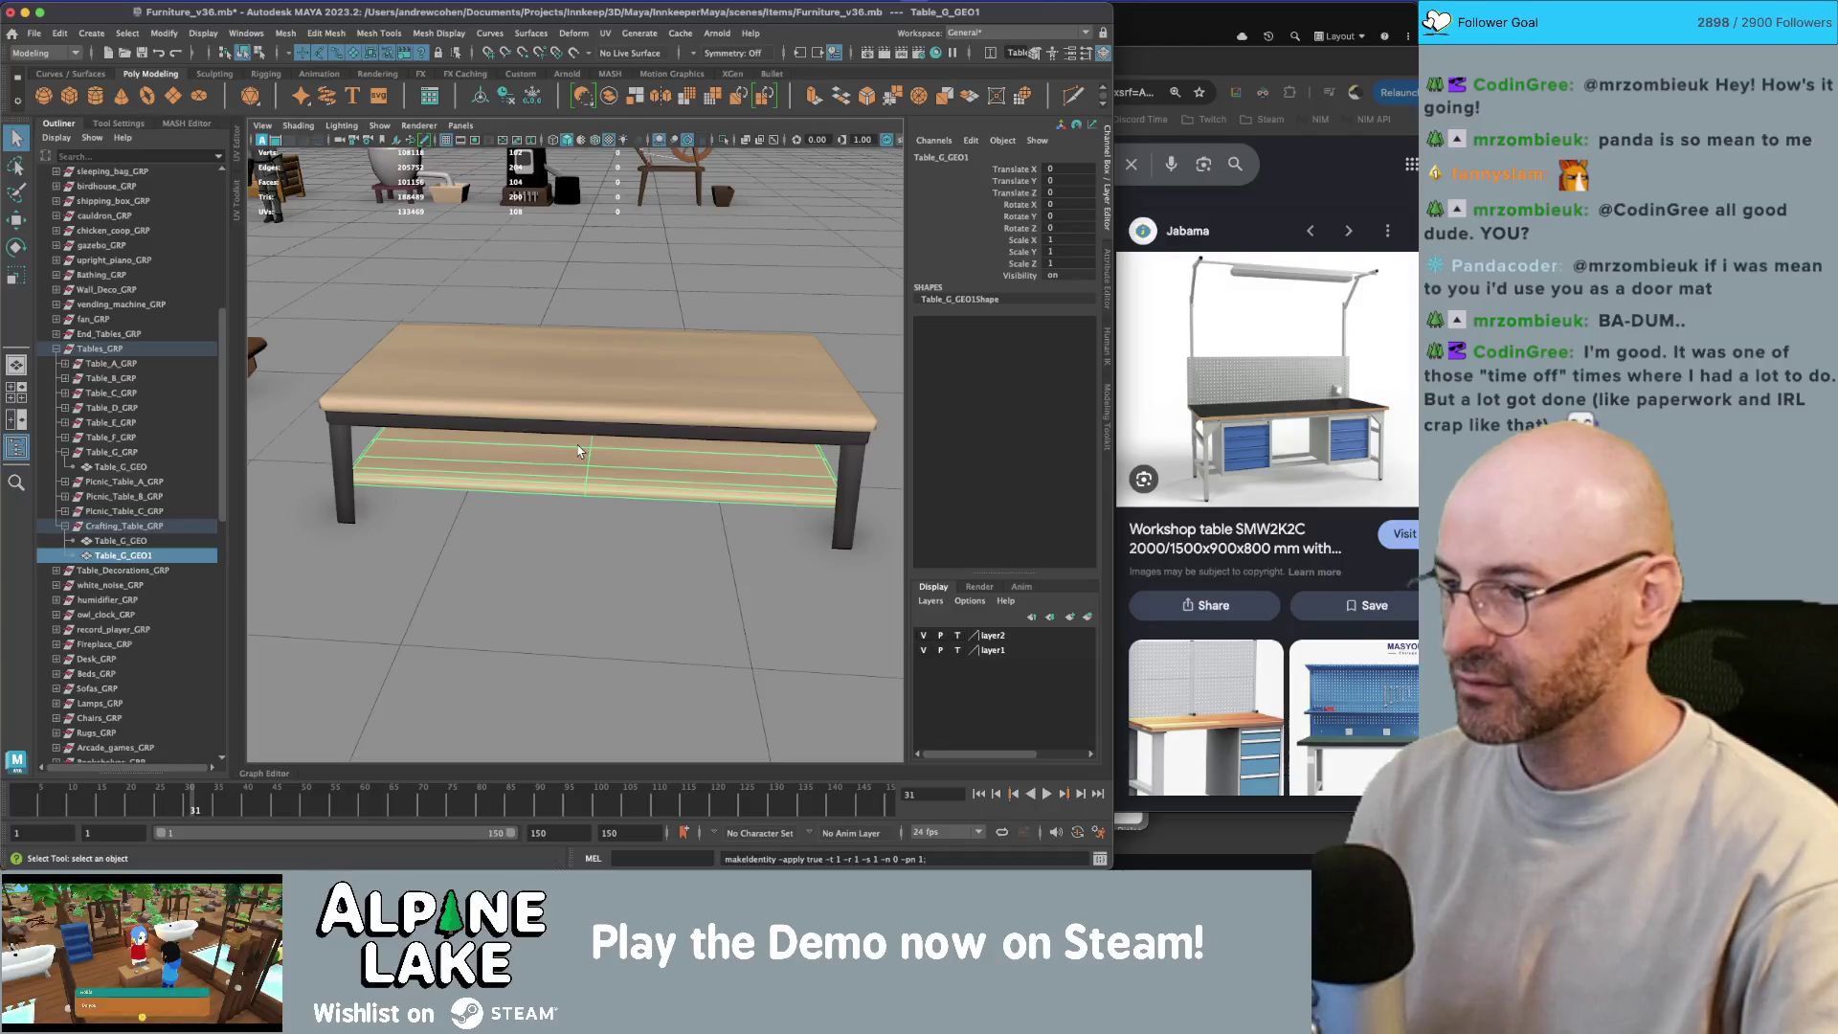
{"action": "key", "text": "w"}
{"action": "left_click_drag", "start_coordinate": [578, 450], "coordinate": [561, 439]}
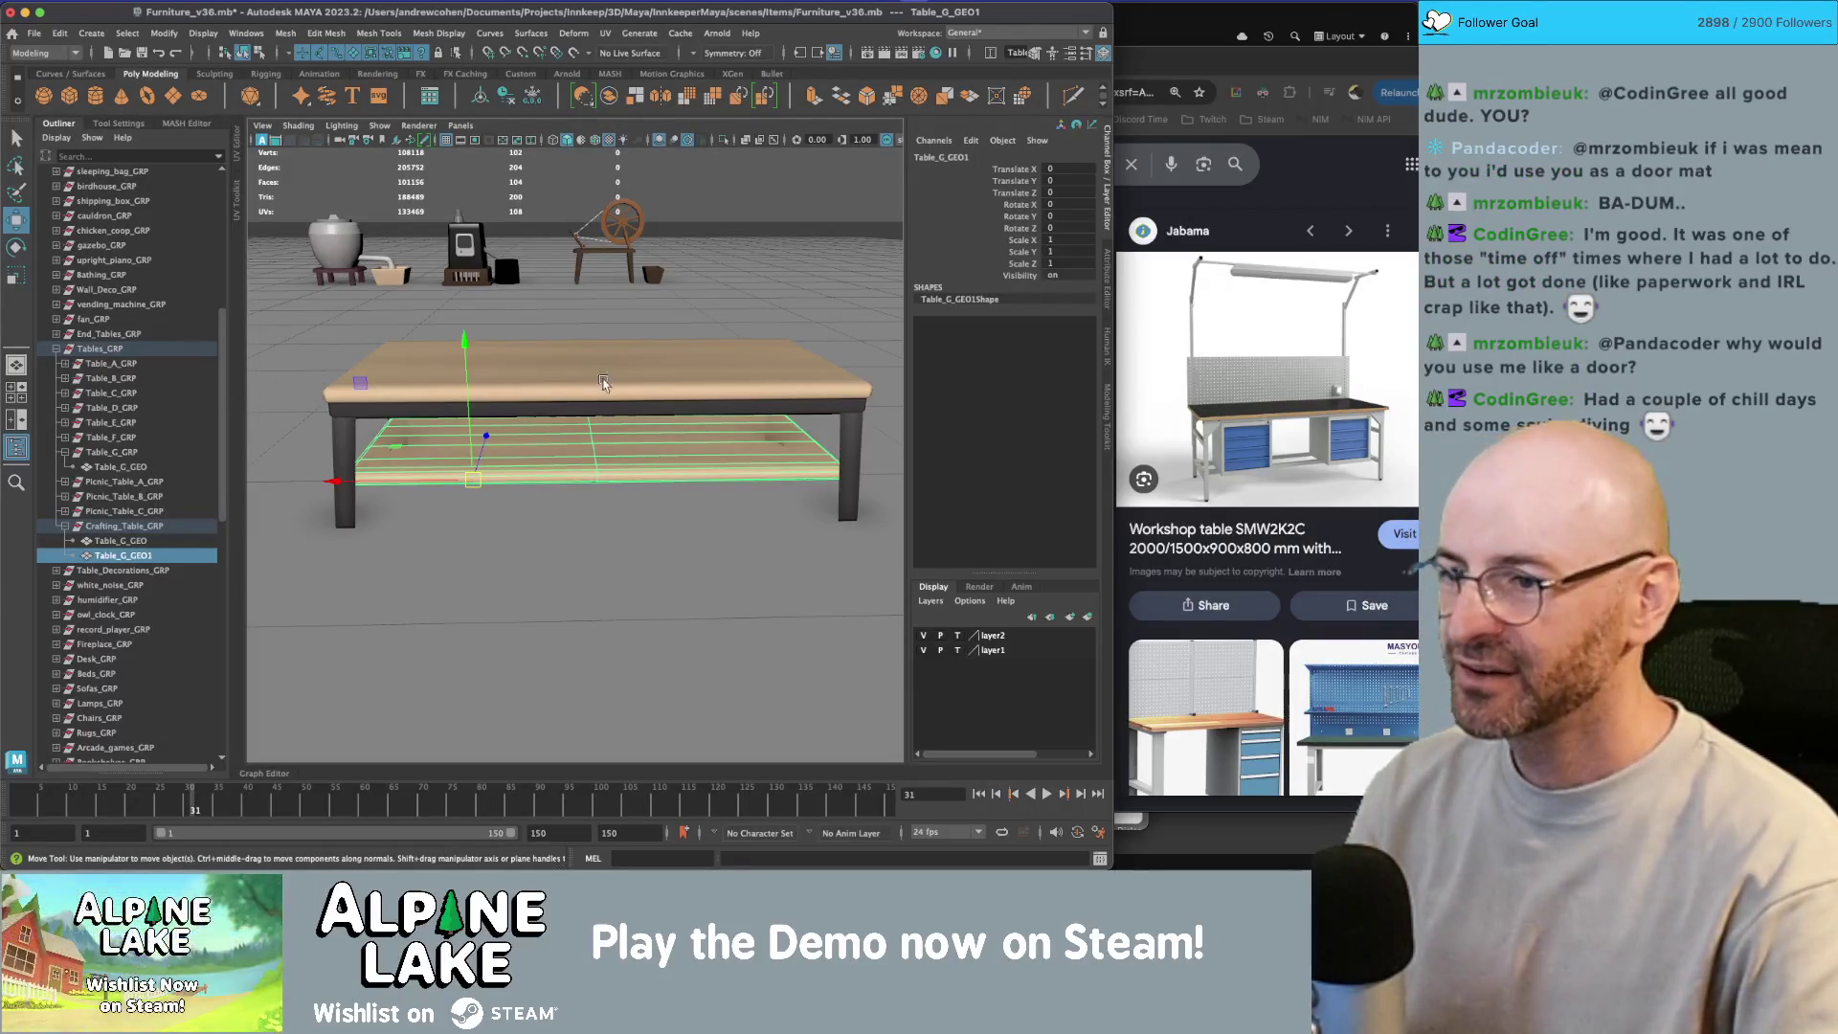
{"action": "left_click", "coordinate": [716, 437]}
{"action": "left_click_drag", "start_coordinate": [716, 437], "coordinate": [591, 441]}
Step: Look under and along the table, then select the crafting table
{"action": "scroll", "coordinate": [564, 448], "scroll_direction": "down", "scroll_amount": 3}
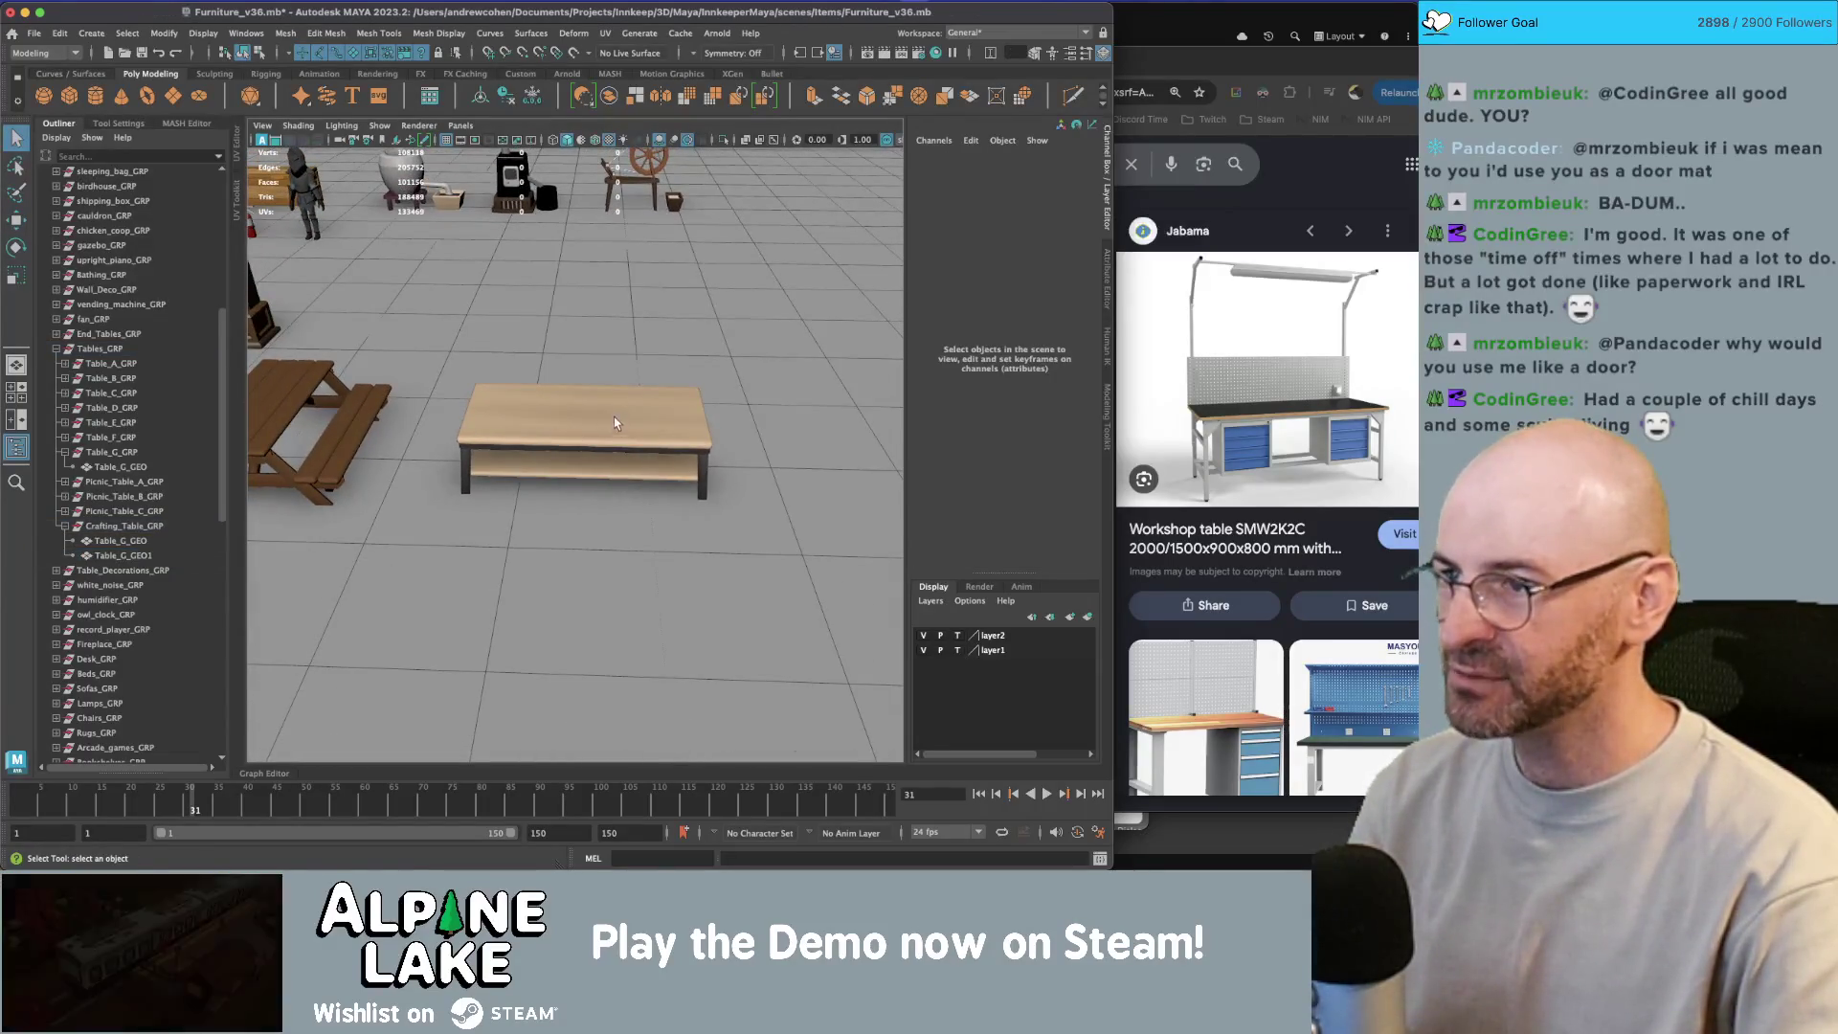
{"action": "scroll", "coordinate": [617, 424], "scroll_direction": "up", "scroll_amount": 3}
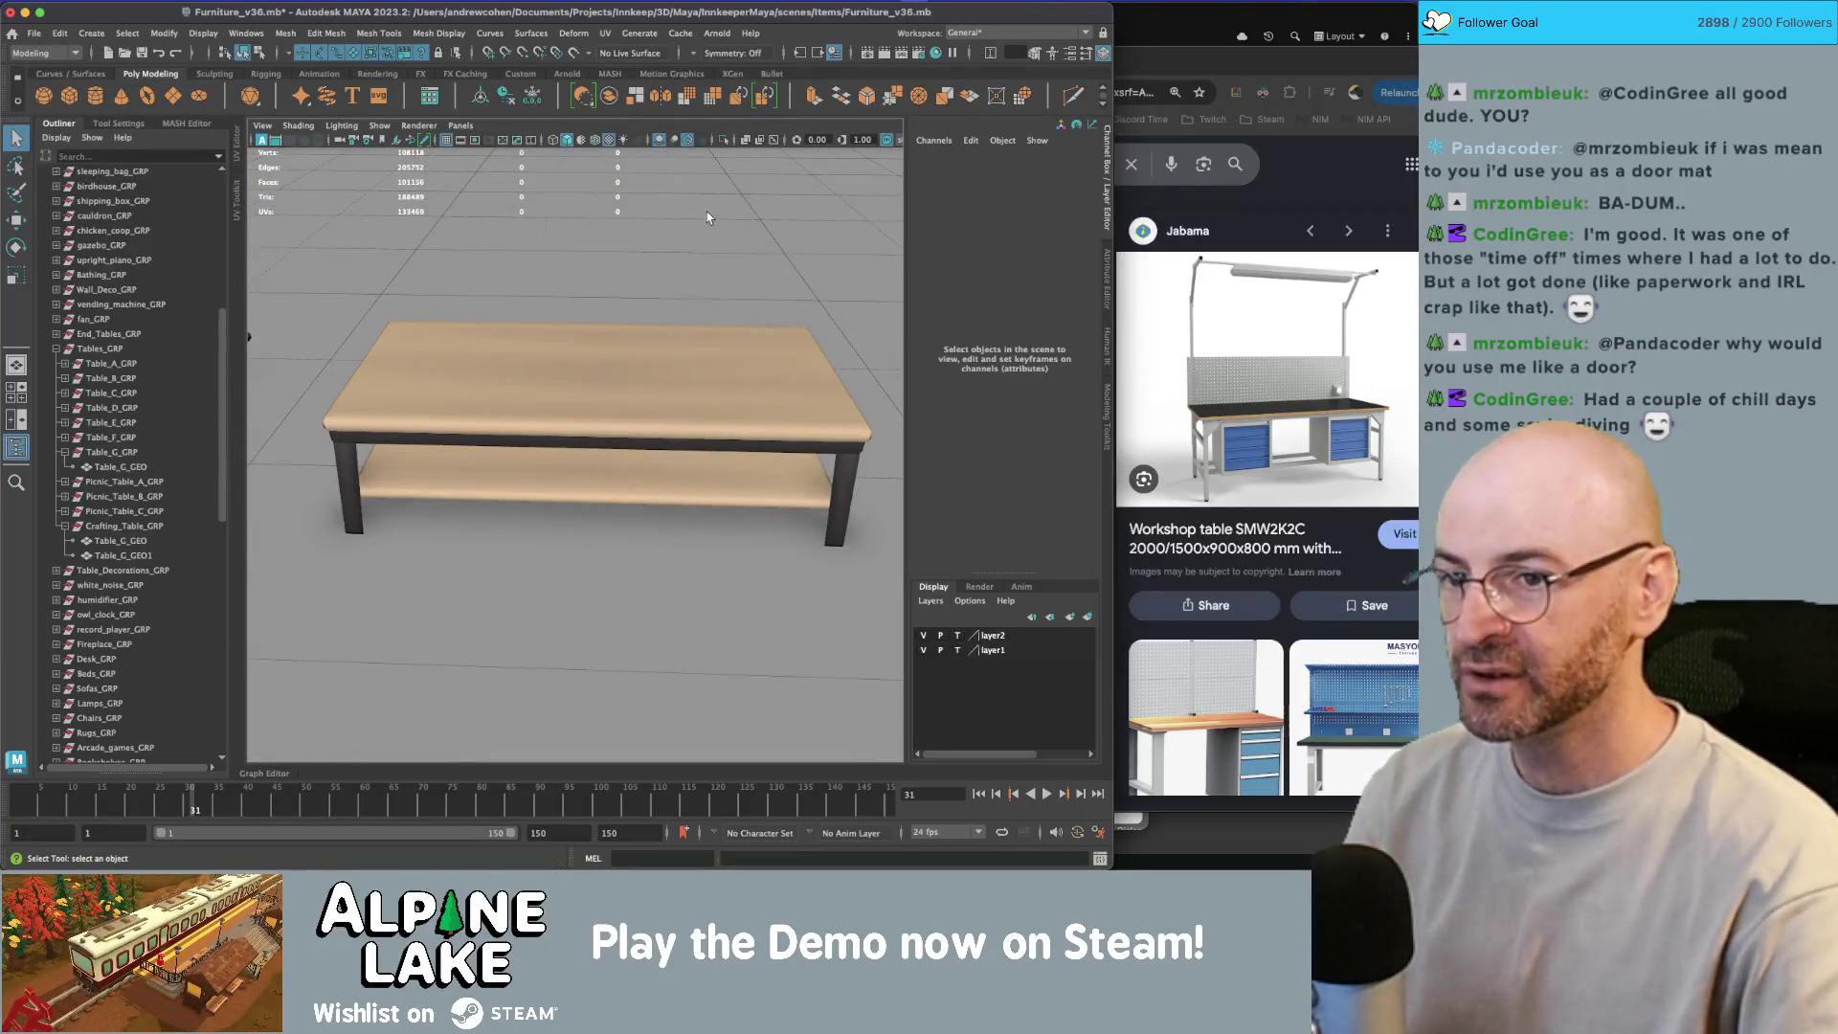
{"action": "scroll", "coordinate": [612, 239], "scroll_direction": "down", "scroll_amount": 3}
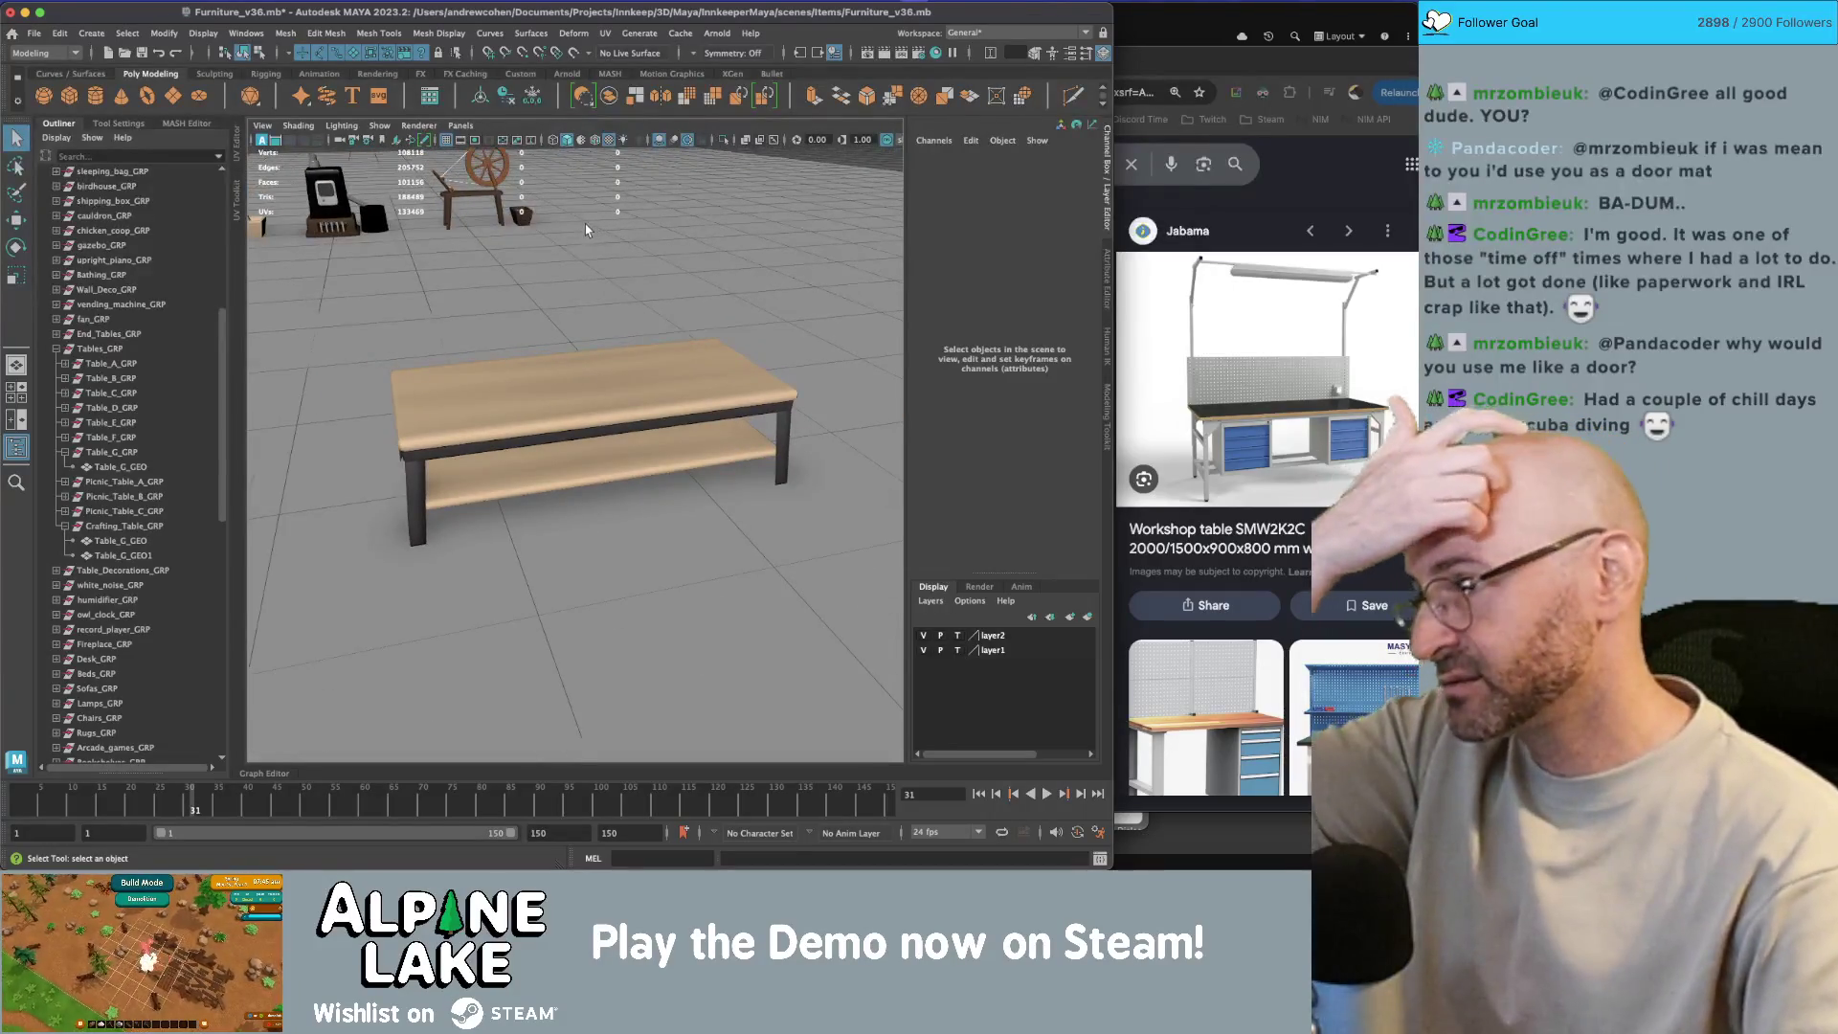
{"action": "left_click_drag", "start_coordinate": [492, 365], "coordinate": [536, 383]}
{"action": "scroll", "coordinate": [574, 393], "scroll_direction": "up", "scroll_amount": 4}
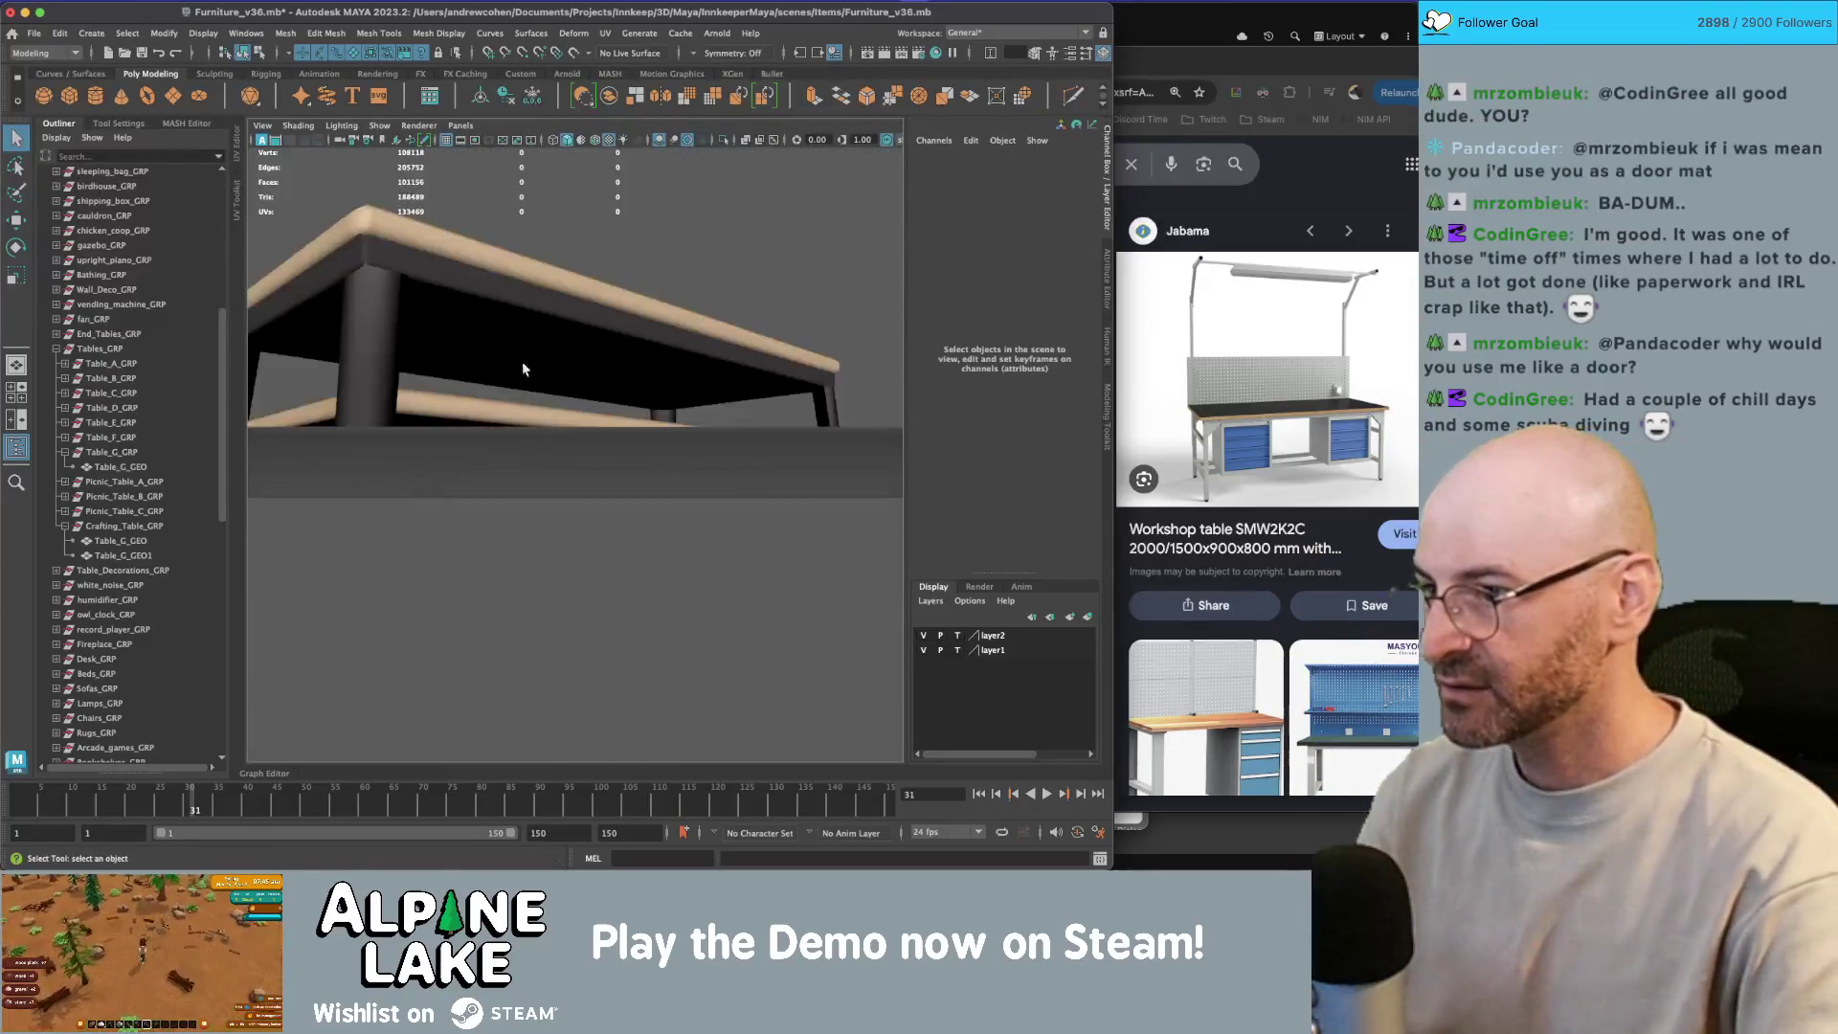
{"action": "scroll", "coordinate": [616, 421], "scroll_direction": "up", "scroll_amount": 3}
{"action": "left_click", "coordinate": [561, 252]}
{"action": "mouse_move", "coordinate": [563, 249]}
{"action": "left_mouse_down"}
{"action": "mouse_move", "coordinate": [540, 243]}
{"action": "mouse_move", "coordinate": [439, 352]}
{"action": "mouse_move", "coordinate": [402, 335]}
{"action": "mouse_move", "coordinate": [667, 409]}
{"action": "left_mouse_up"}
{"action": "left_click", "coordinate": [403, 357]}
{"action": "left_click", "coordinate": [383, 368]}
Step: Stretch all tabletop faces slightly along X and return to object selection
{"action": "right_click", "coordinate": [651, 433]}
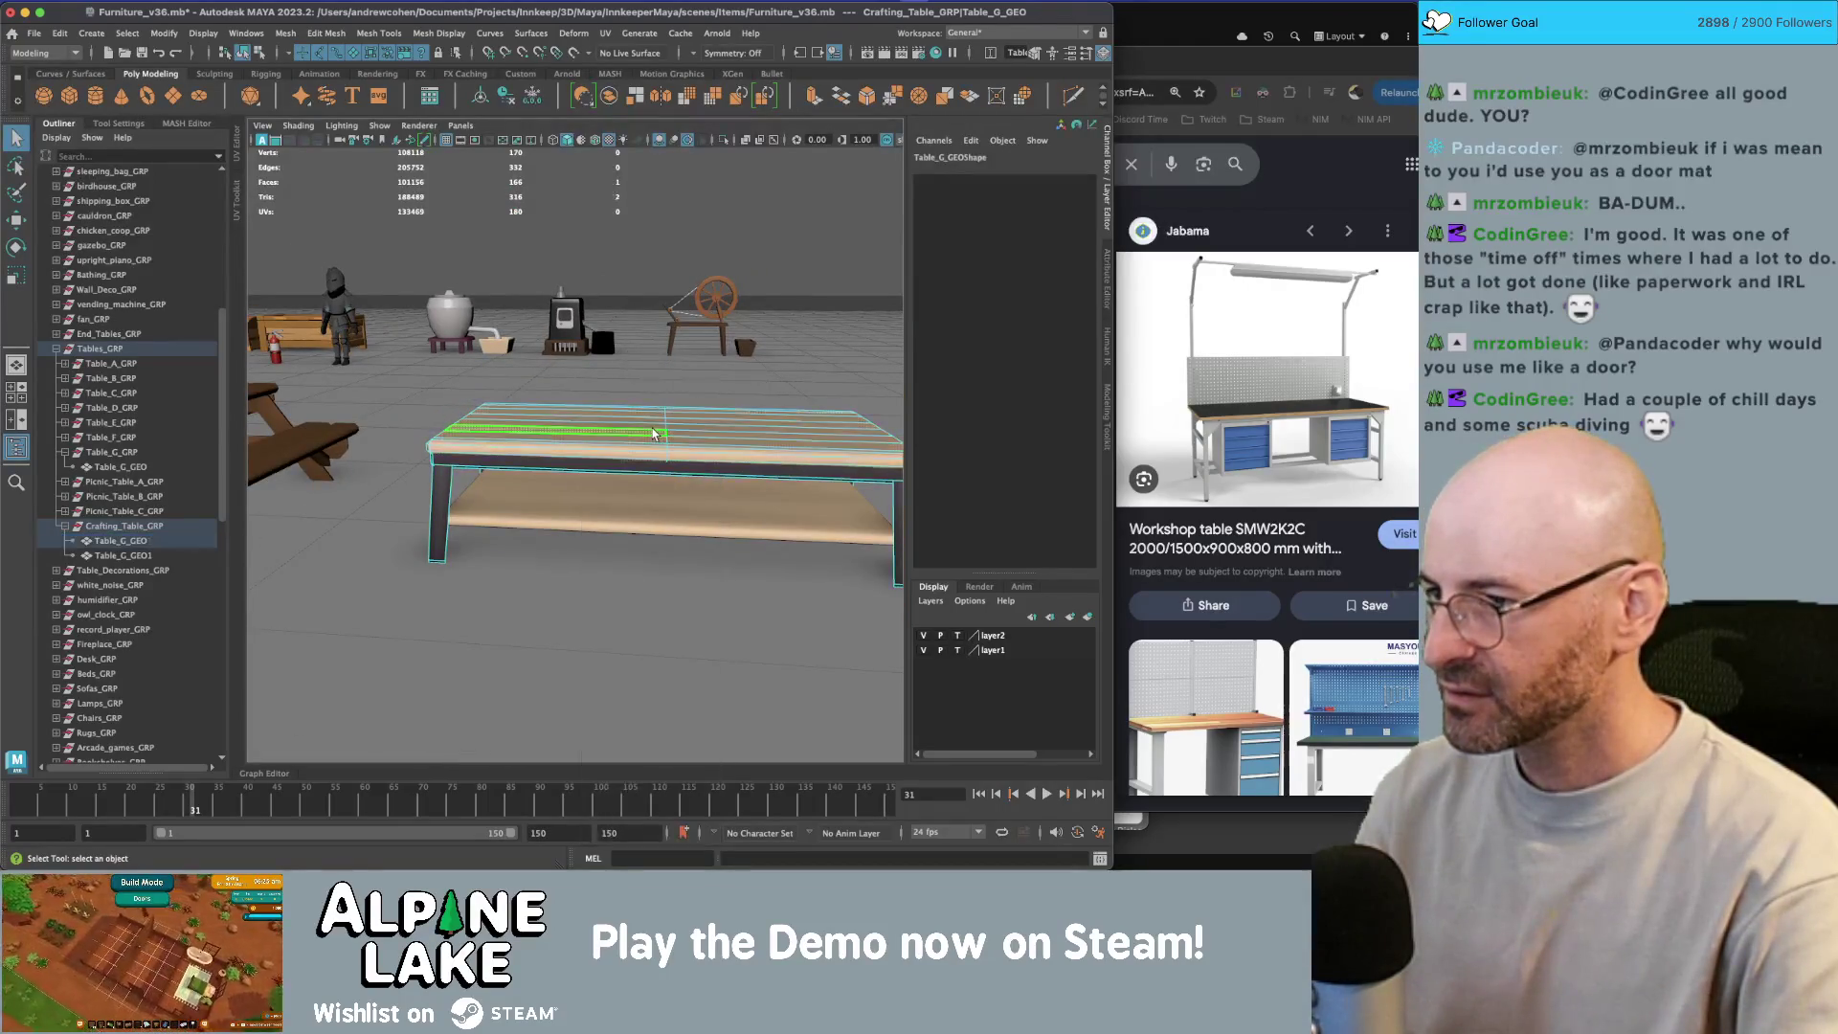
{"action": "double_click", "coordinate": [654, 430]}
{"action": "key", "text": "r"}
{"action": "left_click_drag", "start_coordinate": [638, 433], "coordinate": [648, 411]}
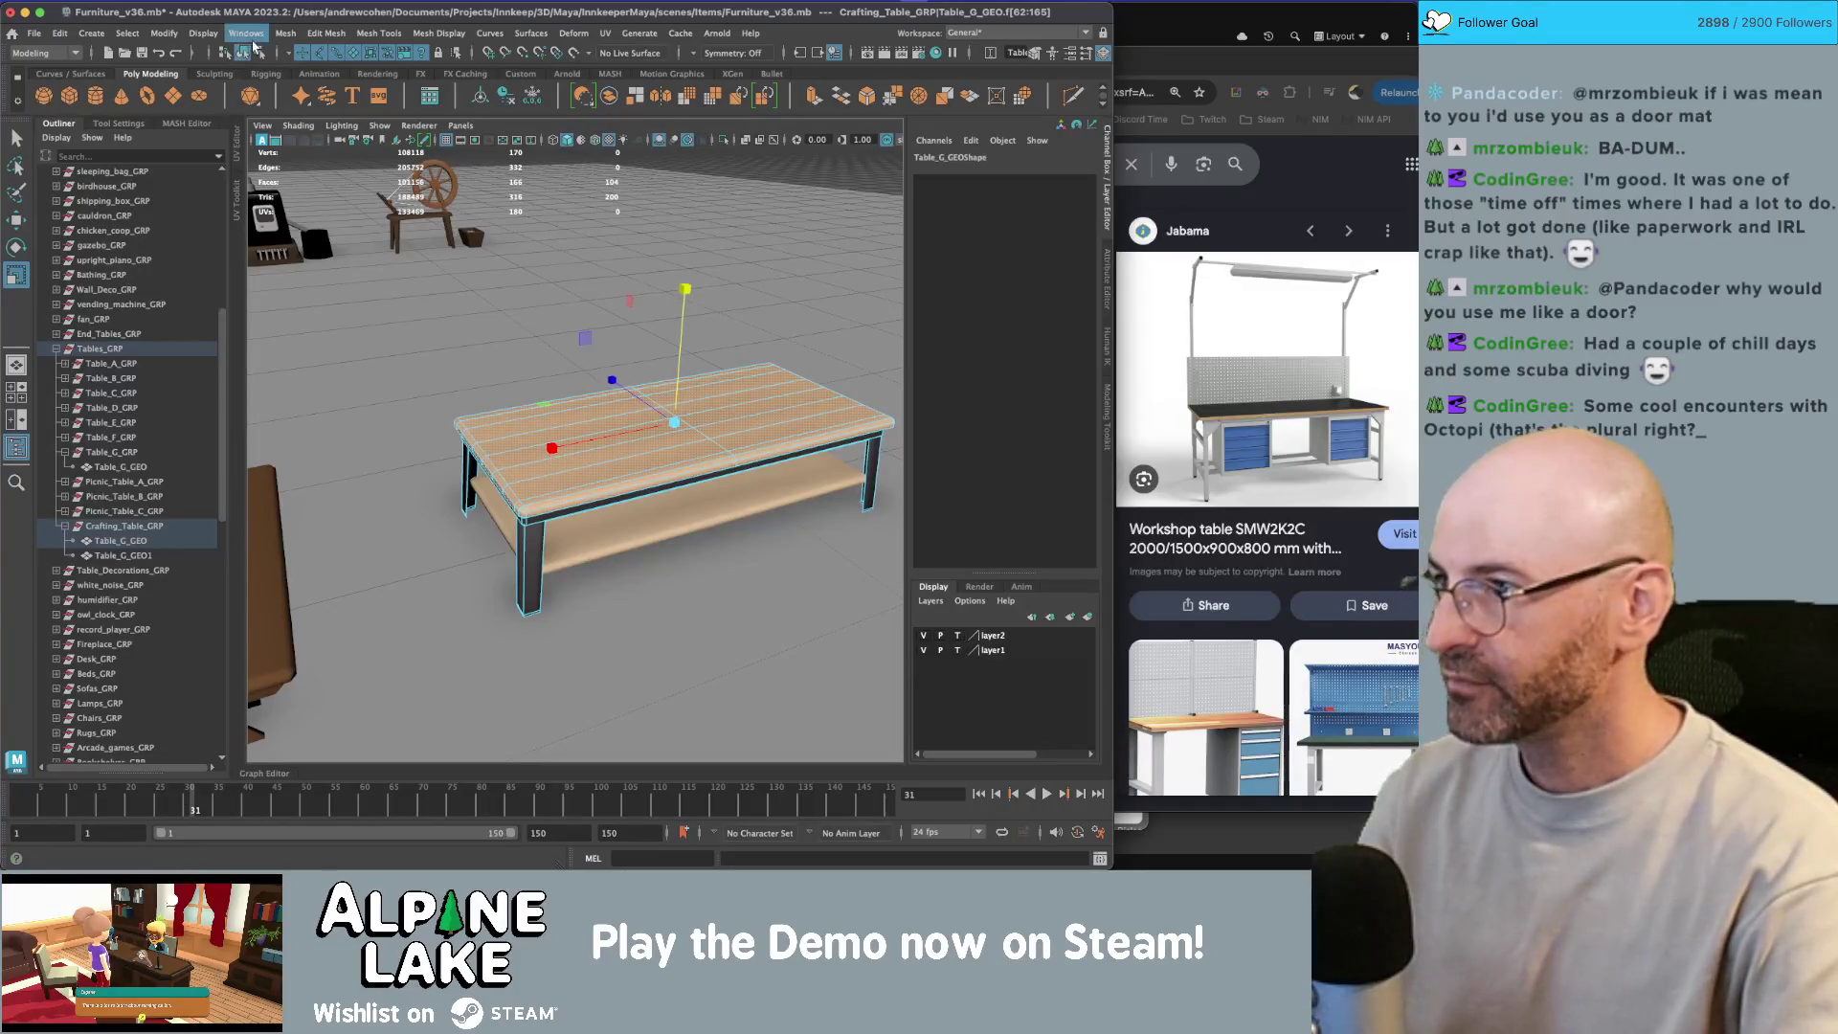
{"action": "left_click", "coordinate": [245, 51]}
{"action": "left_click", "coordinate": [588, 400]}
{"action": "left_click_drag", "start_coordinate": [588, 400], "coordinate": [627, 423]}
{"action": "left_click", "coordinate": [640, 430]}
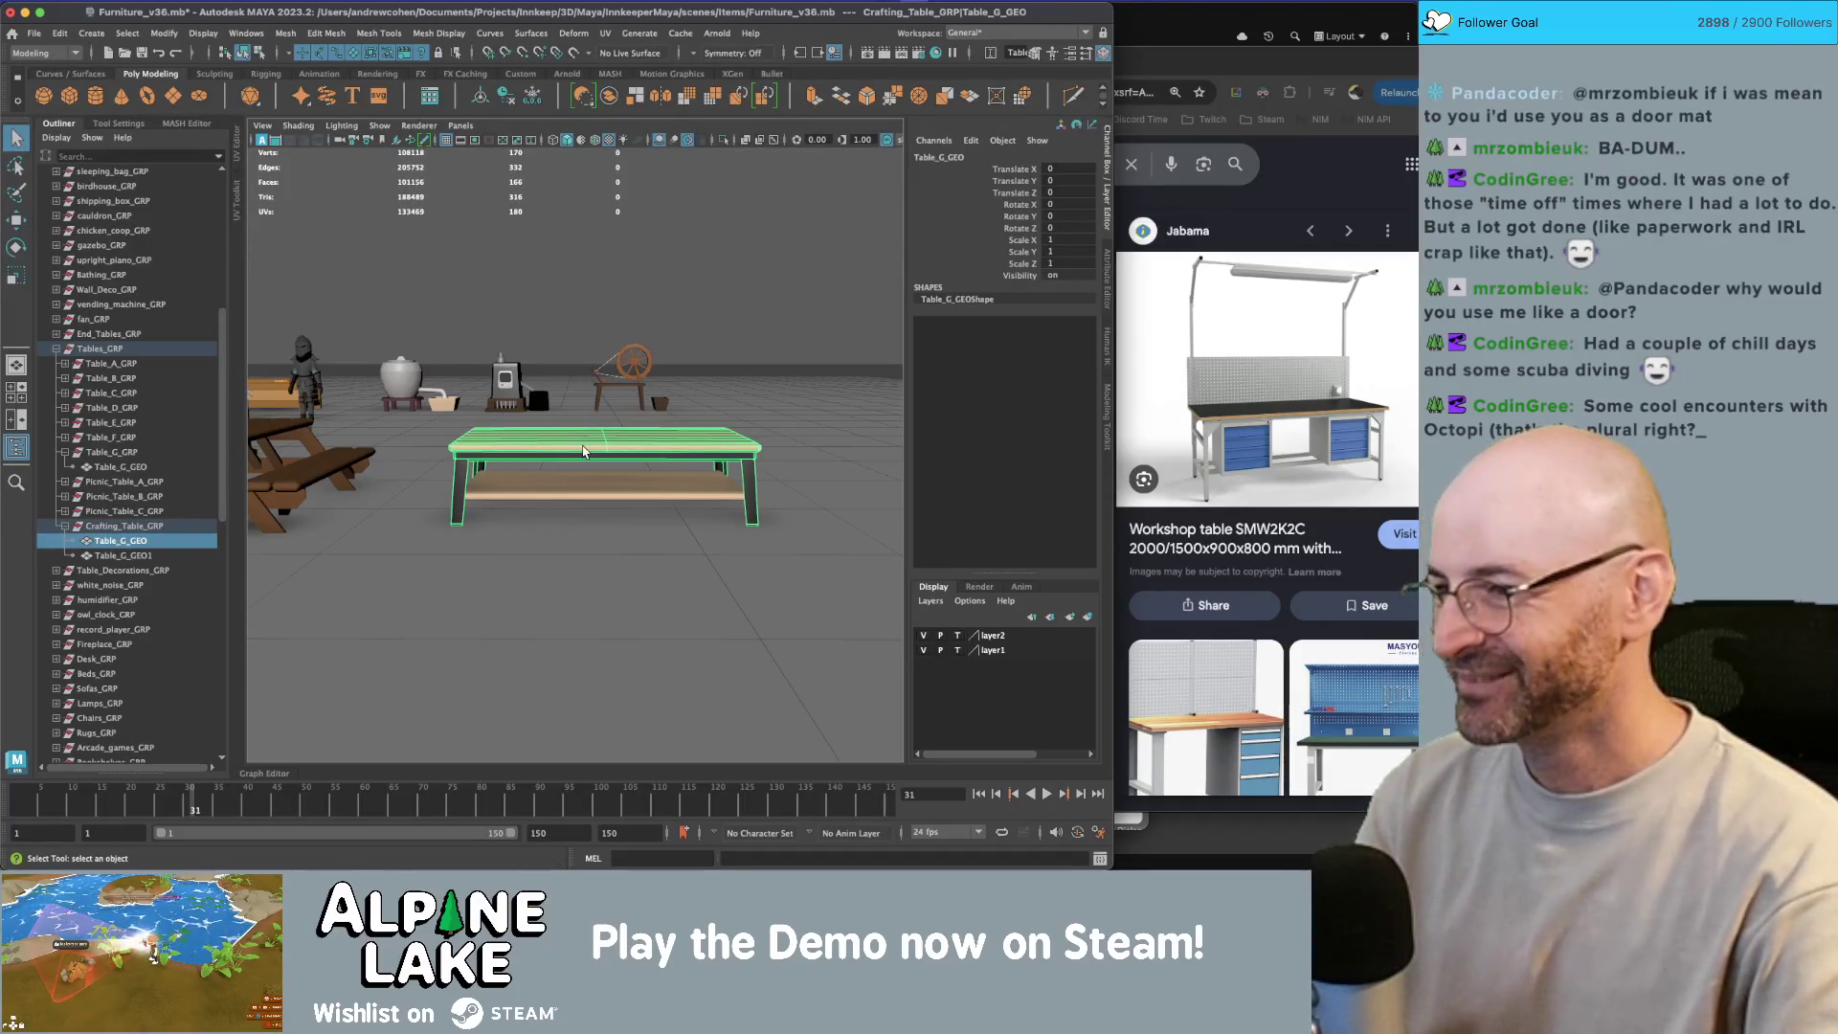
{"action": "left_click_drag", "start_coordinate": [584, 451], "coordinate": [383, 306]}
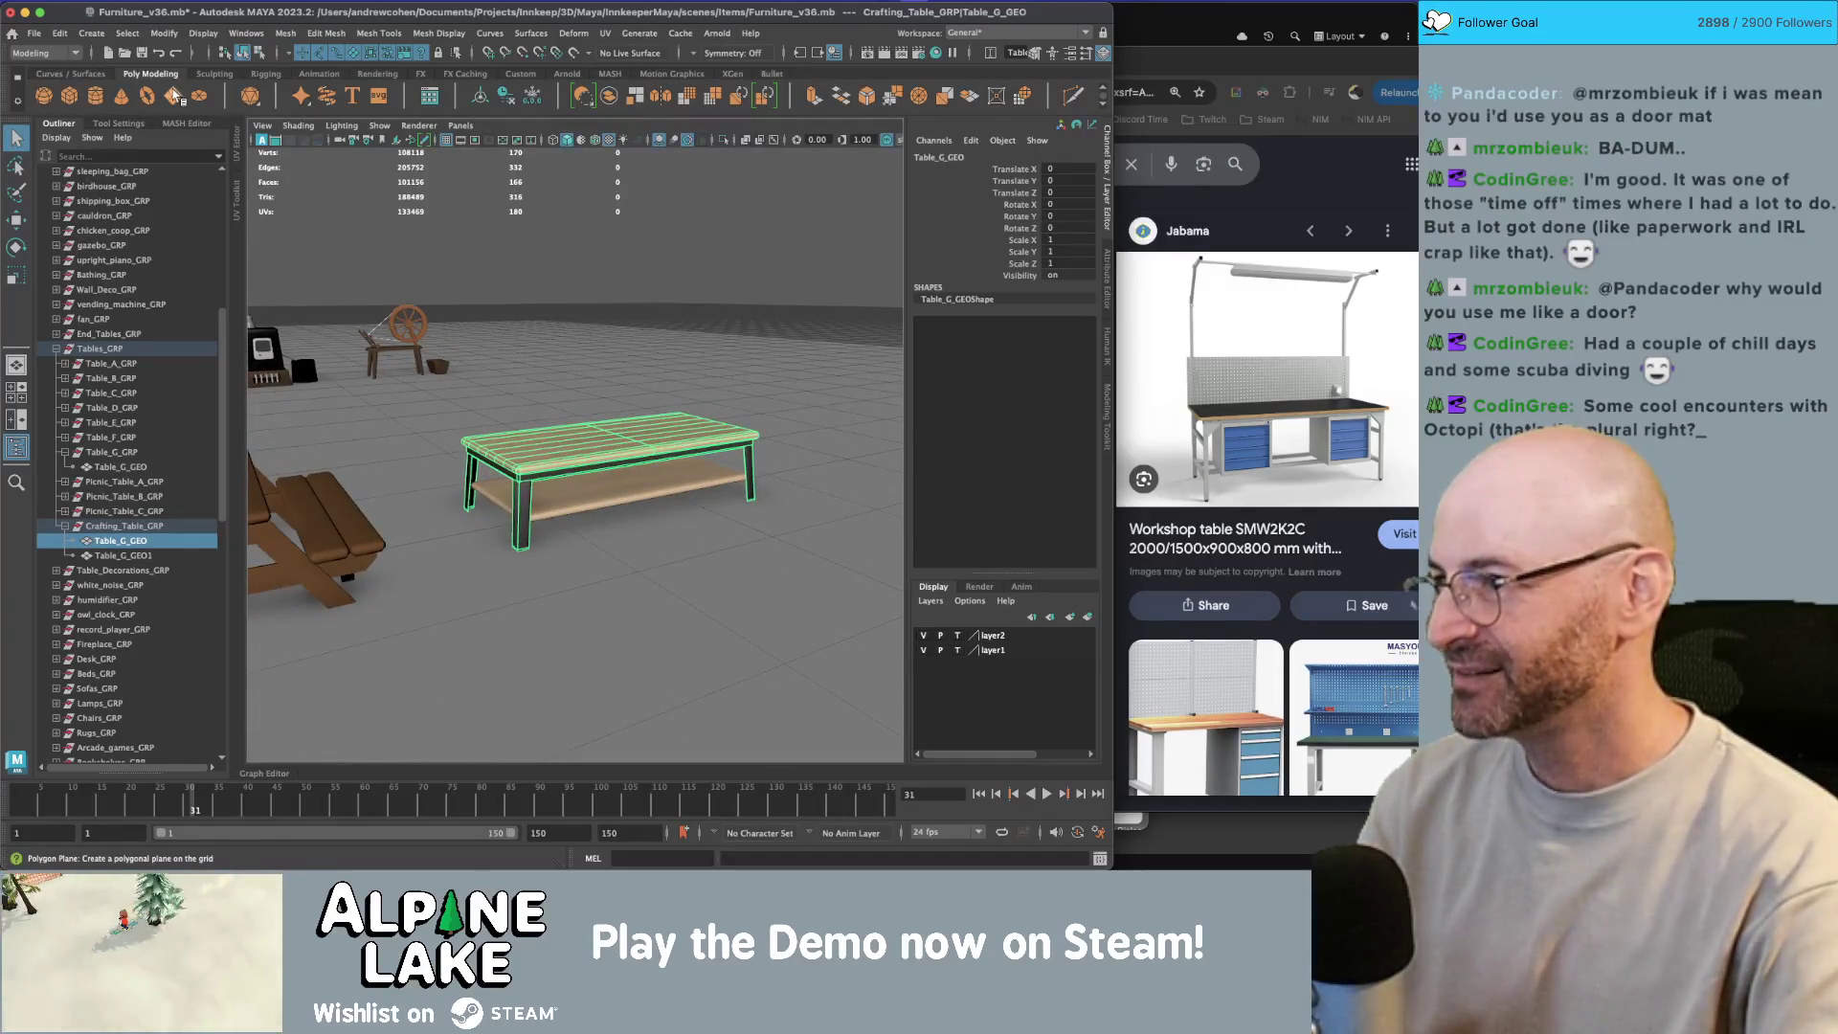
Step: Create a plane instead of a stray cube and snap it to the tabletop corner
{"action": "left_click", "coordinate": [76, 102]}
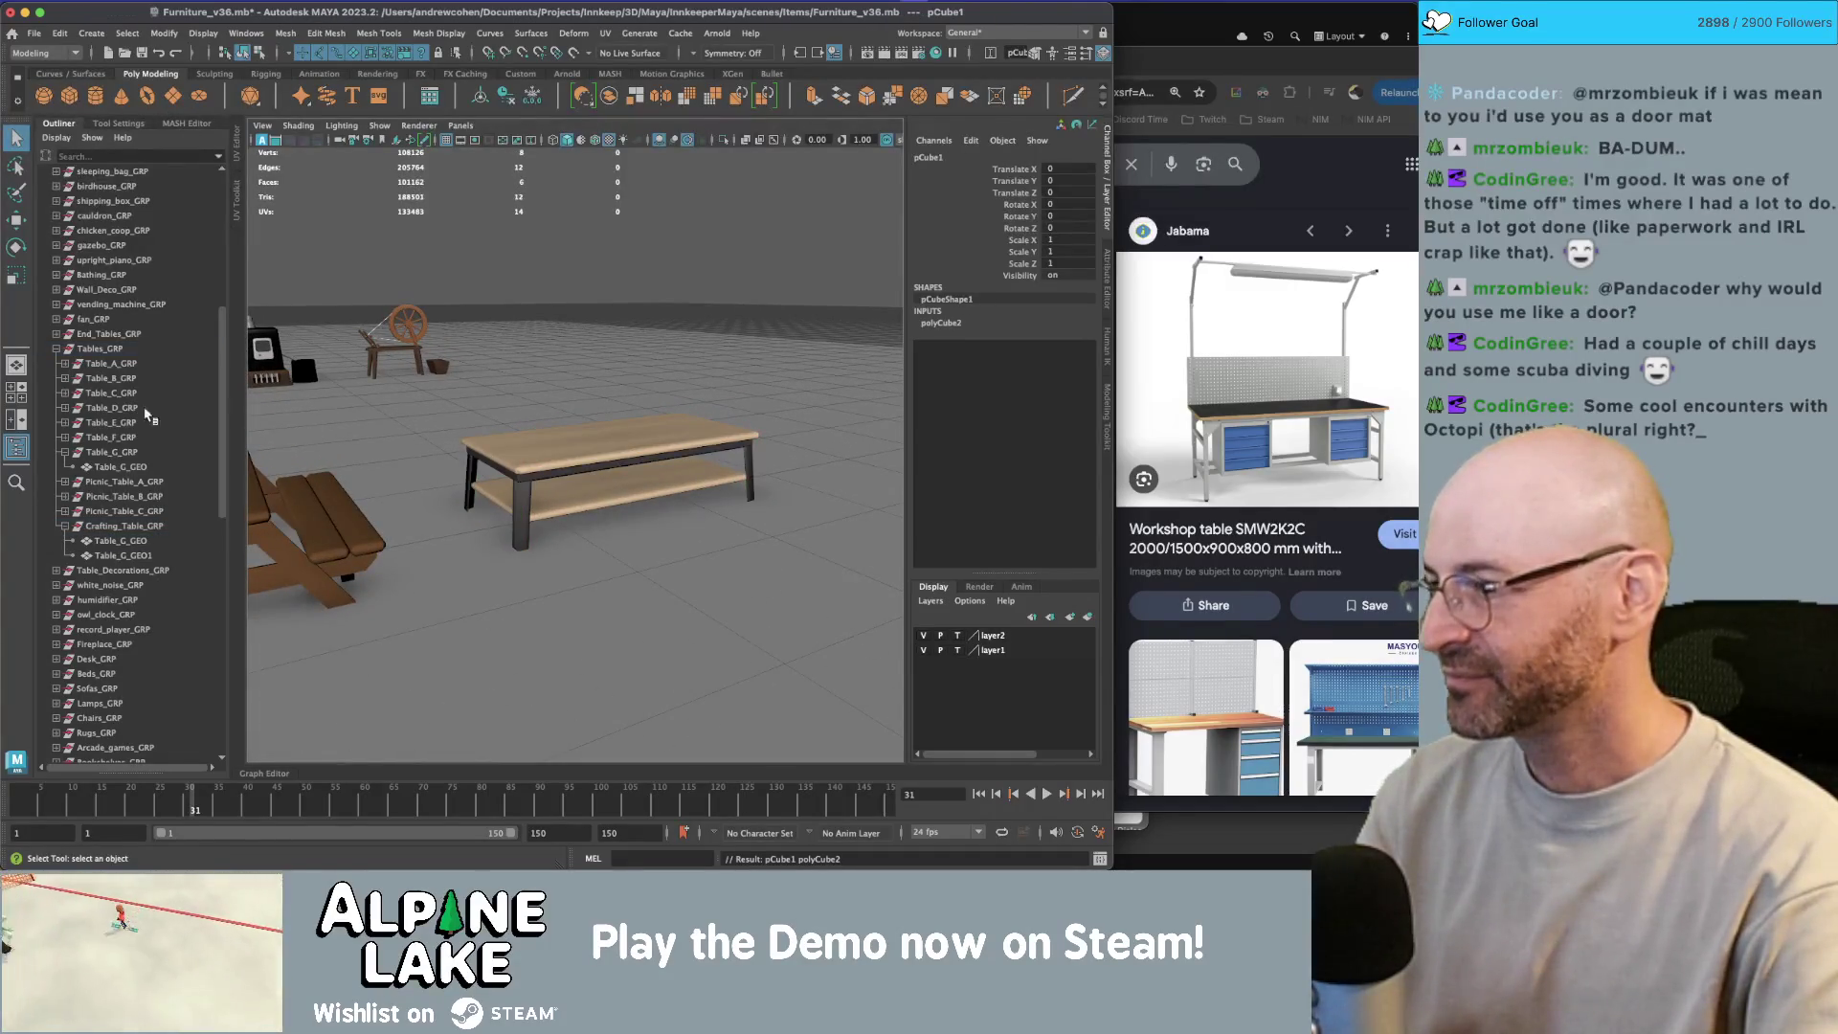
{"action": "key", "text": "w"}
{"action": "key", "text": "Delete"}
{"action": "left_click", "coordinate": [154, 95]}
{"action": "mouse_move", "coordinate": [507, 554]}
{"action": "left_mouse_down"}
{"action": "mouse_move", "coordinate": [539, 476]}
{"action": "mouse_move", "coordinate": [534, 422]}
{"action": "mouse_move", "coordinate": [536, 437]}
{"action": "mouse_move", "coordinate": [627, 421]}
{"action": "left_mouse_up"}
Step: Rotate the plane upright and raise it behind the tabletop
{"action": "key", "text": "r"}
{"action": "key", "text": "e"}
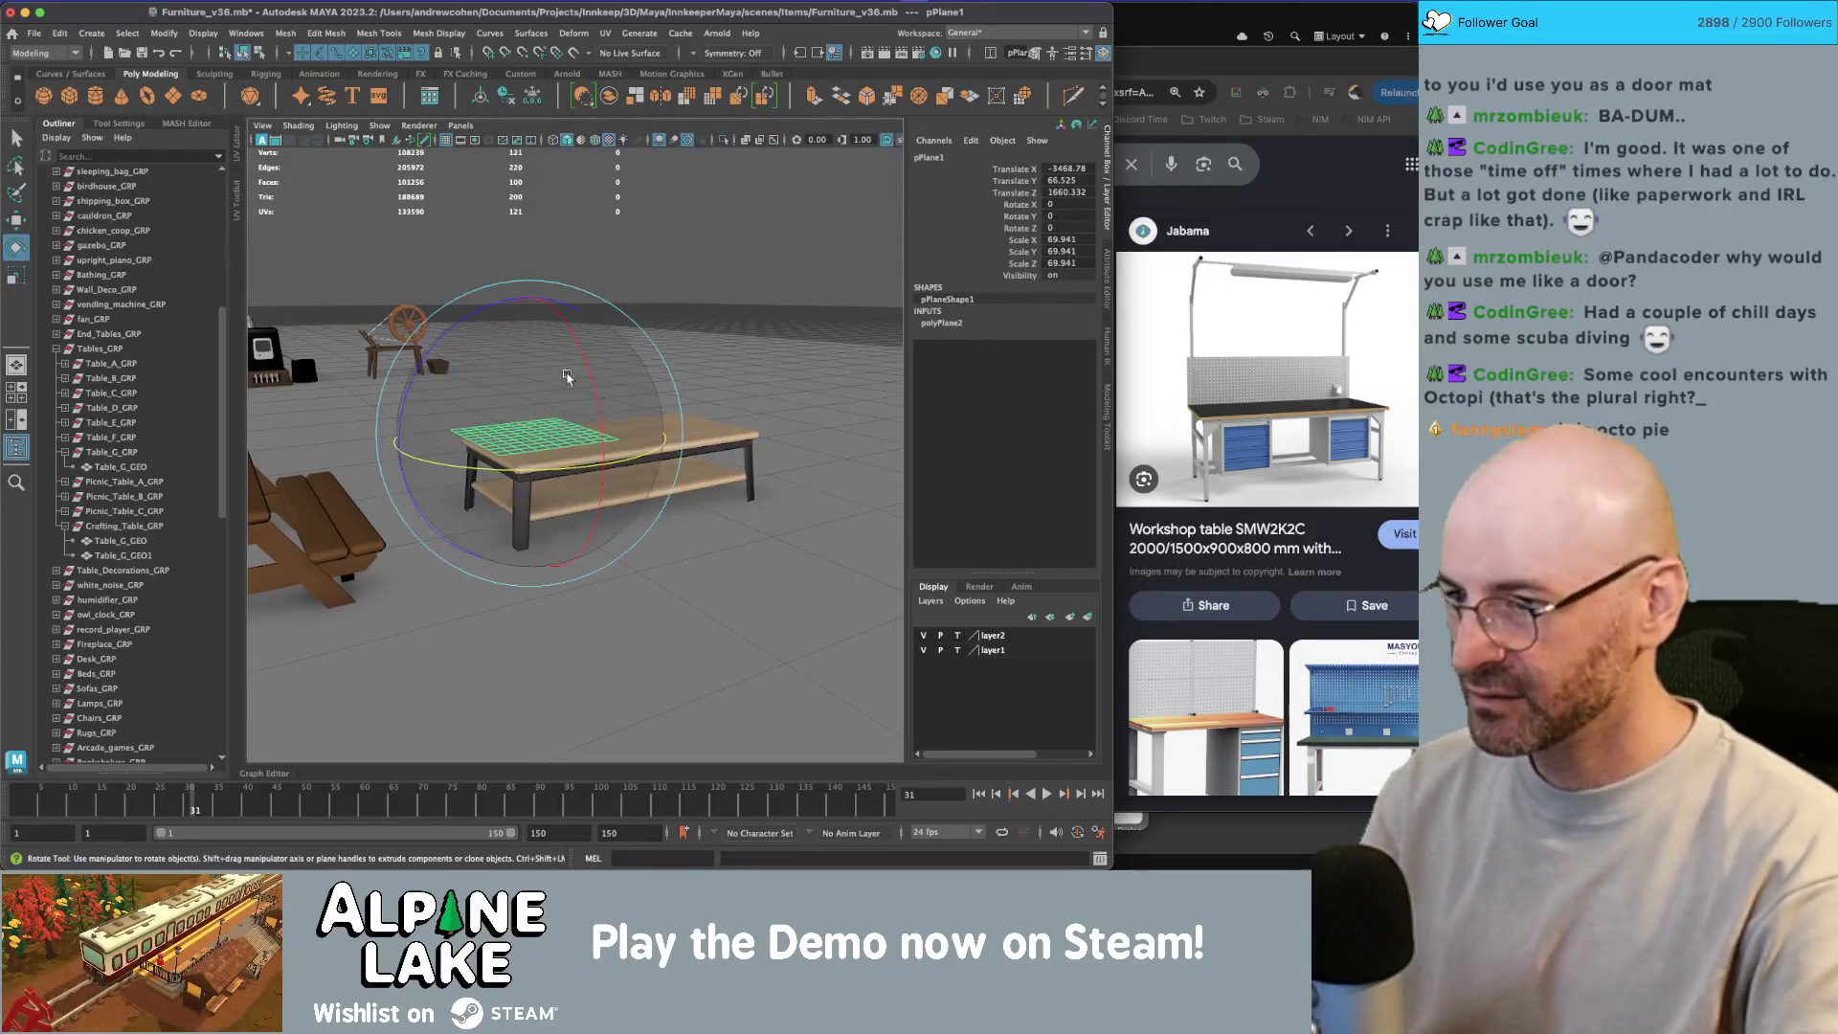
{"action": "left_click_drag", "start_coordinate": [579, 393], "coordinate": [598, 457]}
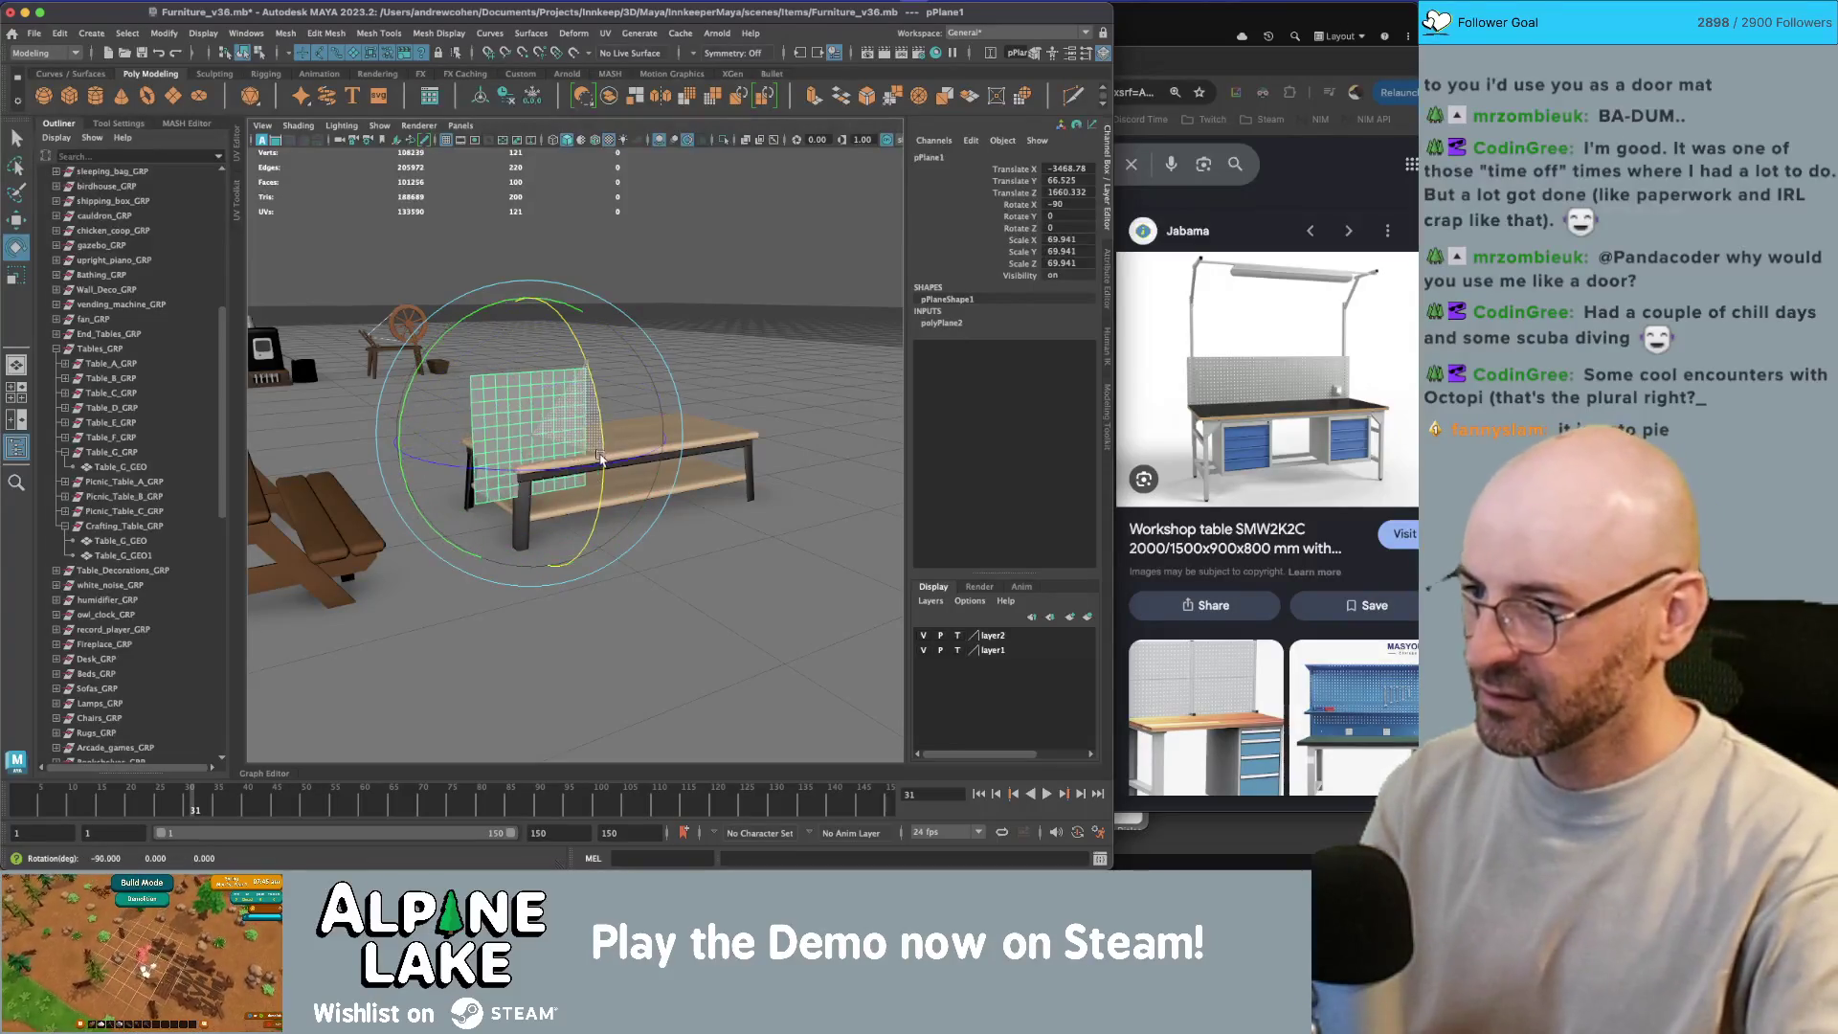
{"action": "key", "text": "r"}
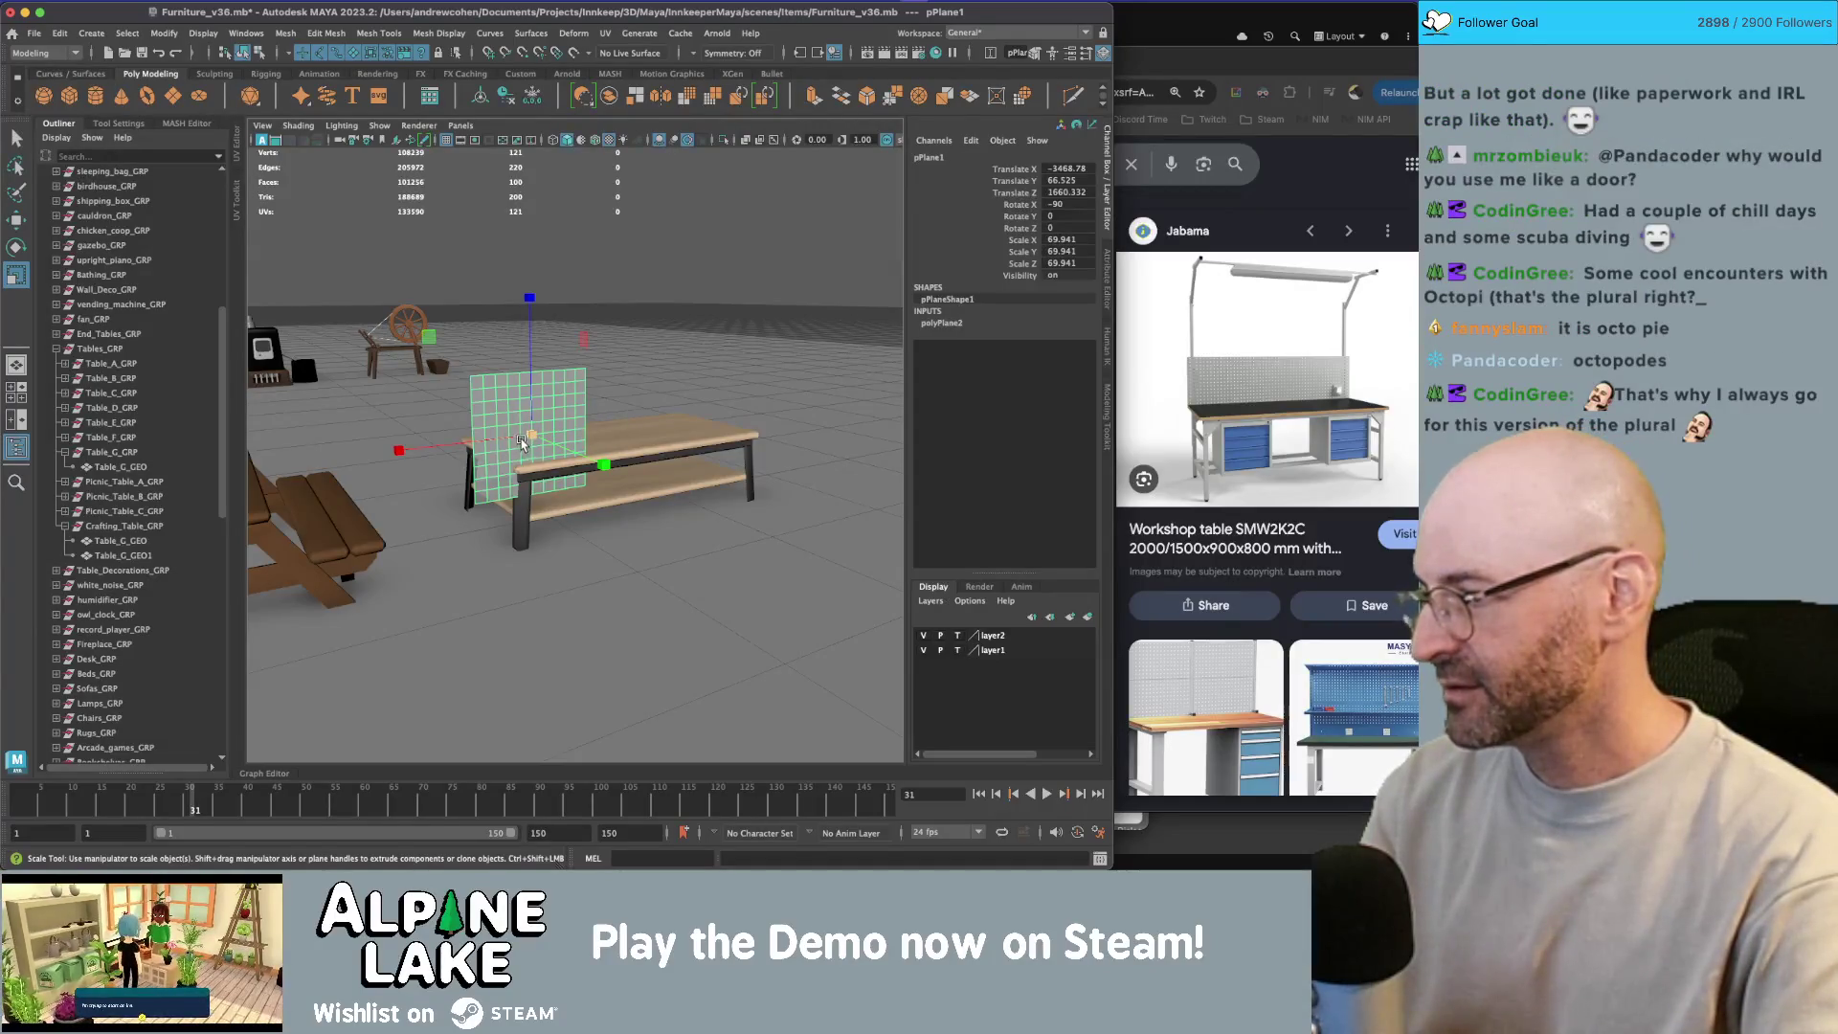
{"action": "left_click_drag", "start_coordinate": [534, 433], "coordinate": [599, 430]}
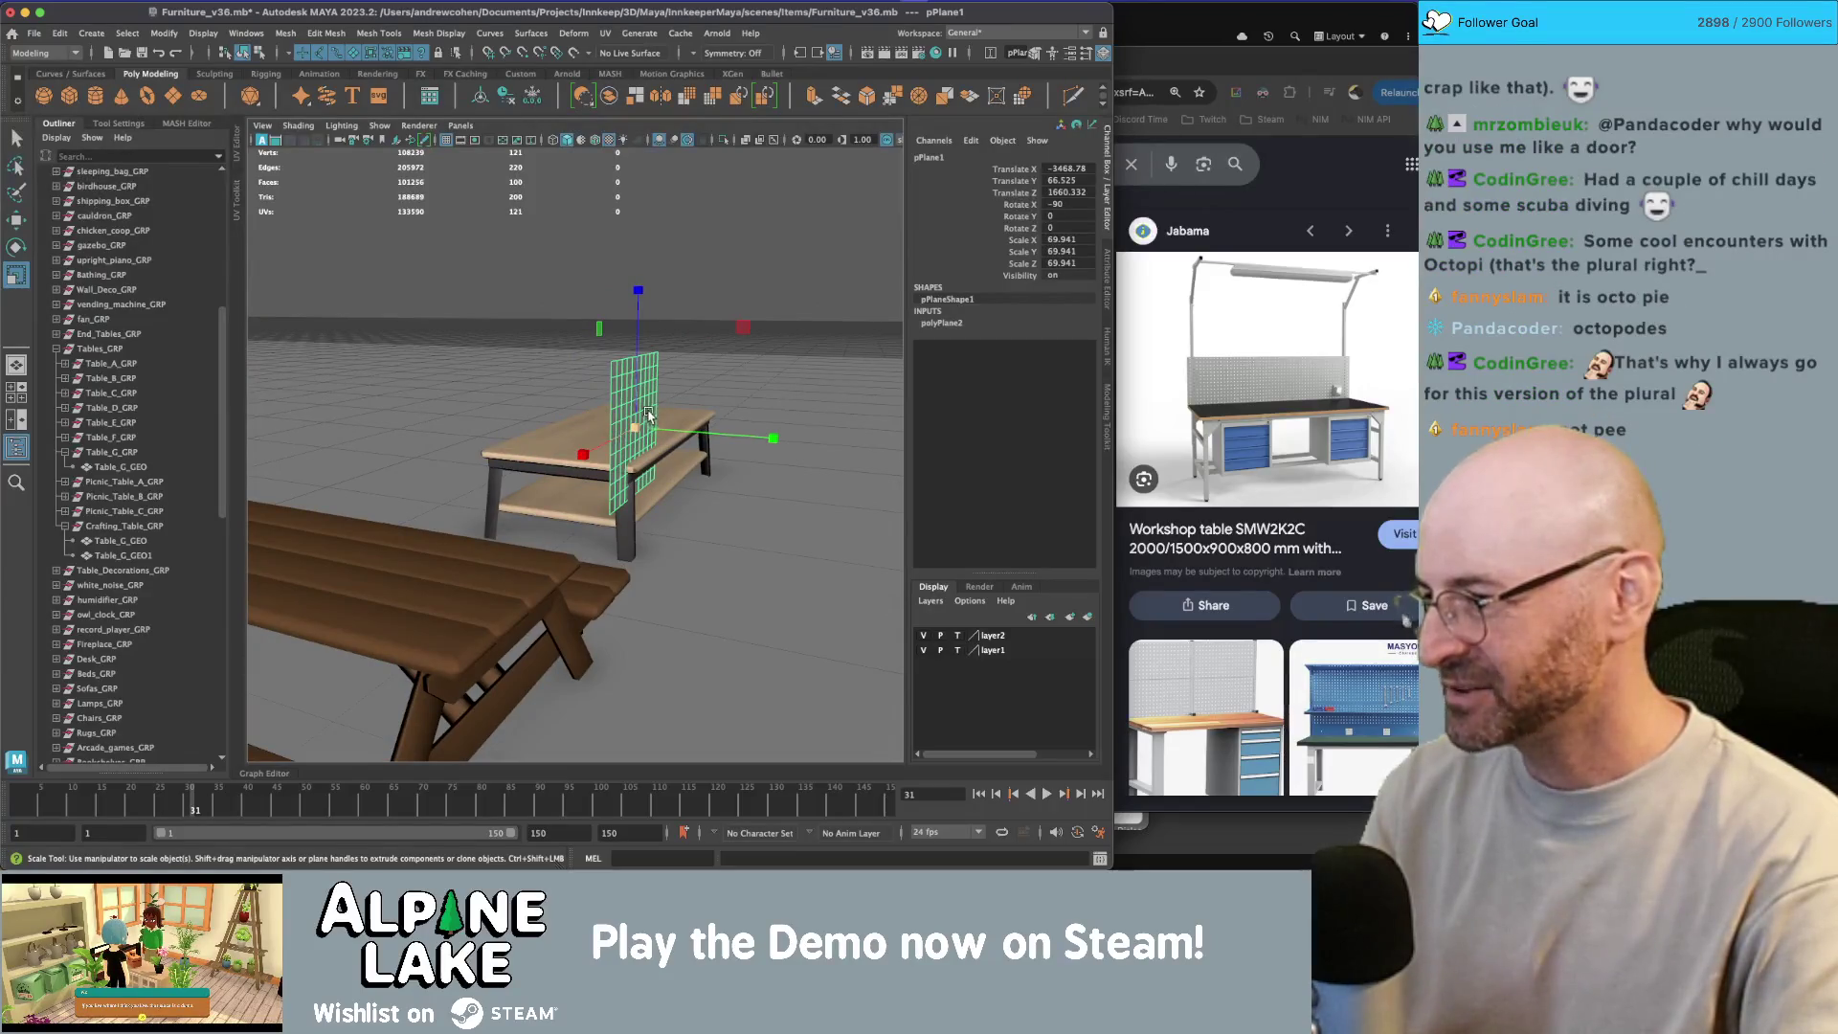
{"action": "key", "text": "w"}
{"action": "left_click_drag", "start_coordinate": [652, 415], "coordinate": [421, 279]}
Step: Set polyPlane2's Subdivisions Width and Height to 2, after briefly trying 3
{"action": "left_click", "coordinate": [942, 323]}
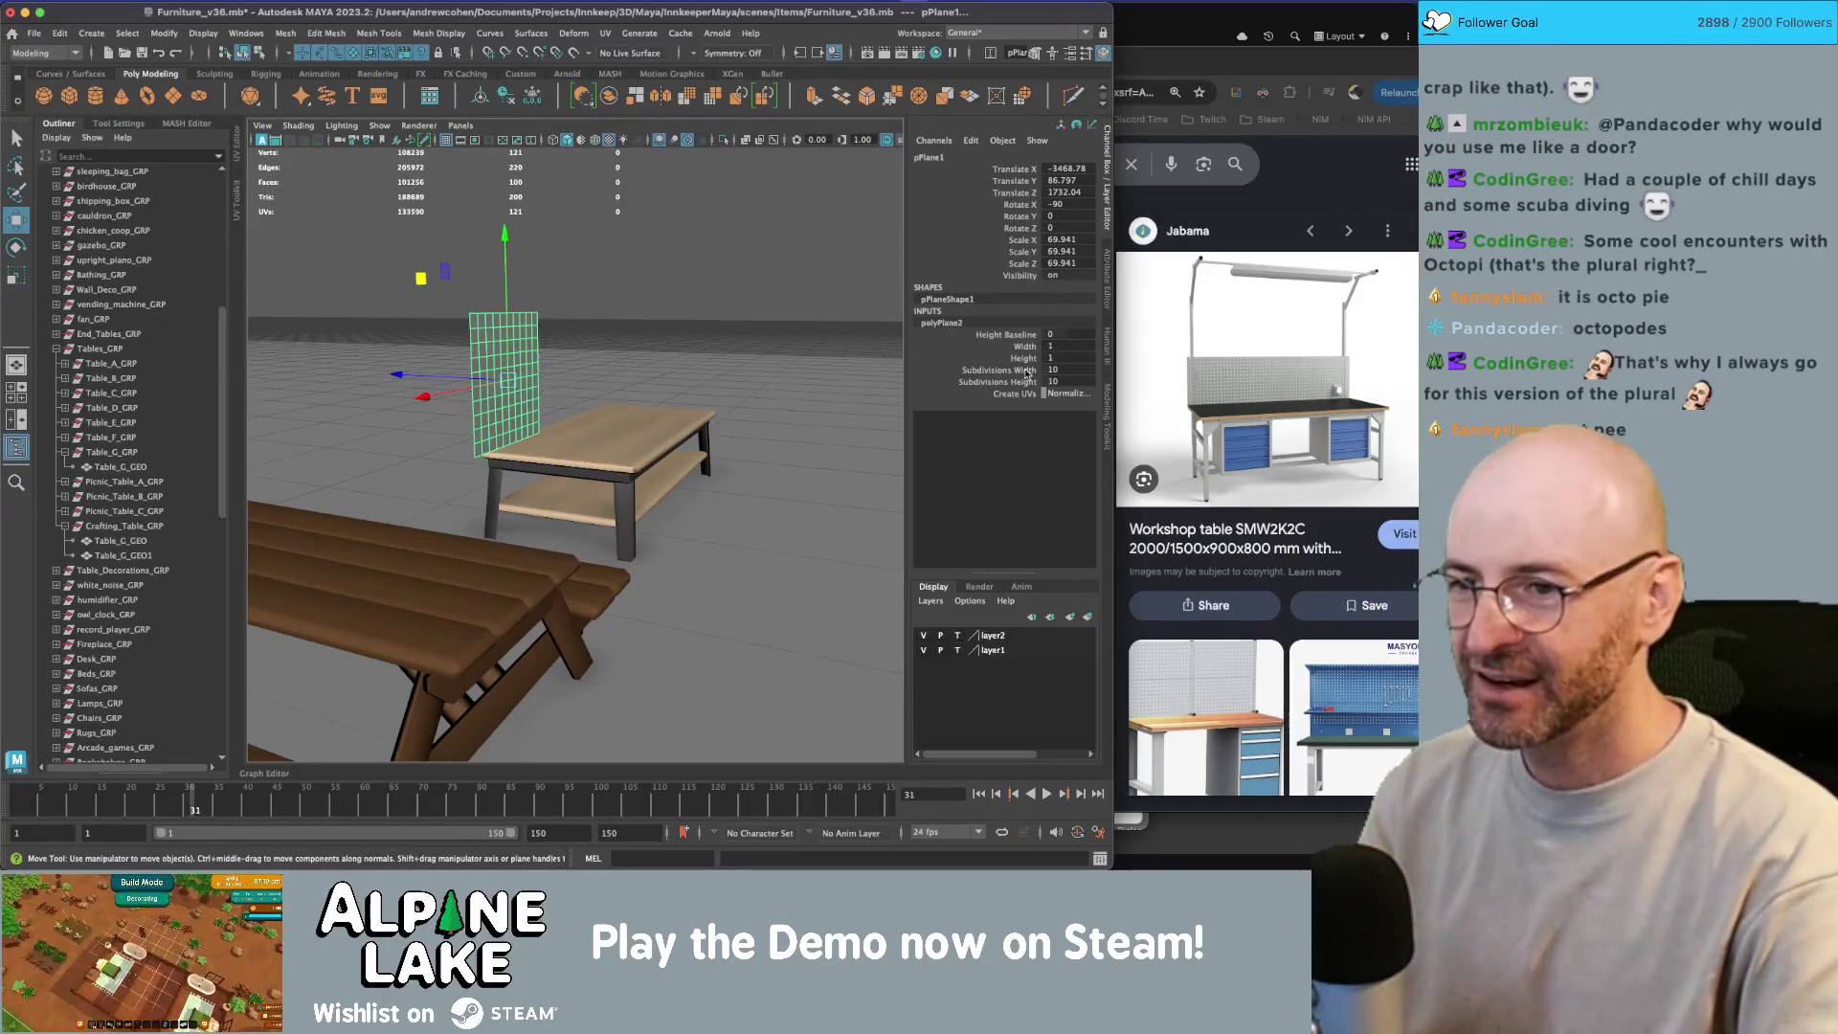
{"action": "type", "text": "3"}
{"action": "key", "text": "Tab"}
{"action": "type", "text": "3"}
{"action": "key", "text": "Return"}
{"action": "key", "text": "f"}
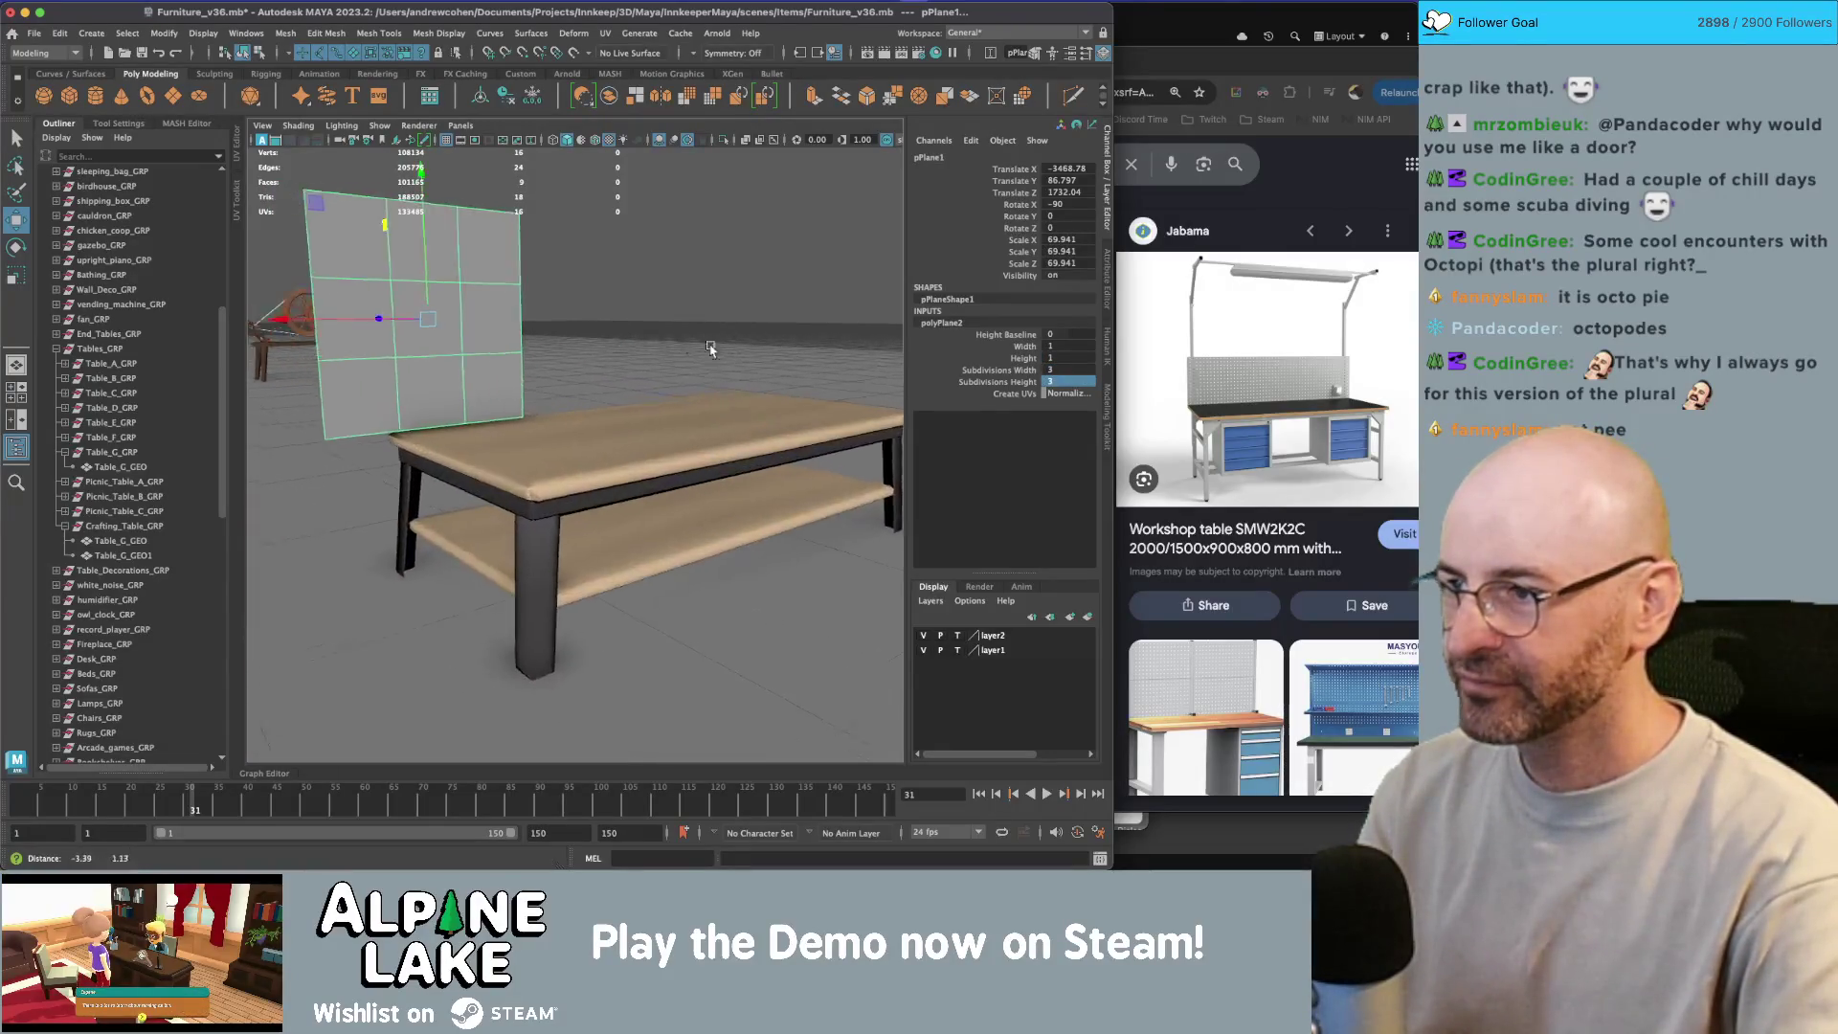
{"action": "left_click", "coordinate": [1090, 370]}
{"action": "type", "text": "2"}
{"action": "key", "text": "Tab"}
{"action": "type", "text": "2"}
{"action": "key", "text": "Return"}
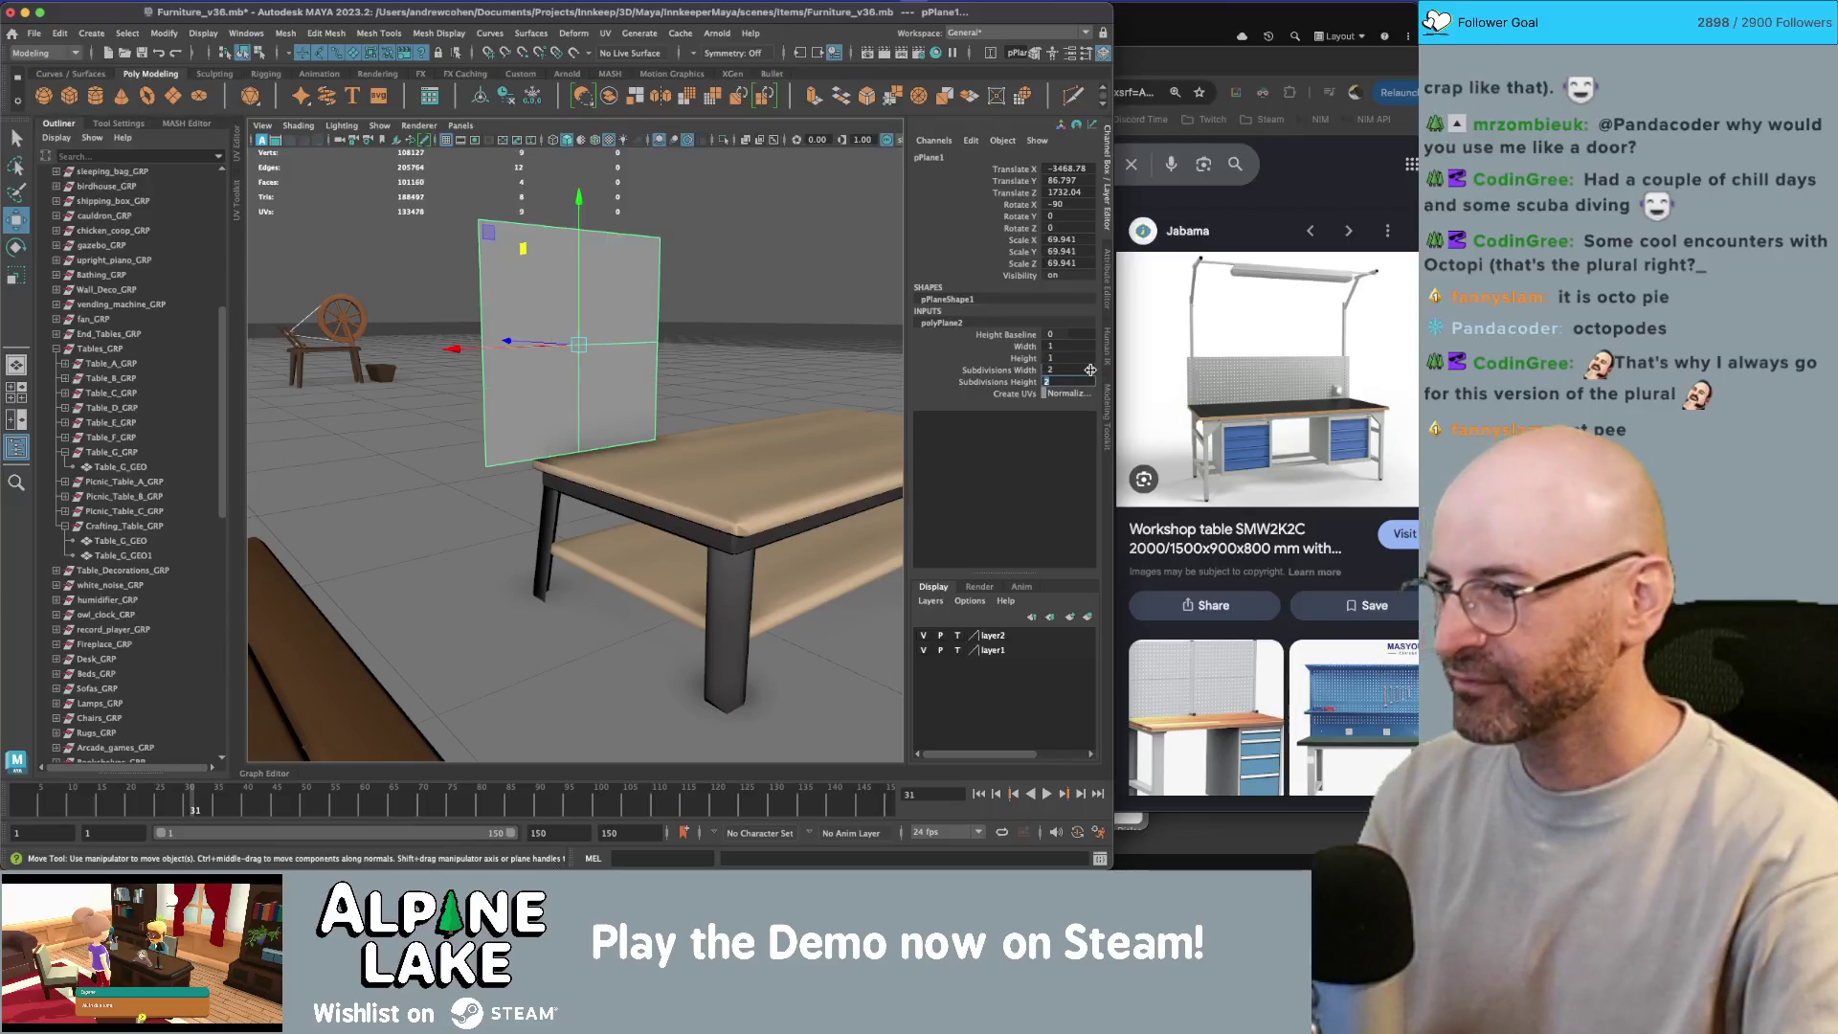
{"action": "left_click_drag", "start_coordinate": [573, 378], "coordinate": [623, 384], "text": "alt"}
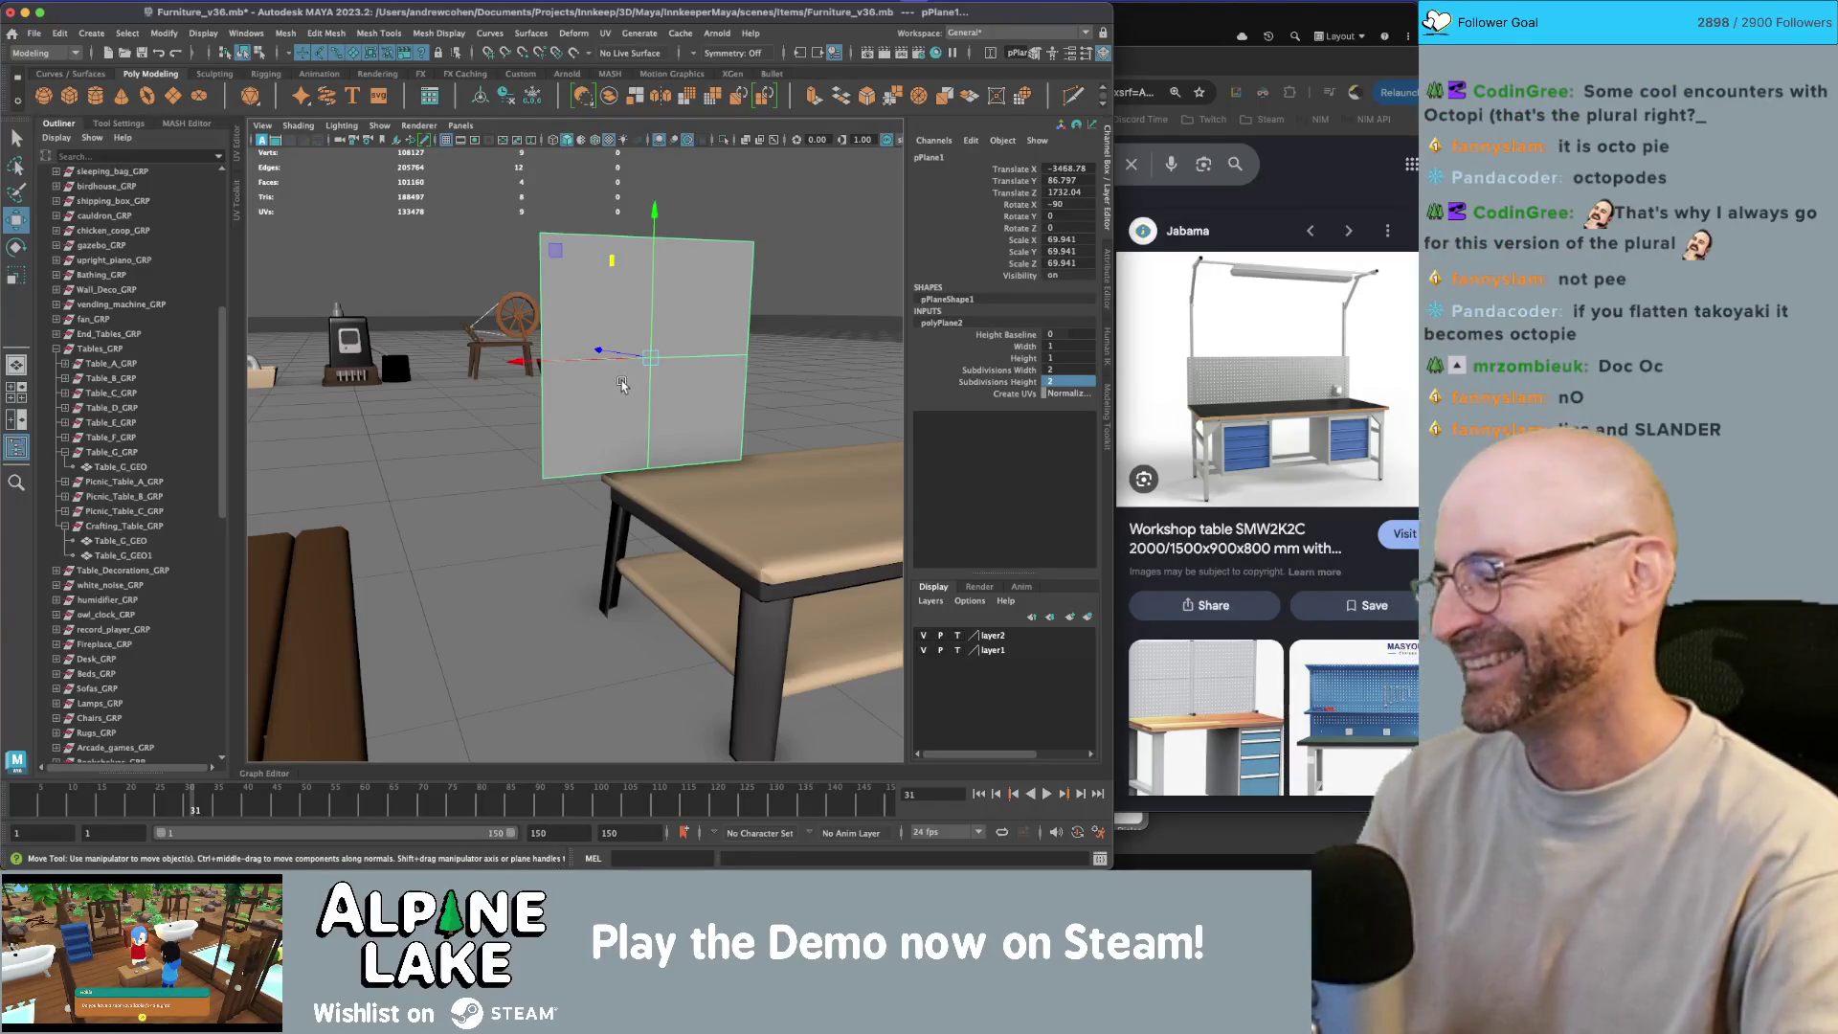
{"action": "left_click_drag", "start_coordinate": [632, 368], "coordinate": [579, 371]}
Step: Set the plane's subdivisions to 1 so it becomes a single face
{"action": "key", "text": "q"}
{"action": "right_click", "coordinate": [570, 357]}
{"action": "left_click", "coordinate": [570, 397]}
{"action": "right_click", "coordinate": [569, 358]}
{"action": "left_click", "coordinate": [577, 389]}
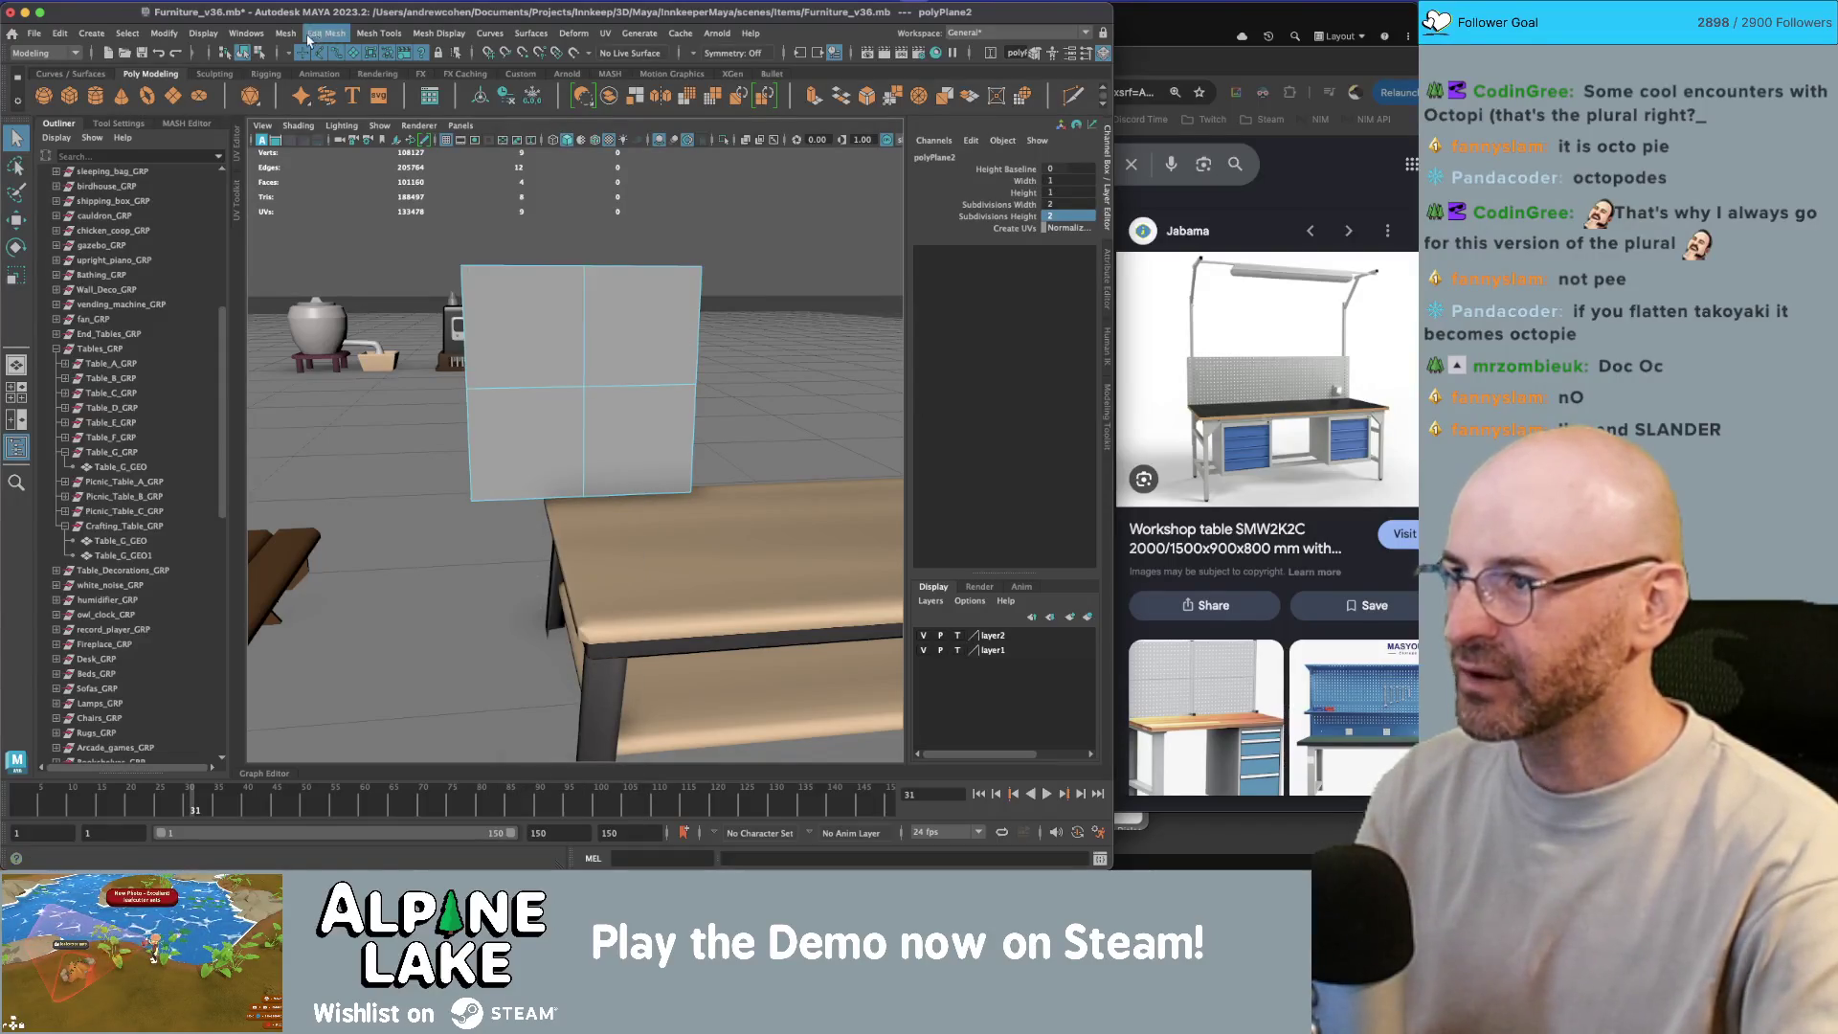
{"action": "left_click", "coordinate": [252, 54]}
{"action": "left_click", "coordinate": [243, 54]}
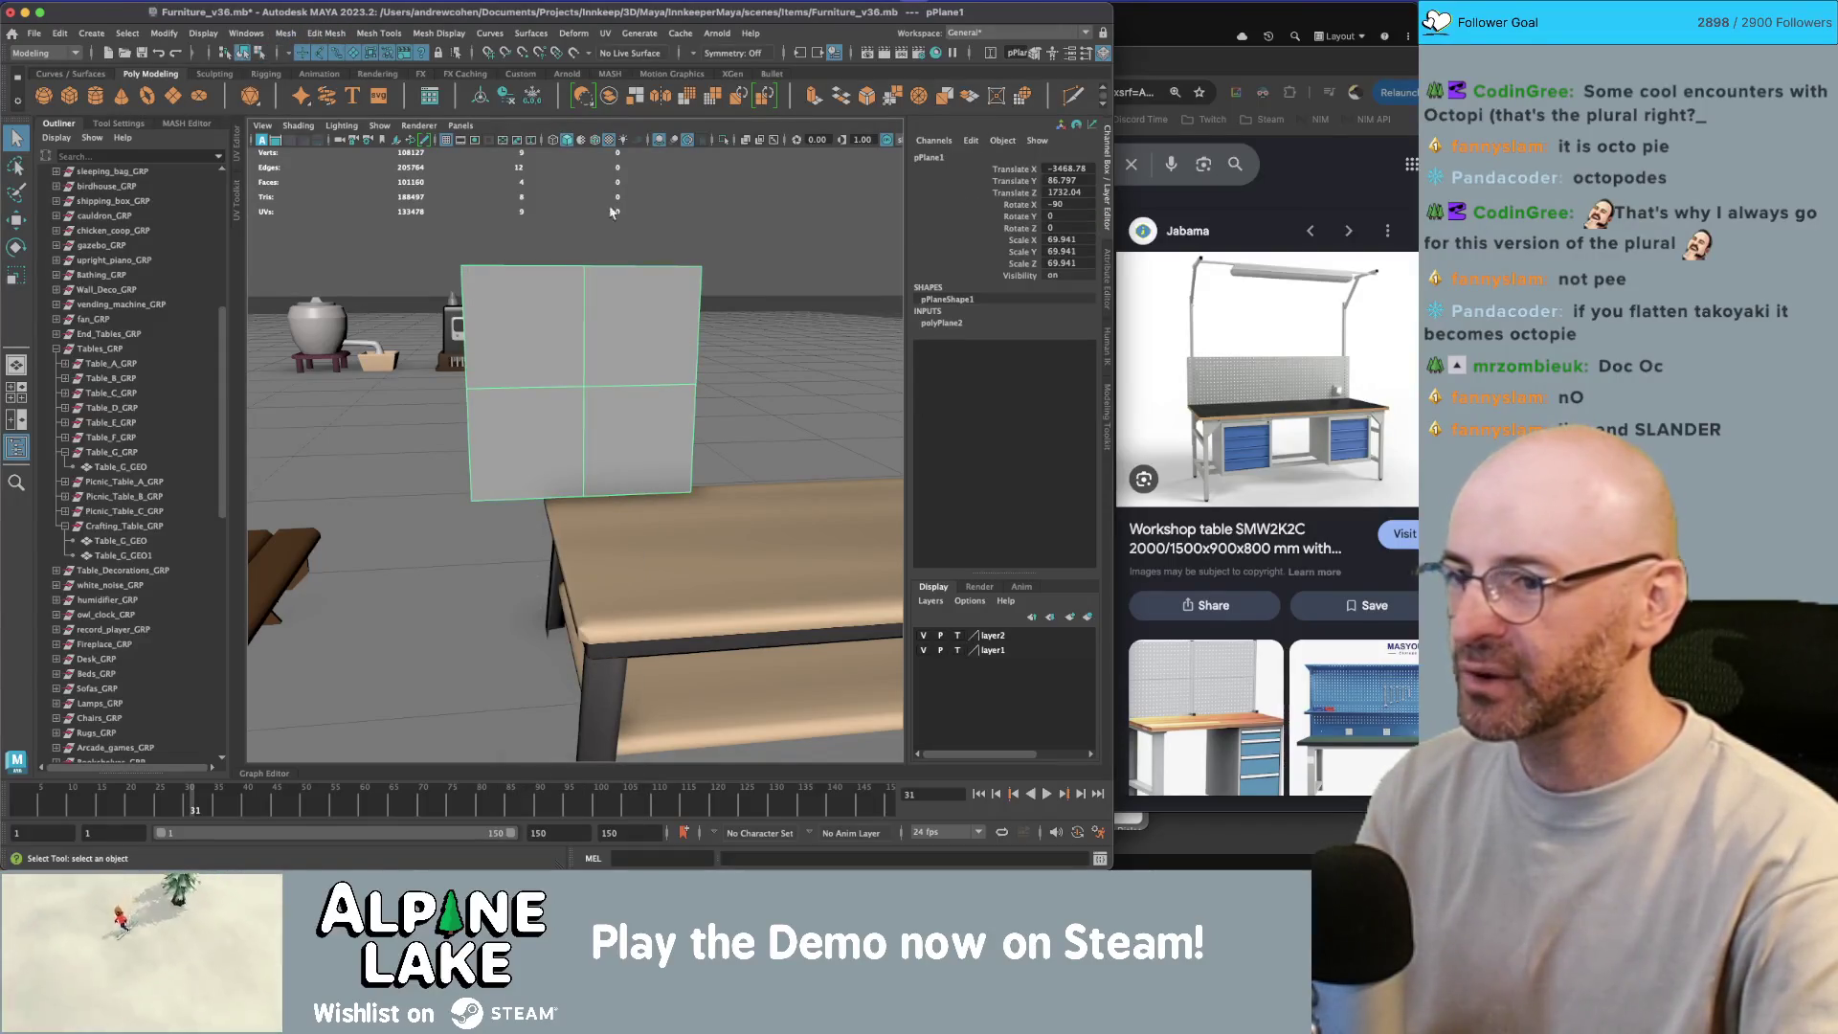
{"action": "left_click", "coordinate": [993, 325]}
{"action": "key", "text": "Return"}
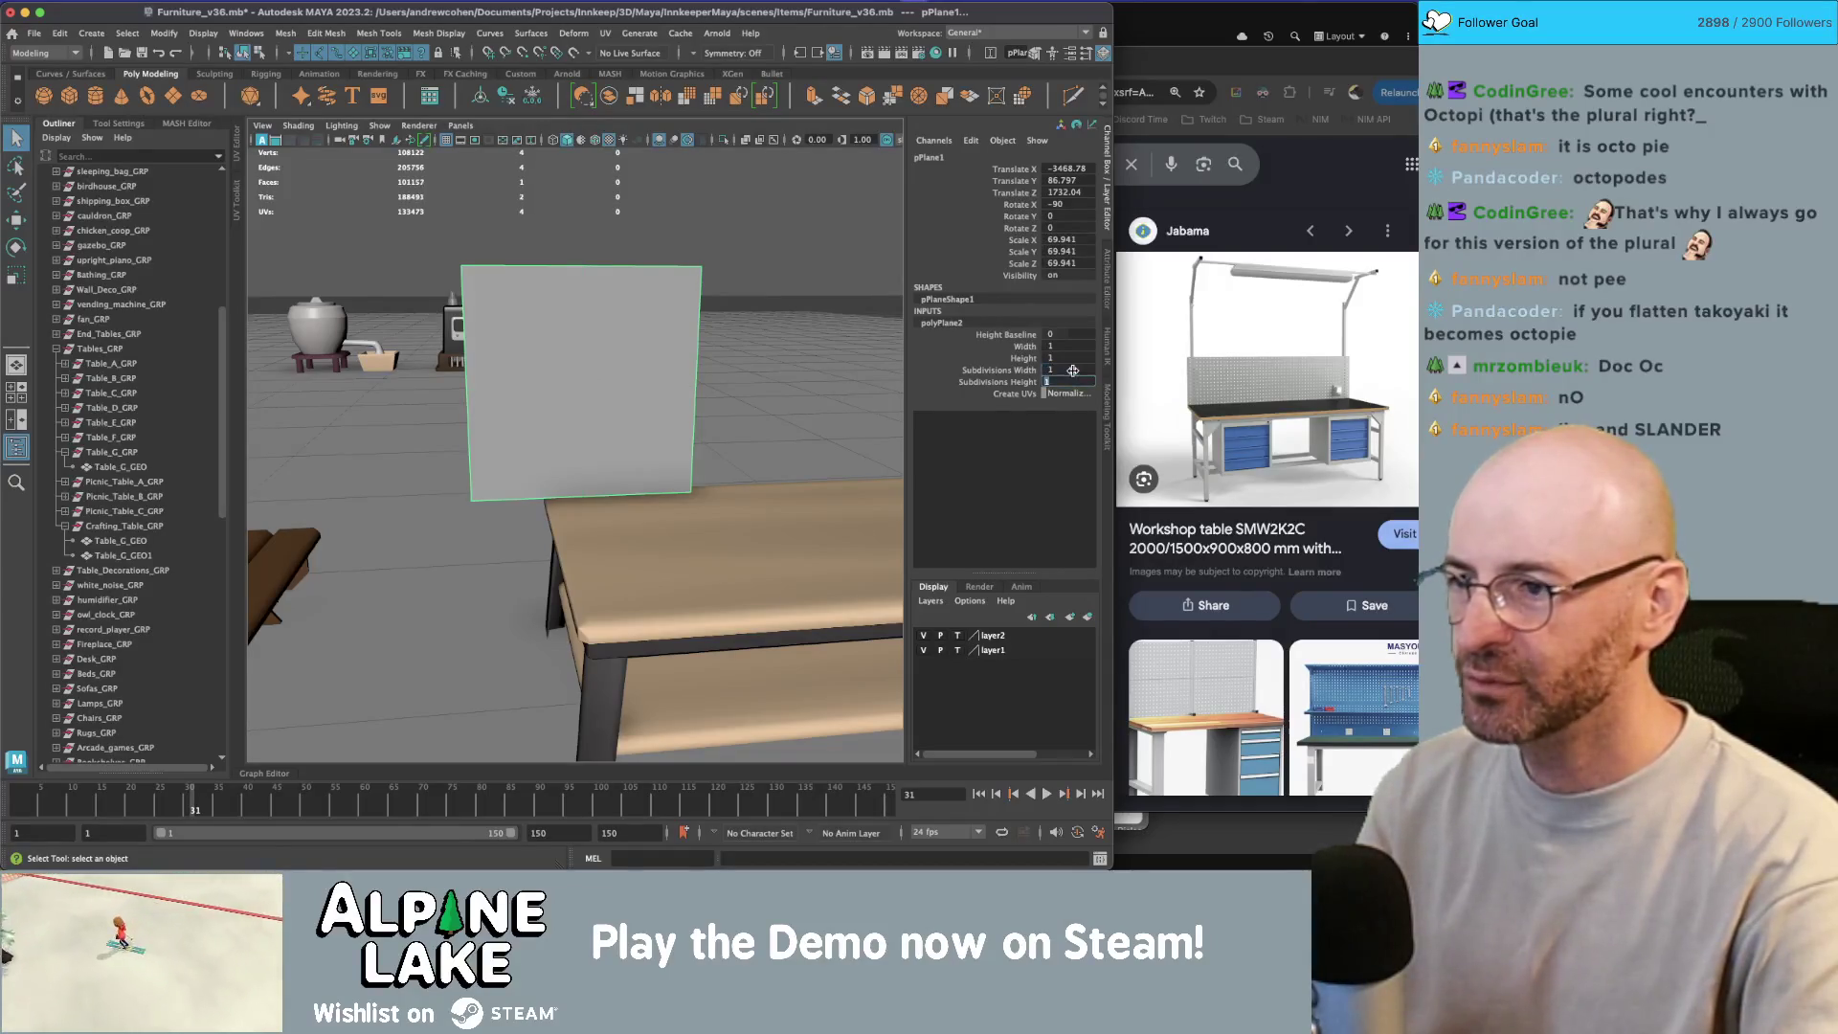
Step: Extrude the face, inset it inward, and rotate the inner face 45° into a diamond
{"action": "right_click", "coordinate": [609, 340]}
{"action": "left_click", "coordinate": [585, 359]}
{"action": "left_click", "coordinate": [585, 365]}
{"action": "key", "text": "ctrl+e"}
{"action": "mouse_move", "coordinate": [586, 365]}
{"action": "left_mouse_down"}
{"action": "mouse_move", "coordinate": [520, 424]}
{"action": "mouse_move", "coordinate": [513, 397]}
{"action": "left_mouse_up"}
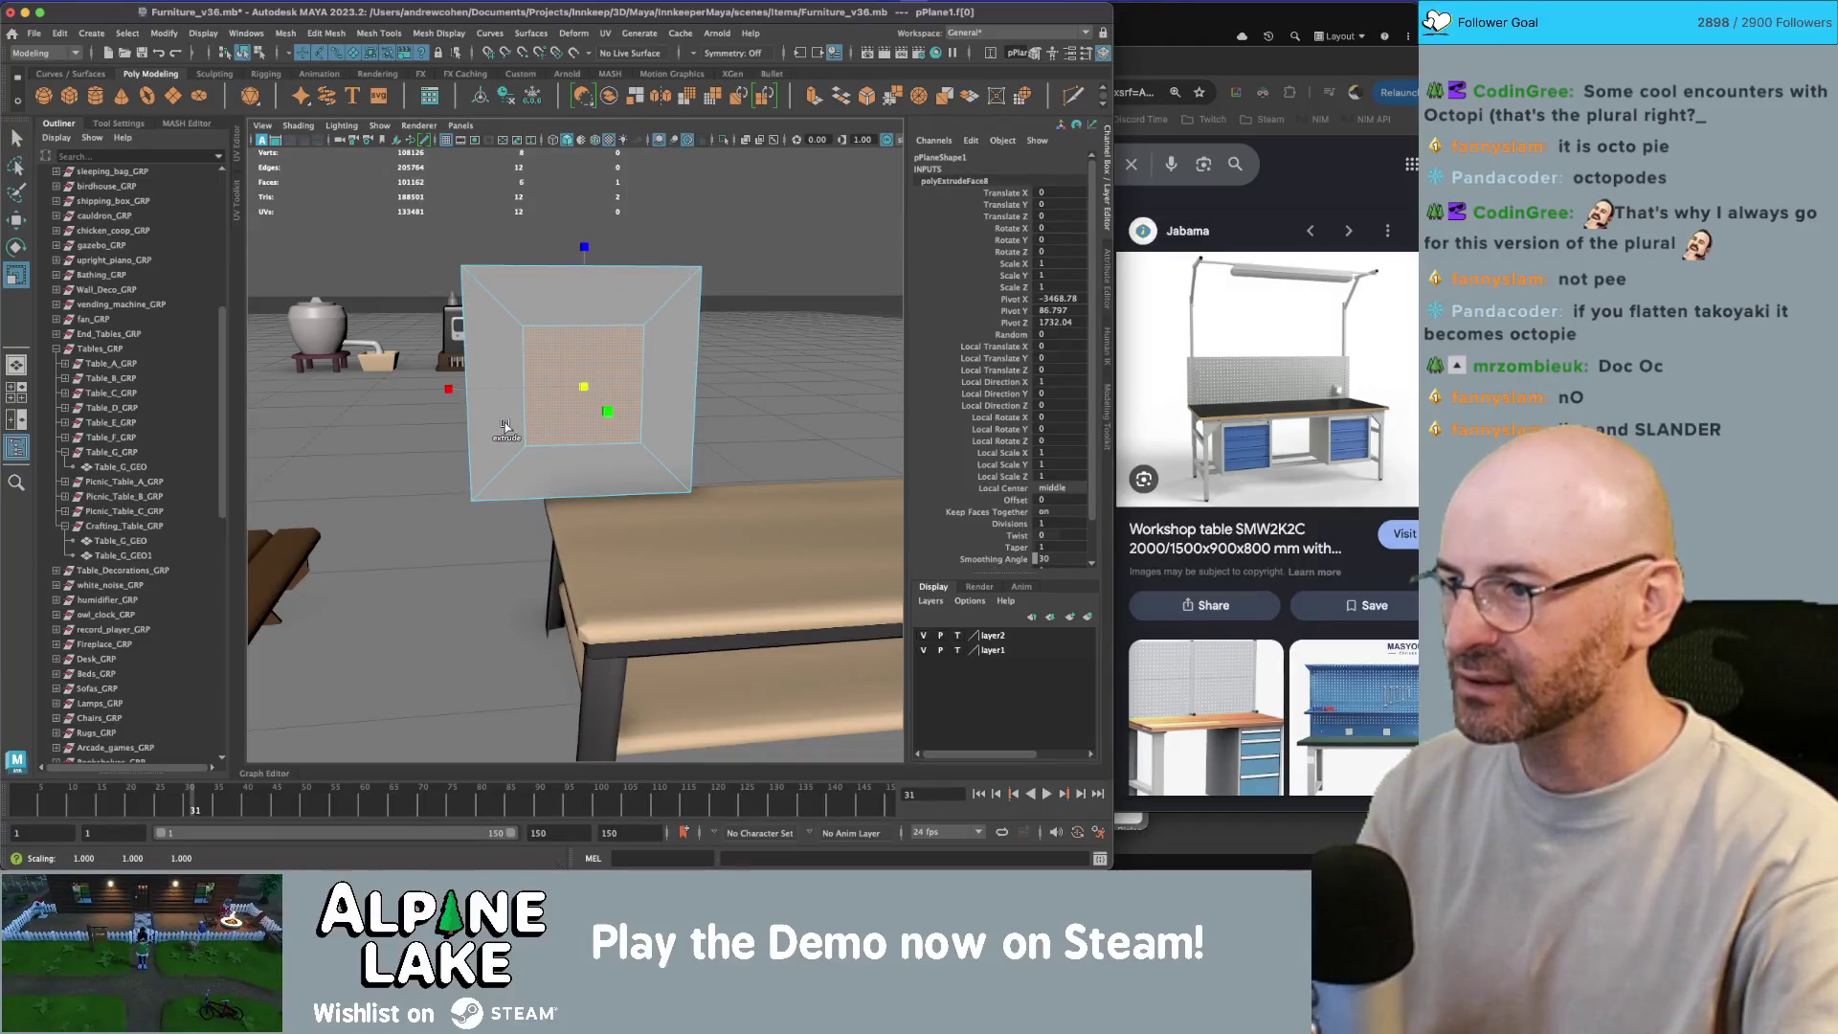
{"action": "key", "text": "e"}
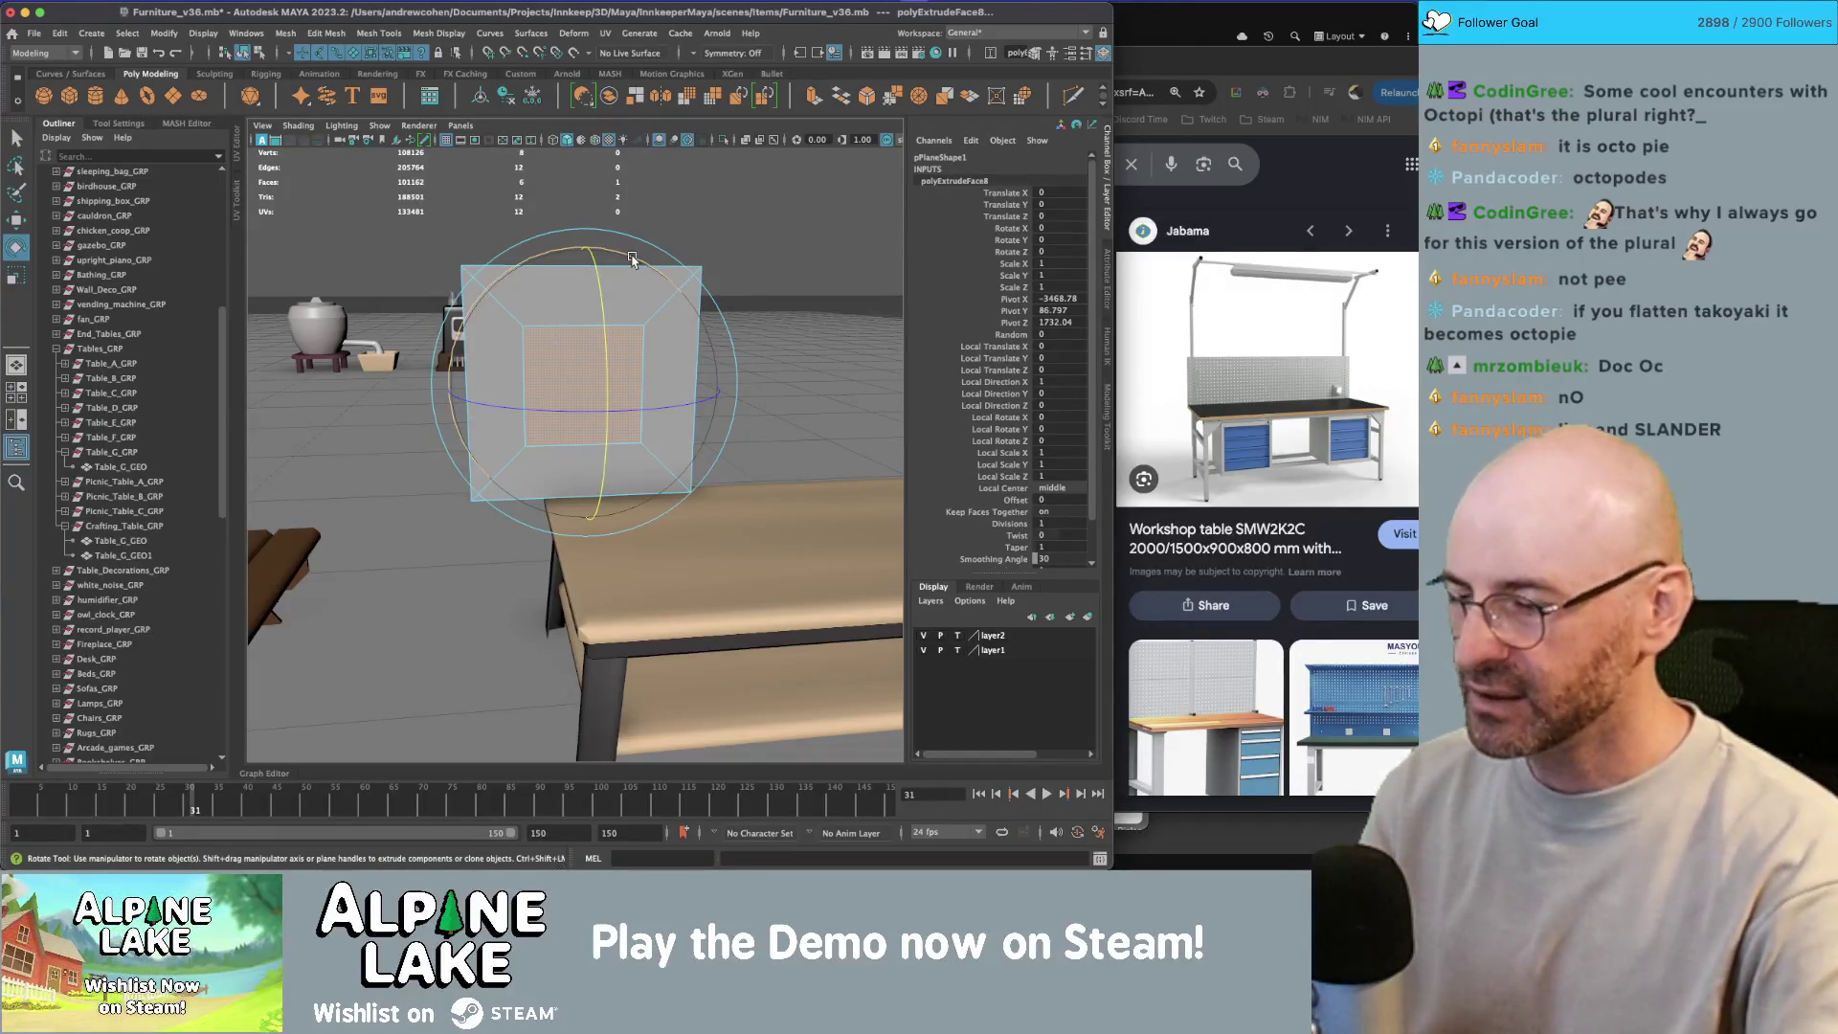
{"action": "mouse_move", "coordinate": [631, 268]}
{"action": "left_mouse_down"}
{"action": "mouse_move", "coordinate": [684, 313]}
{"action": "mouse_move", "coordinate": [669, 290]}
{"action": "left_mouse_up"}
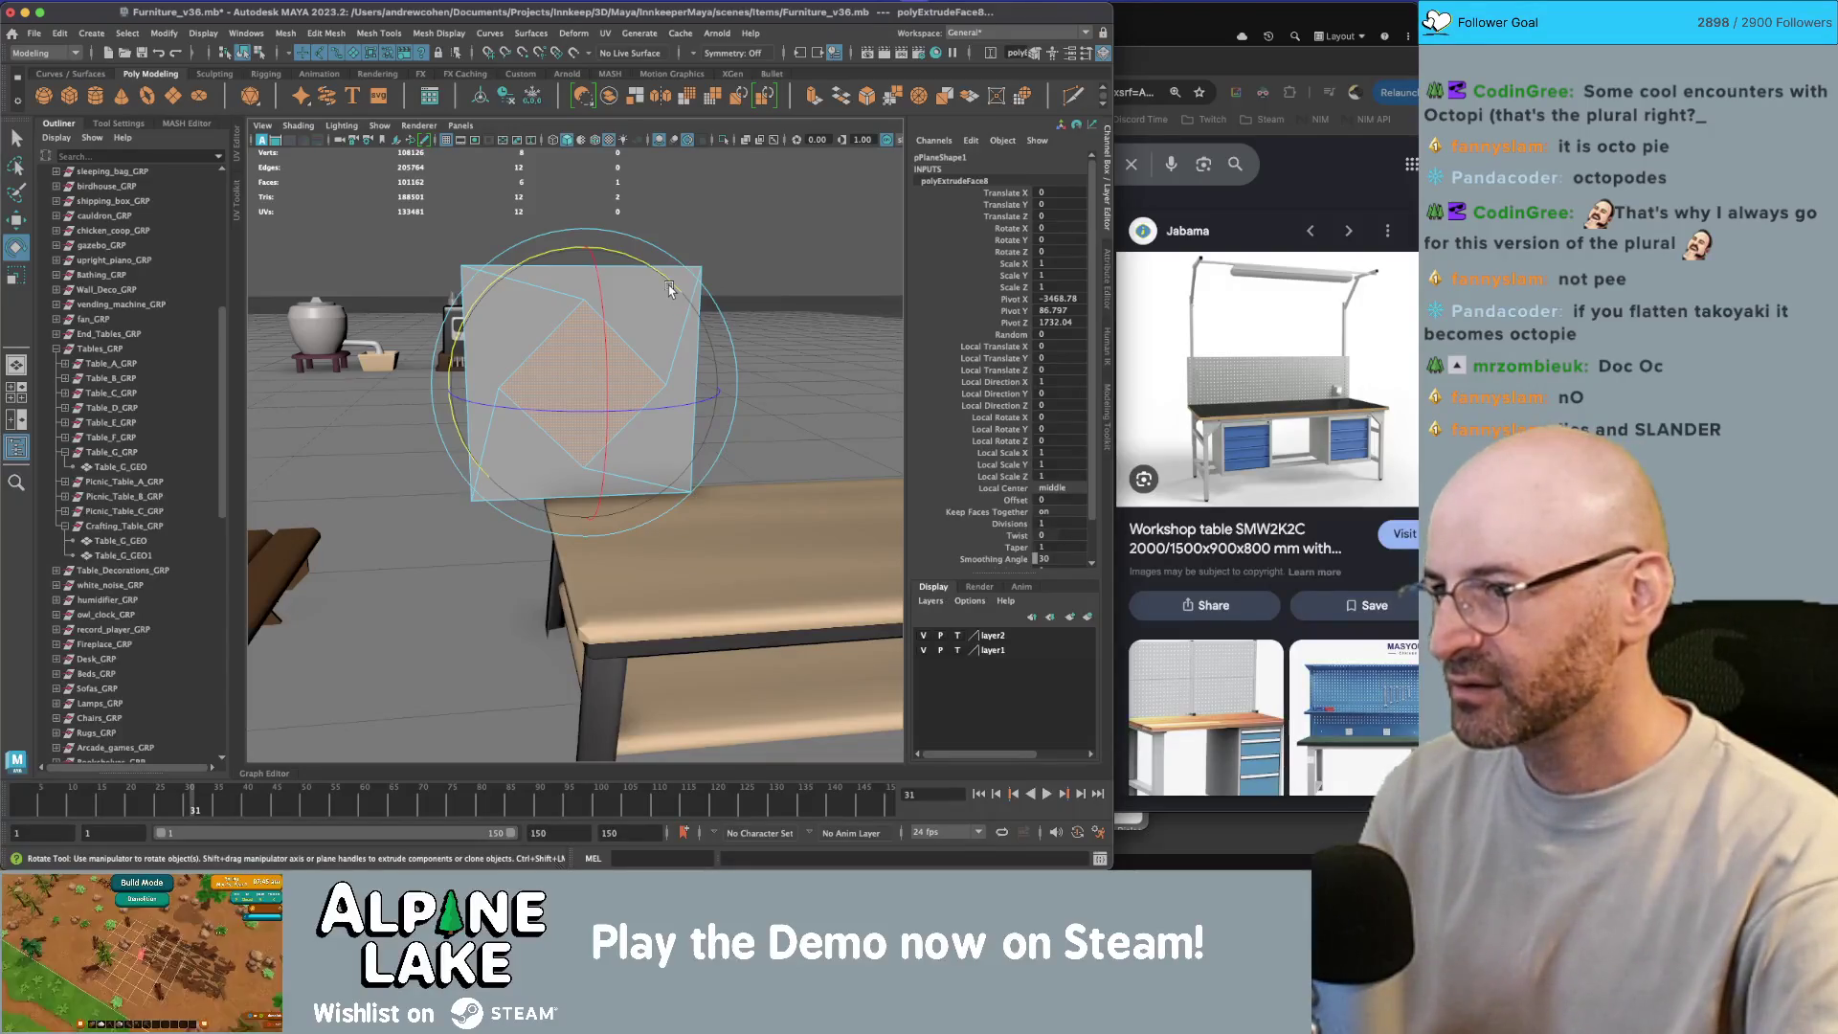
Step: Delete the diamond inner face to leave a hole, then clear the plane's history
{"action": "key", "text": "q"}
{"action": "left_click_drag", "start_coordinate": [669, 299], "coordinate": [663, 381]}
{"action": "left_click", "coordinate": [662, 381]}
{"action": "key", "text": "F11"}
{"action": "left_click", "coordinate": [622, 402]}
{"action": "key", "text": "Delete"}
{"action": "left_click", "coordinate": [243, 52]}
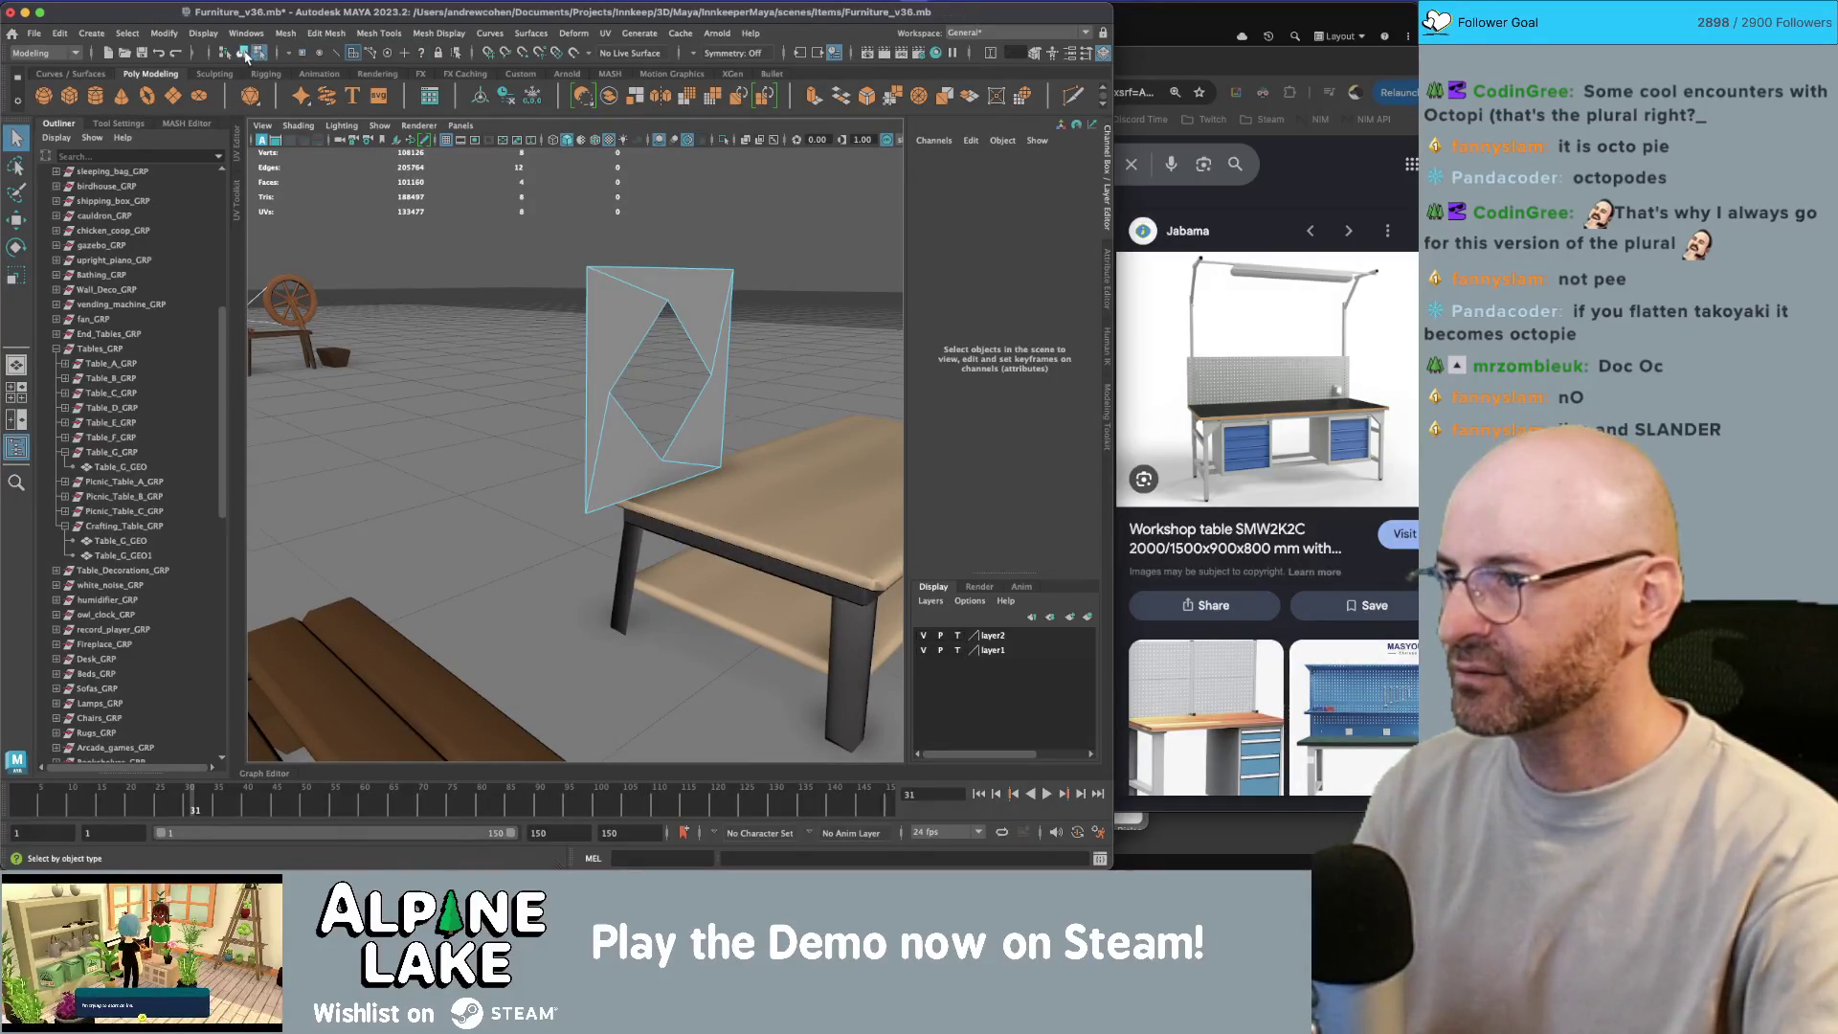
{"action": "left_click", "coordinate": [673, 290]}
{"action": "key", "text": "alt+shift+d"}
Step: Set the tile's scale to 10 on all axes and move its pivot to the edge
{"action": "mouse_move", "coordinate": [701, 303]}
{"action": "left_mouse_down"}
{"action": "mouse_move", "coordinate": [617, 311]}
{"action": "mouse_move", "coordinate": [560, 388]}
{"action": "mouse_move", "coordinate": [435, 457]}
{"action": "left_mouse_up"}
{"action": "key", "text": "3"}
{"action": "key", "text": "1"}
{"action": "key", "text": "r"}
{"action": "key", "text": "w"}
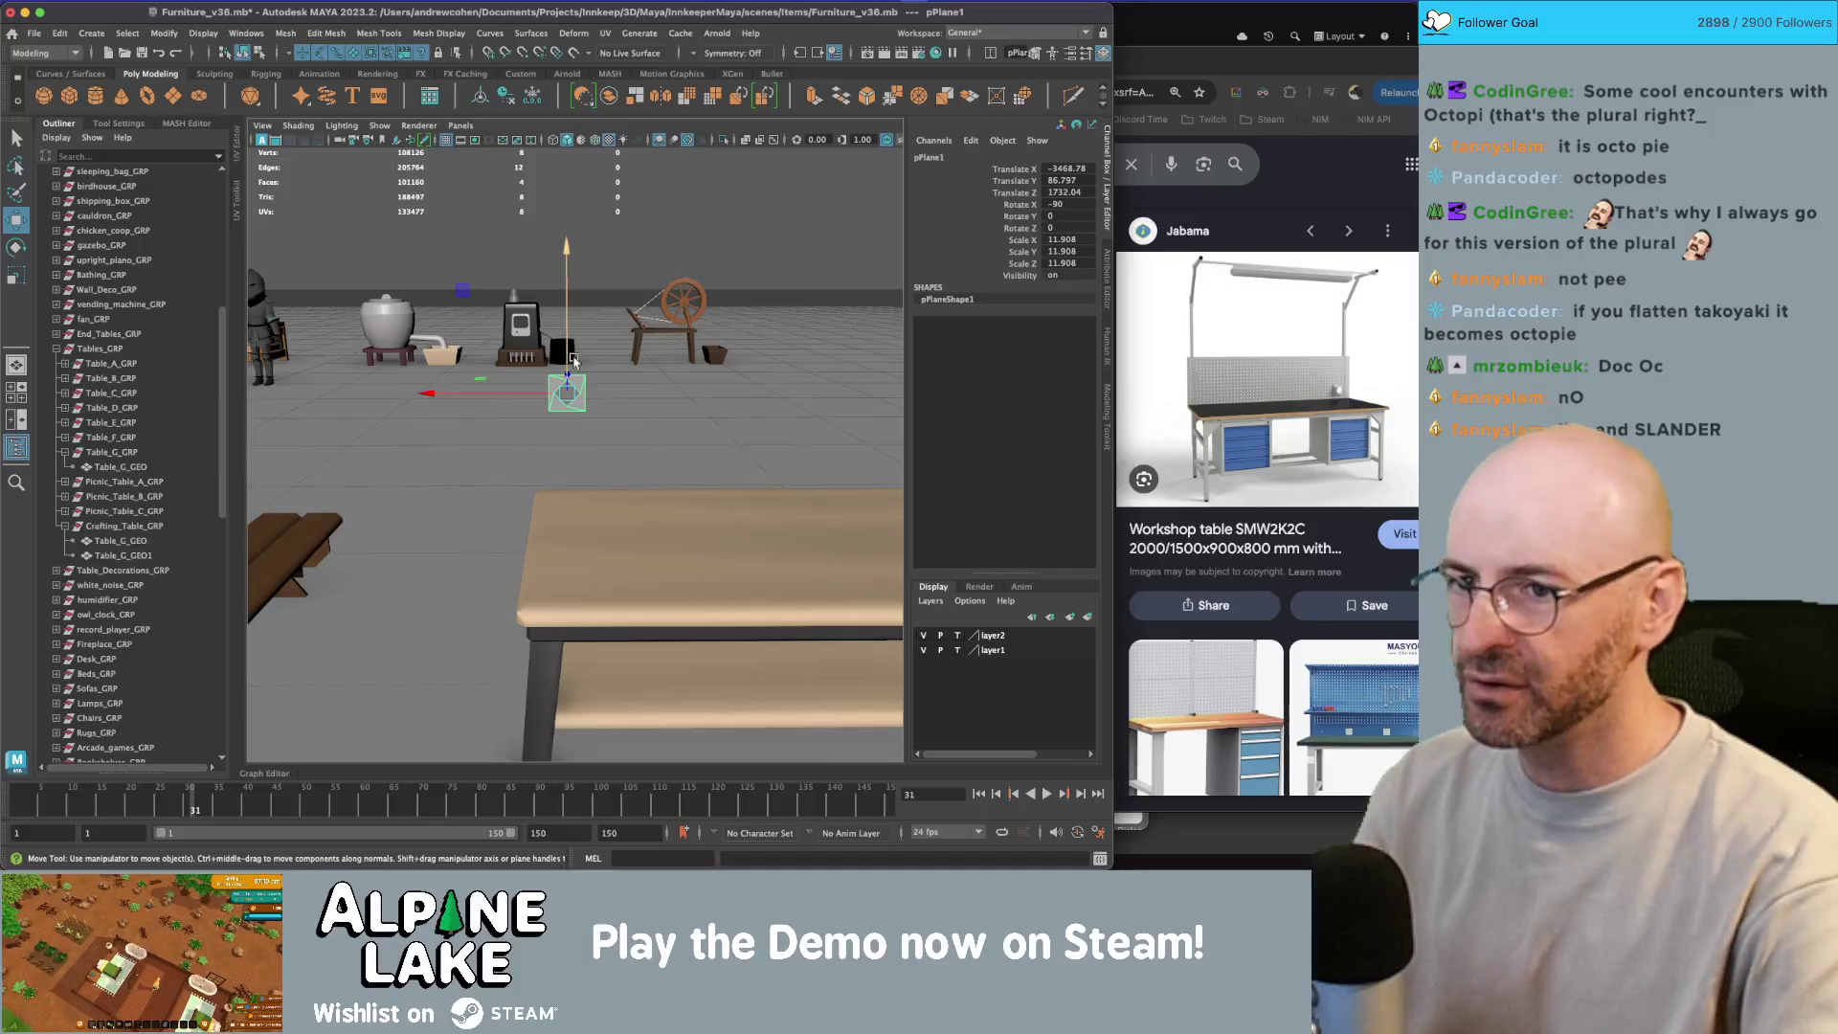
{"action": "left_click_drag", "start_coordinate": [529, 364], "coordinate": [546, 316]}
{"action": "left_click_drag", "start_coordinate": [1068, 239], "coordinate": [1073, 254]}
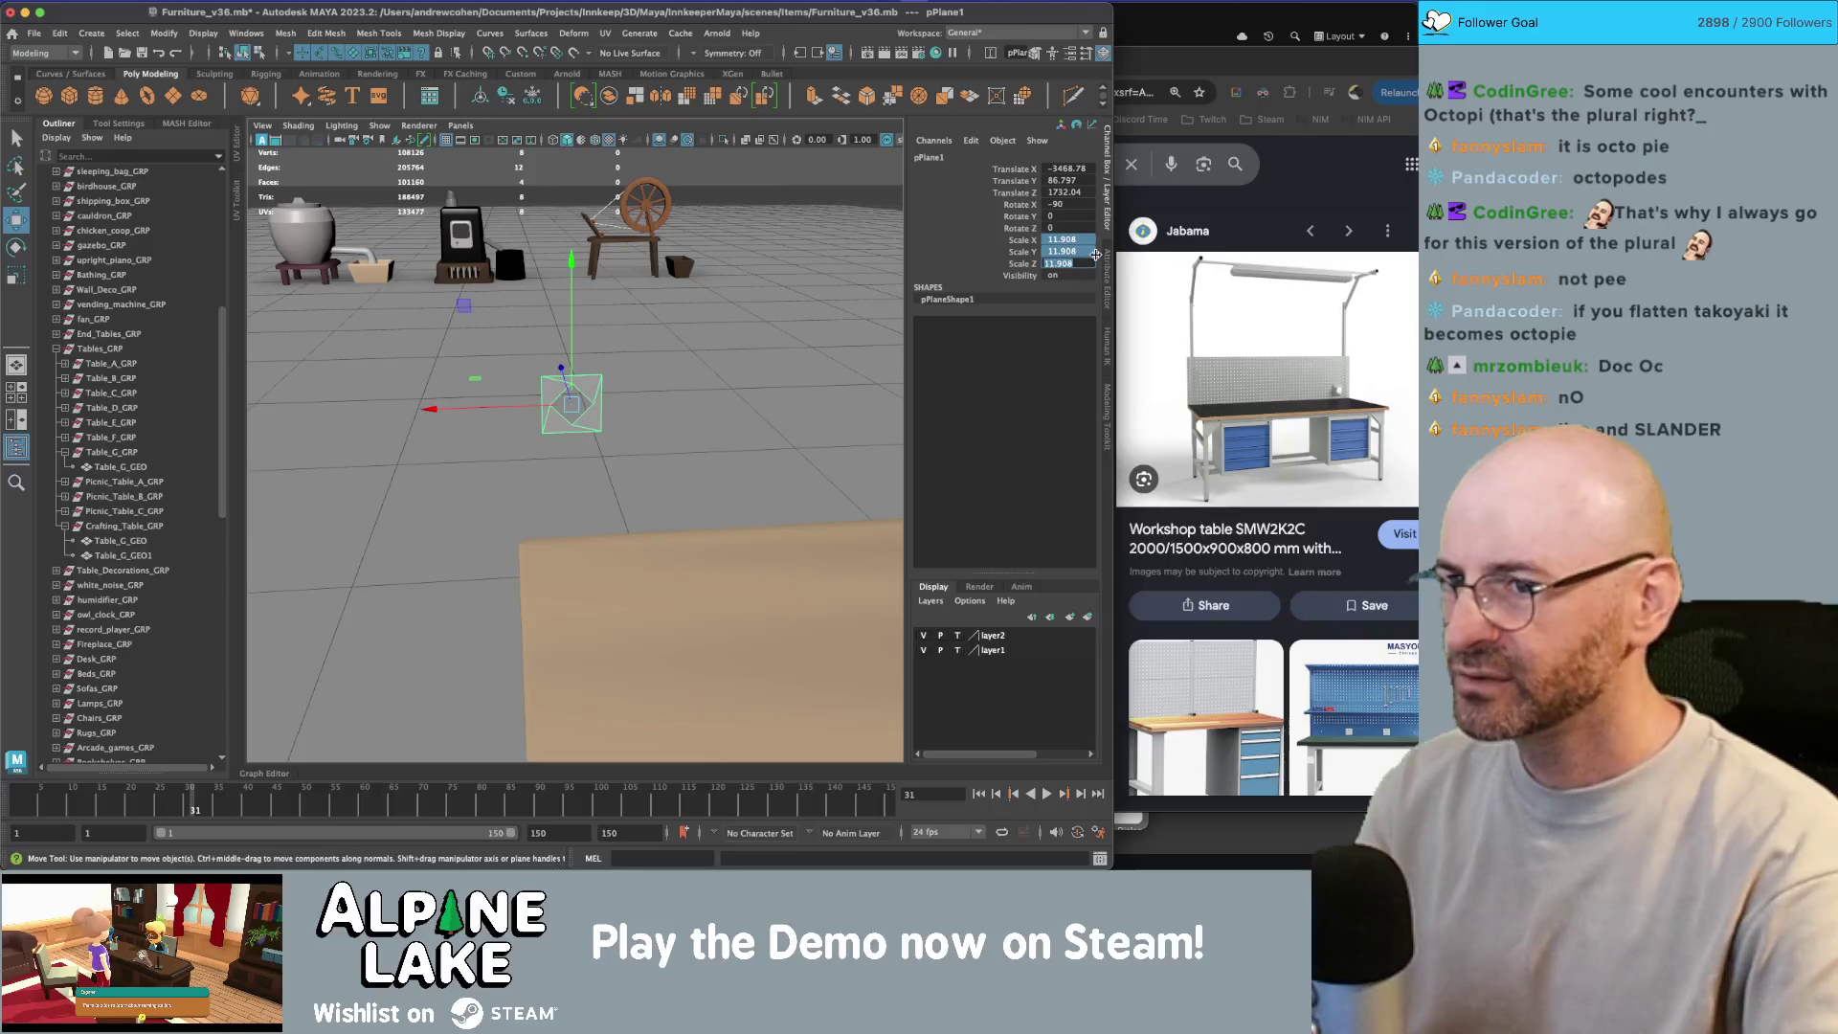
{"action": "type", "text": "10"}
{"action": "key", "text": "Return"}
{"action": "left_click_drag", "start_coordinate": [708, 378], "coordinate": [689, 388]}
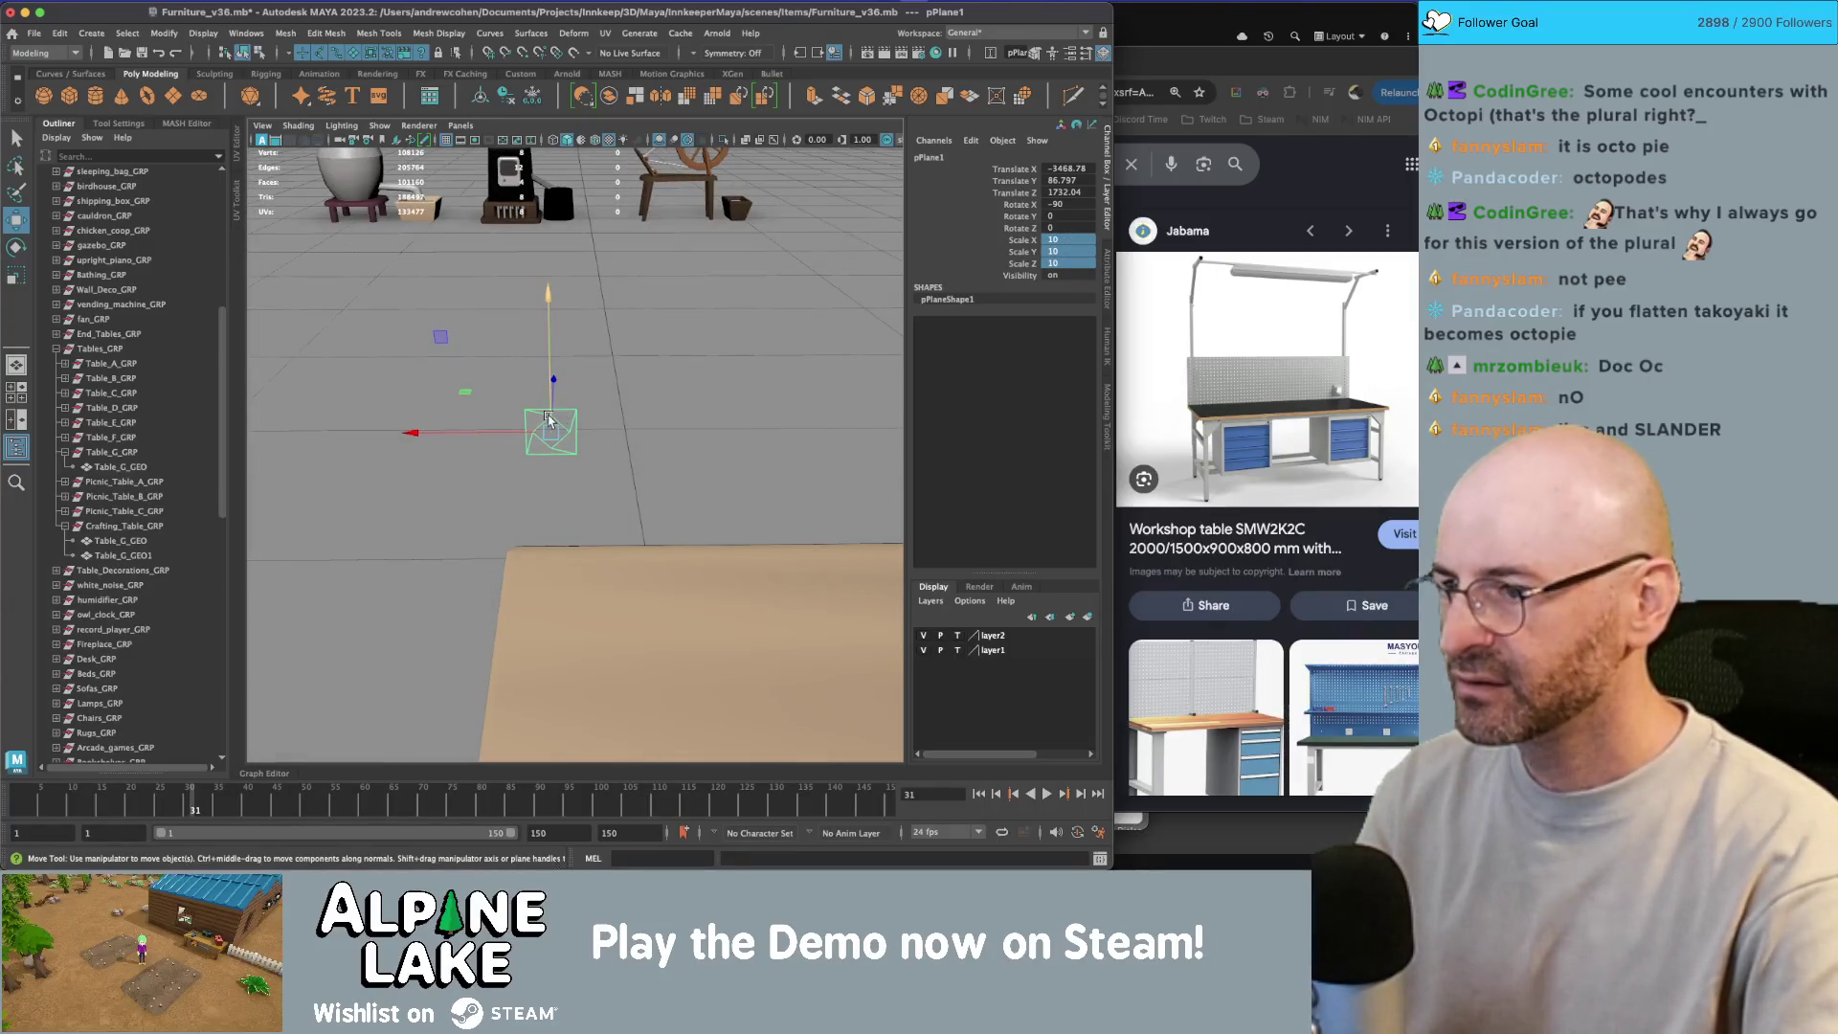
{"action": "key", "text": "d"}
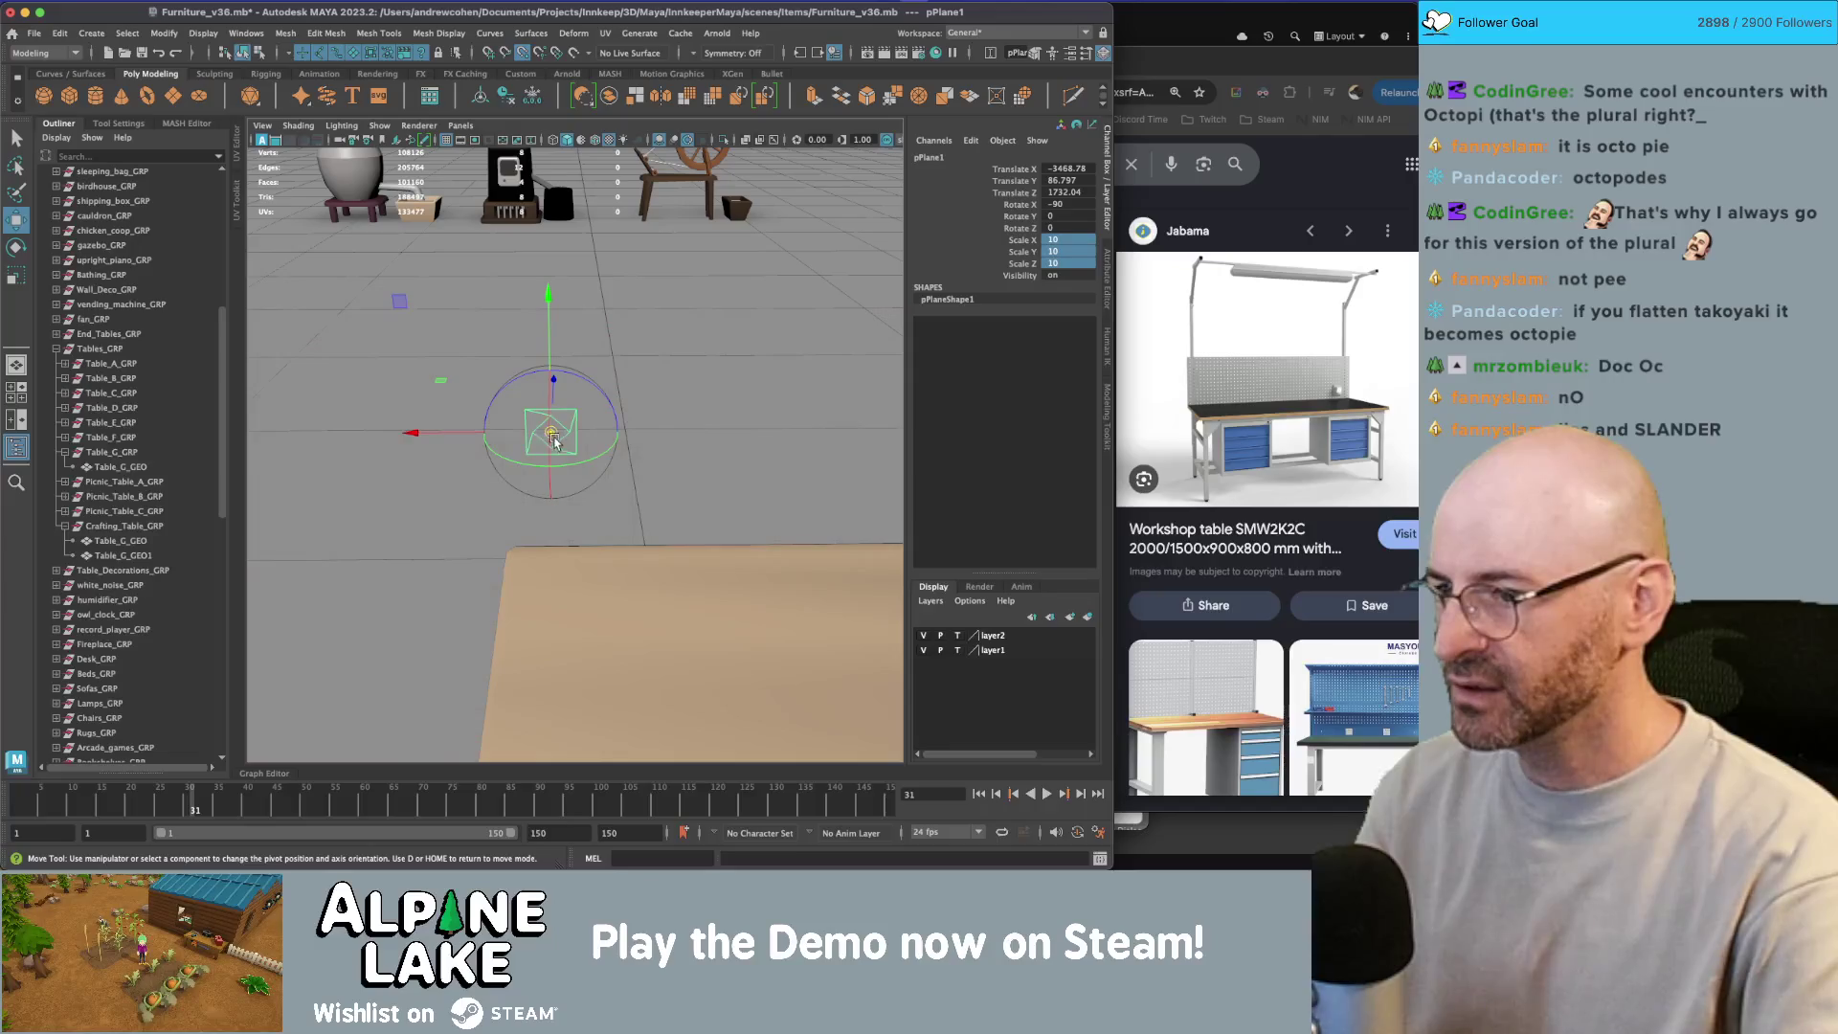
{"action": "mouse_move", "coordinate": [554, 441]}
{"action": "left_mouse_down"}
{"action": "mouse_move", "coordinate": [498, 428]}
{"action": "mouse_move", "coordinate": [482, 447]}
{"action": "mouse_move", "coordinate": [586, 436]}
{"action": "left_mouse_up"}
{"action": "key", "text": "d"}
Step: Duplicate the tile repeatedly with Shift+D to build a row rightward
{"action": "key", "text": "ctrl+d"}
{"action": "key", "text": "shift+d"}
{"action": "key", "text": "shift+d"}
{"action": "key", "text": "shift+d"}
{"action": "scroll", "coordinate": [586, 435], "scroll_direction": "up", "scroll_amount": 3}
{"action": "key", "text": "shift+d"}
{"action": "key", "text": "shift+d"}
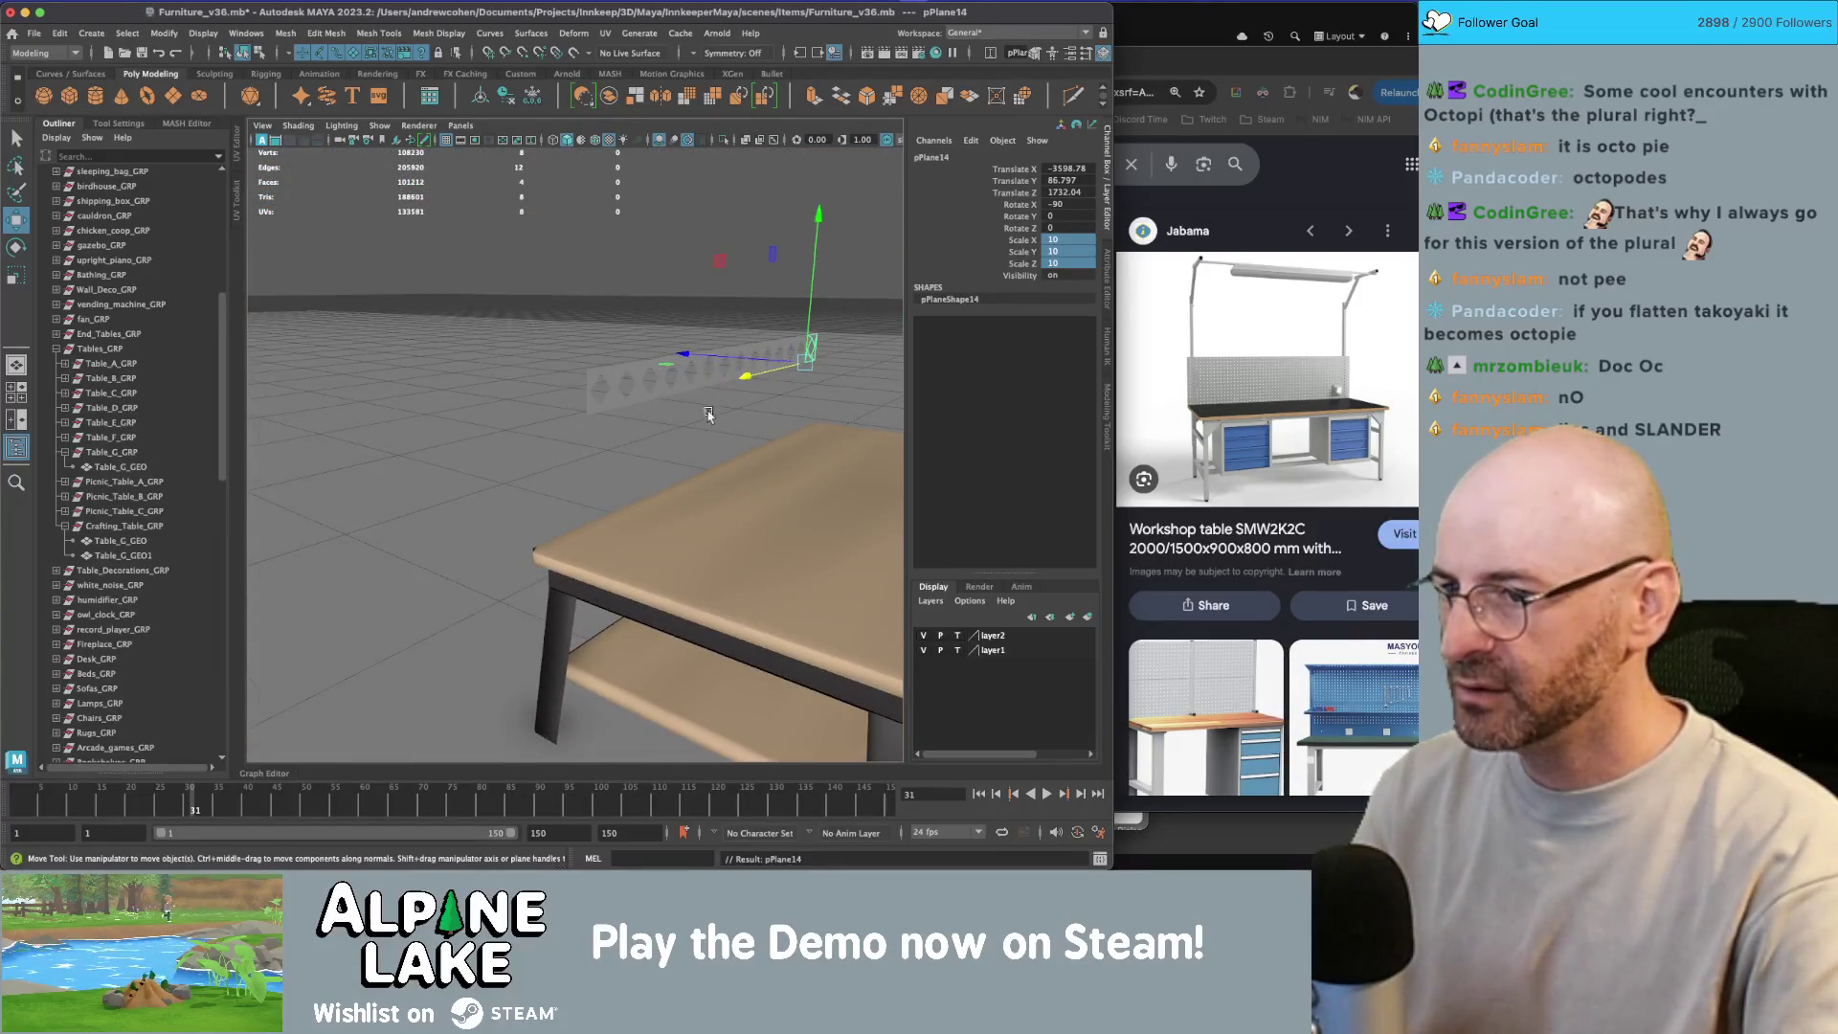
{"action": "scroll", "coordinate": [631, 425], "scroll_direction": "down", "scroll_amount": 3}
{"action": "scroll", "coordinate": [631, 425], "scroll_direction": "down", "scroll_amount": 3}
{"action": "key", "text": "shift+d"}
{"action": "key", "text": "shift+d"}
{"action": "key", "text": "shift+d"}
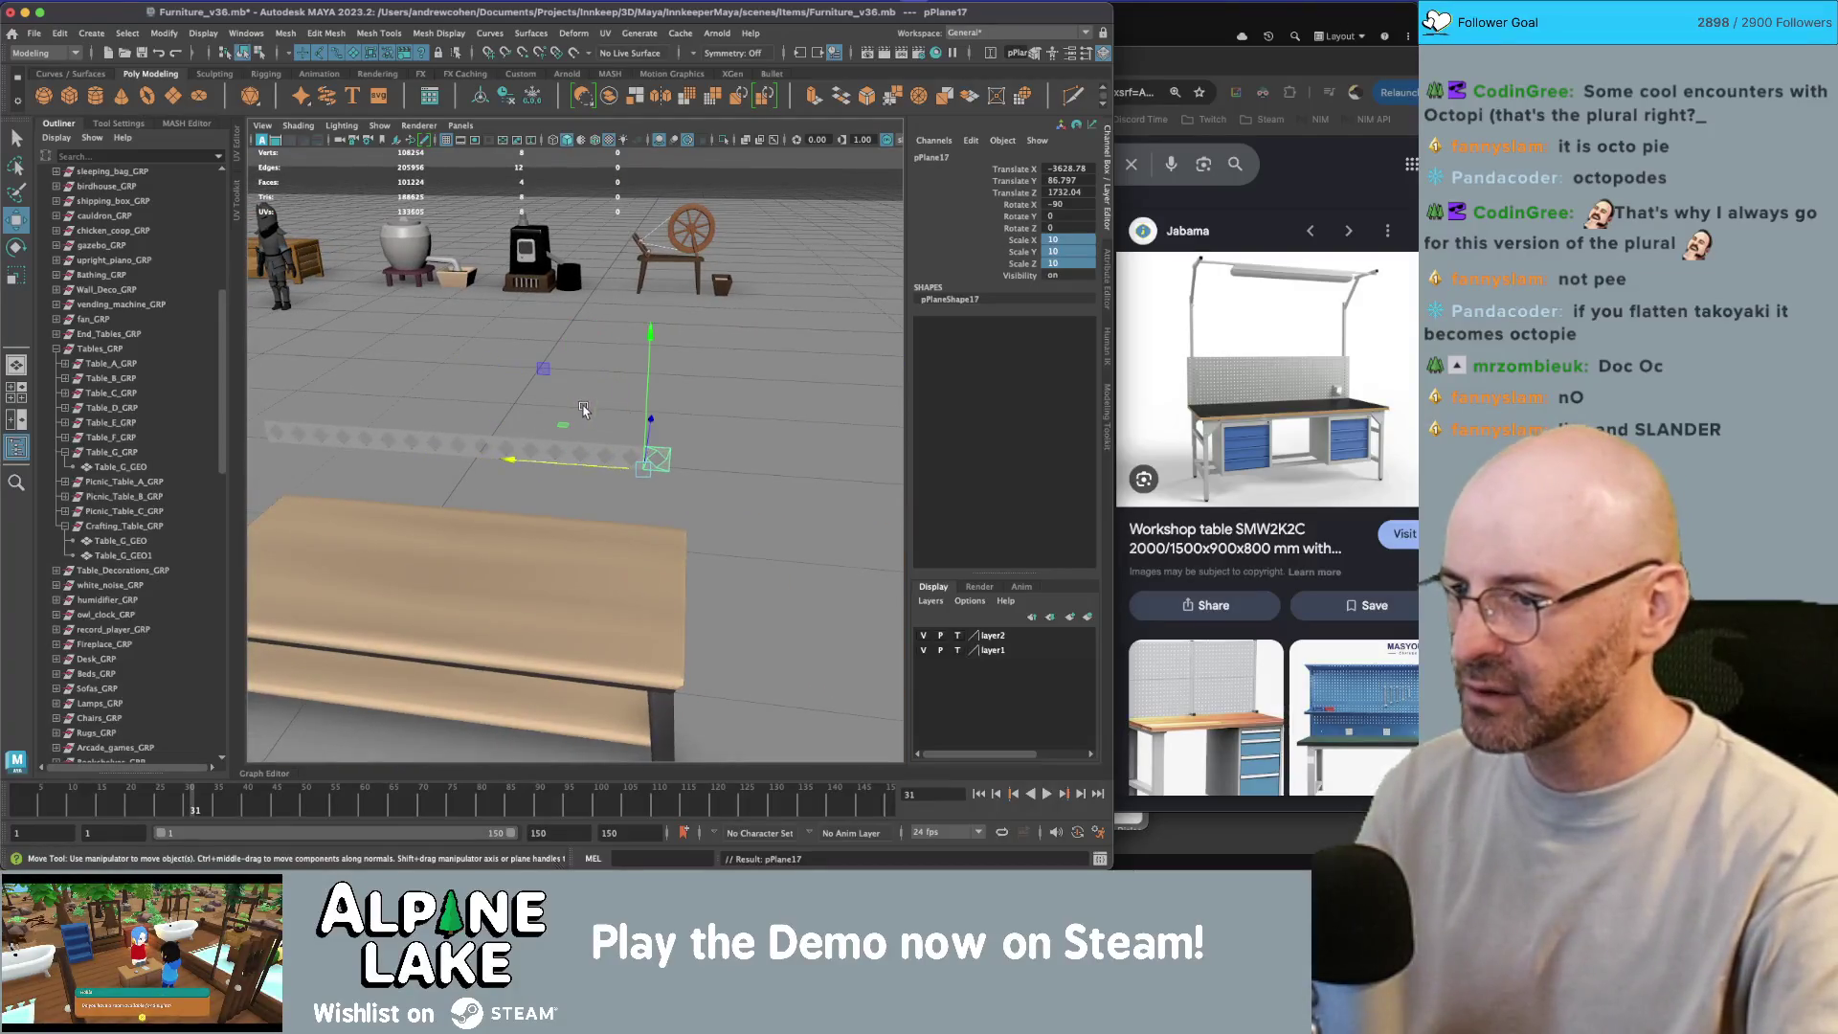
{"action": "scroll", "coordinate": [689, 417], "scroll_direction": "down", "scroll_amount": 1}
{"action": "mouse_move", "coordinate": [690, 418]}
{"action": "left_mouse_down"}
{"action": "mouse_move", "coordinate": [718, 392]}
{"action": "mouse_move", "coordinate": [742, 287]}
{"action": "mouse_move", "coordinate": [772, 369]}
{"action": "mouse_move", "coordinate": [565, 386]}
{"action": "mouse_move", "coordinate": [660, 345]}
{"action": "mouse_move", "coordinate": [831, 412]}
{"action": "left_mouse_up"}
Step: Duplicate a single tile and offset the copy one row higher
{"action": "key", "text": "q"}
{"action": "key", "text": "w"}
{"action": "scroll", "coordinate": [581, 376], "scroll_direction": "up", "scroll_amount": 3}
{"action": "left_click", "coordinate": [829, 414]}
{"action": "key", "text": "ctrl+d"}
{"action": "key", "text": "d"}
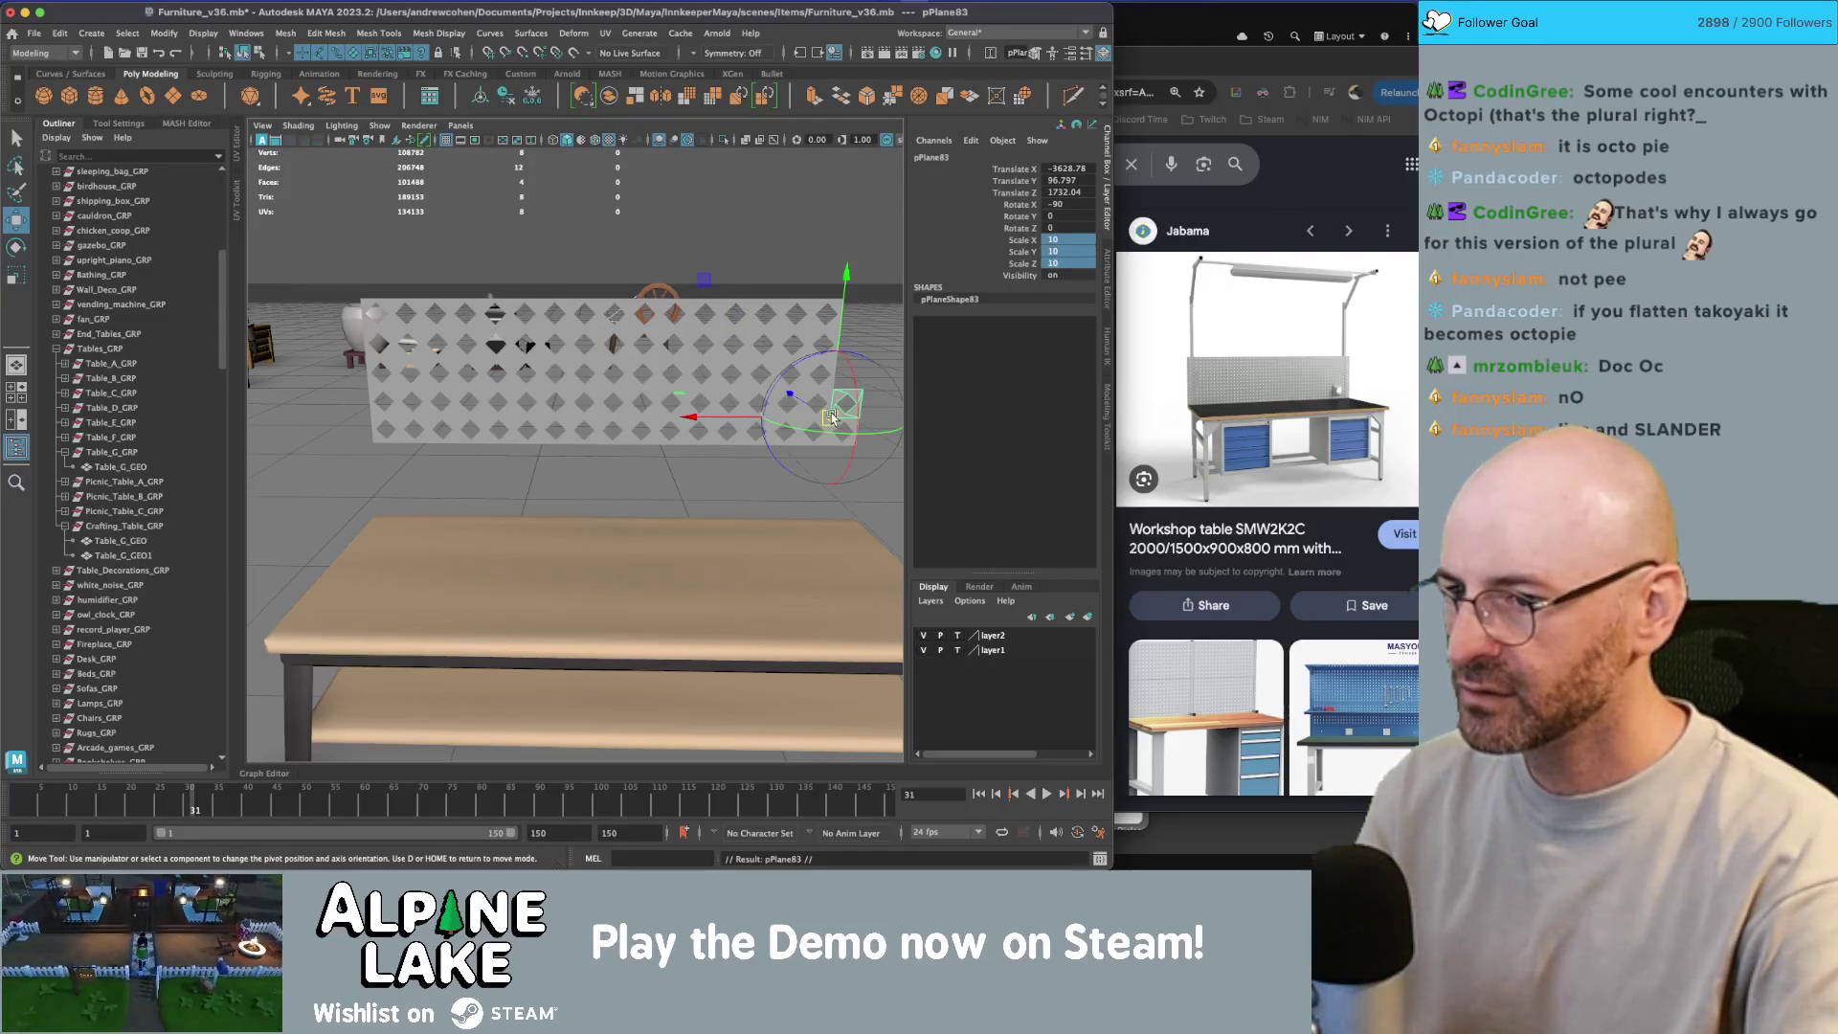
{"action": "key", "text": "d"}
{"action": "key", "text": "ctrl+d"}
Step: Delete an extra duplicate tile, undo it, and select the wall tiles
{"action": "left_click_drag", "start_coordinate": [832, 387], "coordinate": [849, 316]}
{"action": "key", "text": "q"}
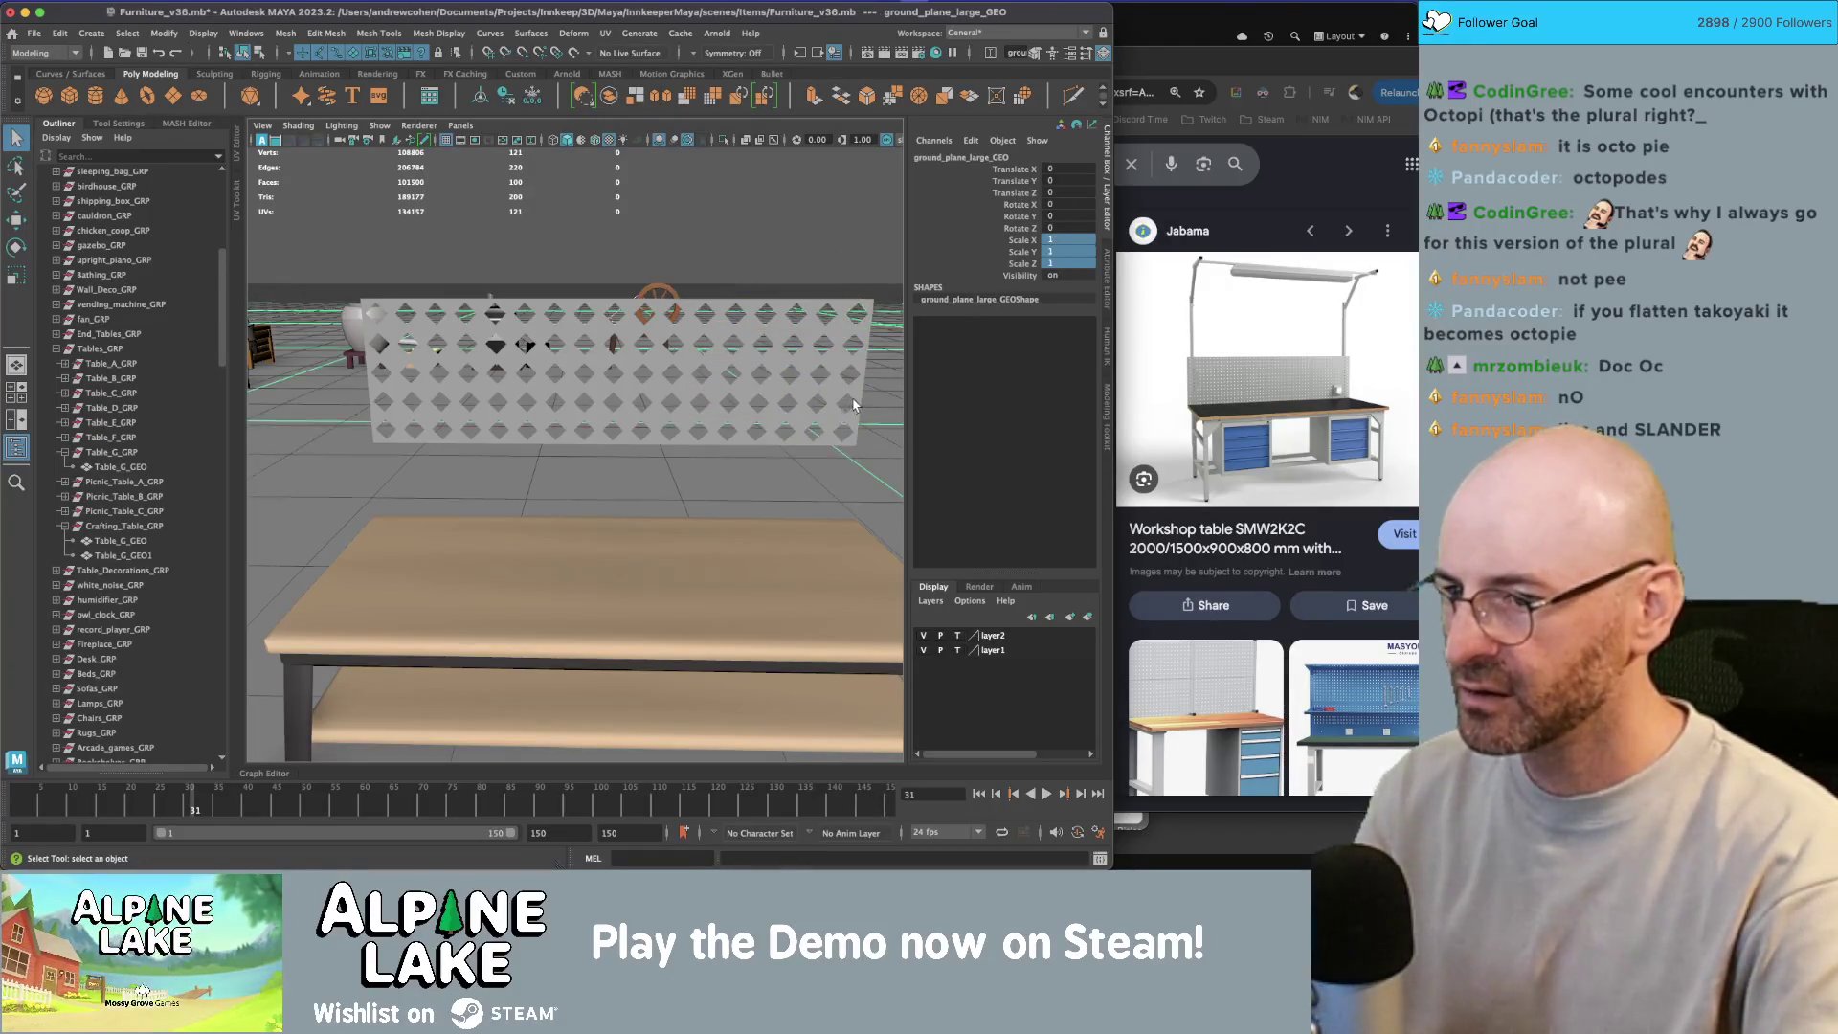
{"action": "key", "text": "Delete"}
{"action": "key", "text": "ctrl+z"}
{"action": "key", "text": "Delete"}
{"action": "left_click", "coordinate": [854, 400]}
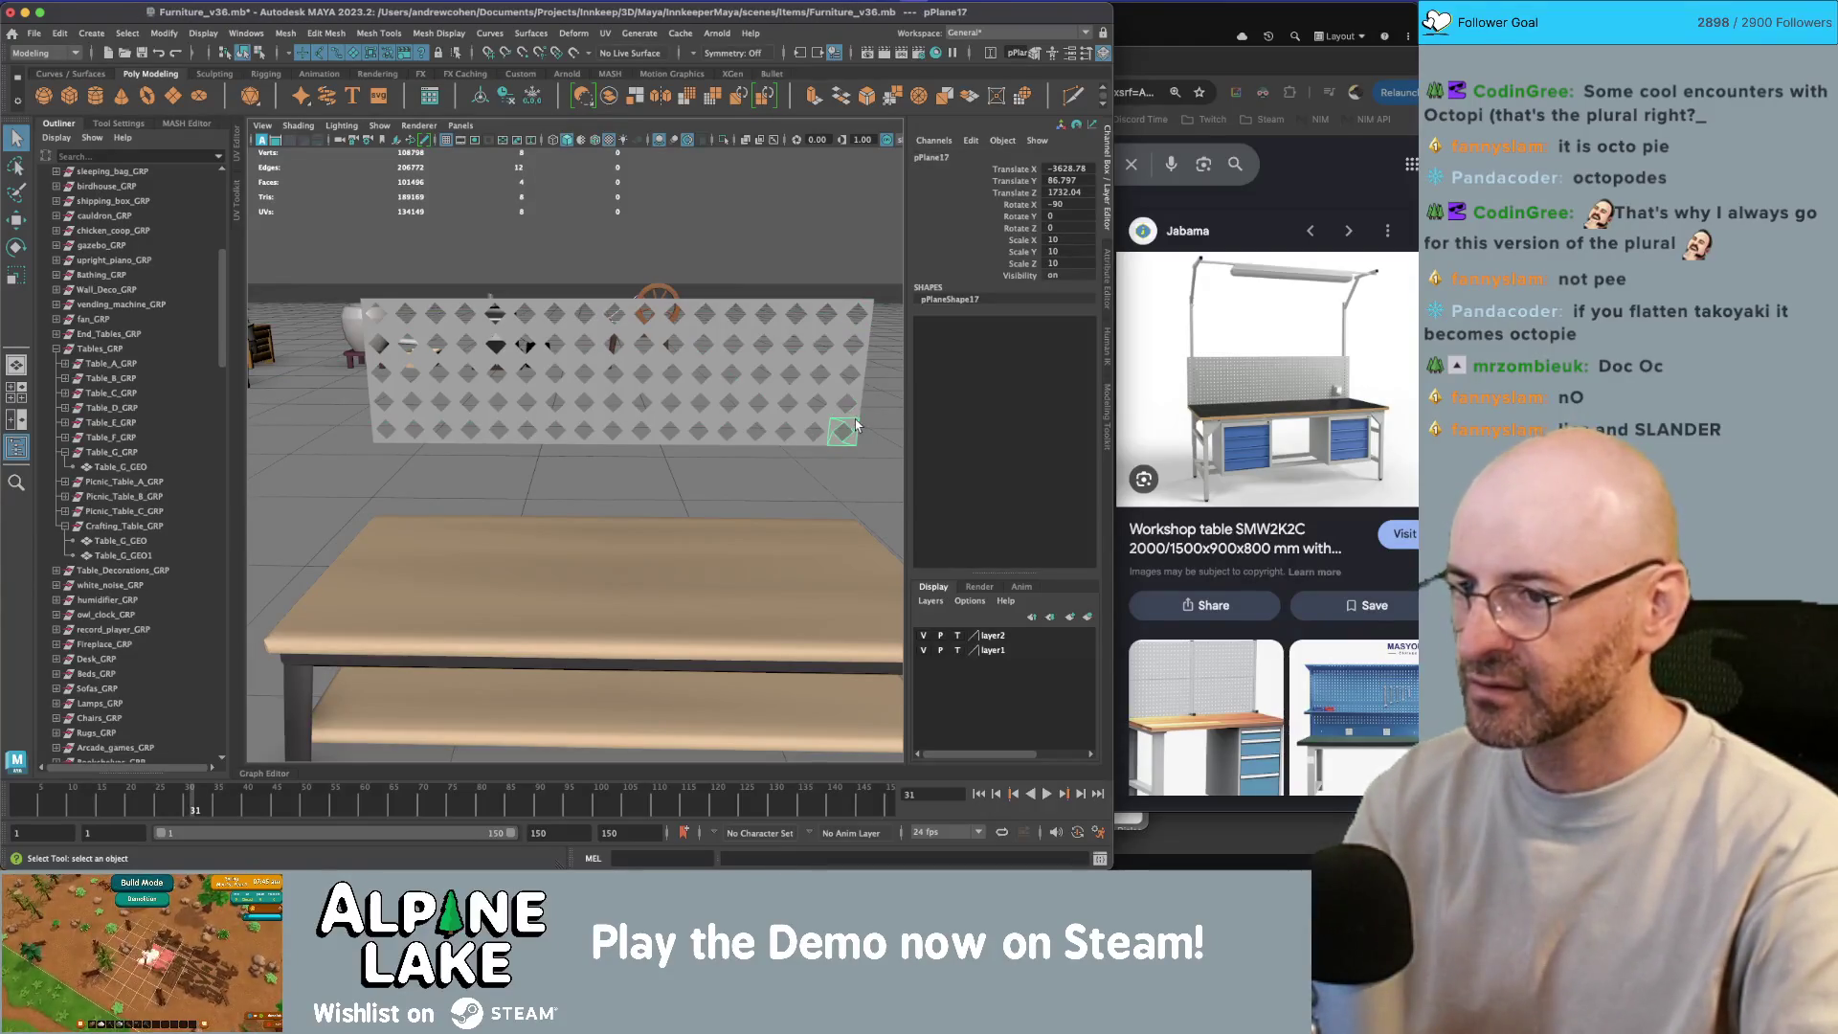
{"action": "left_click", "coordinate": [854, 419]}
Step: Combine the wall tiles into one mesh and delete its history
{"action": "mouse_move", "coordinate": [854, 421]}
{"action": "left_mouse_down", "text": "alt"}
{"action": "mouse_move", "coordinate": [660, 306]}
{"action": "mouse_move", "coordinate": [525, 260]}
{"action": "mouse_move", "coordinate": [545, 238]}
{"action": "mouse_move", "coordinate": [738, 426]}
{"action": "mouse_move", "coordinate": [694, 354]}
{"action": "mouse_move", "coordinate": [677, 162]}
{"action": "left_mouse_up", "text": "alt"}
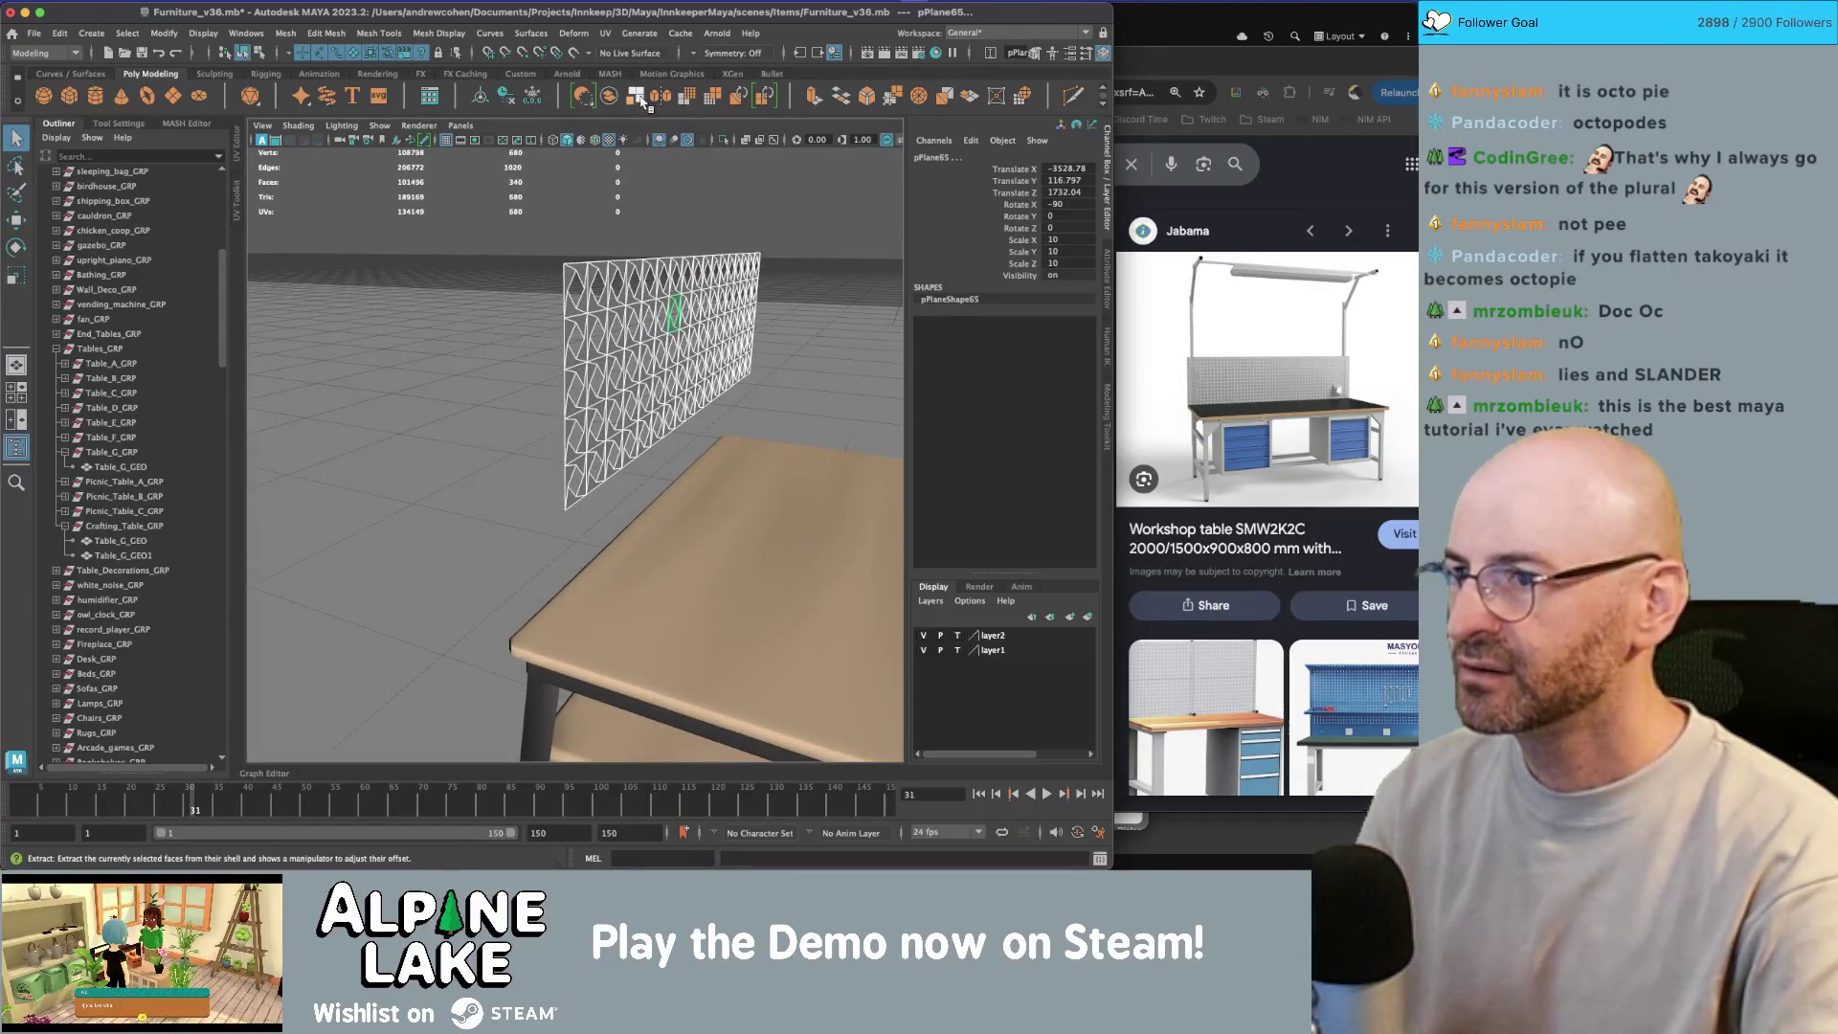
{"action": "left_click", "coordinate": [619, 98]}
{"action": "key", "text": "alt+shift+d"}
{"action": "left_click_drag", "start_coordinate": [655, 251], "coordinate": [627, 266], "text": "alt"}
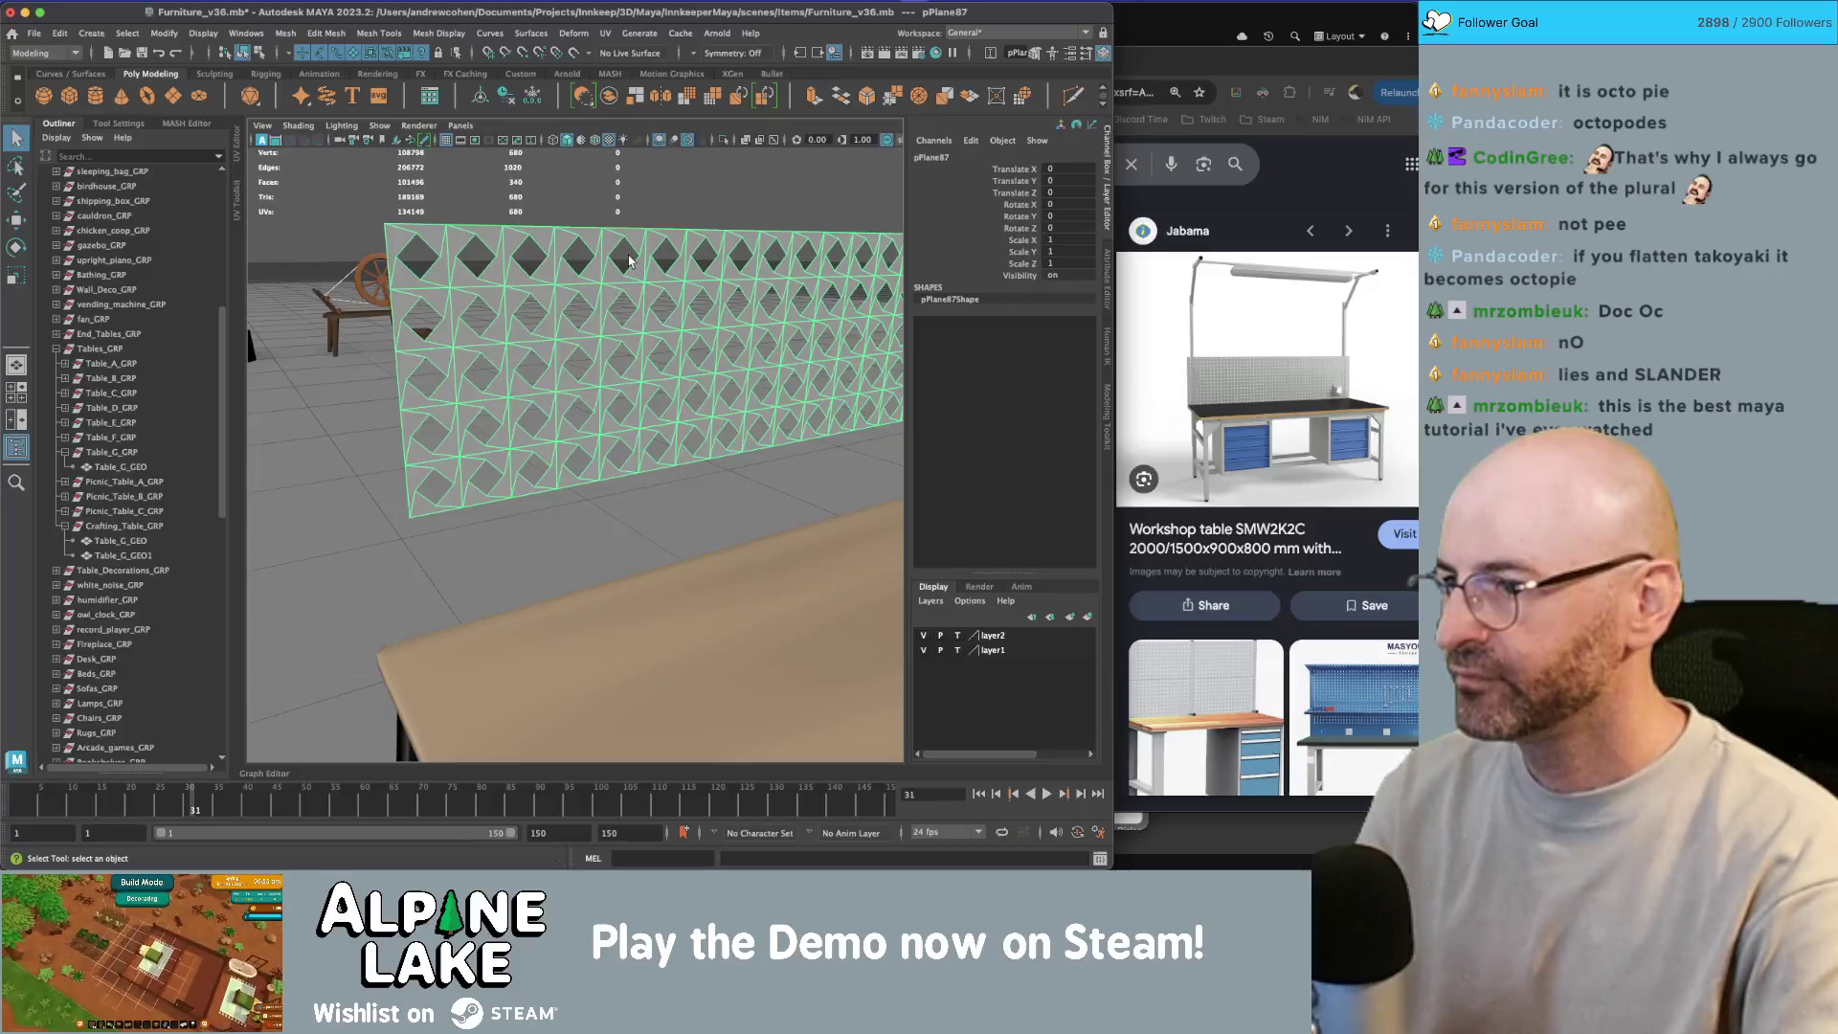
{"action": "left_click_drag", "start_coordinate": [630, 258], "coordinate": [645, 265], "text": "alt"}
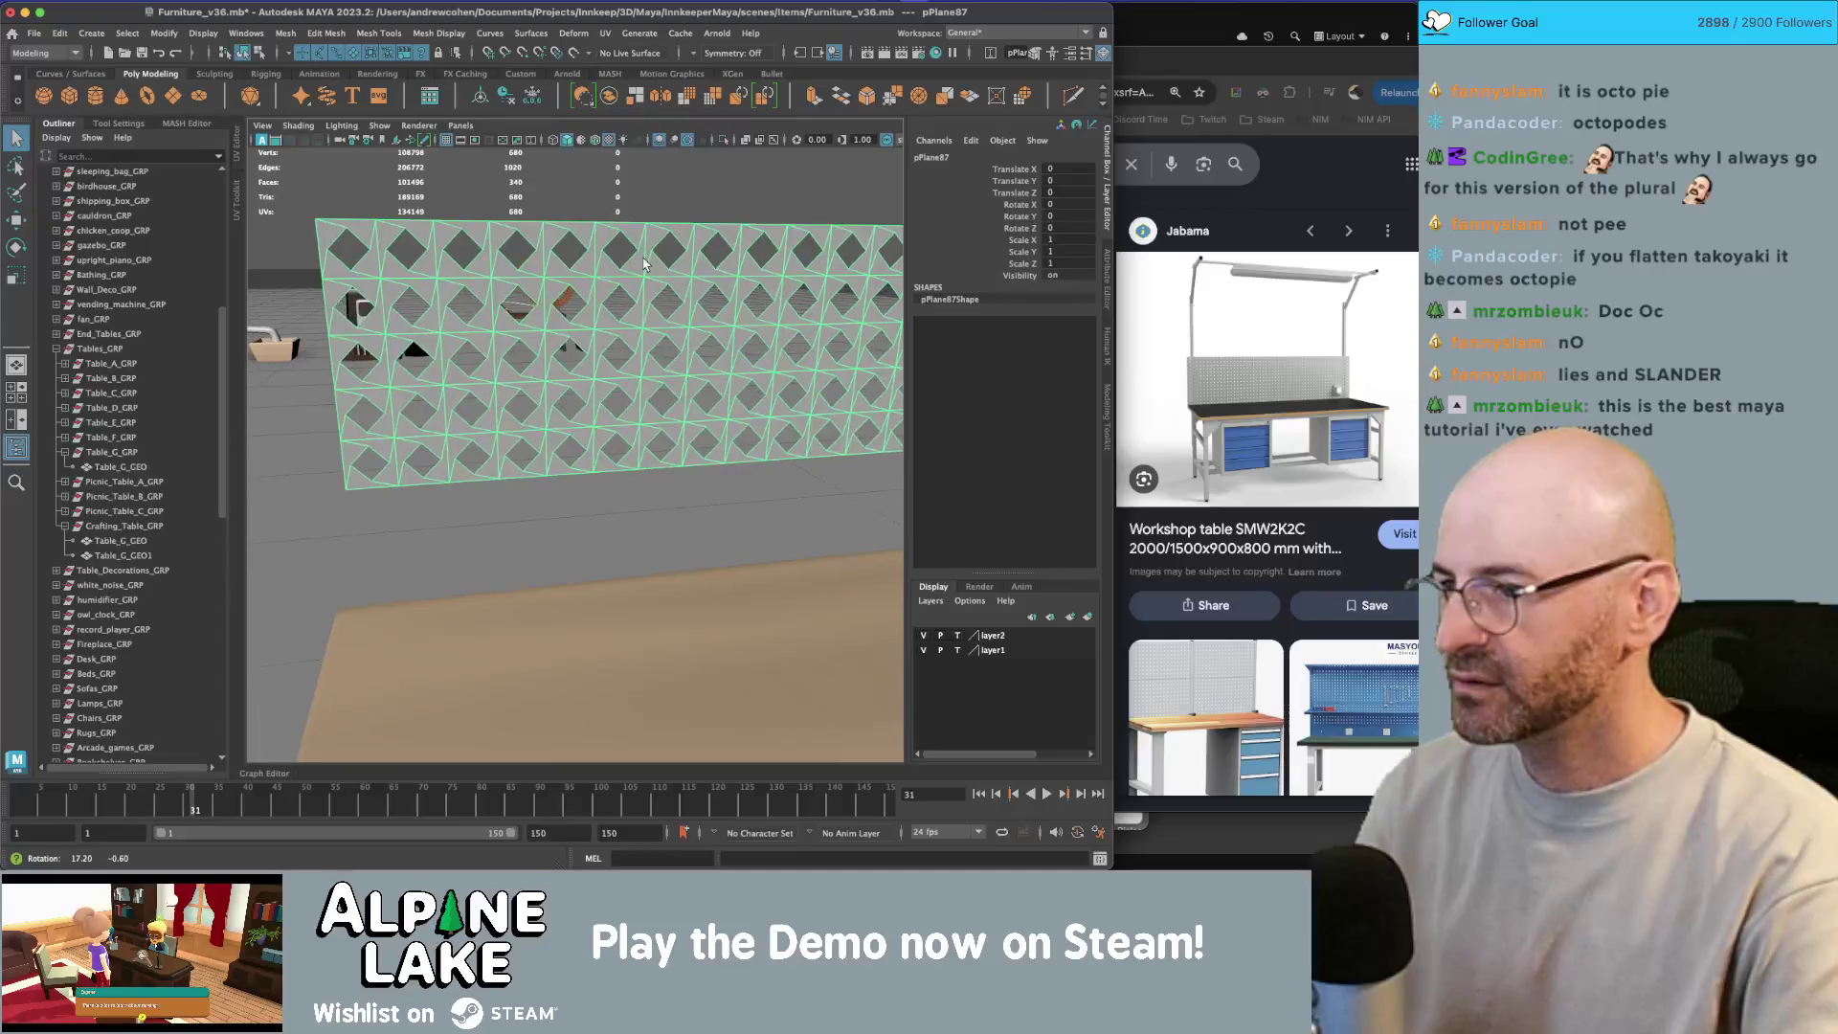
{"action": "scroll", "coordinate": [619, 265], "scroll_direction": "up", "scroll_amount": 3}
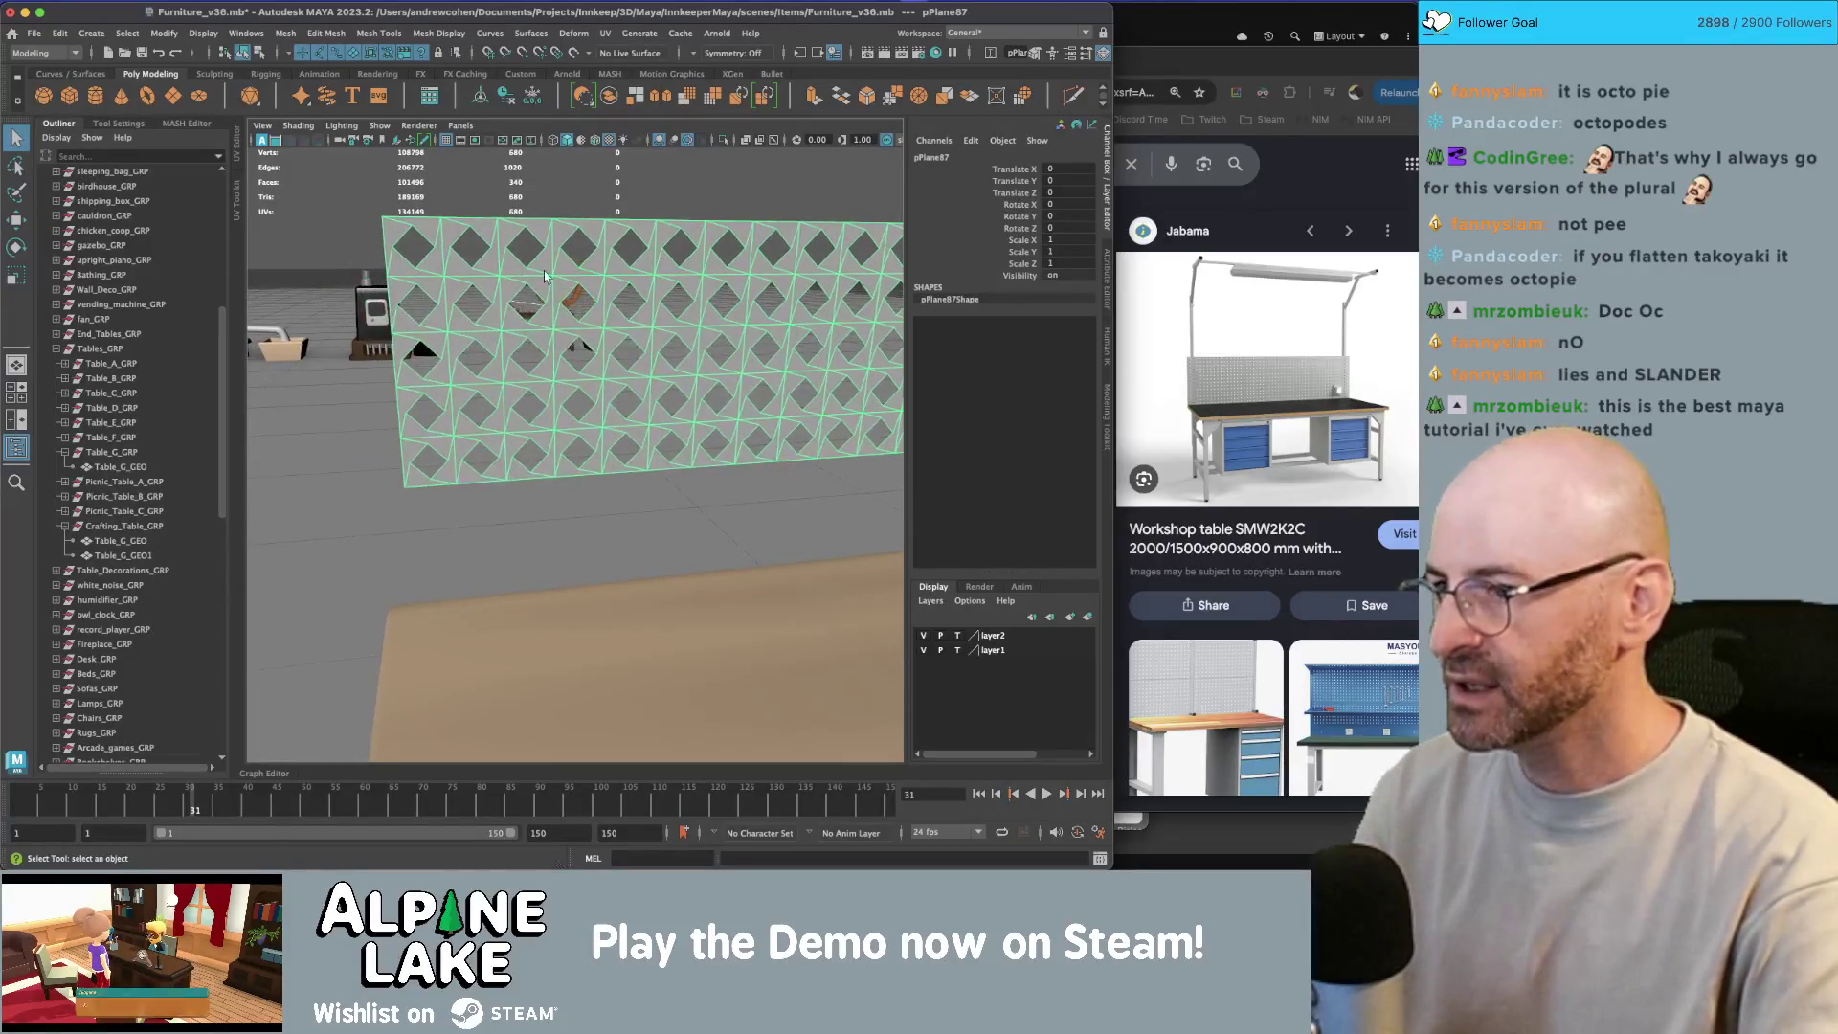
{"action": "scroll", "coordinate": [509, 283], "scroll_direction": "up", "scroll_amount": 2}
{"action": "scroll", "coordinate": [536, 292], "scroll_direction": "up", "scroll_amount": 5}
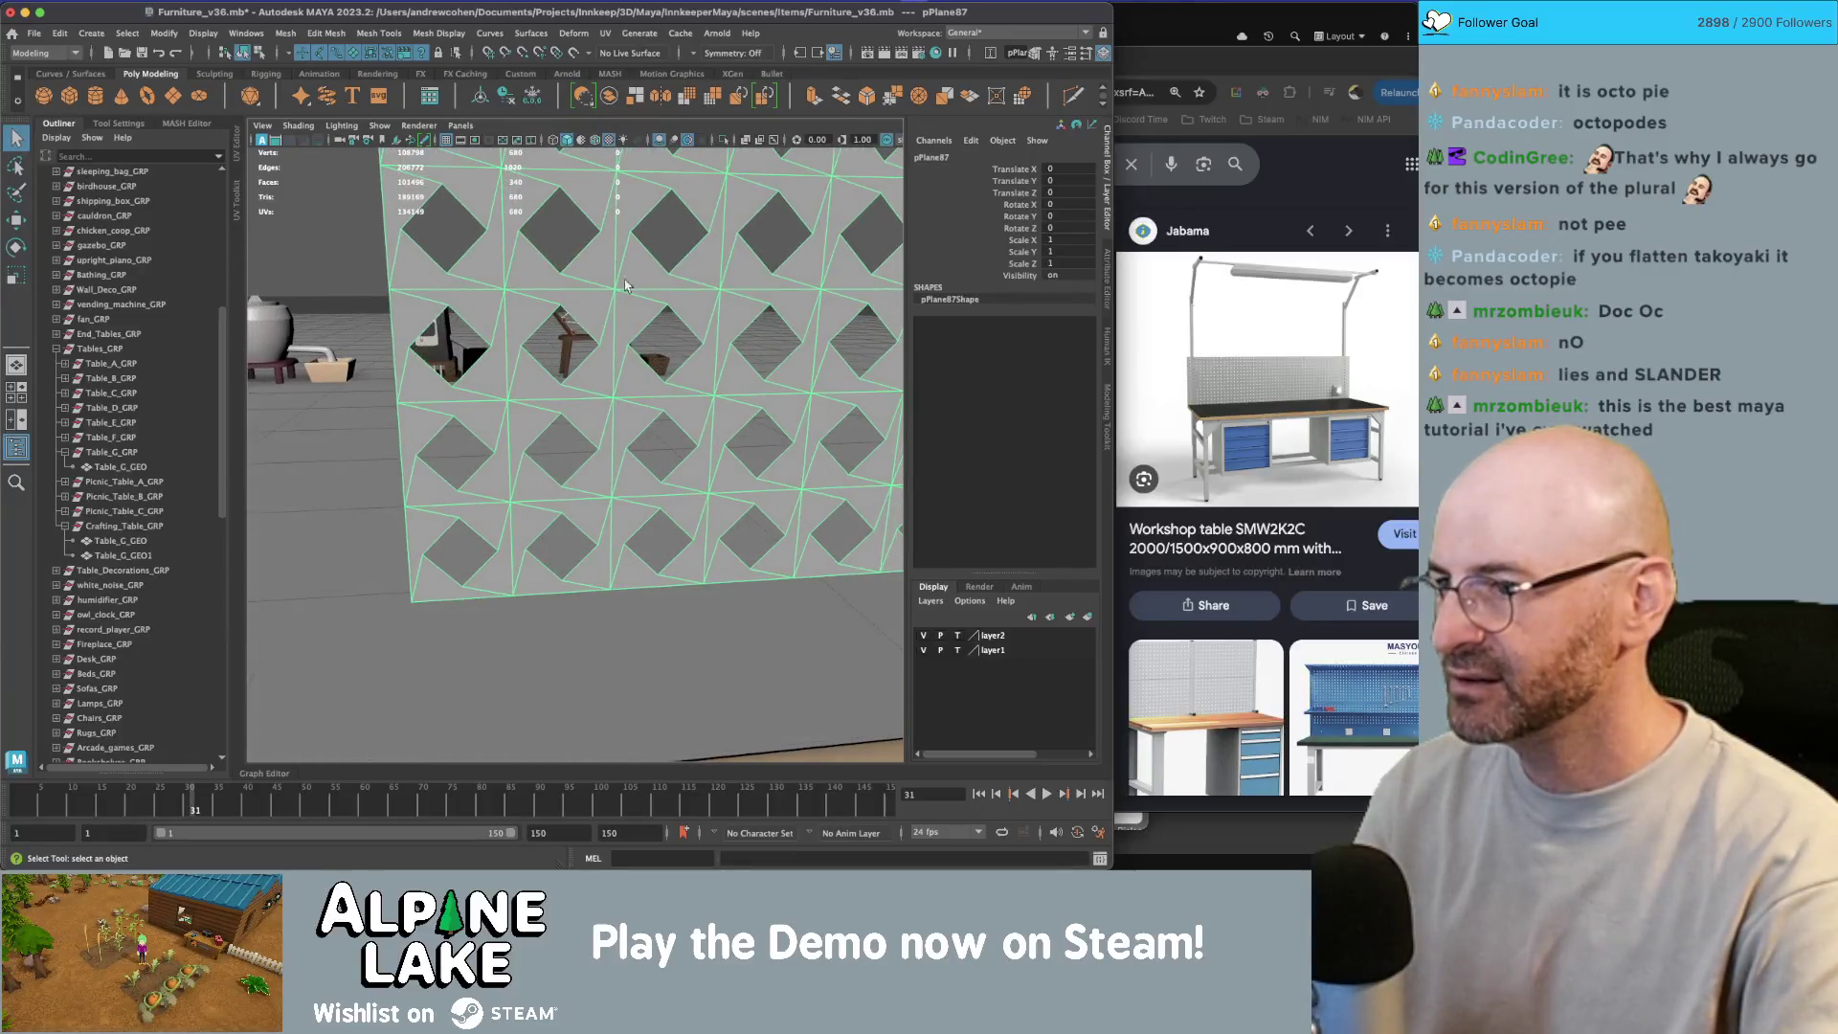
Step: Undo the combine and duplicates until four tiles remain, then select the two left tiles
{"action": "key", "text": "z"}
{"action": "key", "text": "z"}
{"action": "key", "text": "z"}
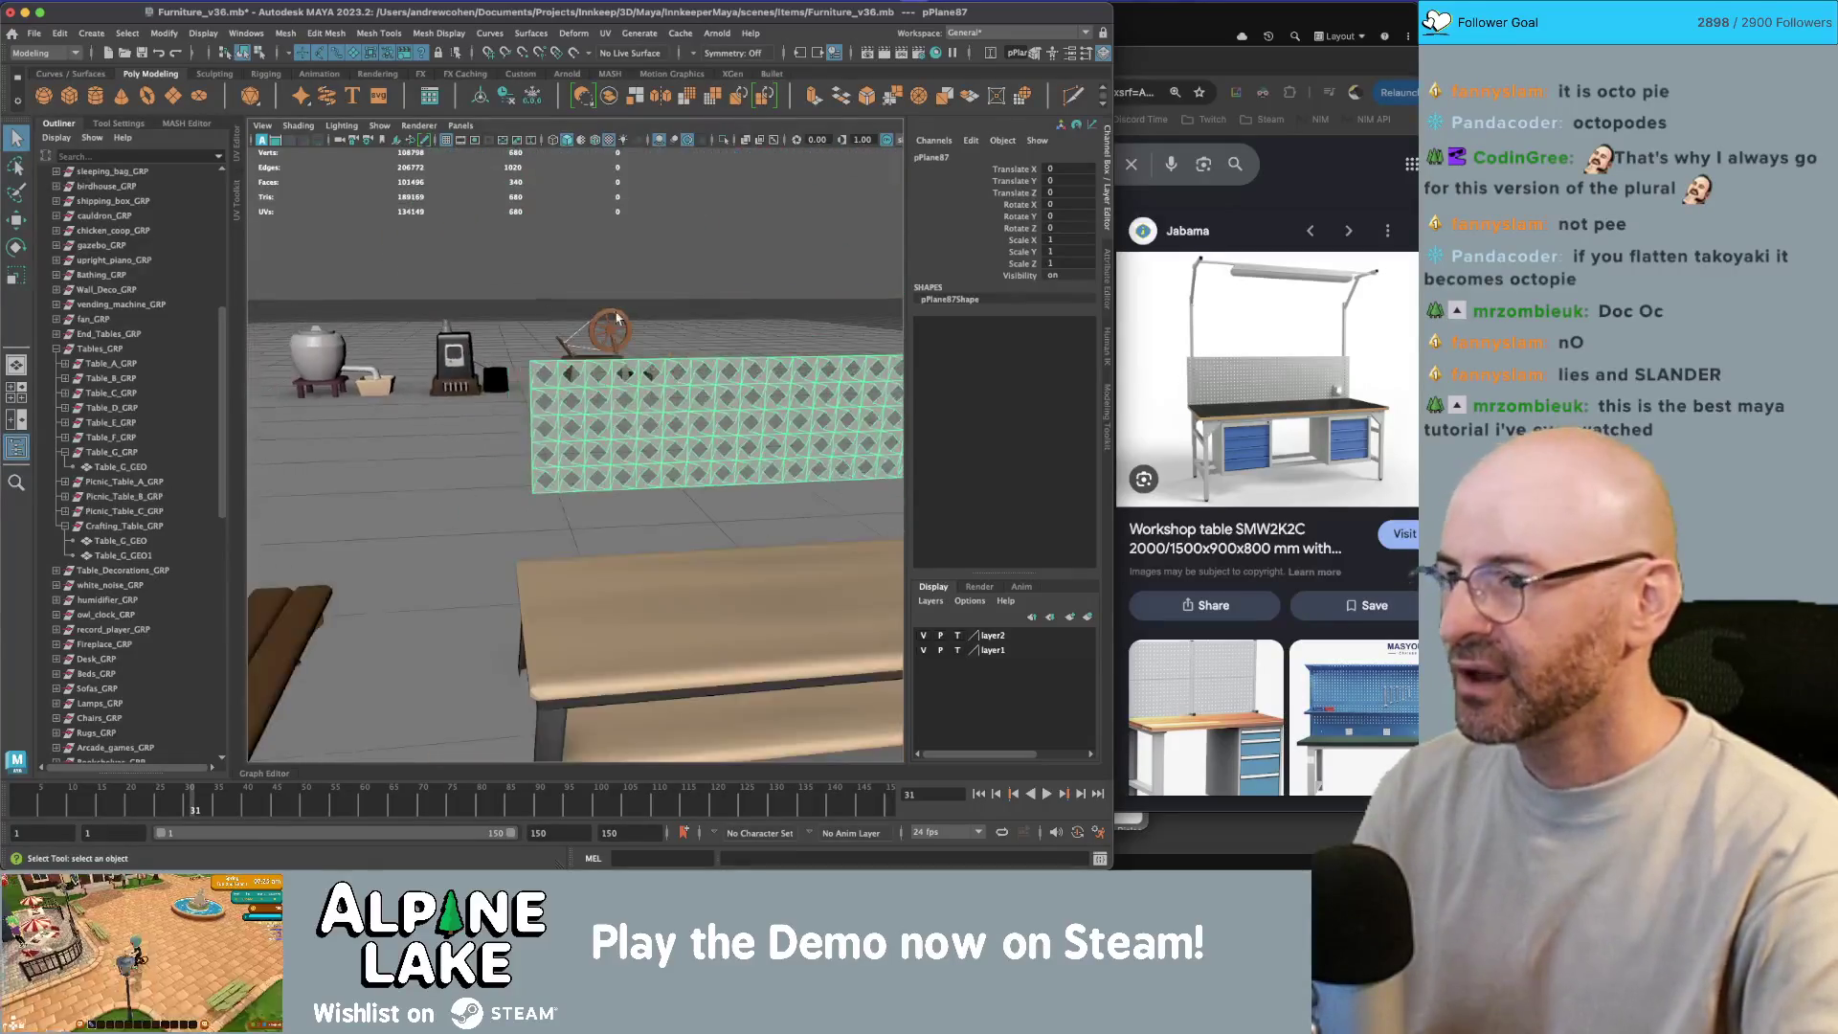
{"action": "key", "text": "z"}
{"action": "key", "text": "z"}
{"action": "key", "text": "z"}
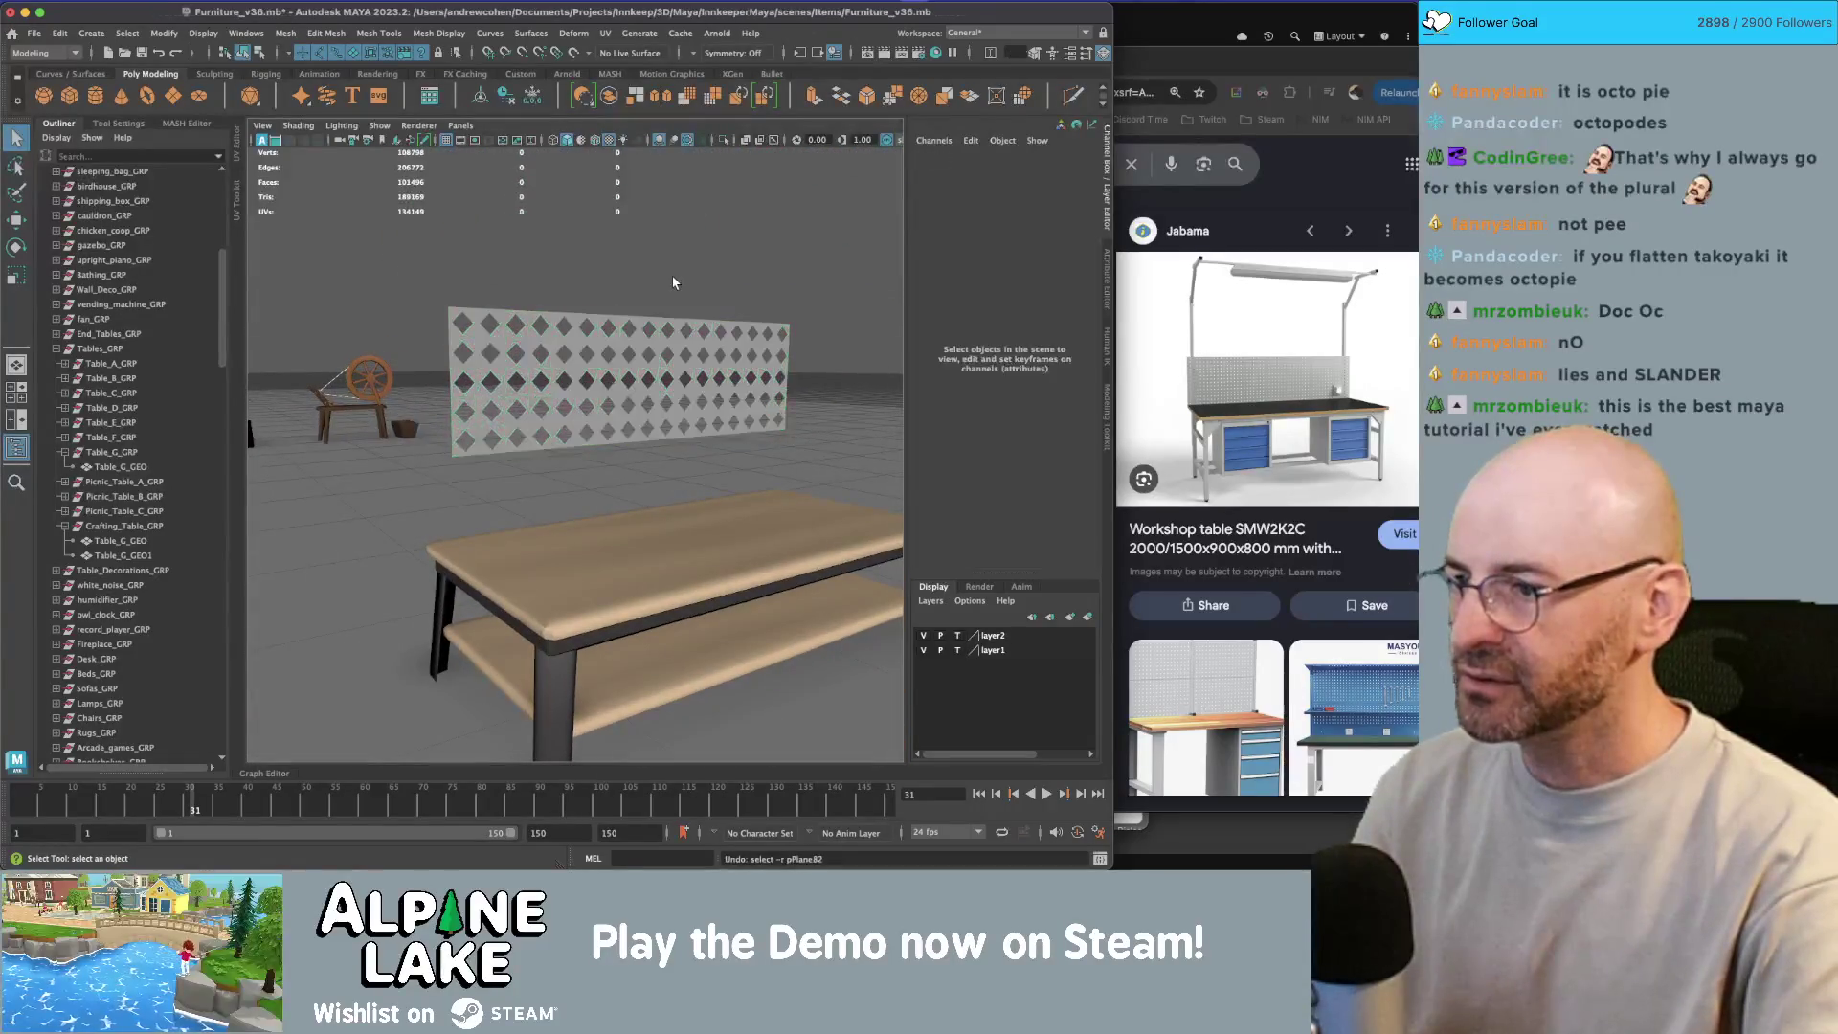
{"action": "key", "text": "z"}
{"action": "key", "text": "z"}
{"action": "key", "text": "z"}
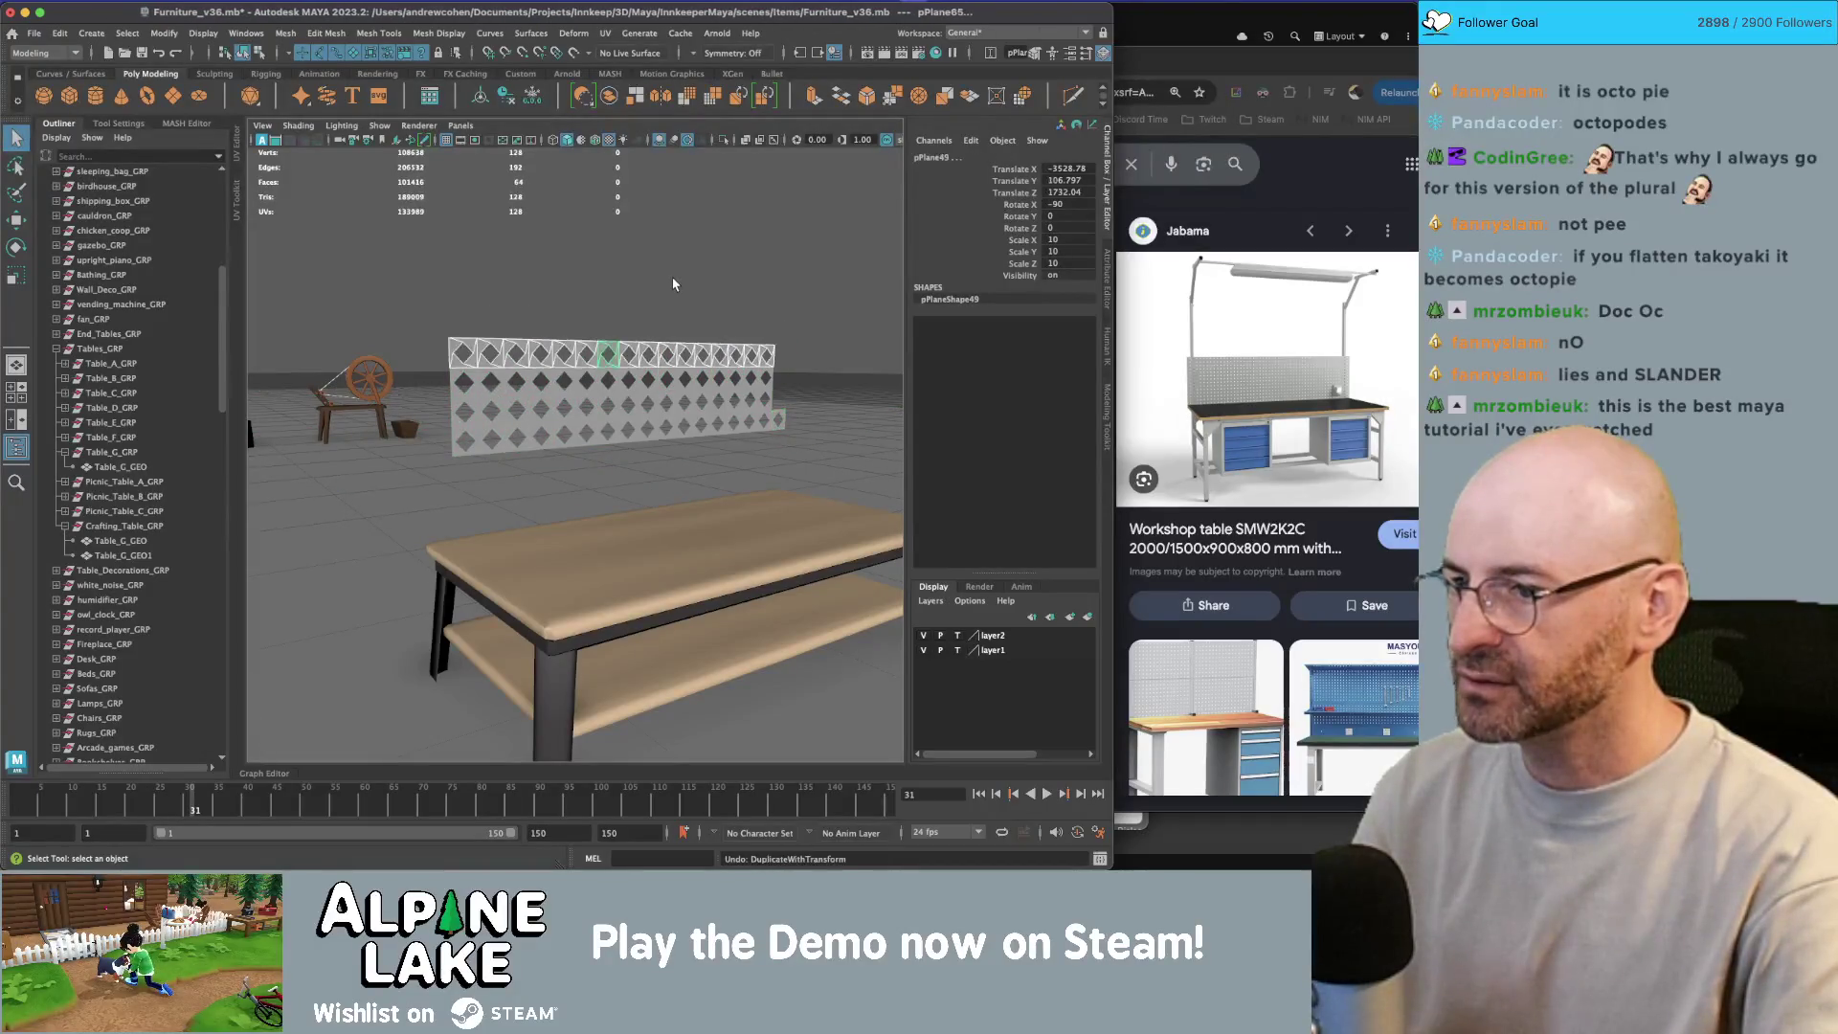
{"action": "key", "text": "z"}
{"action": "key", "text": "z"}
{"action": "key", "text": "z"}
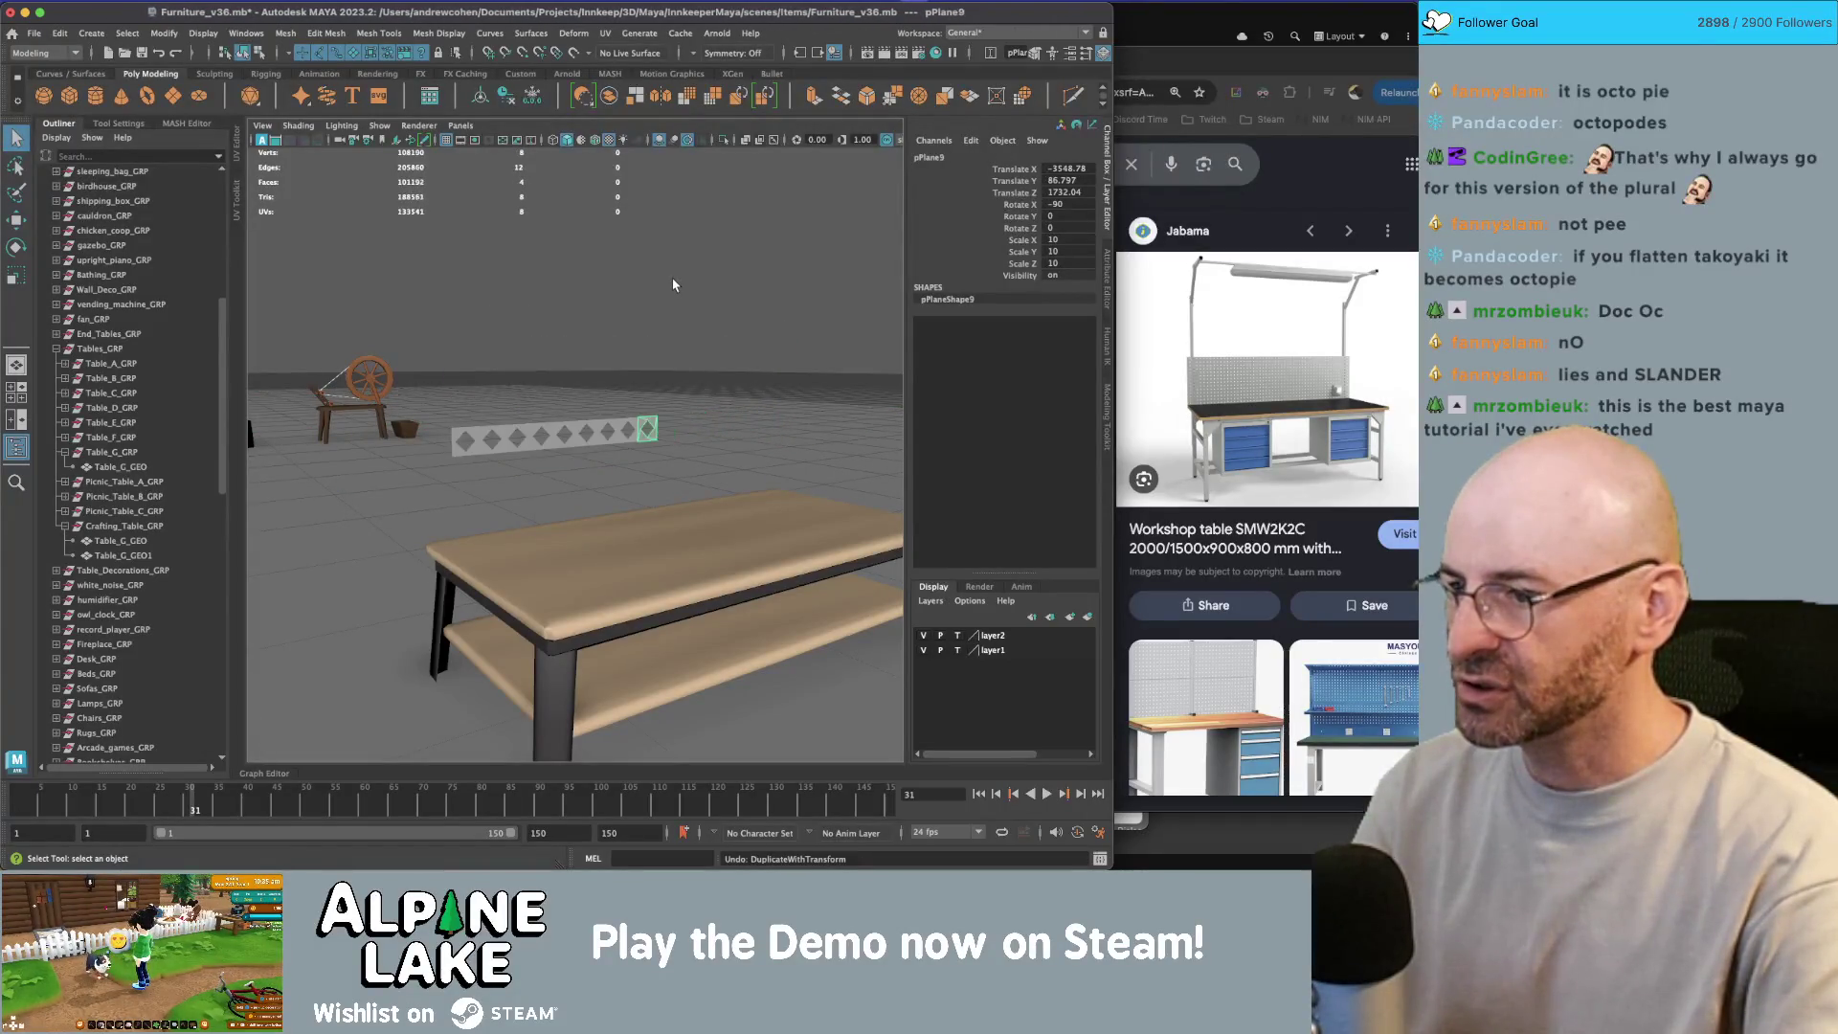
{"action": "key", "text": "f"}
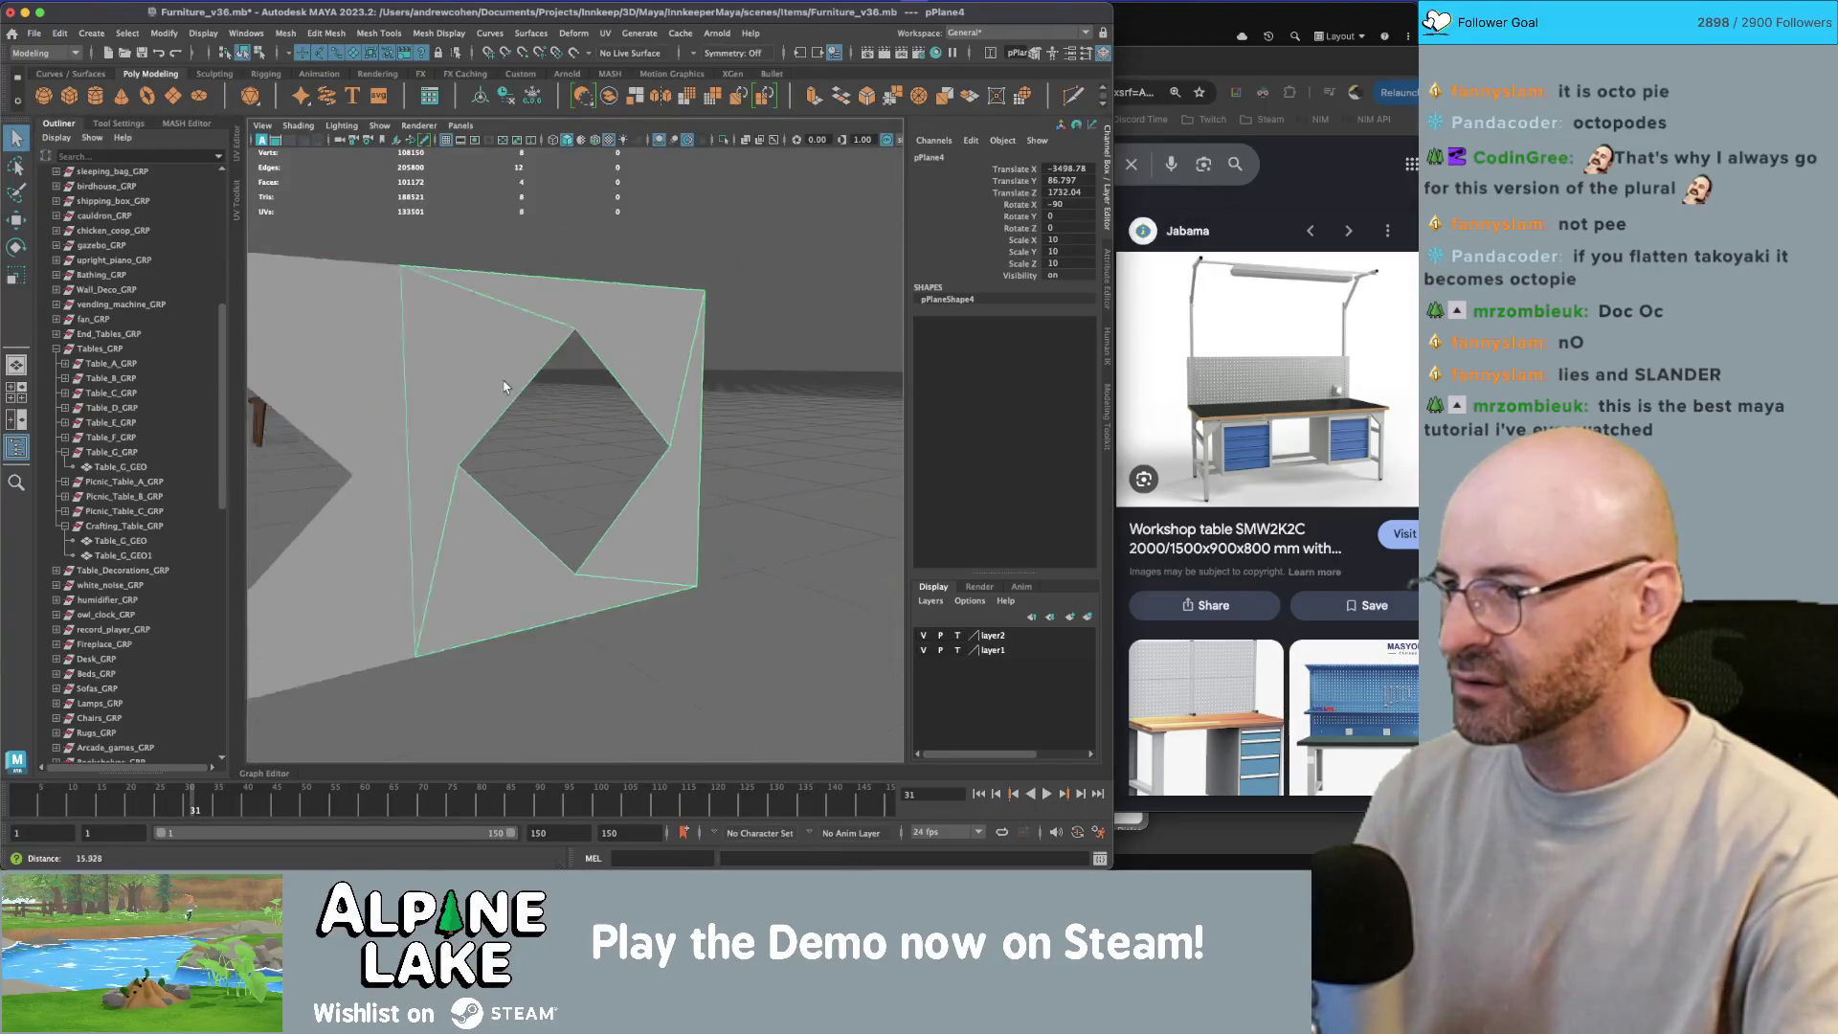
{"action": "scroll", "coordinate": [441, 412], "scroll_direction": "down", "scroll_amount": 10}
{"action": "left_click", "coordinate": [441, 411]}
{"action": "scroll", "coordinate": [441, 412], "scroll_direction": "up", "scroll_amount": 3}
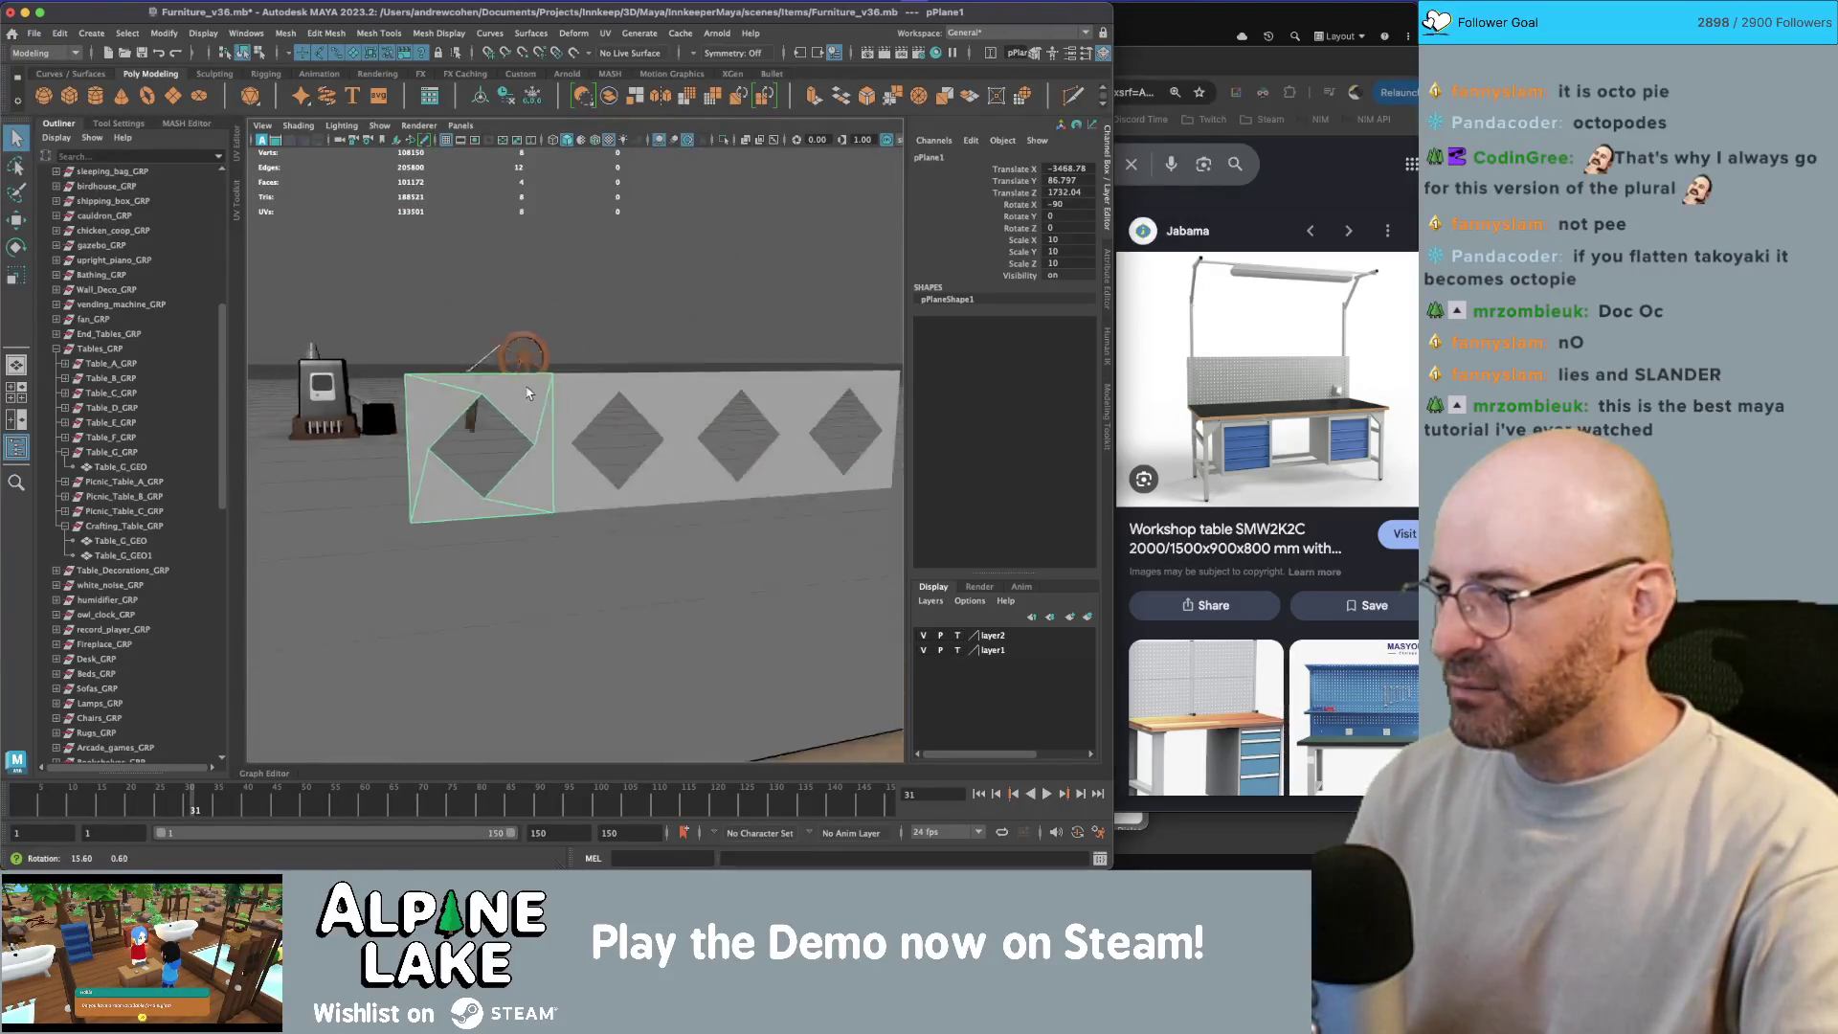
{"action": "left_click", "coordinate": [579, 385], "text": "shift"}
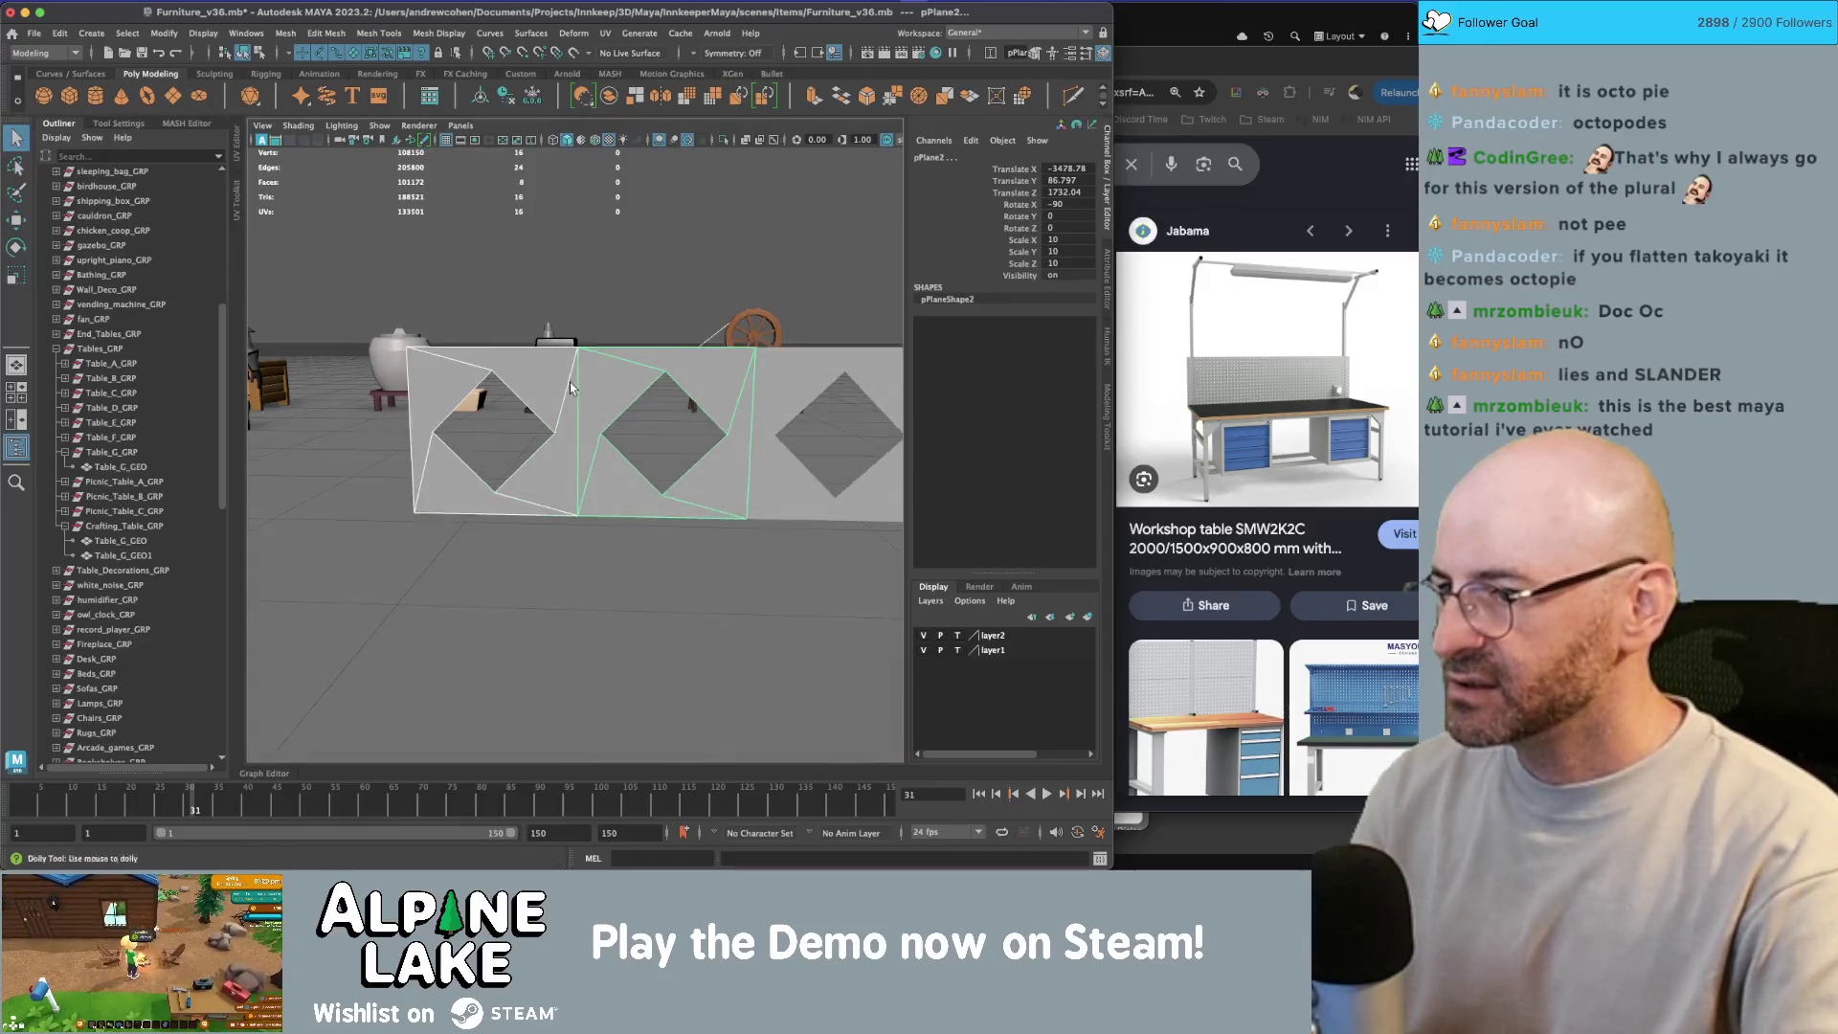
{"action": "scroll", "coordinate": [571, 387], "scroll_direction": "up", "scroll_amount": 2}
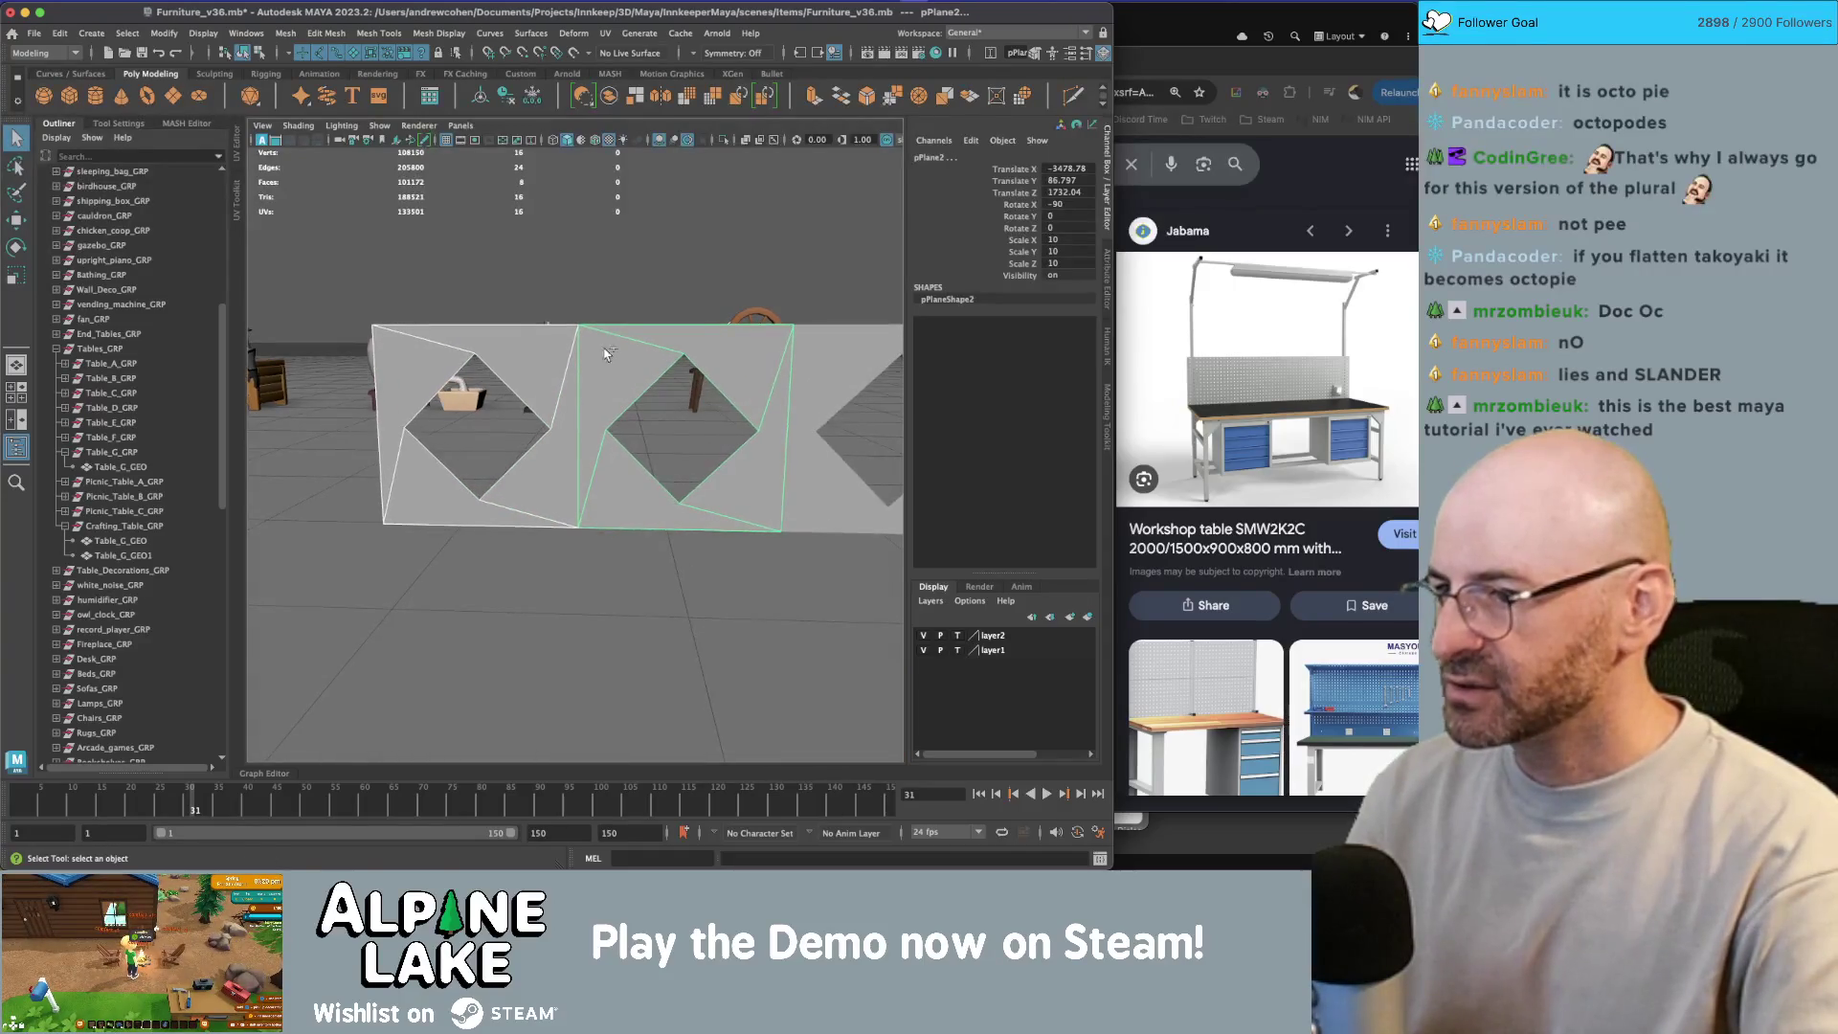
Step: Delete the two right-hand tiles, keeping the left tile
{"action": "right_click", "coordinate": [574, 392], "text": "shift"}
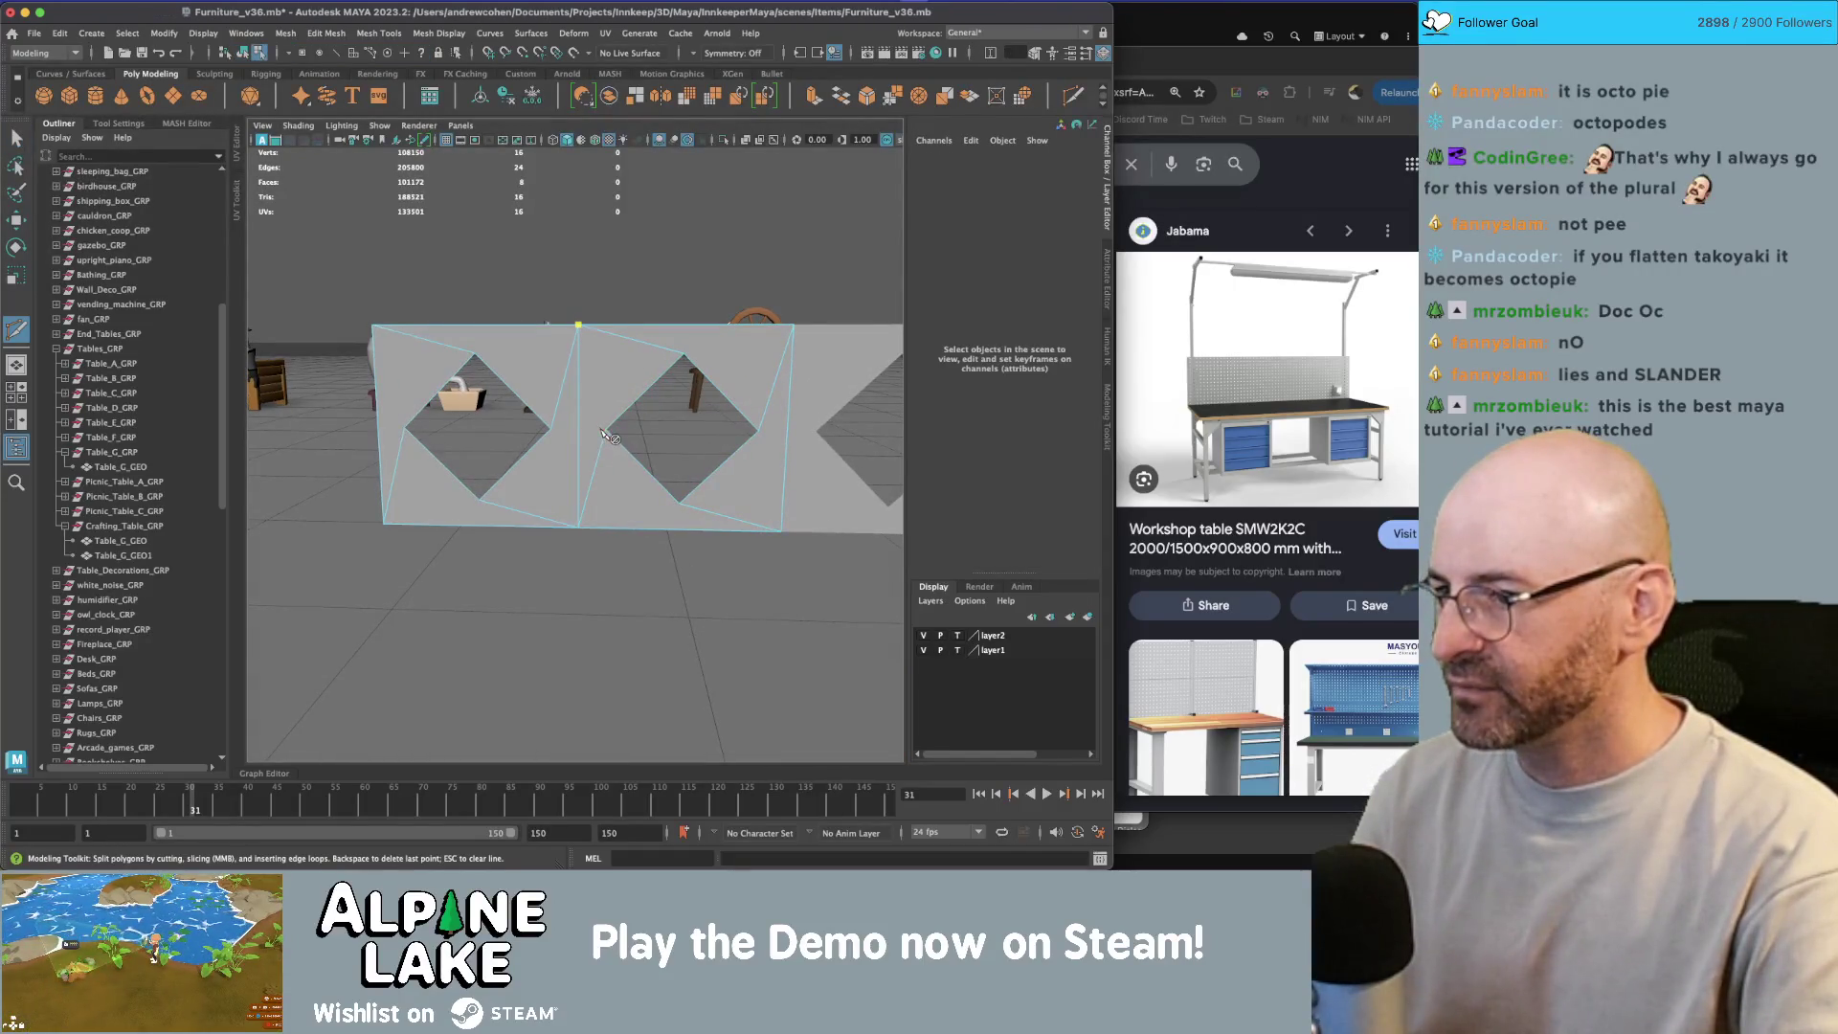
{"action": "key", "text": "q"}
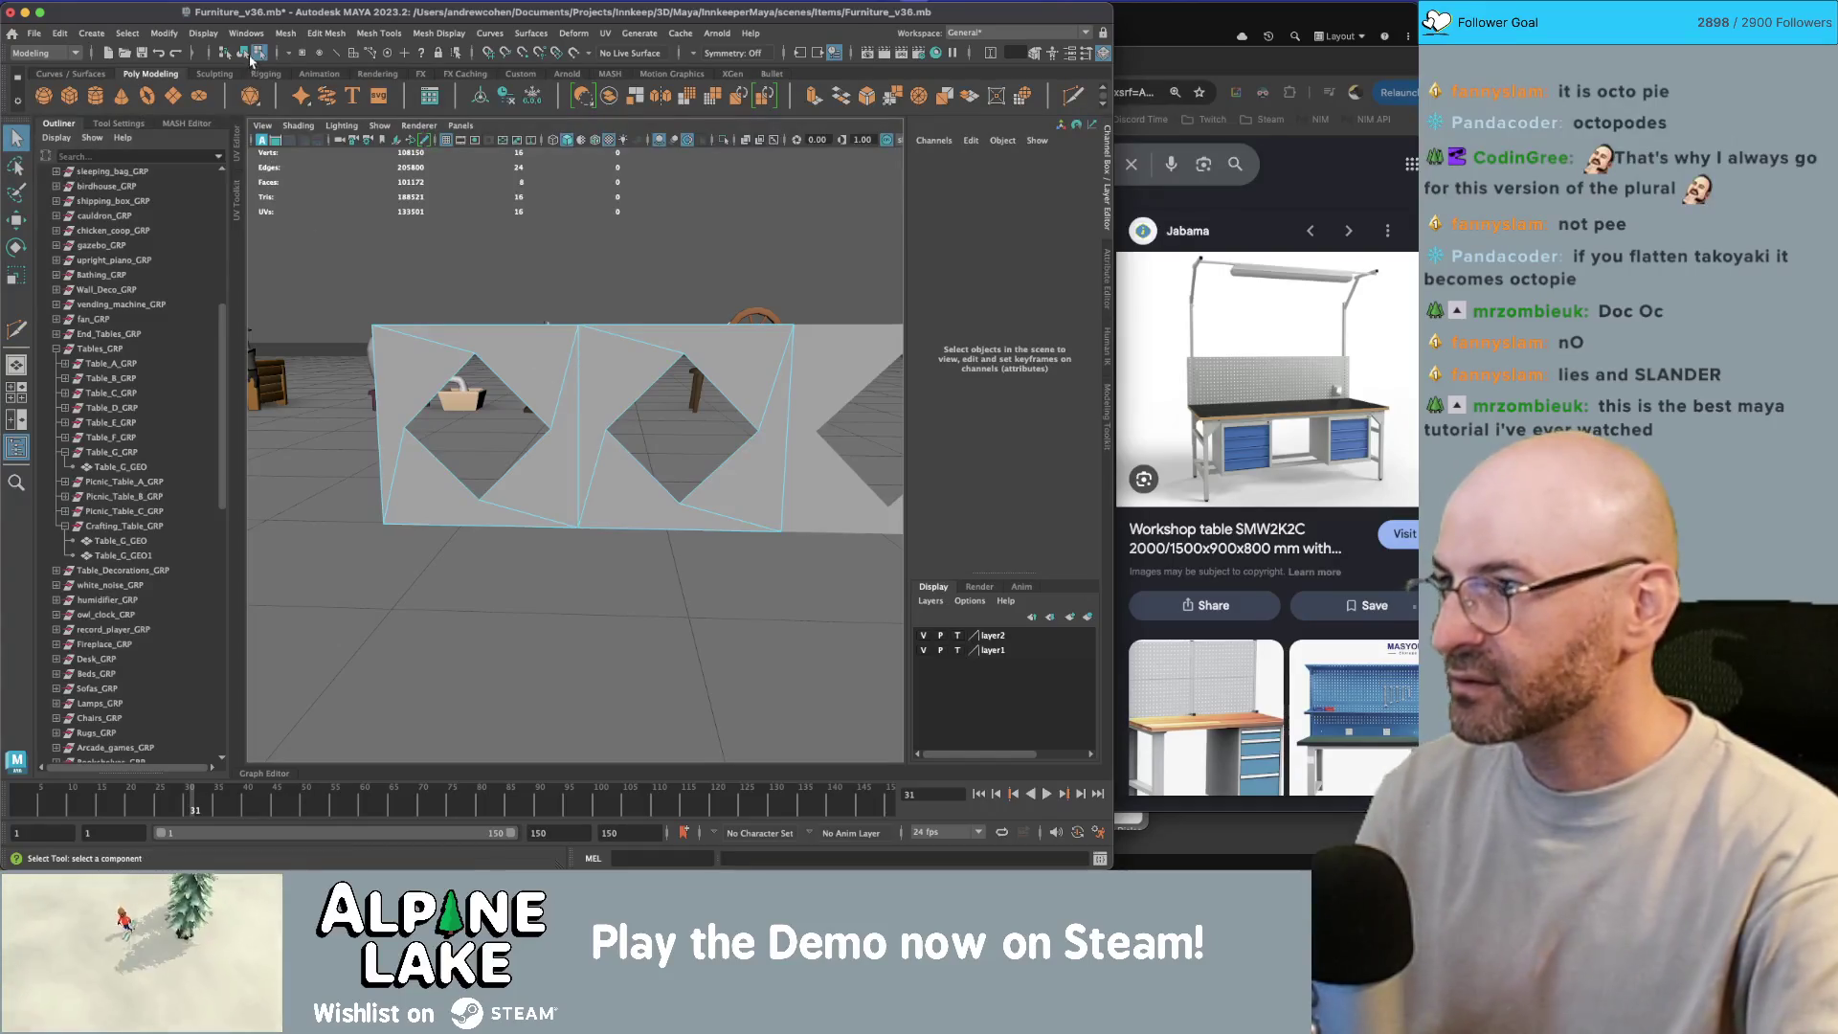
{"action": "scroll", "coordinate": [632, 443], "scroll_direction": "down", "scroll_amount": 5}
{"action": "left_click", "coordinate": [783, 431]}
{"action": "left_click", "coordinate": [720, 431], "text": "shift"}
{"action": "key", "text": "Delete"}
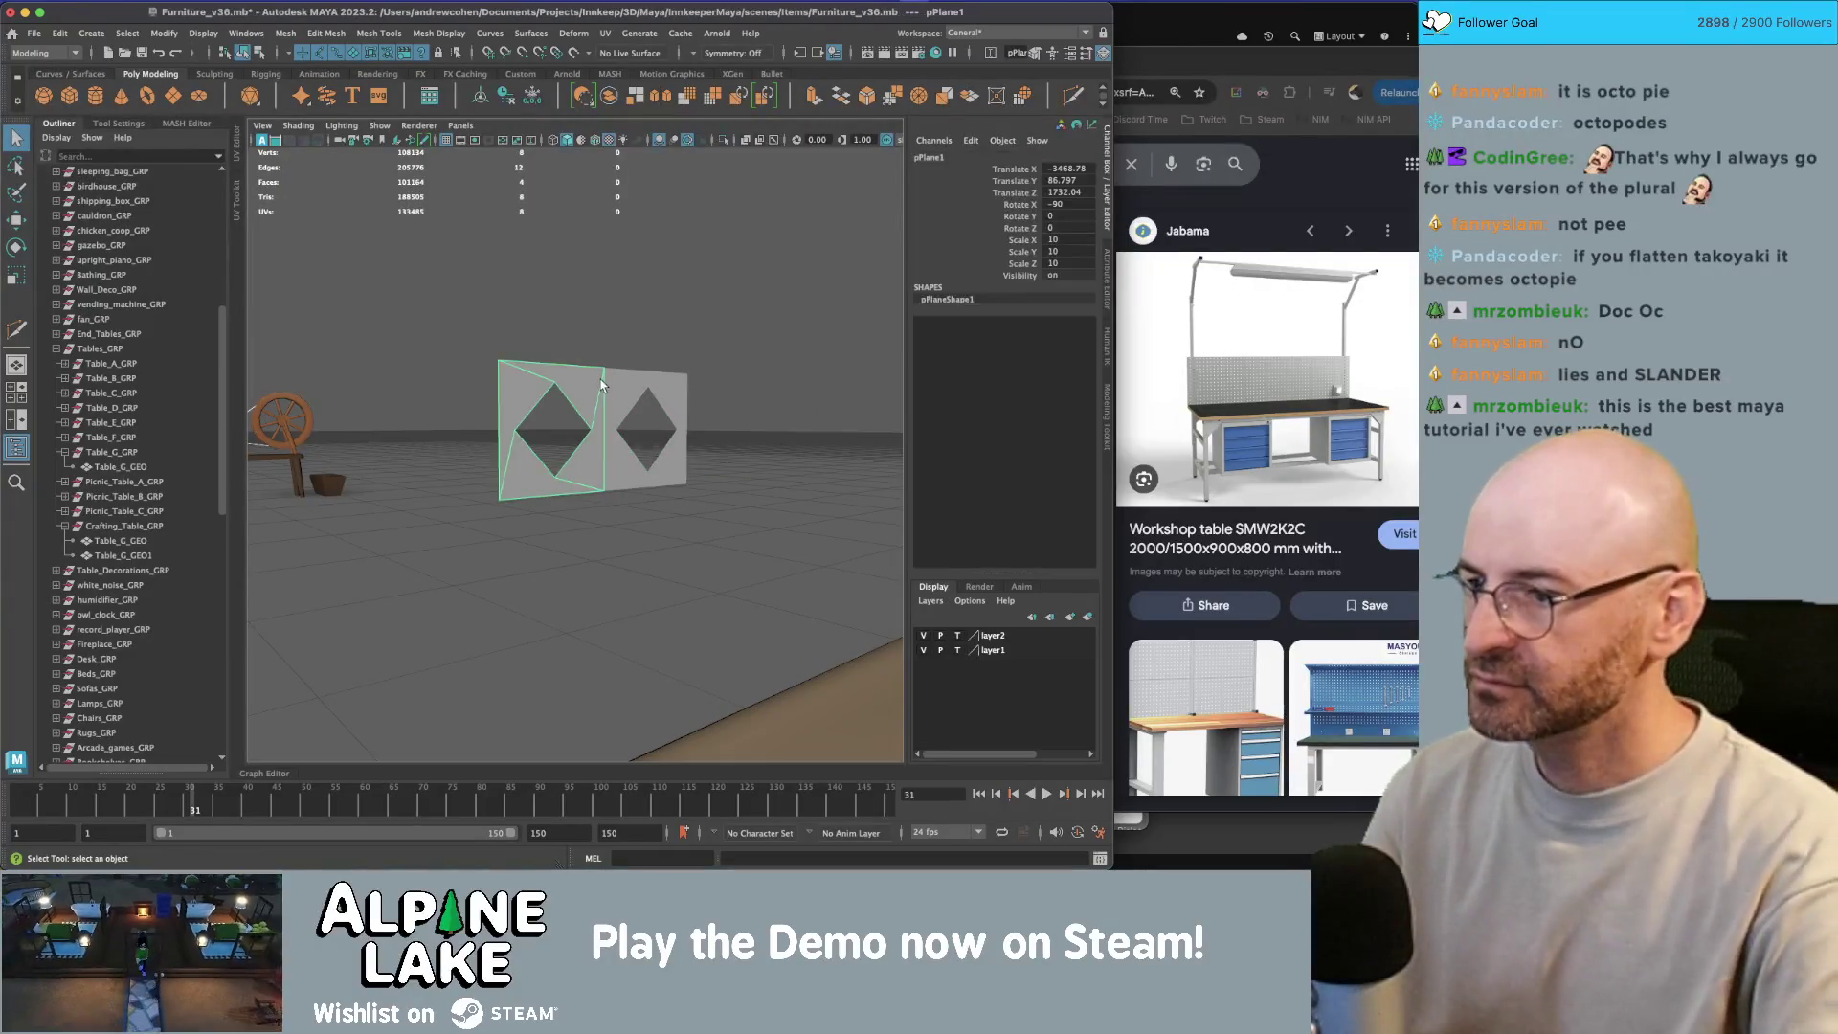
{"action": "left_click", "coordinate": [589, 377]}
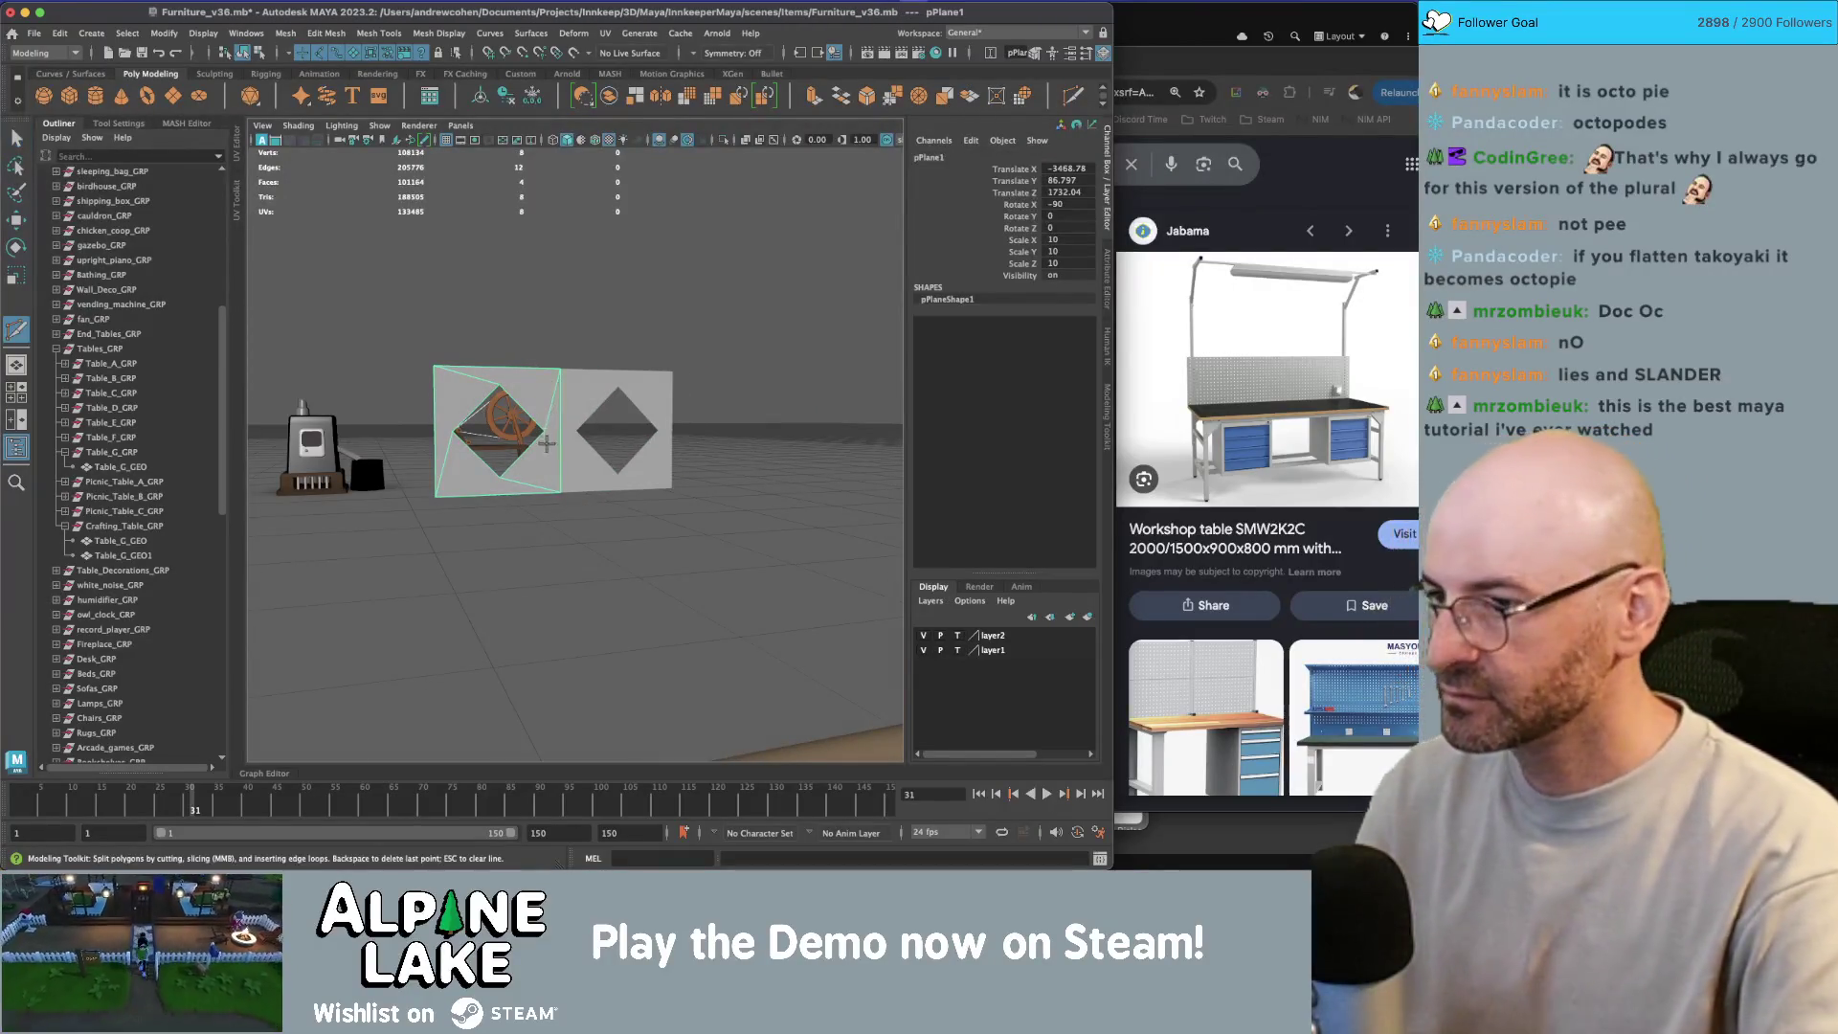
Step: Cut new edges into the remaining diamond-hole plane with Multi-Cut
{"action": "right_click", "coordinate": [551, 386], "text": "shift"}
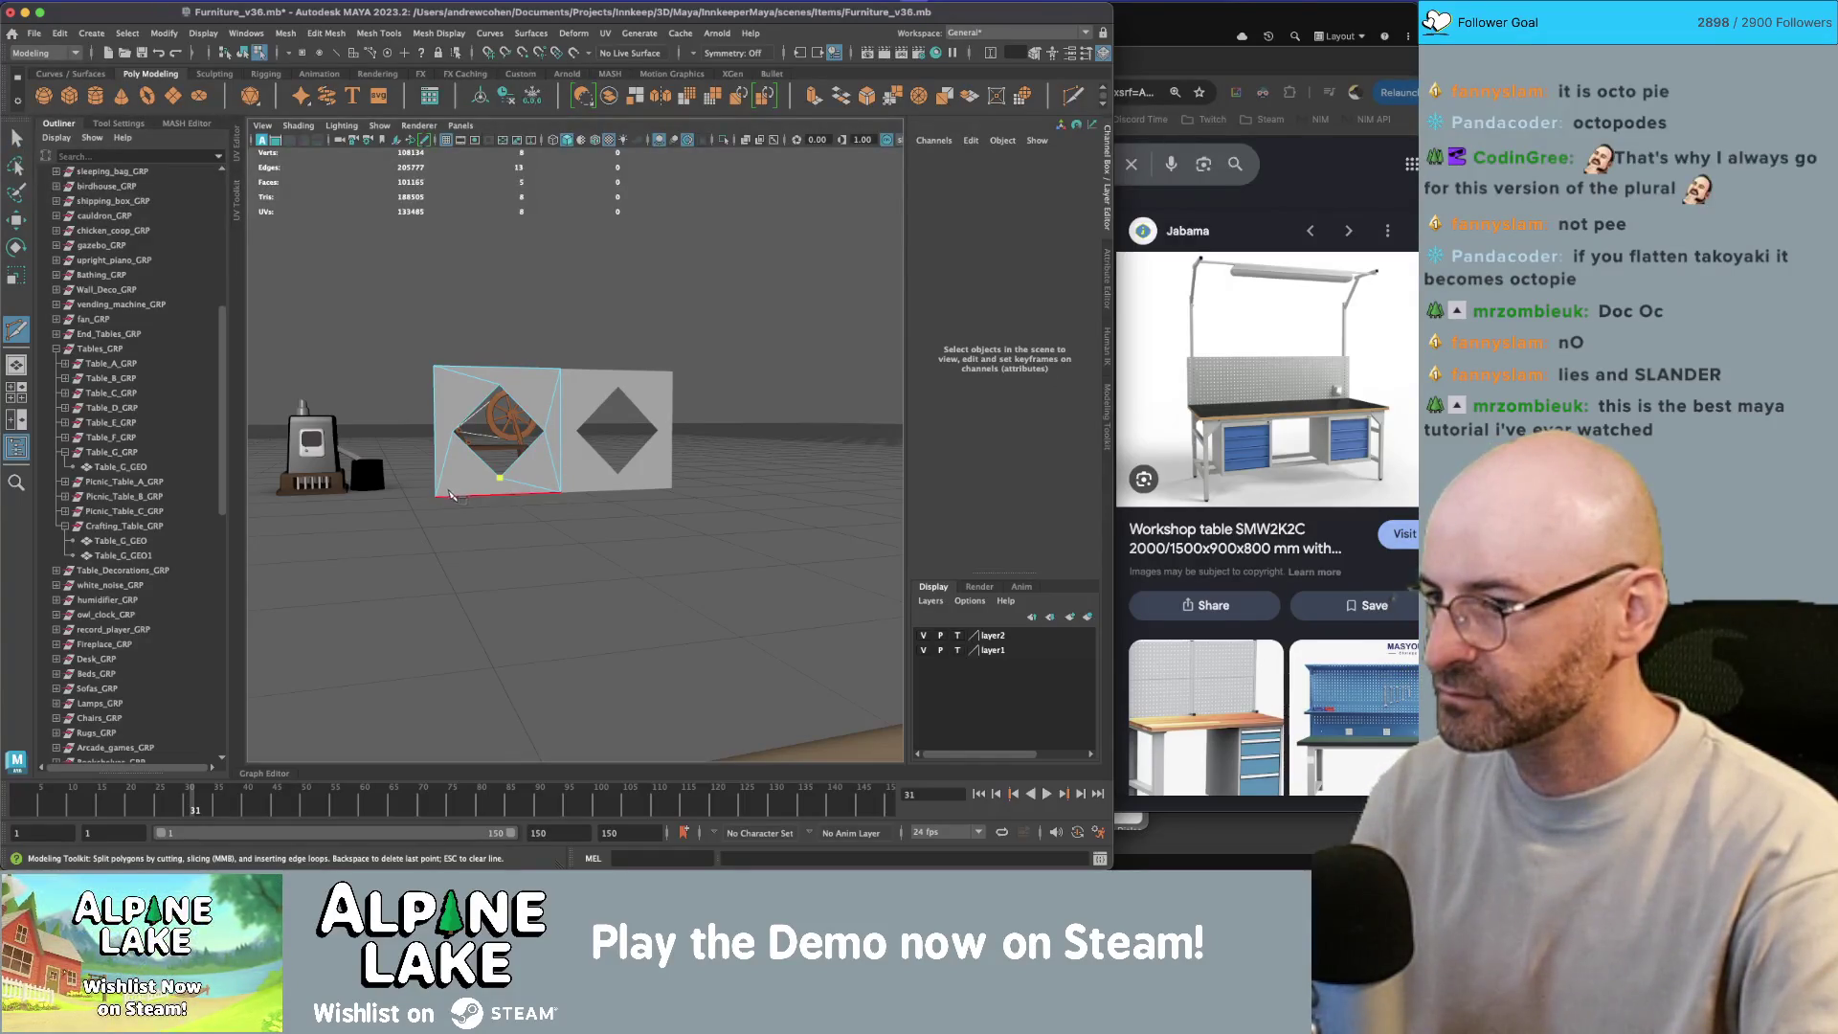
{"action": "left_click", "coordinate": [453, 432]}
{"action": "right_click", "coordinate": [435, 380]}
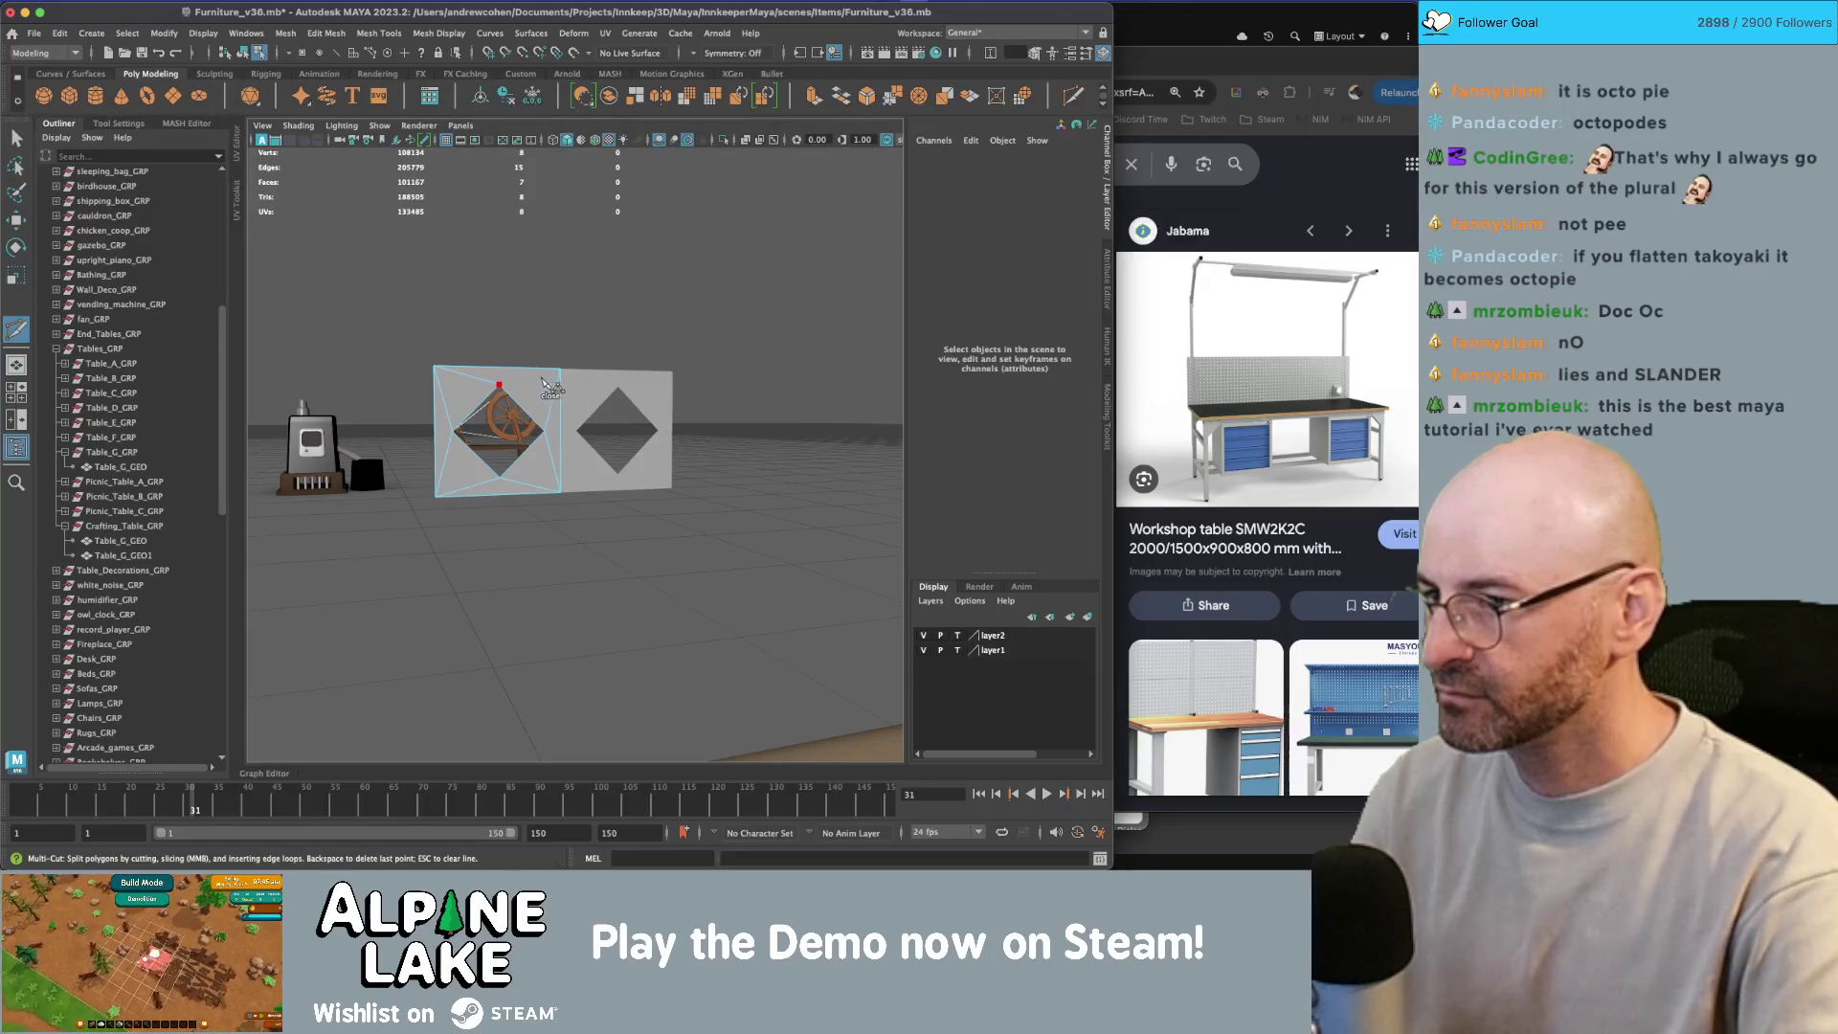
{"action": "key", "text": "q"}
{"action": "left_click_drag", "start_coordinate": [514, 386], "coordinate": [560, 388]}
{"action": "key", "text": "g"}
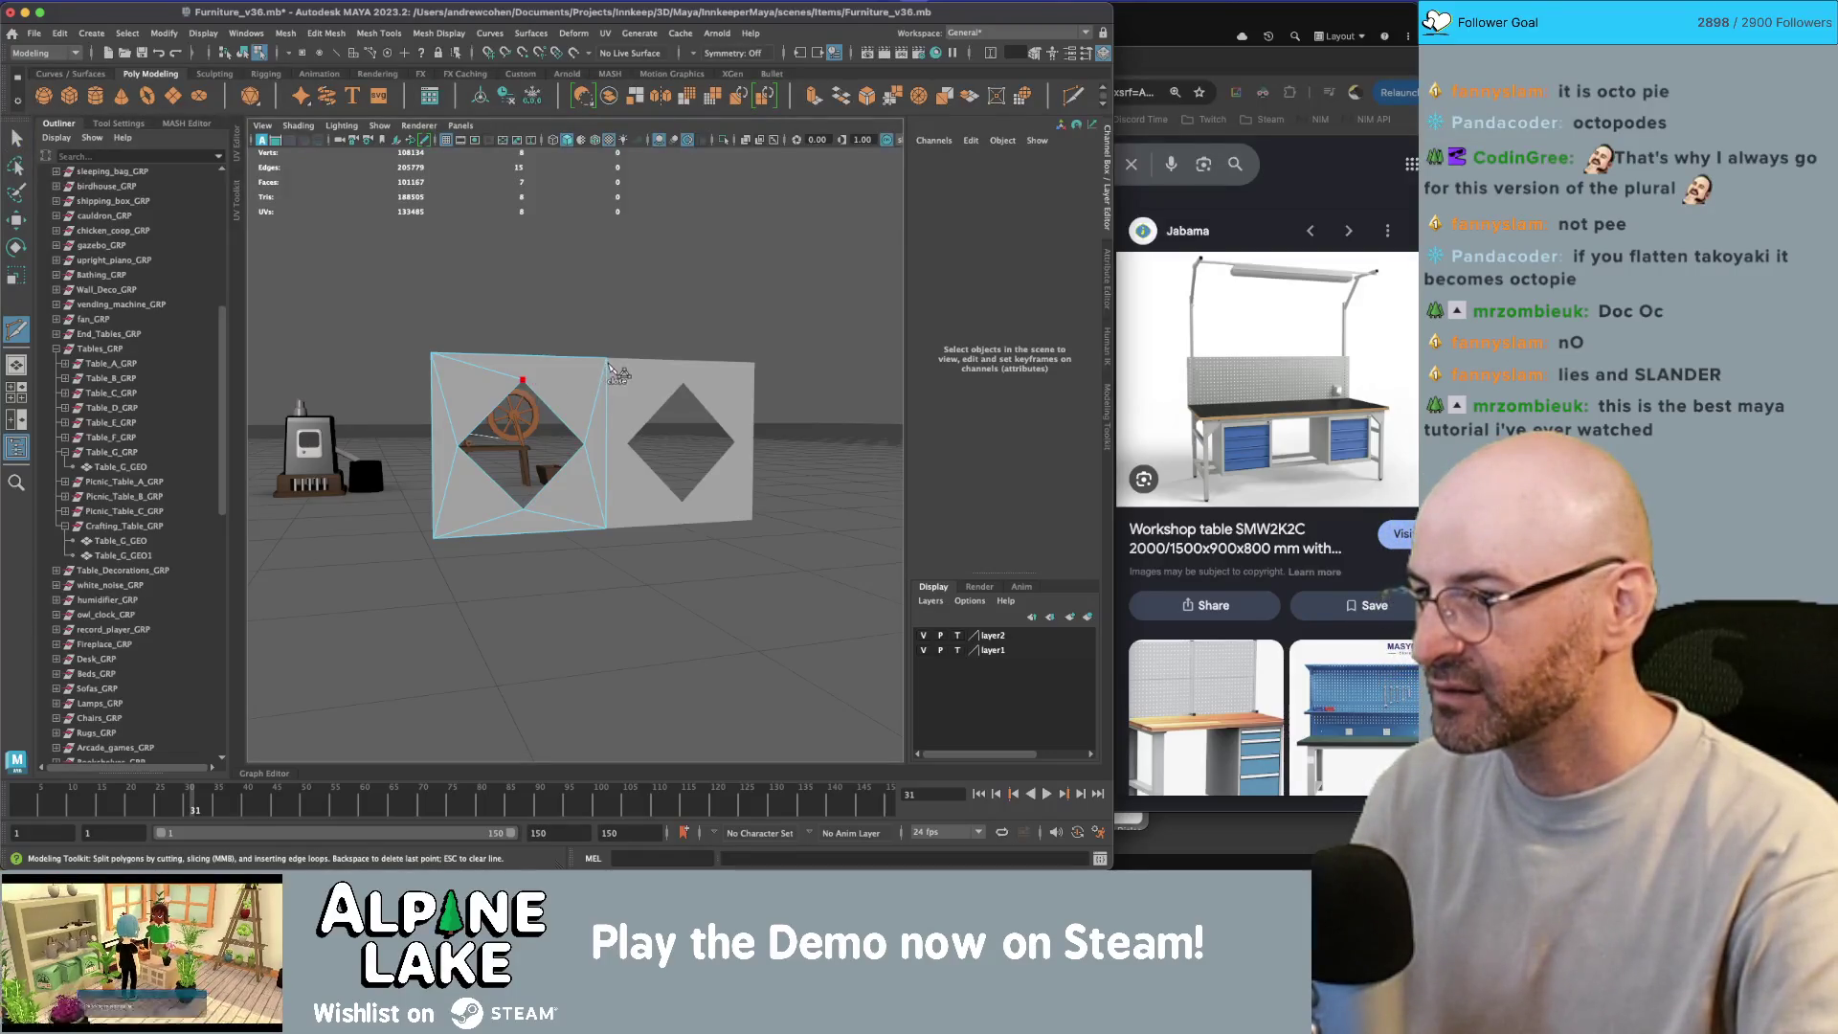
{"action": "key", "text": "3"}
{"action": "left_click_drag", "start_coordinate": [627, 357], "coordinate": [597, 361]}
{"action": "key", "text": "1"}
{"action": "key", "text": "q"}
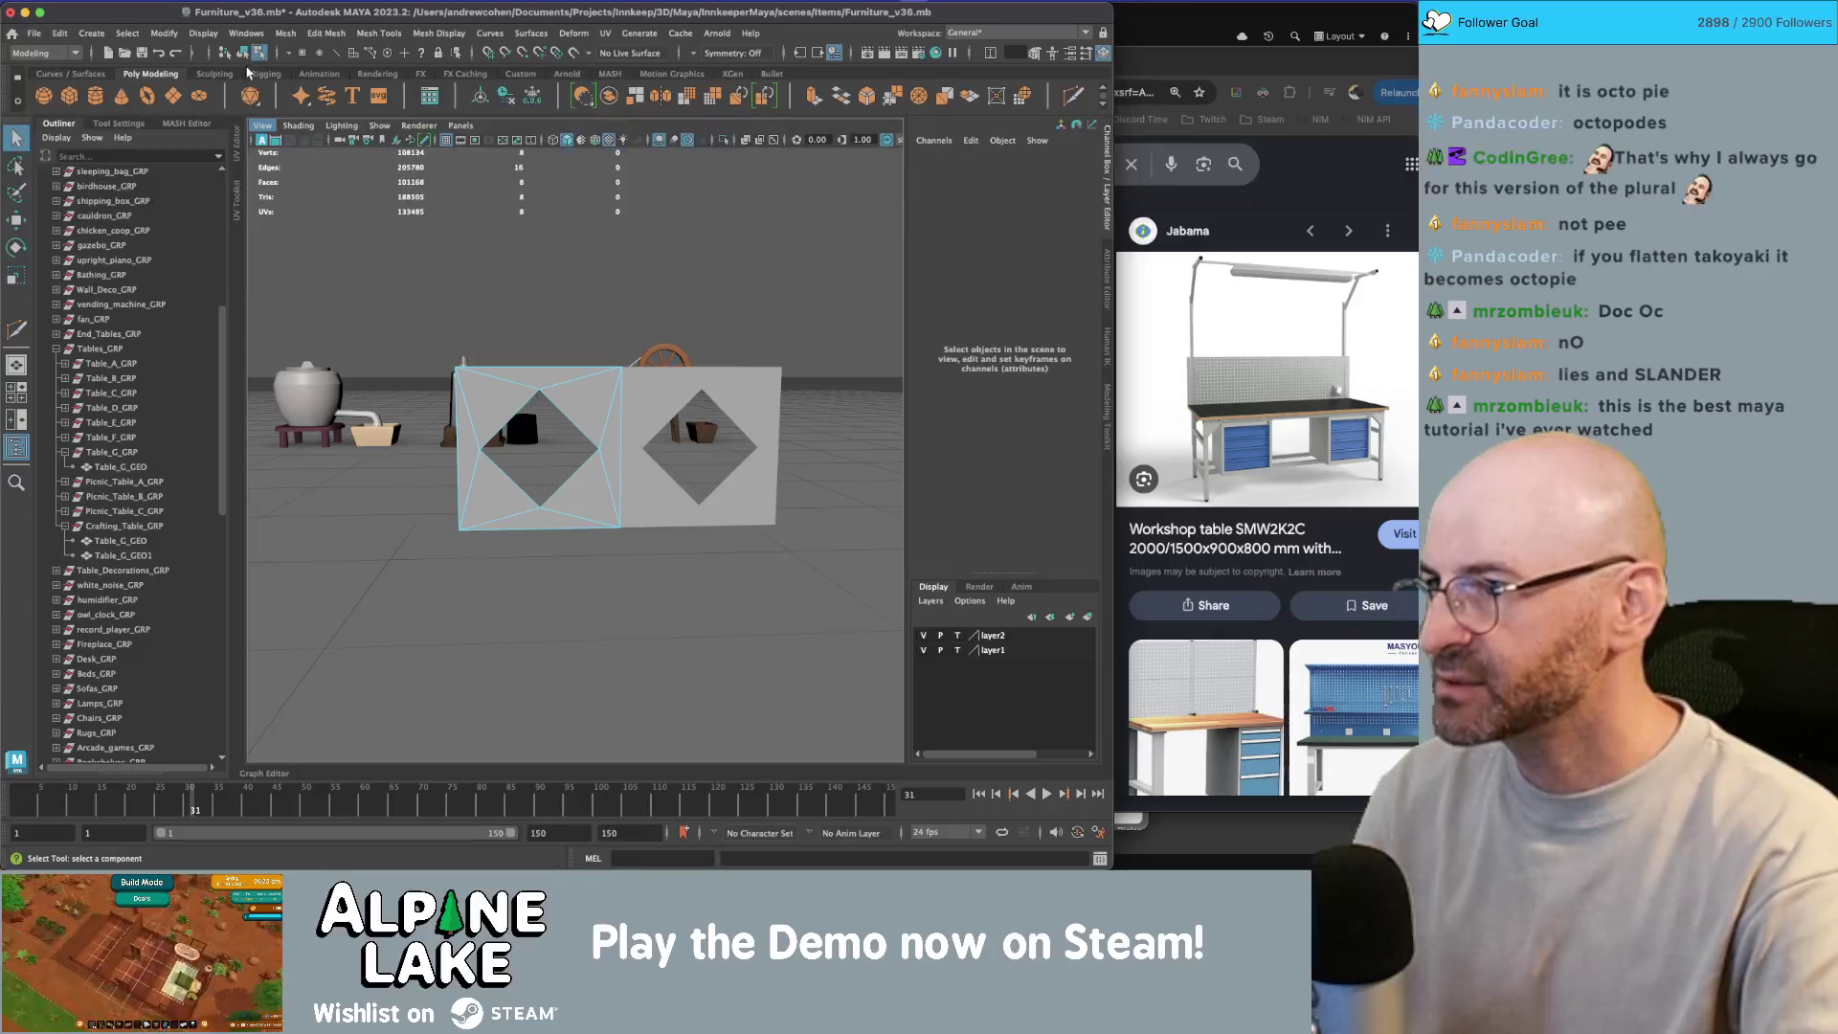
Step: Delete the right plane, duplicate pPlane1 beside it, and shift both planes left
{"action": "left_click", "coordinate": [245, 53]}
{"action": "left_click", "coordinate": [648, 417]}
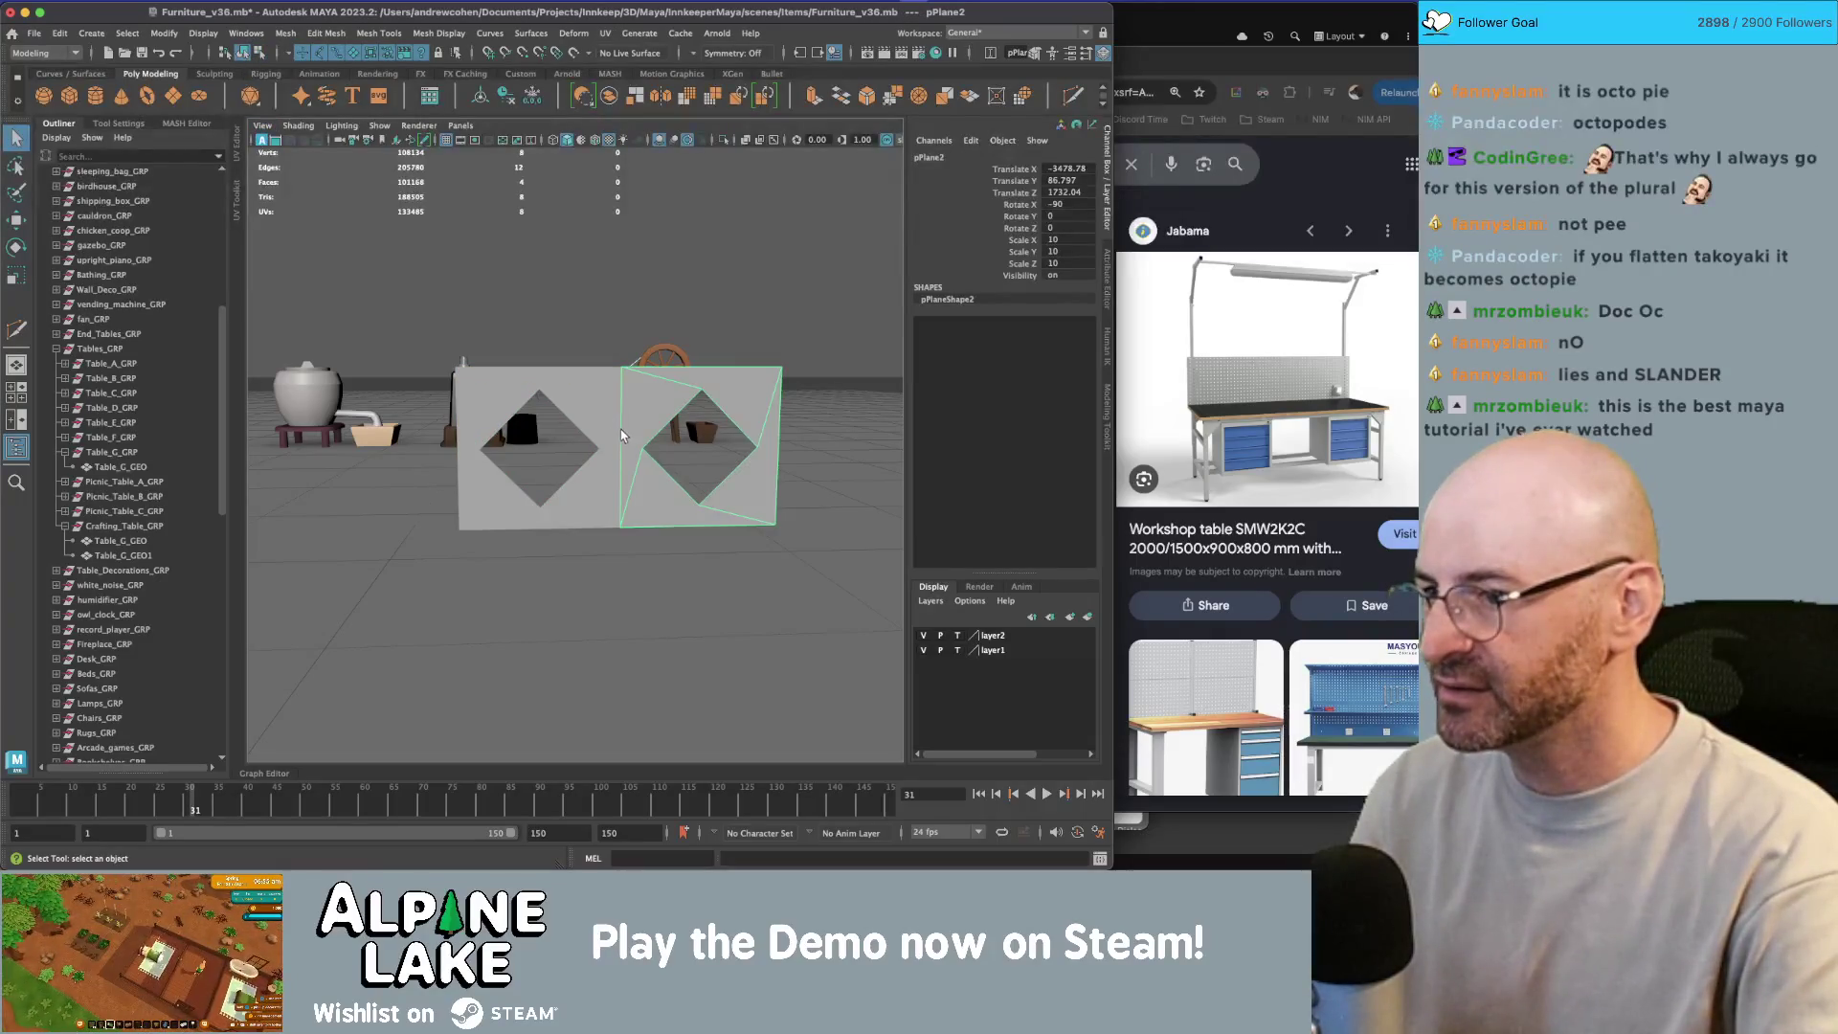
{"action": "key", "text": "Delete"}
{"action": "left_click", "coordinate": [591, 397]}
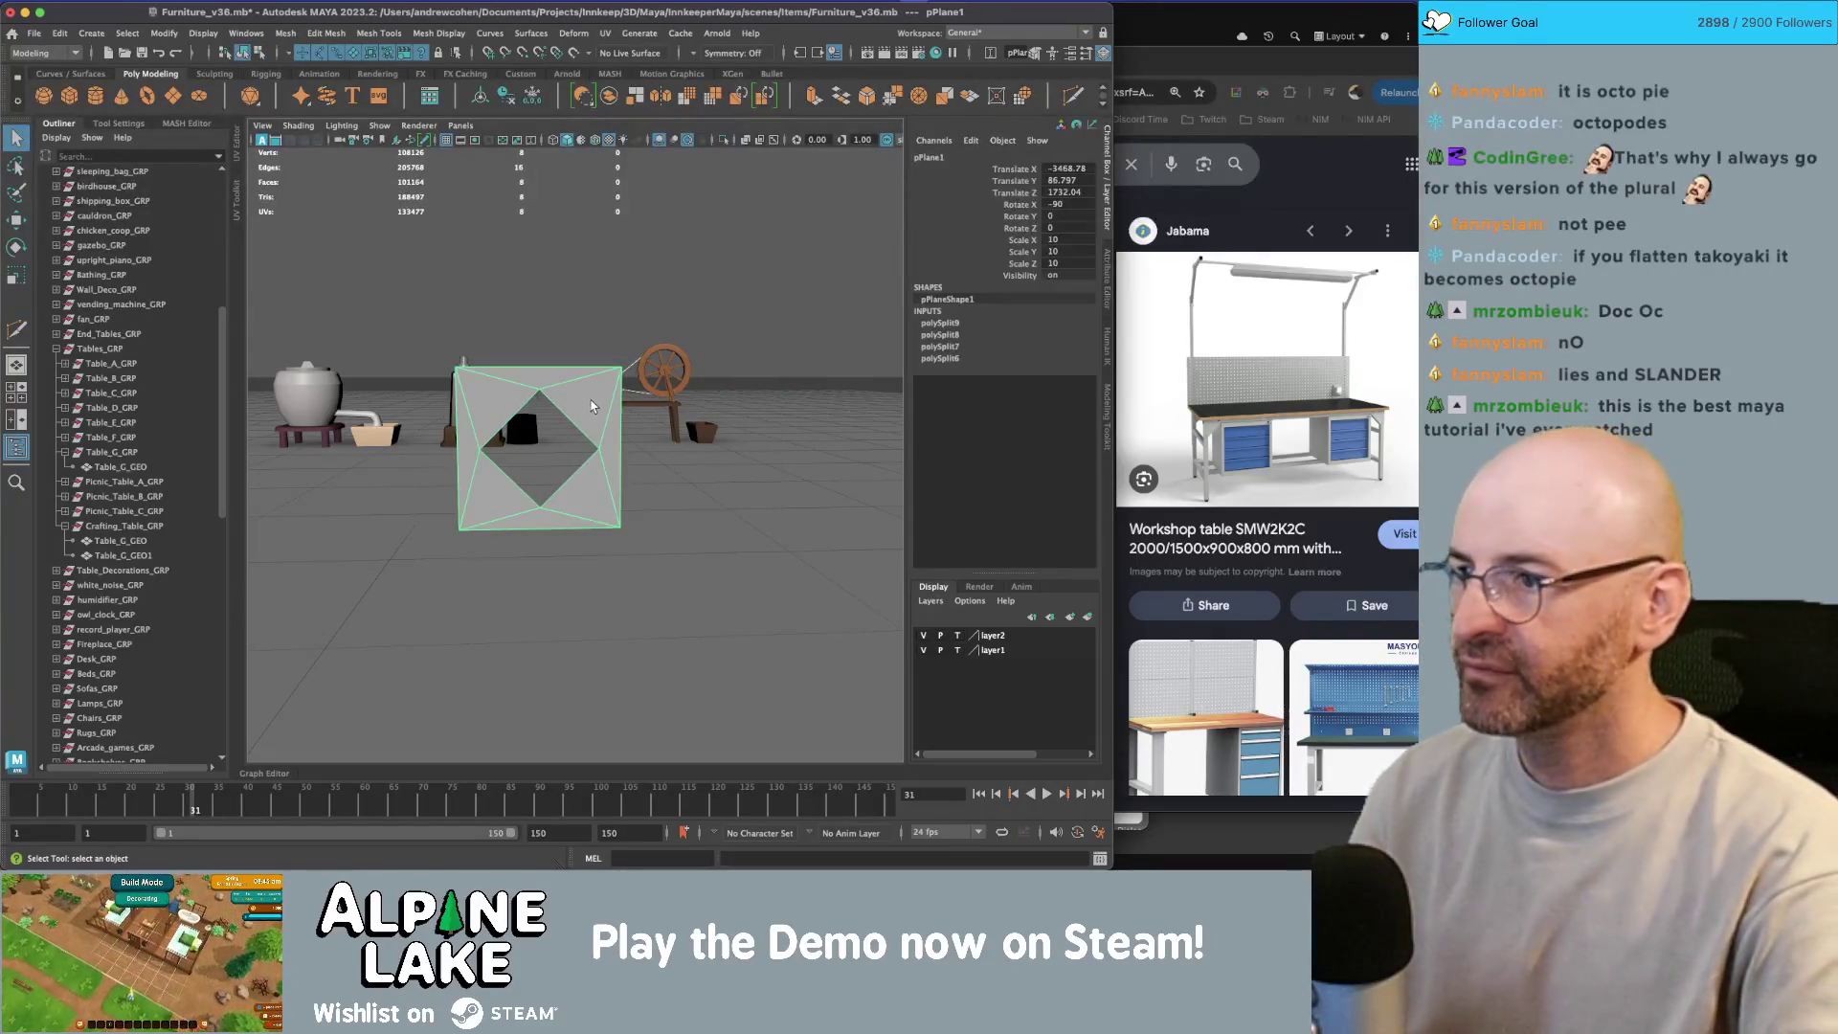
{"action": "key", "text": "ctrl+d"}
{"action": "key", "text": "w"}
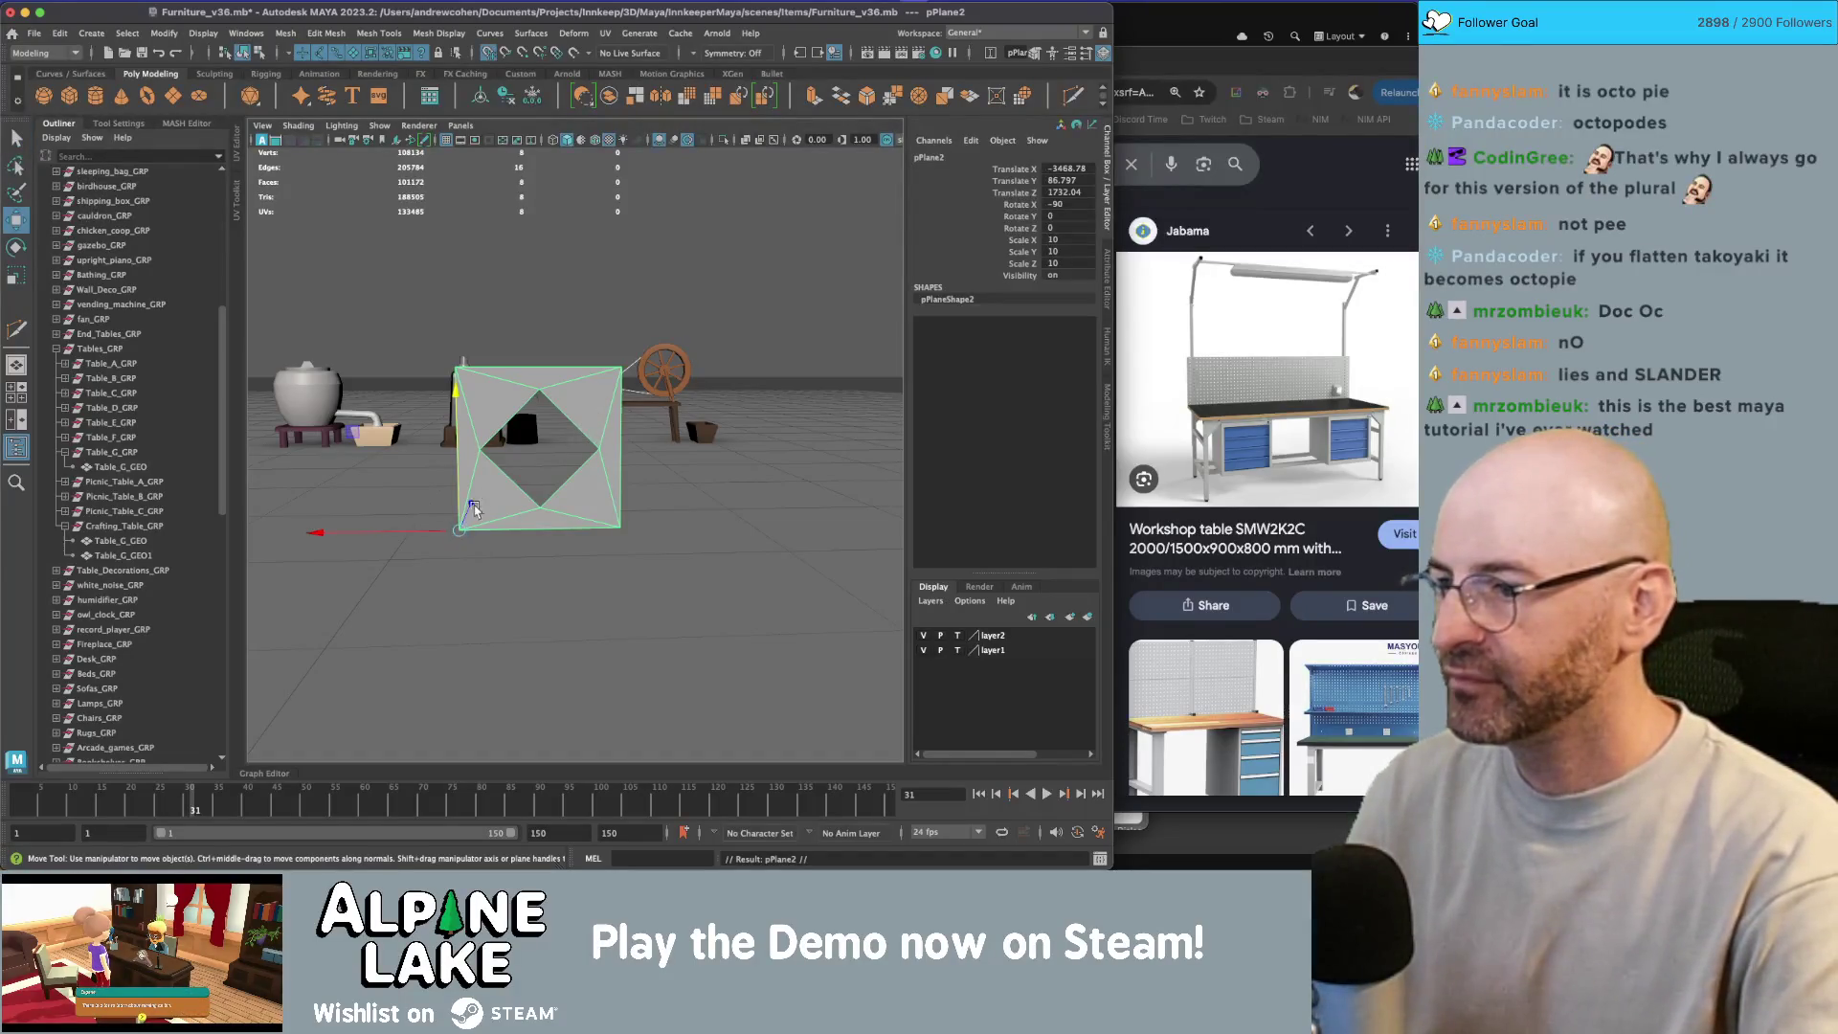
{"action": "left_click_drag", "start_coordinate": [496, 535], "coordinate": [657, 537]}
{"action": "key", "text": "q"}
{"action": "left_click", "coordinate": [593, 405], "text": "shift"}
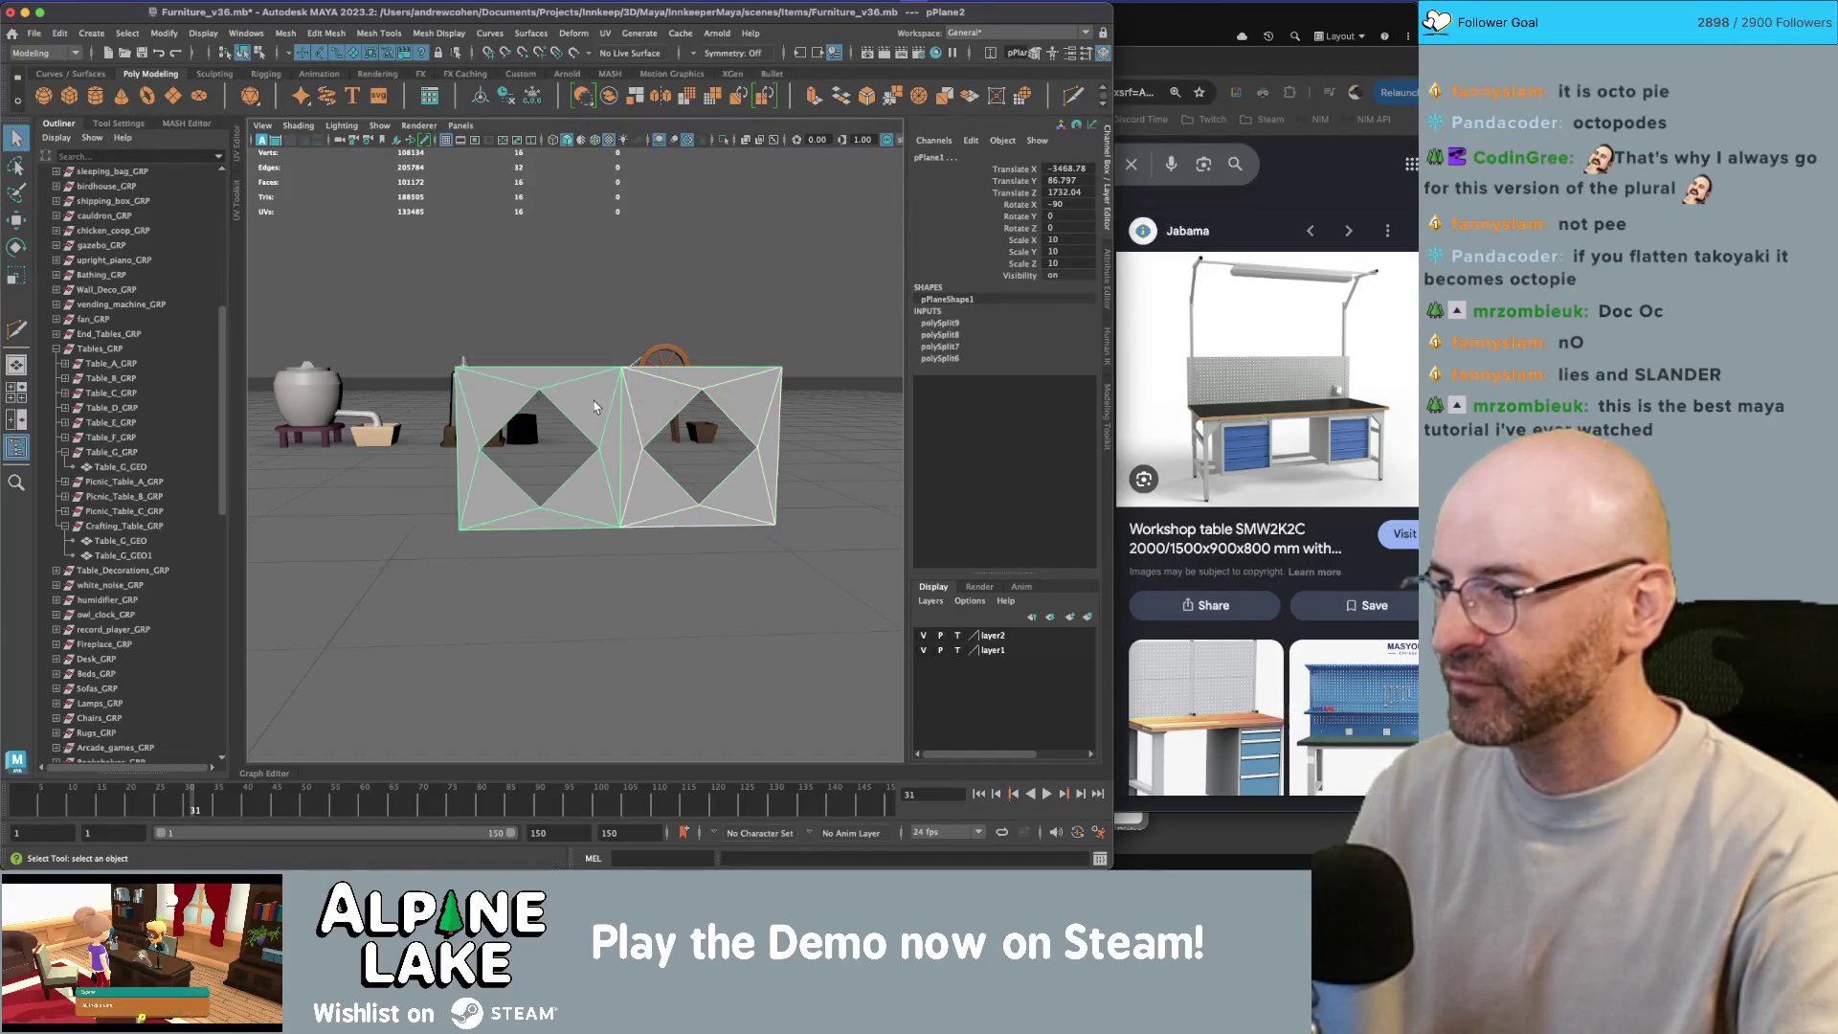
{"action": "left_click_drag", "start_coordinate": [614, 407], "coordinate": [542, 424]}
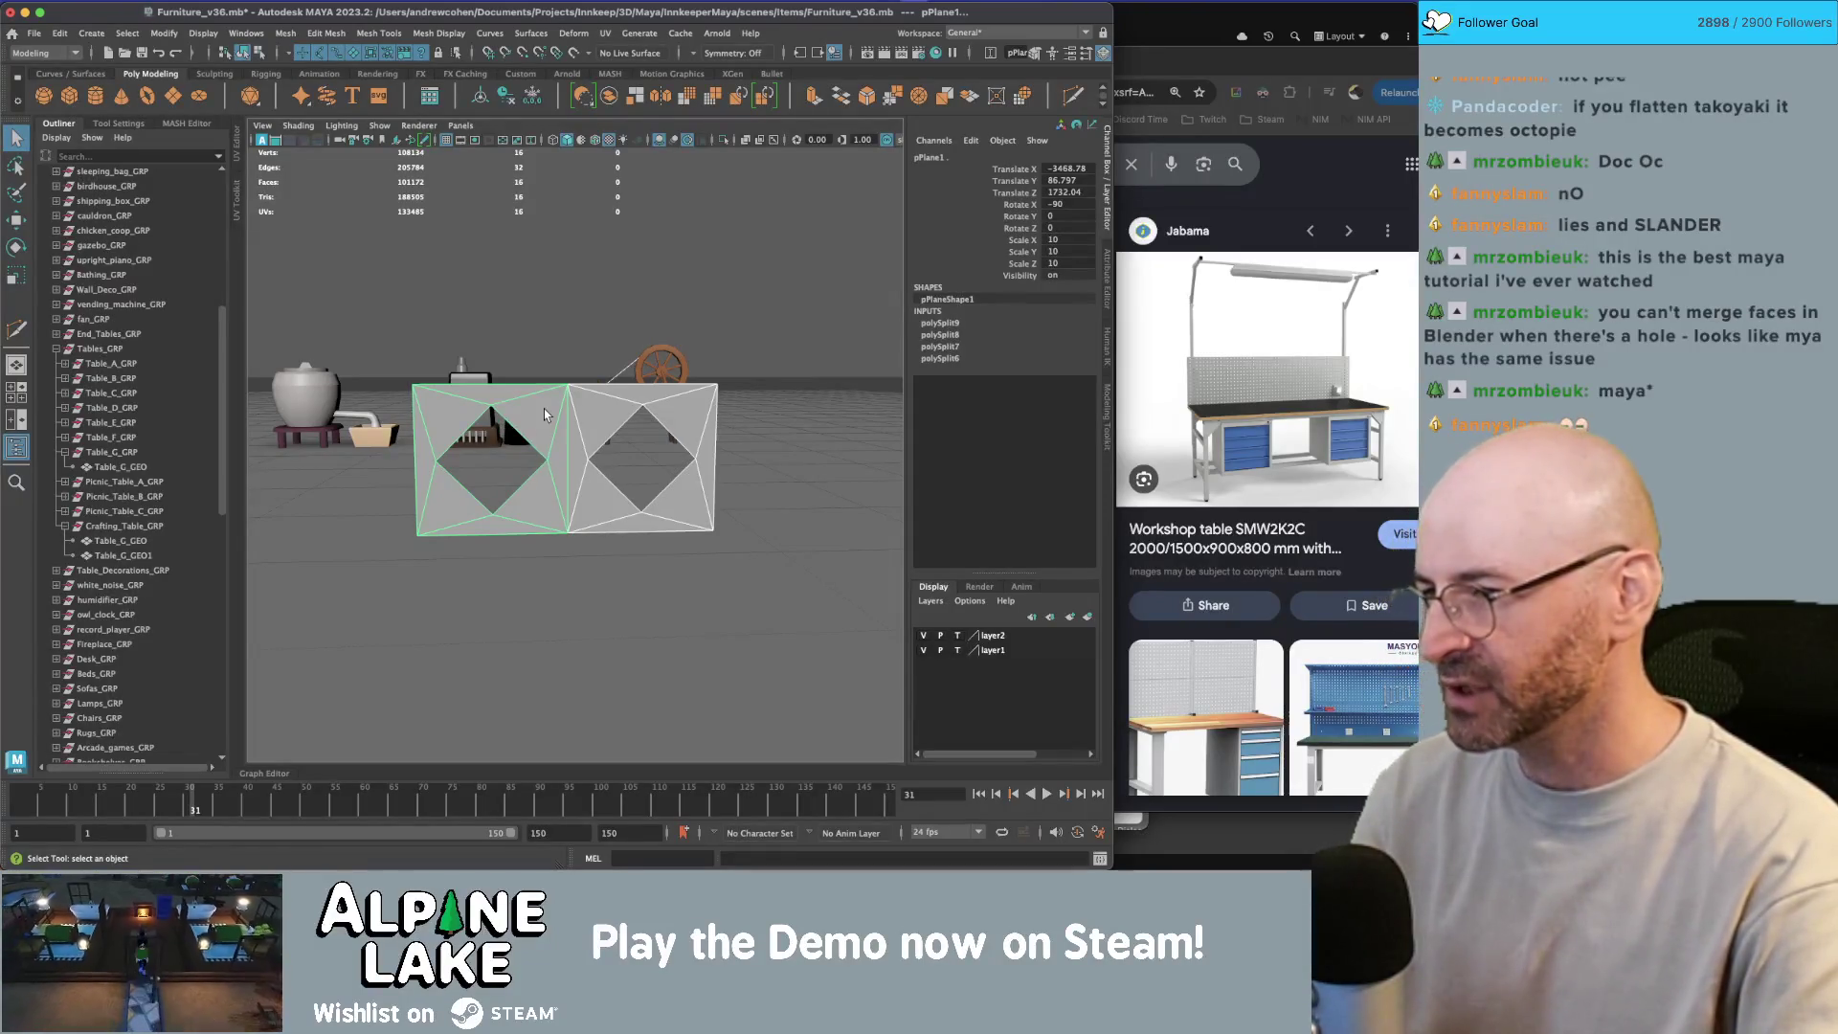
Step: Duplicate the diamond-hole plane along X with Shift+D into a long row
{"action": "left_click", "coordinate": [587, 407]}
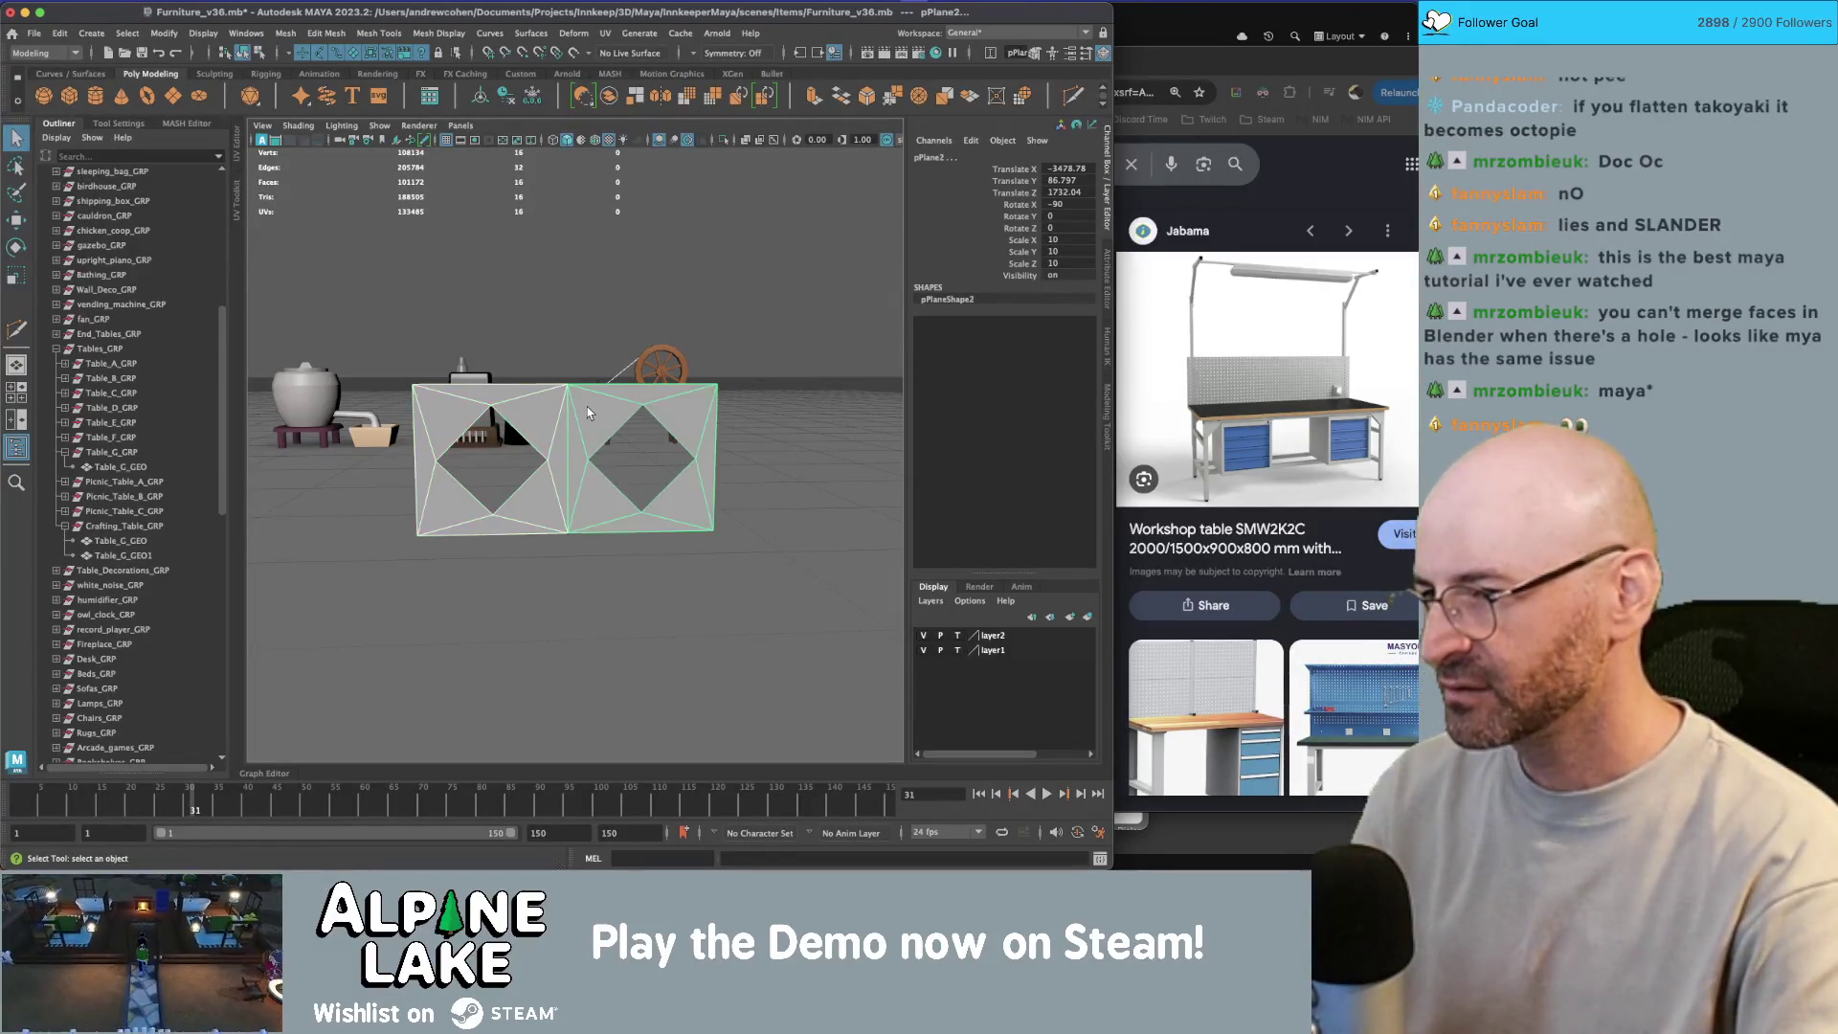
{"action": "mouse_move", "coordinate": [543, 416]}
{"action": "left_mouse_down"}
{"action": "mouse_move", "coordinate": [605, 409]}
{"action": "mouse_move", "coordinate": [573, 423]}
{"action": "left_mouse_up"}
{"action": "key", "text": "w"}
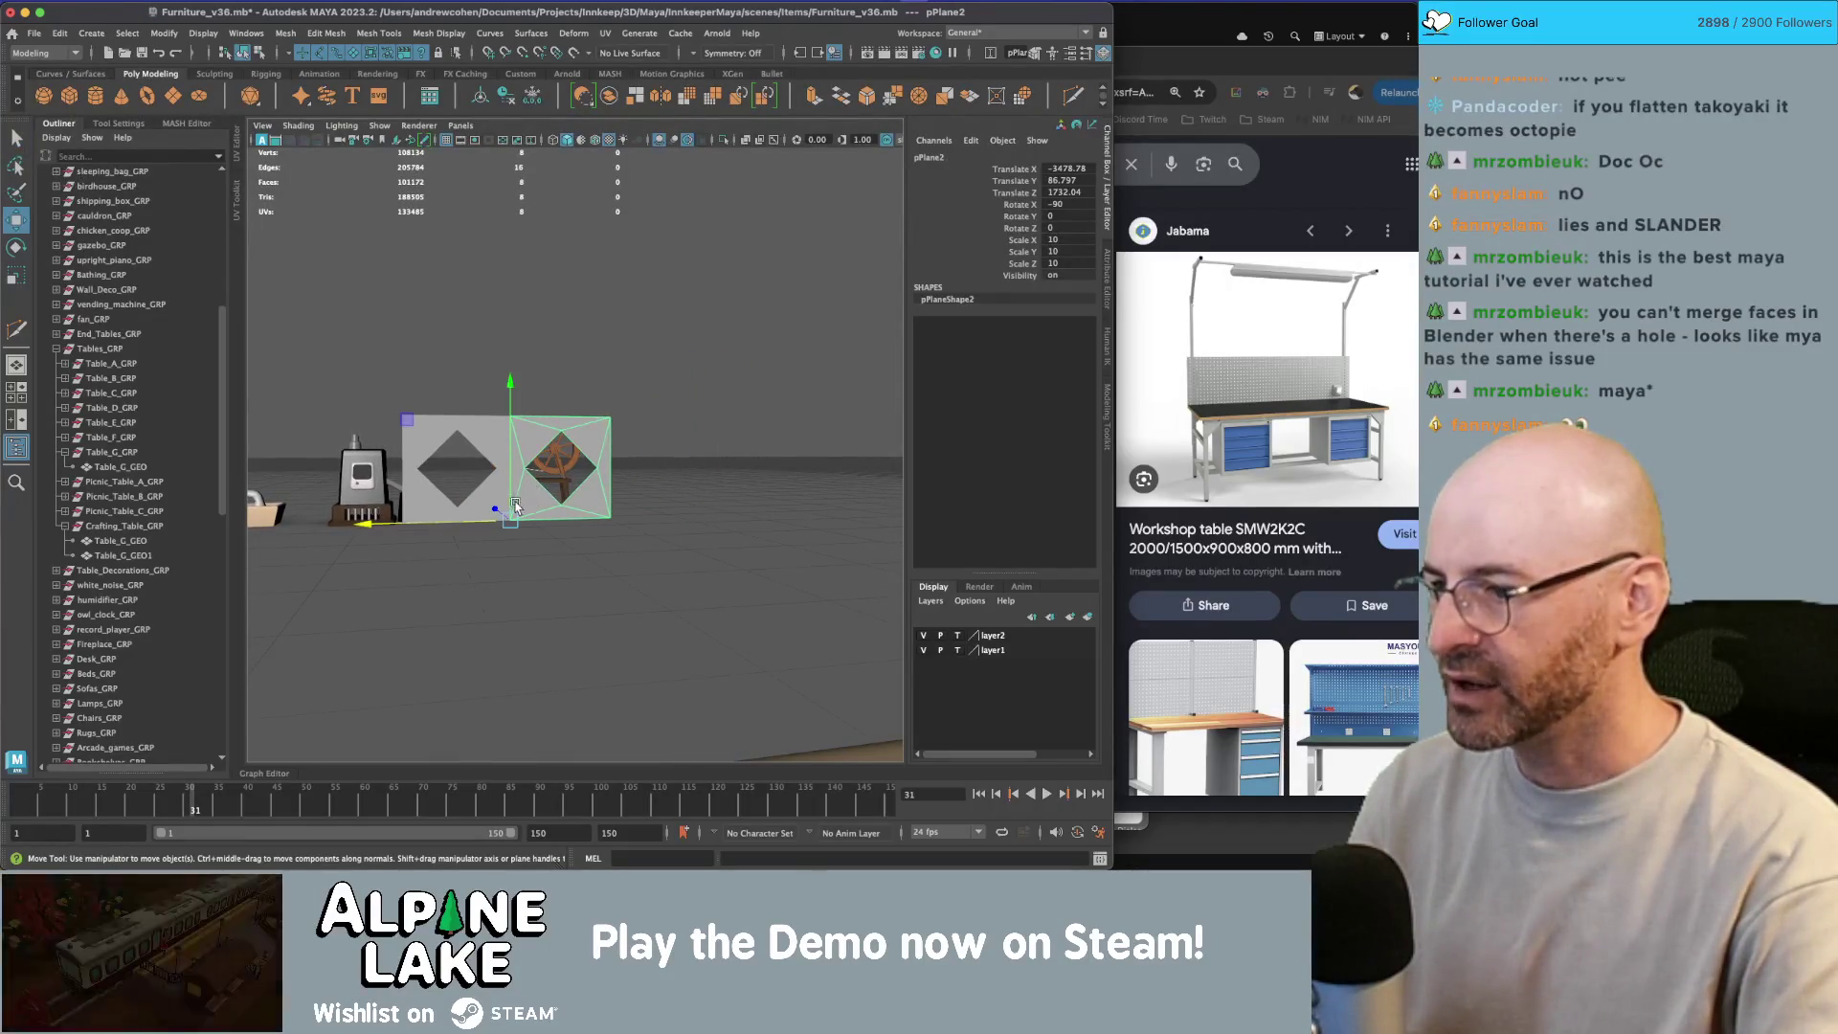
{"action": "key", "text": "ctrl+d"}
{"action": "mouse_move", "coordinate": [484, 523]}
{"action": "left_mouse_down"}
{"action": "mouse_move", "coordinate": [612, 522]}
{"action": "mouse_move", "coordinate": [563, 498]}
{"action": "mouse_move", "coordinate": [670, 469]}
{"action": "mouse_move", "coordinate": [453, 454]}
{"action": "left_mouse_up"}
{"action": "key", "text": "shift+d"}
{"action": "key", "text": "shift+d"}
{"action": "key", "text": "shift+d"}
{"action": "key", "text": "shift+d"}
{"action": "key", "text": "shift+d"}
{"action": "key", "text": "shift+d"}
{"action": "key", "text": "shift+d"}
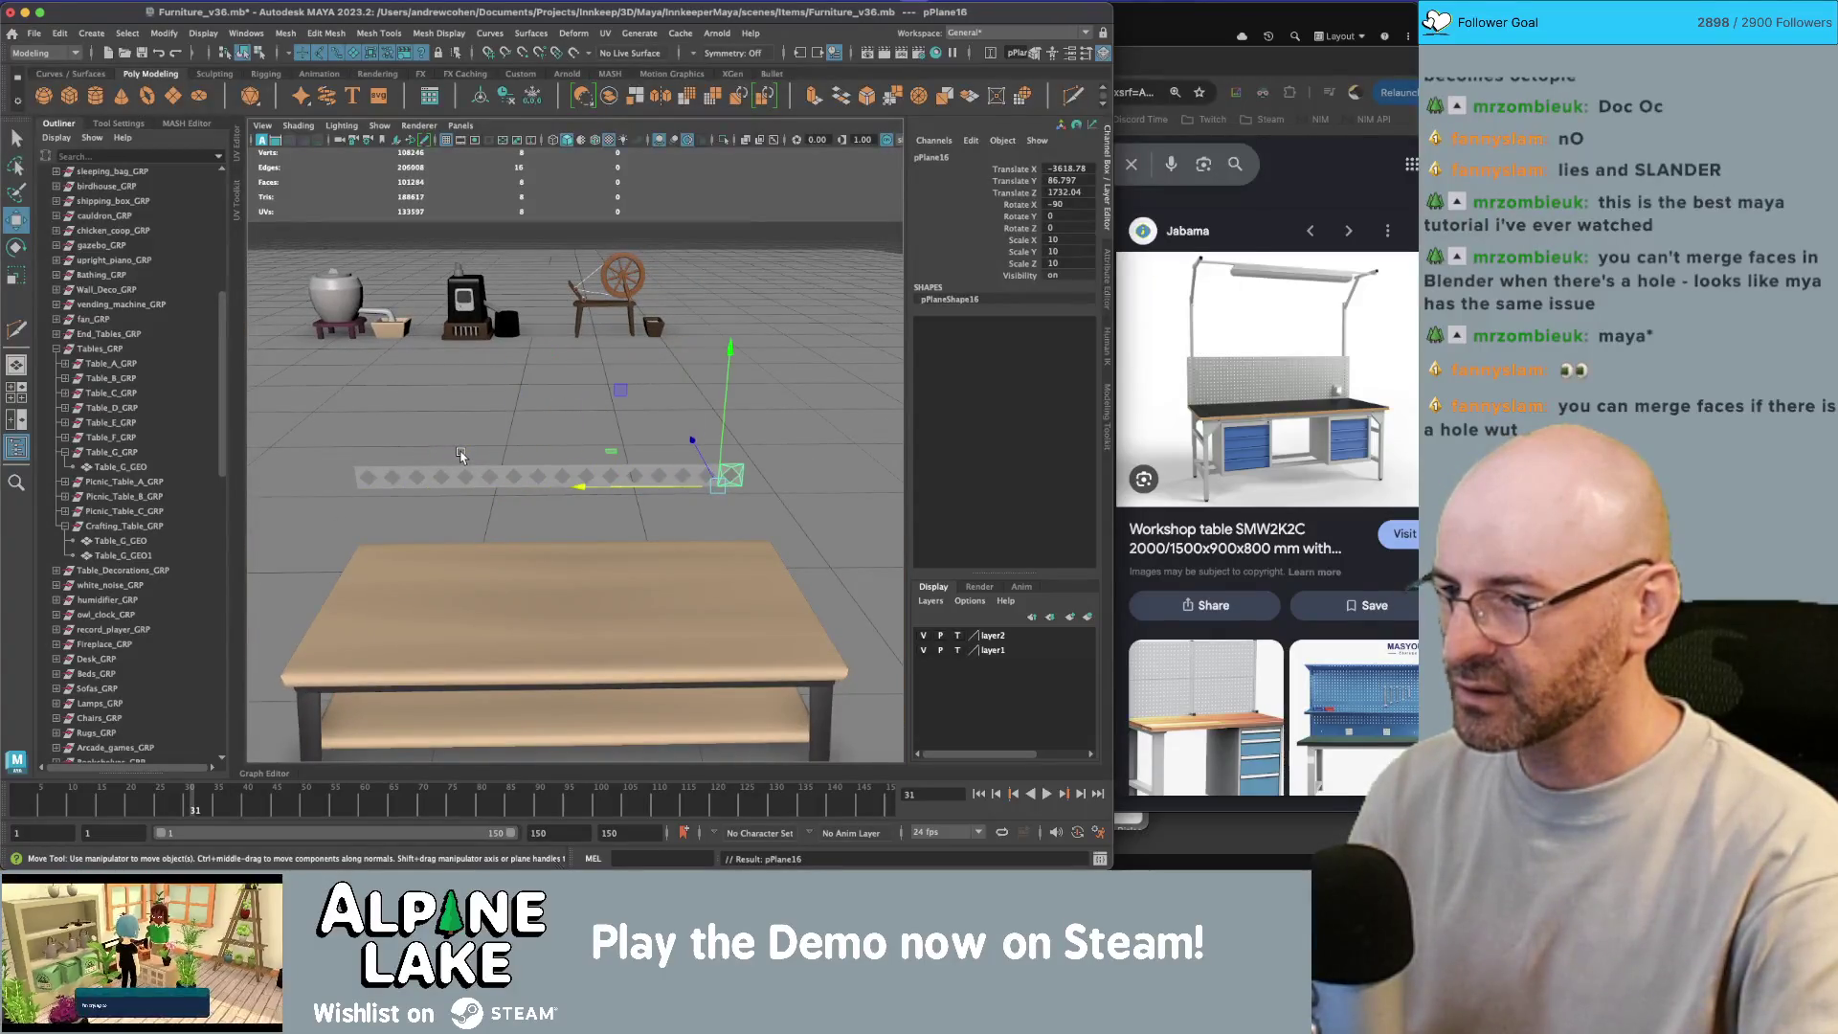
{"action": "key", "text": "shift+d"}
{"action": "mouse_move", "coordinate": [651, 462]}
{"action": "left_mouse_down"}
{"action": "mouse_move", "coordinate": [715, 439]}
{"action": "mouse_move", "coordinate": [574, 442]}
{"action": "left_mouse_up"}
Step: Select the whole row and duplicate it upward into stacked rows
{"action": "left_click_drag", "start_coordinate": [450, 383], "coordinate": [632, 526]}
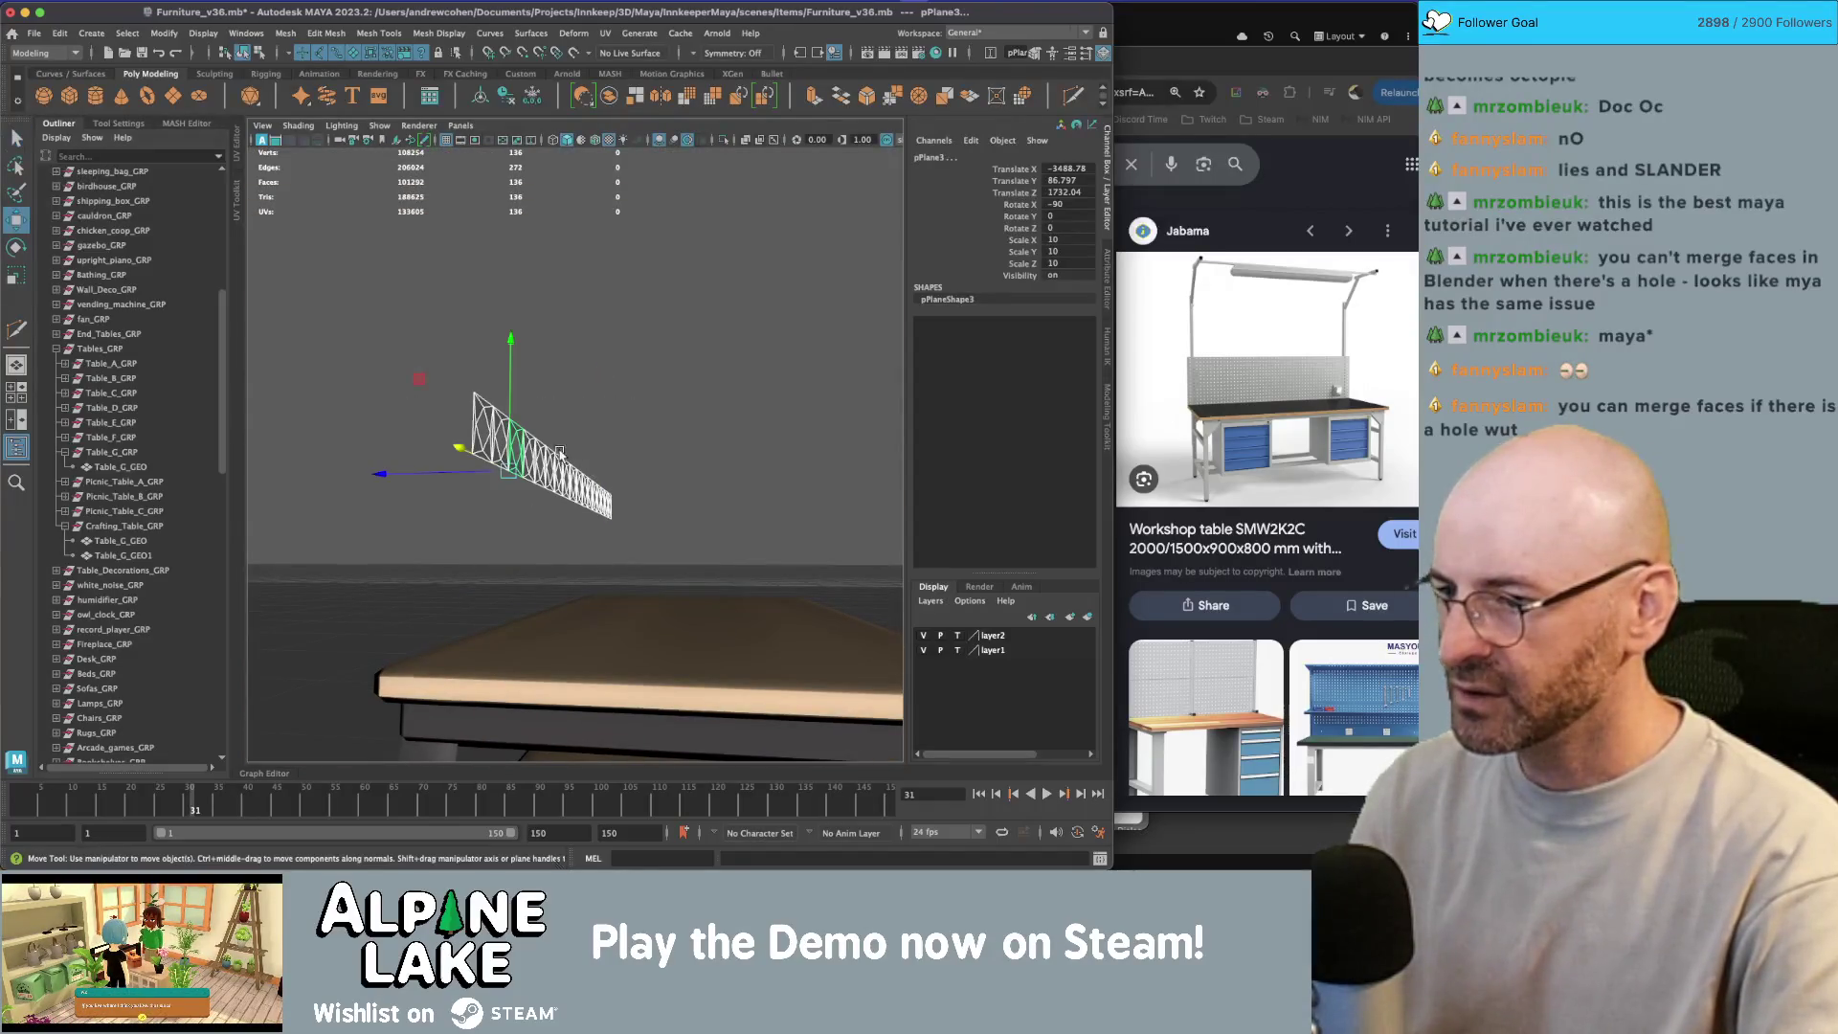
{"action": "key", "text": "ctrl+d"}
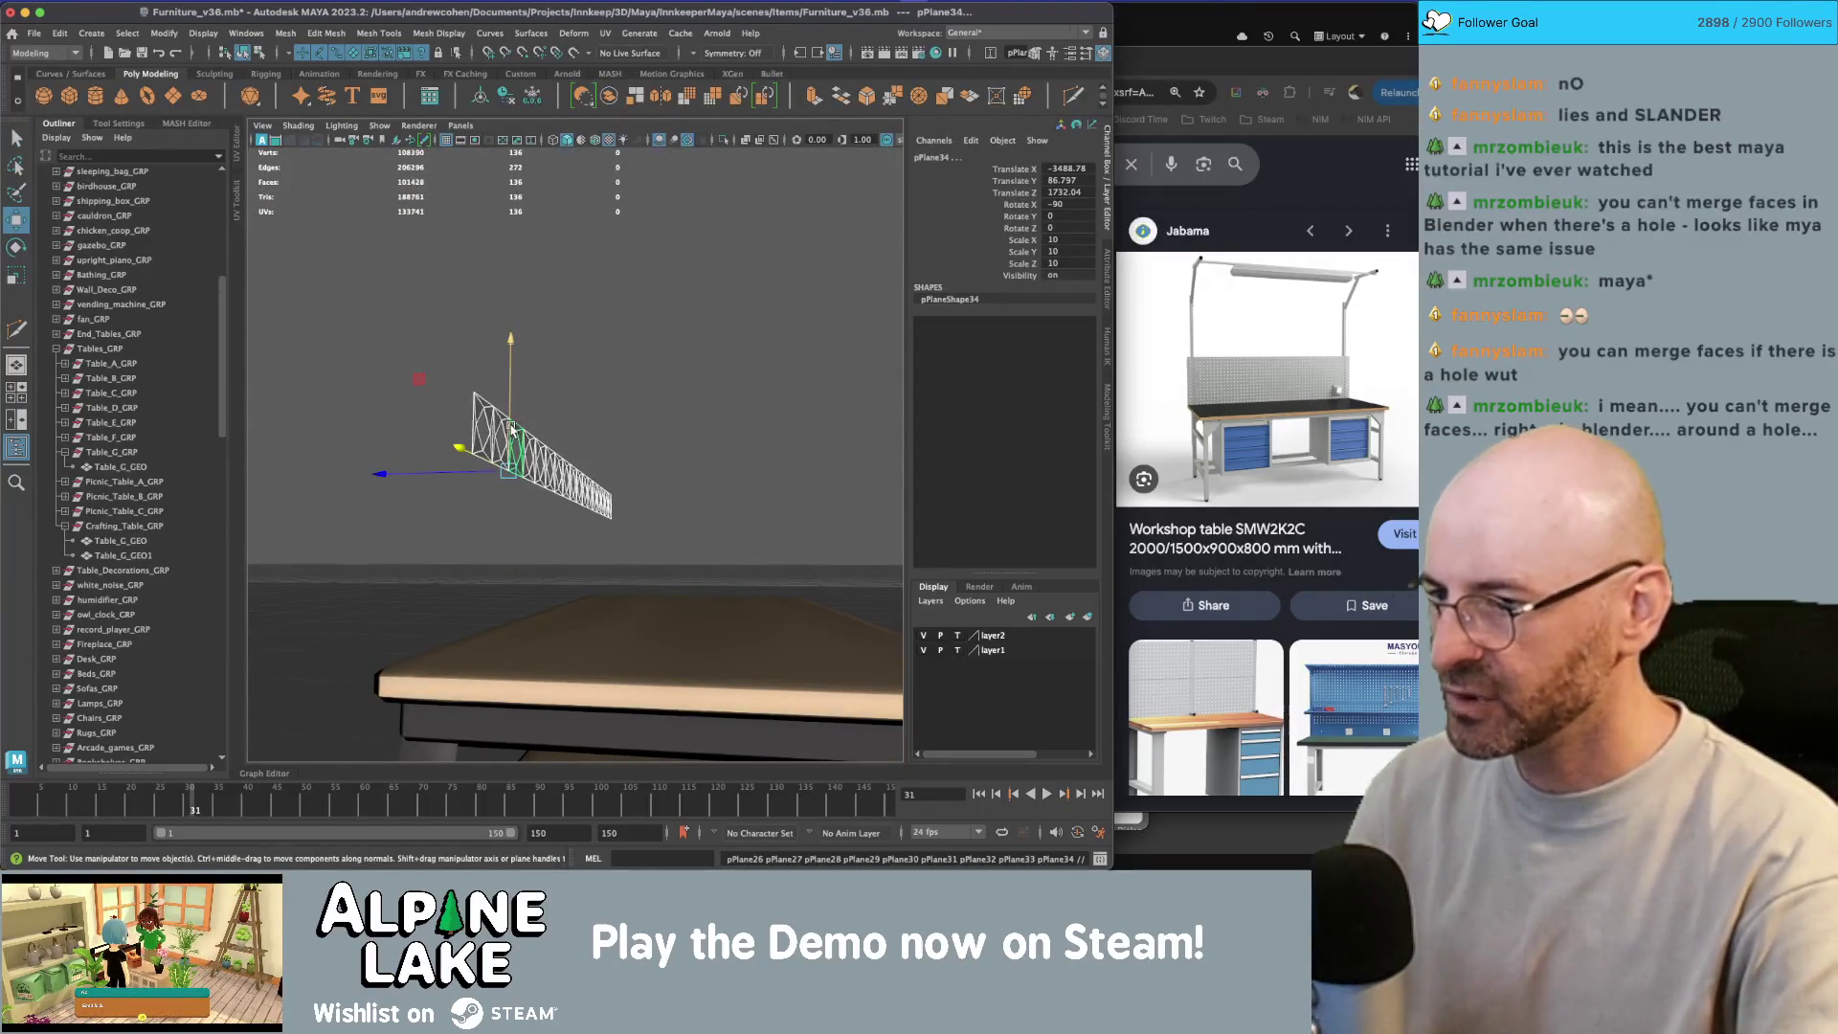
{"action": "key", "text": "shift+d"}
{"action": "key", "text": "shift+d"}
{"action": "key", "text": "shift+d"}
{"action": "left_click_drag", "start_coordinate": [512, 424], "coordinate": [475, 331]}
Step: Marquee-select all the rows and combine them into one mesh, pPlane86
{"action": "key", "text": "q"}
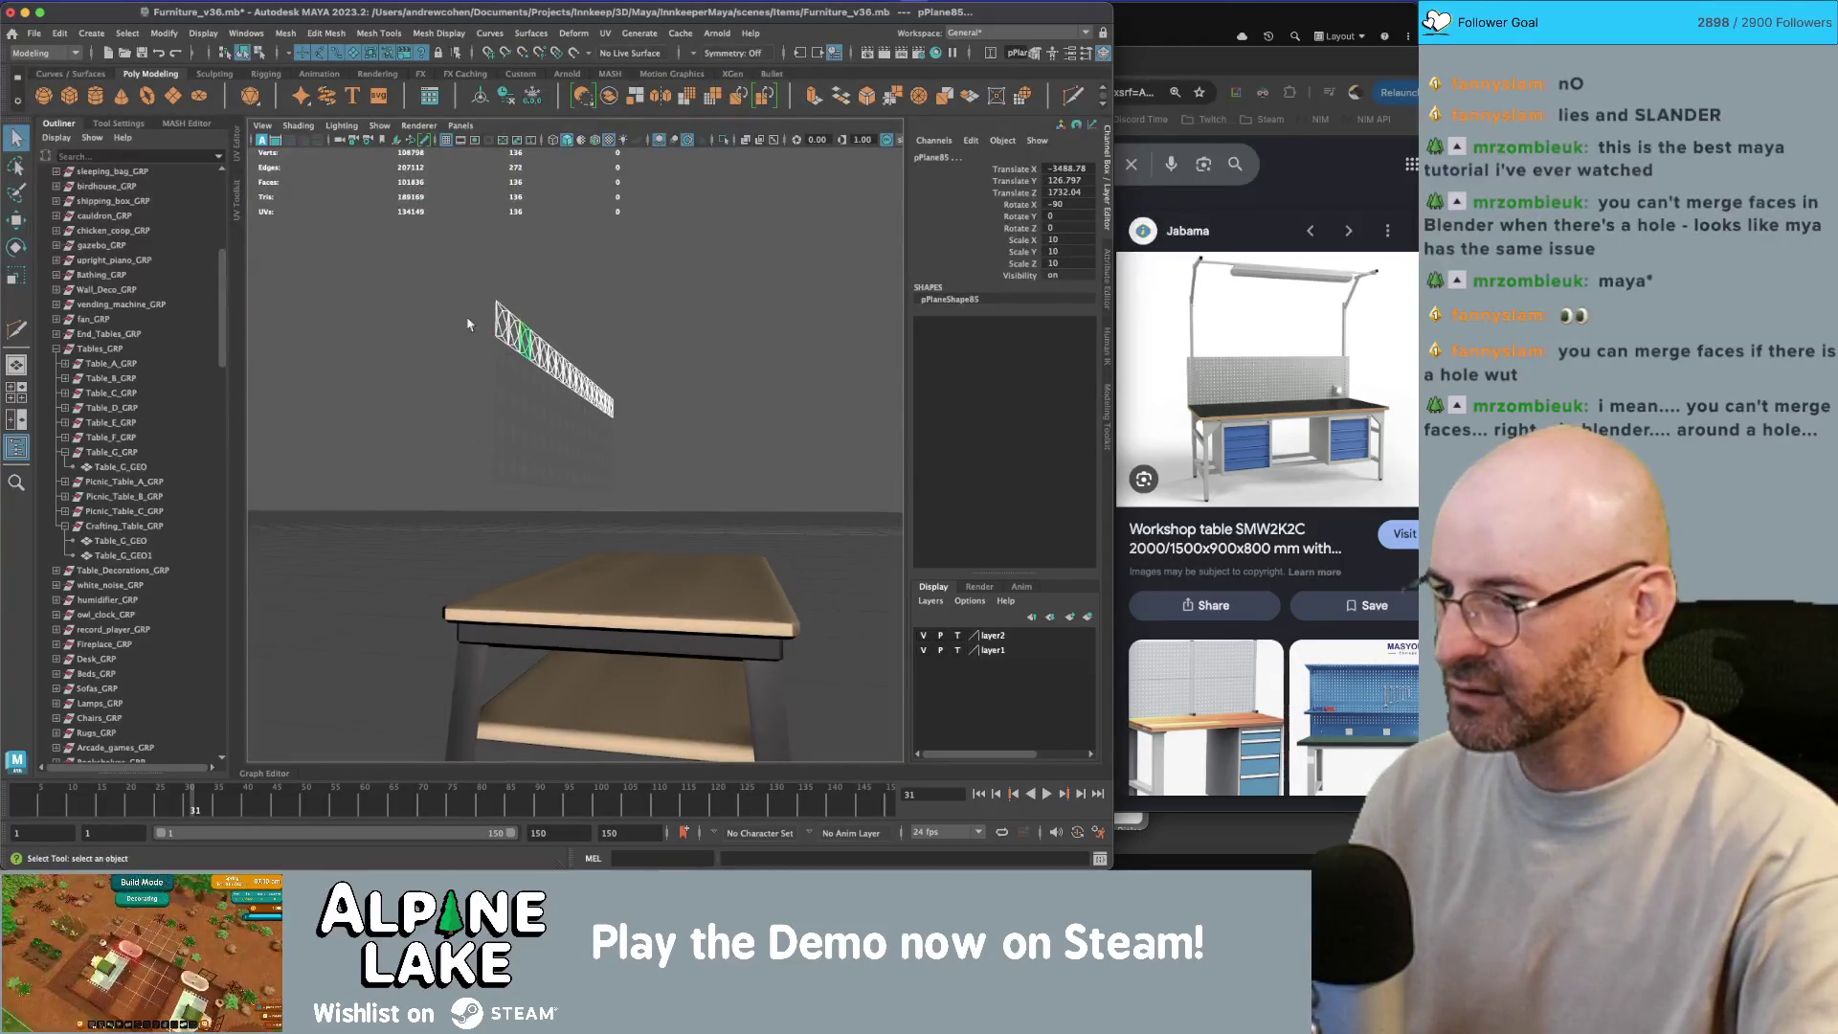
{"action": "left_click_drag", "start_coordinate": [666, 482], "coordinate": [667, 490]}
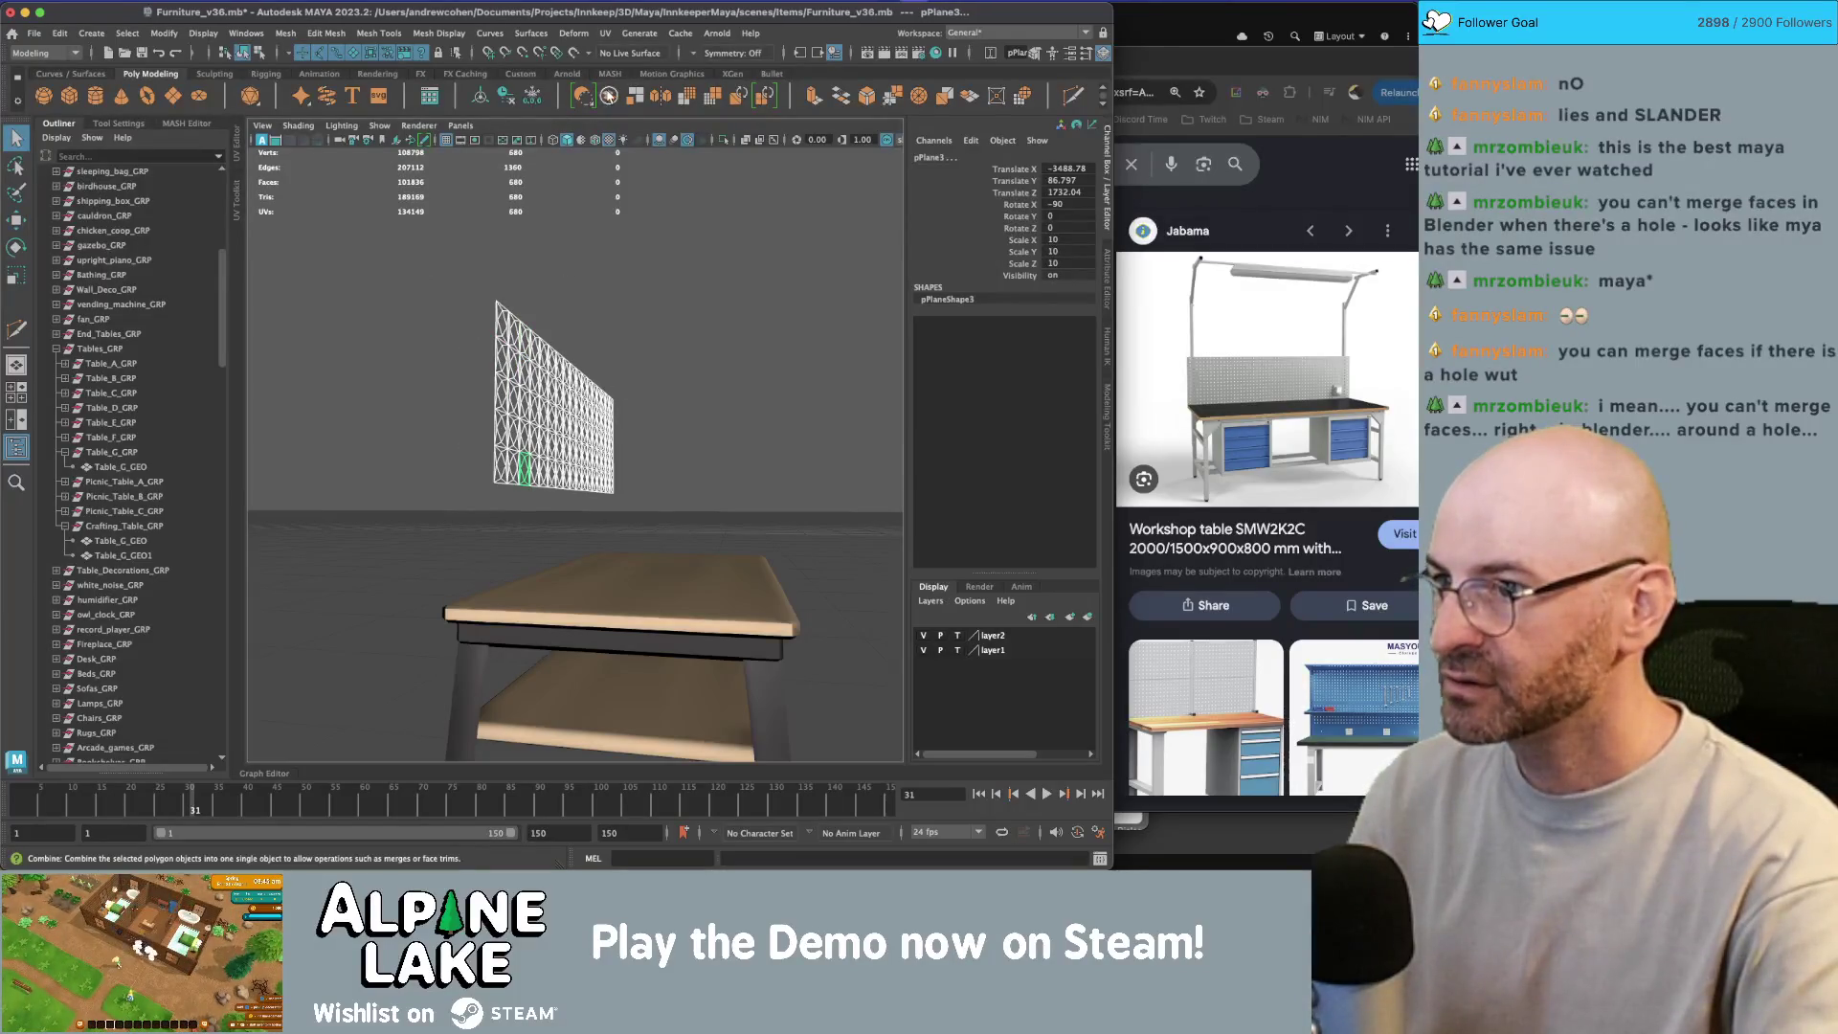
{"action": "left_click", "coordinate": [611, 97]}
{"action": "key", "text": "w"}
{"action": "mouse_move", "coordinate": [599, 287]}
{"action": "left_mouse_down"}
{"action": "mouse_move", "coordinate": [583, 364]}
{"action": "mouse_move", "coordinate": [622, 328]}
{"action": "mouse_move", "coordinate": [587, 371]}
{"action": "mouse_move", "coordinate": [583, 441]}
{"action": "left_mouse_up"}
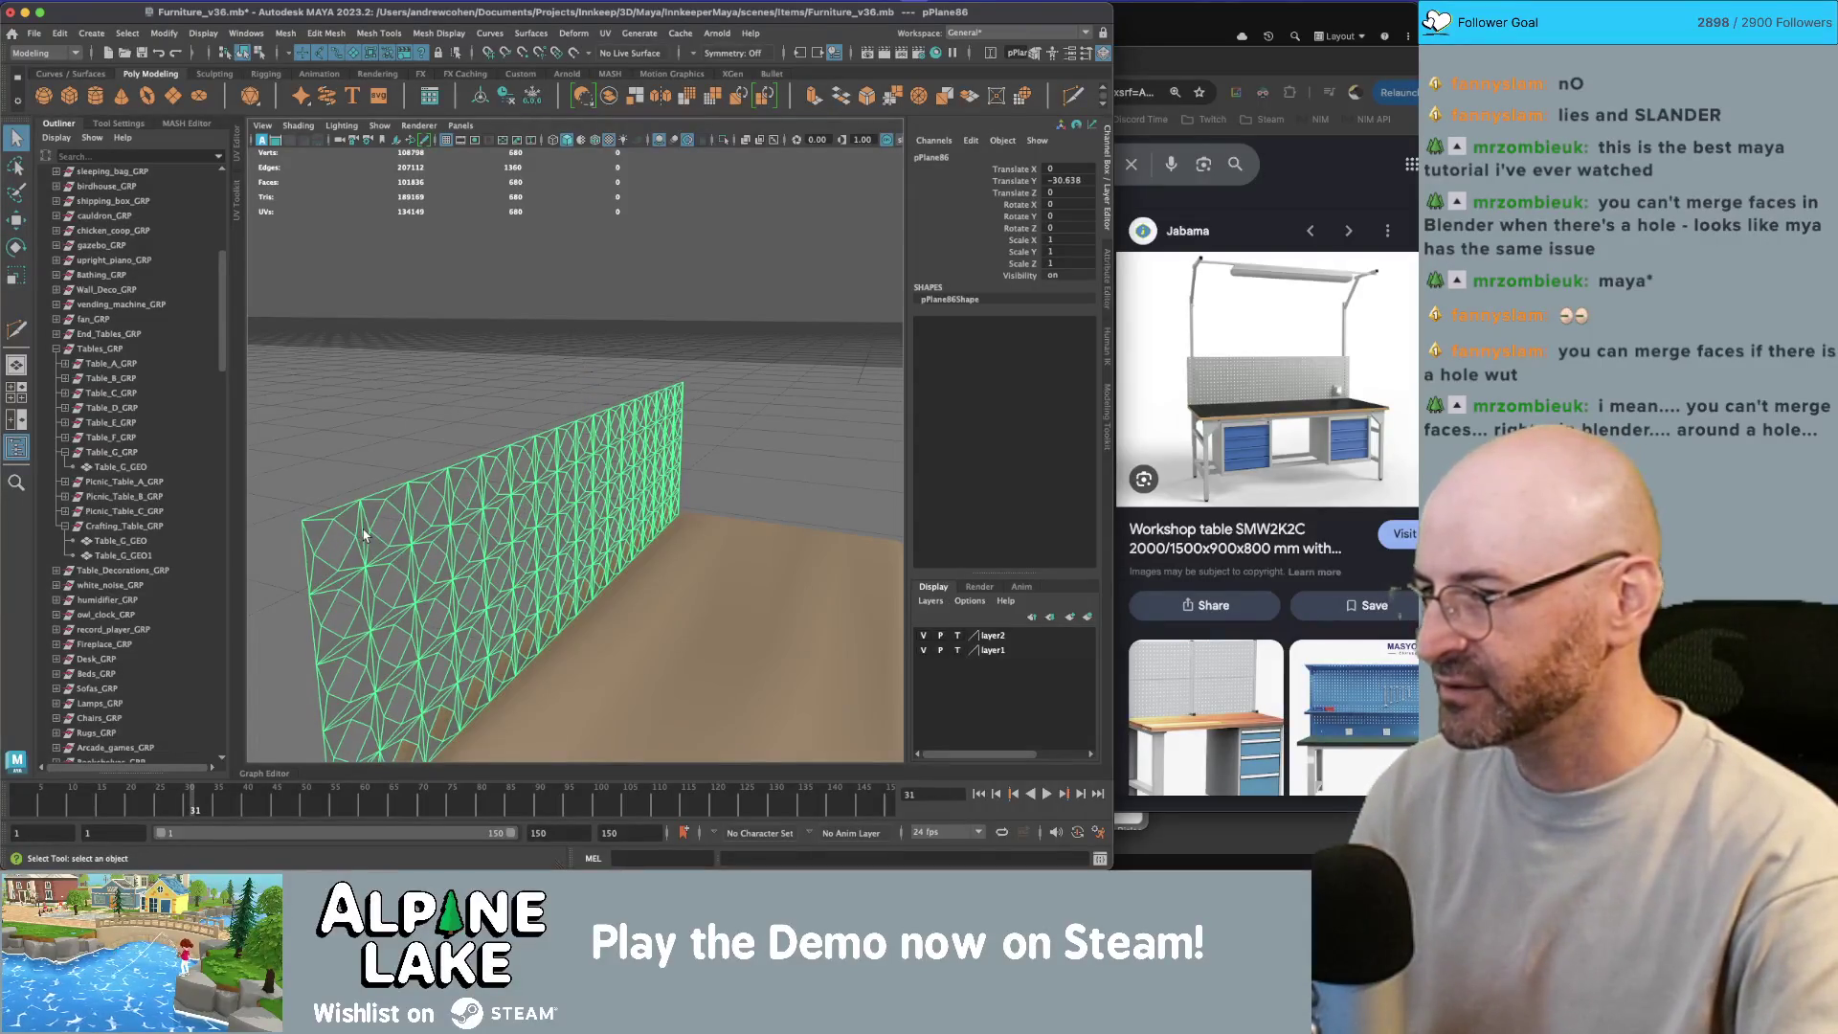
Step: Raise the panel slightly along Y and extrude its faces to thicken it
{"action": "key", "text": "w"}
{"action": "left_click_drag", "start_coordinate": [592, 465], "coordinate": [588, 458]}
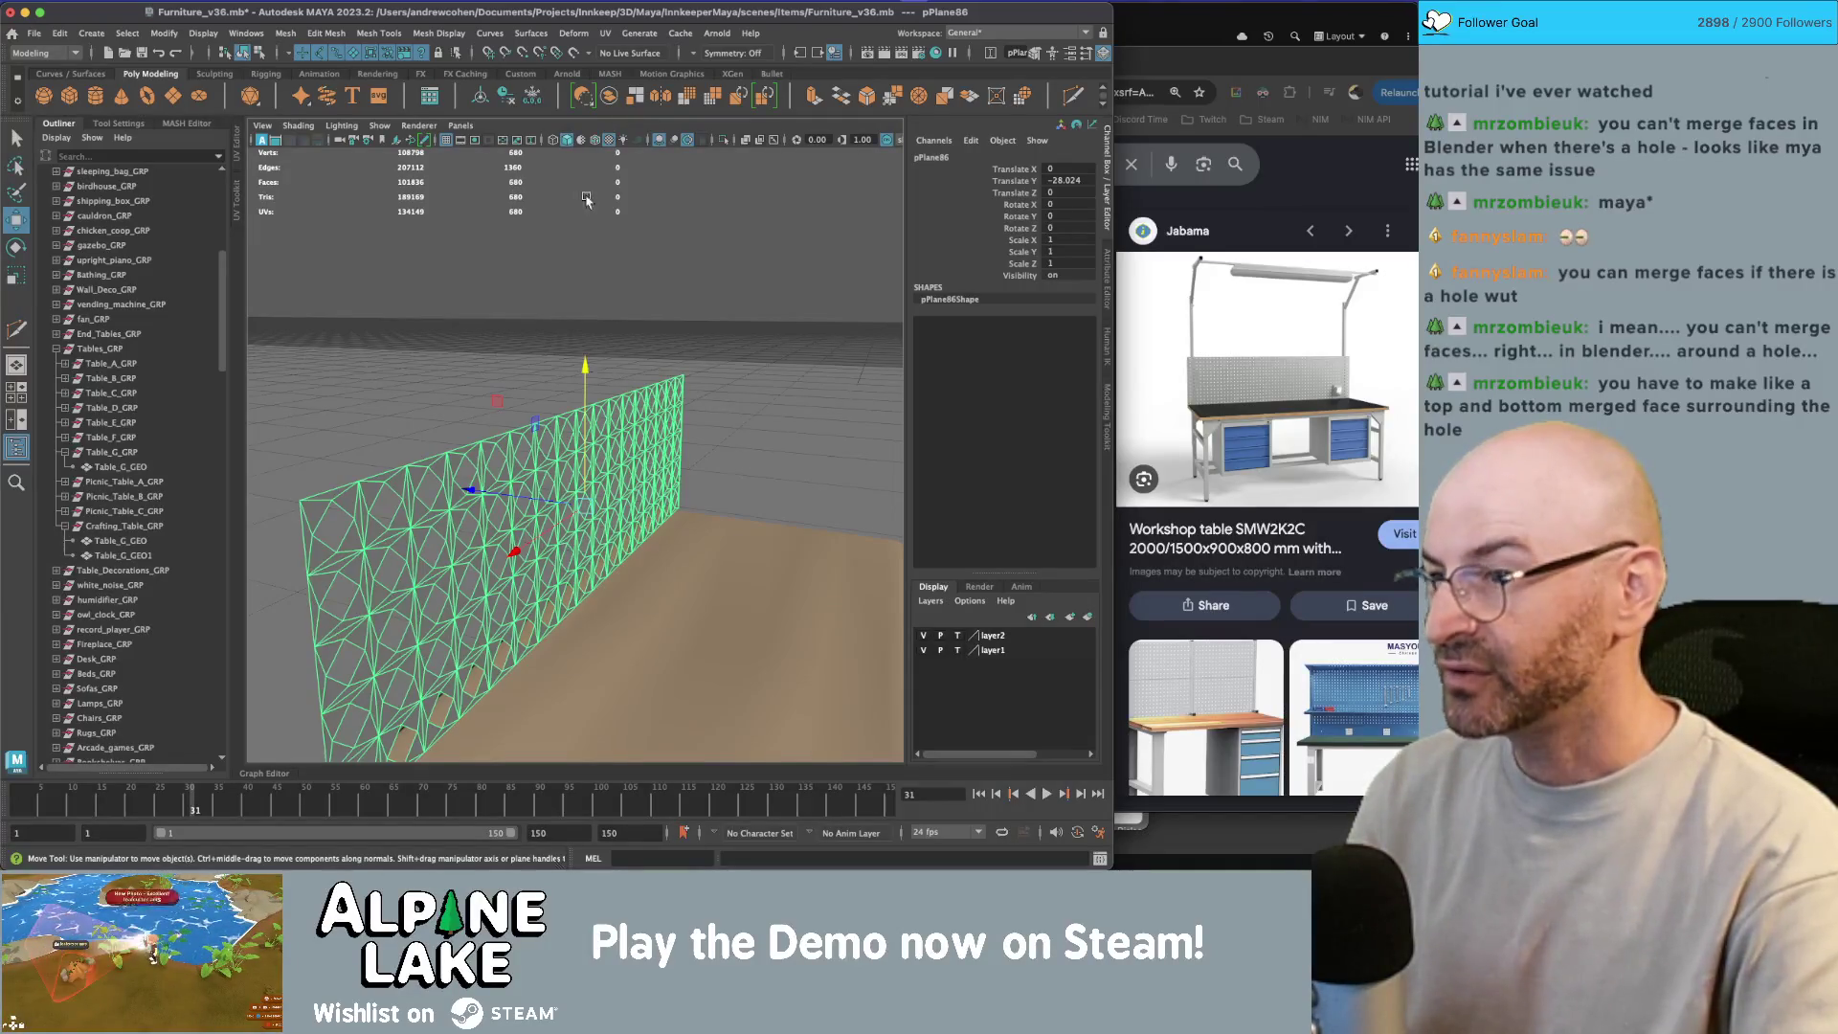
{"action": "left_click", "coordinate": [812, 99]}
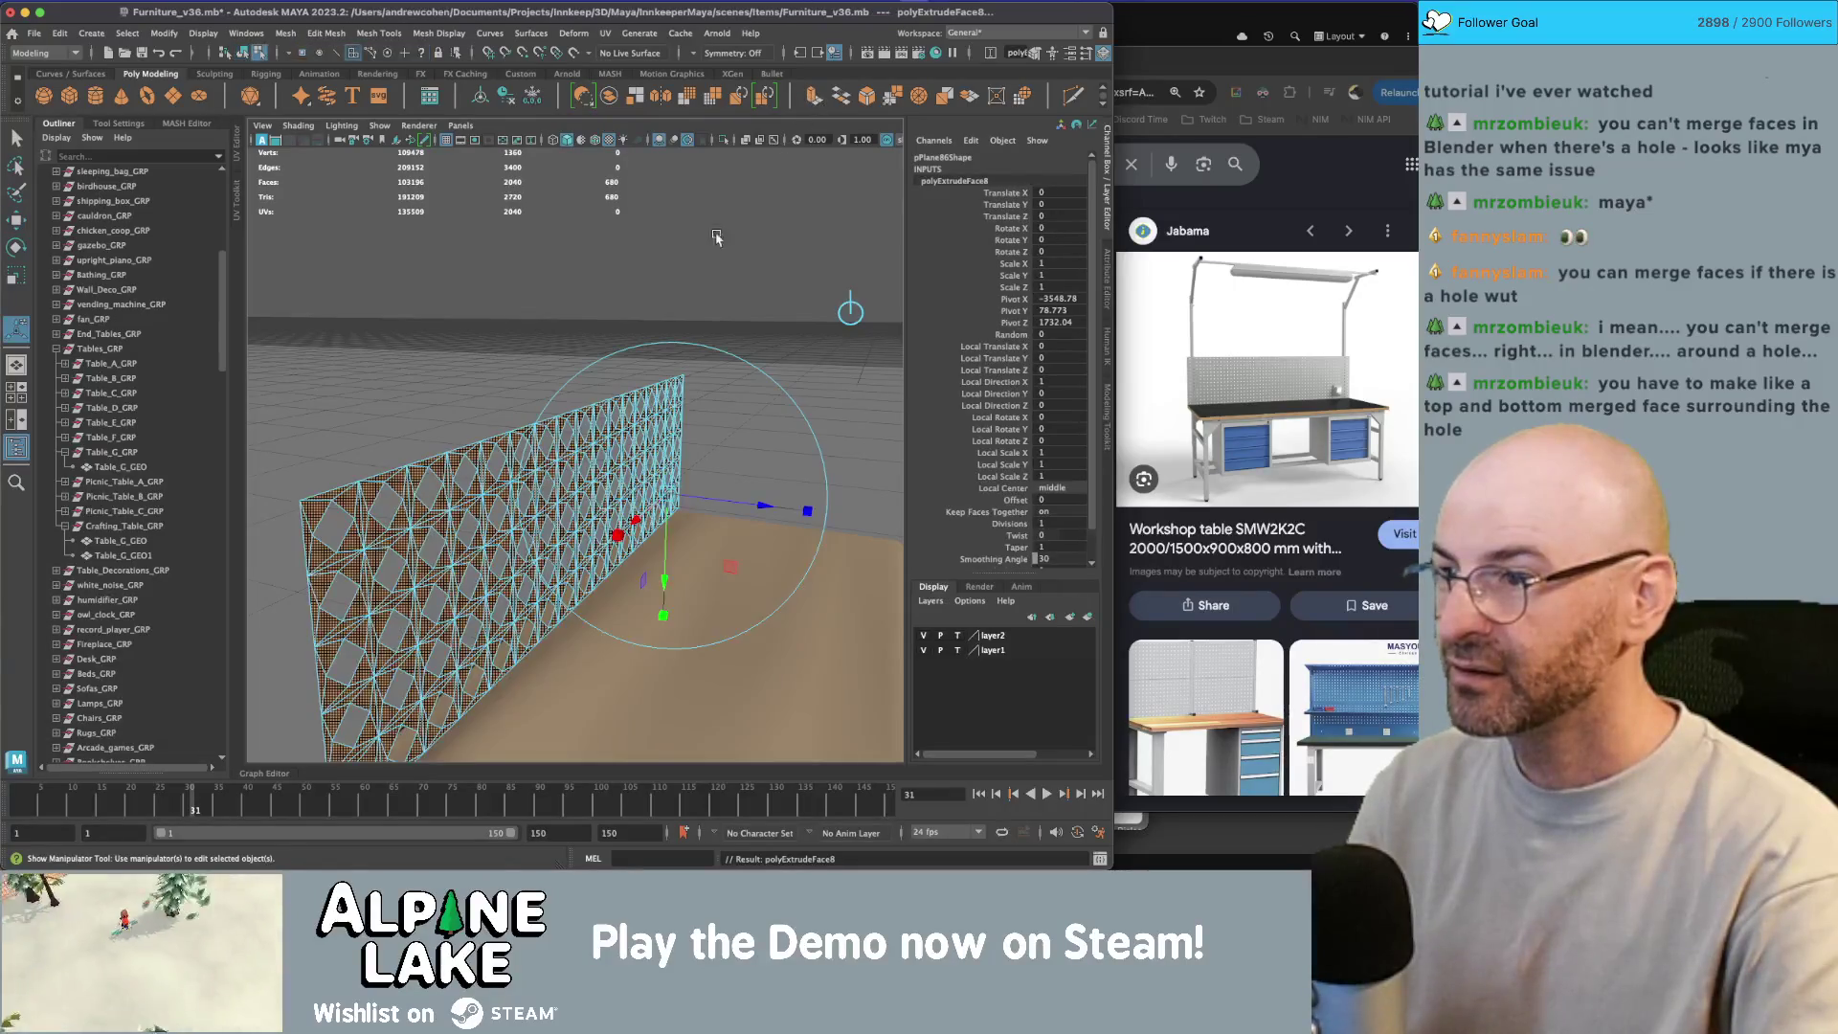
{"action": "left_click_drag", "start_coordinate": [751, 503], "coordinate": [756, 504]}
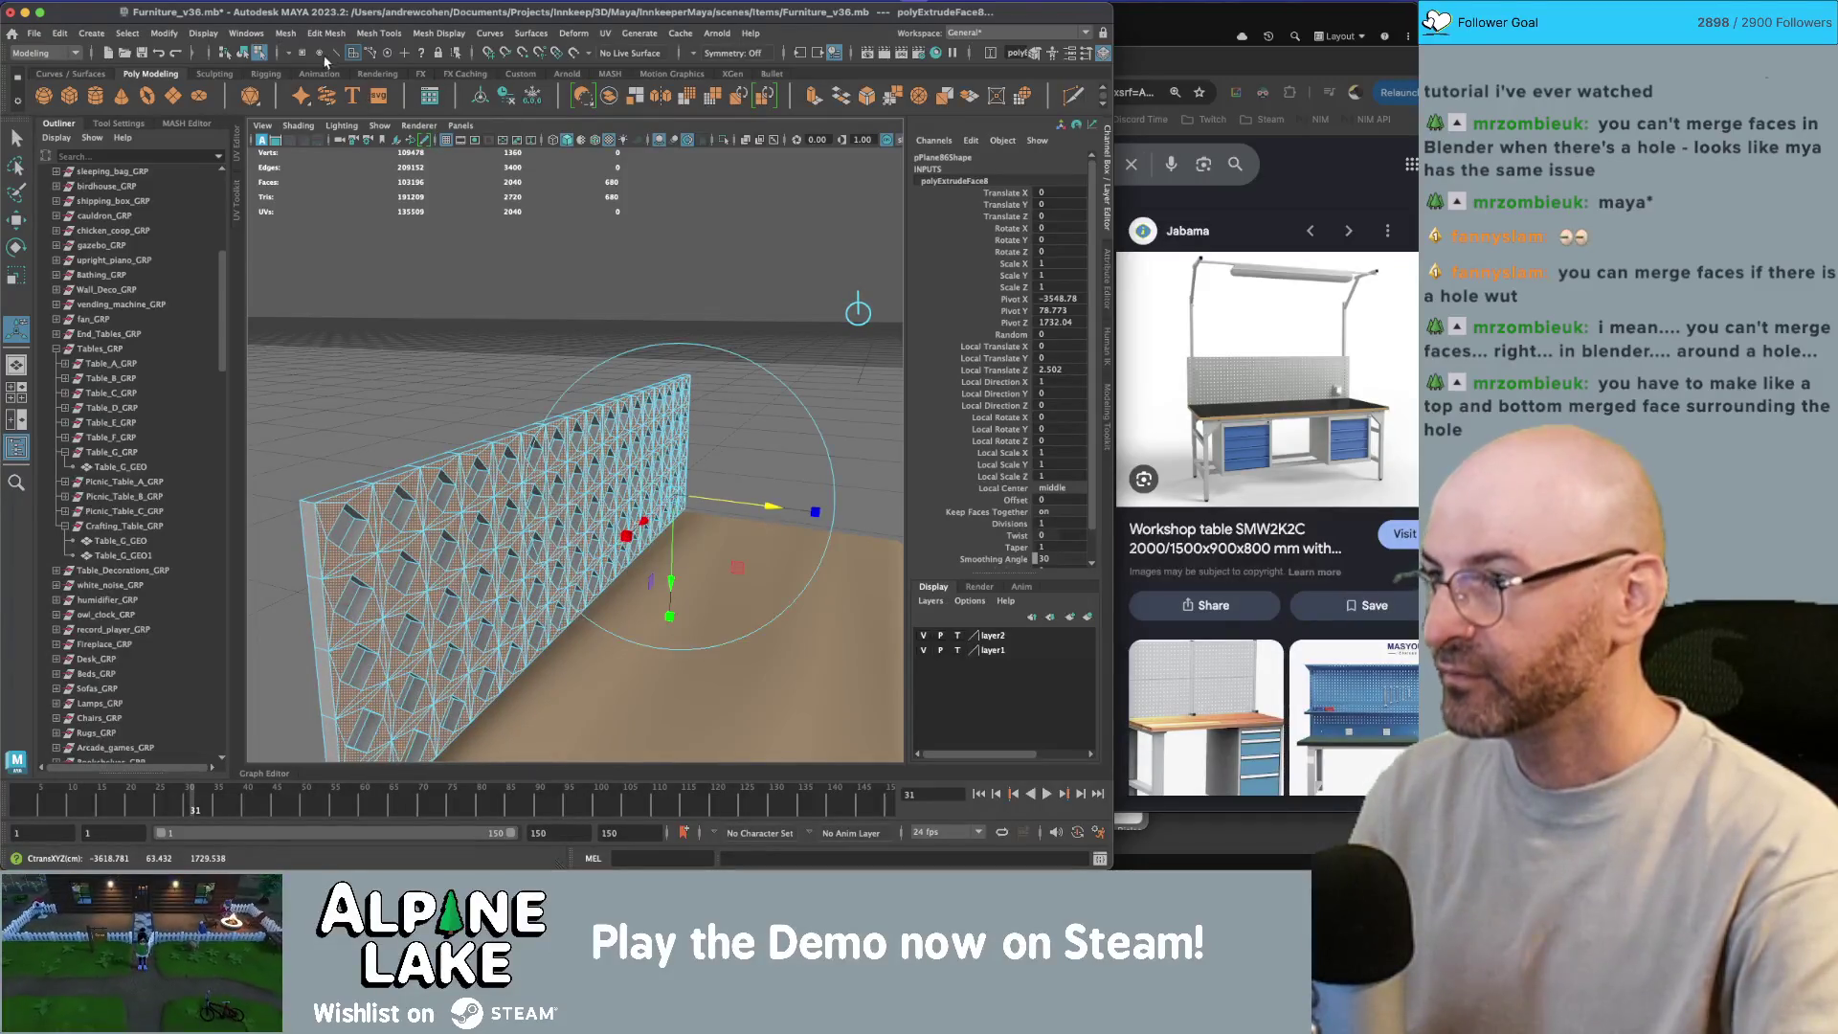
Step: Frame the wall, preview it smoothed, and undo the thickening back to a flat panel
{"action": "left_click", "coordinate": [252, 54]}
{"action": "mouse_move", "coordinate": [575, 383]}
{"action": "left_mouse_down"}
{"action": "mouse_move", "coordinate": [489, 261]}
{"action": "mouse_move", "coordinate": [555, 317]}
{"action": "left_mouse_up"}
{"action": "left_click", "coordinate": [564, 414]}
{"action": "key", "text": "f"}
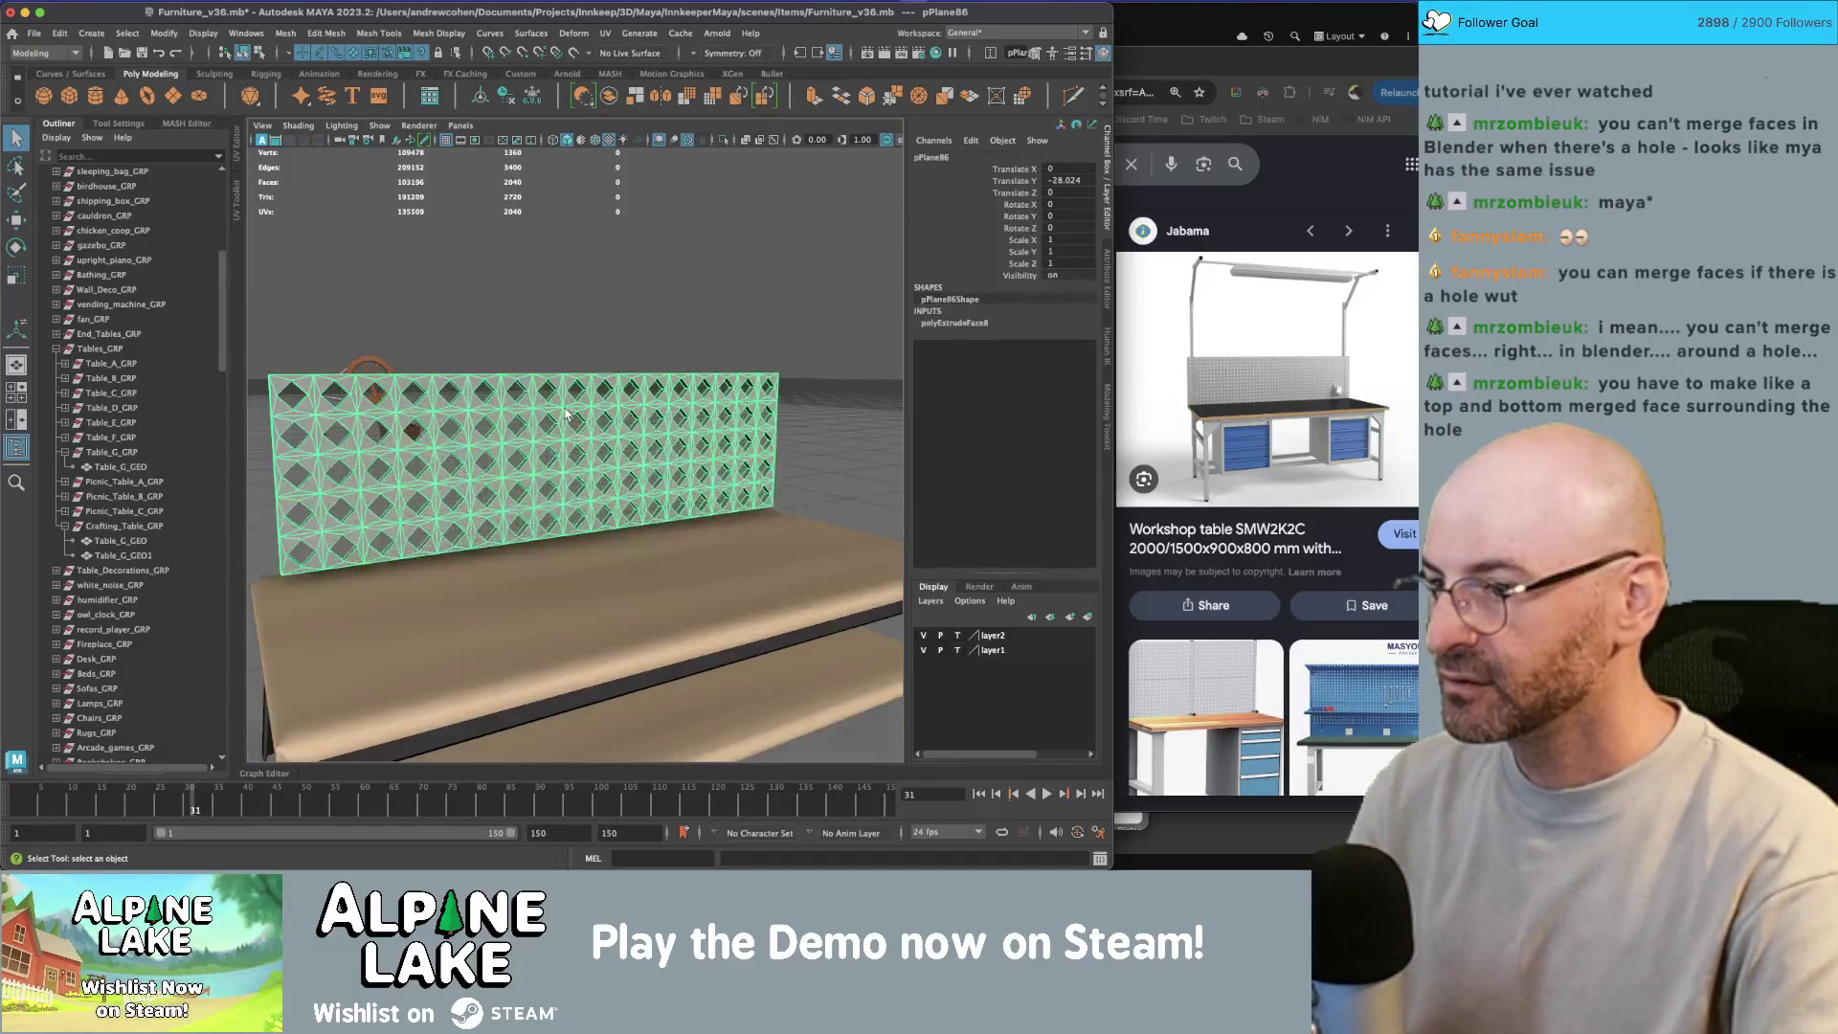
{"action": "key", "text": "3"}
{"action": "key", "text": "1"}
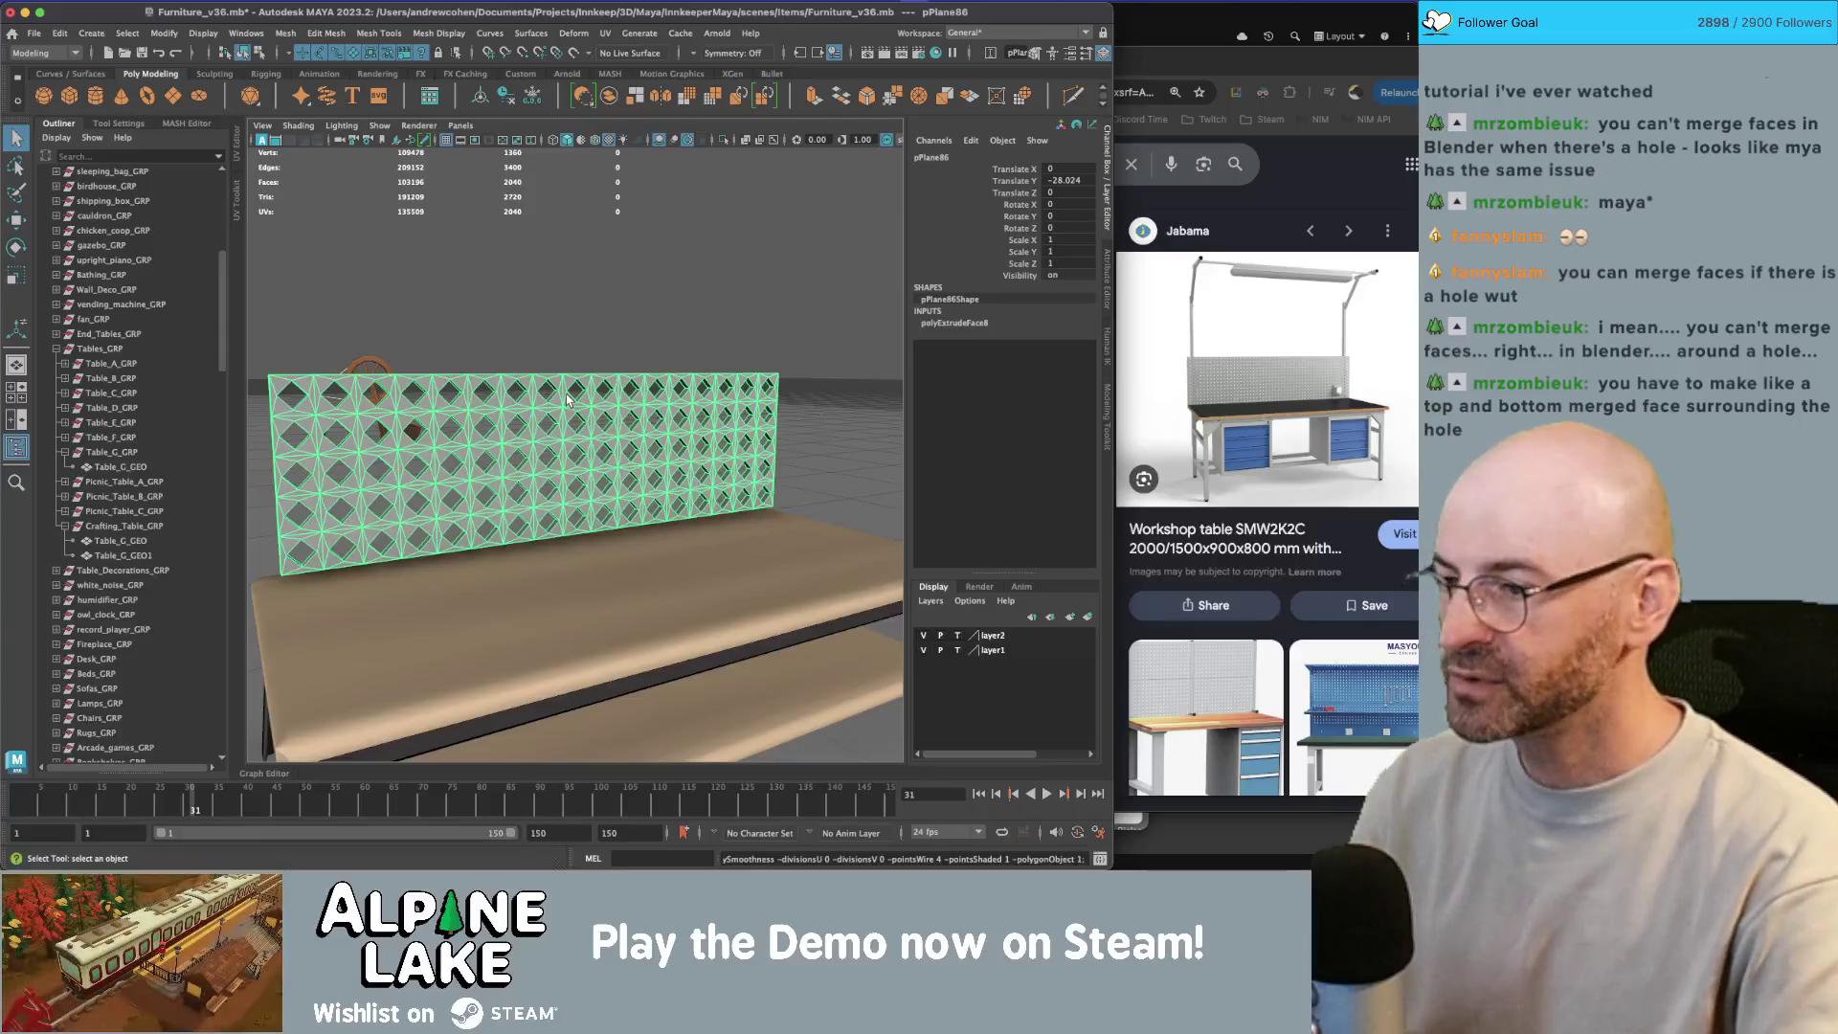
{"action": "key", "text": "ctrl+z"}
{"action": "key", "text": "ctrl+z"}
{"action": "key", "text": "ctrl+z"}
{"action": "key", "text": "F8"}
{"action": "left_click_drag", "start_coordinate": [569, 396], "coordinate": [601, 360]}
{"action": "scroll", "coordinate": [601, 360], "scroll_direction": "up", "scroll_amount": 5}
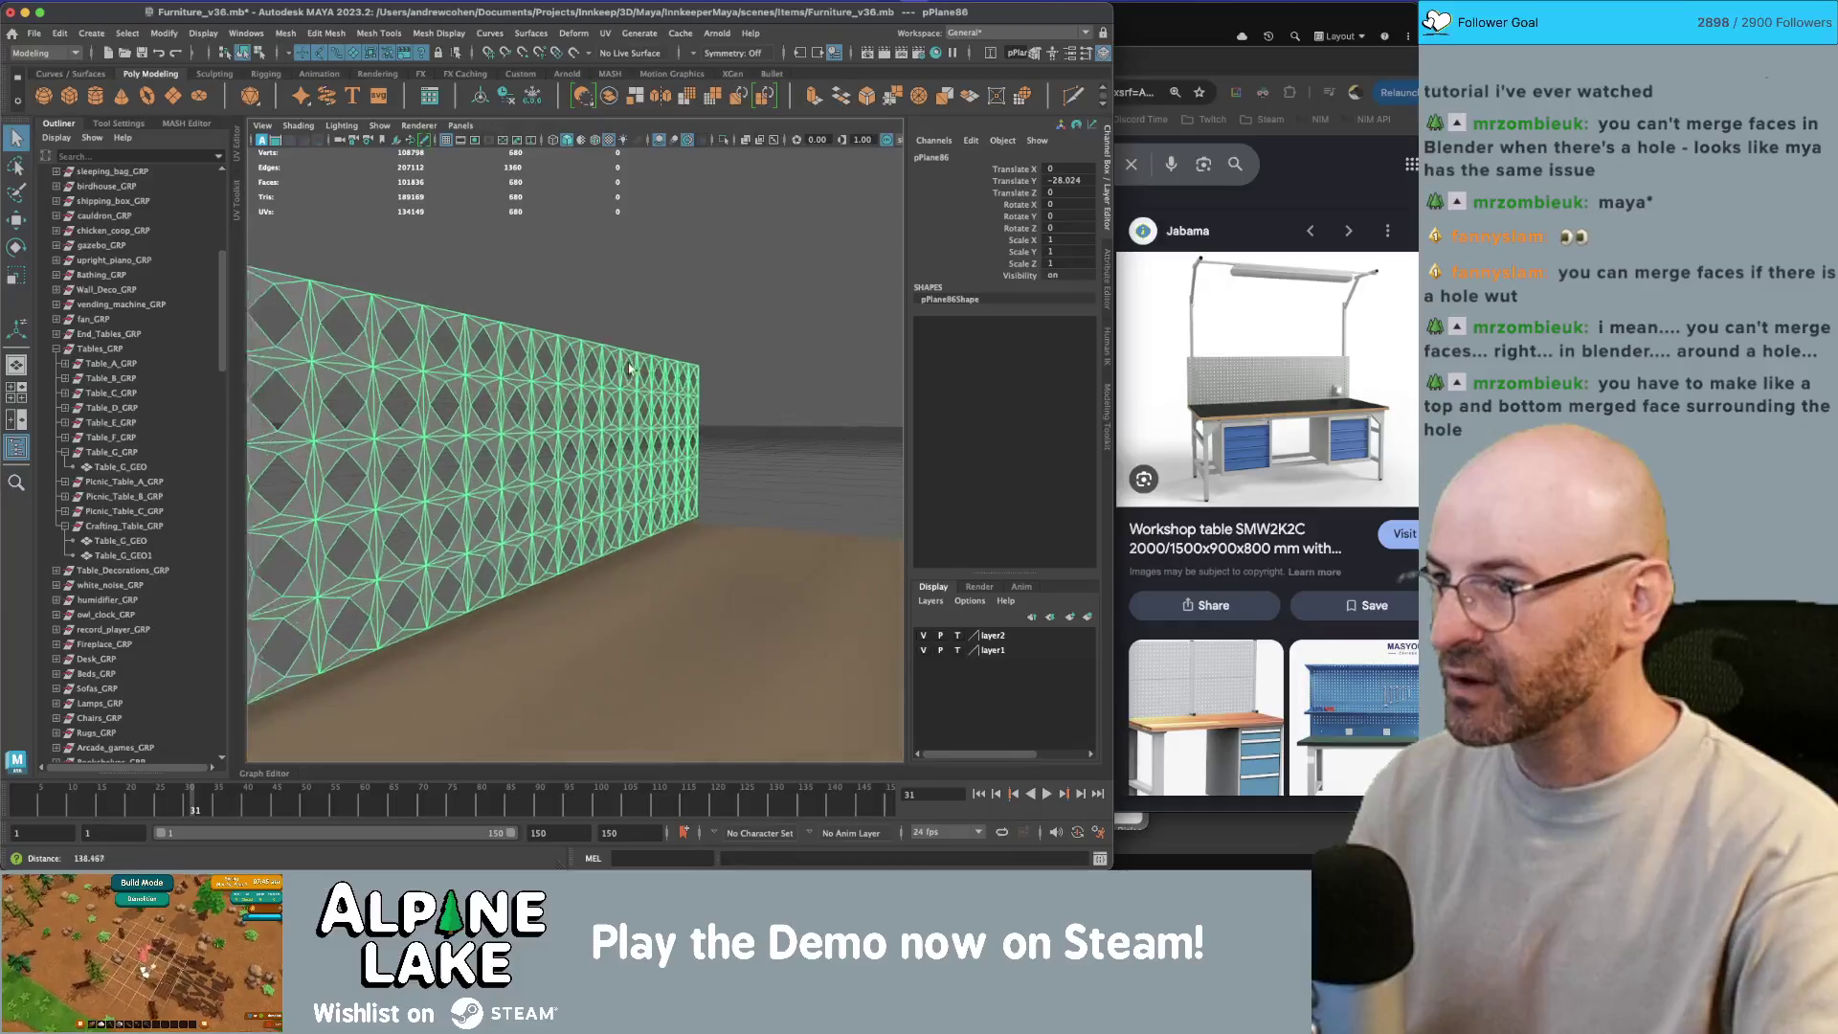
Step: Merge pPlane86's overlapping vertices with Edit Mesh > Merge, checking the result in smooth preview 3, then 1
{"action": "scroll", "coordinate": [586, 347], "scroll_direction": "up", "scroll_amount": 3}
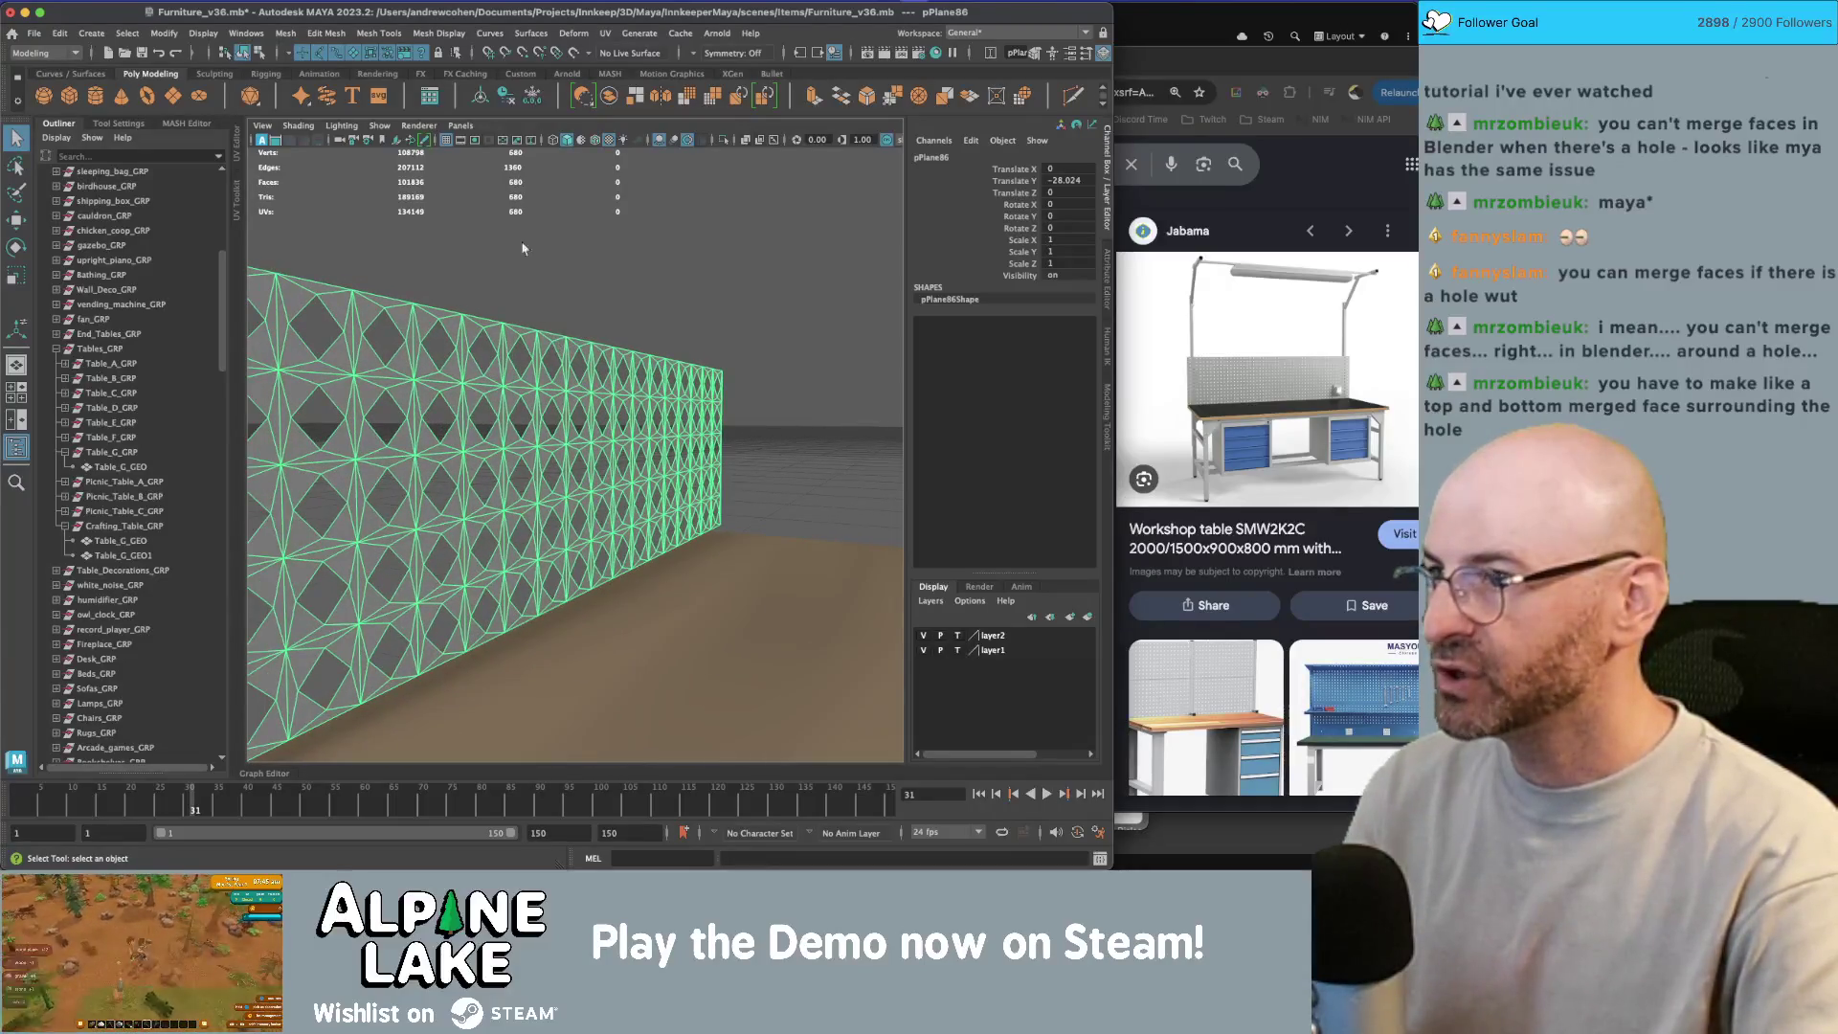
{"action": "left_click", "coordinate": [376, 32]}
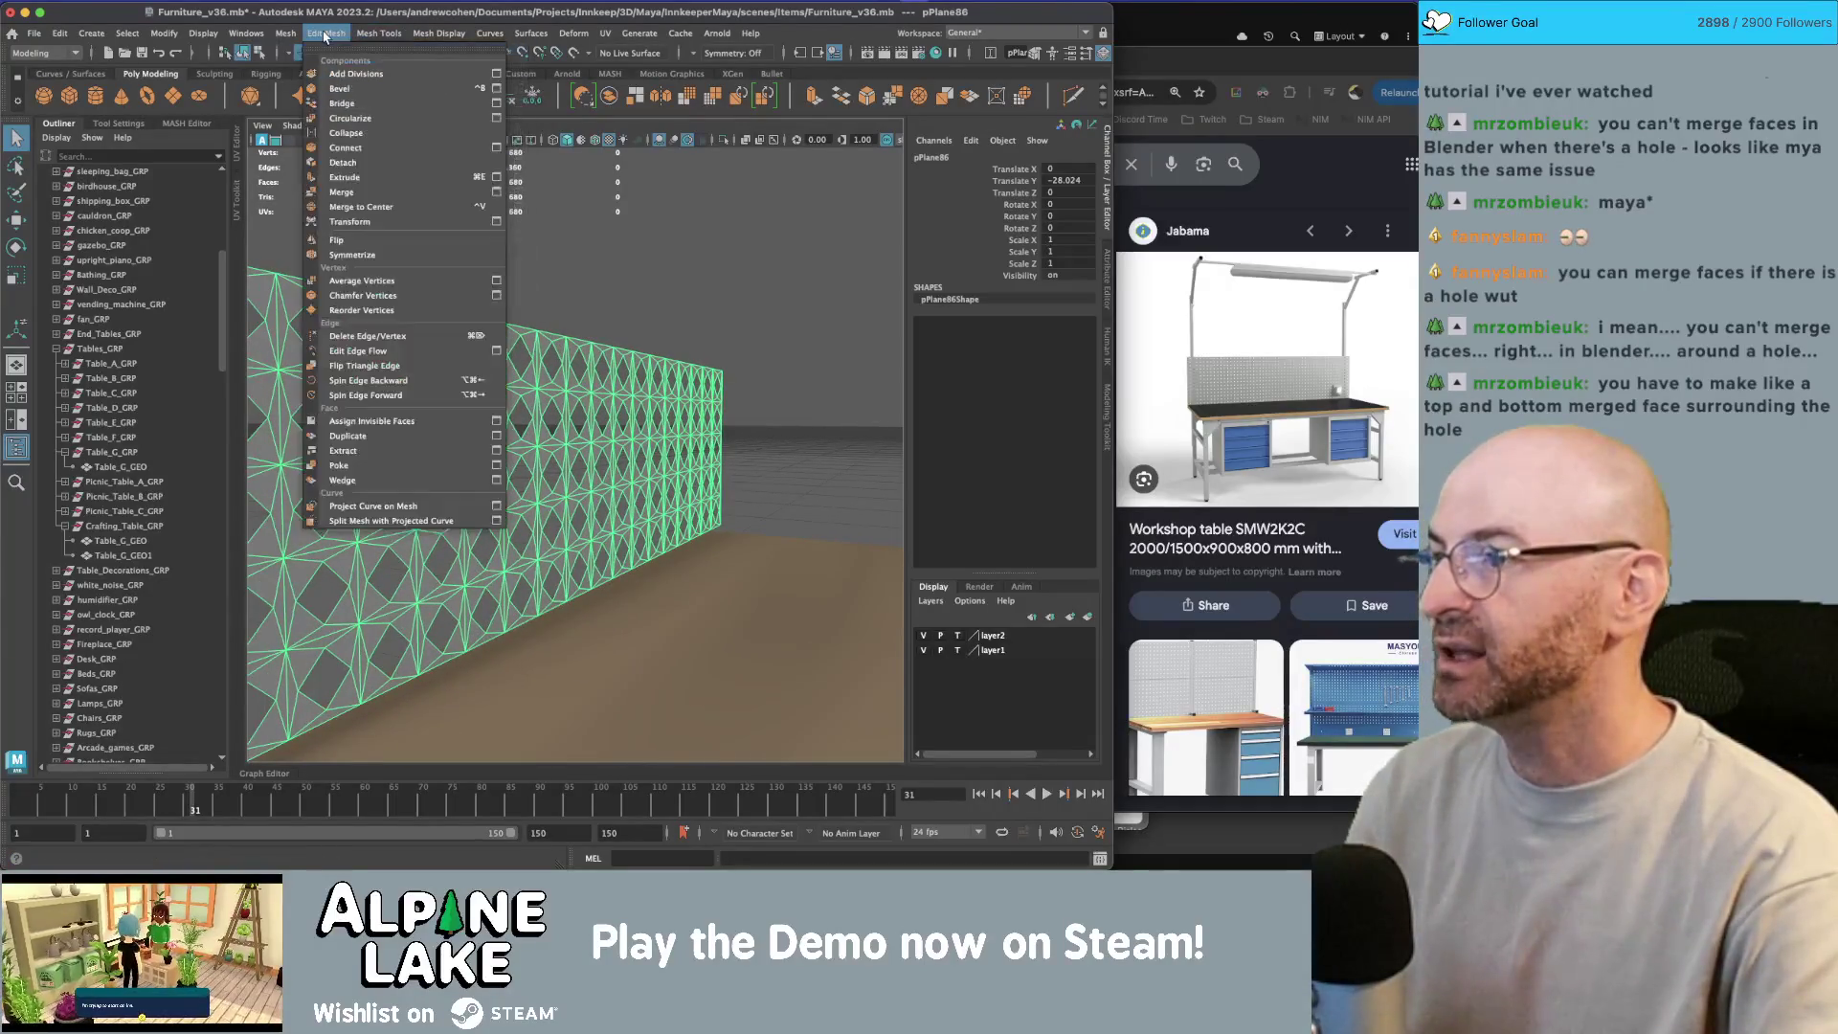
{"action": "mouse_move", "coordinate": [283, 39]}
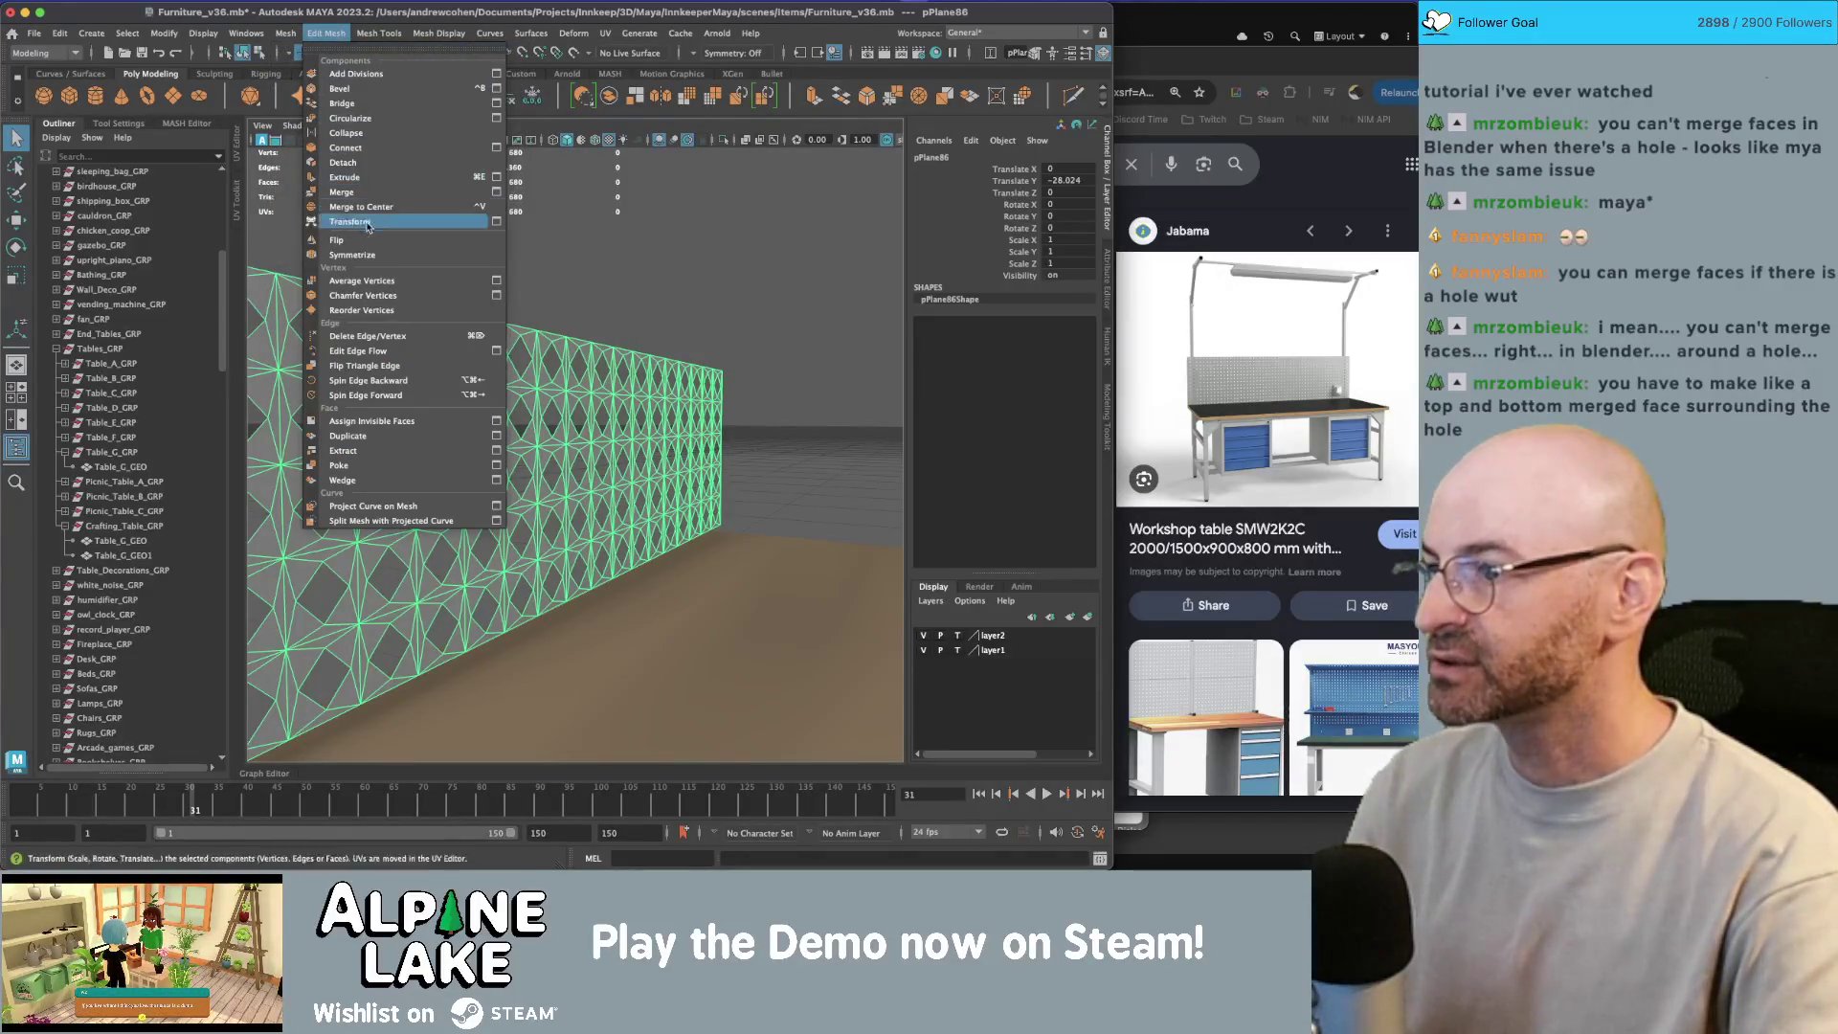
{"action": "left_click", "coordinate": [369, 201]}
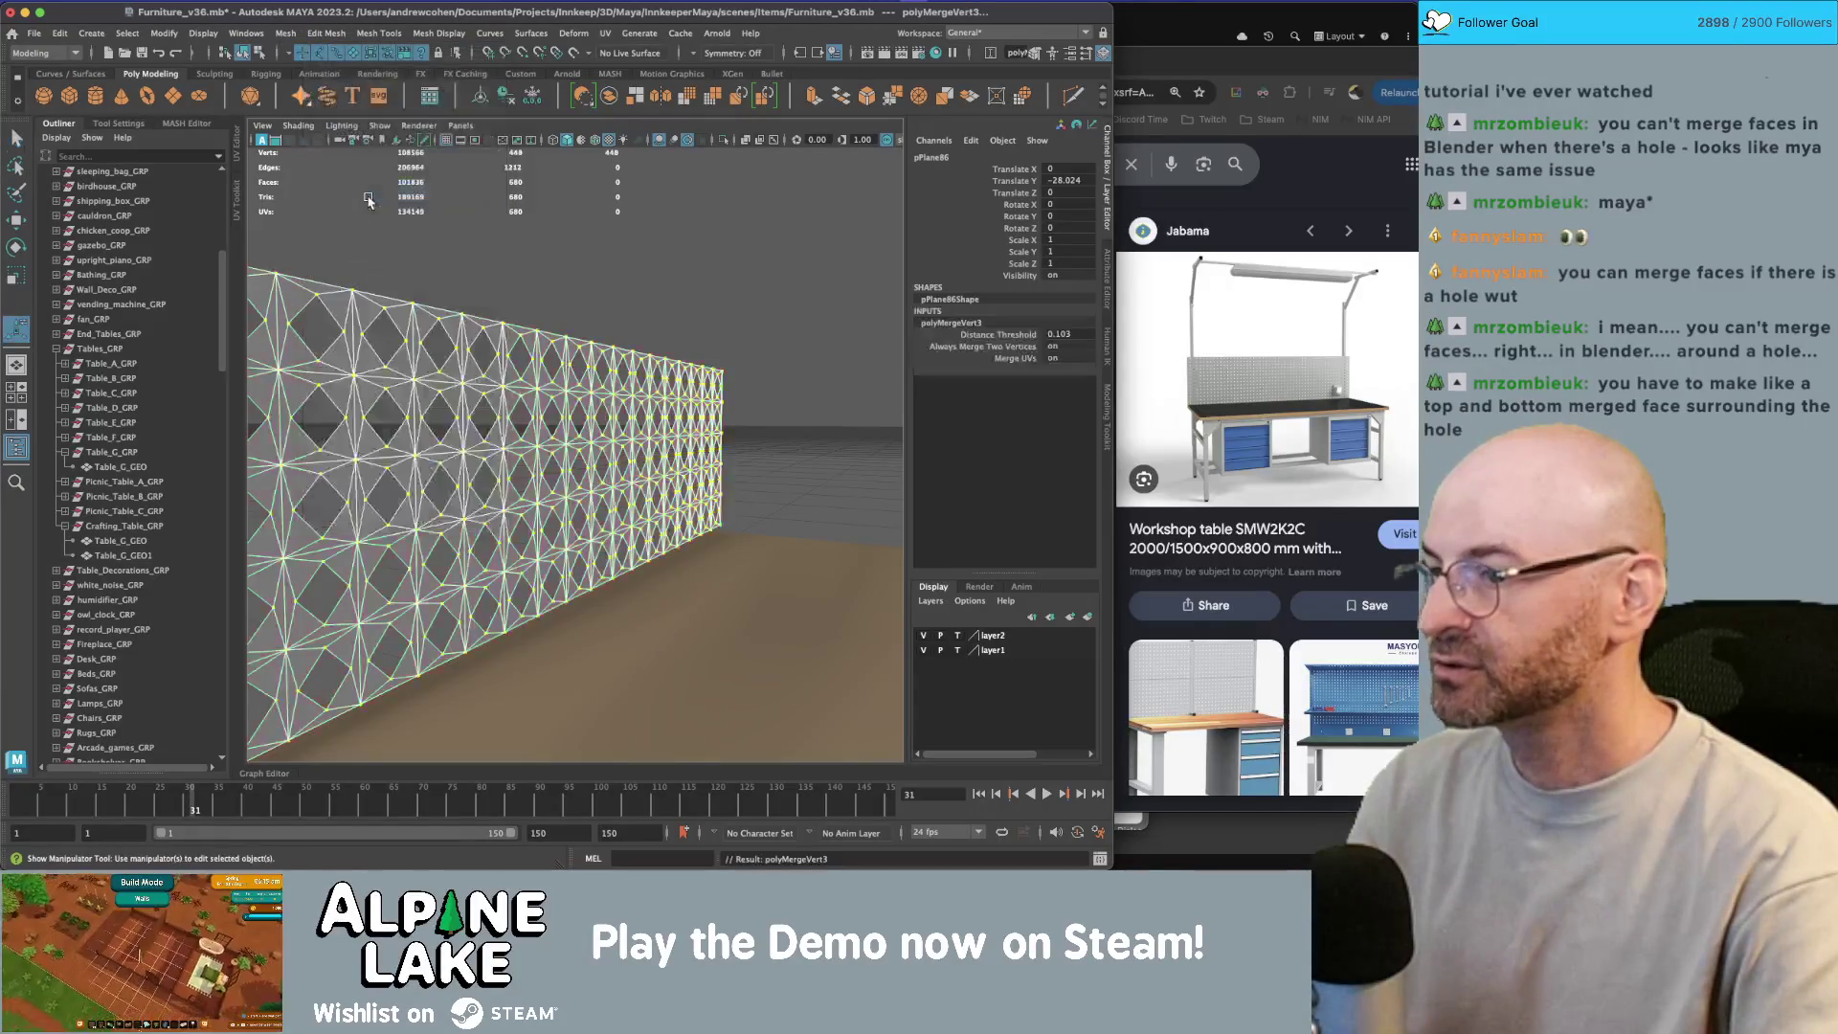
{"action": "key", "text": "3"}
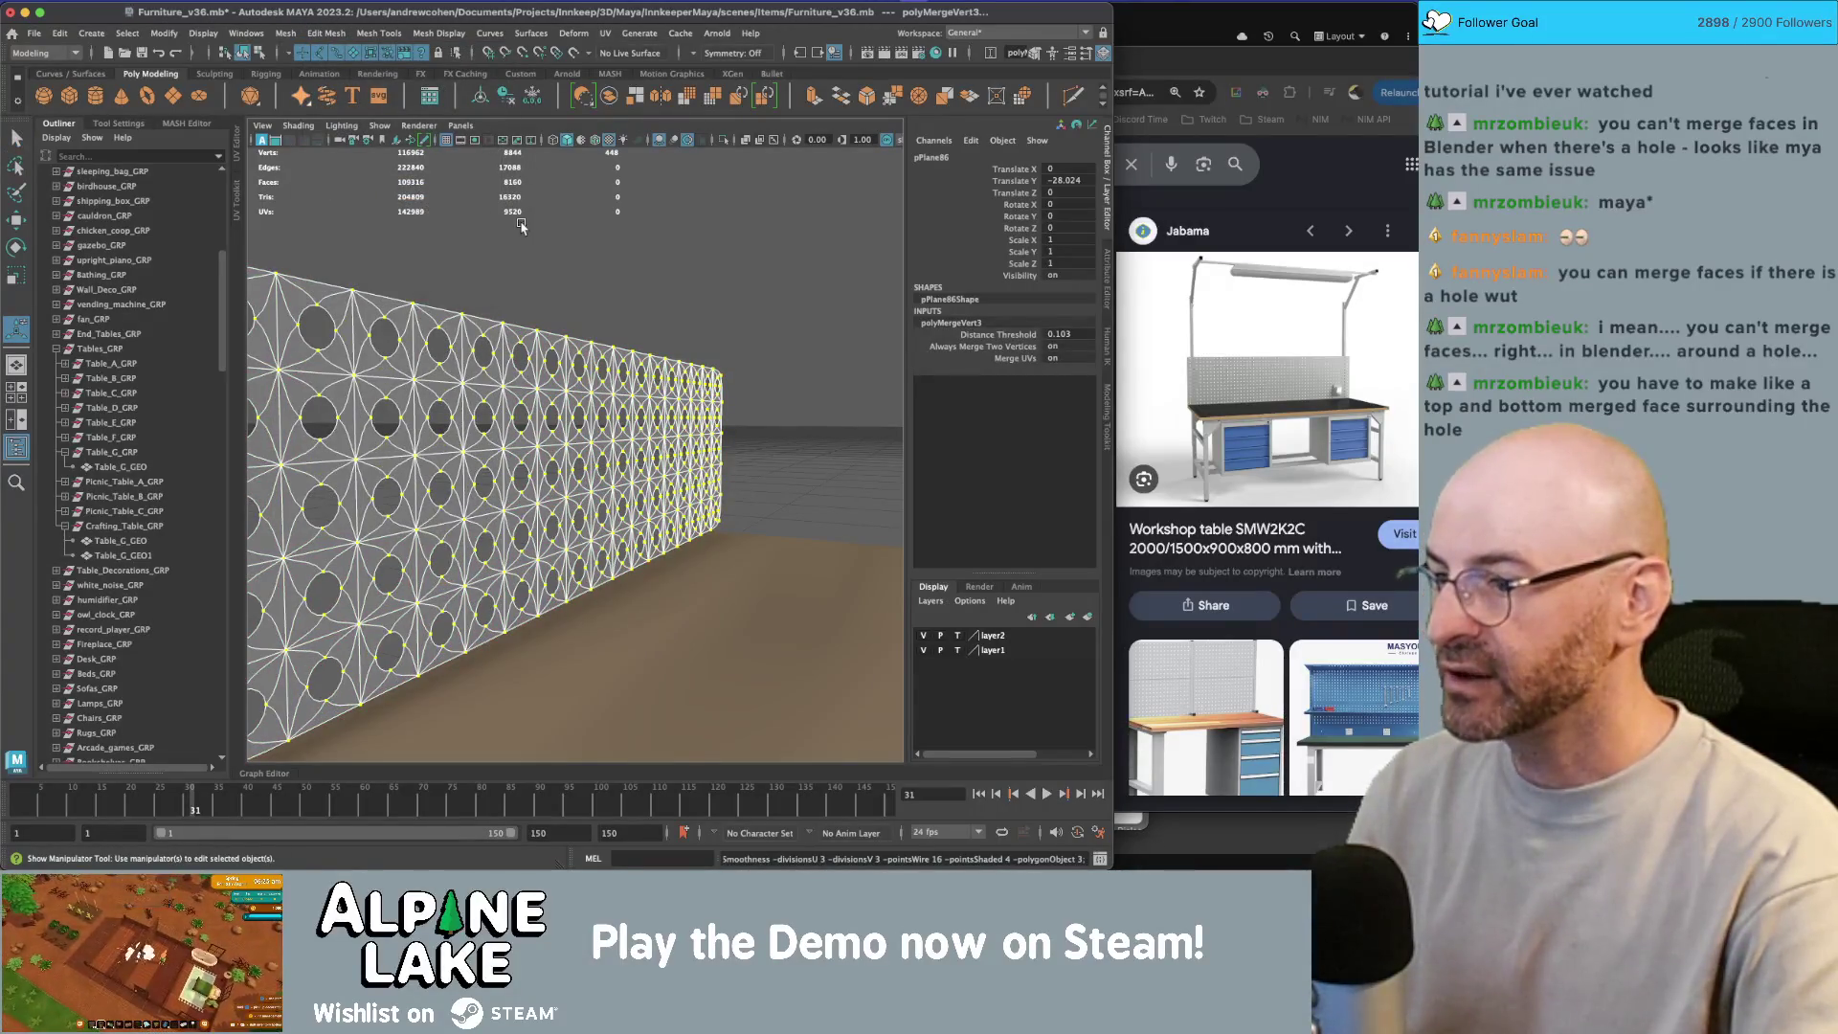
{"action": "mouse_move", "coordinate": [522, 227]}
{"action": "left_mouse_down", "text": "alt"}
{"action": "mouse_move", "coordinate": [436, 195]}
{"action": "mouse_move", "coordinate": [451, 198]}
{"action": "left_mouse_up", "text": "alt"}
{"action": "key", "text": "1"}
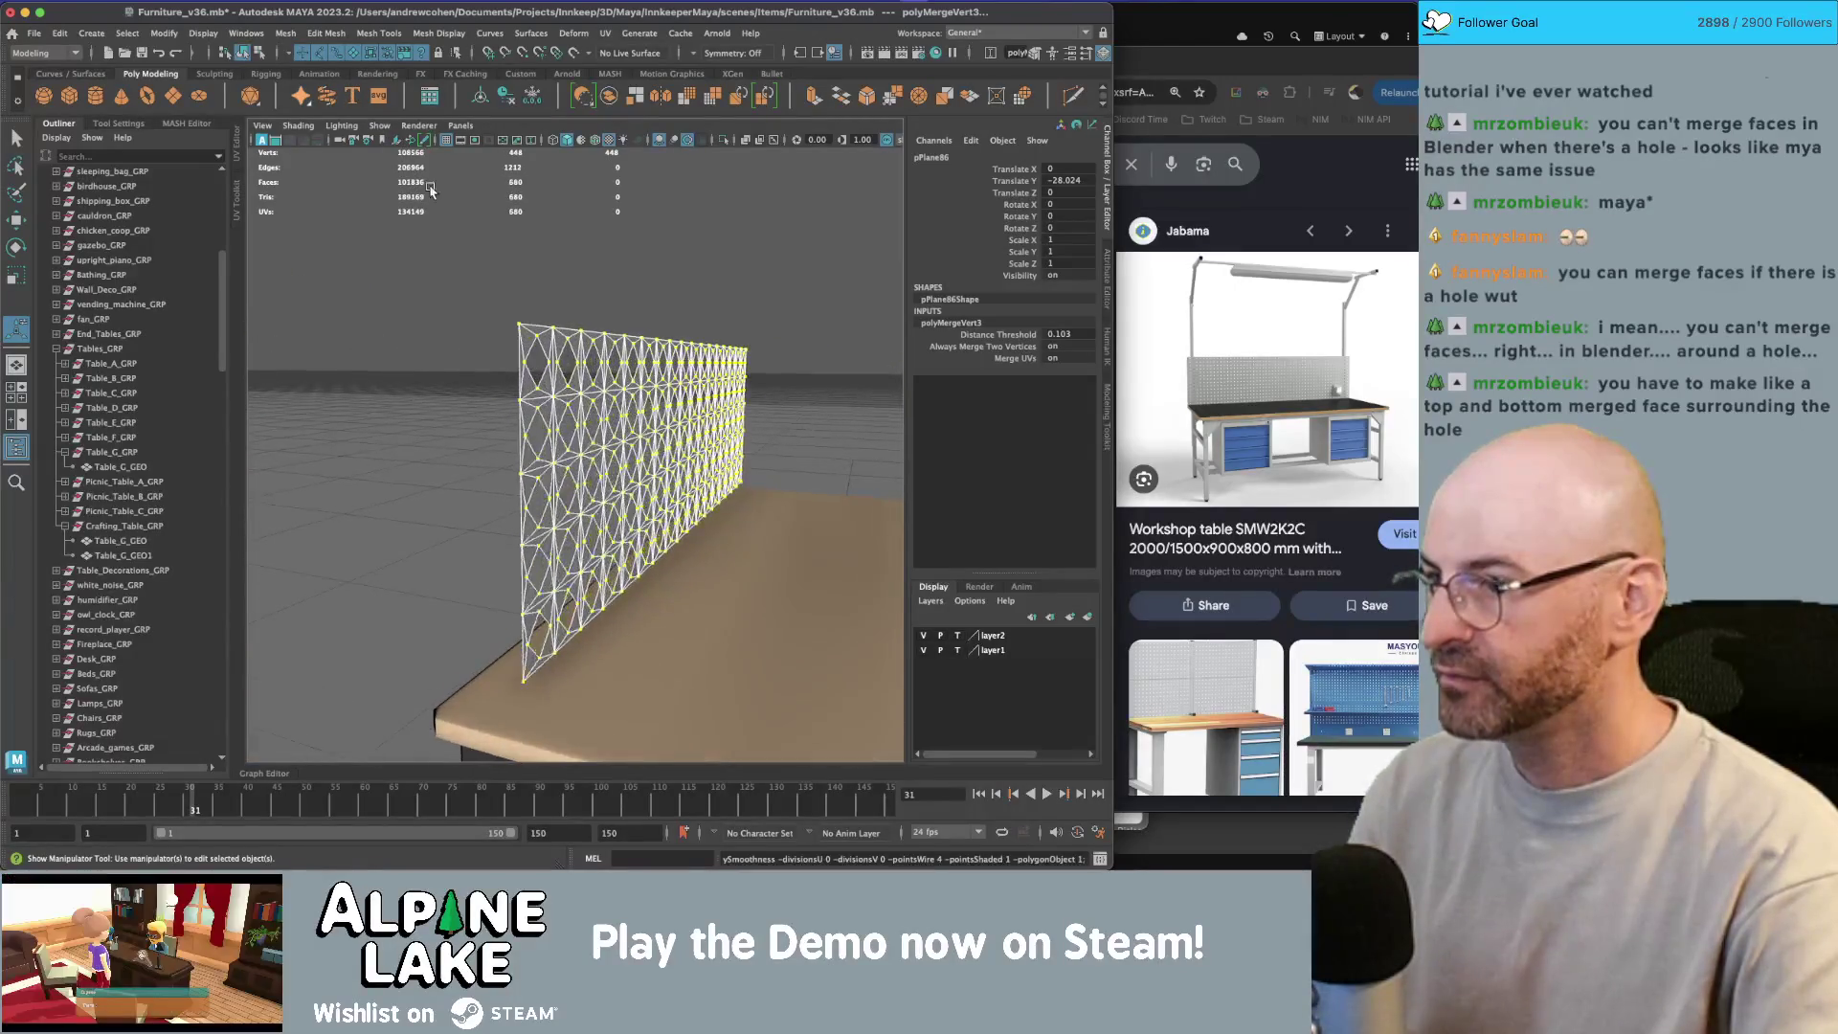
{"action": "left_click", "coordinate": [243, 52]}
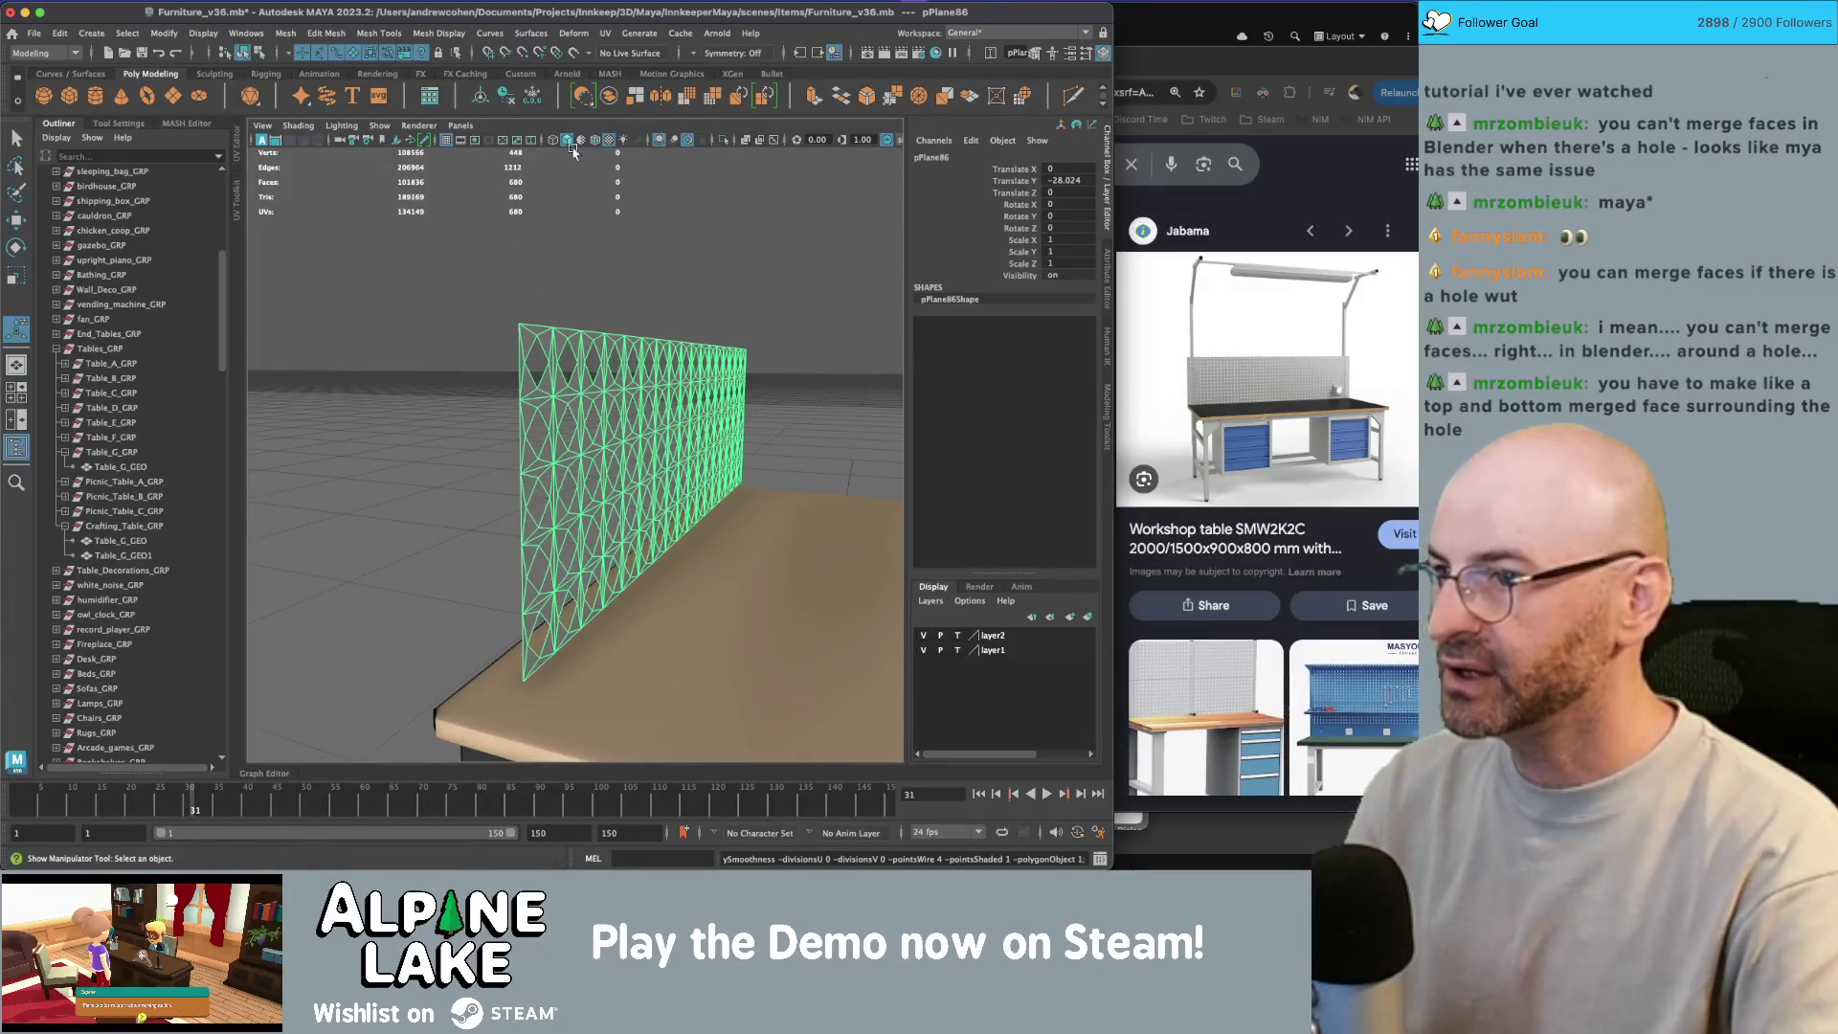
{"action": "right_click", "coordinate": [631, 341]}
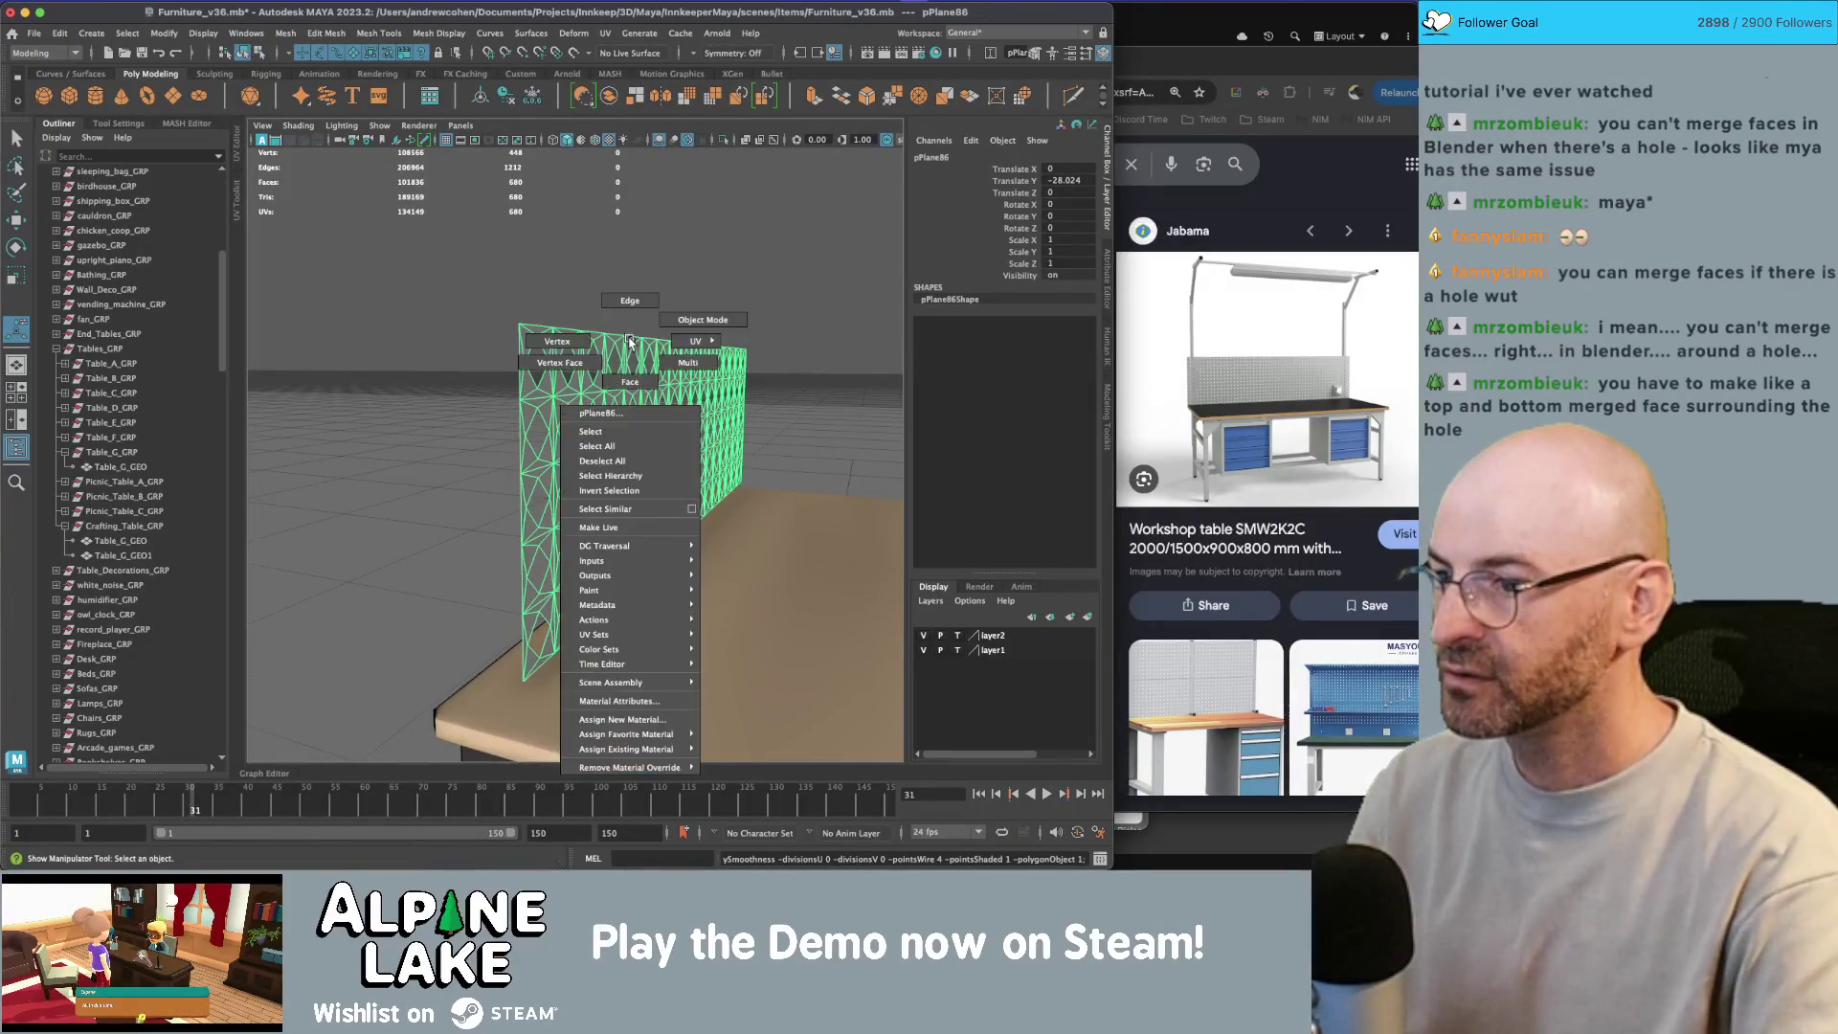
Step: Extrude all of the wall's faces outward to give the pegboard thickness
{"action": "left_click", "coordinate": [631, 360]}
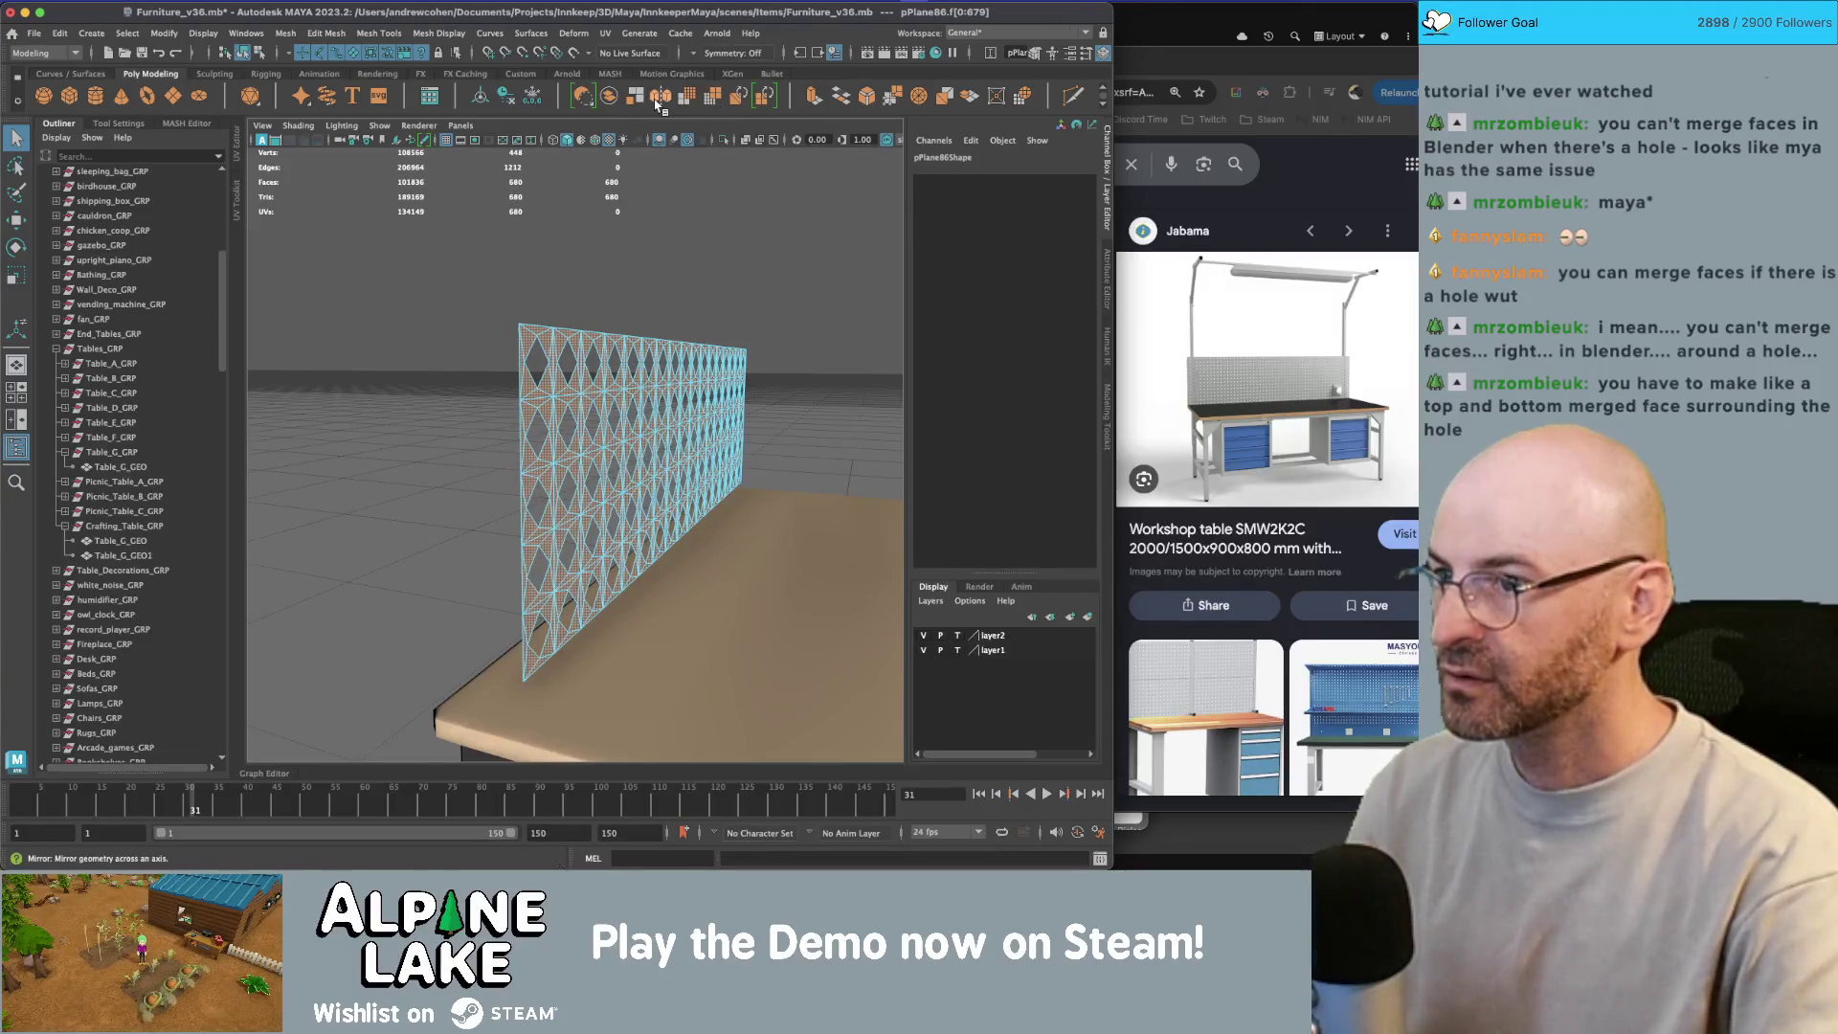
{"action": "left_click", "coordinate": [812, 96]}
{"action": "left_click_drag", "start_coordinate": [842, 483], "coordinate": [845, 475]}
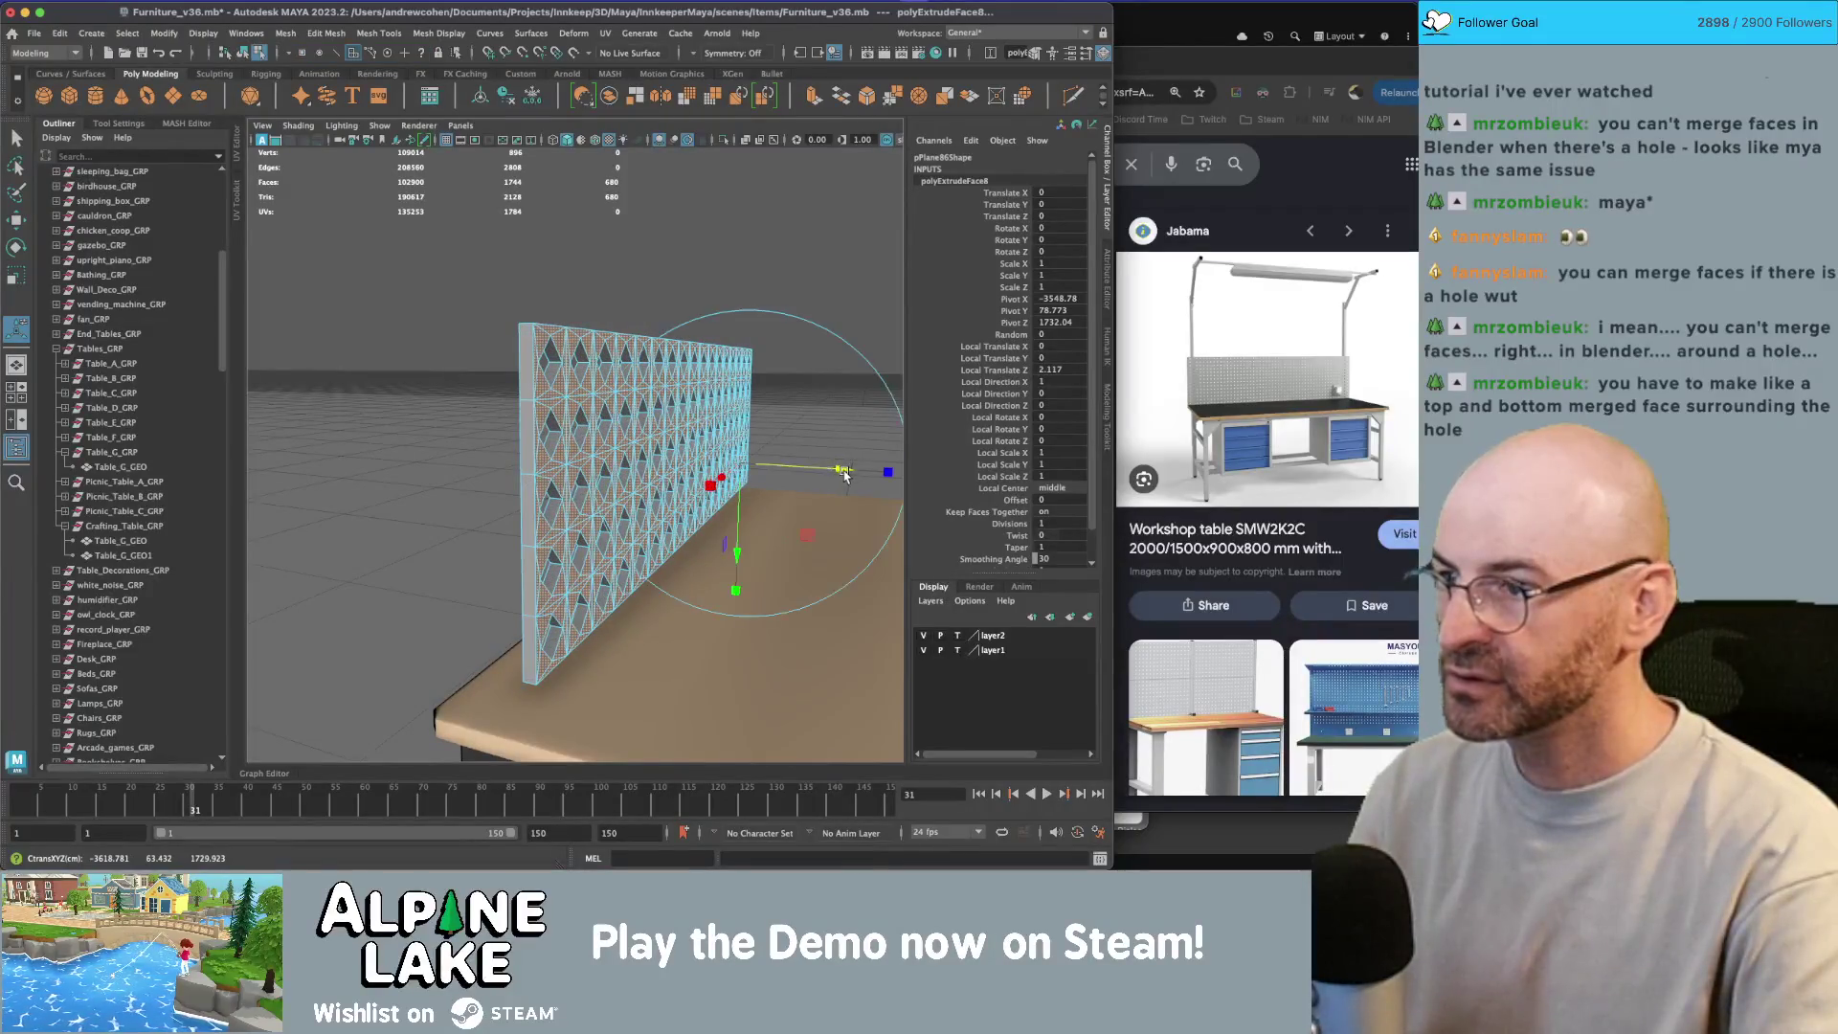
{"action": "mouse_move", "coordinate": [612, 231]}
{"action": "left_mouse_down"}
{"action": "mouse_move", "coordinate": [569, 328]}
{"action": "mouse_move", "coordinate": [522, 345]}
{"action": "mouse_move", "coordinate": [722, 362]}
{"action": "mouse_move", "coordinate": [682, 393]}
{"action": "left_mouse_up"}
Step: Select the whole wall and move it to the back of the table
{"action": "key", "text": "q"}
{"action": "left_click", "coordinate": [570, 327]}
{"action": "left_click", "coordinate": [570, 330]}
{"action": "scroll", "coordinate": [540, 348], "scroll_direction": "up", "scroll_amount": 5}
{"action": "key", "text": "w"}
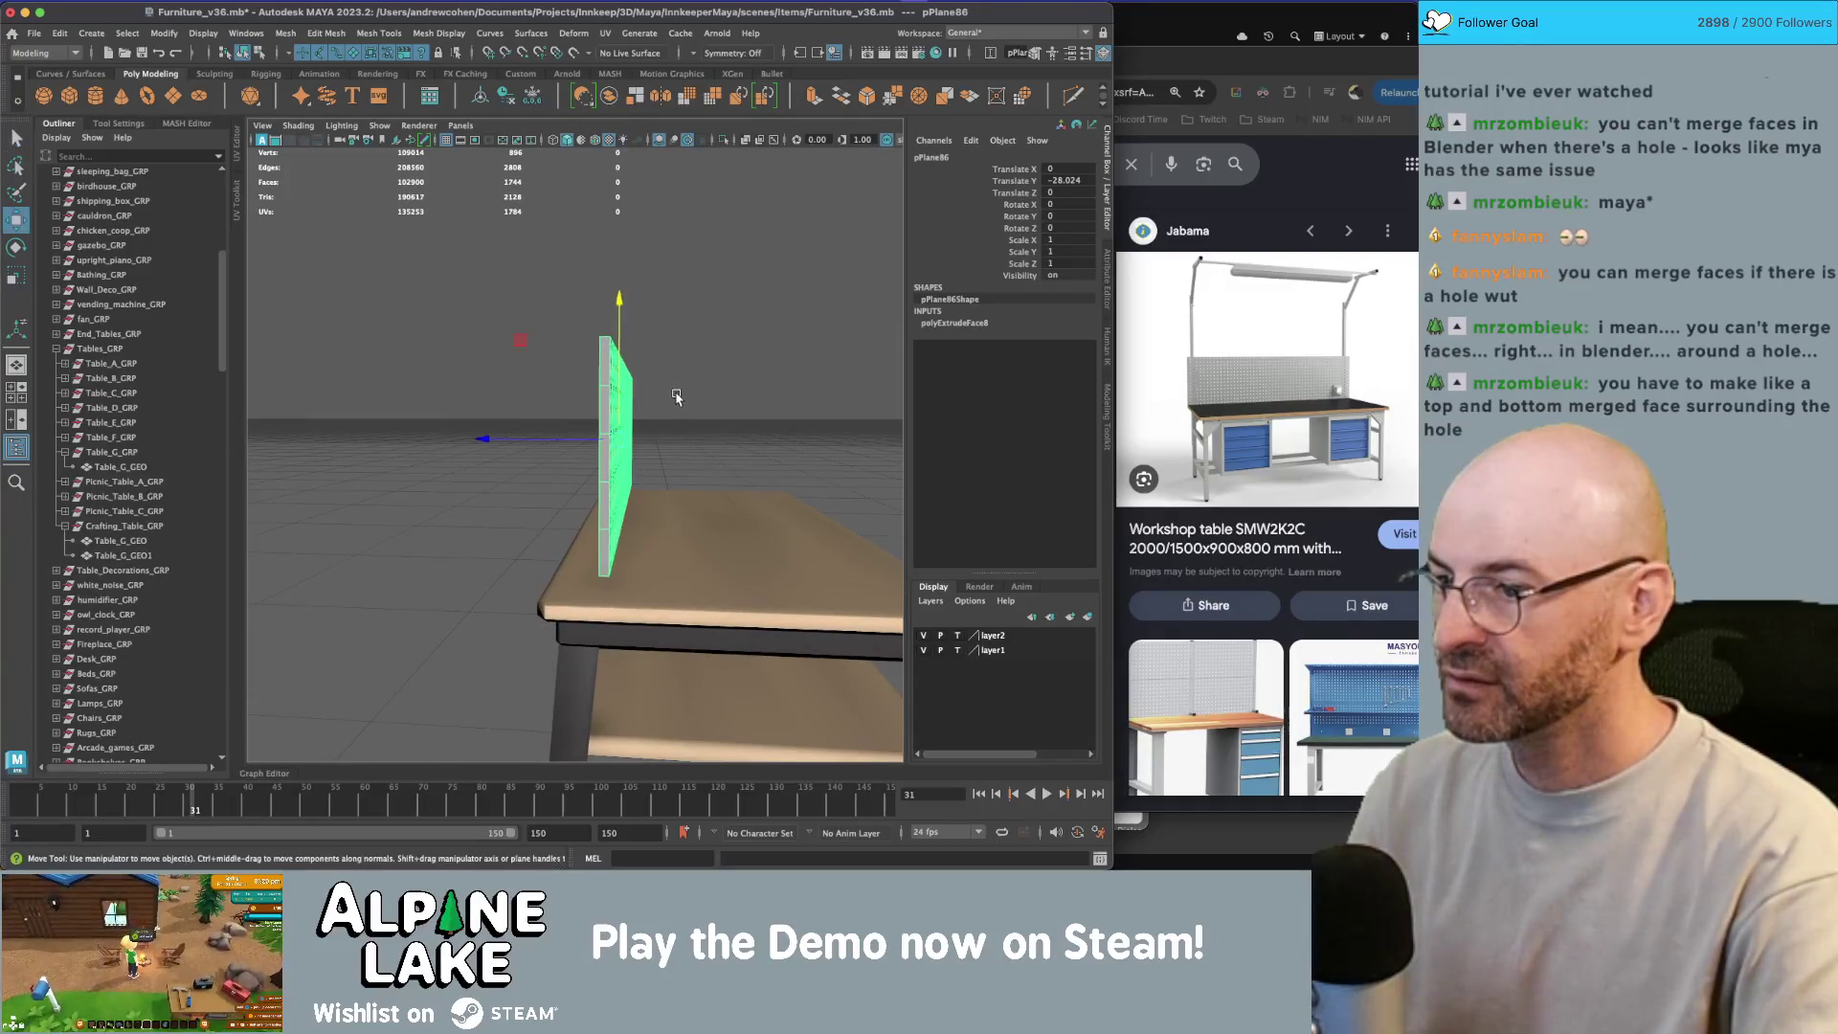
{"action": "mouse_move", "coordinate": [518, 349]}
{"action": "left_mouse_down"}
{"action": "mouse_move", "coordinate": [463, 353]}
{"action": "mouse_move", "coordinate": [590, 346]}
{"action": "mouse_move", "coordinate": [601, 298]}
{"action": "left_mouse_up"}
Step: Delete the lower faces of the perforated wall
{"action": "right_click", "coordinate": [495, 442]}
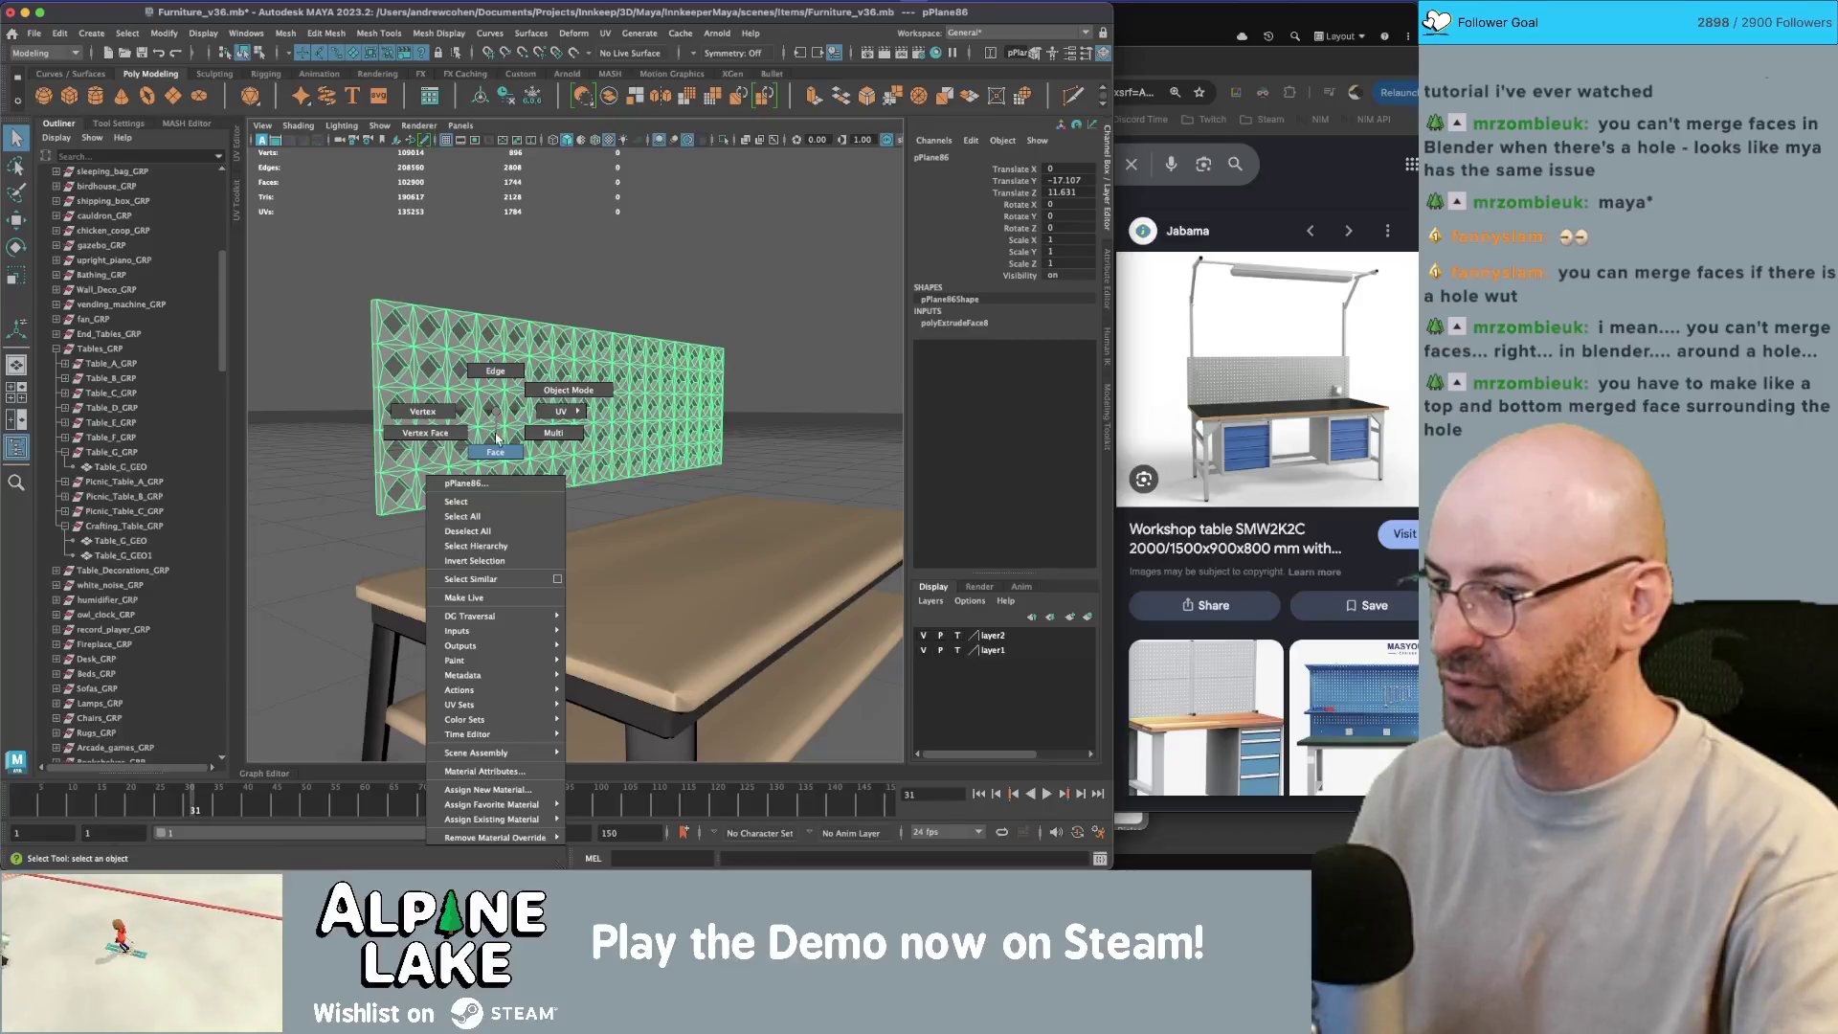
{"action": "left_click", "coordinate": [498, 436]}
{"action": "left_click_drag", "start_coordinate": [627, 495], "coordinate": [839, 520]}
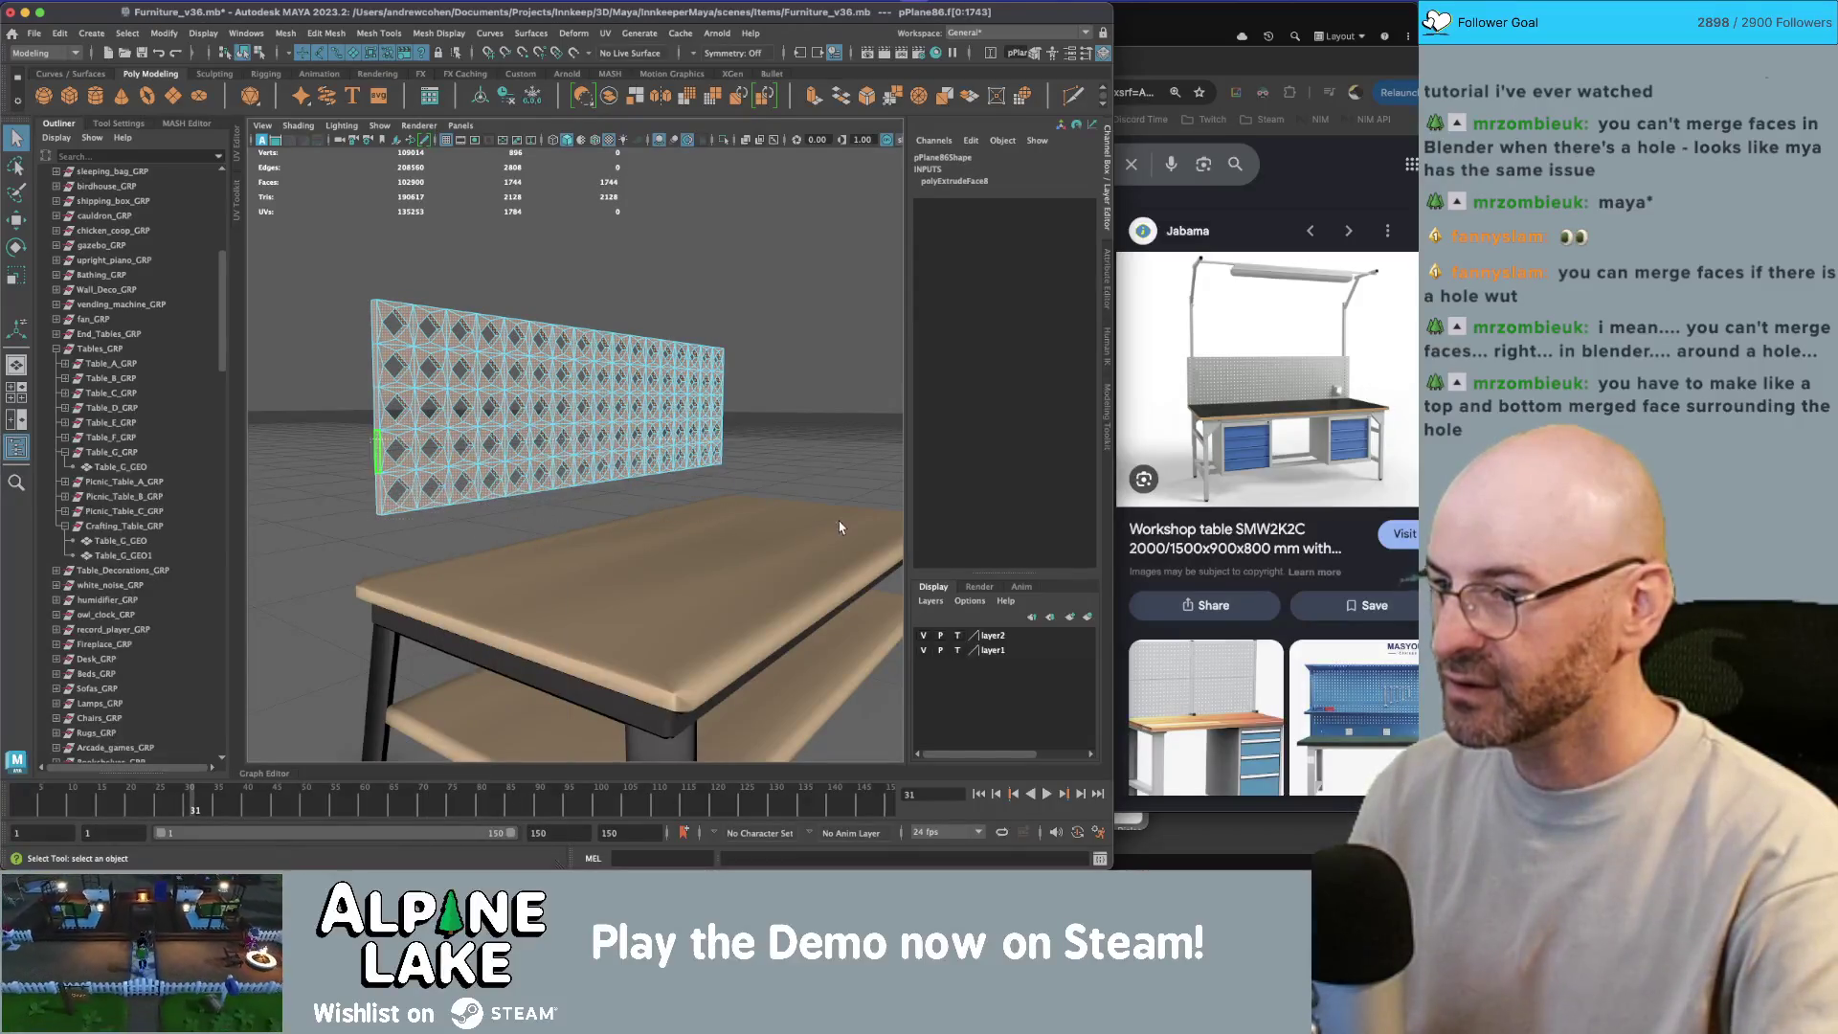
{"action": "key", "text": "Delete"}
Step: In wireframe view, select the edges along the wall's base to extrude them downward
{"action": "mouse_move", "coordinate": [671, 439]}
{"action": "left_mouse_down"}
{"action": "mouse_move", "coordinate": [737, 425]}
{"action": "mouse_move", "coordinate": [661, 413]}
{"action": "mouse_move", "coordinate": [613, 459]}
{"action": "left_mouse_up"}
{"action": "key", "text": "4"}
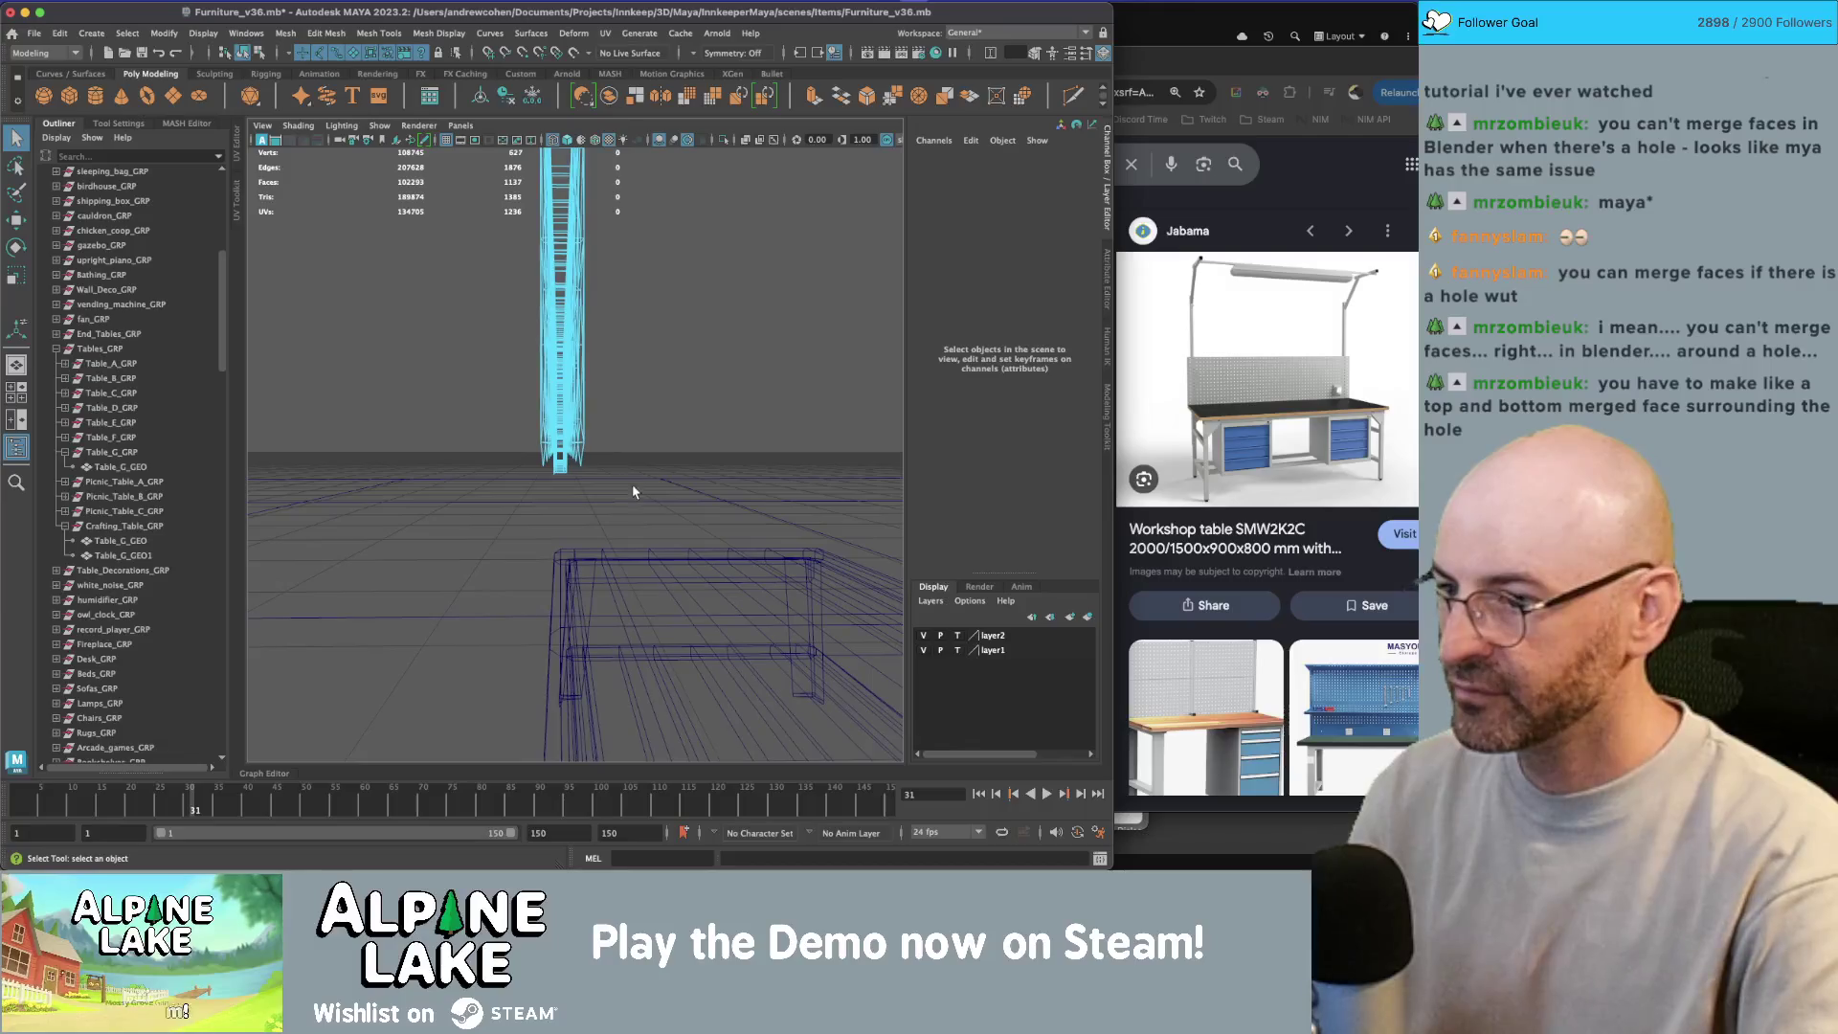
{"action": "mouse_move", "coordinate": [490, 455]}
{"action": "left_mouse_down"}
{"action": "mouse_move", "coordinate": [536, 456]}
{"action": "mouse_move", "coordinate": [549, 383]}
{"action": "mouse_move", "coordinate": [584, 369]}
{"action": "mouse_move", "coordinate": [572, 358]}
{"action": "mouse_move", "coordinate": [587, 433]}
{"action": "left_mouse_up"}
{"action": "right_click", "coordinate": [569, 411]}
{"action": "left_click", "coordinate": [570, 371]}
{"action": "key", "text": "w"}
Step: Return the wall to object selection, deselect it and orbit around the table
{"action": "mouse_move", "coordinate": [488, 397]}
{"action": "left_mouse_down"}
{"action": "mouse_move", "coordinate": [594, 366]}
{"action": "mouse_move", "coordinate": [603, 421]}
{"action": "mouse_move", "coordinate": [597, 402]}
{"action": "mouse_move", "coordinate": [582, 459]}
{"action": "mouse_move", "coordinate": [571, 425]}
{"action": "left_mouse_up"}
{"action": "left_click", "coordinate": [243, 54]}
{"action": "left_click", "coordinate": [537, 283]}
{"action": "mouse_move", "coordinate": [505, 287]}
{"action": "left_mouse_down"}
{"action": "mouse_move", "coordinate": [497, 341]}
{"action": "mouse_move", "coordinate": [400, 300]}
{"action": "mouse_move", "coordinate": [559, 342]}
{"action": "mouse_move", "coordinate": [702, 447]}
{"action": "left_mouse_up"}
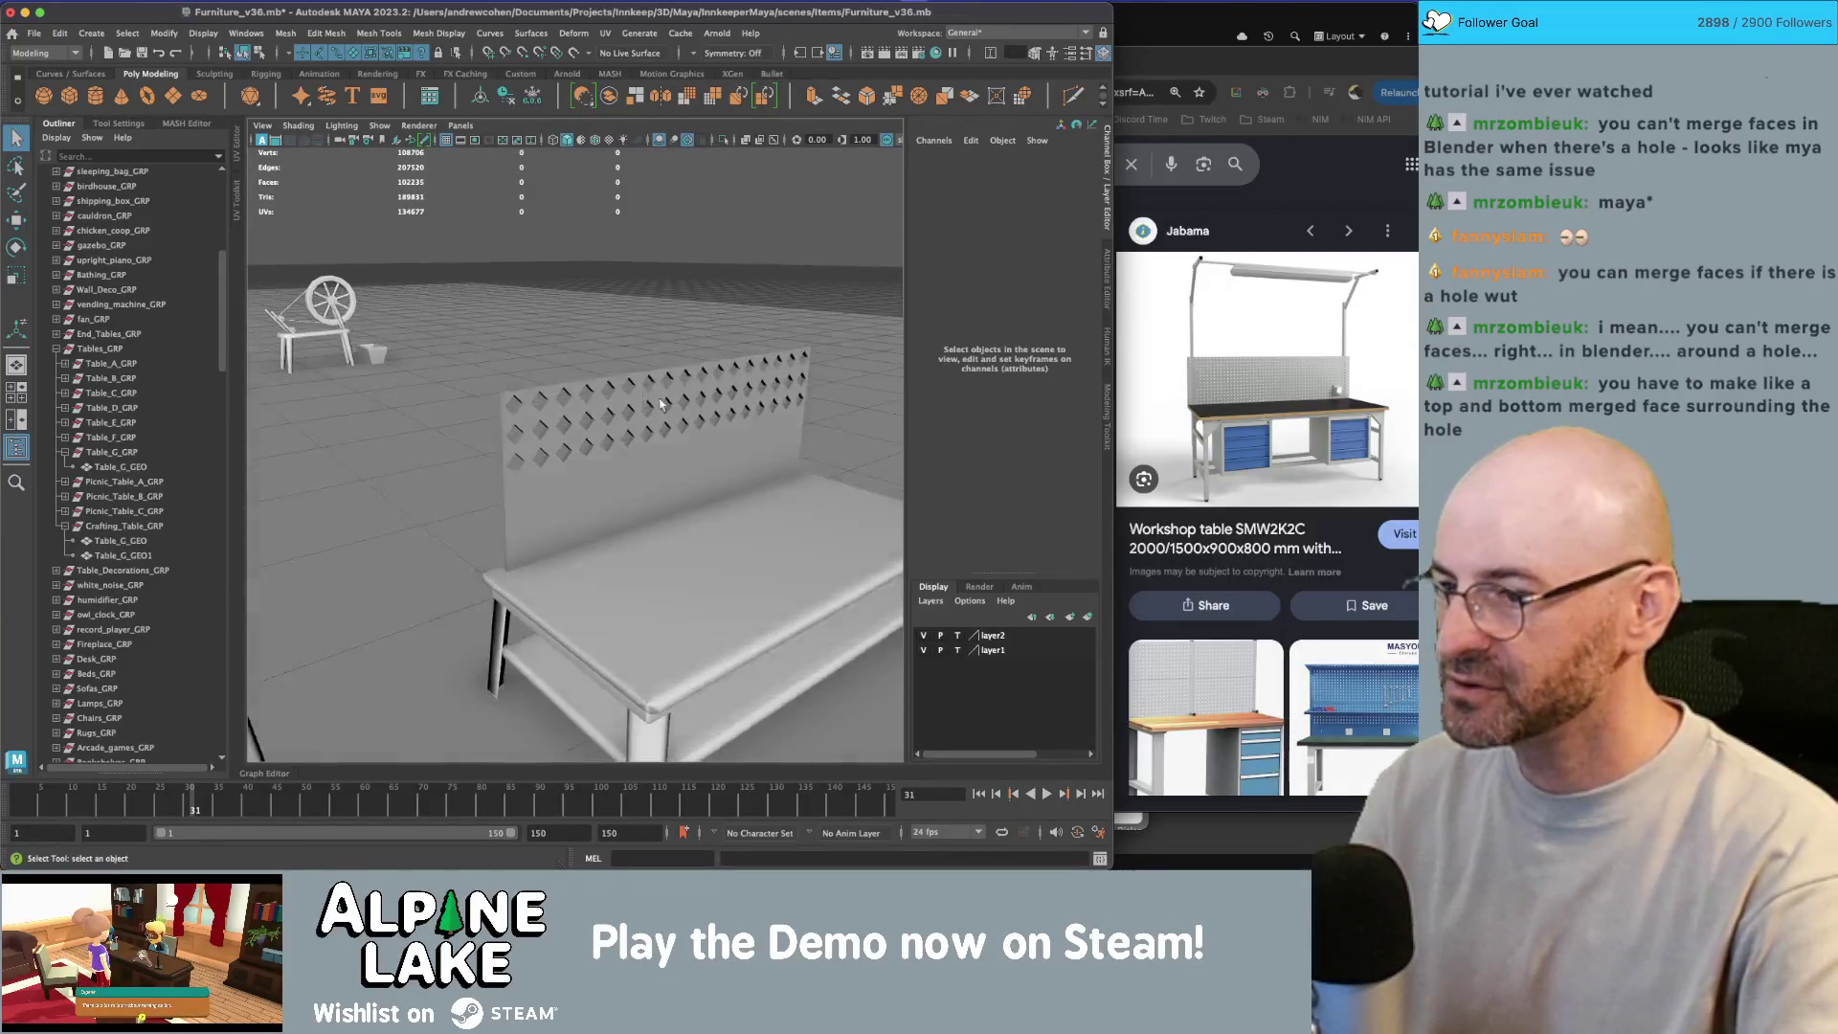
Step: Undo the wall edits and tile duplicates, then delete the leftover duplicate plane
{"action": "key", "text": "ctrl+z"}
{"action": "key", "text": "ctrl+z"}
{"action": "key", "text": "ctrl+z"}
{"action": "key", "text": "ctrl+z"}
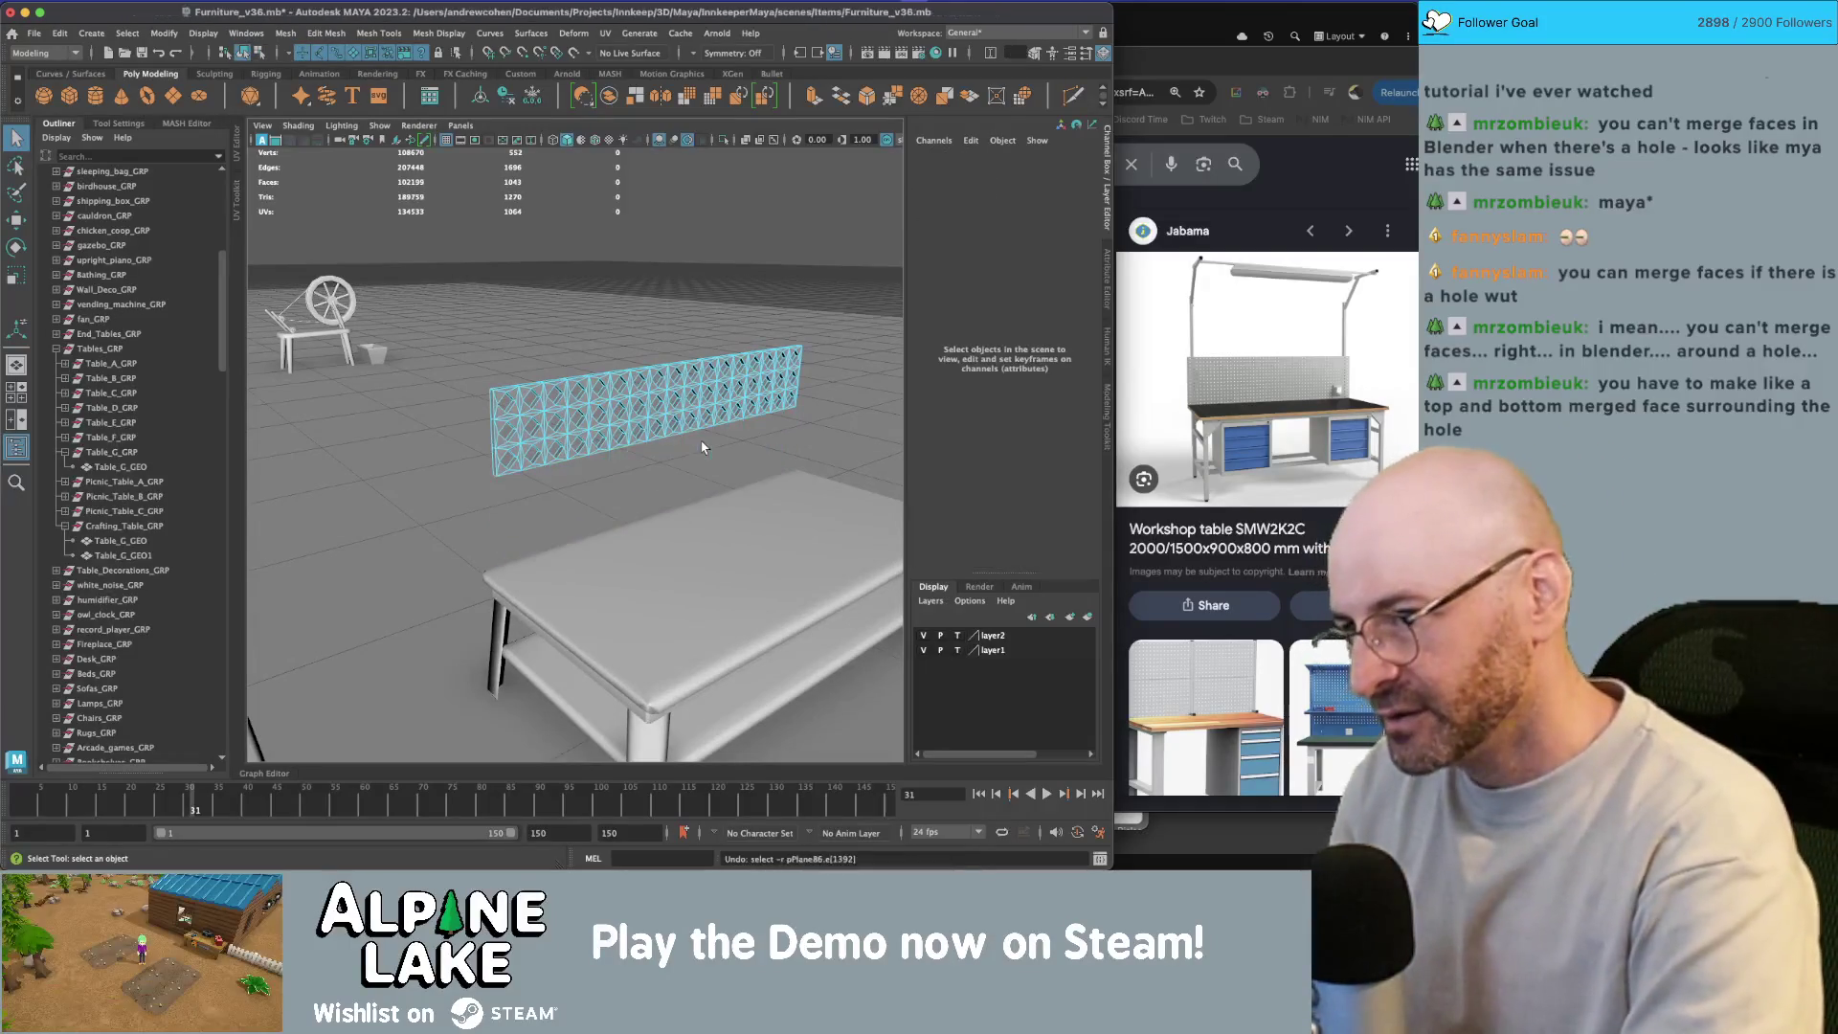
{"action": "key", "text": "ctrl+z"}
{"action": "key", "text": "ctrl+z"}
{"action": "key", "text": "ctrl+z"}
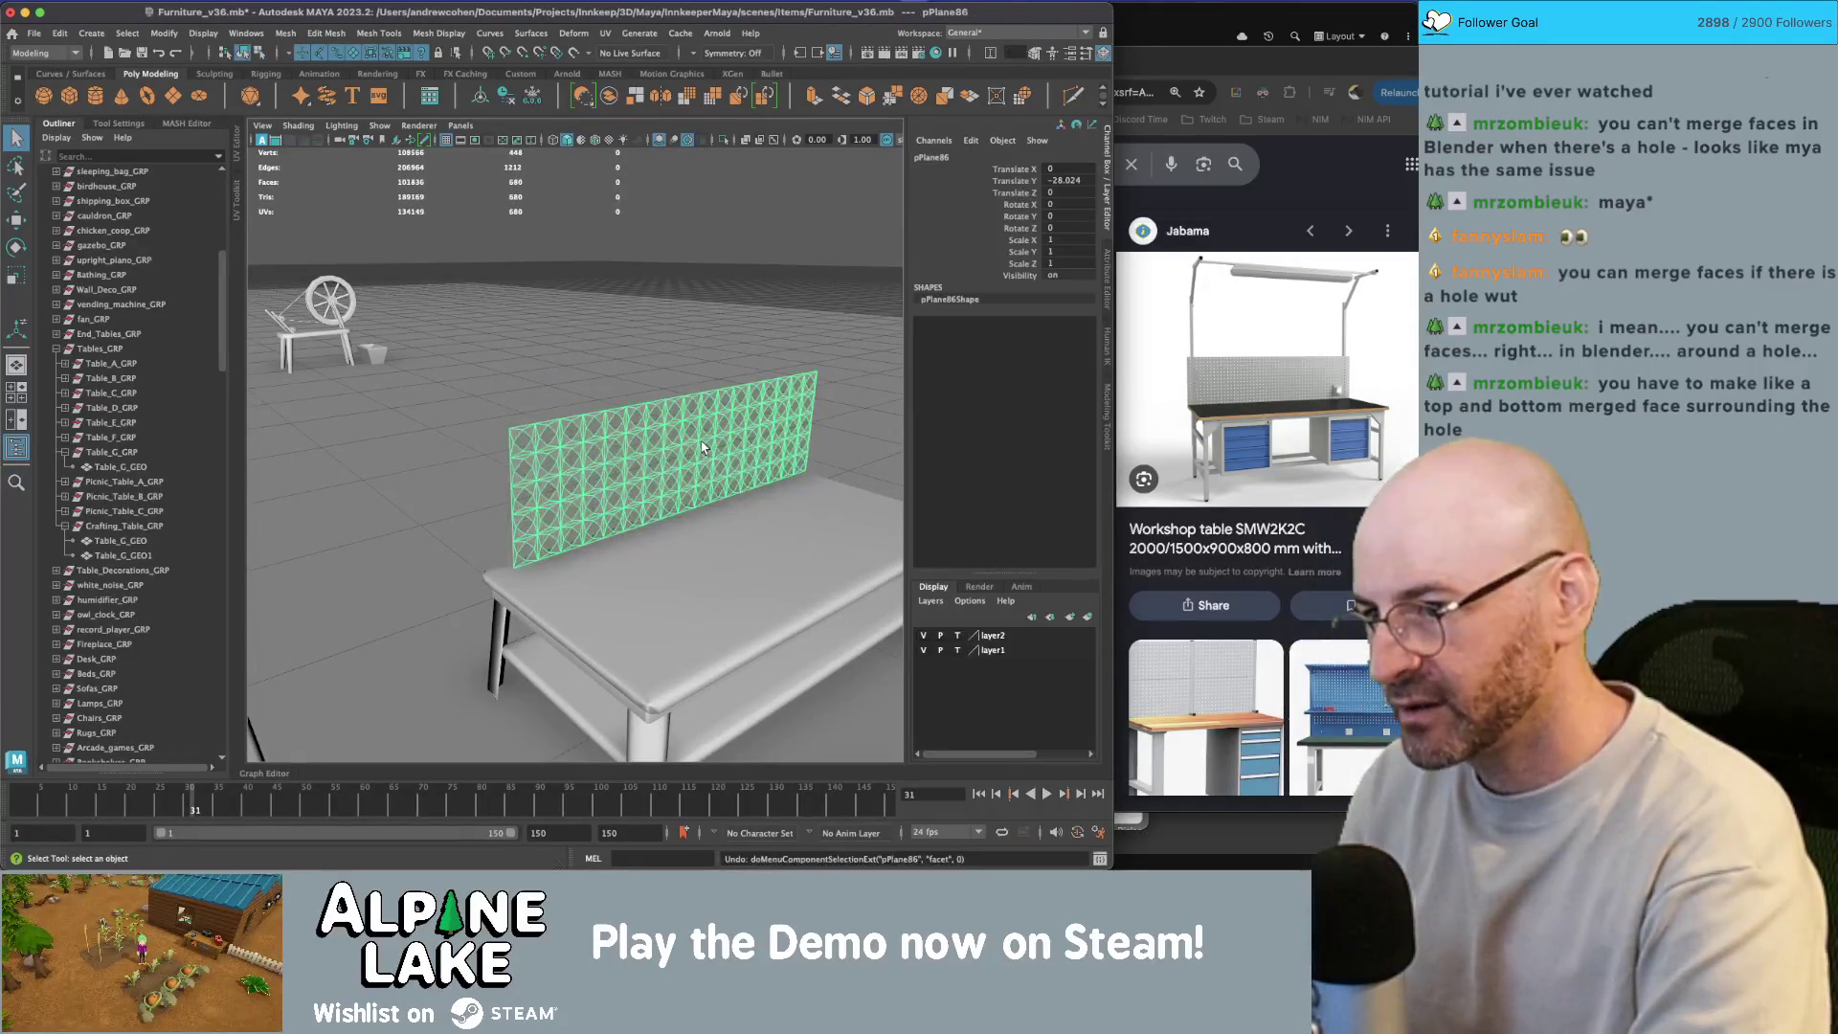
{"action": "key", "text": "ctrl+z"}
{"action": "key", "text": "ctrl+z"}
{"action": "key", "text": "ctrl+z"}
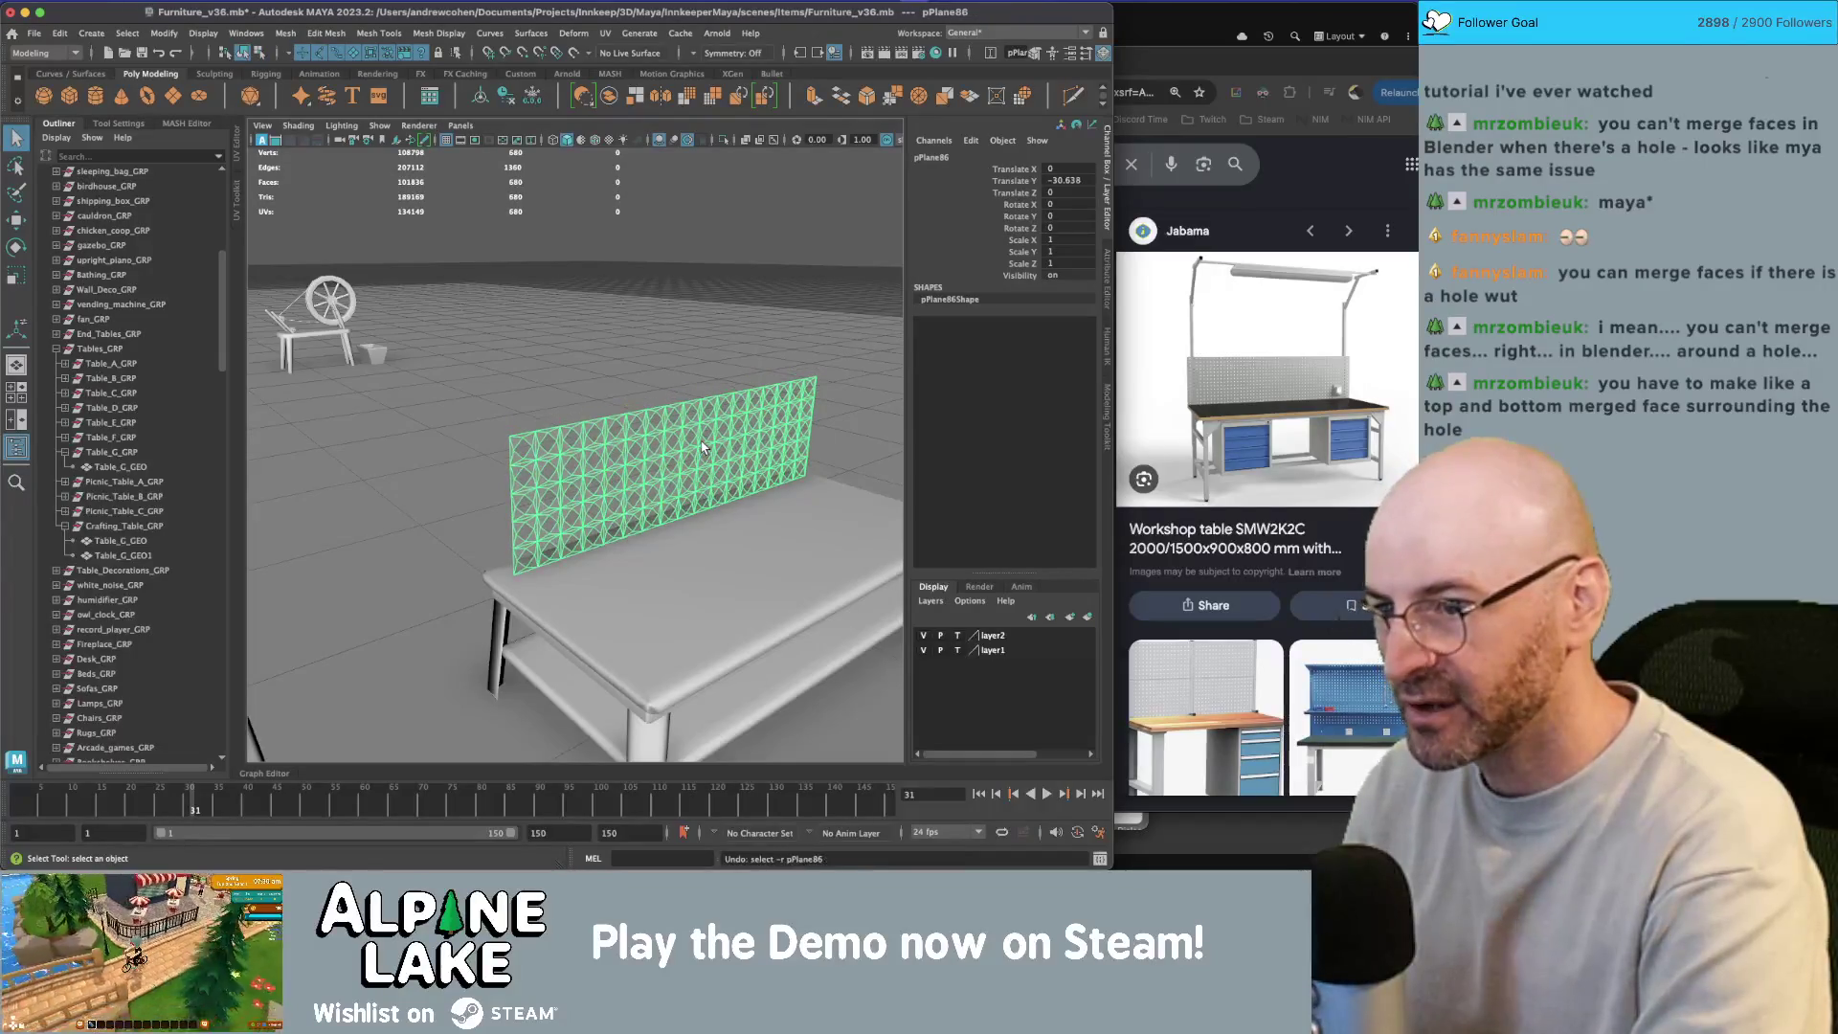
{"action": "key", "text": "ctrl+z"}
{"action": "key", "text": "ctrl+z"}
{"action": "key", "text": "ctrl+z"}
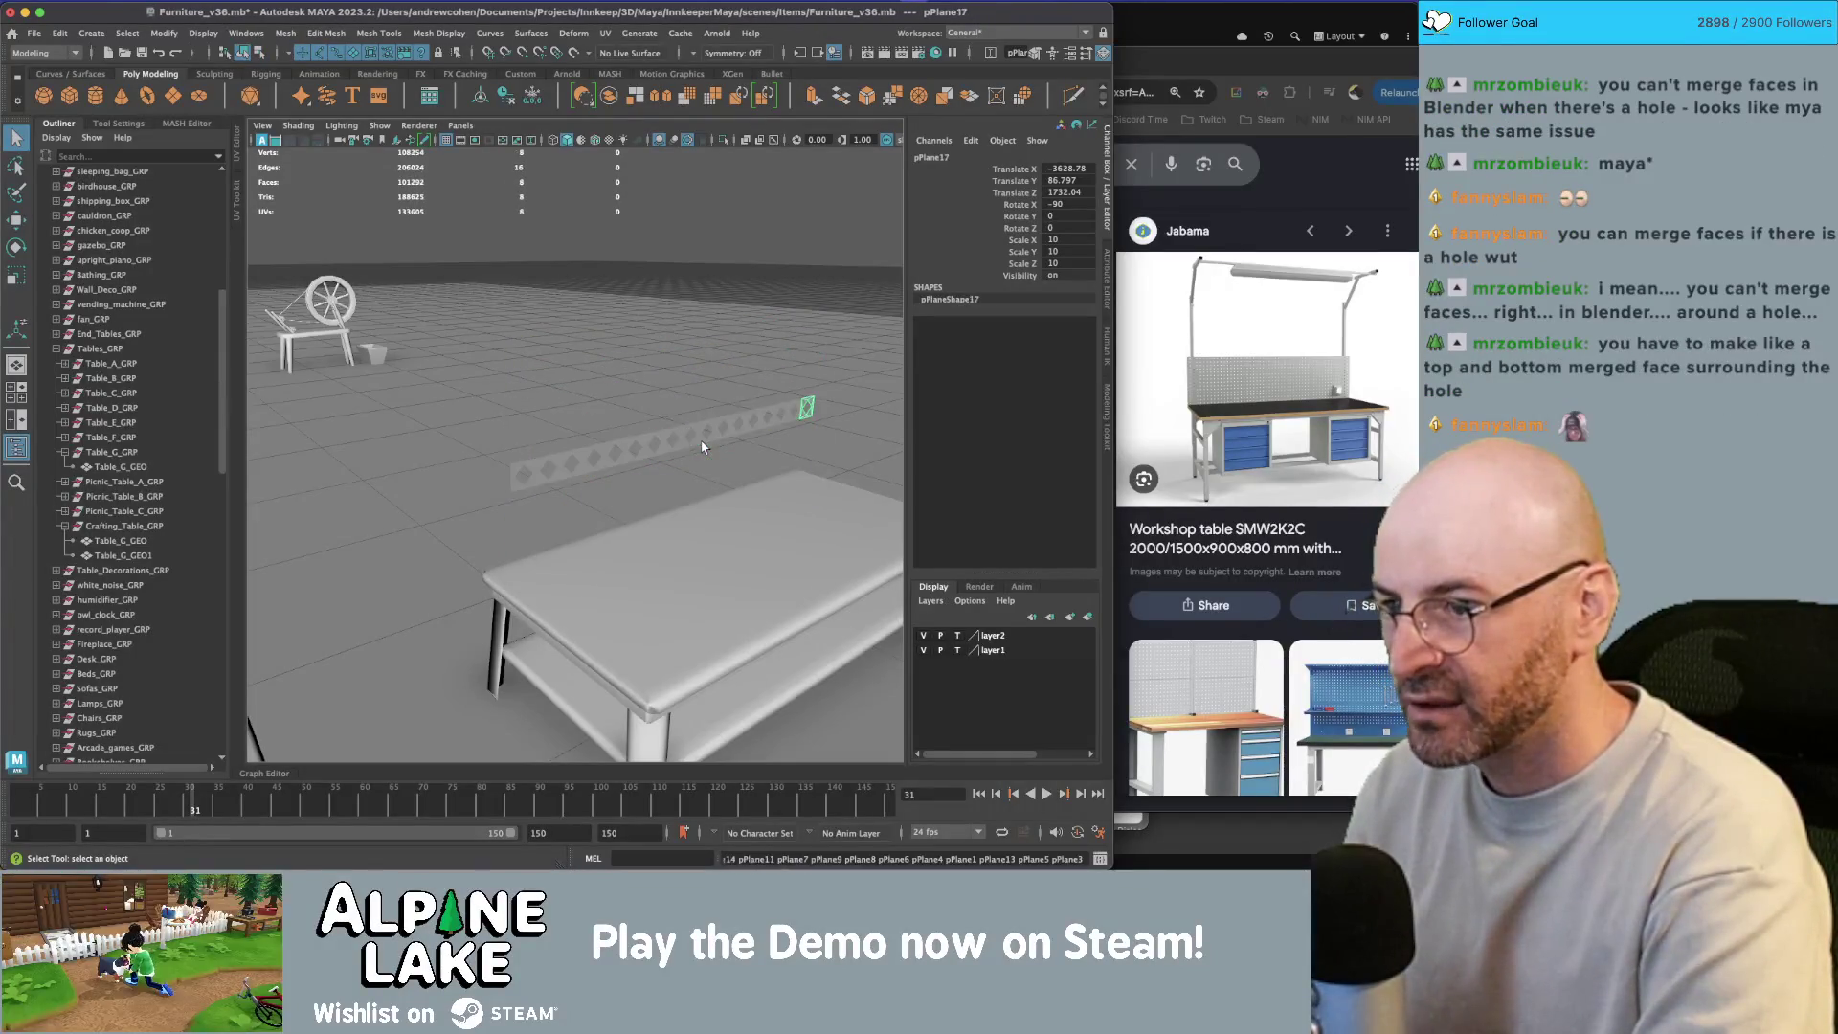
{"action": "key", "text": "ctrl+z"}
{"action": "key", "text": "ctrl+z"}
{"action": "key", "text": "ctrl+z"}
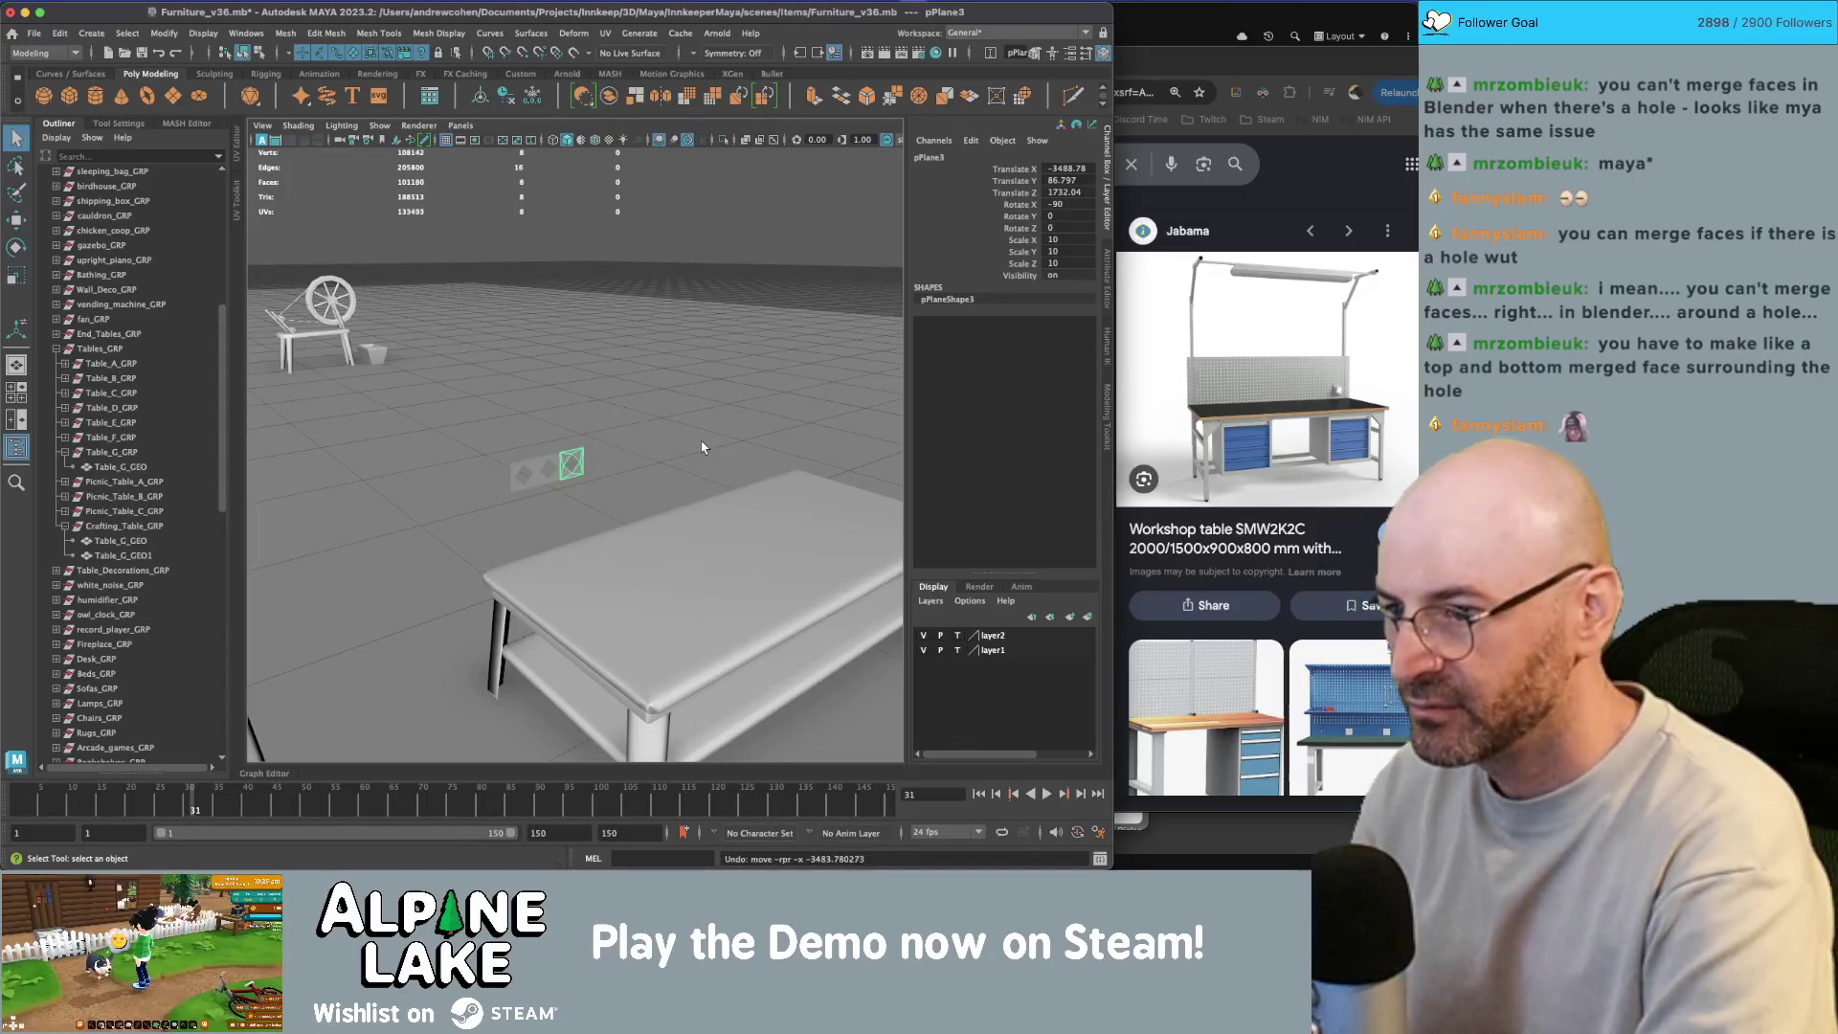
{"action": "key", "text": "f"}
{"action": "key", "text": "Delete"}
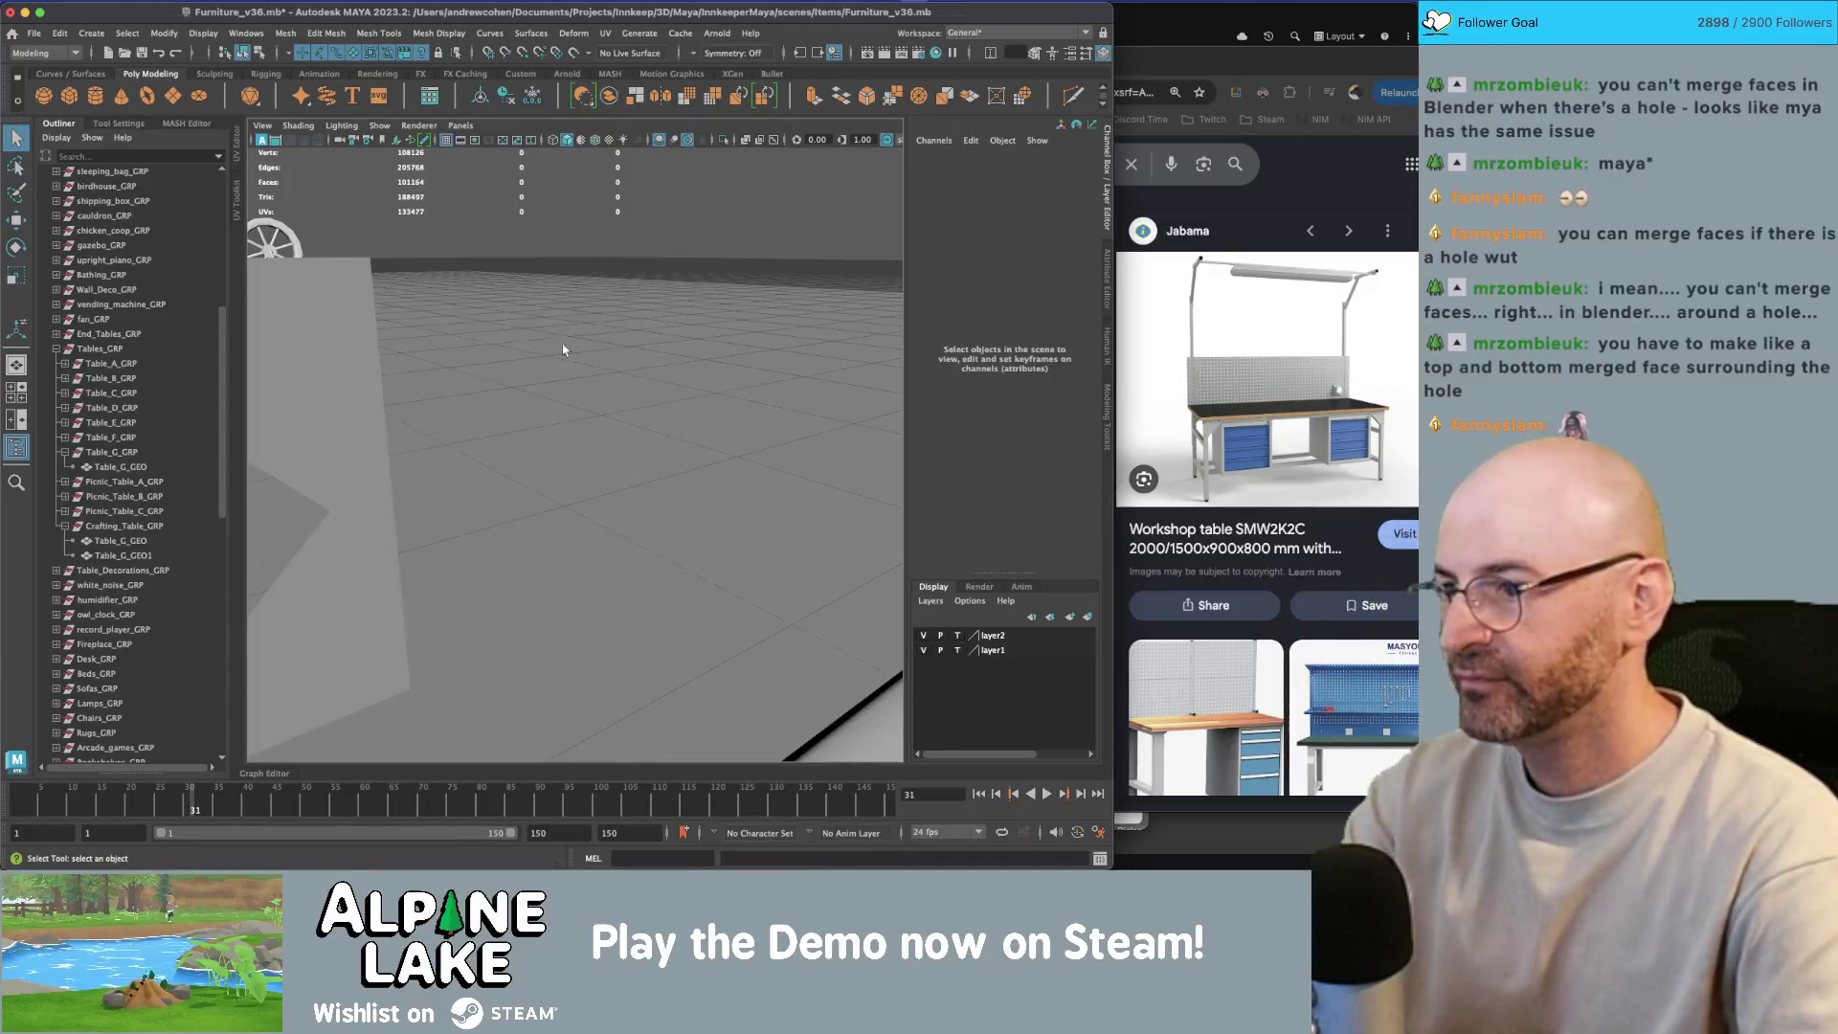
Step: Scale the square plane's inner edge loop into a diamond-shaped hole
{"action": "scroll", "coordinate": [447, 390], "scroll_direction": "down", "scroll_amount": 3}
{"action": "left_click", "coordinate": [447, 391]}
{"action": "right_click", "coordinate": [447, 390]}
{"action": "left_click", "coordinate": [443, 440]}
{"action": "key", "text": "r"}
{"action": "left_click_drag", "start_coordinate": [405, 492], "coordinate": [366, 515]}
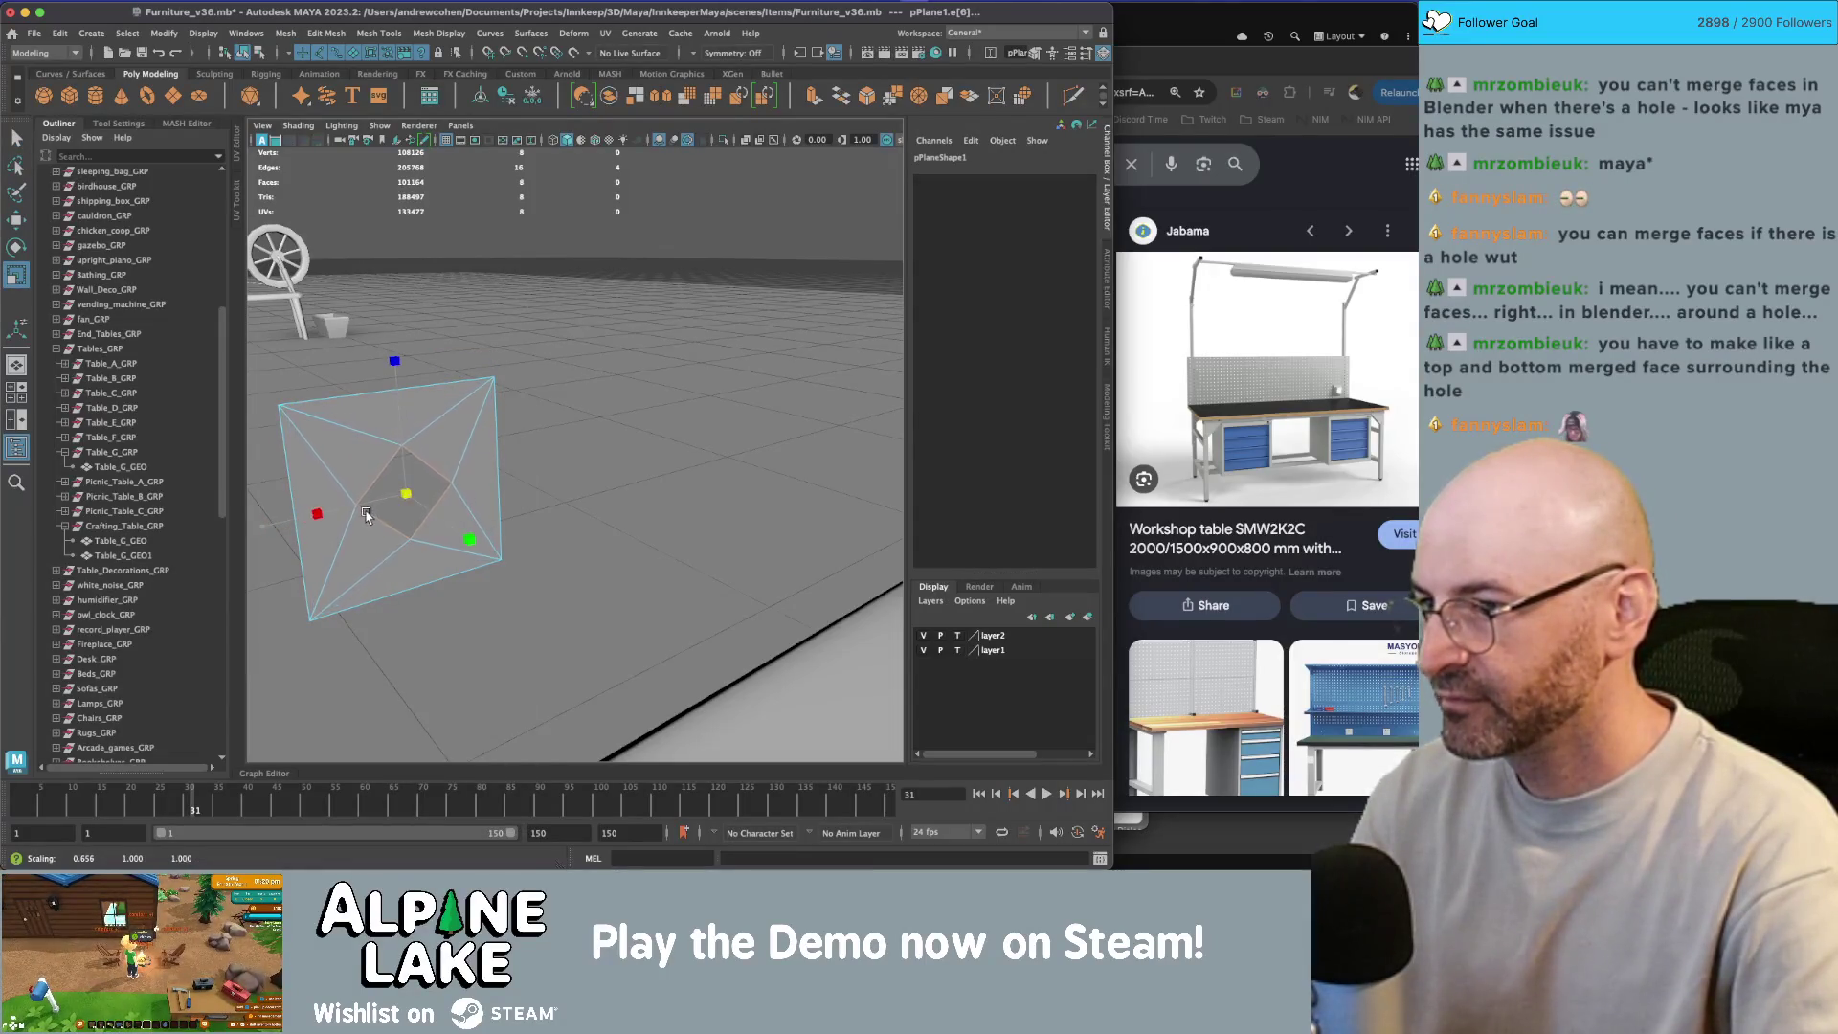
Step: Duplicate the diamond tile along X with Shift+D into a row, then marquee-select all tiles
{"action": "left_click", "coordinate": [248, 56]}
{"action": "key", "text": "w"}
{"action": "mouse_move", "coordinate": [302, 625]}
{"action": "left_mouse_down"}
{"action": "mouse_move", "coordinate": [475, 574]}
{"action": "mouse_move", "coordinate": [552, 429]}
{"action": "mouse_move", "coordinate": [574, 450]}
{"action": "mouse_move", "coordinate": [541, 440]}
{"action": "mouse_move", "coordinate": [562, 411]}
{"action": "mouse_move", "coordinate": [512, 452]}
{"action": "mouse_move", "coordinate": [660, 412]}
{"action": "mouse_move", "coordinate": [670, 450]}
{"action": "left_mouse_up"}
{"action": "key", "text": "shift+d"}
{"action": "key", "text": "shift+d"}
{"action": "key", "text": "shift+d"}
{"action": "key", "text": "shift+d"}
{"action": "key", "text": "shift+d"}
{"action": "key", "text": "shift+d"}
{"action": "key", "text": "shift+d"}
{"action": "key", "text": "shift+d"}
{"action": "key", "text": "shift+d"}
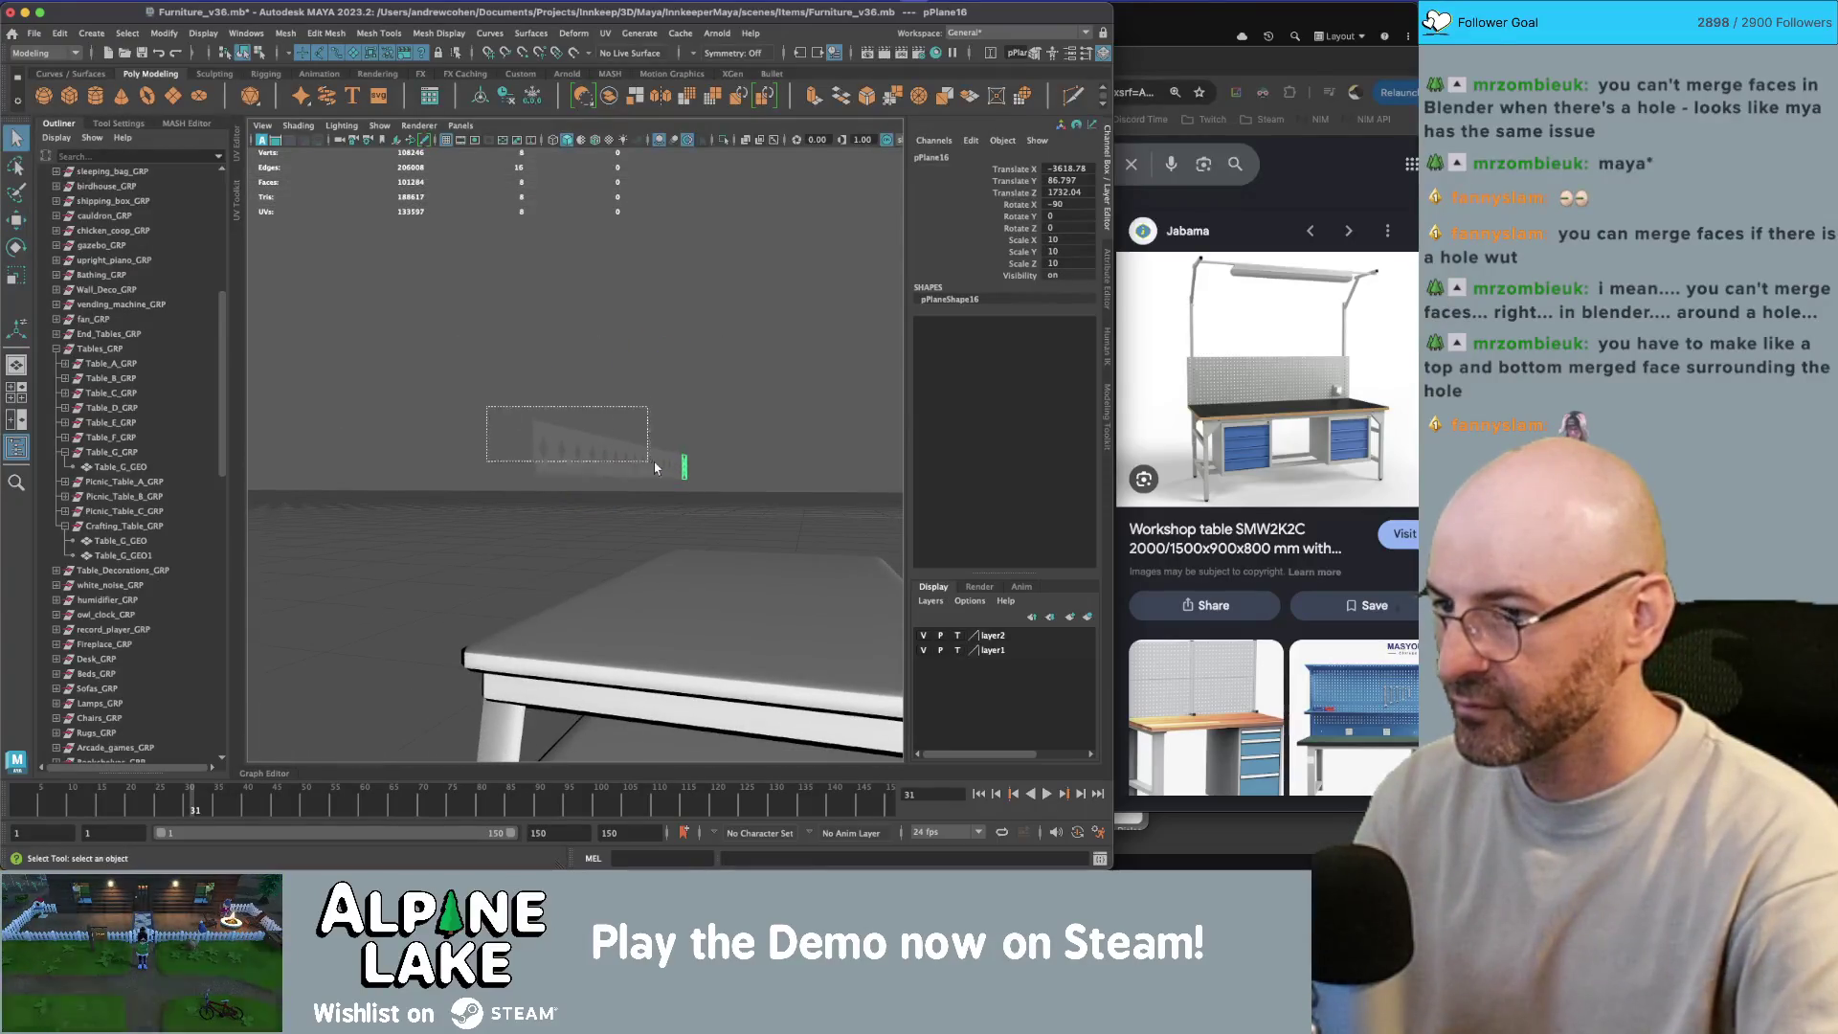
{"action": "key", "text": "shift+d"}
{"action": "key", "text": "shift+d"}
{"action": "key", "text": "shift+d"}
{"action": "key", "text": "shift+d"}
{"action": "key", "text": "shift+d"}
{"action": "key", "text": "shift+d"}
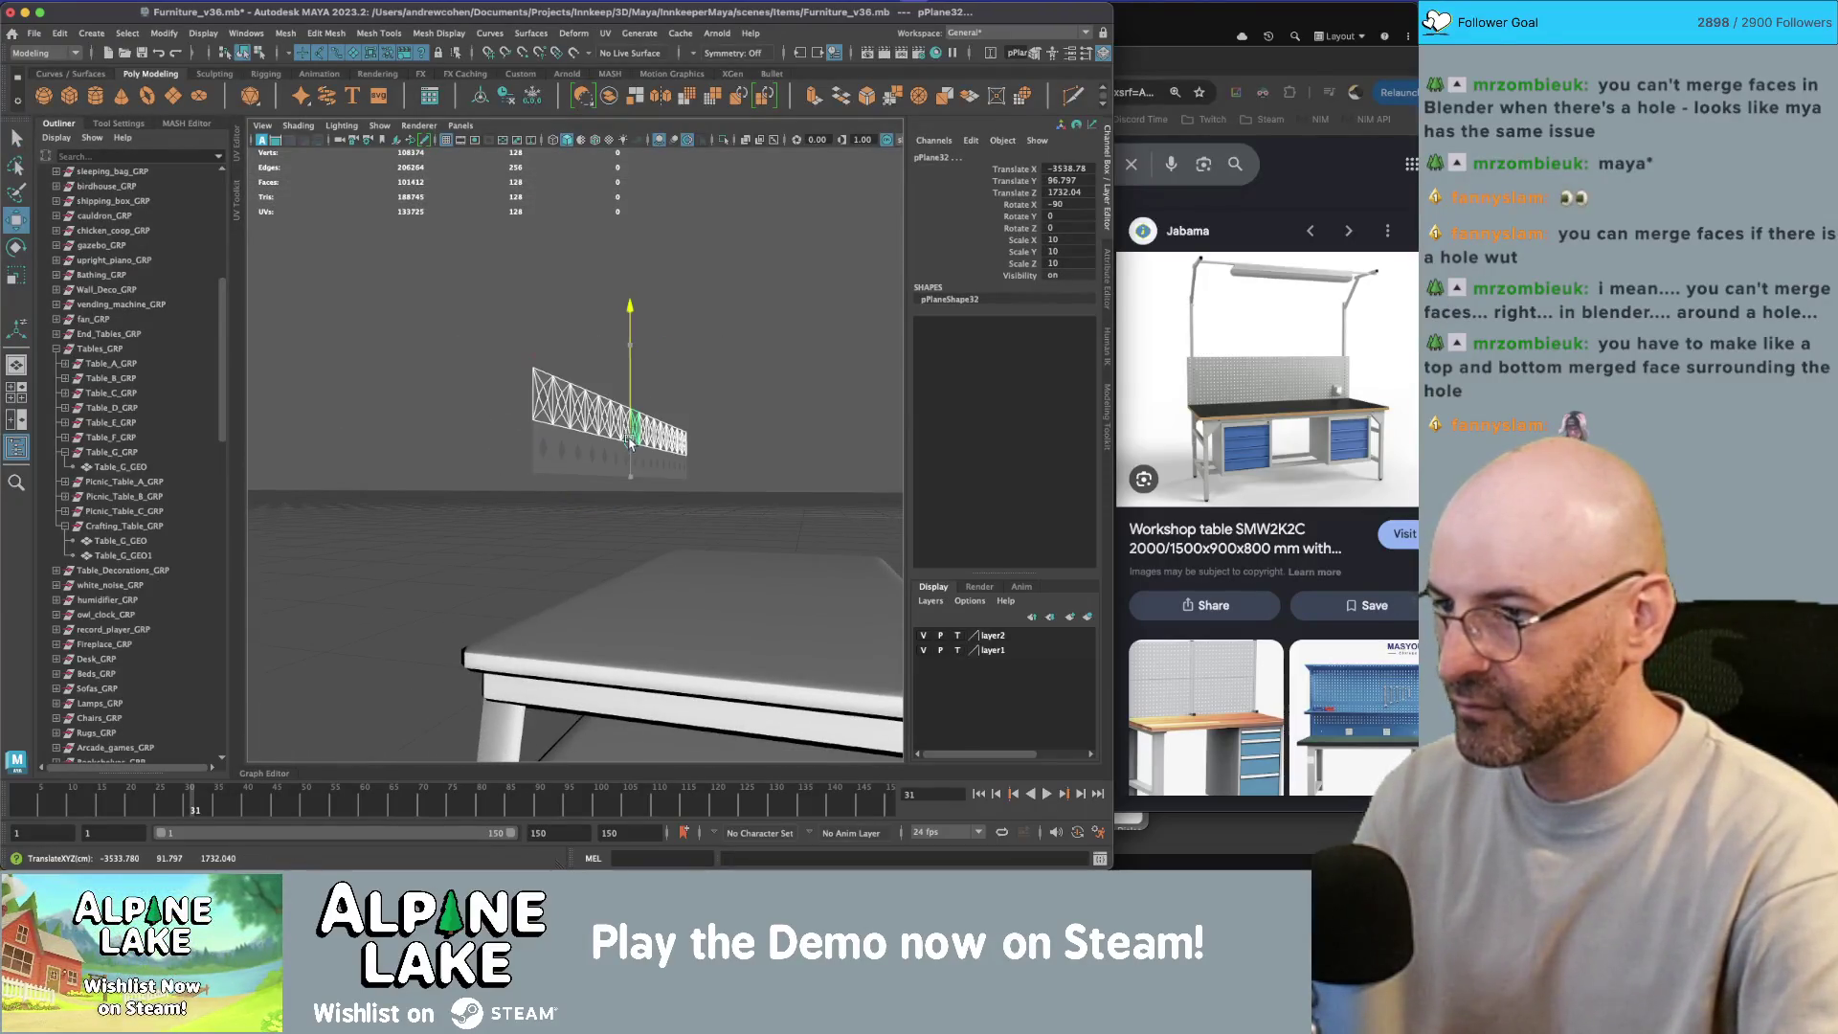
{"action": "key", "text": "ctrl+z"}
{"action": "key", "text": "ctrl+z"}
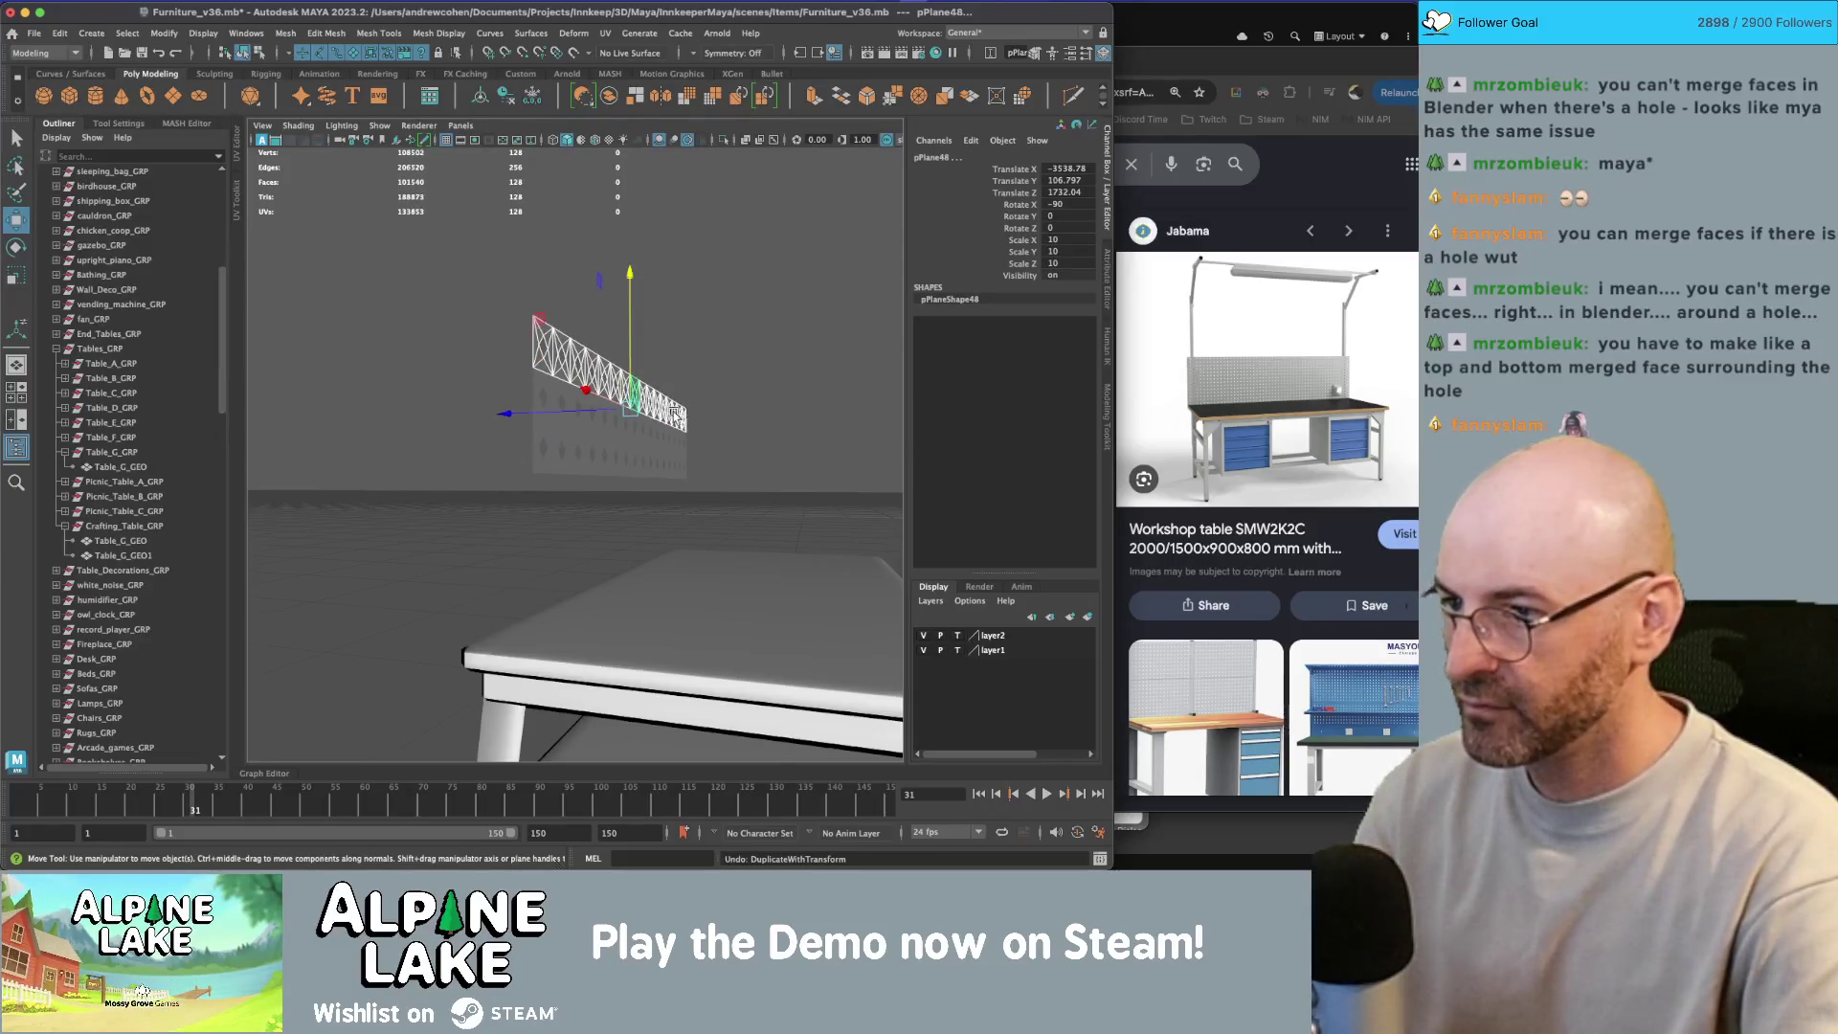
{"action": "key", "text": "q"}
{"action": "left_click_drag", "start_coordinate": [553, 331], "coordinate": [511, 318]}
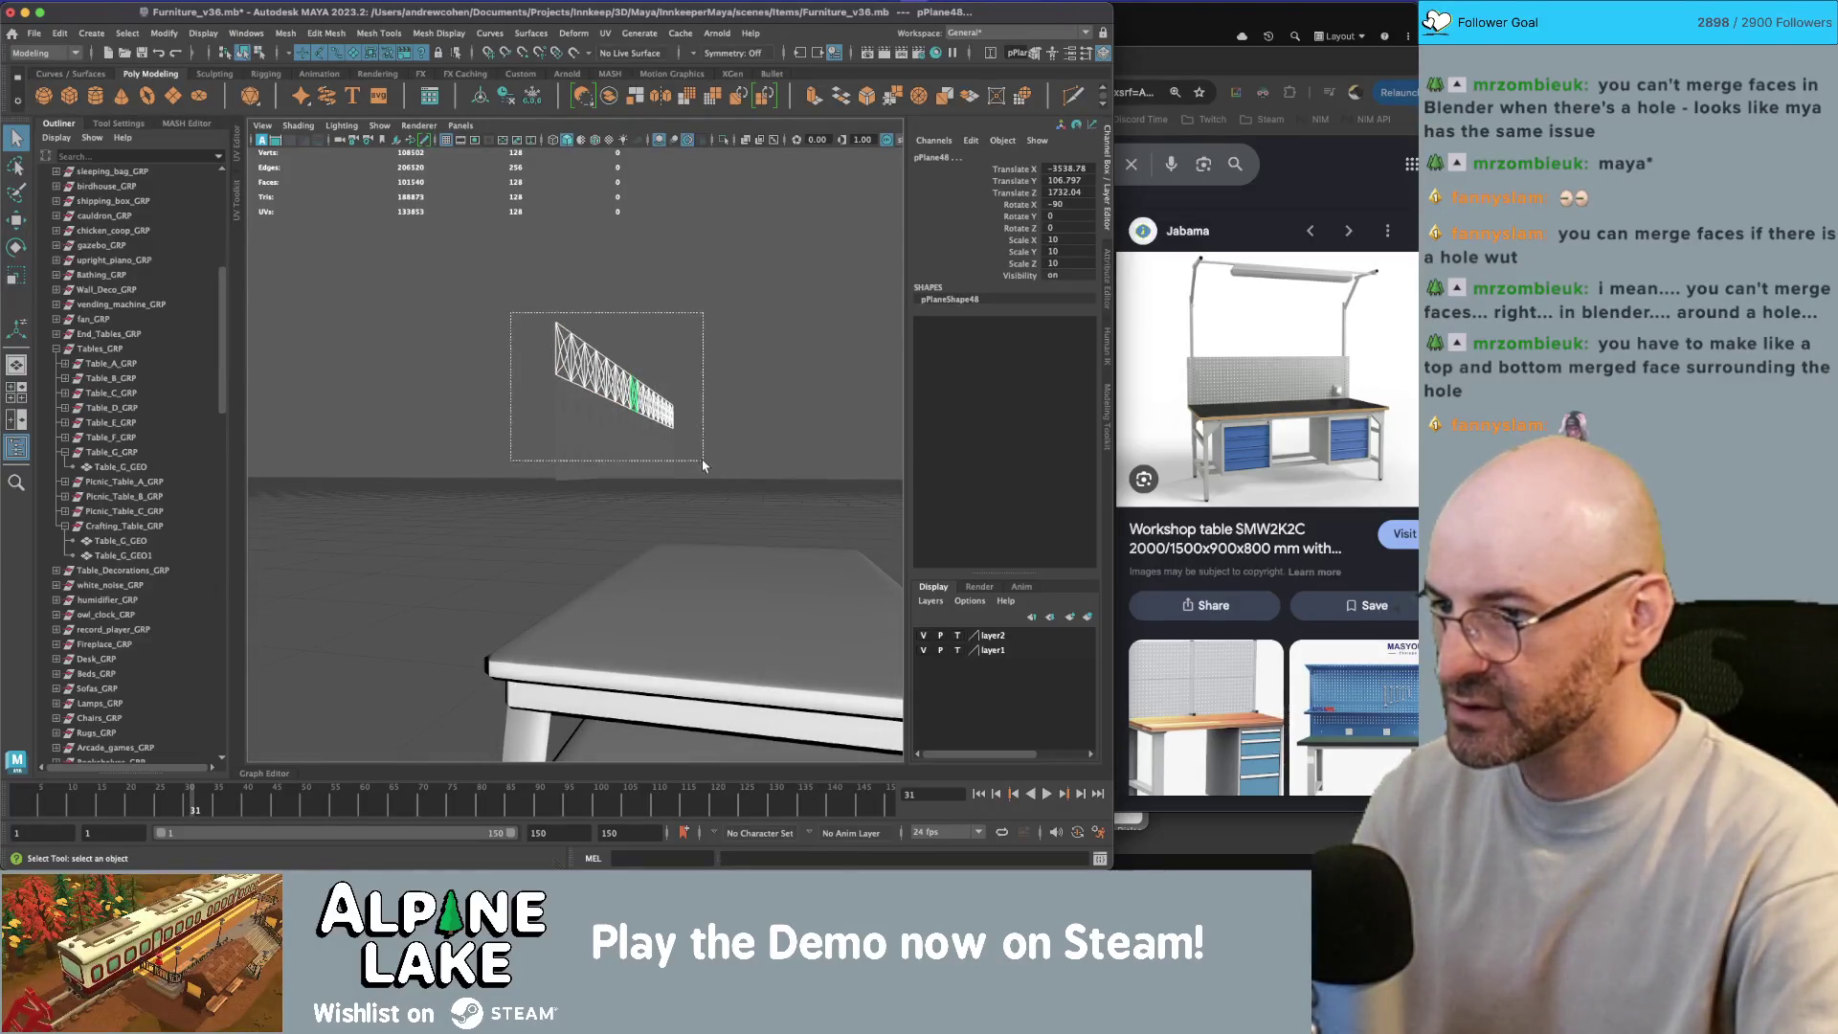
{"action": "left_click_drag", "start_coordinate": [703, 465], "coordinate": [702, 465]}
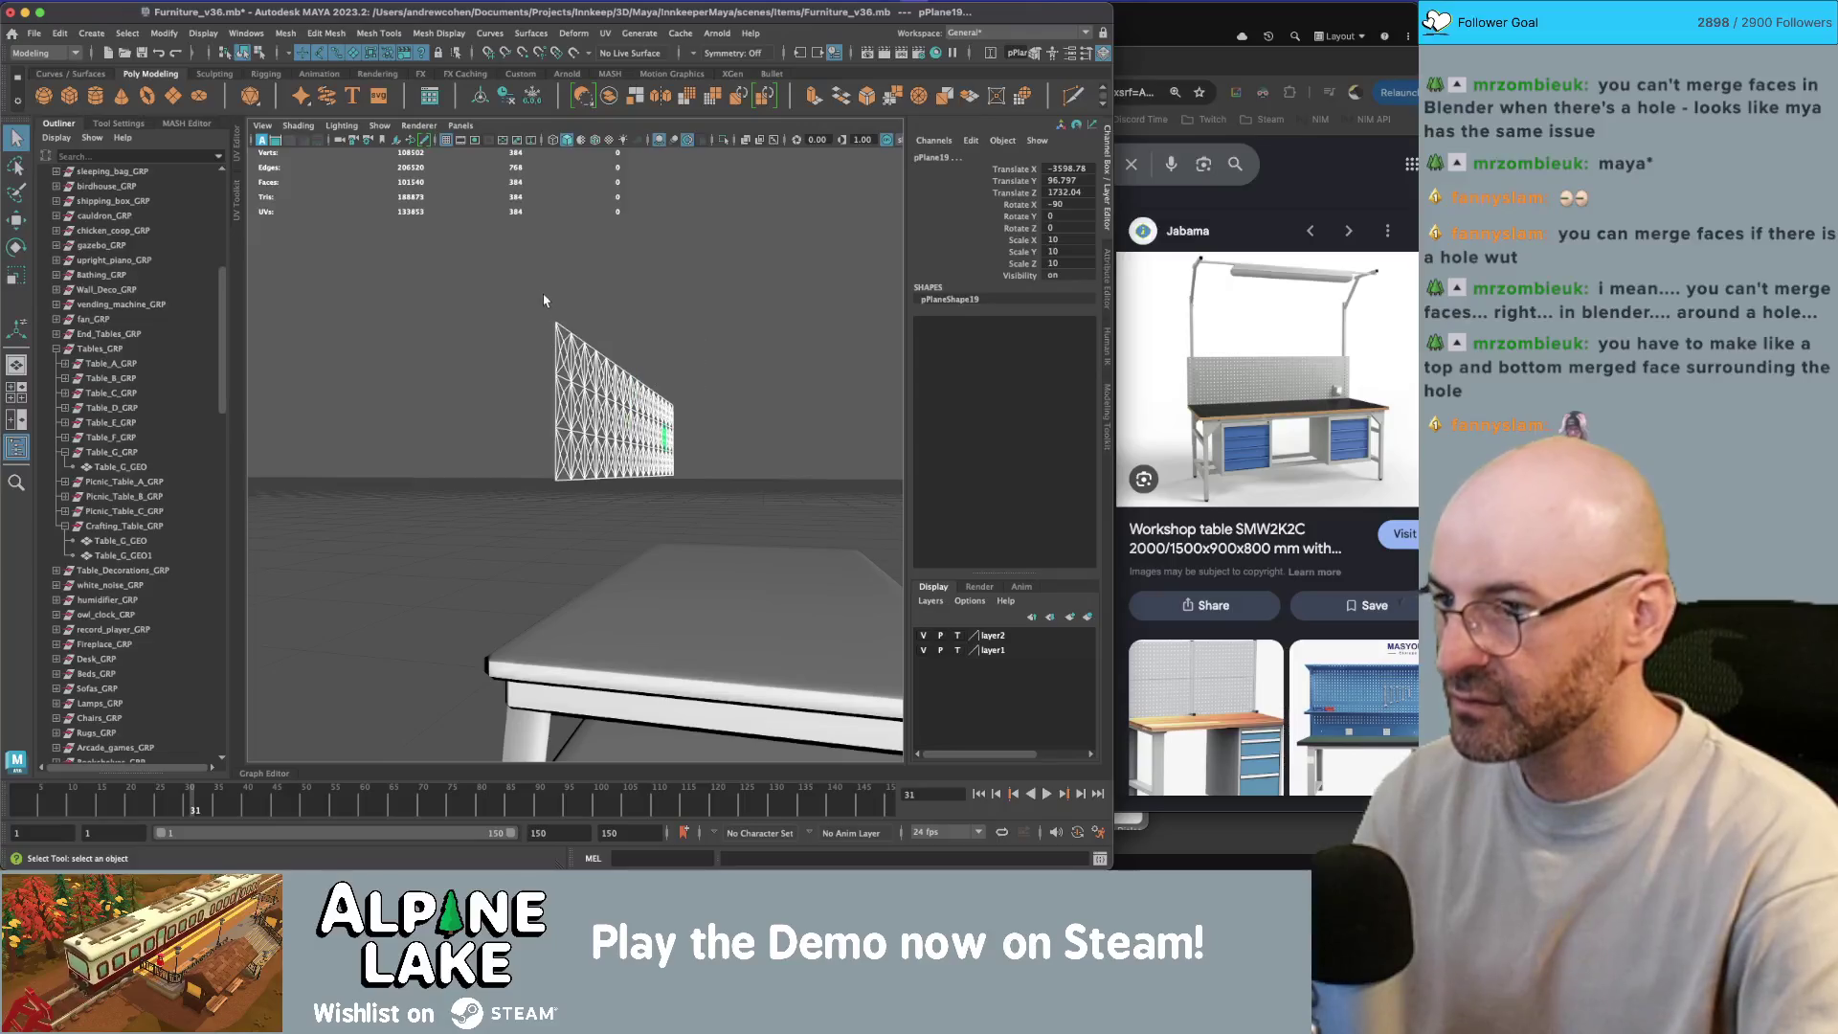
Step: Combine all the tiles into one mesh and merge their shared vertices
{"action": "left_click", "coordinate": [609, 98]}
{"action": "left_click", "coordinate": [438, 32]}
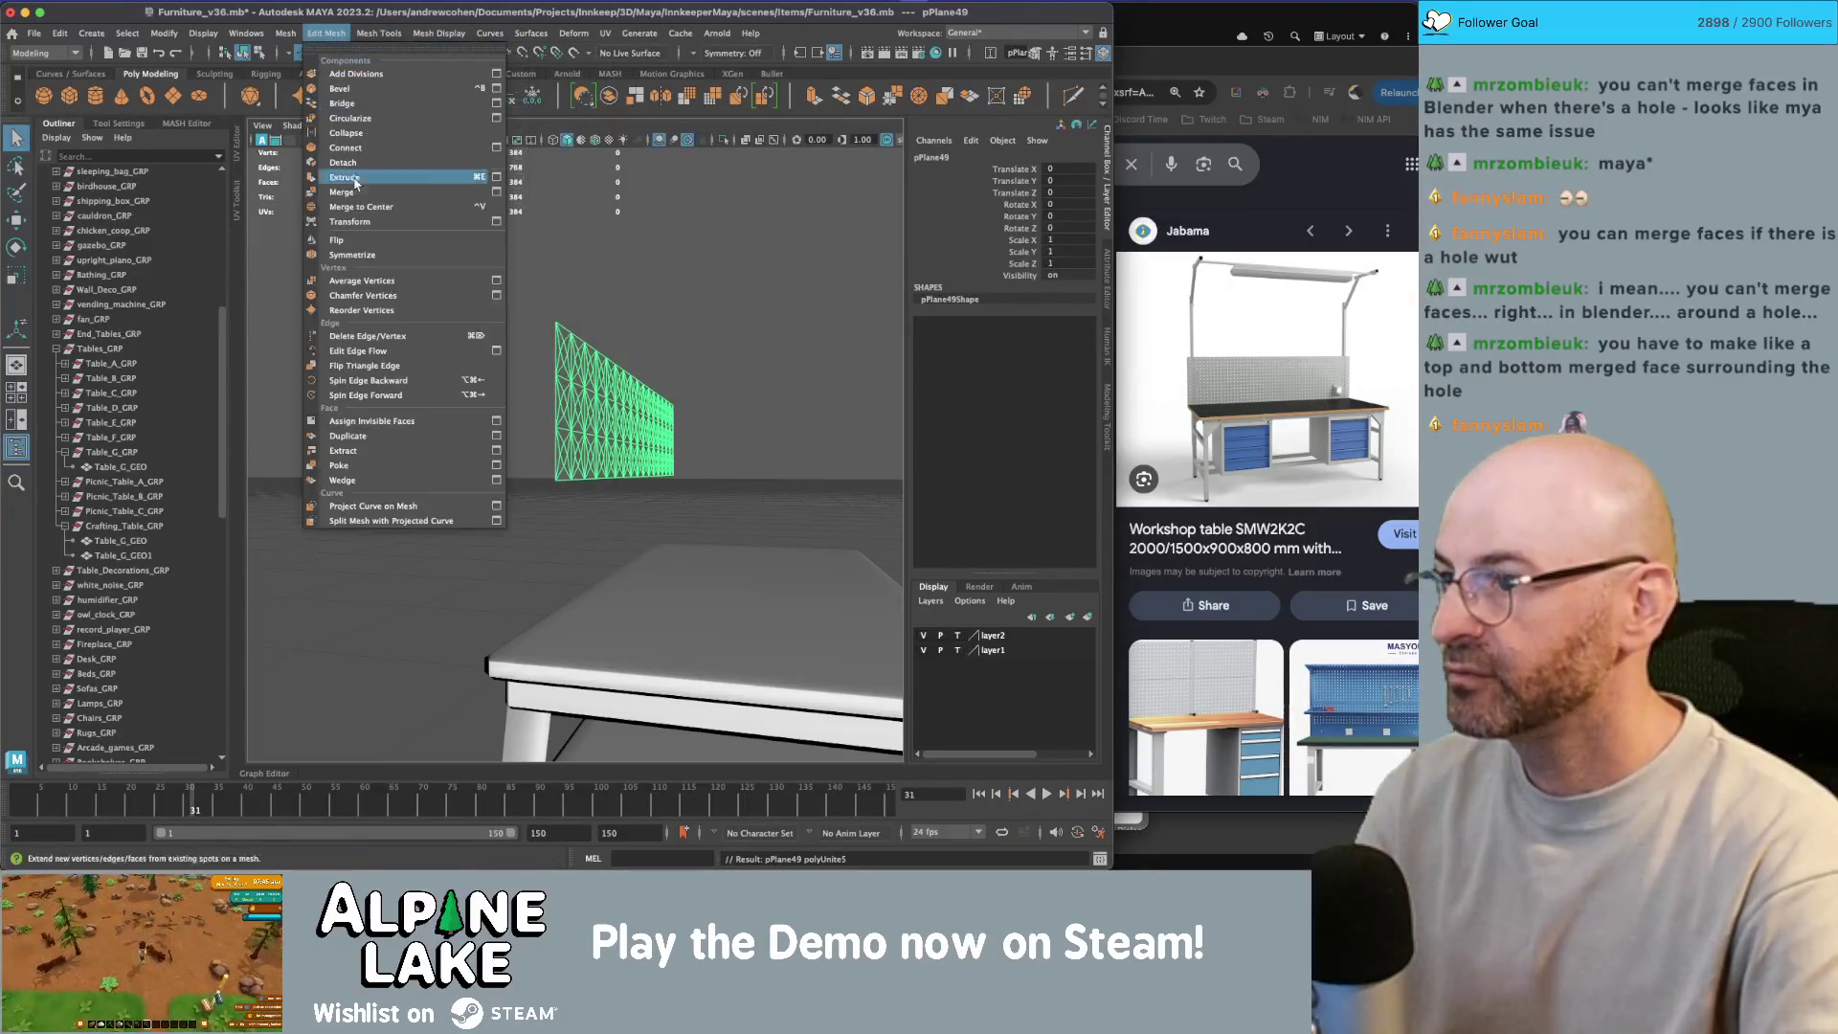
{"action": "left_click", "coordinate": [343, 192]}
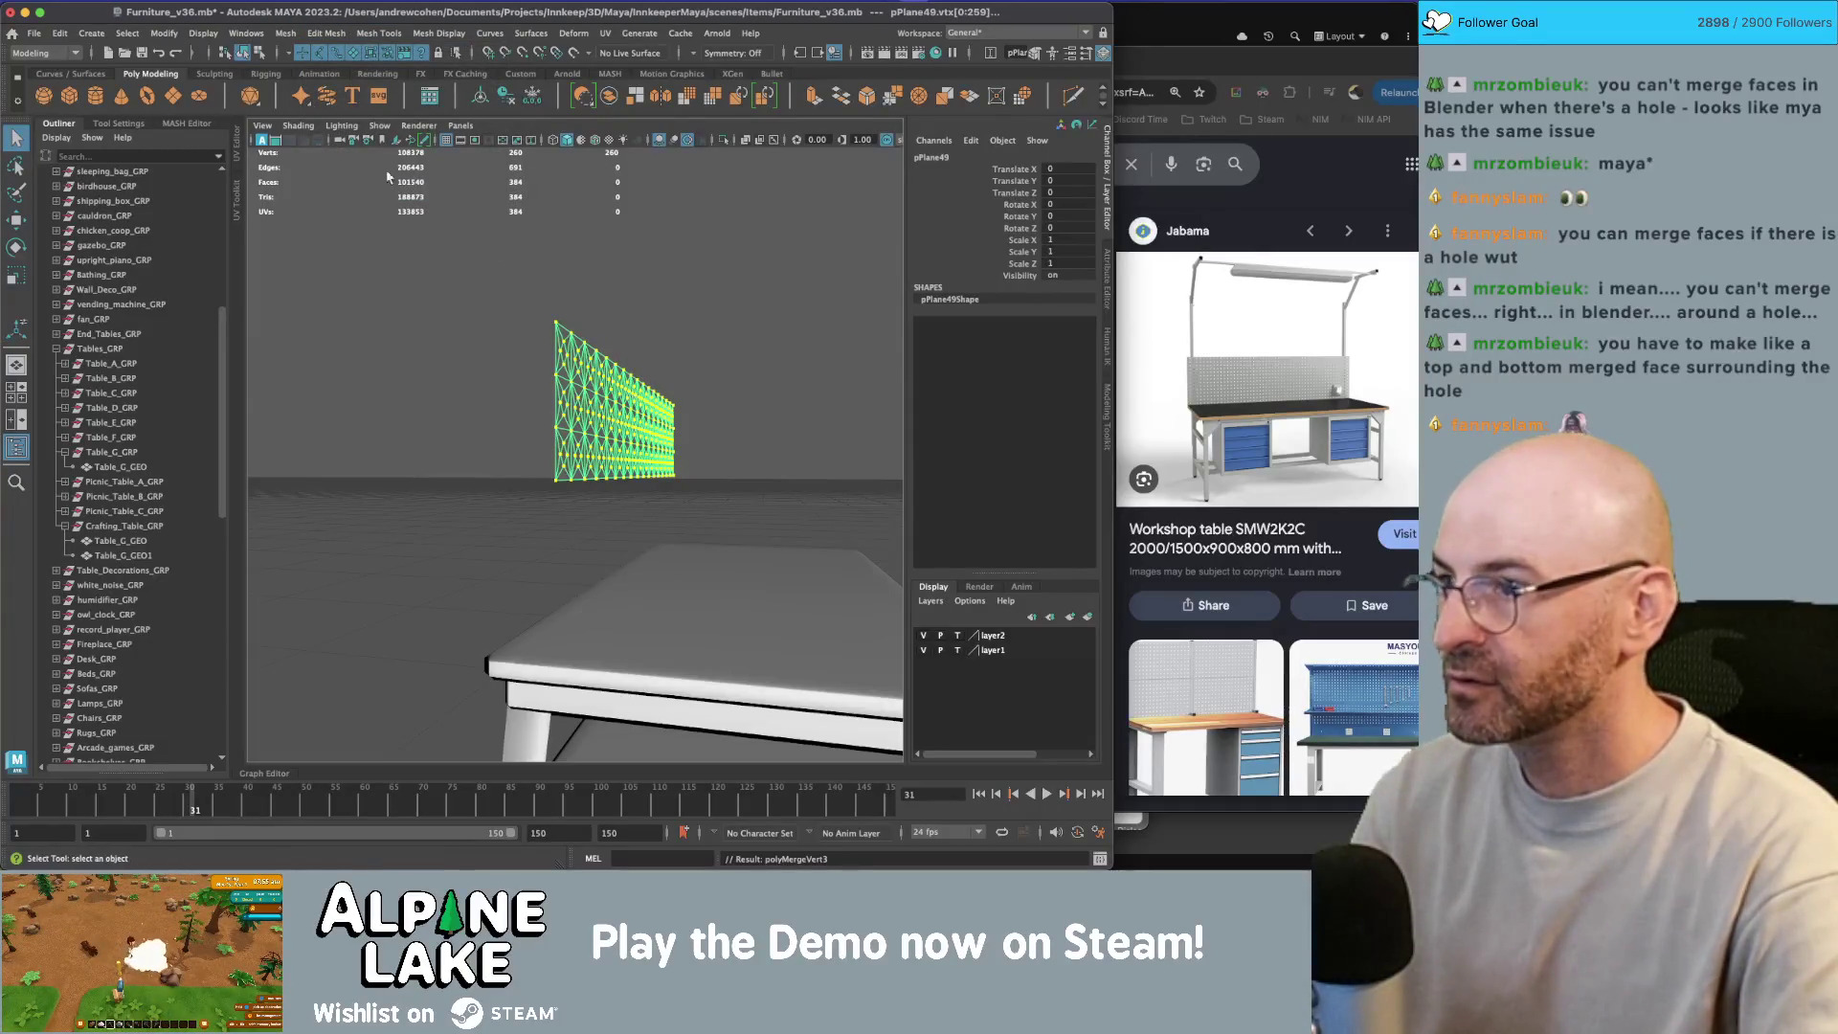
{"action": "left_click", "coordinate": [252, 55]}
Step: Extrude the combined panel's faces to thicken it, then delete its construction history
{"action": "right_click", "coordinate": [624, 378]}
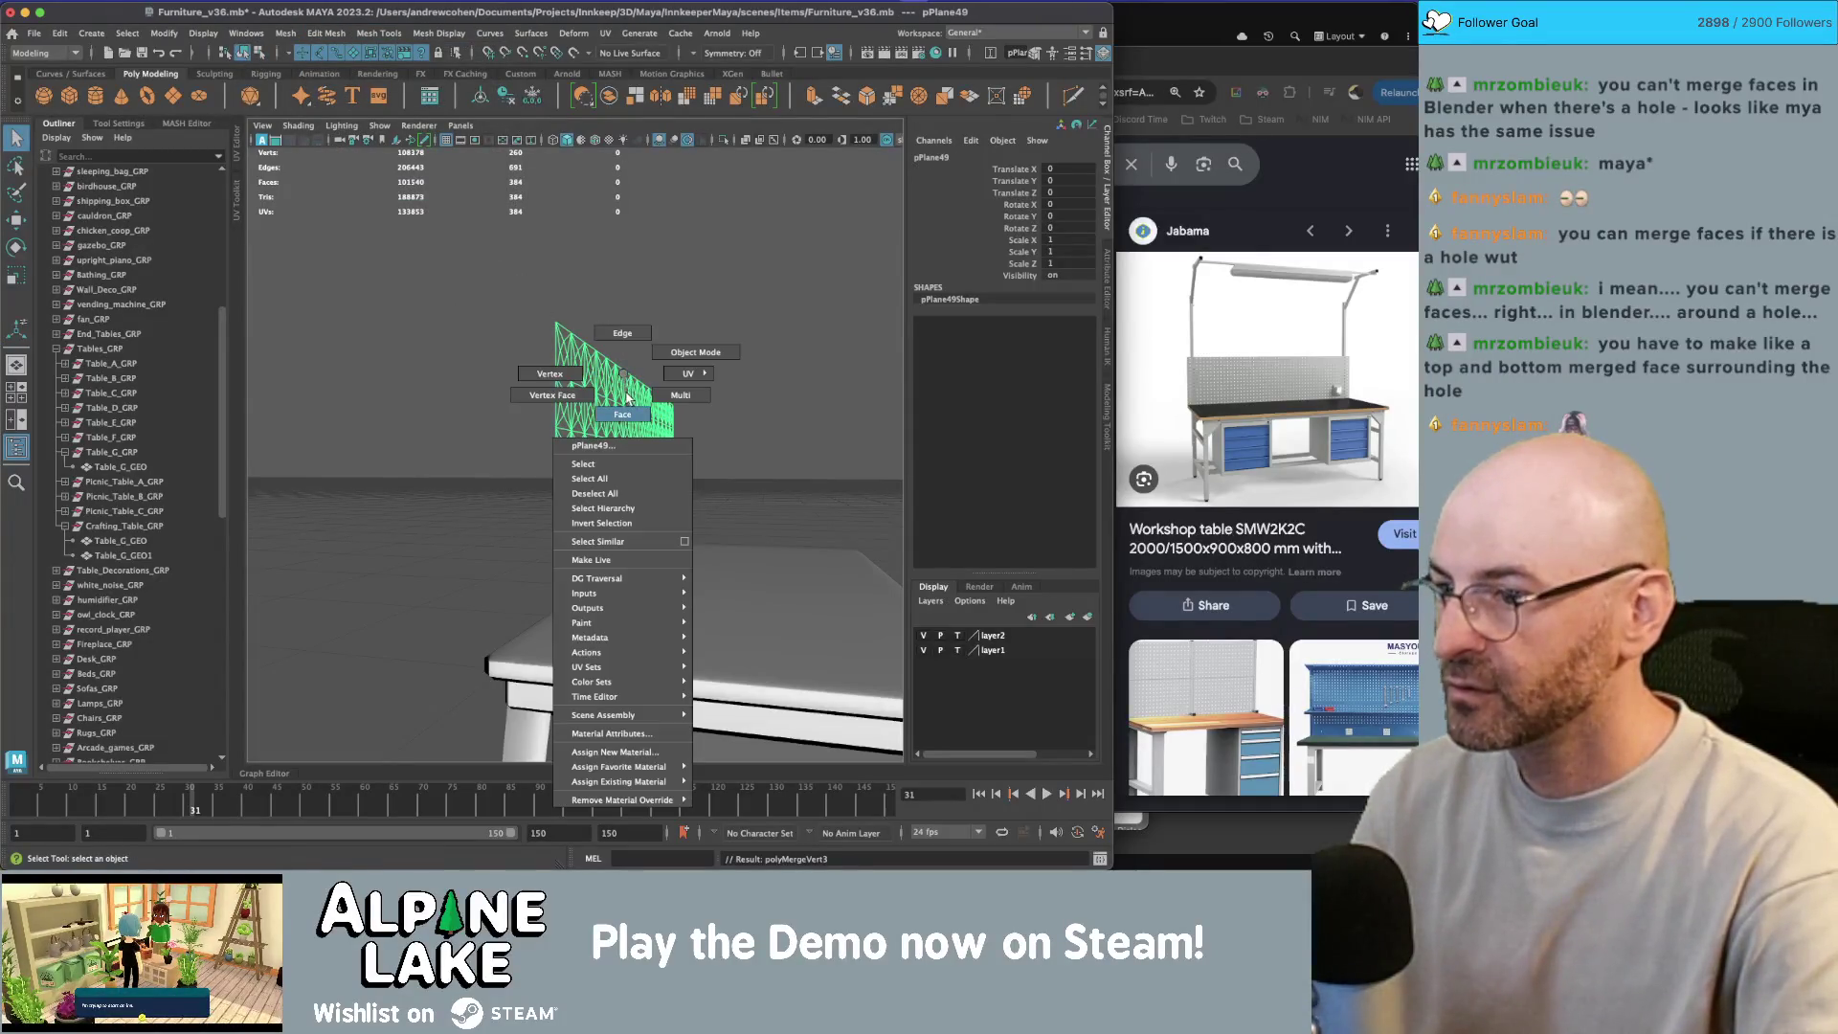
{"action": "key", "text": "f"}
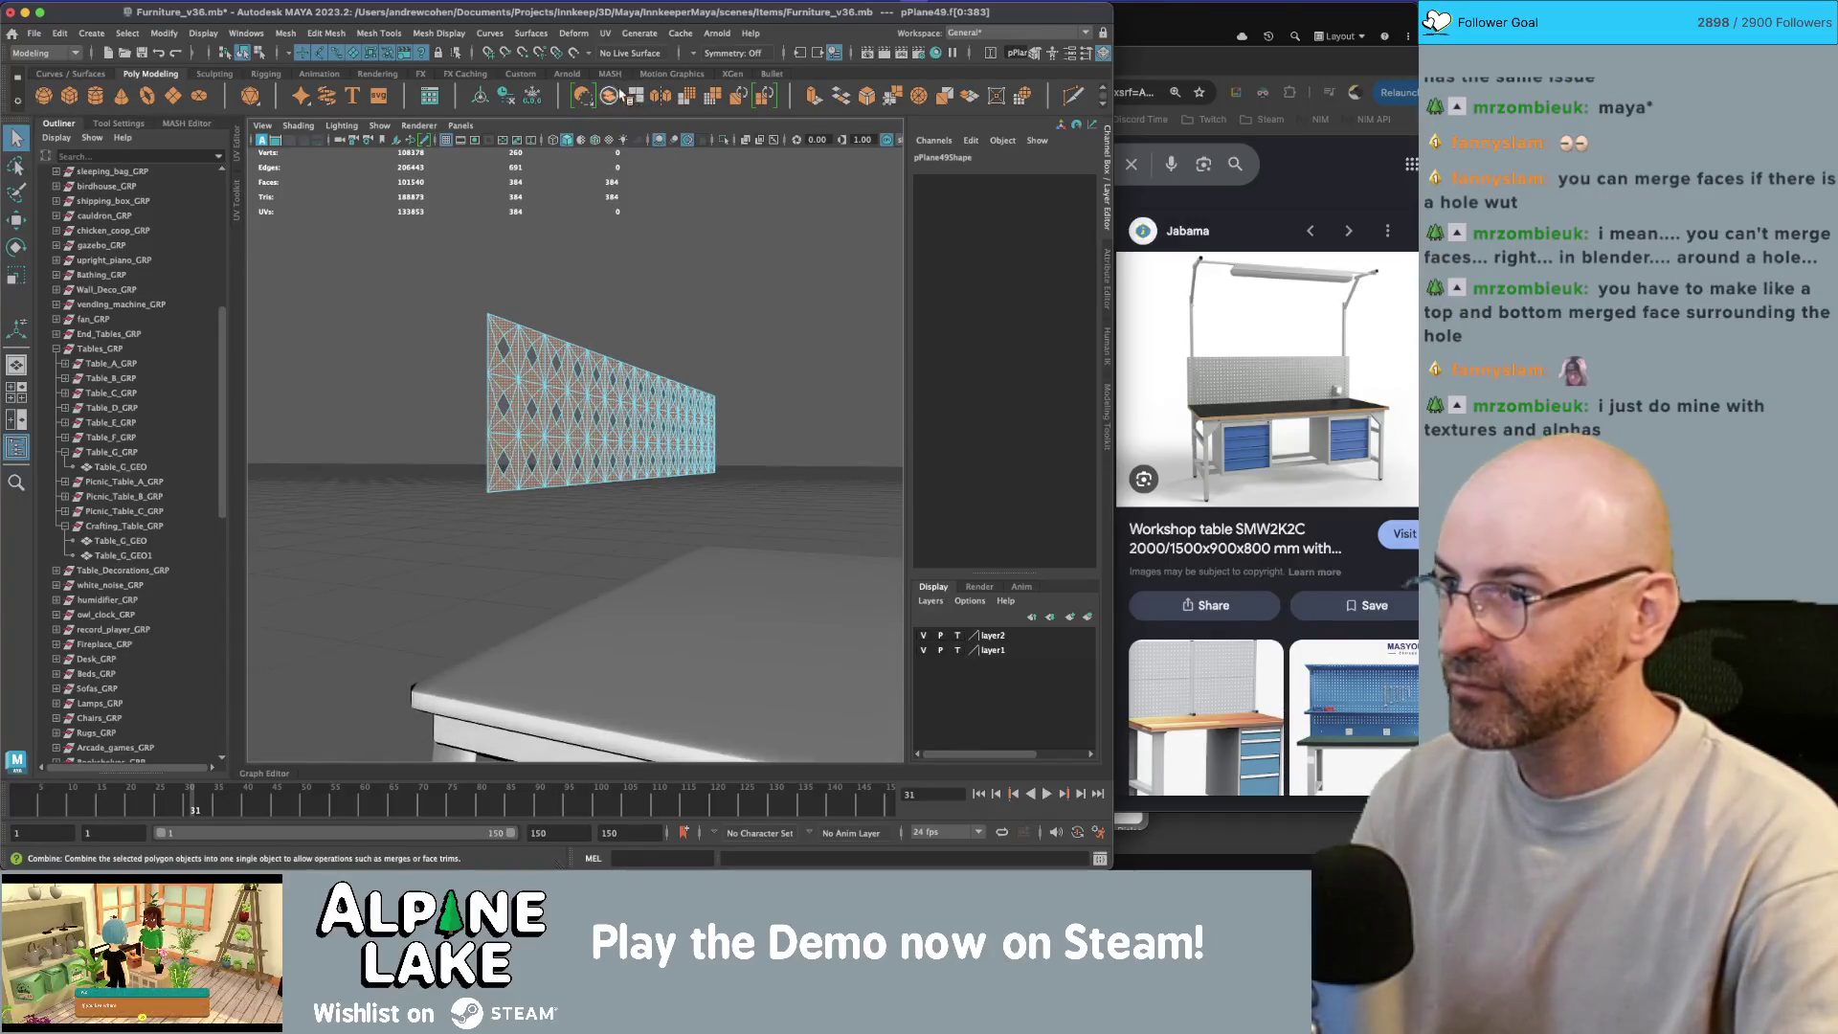
{"action": "key", "text": "ctrl+e"}
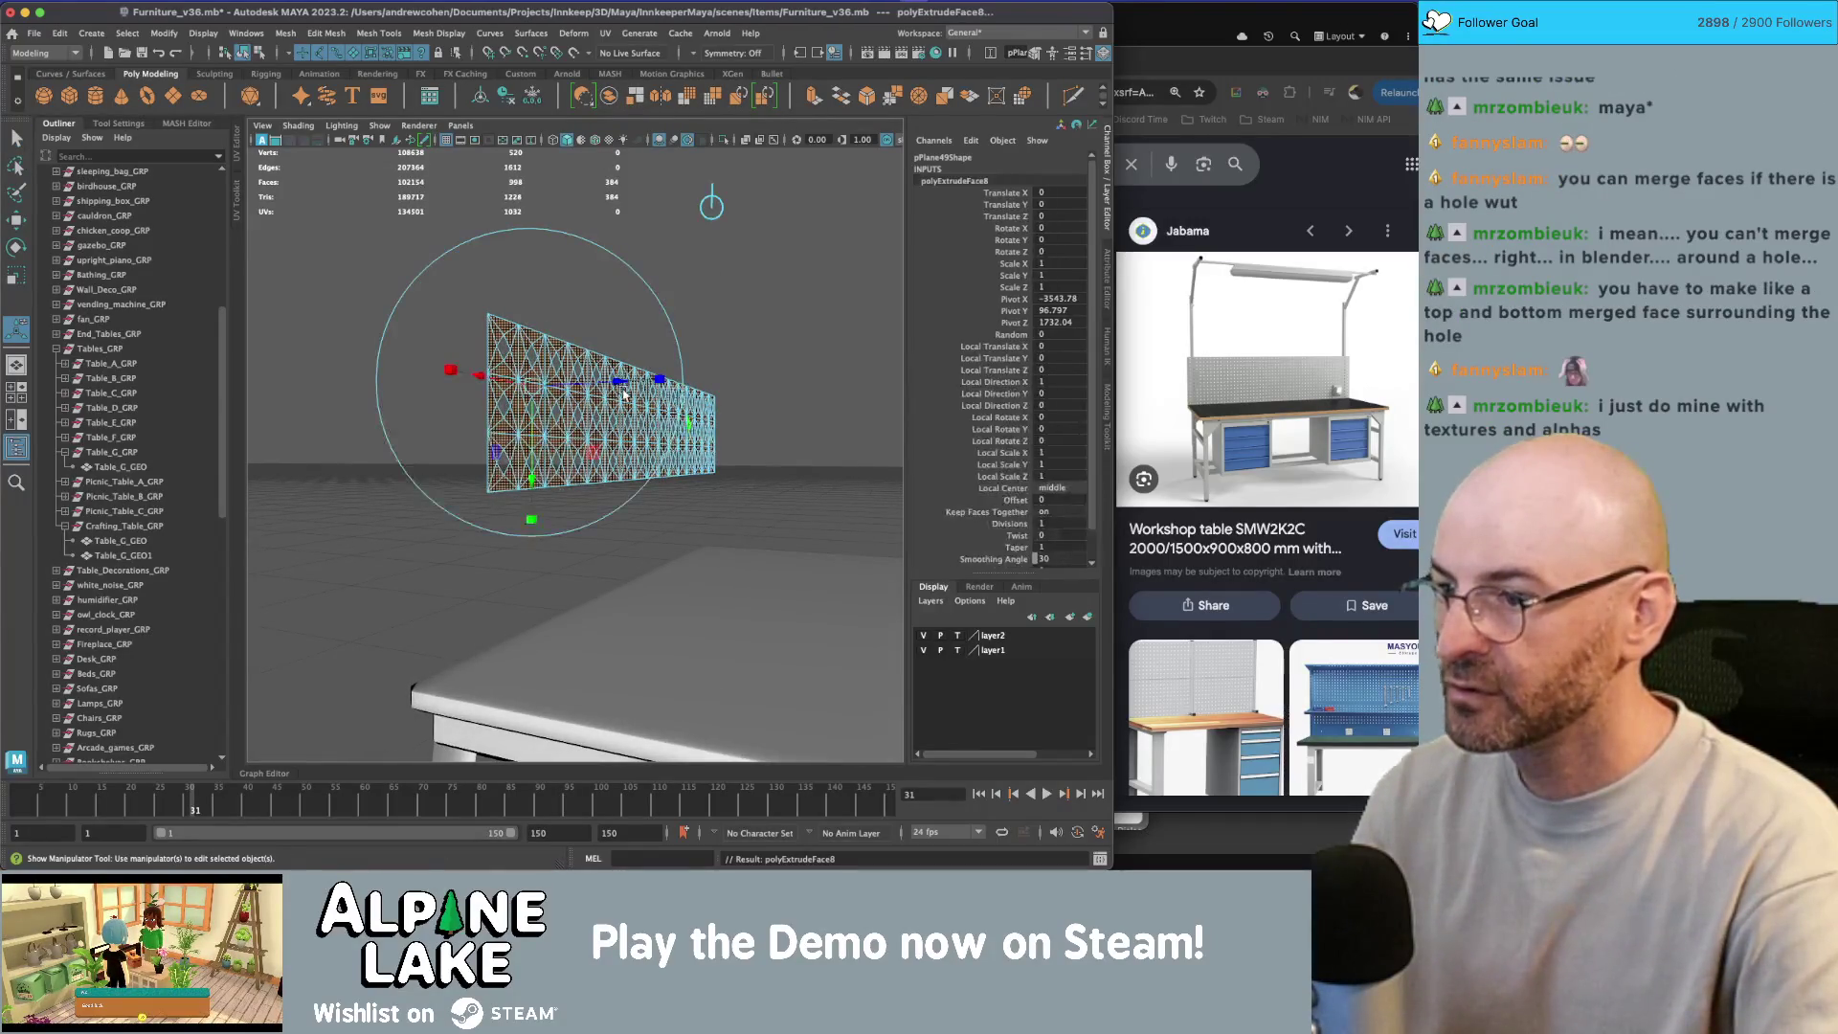
{"action": "mouse_move", "coordinate": [599, 383]}
{"action": "left_mouse_down"}
{"action": "mouse_move", "coordinate": [627, 383]}
{"action": "mouse_move", "coordinate": [537, 364]}
{"action": "mouse_move", "coordinate": [575, 414]}
{"action": "mouse_move", "coordinate": [606, 414]}
{"action": "mouse_move", "coordinate": [592, 383]}
{"action": "left_mouse_up"}
{"action": "key", "text": "1"}
{"action": "key", "text": "F8"}
{"action": "key", "text": "q"}
{"action": "key", "text": "alt+shift+d"}
Step: Select the strip of faces along the panel's bottom edge
{"action": "right_click", "coordinate": [592, 380]}
{"action": "left_click", "coordinate": [588, 395]}
{"action": "left_click", "coordinate": [691, 528]}
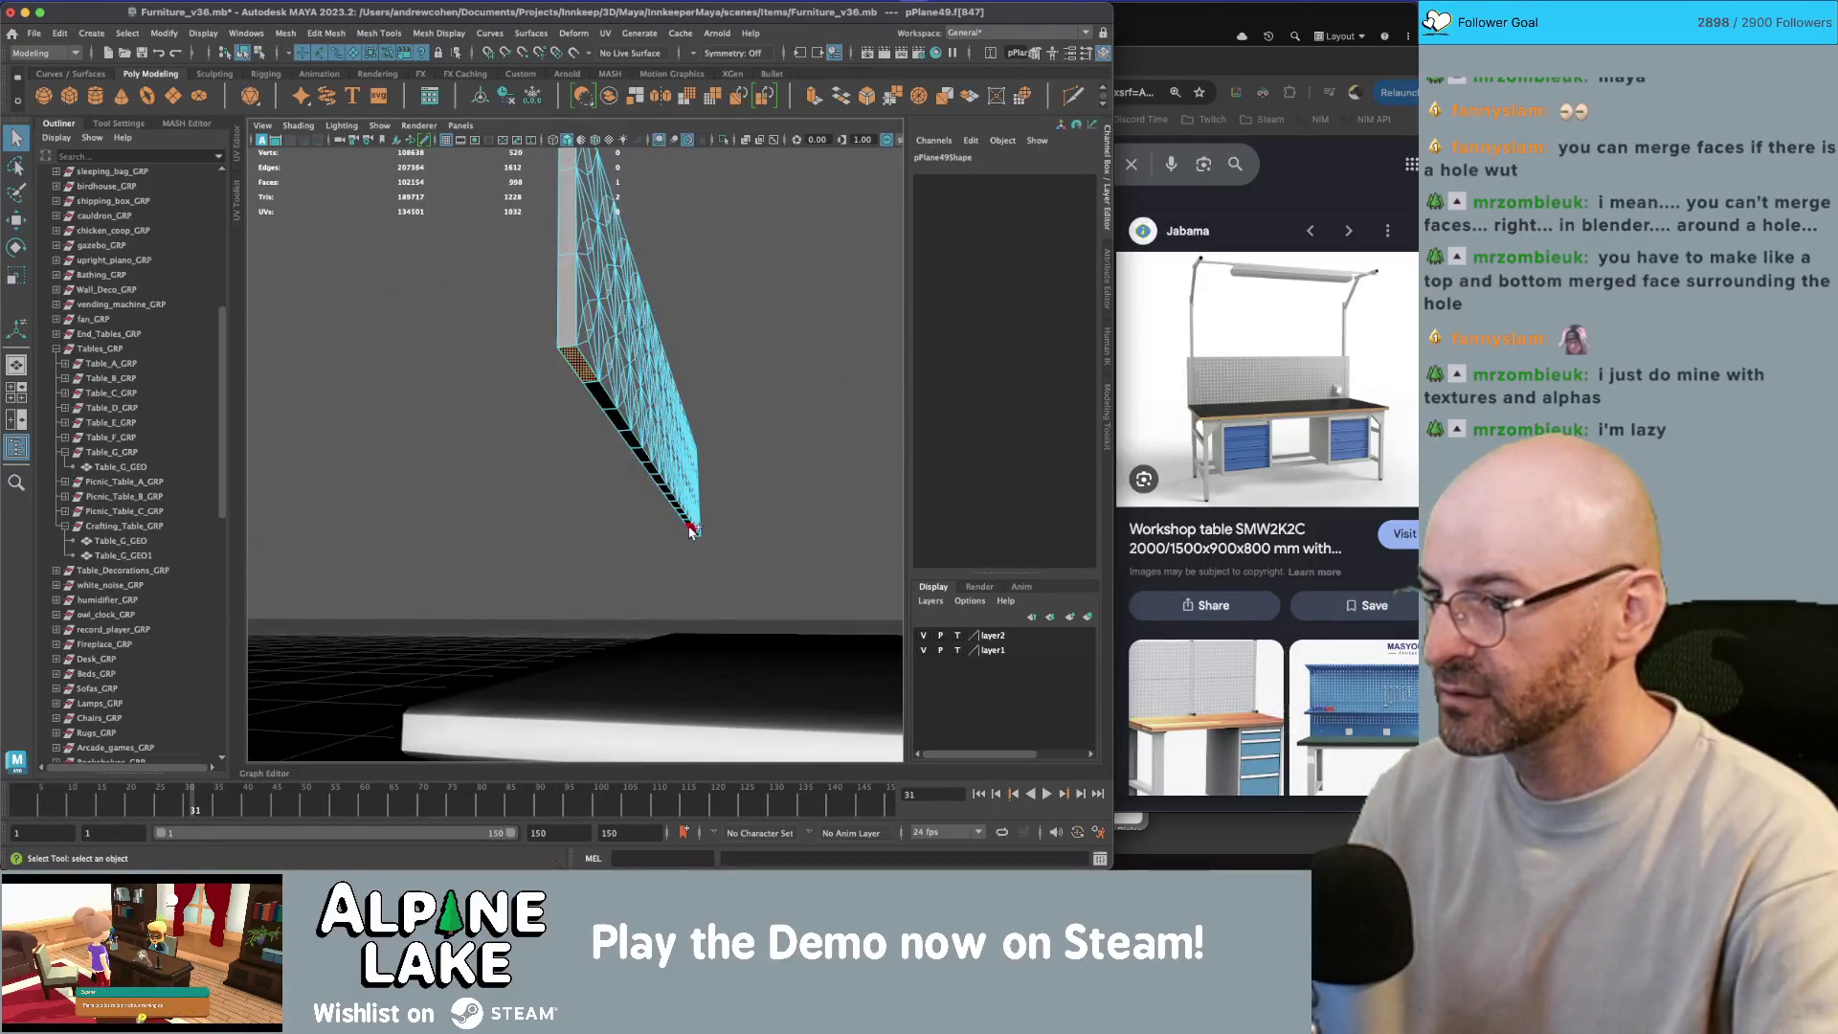
{"action": "double_click", "coordinate": [696, 536], "text": "shift"}
{"action": "key", "text": "w"}
{"action": "mouse_move", "coordinate": [665, 443]}
{"action": "left_mouse_down"}
{"action": "mouse_move", "coordinate": [608, 421]}
{"action": "mouse_move", "coordinate": [581, 441]}
{"action": "mouse_move", "coordinate": [582, 483]}
{"action": "mouse_move", "coordinate": [654, 514]}
{"action": "mouse_move", "coordinate": [648, 493]}
{"action": "left_mouse_up"}
{"action": "scroll", "coordinate": [654, 514], "scroll_direction": "down", "scroll_amount": 5}
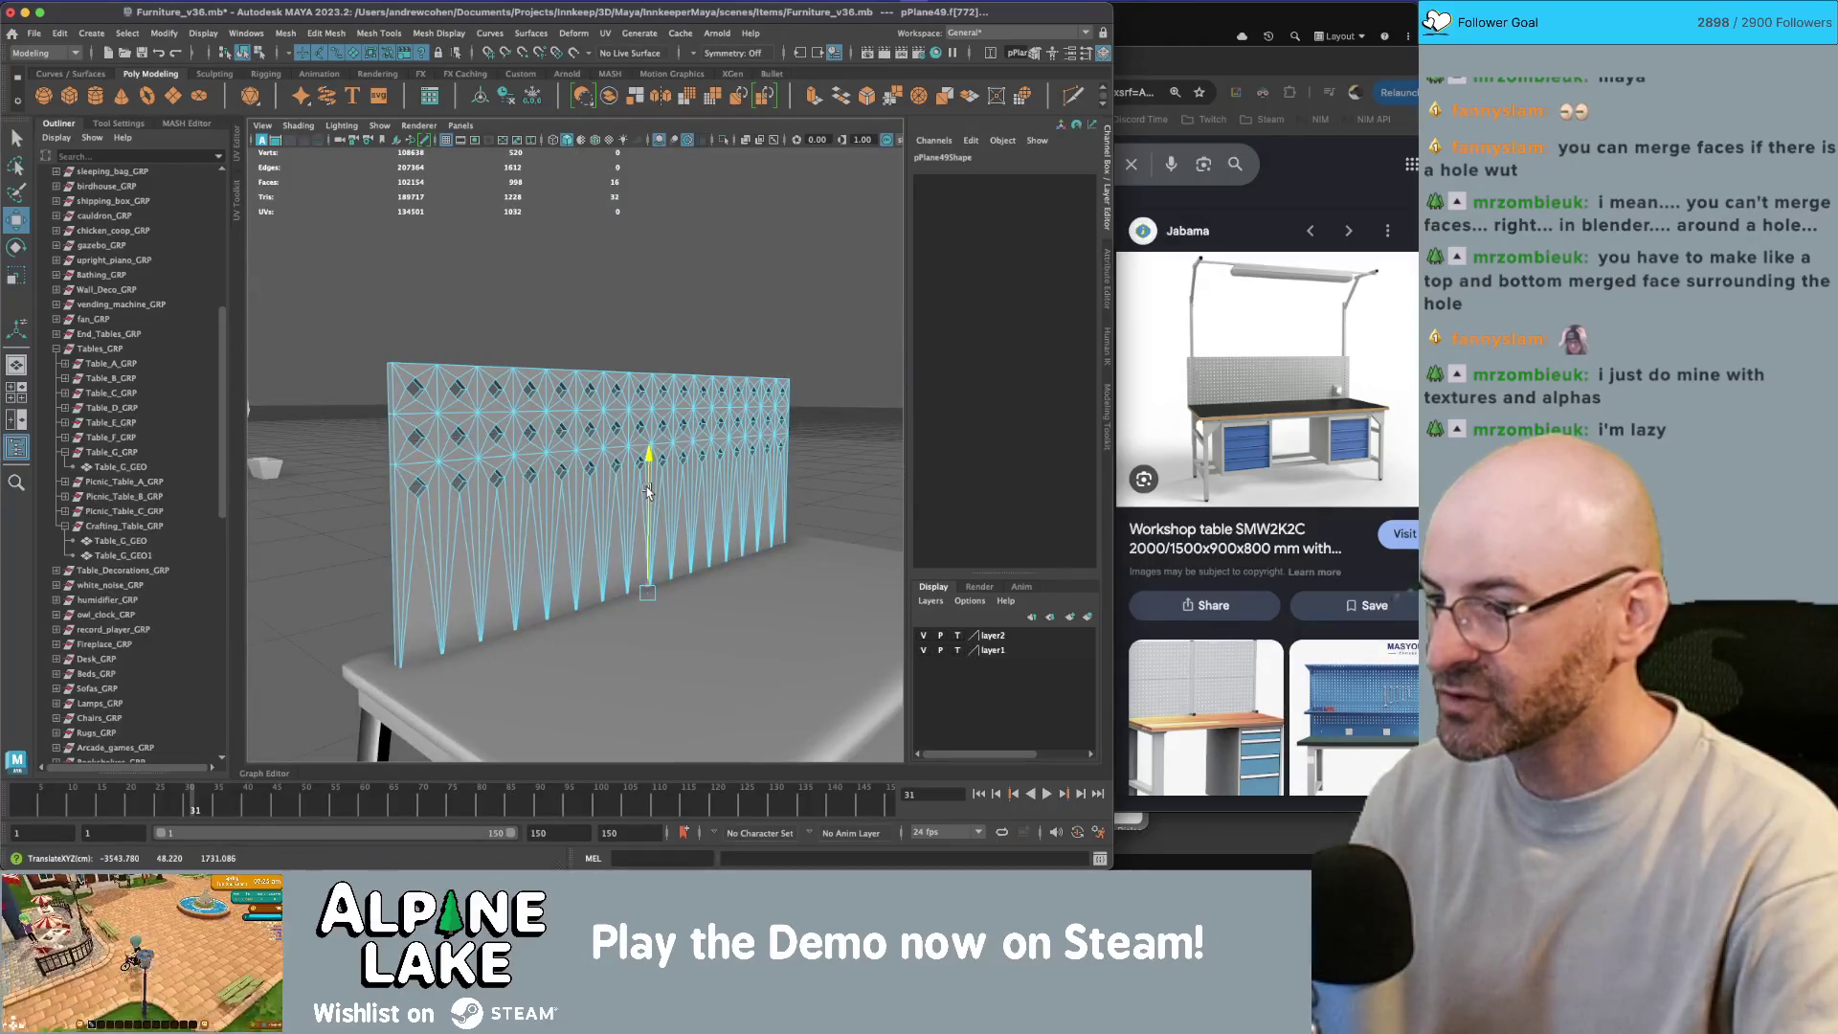
Step: Return to object mode, deselect the panel and orbit to view its side
{"action": "left_click", "coordinate": [260, 52]}
{"action": "key", "text": "q"}
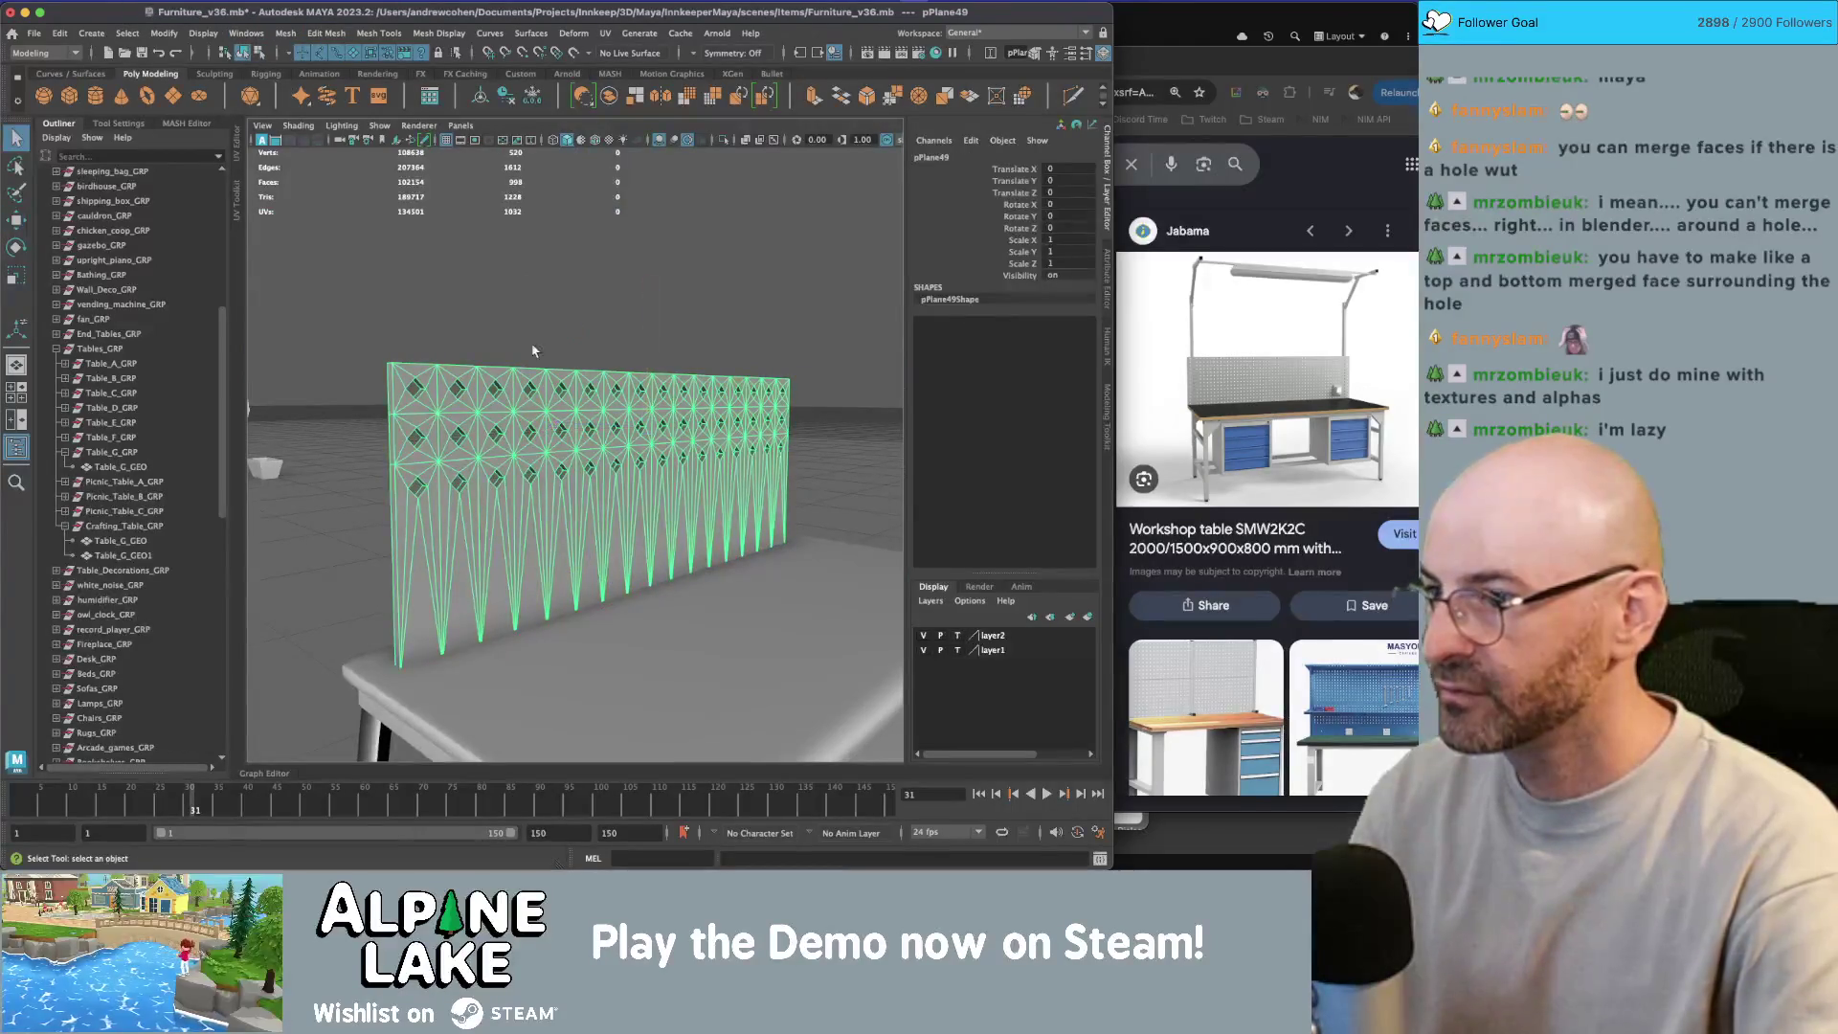
{"action": "left_click", "coordinate": [601, 452], "text": "shift"}
{"action": "left_click_drag", "start_coordinate": [622, 454], "coordinate": [606, 511], "text": "alt"}
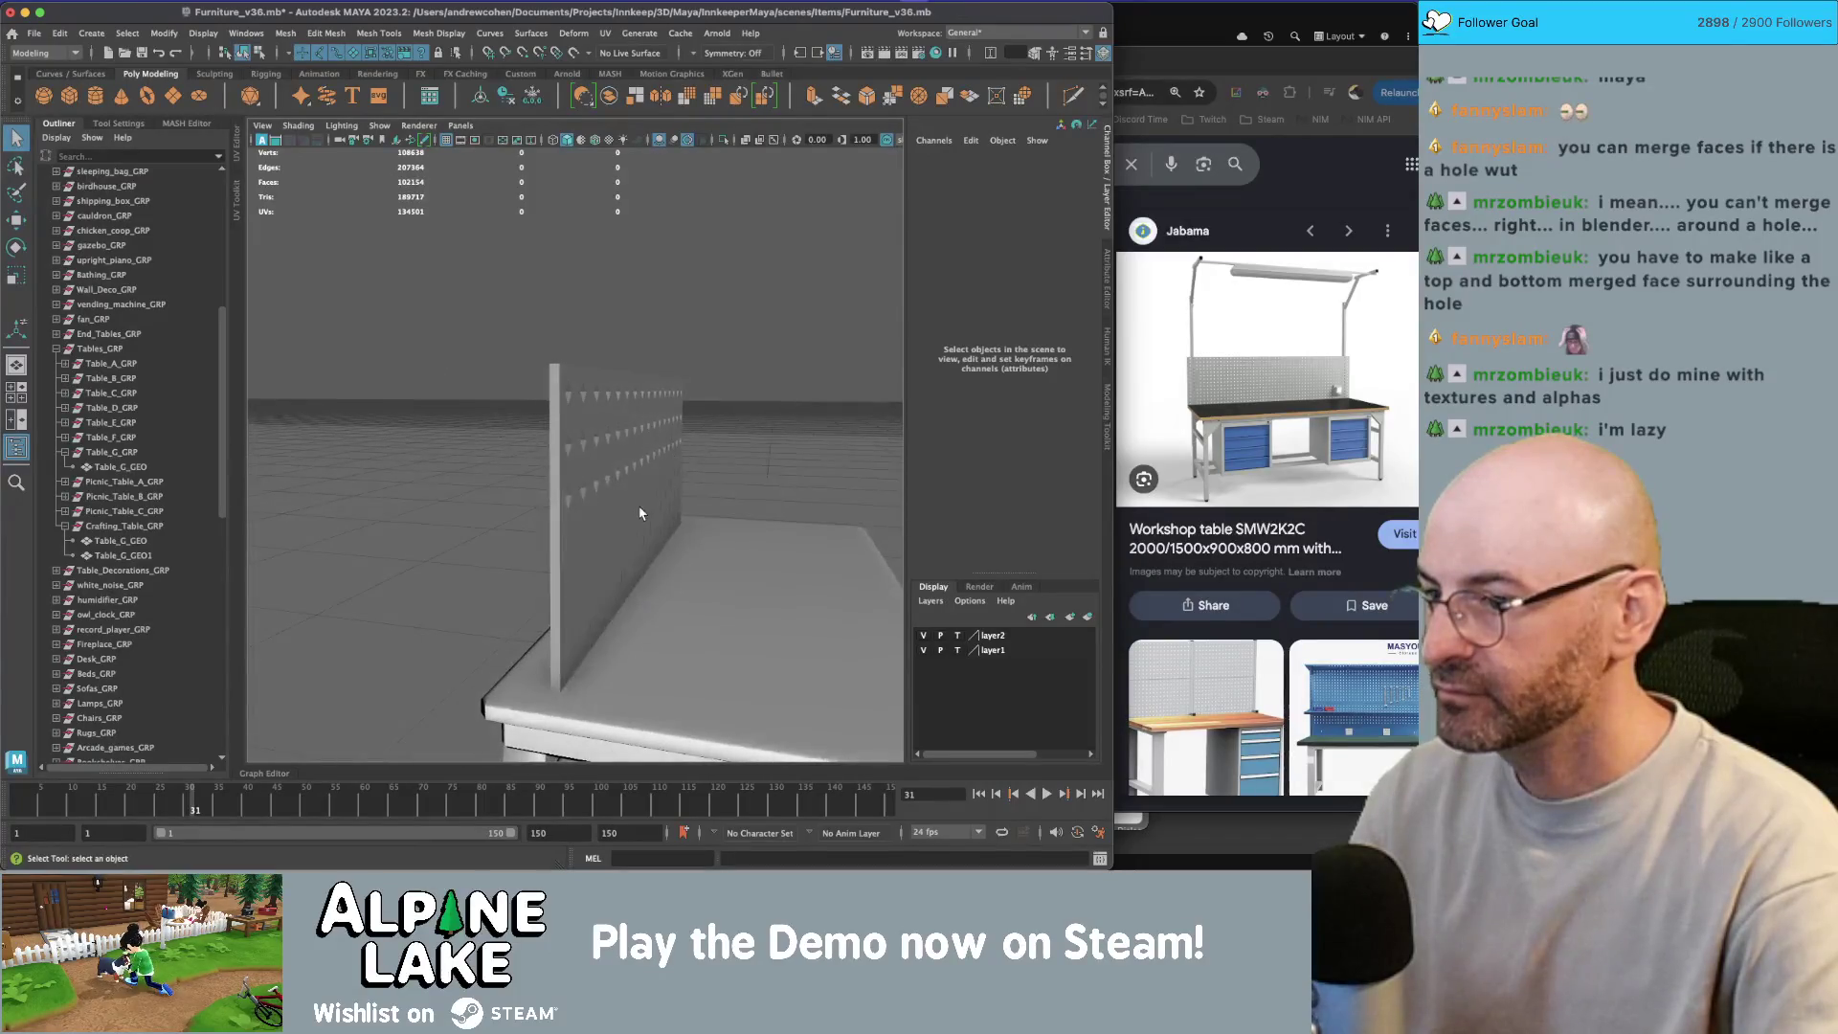
Step: Slide pPlane49 along Z behind the table and inspect its faces from the front
{"action": "left_click", "coordinate": [606, 510]}
{"action": "key", "text": "w"}
{"action": "left_click_drag", "start_coordinate": [578, 427], "coordinate": [536, 424]}
{"action": "key", "text": "q"}
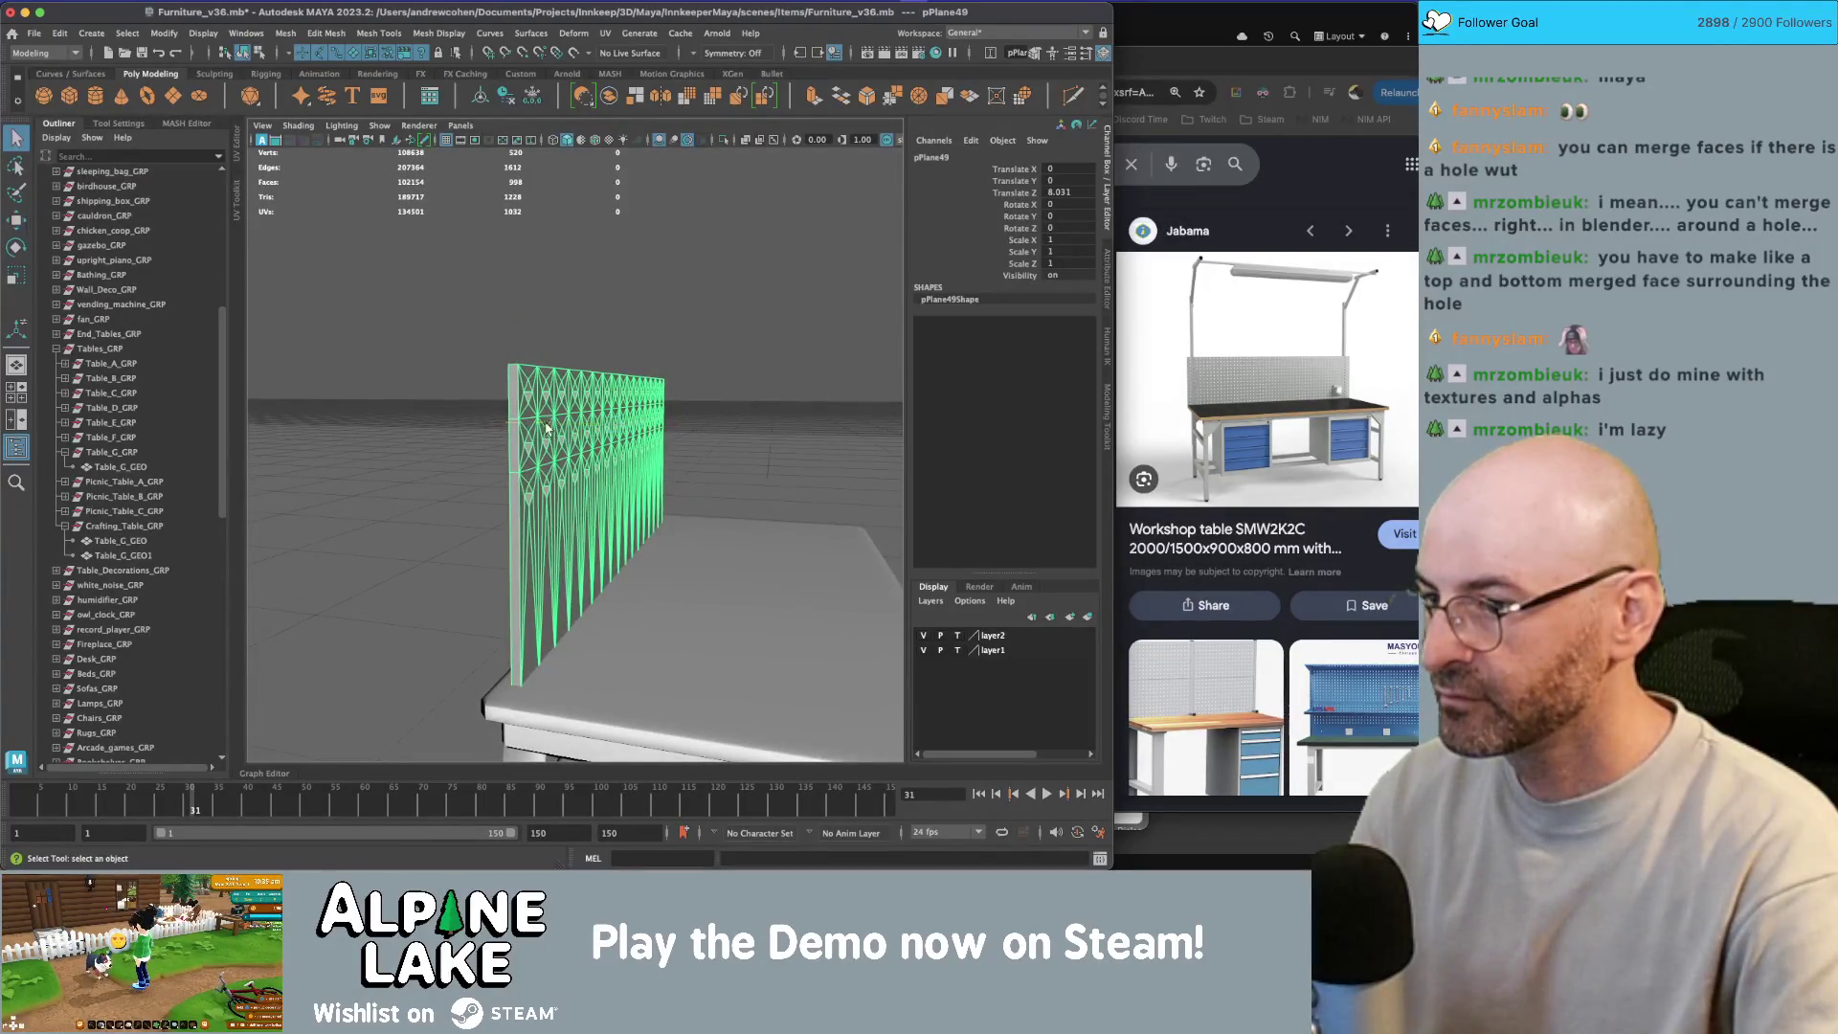
{"action": "right_click", "coordinate": [524, 414]}
{"action": "left_click", "coordinate": [524, 448]}
{"action": "left_click", "coordinate": [514, 441]}
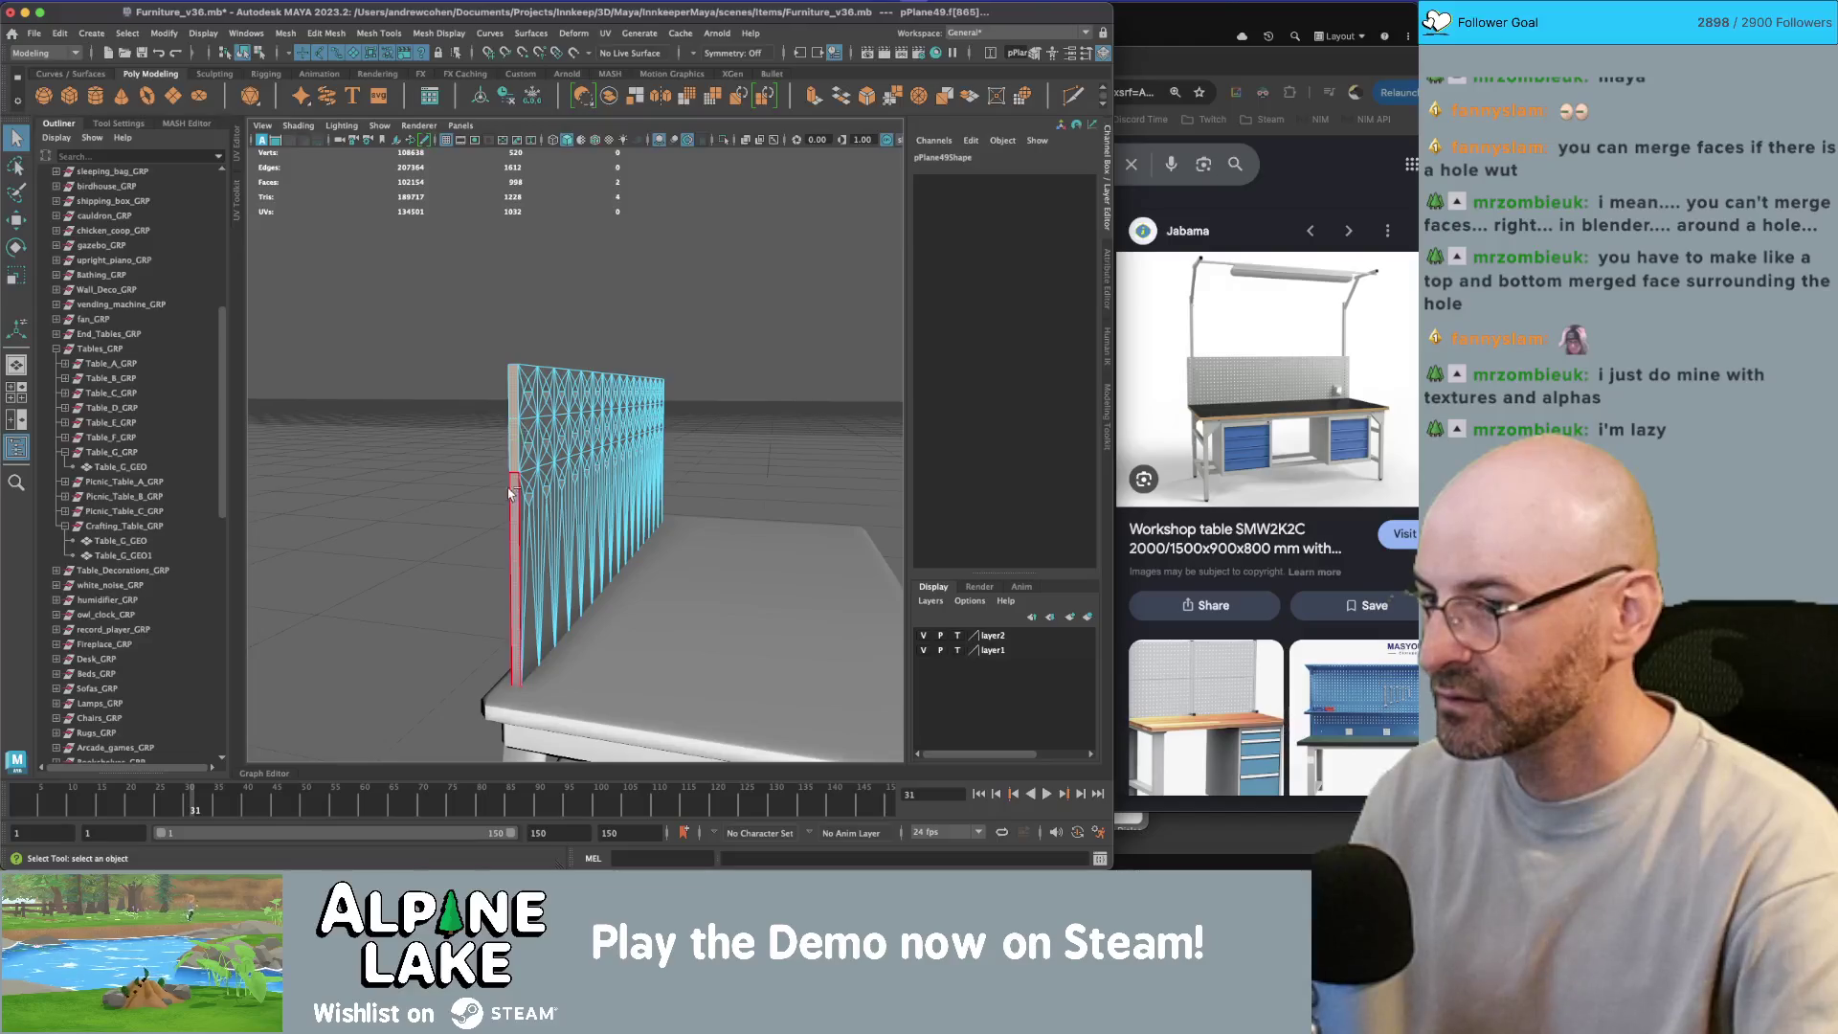
{"action": "mouse_move", "coordinate": [809, 427]}
{"action": "left_mouse_down", "text": "alt"}
{"action": "mouse_move", "coordinate": [596, 419]}
{"action": "mouse_move", "coordinate": [651, 430]}
{"action": "left_mouse_up", "text": "alt"}
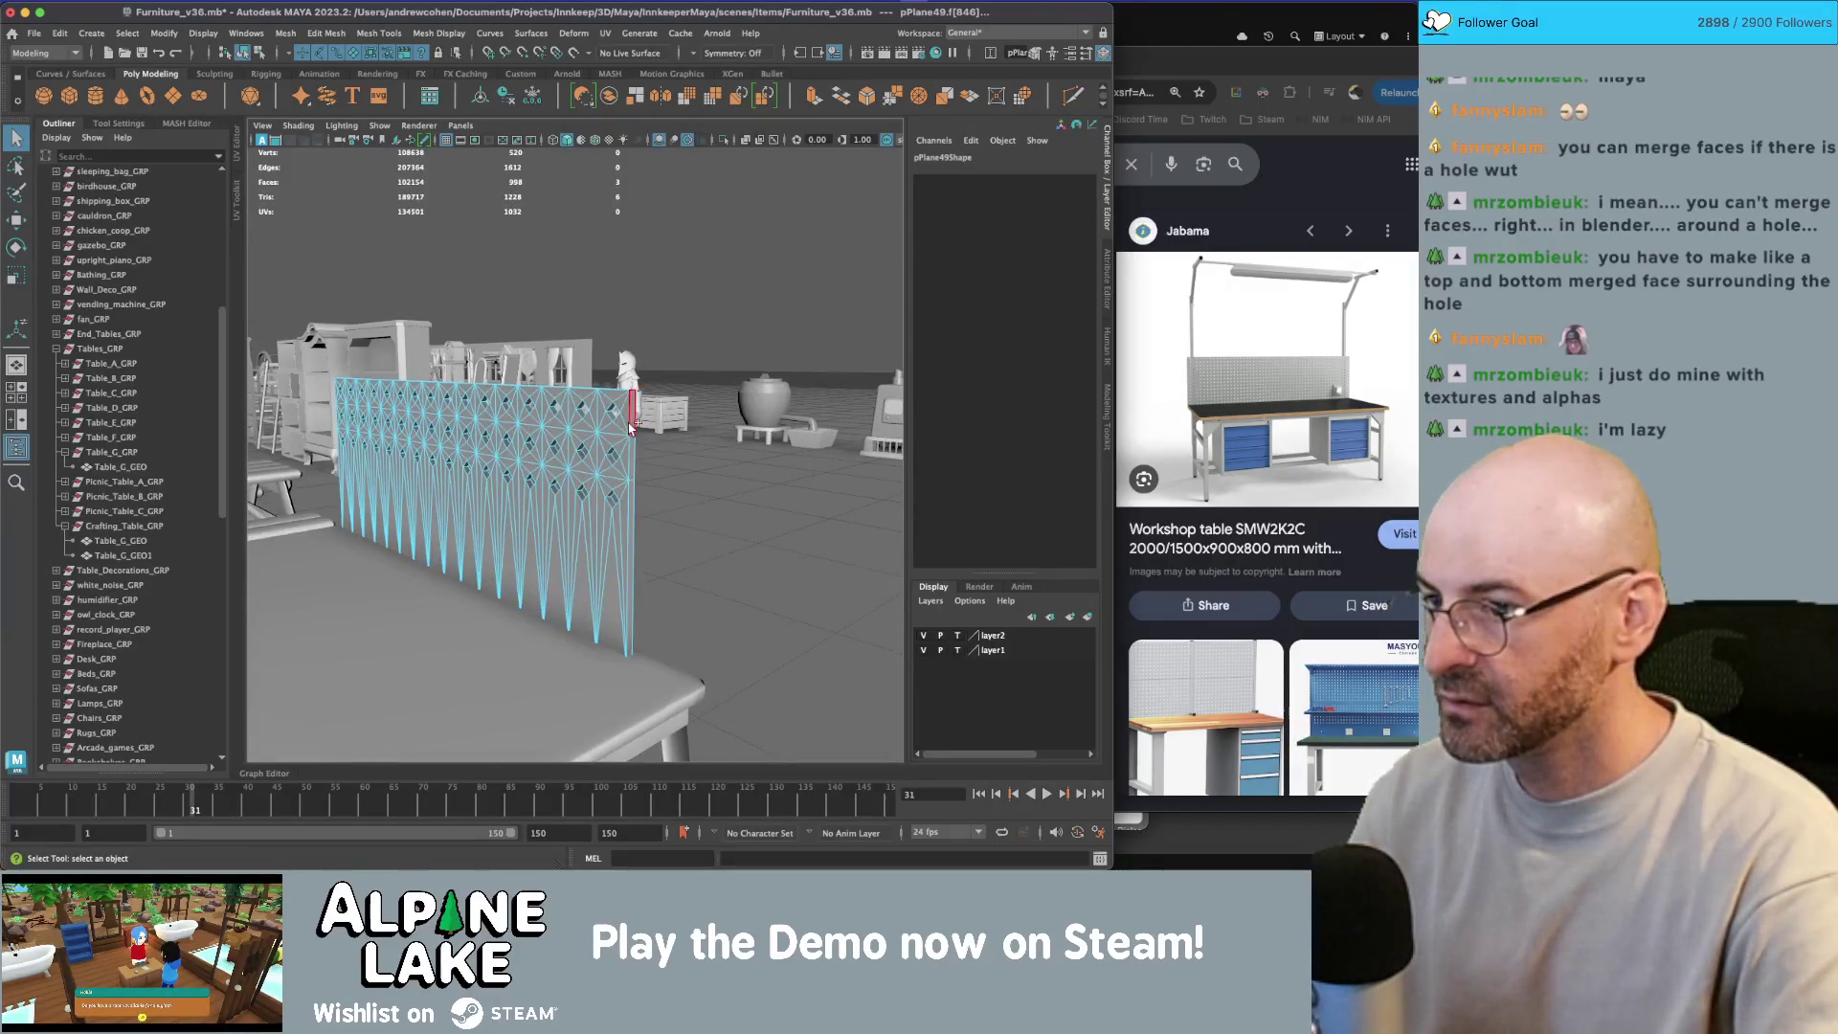
{"action": "left_click", "coordinate": [259, 52]}
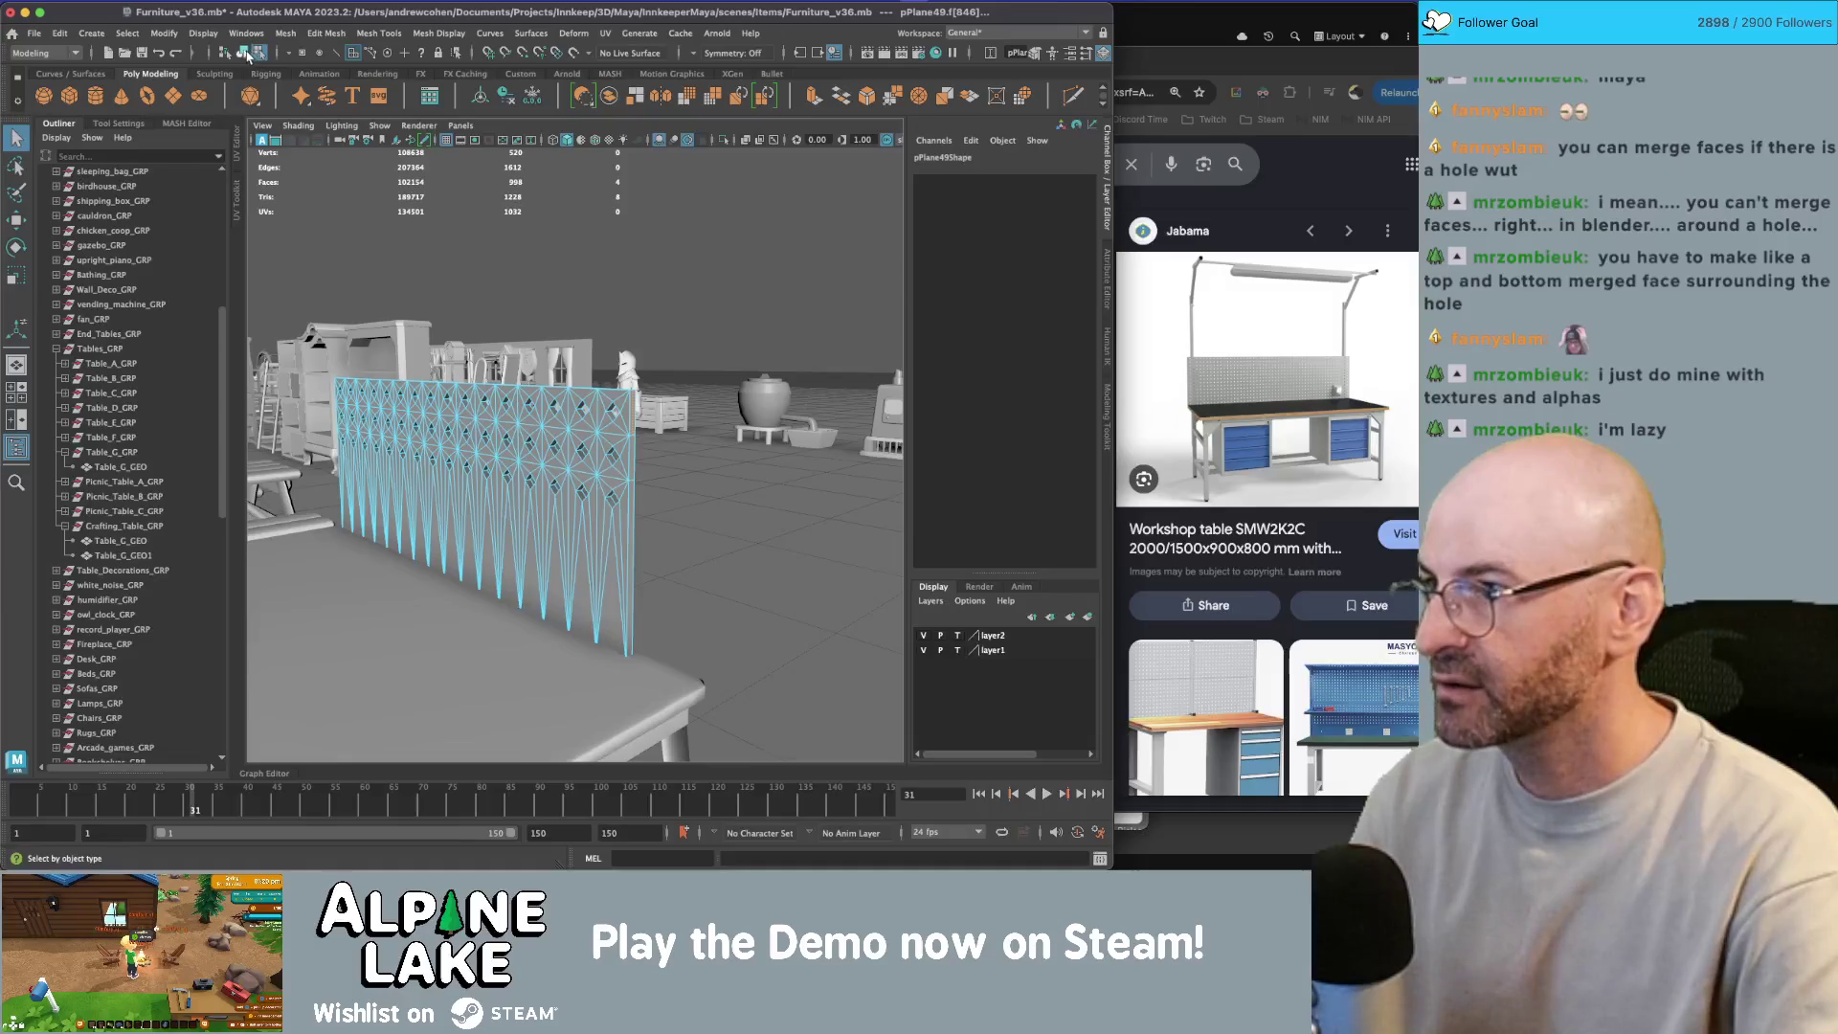
{"action": "left_click", "coordinate": [246, 53]}
{"action": "mouse_move", "coordinate": [607, 402]}
{"action": "left_mouse_down", "text": "alt"}
{"action": "mouse_move", "coordinate": [568, 501]}
{"action": "mouse_move", "coordinate": [588, 454]}
{"action": "left_mouse_up", "text": "alt"}
Step: Raise the panel's bottom vertex row to shorten it
{"action": "left_click", "coordinate": [569, 502]}
{"action": "key", "text": "w"}
{"action": "right_click", "coordinate": [560, 497]}
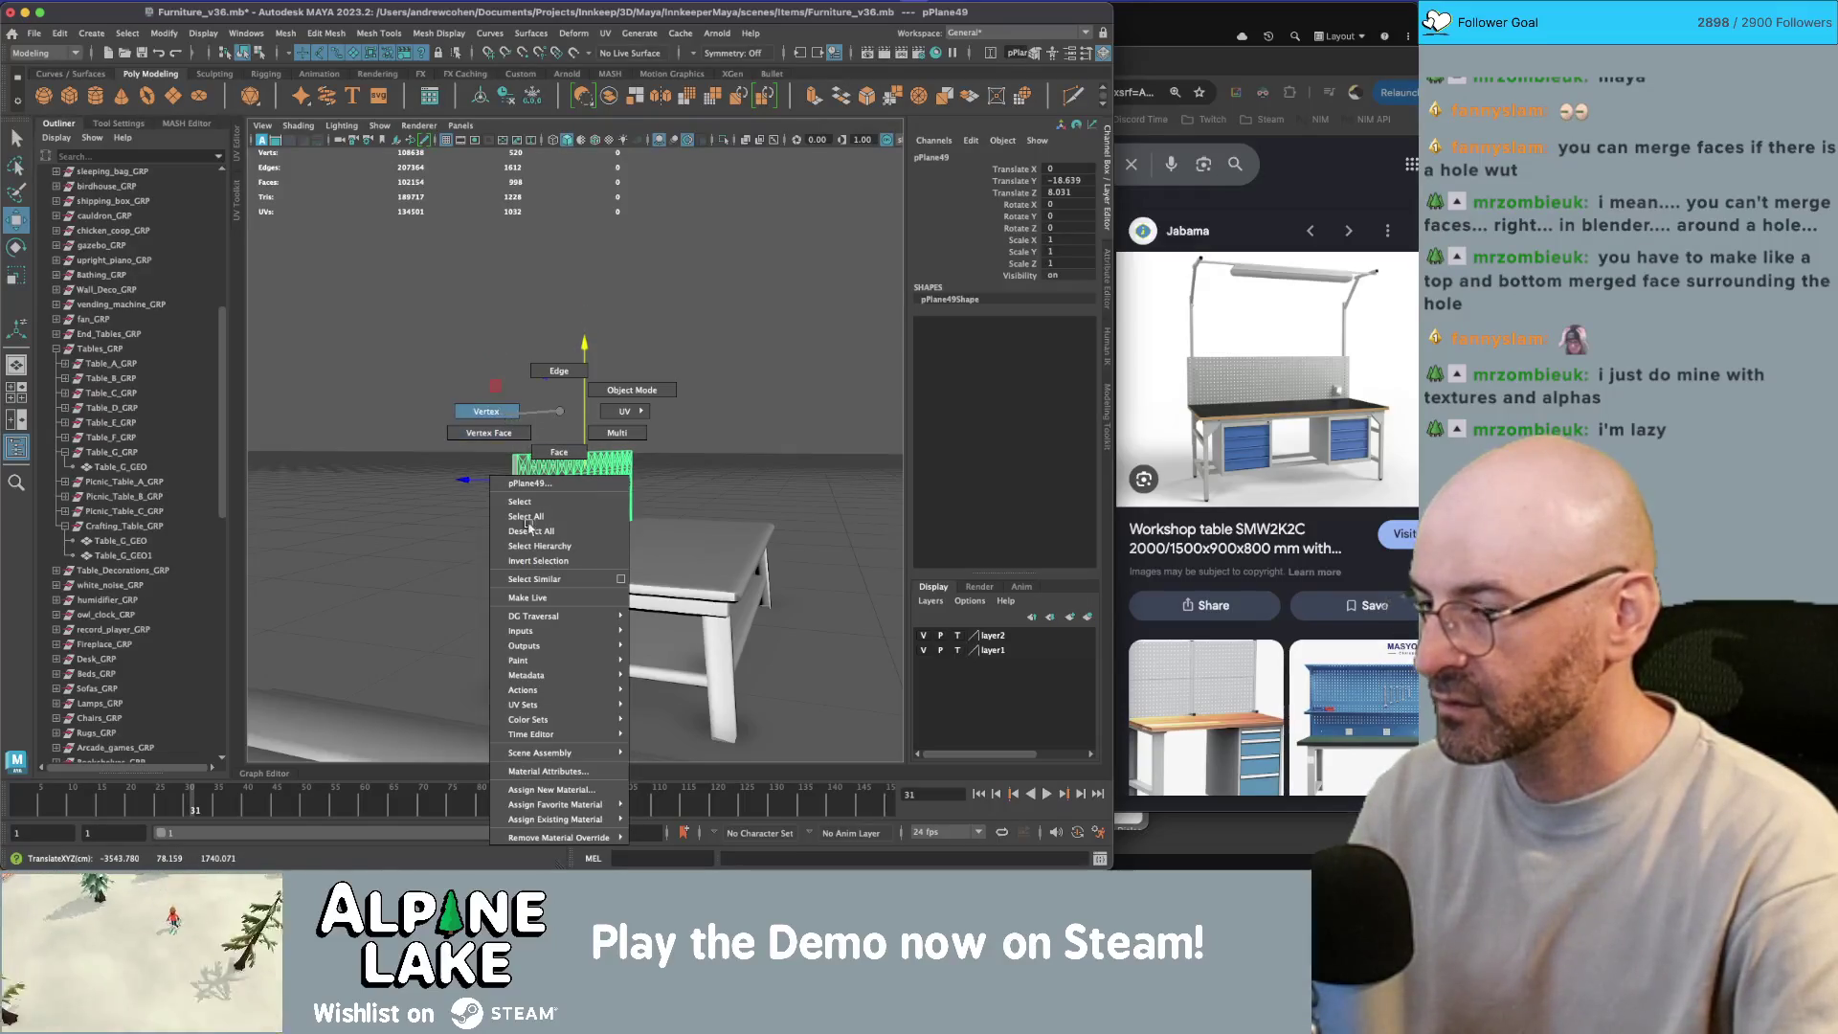
{"action": "left_click_drag", "start_coordinate": [586, 493], "coordinate": [595, 448]}
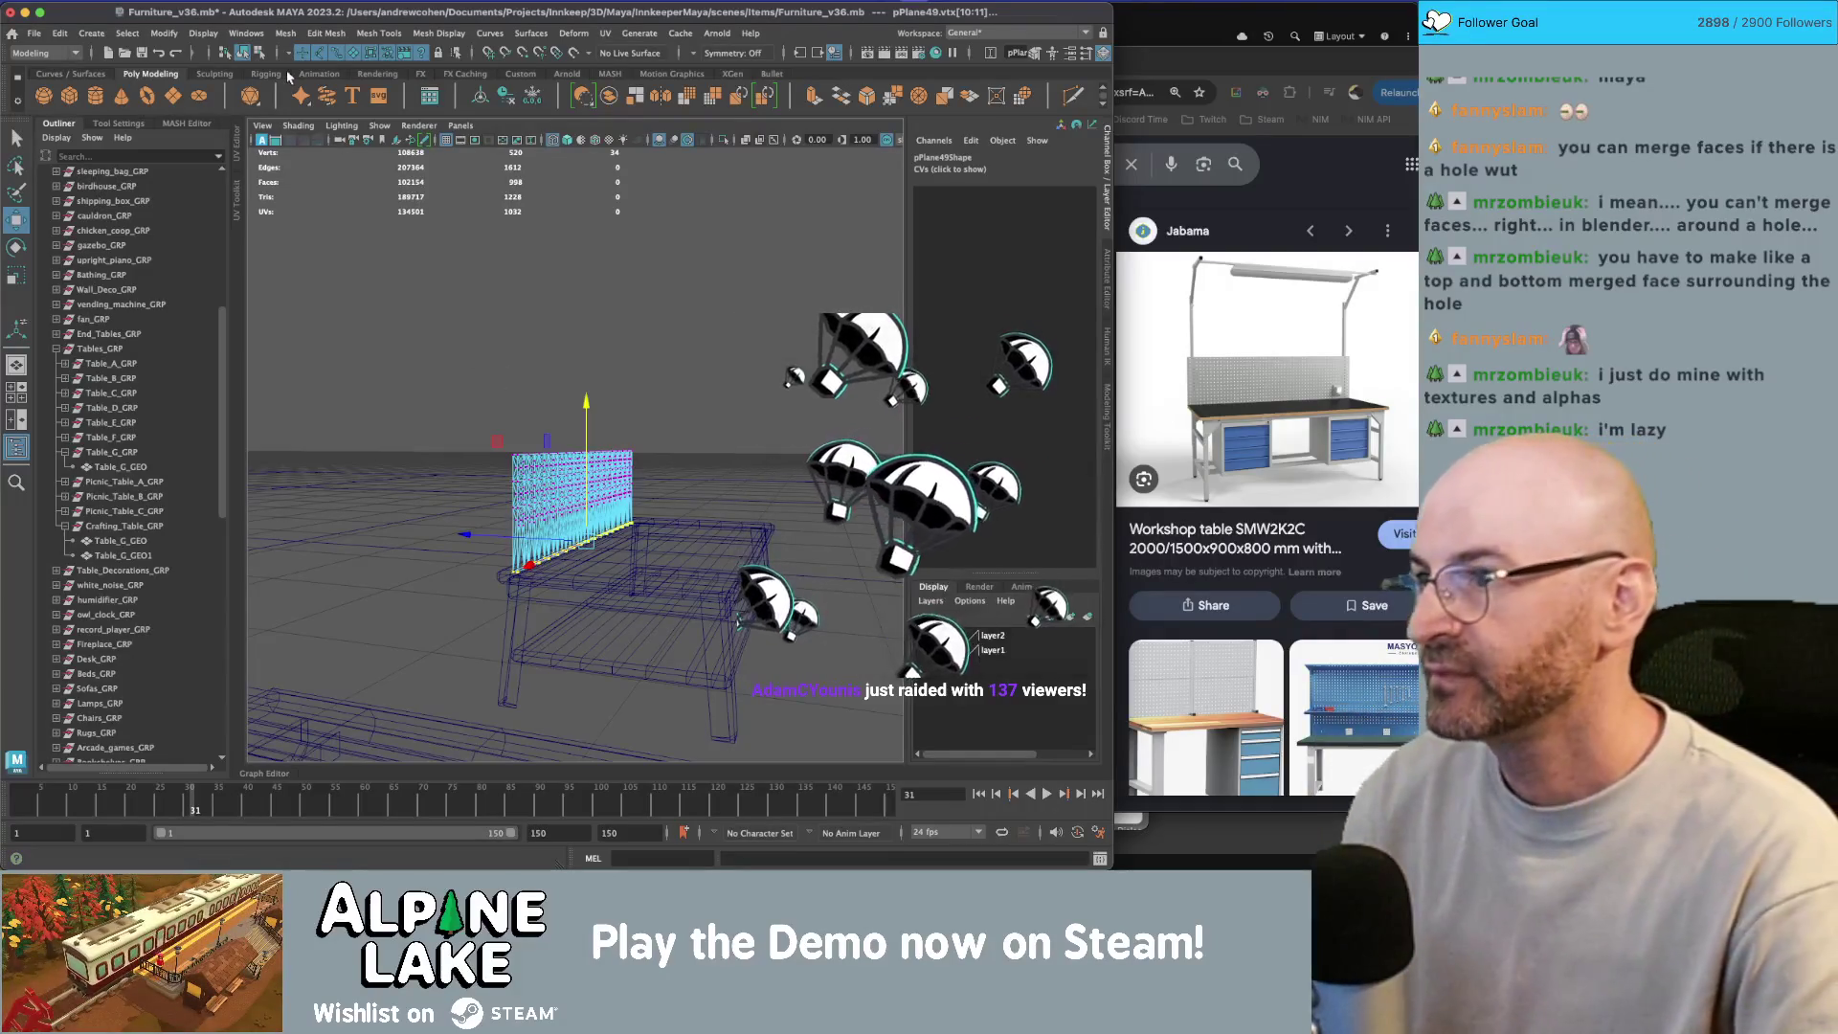
{"action": "key", "text": "F8"}
{"action": "mouse_move", "coordinate": [531, 306]}
{"action": "left_mouse_down"}
{"action": "mouse_move", "coordinate": [556, 290]}
{"action": "mouse_move", "coordinate": [498, 298]}
{"action": "left_mouse_up"}
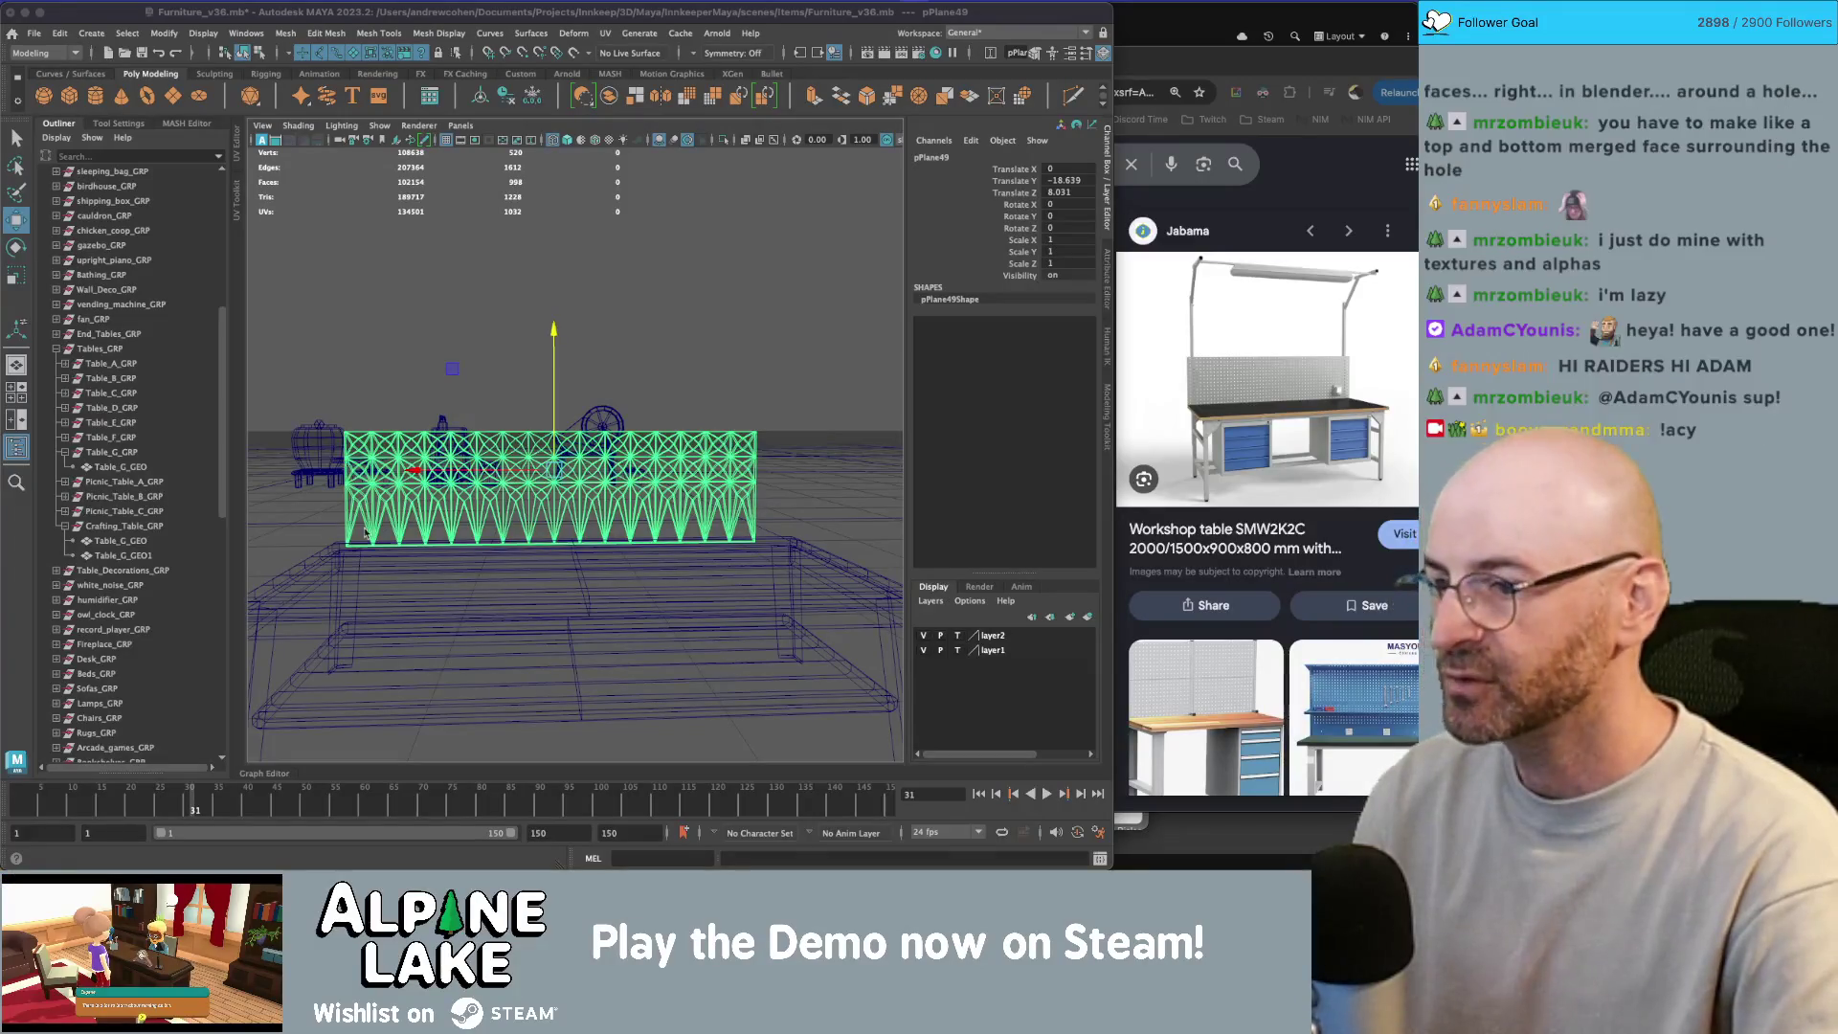
Step: Scale the panel uniformly to 1.162 and move it along X to -4.71
{"action": "key", "text": "5"}
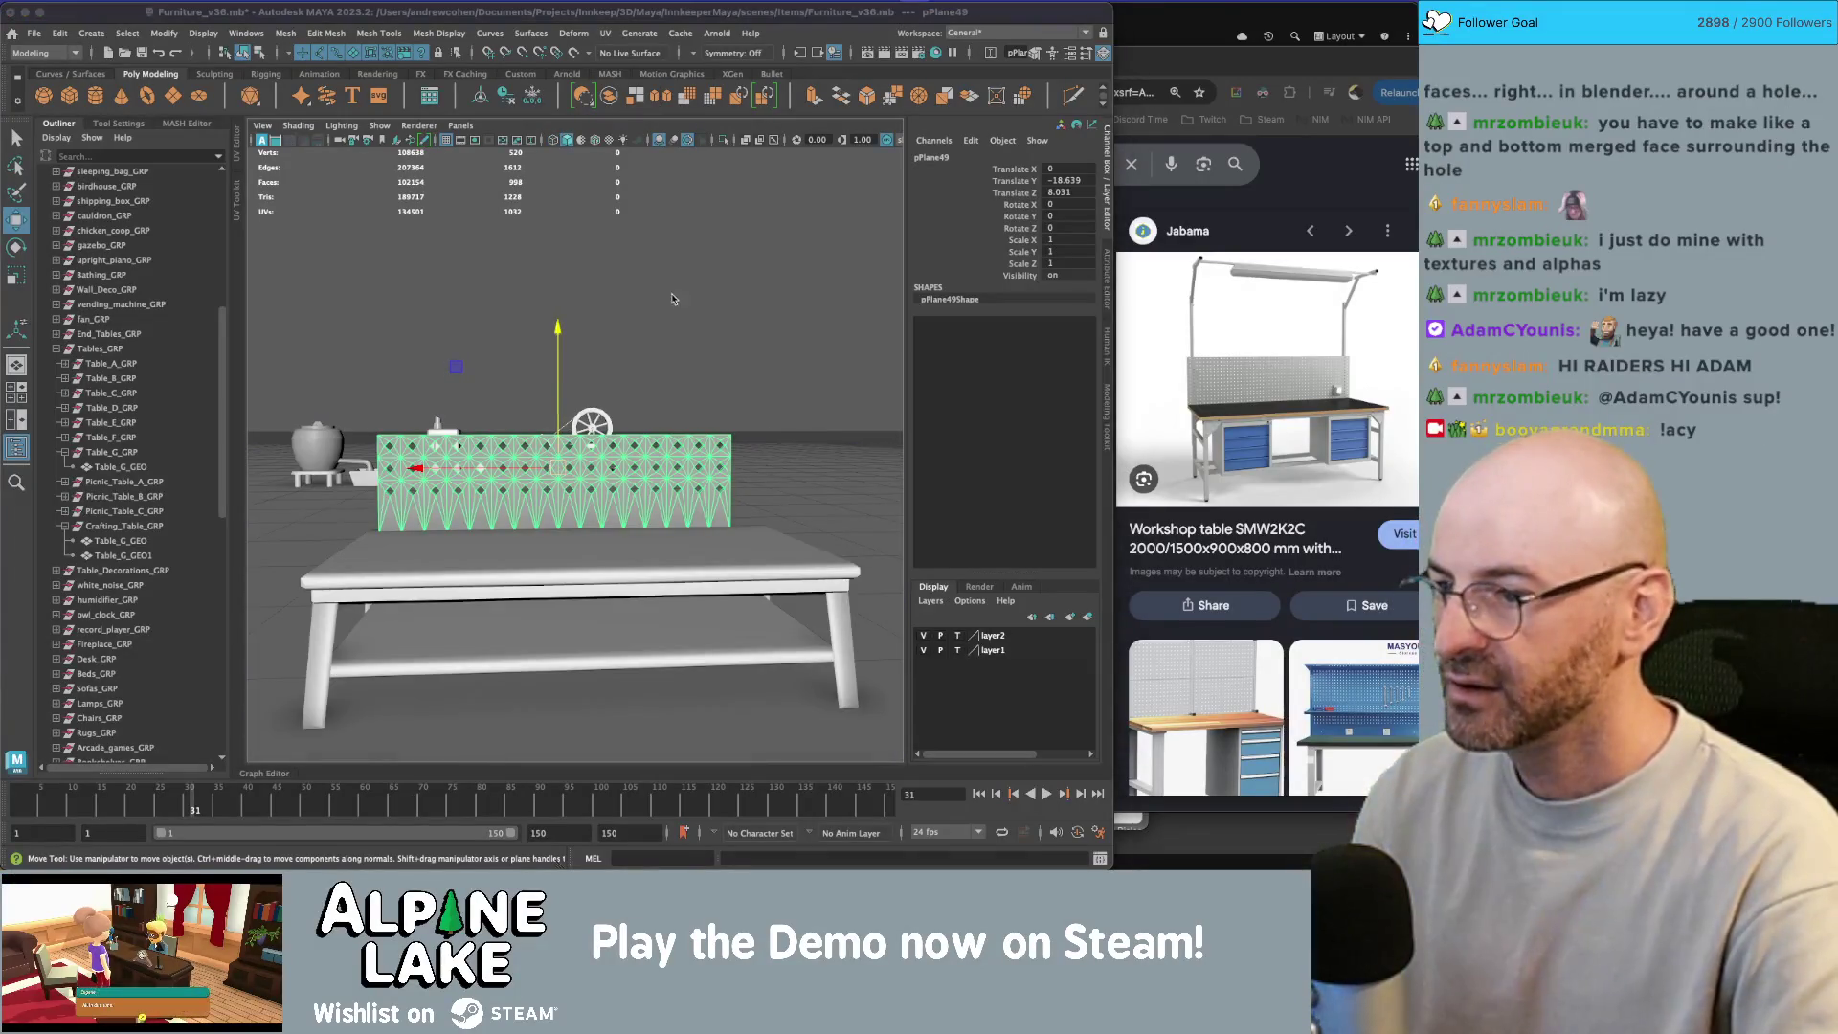
{"action": "key", "text": "r"}
{"action": "left_click_drag", "start_coordinate": [558, 469], "coordinate": [613, 469]}
{"action": "key", "text": "f"}
{"action": "key", "text": "w"}
{"action": "left_click_drag", "start_coordinate": [490, 474], "coordinate": [478, 474]}
Step: Switch to textured display and orbit to a high overview of the furniture layout
{"action": "scroll", "coordinate": [397, 400], "scroll_direction": "down", "scroll_amount": 10}
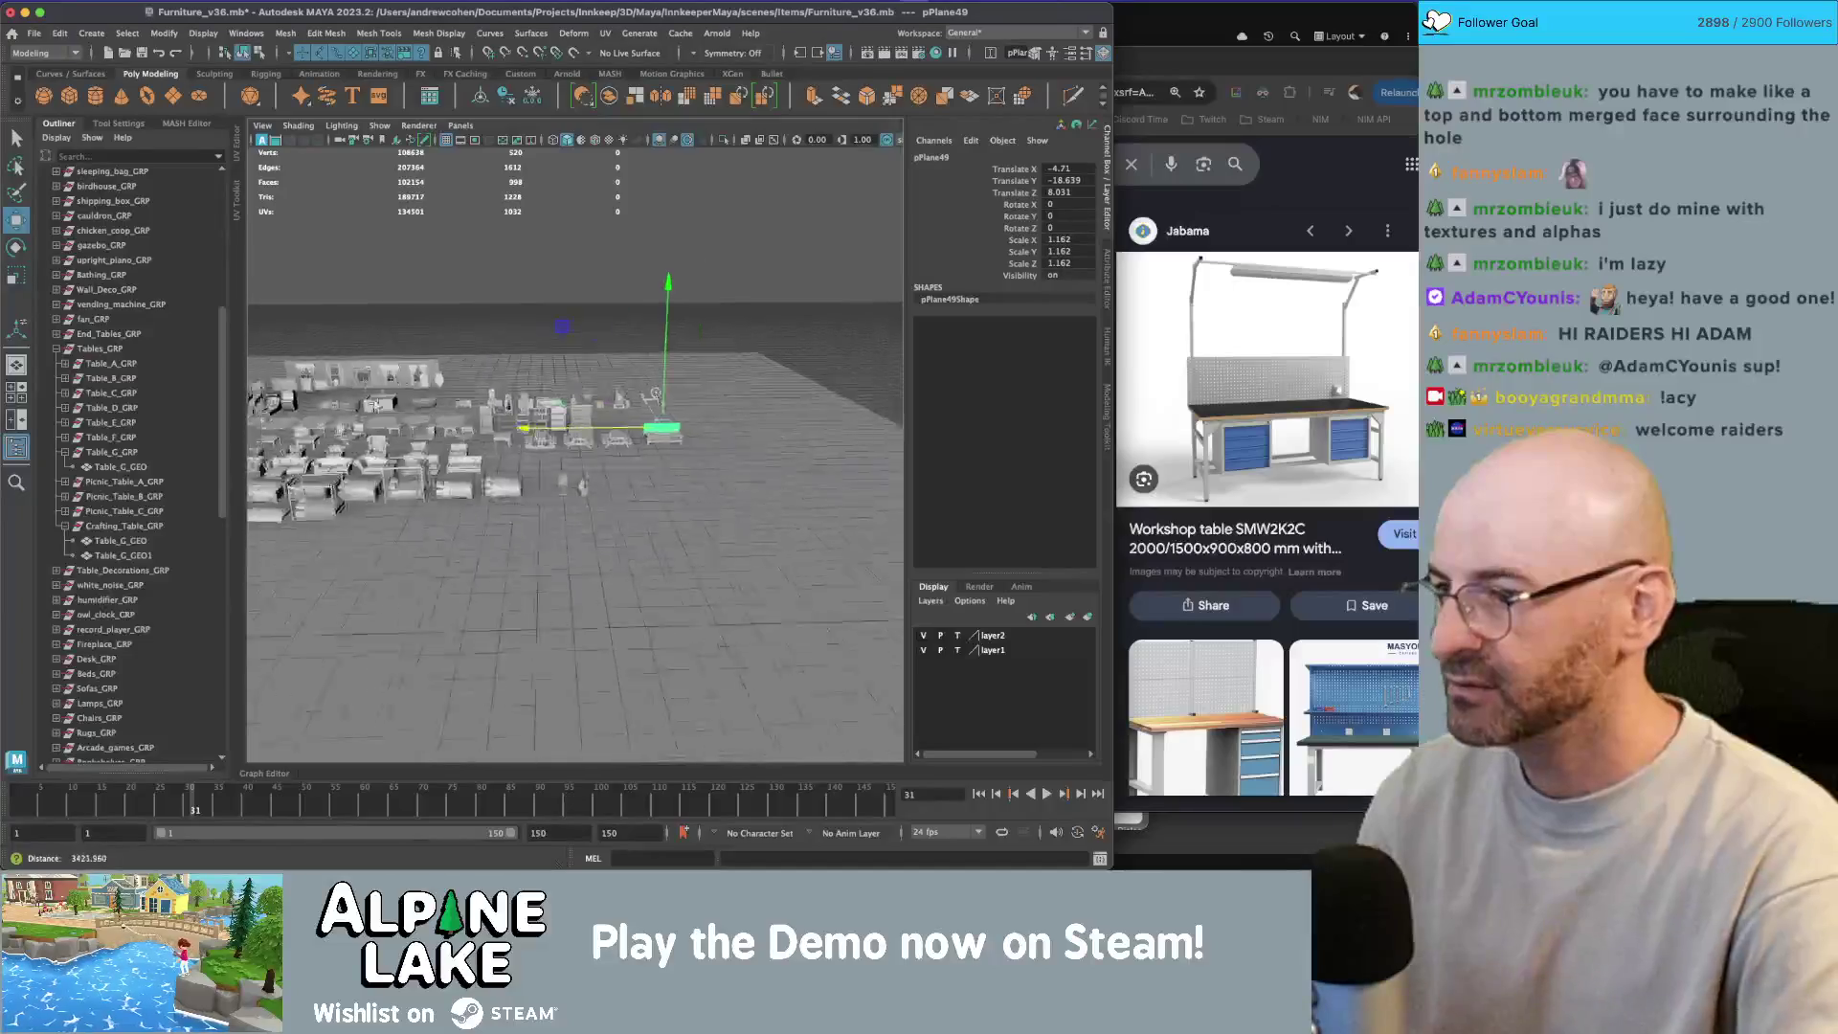
{"action": "key", "text": "6"}
{"action": "mouse_move", "coordinate": [450, 383]}
{"action": "left_mouse_down"}
{"action": "mouse_move", "coordinate": [524, 354]}
{"action": "mouse_move", "coordinate": [510, 370]}
{"action": "left_mouse_up"}
{"action": "scroll", "coordinate": [476, 382], "scroll_direction": "up", "scroll_amount": 10}
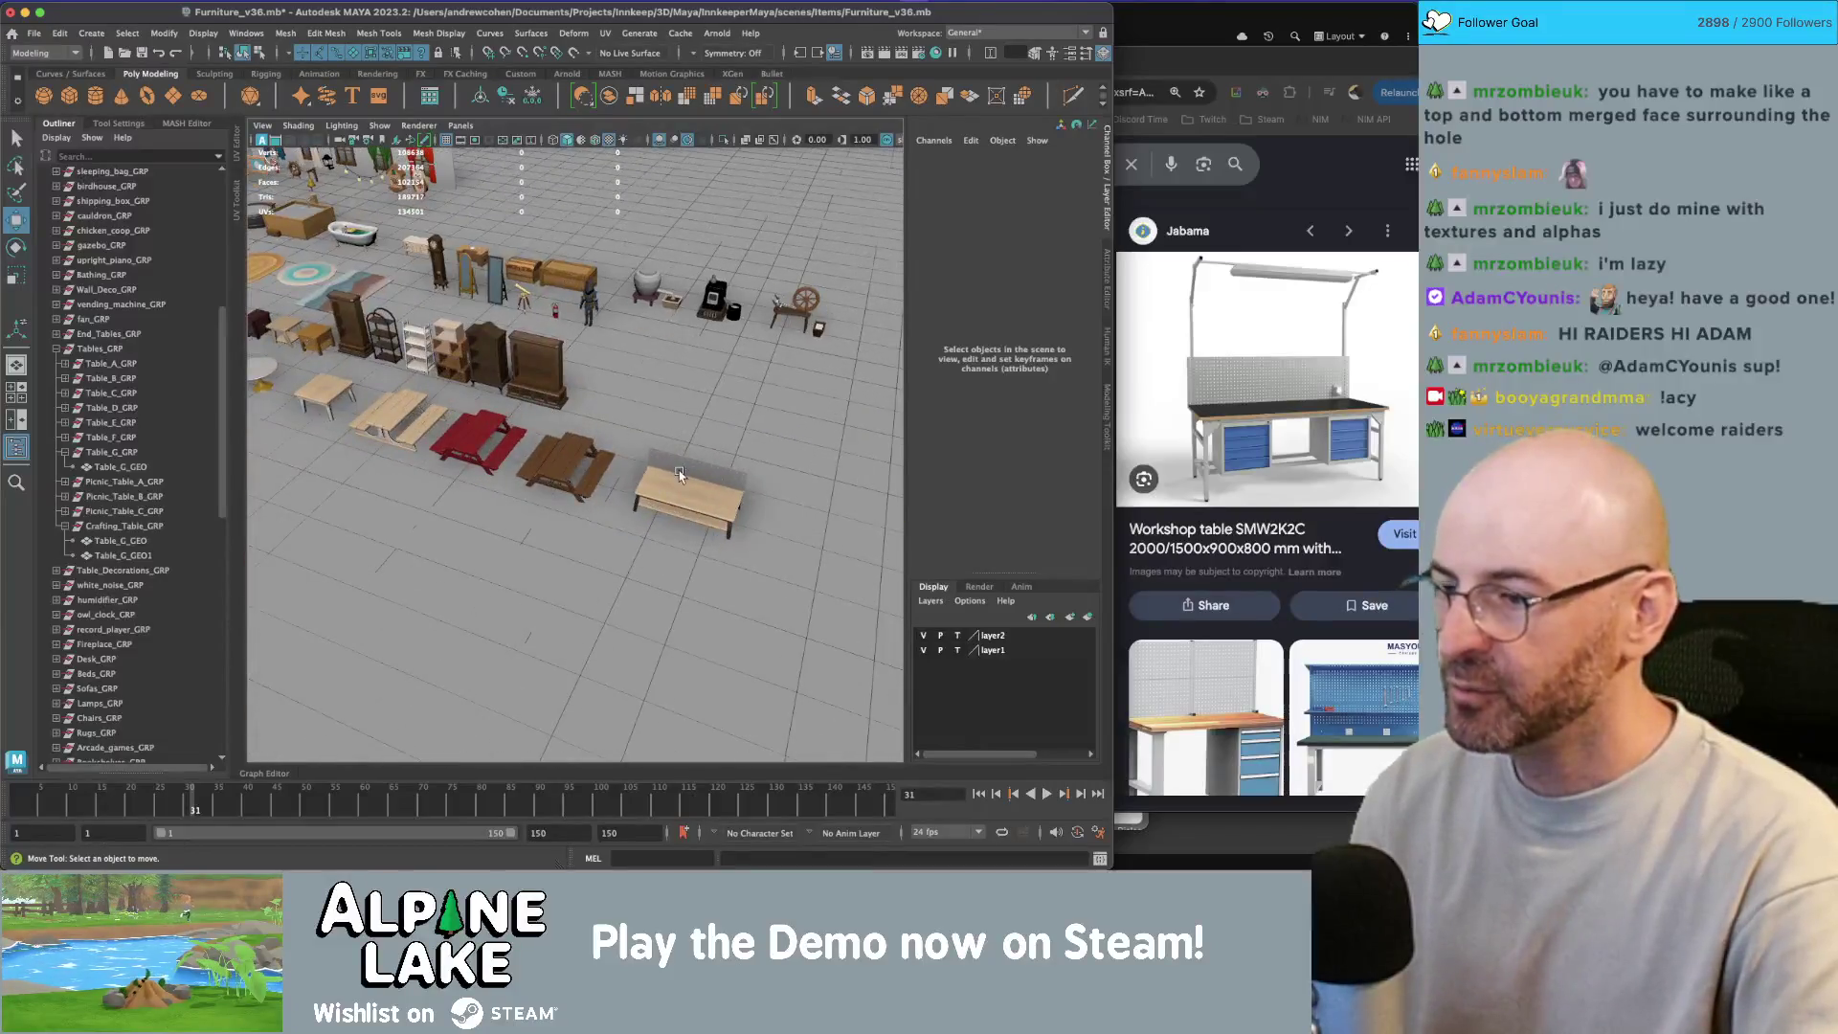
{"action": "key", "text": "super+Tab"}
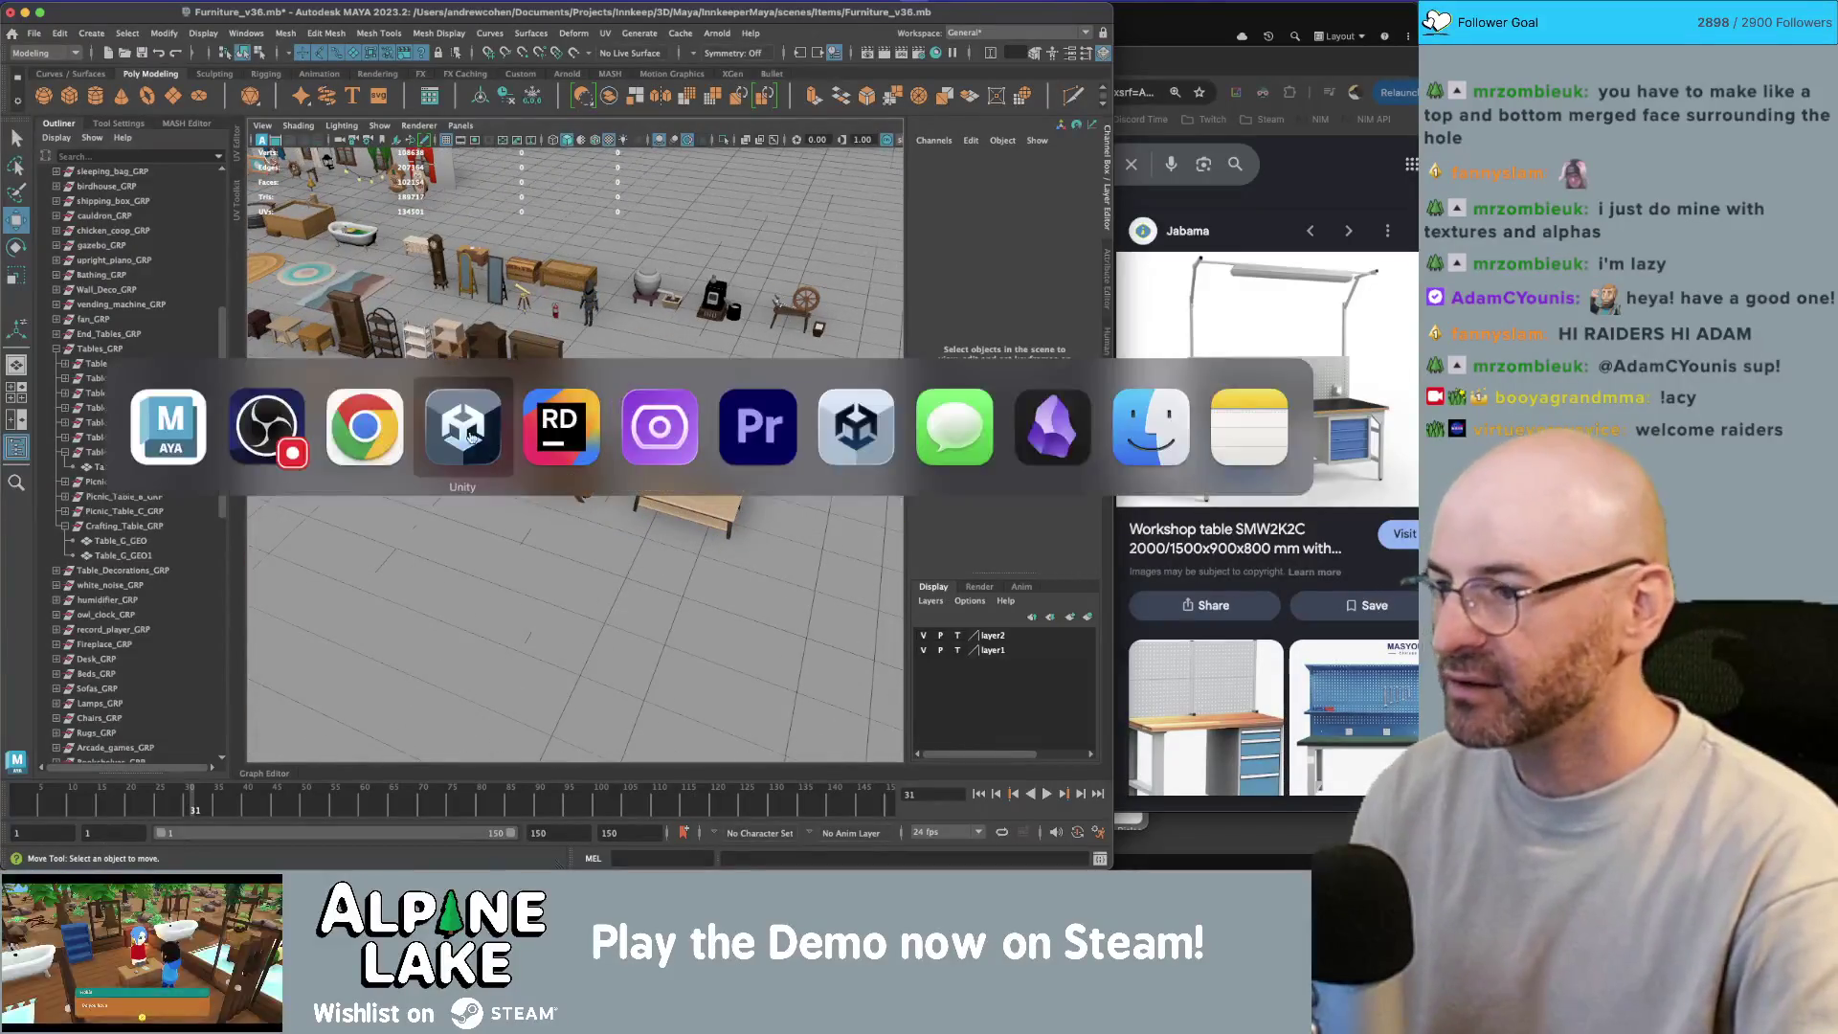
Step: In Unity, orbit around the workbench and select the Crafting Table and its red toolbox
{"action": "key", "text": "super+Tab"}
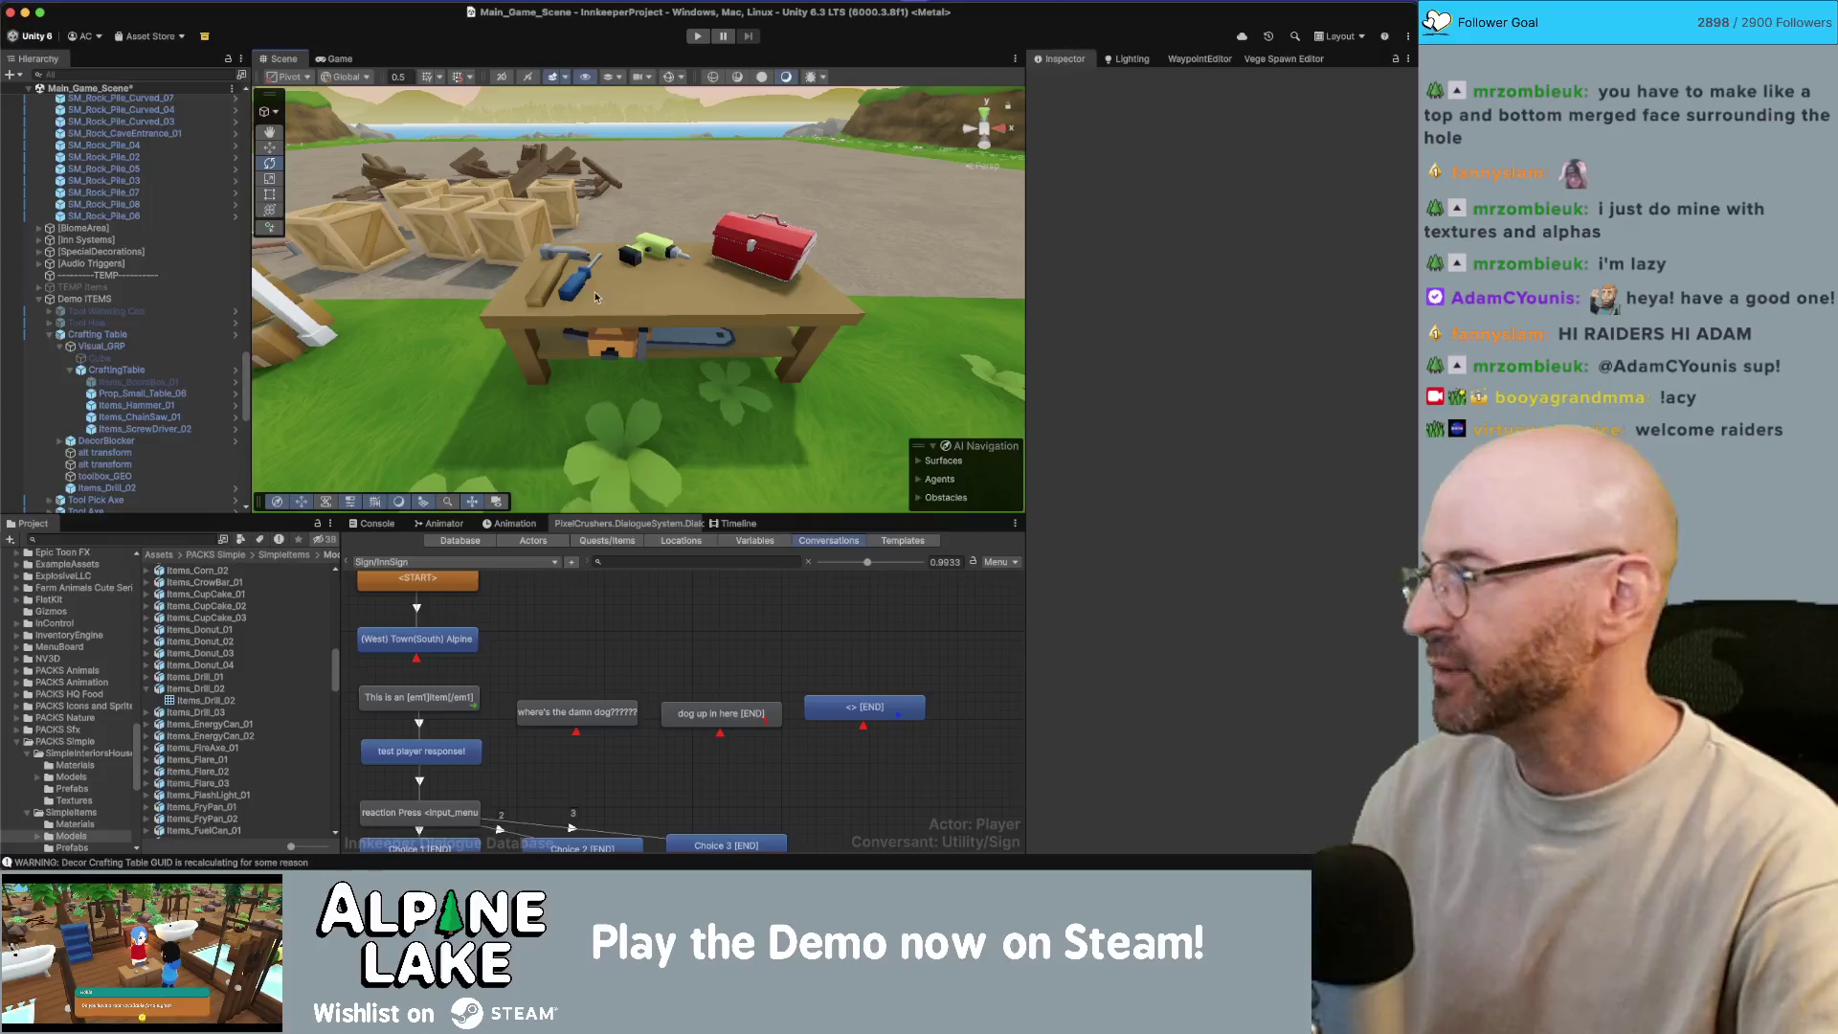
{"action": "mouse_move", "coordinate": [666, 286]}
{"action": "left_mouse_down"}
{"action": "mouse_move", "coordinate": [643, 302]}
{"action": "mouse_move", "coordinate": [747, 244]}
{"action": "mouse_move", "coordinate": [587, 294]}
{"action": "mouse_move", "coordinate": [619, 310]}
{"action": "left_mouse_up"}
{"action": "left_click", "coordinate": [641, 305]}
{"action": "left_click", "coordinate": [751, 242]}
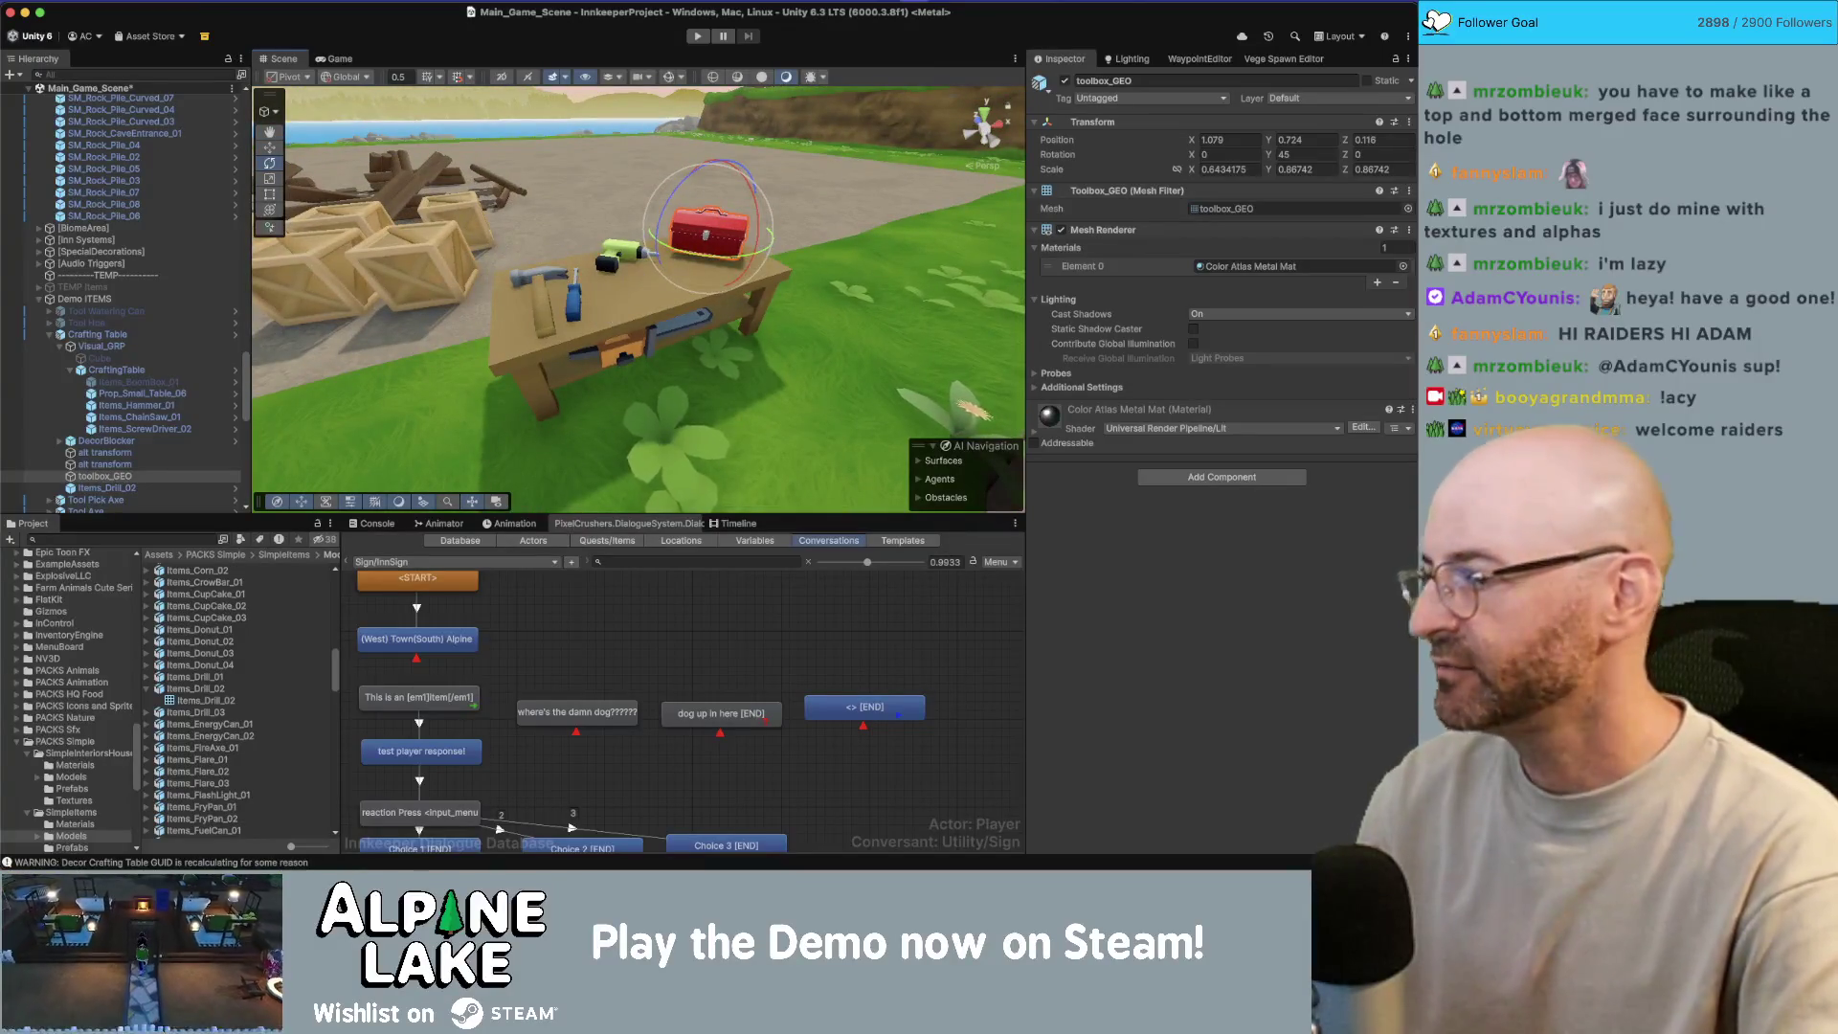
{"action": "key", "text": "super+Tab"}
Step: Frame the table in a low frontal view, then drag the Steam store browser into view
{"action": "left_click", "coordinate": [594, 476]}
{"action": "key", "text": "f"}
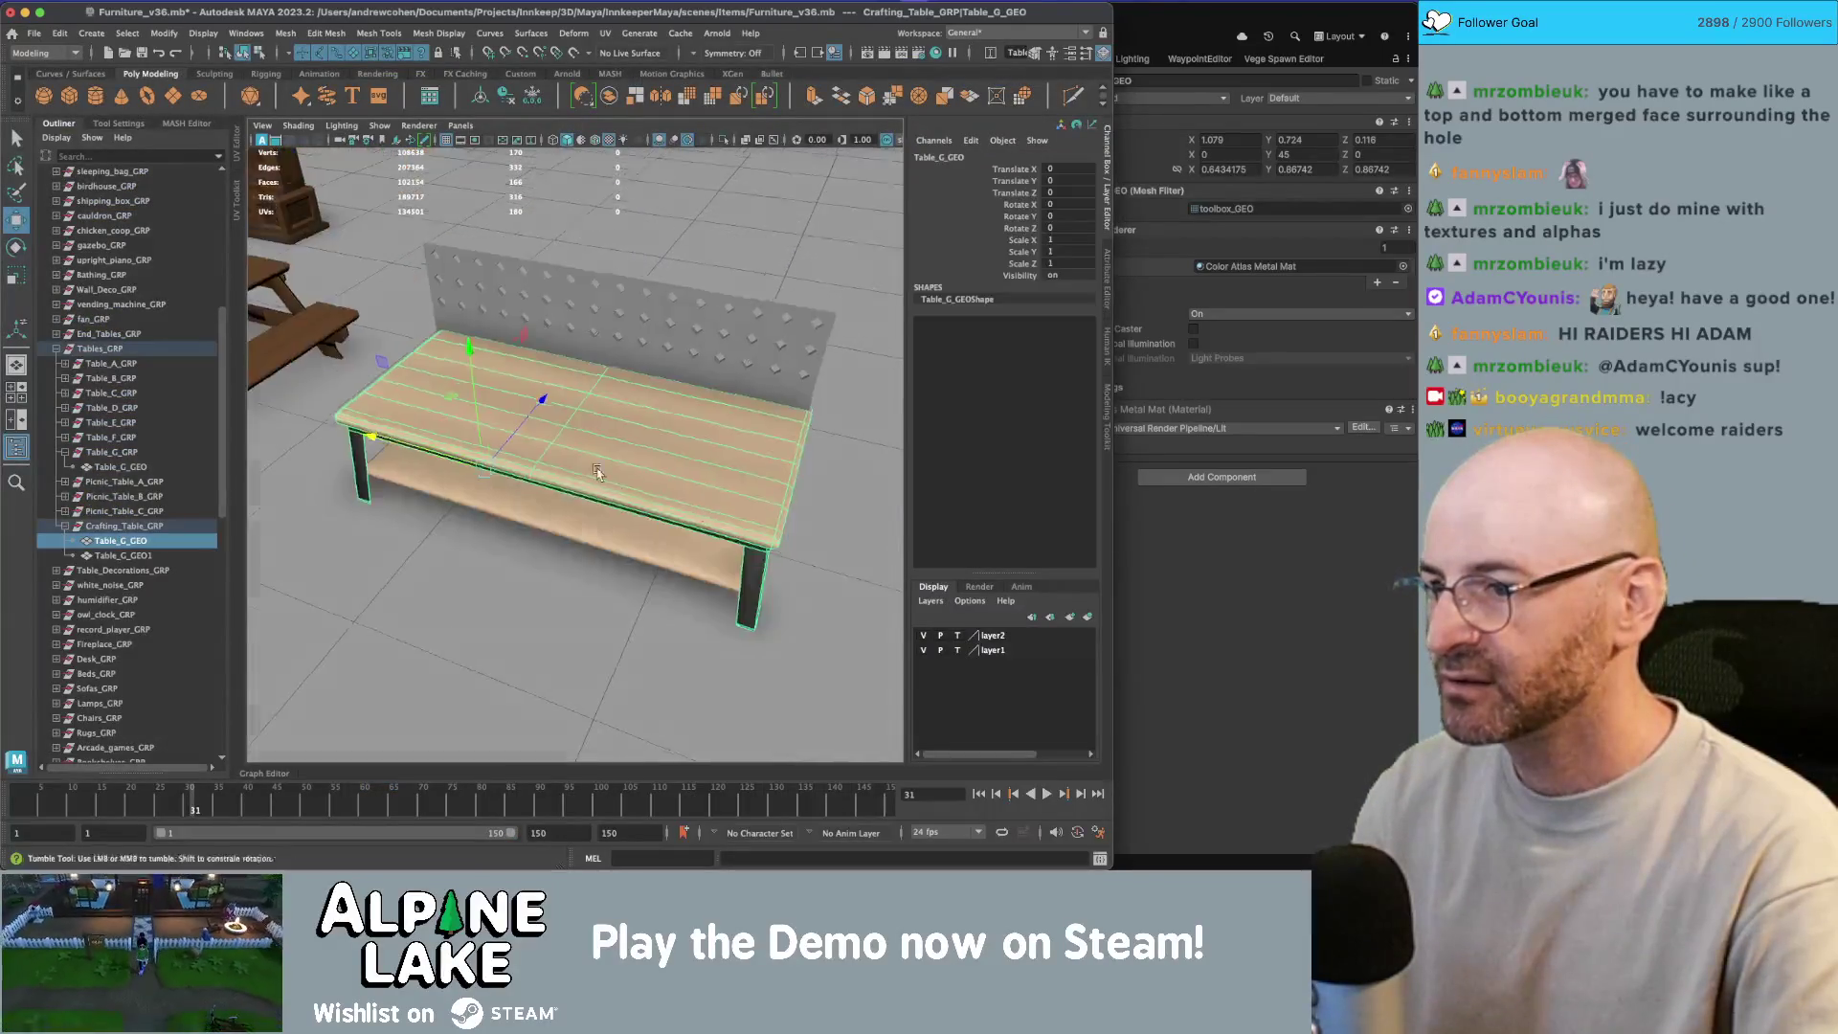
{"action": "left_click_drag", "start_coordinate": [594, 476], "coordinate": [602, 439]}
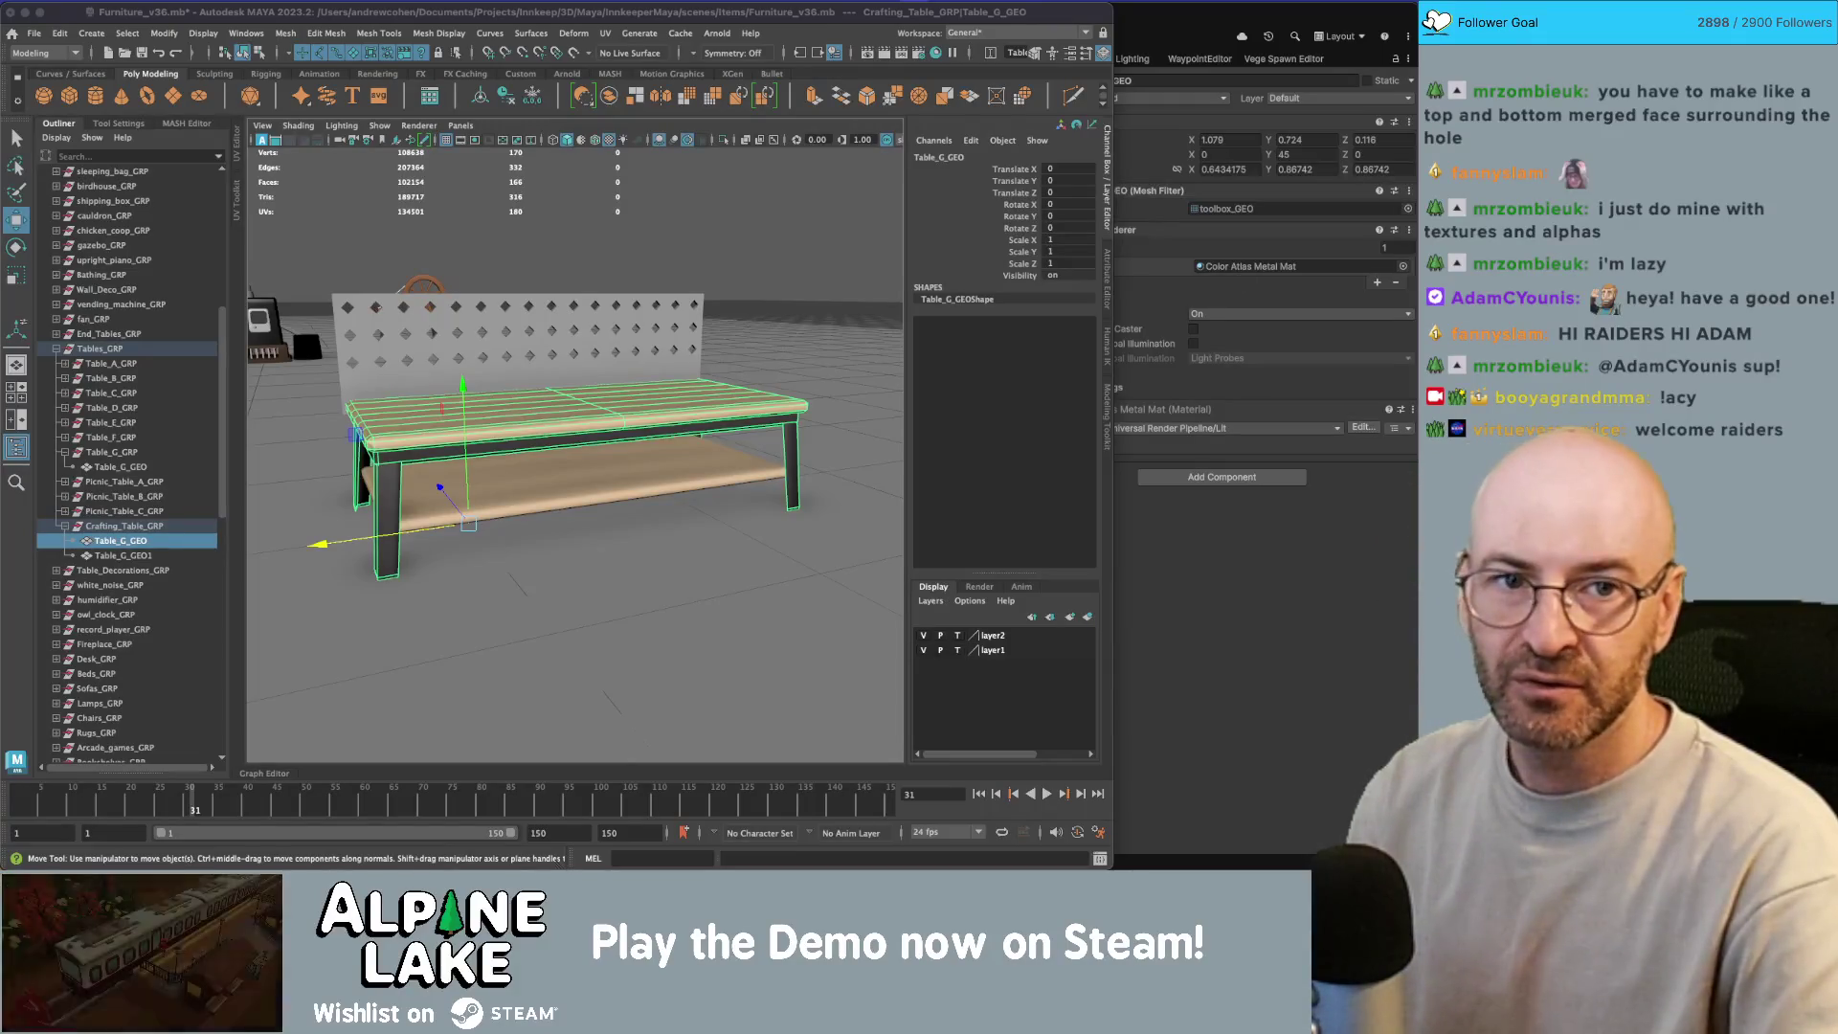
{"action": "mouse_move", "coordinate": [1149, 48]}
{"action": "left_mouse_down"}
{"action": "mouse_move", "coordinate": [469, 56]}
{"action": "mouse_move", "coordinate": [612, 43]}
{"action": "mouse_move", "coordinate": [263, 38]}
{"action": "left_mouse_up"}
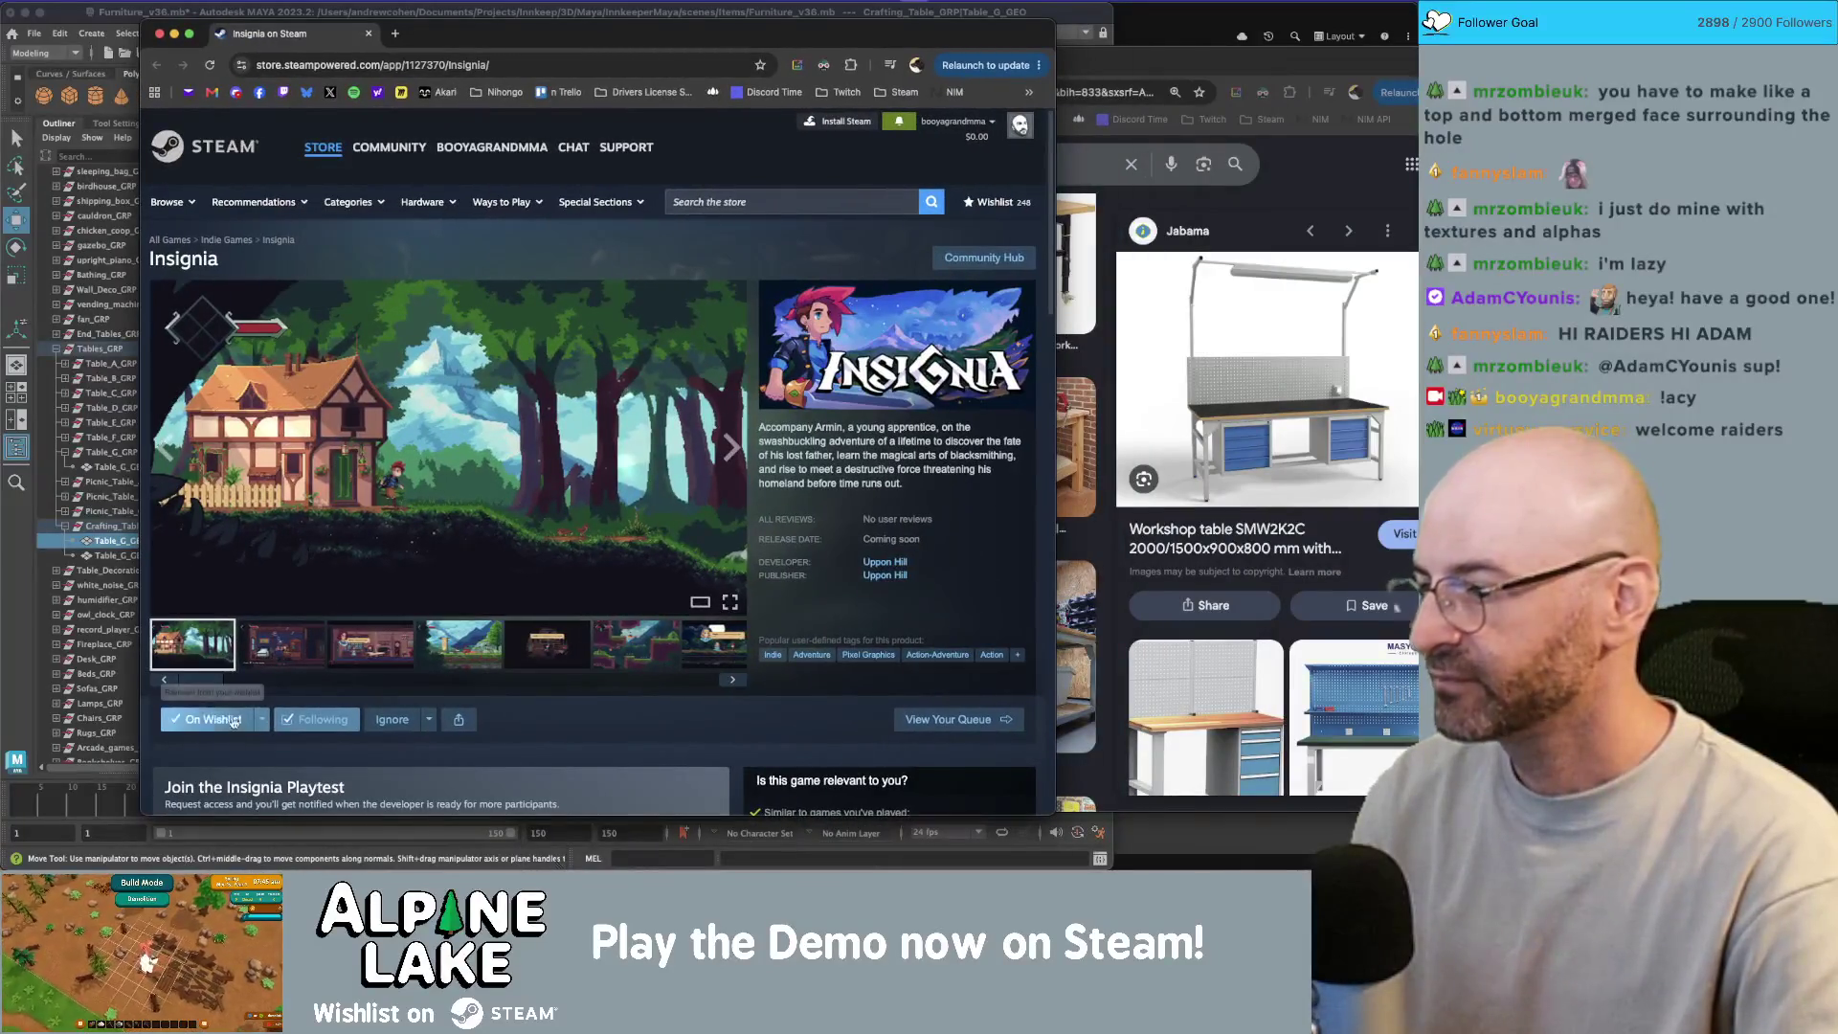
Step: View two Insignia screenshots, including the fourth, then hide the browser and bring Maya forward
{"action": "left_click", "coordinate": [278, 635]}
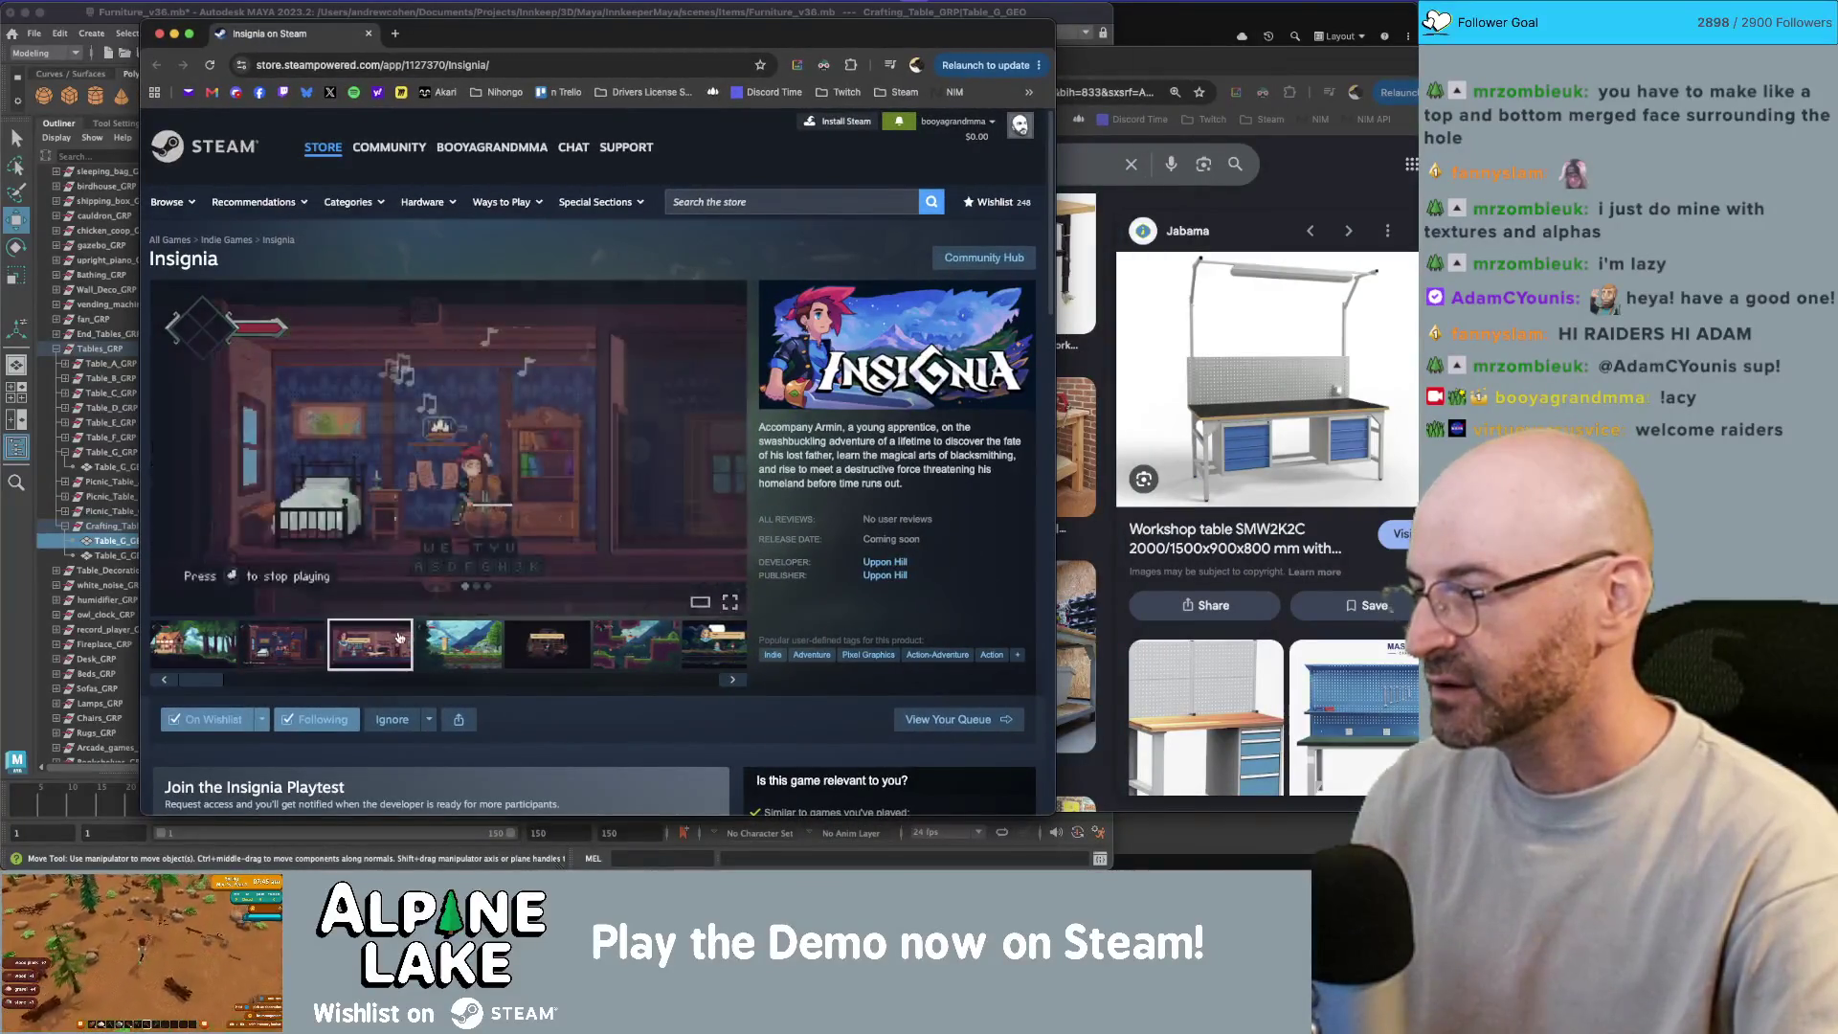
{"action": "left_click", "coordinate": [459, 643]}
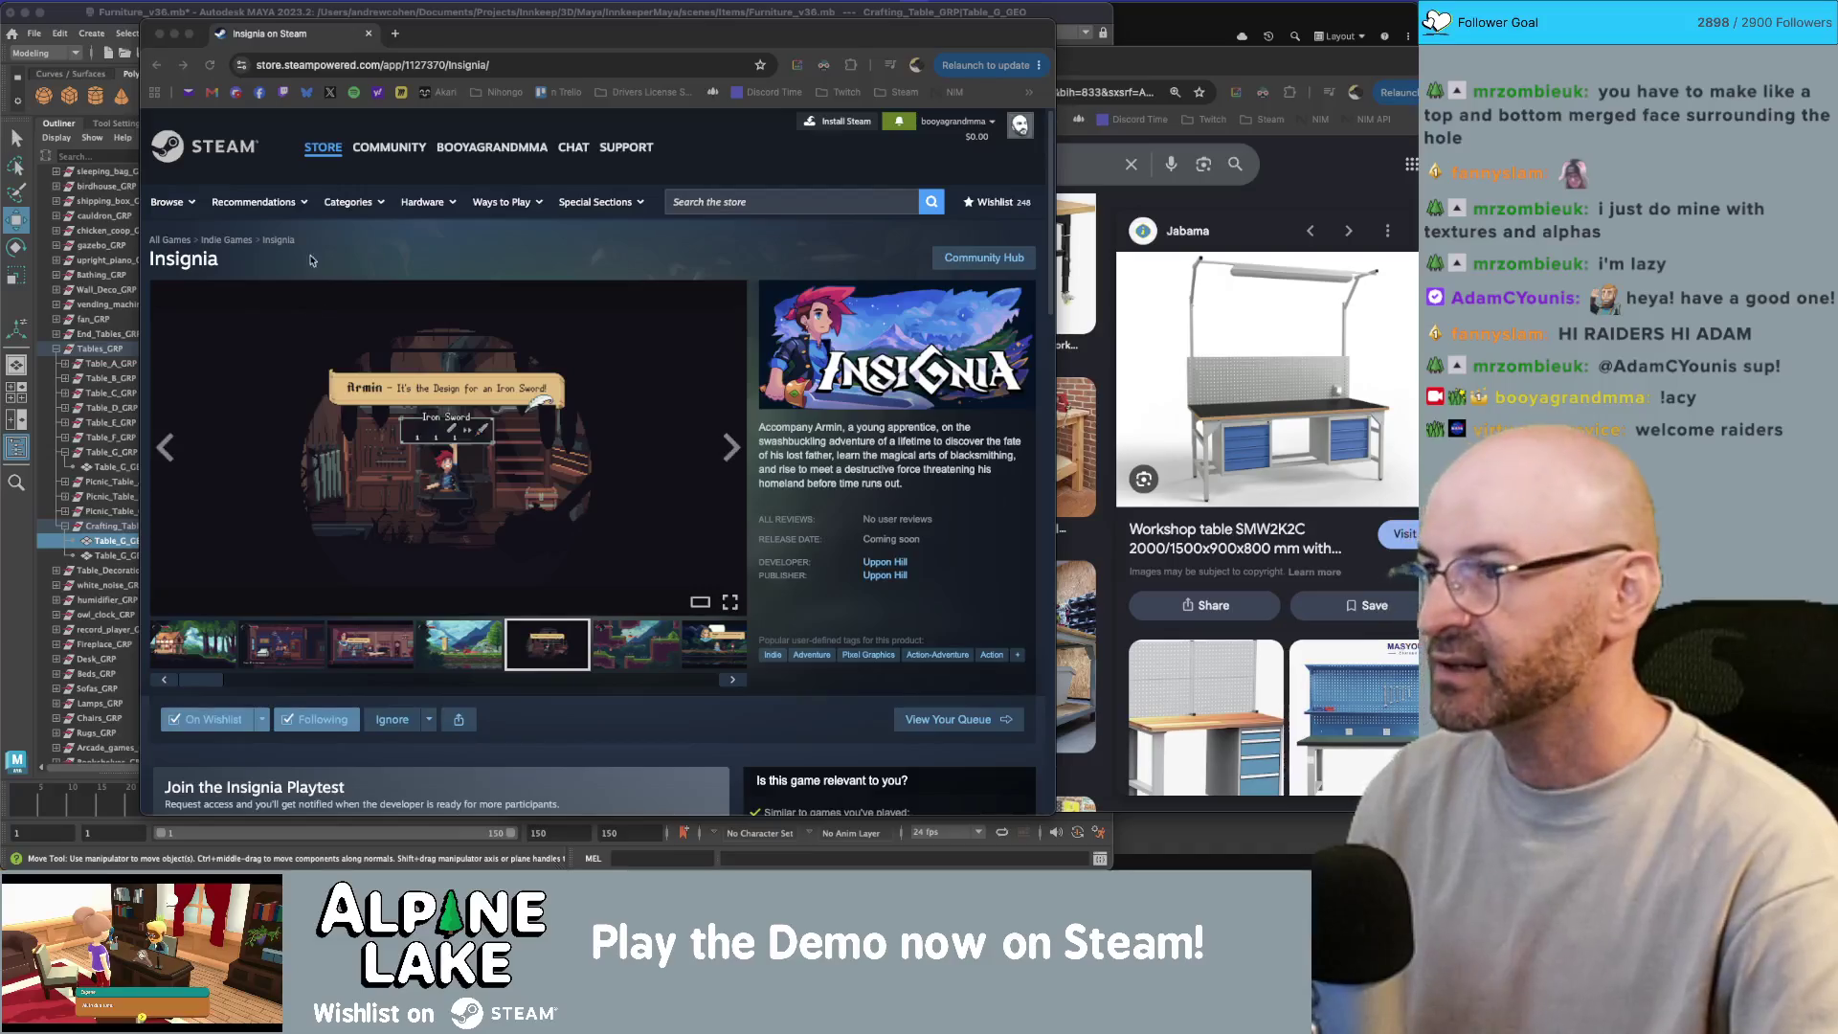
{"action": "left_click_drag", "start_coordinate": [306, 44], "coordinate": [329, 38]}
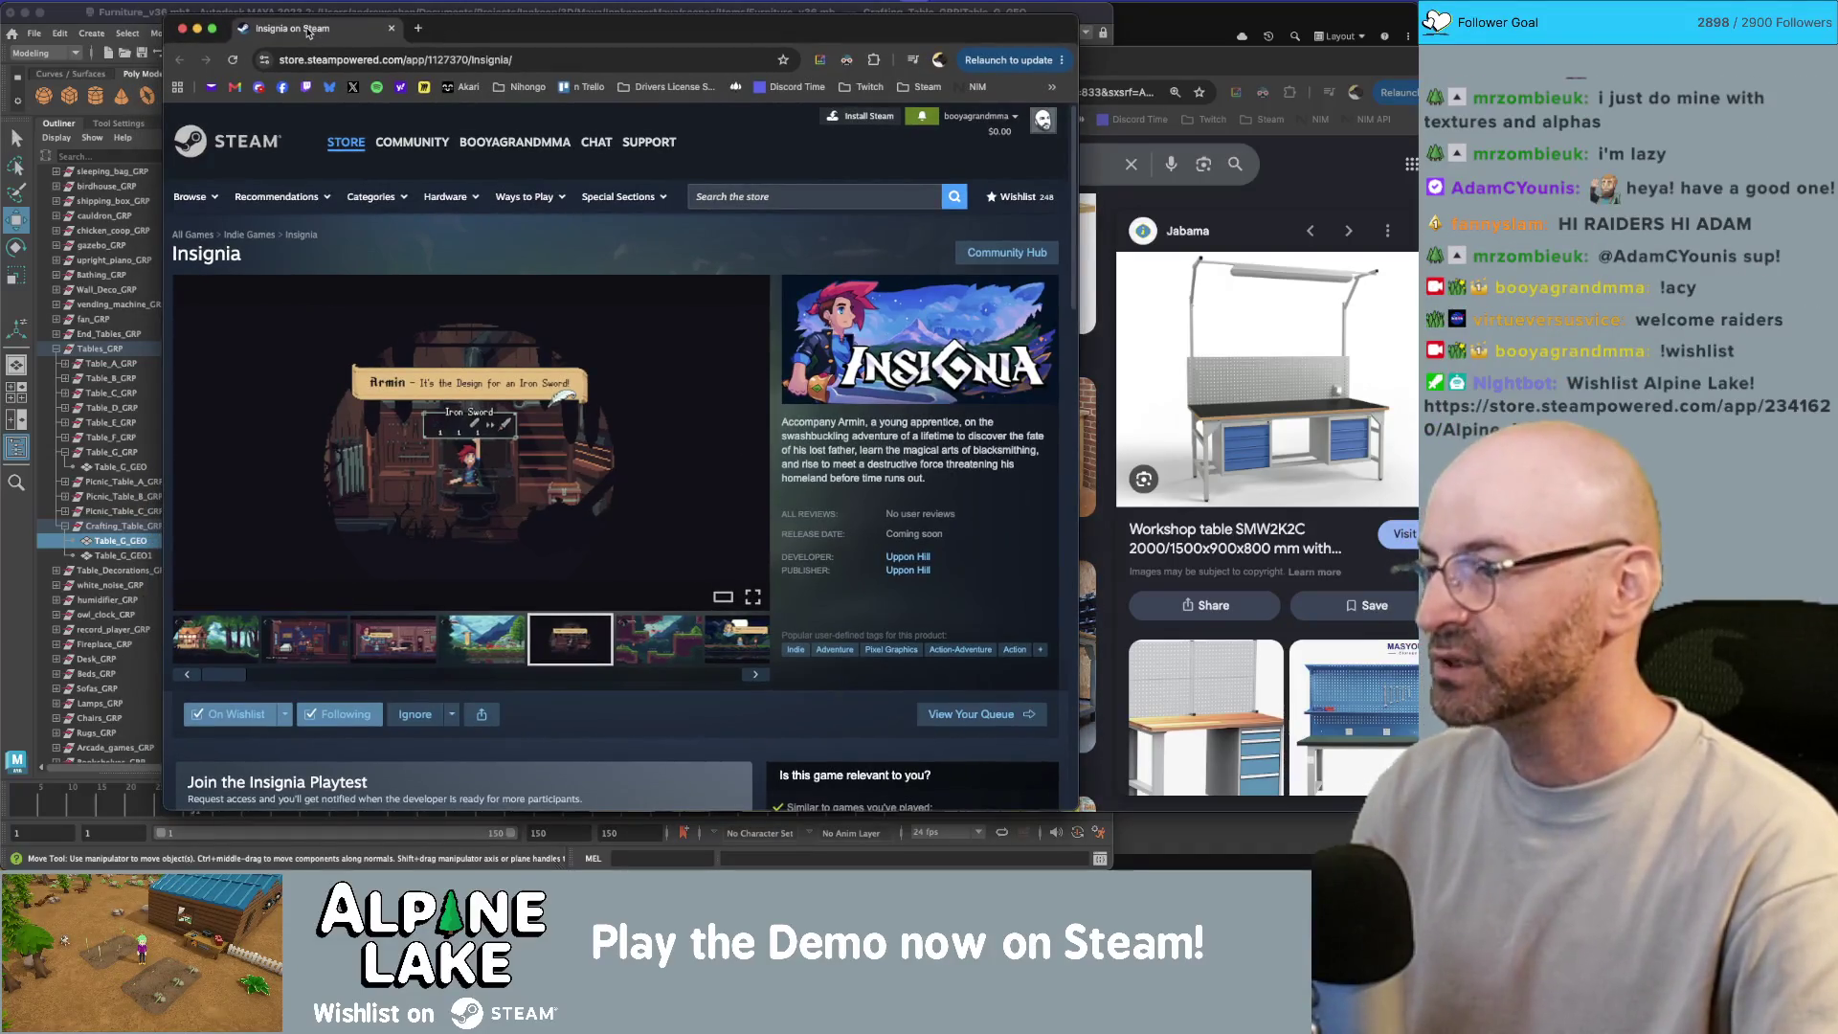
{"action": "key", "text": "super+w"}
{"action": "left_click", "coordinate": [311, 29]}
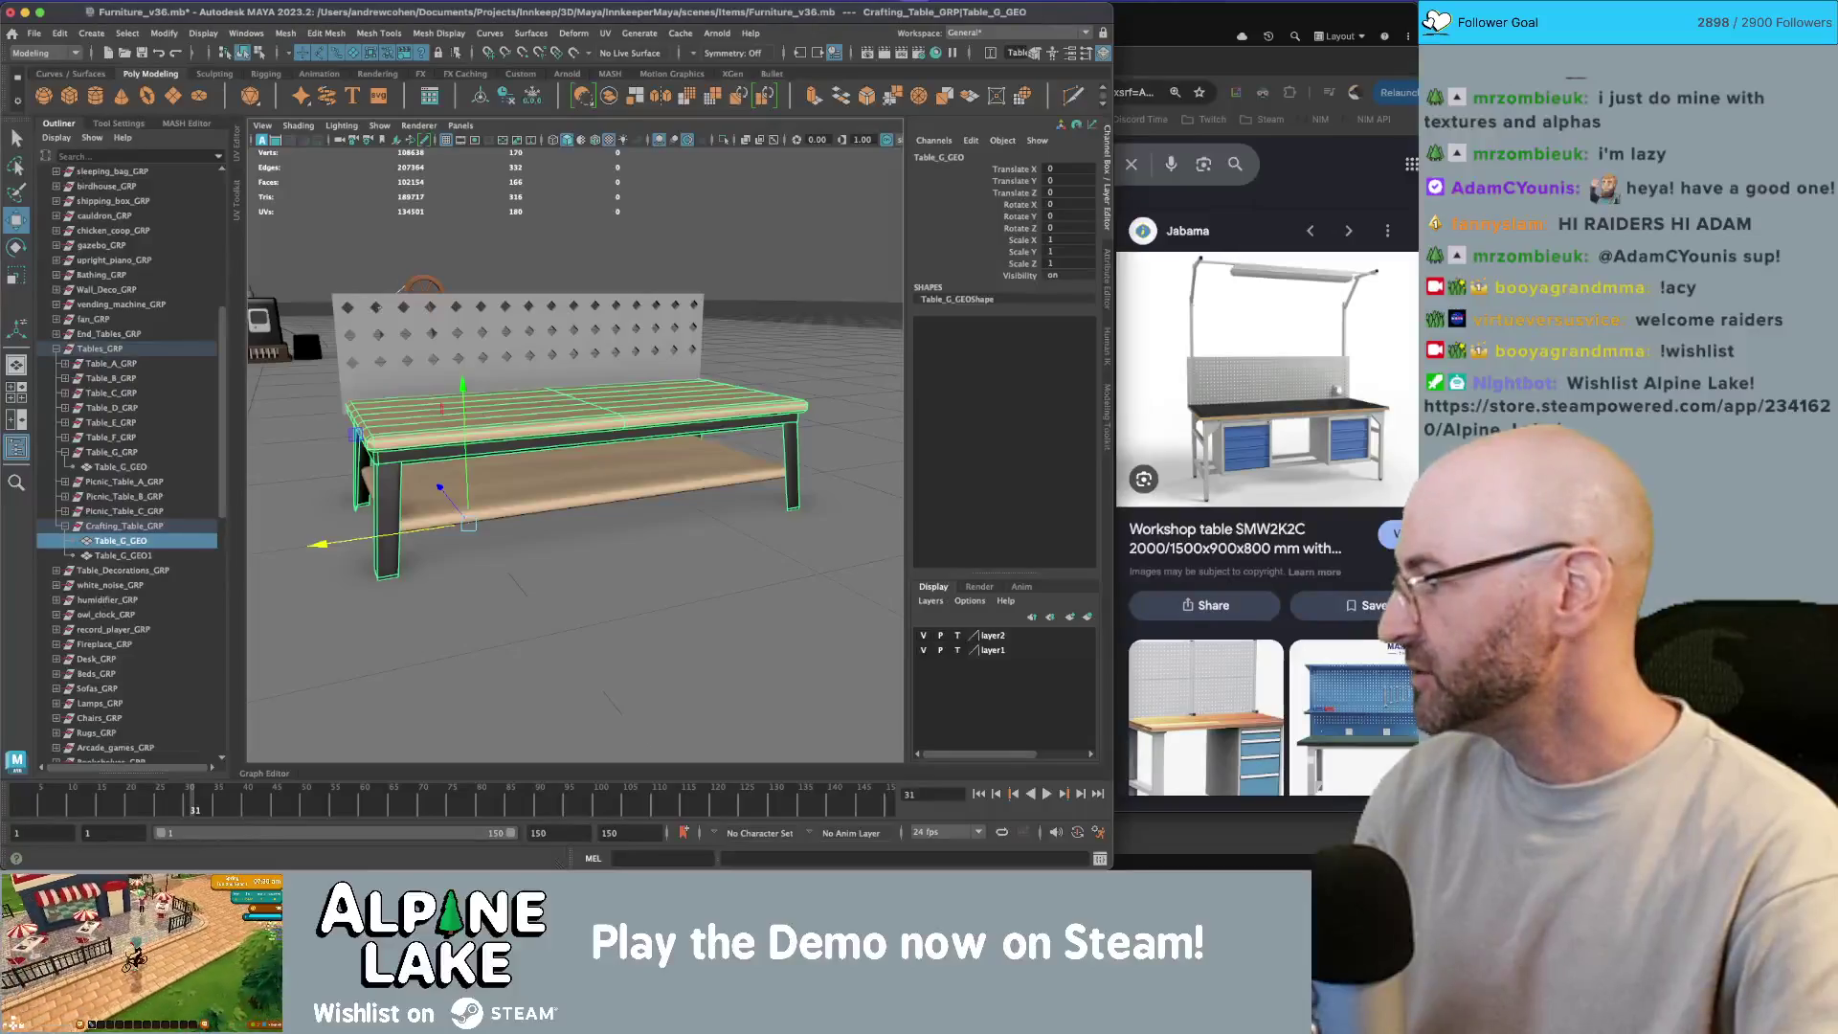